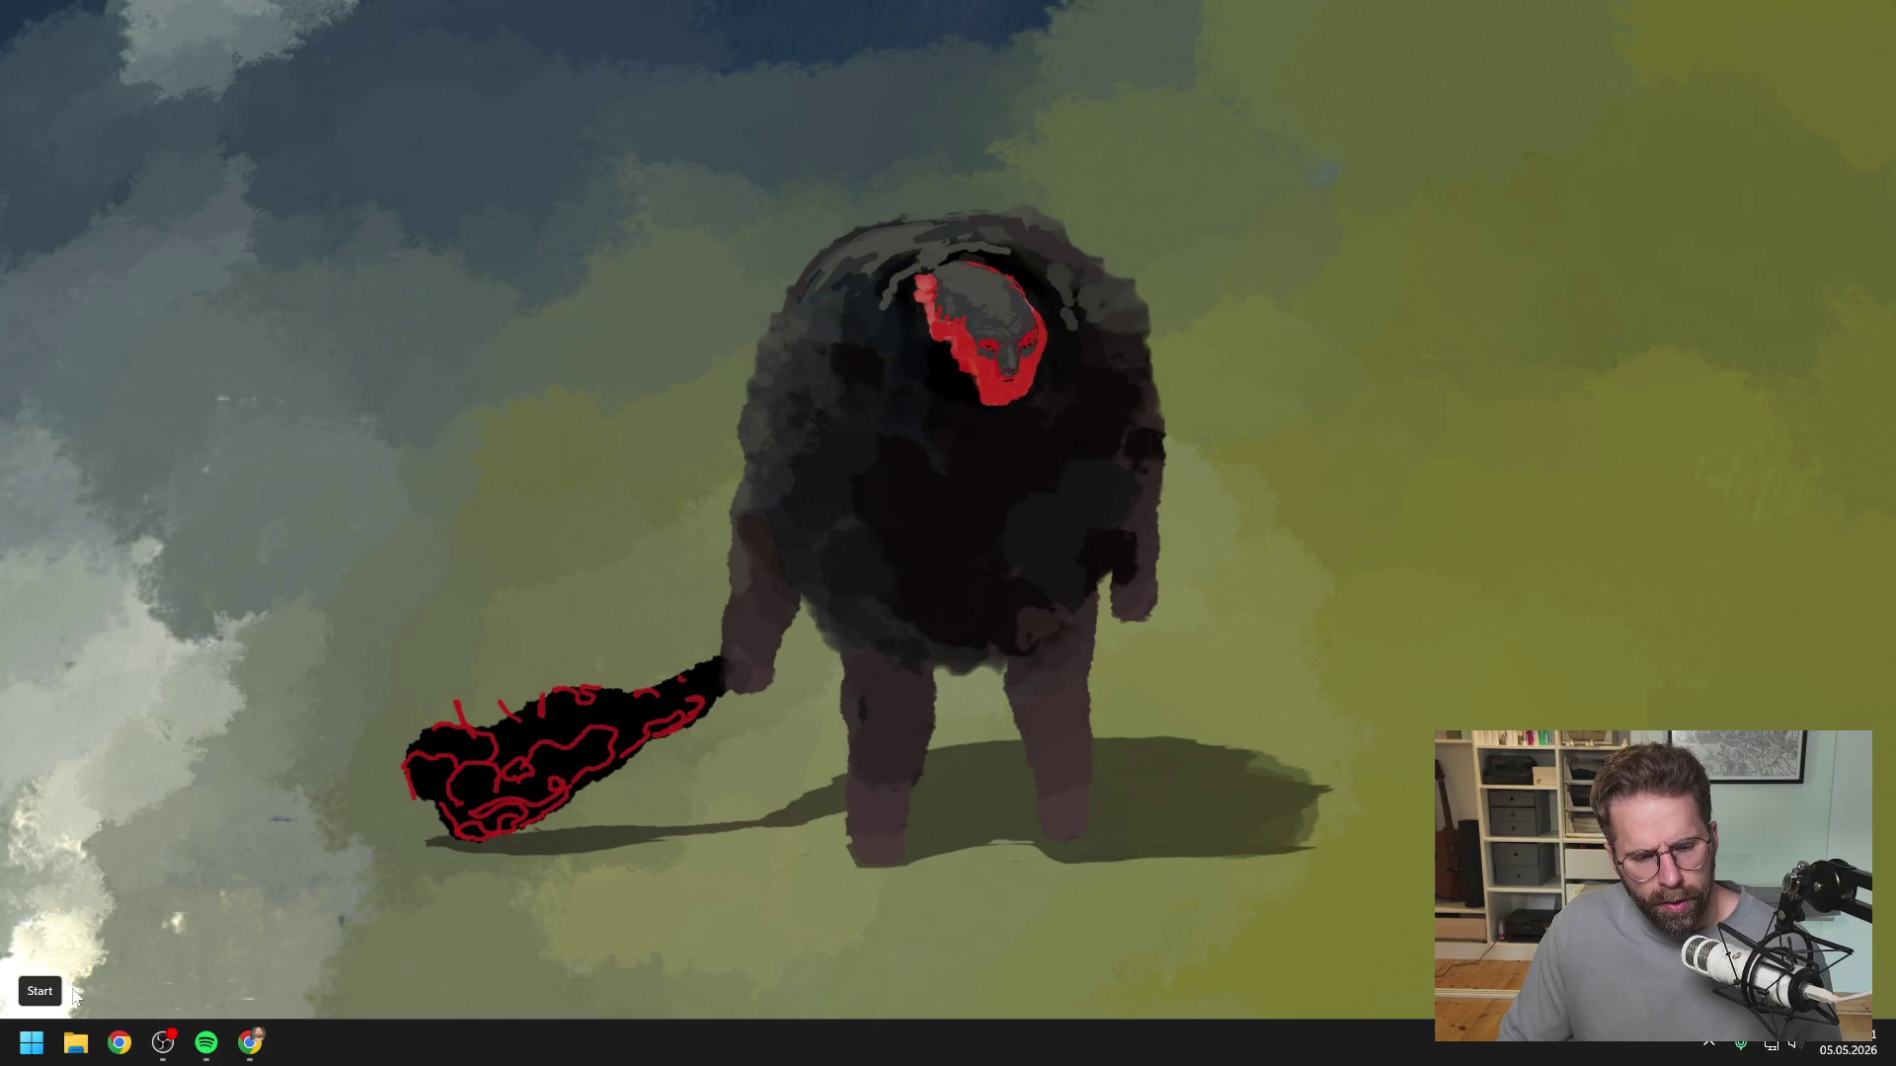
- Search the Start menu for 'powershell' and launch Windows PowerShell
left_click(33, 1044)
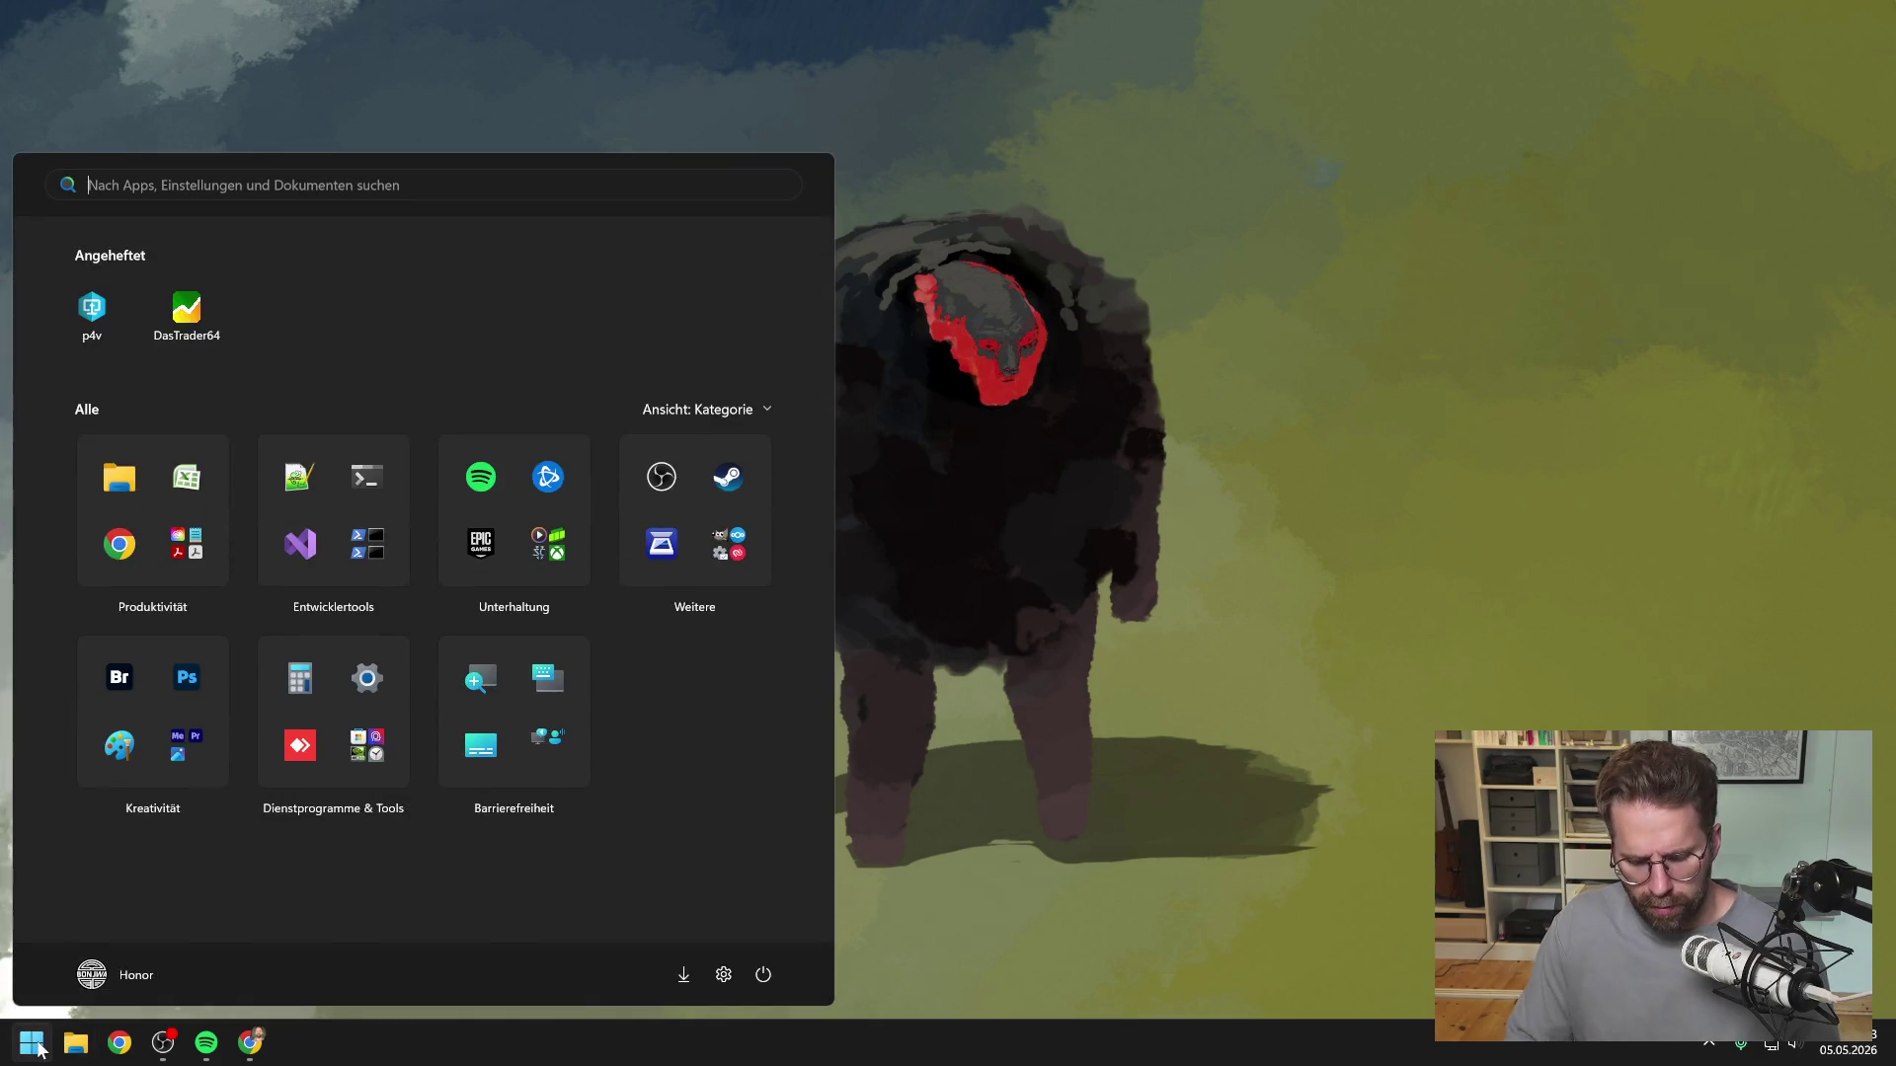
type("powershell")
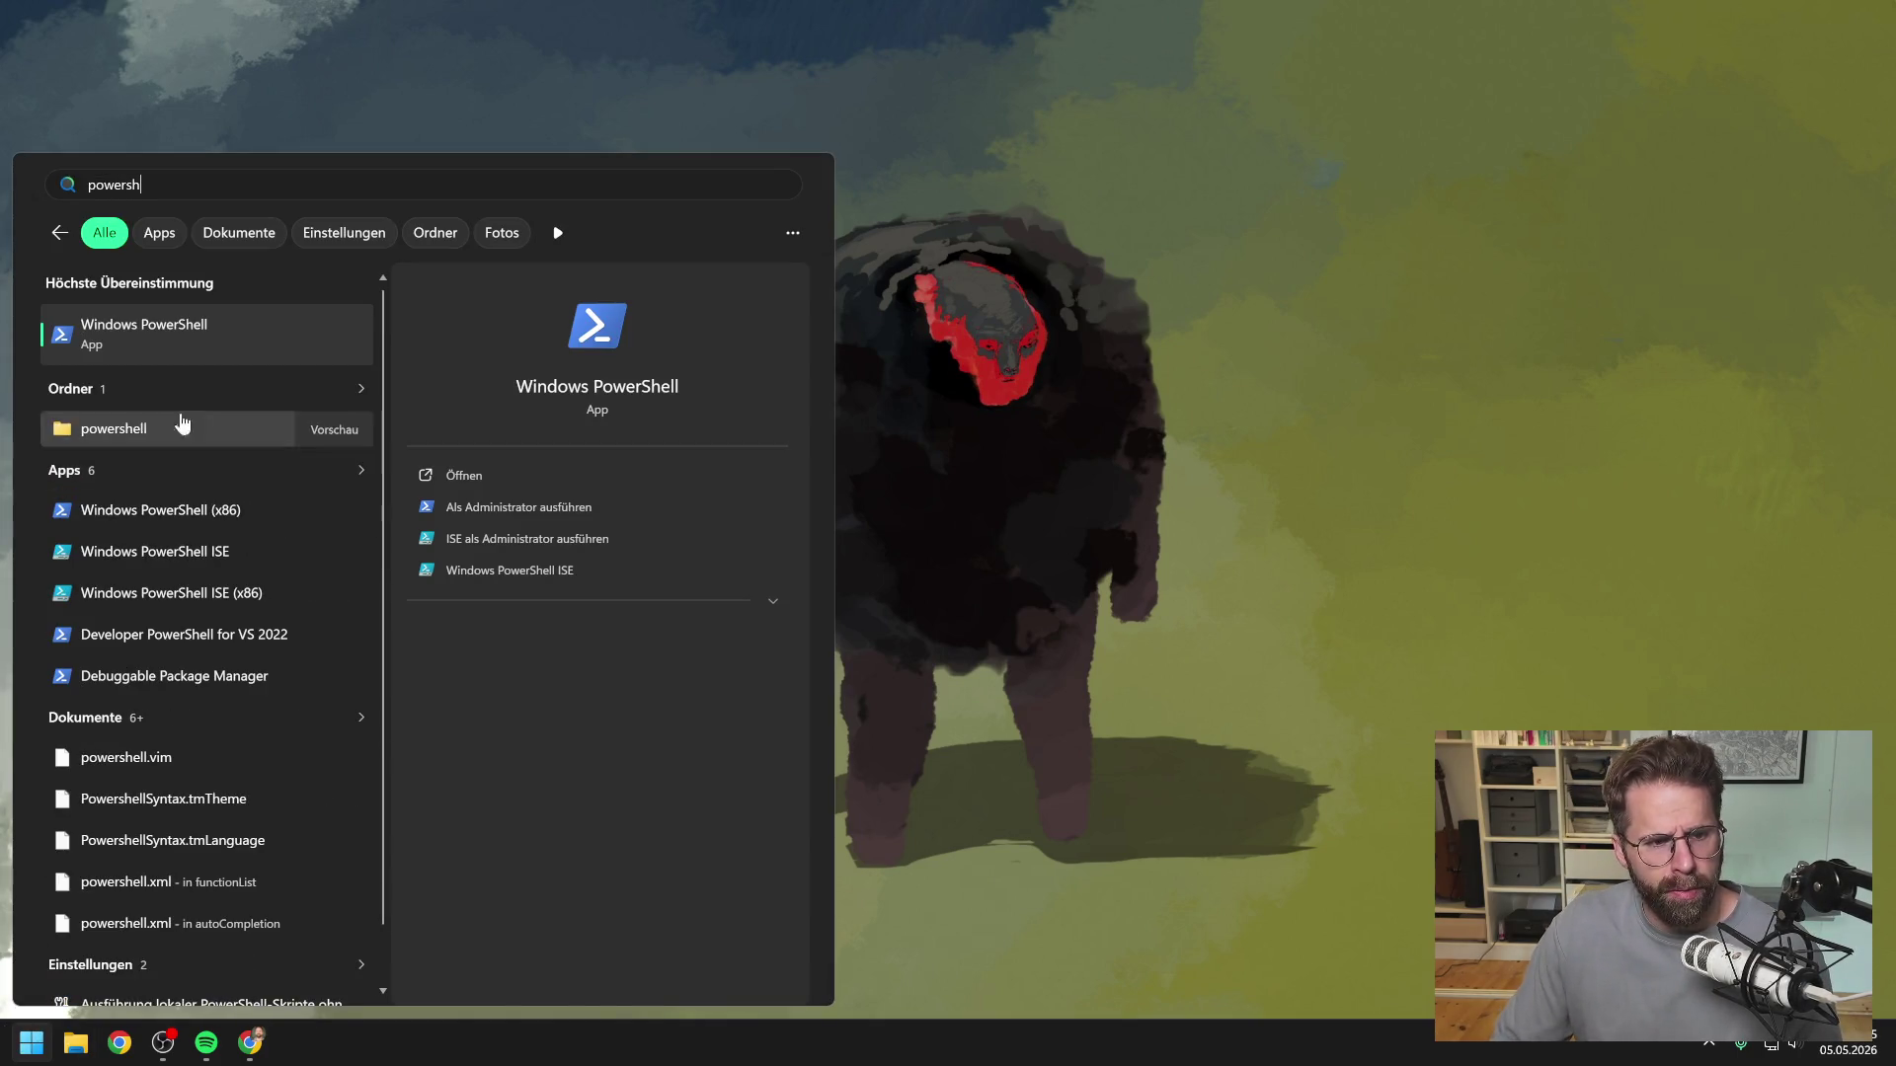
left_click(223, 357)
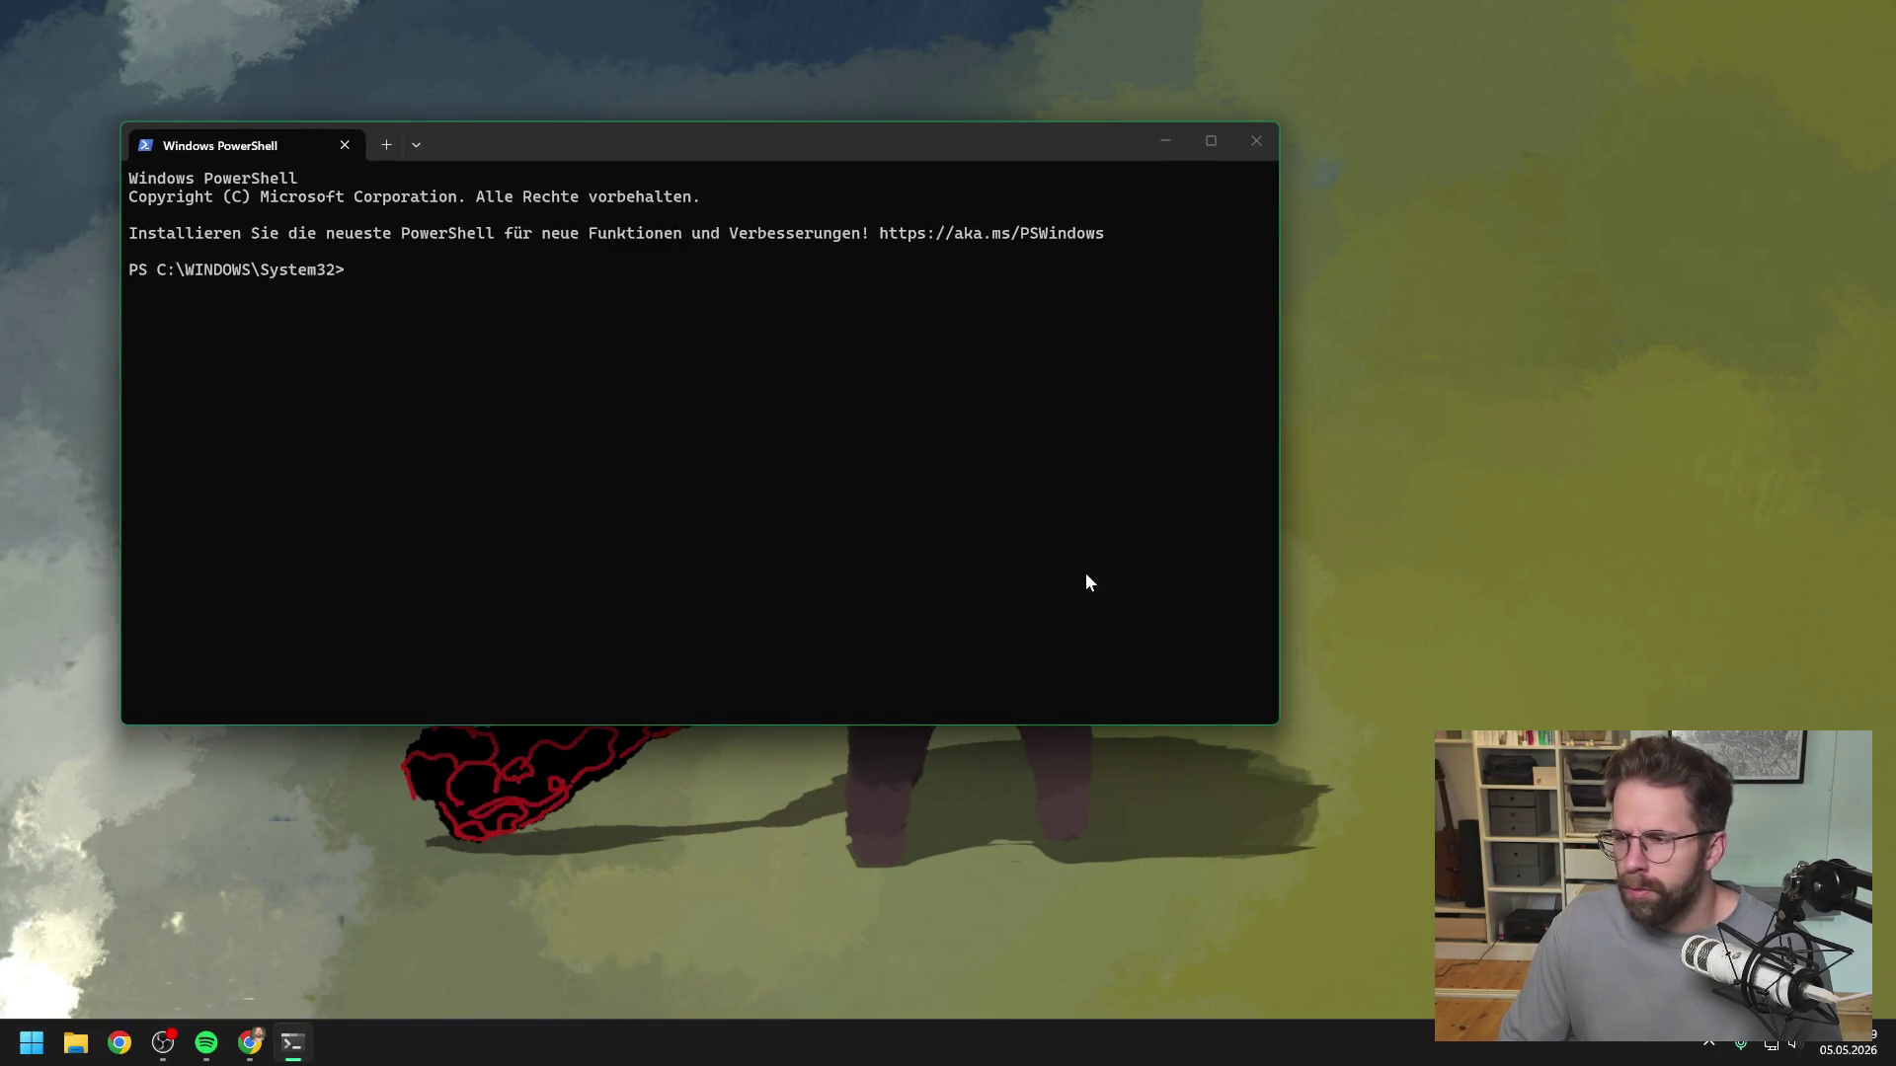
key("super+5")
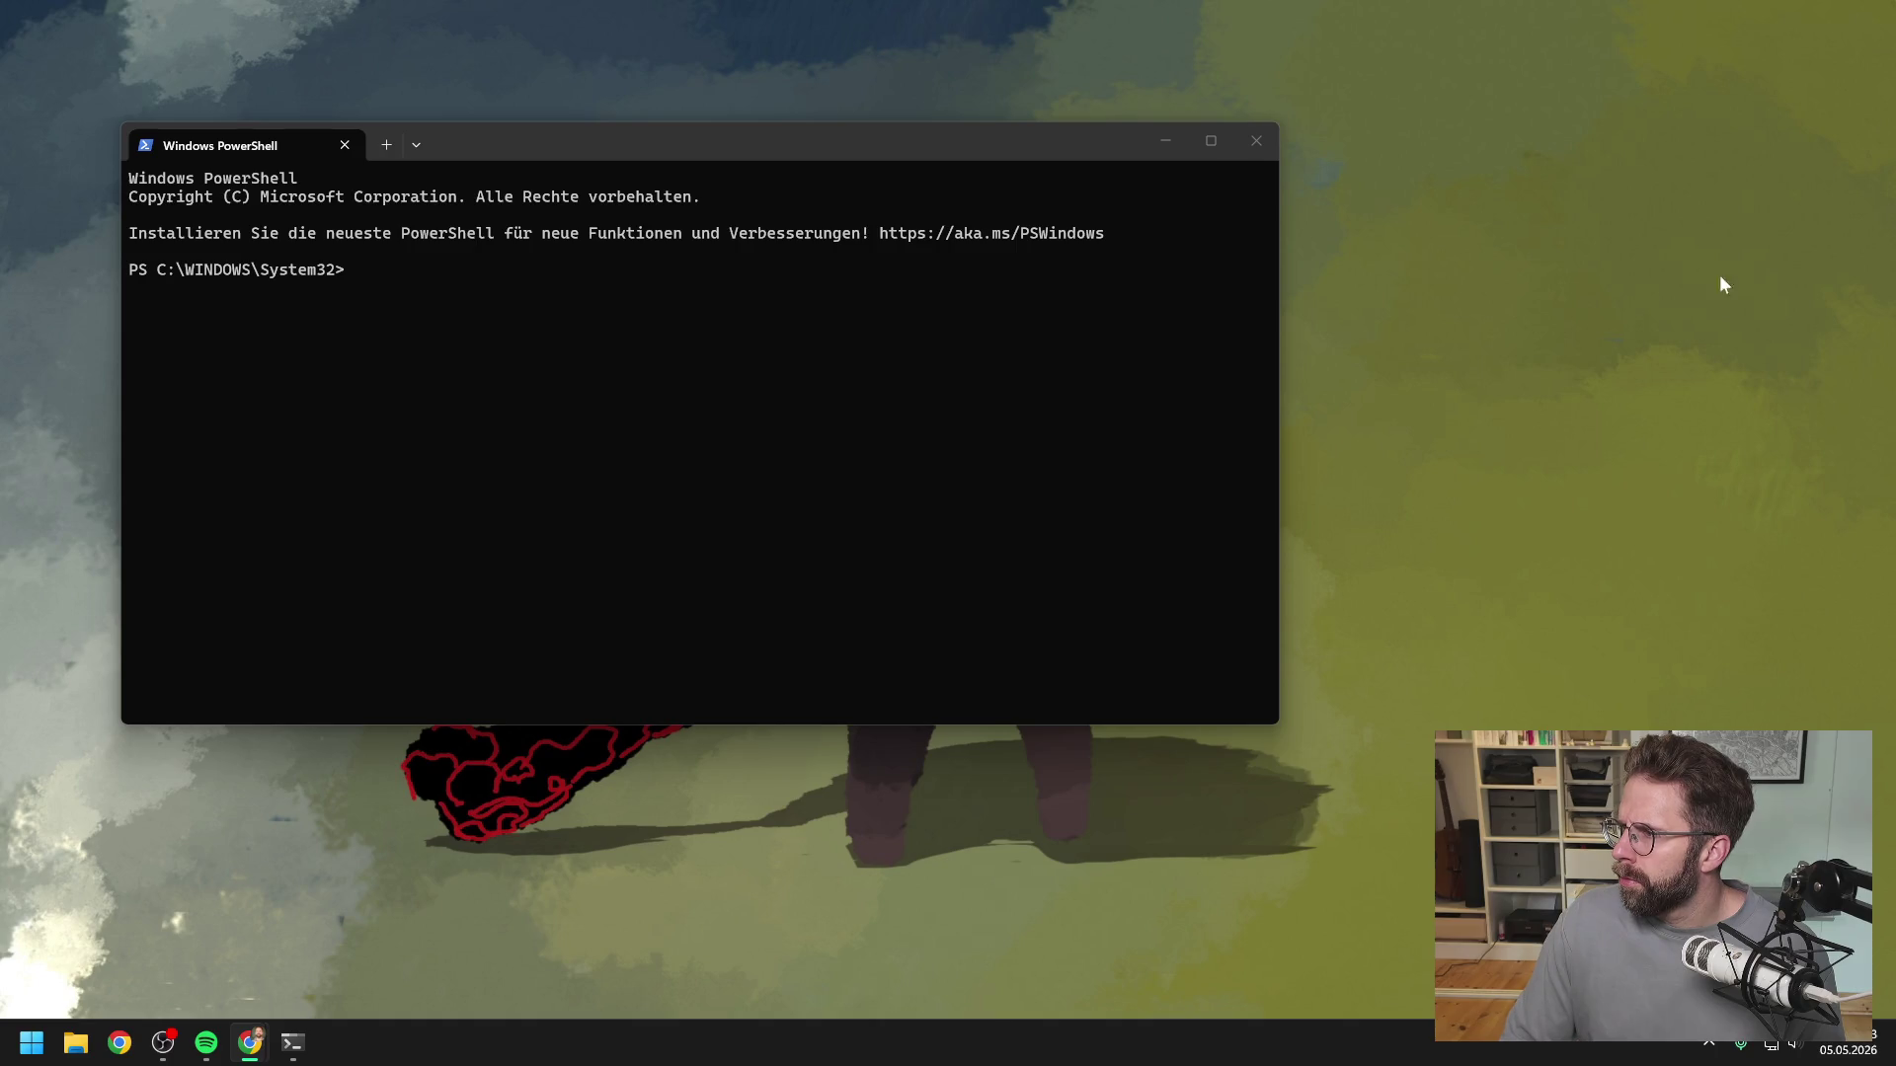
- Change directory to D:\Honor_BONJWA-HONOR_development_697 and start Claude Code there
left_click(448, 281)
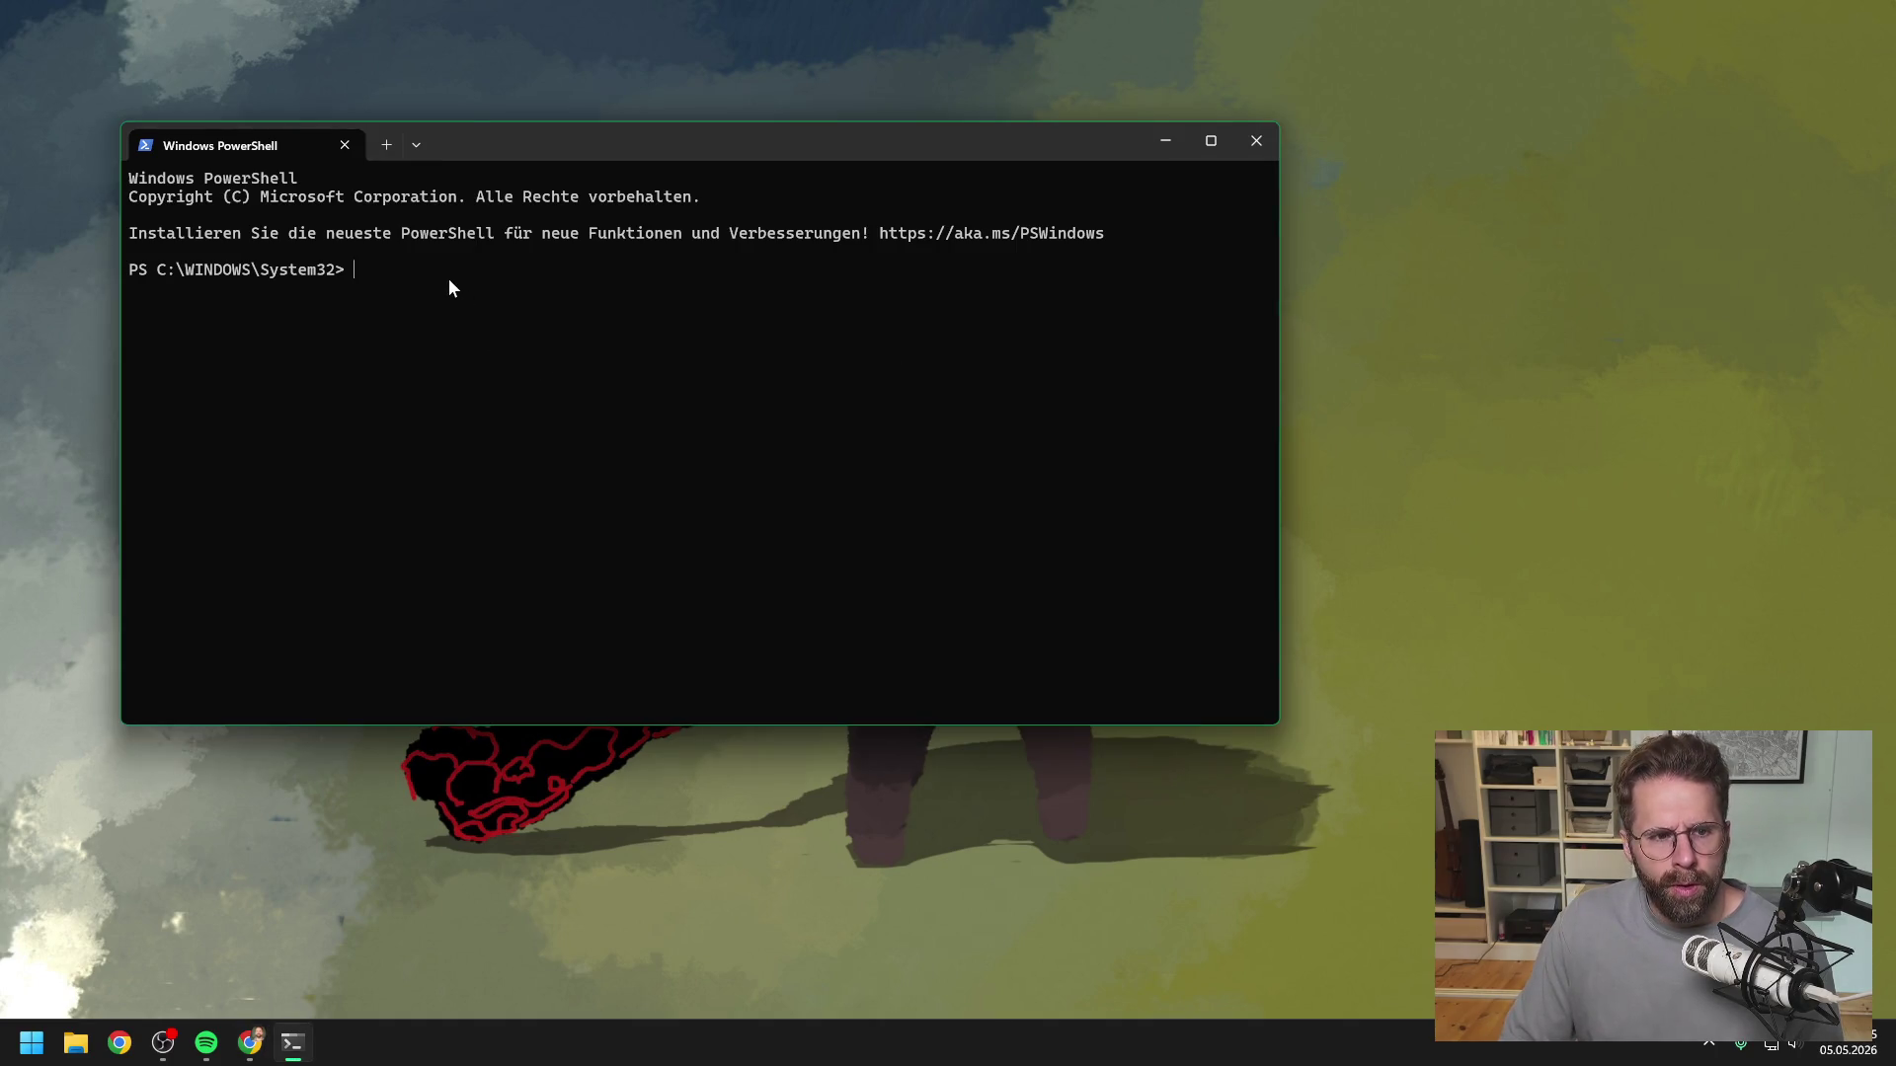
type("cd ")
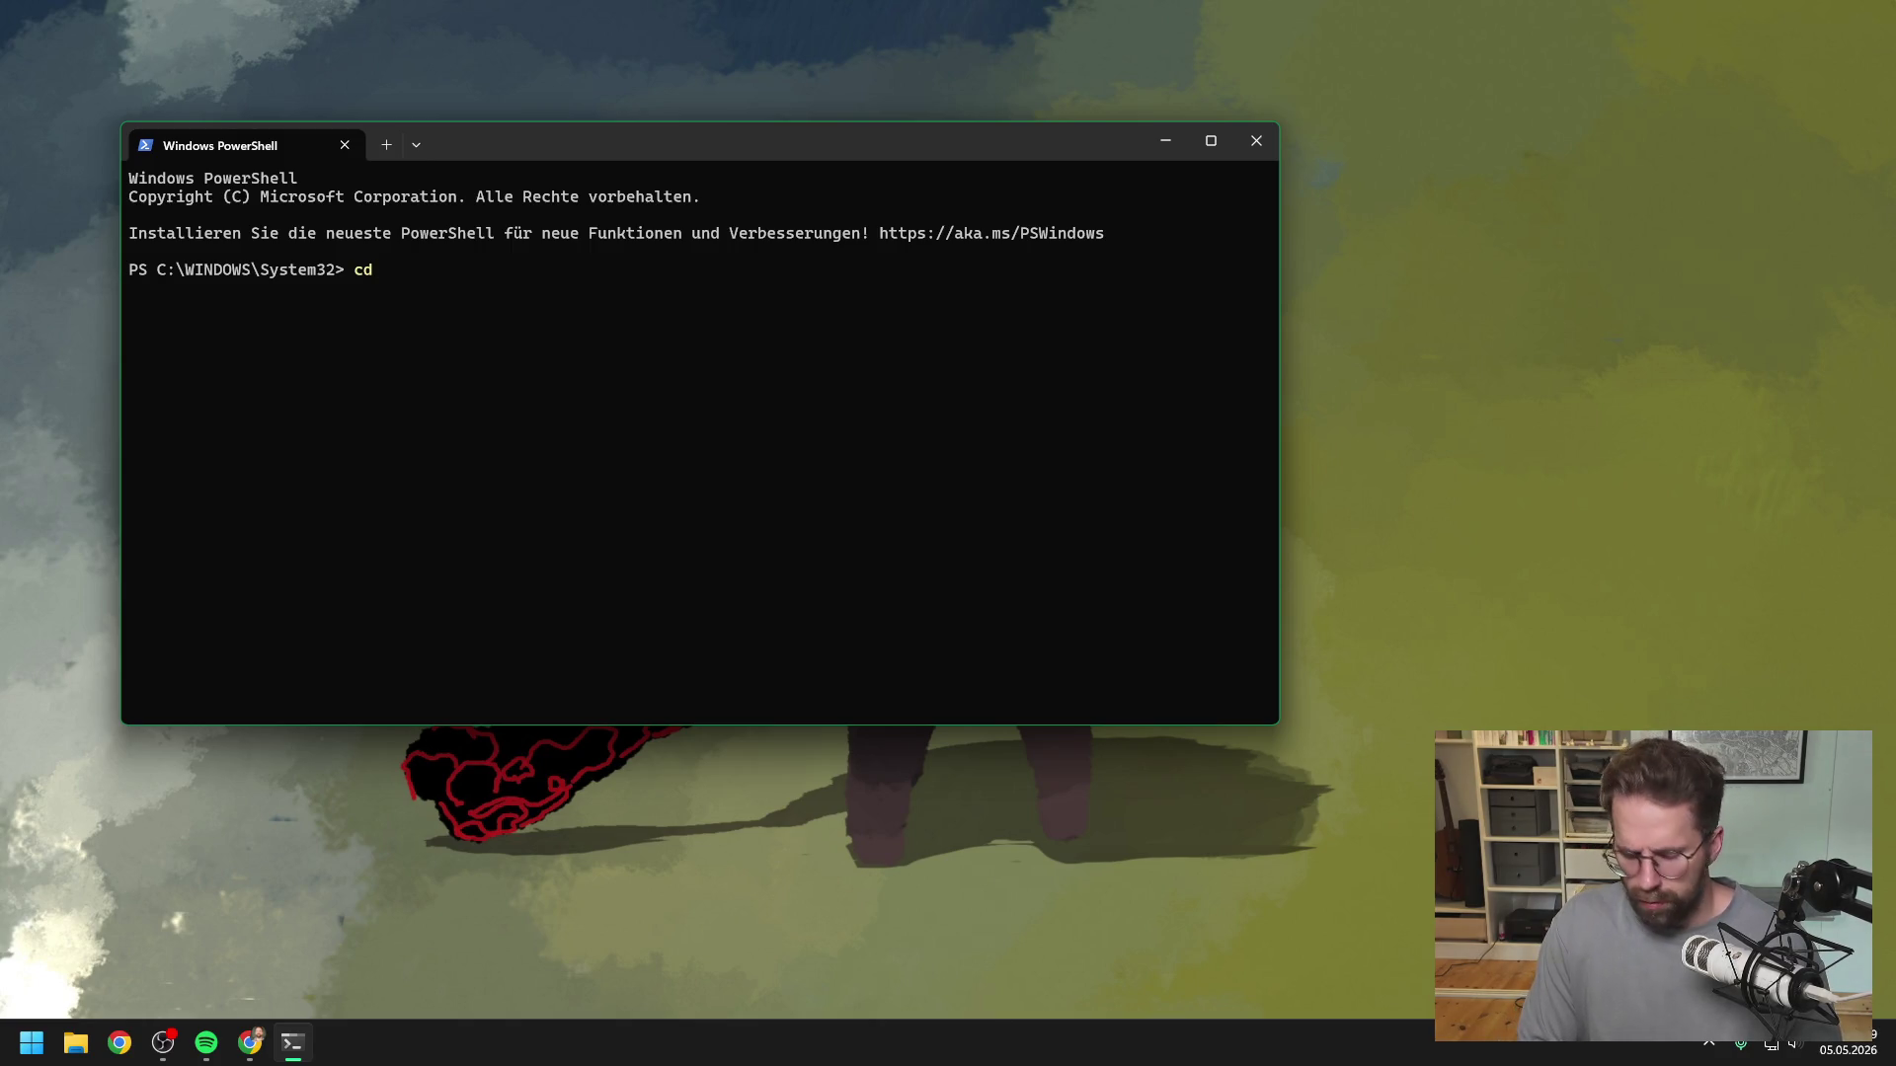
type("D:")
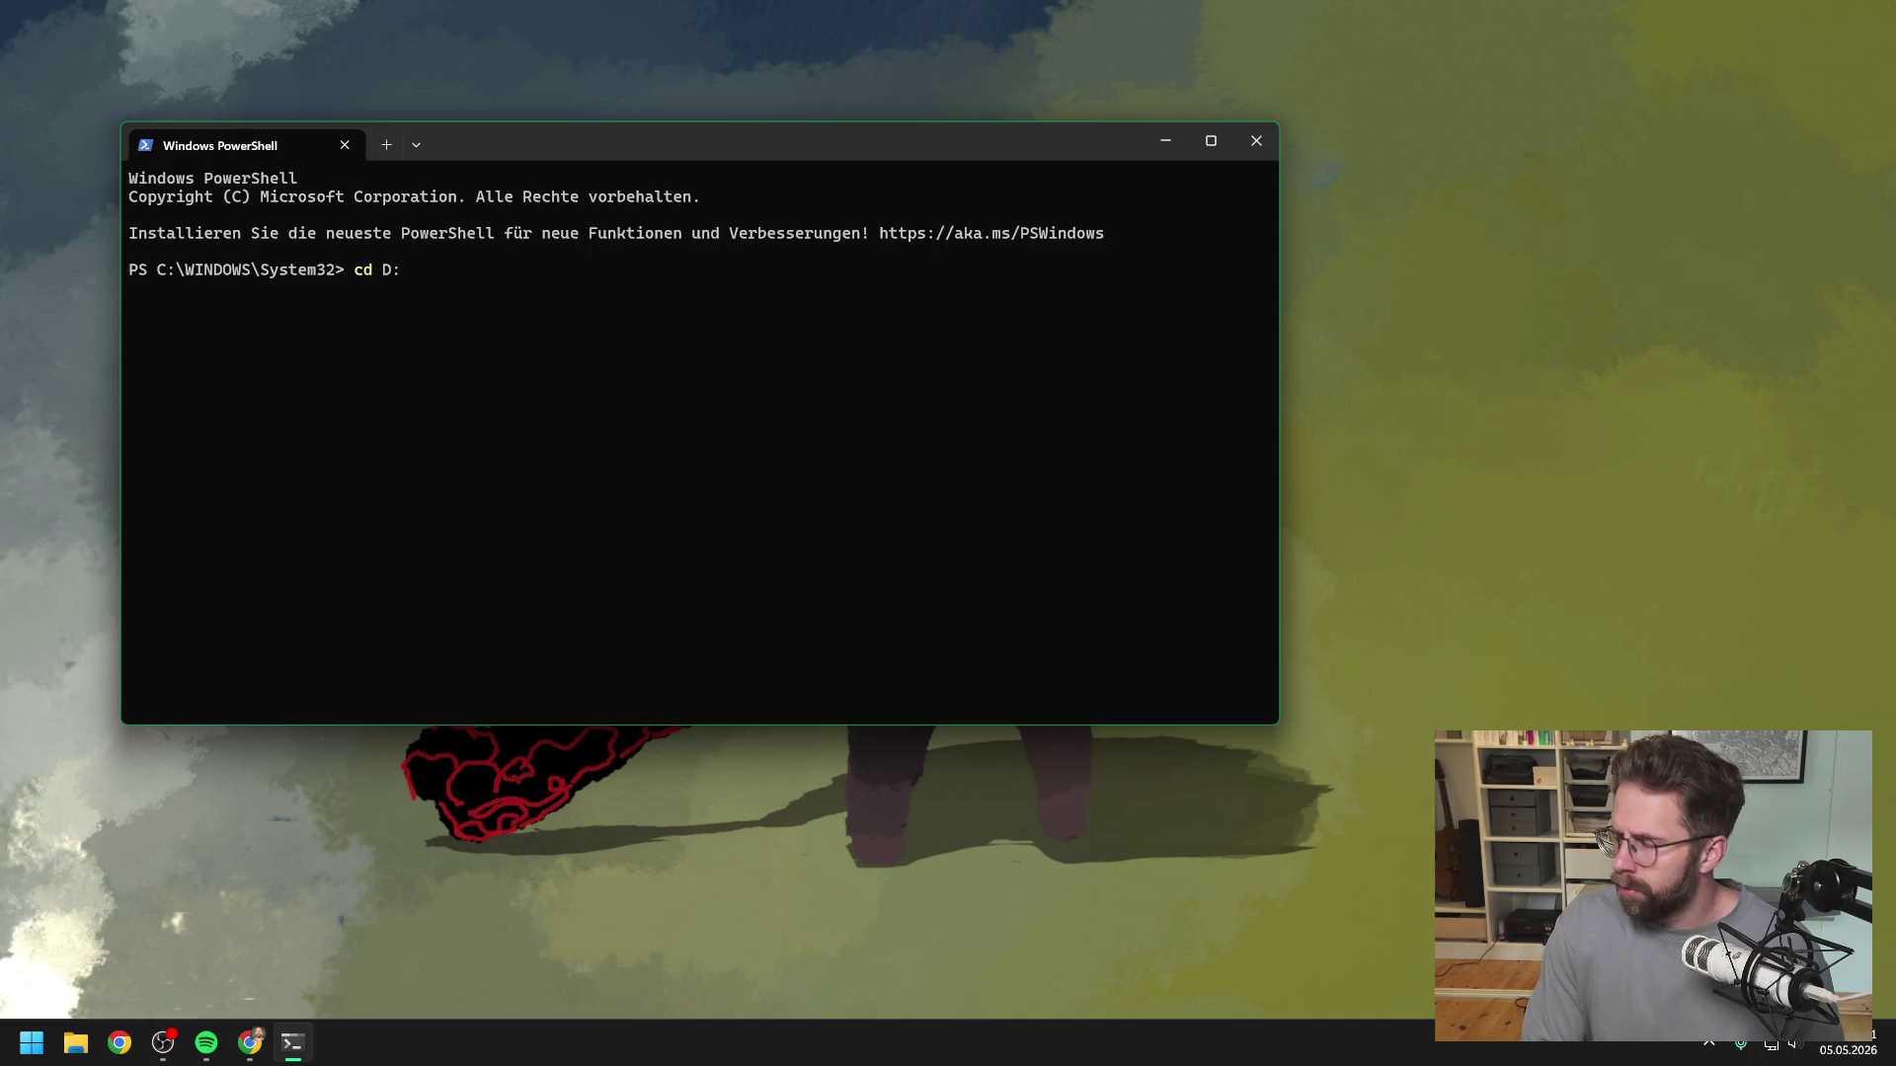
type("\\")
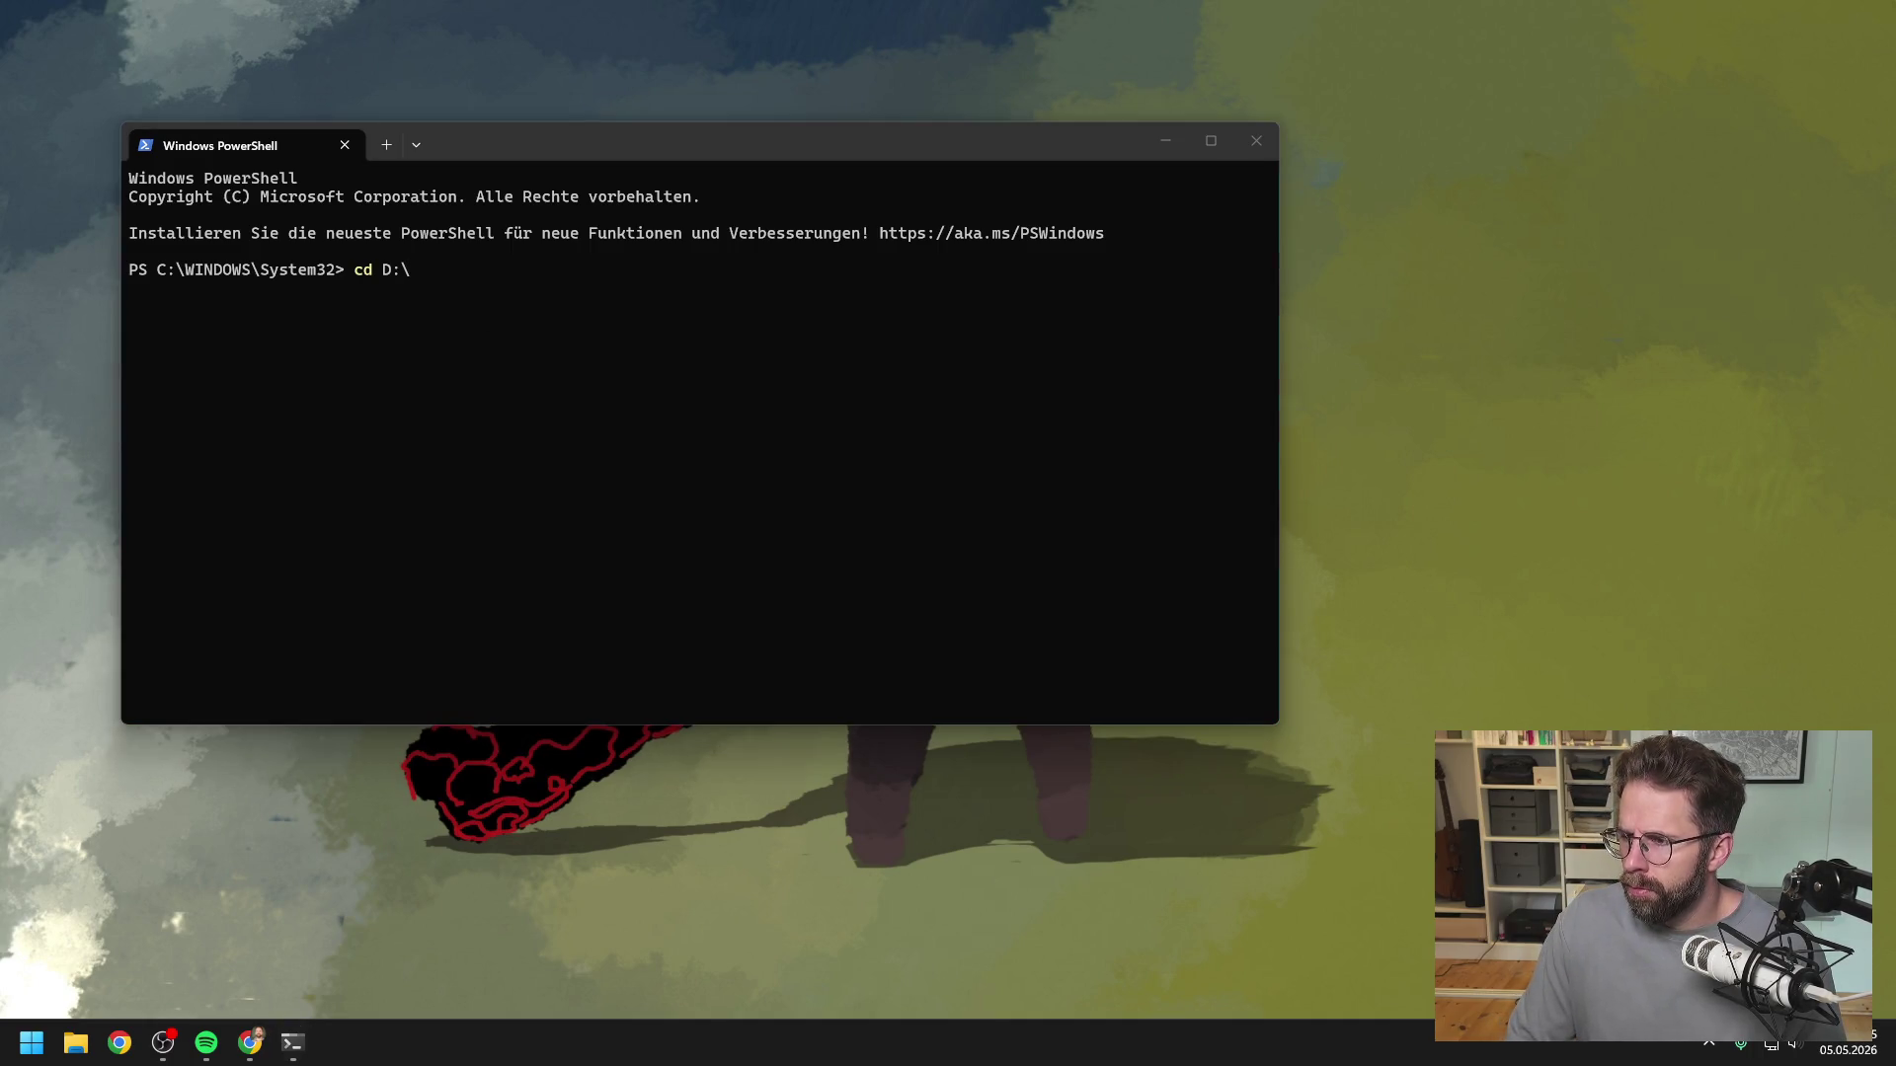
key("super+e")
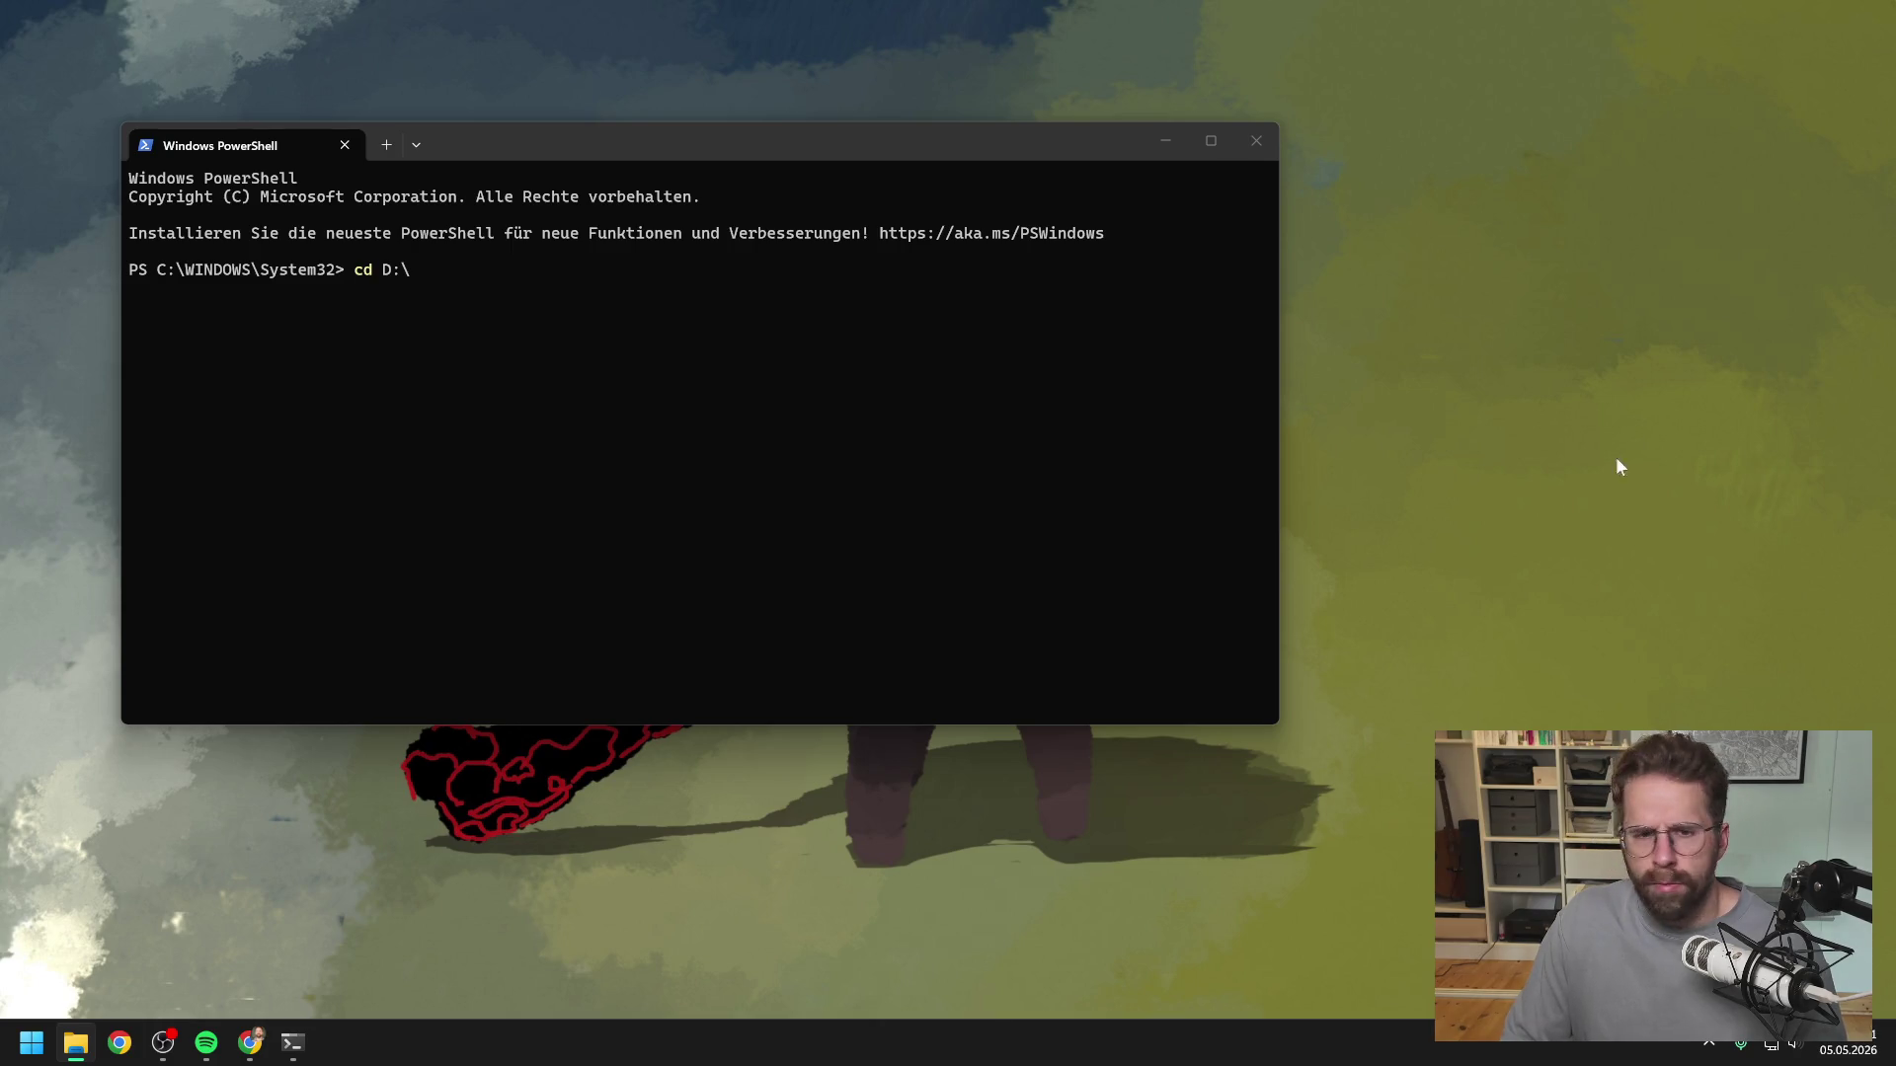
left_click(471, 271)
type("Honor_BONJWA-HONOR_development_697")
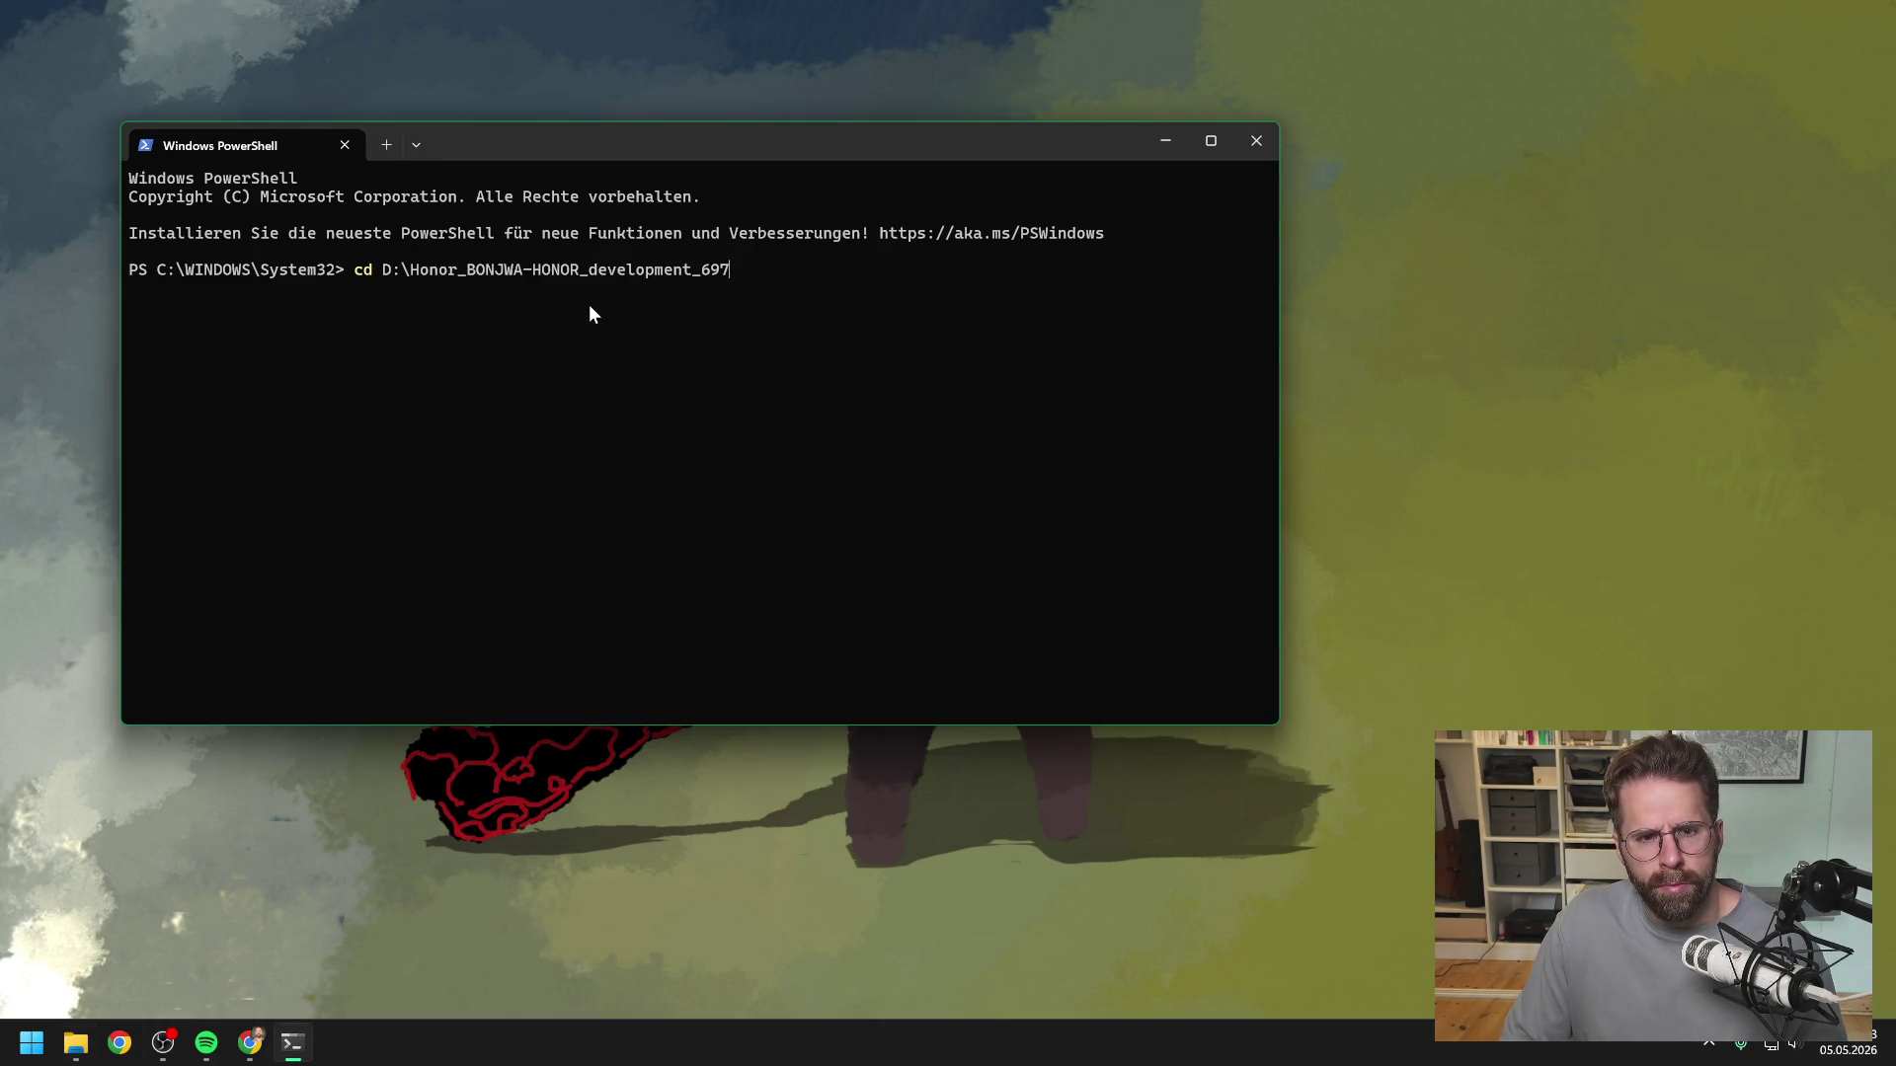
key("Return")
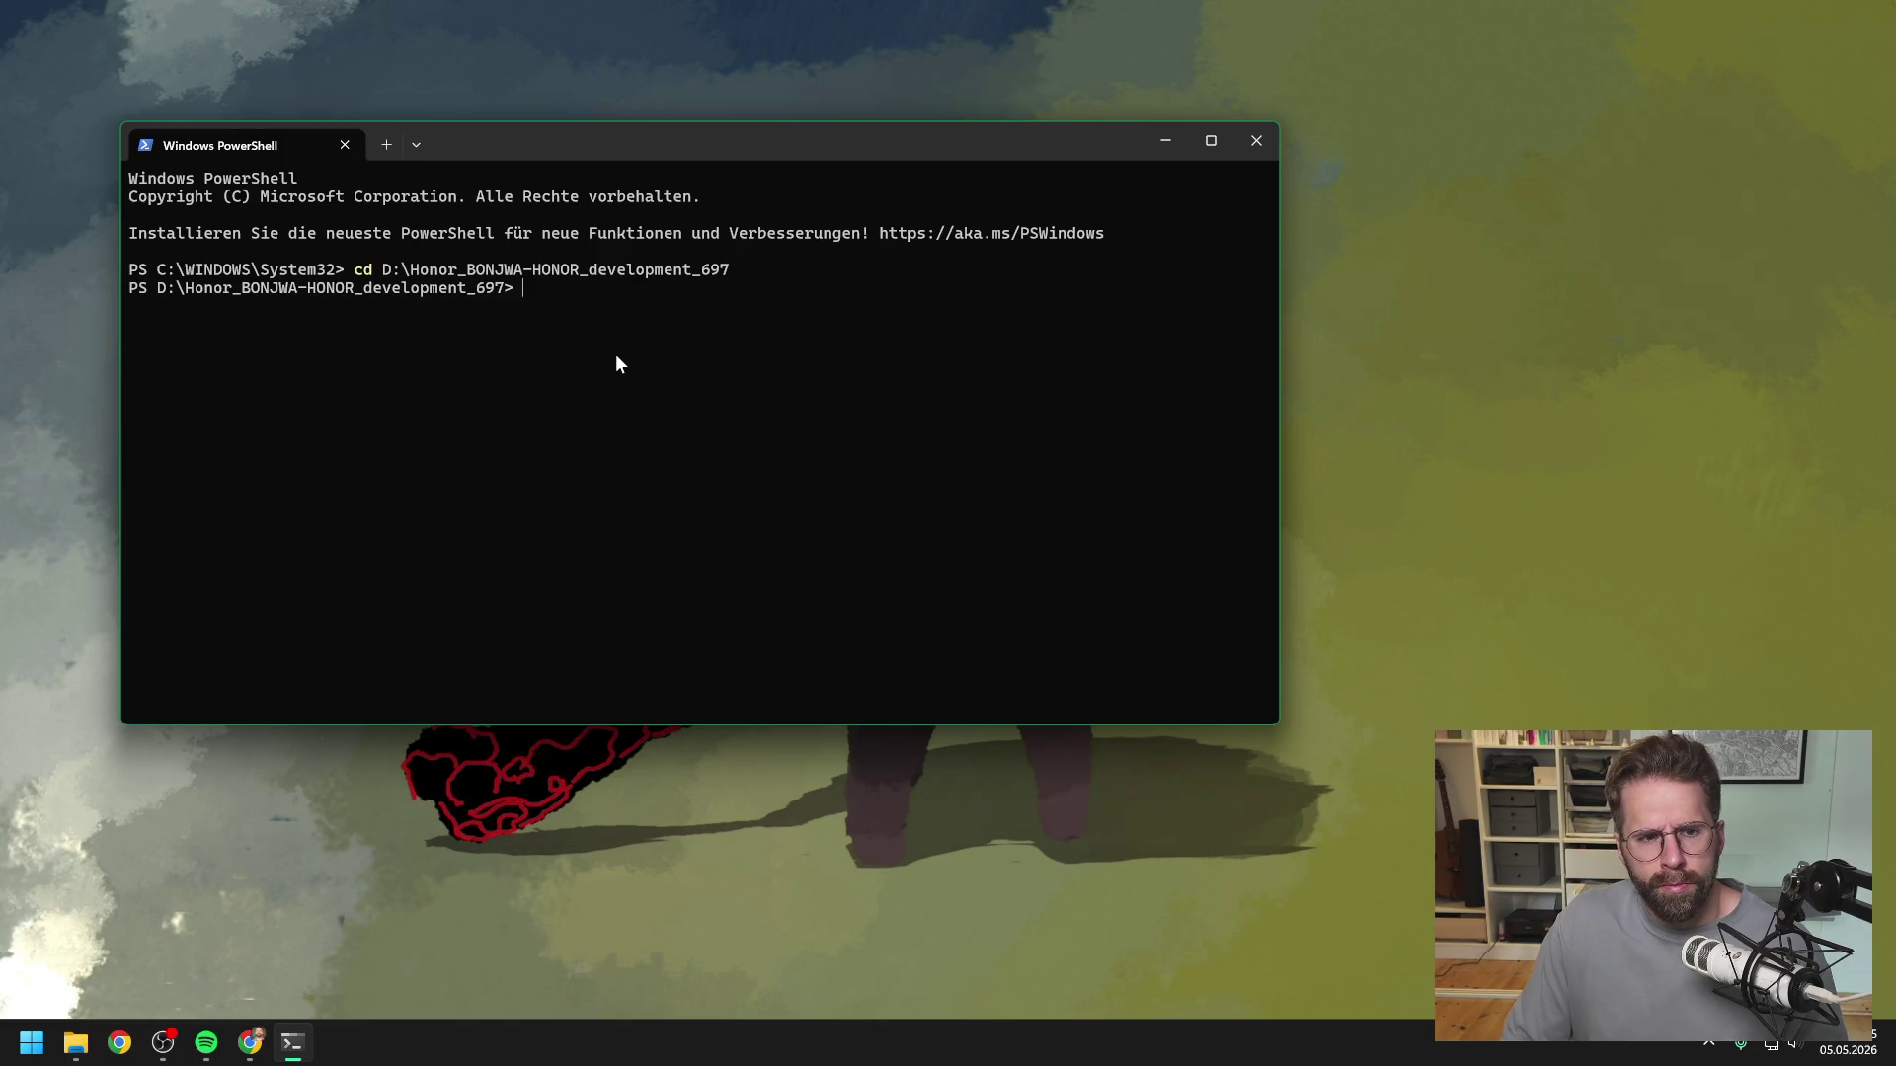
type("claude")
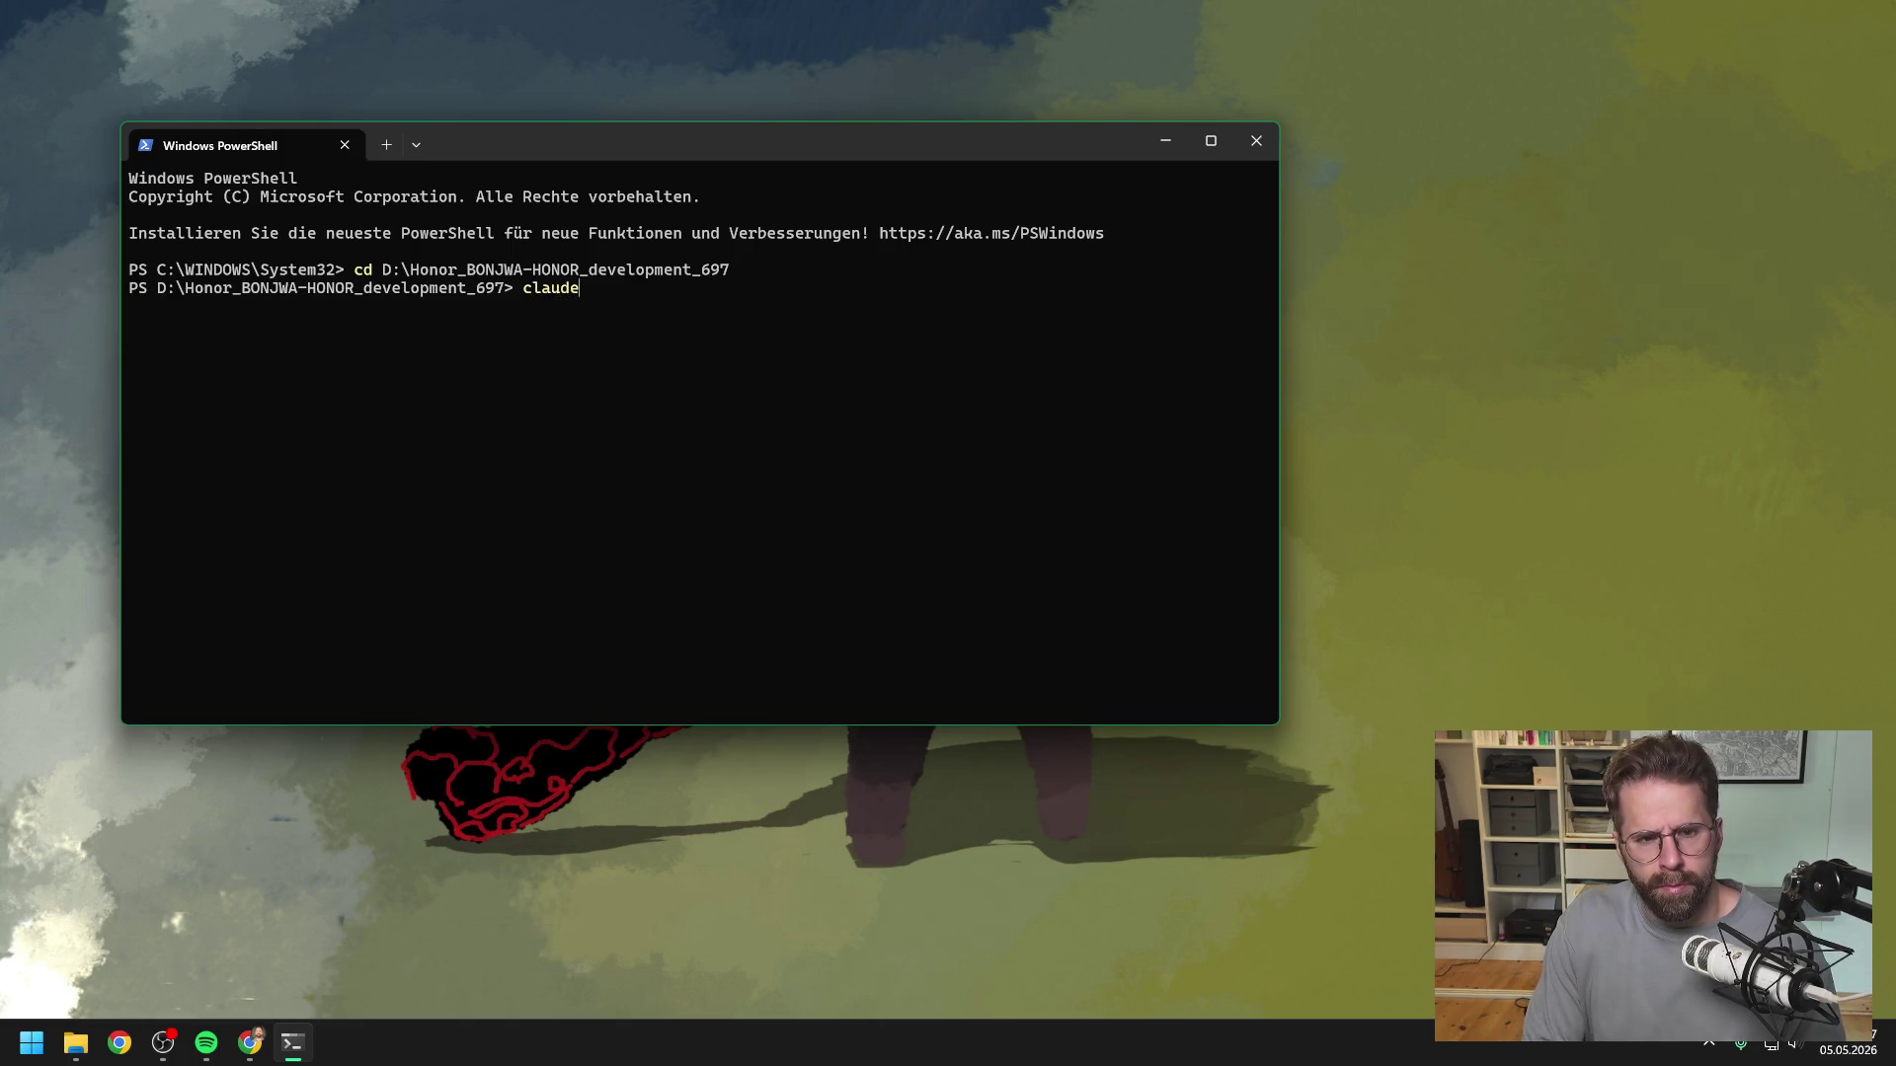
key("Return")
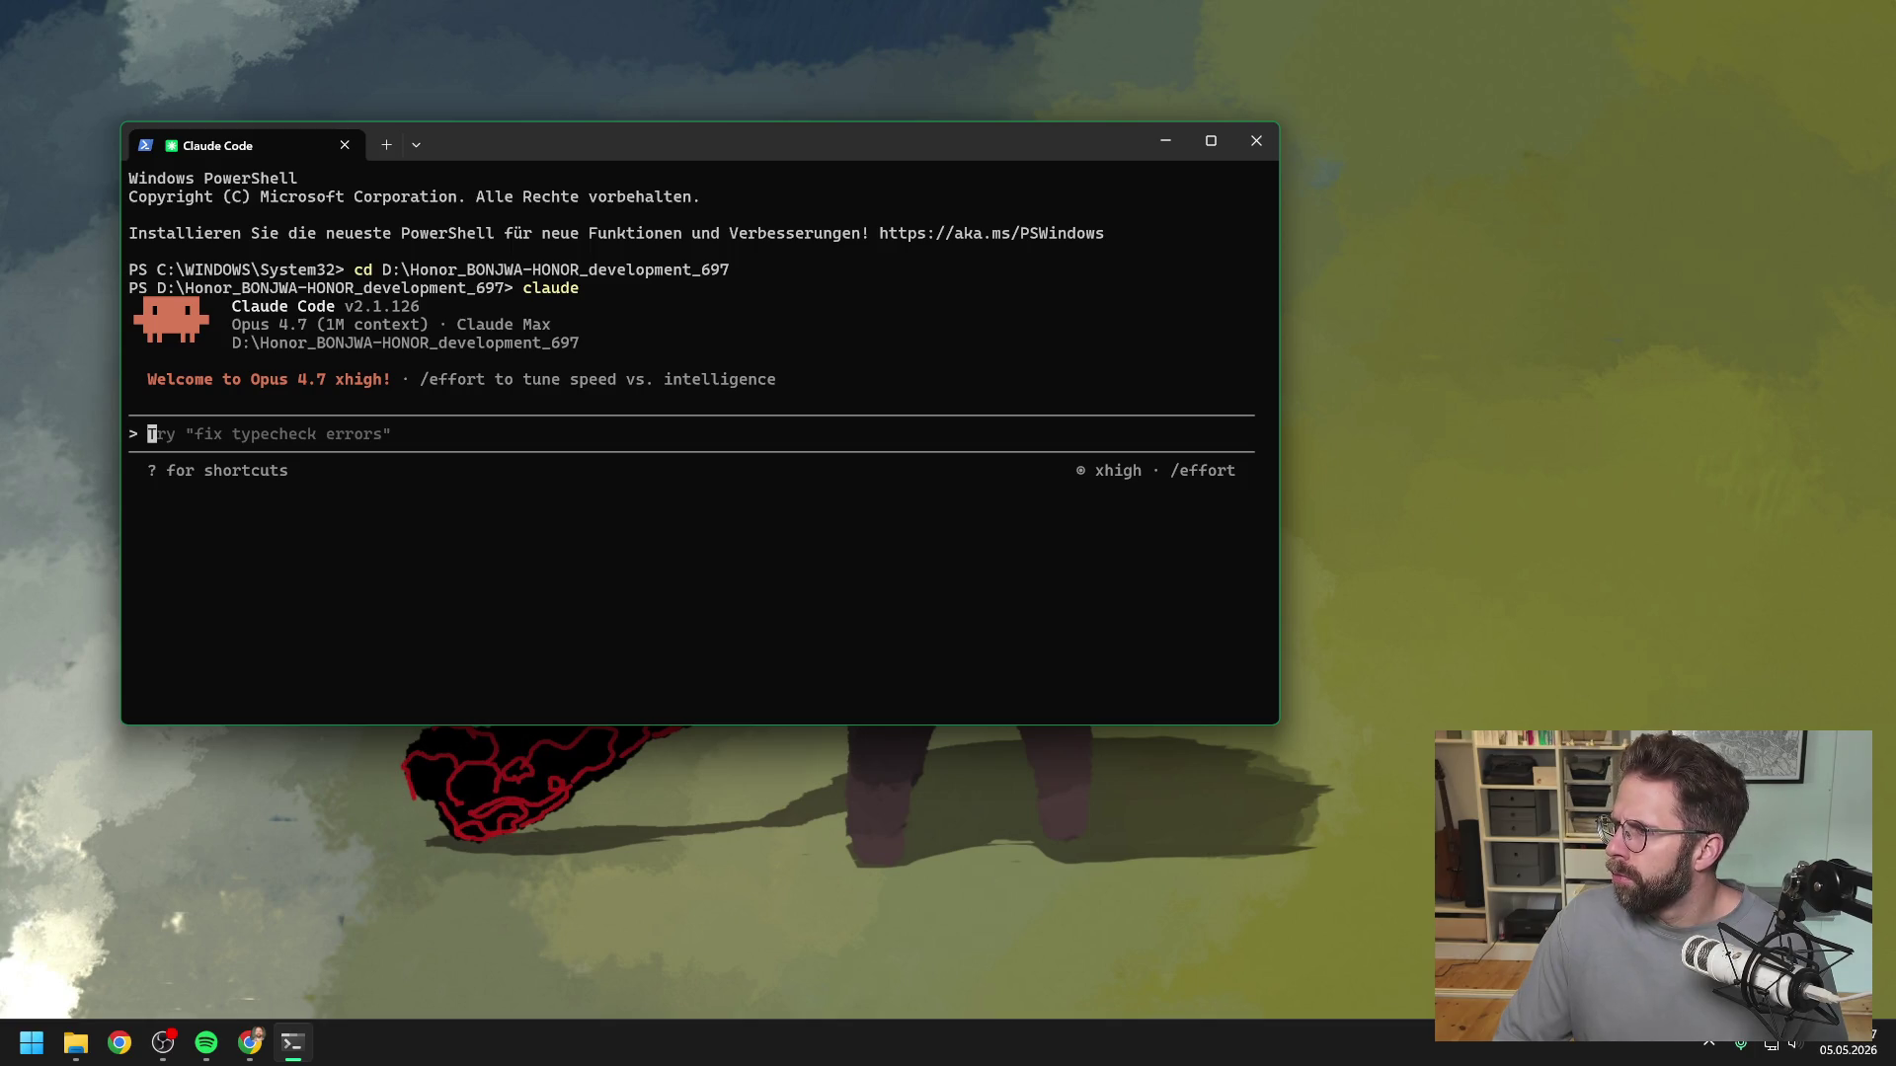
- Look over the browser and File Explorer windows, then bring up the Start menu
key("alt+Tab")
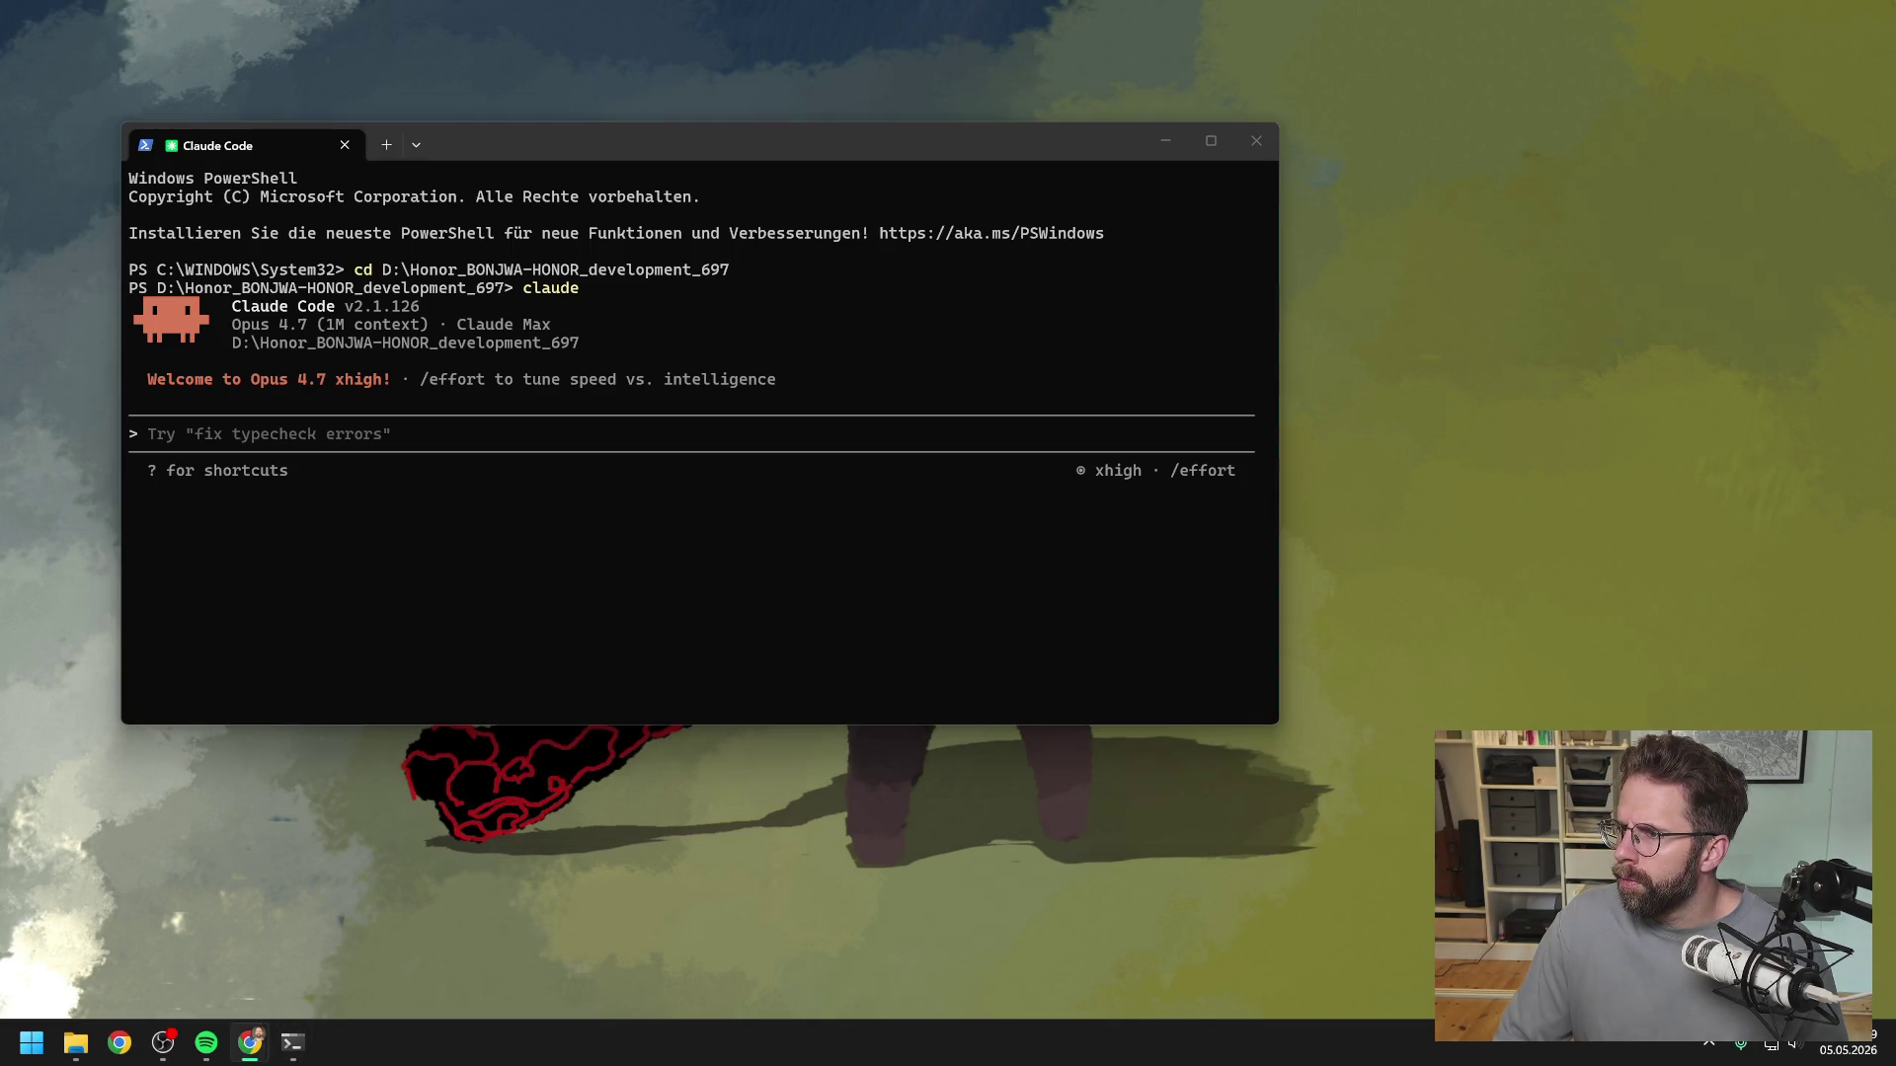
key("alt+Tab")
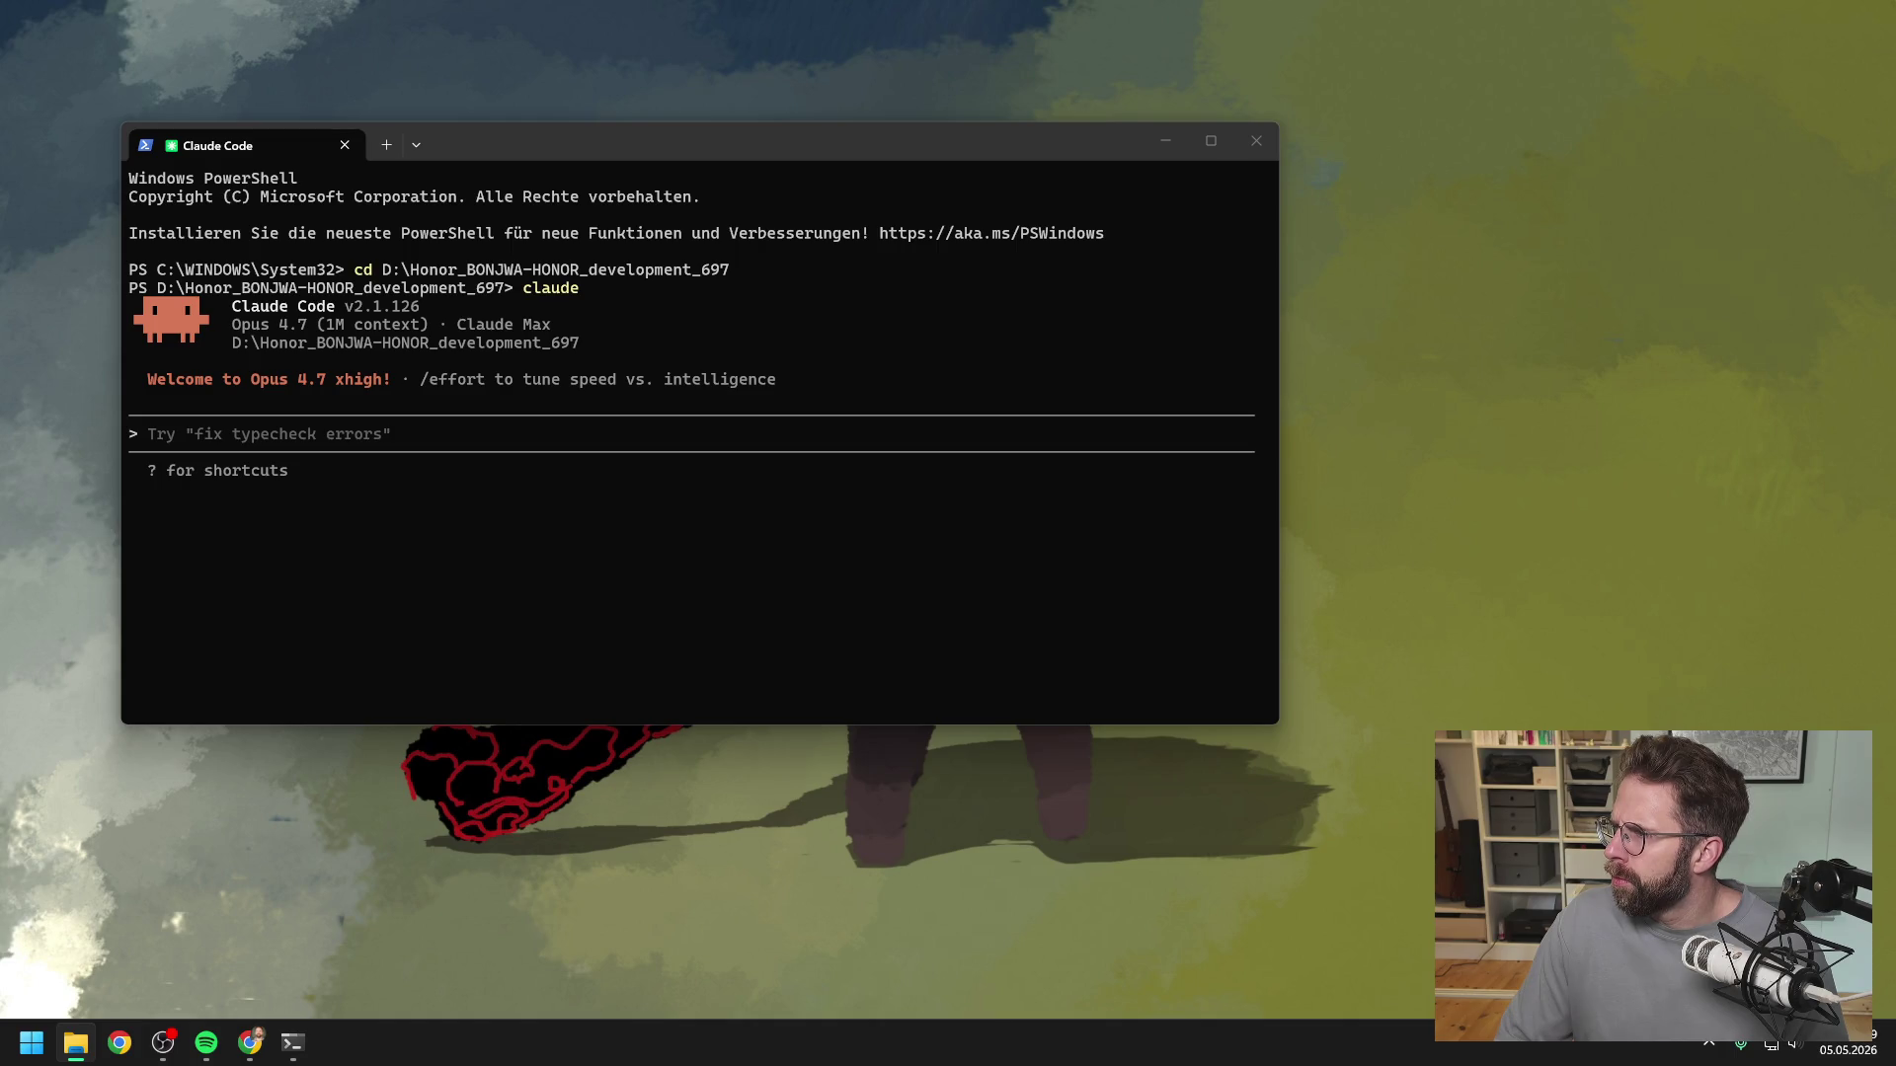
key("alt+Tab")
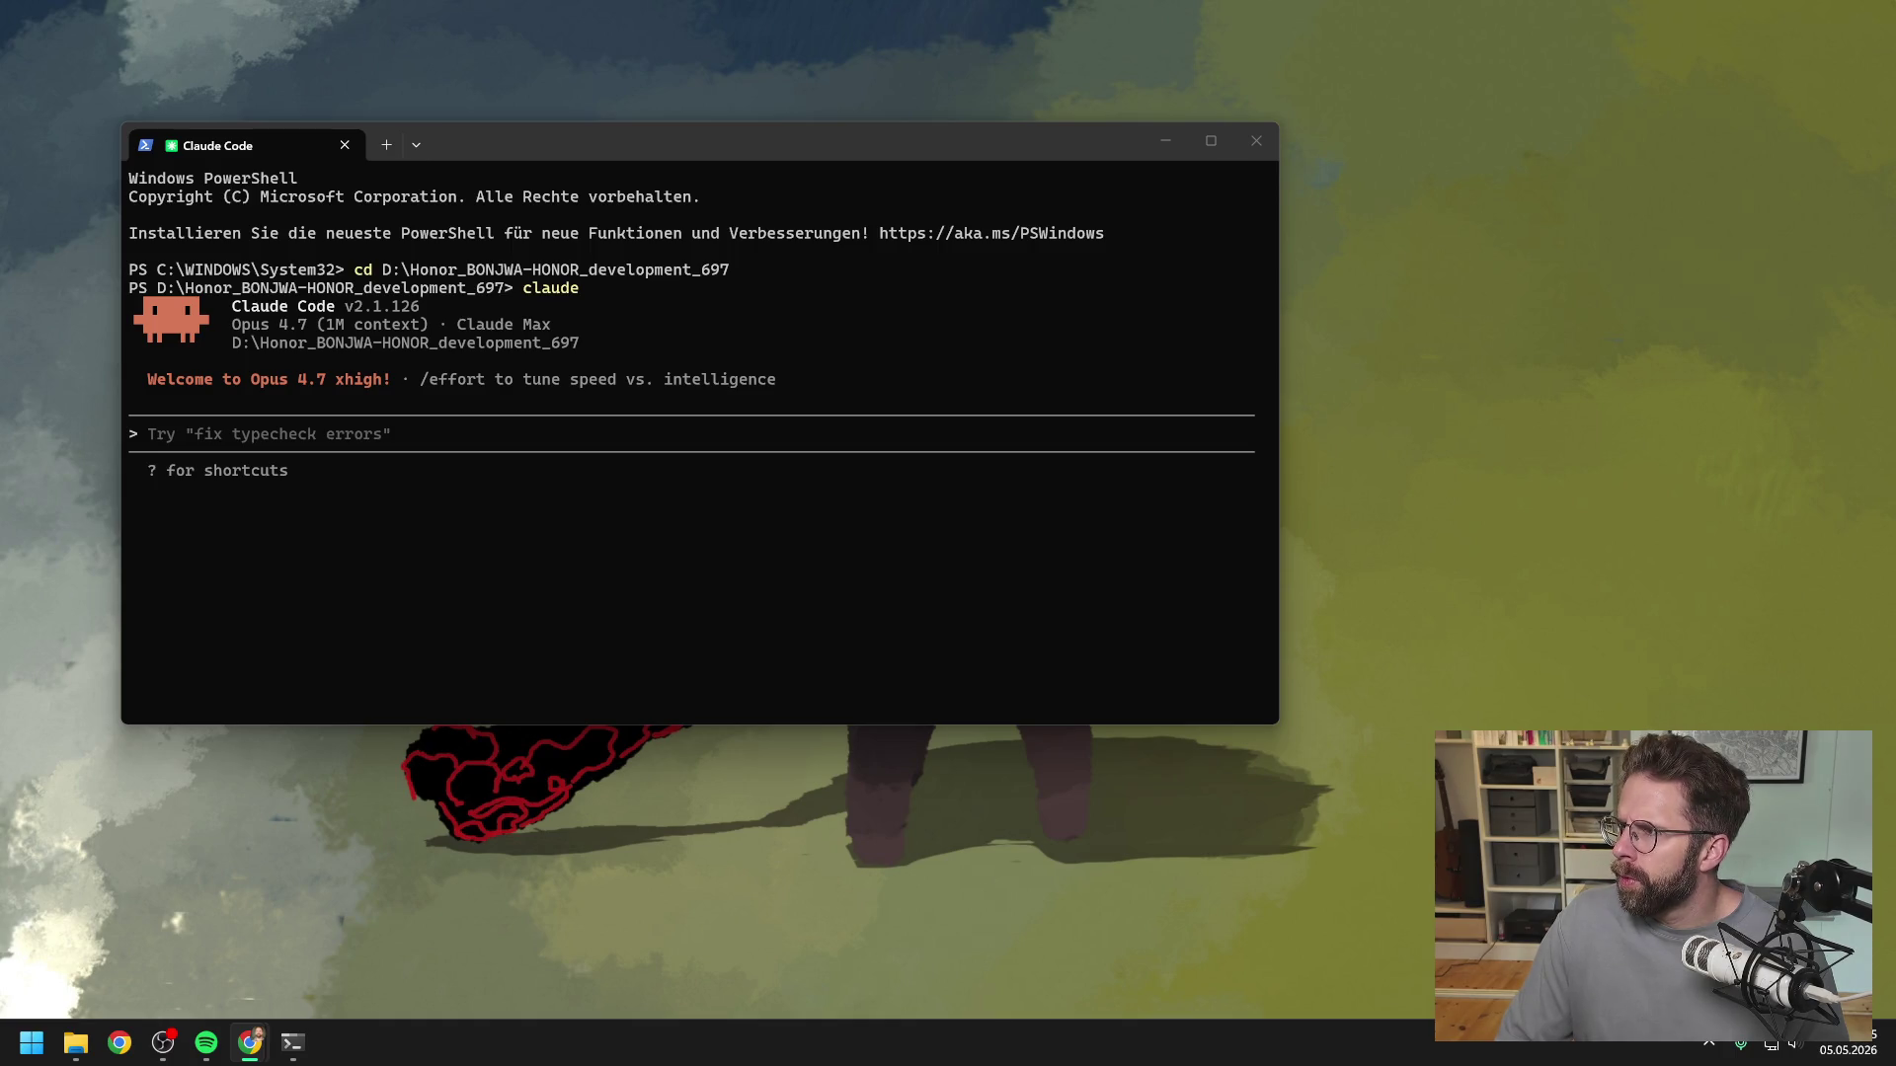
left_click(31, 1043)
- Launch the pinned P4V client and show ProjectTwo.uproject's revision history
left_click(91, 320)
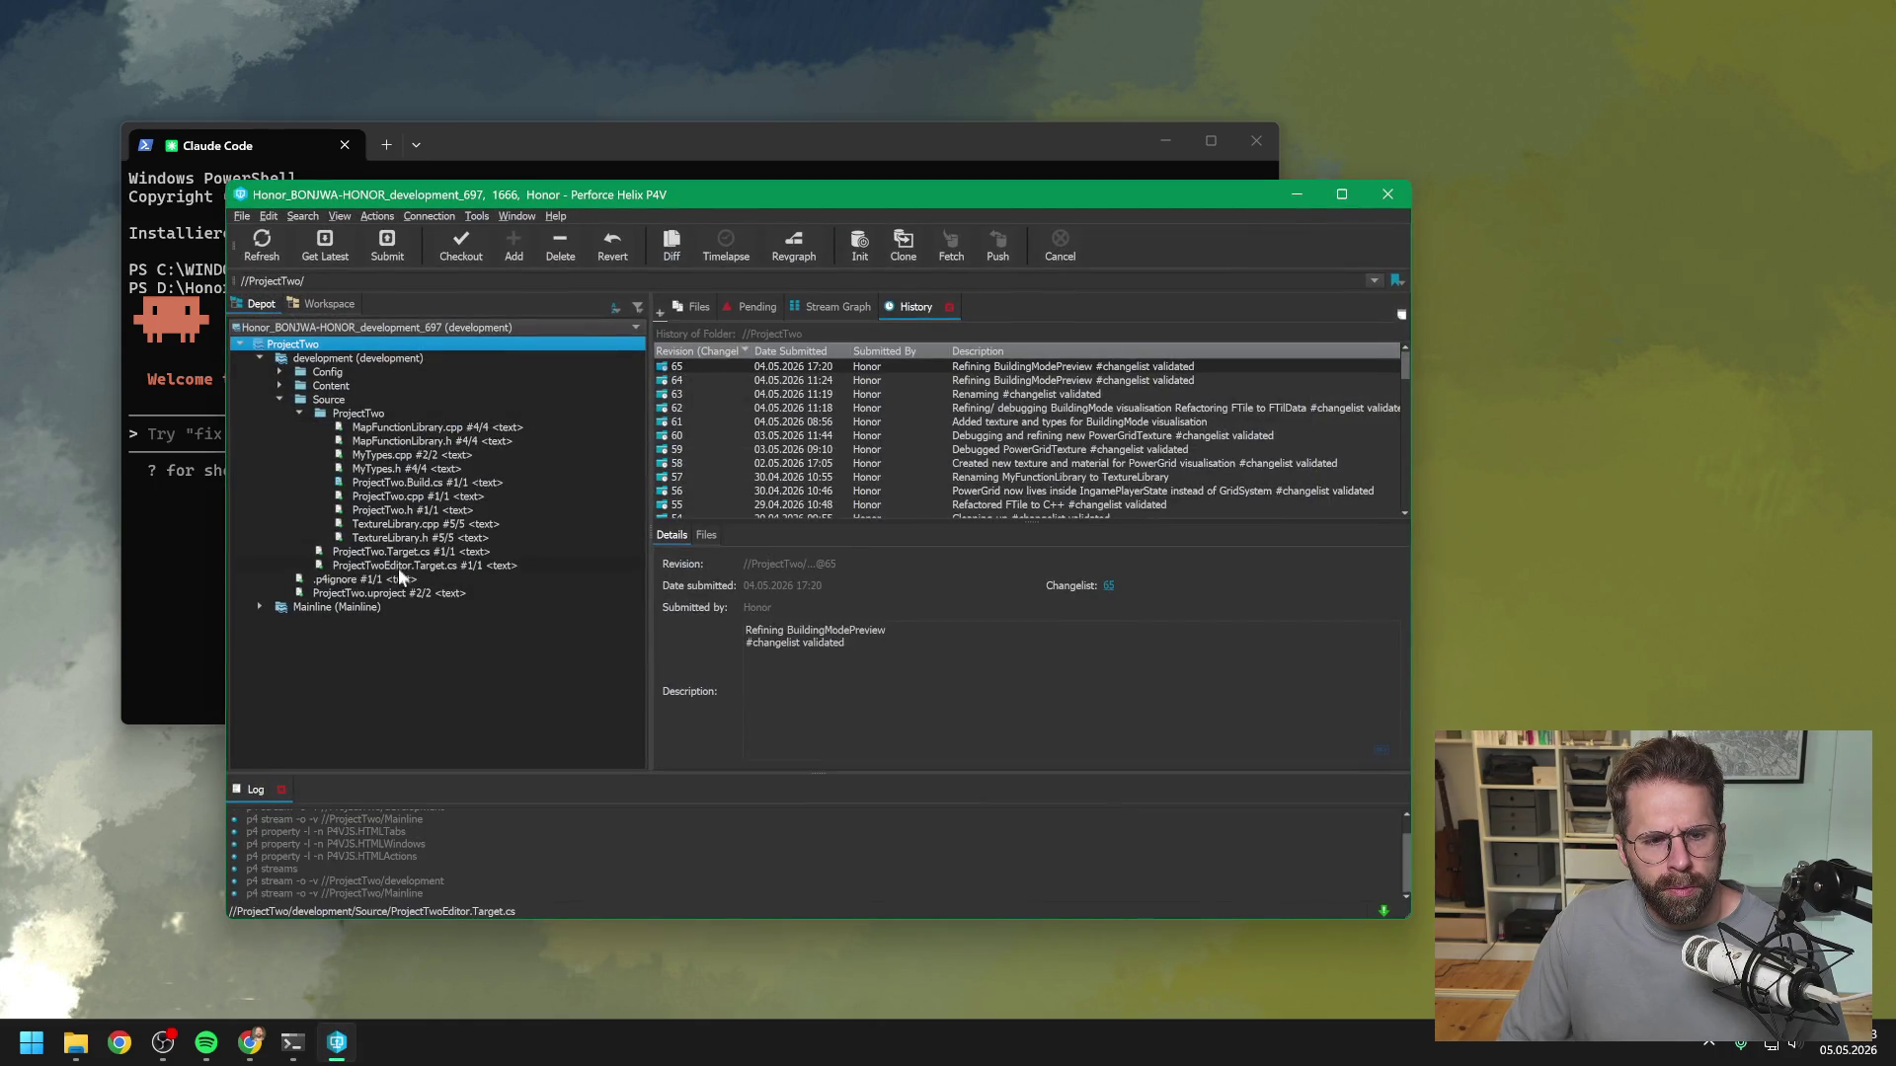
left_click(376, 590)
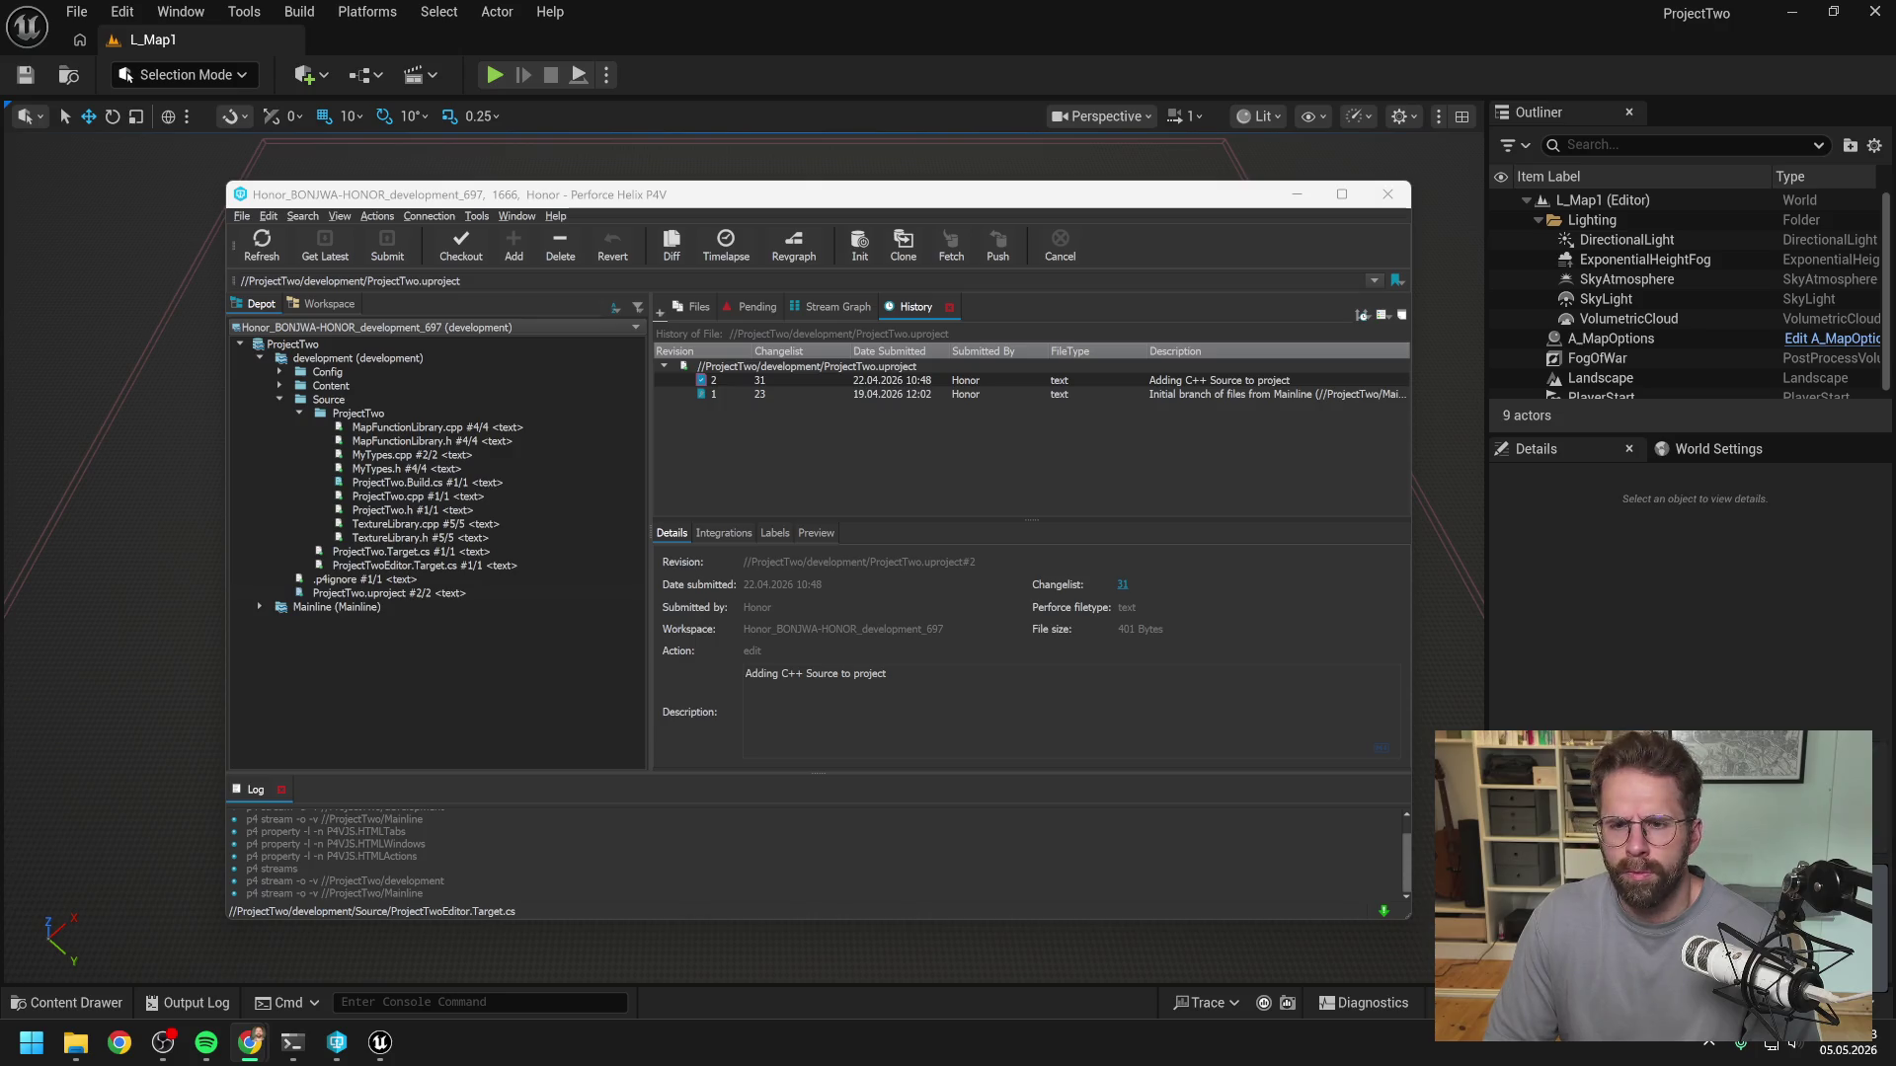
- Close P4V, check the generator's Grid Size, then play-test L_Map1's building mode and cancel it
left_click(969, 79)
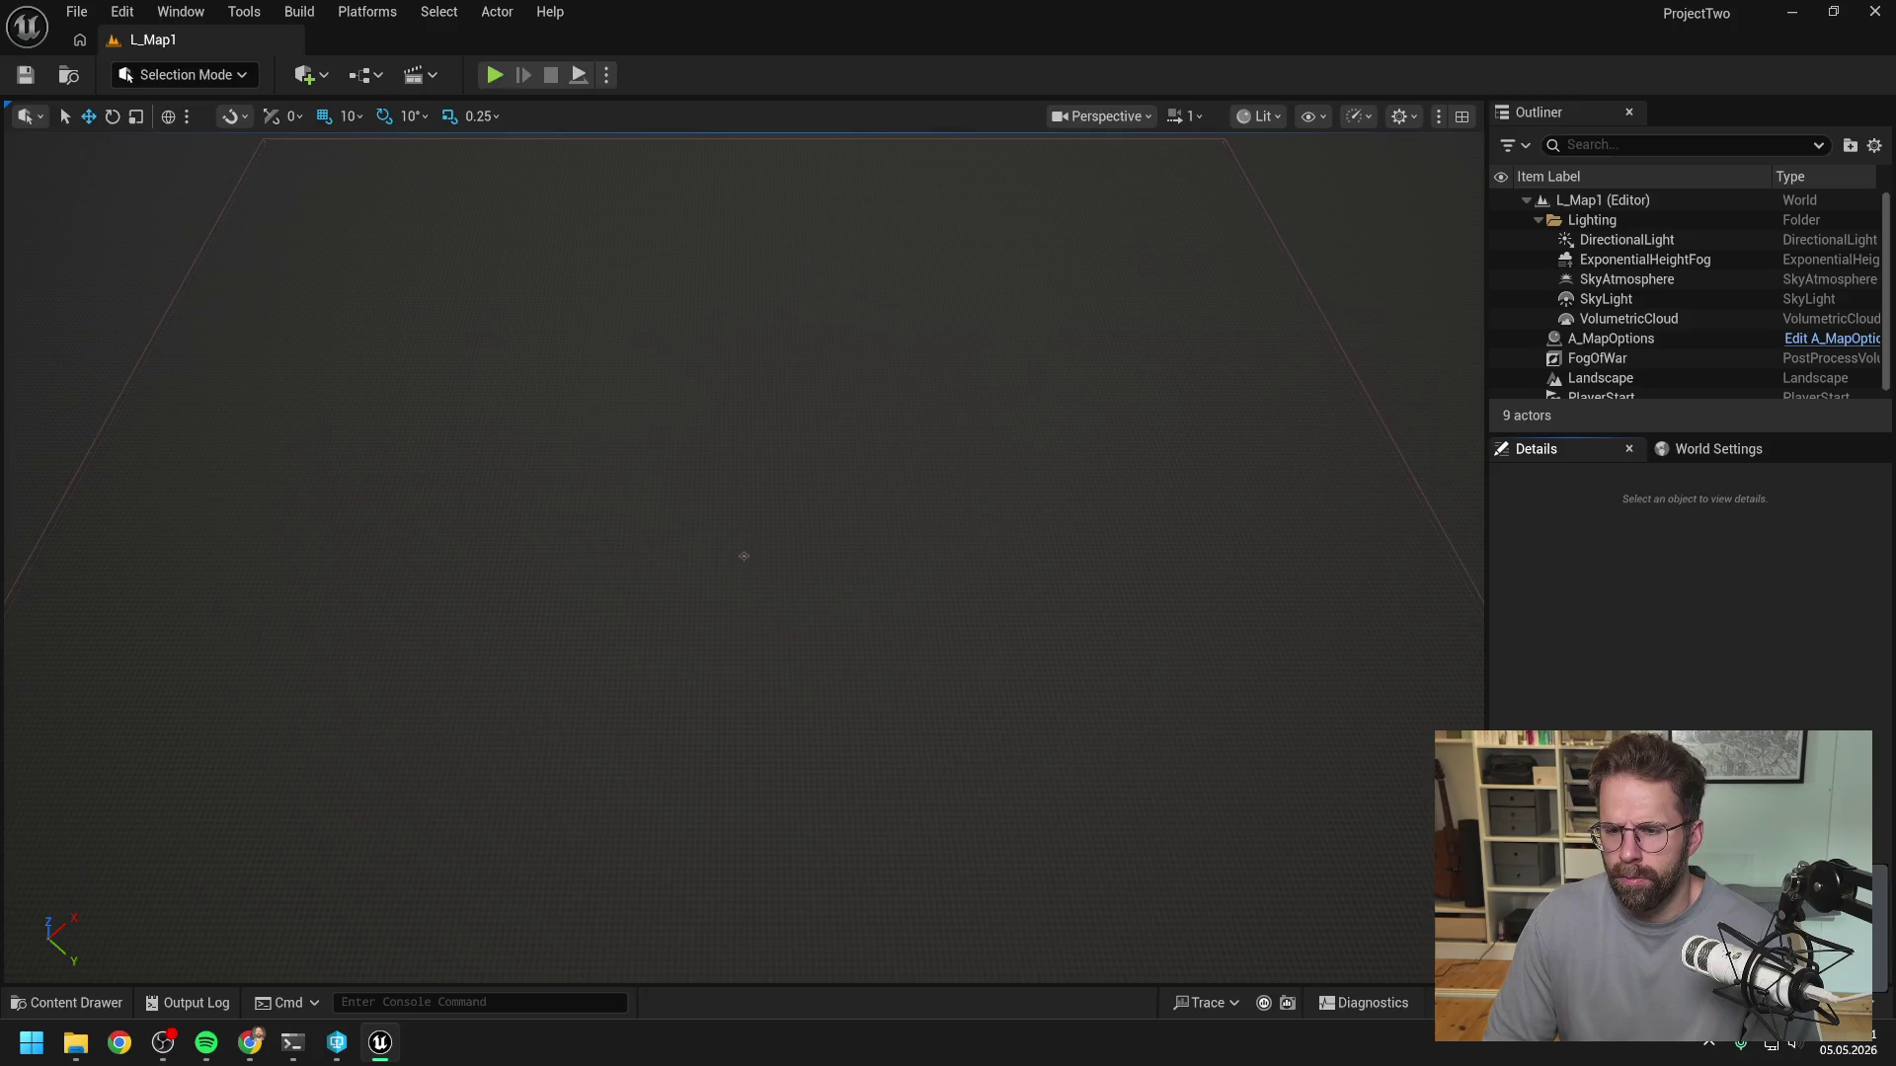
key("alt+Tab")
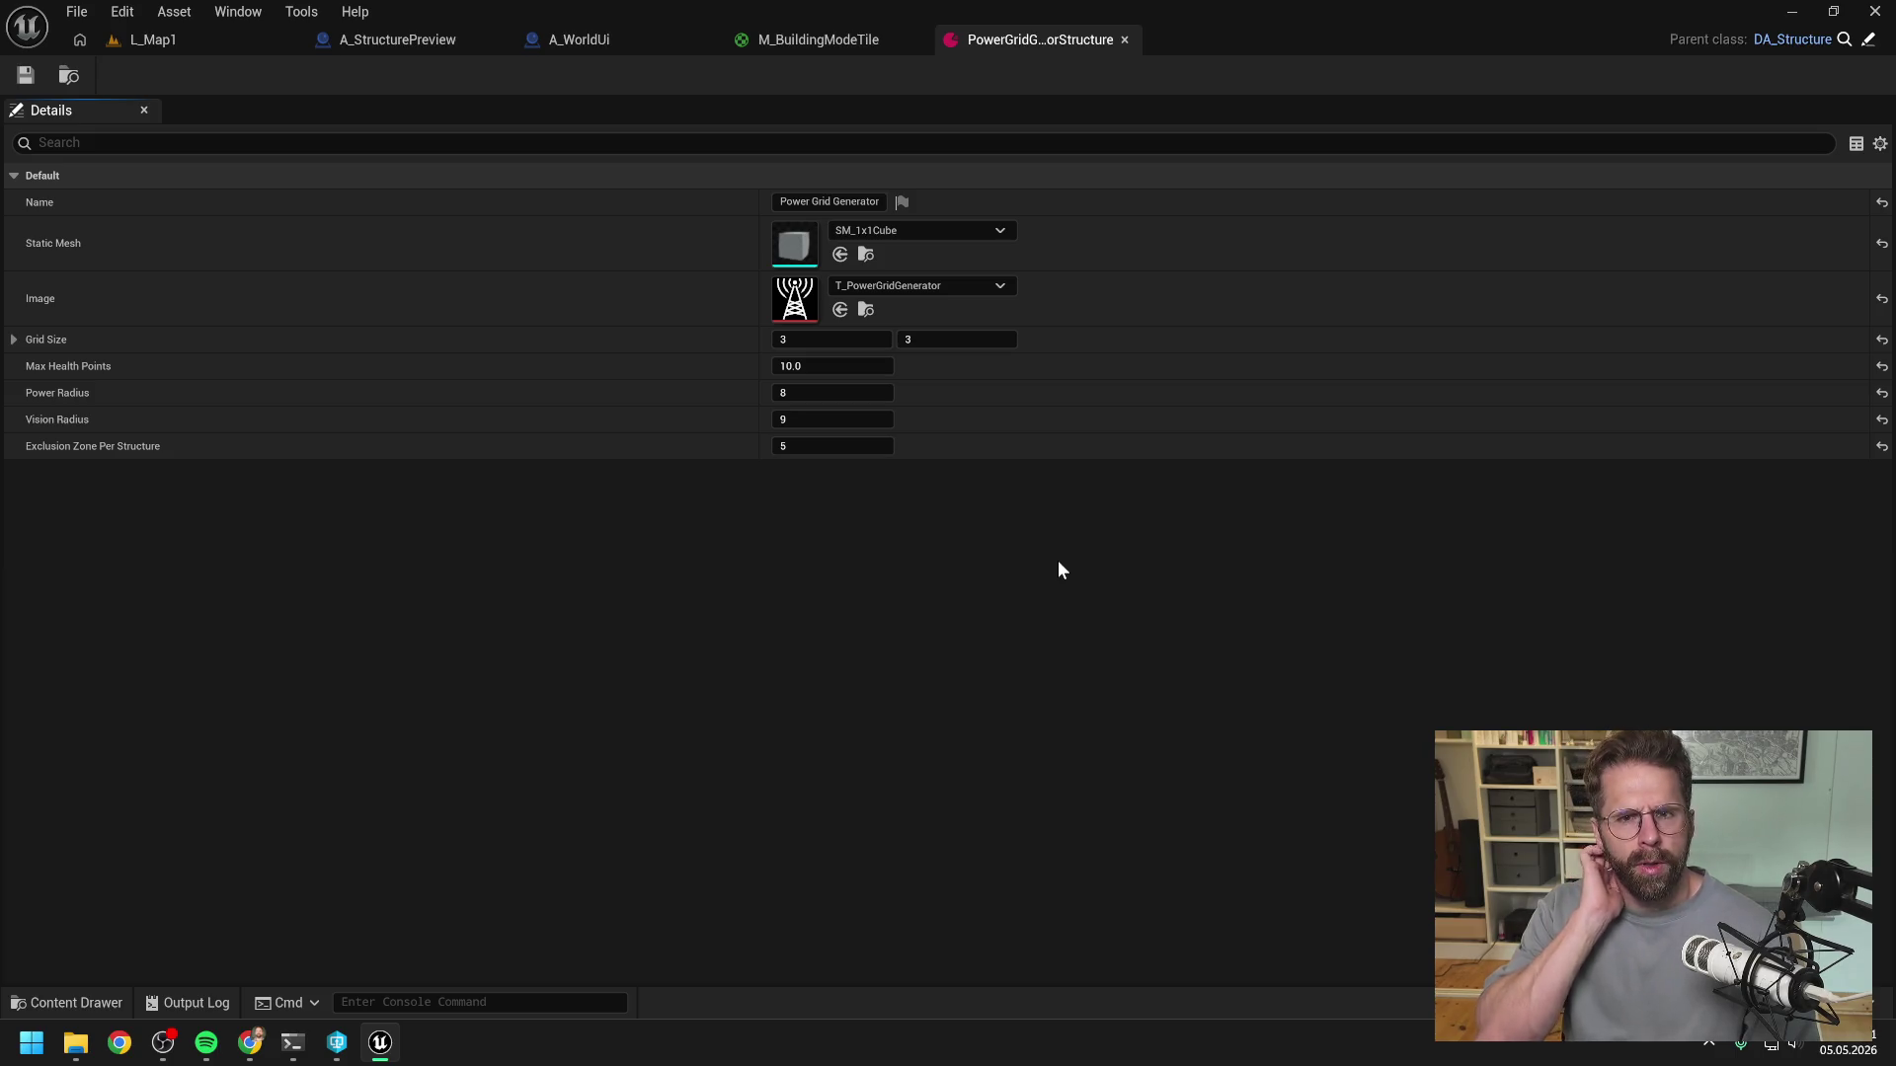
left_click(210, 42)
left_click(495, 75)
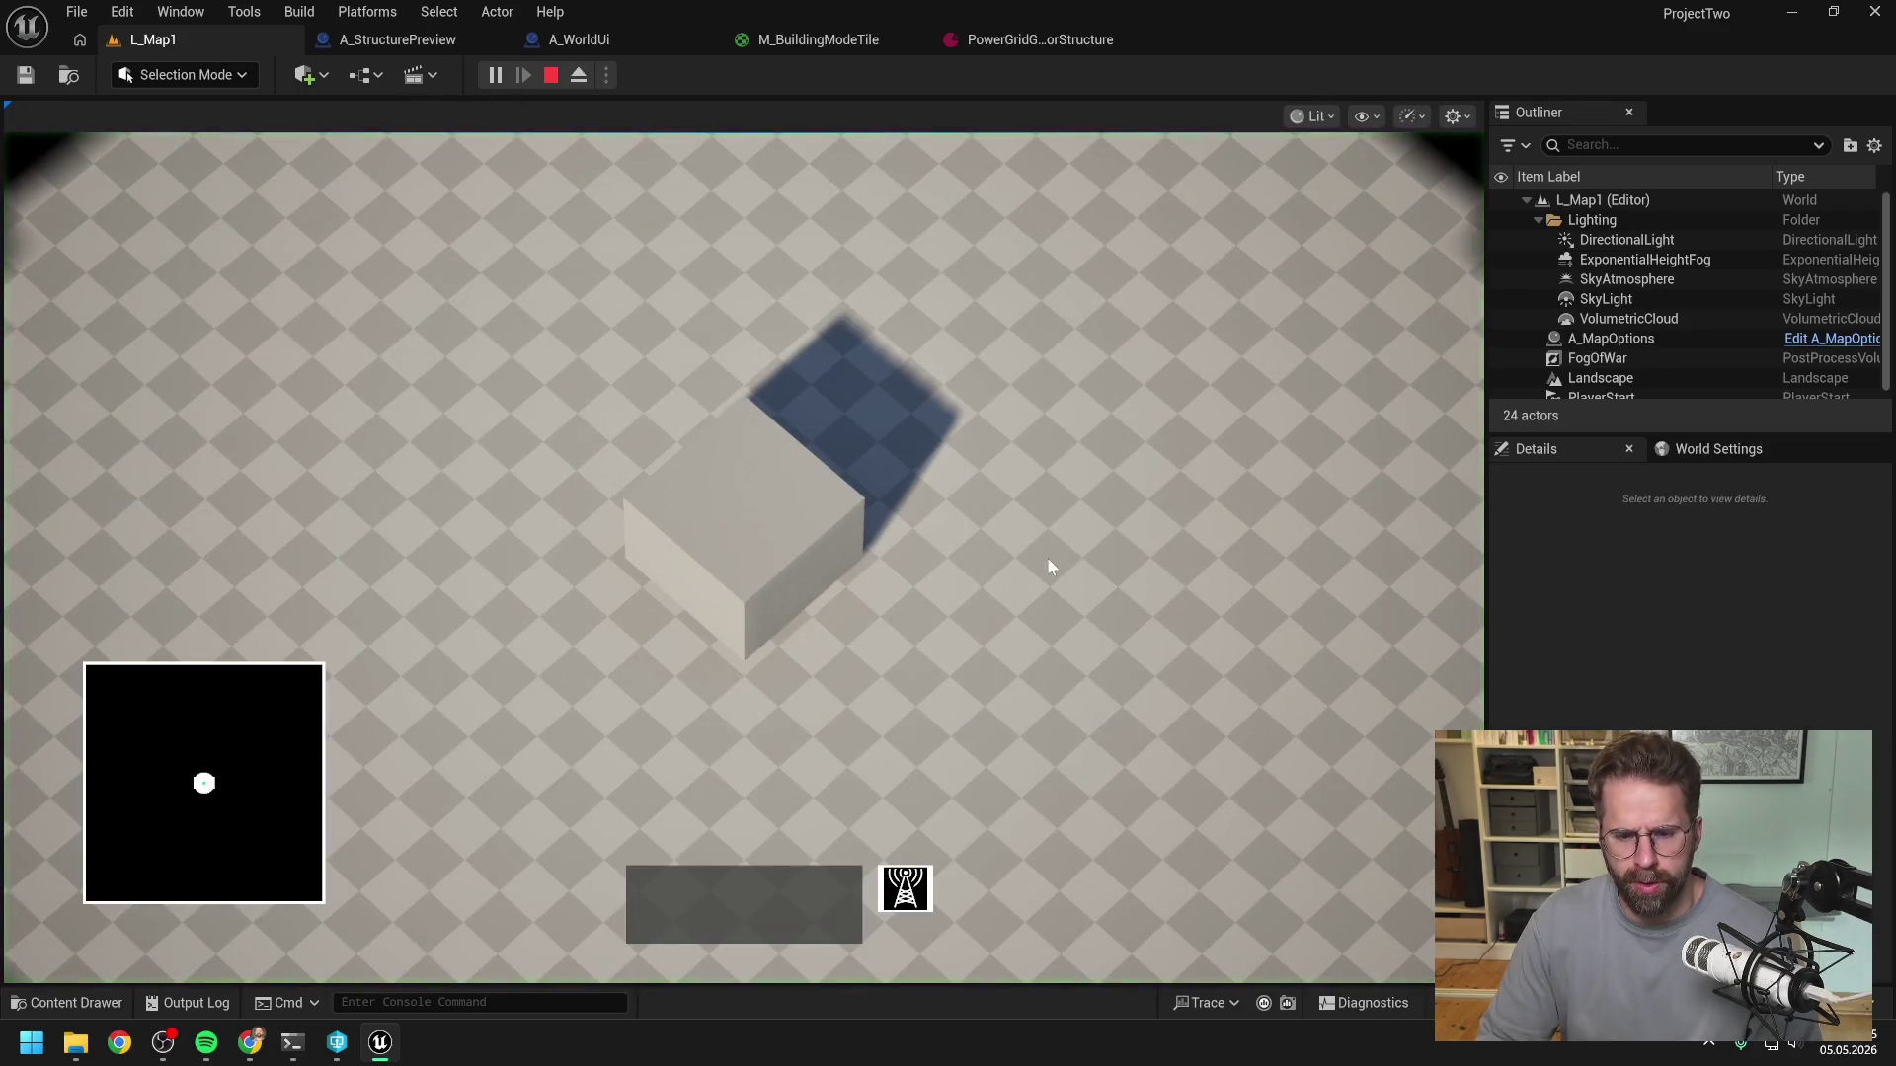
scroll(1170, 474, "down", 5)
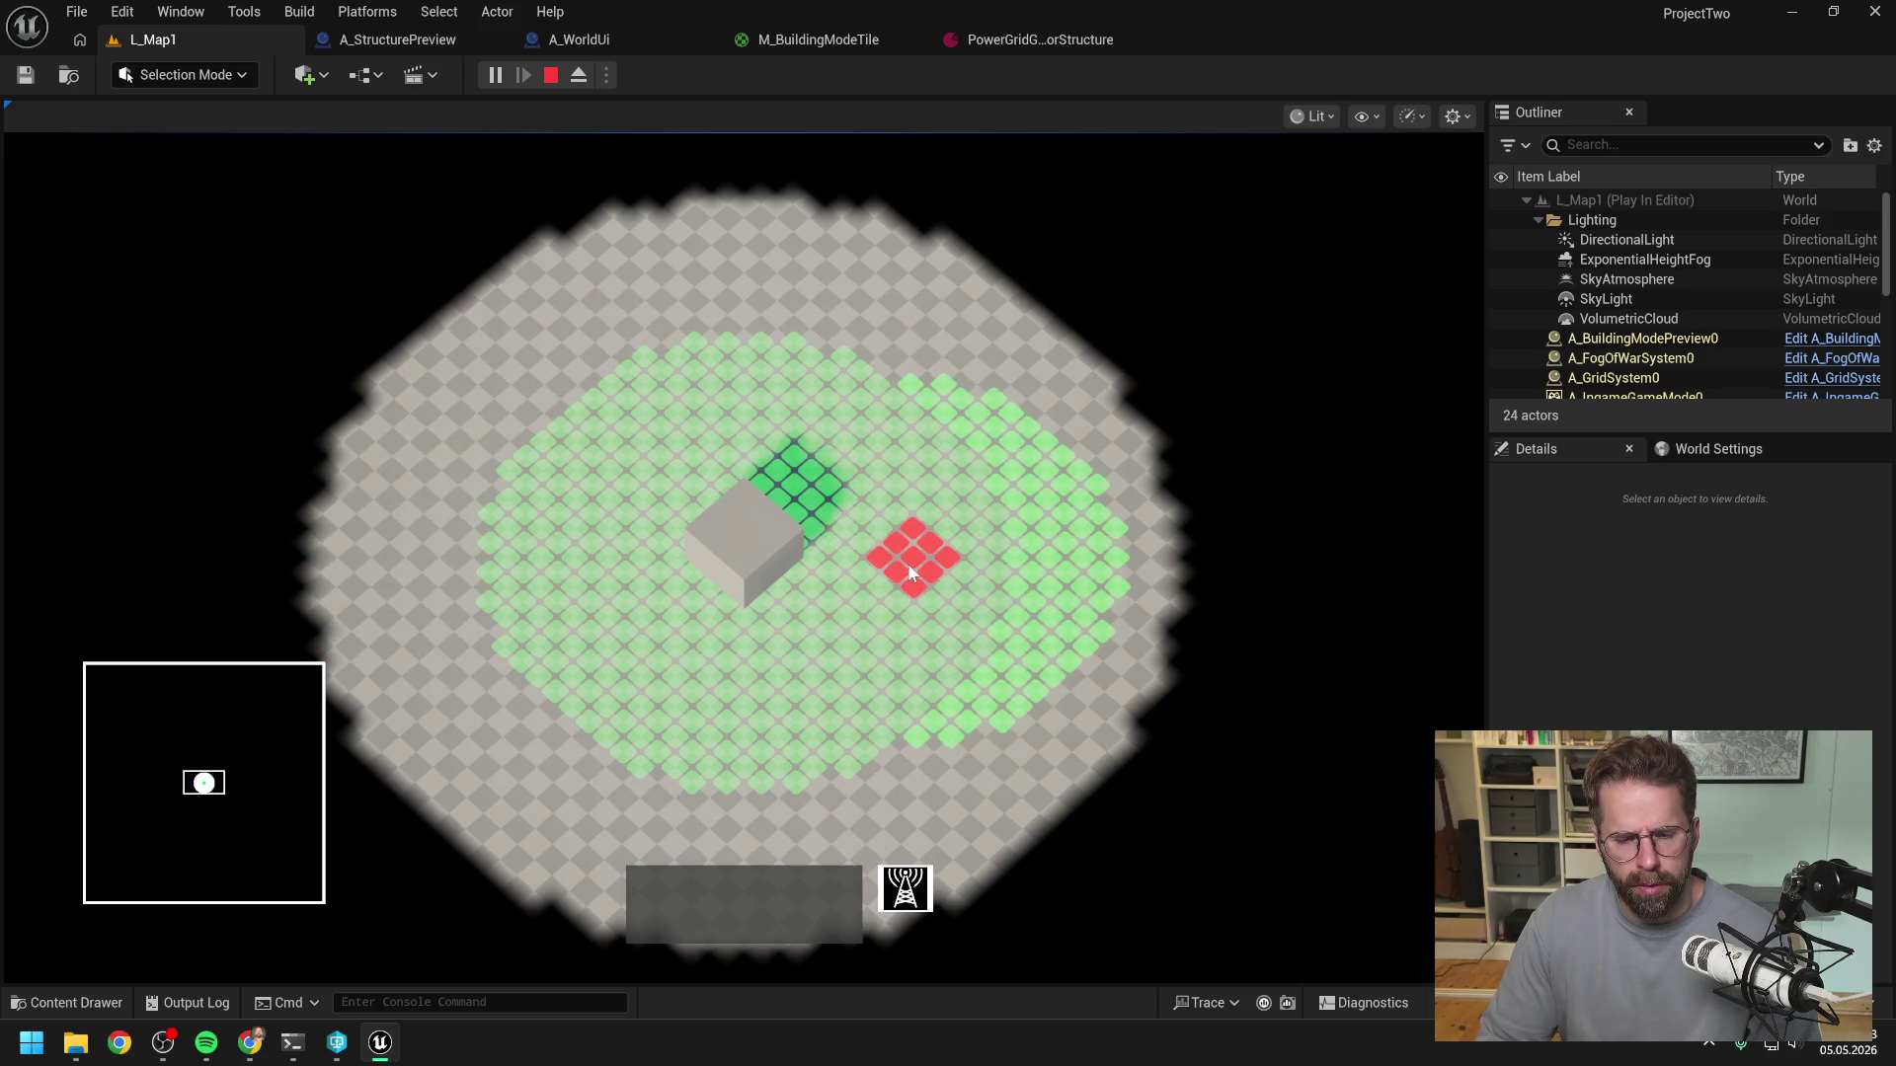
right_click(1083, 589)
key("Escape")
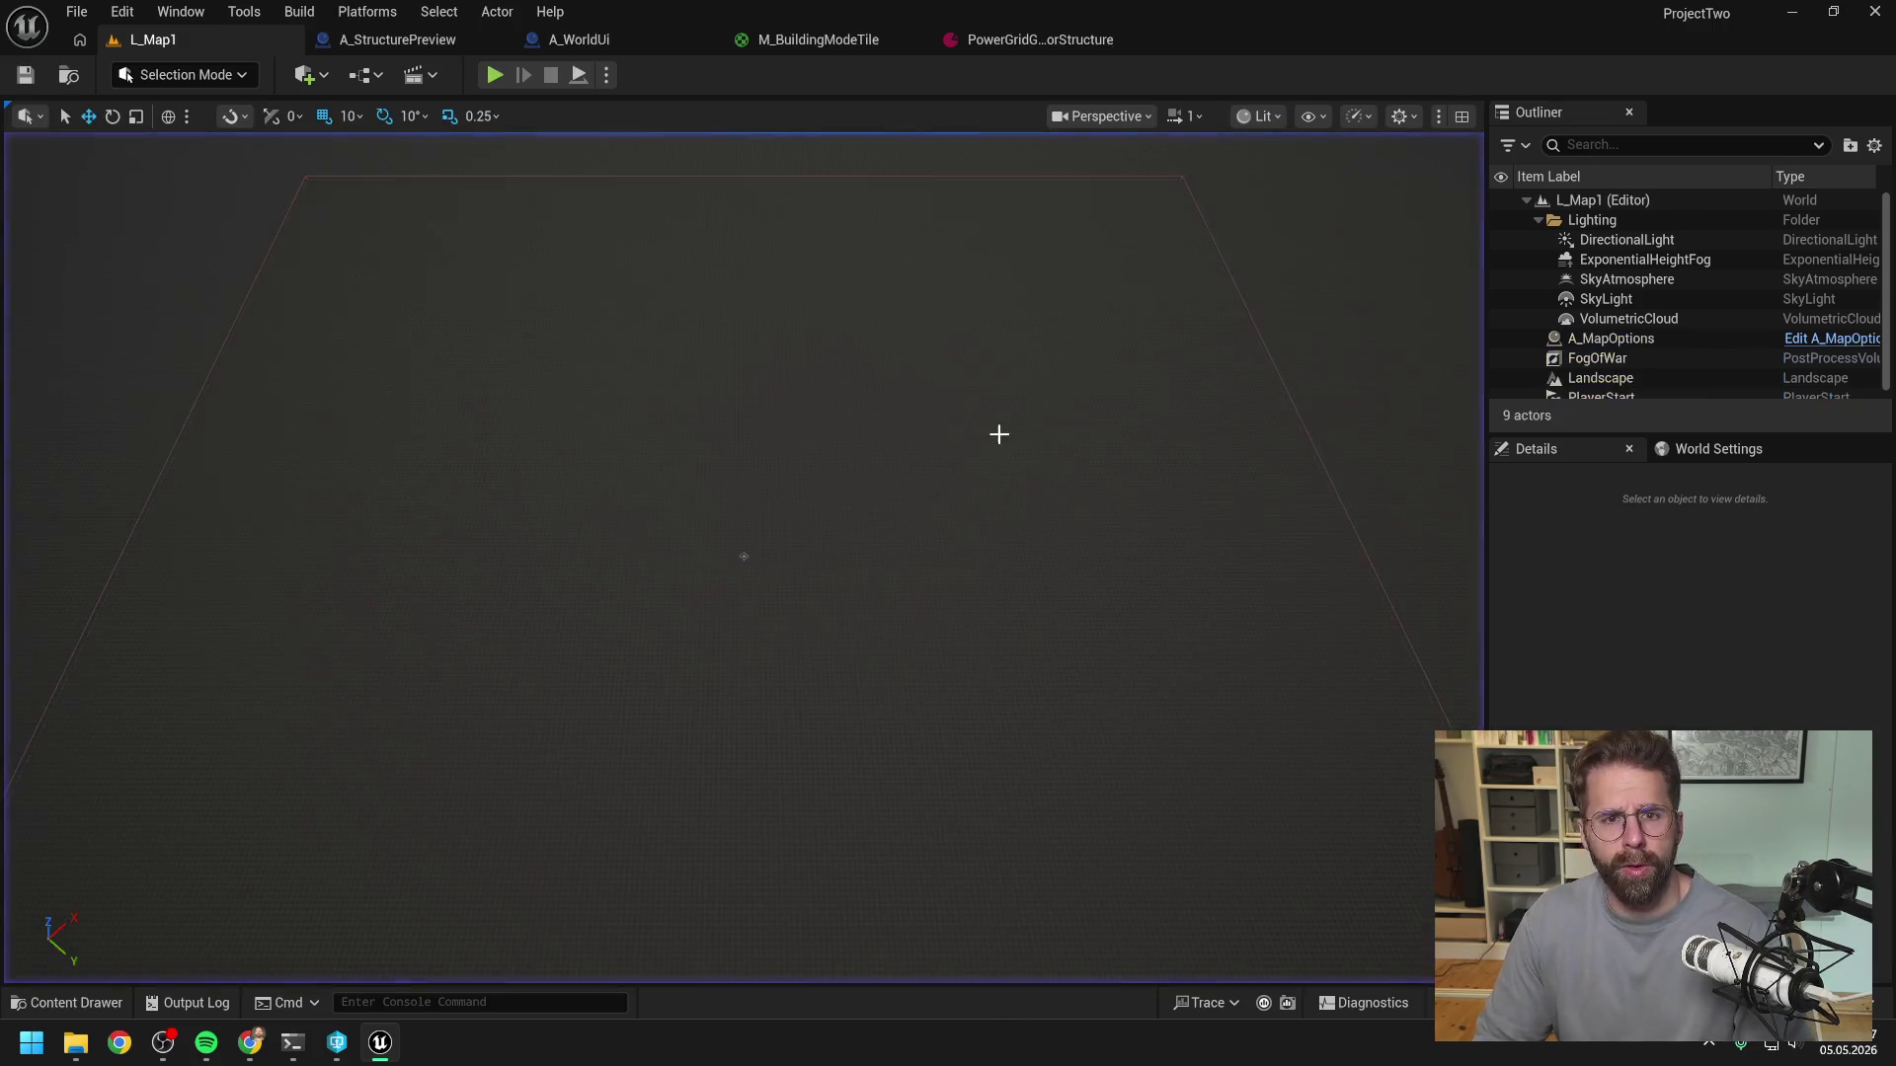
- Toggle an F9 breakpoint on Get Structure Local Tiles in A_WorldUi's UpdateBuildingModeTexture graph
left_click(583, 40)
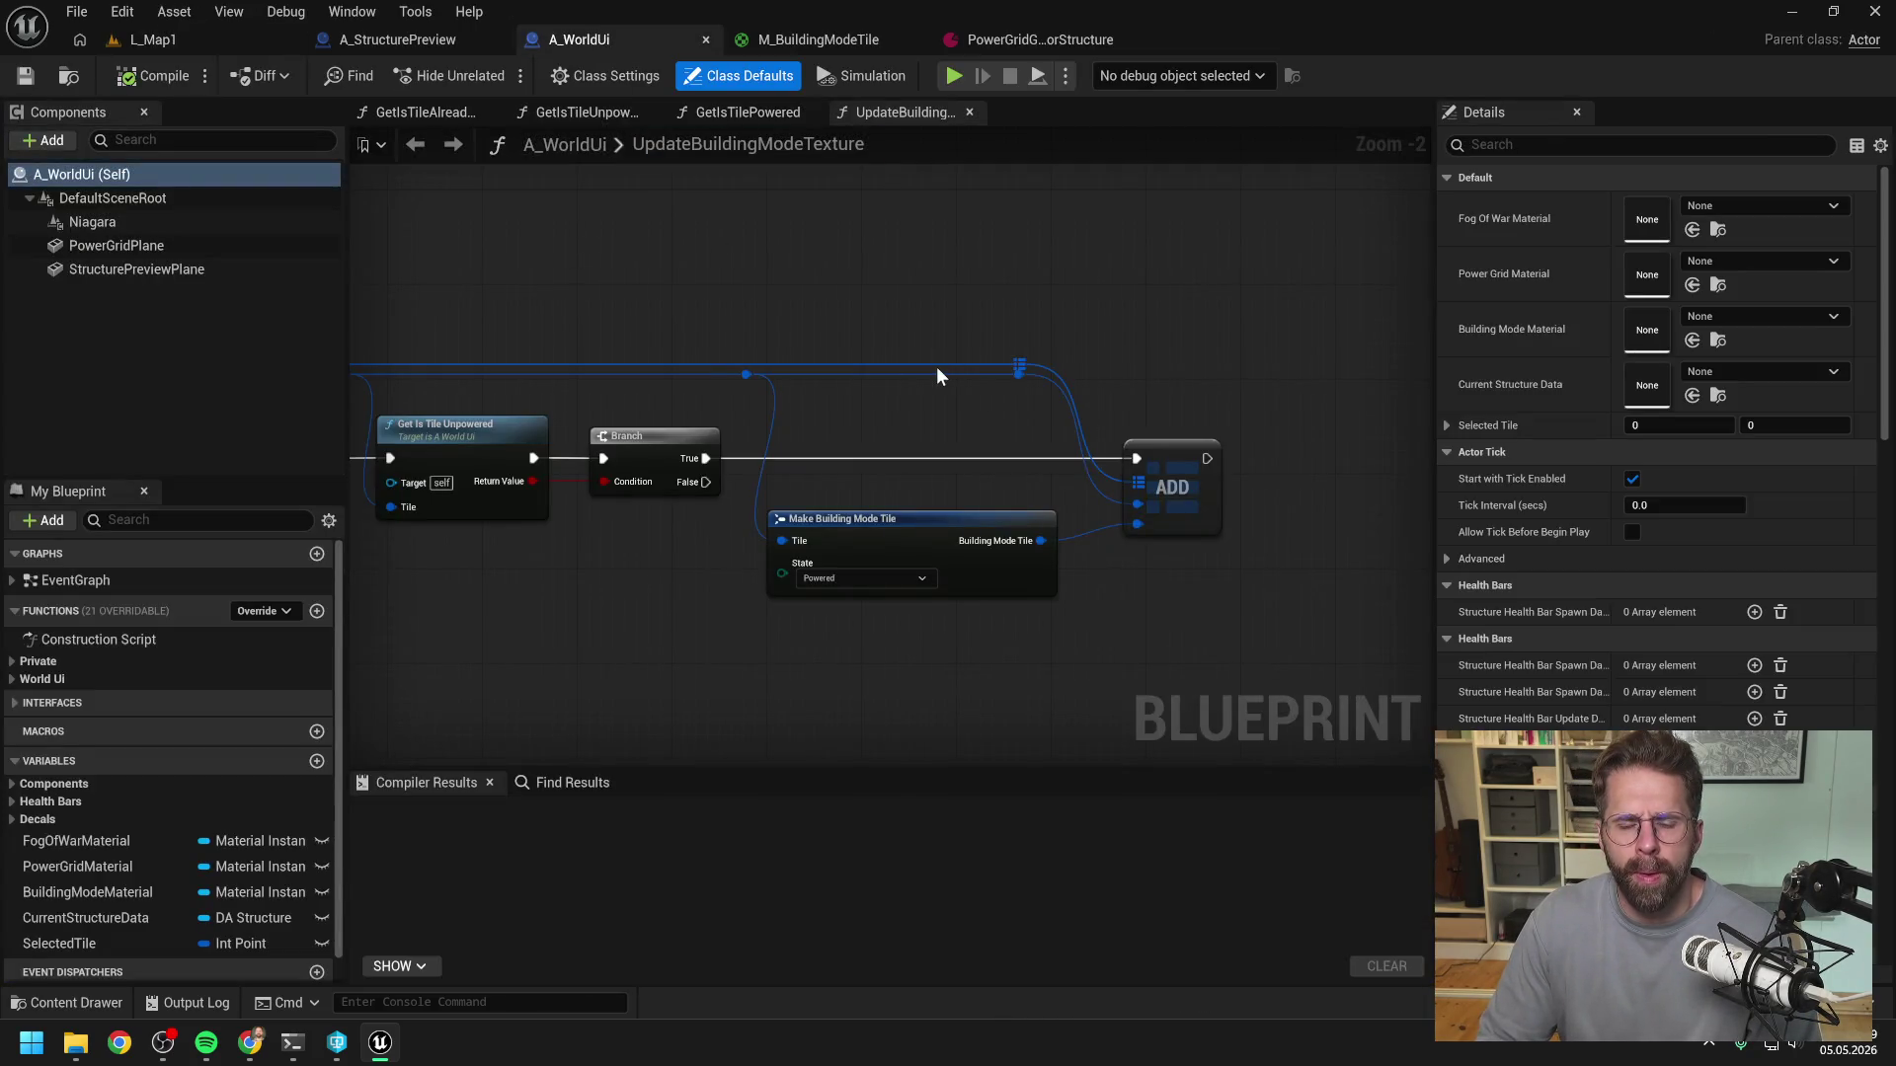
scroll(936, 370, "down", 2)
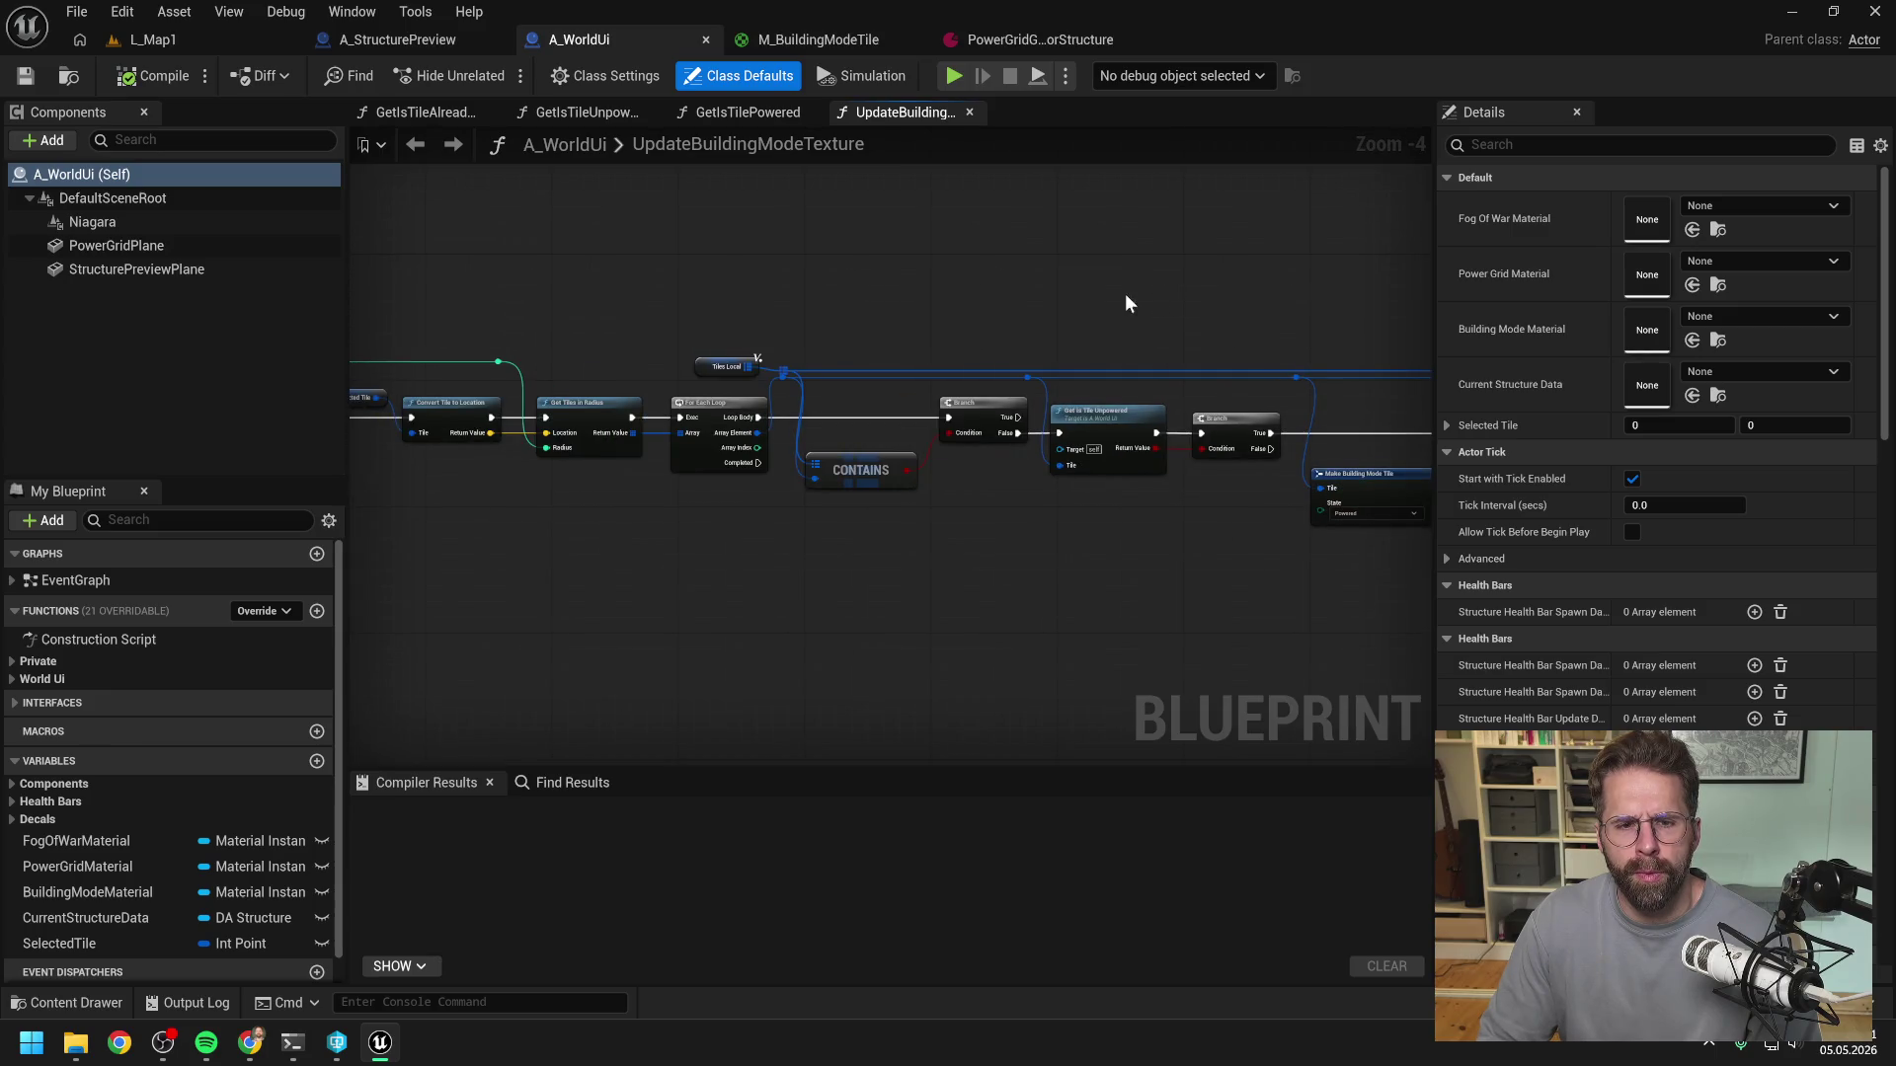
scroll(1127, 298, "down", 3)
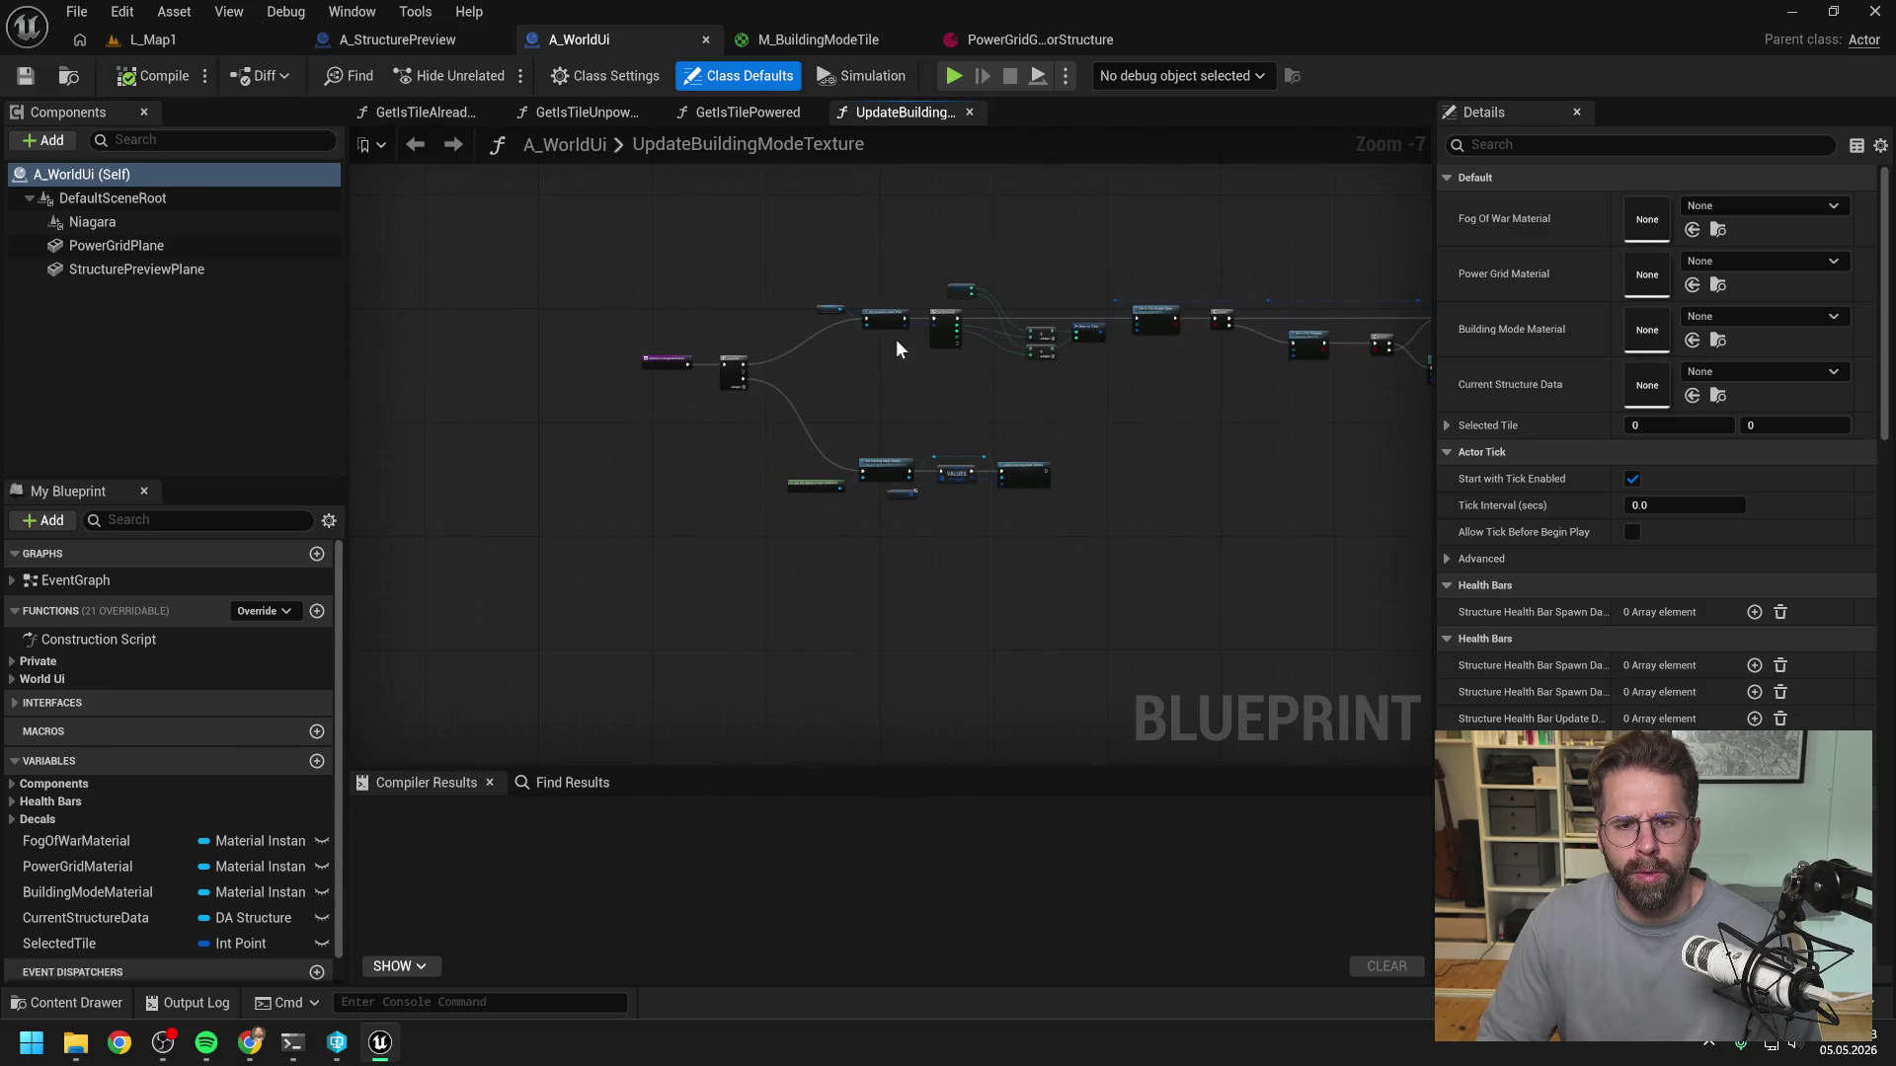
scroll(899, 339, "up", 4)
scroll(845, 401, "down", 1)
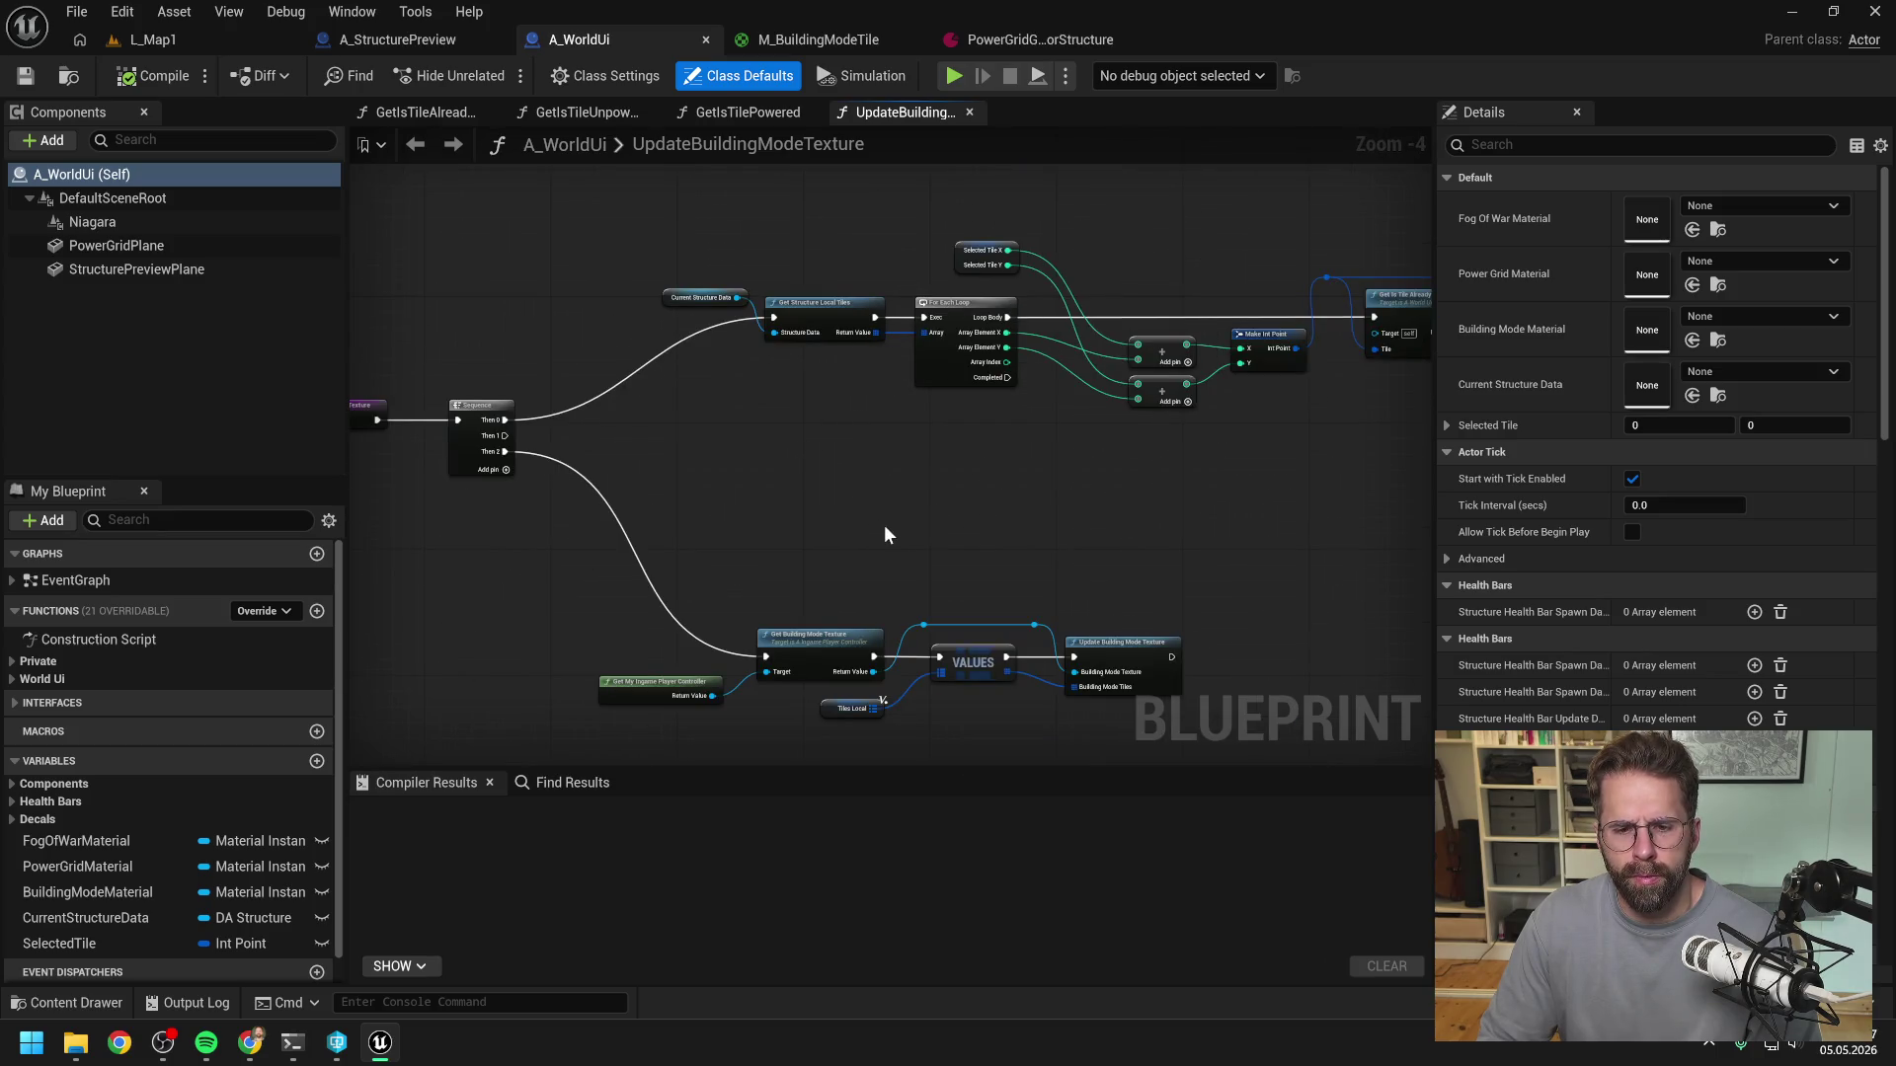
scroll(857, 407, "up", 2)
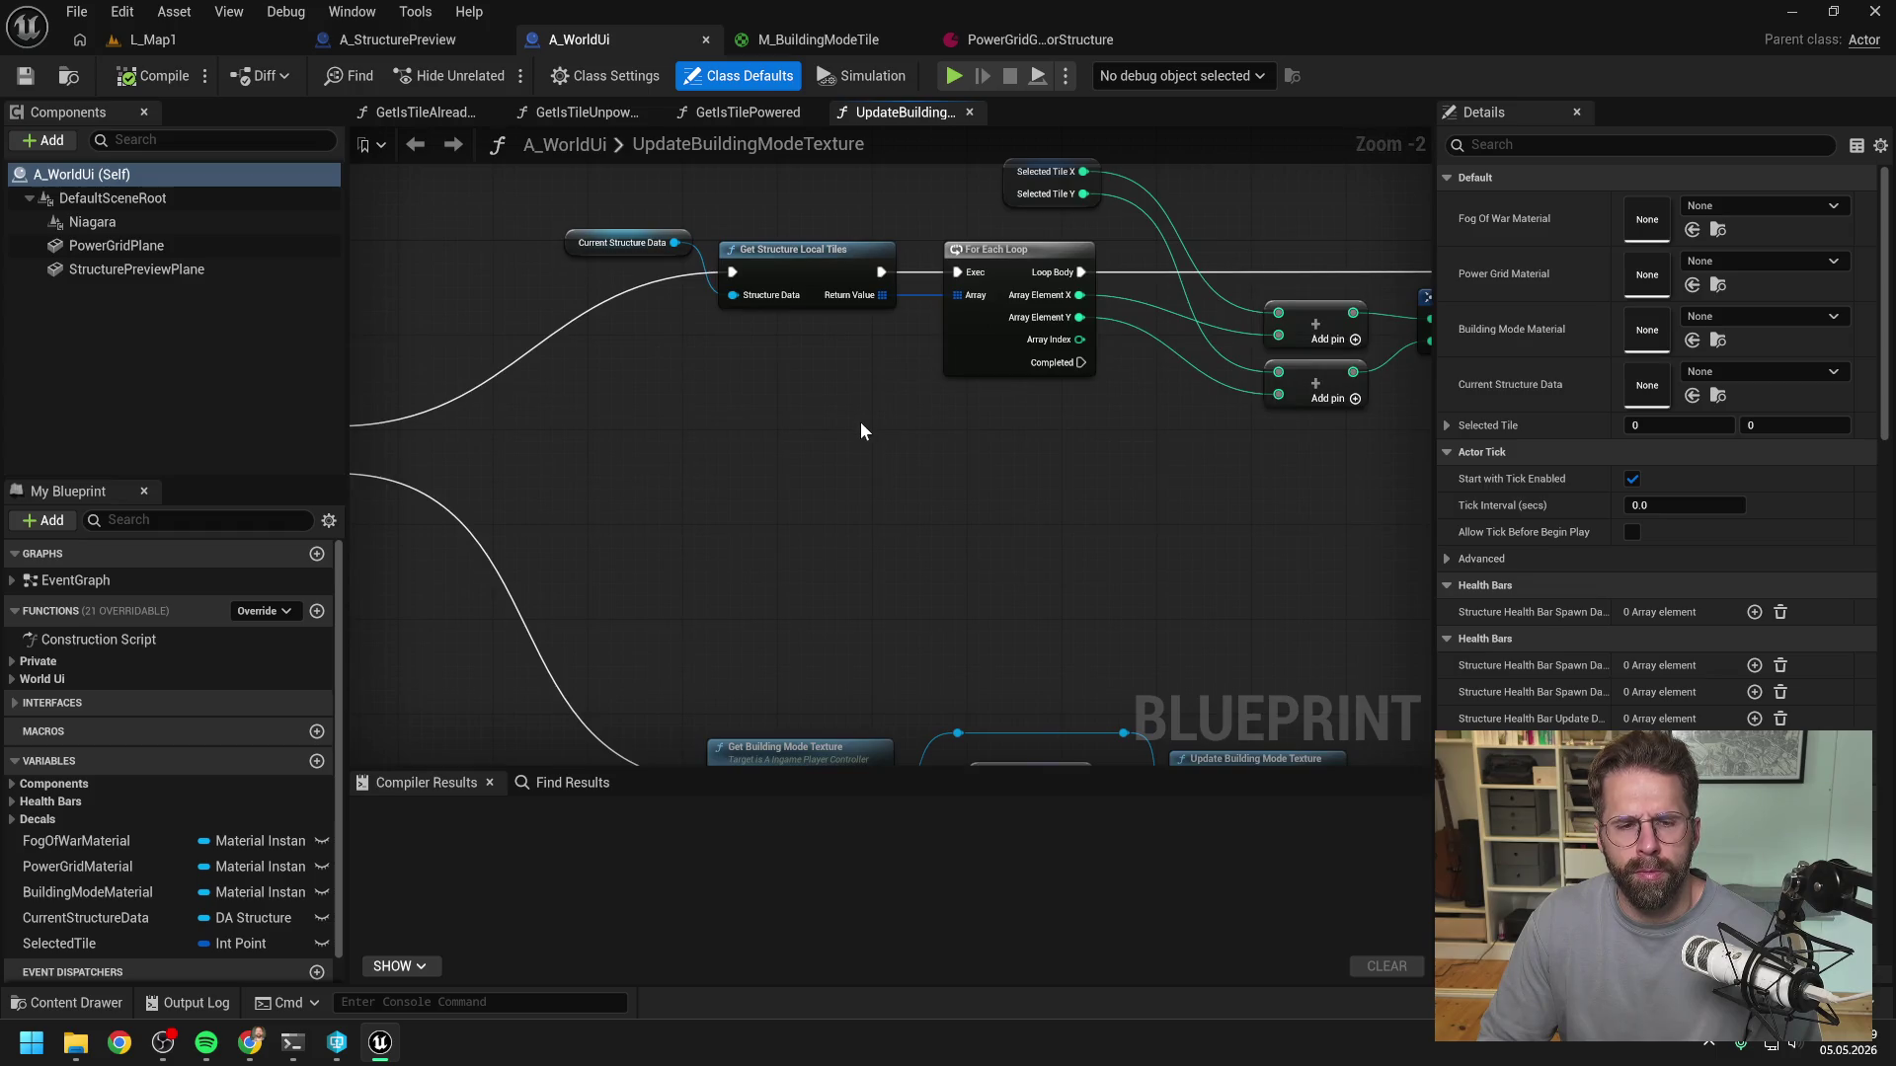
left_click(824, 258)
key("F9")
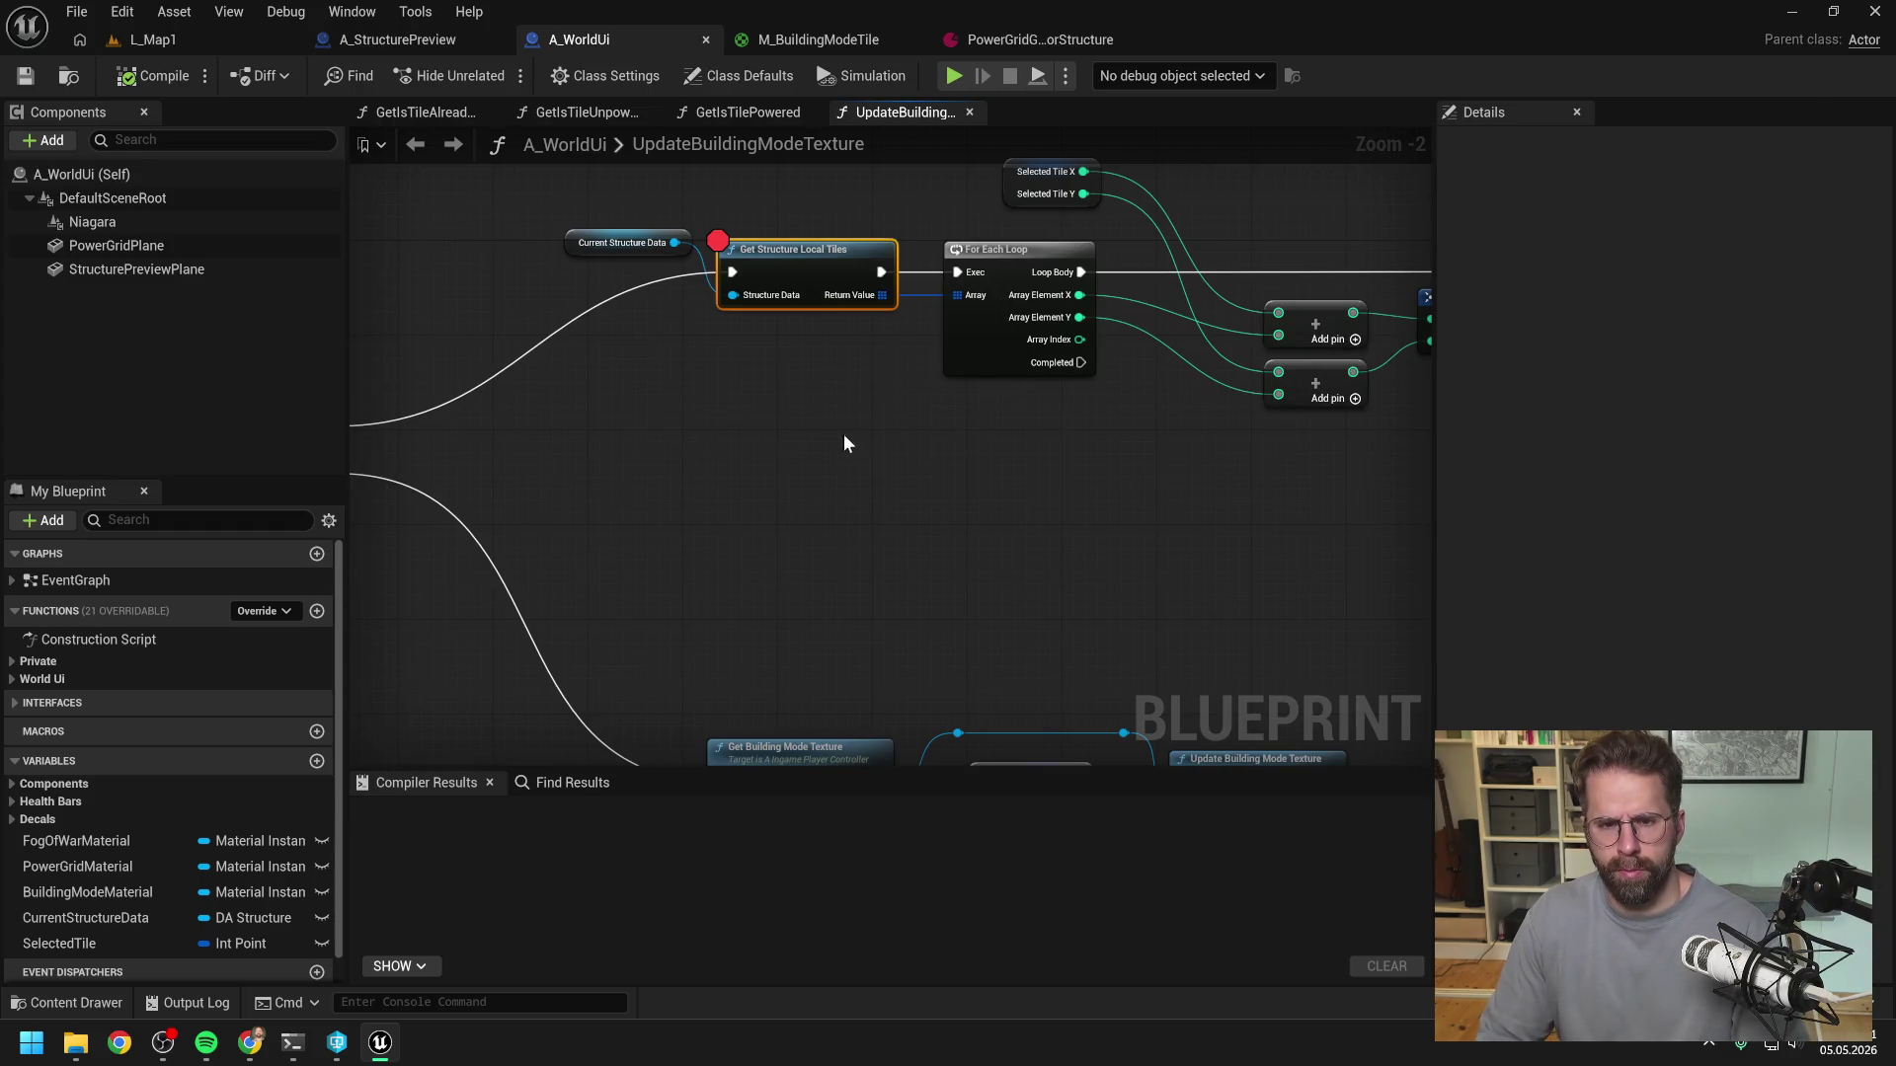
left_click(843, 472)
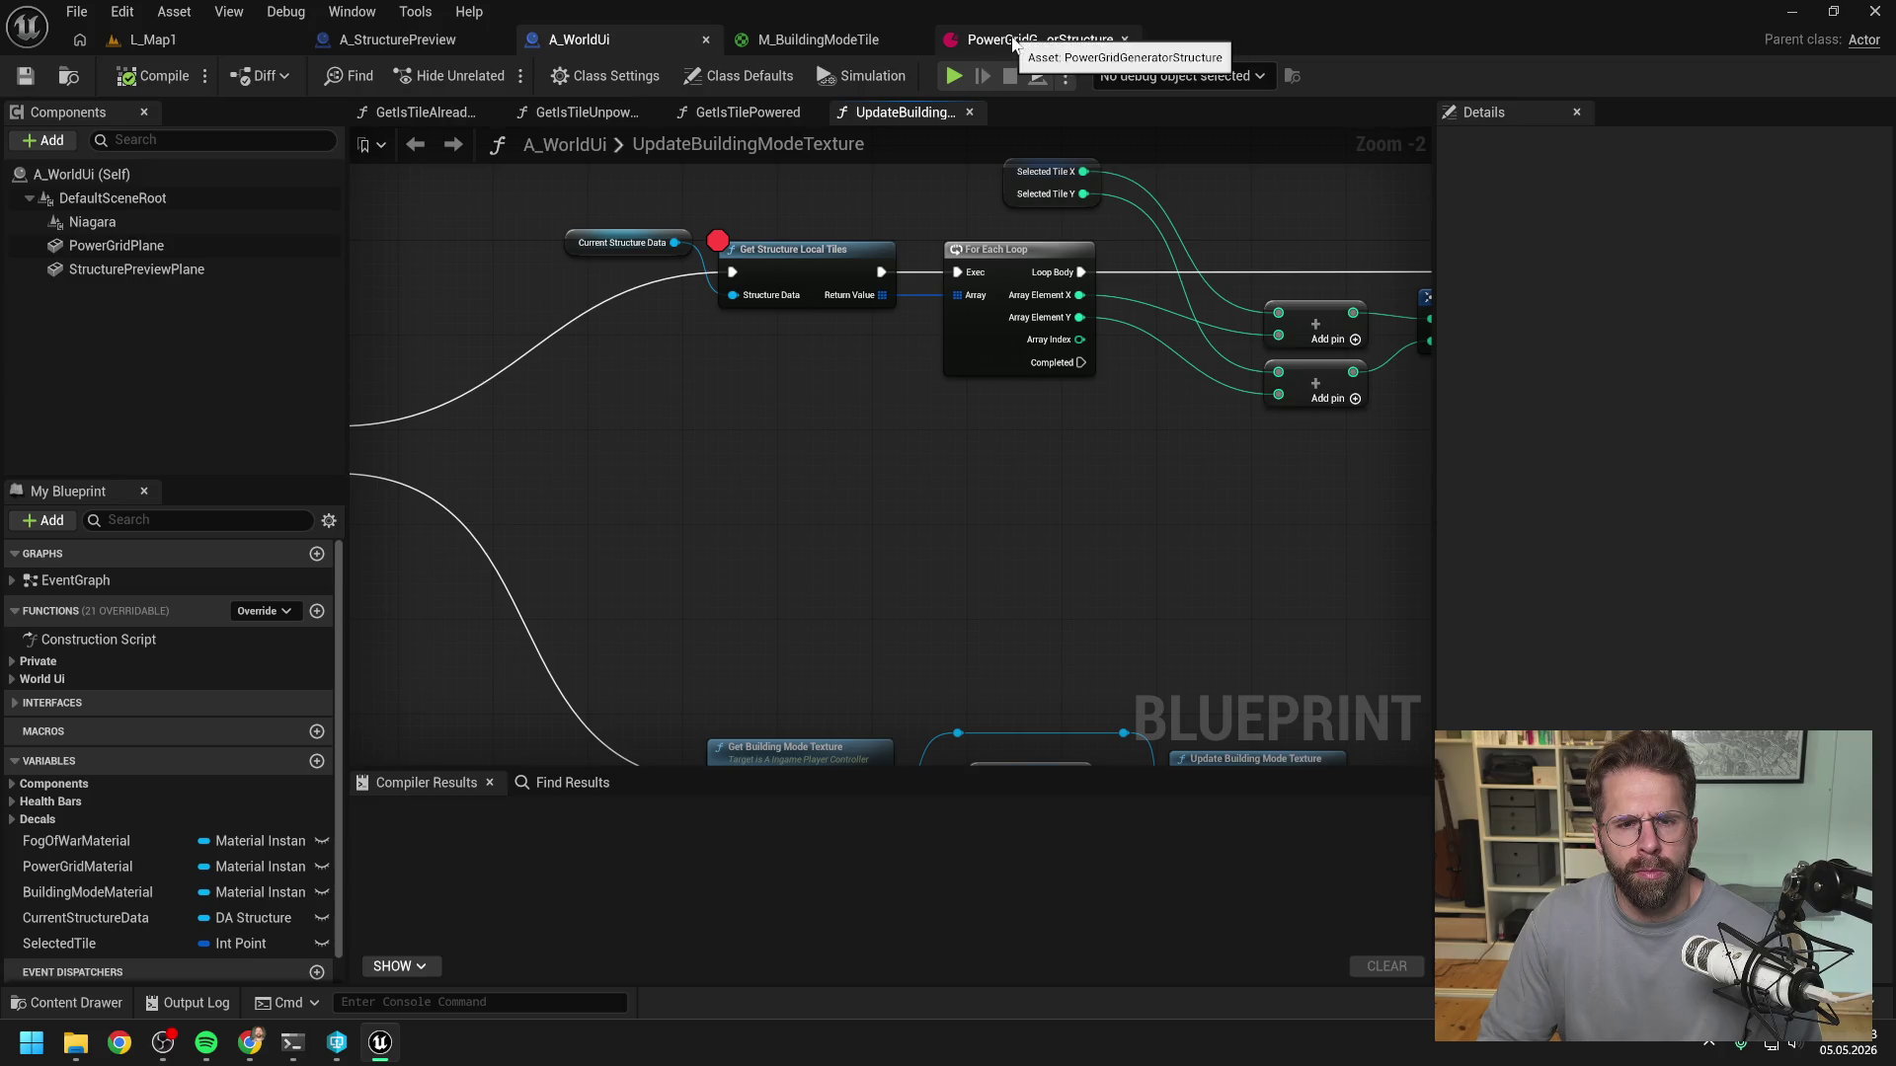
left_click(998, 44)
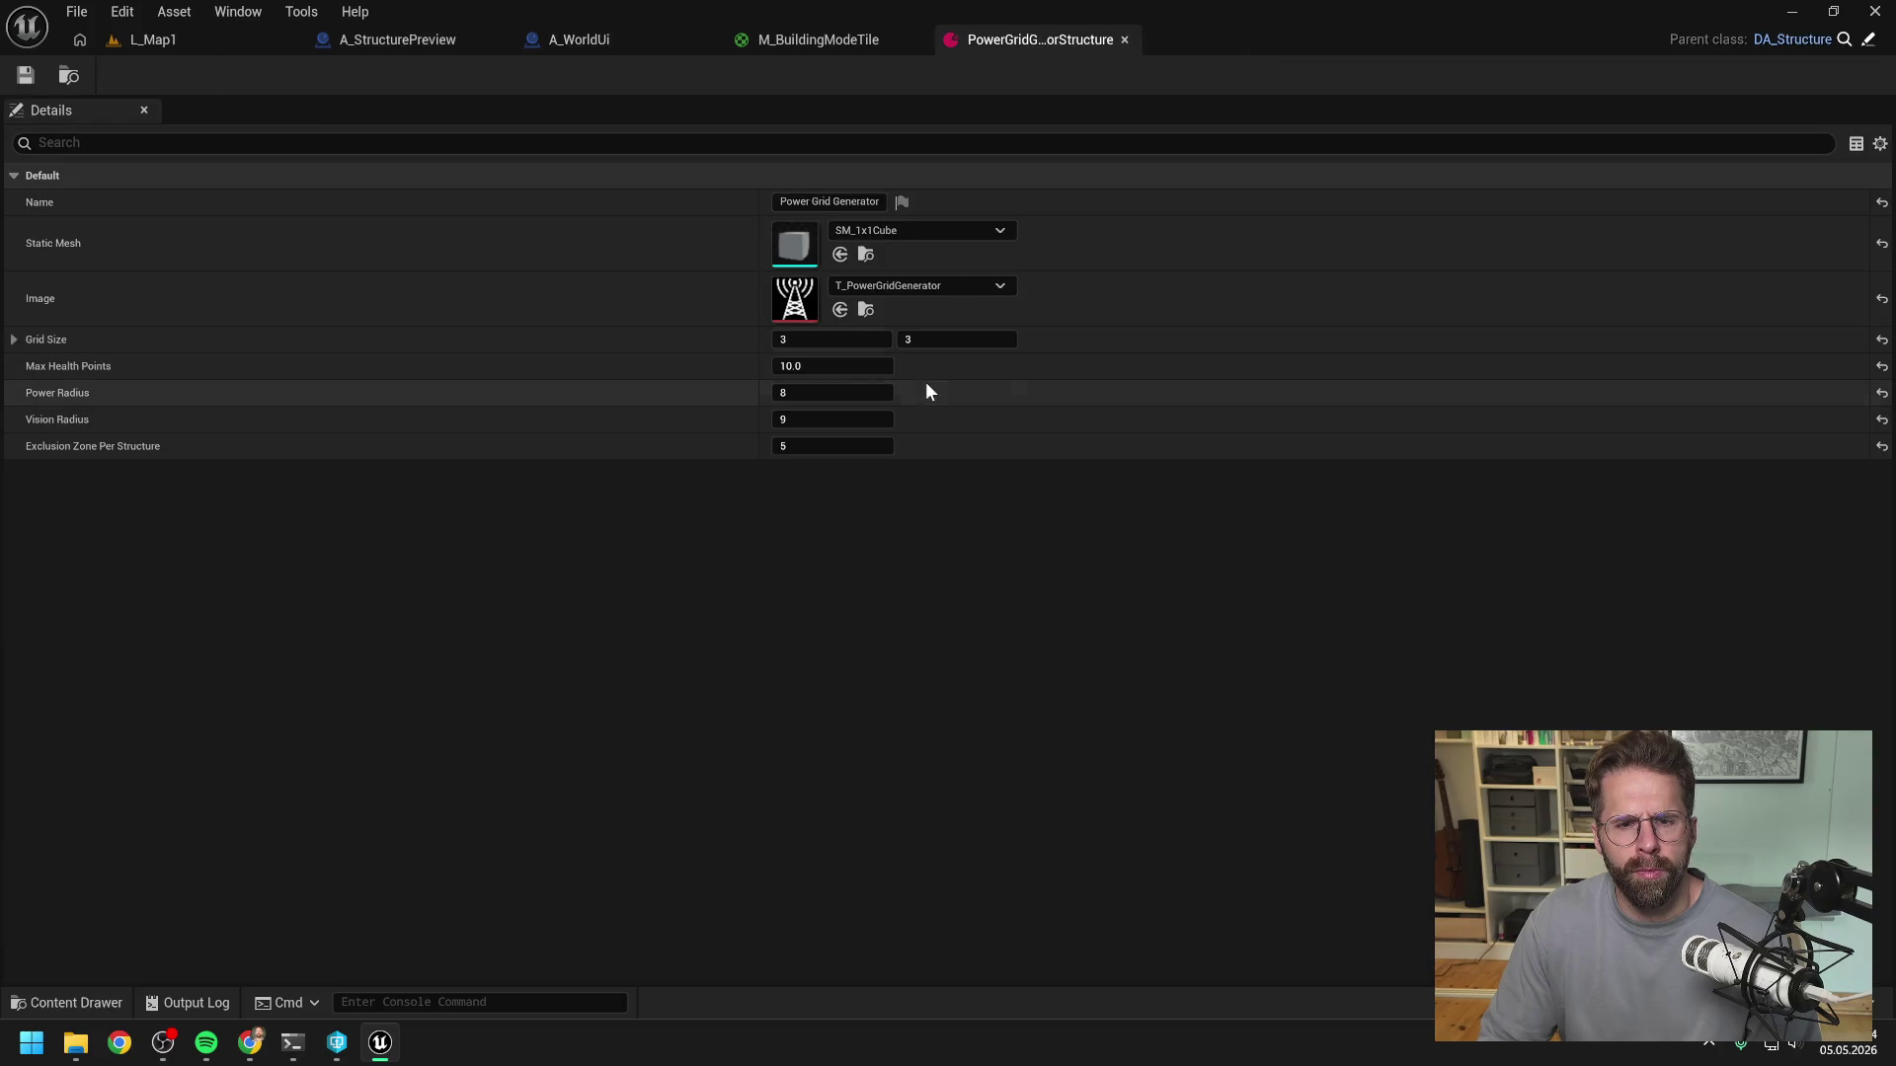
- Set Power Radius to 0, check out PowerGridGenerator, and play L_Map1 until the breakpoint
left_click(859, 396)
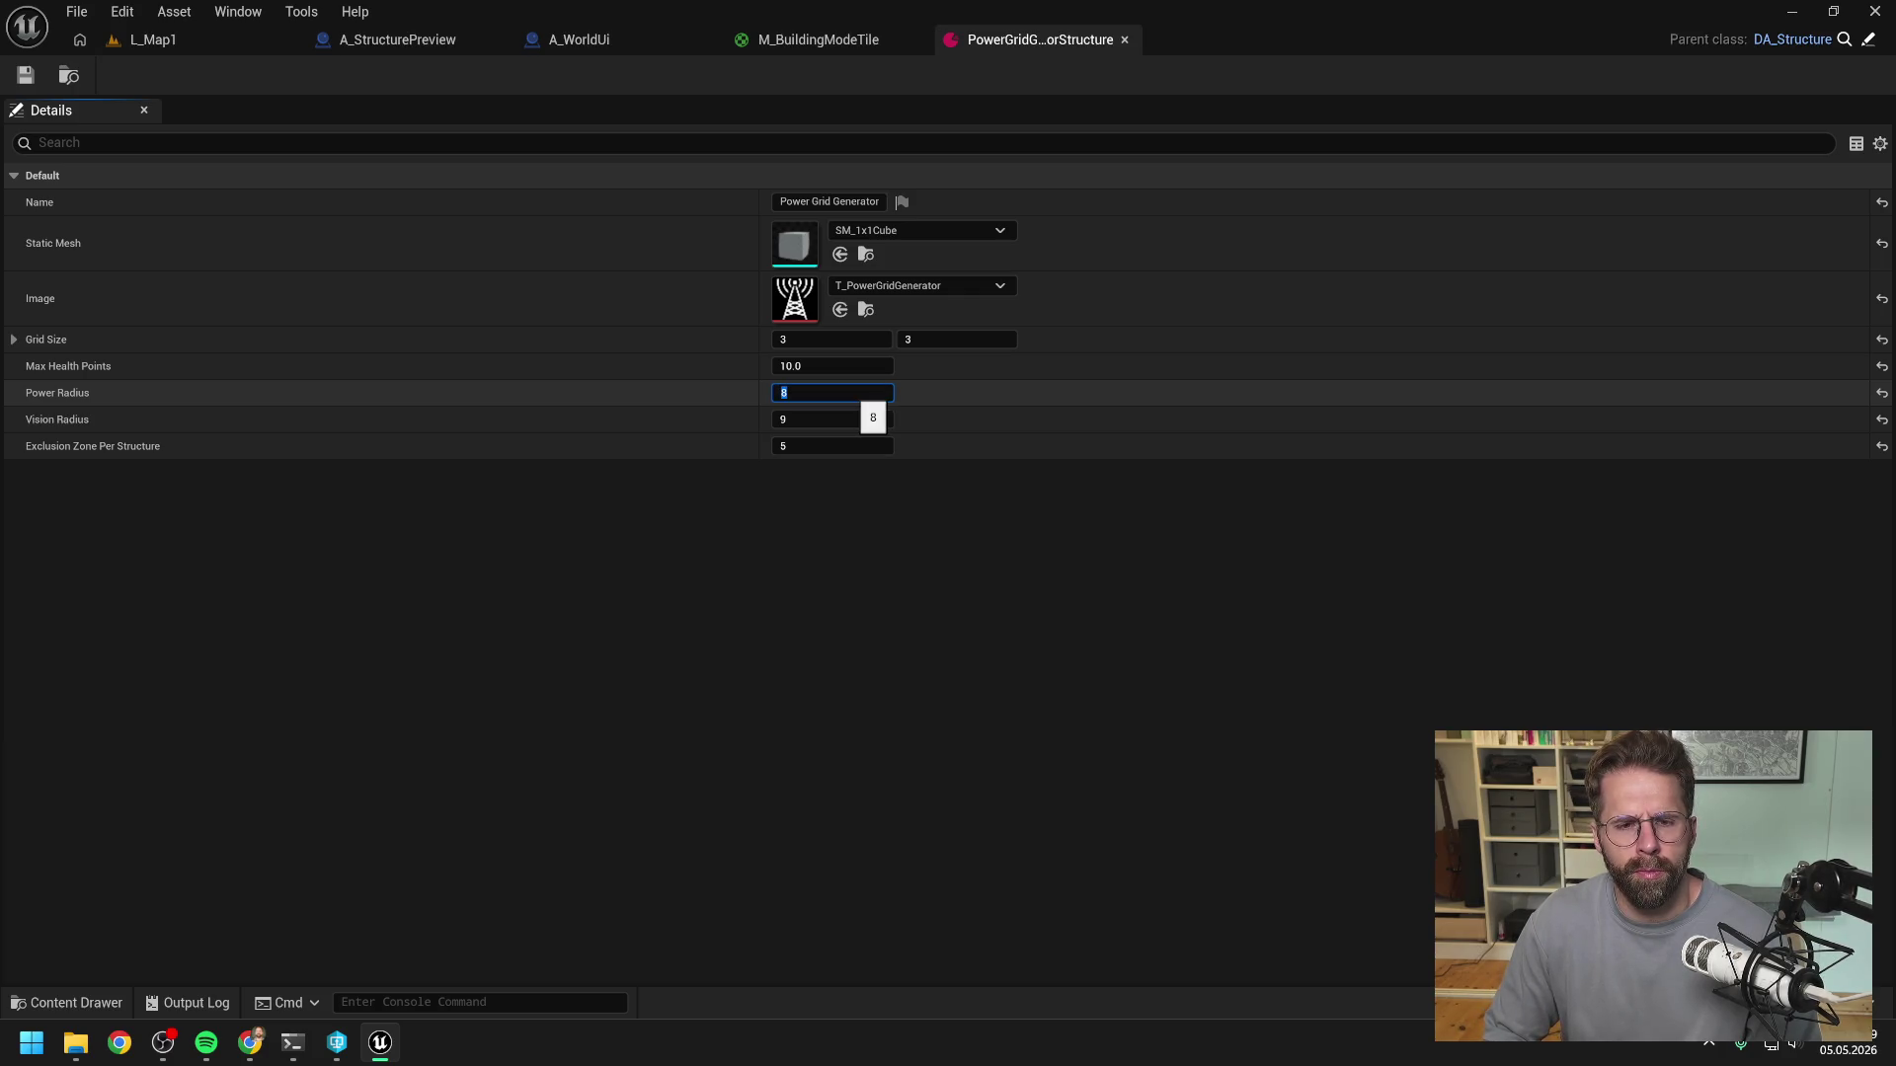
key("Return")
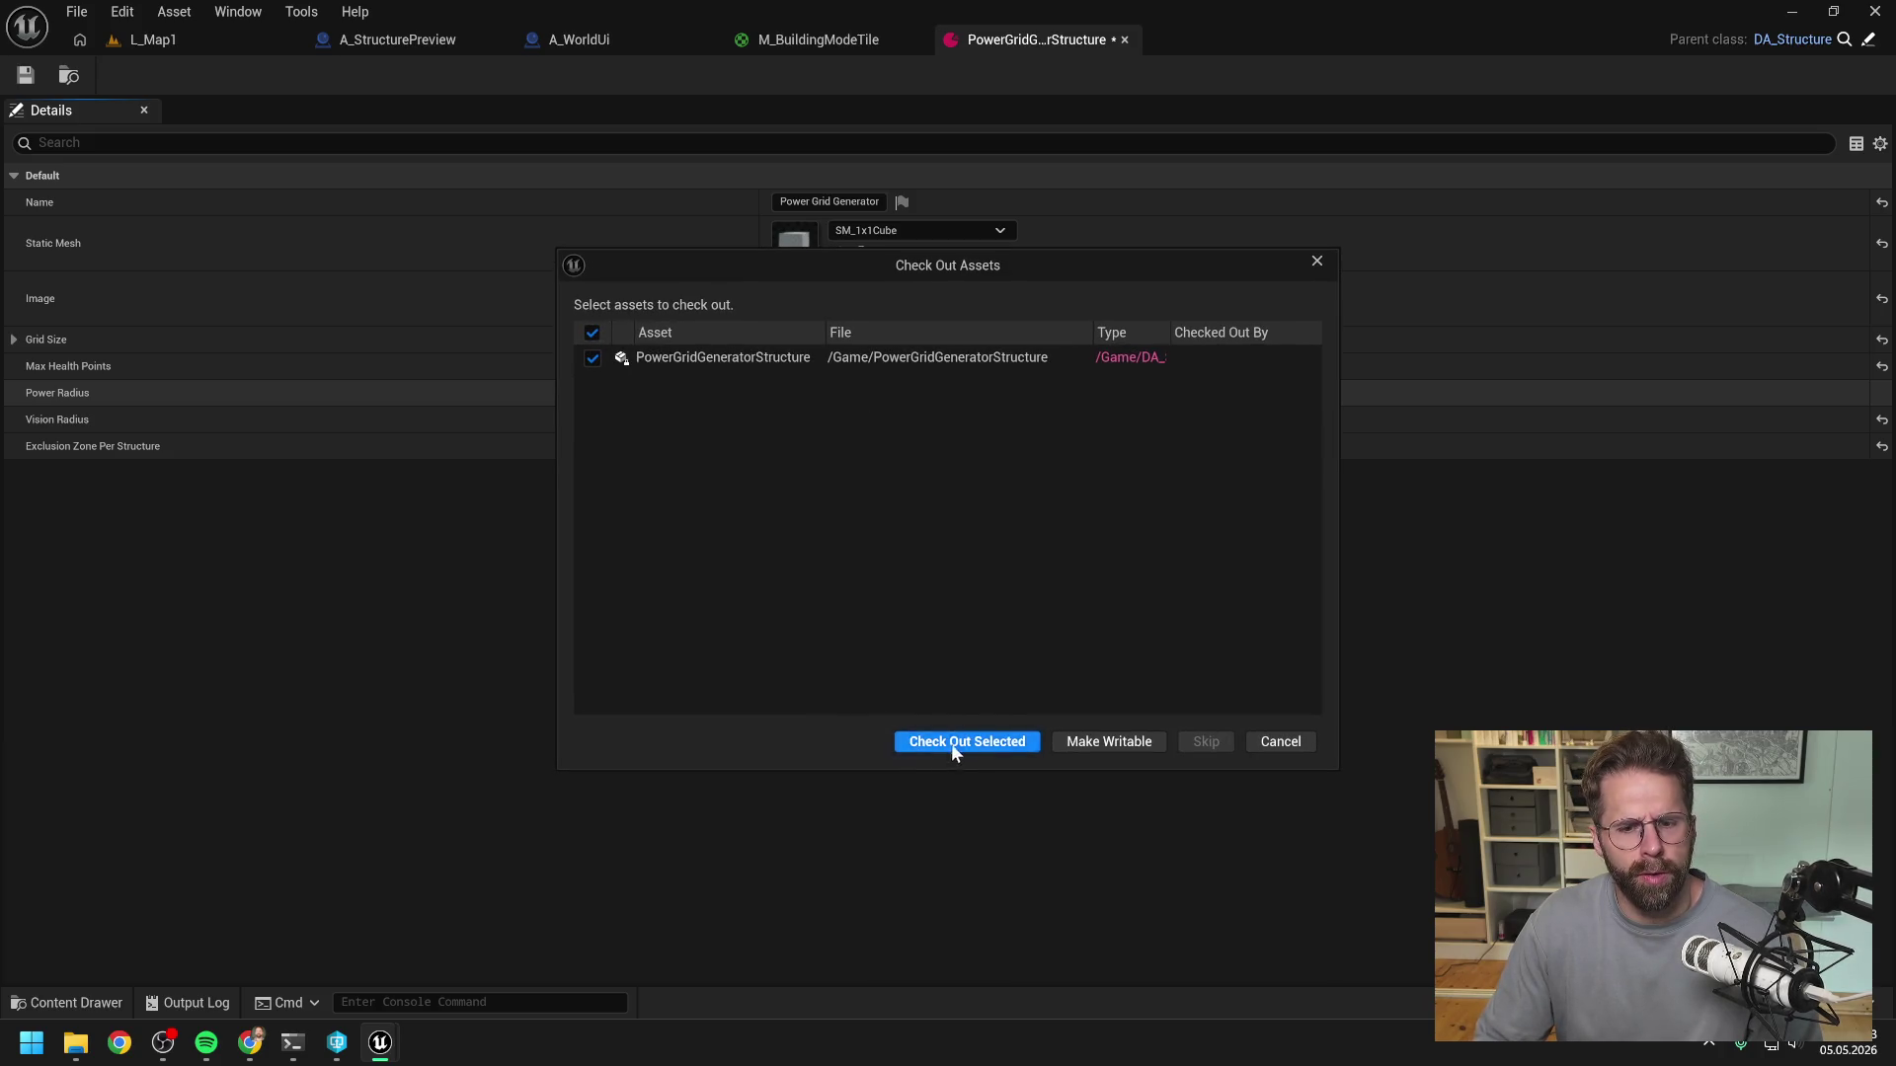
left_click(951, 741)
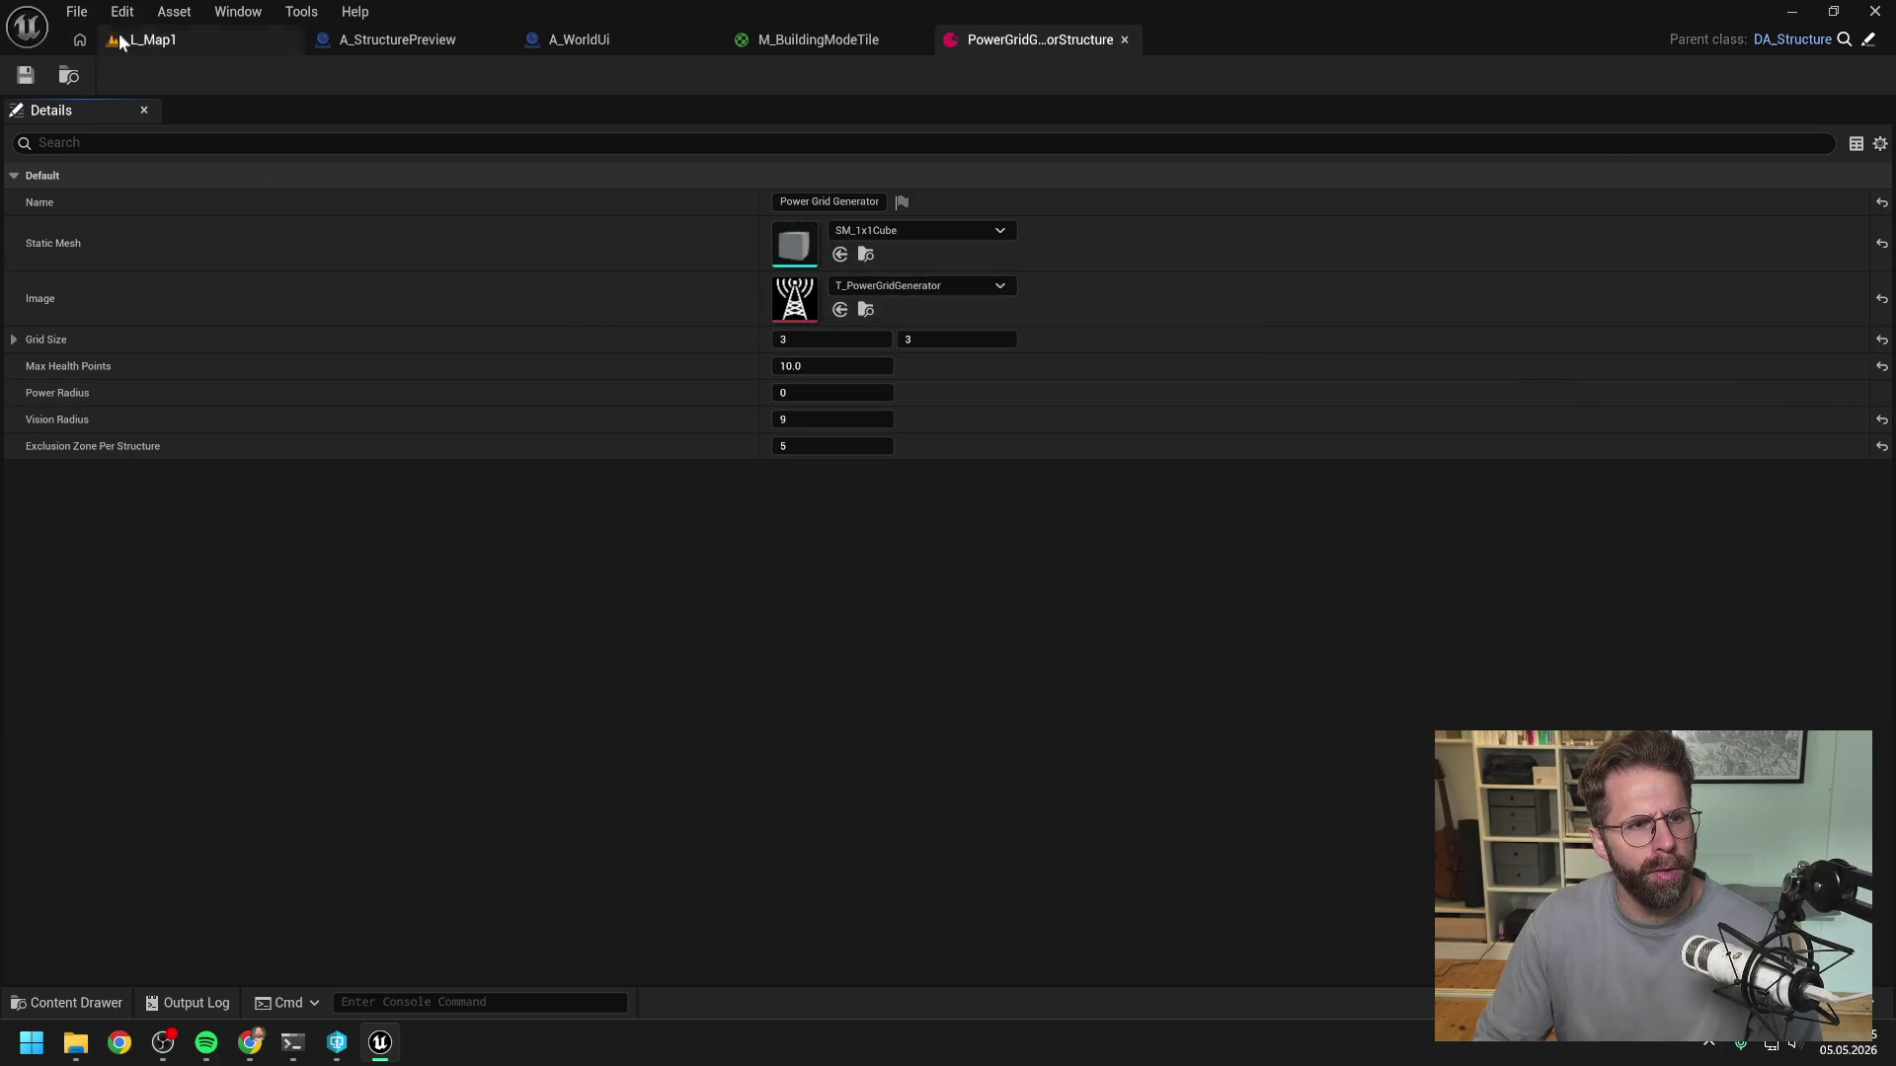
left_click(153, 39)
left_click(495, 75)
- Trigger the breakpoint, step over to For Each Loop, and resume execution twice
left_click(894, 903)
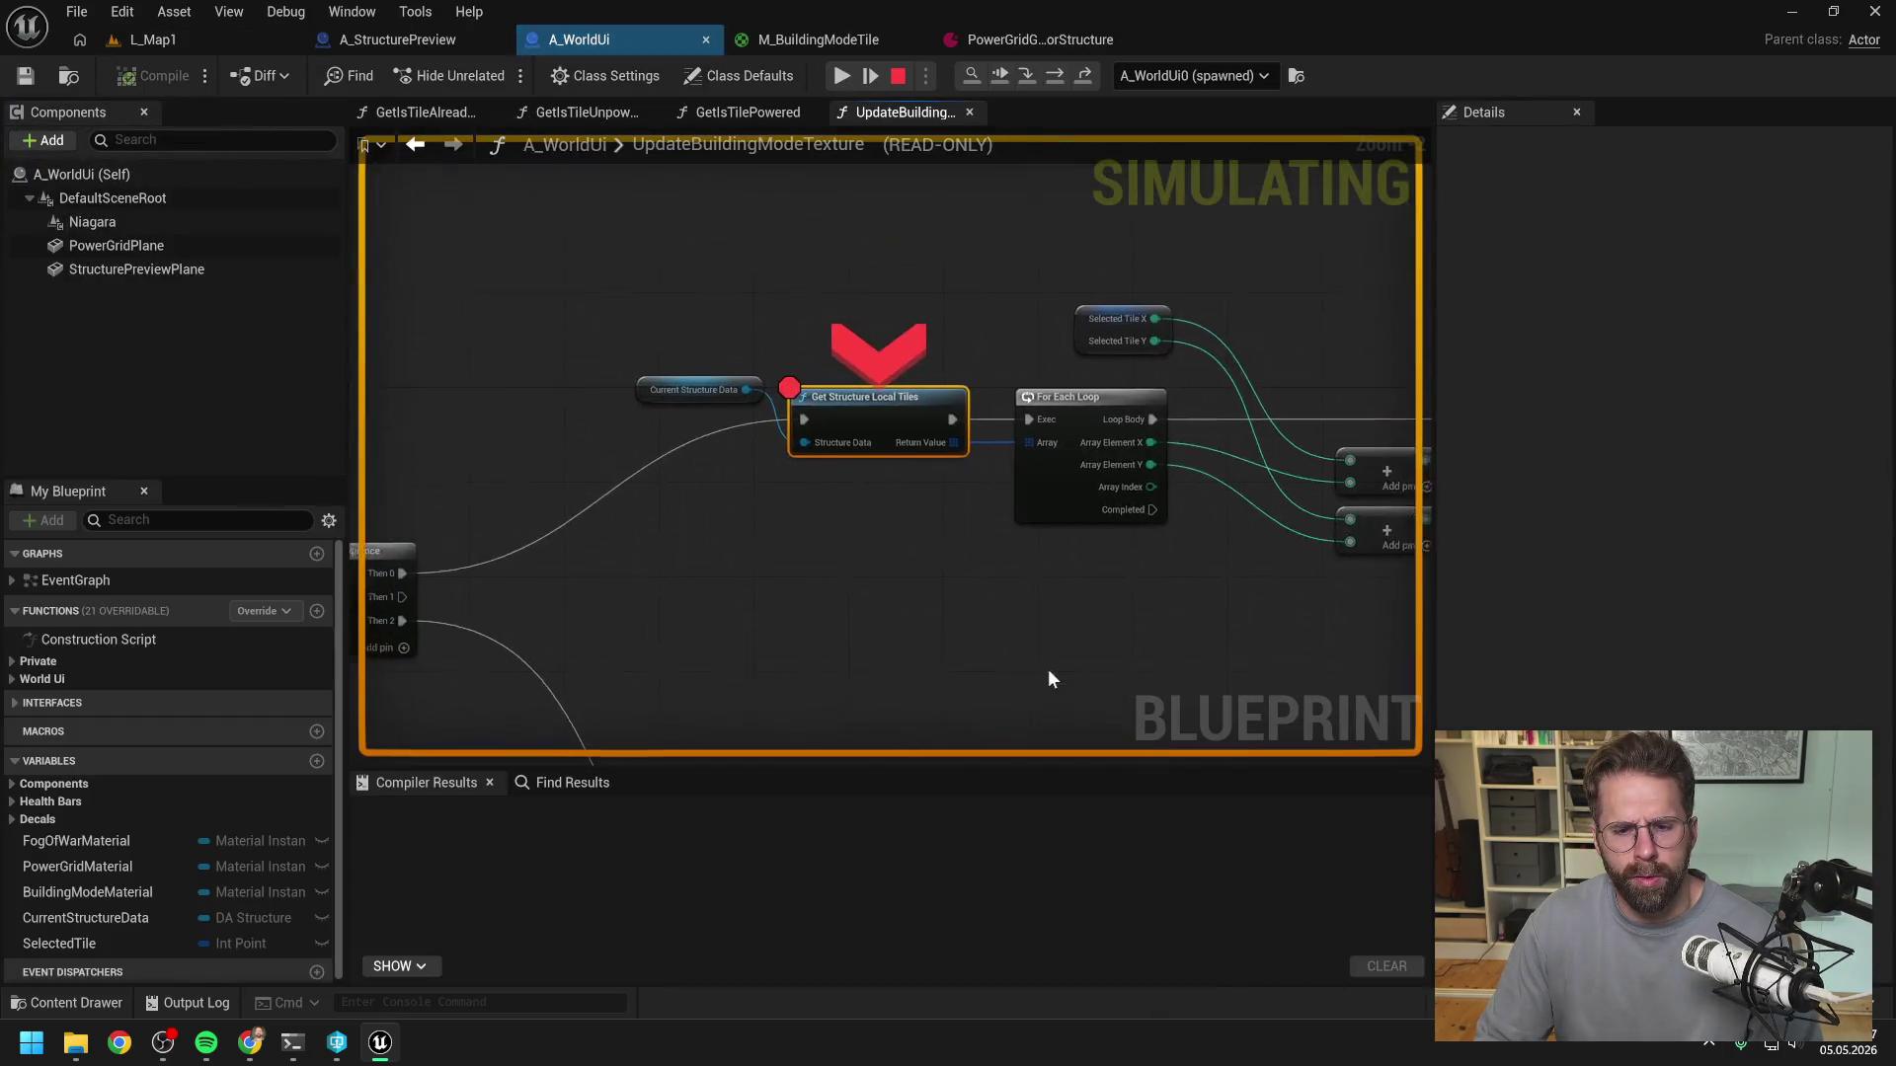
left_click(1053, 76)
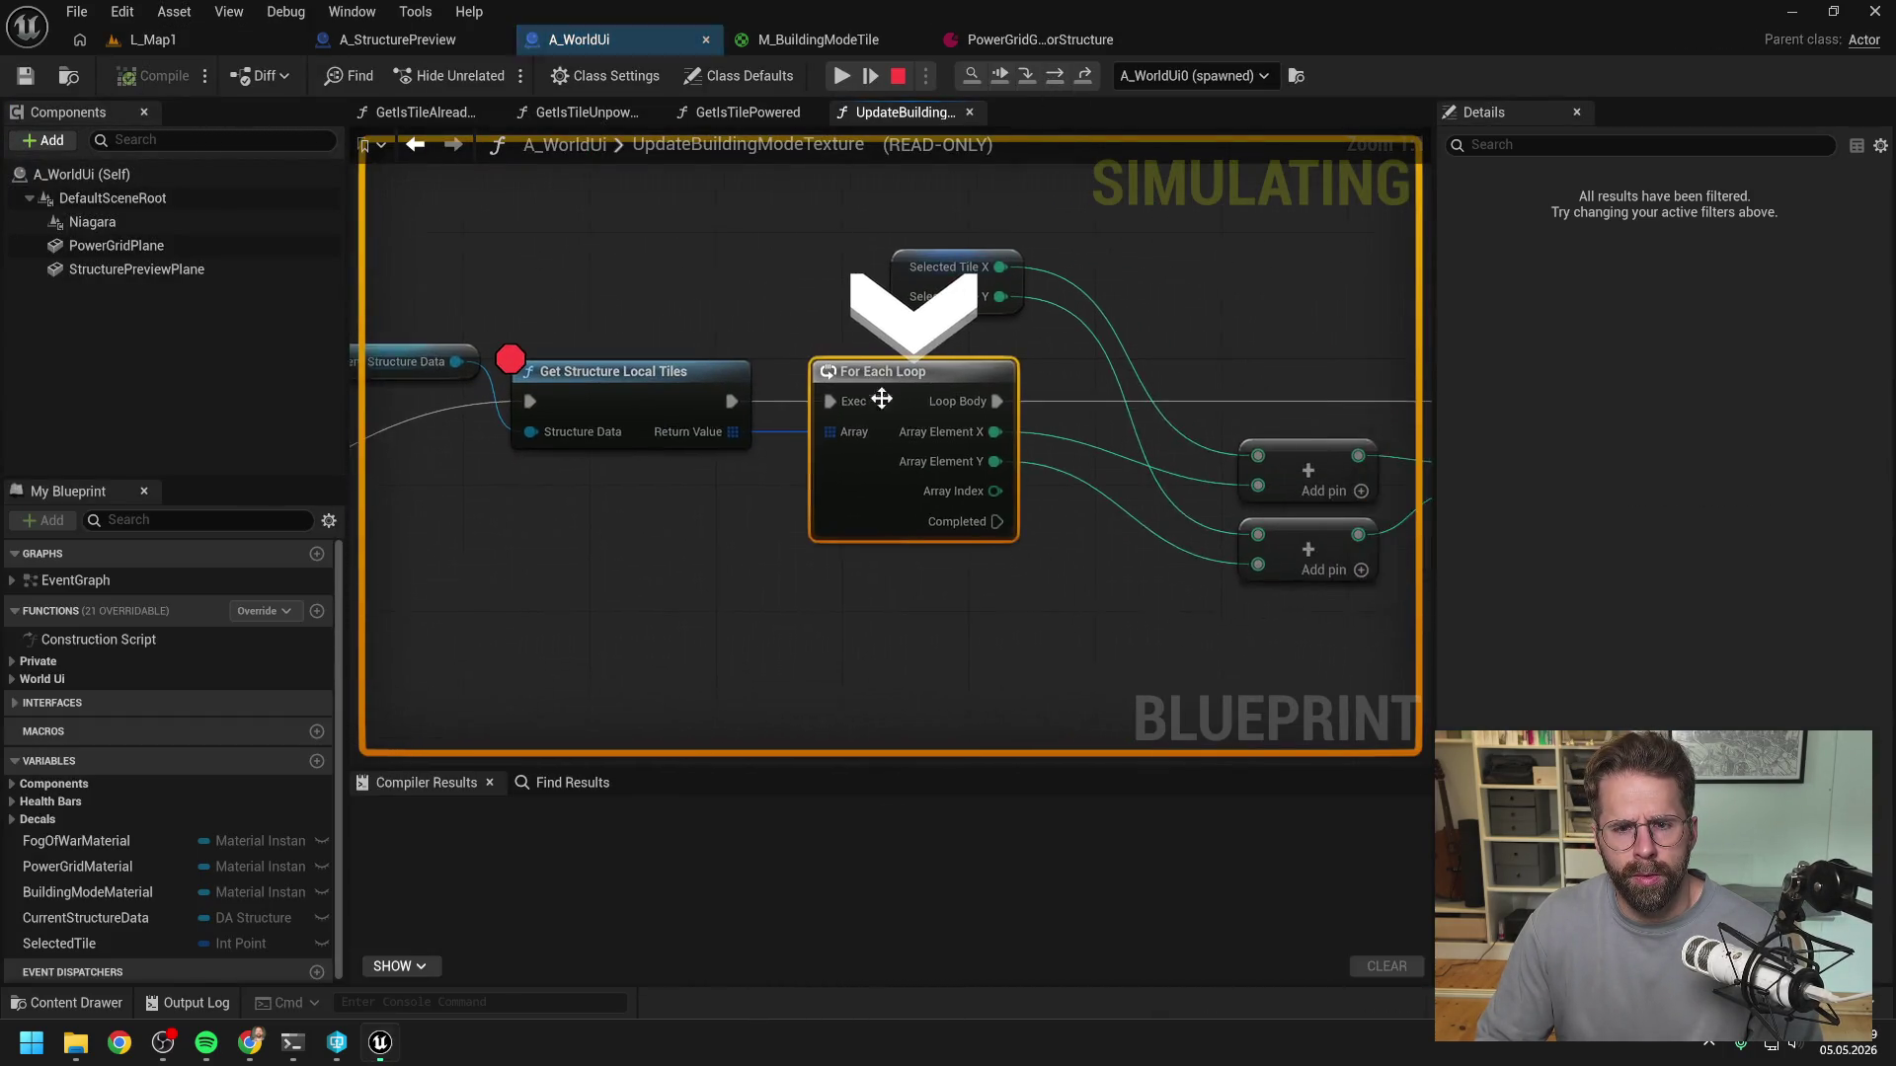
mouse_move(711, 428)
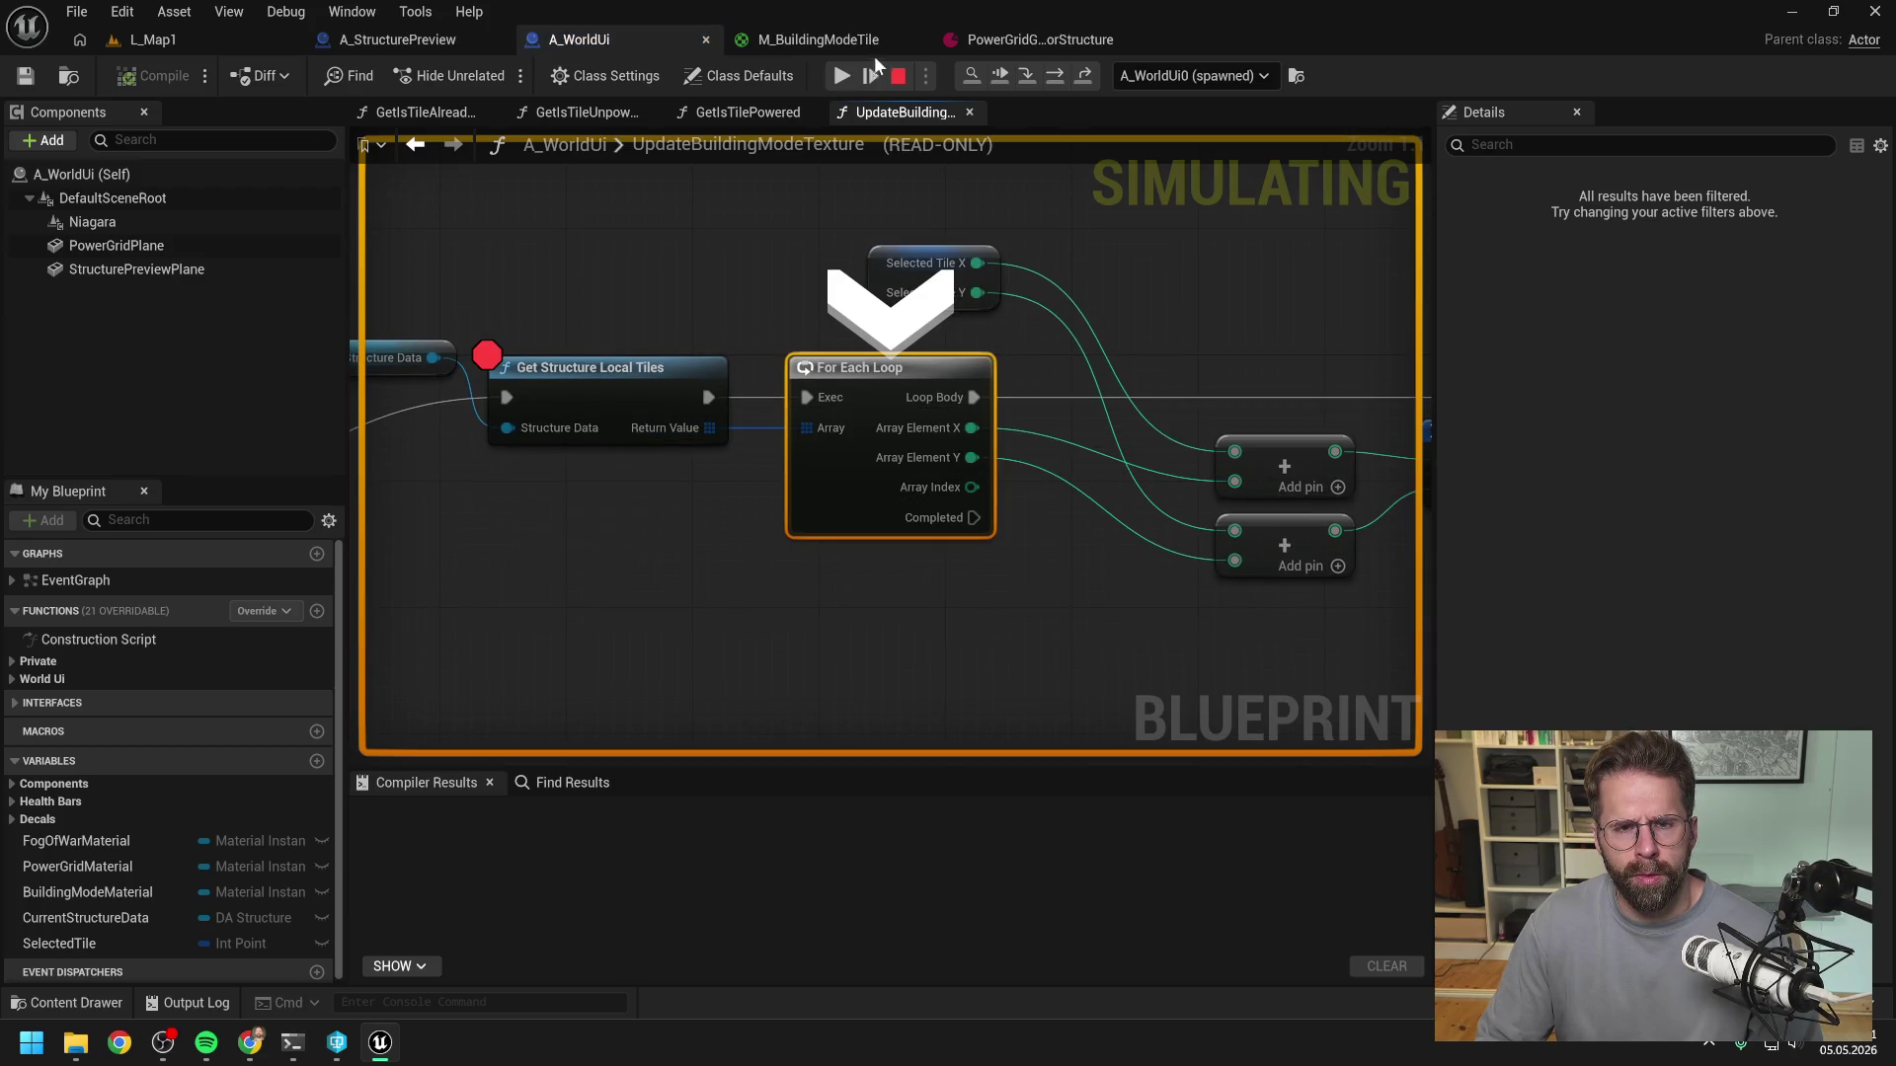
left_click(842, 76)
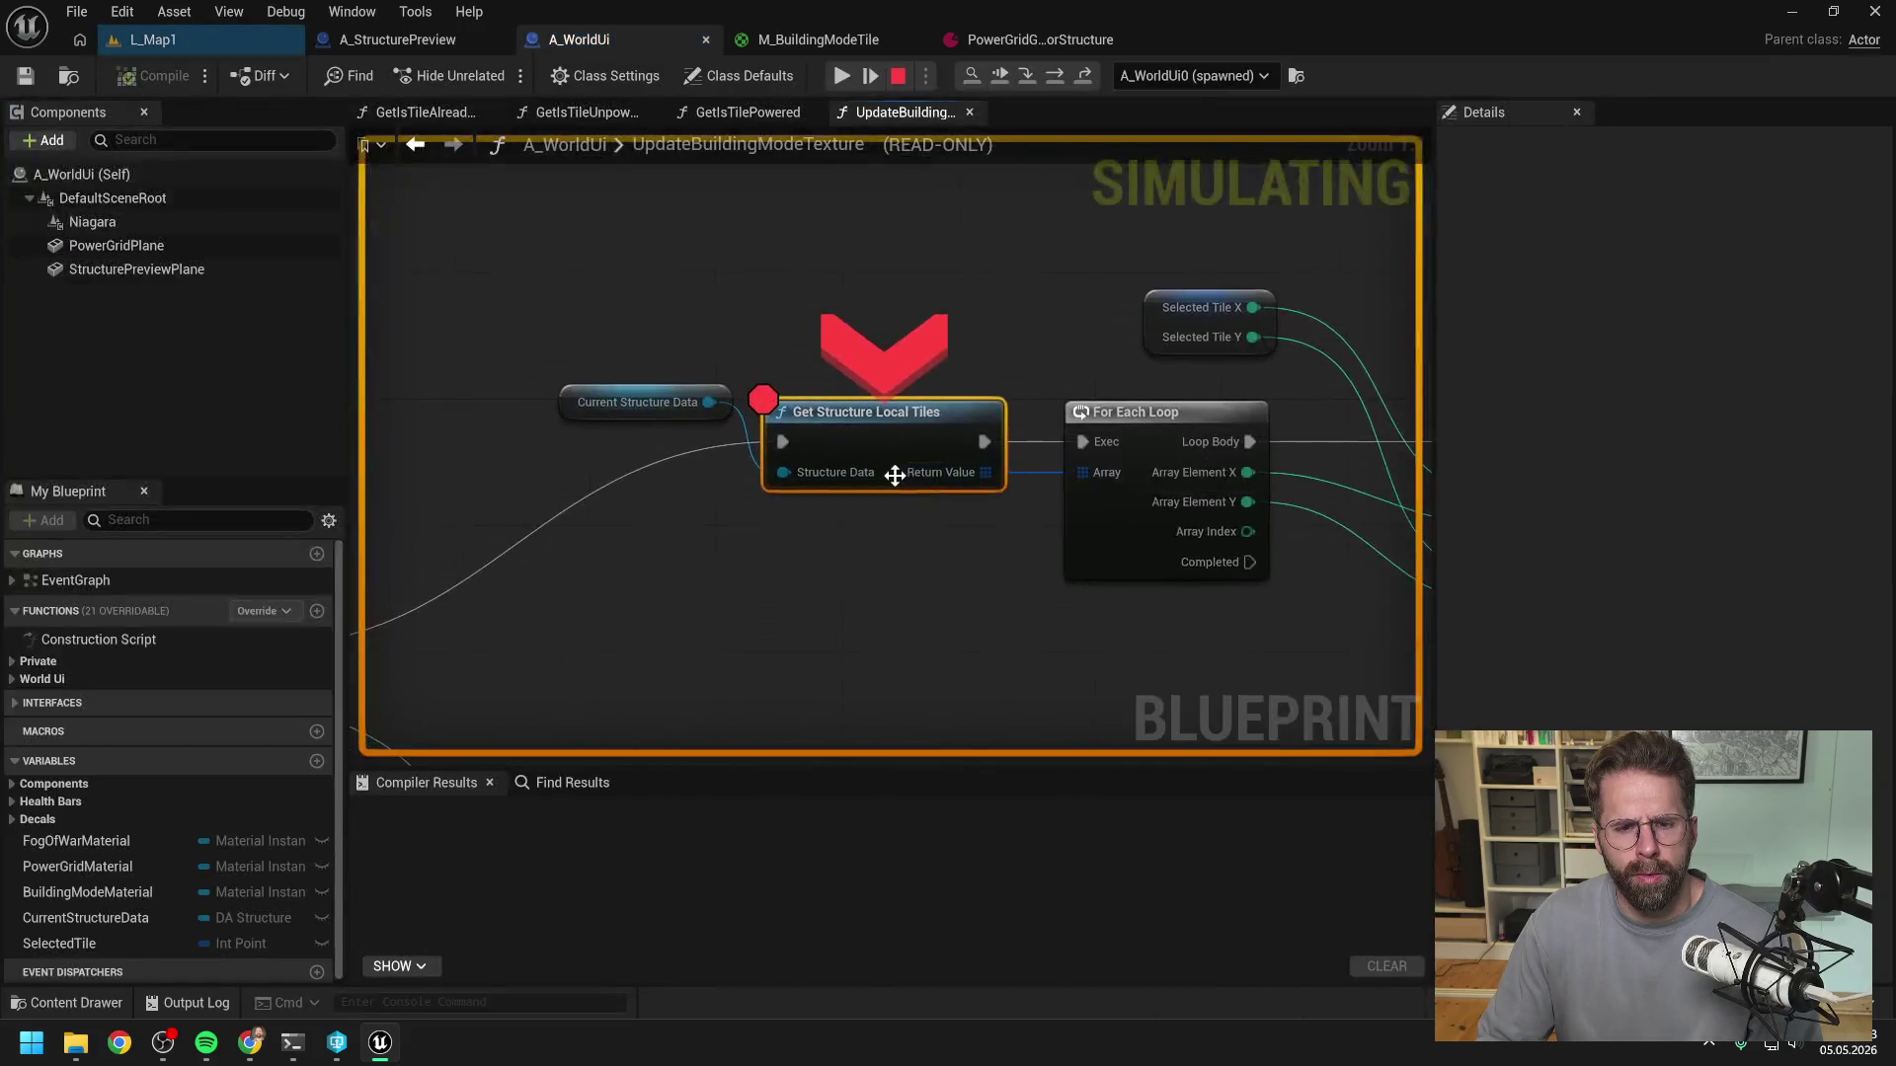
left_click(842, 76)
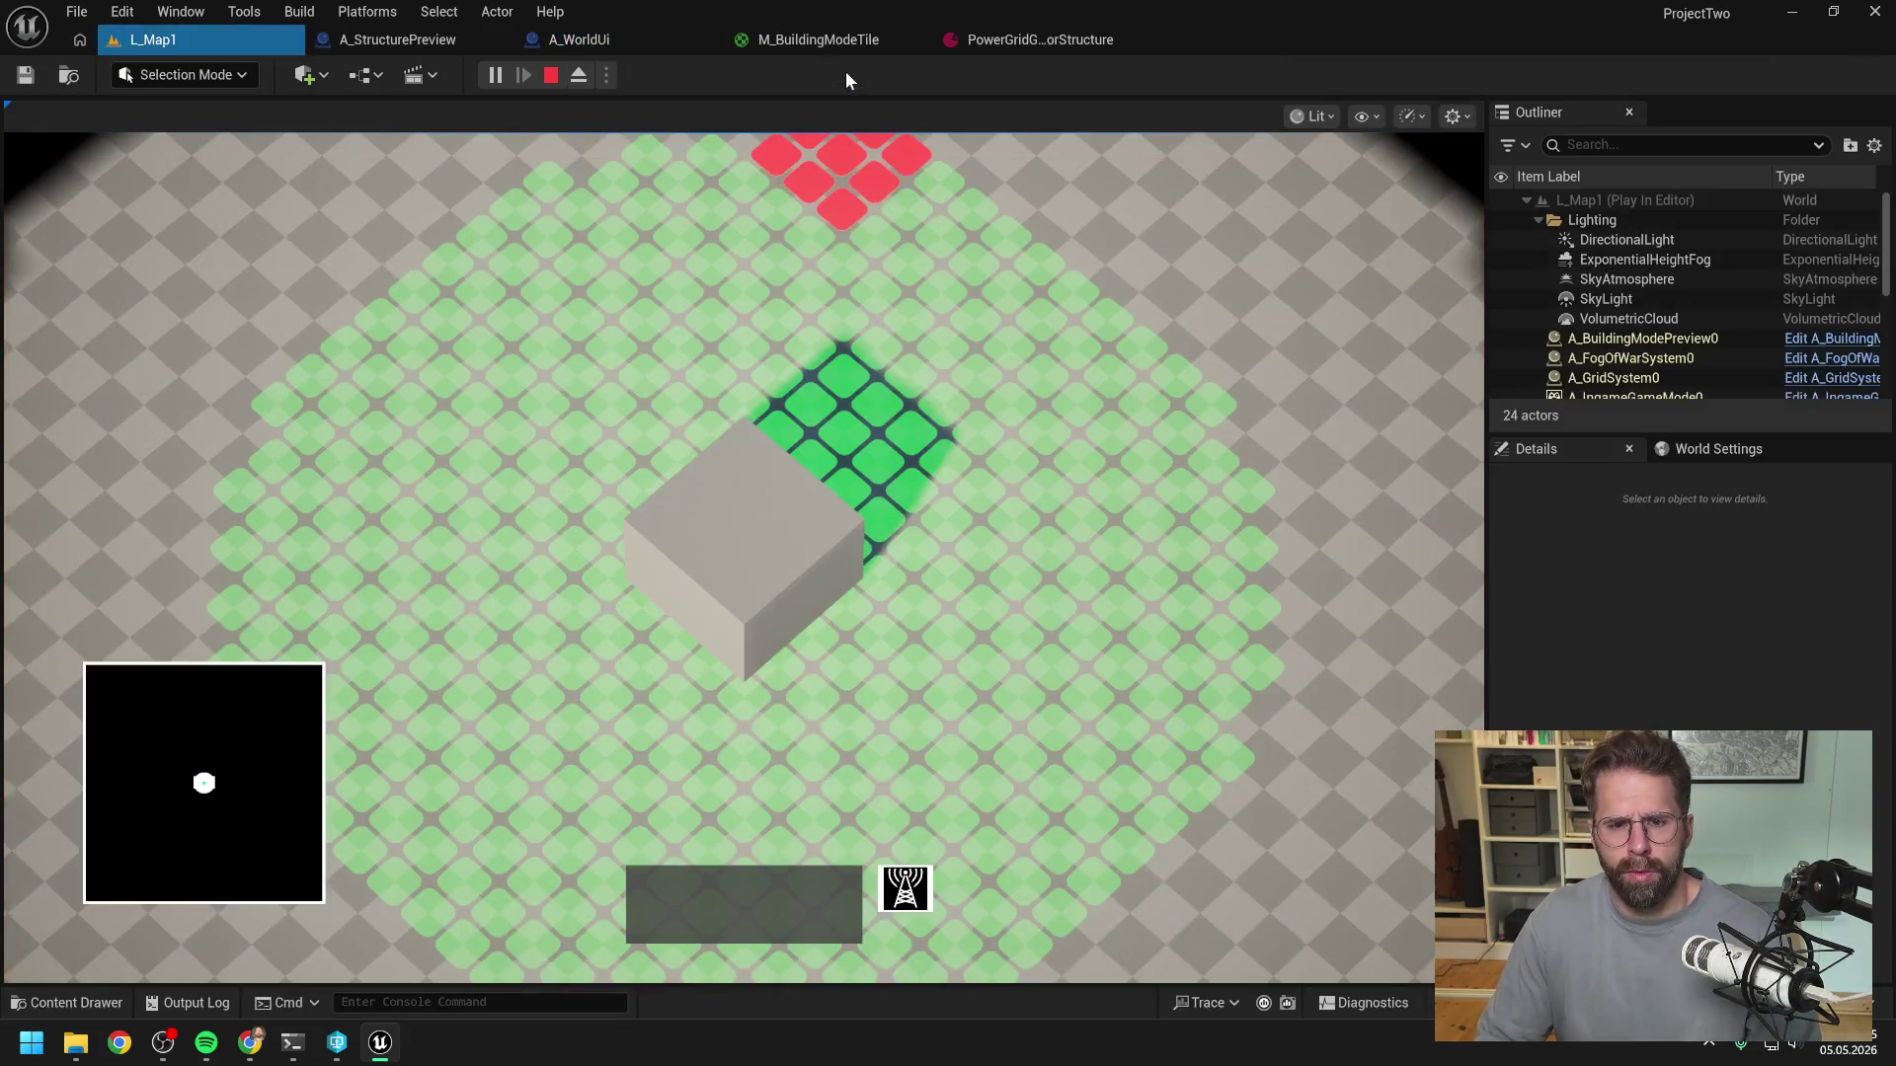
- Zoom out to inspect the grid overlay, exit building mode, stop play, and reopen A_WorldUi's graph
scroll(1141, 555, "down", 5)
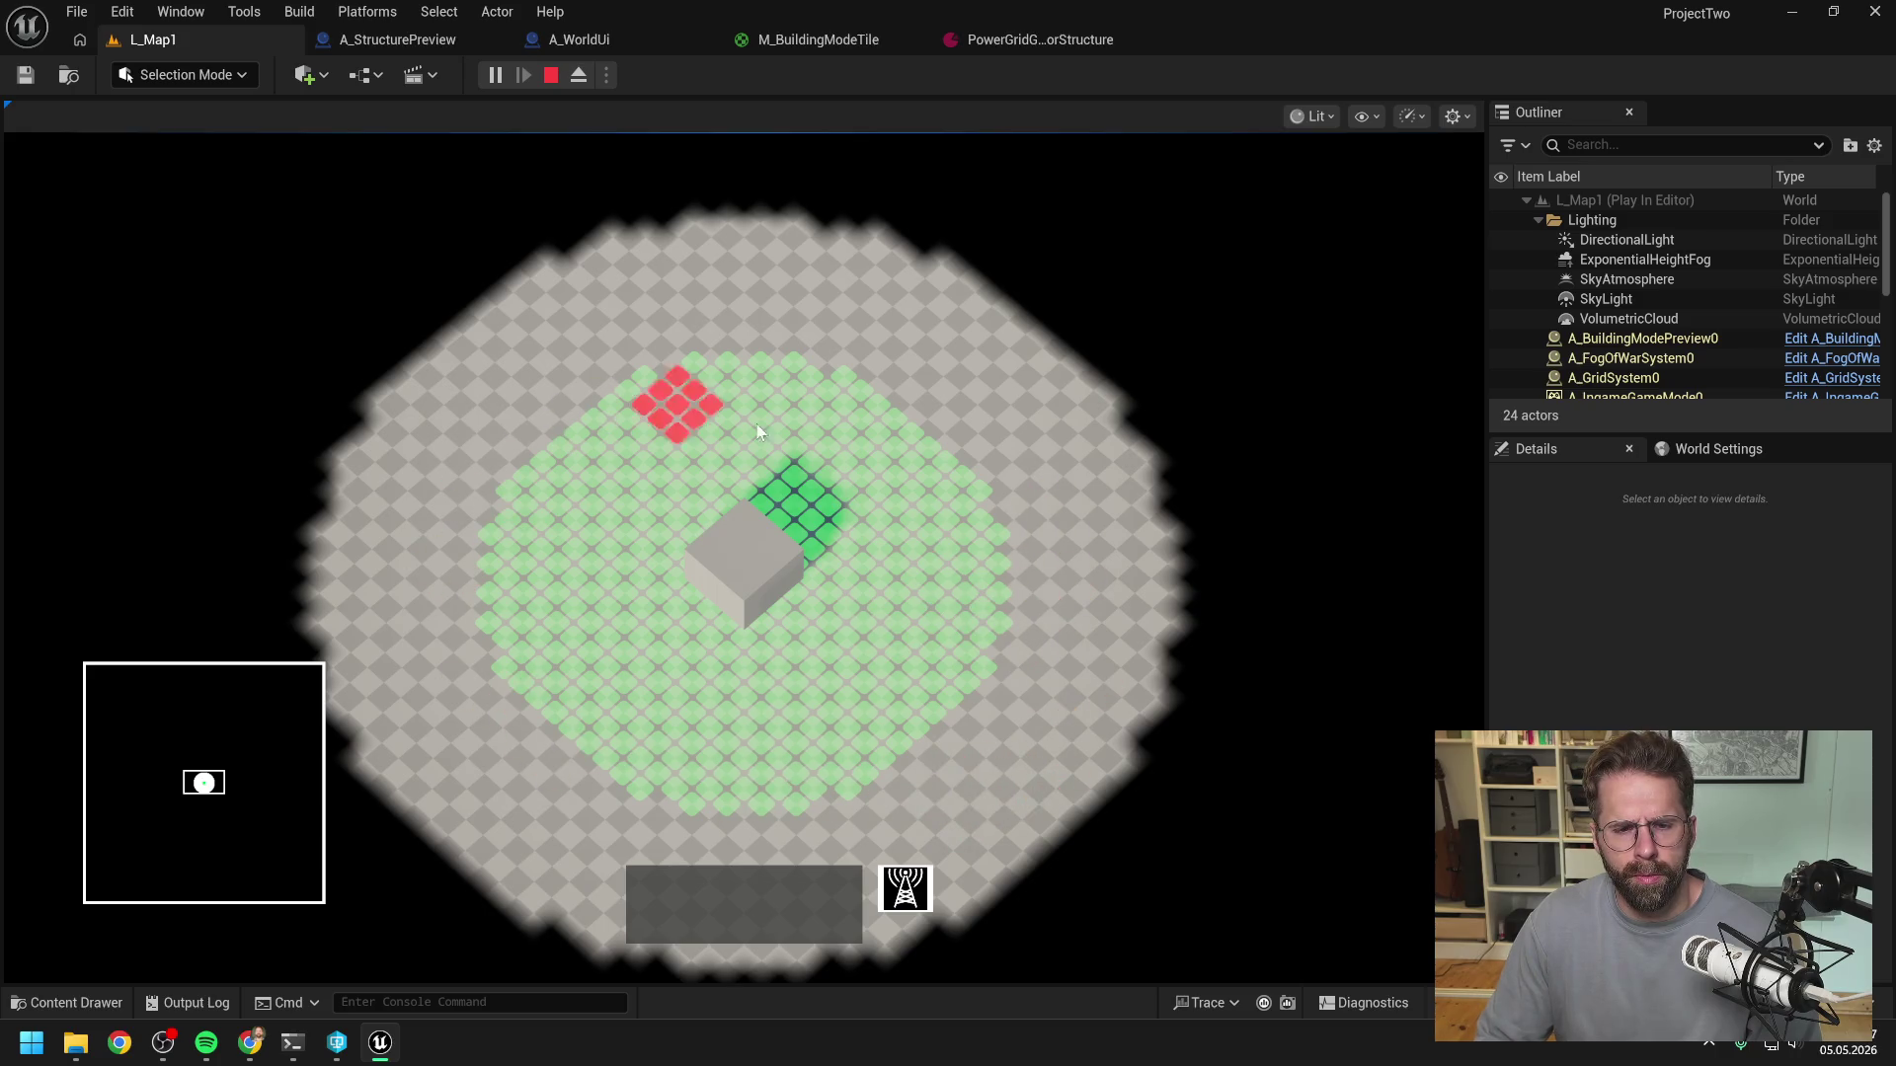
right_click(933, 604)
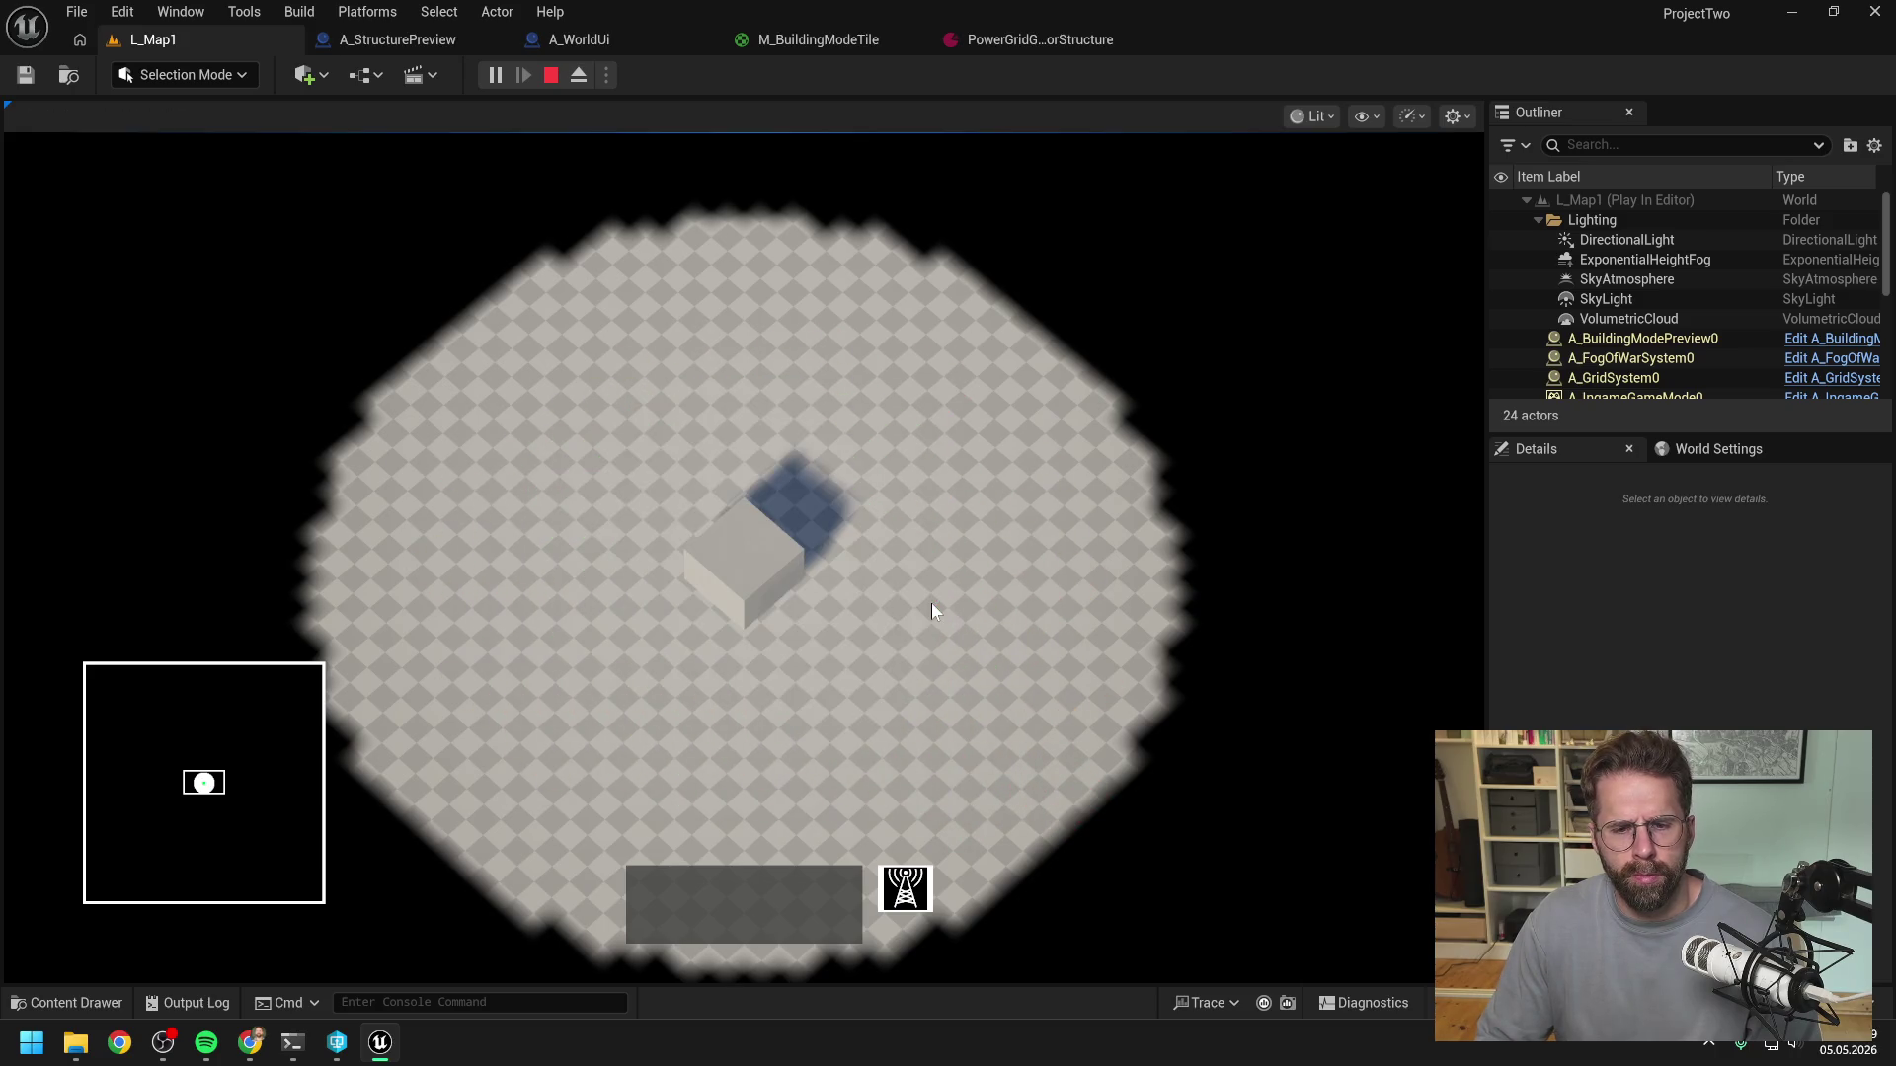
key("Escape")
left_click(1039, 39)
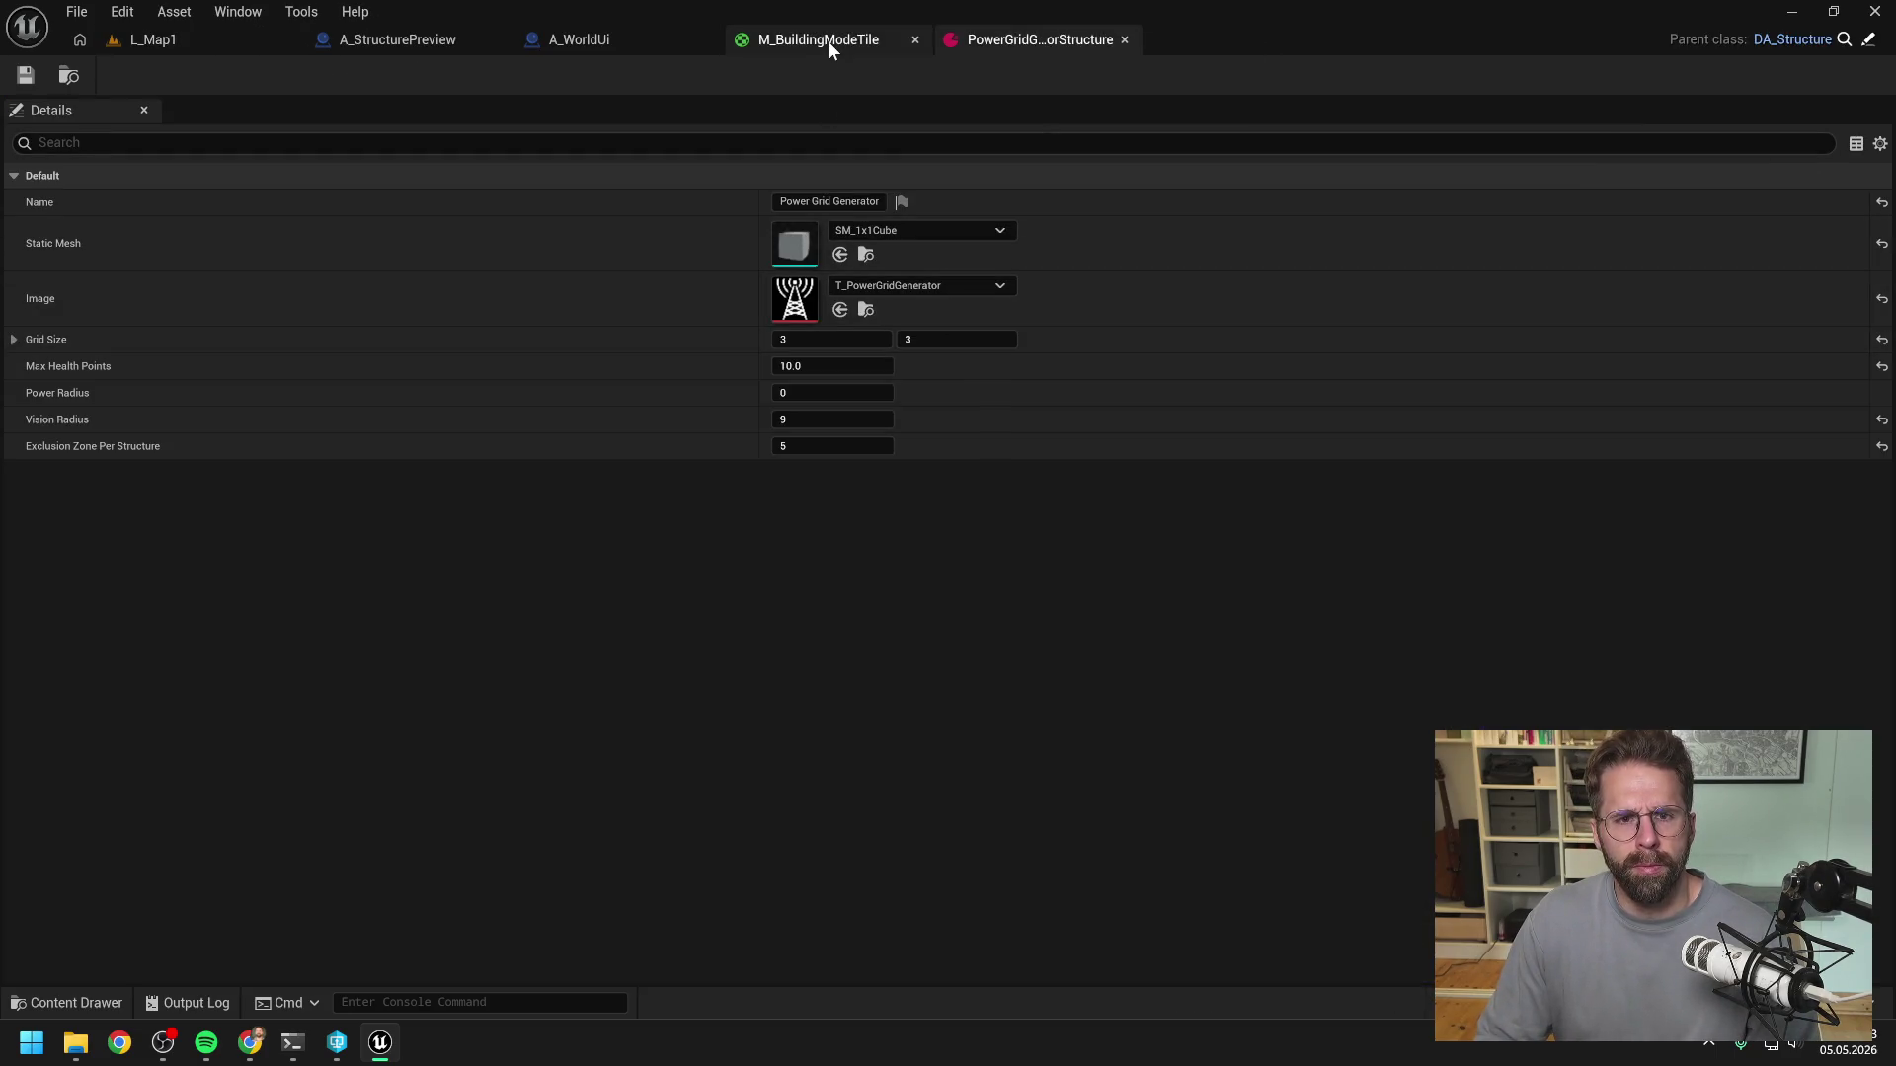
left_click(590, 41)
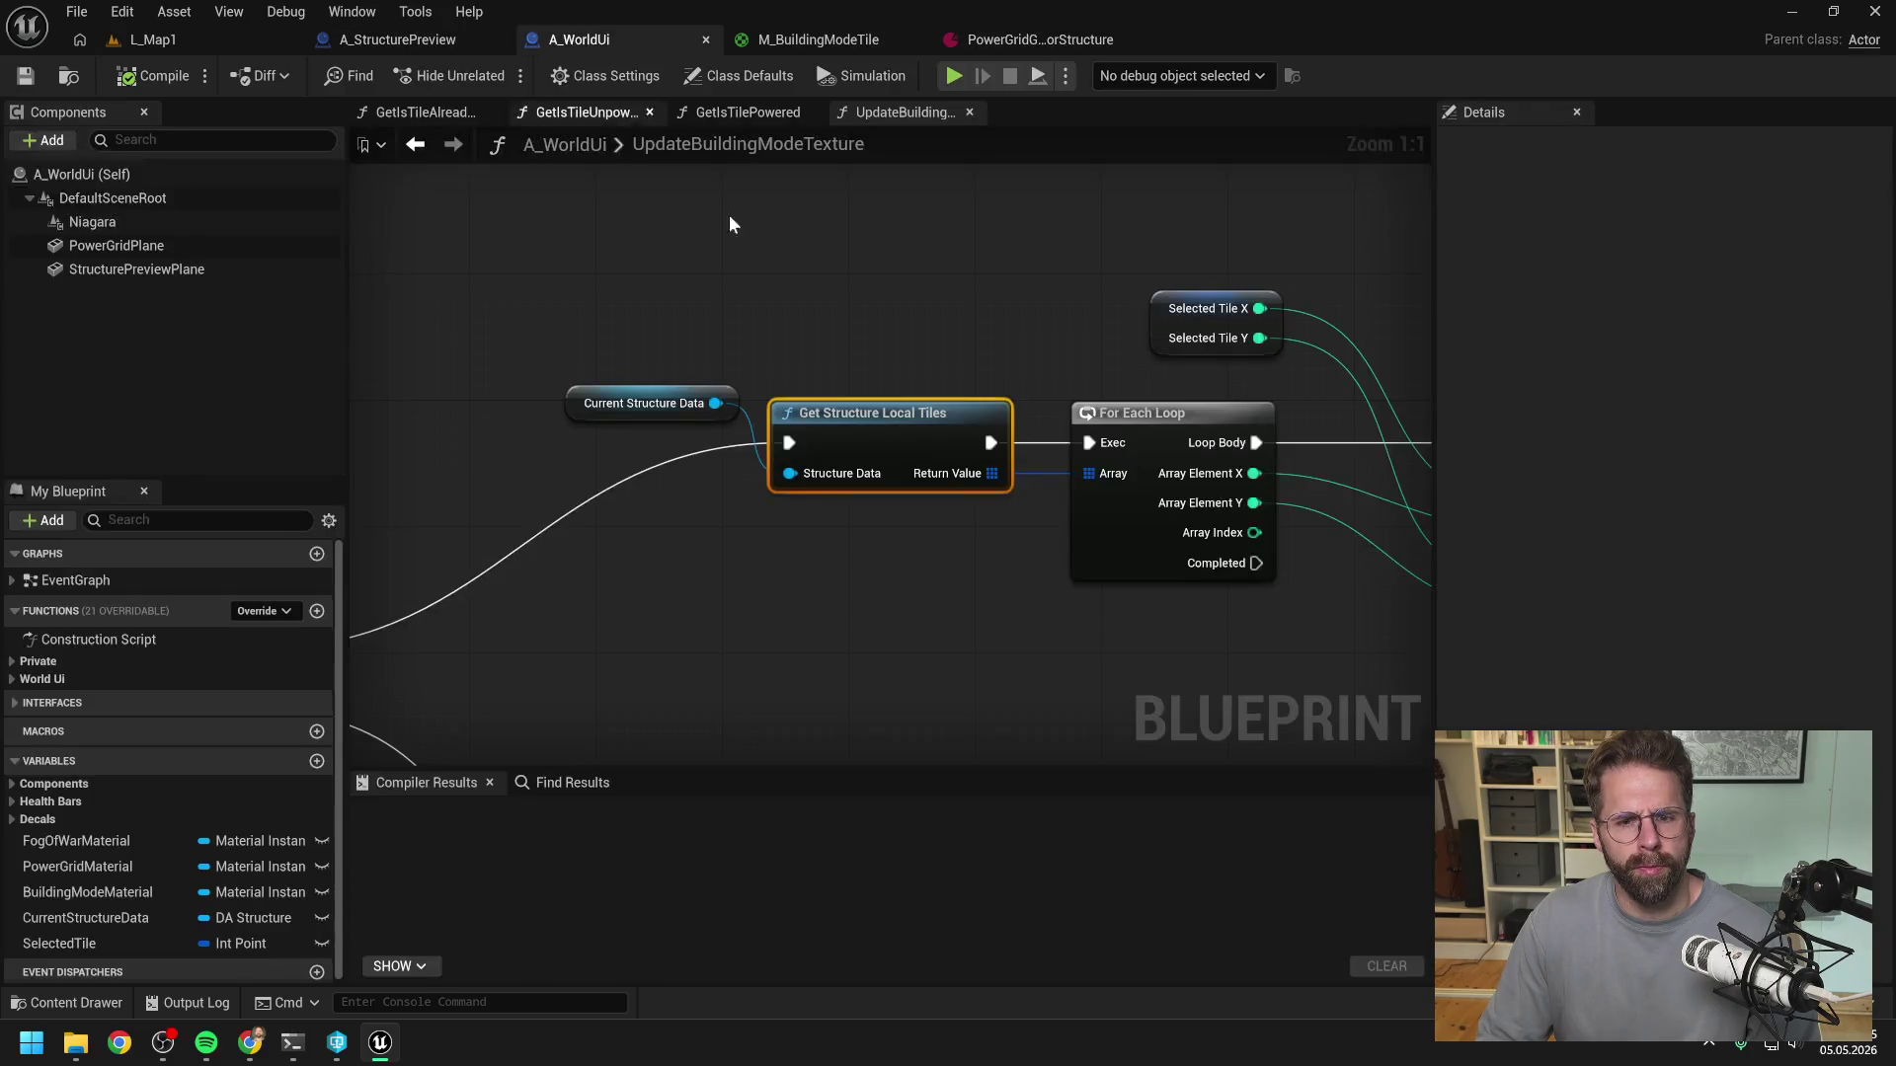
left_click_drag(1228, 314, 785, 311)
scroll(785, 311, "down", 1)
scroll(785, 311, "down", 2)
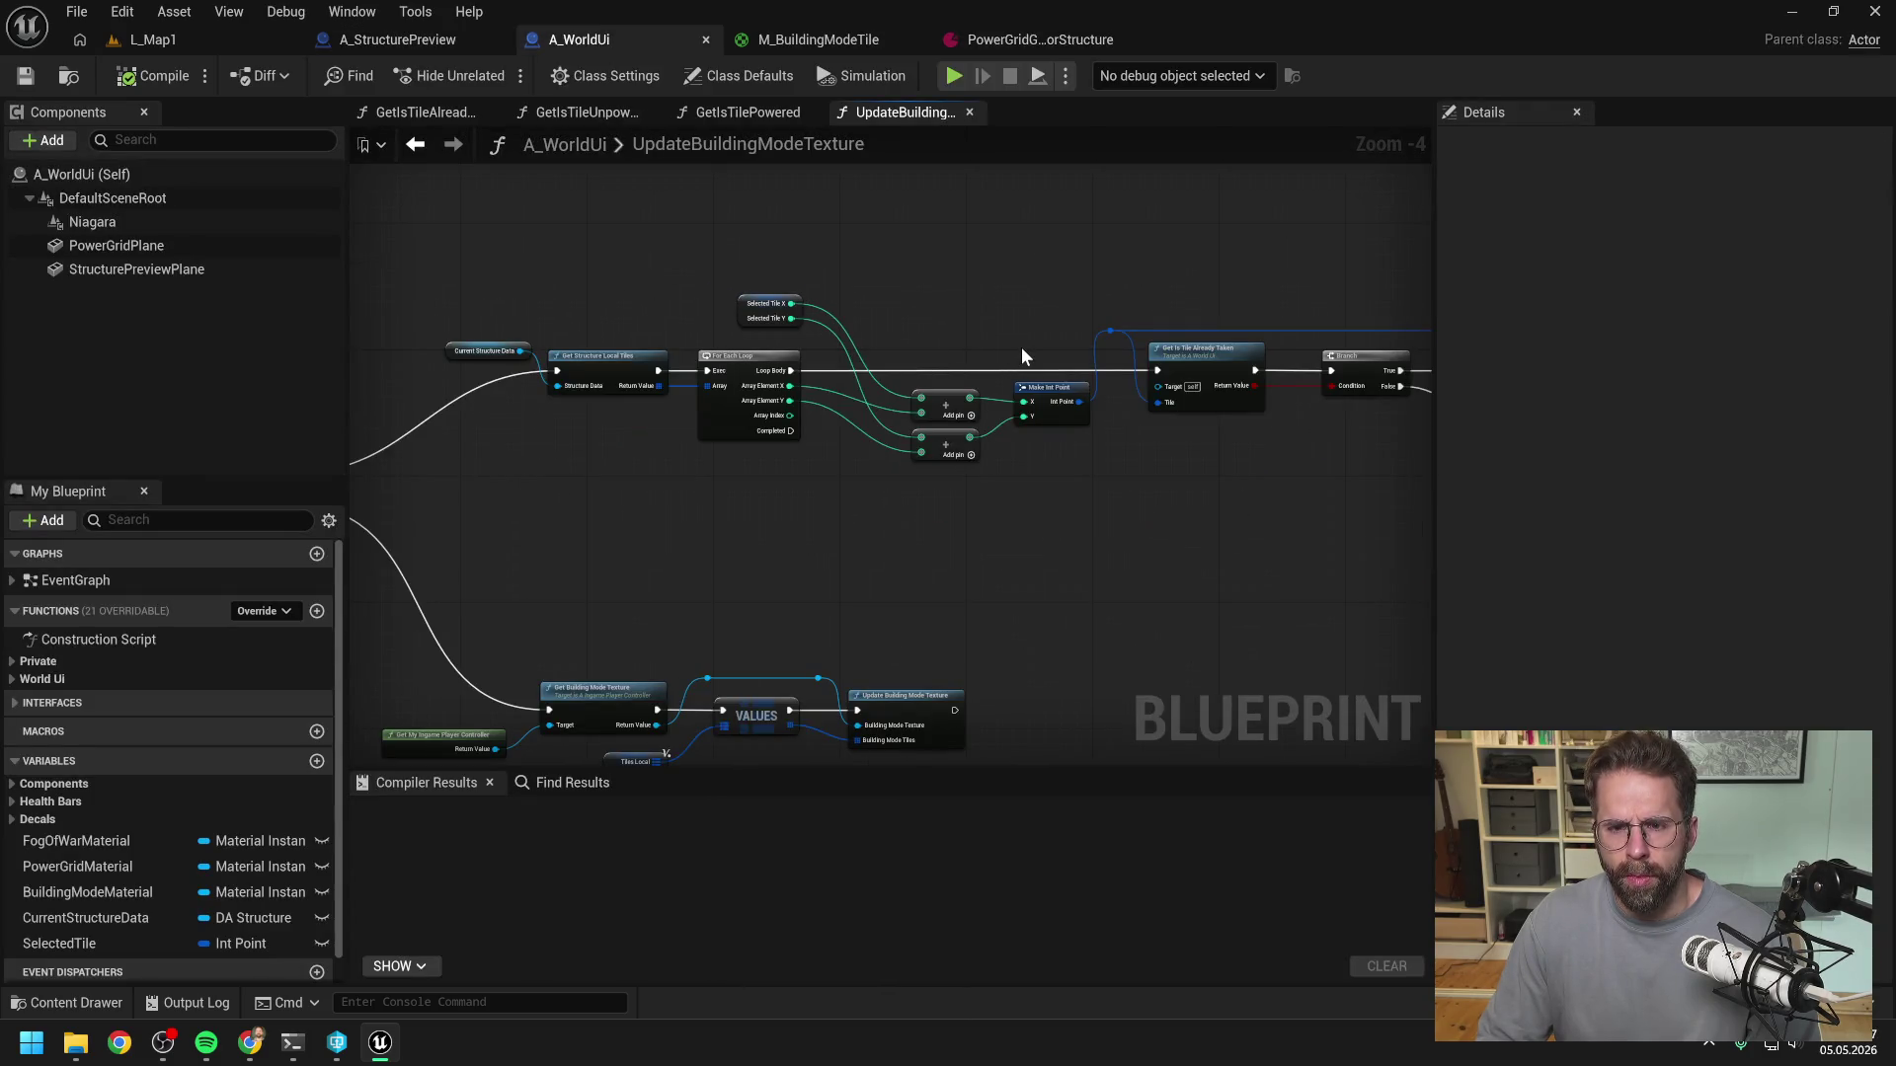
- Pan to the tile checks, breakpoint Get Is Tile Already Taken, and return to L_Map1
mouse_move(1073, 341)
left_mouse_down()
mouse_move(985, 296)
mouse_move(926, 308)
left_mouse_up()
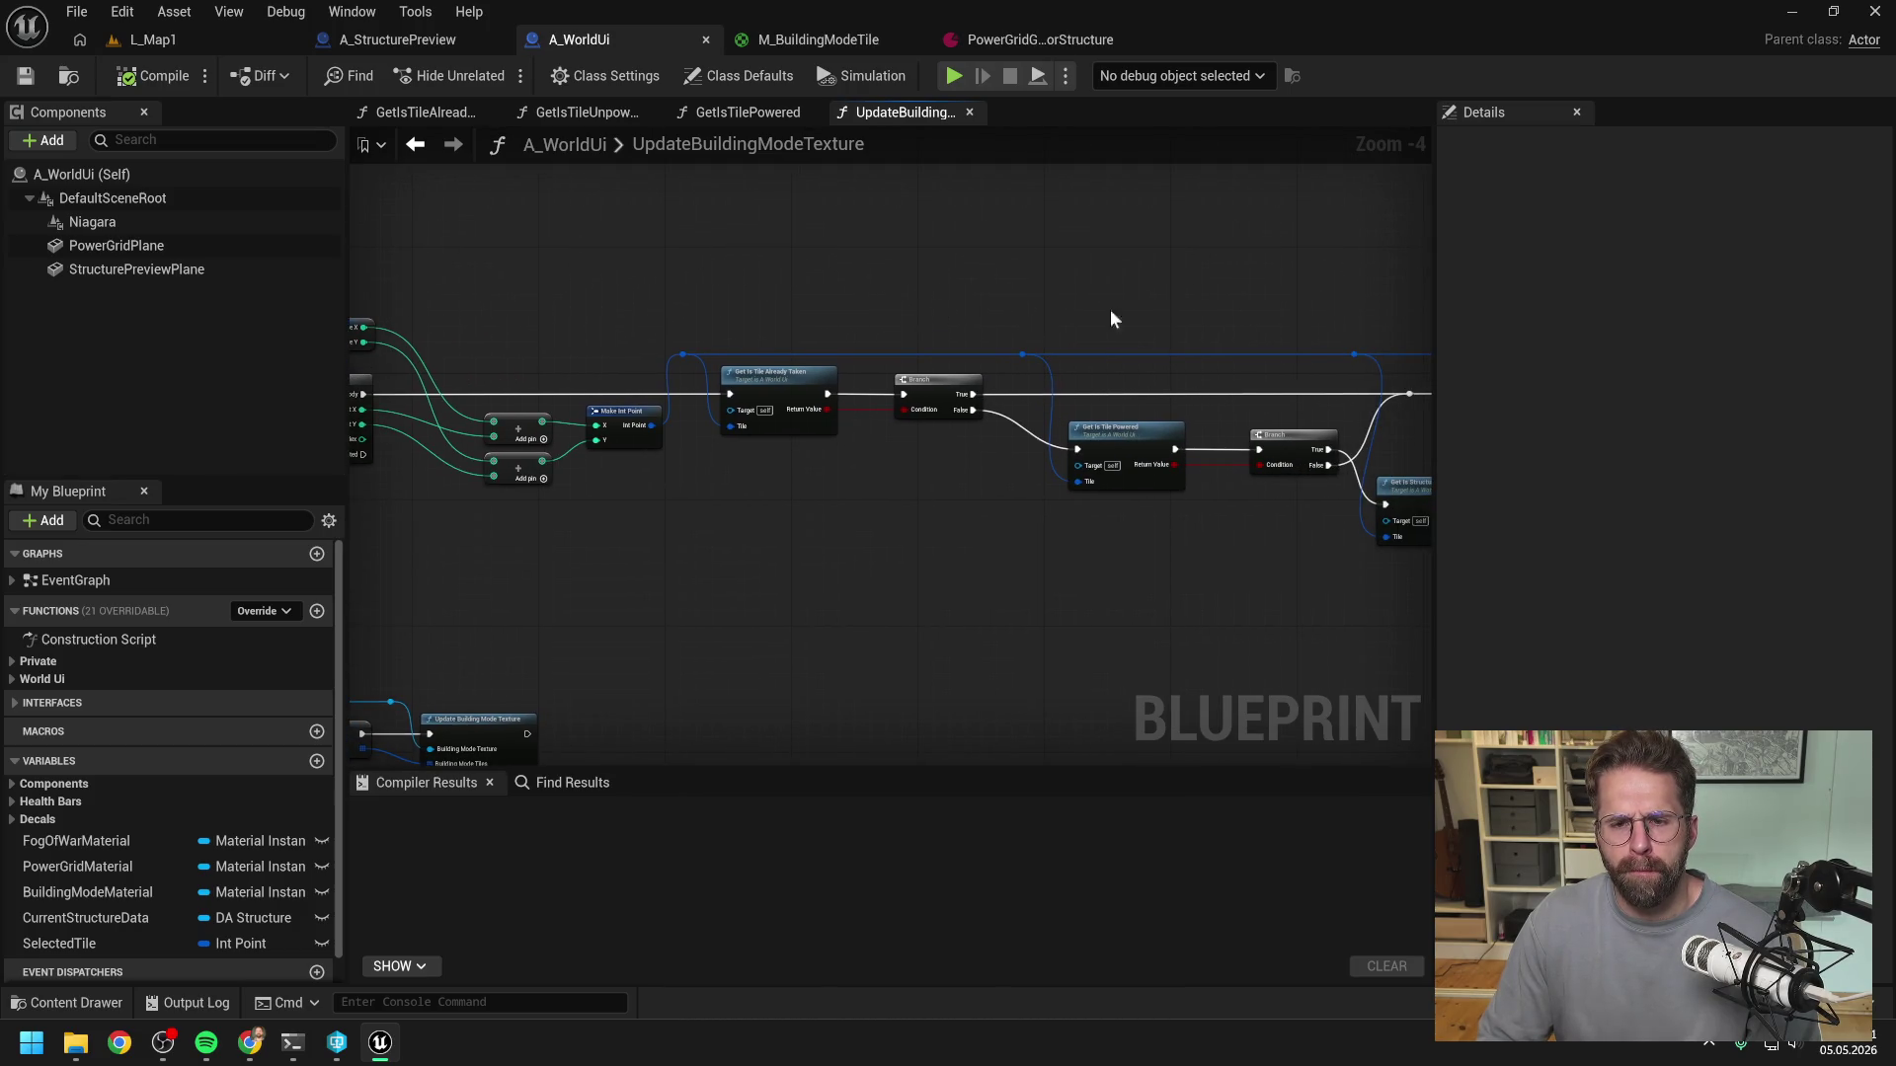
left_click_drag(1113, 317, 1000, 314)
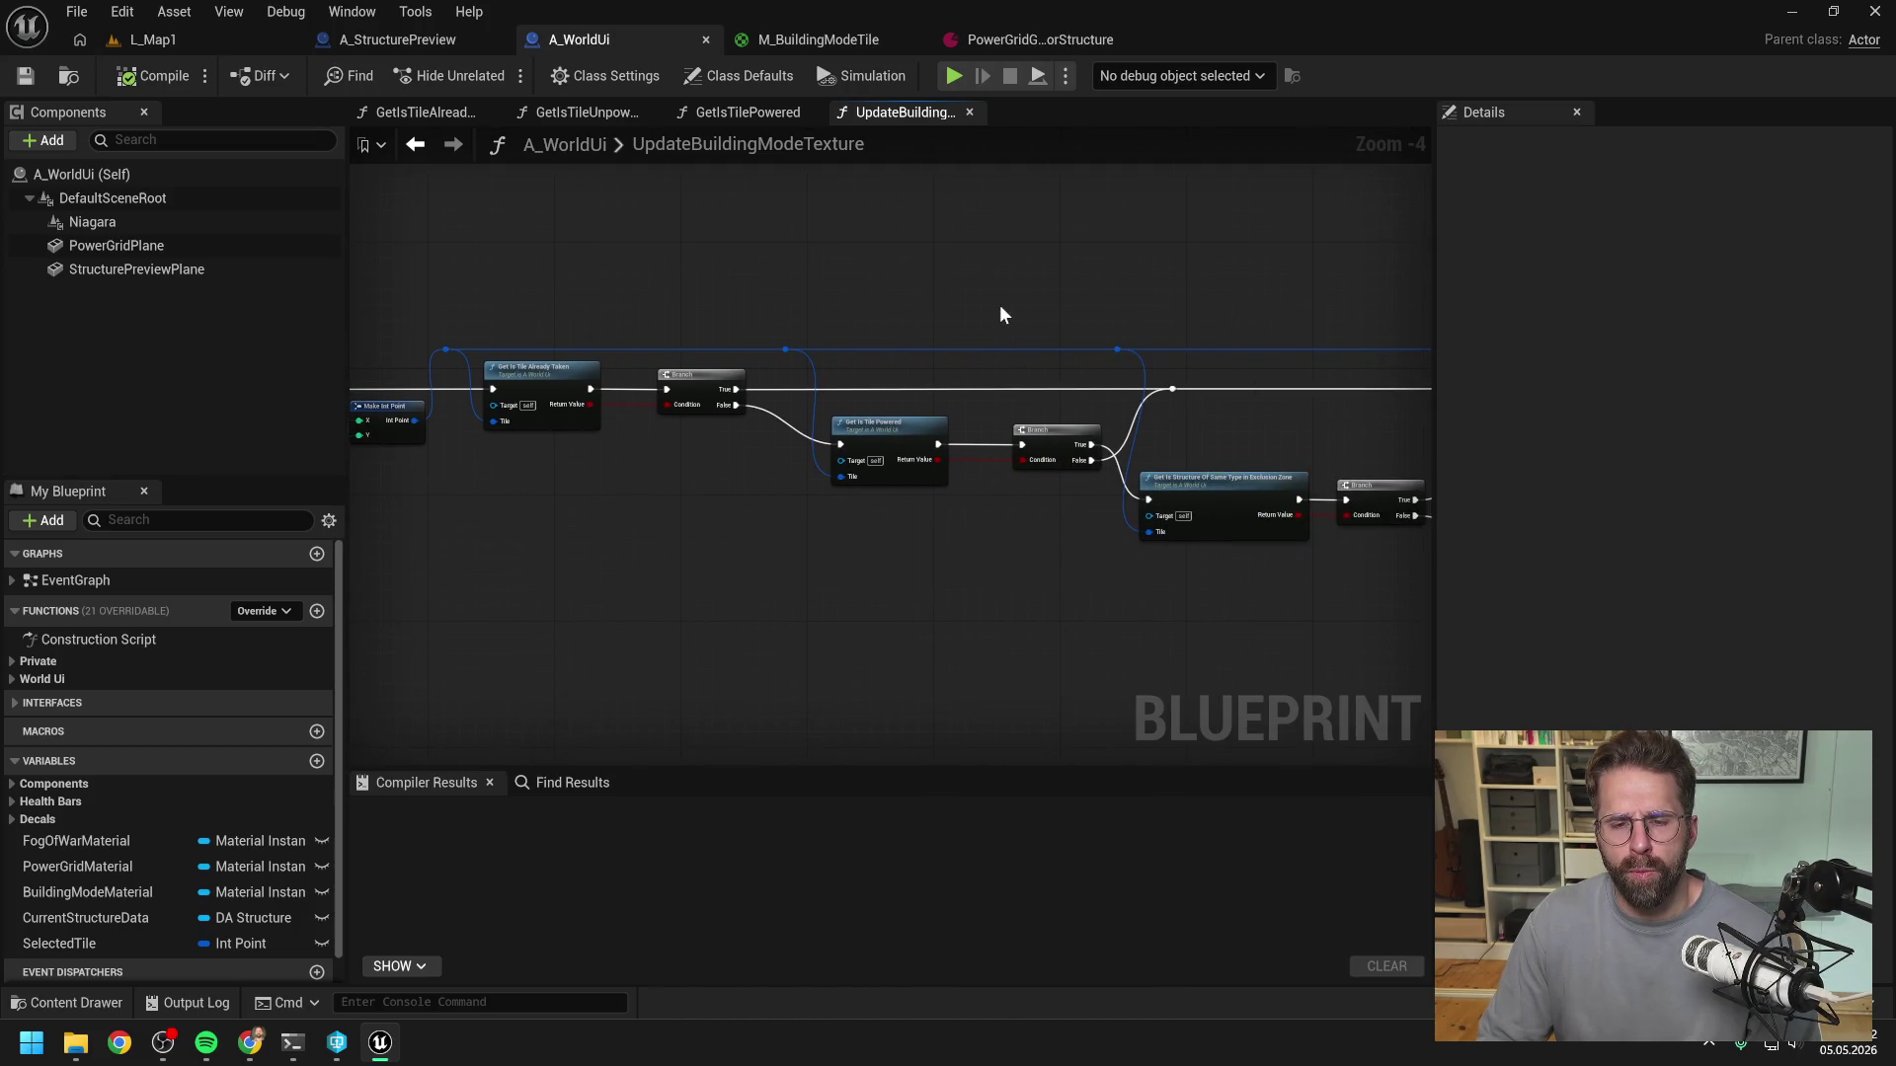
left_click(559, 381)
left_click_drag(694, 297, 853, 318)
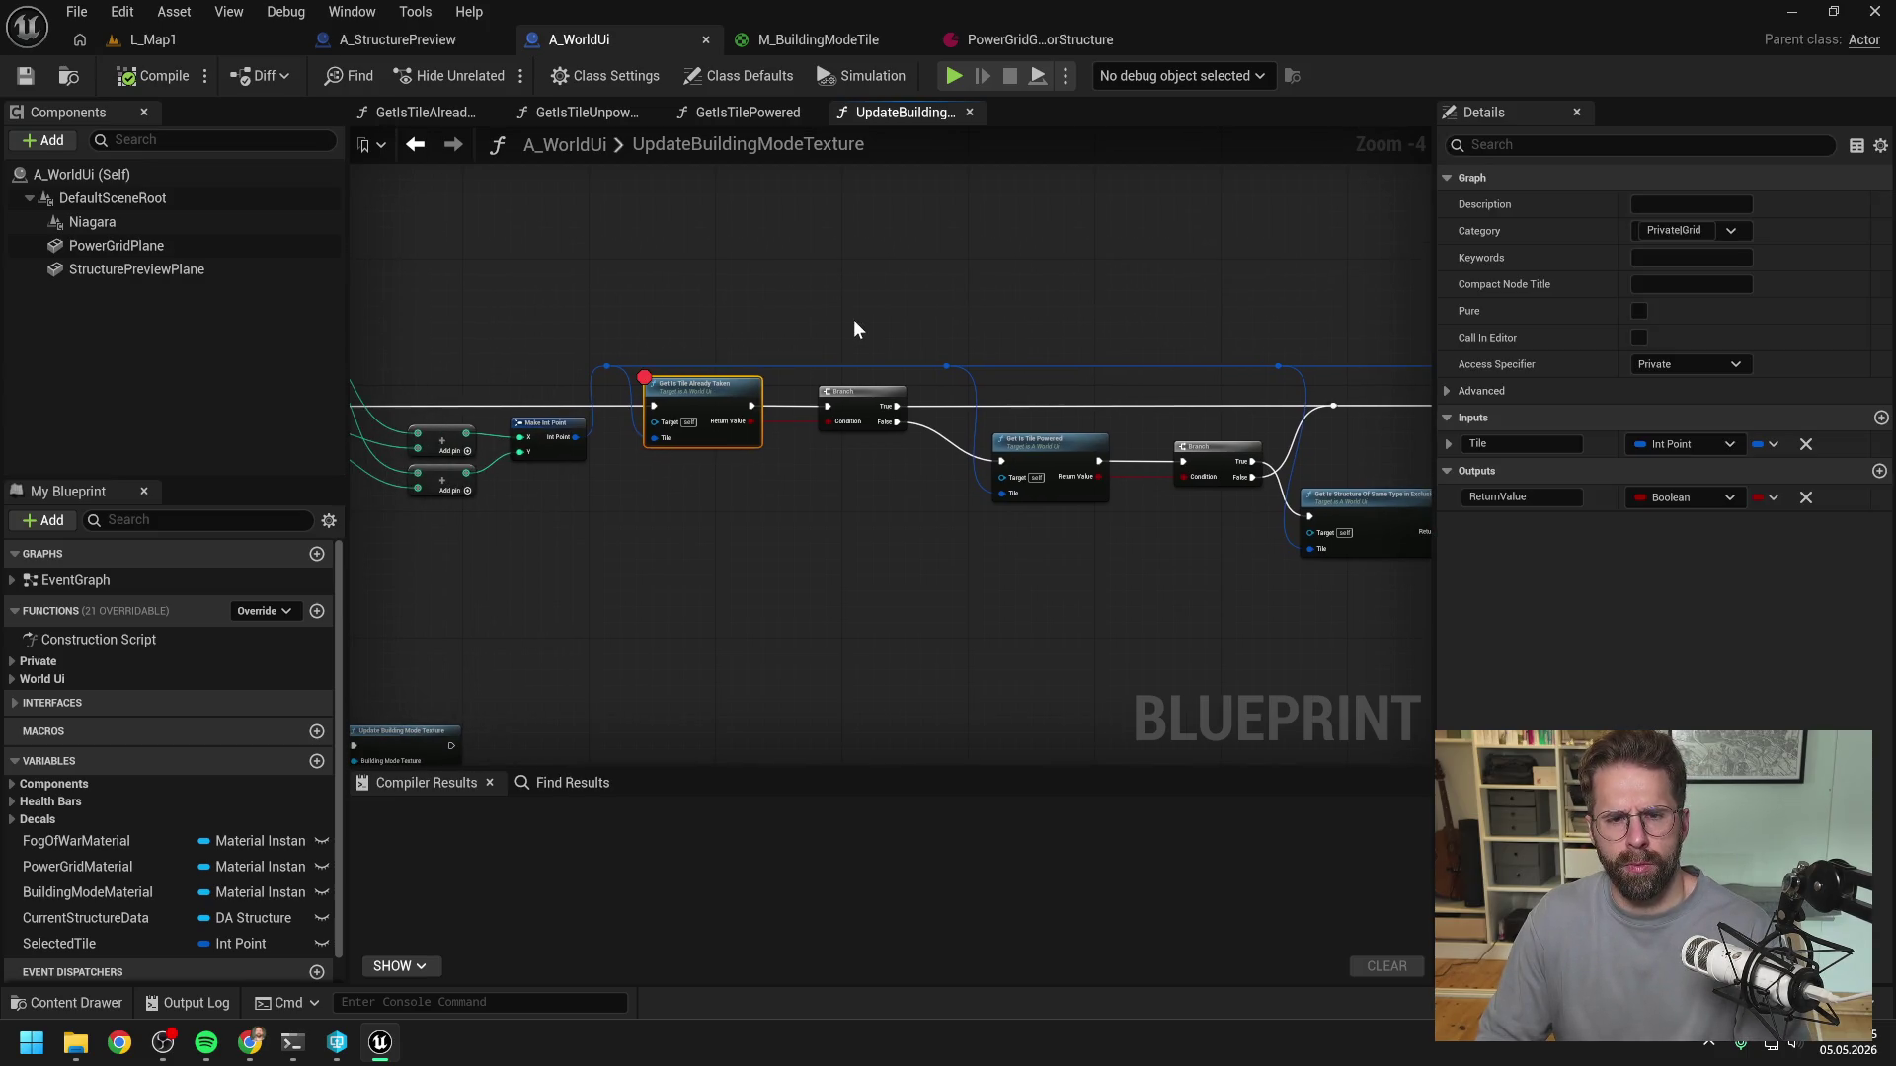
left_click(135, 45)
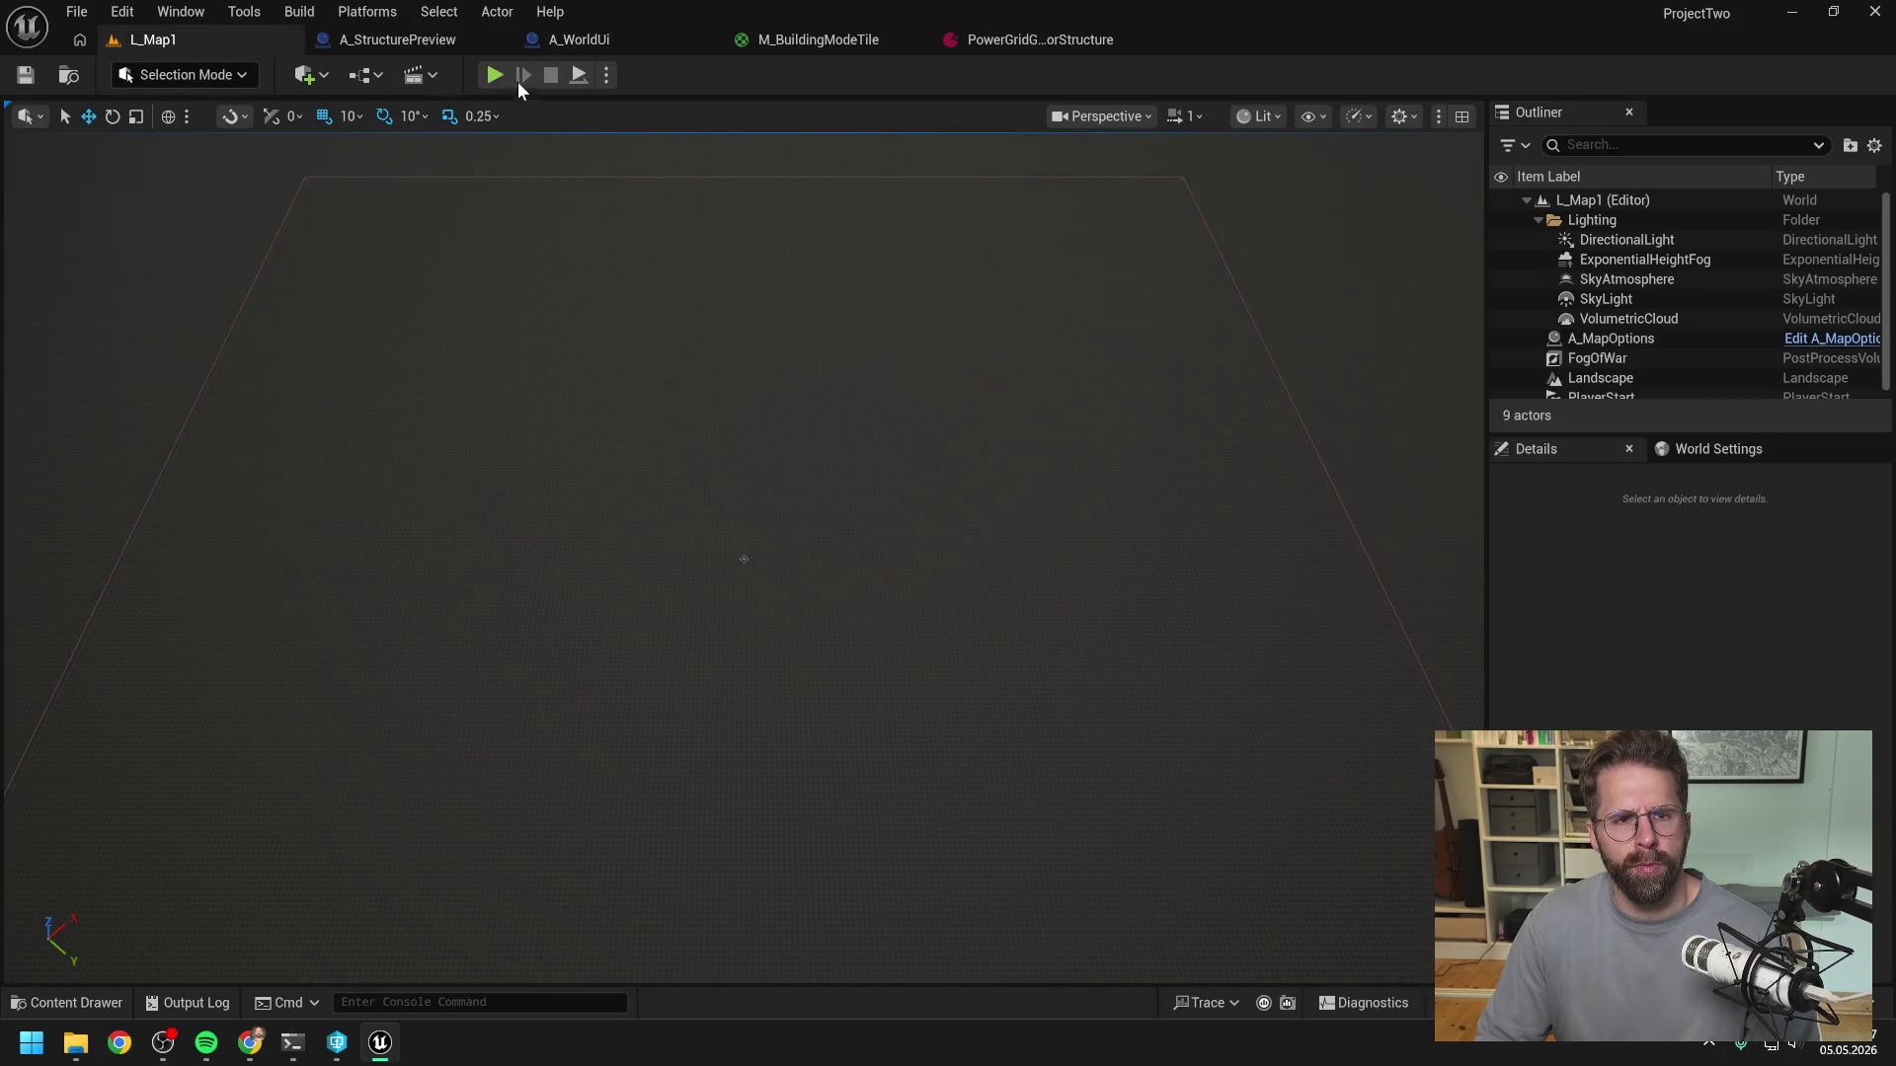
- Play L_Map1, enter building mode to hit the Get Is Tile Already Taken breakpoint, then stop
left_click(497, 76)
left_click(912, 893)
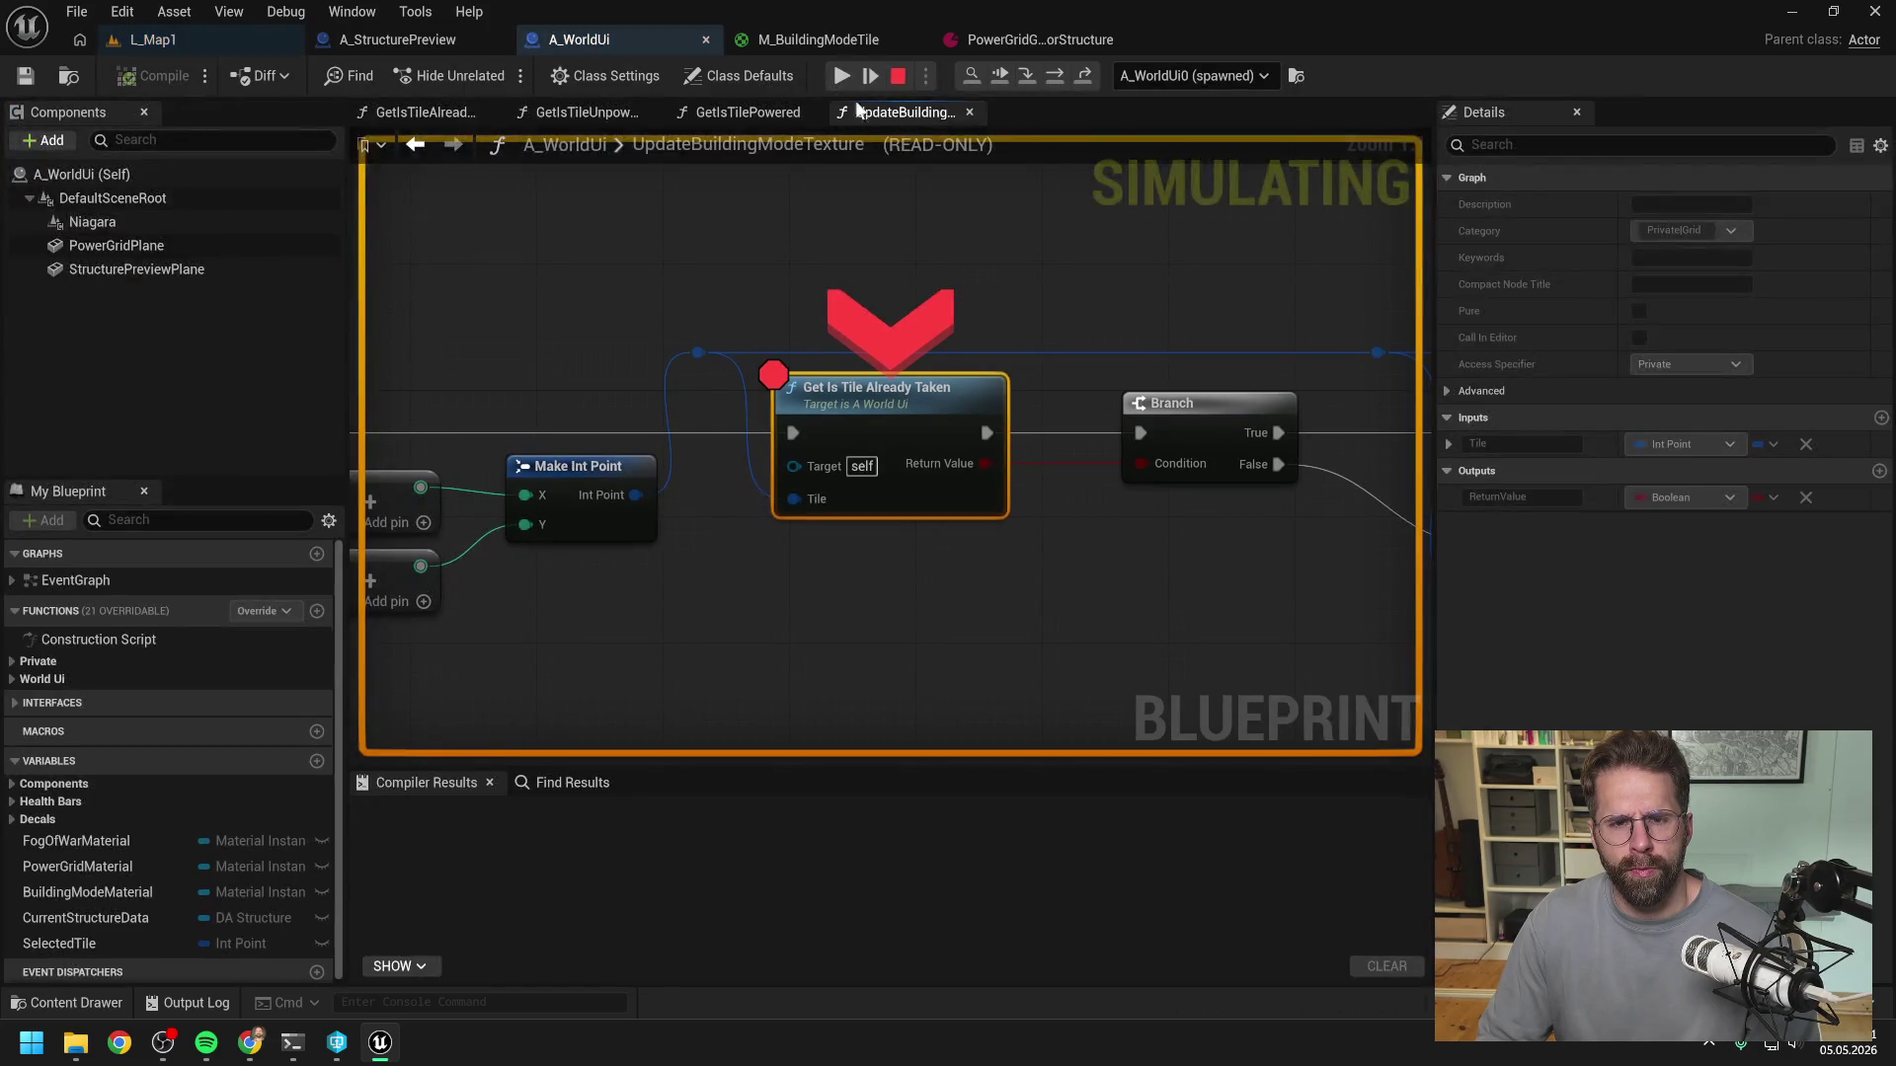
scroll(932, 296, "down", 1)
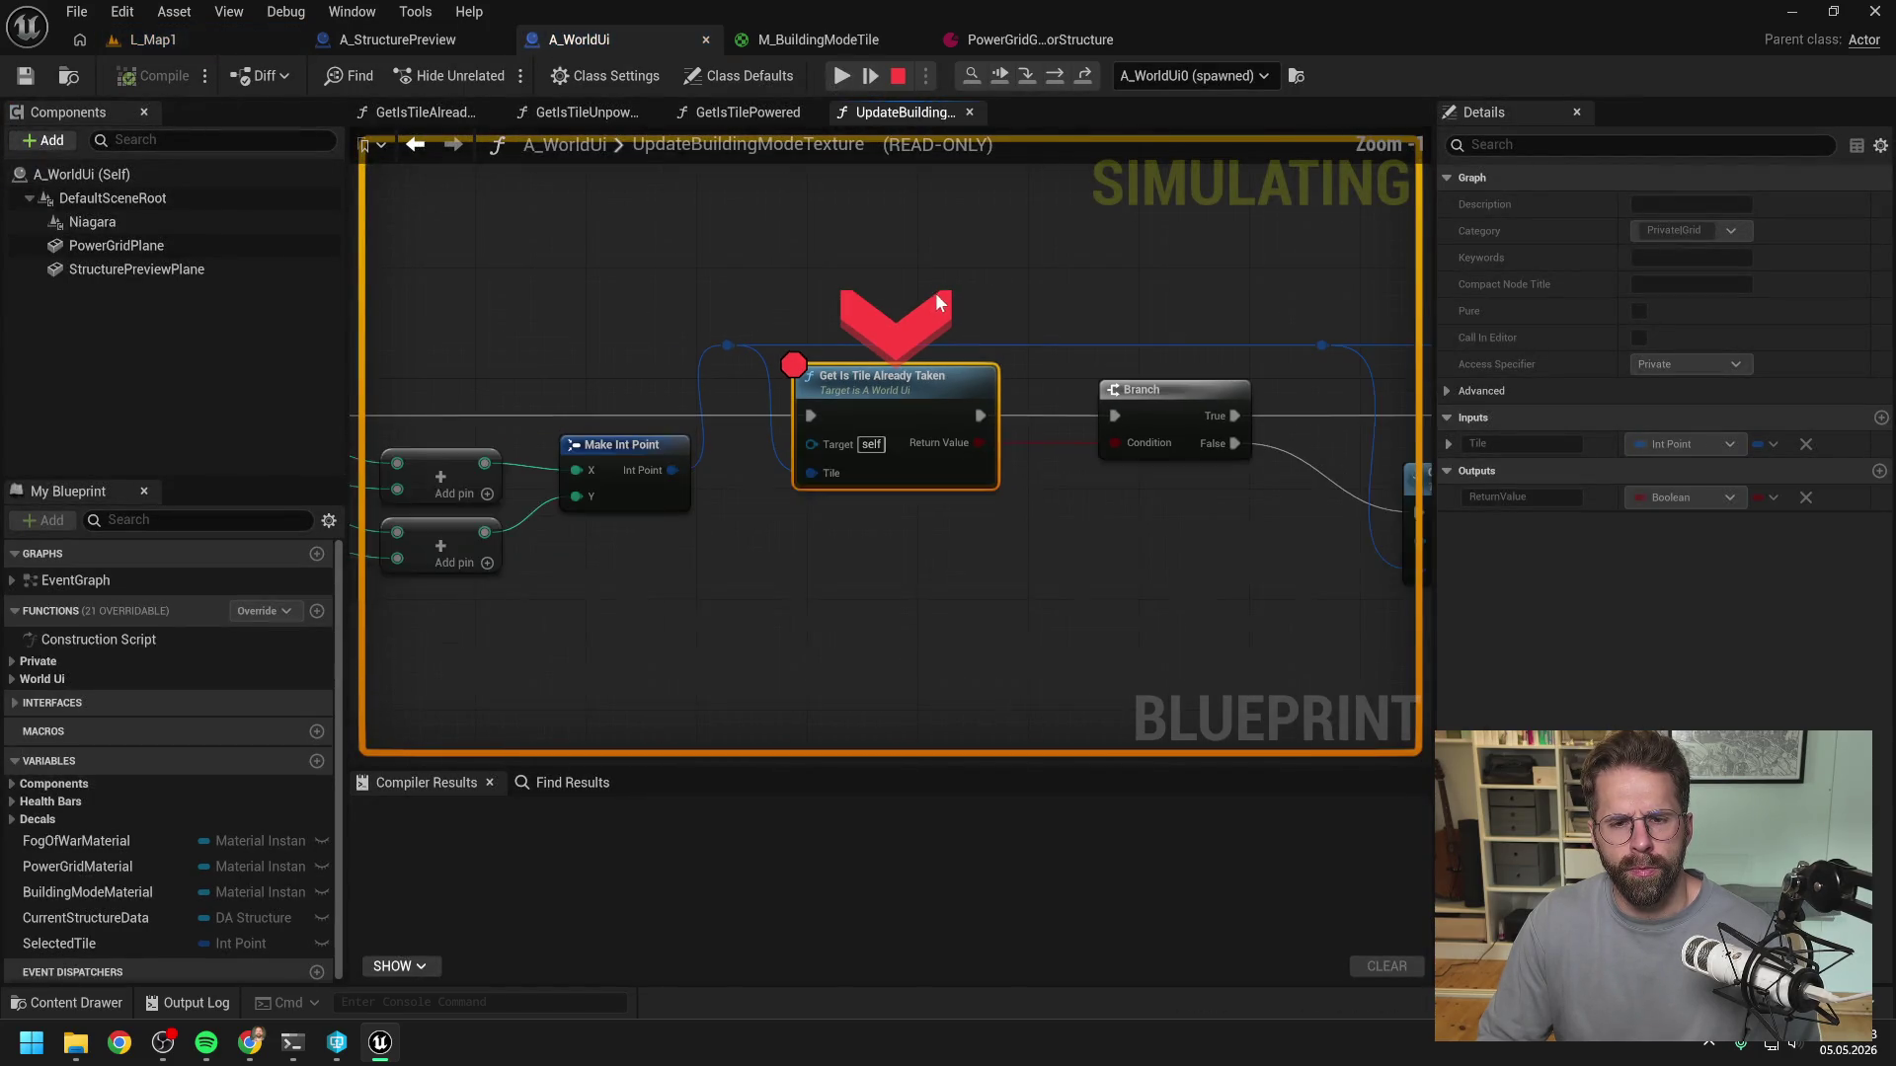
left_click(898, 75)
scroll(1011, 336, "down", 1)
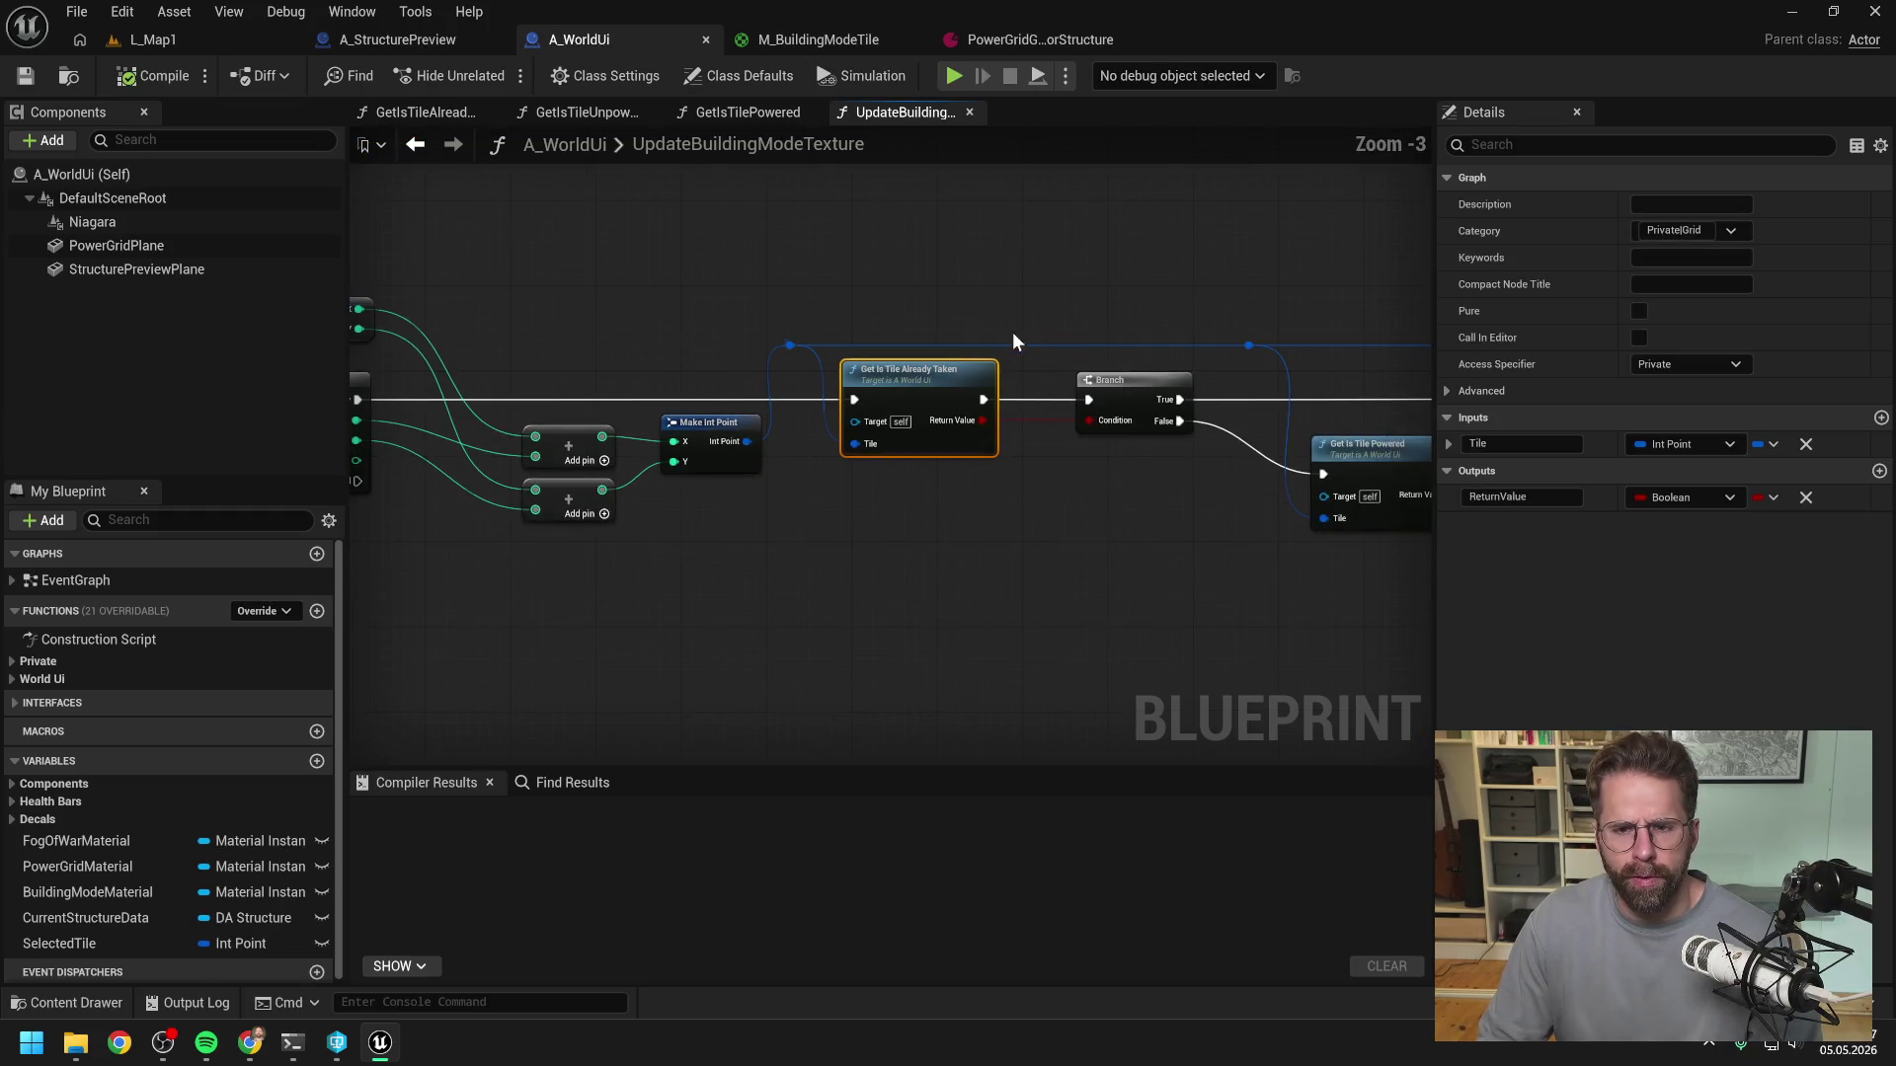
- Pan along the tile-check chain and disconnect the lower ADD from Get Power Radius
left_click(1113, 295)
left_click_drag(1113, 294, 847, 271)
scroll(909, 285, "down", 1)
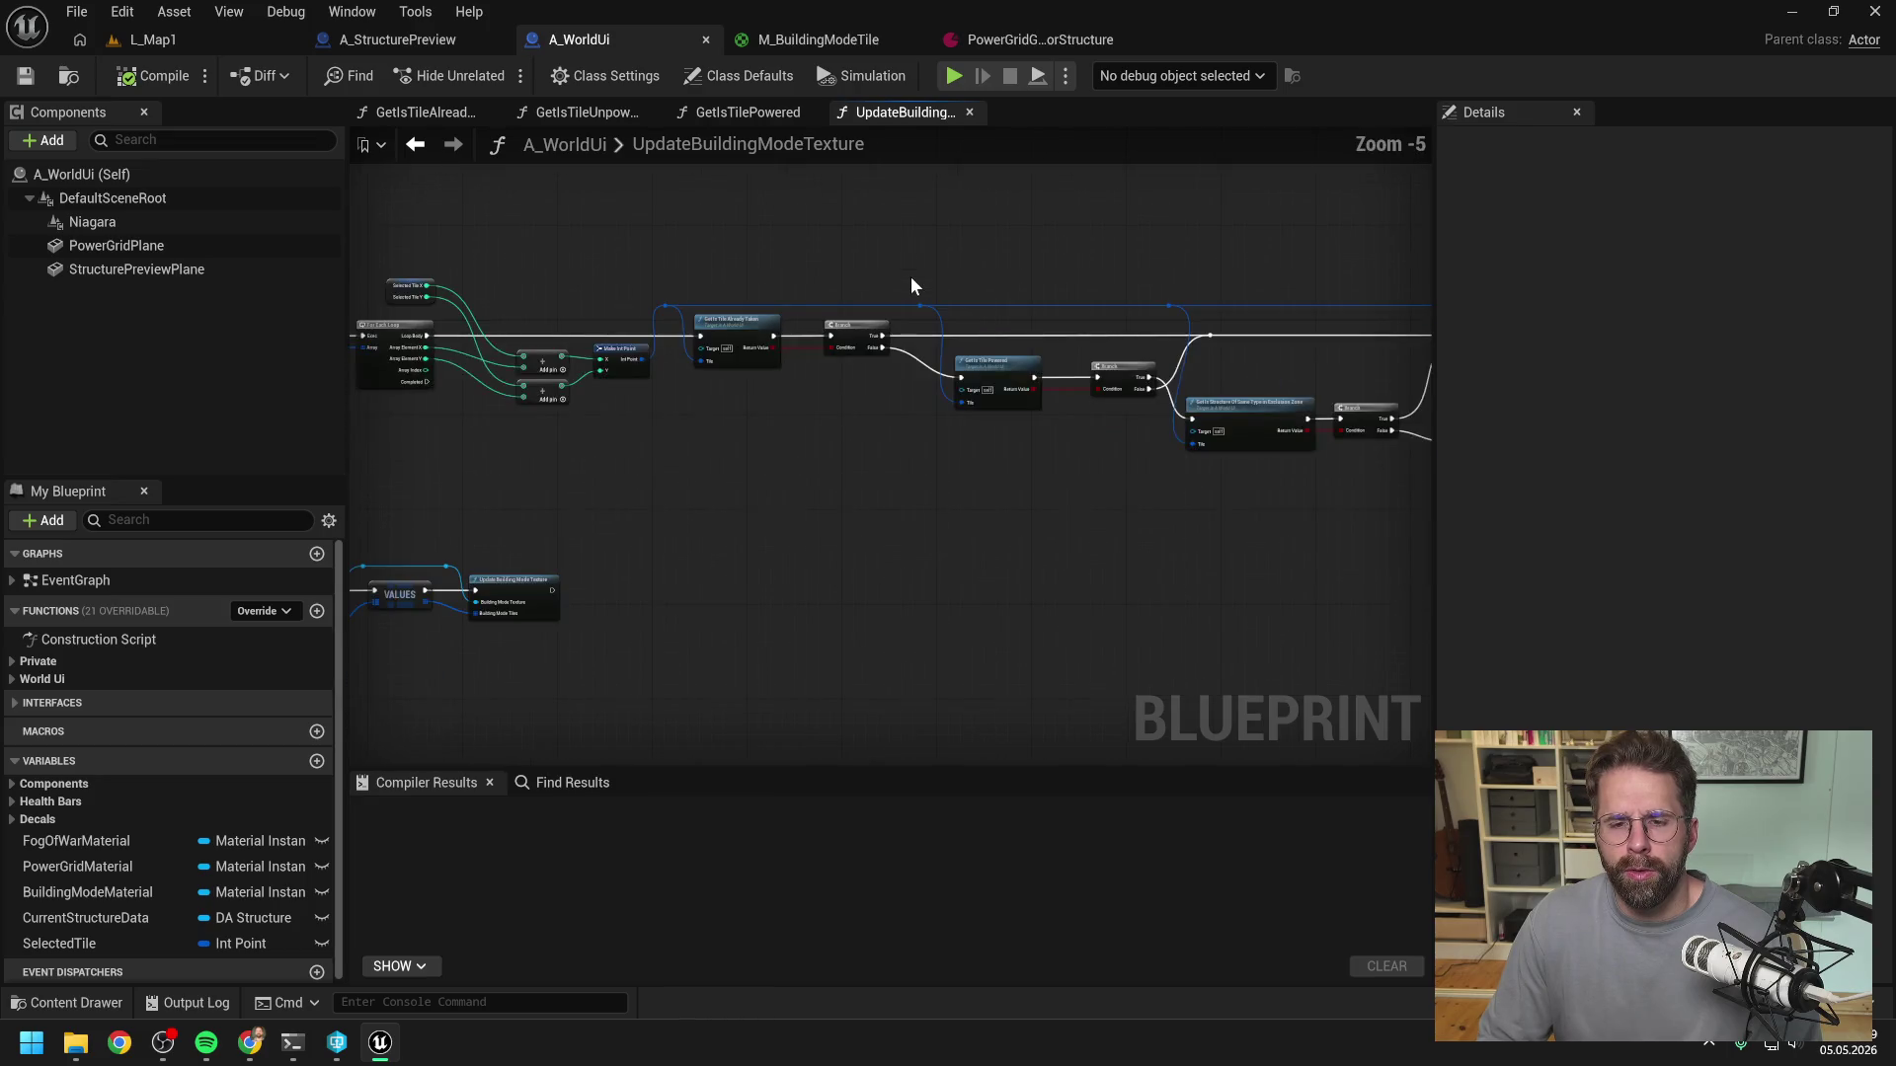
scroll(939, 404, "up", 1)
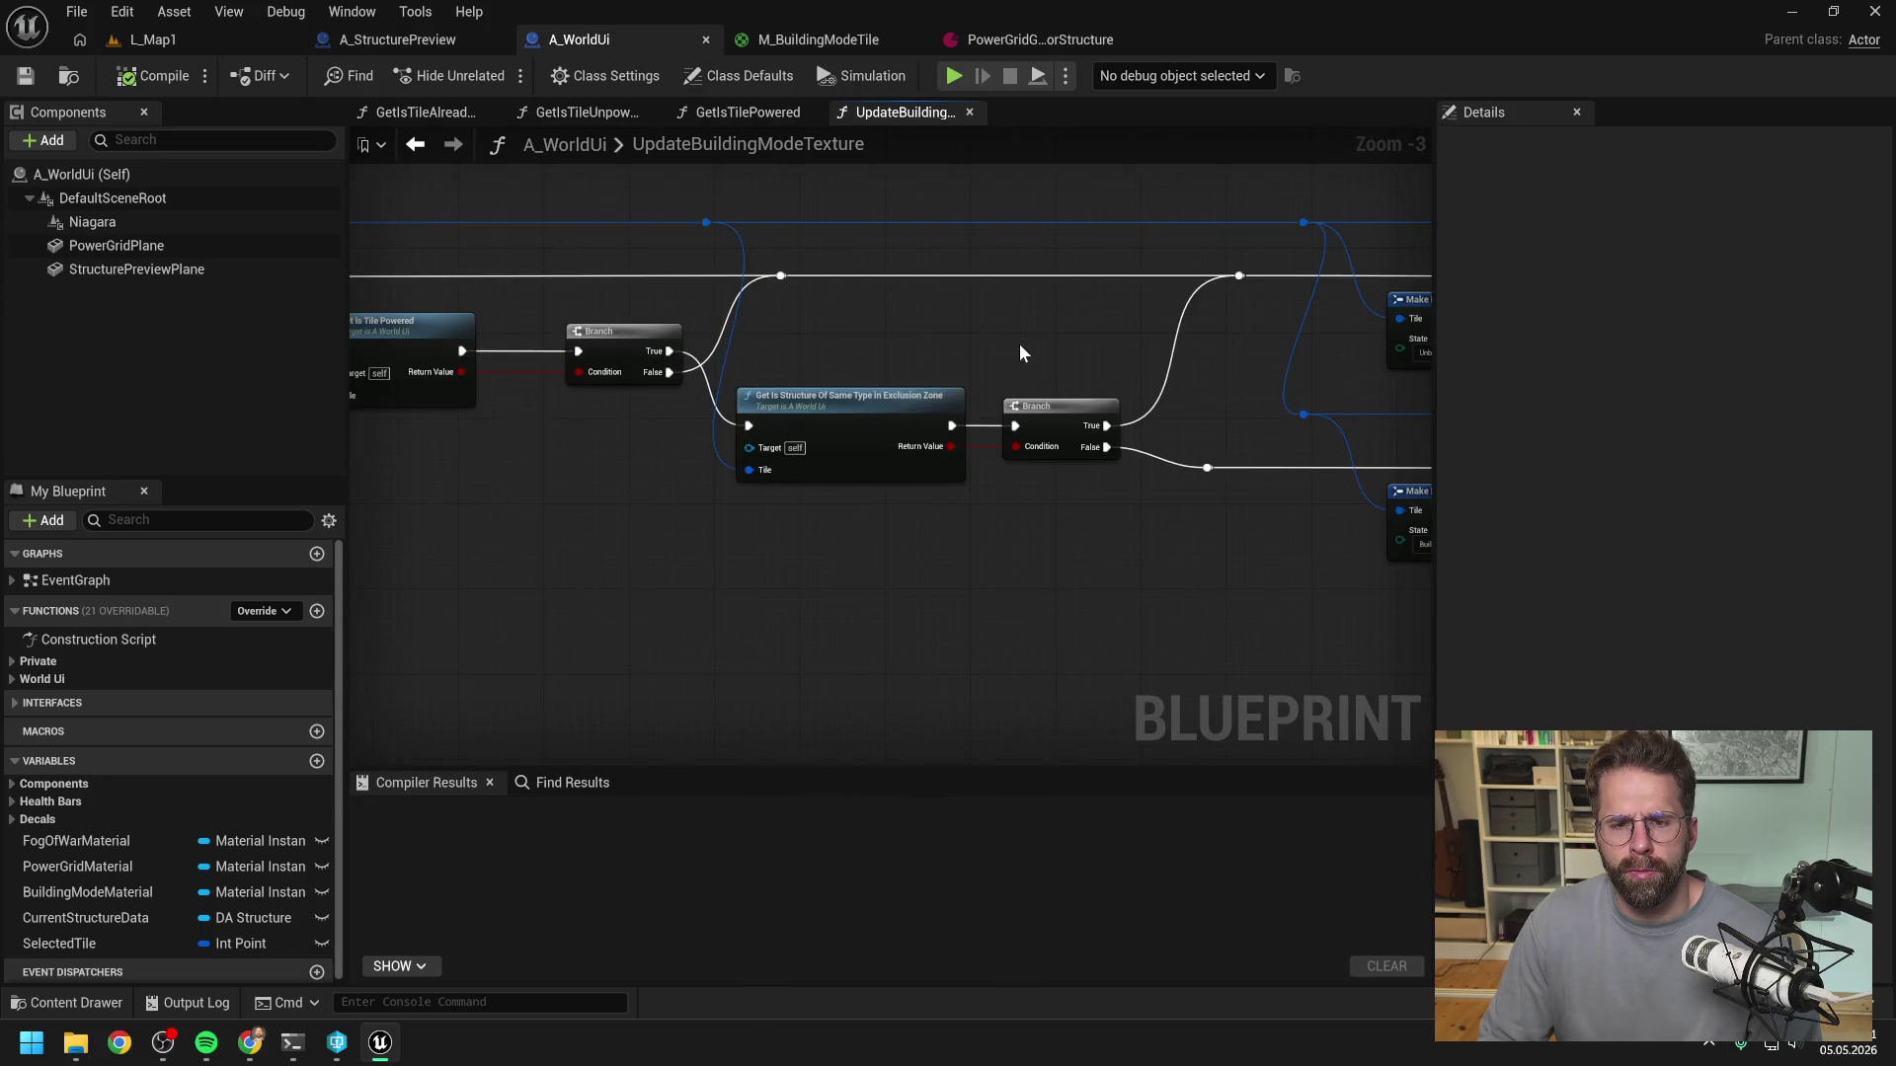
left_click_drag(1019, 344, 719, 363)
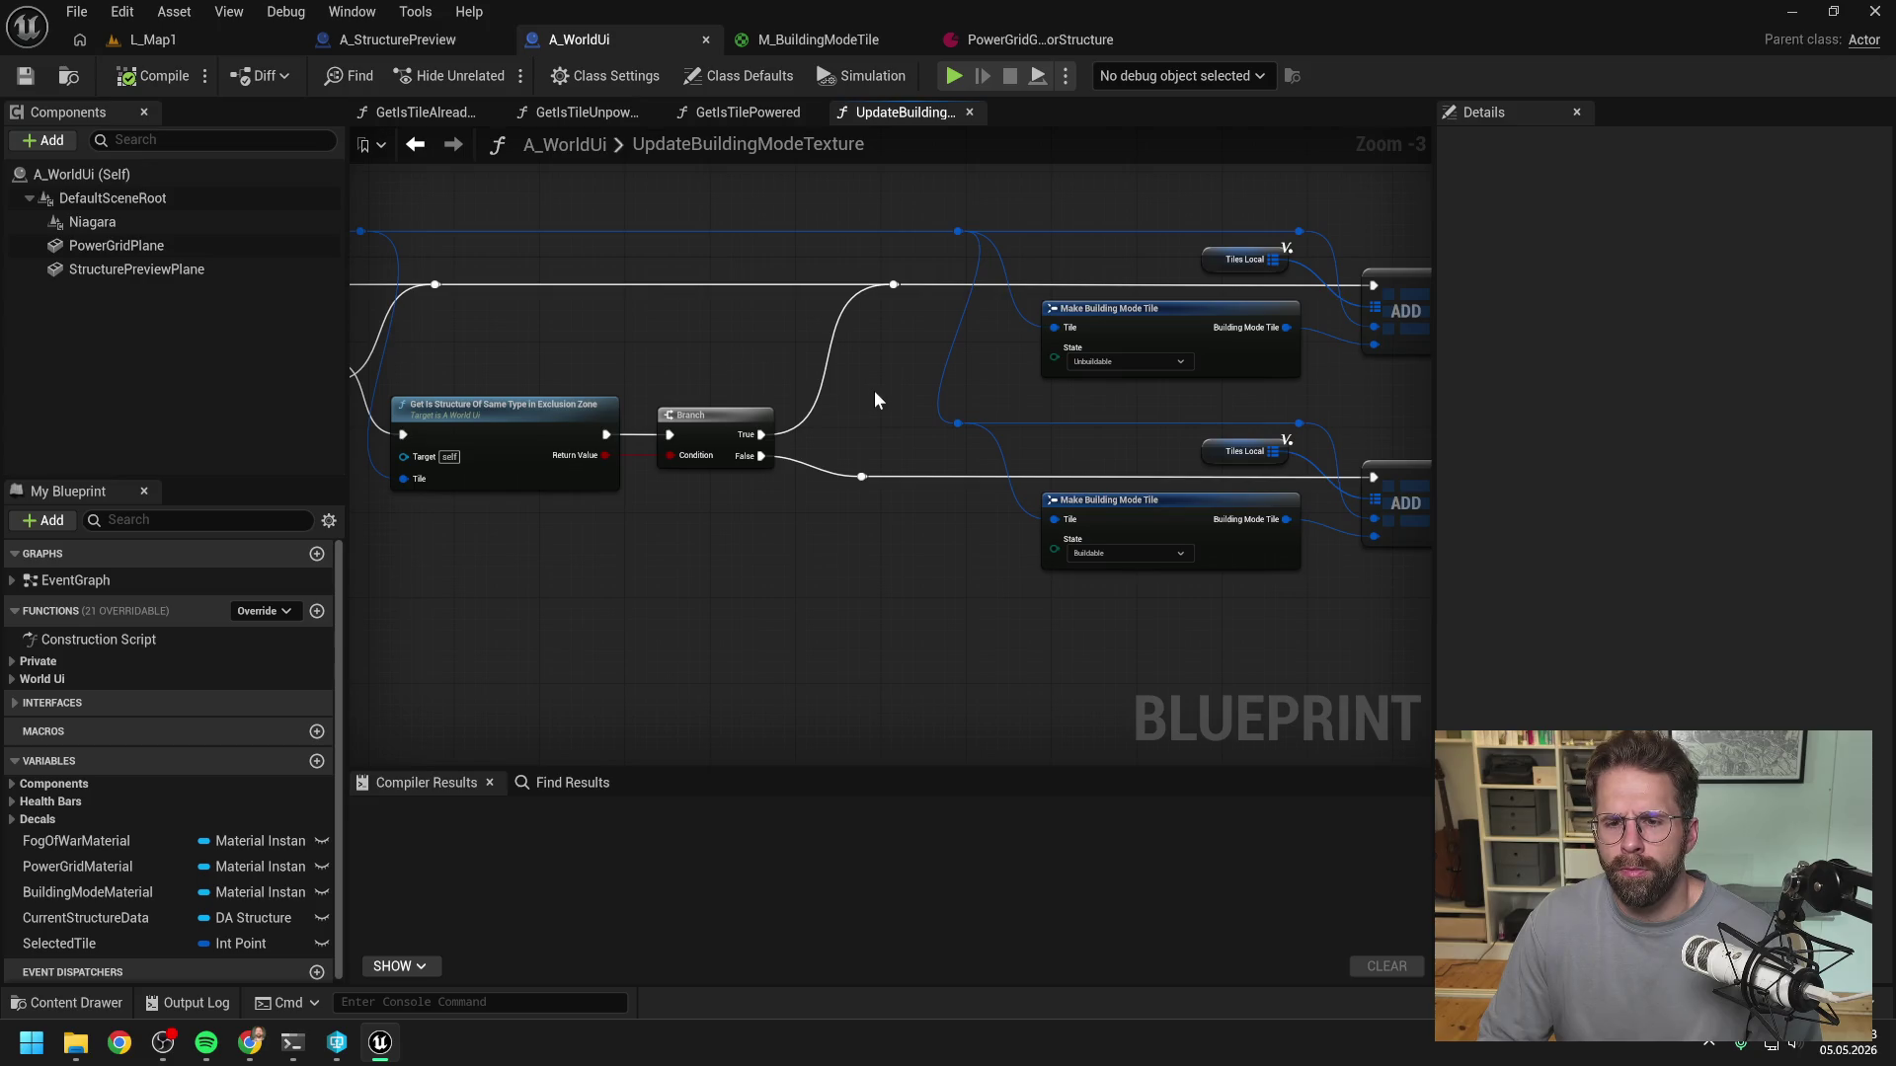
scroll(877, 391, "down", 1)
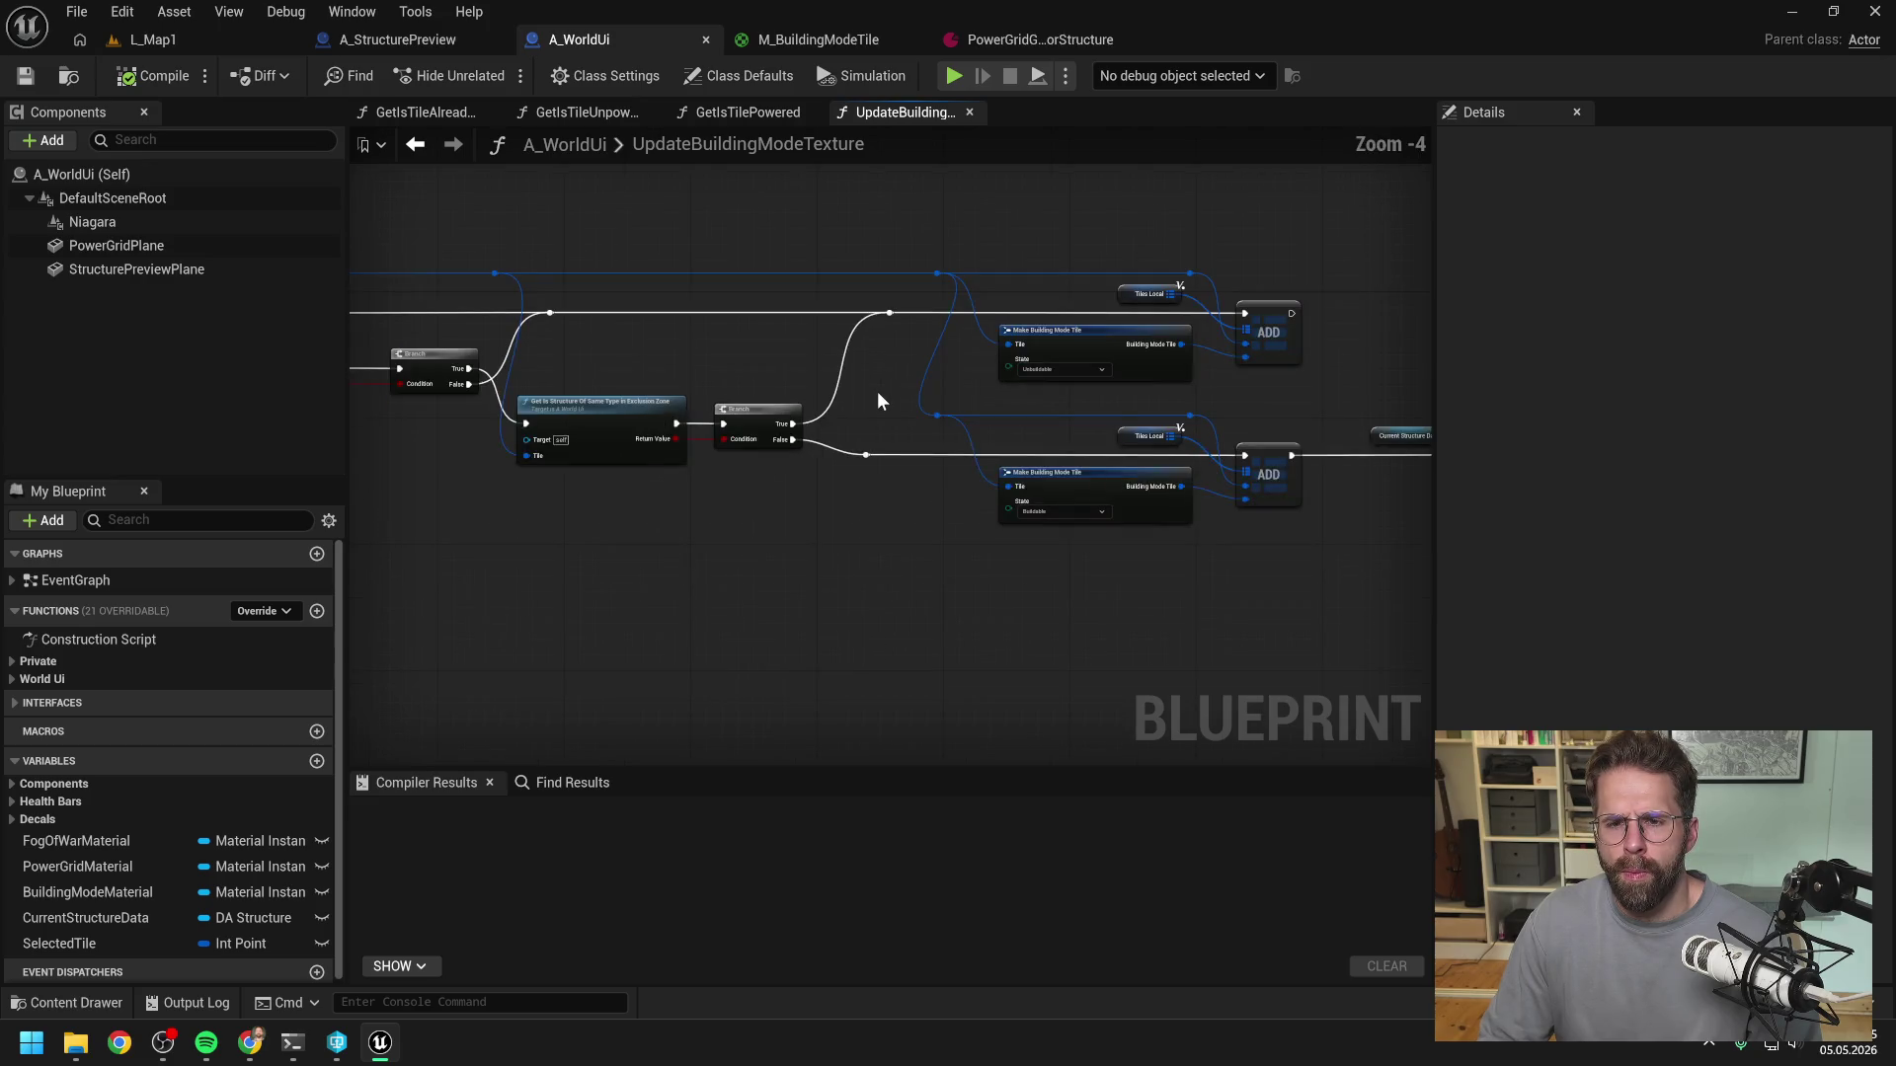
left_click_drag(885, 393, 821, 393)
left_click_drag(1197, 352, 886, 361)
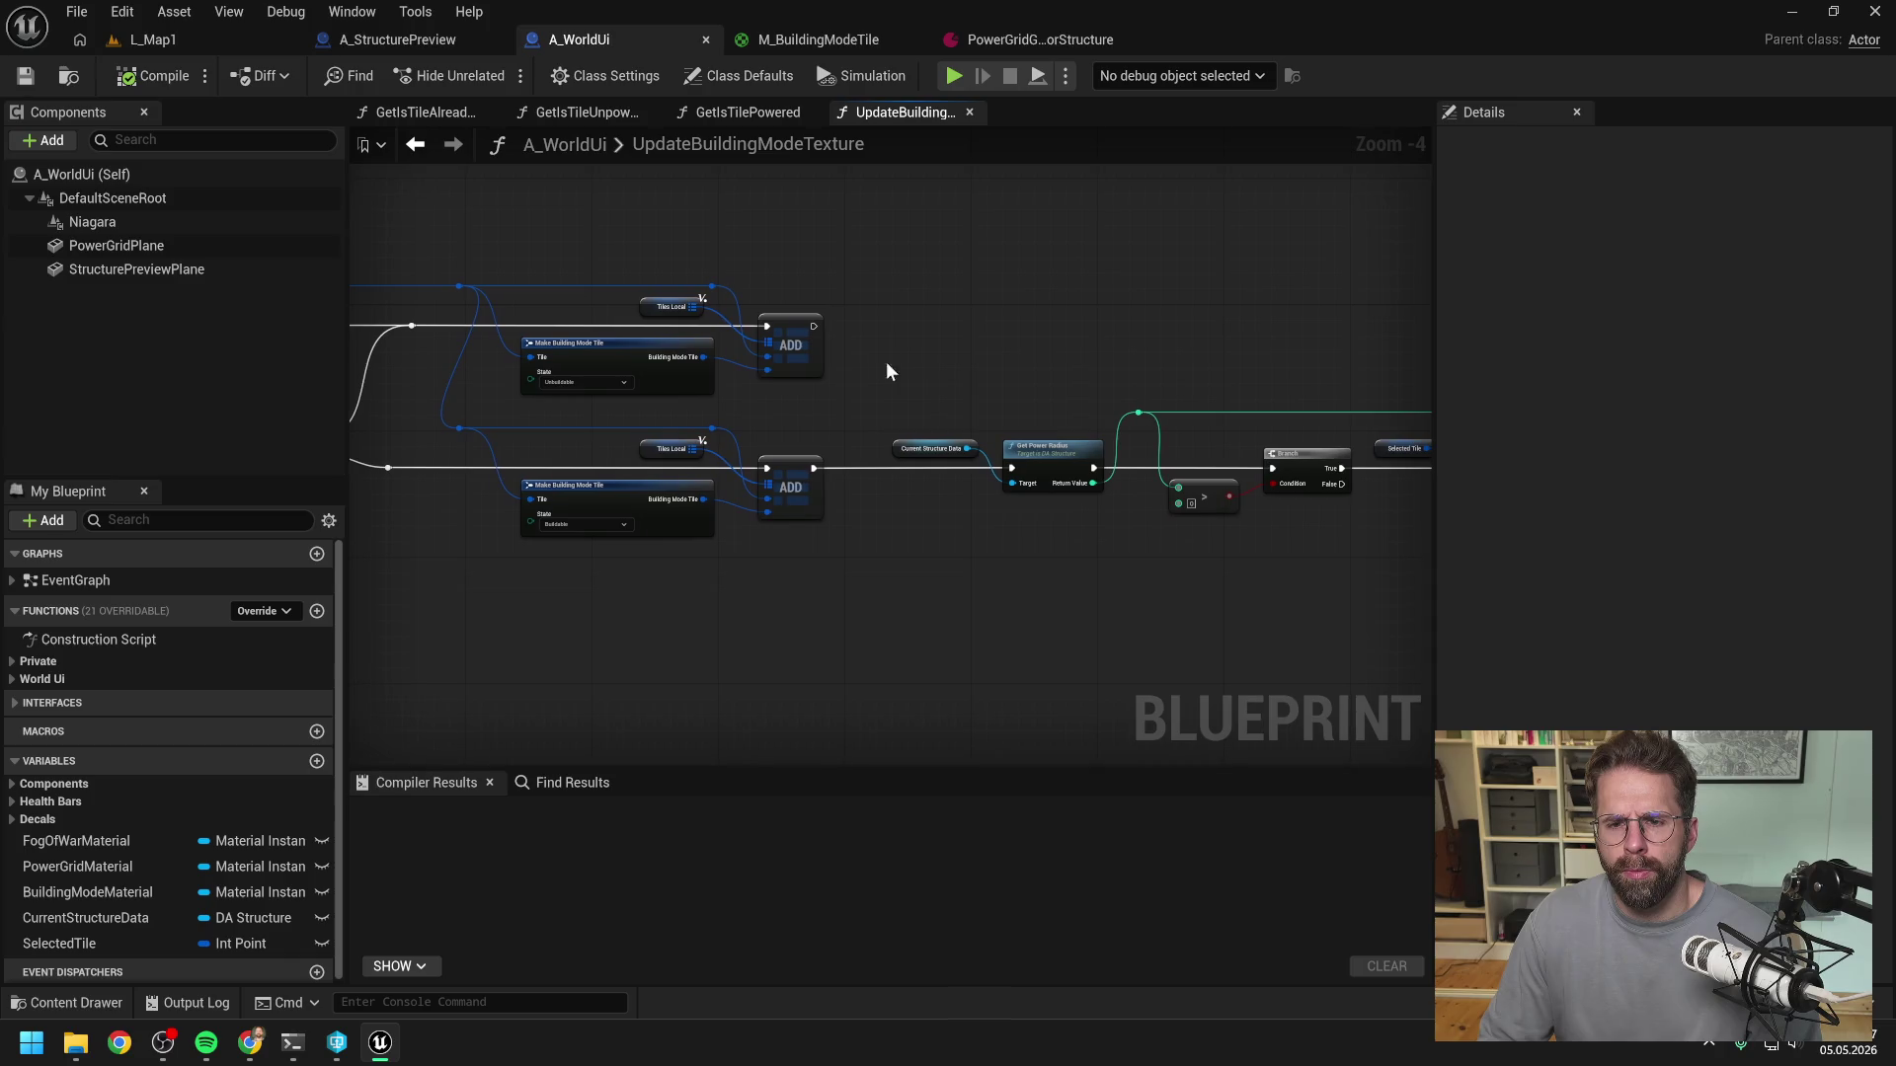
mouse_move(1118, 345)
left_mouse_down()
mouse_move(491, 356)
mouse_move(1053, 330)
left_mouse_up()
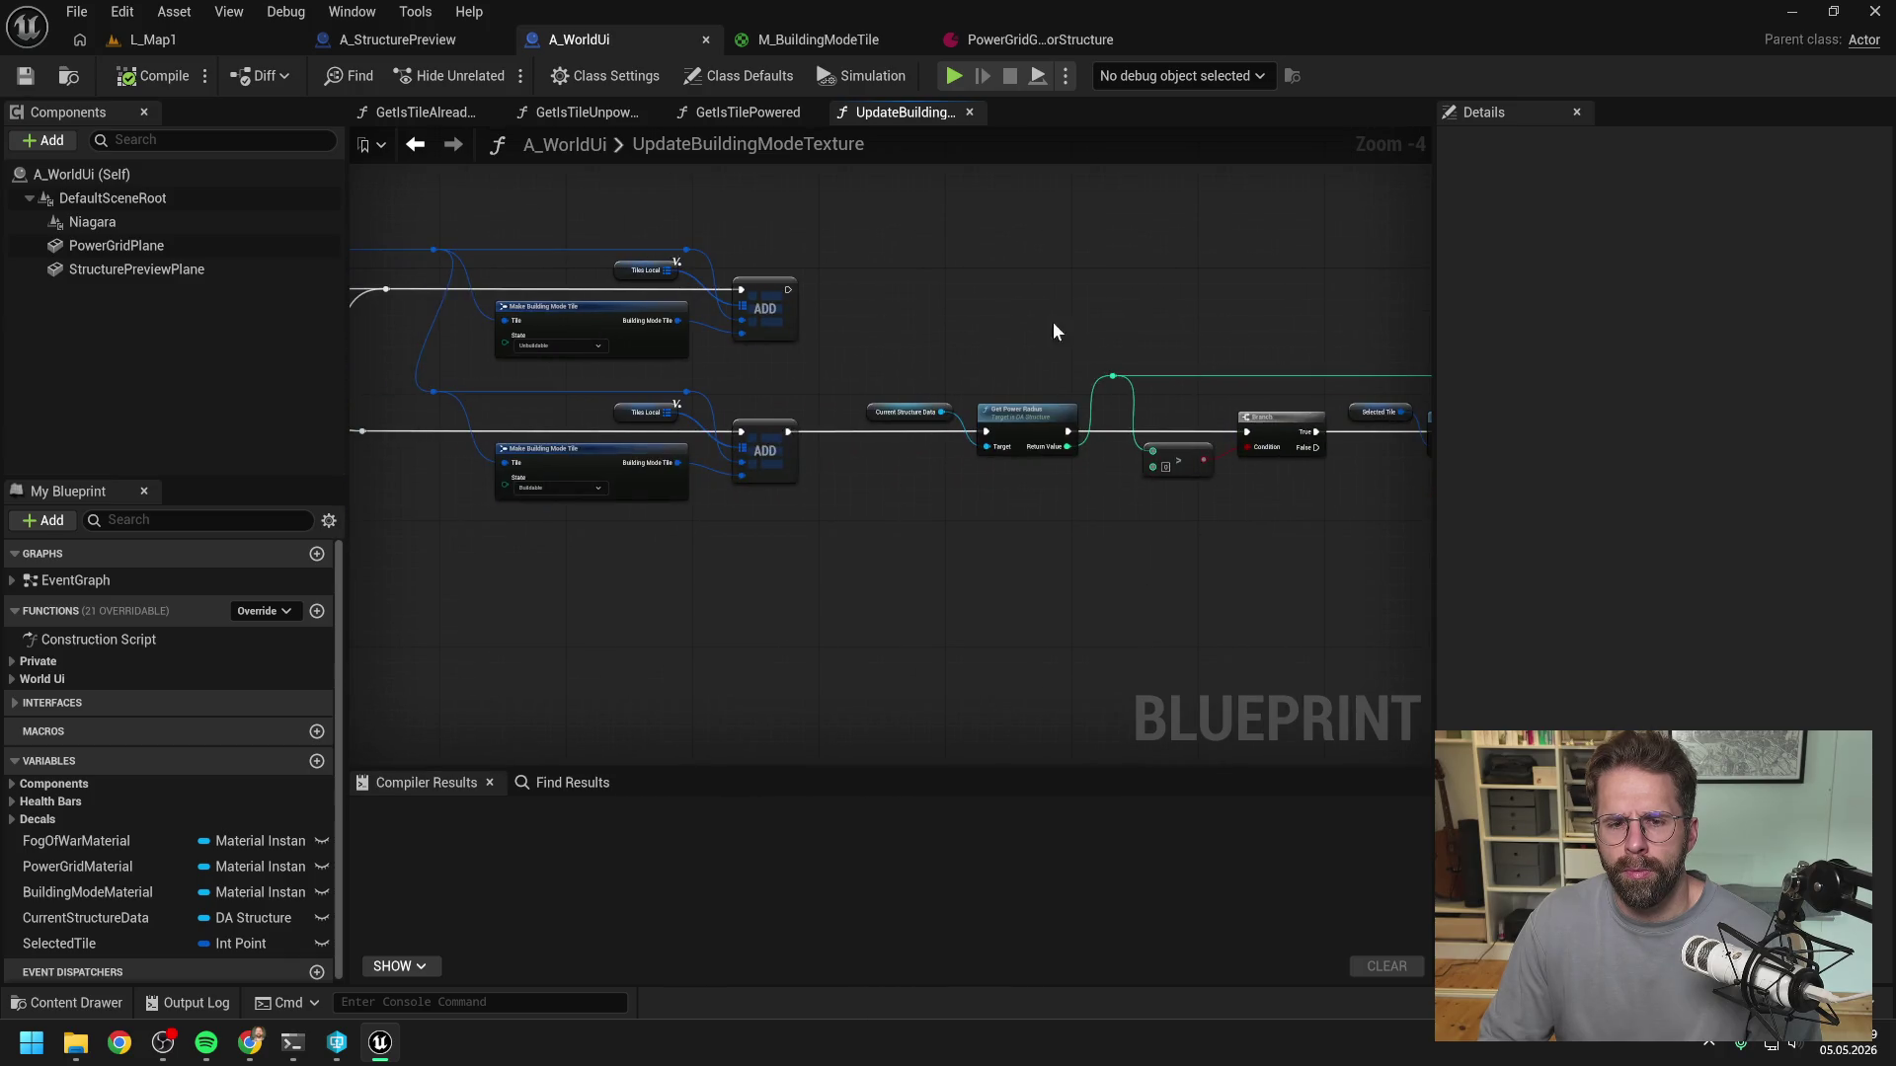
left_click(788, 431, "alt")
- Compile and save A_WorldUi, confirming the source-control checkout
left_click(158, 76)
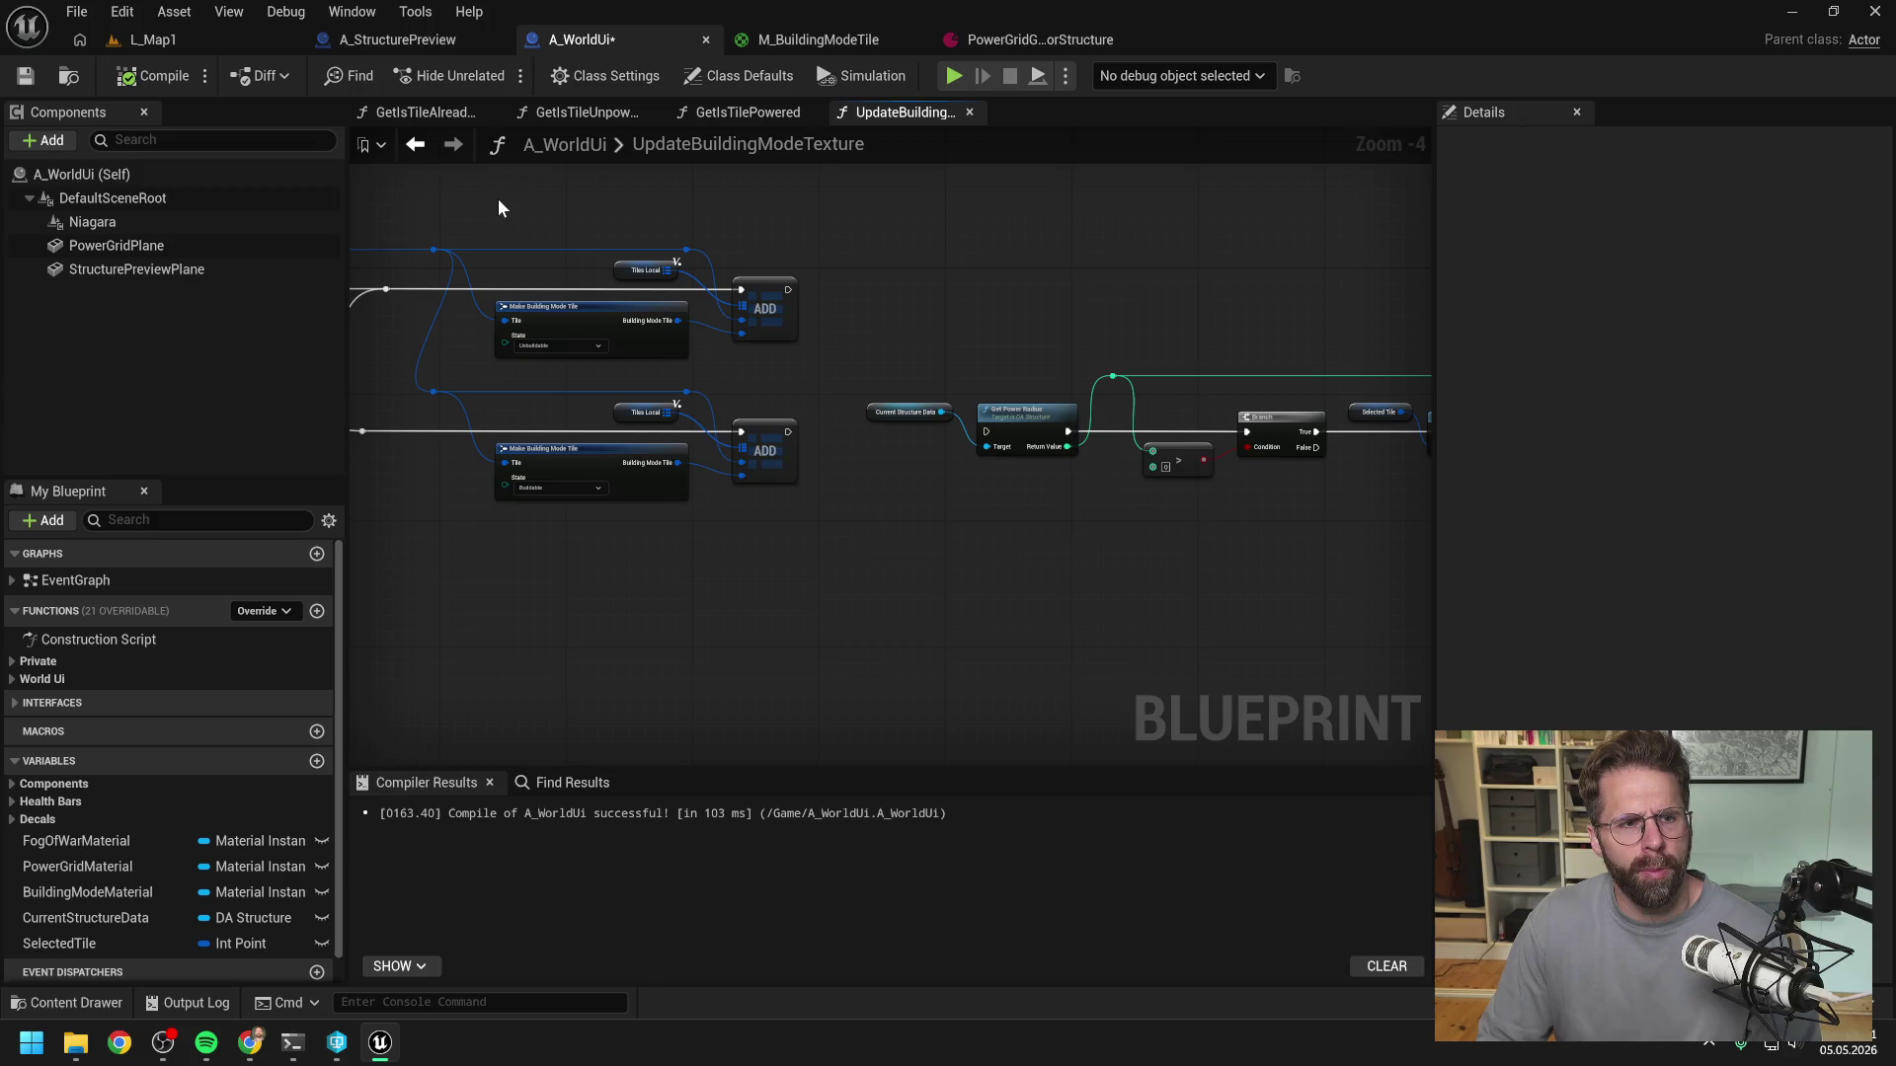
key("ctrl+s")
left_click(988, 746)
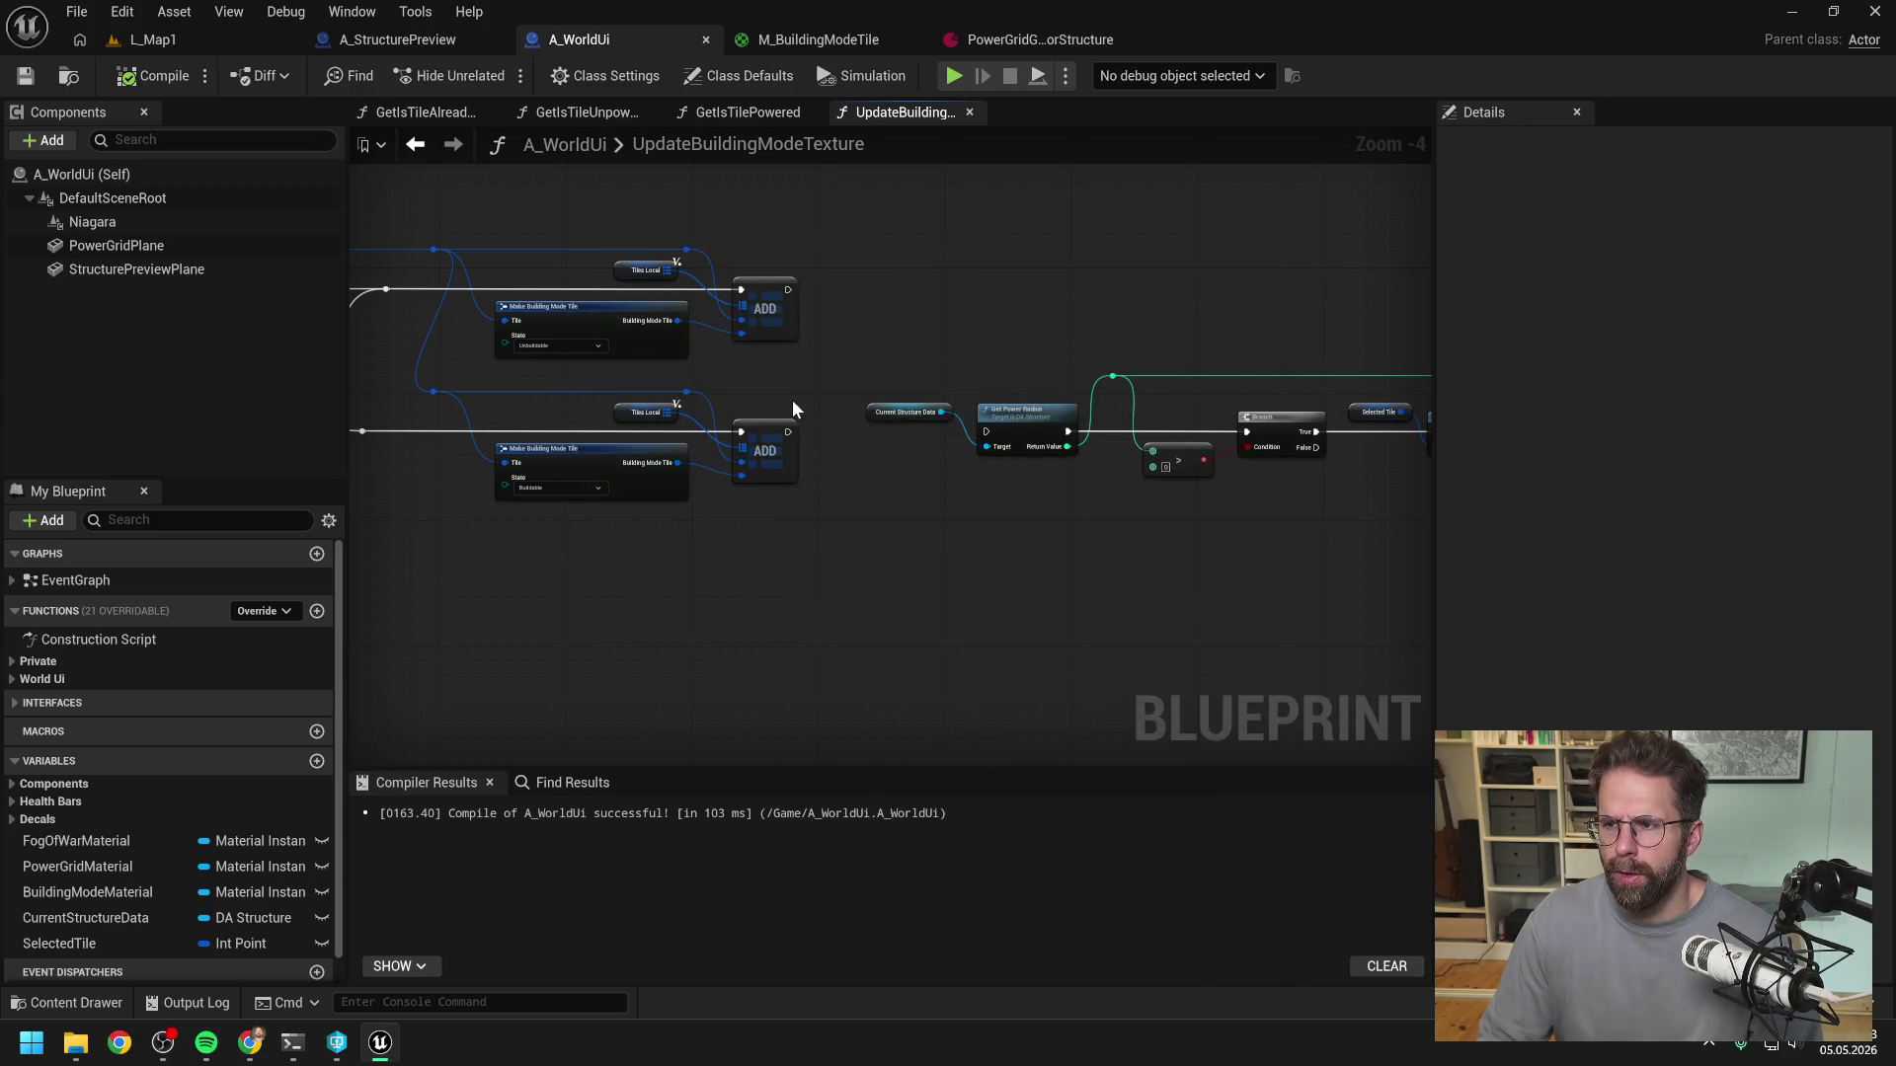
- Play-test L_Map1's building grid overlay, then stop and go back to the A_WorldUi graph
left_click(185, 38)
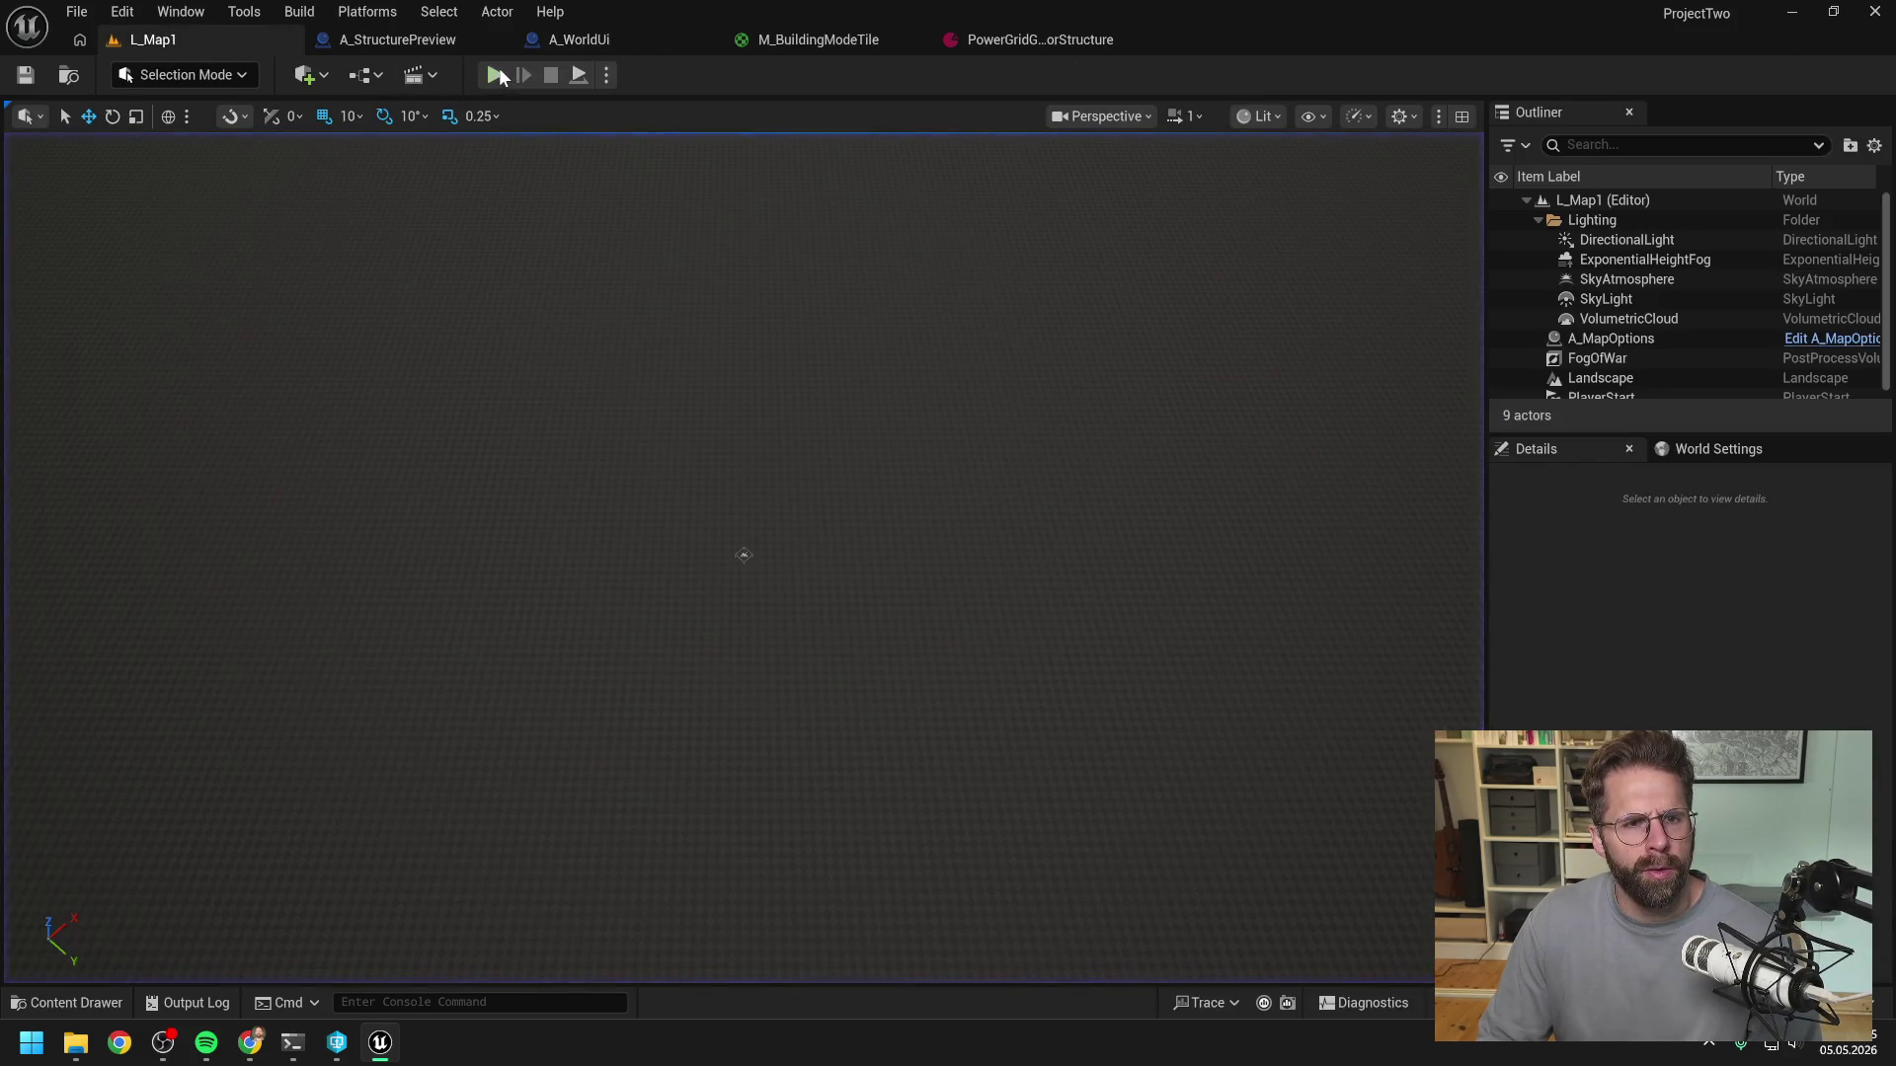
left_click(497, 75)
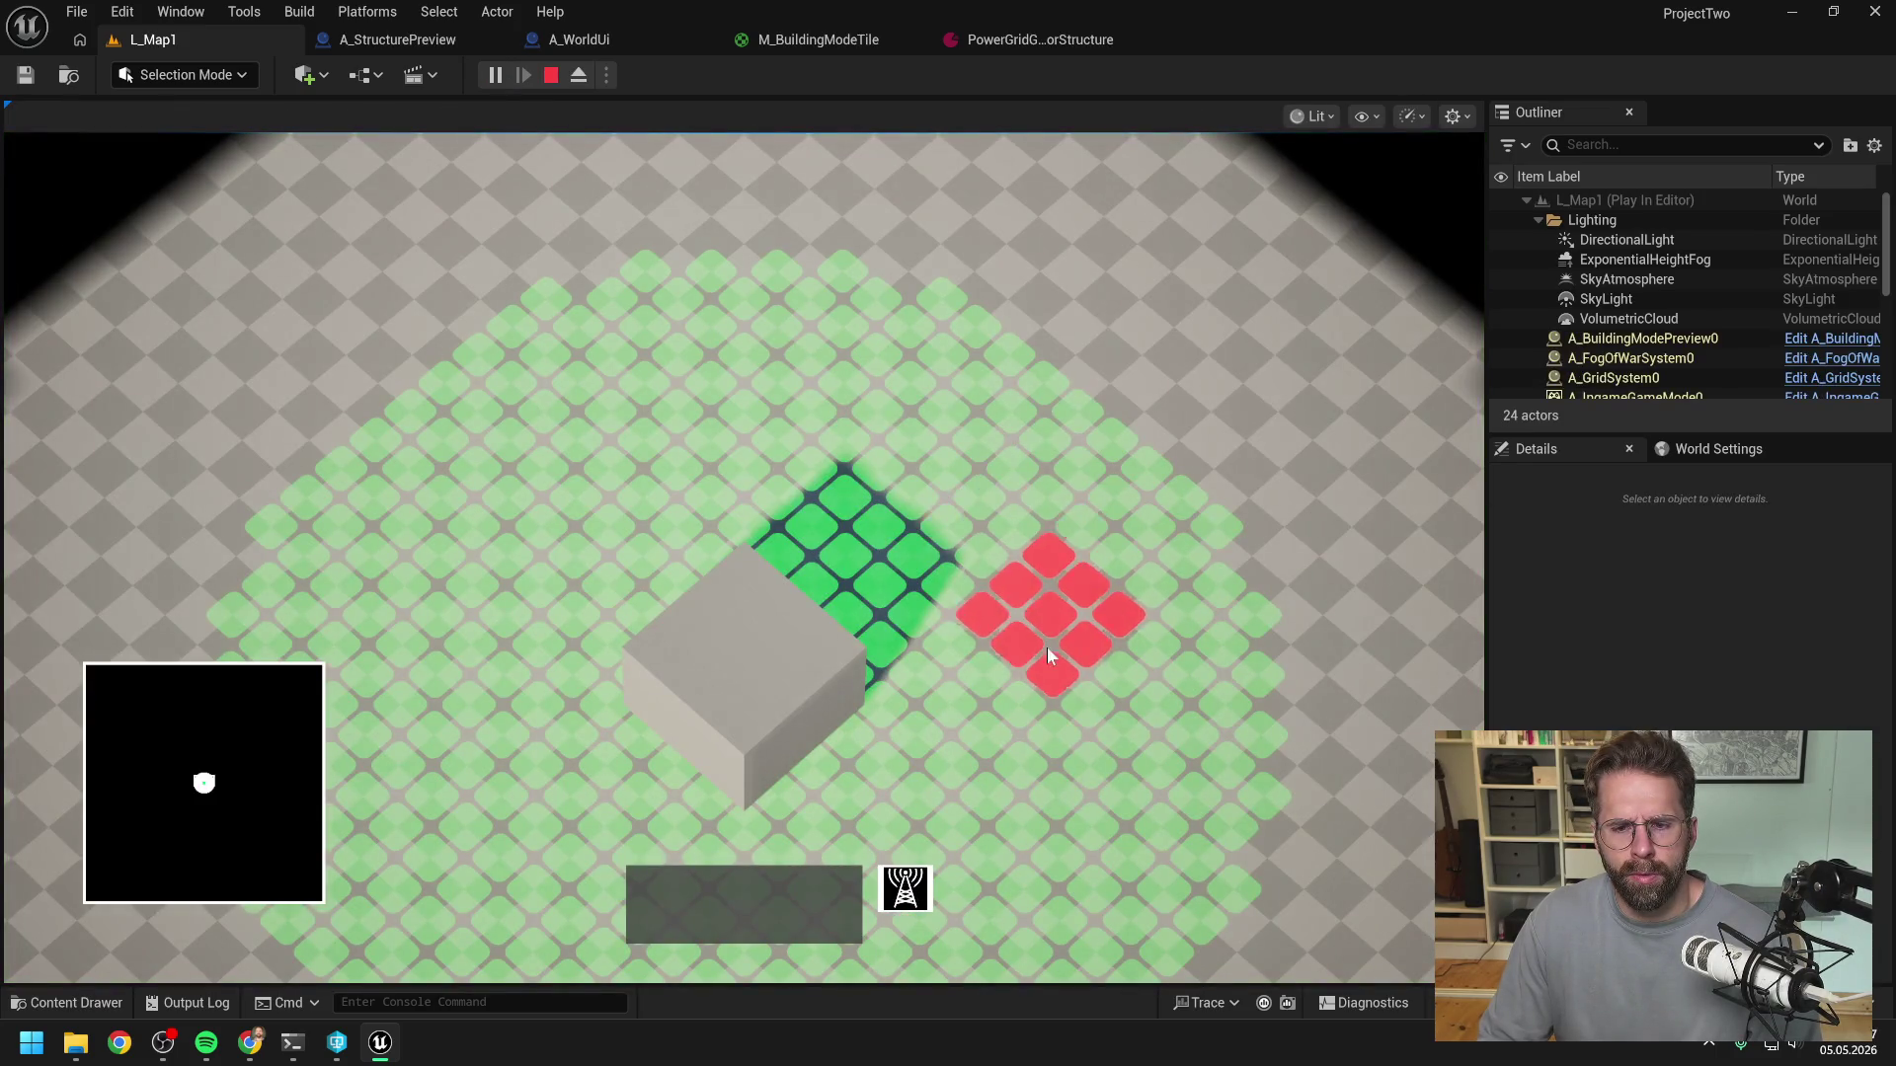
scroll(956, 494, "down", 3)
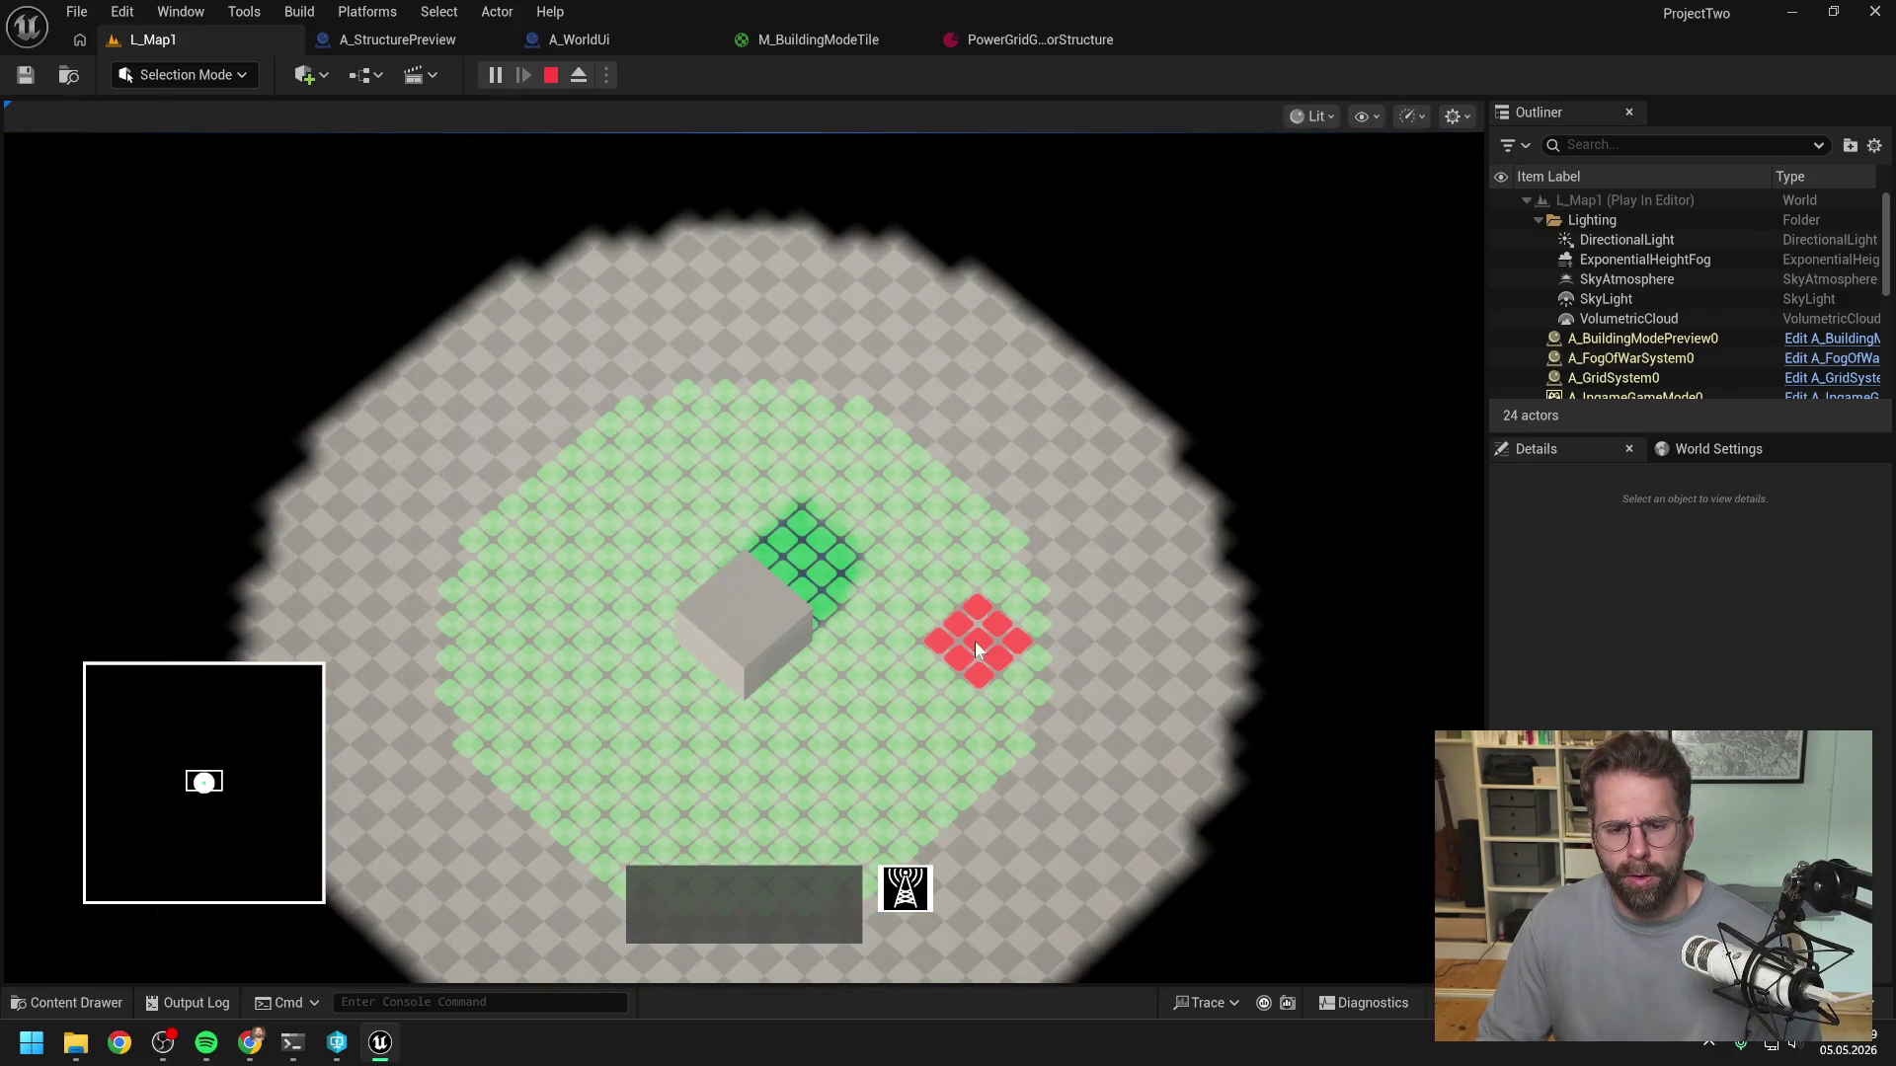
key("Escape")
left_click(578, 39)
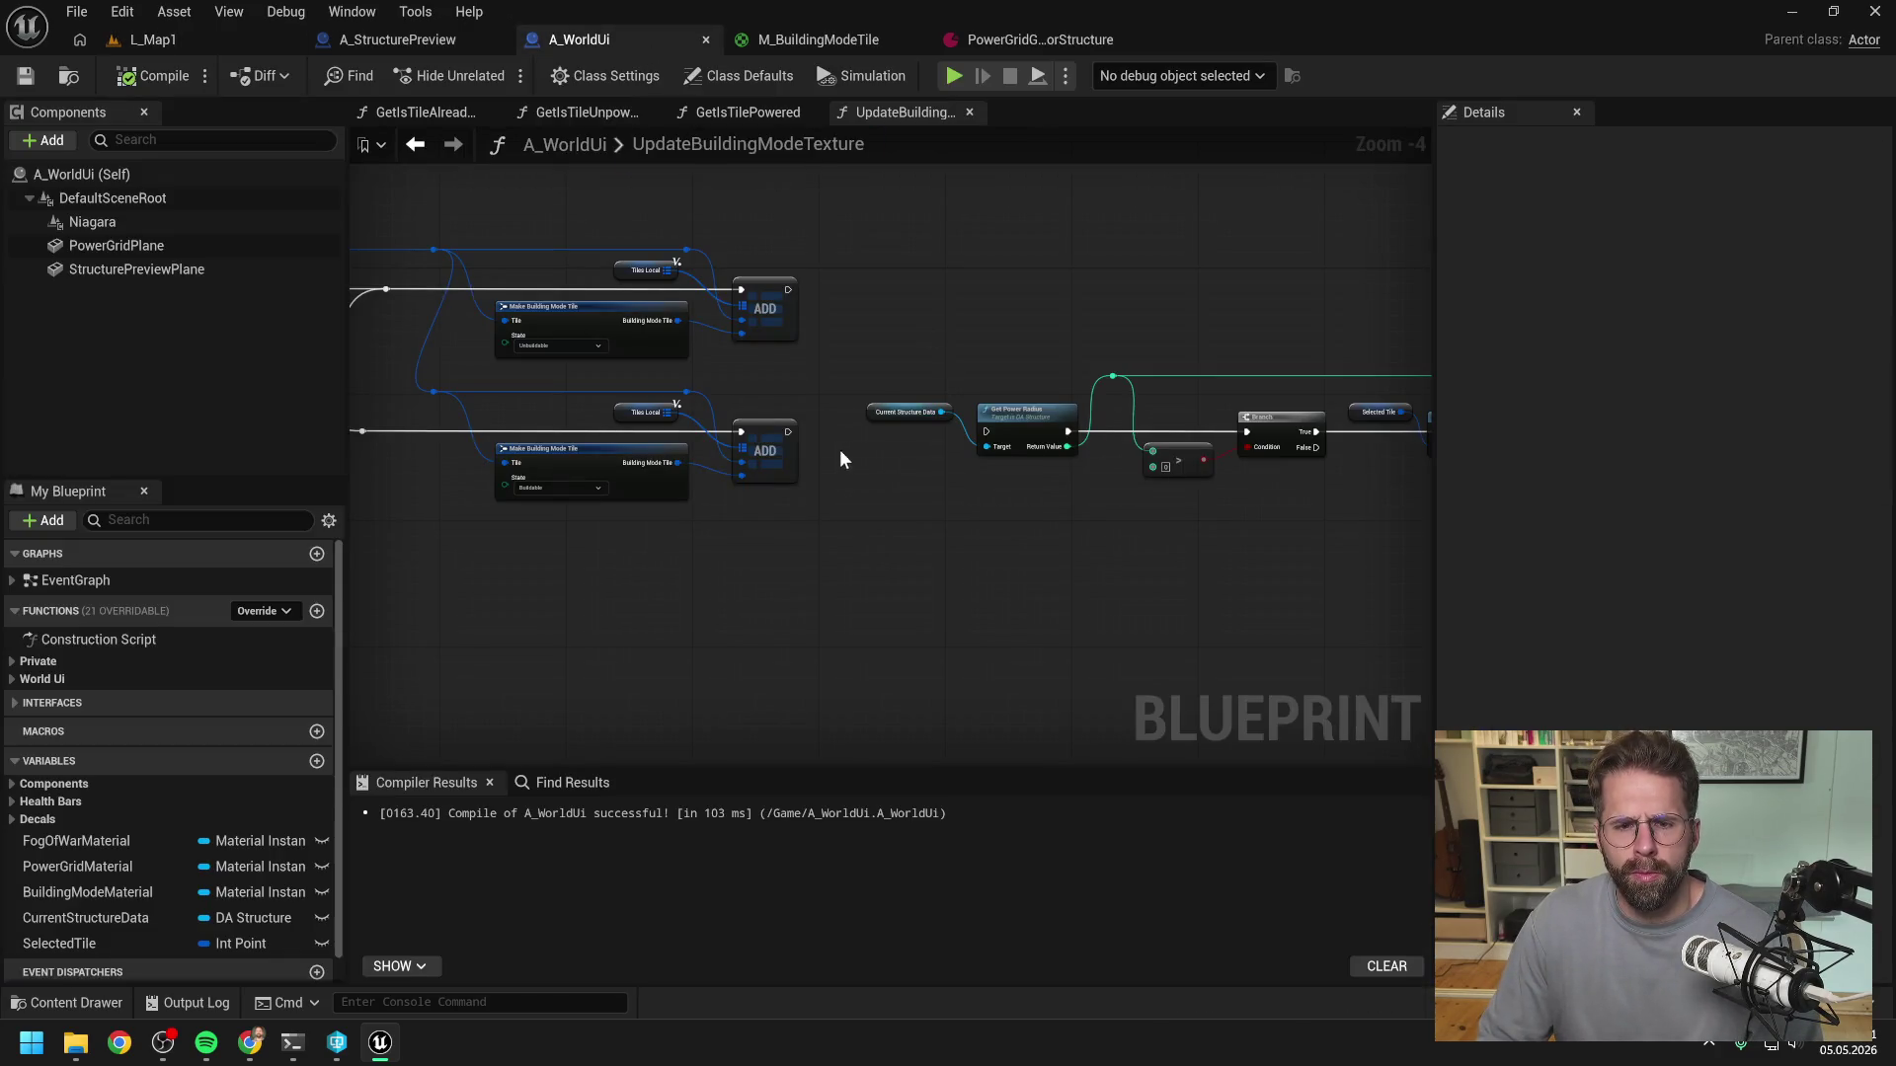
- Reconnect the lower ADD exec output to Get Power Radius and trace the tiles-in-radius loop
left_click_drag(788, 431, 986, 432)
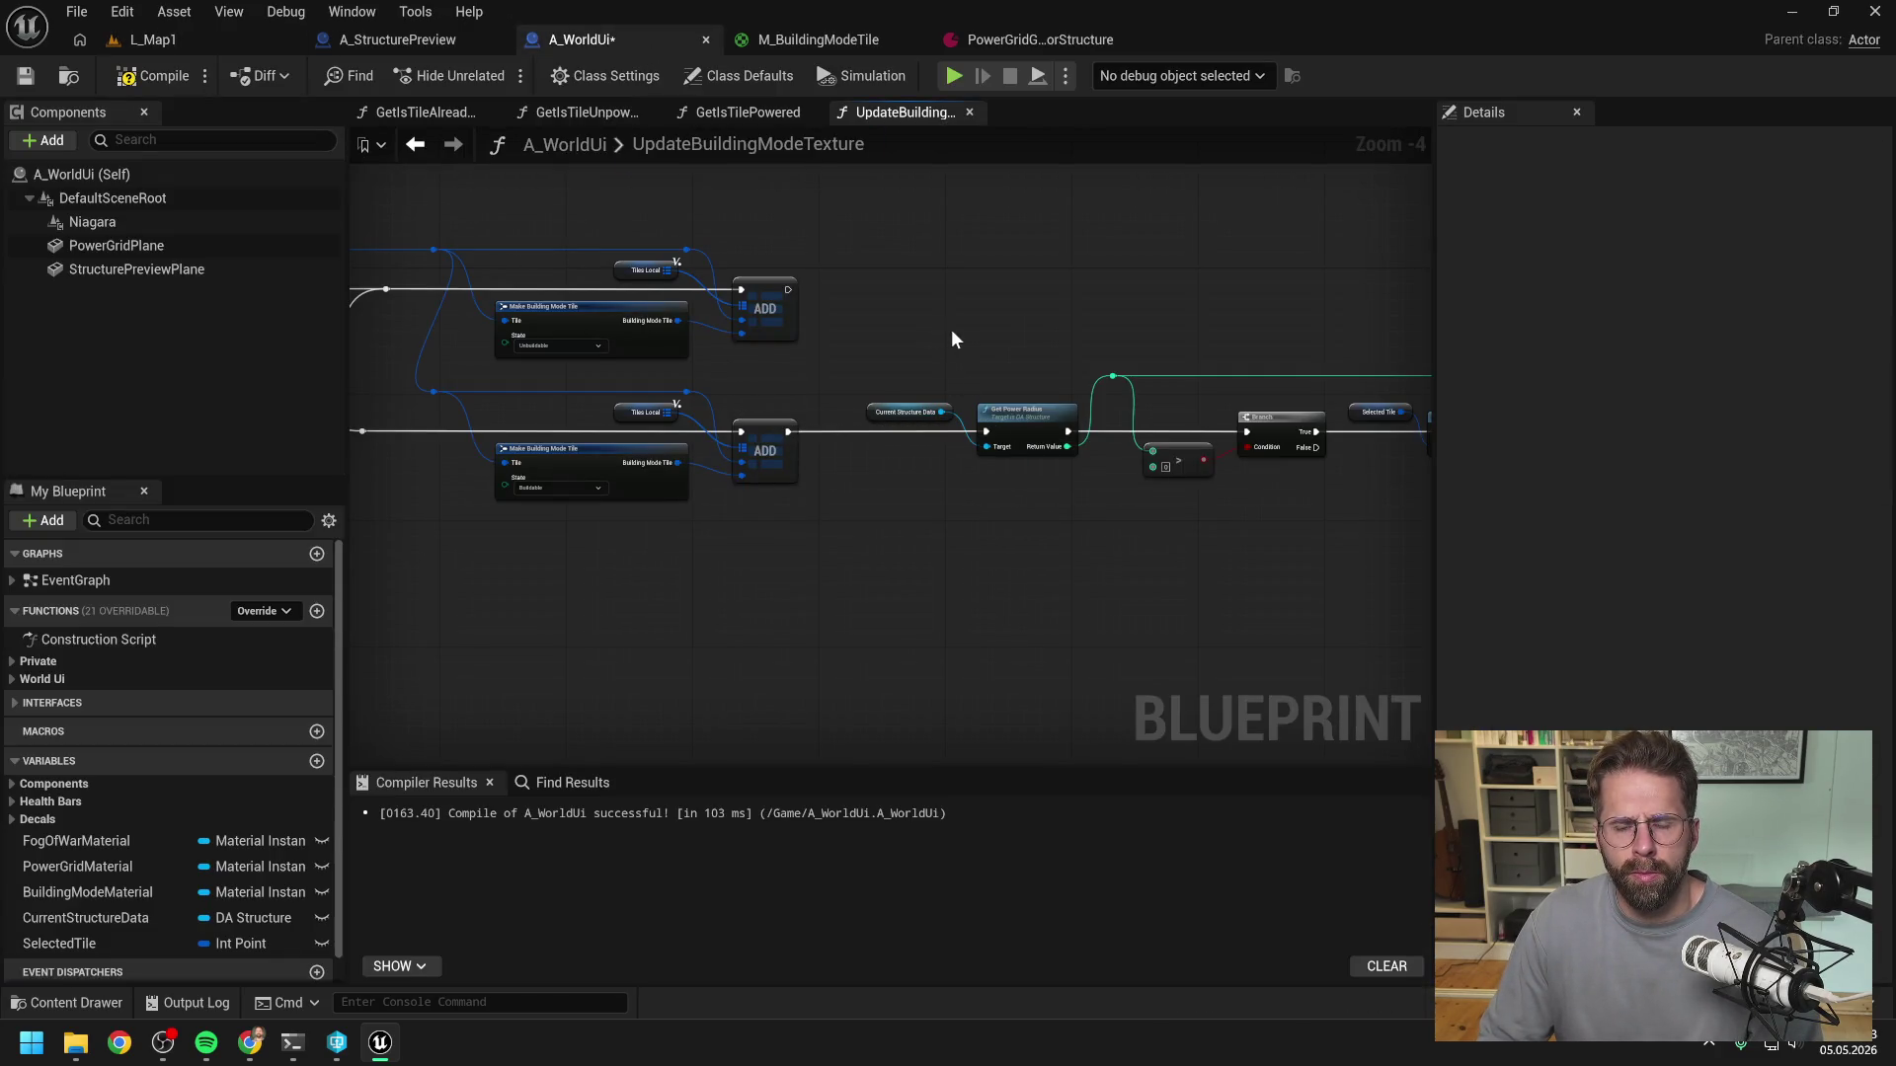
left_click_drag(1044, 328, 746, 298)
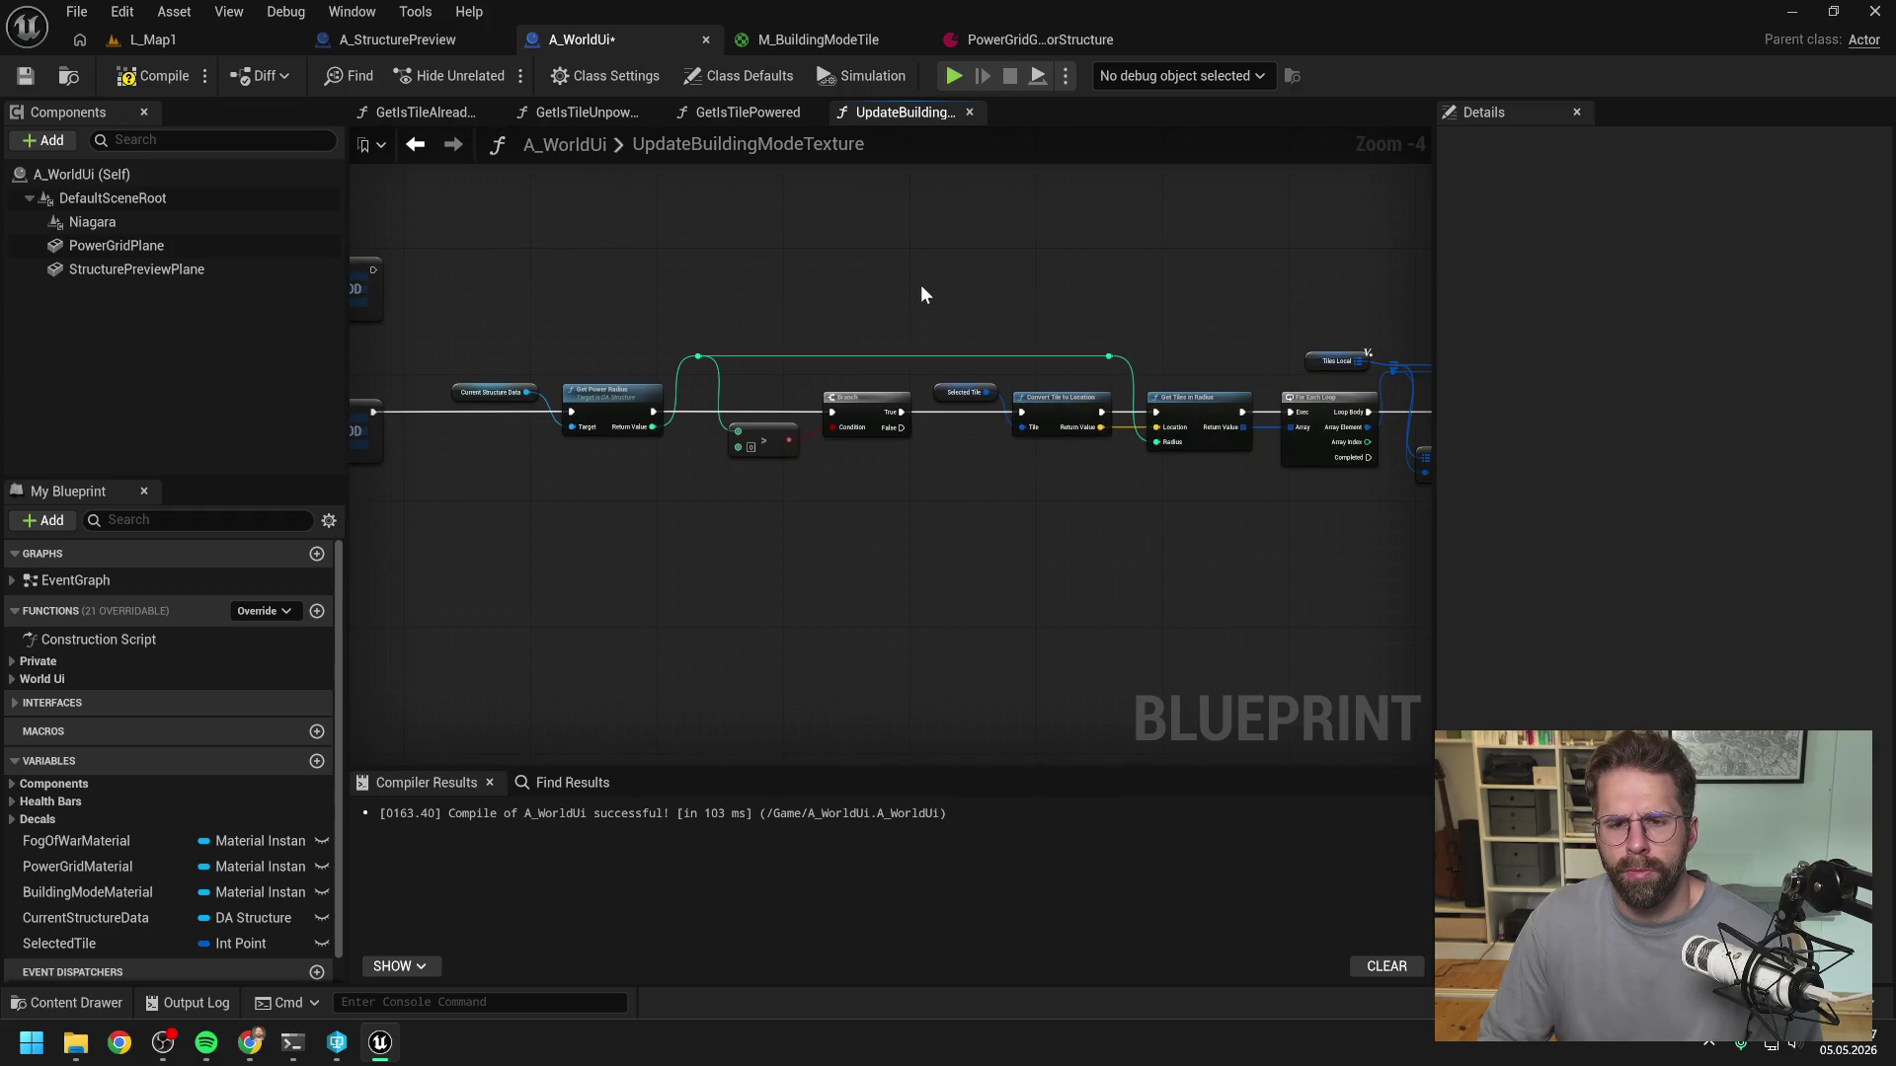
left_click_drag(1077, 286, 682, 291)
left_click_drag(1175, 259, 733, 264)
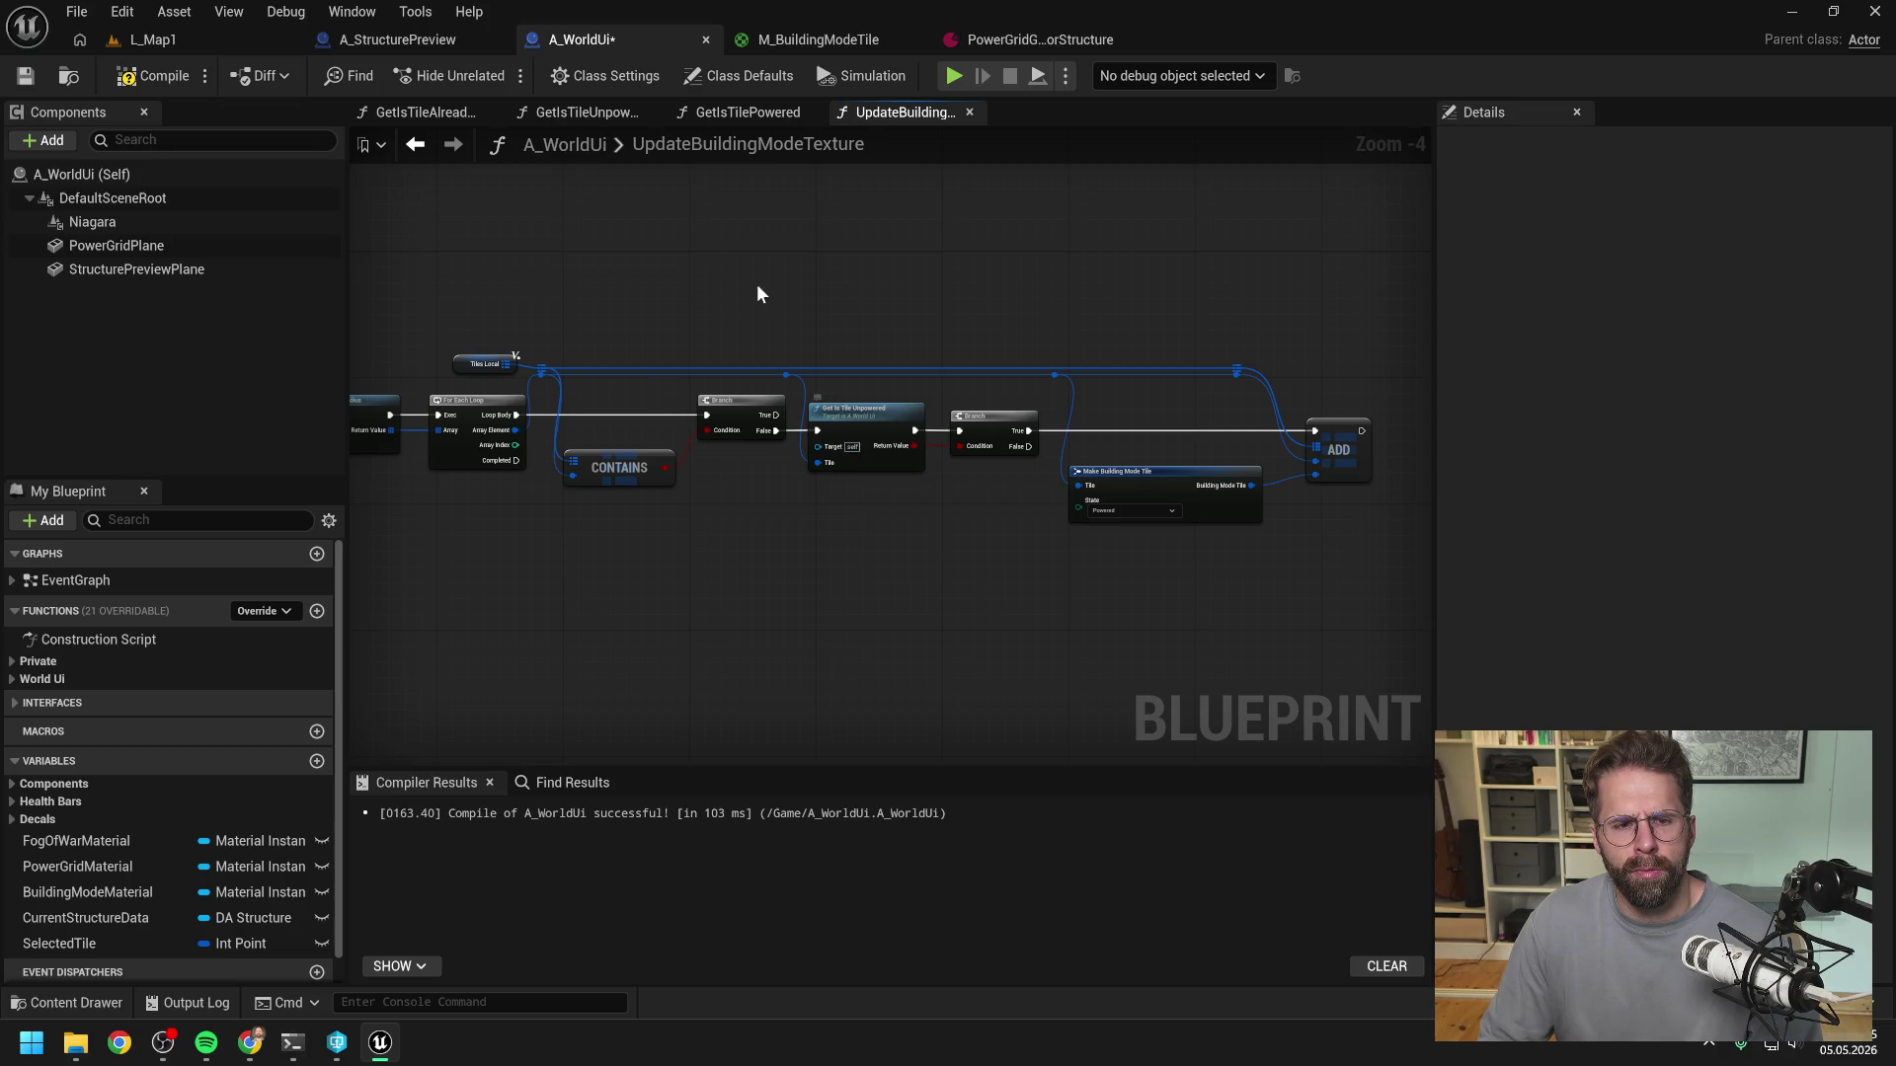
left_click_drag(681, 297, 818, 300)
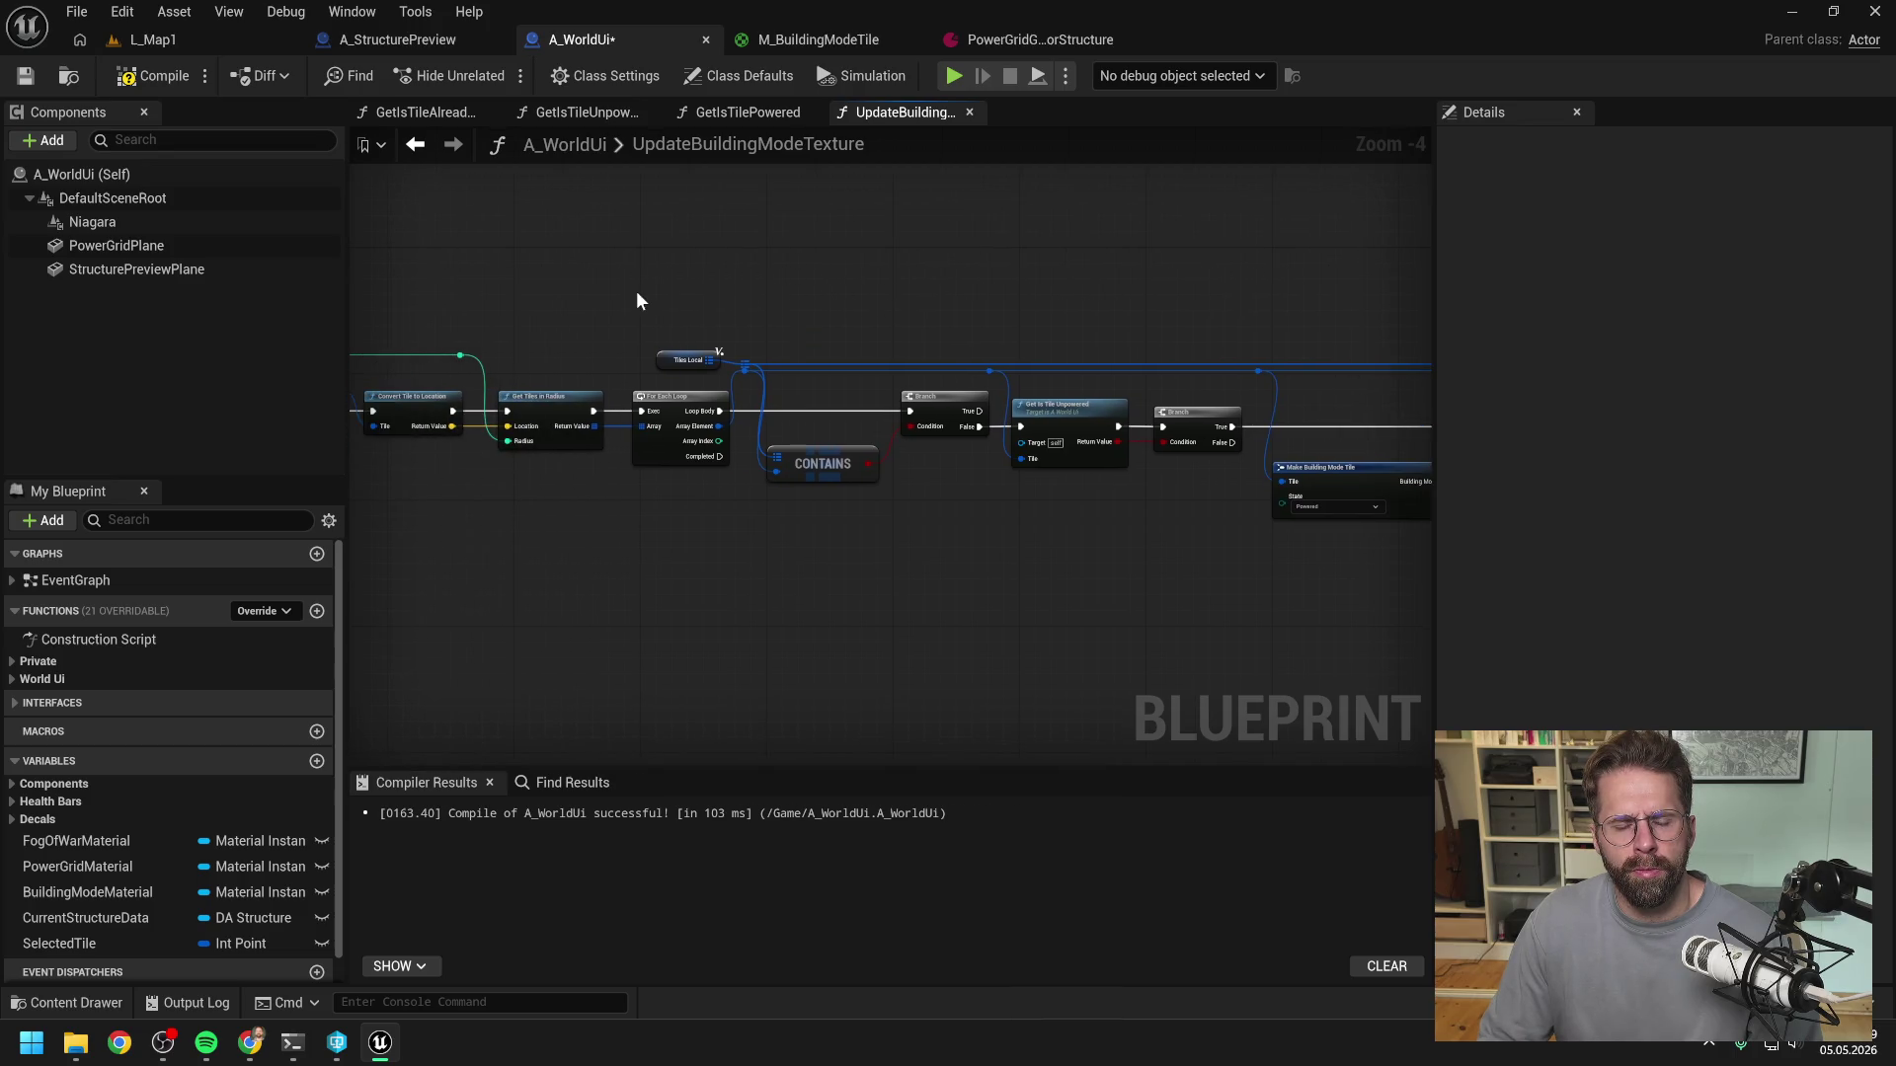
left_click_drag(636, 300, 984, 278)
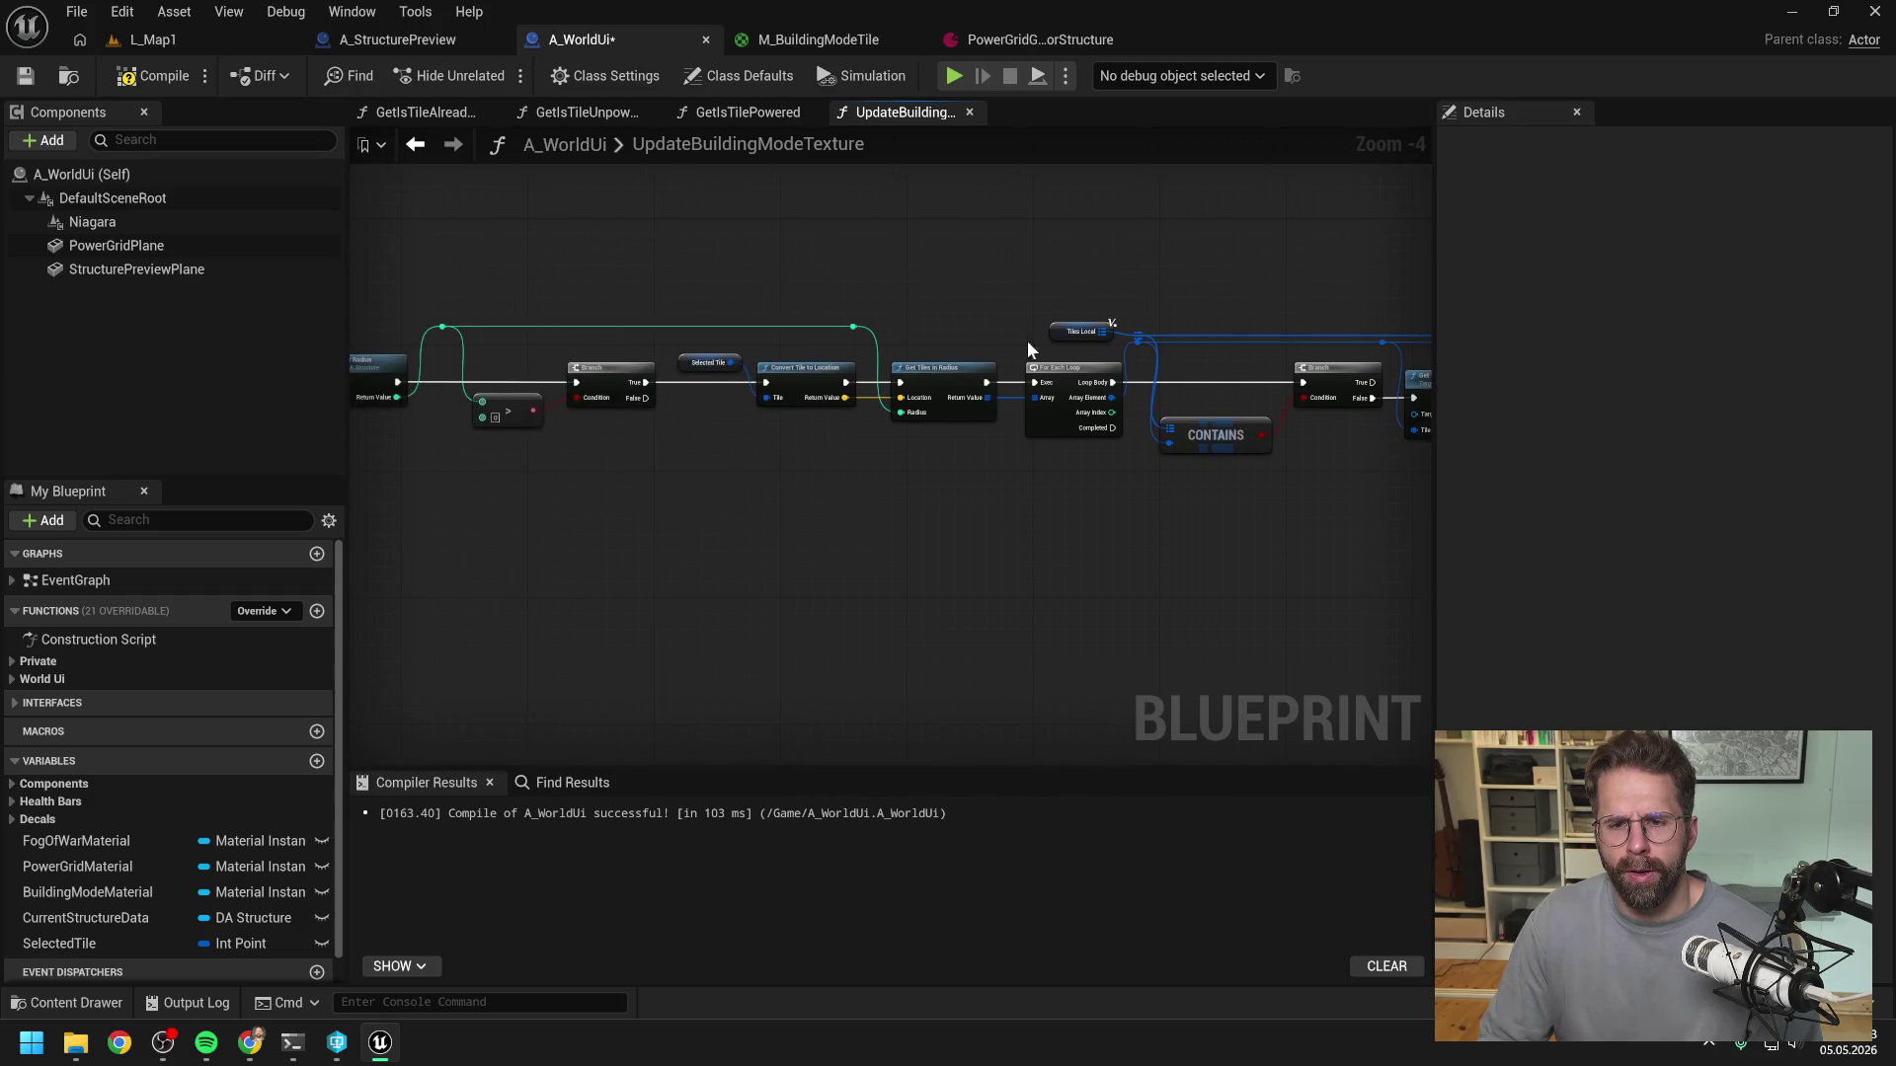
- Review the Already Taken, Powered and exclusion-zone checks, then open node search above the Branch
scroll(1027, 341, "down", 2)
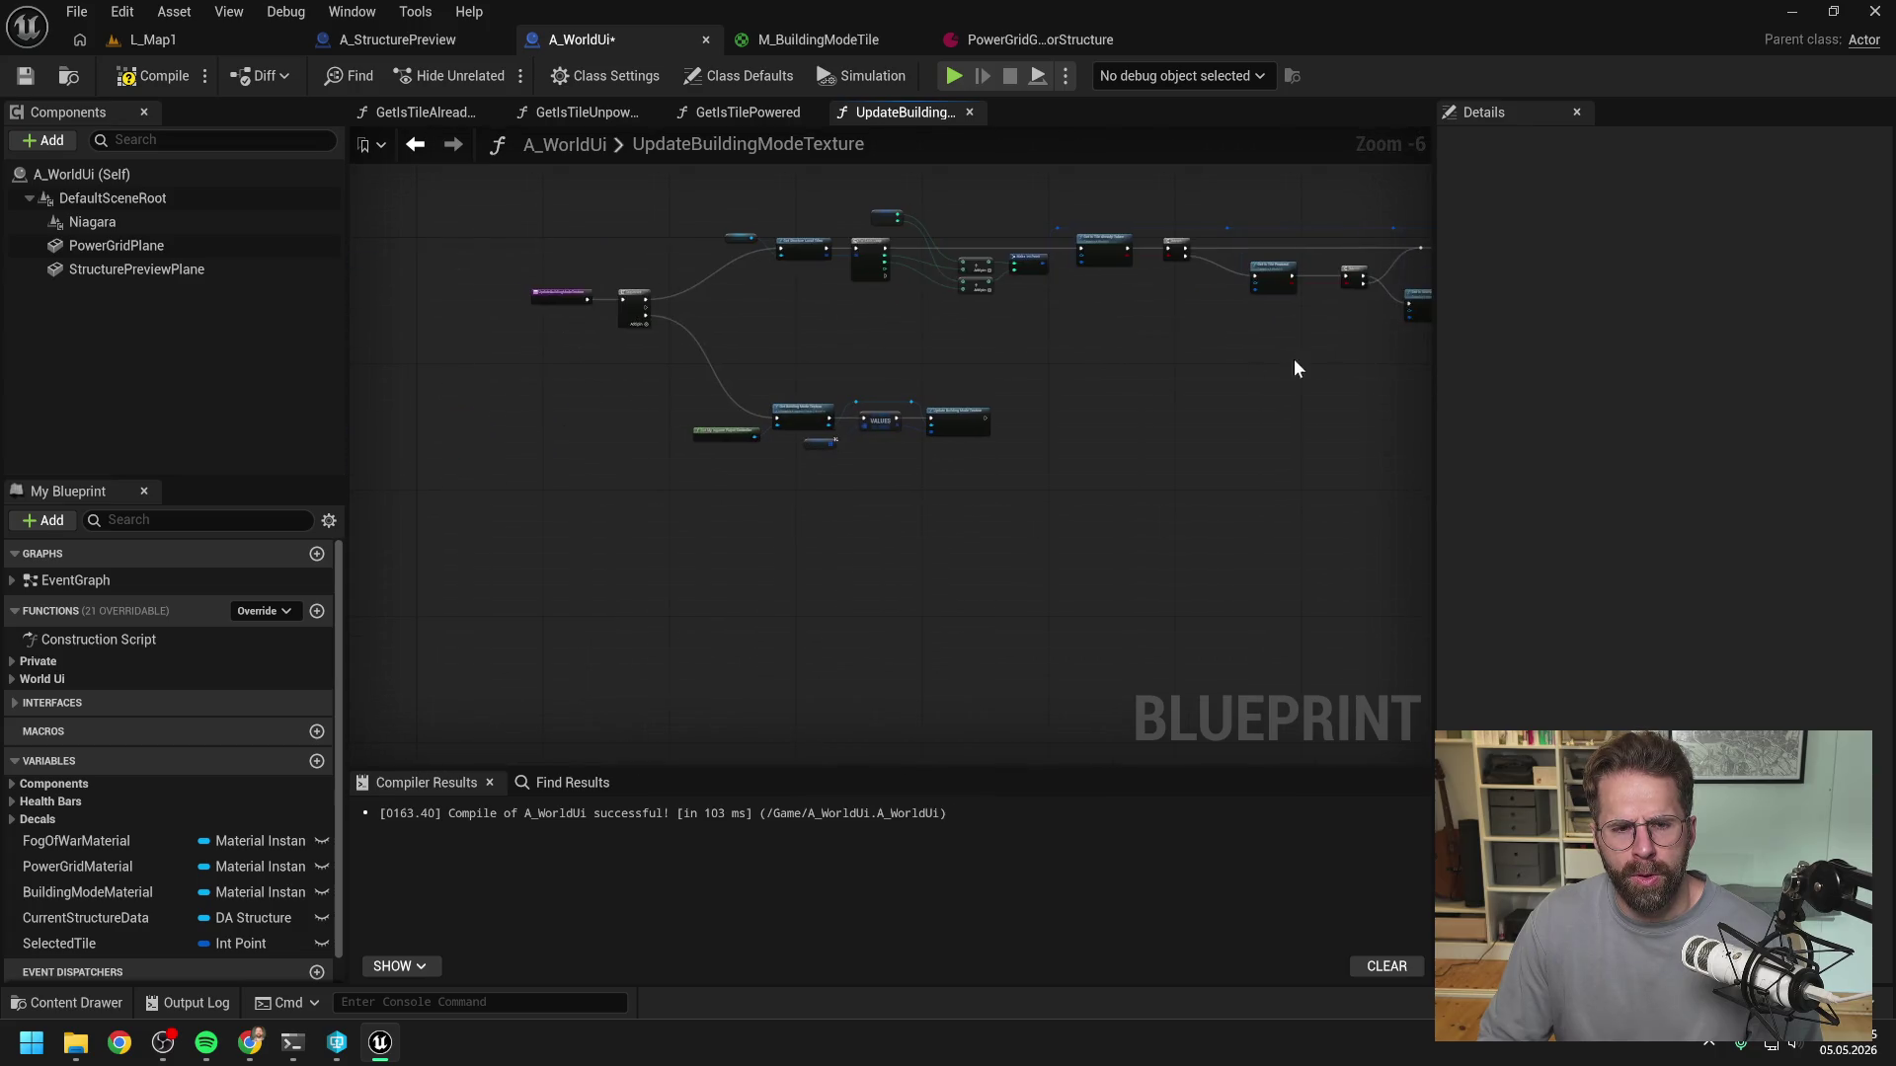
scroll(835, 408, "up", 4)
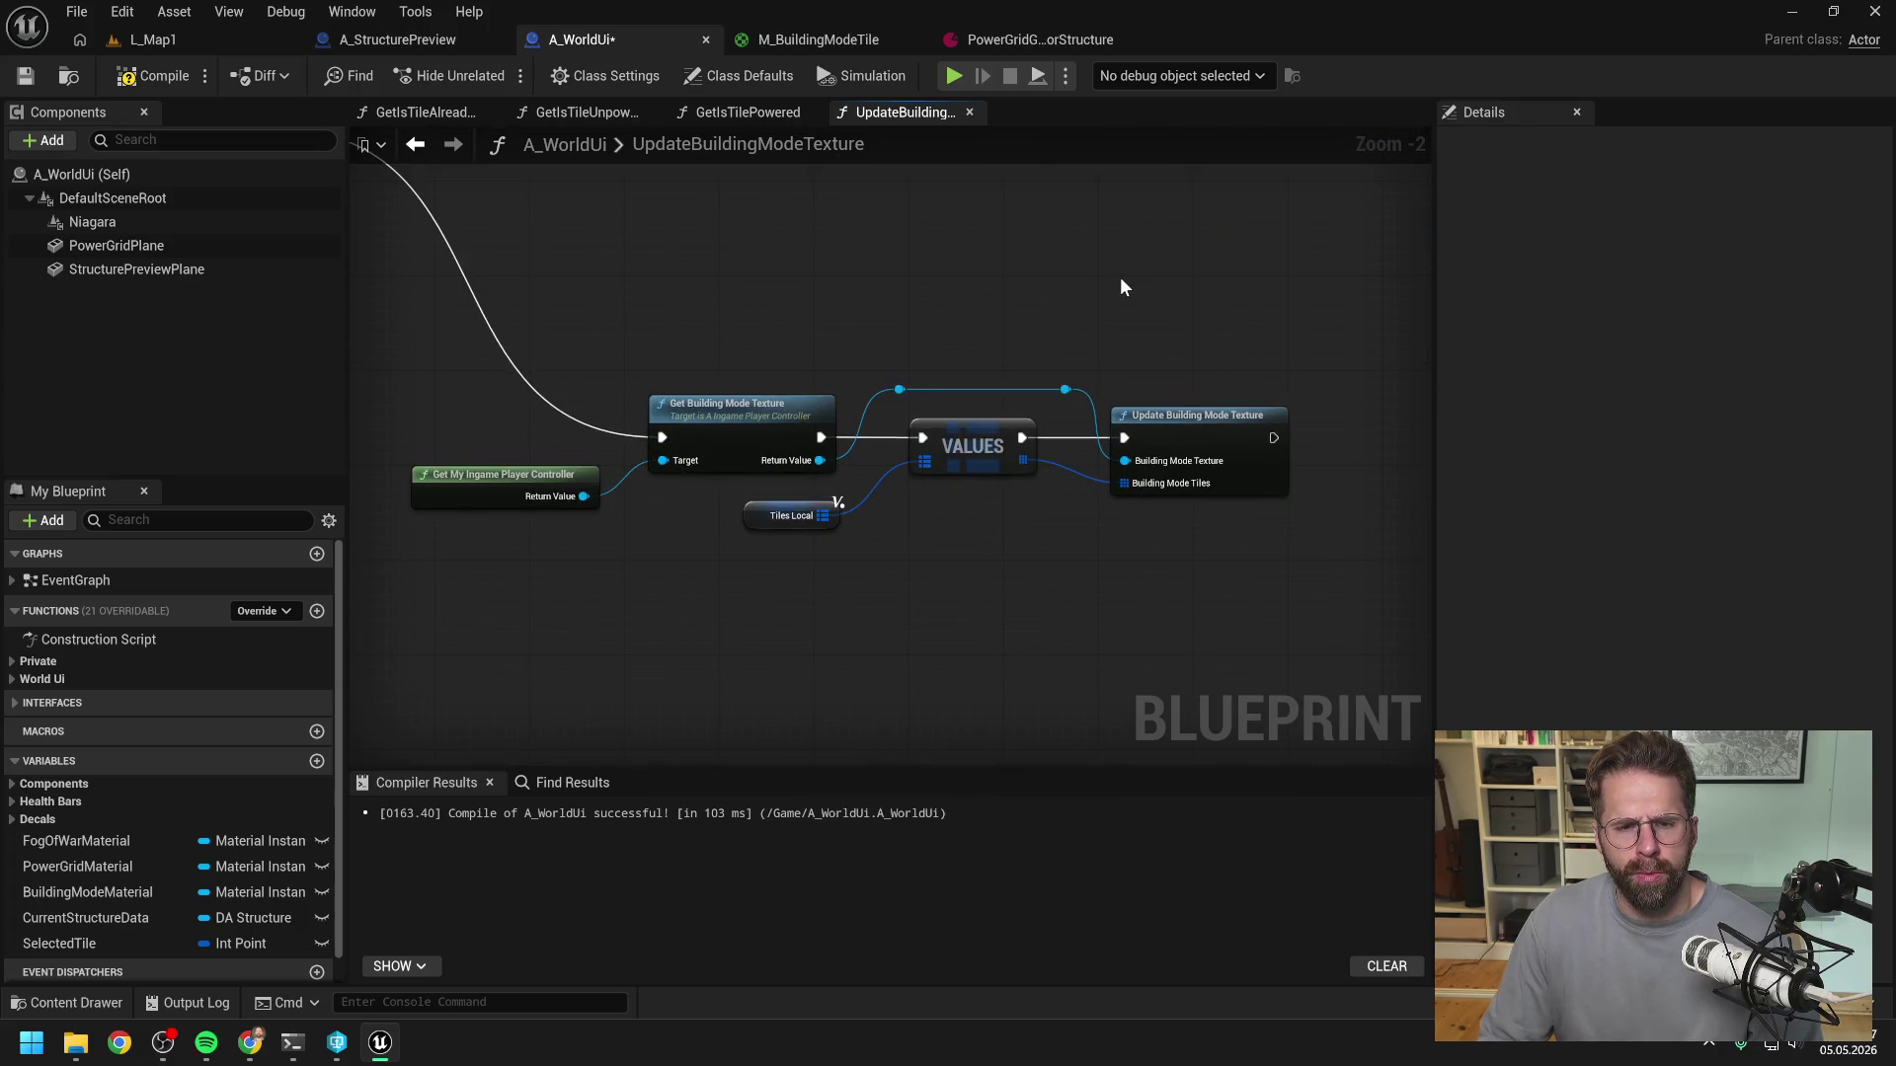
scroll(1114, 290, "down", 3)
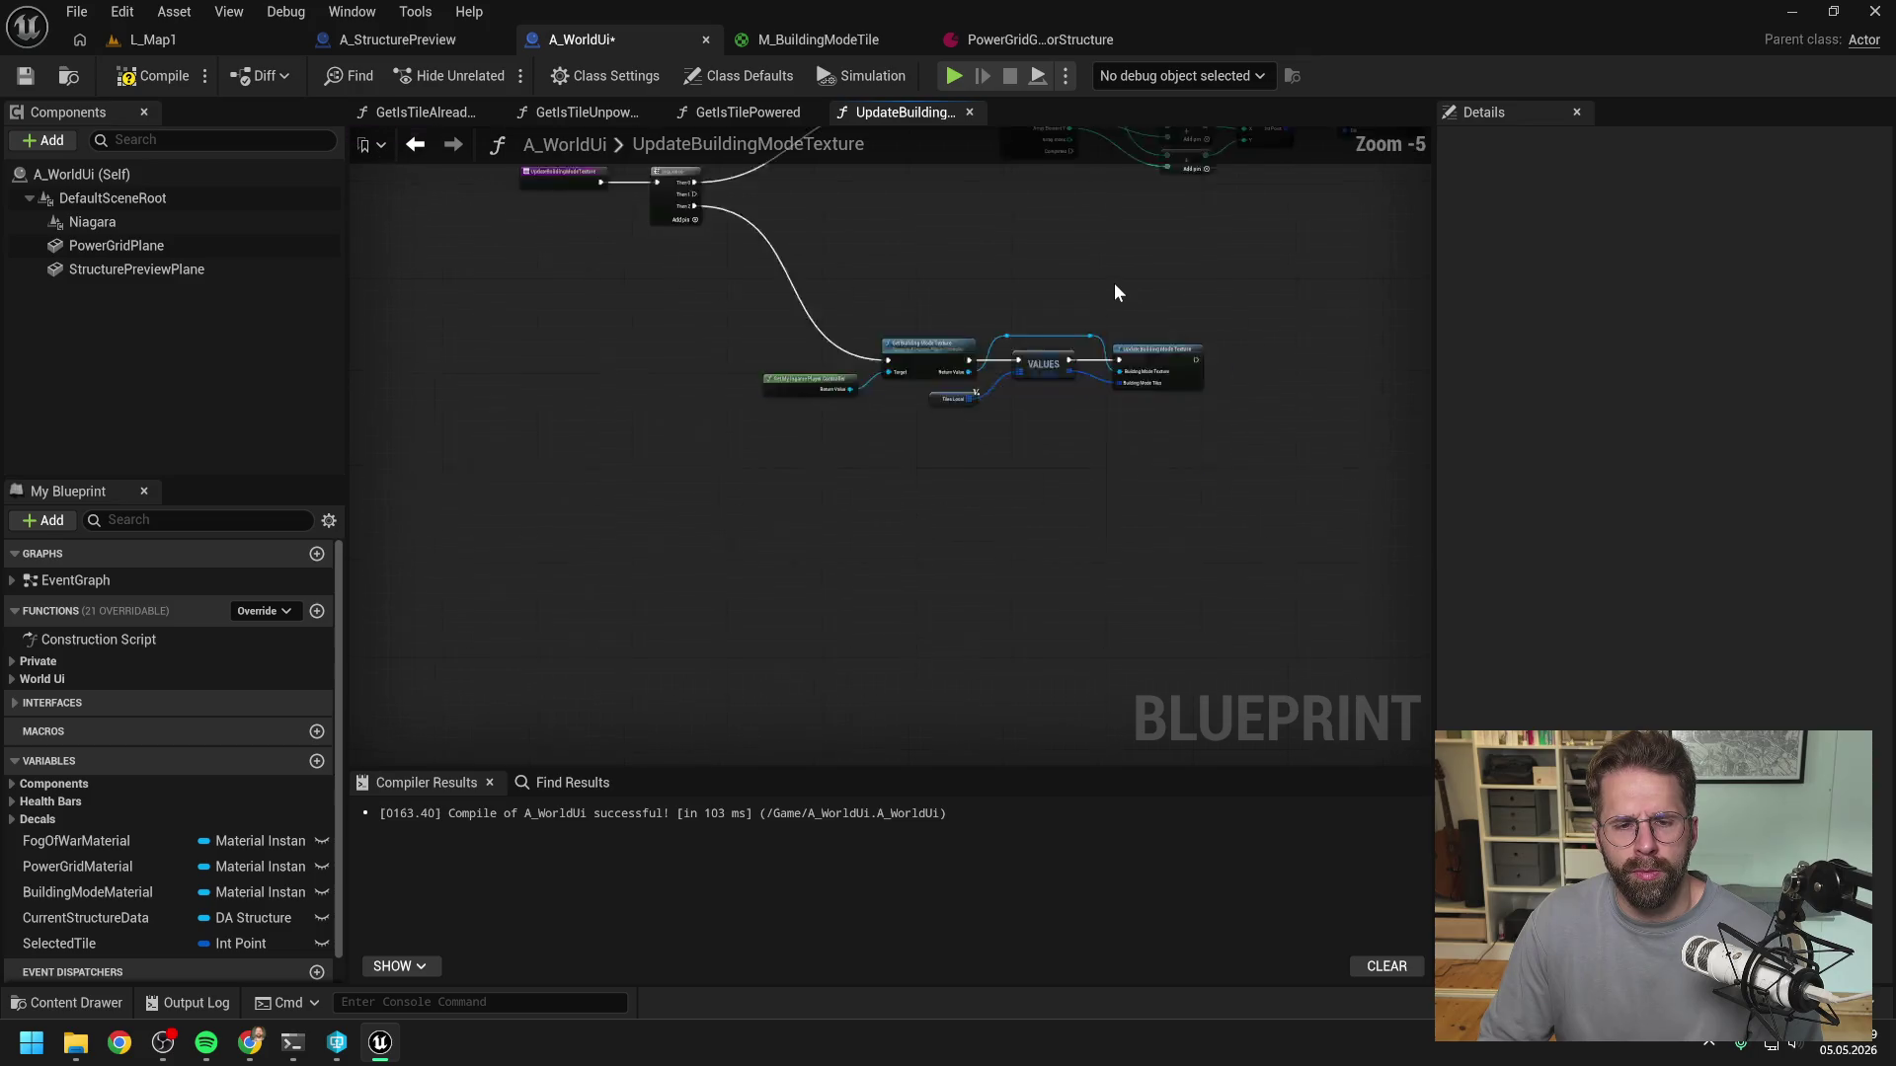
scroll(1114, 293, "up", 1)
scroll(1009, 346, "up", 1)
scroll(1006, 359, "down", 1)
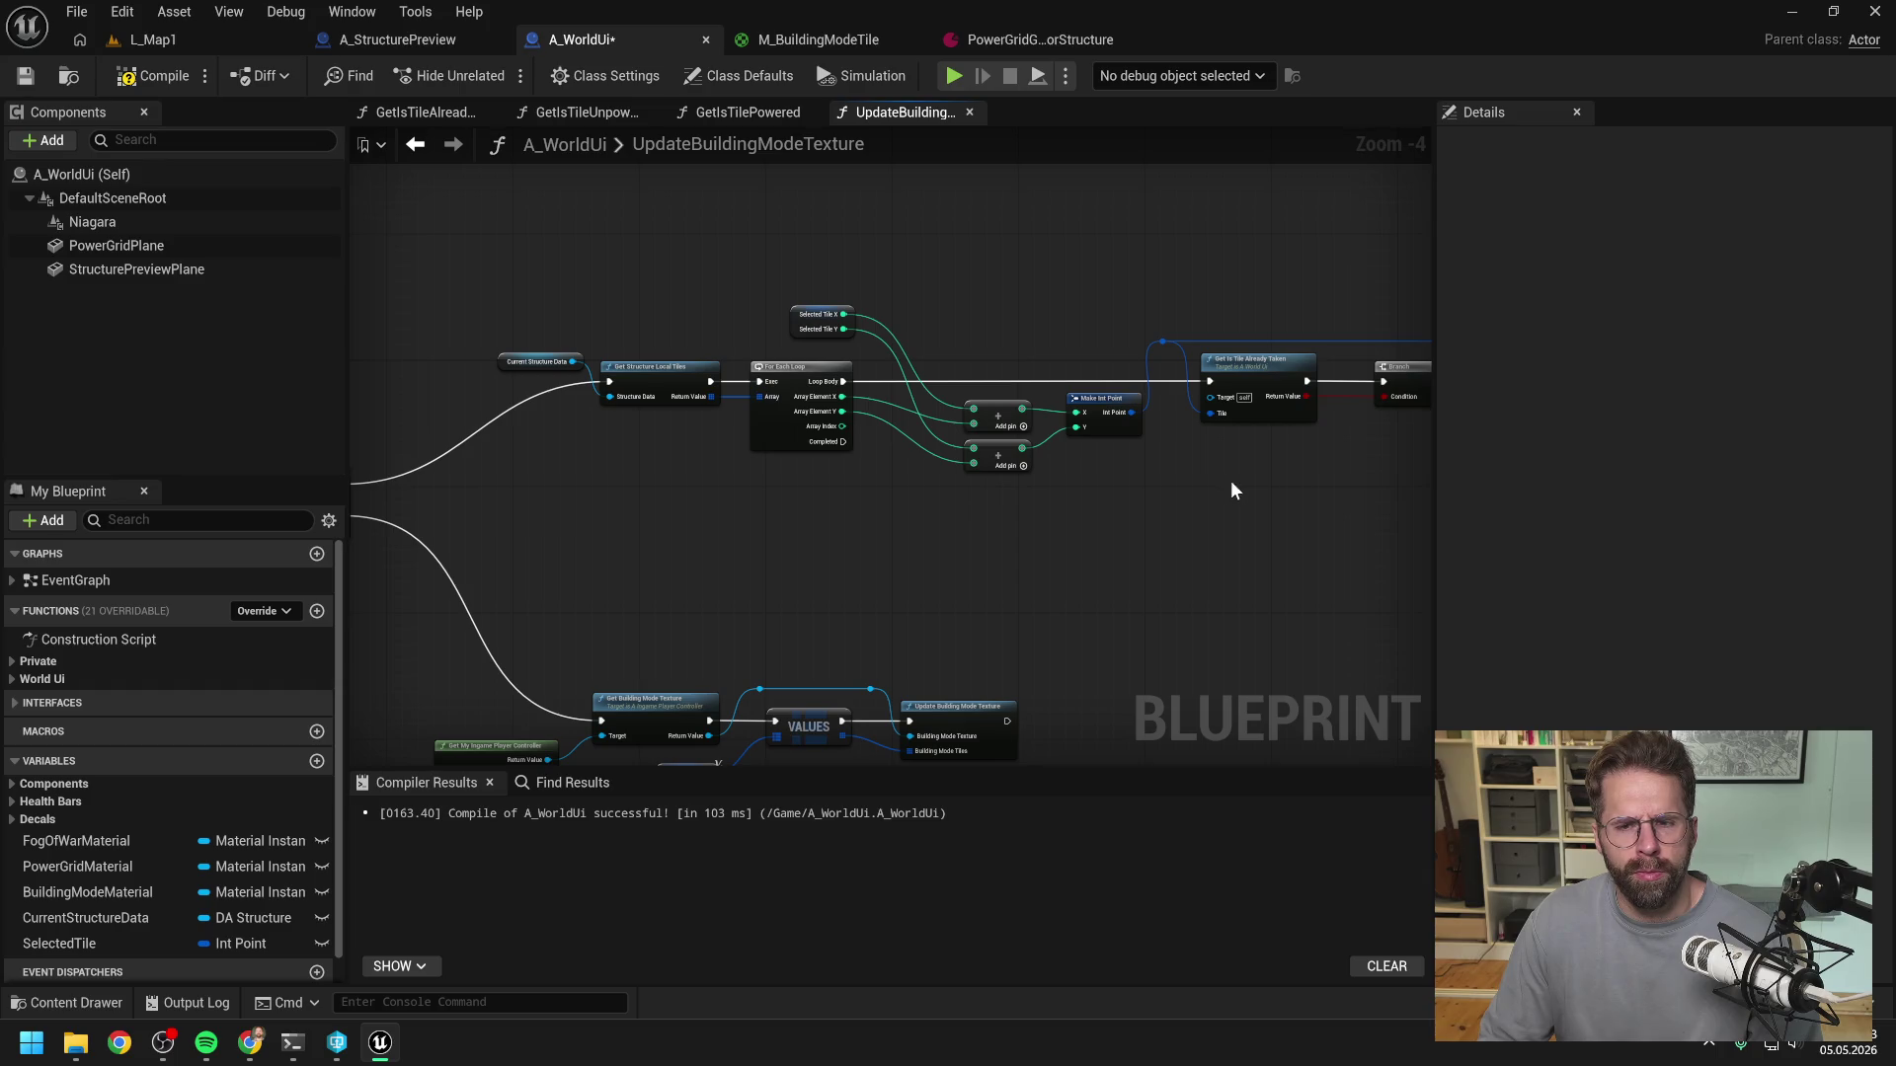
left_click_drag(1231, 490, 733, 474)
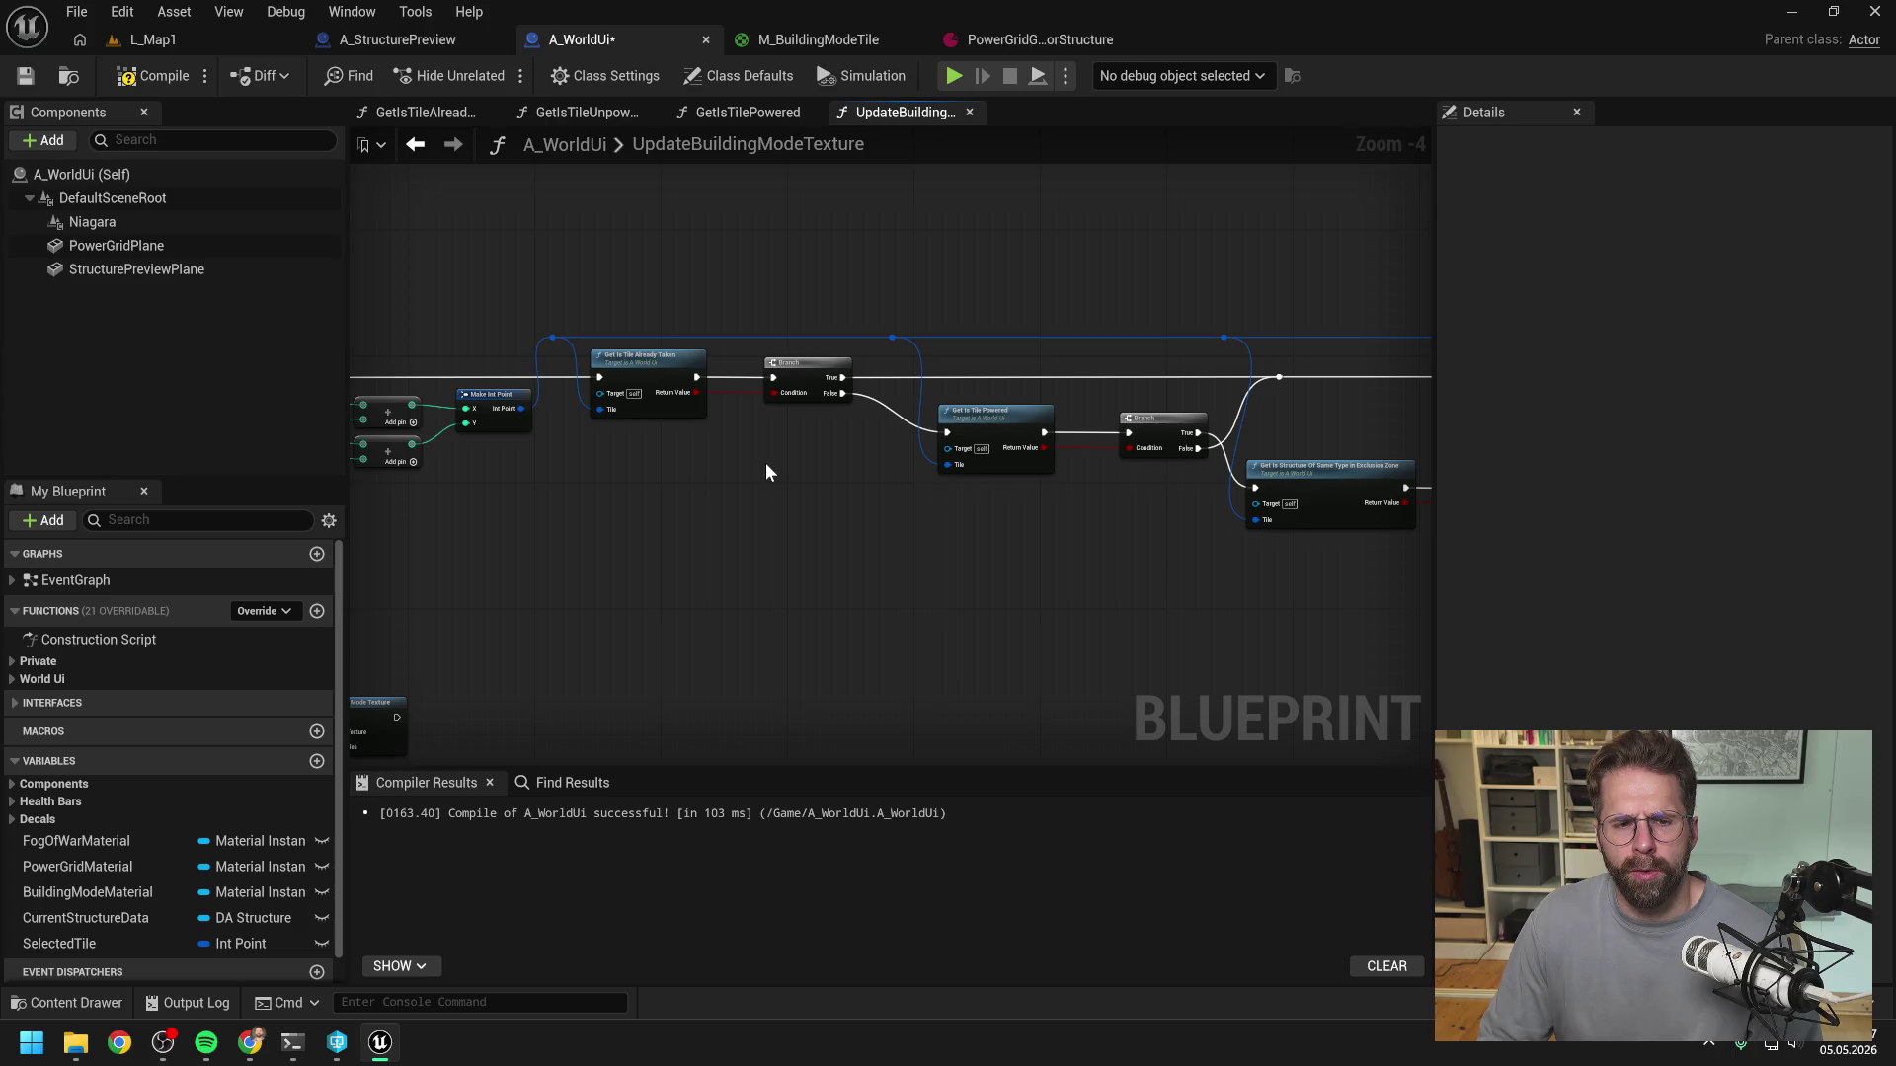
left_click_drag(766, 464, 1058, 441)
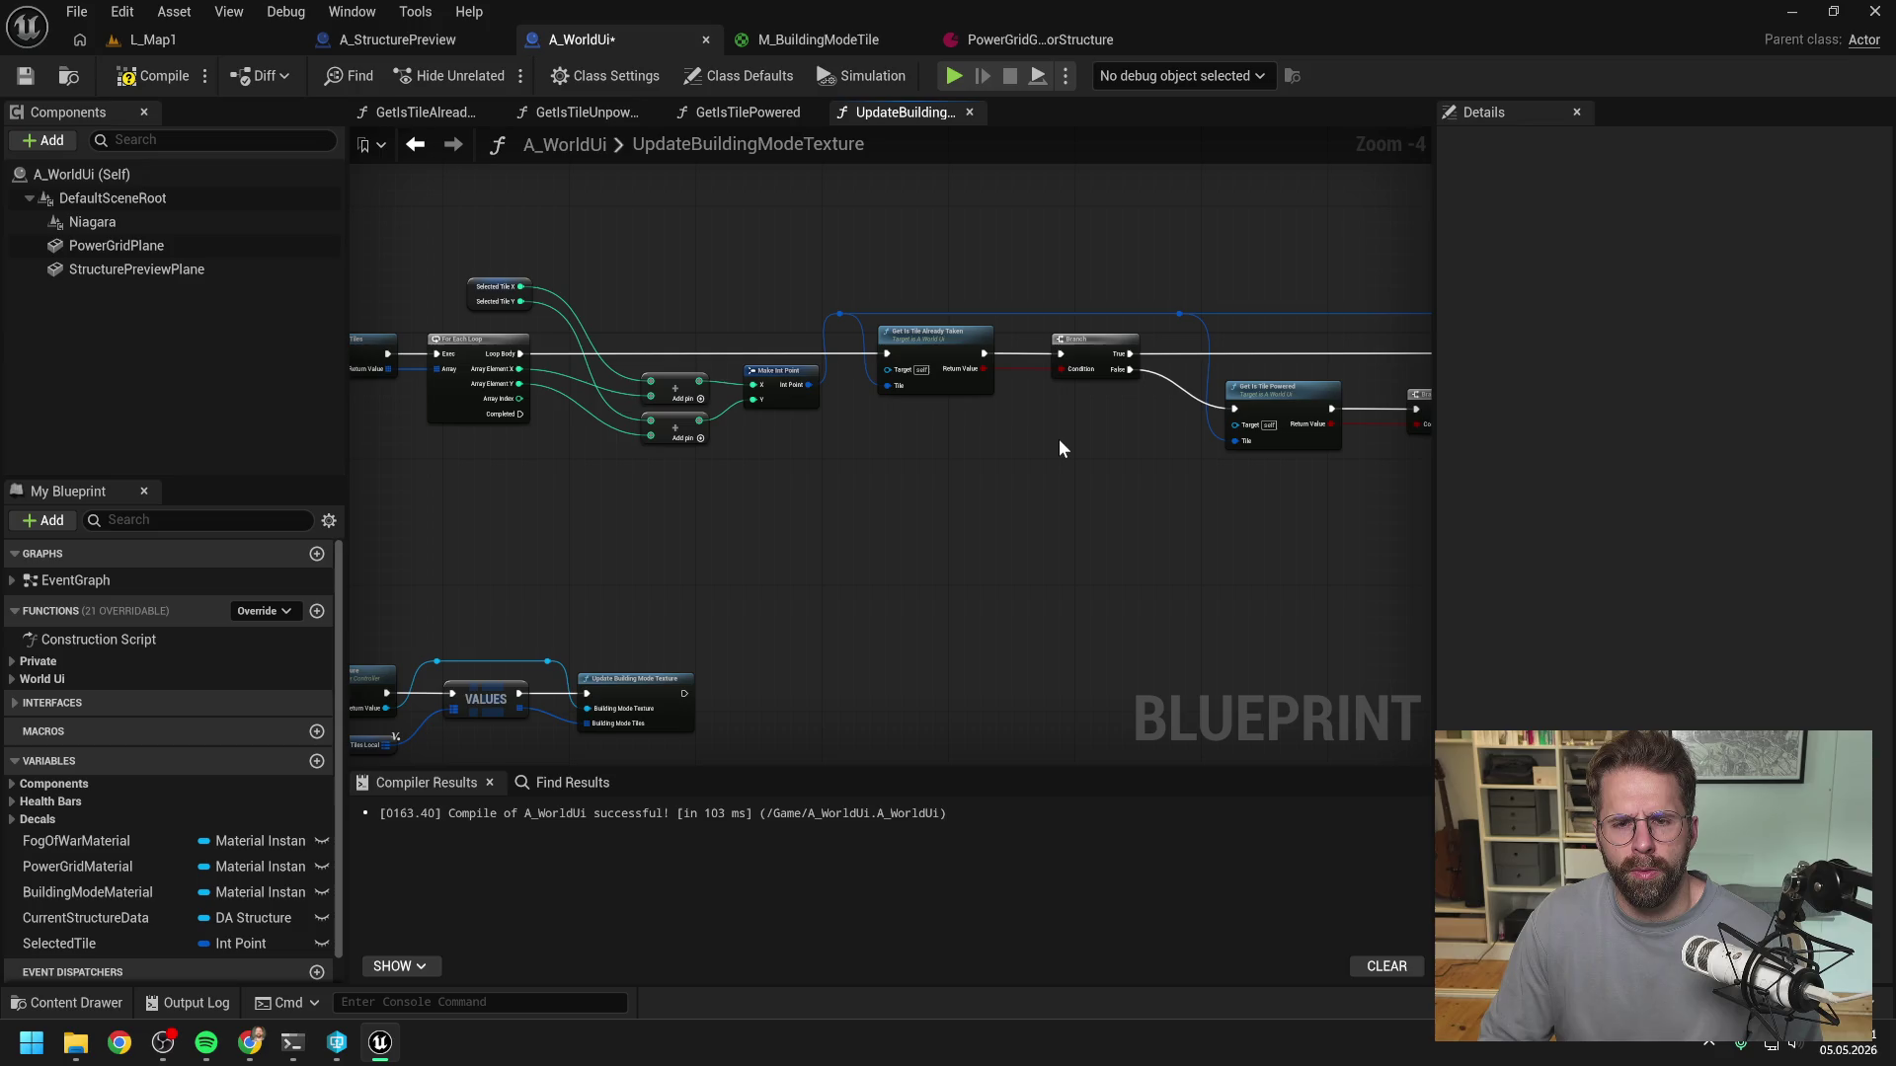
left_click_drag(1067, 447, 801, 461)
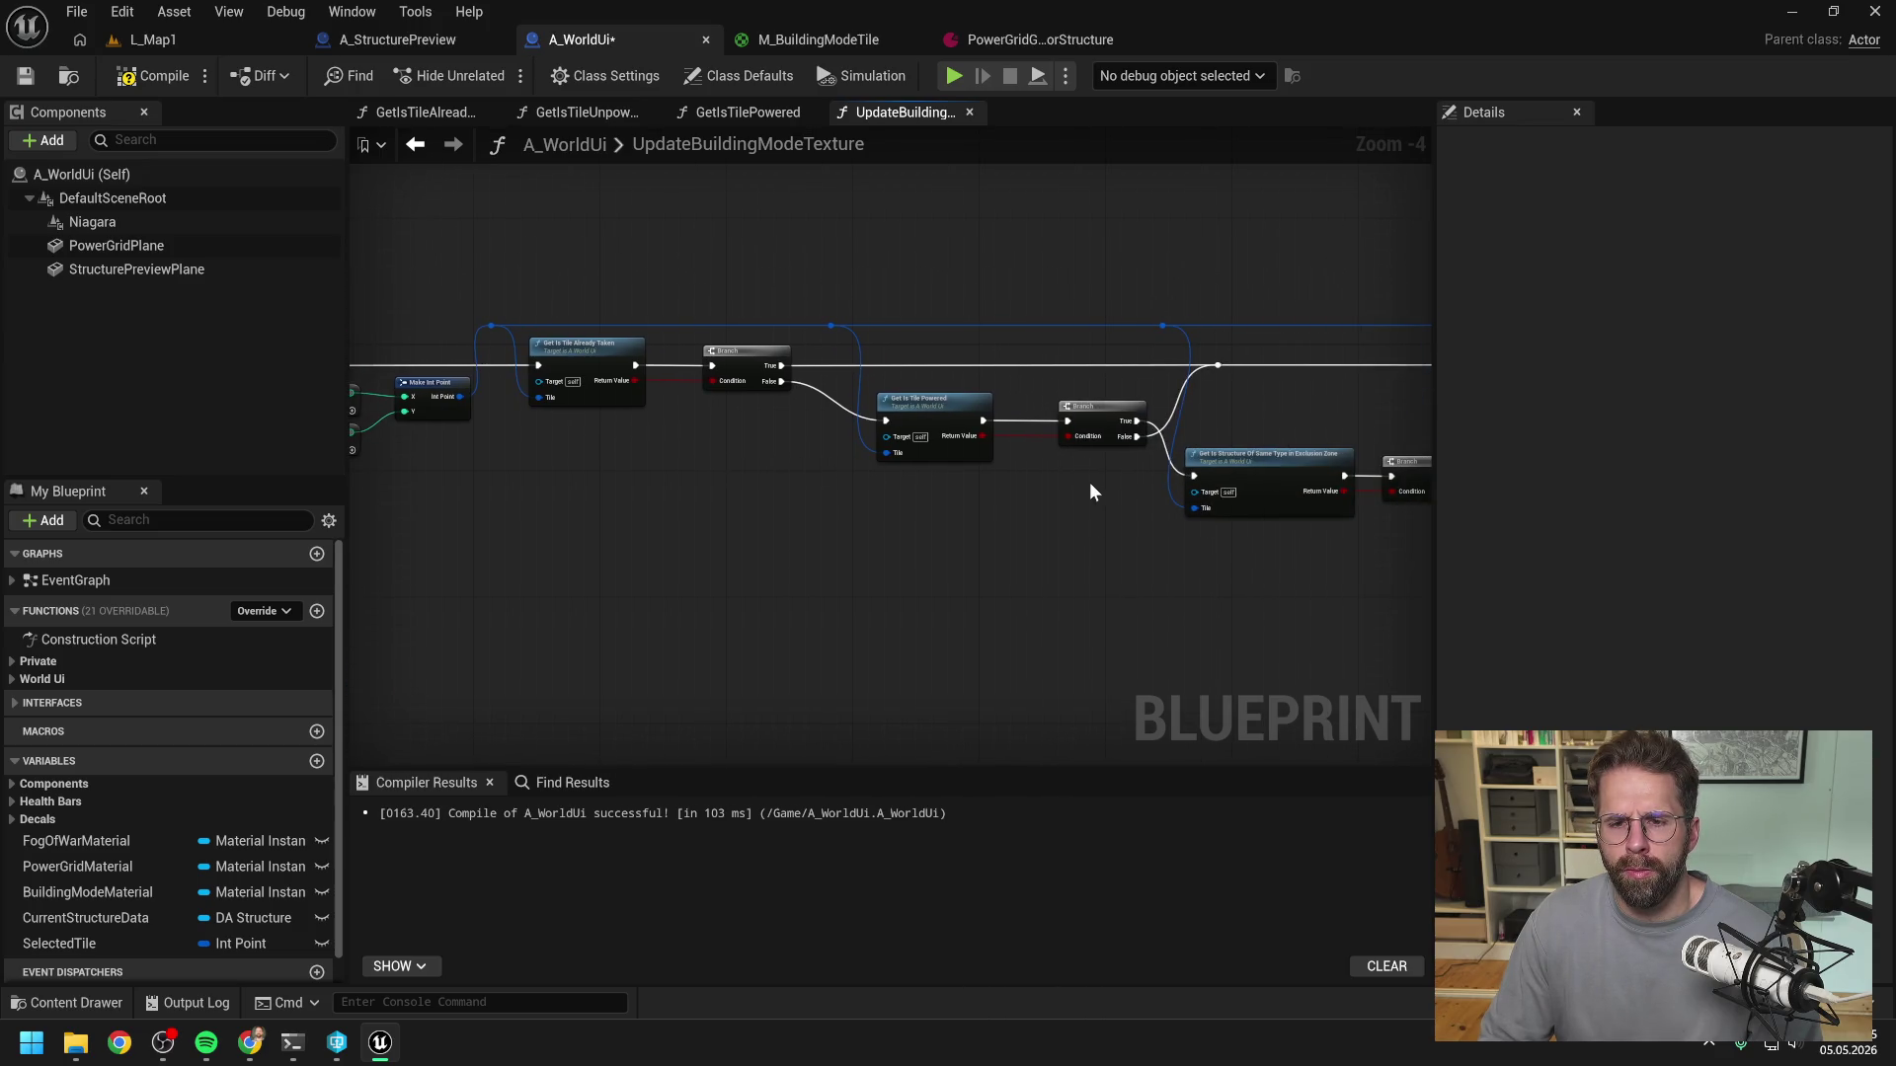
left_click_drag(1092, 491, 707, 487)
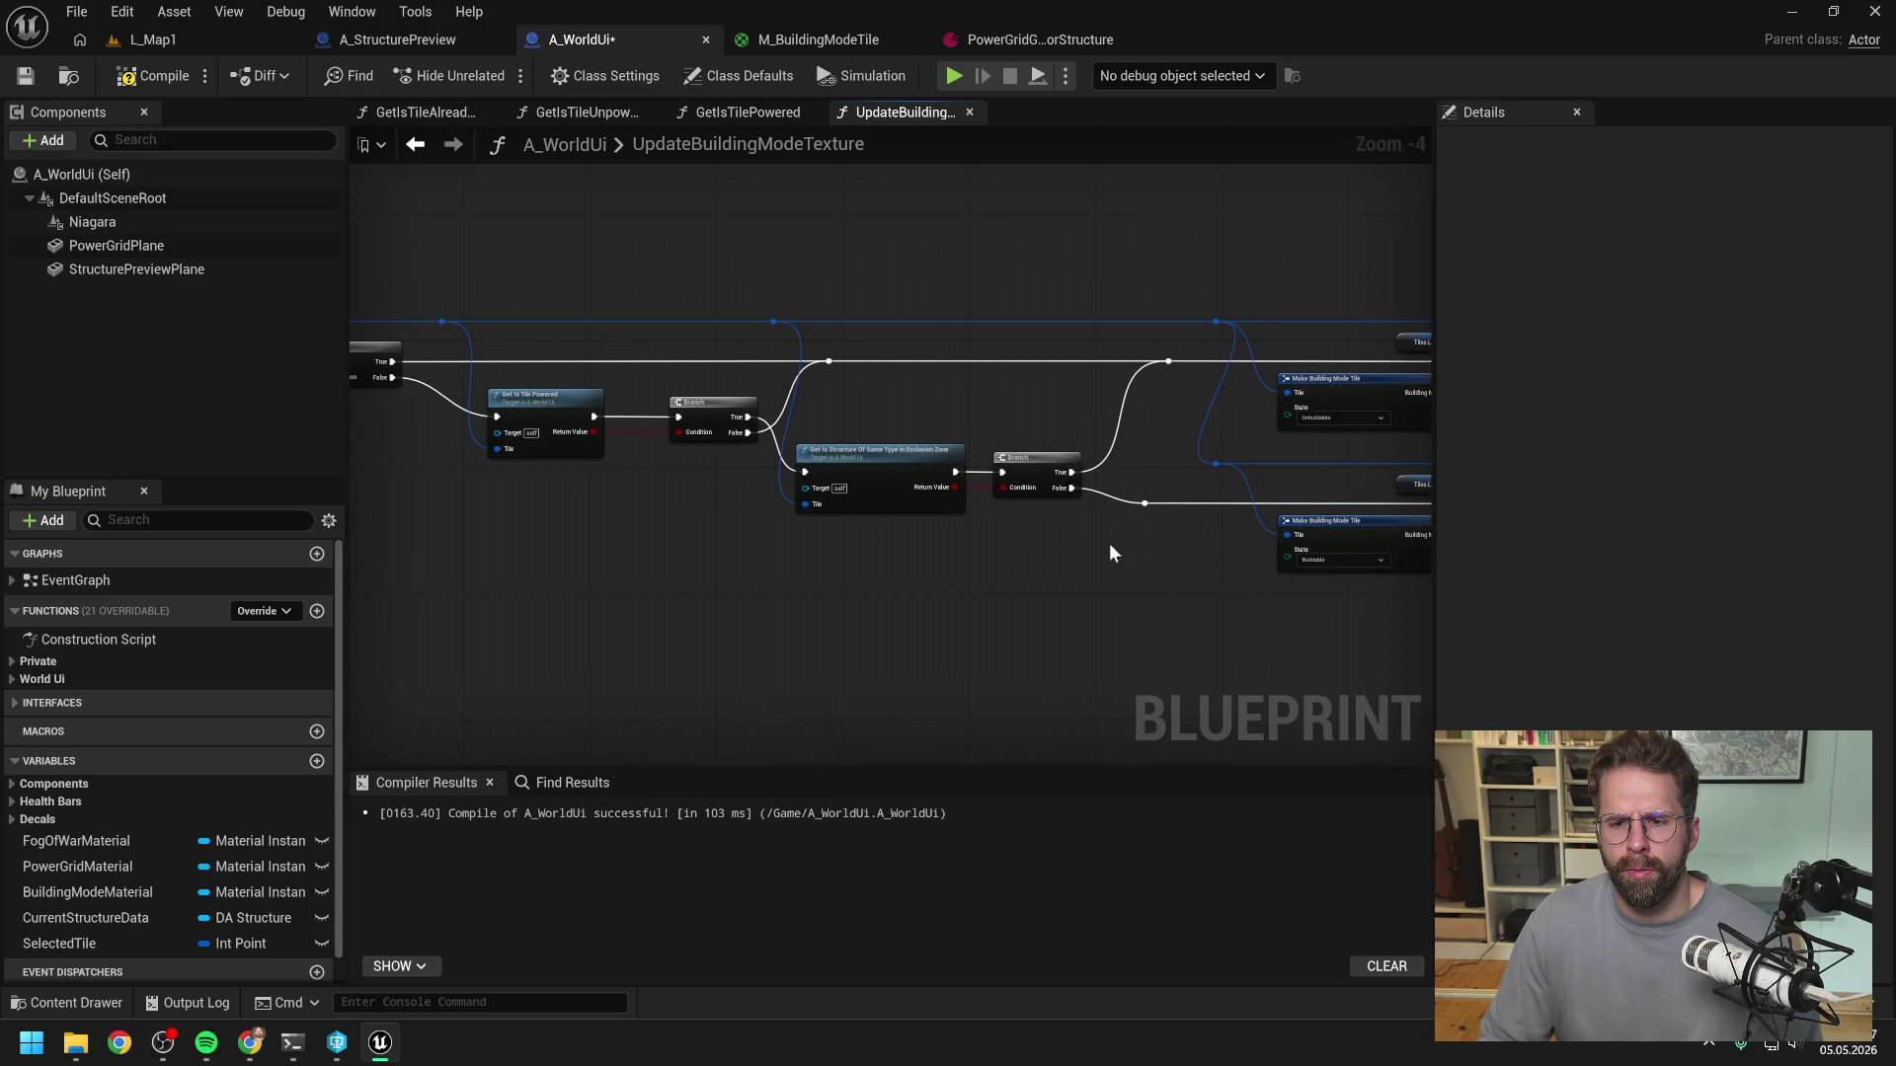
left_click_drag(1110, 544, 917, 533)
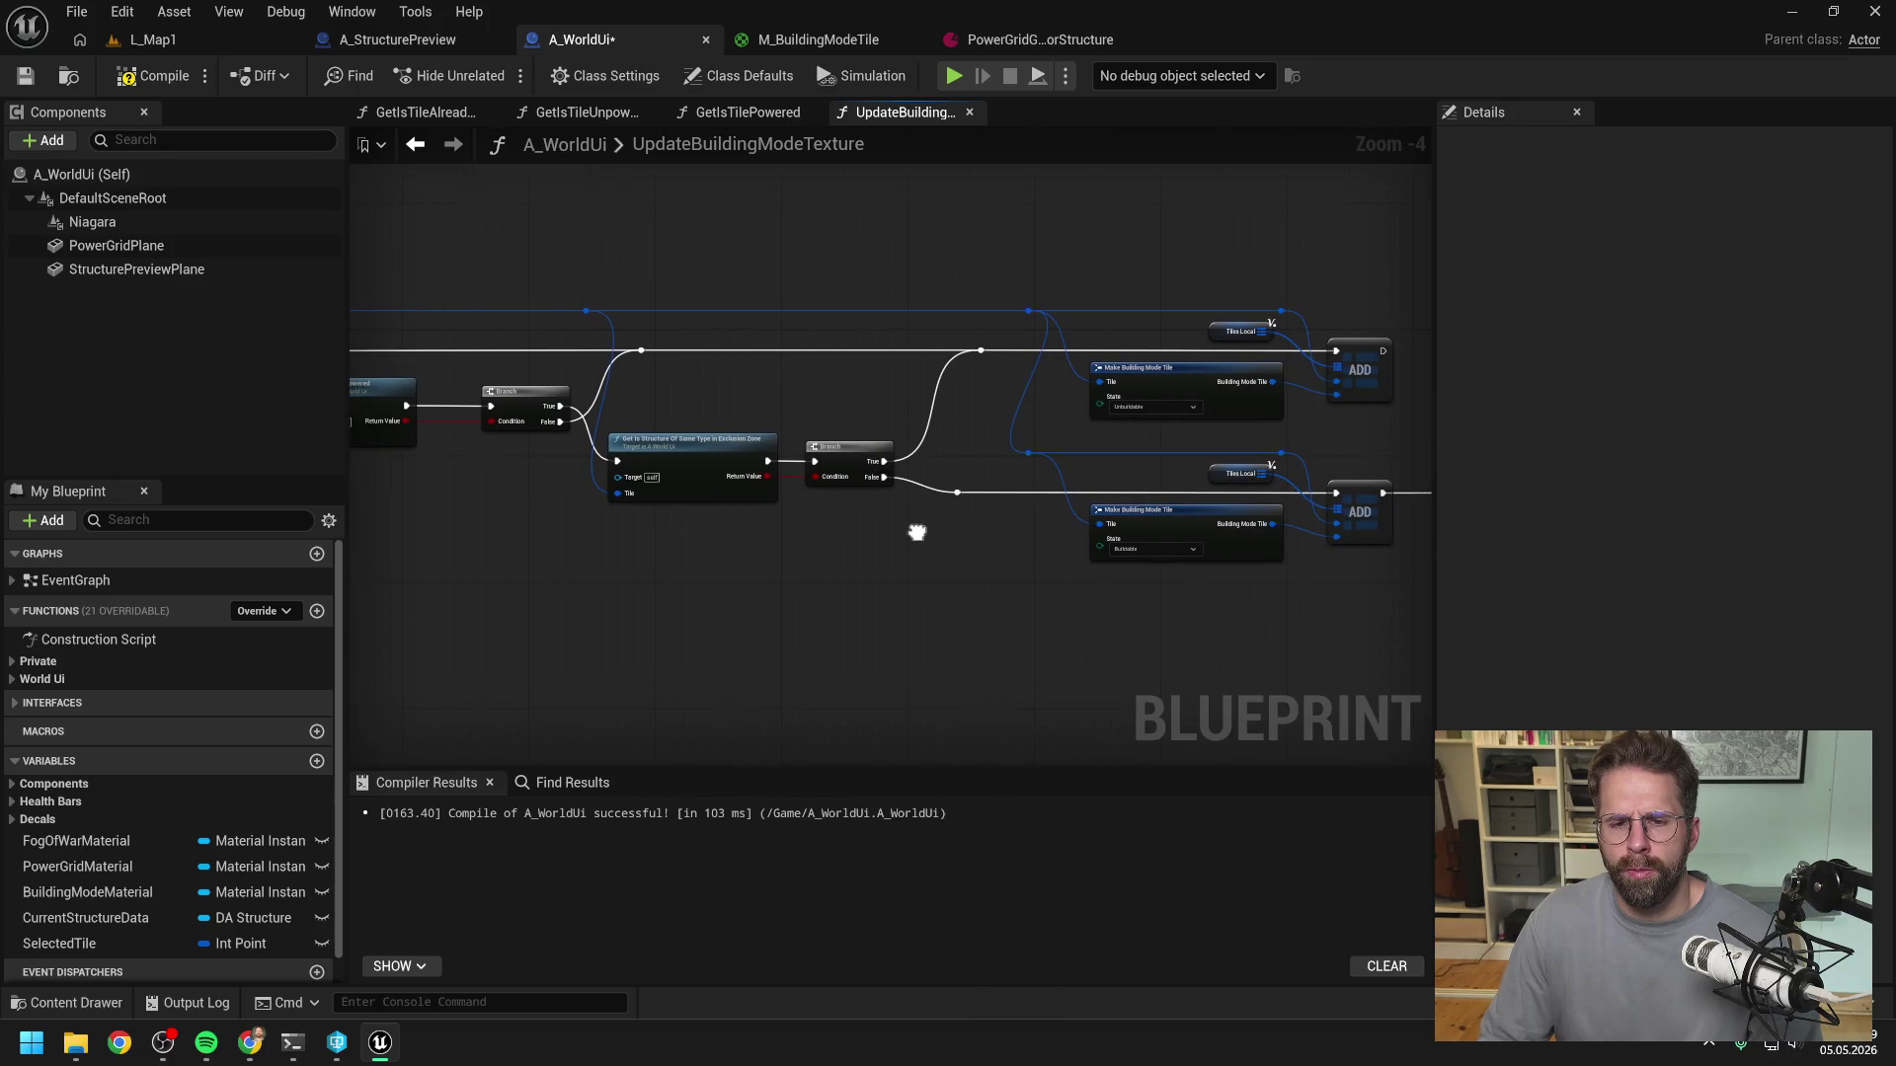
left_click_drag(918, 533, 1205, 520)
left_click_drag(880, 499, 1015, 507)
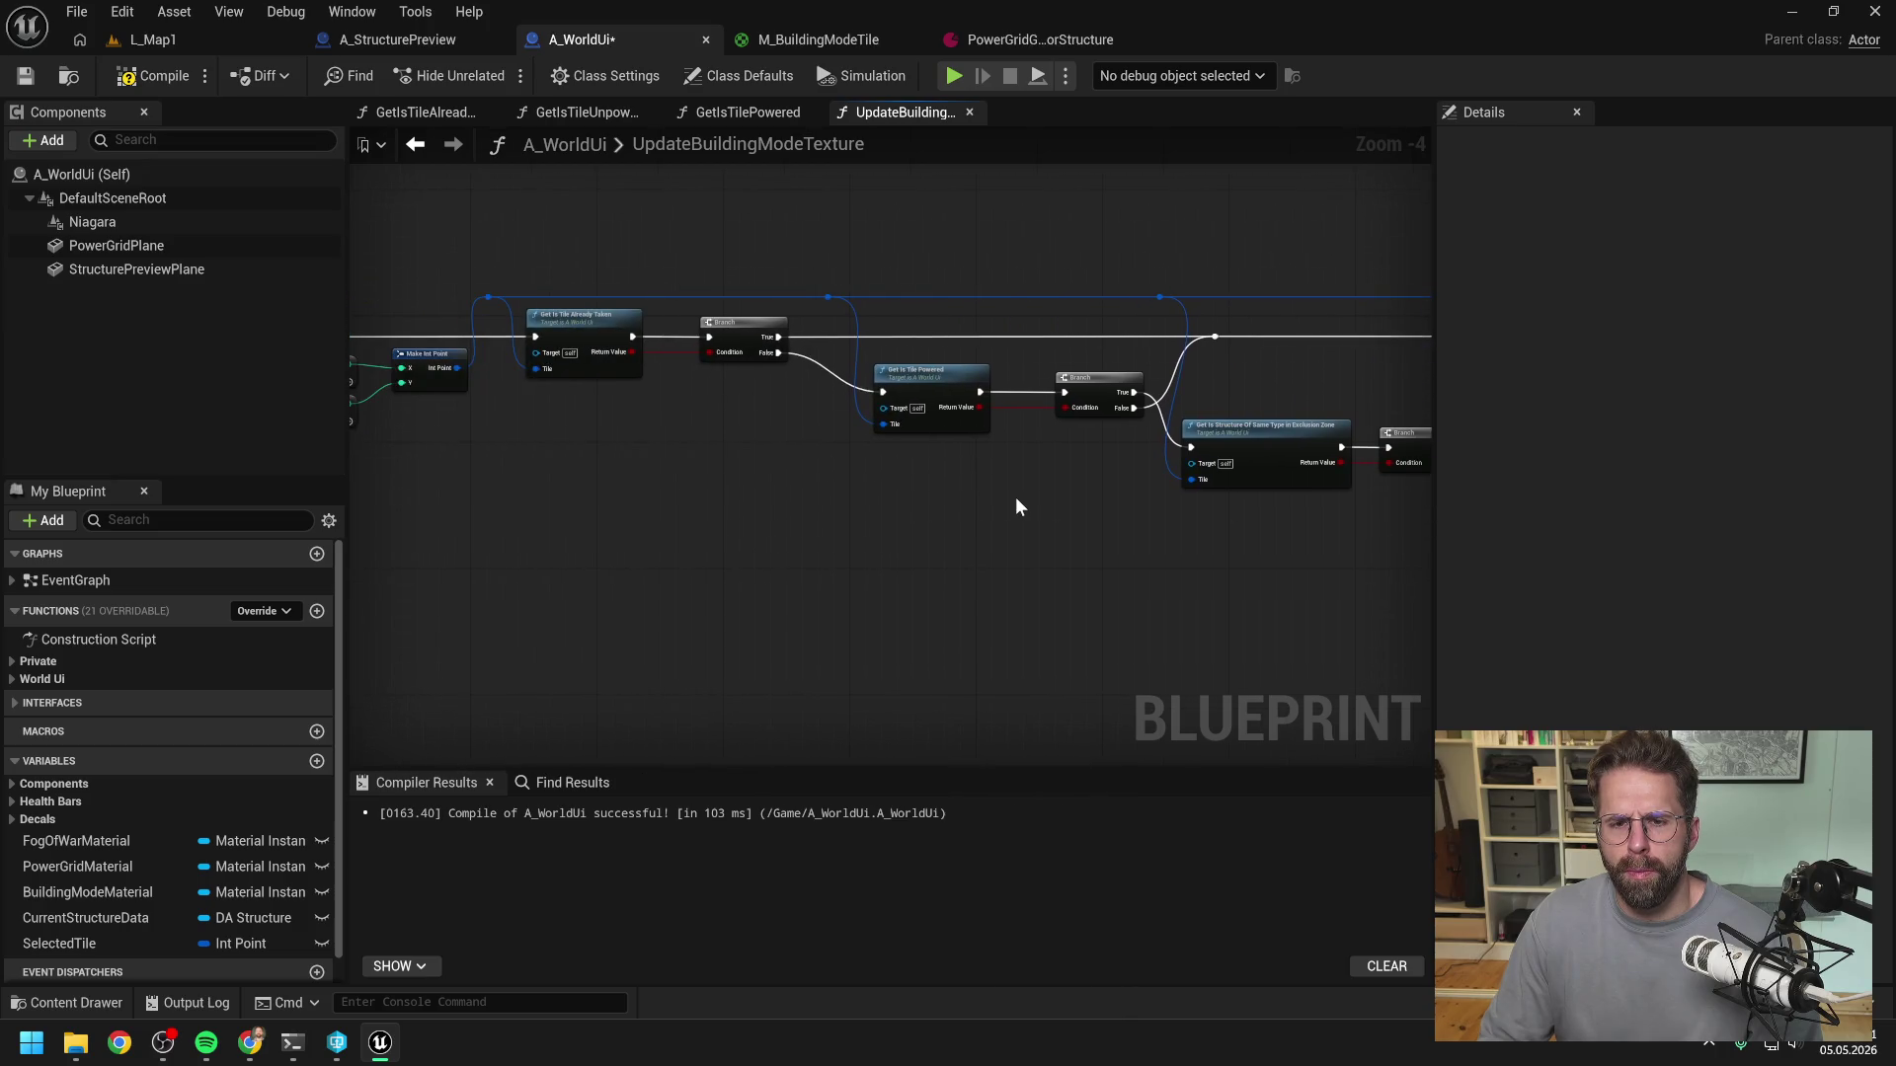
left_click_drag(774, 480, 855, 493)
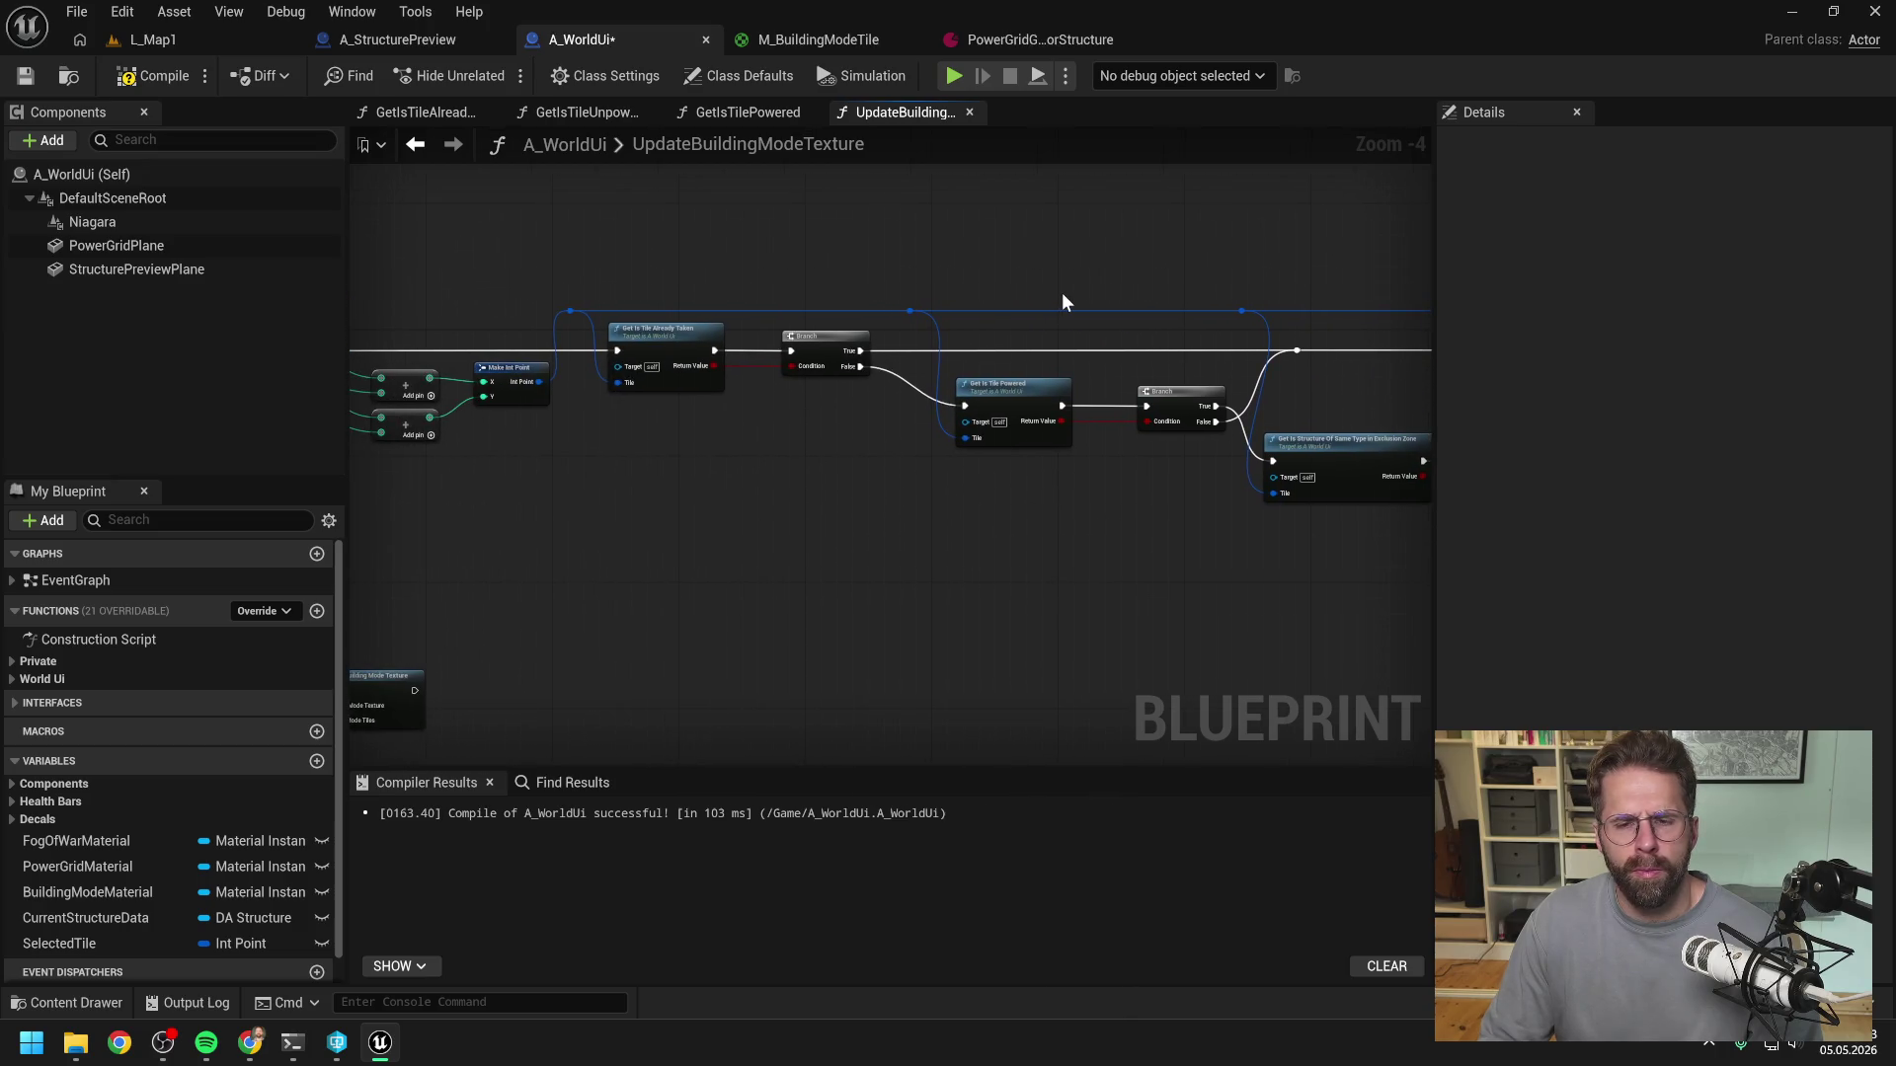
right_click(1022, 251)
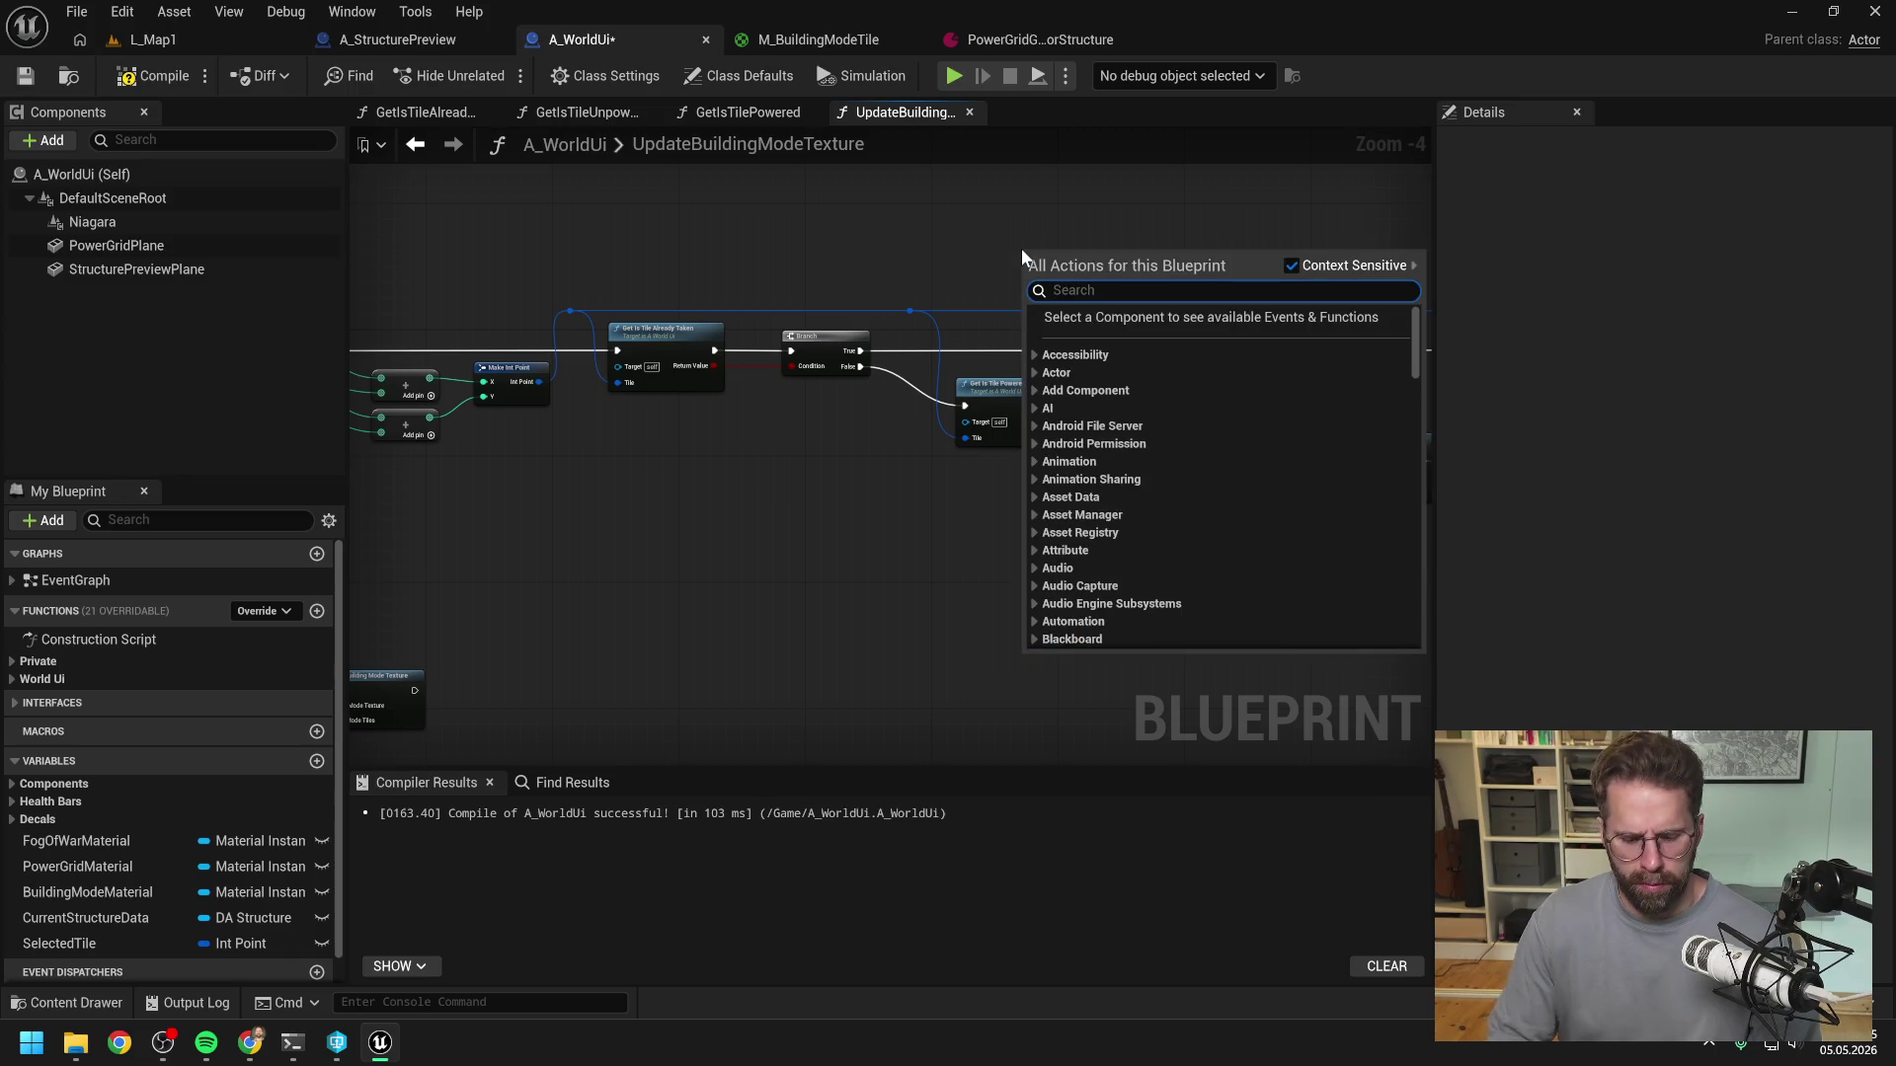
- Add a Print String reading 'AlreadyTaken' on the Already Taken Branch's True output
type("print")
key("Return")
left_click_drag(1021, 249, 1013, 234)
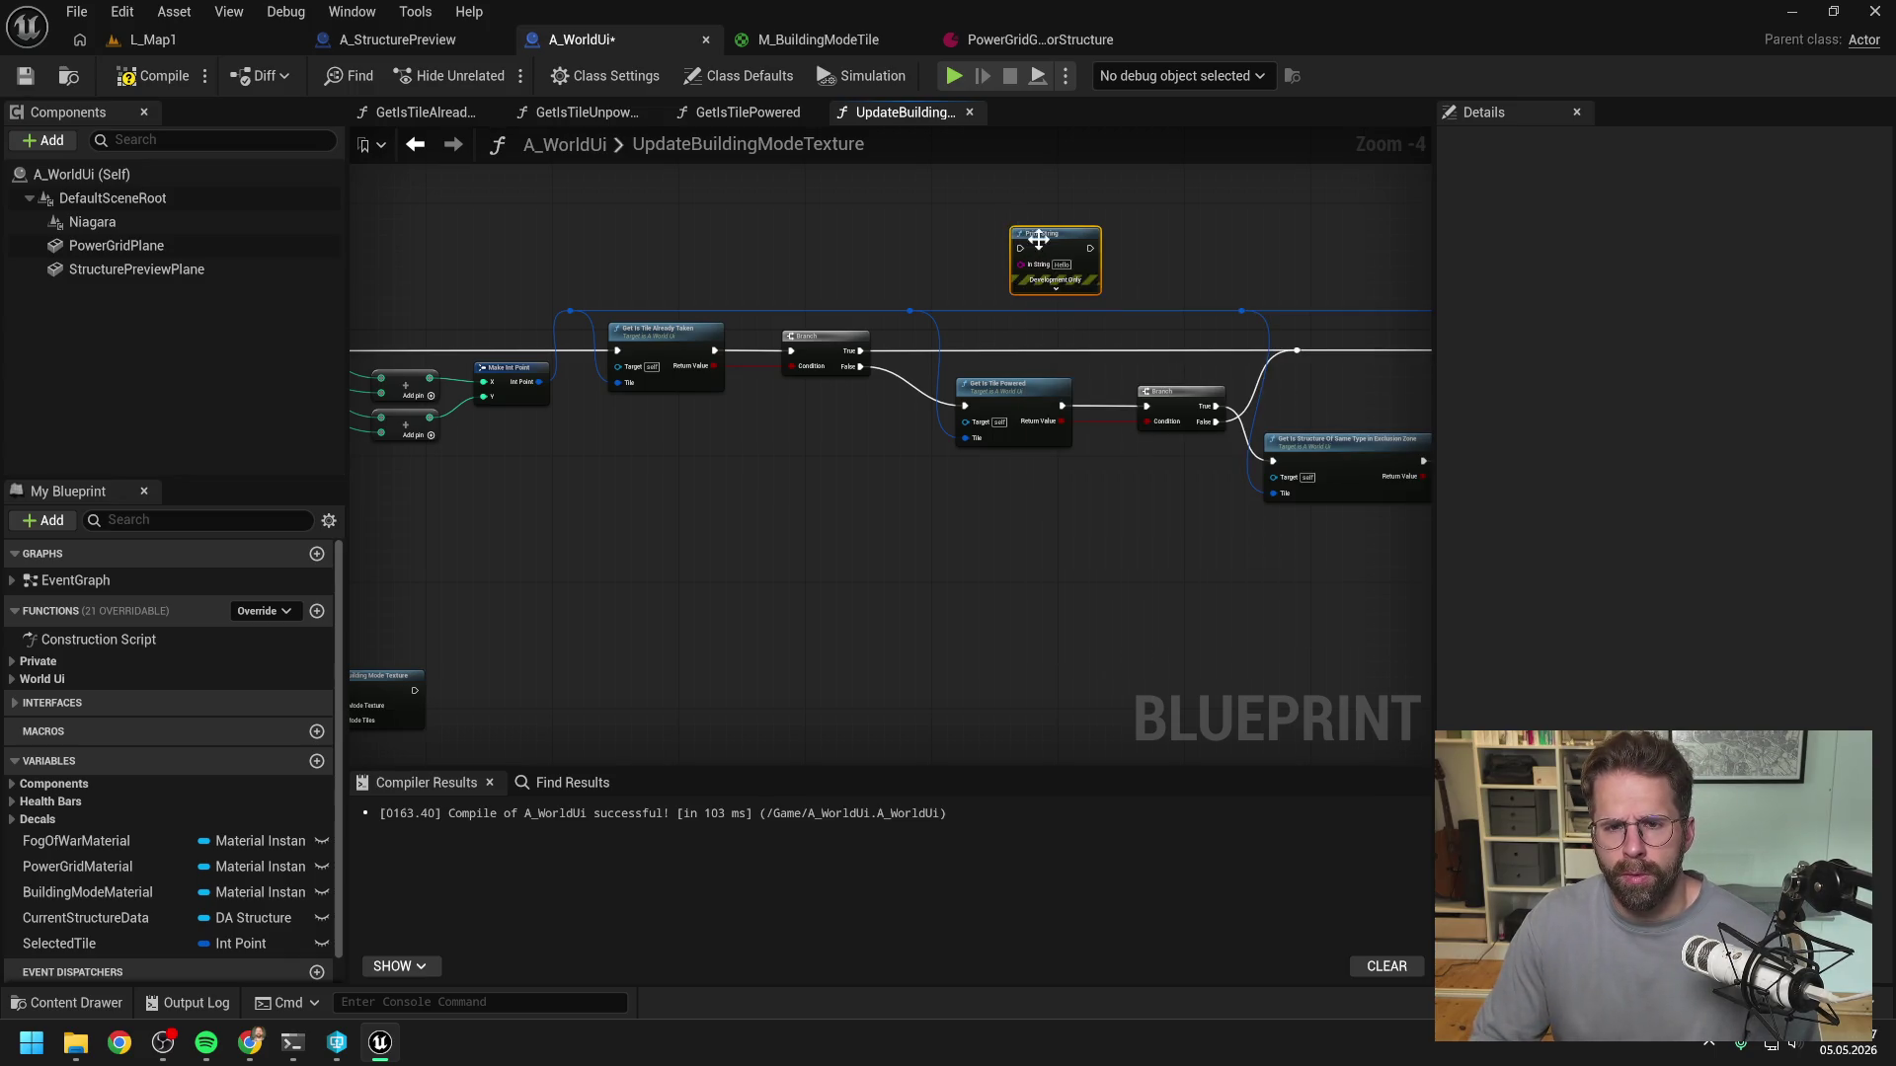
left_click_drag(861, 351, 1000, 259)
right_click(1020, 259)
left_click(1067, 287)
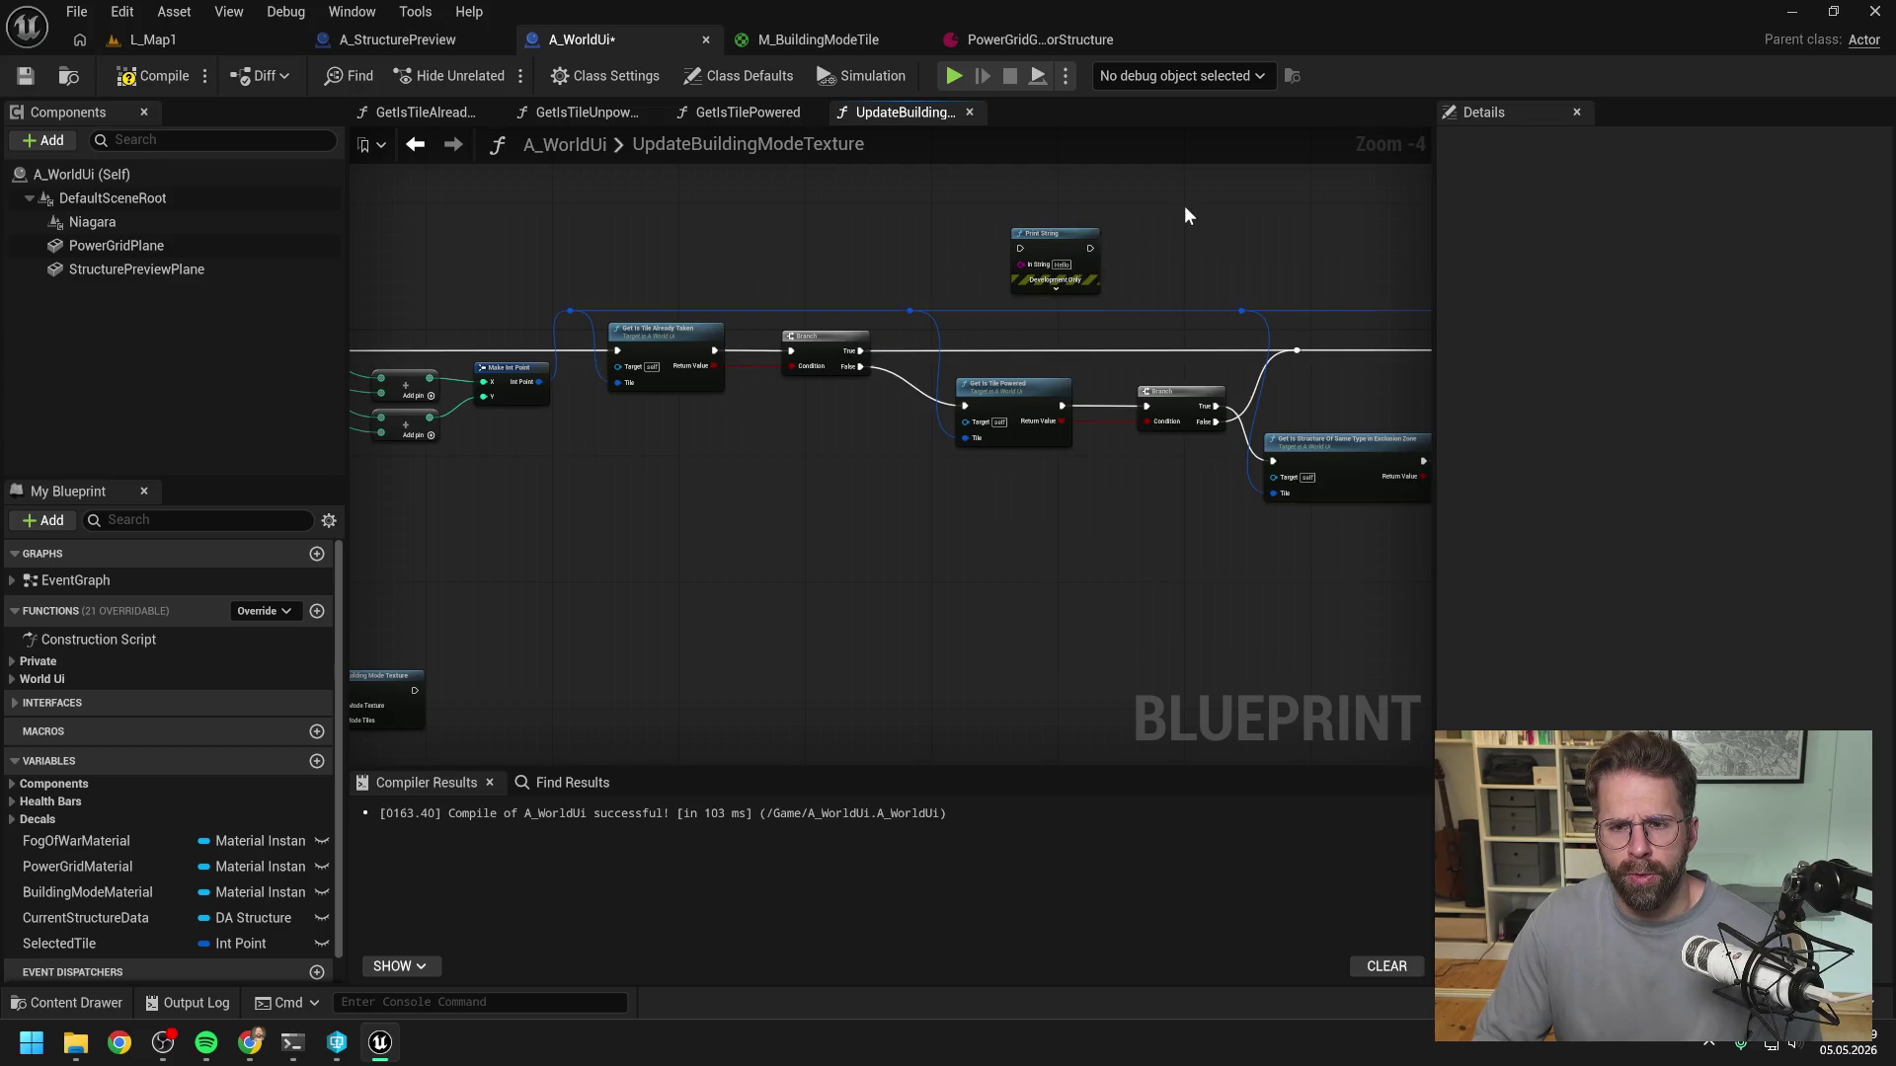
mouse_move(860, 351)
left_mouse_down()
mouse_move(1016, 248)
mouse_move(1297, 350)
left_mouse_up()
key("ctrl+v")
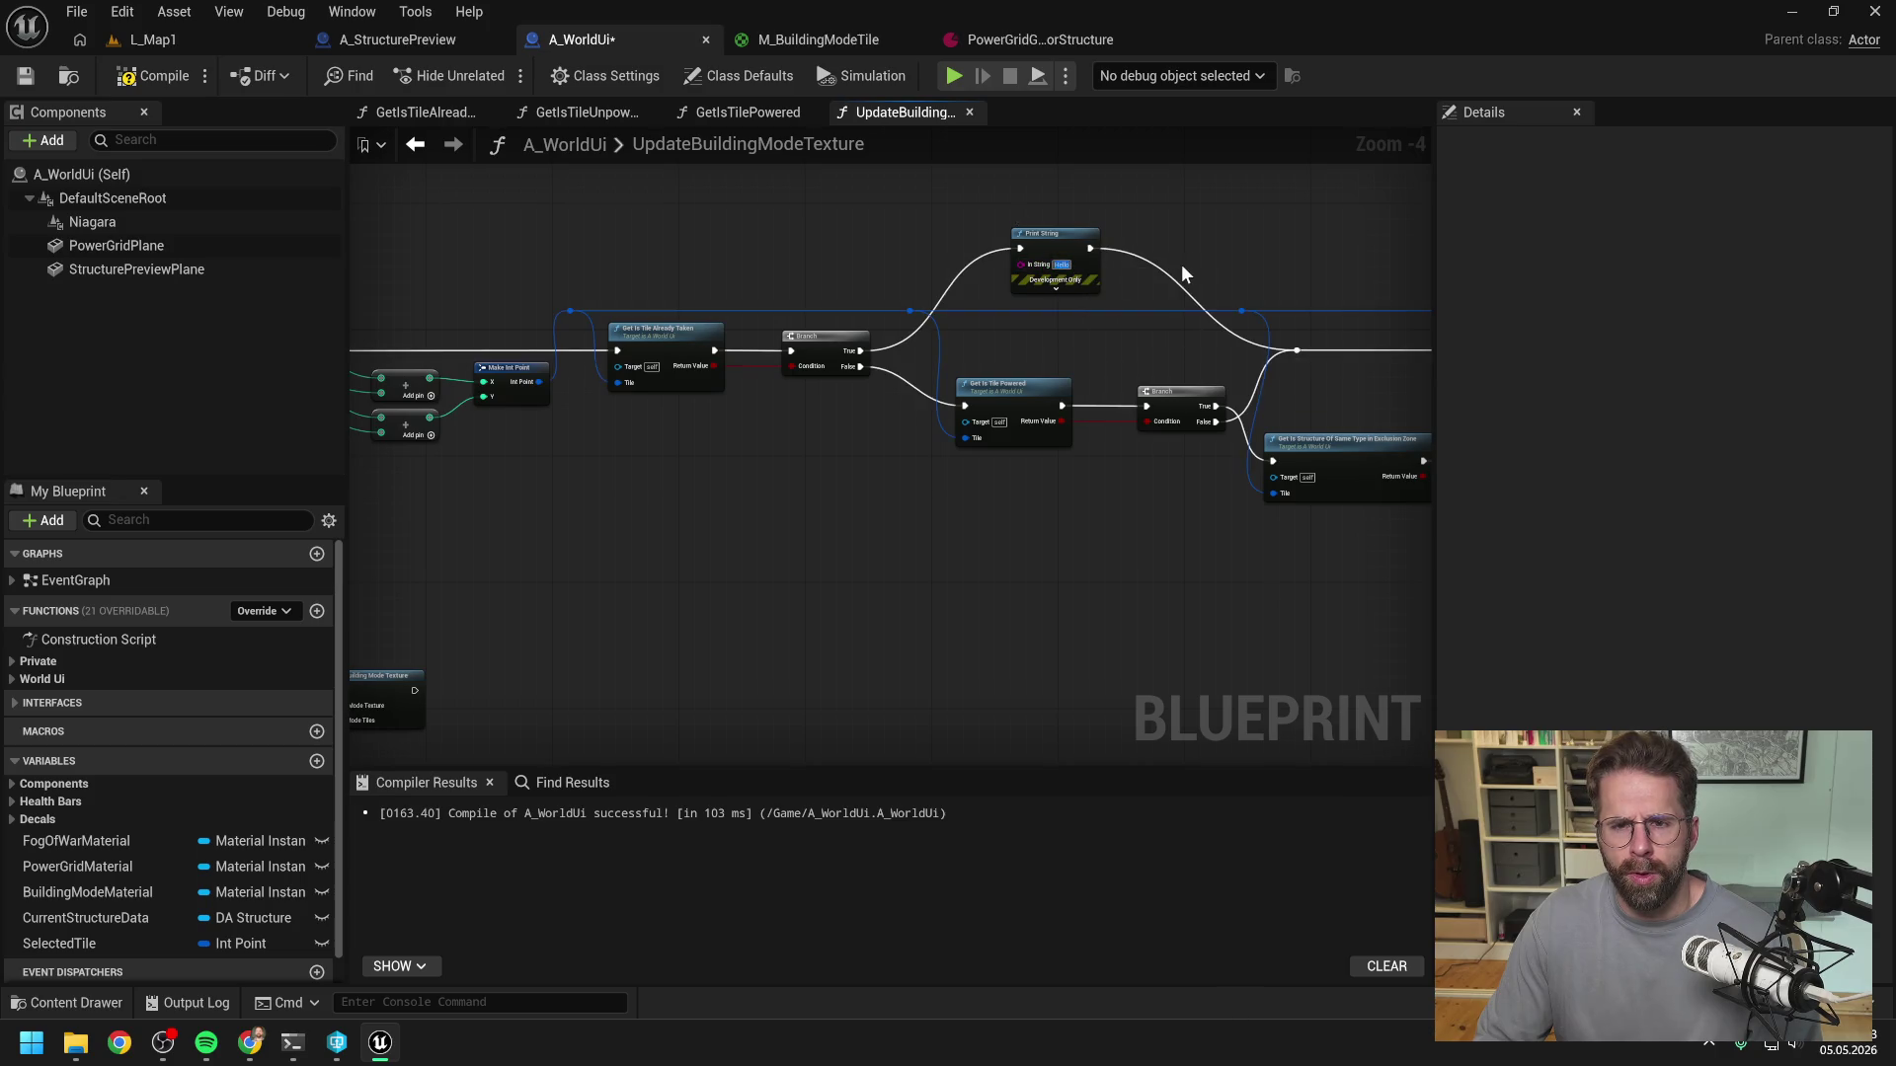
type("AlreadyTaken")
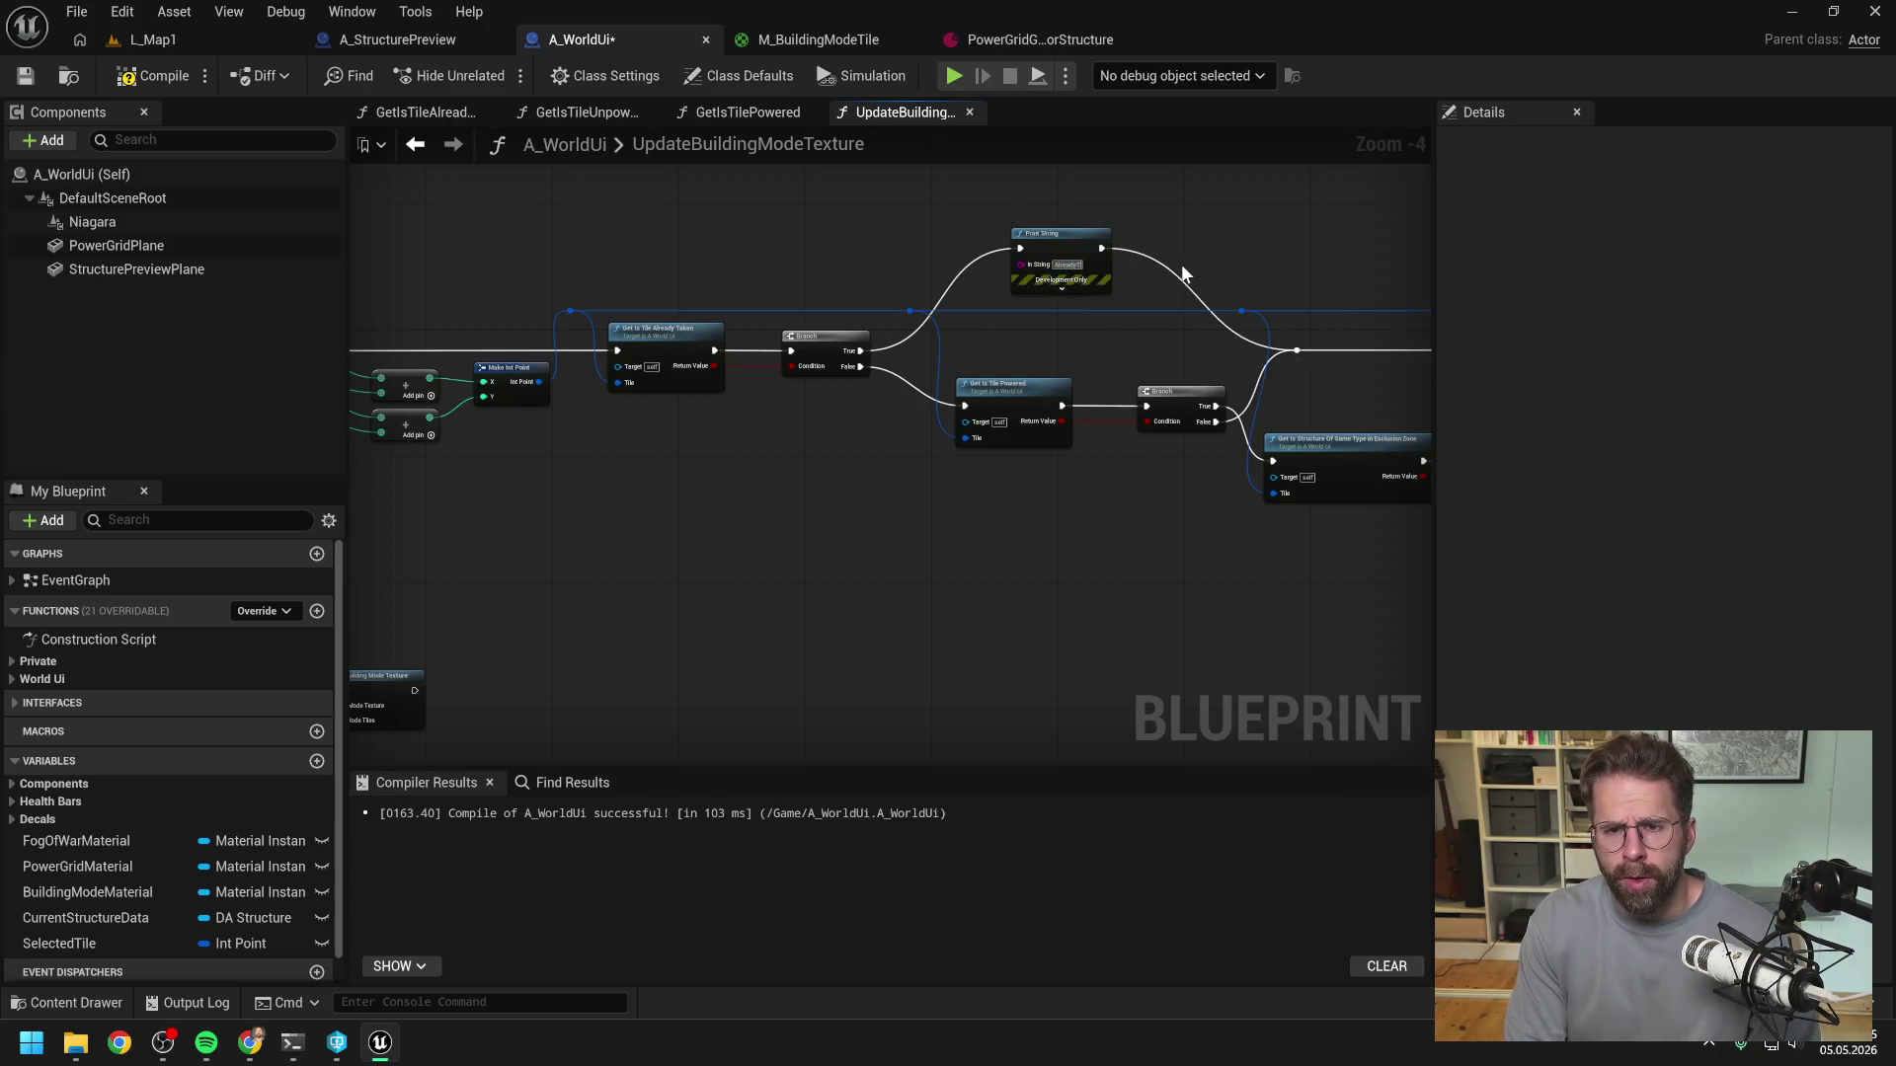
- Copy that print into the reroute wire path with the message 'TileIsNotPowered'
left_click_drag(1217, 264, 966, 242)
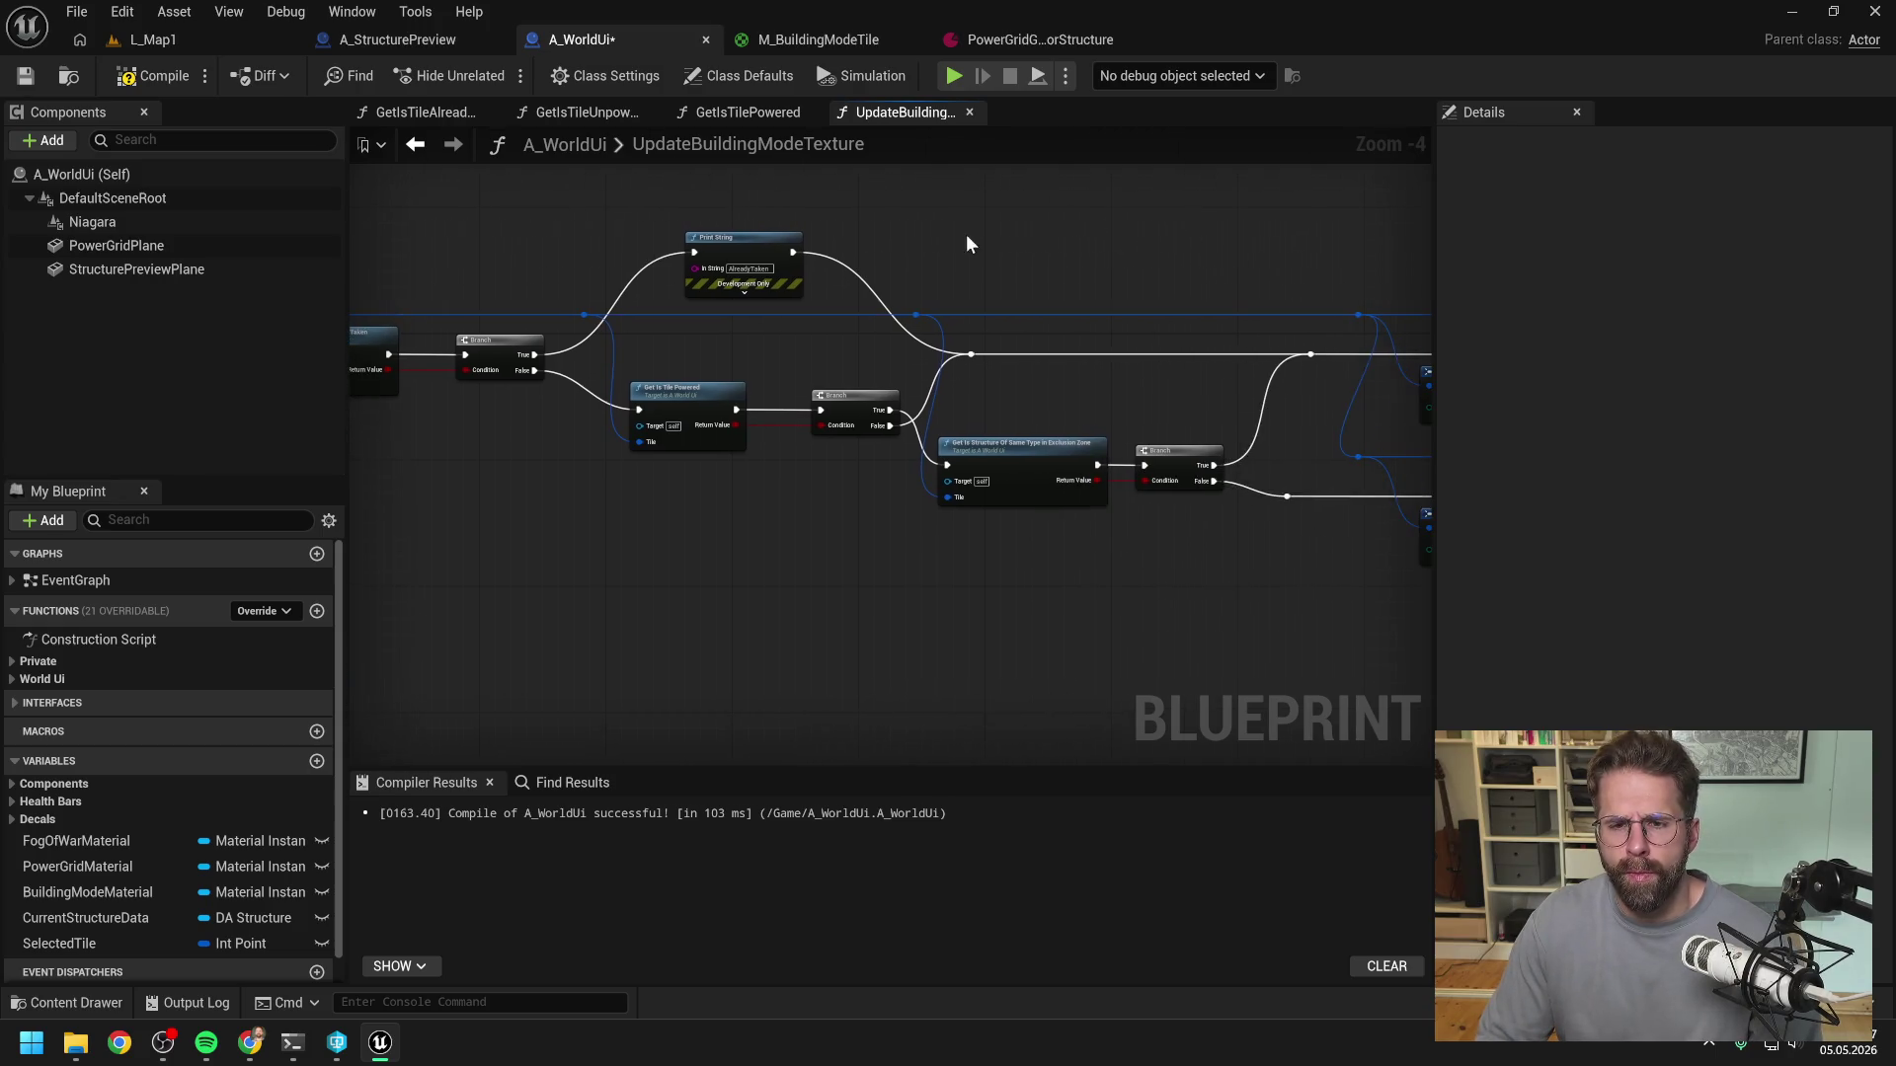
left_click(753, 235)
key("ctrl+c")
key("ctrl+v")
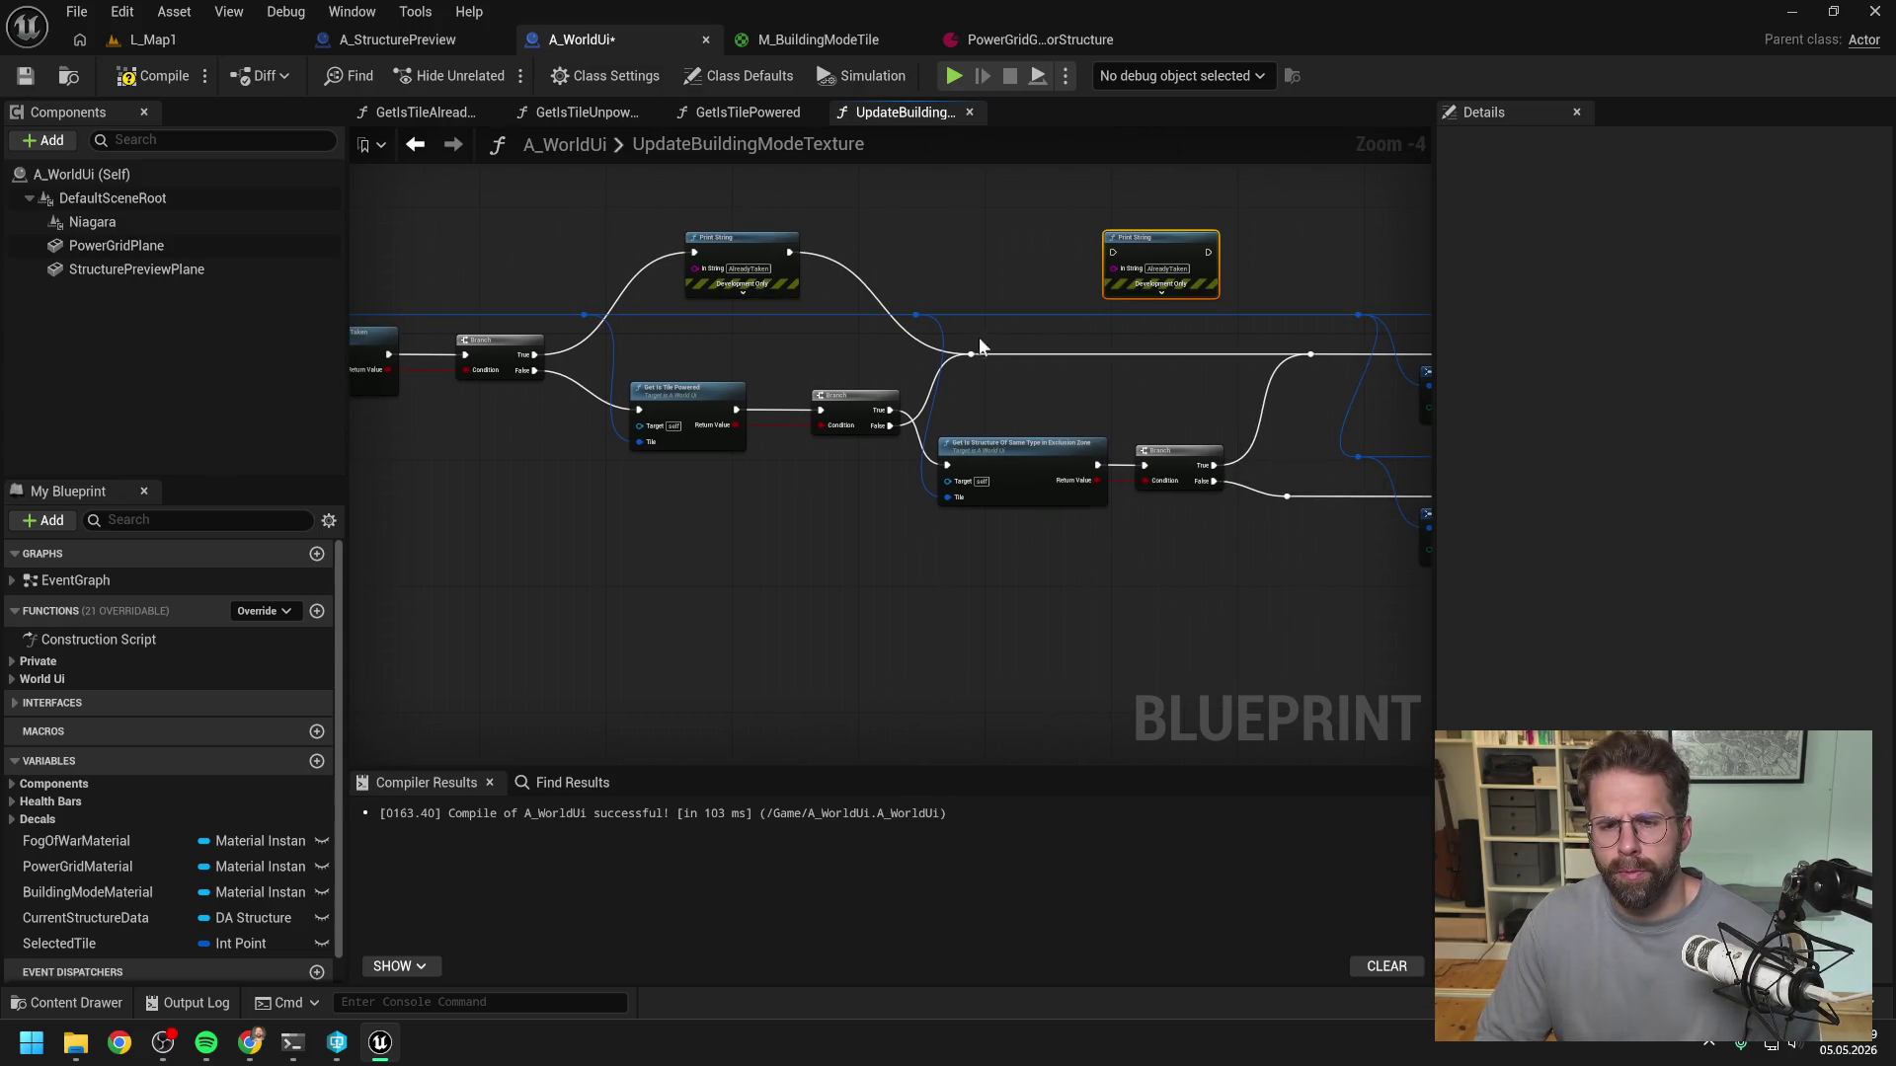
mouse_move(970, 355)
left_mouse_down()
mouse_move(1128, 252)
mouse_move(1082, 245)
mouse_move(1311, 353)
left_mouse_up()
left_click(1134, 379)
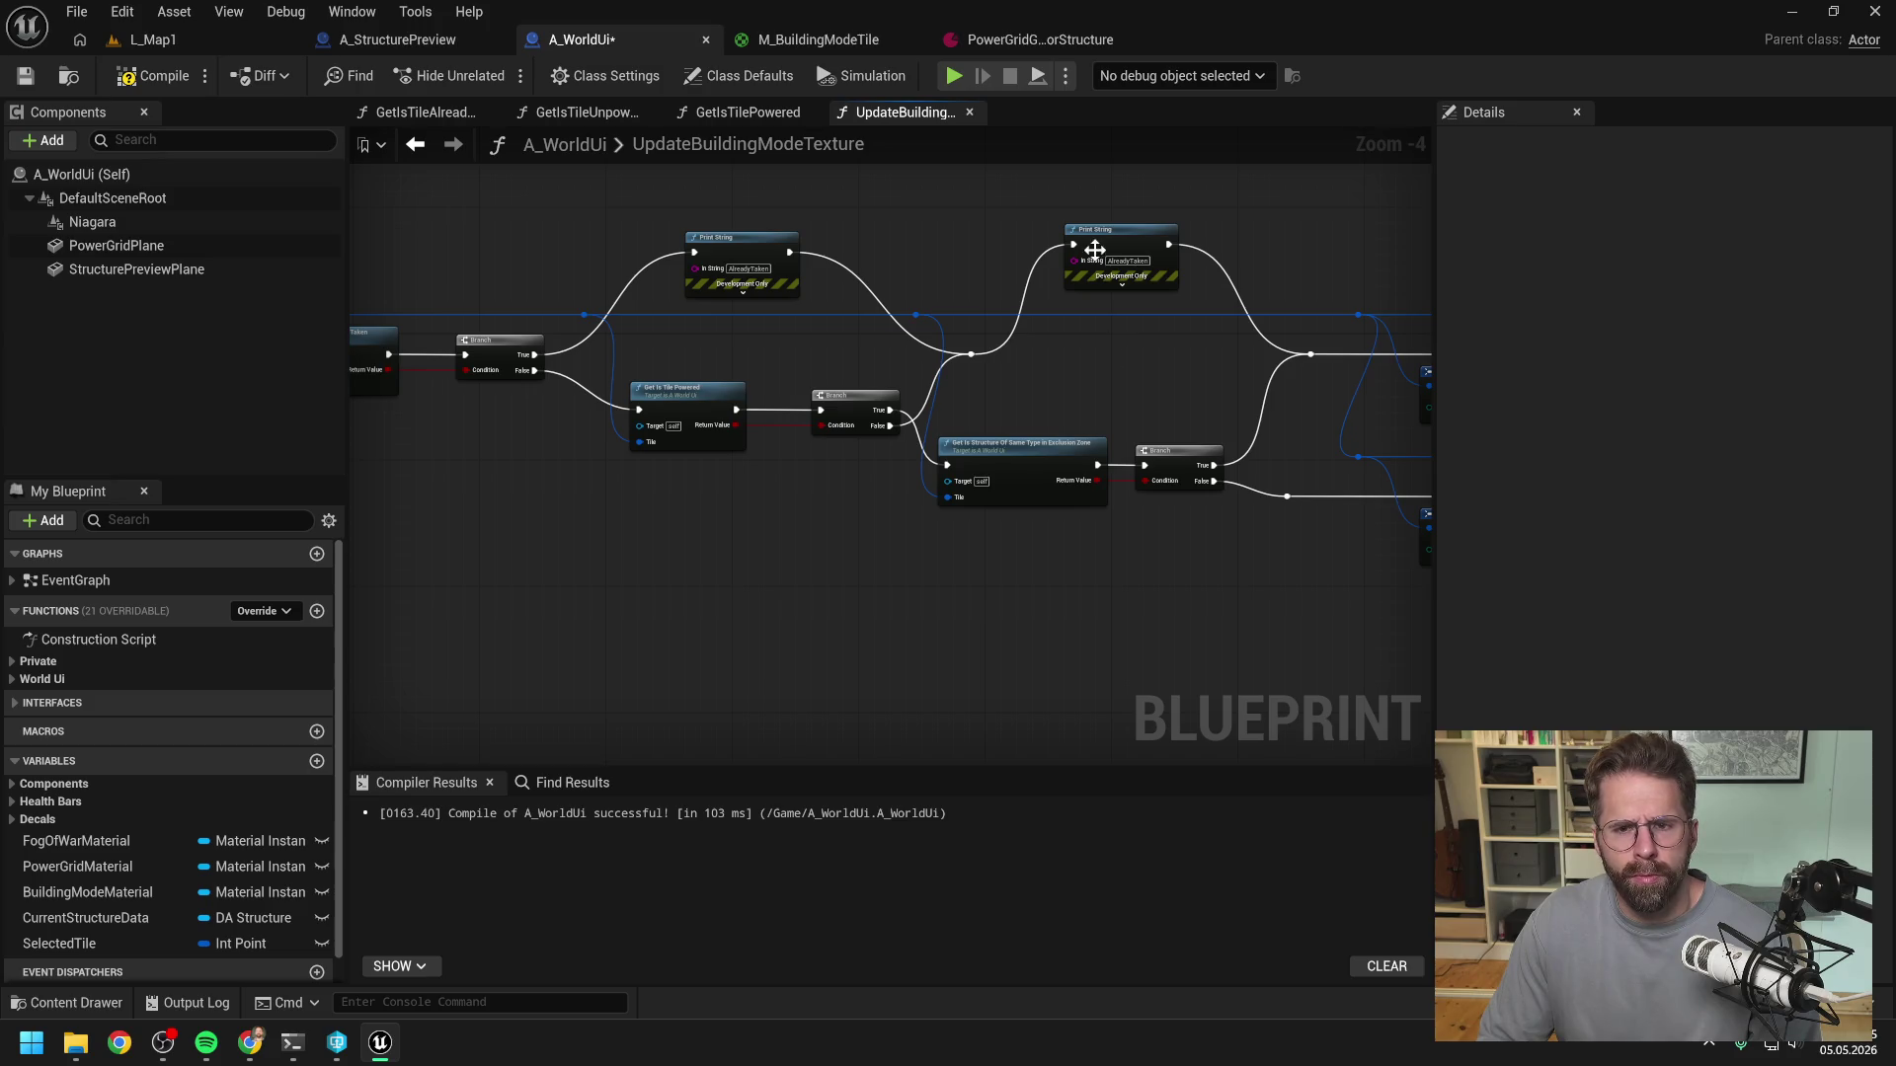
left_click(1127, 261)
type("T")
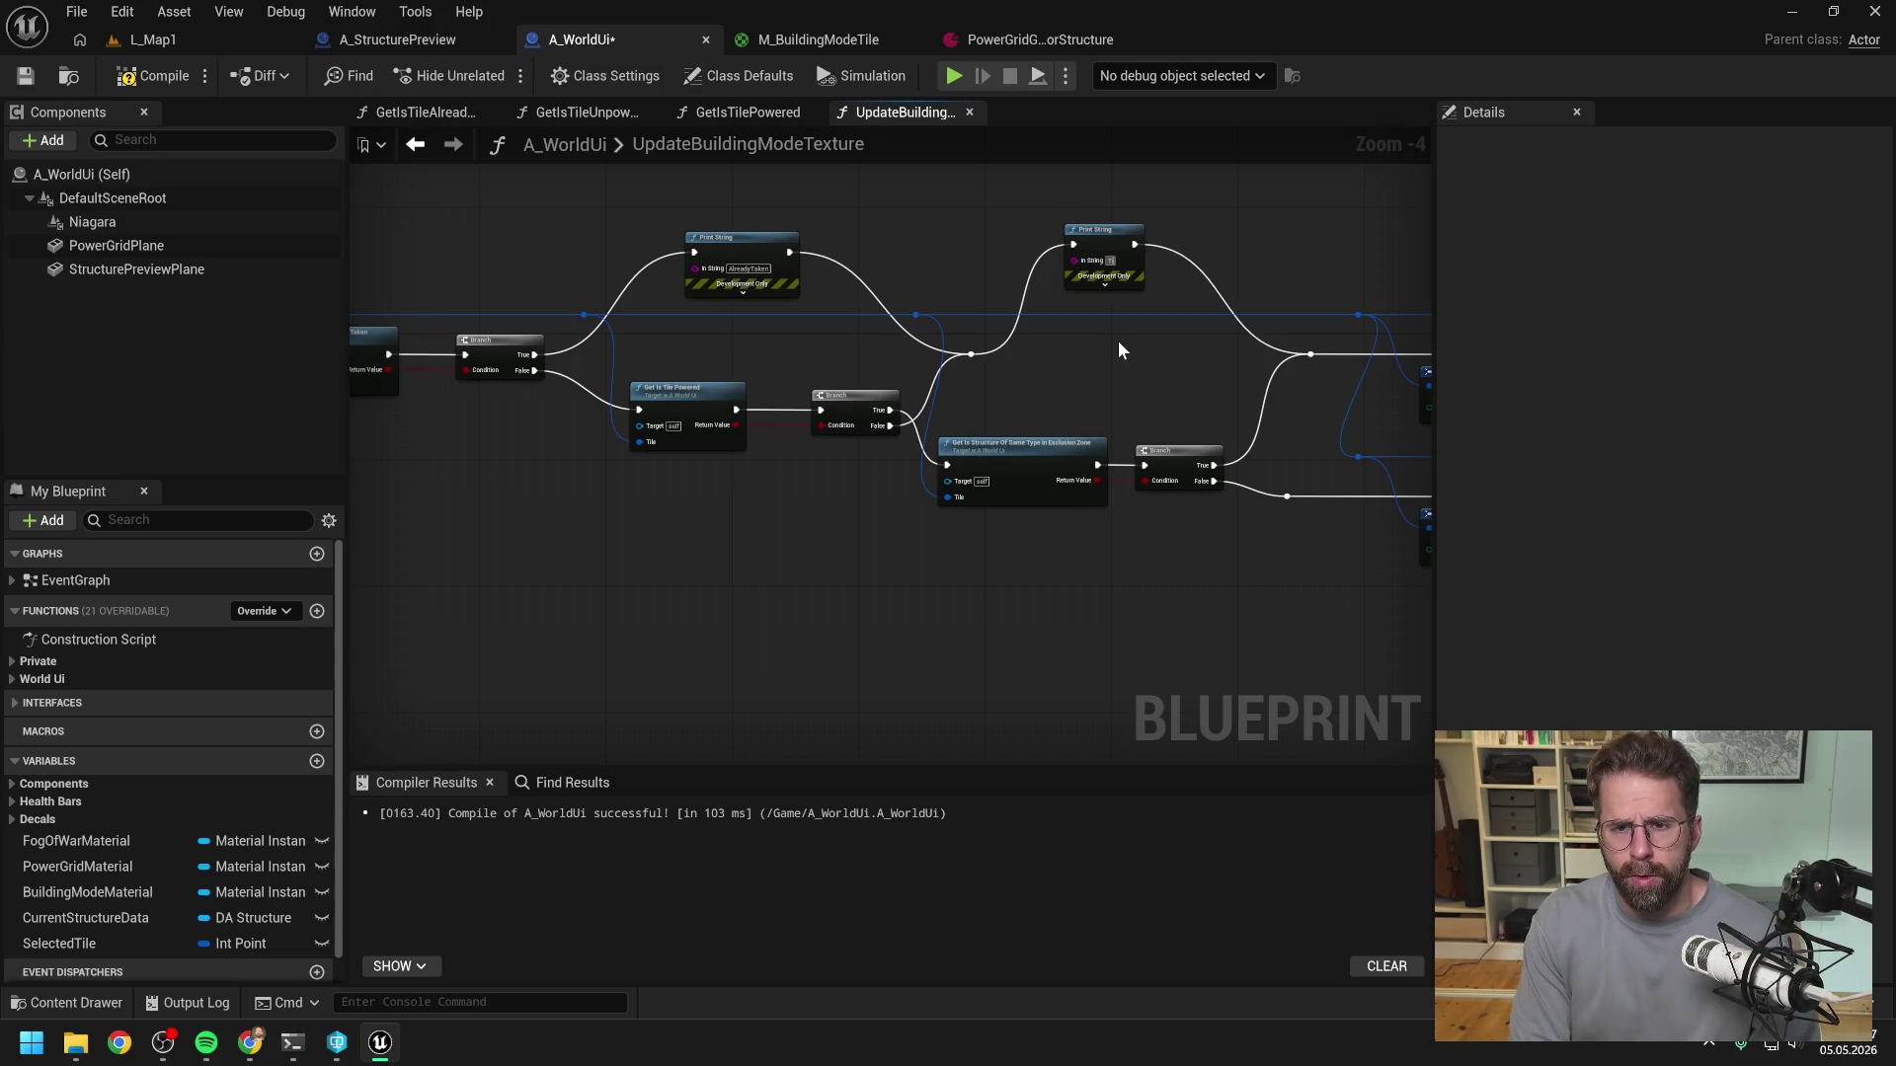
type("ileIsNotPowered")
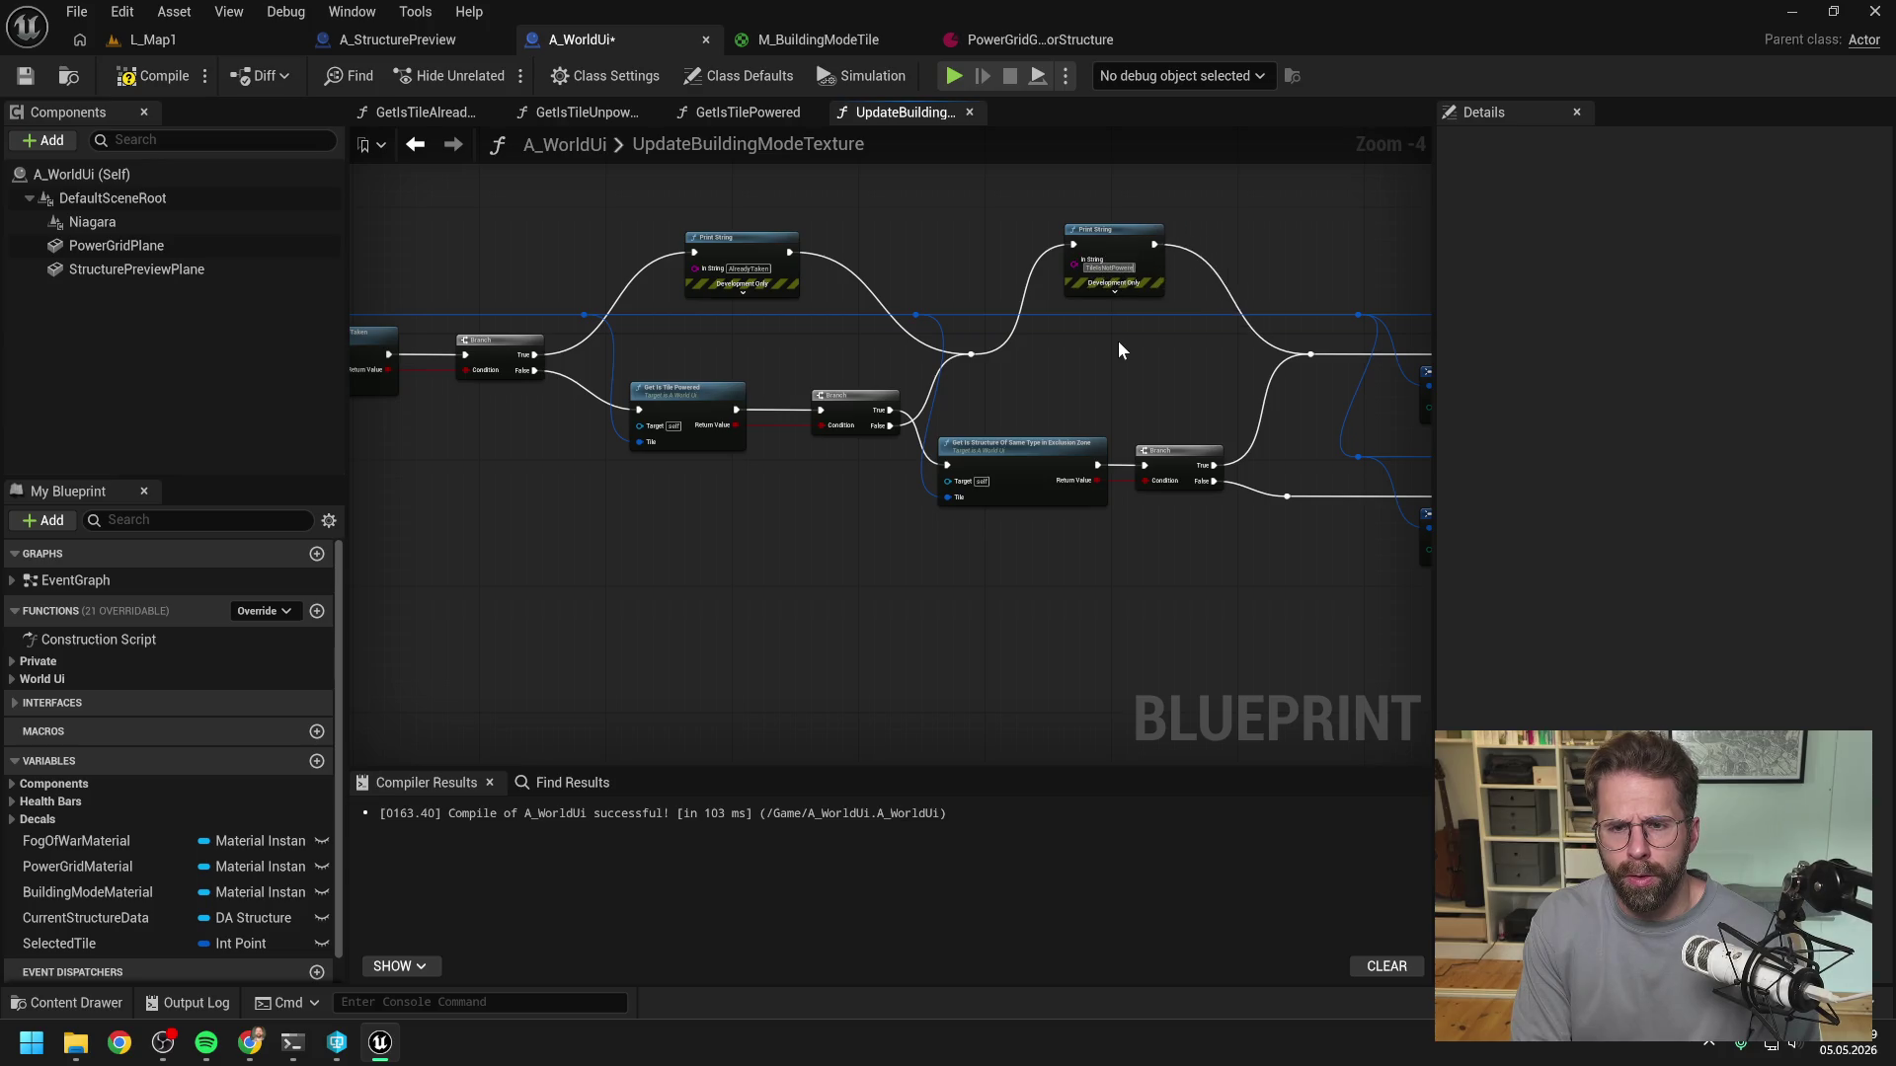
key("Return")
- Duplicate it onto the exclusion-zone Branch's True path with message 'StructureOfSameTypeInExclusionZone'
left_click_drag(1144, 371, 817, 392)
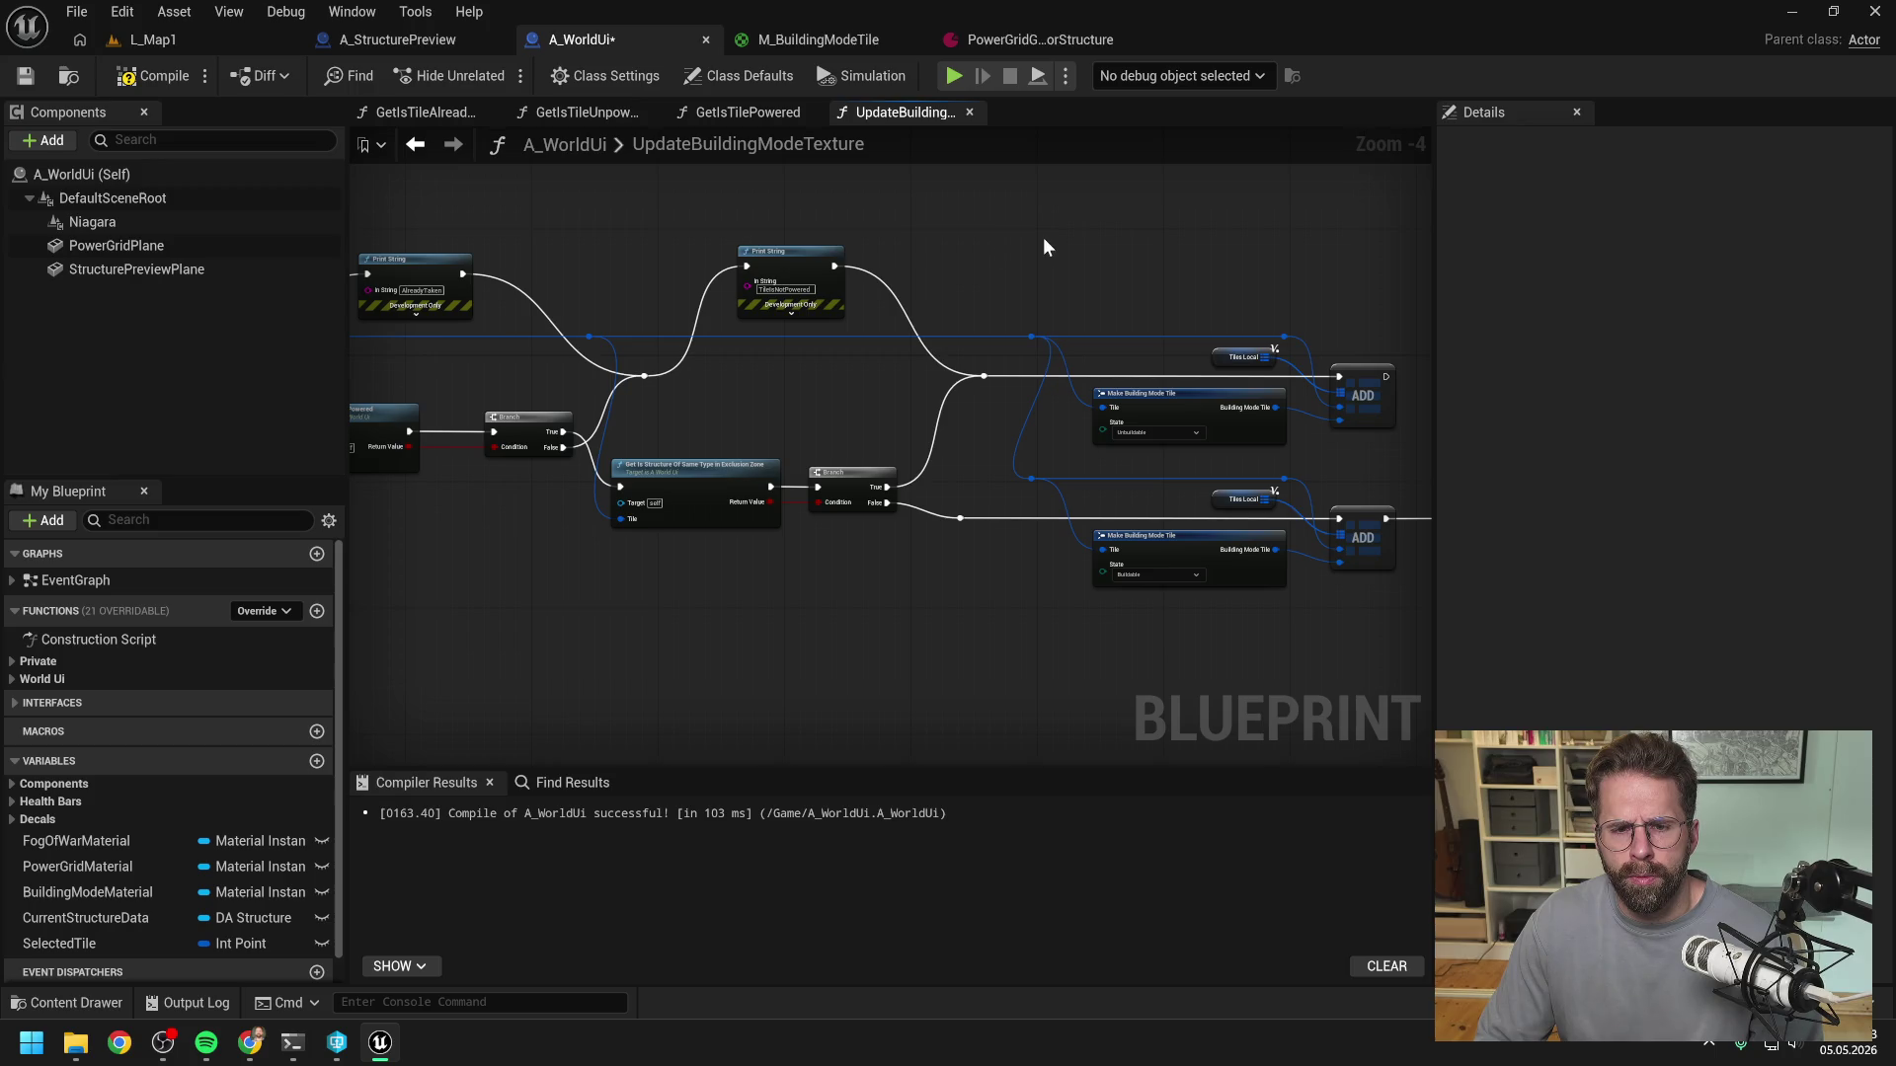
left_click(788, 253)
key("ctrl+d")
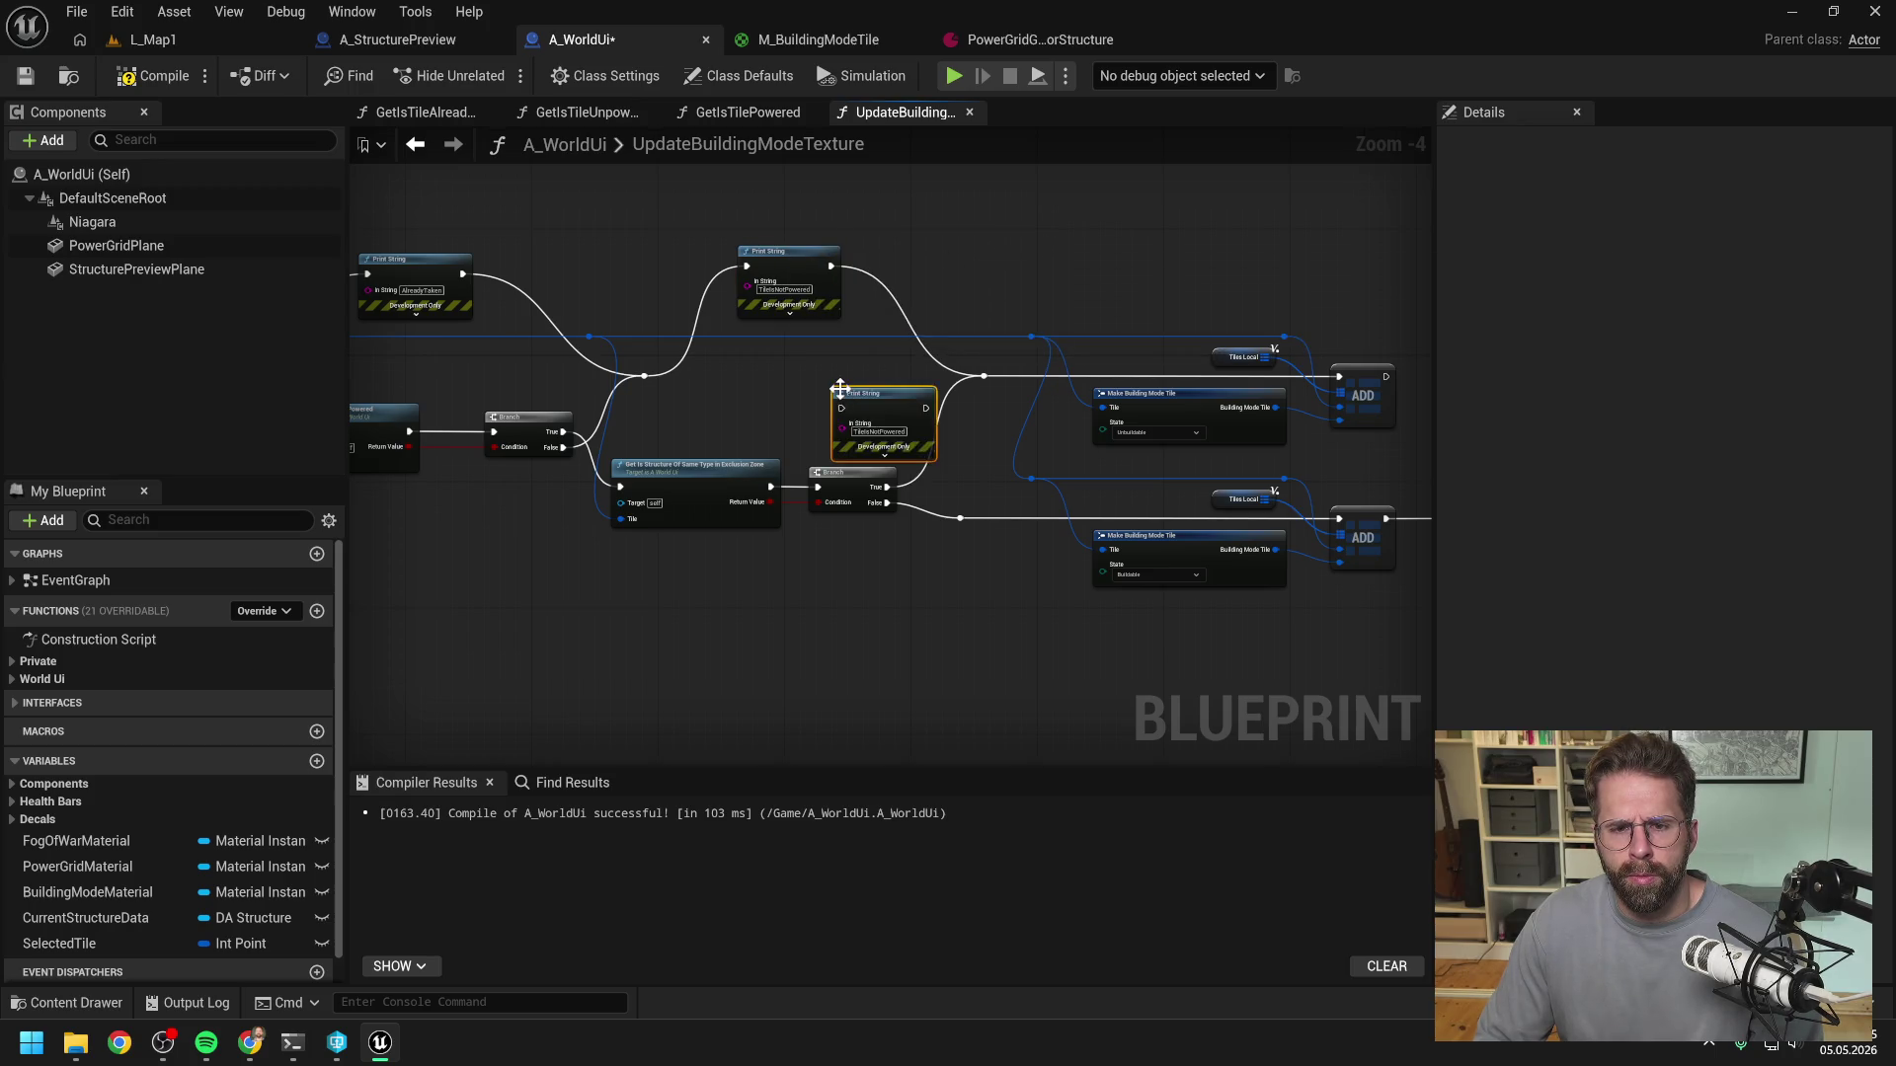
mouse_move(887, 487)
left_mouse_down()
mouse_move(810, 392)
mouse_move(981, 376)
left_mouse_up()
left_click(974, 418)
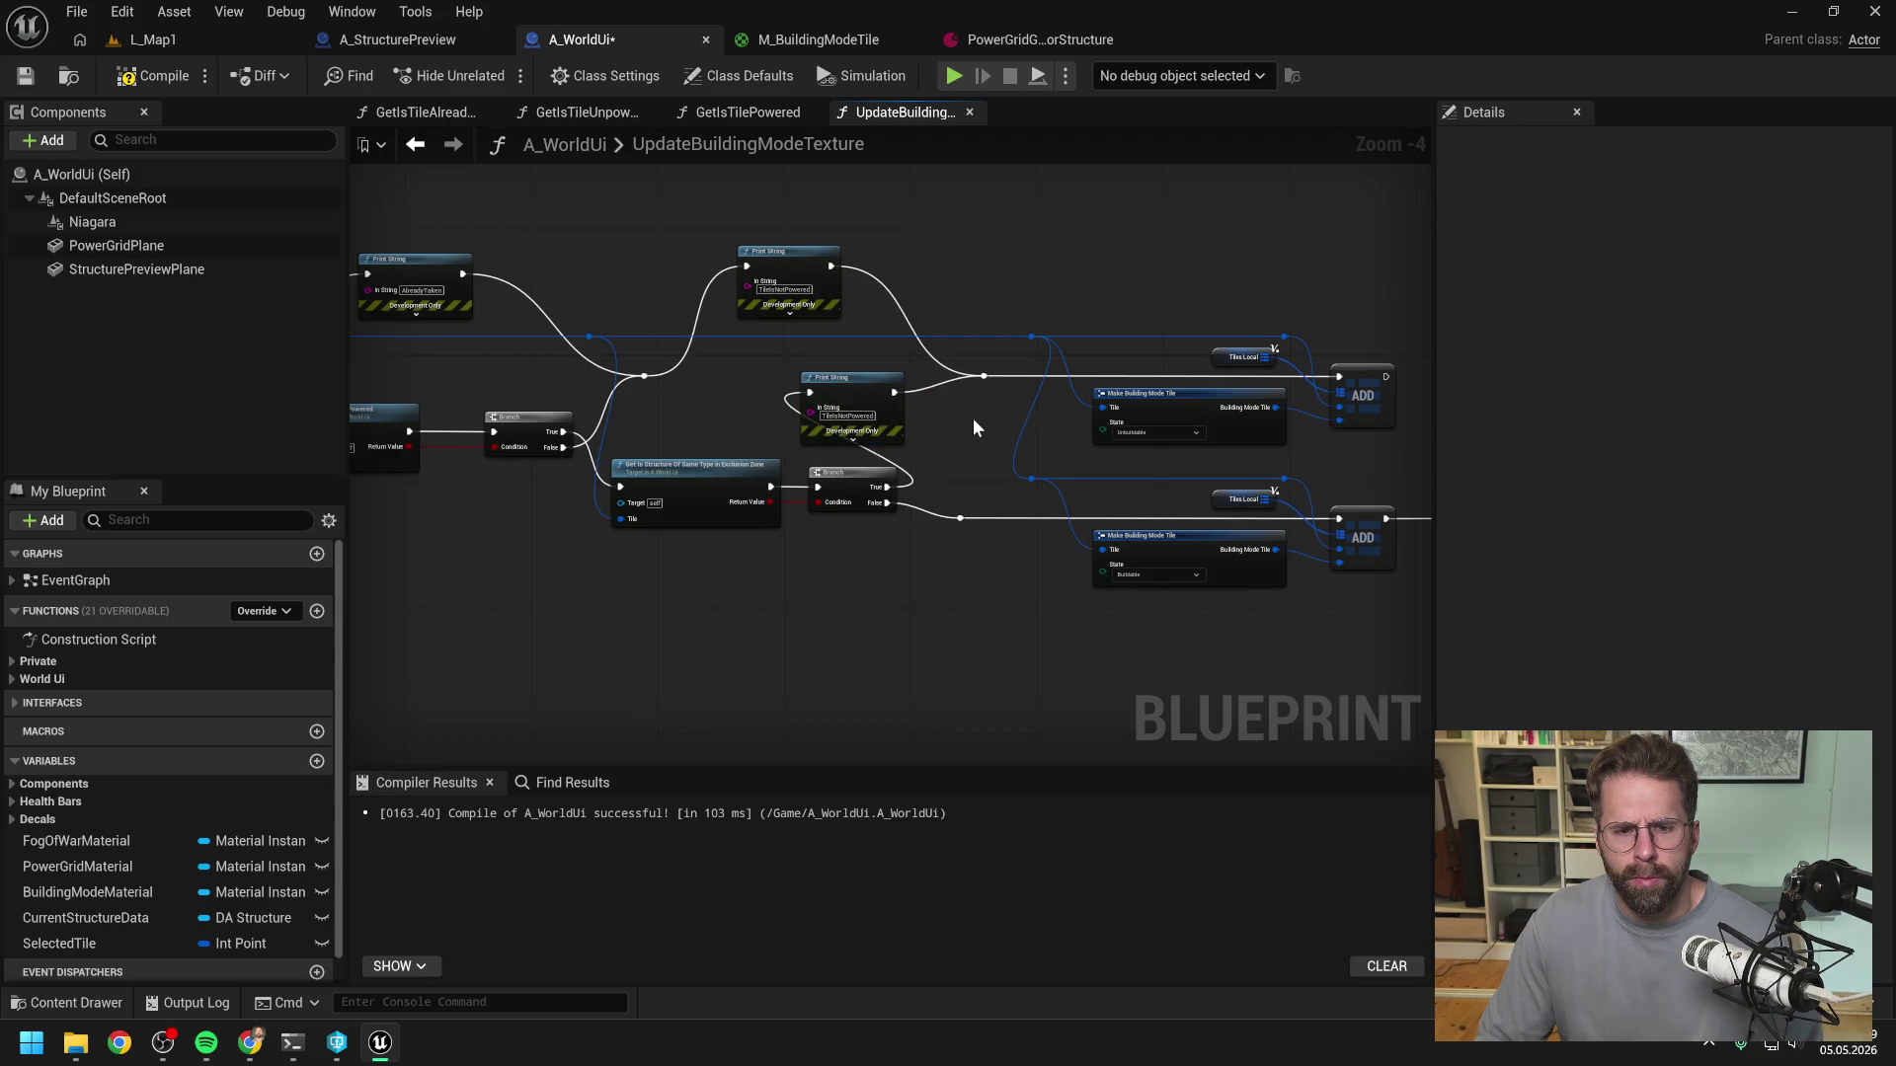
left_click(847, 415)
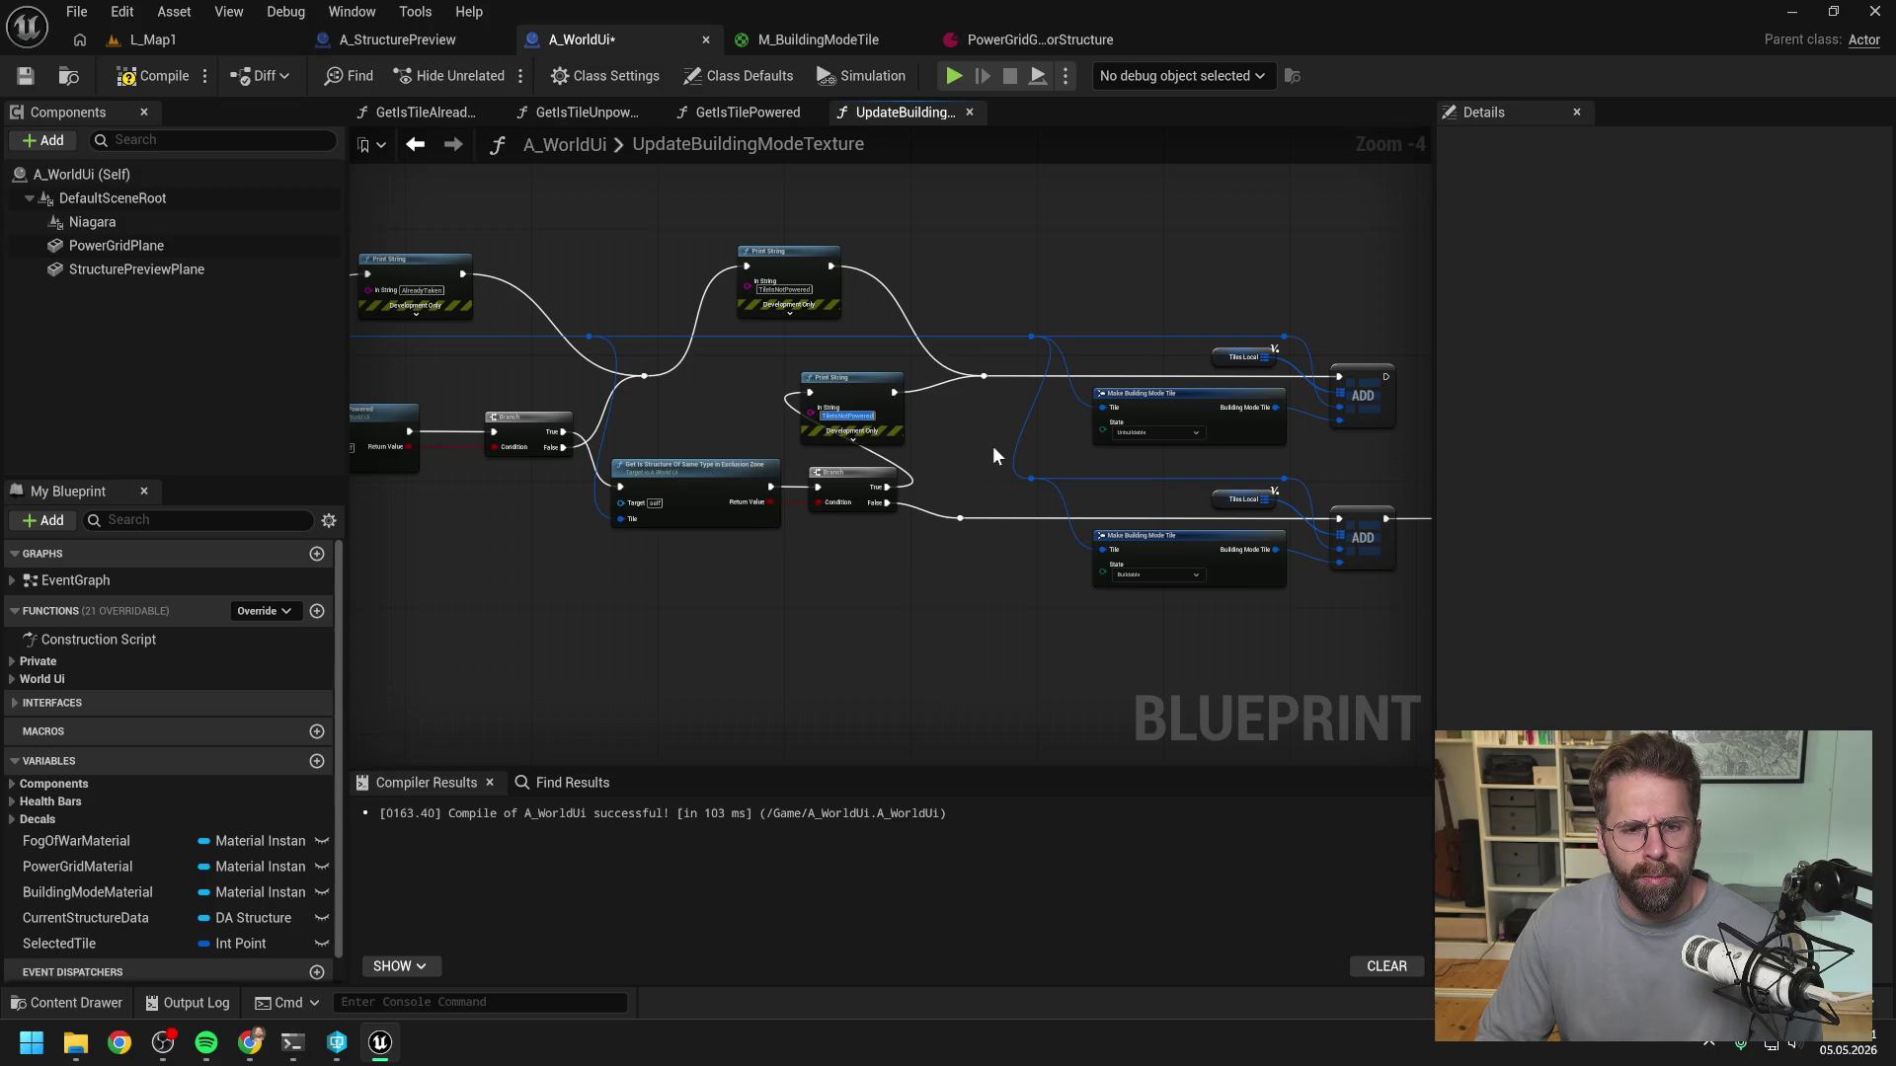
key("BackSpace")
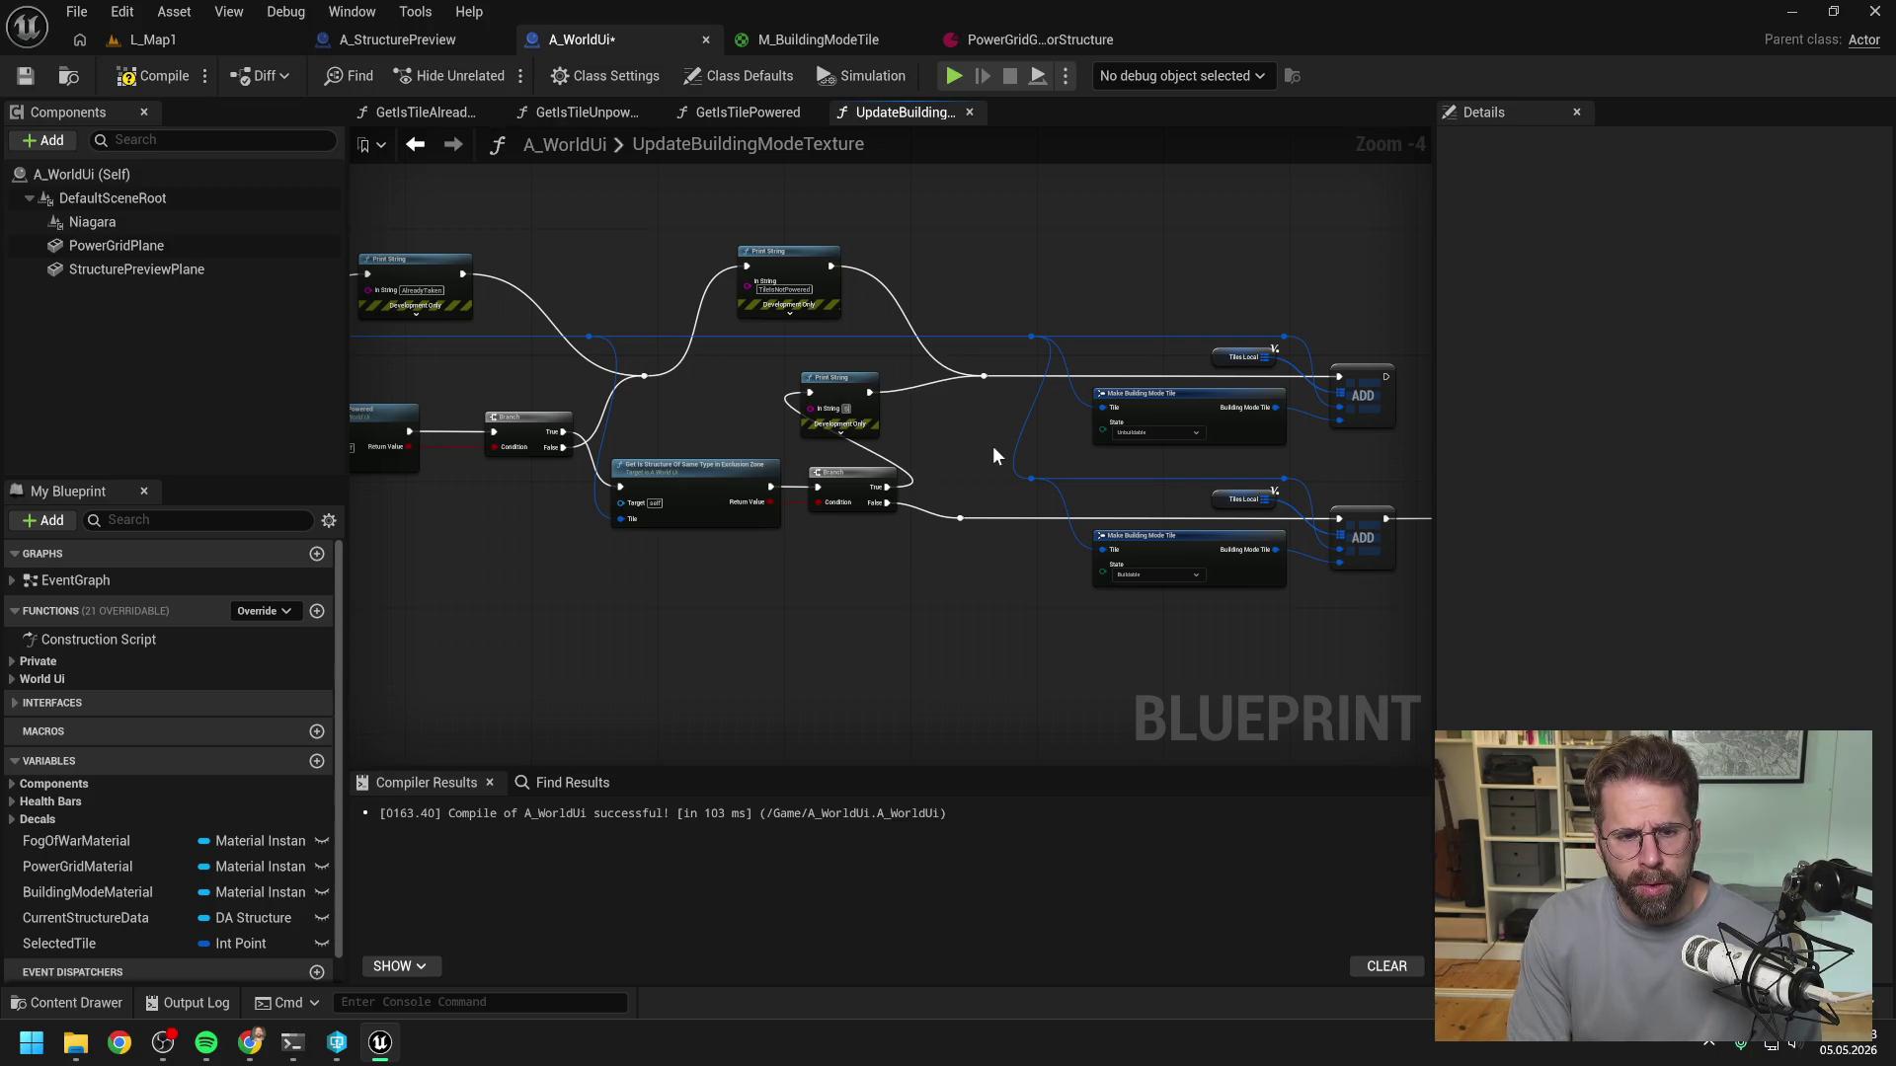
type("StructureOf")
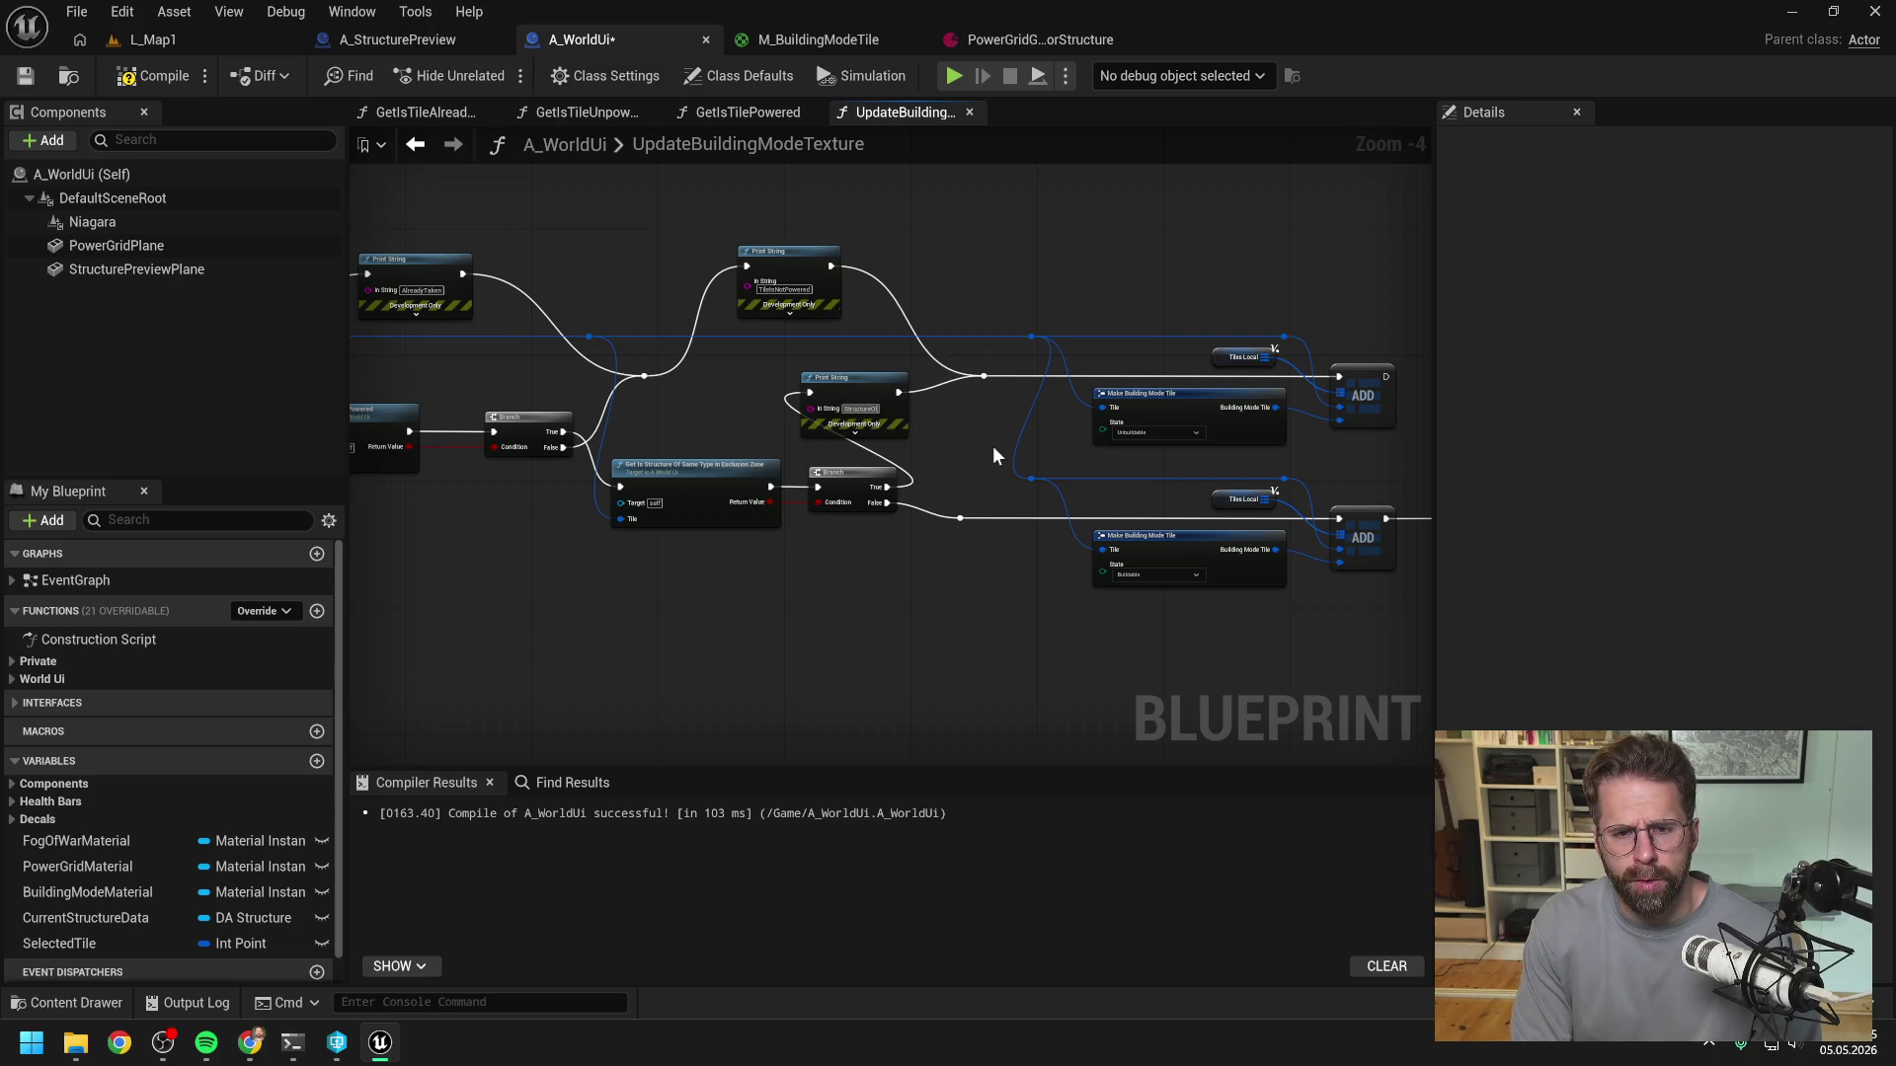
type("SameType")
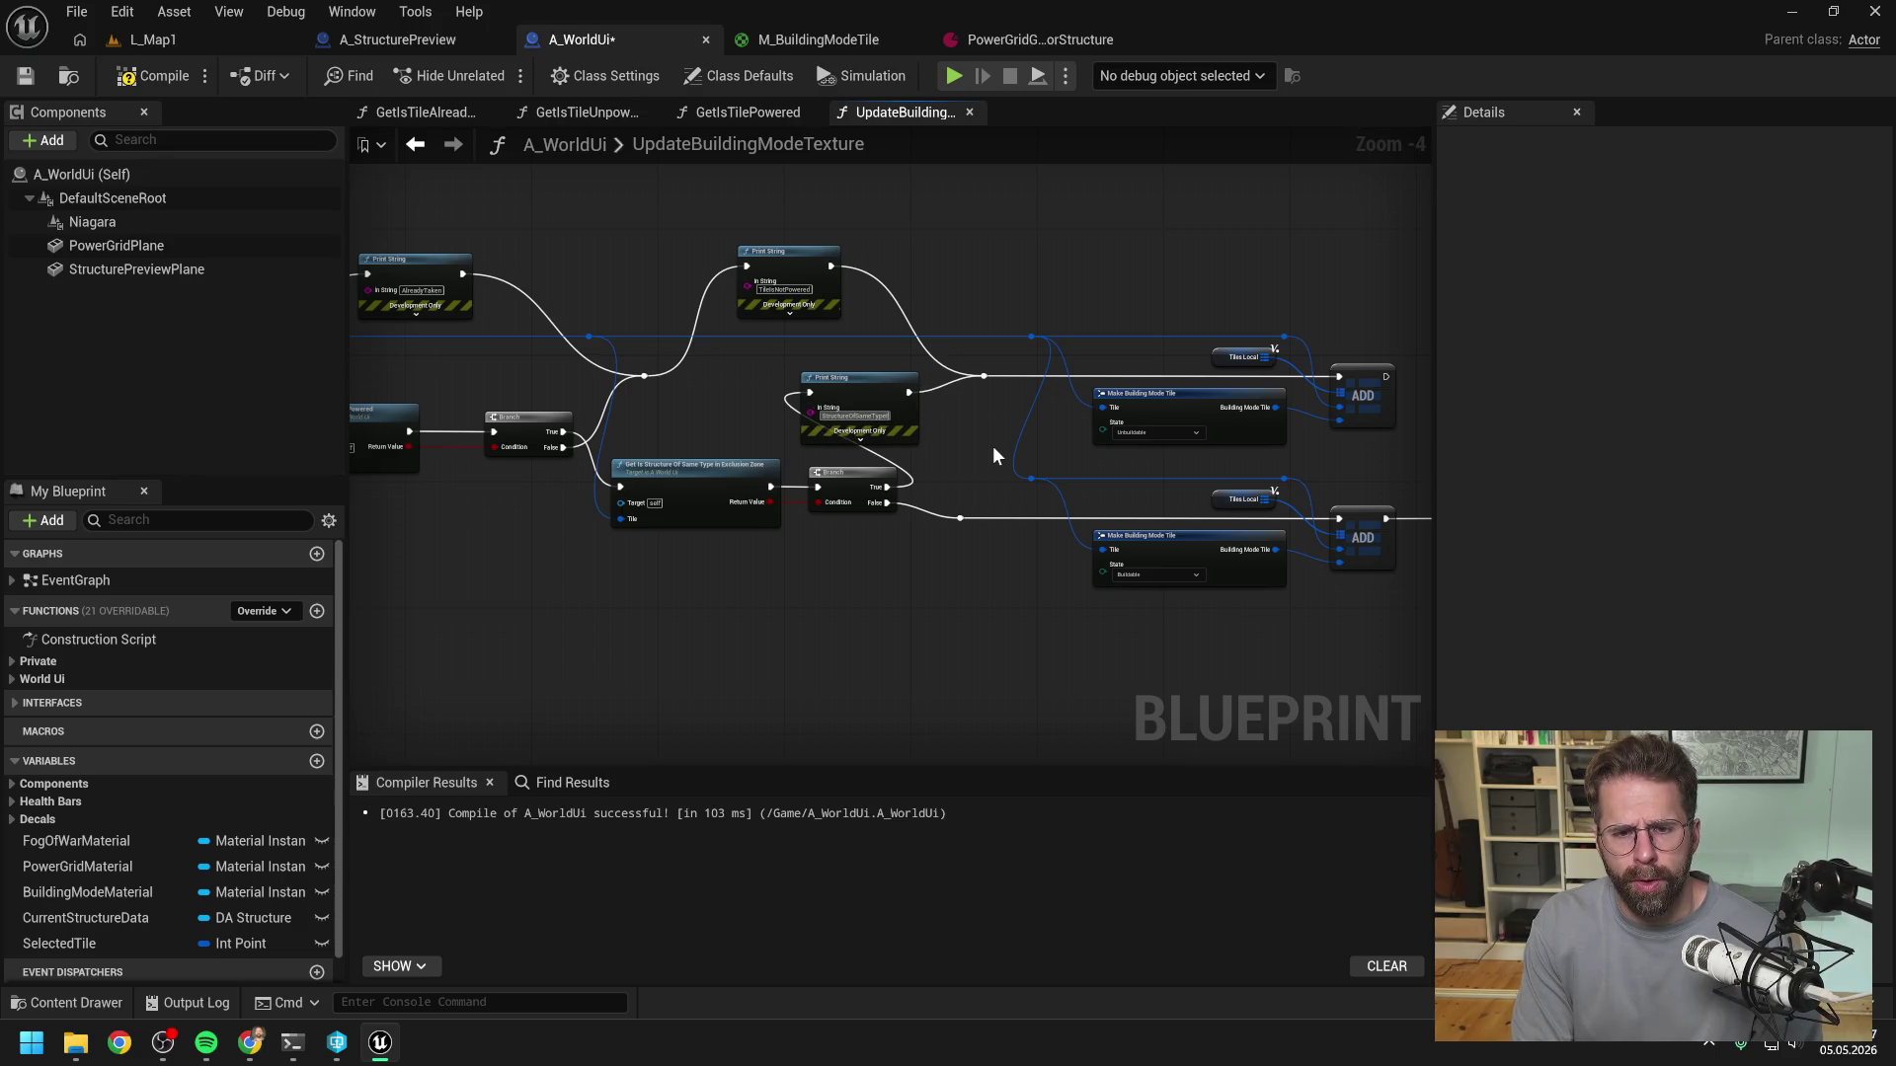
type("InExclusion")
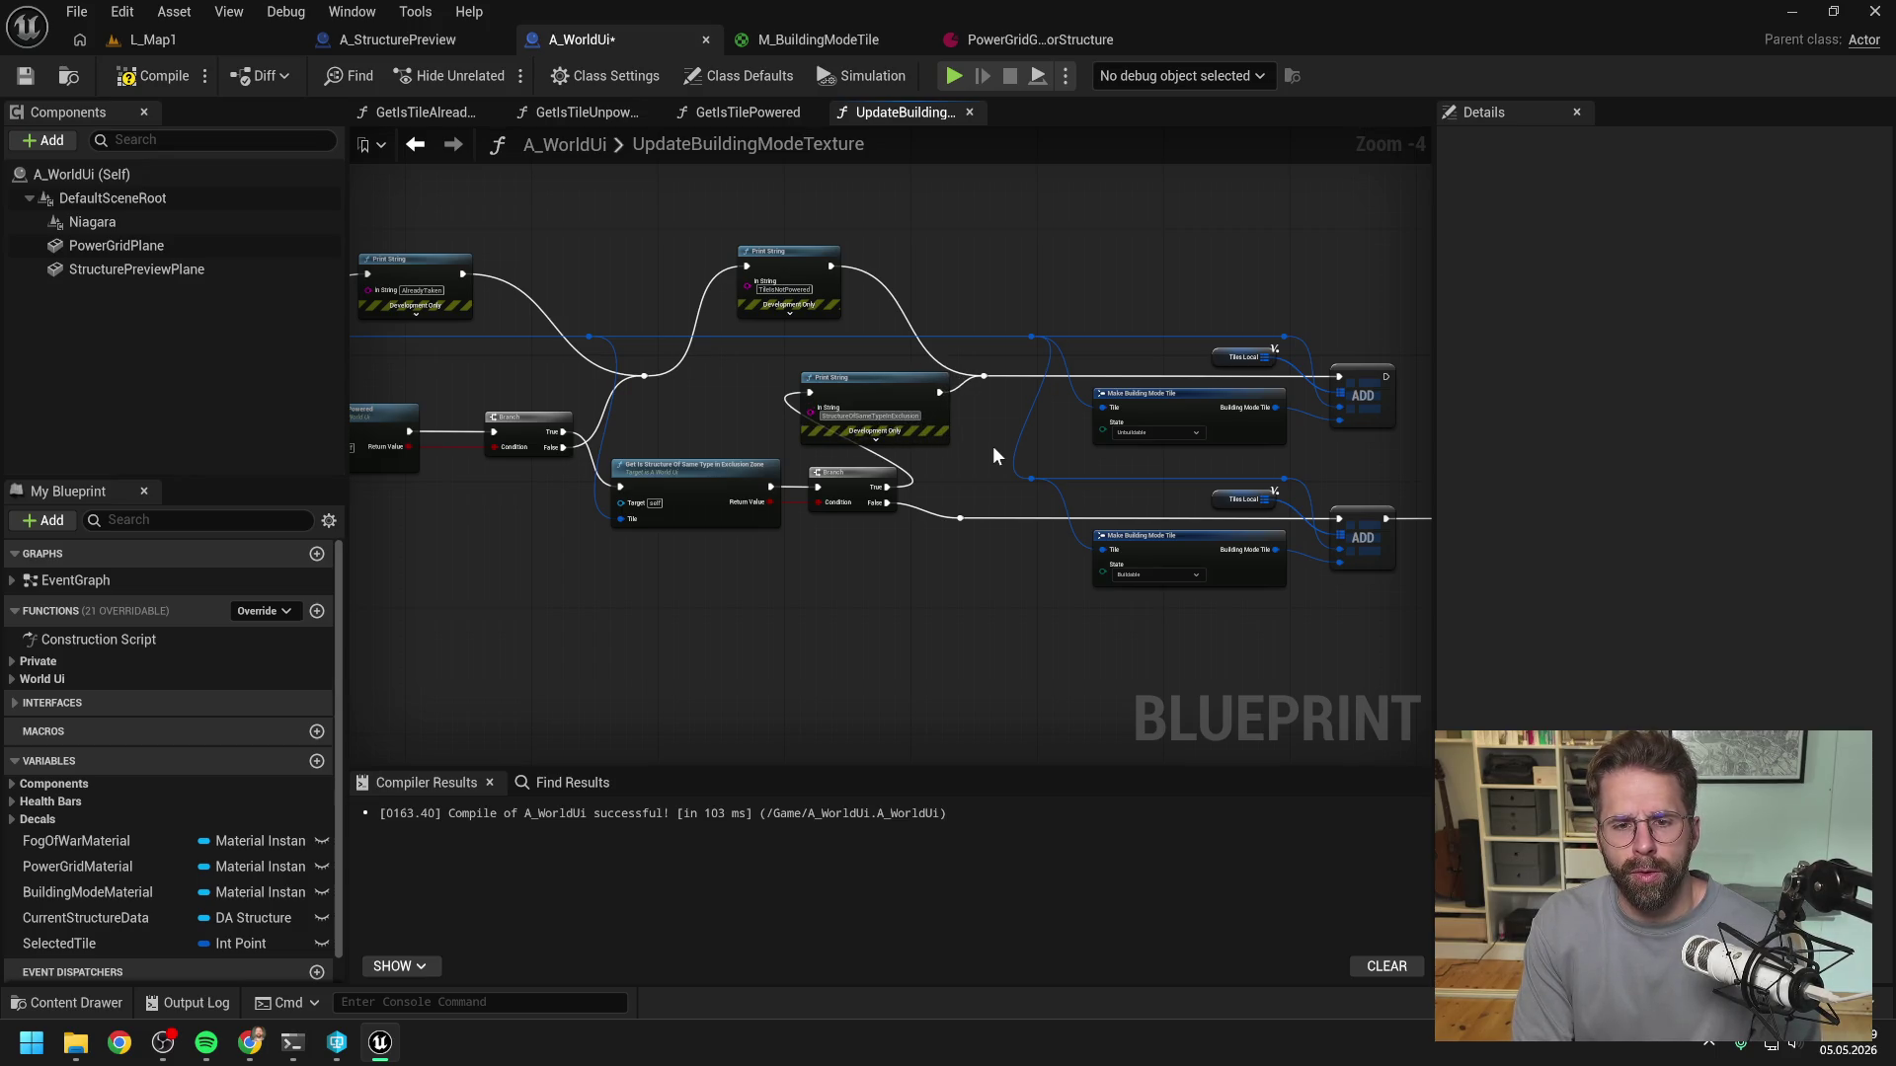
type("Zone")
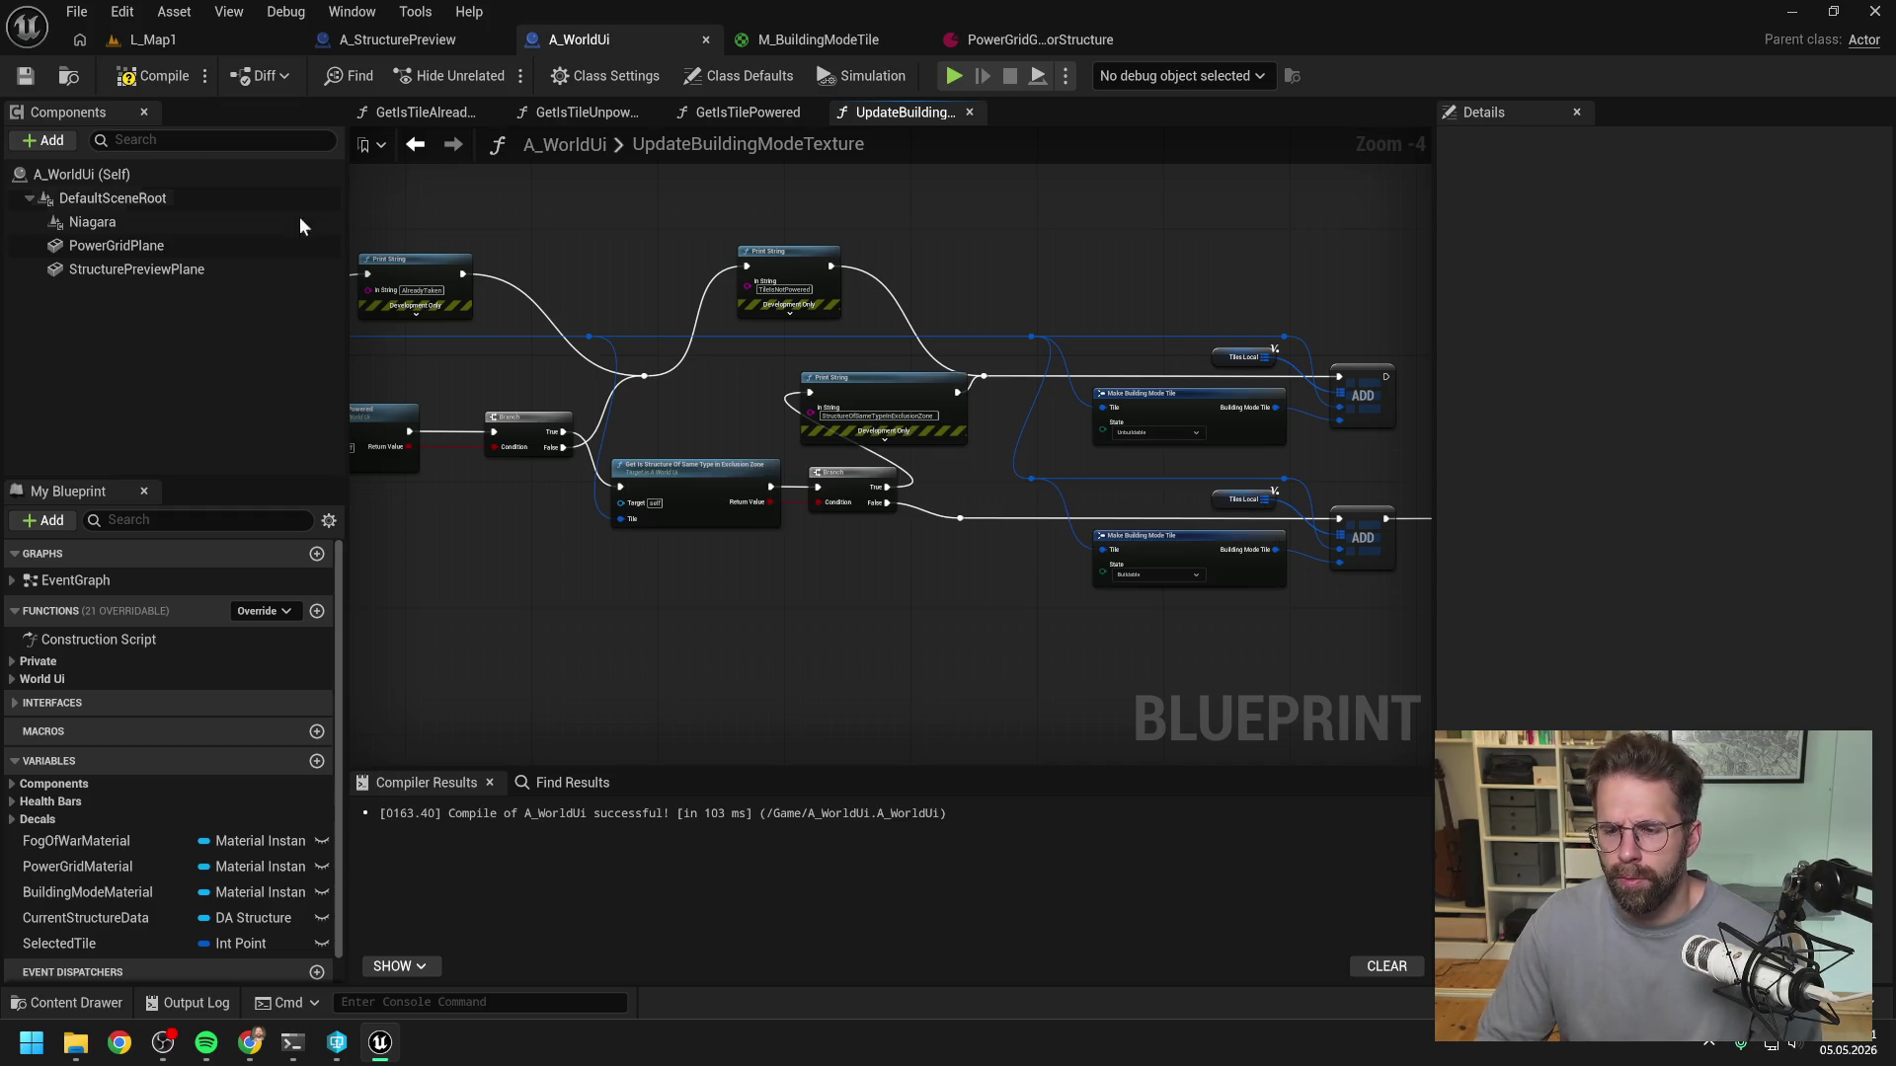
- Play L_Map1 to watch the red/green tiles and debug prints, then return to A_WorldUi's graph
left_click(207, 37)
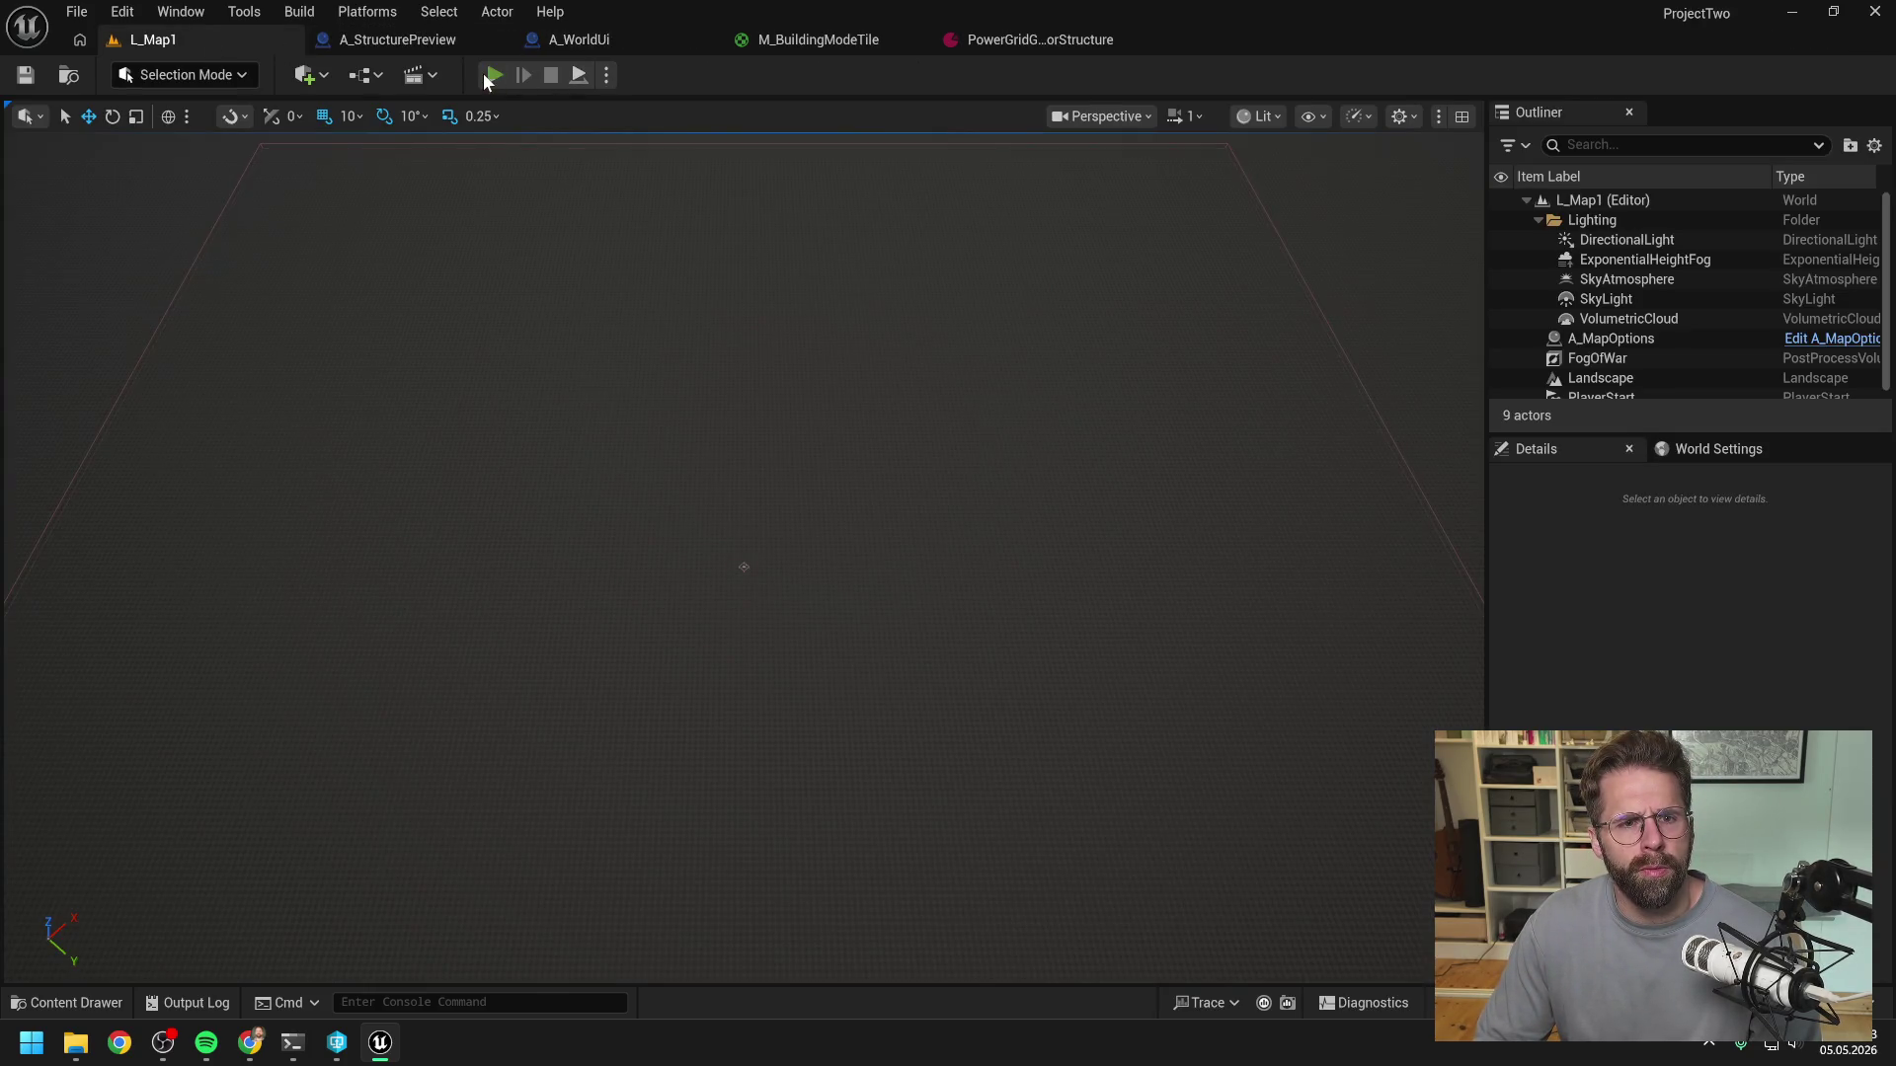
left_click(483, 73)
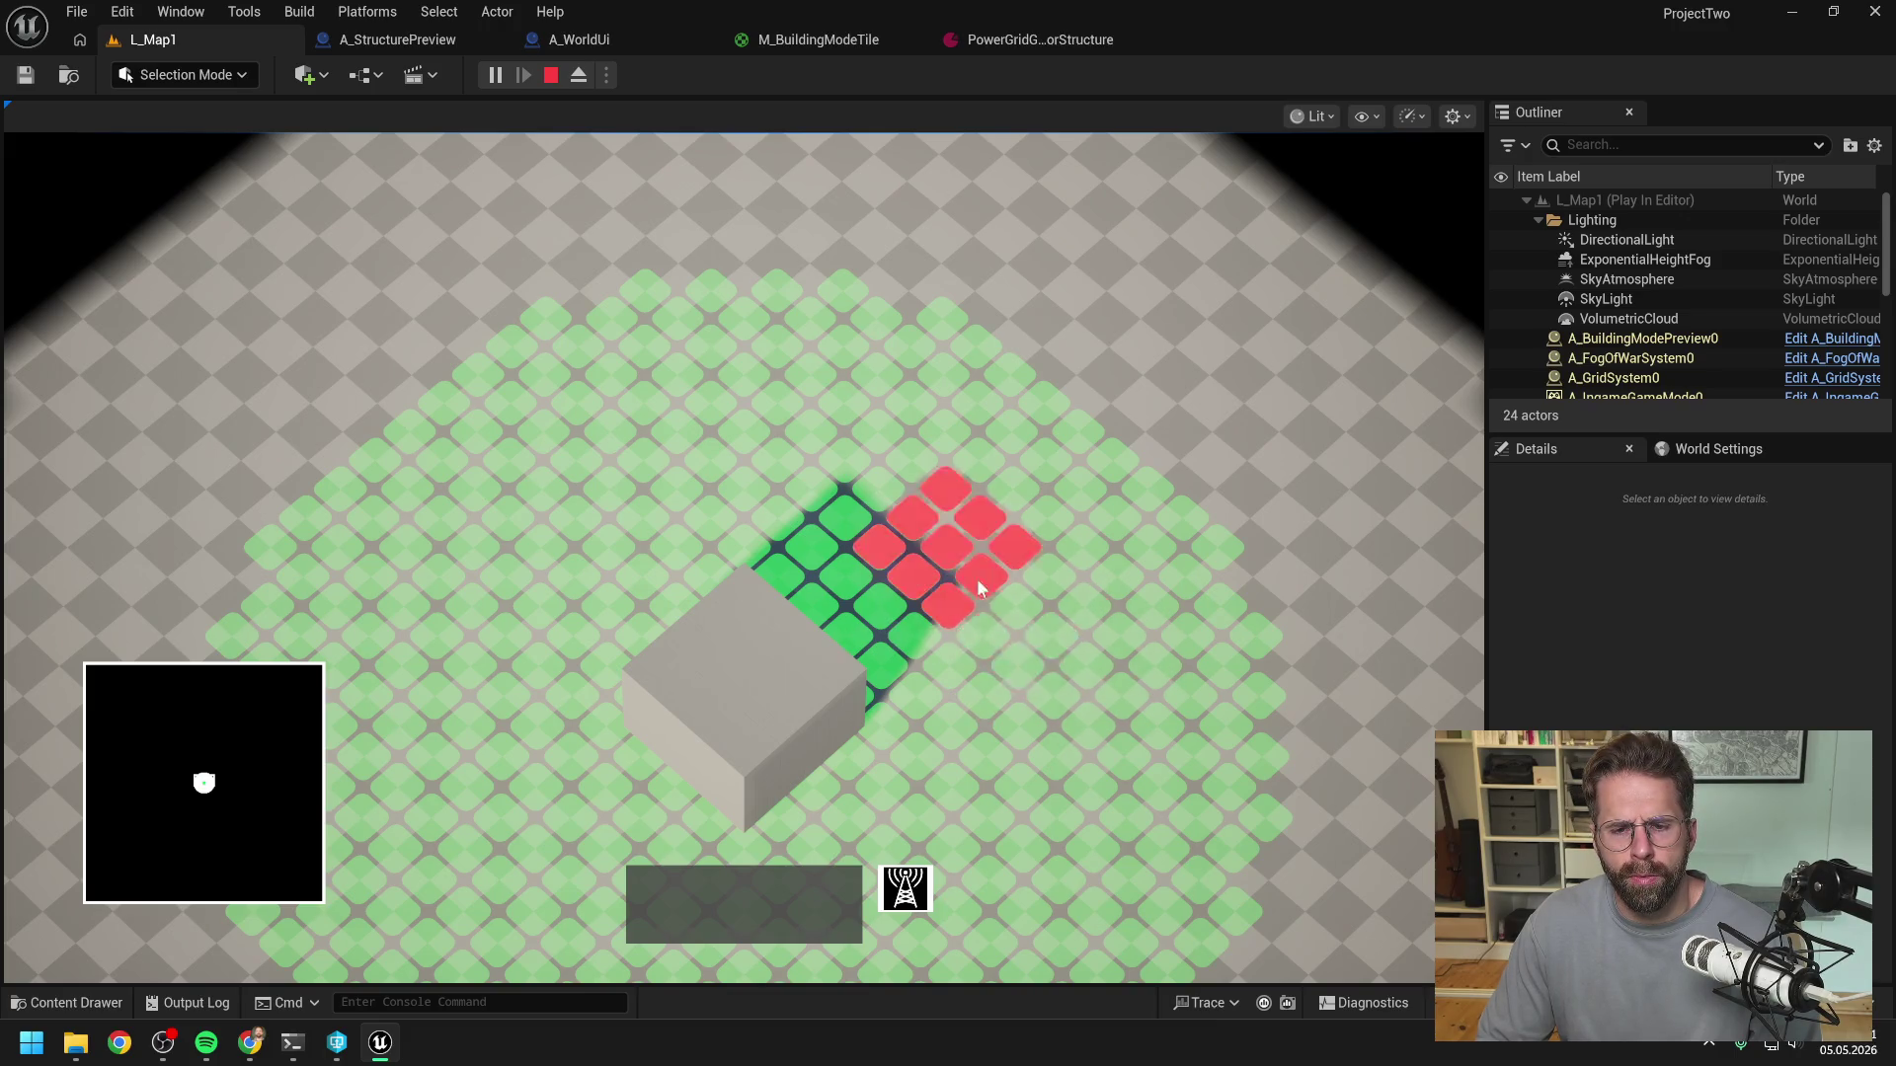
key("Escape")
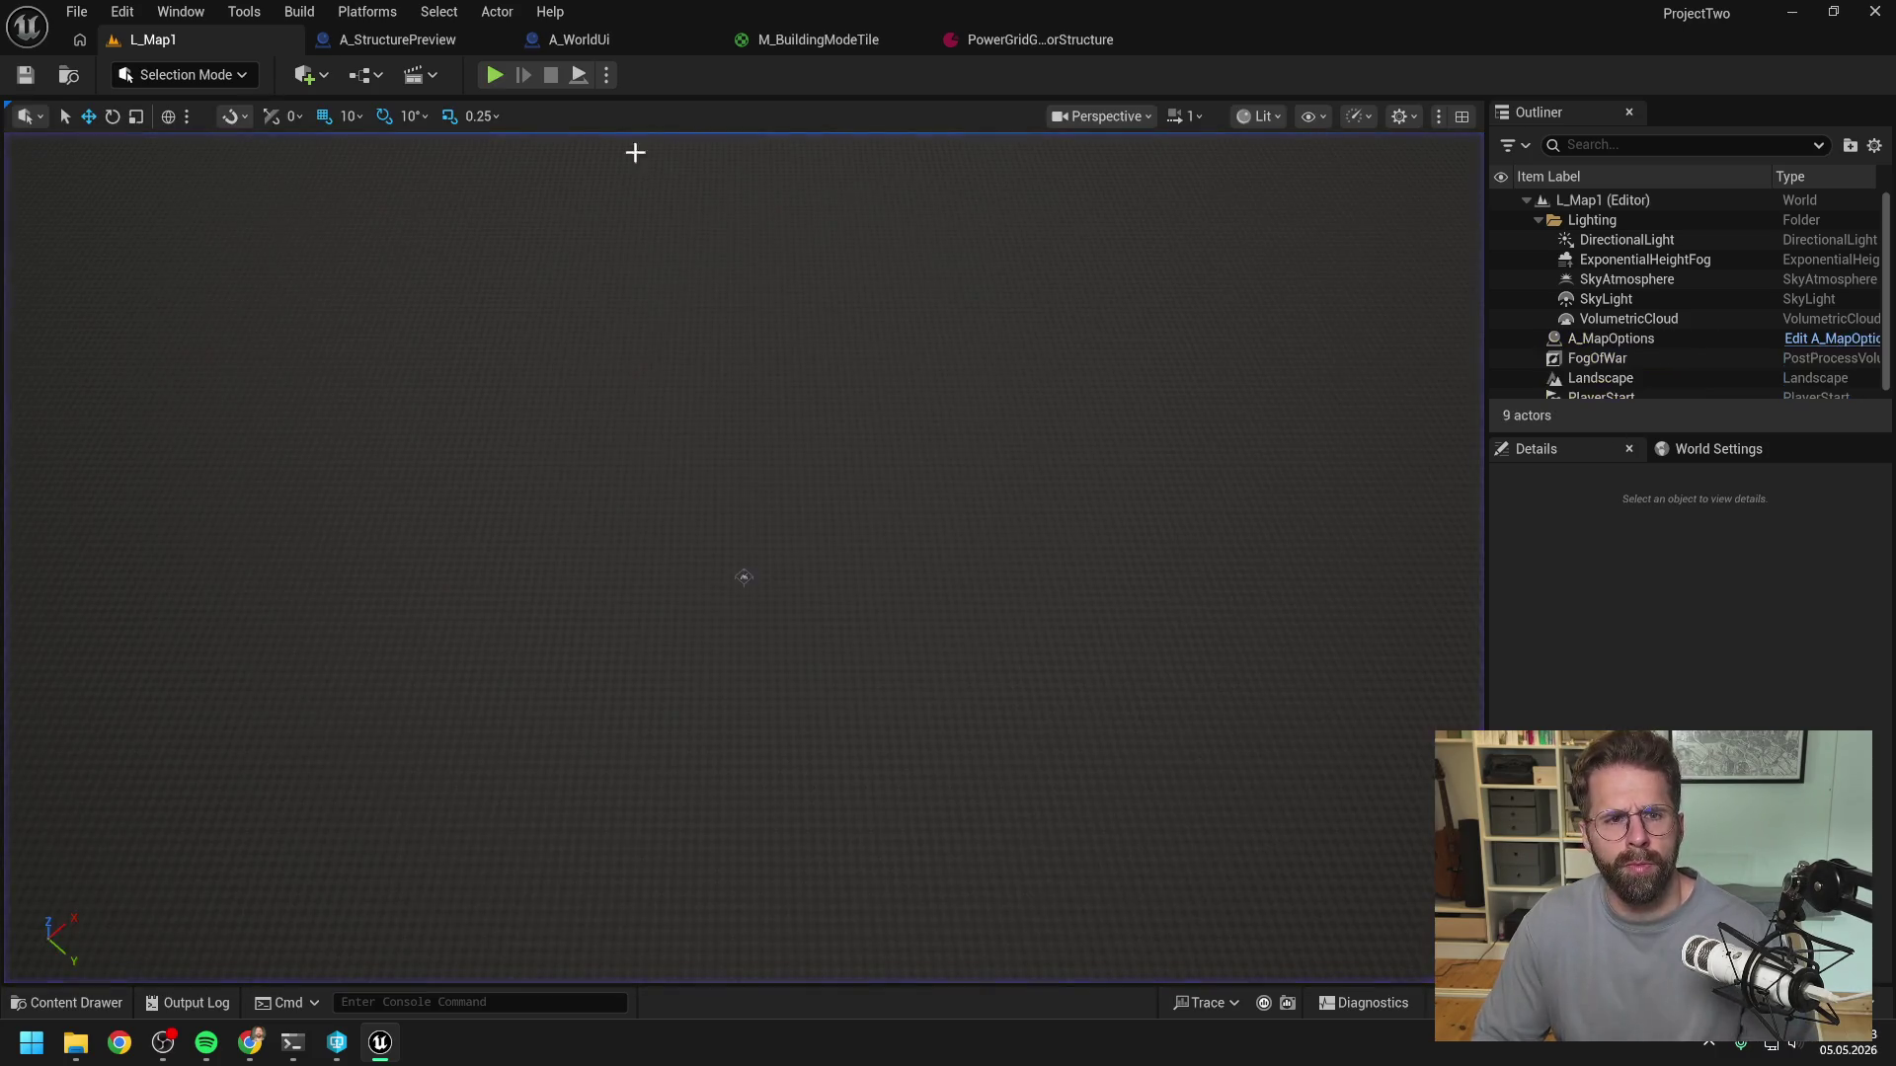
left_click(579, 40)
left_click(802, 375)
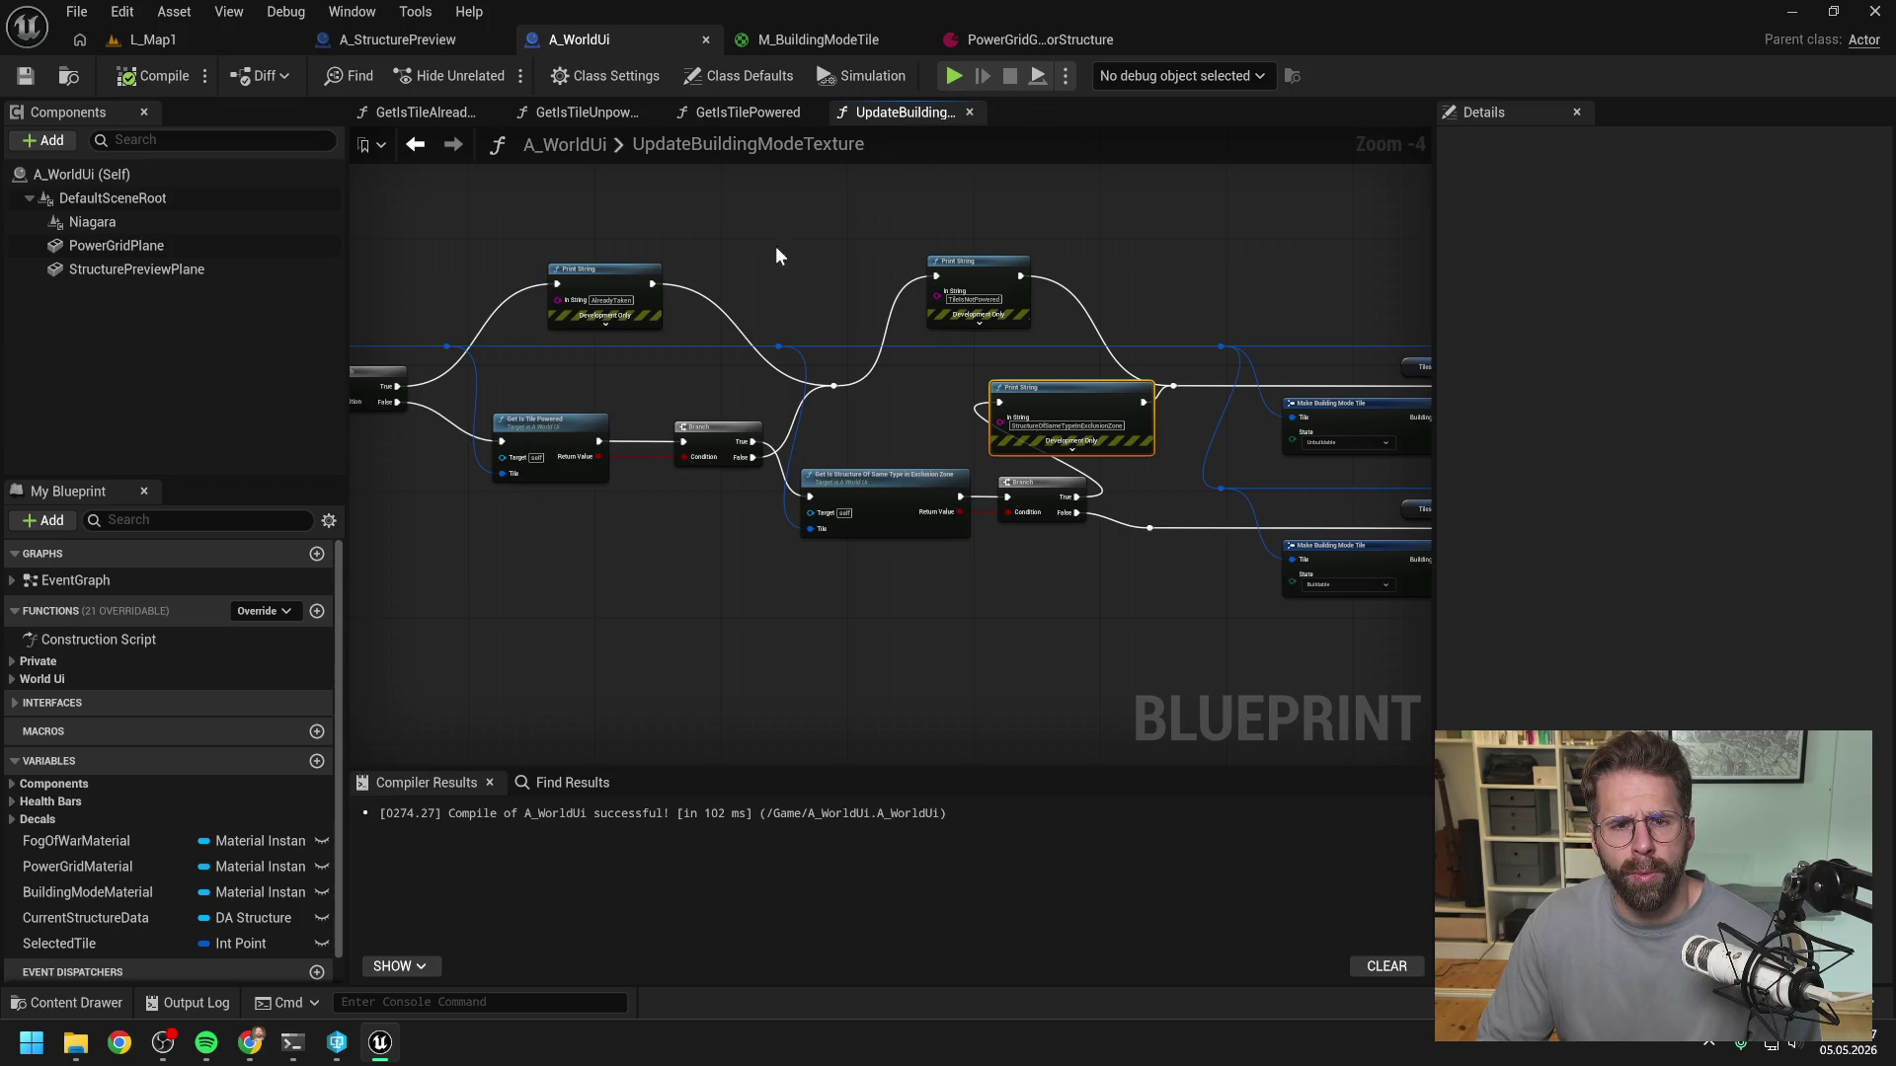
- Route the Branch's False path through a new Print String reading 'Buildable' into the ADD node
mouse_move(774, 246)
left_mouse_down()
mouse_move(1142, 223)
mouse_move(1057, 243)
left_mouse_up()
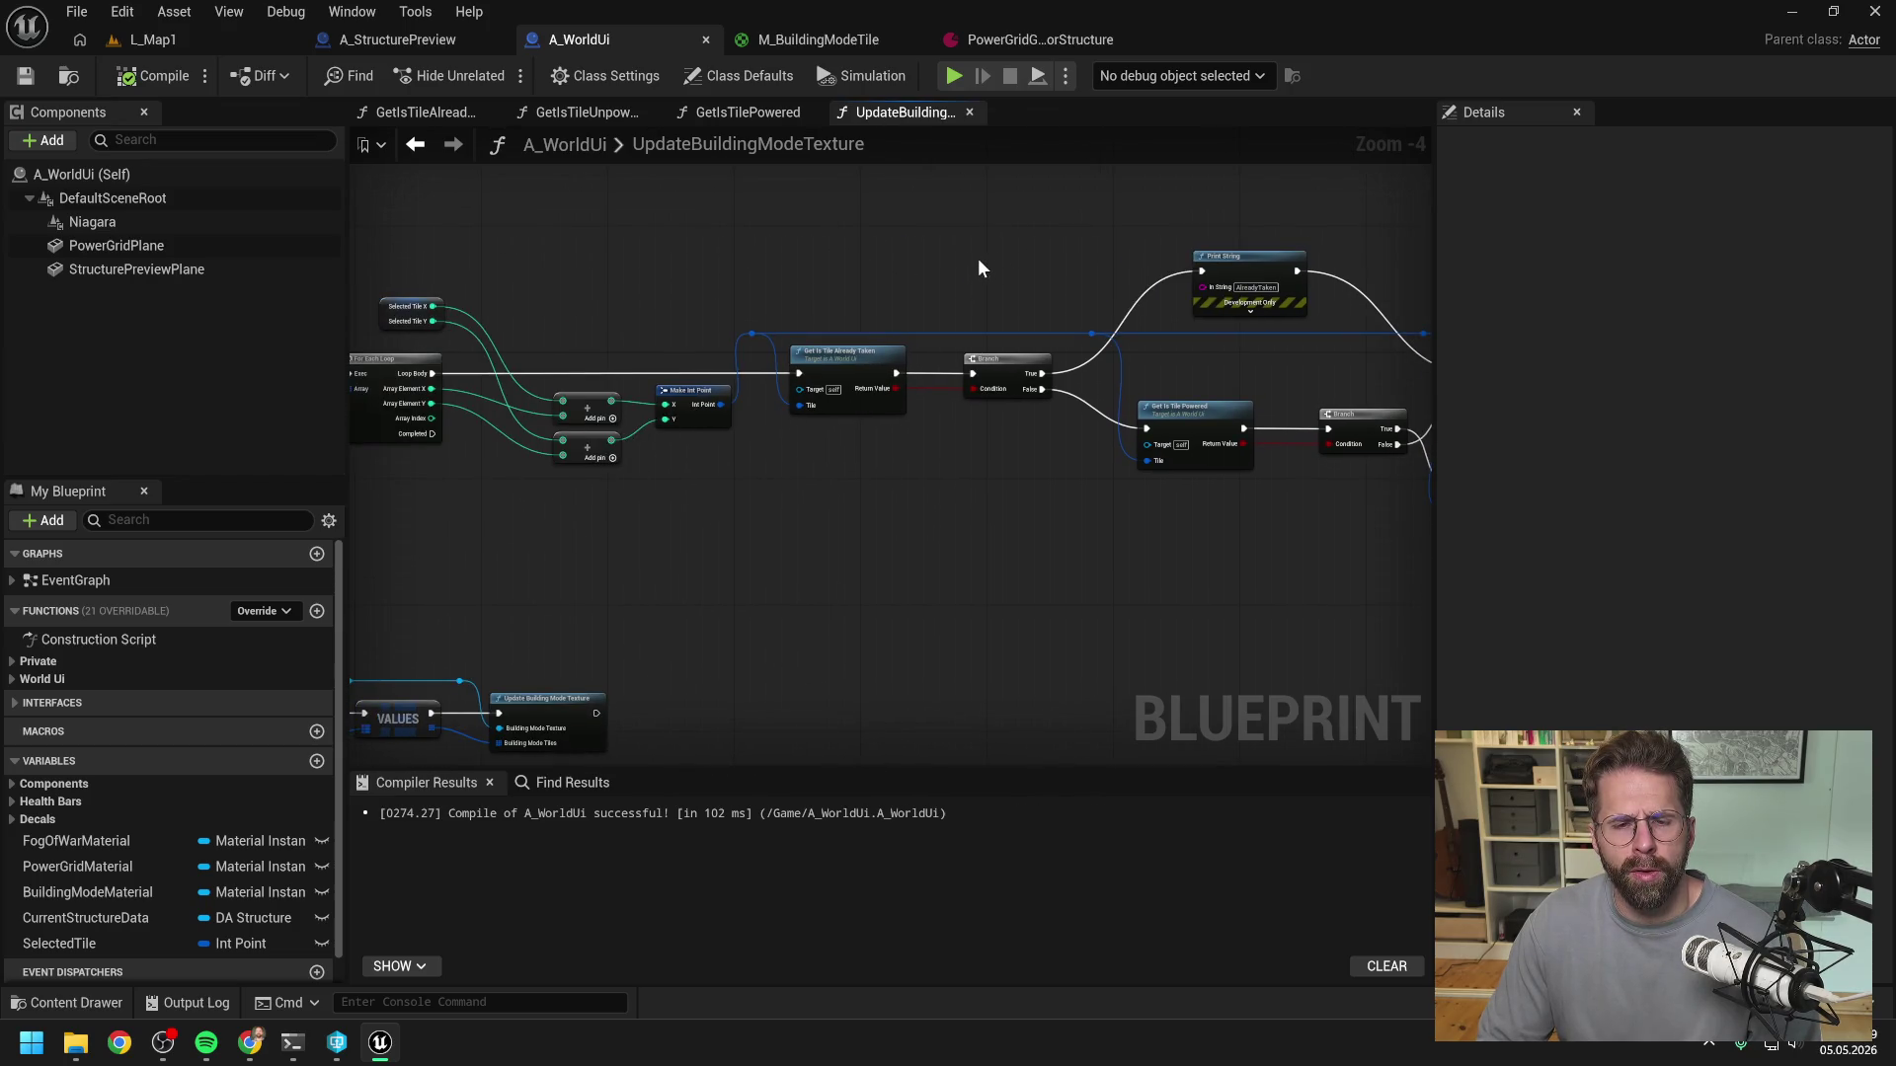
mouse_move(977, 268)
left_mouse_down()
mouse_move(771, 263)
mouse_move(989, 244)
left_mouse_up()
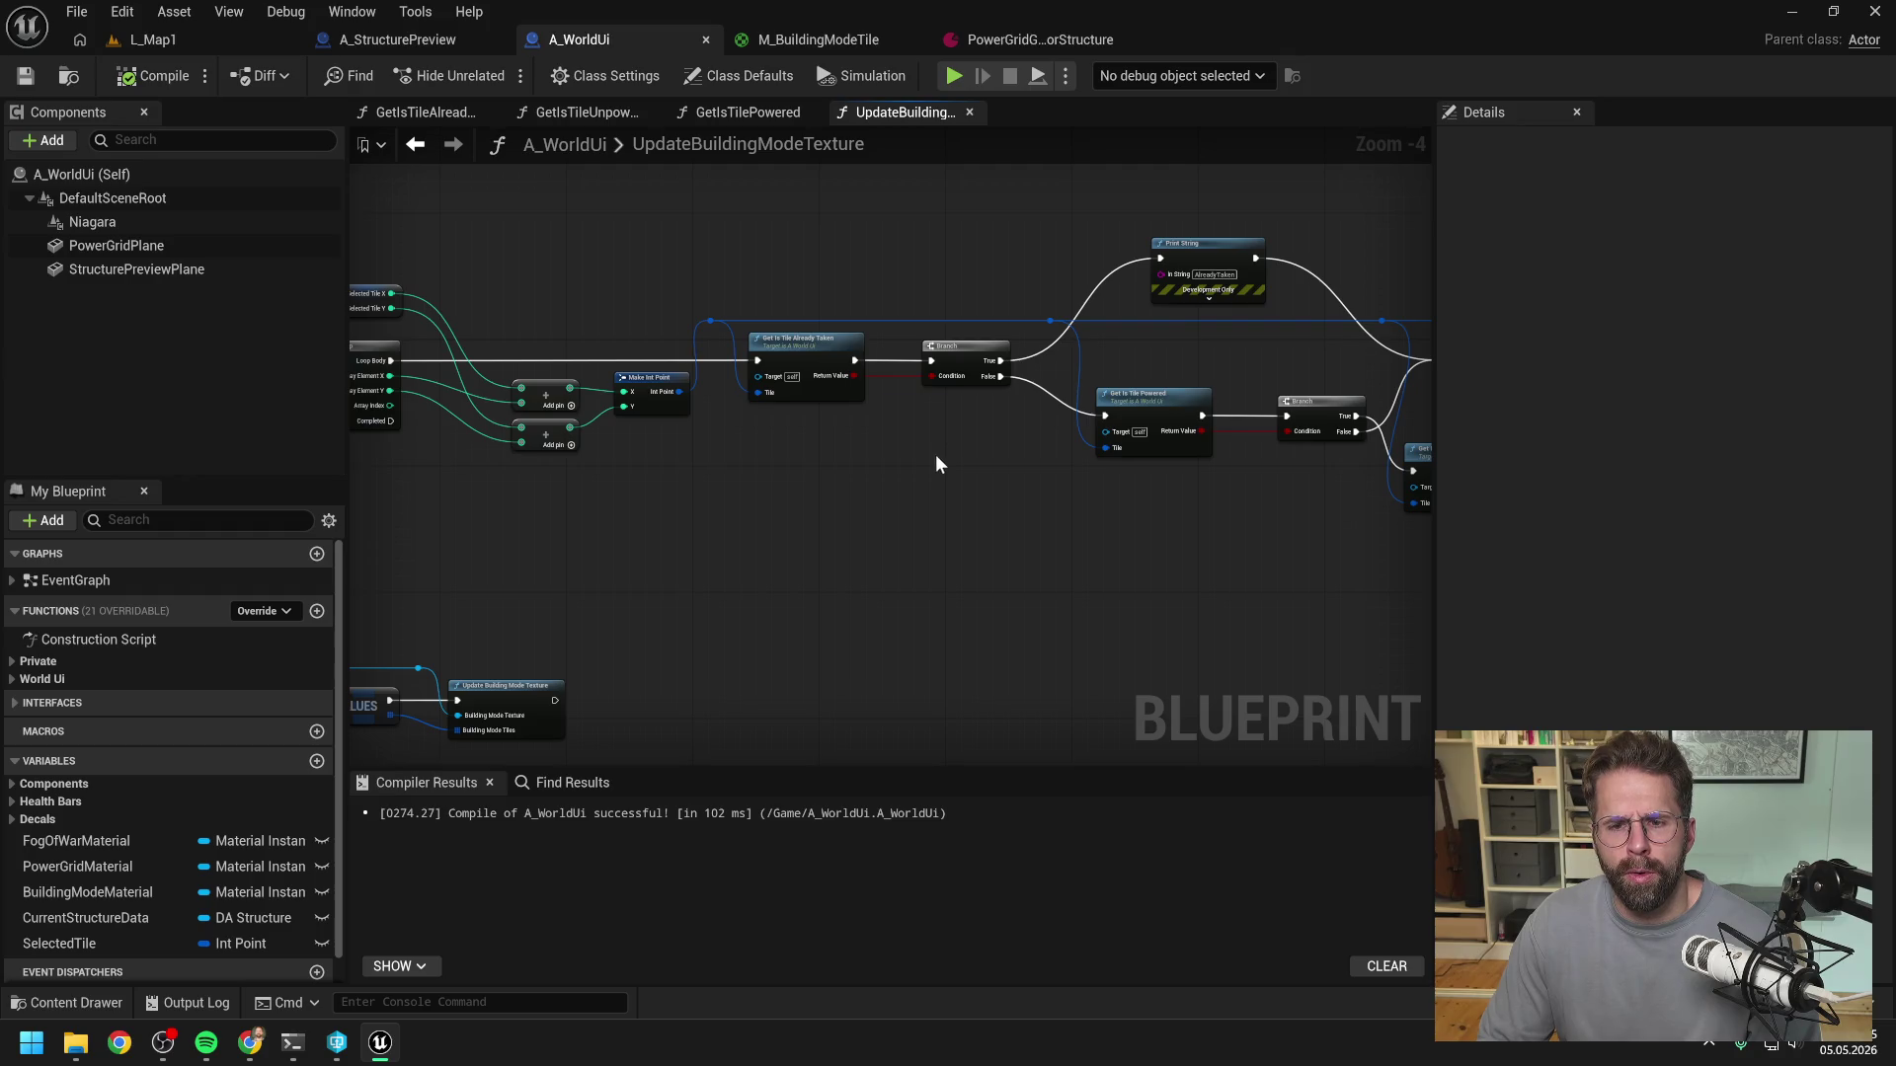
mouse_move(1092, 470)
left_mouse_down()
mouse_move(1113, 559)
mouse_move(921, 529)
left_mouse_up()
right_click(790, 531)
type("print")
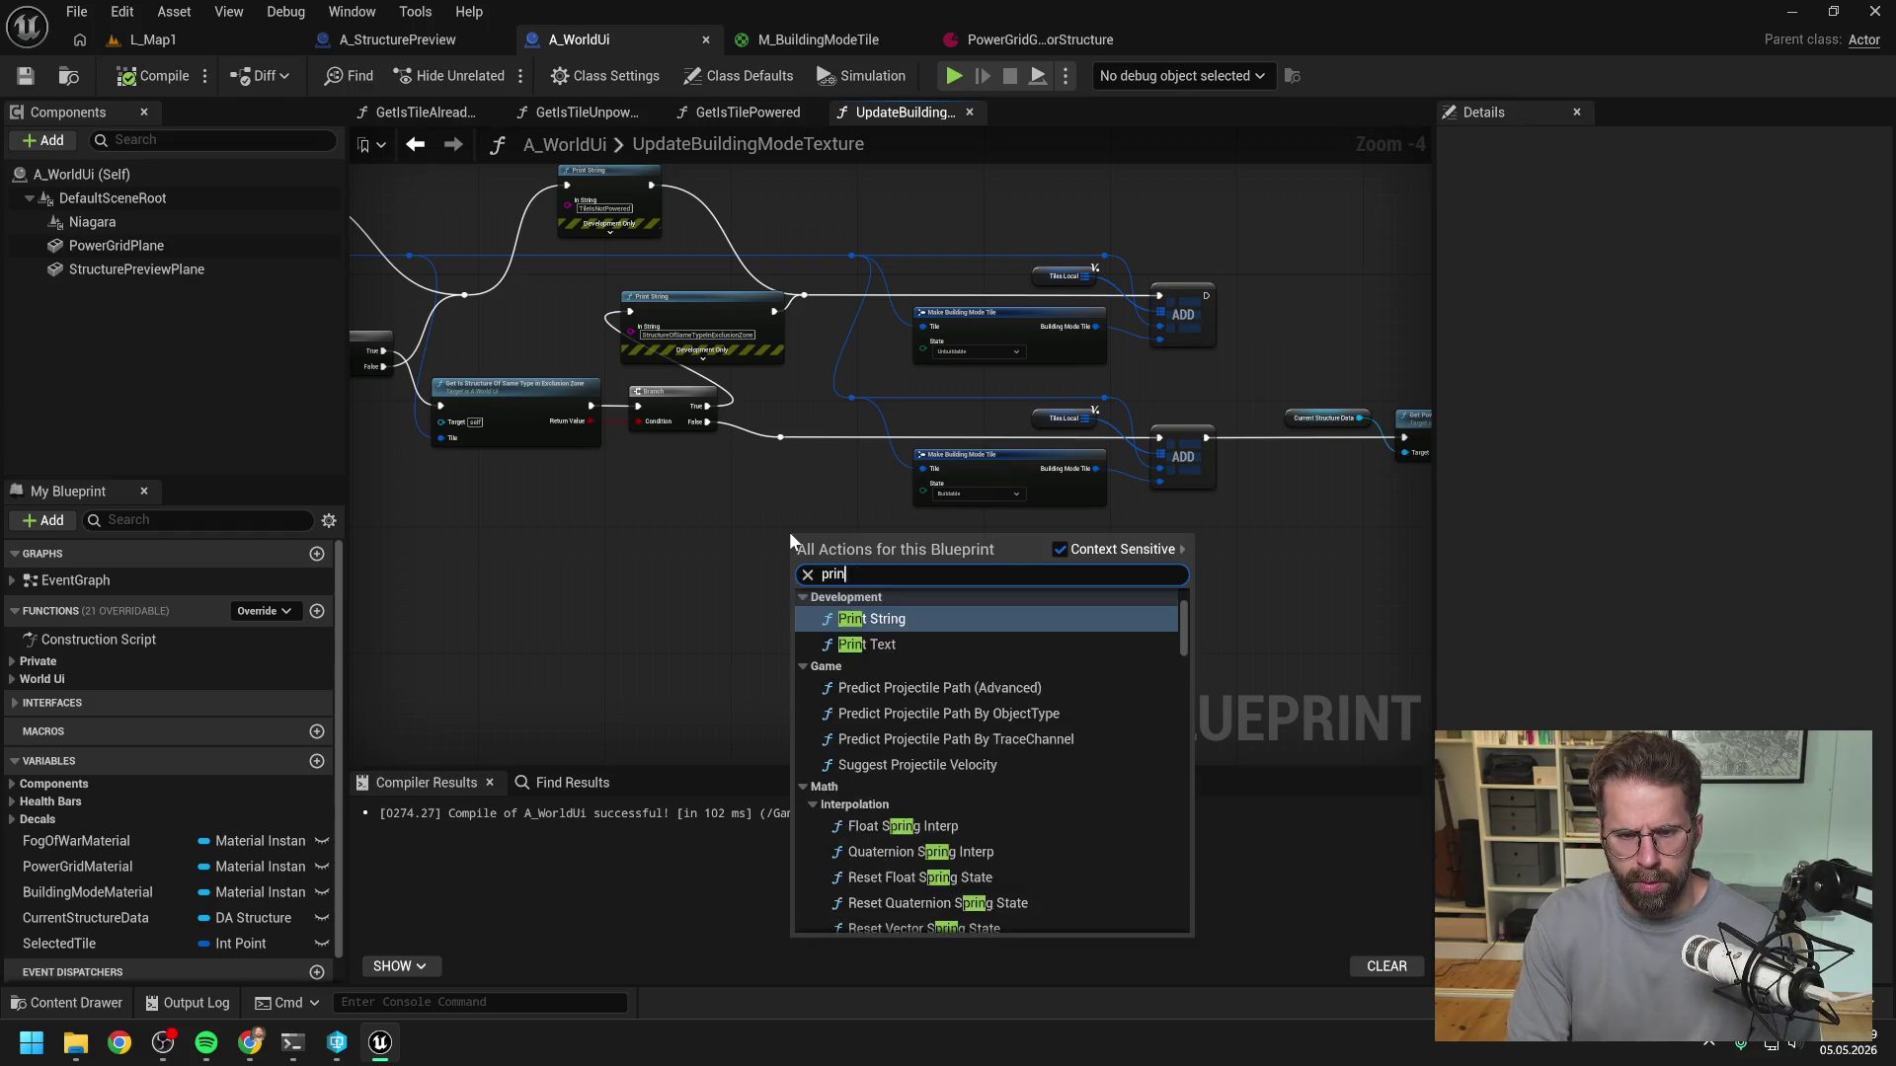
key("Return")
mouse_move(780, 437)
left_mouse_down()
mouse_move(796, 549)
mouse_move(918, 533)
mouse_move(1159, 437)
left_mouse_up()
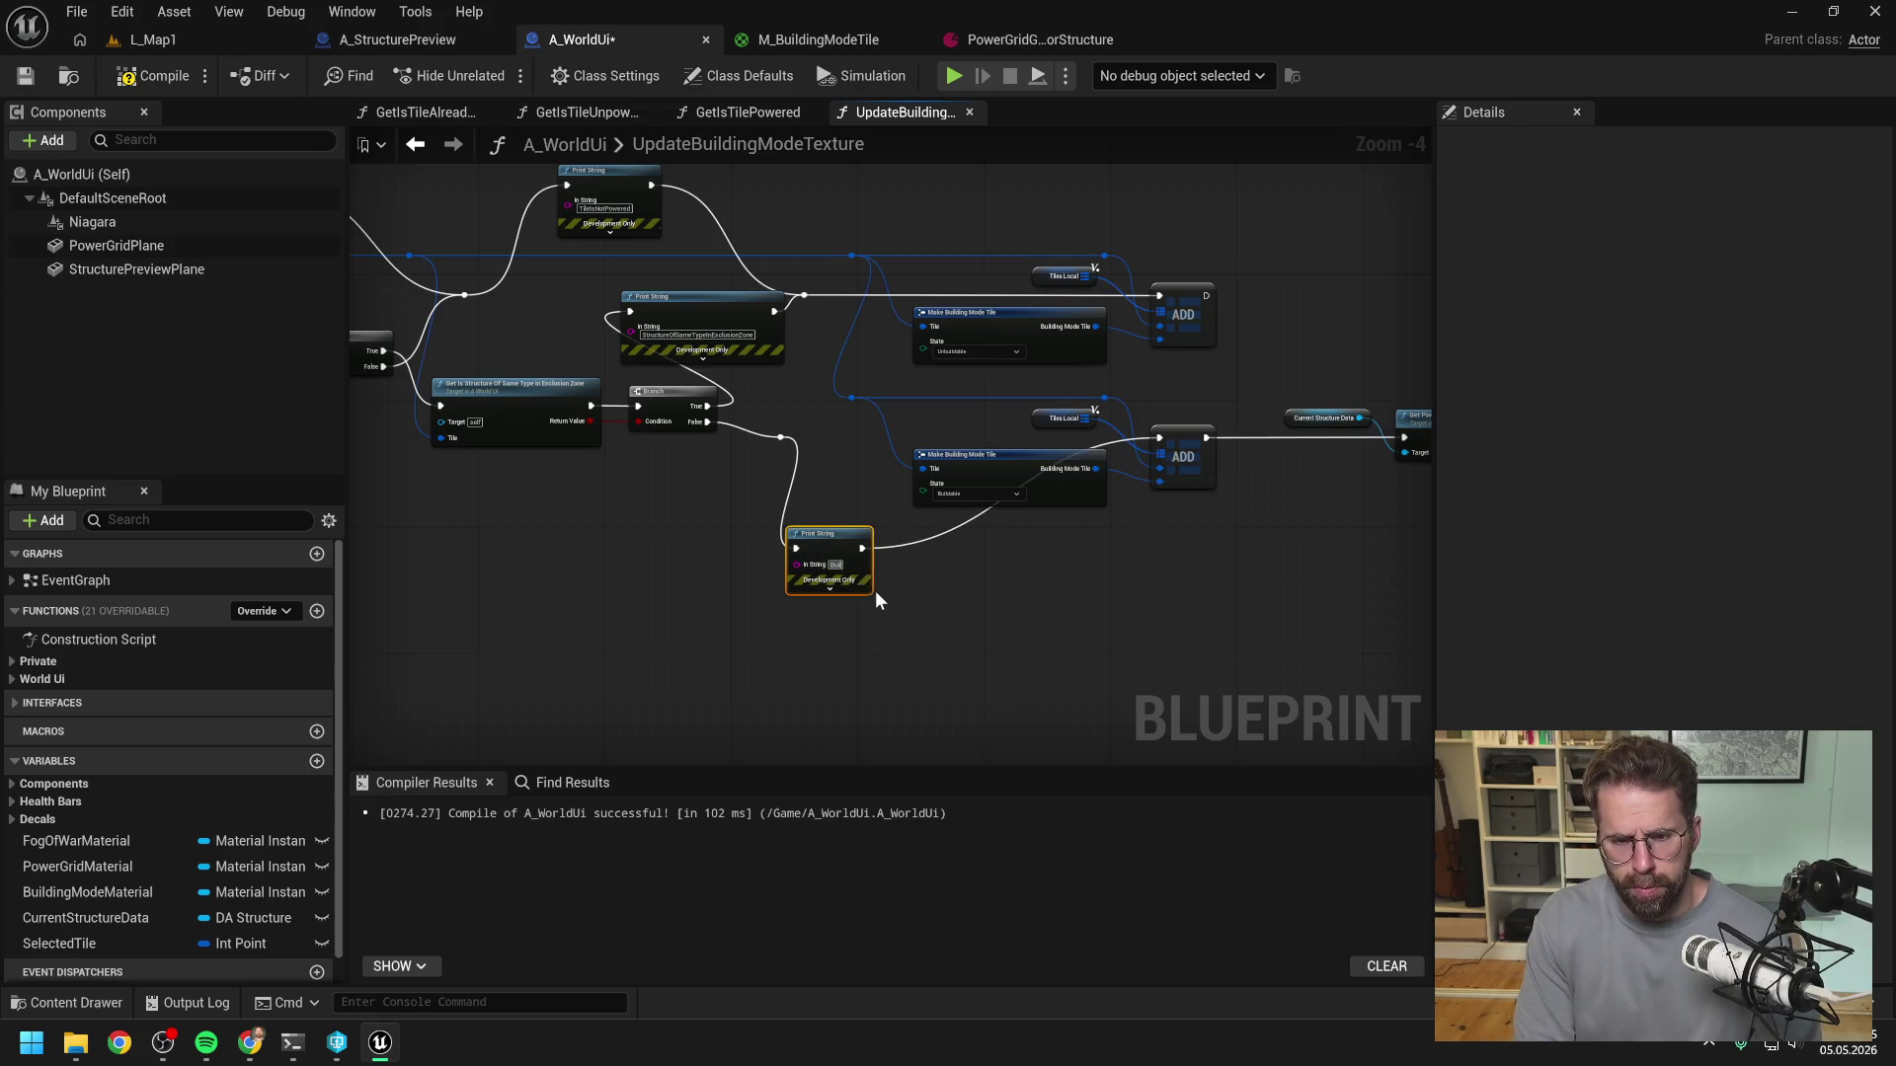
type("Buildable")
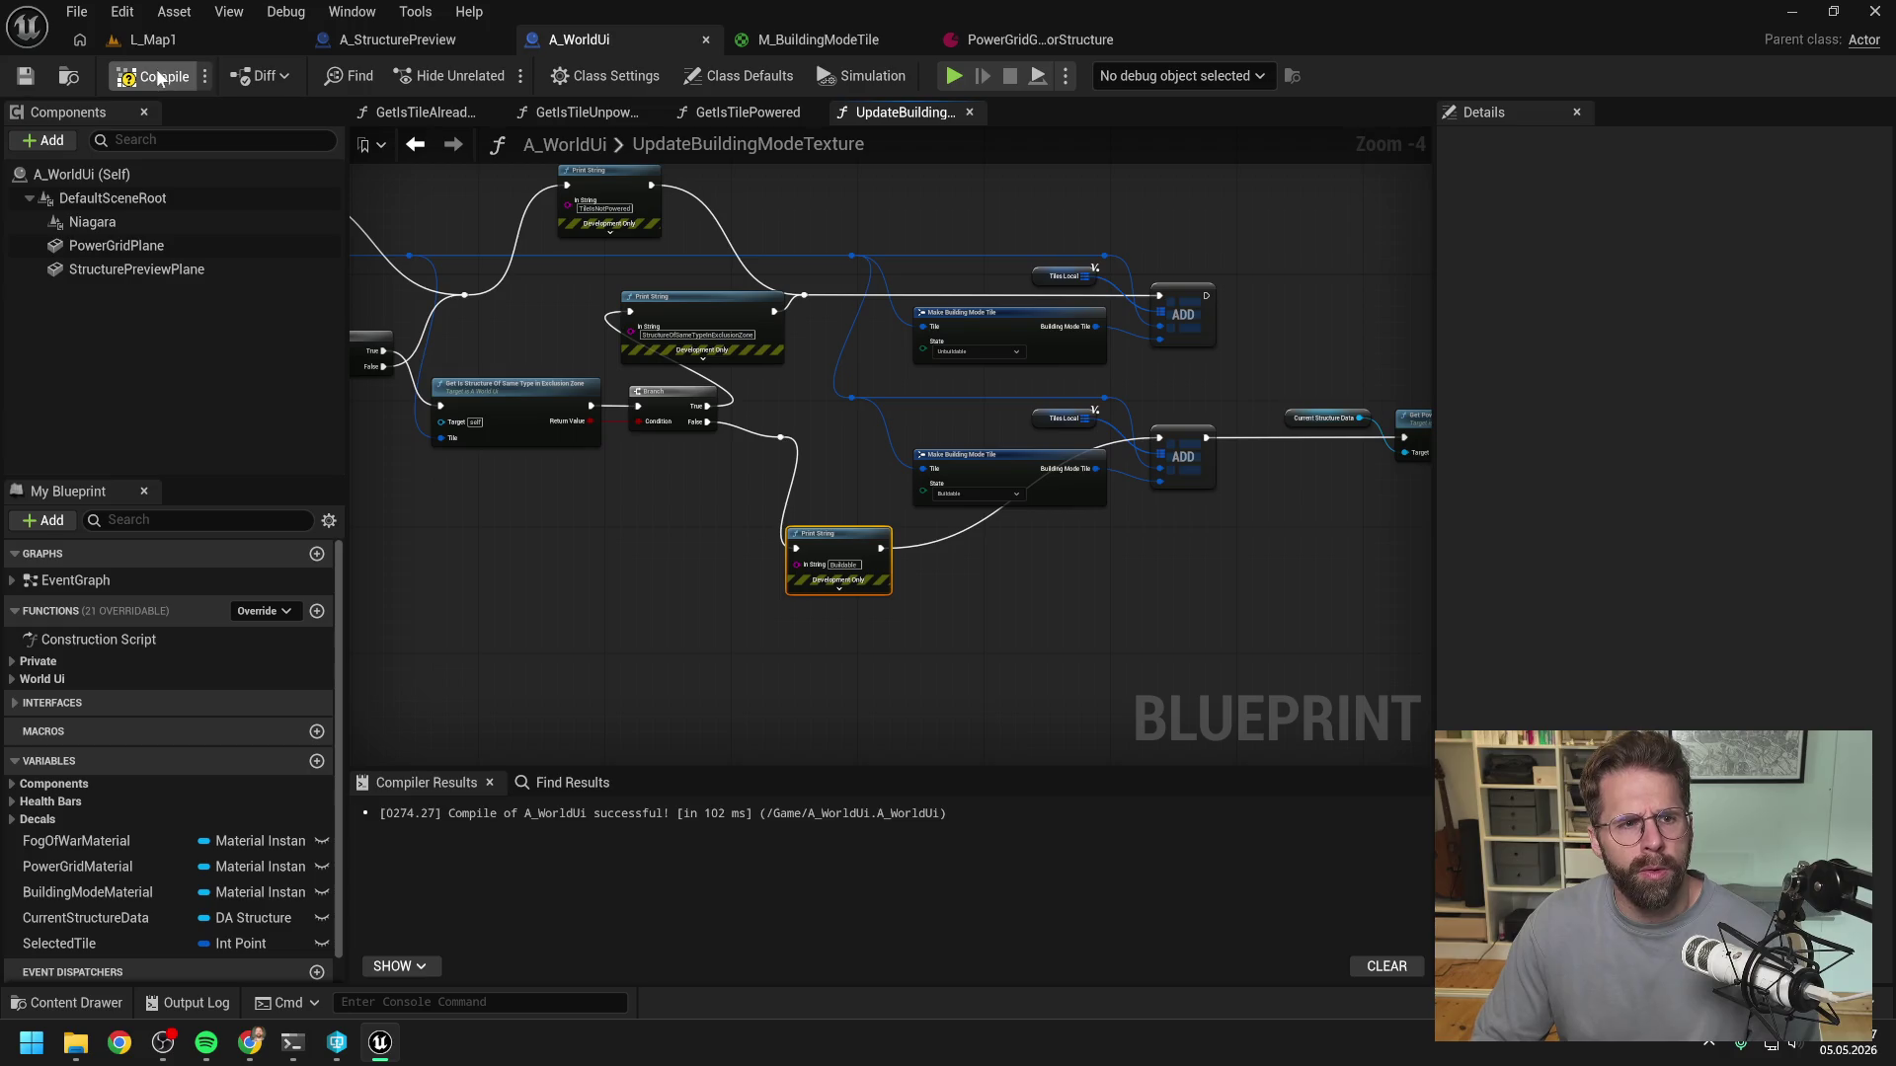
left_click(274, 46)
- Play L_Map1 to see the Buildable messages over the grid, then stop and return to the blueprints
left_click(482, 75)
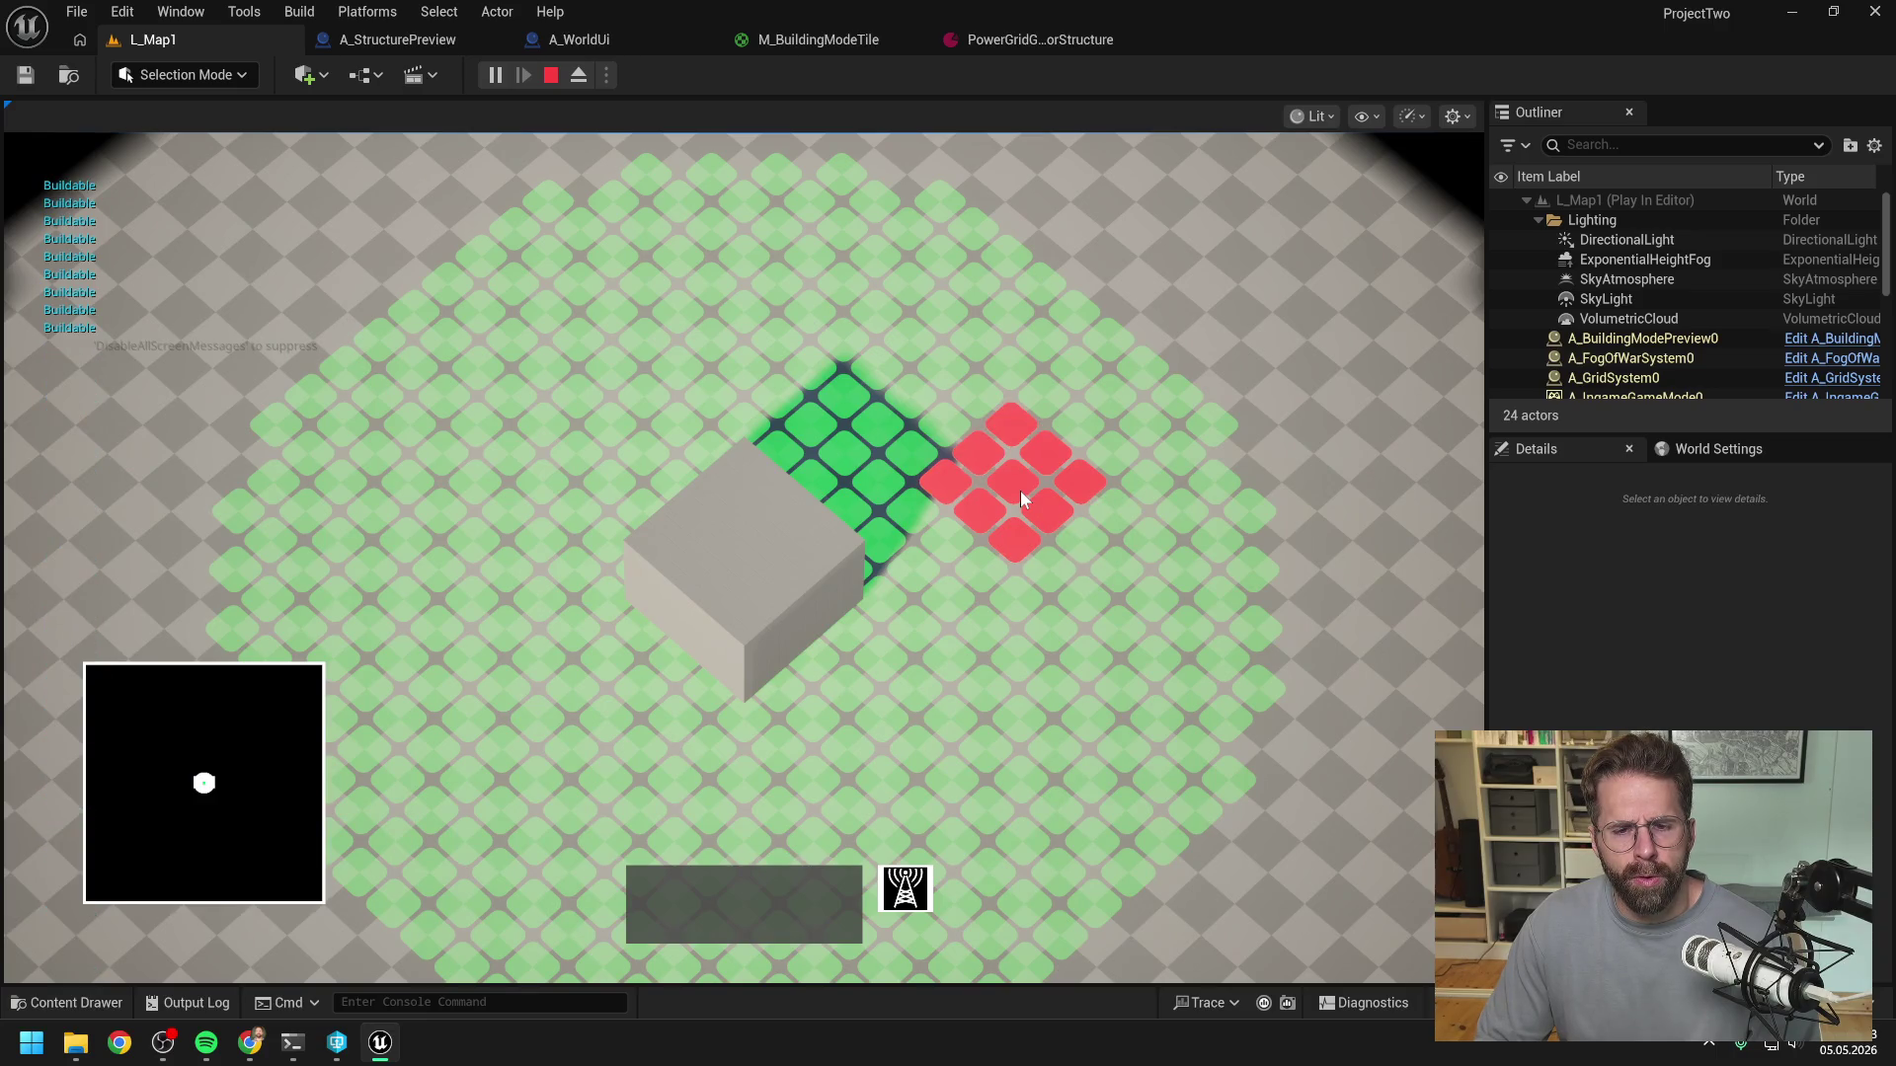
key("Escape")
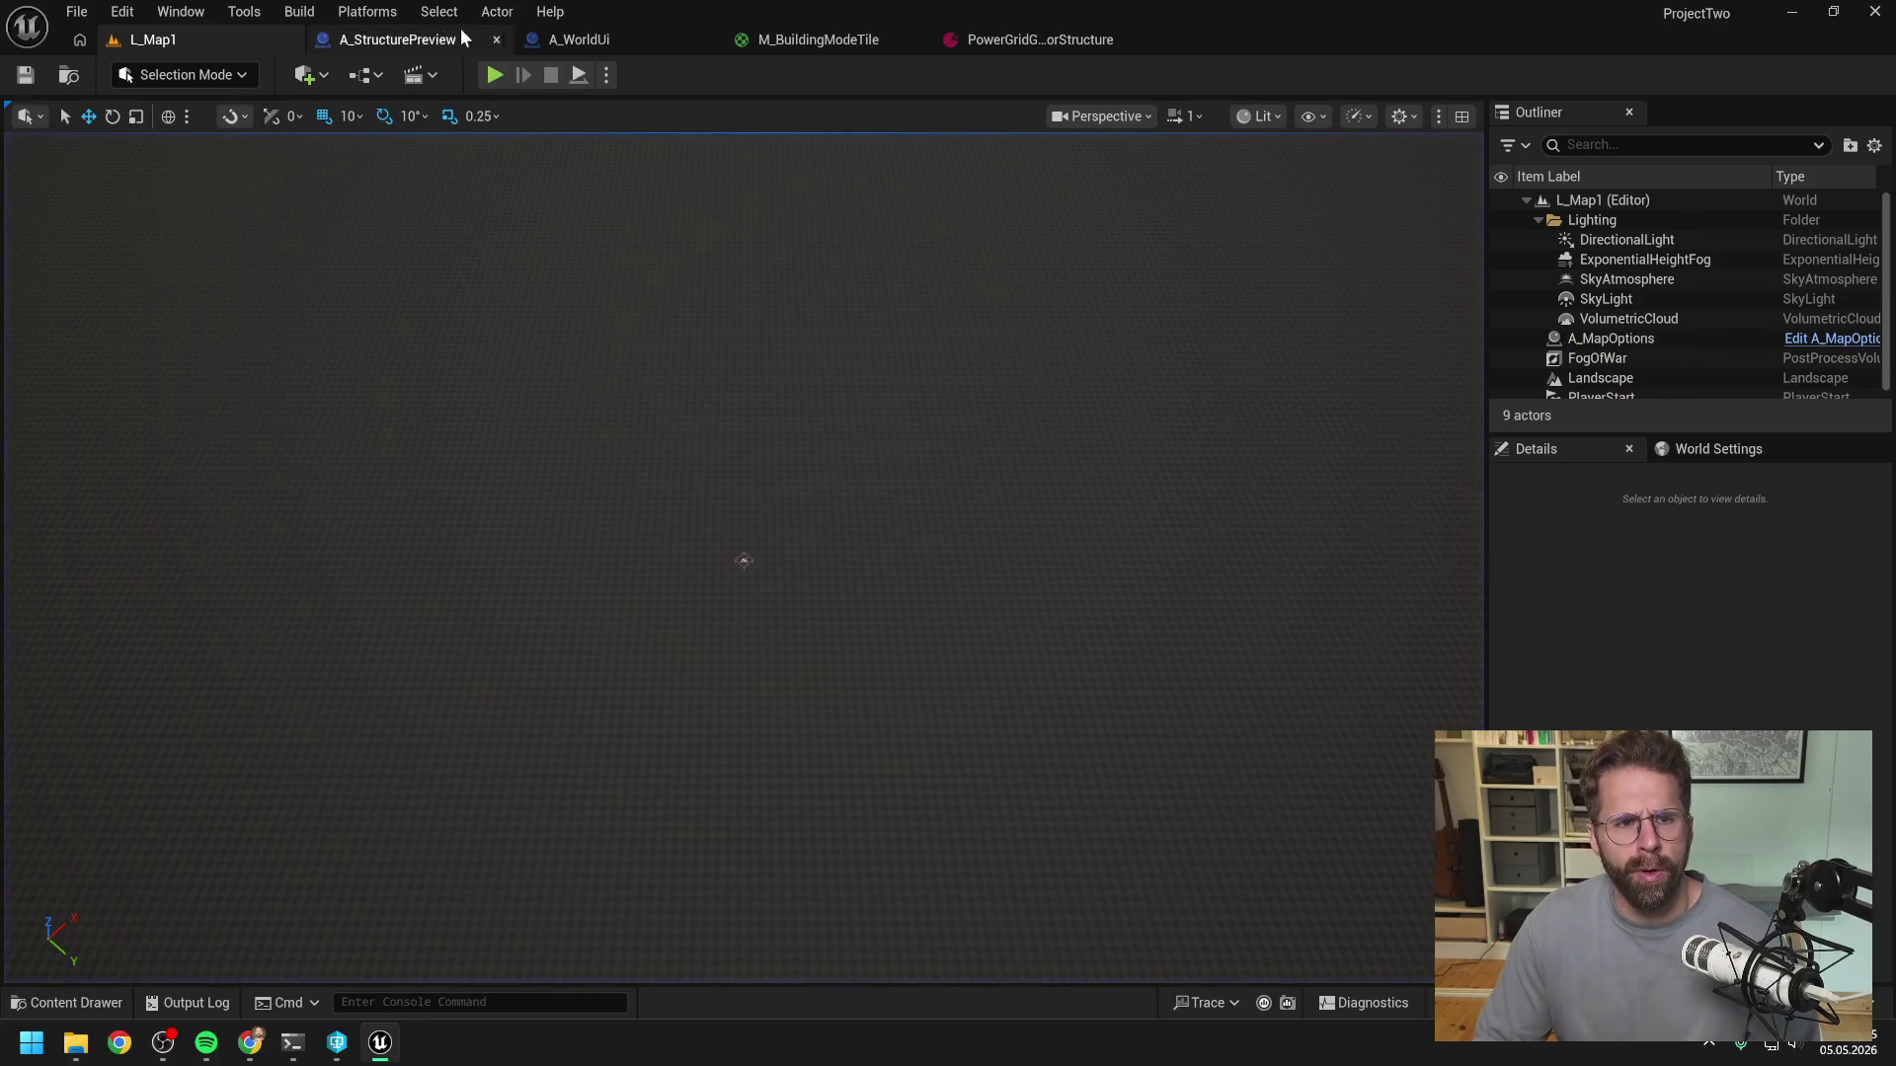
left_click(390, 29)
left_click(621, 37)
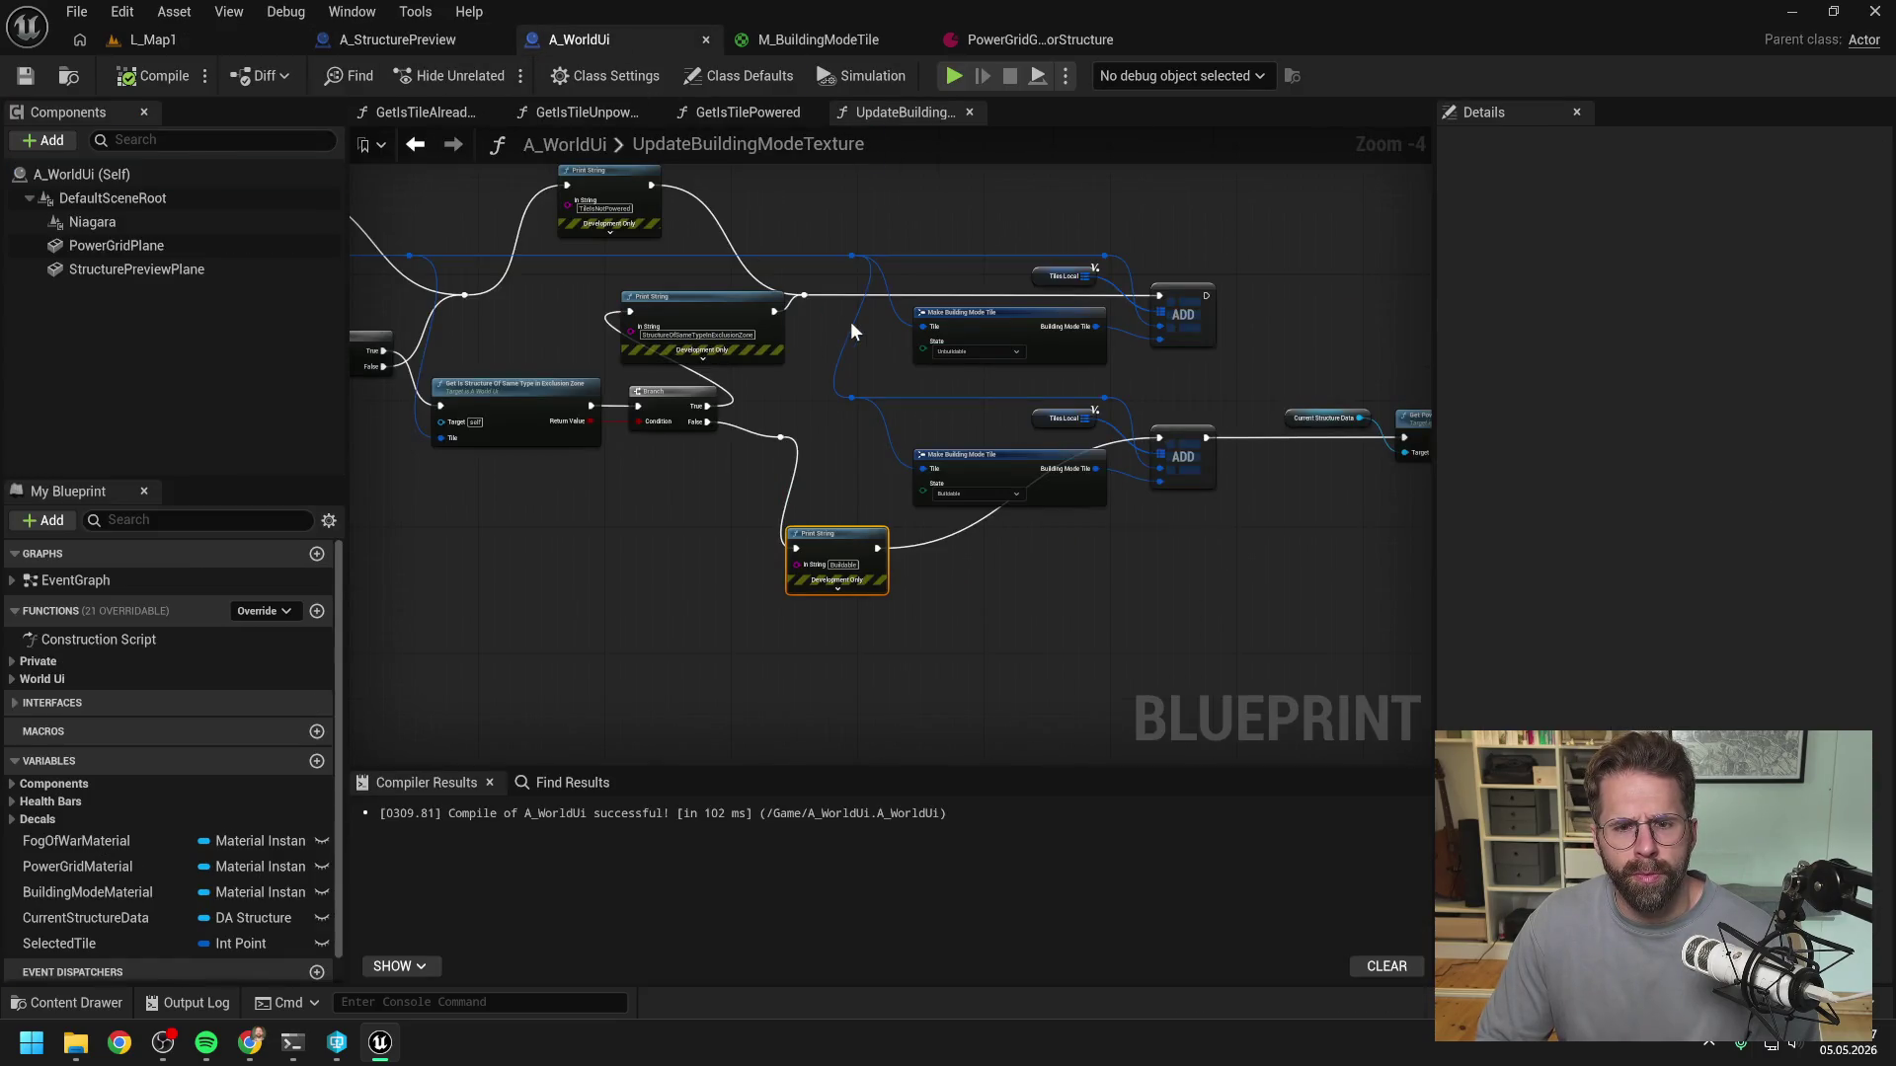
scroll(838, 466, "down", 1)
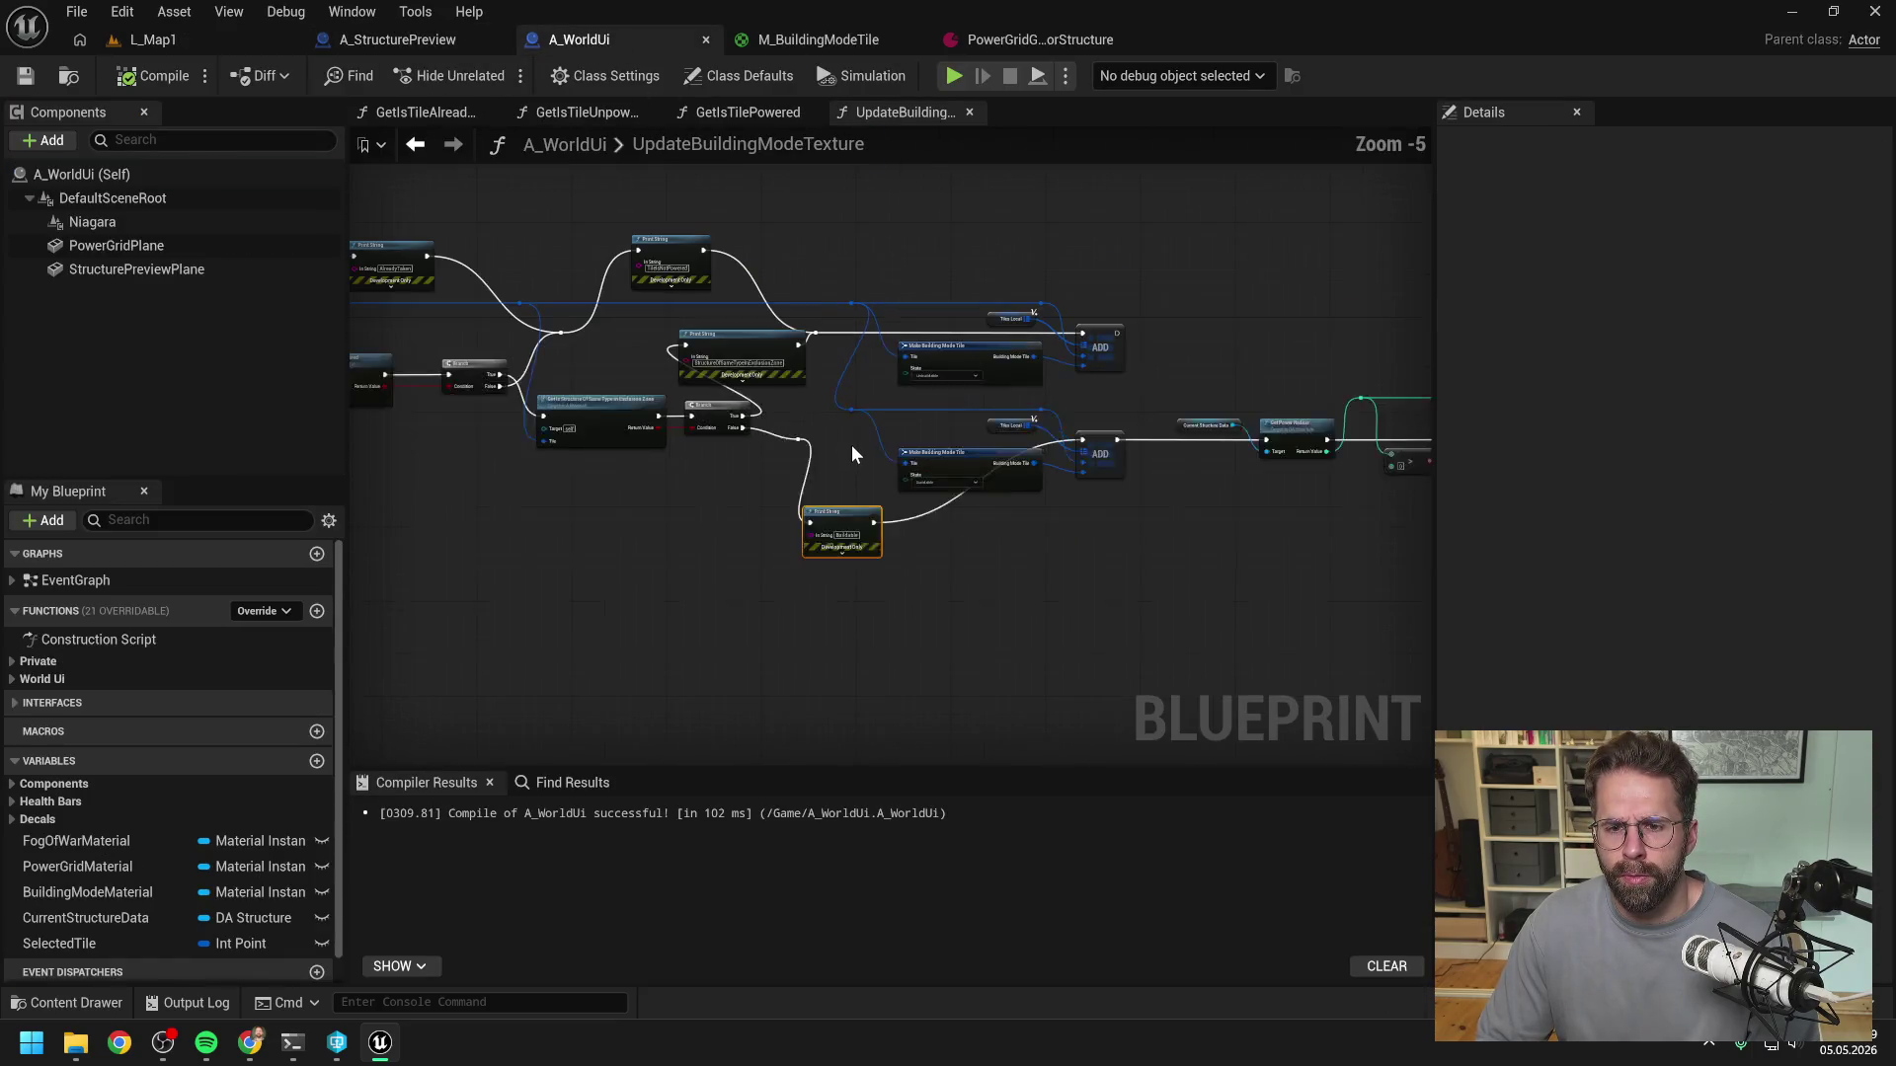
mouse_move(851, 444)
left_mouse_down()
mouse_move(776, 427)
mouse_move(820, 376)
mouse_move(1063, 399)
left_mouse_up()
scroll(861, 506, "up", 2)
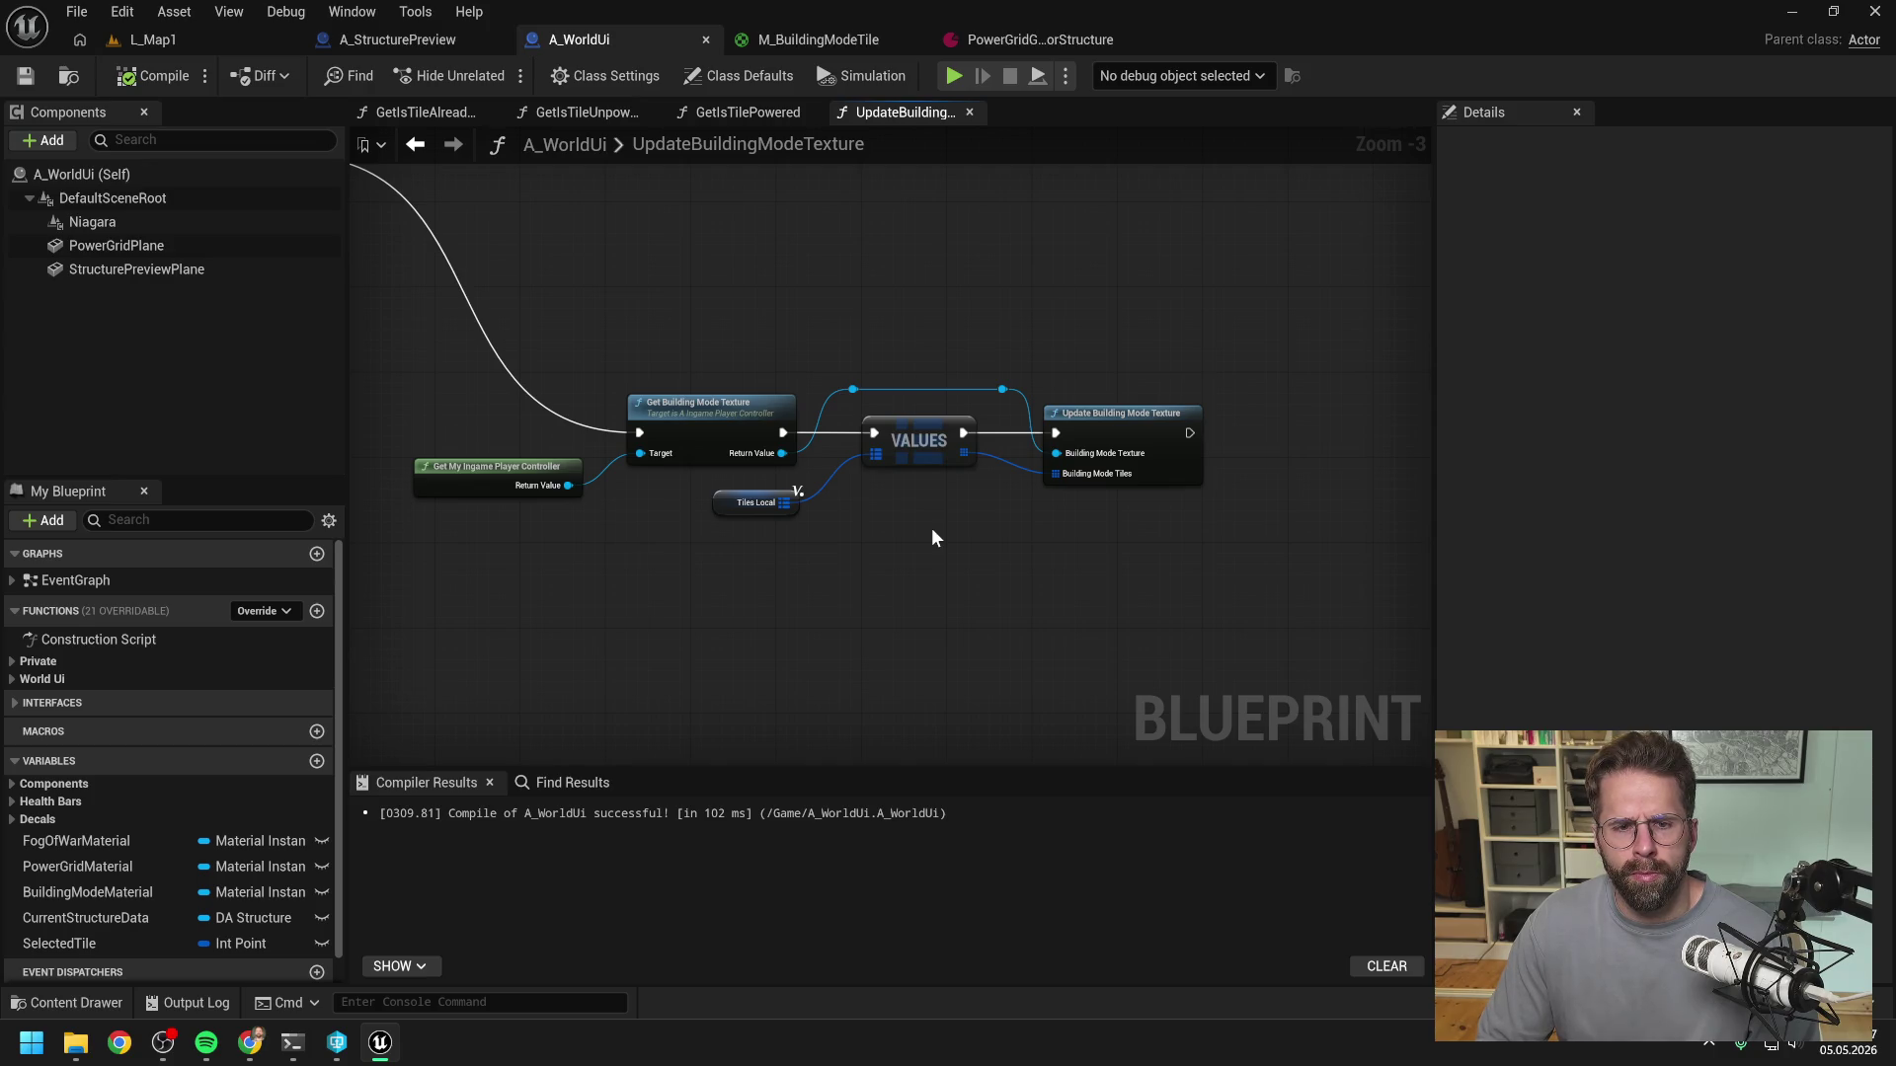
scroll(930, 530, "down", 2)
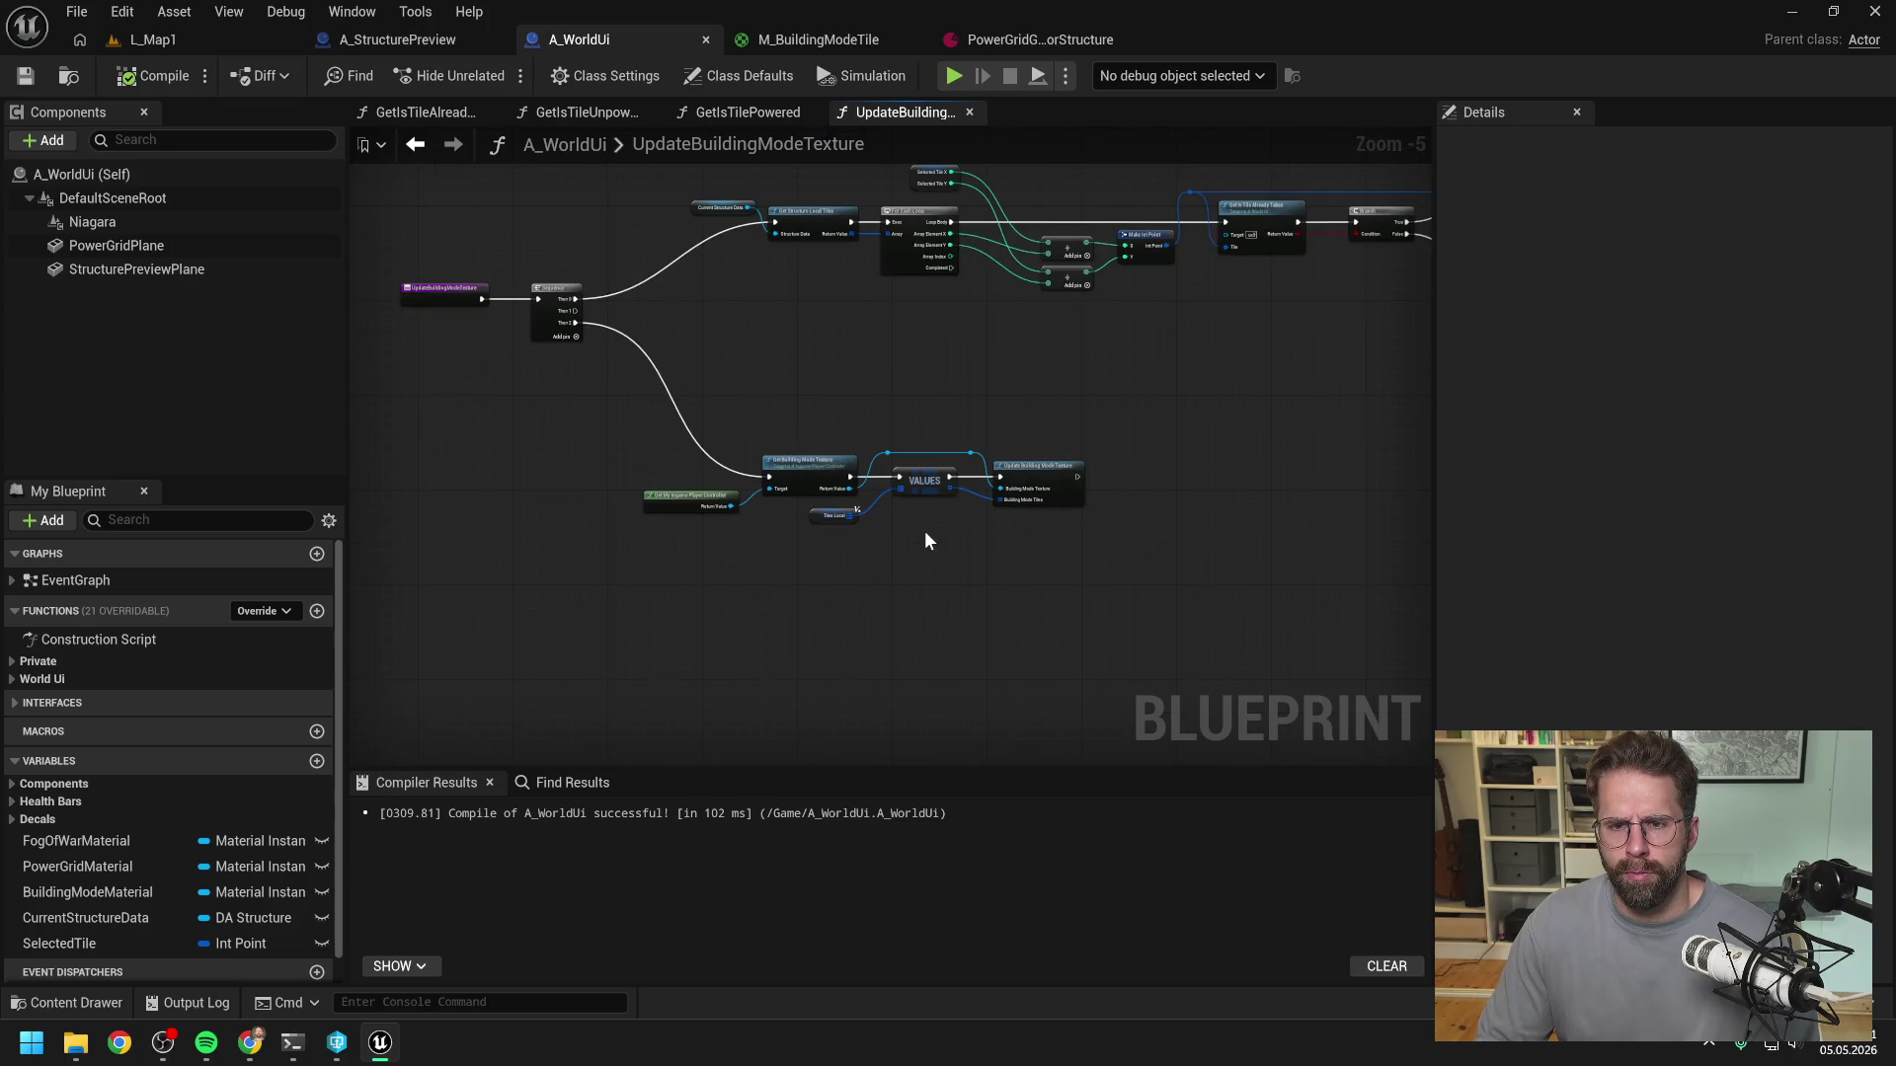
left_click_drag(1316, 410, 850, 487)
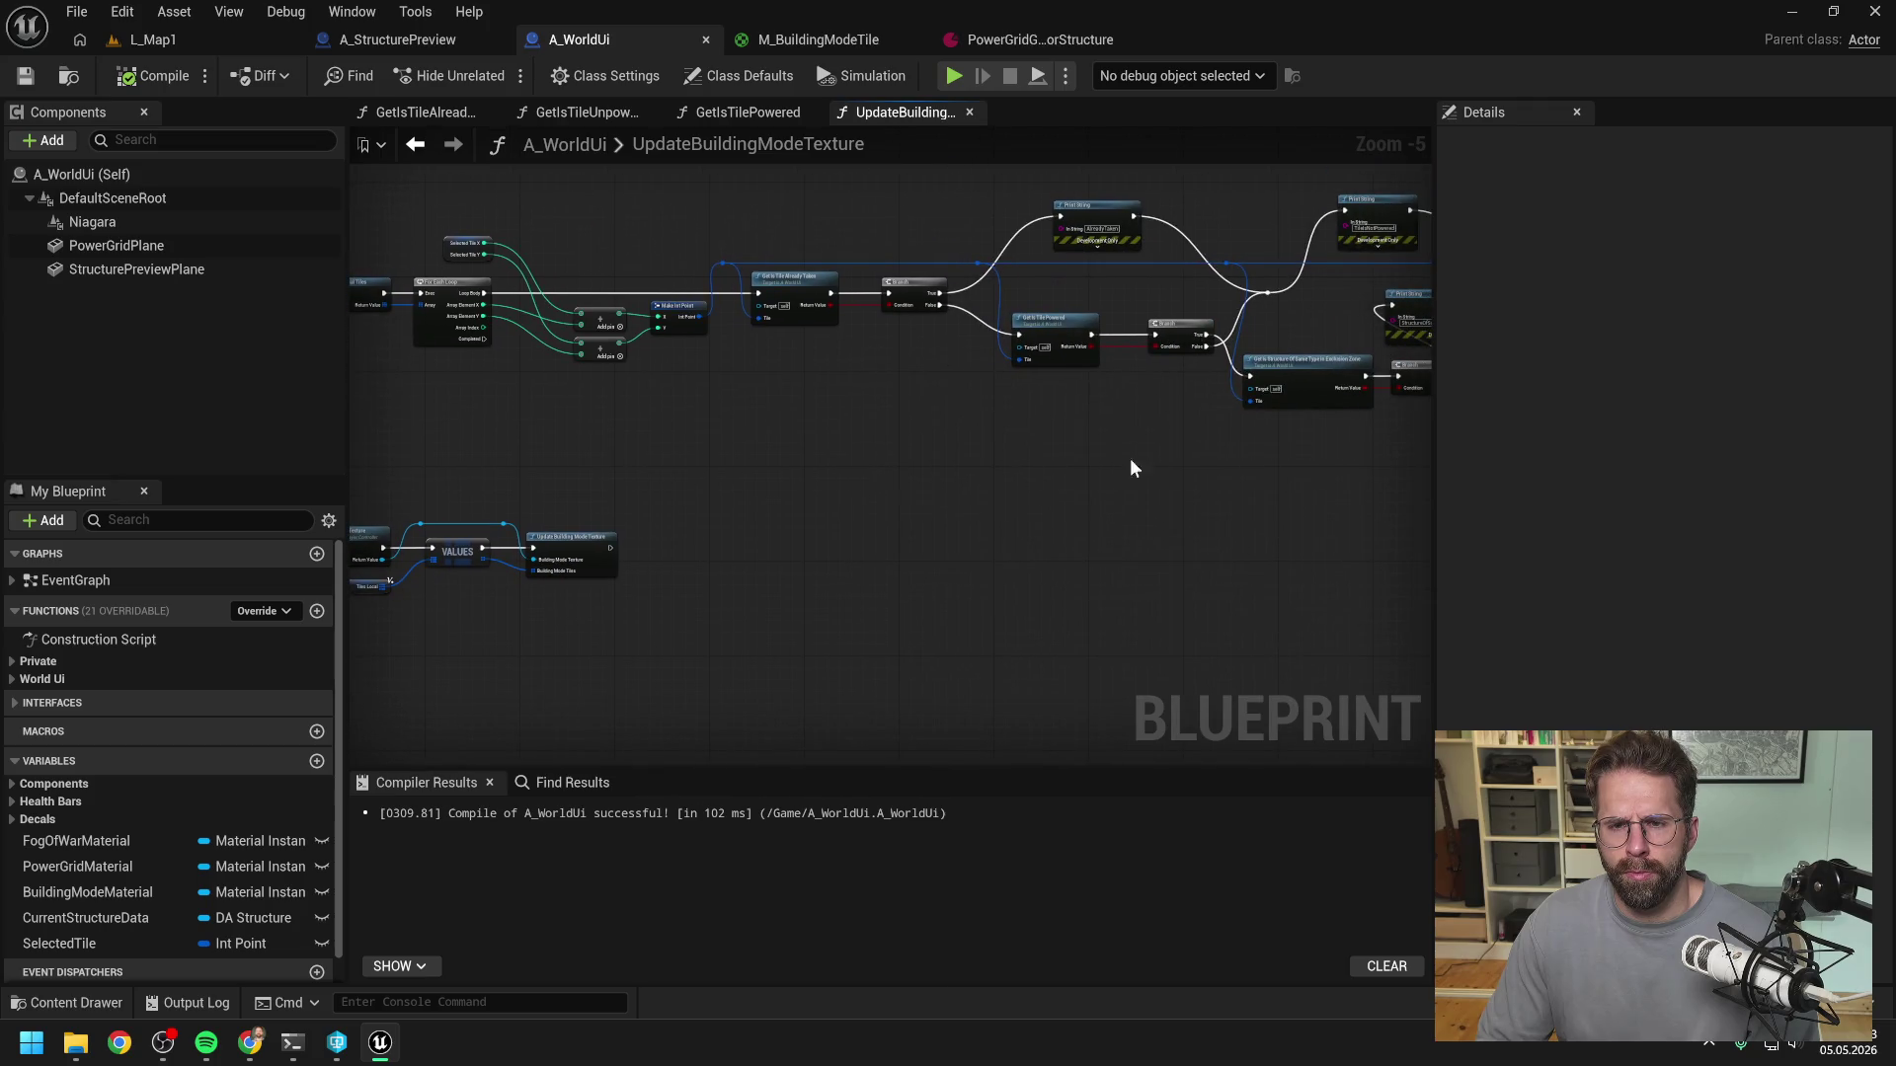
left_click_drag(1133, 469, 679, 508)
- Set the PowerGridGenerator's Grid Size to 1 by 1 and save the data asset
left_click(998, 42)
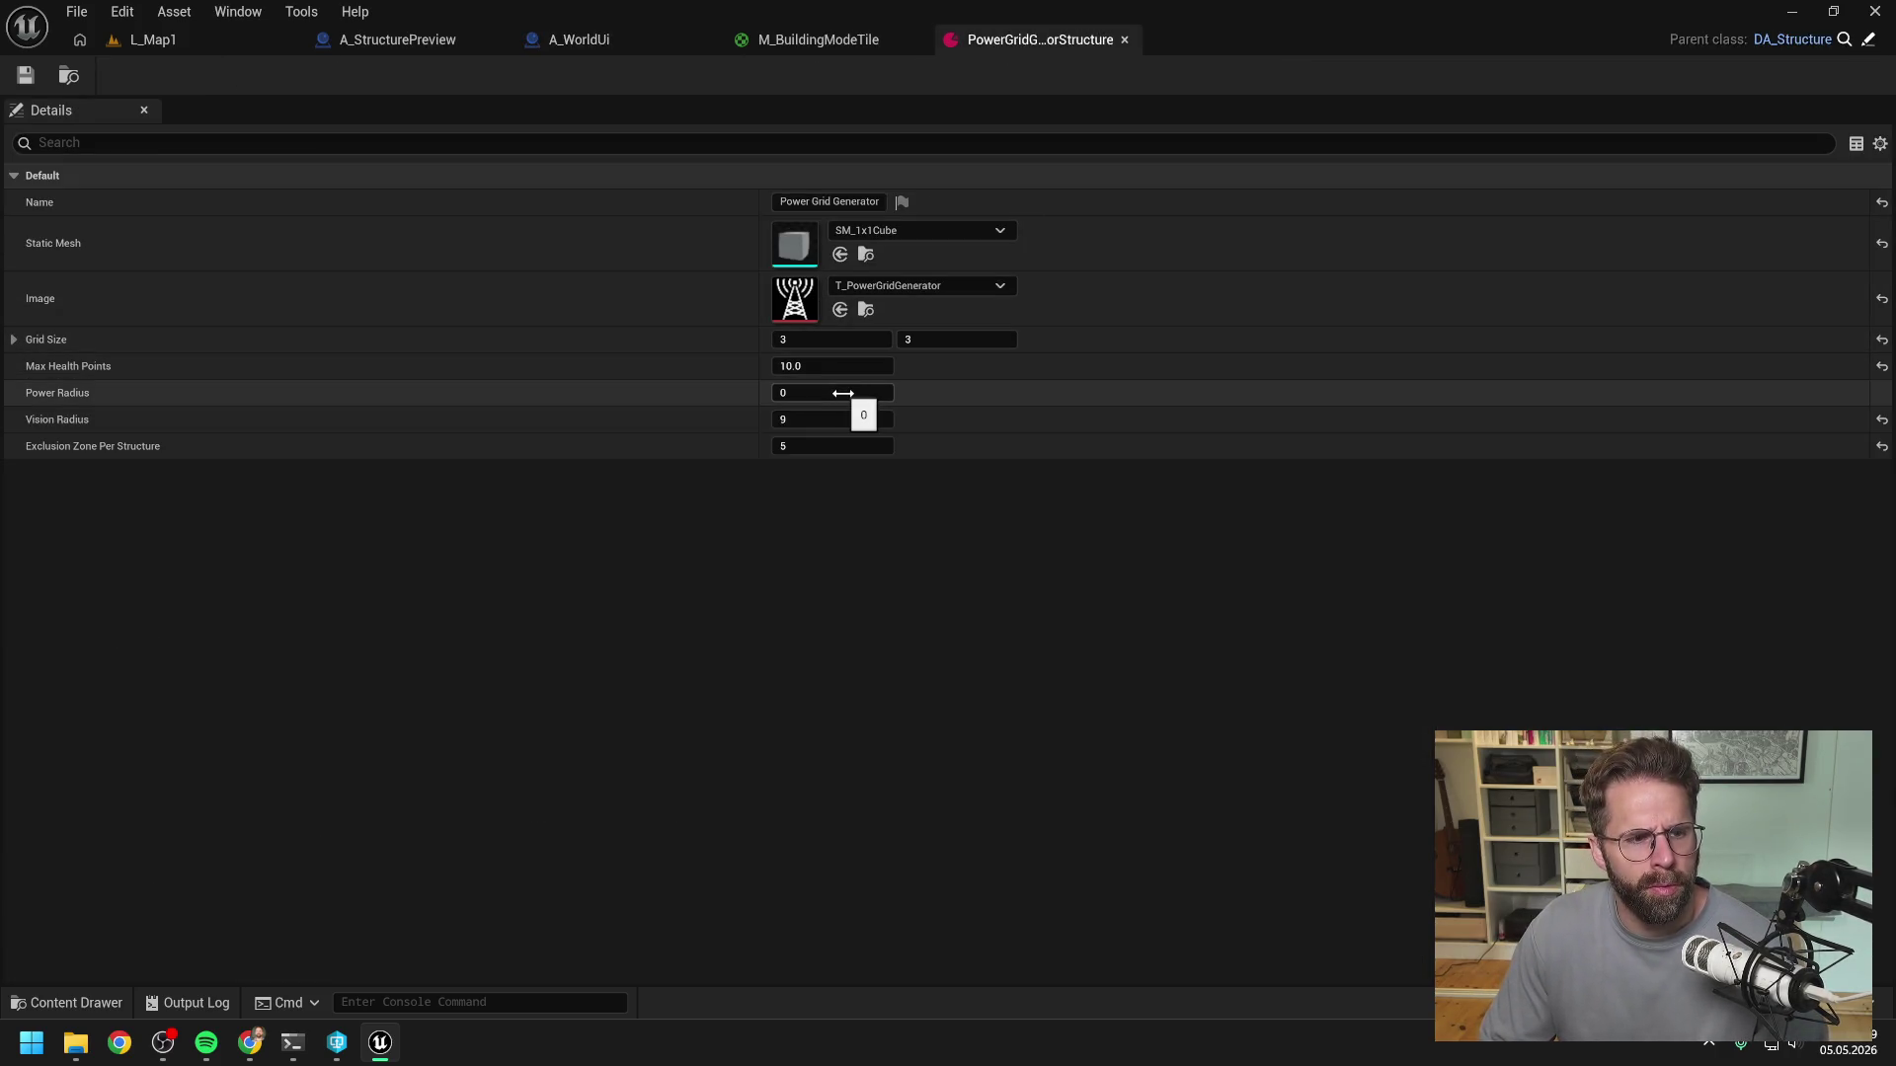
left_click_drag(809, 338, 790, 339)
left_click_drag(938, 338, 913, 339)
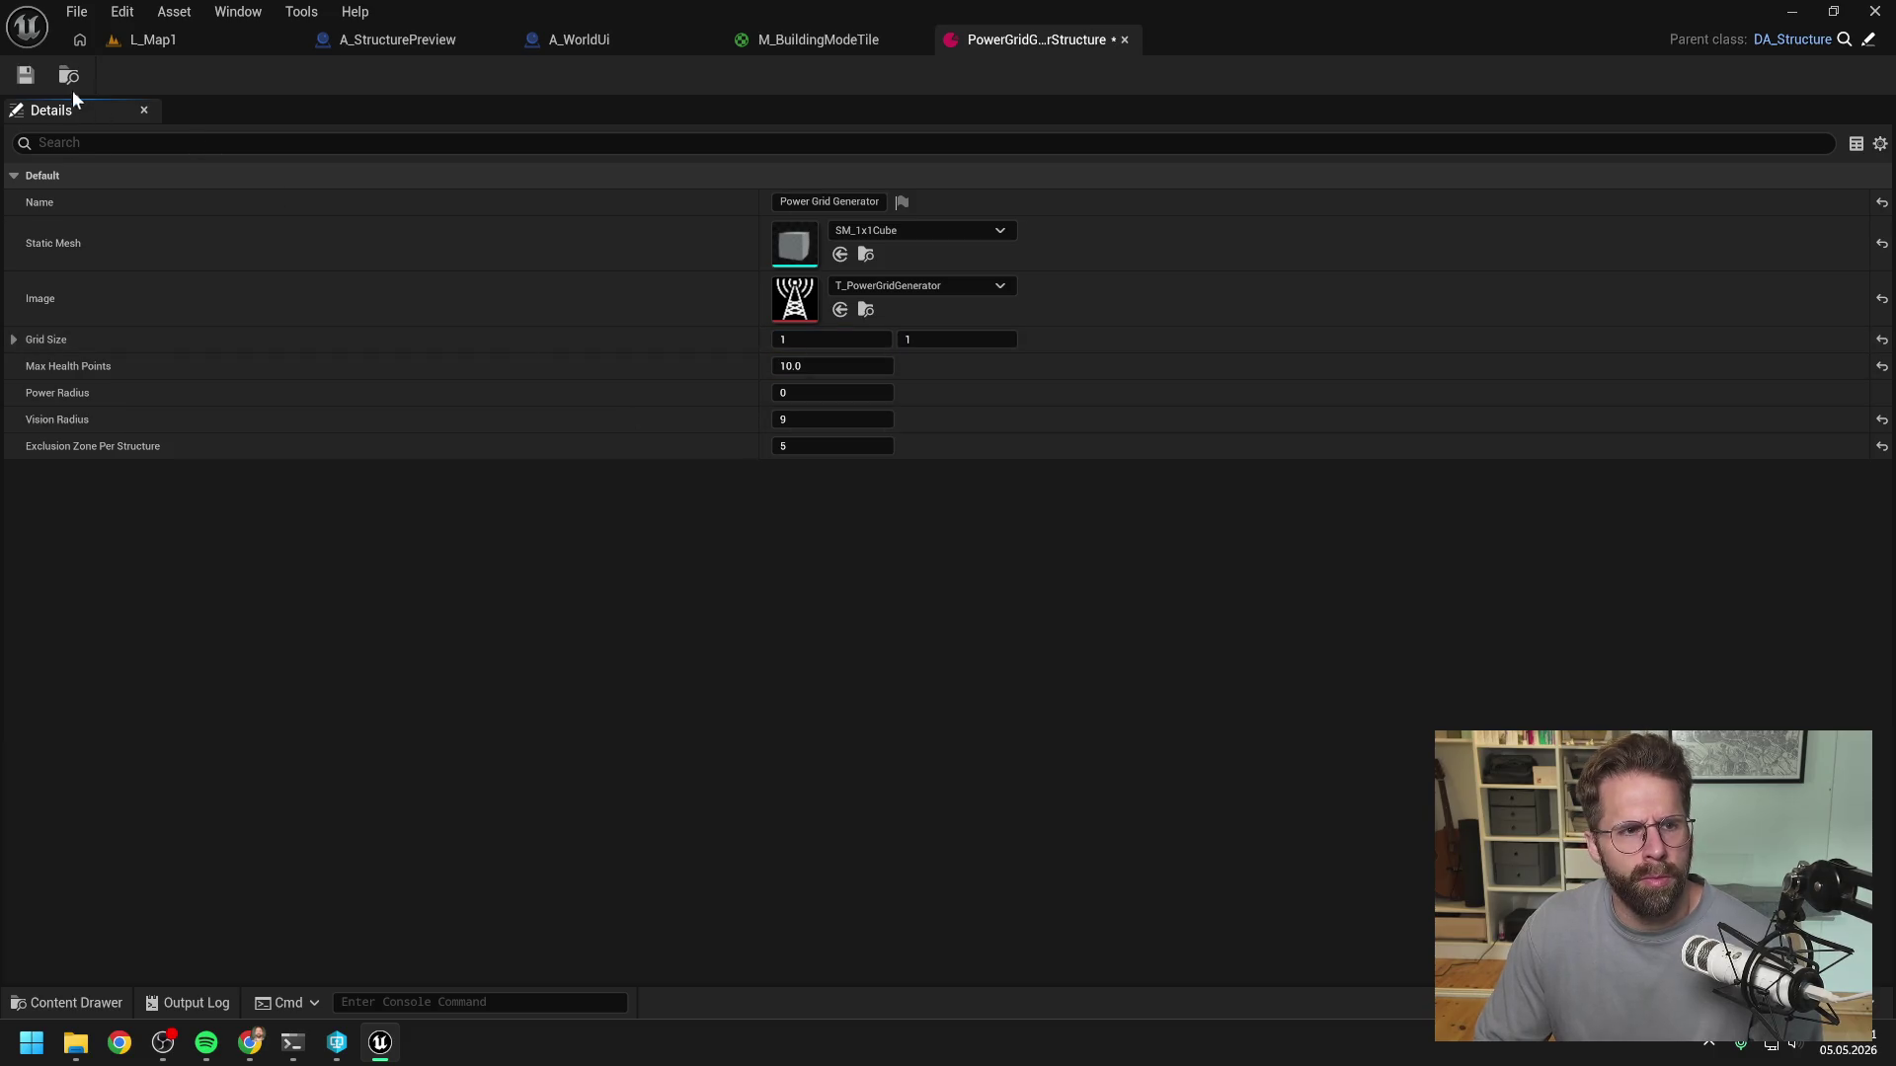
key("ctrl+s")
- Playtest building mode in L_Map1 with the 1×1 generator, then stop
left_click(162, 38)
left_click(495, 75)
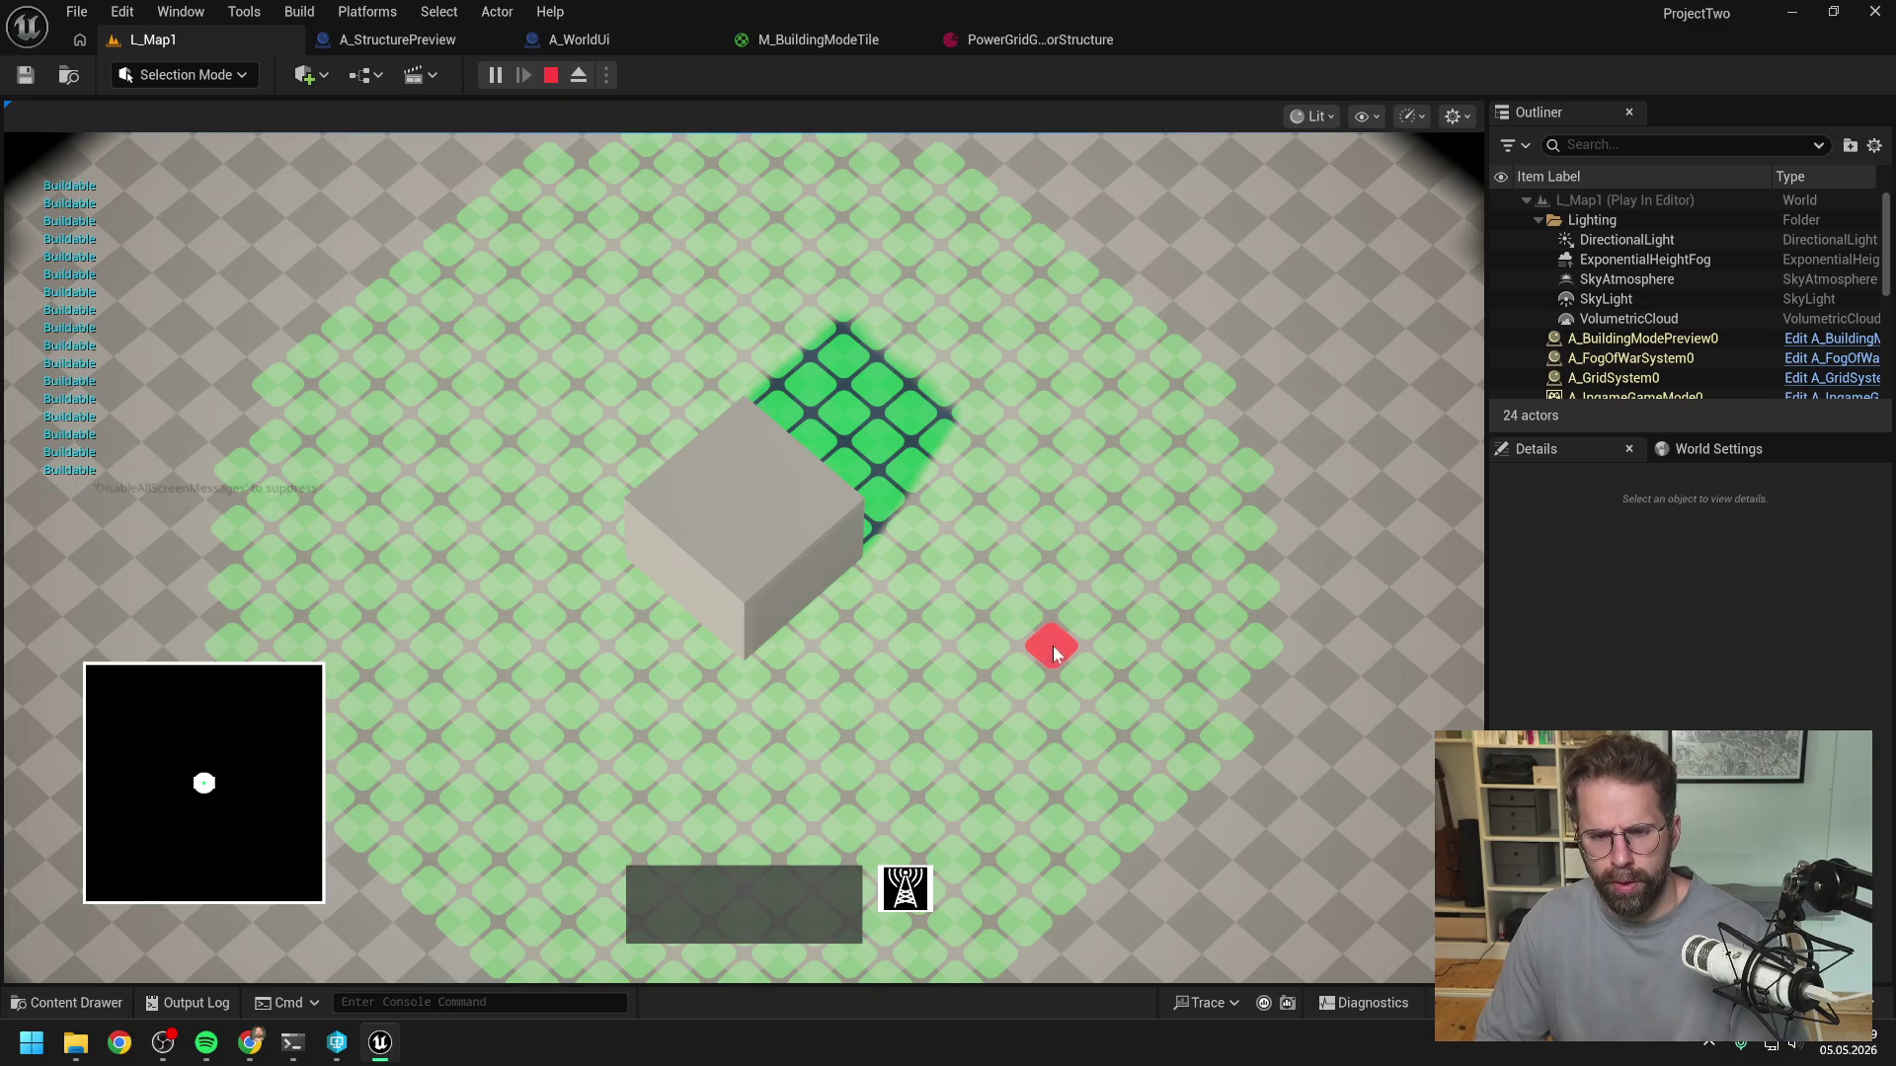
key("Escape")
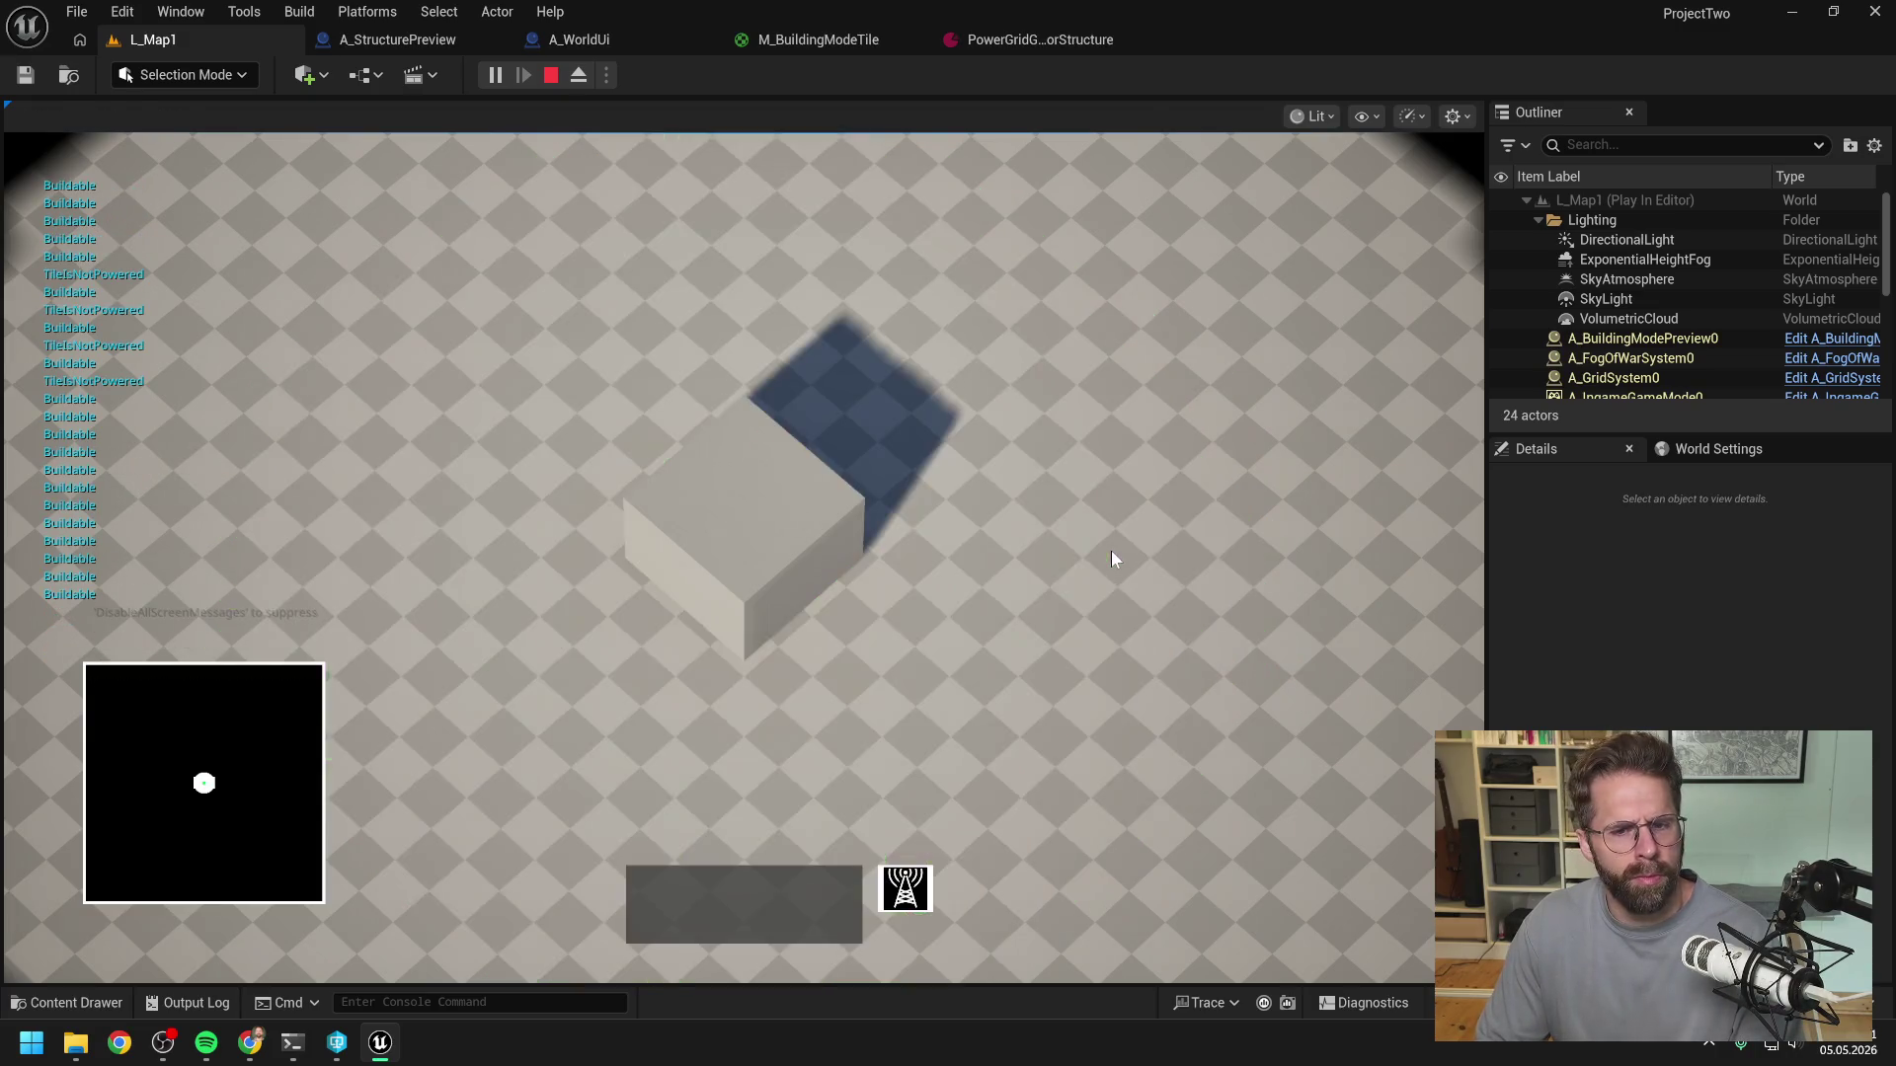
- In M_BuildingModeTile, move the red colour constant up and left in the material graph
left_click(810, 42)
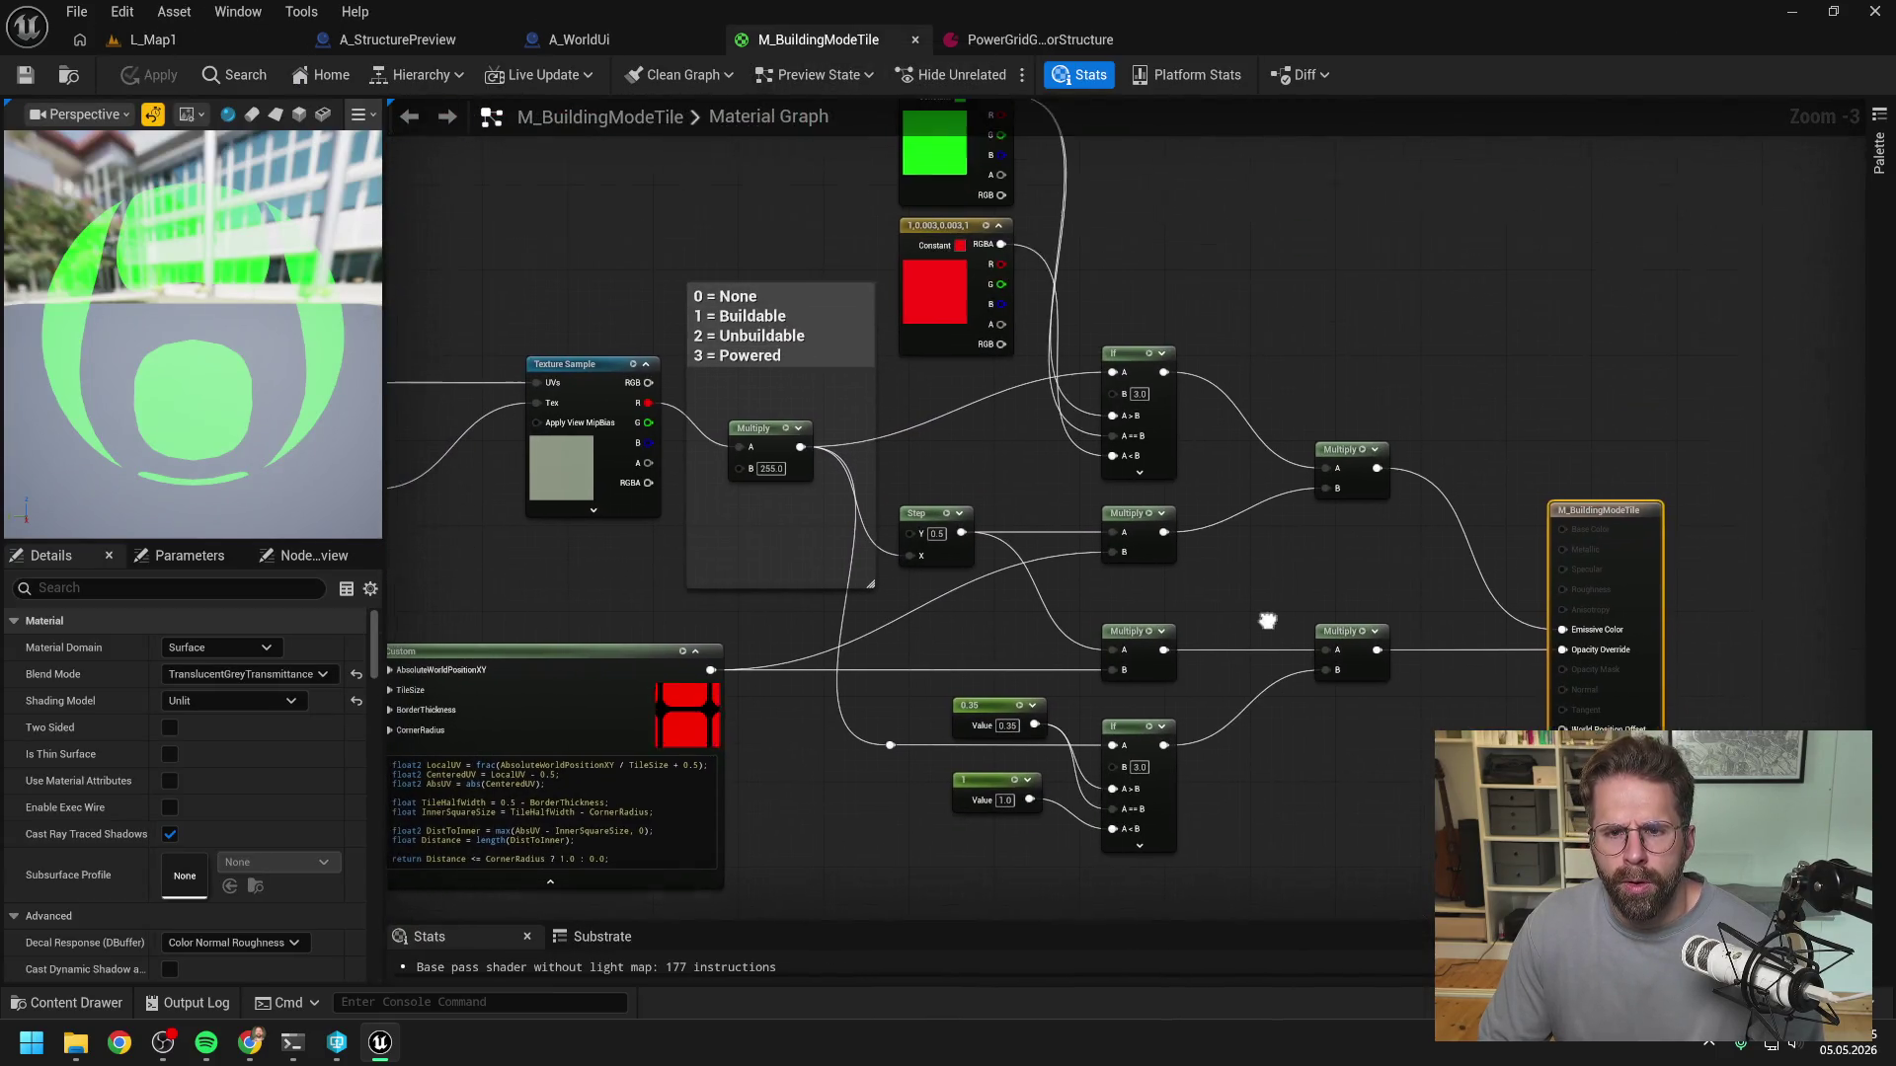
scroll(1029, 431, "up", 1)
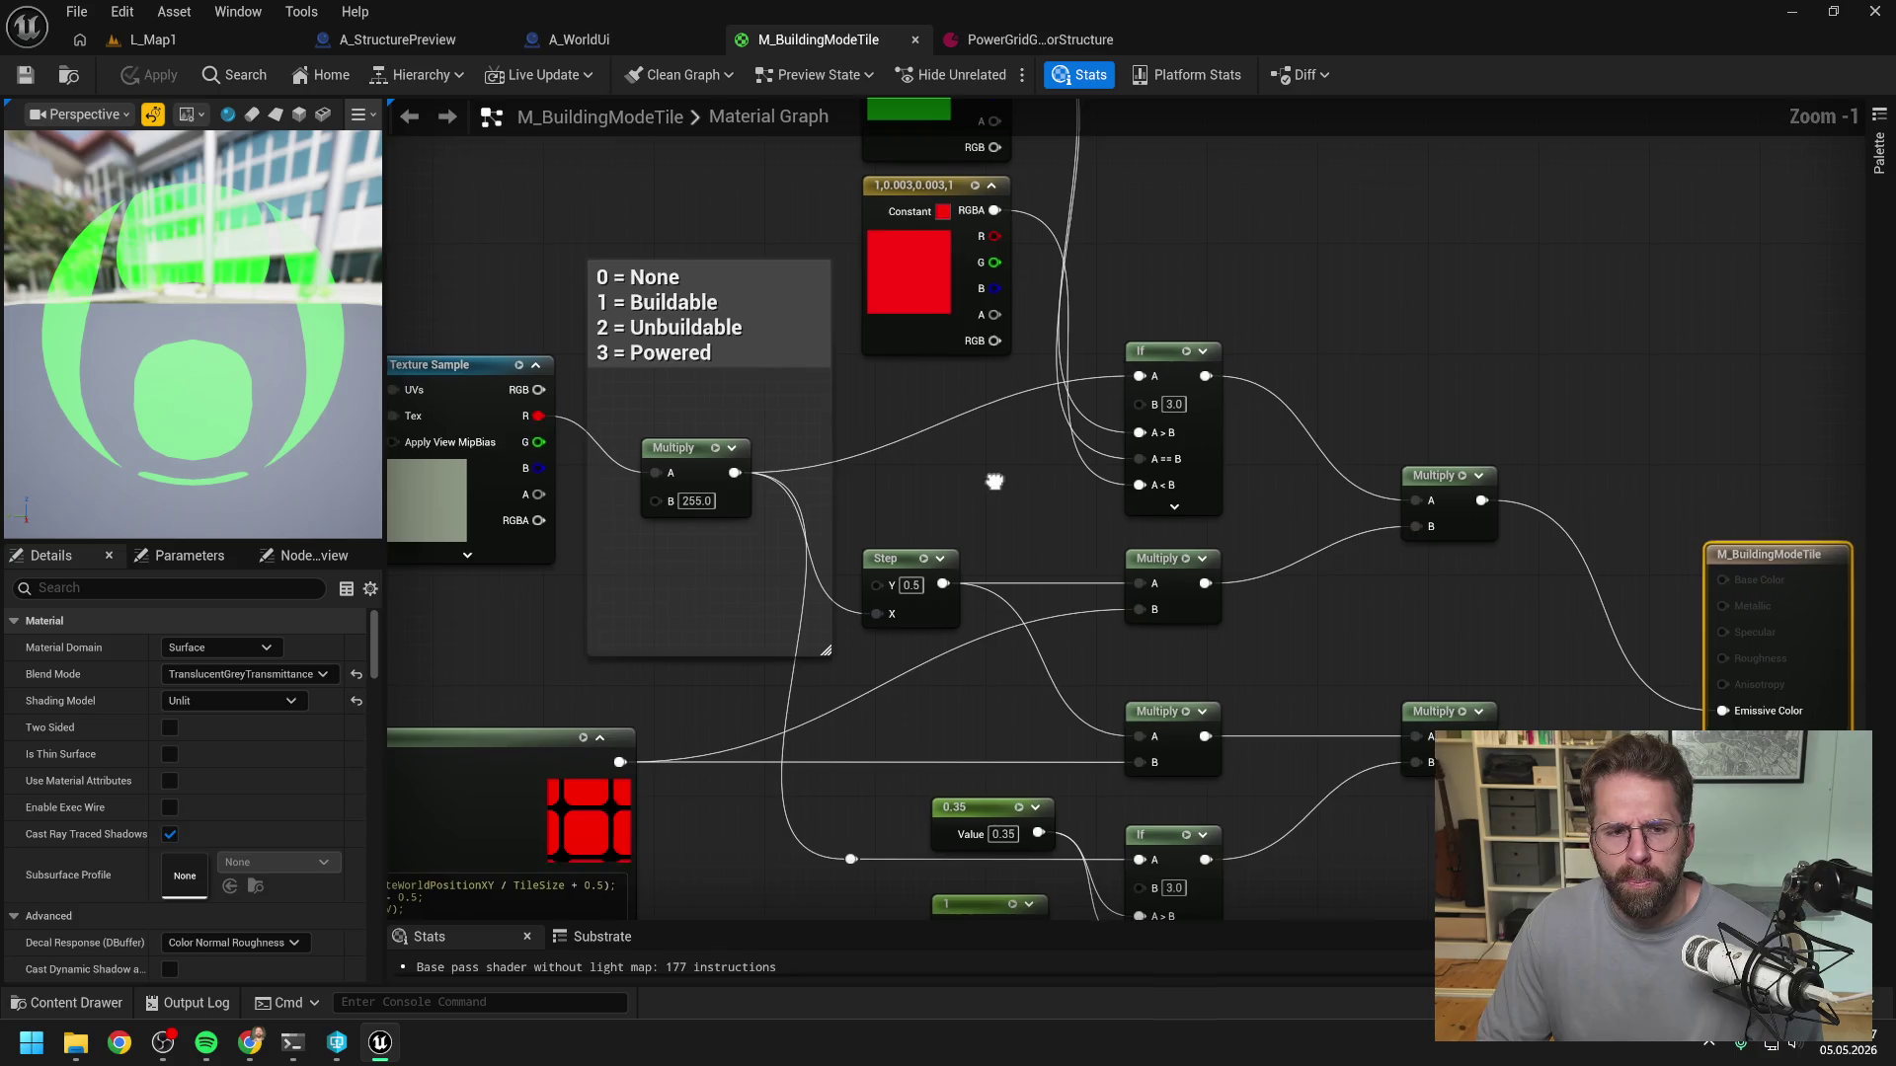
scroll(1023, 435, "up", 1)
left_click(1110, 569)
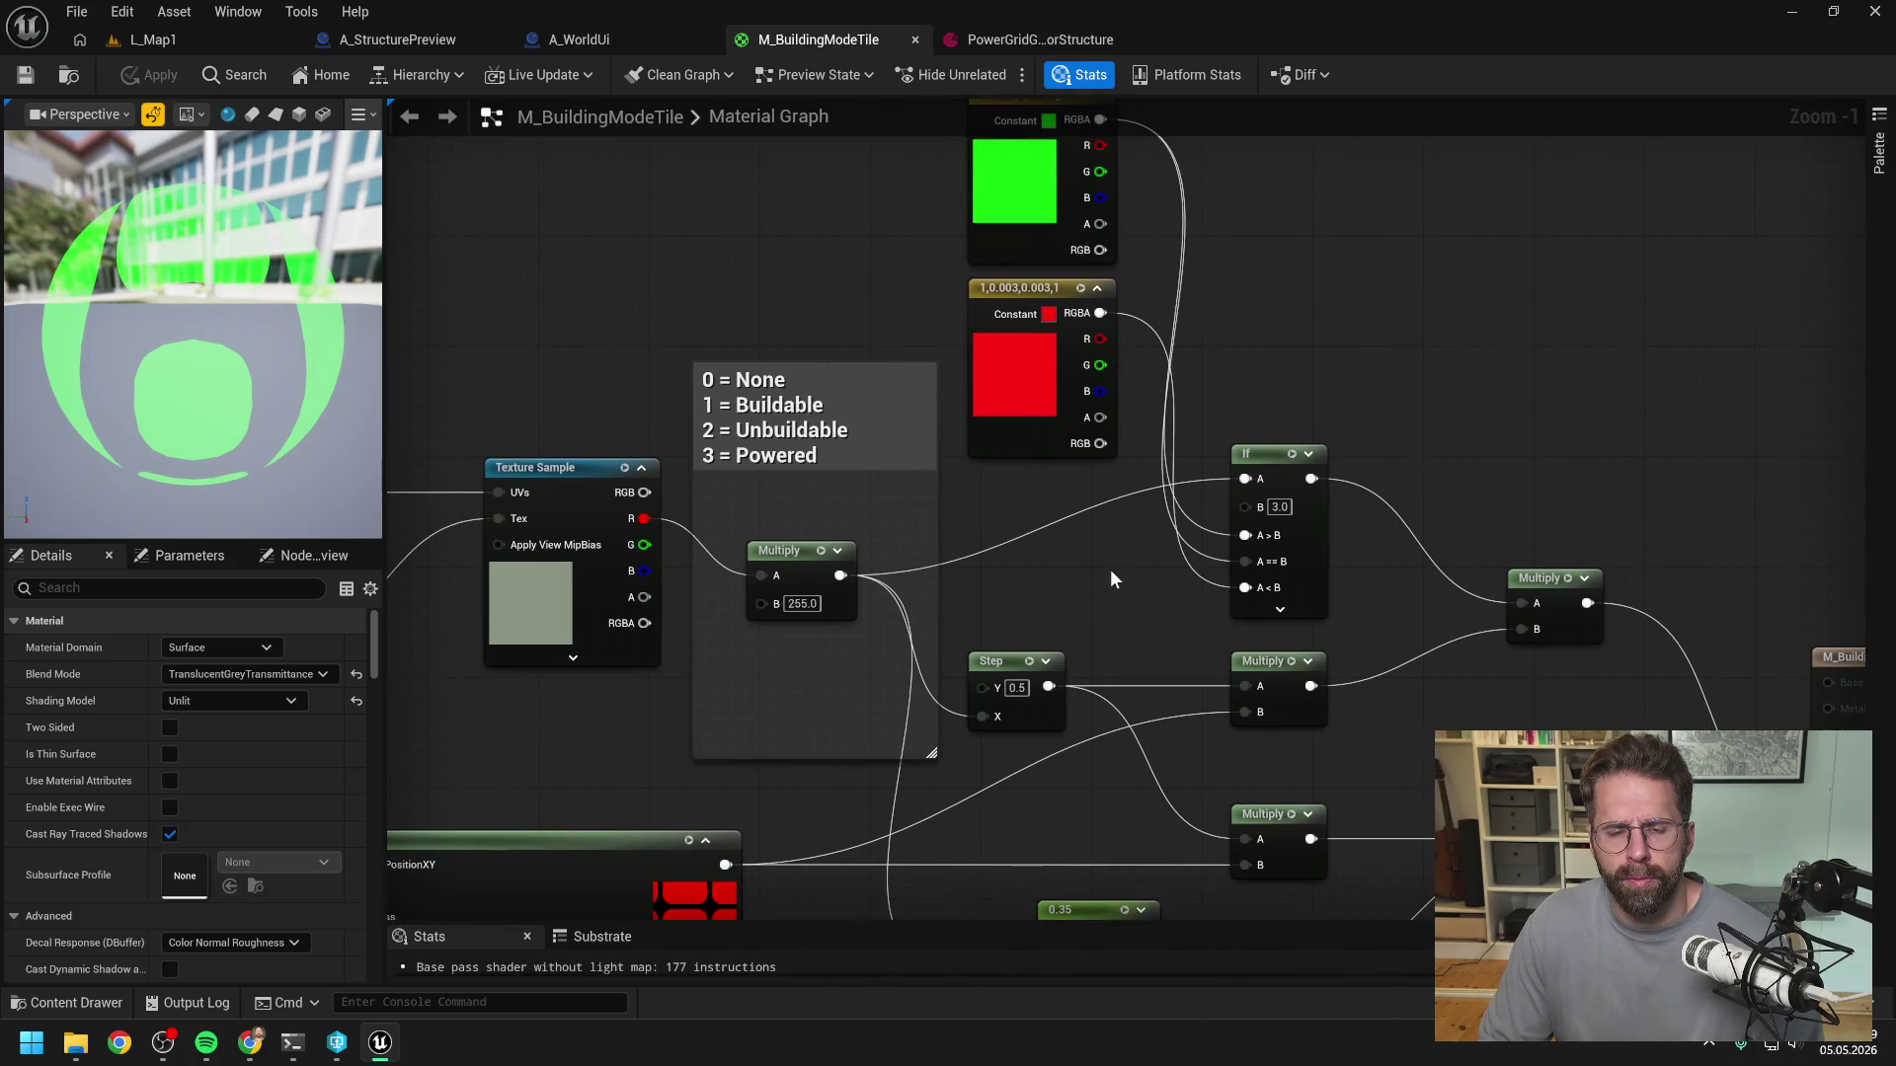
left_click(1024, 286)
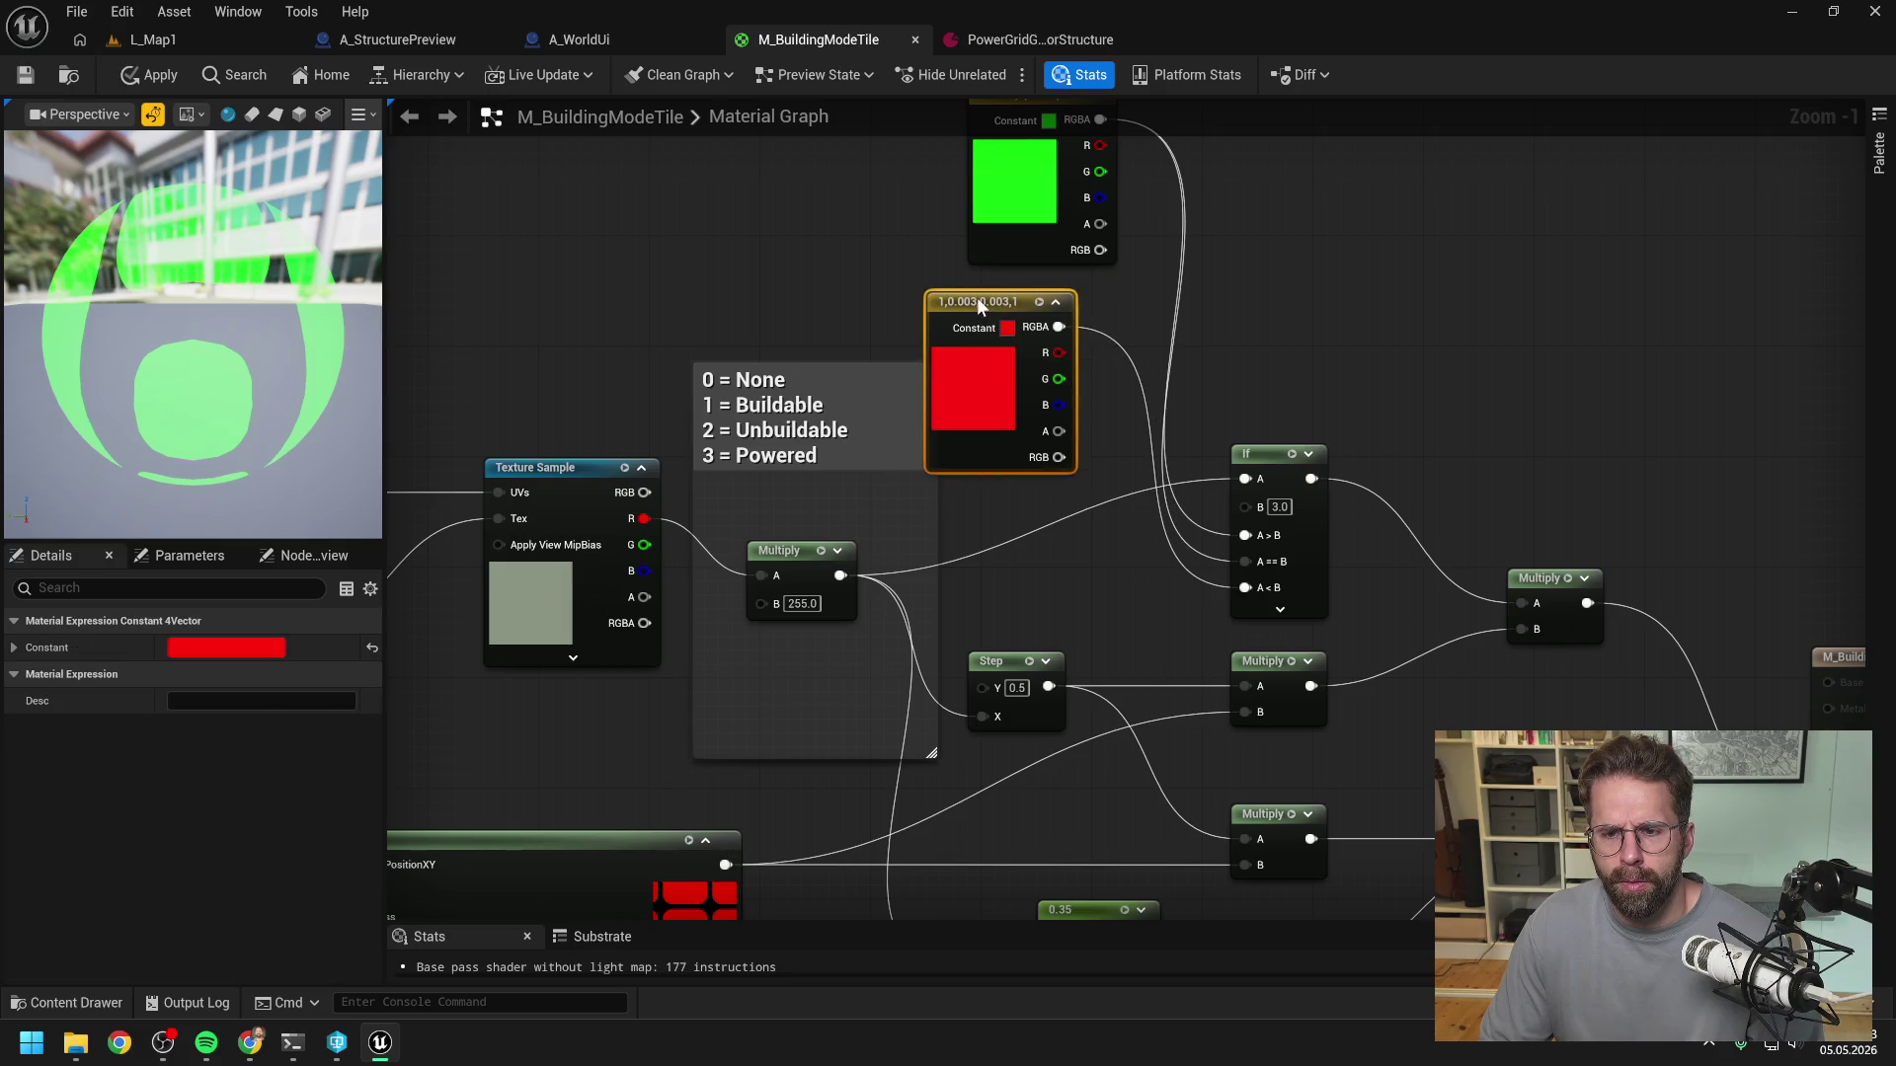
mouse_move(1024, 286)
left_mouse_down()
mouse_move(979, 281)
mouse_move(835, 194)
mouse_move(948, 341)
mouse_move(1020, 326)
mouse_move(1041, 286)
mouse_move(1011, 306)
mouse_move(935, 286)
left_mouse_up()
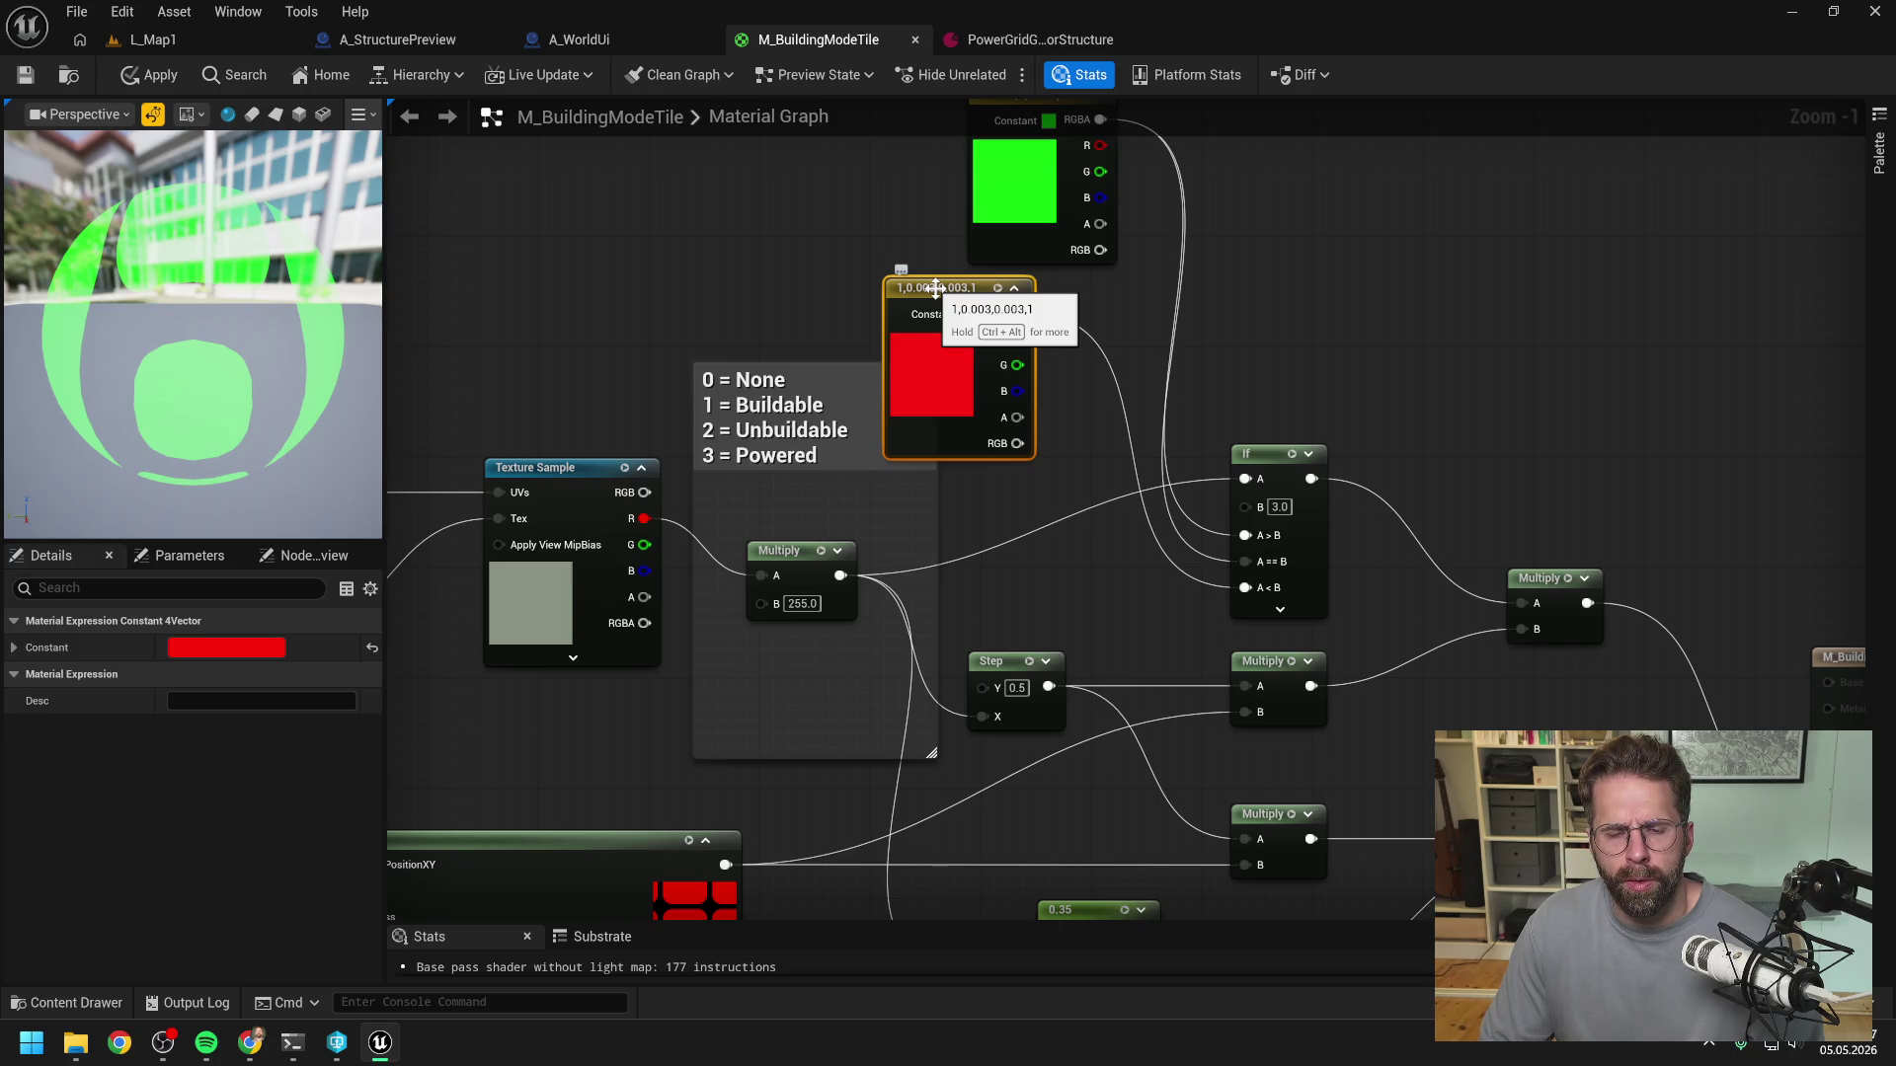
scroll(1038, 434, "down", 1)
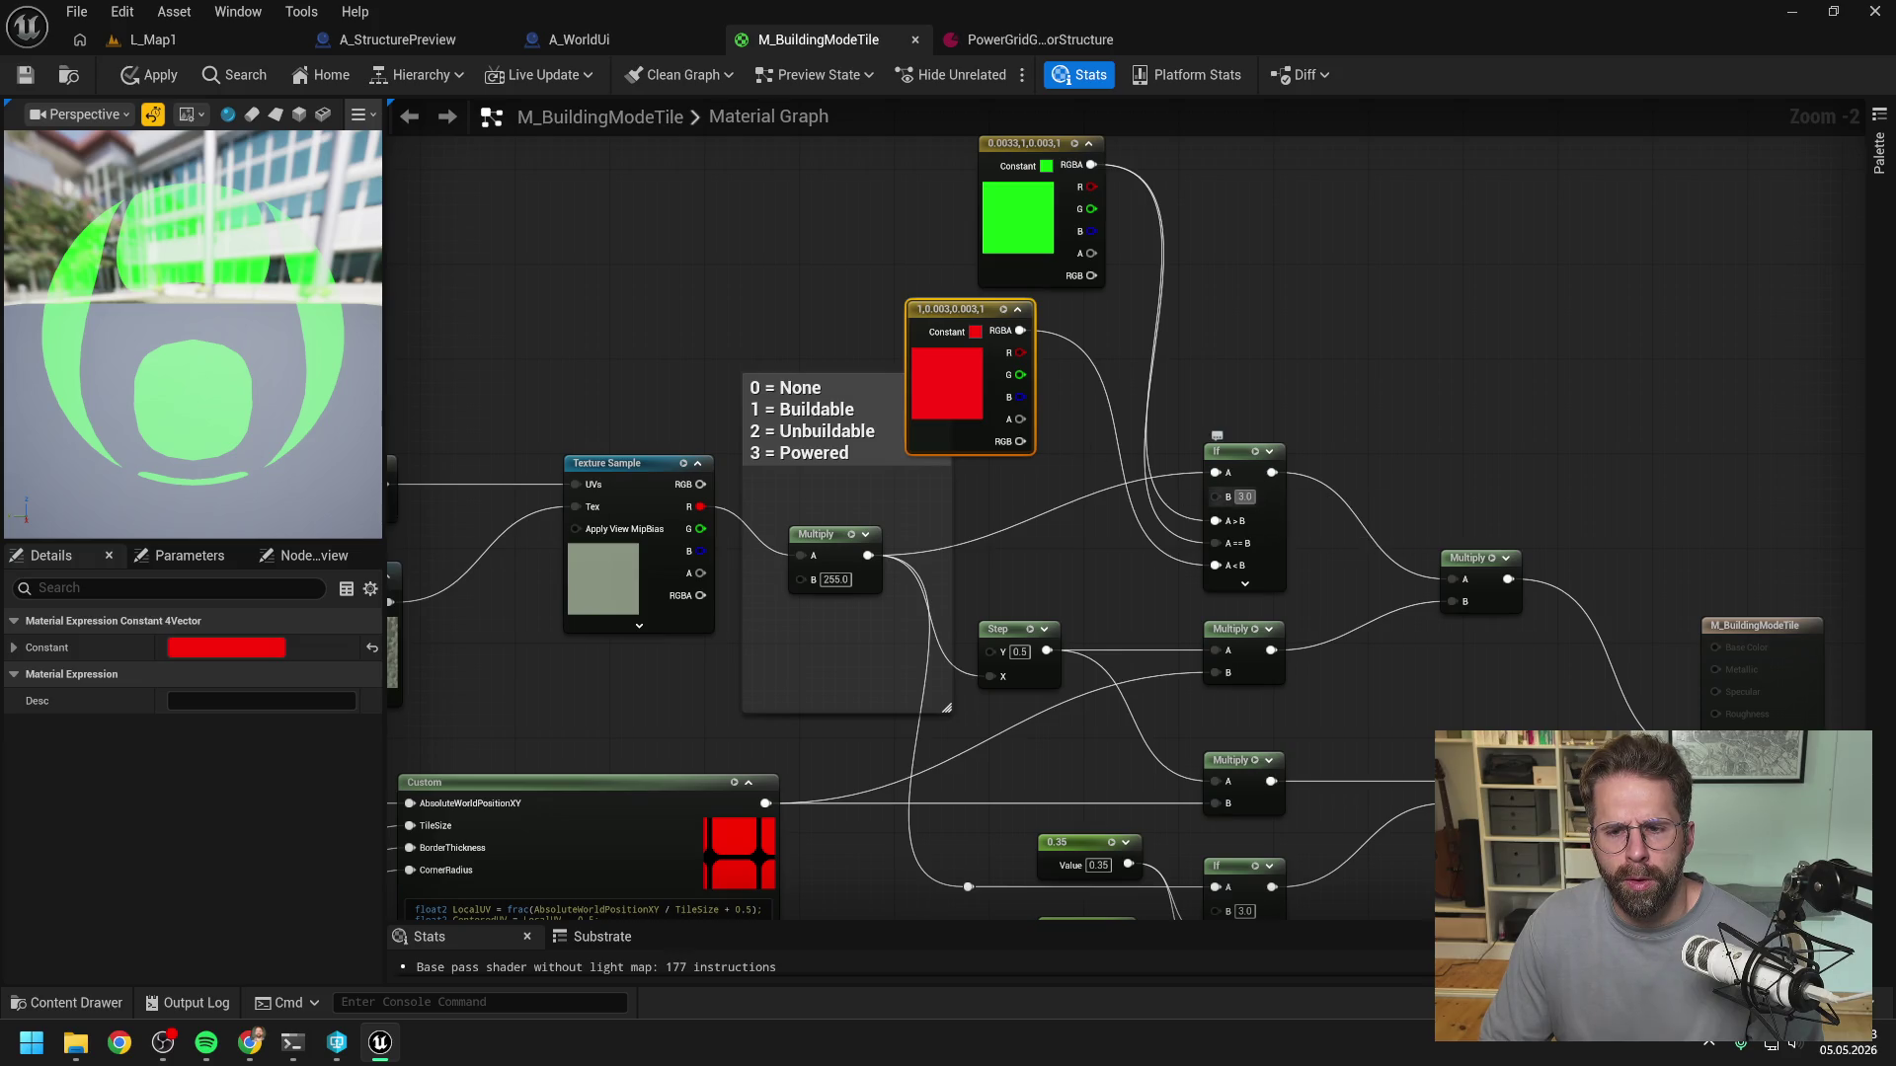
- Set the If node's B to 2.0, wire the green constant into A<B, and apply
left_click(1245, 497)
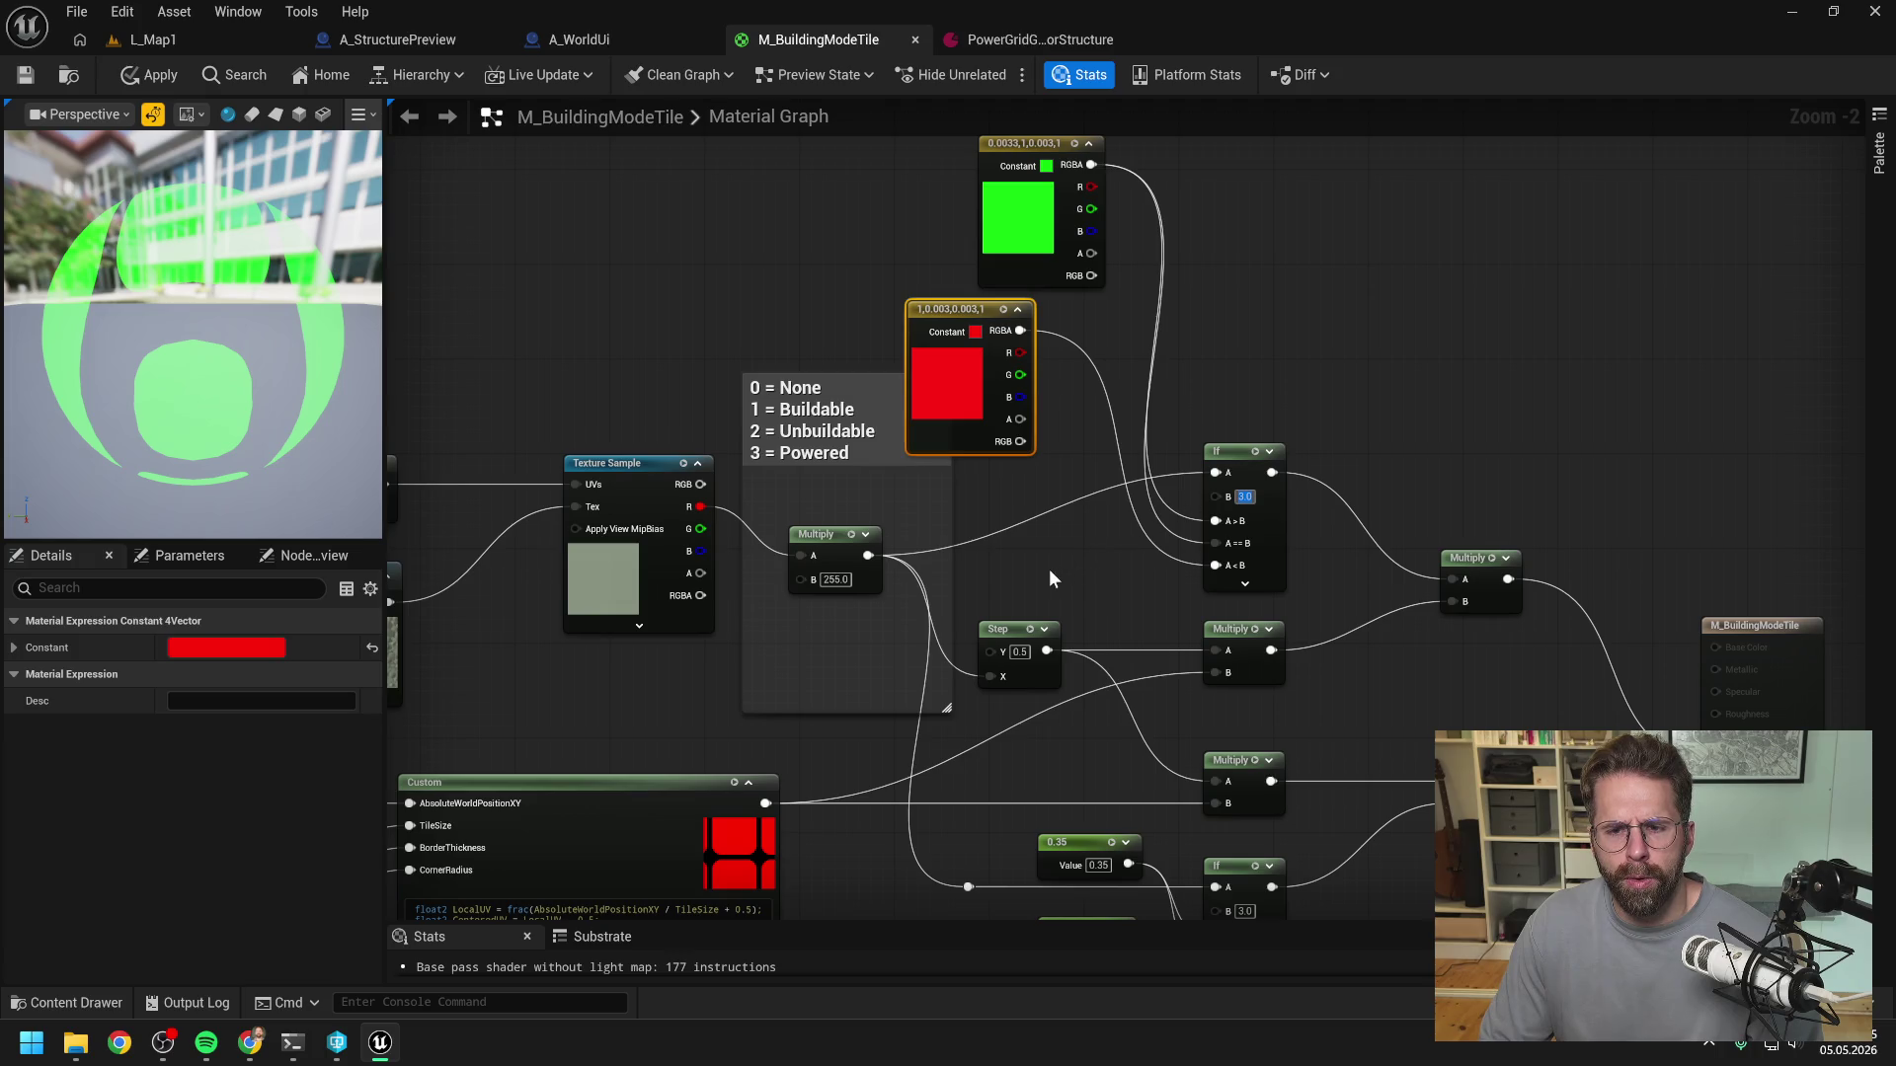
type("2")
left_click(1048, 569)
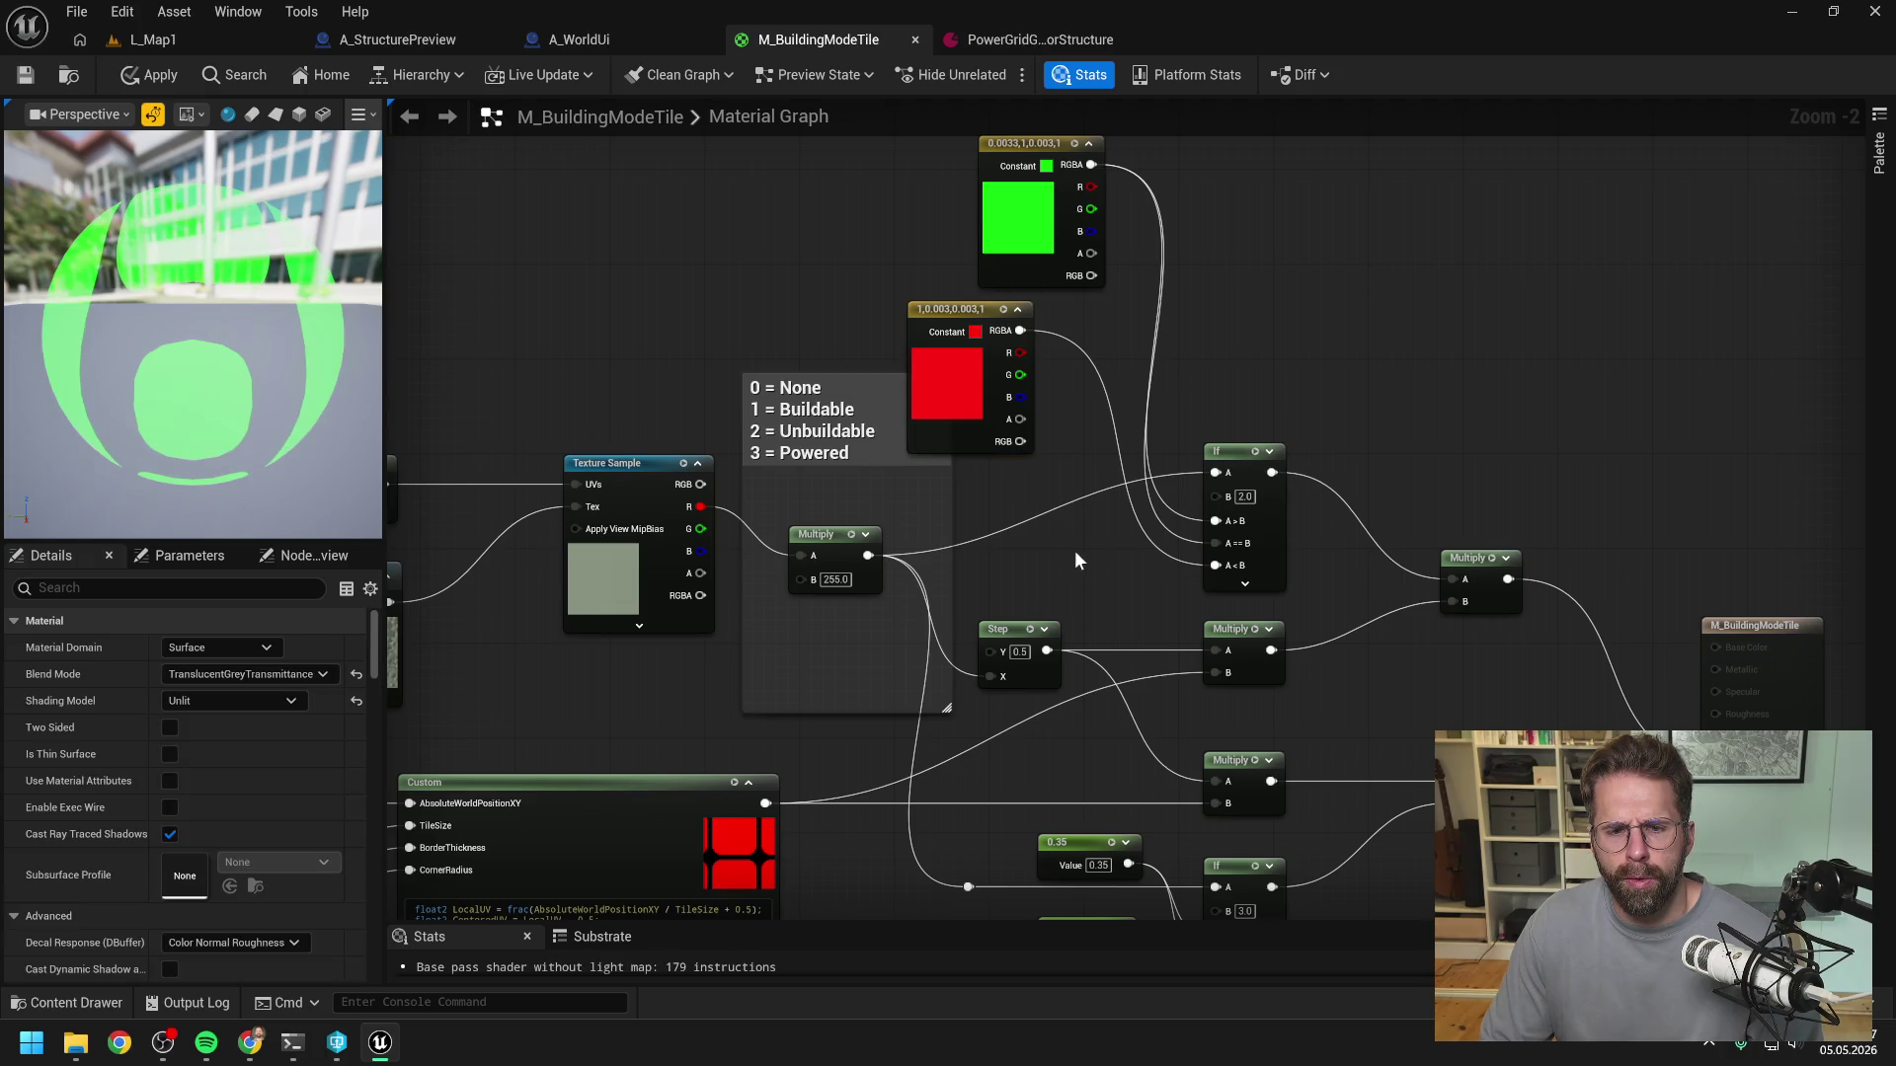
left_click_drag(1020, 331, 1216, 520)
left_click_drag(1093, 165, 1215, 543)
left_click_drag(1092, 165, 1212, 568)
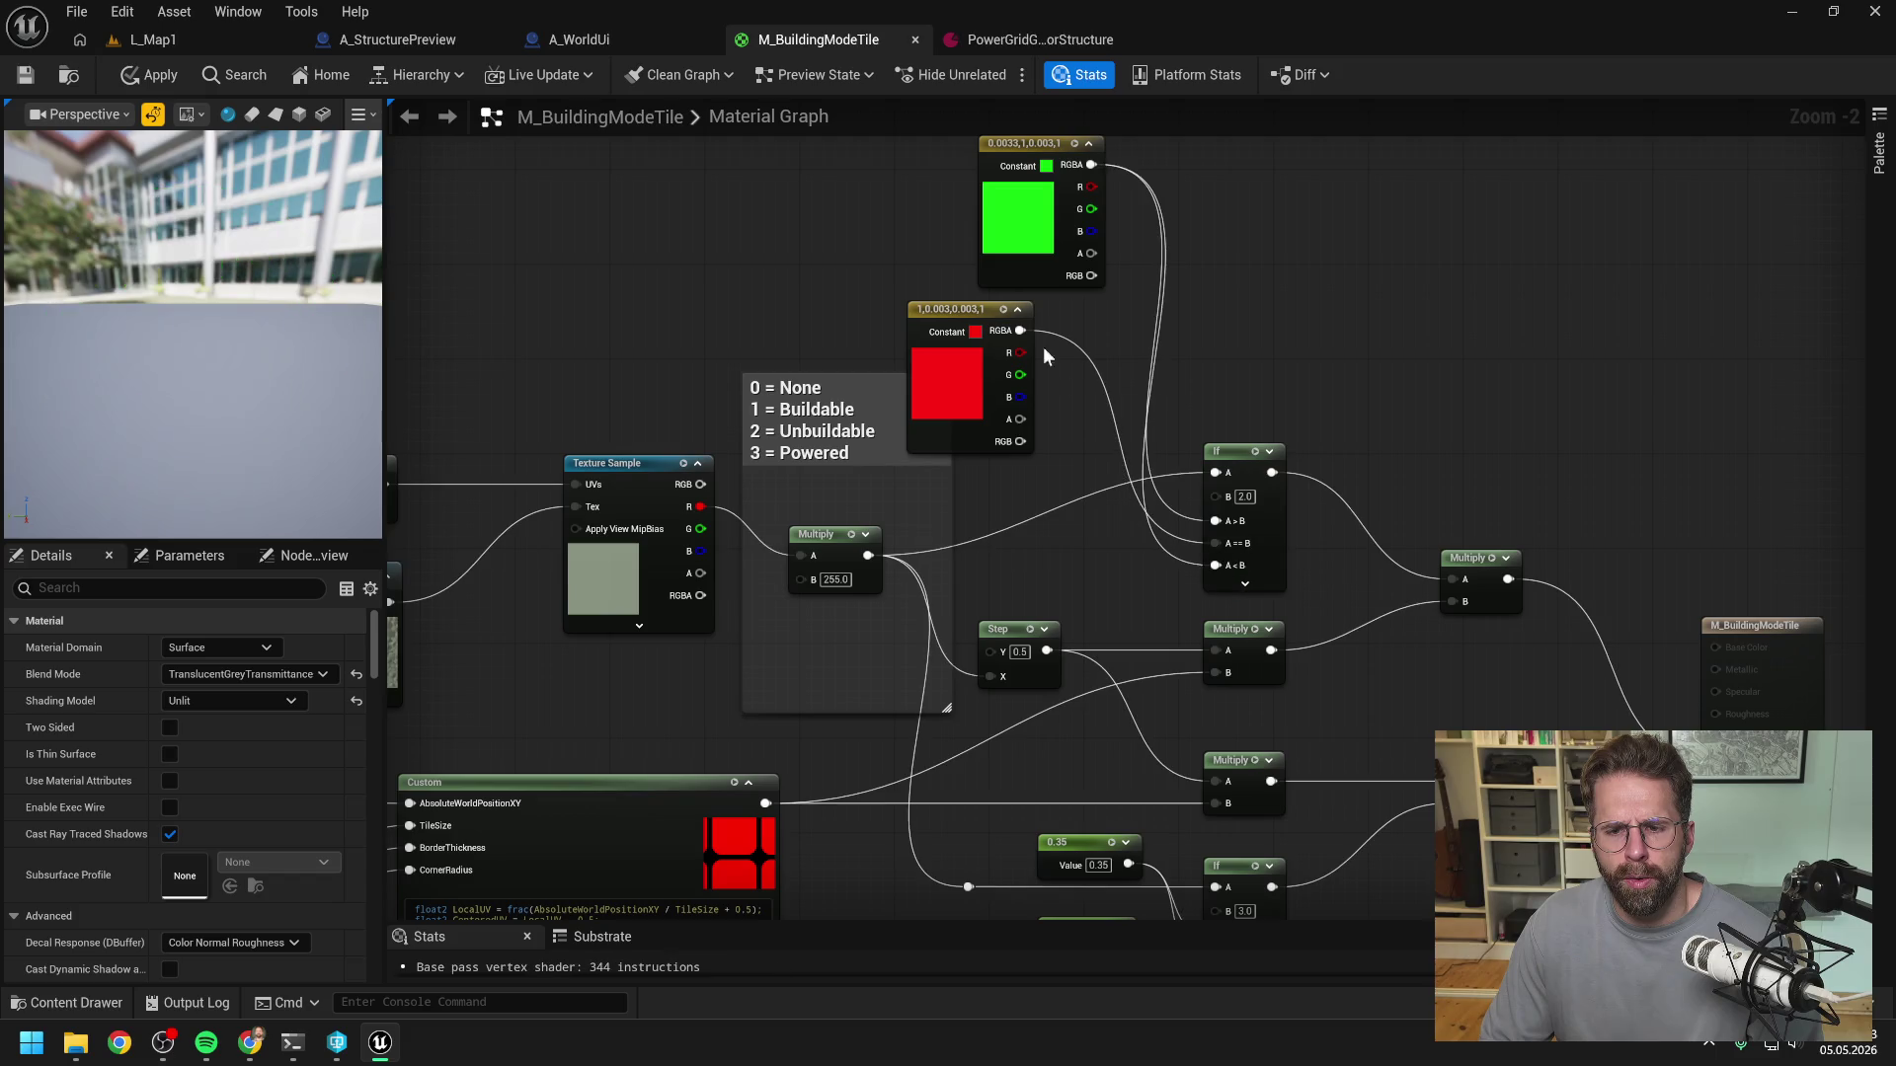
left_click_drag(948, 310, 1019, 309)
left_click(634, 217)
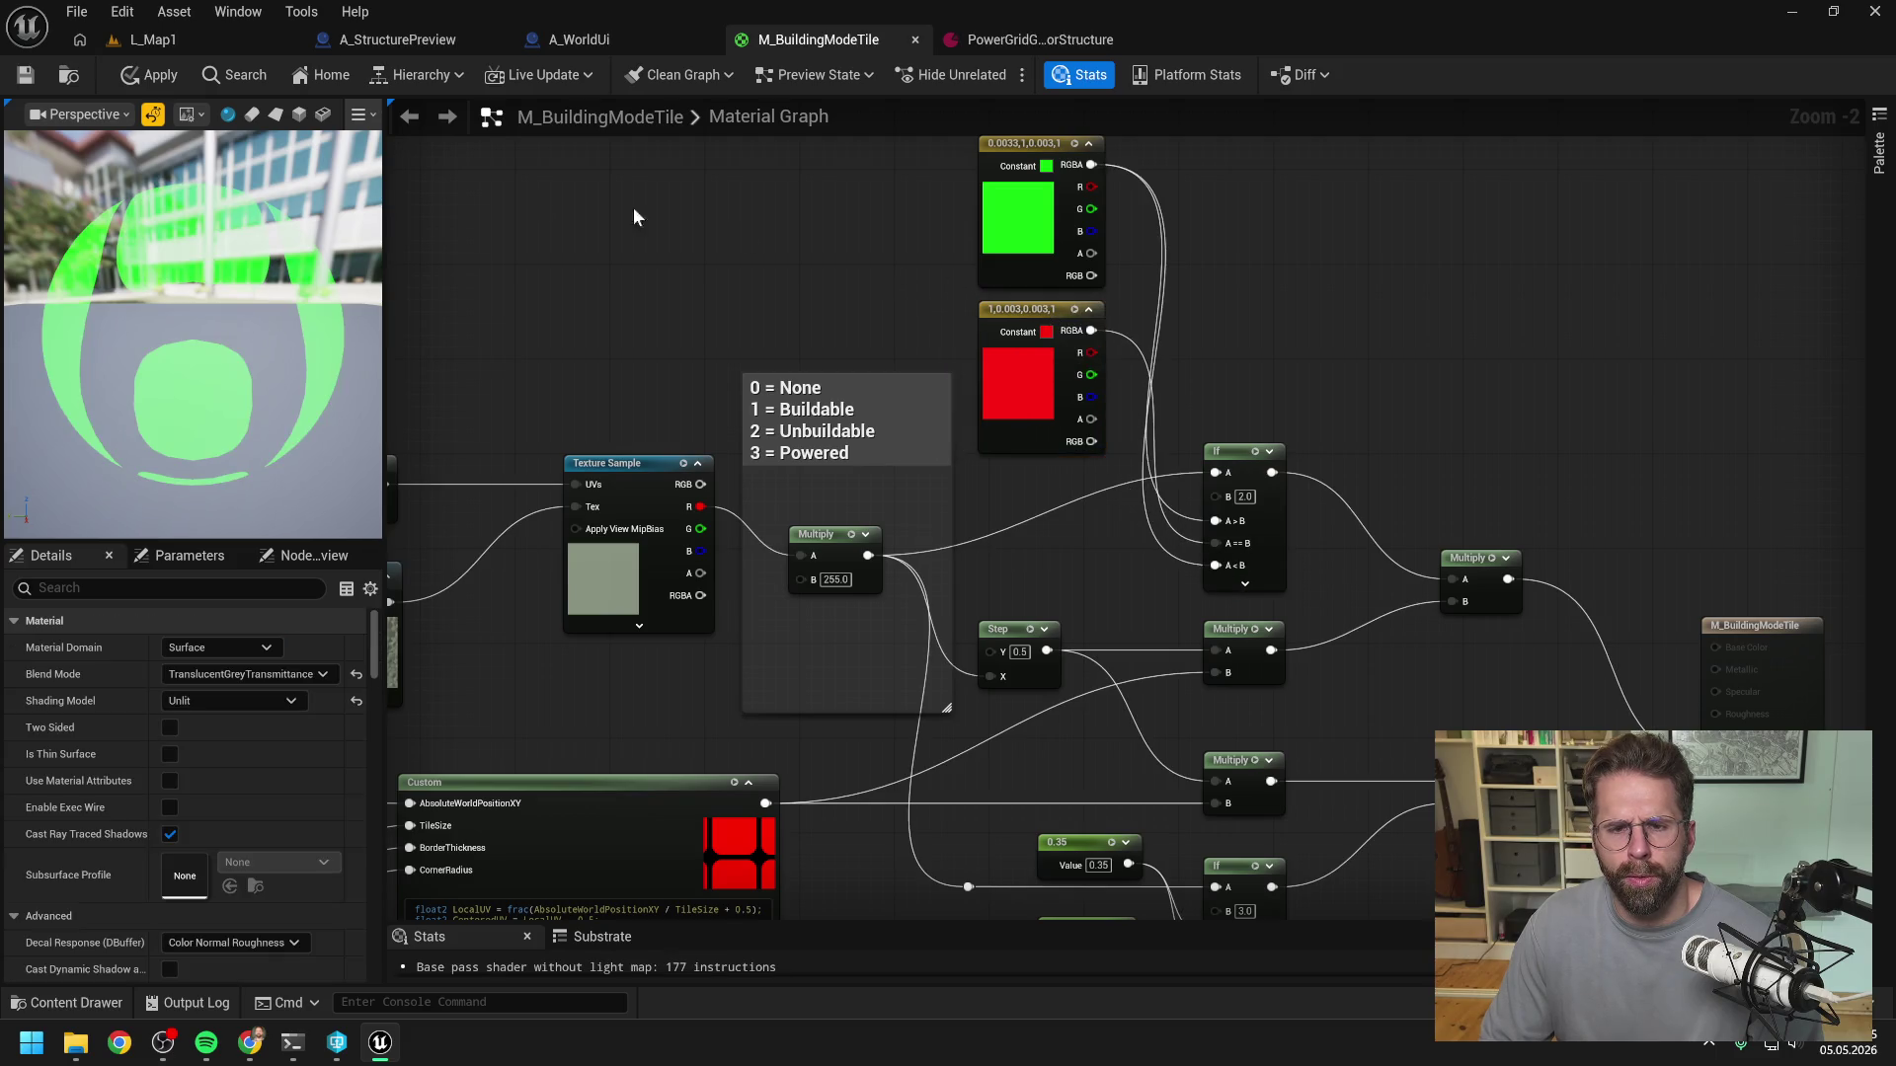
left_click(149, 75)
- Save and check out M_BuildingModeTile, playtest L_Map1's green tiles, then edit the generator's grid size
key("ctrl+s")
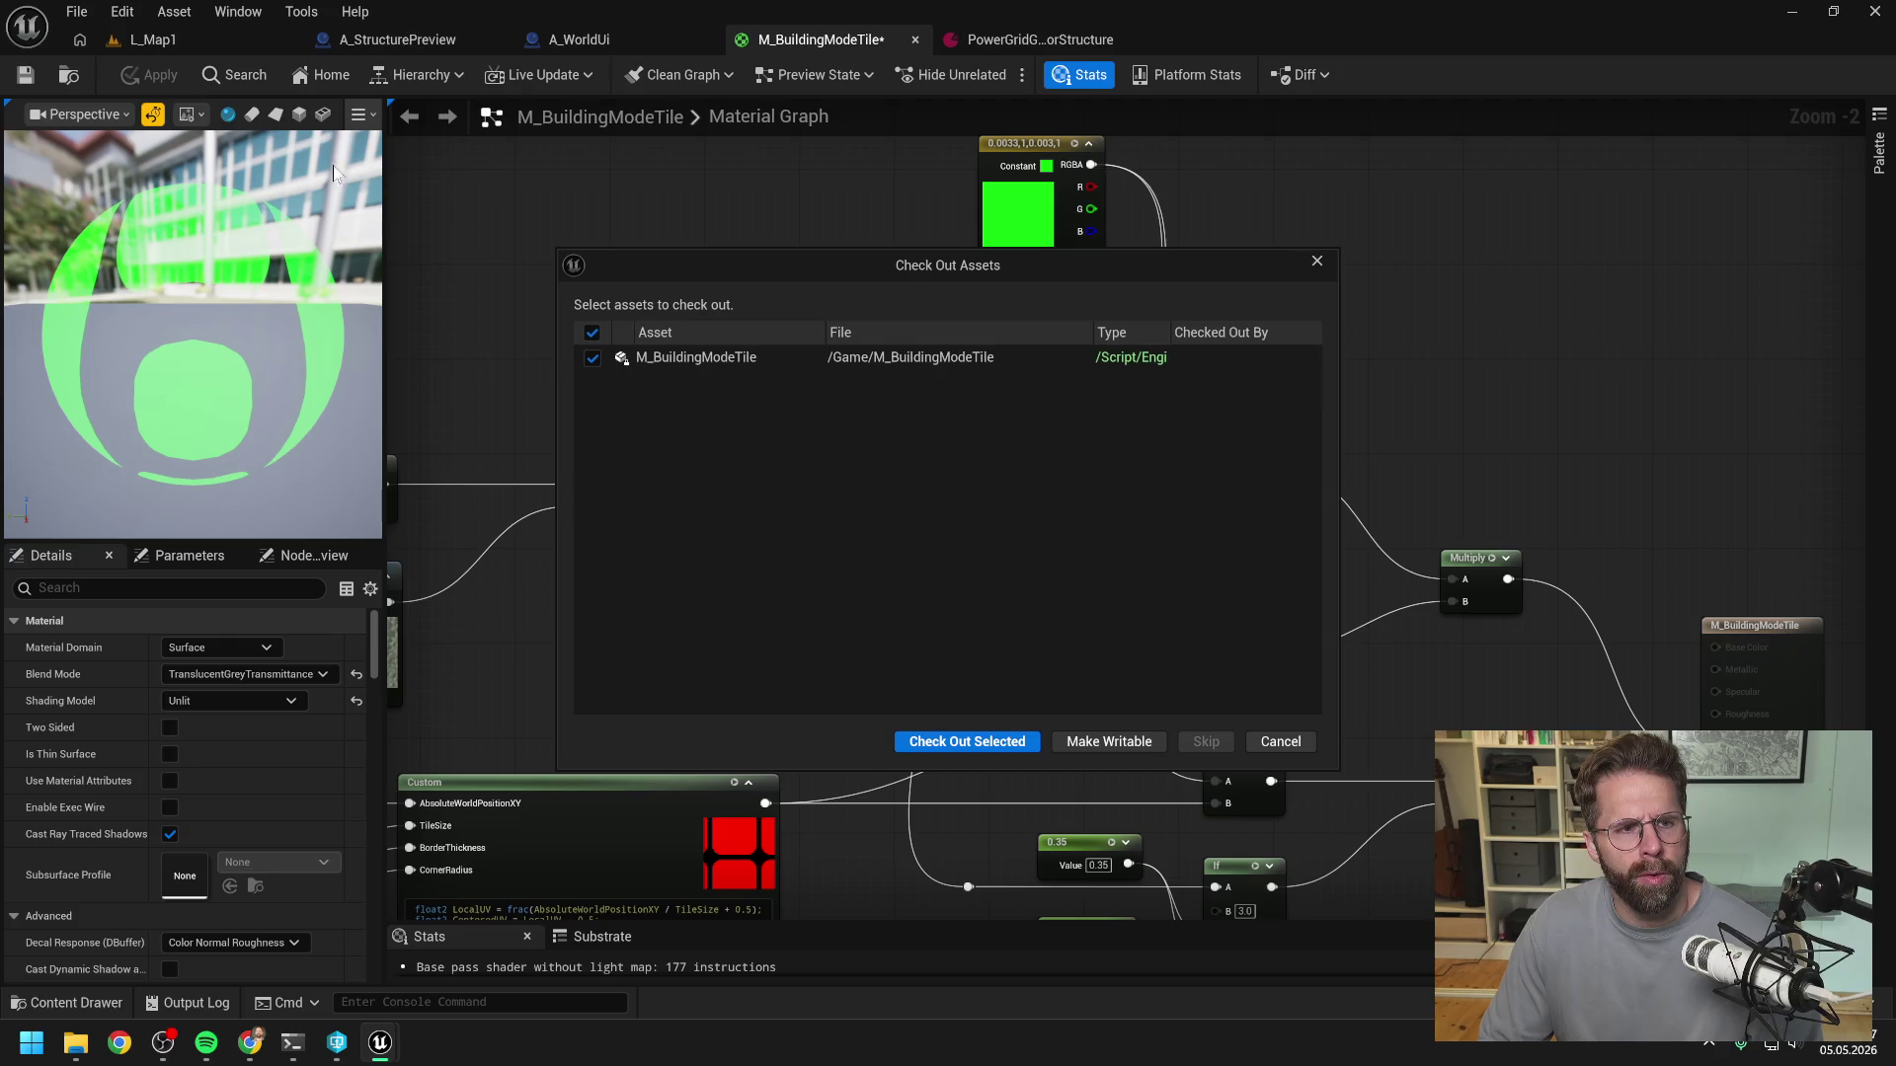
left_click(965, 741)
left_click(209, 38)
left_click(495, 75)
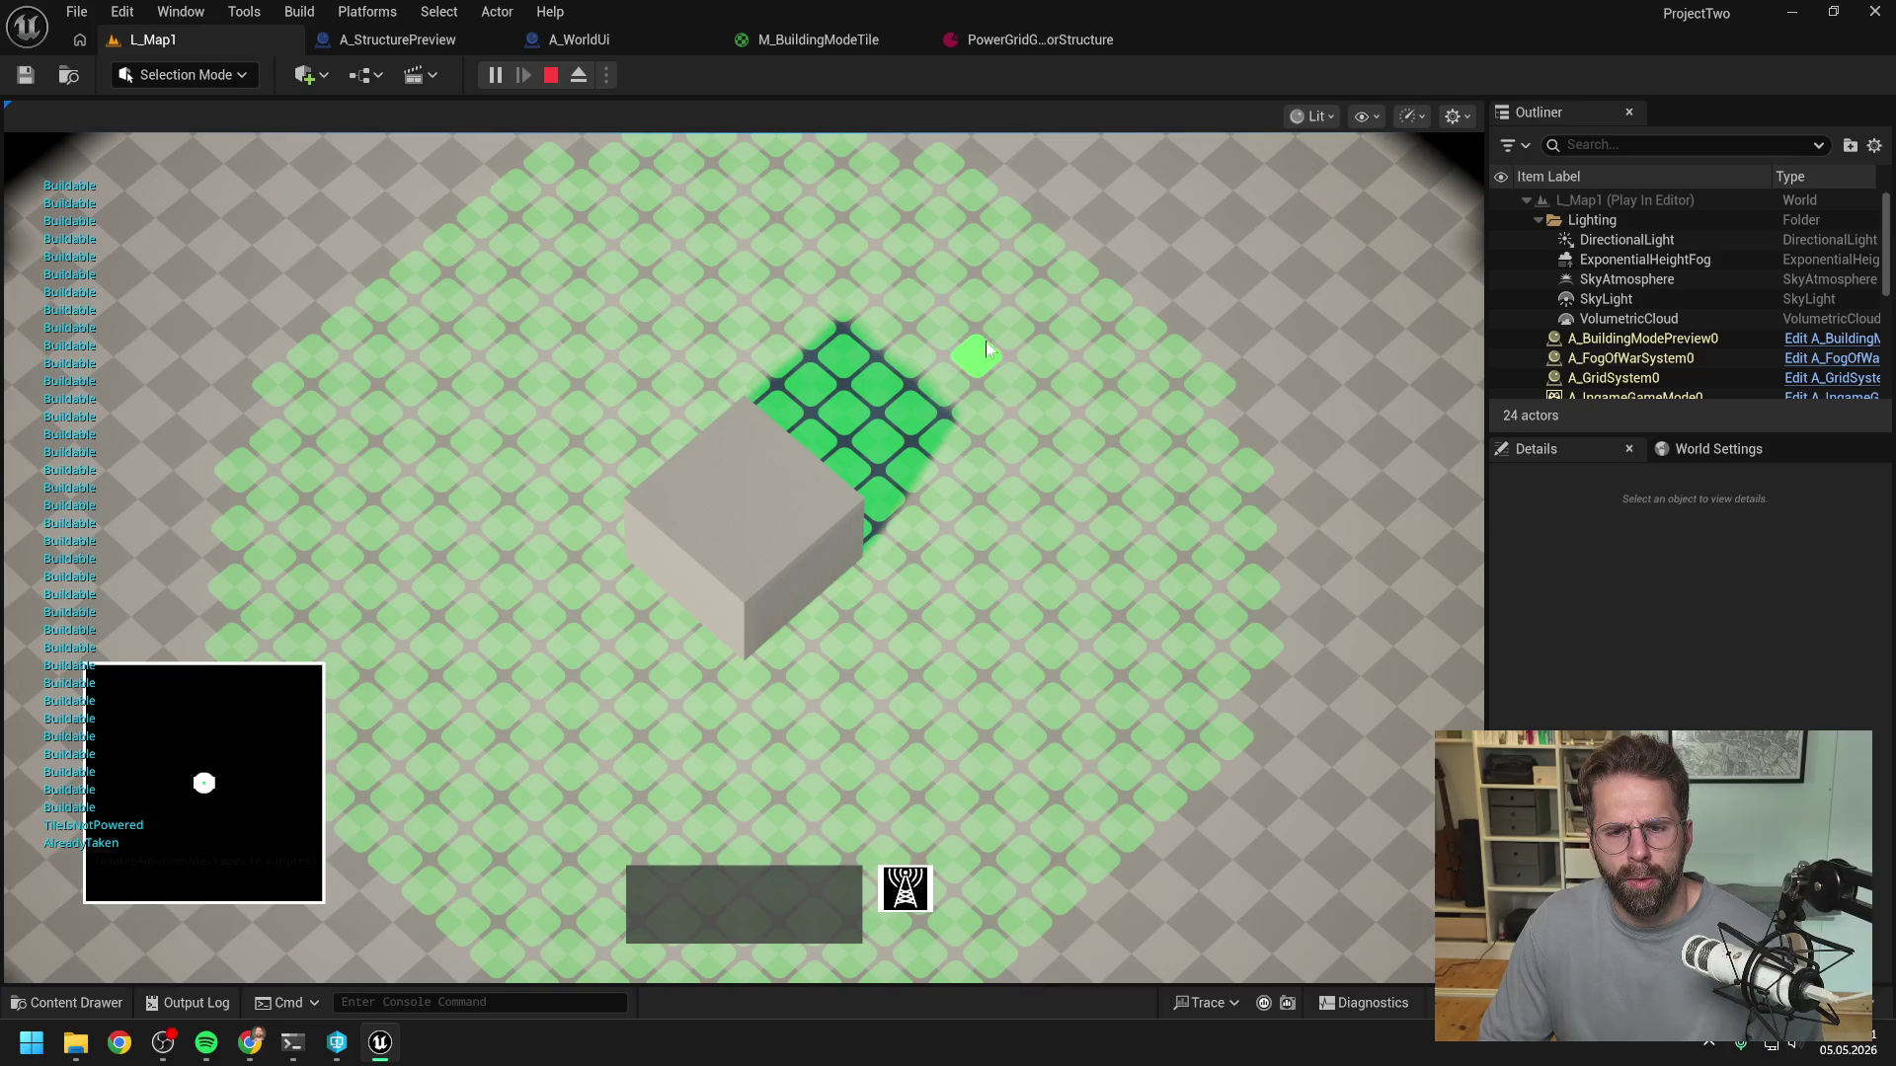
right_click(1047, 405)
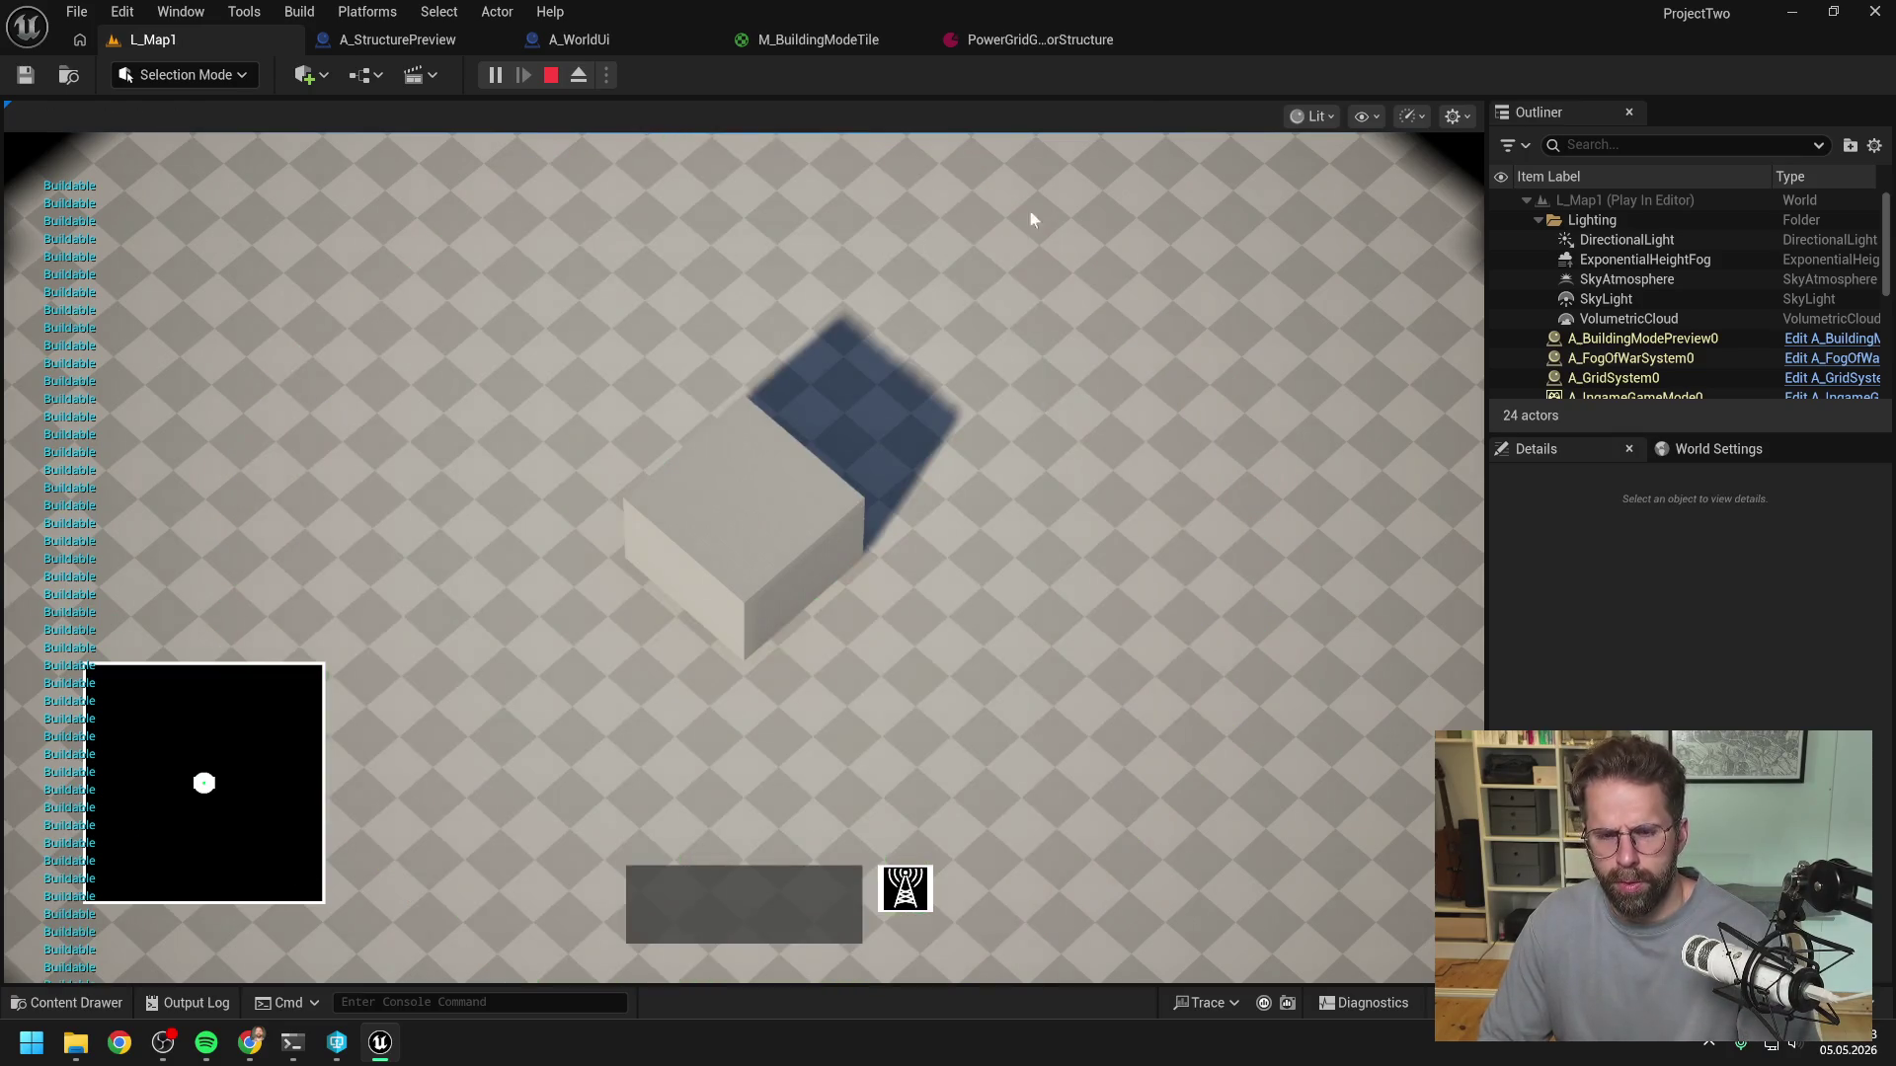
left_click(1027, 40)
left_click(829, 339)
- Set the PowerGridGenerator's Grid Size to 3 by 3 and save it
type("3")
key("Tab")
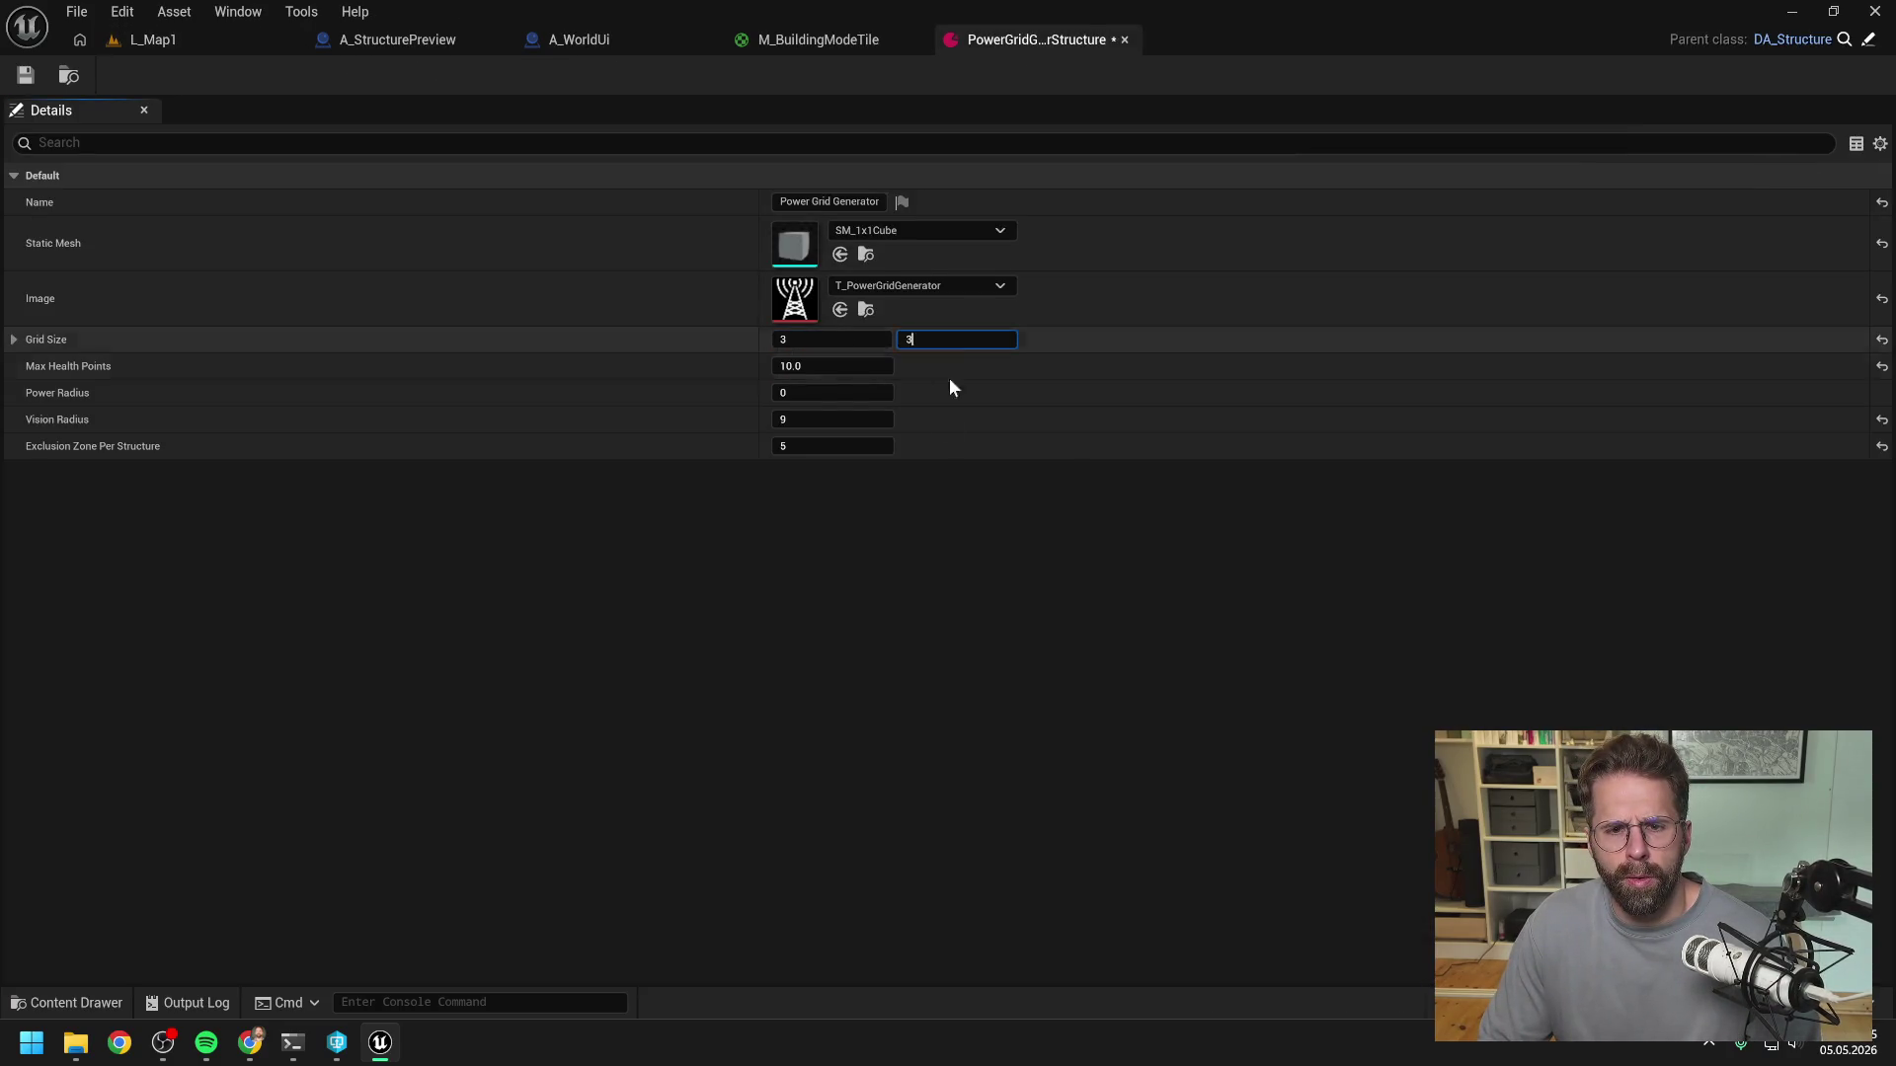
type("3")
key("Return")
left_click(28, 75)
- Playtest L_Map1 to check red tiles on unpowered or taken spots, then stop
left_click(156, 39)
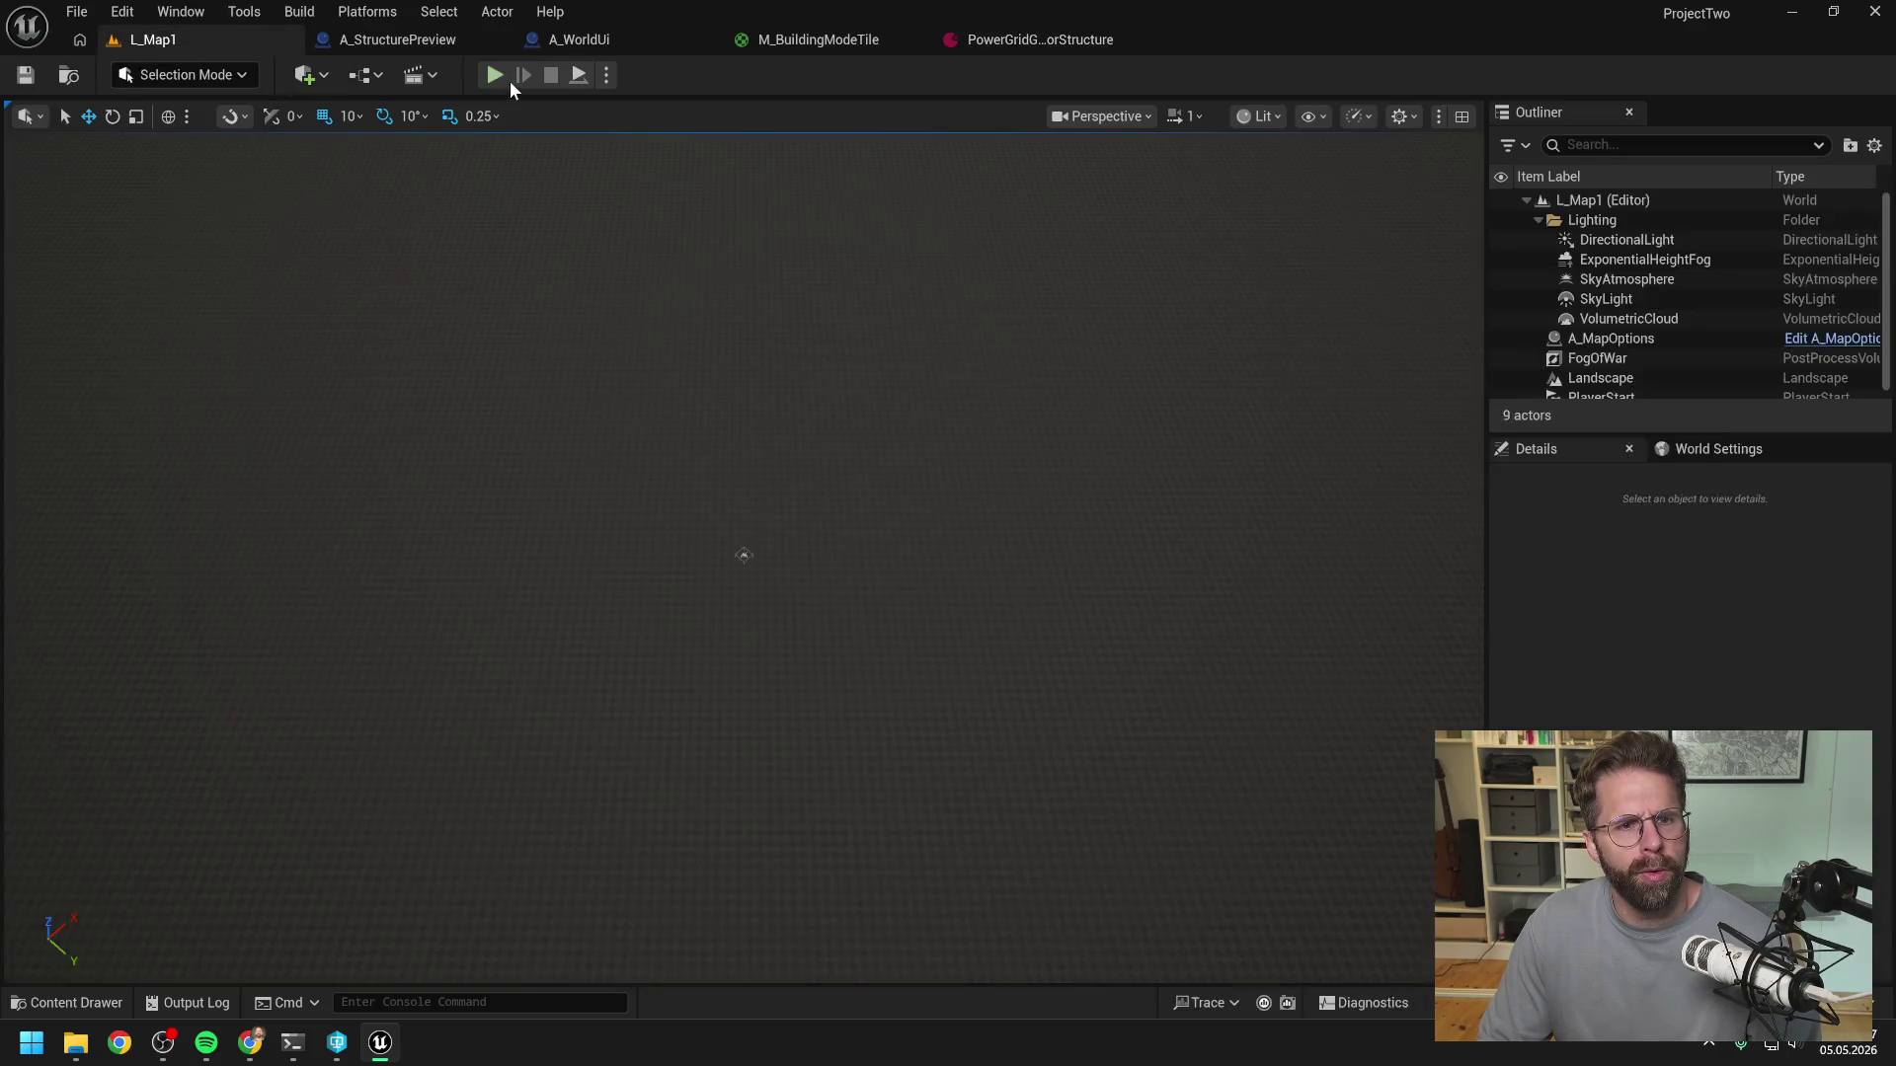
left_click(510, 81)
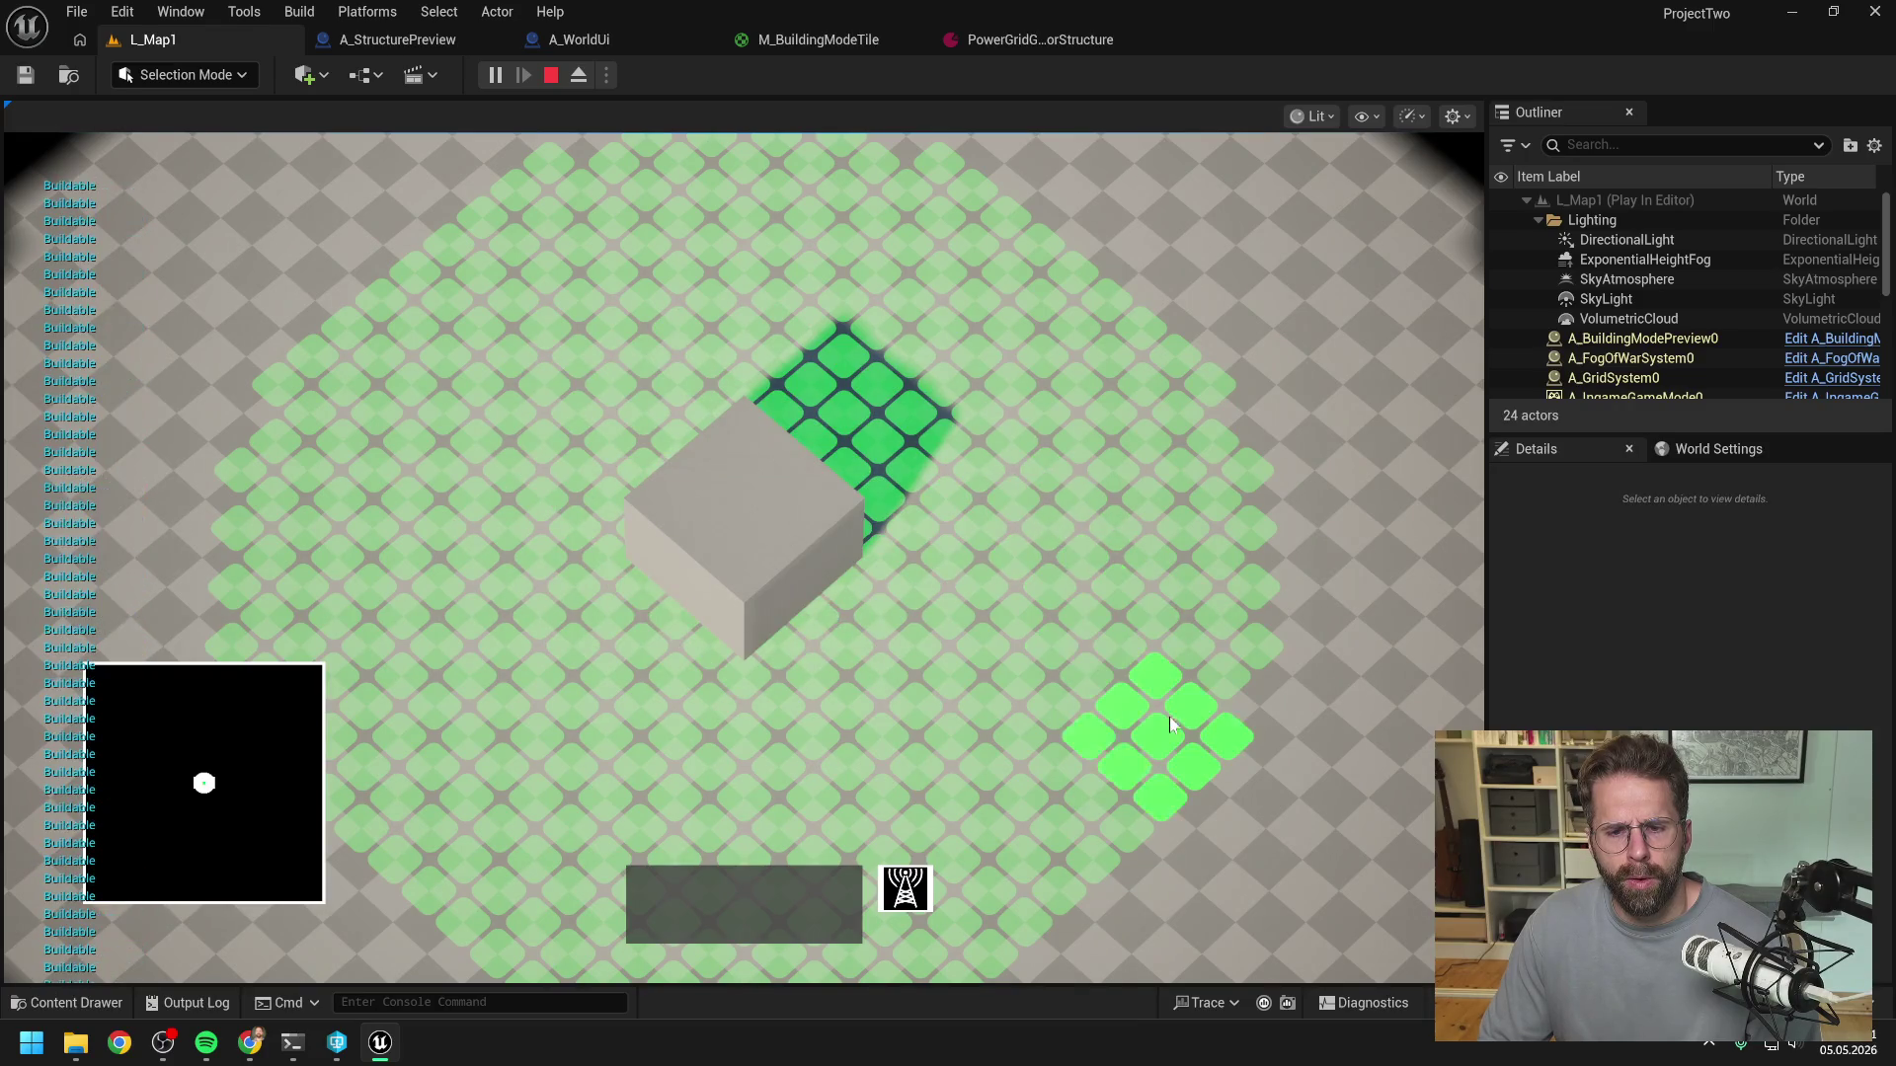
scroll(294, 304, "down", 3)
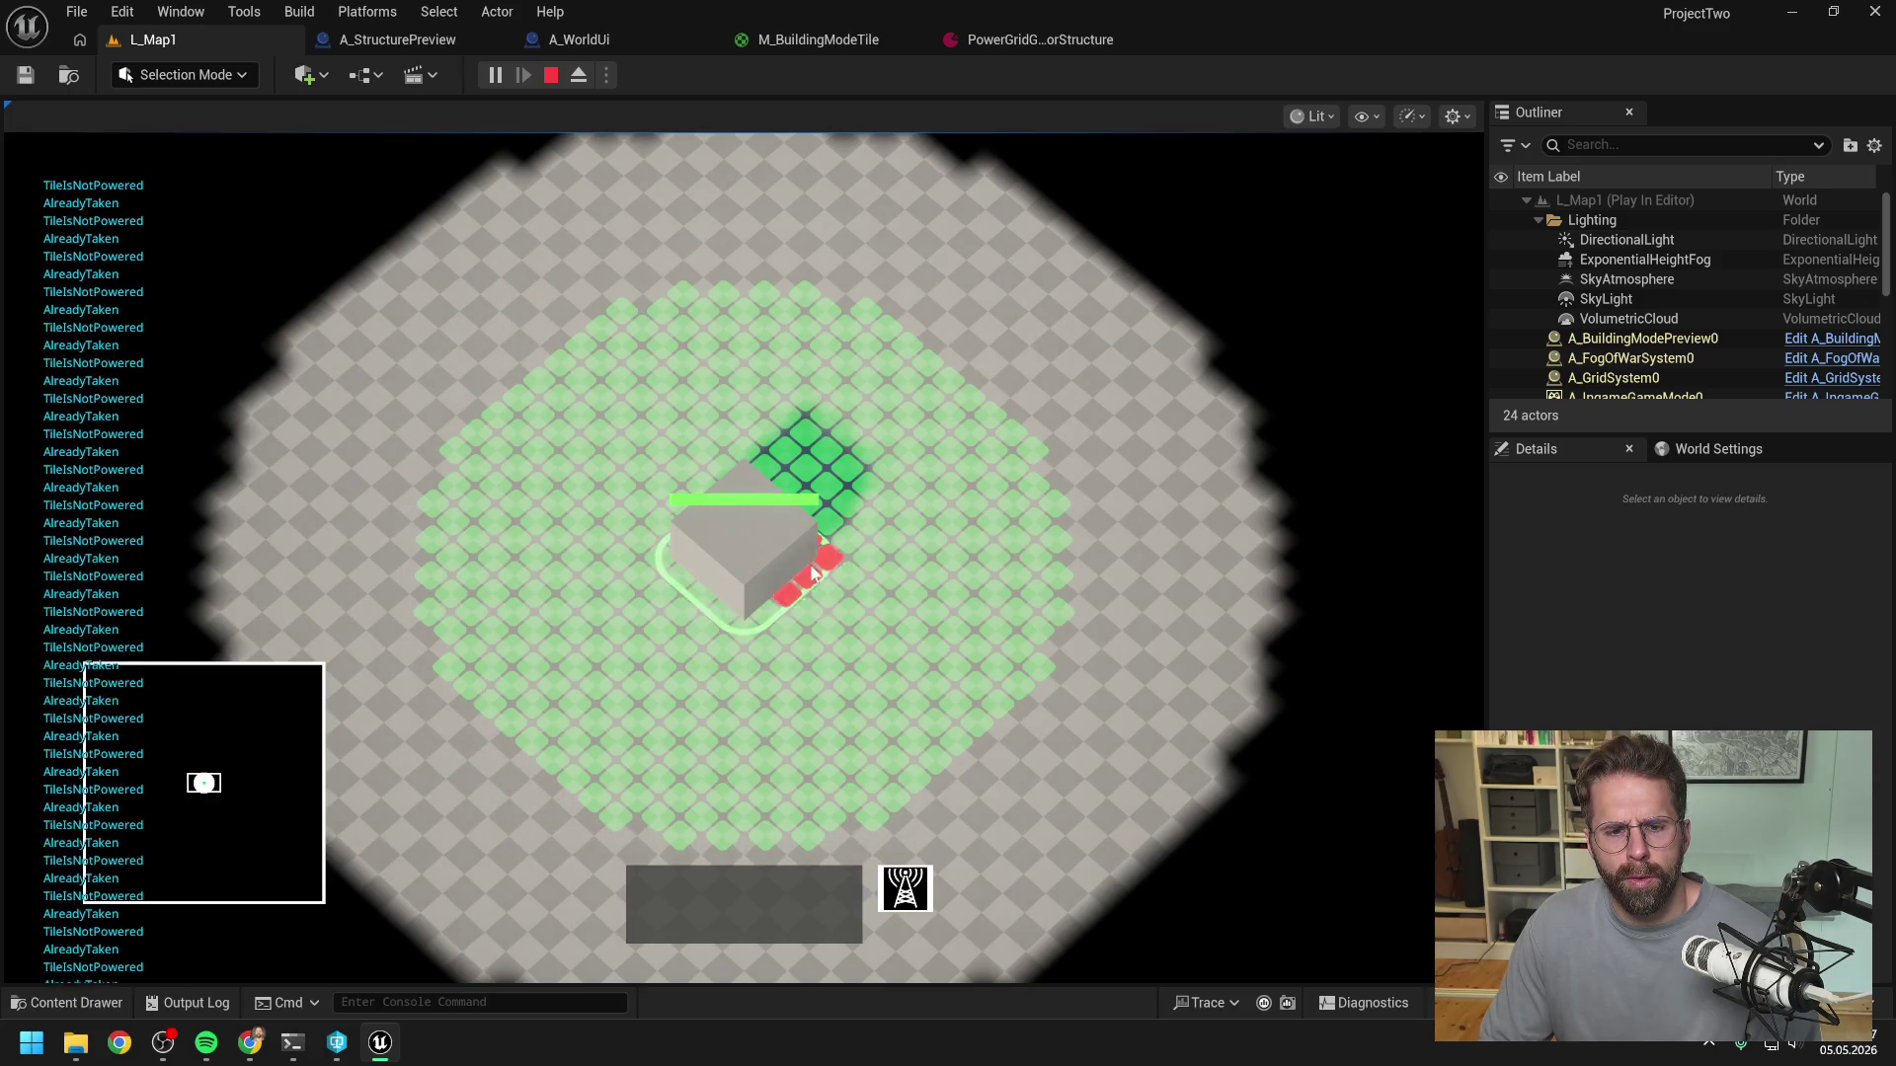
key("Escape")
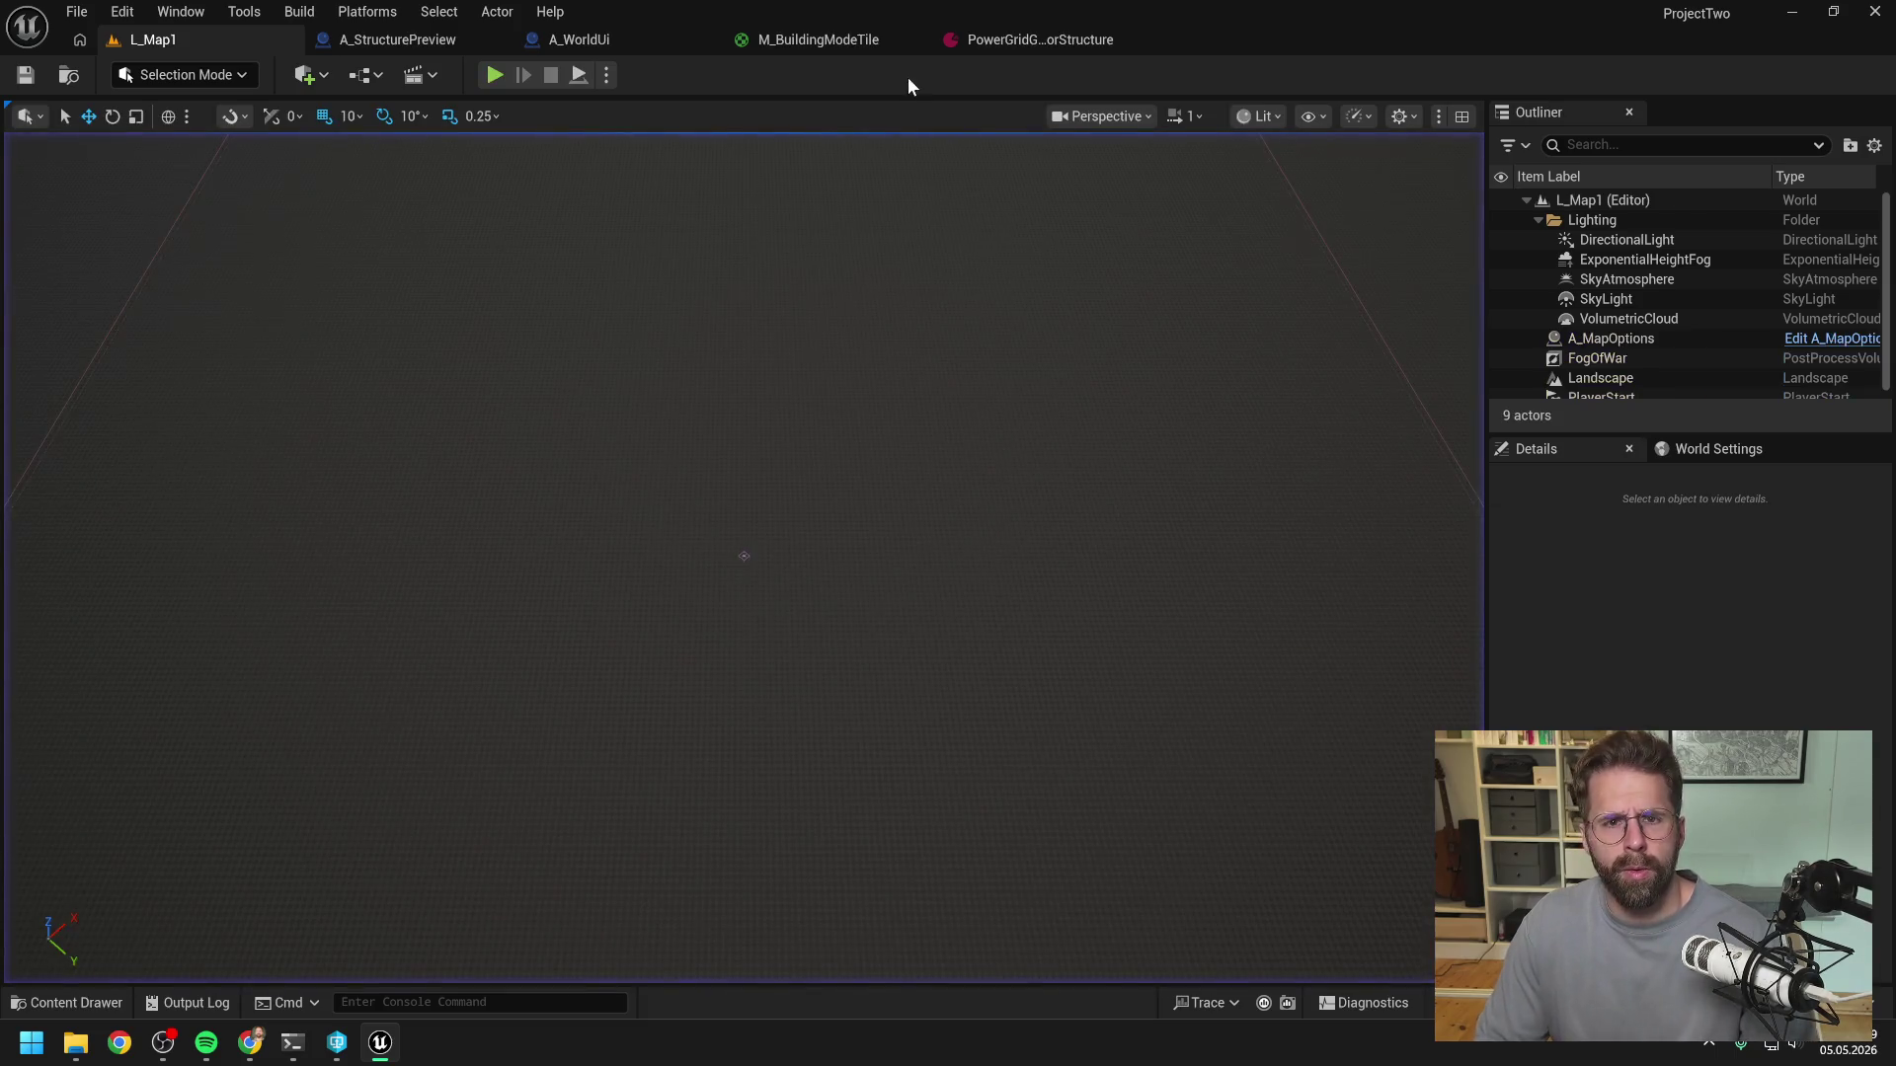
- Delete the AlreadyTaken, TileIsNotPowered, exclusion-zone and Buildable Print Strings, then compile A_WorldUi
left_click(988, 39)
left_click(600, 41)
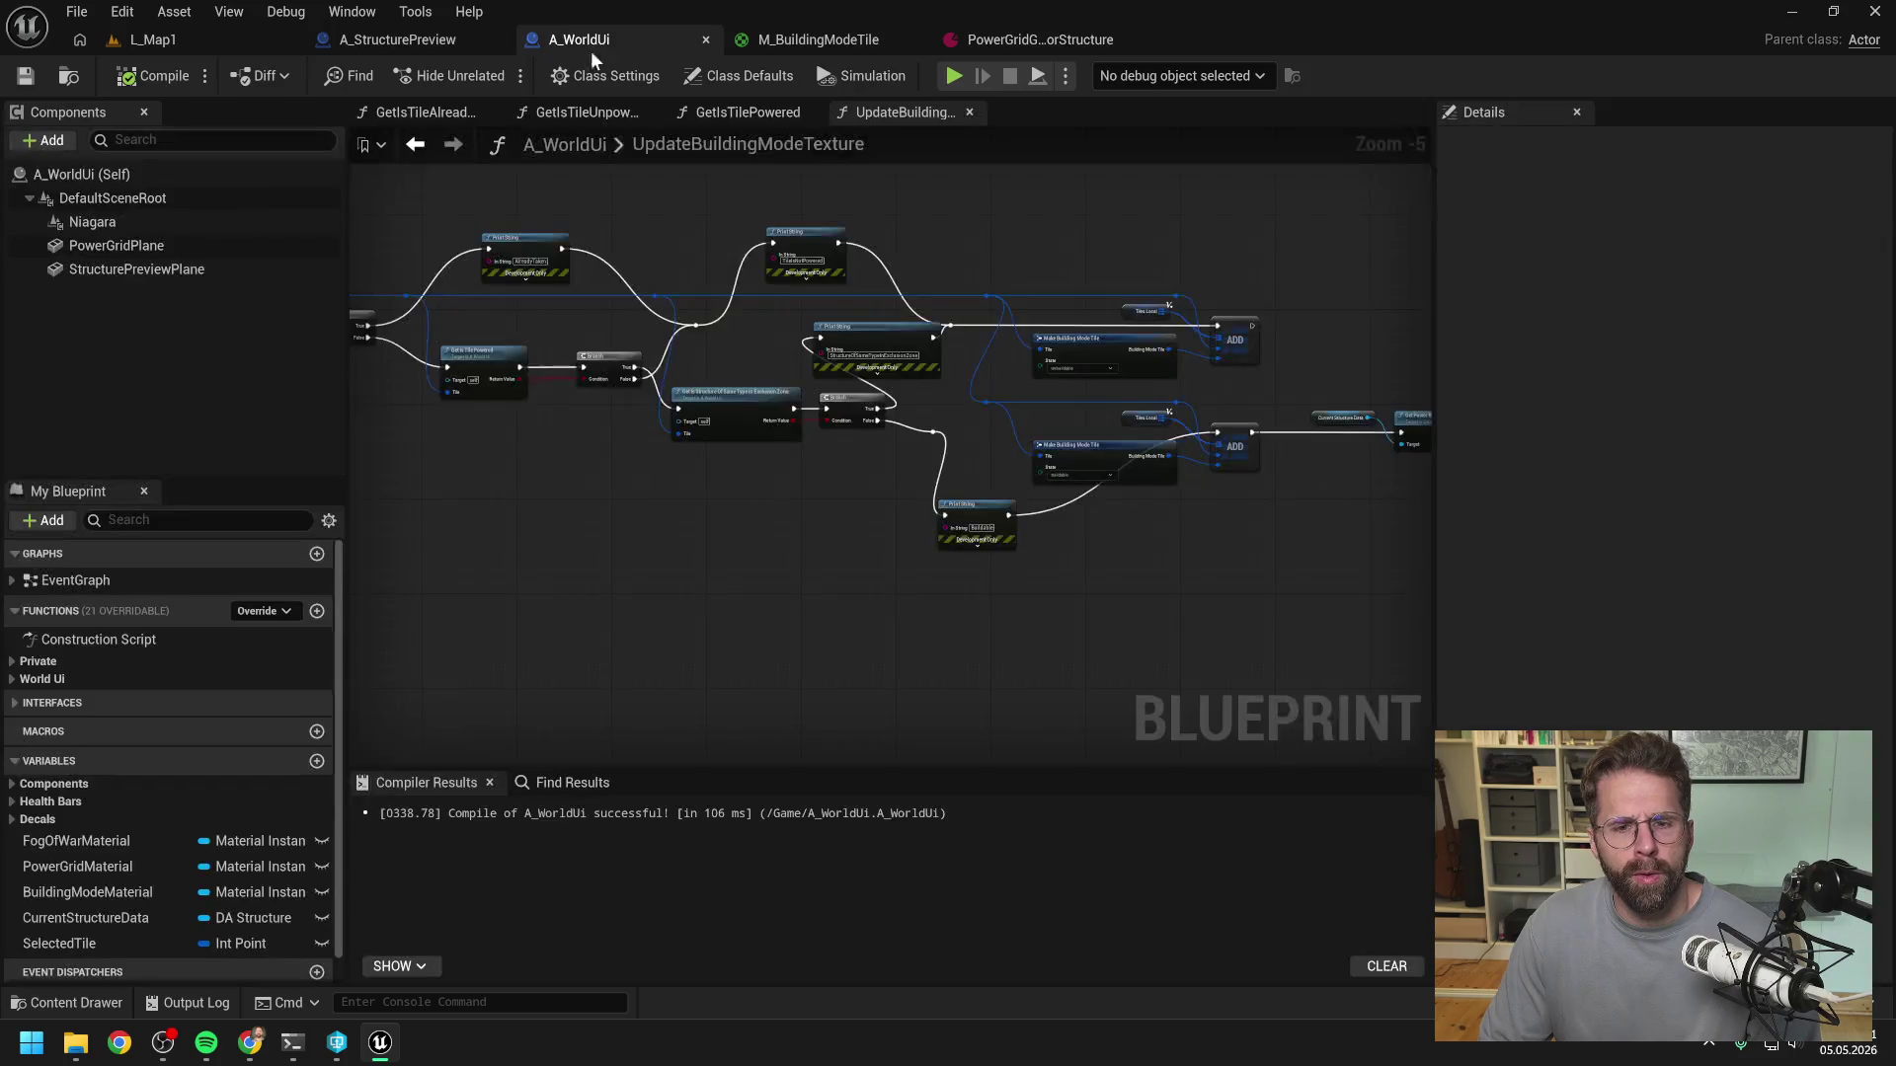
left_click_drag(567, 210, 867, 254)
left_click(868, 332, "ctrl")
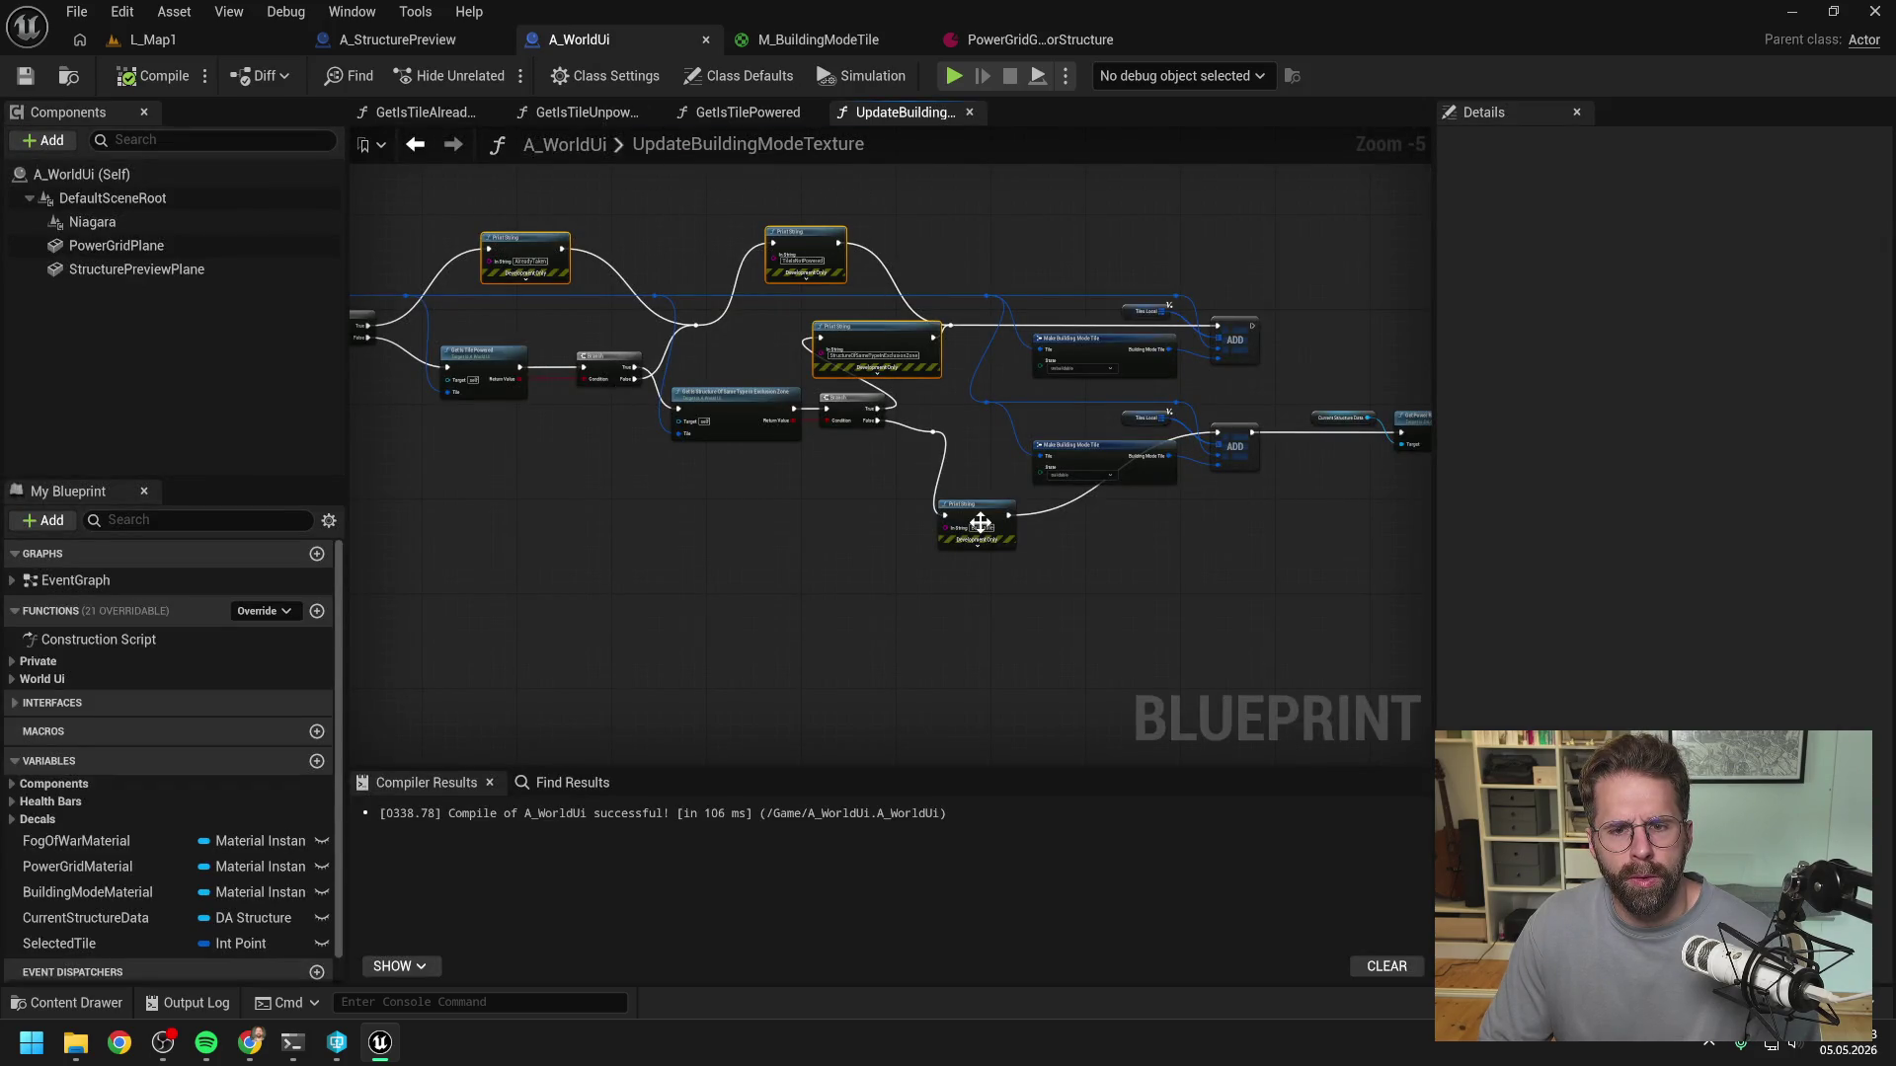
left_click(980, 522, "ctrl")
key("Delete")
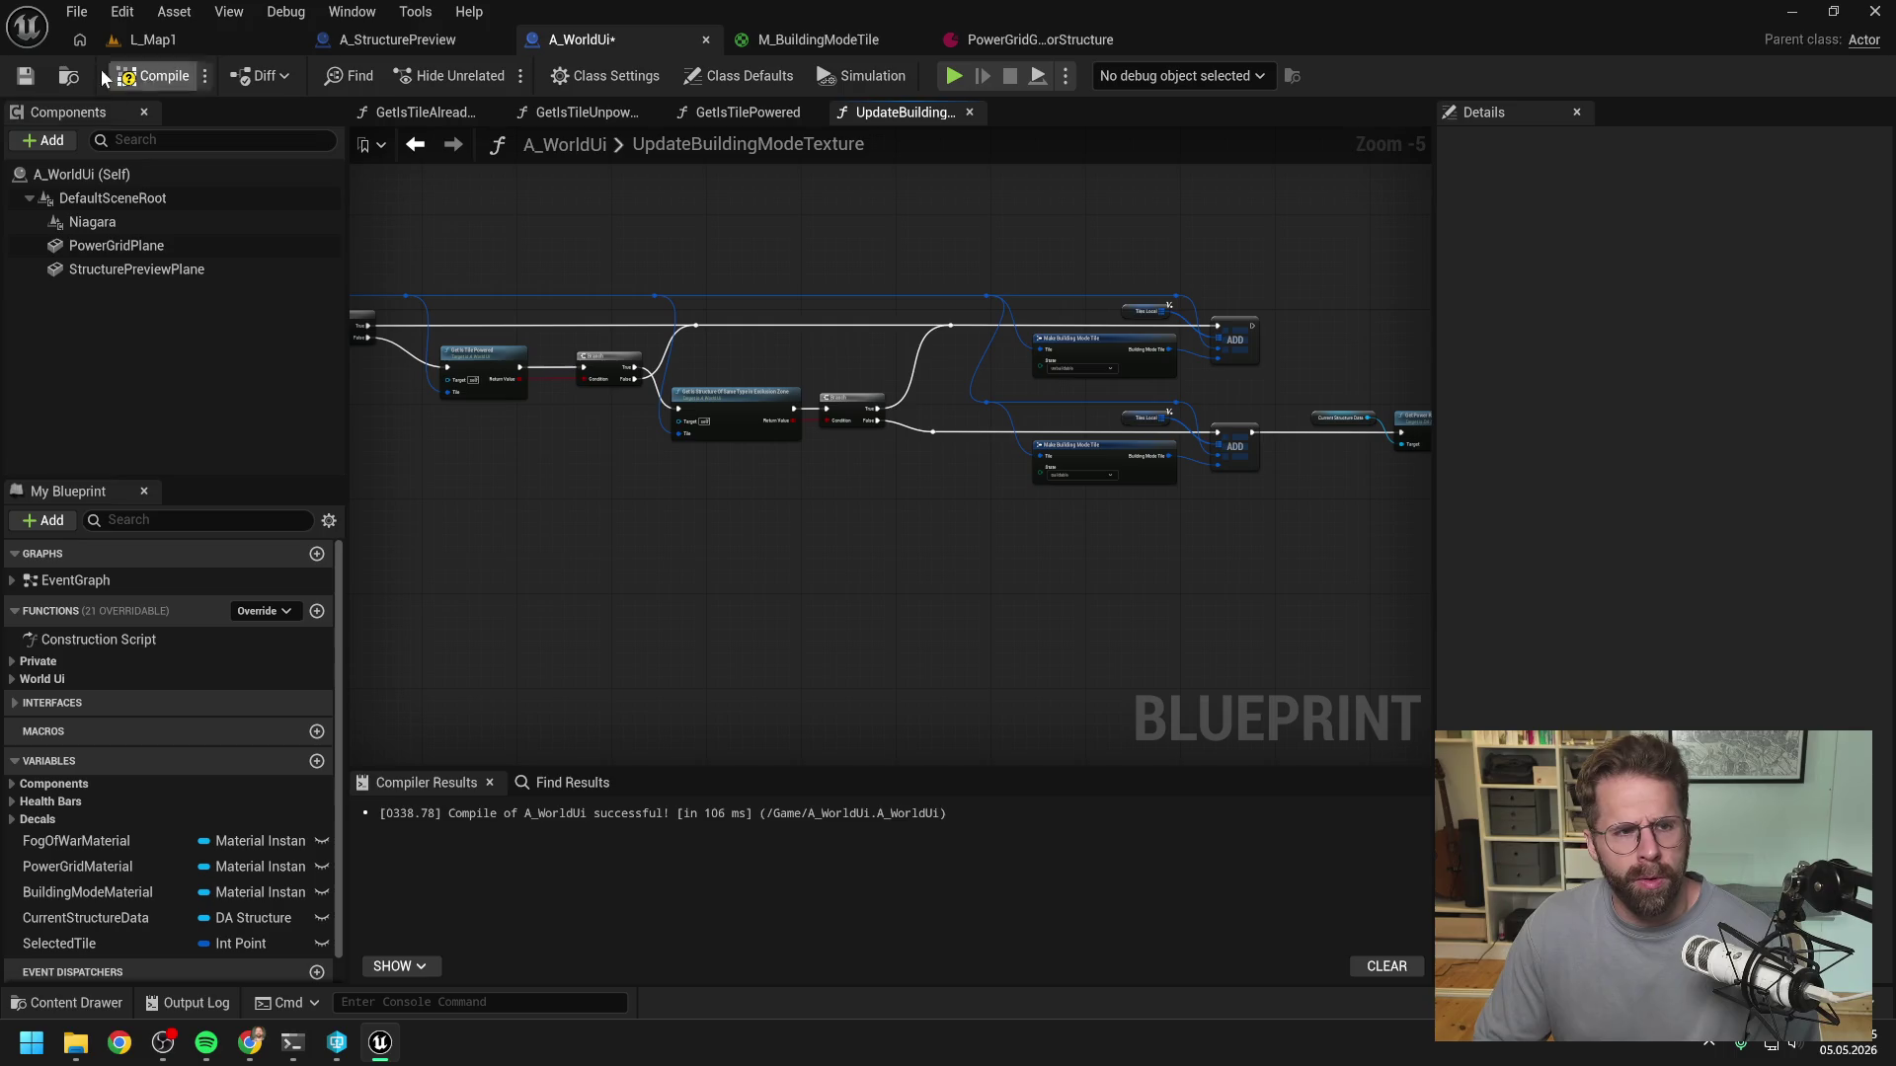
left_click(156, 77)
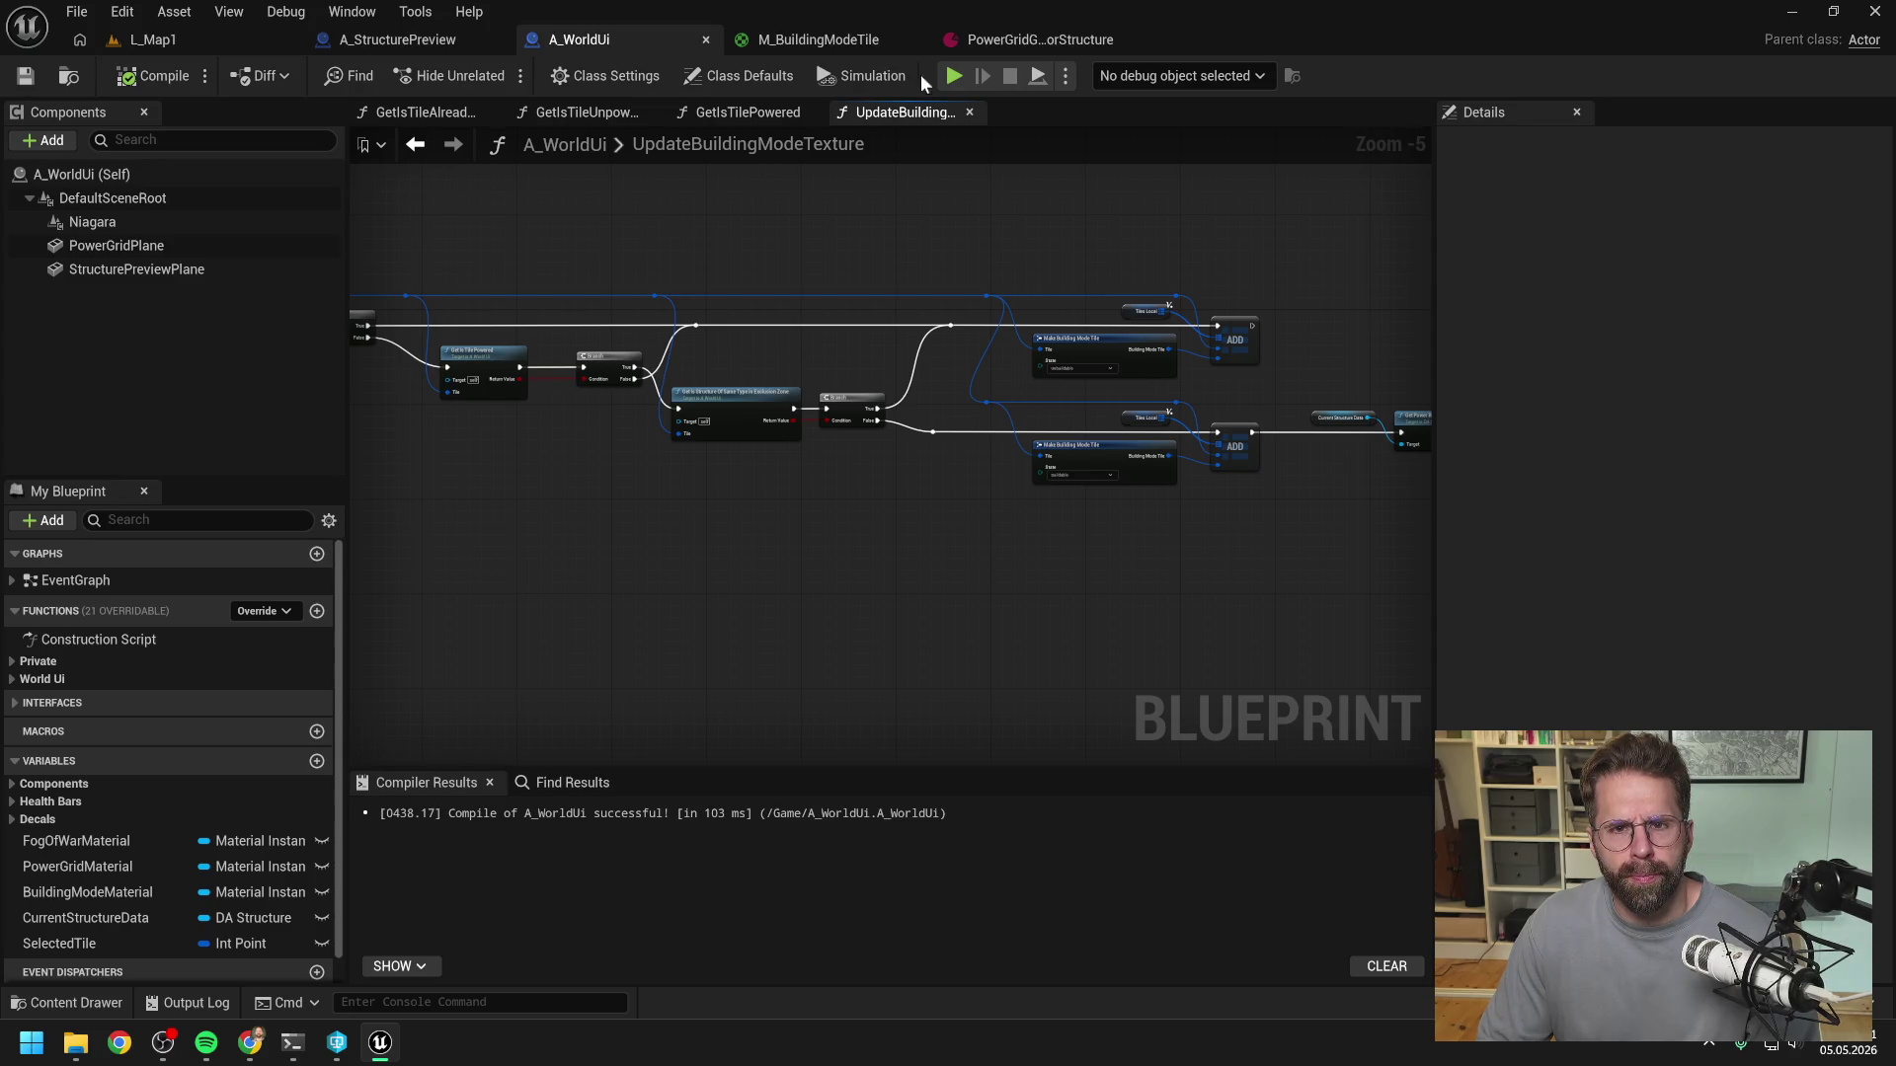
left_click(980, 39)
- Set the generator's Grid Size to 2 by 2
left_click(835, 340)
left_click(948, 349)
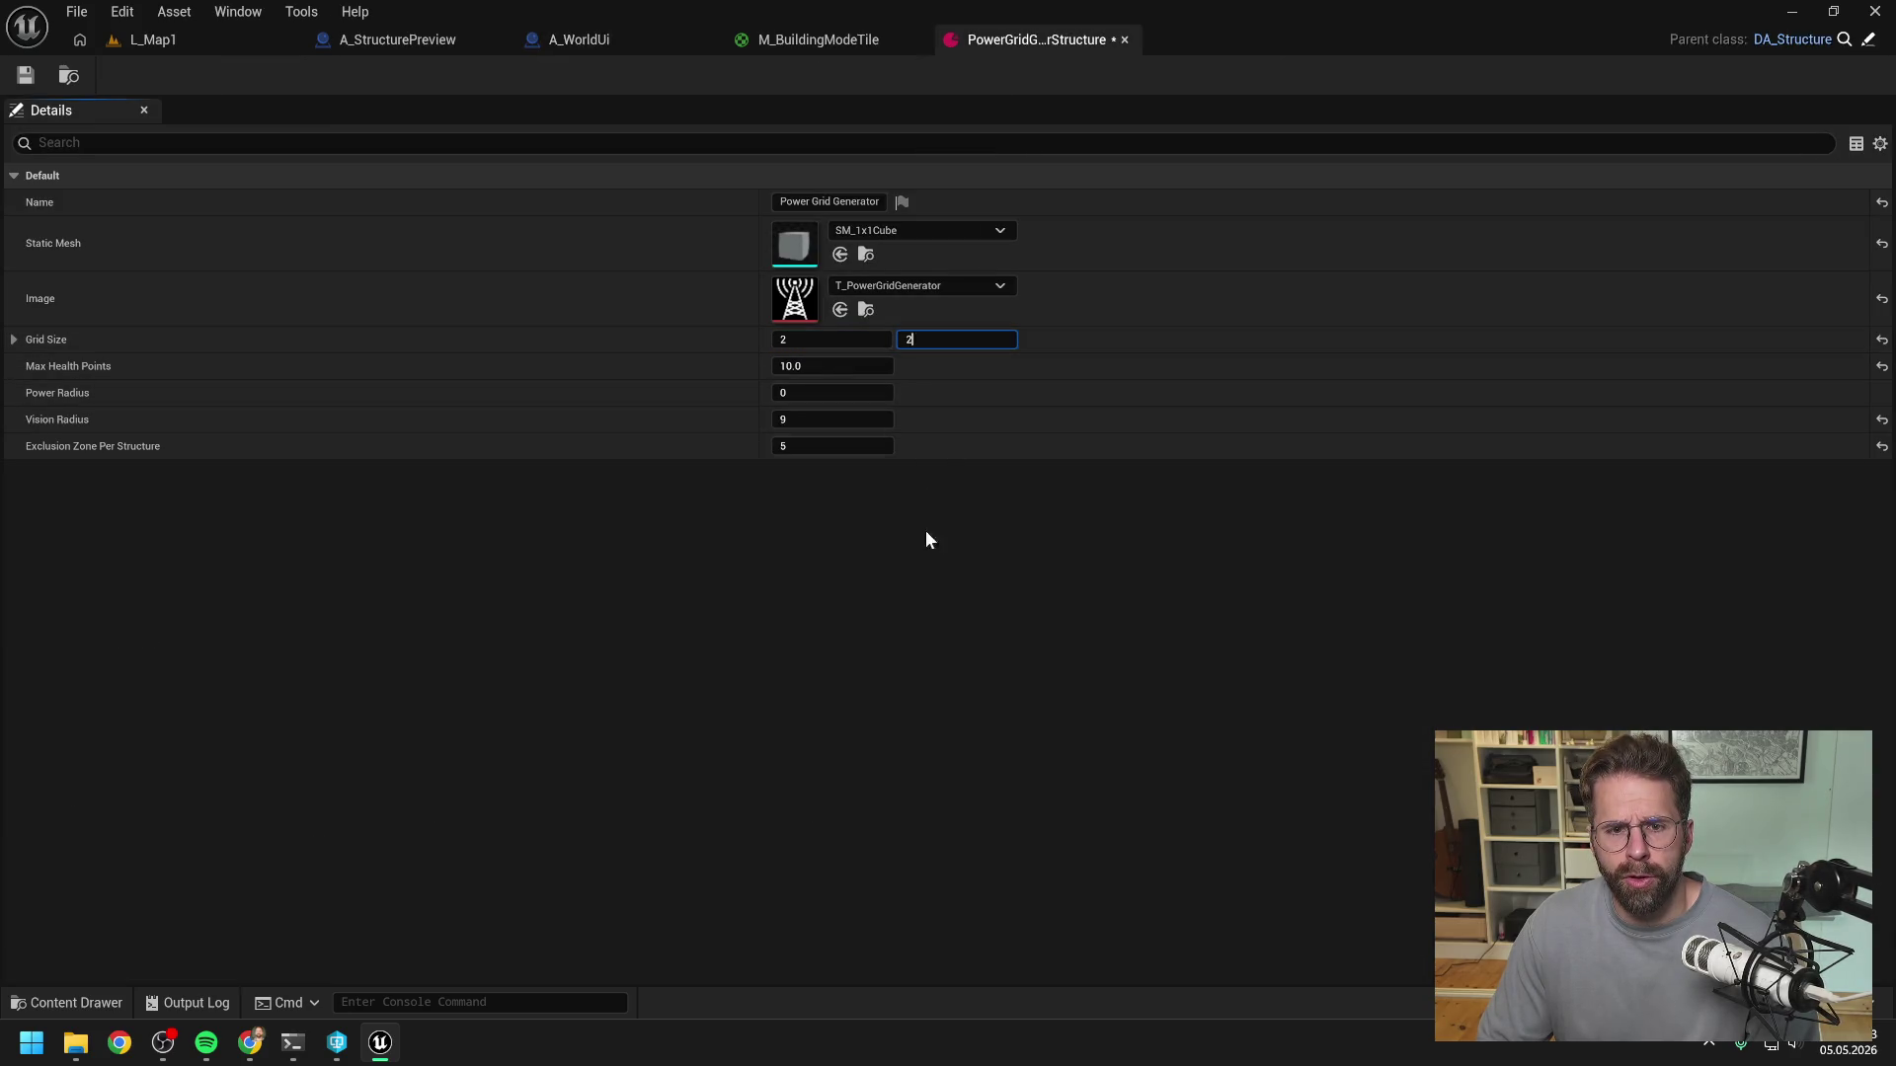
type("2")
key("Return")
- Play-test L_Map1 in building mode to preview the 2×2 generator footprint, then stop
left_click(172, 49)
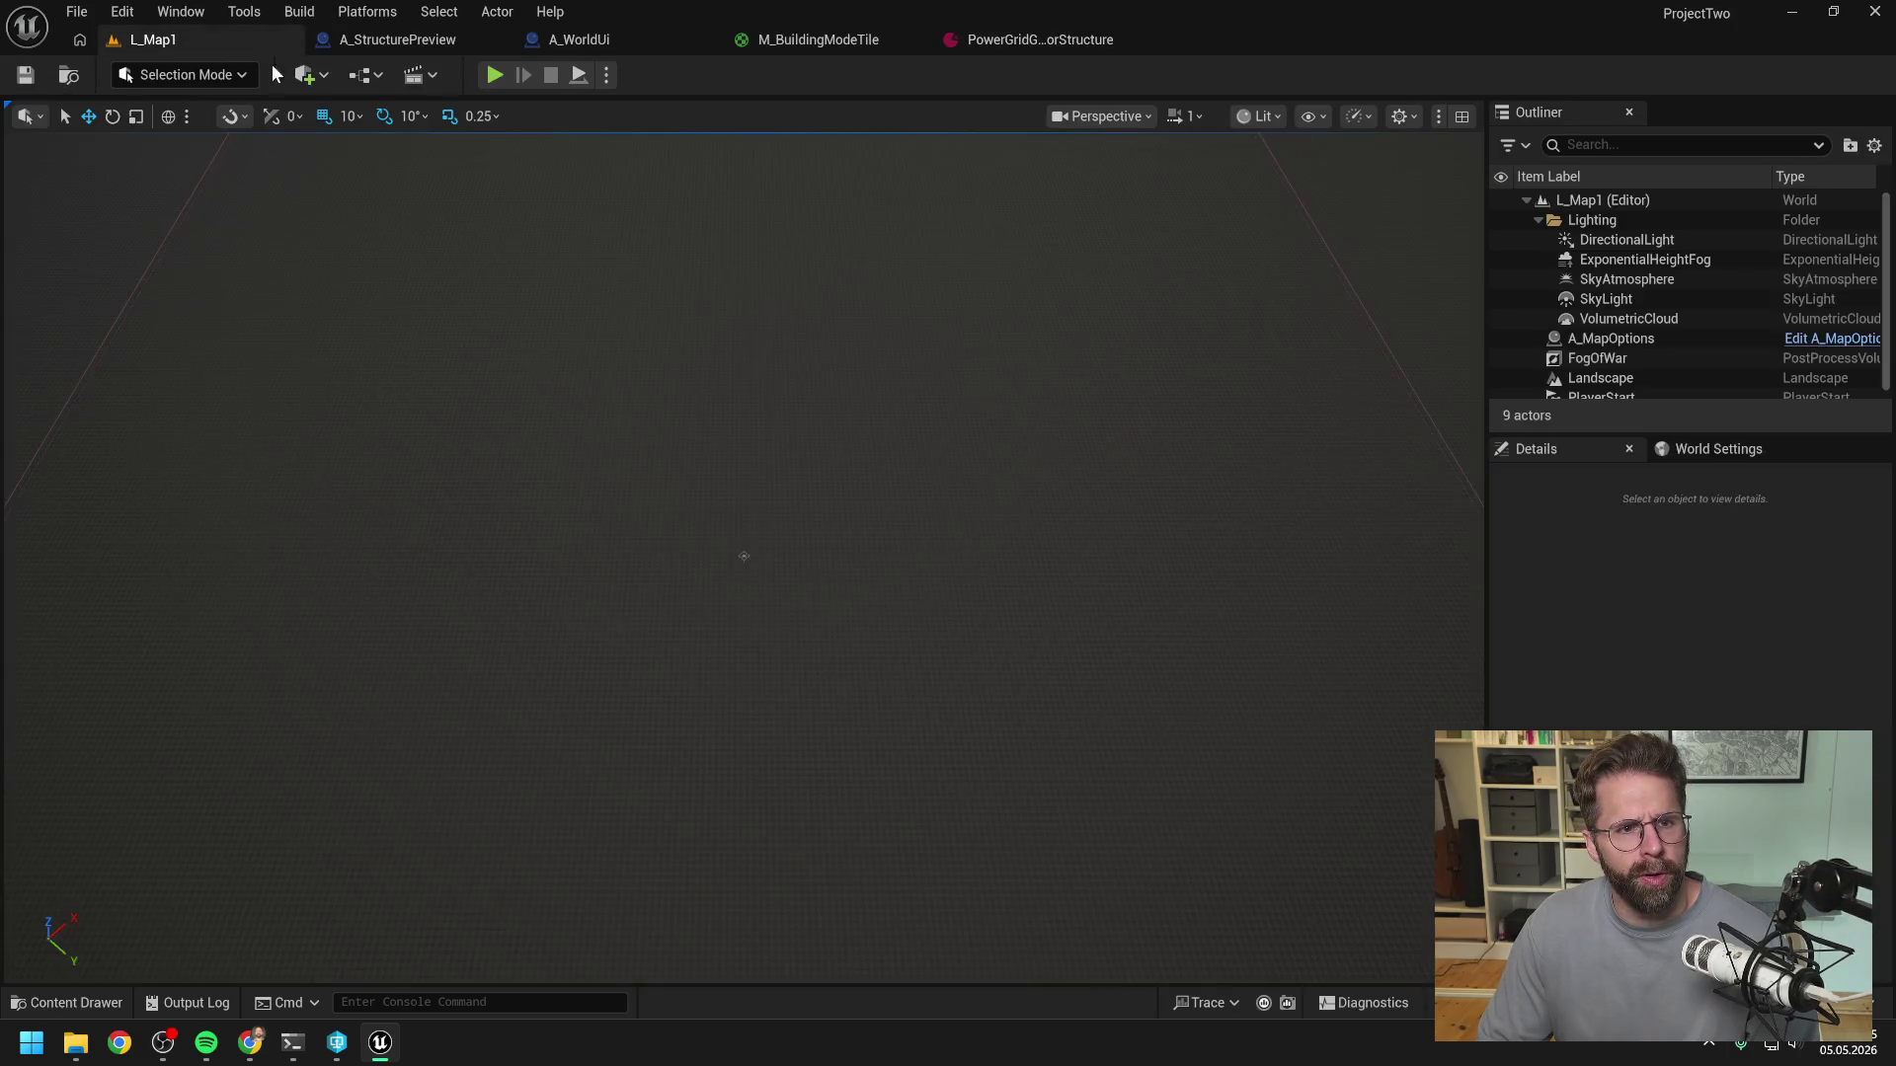
left_click(487, 75)
left_click(917, 904)
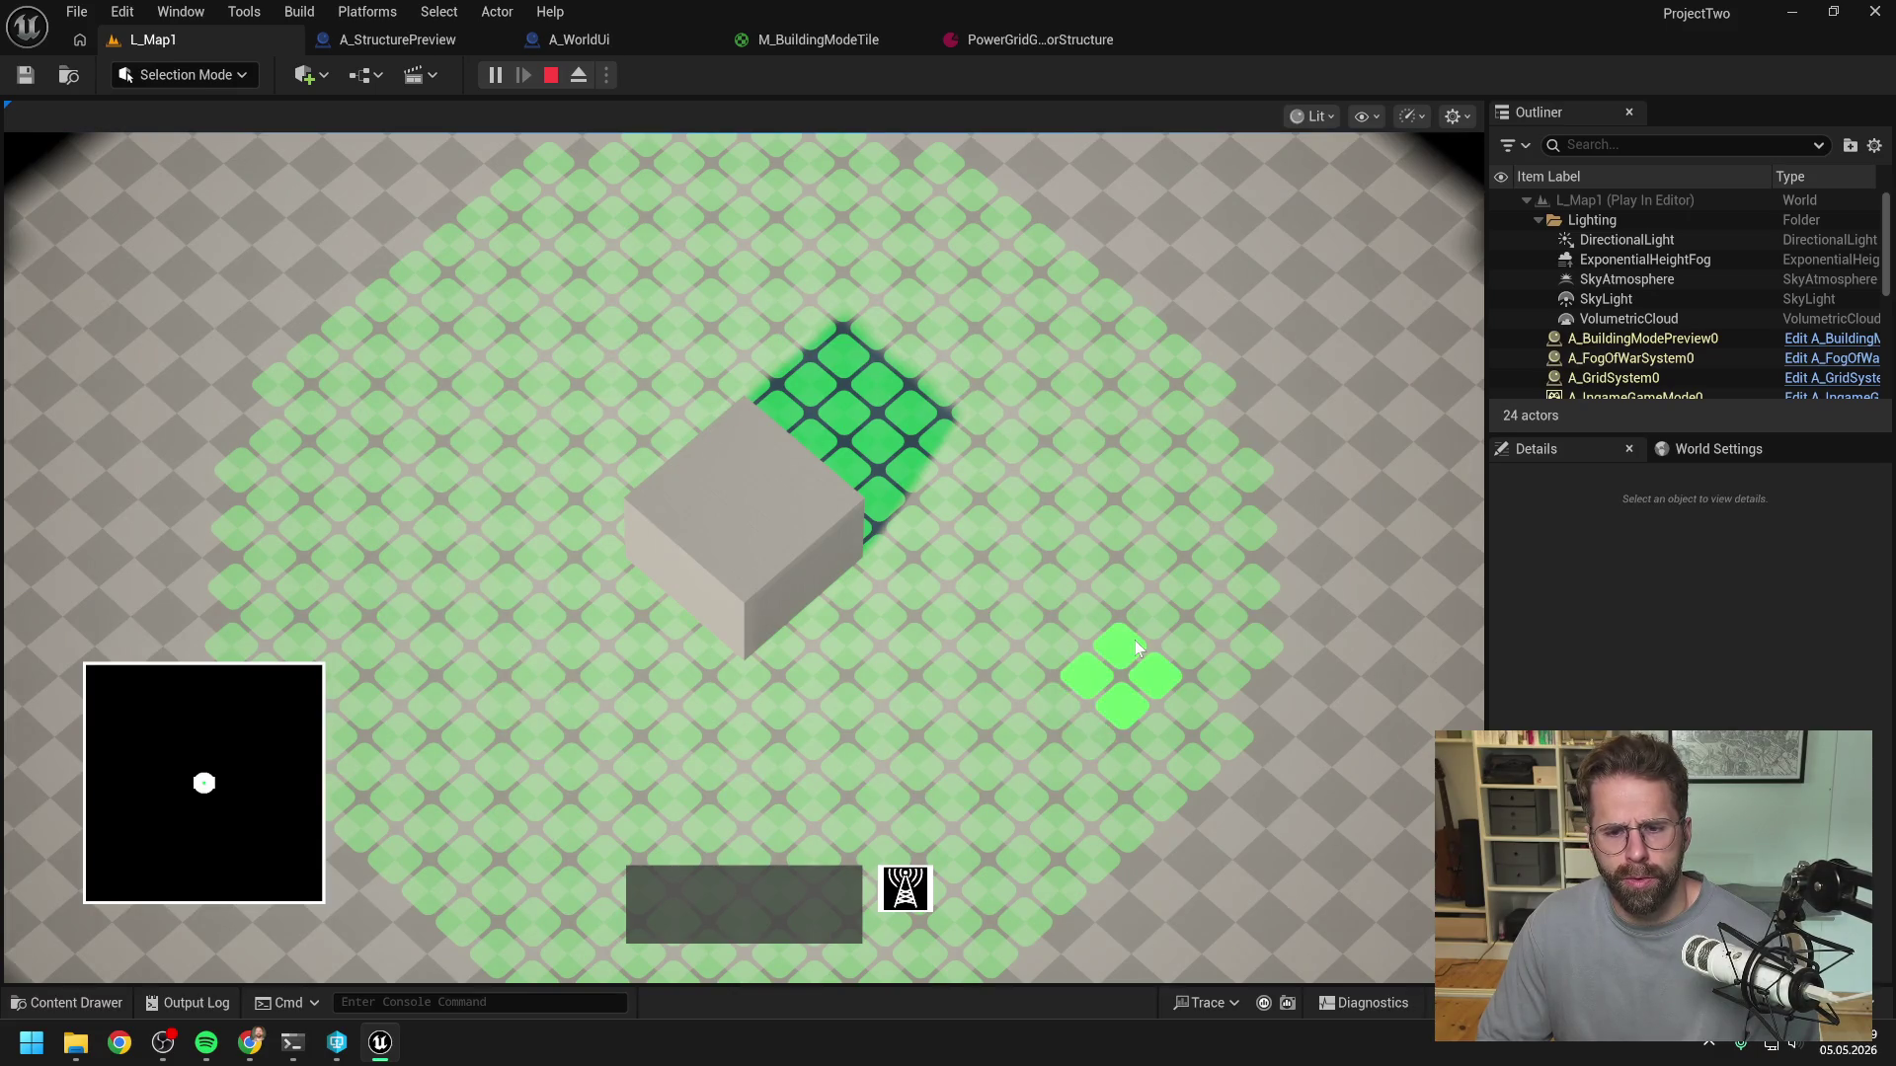
scroll(1135, 646, "down", 3)
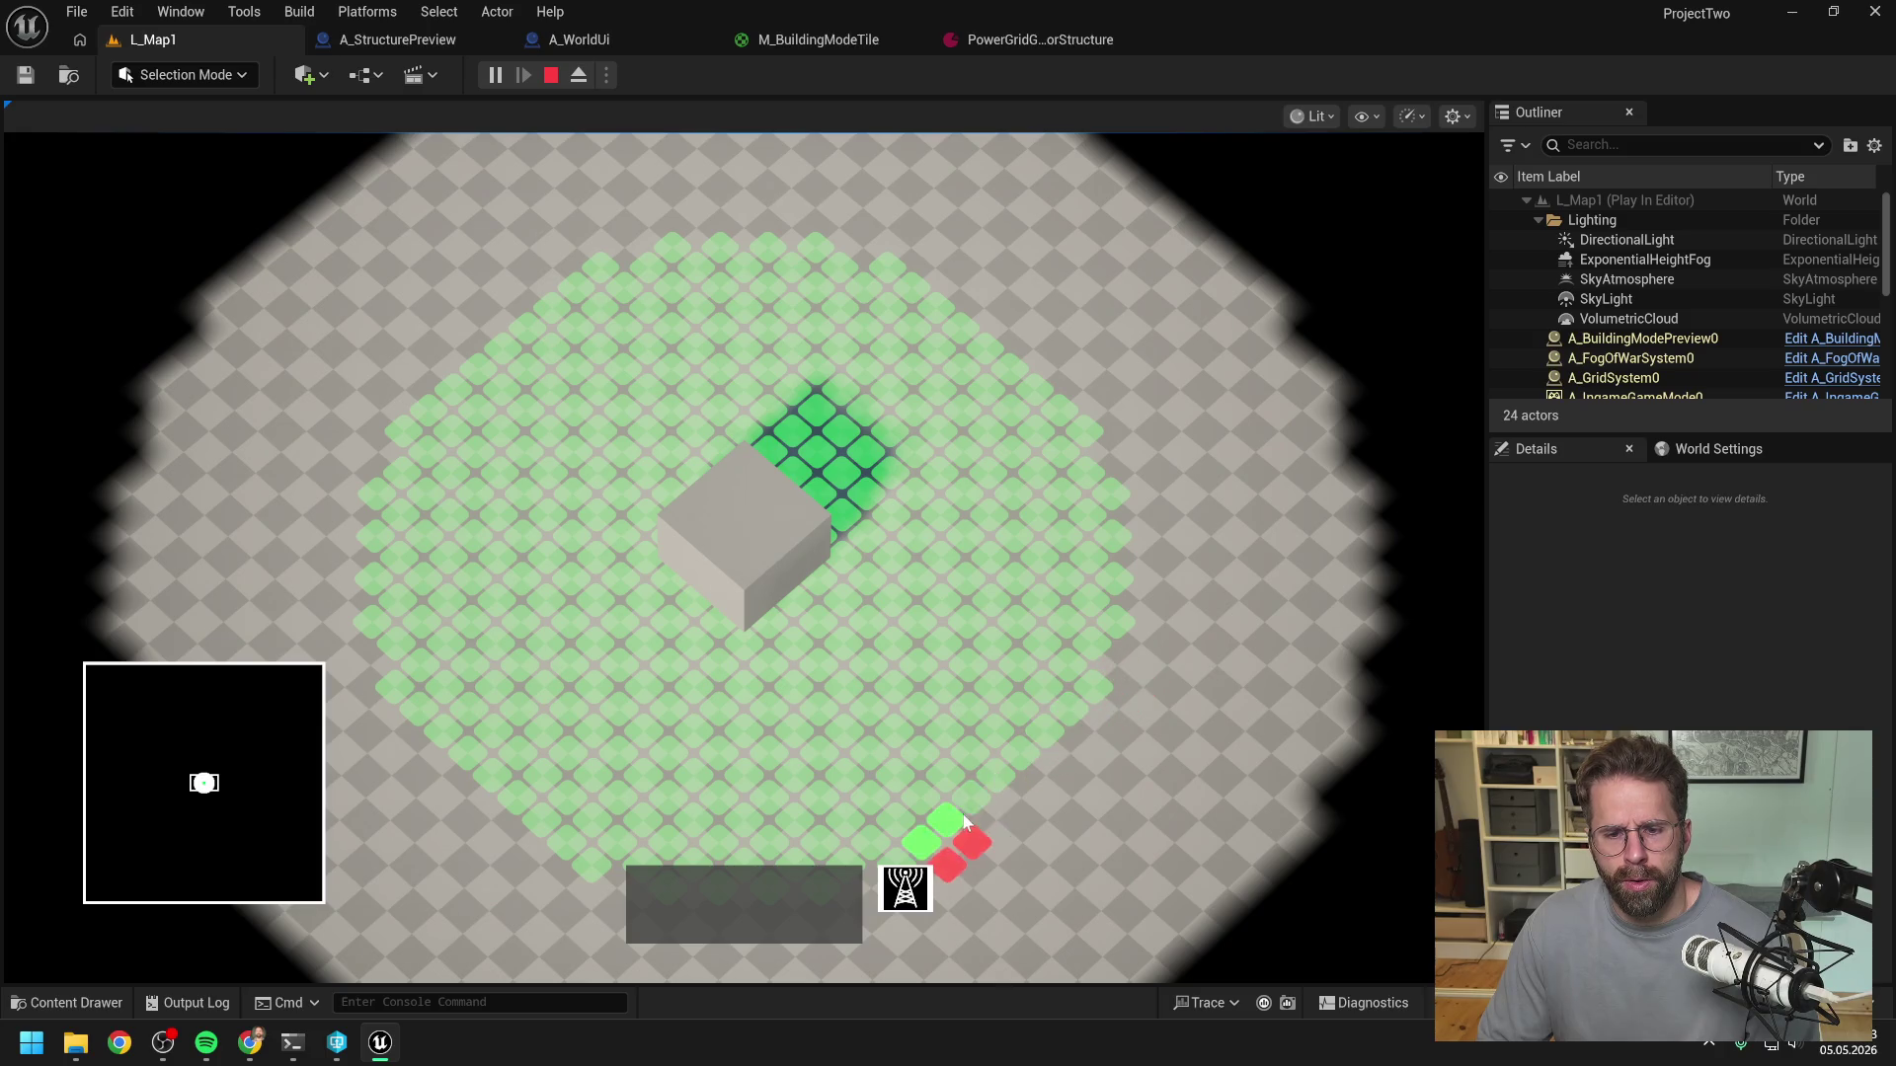
scroll(963, 790, "down", 3)
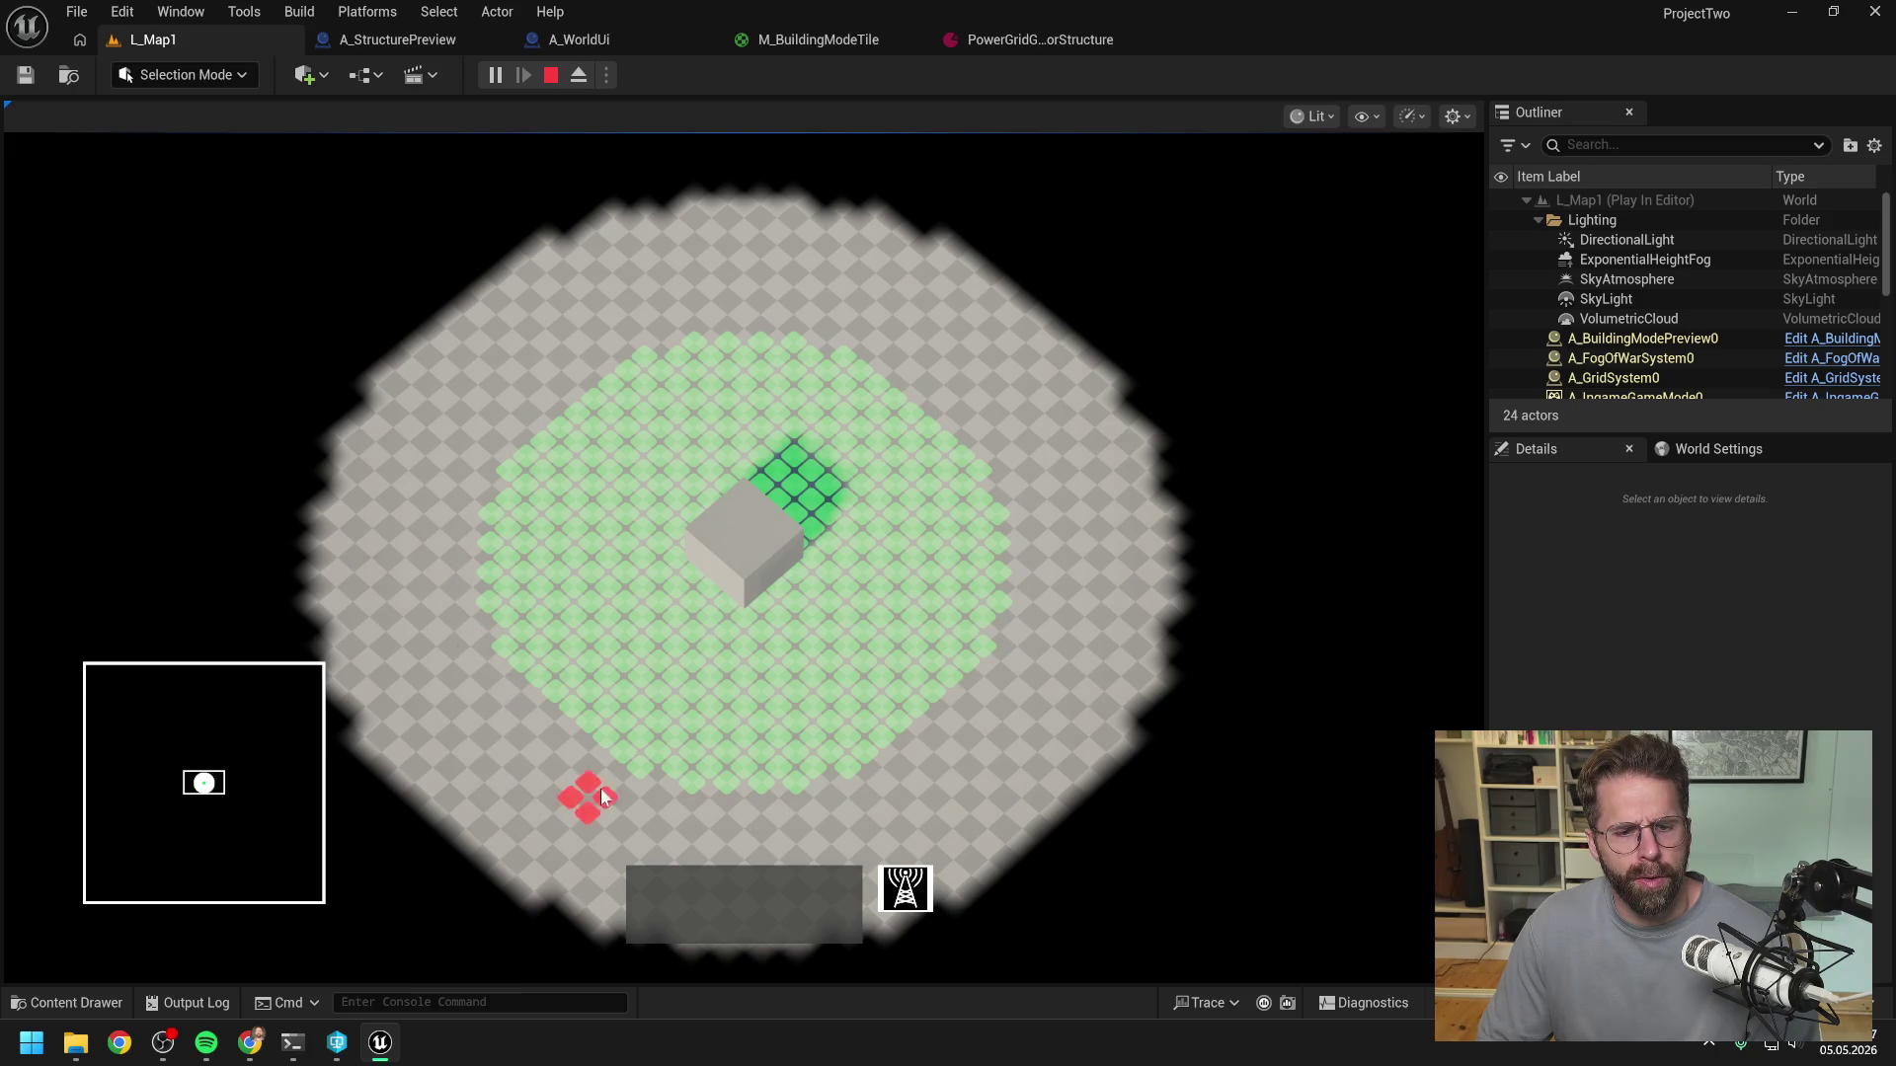
right_click(763, 788)
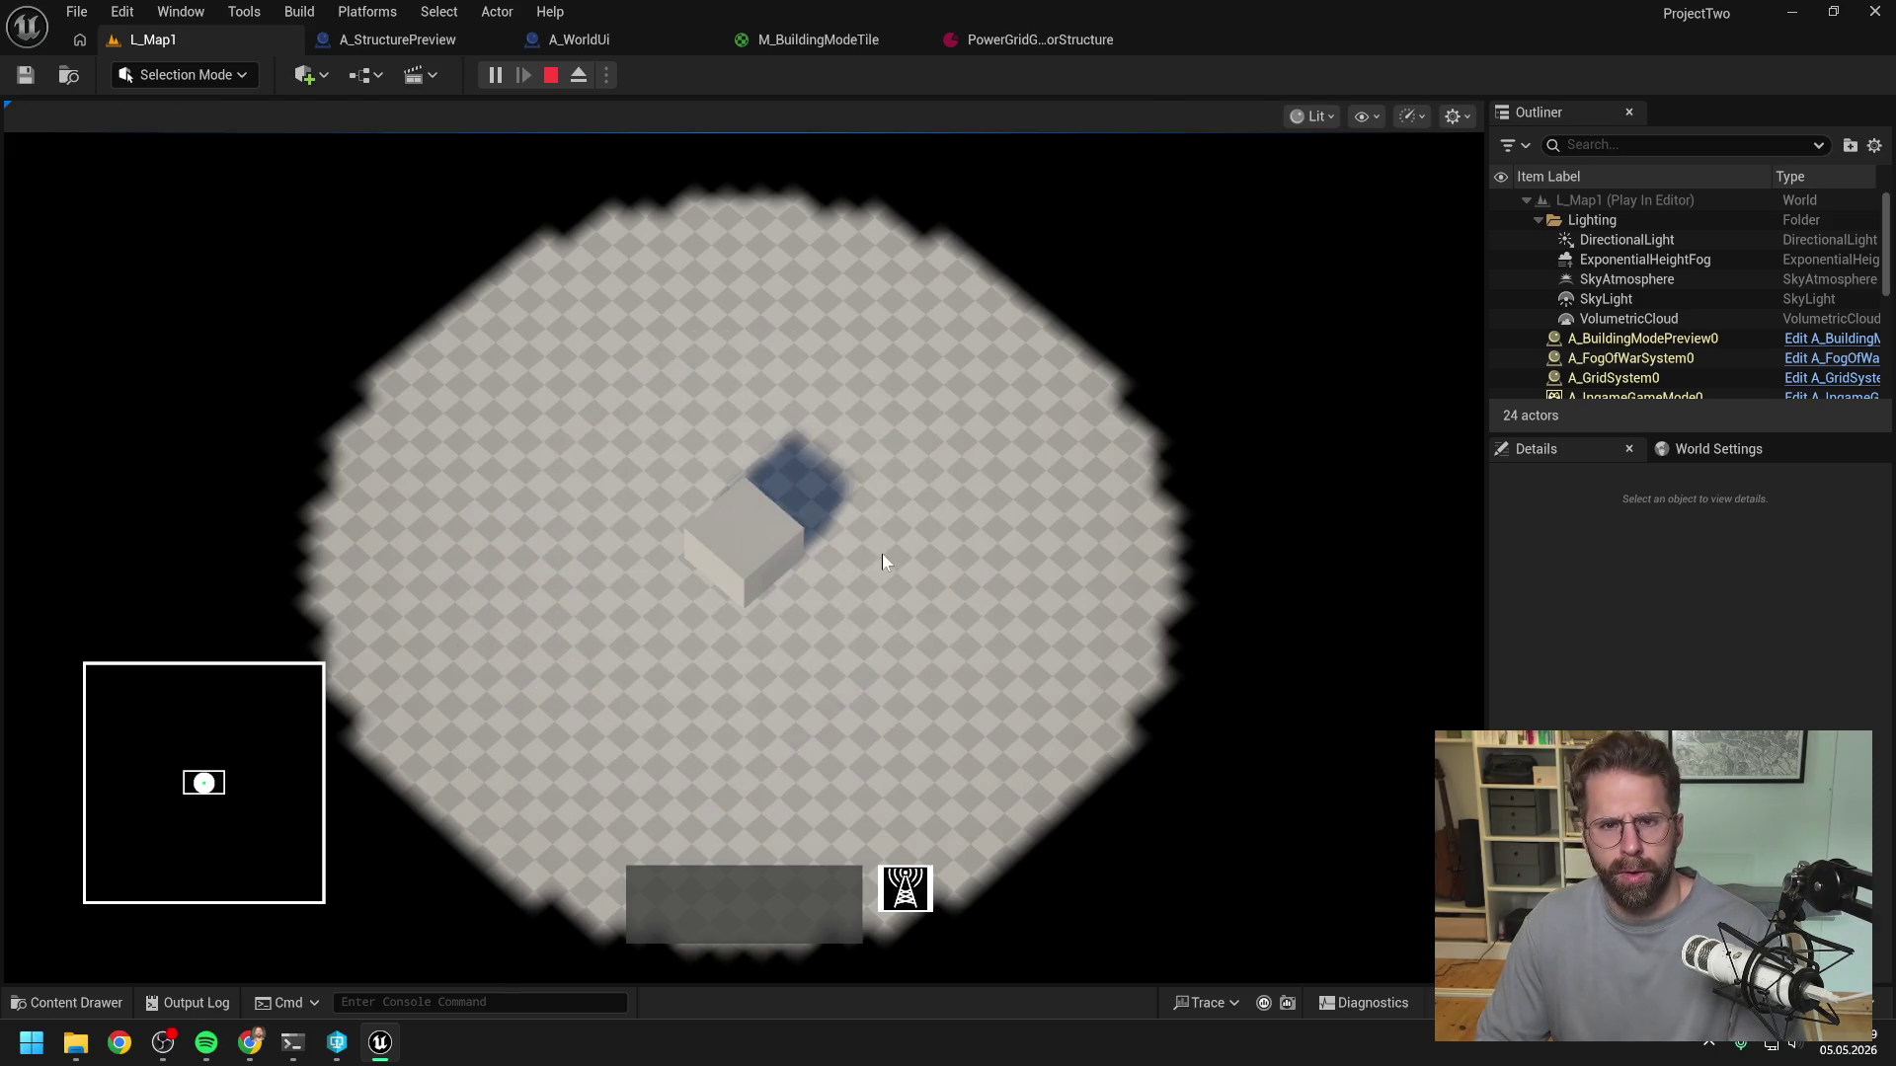
key("Escape")
- Set Grid Size X and Y to 4 and save the data asset
left_click(1034, 40)
left_click(831, 339)
type("4")
key("Tab")
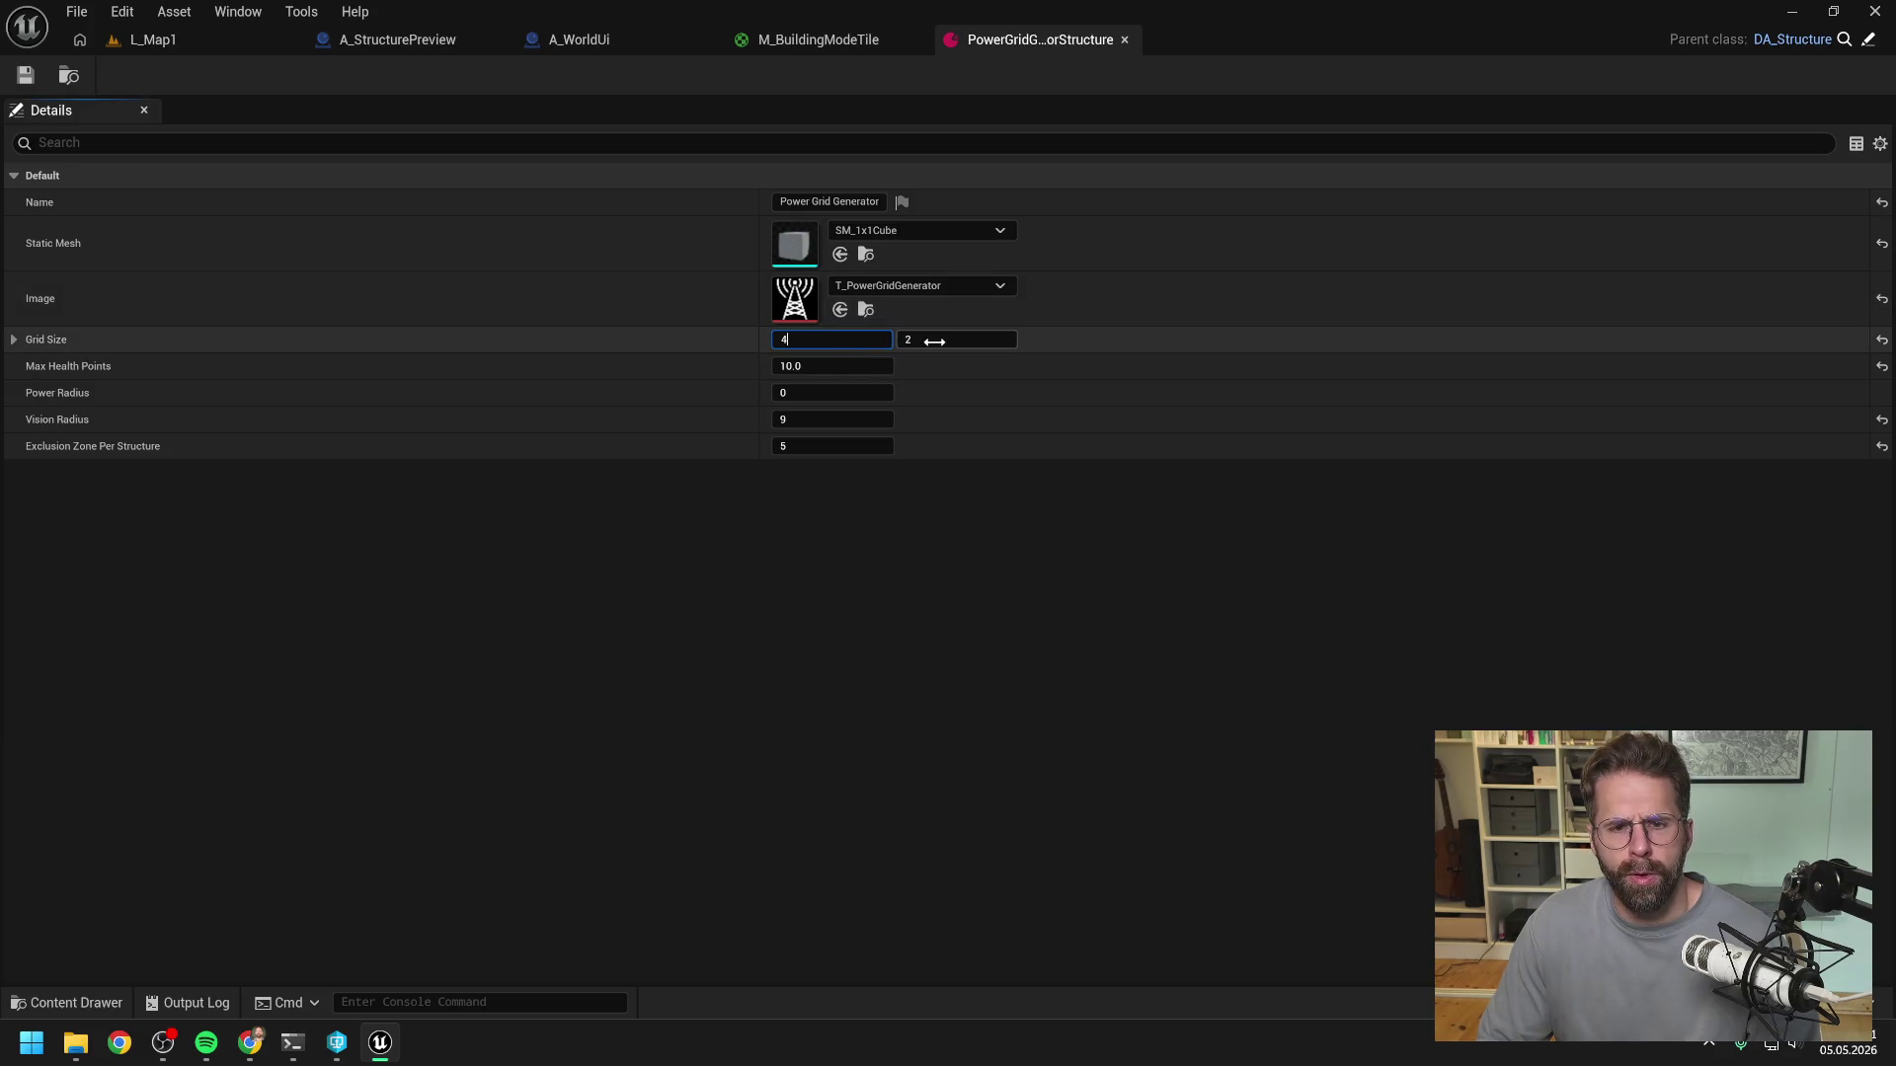
type("4")
key("Return")
left_click(26, 75)
- Play L_Map1 again to check the 4×4 placement footprint, then stop
left_click(180, 46)
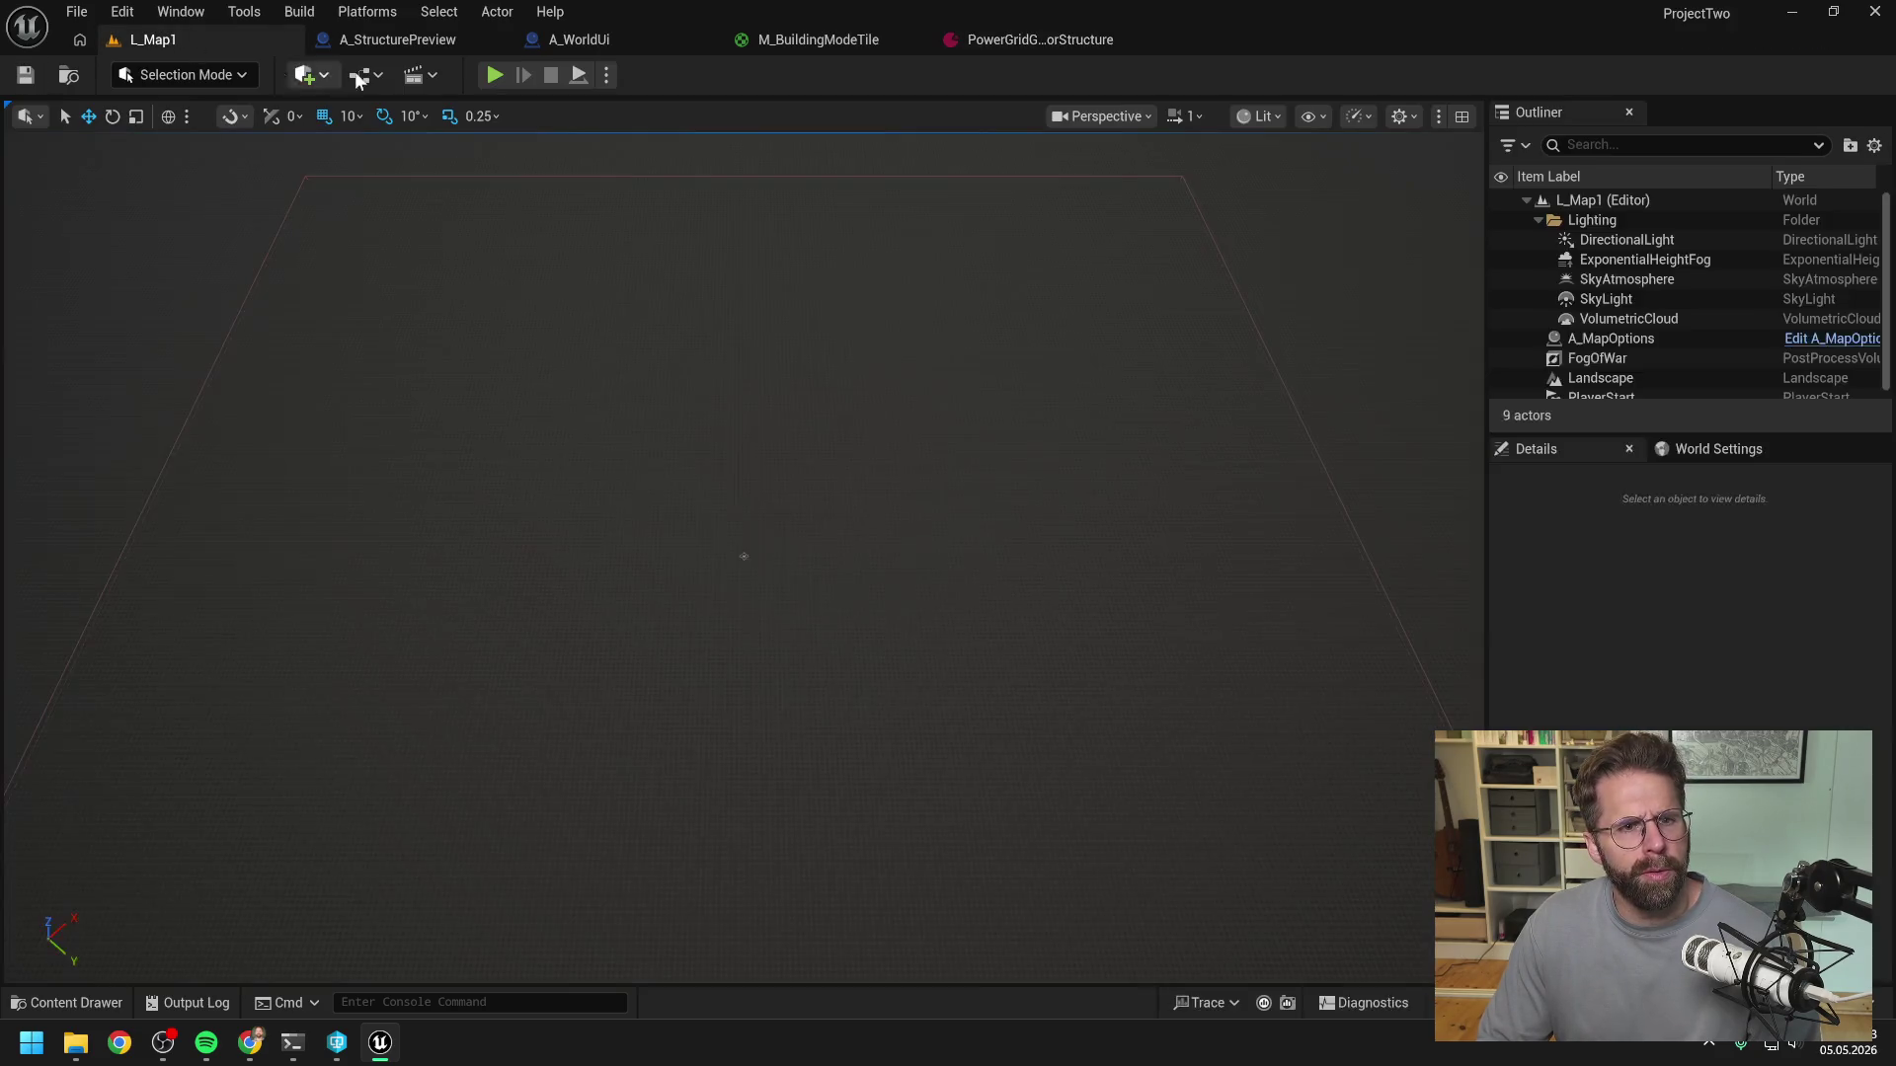
left_click(495, 75)
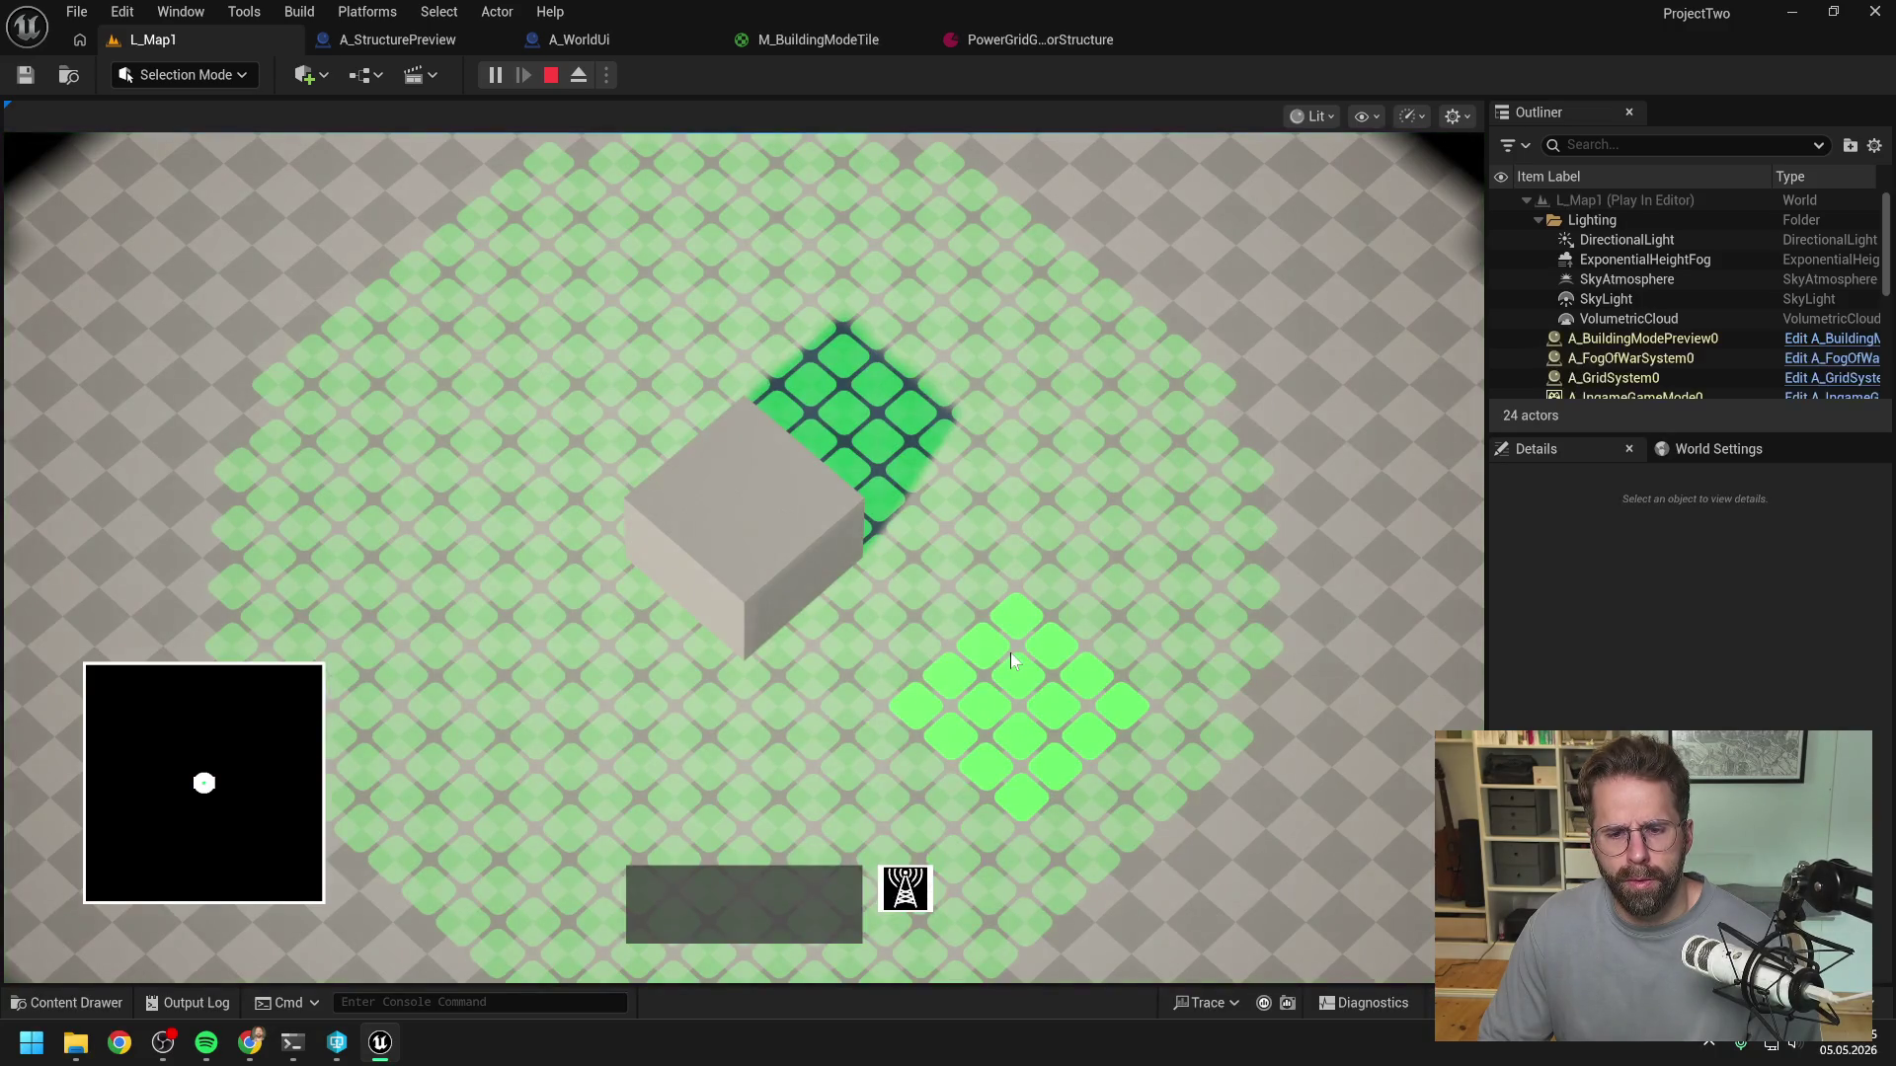
scroll(1086, 681, "down", 3)
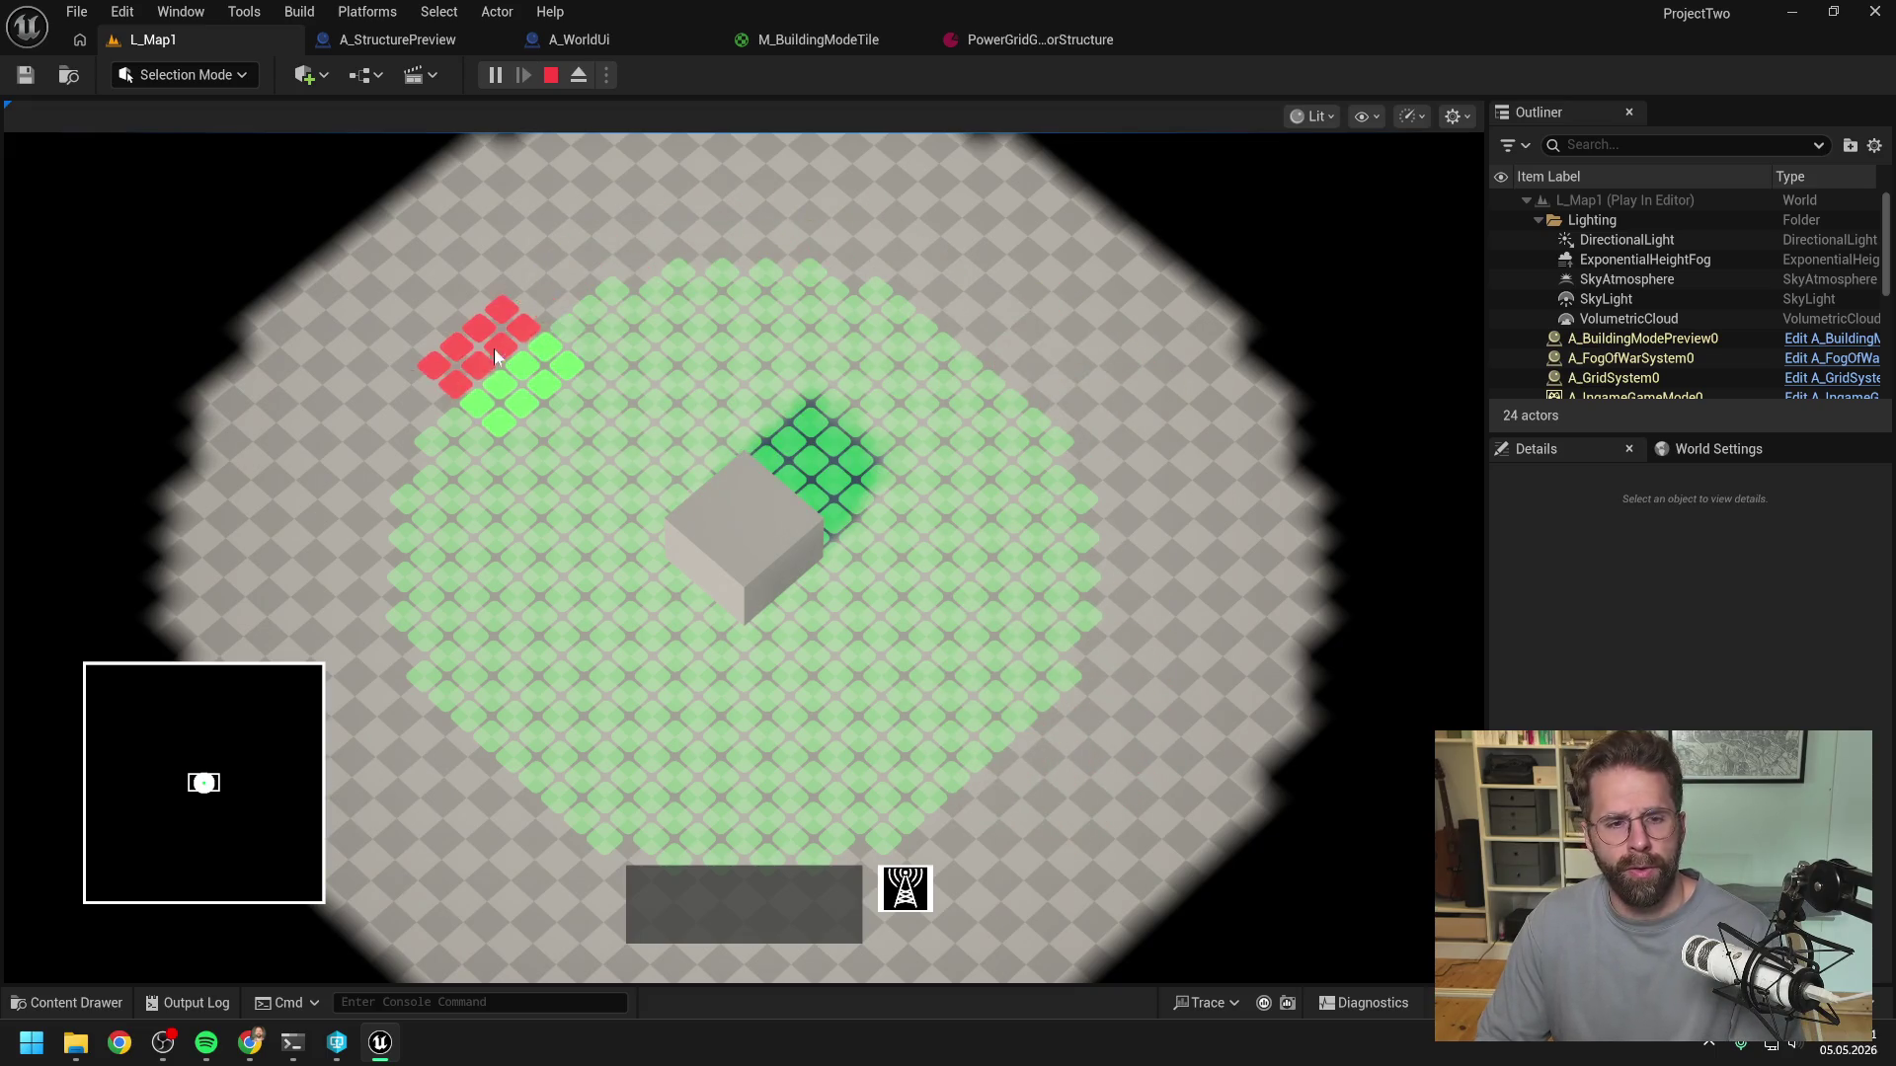
key("Escape")
left_click(1015, 44)
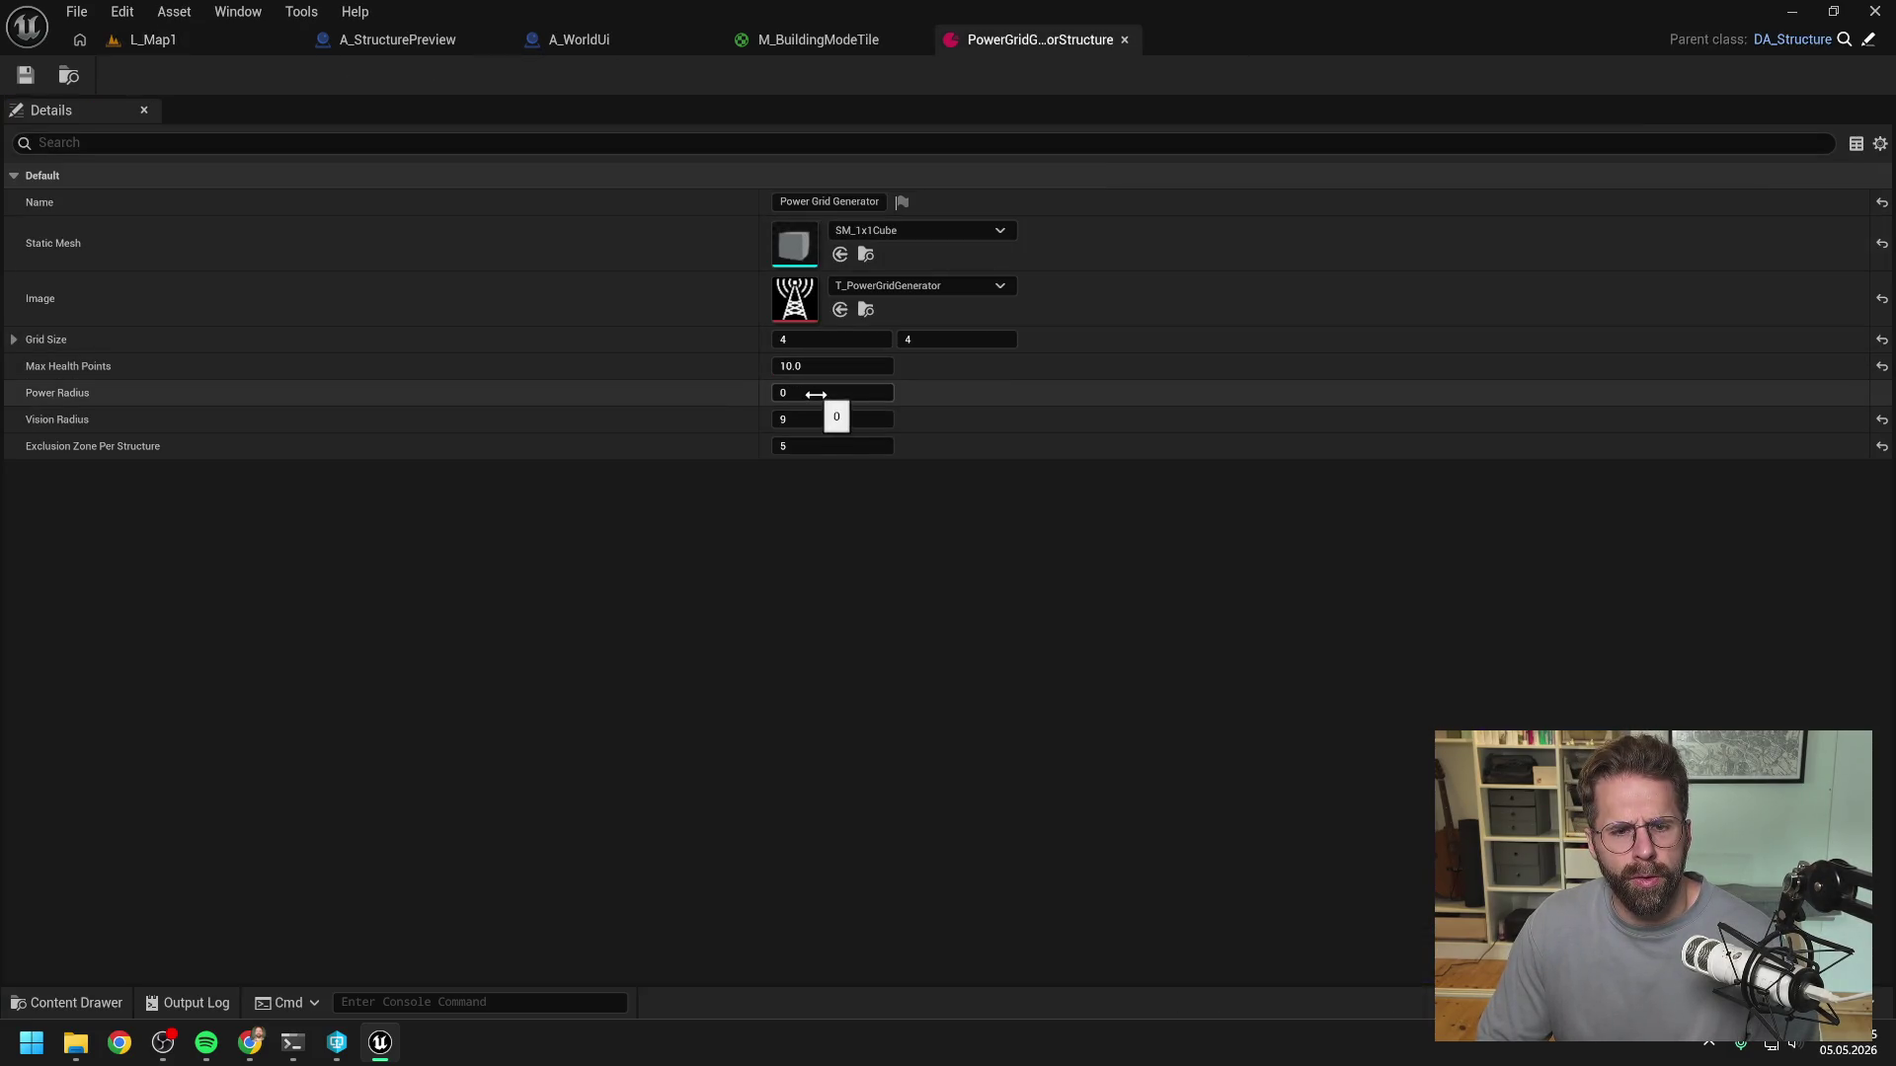
- Set Grid Size to 1 by 1 and Power Radius to 8, then save
left_click(839, 340)
type("1")
key("Tab")
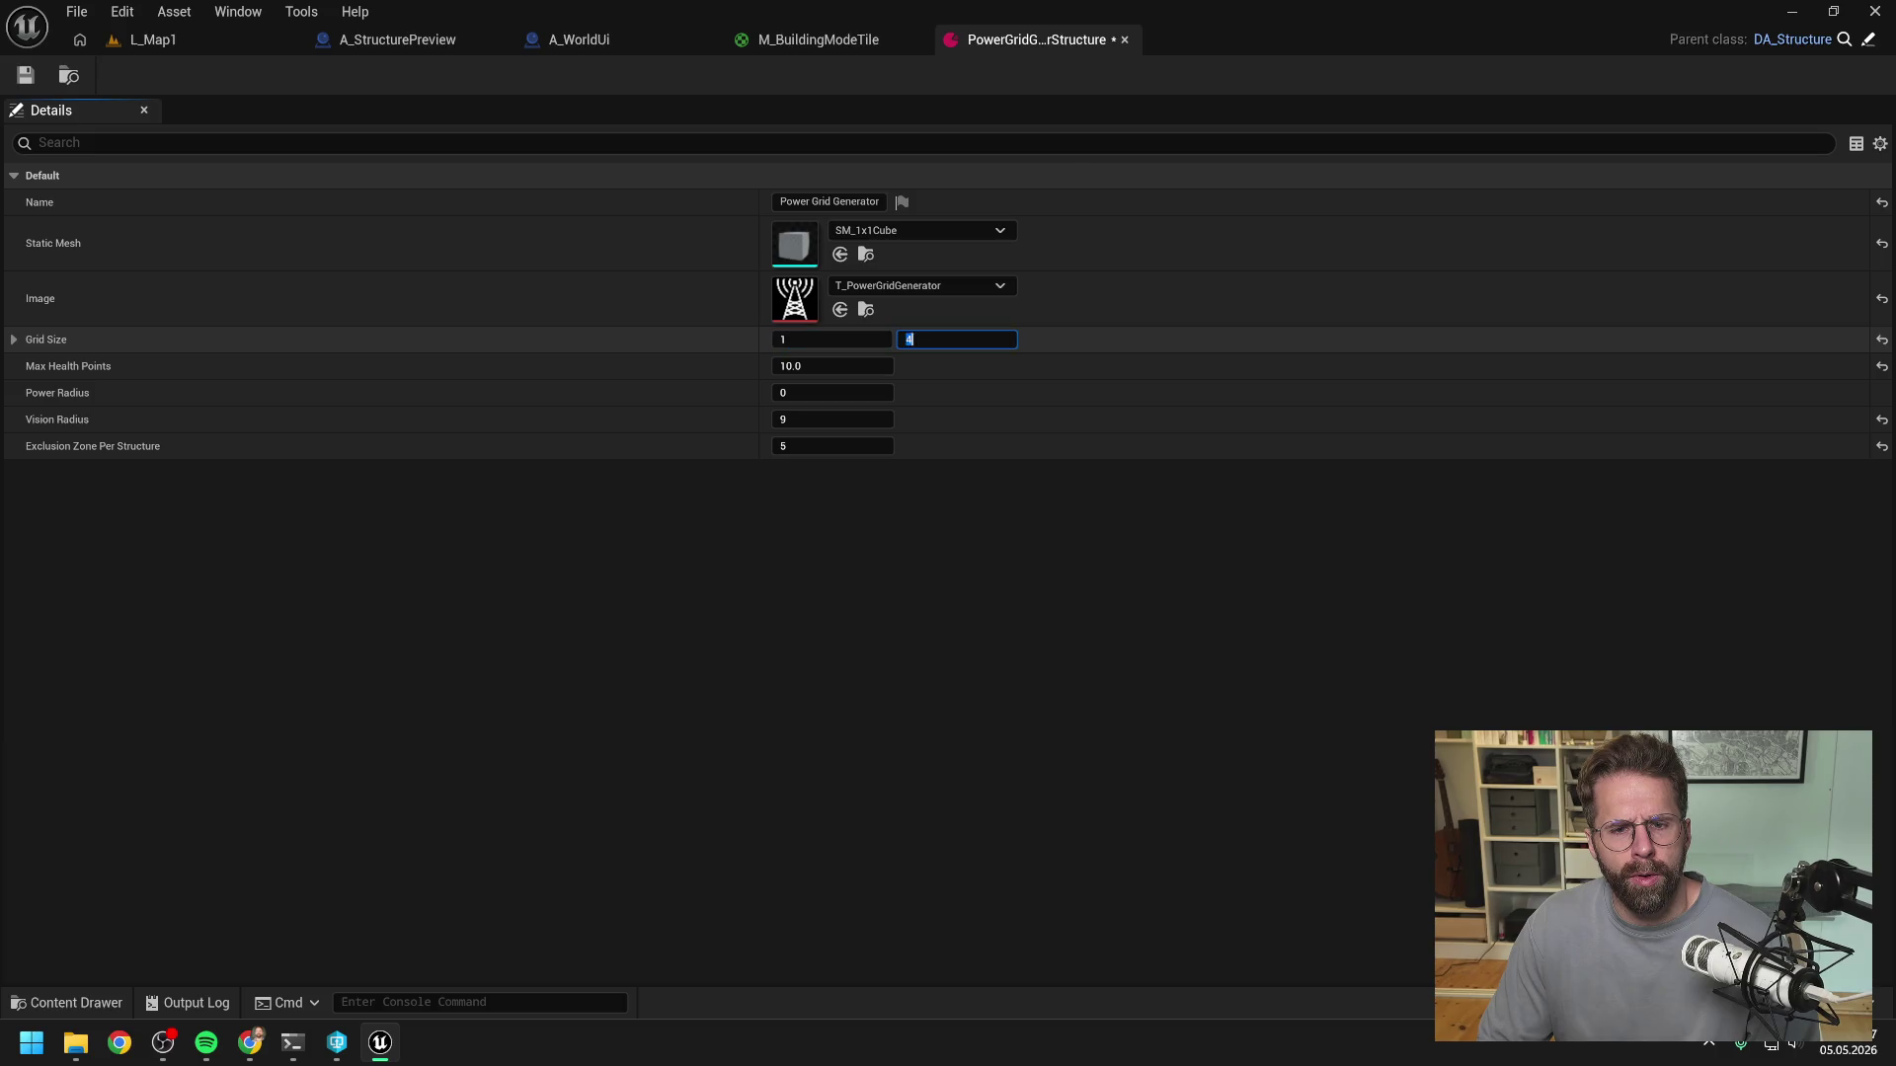
type("1")
left_click(835, 393)
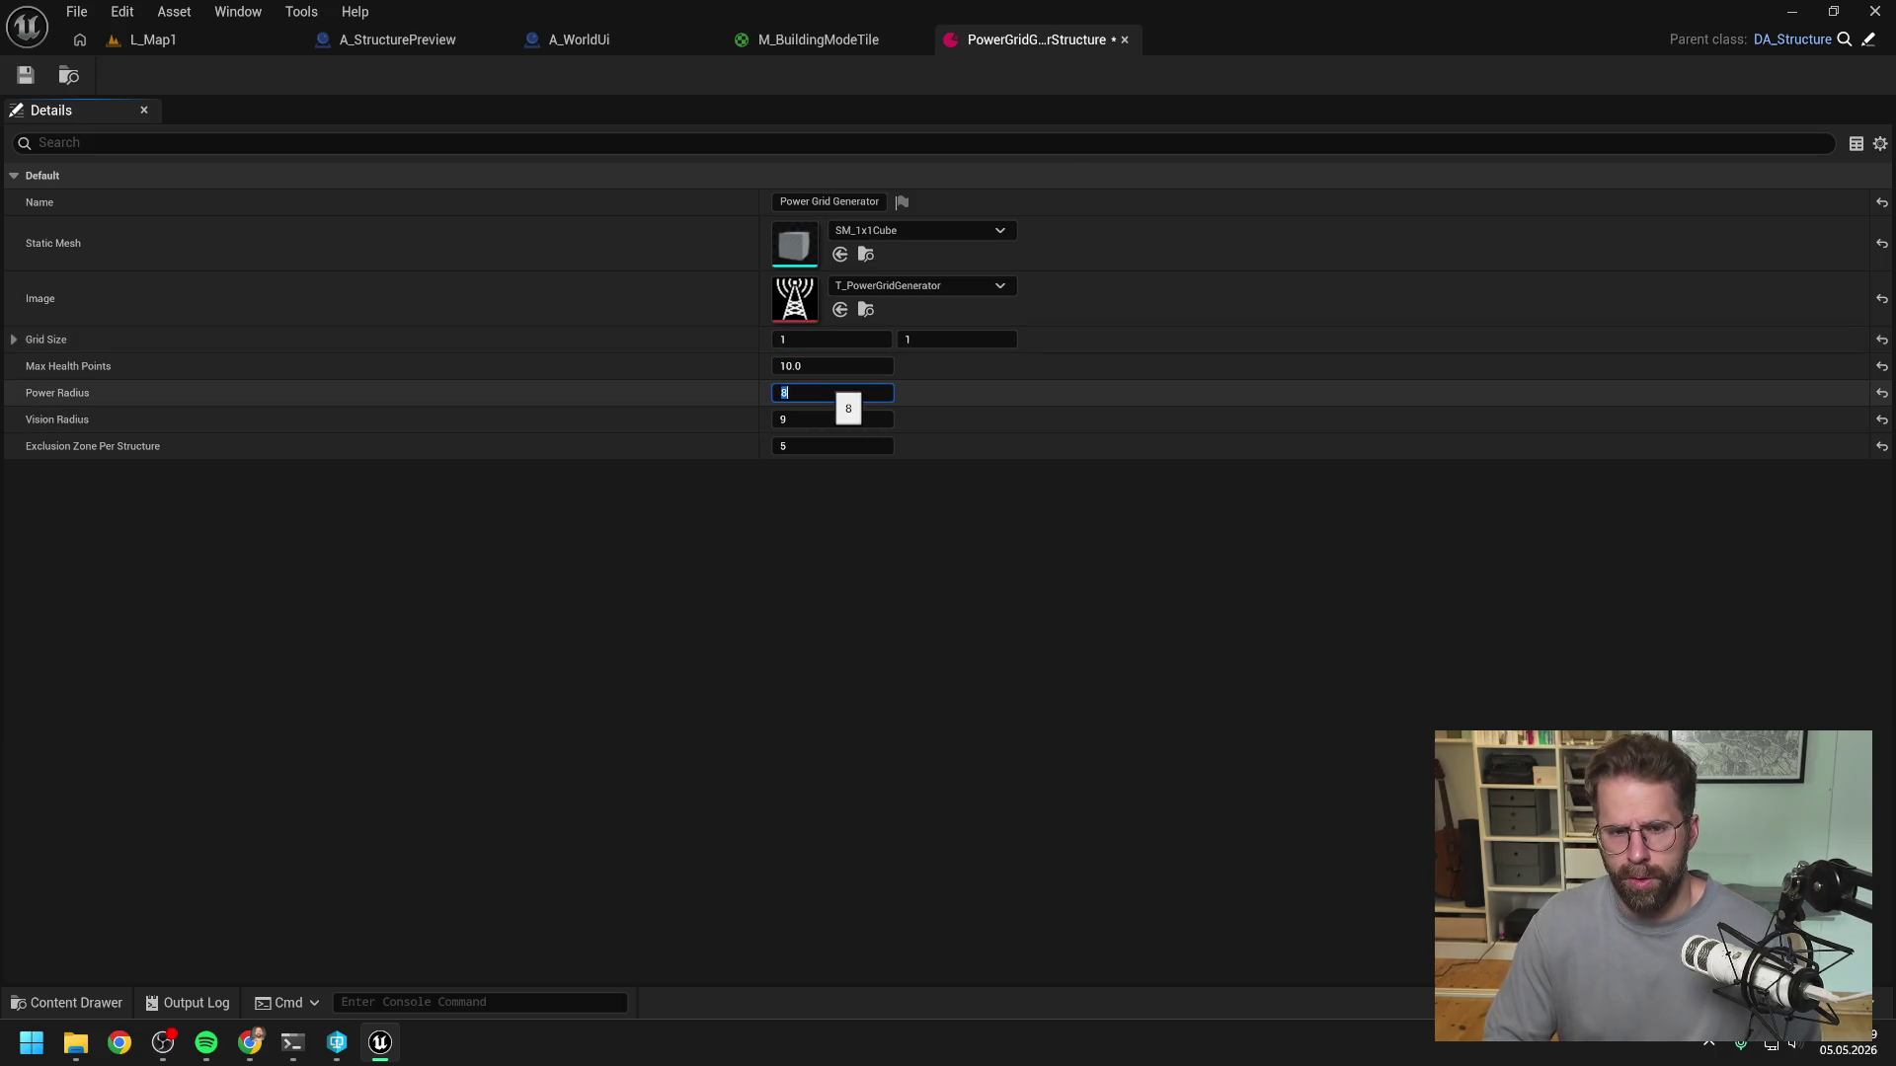
type("8")
key("ctrl+s")
- Play-test L_Map1 with the 1×1 generator, then stop
left_click(176, 44)
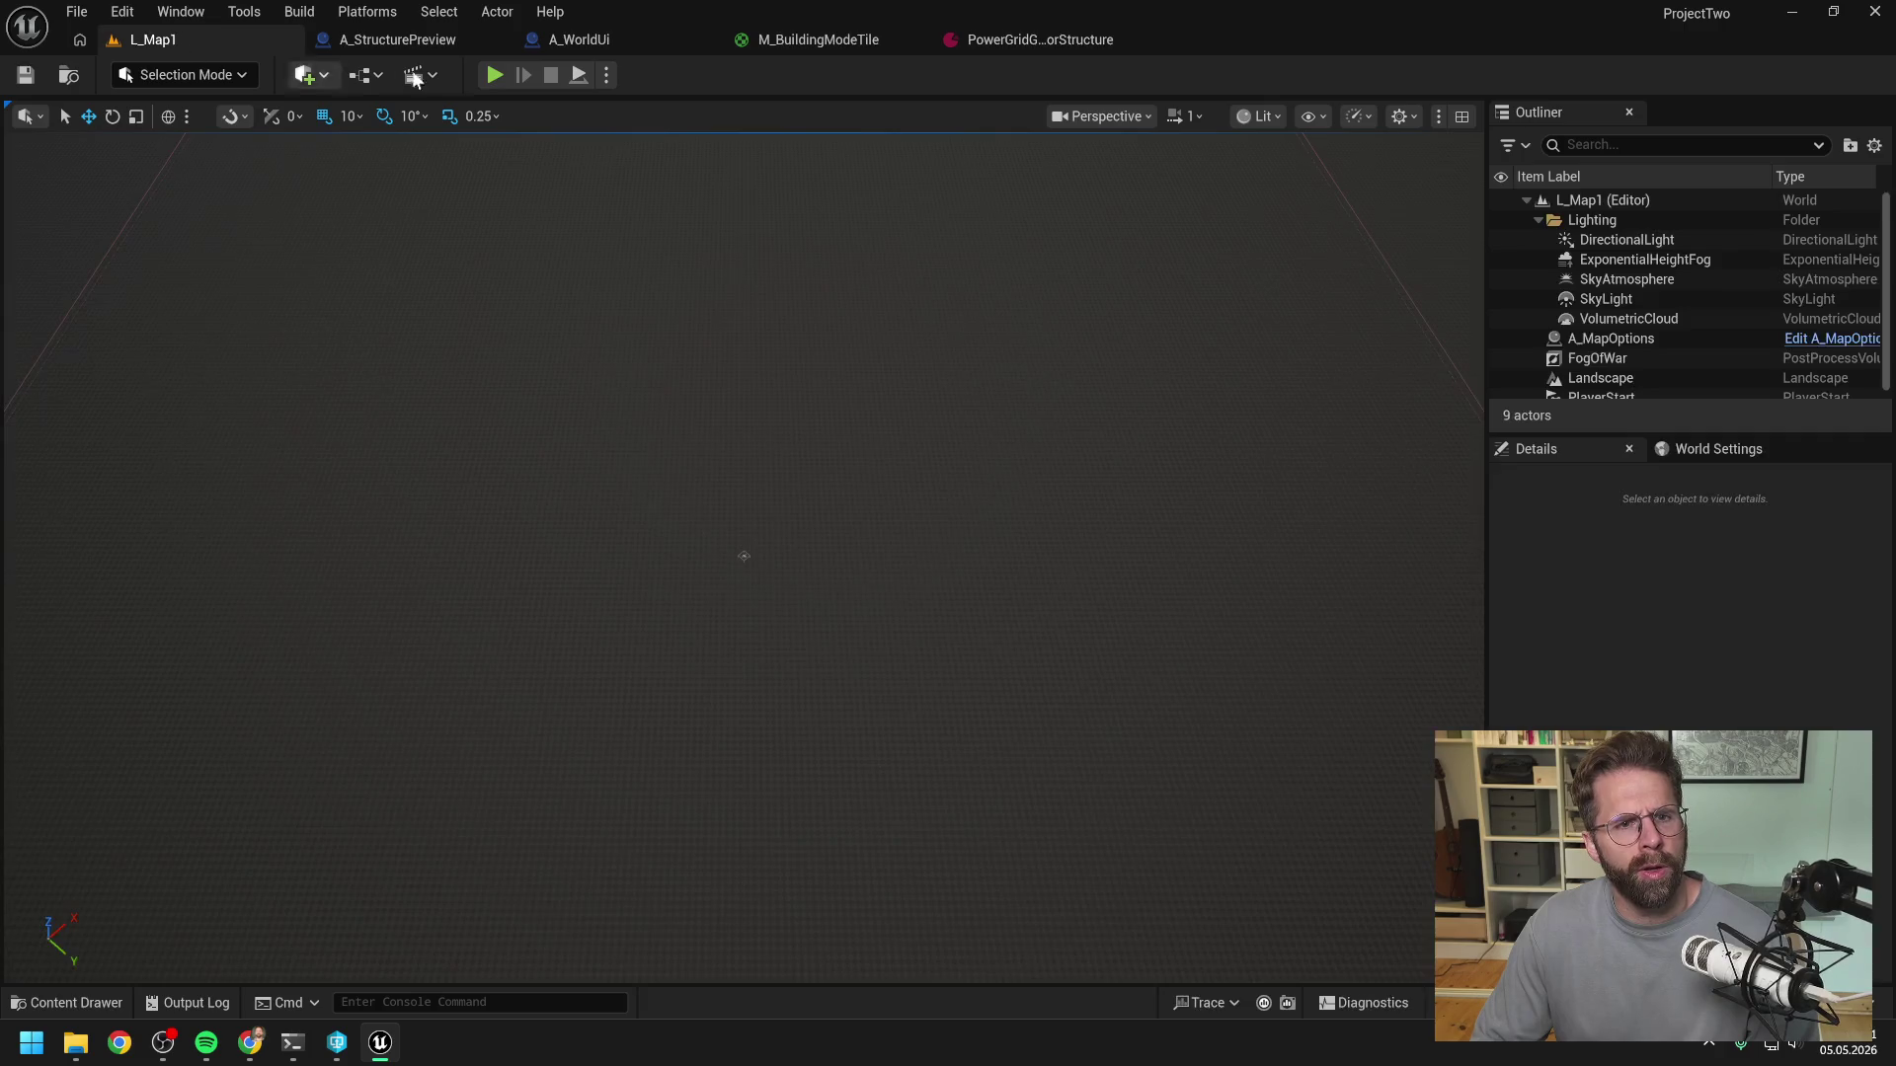
left_click(495, 75)
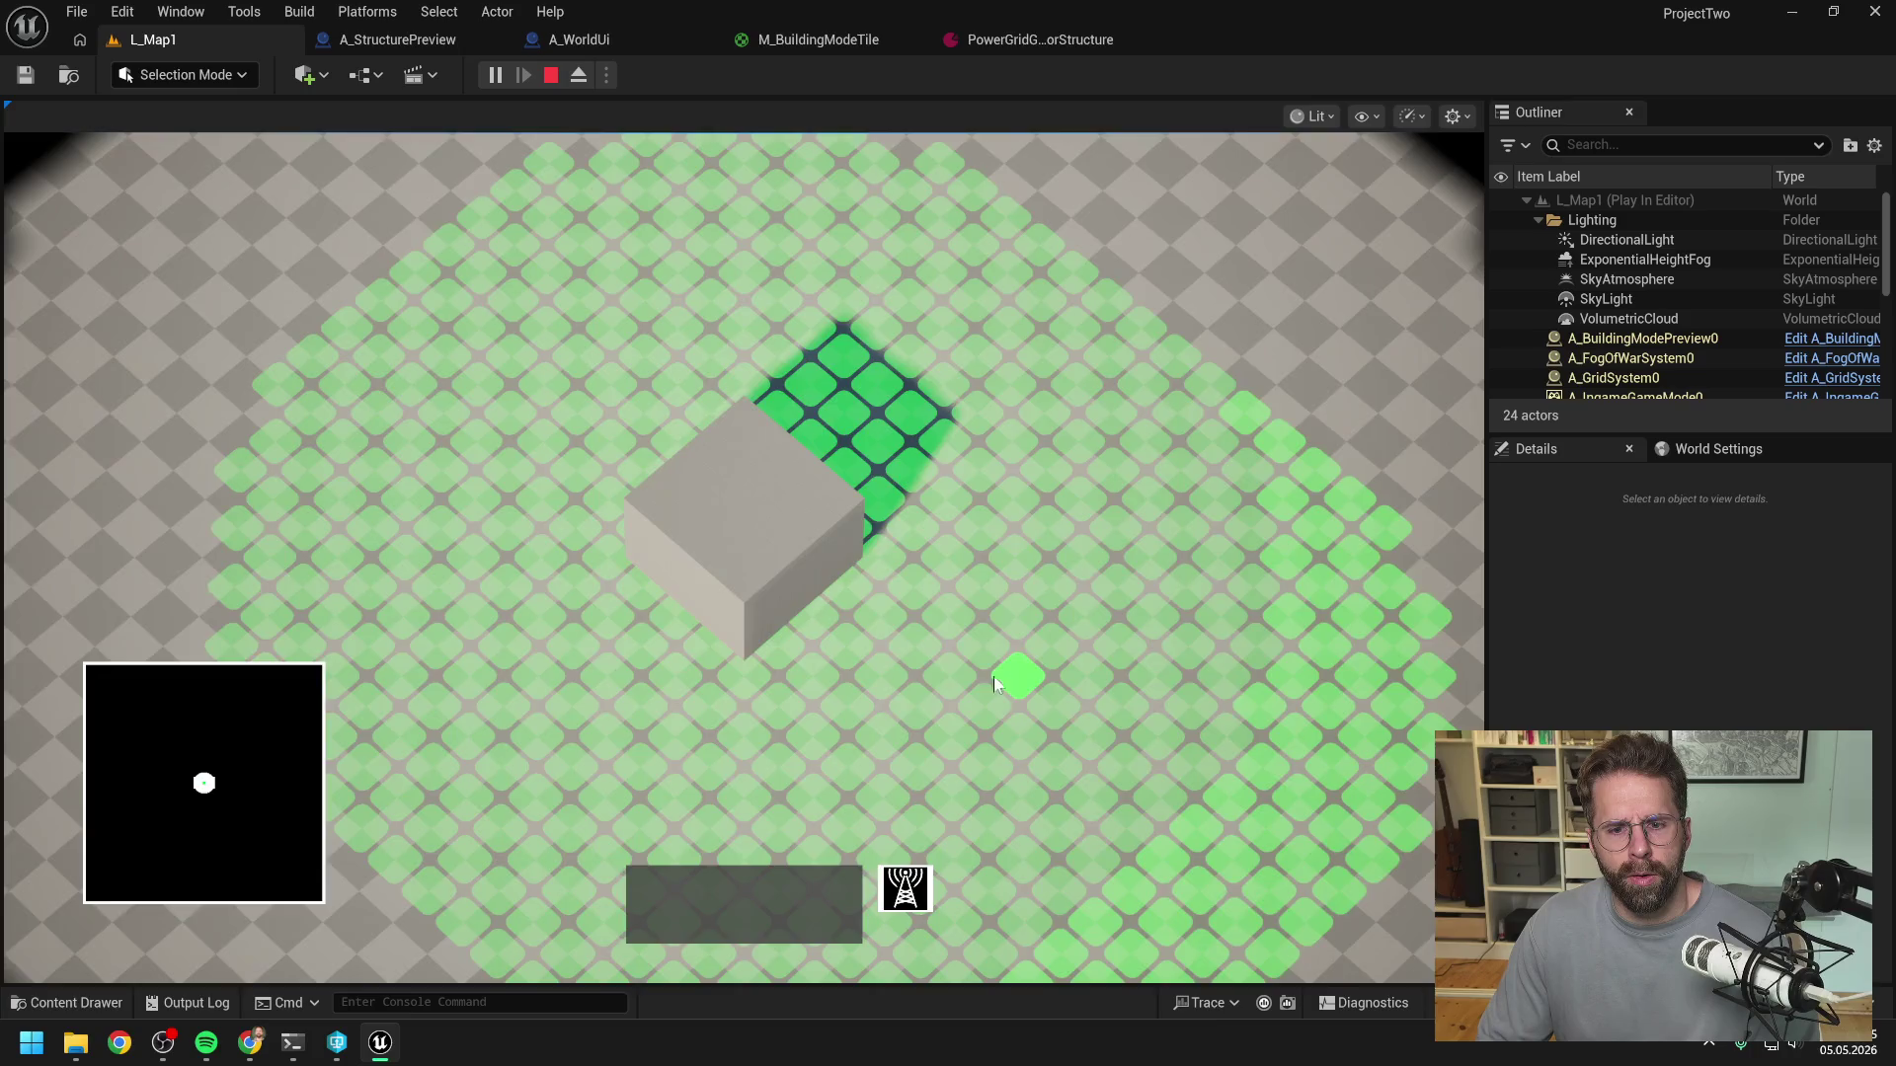
scroll(993, 677, "down", 3)
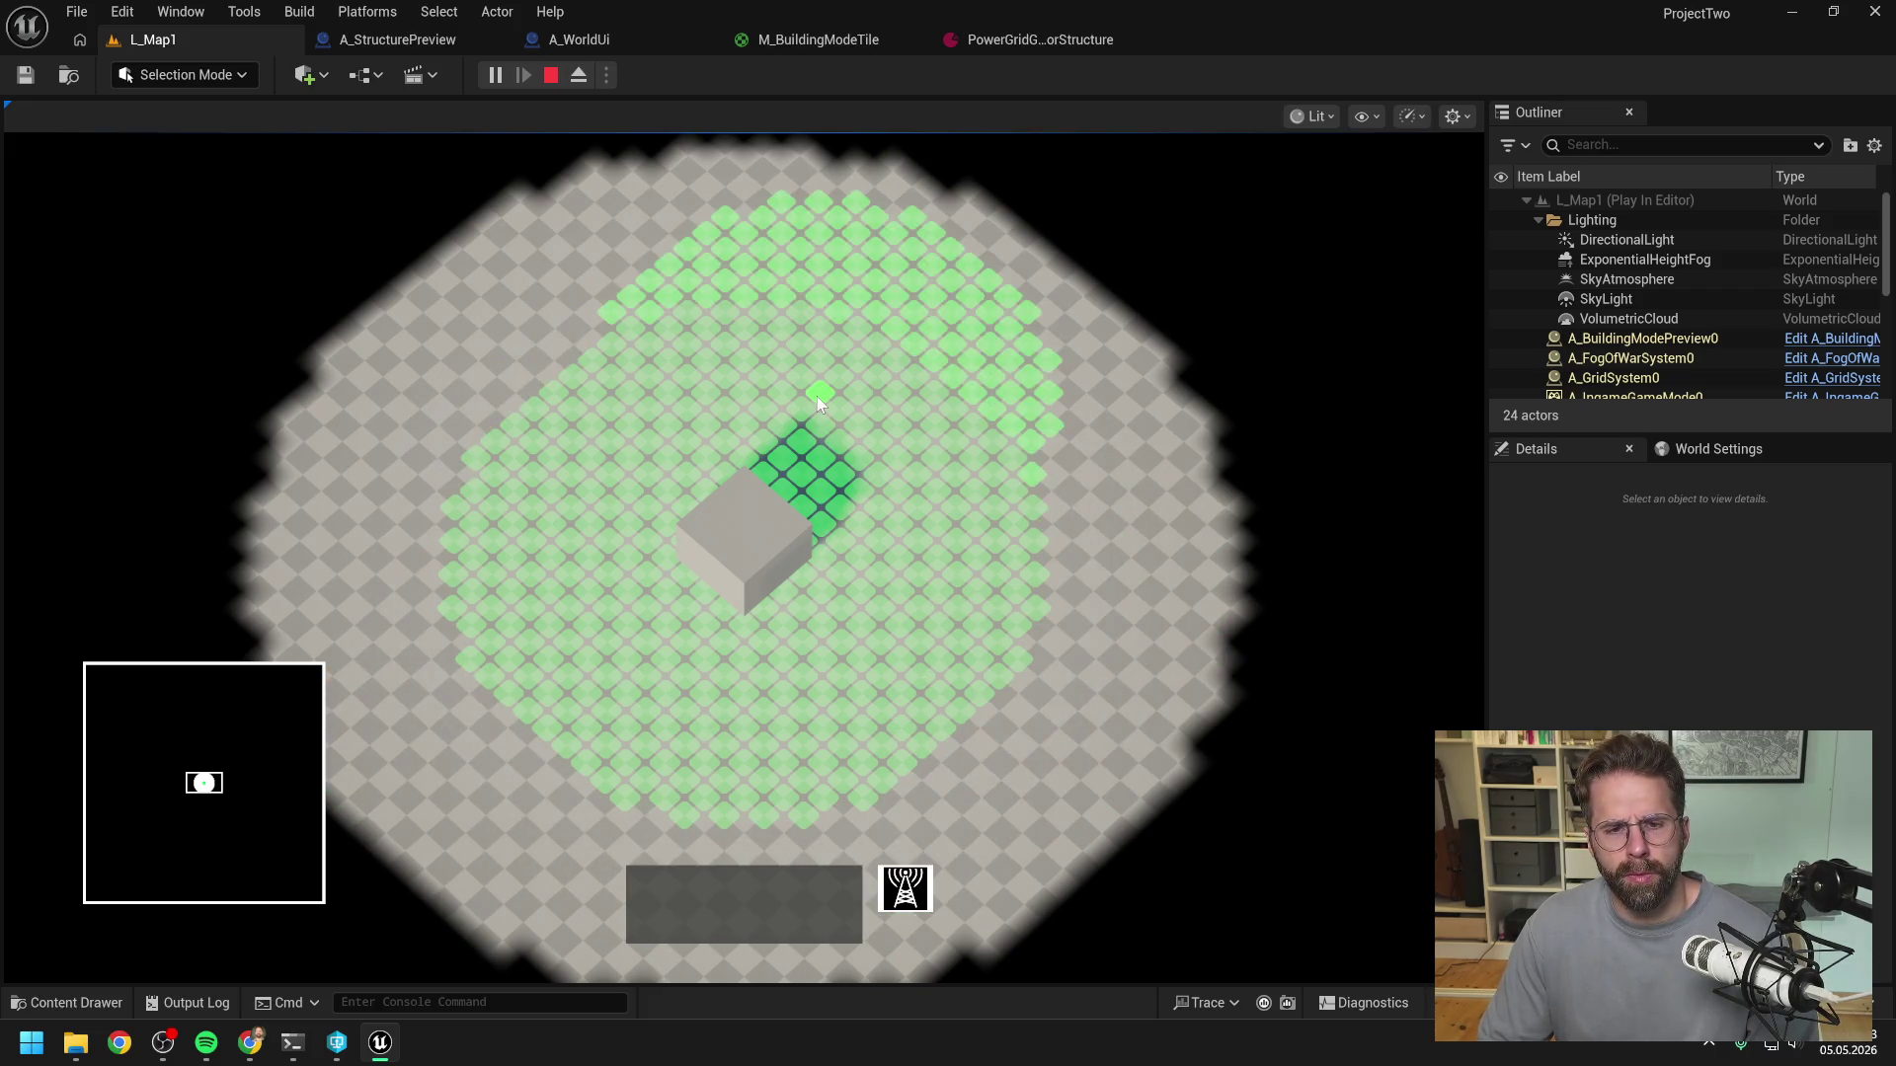
key("Escape")
left_click(1035, 38)
- Change Grid Size to 3 by 3 and save the asset
left_click(833, 339)
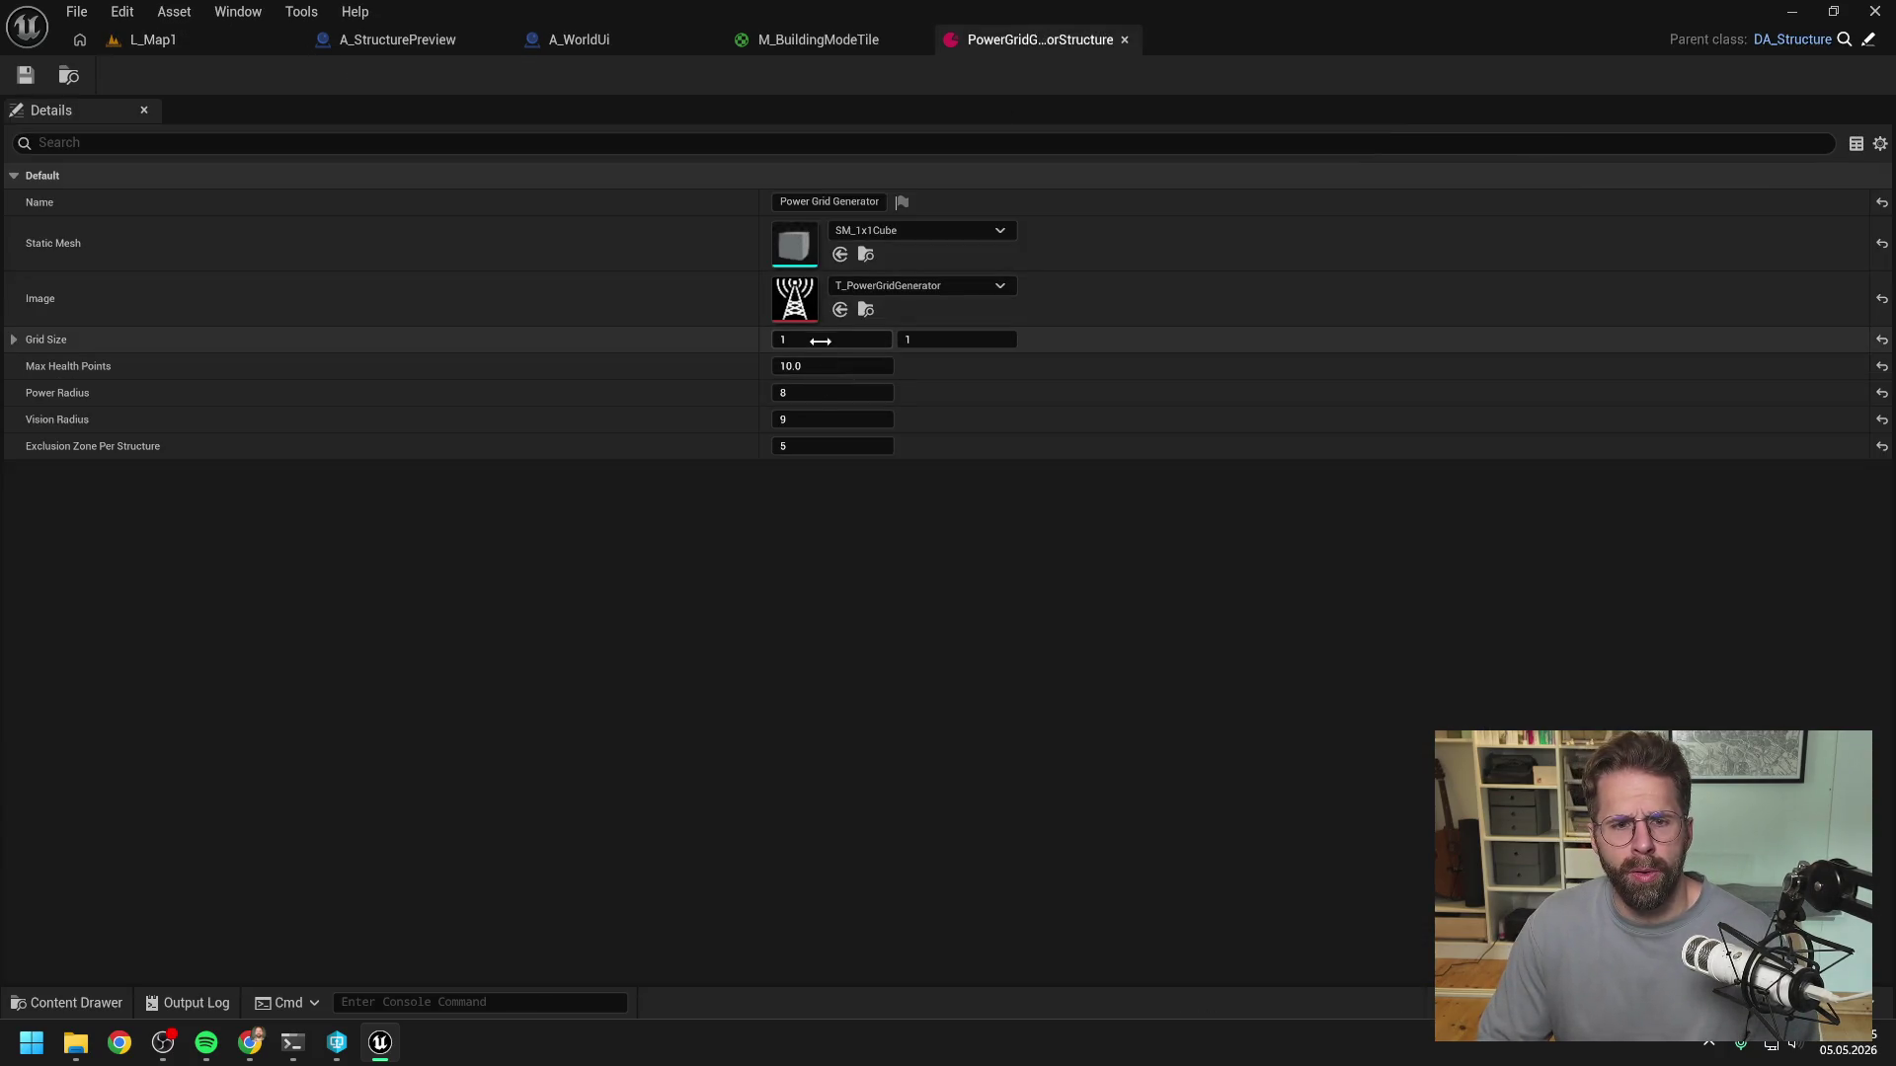
type("3")
key("Tab")
type("3")
key("Return")
left_click(35, 73)
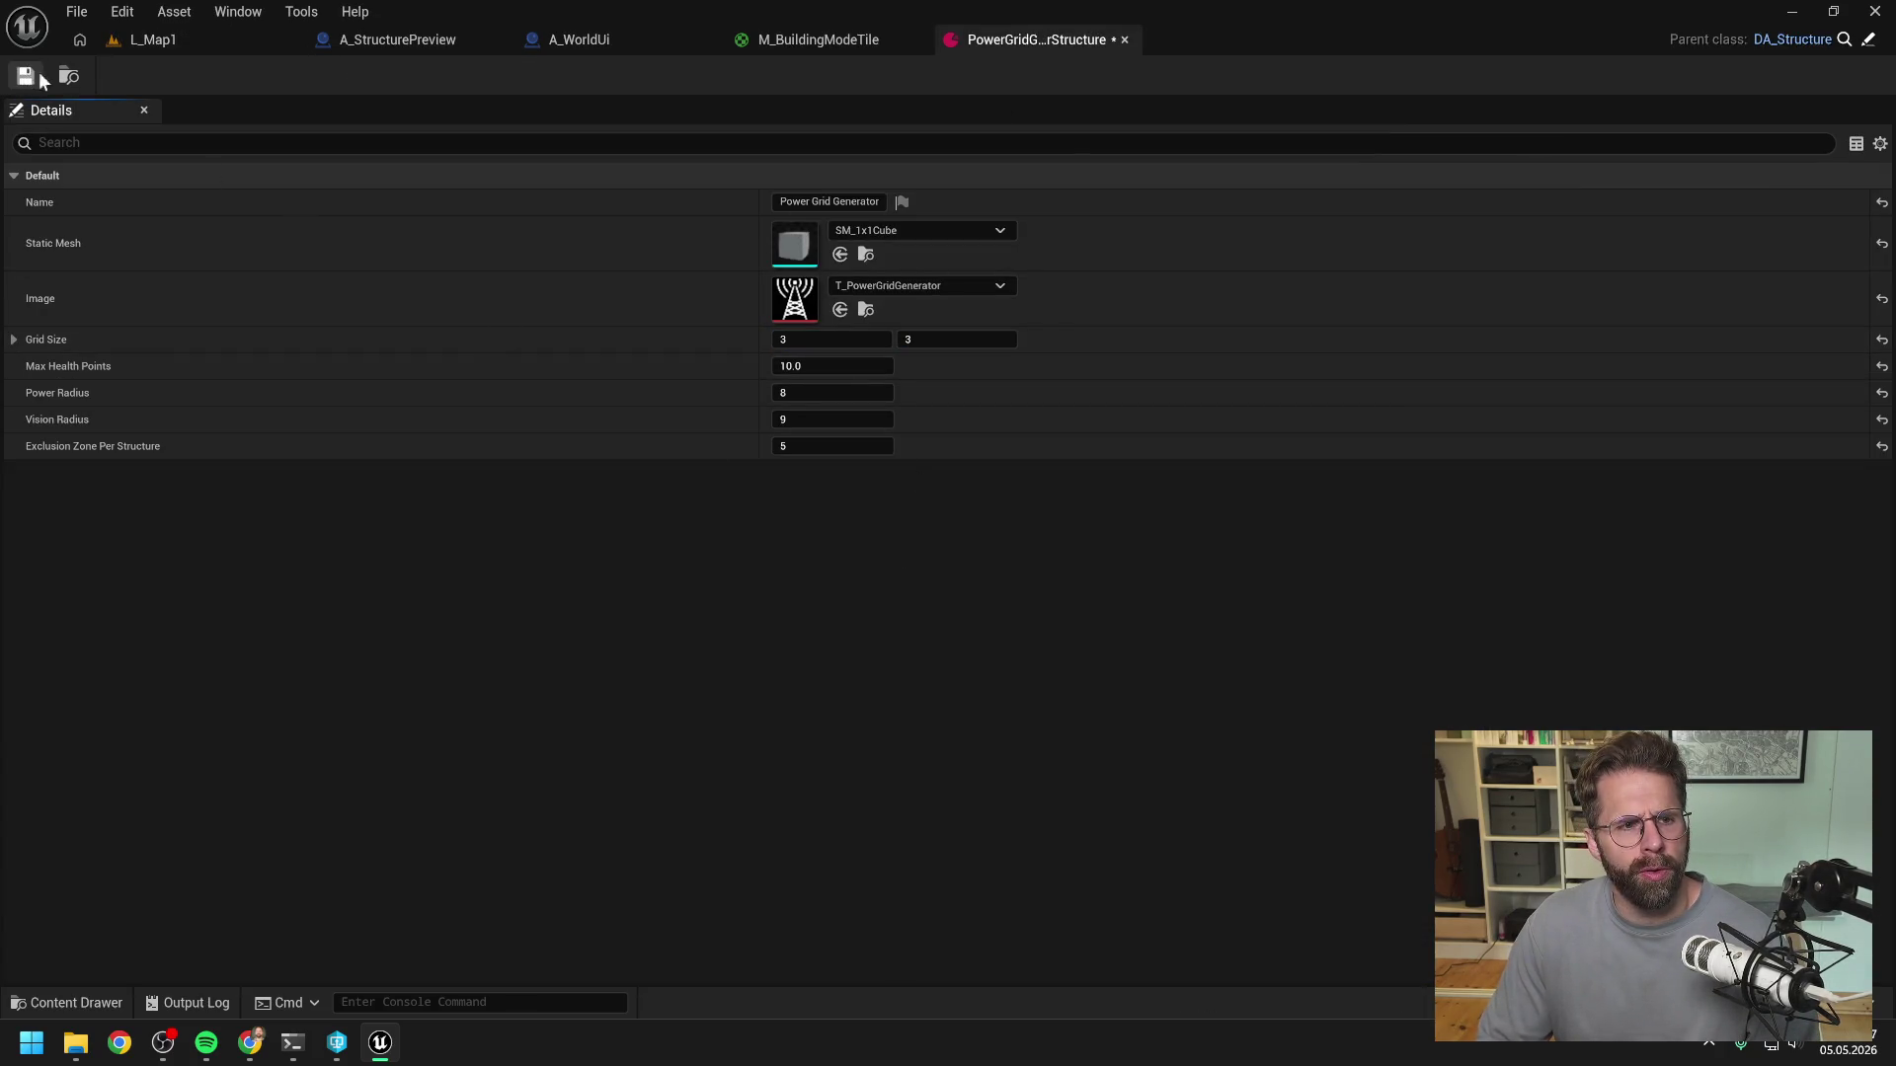
- Play L_Map1 again and select the building cube to test 3×3 placement
left_click(188, 40)
left_click(495, 75)
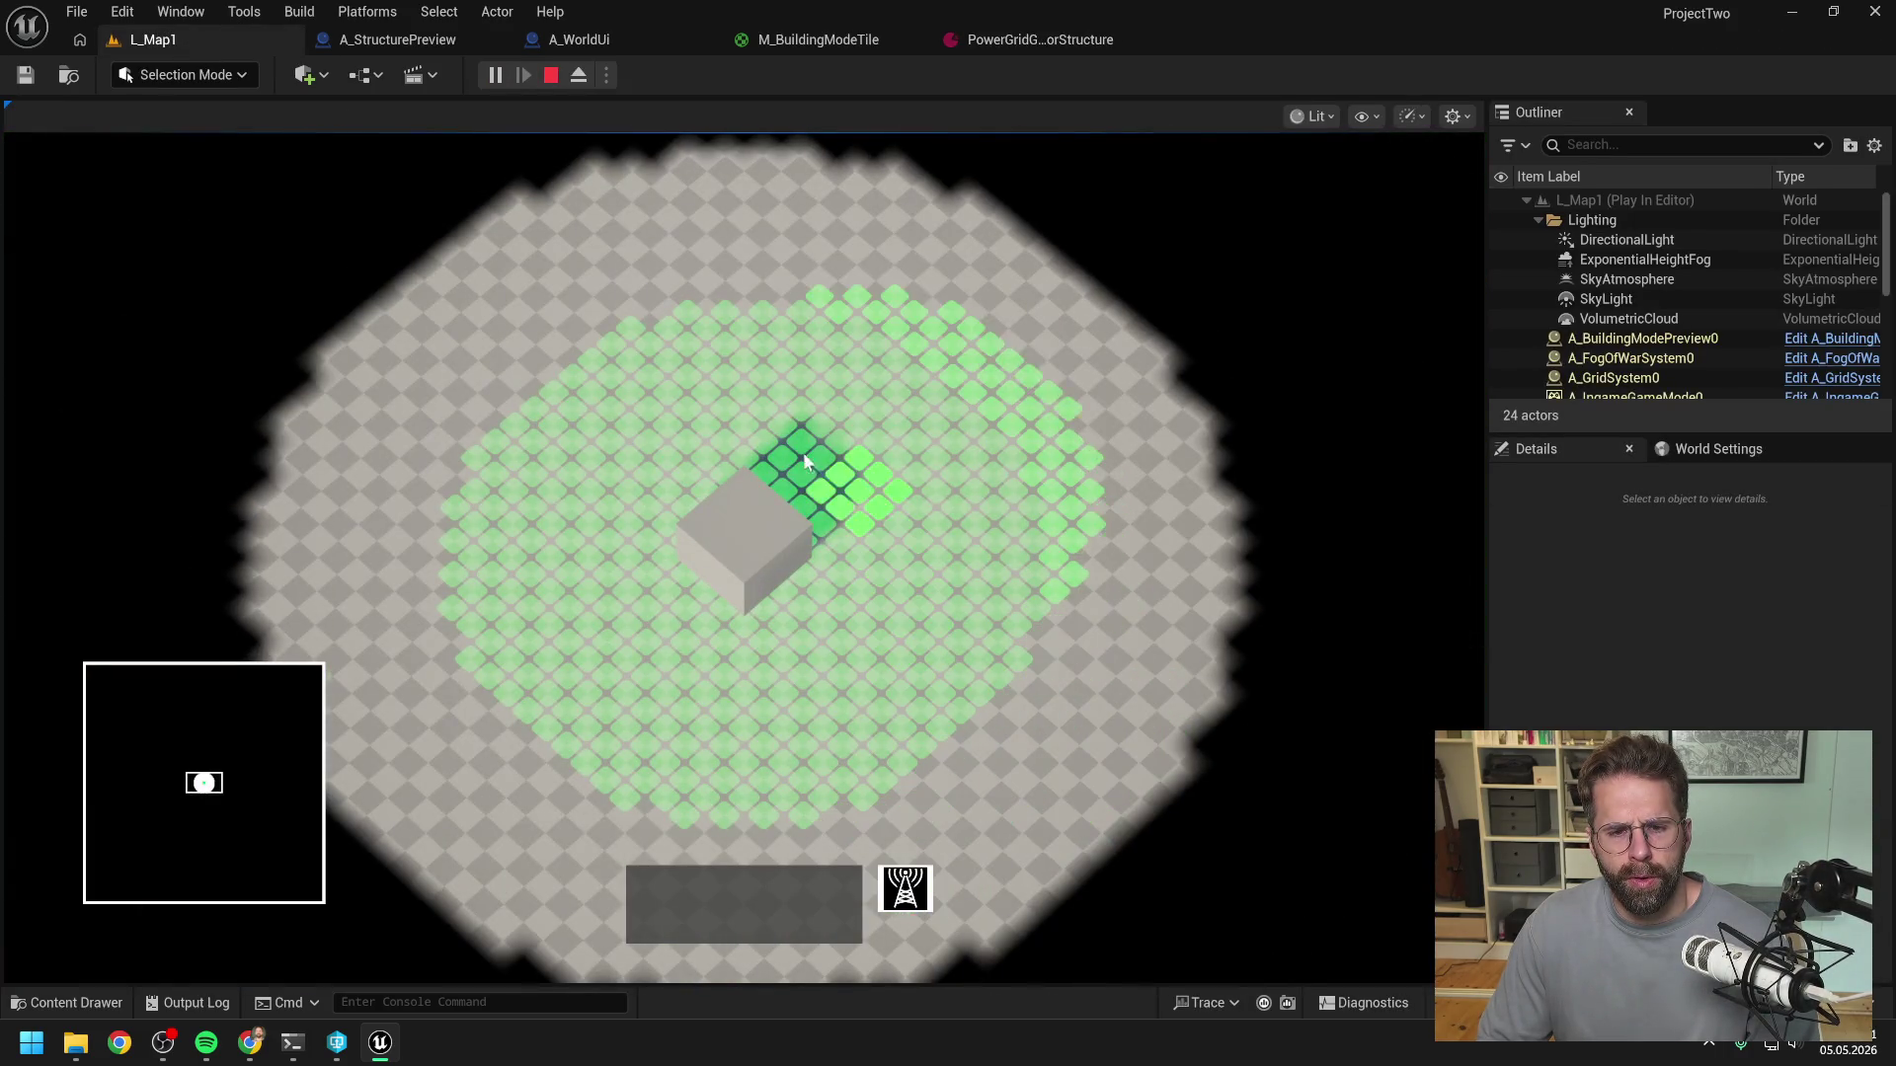
left_click(742, 541)
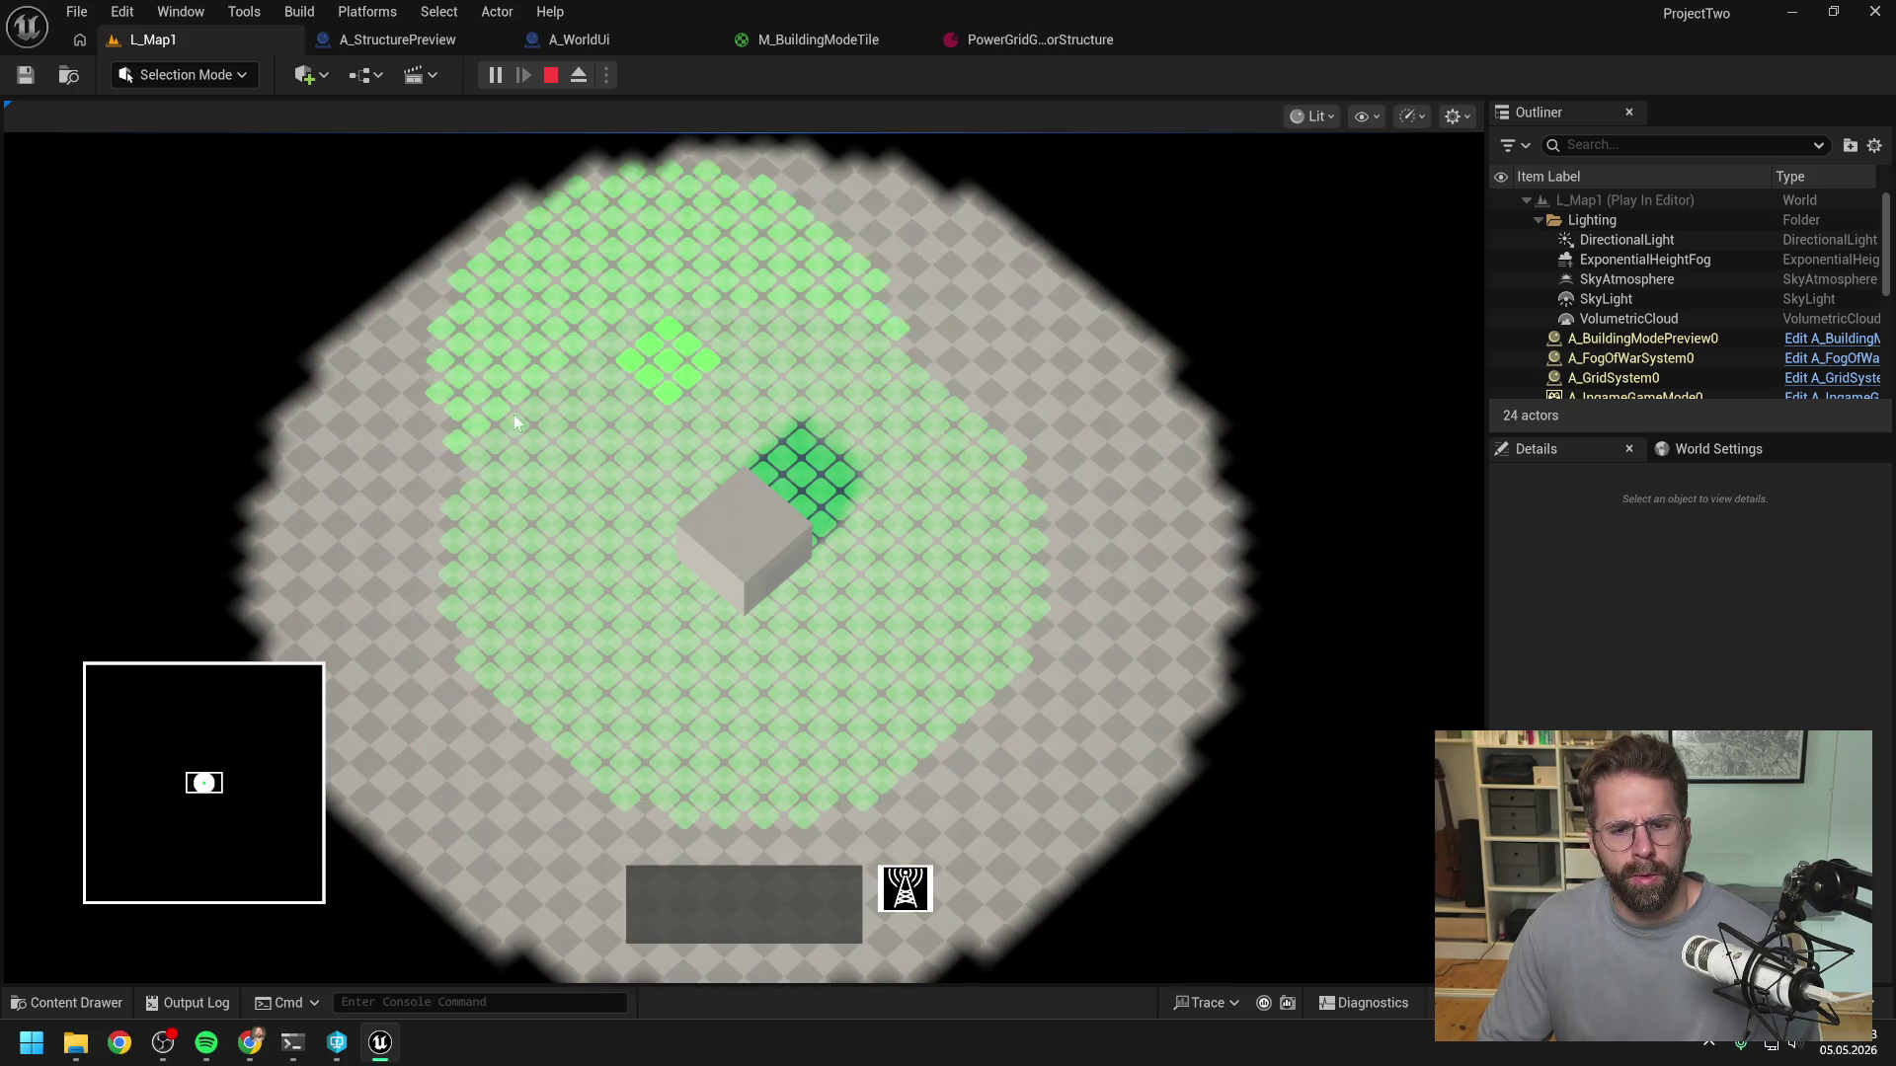
- Stop the game and view the Get Tiles in Radius loop nodes in the A_WorldUi graph
key("Escape")
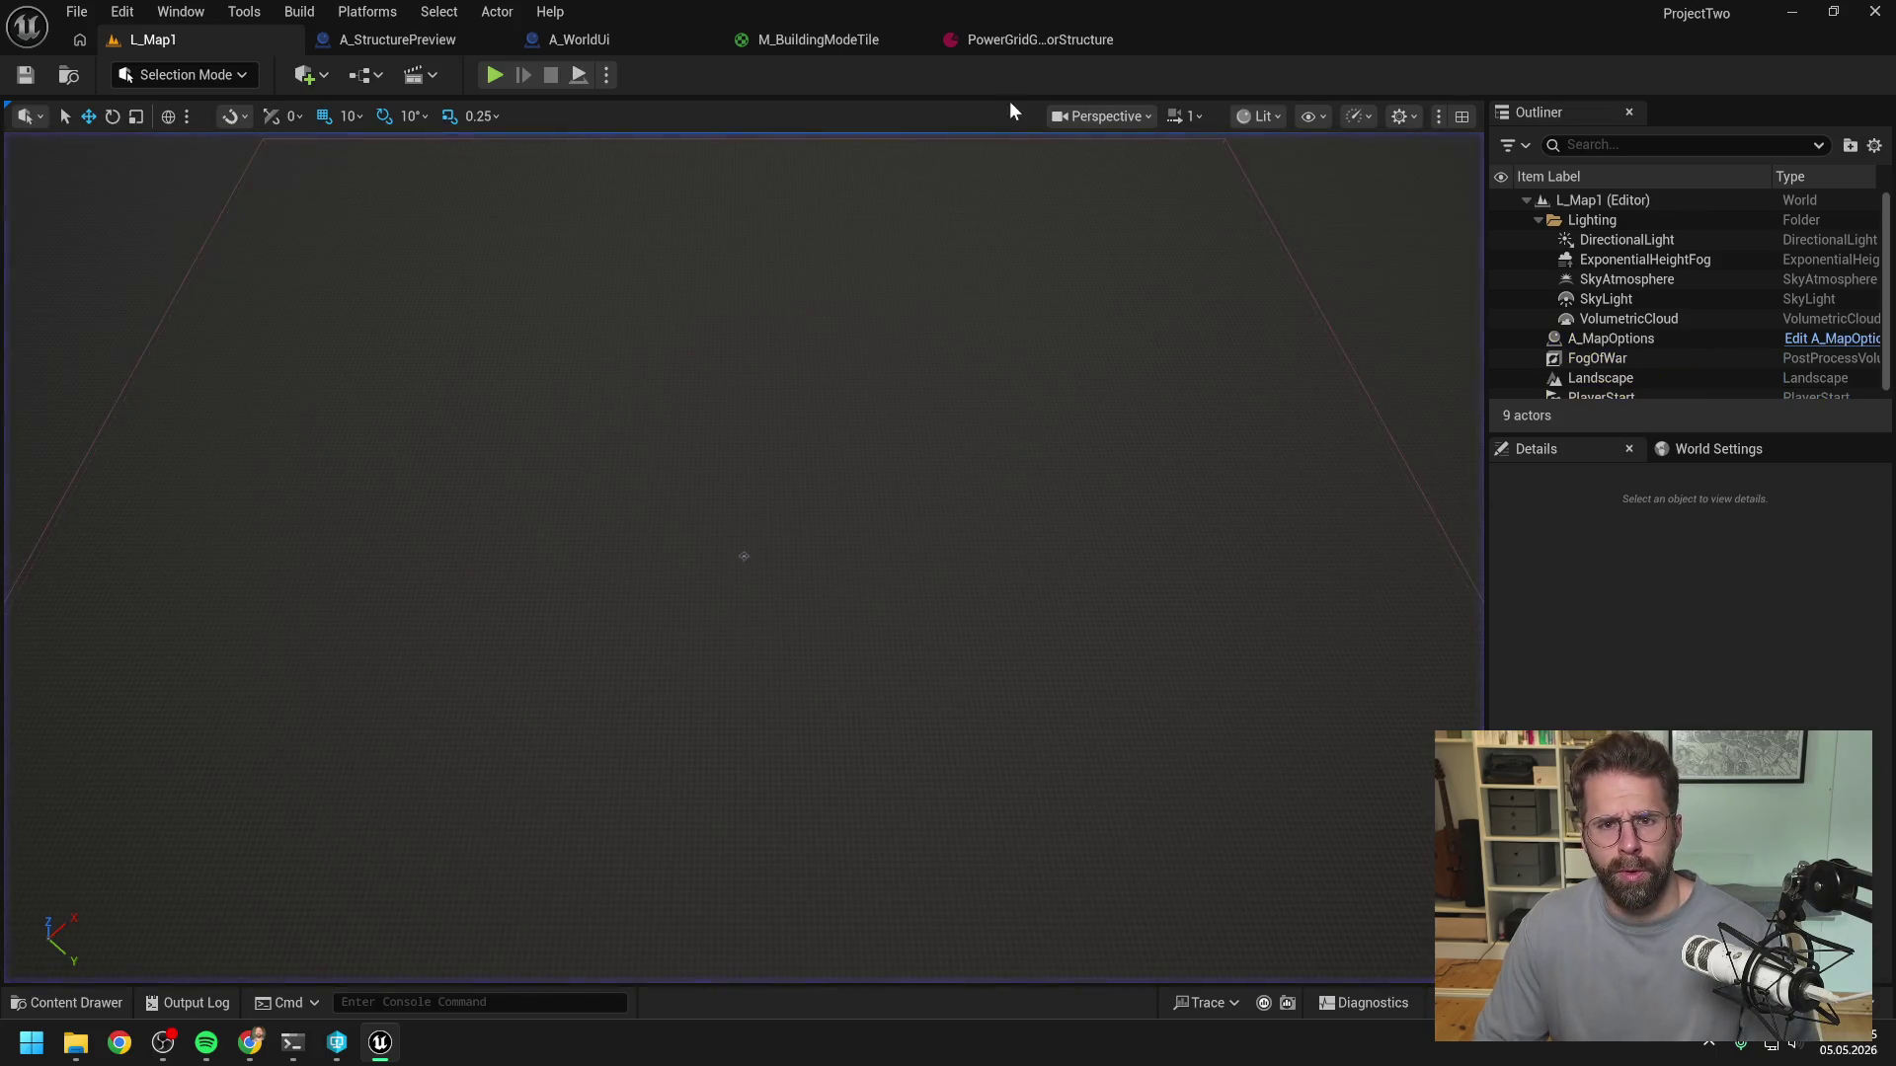
left_click(1006, 44)
left_click(605, 44)
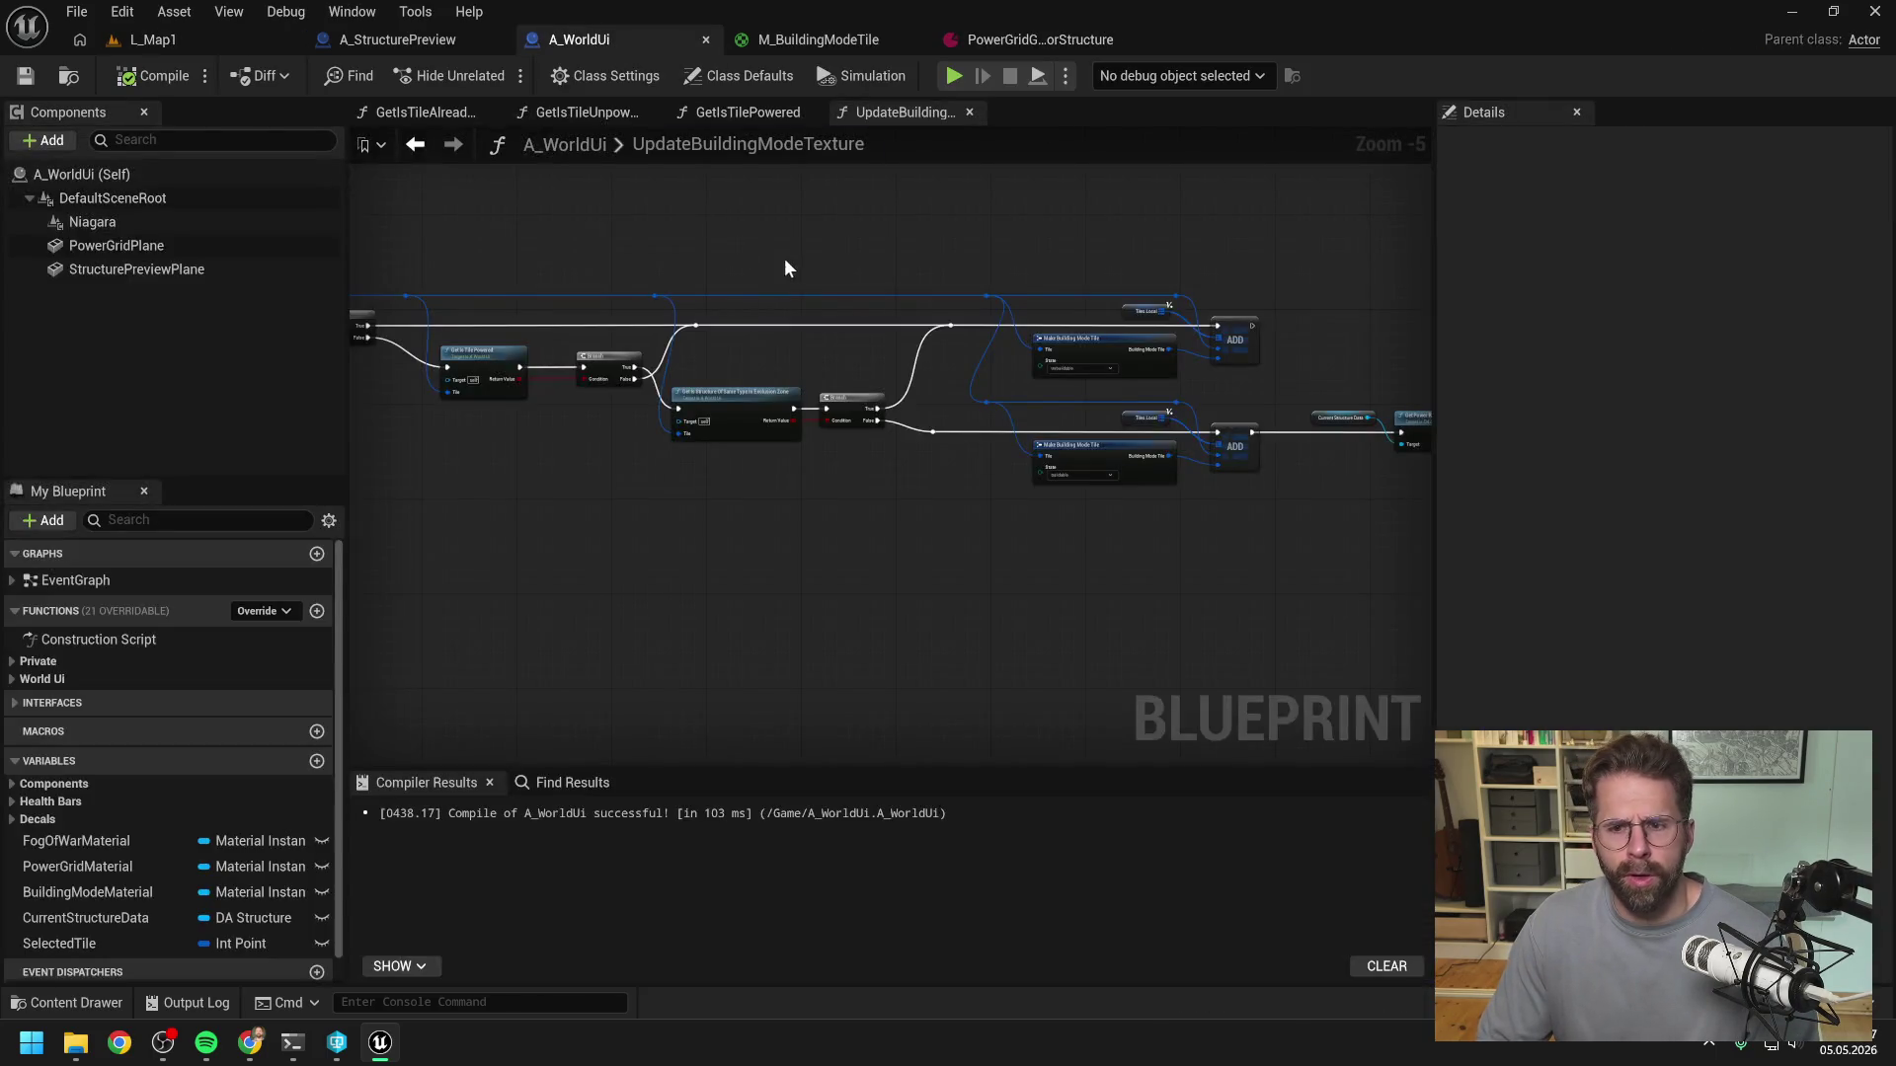
mouse_move(784, 266)
left_mouse_down()
mouse_move(879, 262)
mouse_move(688, 306)
left_mouse_up()
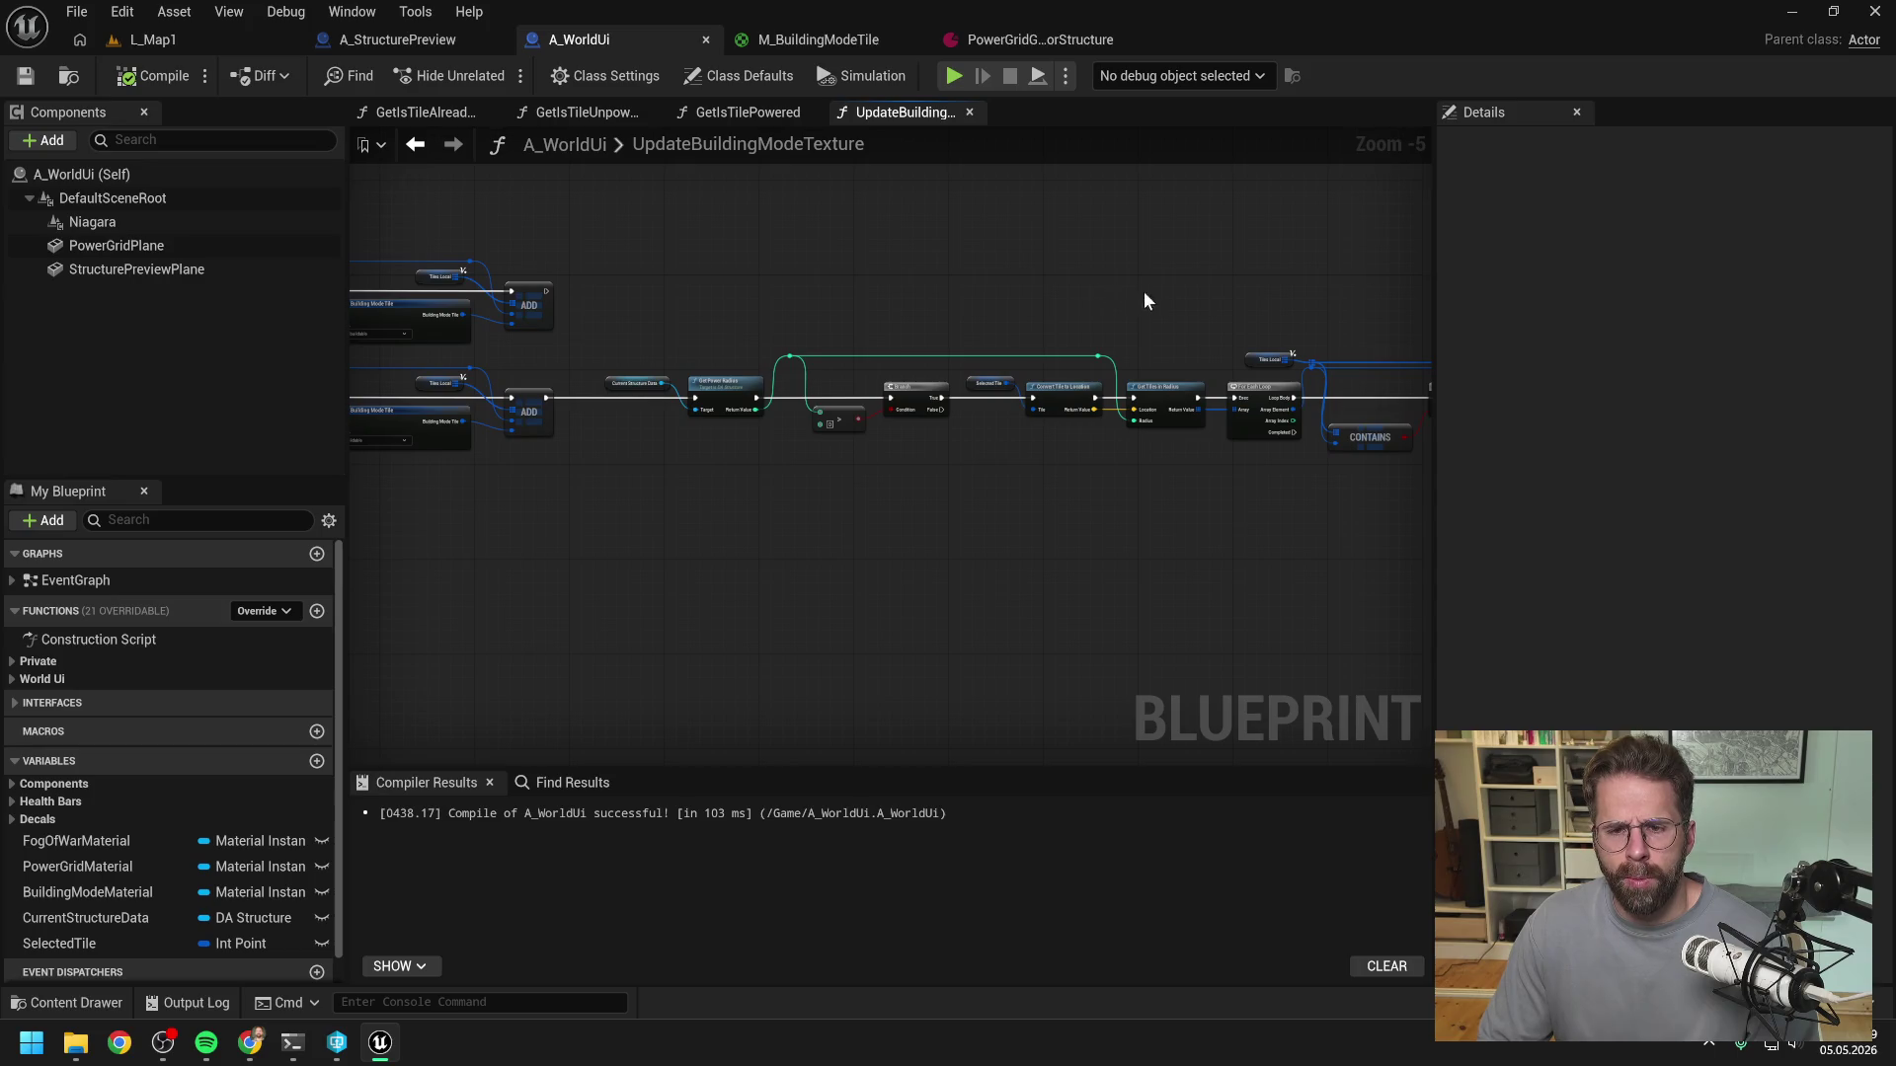
left_click_drag(1143, 296, 998, 293)
scroll(1007, 314, "up", 1)
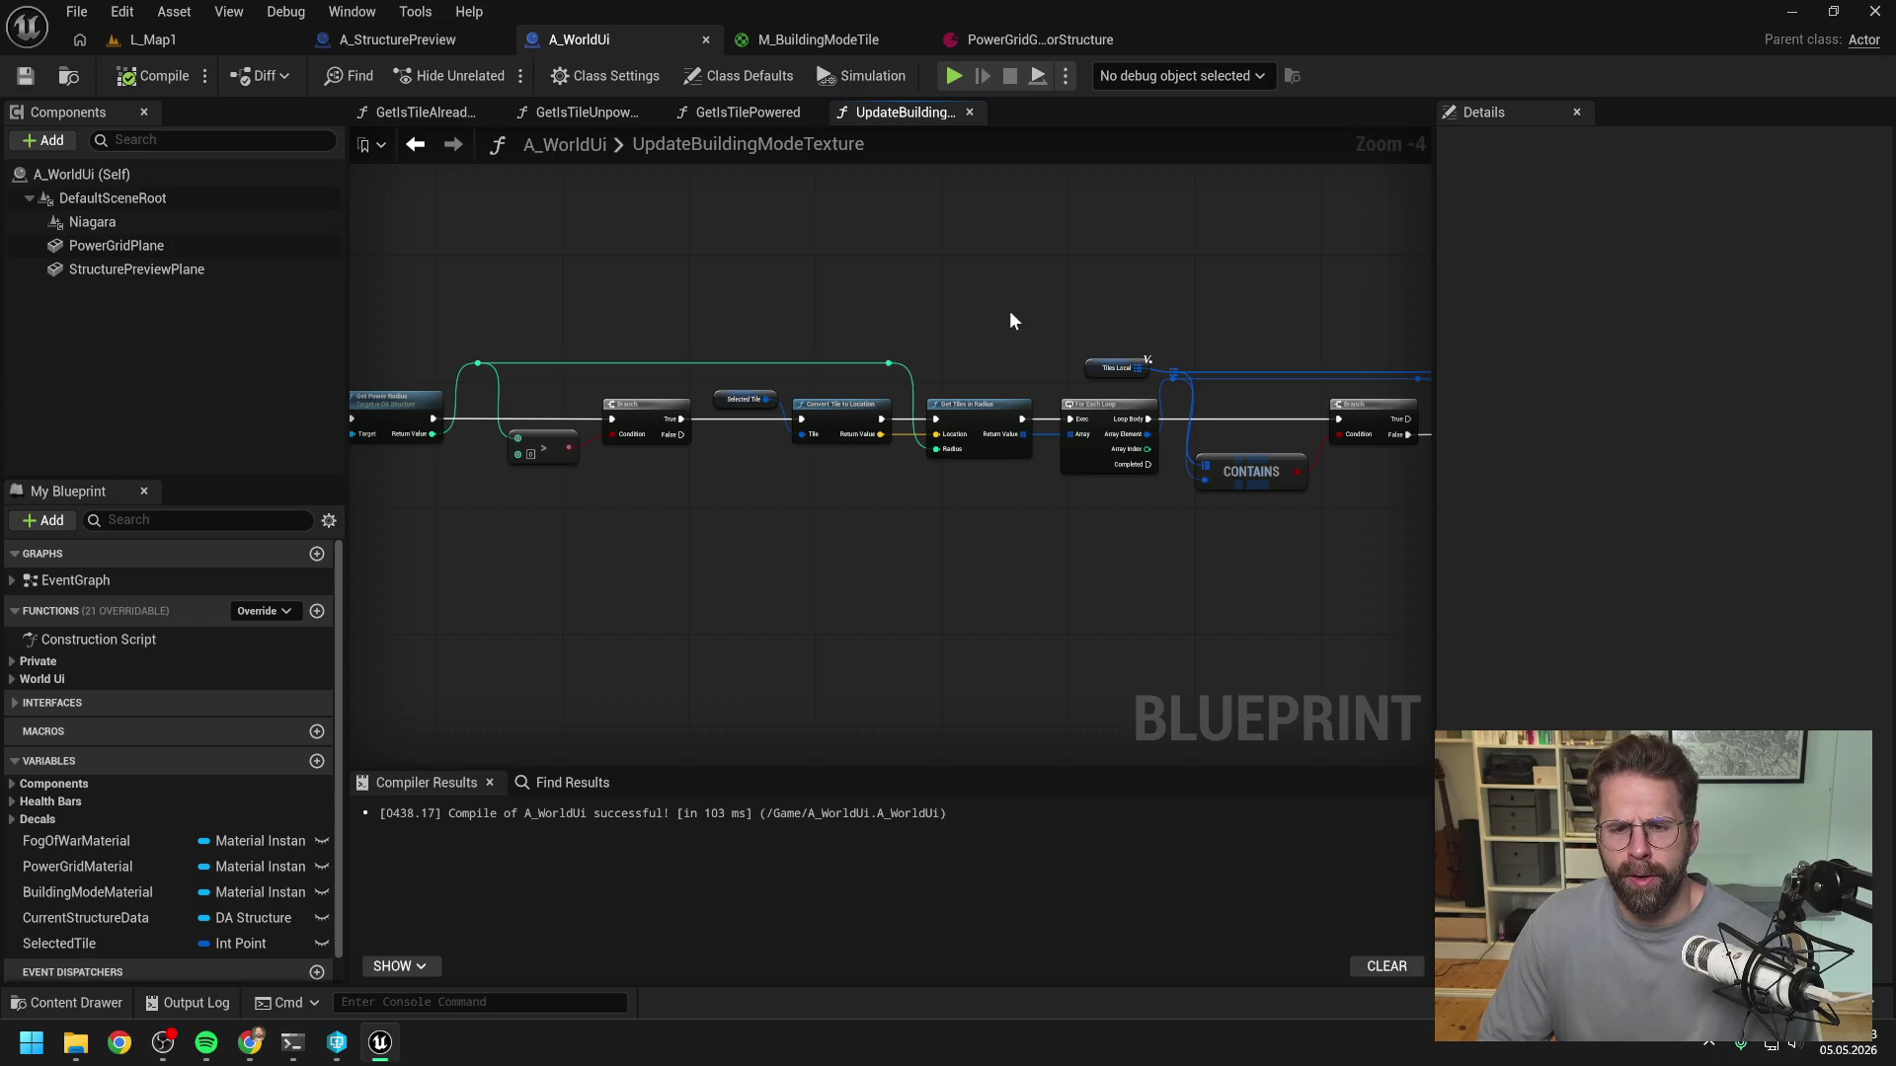
mouse_move(1009, 310)
left_mouse_down()
mouse_move(1152, 281)
mouse_move(944, 284)
mouse_move(820, 246)
left_mouse_up()
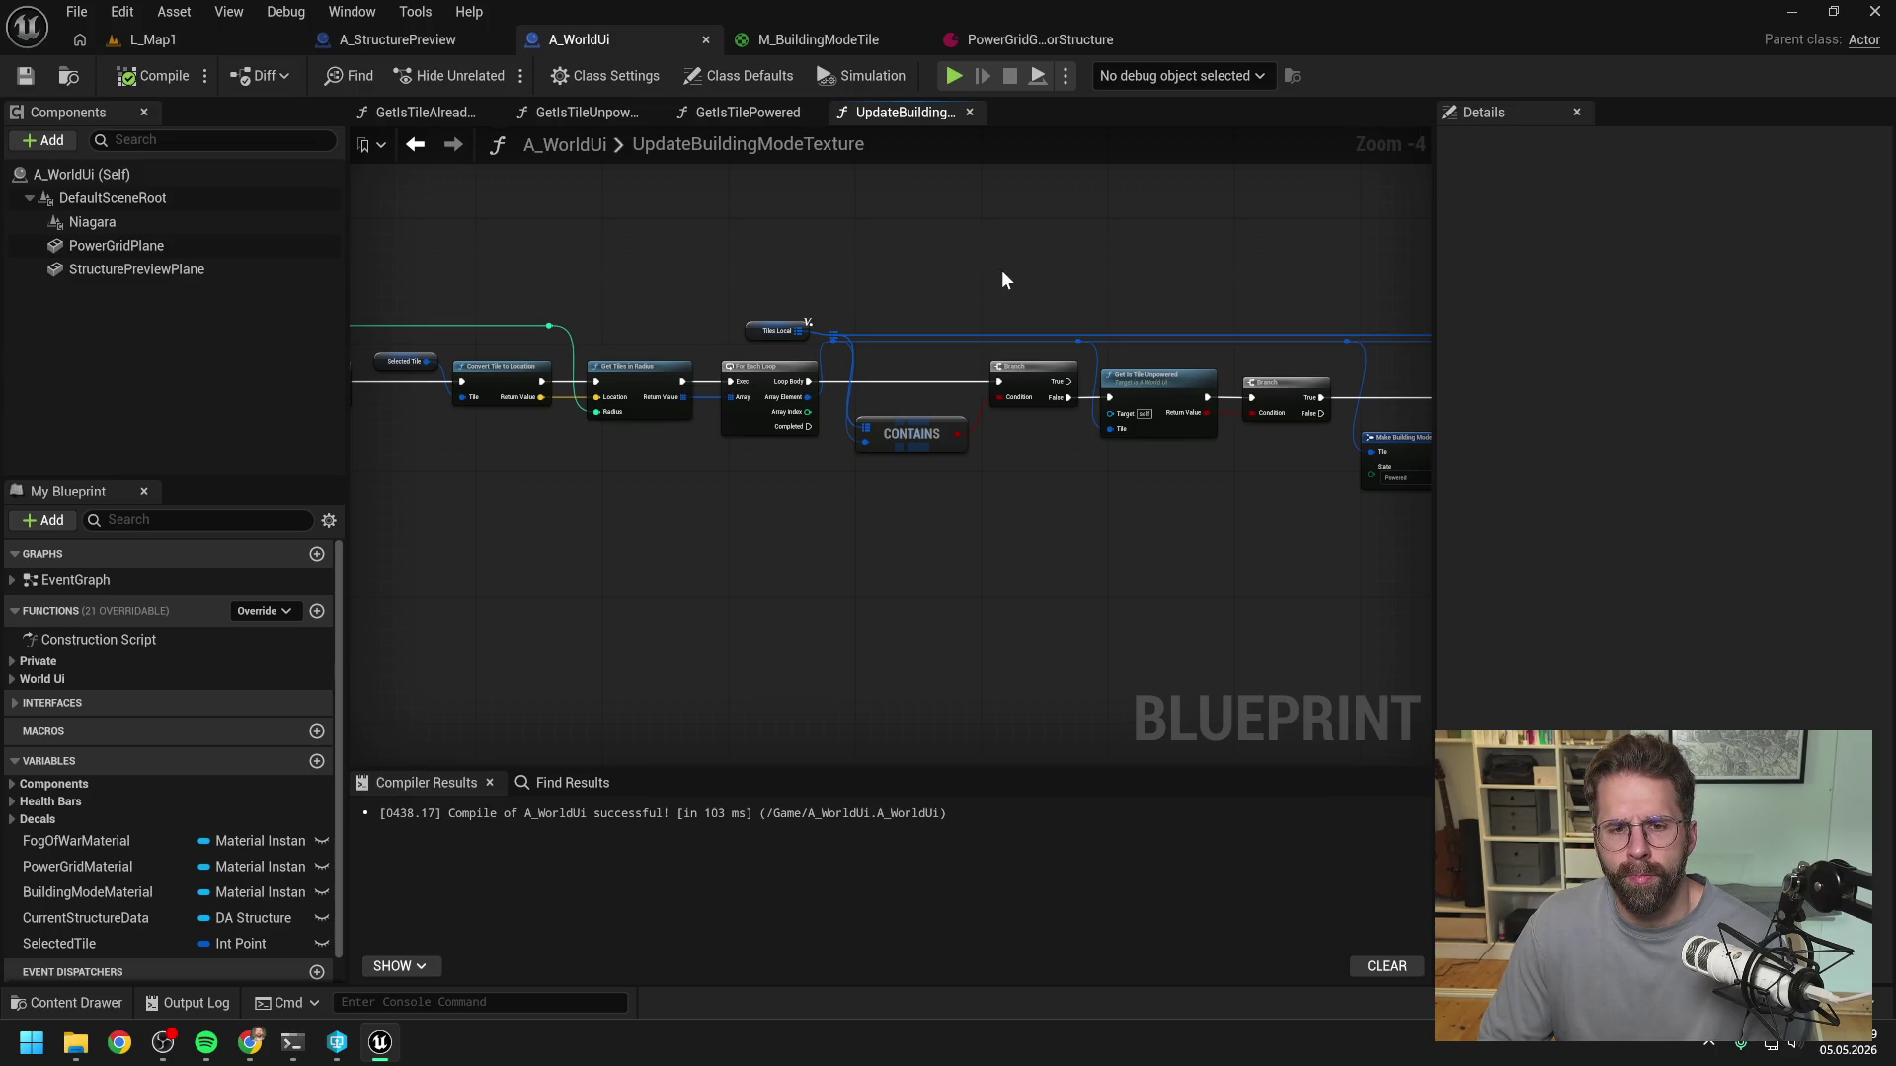
left_click_drag(1003, 270, 867, 251)
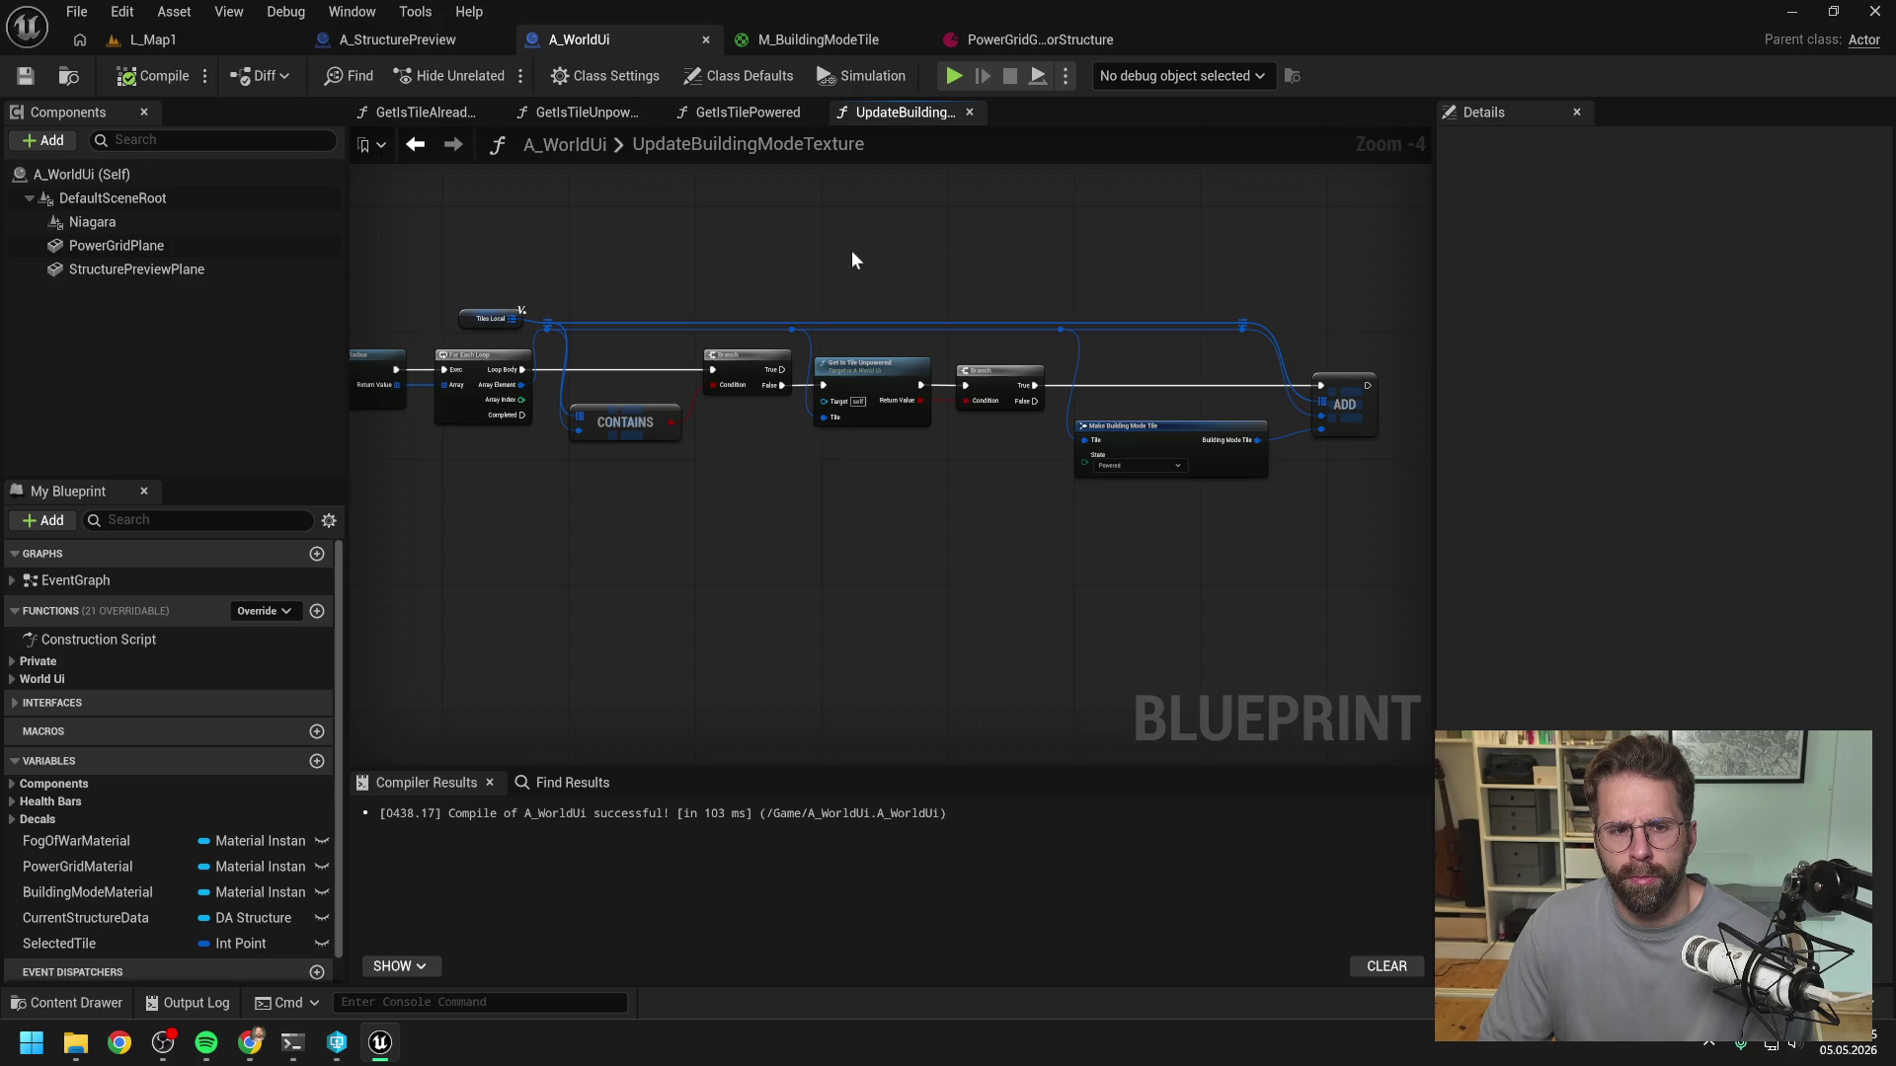
left_click_drag(804, 259, 1164, 263)
- Put a breakpoint on the For Each Loop node and review the Branch, Make Building Mode Tile and ADD nodes
left_click(893, 346)
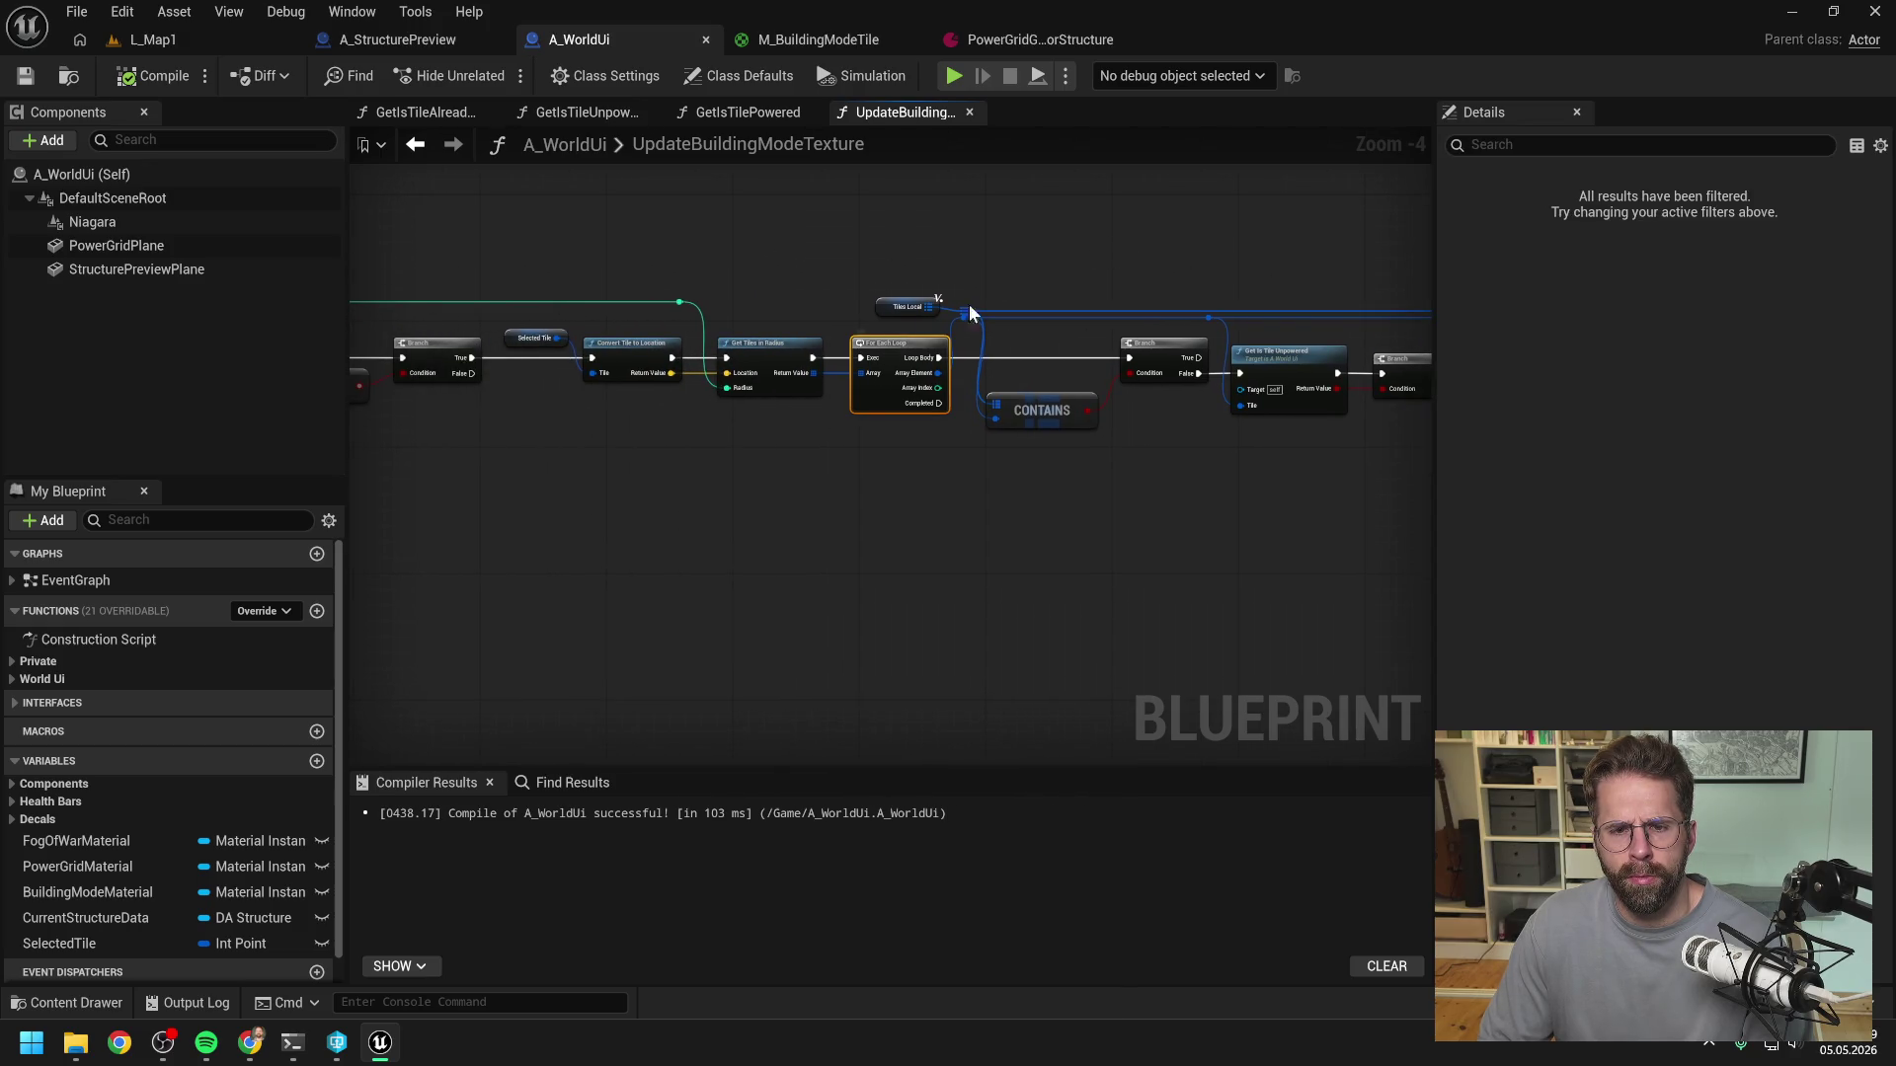
key("F9")
left_click(1092, 241)
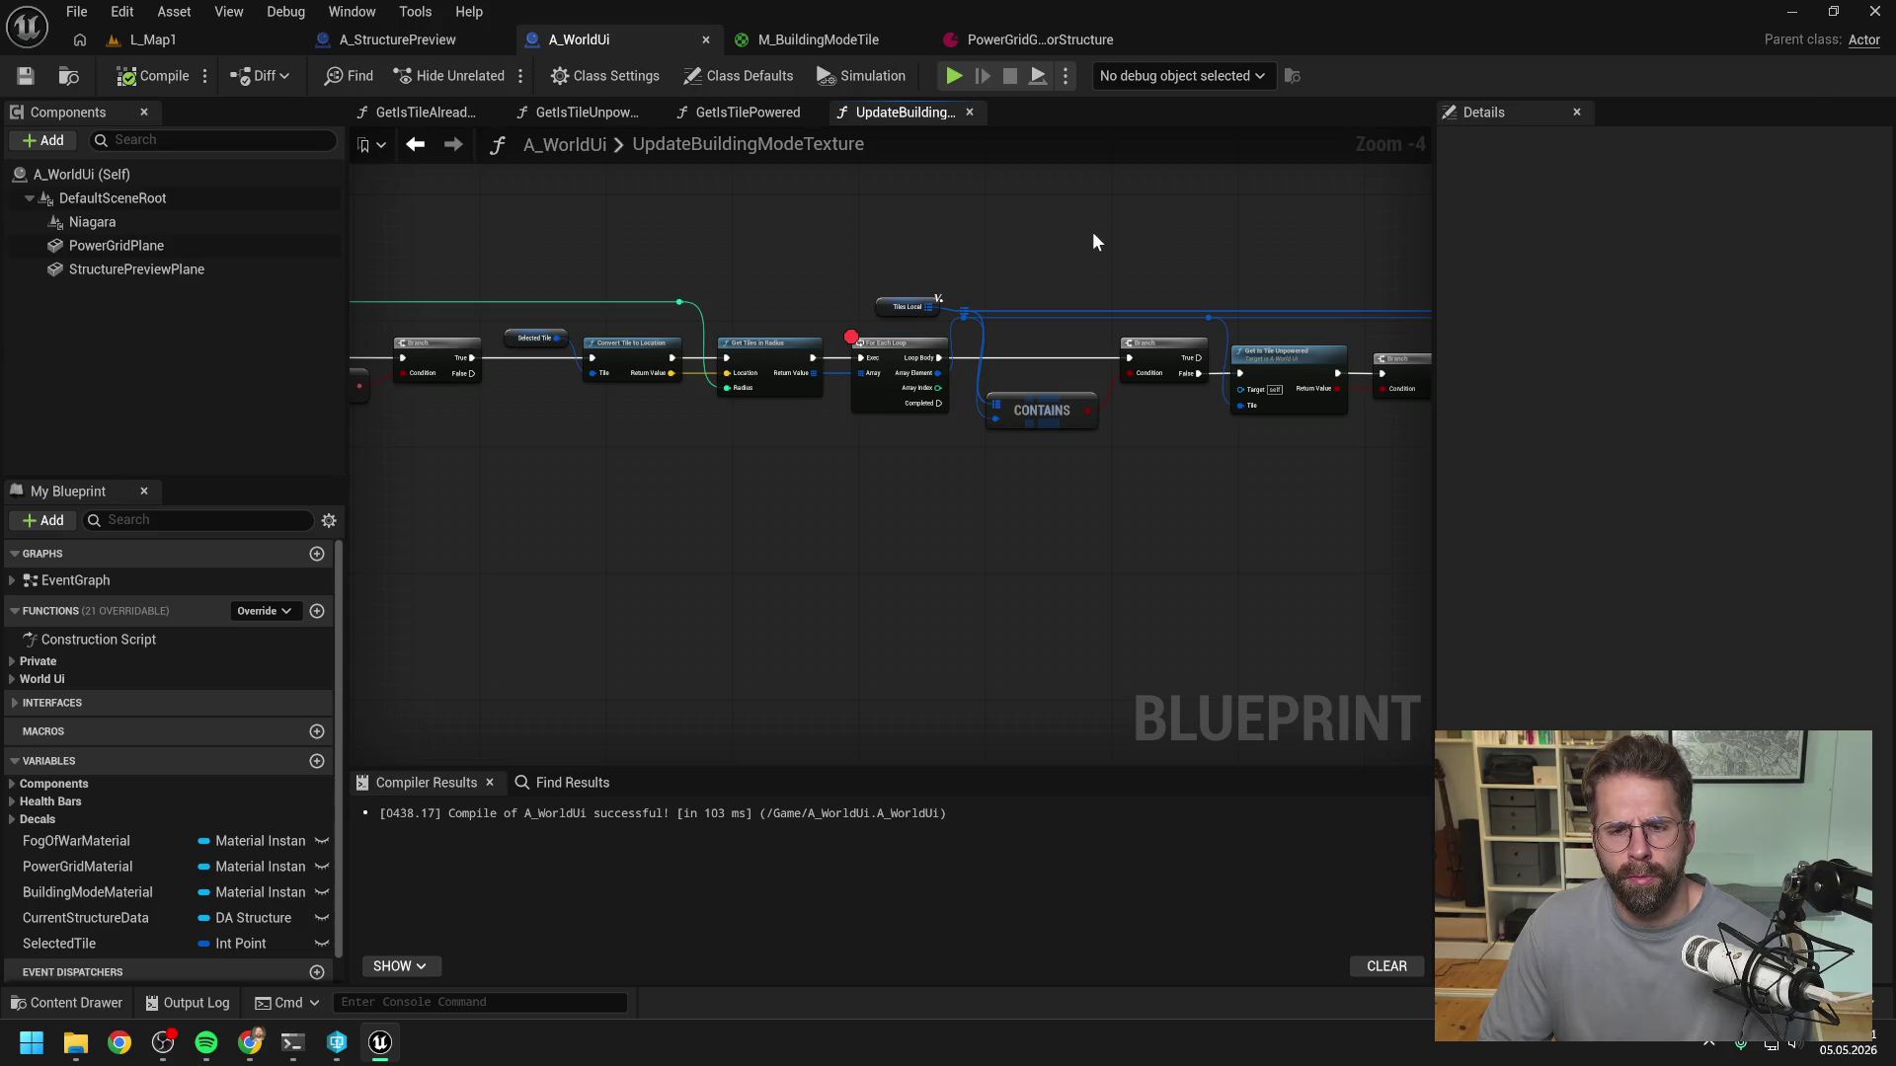
scroll(1092, 234, "down", 1)
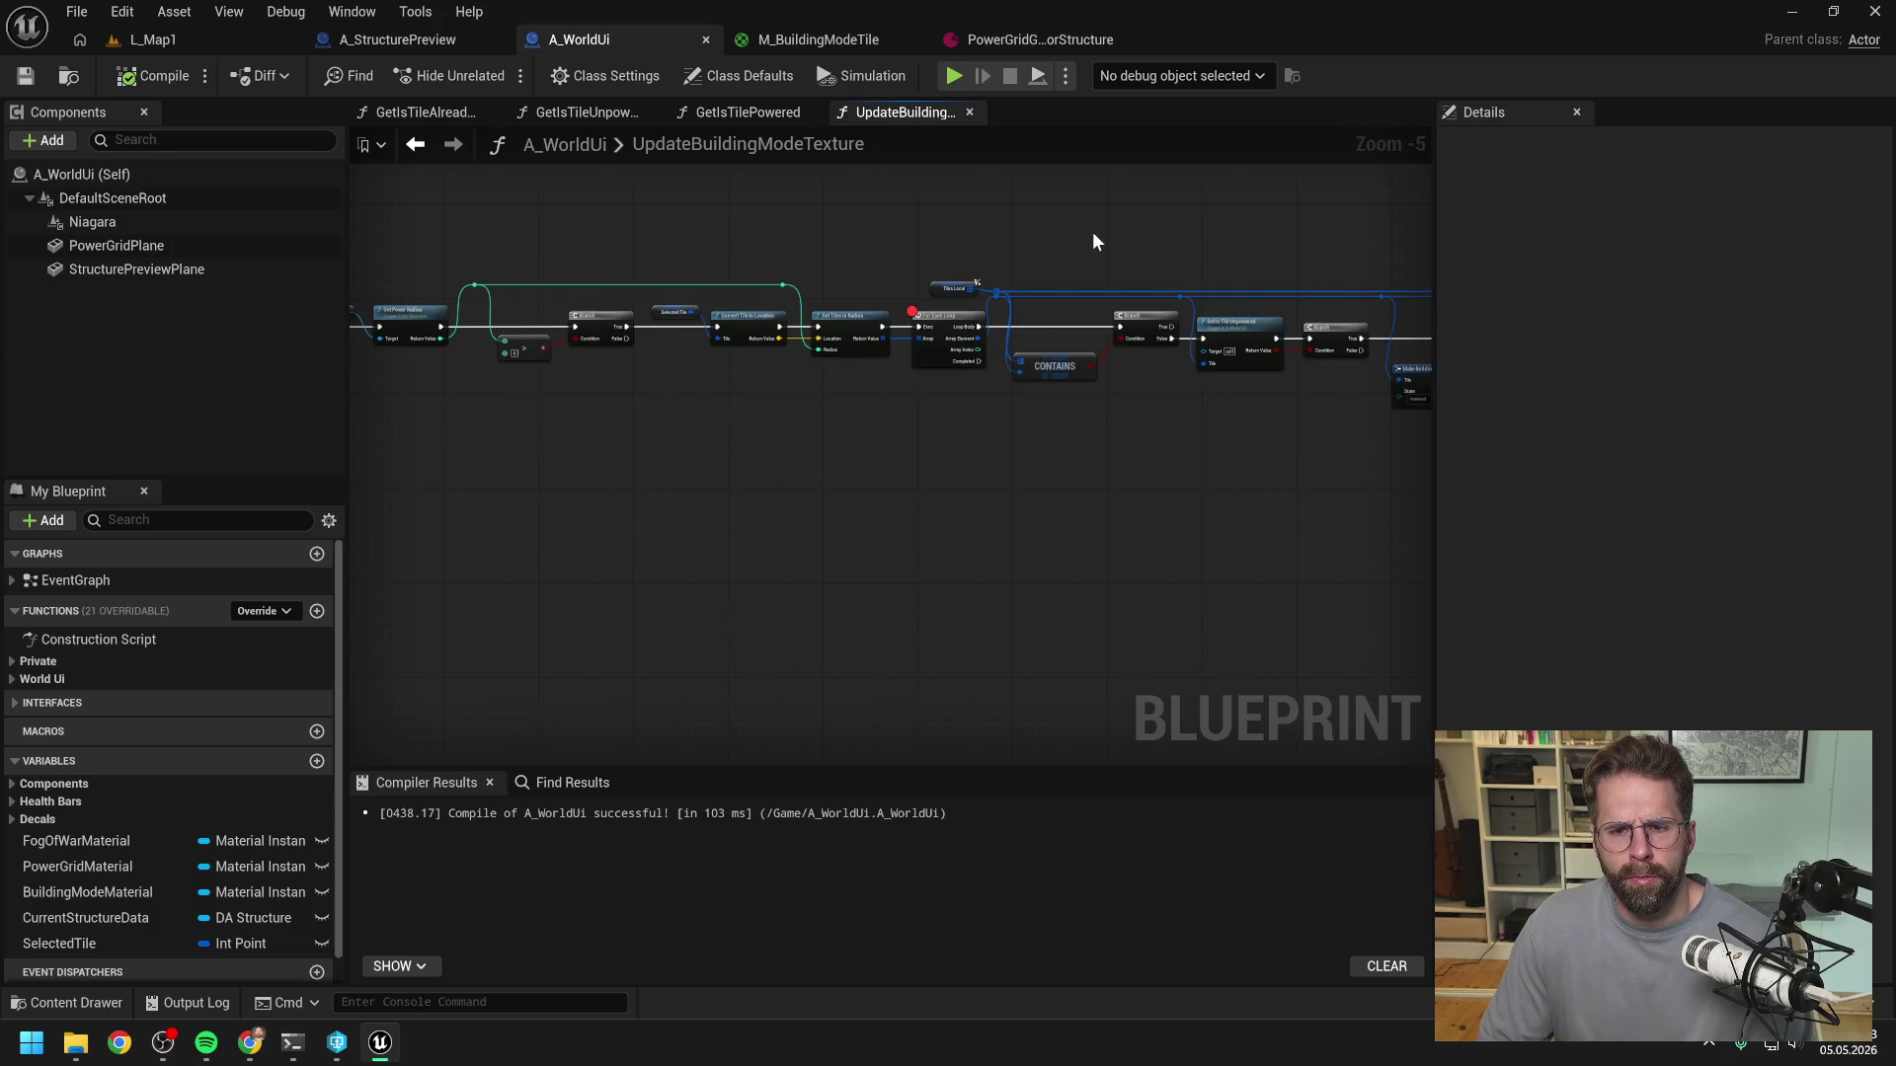
left_click_drag(920, 245, 1198, 227)
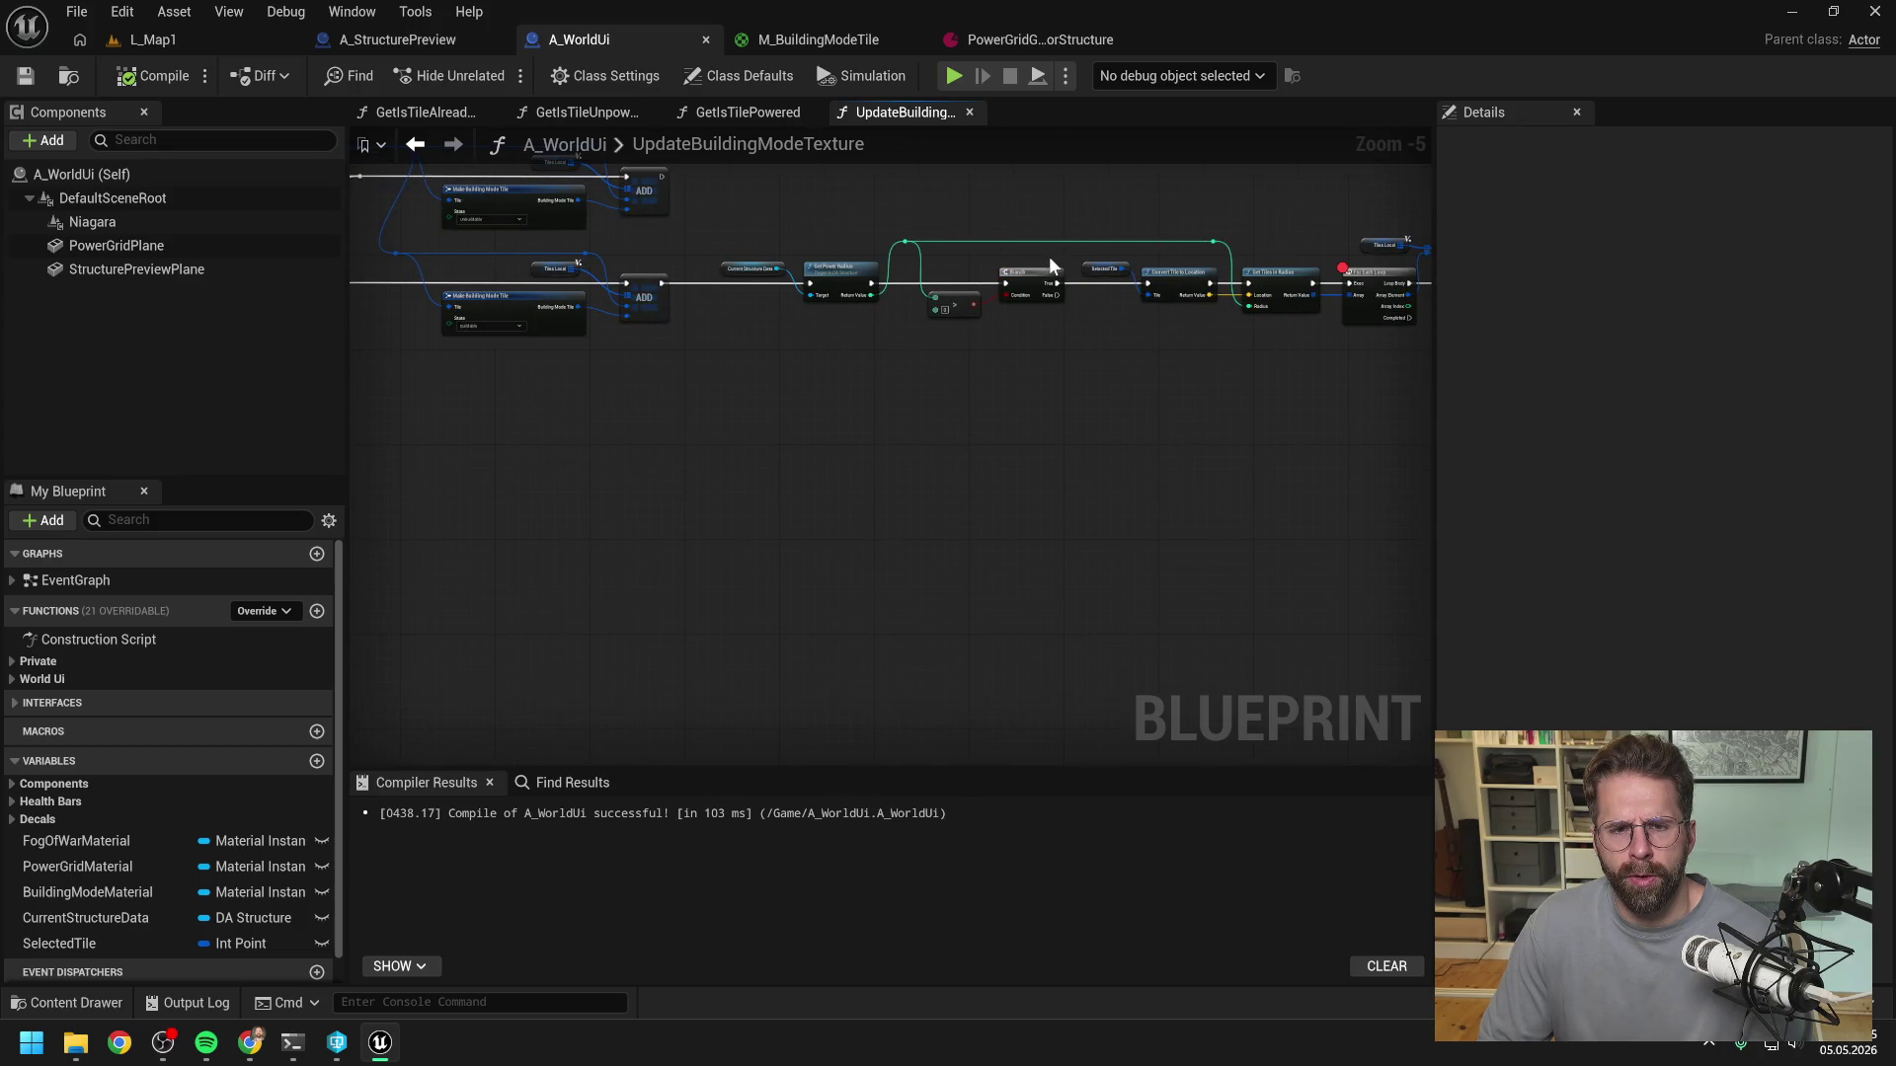
mouse_move(1049, 257)
left_mouse_down()
mouse_move(1203, 363)
mouse_move(1050, 352)
mouse_move(1245, 350)
left_mouse_up()
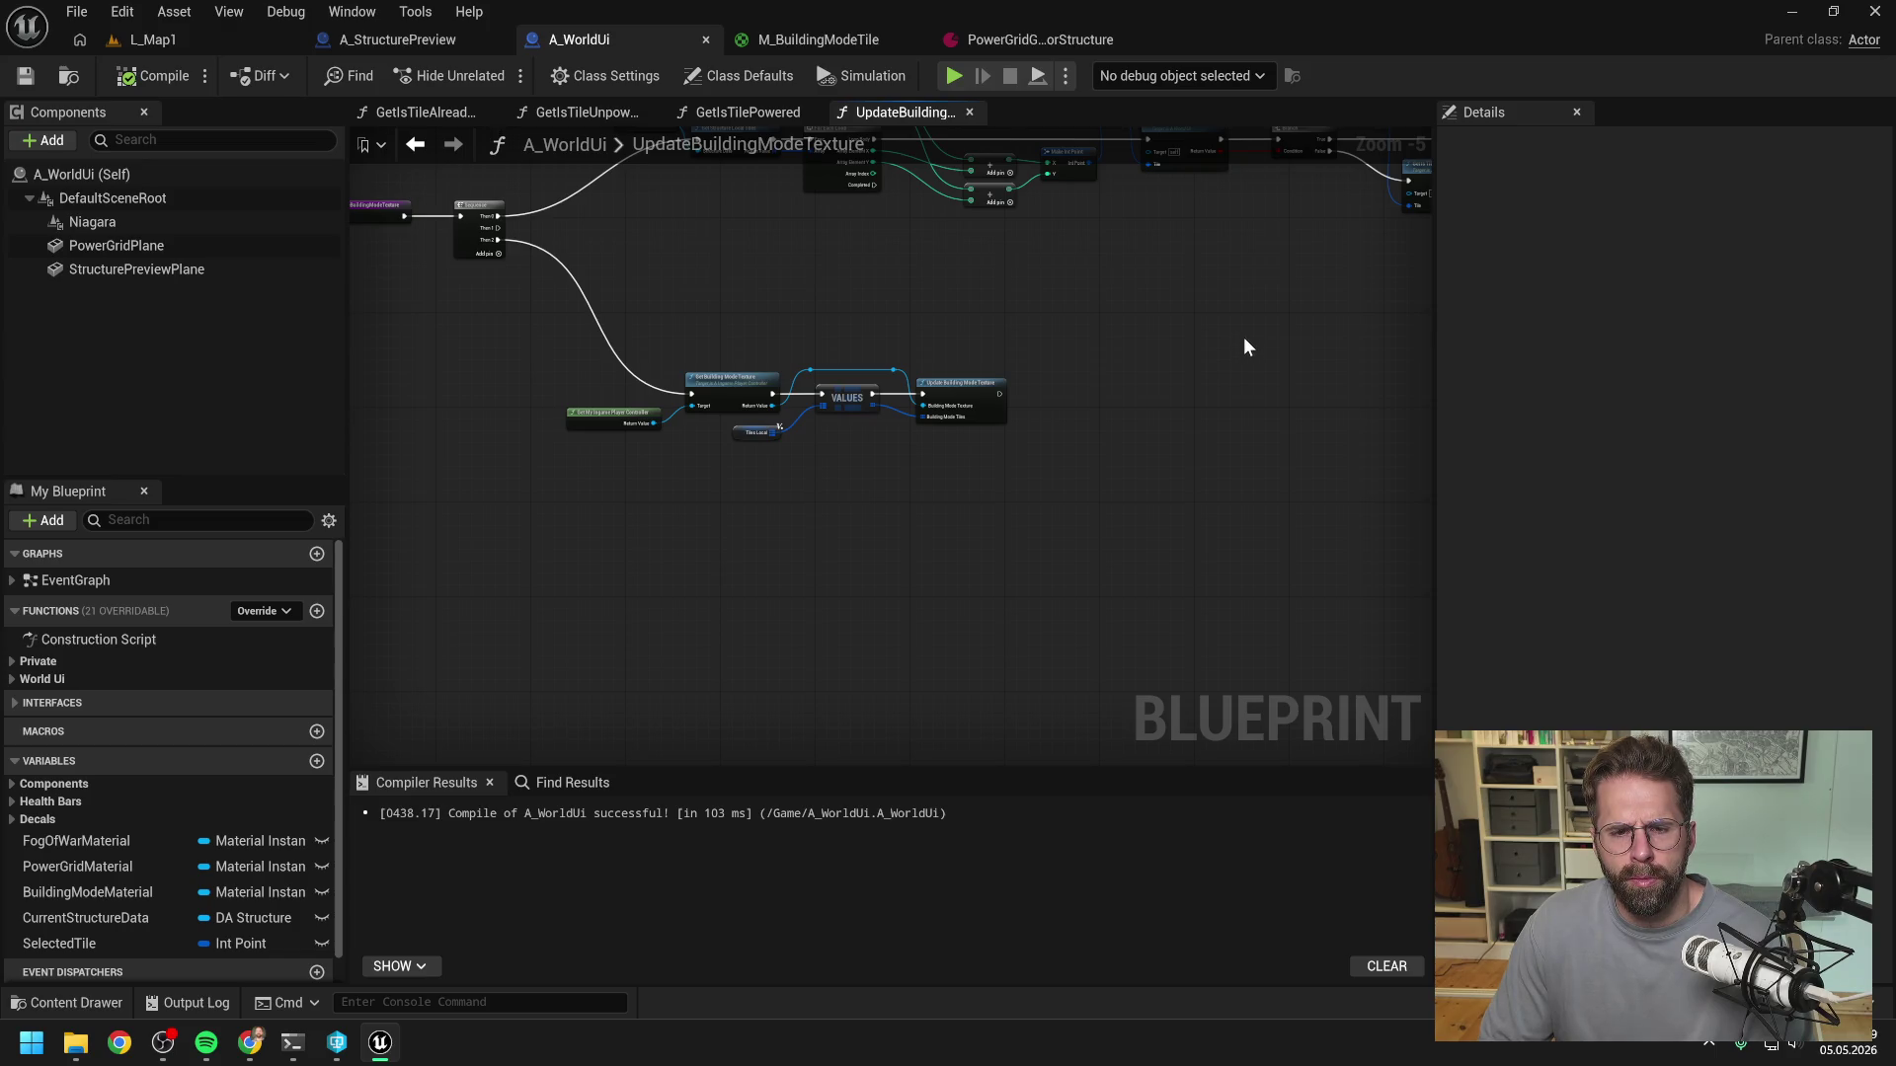
mouse_move(1242, 346)
left_mouse_down()
mouse_move(922, 359)
mouse_move(1041, 405)
mouse_move(728, 427)
mouse_move(745, 445)
mouse_move(384, 432)
left_mouse_up()
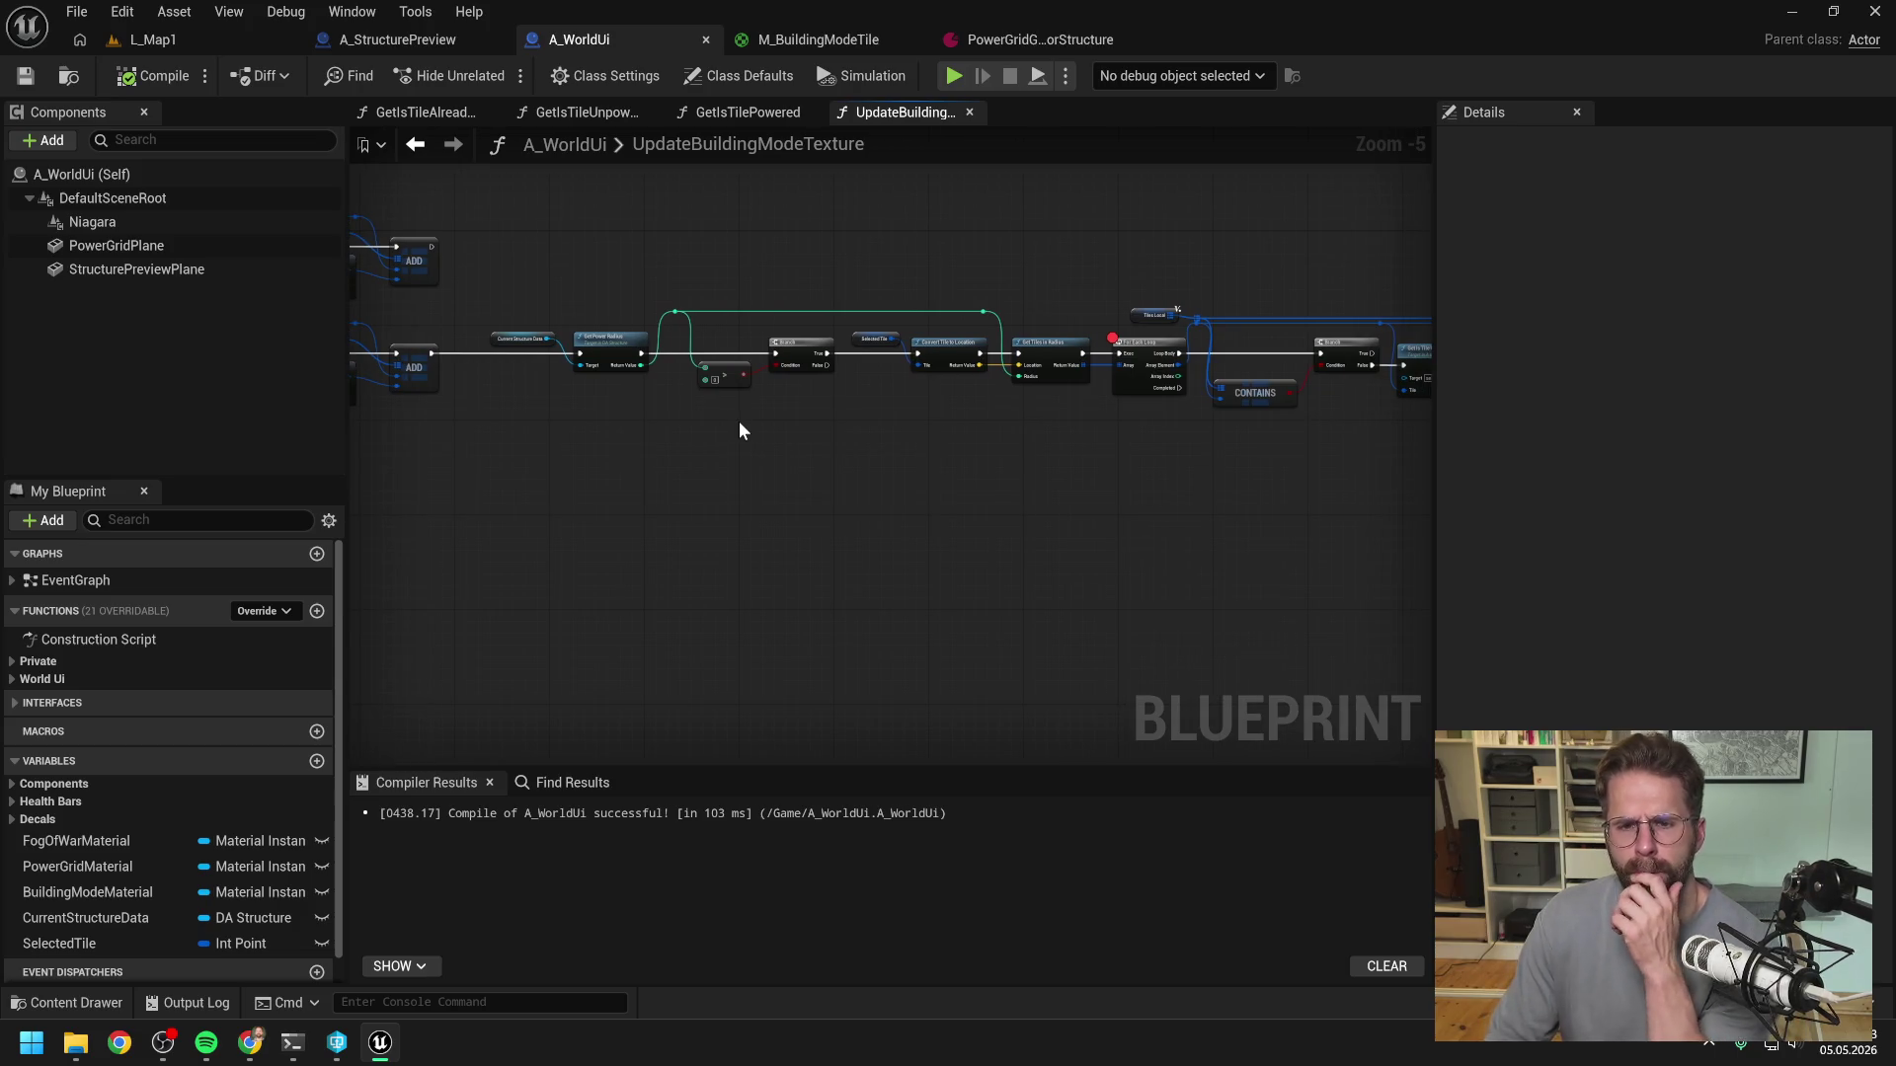
scroll(1108, 298, "up", 1)
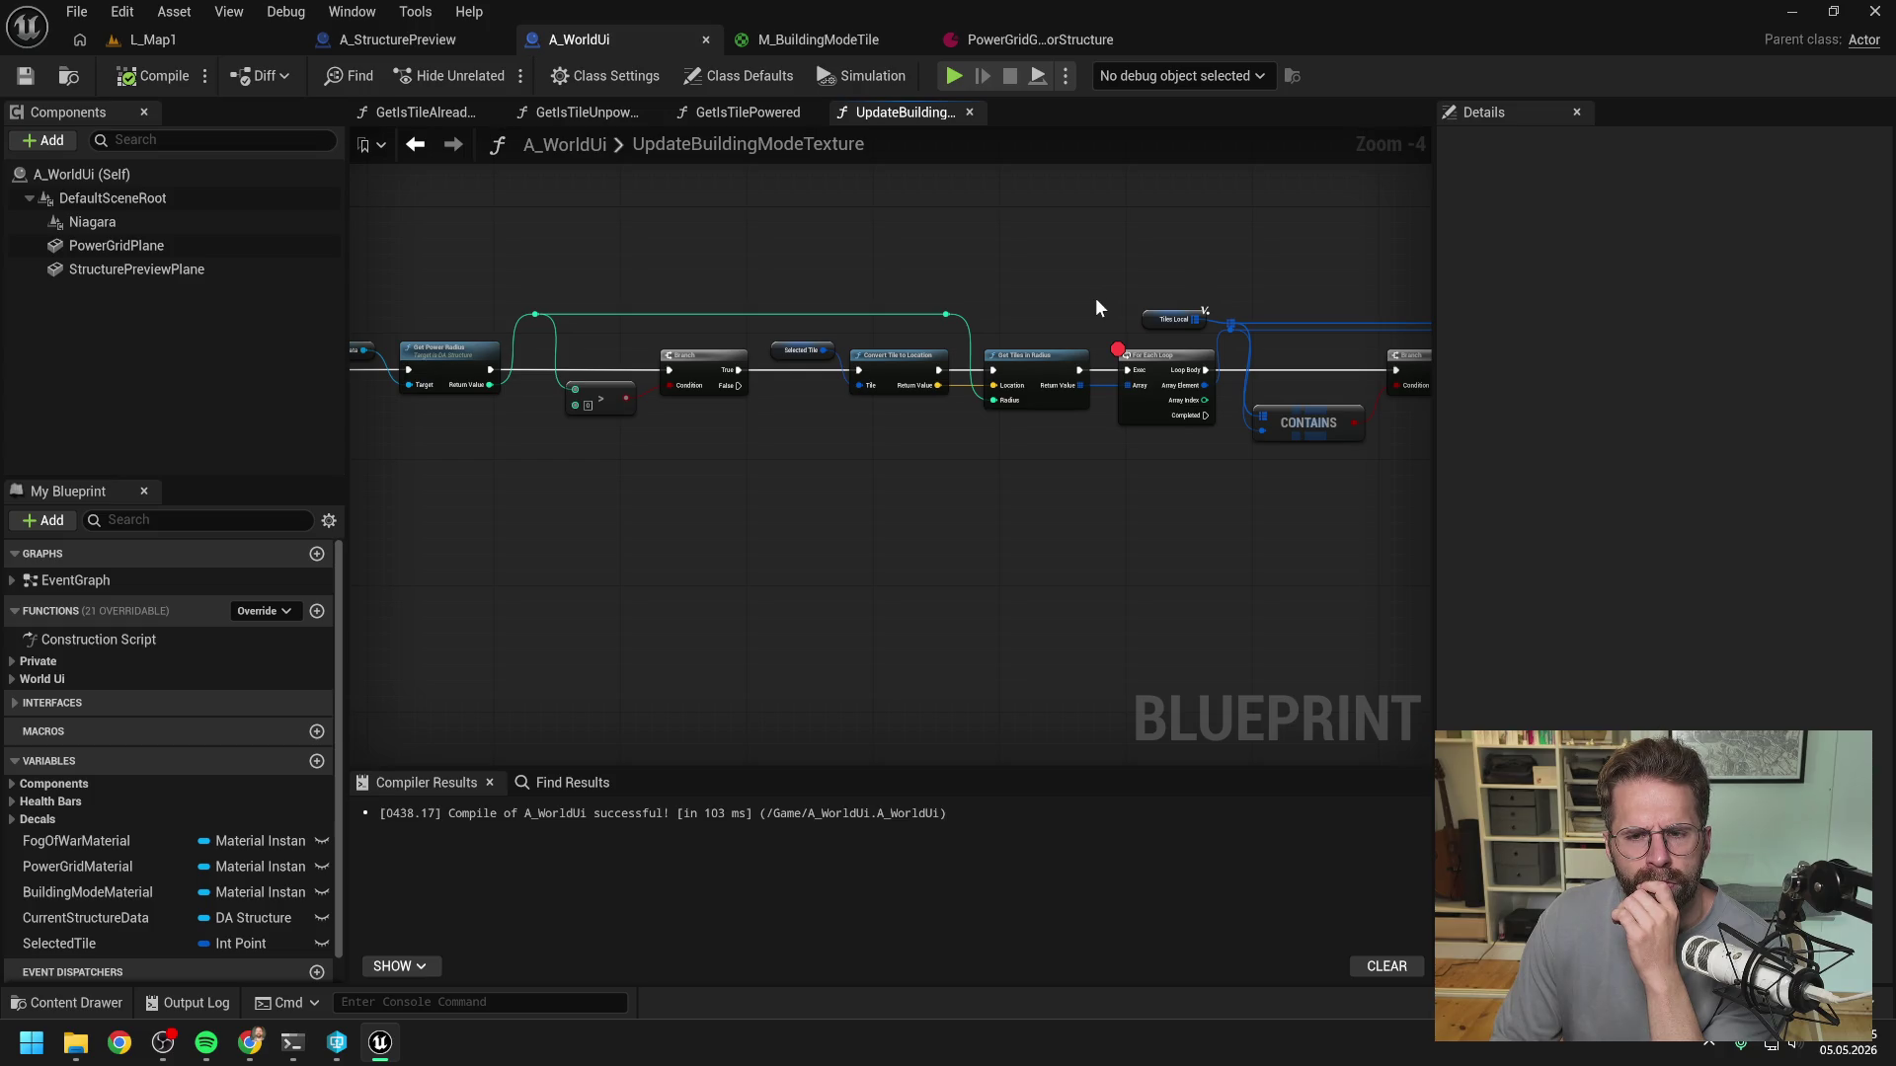
mouse_move(1096, 308)
left_mouse_down()
mouse_move(1049, 225)
mouse_move(1104, 235)
left_mouse_up()
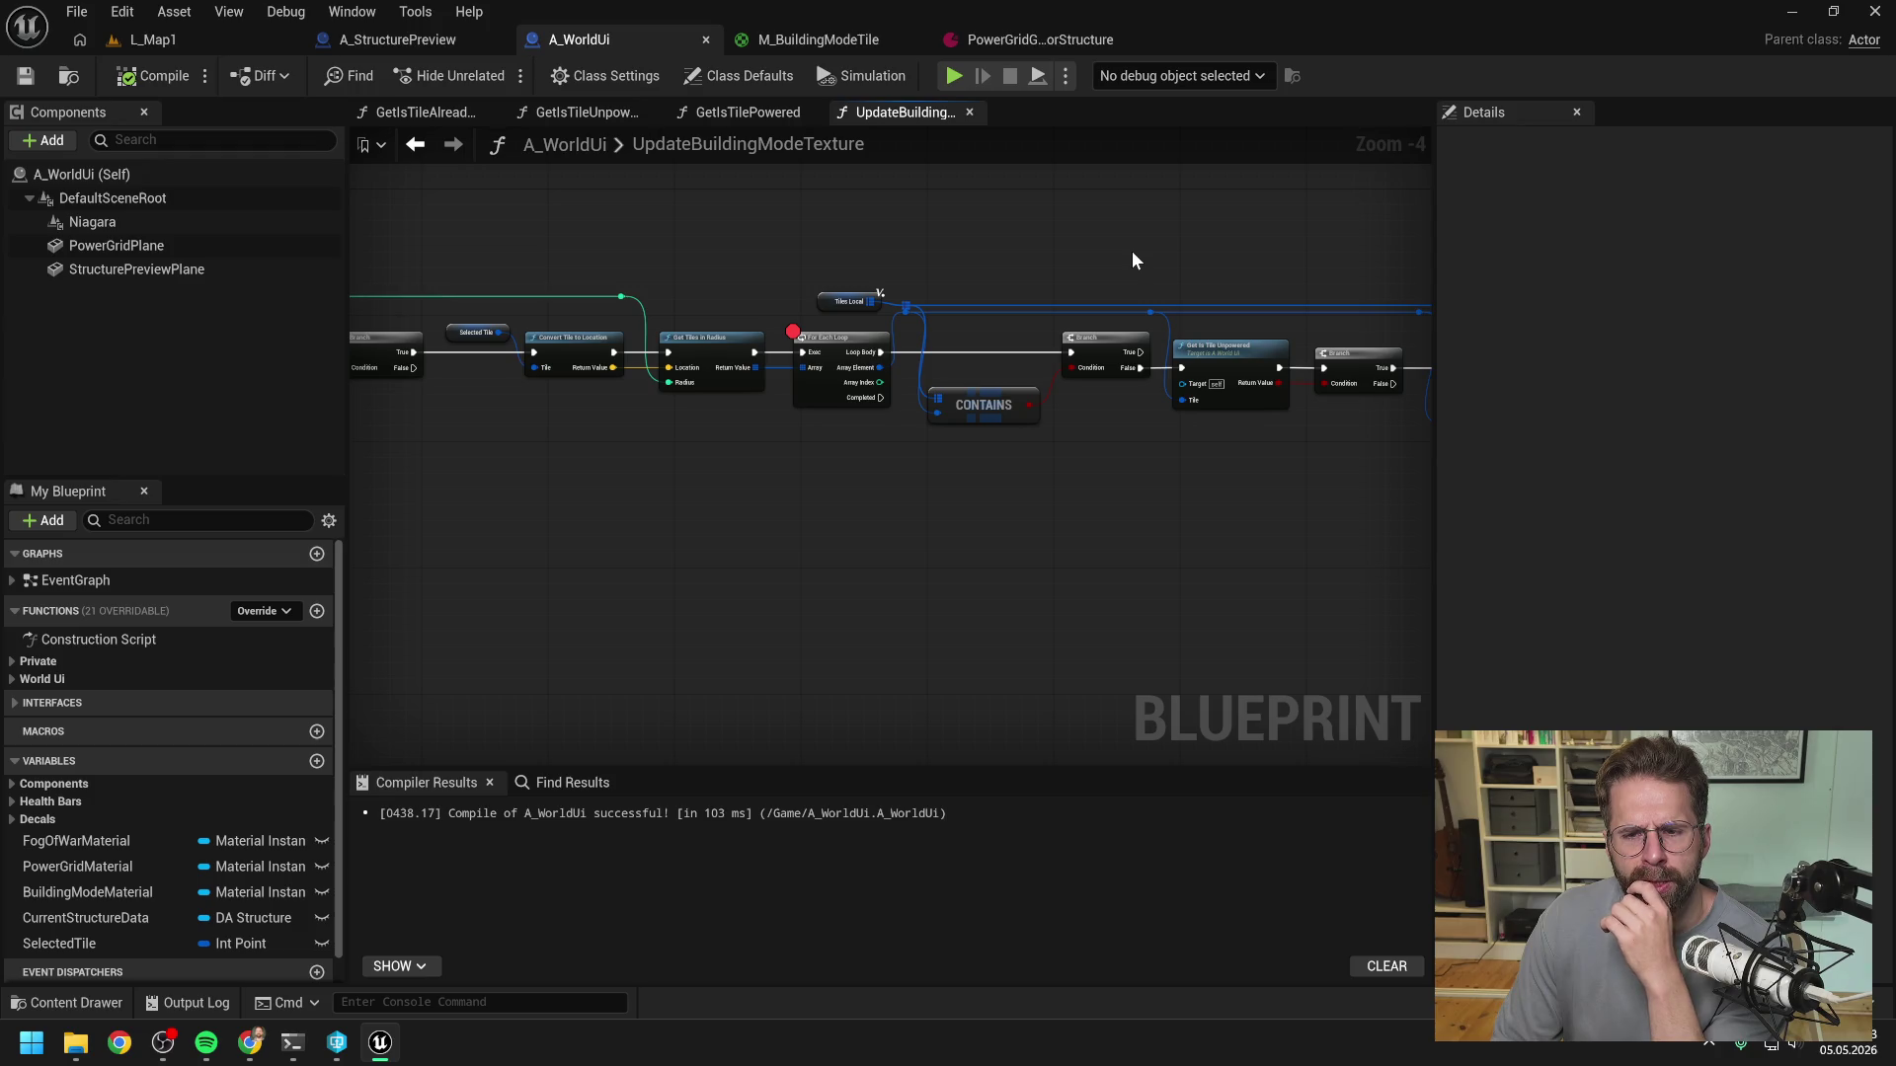
left_click_drag(1132, 253, 974, 254)
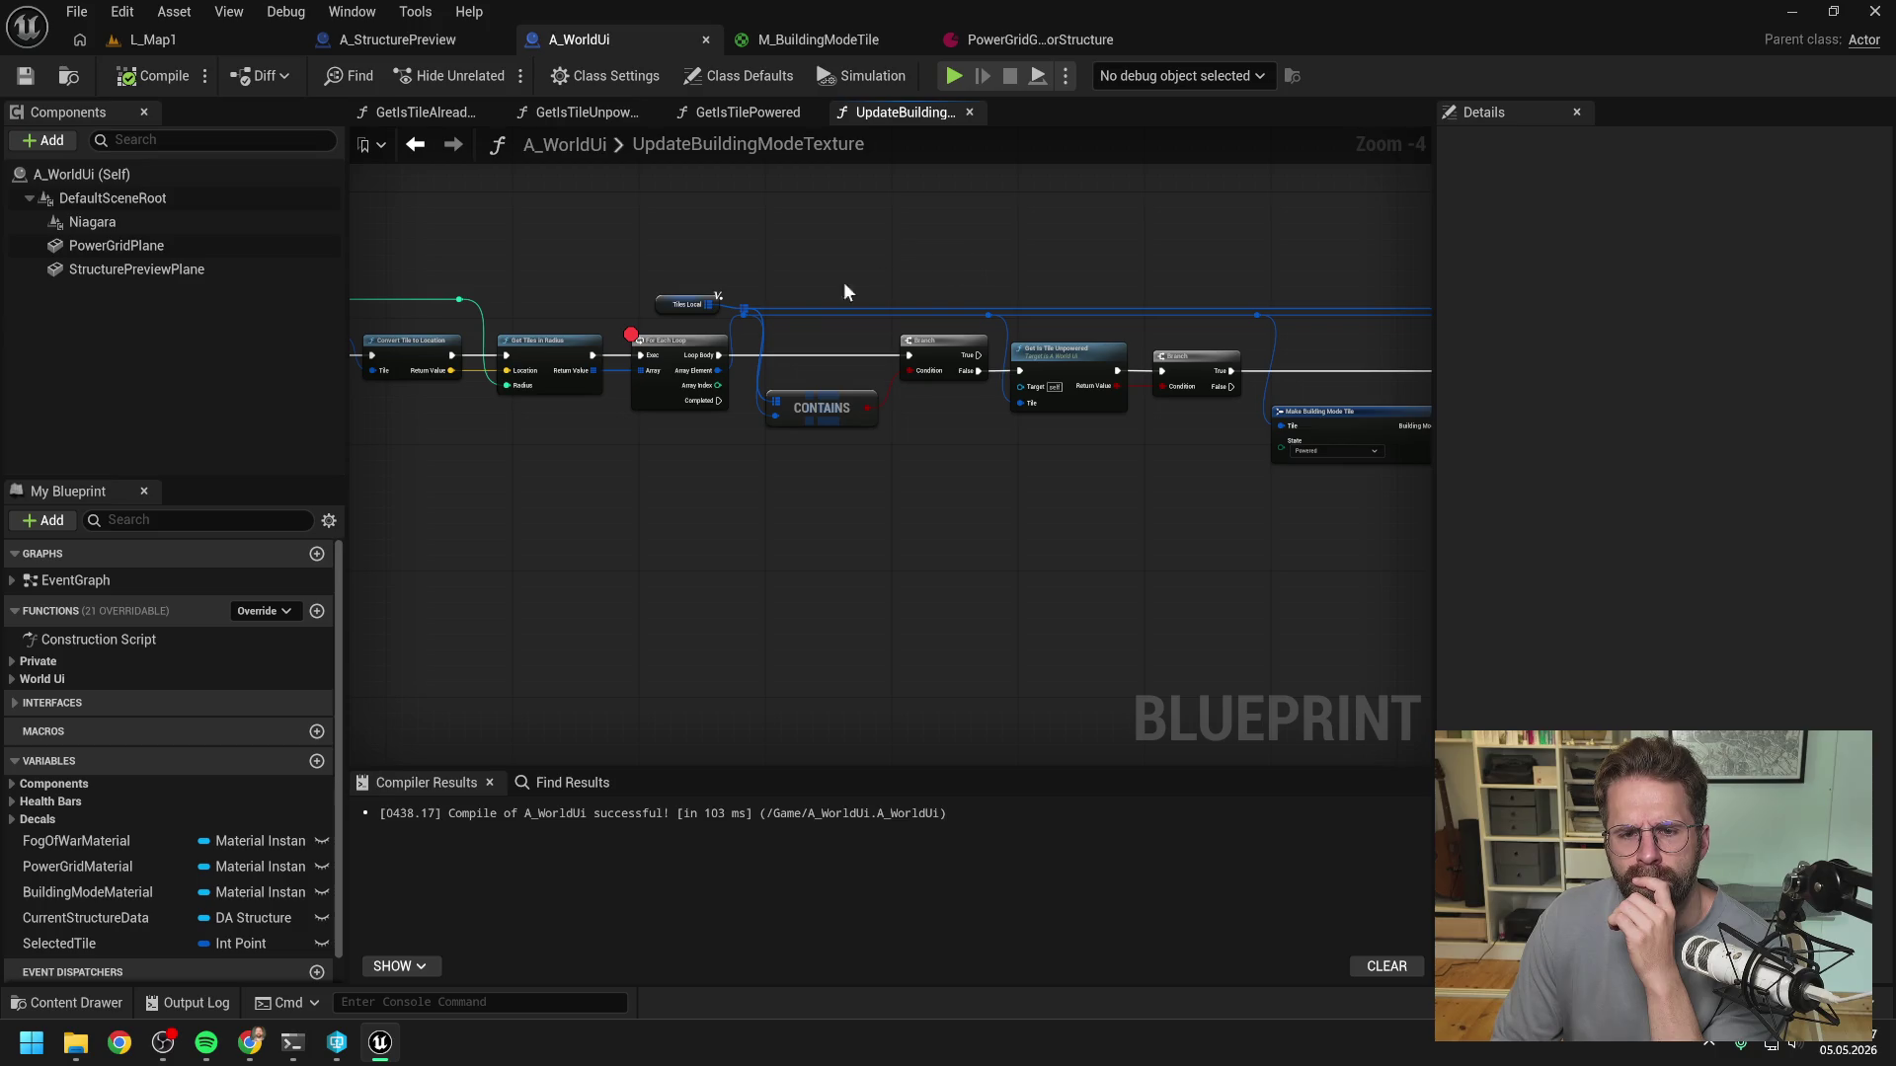
left_click_drag(944, 422, 855, 461)
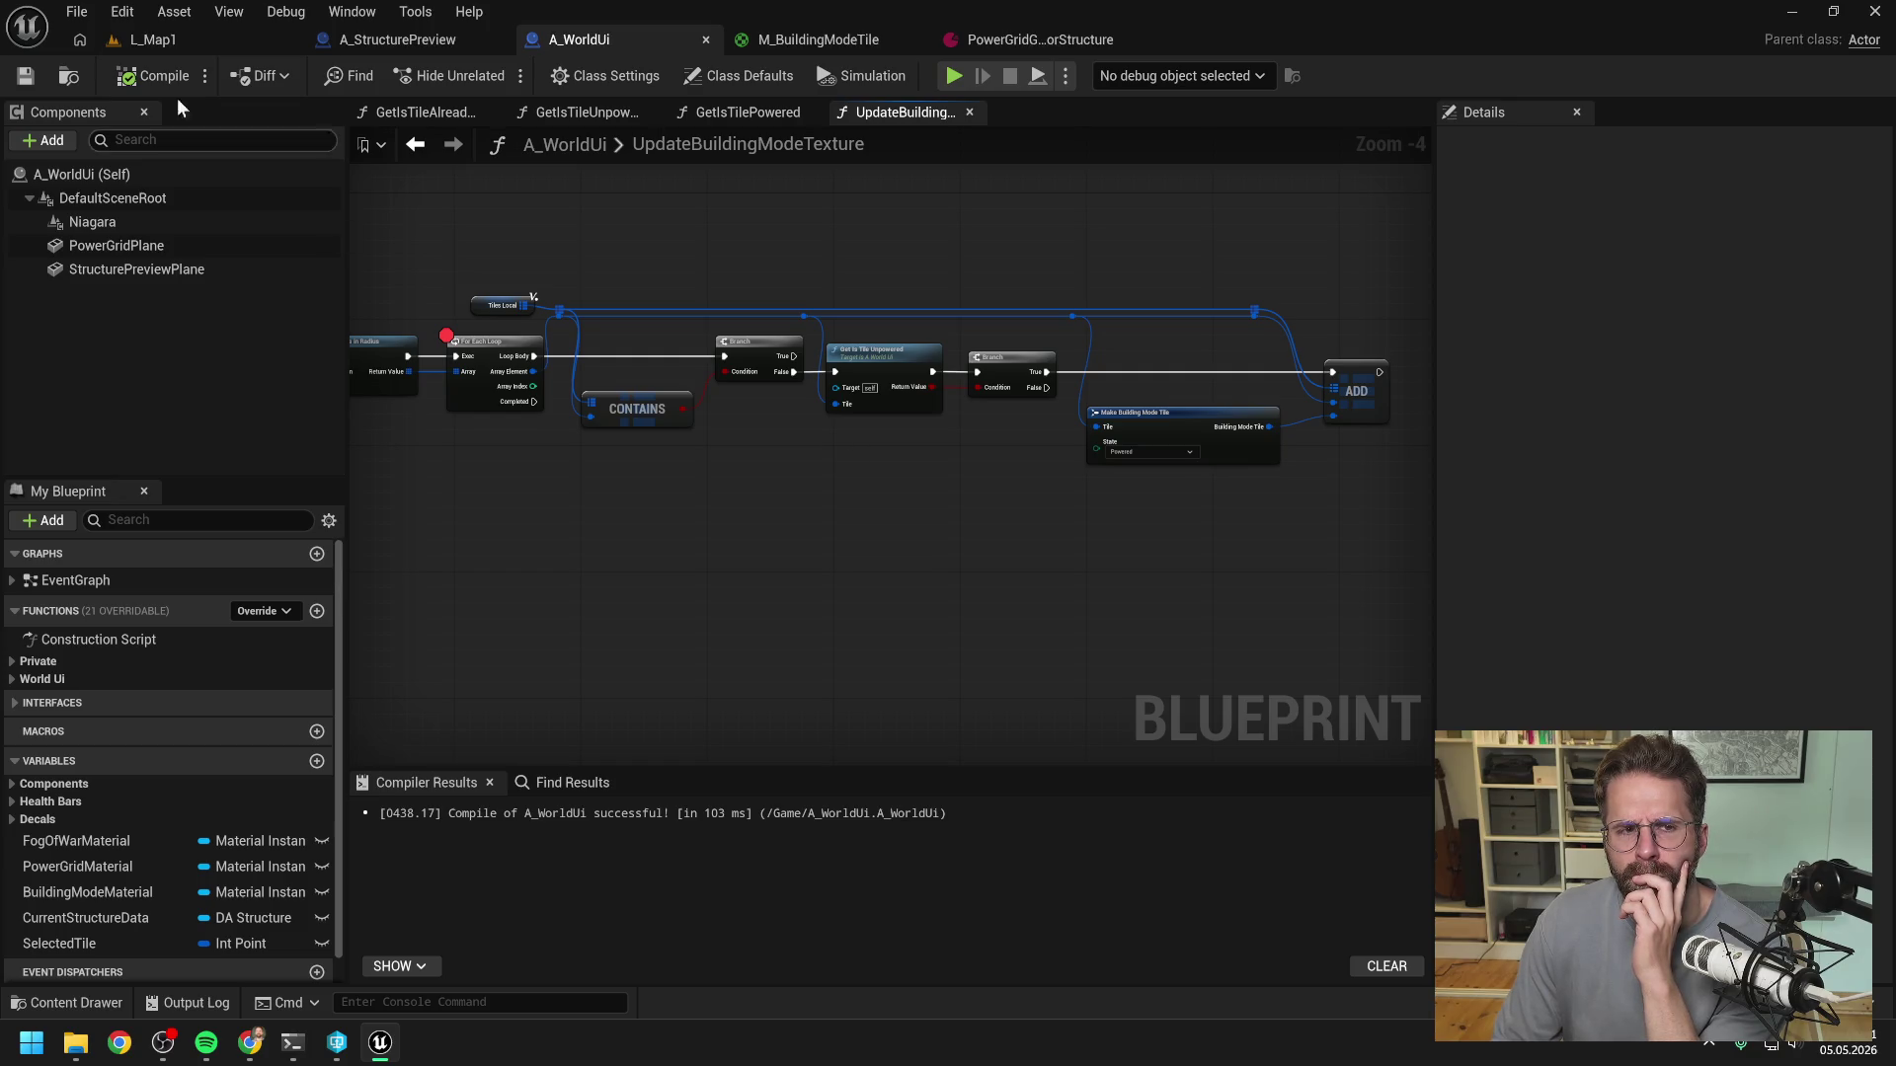
- Run L_Map1 until it halts at the For Each Loop breakpoint, then stop
left_click(158, 45)
left_click(498, 74)
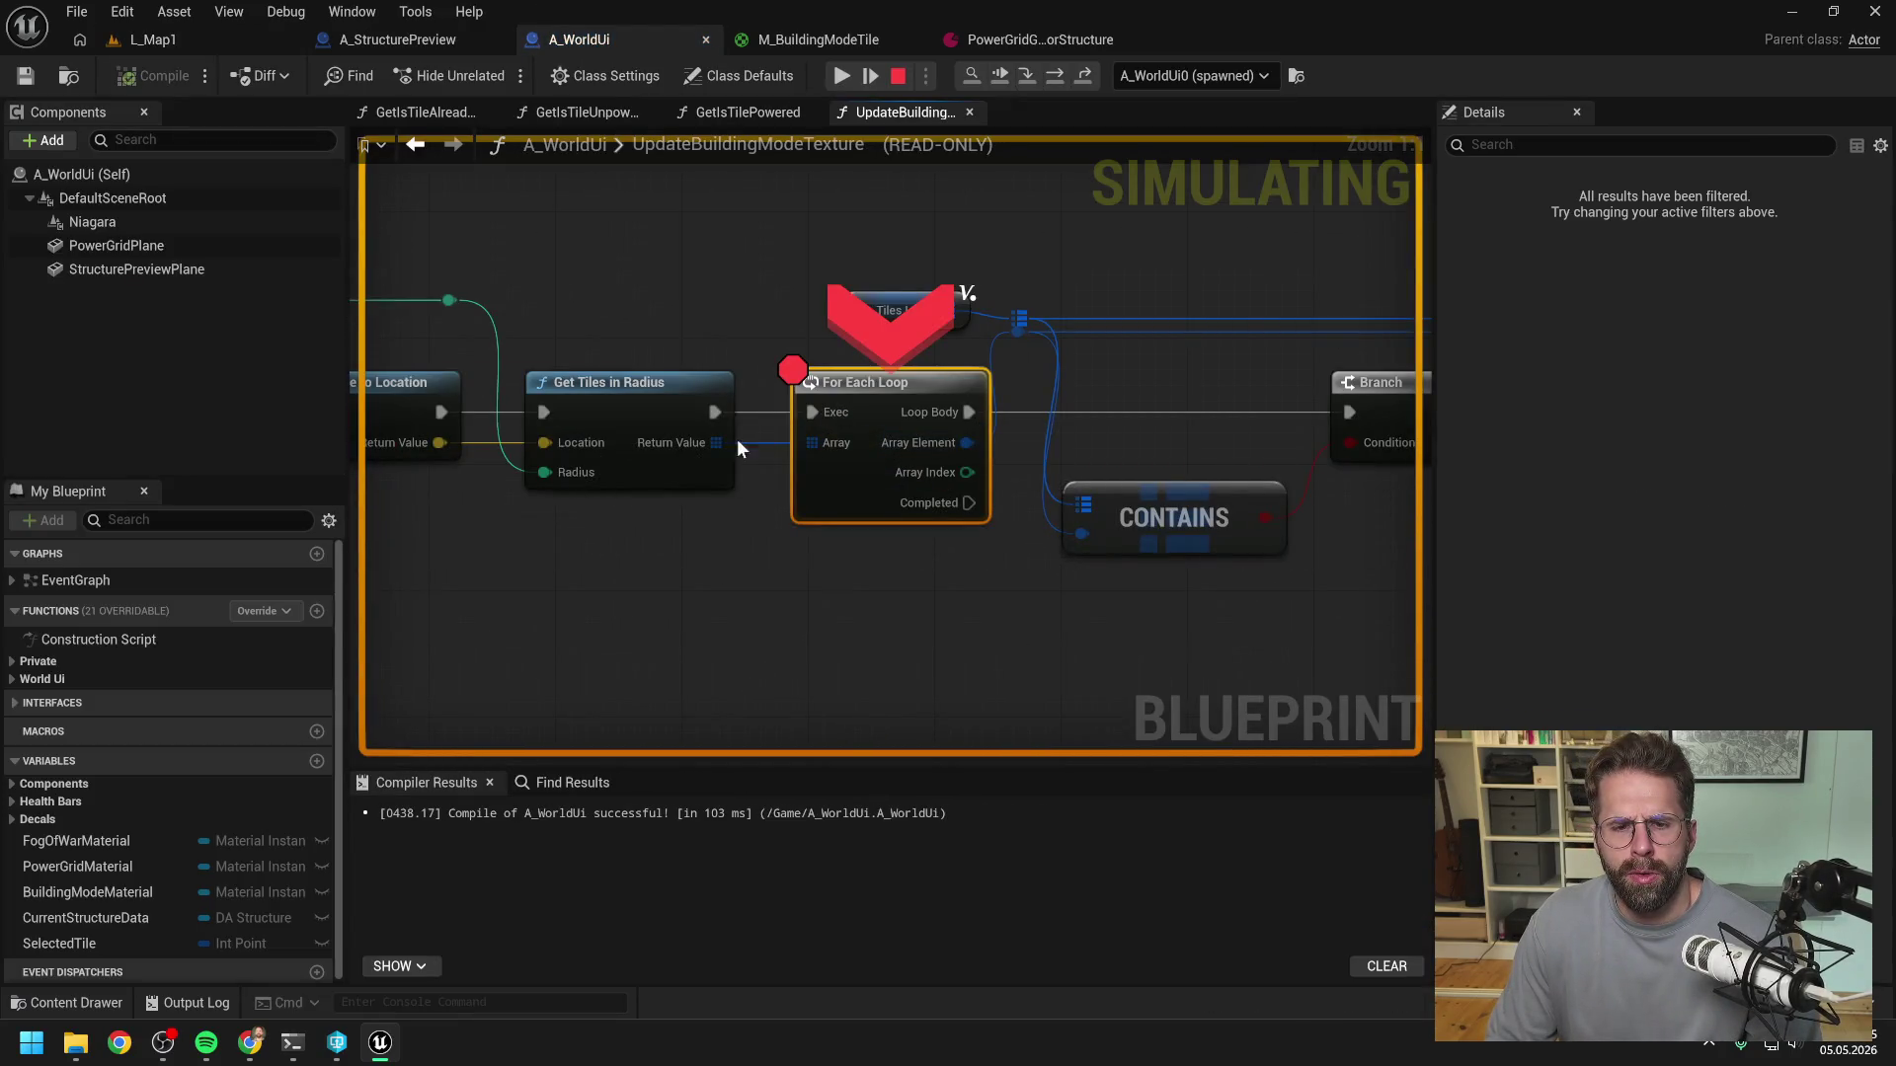
mouse_move(721, 413)
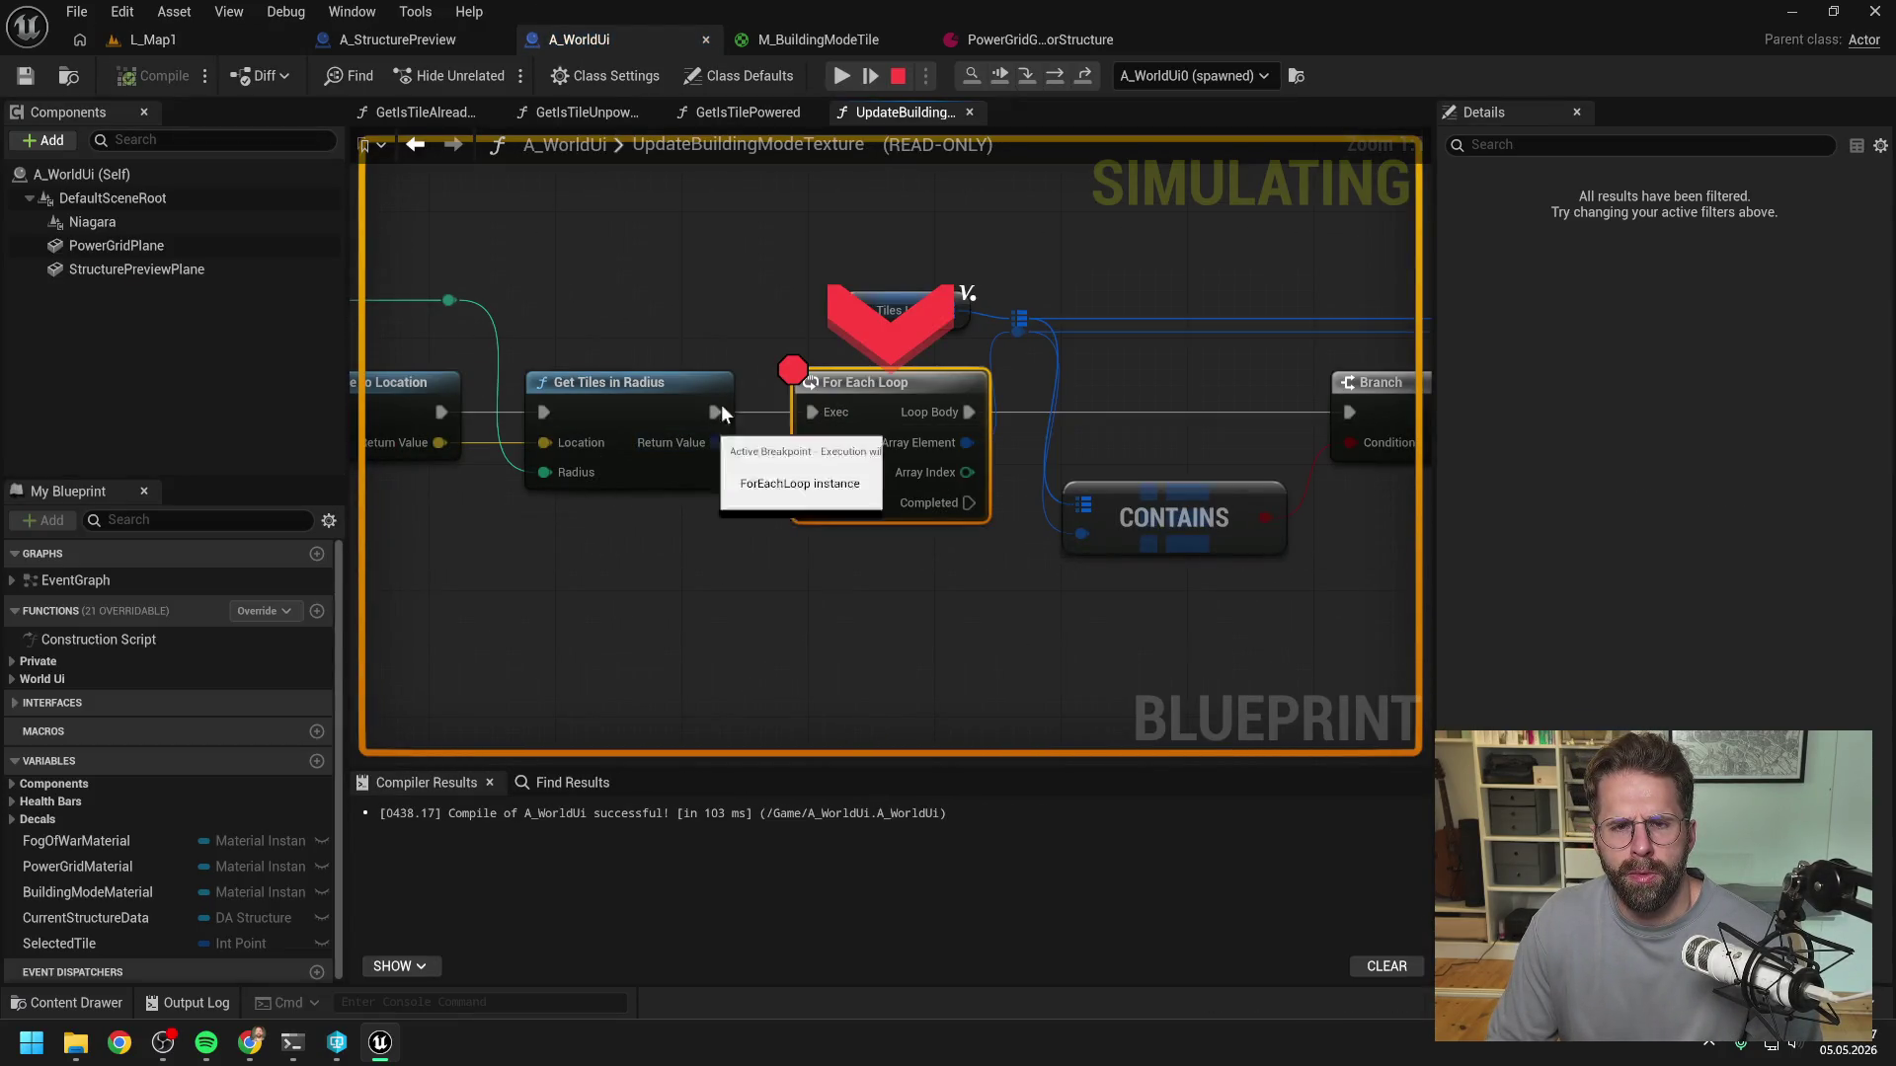
left_click(897, 75)
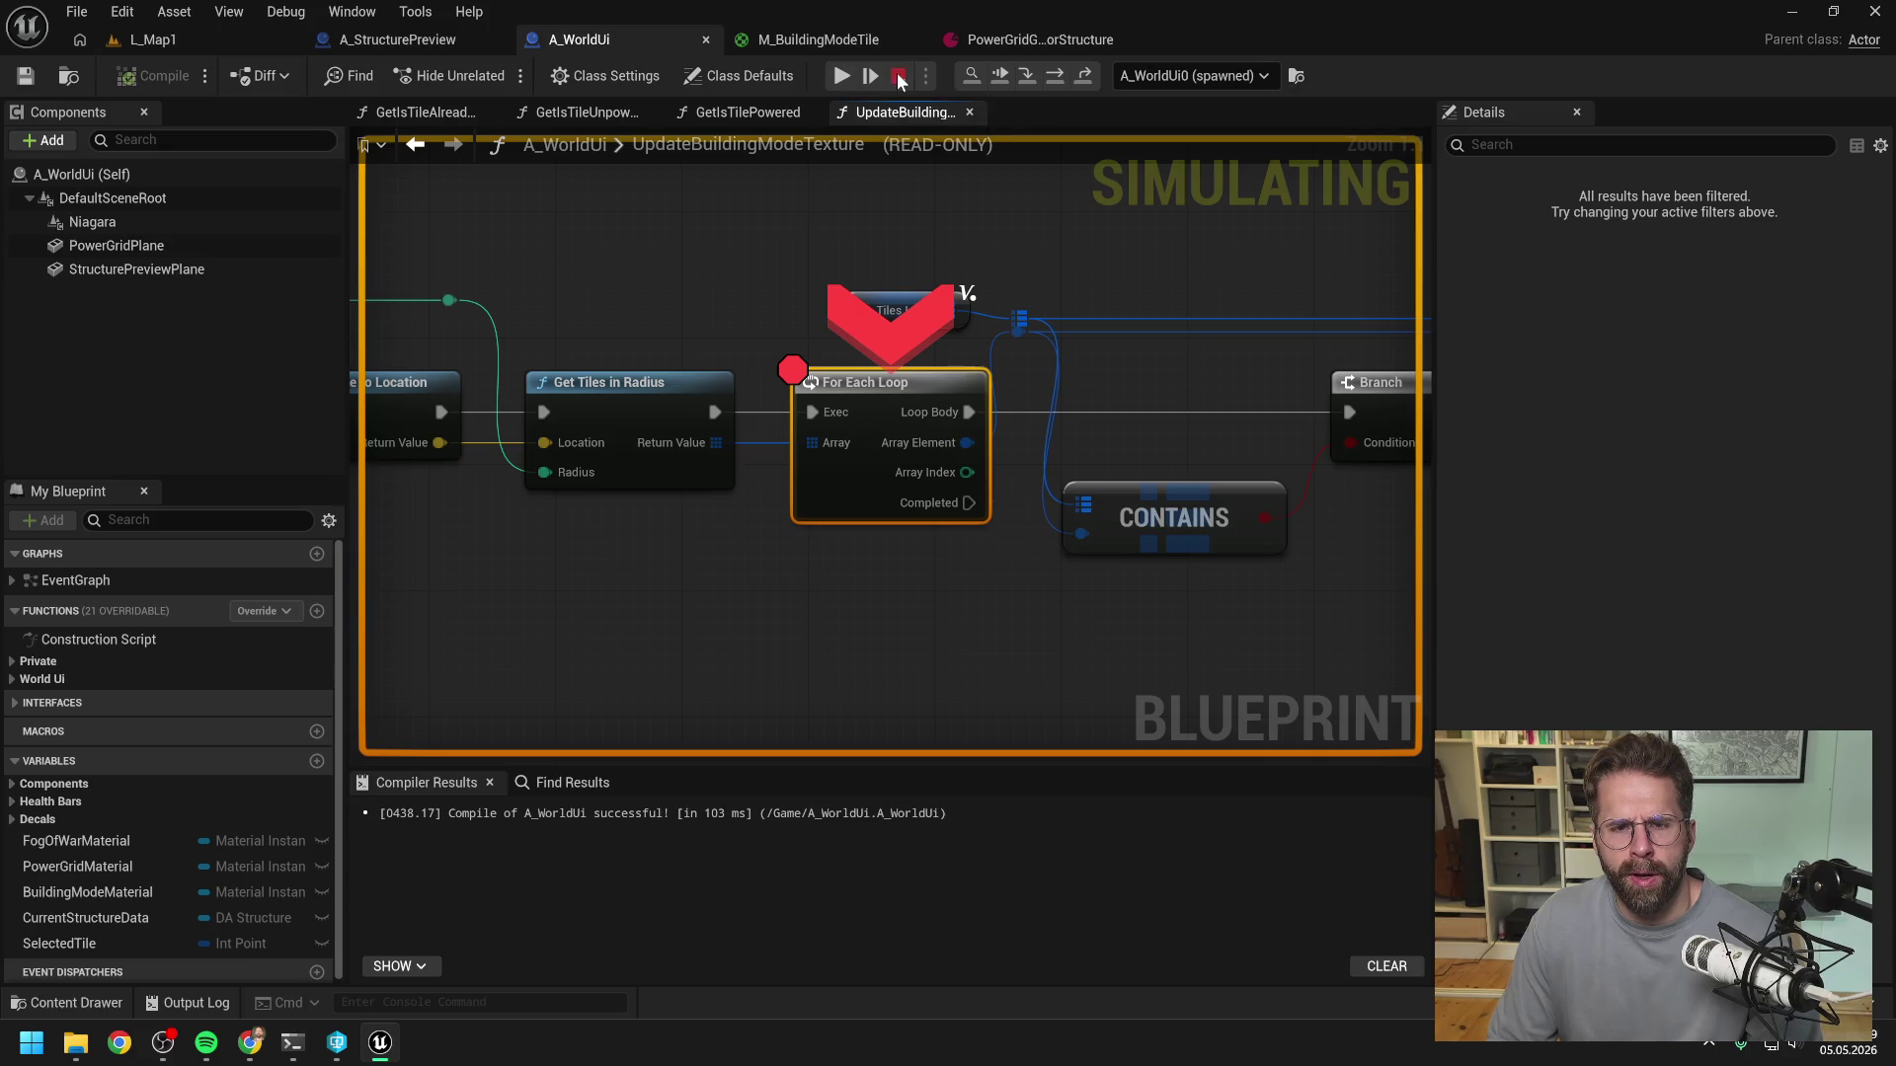
- Enter 1 in both PowerGridGenerator Grid Size fields, save, and start a new L_Map1 run
left_click(1023, 41)
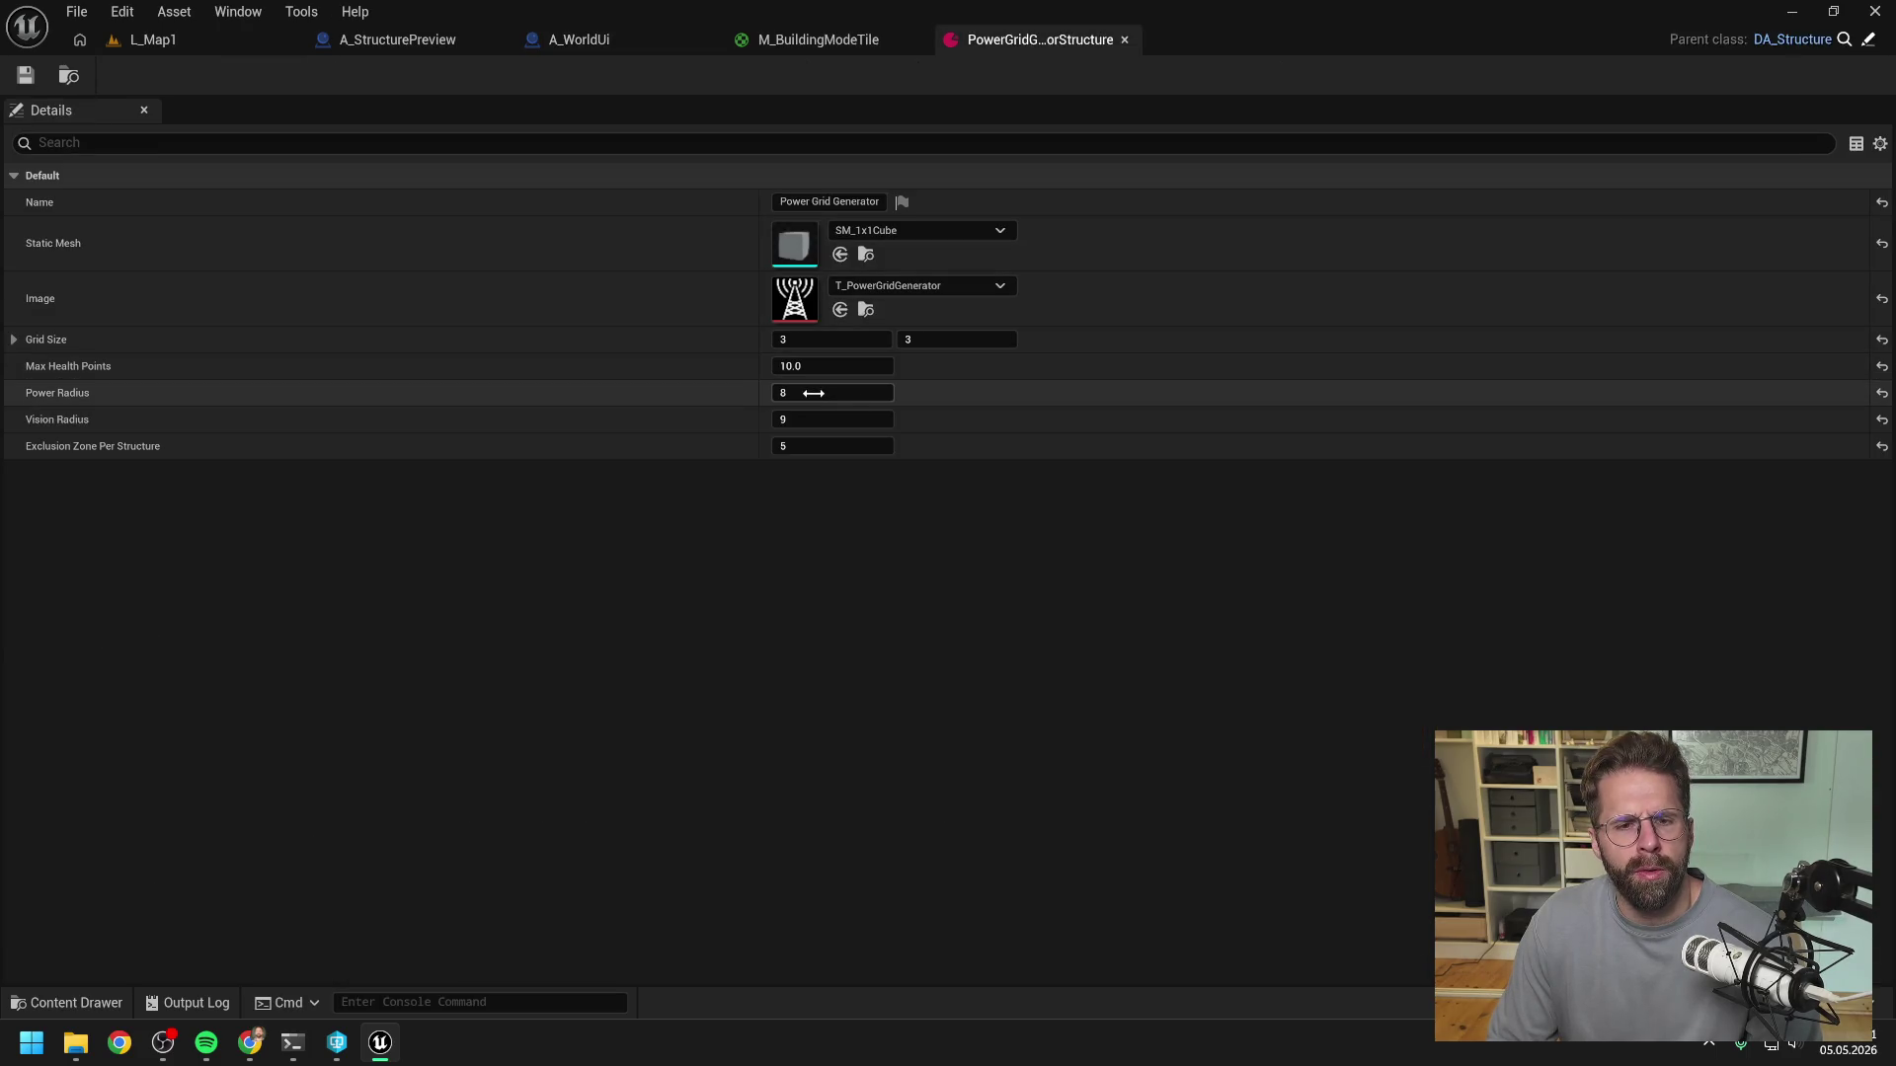
left_click(830, 339)
type("1")
key("Tab")
type("1")
key("Return")
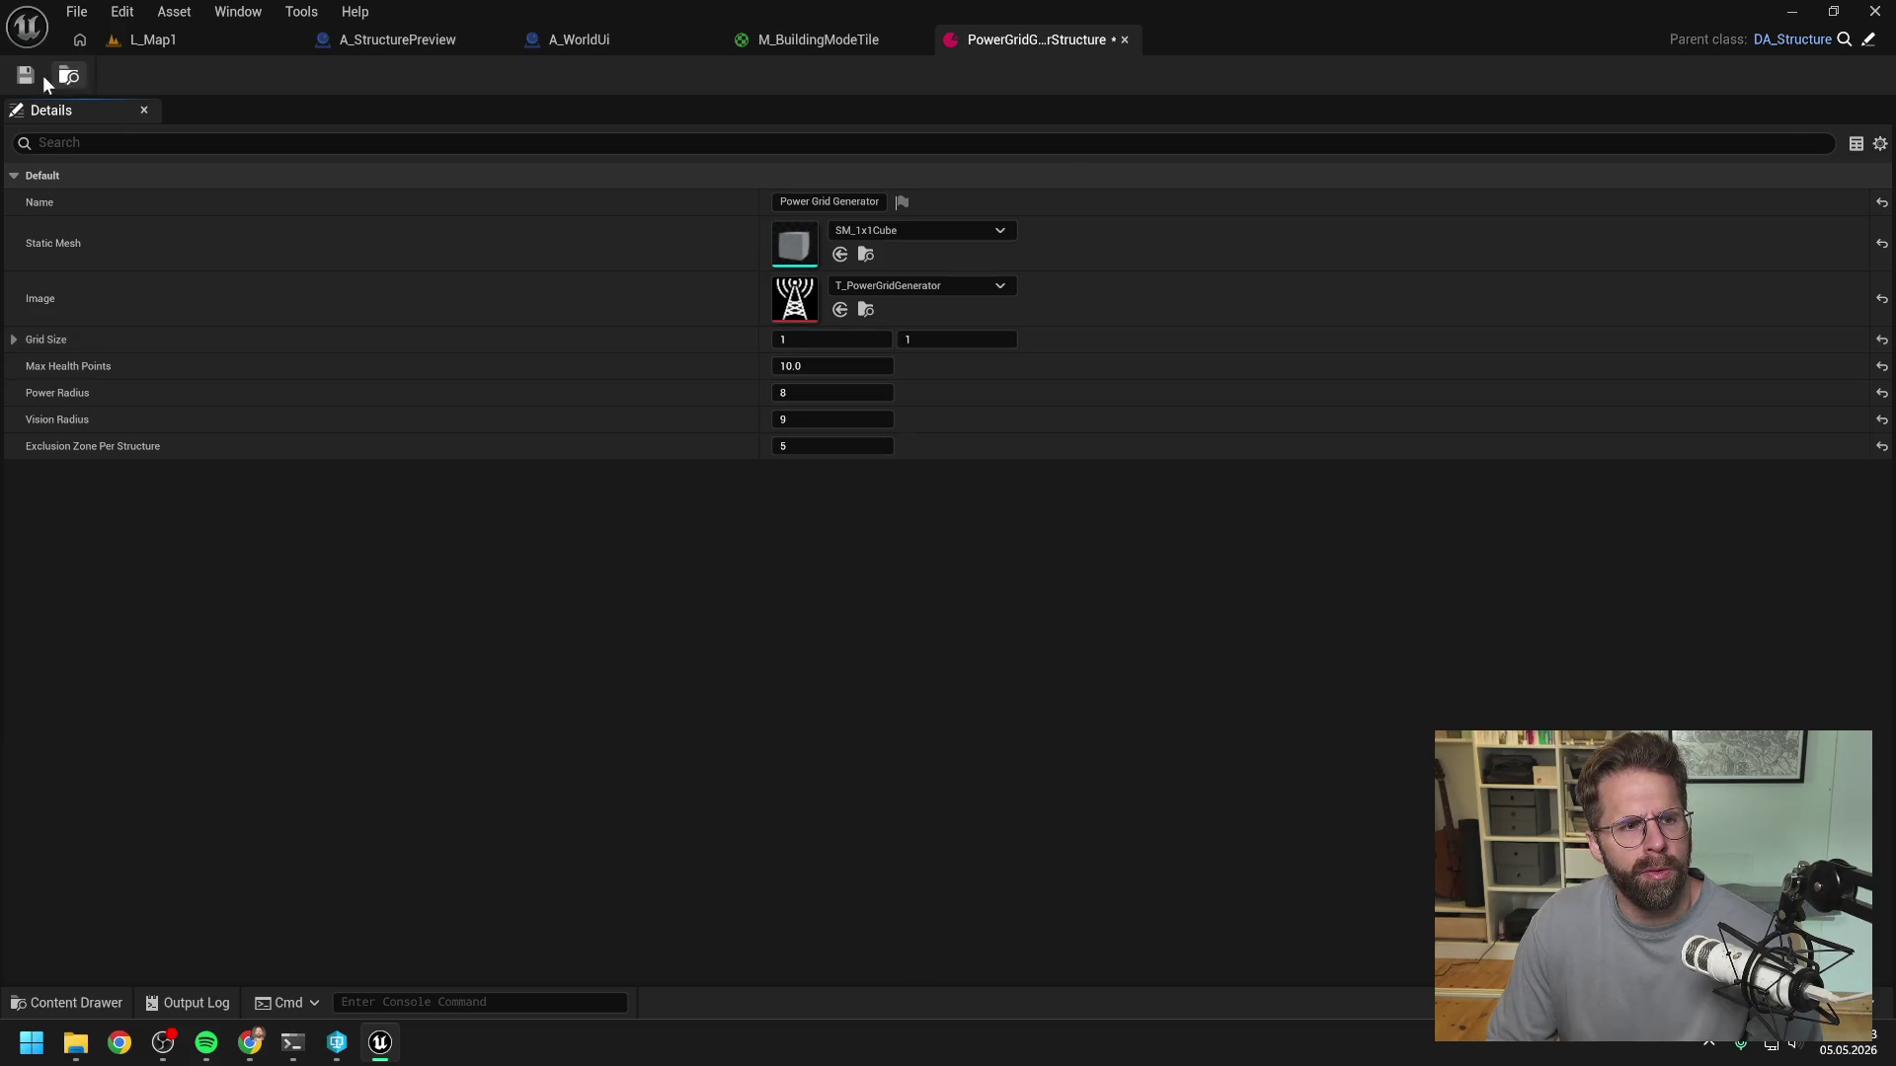
left_click(27, 75)
left_click(153, 40)
key("alt+p")
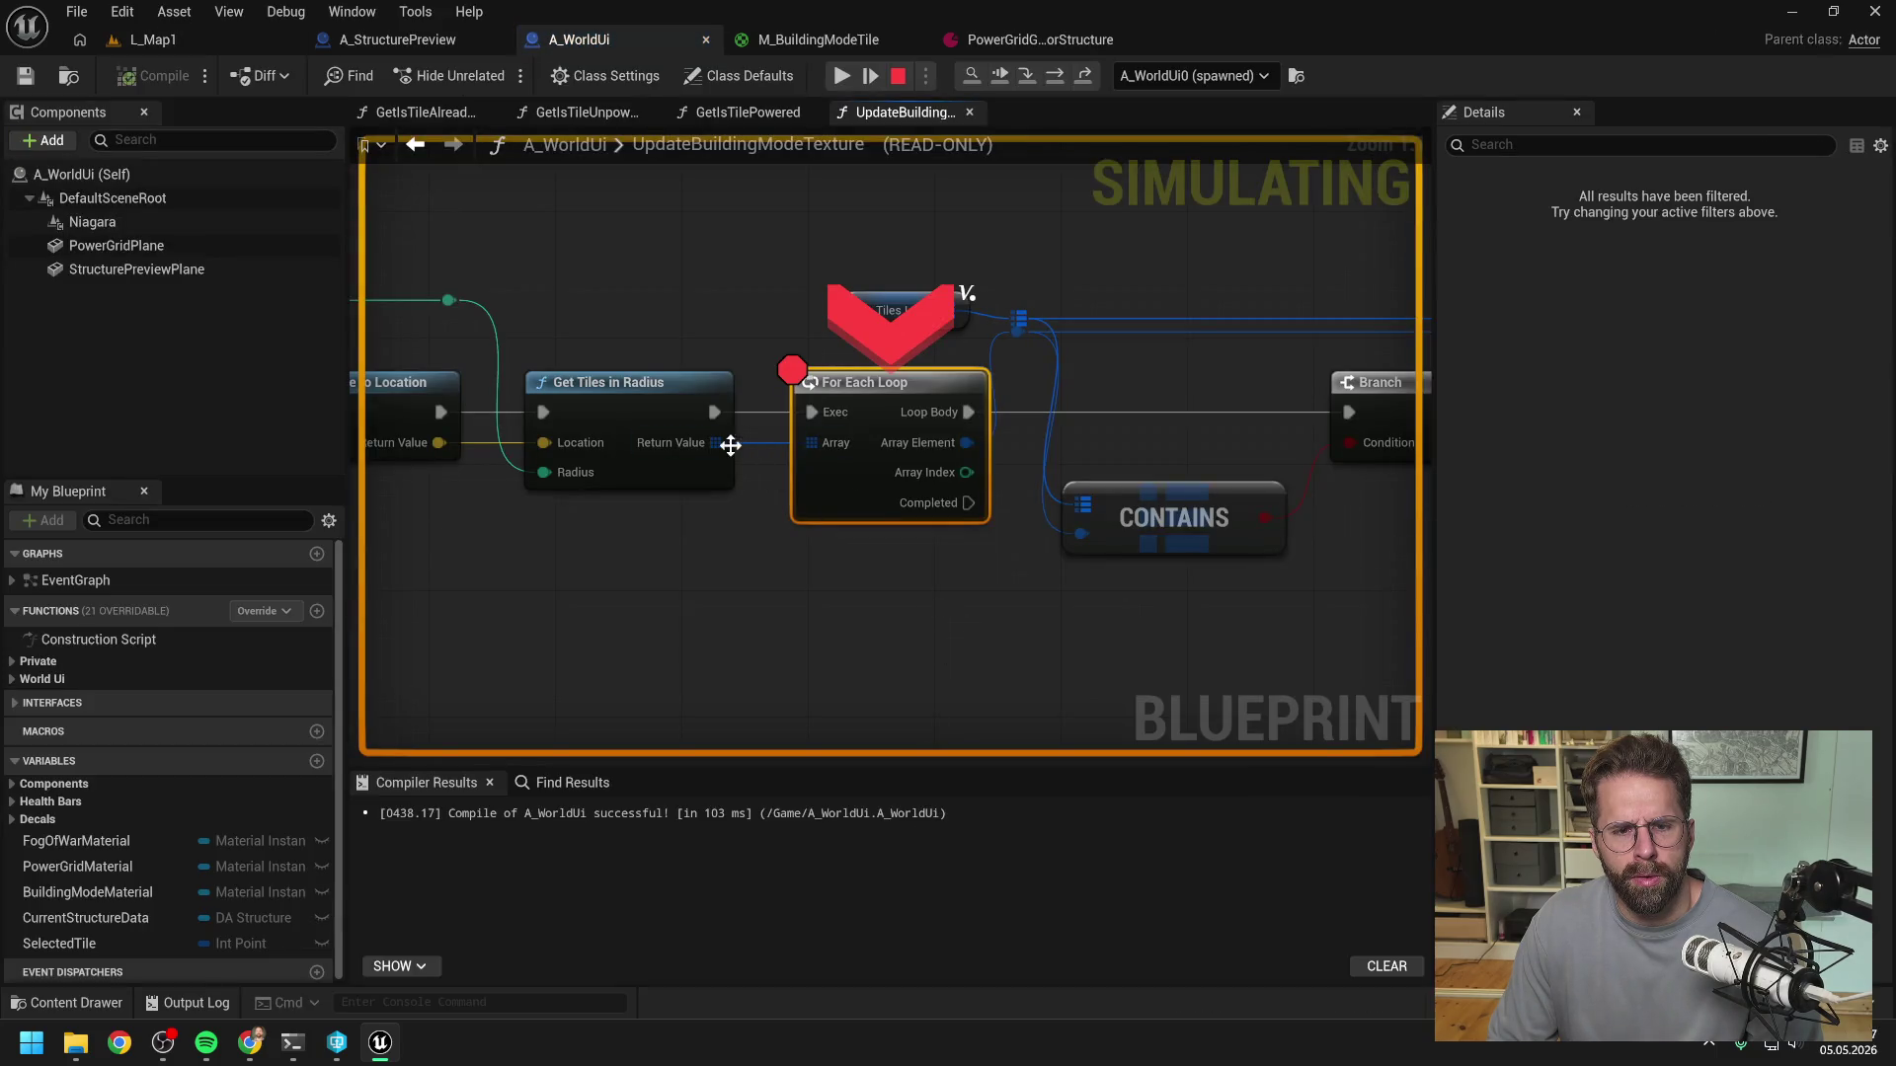
- Remove the breakpoint from the For Each Loop node
mouse_move(719, 444)
scroll(725, 248, "down", 3)
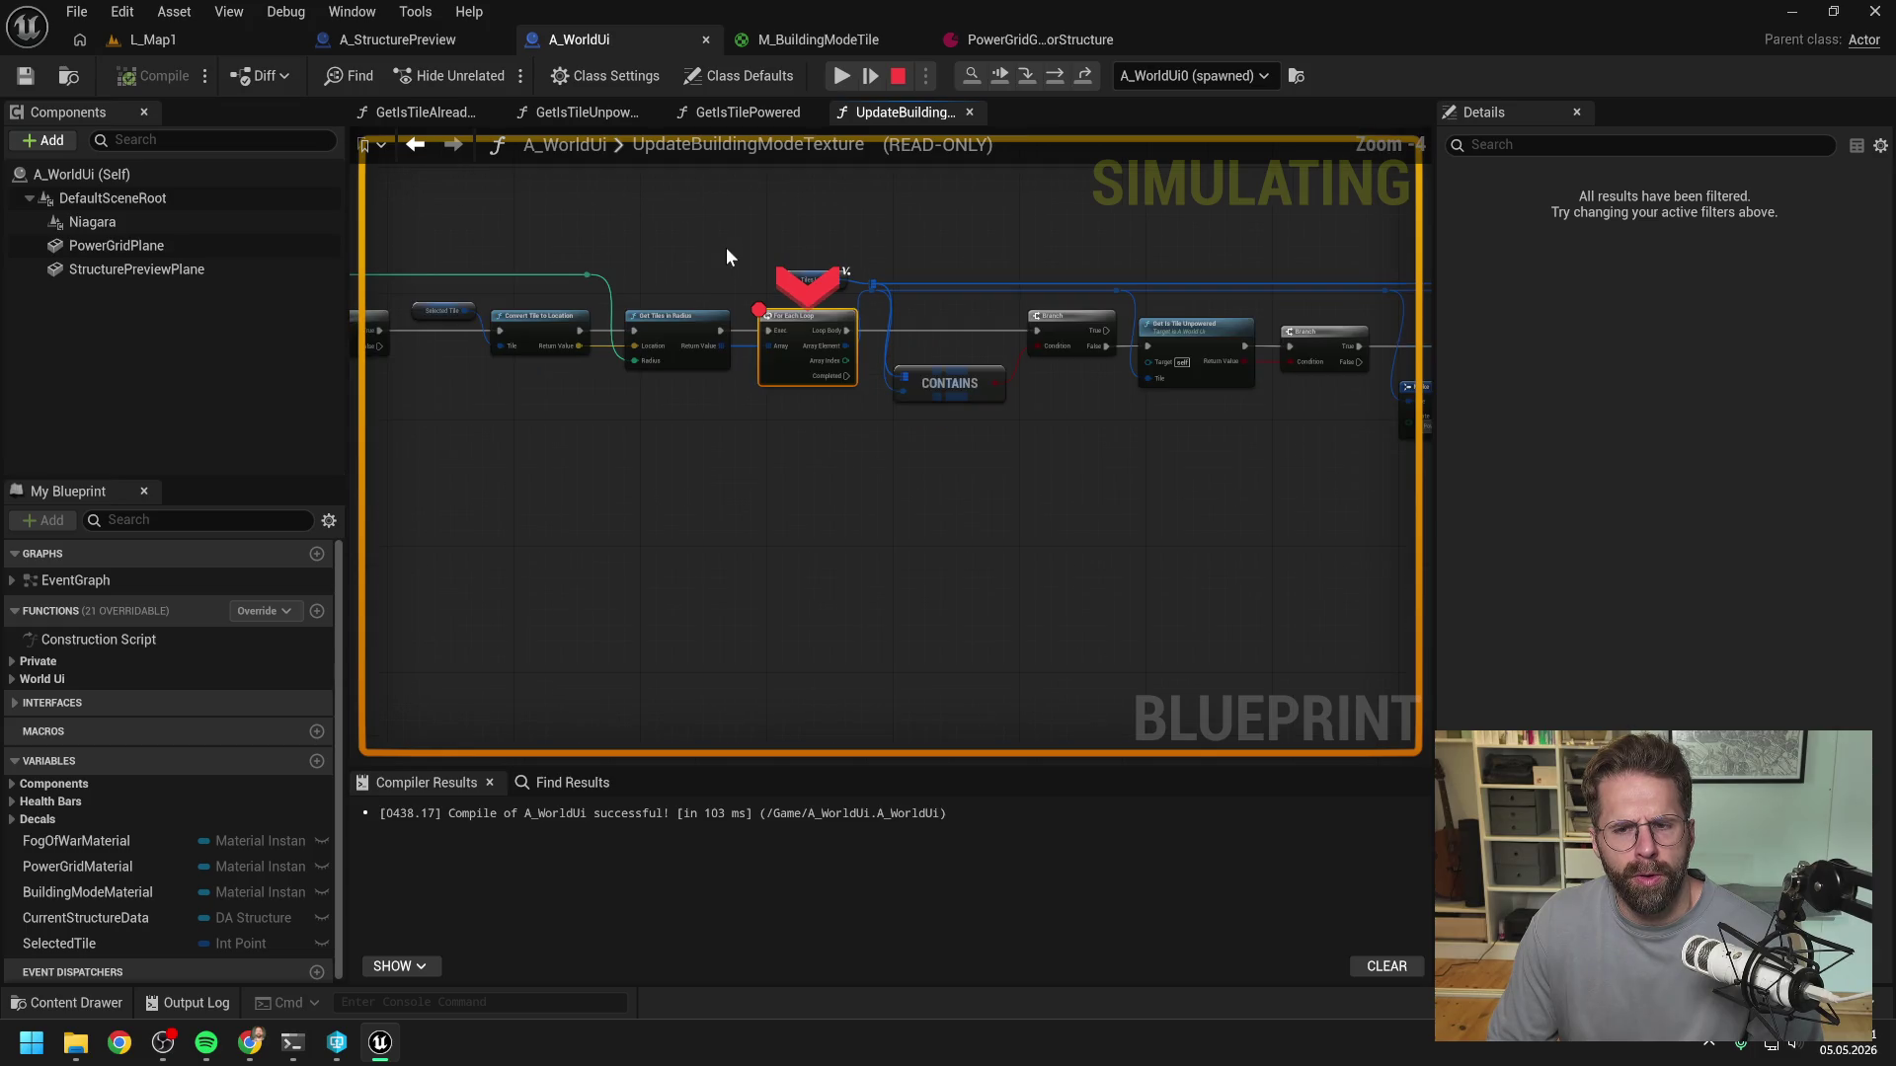
mouse_move(934, 237)
left_mouse_down()
mouse_move(651, 243)
mouse_move(1017, 227)
left_mouse_up()
key("F9")
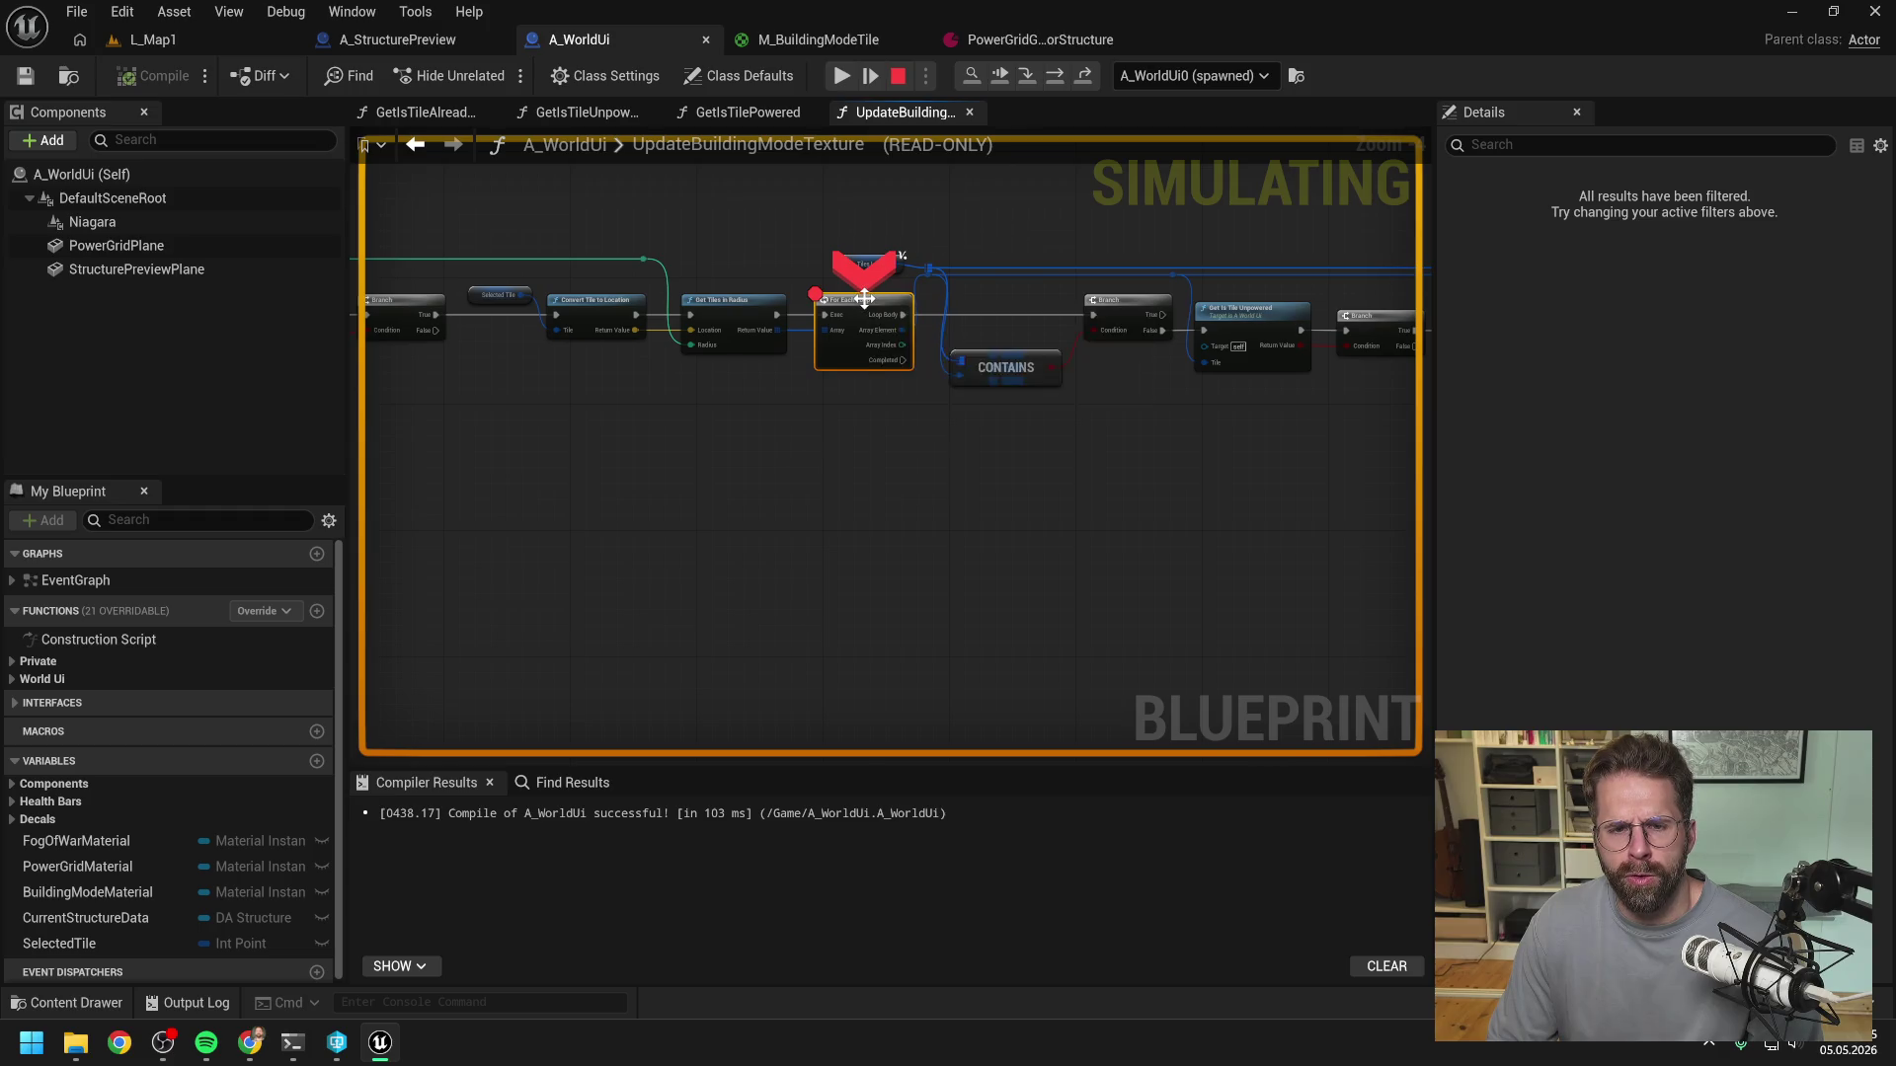
- Add a breakpoint on the Update Building Mode Texture node
left_click_drag(756, 260, 1047, 231)
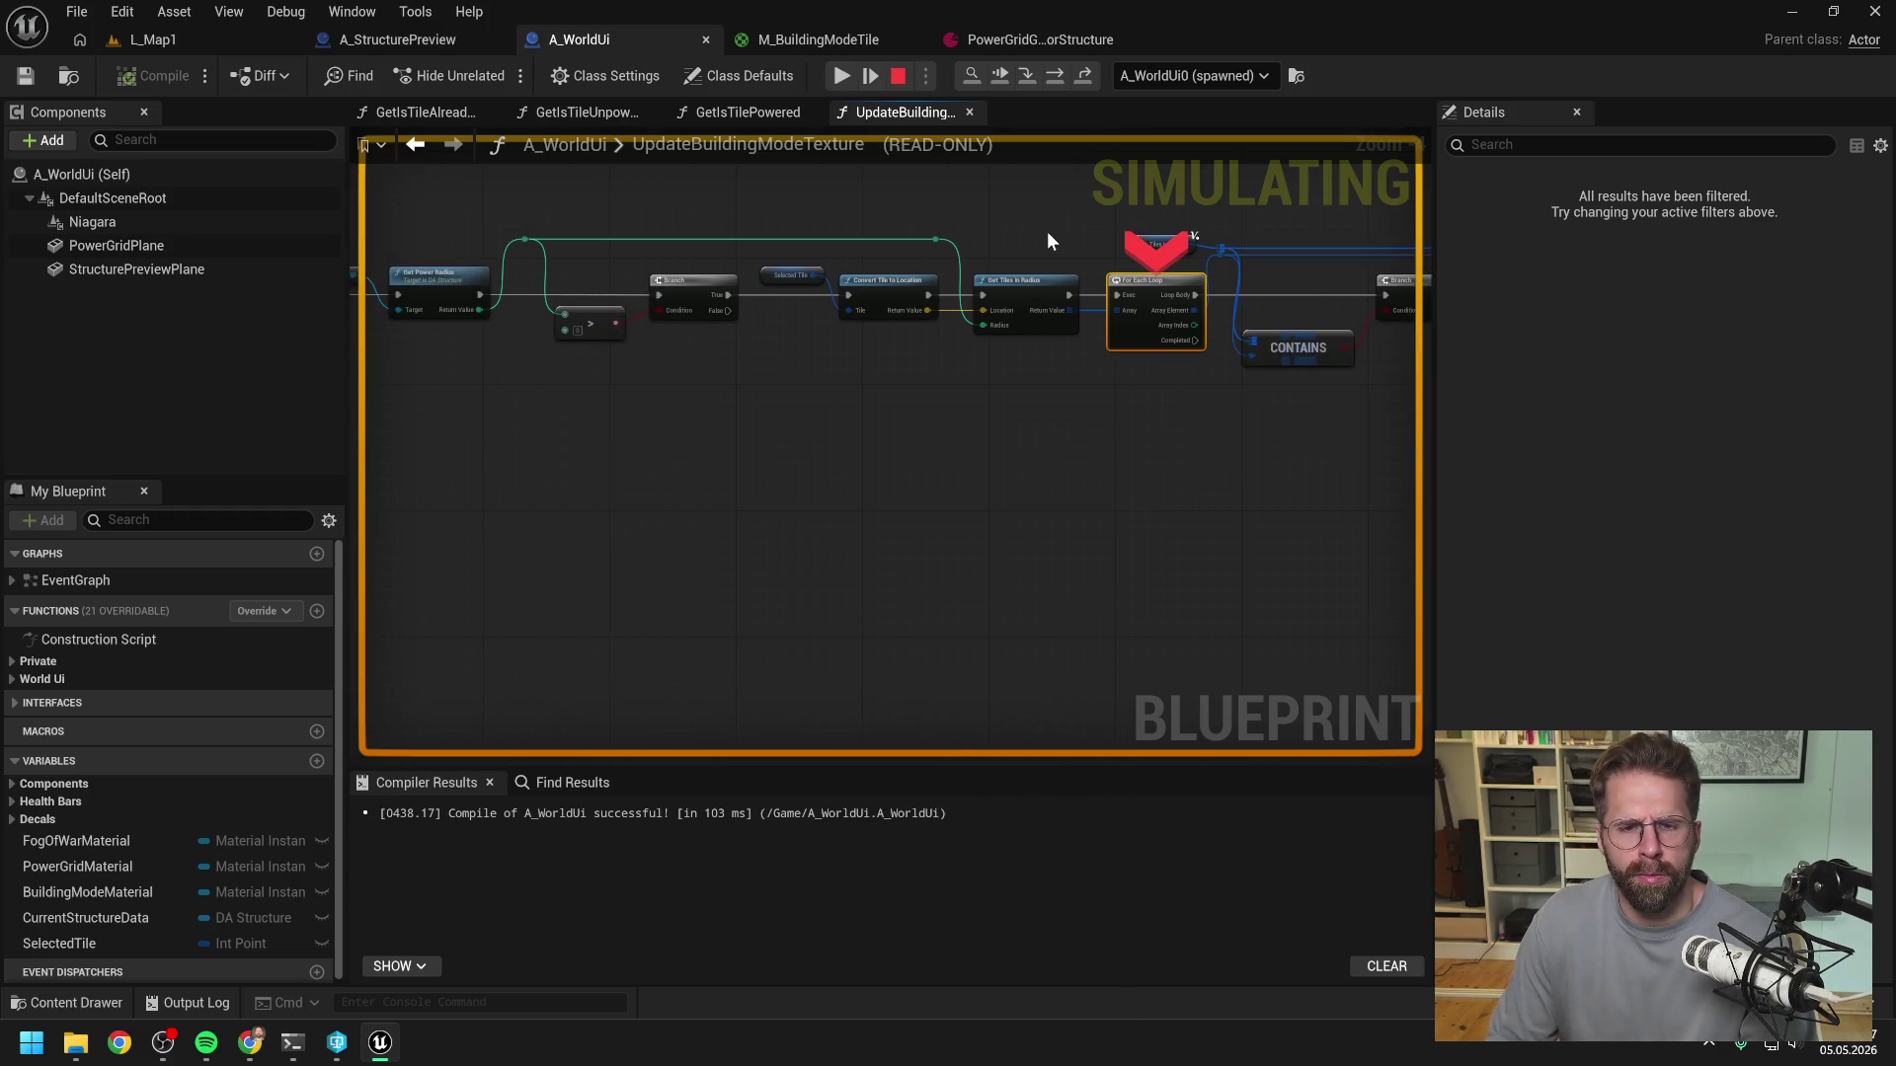
scroll(1047, 231, "down", 3)
scroll(731, 368, "up", 2)
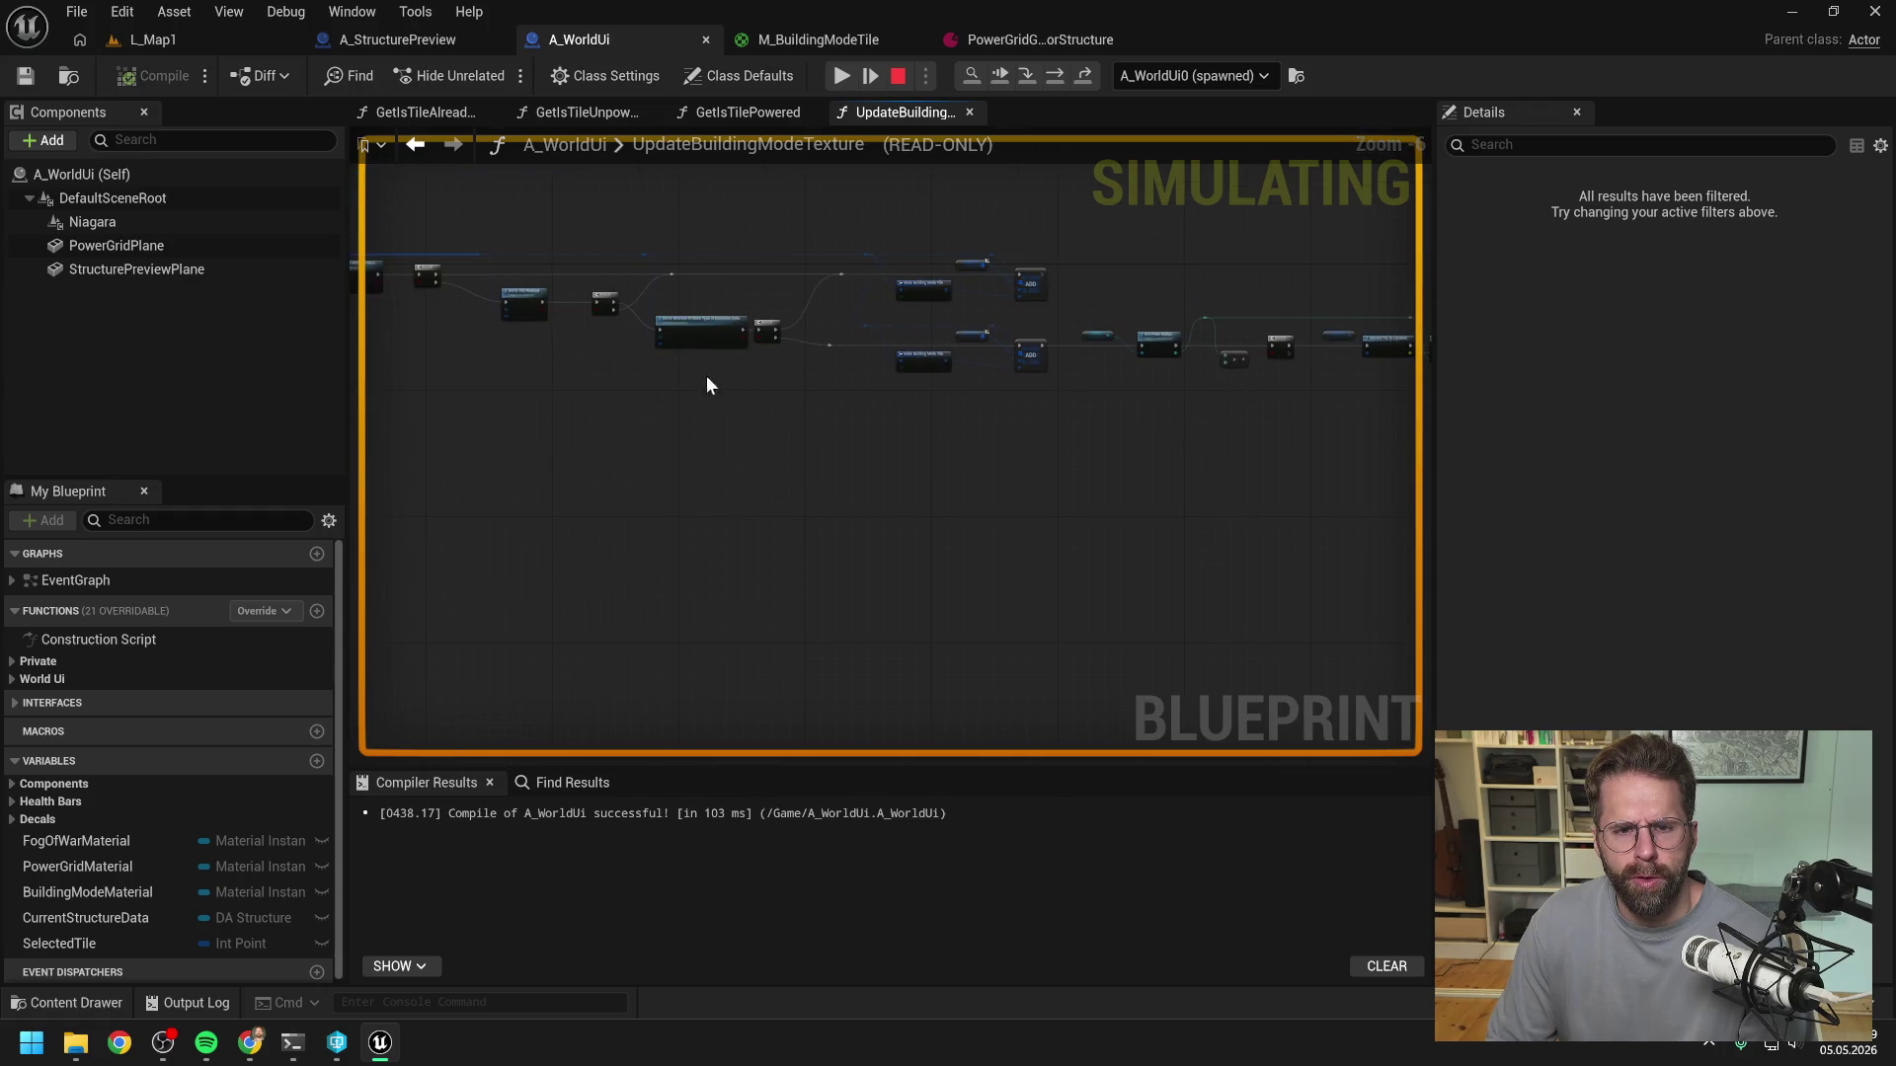
scroll(1086, 395, "up", 3)
mouse_move(1074, 431)
left_mouse_down()
mouse_move(1058, 490)
mouse_move(1037, 490)
mouse_move(1049, 405)
left_mouse_up()
scroll(1088, 448, "down", 1)
left_click(1106, 354)
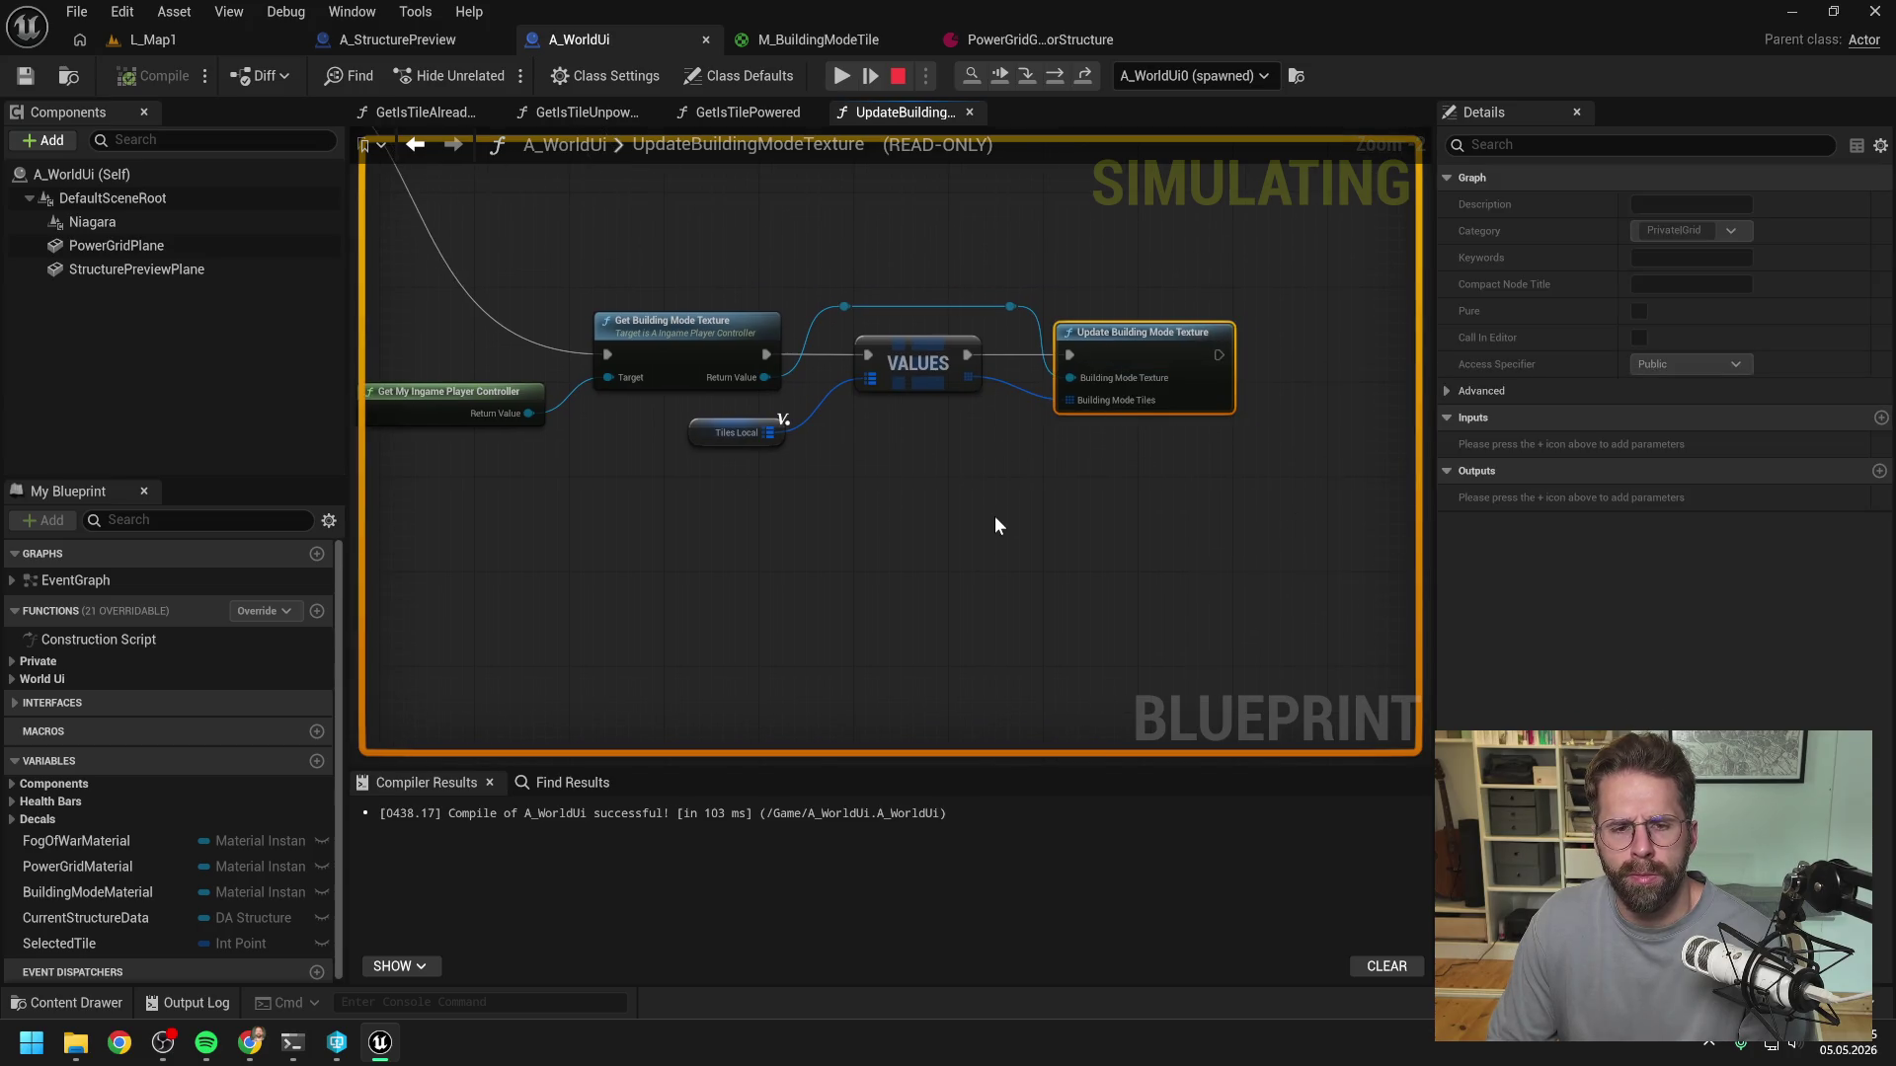
key("F9")
left_click(963, 509)
- Resume execution to the new breakpoint and inspect the 27-entry Values array
left_click(868, 67)
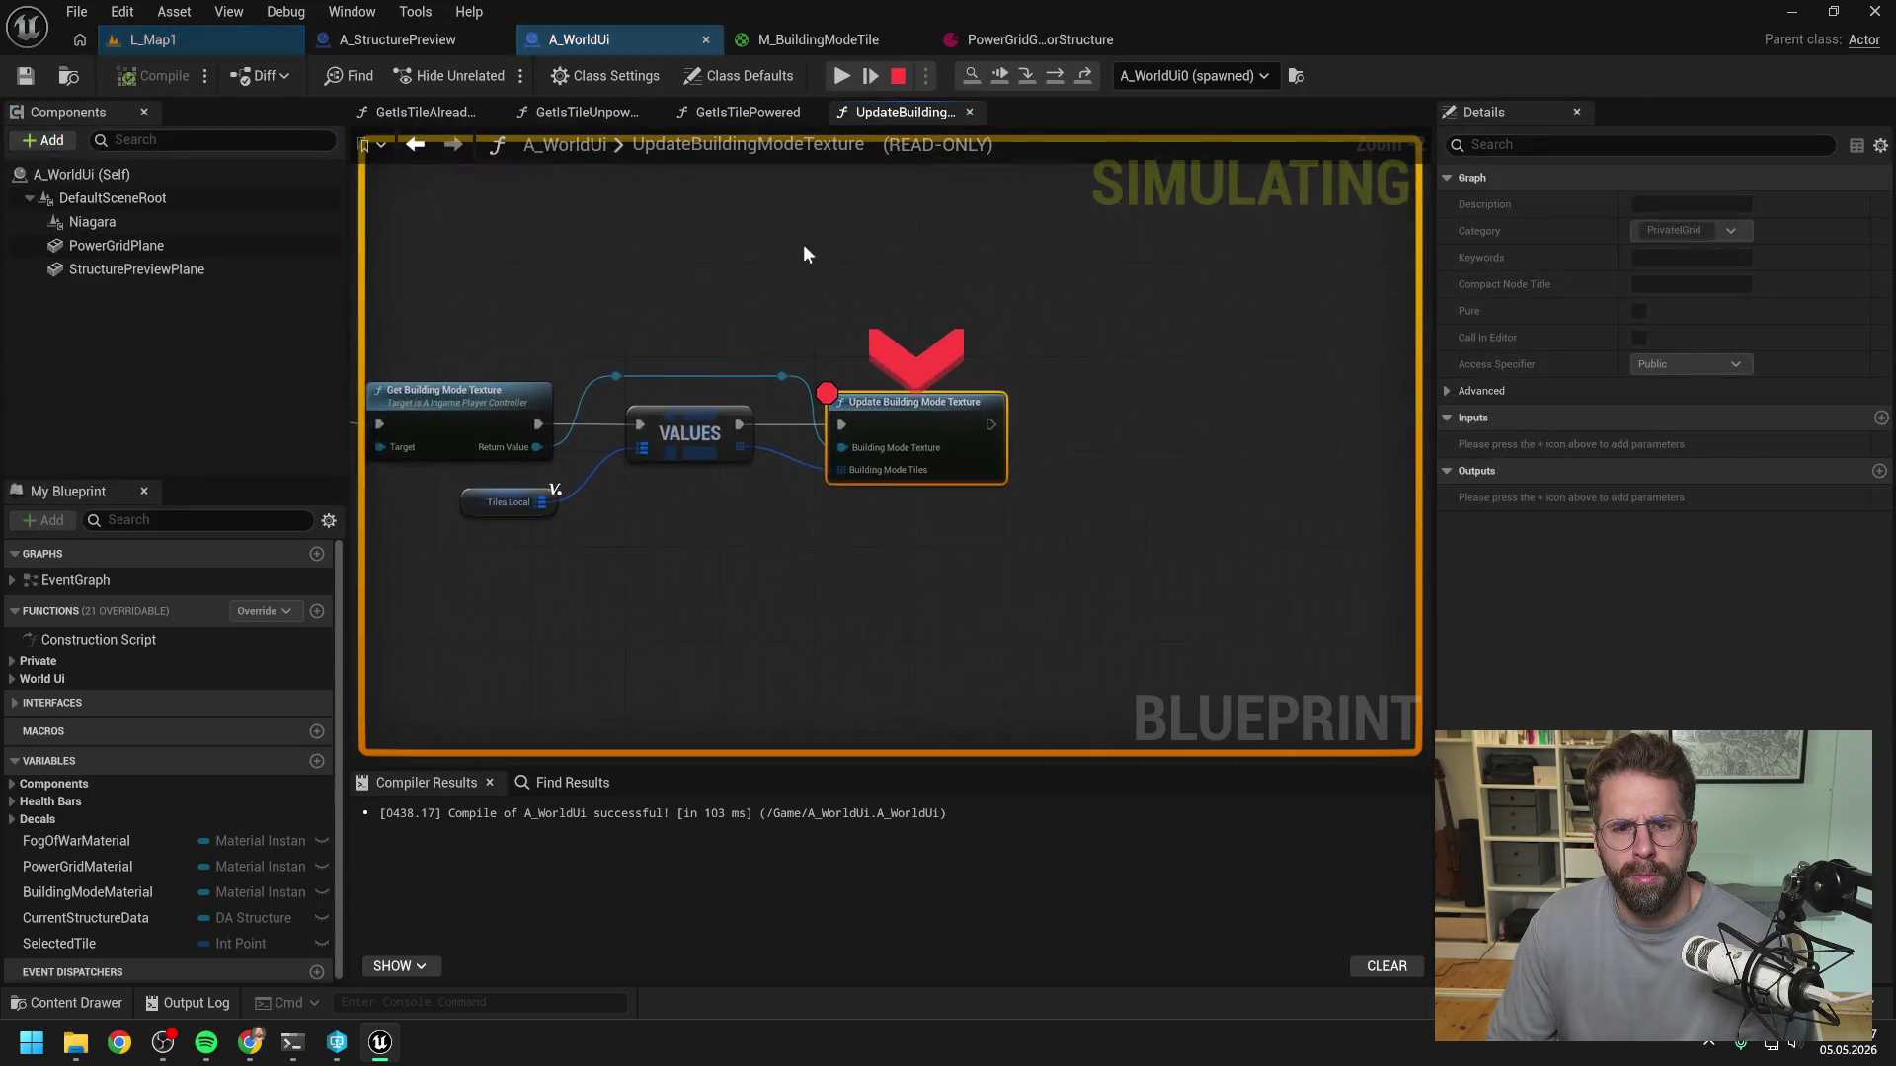
mouse_move(651, 460)
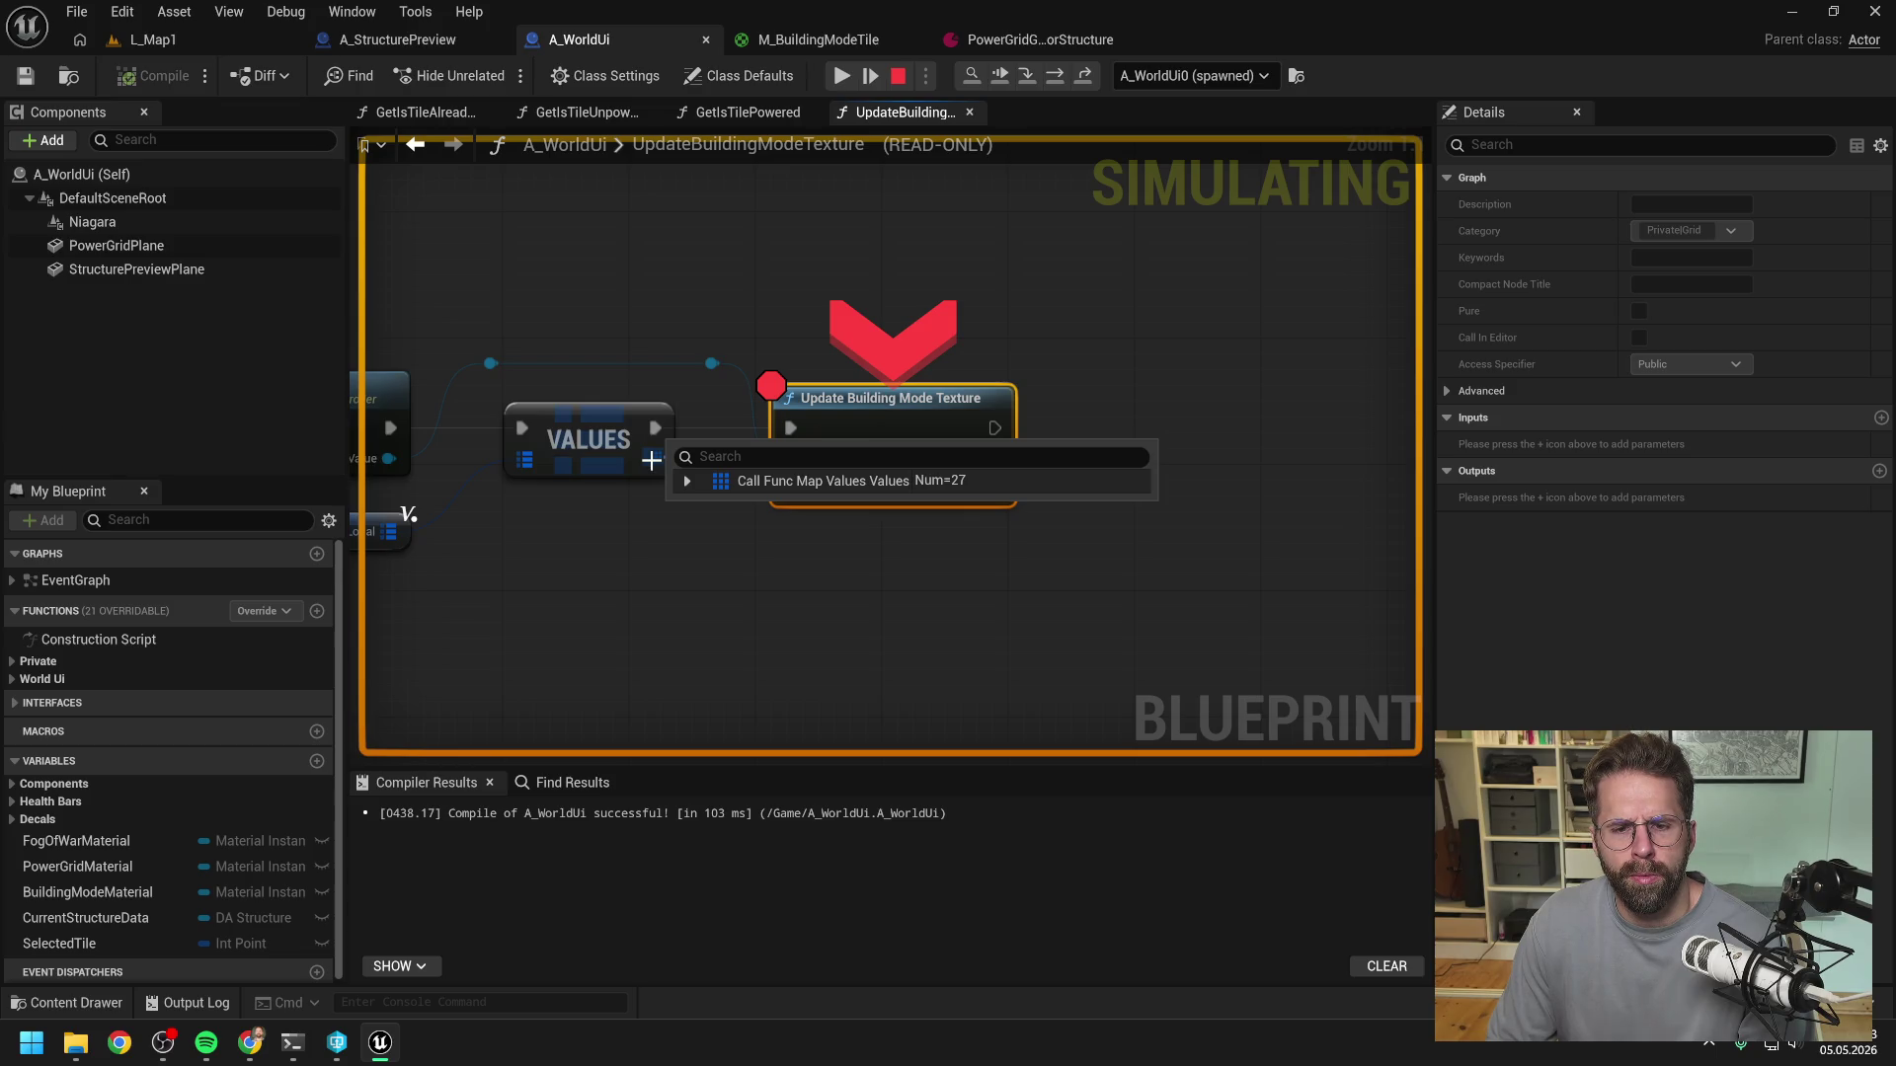
scroll(944, 267, "down", 2)
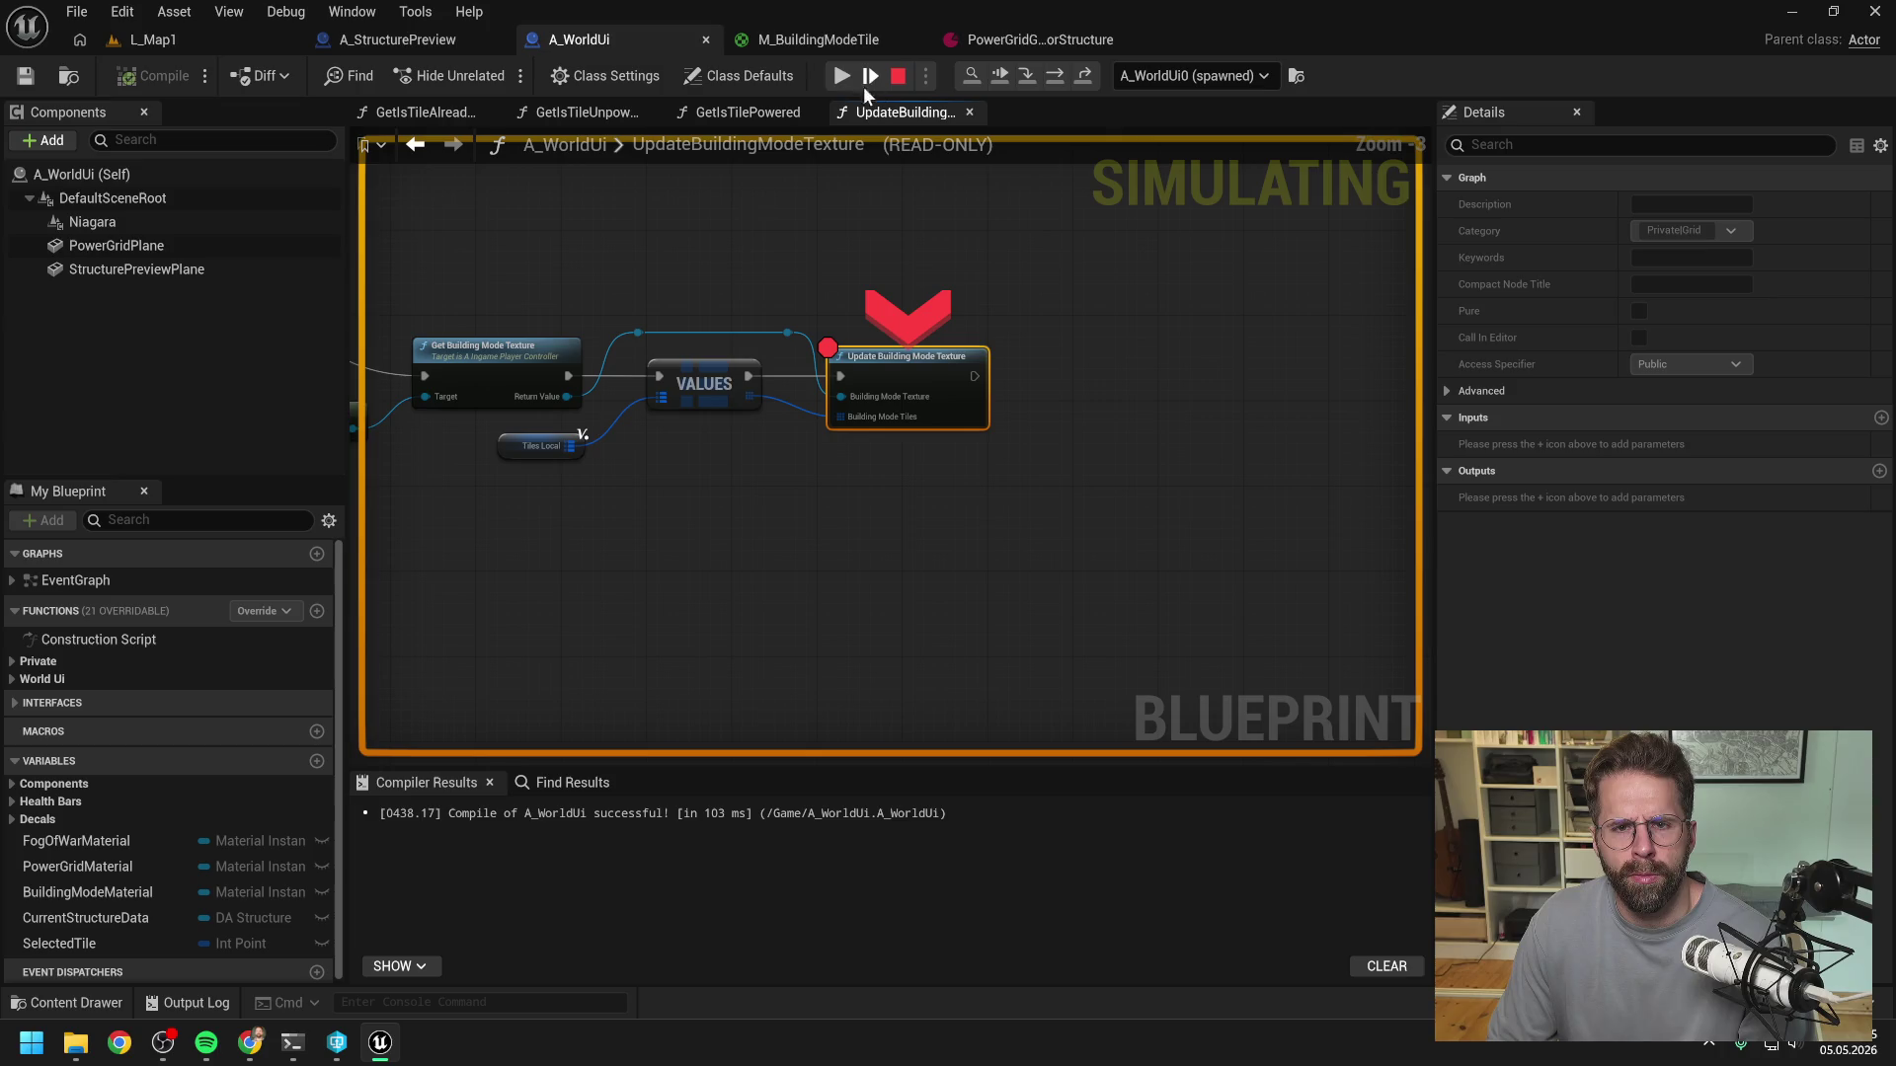
- Stop play and trace the tile-gathering, Make Building Mode Tile and ADD nodes, then open PowerGridGenerator
left_click(899, 75)
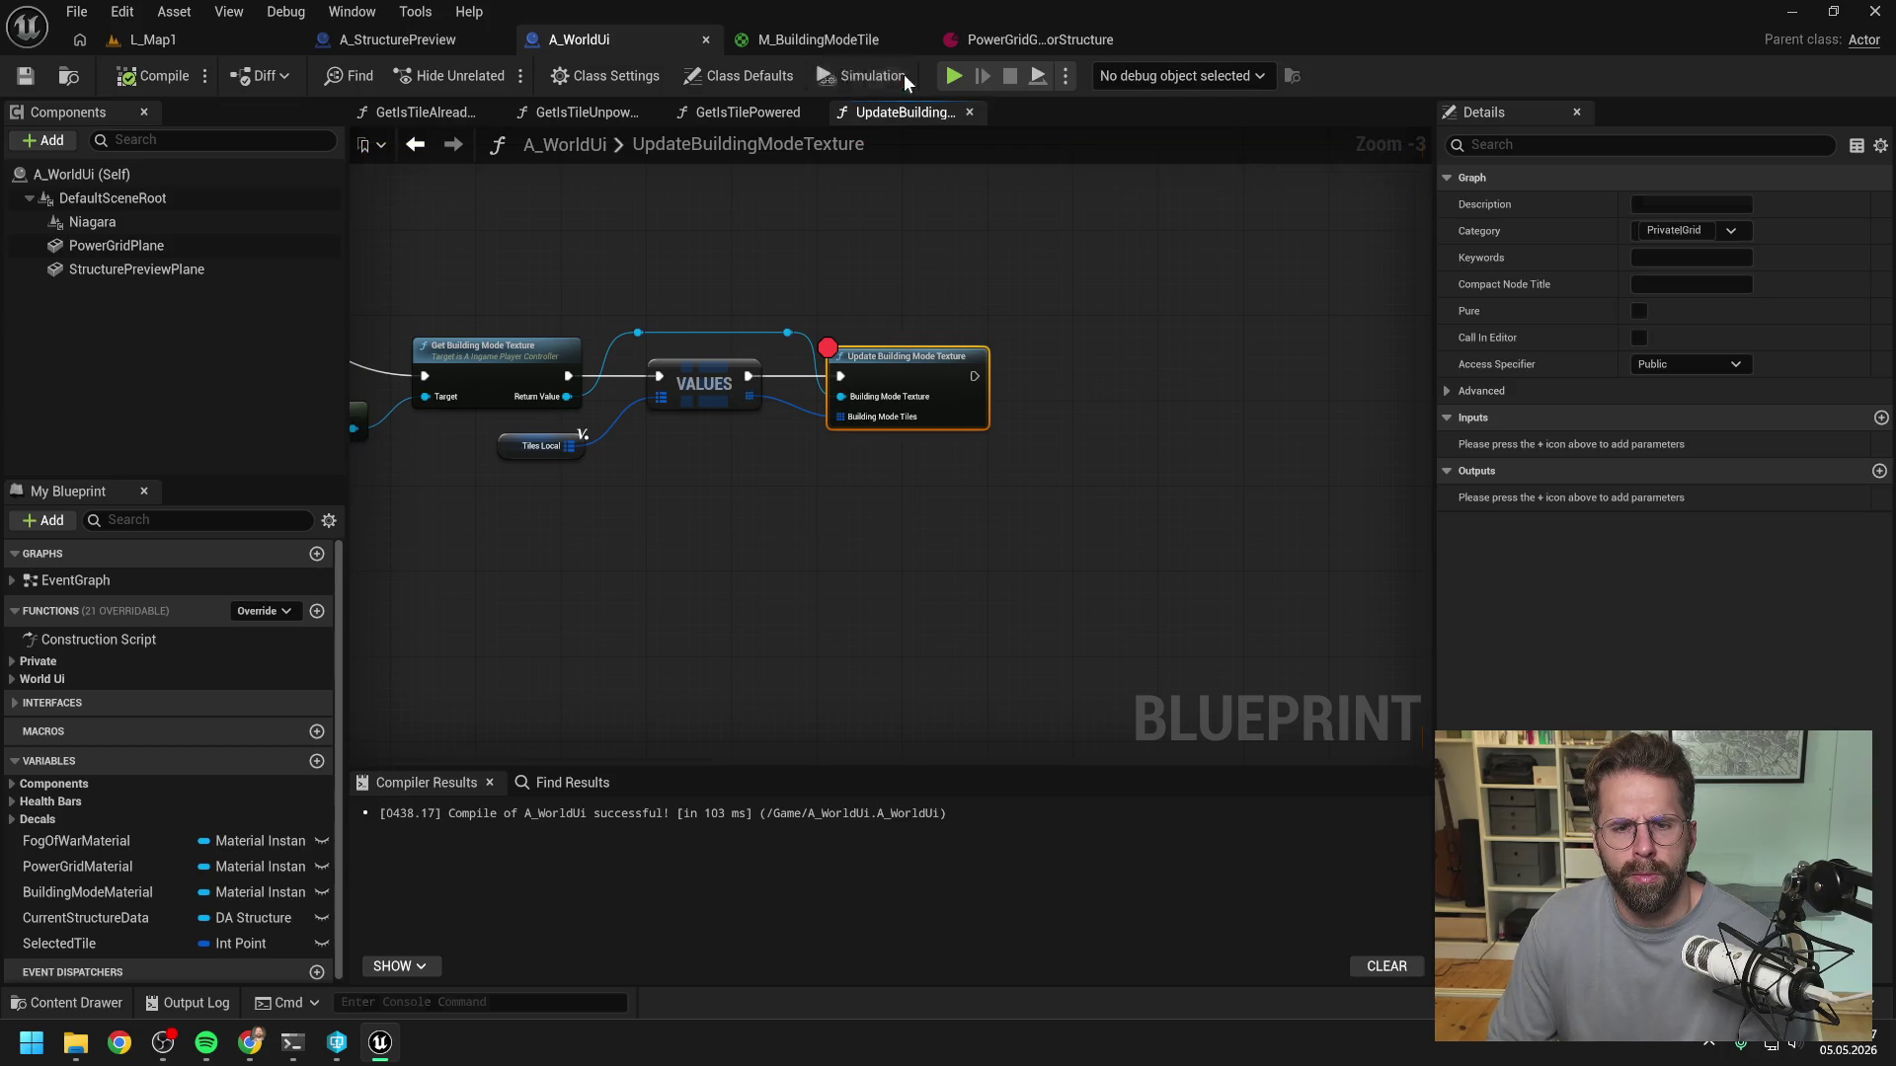
left_click(896, 353)
scroll(958, 280, "down", 2)
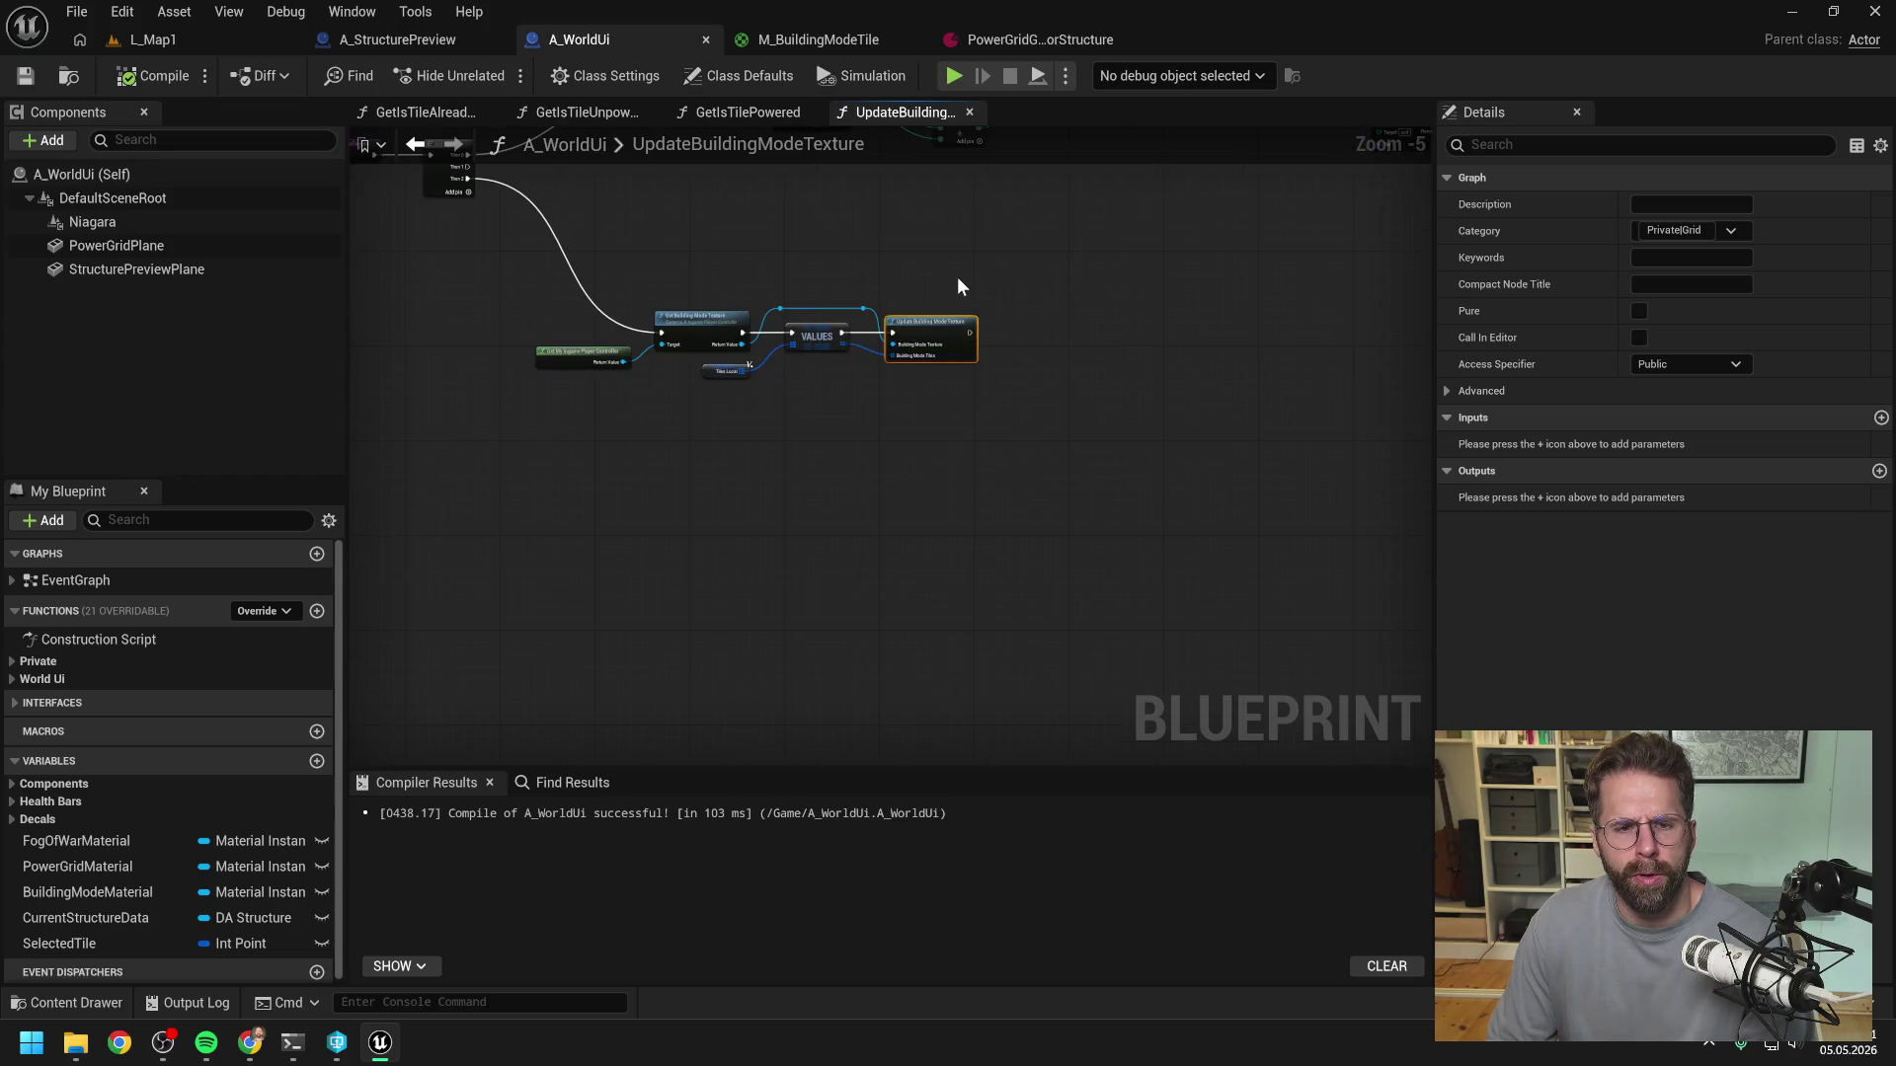
mouse_move(957, 277)
left_mouse_down()
mouse_move(597, 428)
mouse_move(545, 427)
mouse_move(658, 459)
mouse_move(488, 442)
left_mouse_up()
left_click_drag(901, 451, 648, 449)
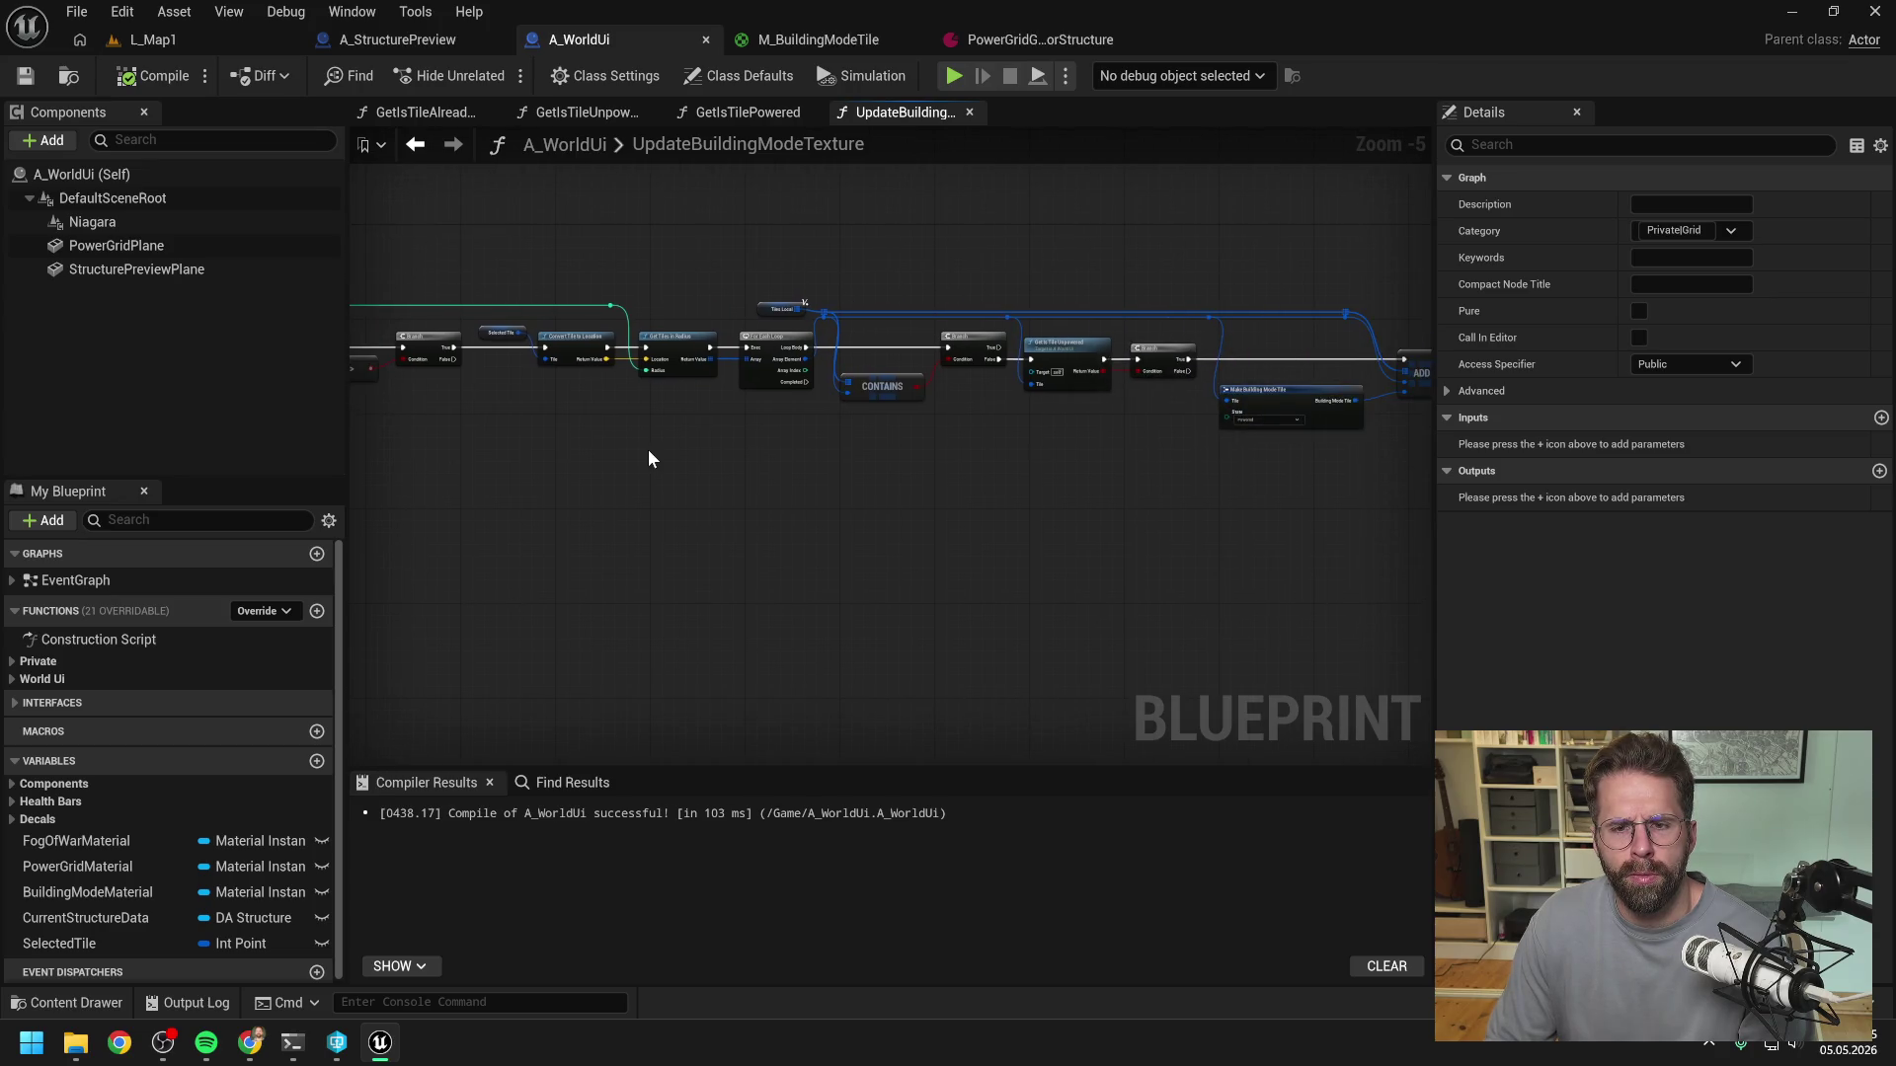
left_click_drag(907, 499, 666, 498)
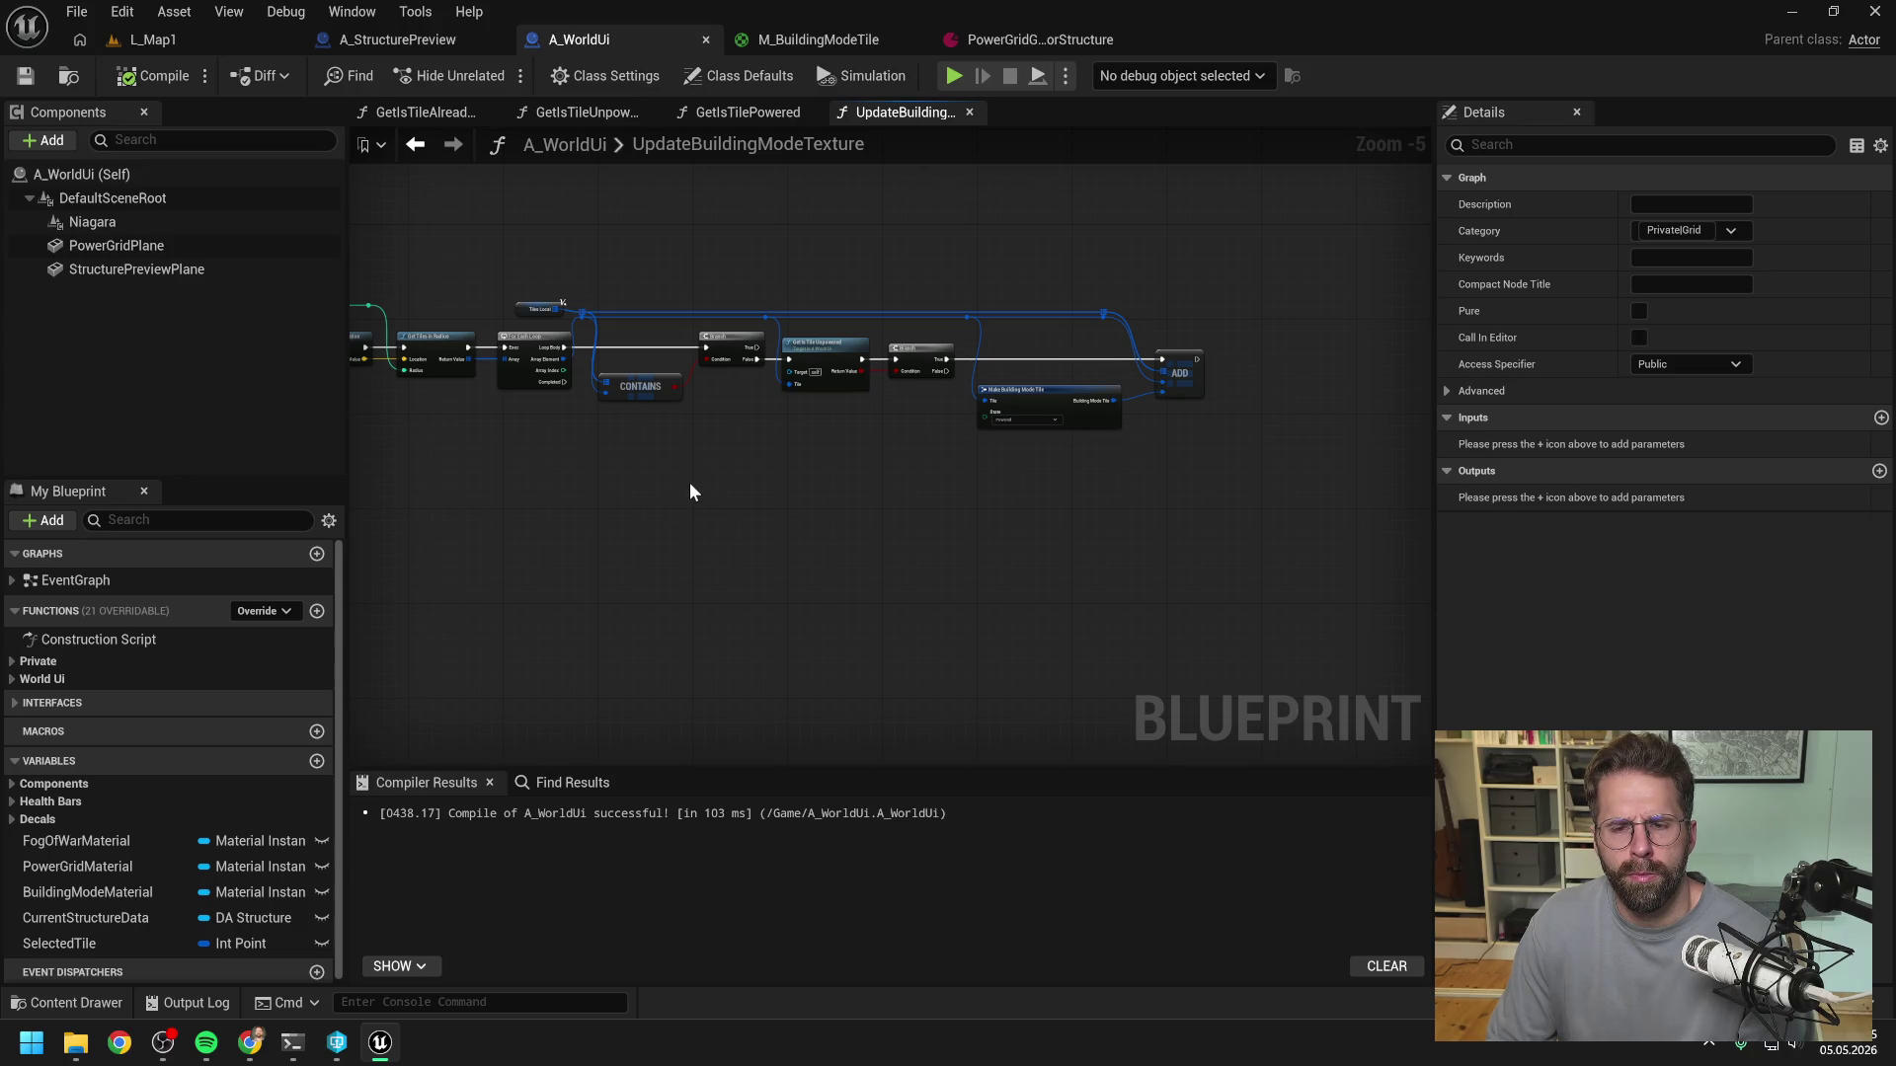
scroll(990, 465, "up", 1)
left_click(1040, 40)
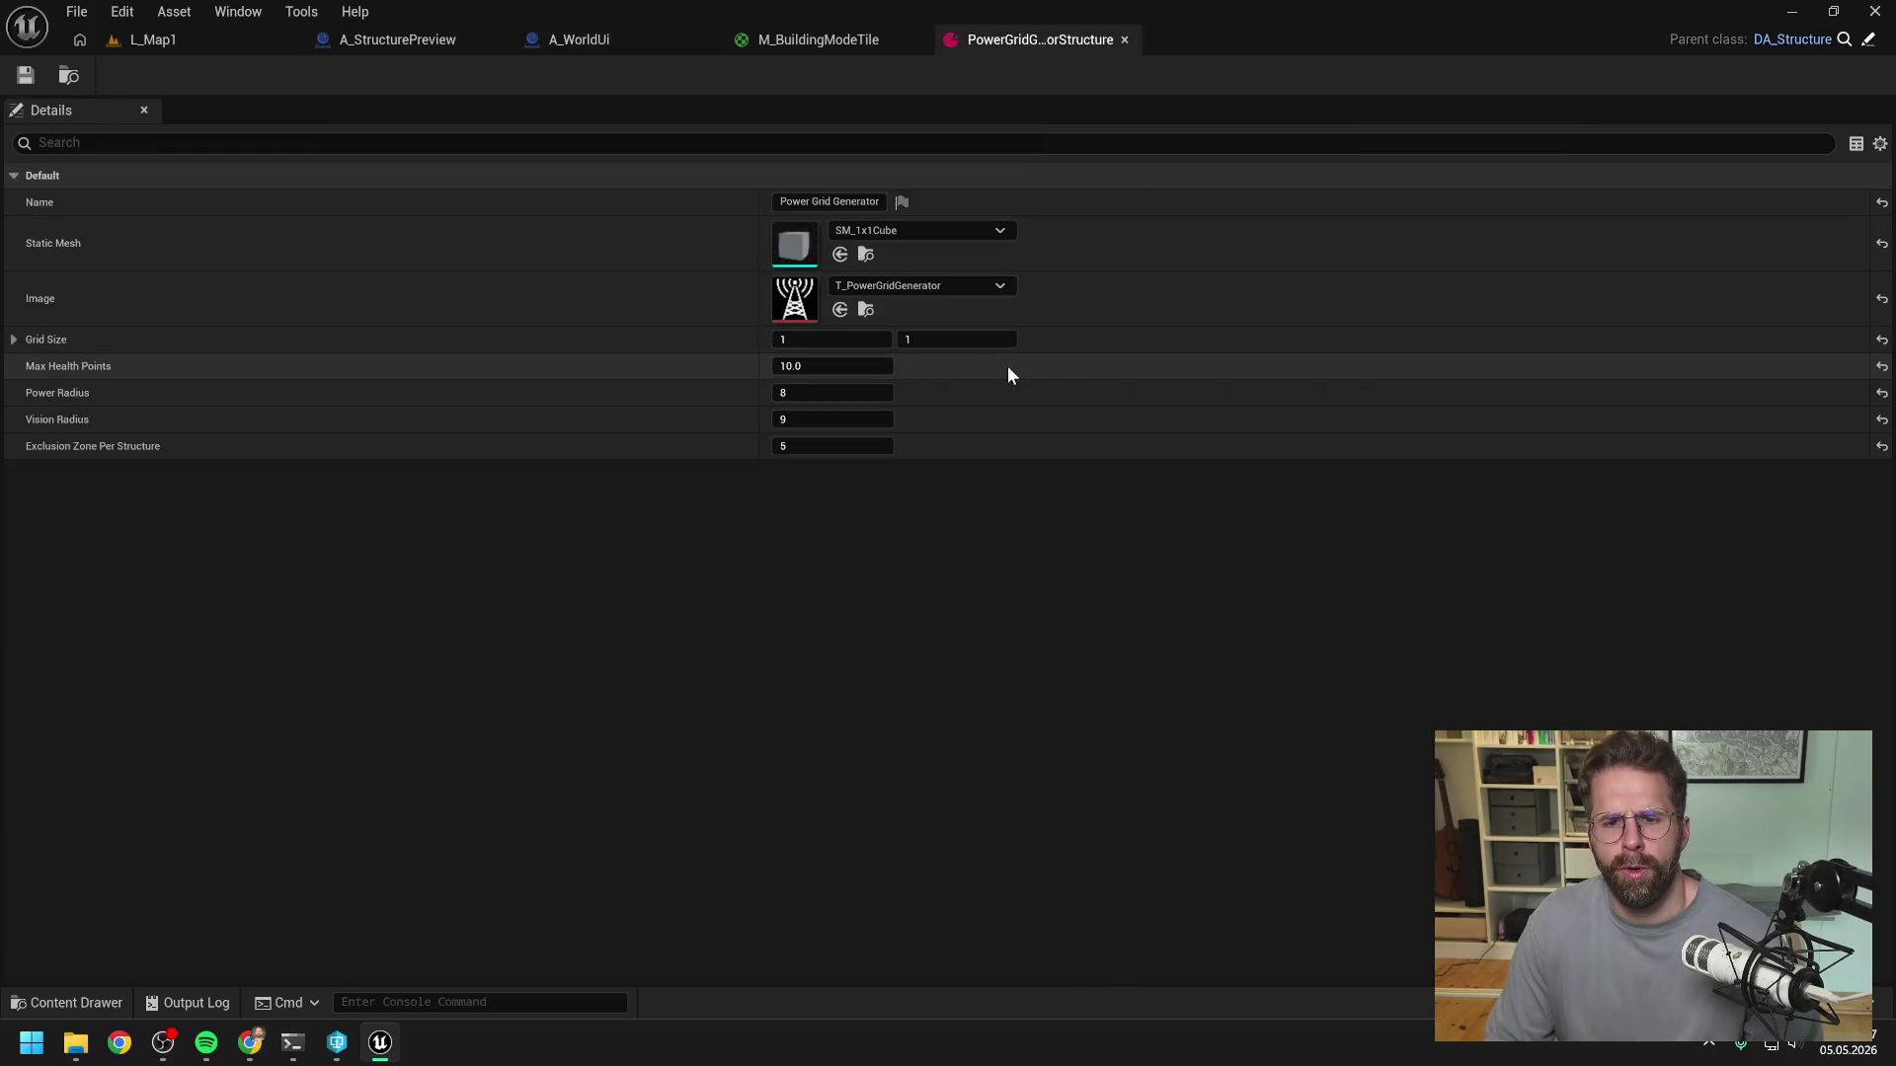
- Play L_Map1 and zoom out to view the green power-radius coverage, then exit building mode and stop
left_click(138, 40)
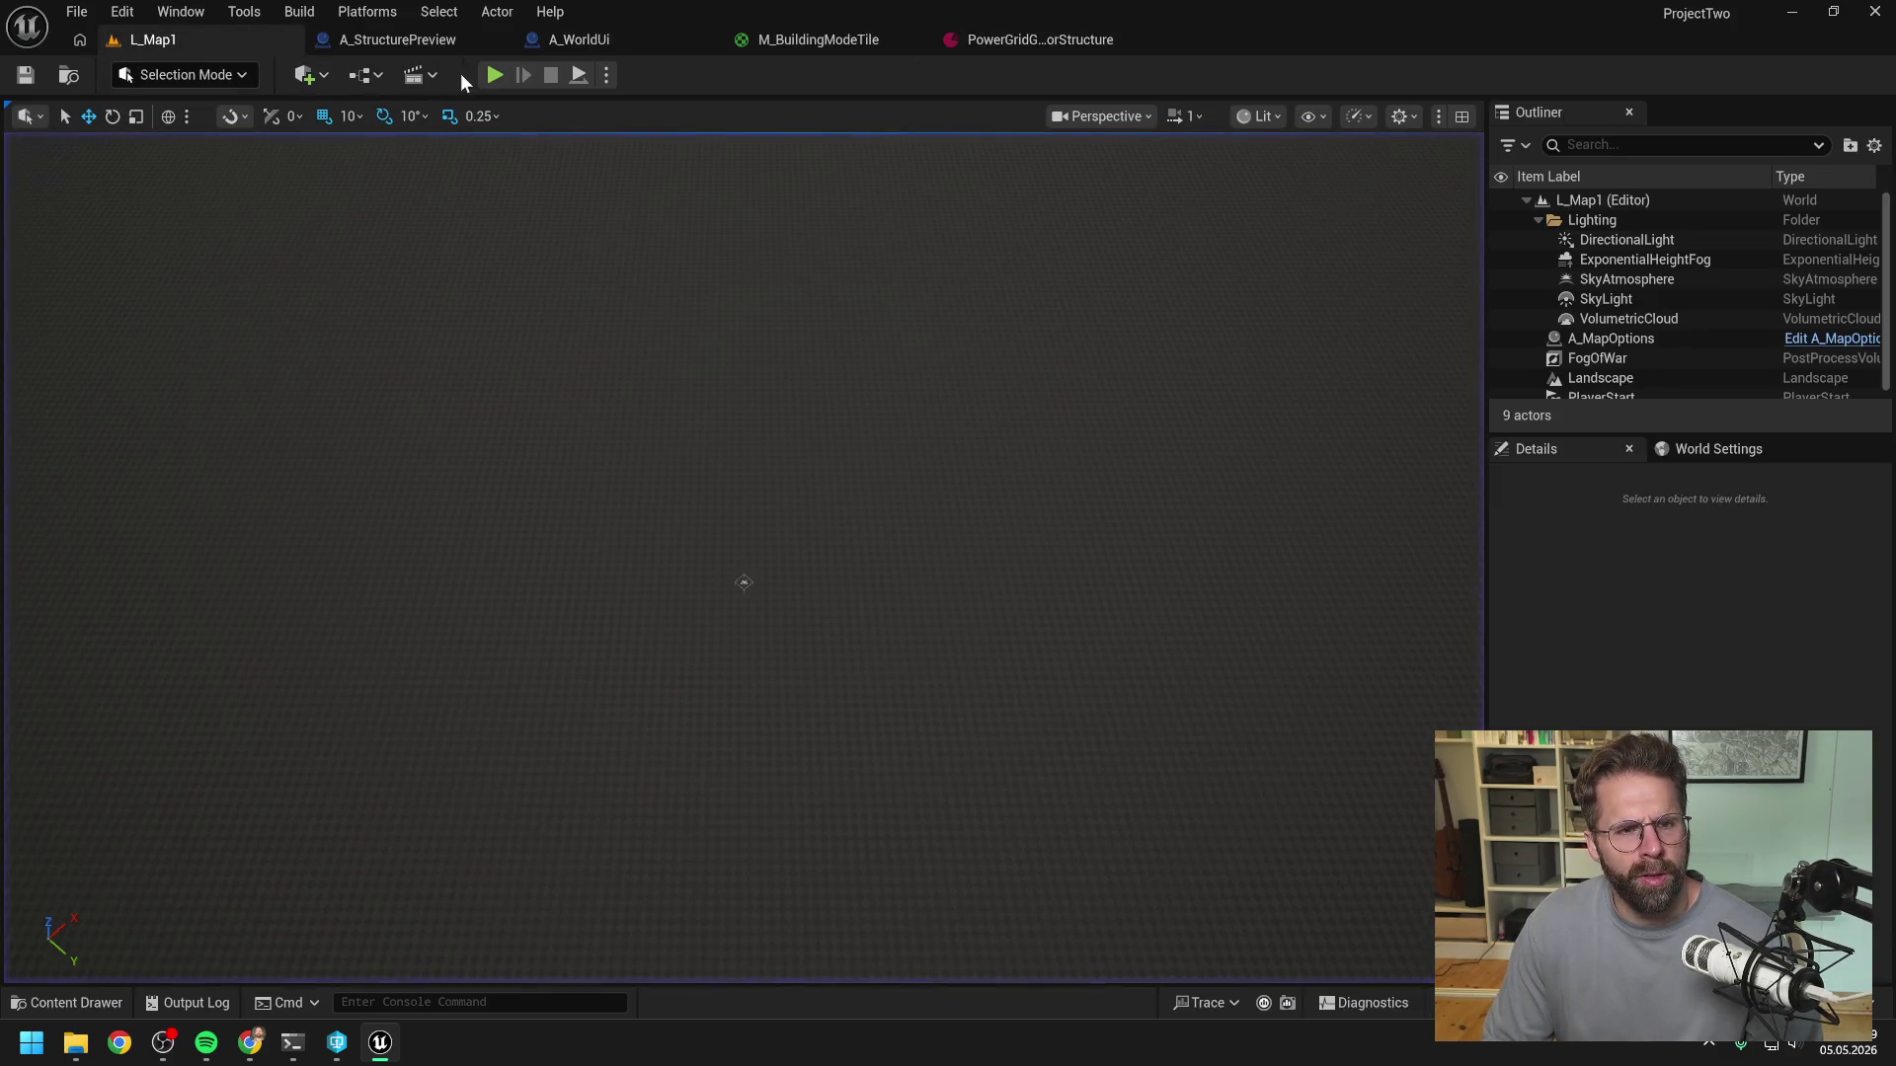
left_click(495, 75)
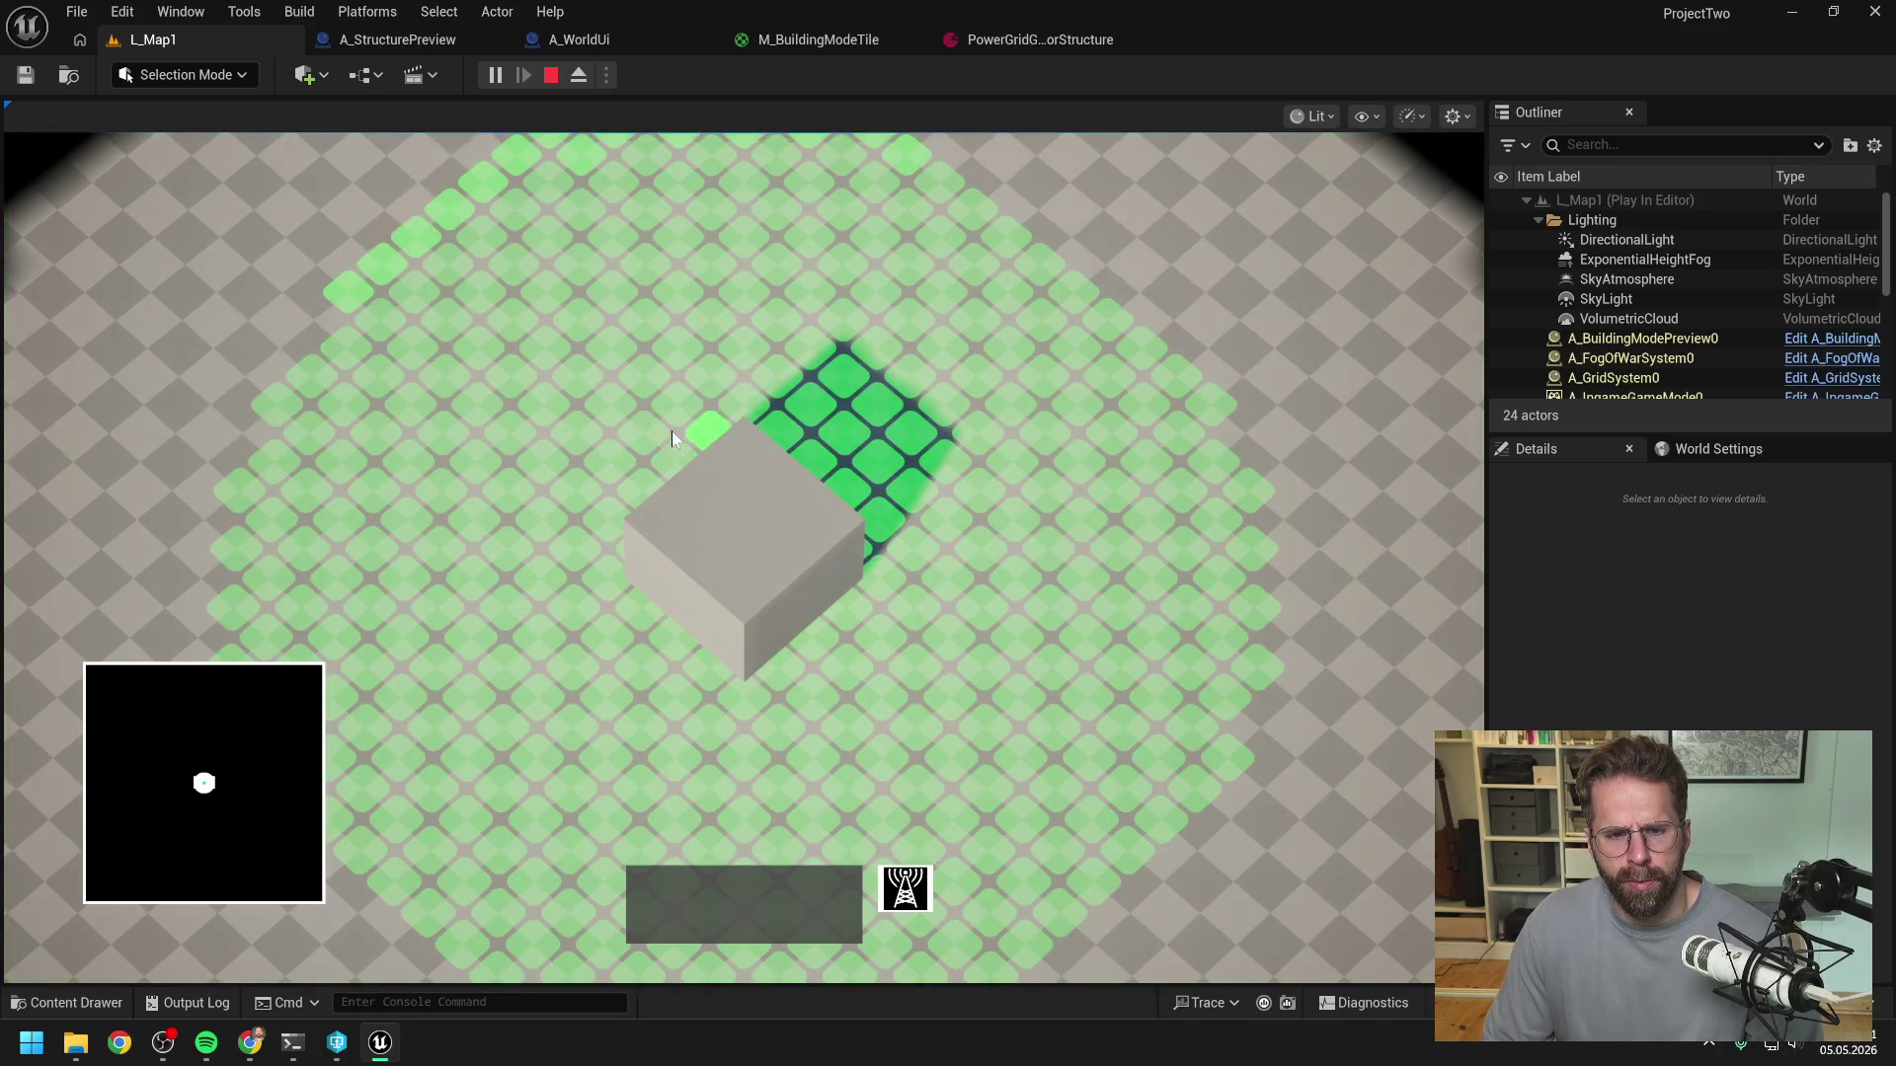
scroll(1059, 491, "down", 3)
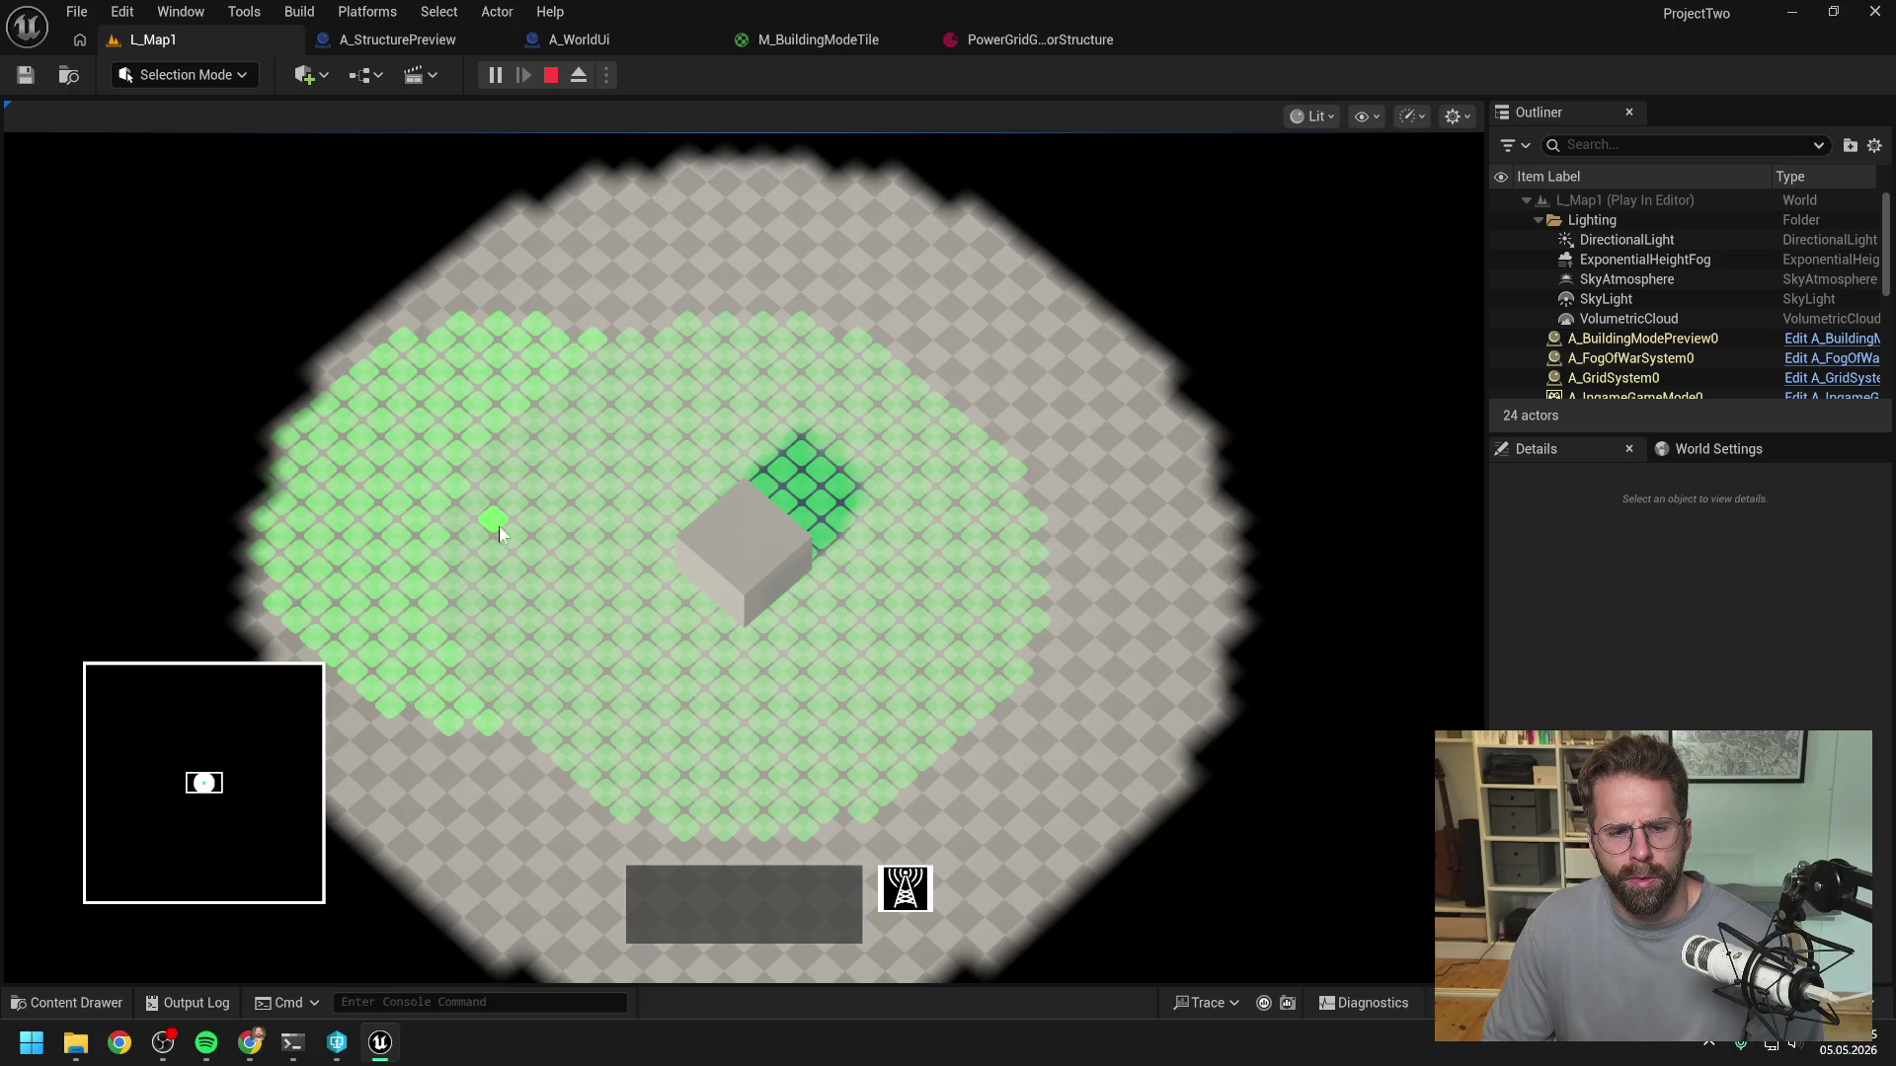
right_click(1003, 550)
key("Escape")
- Set the generator's Grid Size back to 3 by 3
left_click(1036, 40)
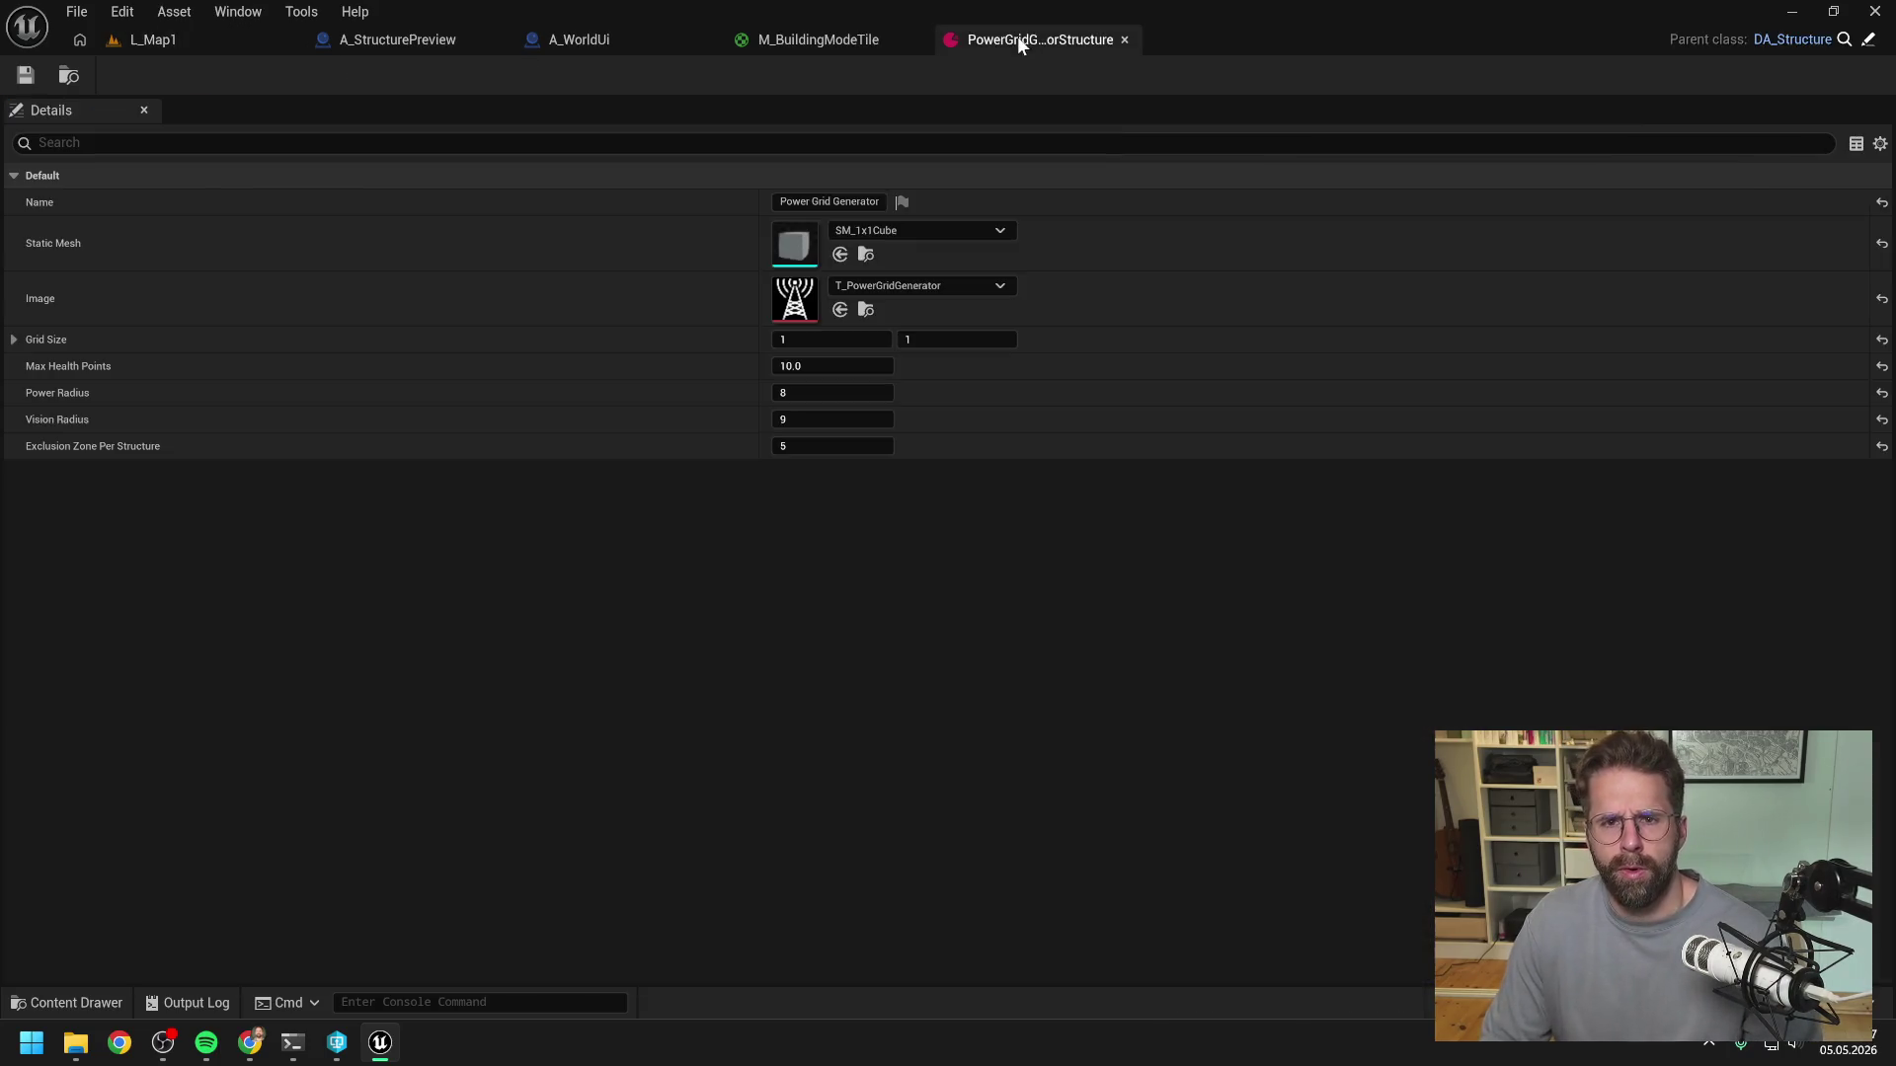
left_click(887, 343)
type("3")
key("Tab")
type("3")
key("Return")
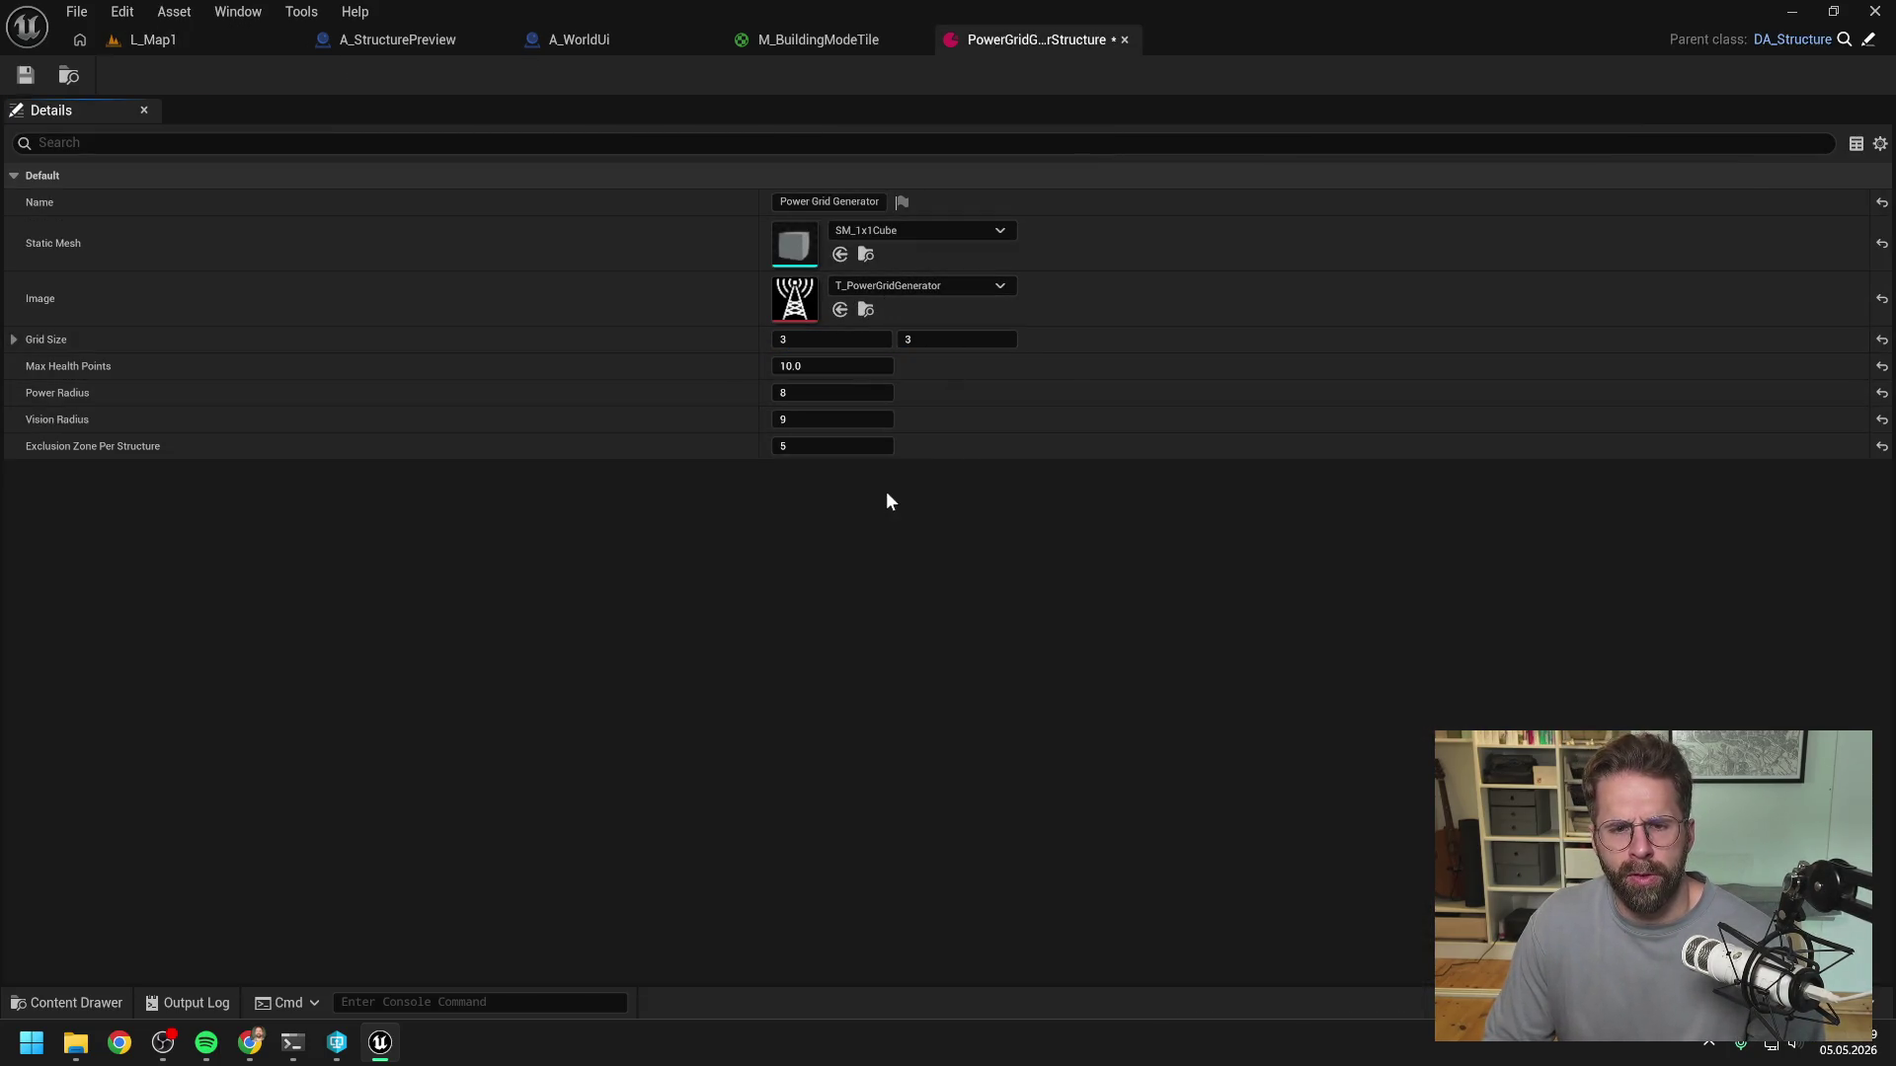
- Play L_Map1 to check the 3×3 footprint over the green coverage, then stop
left_click(197, 37)
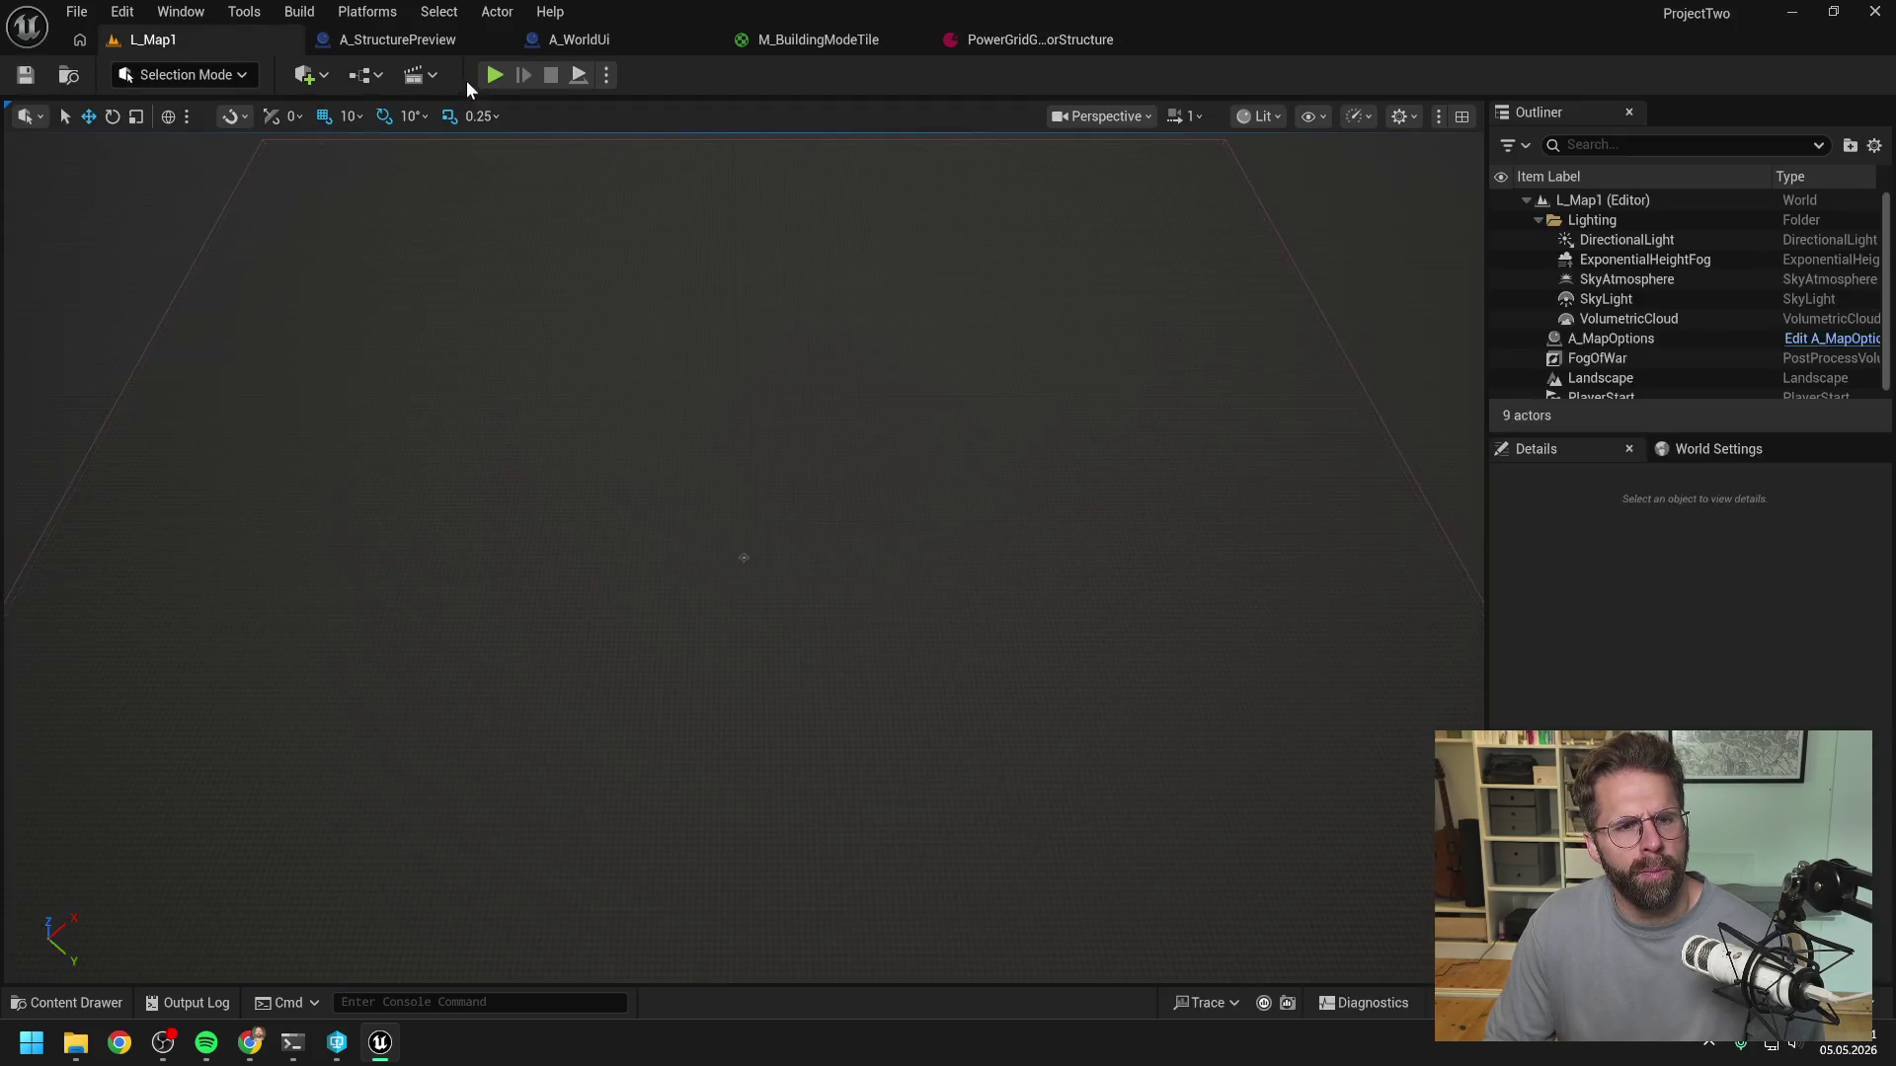
left_click(492, 75)
scroll(1063, 549, "down", 4)
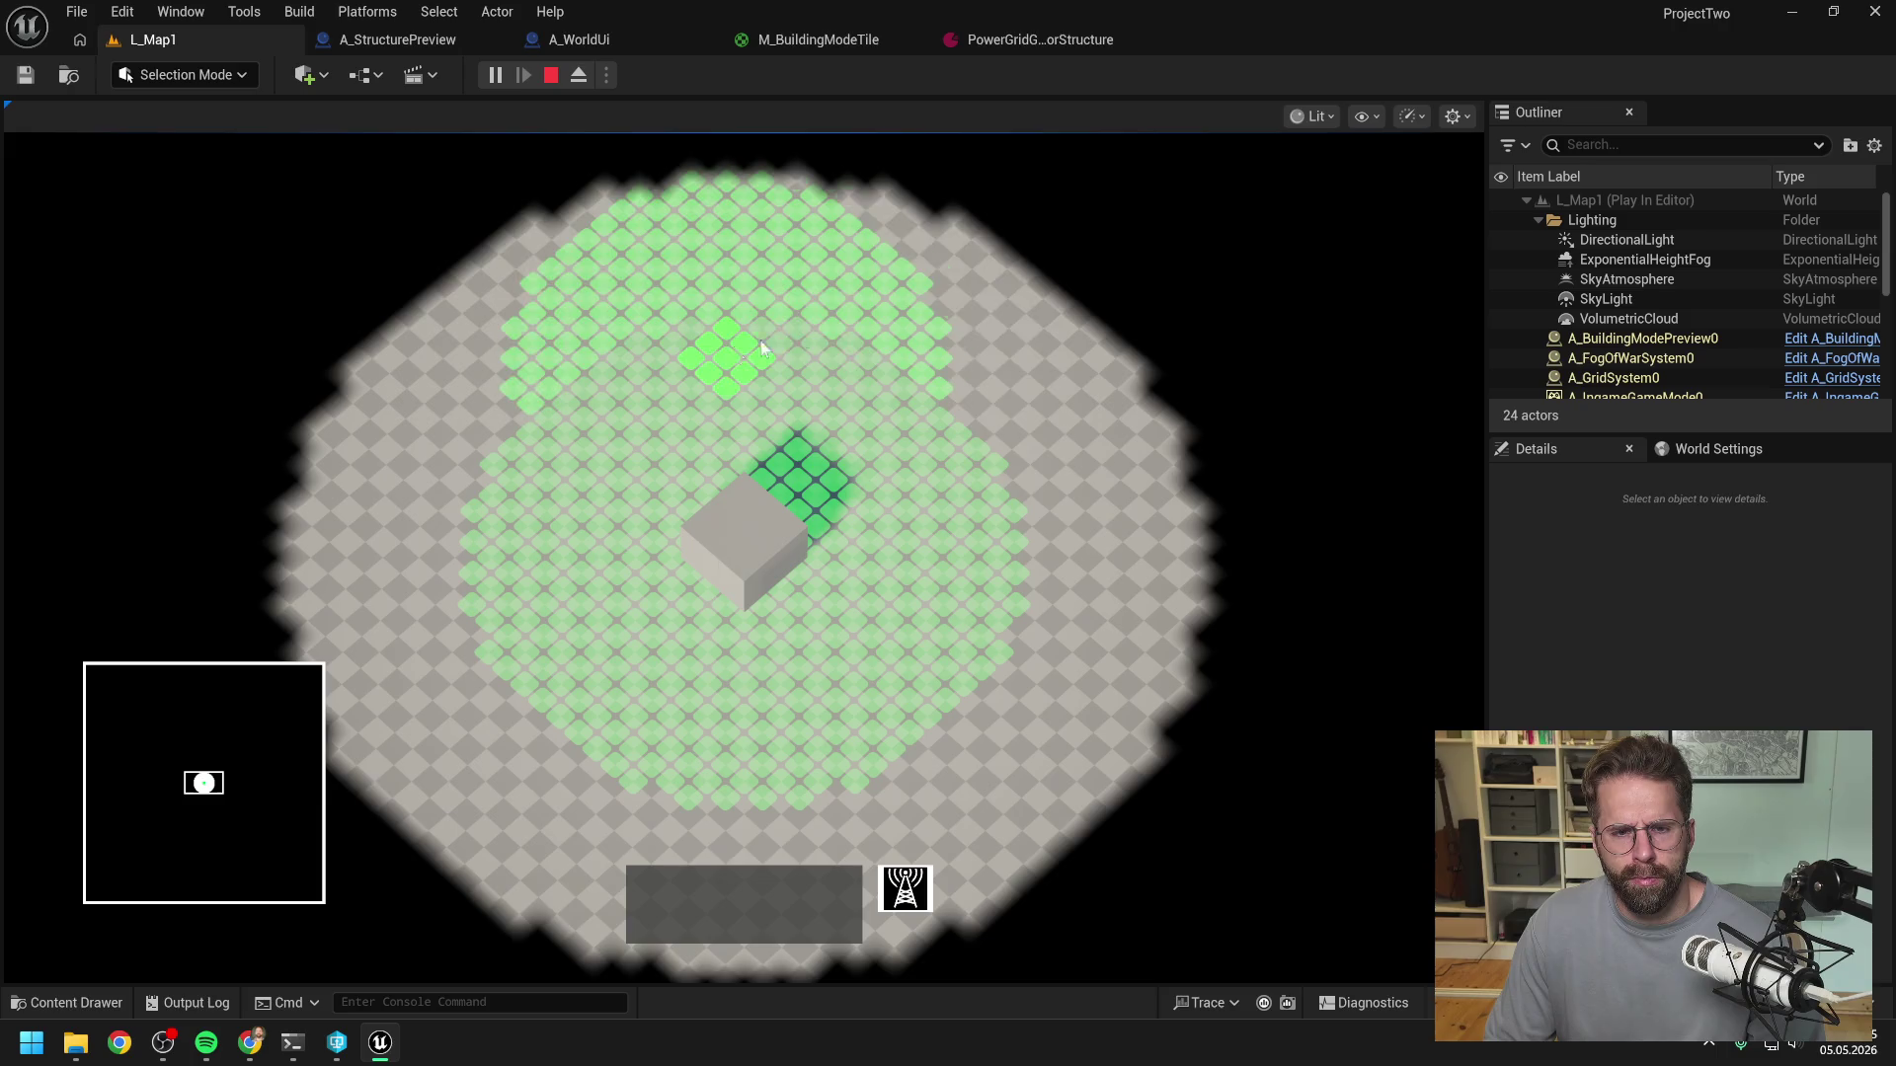
right_click(541, 478)
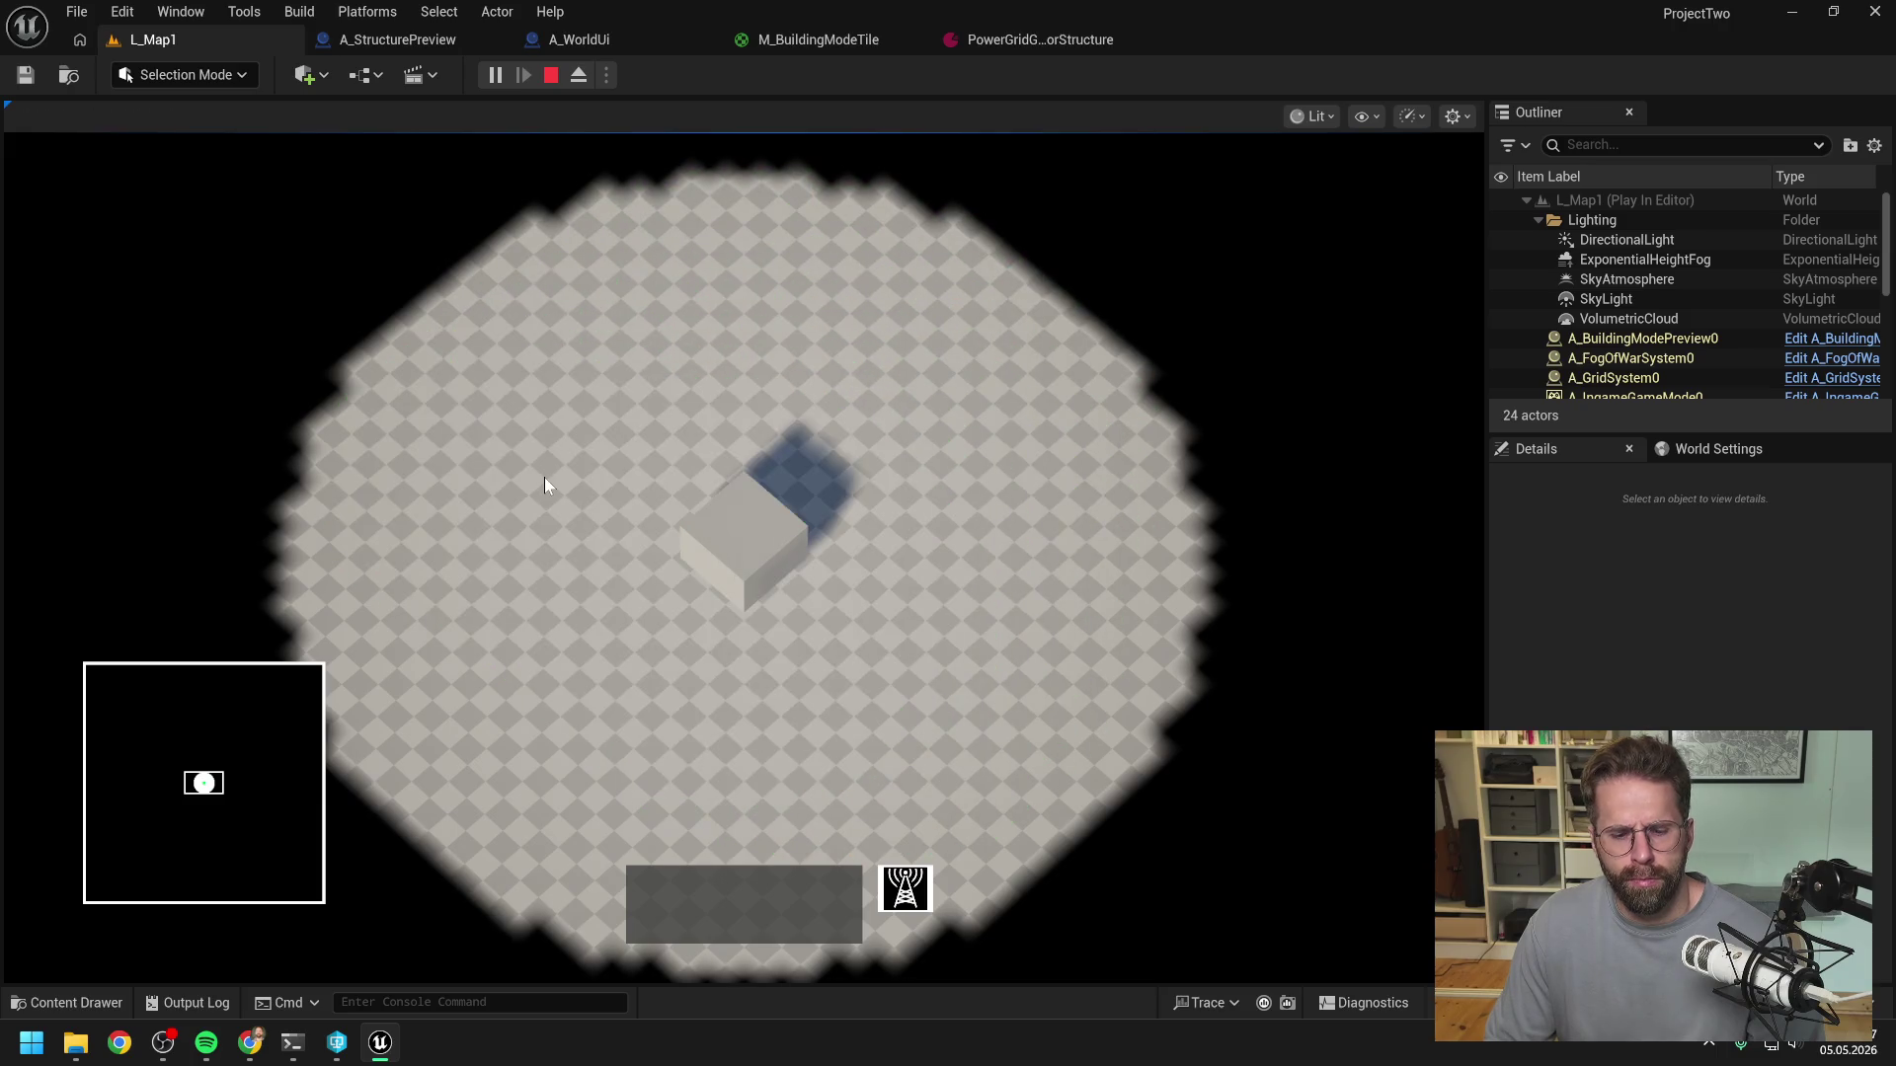
key("Escape")
- Switch to the A_WorldUi graph and look over the Branch and ADD nodes of UpdateBuildingModeTexture
left_click(1021, 42)
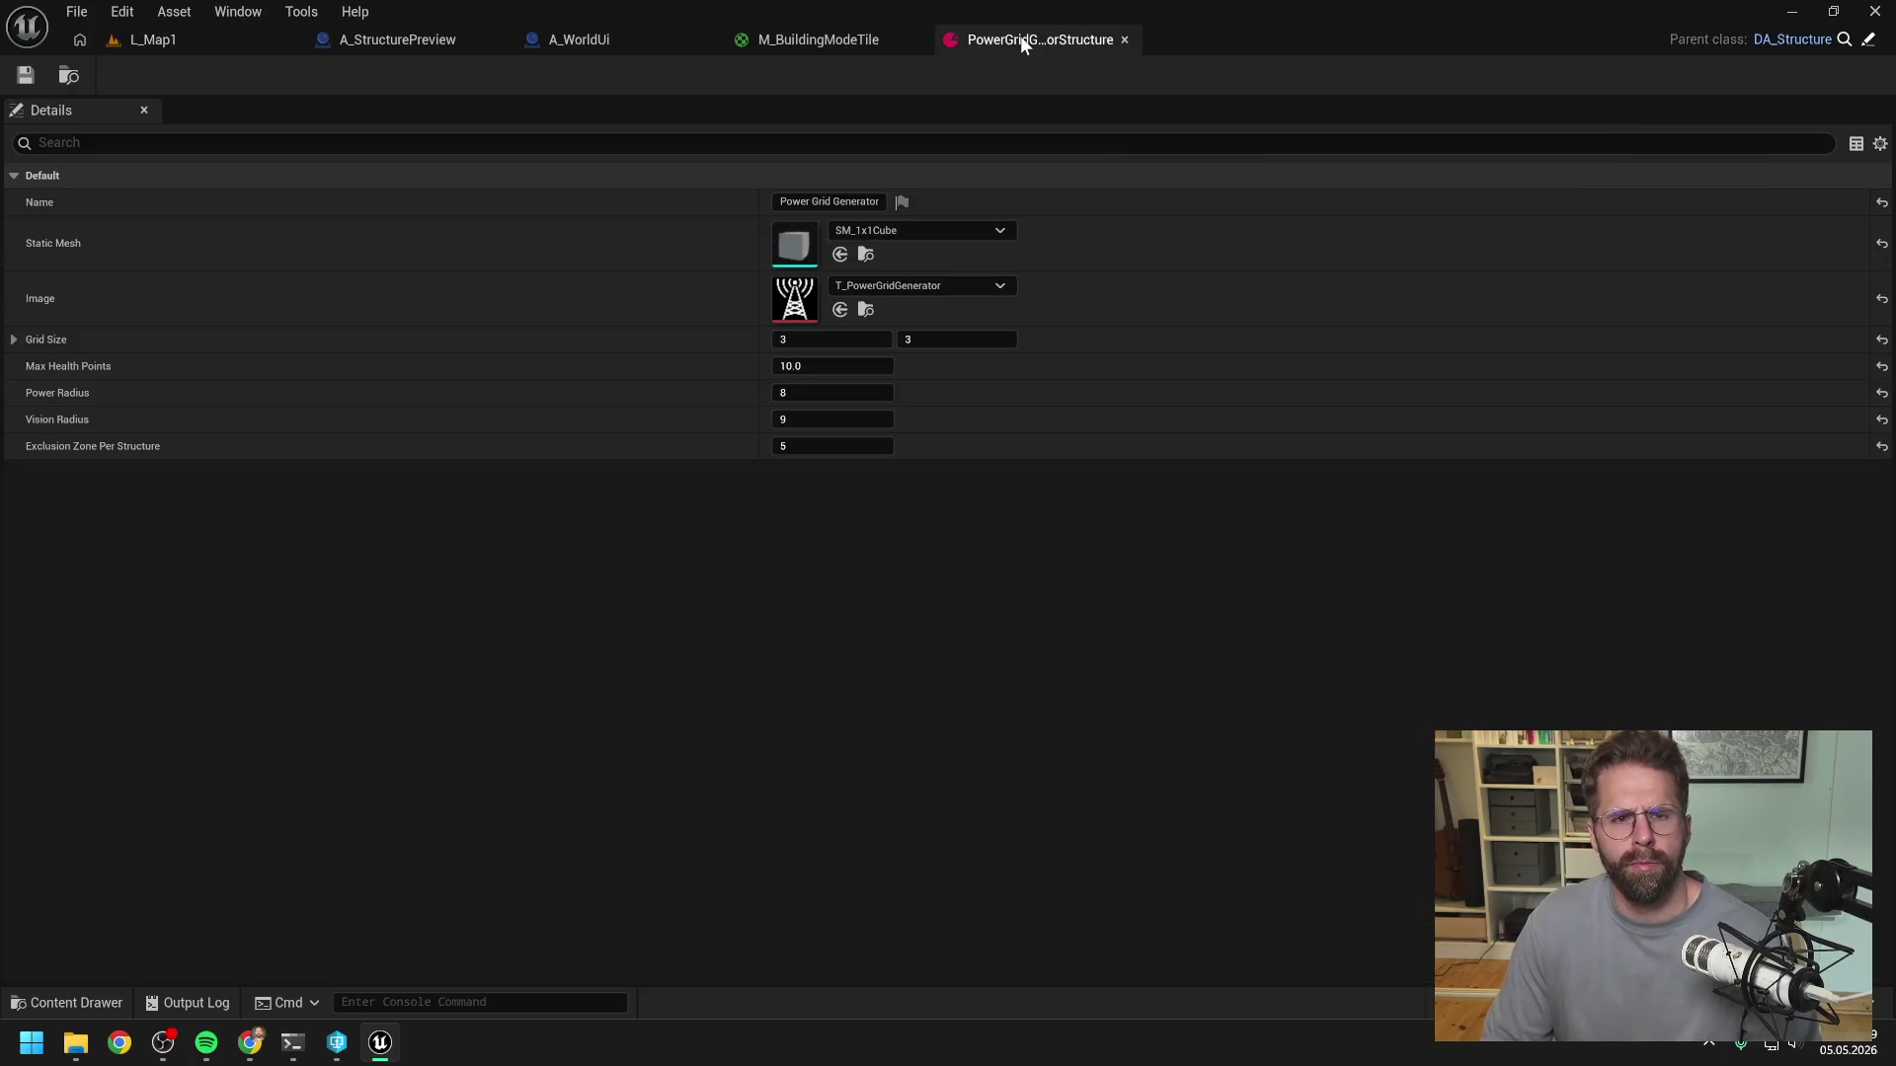
left_click(553, 39)
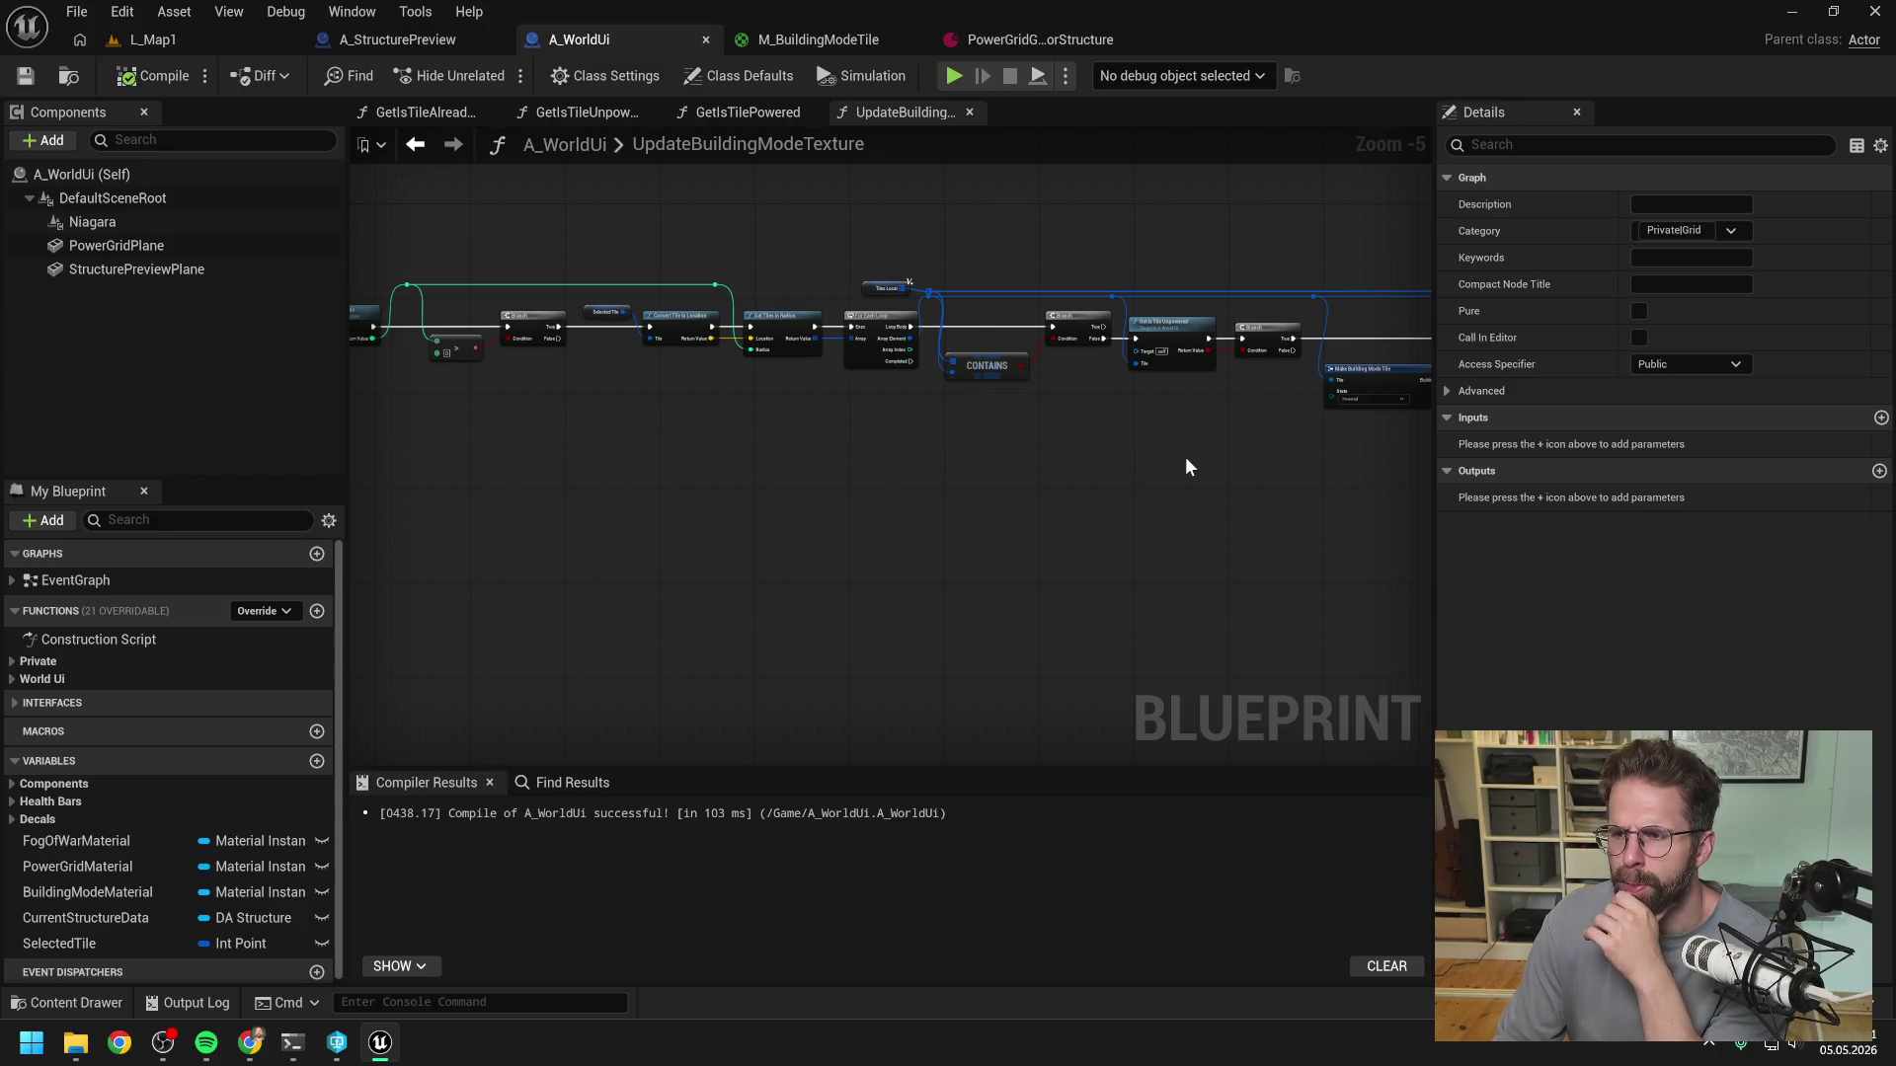
left_click(1133, 430)
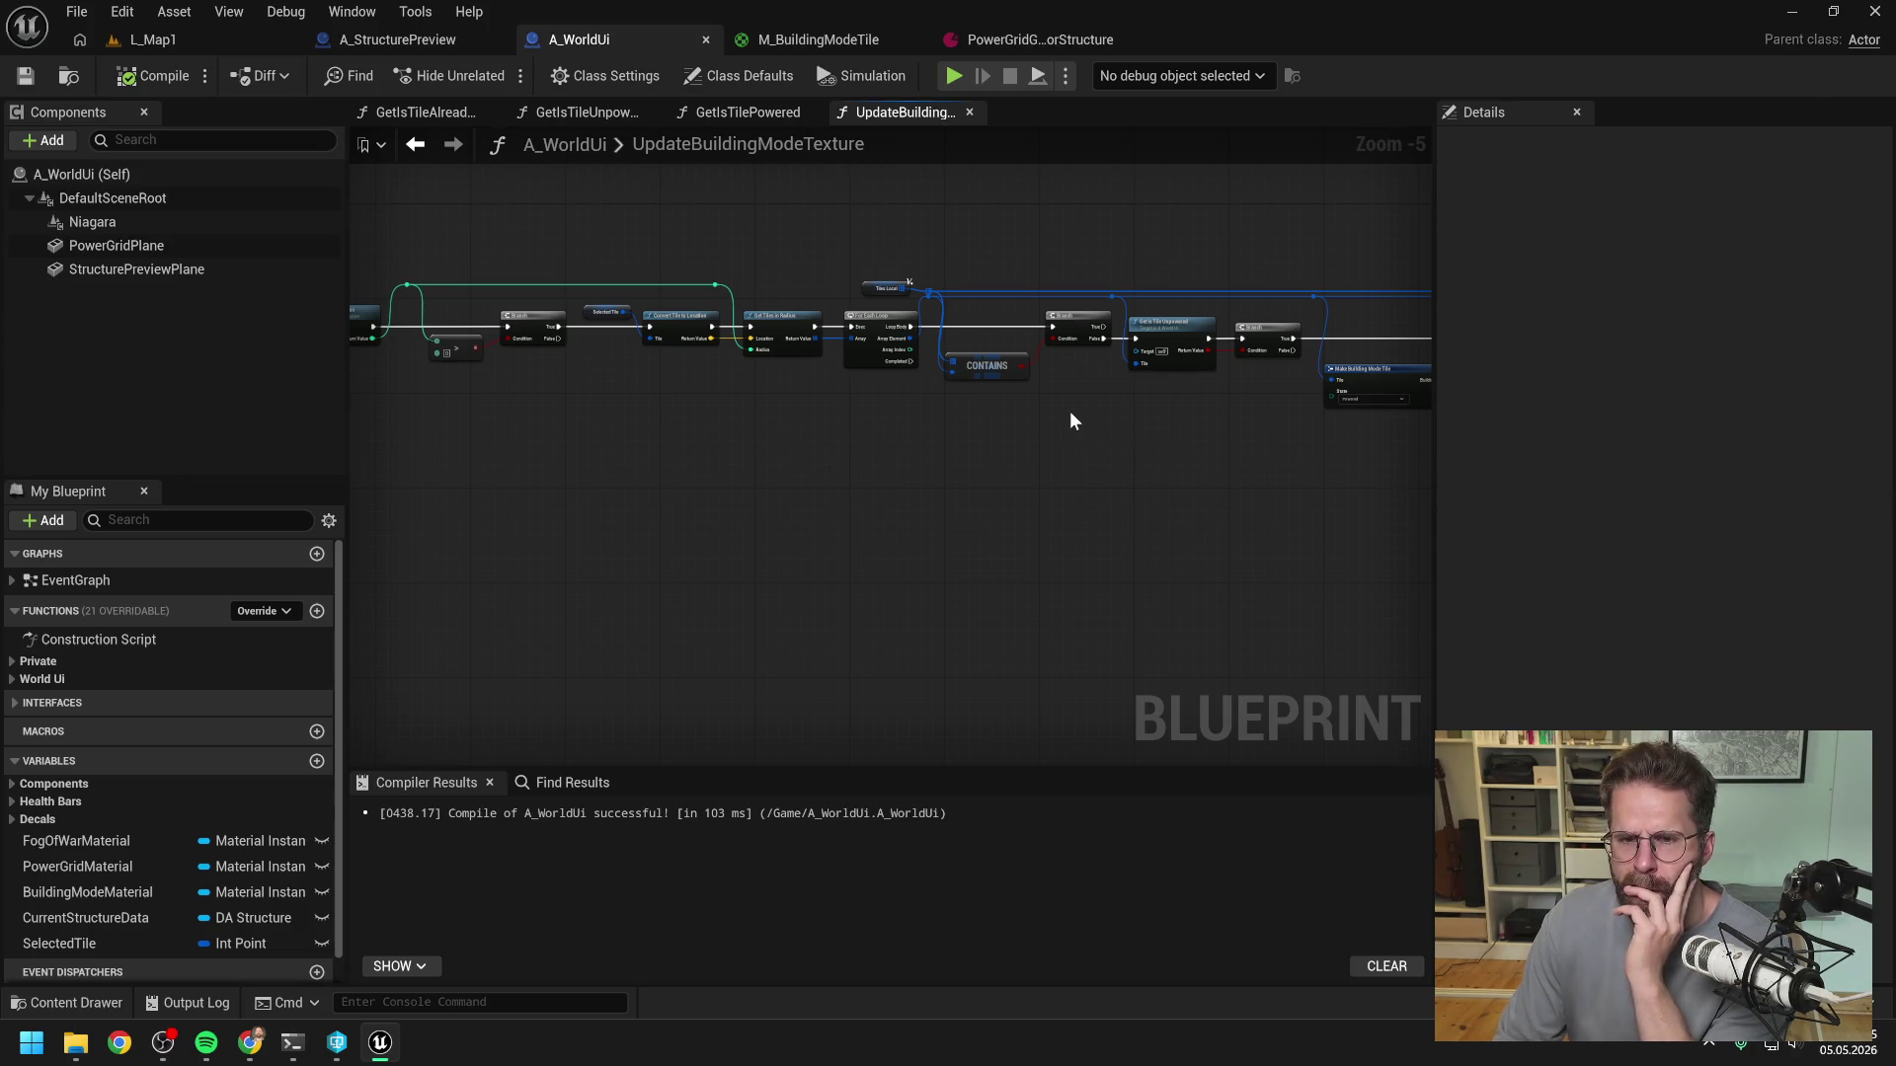
scroll(987, 348, "up", 2)
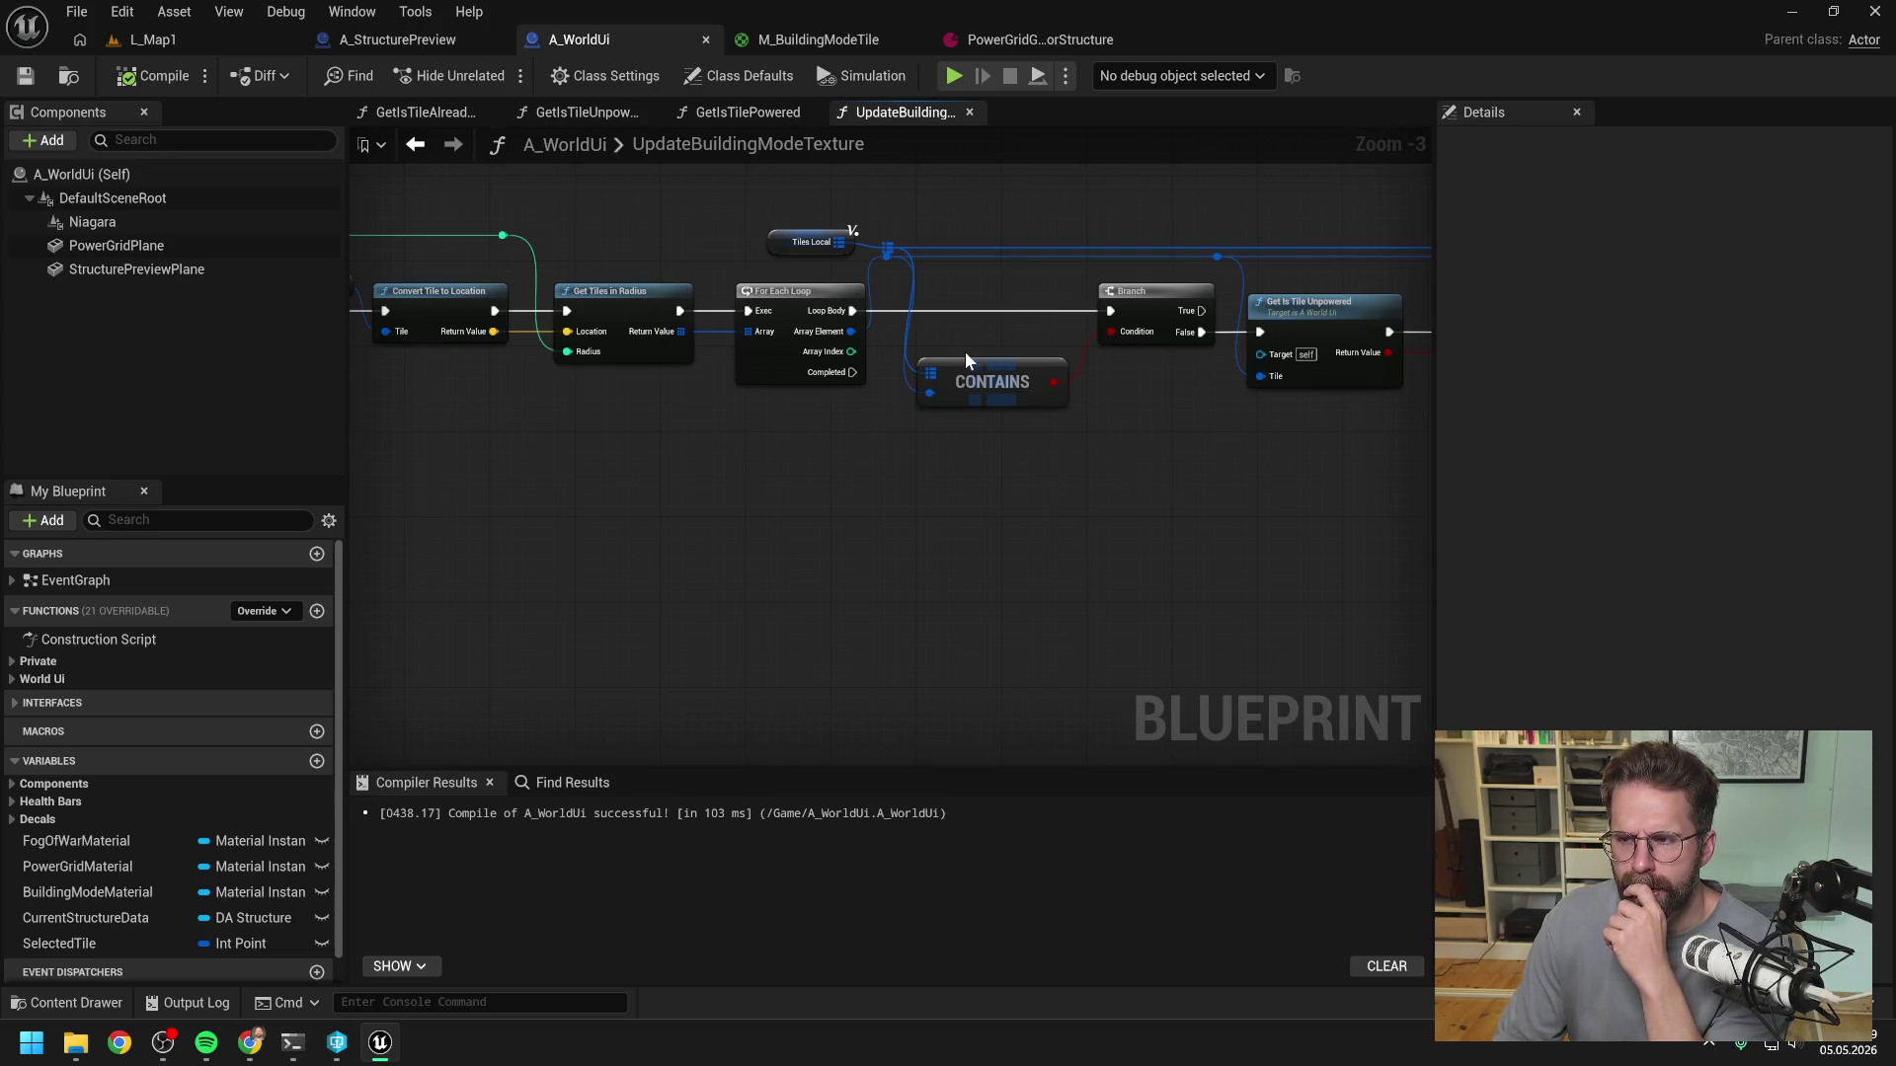
scroll(1018, 351, "down", 2)
mouse_move(1020, 352)
left_mouse_down()
mouse_move(876, 411)
mouse_move(949, 397)
mouse_move(916, 358)
mouse_move(1016, 422)
left_mouse_up()
scroll(822, 348, "up", 2)
scroll(1010, 421, "down", 1)
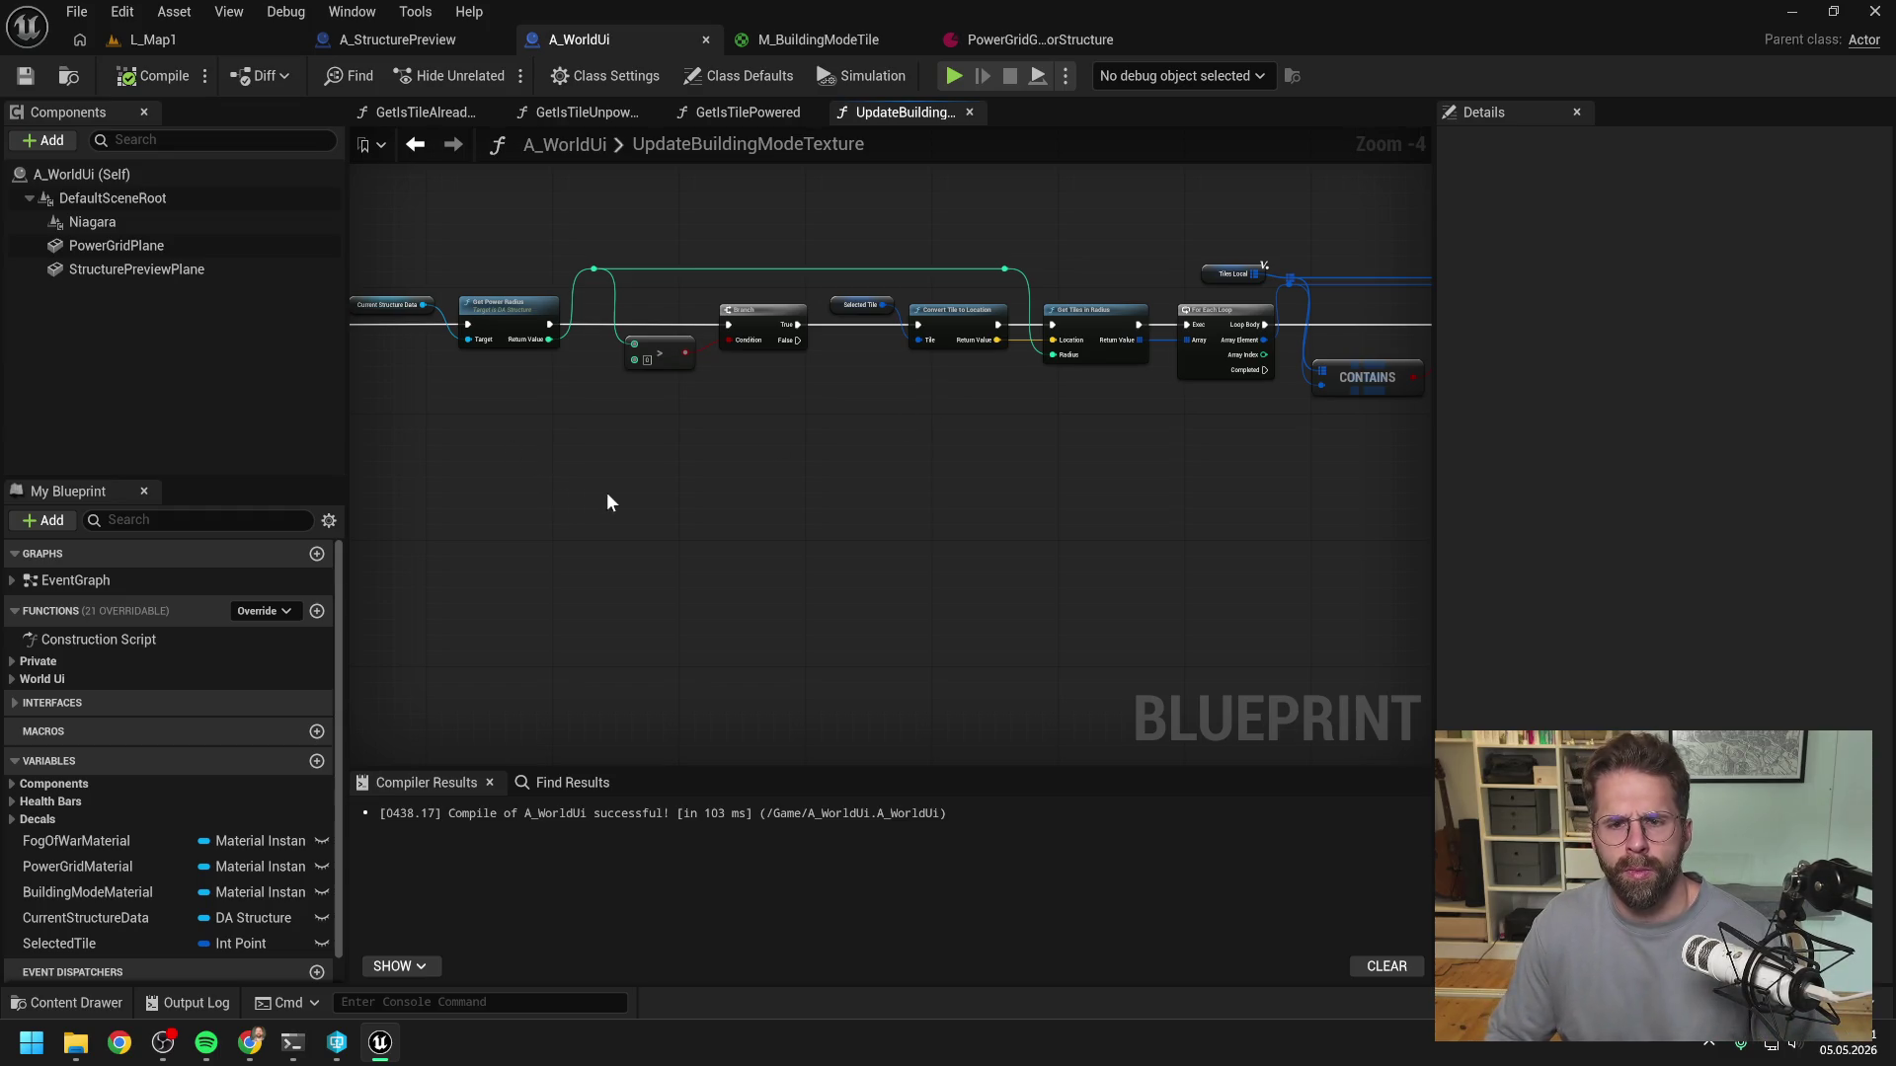
- Break the execution wire from the lower ADD node to the Get Power Radius chain
left_click_drag(607, 495, 1040, 495)
left_click_drag(861, 520, 1132, 518)
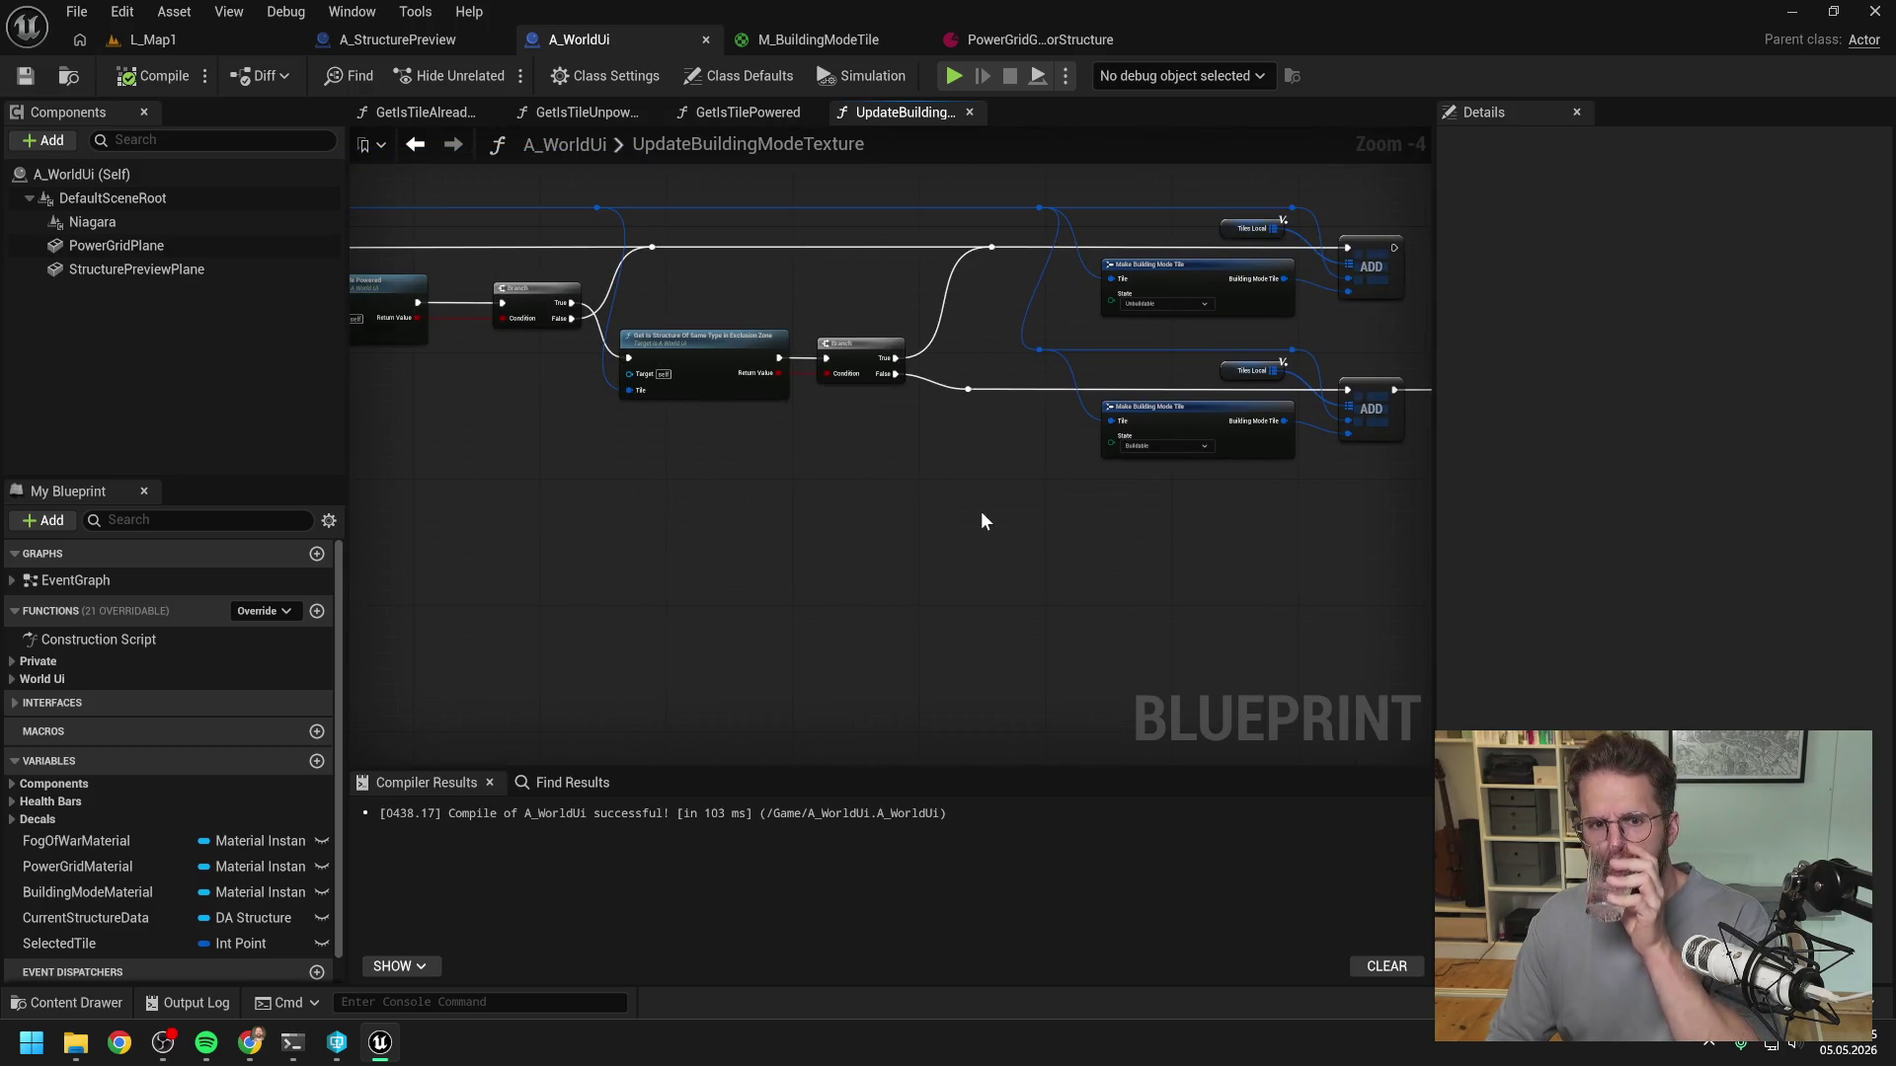
mouse_move(820, 505)
left_mouse_down()
mouse_move(1070, 512)
mouse_move(876, 478)
mouse_move(1138, 450)
left_mouse_up()
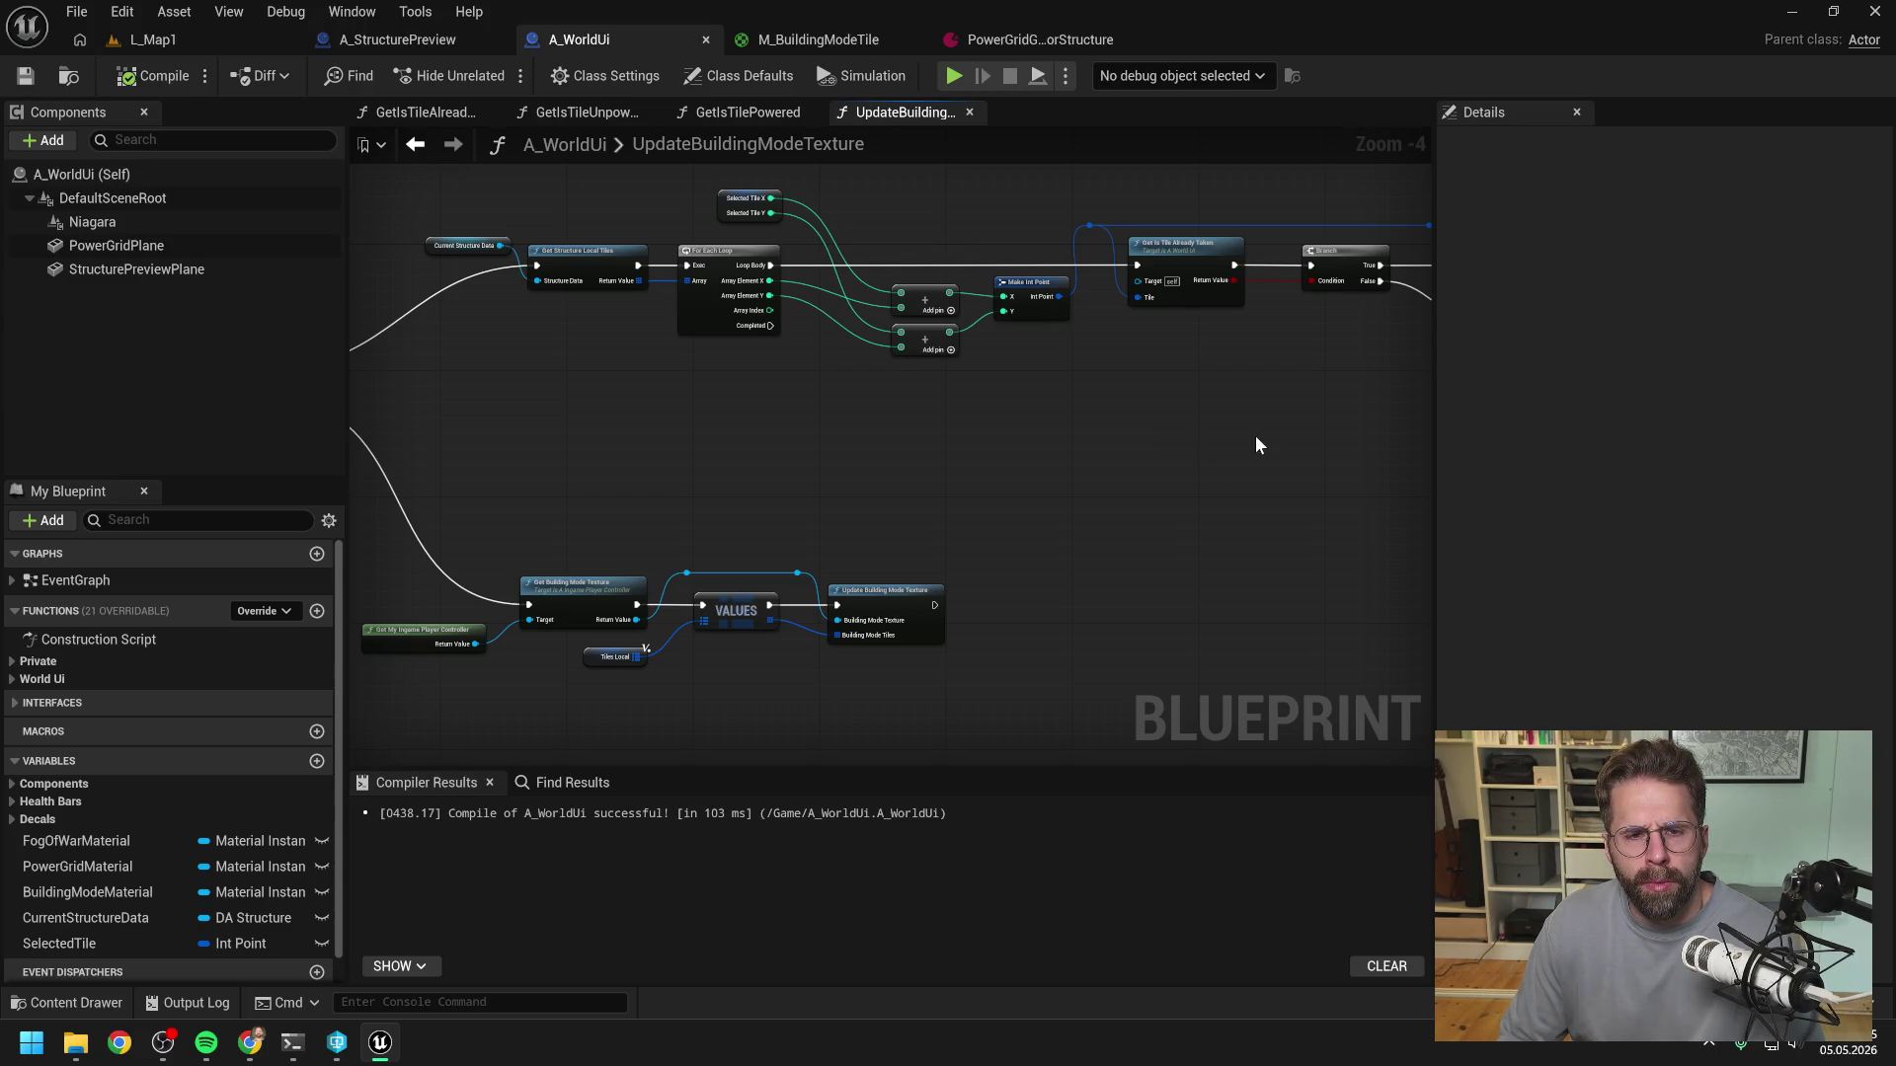
scroll(1254, 436, "down", 1)
mouse_move(1298, 446)
left_mouse_down()
mouse_move(829, 428)
mouse_move(754, 444)
mouse_move(796, 448)
mouse_move(356, 440)
mouse_move(775, 407)
mouse_move(1165, 426)
left_mouse_up()
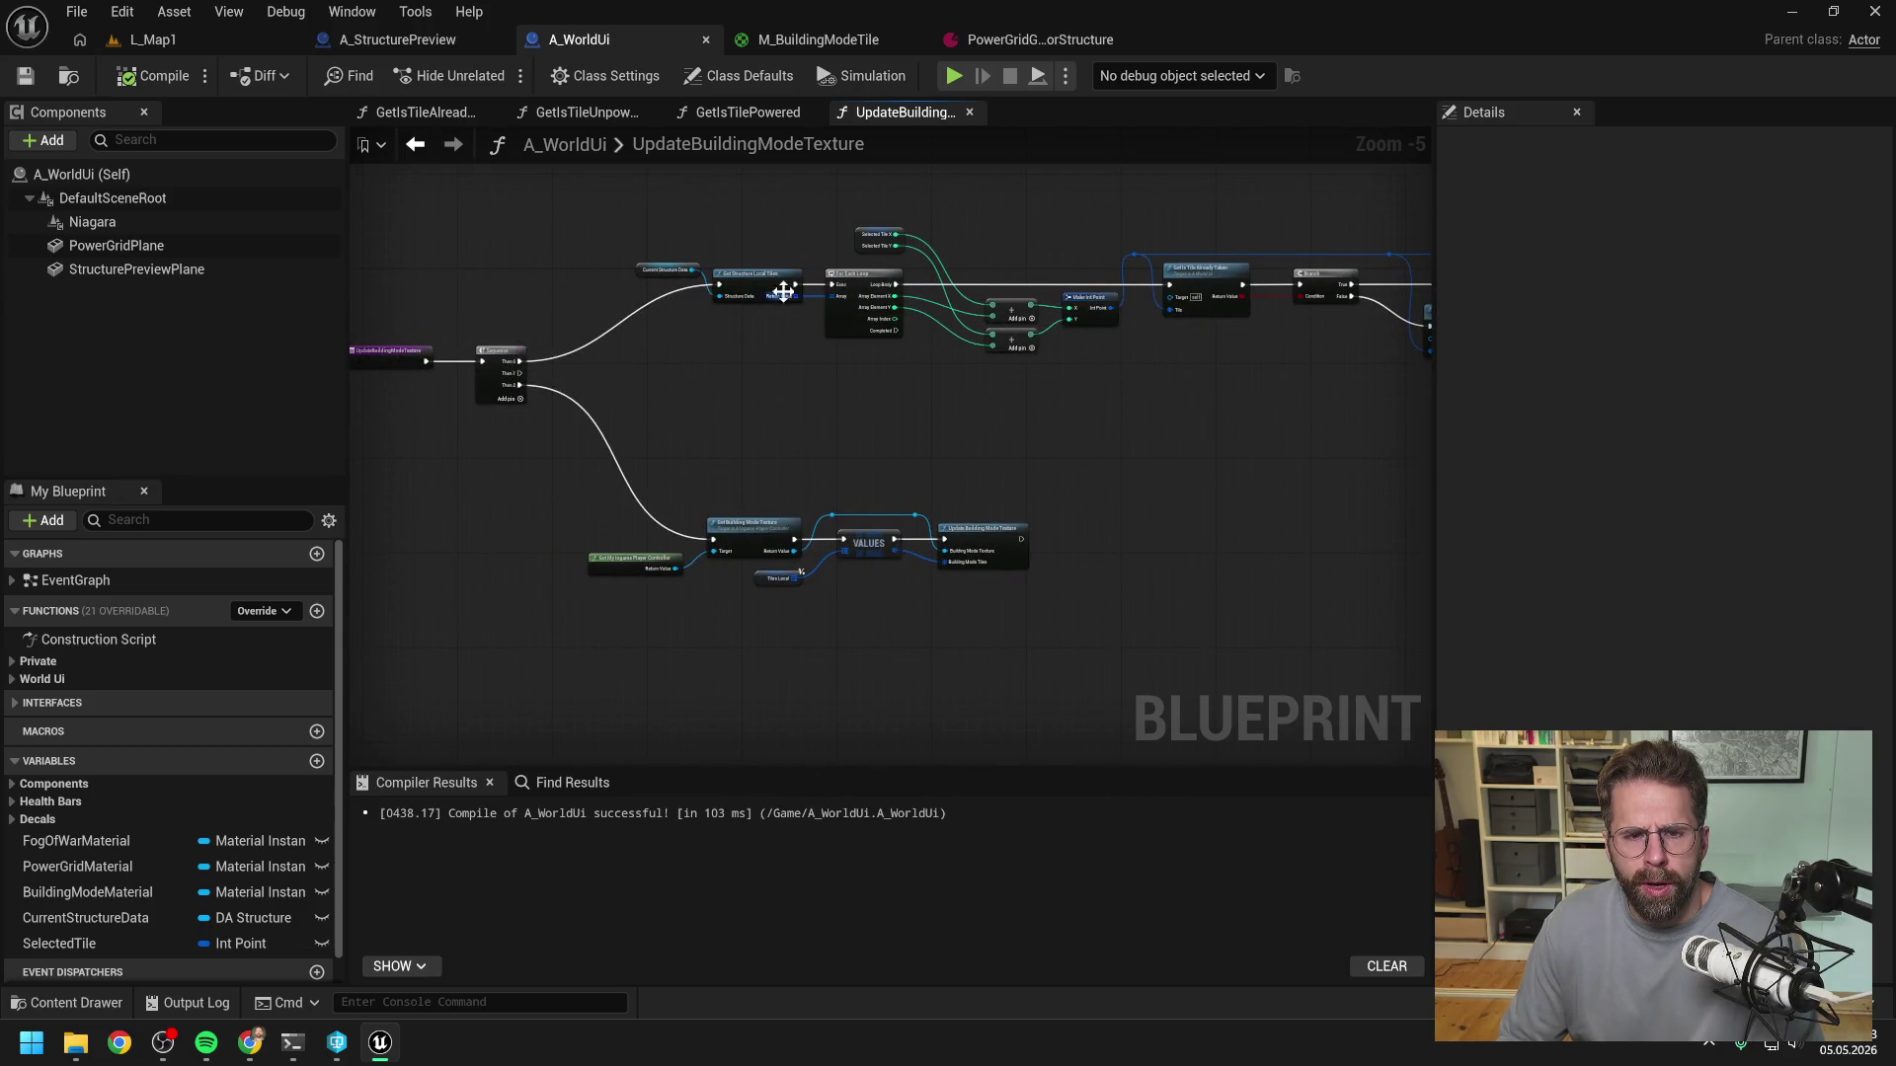
left_click_drag(1173, 426, 1032, 402)
left_click_drag(1210, 426, 729, 448)
left_click_drag(955, 444, 867, 435)
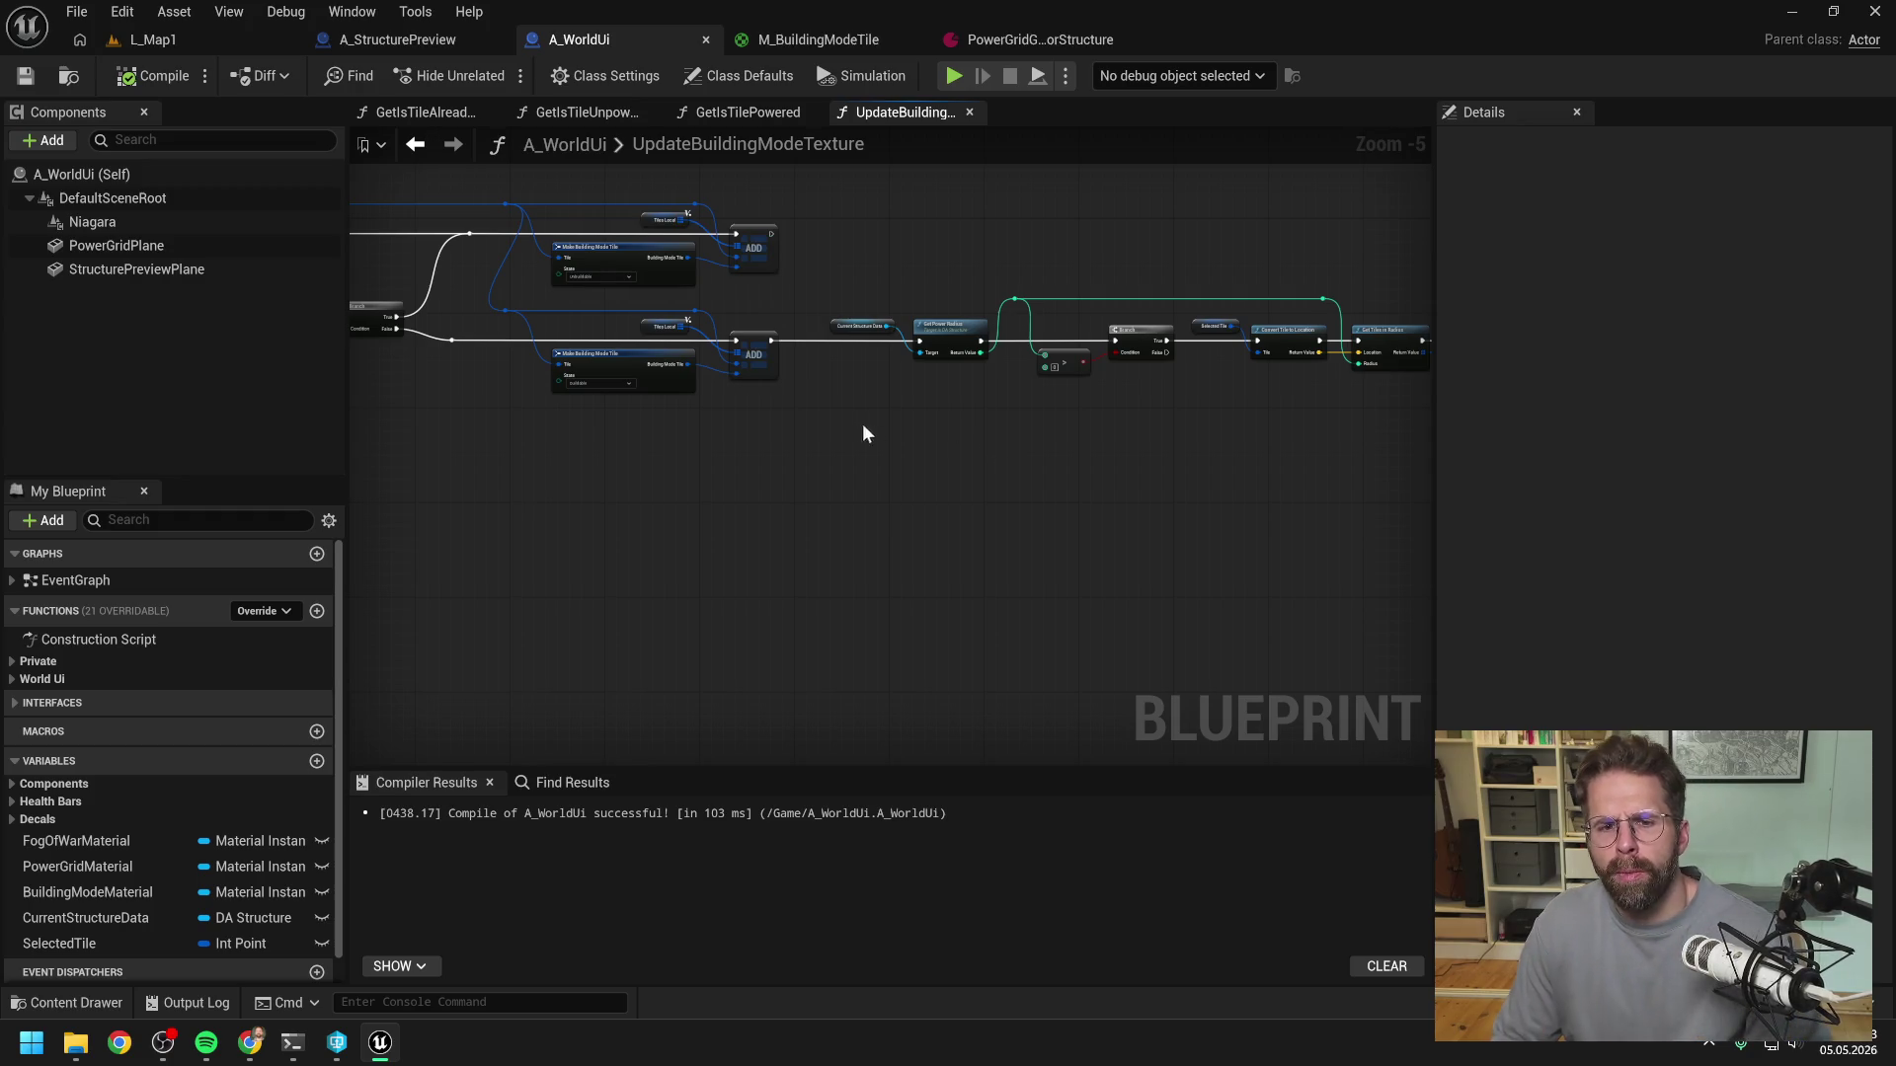
left_click_drag(800, 391, 895, 418)
left_click(865, 370, "alt")
- Marquee-select the right-hand group of nodes, including the ADD and power-radius chain
mouse_move(837, 484)
left_mouse_down()
mouse_move(787, 478)
mouse_move(1046, 419)
mouse_move(758, 419)
mouse_move(1138, 414)
left_mouse_up()
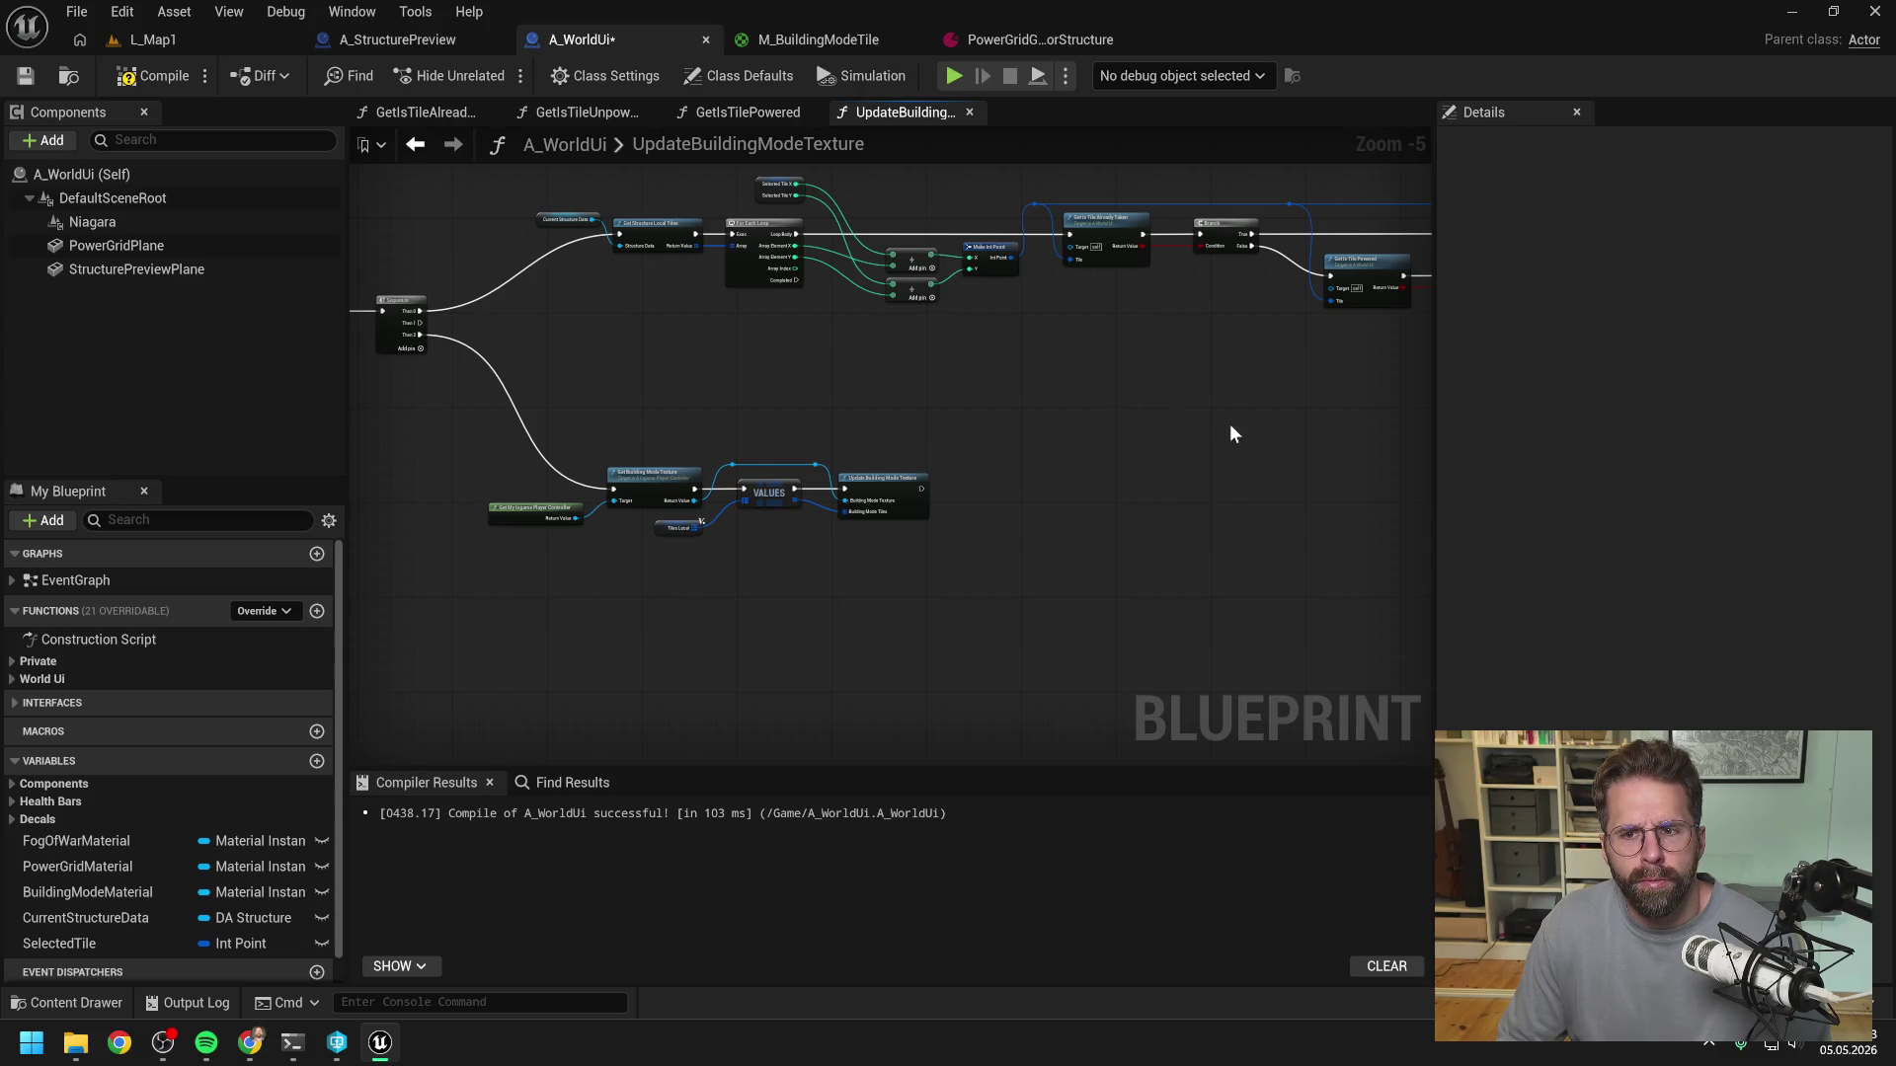
left_click_drag(1240, 423, 841, 405)
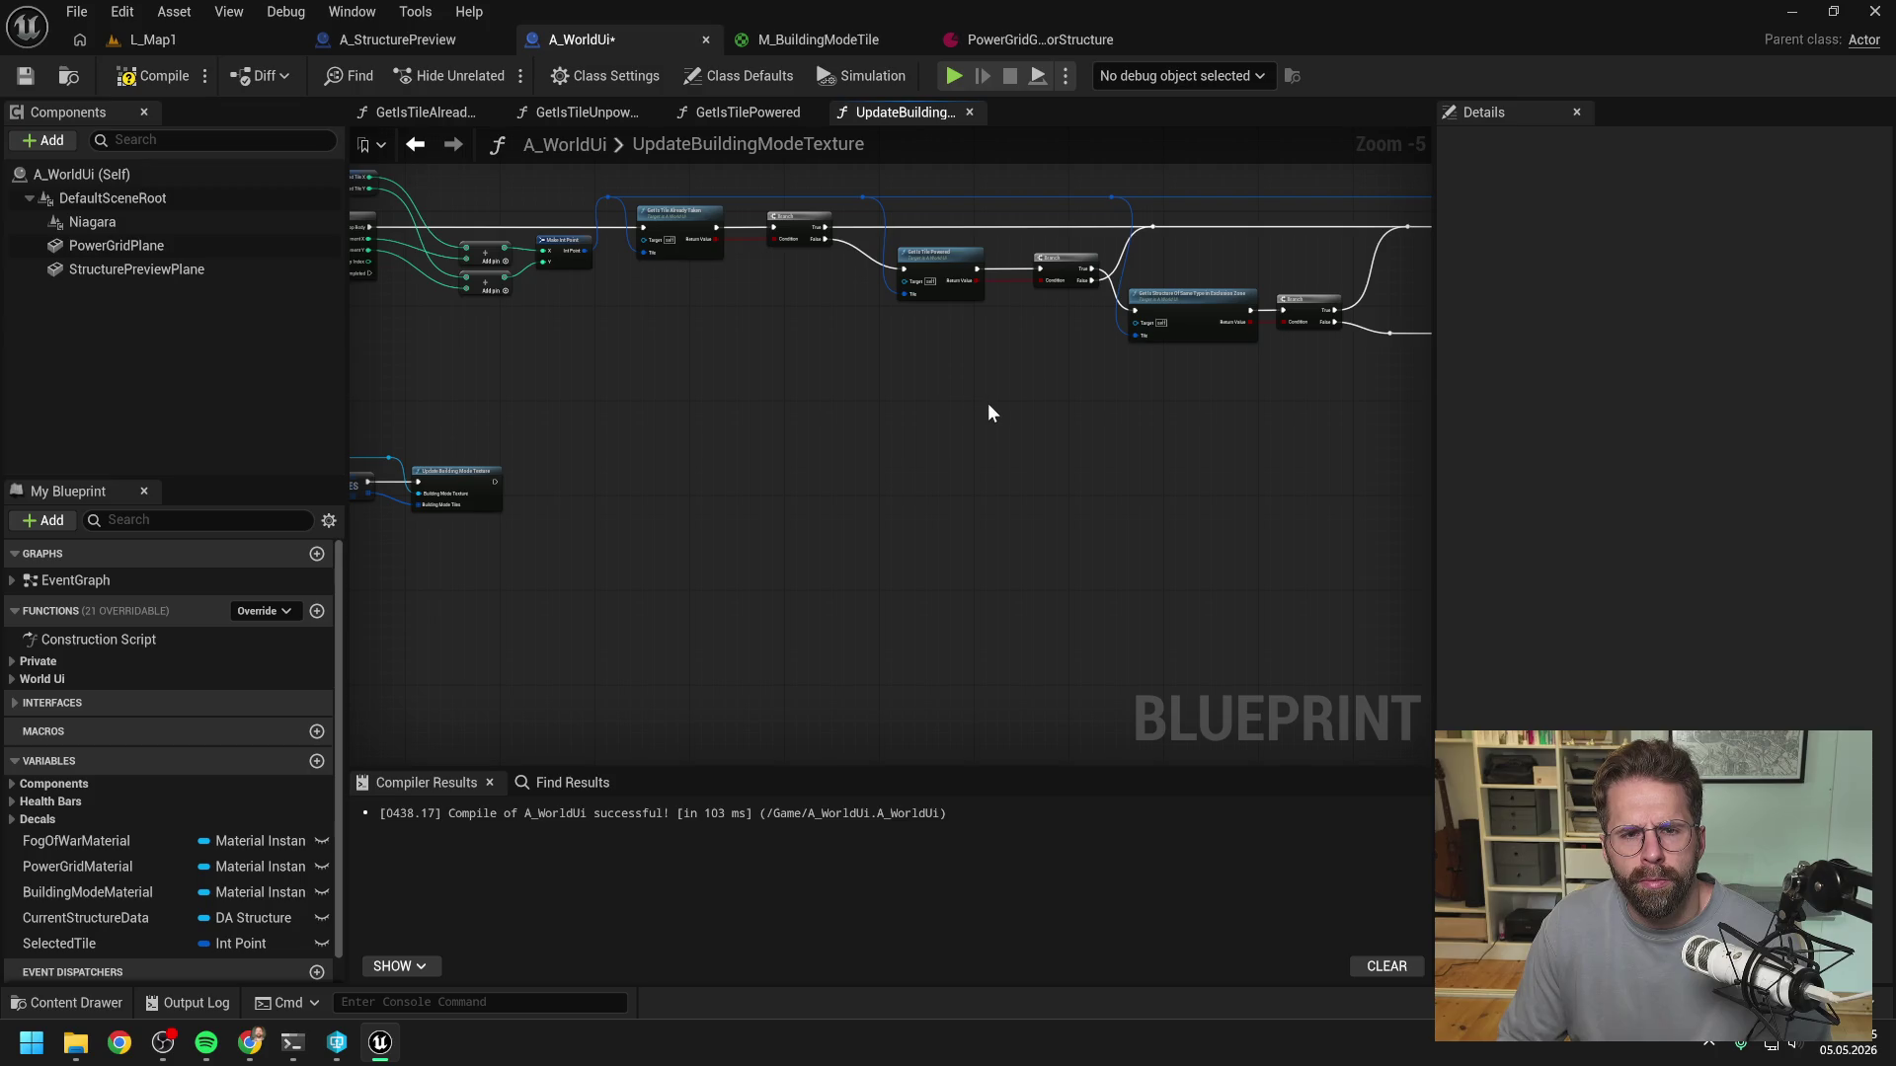
left_click_drag(1181, 430, 697, 420)
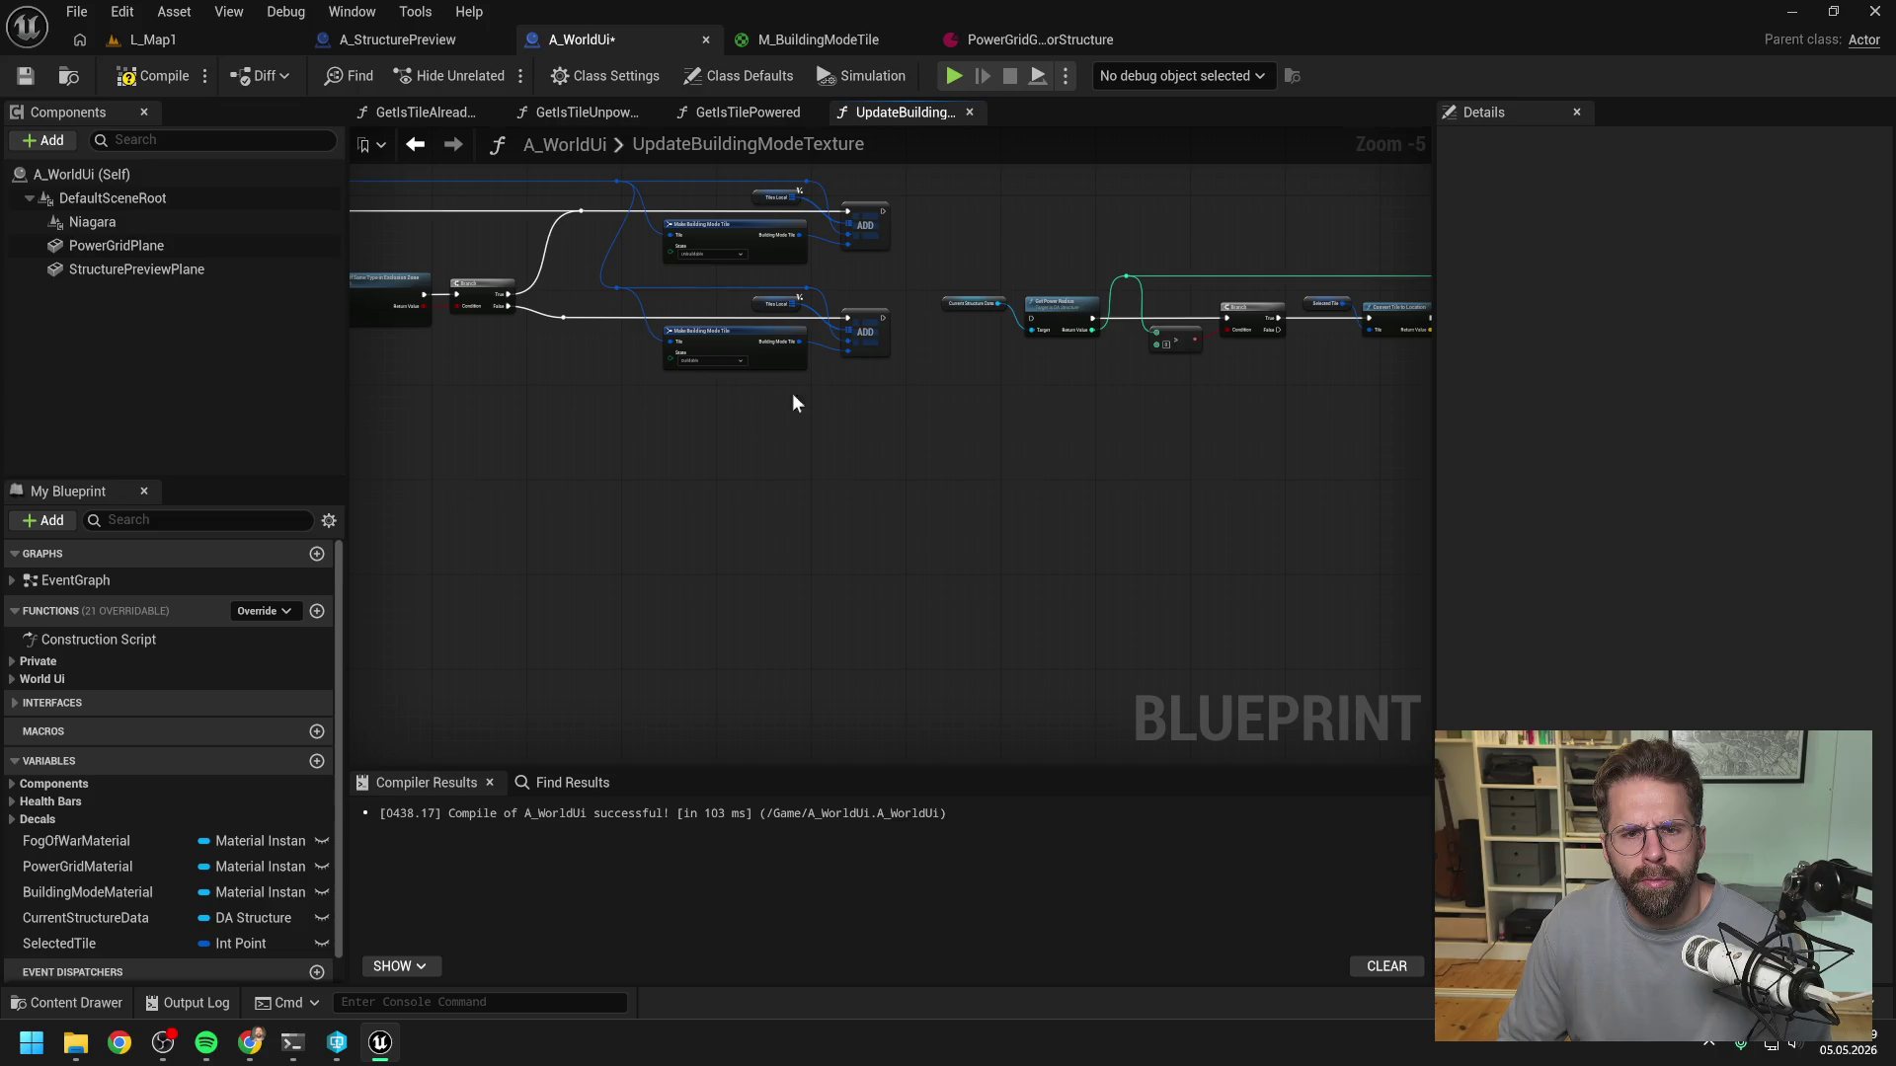
scroll(839, 390, "down", 7)
left_click_drag(916, 338, 1311, 441)
scroll(686, 385, "up", 7)
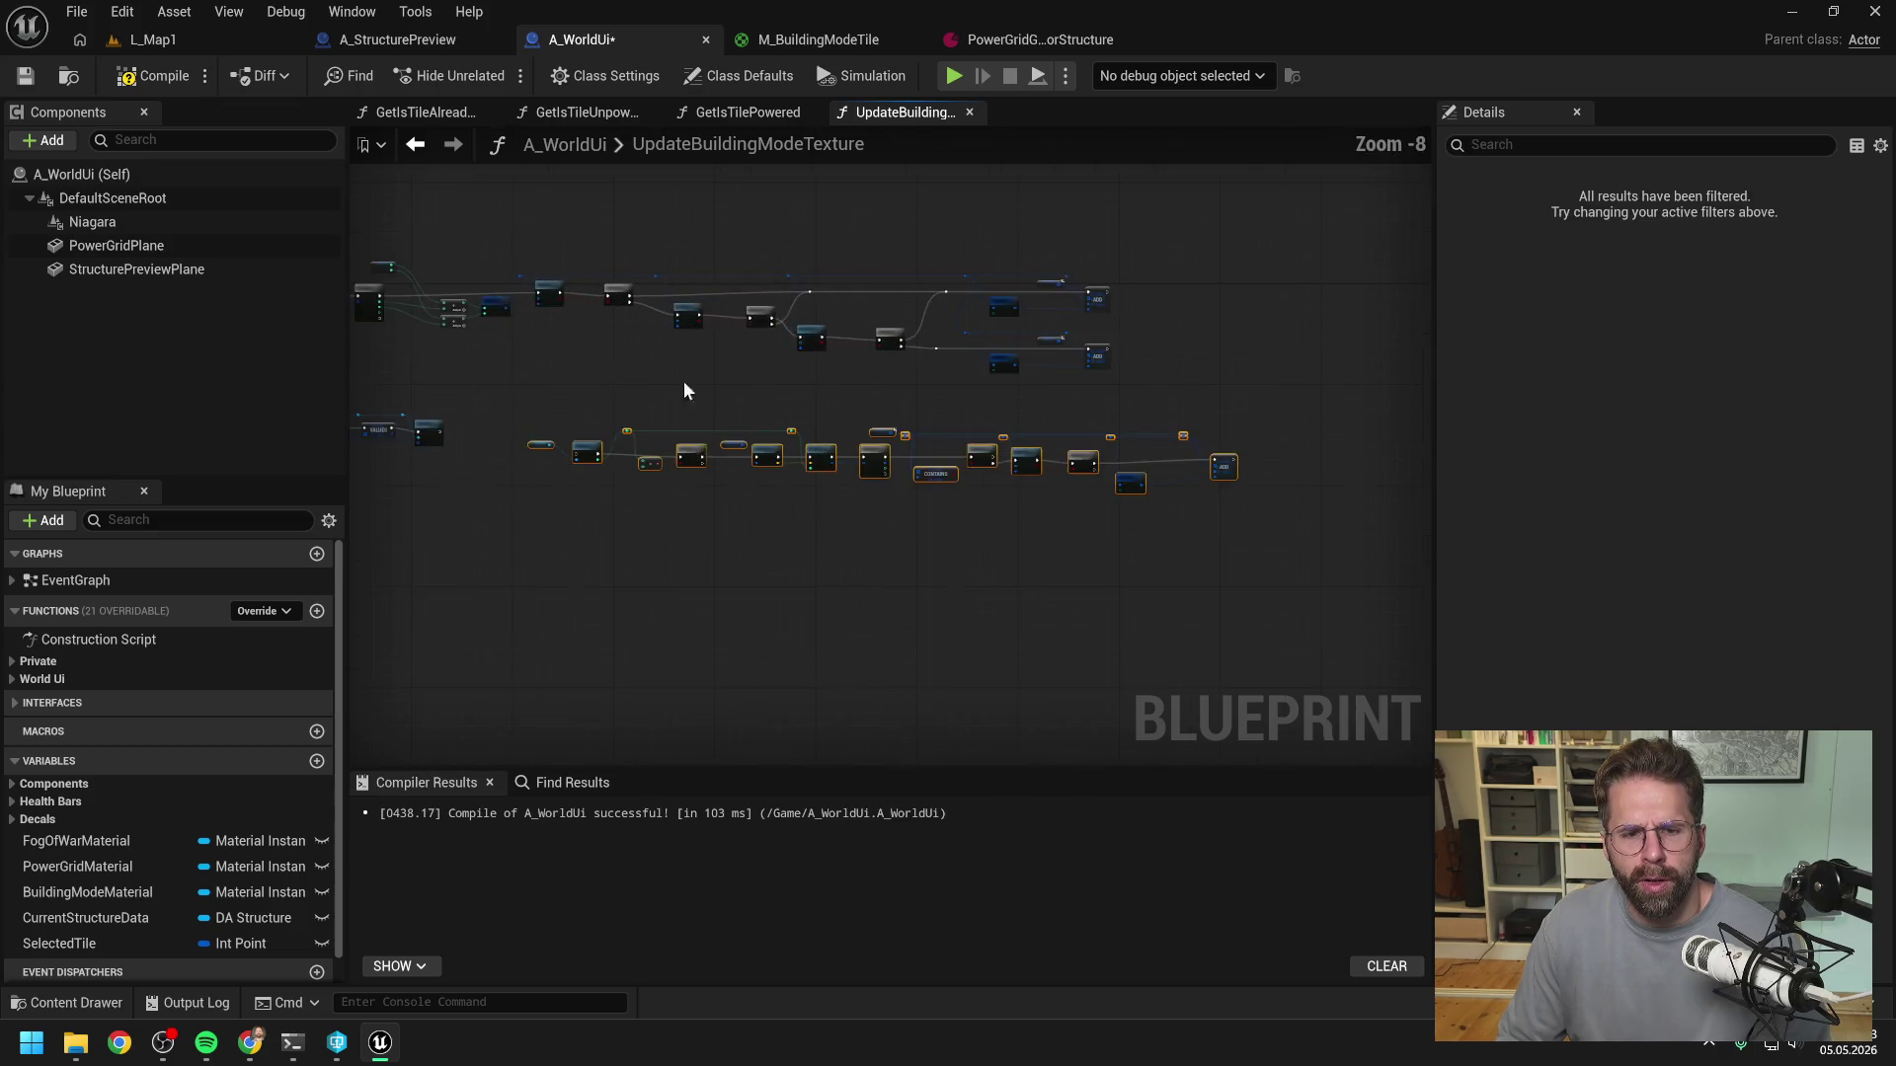
- Move the five nodes around VALUES lower in the graph
right_click(894, 353)
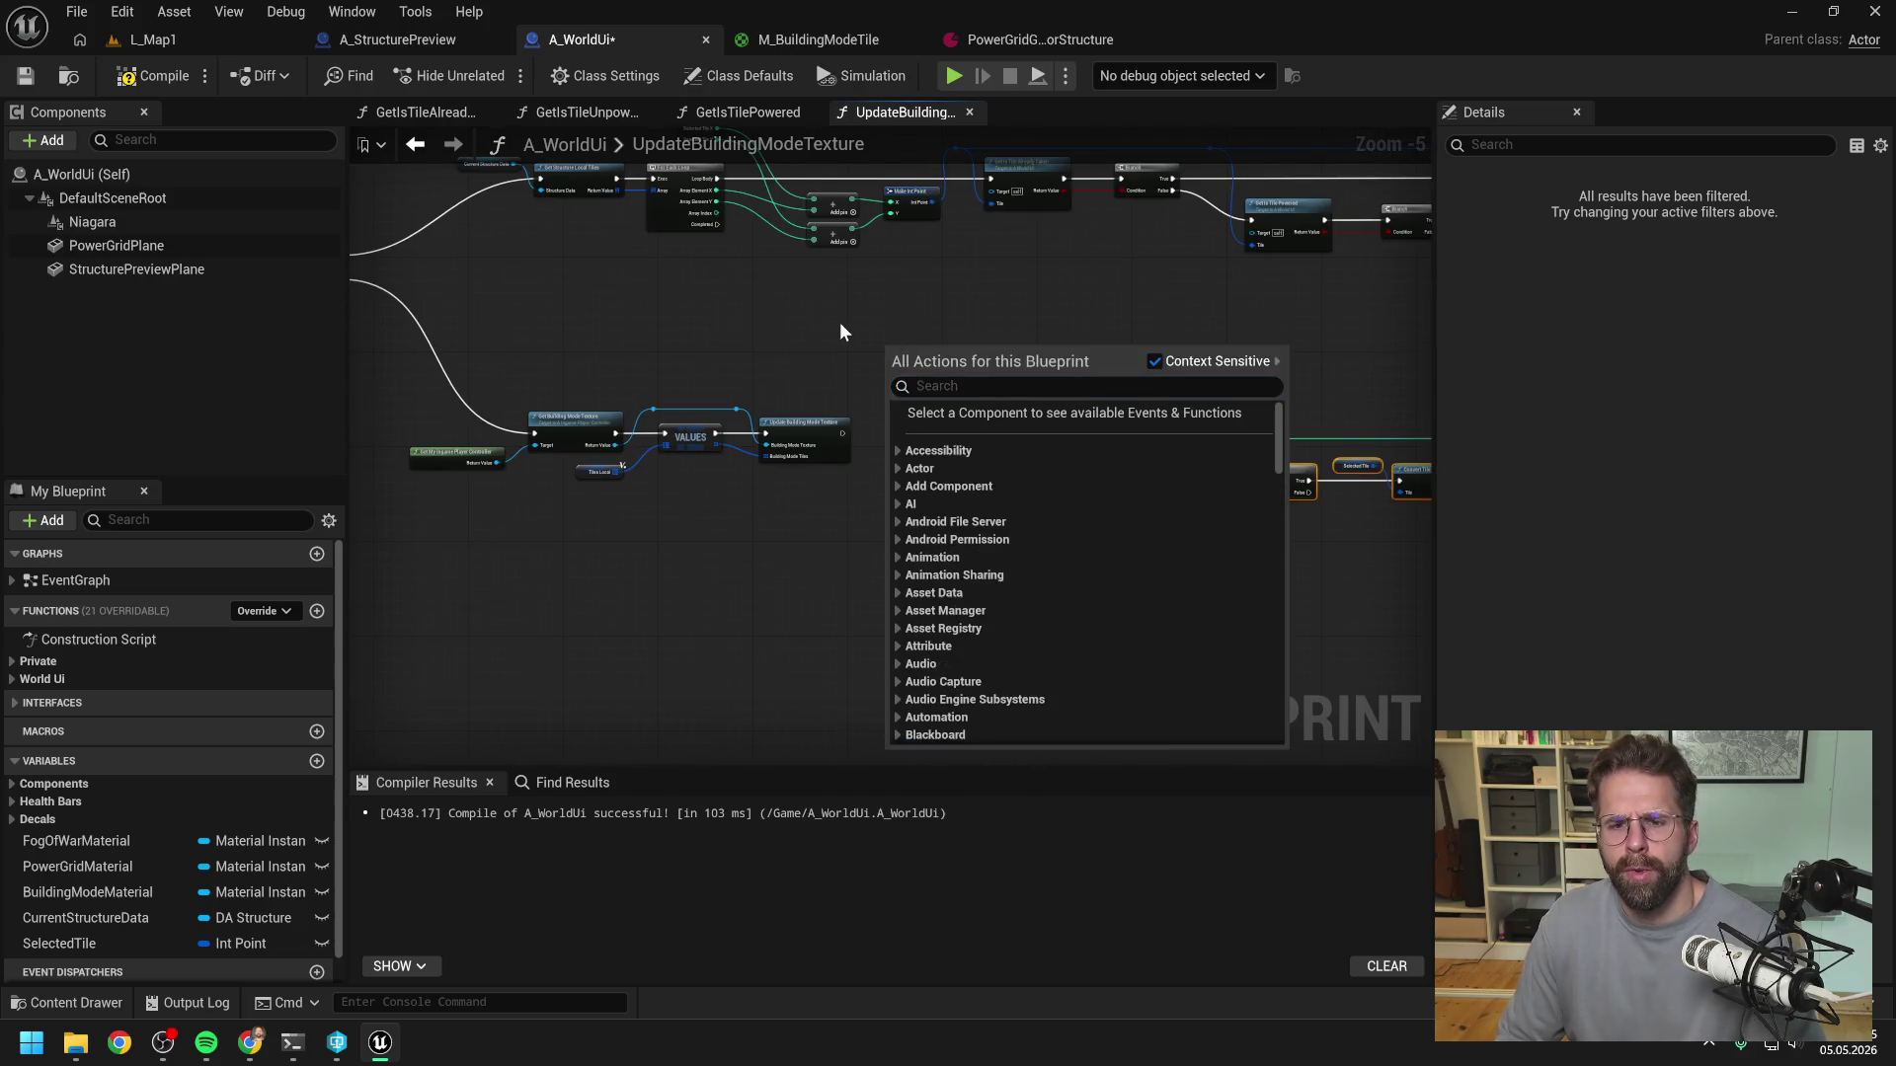
mouse_move(578, 415)
left_mouse_down()
mouse_move(1064, 557)
mouse_move(1037, 553)
mouse_move(1037, 607)
left_mouse_up()
left_click(922, 496)
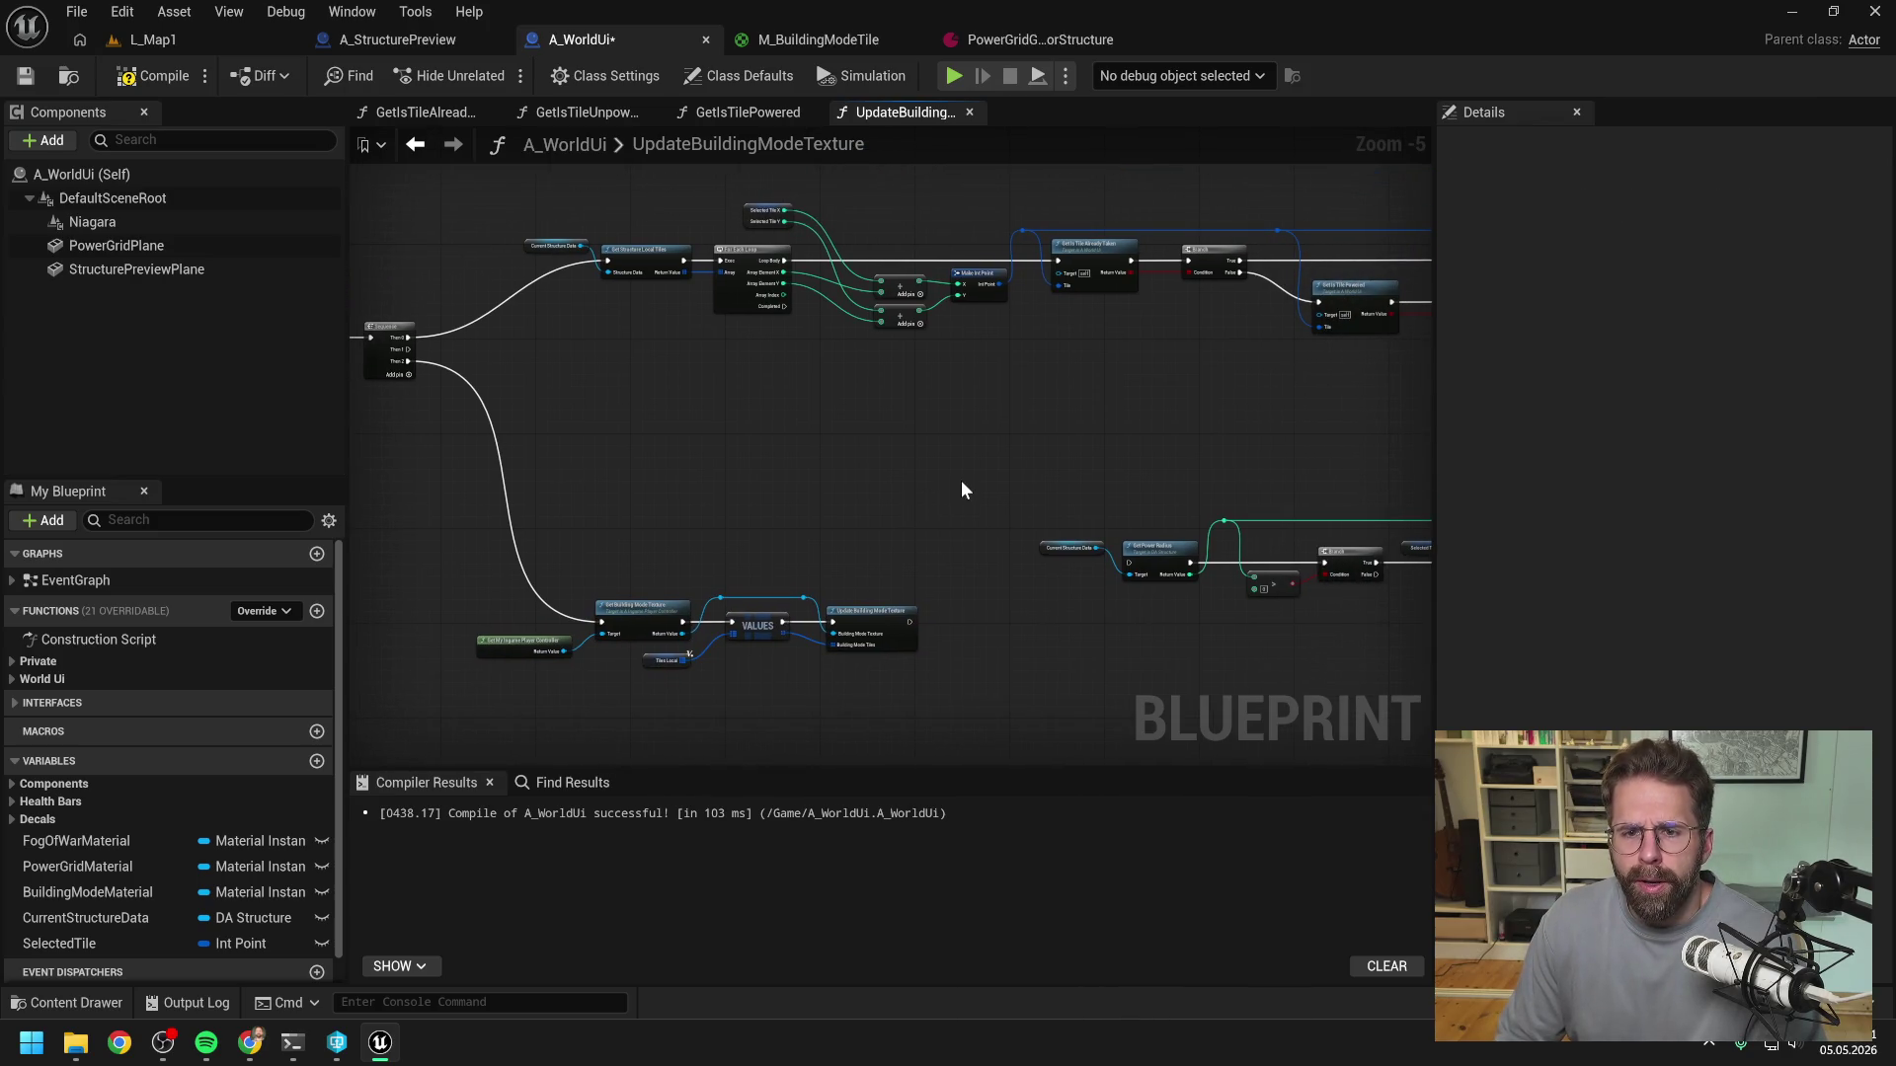
- Wire Sequence Then 1 into the Get Power Radius chain, align the chain, and compile A_WorldUi
left_click_drag(411, 348, 1133, 566)
scroll(966, 441, "down", 5)
left_click_drag(573, 424, 1122, 563)
scroll(965, 474, "up", 4)
left_click_drag(678, 422, 619, 439)
left_click(671, 412)
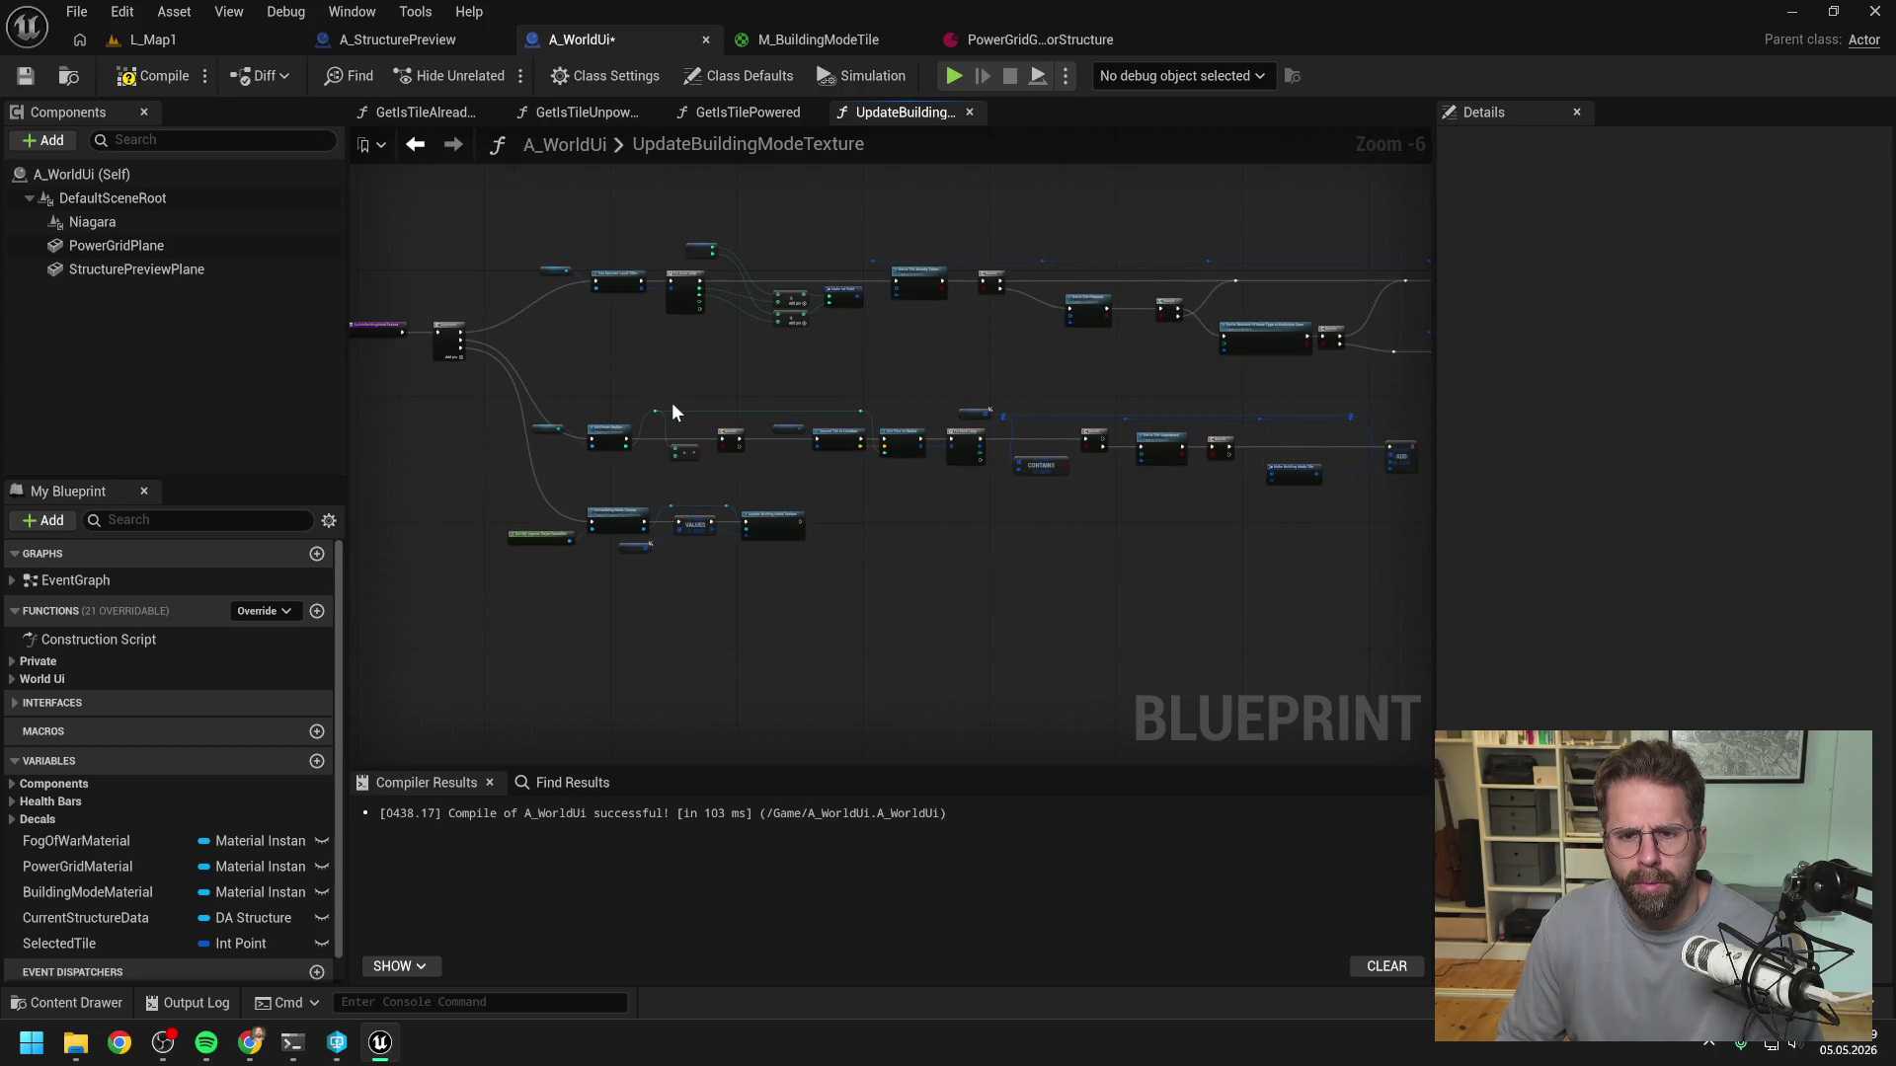
left_click(170, 85)
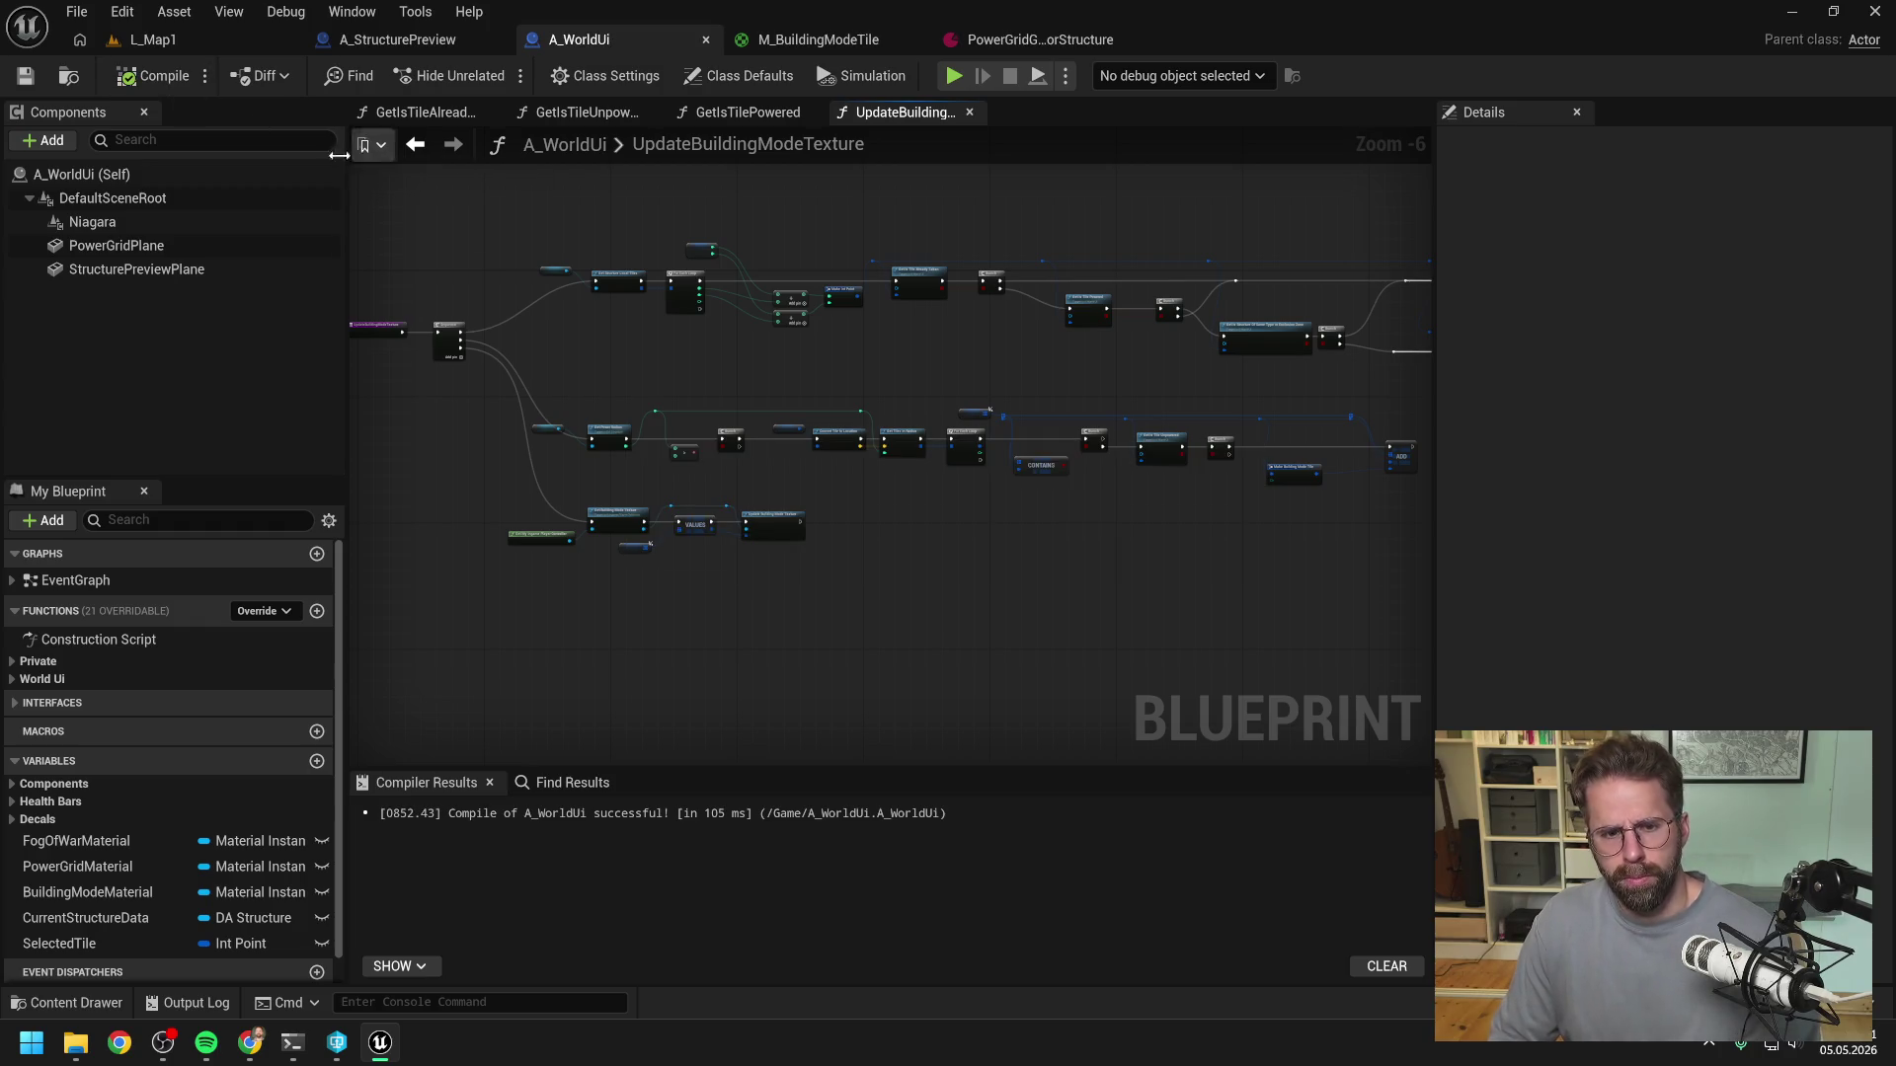
- Play L_Map1, enter building mode and zoom out to check the generator's green range grid
left_click(152, 42)
left_click(482, 75)
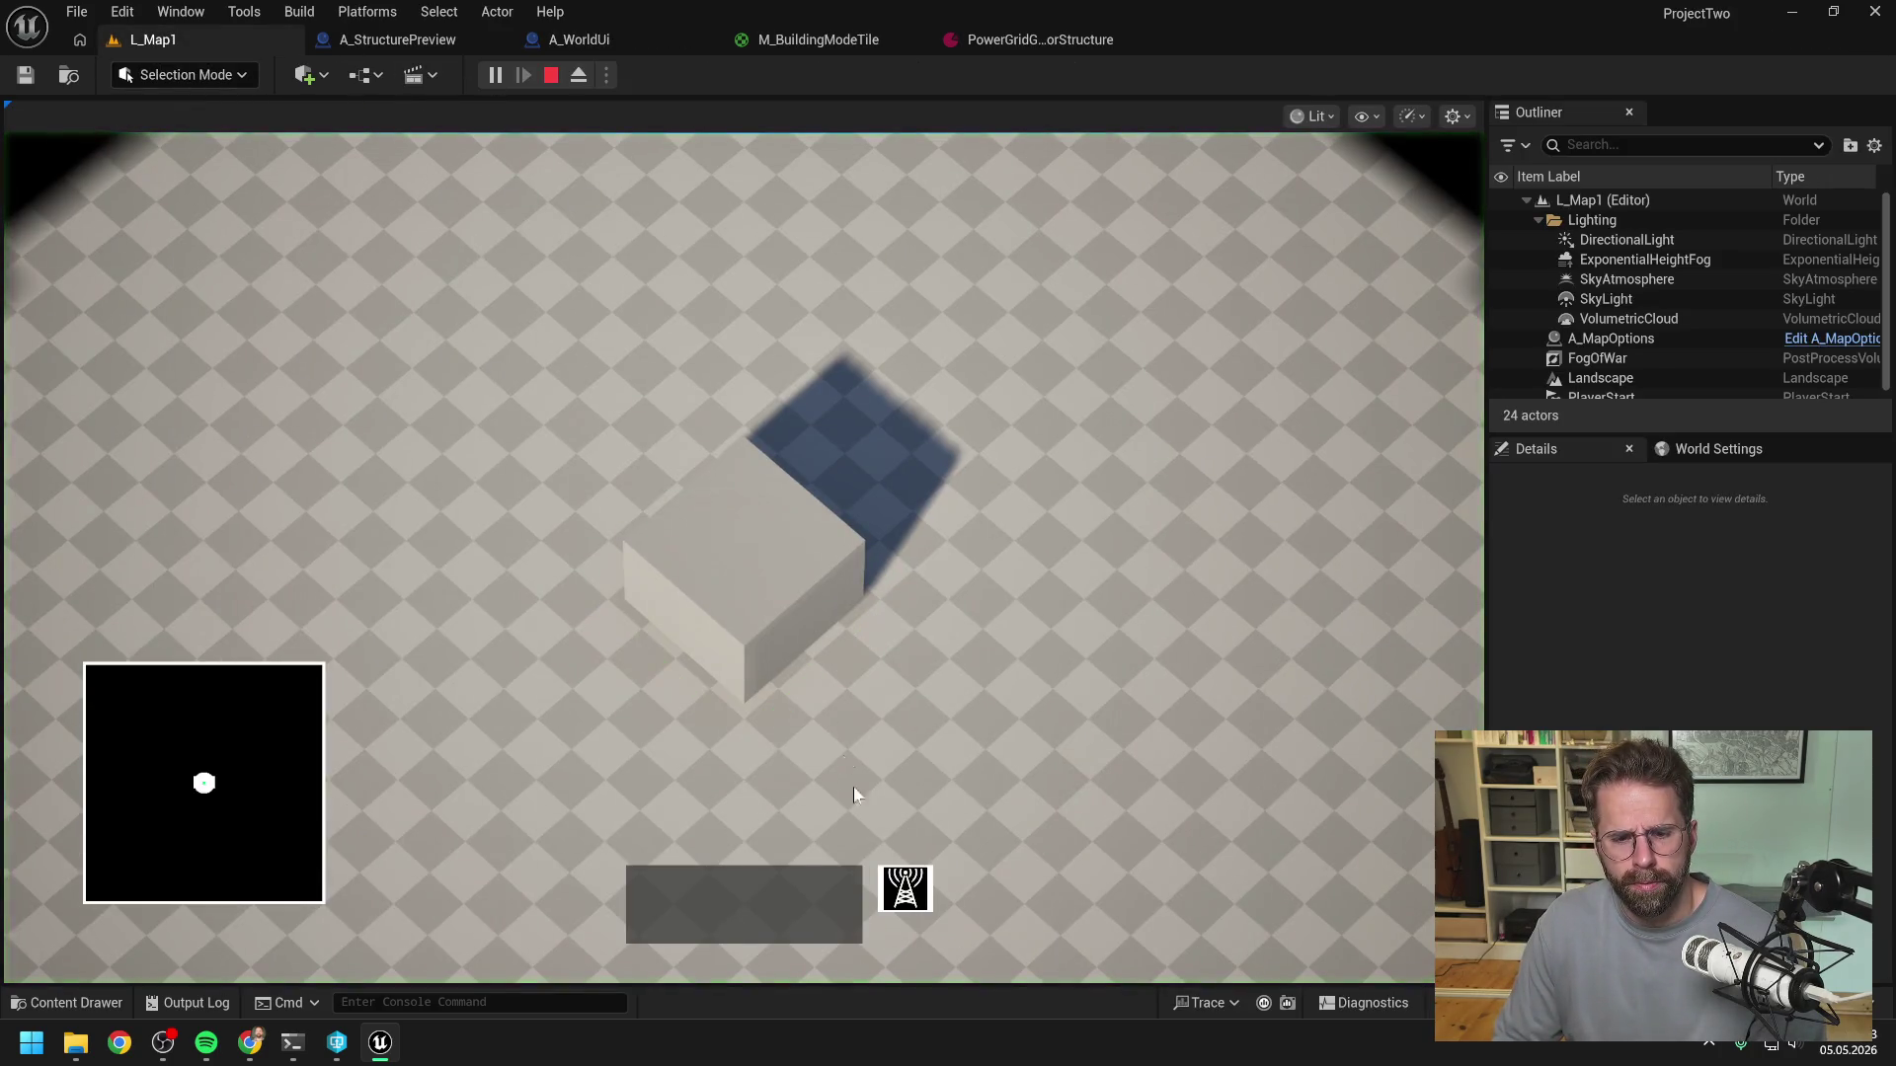
left_click(905, 888)
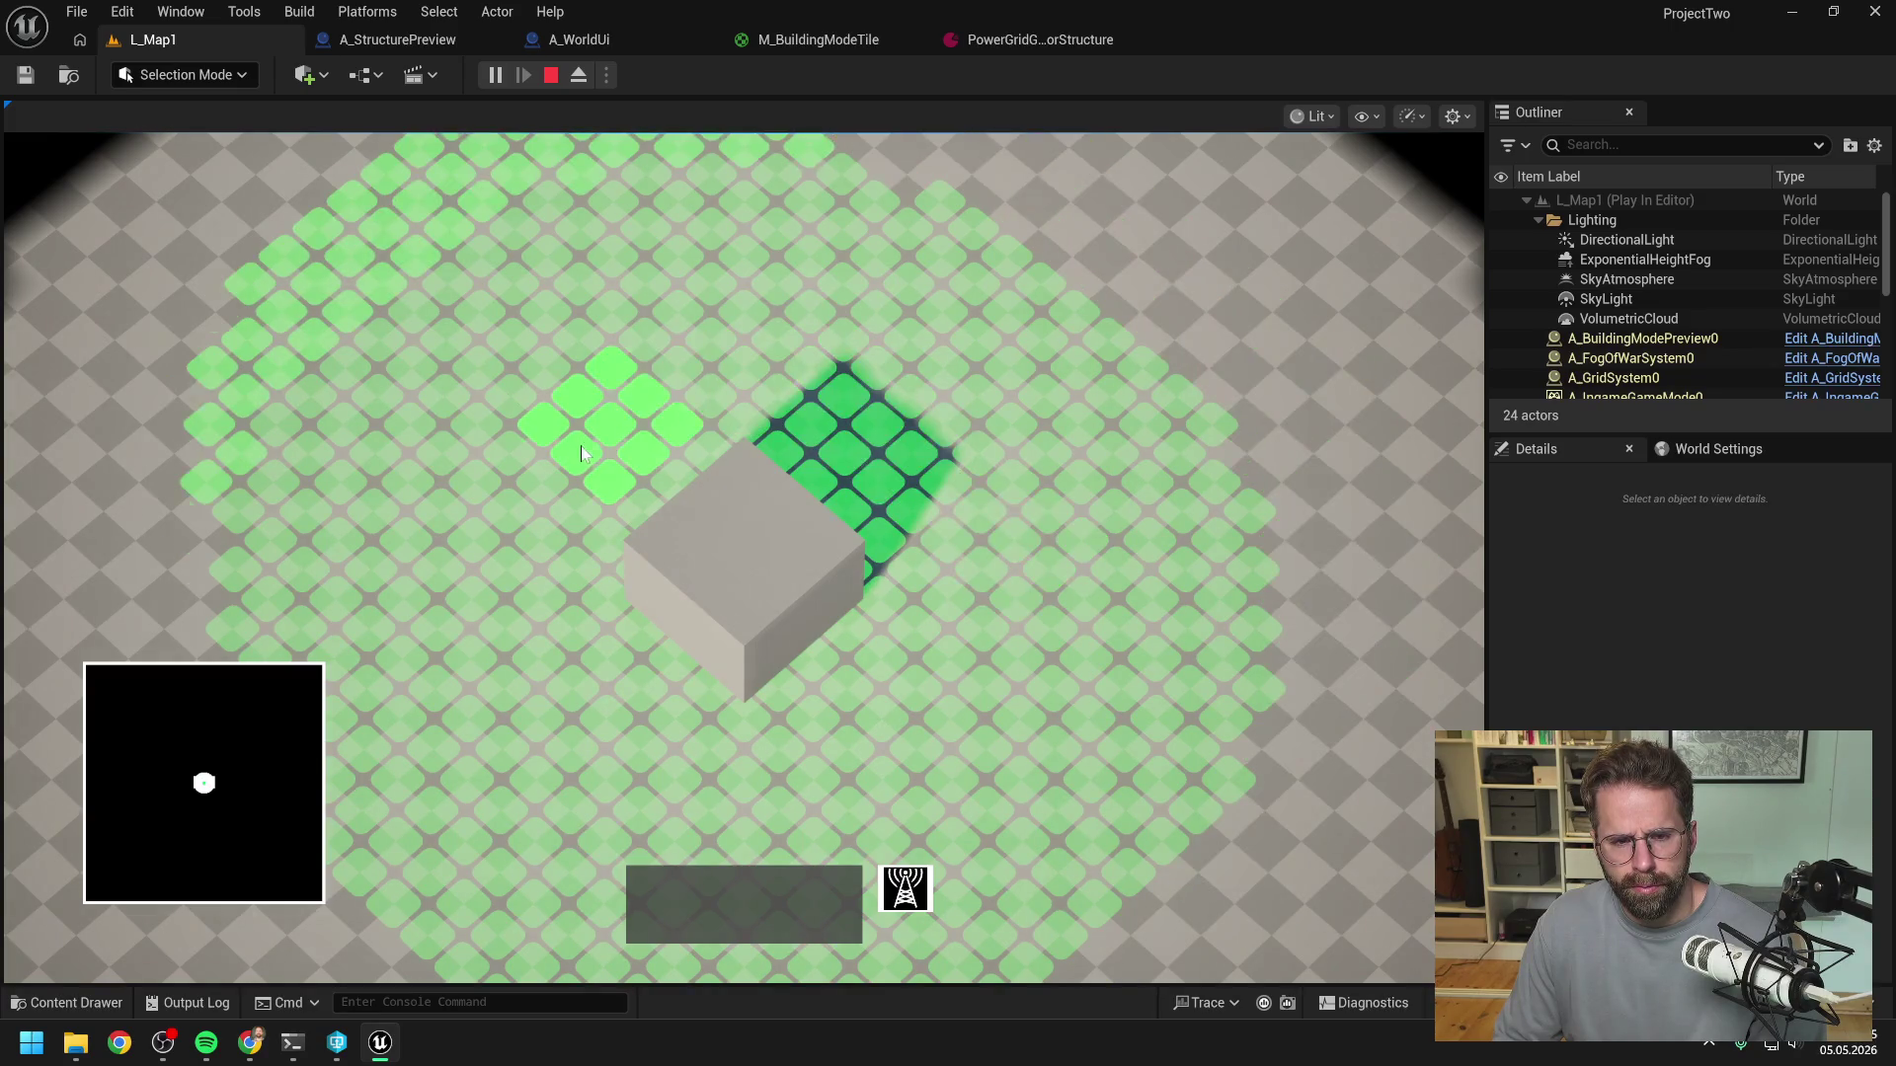
scroll(484, 474, "down", 5)
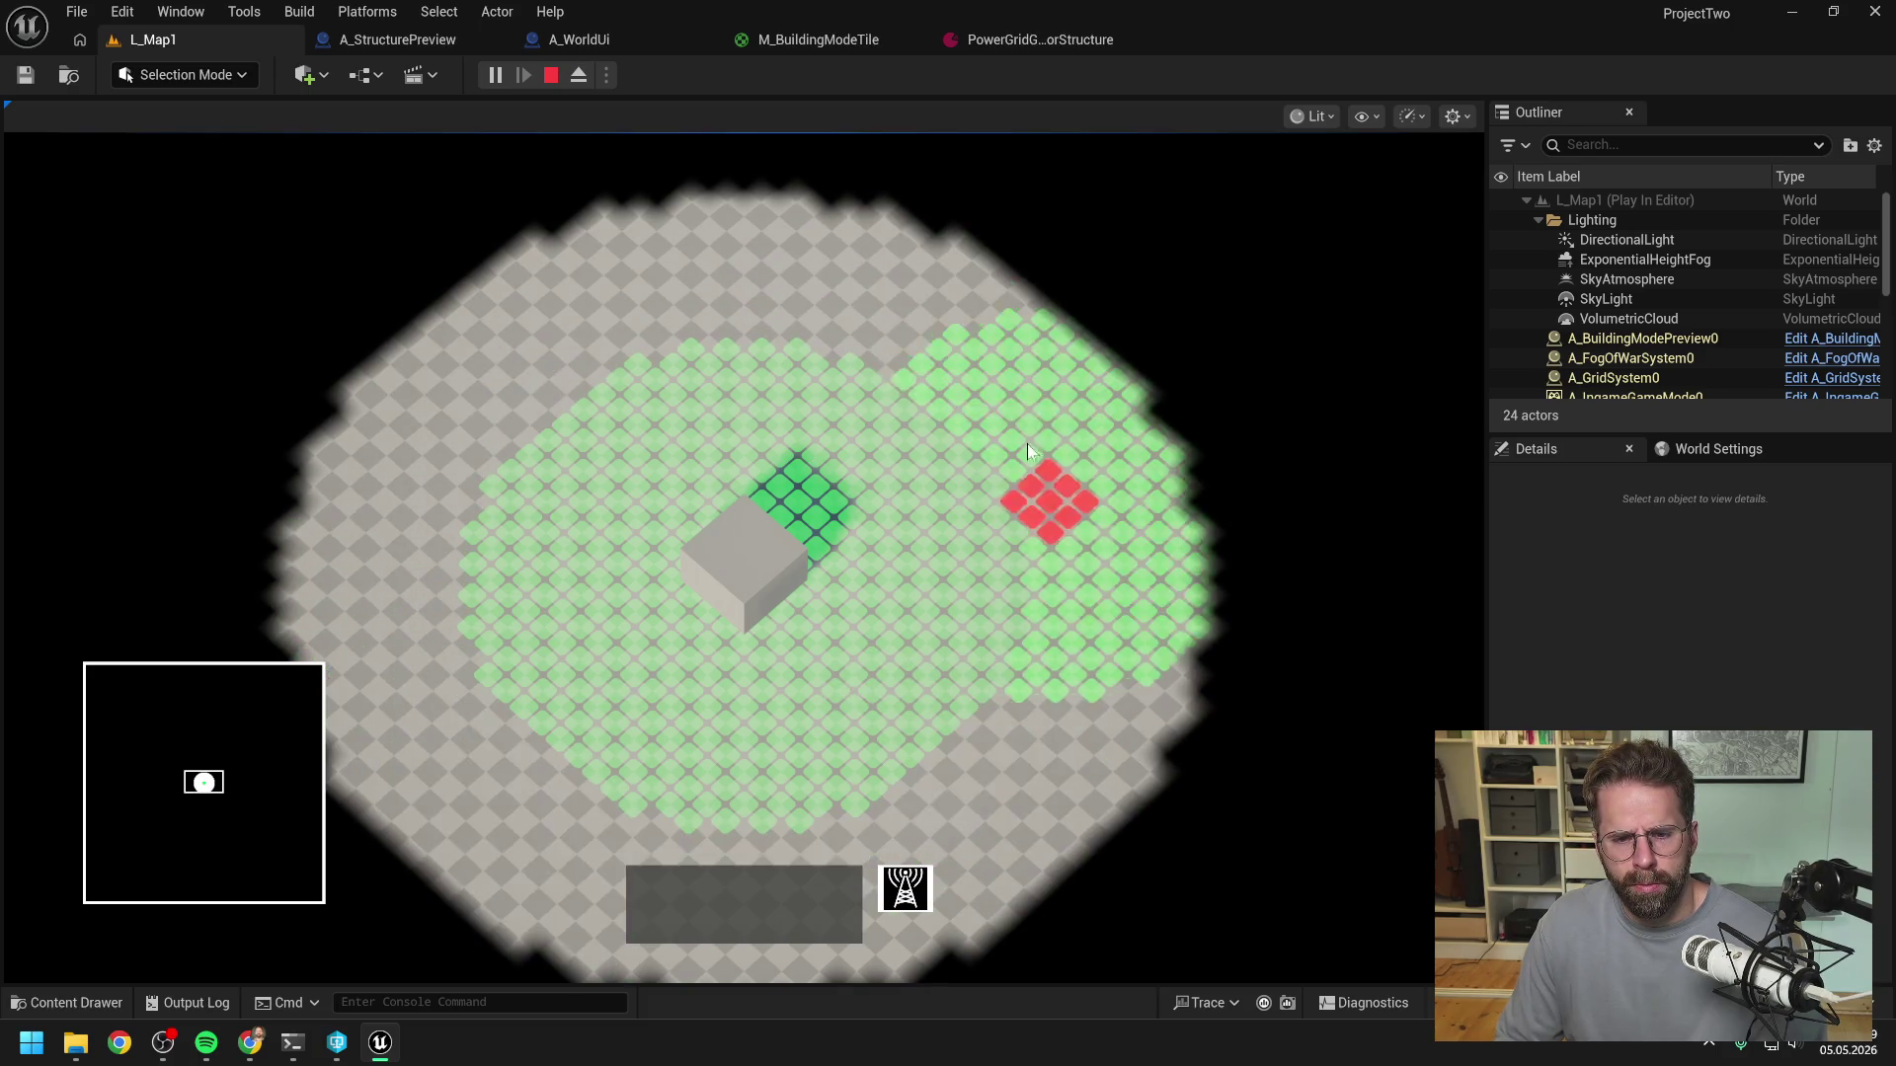
key("Escape")
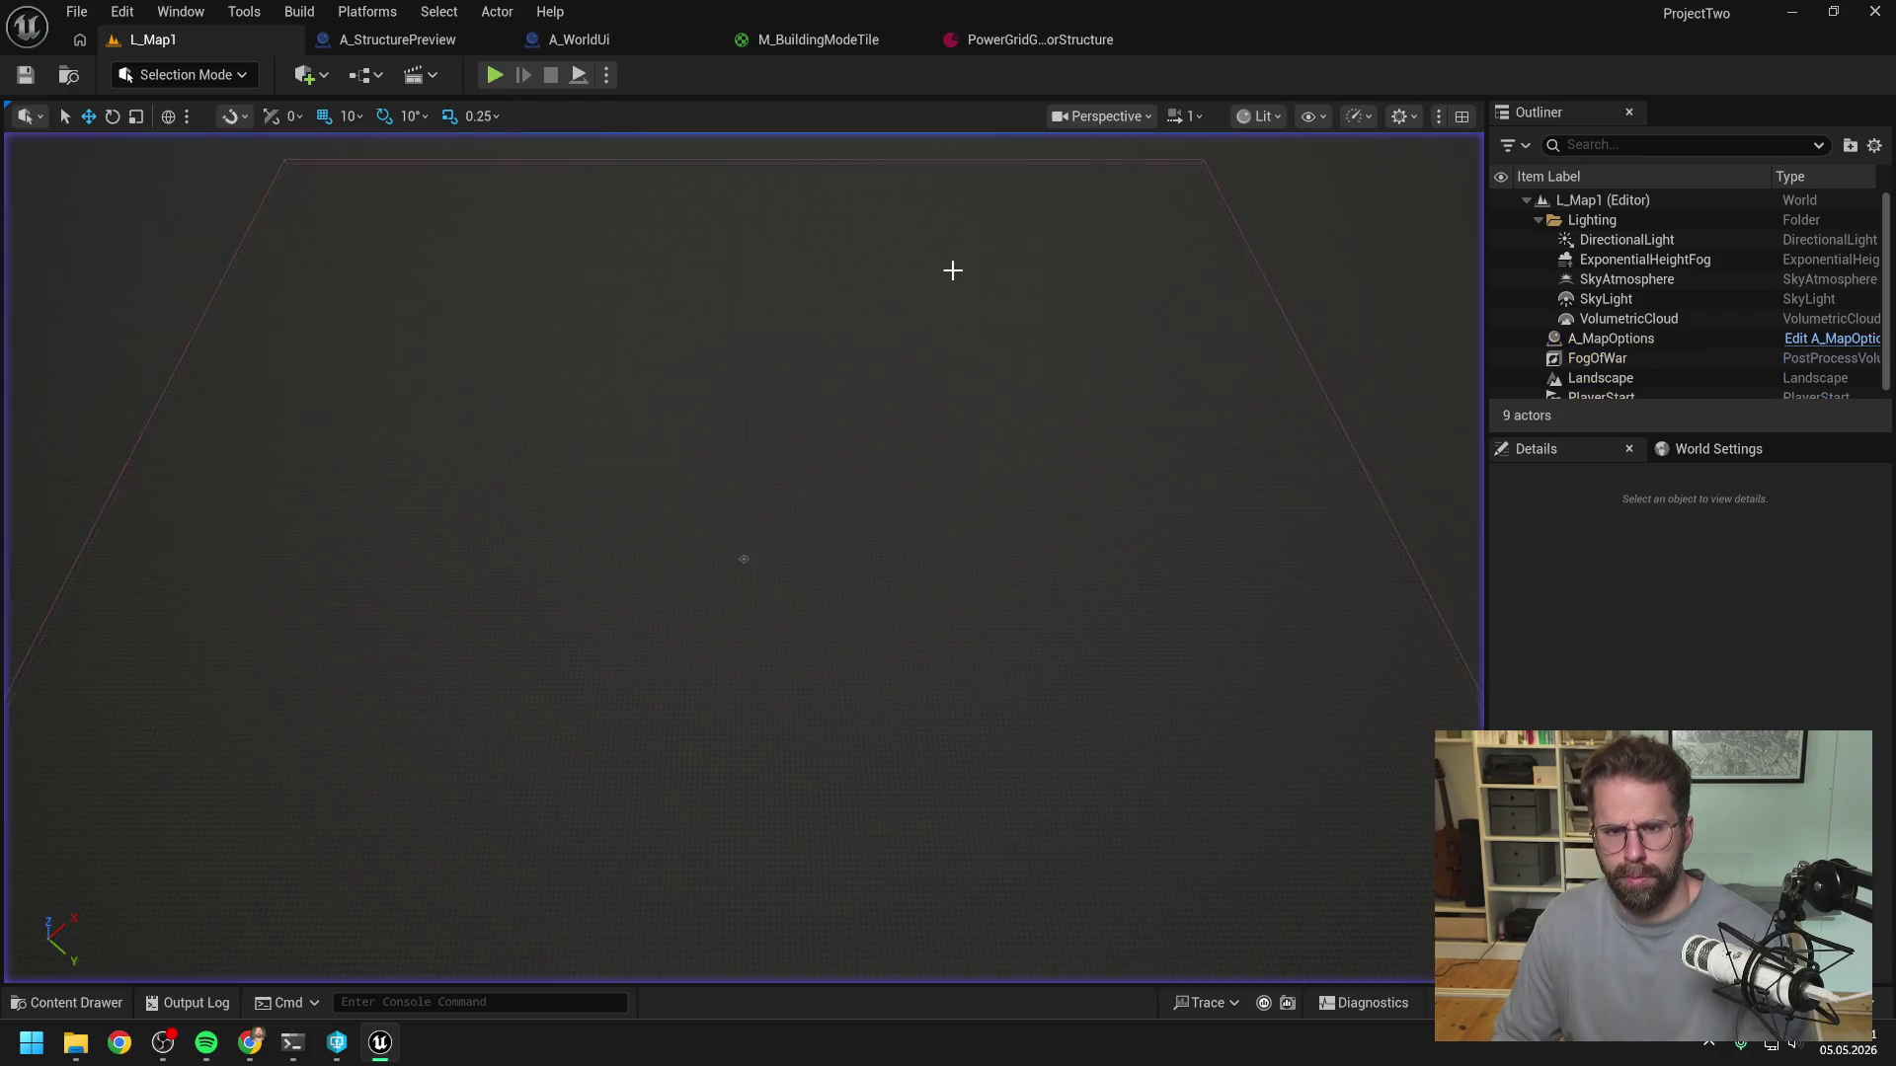
- Set PowerGridGeneratorStructure's Grid Size X to 1, then play-test building mode in L_Map1
left_click(982, 38)
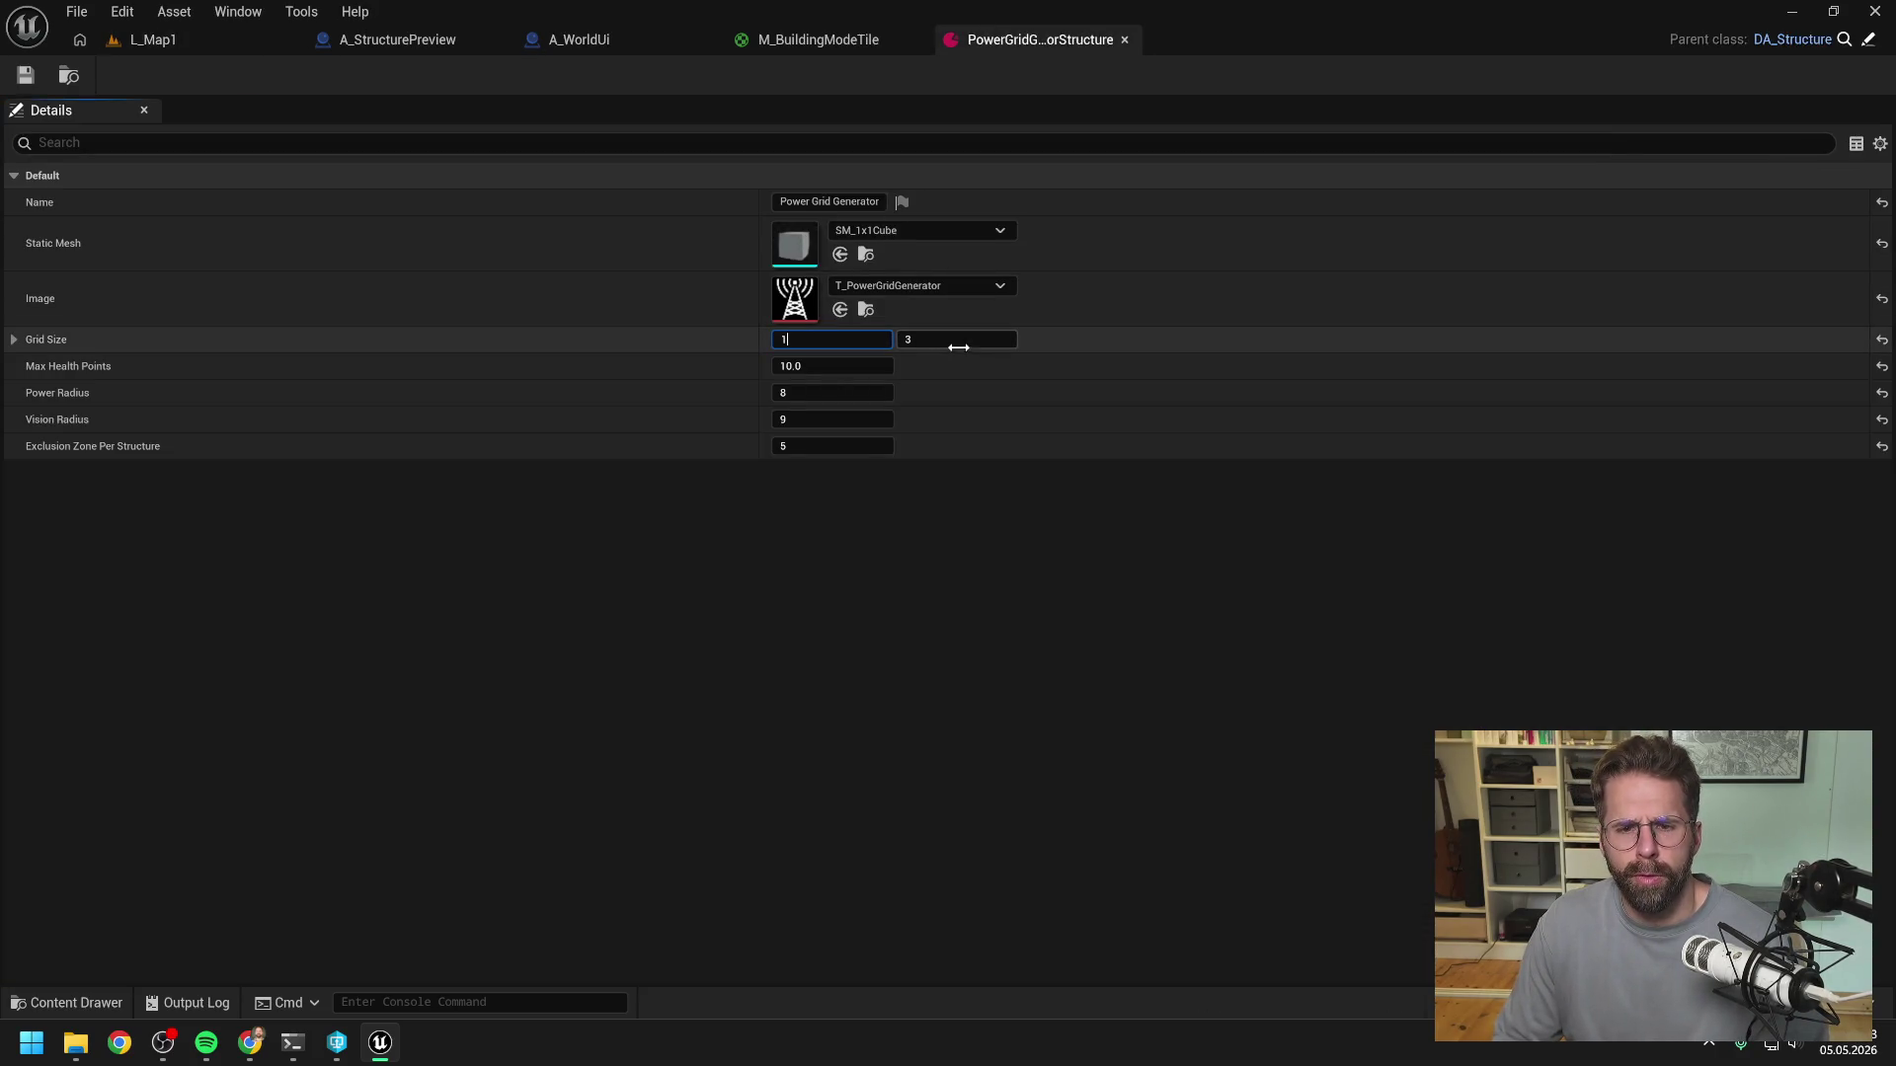
left_click(192, 39)
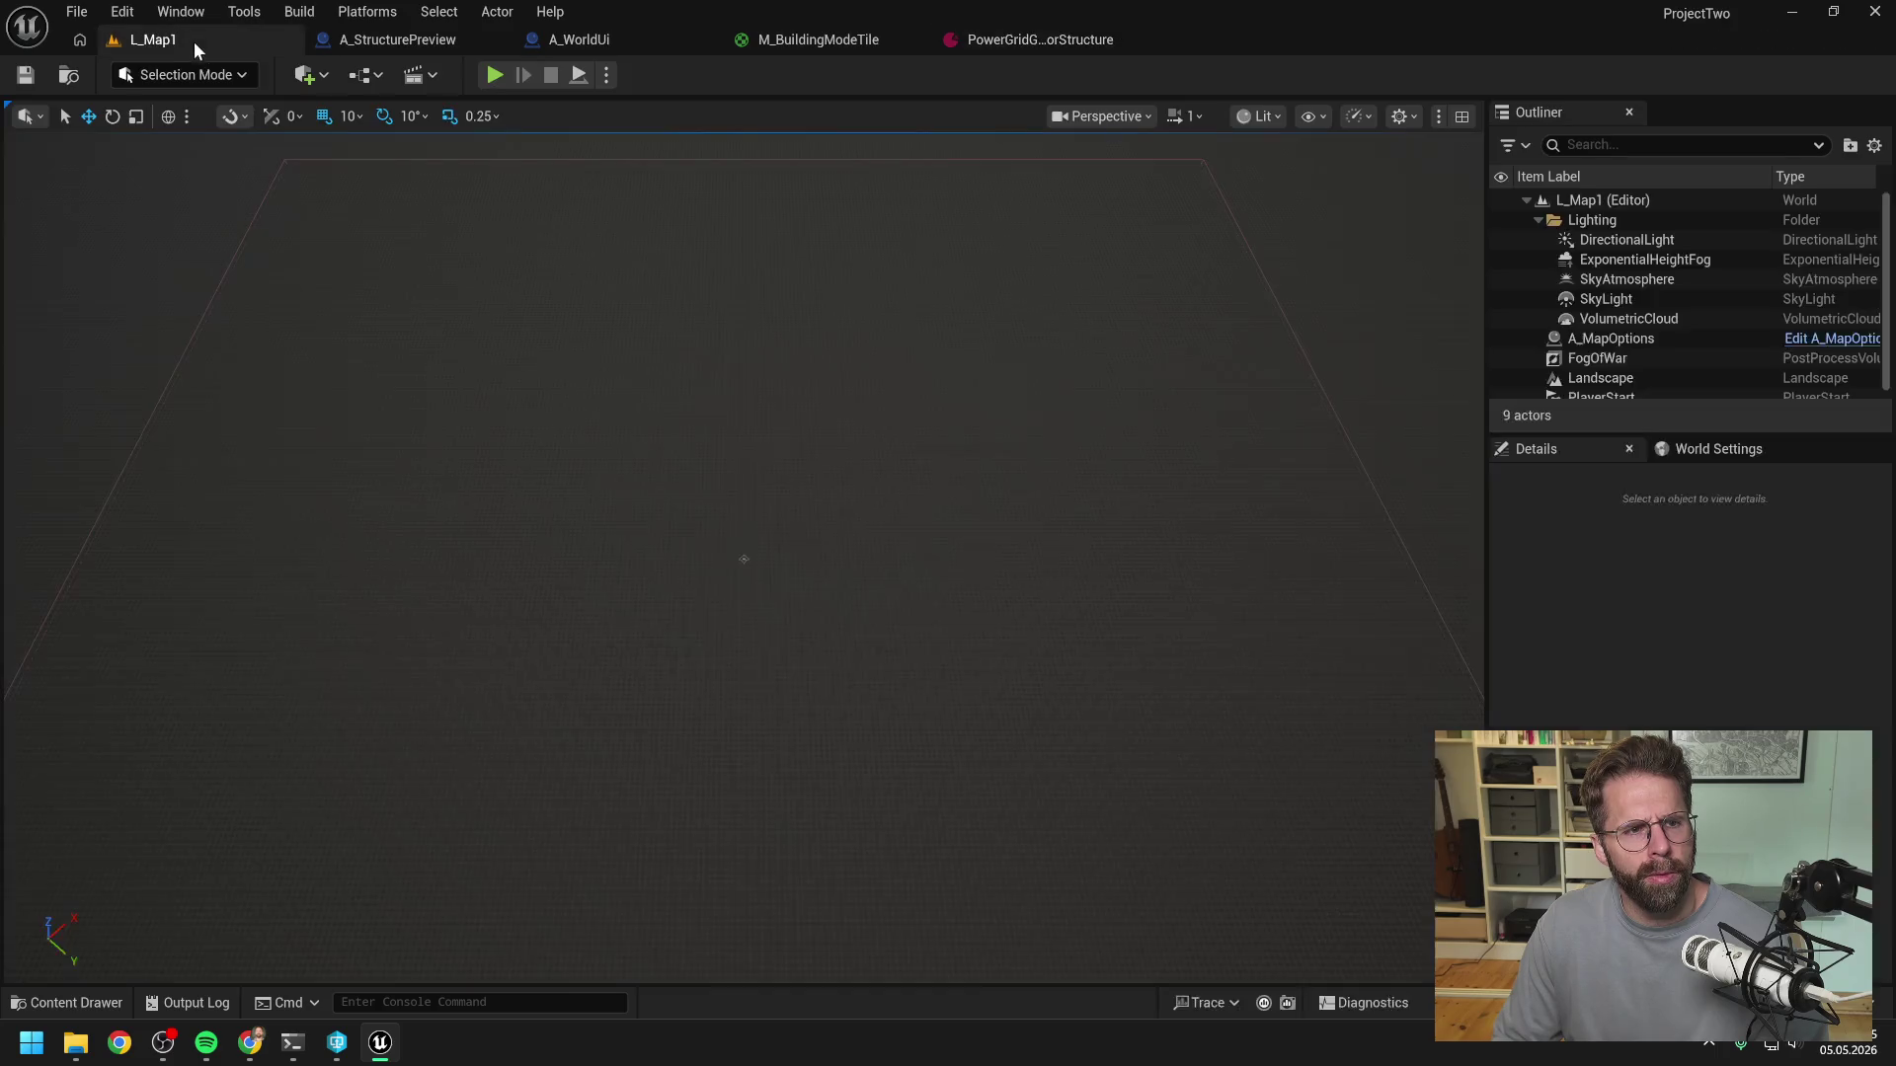
left_click(496, 77)
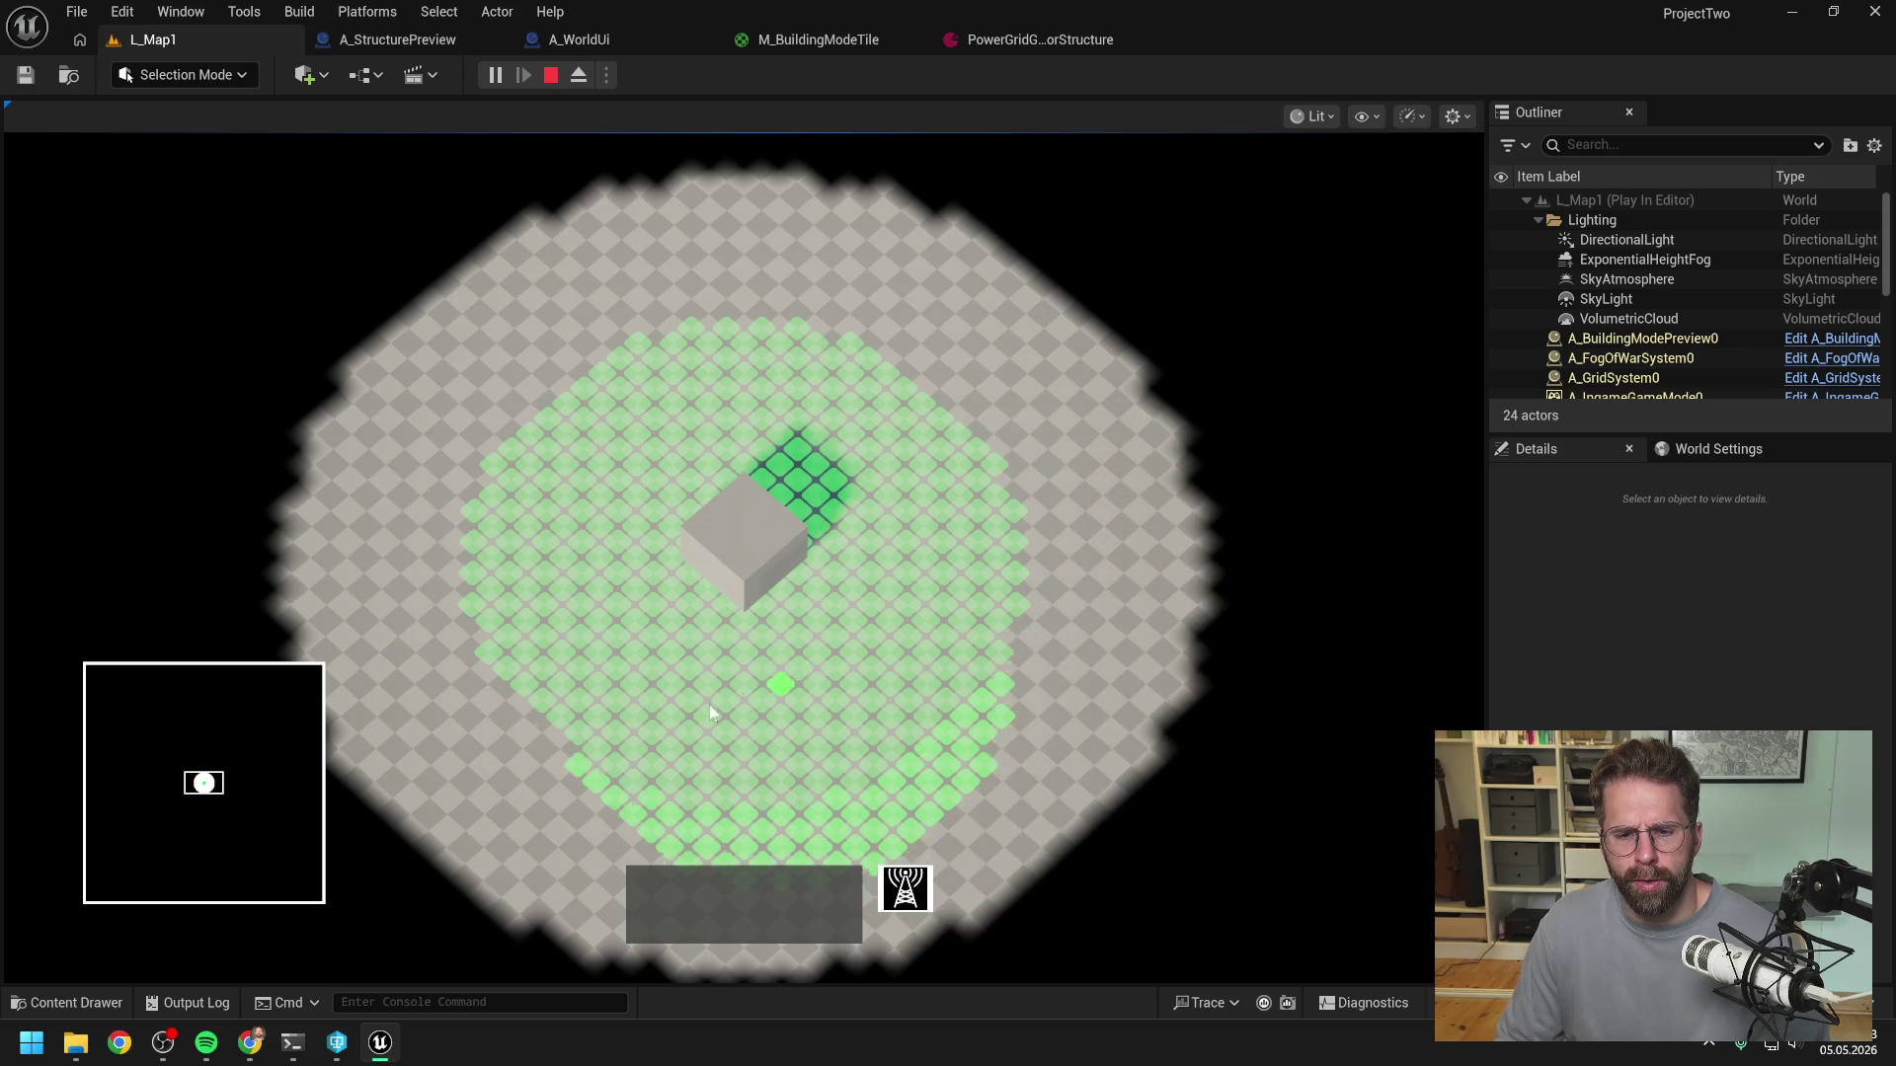
right_click(623, 698)
key("Escape")
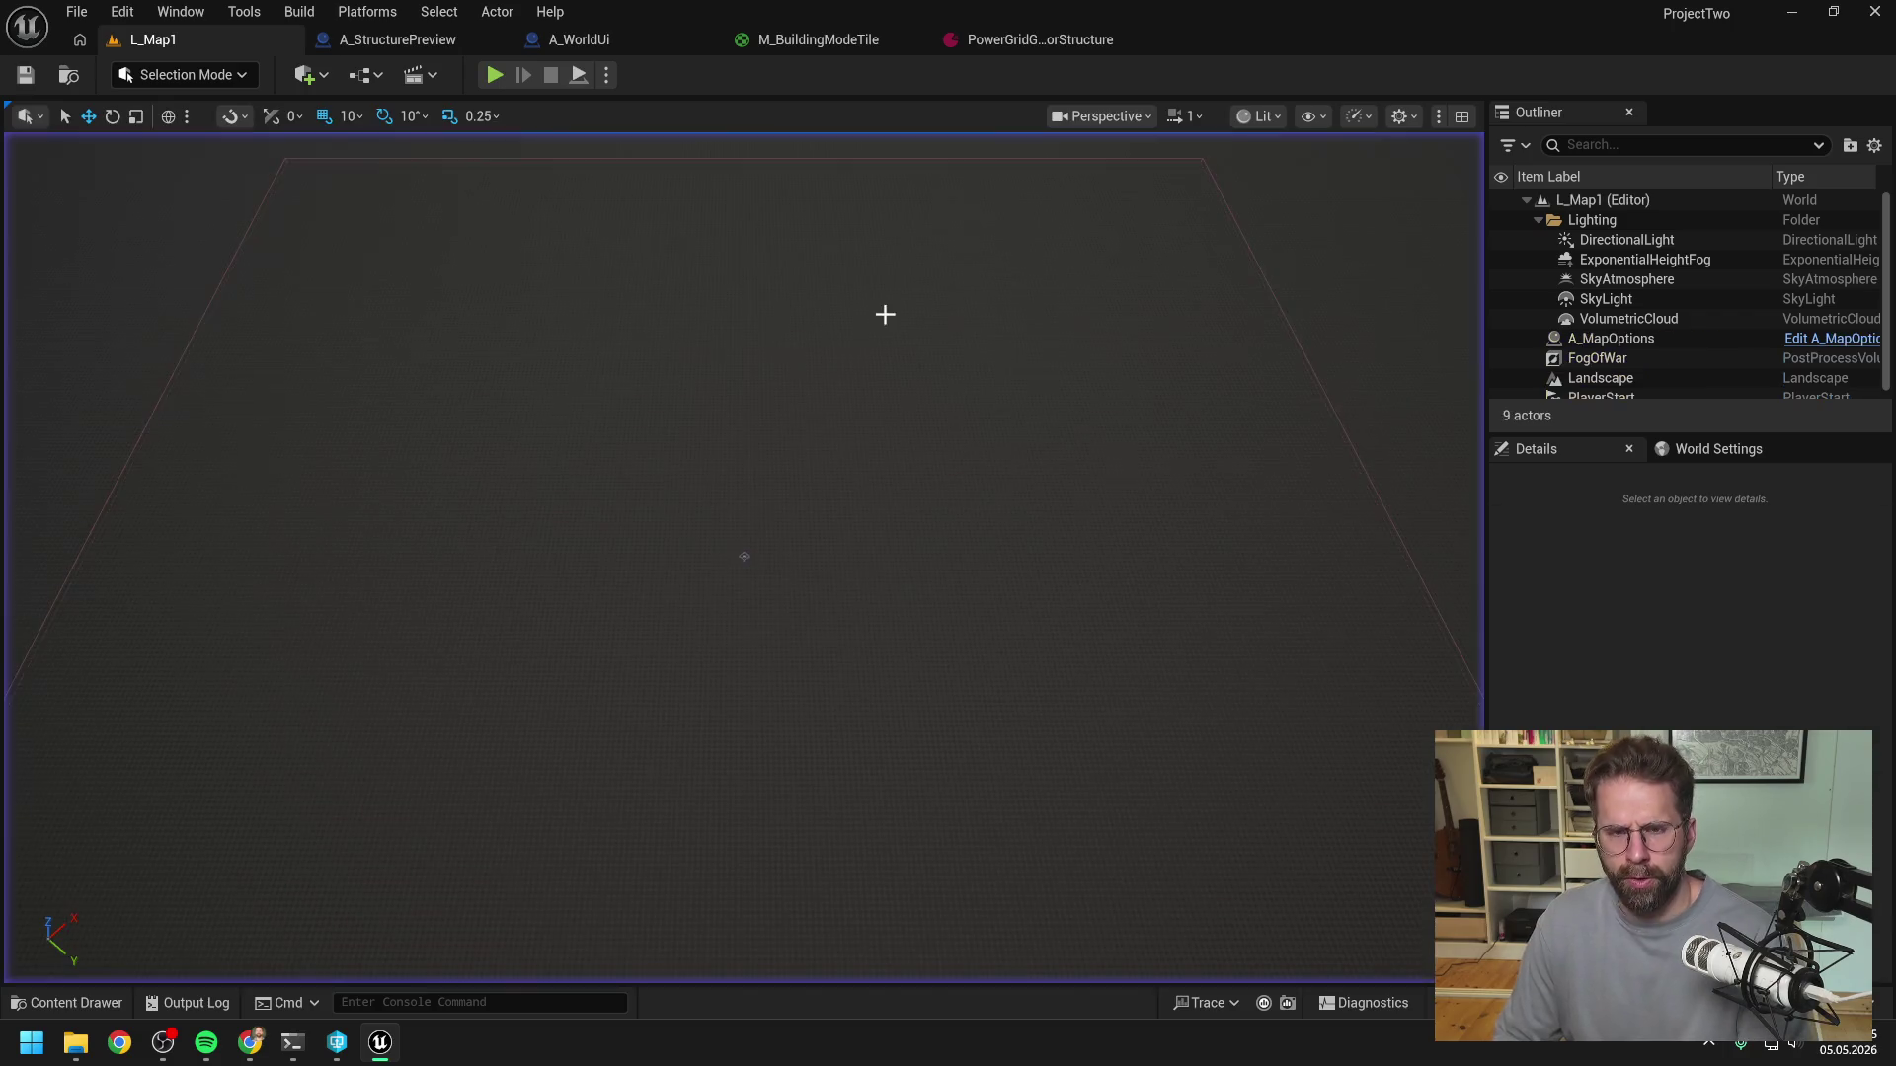
- Pan UpdateBuildingModeTexture to the Make Building Mode Tile and ADD nodes, and expand Local Variables showing TilesLocal
left_click(559, 40)
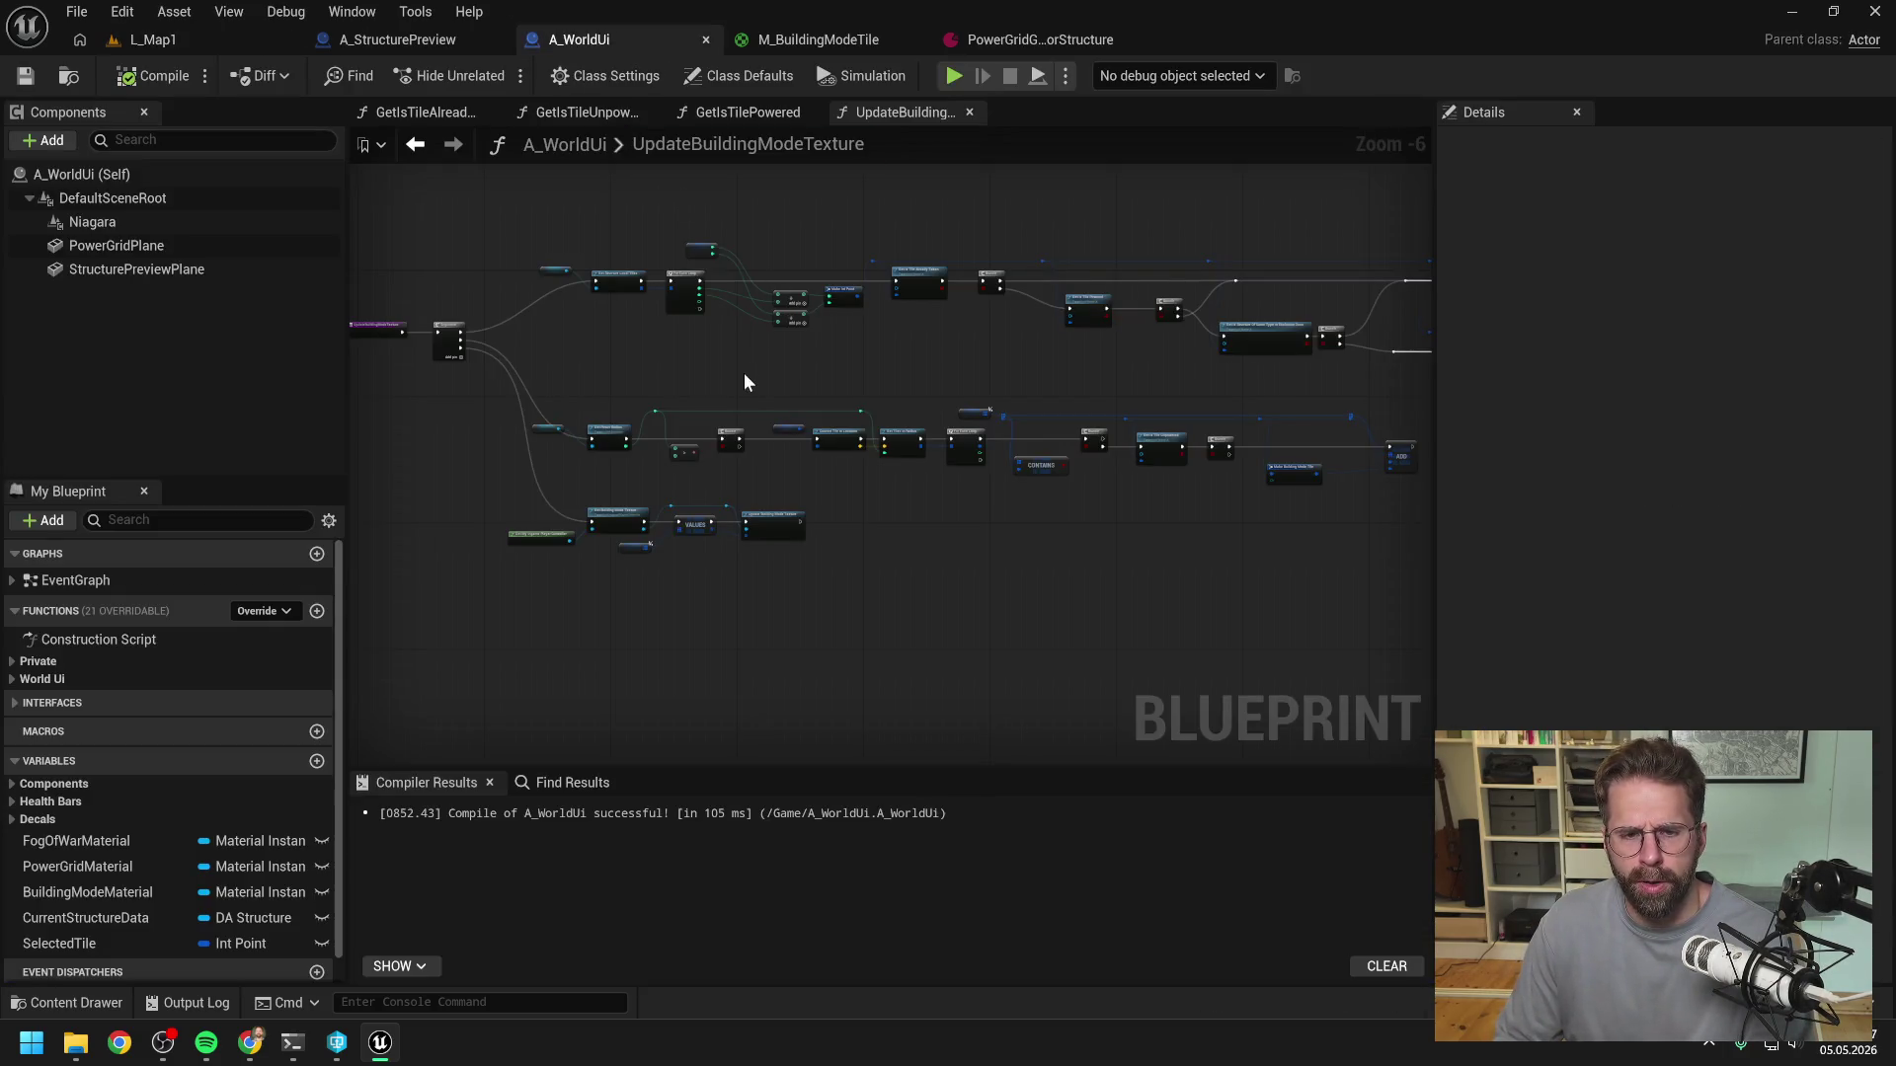
scroll(749, 383, "up", 4)
scroll(805, 428, "down", 2)
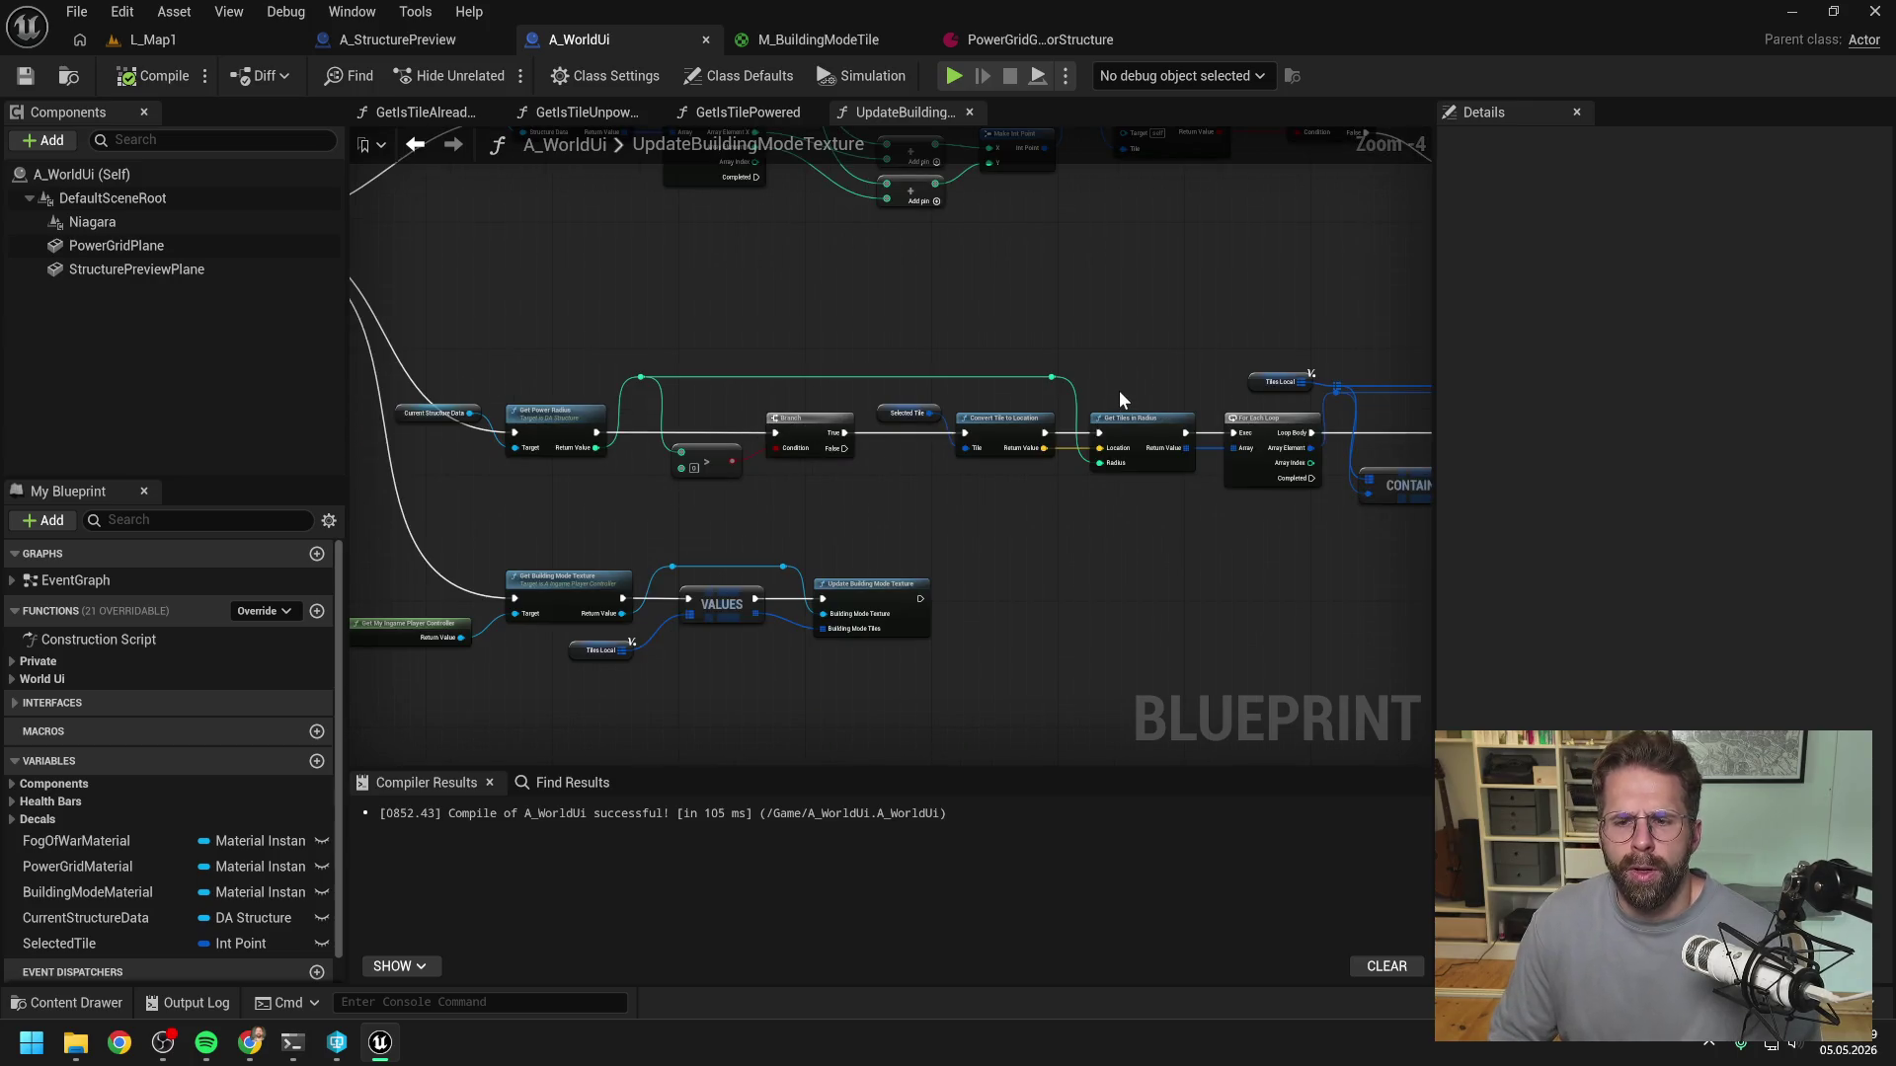
left_click_drag(1135, 389, 868, 360)
left_click_drag(1262, 331, 816, 320)
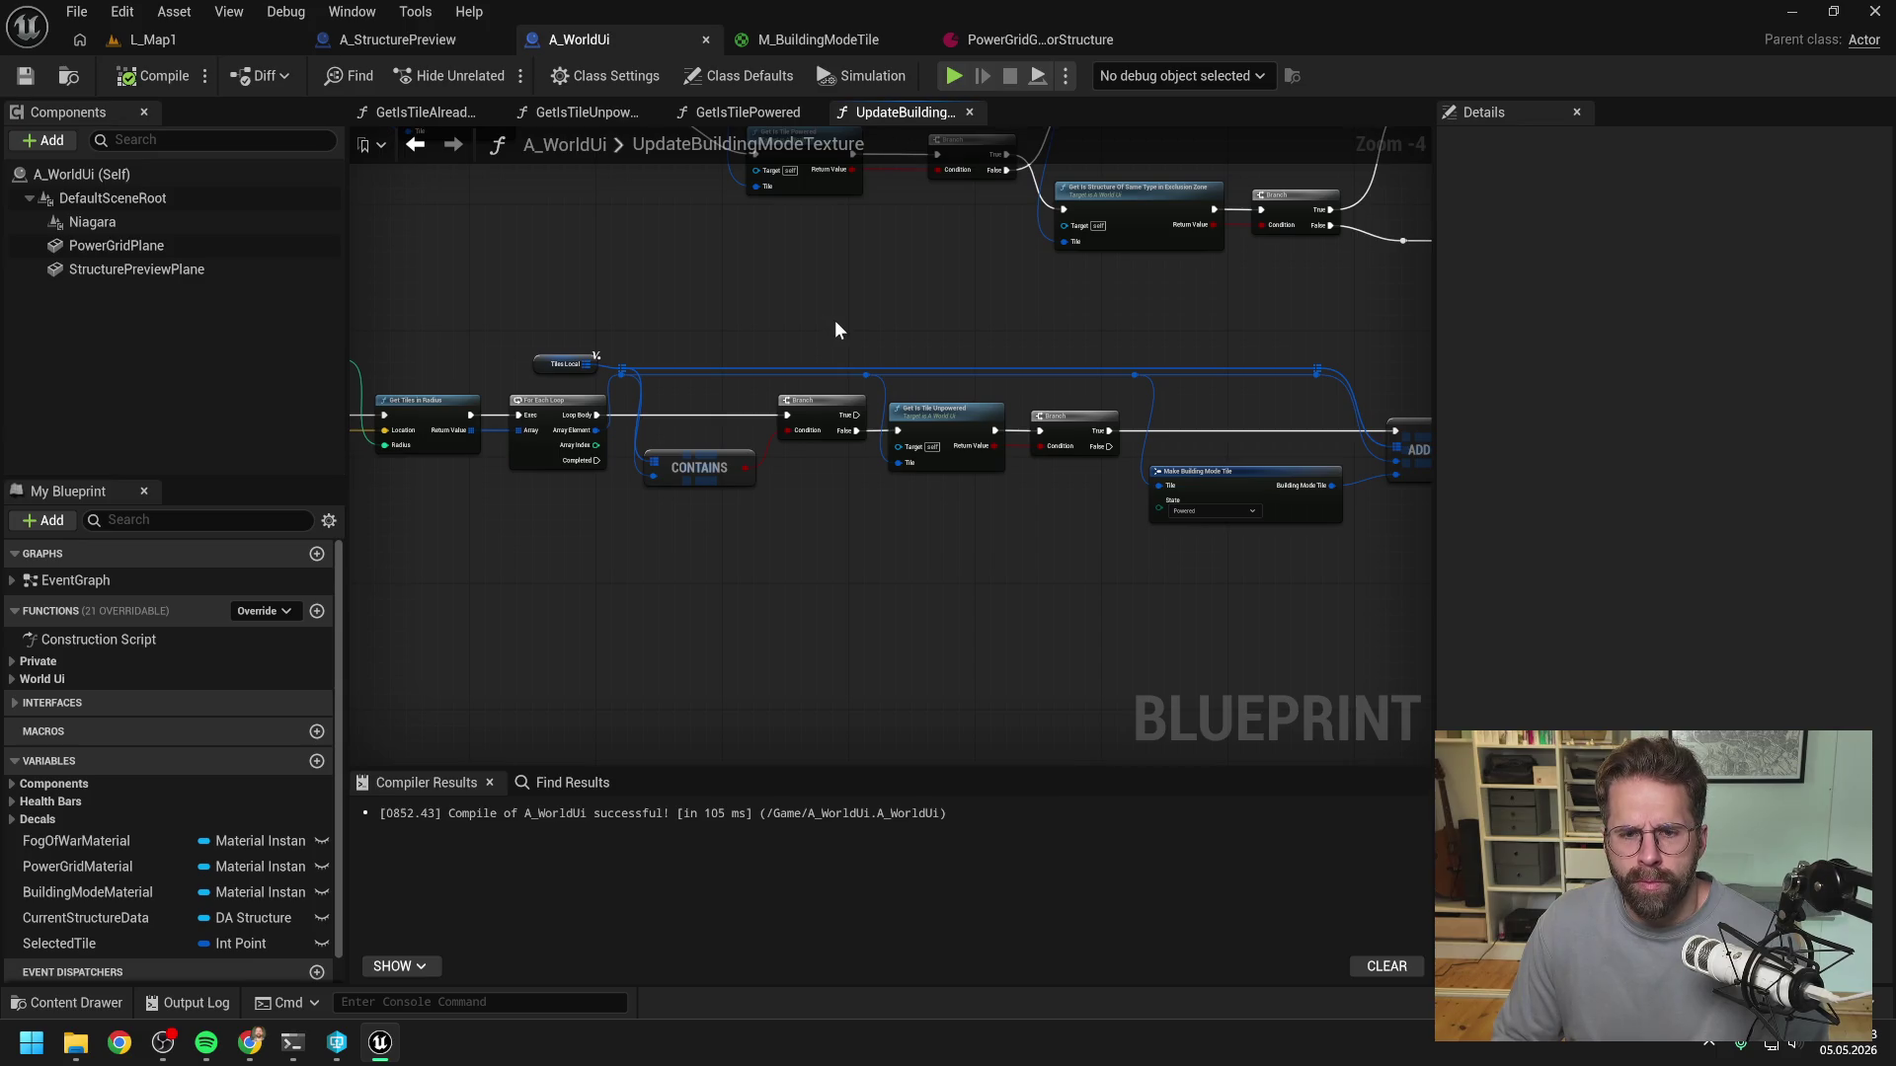
mouse_move(833, 326)
left_mouse_down()
mouse_move(1067, 356)
mouse_move(974, 360)
mouse_move(1076, 383)
left_mouse_up()
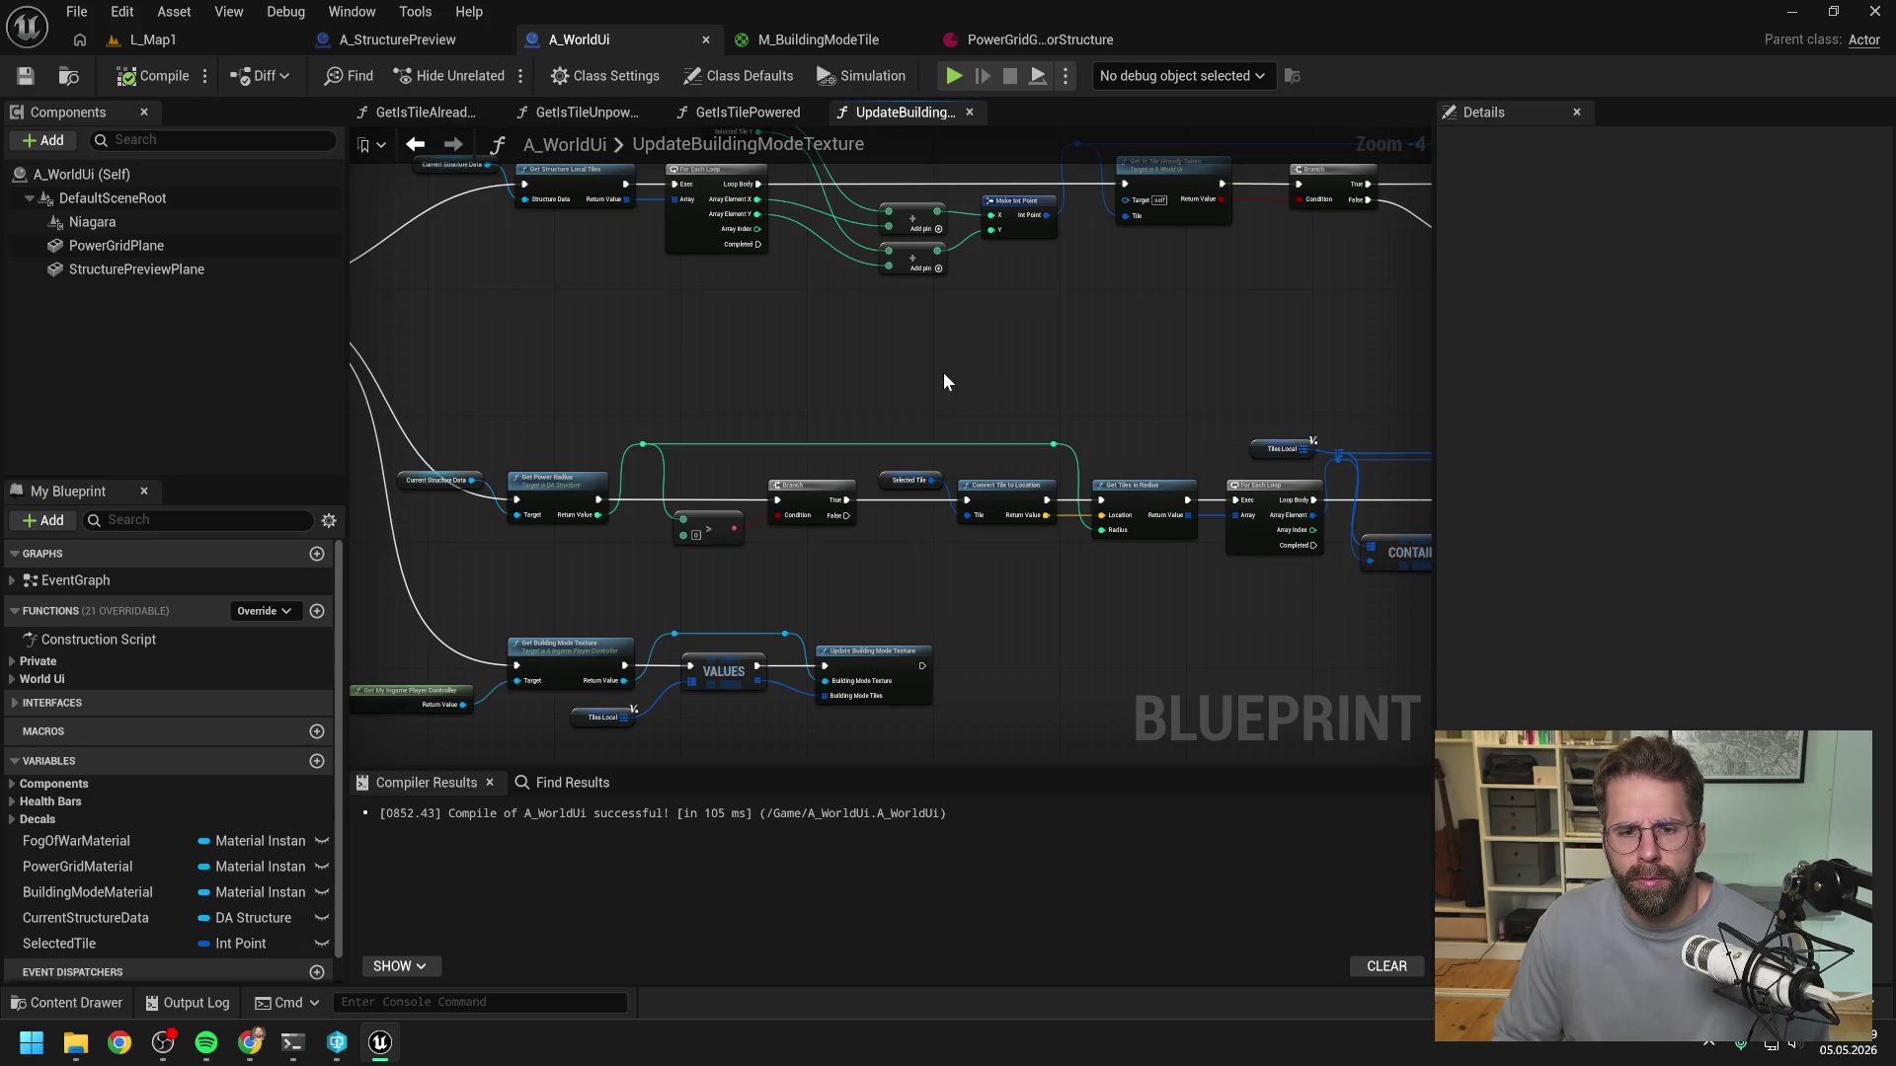
scroll(944, 383, "down", 1)
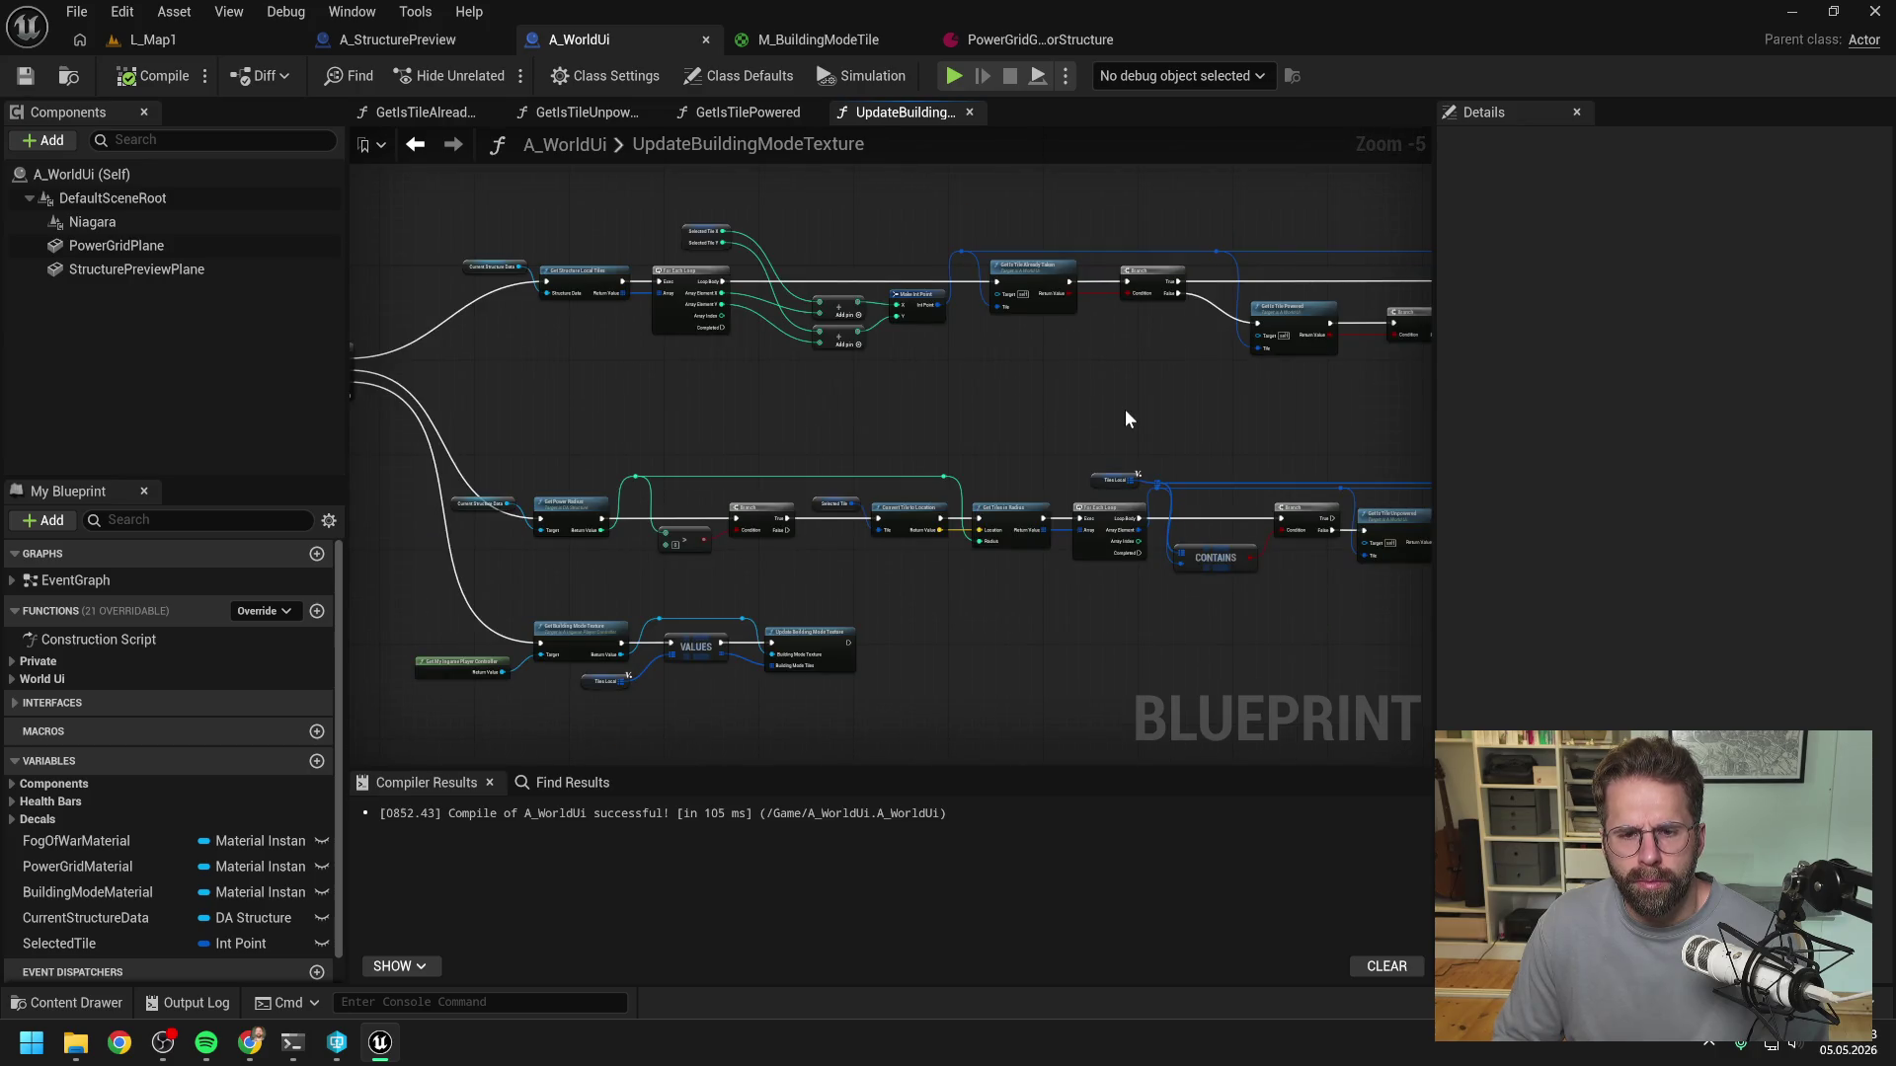
mouse_move(1123, 409)
left_mouse_down()
mouse_move(1183, 411)
mouse_move(951, 413)
left_mouse_up()
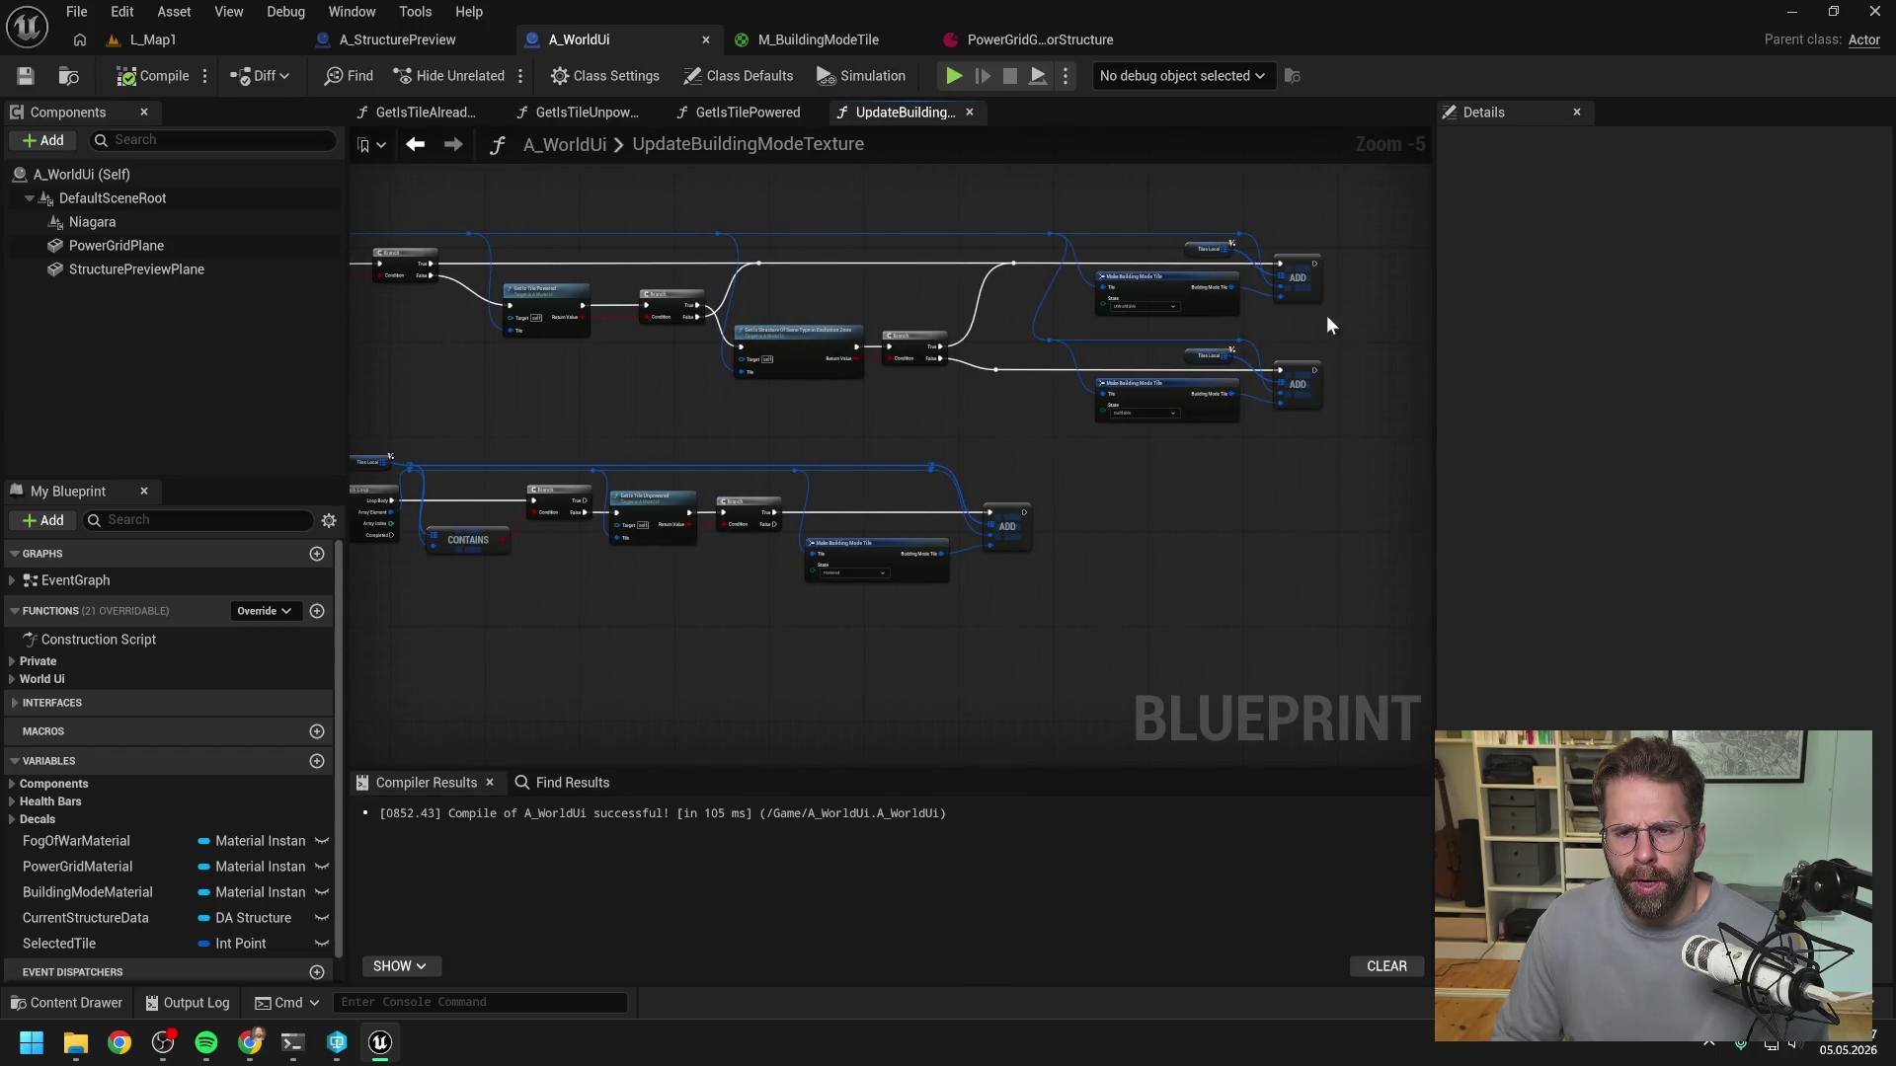
scroll(998, 395, "up", 2)
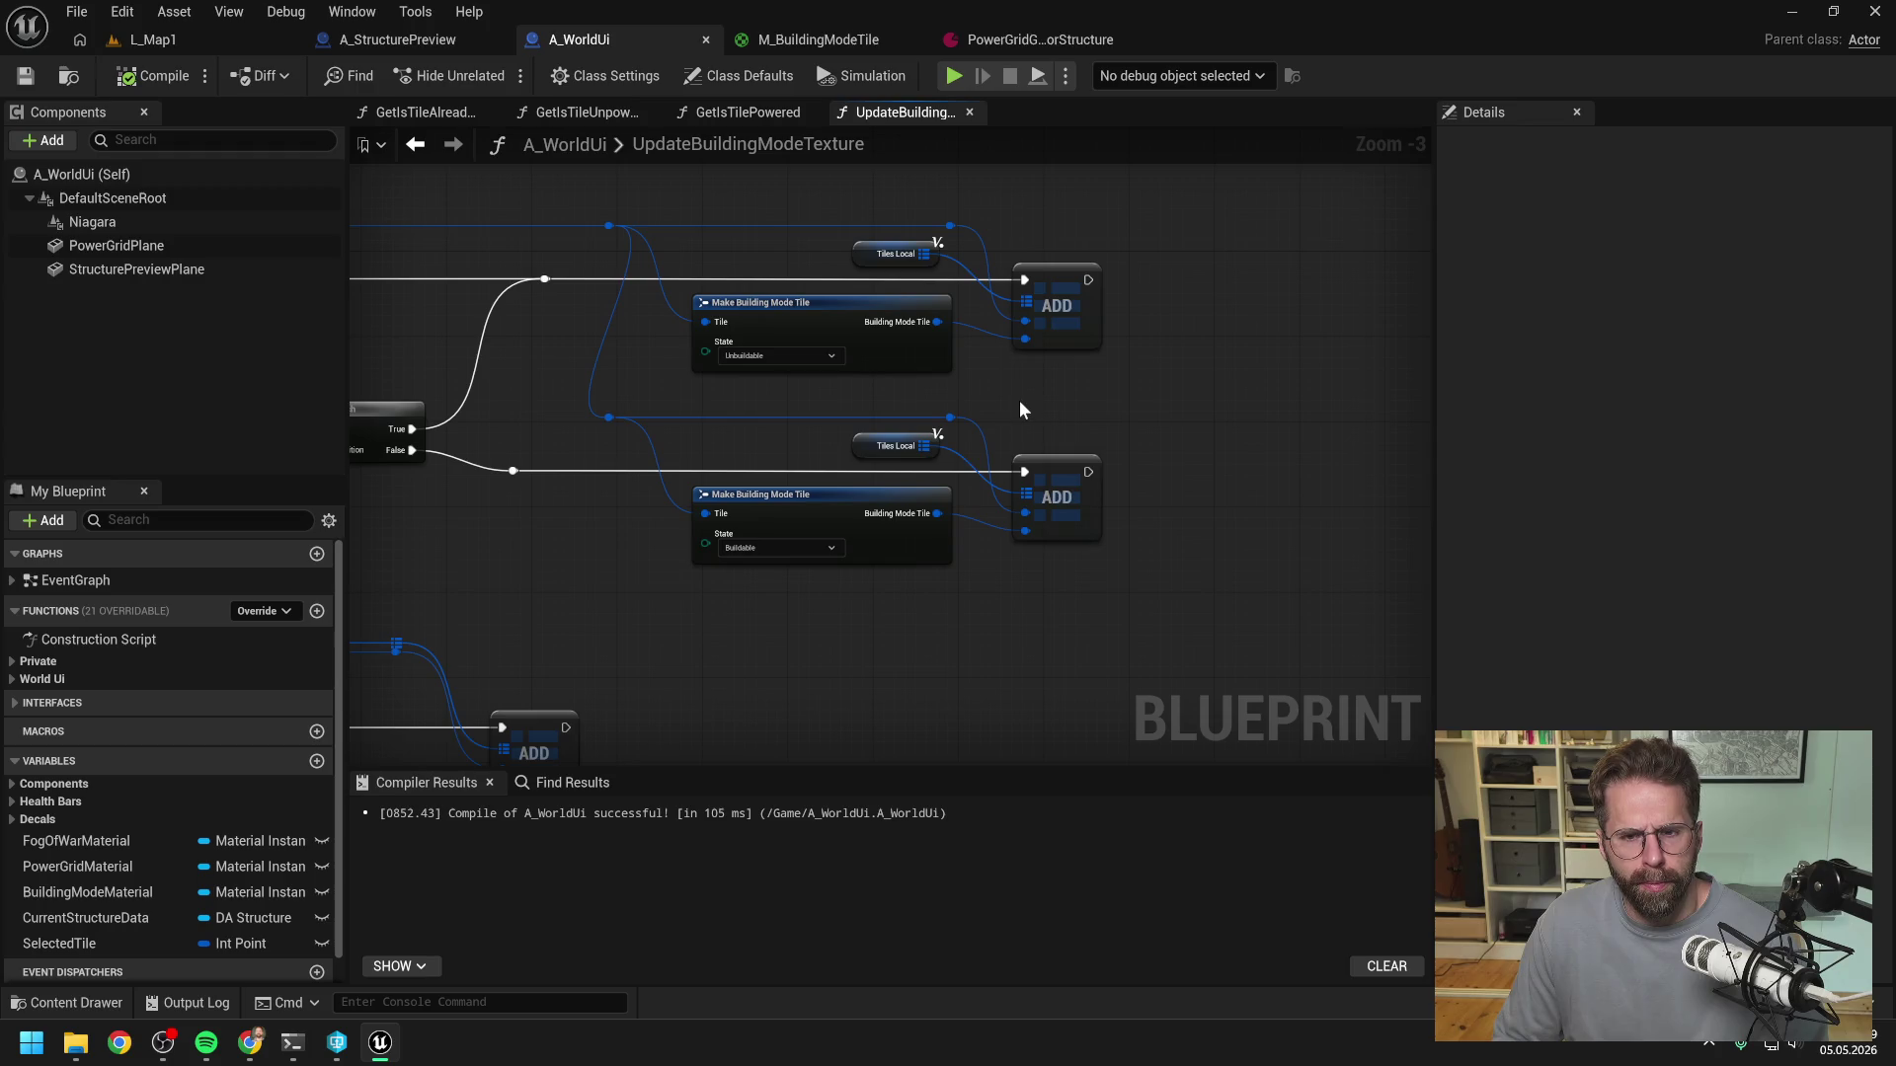
scroll(207, 824, "down", 1)
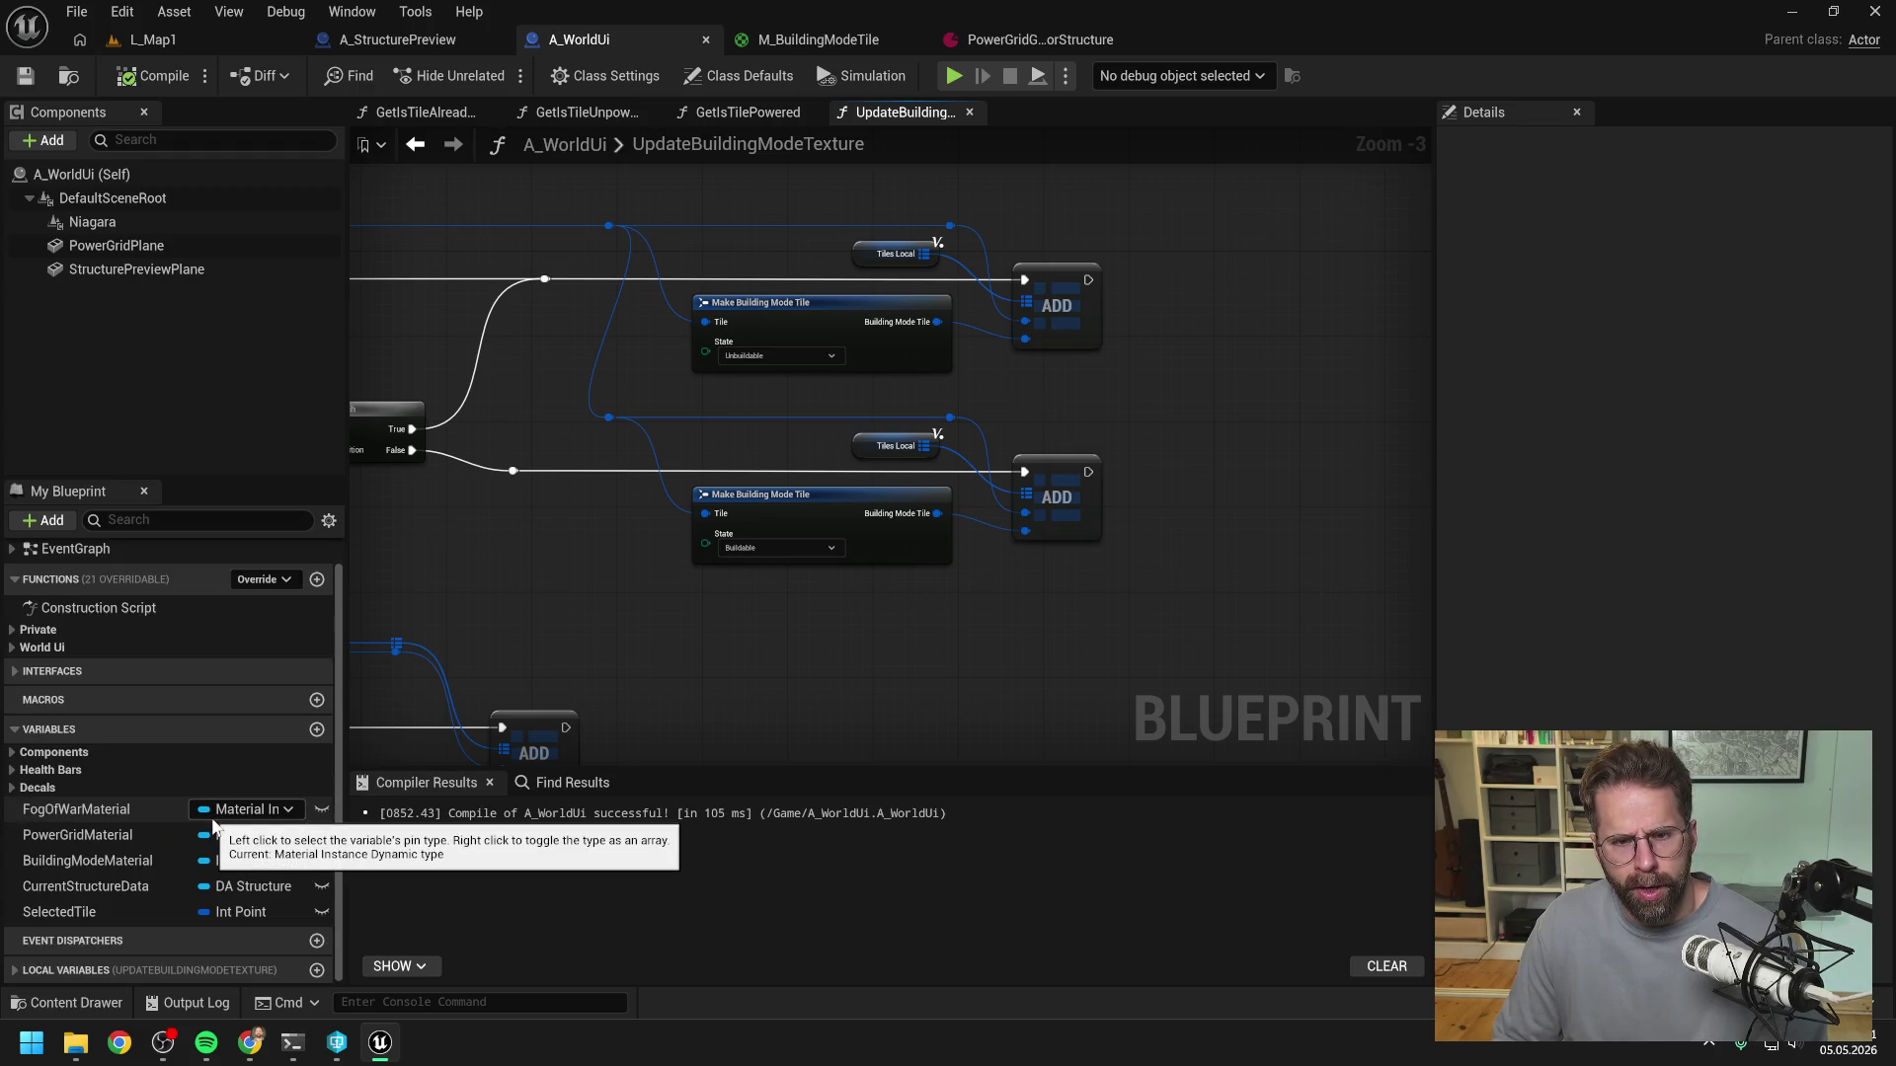
left_click(217, 970)
scroll(237, 938, "down", 1)
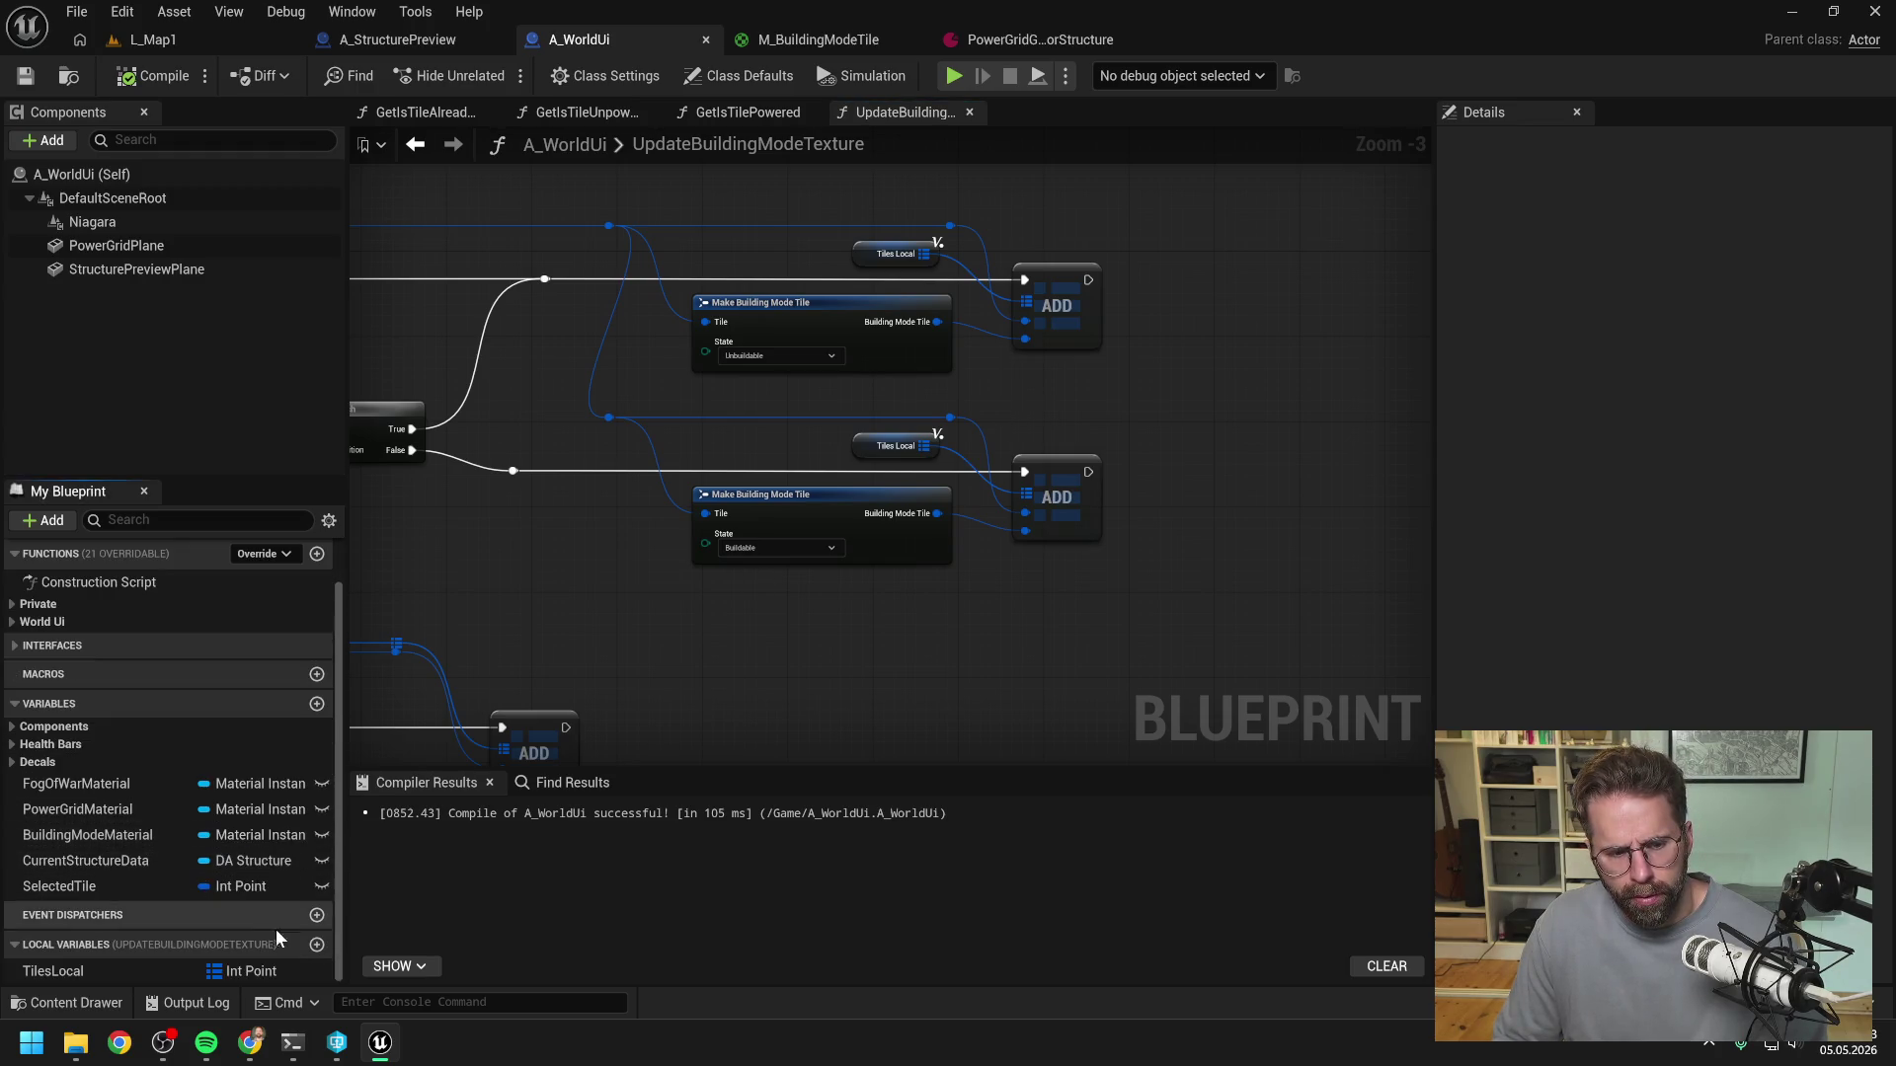
- Add a Boolean local variable named StrucureIsUnuildableLocal
left_click(316, 947)
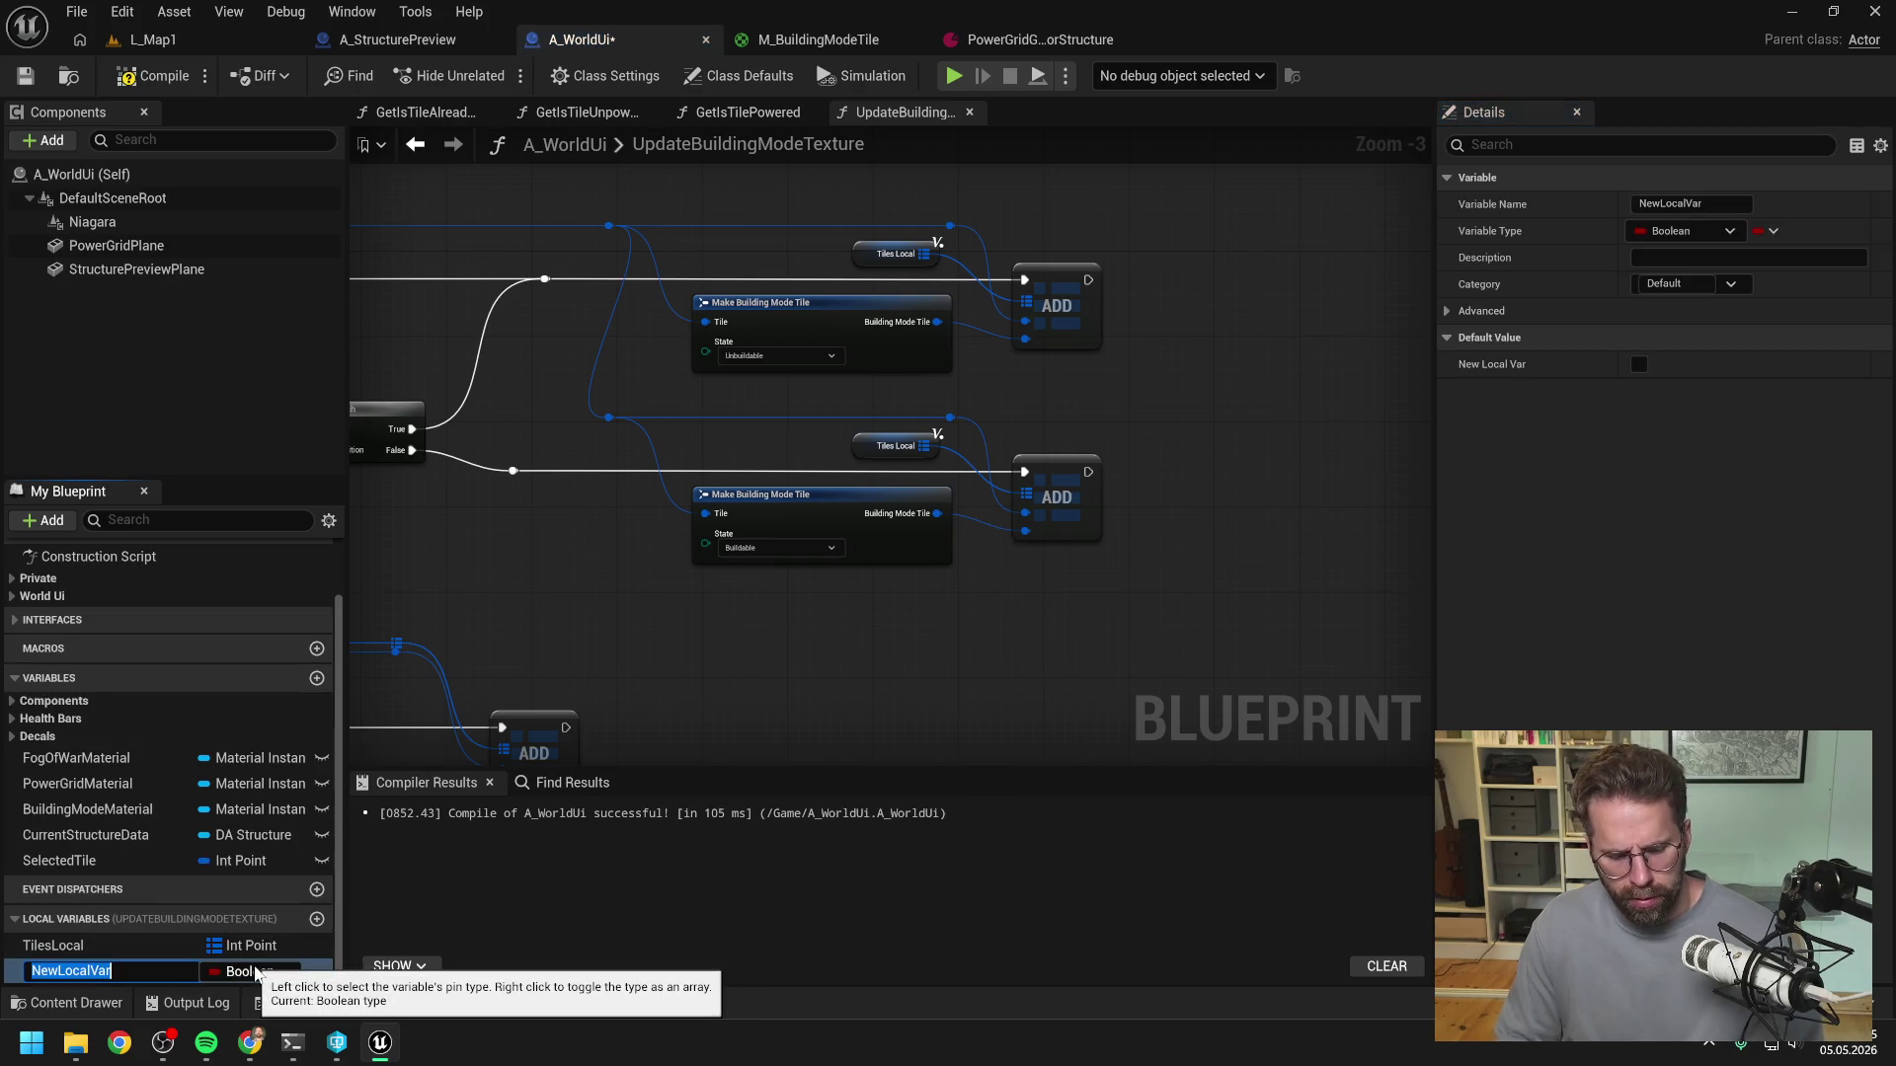
type("StrucureIsUnuildable")
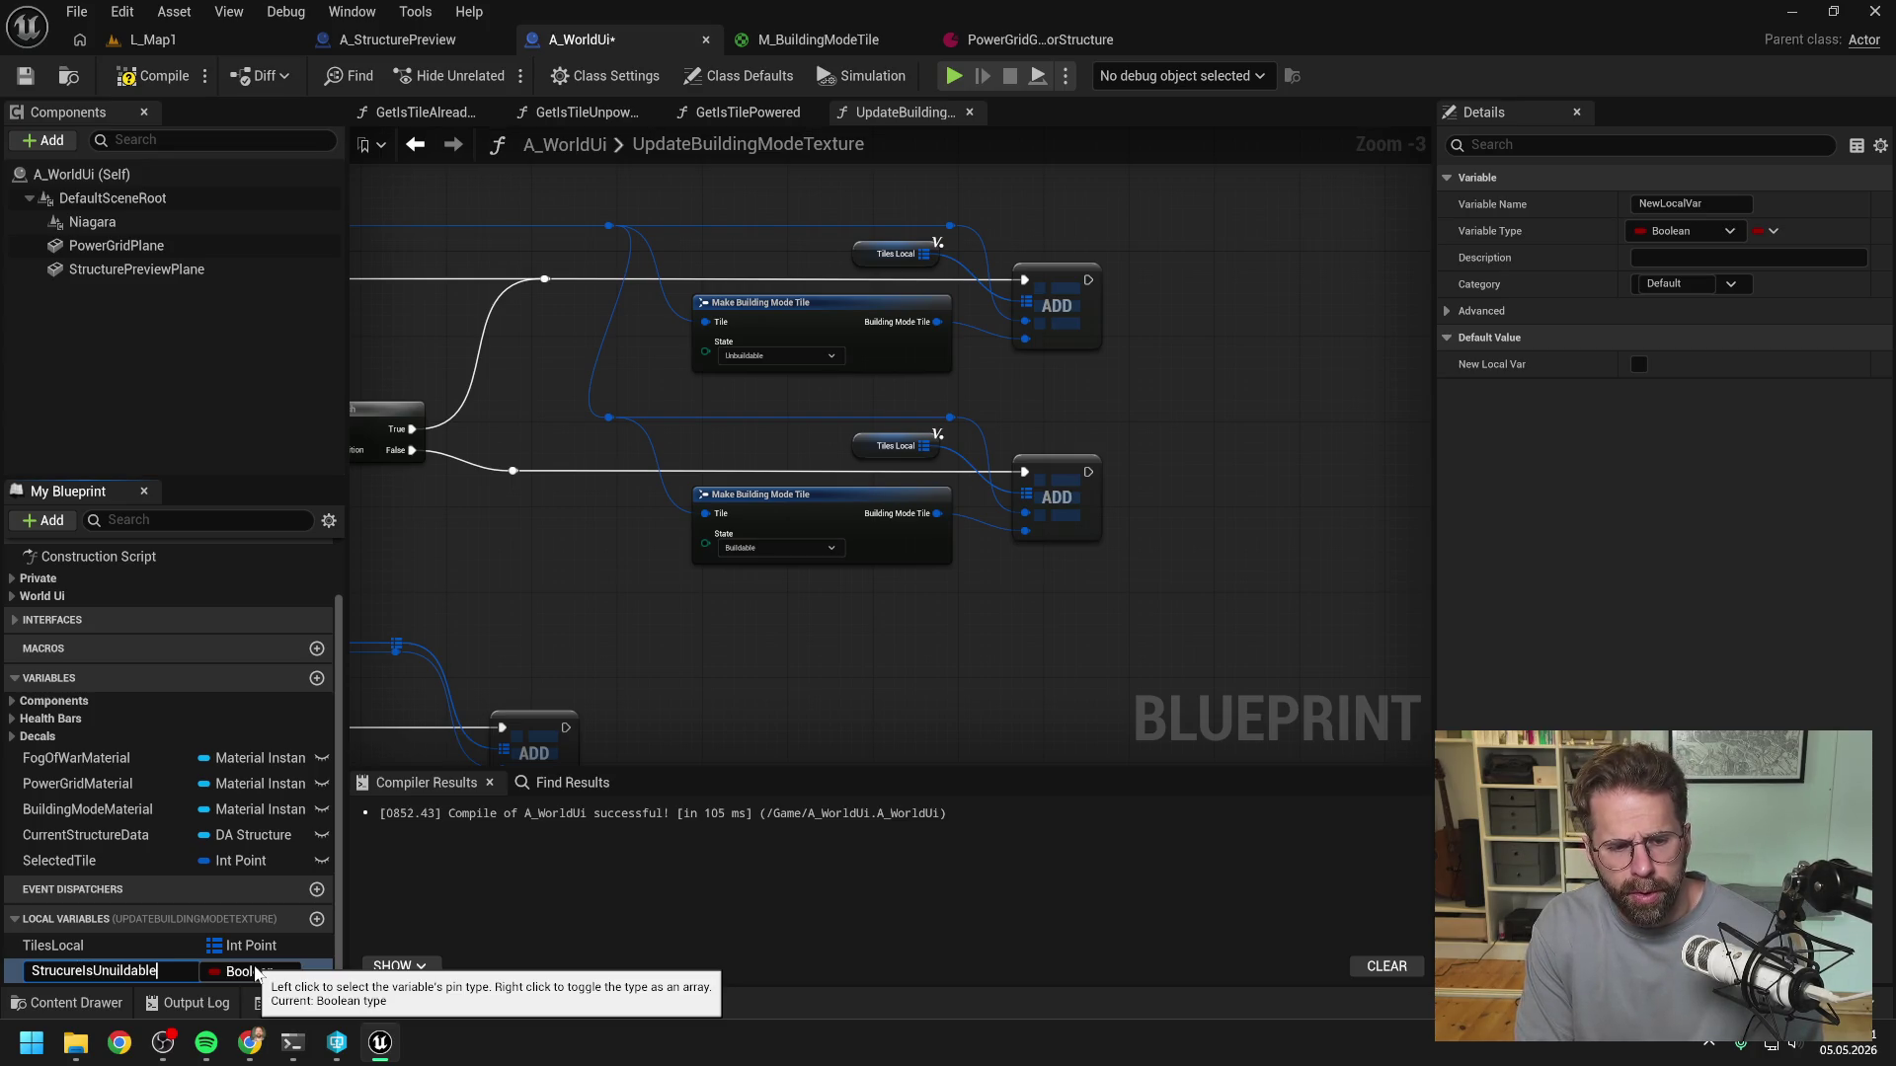
type("Local")
key("Return")
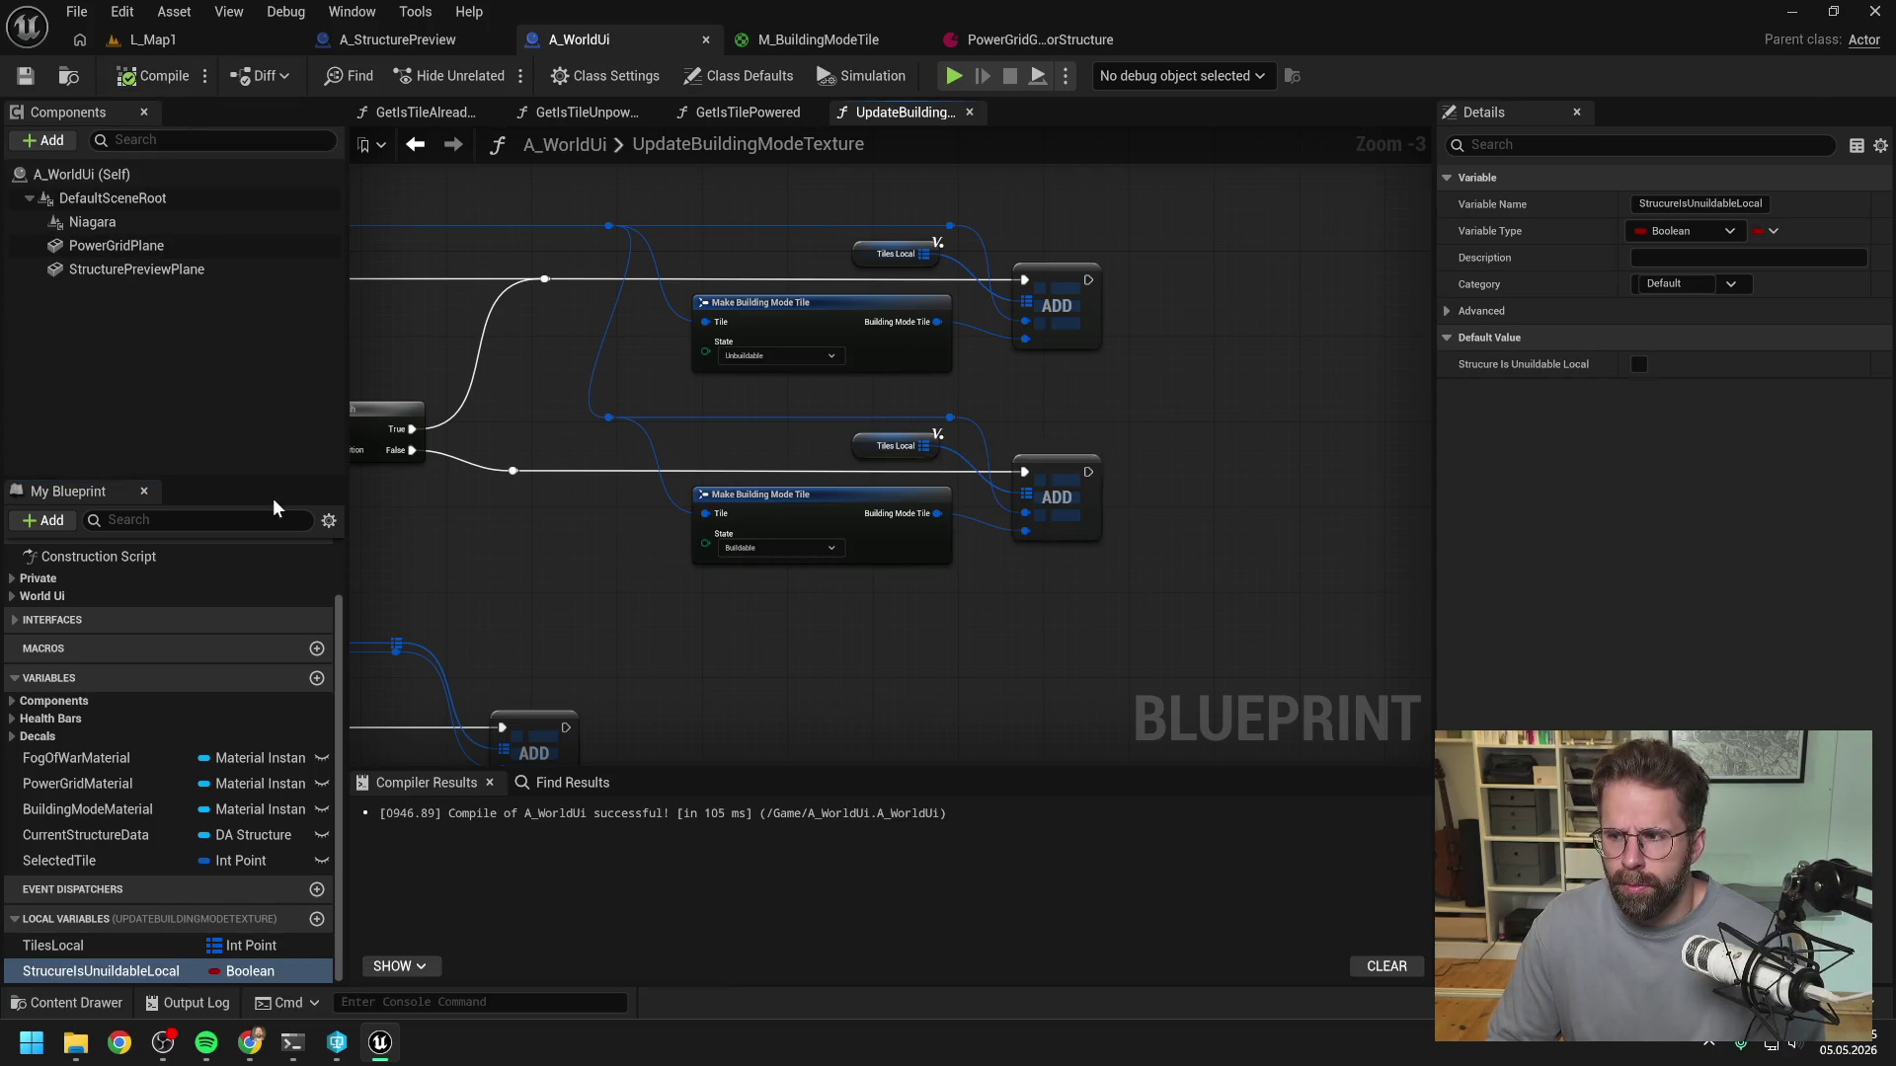
- Place a SET StrucureIsUnuildableLocal node right after the Unbuildable tile's ADD node
mouse_move(119, 970)
left_mouse_down()
mouse_move(314, 815)
mouse_move(1136, 286)
mouse_move(1145, 301)
mouse_move(1102, 294)
mouse_move(1205, 277)
left_mouse_up()
left_click(1183, 342)
left_click(1197, 395)
left_click(153, 75)
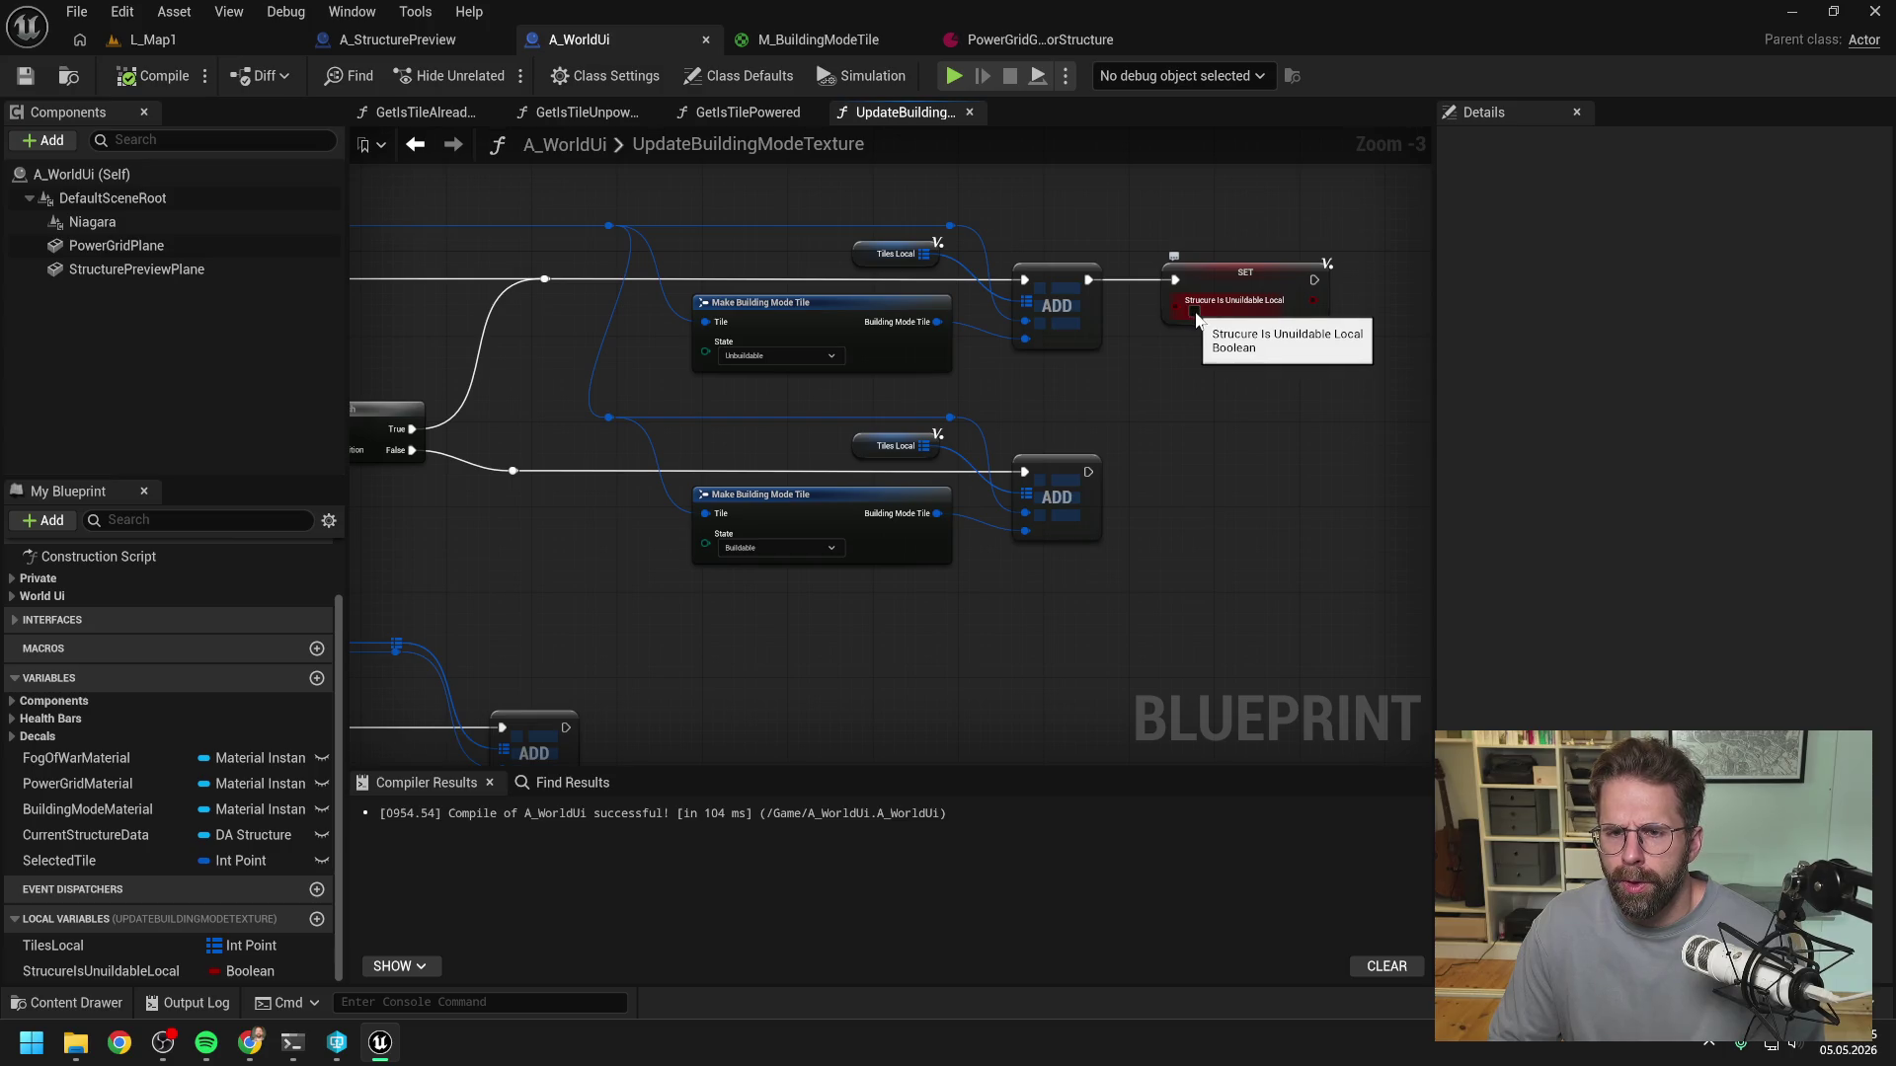
scroll(1175, 415, "down", 5)
scroll(982, 431, "up", 4)
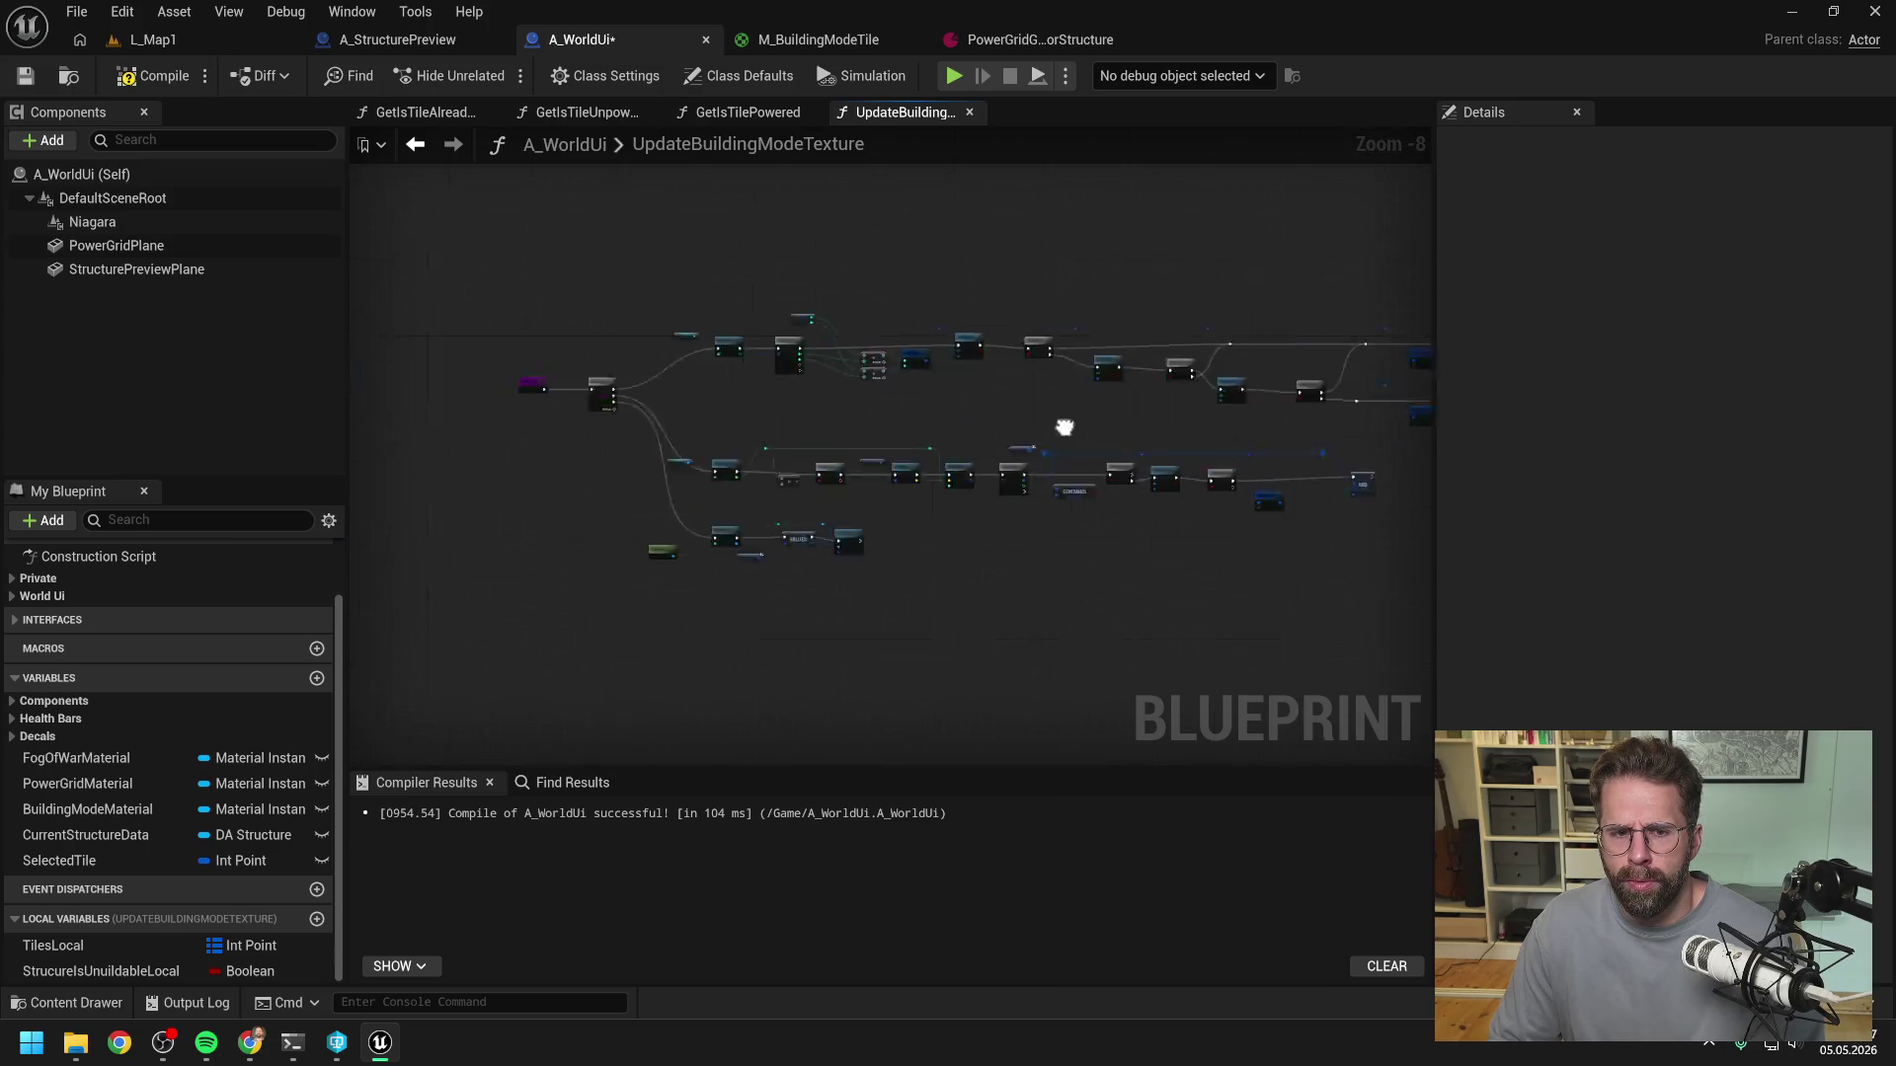
- Add a Branch on StrucureIsUnuildableLocal fed by Sequence Then 1, with False continuing to the tile logic
mouse_move(99, 970)
left_mouse_down()
mouse_move(281, 919)
mouse_move(940, 558)
mouse_move(1070, 566)
left_mouse_up()
left_click(997, 603)
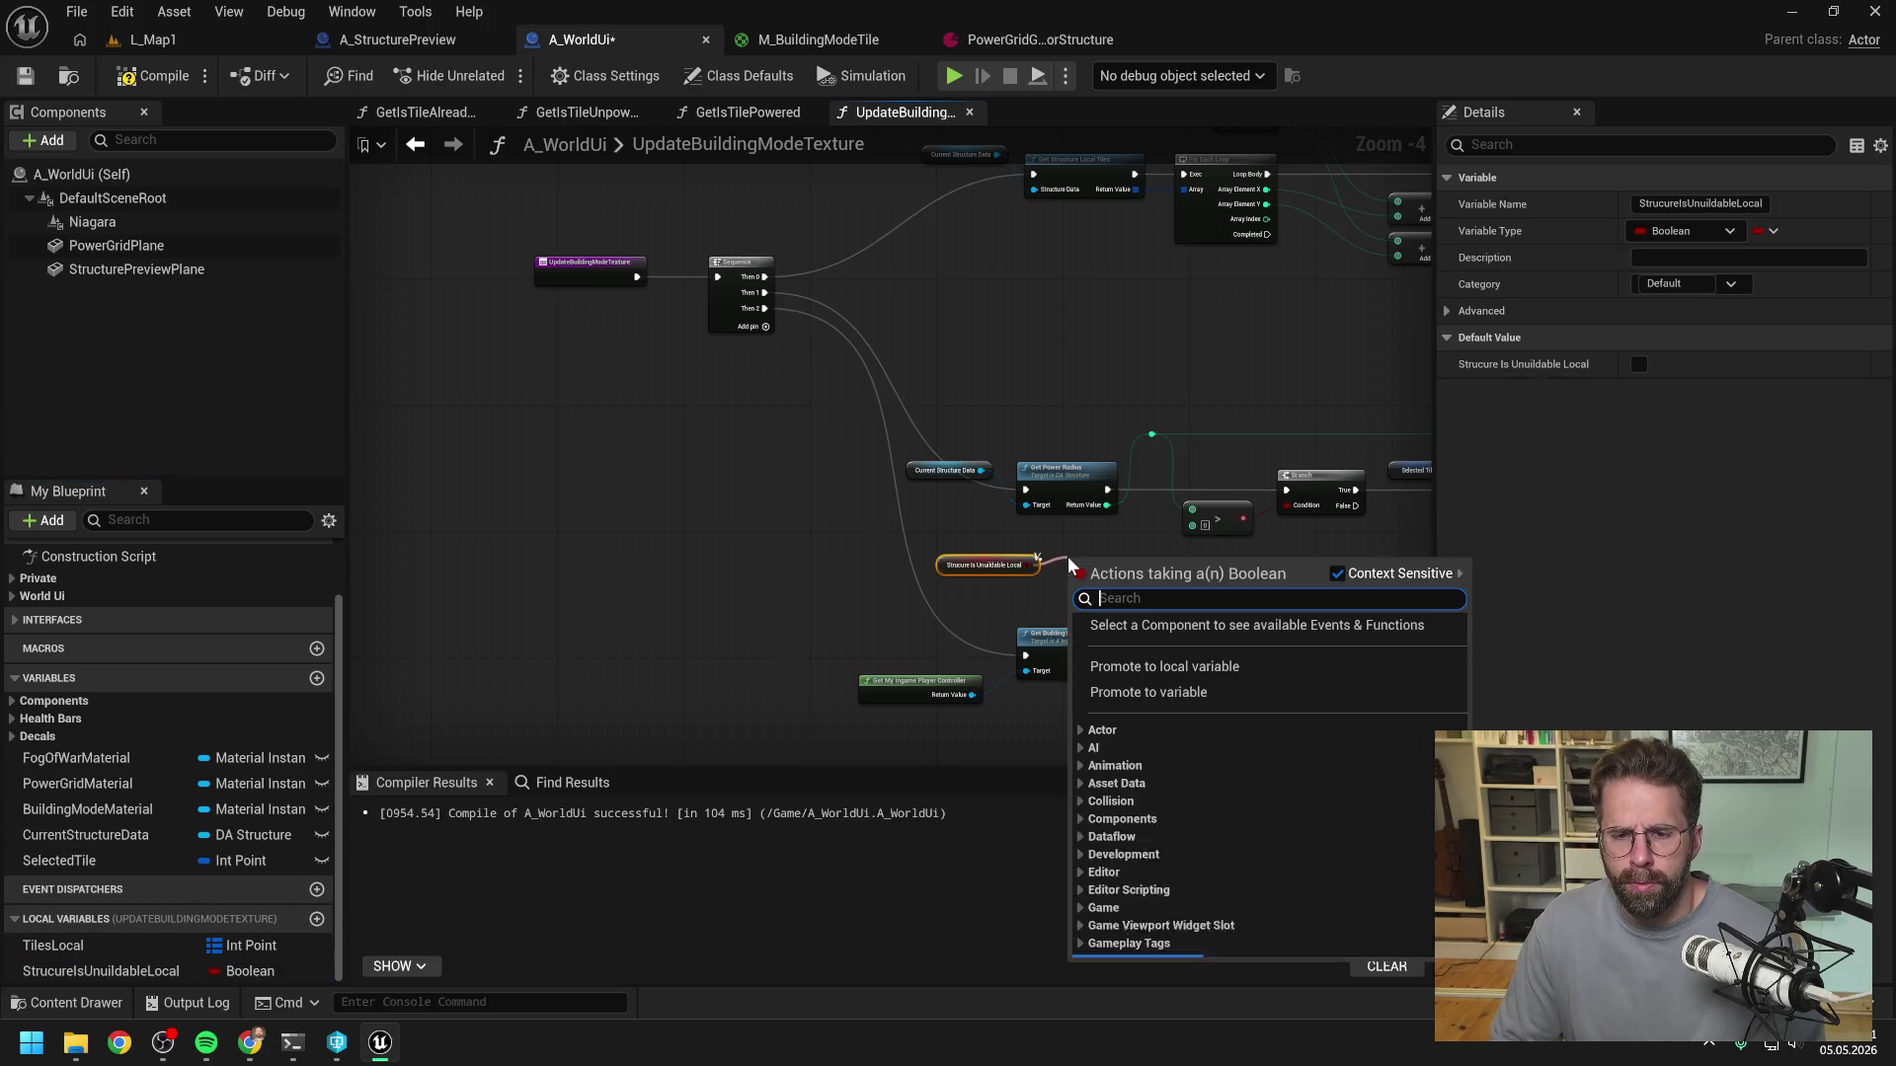
type("bran")
key("Return")
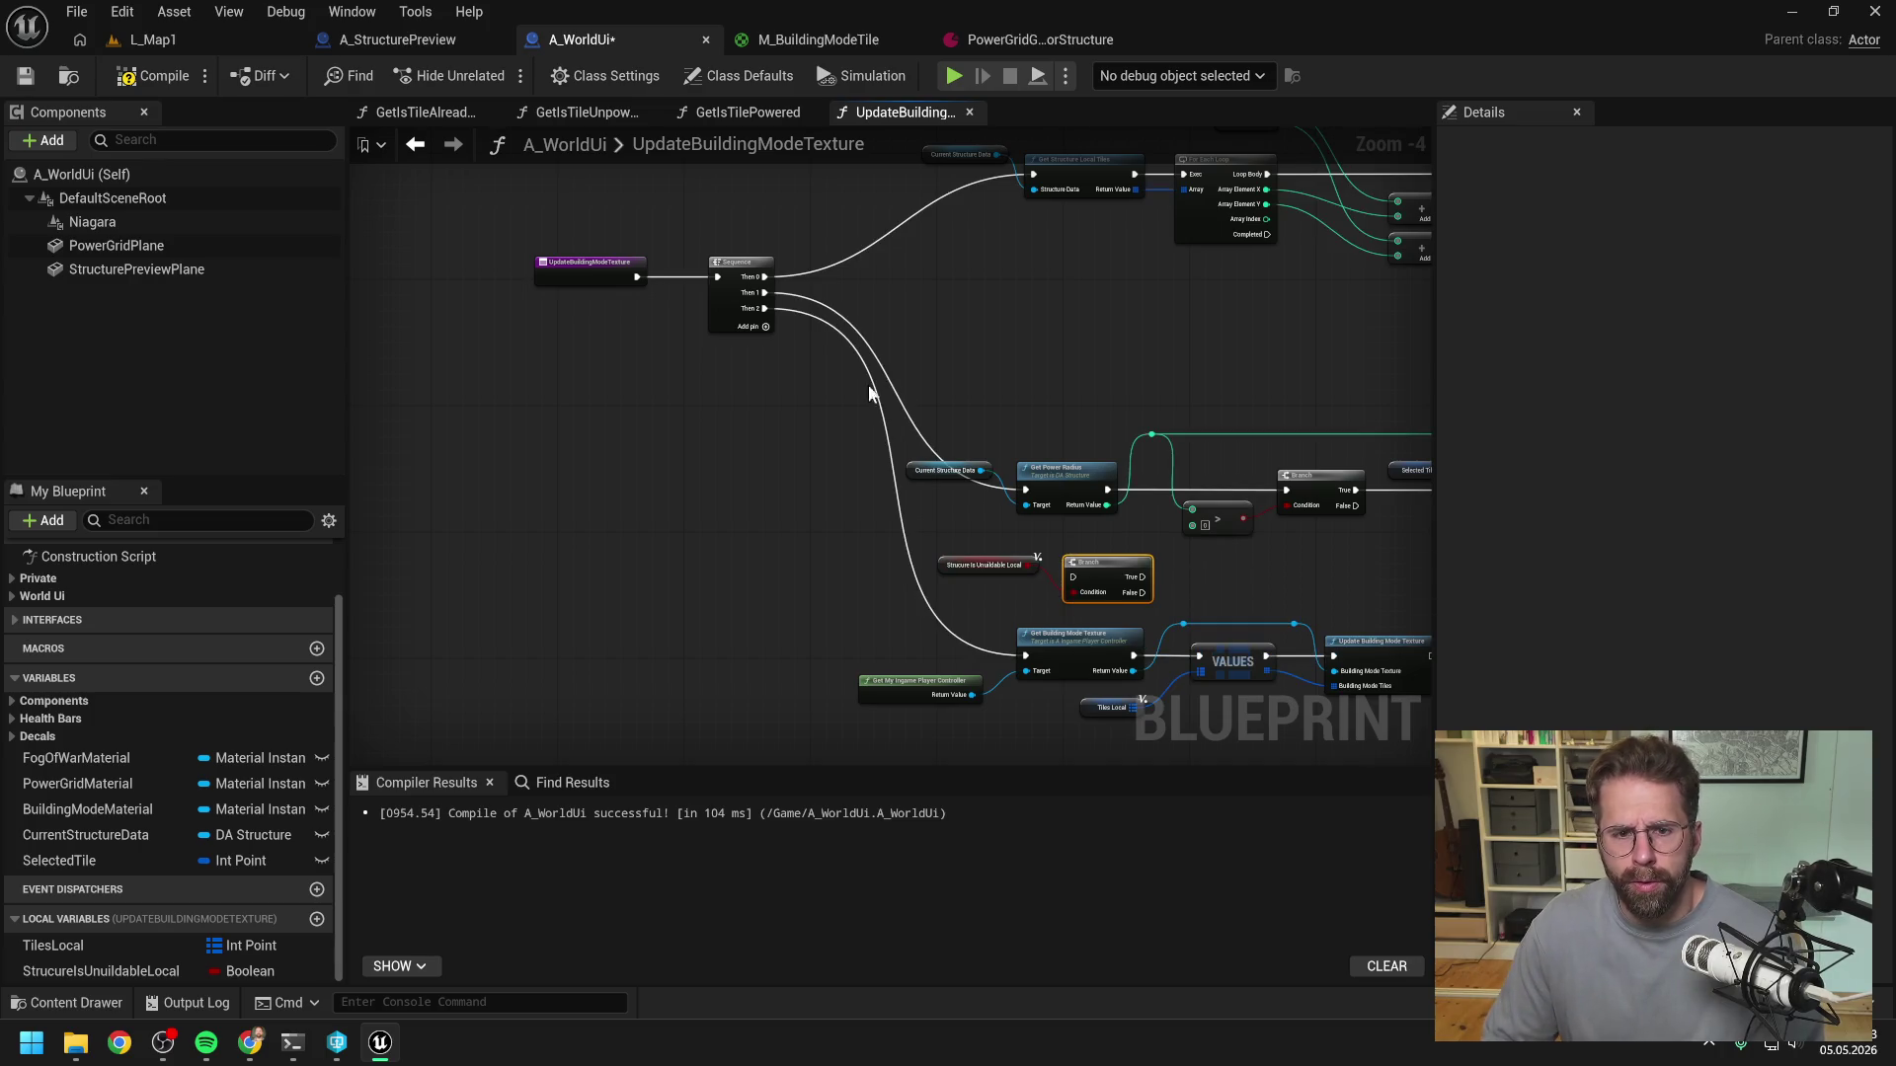
mouse_move(767, 293)
left_mouse_down()
mouse_move(952, 389)
mouse_move(1073, 576)
left_mouse_up()
scroll(972, 558, "up", 2)
mouse_move(883, 578)
left_mouse_down()
mouse_move(903, 563)
mouse_move(719, 410)
mouse_move(581, 434)
mouse_move(750, 482)
left_mouse_up()
scroll(592, 429, "down", 3)
scroll(692, 494, "down", 2)
- Shift the power-radius nodes right, fit the Branch and getter into the gap, compile, and open L_Map1
left_click_drag(950, 502, 1174, 536)
scroll(1086, 553, "up", 4)
left_click_drag(795, 464, 1157, 464)
left_click(889, 553)
mouse_move(801, 581)
left_mouse_down()
mouse_move(735, 461)
mouse_move(806, 437)
left_mouse_up()
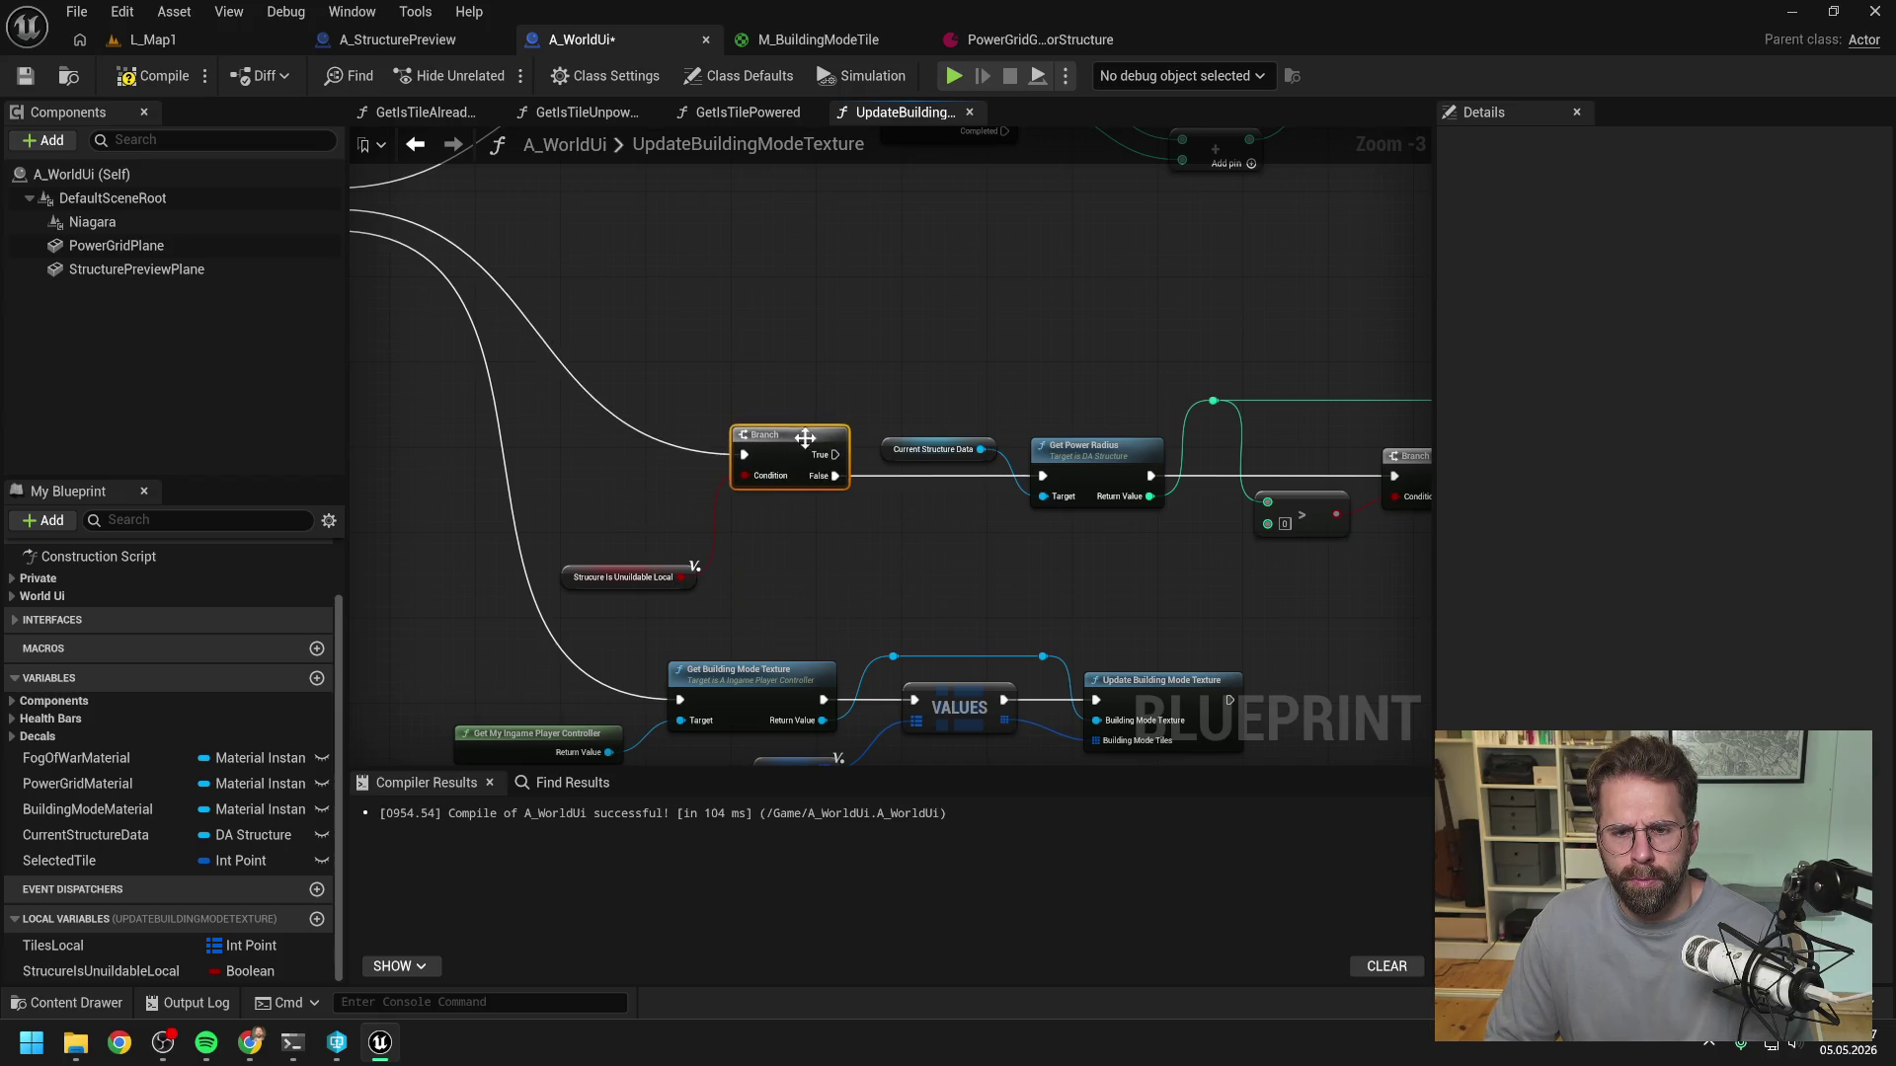
left_click_drag(635, 592, 635, 499)
left_click(810, 574)
scroll(566, 488, "down", 4)
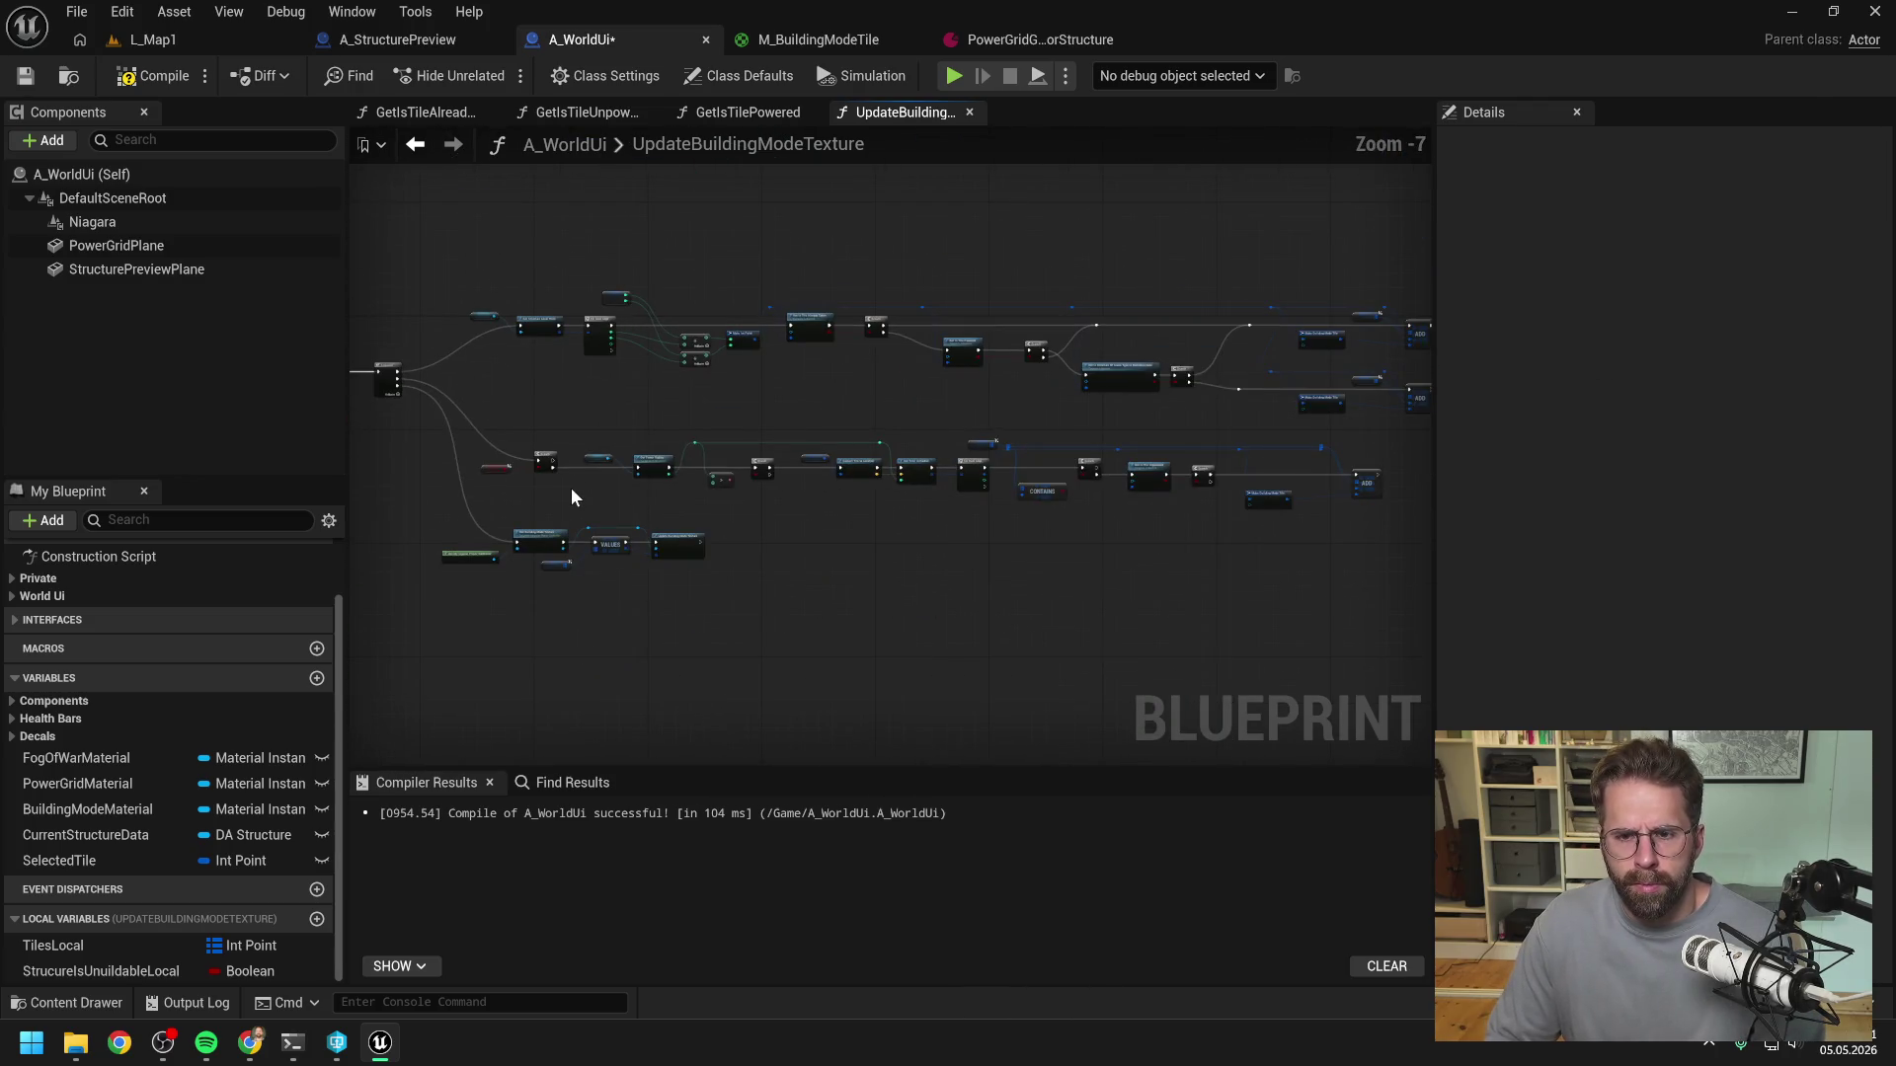
left_click(175, 83)
left_click(272, 39)
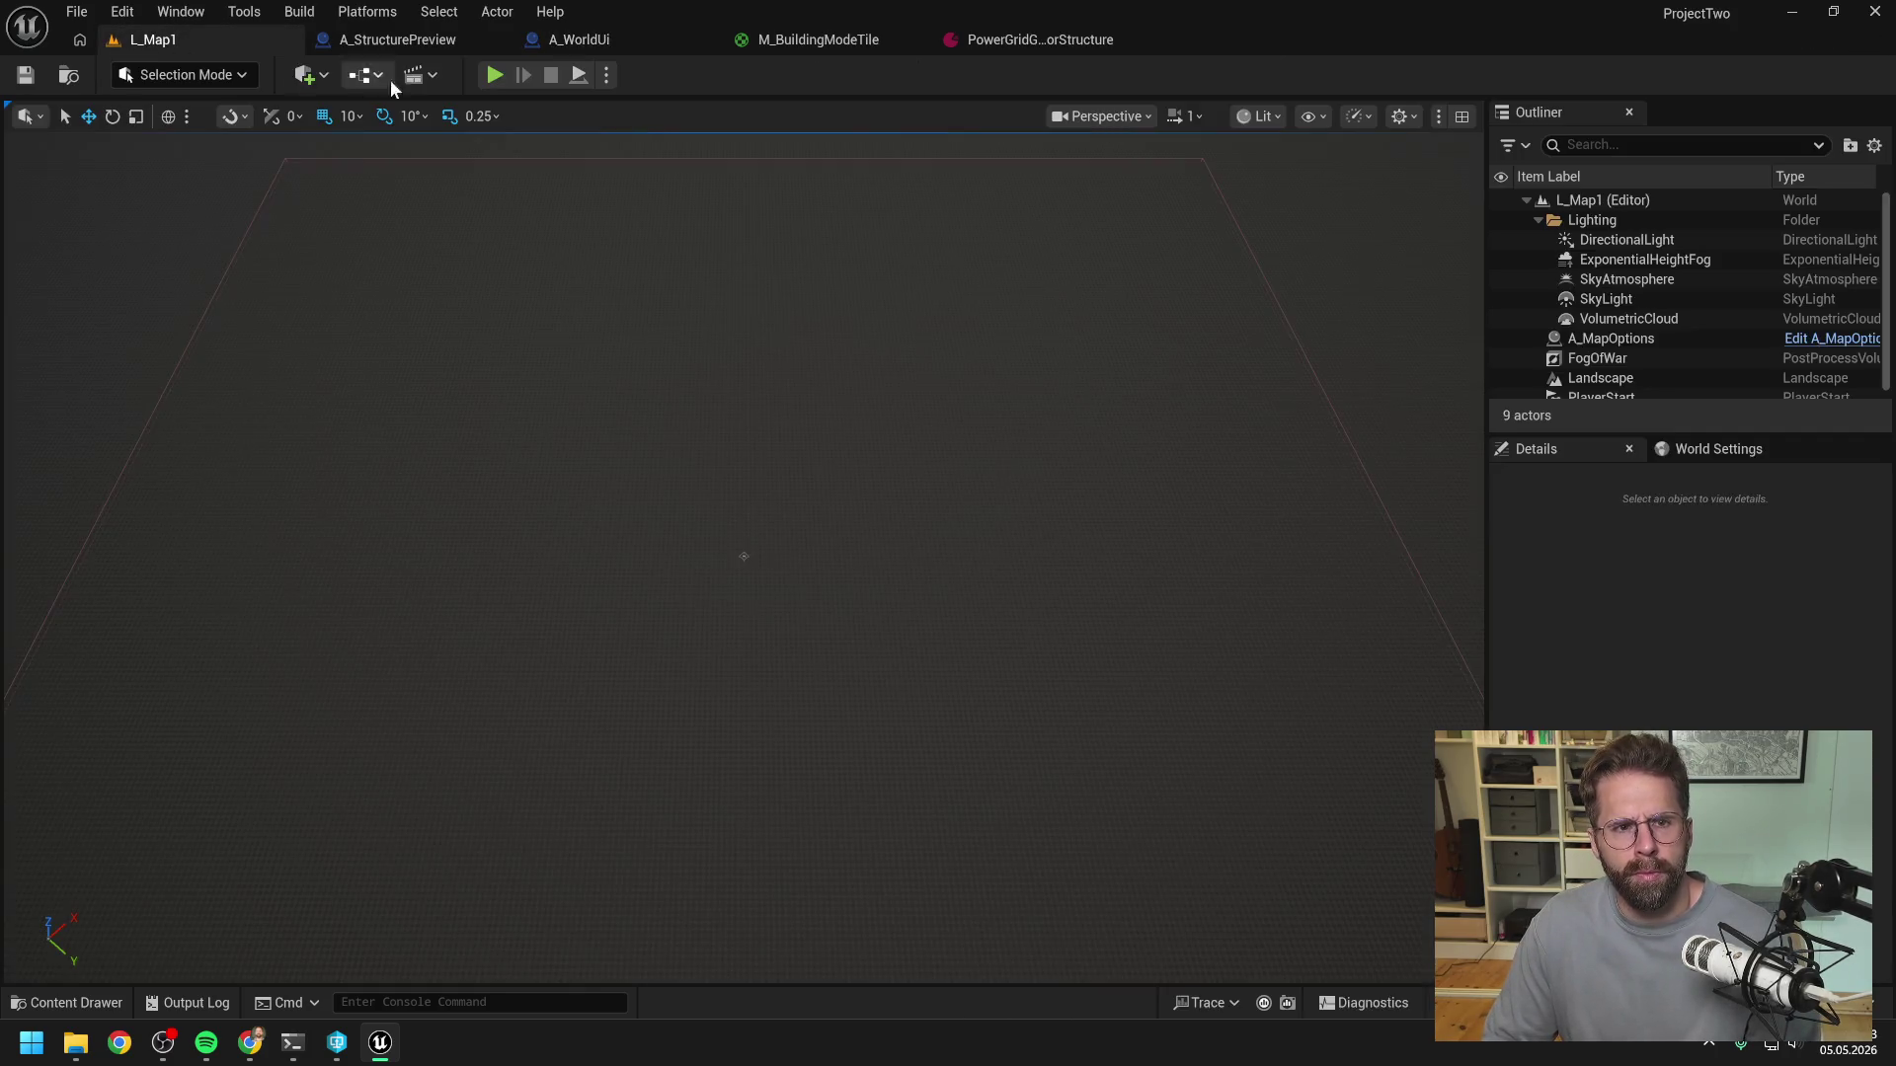
- After a quick test play, set the generator's Grid Size to 3 by 3 and save it
left_click(495, 75)
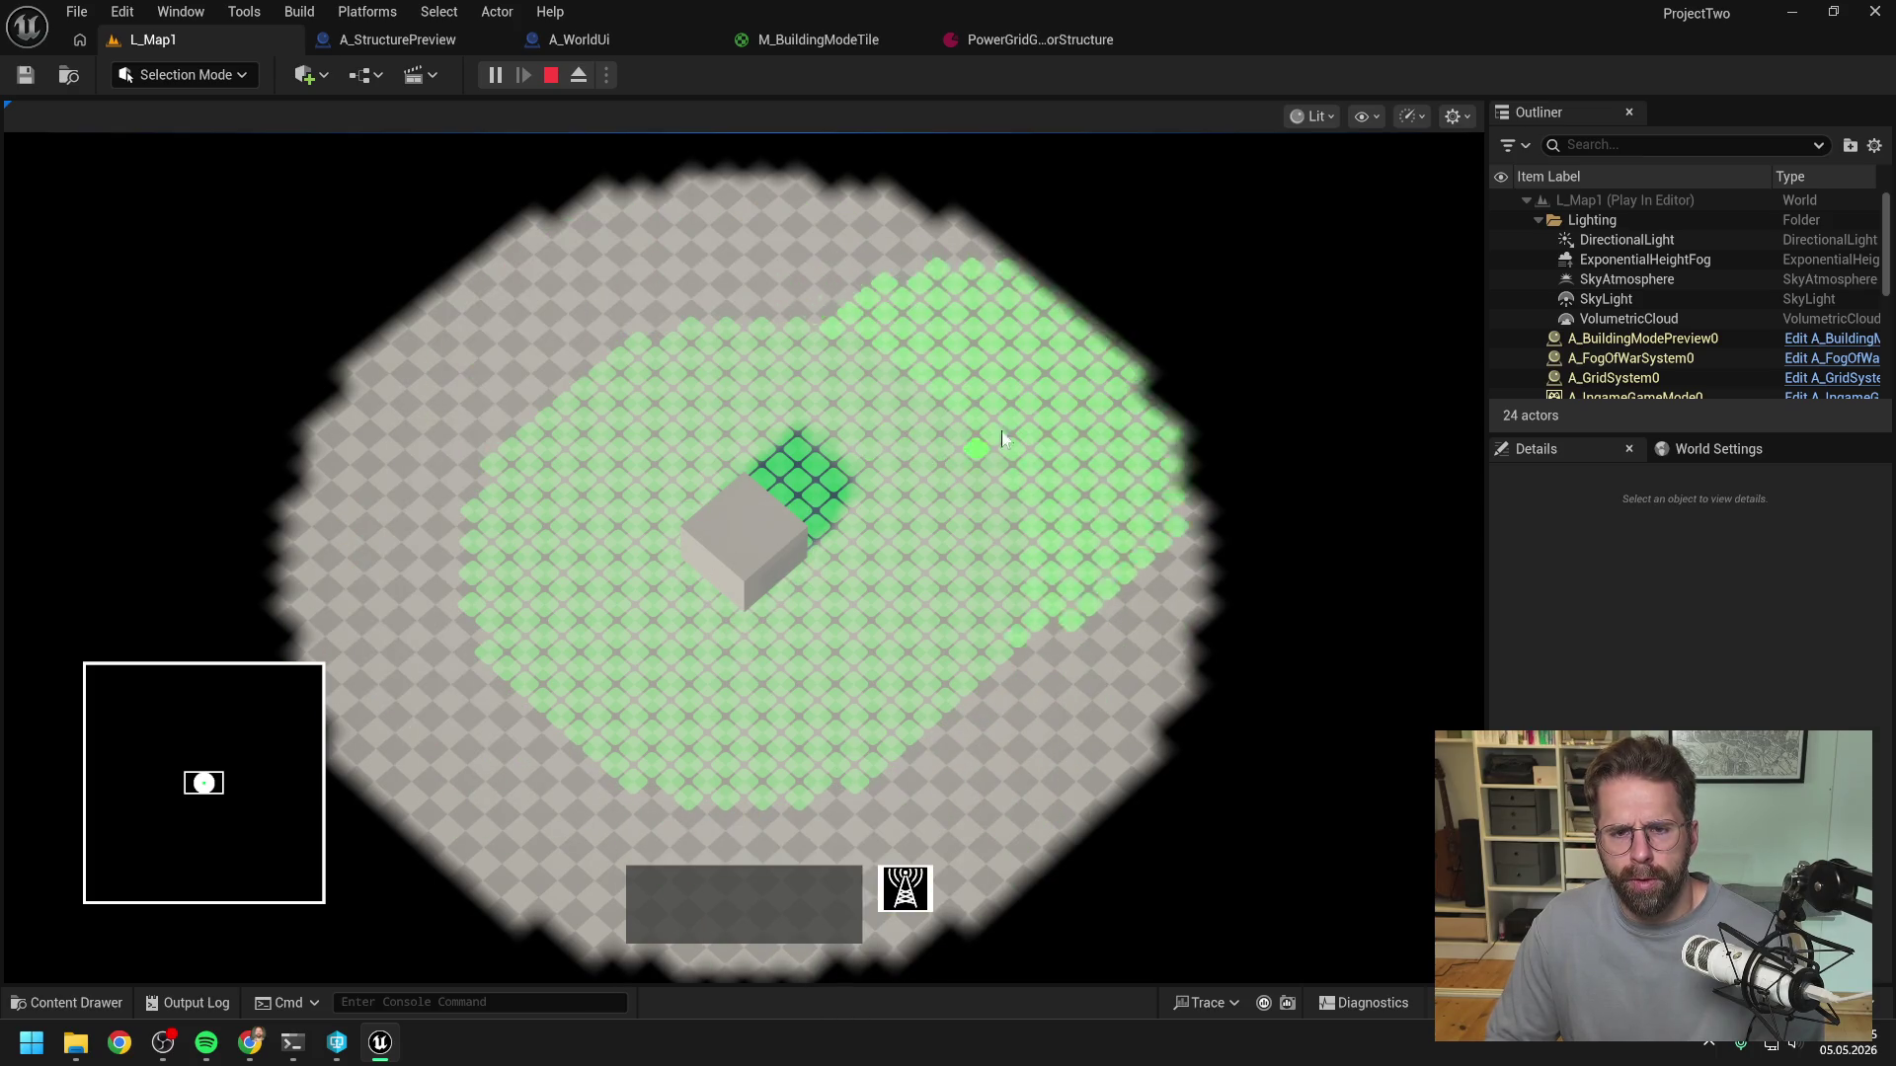
key("Escape")
left_click(1051, 40)
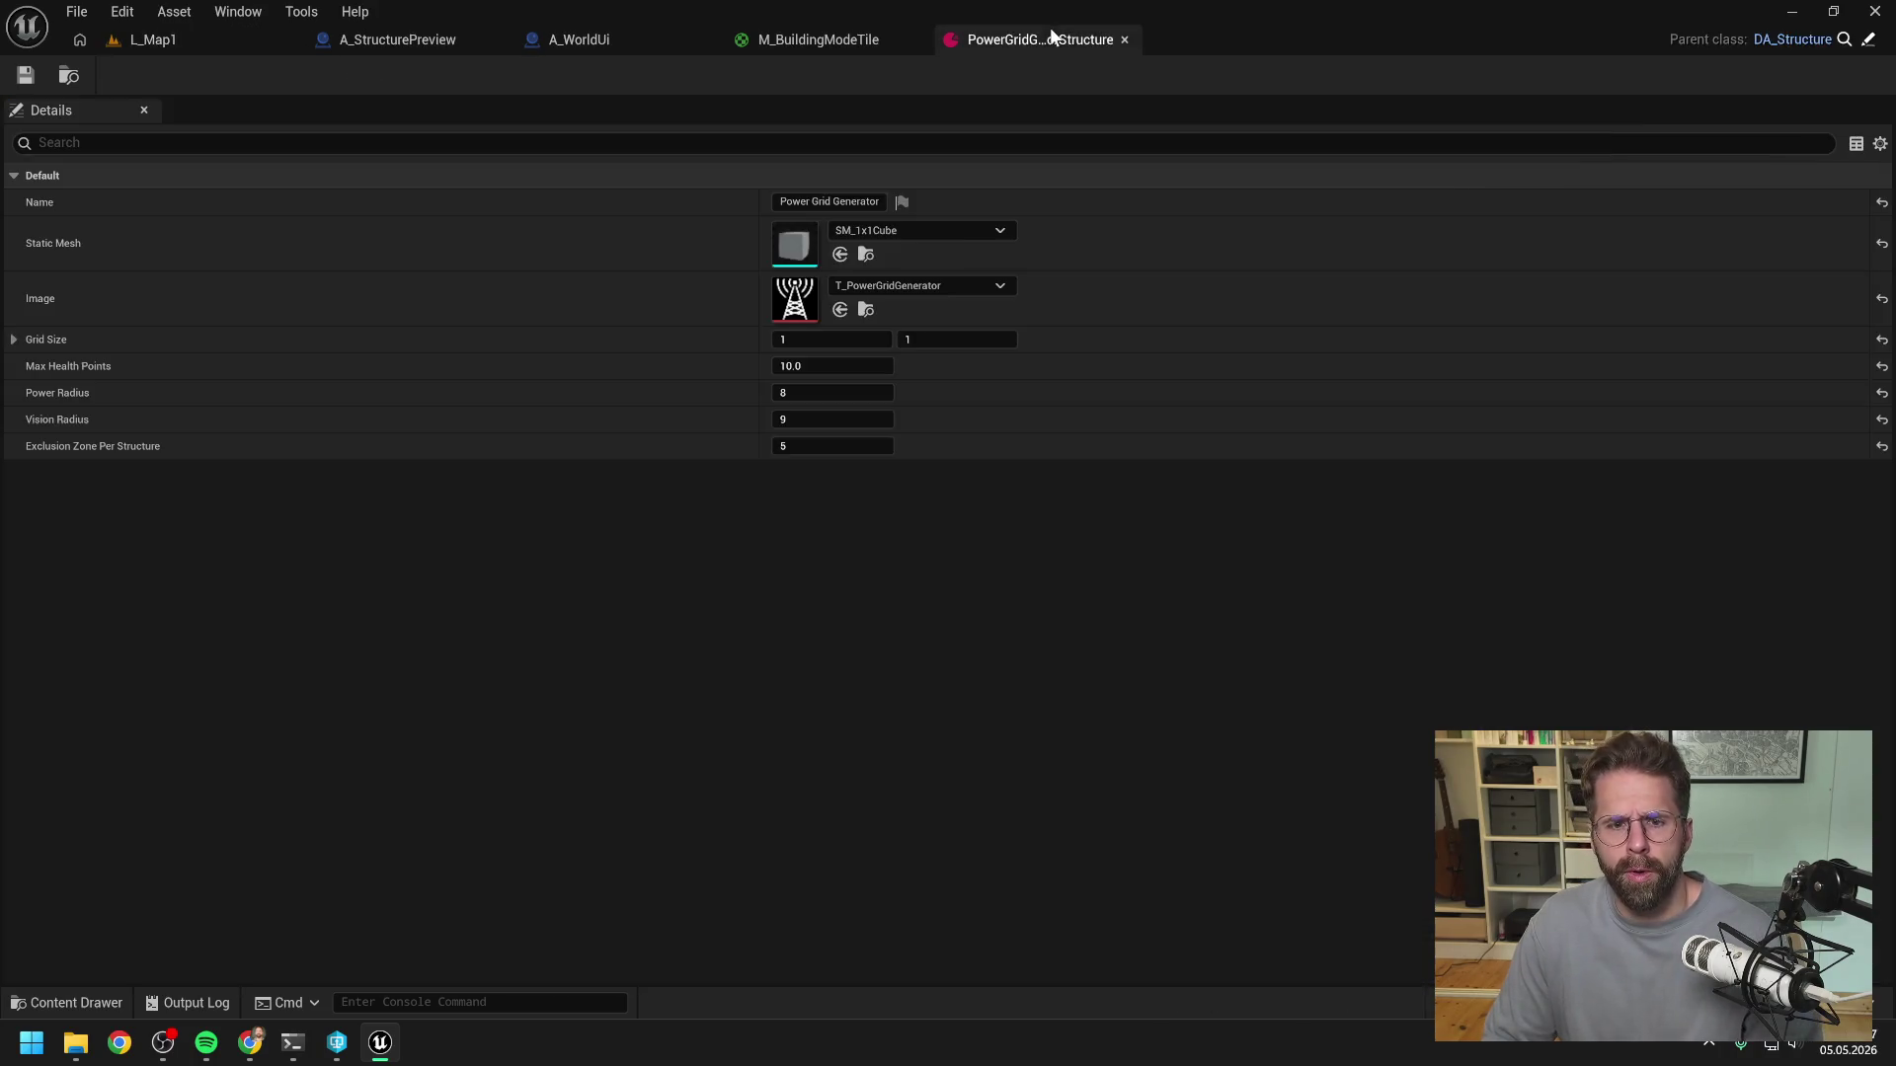
key("Tab")
type("3")
key("Return")
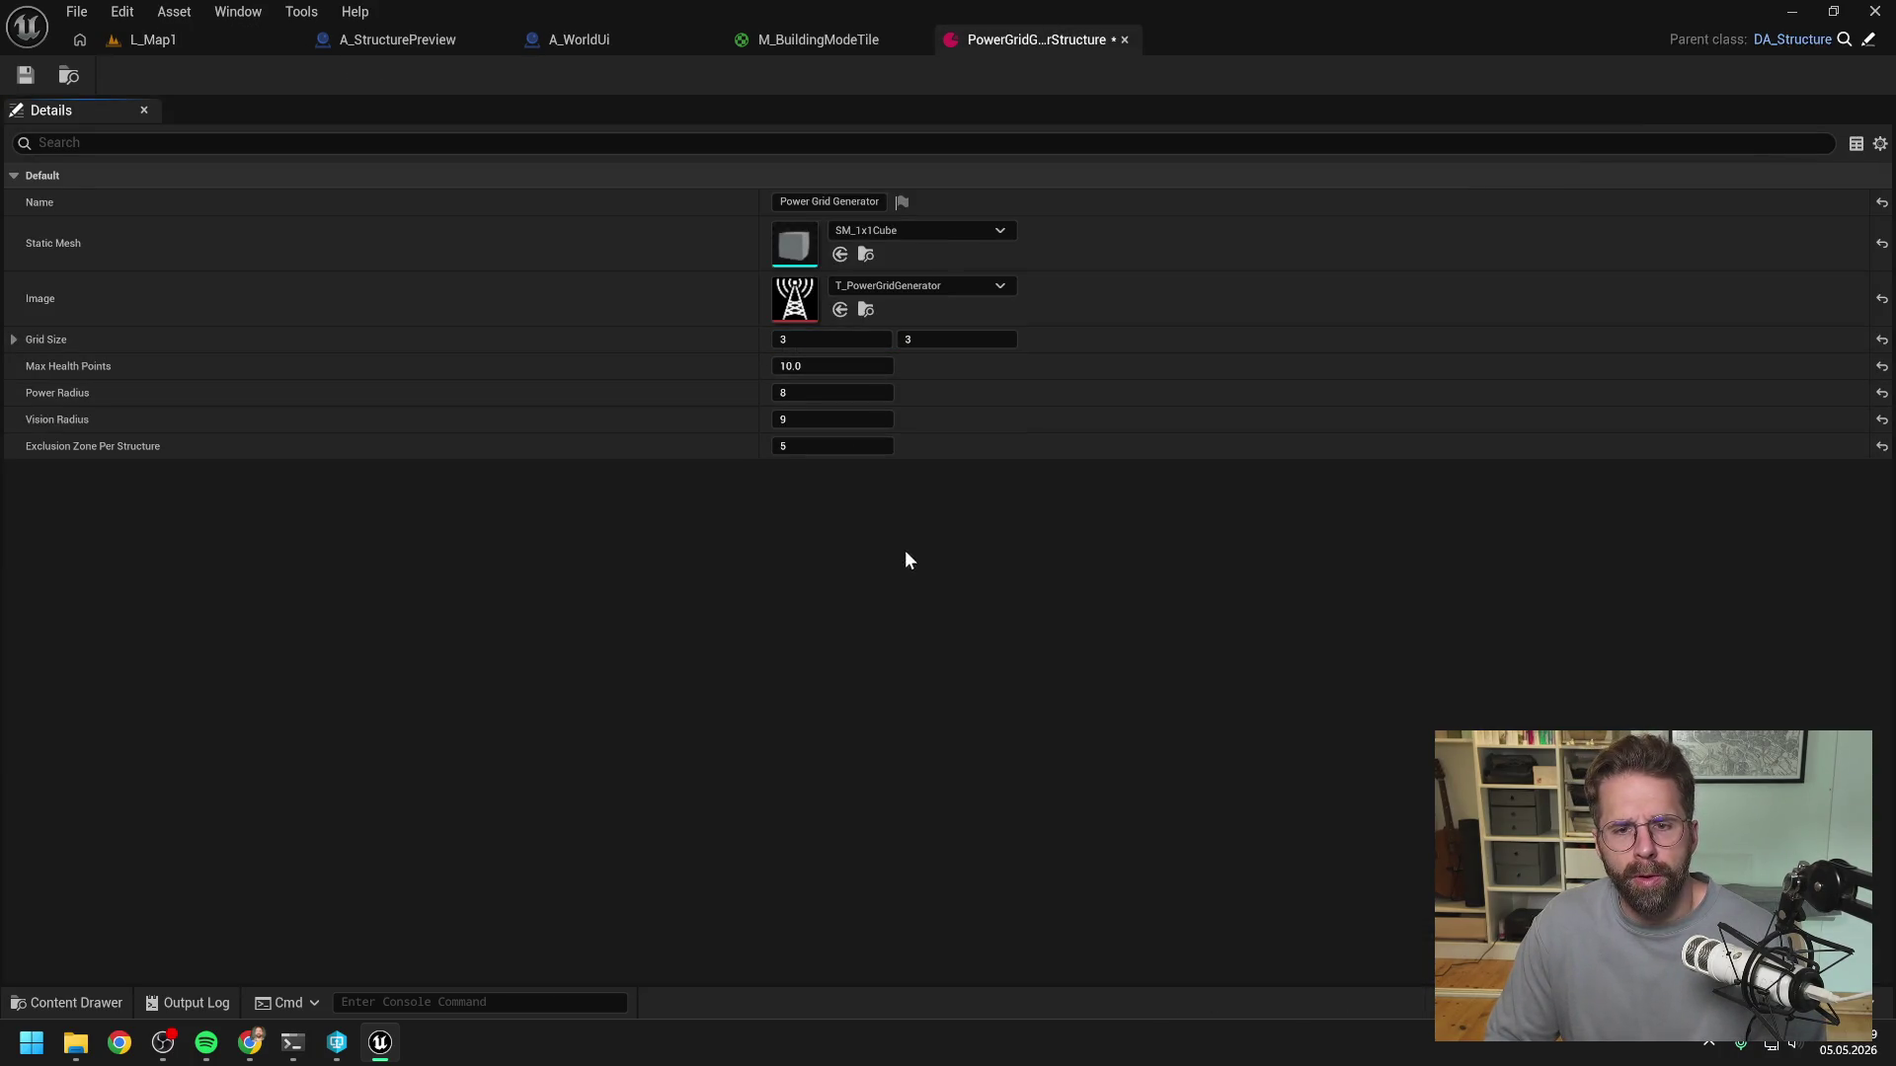
left_click(26, 76)
- Play-test building mode in L_Map1 with the 3 by 3 generator
left_click(151, 39)
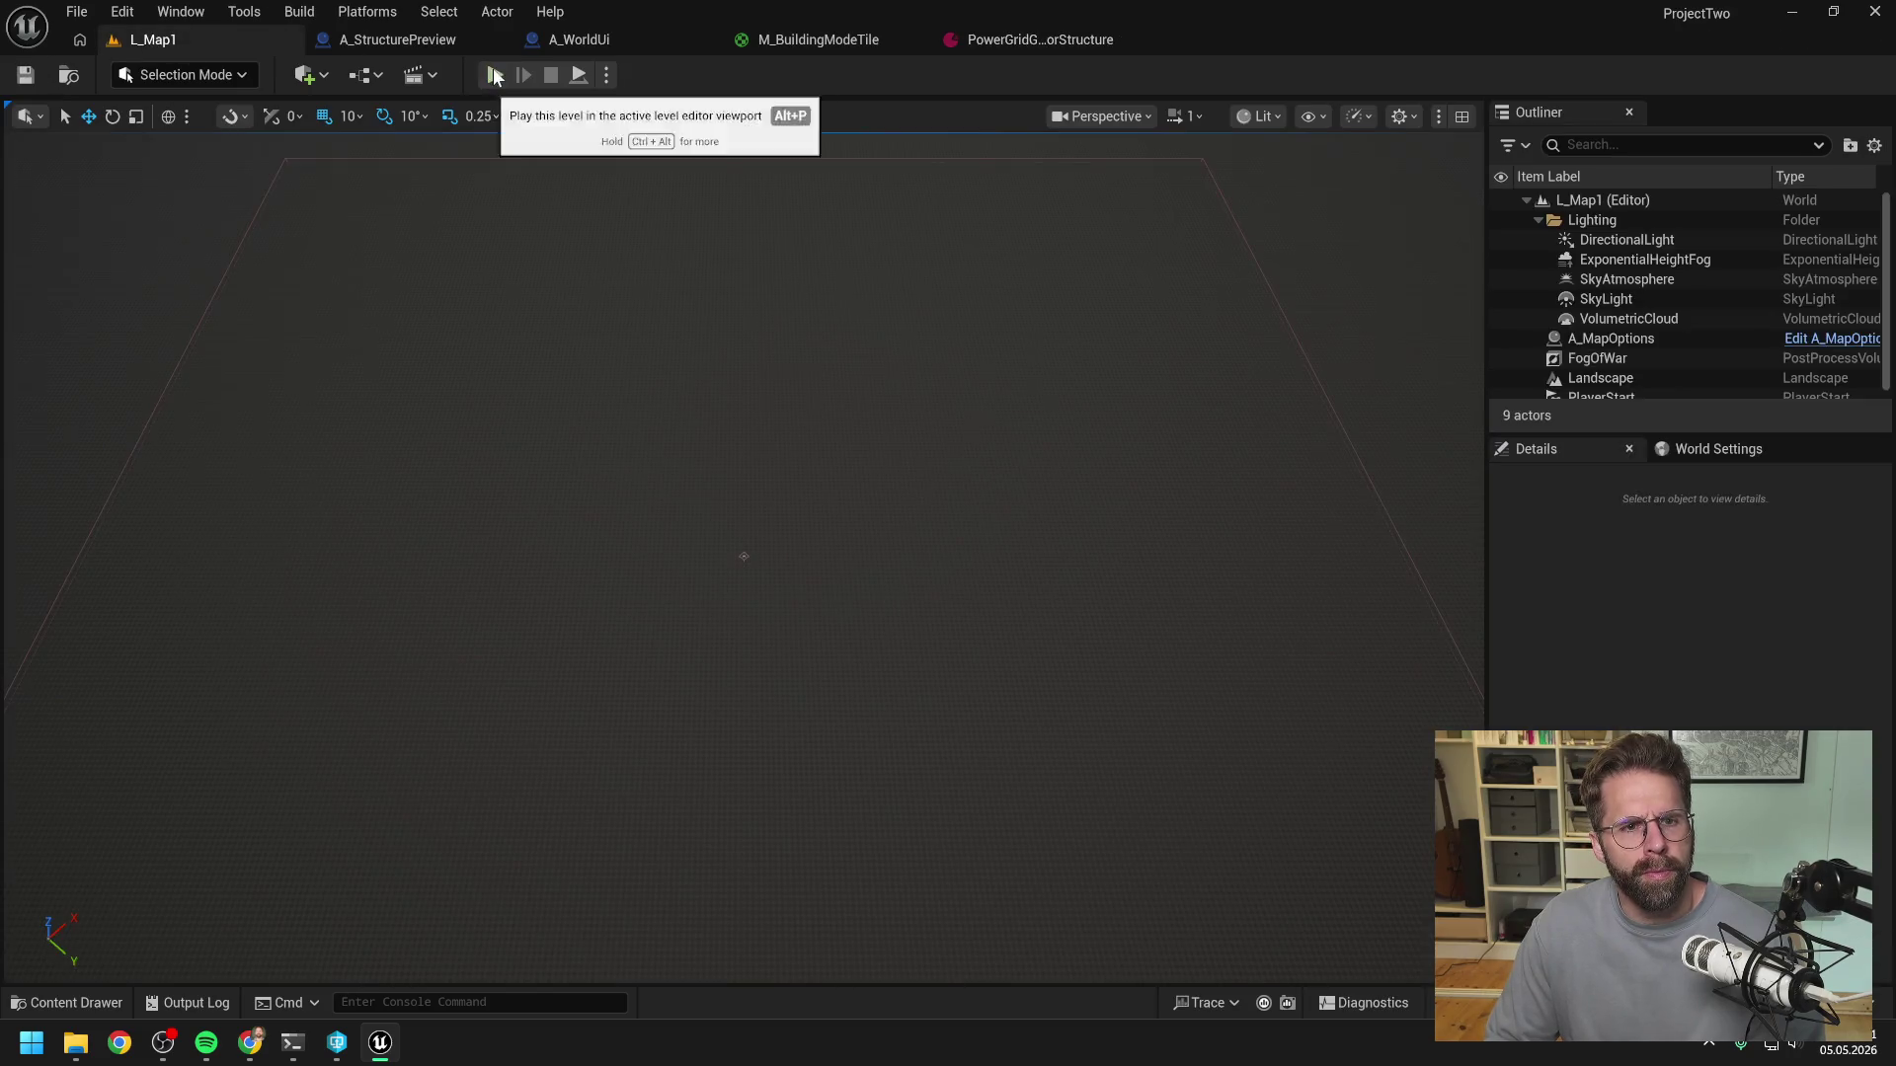
left_click(491, 75)
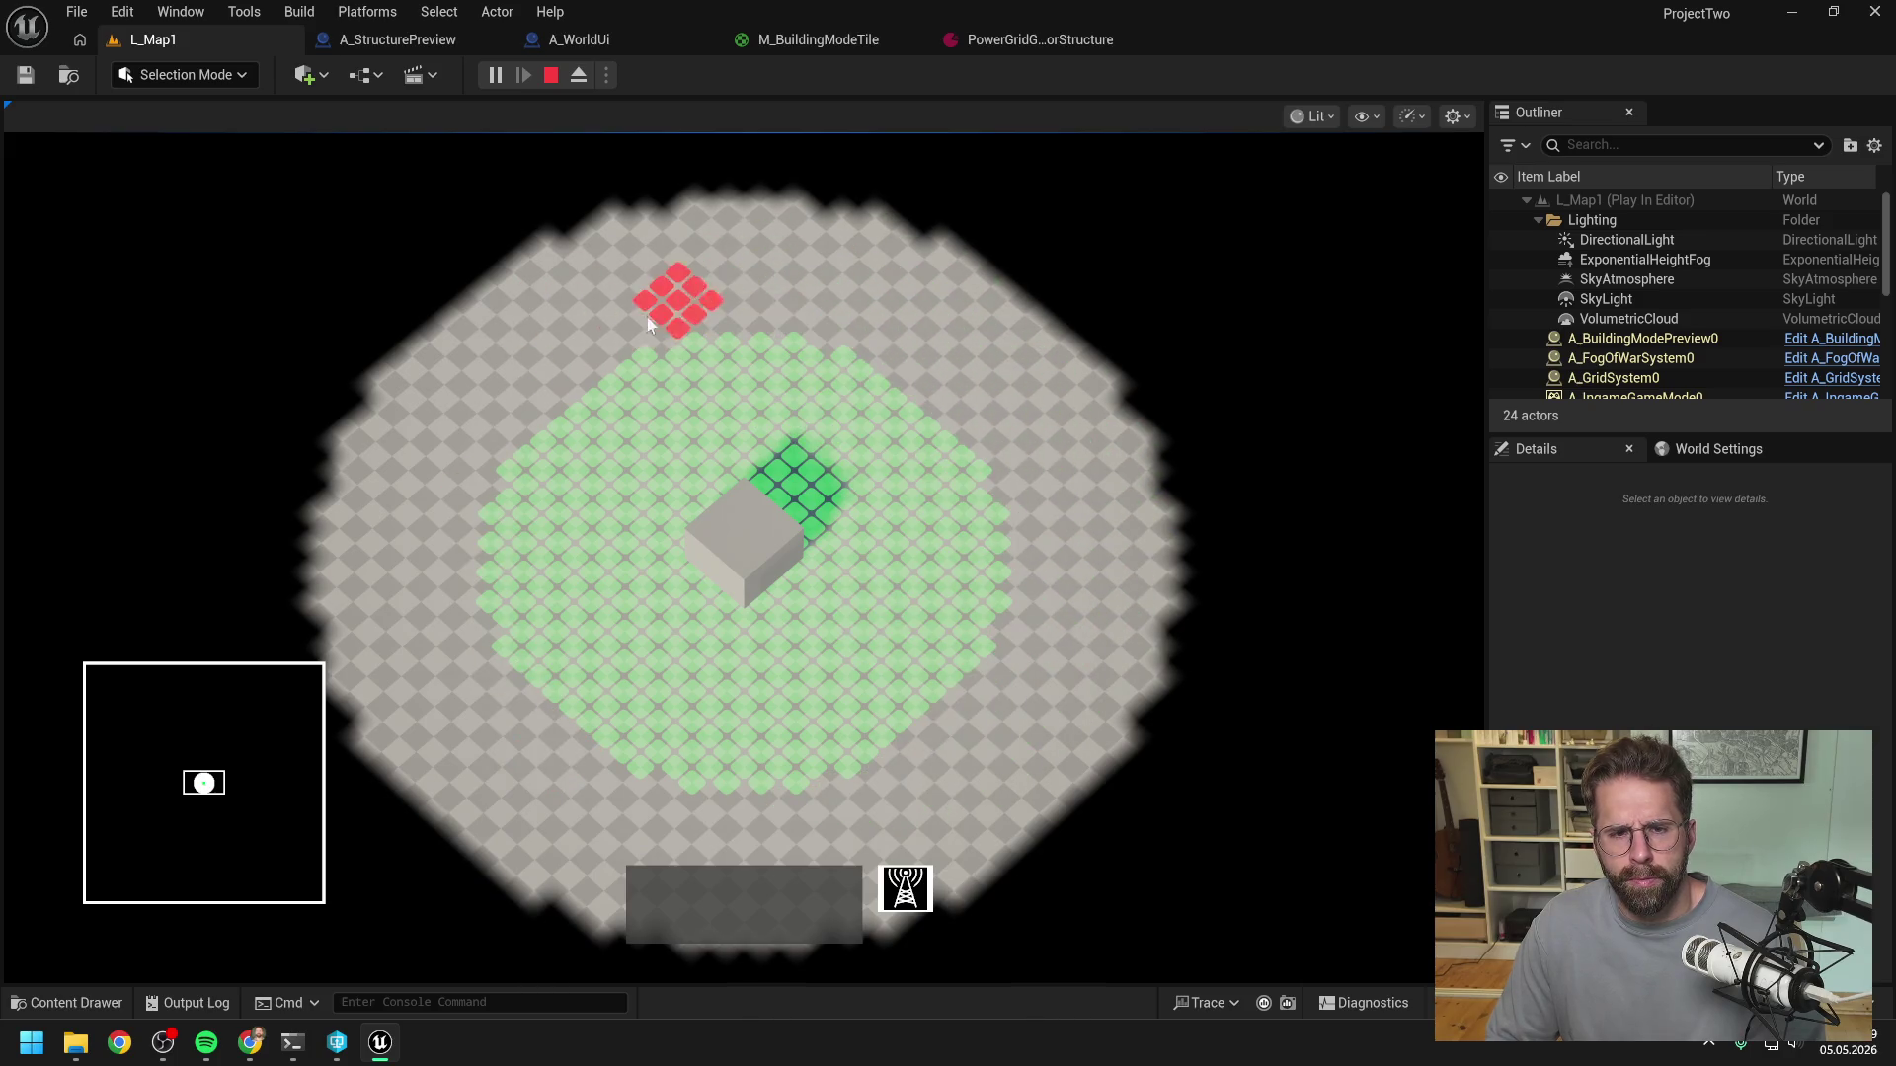
key("Escape")
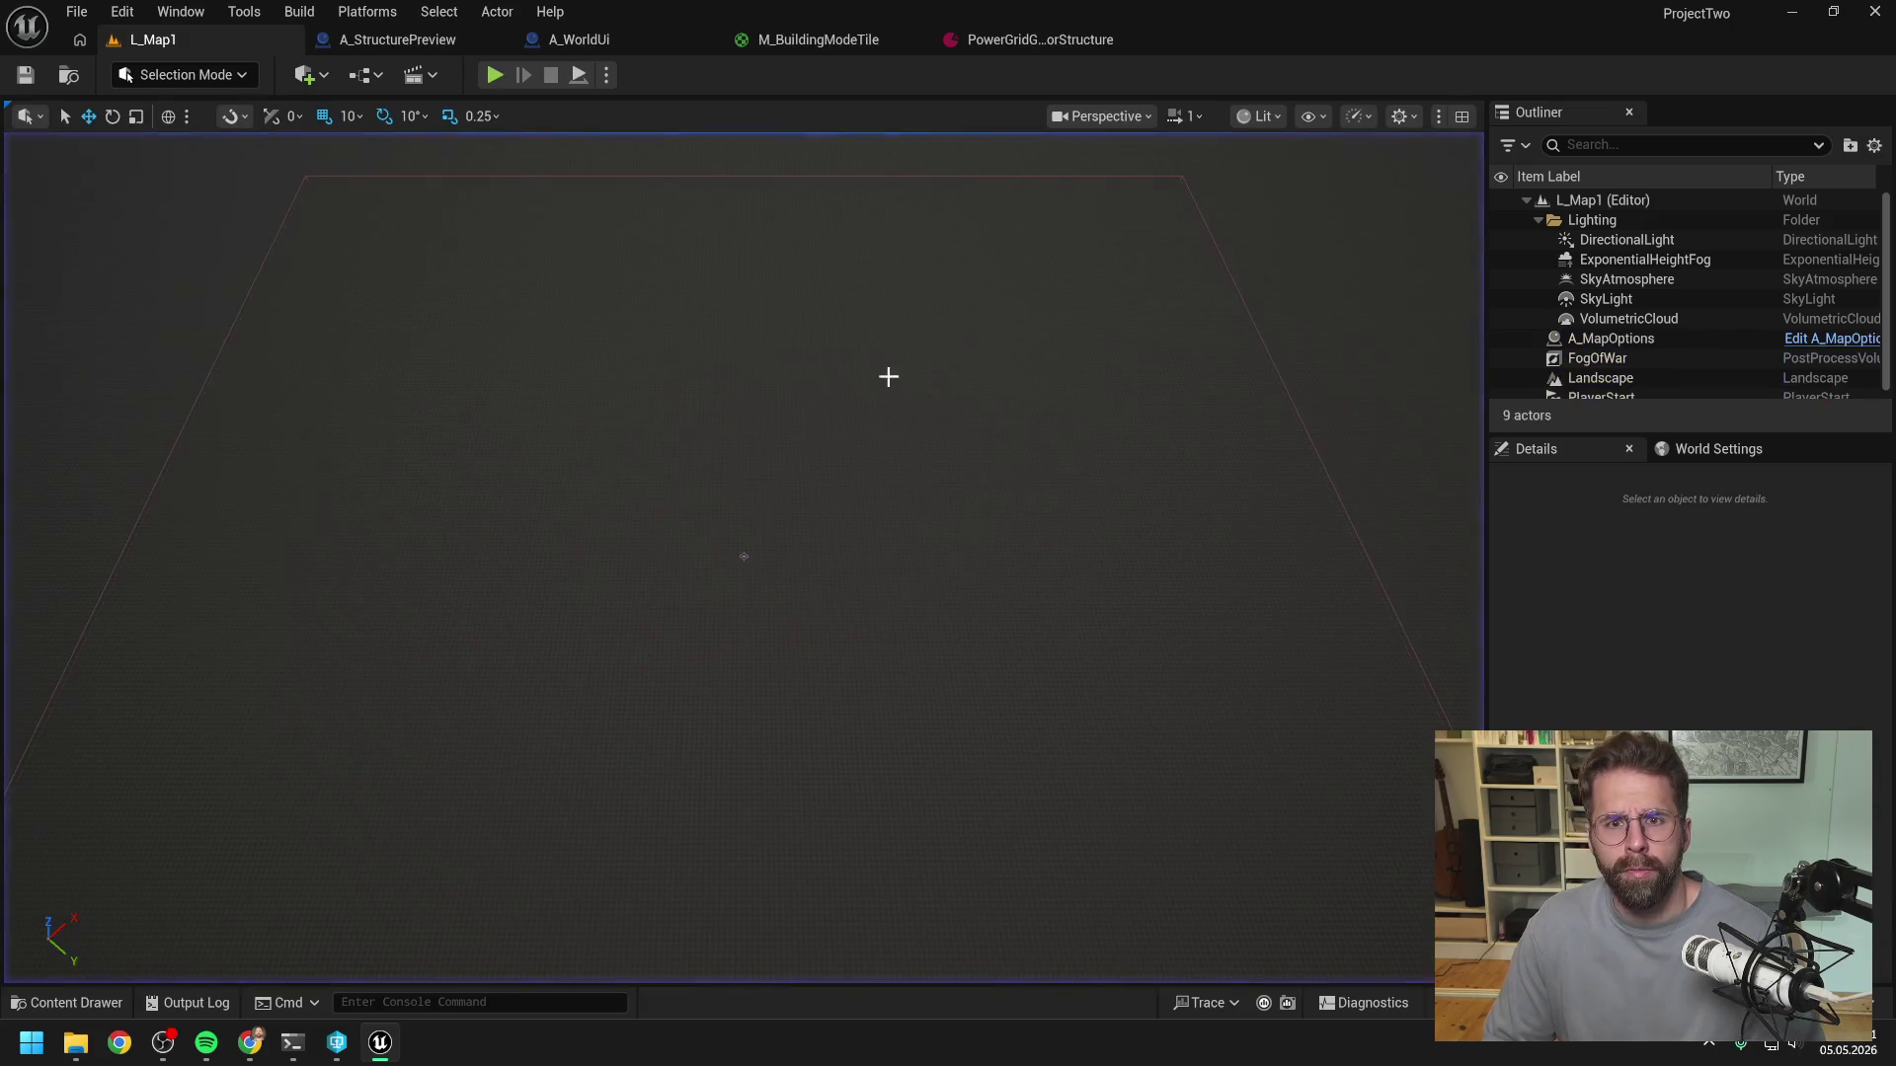
- Check the generator asset's settings, then return to the A_WorldUi graph
left_click(1019, 42)
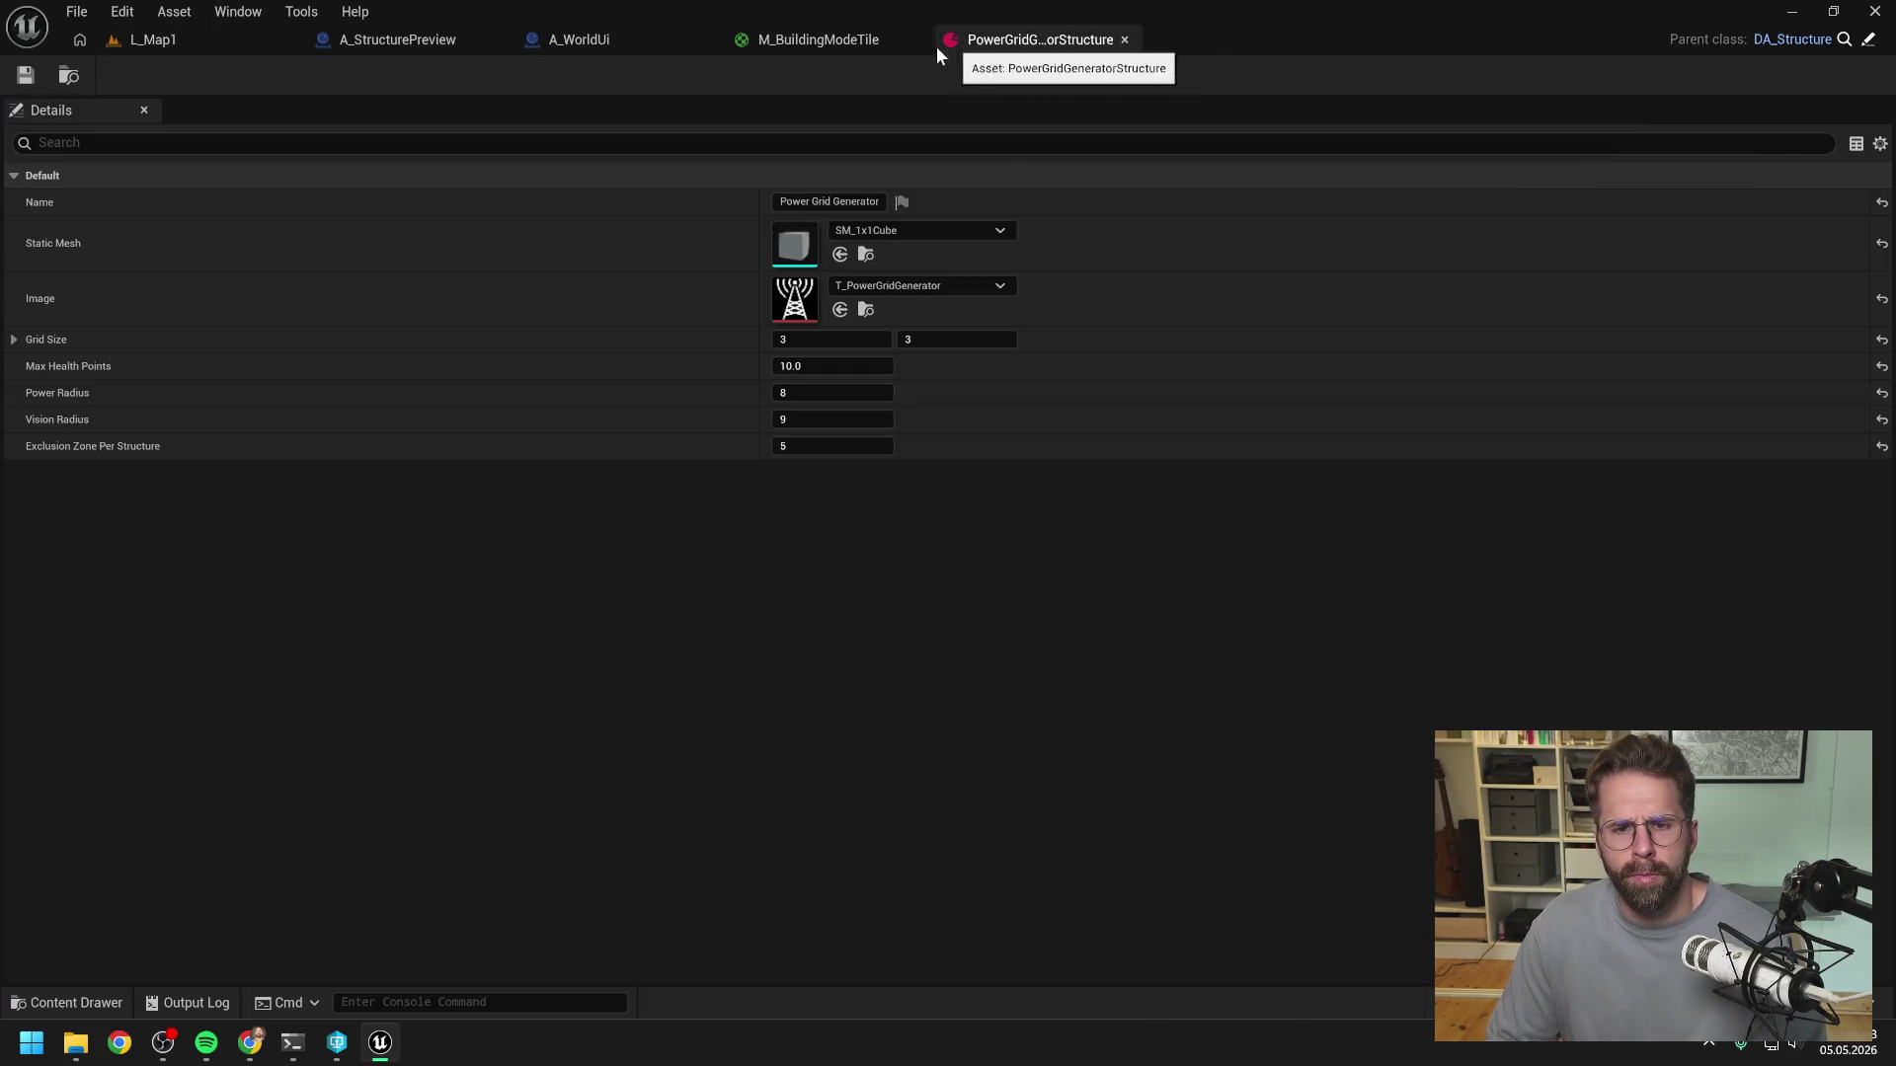
left_click(577, 39)
scroll(735, 415, "up", 3)
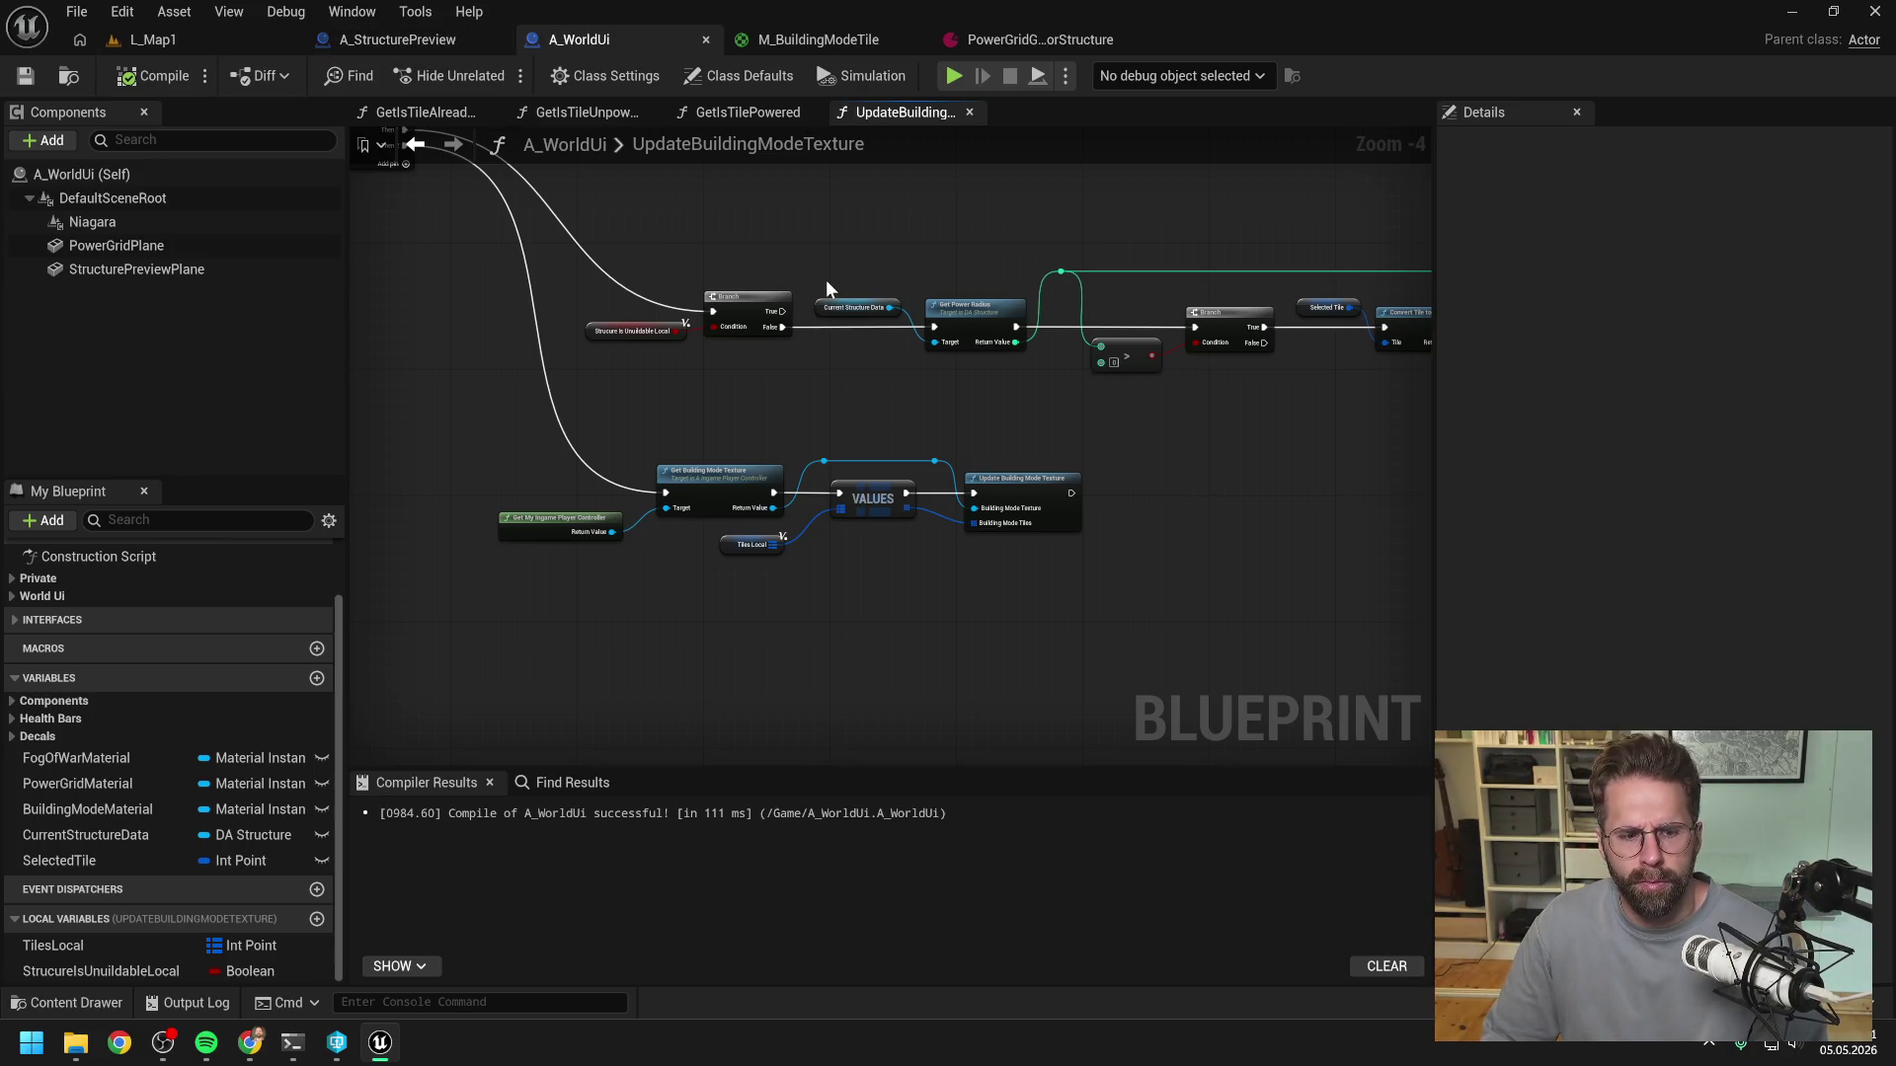
- Open A_IngamePlayerController from a Content Drawer search for 'ingame player contr', keeping only EventGraph open
key("ctrl+space")
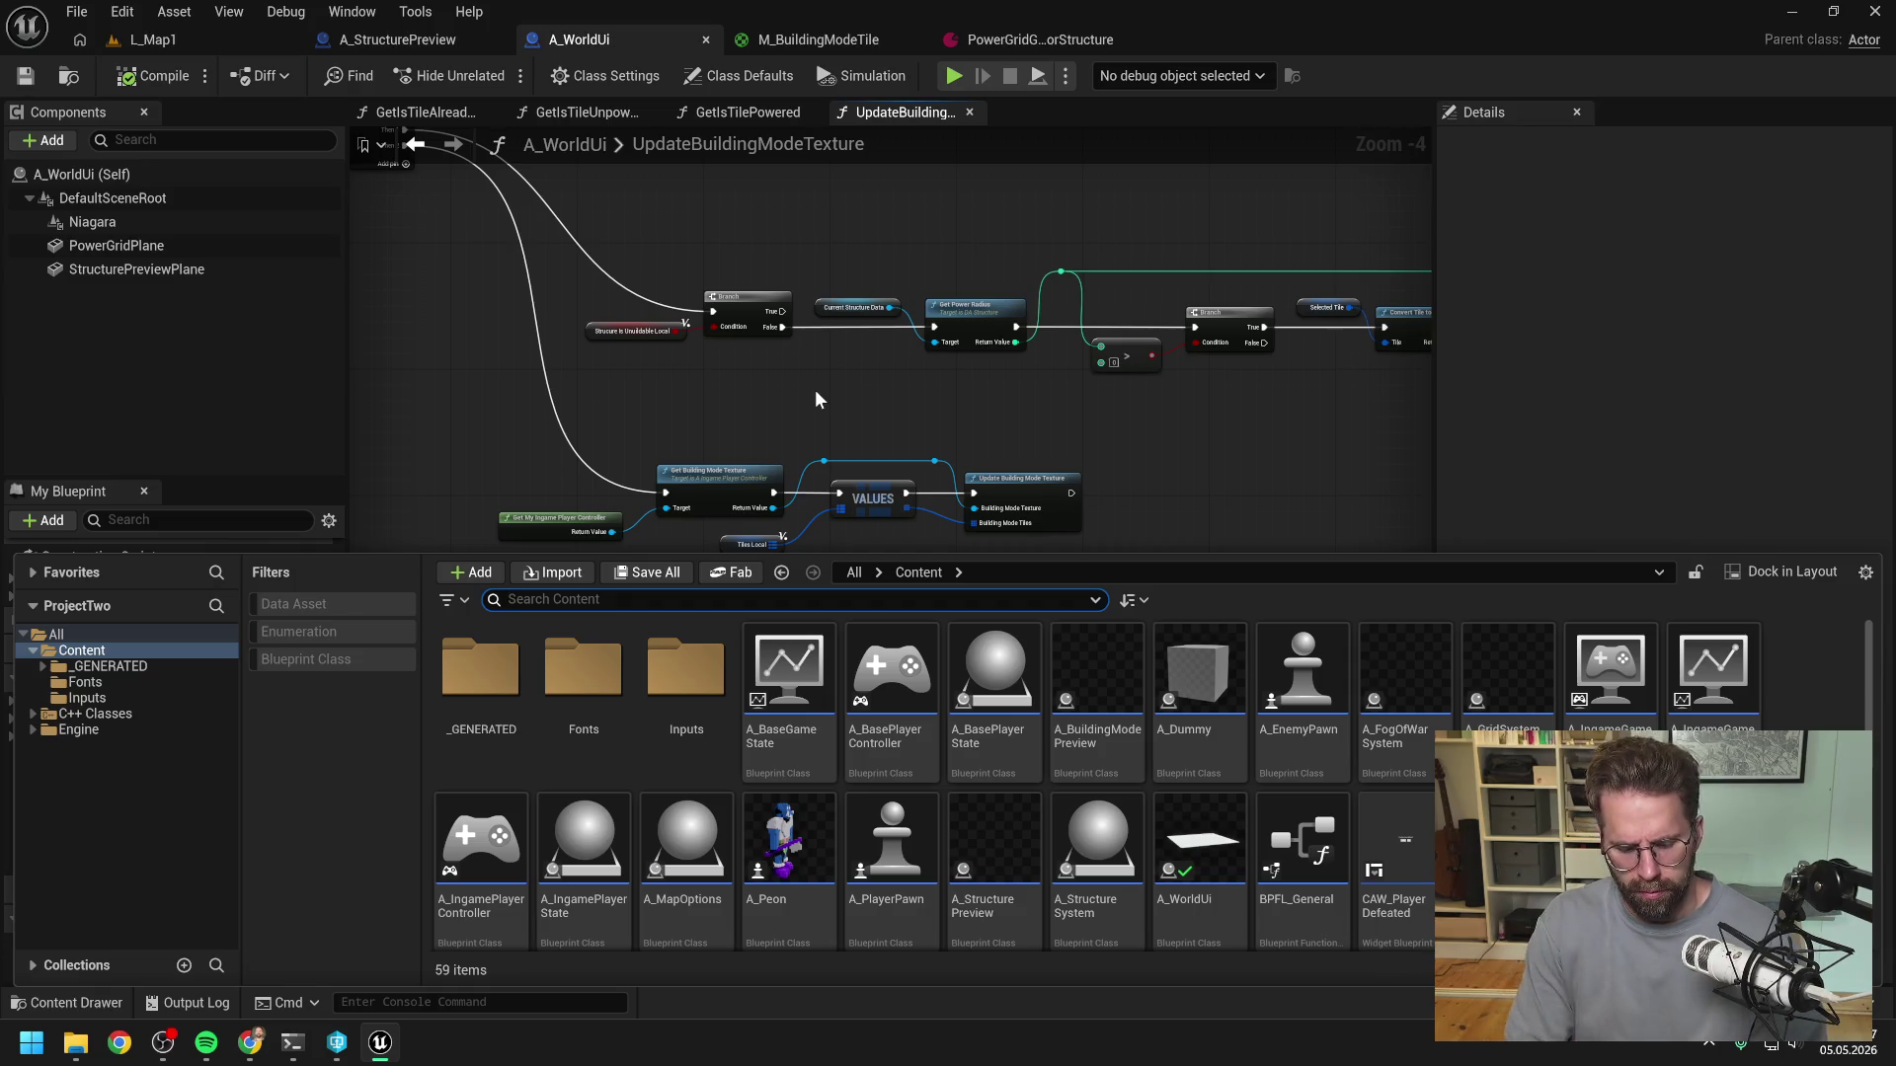
type("ingame ")
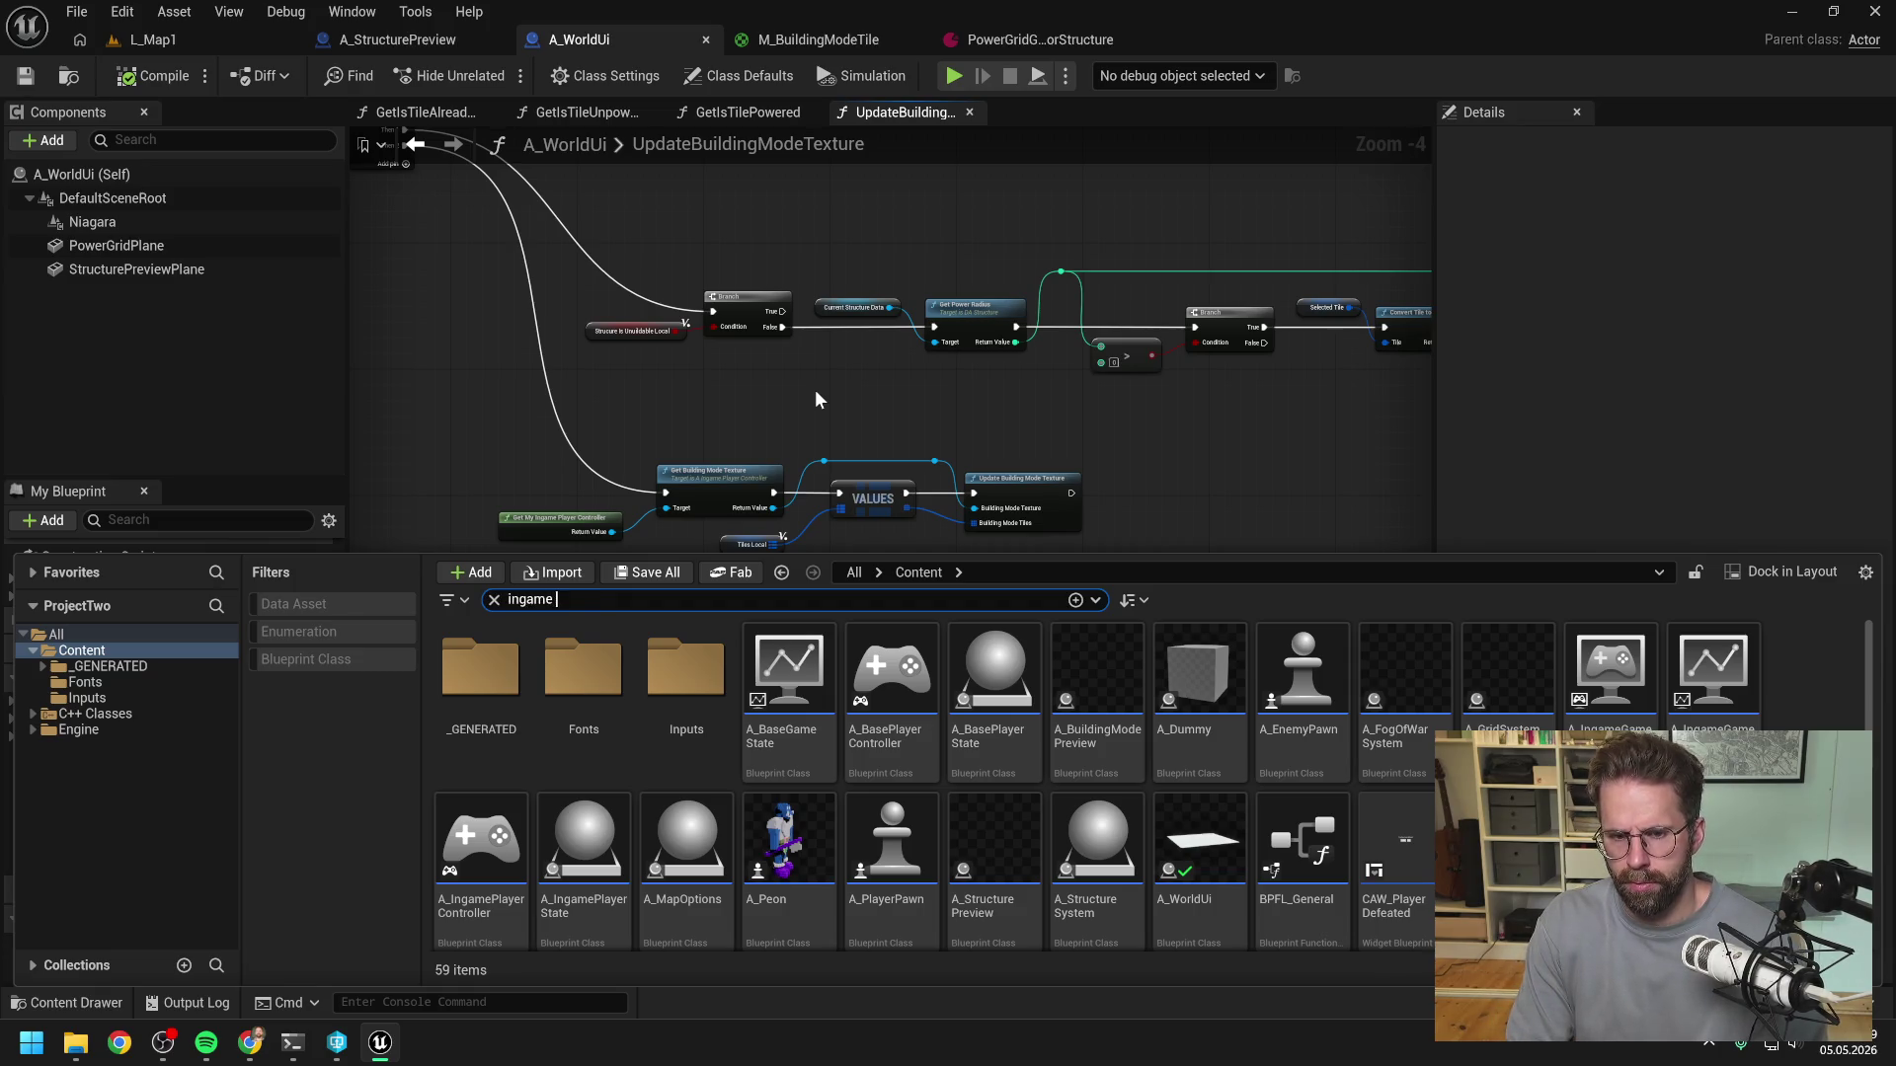
type("player contr")
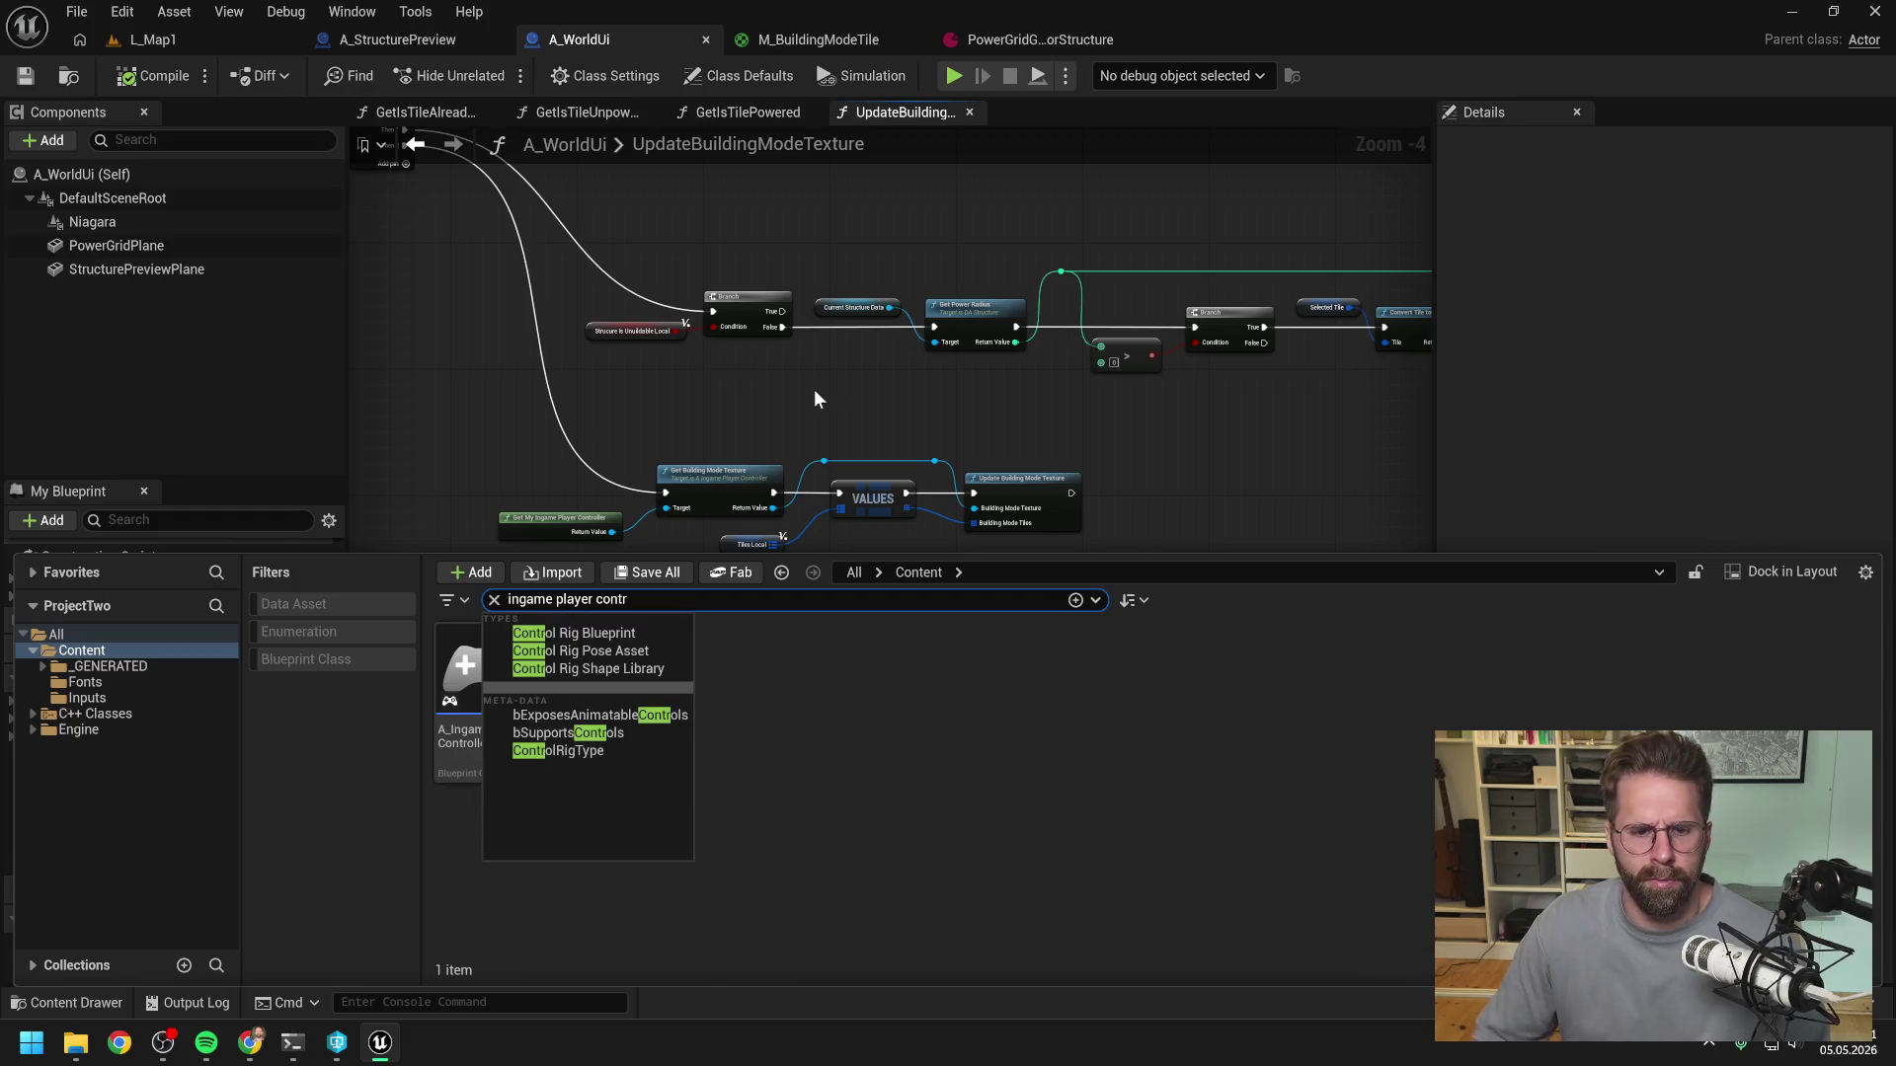
left_click(474, 668)
double_click(474, 667)
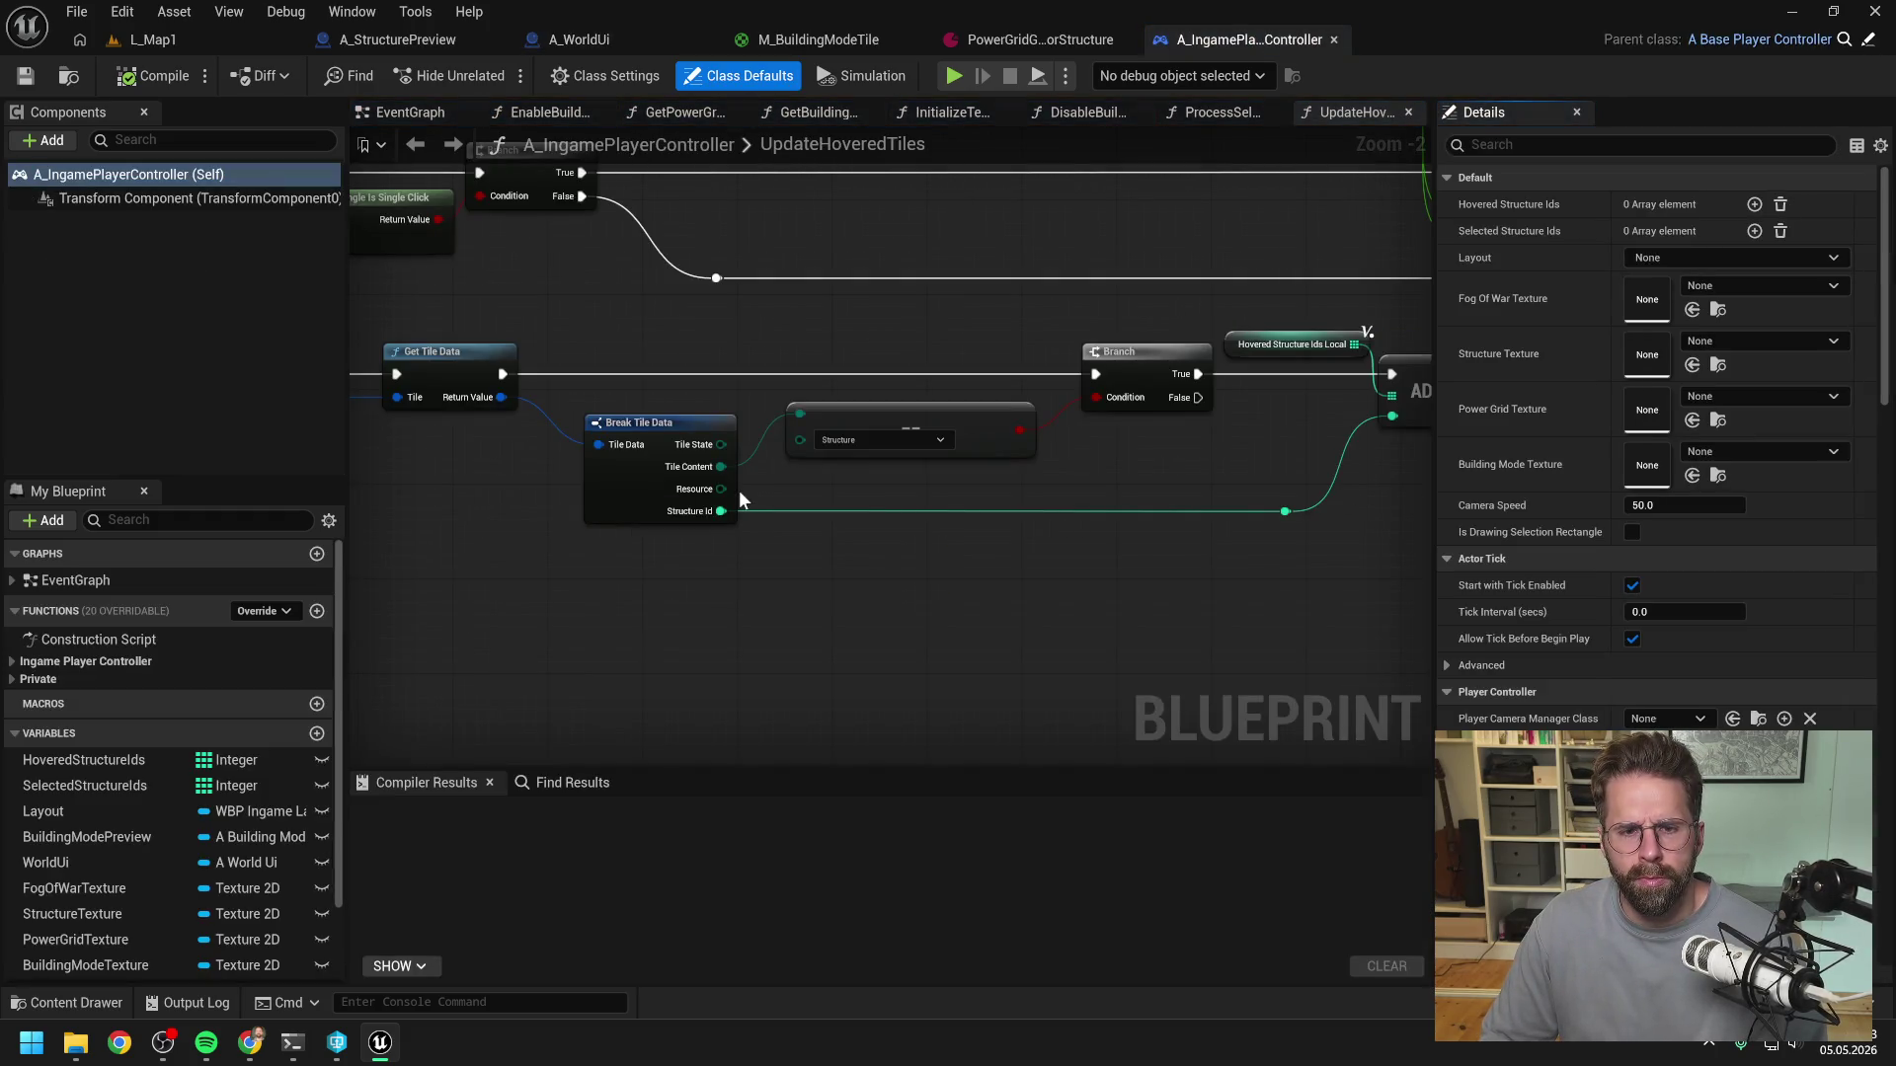
right_click(406, 115)
left_click(472, 241)
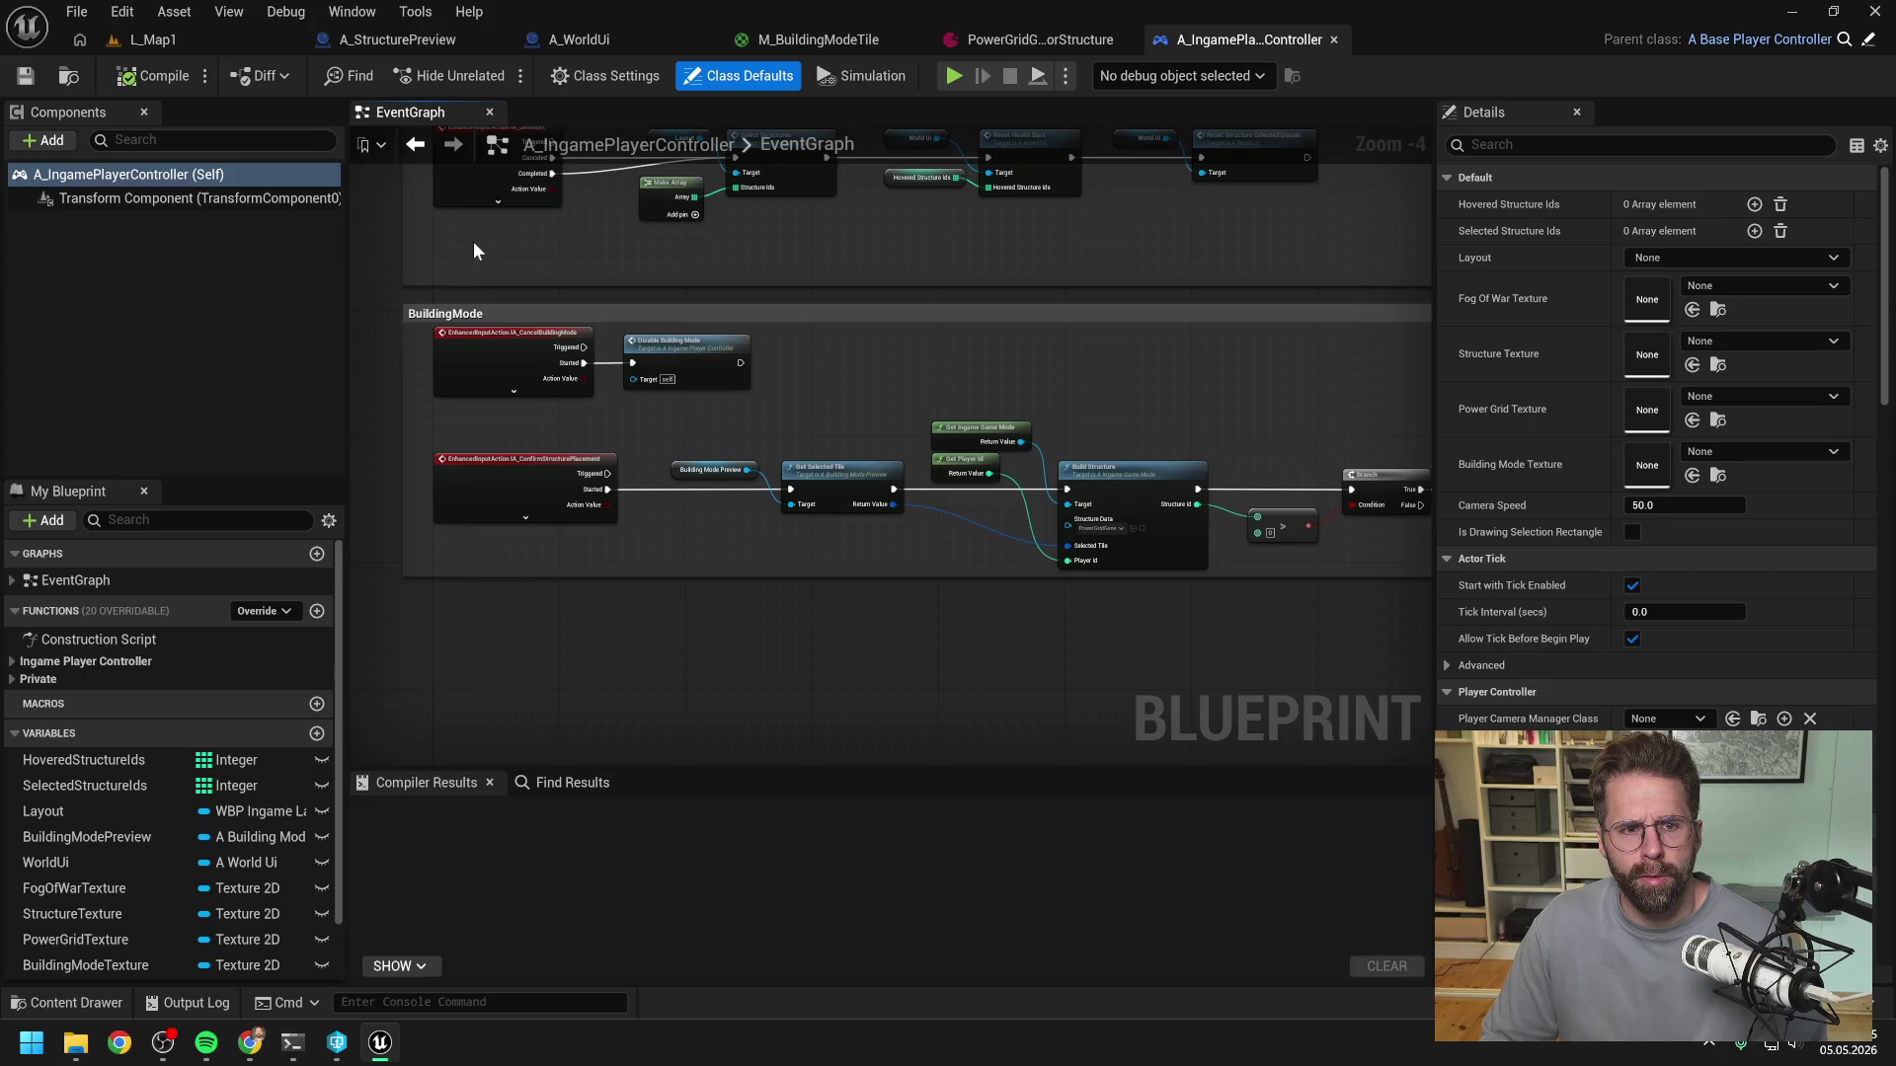
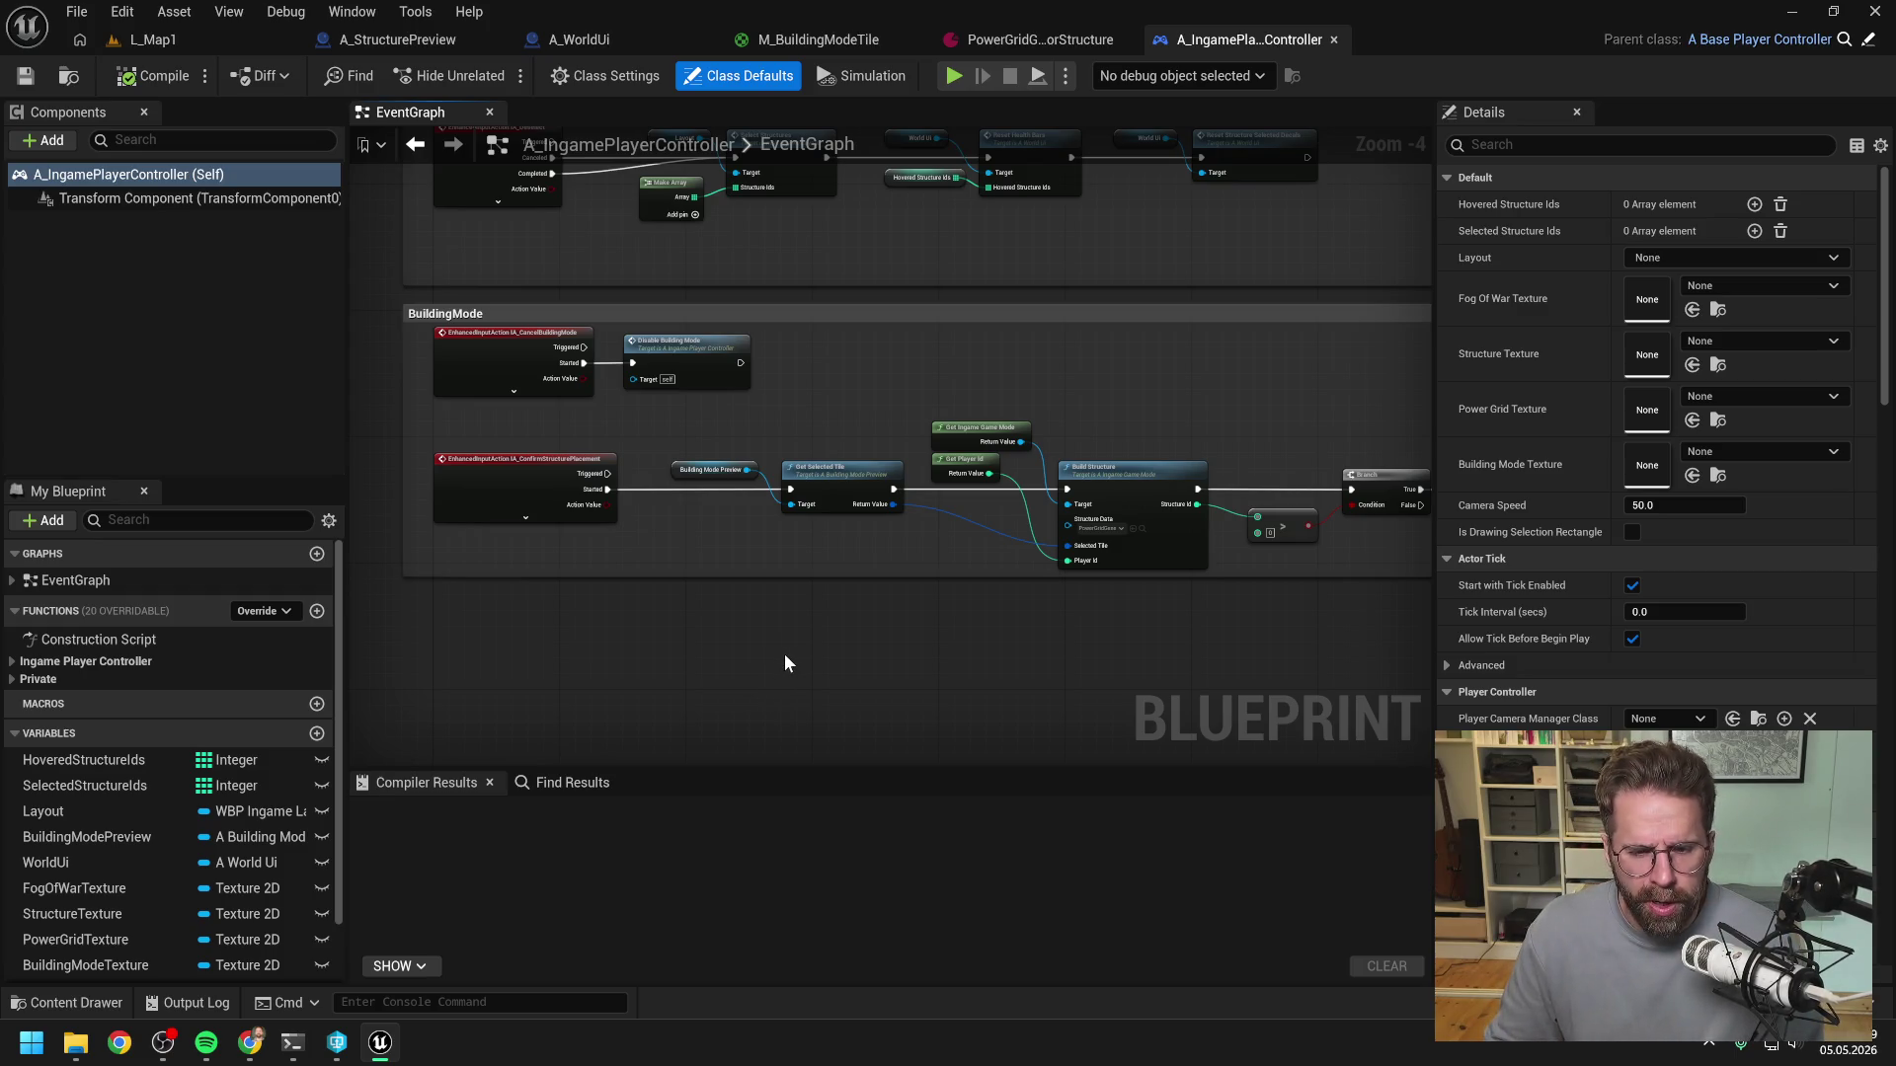
- Add a World Ui getter beside the confirm-placement logic in the player controller's event graph
scroll(792, 632, "up", 3)
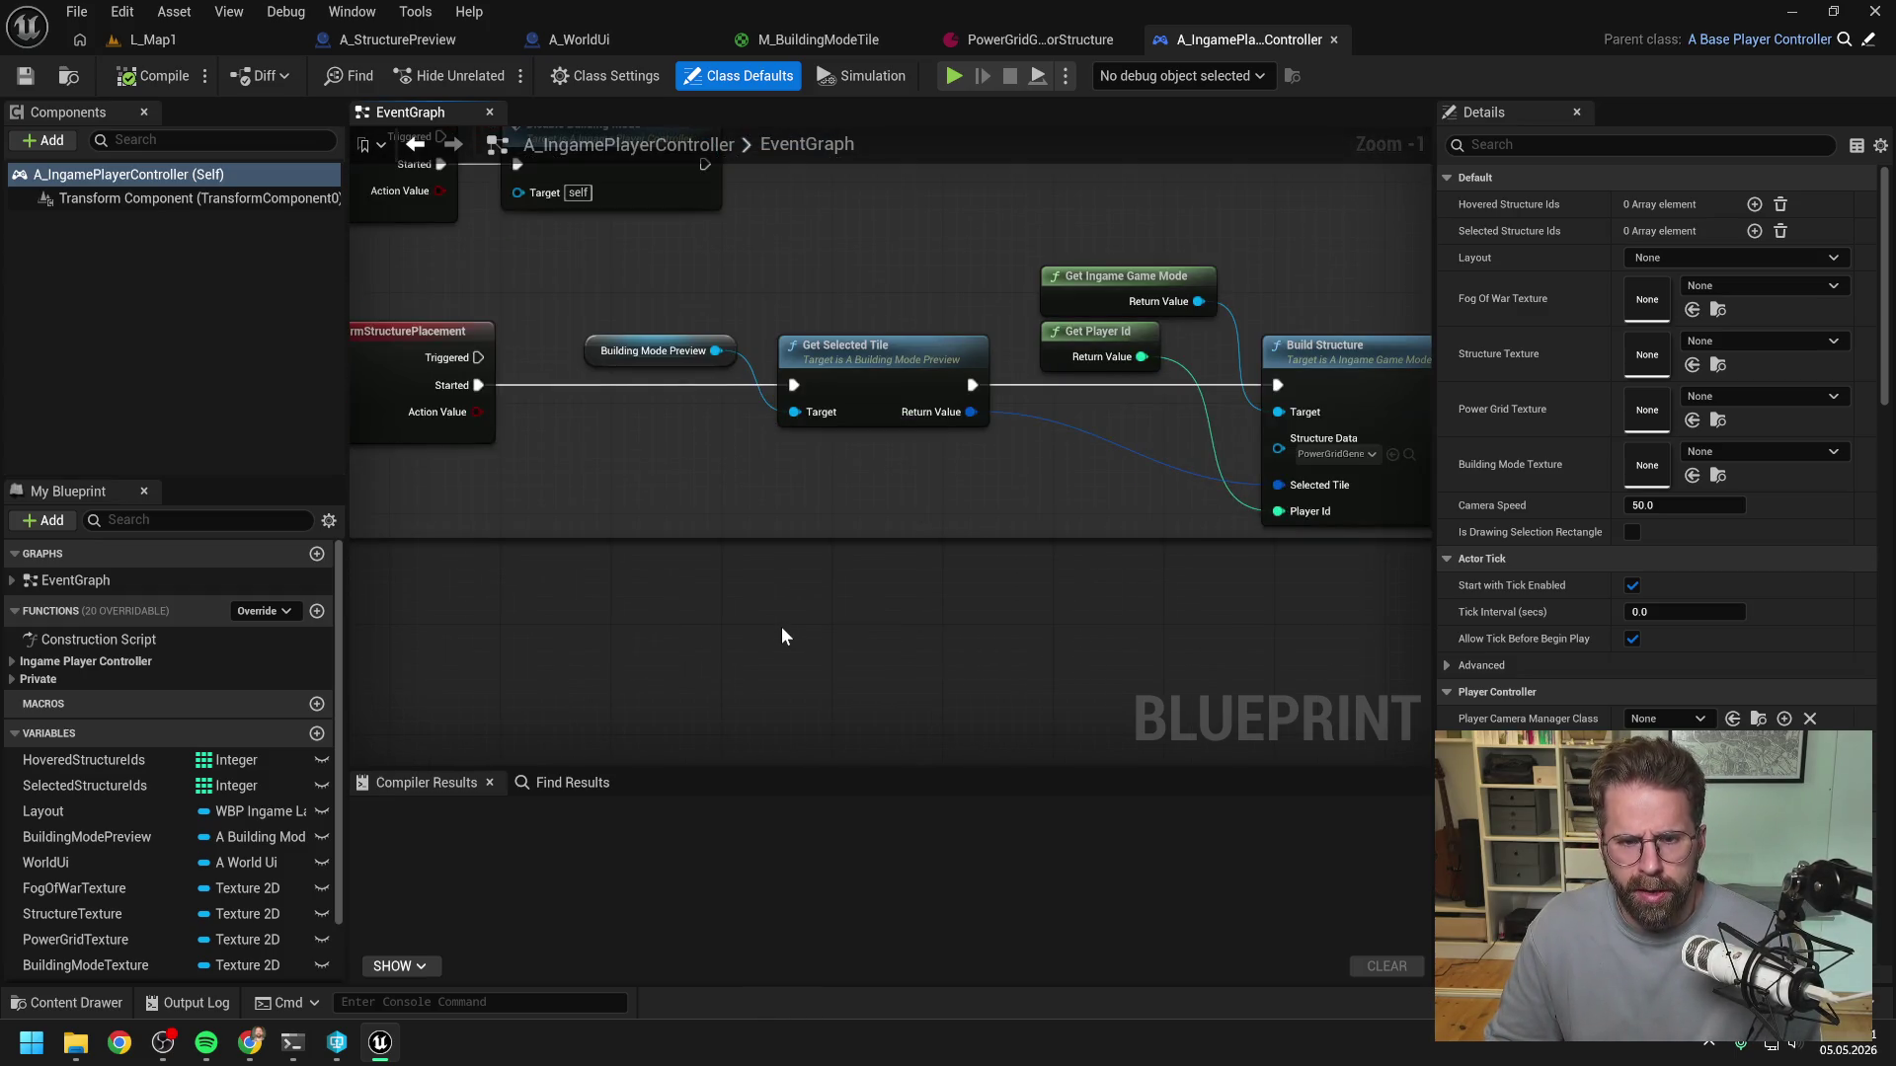
scroll(780, 626, "down", 1)
mouse_move(780, 626)
left_mouse_down()
mouse_move(995, 618)
mouse_move(919, 612)
left_mouse_up()
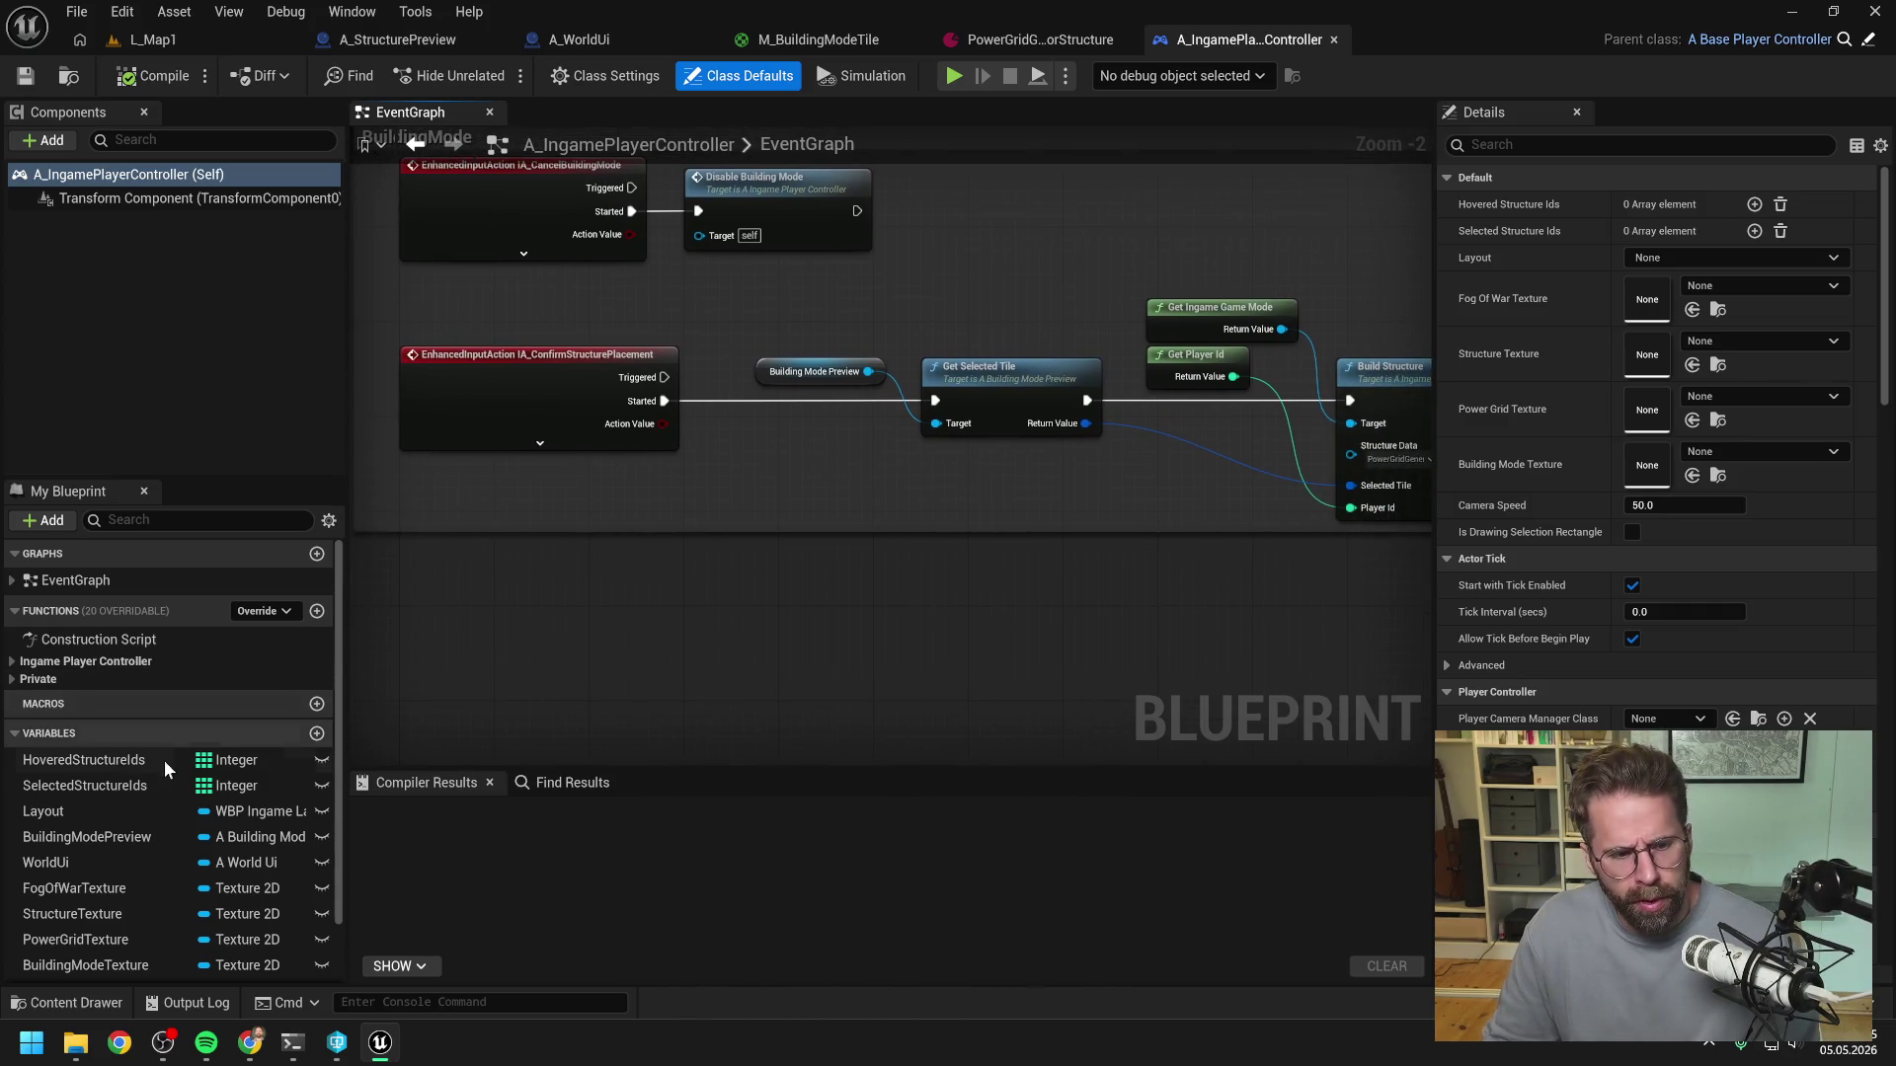
left_click_drag(841, 567, 731, 579)
mouse_move(59, 862)
left_mouse_down()
mouse_move(148, 850)
mouse_move(691, 573)
mouse_move(673, 492)
left_mouse_up()
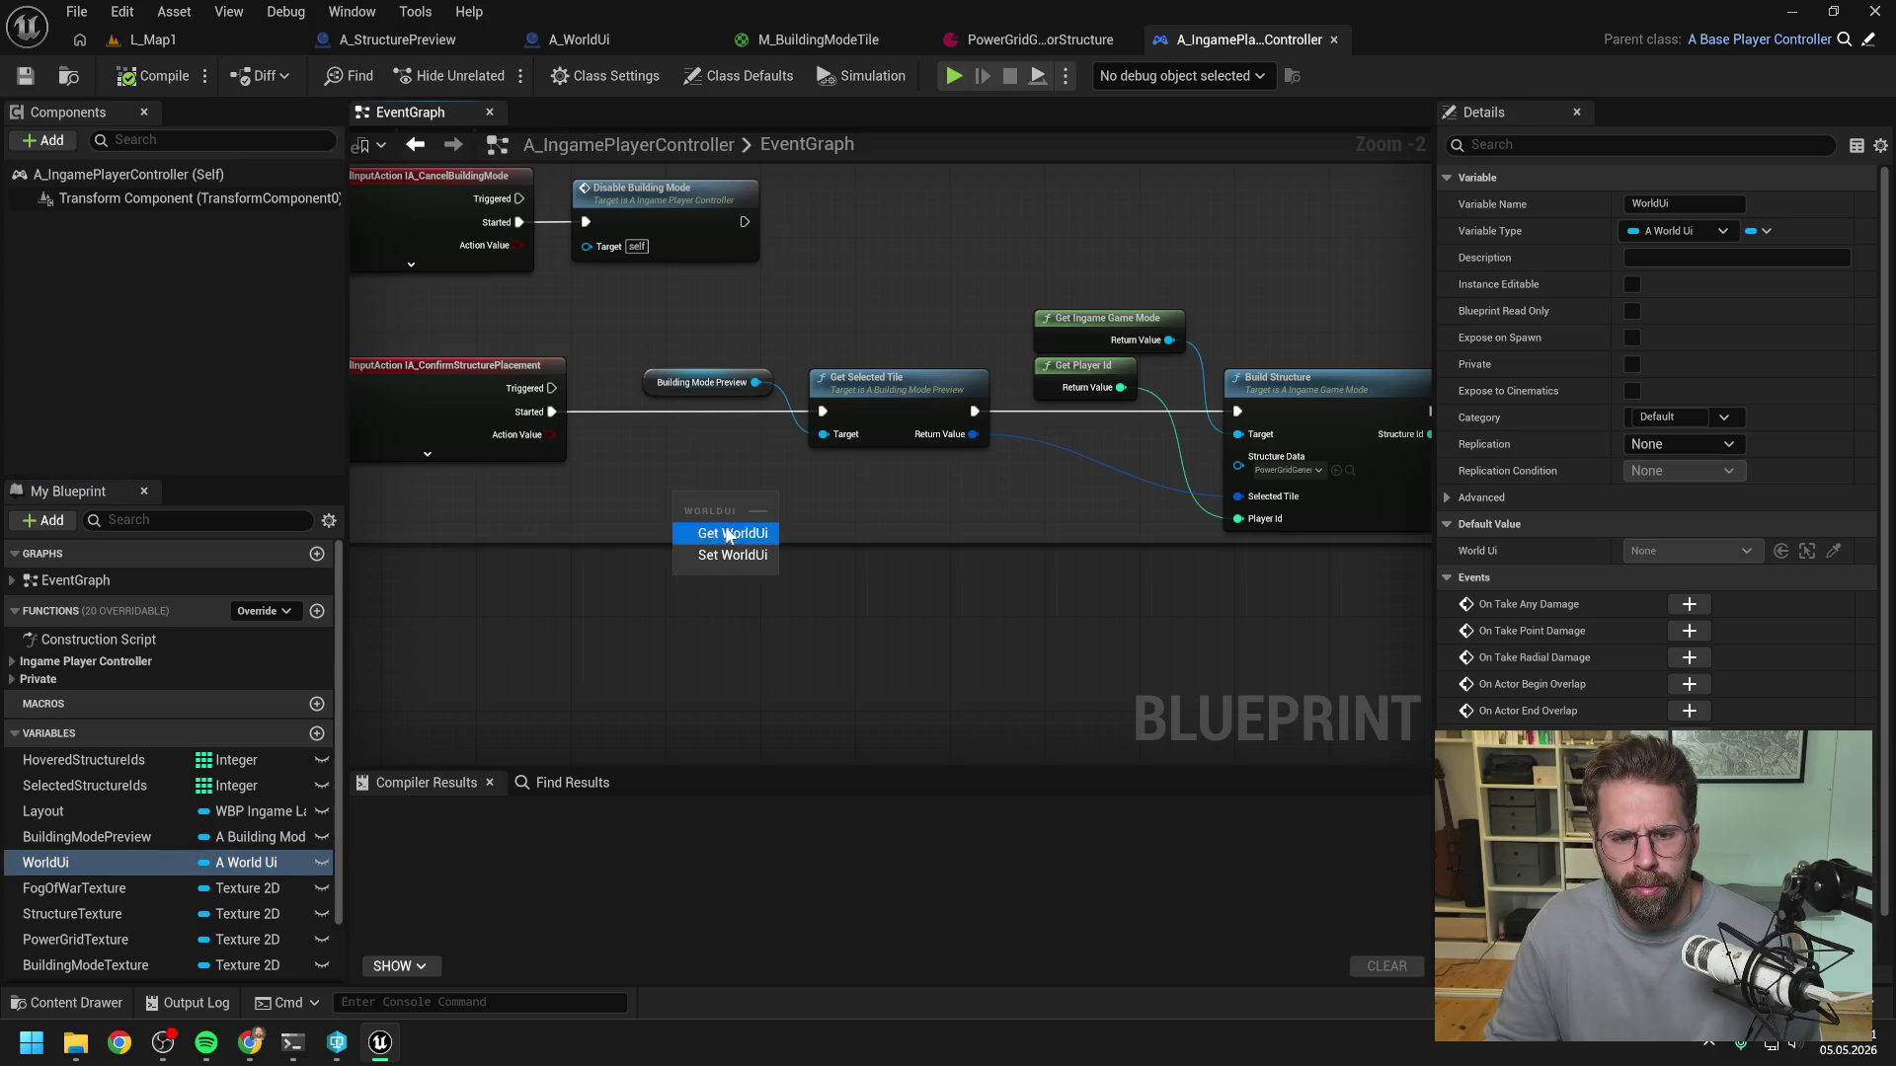
left_click(721, 516)
- Save the player controller blueprint, checking out the asset, and switch to A_WorldUi
key("ctrl+s")
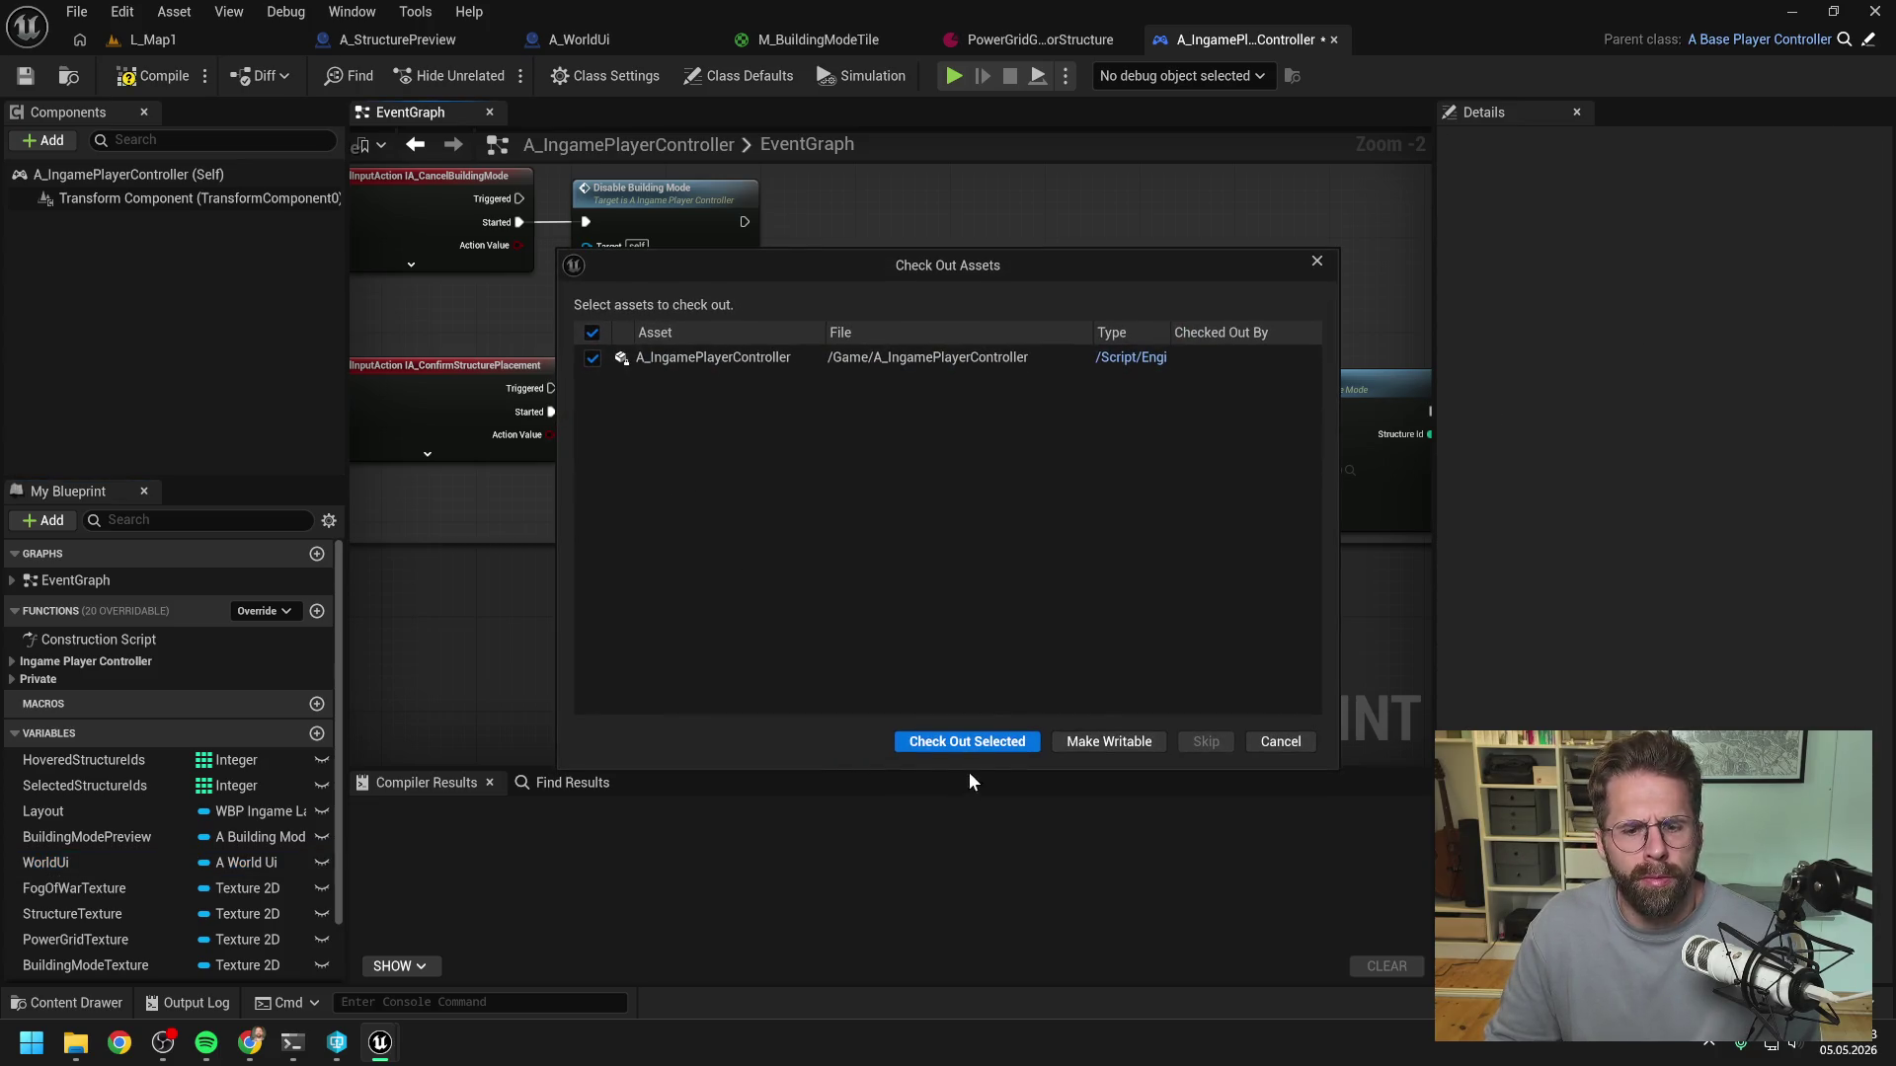
left_click(967, 747)
left_click(583, 40)
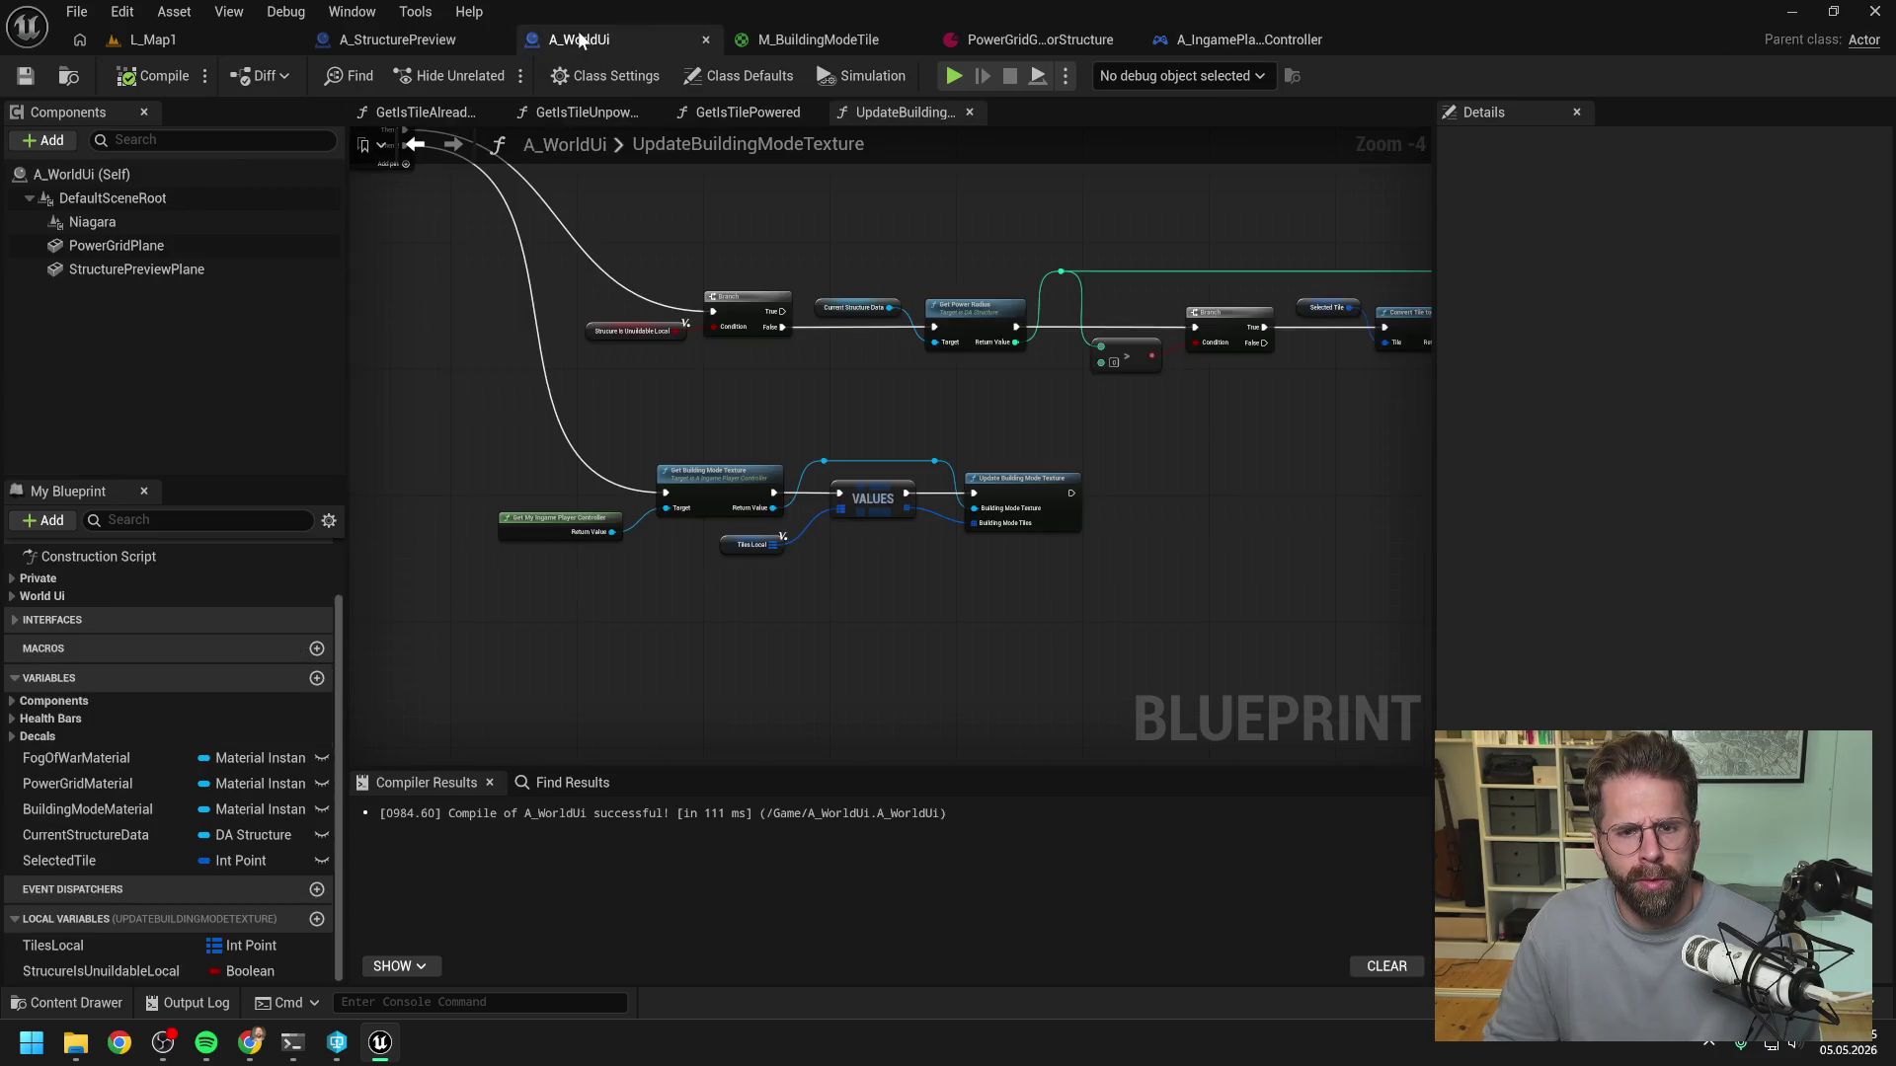
- Create a GetSelectedTile function filed under the World Ui|Grid category
left_click(39, 596)
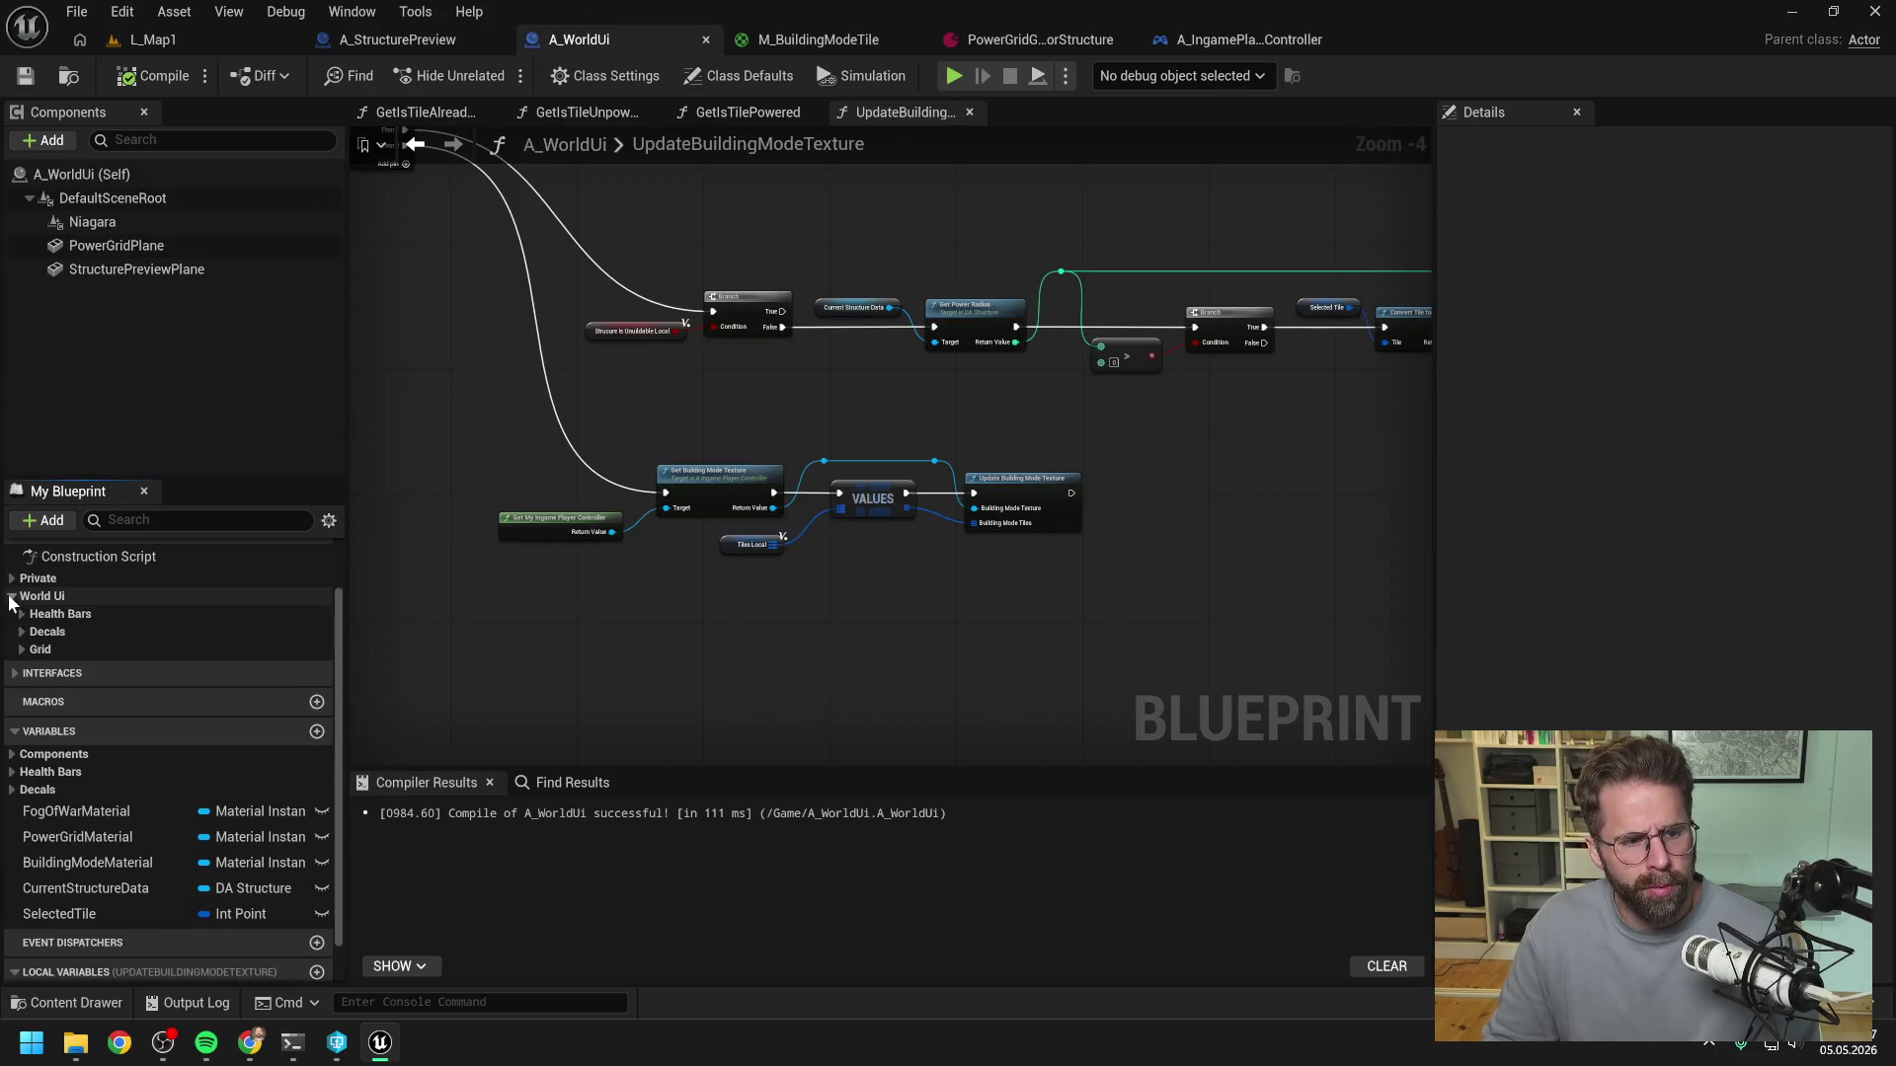
left_click(23, 650)
scroll(253, 620, "up", 2)
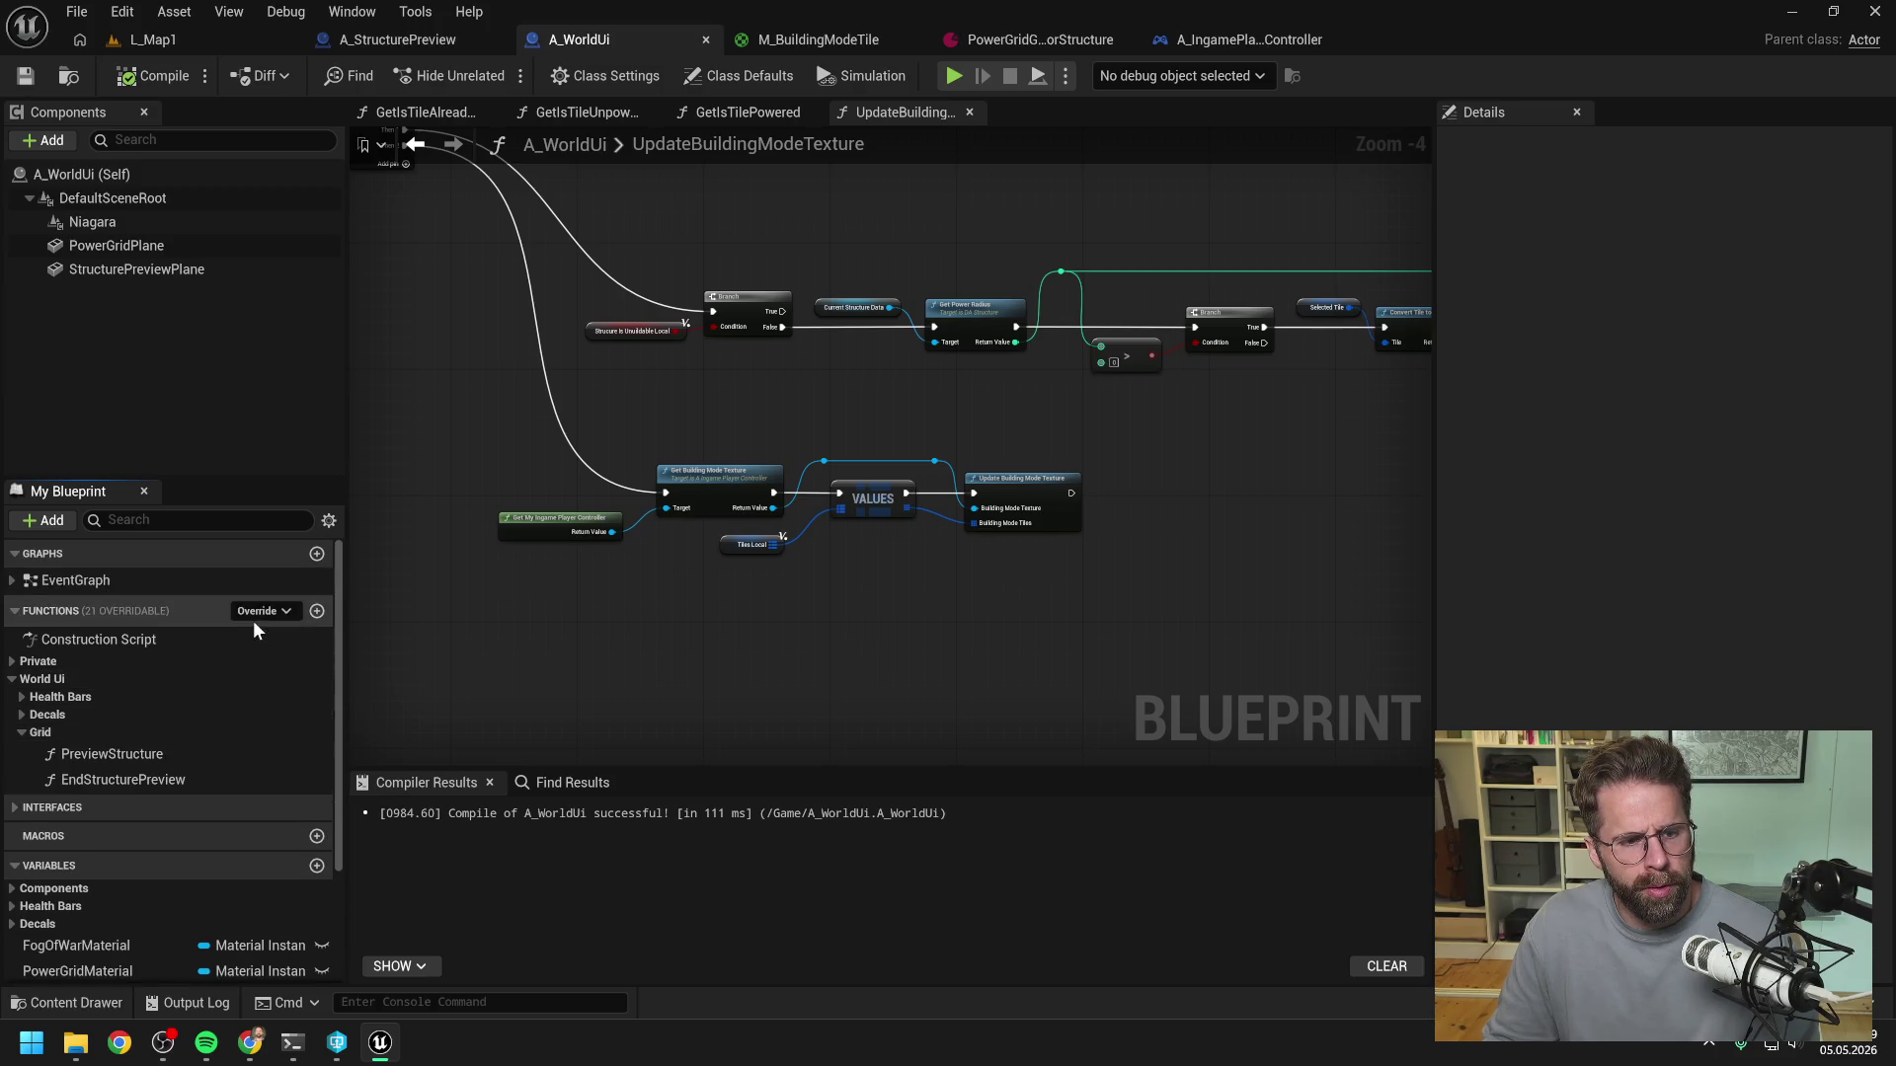
left_click(317, 612)
type("Get")
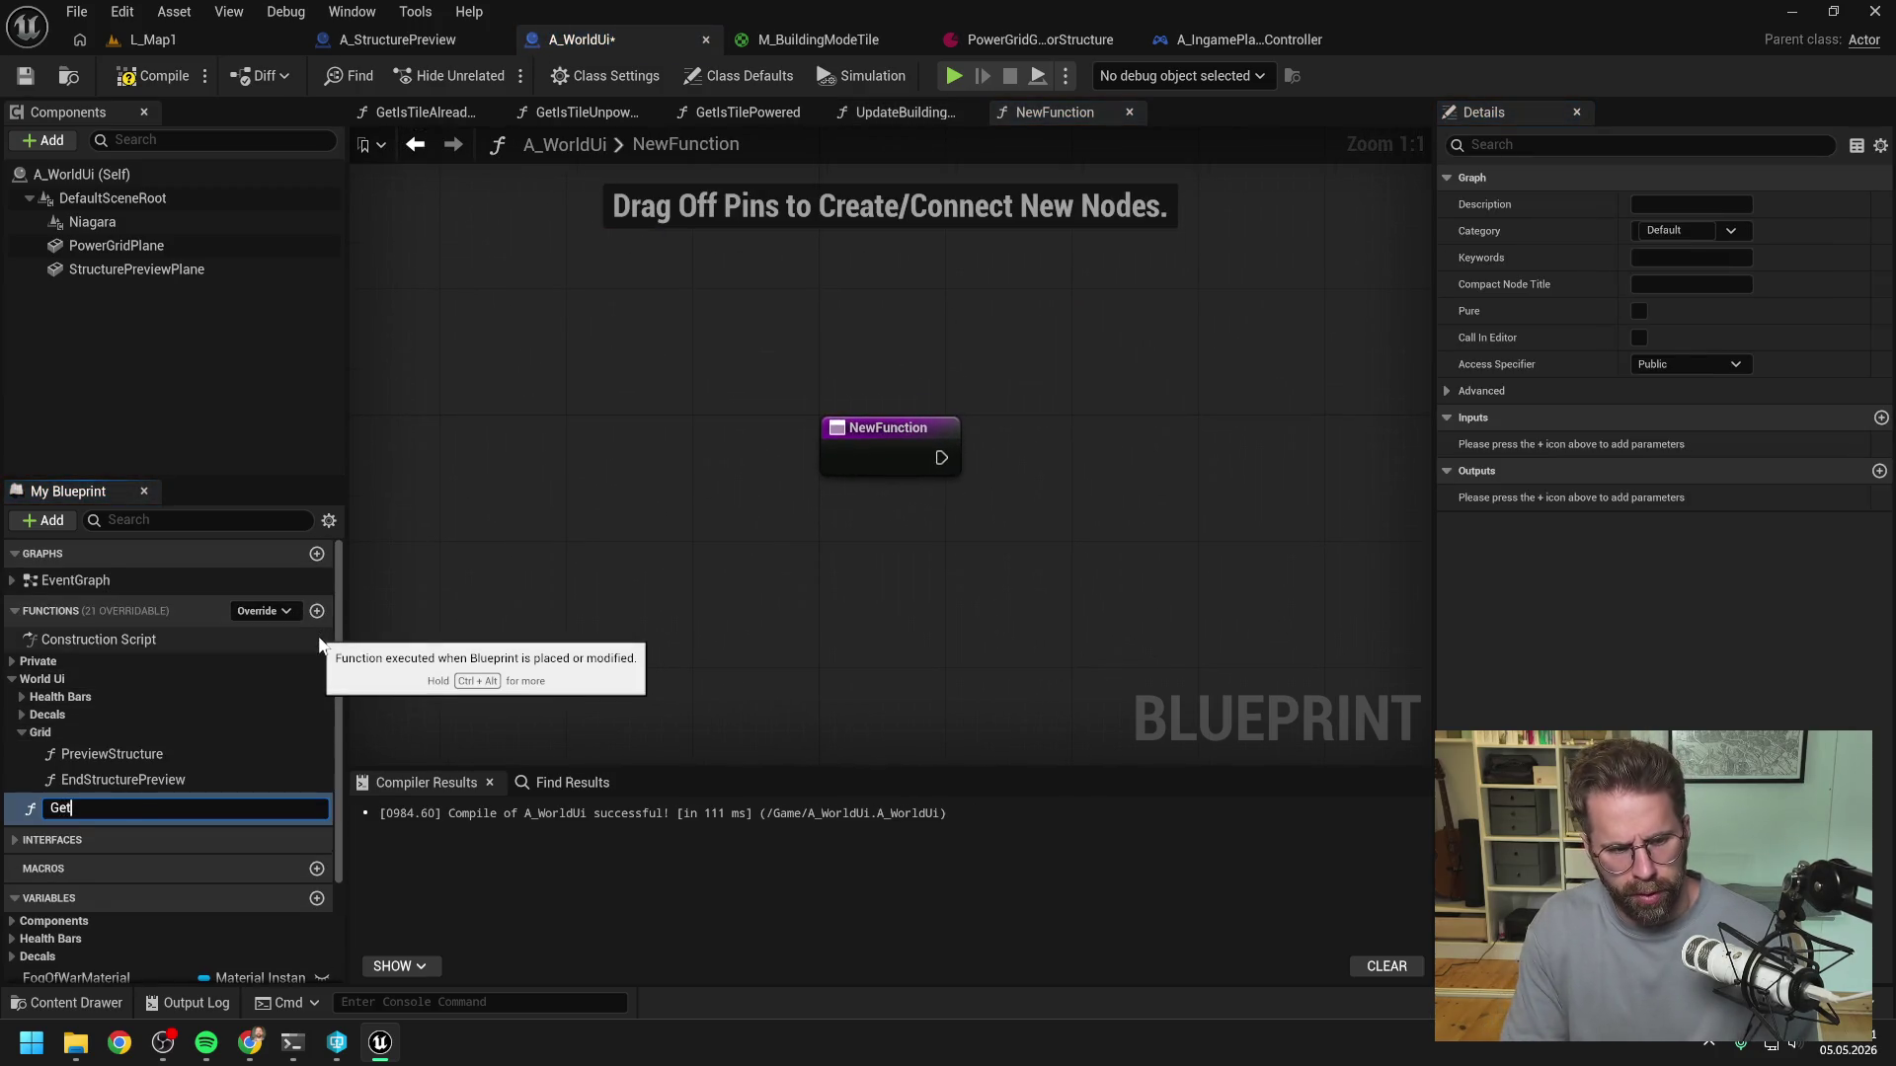
type("SelectedTile")
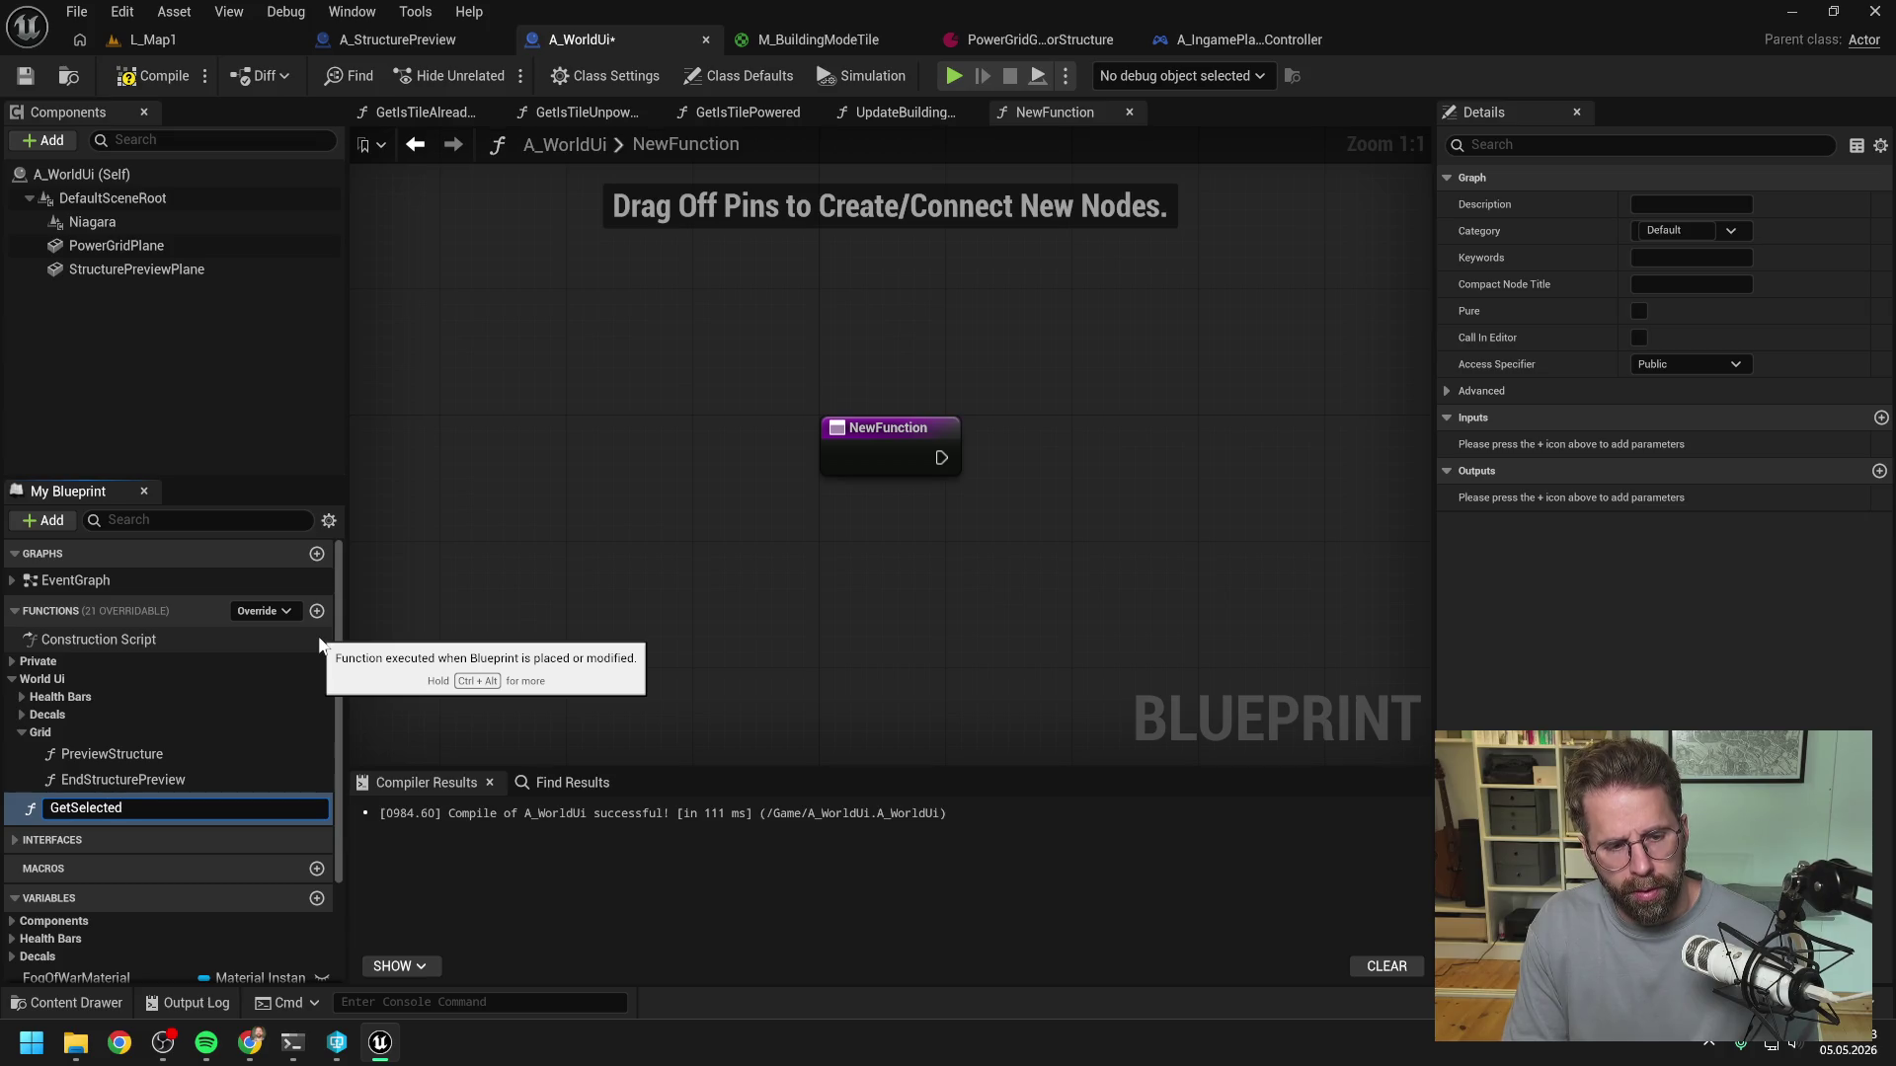
key("Return")
left_click_drag(116, 800, 44, 732)
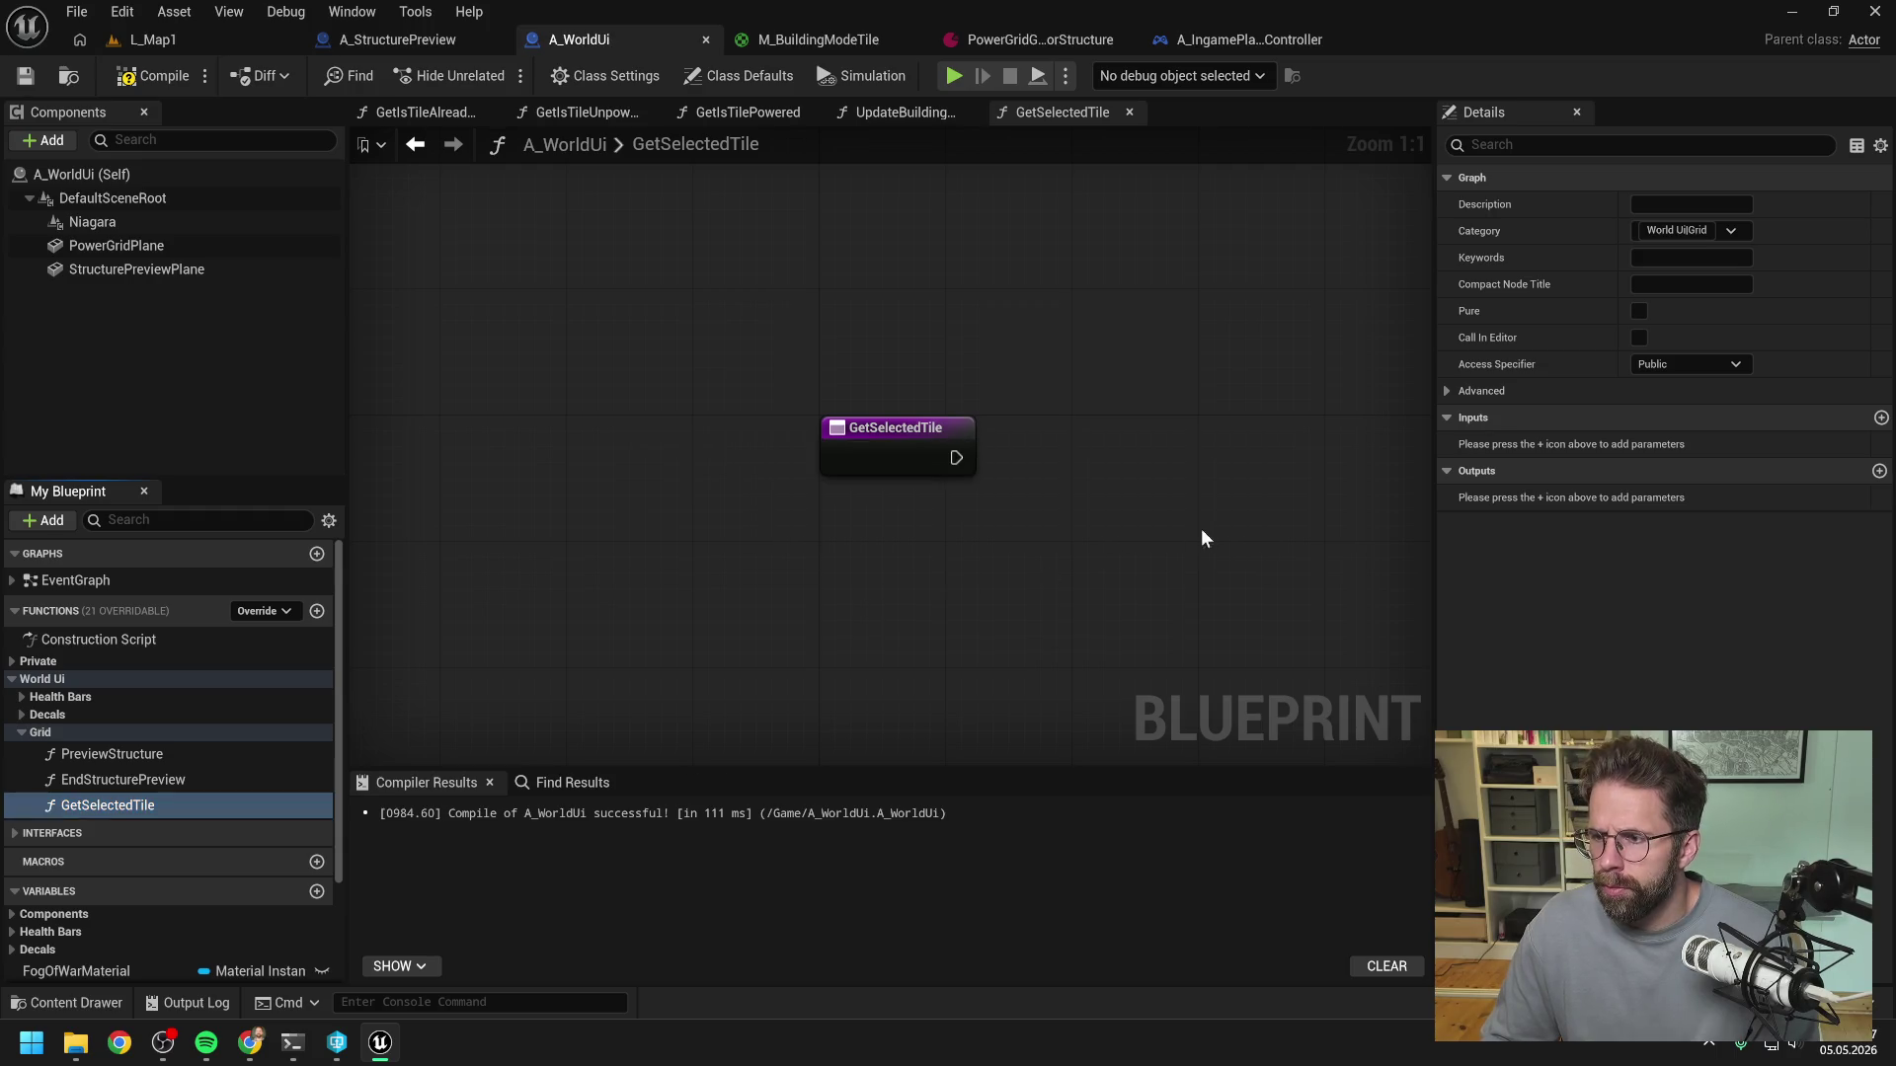
- Add a Return Node and a SelectedTile getter to the GetSelectedTile graph
right_click(1175, 507)
type("ret")
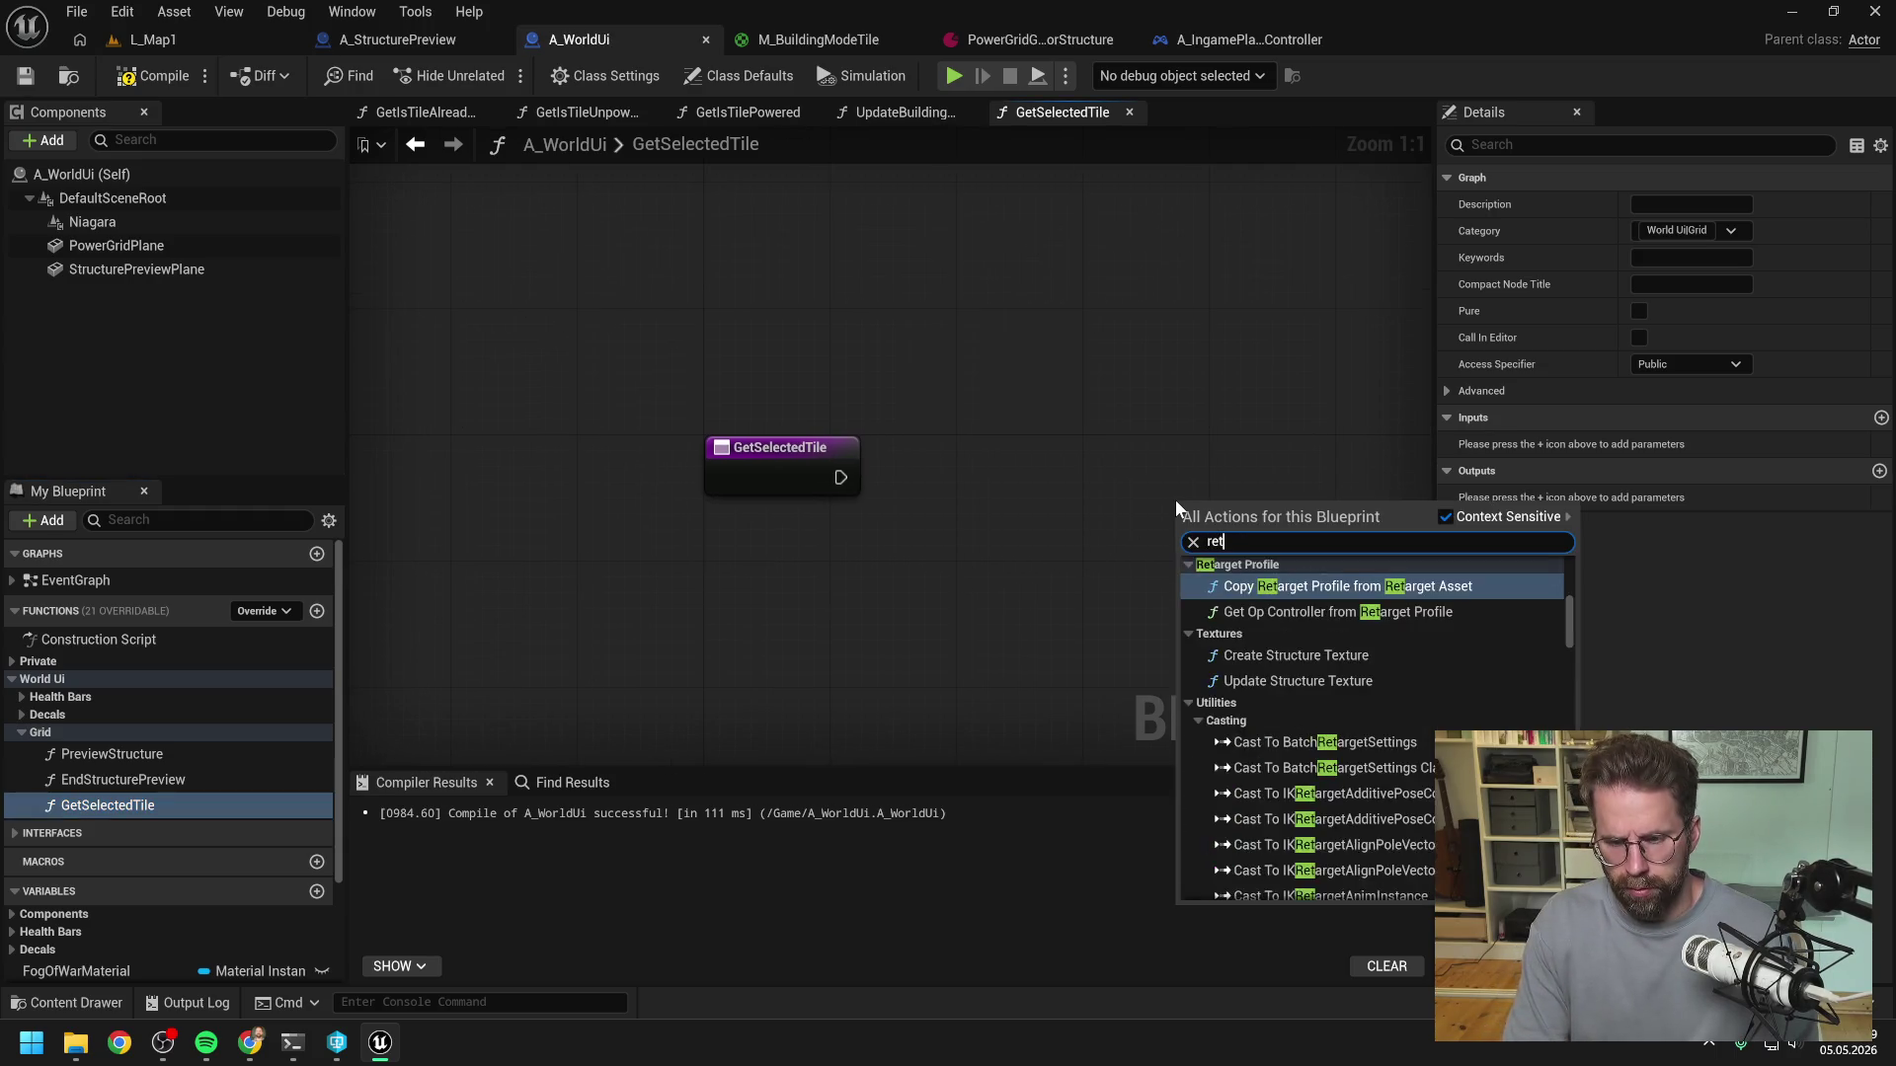
type("urn")
key("Return")
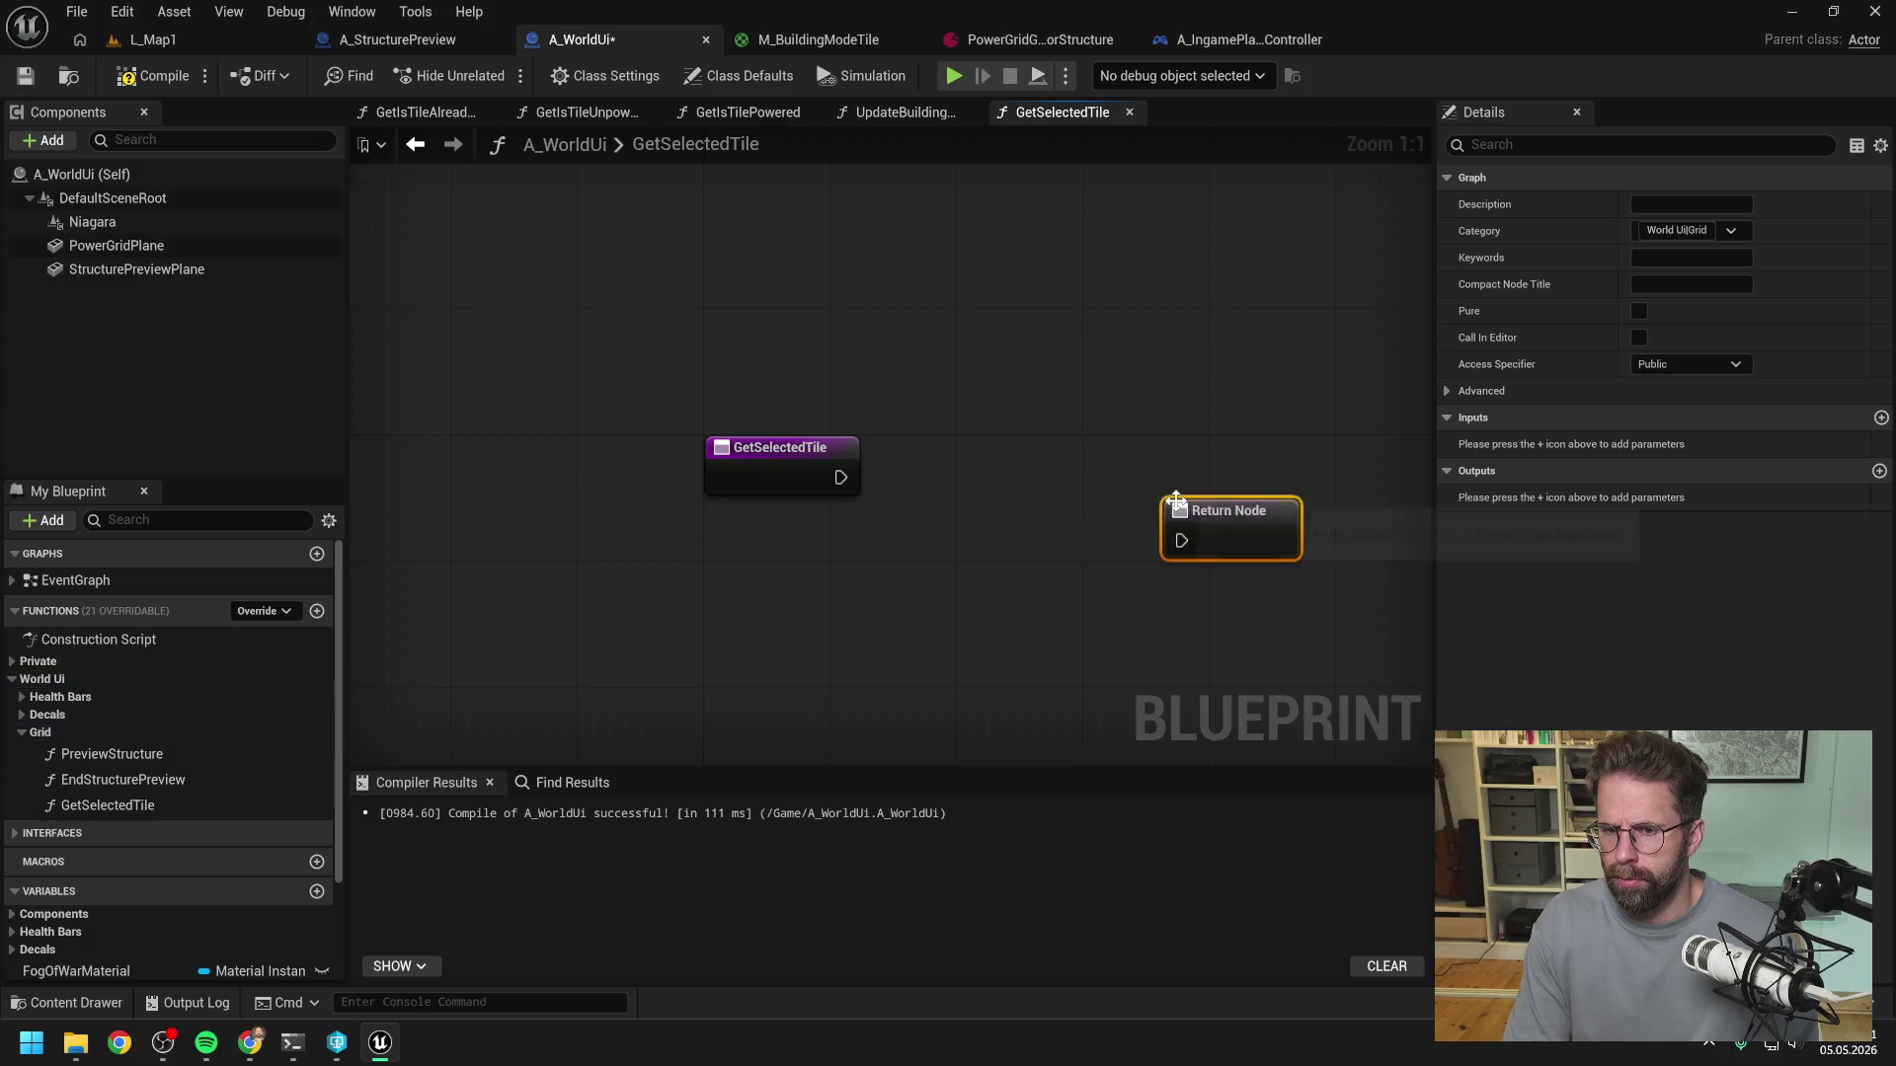
mouse_move(841, 477)
left_mouse_down()
mouse_move(1165, 494)
mouse_move(1197, 477)
left_mouse_up()
scroll(275, 783, "down", 3)
left_click_drag(221, 910, 935, 524)
left_click(988, 554)
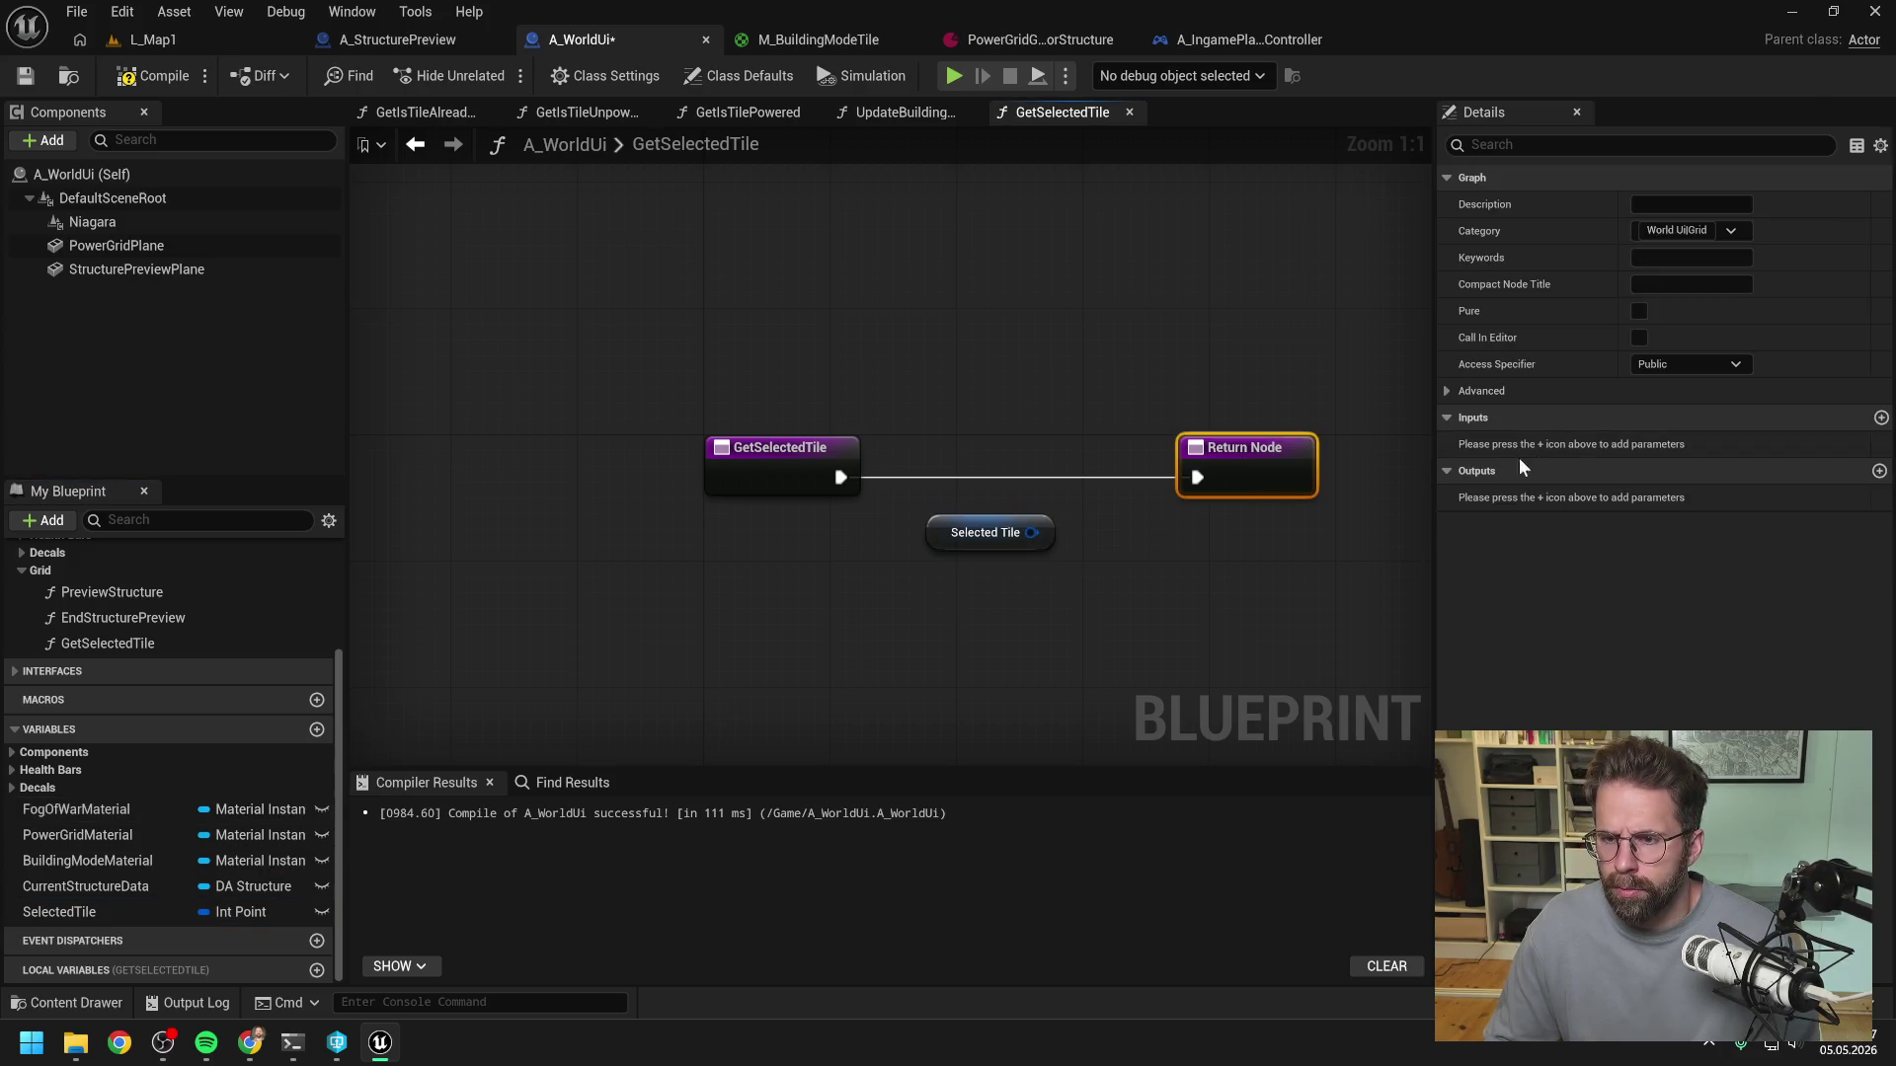
- Add an Int Point output named Return Value and wire Selected Tile into it
left_click(1880, 471)
left_click(1667, 500)
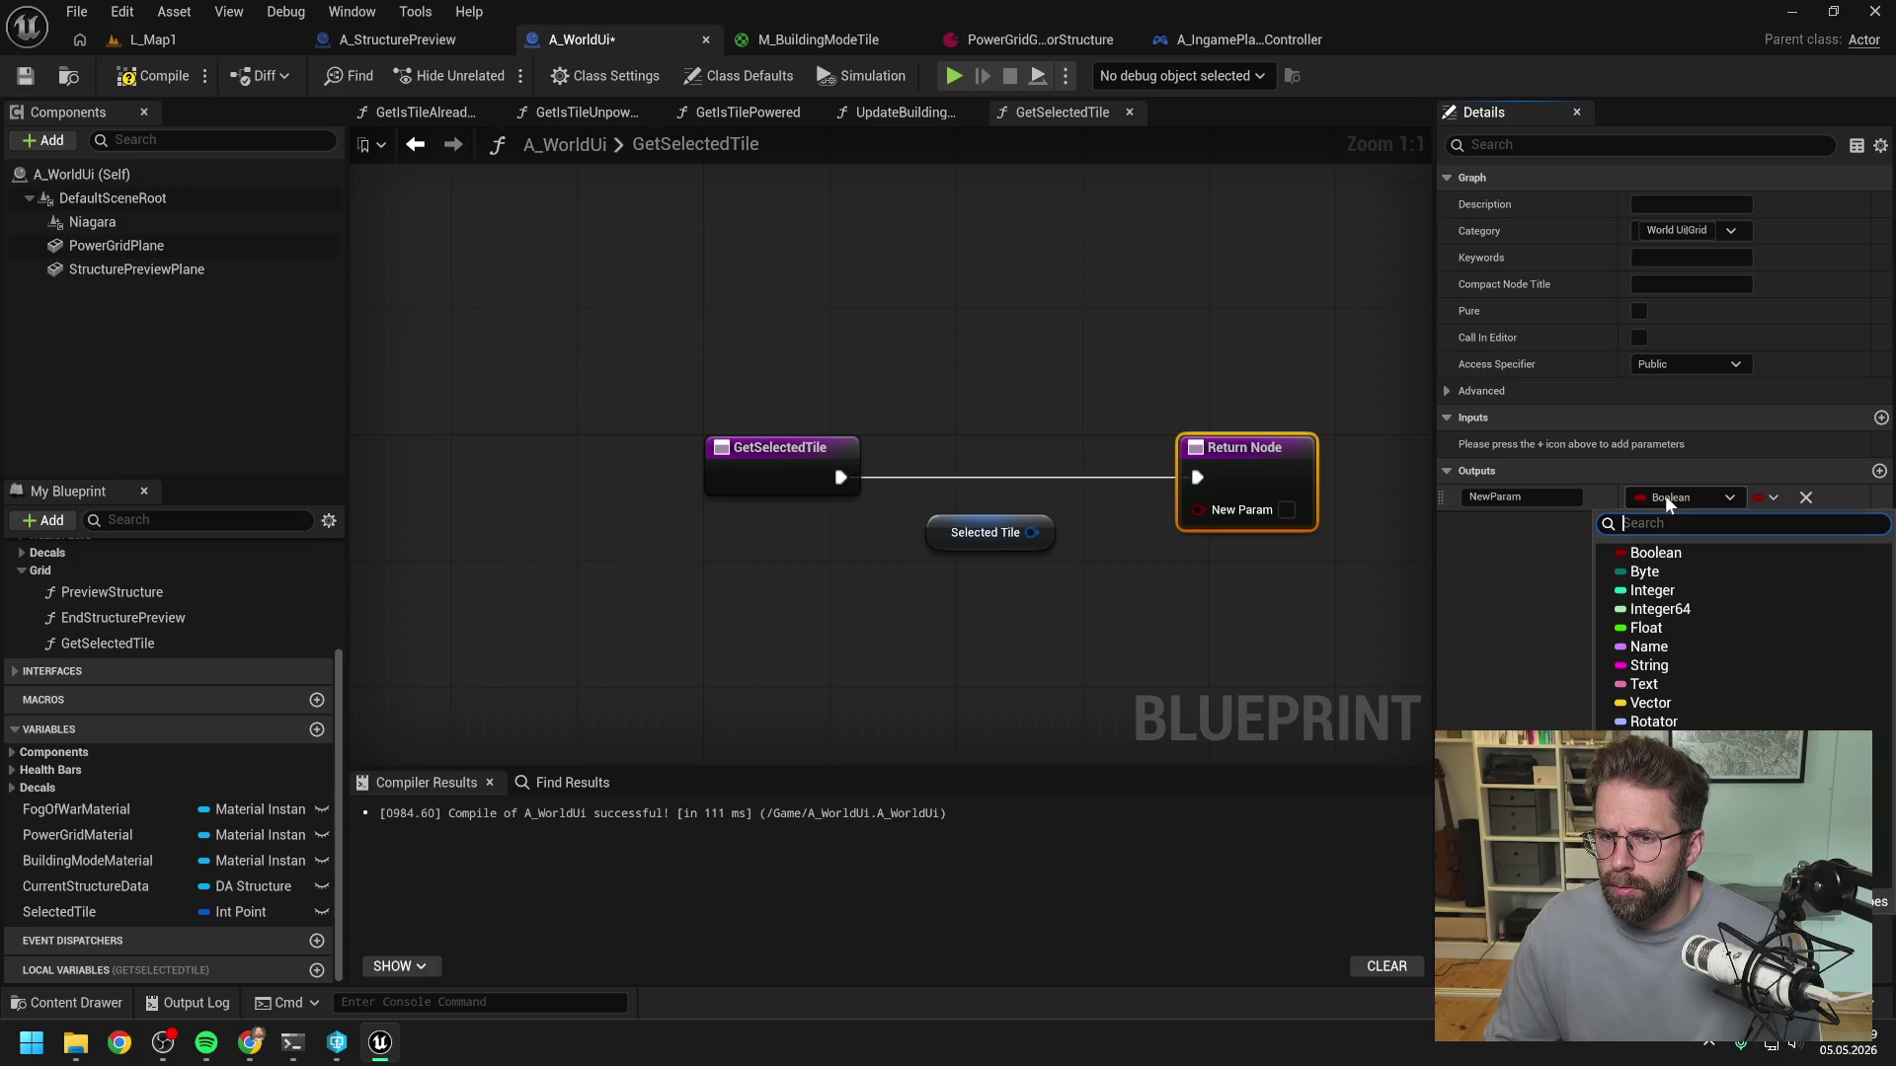
type("intpoint")
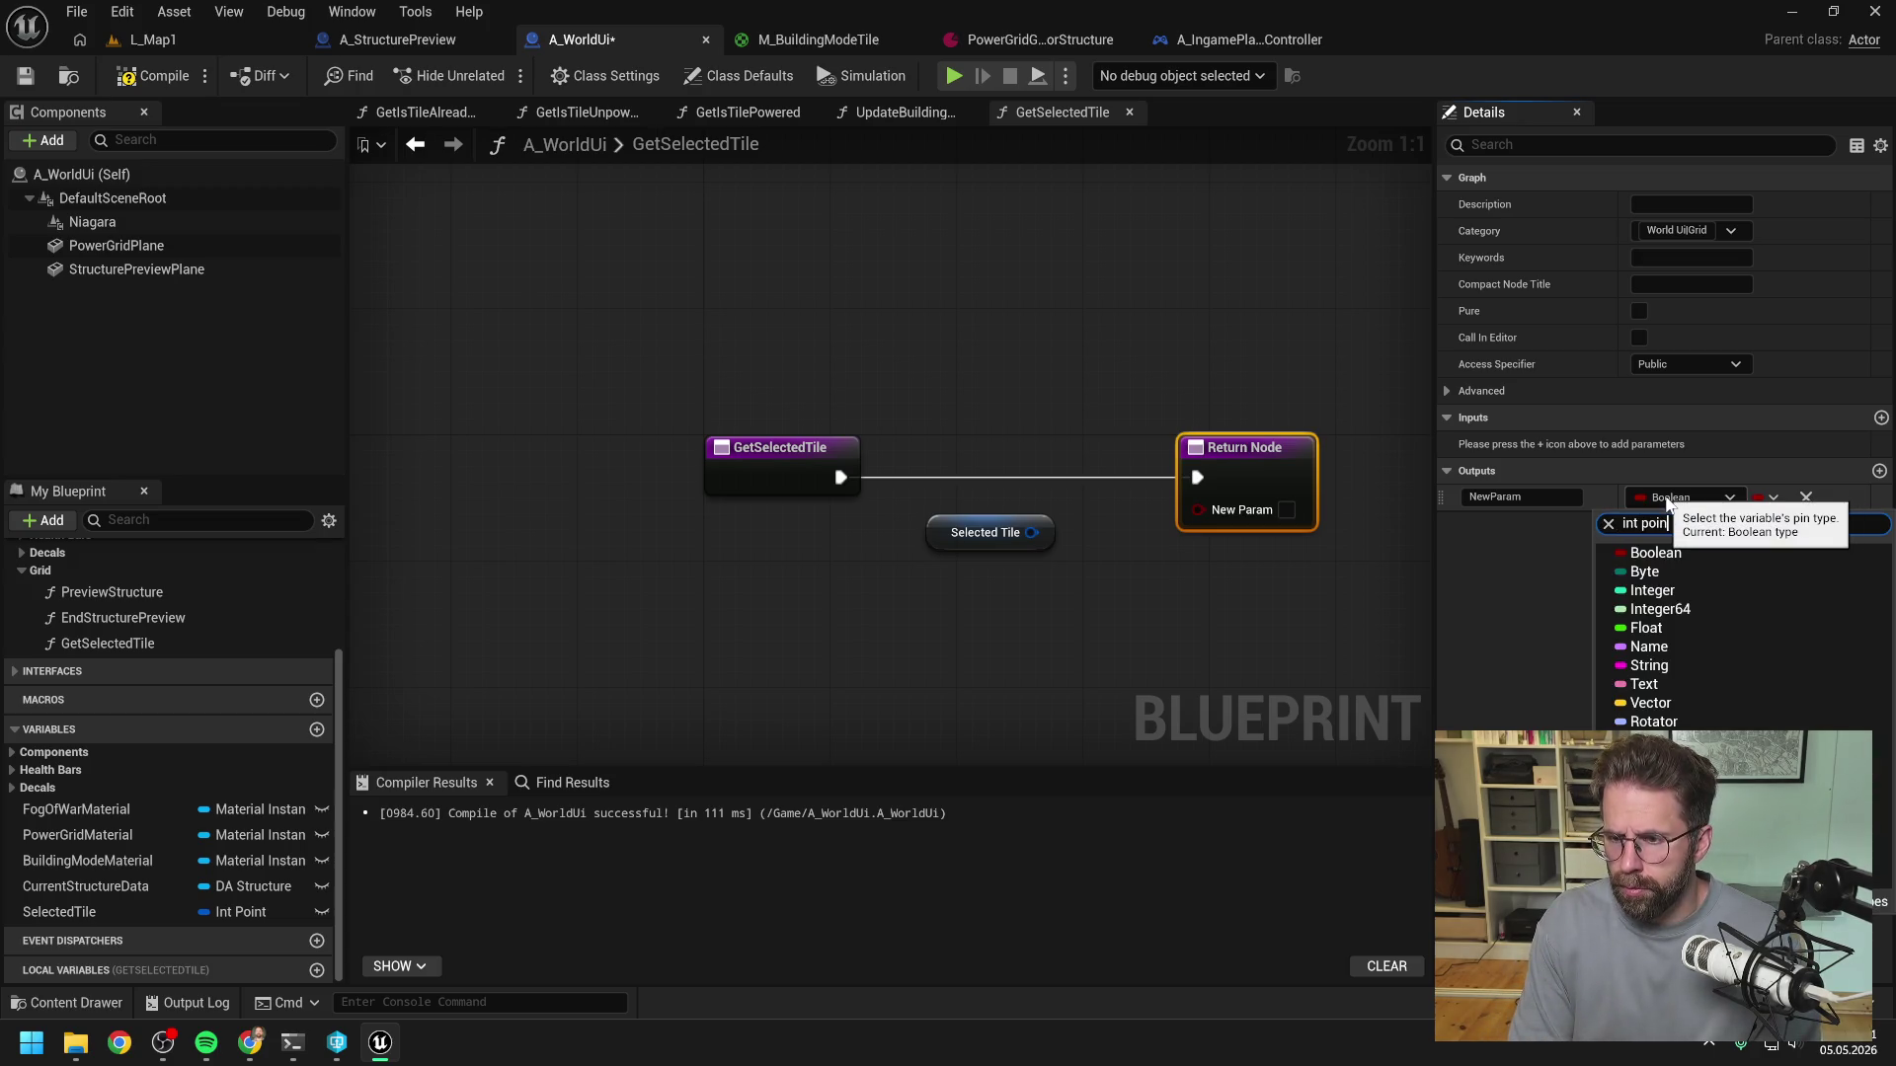
left_click(1665, 652)
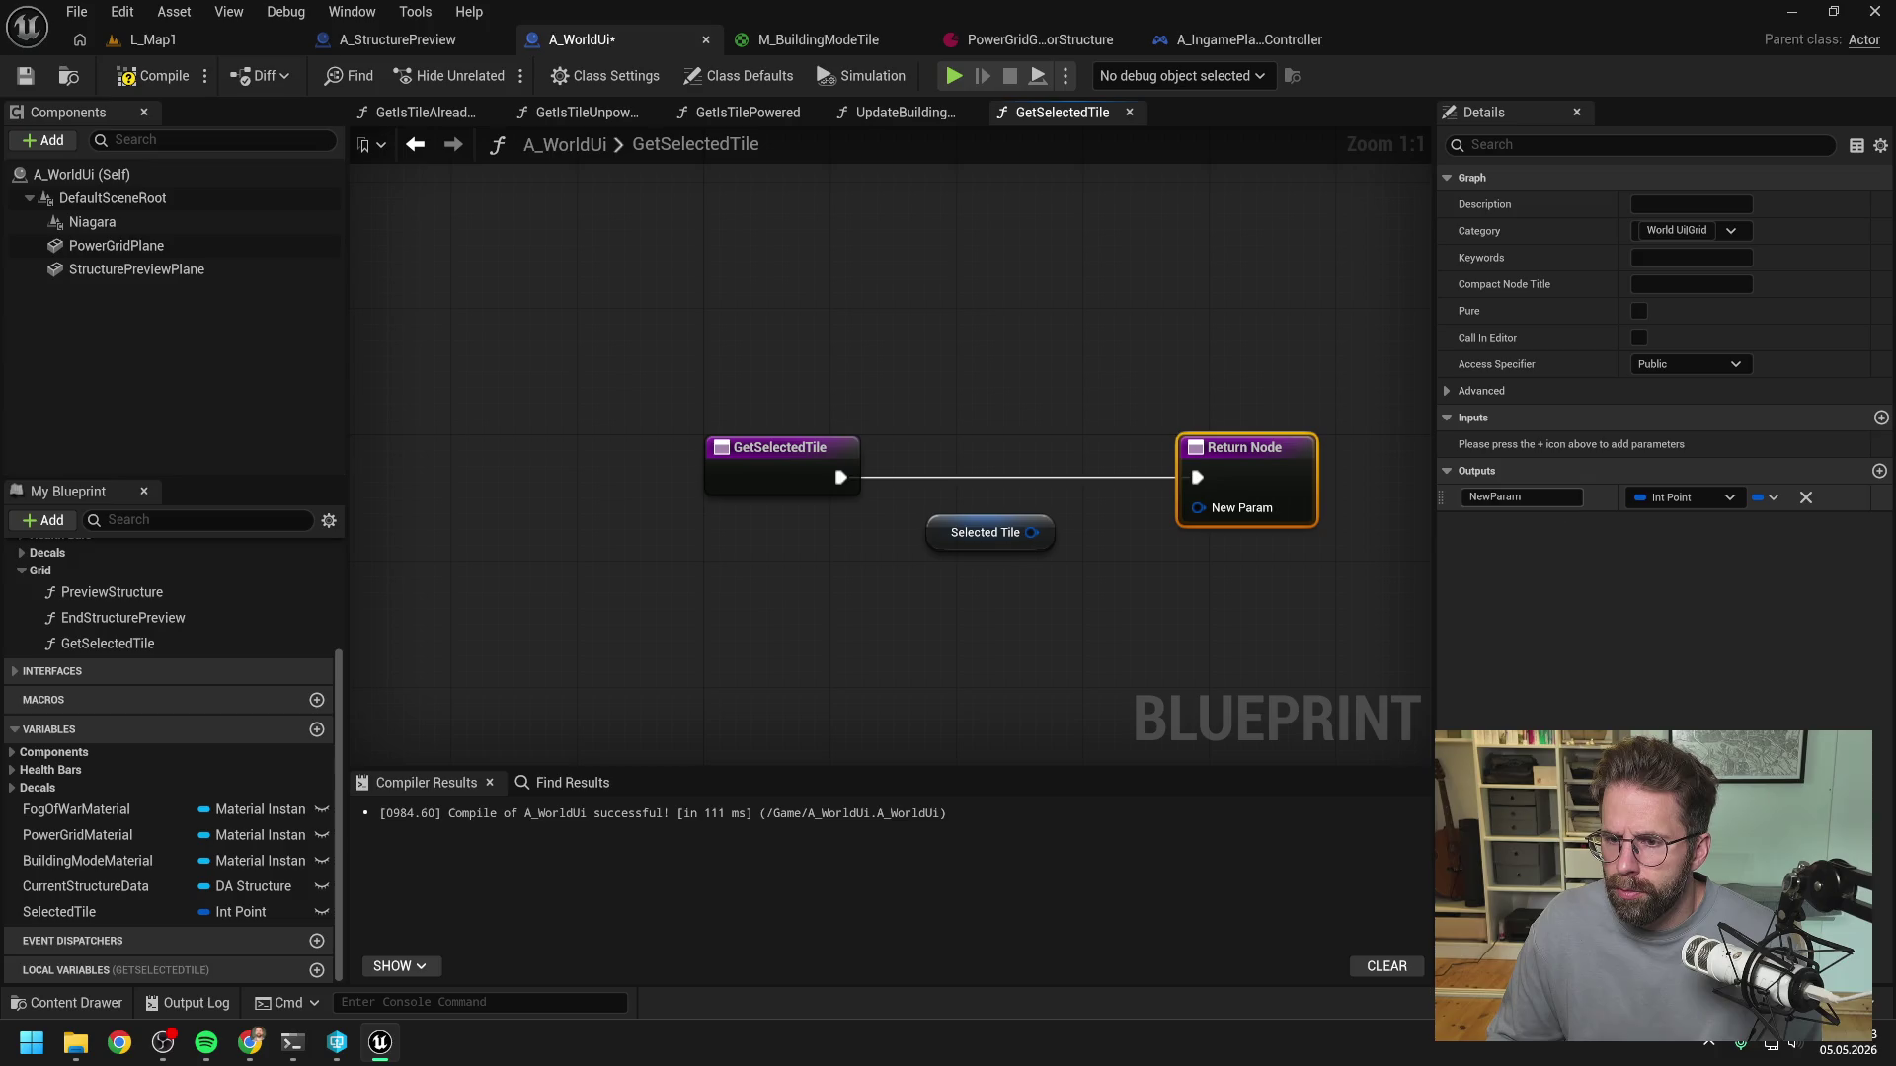
type("Return Value")
key("Return")
left_click(1019, 546)
left_click_drag(1031, 532, 1195, 508)
- Compile and save A_WorldUi, then return to the player controller blueprint
key("F7")
key("ctrl+s")
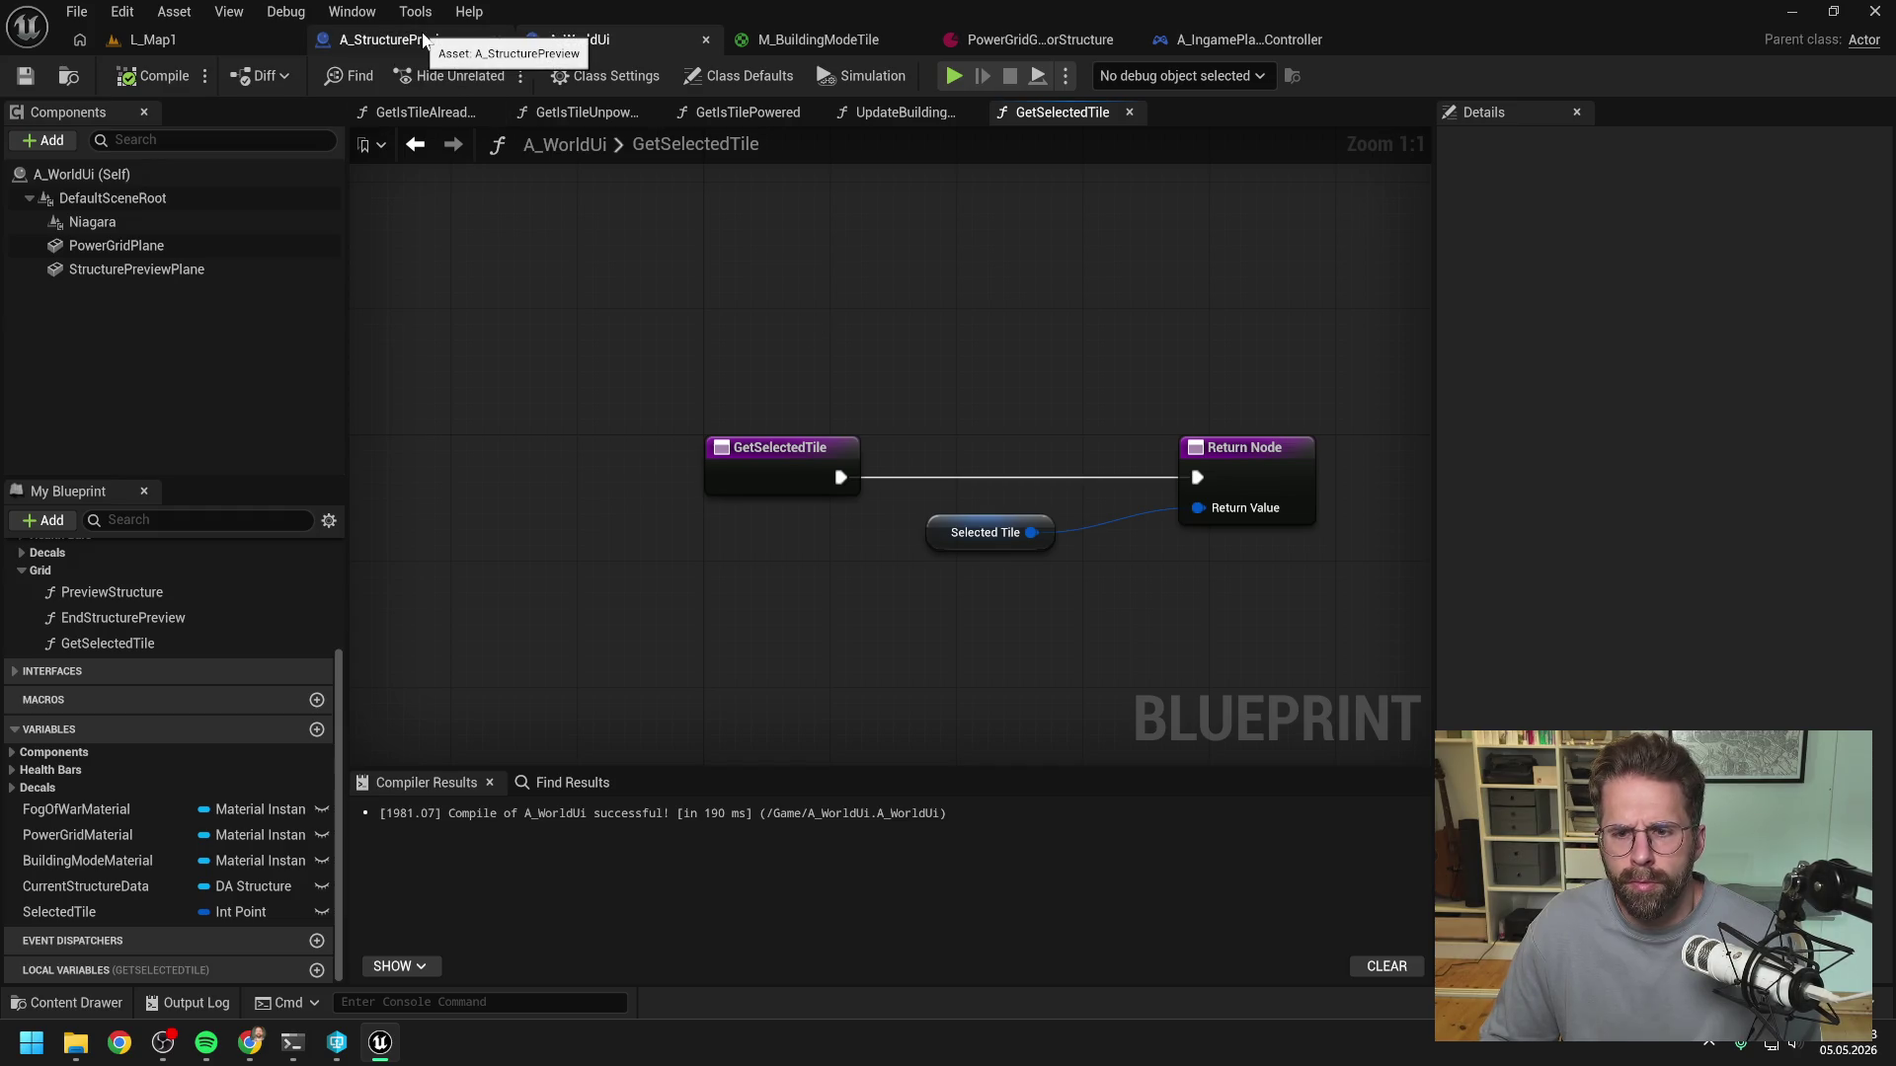
left_click(1225, 38)
- Add World Ui's Get Selected Tile node and wire it into Build Structure's execution and Selected Tile
left_click_drag(746, 501, 828, 506)
type("get sele")
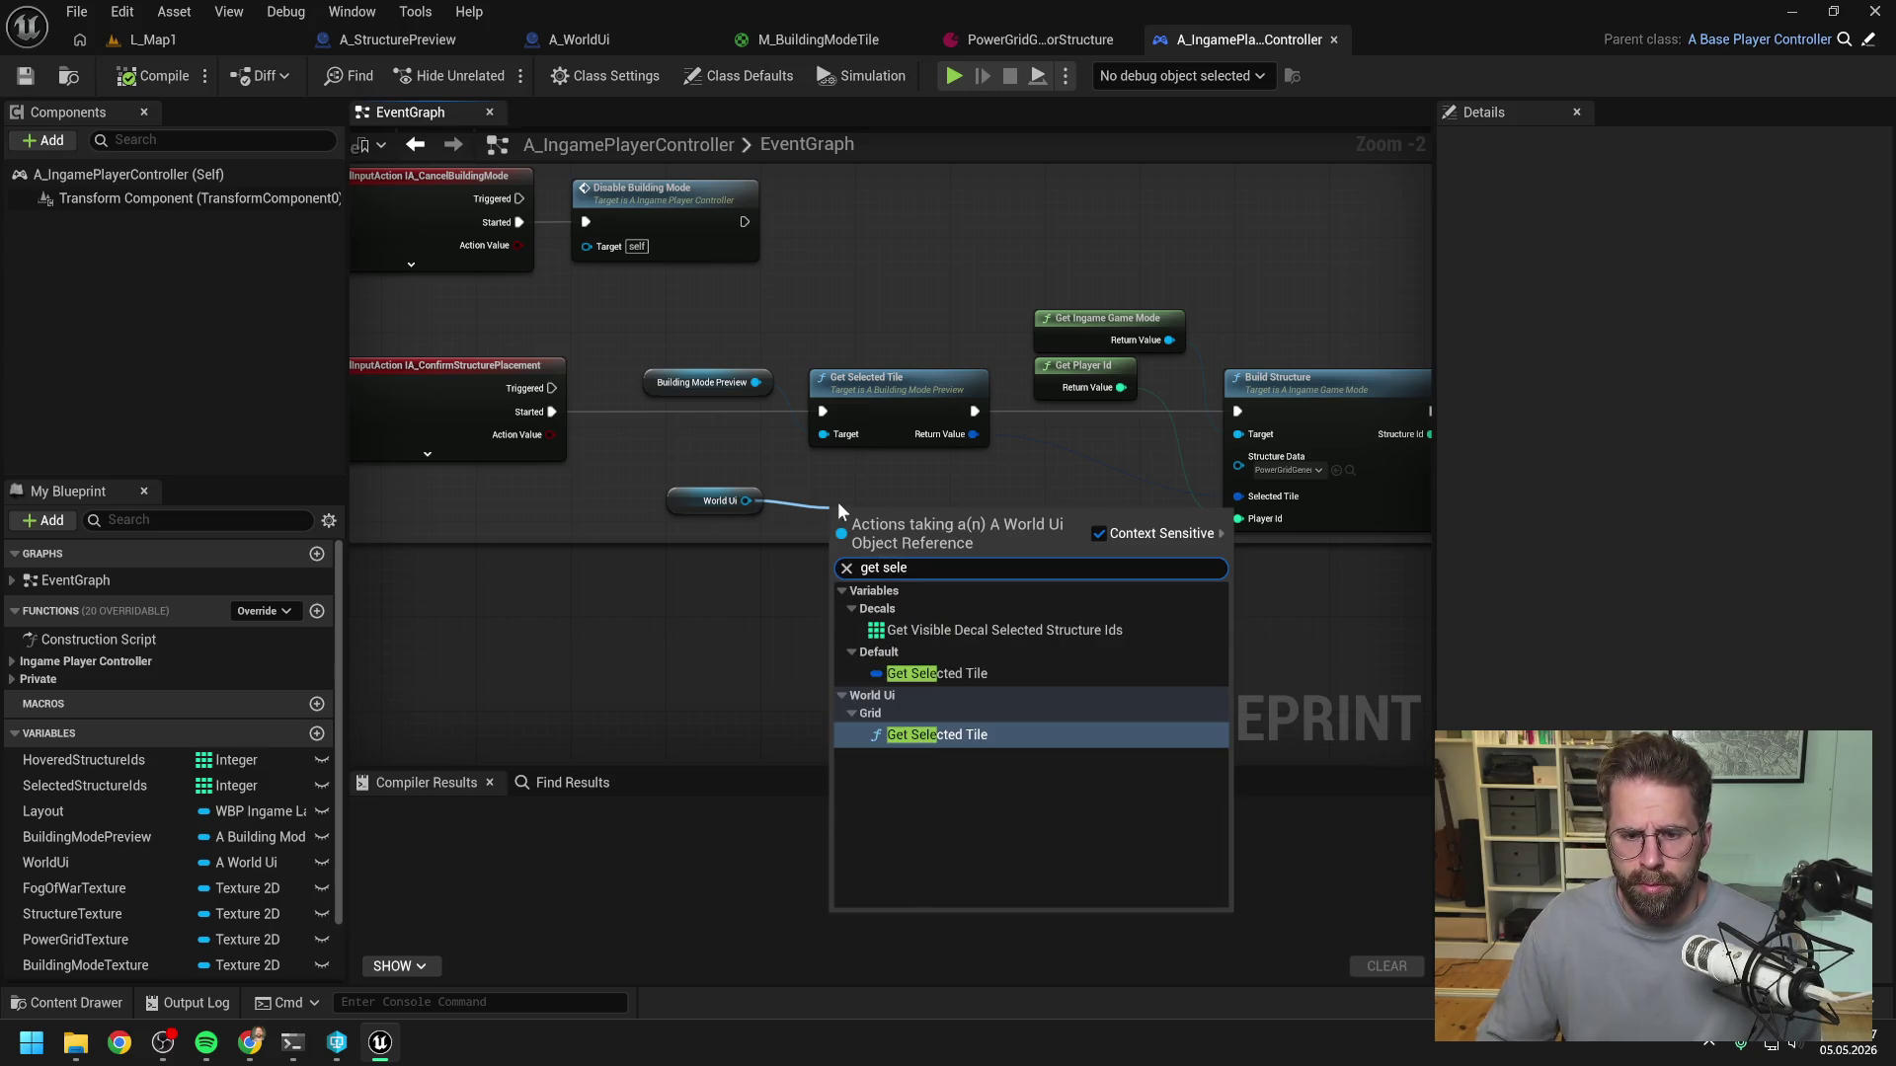
left_click(900, 736)
left_click_drag(553, 412, 835, 541)
mouse_move(955, 541)
left_mouse_down()
mouse_move(1135, 500)
mouse_move(1238, 411)
left_mouse_up()
left_click_drag(954, 564, 1238, 497)
- Delete the old Building Mode Preview tile nodes and tidy the new nodes into place
left_click_drag(804, 372, 866, 411)
key("Delete")
left_click_drag(916, 522, 879, 391)
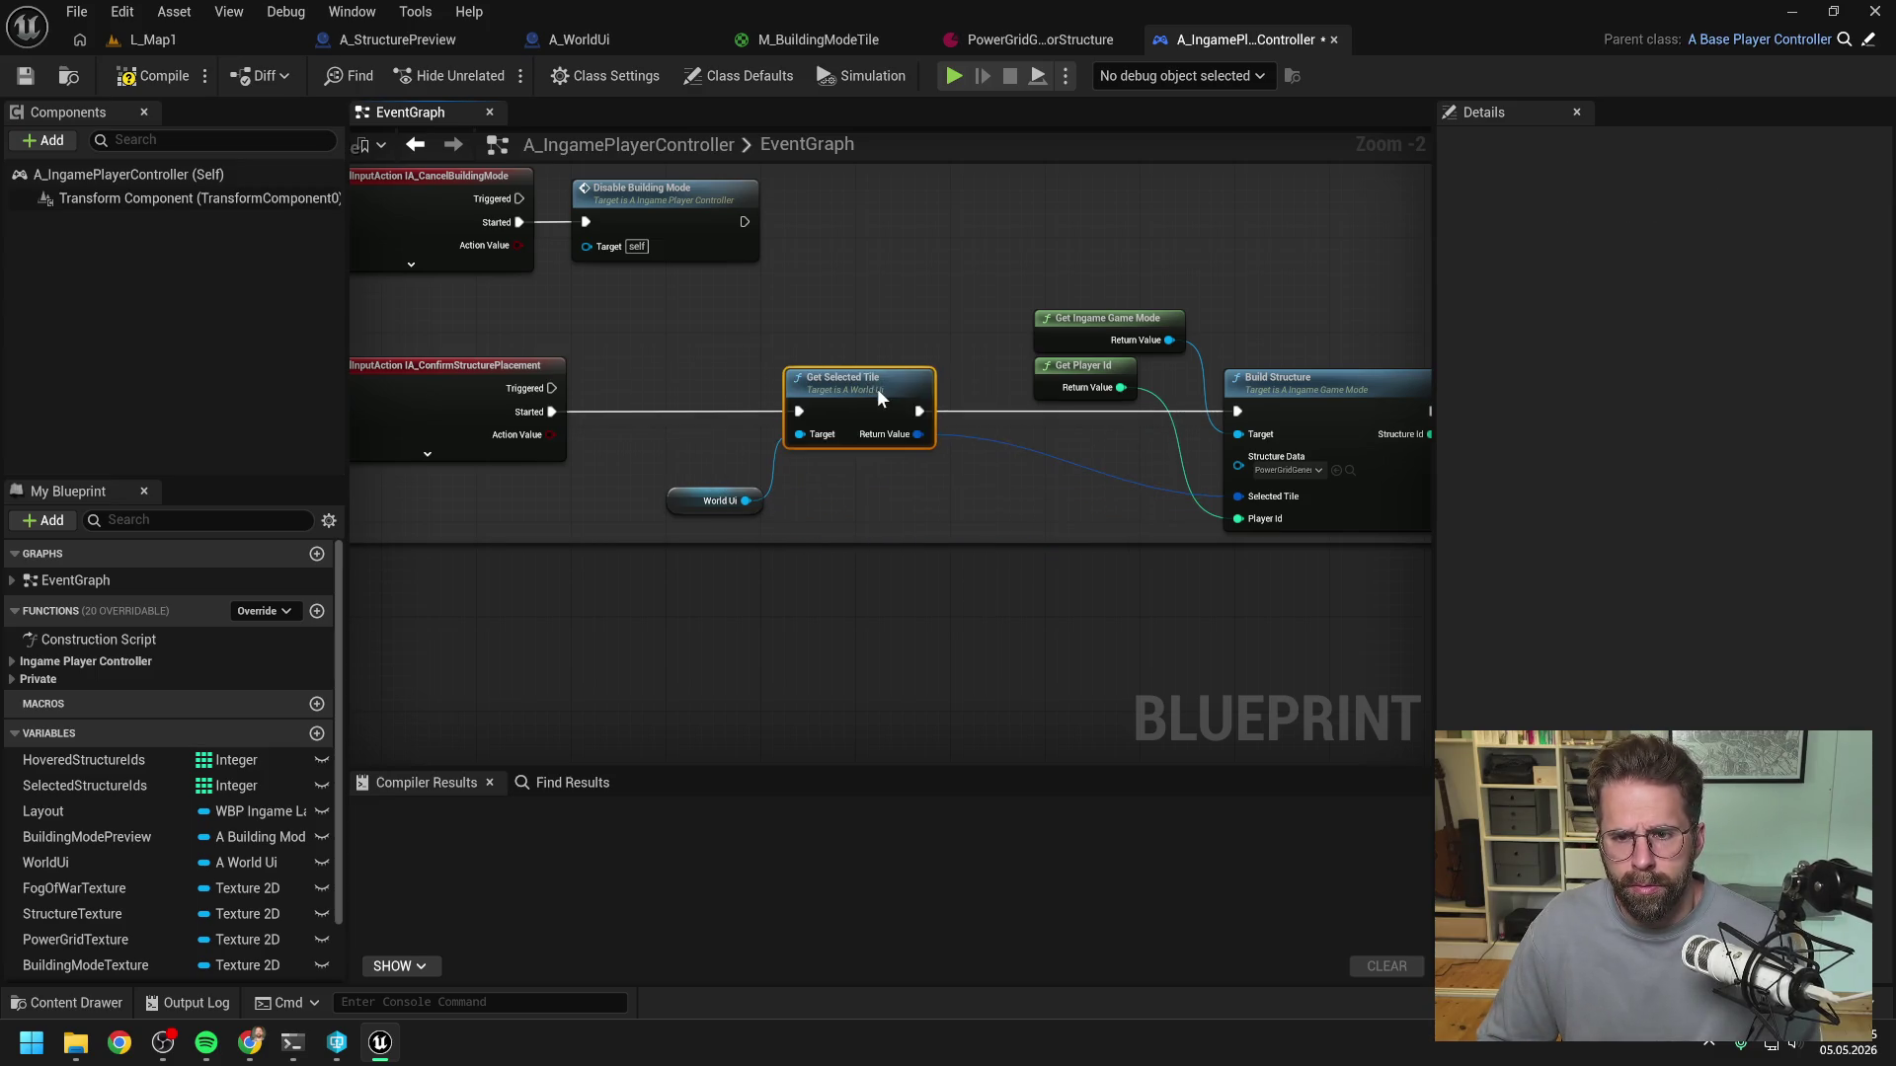
left_click_drag(691, 500, 671, 381)
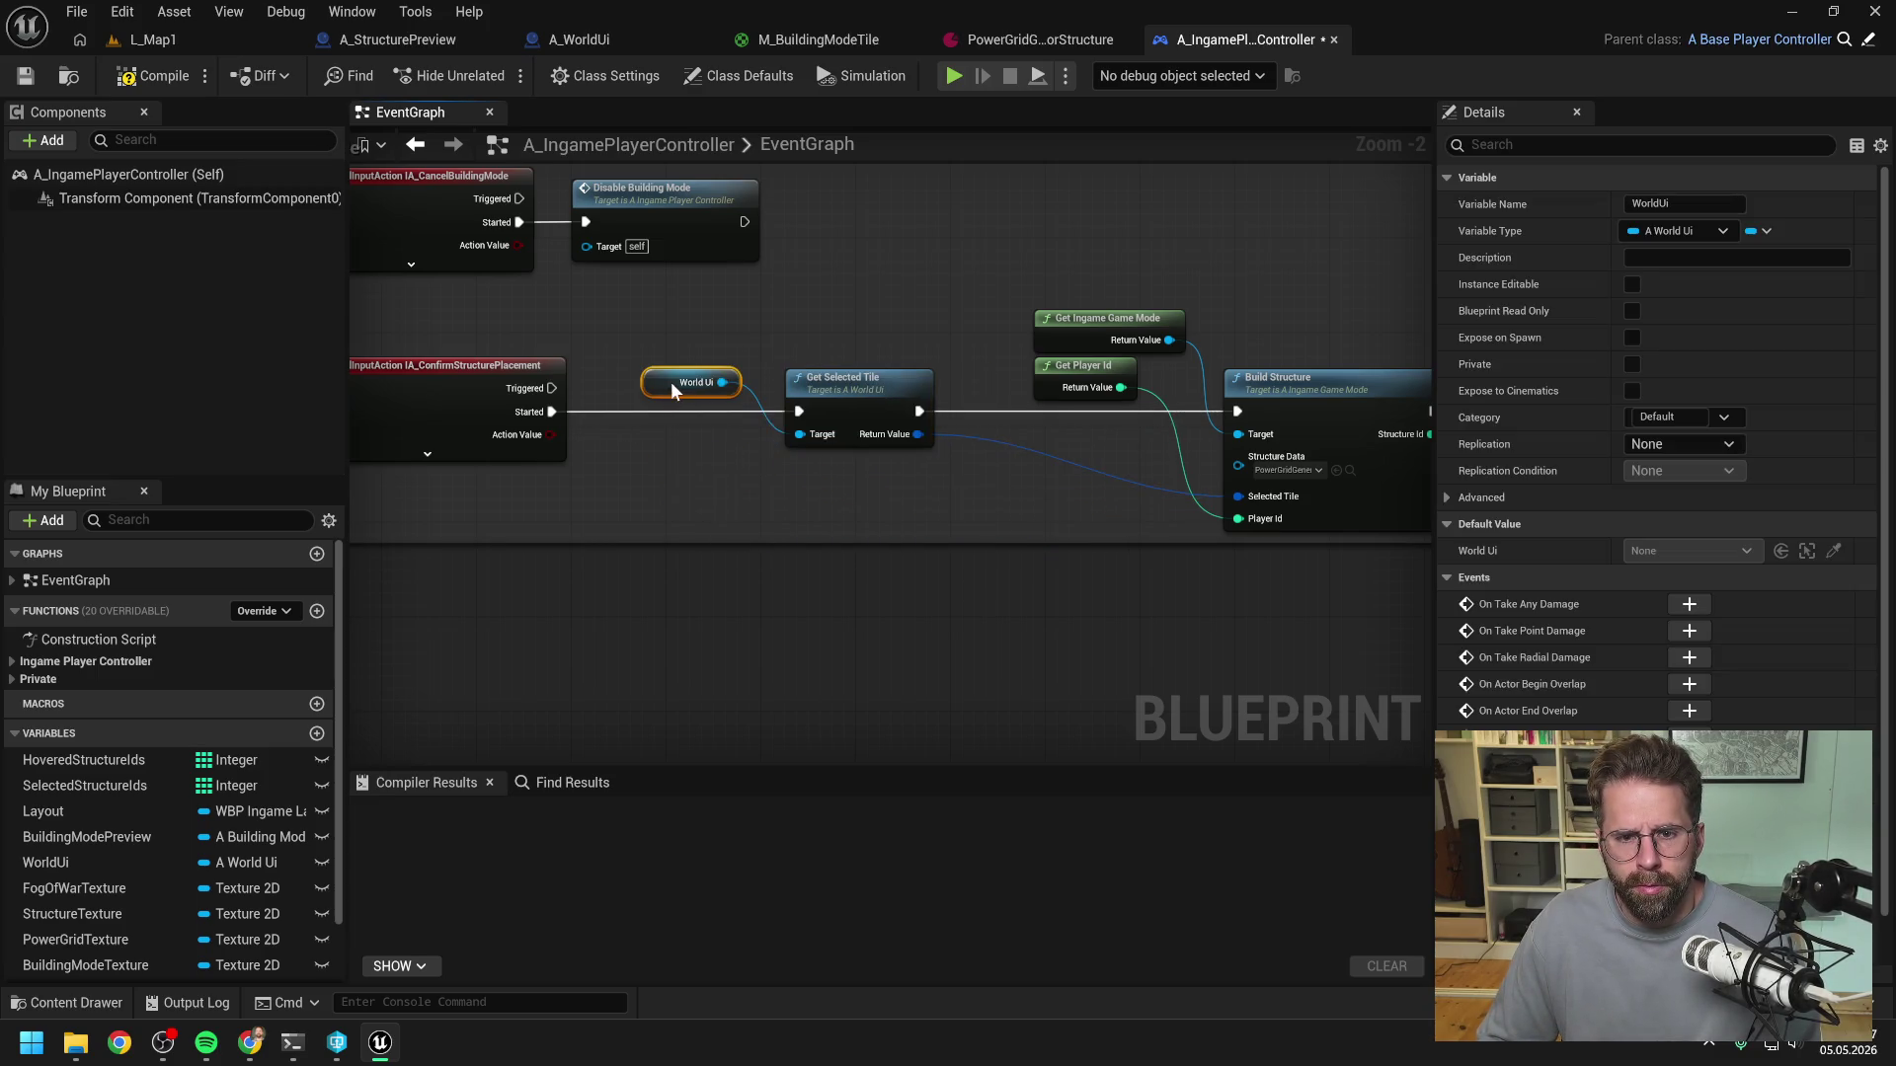
scroll(714, 374, "down", 1)
- Compile the player controller, review the rewired nodes, and switch to L_Map1
left_click(155, 76)
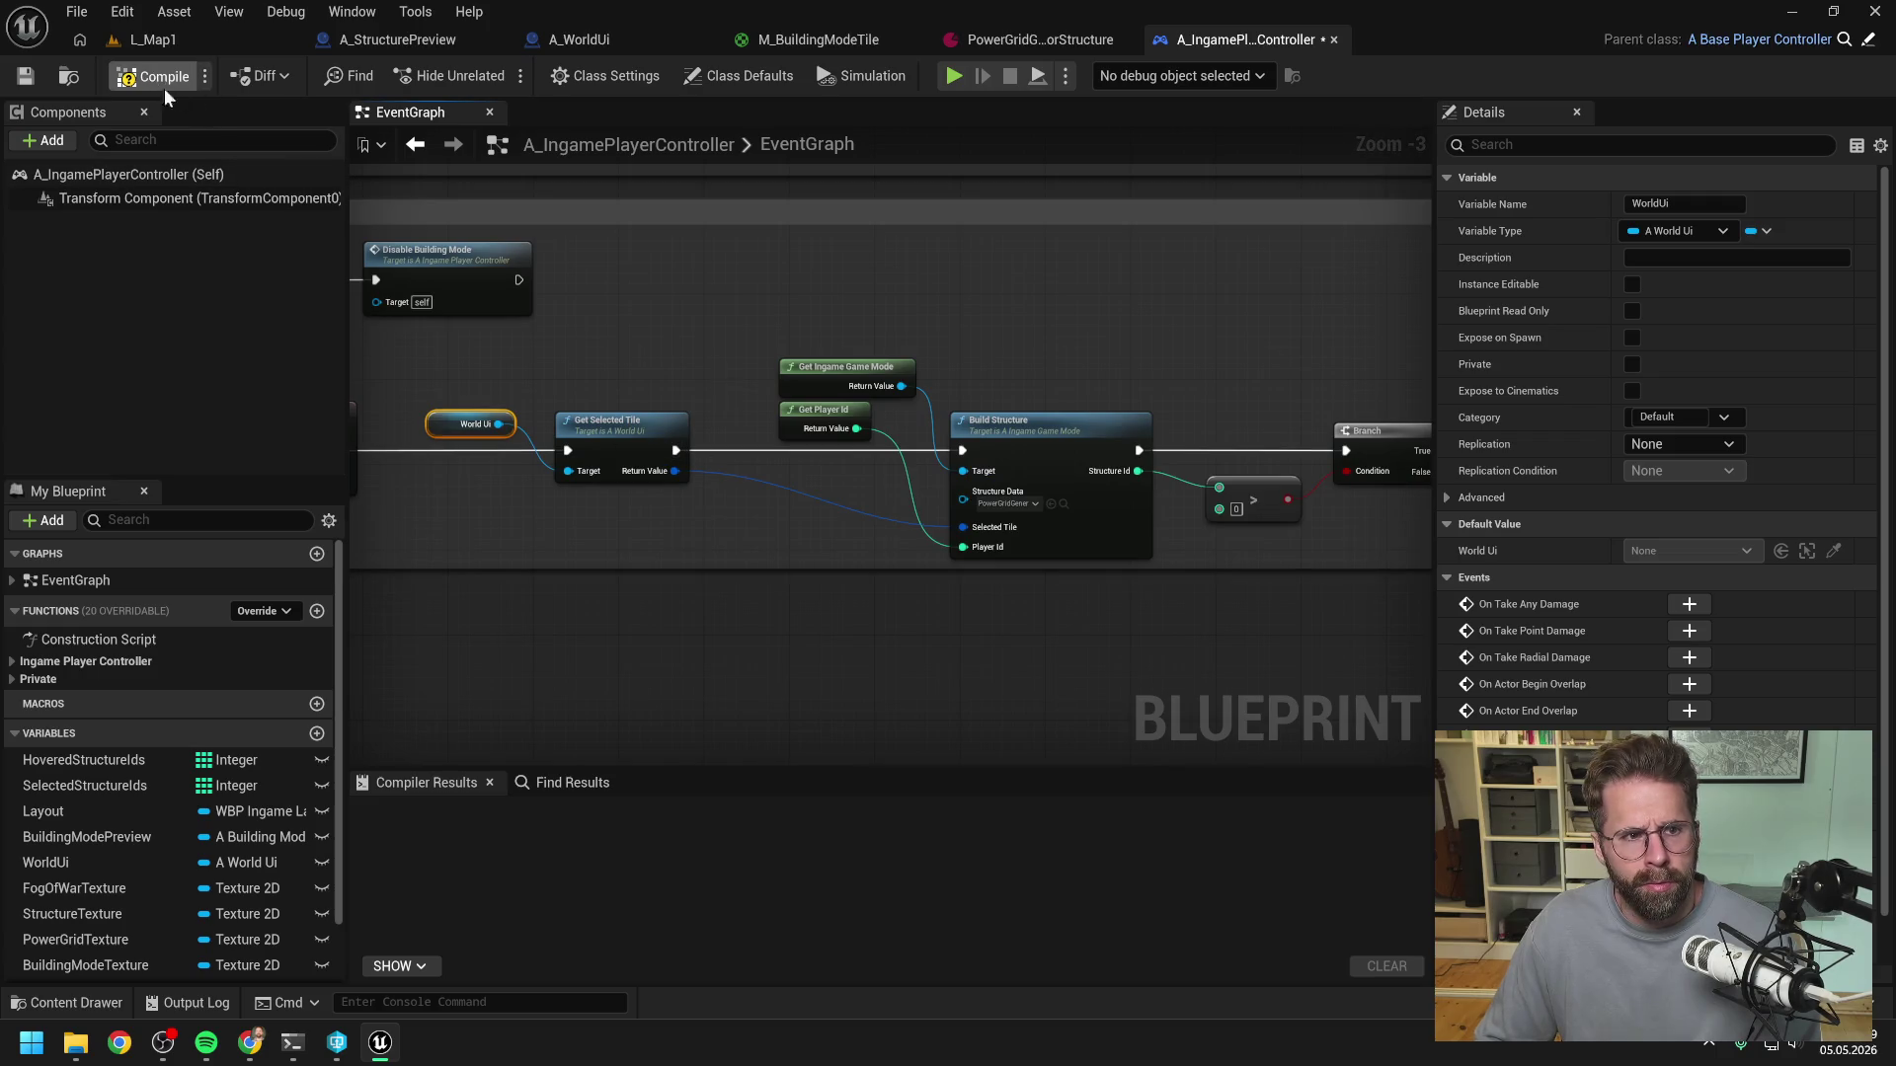
left_click(1010, 612)
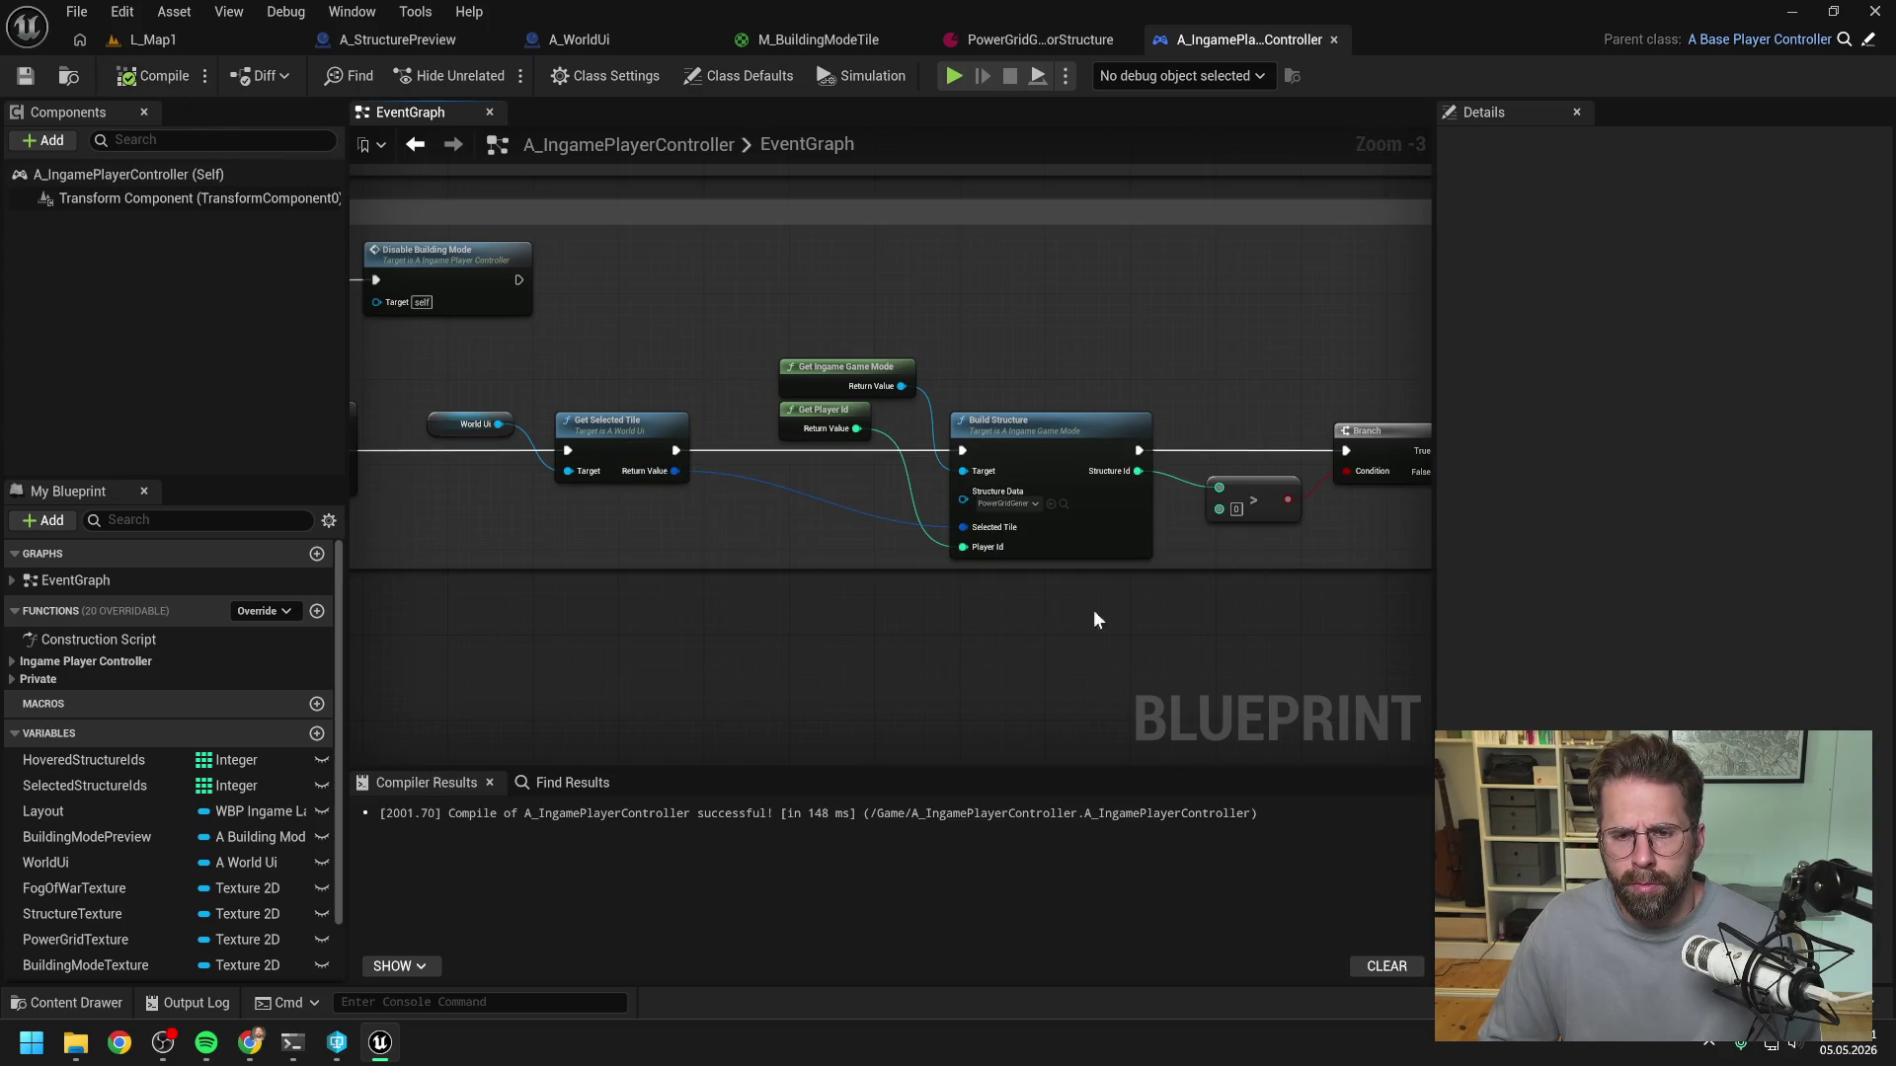
left_click_drag(1111, 608, 975, 599)
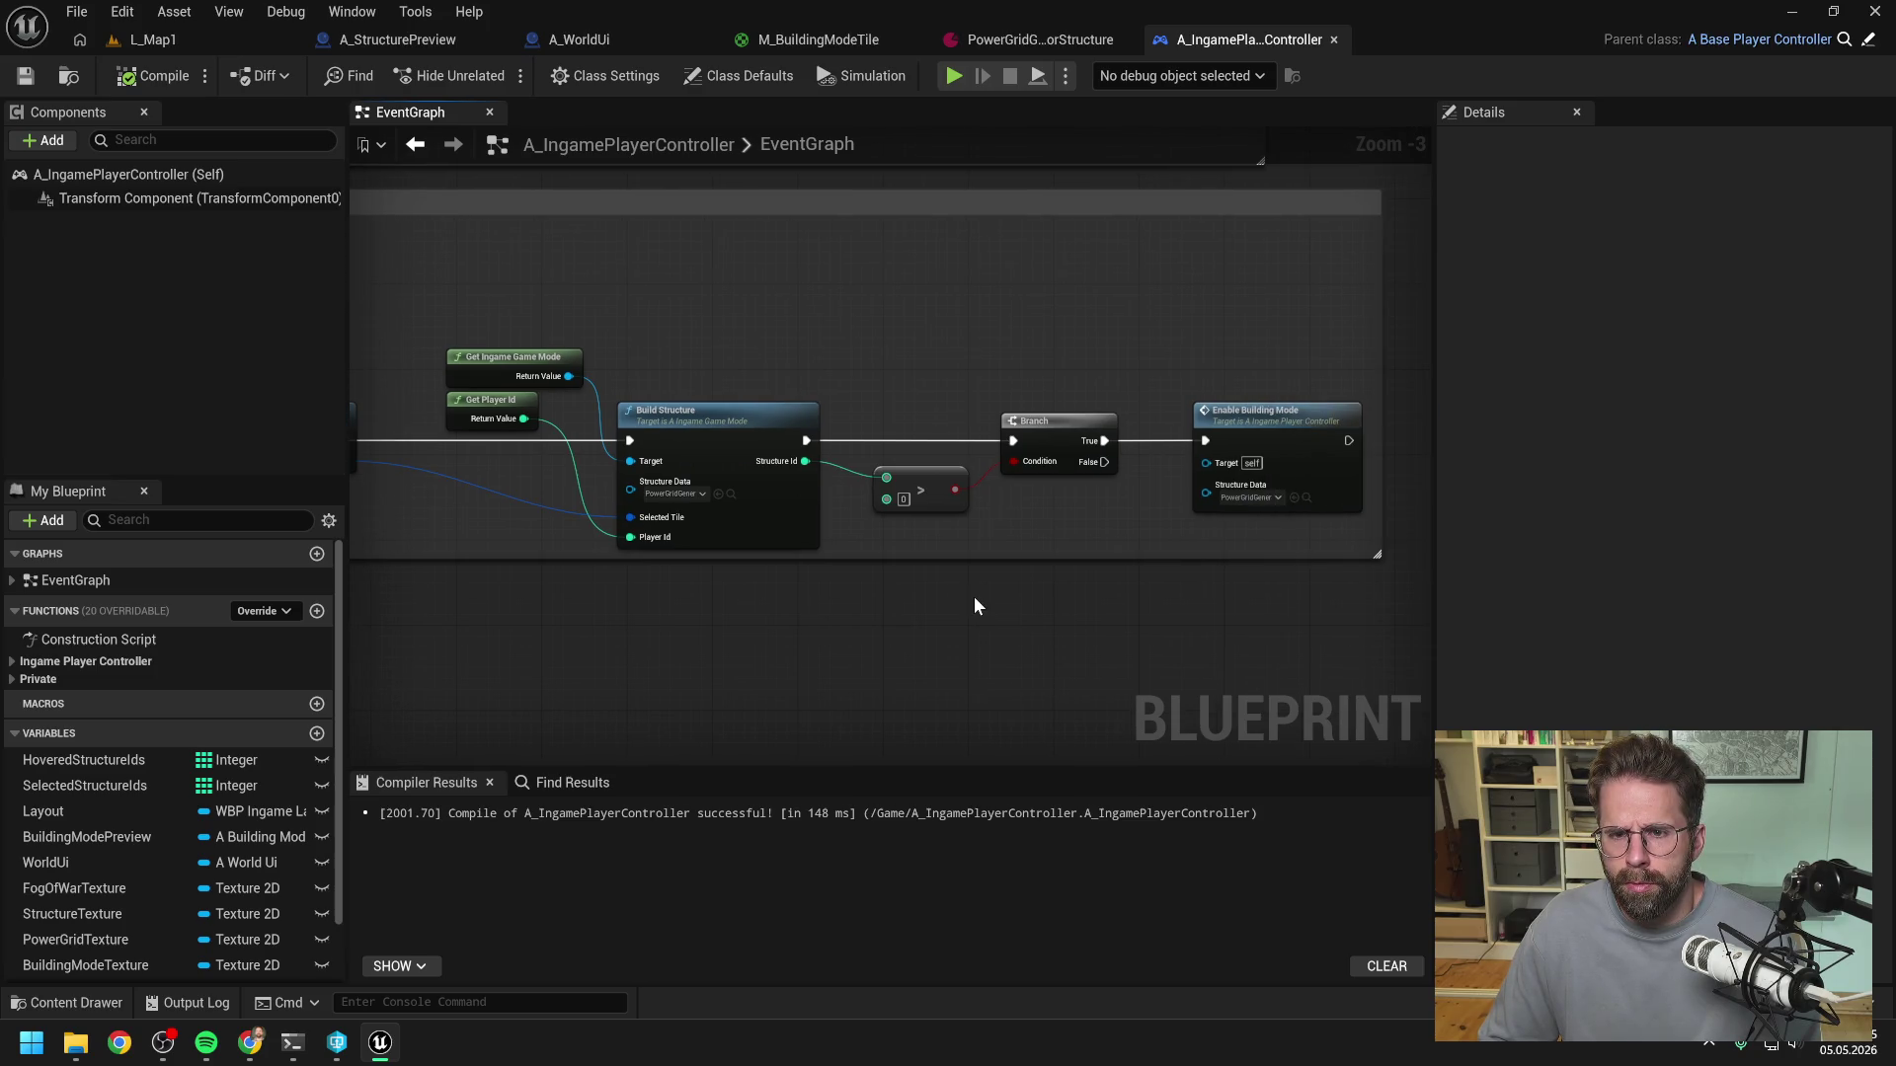
left_click_drag(973, 596, 1190, 589)
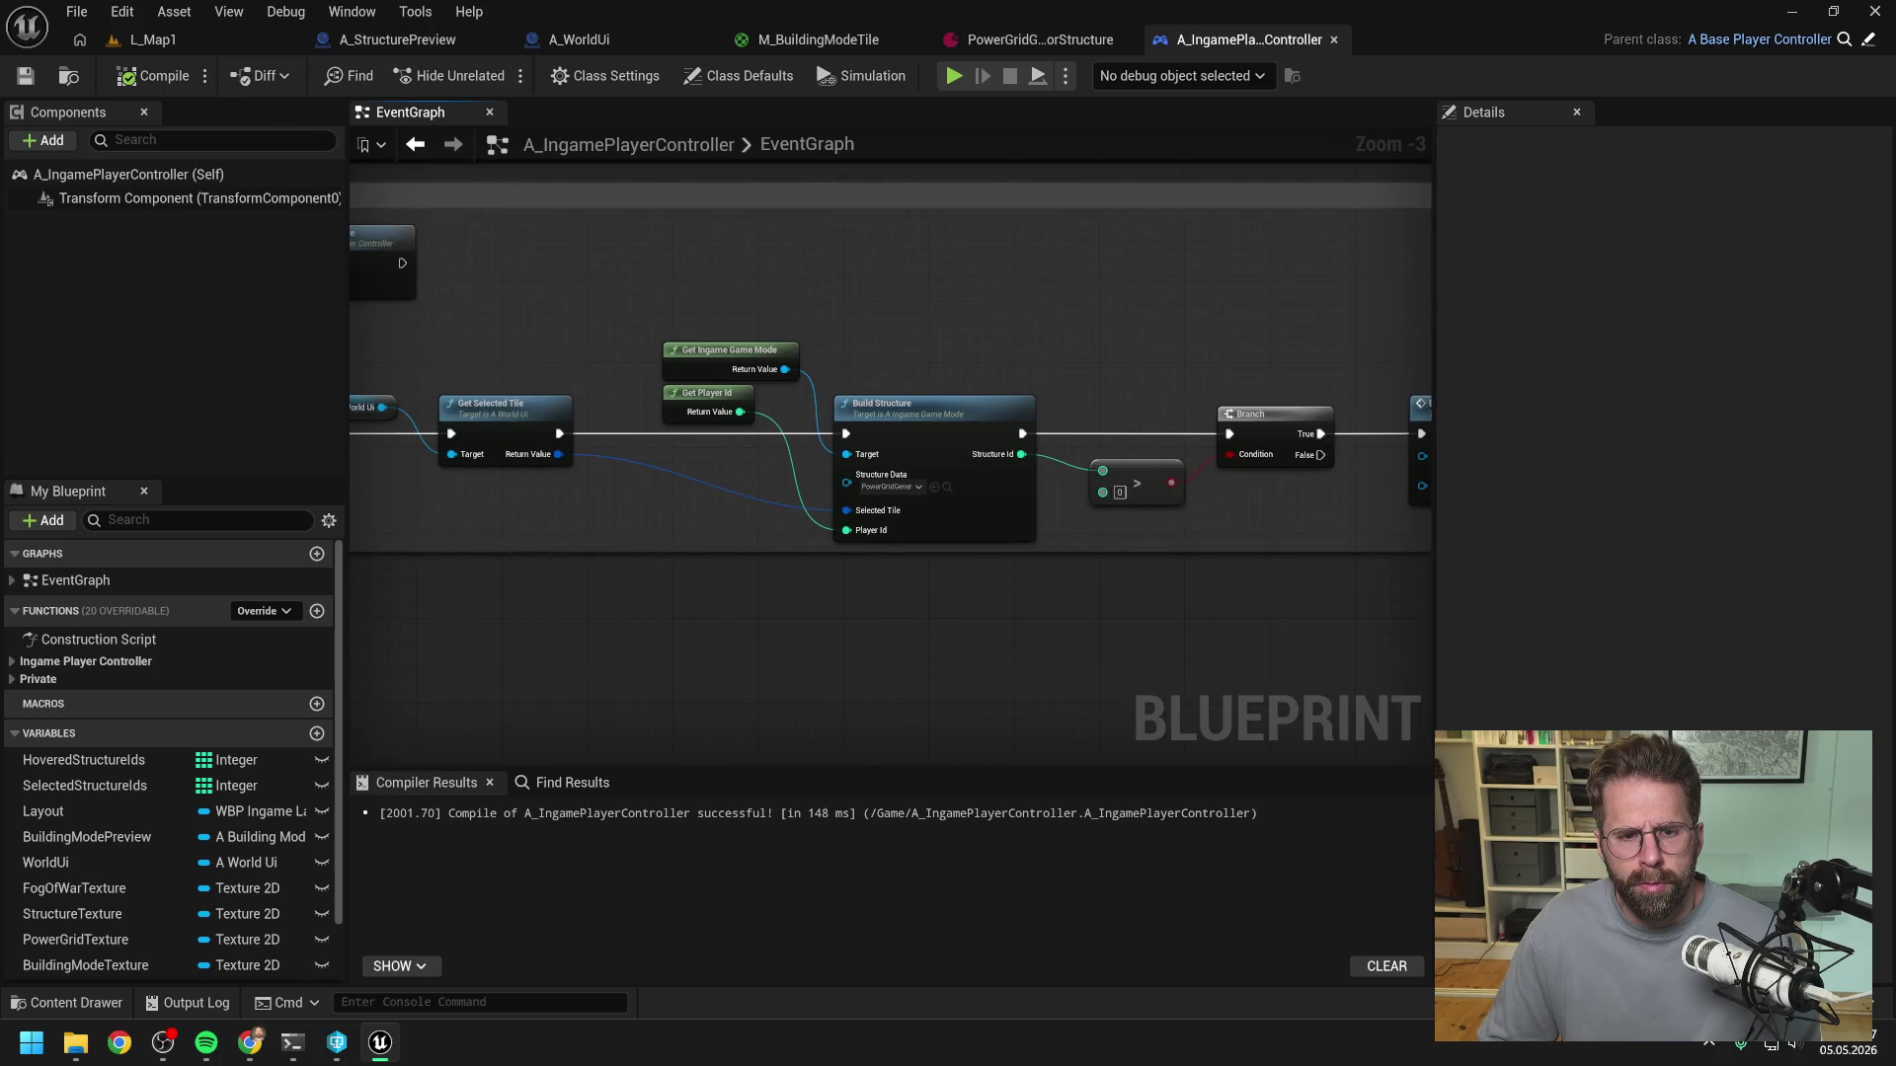
left_click(188, 46)
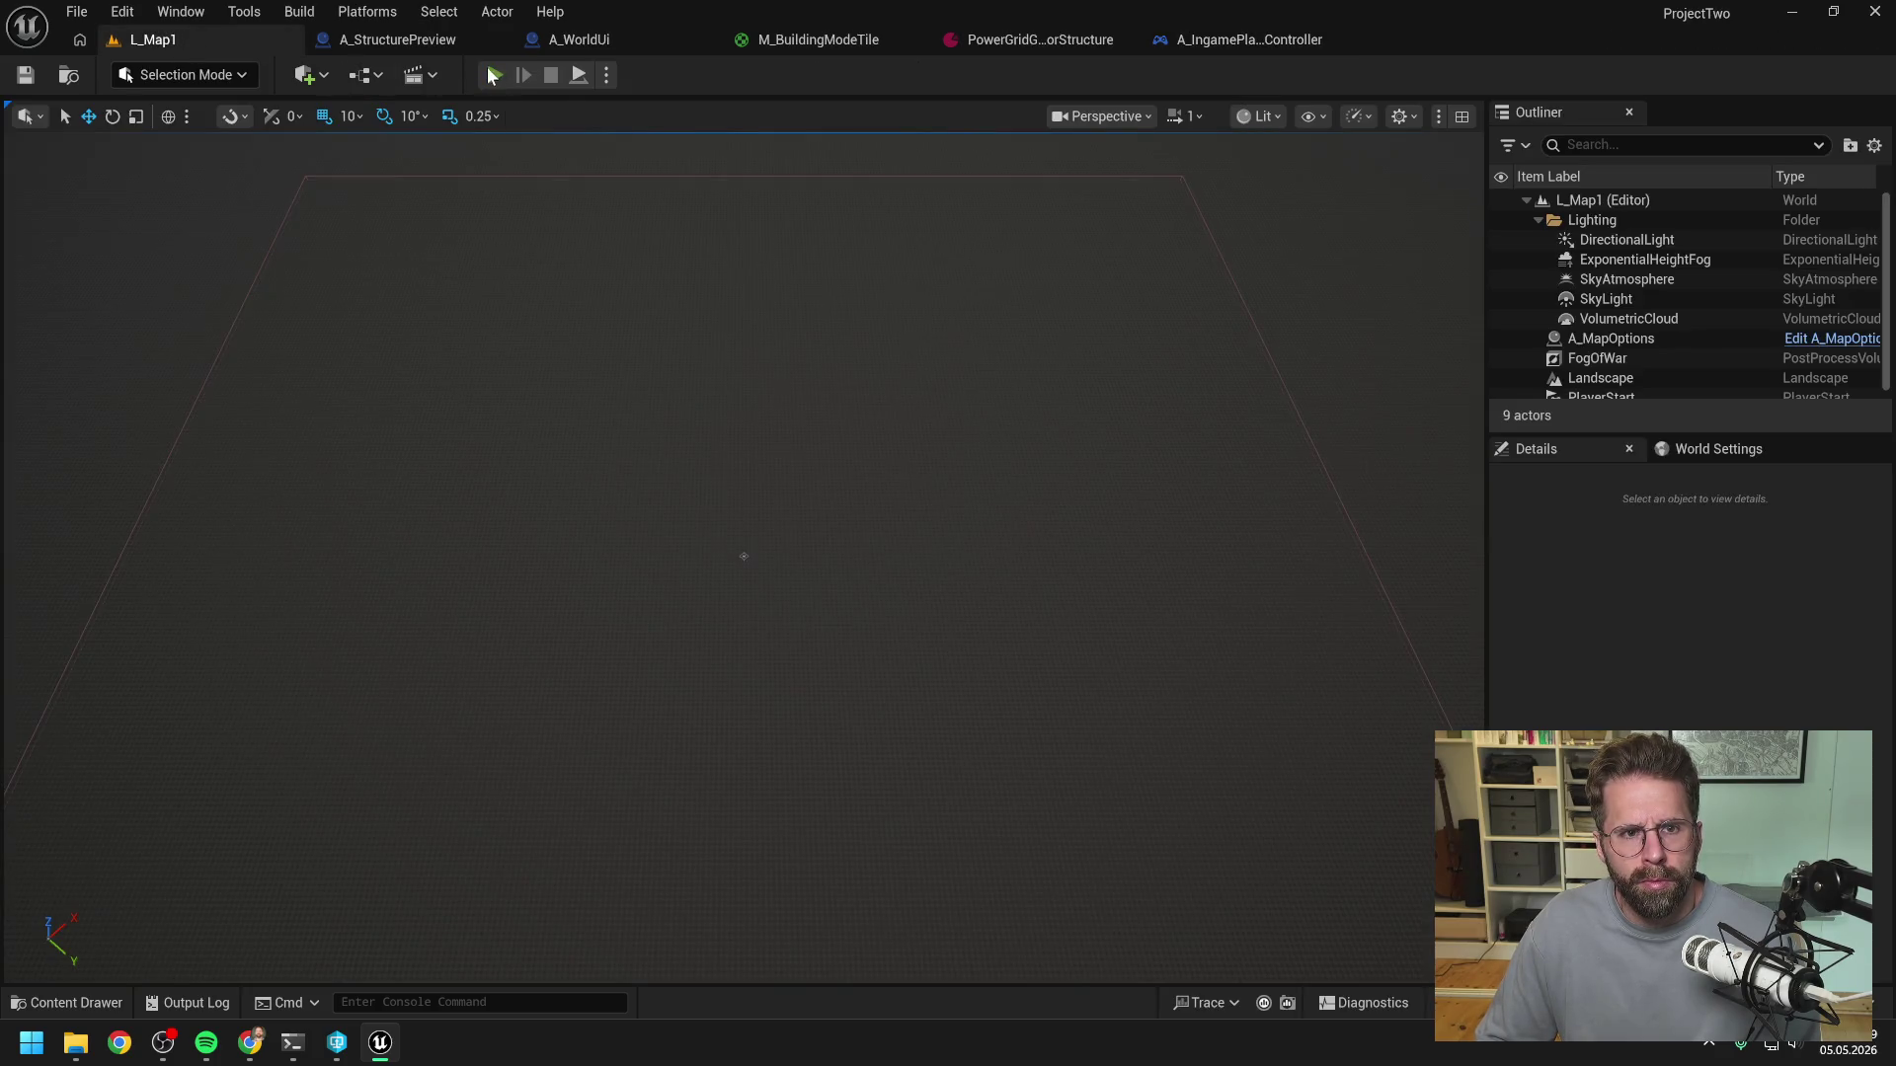
- Play the level, place one structure on the grid, then stop the session
left_click(493, 75)
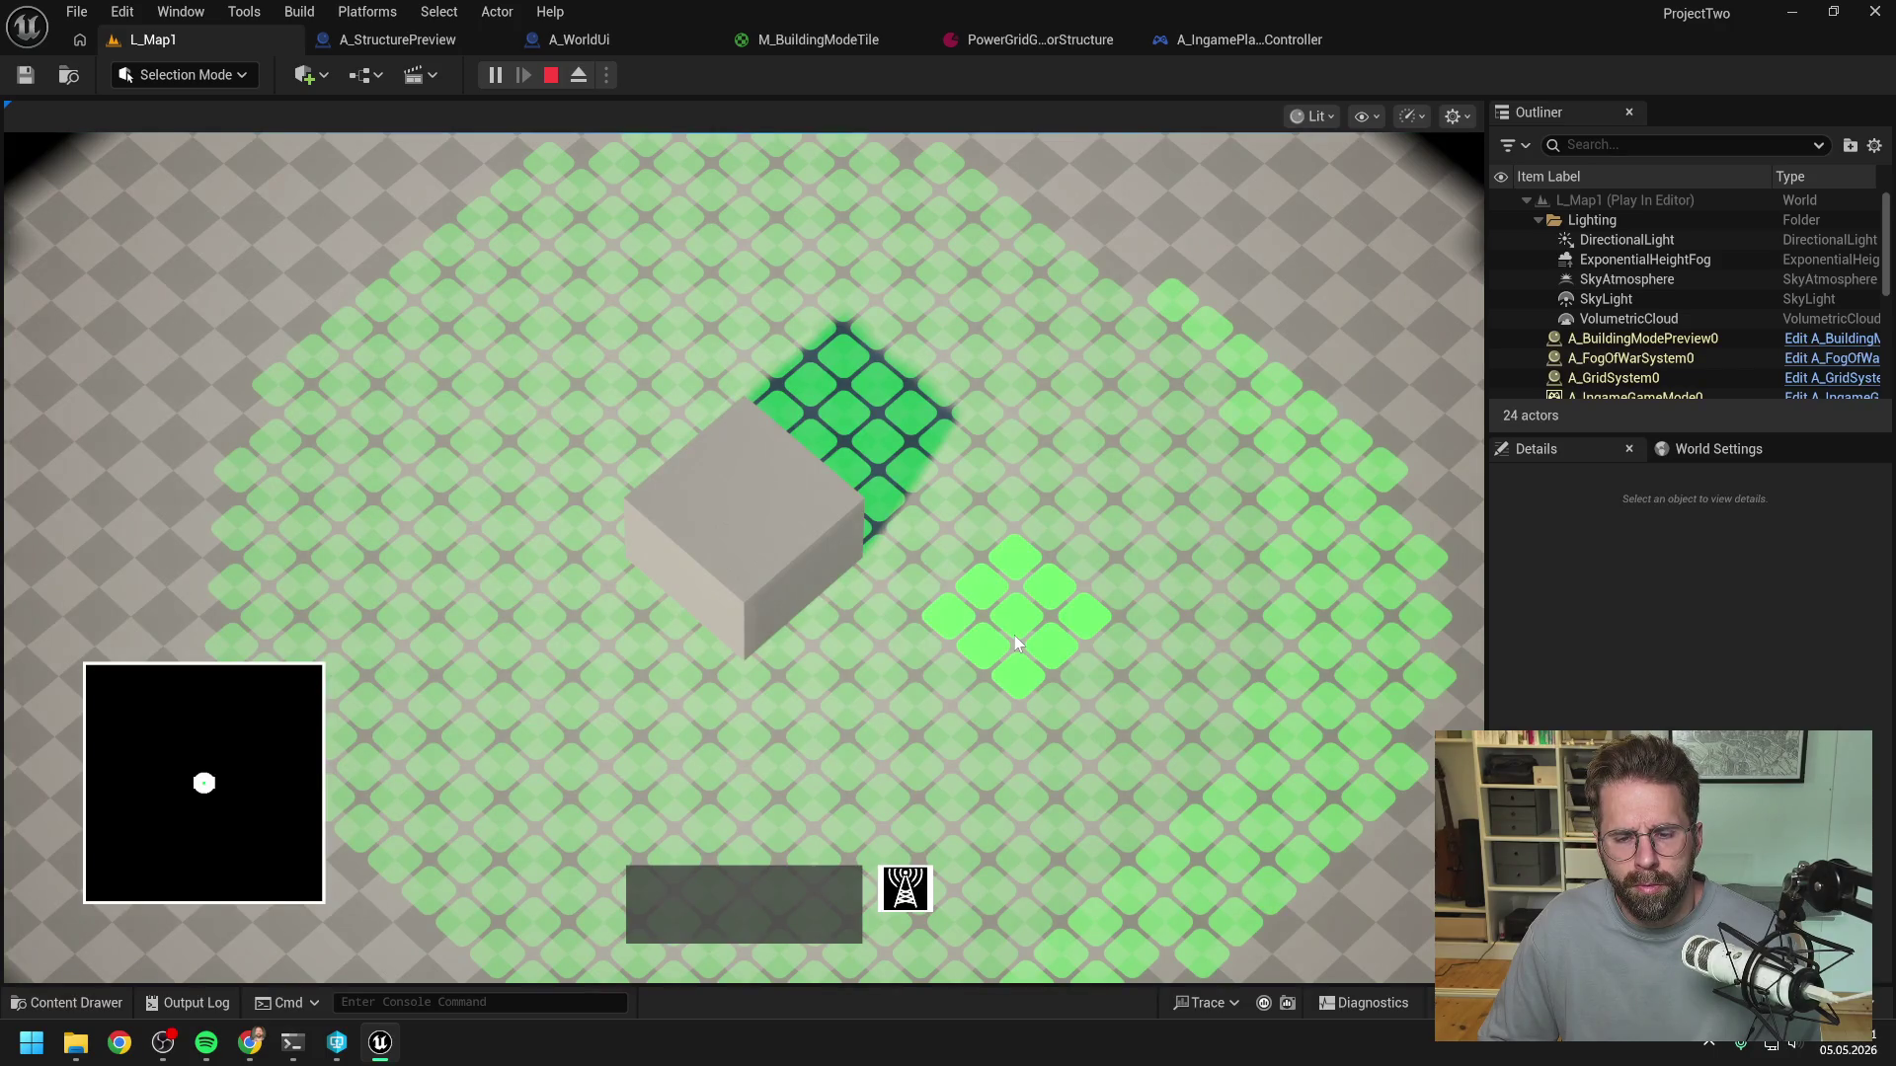
left_click(1015, 636)
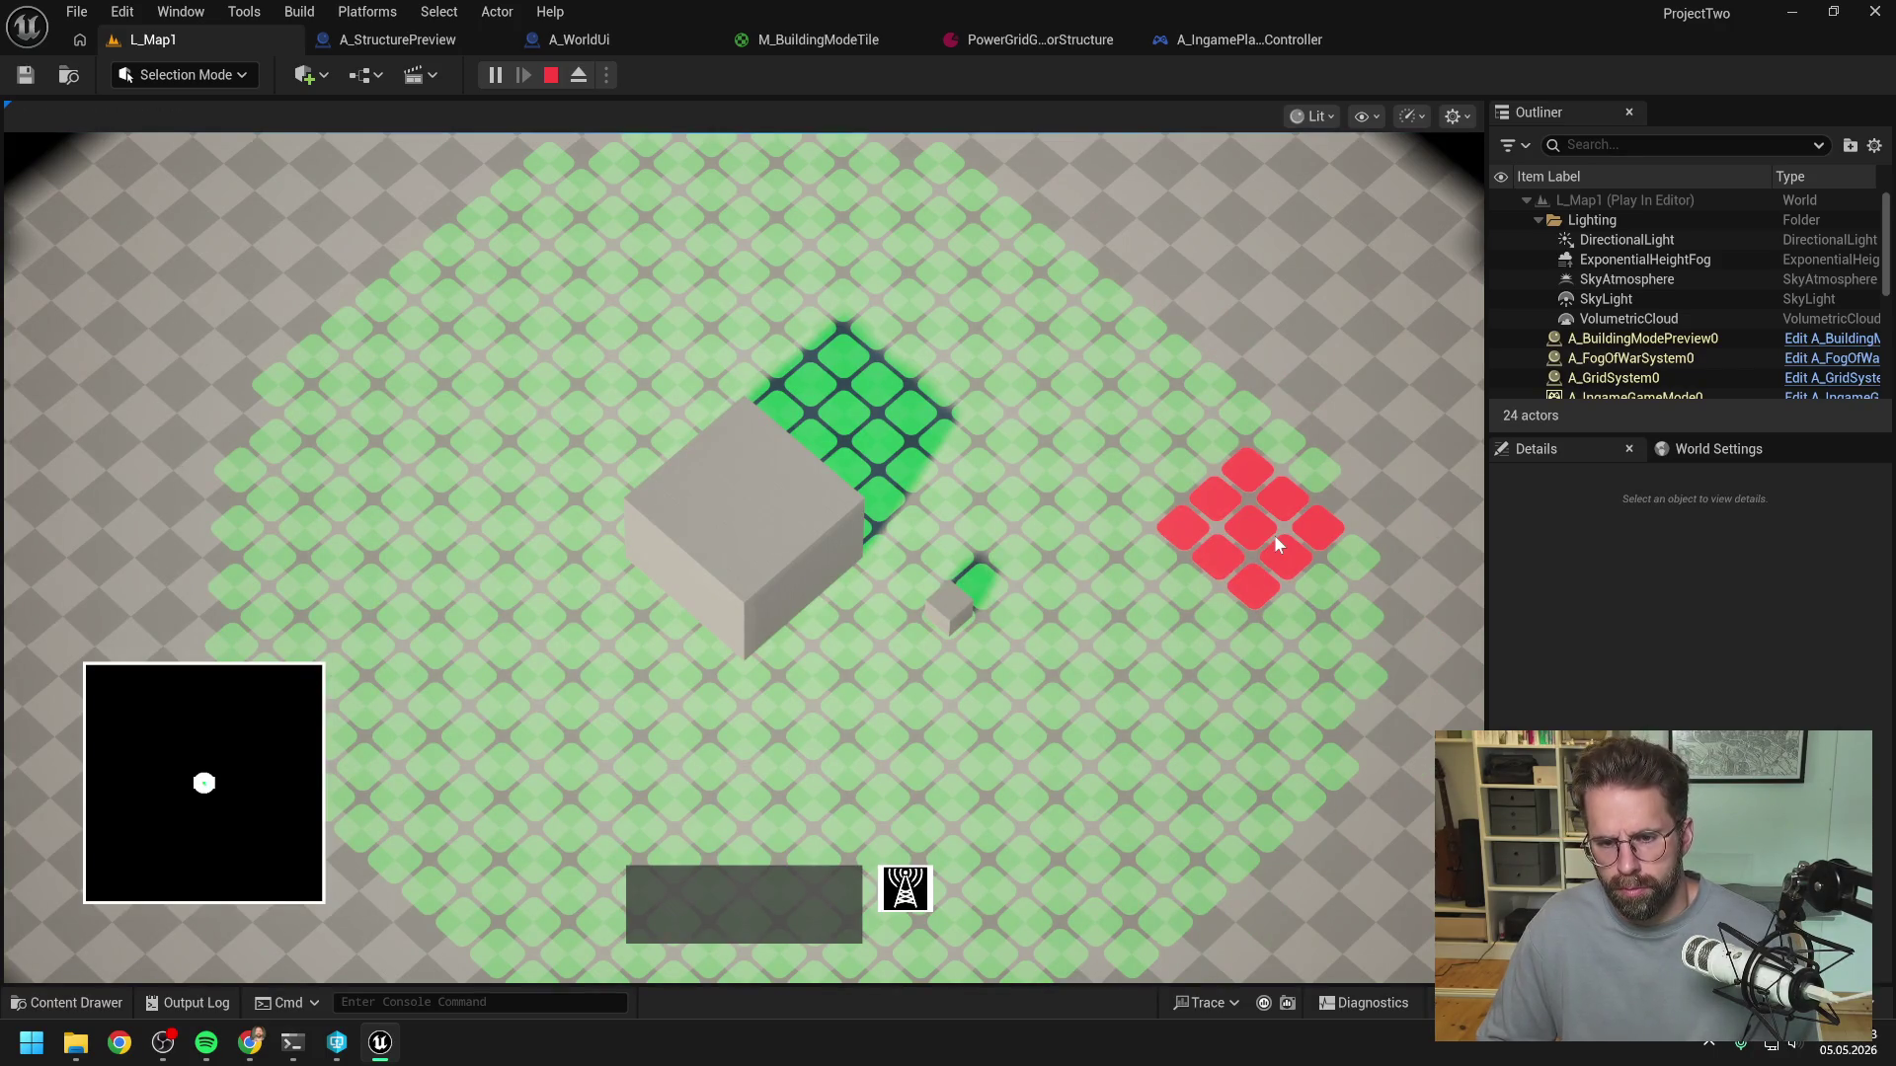
right_click(1183, 598)
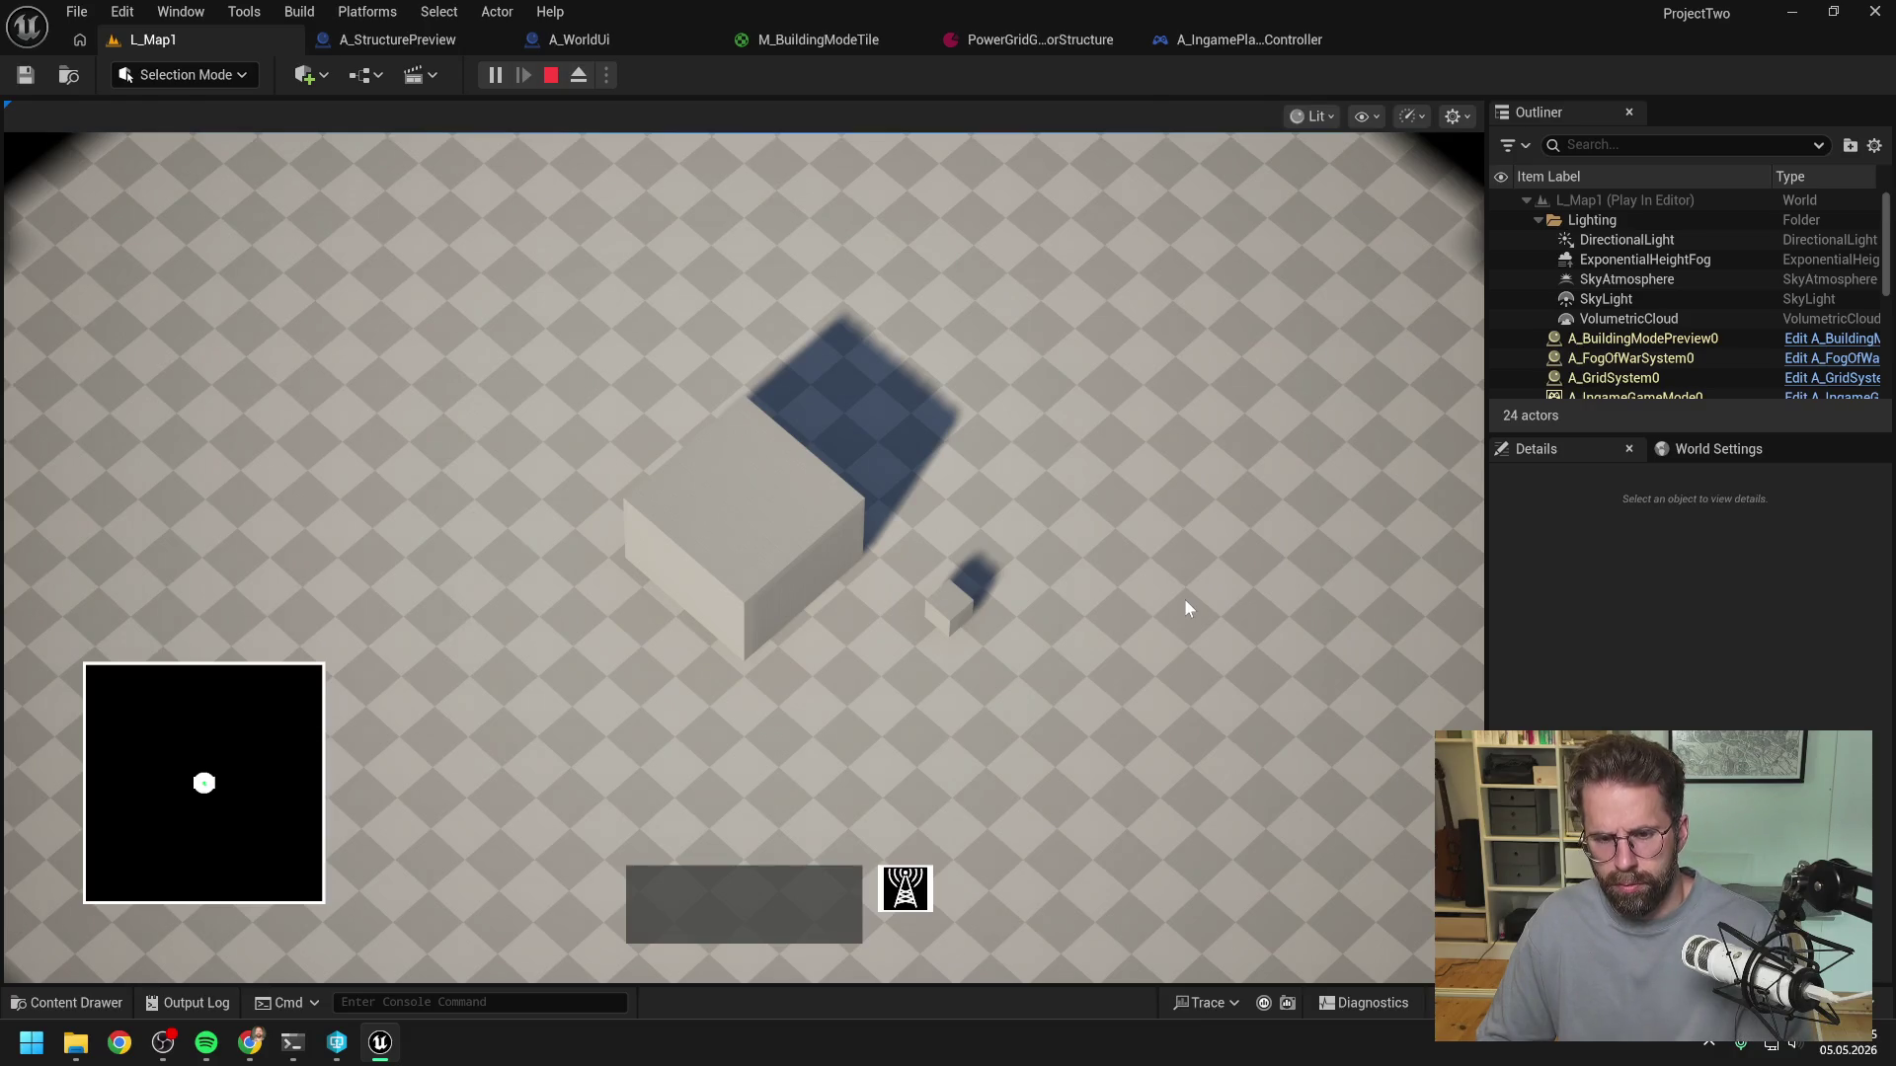
key("Escape")
- Set the power grid structure's grid size to 1 by 1 and save the asset
left_click(1039, 42)
left_click(832, 339)
type("1")
key("Tab")
type("1")
key("Return")
left_click(22, 77)
left_click(168, 40)
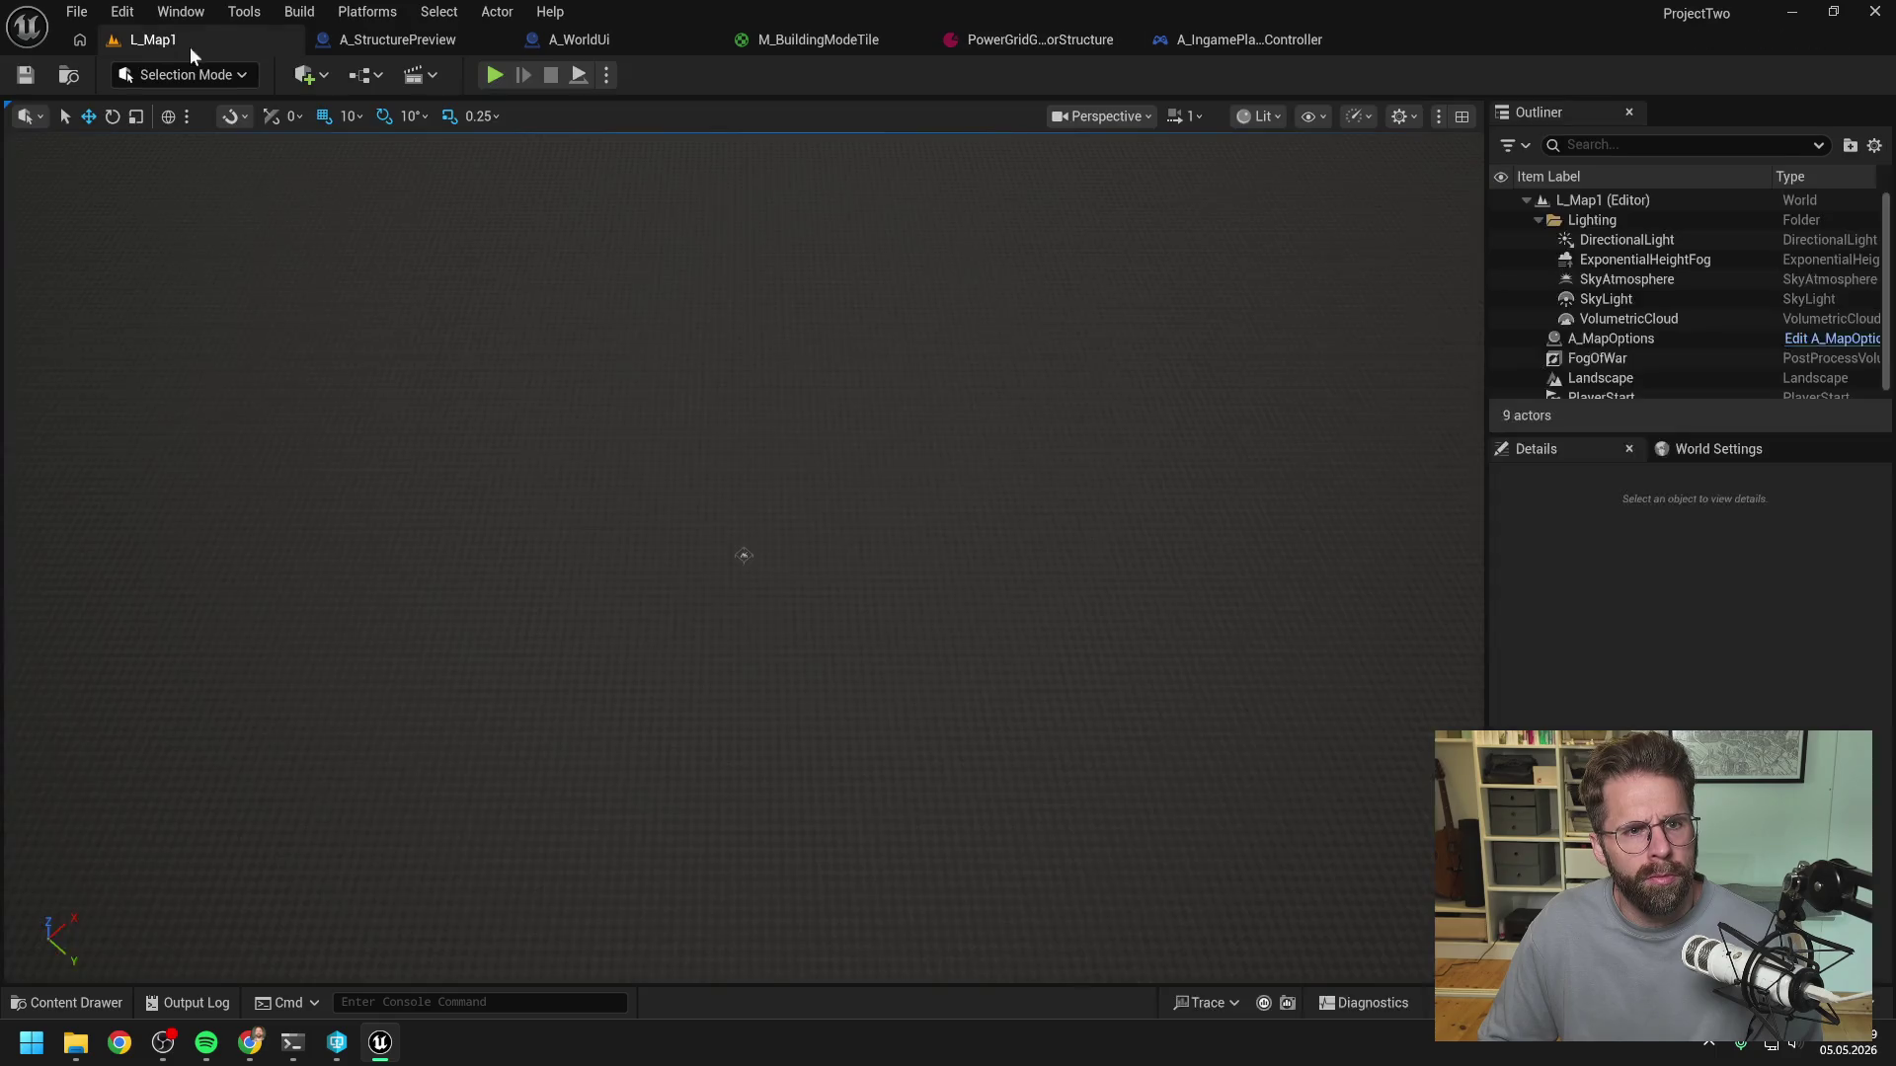
- Play-test again, placing three small structures on nearby grid tiles, then stop the session
left_click(496, 75)
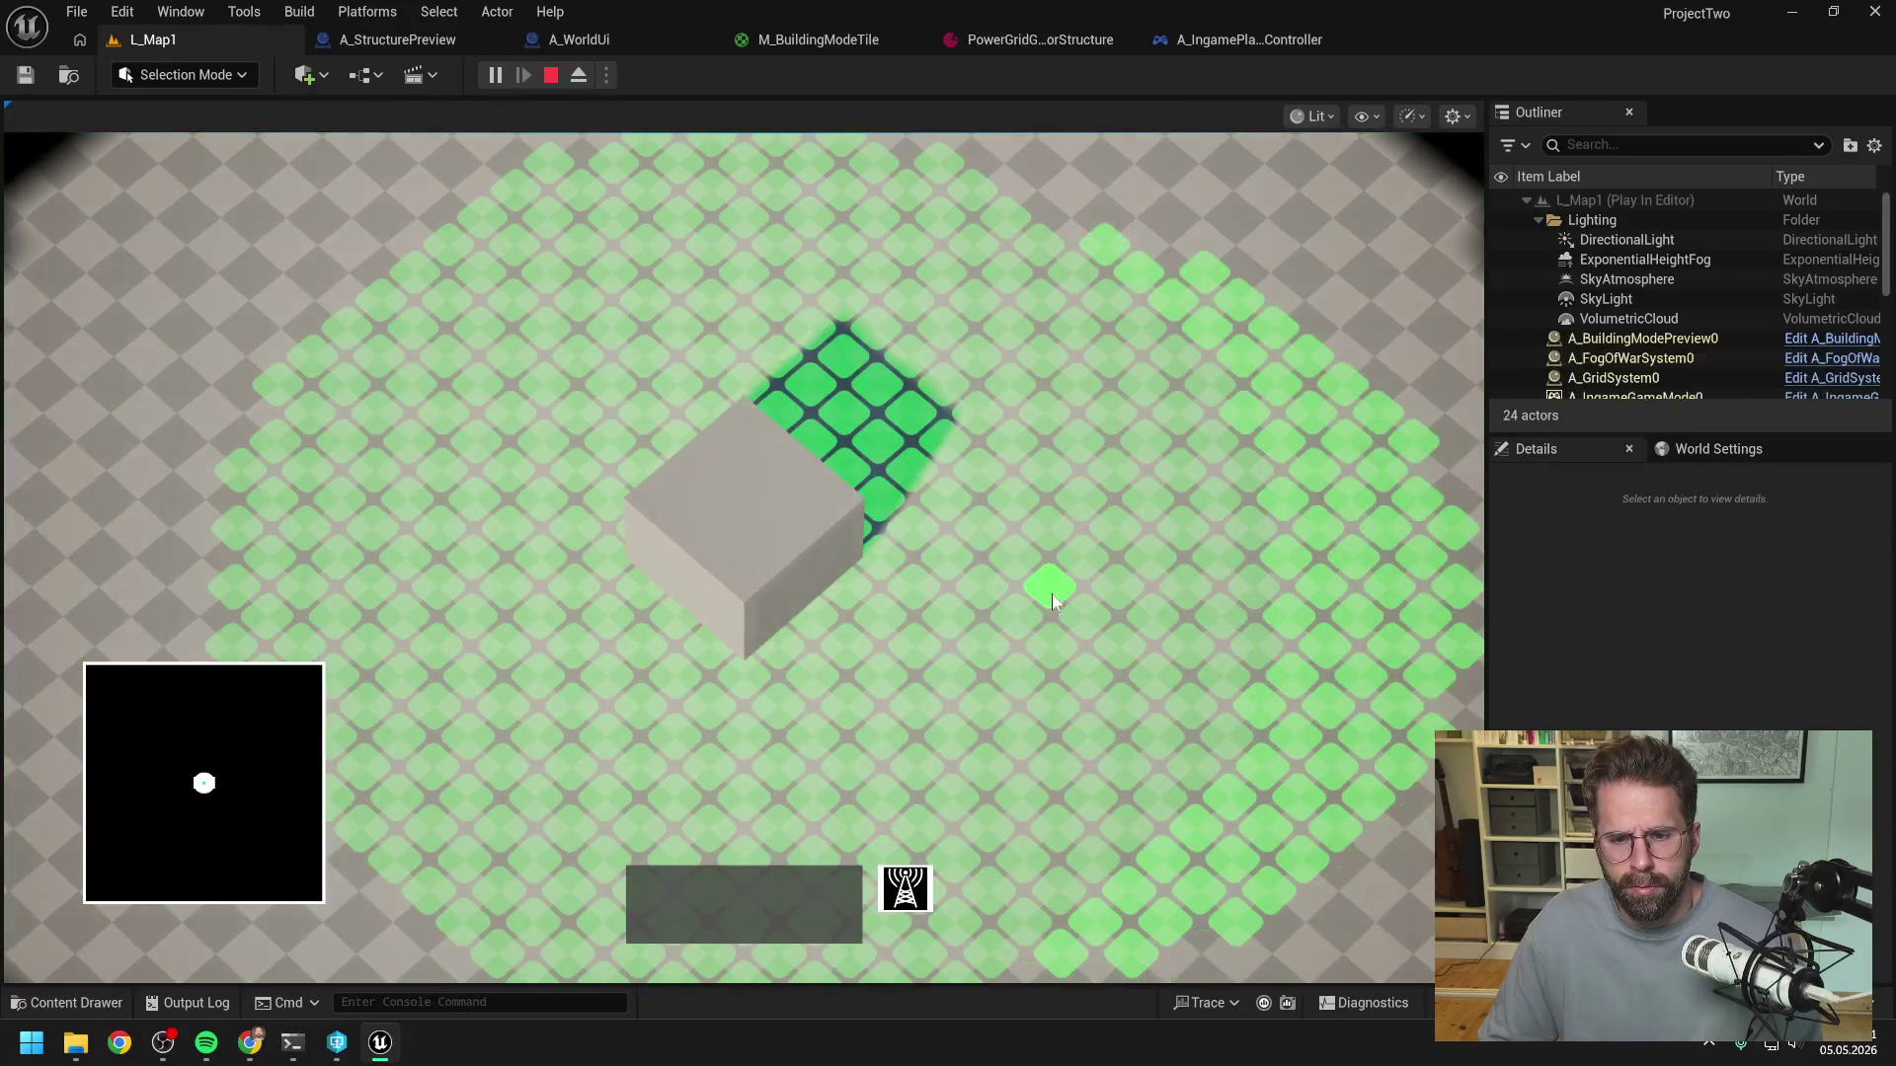
key("s")
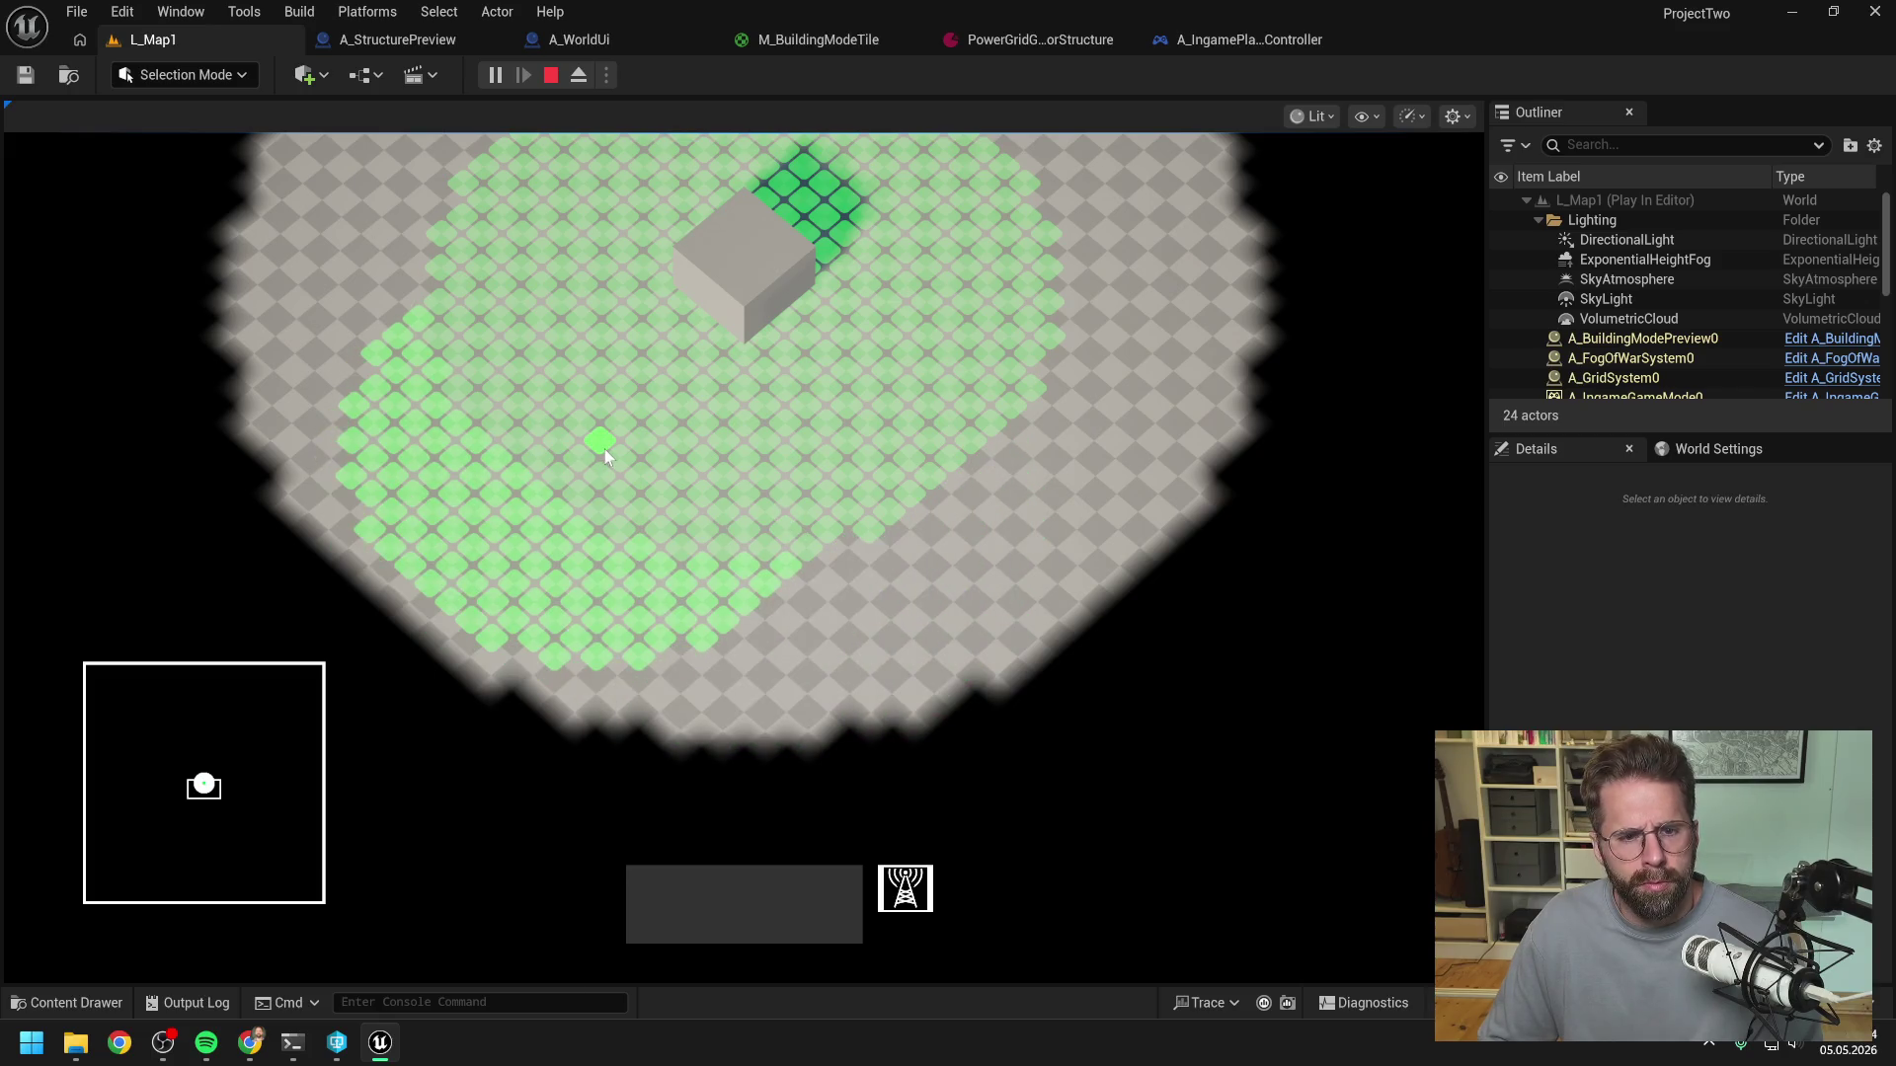
scroll(598, 434, "up", 2)
key("w")
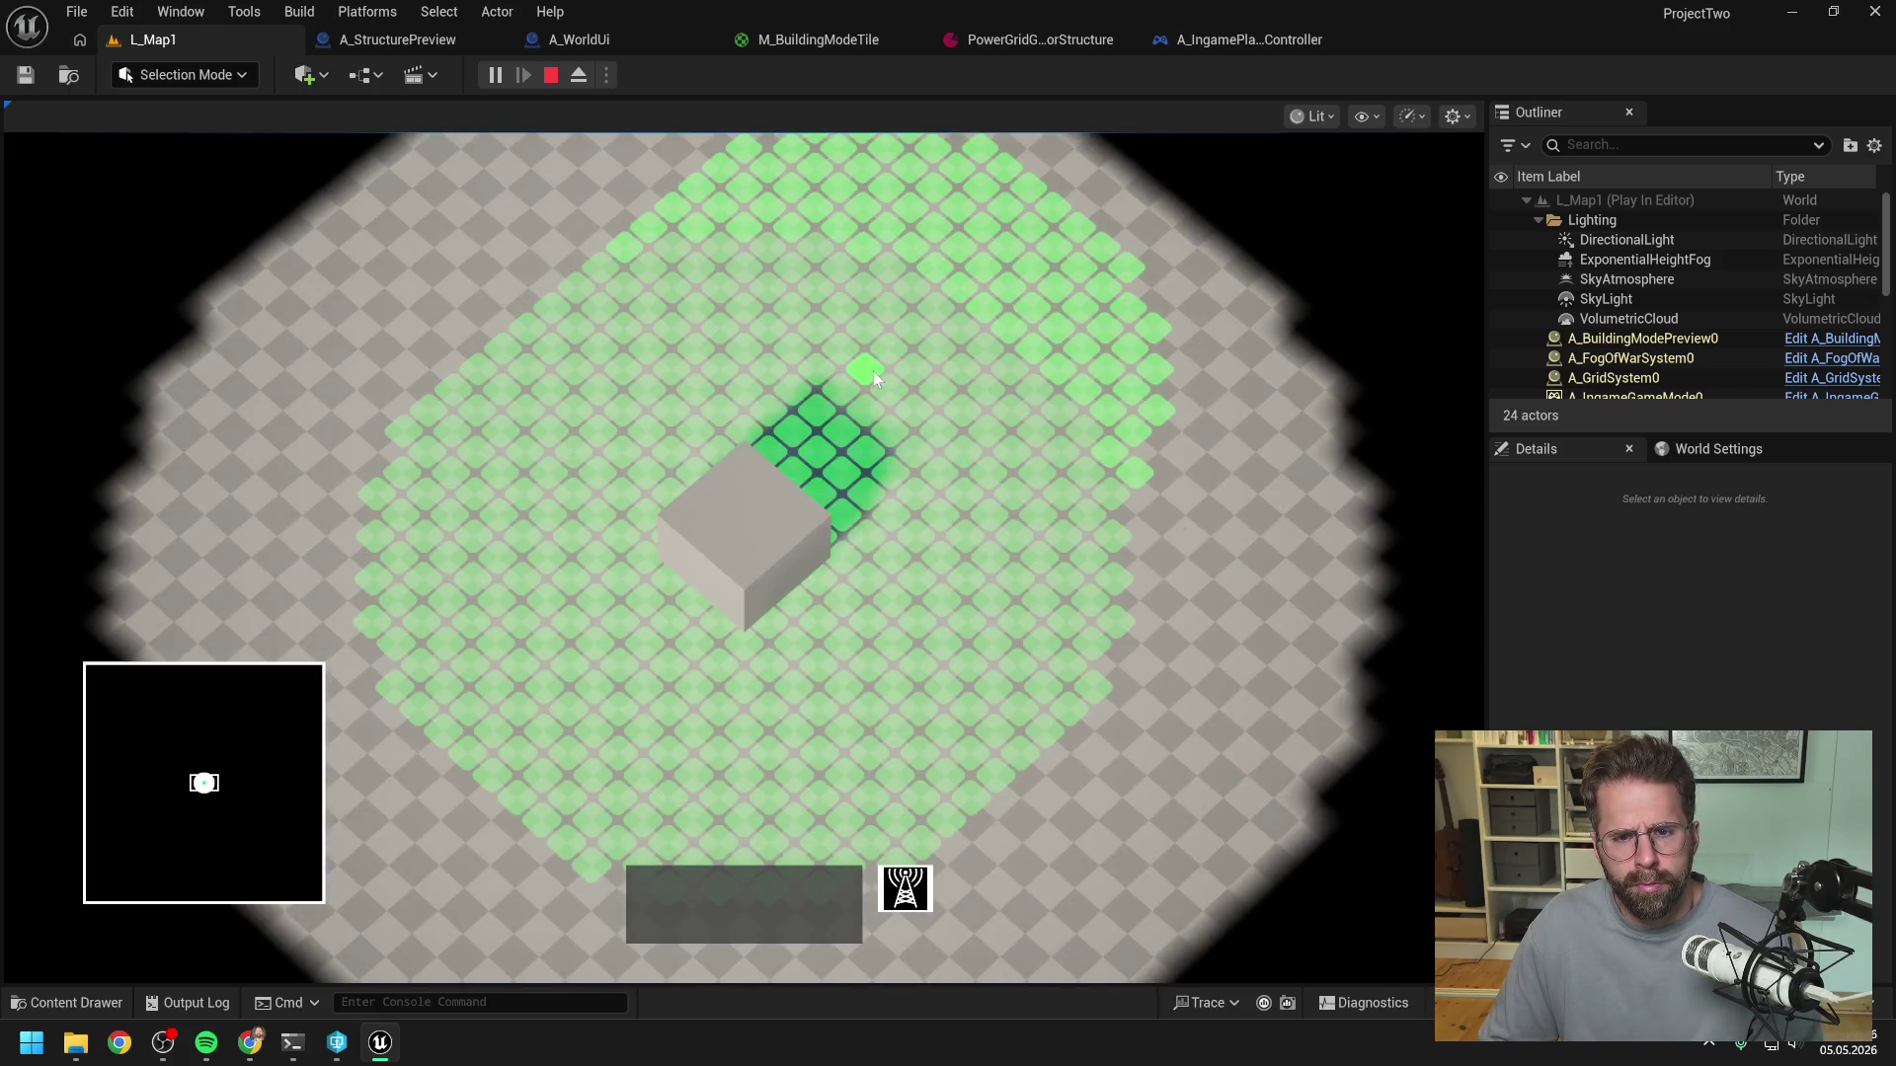
left_click(873, 372)
left_click(891, 387)
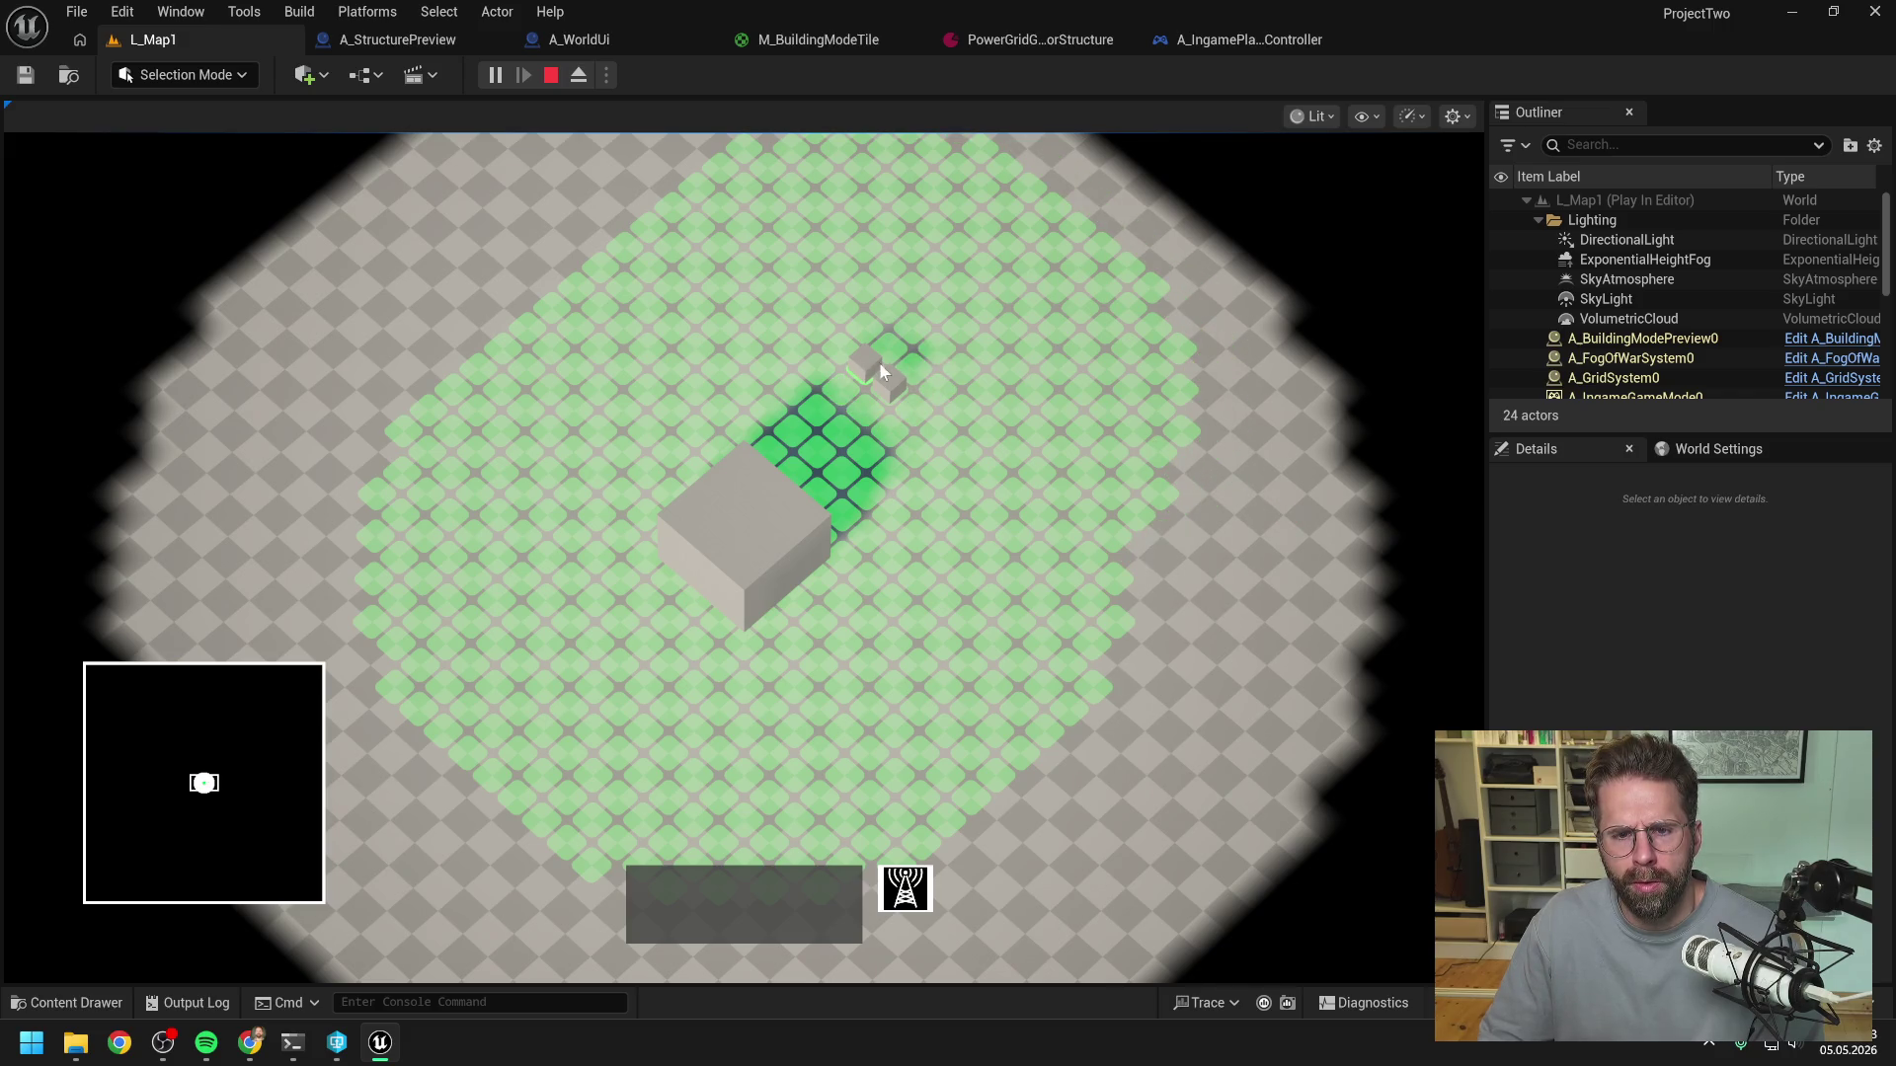
left_click(911, 336)
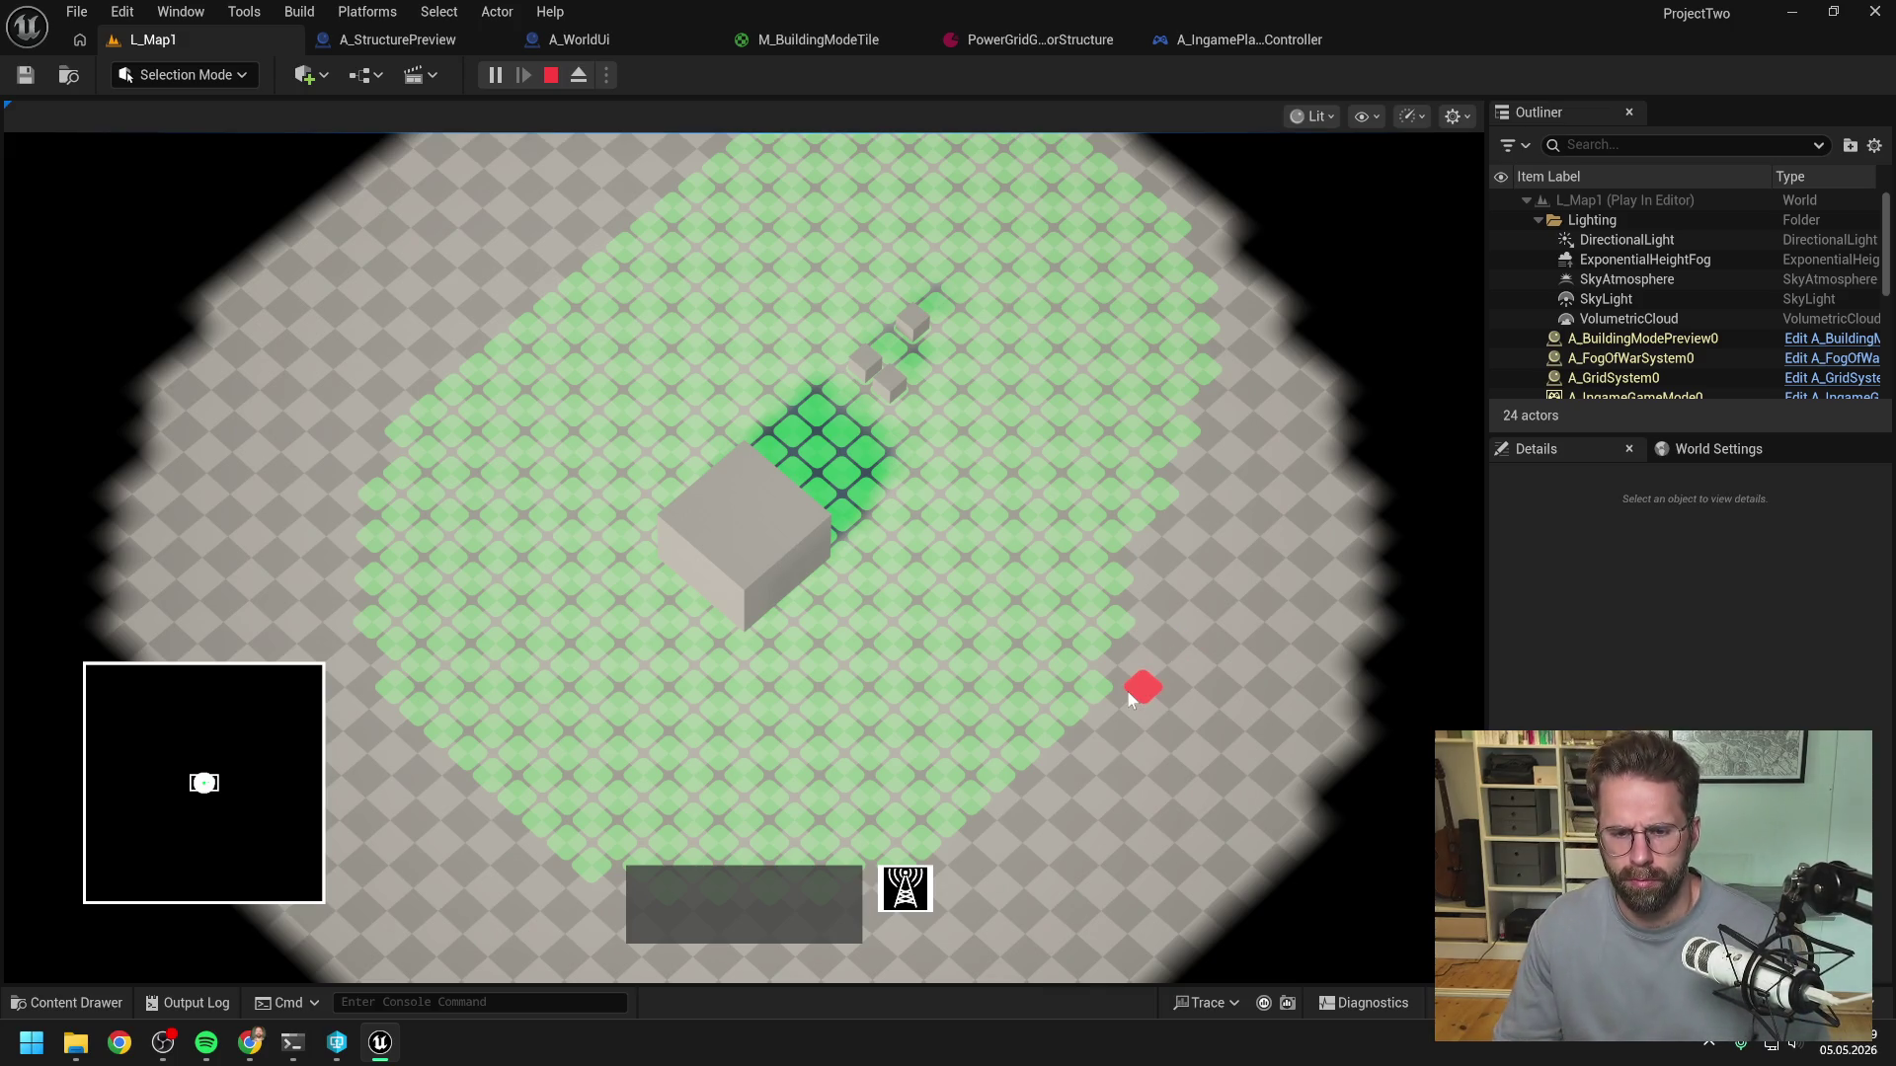
key("Escape")
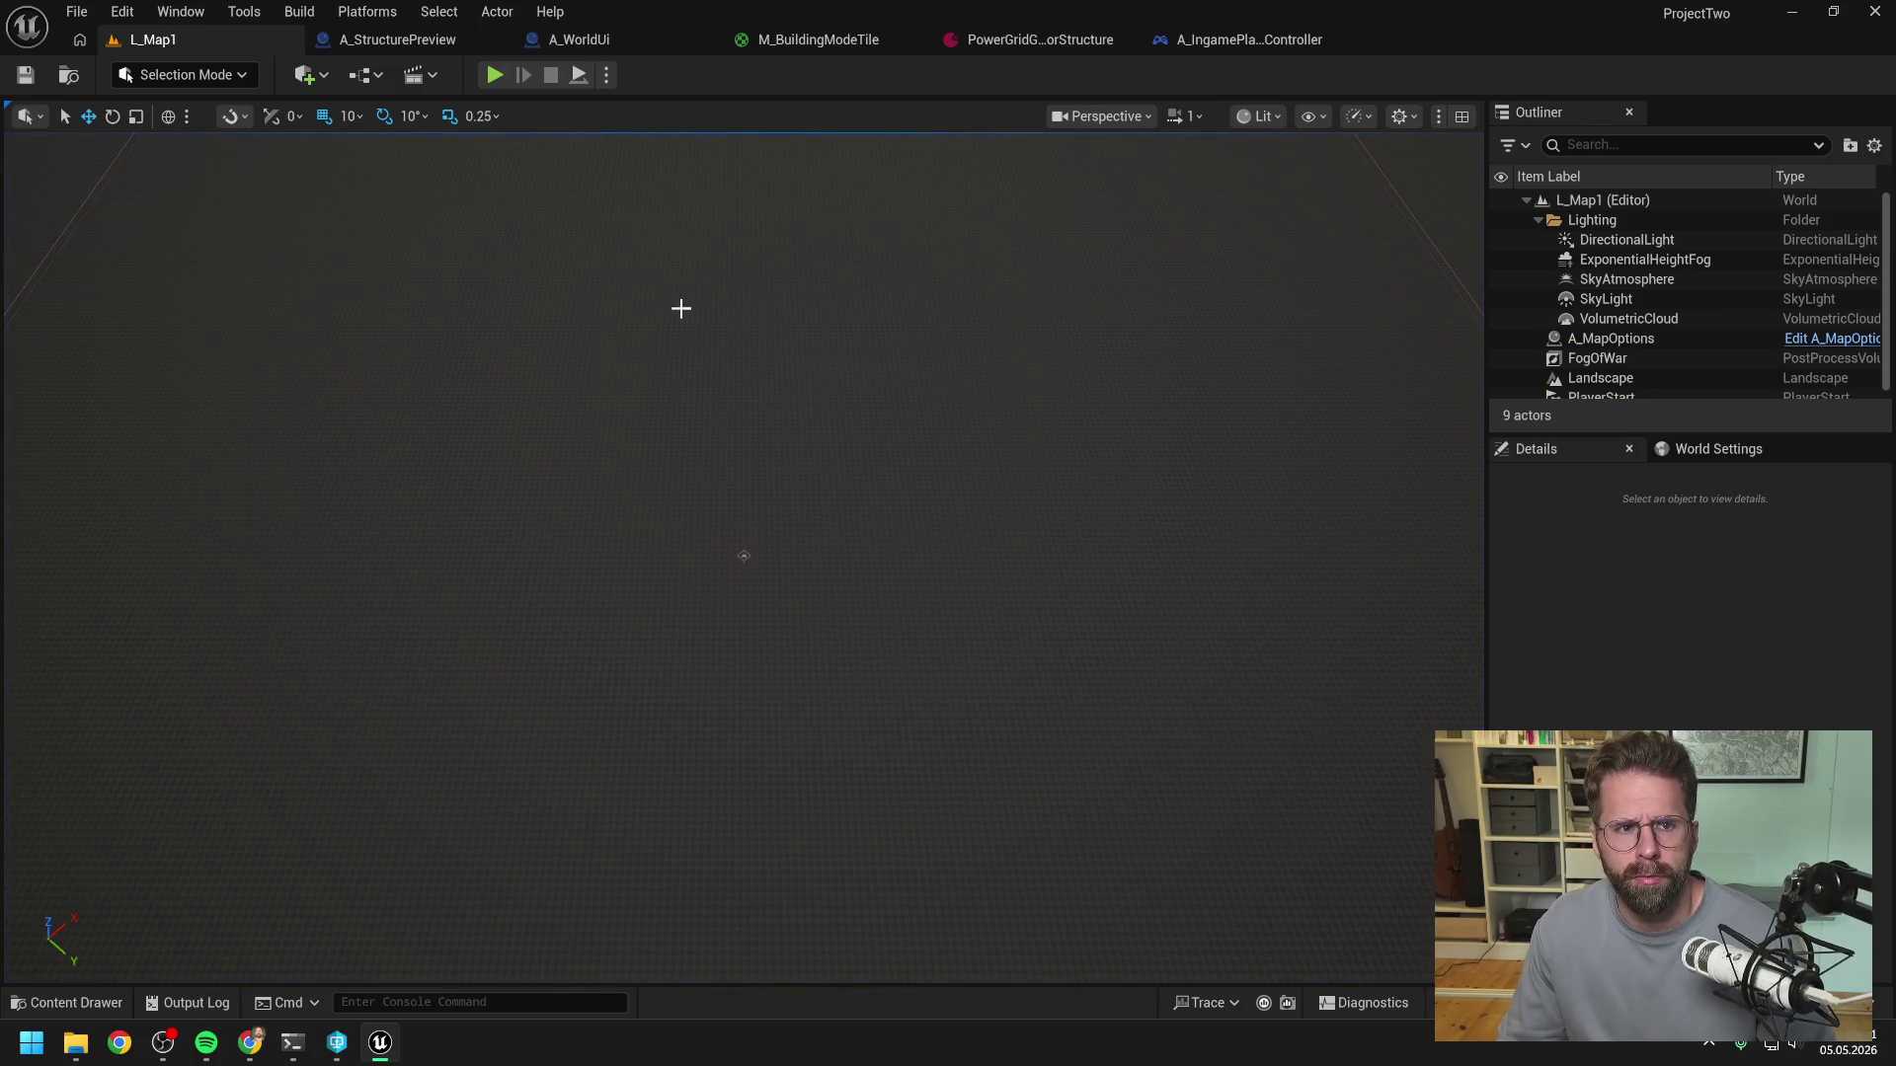
left_click(582, 42)
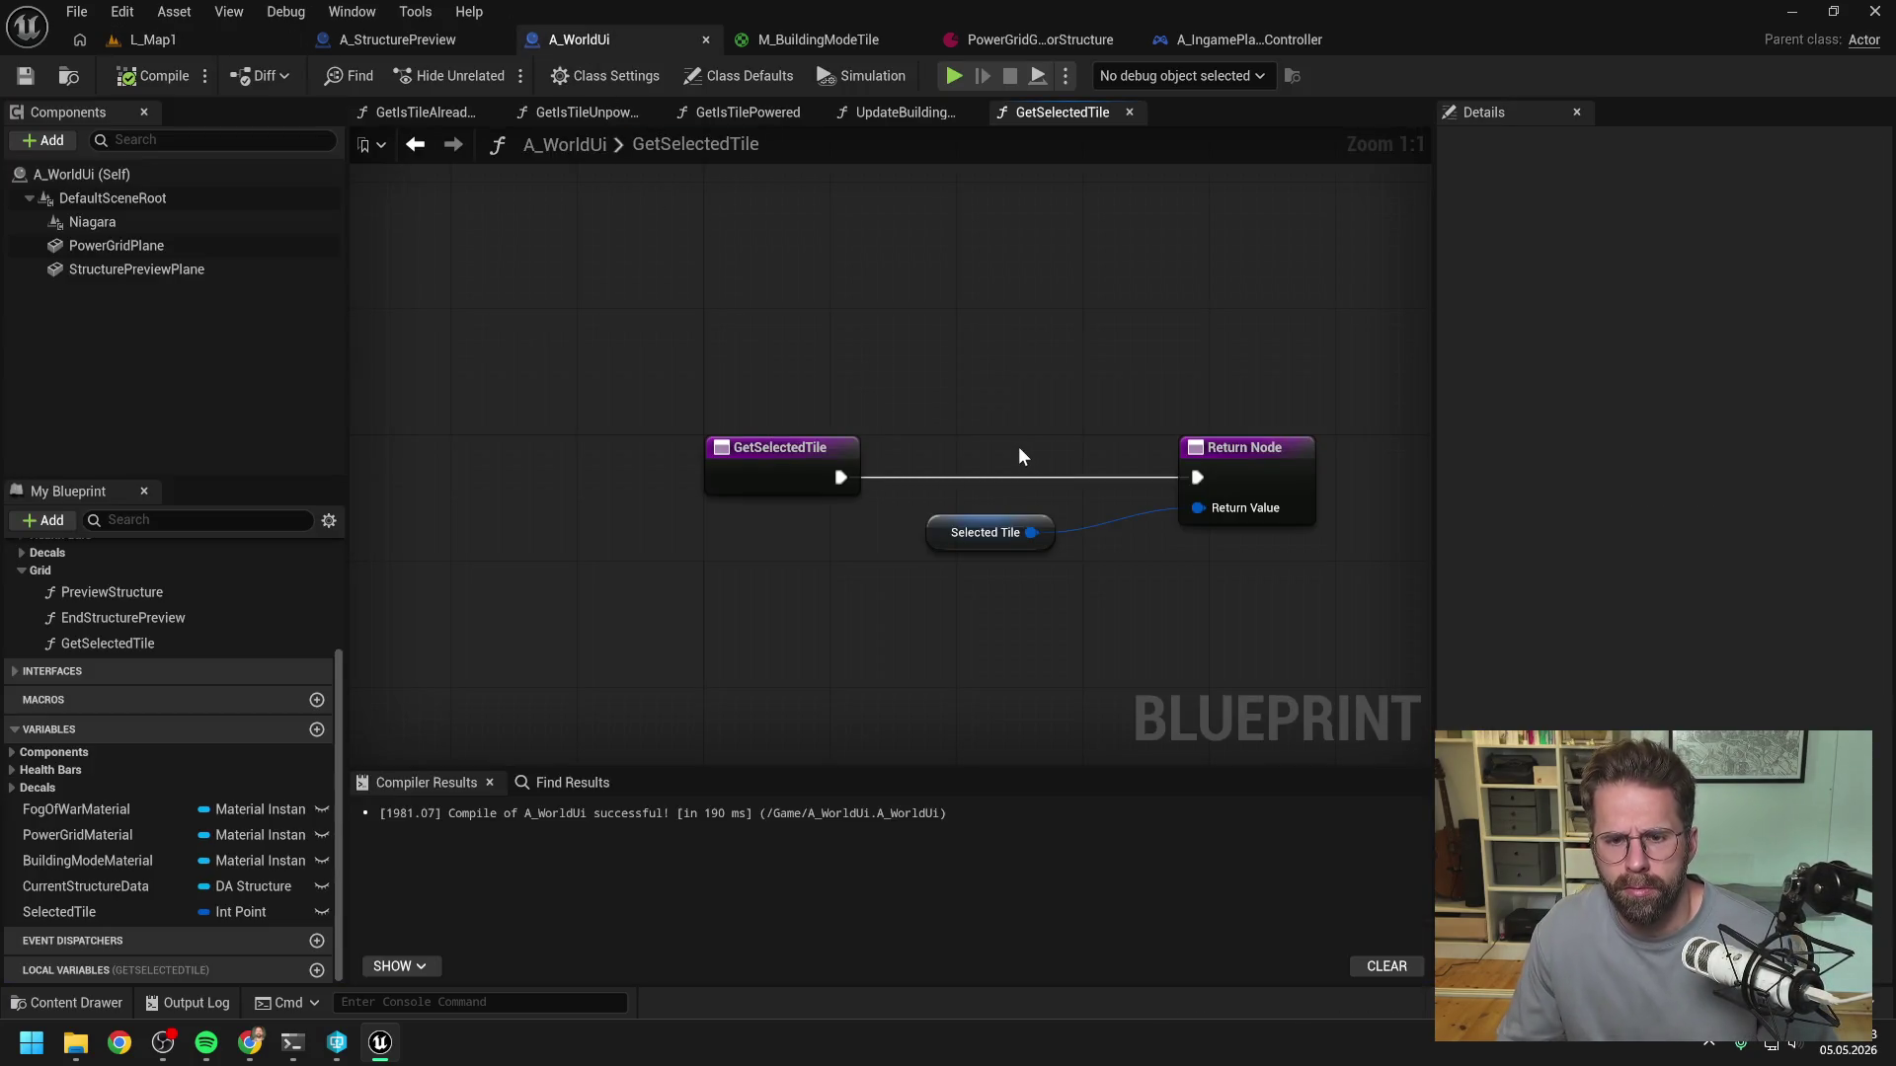
- Review the A_IngamePlayerController event graph from the input-action nodes to the Branch node
left_click(1206, 39)
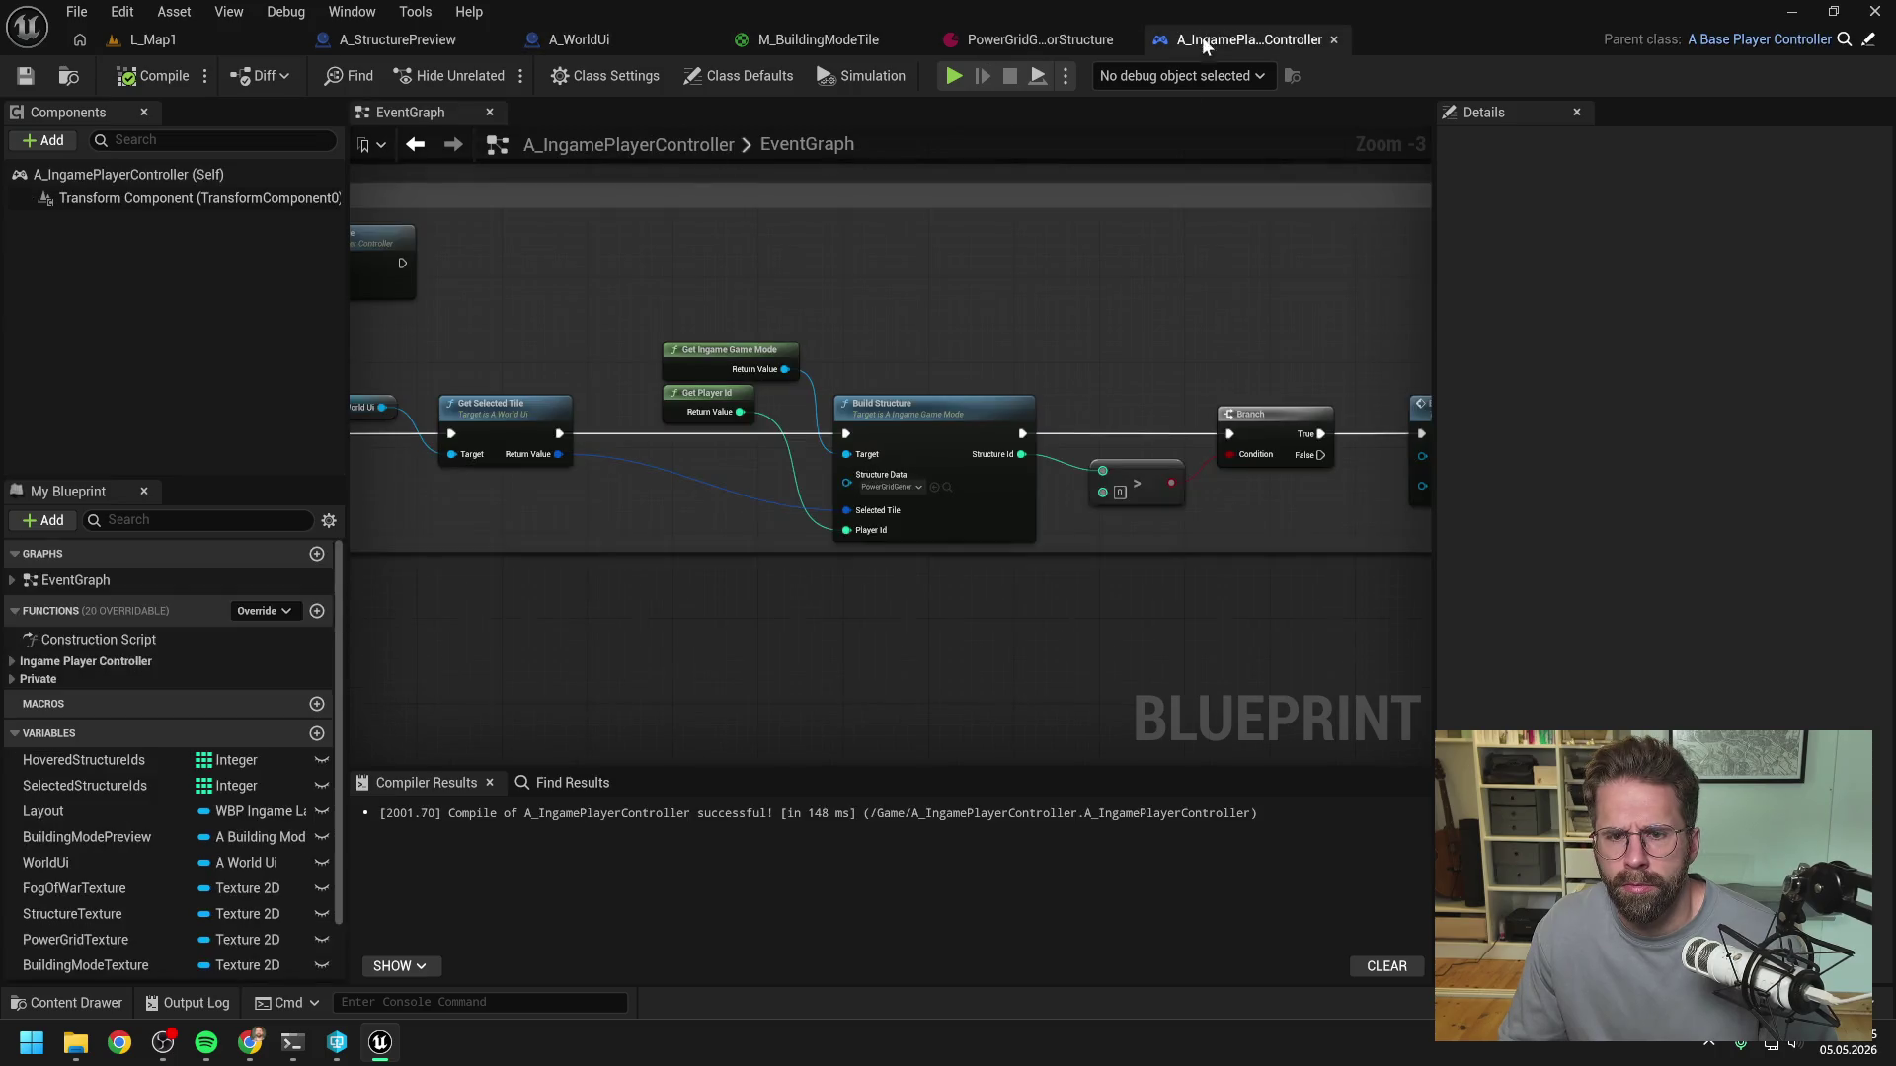
left_click_drag(656, 600, 937, 590)
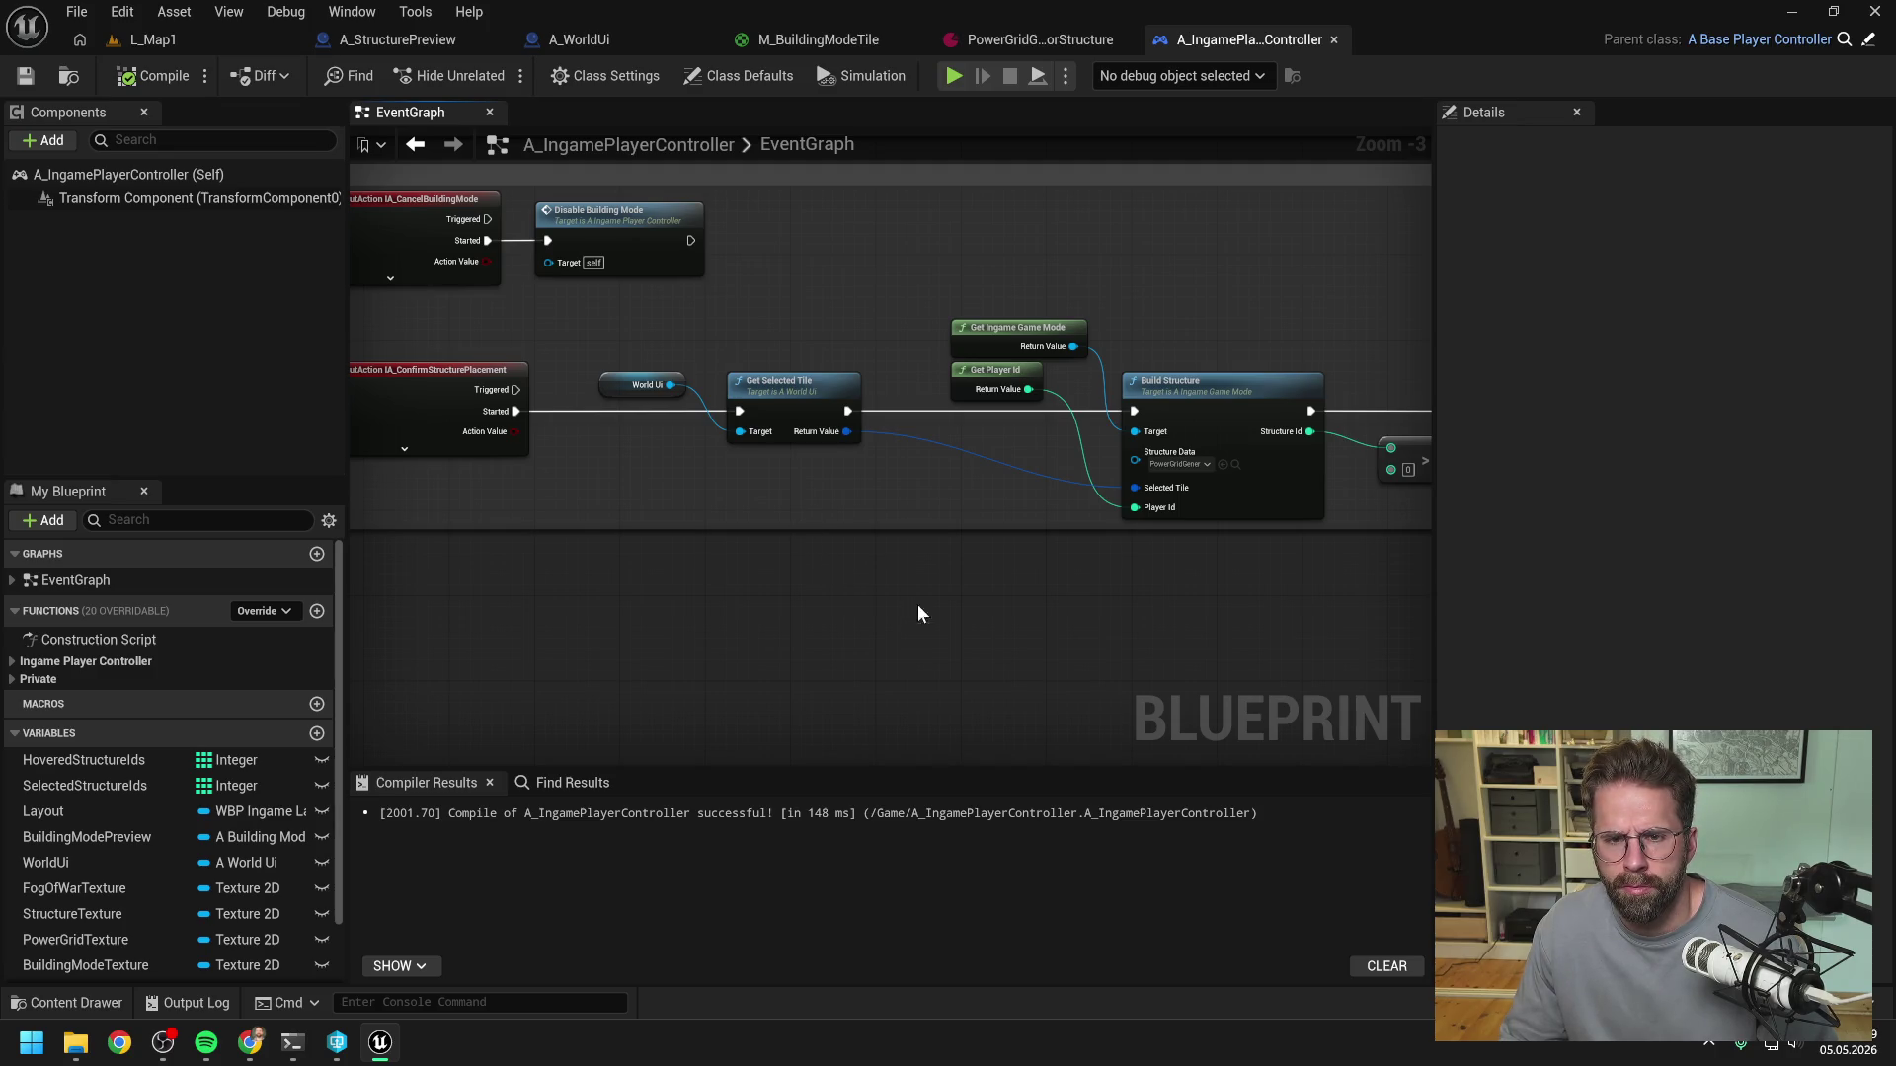
left_click_drag(911, 604, 790, 604)
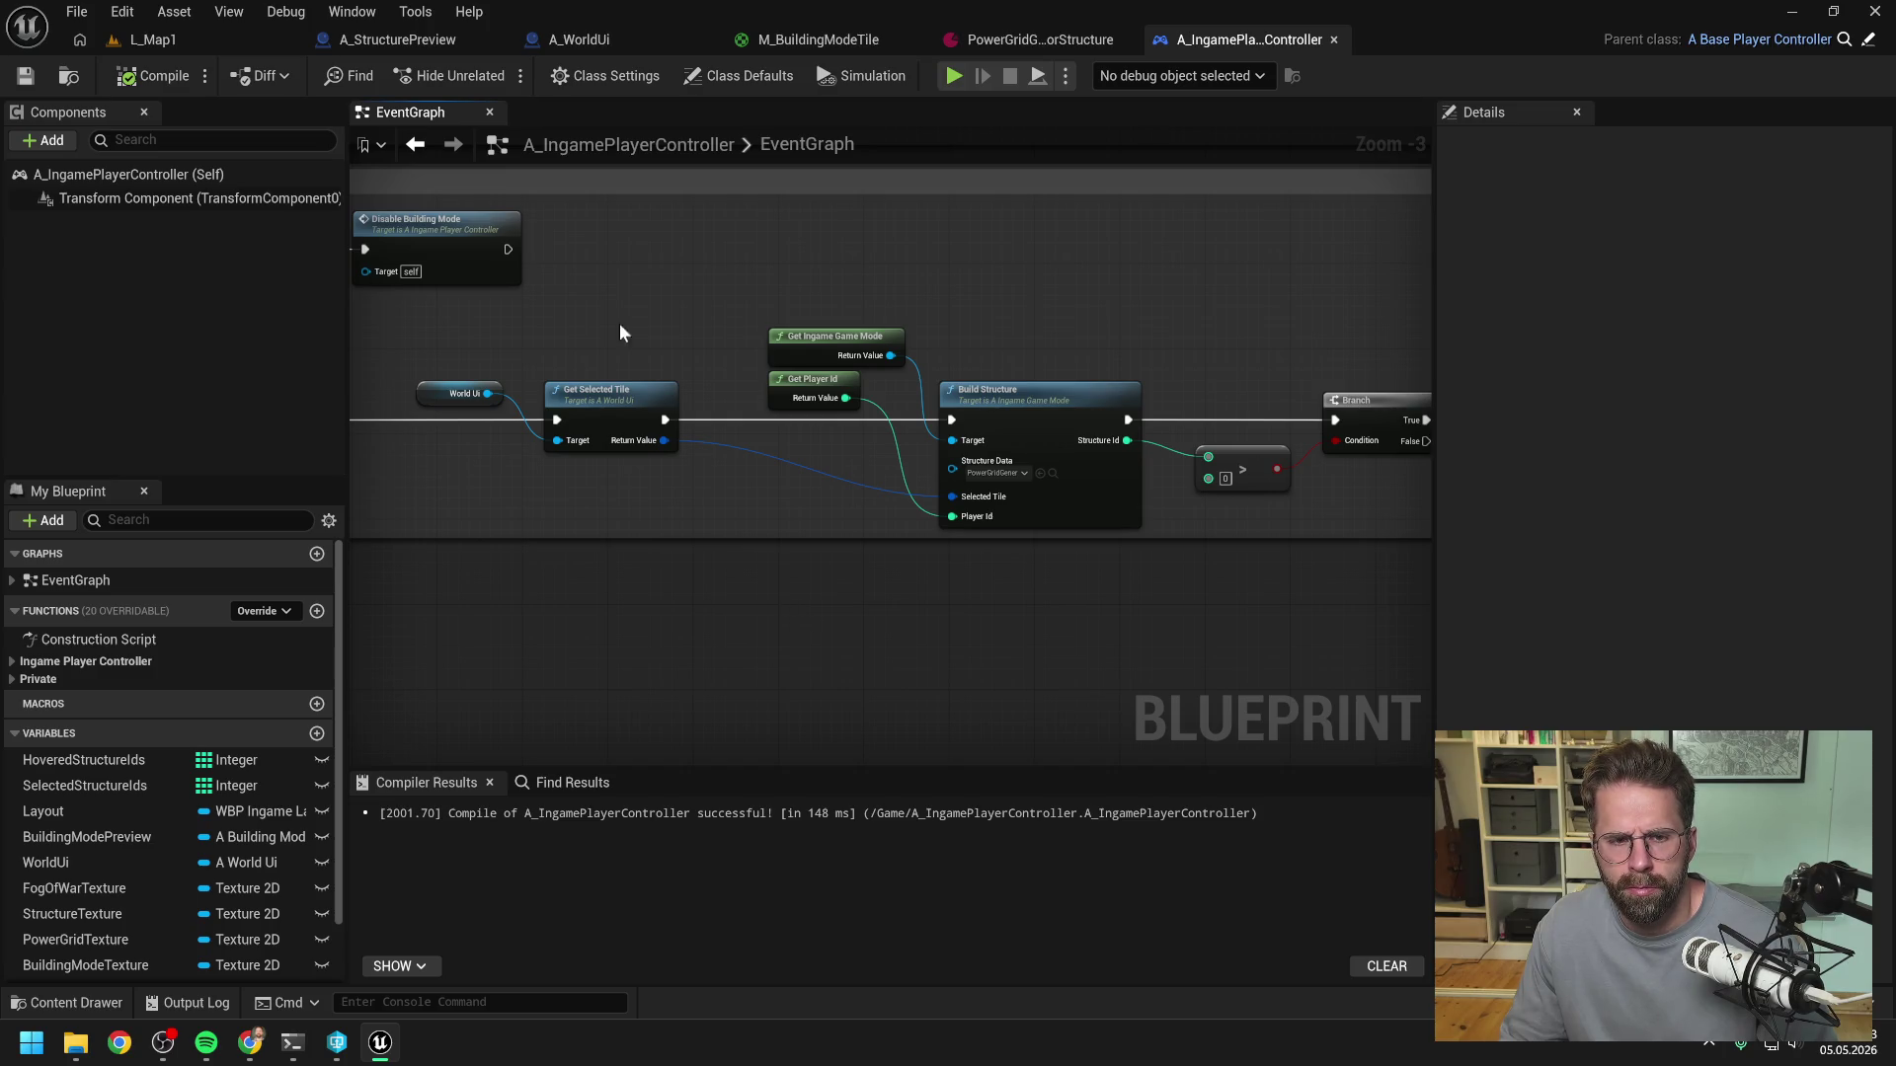
left_click_drag(702, 622, 889, 605)
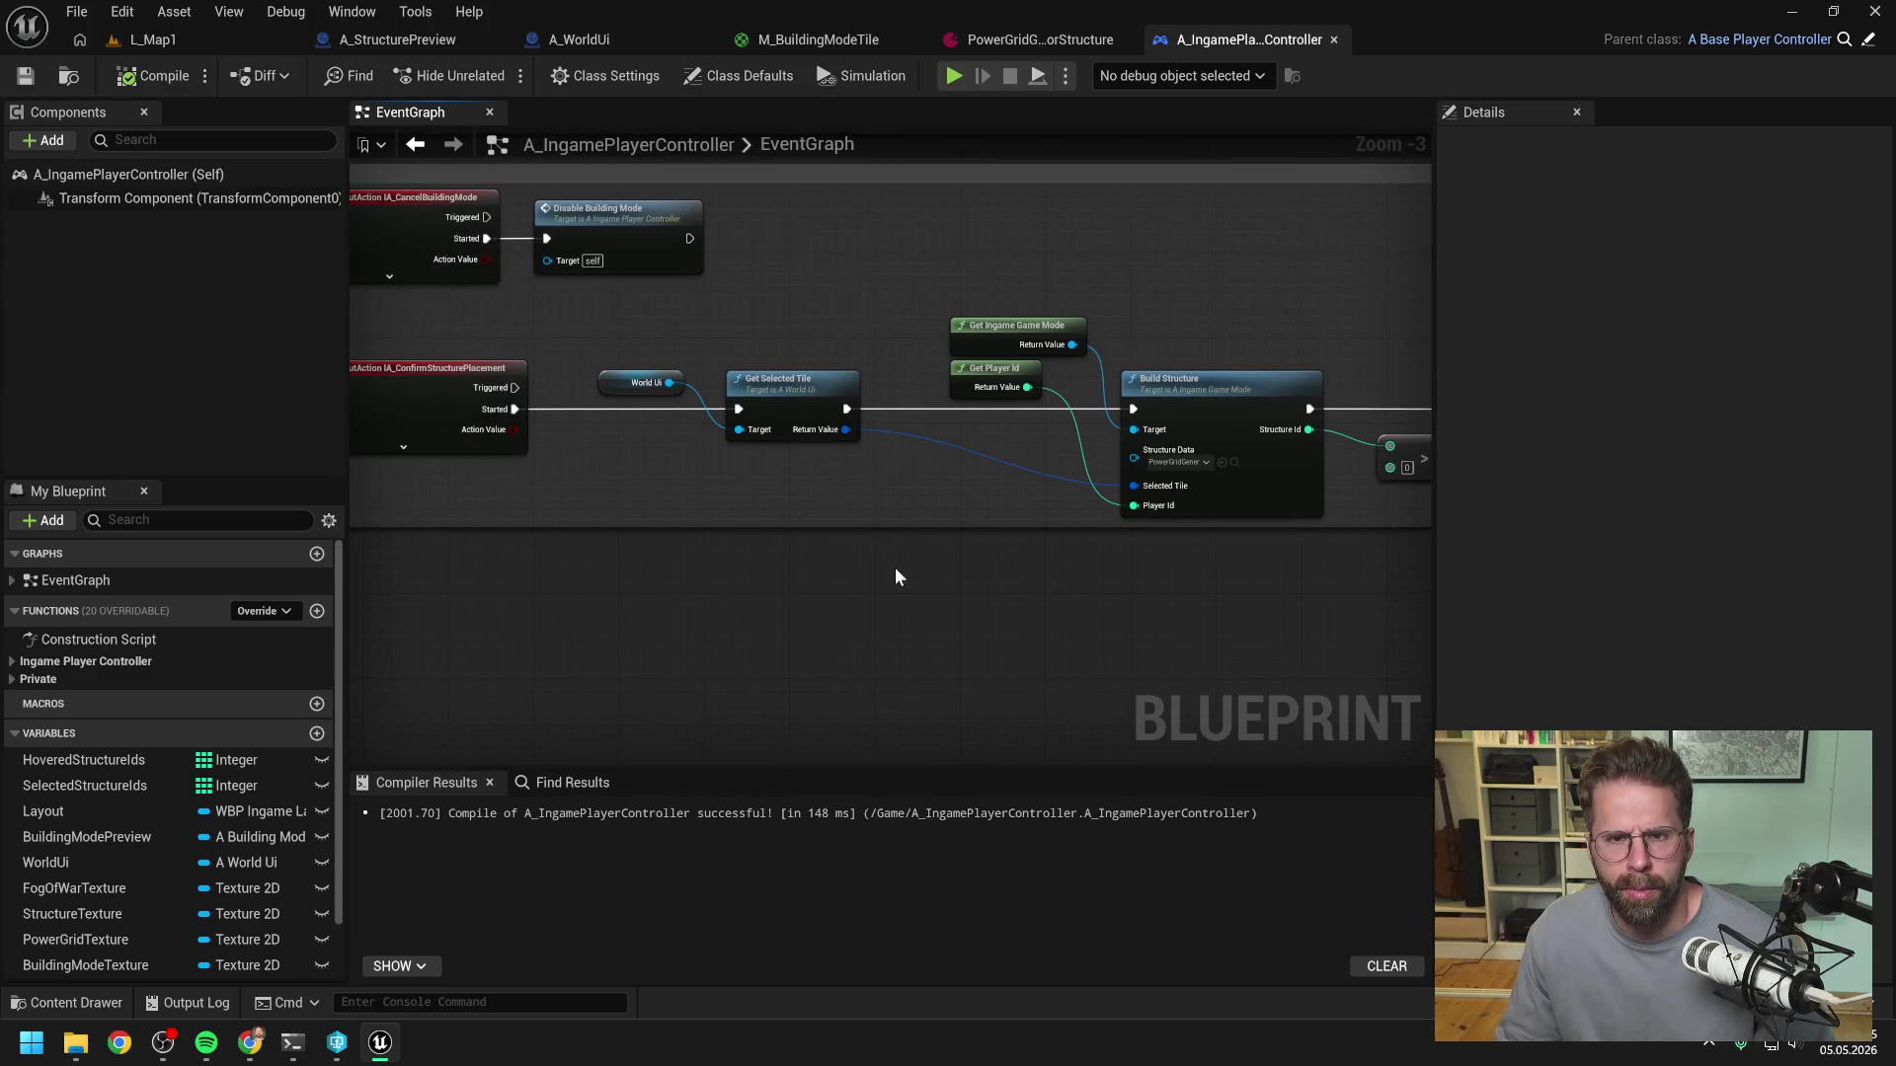
- Look over A_StructurePreview, then open A_WorldUi's GetIsTilePowered and GetIsTileUnpowered graphs
left_click(575, 39)
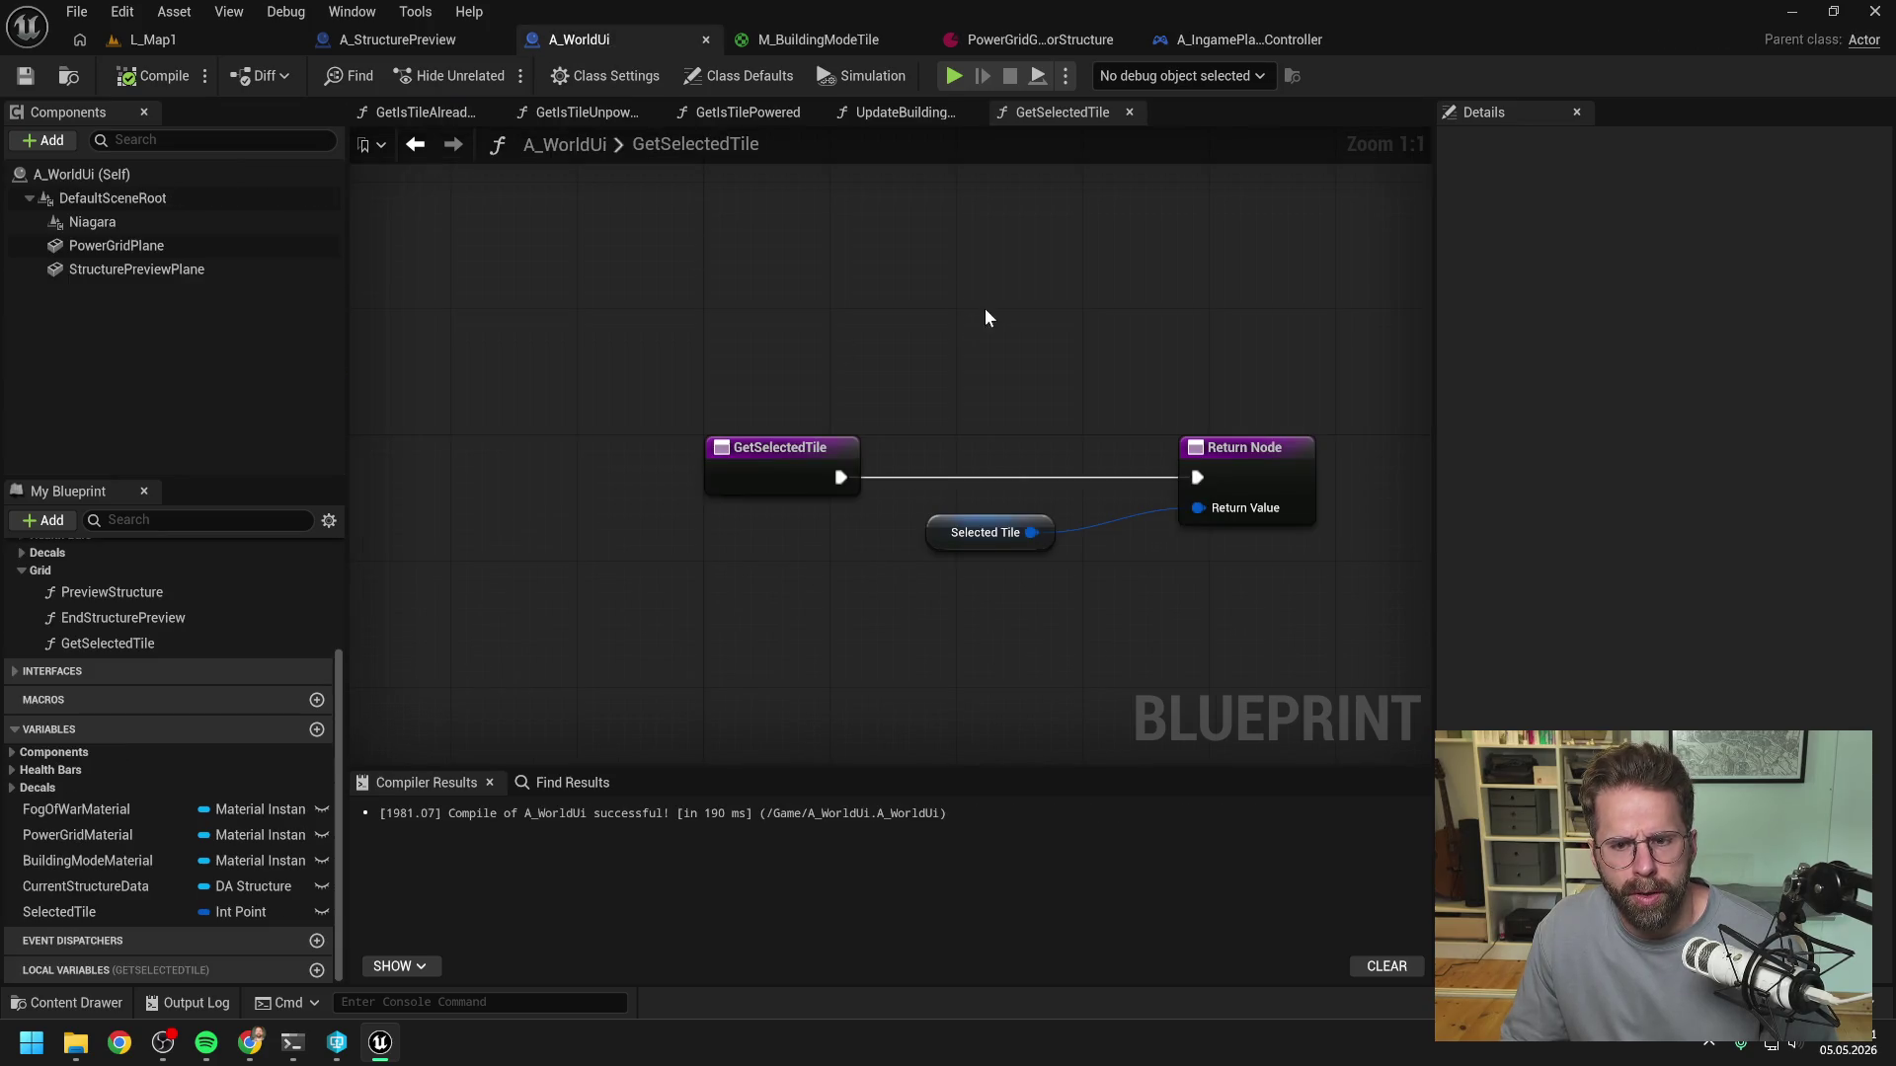
left_click(395, 42)
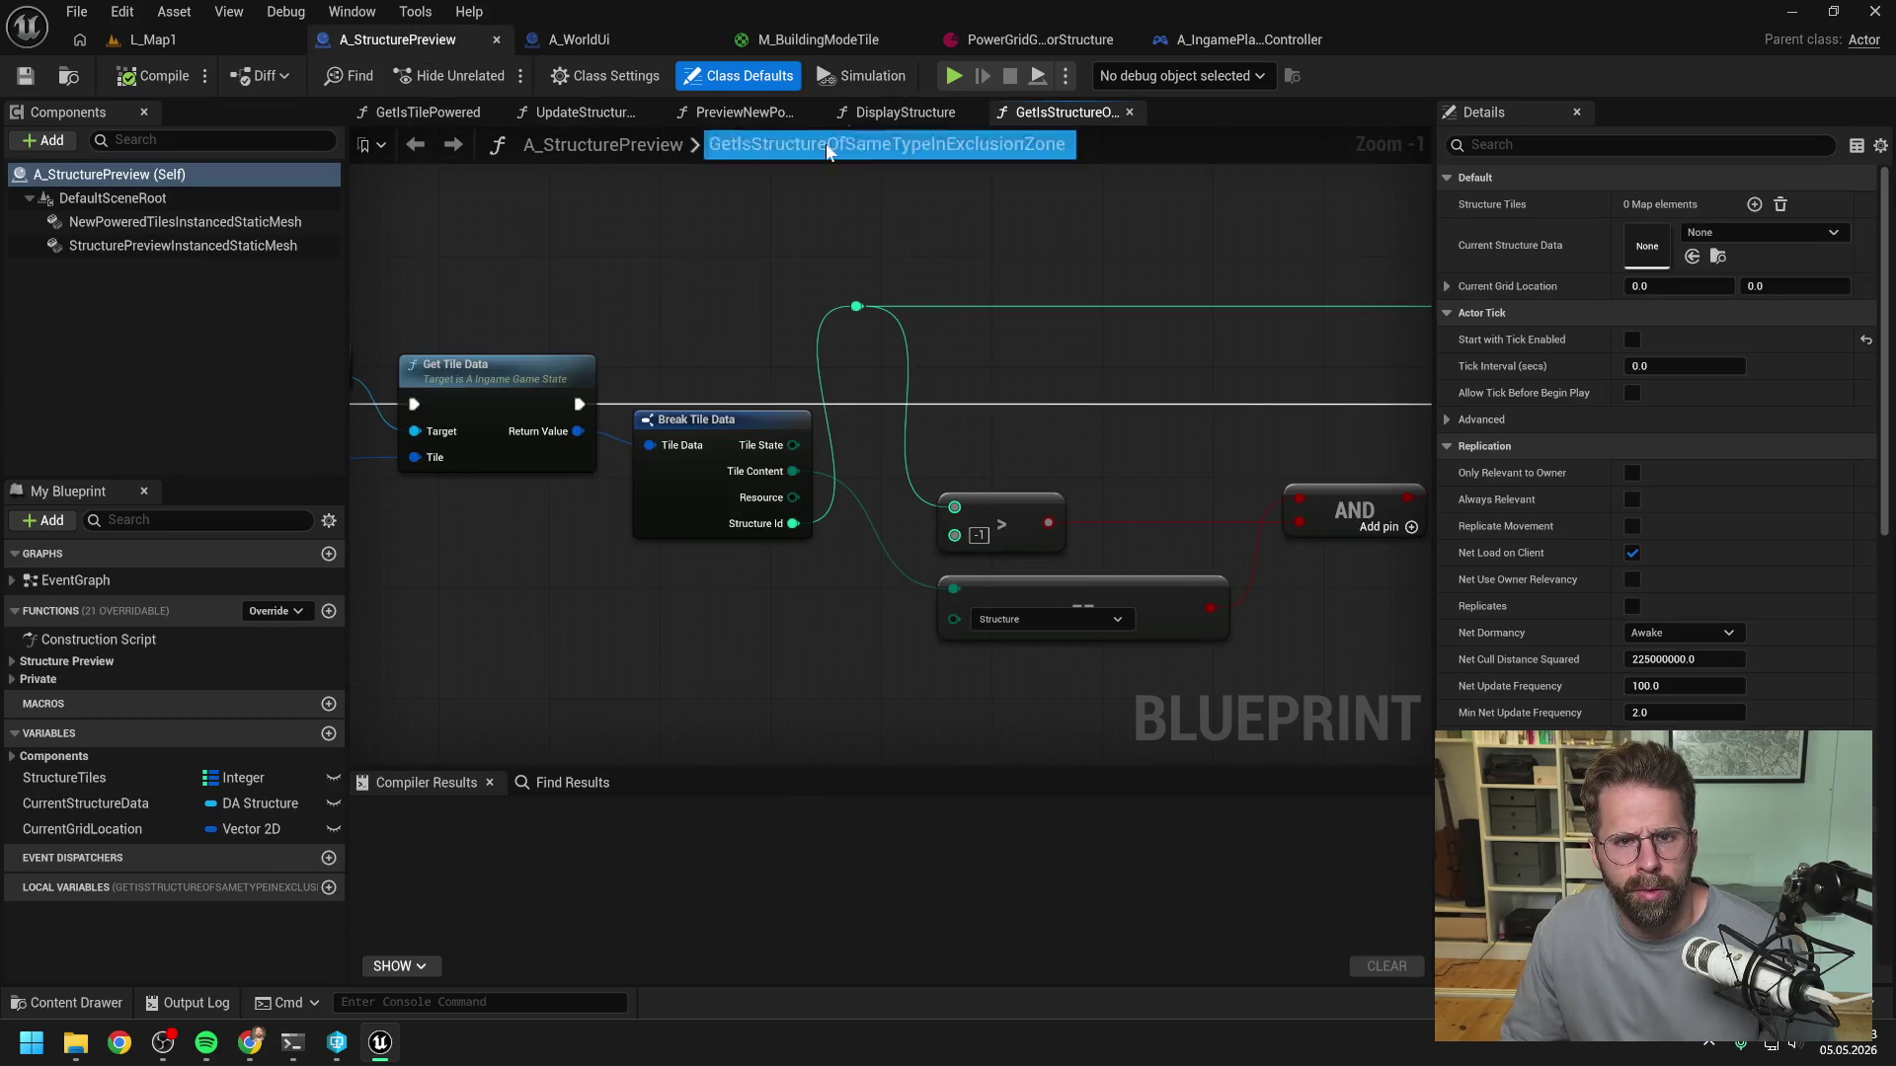
scroll(810, 229, "down", 6)
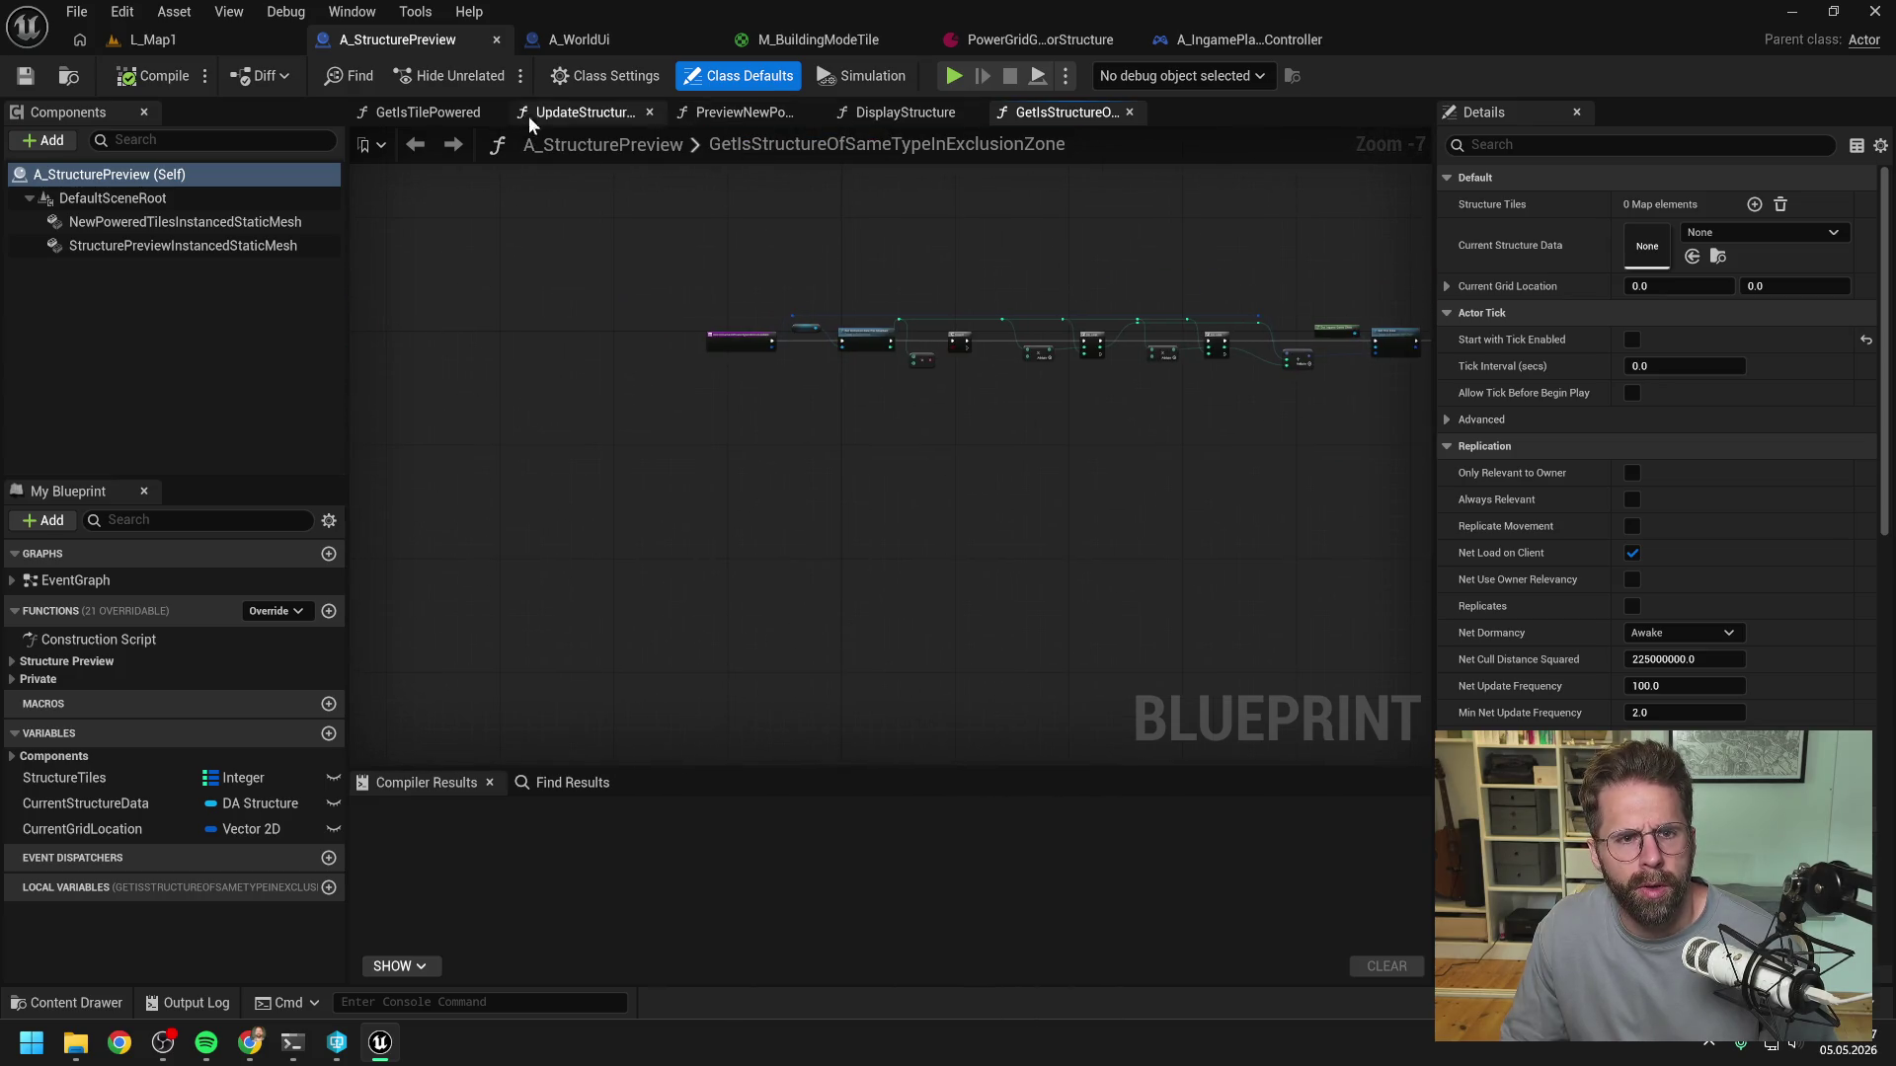
left_click(604, 41)
left_click(716, 110)
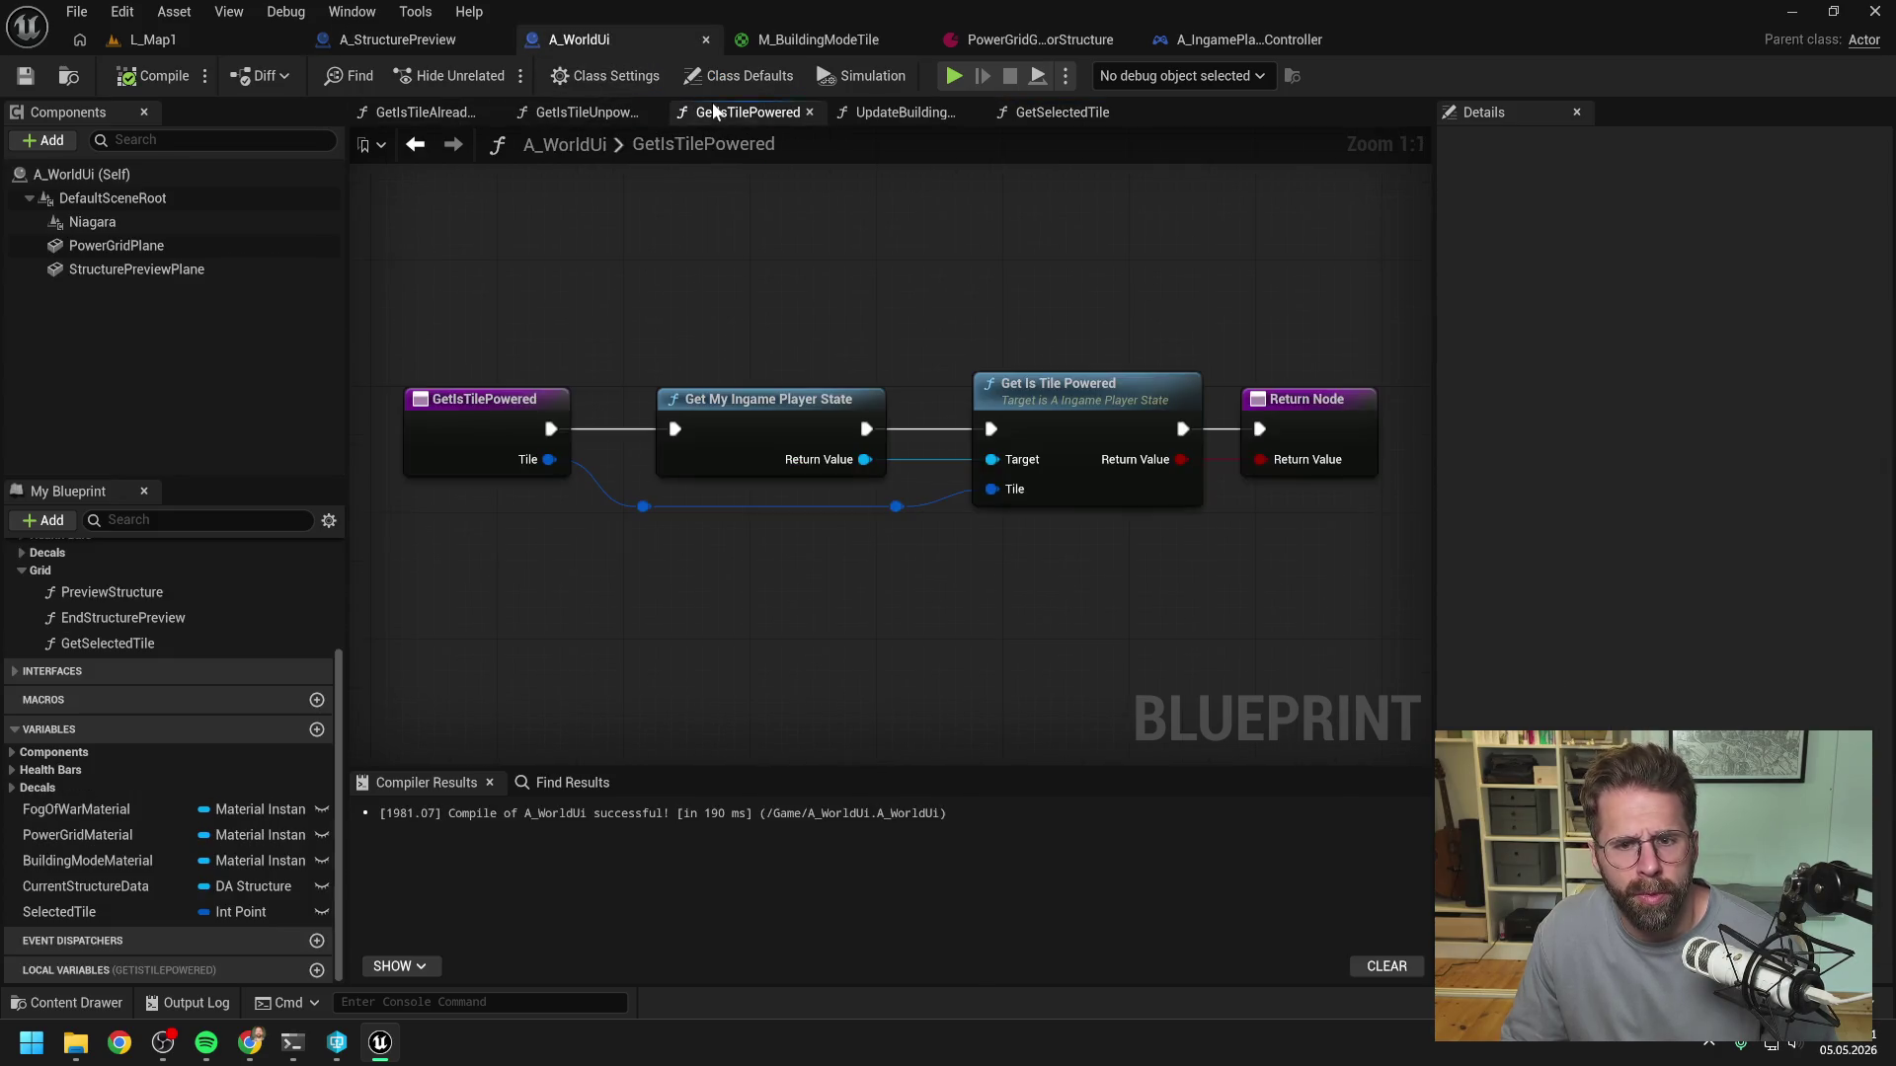
left_click(561, 114)
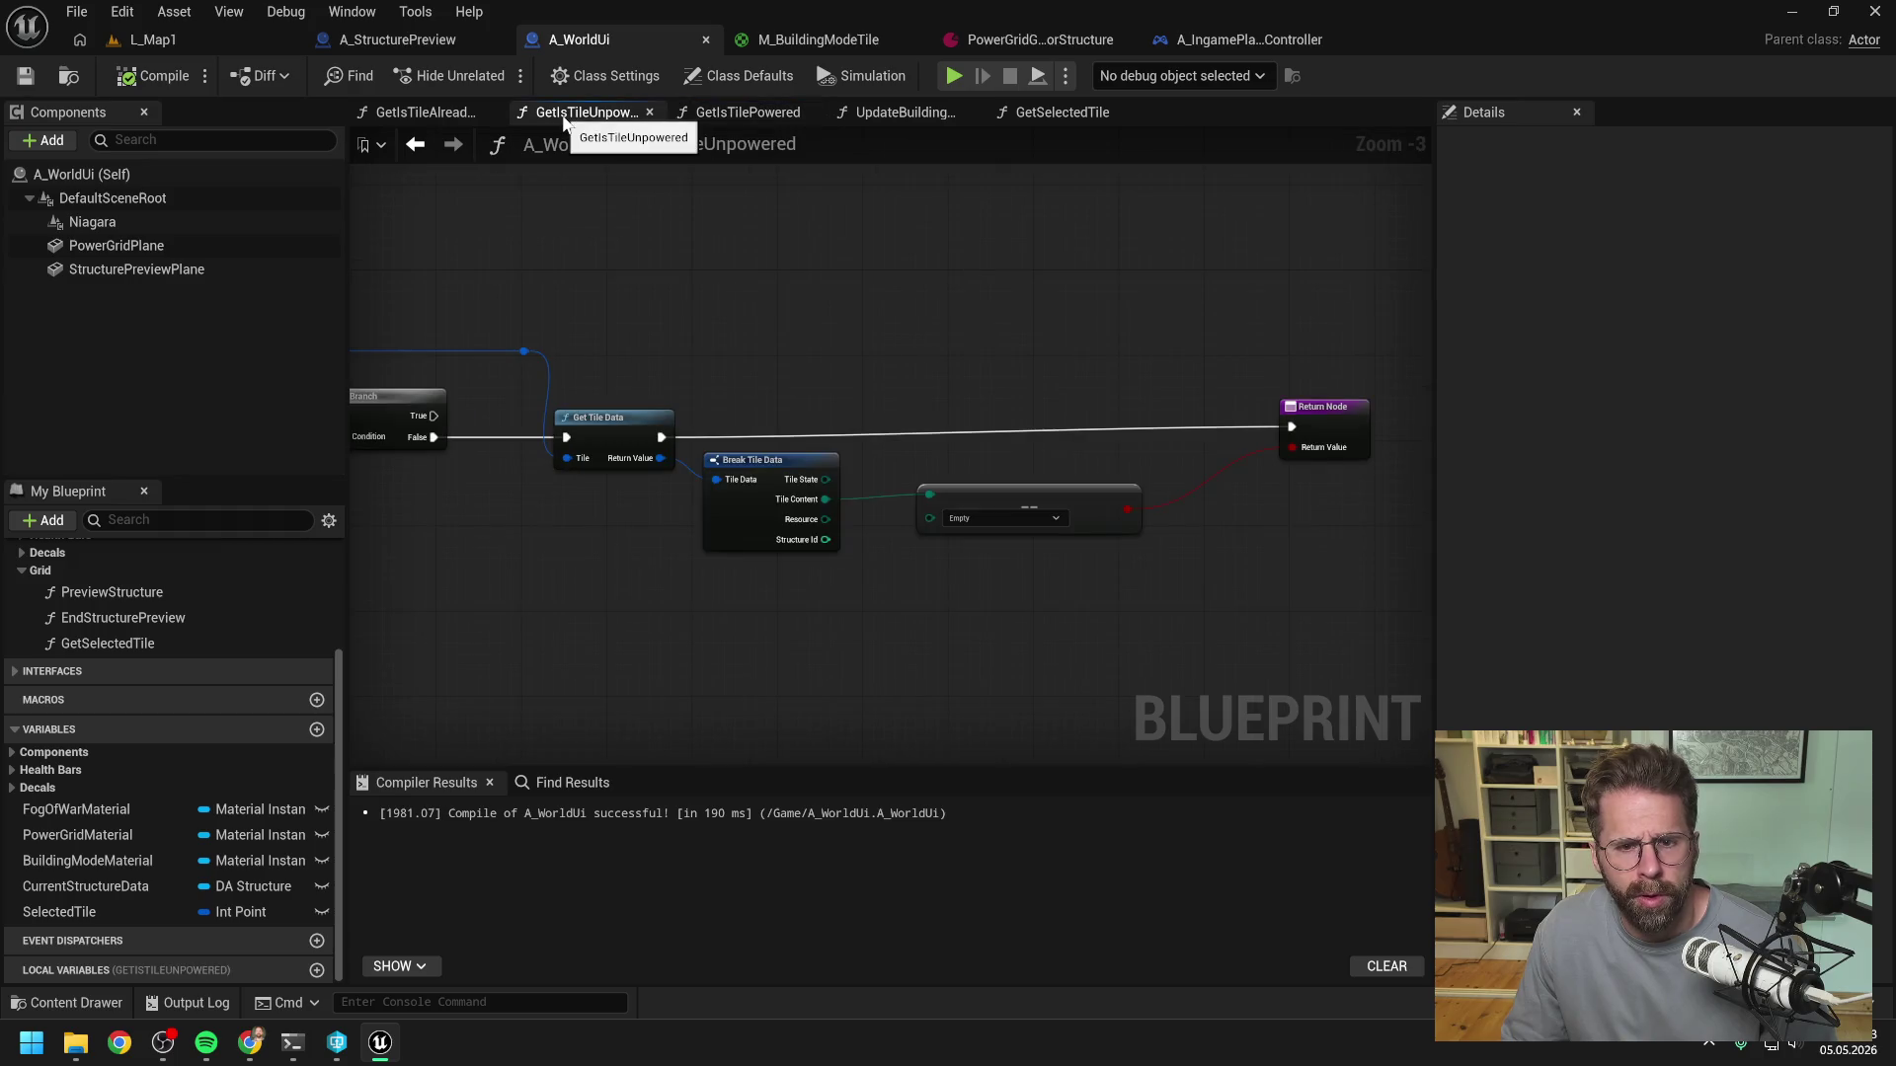
- Close every A_WorldUi function graph tab except UpdateBuildingModeTexture
left_click(437, 113)
left_click(894, 113)
right_click(897, 115)
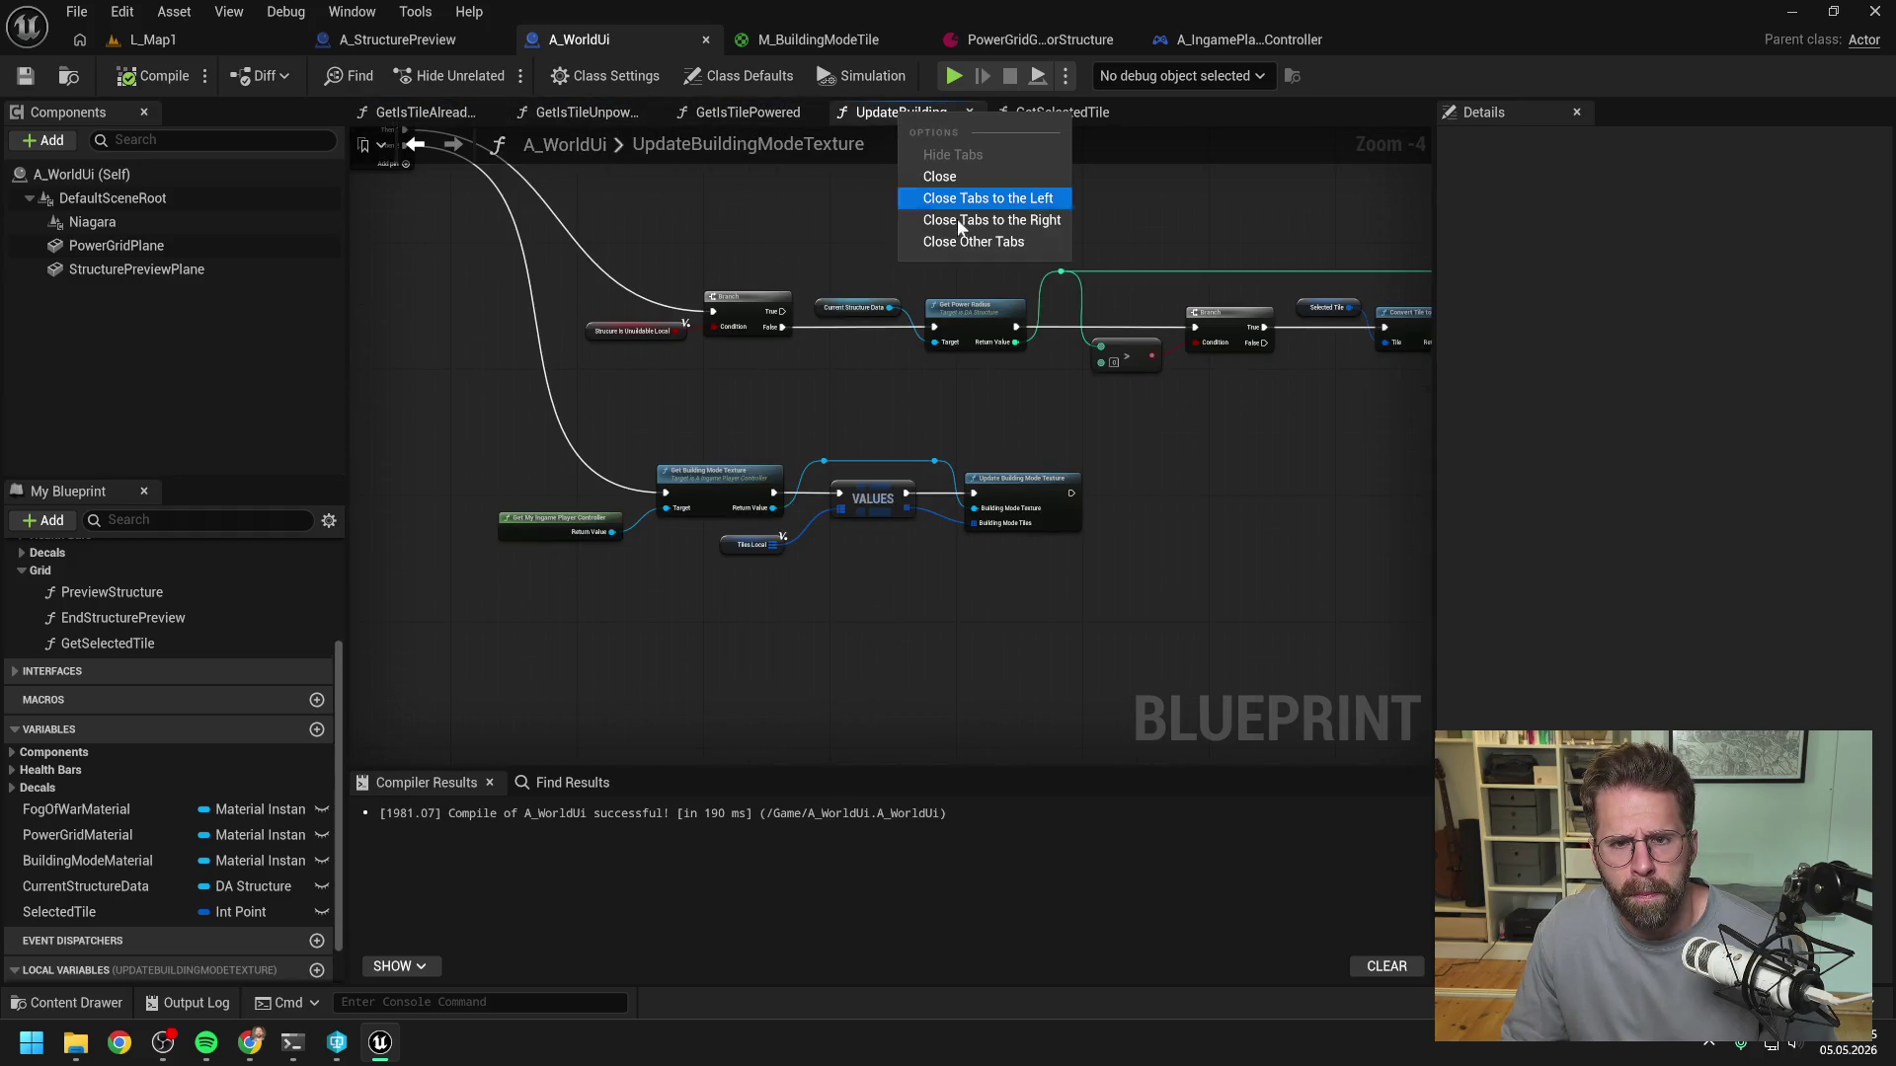
left_click(902, 245)
- Center the exclusion-zone branch in the UpdateBuildingModeTexture graph
scroll(903, 246, "down", 1)
mouse_move(1158, 266)
left_mouse_down()
mouse_move(811, 346)
mouse_move(783, 420)
left_mouse_up()
scroll(1102, 364, "up", 1)
left_click_drag(1102, 370, 911, 450)
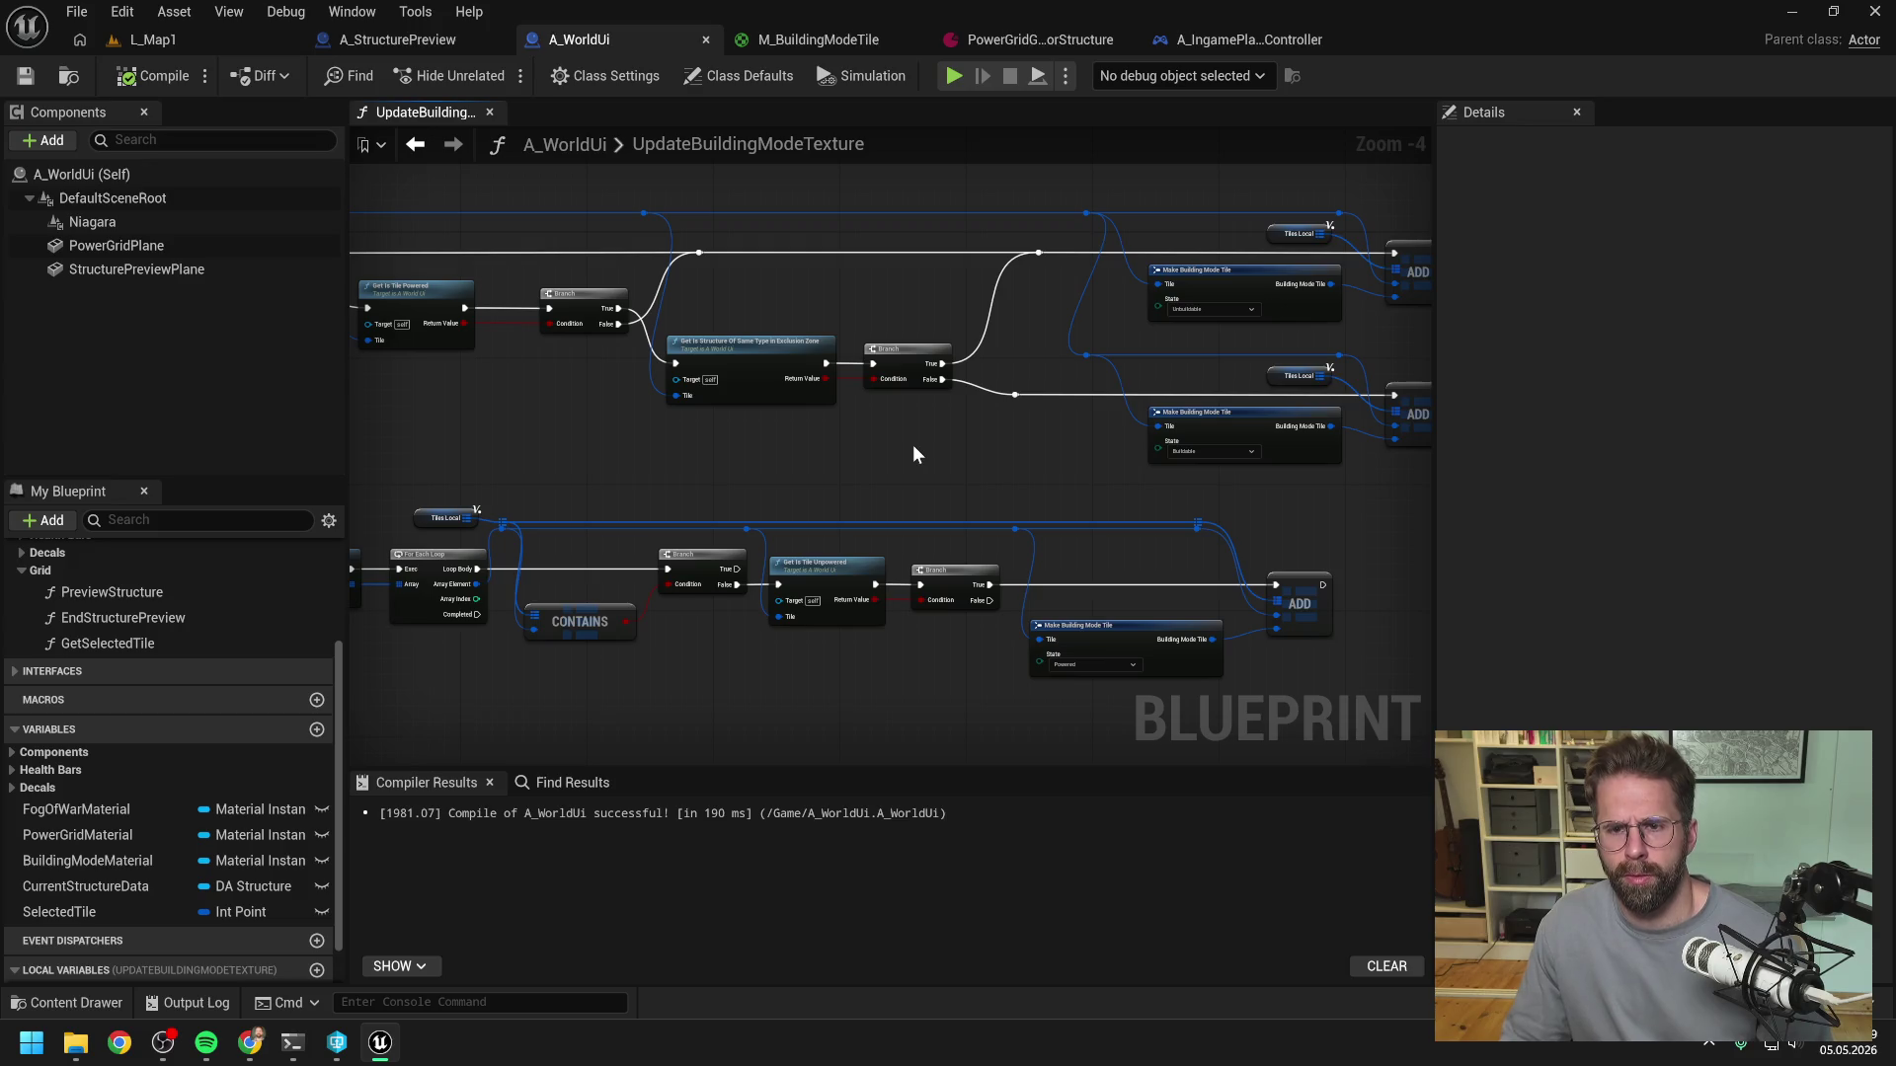
right_click(1017, 331)
- Add a Print String reading 'SamepType' on the exclusion-zone Branch's True output
type("print")
key("Return")
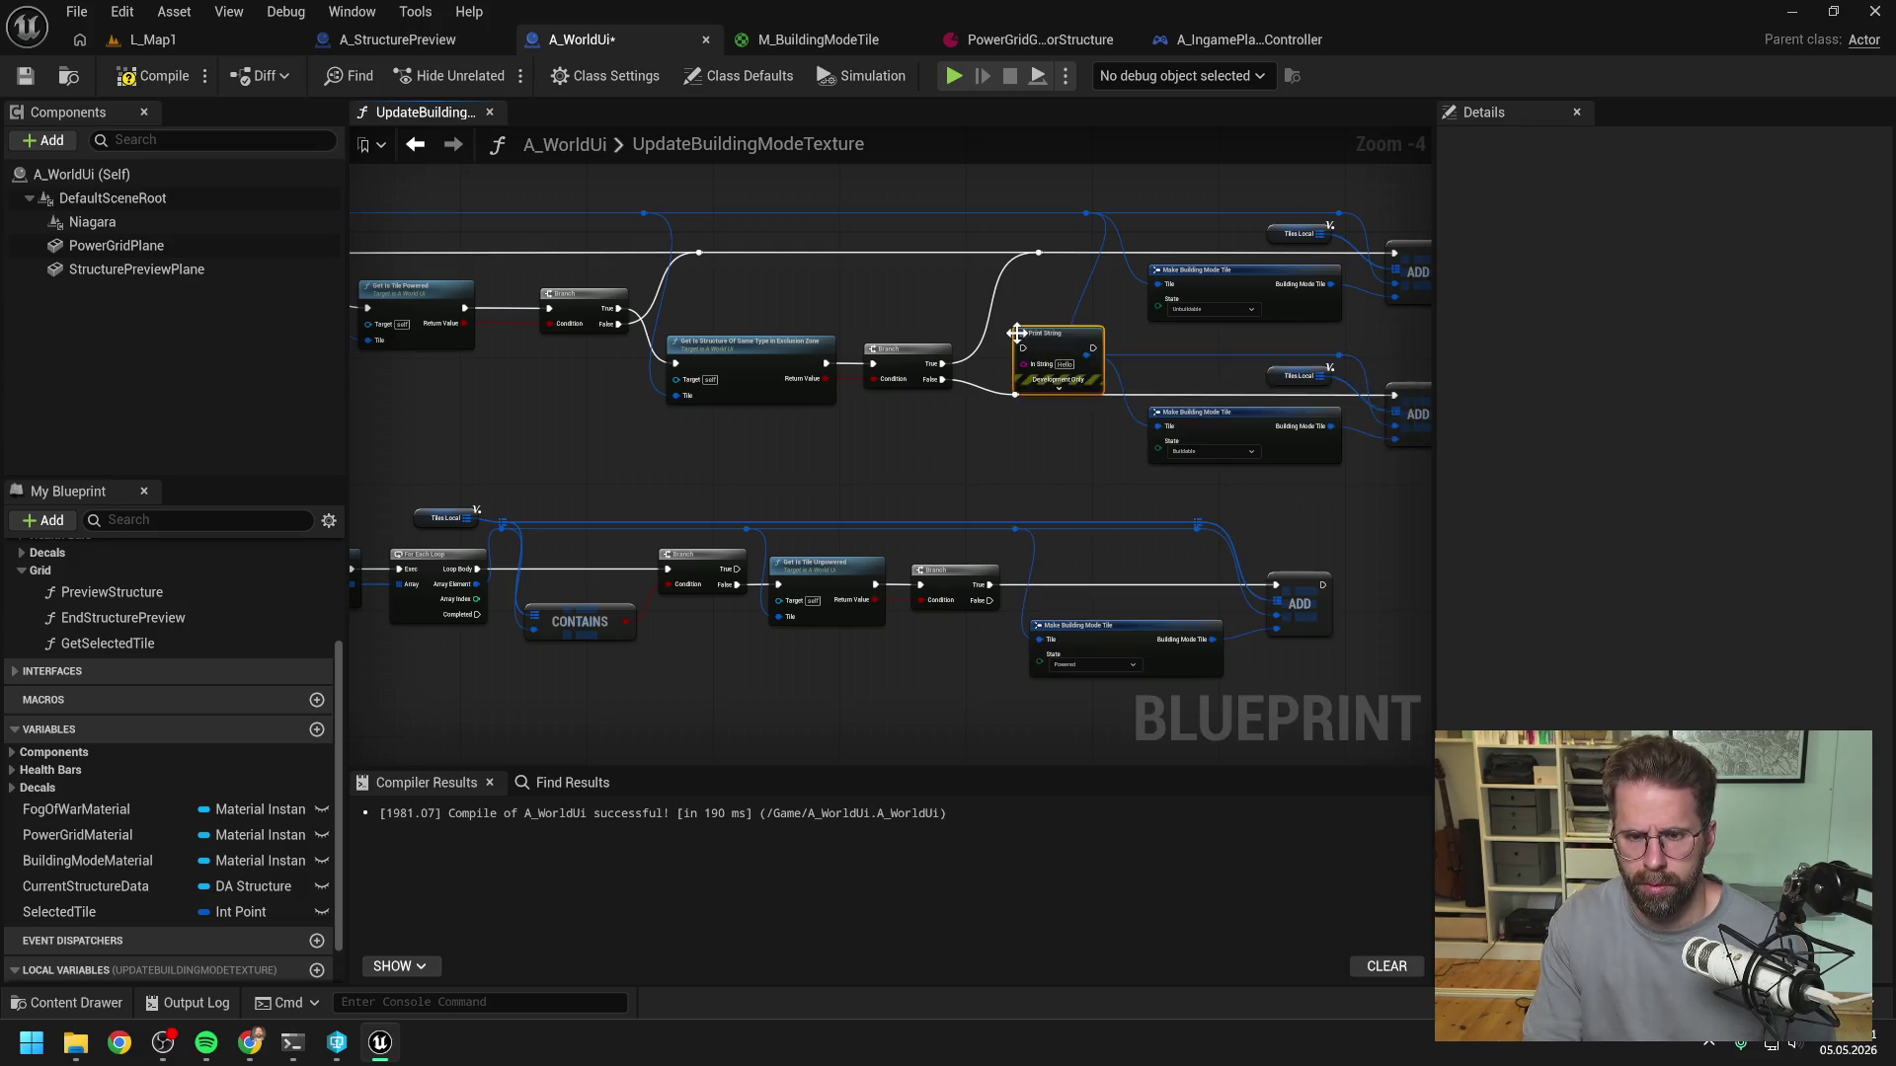
left_click_drag(1039, 345, 1005, 294)
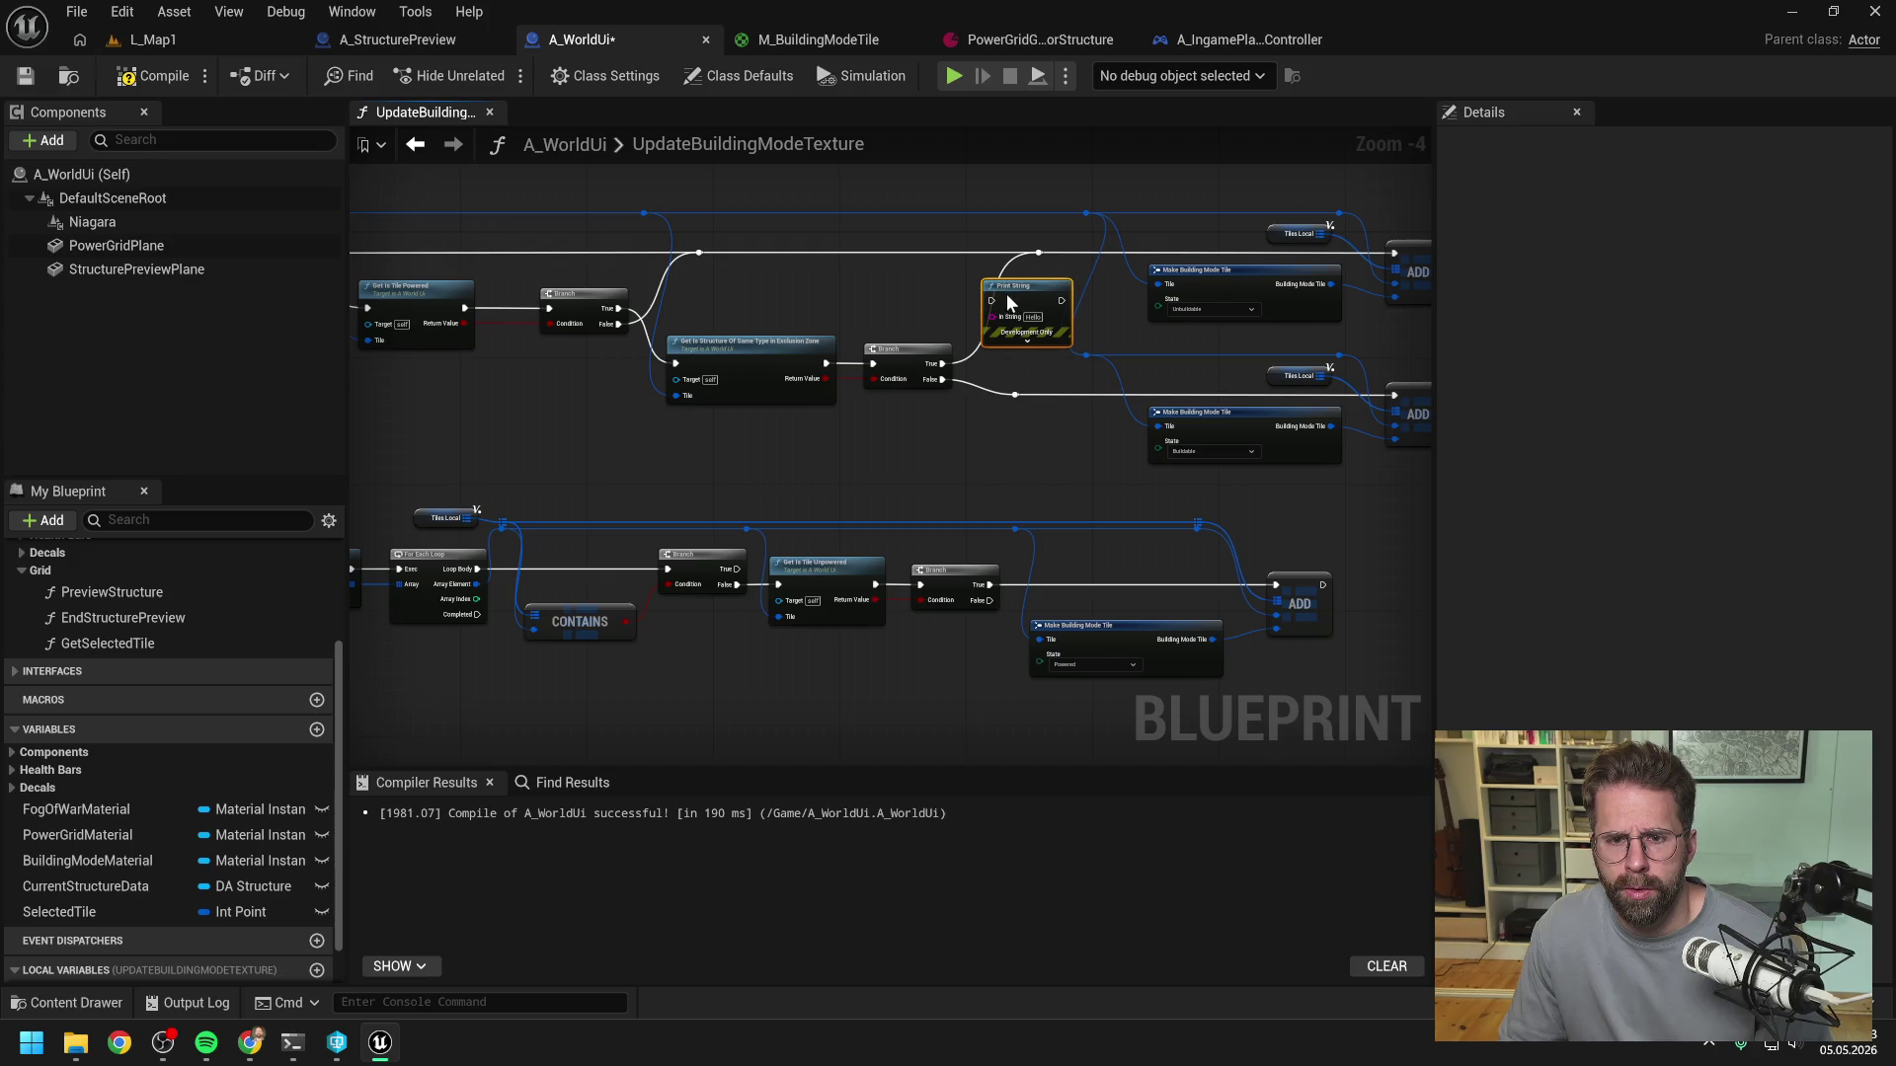
left_click_drag(943, 364, 990, 300)
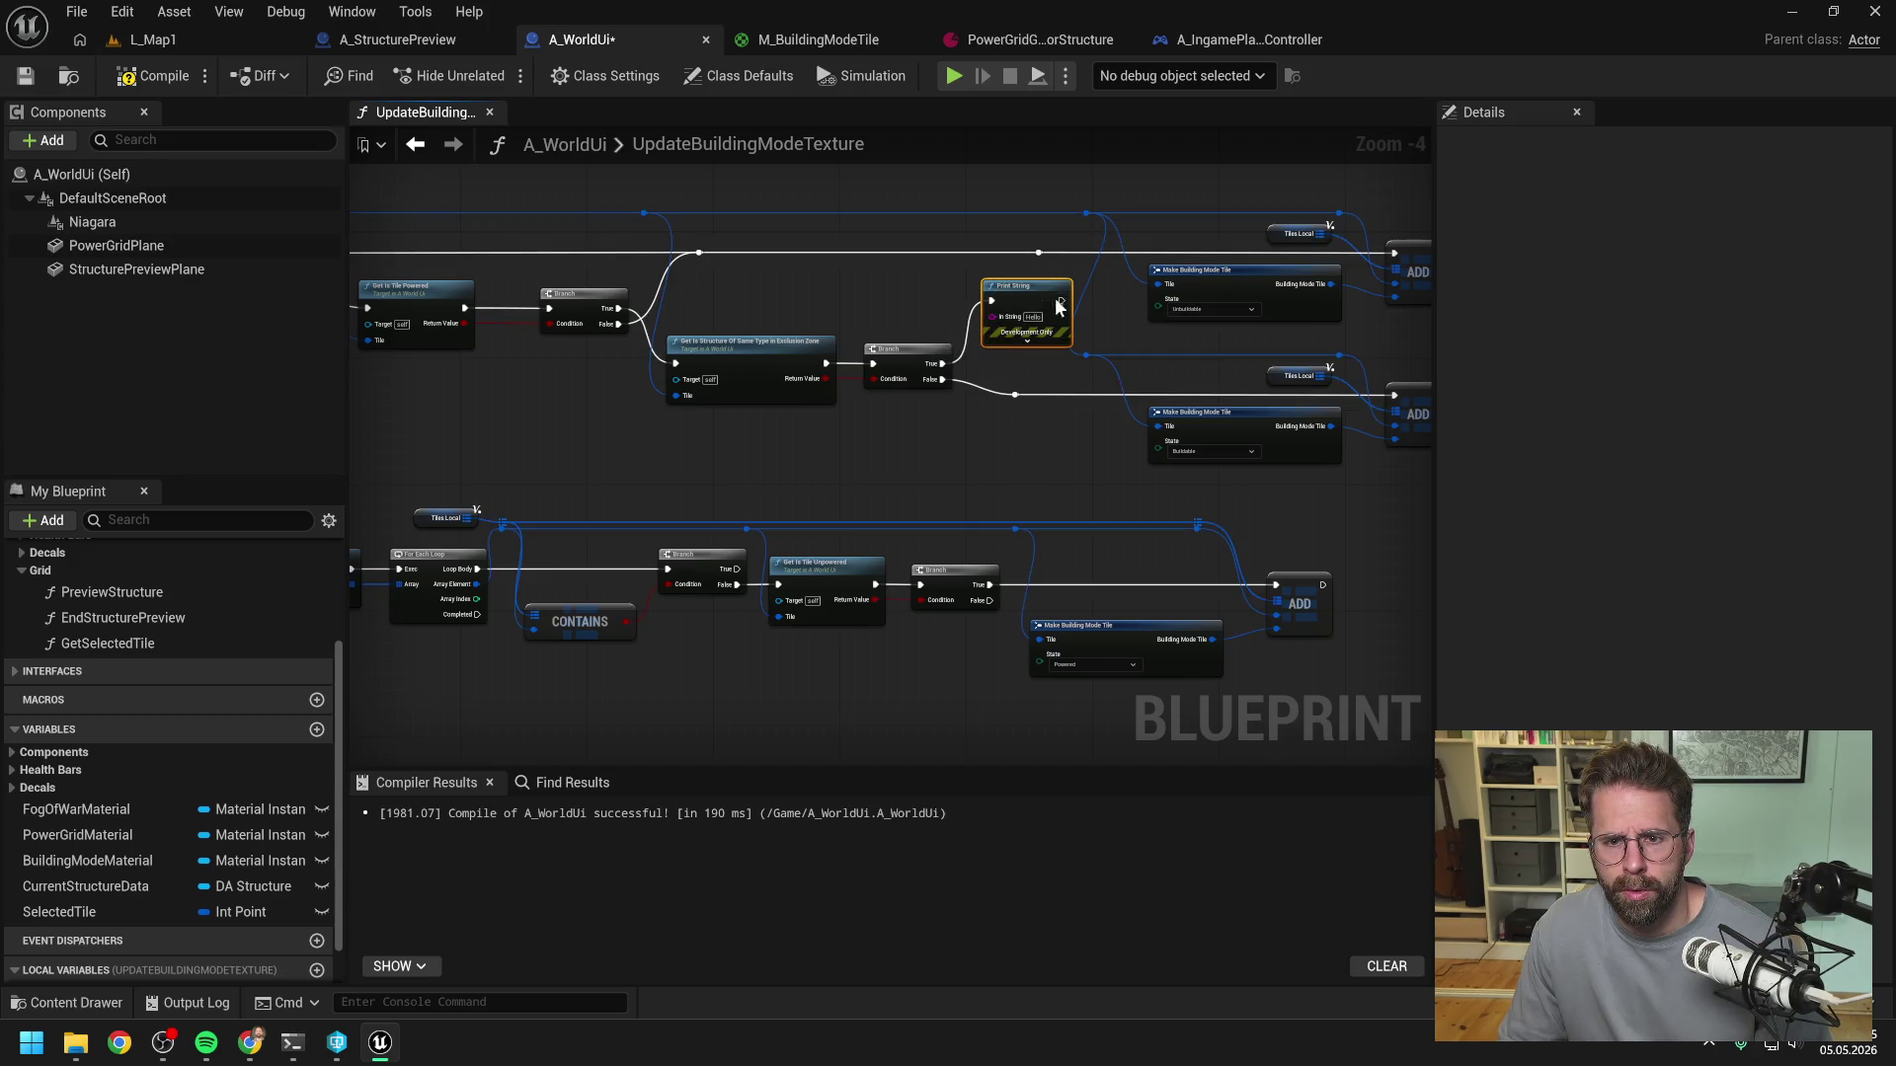
left_click(1033, 316)
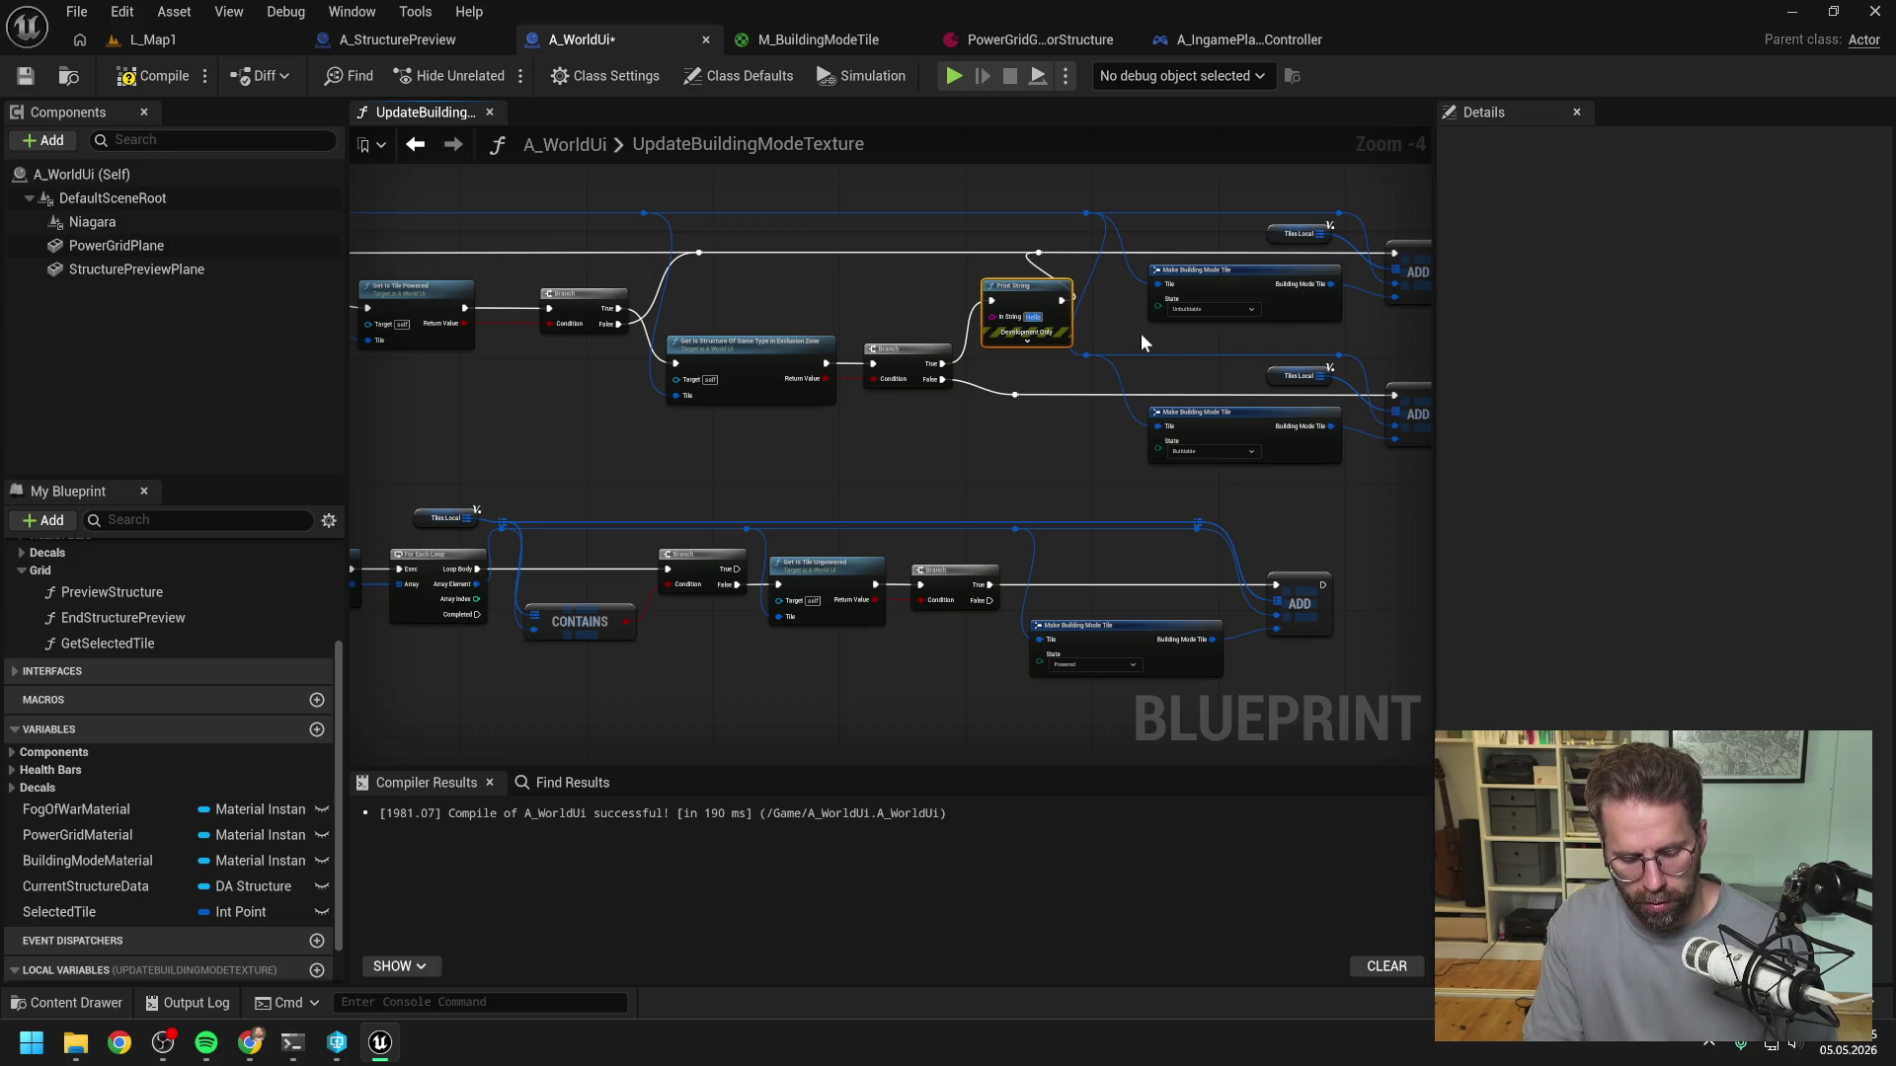
type("SamepType")
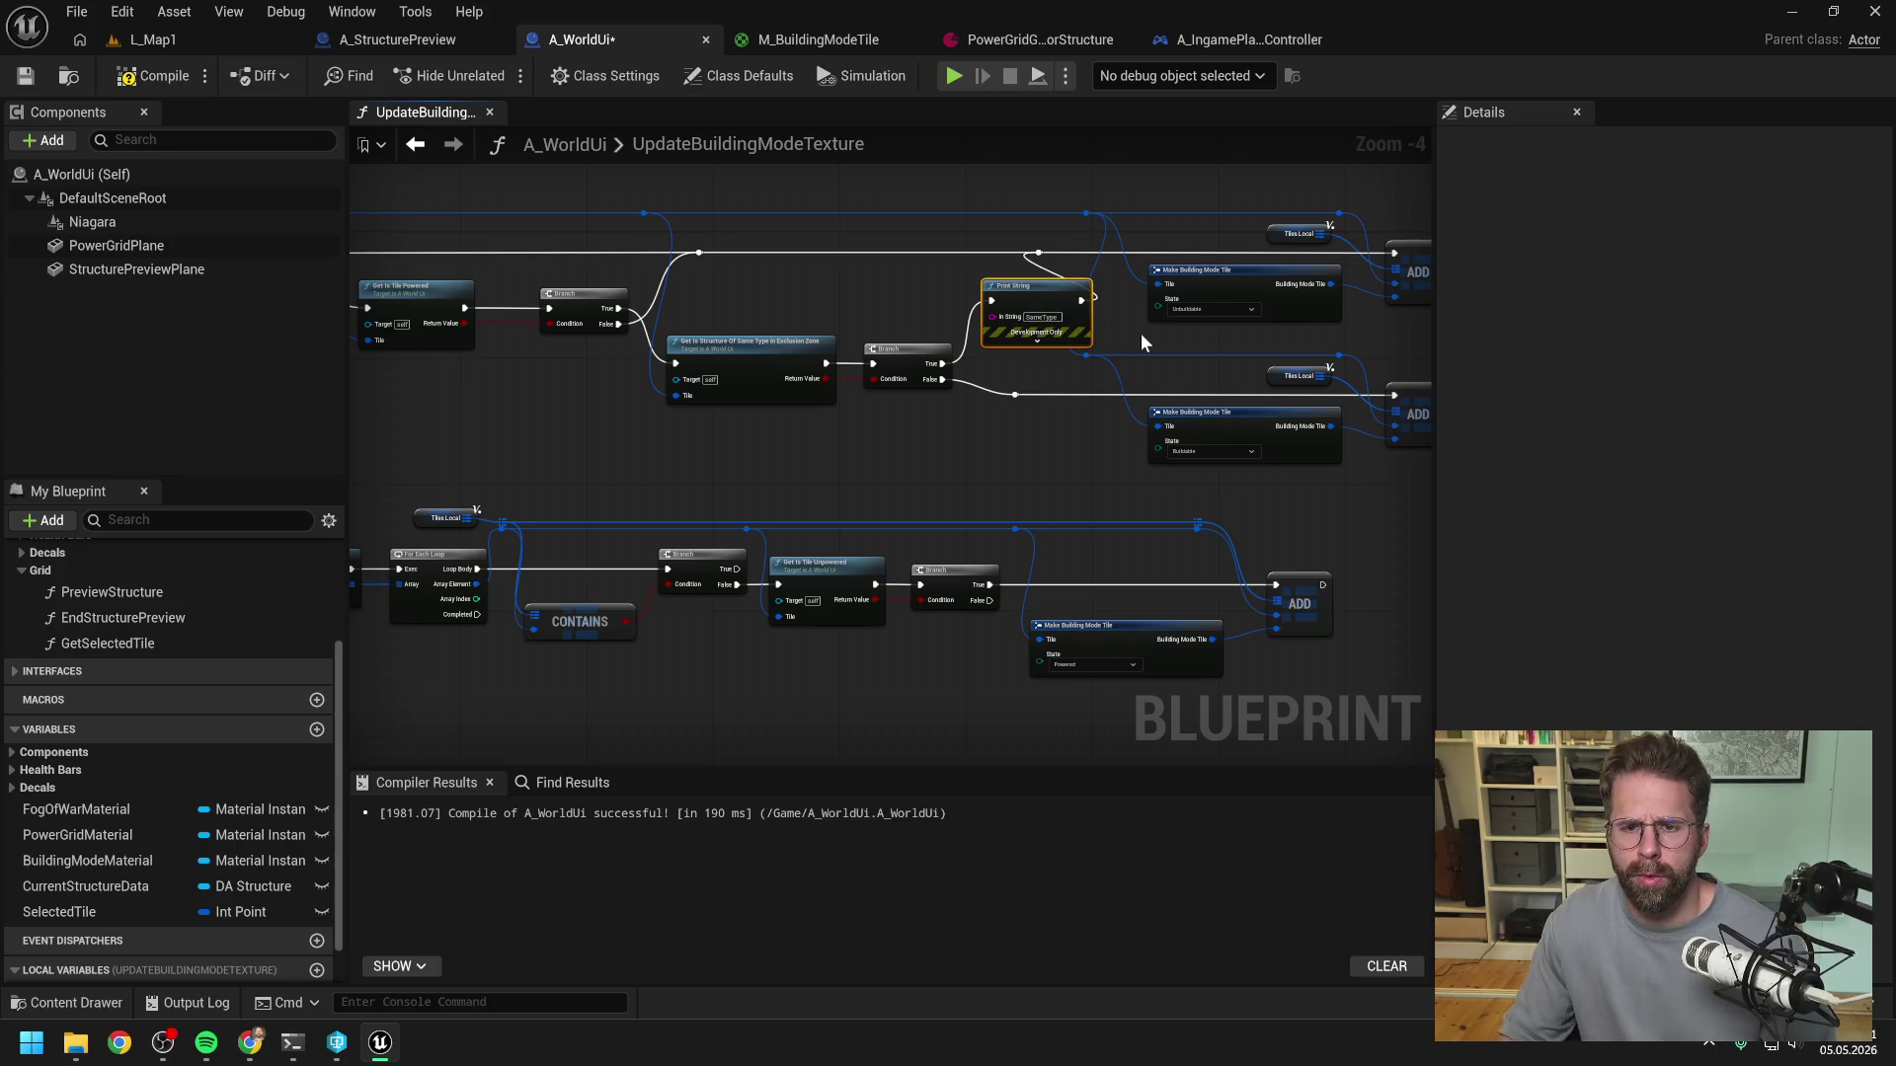
- Duplicate that Print String onto the Branch's False output with the message 'No Same Type'
key("ctrl+c")
key("ctrl+v")
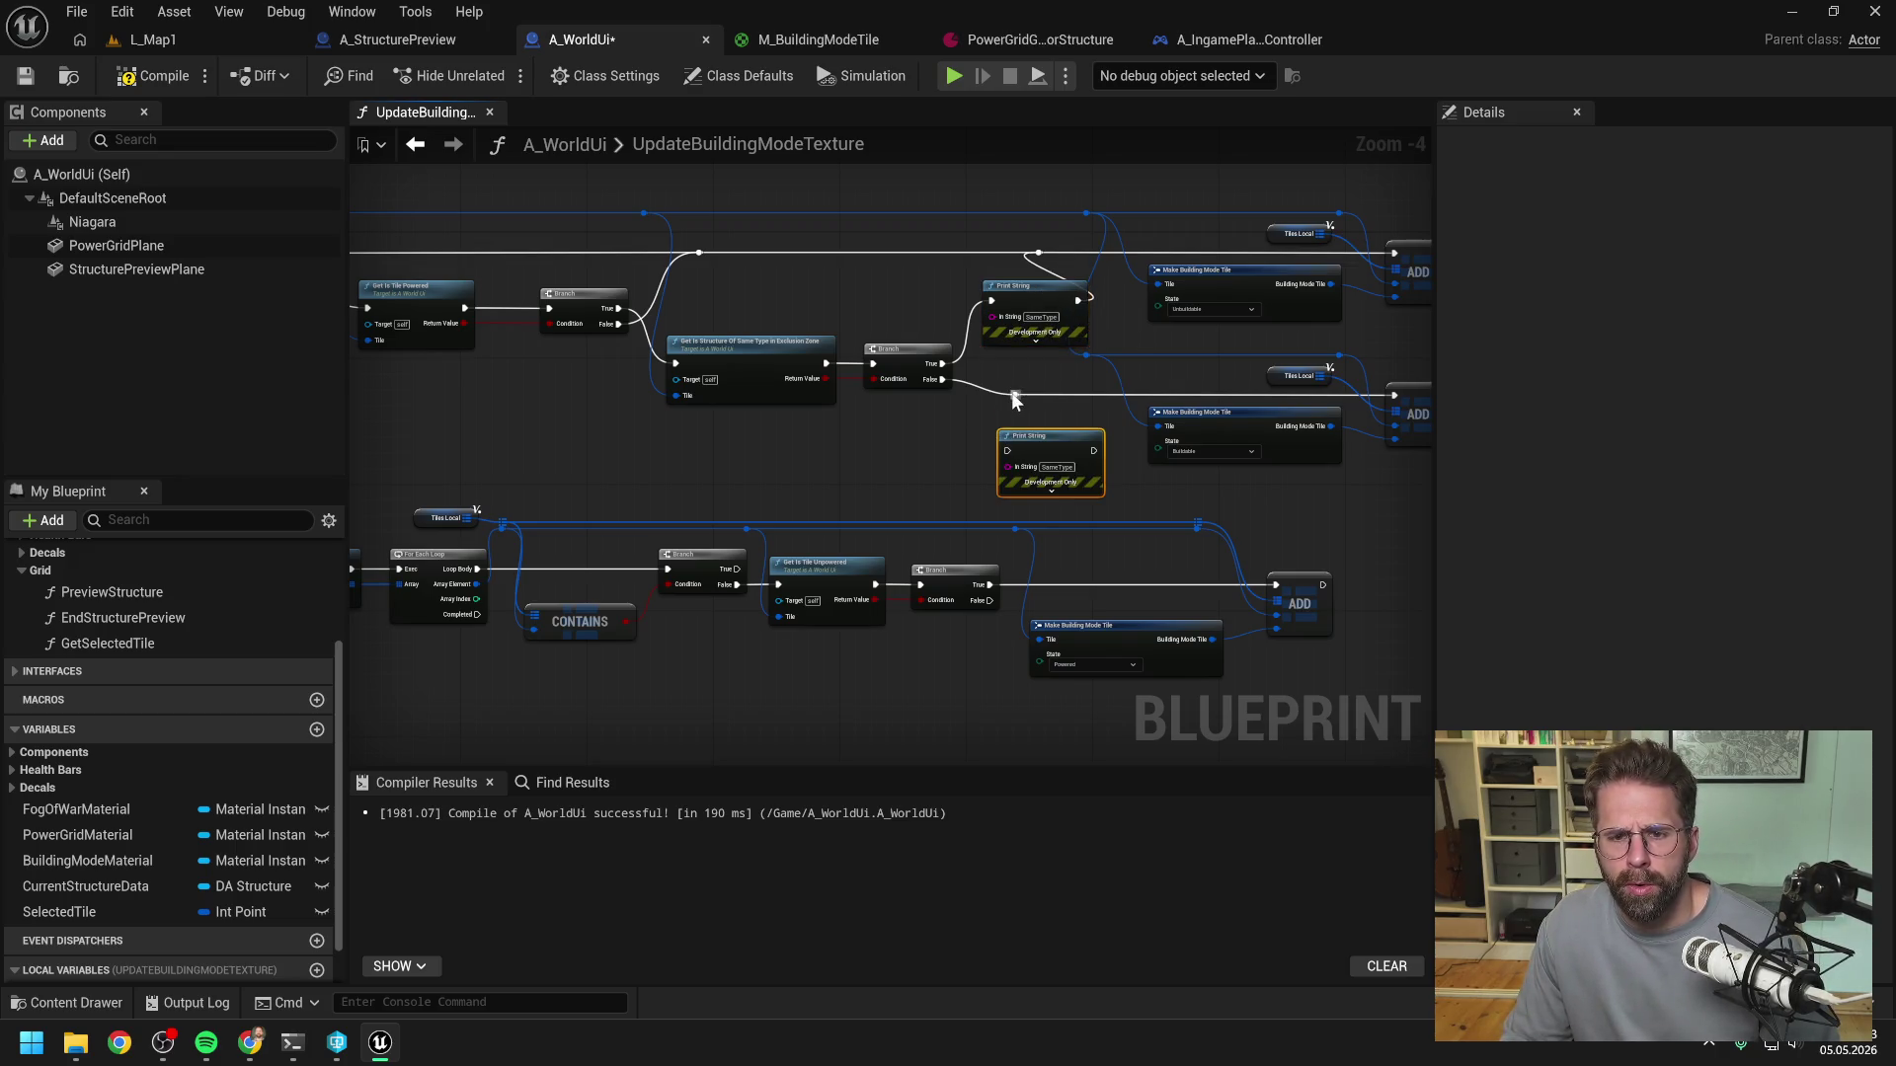
mouse_move(950, 382)
left_mouse_down()
mouse_move(1017, 425)
mouse_move(1010, 451)
mouse_move(1067, 438)
mouse_move(1017, 395)
left_mouse_up()
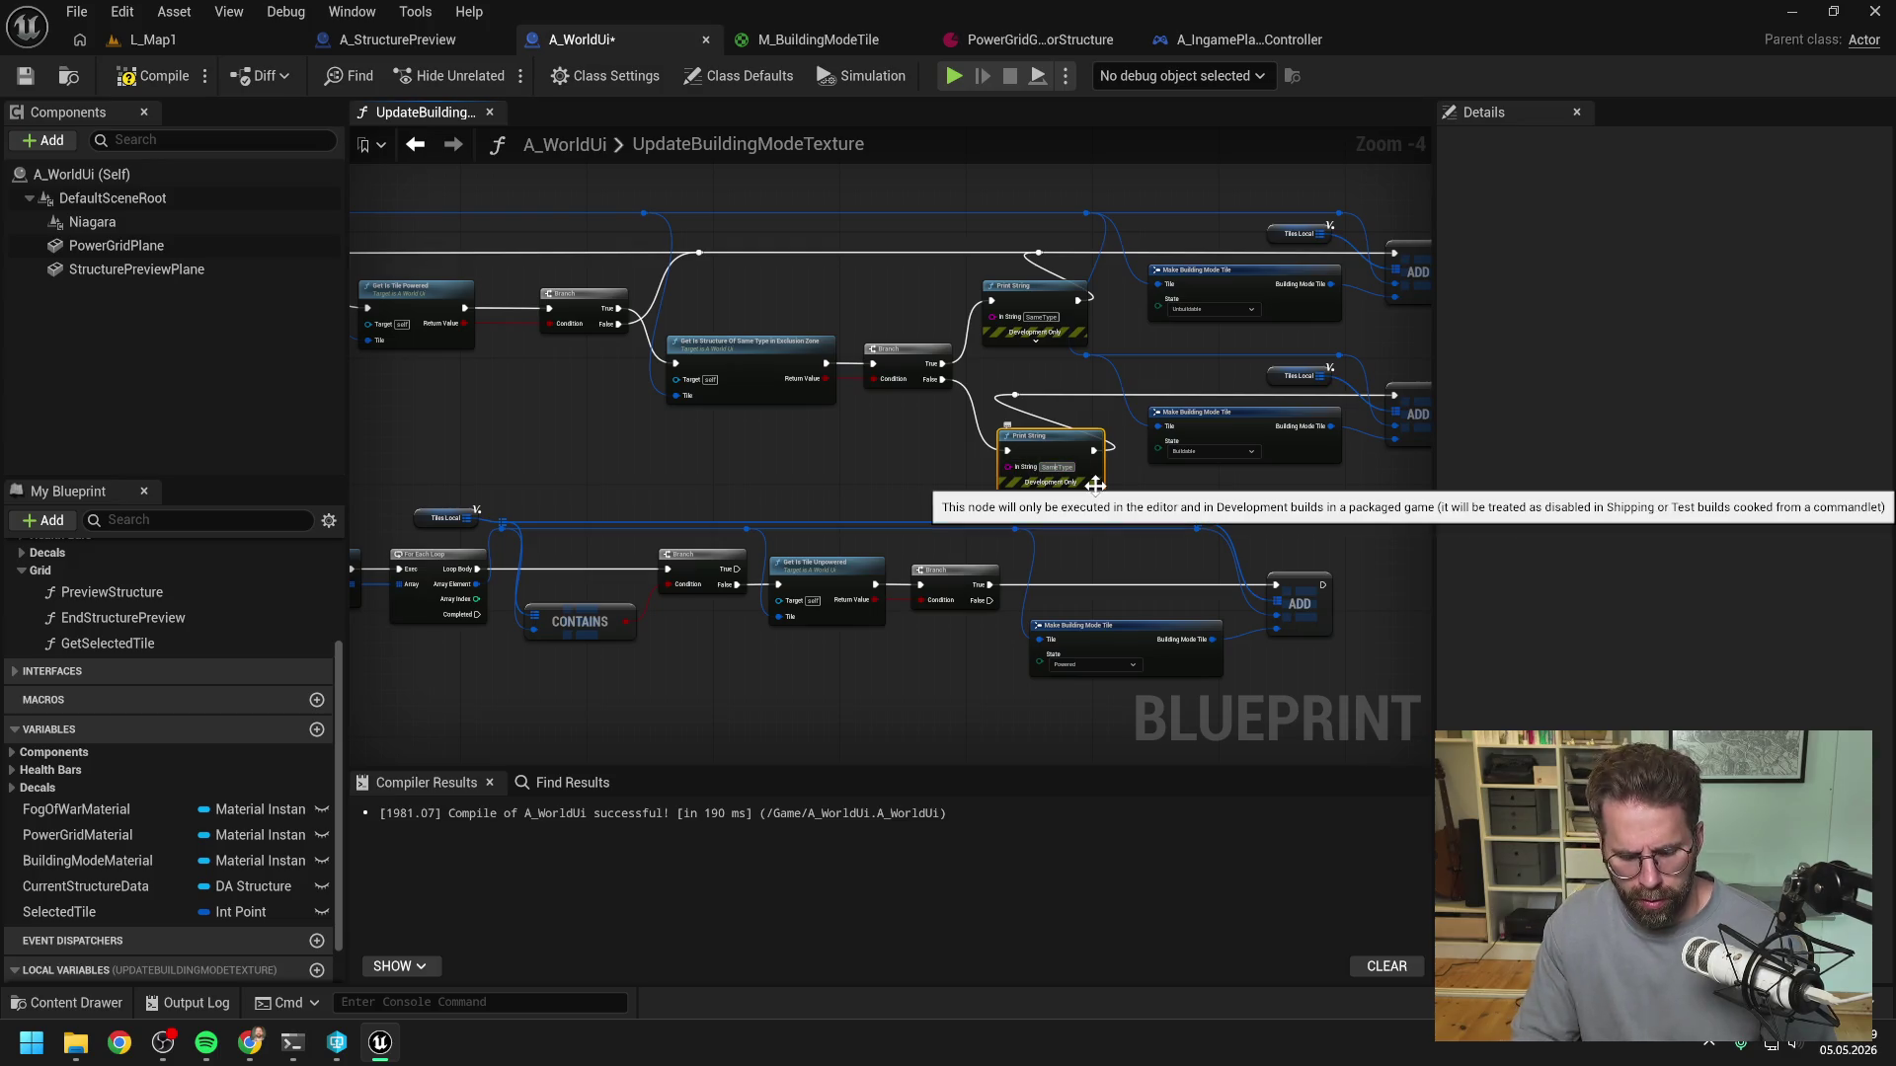
type("NoSameType")
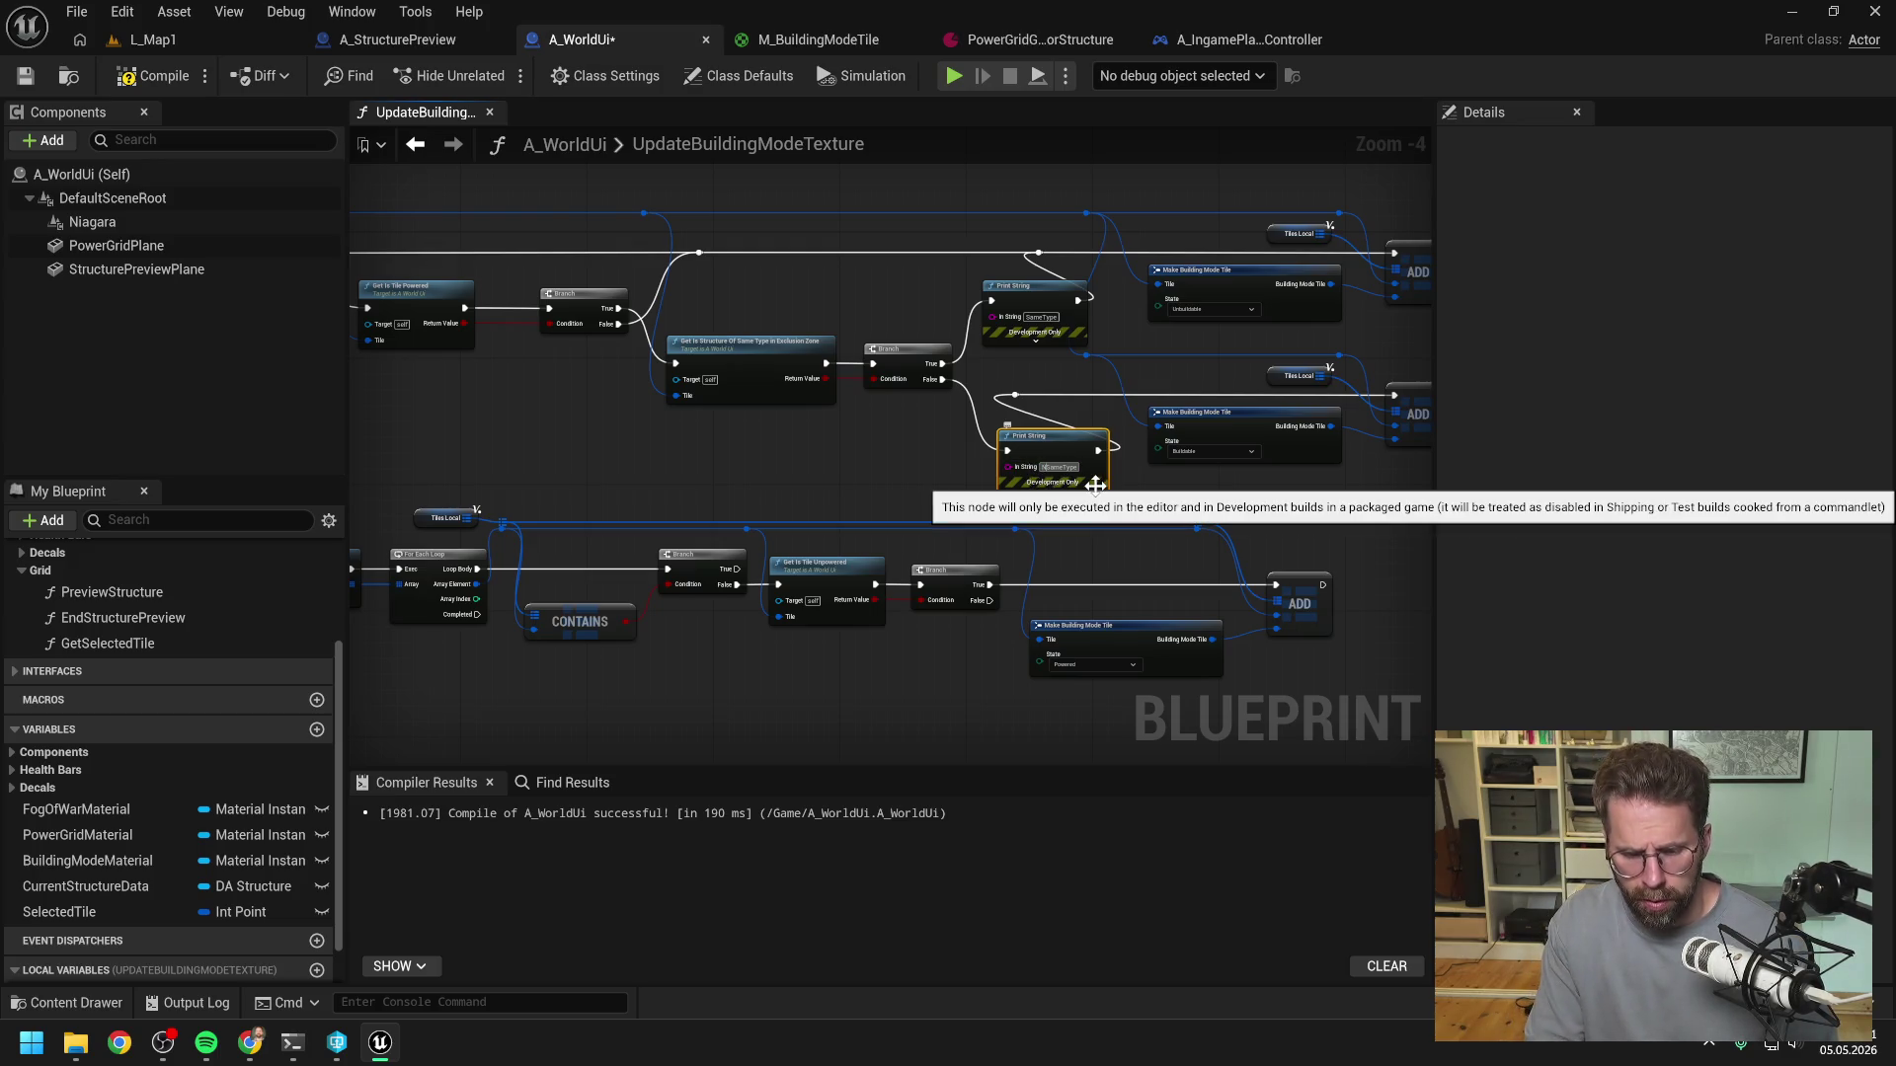
type("No Same Type")
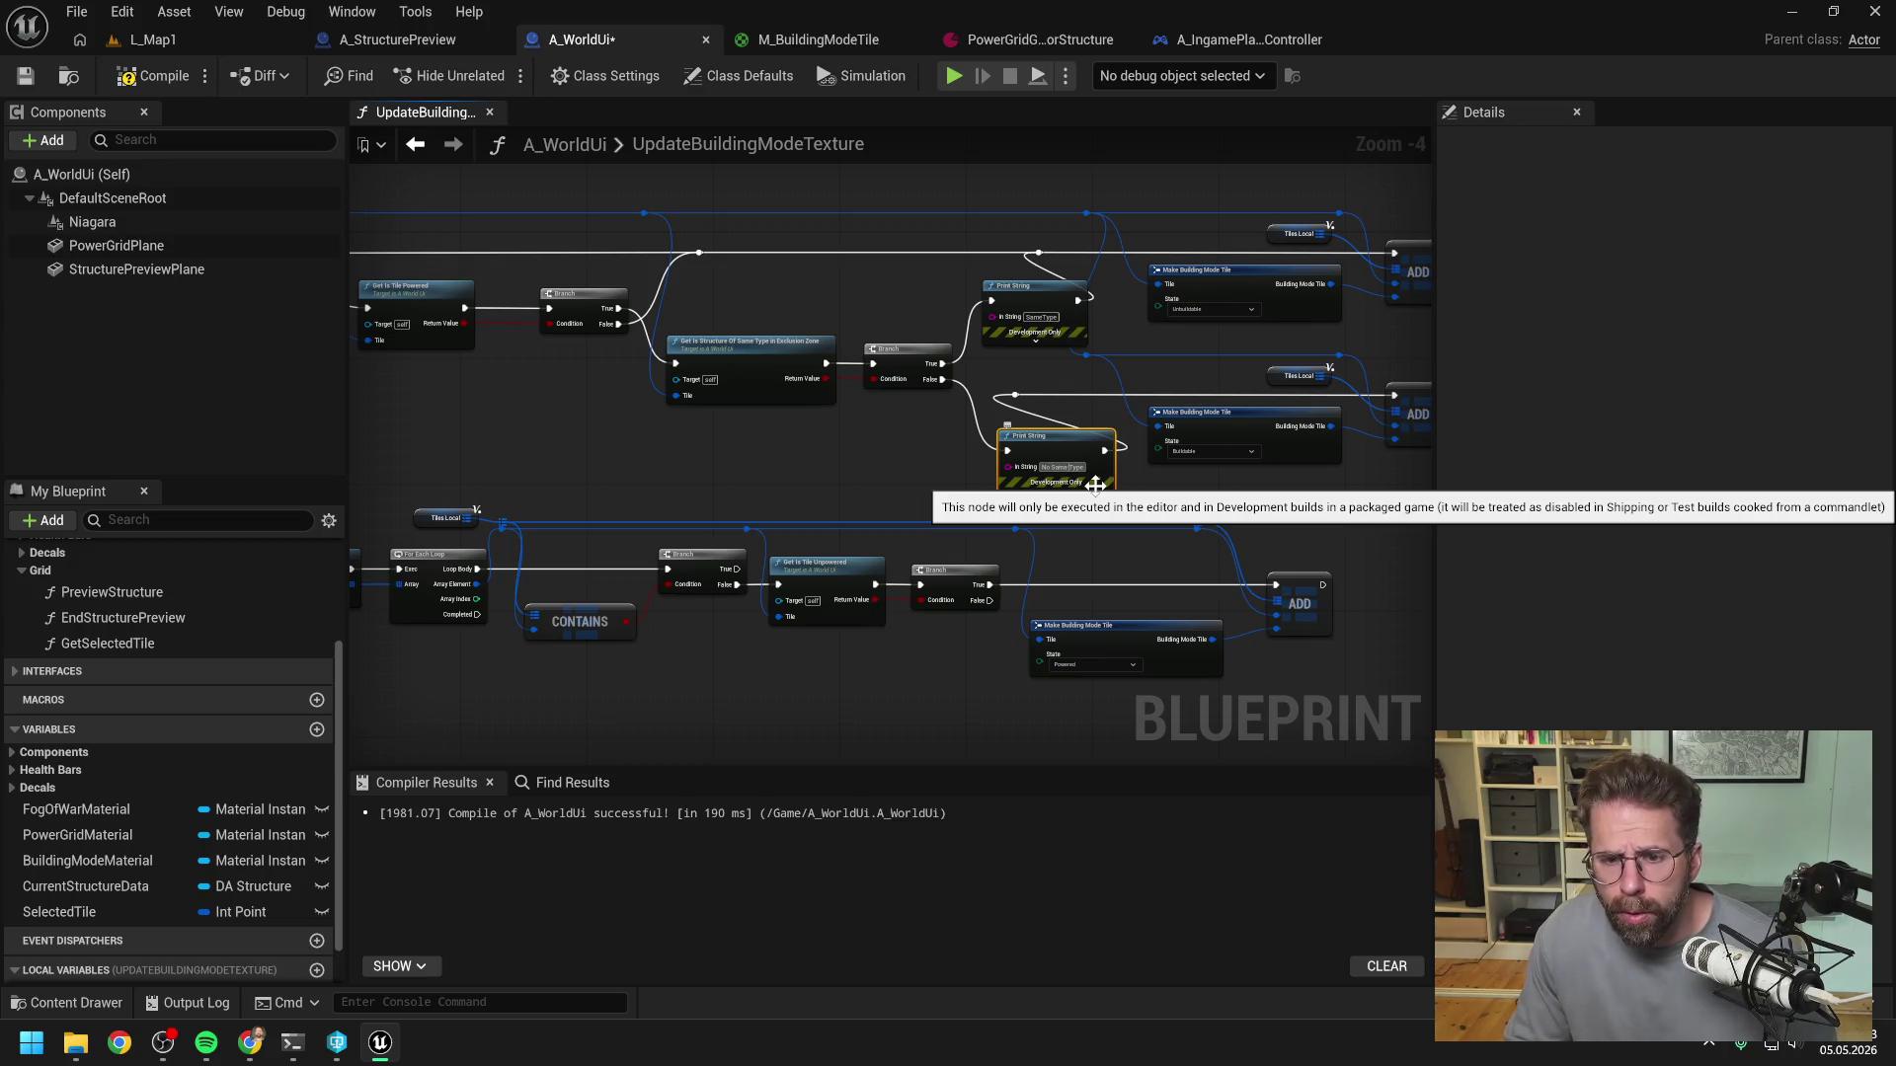
key("Return")
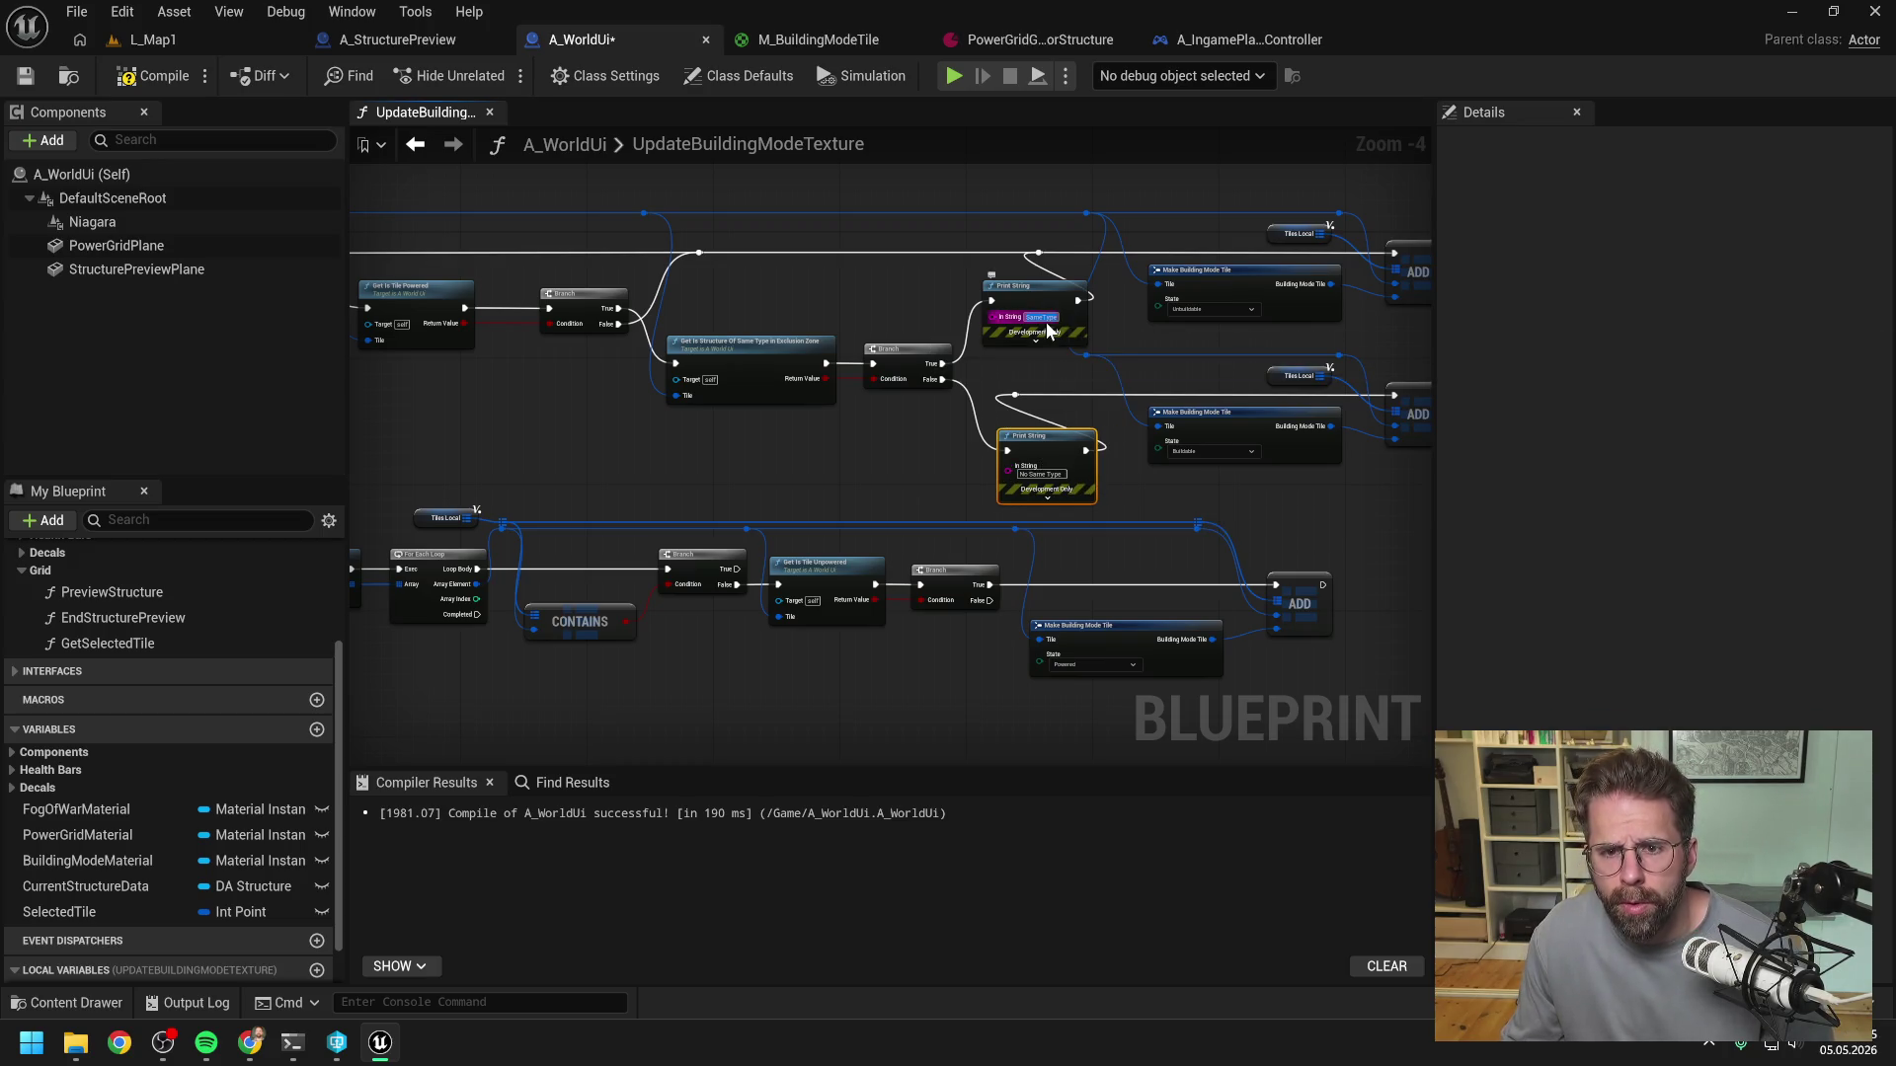
- Compile A_WorldUi and start a play session in L_Map1
left_click(153, 76)
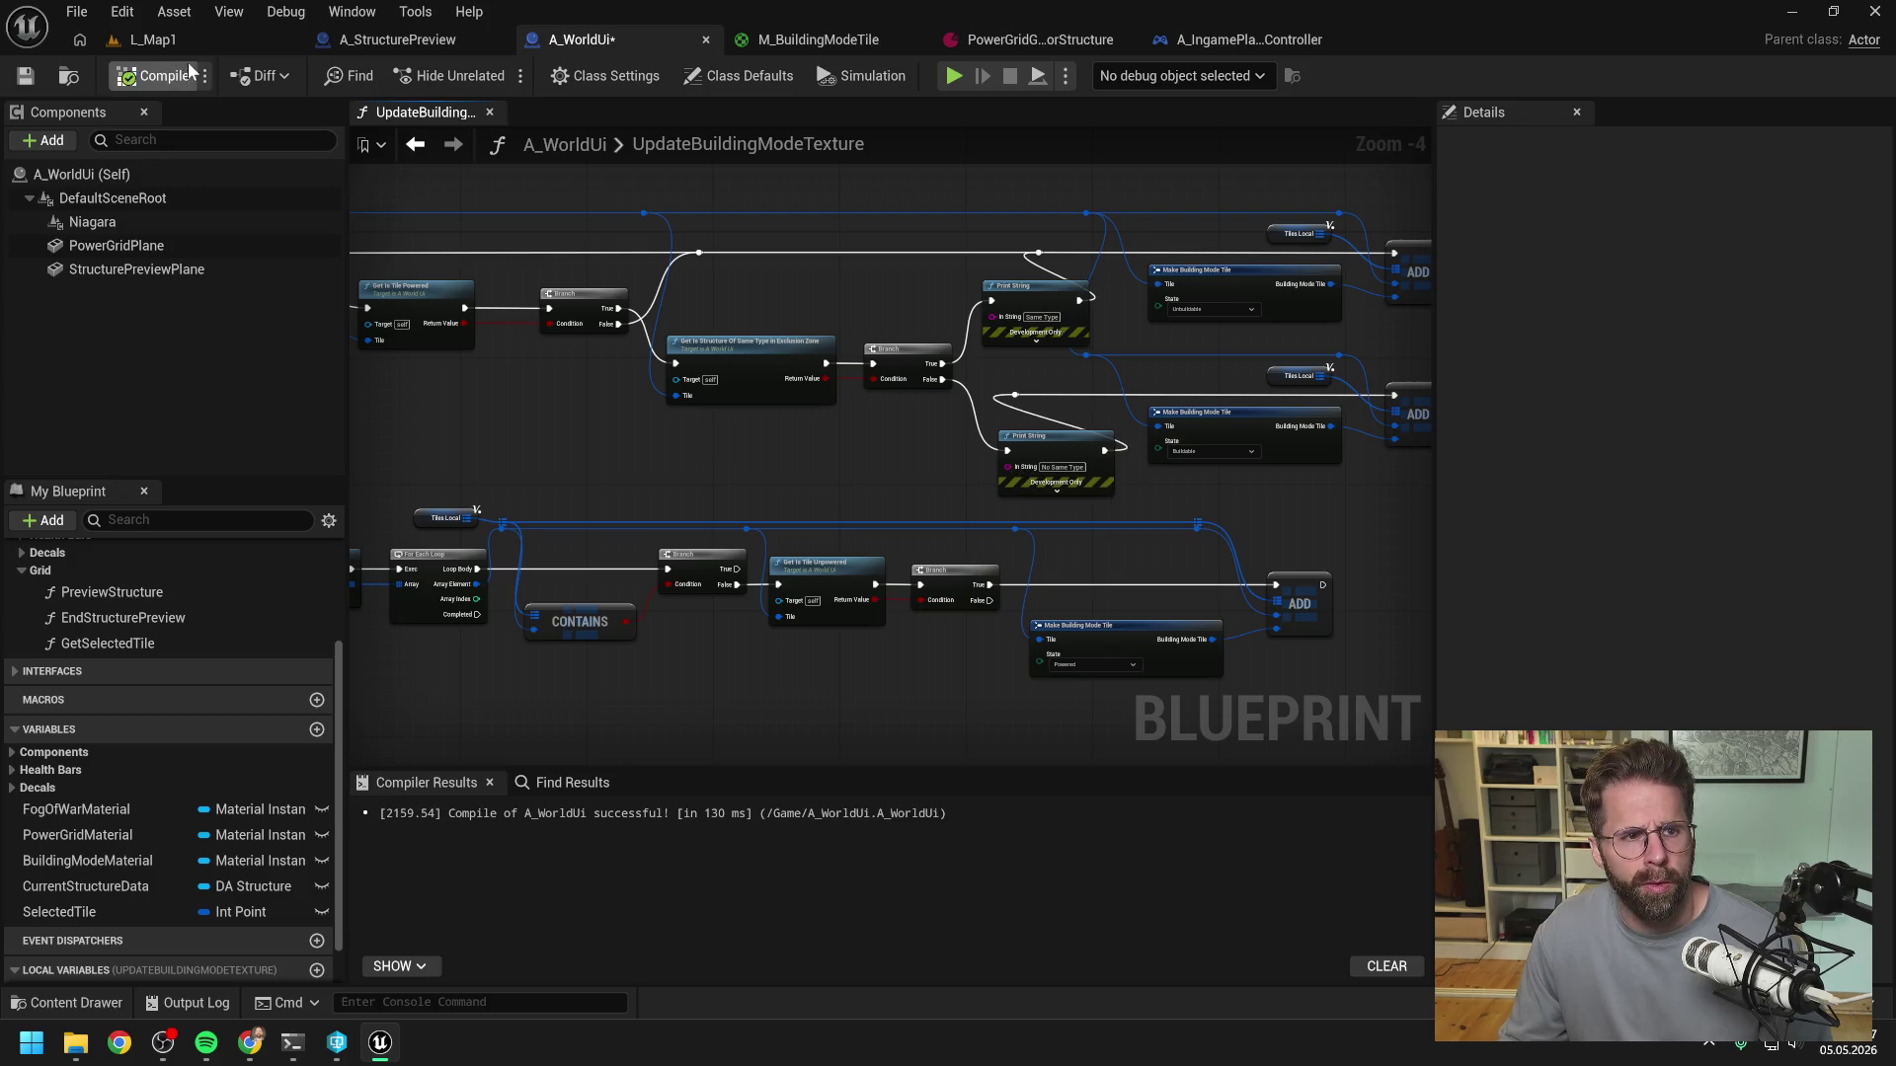
left_click(158, 40)
key("alt+p")
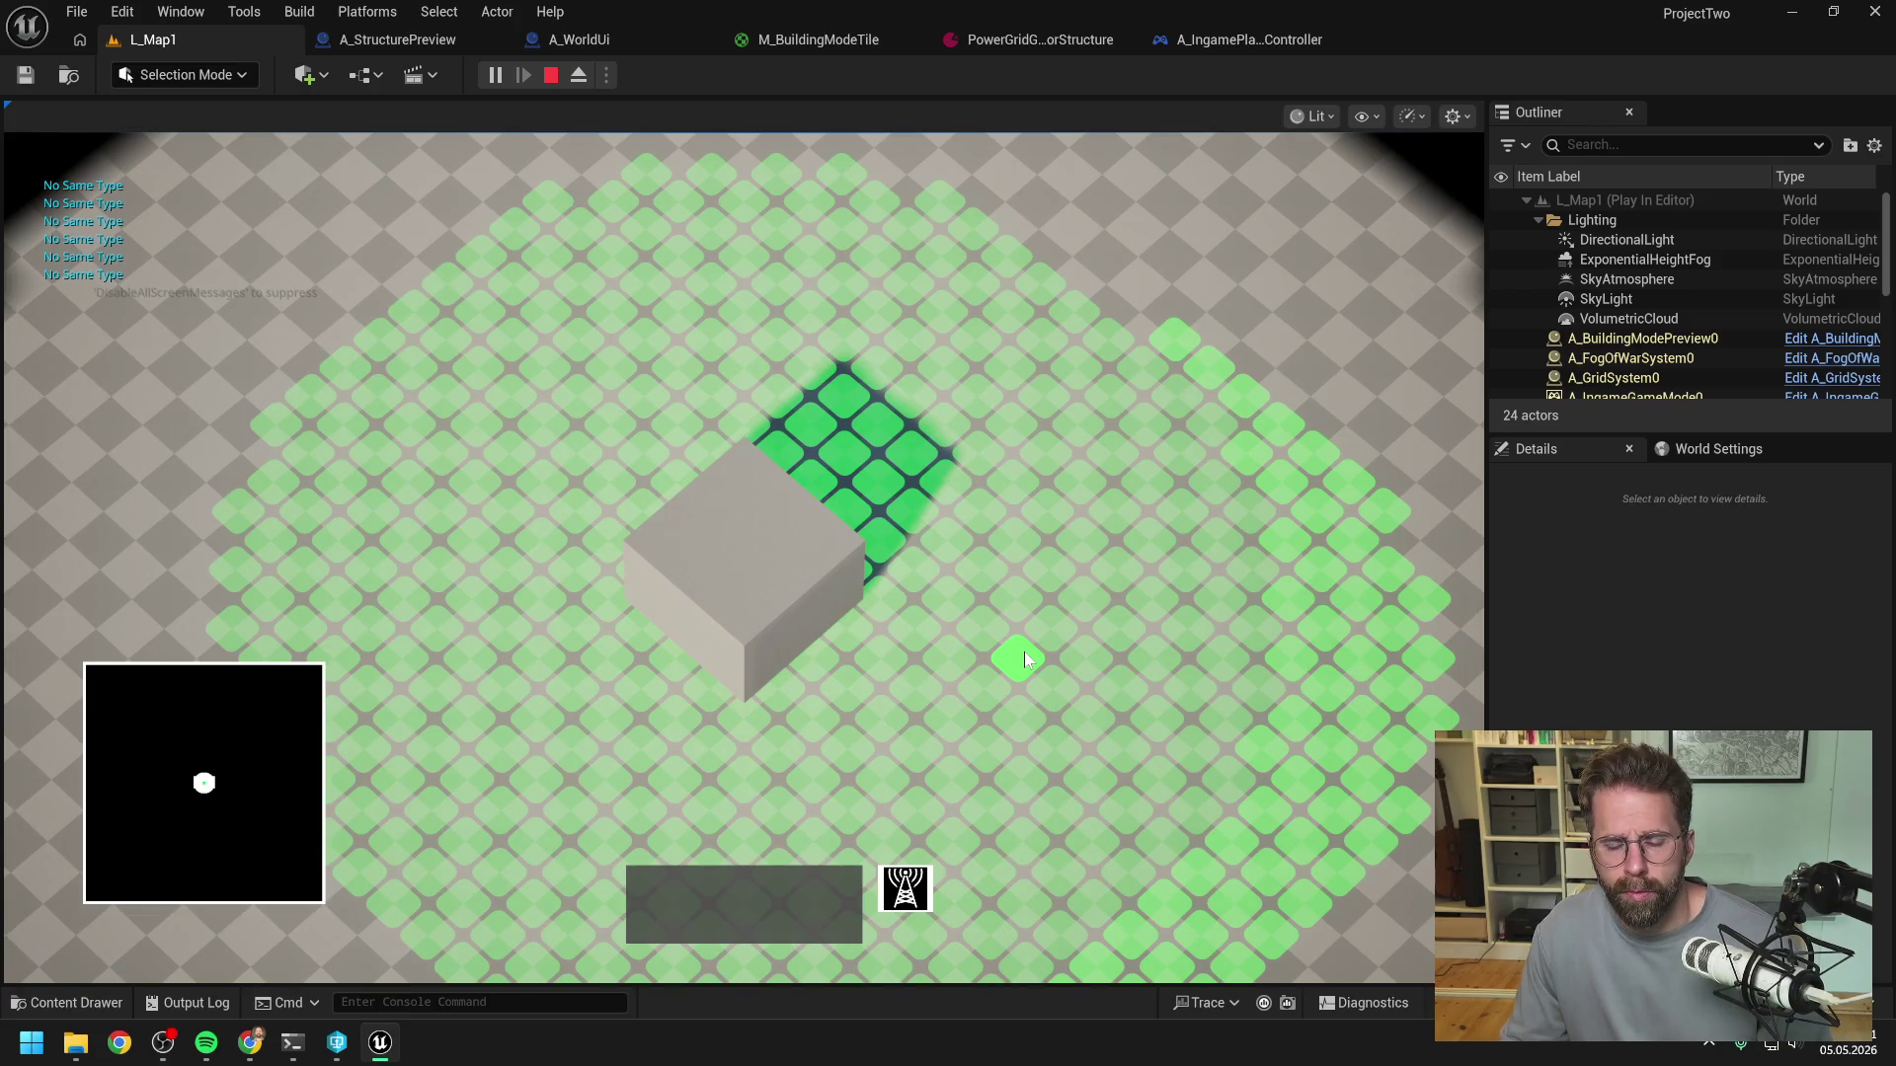
- Place structures near the small cube to trigger the debug messages, then restart play
left_click(1024, 658)
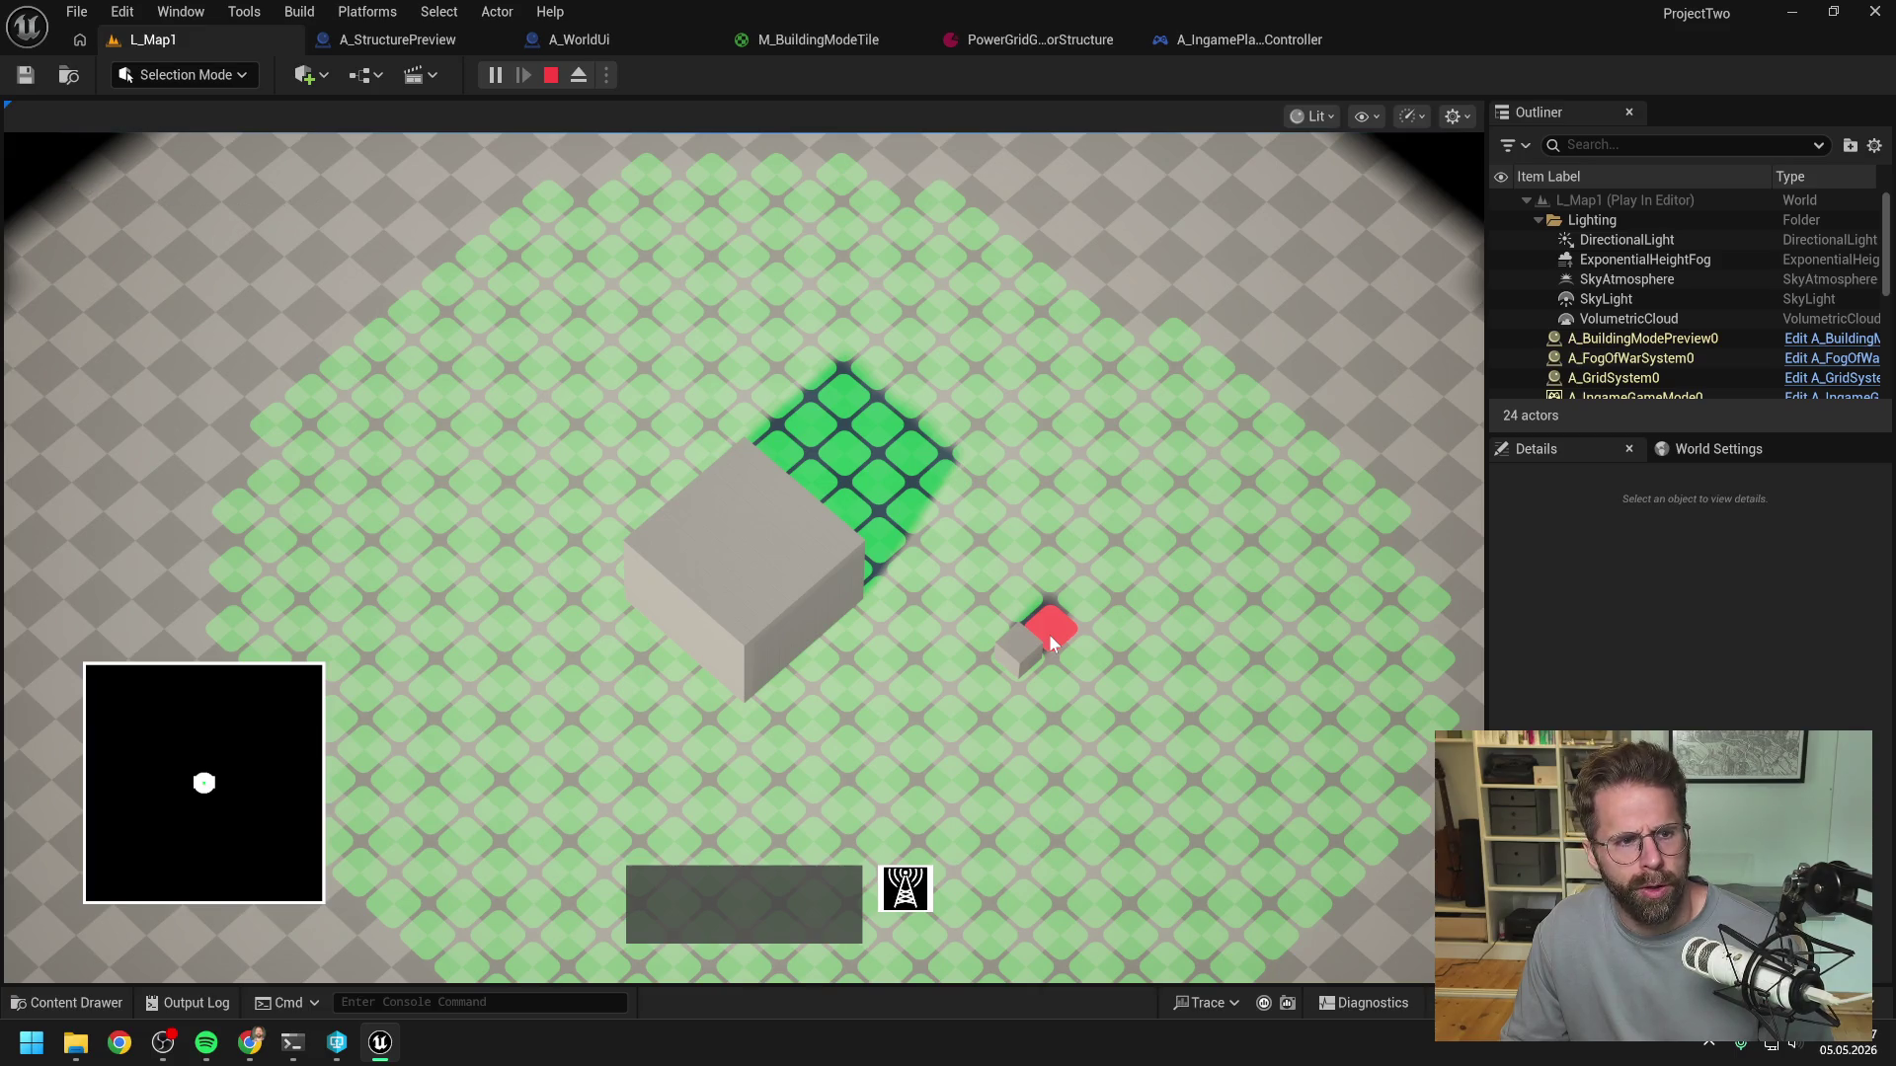
left_click(1074, 602)
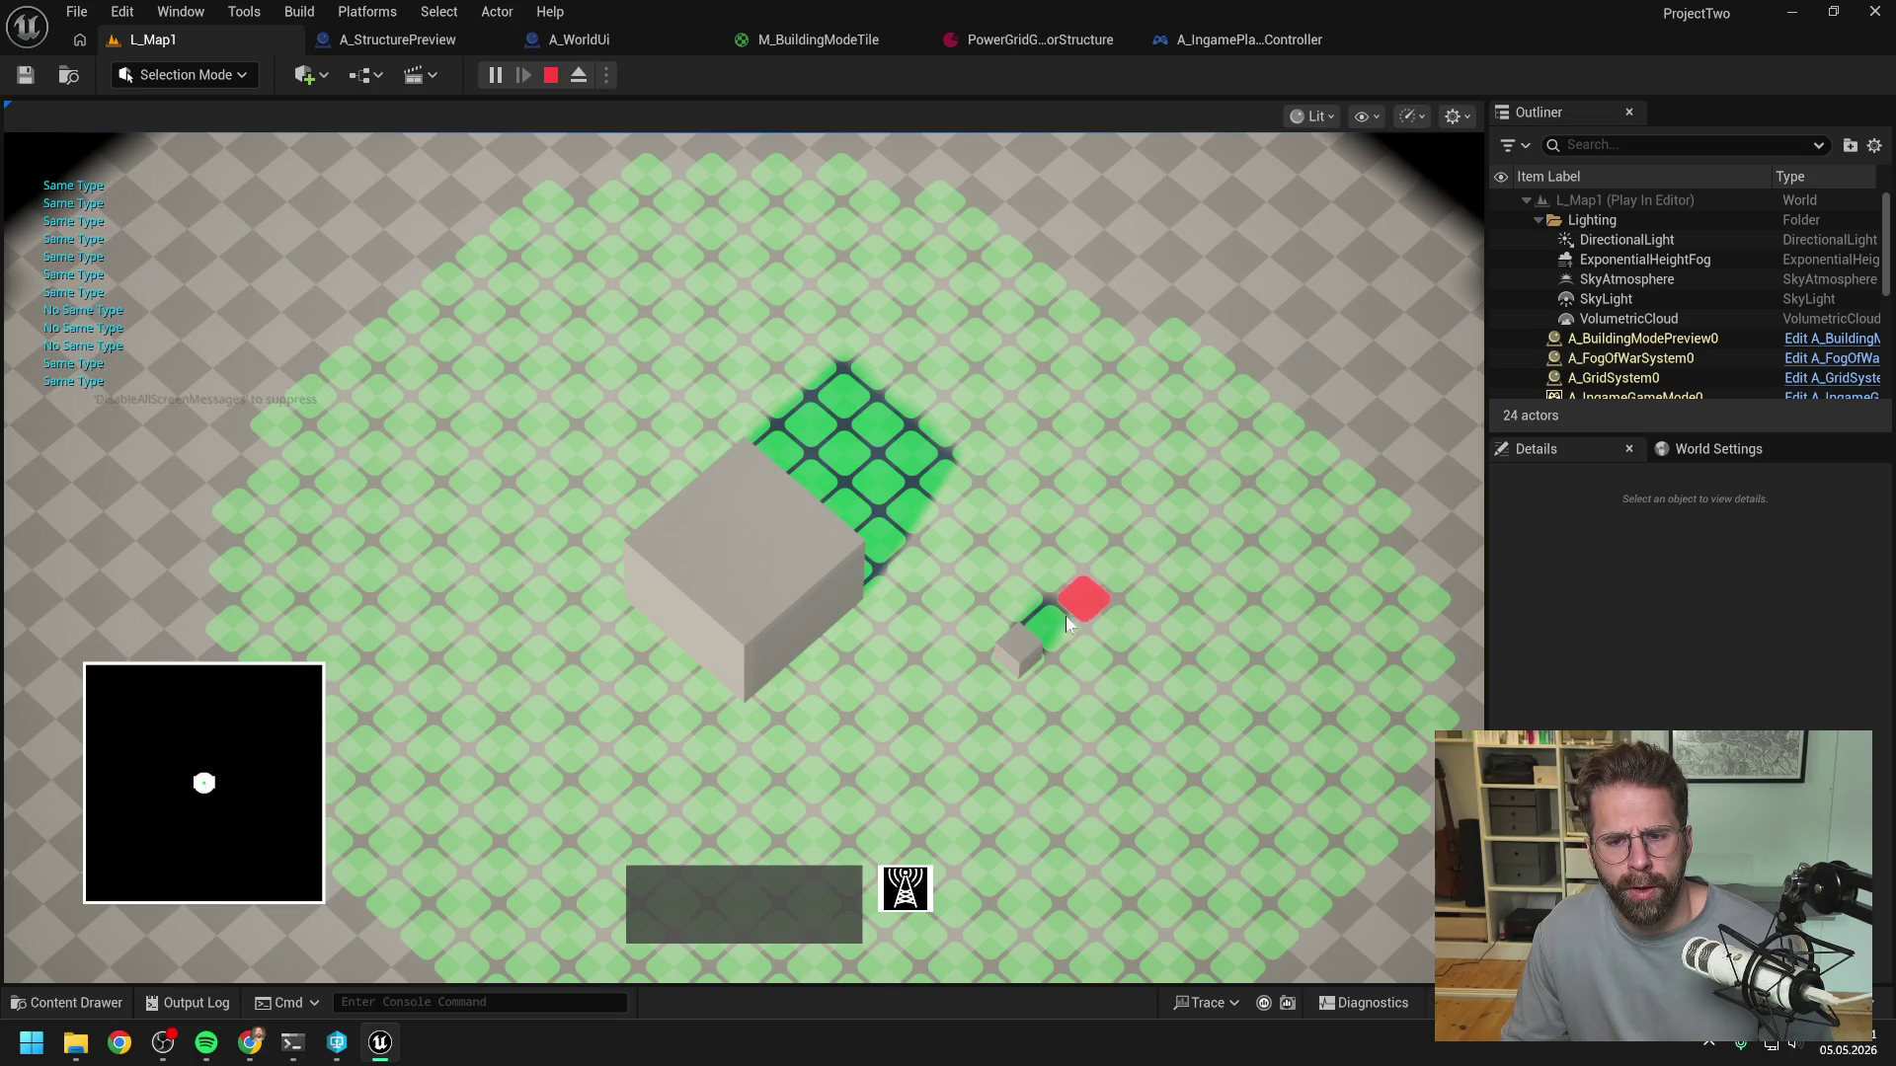
left_click(1037, 606)
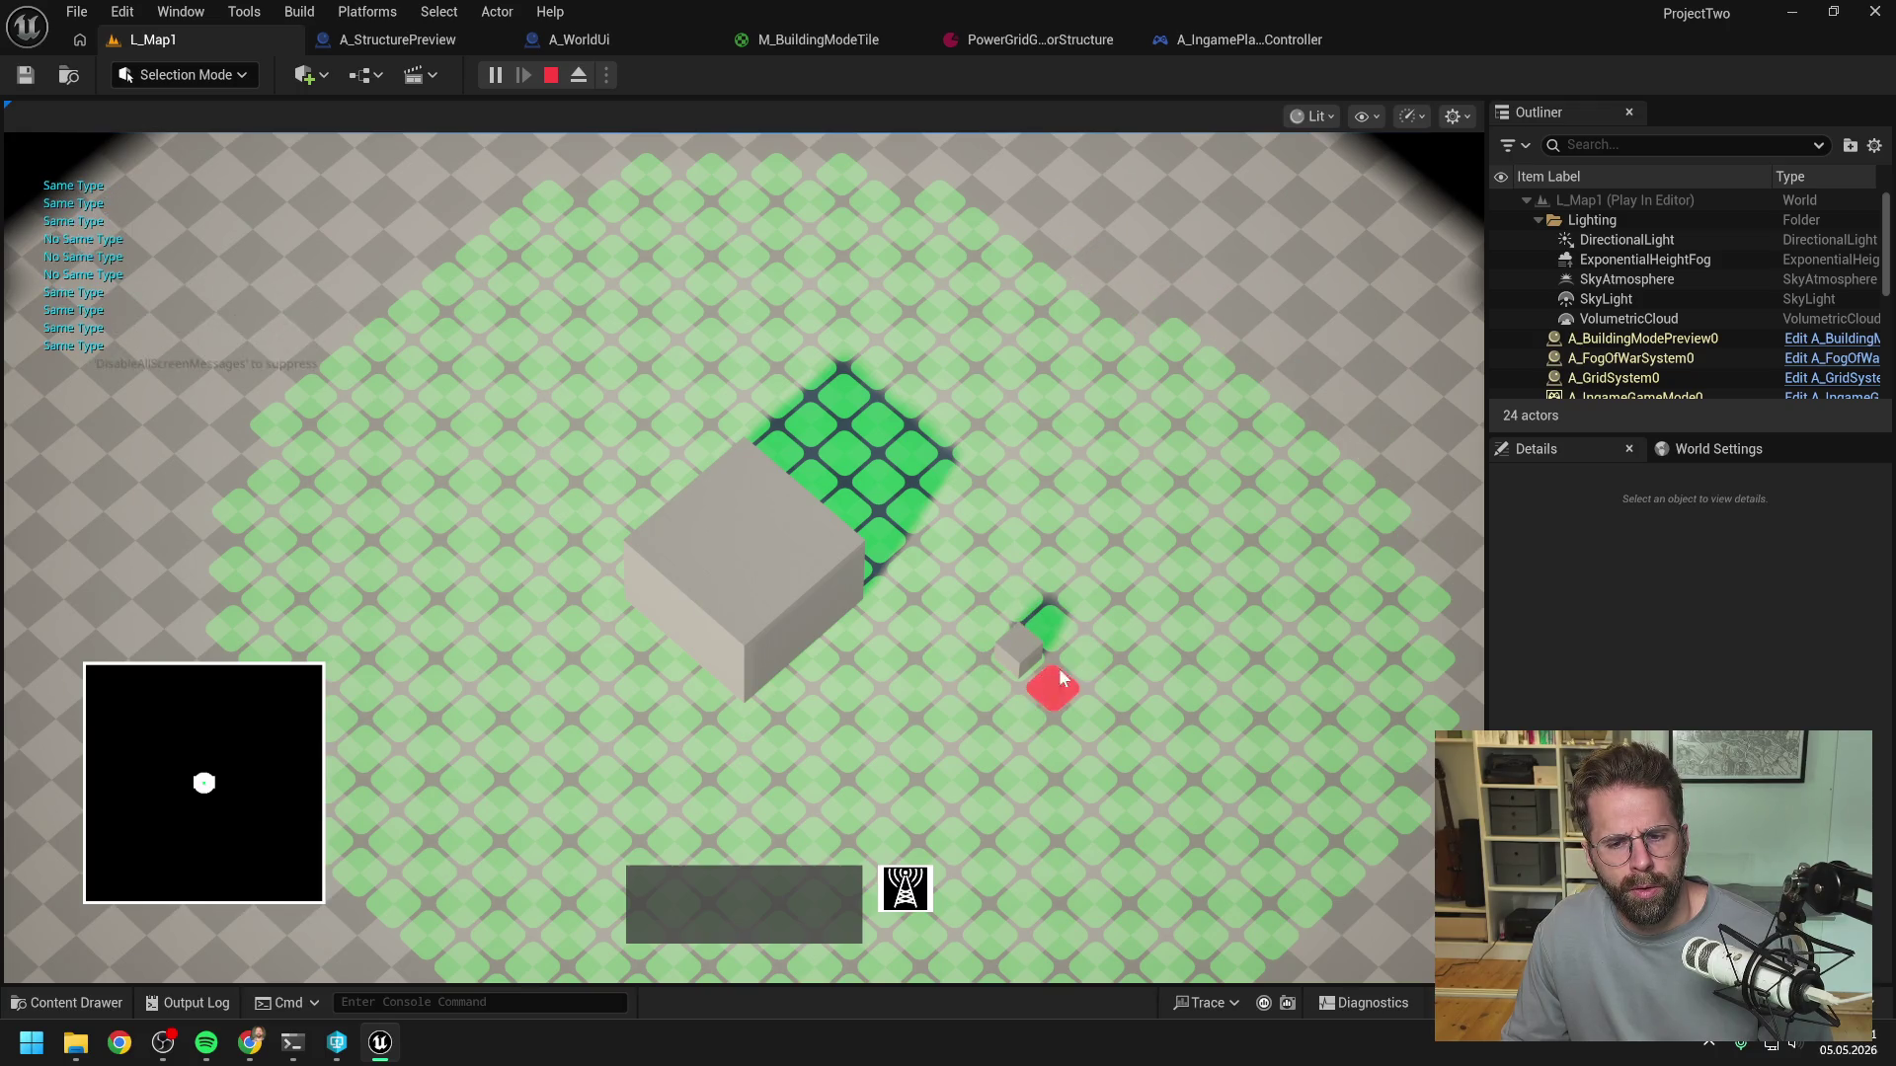
left_click(1045, 620)
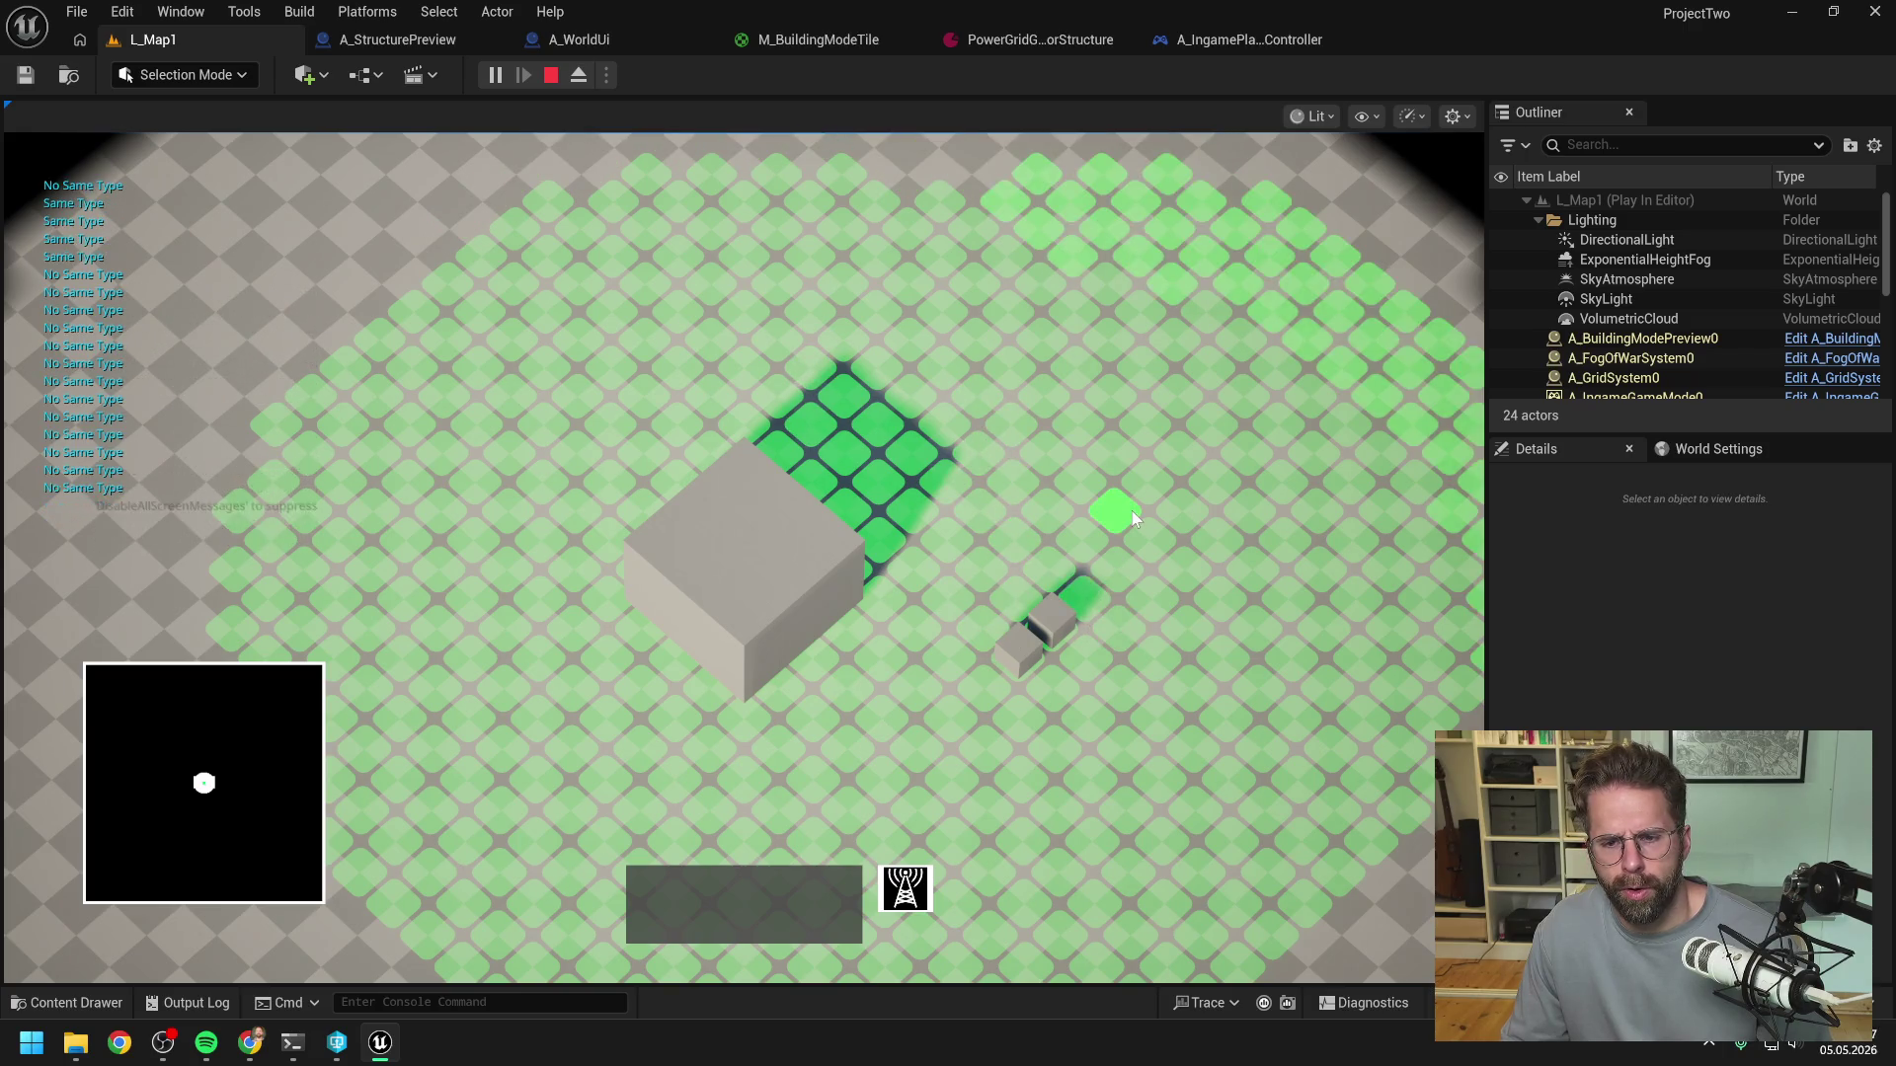
right_click(1104, 613)
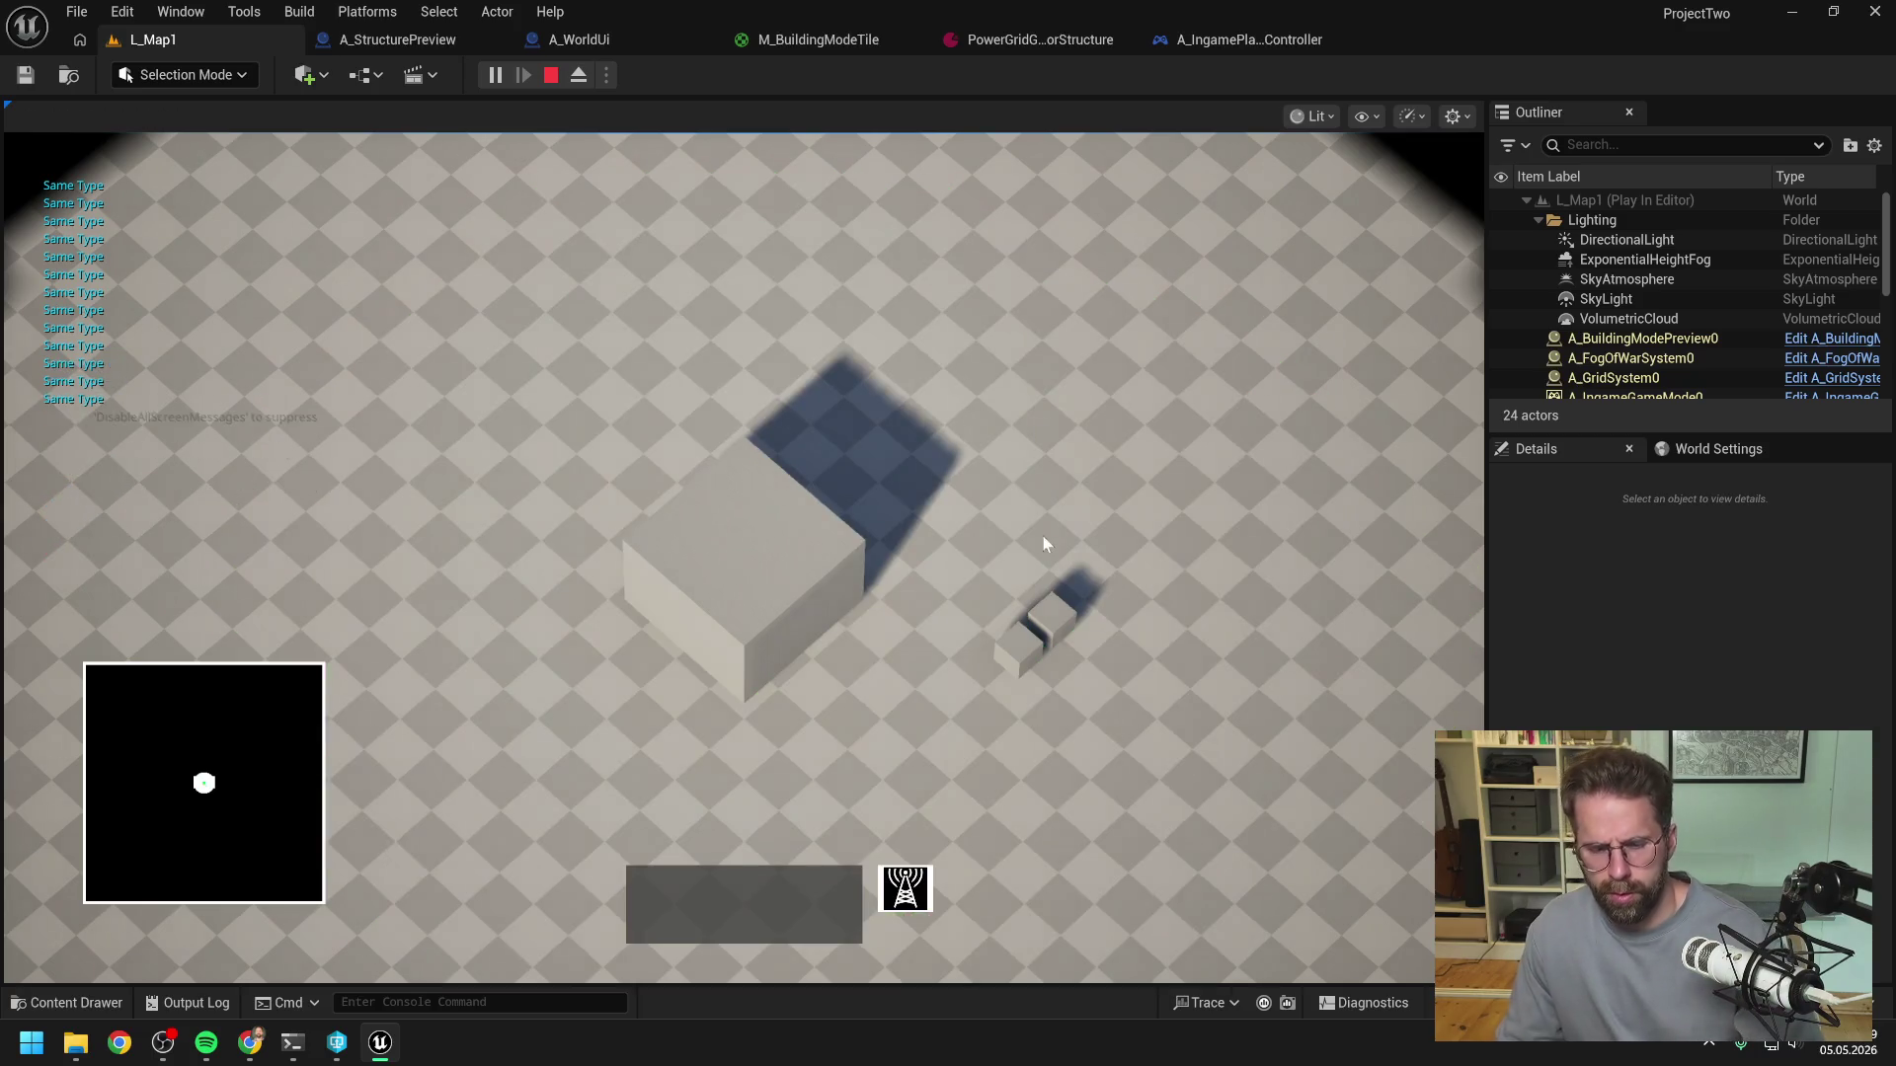
key("Escape")
left_click(493, 75)
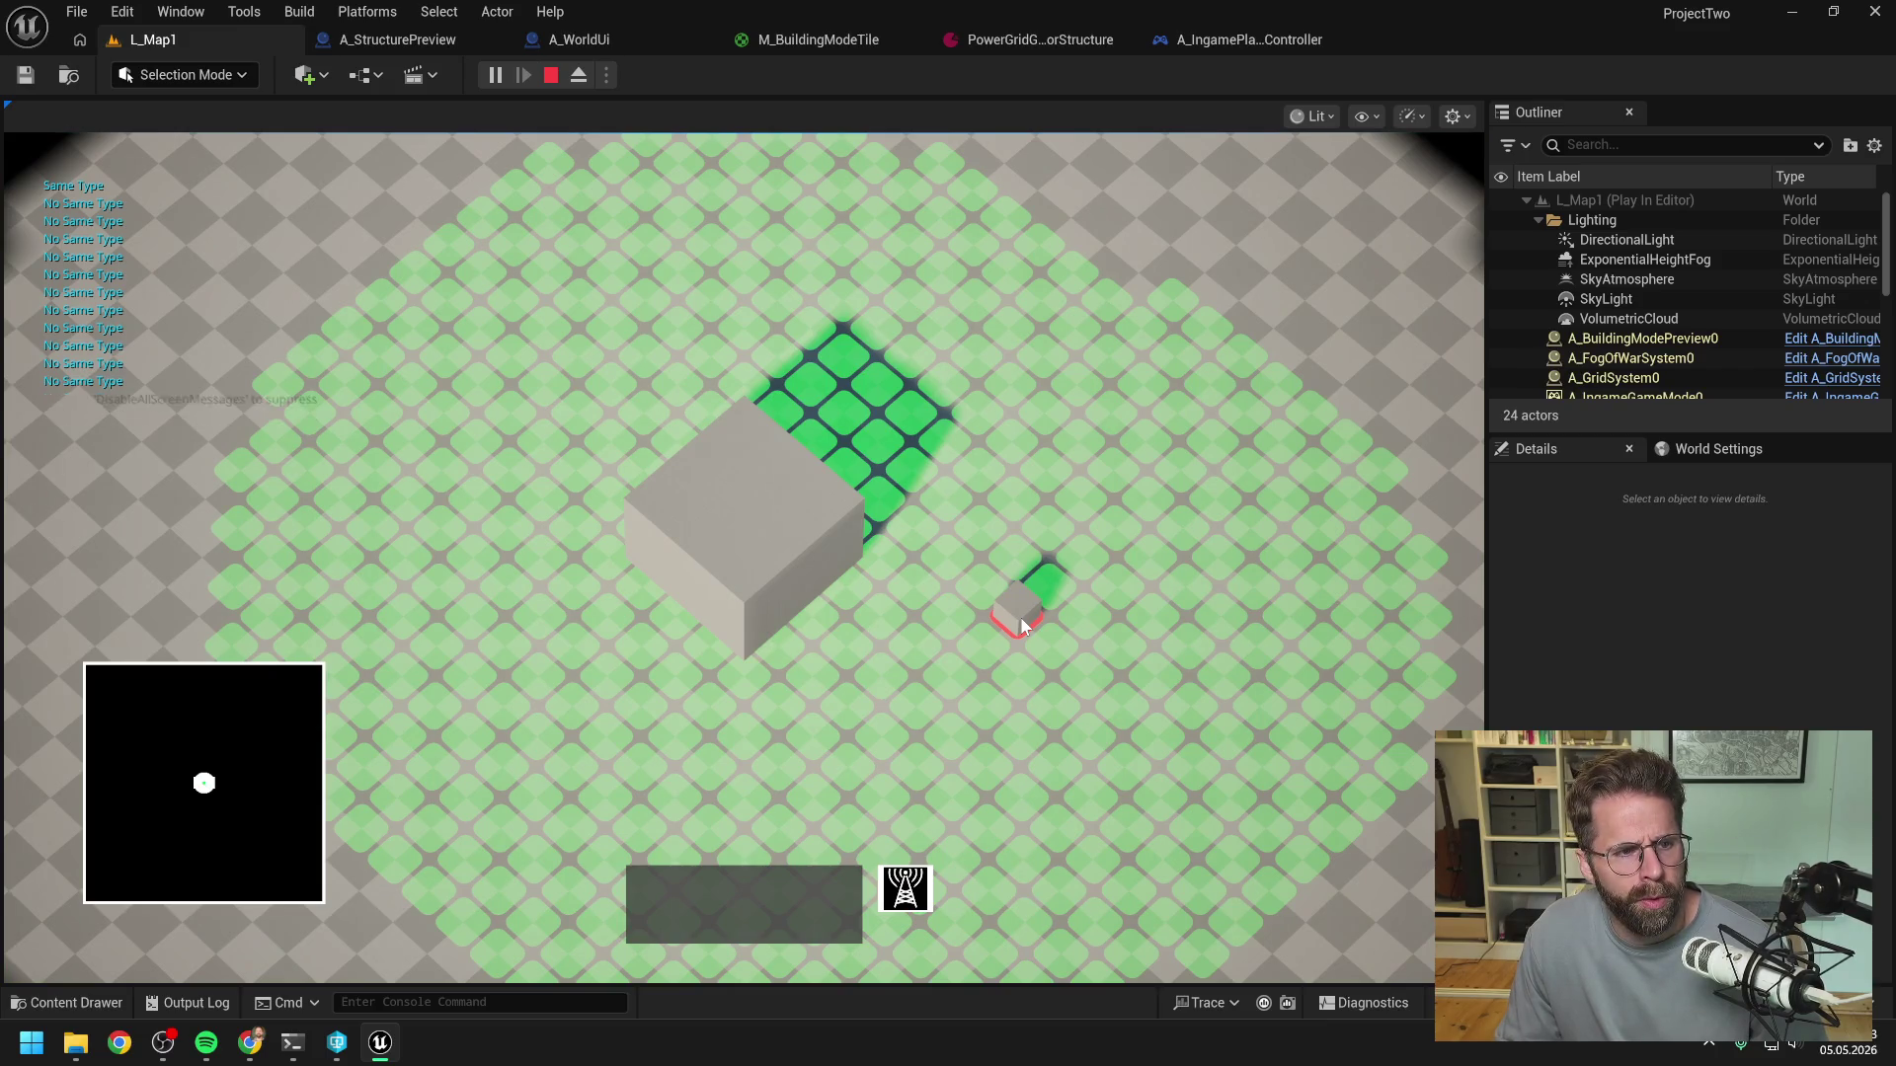
- Test placement on the cube's tile and the tiles around it, then stop playing
left_click(1023, 626)
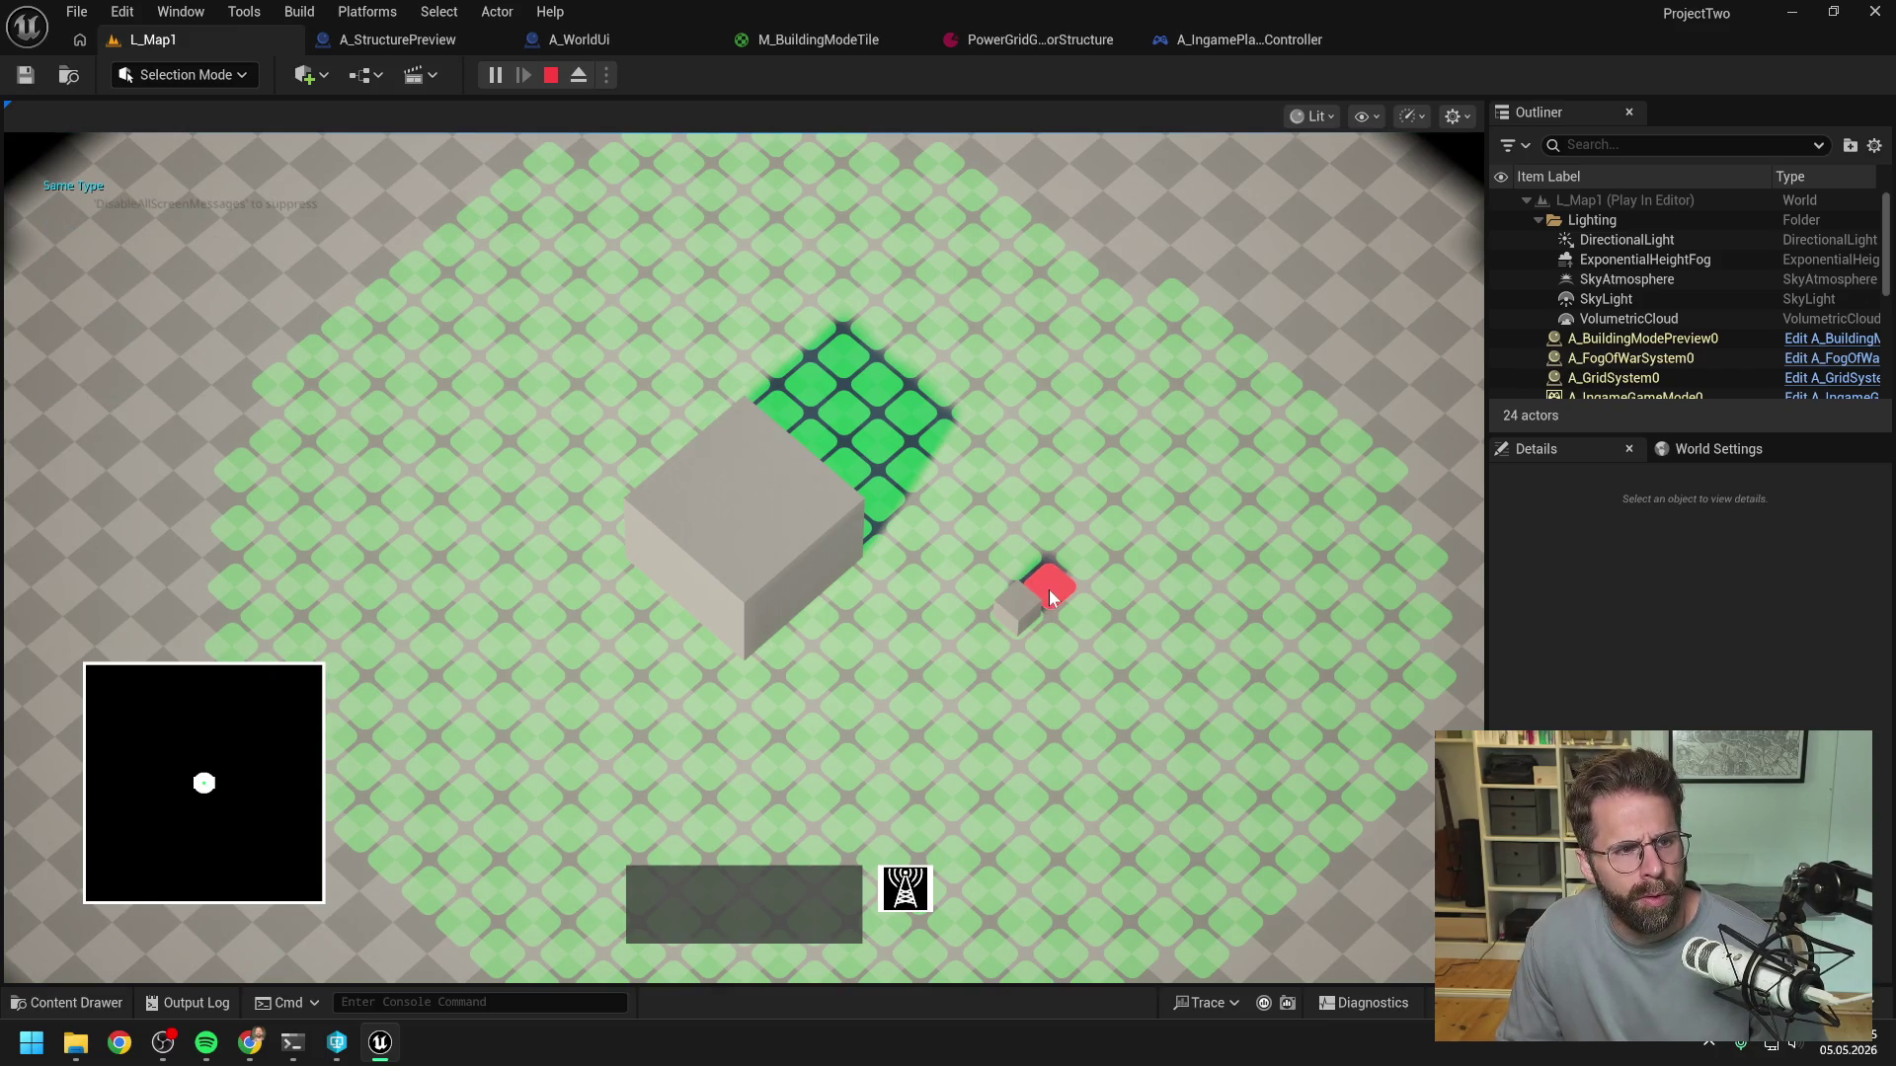
left_click(1020, 620)
left_click(1041, 584)
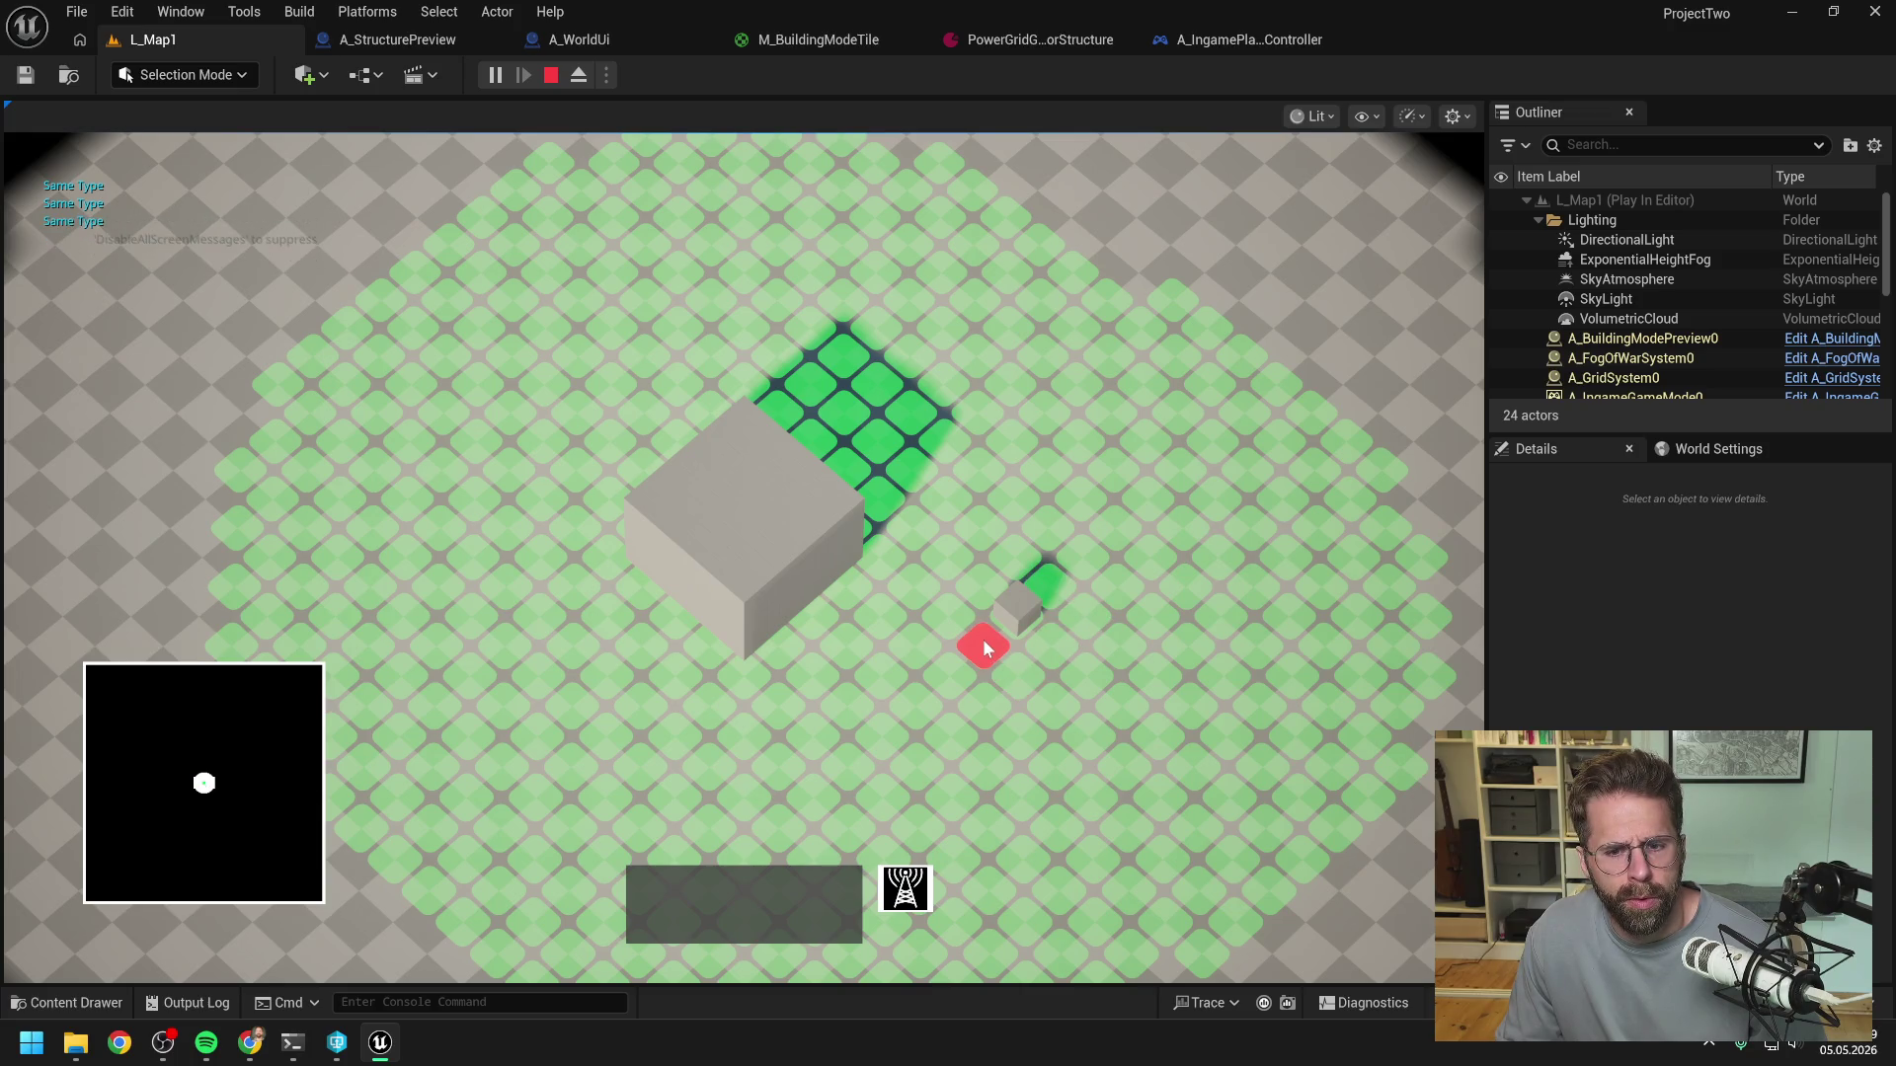
left_click(962, 620)
left_click(980, 594)
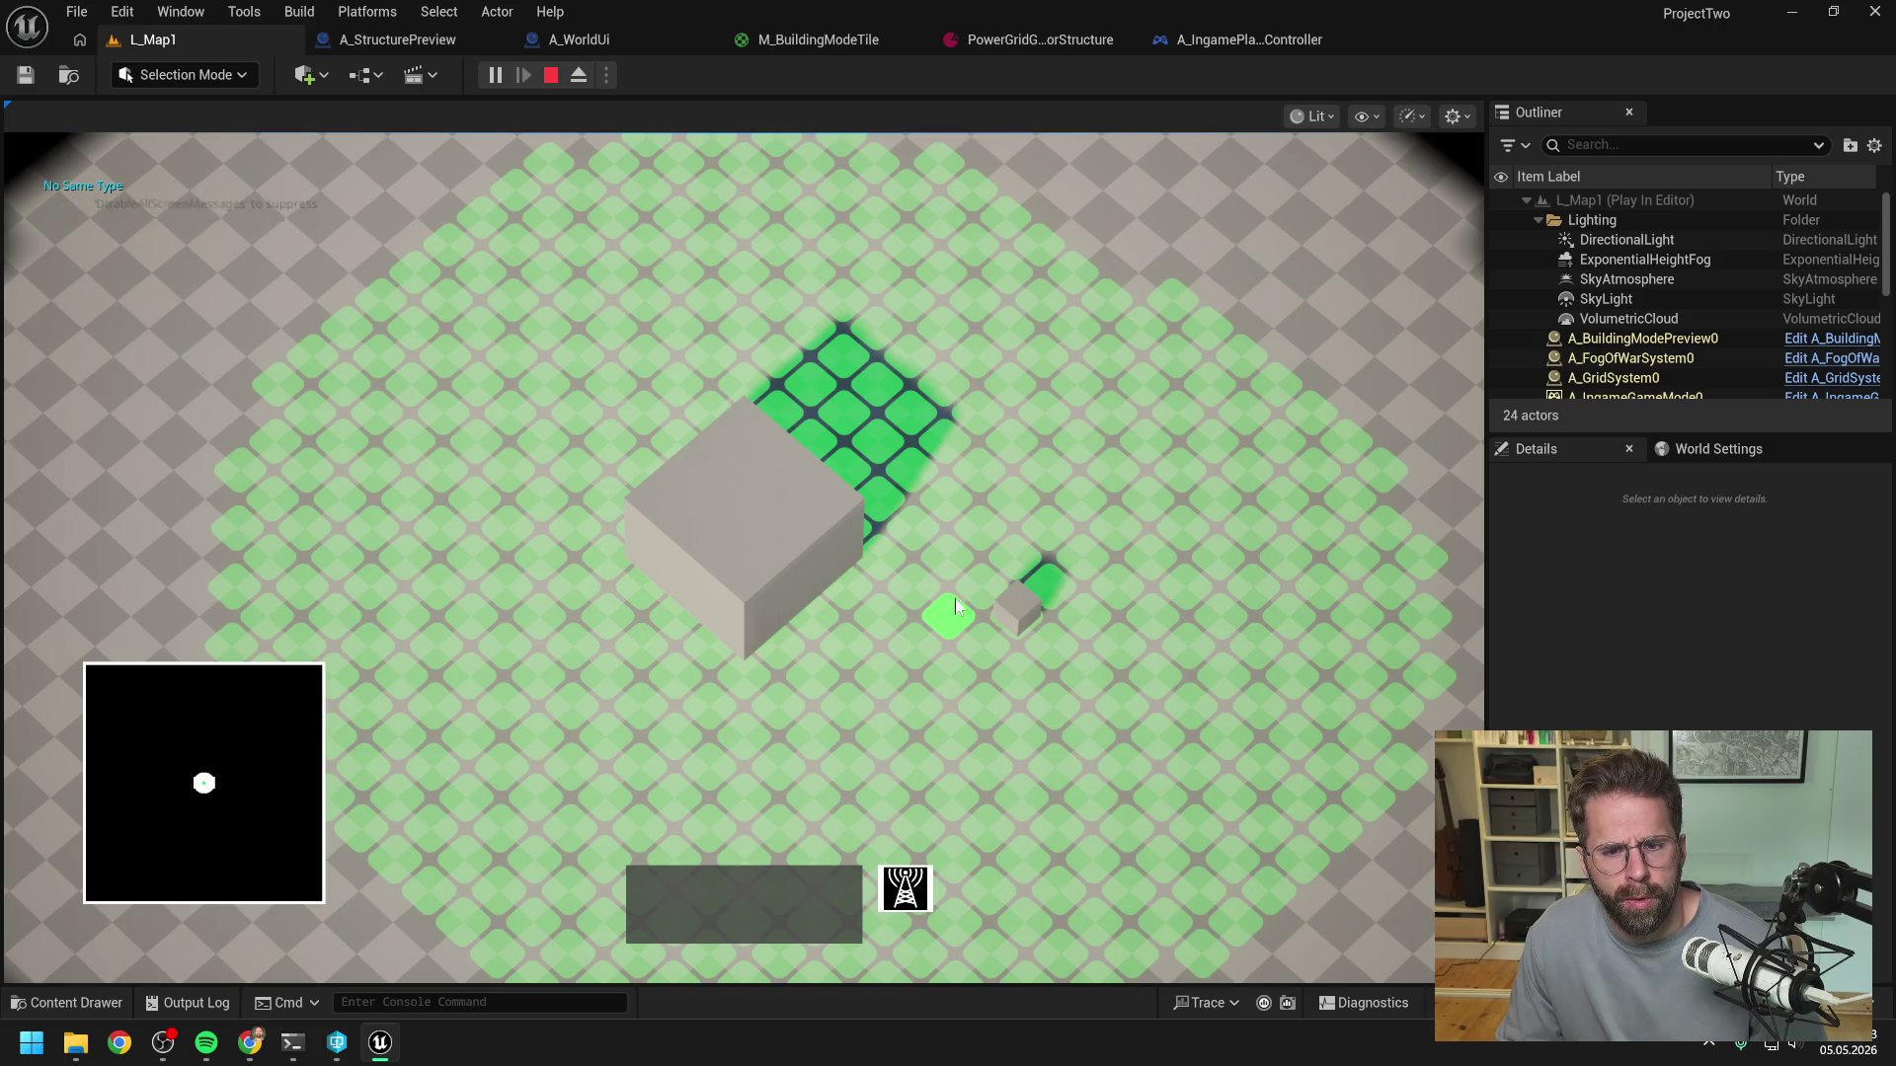
left_click(995, 572)
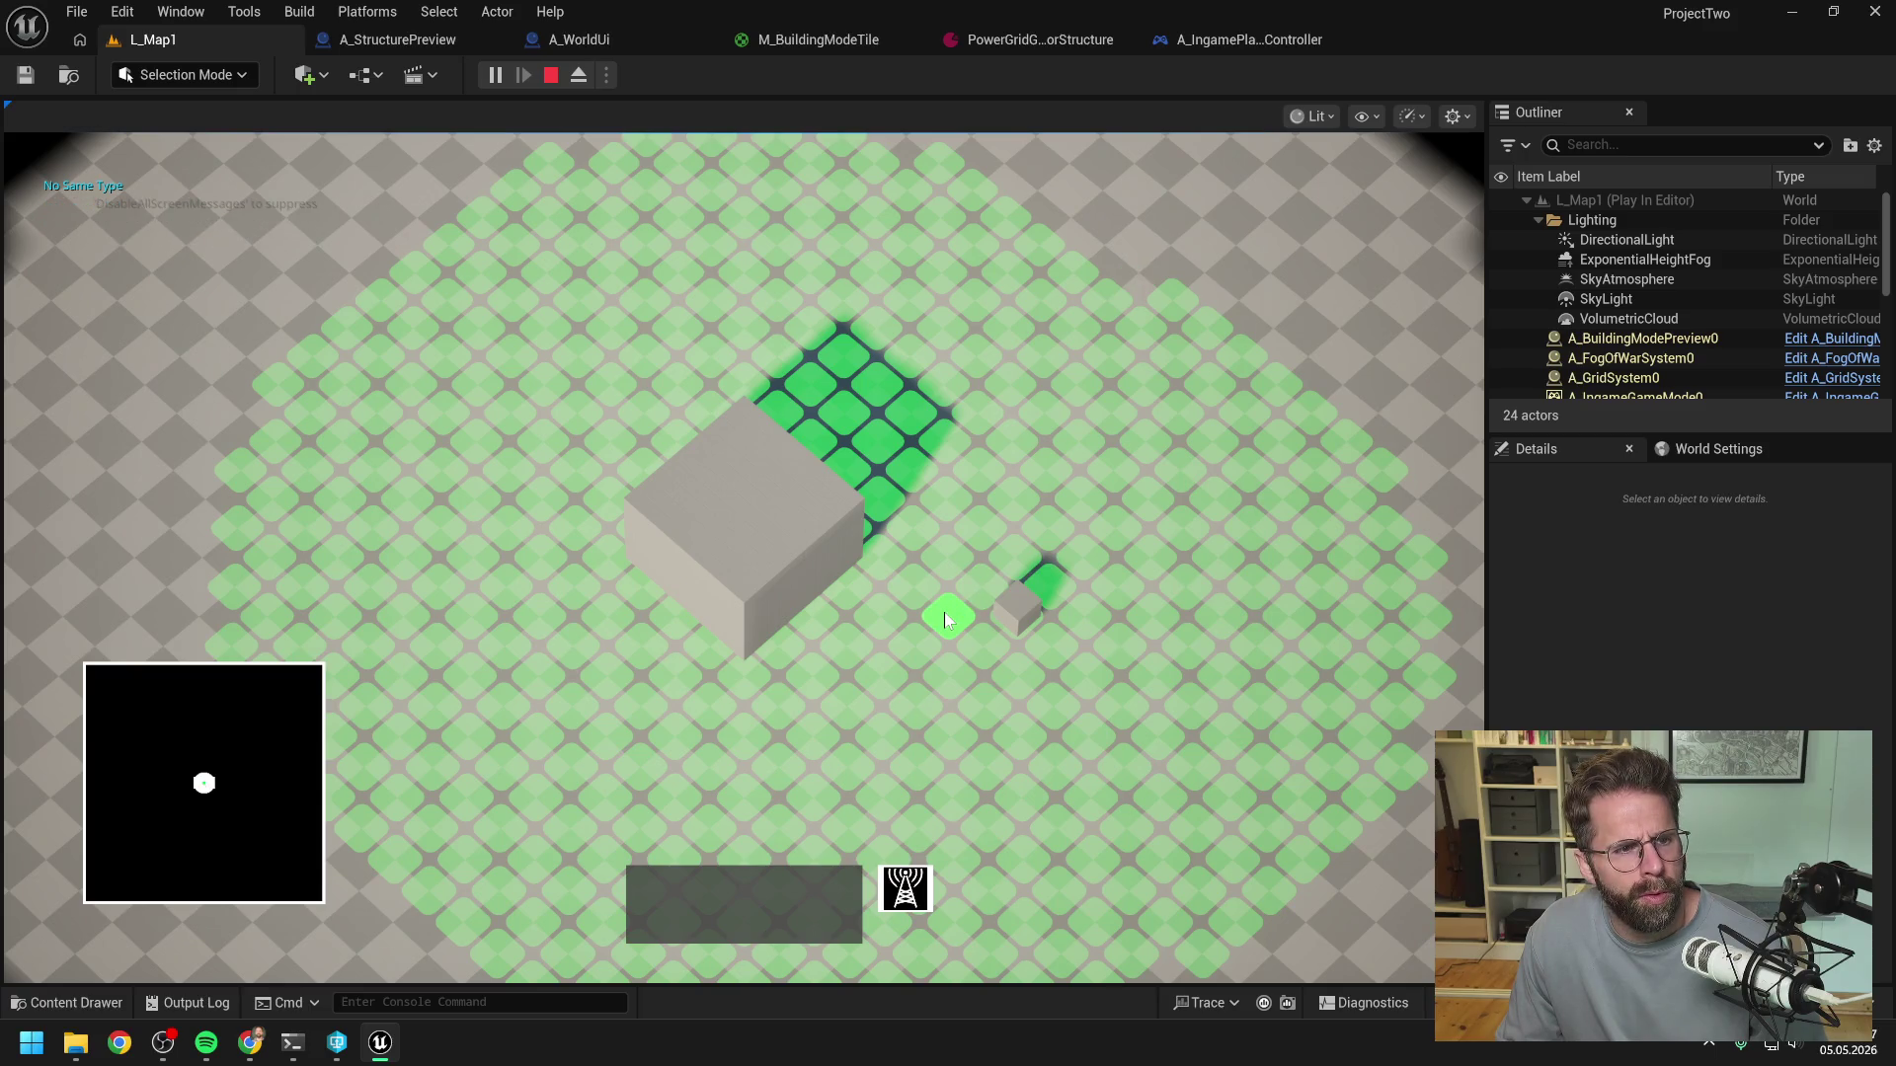
left_click(948, 614)
left_click(1029, 541)
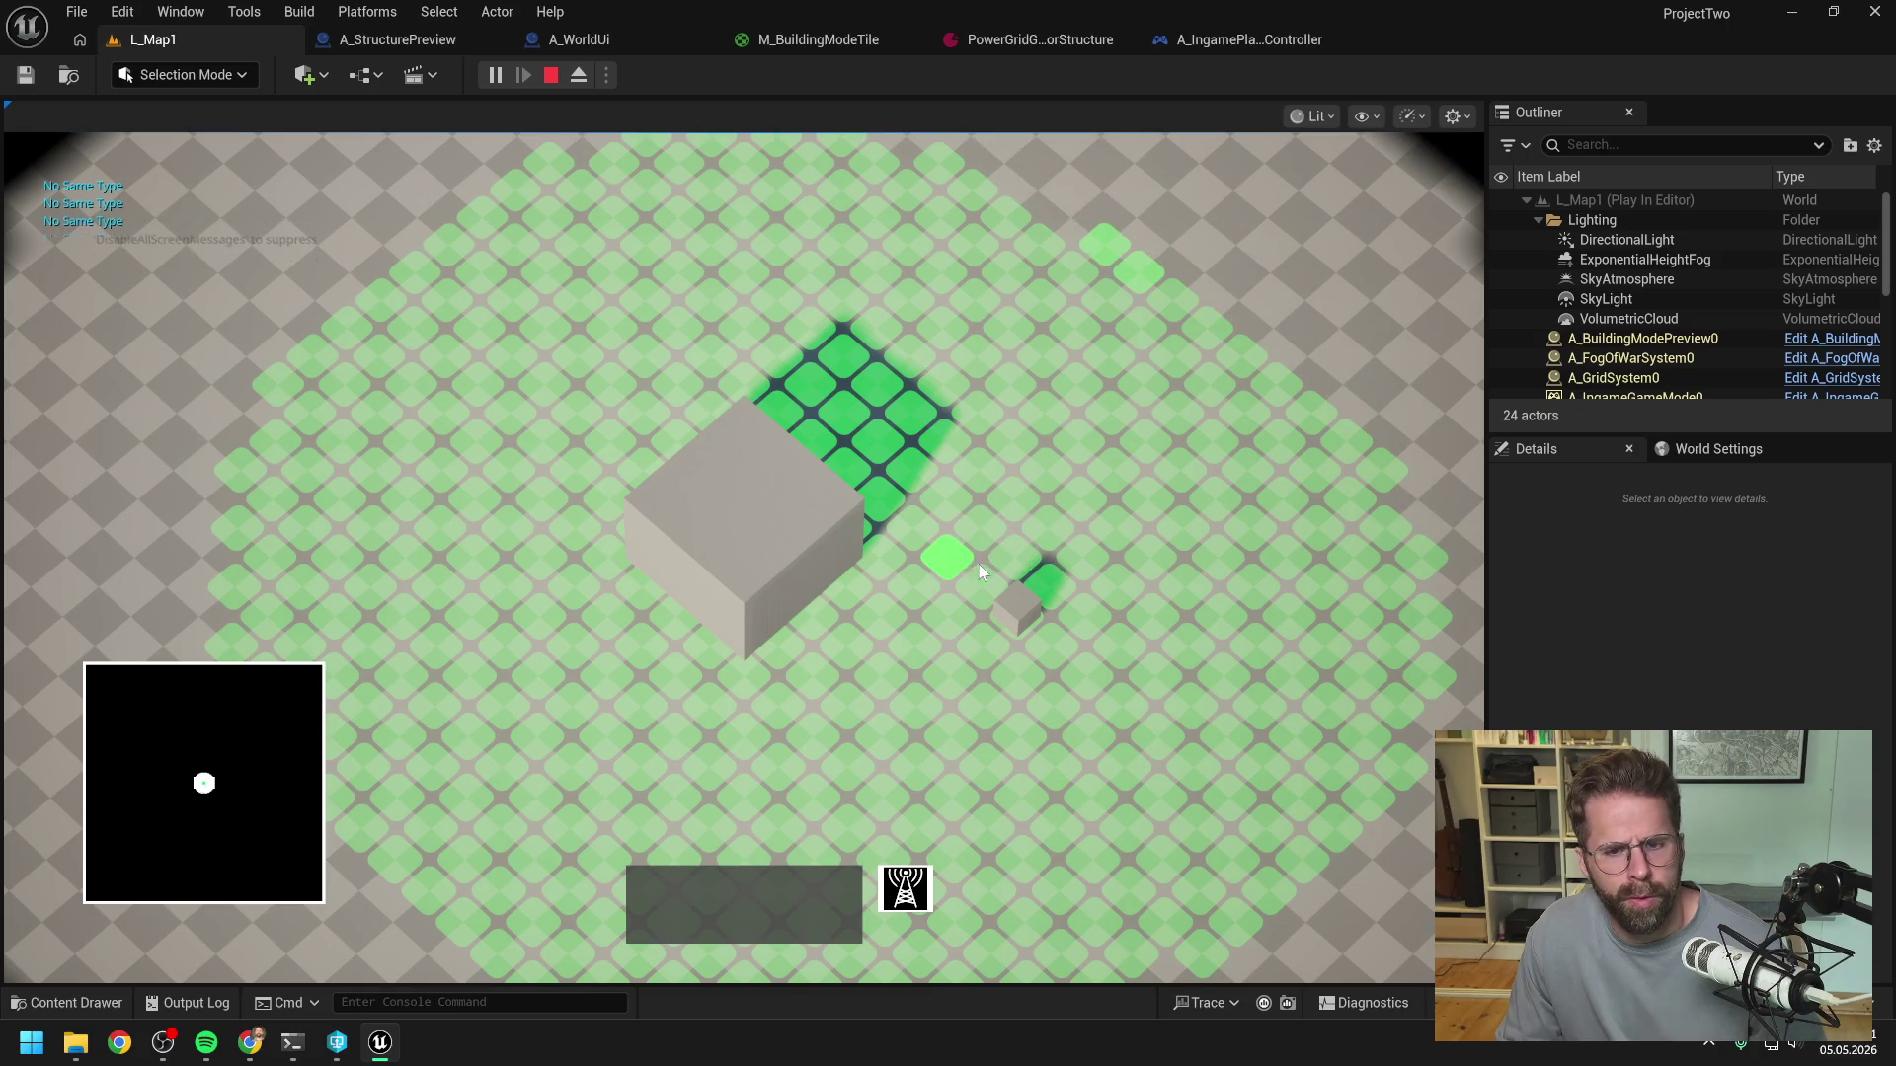
left_click(1027, 559)
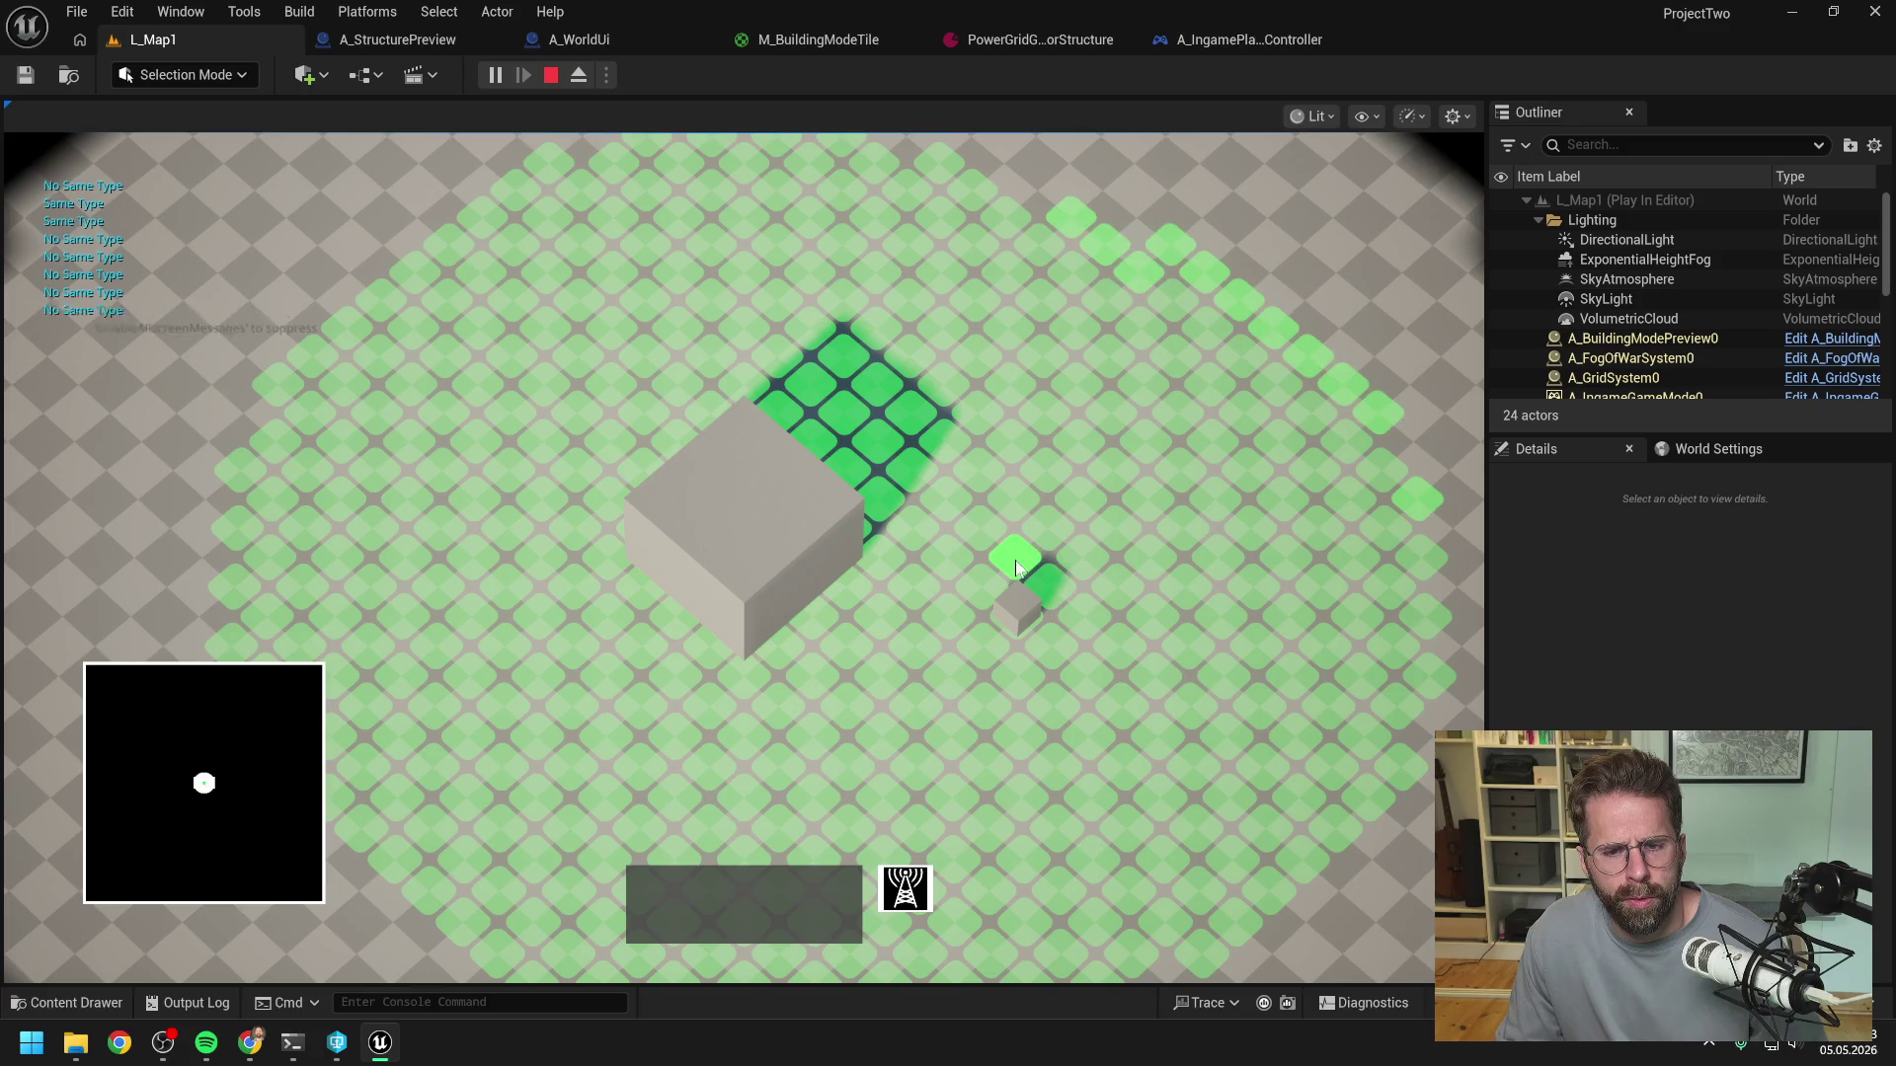
left_click(1075, 555)
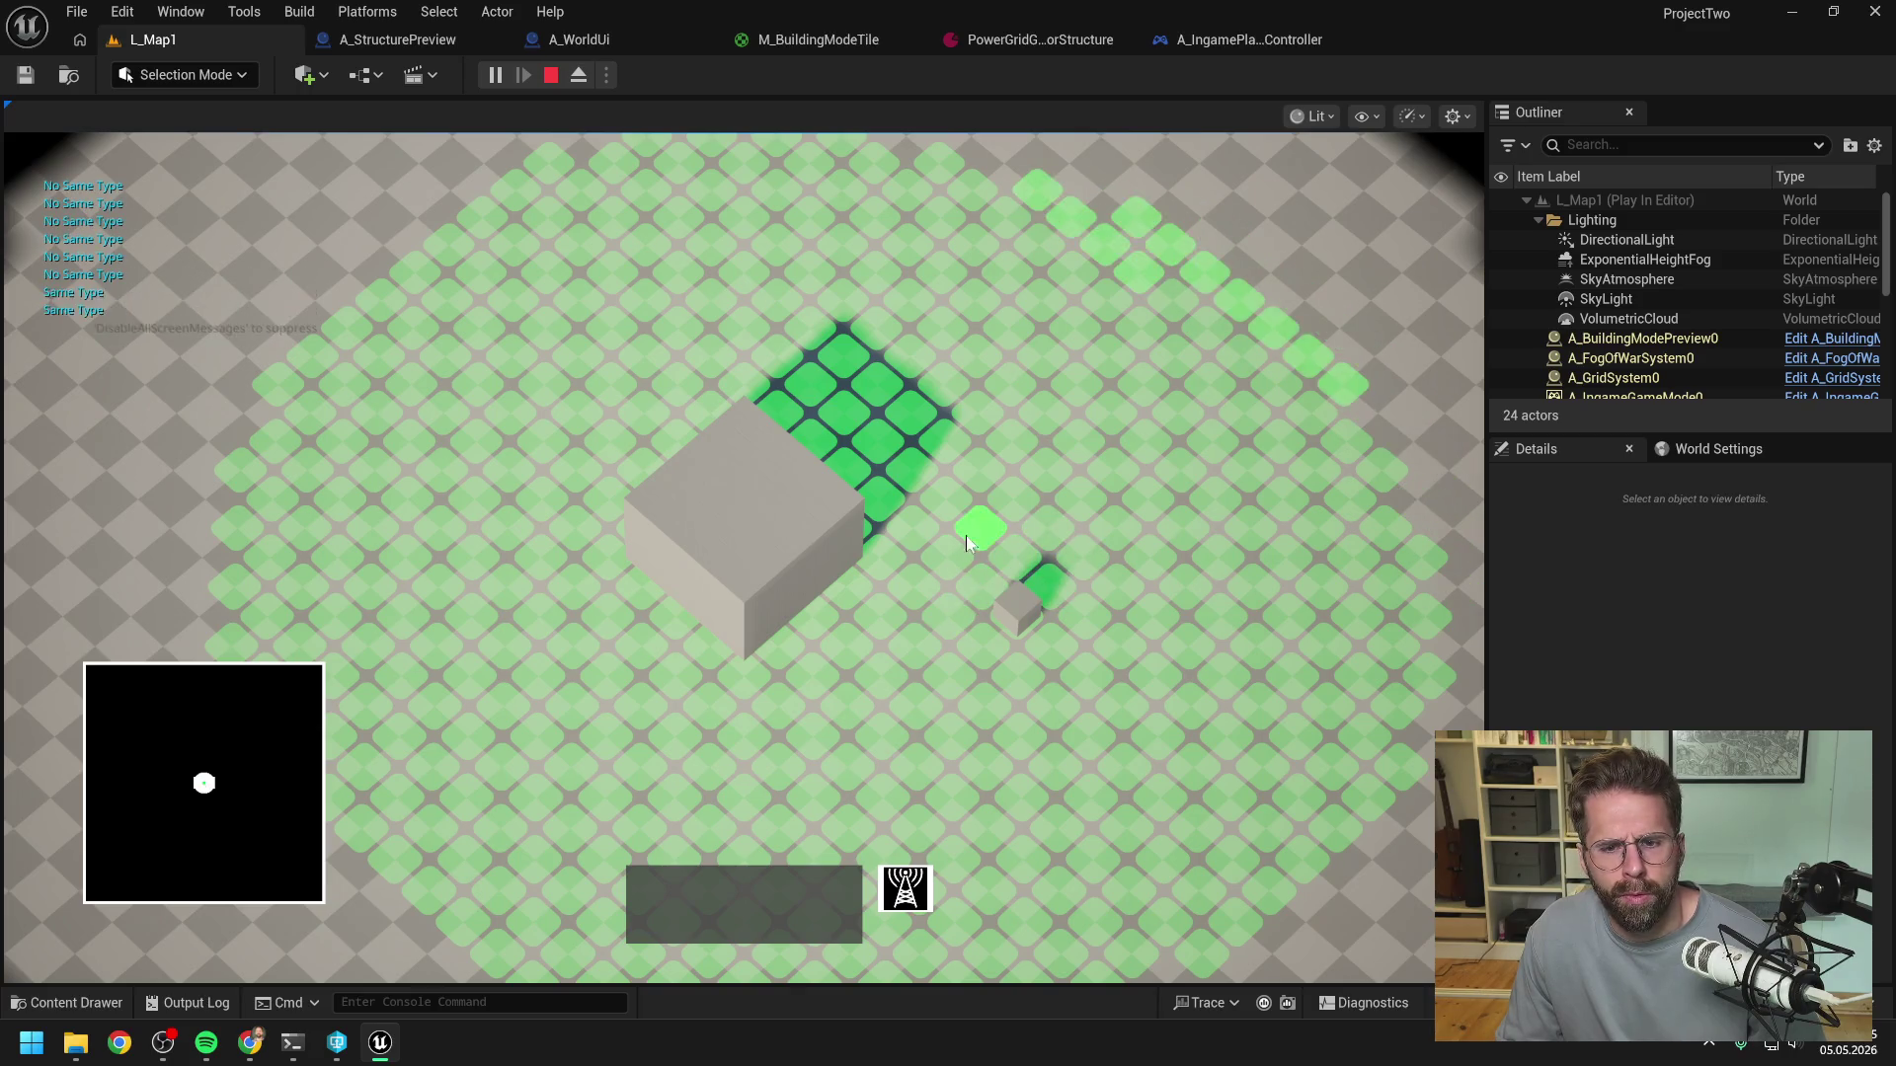
right_click(988, 566)
key("Escape")
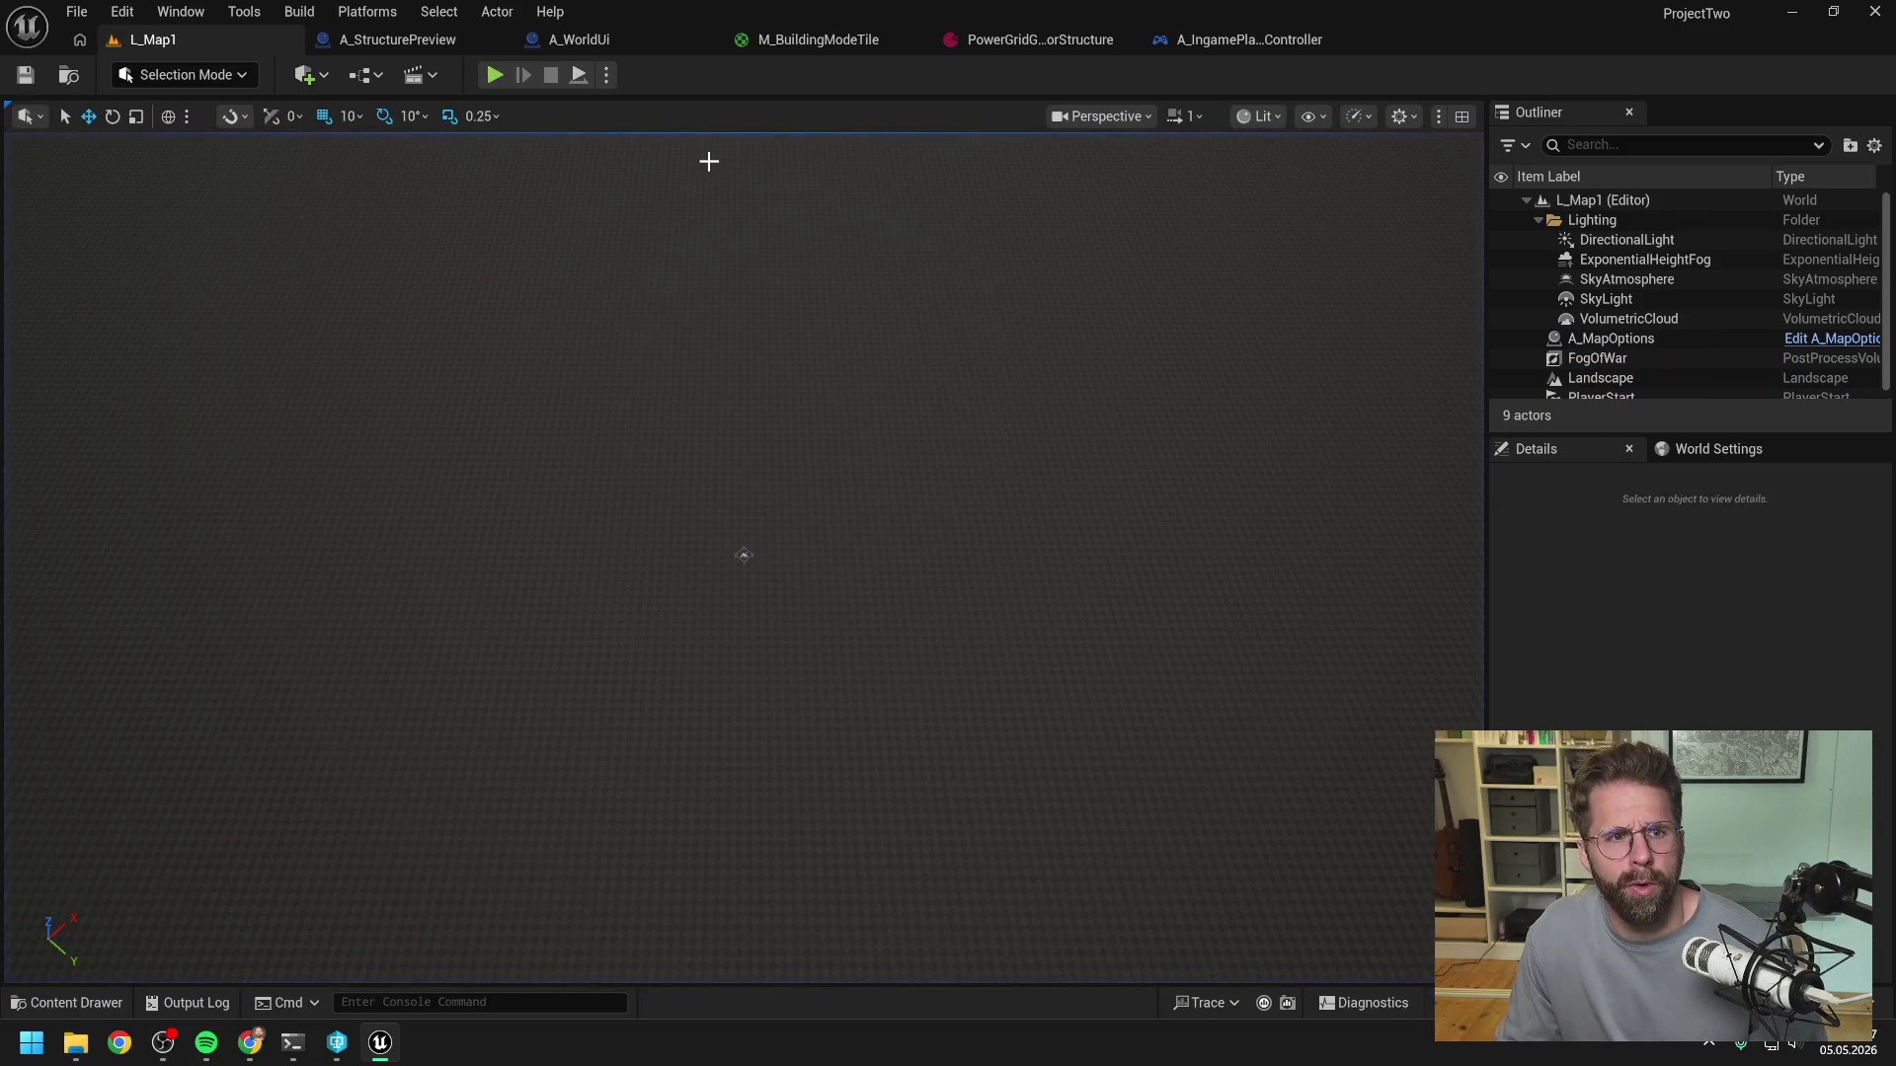
- Delete both Print String debug nodes from A_WorldUi's UpdateBuildingModeTexture graph
left_click(632, 39)
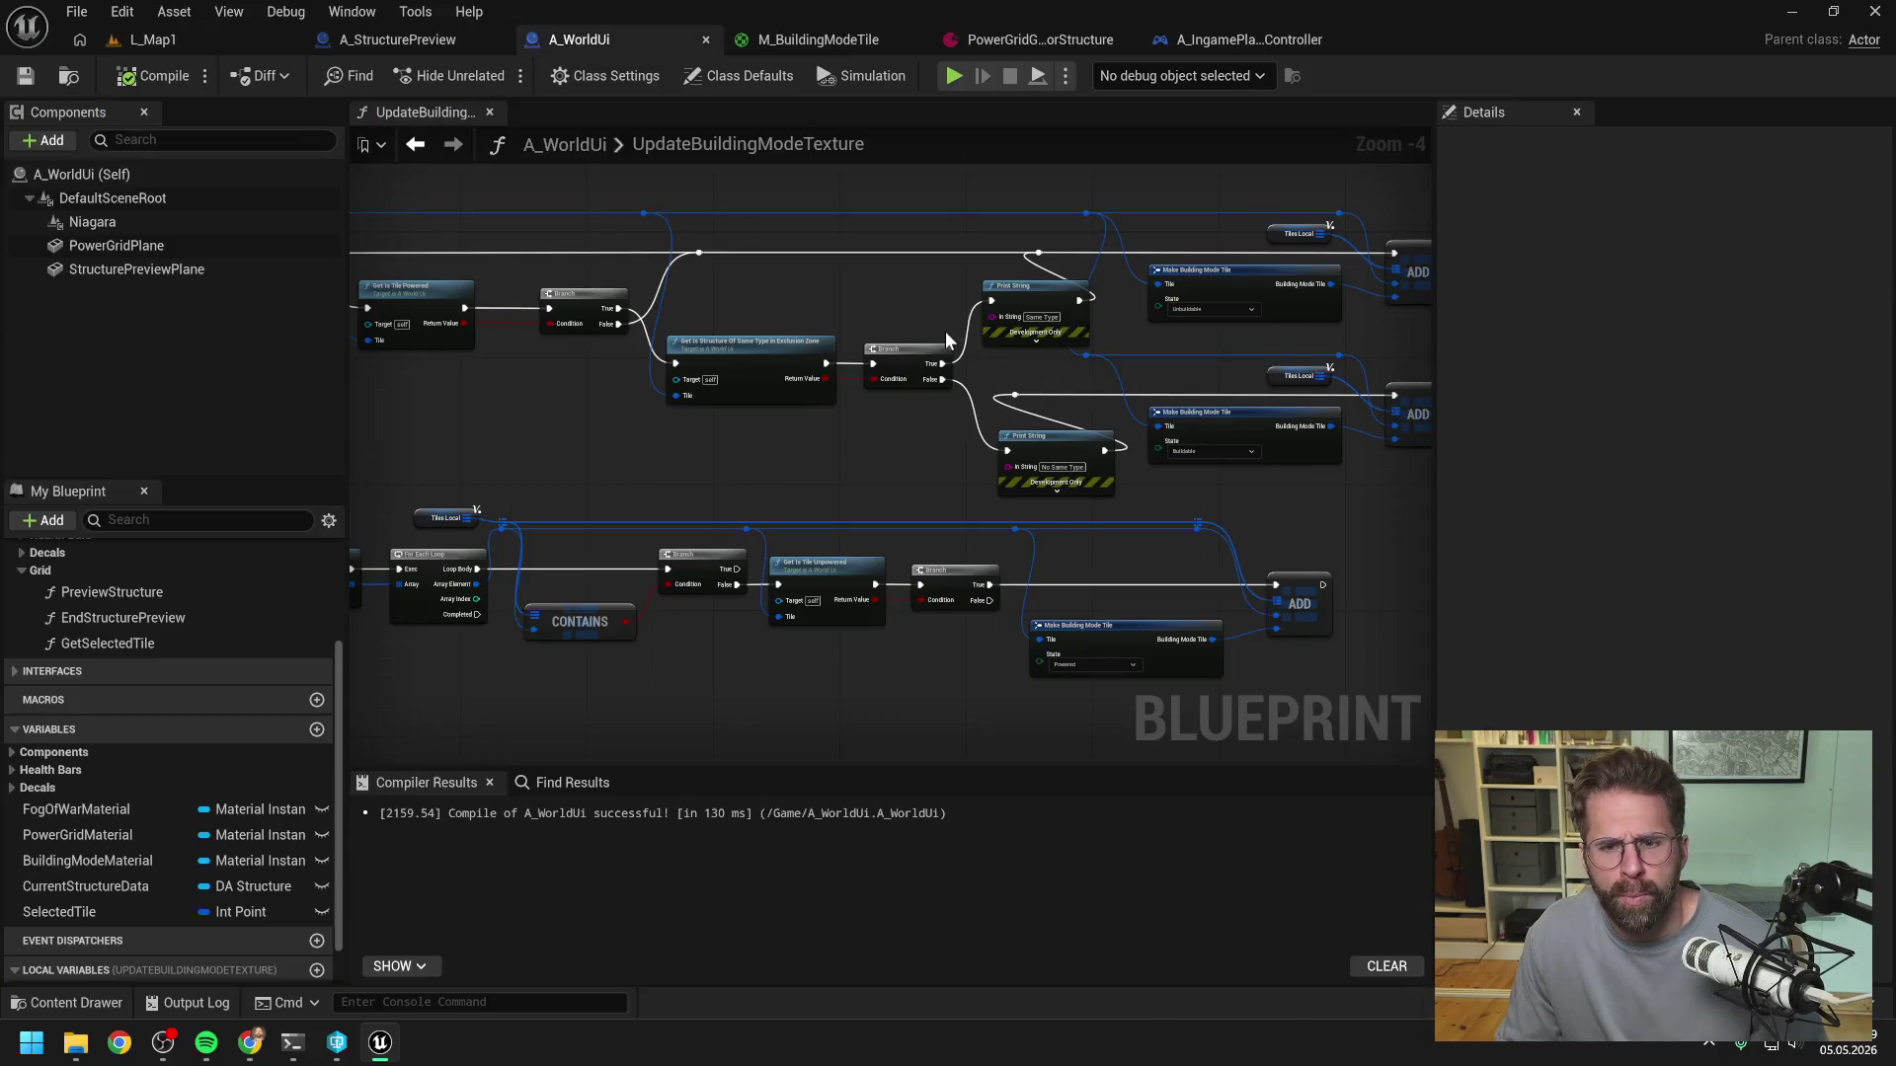
left_click(1032, 444)
left_click(1021, 296, "ctrl")
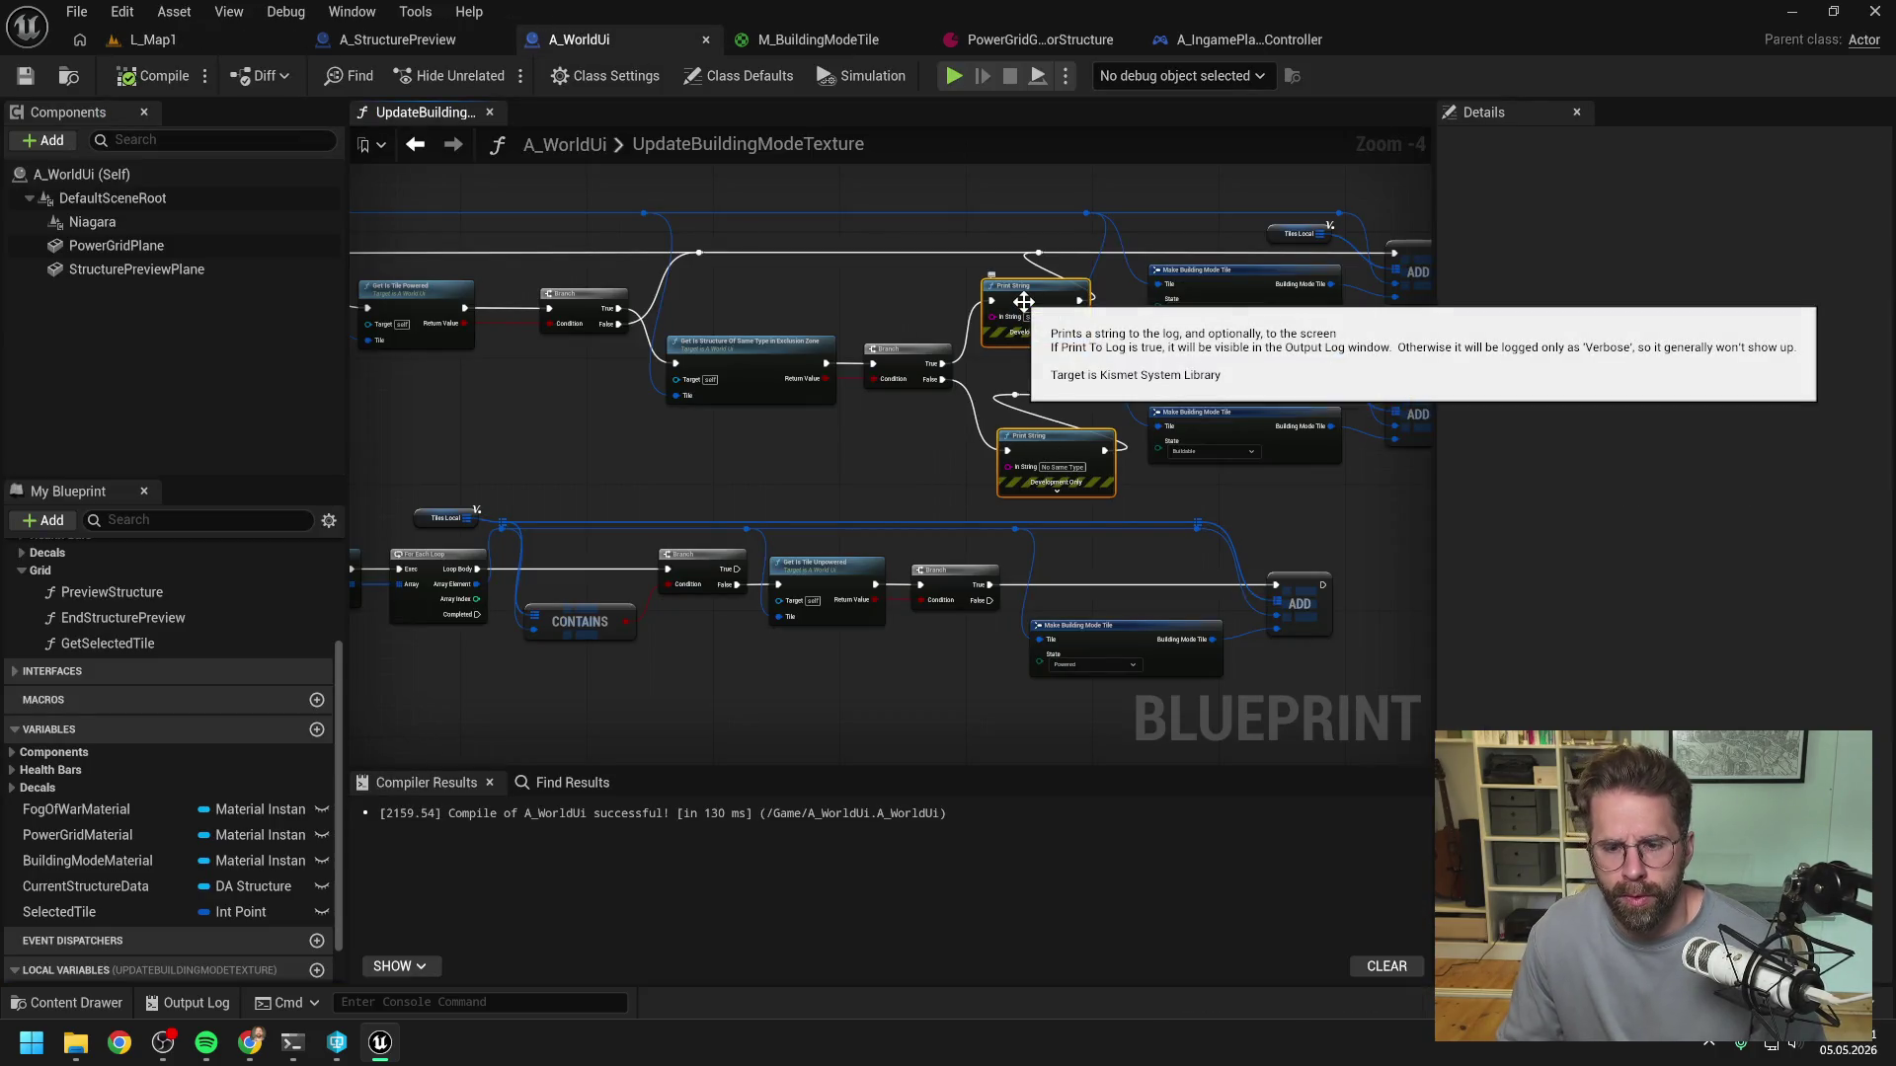
key("Delete")
double_click(756, 356)
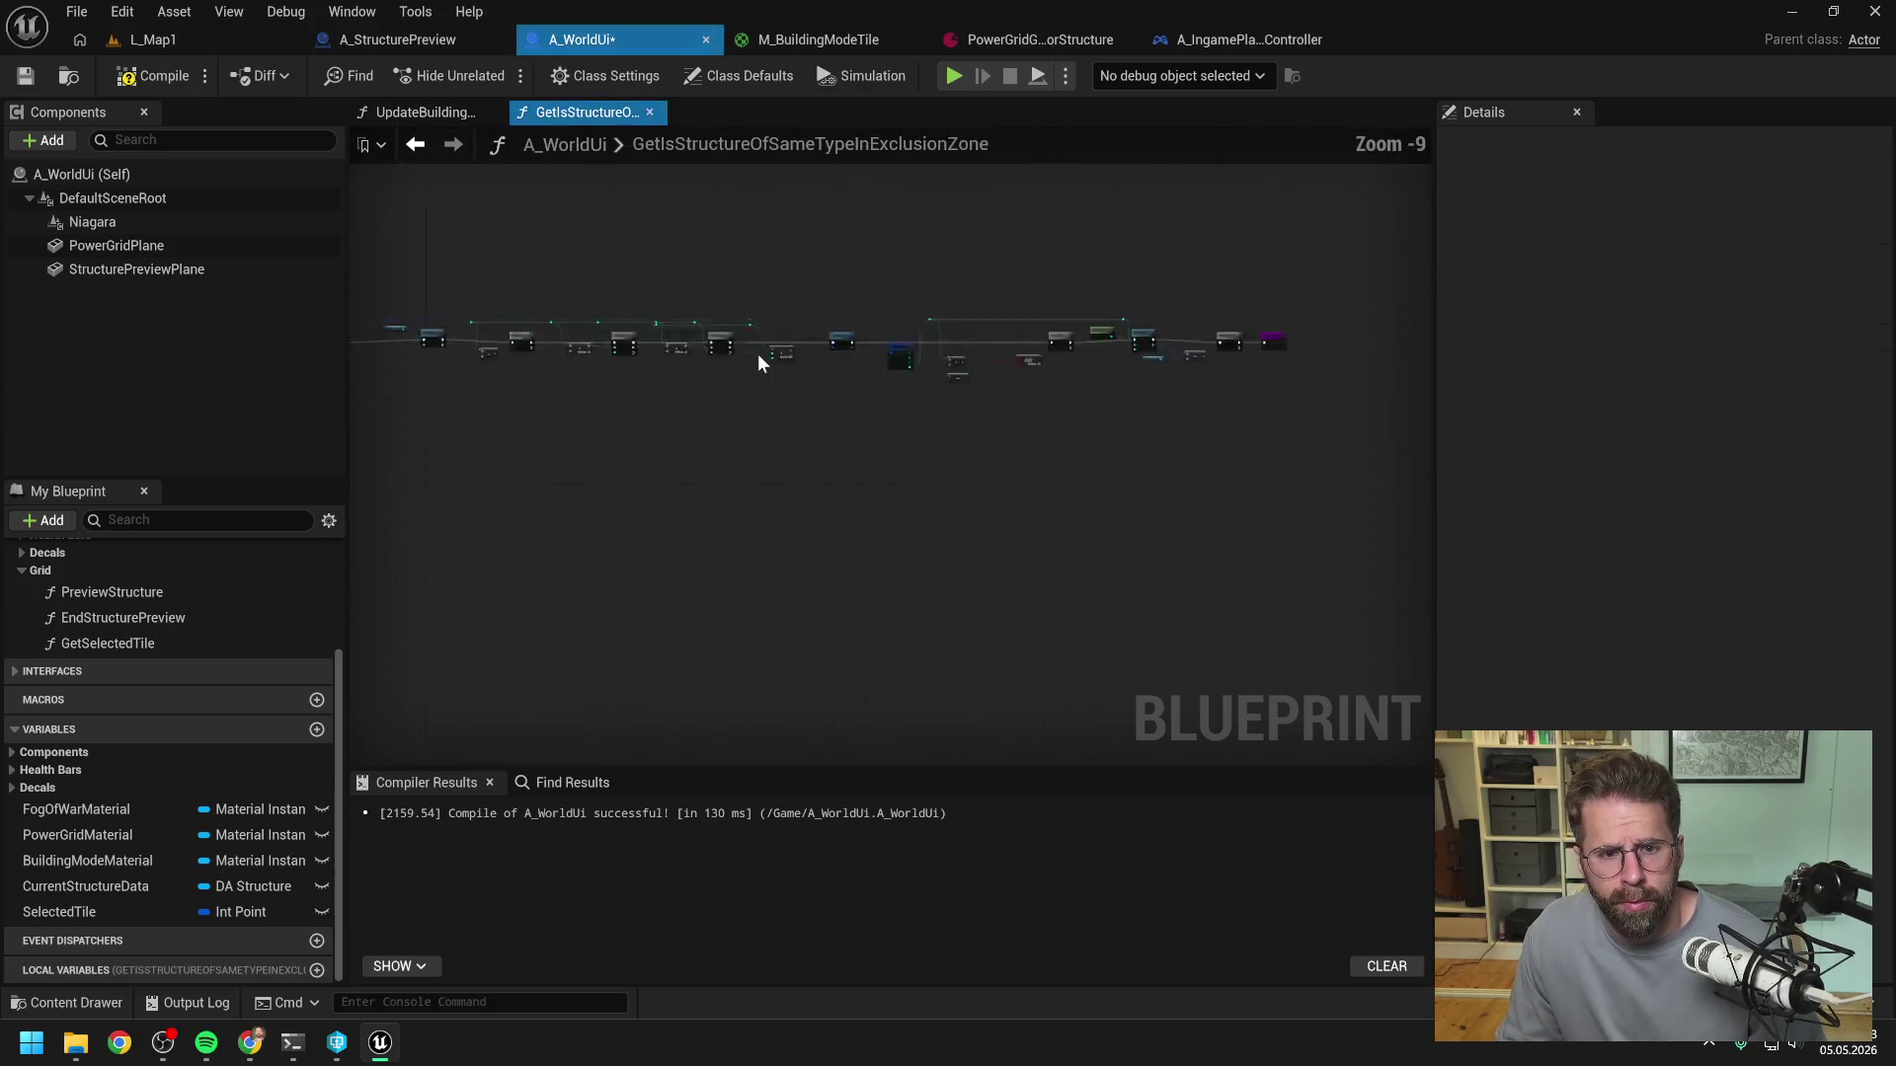
- Compile and save the A_WorldUi blueprint after adjusting the function graph view
scroll(697, 407, "up", 6)
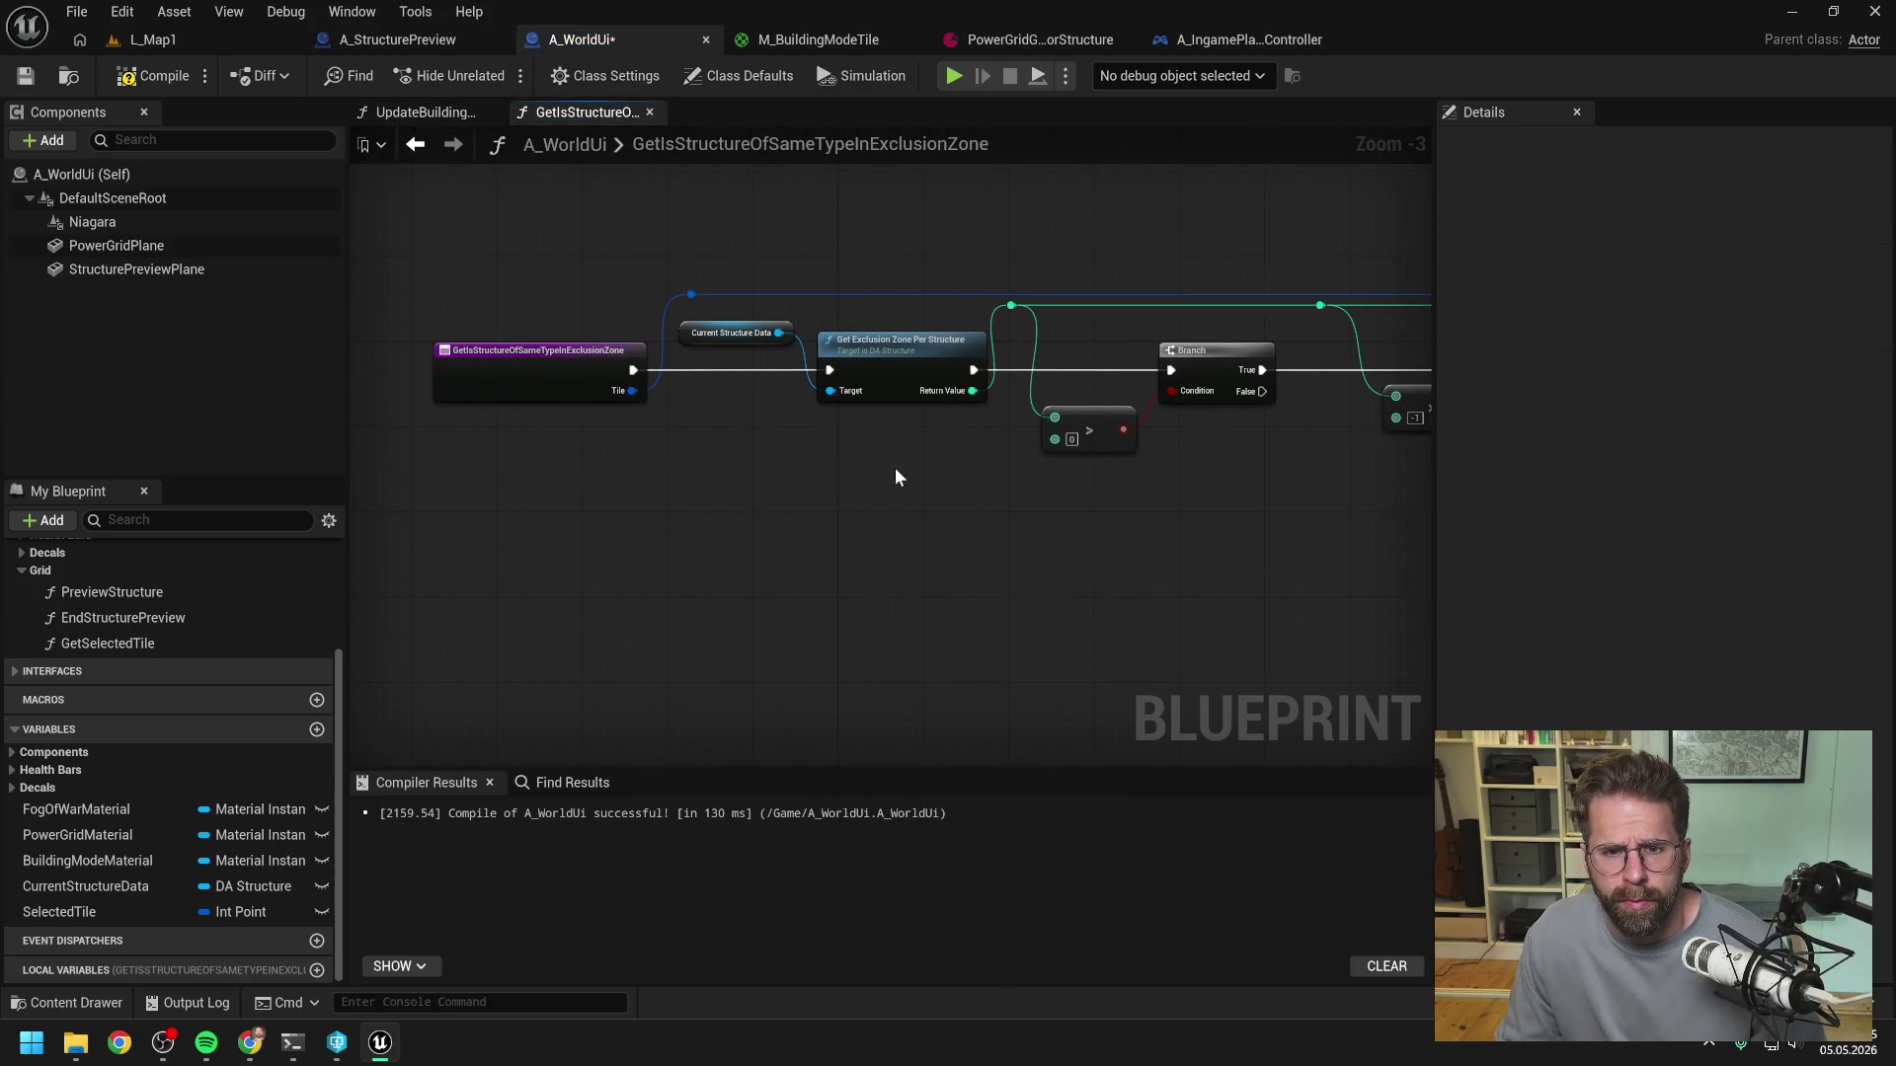
scroll(1029, 456, "right", 5)
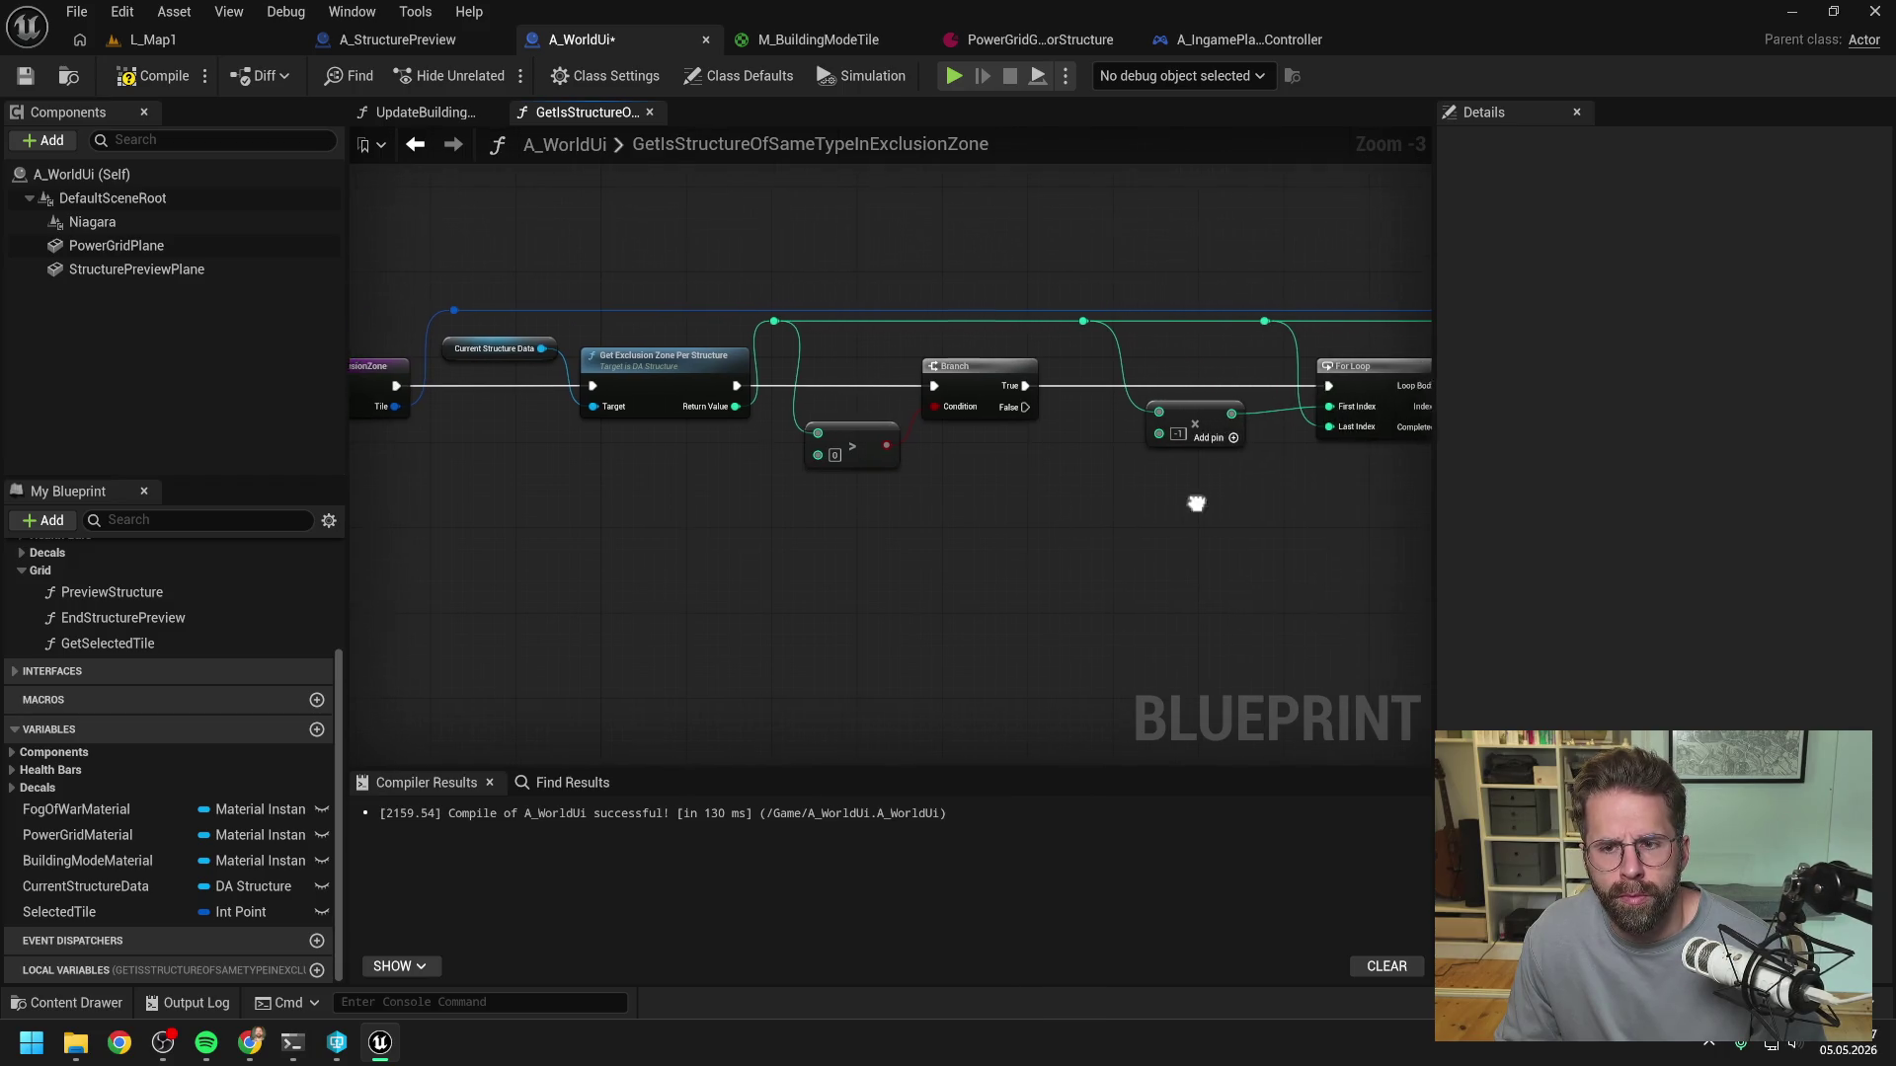
scroll(1052, 505, "right", 10)
scroll(1017, 514, "right", 15)
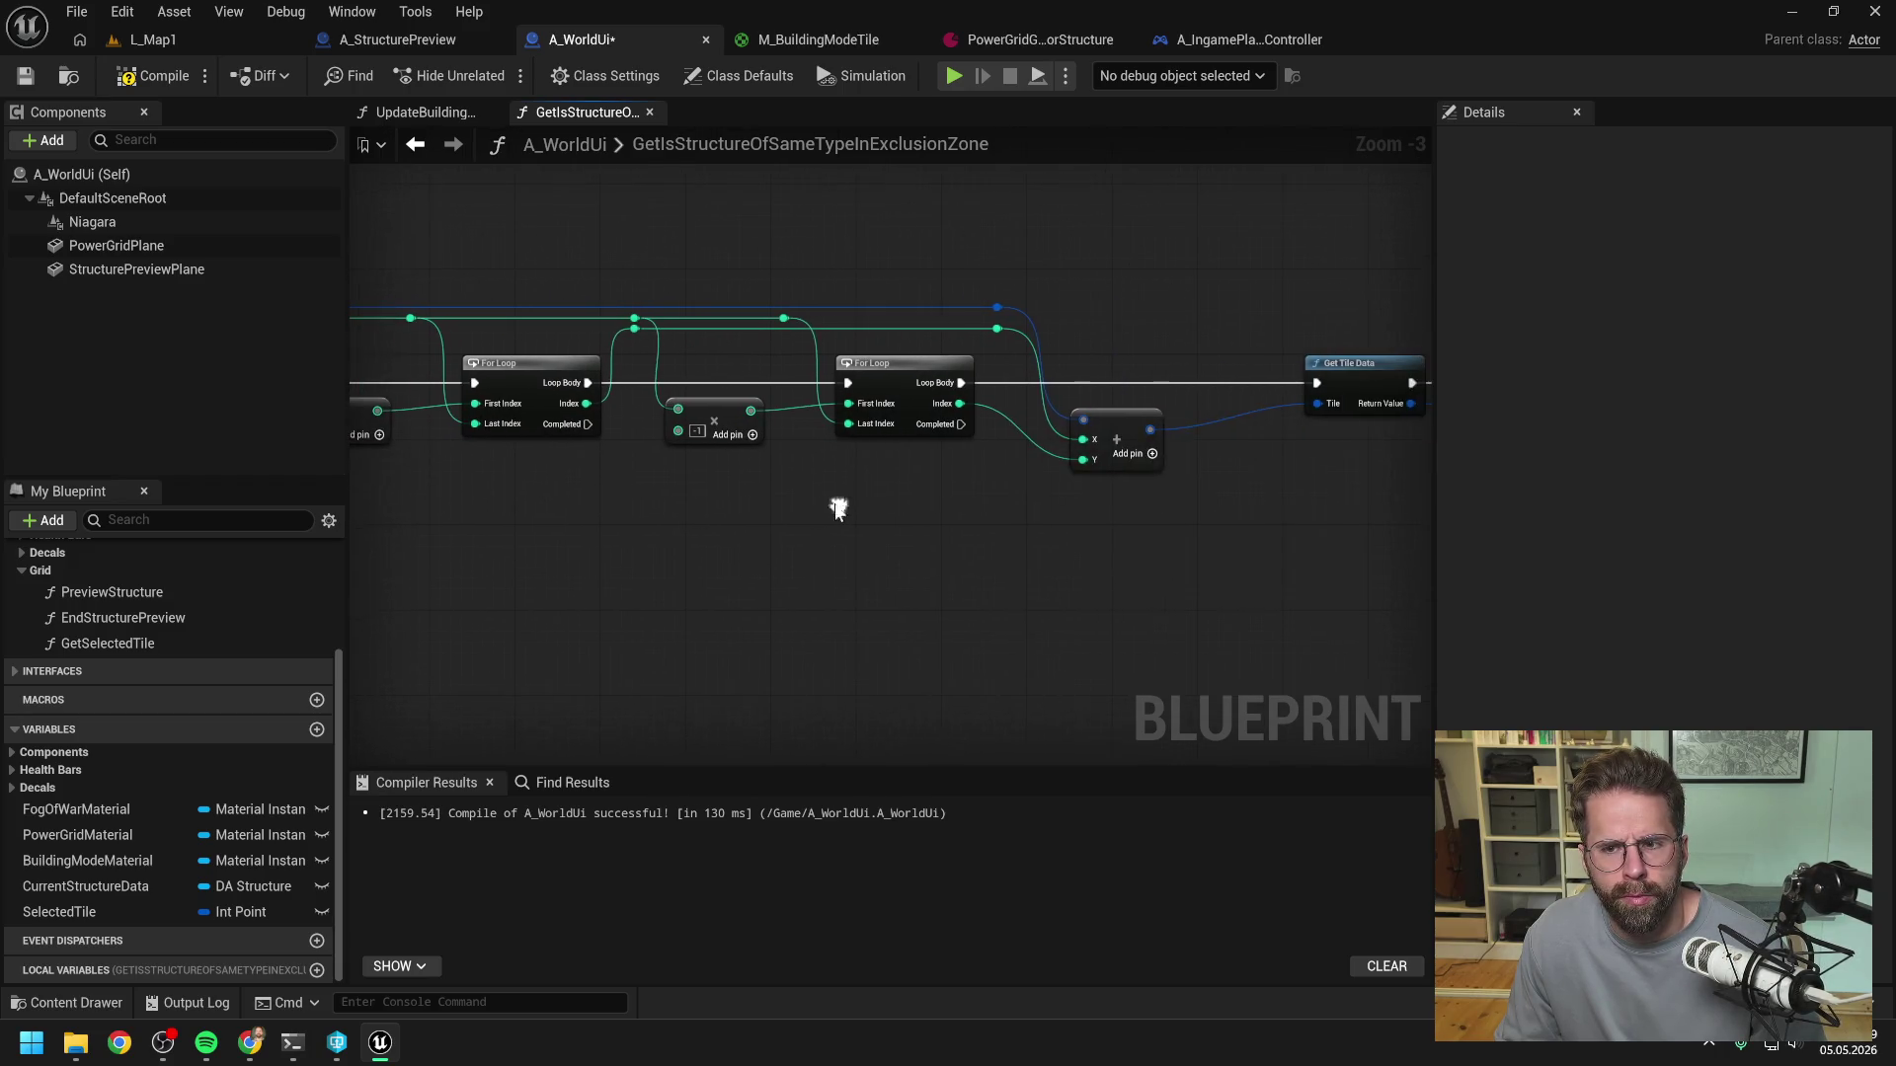
scroll(893, 523, "down", 1)
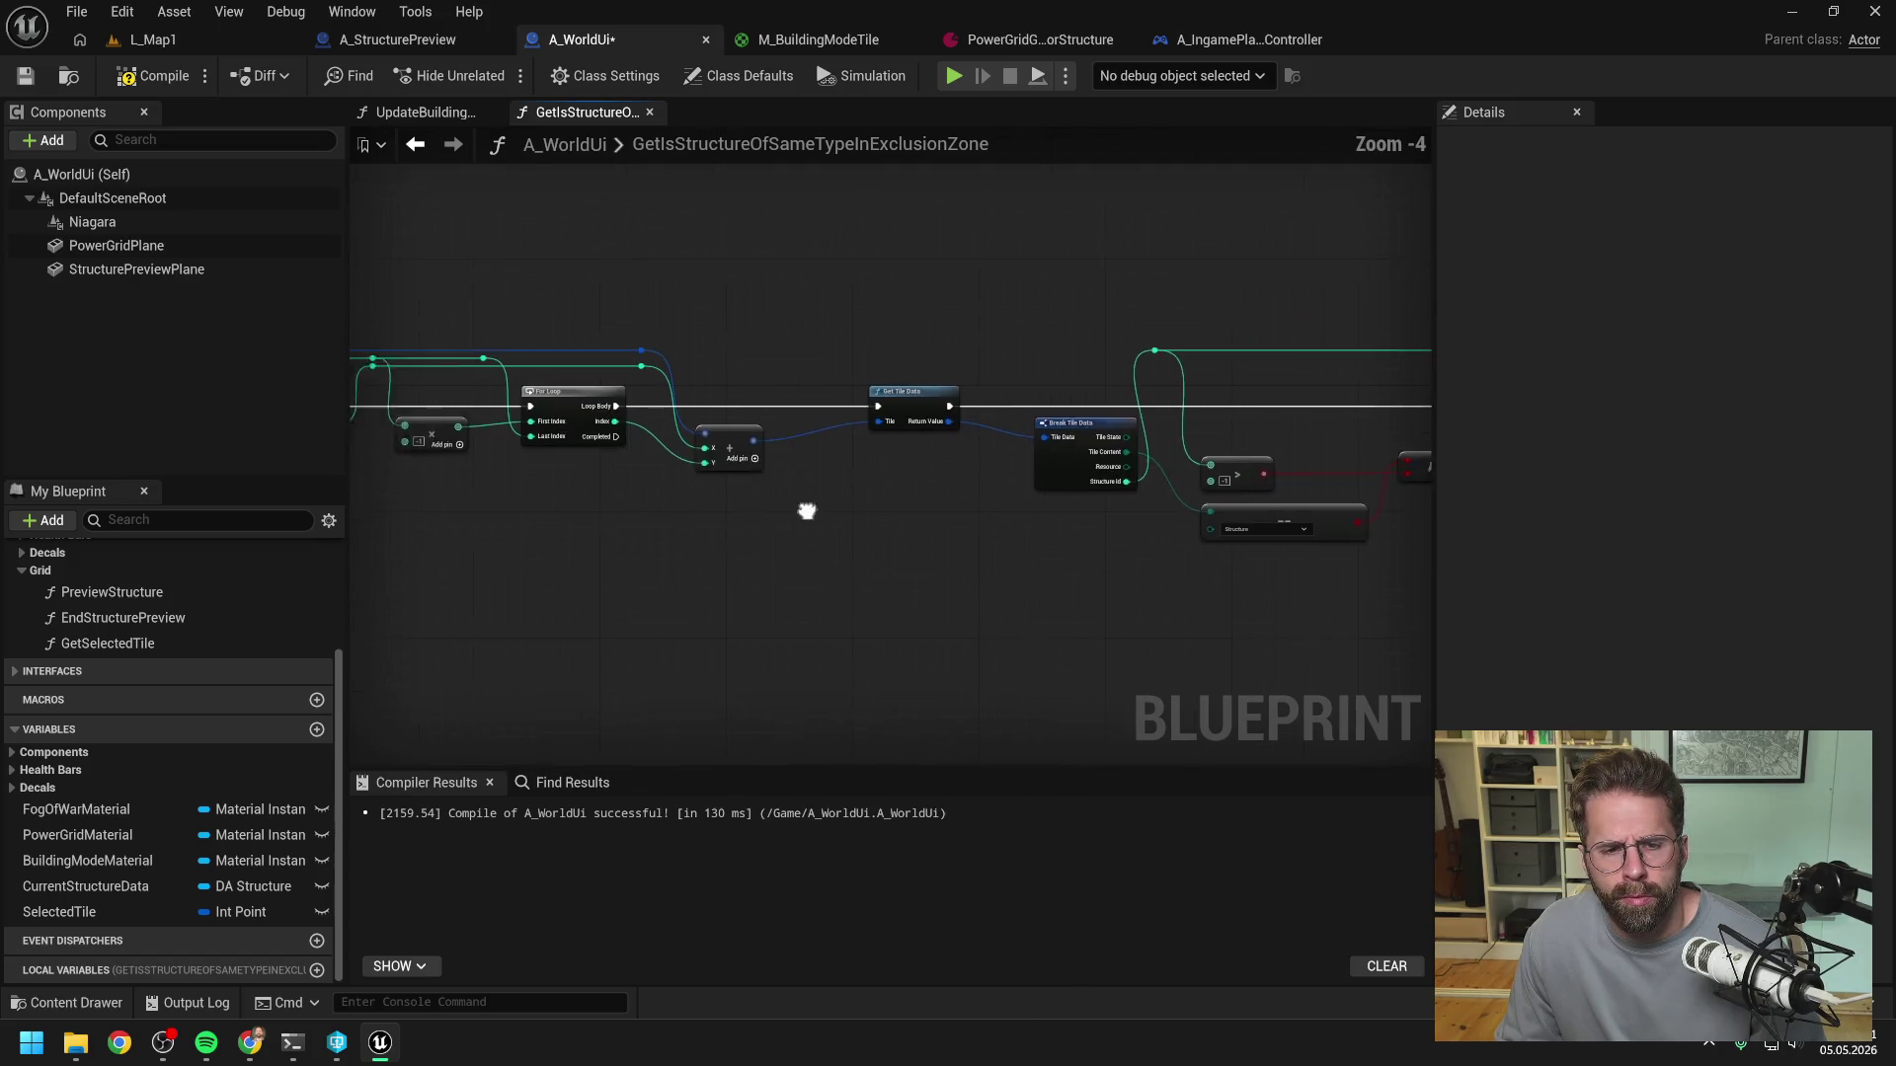
scroll(721, 487, "left", 1)
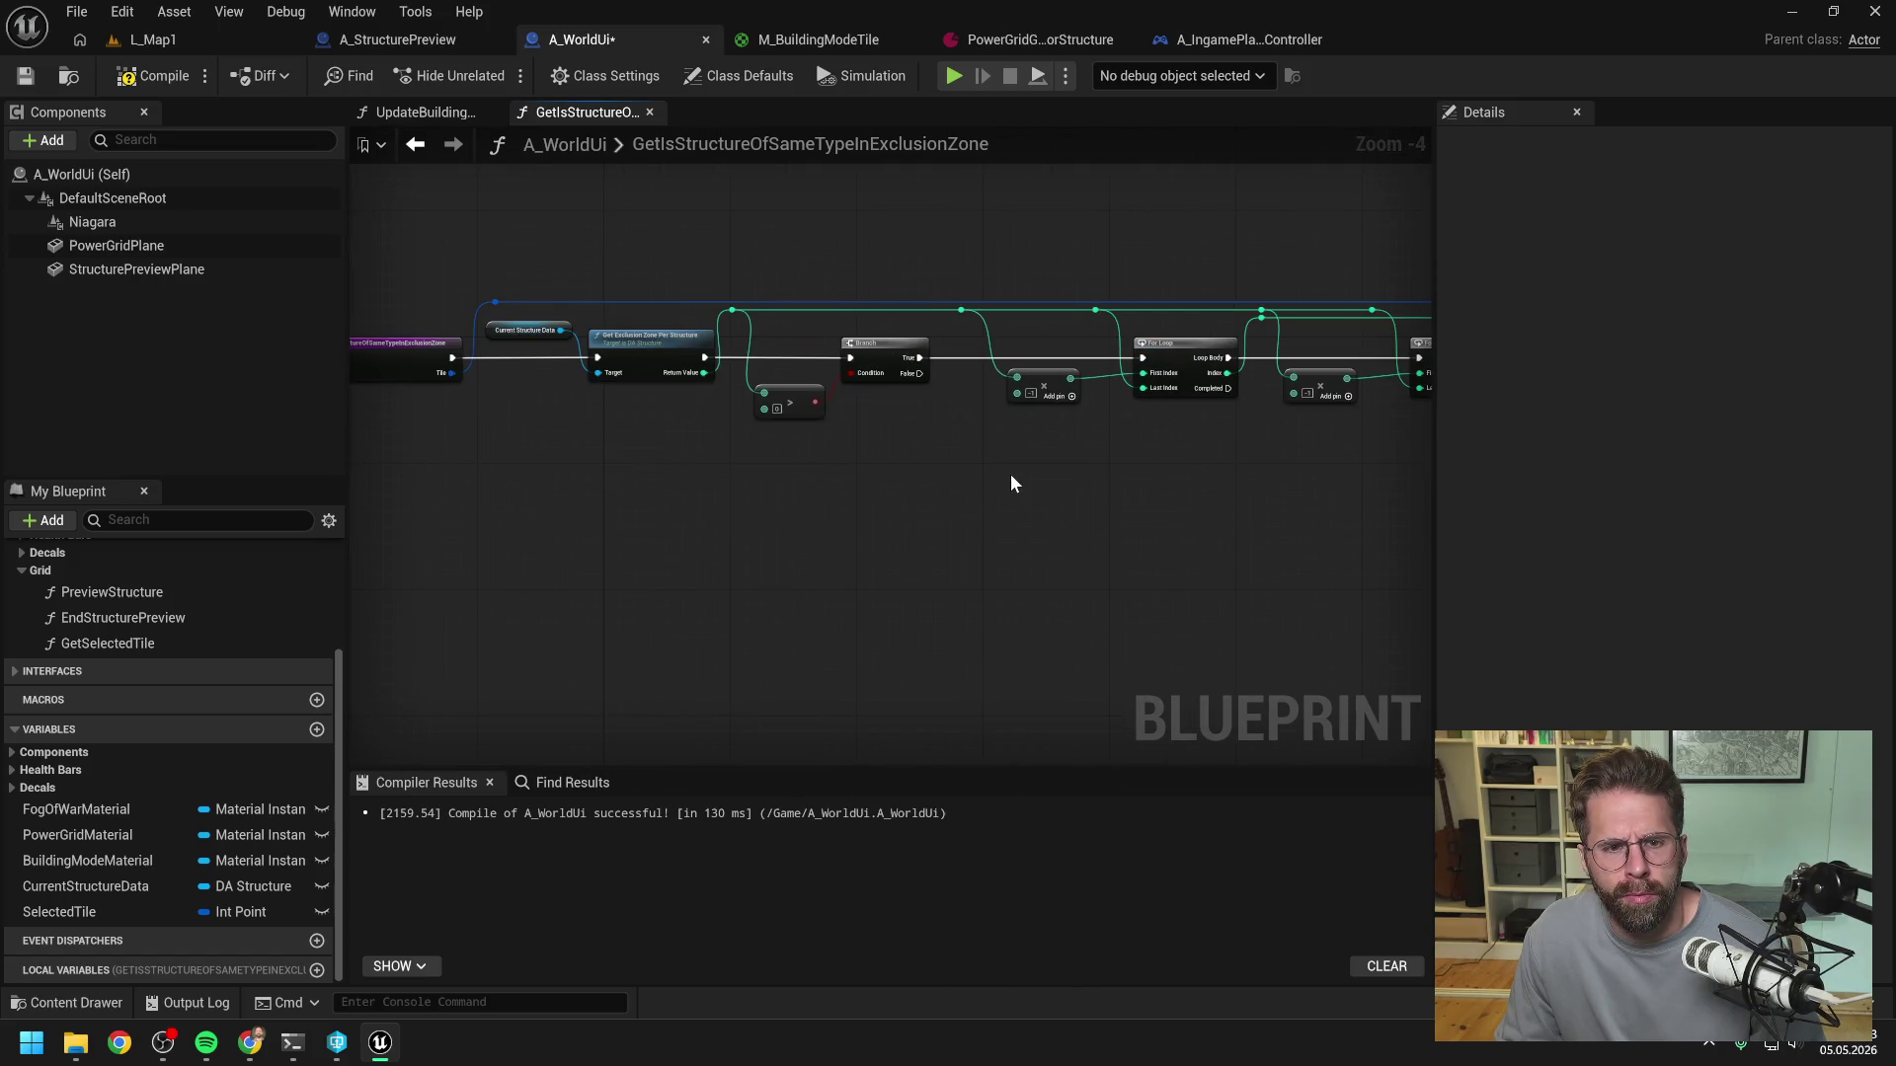
left_click_drag(636, 465, 732, 470)
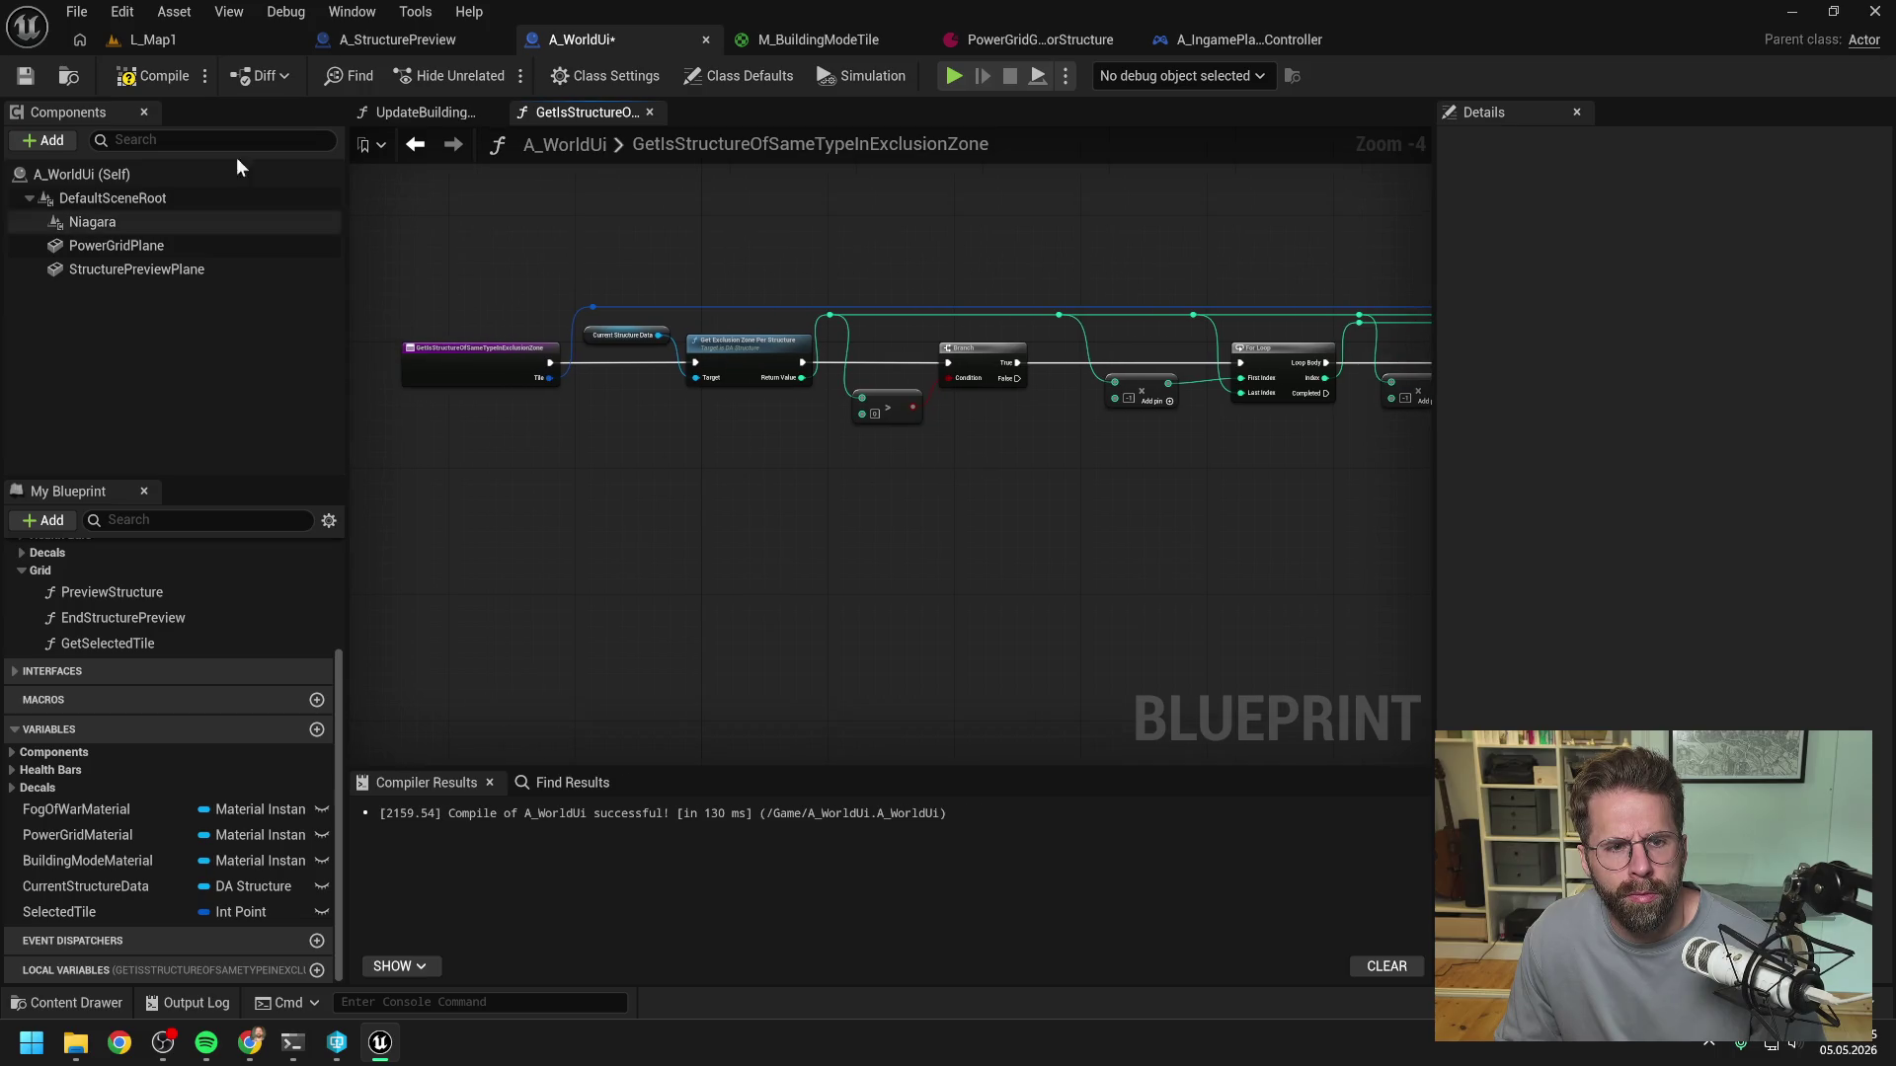
left_click(148, 76)
key("ctrl+s")
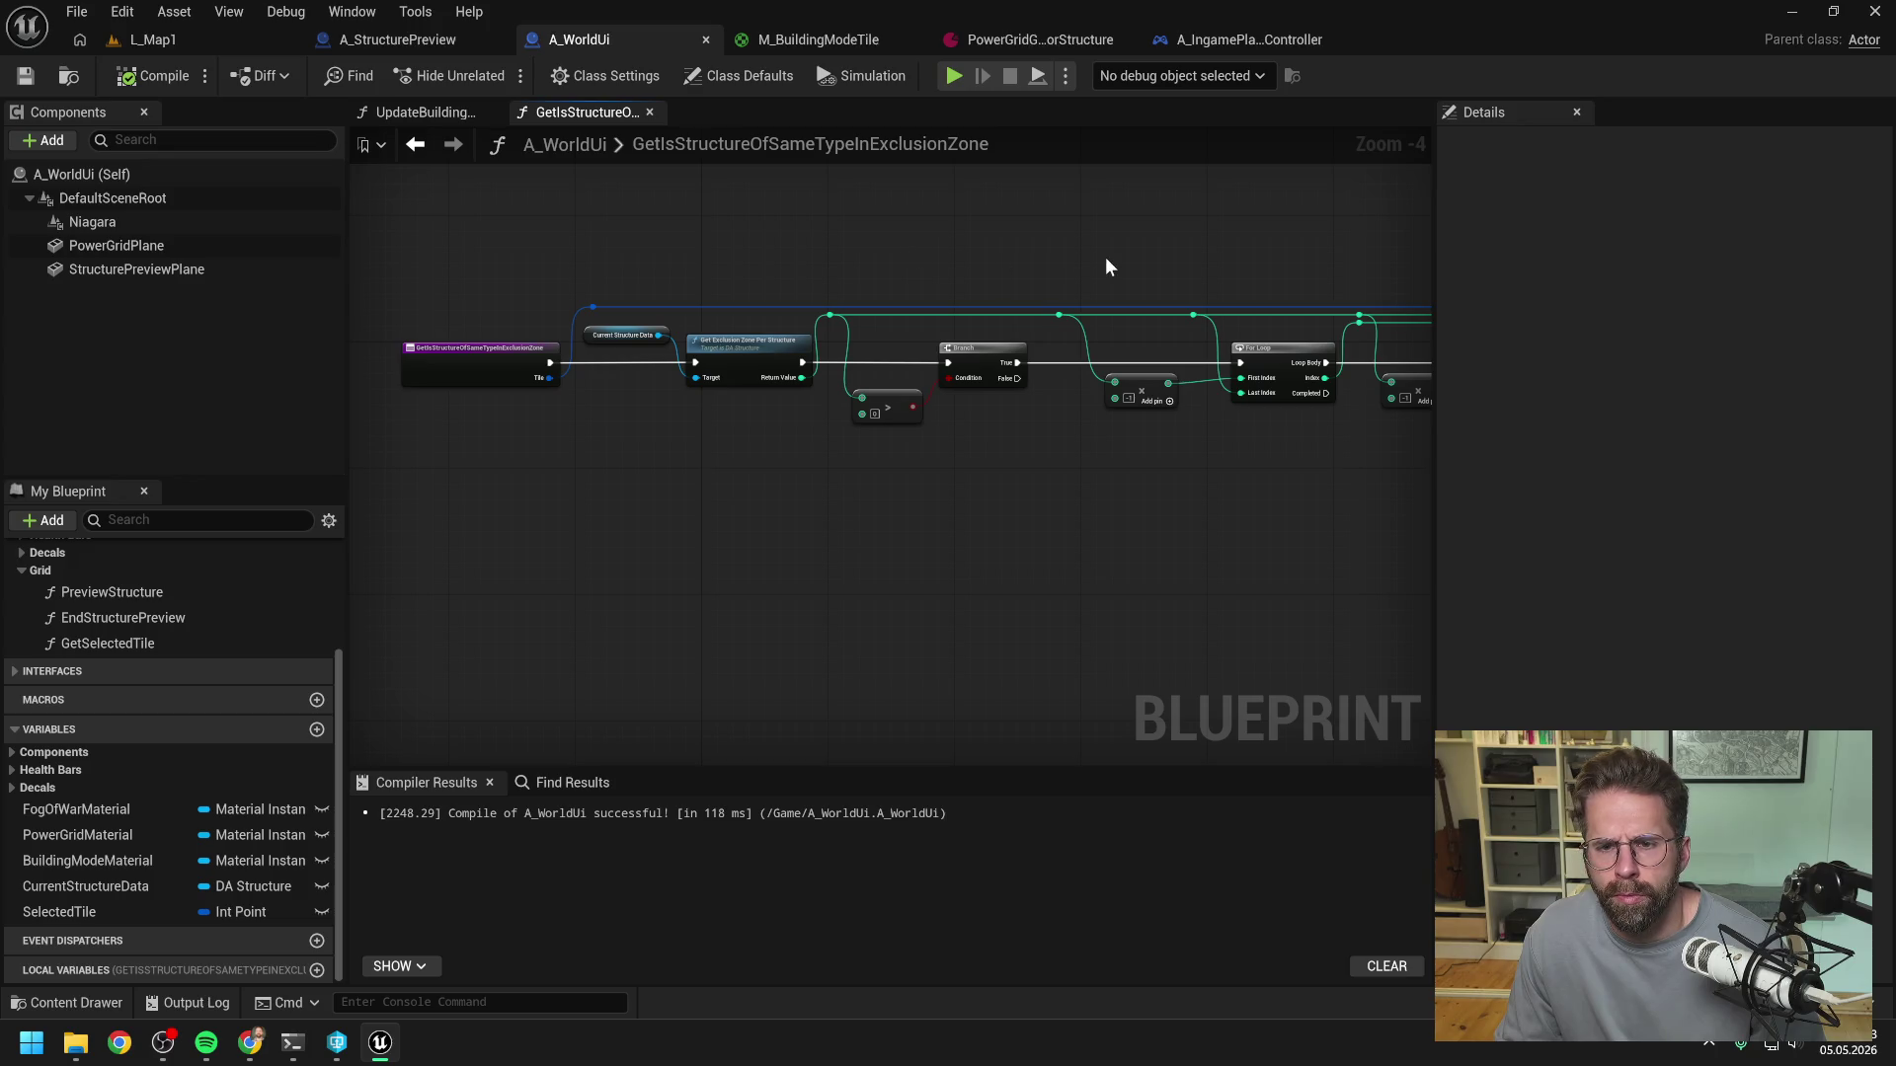
- Review Get Tile Data through Get Exclusion Zone Per Structure, then play-test L_Map1
left_click_drag(1153, 261, 983, 266)
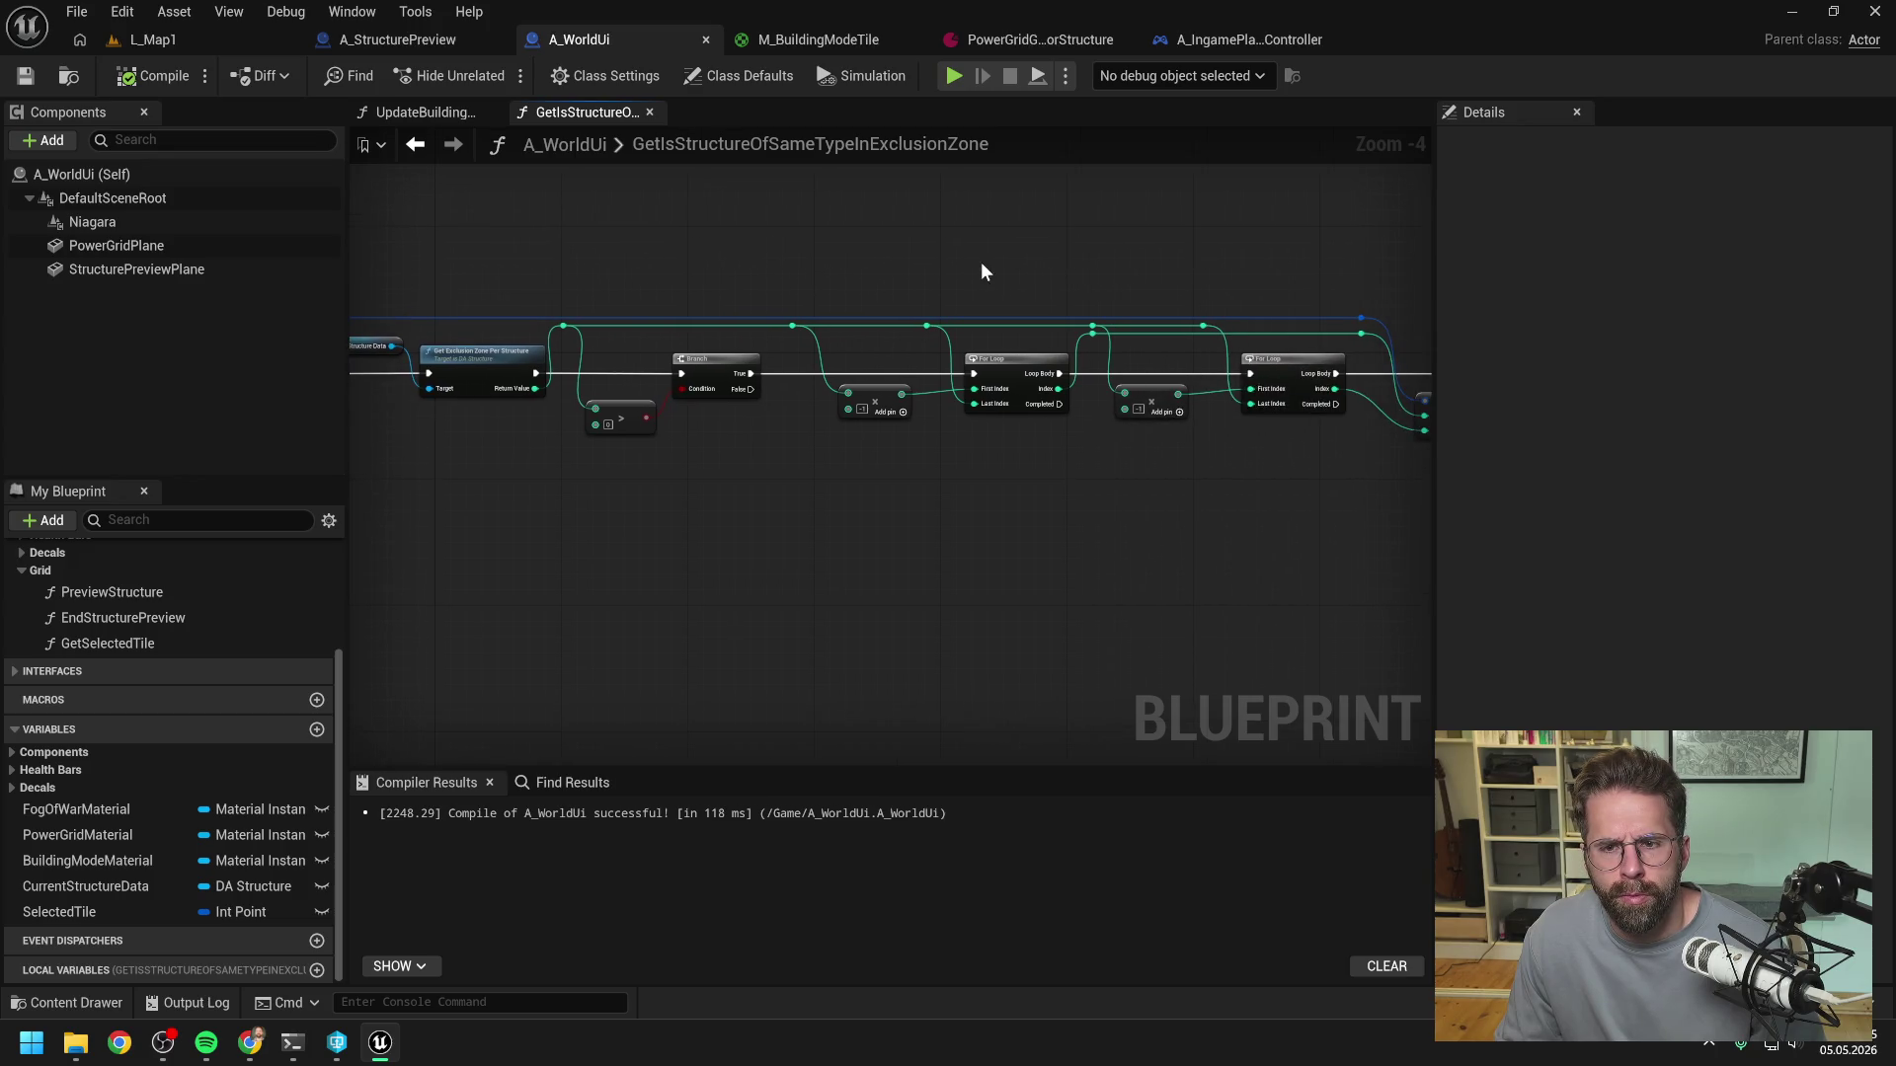
left_click_drag(1175, 259, 903, 259)
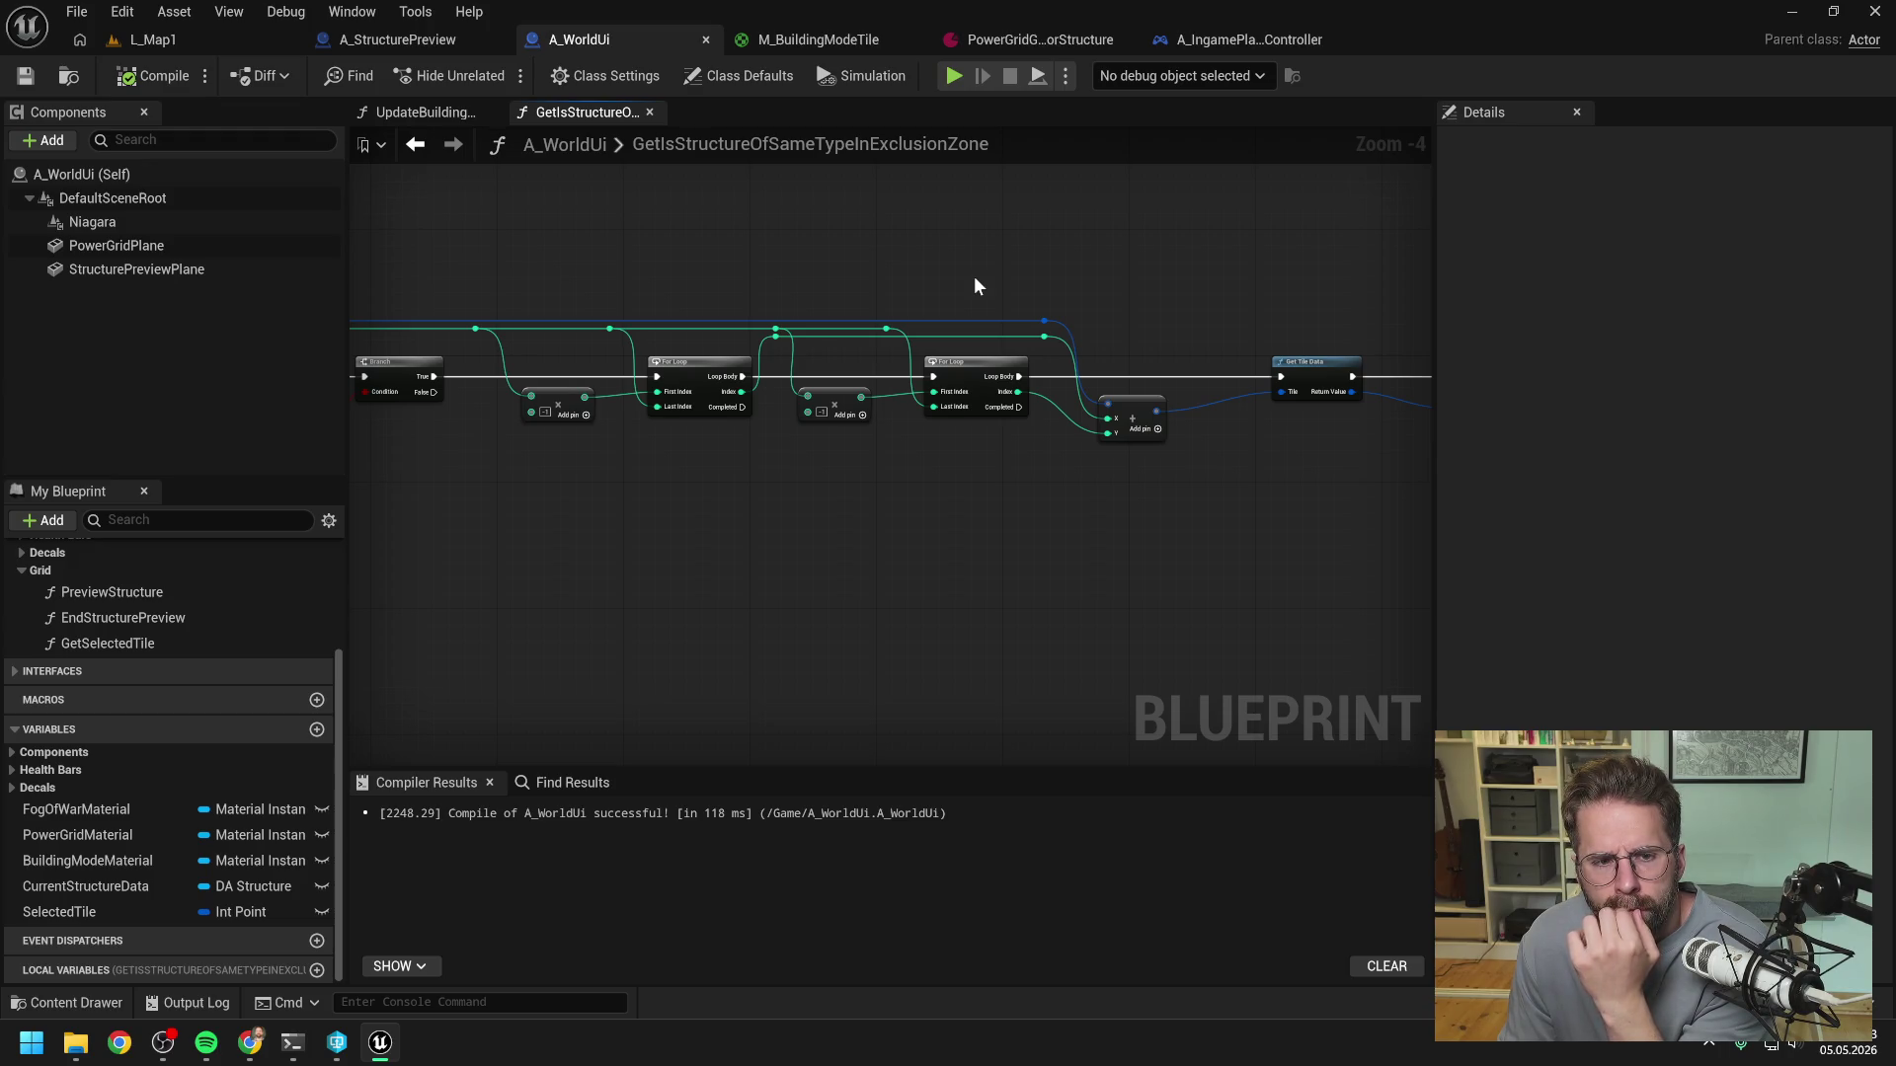
mouse_move(1272, 272)
left_mouse_down()
mouse_move(1035, 288)
mouse_move(750, 254)
left_mouse_up()
left_click_drag(1170, 259, 855, 259)
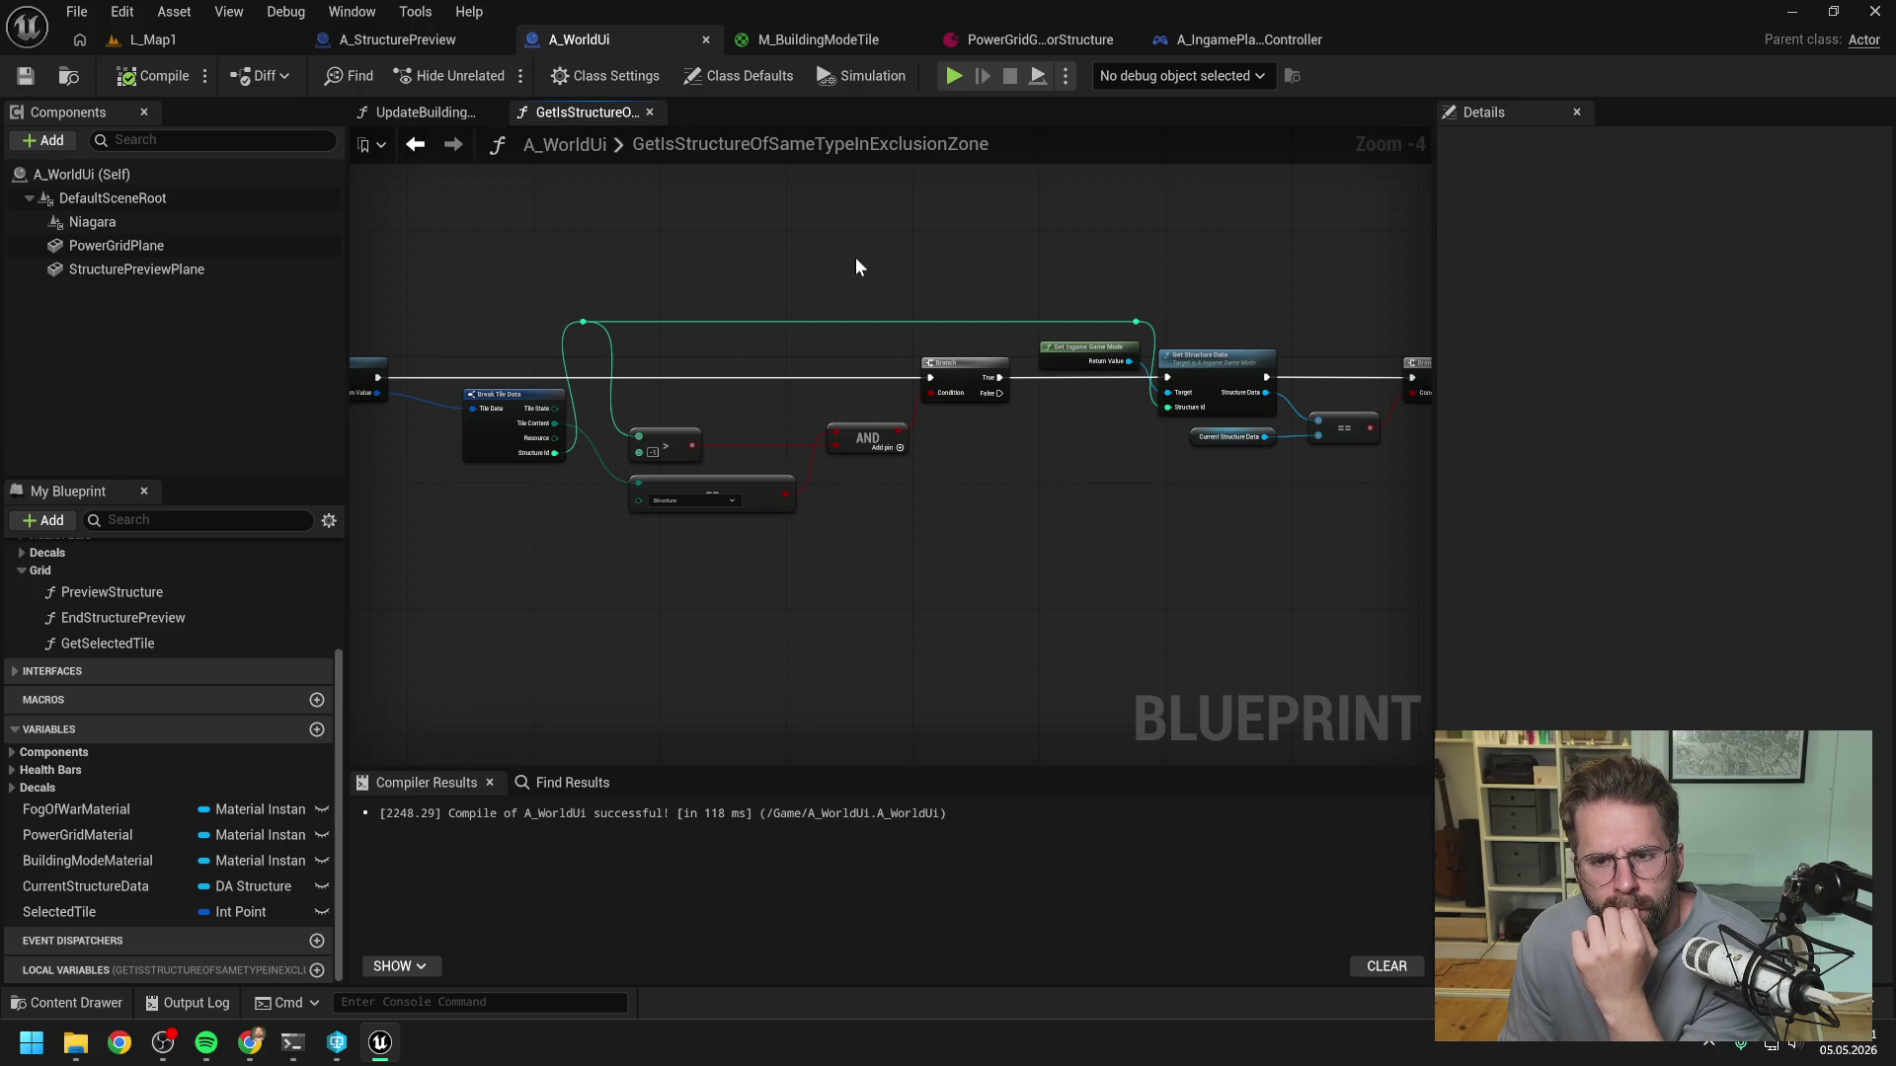
left_click_drag(856, 258, 1036, 246)
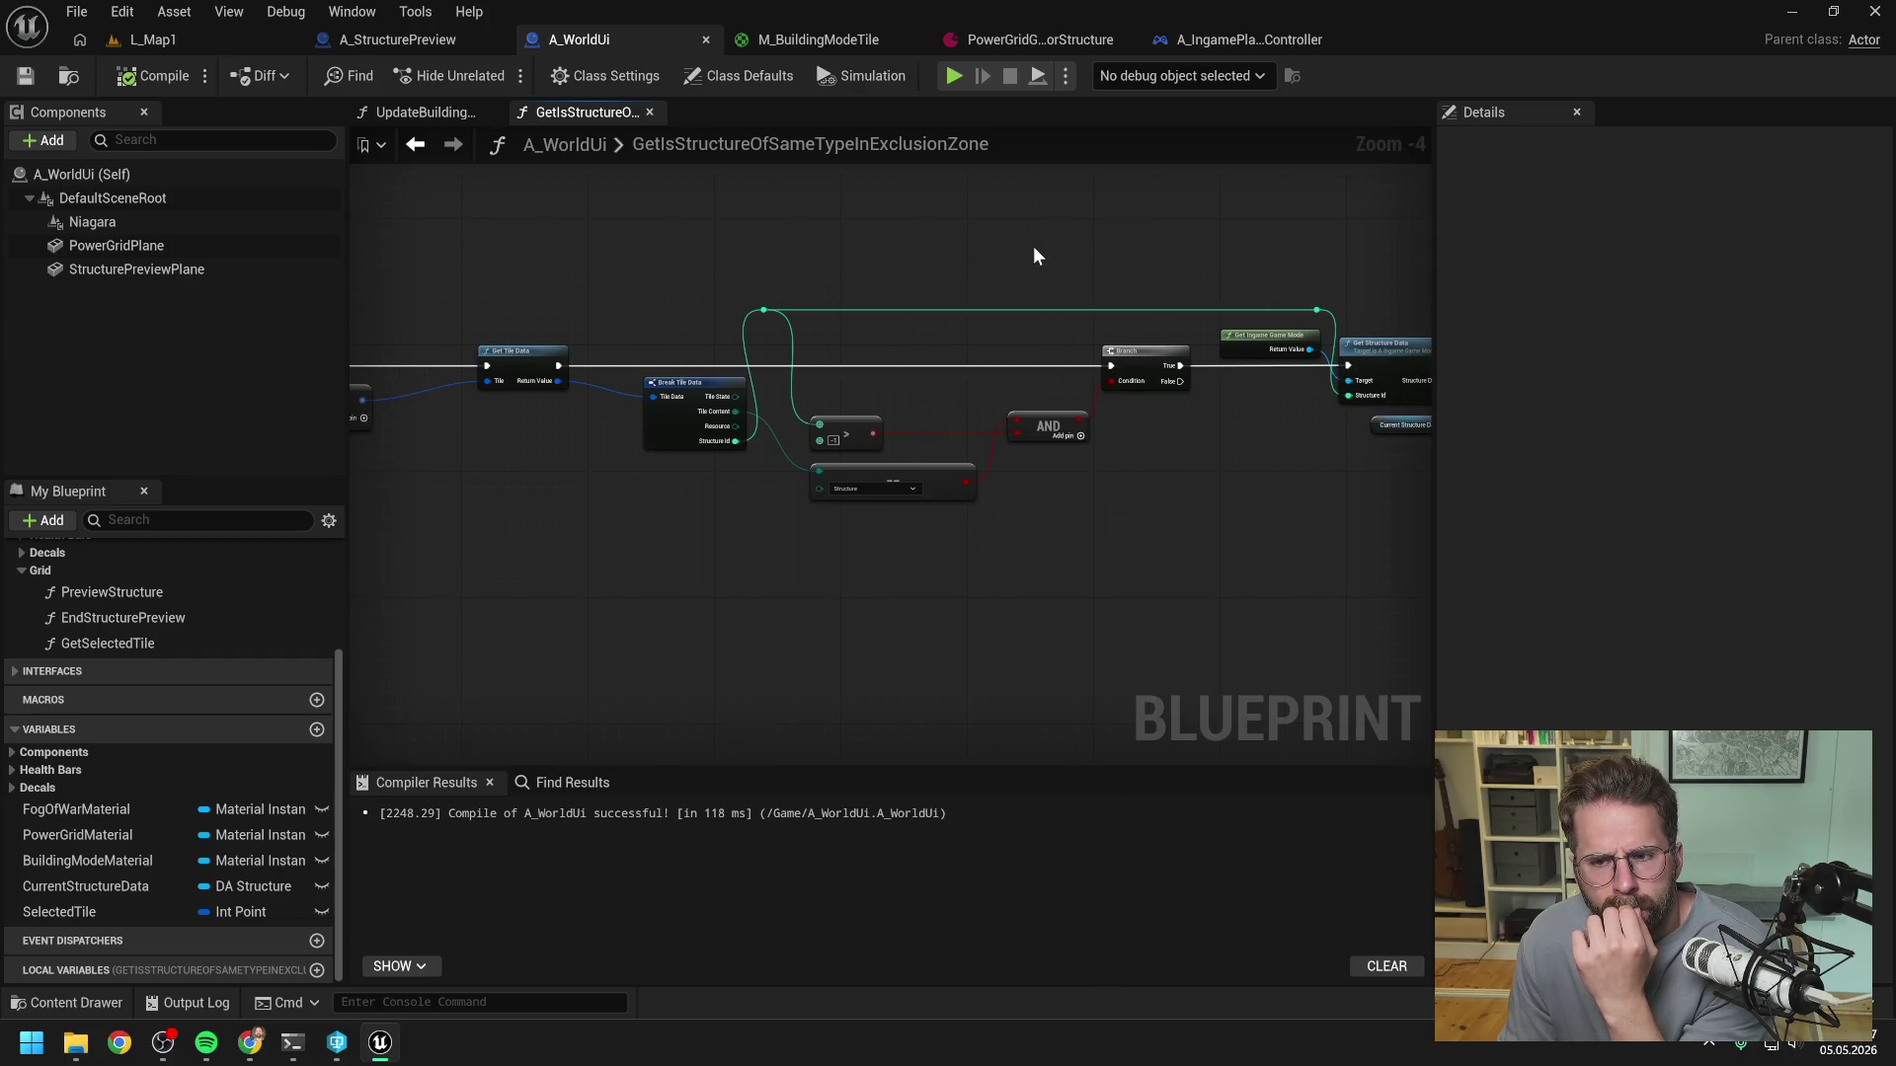
left_click_drag(1033, 256, 798, 265)
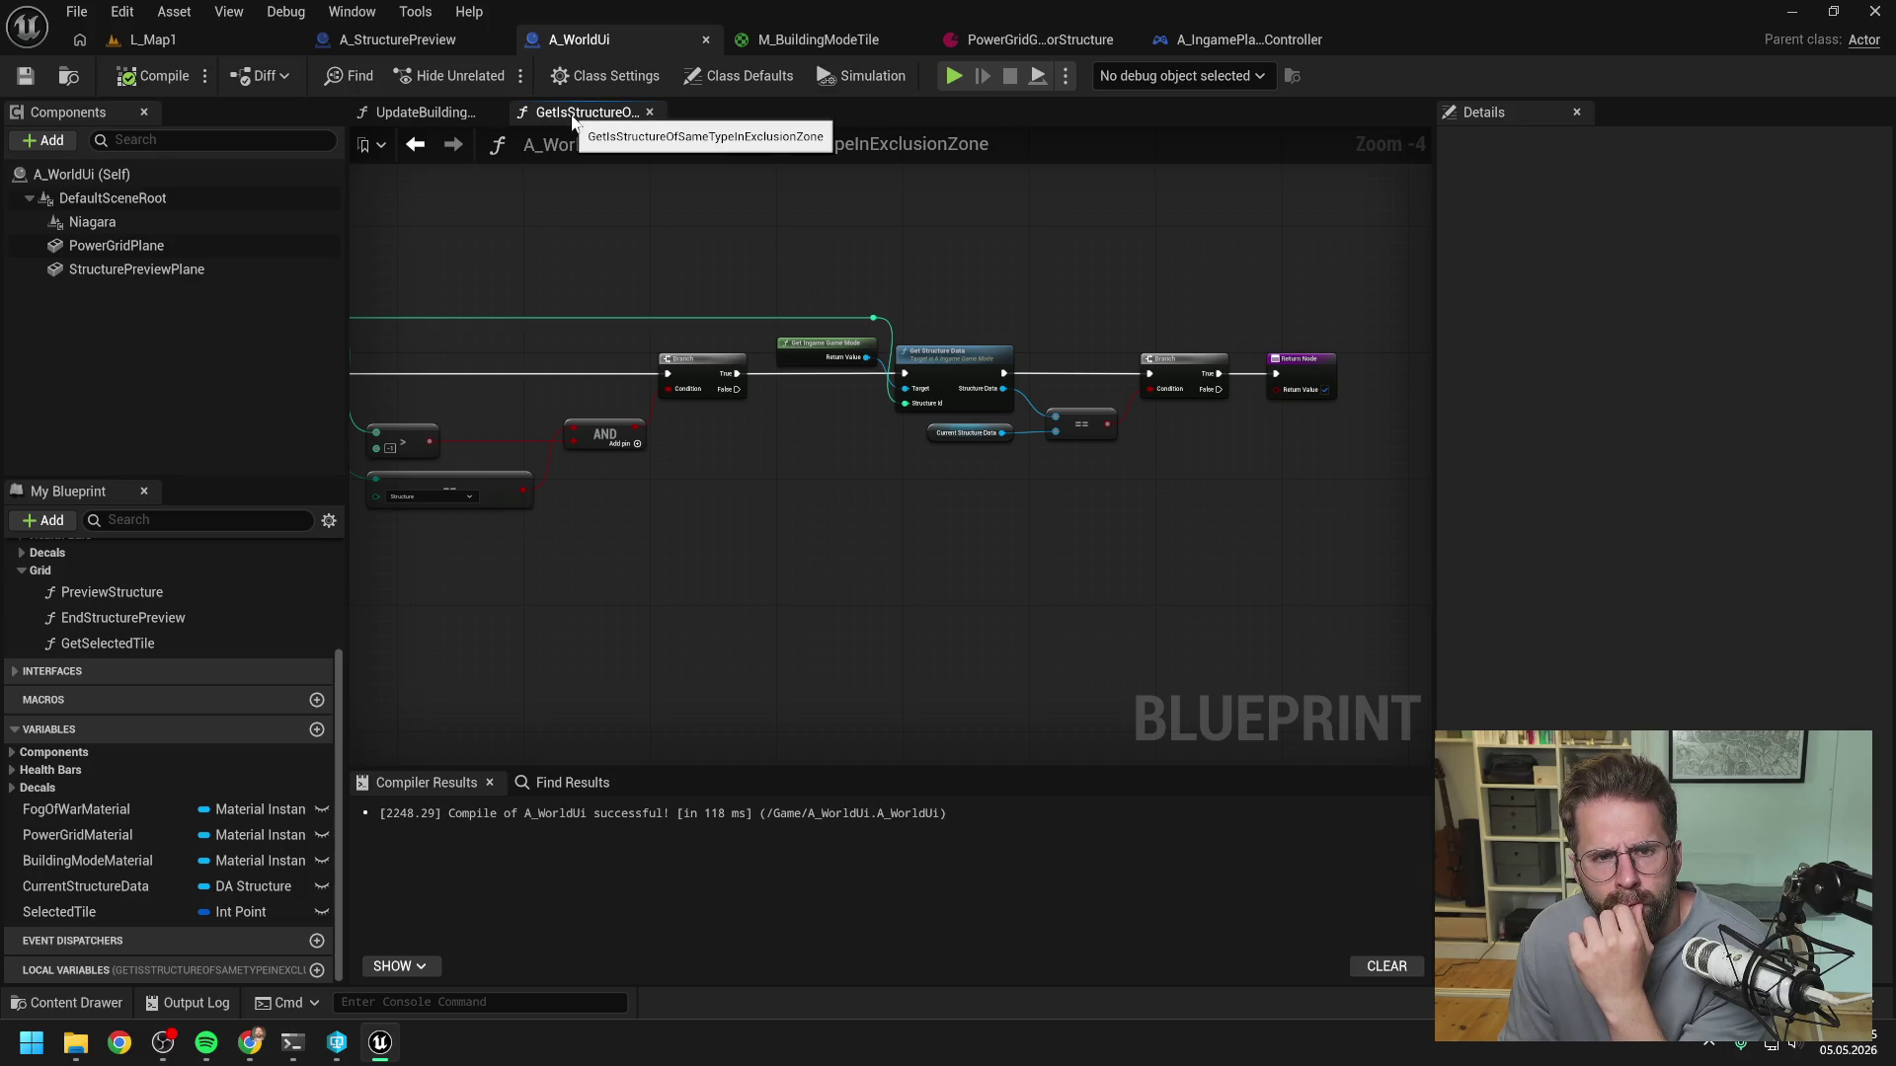
left_click_drag(643, 253, 1175, 251)
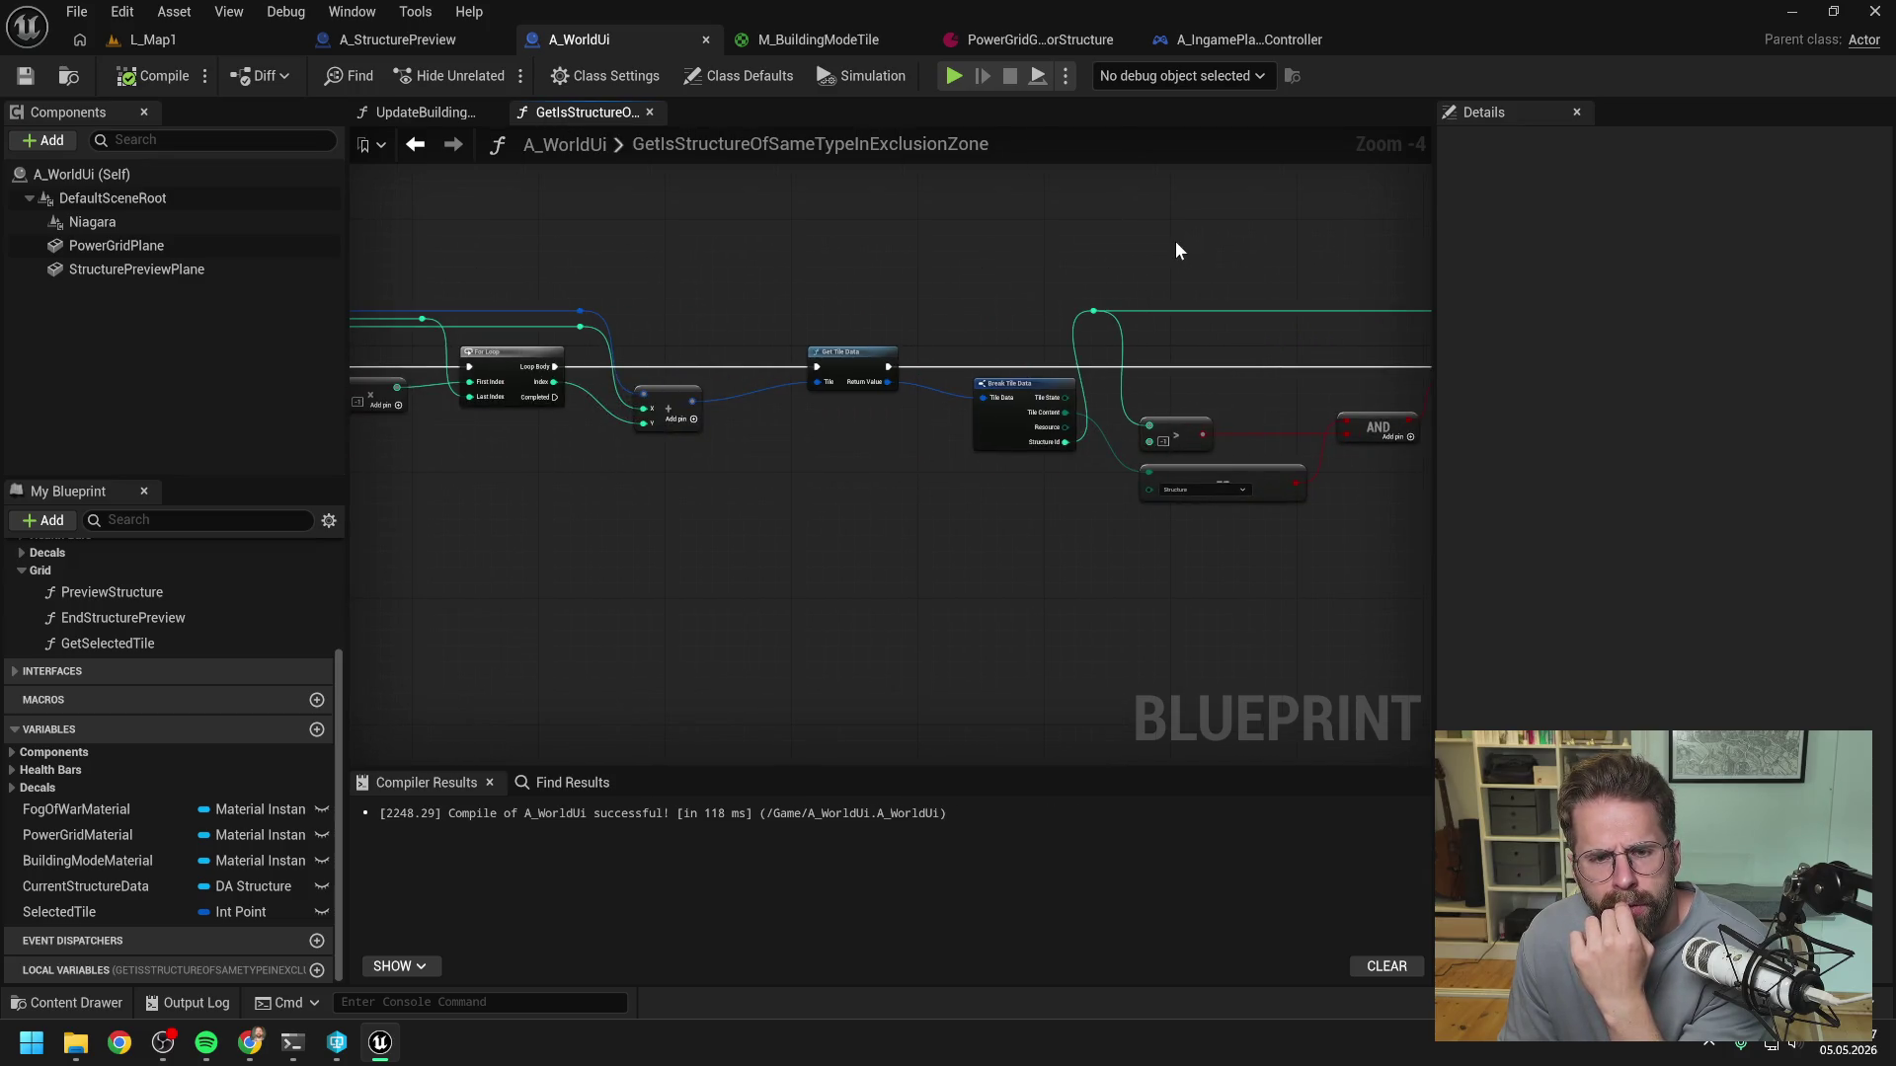
left_click_drag(885, 253, 1105, 246)
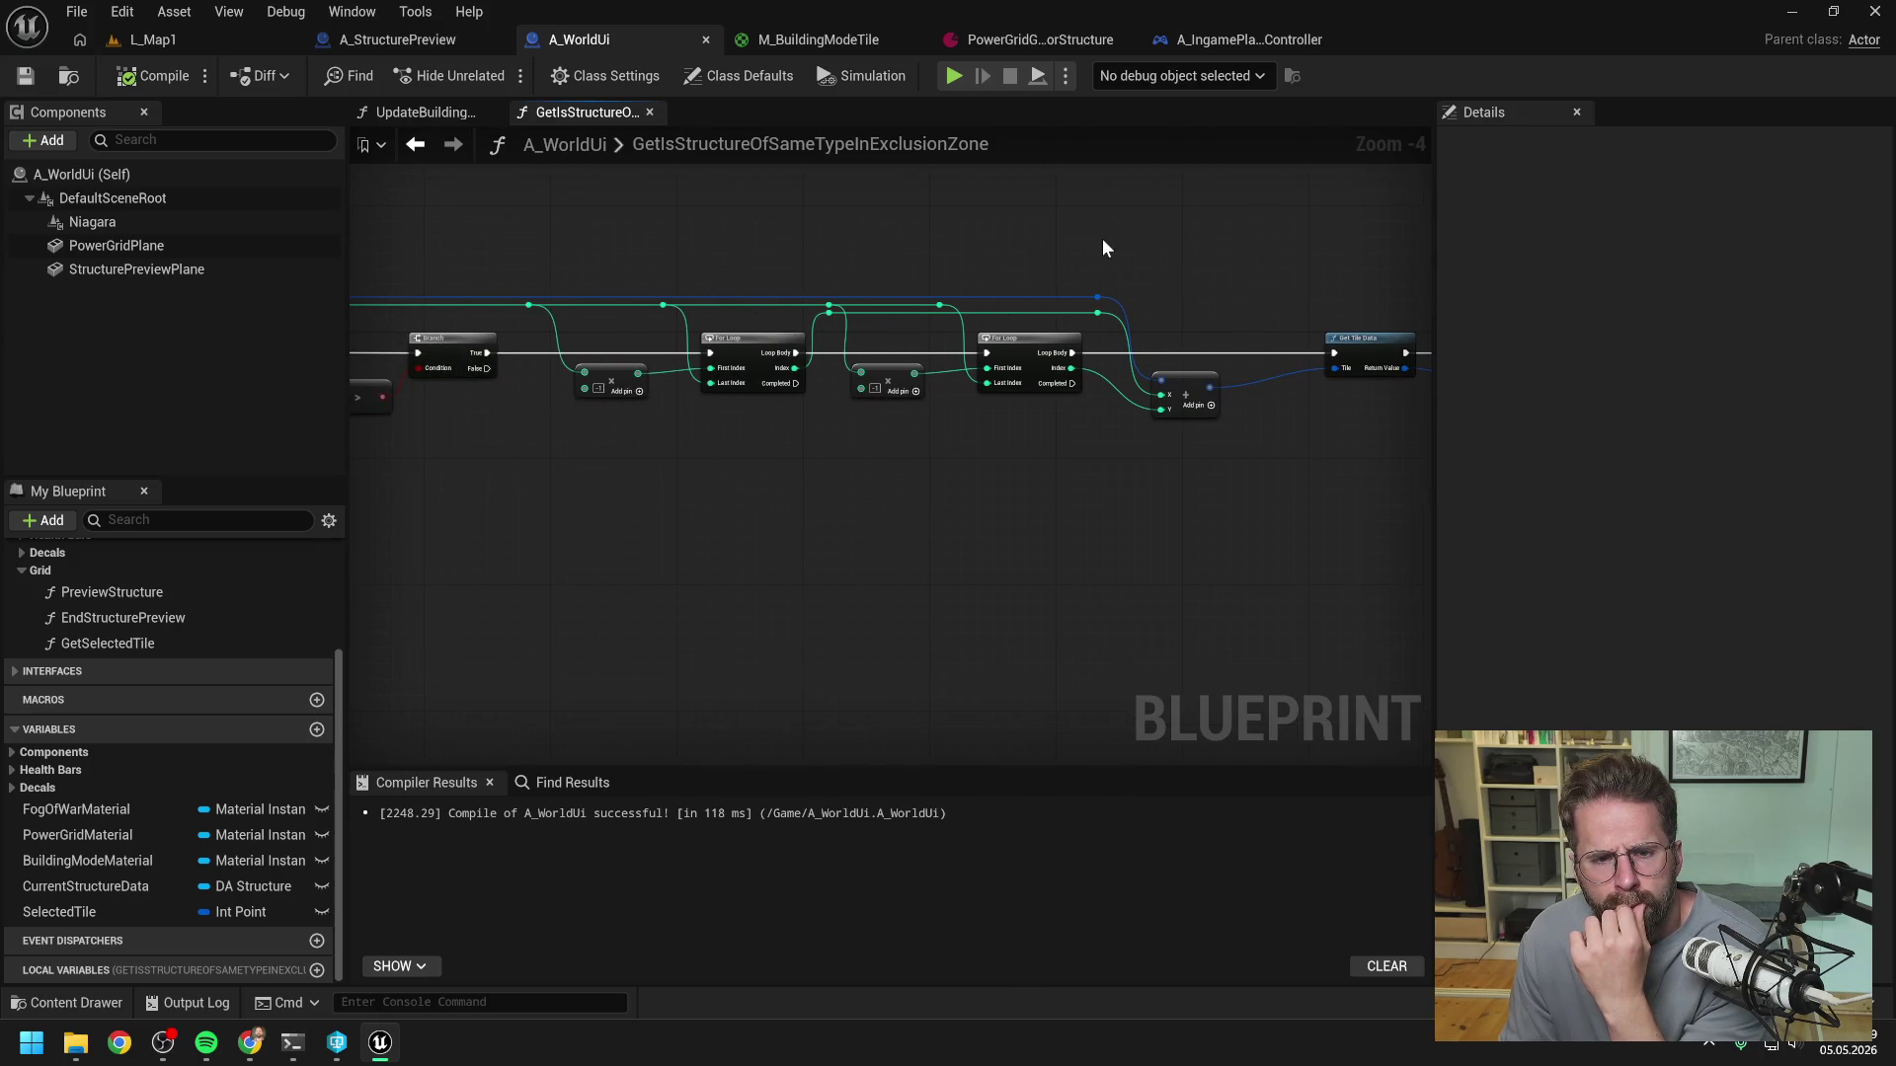
left_click_drag(867, 242, 1076, 249)
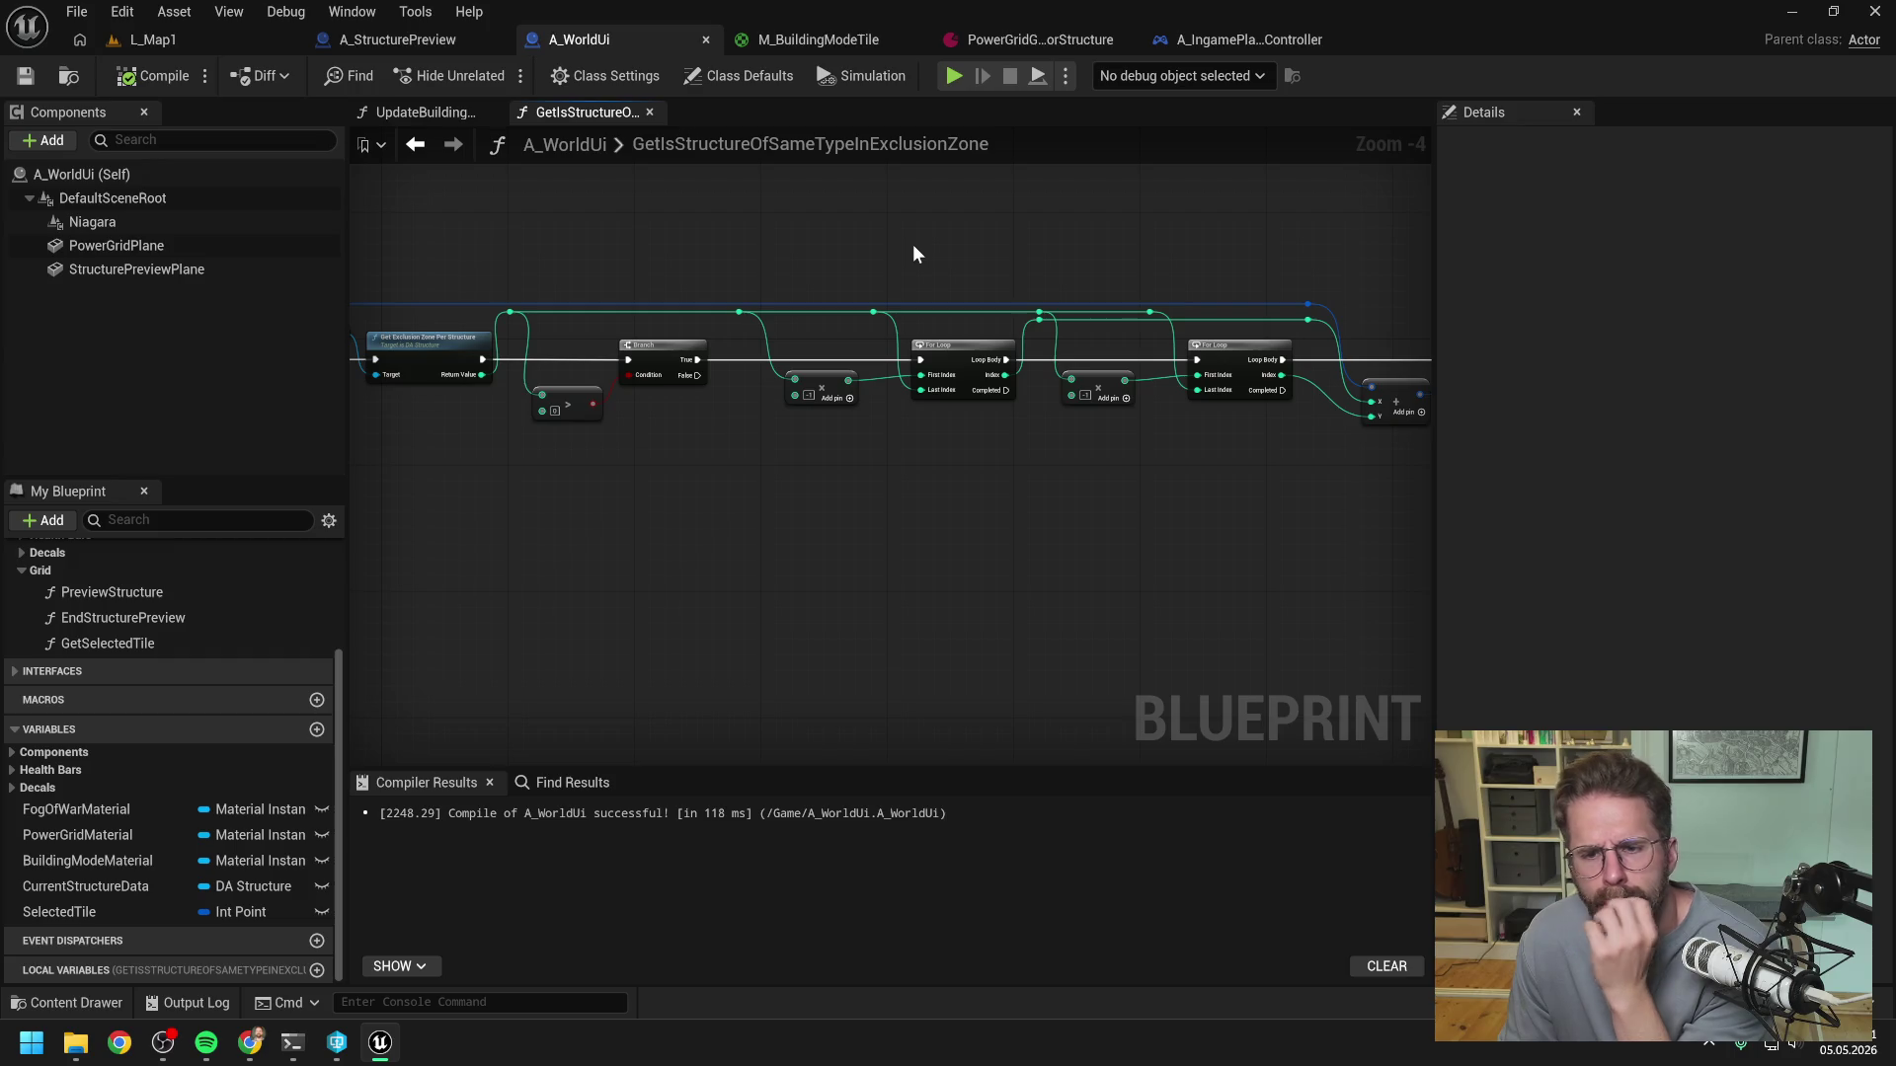
left_click(194, 41)
left_click(494, 74)
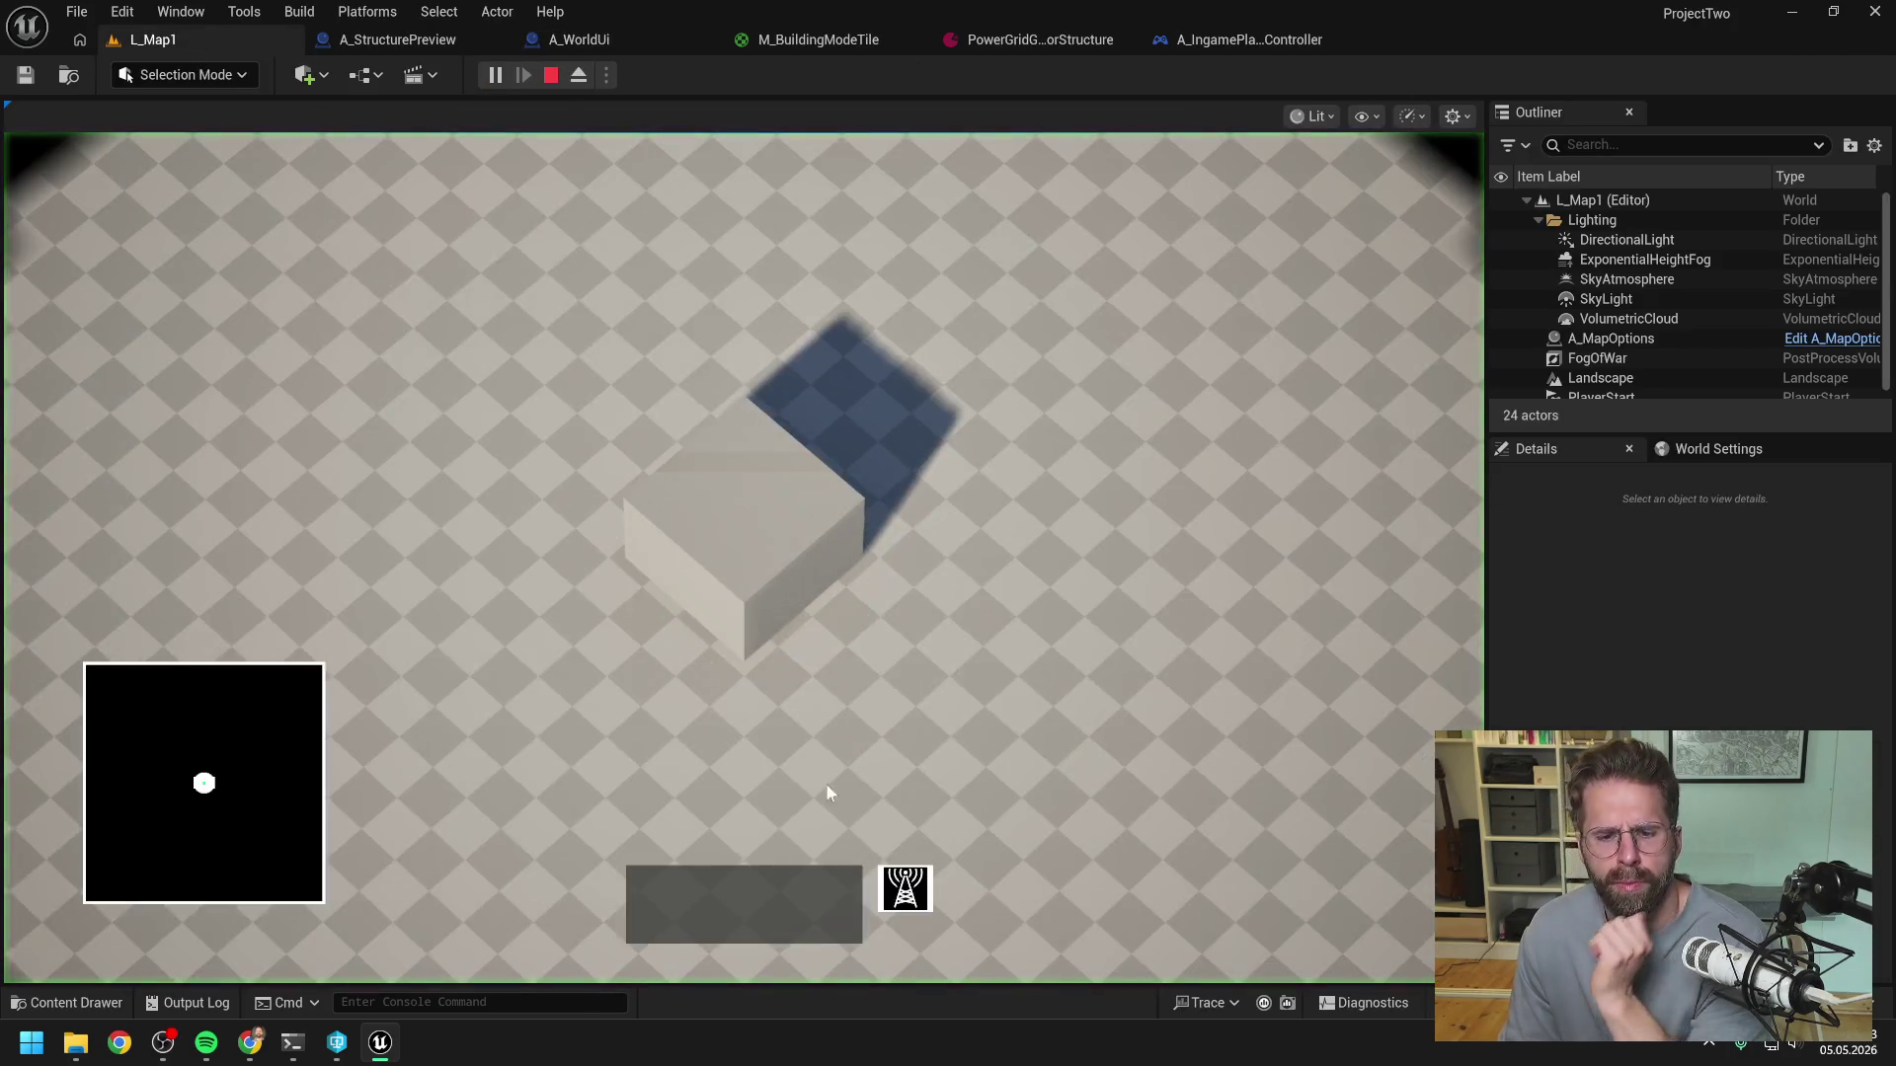
- Place a structure on a green tile, stop the play session, and return to A_WorldUi
left_click(1087, 544)
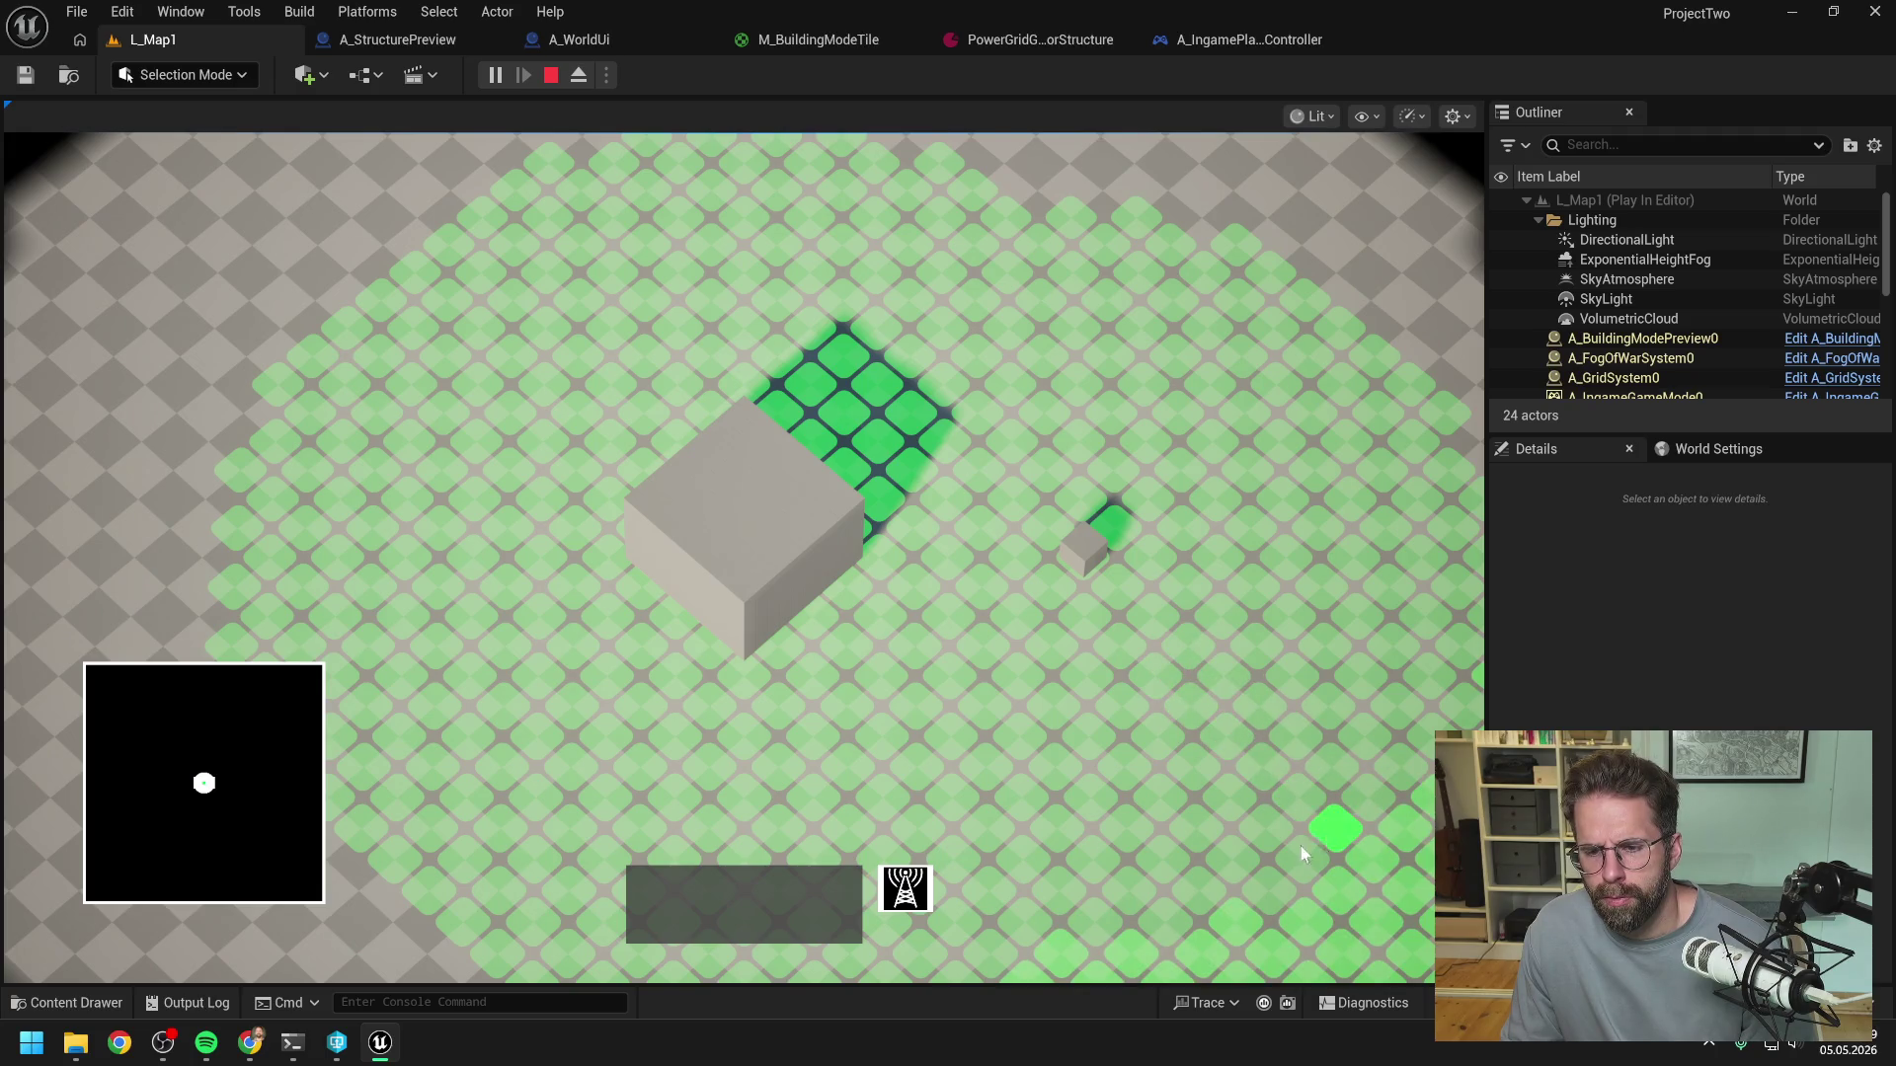
key("Escape")
left_click(619, 38)
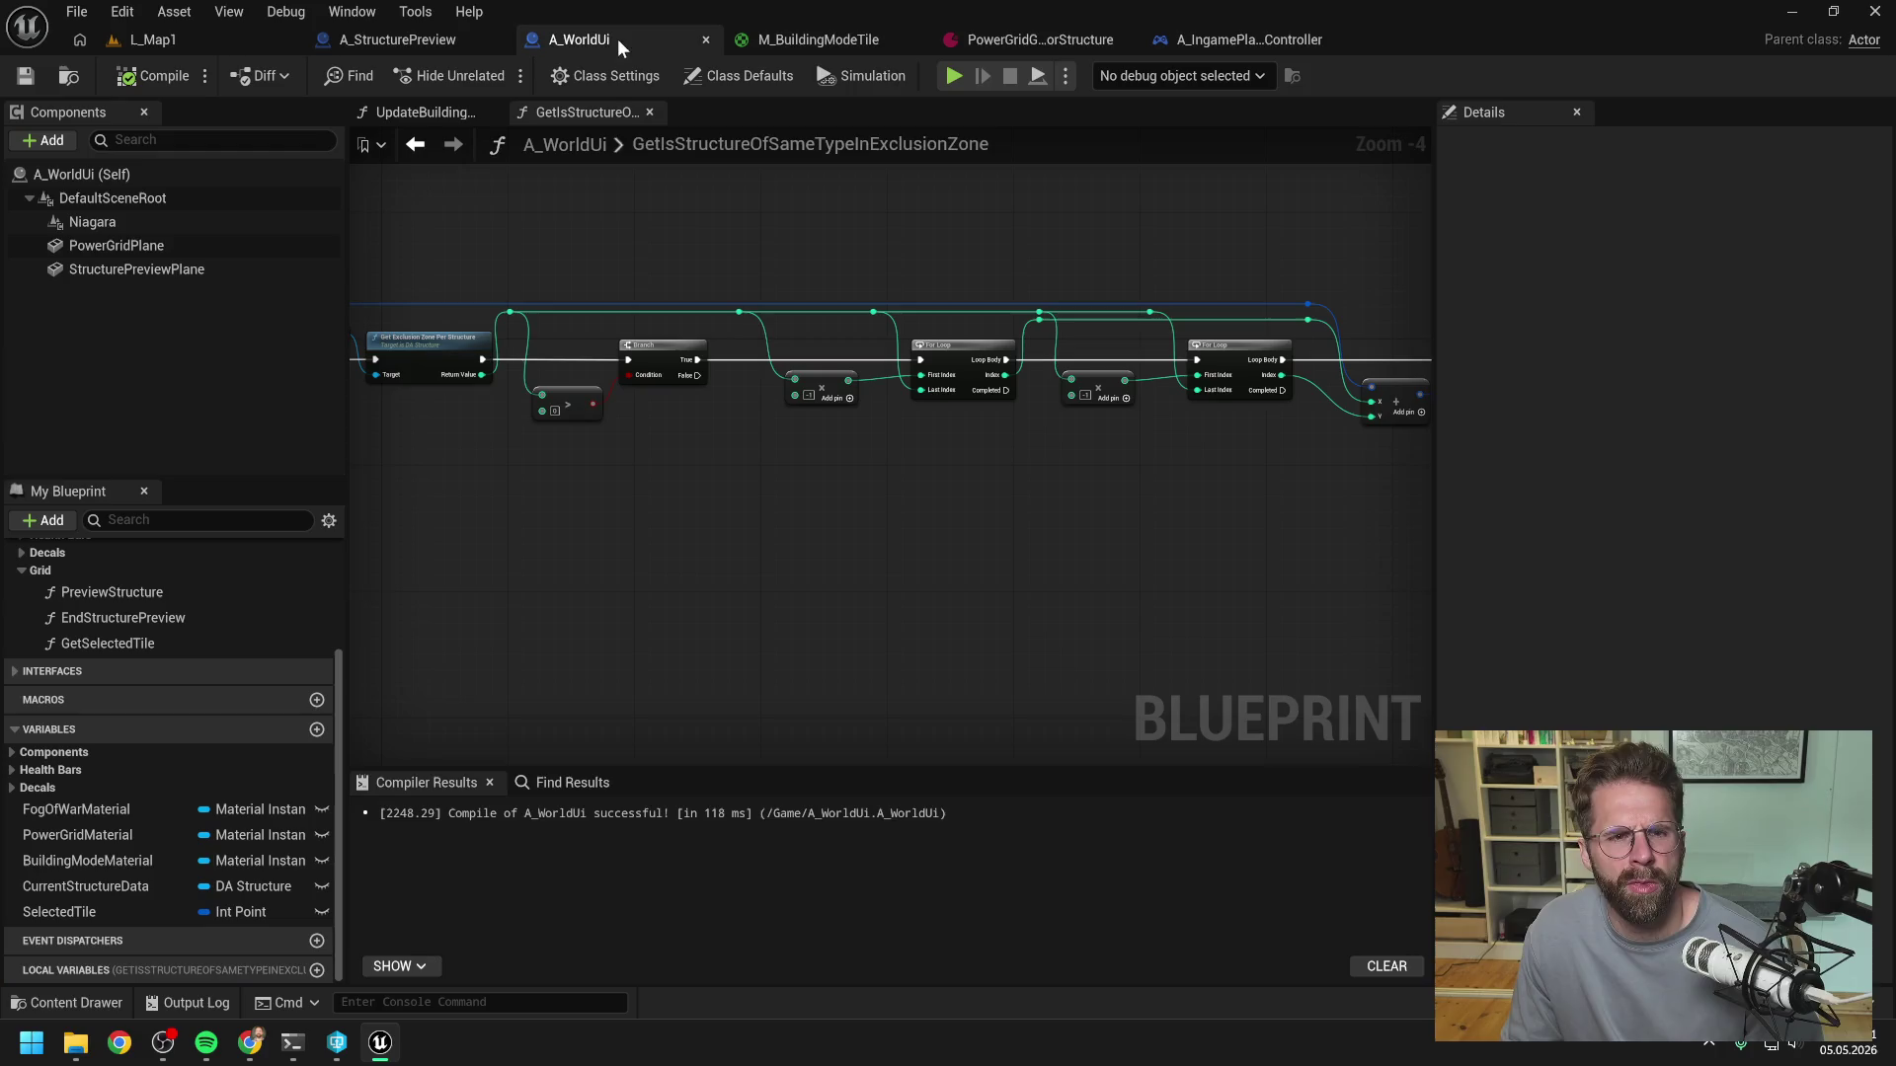
- Review the UpdateBuildingModeTexture graph's For Each Loop, Tiles Local and ADD nodes
left_click(425, 111)
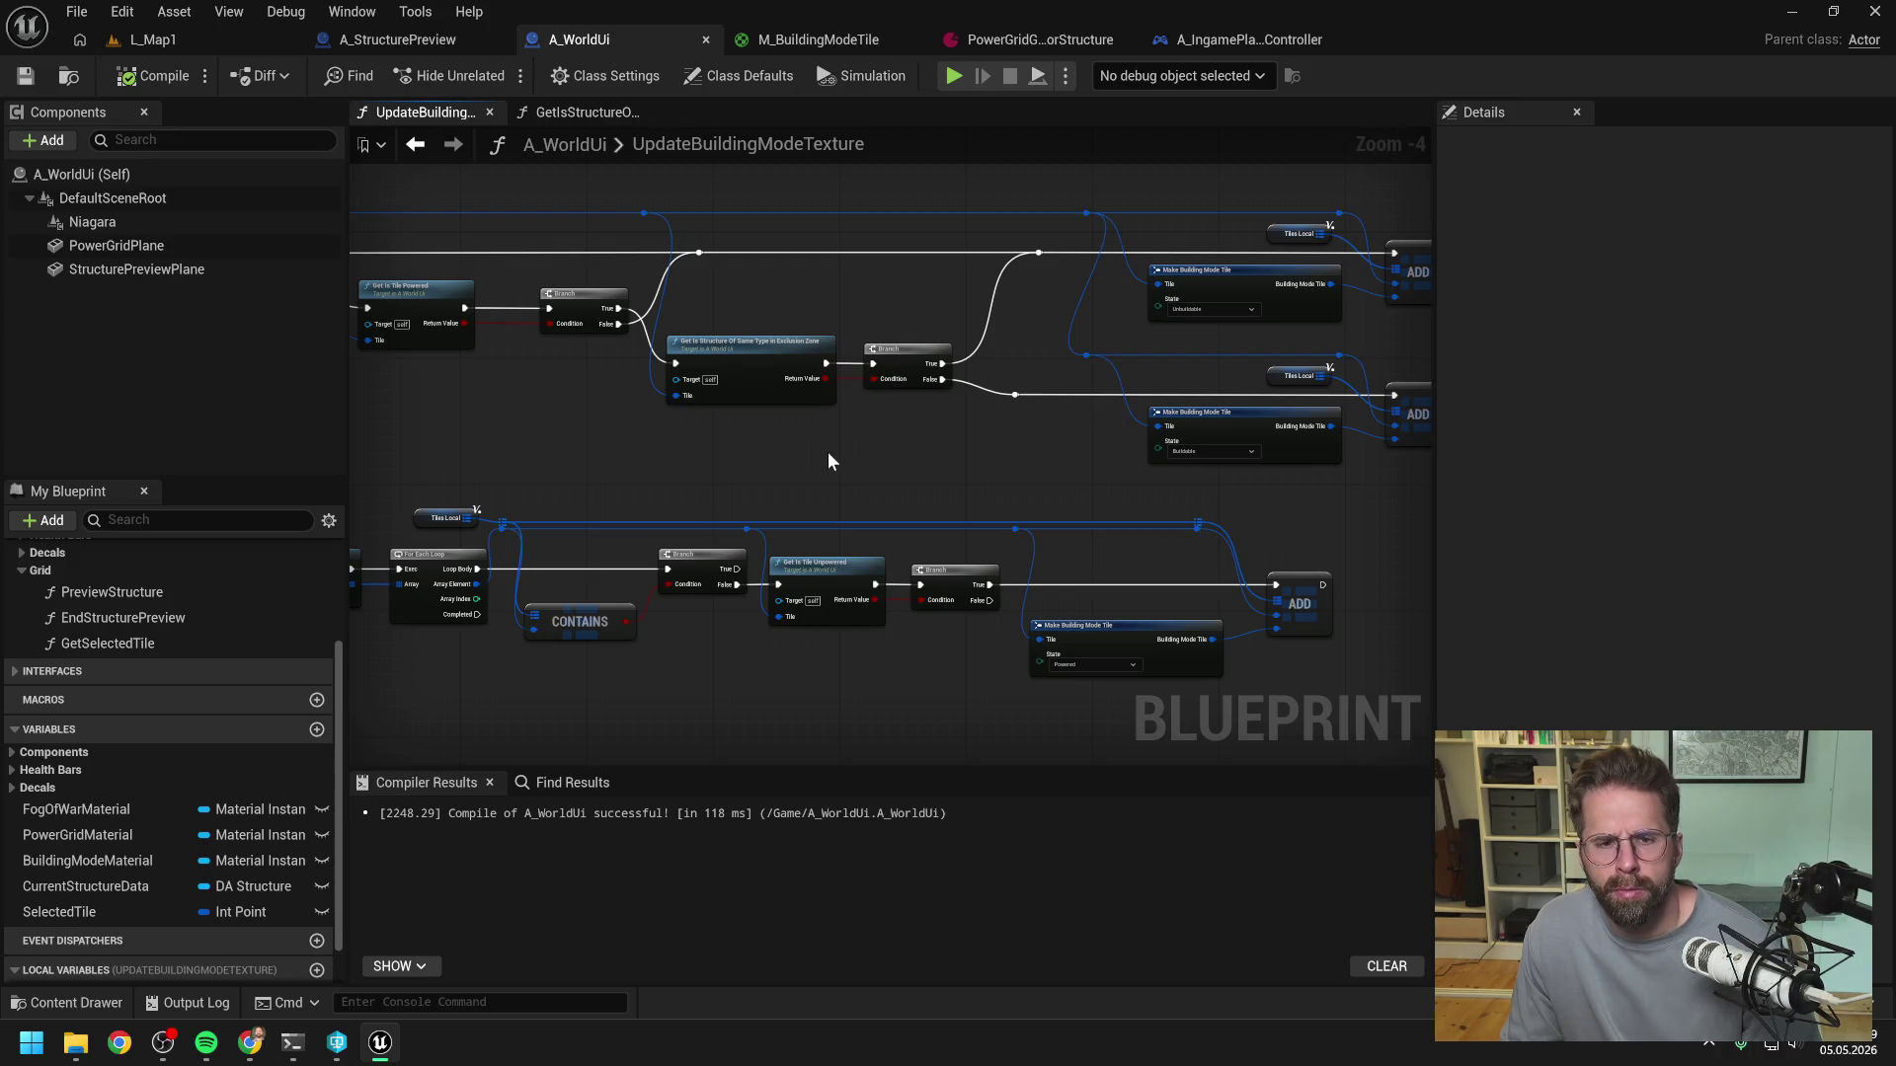
left_click_drag(835, 461, 992, 454)
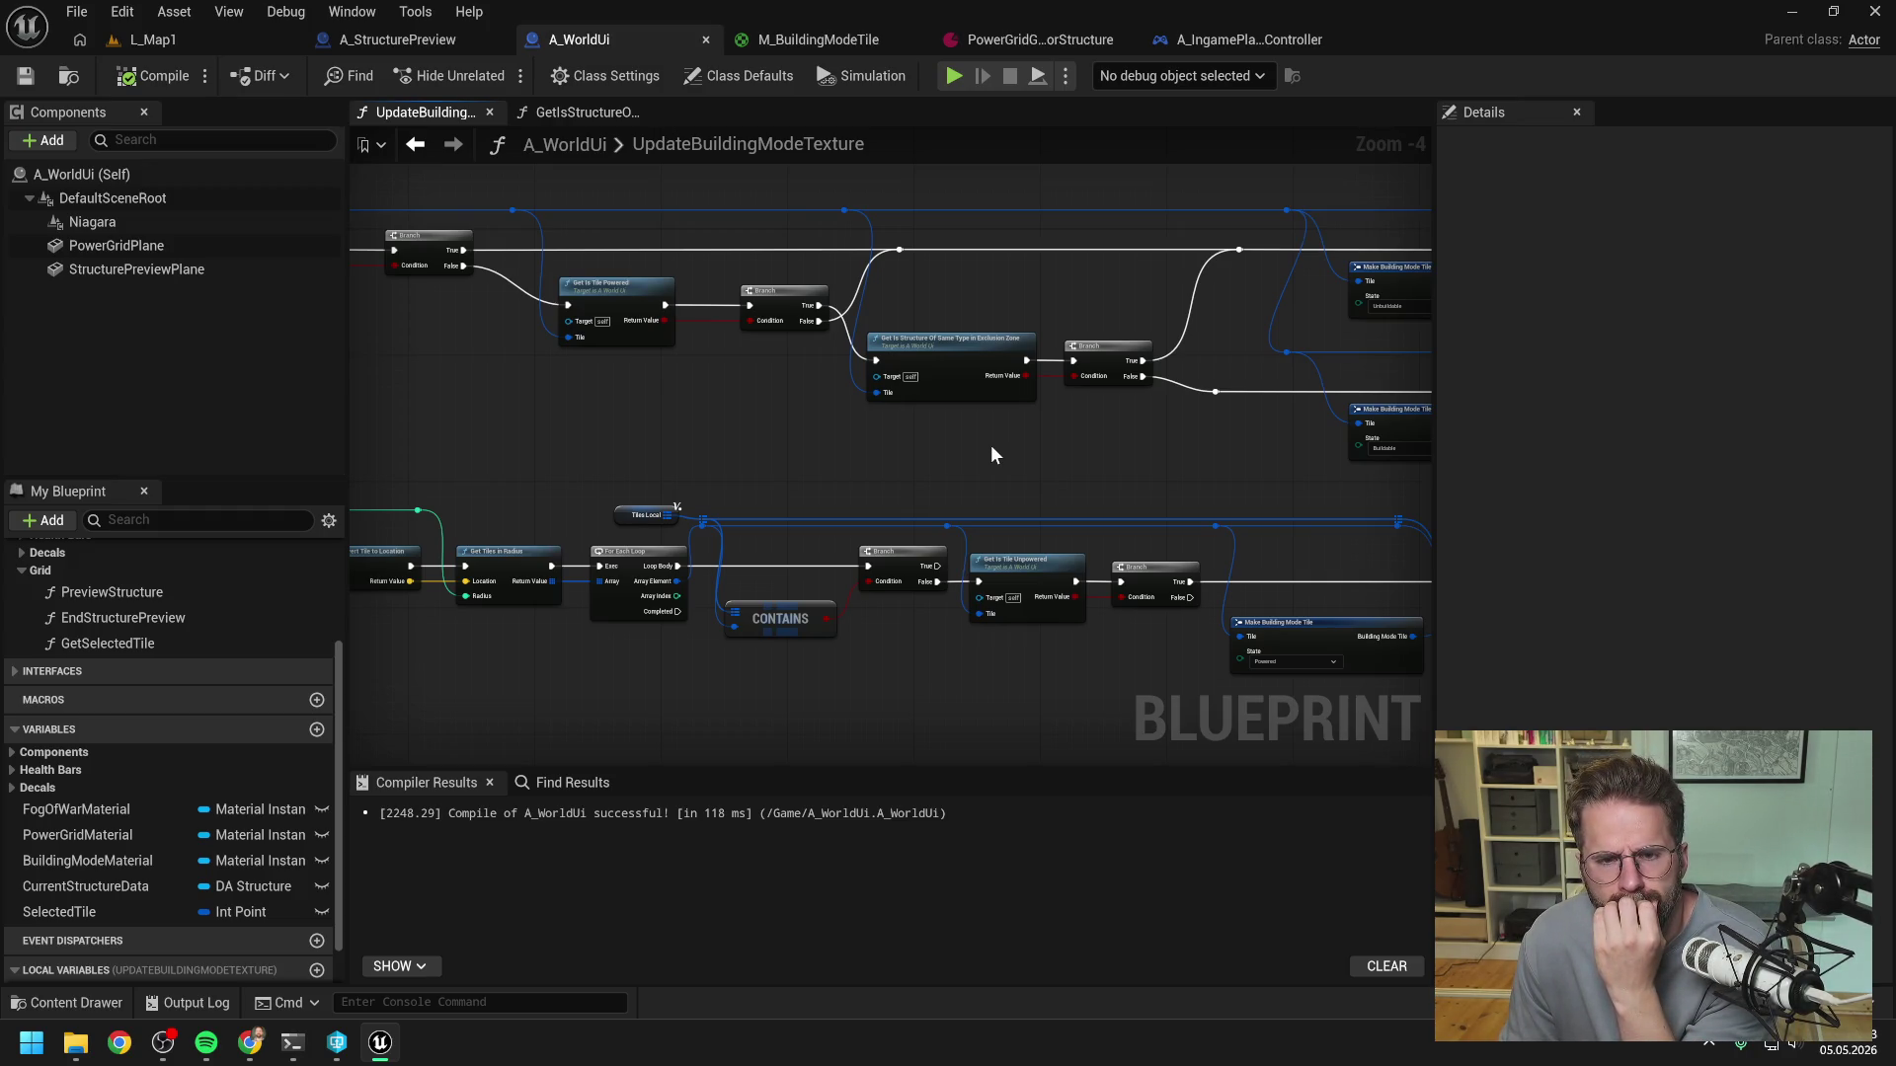
mouse_move(991, 454)
left_mouse_down()
mouse_move(1329, 427)
mouse_move(1037, 448)
mouse_move(1102, 481)
mouse_move(946, 476)
left_mouse_up()
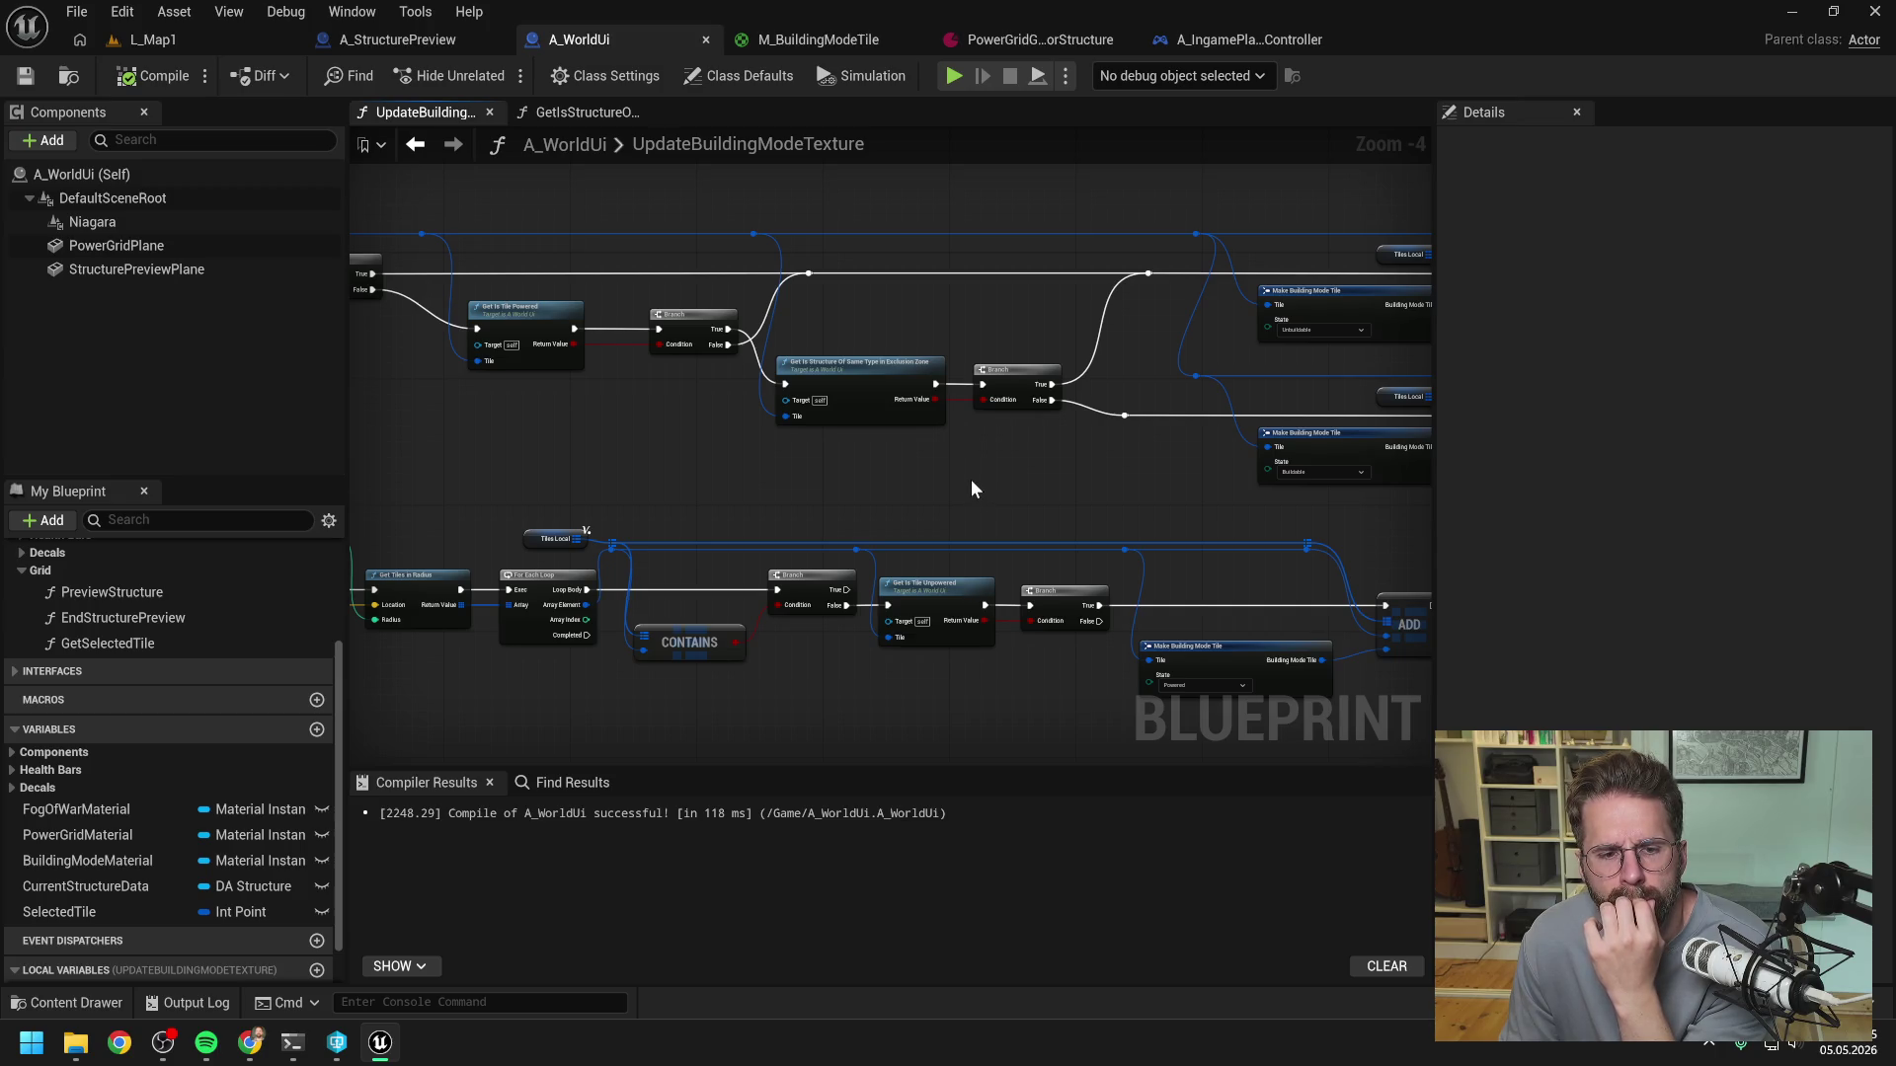
left_click_drag(972, 464, 931, 481)
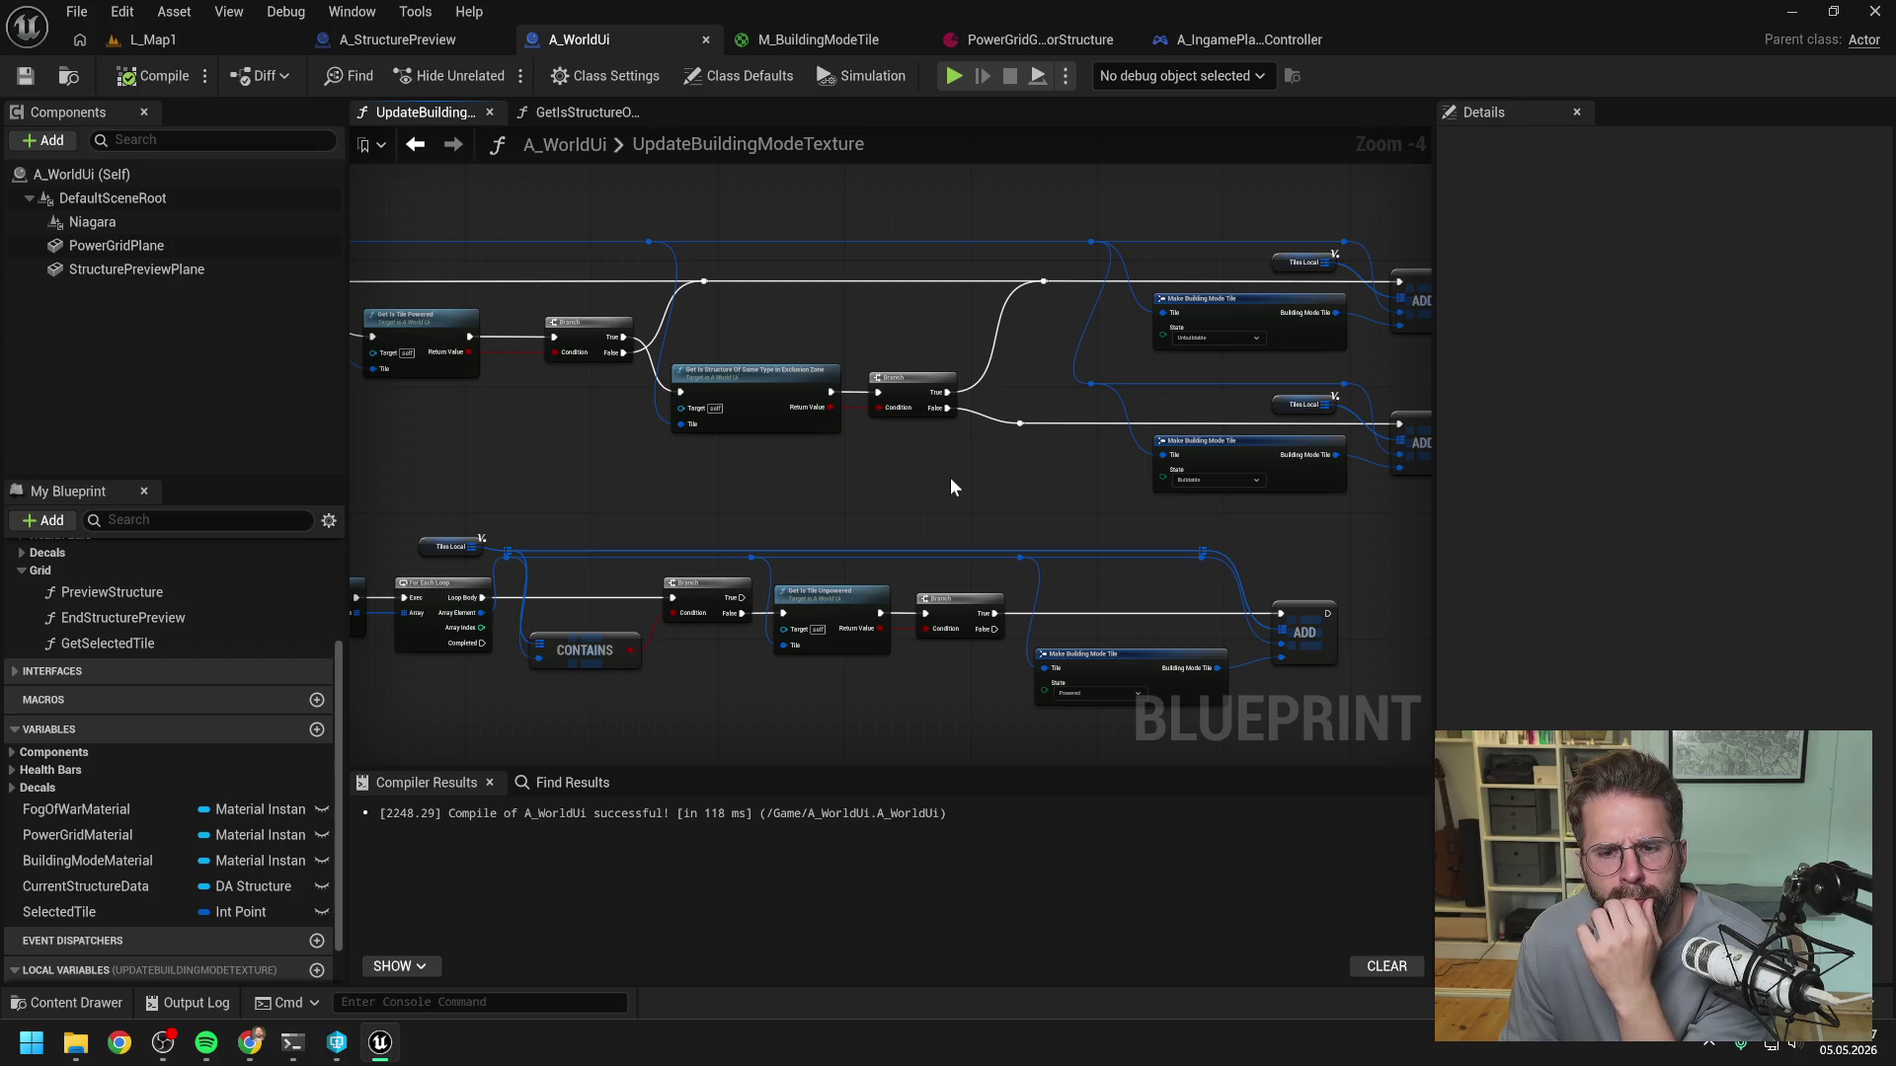
- Check the Power Grid Generator's exclusion zone of 5, reopen the exclusion-zone function, then switch to L_Map1
left_click(1035, 38)
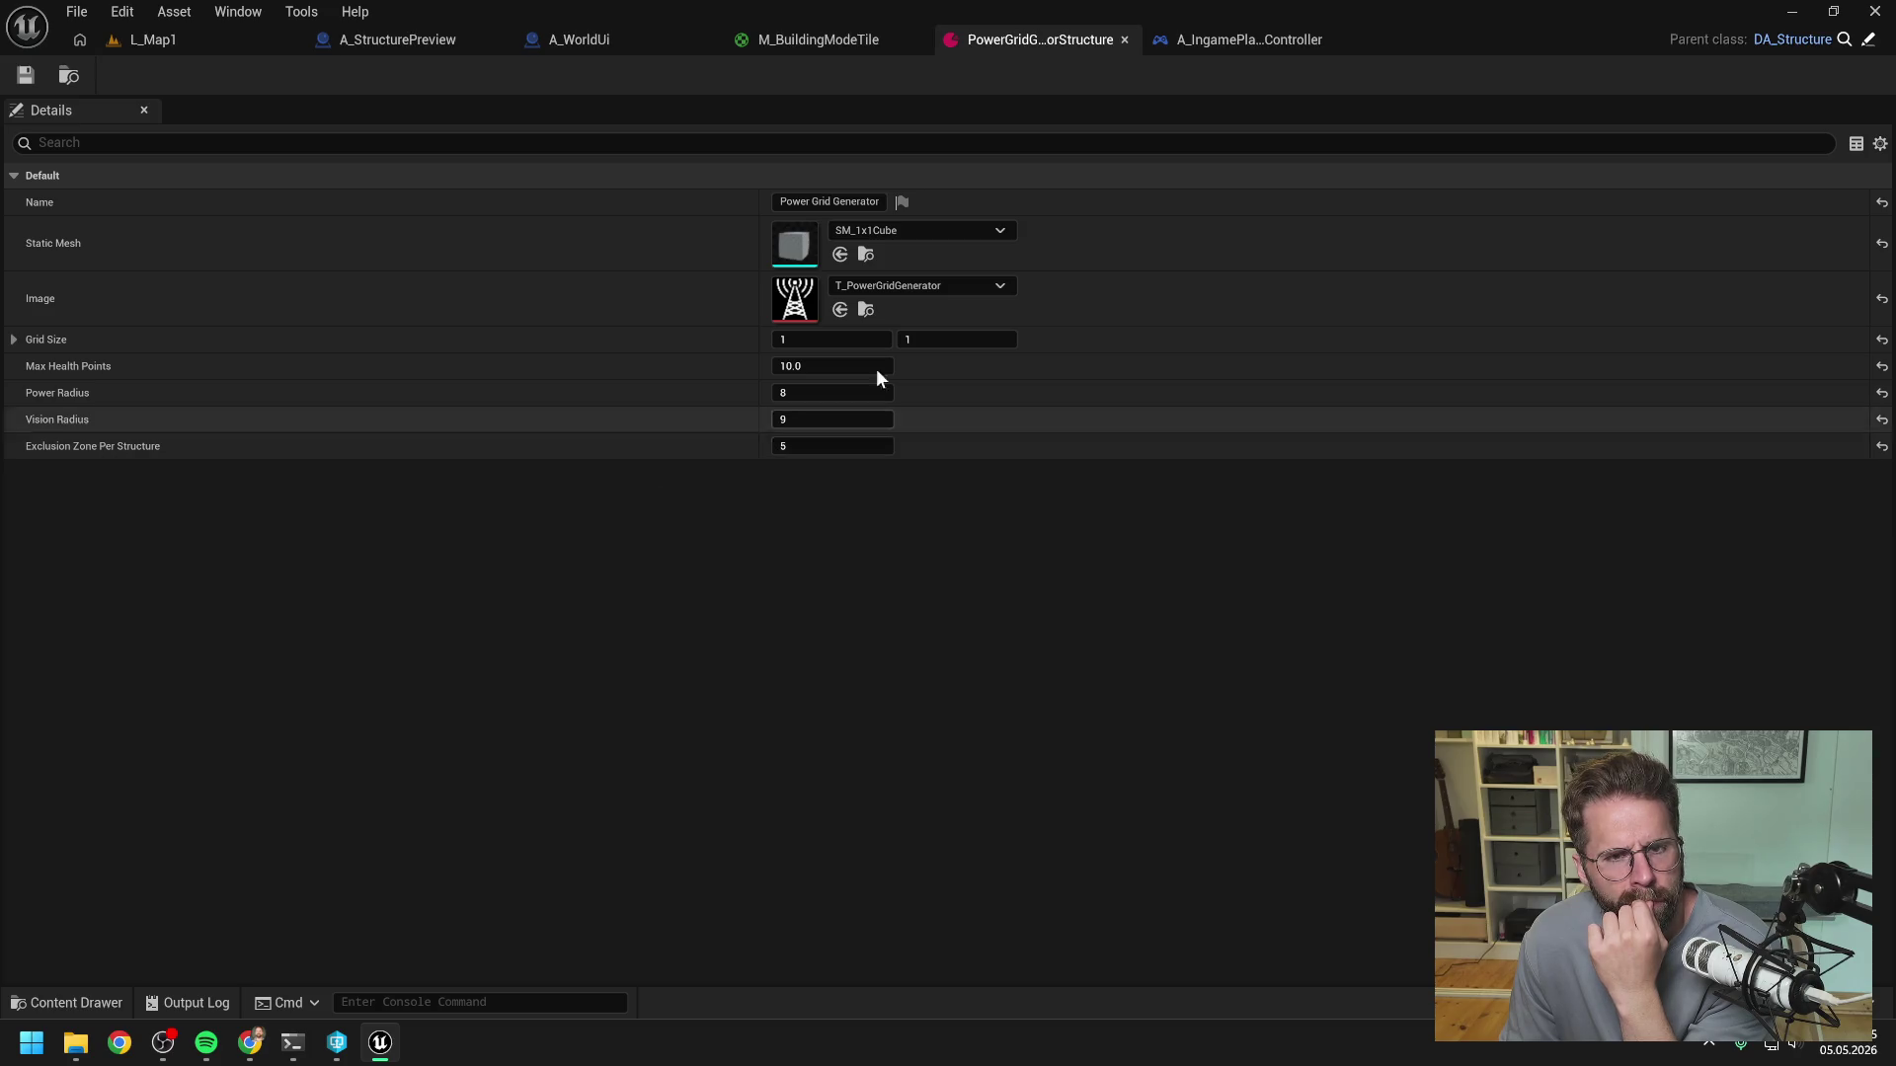
left_click(638, 40)
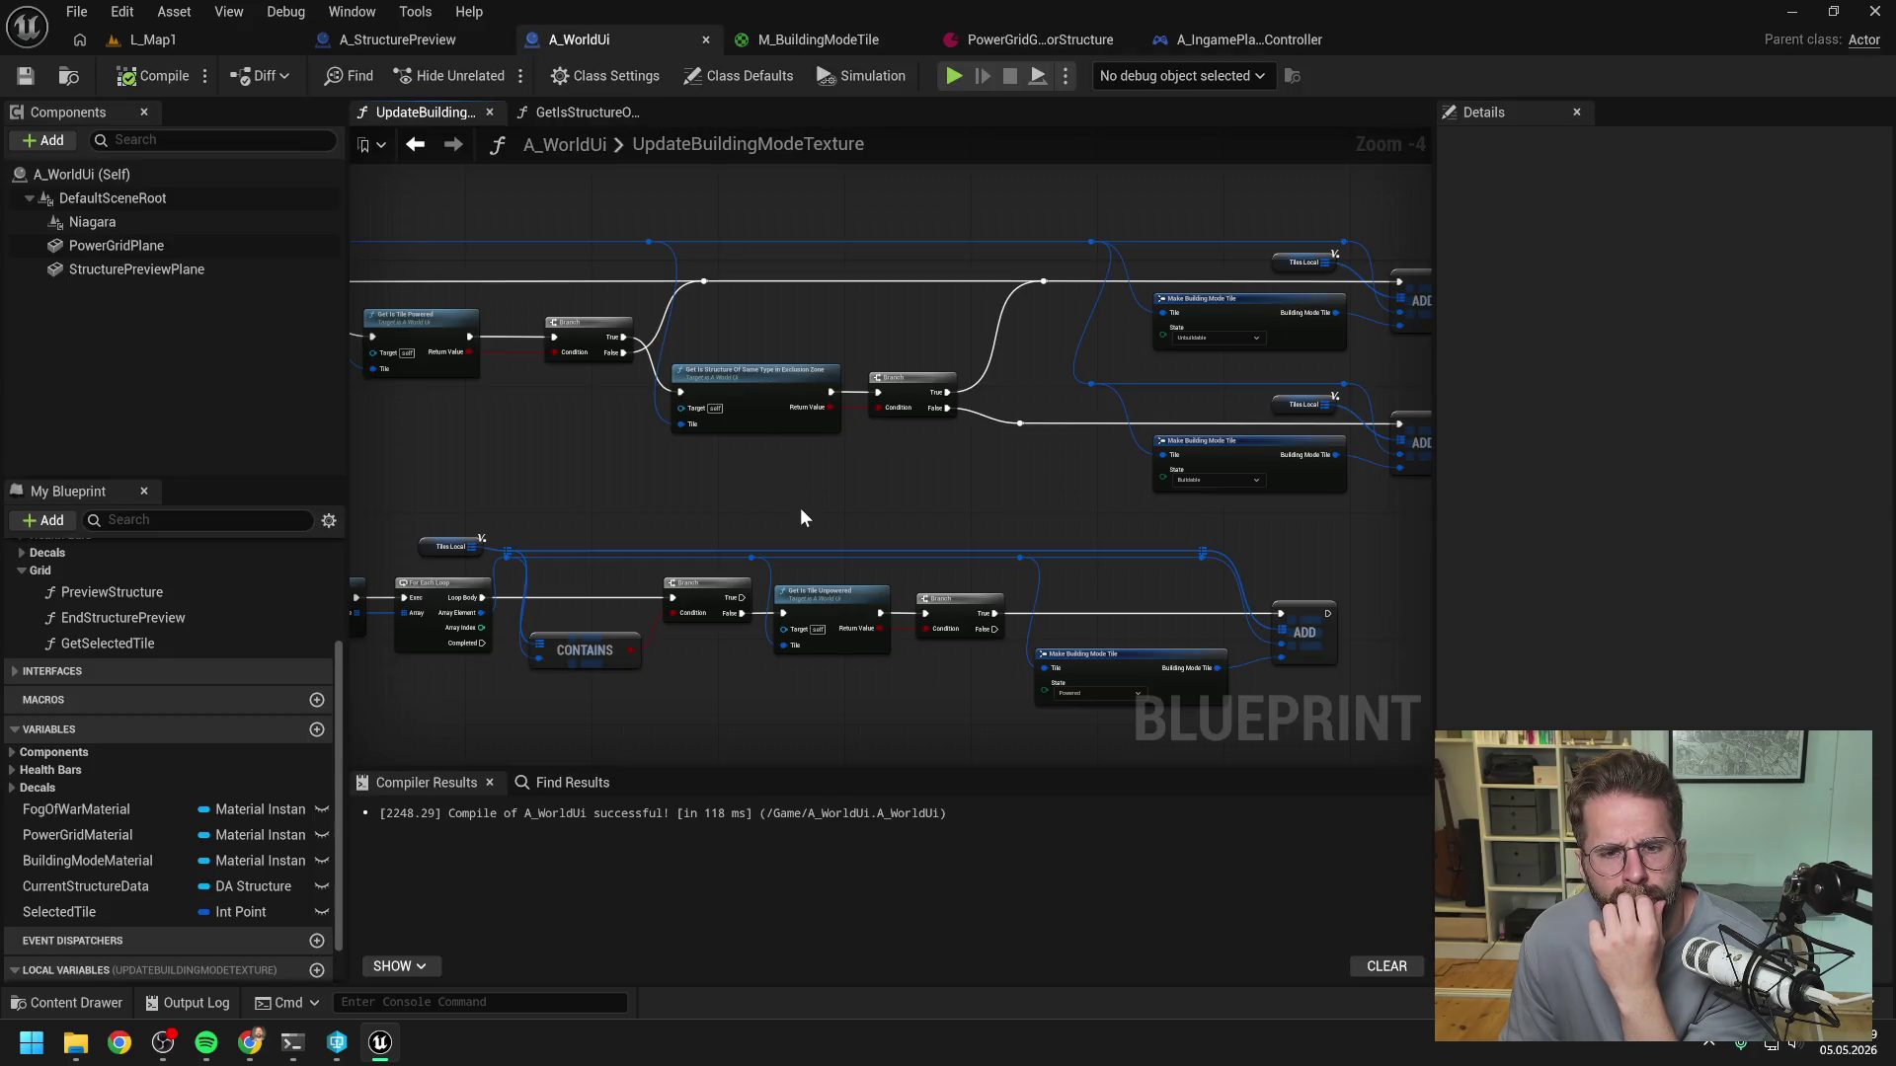
double_click(767, 388)
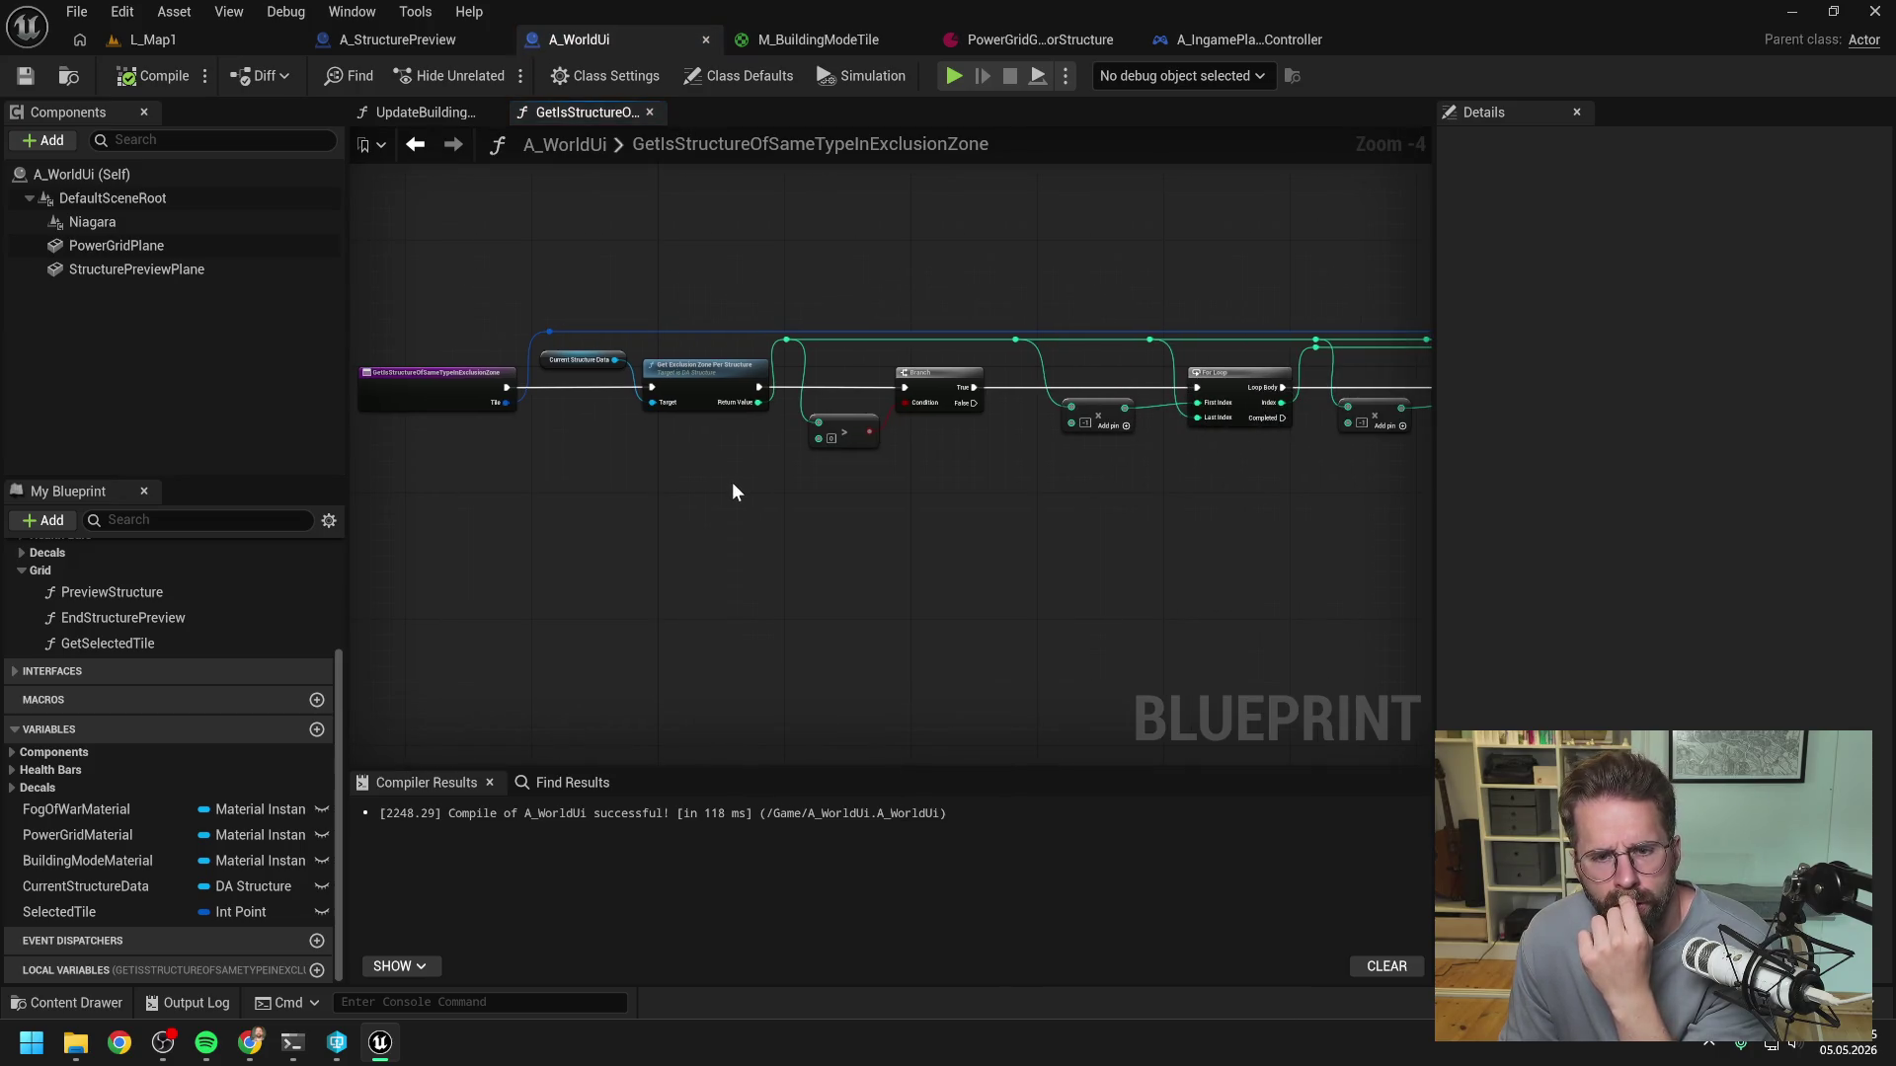
left_click(179, 44)
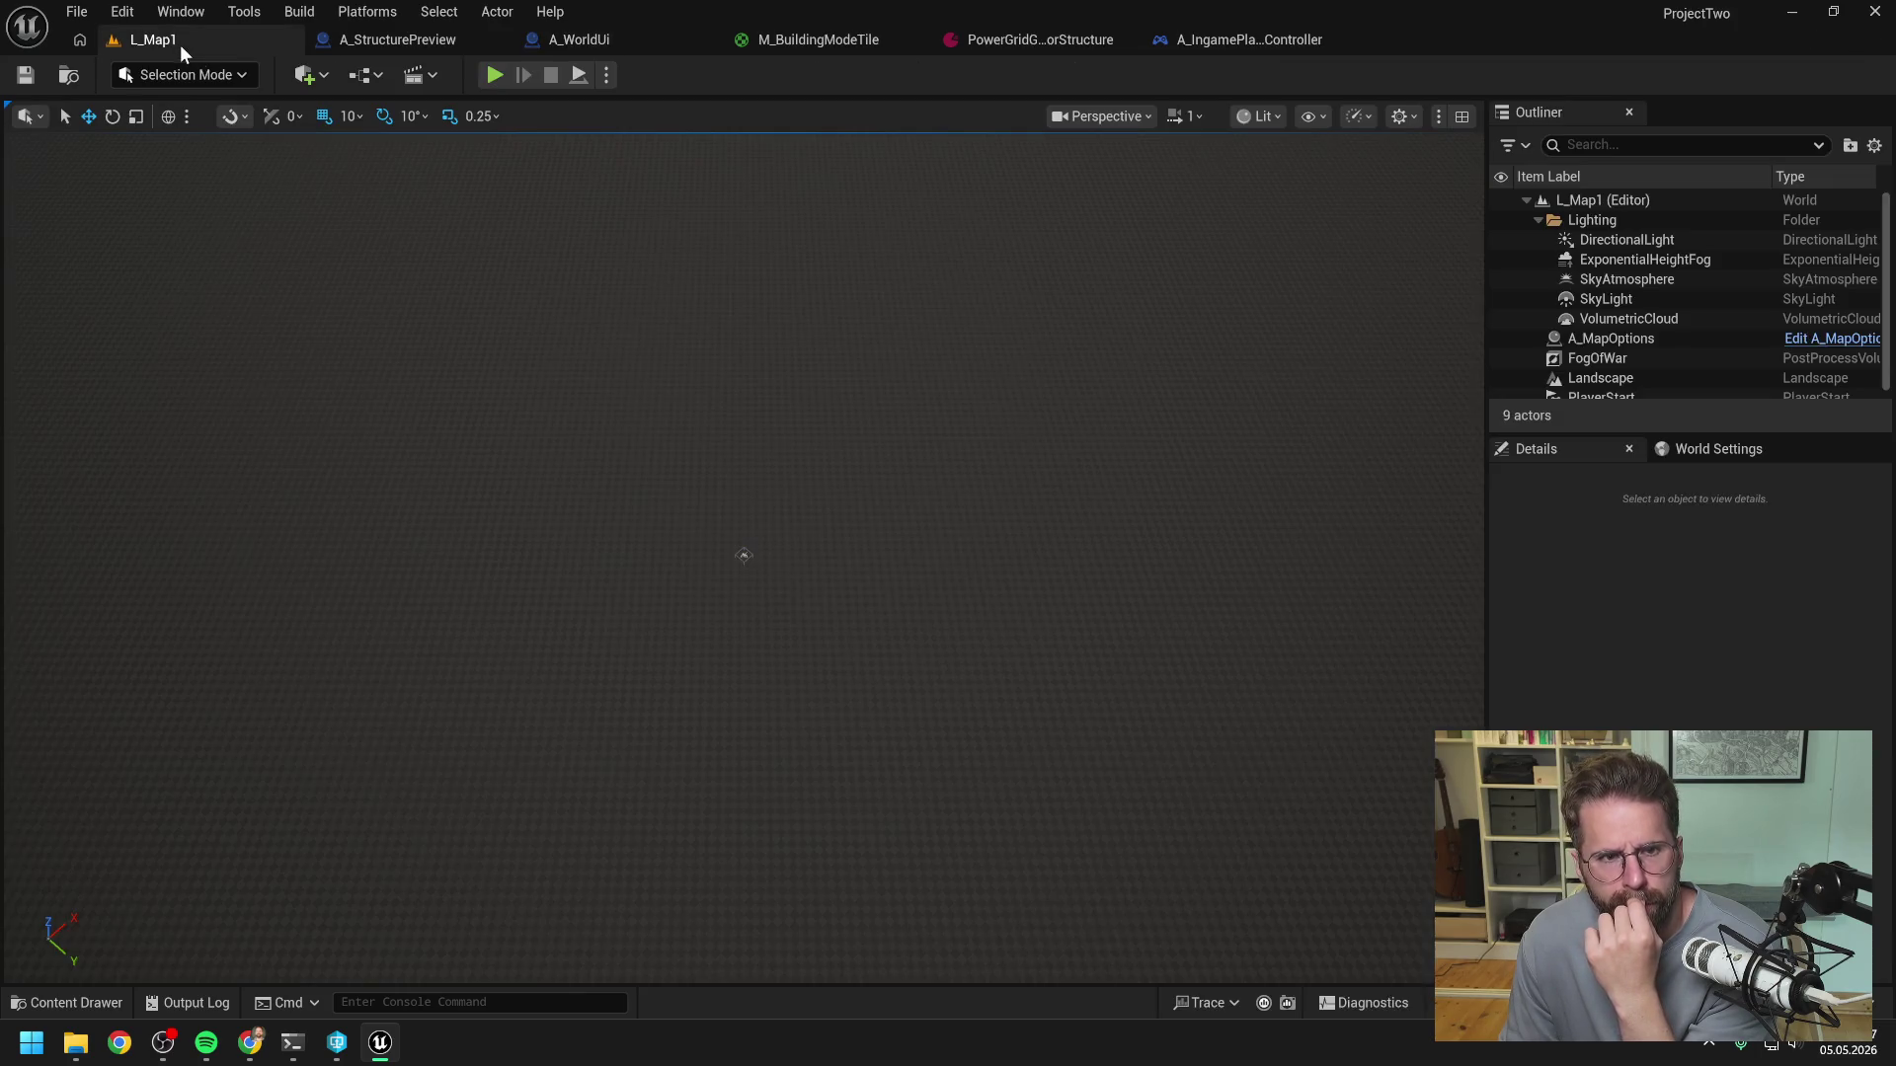
left_click(488, 77)
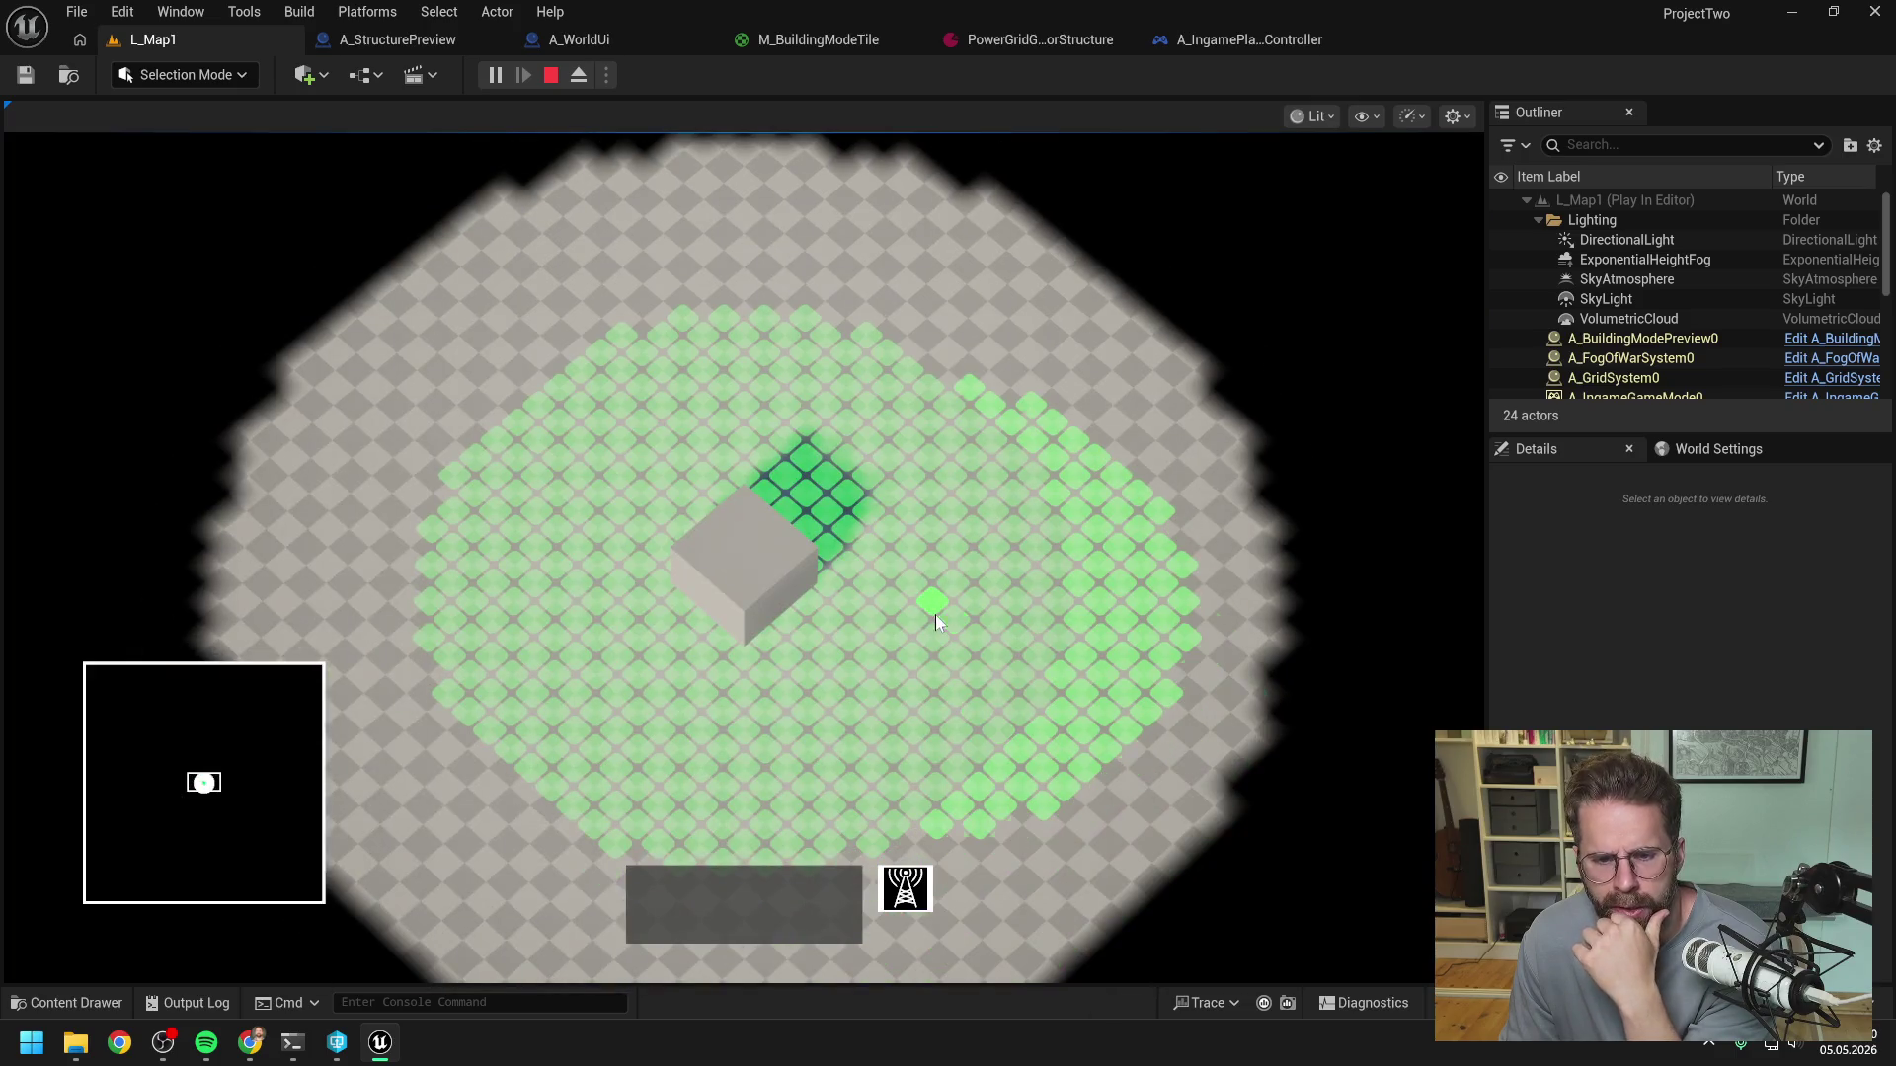
left_click(934, 612)
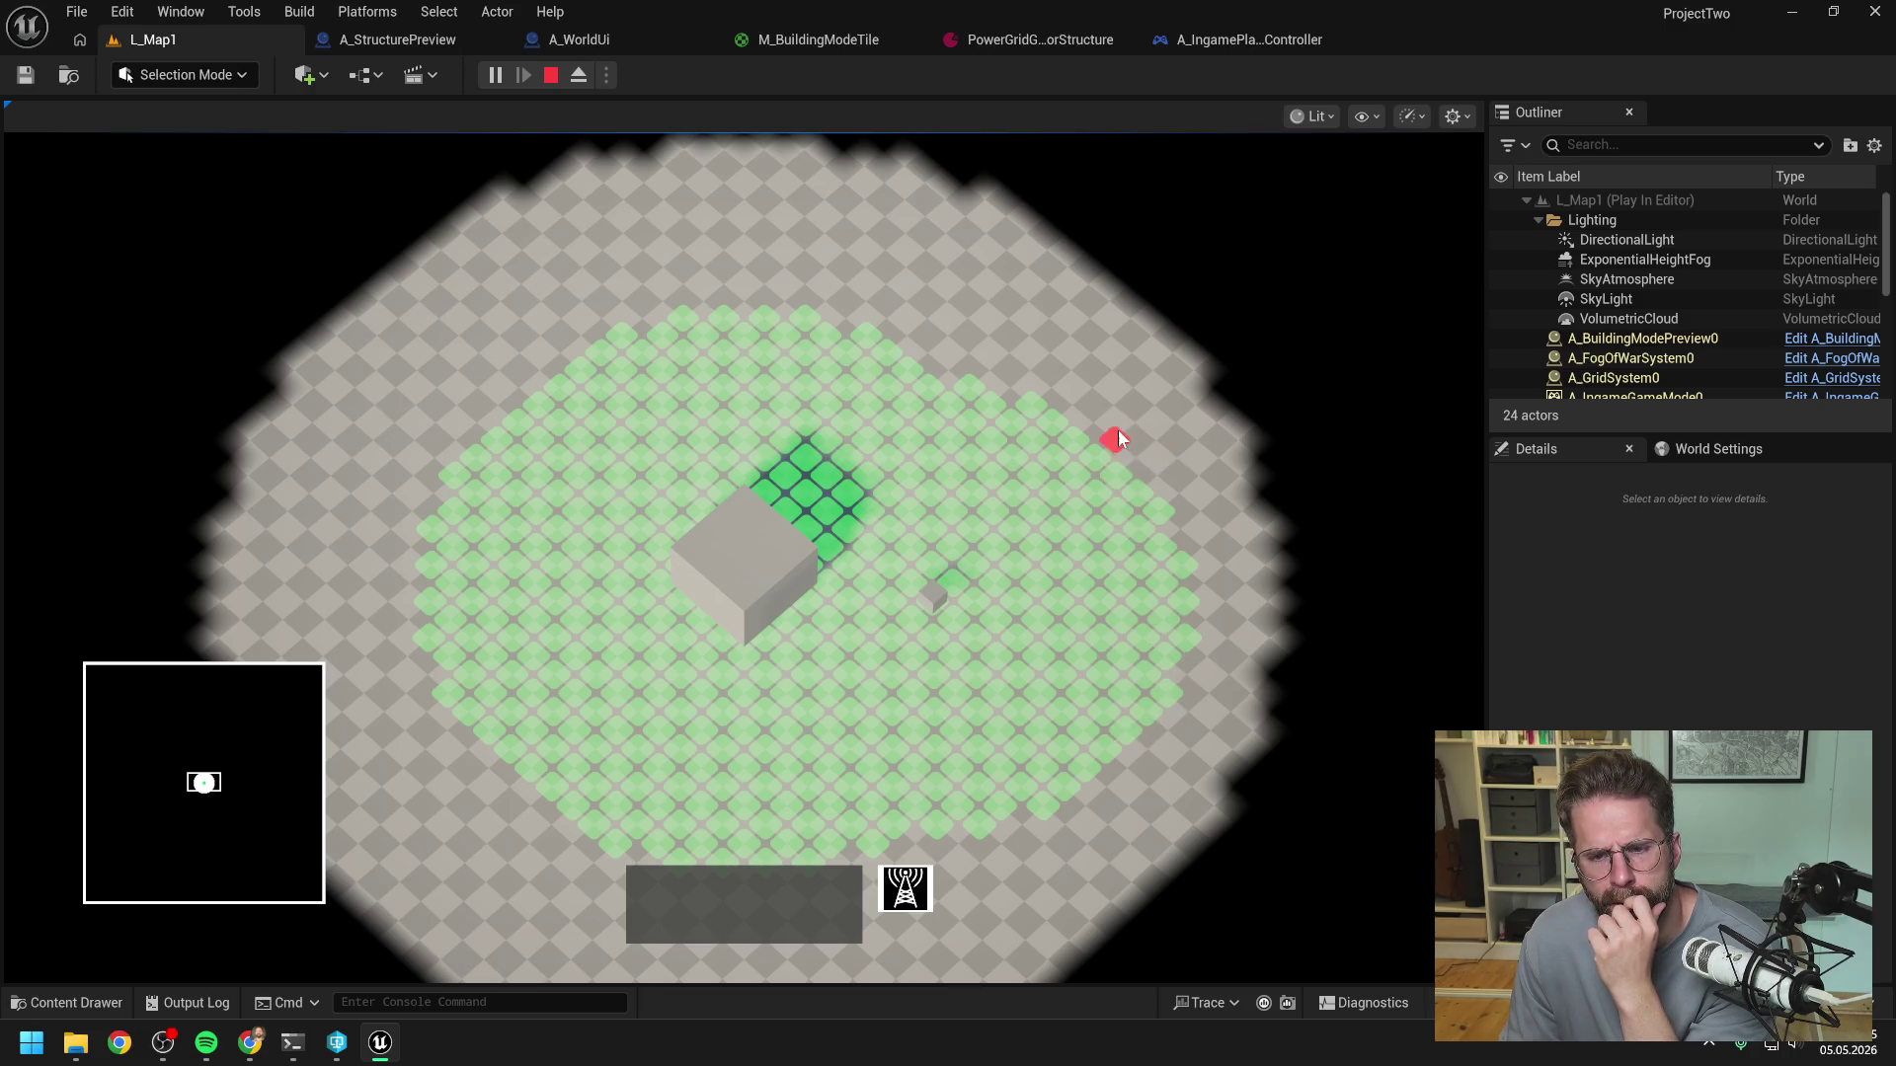
key("Escape")
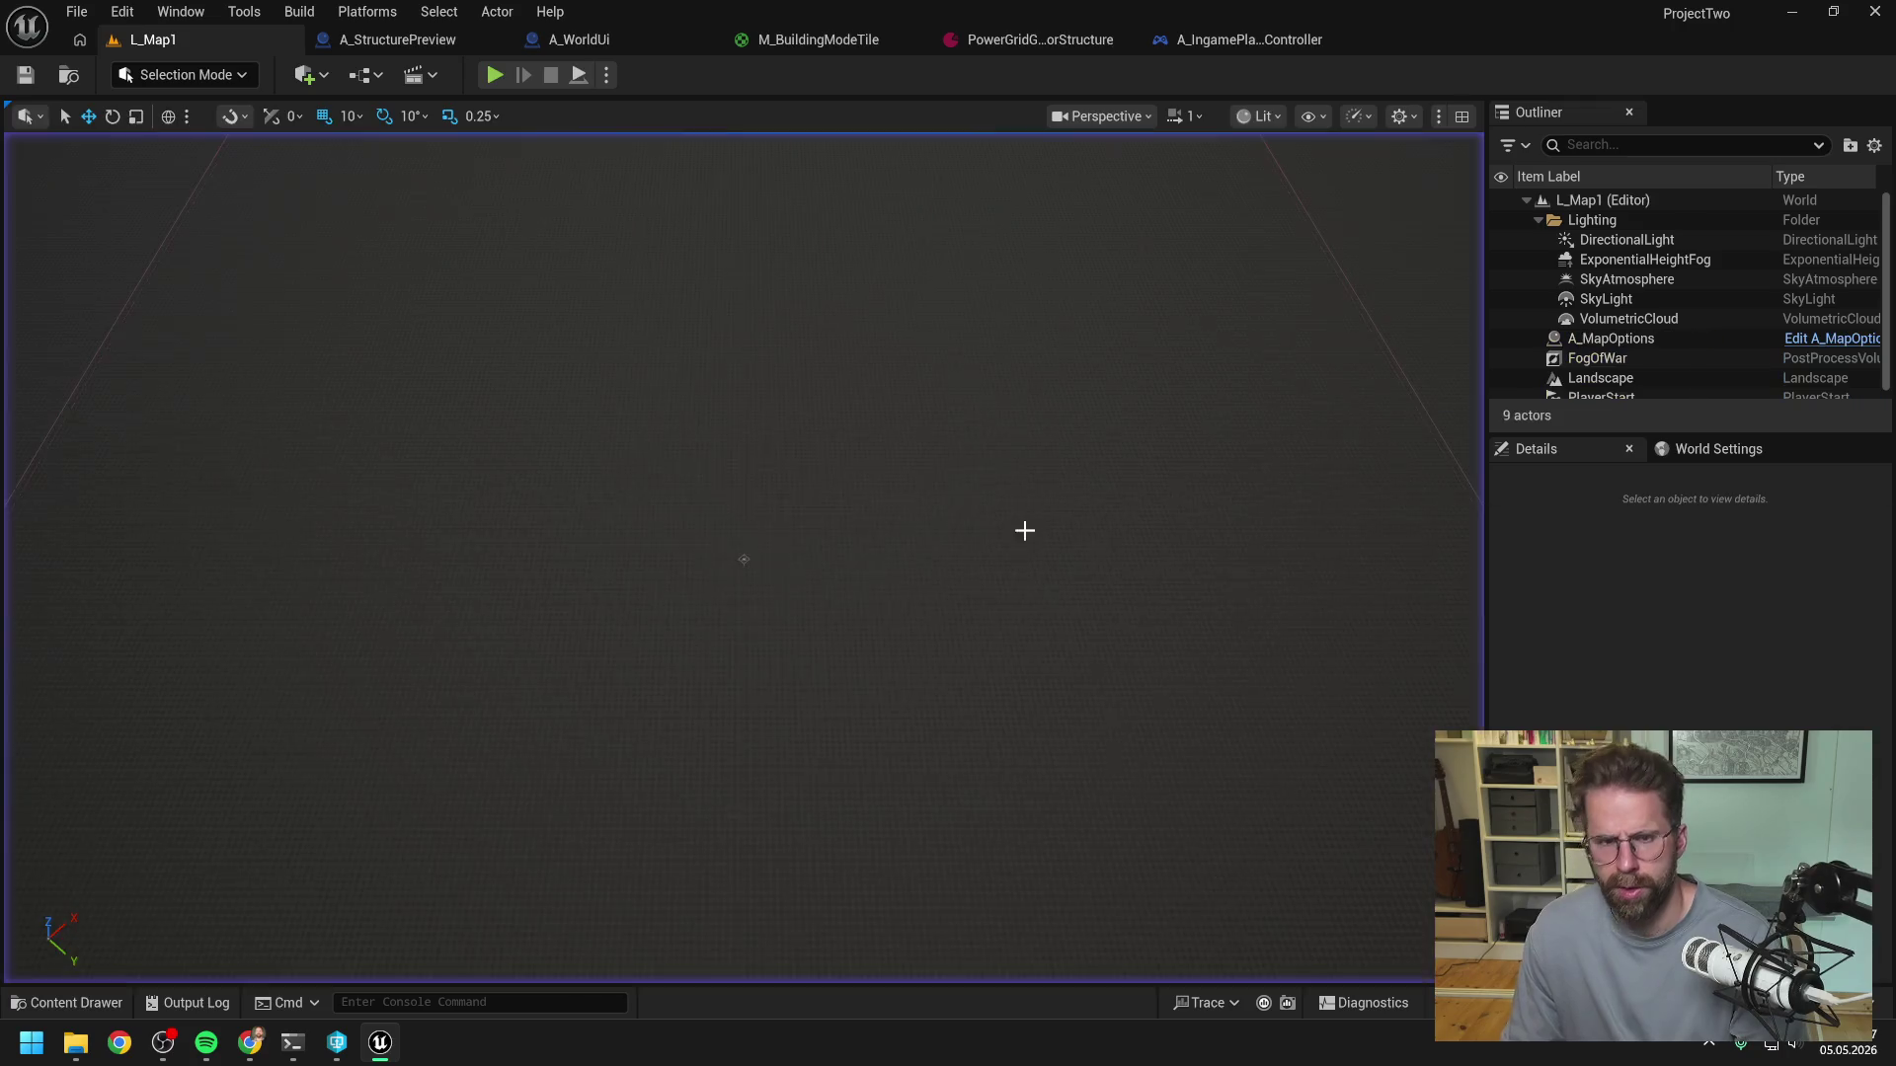
- Add a Print String node and put an F9 breakpoint on Get Exclusion Zone Per Structure
left_click(616, 45)
left_click_drag(1078, 261, 731, 283)
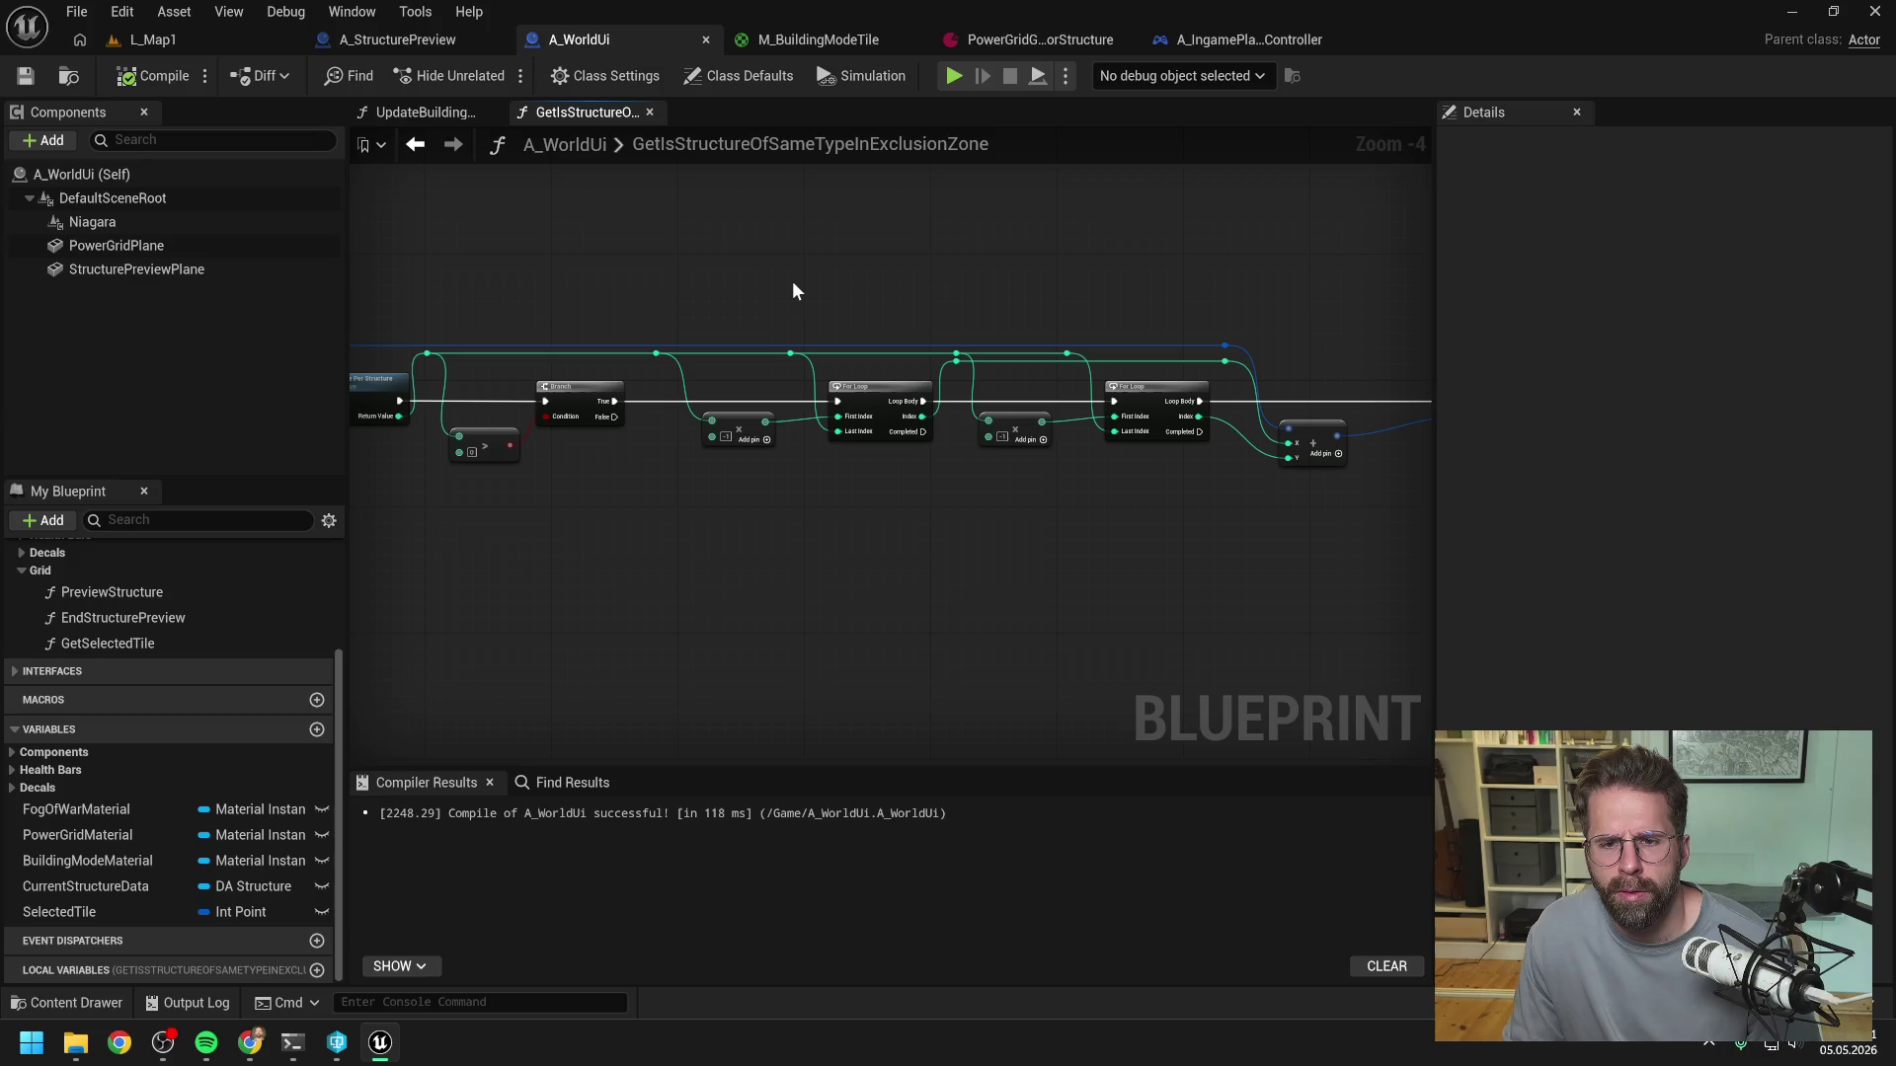
right_click(778, 491)
type("pri")
key("Down")
key("Return")
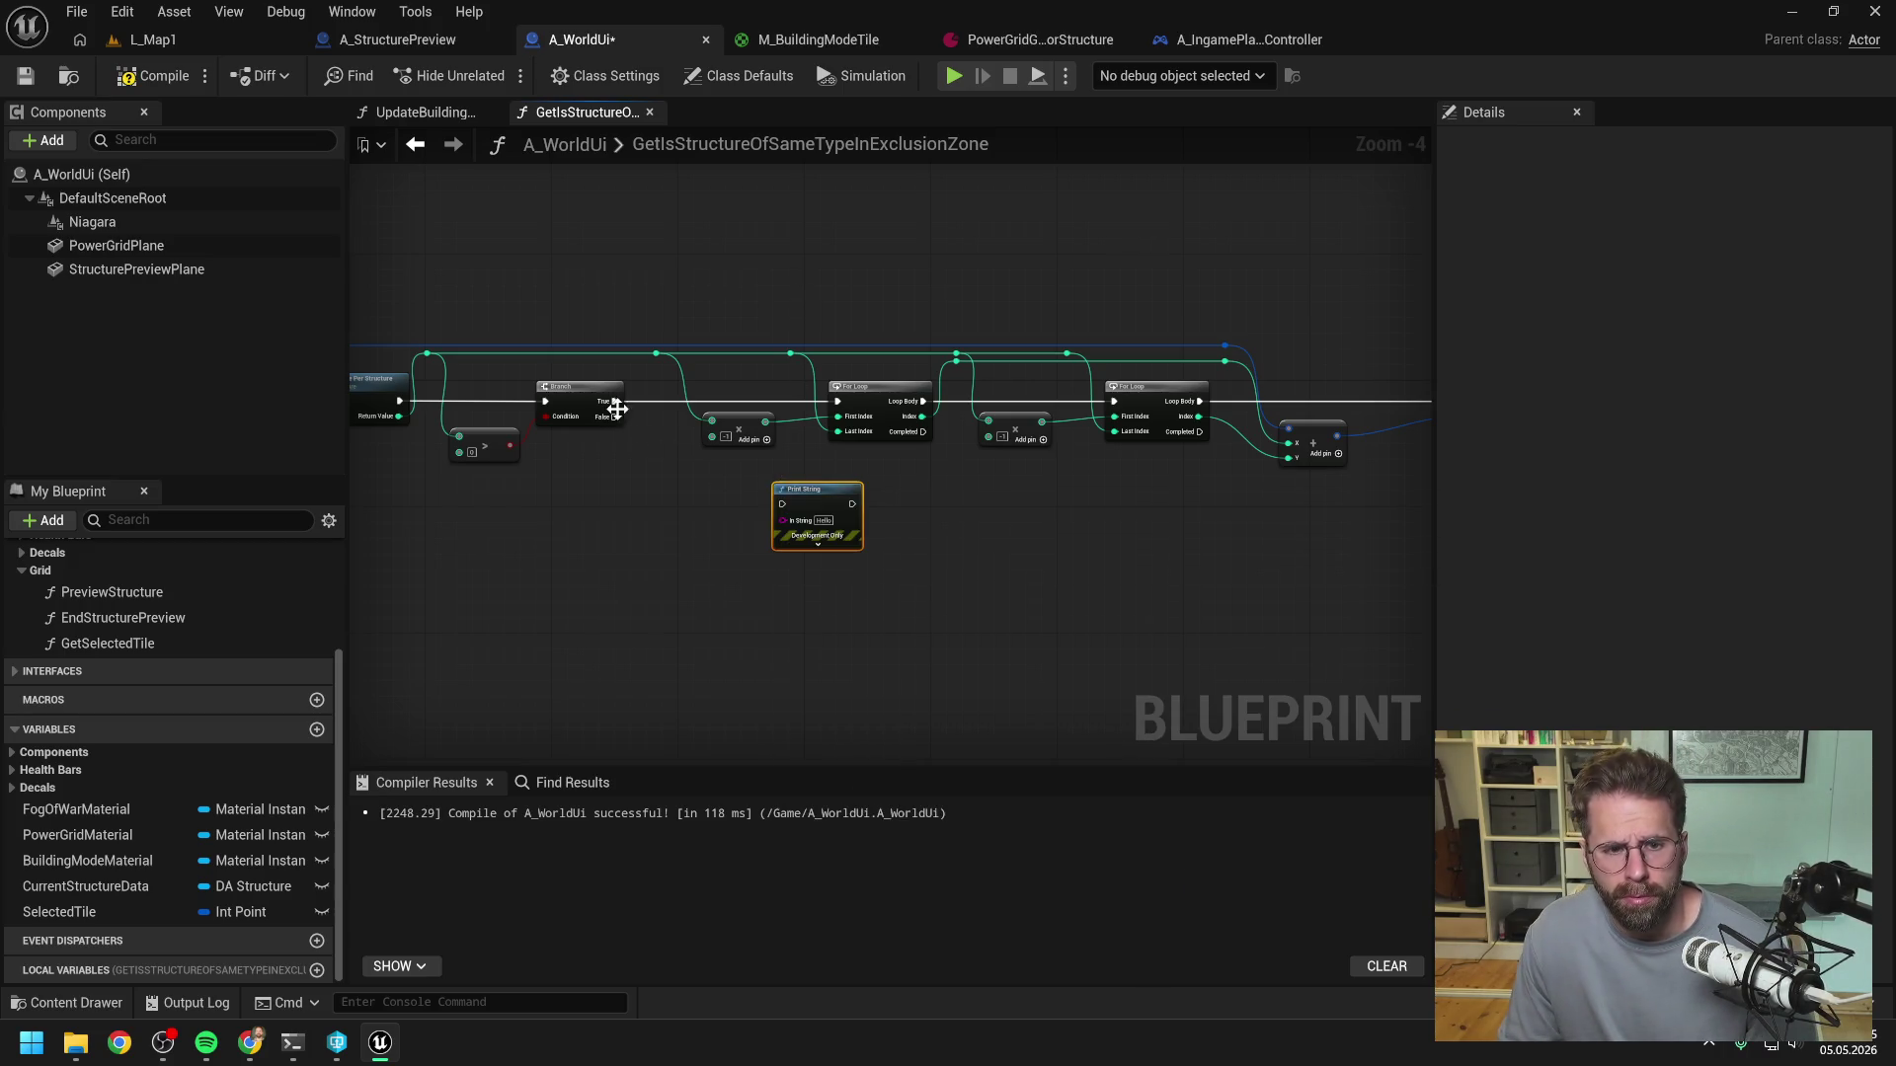
left_click_drag(626, 429, 991, 539)
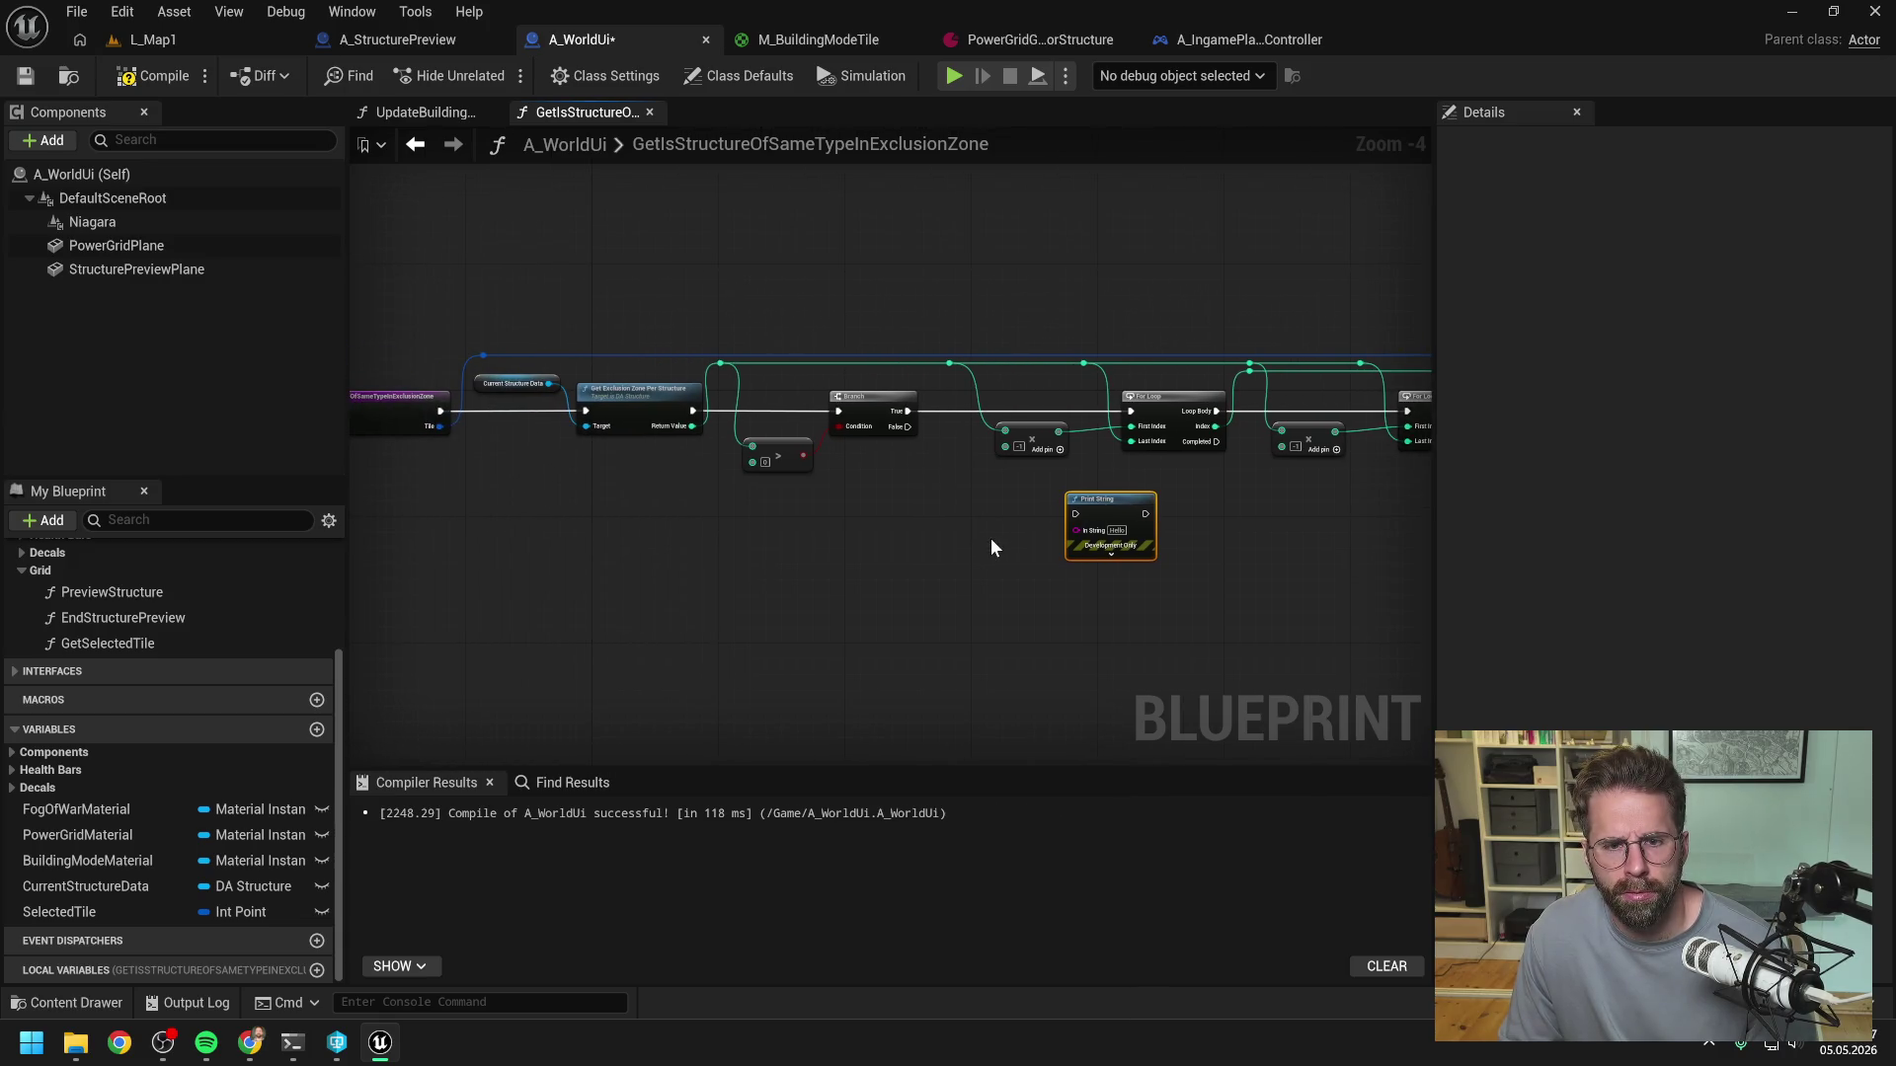
left_click(954, 519)
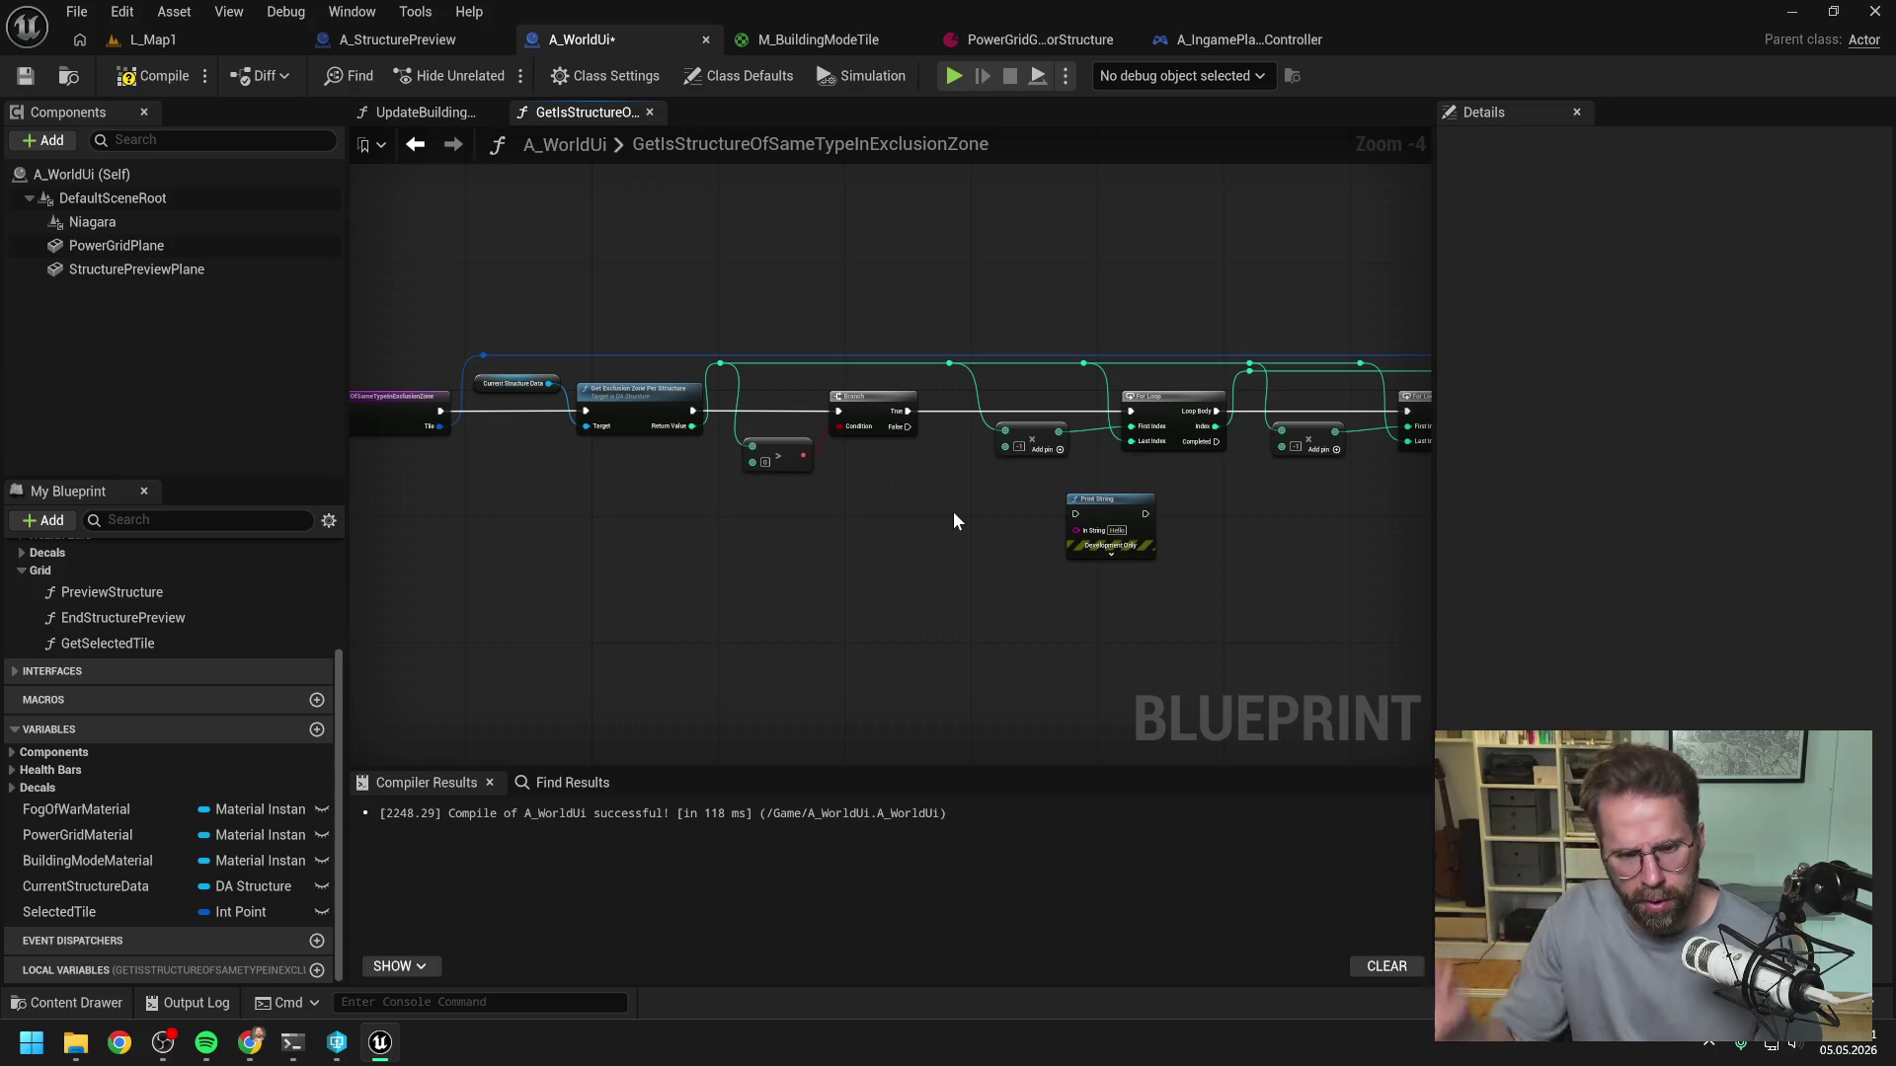
key("F9")
left_click(859, 520)
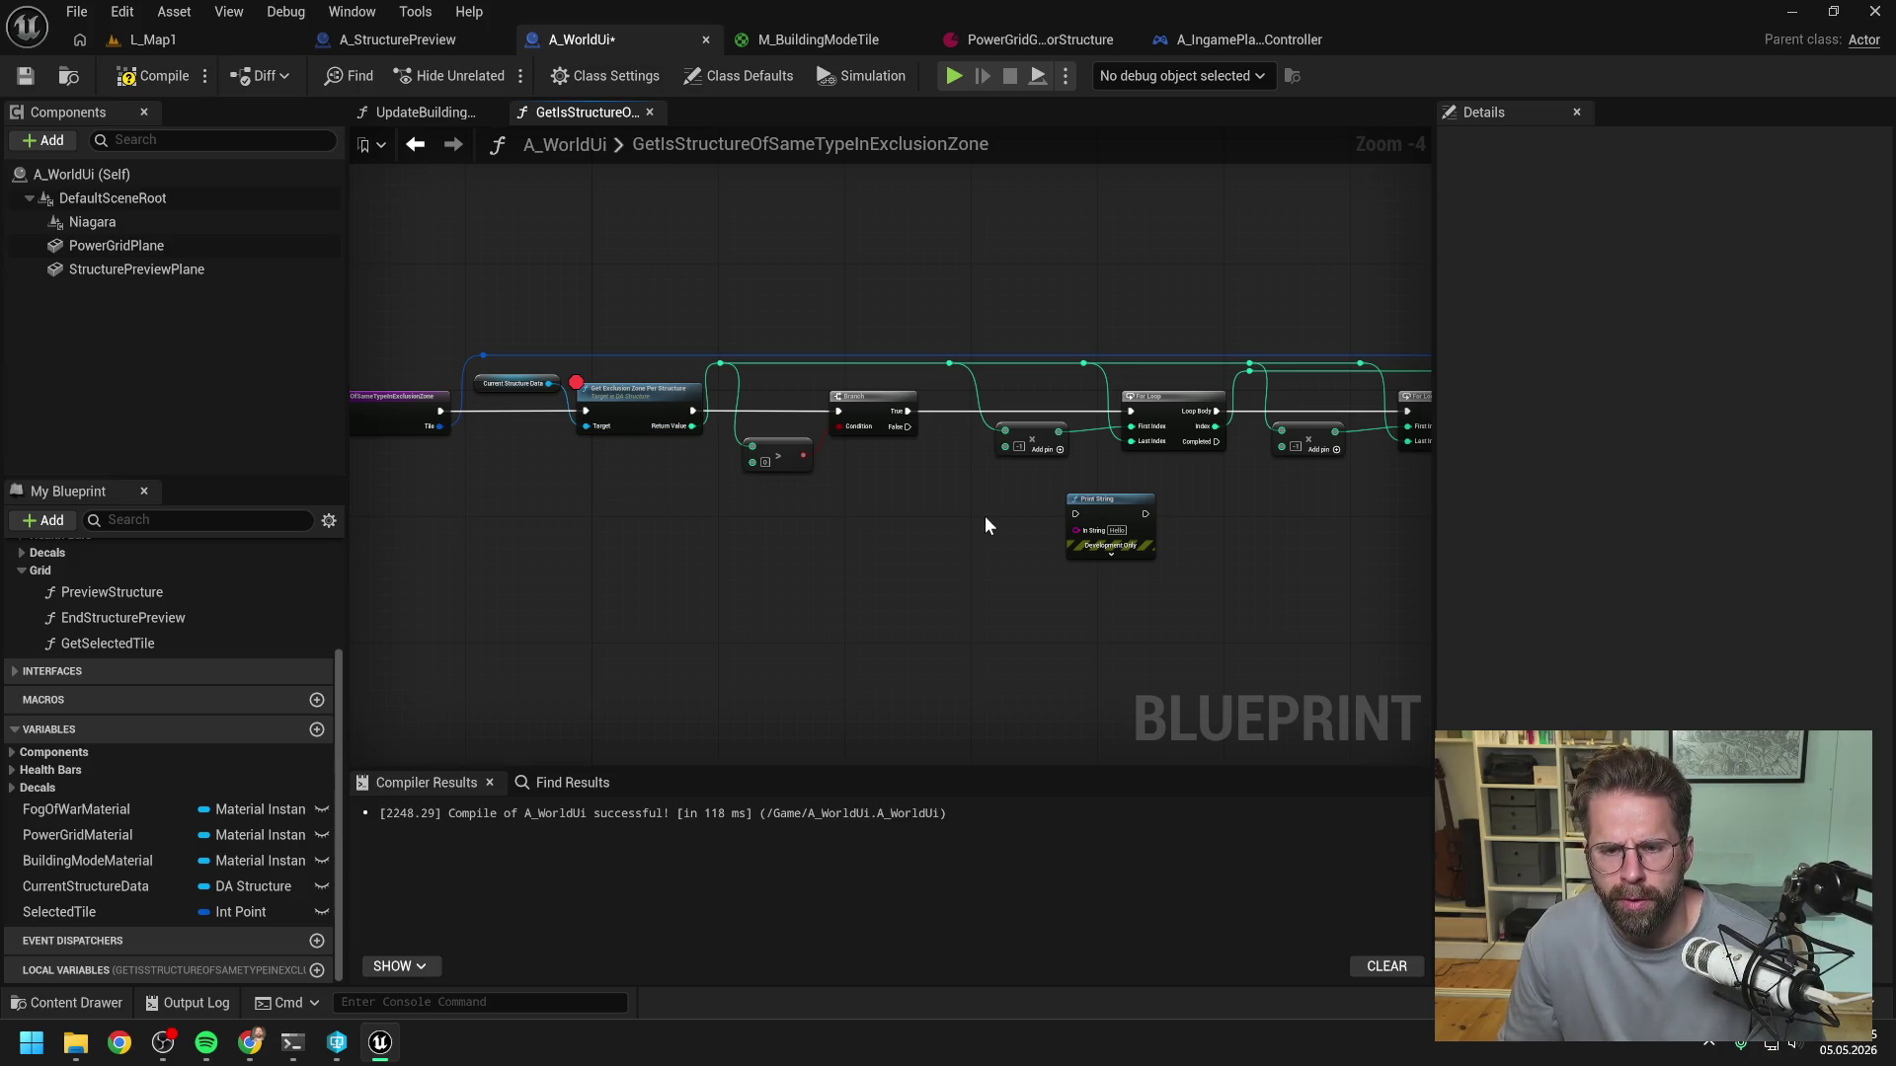
- Delete the temporary Print String node and move on to the UpdateBuildingModeTexture graph
mouse_move(992, 521)
left_mouse_down()
mouse_move(806, 527)
mouse_move(993, 633)
left_mouse_up()
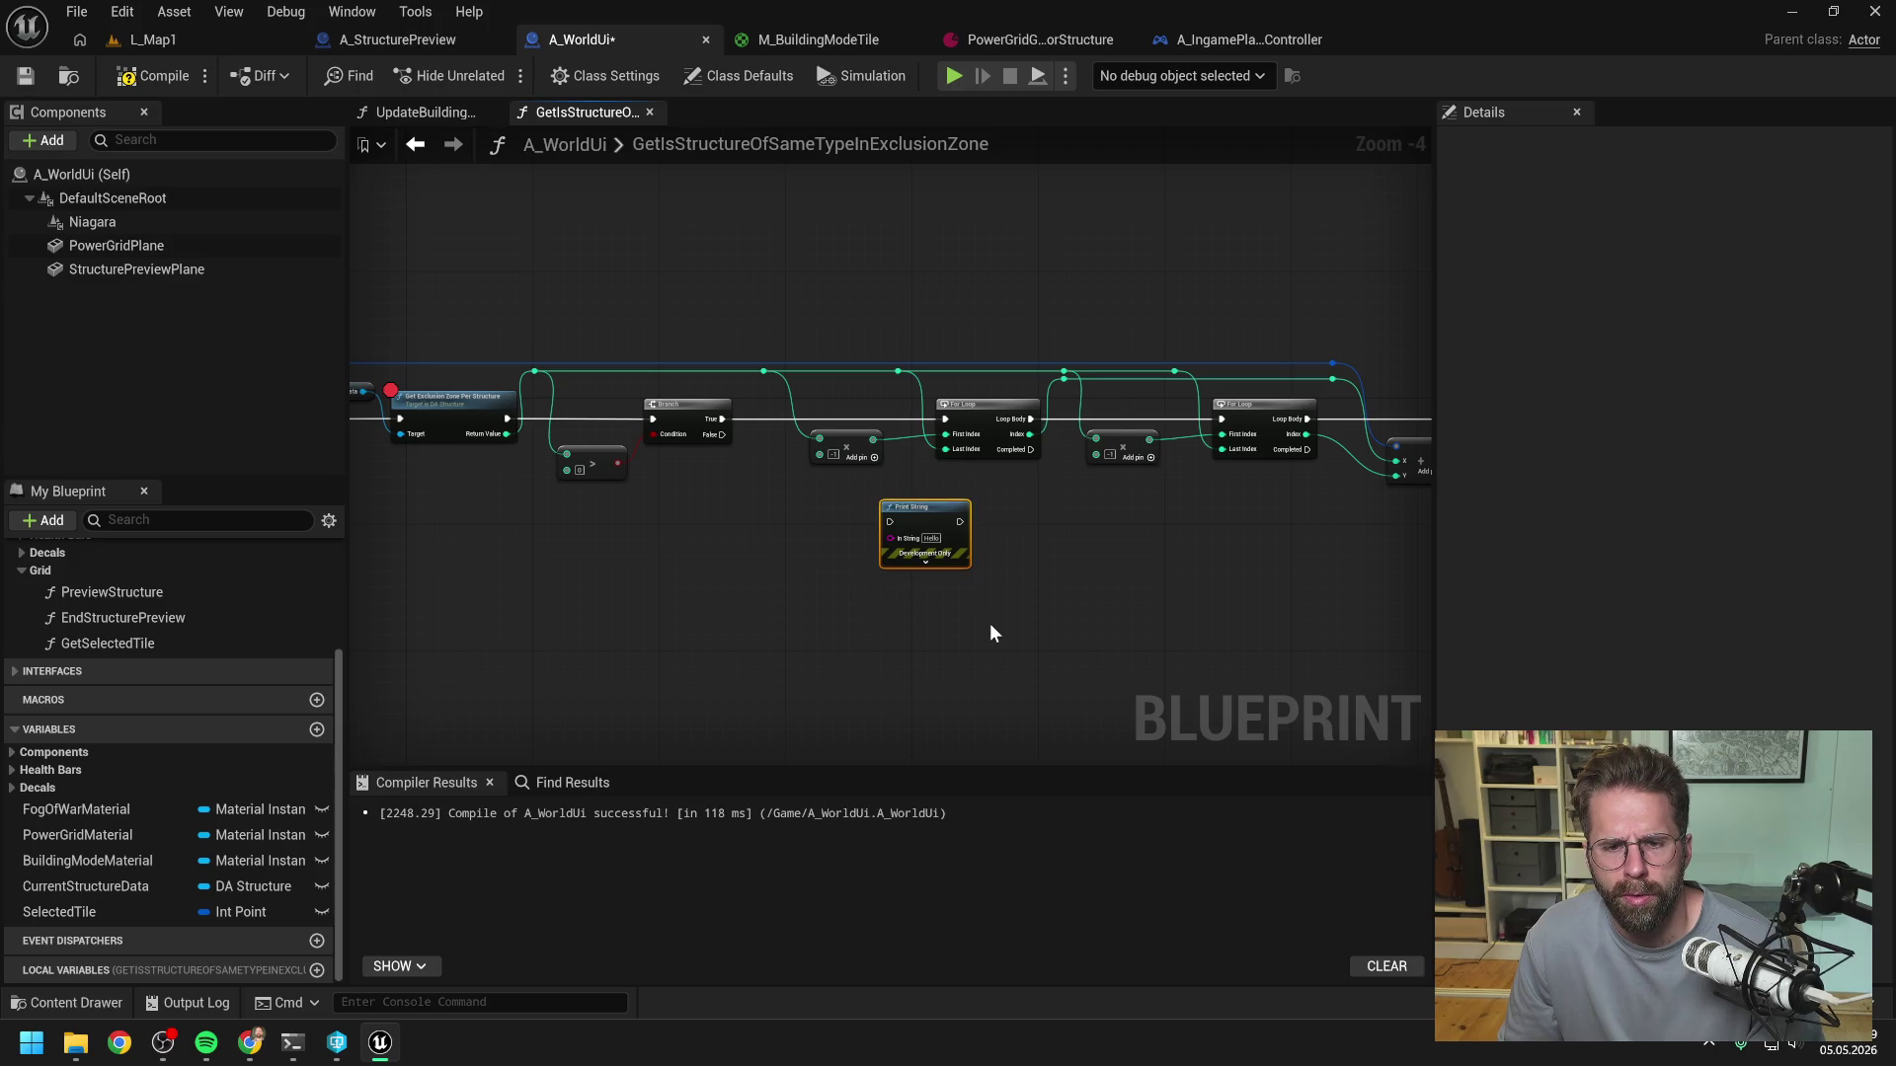
key("Delete")
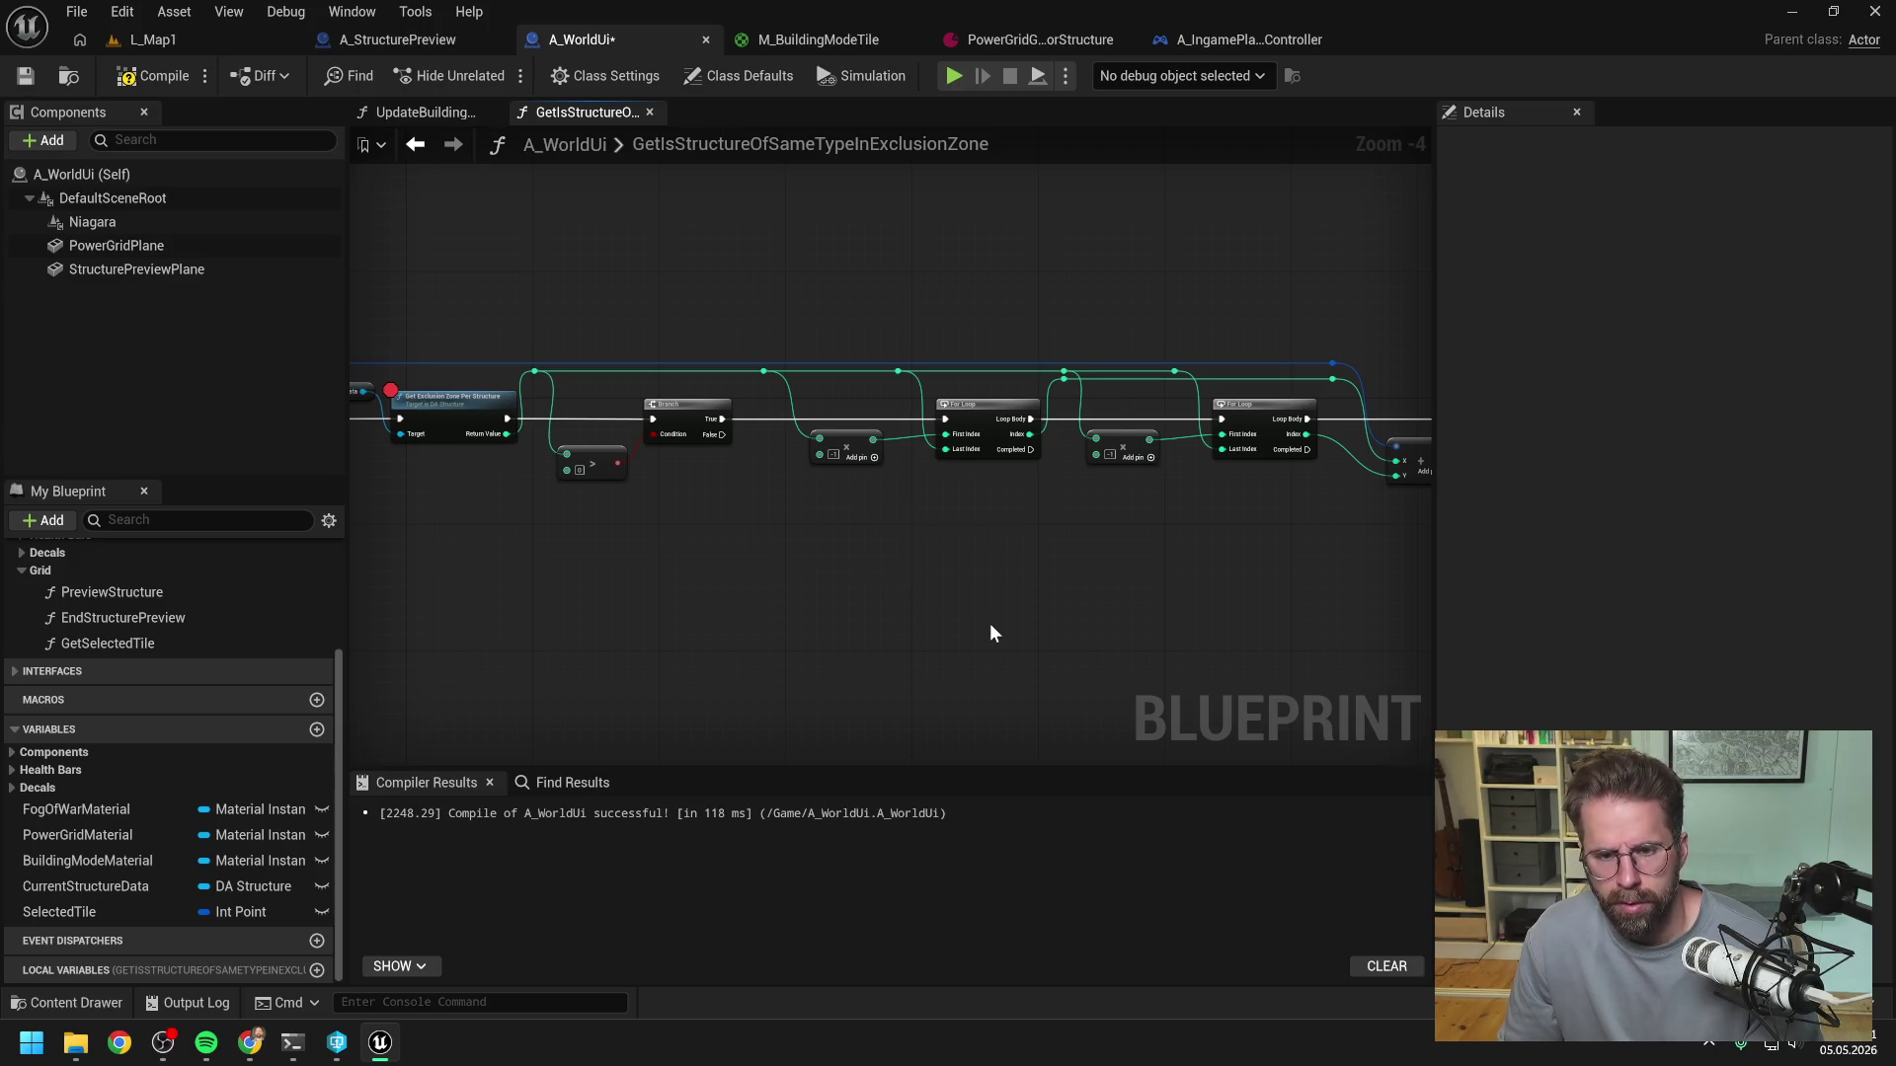
left_click_drag(917, 584, 1108, 566)
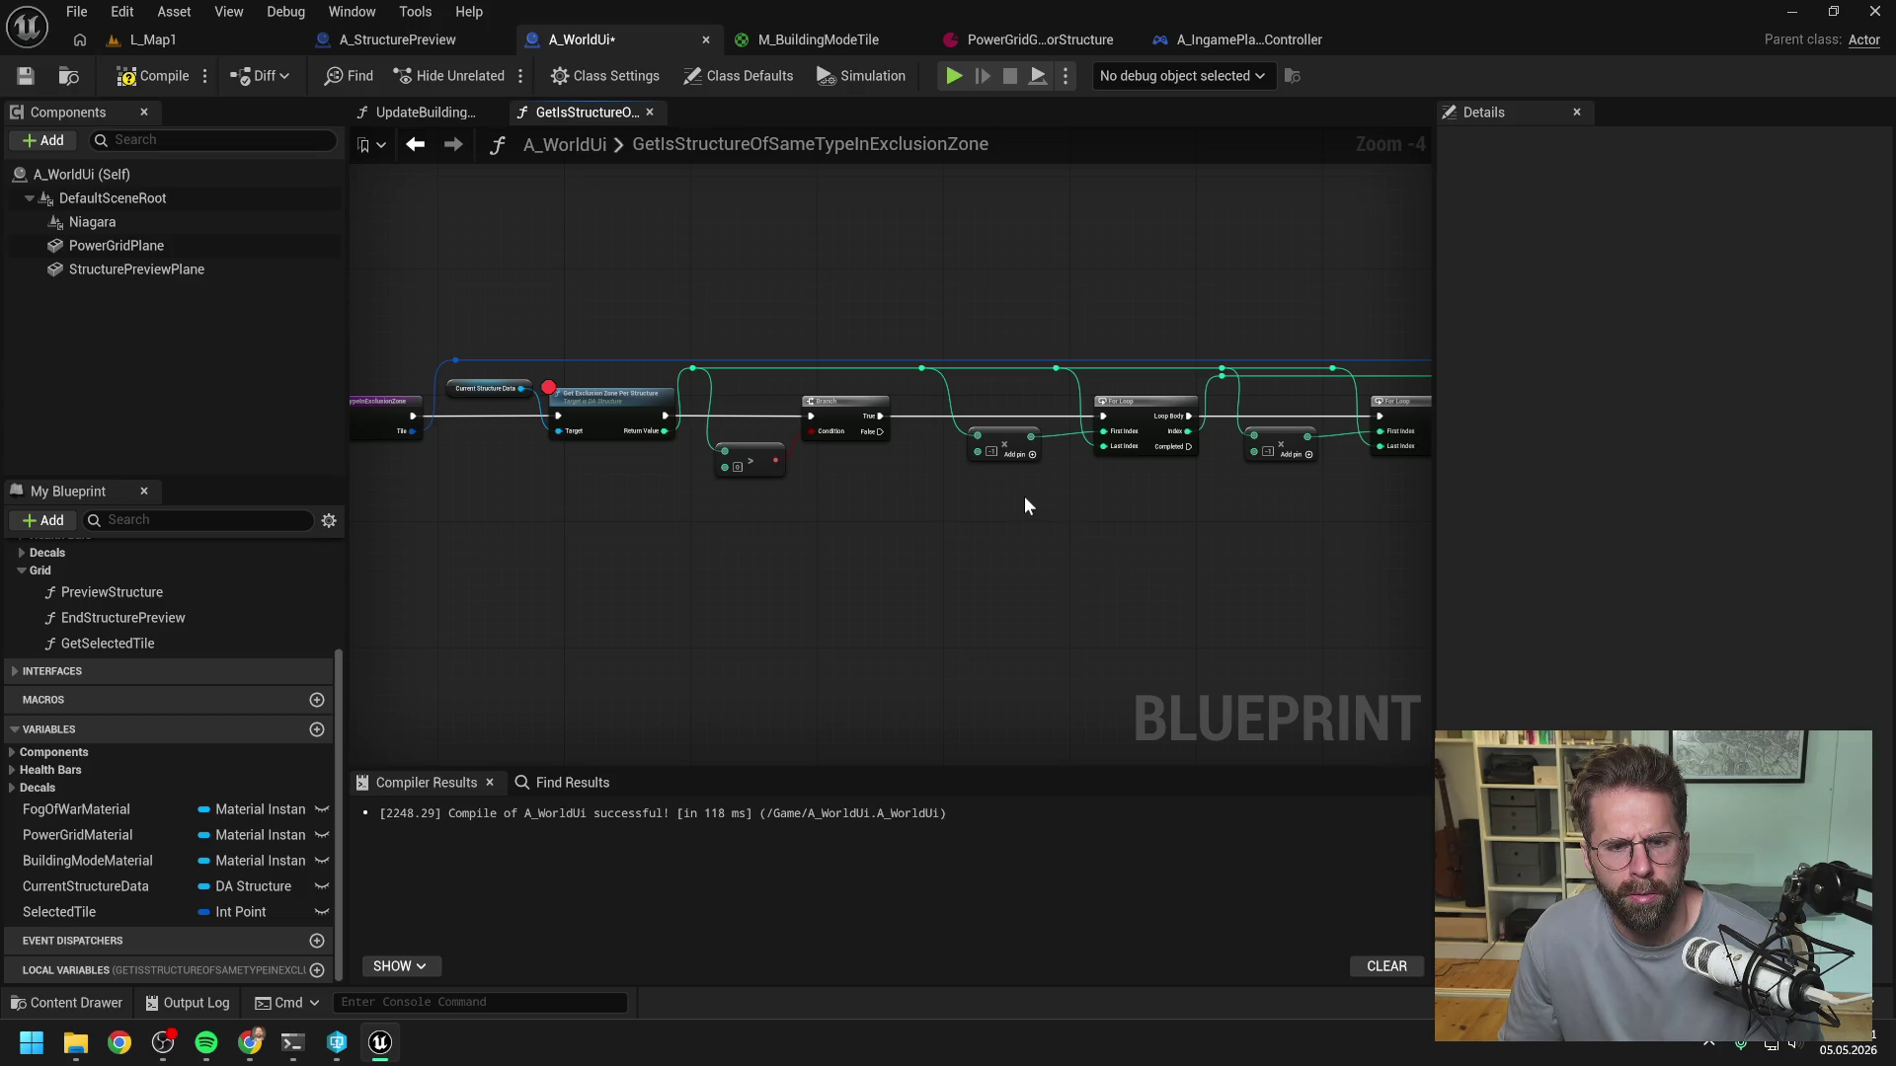
left_click_drag(1104, 509, 914, 521)
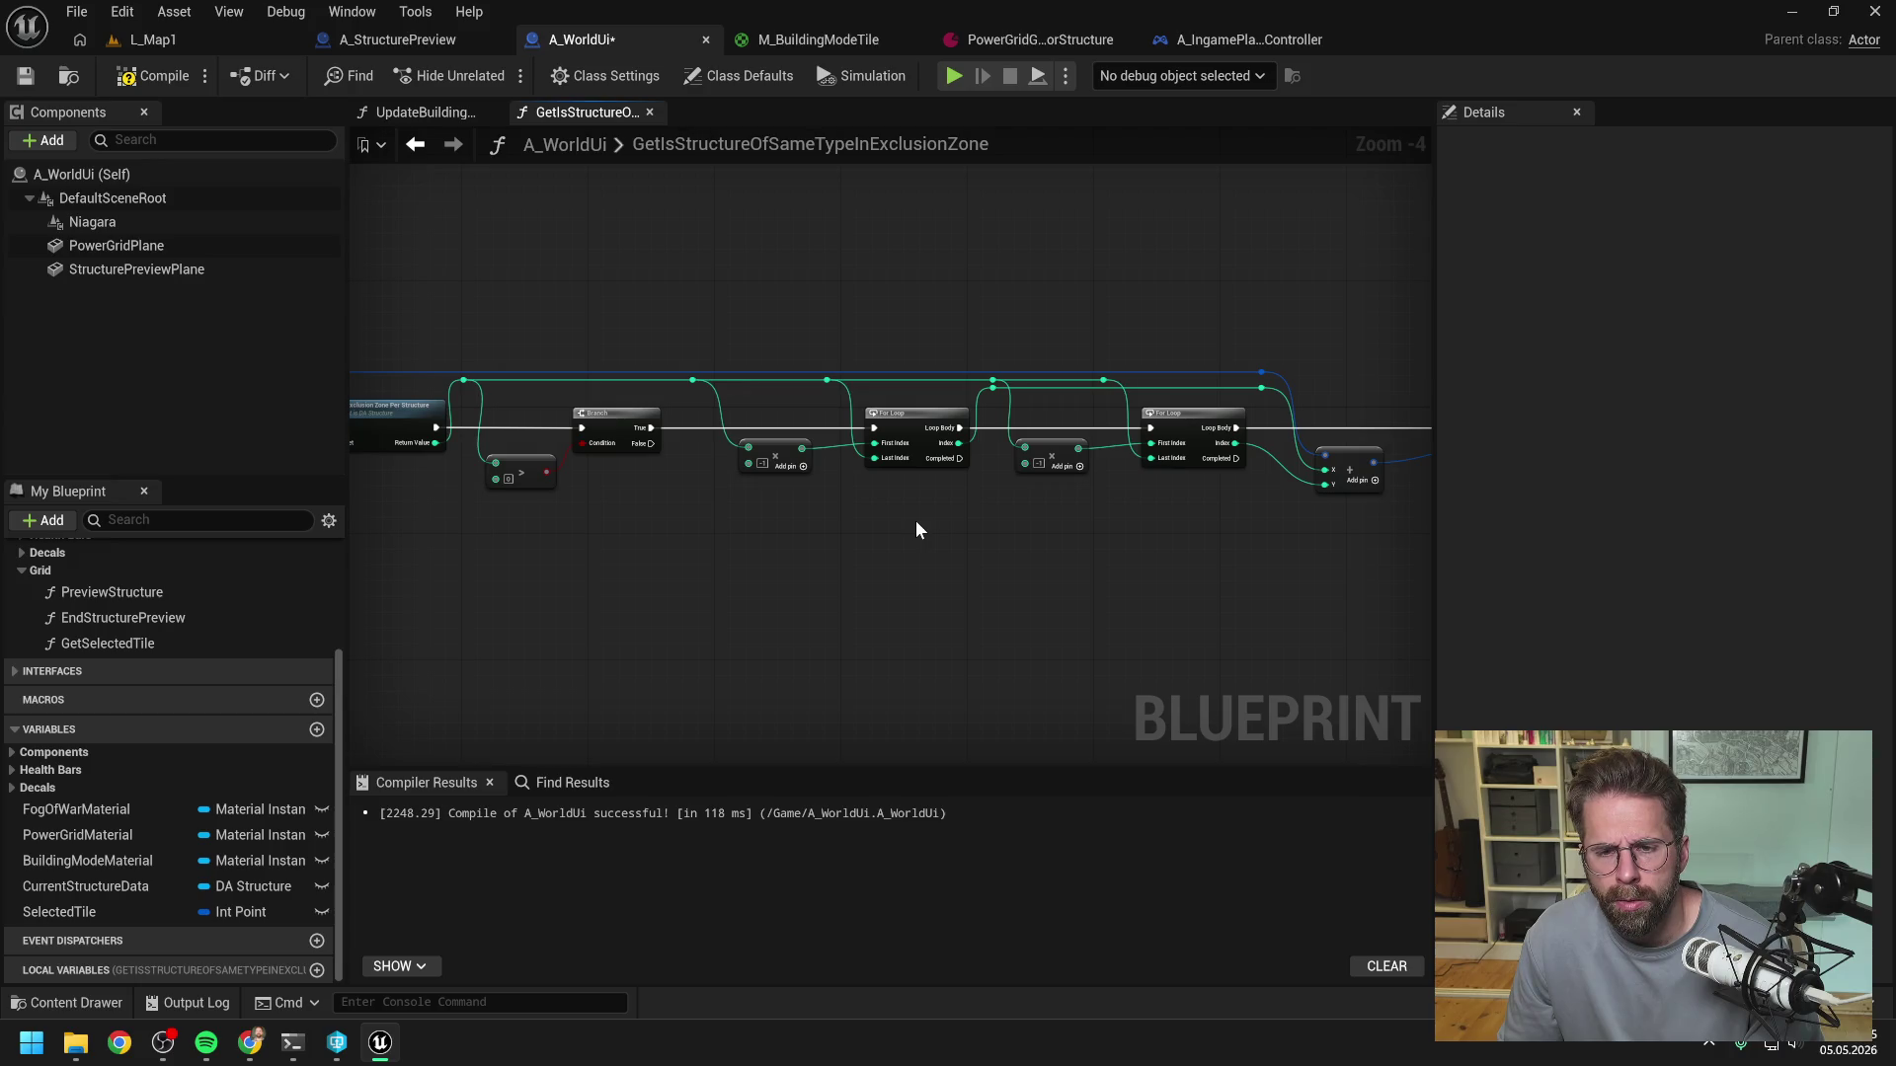
mouse_move(1202, 550)
left_mouse_down()
mouse_move(1371, 550)
mouse_move(1135, 523)
left_mouse_up()
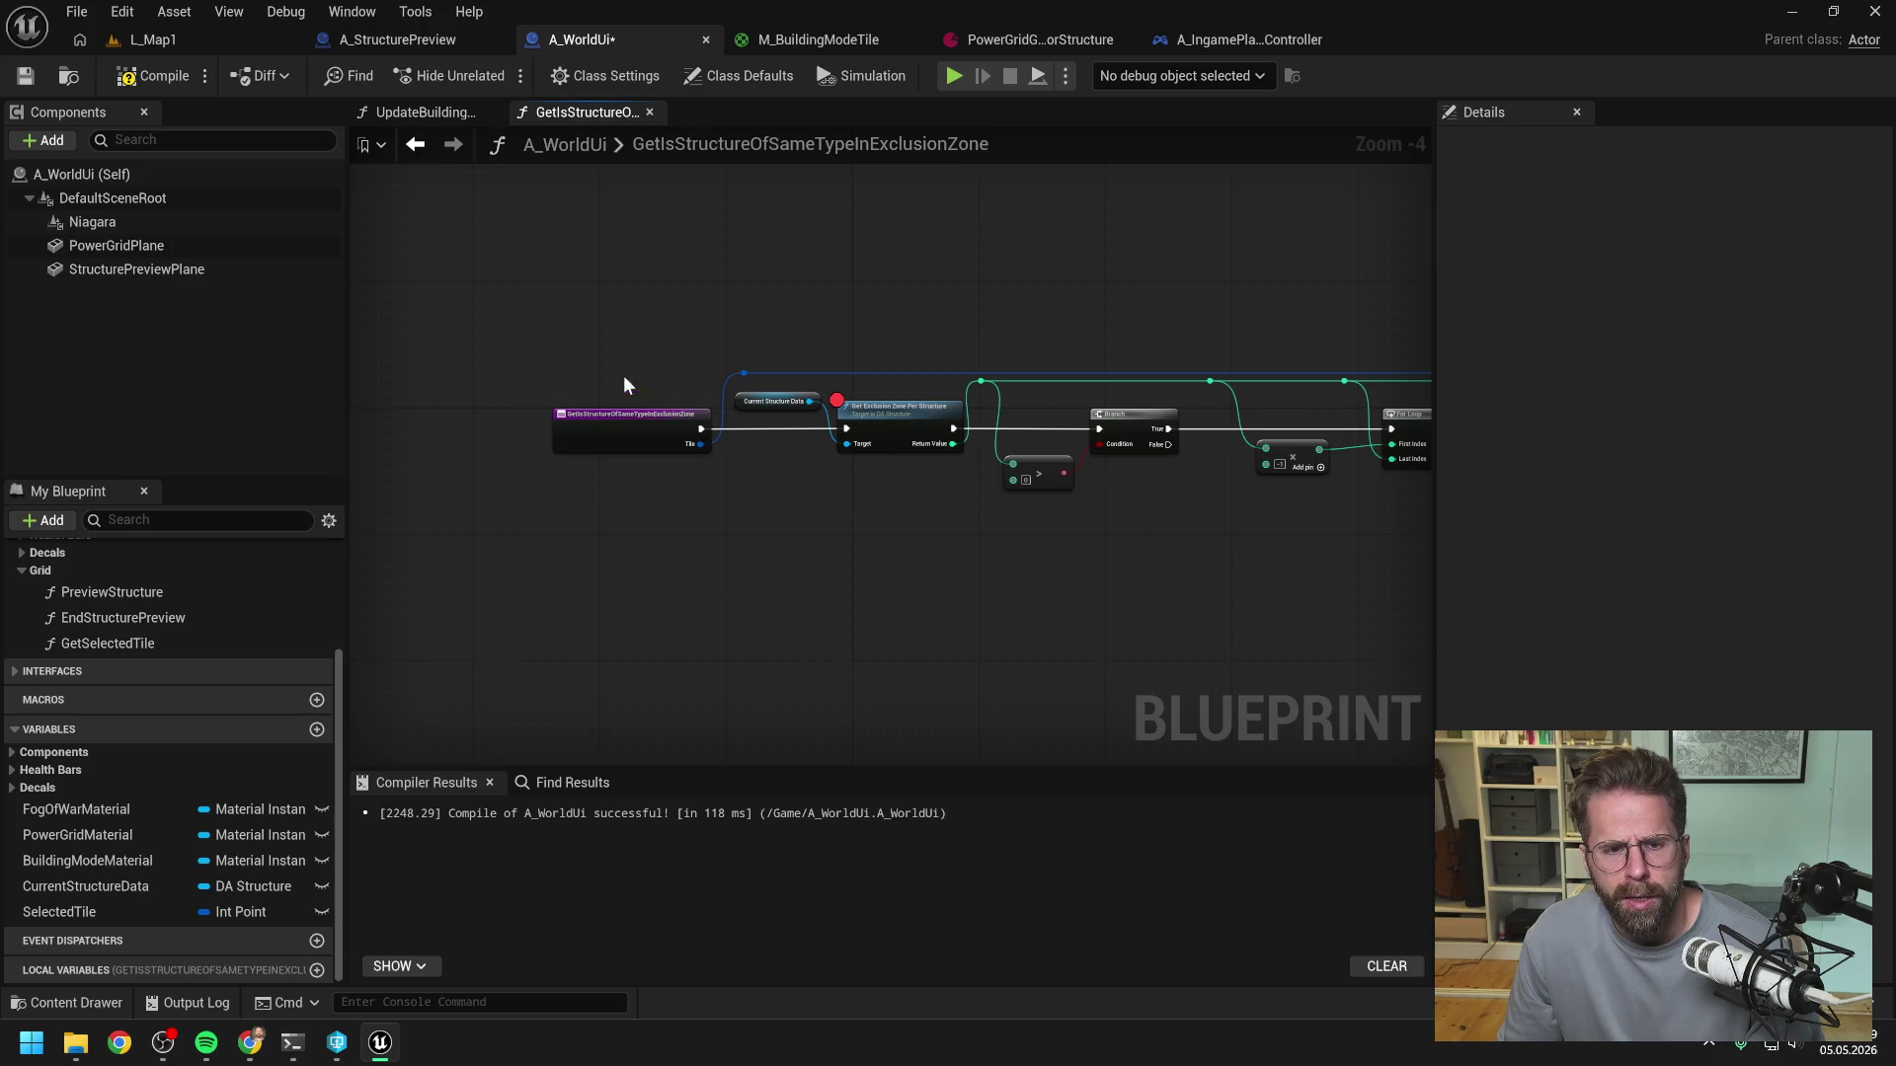
left_click(418, 111)
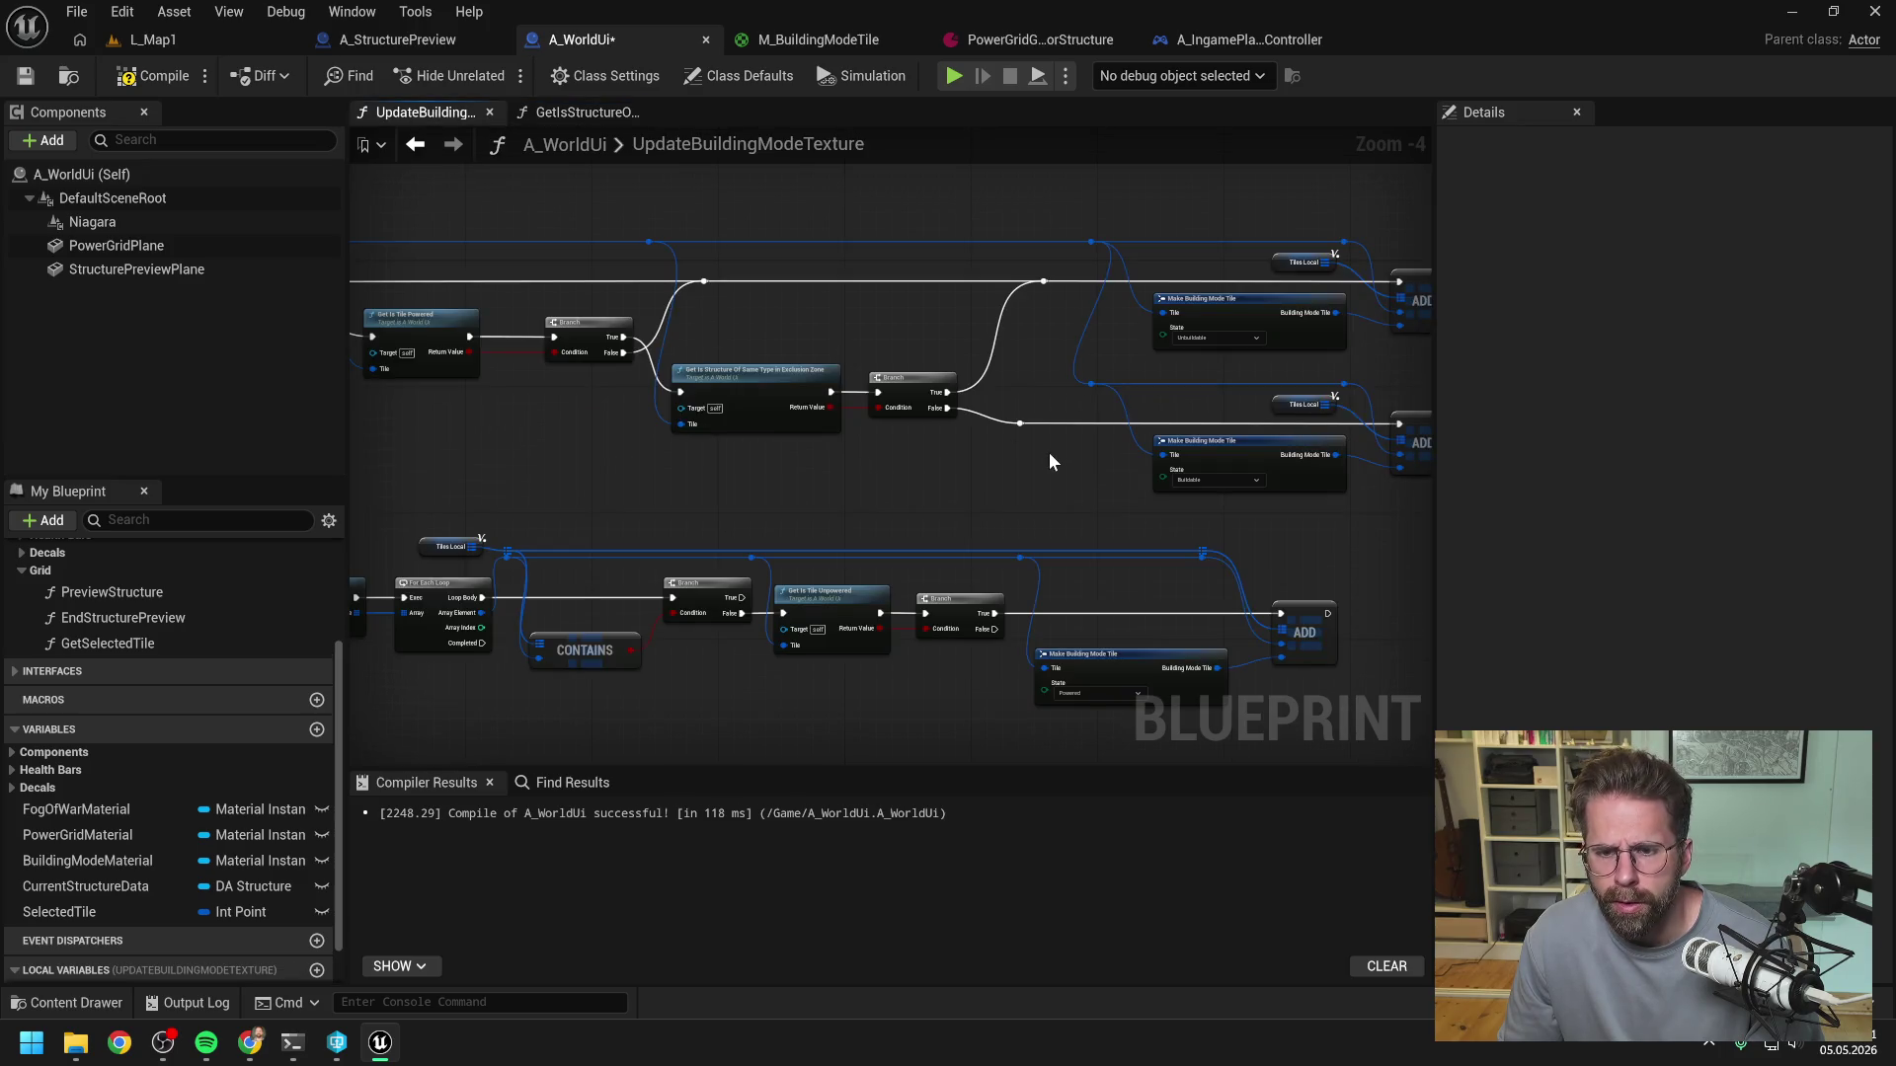
- Open GetIsStructureOfSameTypeInExclusionZone and read through it from Get Tile Data to the end
mouse_move(839, 484)
left_mouse_down()
mouse_move(1045, 466)
mouse_move(961, 437)
mouse_move(1045, 418)
mouse_move(767, 412)
left_mouse_up()
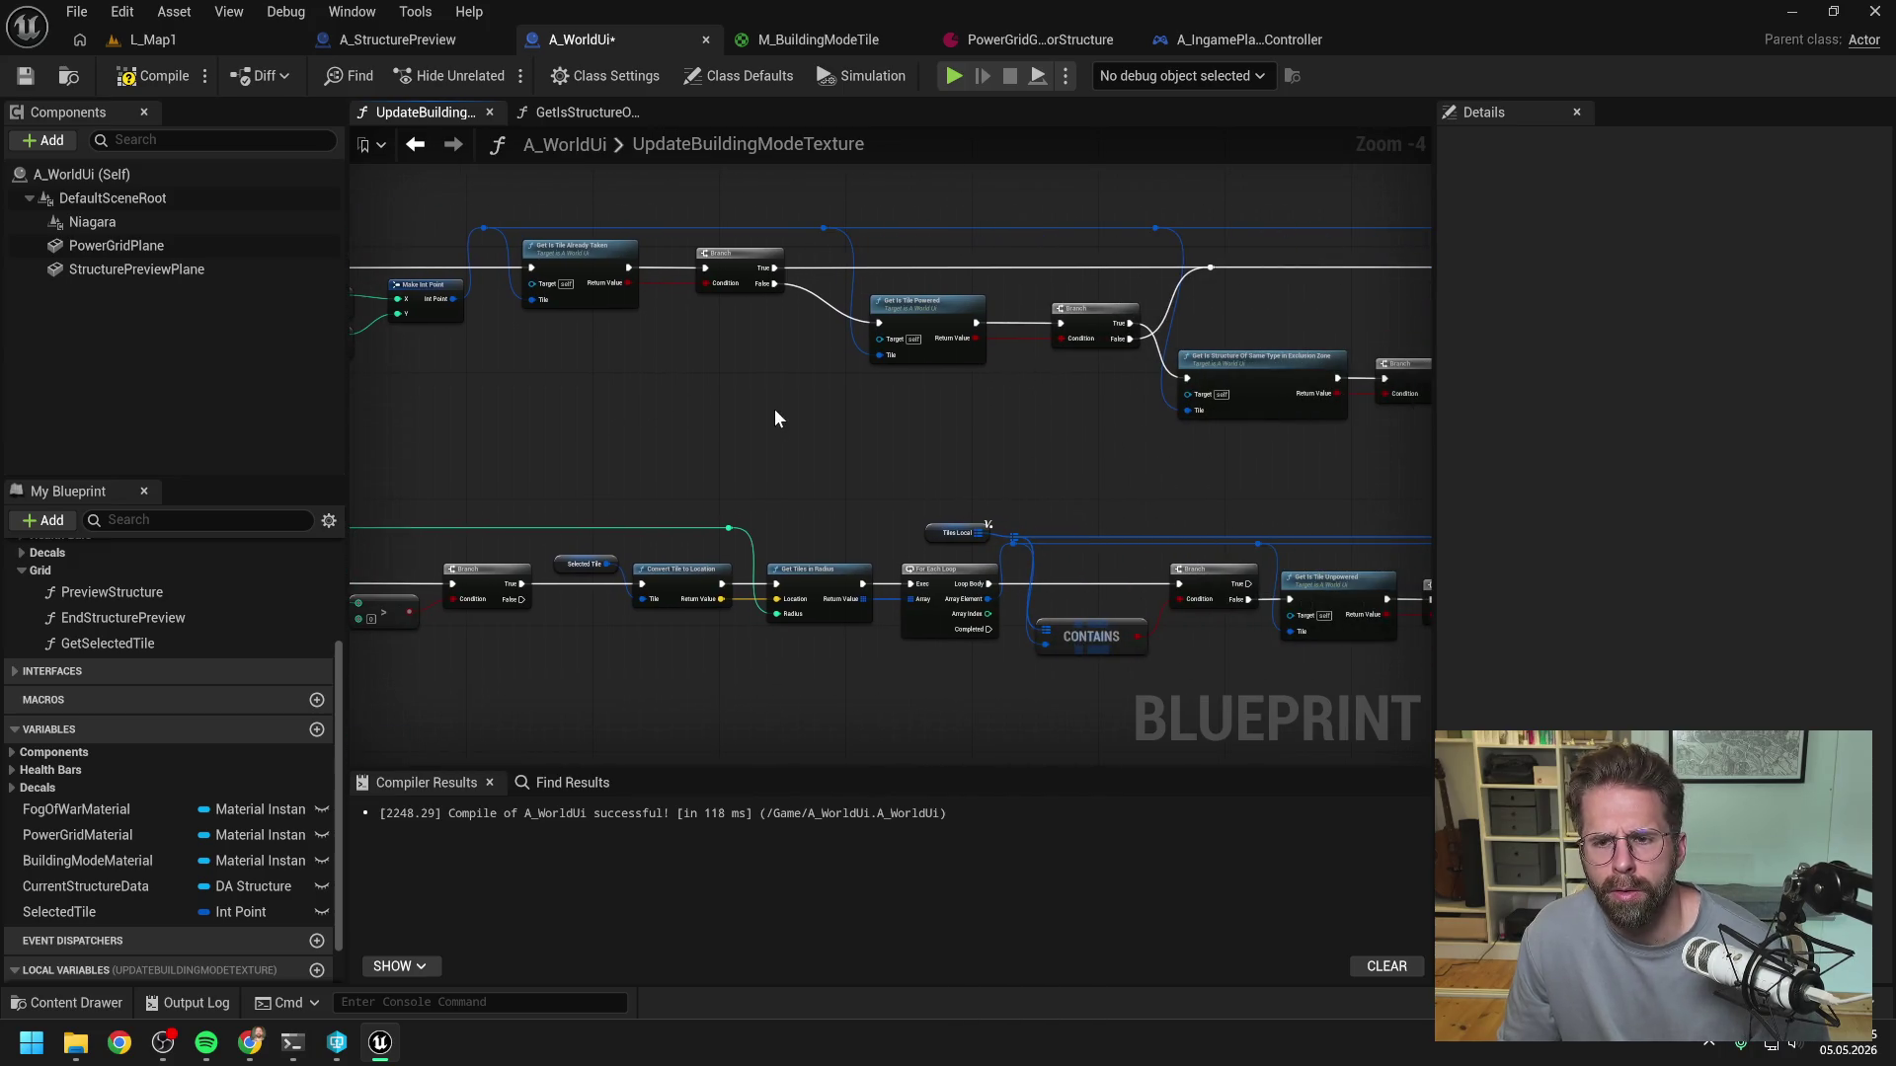
left_click(1276, 410)
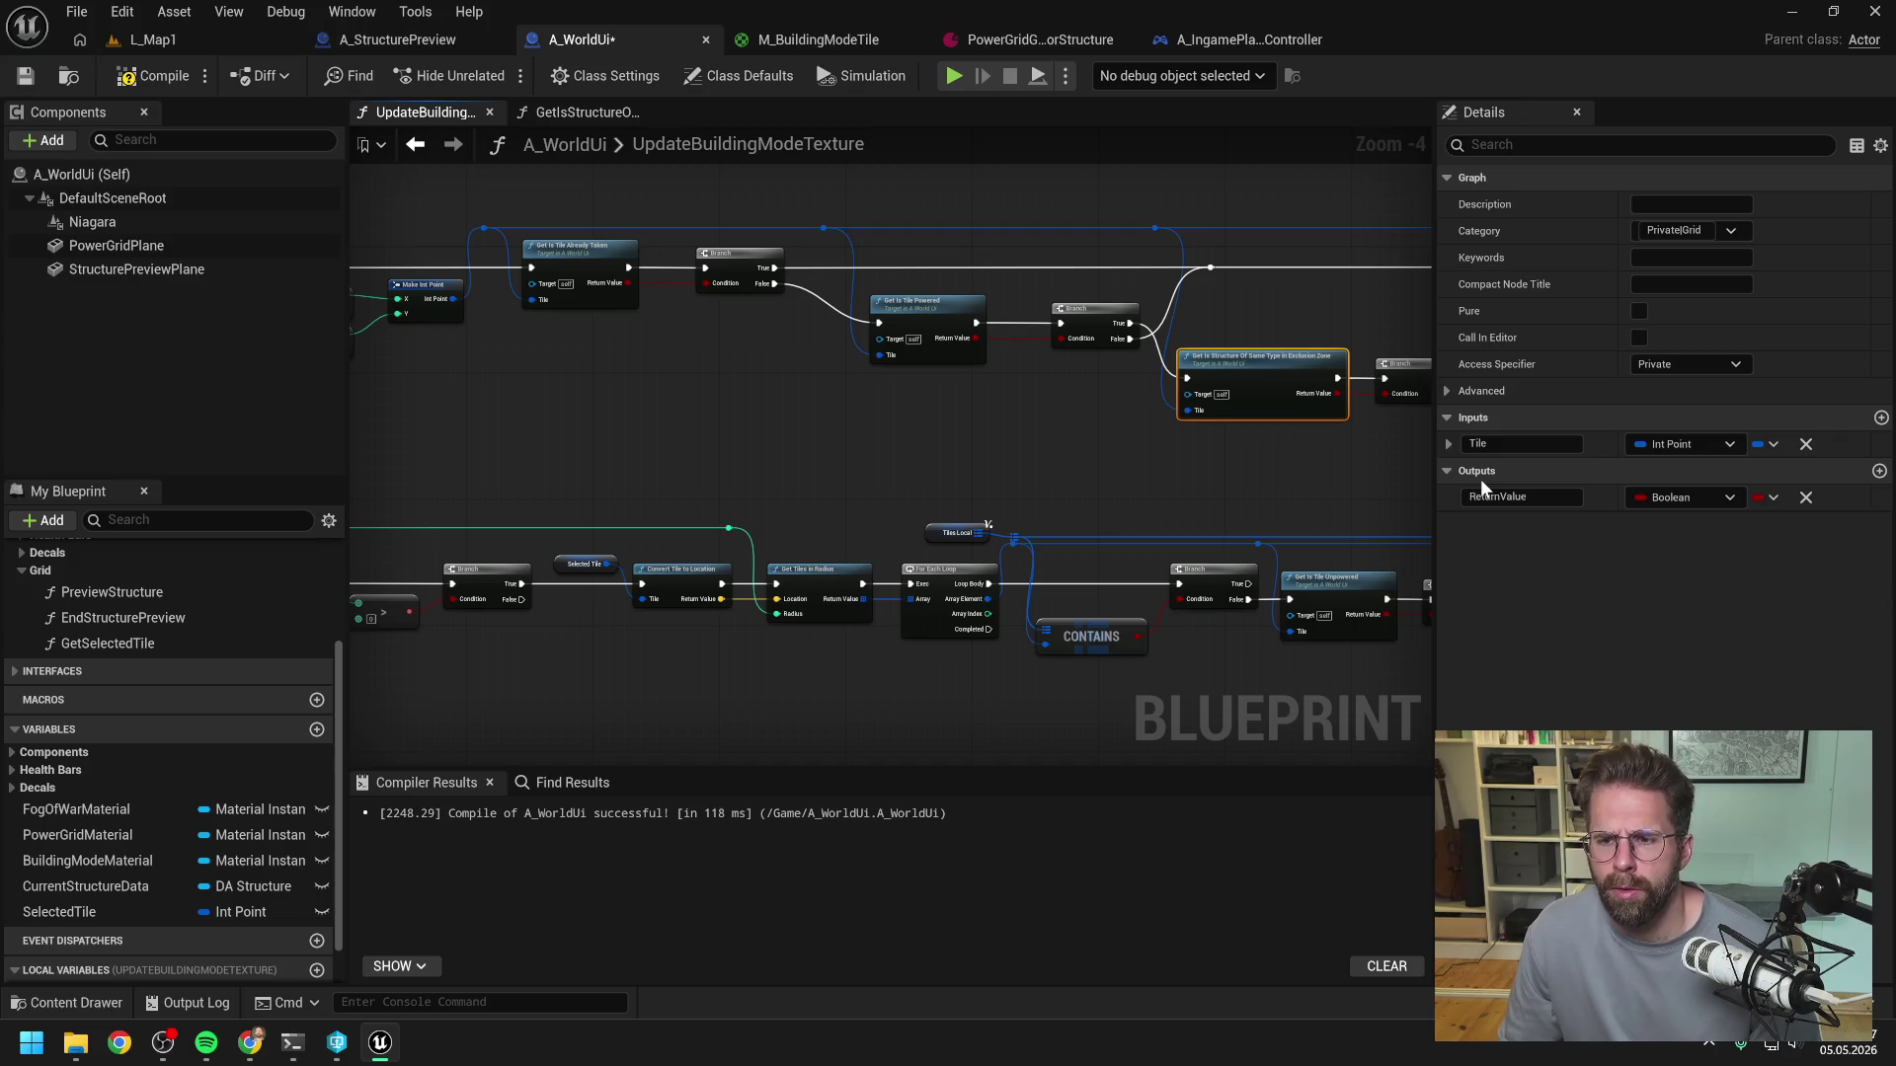
double_click(1252, 413)
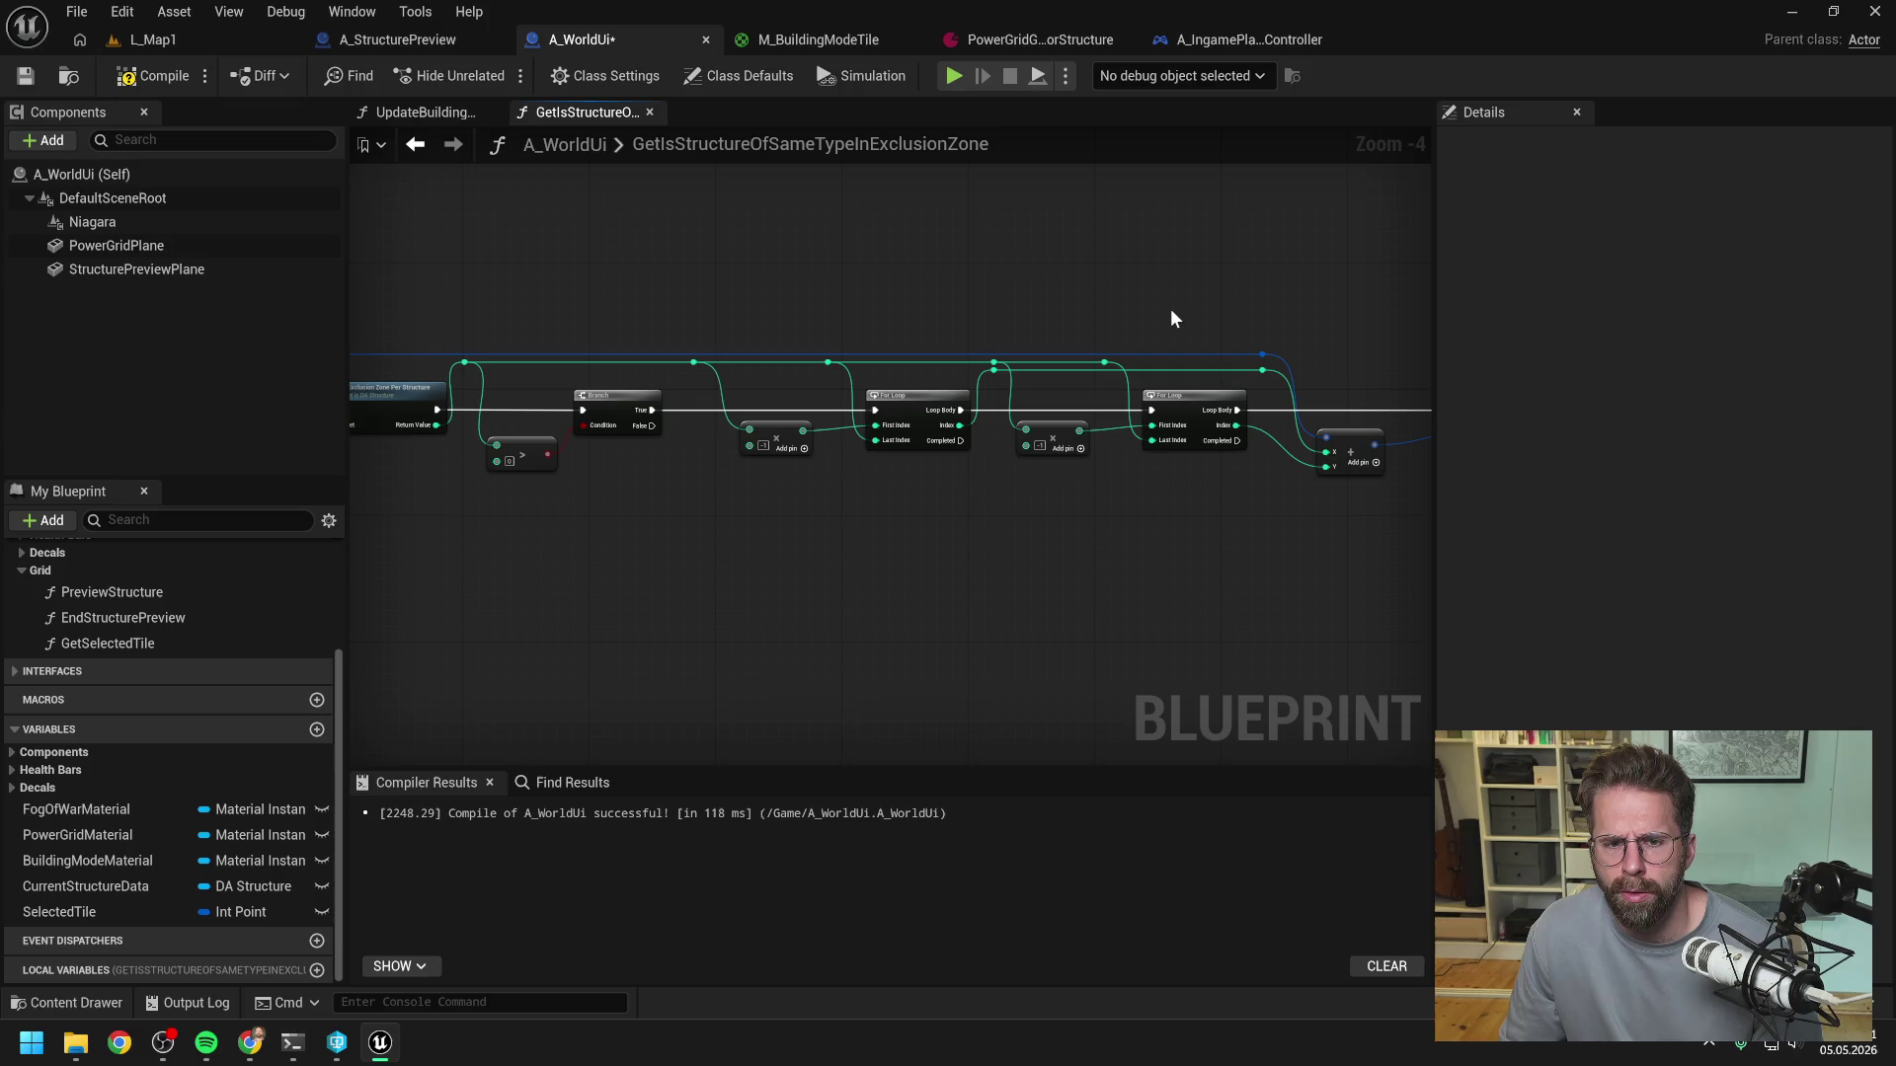
mouse_move(1230, 305)
left_mouse_down()
mouse_move(802, 296)
mouse_move(1025, 280)
mouse_move(1119, 305)
left_mouse_up()
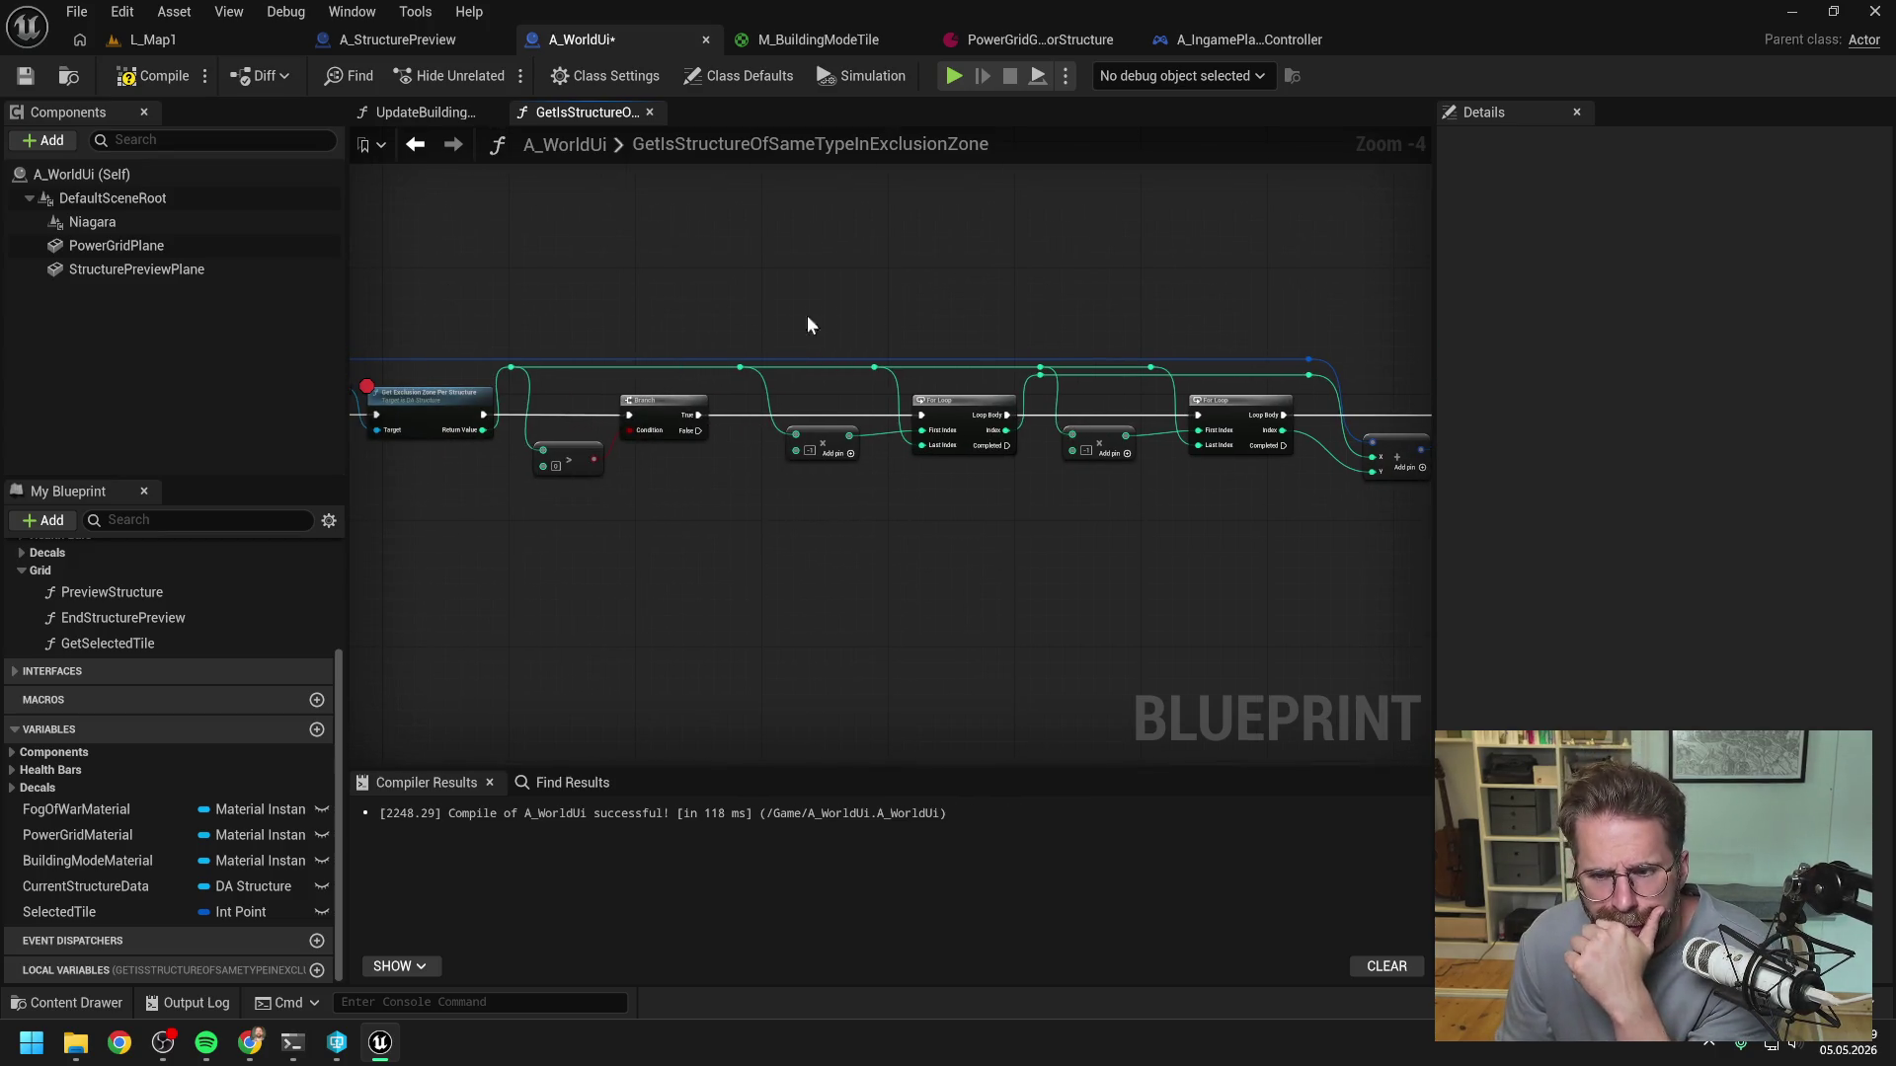
left_click_drag(1102, 284, 915, 275)
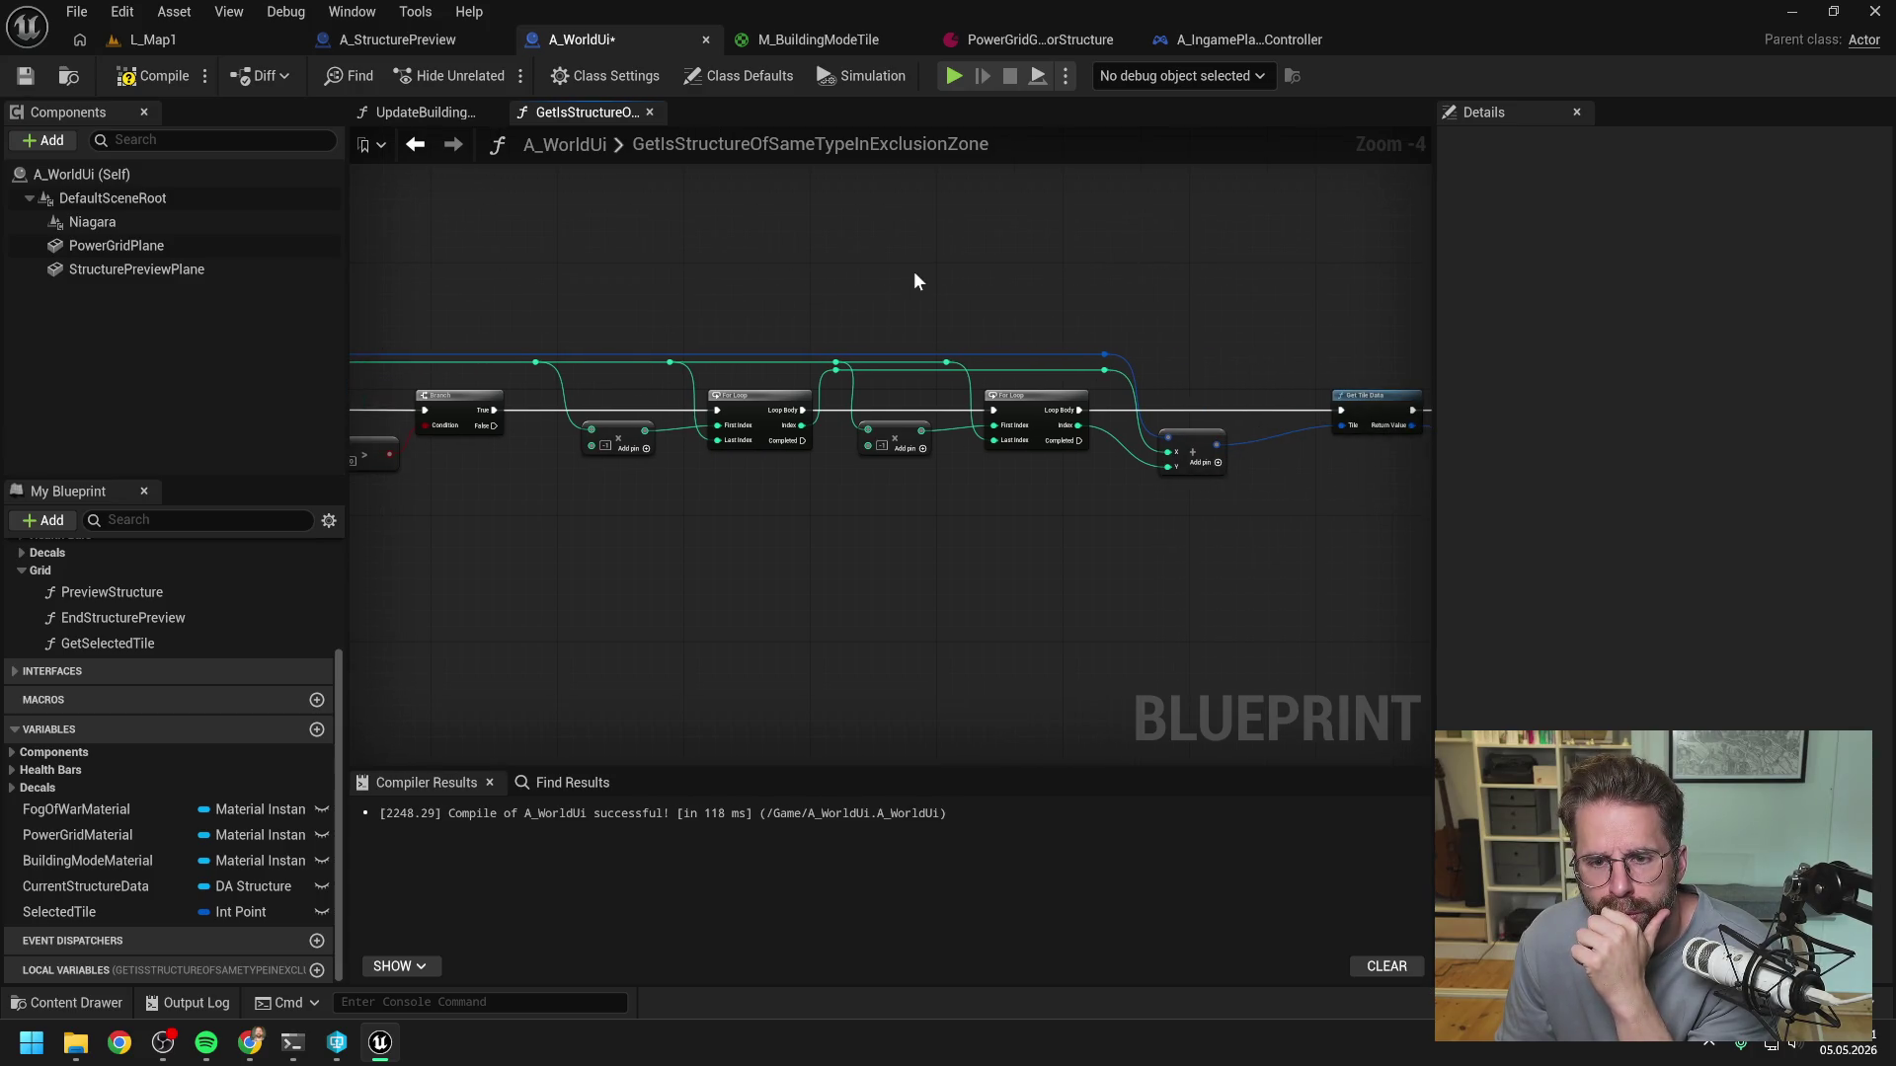
mouse_move(1125, 285)
left_mouse_down()
mouse_move(802, 263)
mouse_move(998, 258)
mouse_move(994, 283)
mouse_move(826, 266)
mouse_move(1135, 257)
mouse_move(812, 258)
mouse_move(1134, 254)
mouse_move(776, 243)
mouse_move(869, 242)
left_mouse_up()
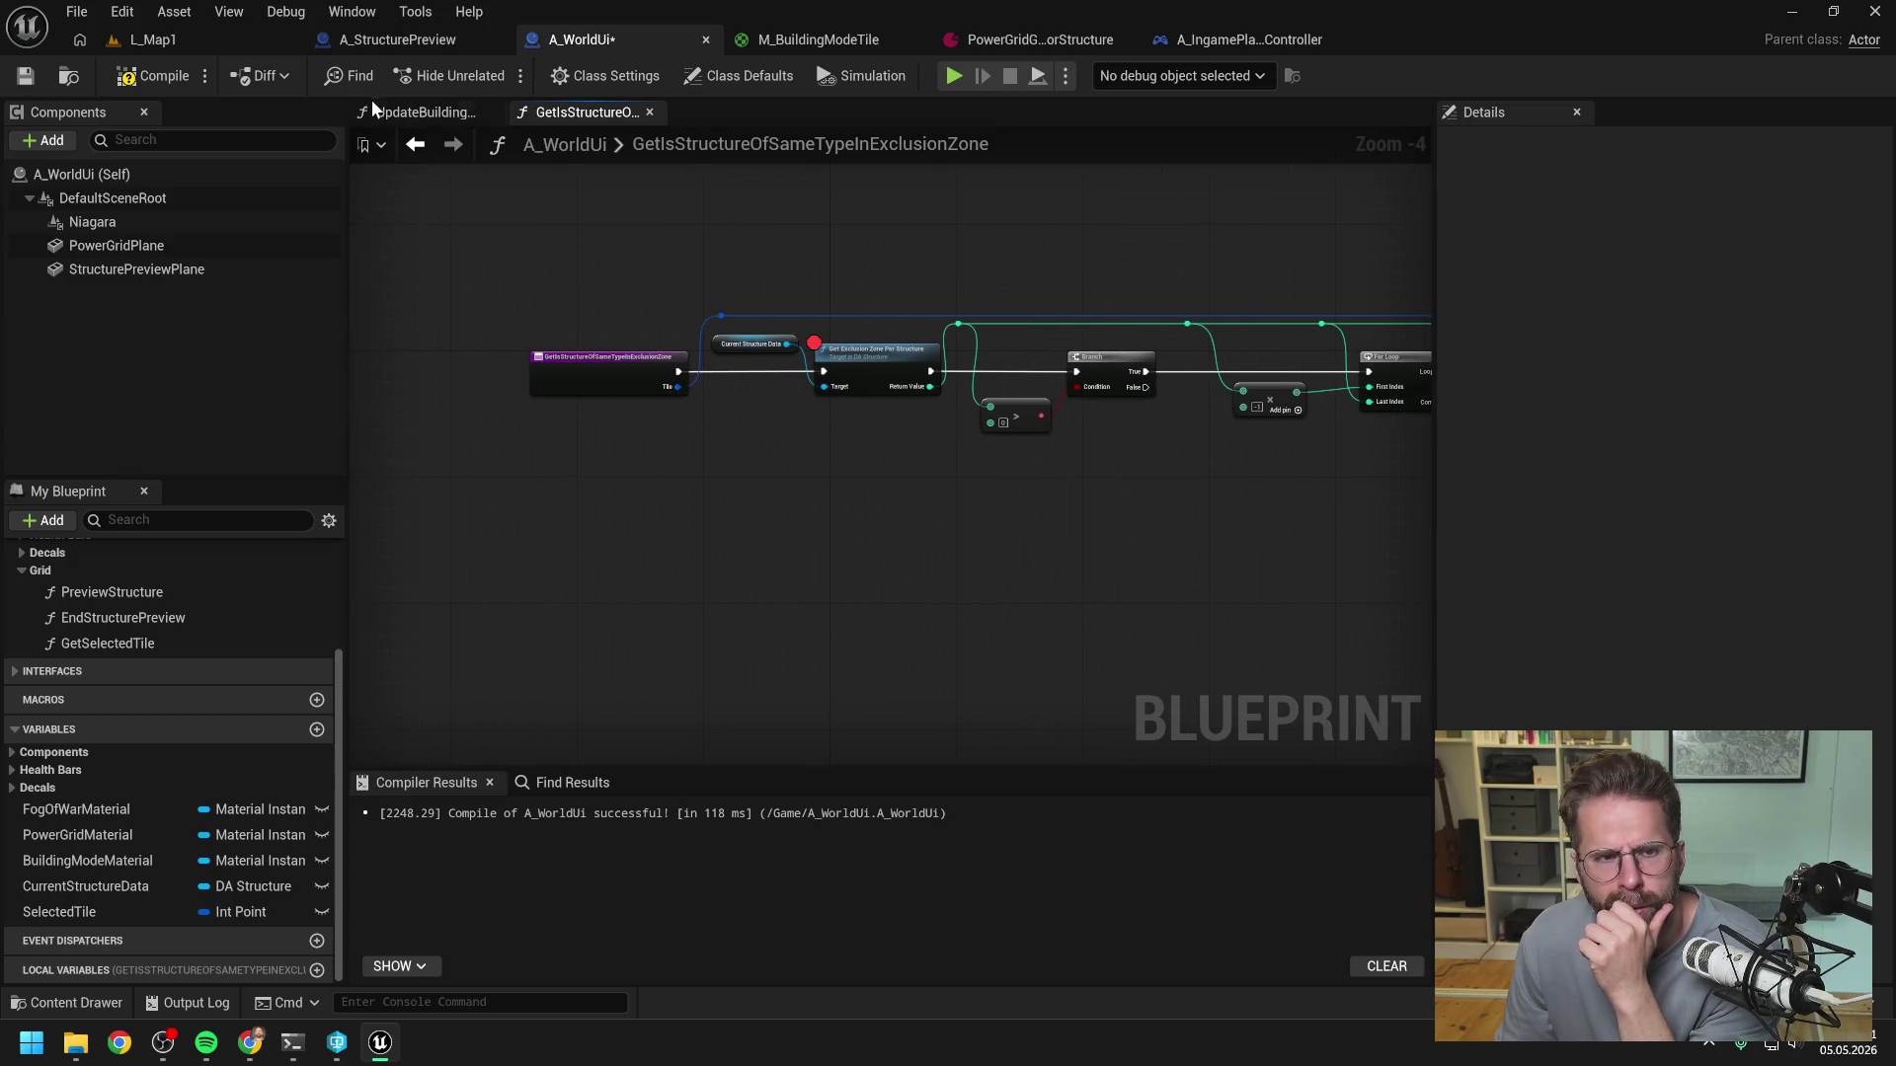
- Look over UpdateBuildingModeTexture again, then switch to the A_StructurePreview blueprint
left_click(419, 111)
left_click_drag(837, 458, 616, 474)
mouse_move(829, 462)
left_mouse_down()
mouse_move(812, 417)
mouse_move(964, 433)
left_mouse_up()
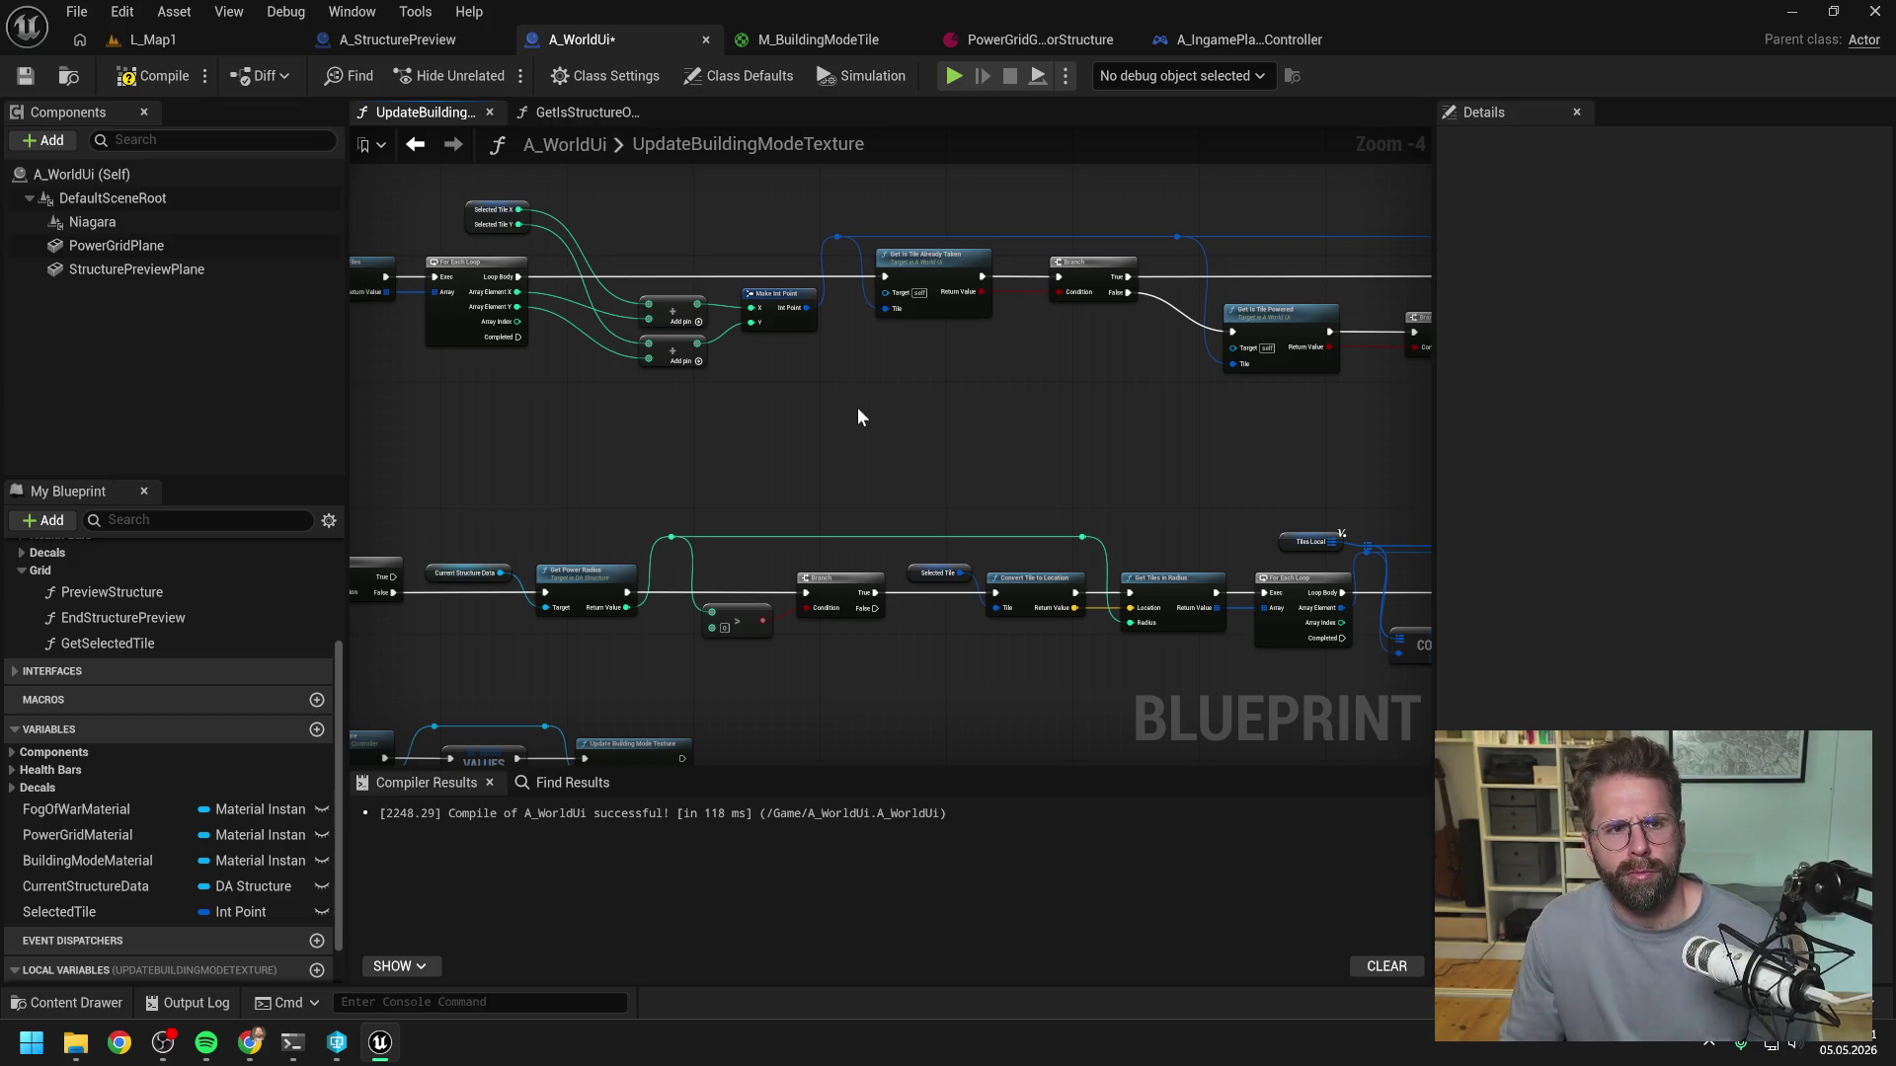
left_click(425, 39)
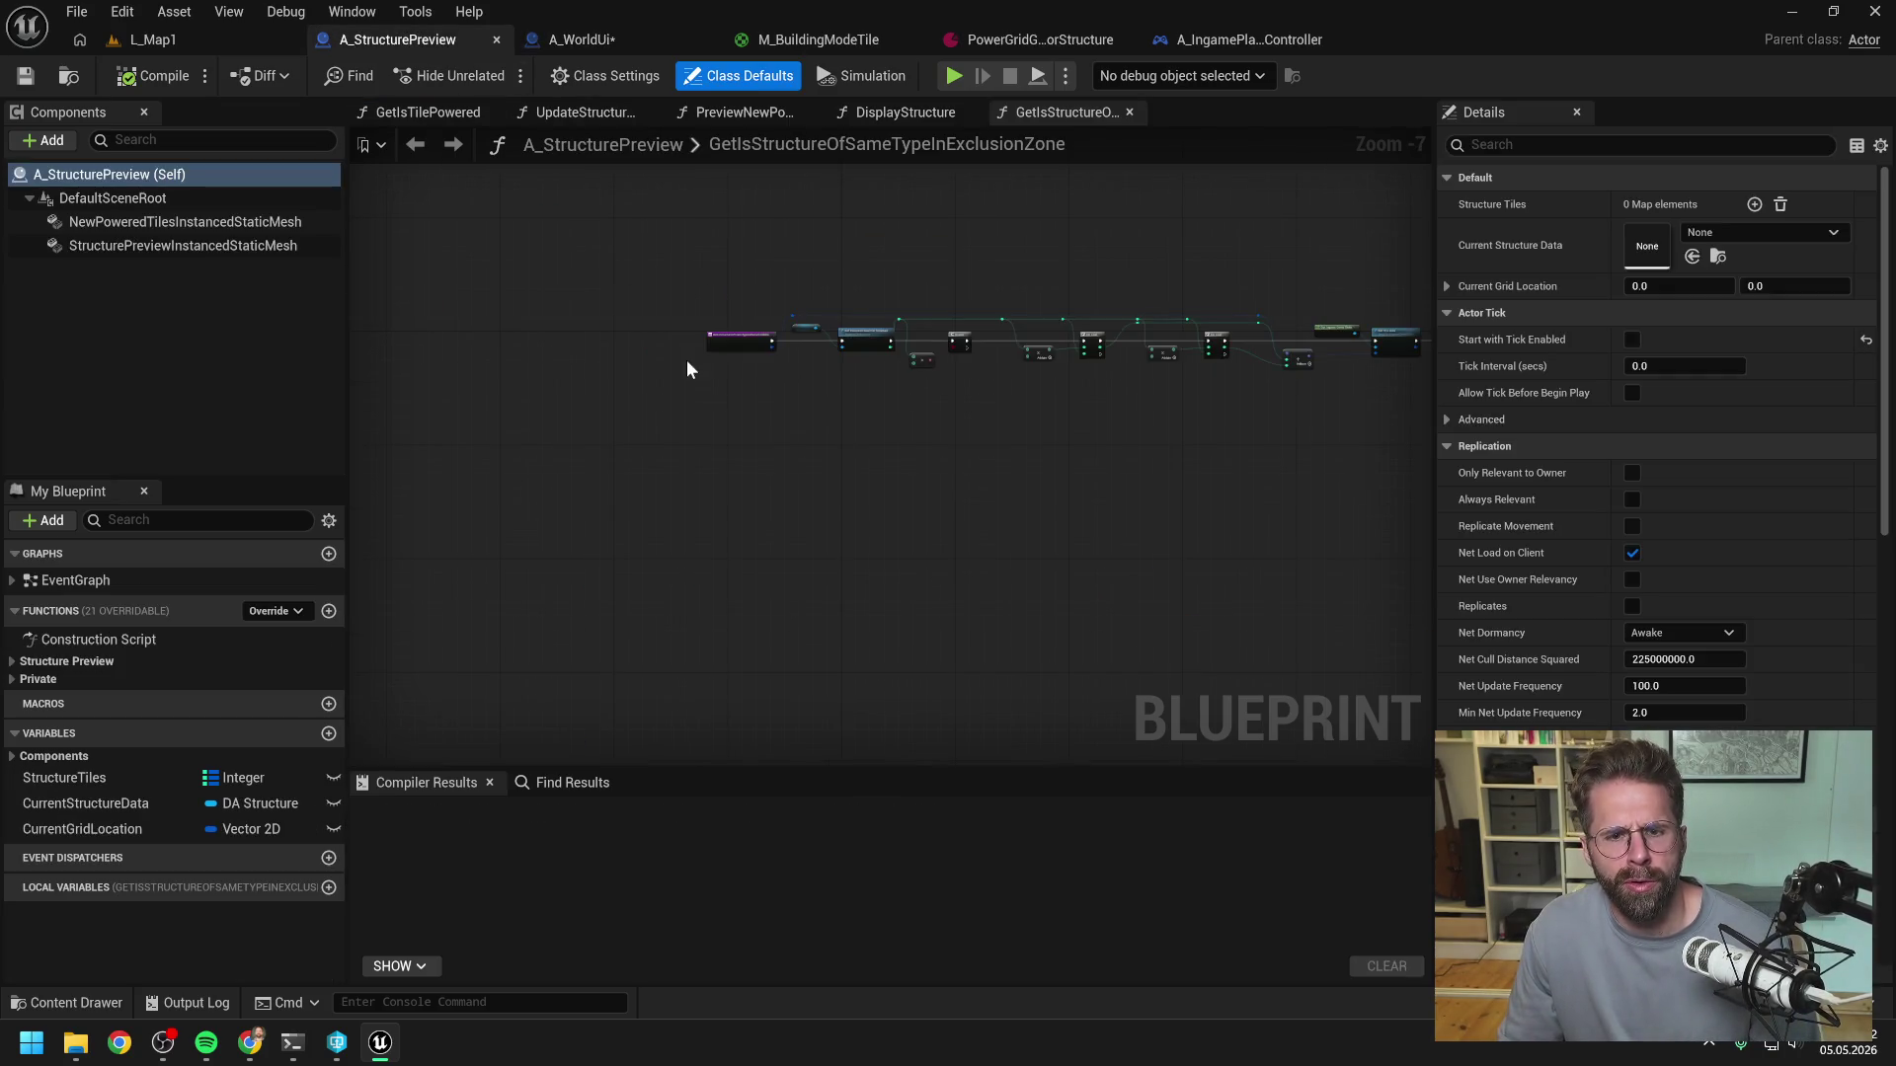
left_click(11, 679)
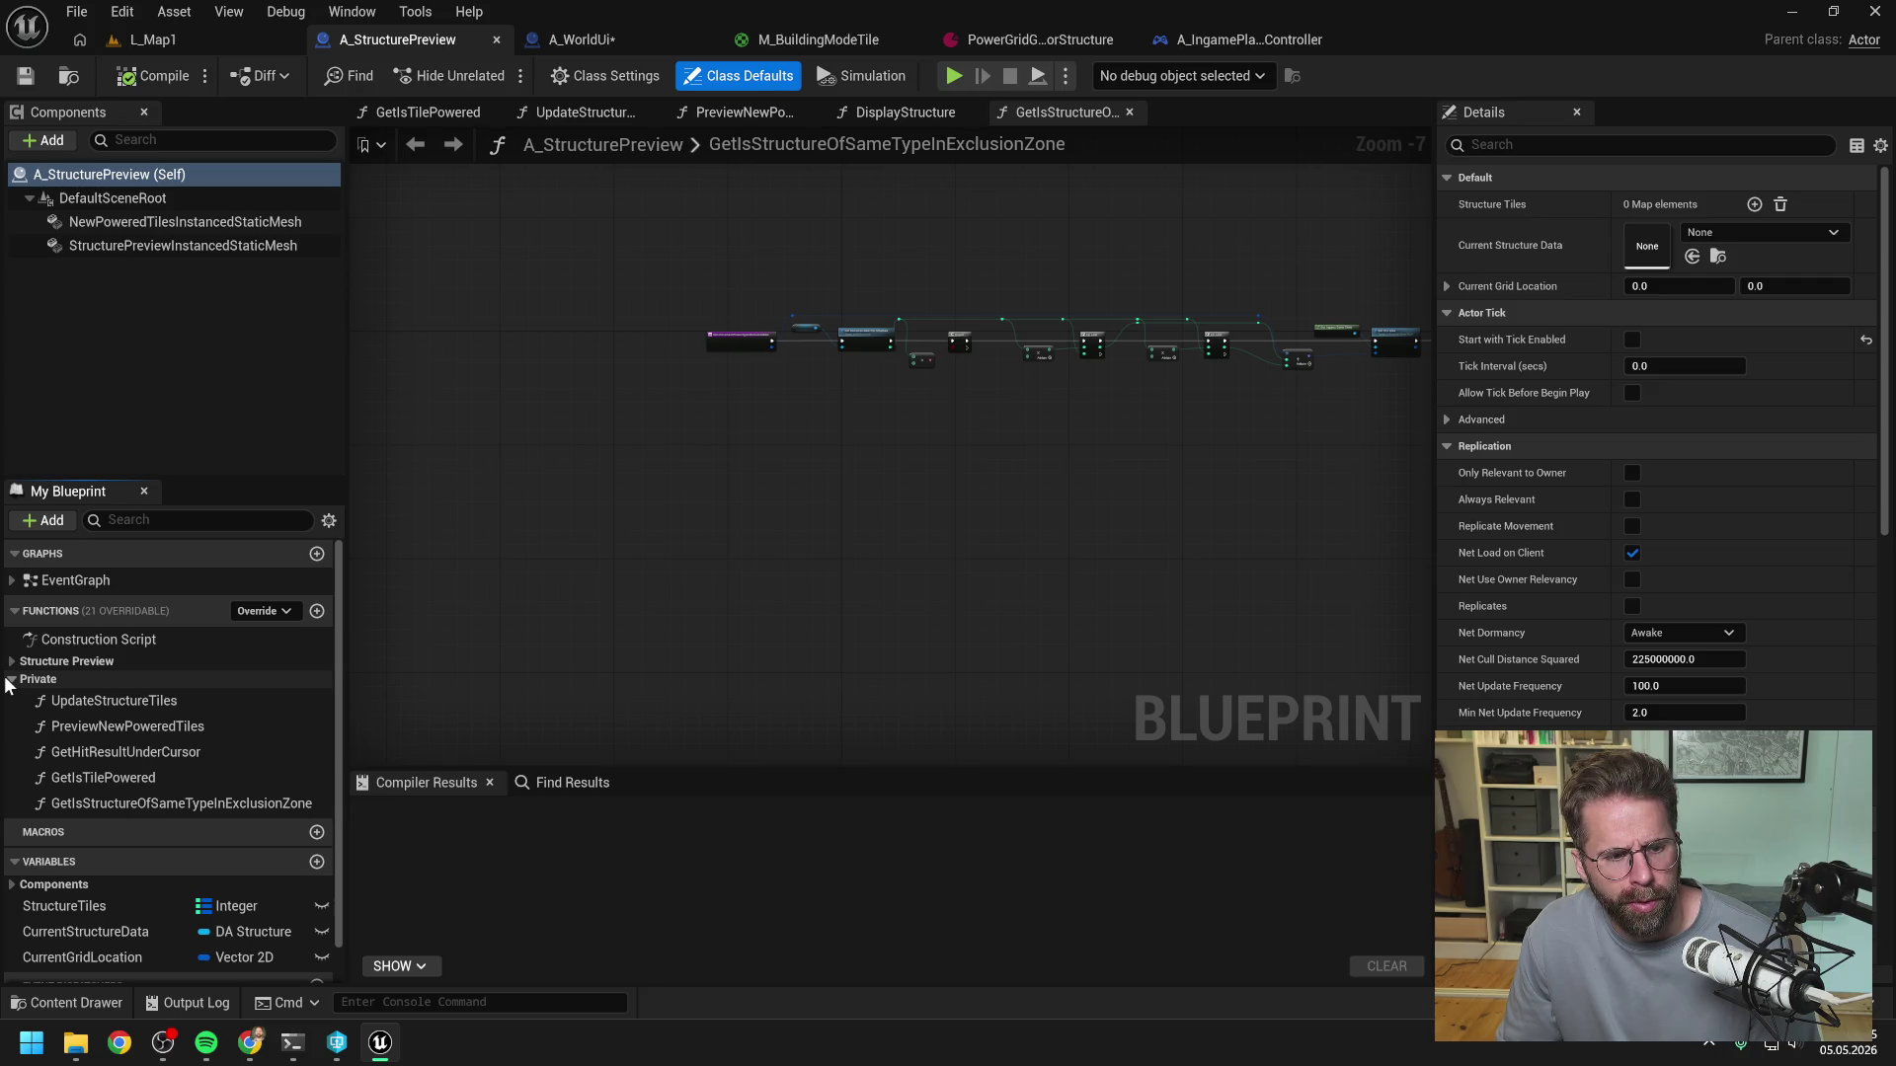
double_click(150, 803)
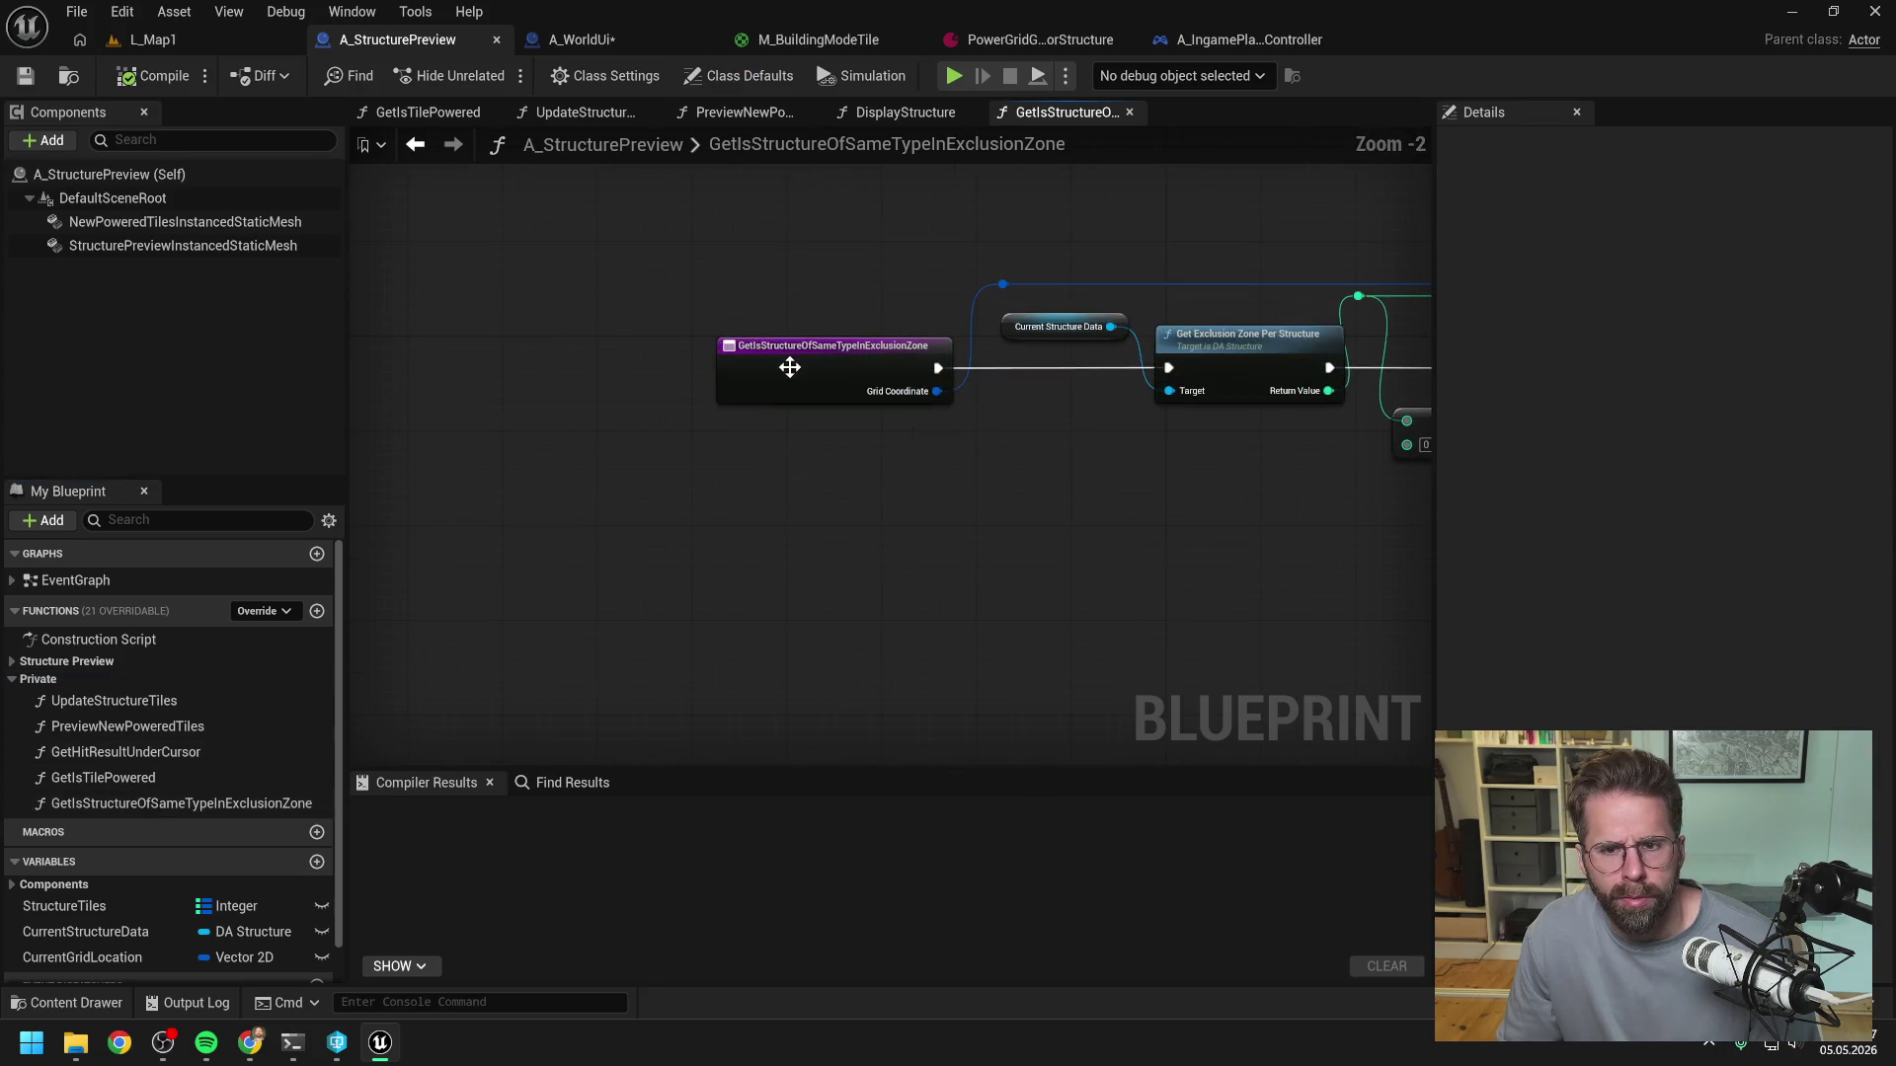
right_click(790, 365)
mouse_move(856, 581)
left_click(1029, 594)
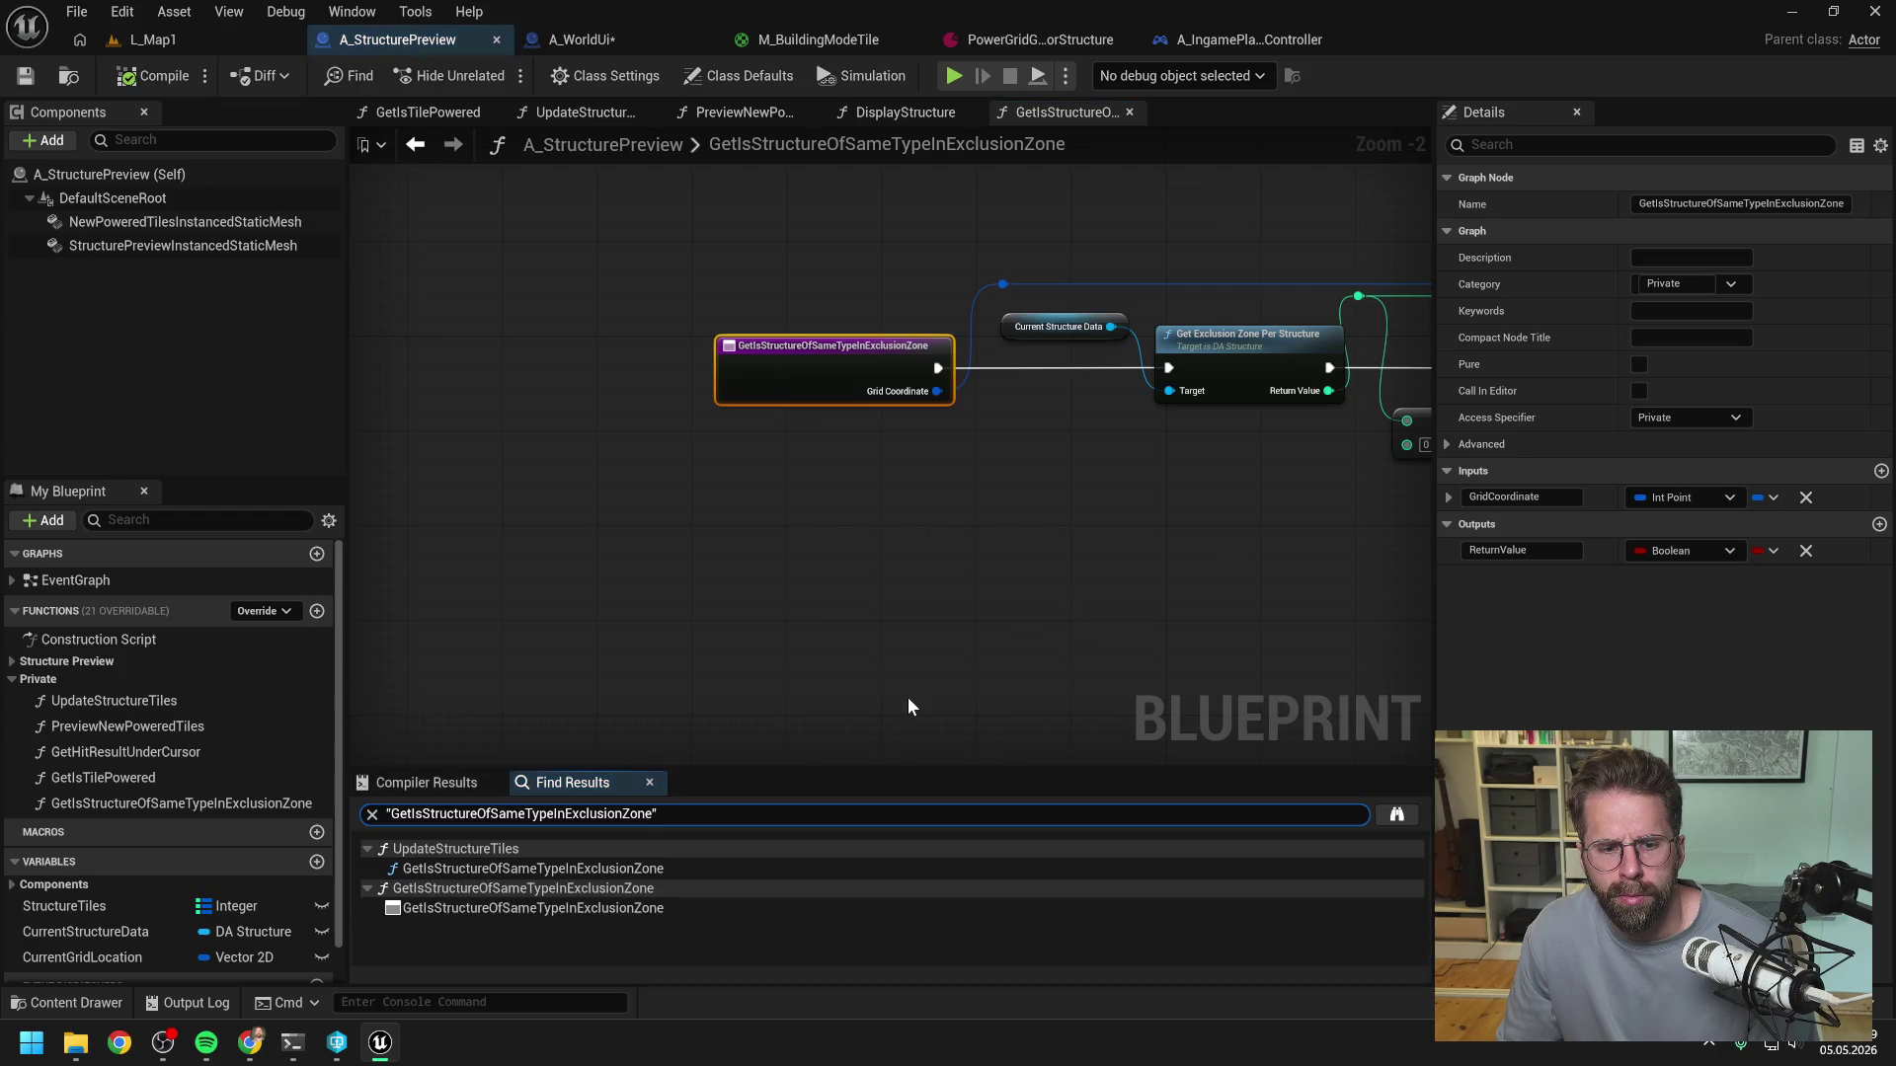
left_click(528, 869)
mouse_move(812, 612)
left_mouse_down()
mouse_move(813, 542)
mouse_move(1180, 543)
left_mouse_up()
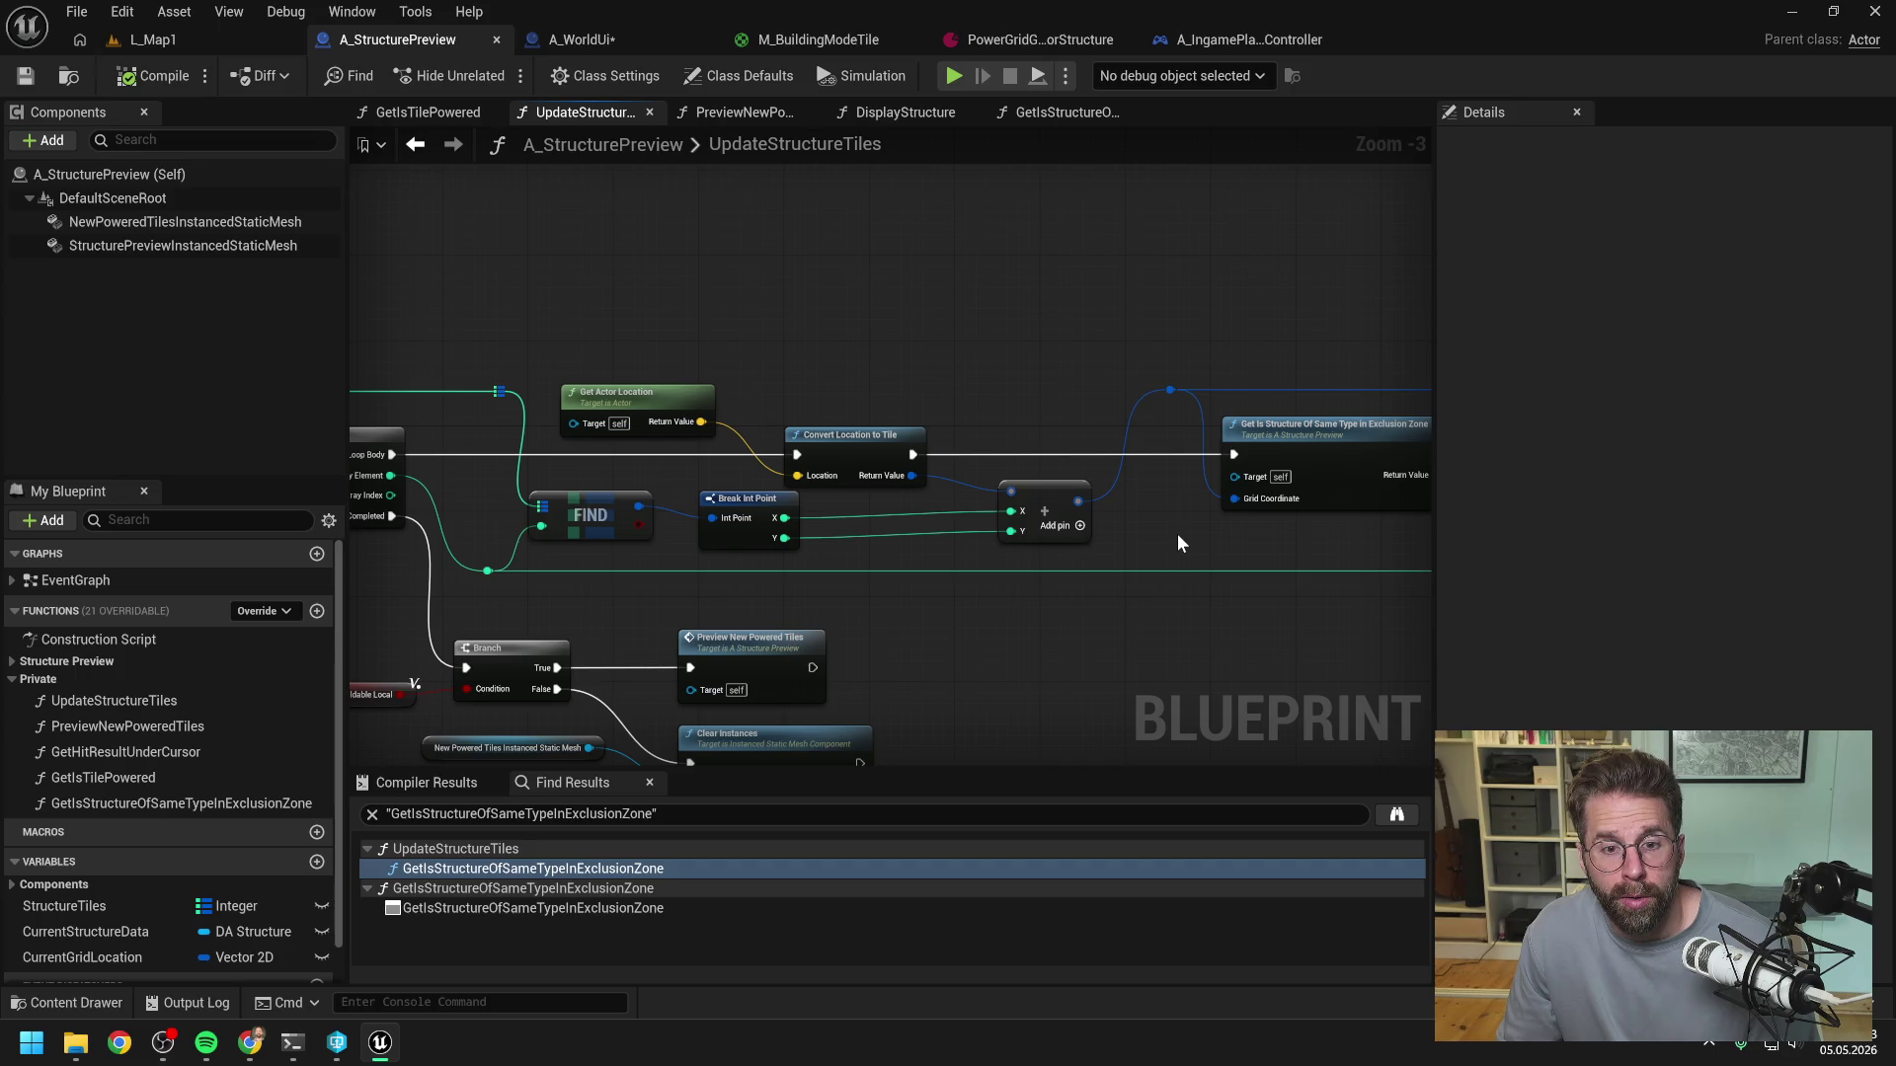
scroll(1171, 510, "down", 1)
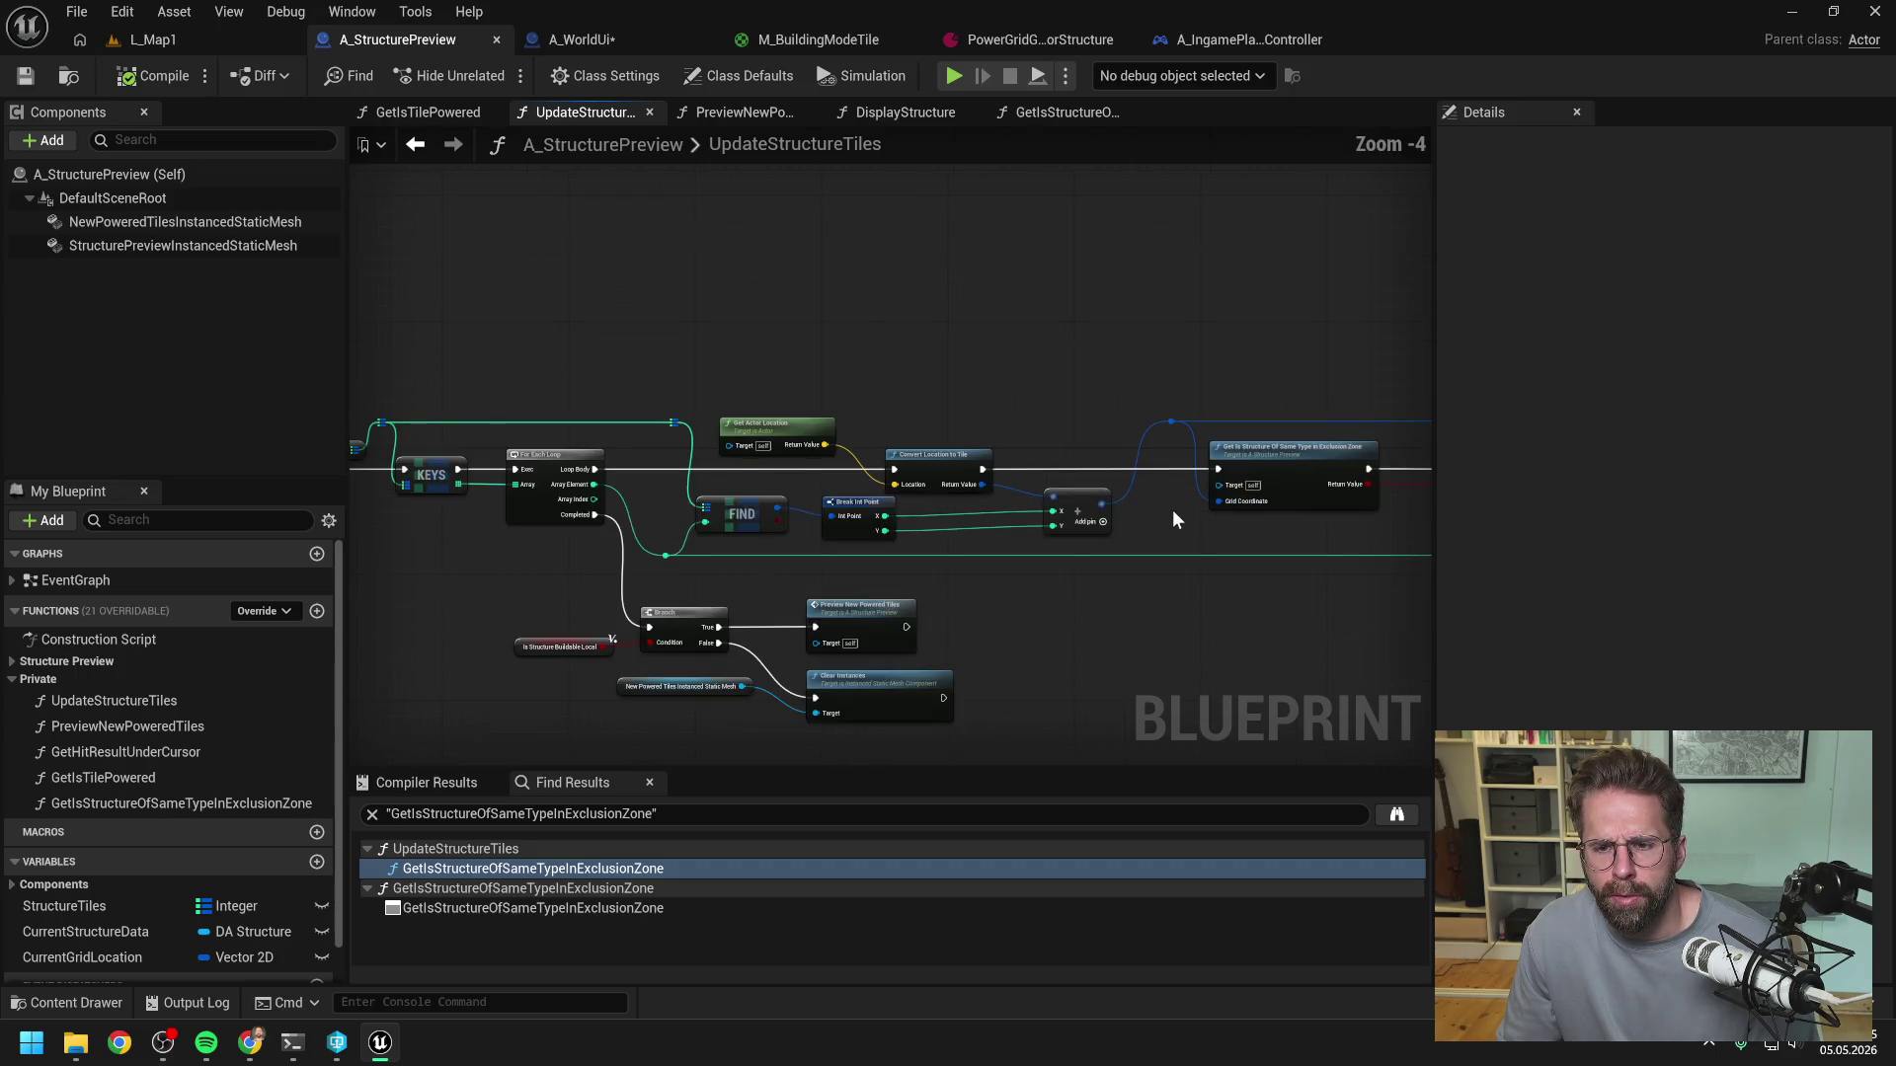
left_click_drag(1171, 509, 1001, 524)
scroll(1001, 523, "down", 1)
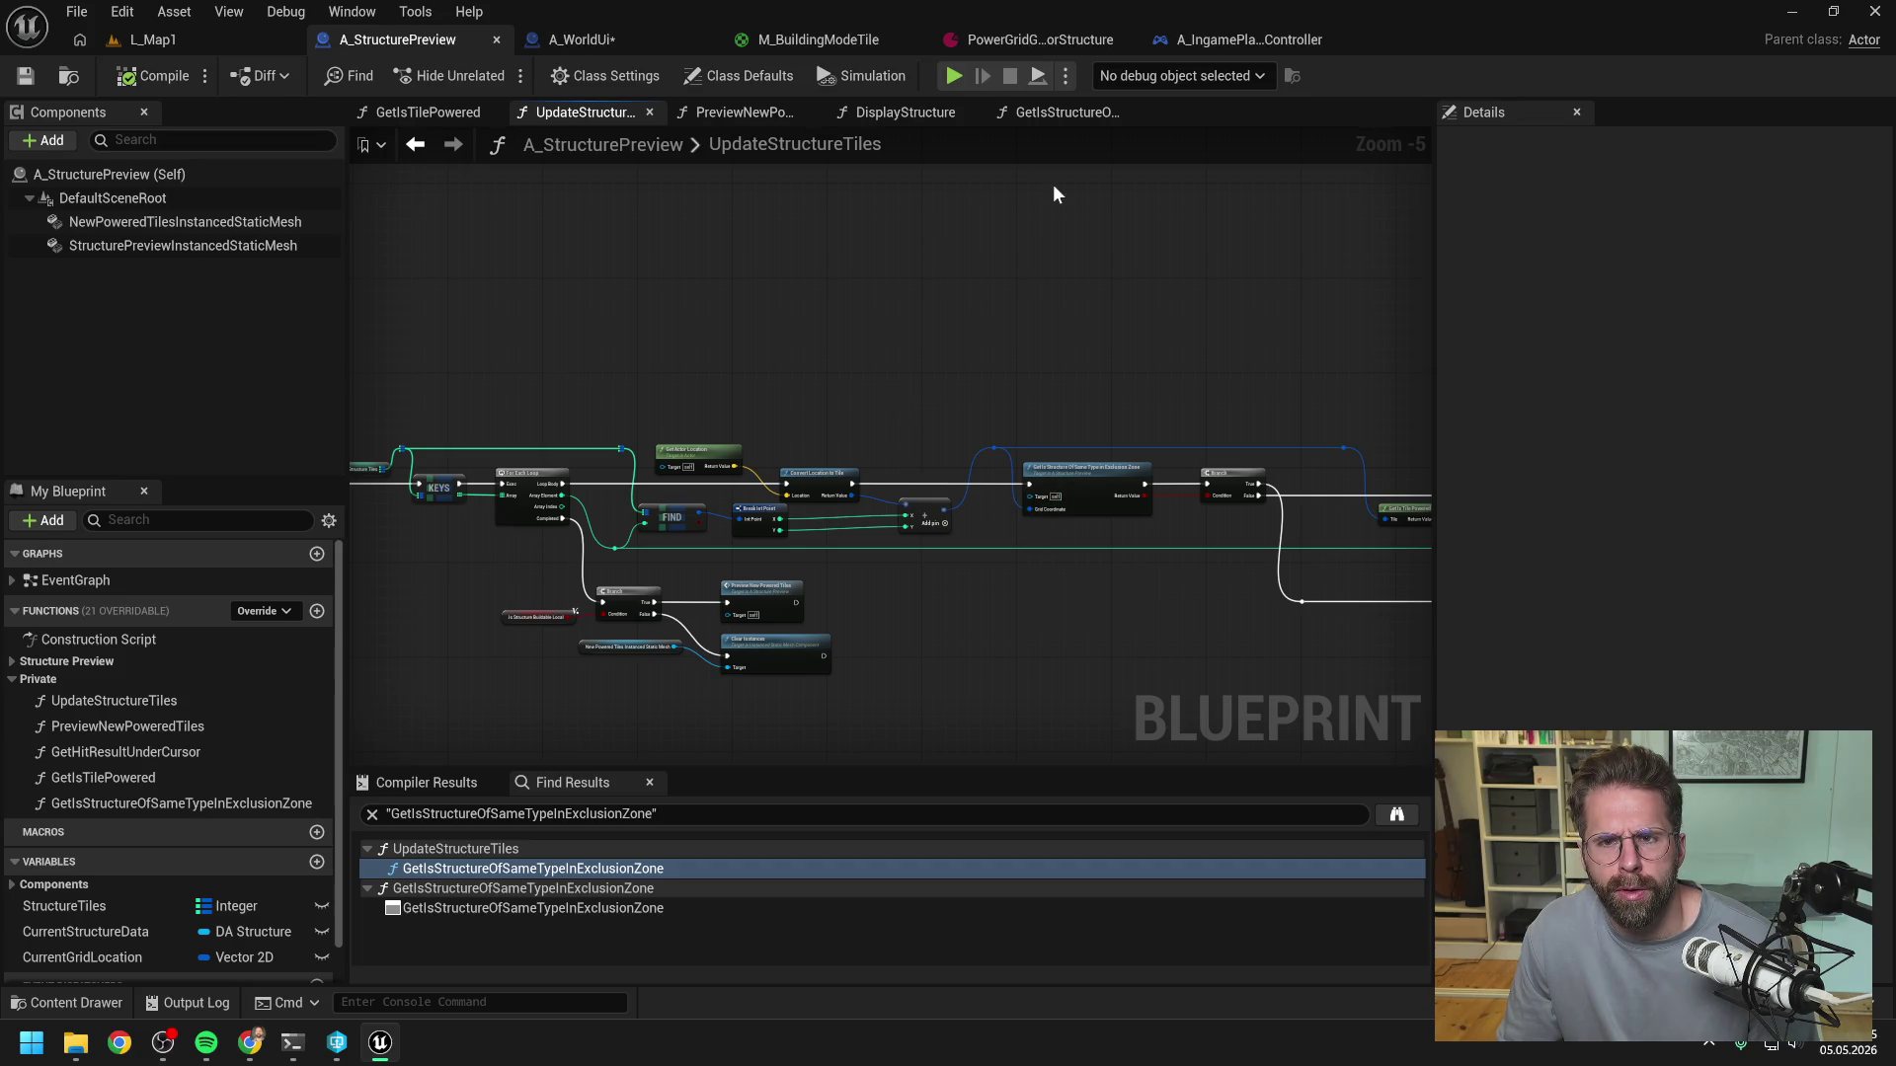
left_click(626, 45)
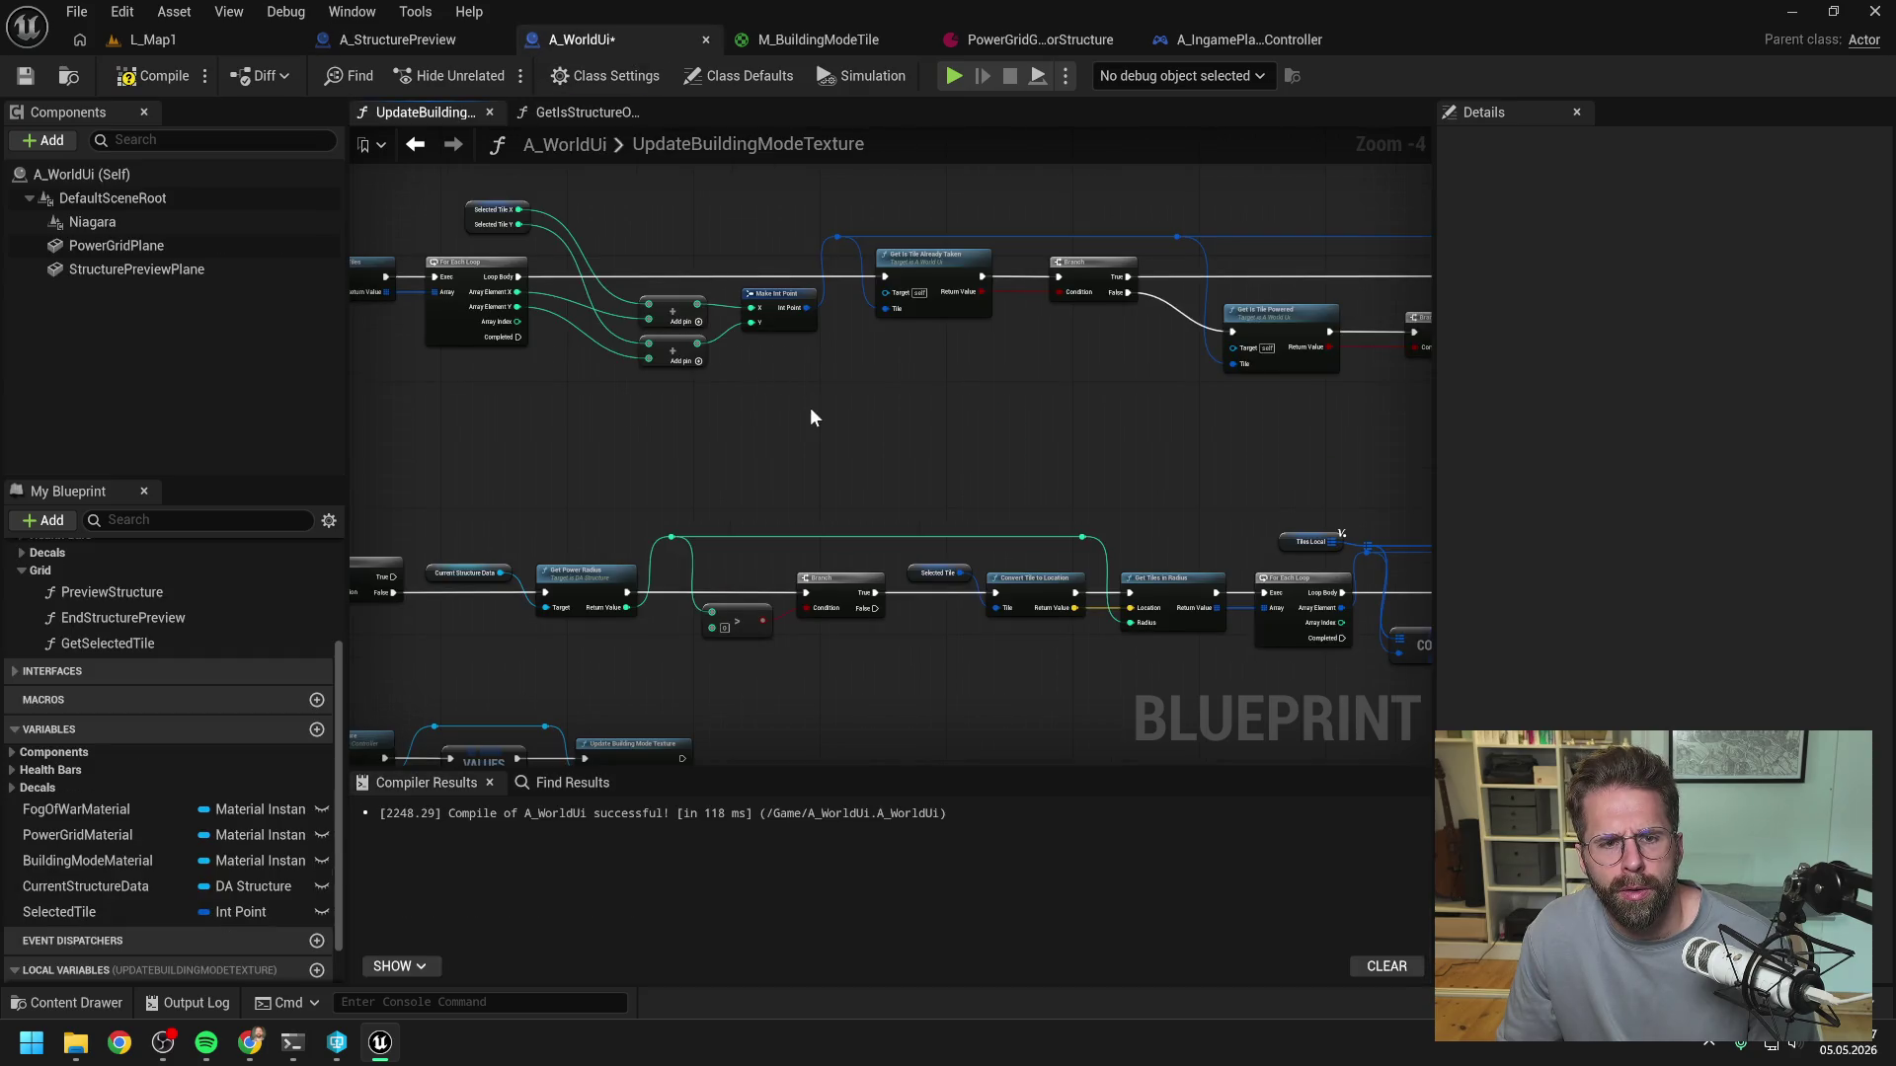
left_click_drag(812, 418, 1090, 427)
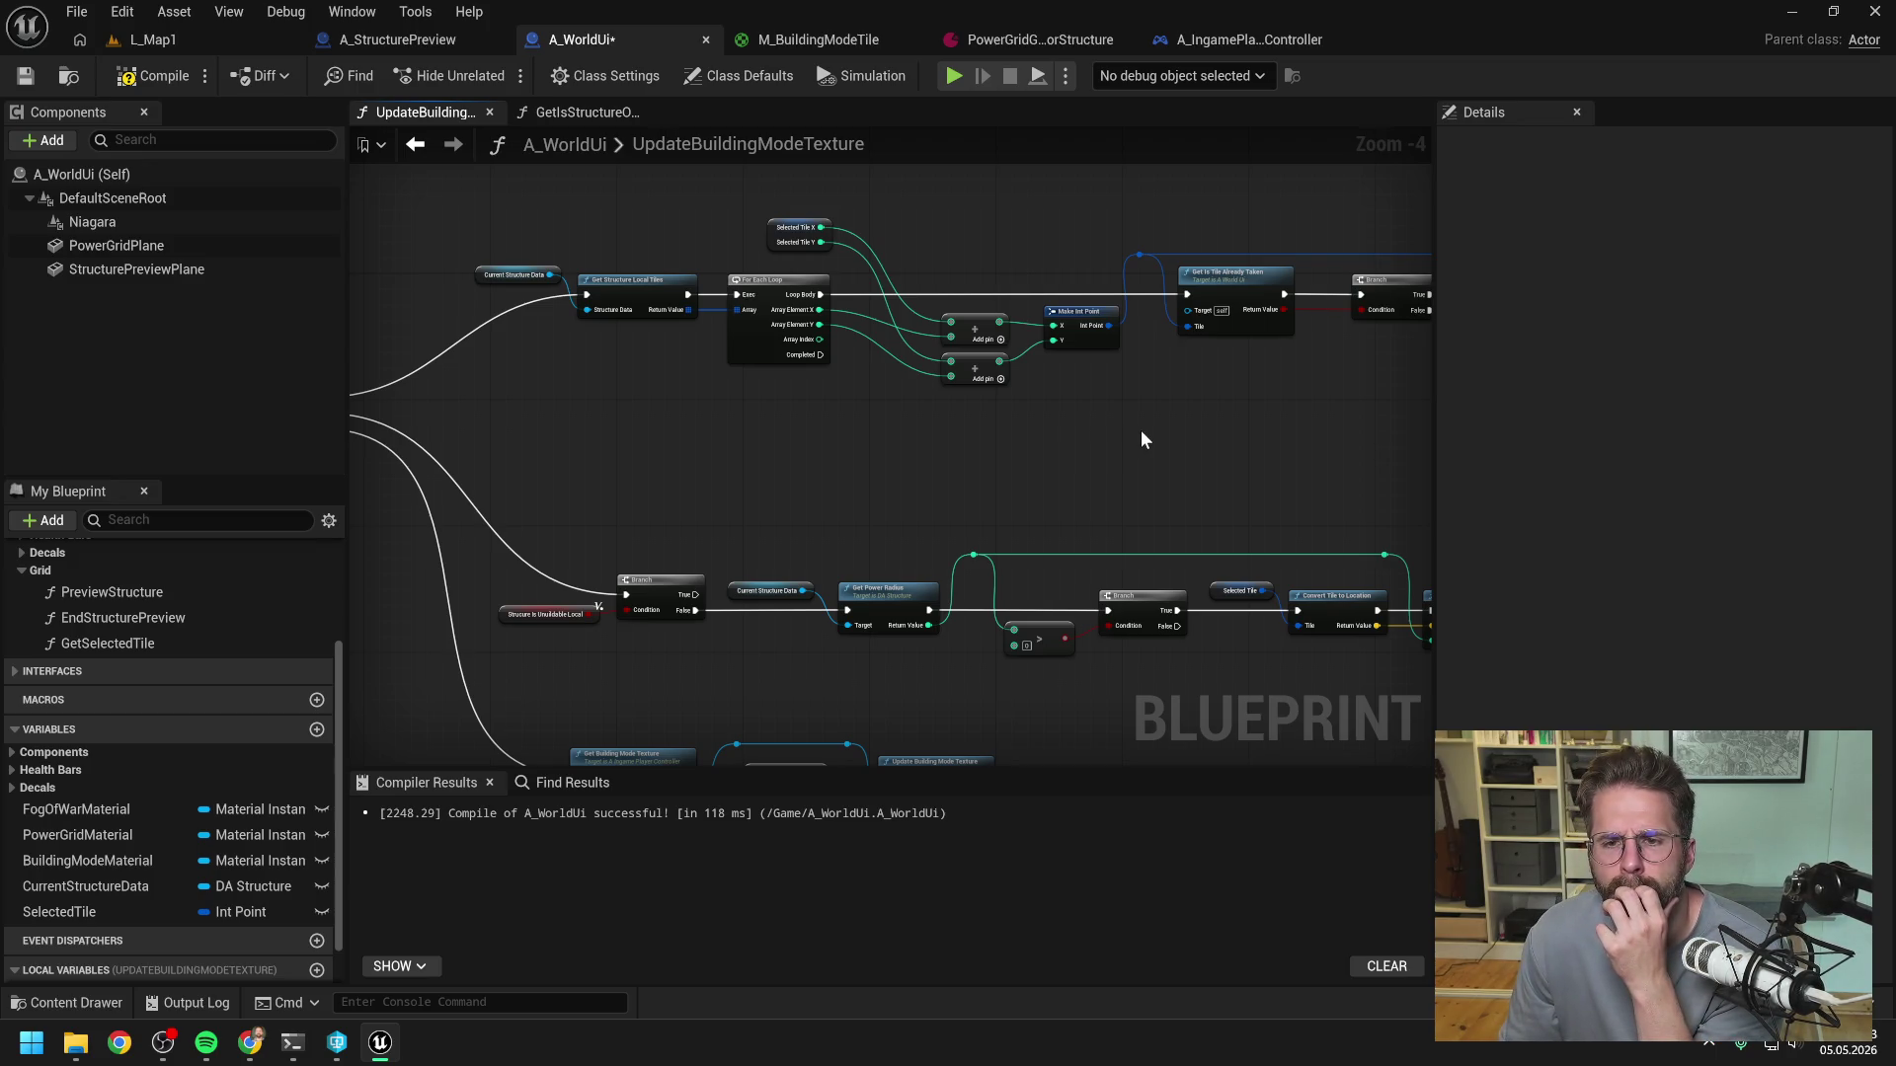
left_click_drag(1299, 436, 984, 439)
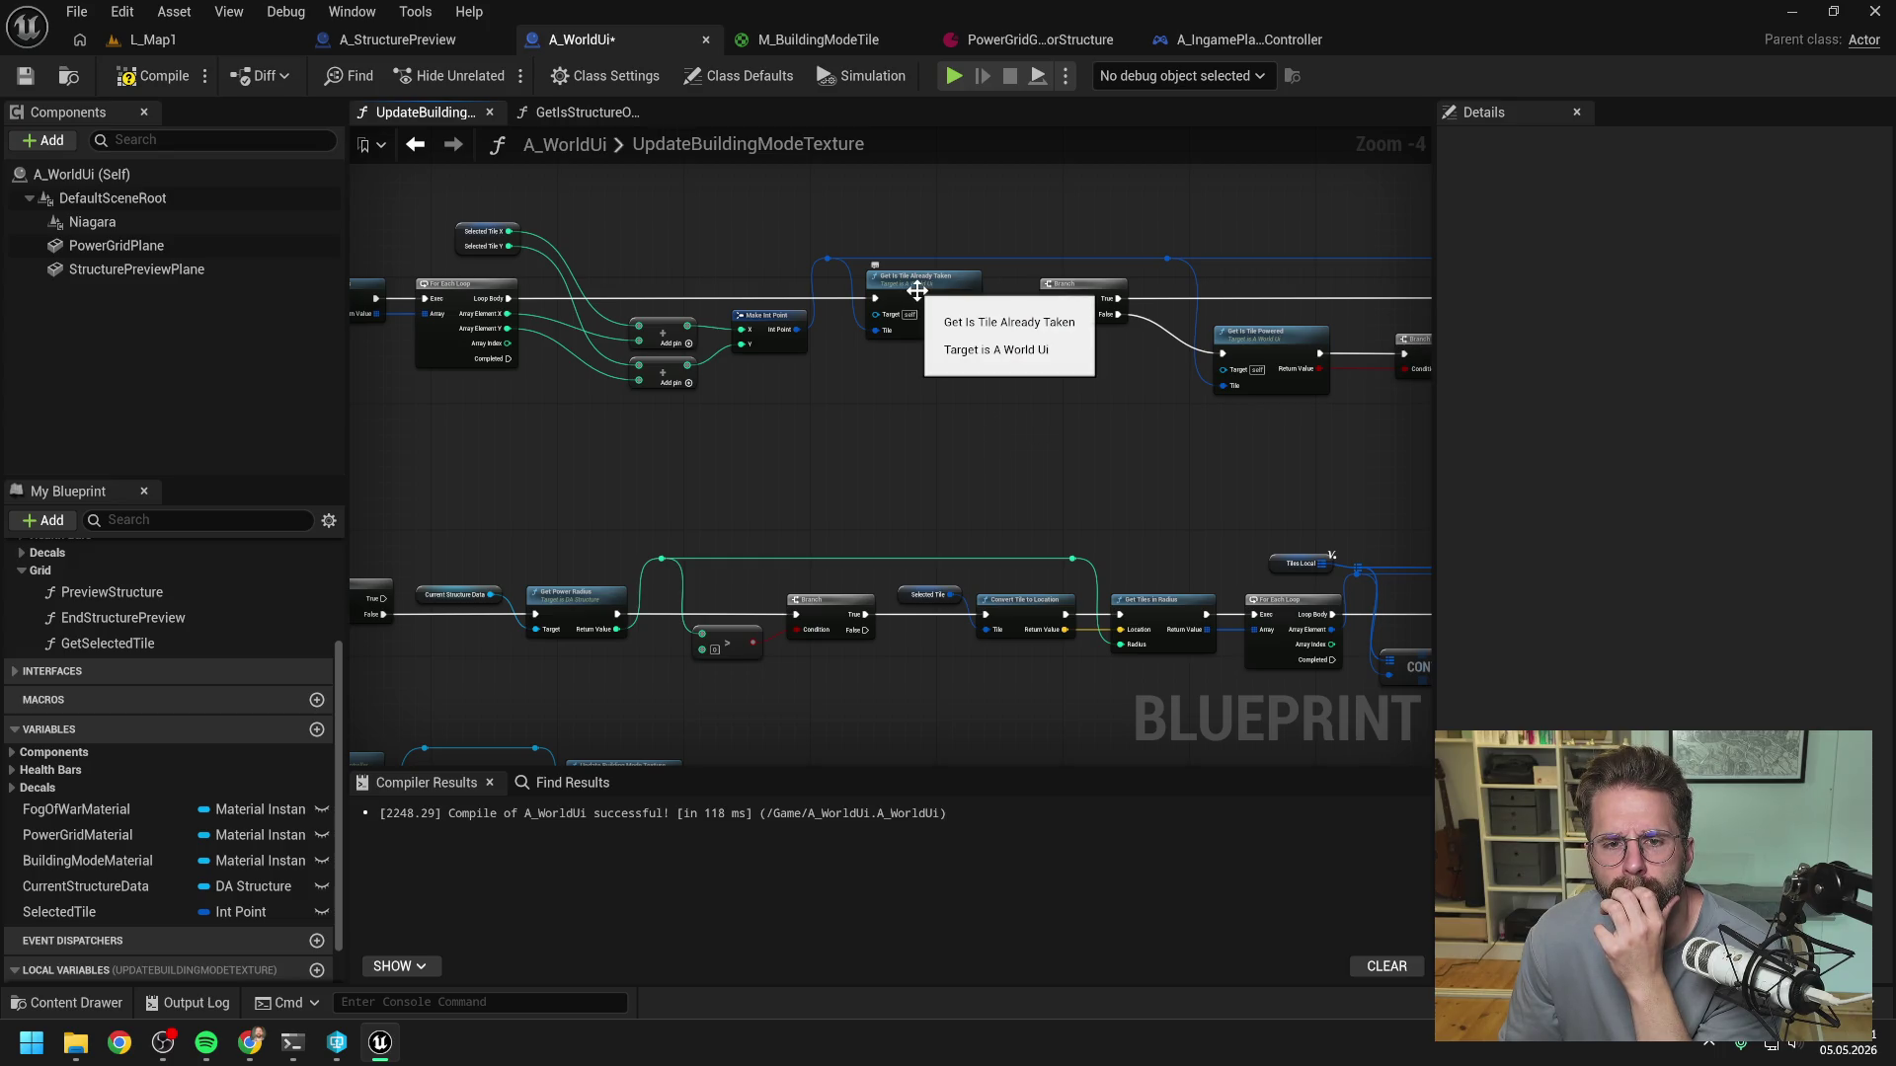
left_click_drag(1078, 409, 753, 412)
left_click_drag(906, 439, 754, 440)
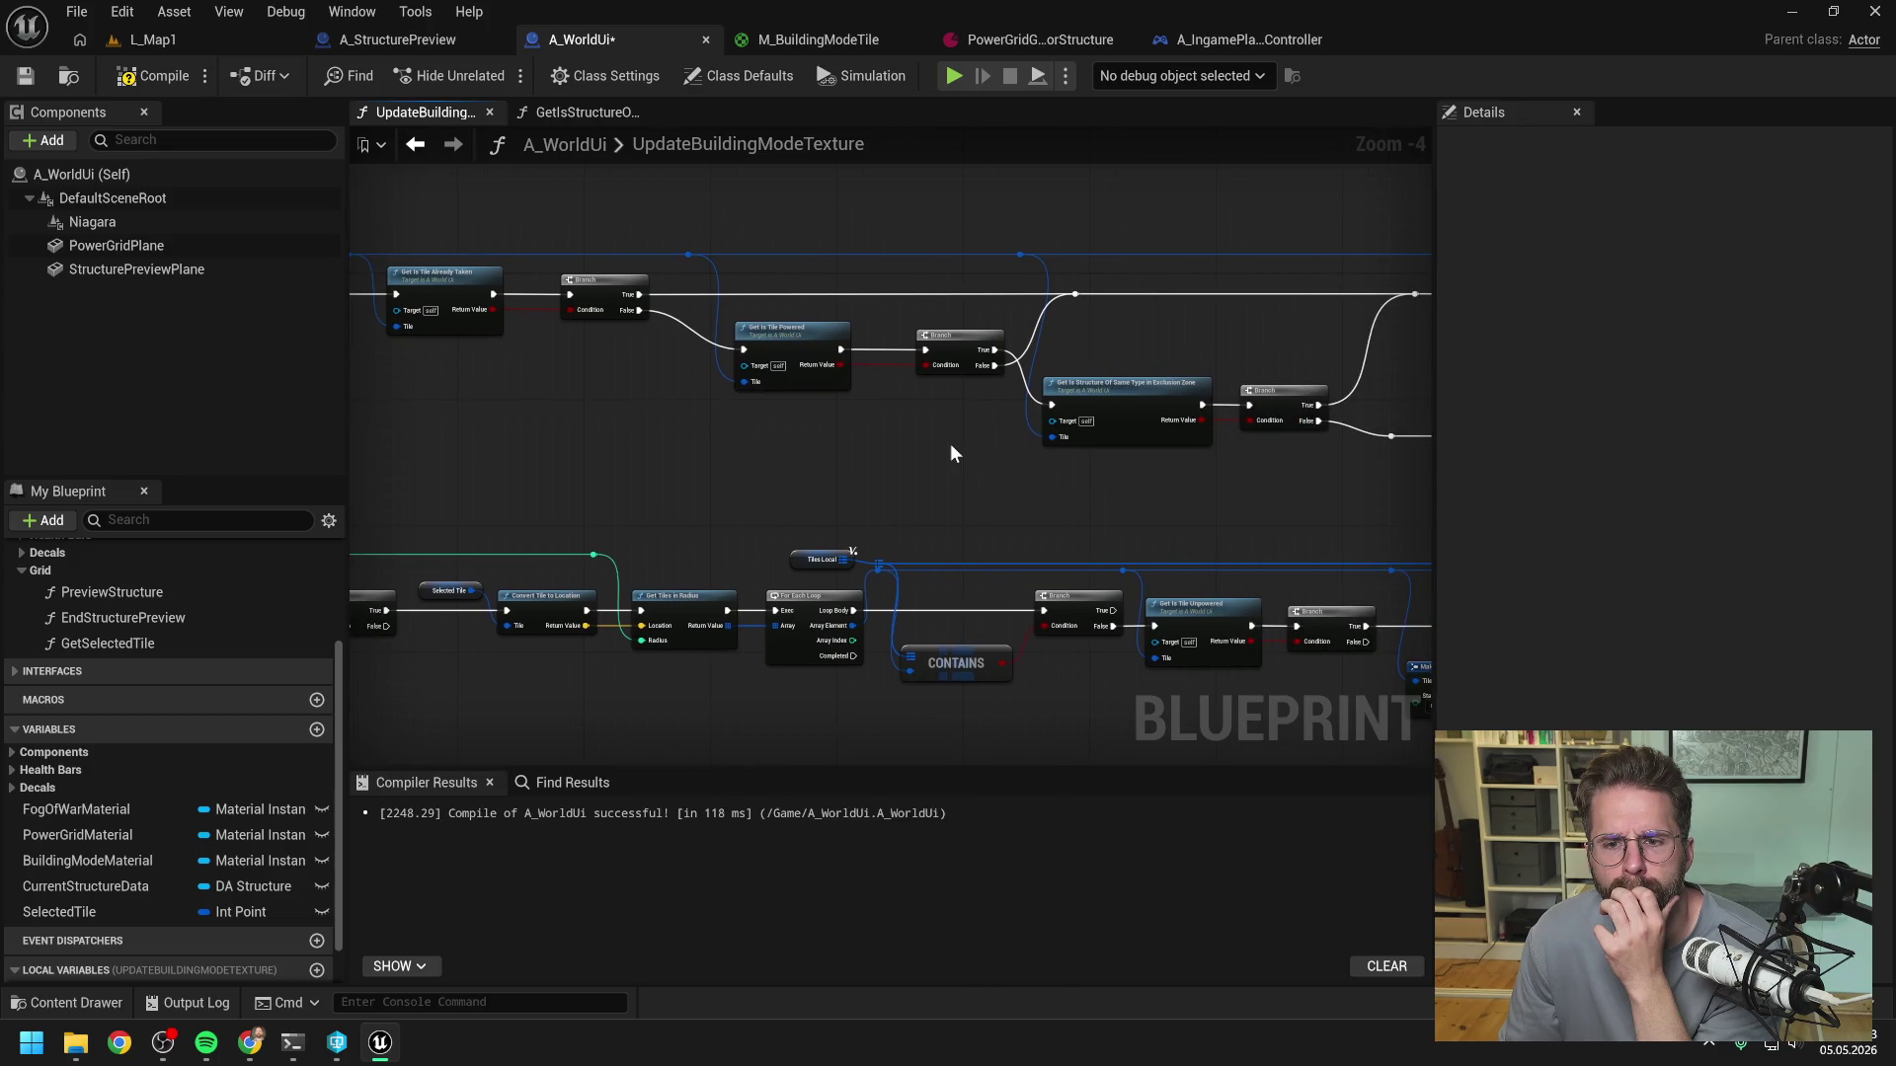
left_click(422, 40)
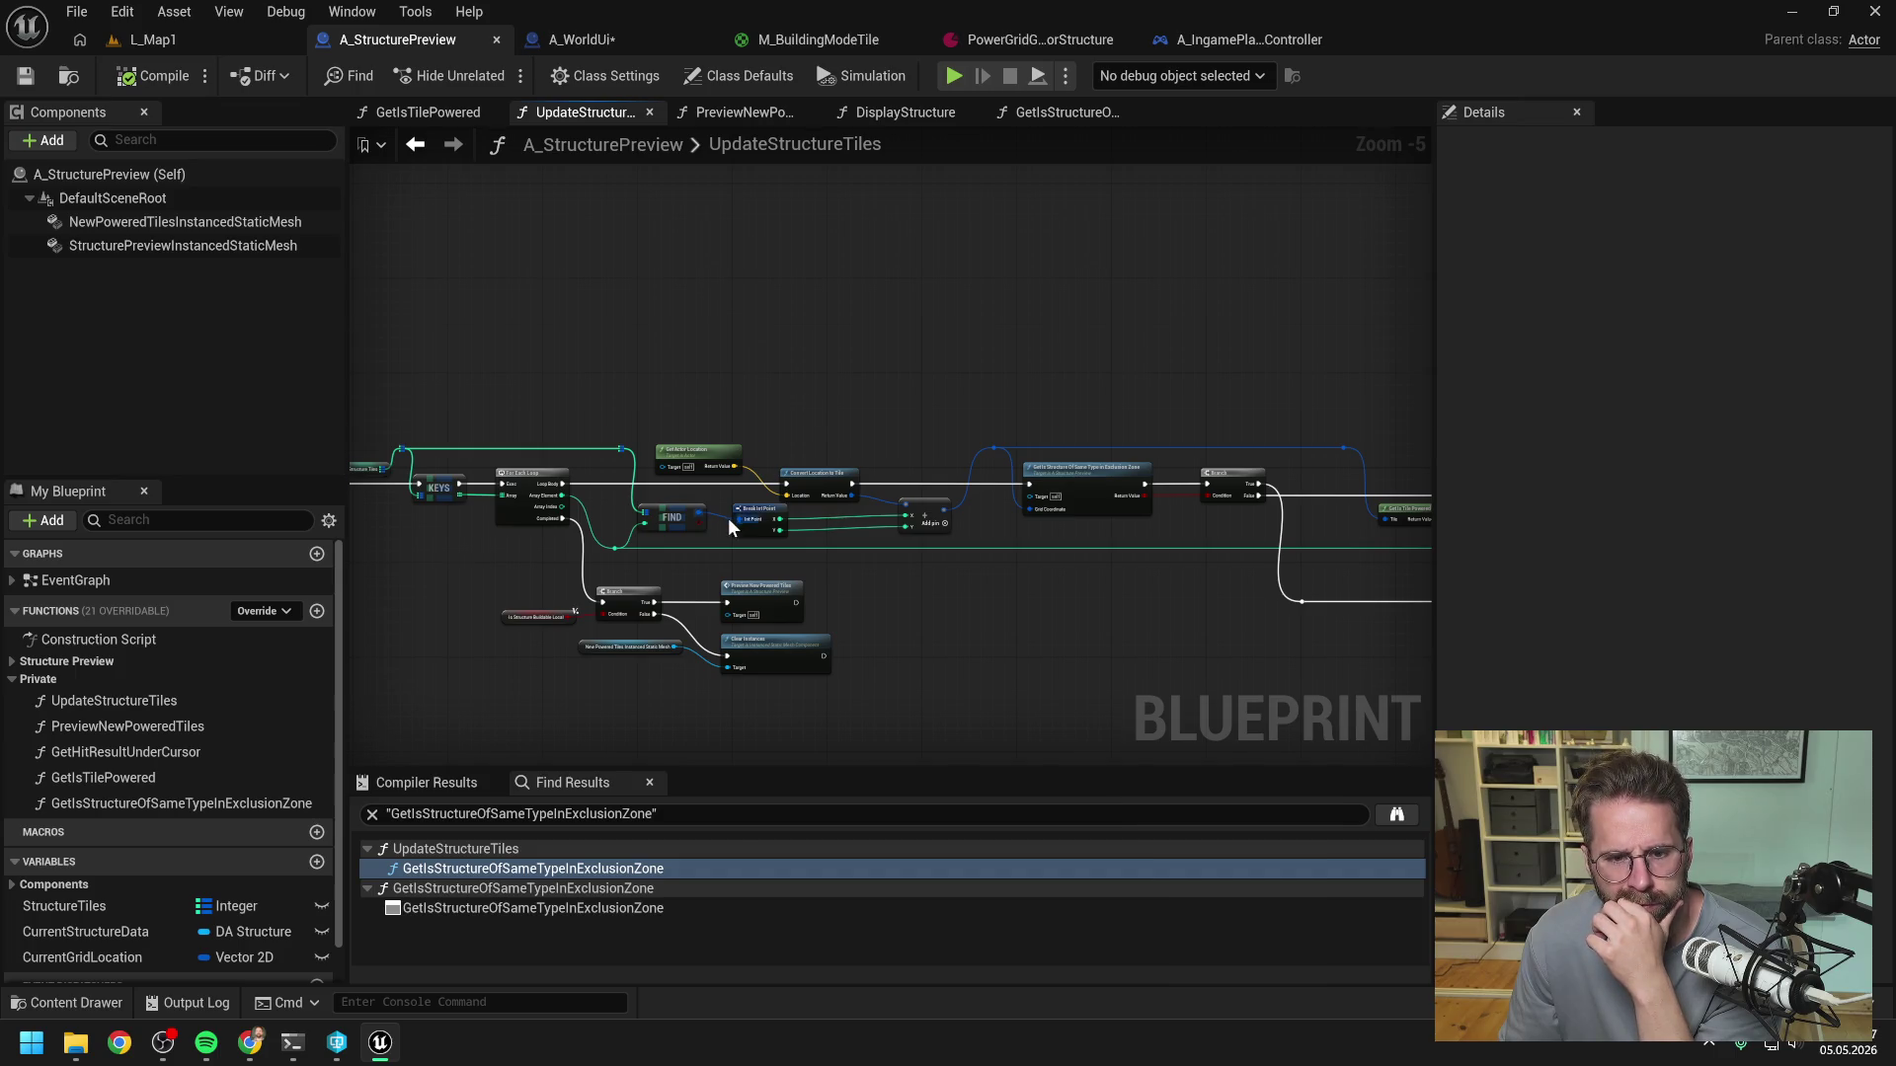
scroll(730, 518, "up", 1)
left_click_drag(681, 523, 1182, 504)
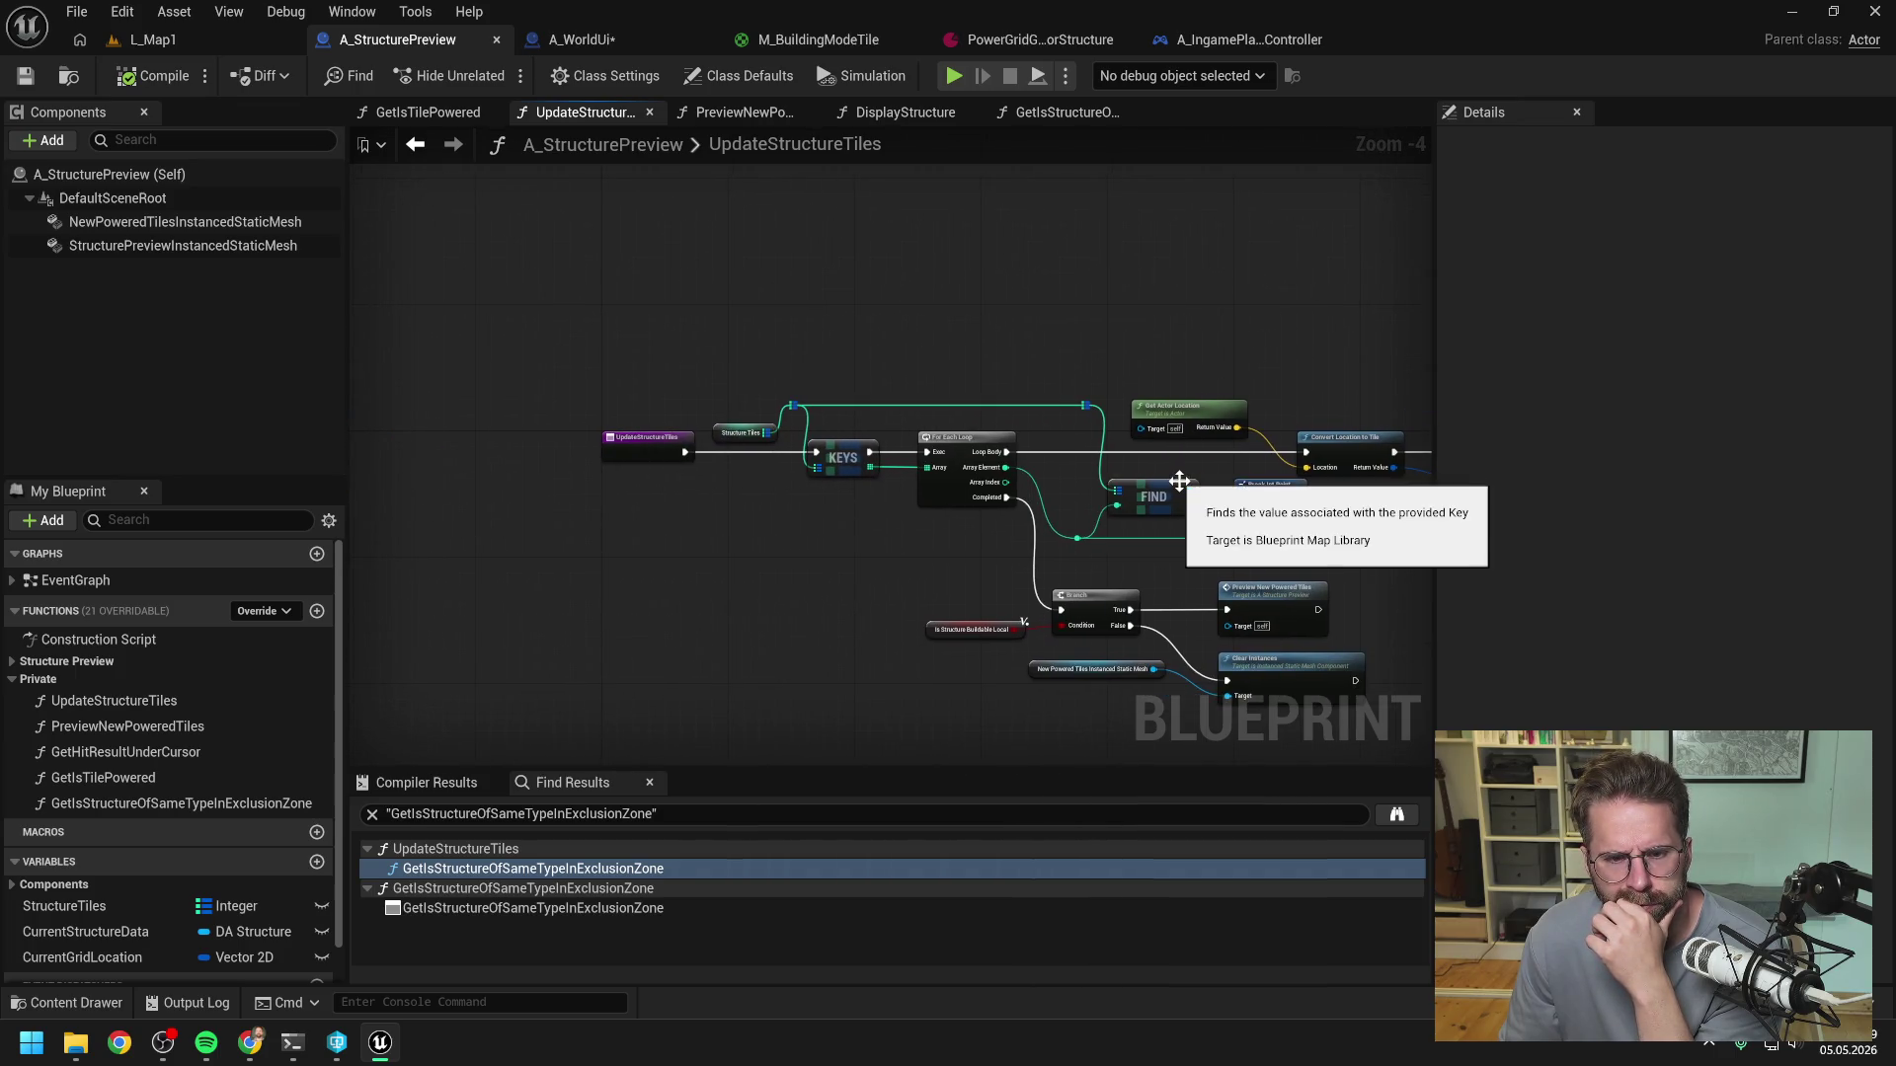
left_click_drag(1276, 350, 948, 365)
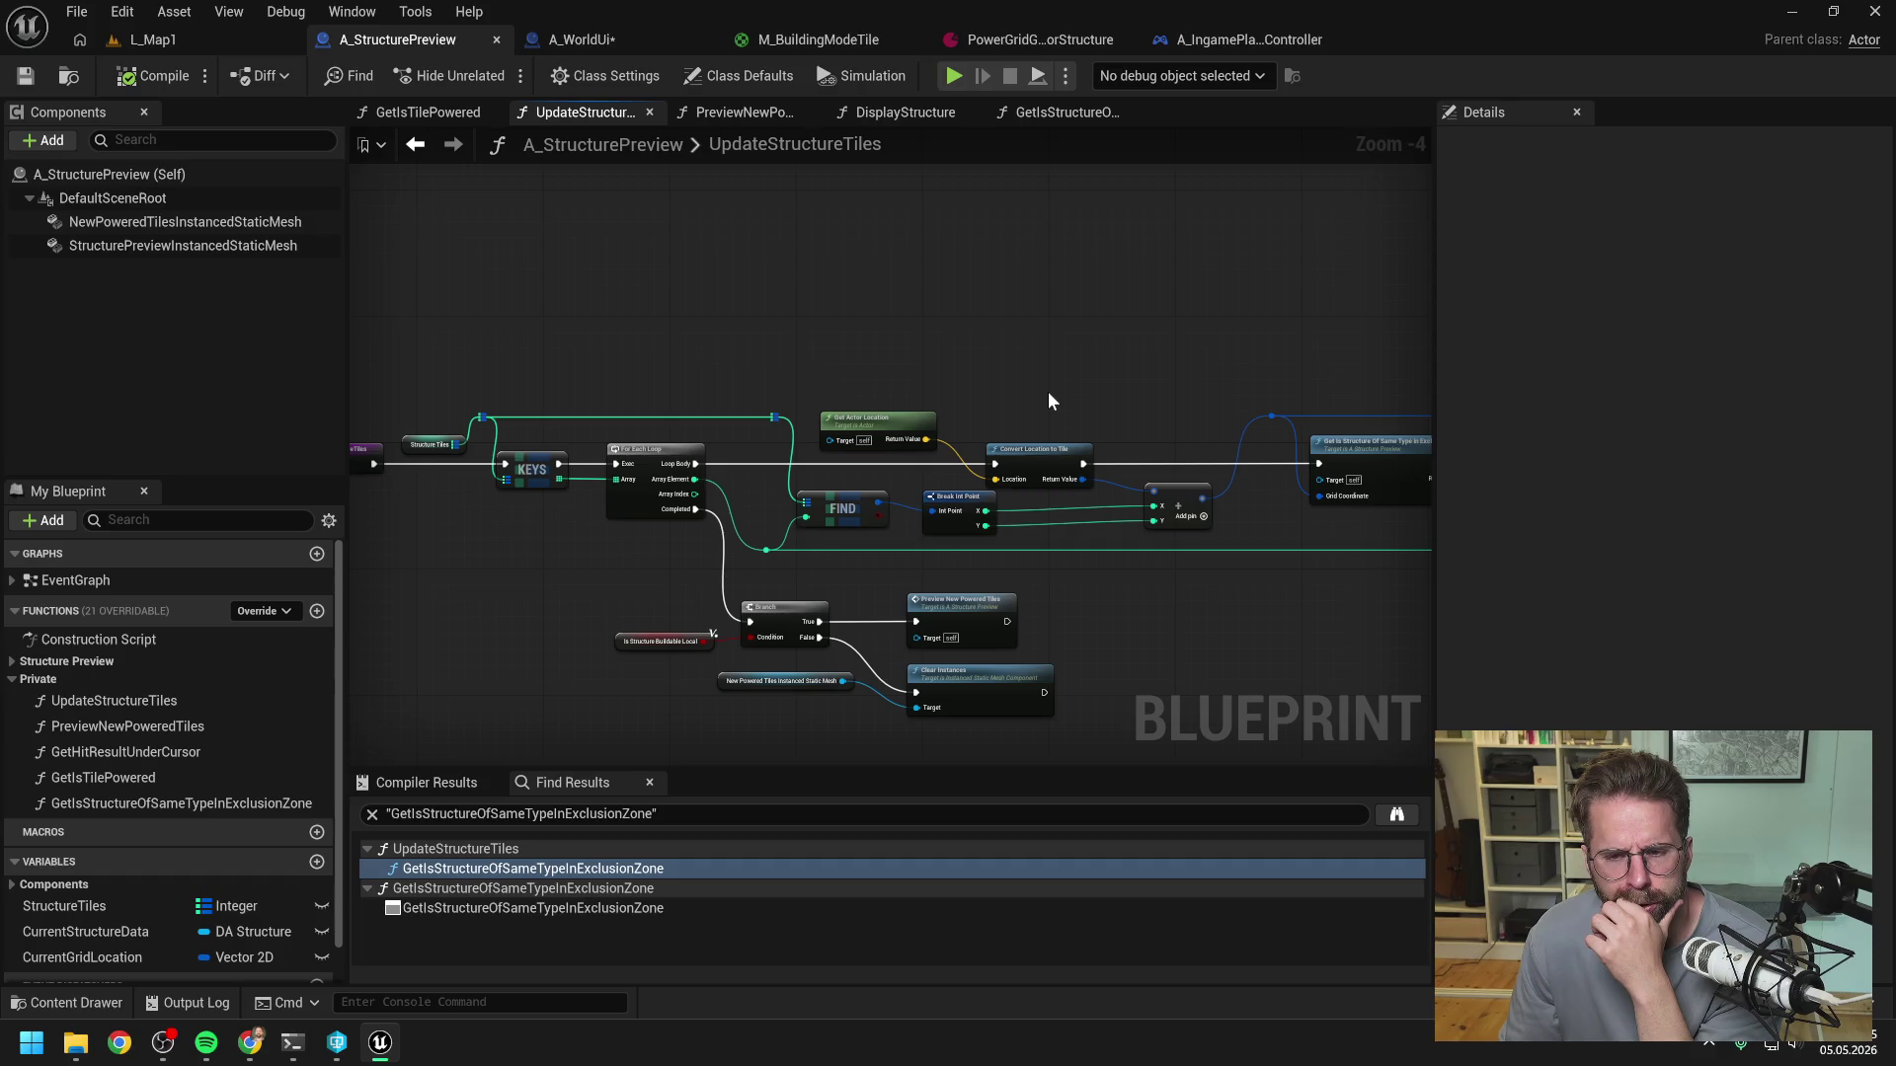
left_click_drag(1046, 399, 909, 378)
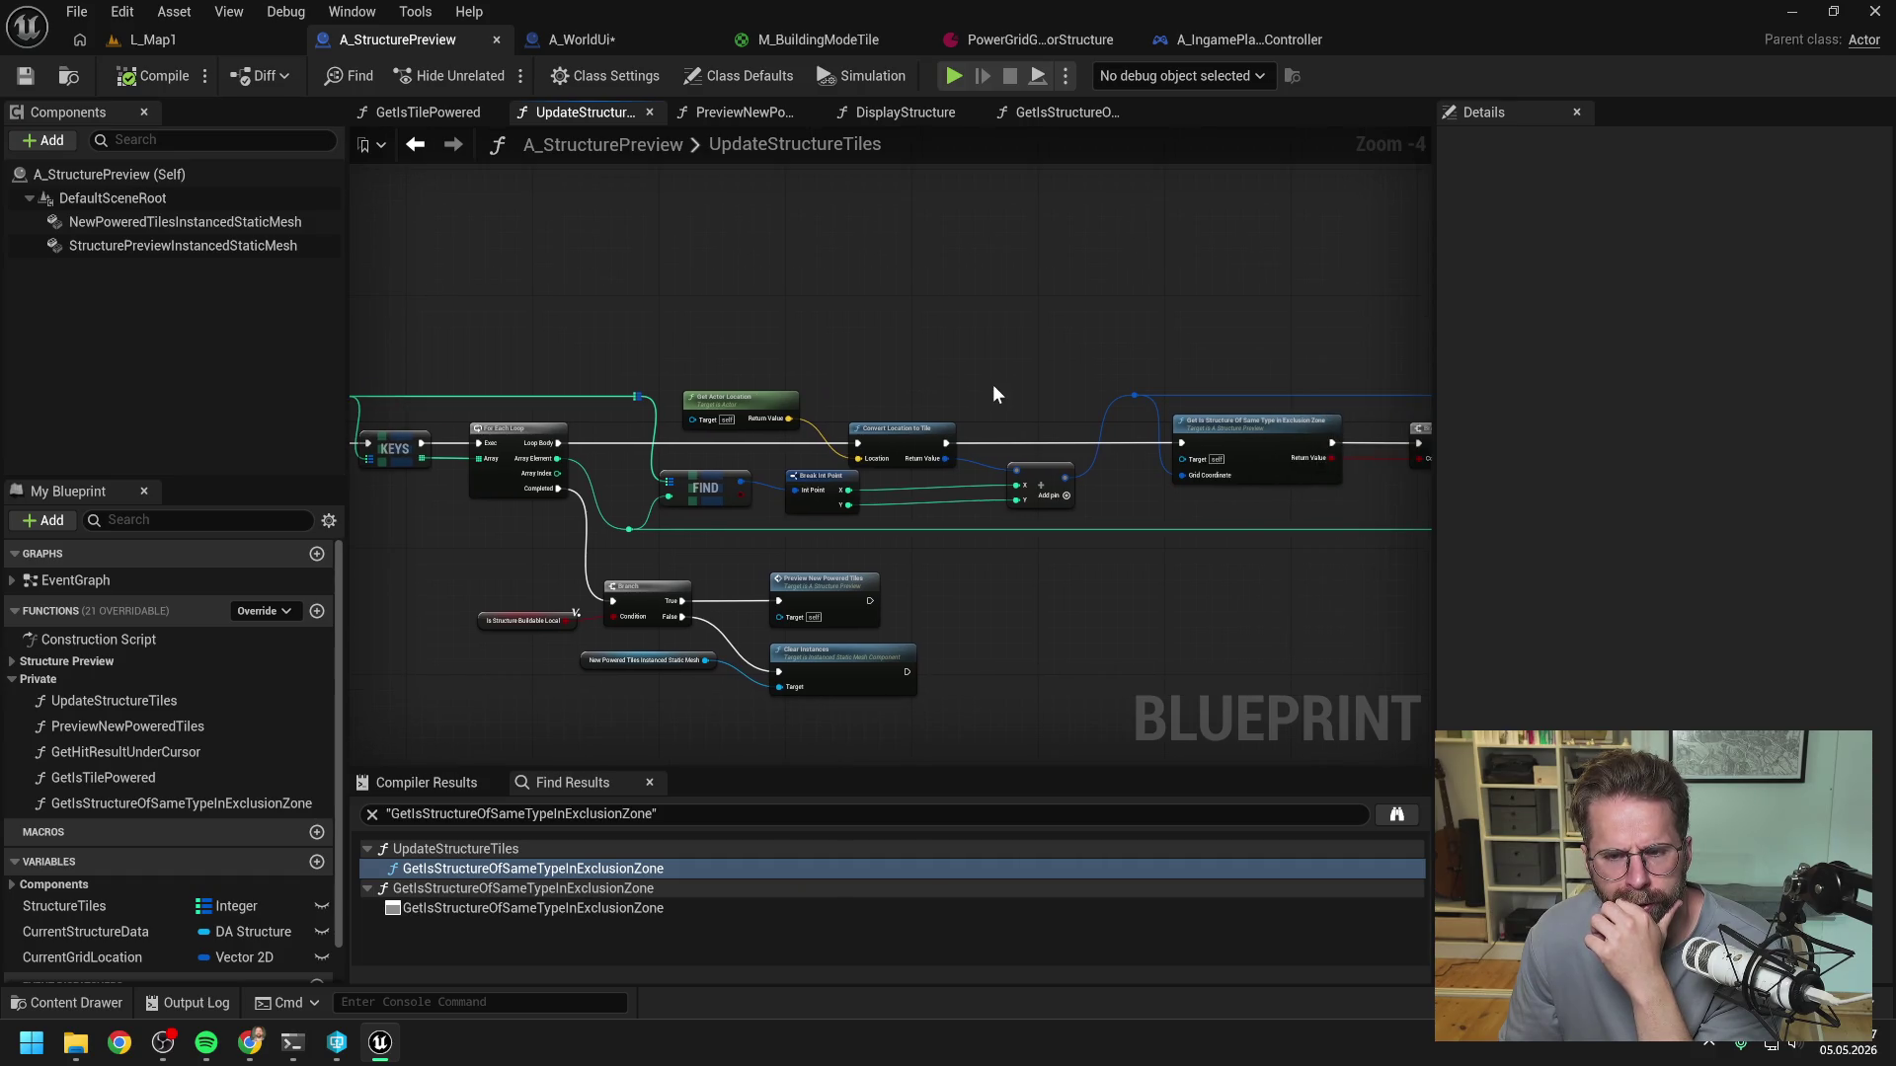
left_click_drag(1039, 375, 822, 347)
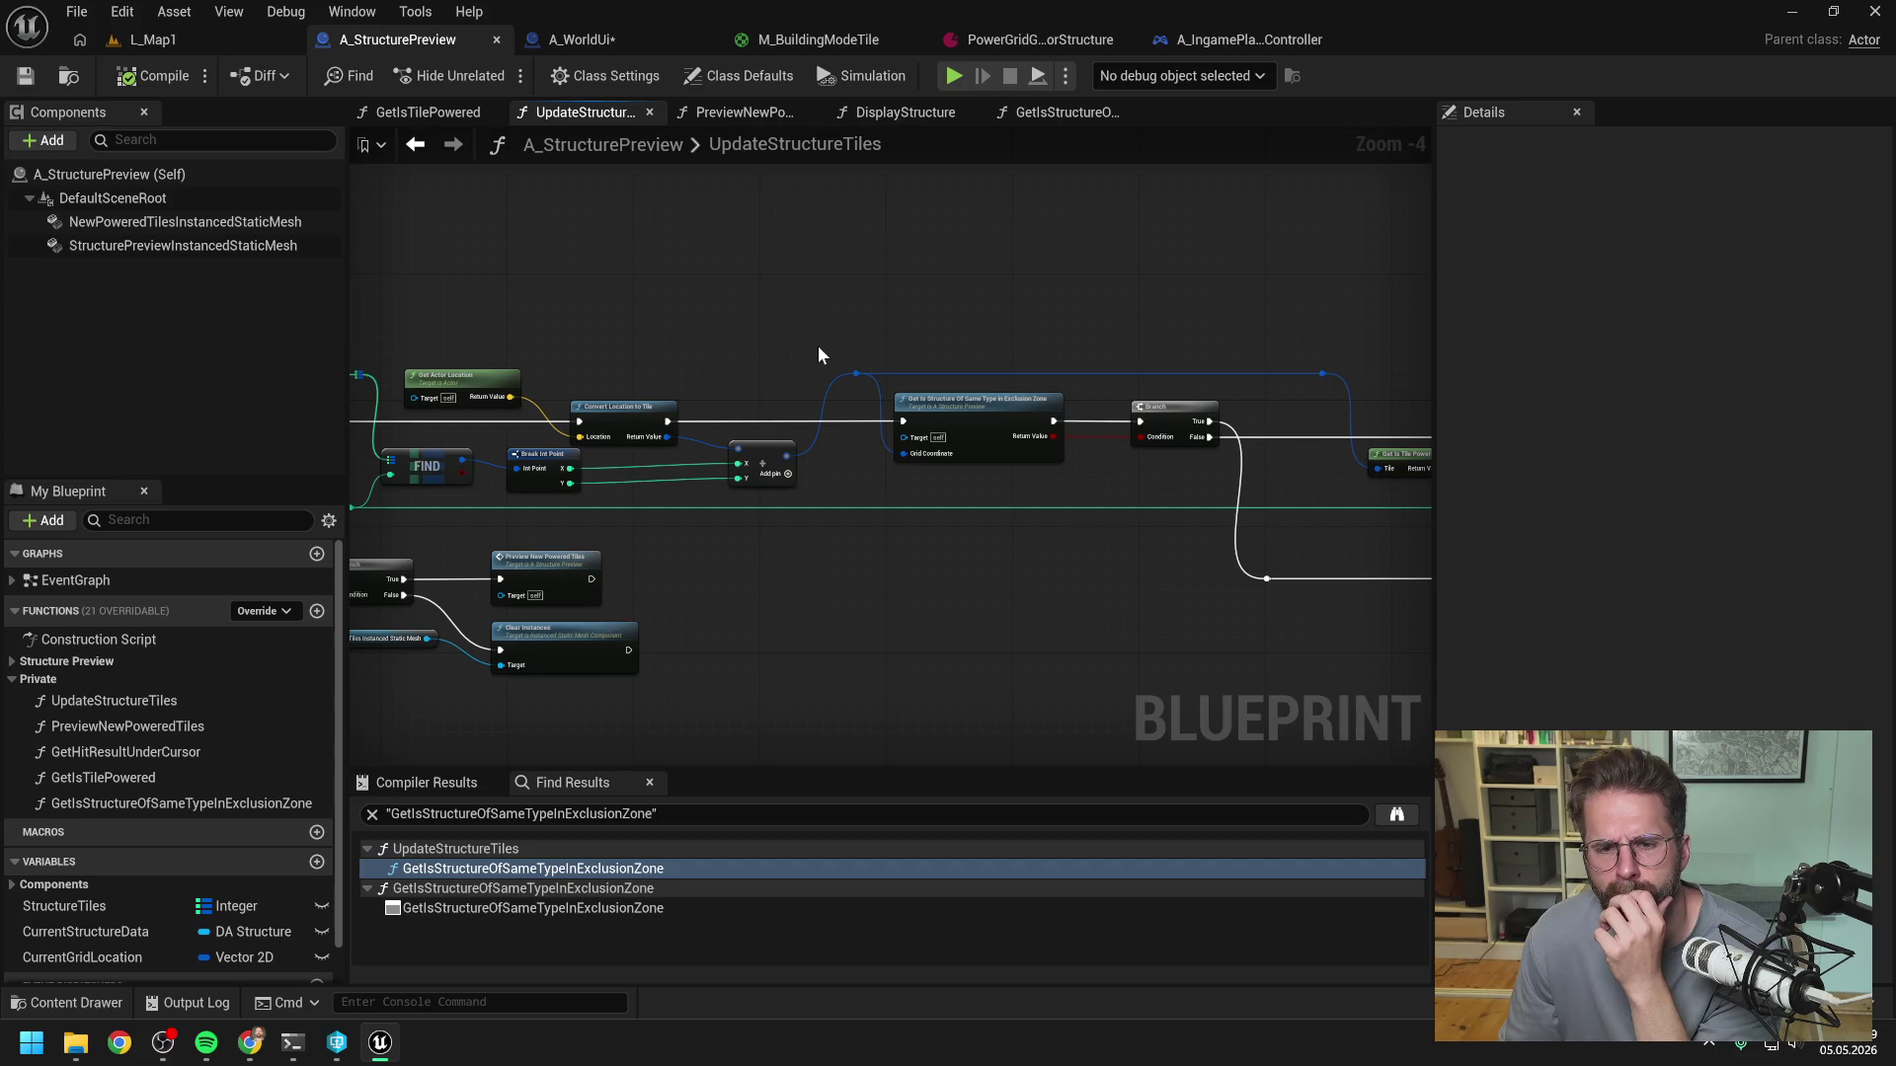
mouse_move(982, 340)
left_mouse_down()
mouse_move(850, 323)
mouse_move(981, 309)
mouse_move(845, 200)
left_mouse_up()
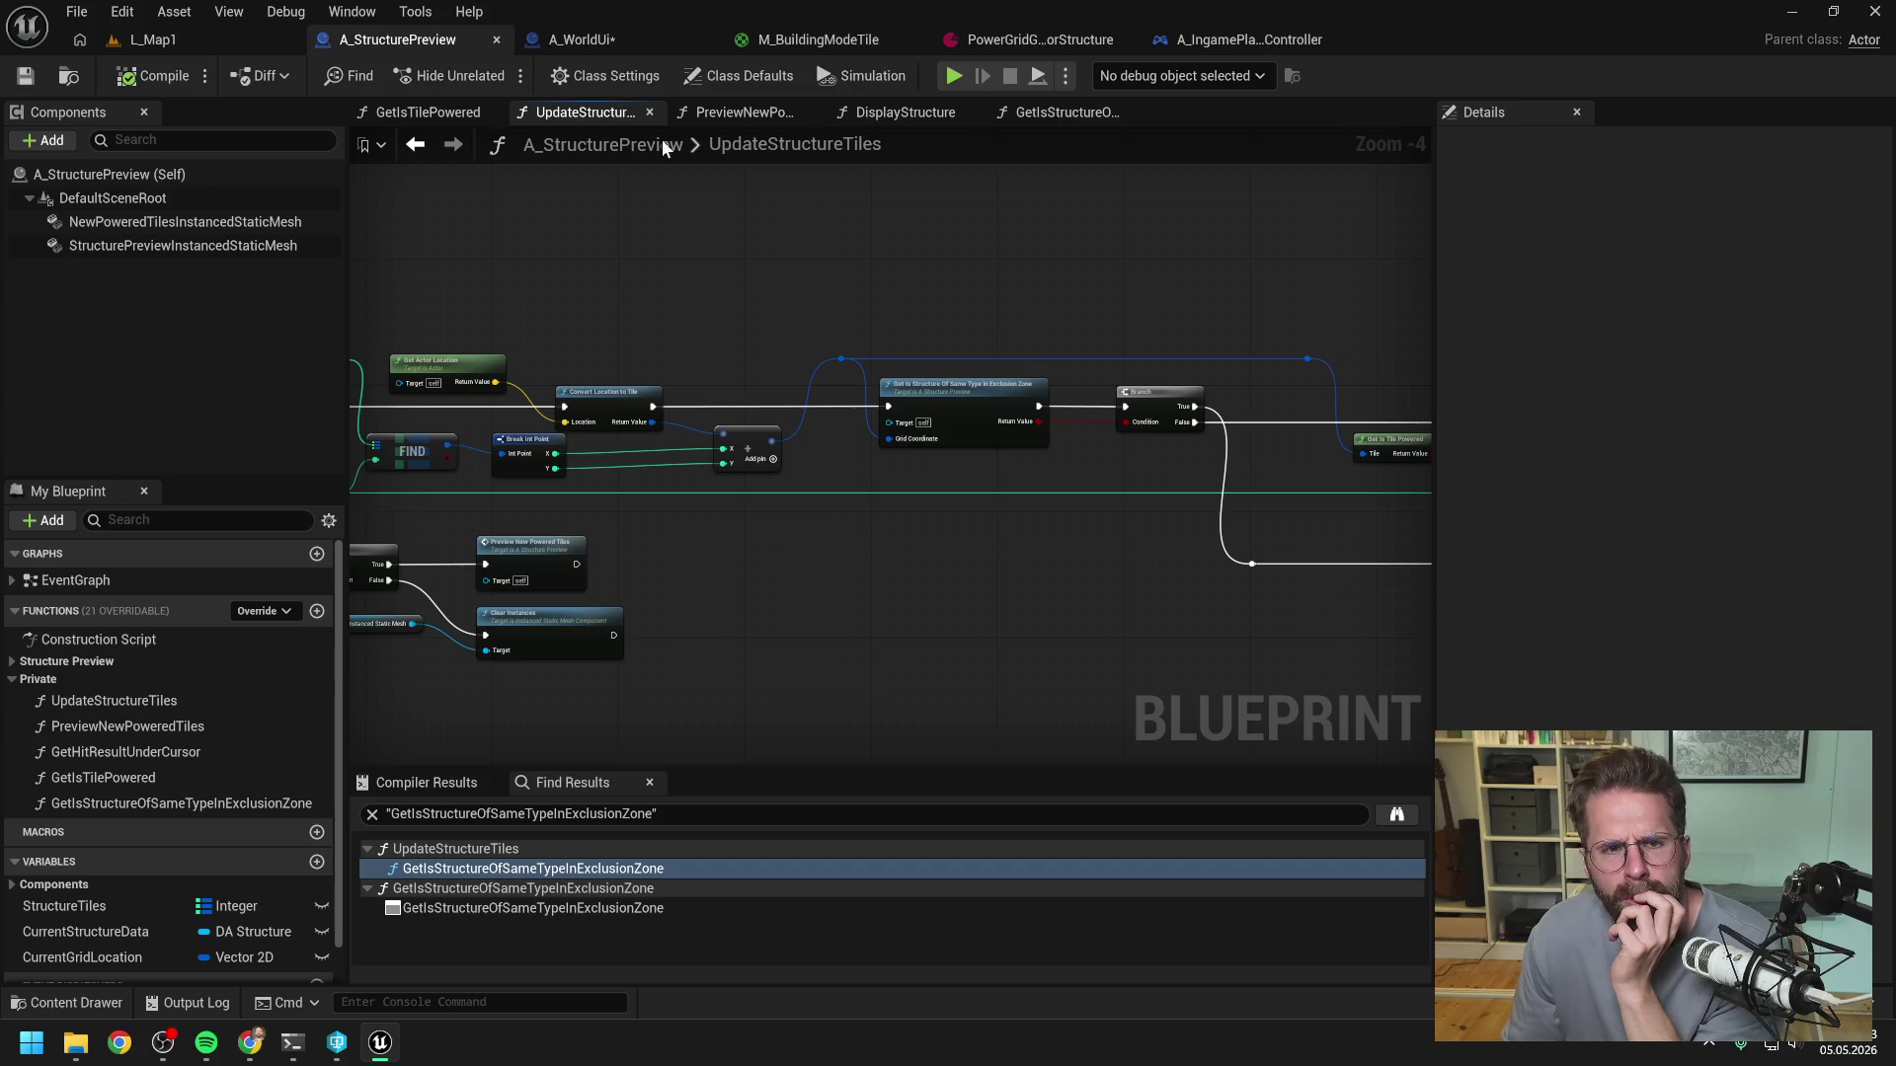
left_click(588, 39)
left_click(912, 466)
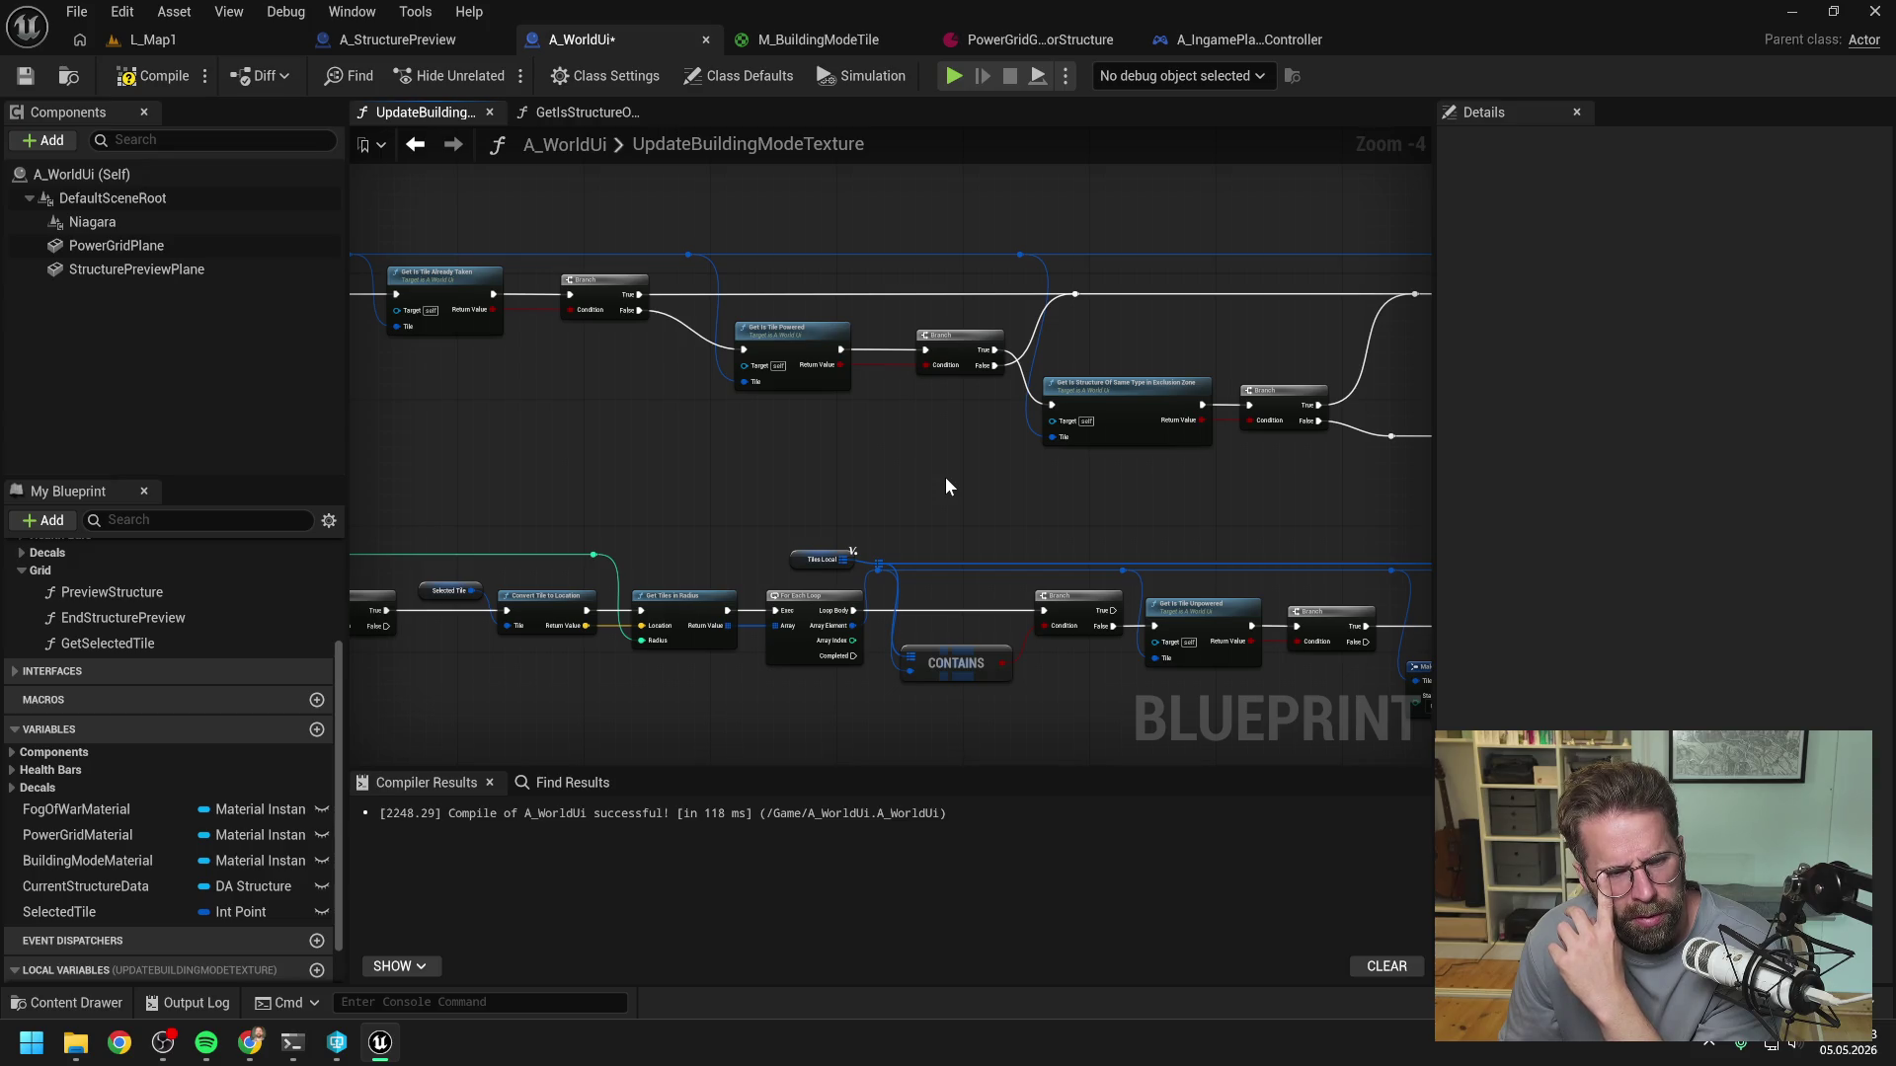
- Follow the texture logic to Make Building Mode Tile and ADD, then play L_Map1 to the breakpoint
mouse_move(956, 466)
left_mouse_down()
mouse_move(664, 495)
mouse_move(1029, 466)
left_mouse_up()
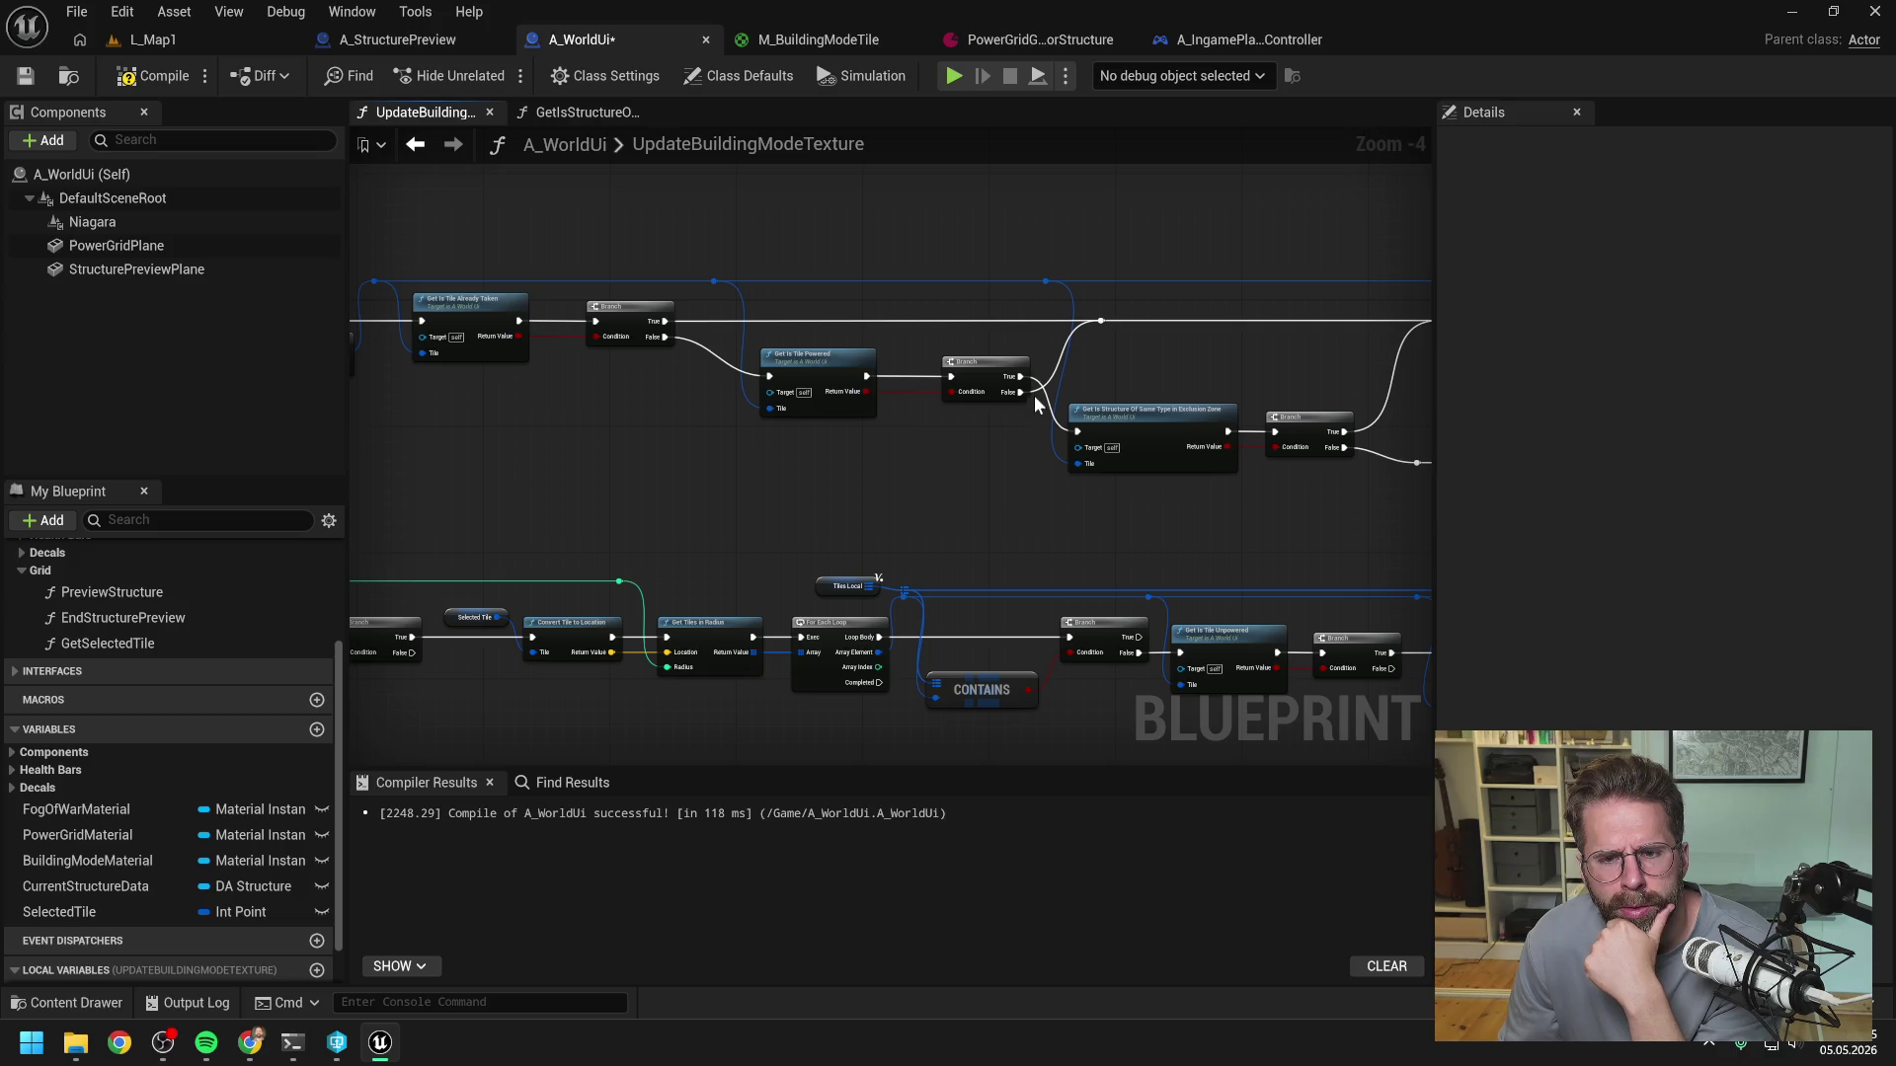
left_click_drag(1010, 434, 794, 412)
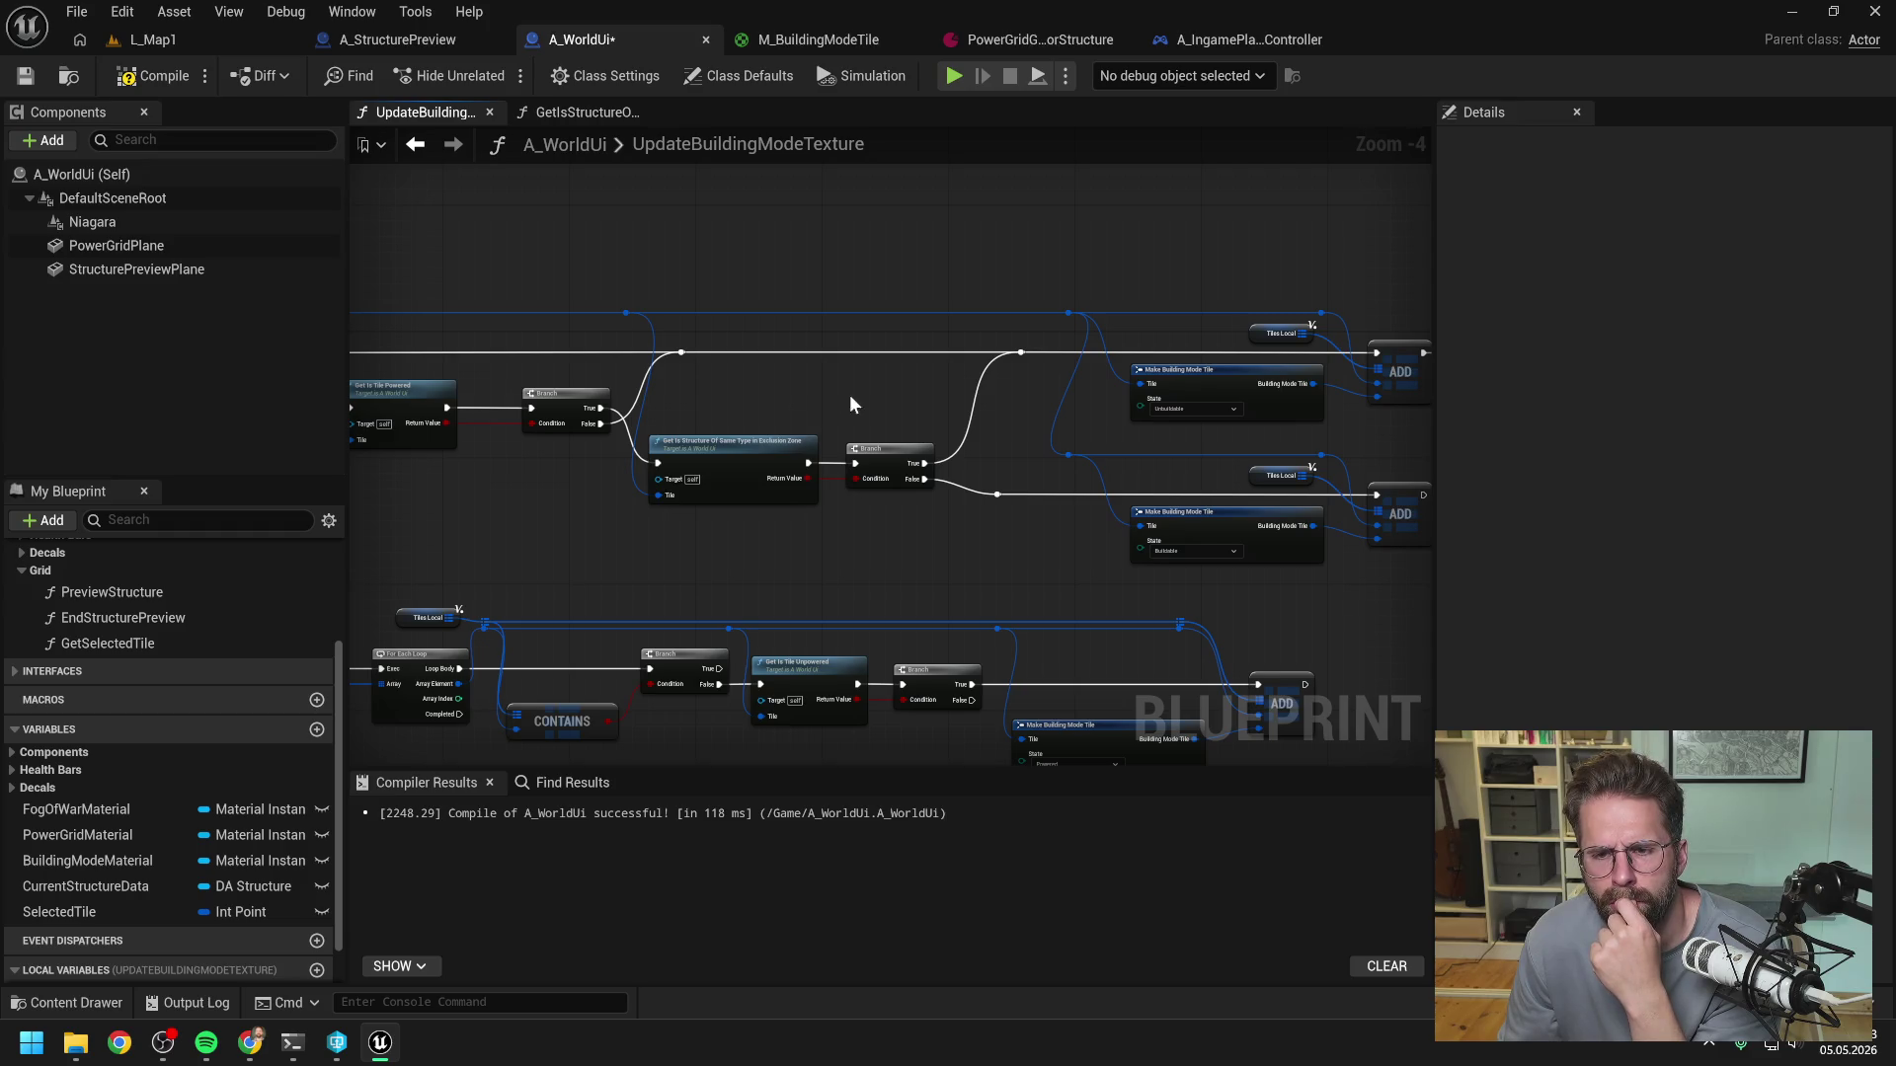
left_click_drag(849, 394, 748, 397)
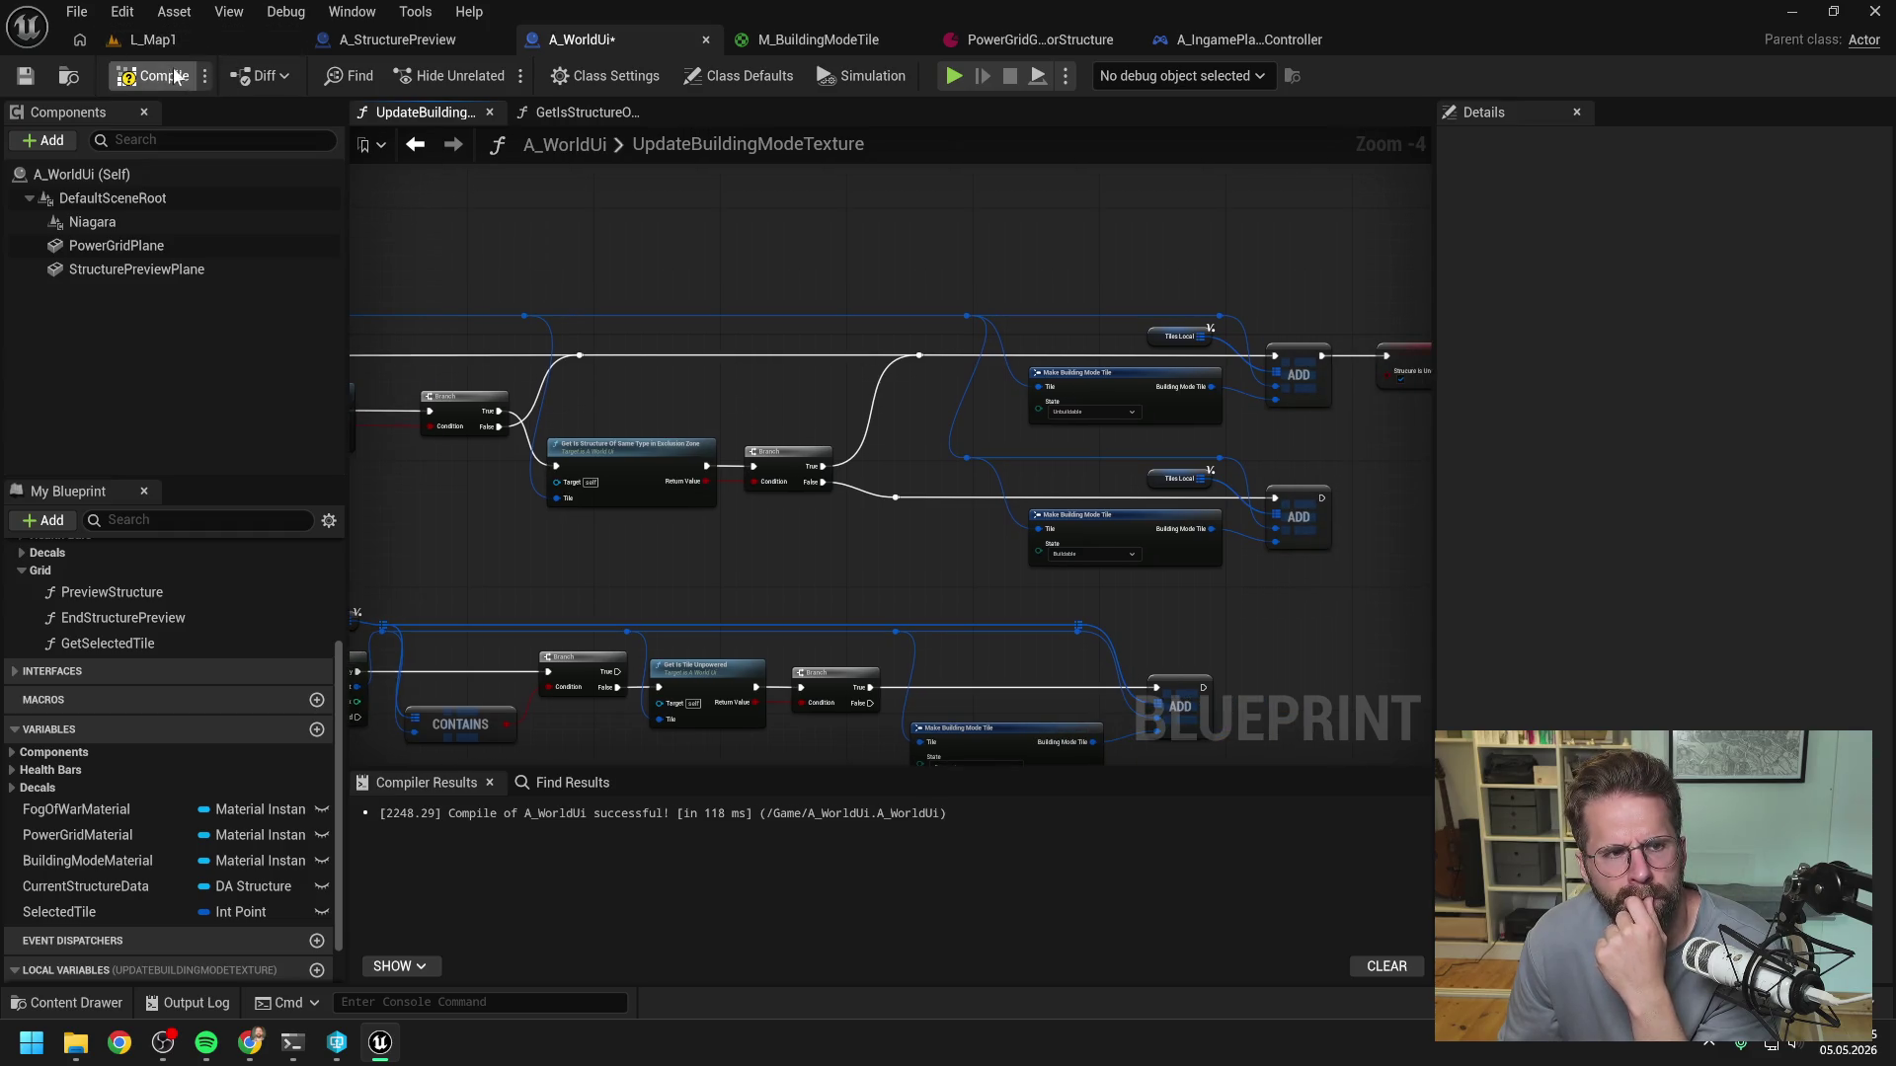
left_click(194, 37)
left_click(492, 76)
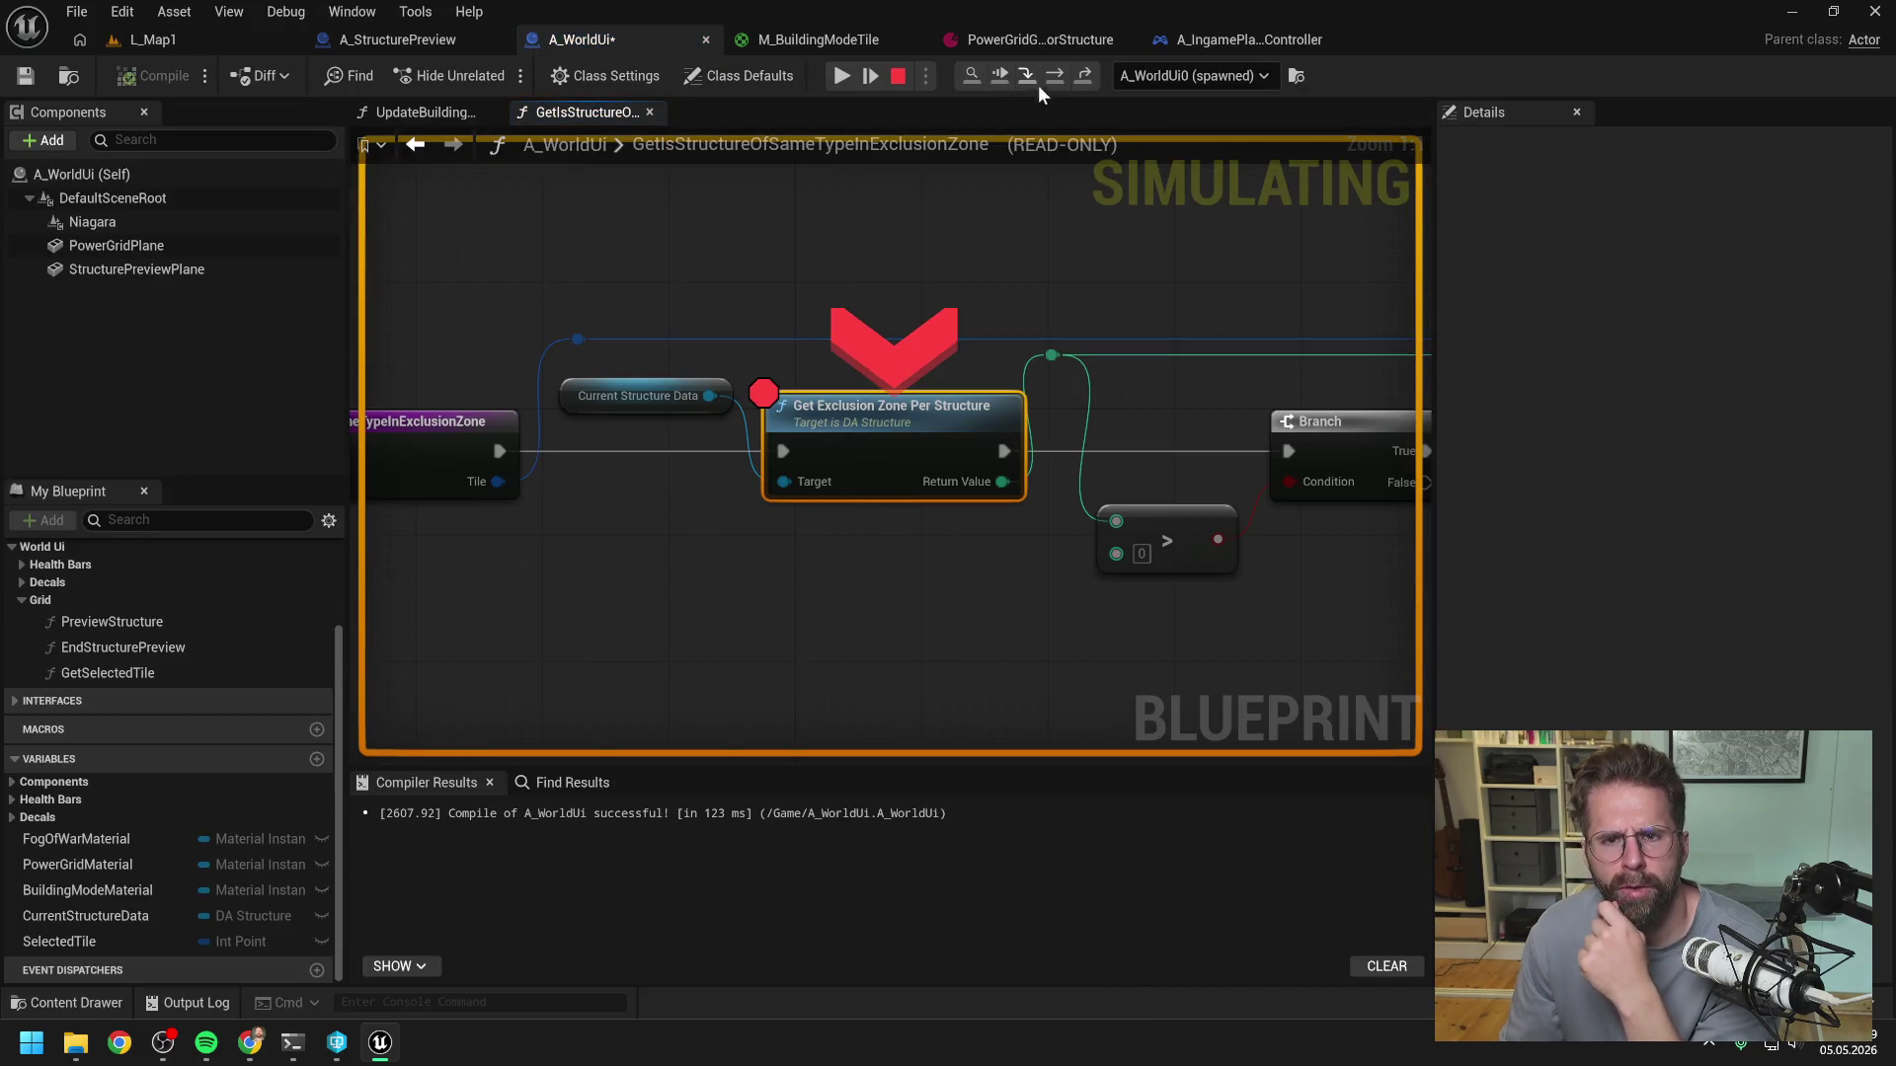
- Step over from the breakpoint to the Branch and through both For Loops
left_click(1028, 77)
mouse_move(528, 470)
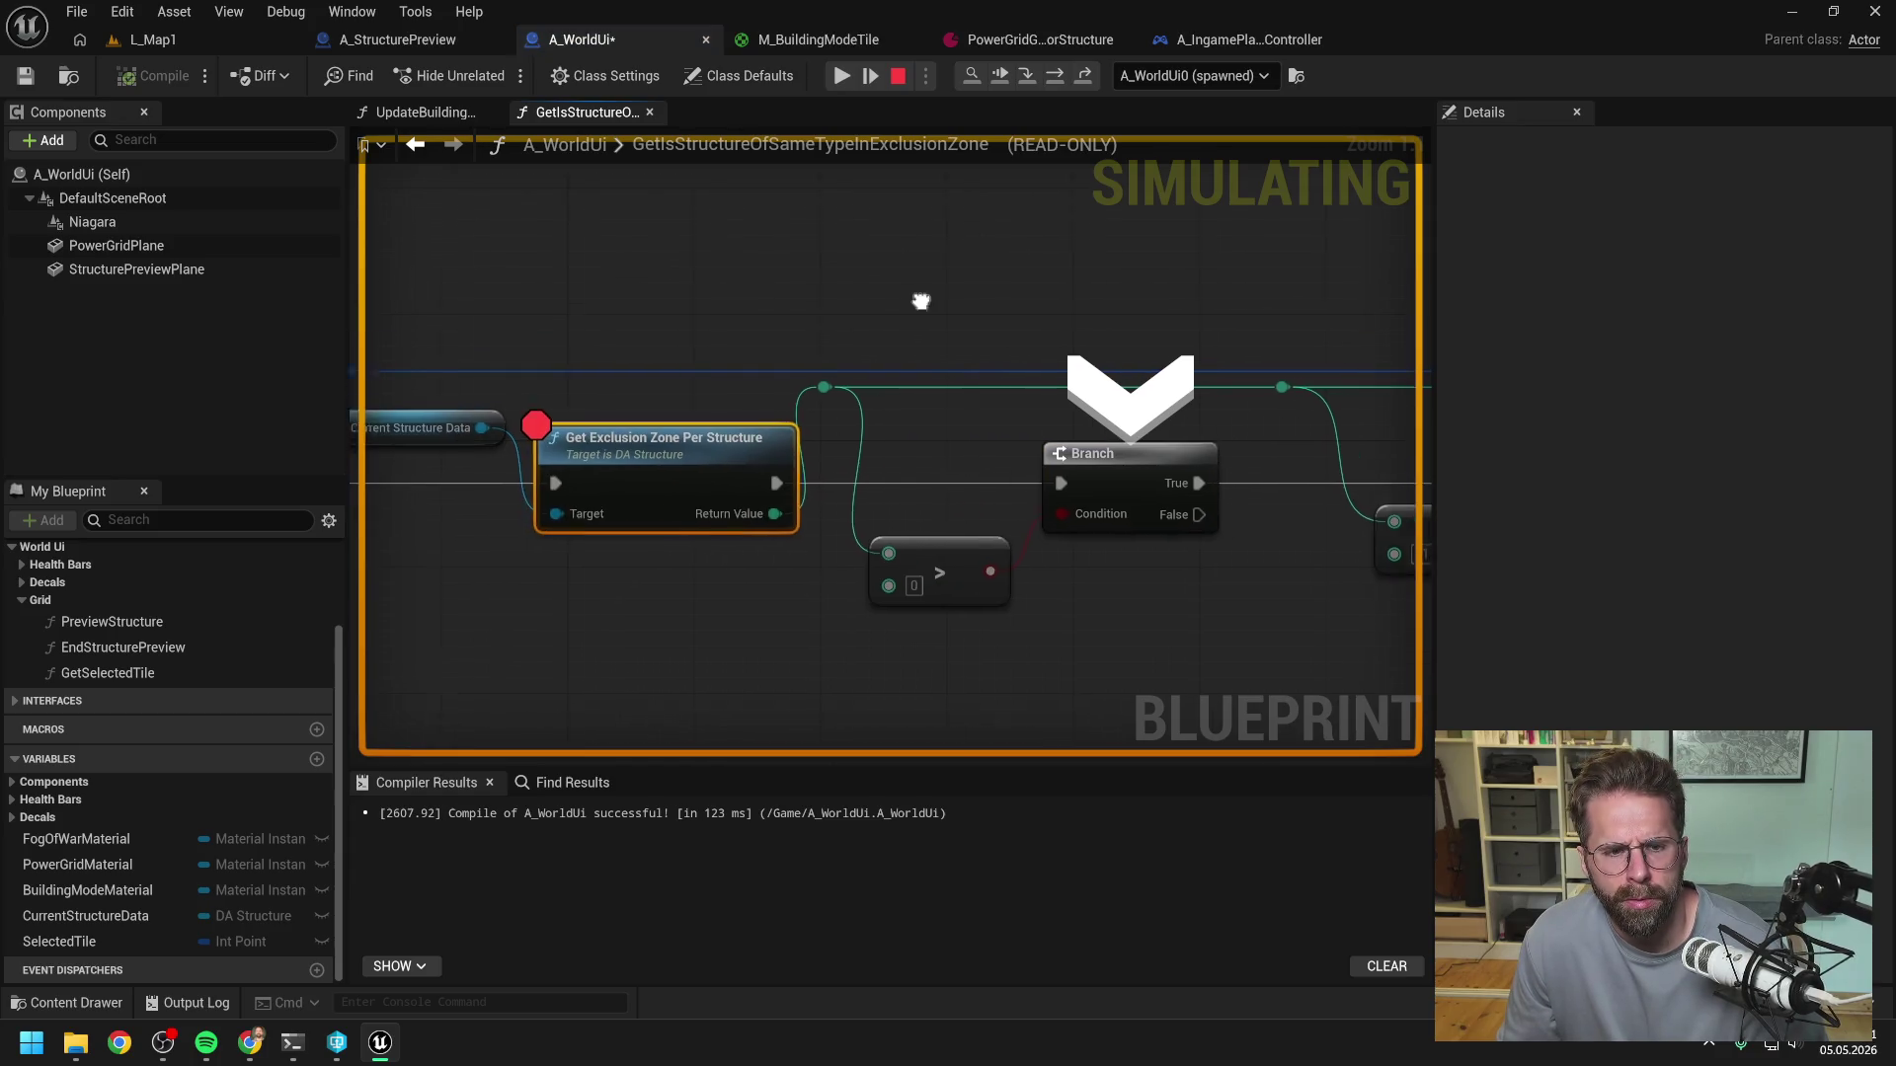
scroll(934, 305, "down", 3)
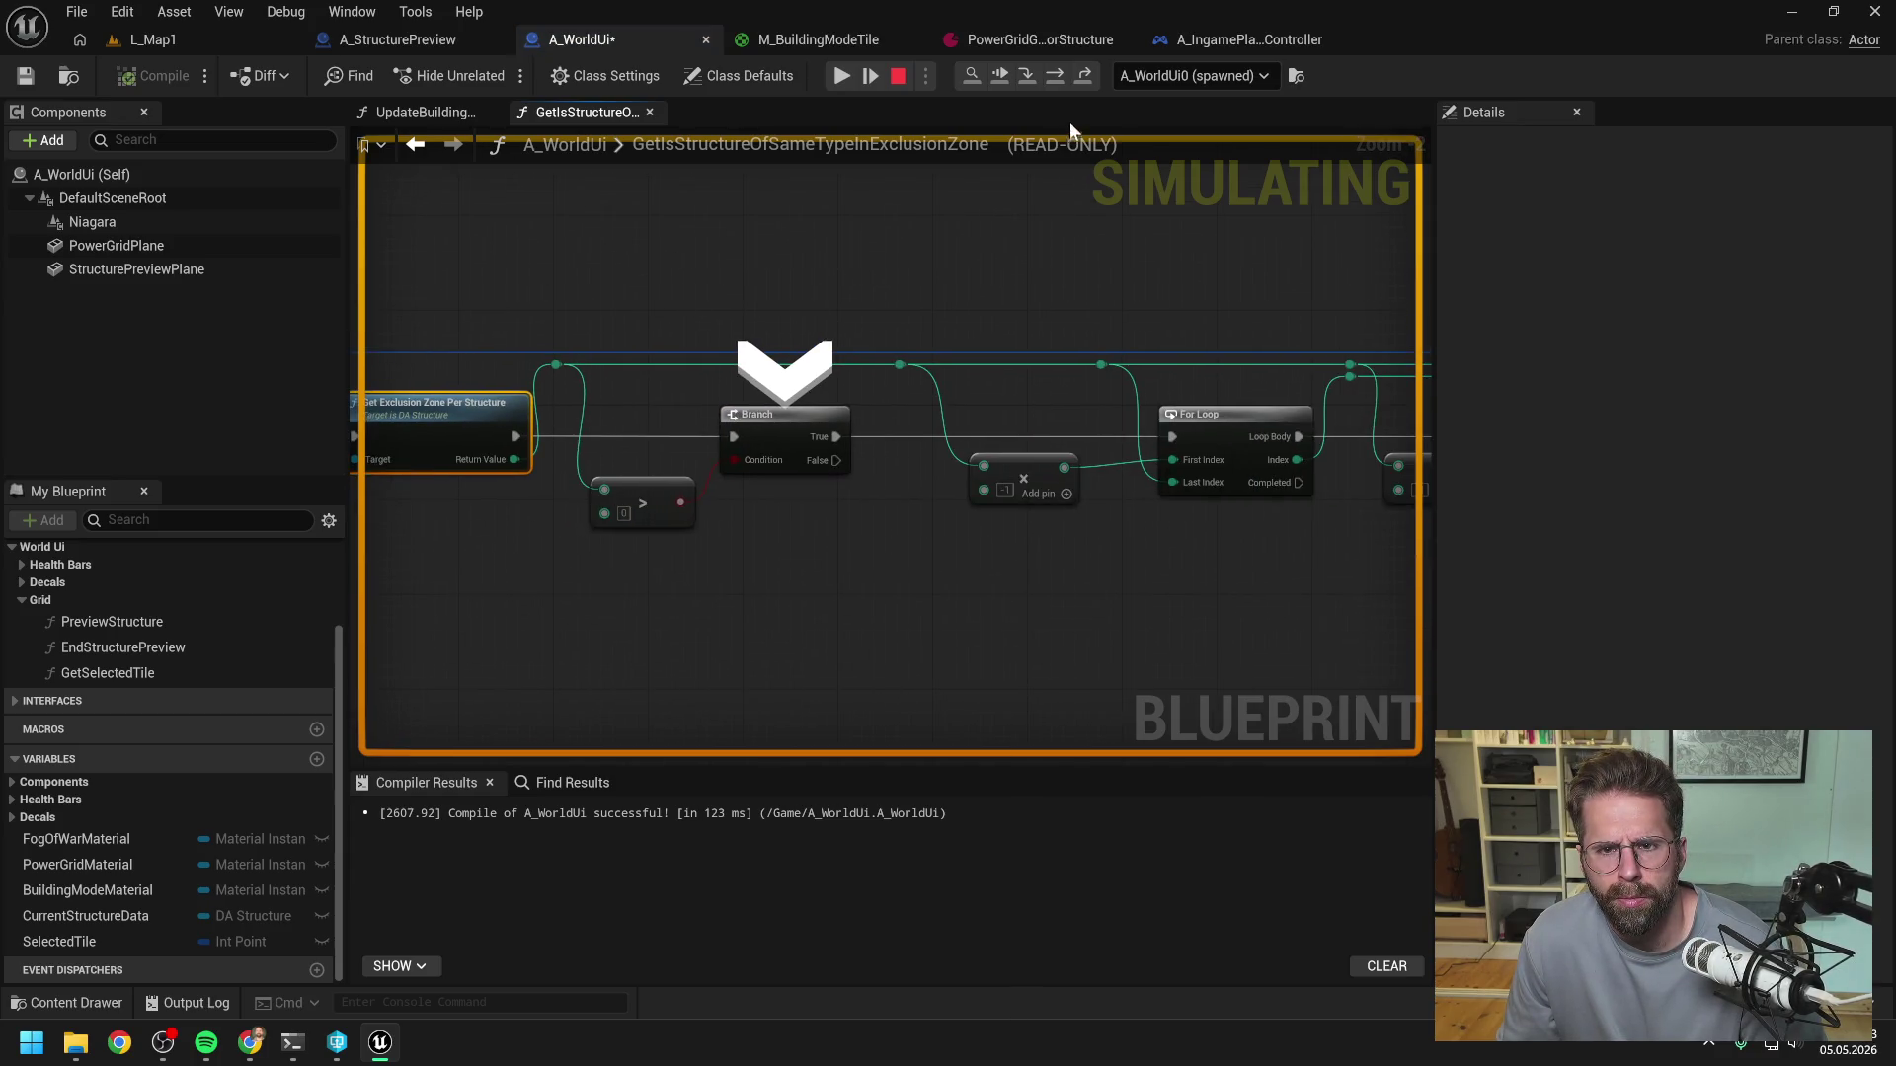
left_click(1057, 78)
key("F10")
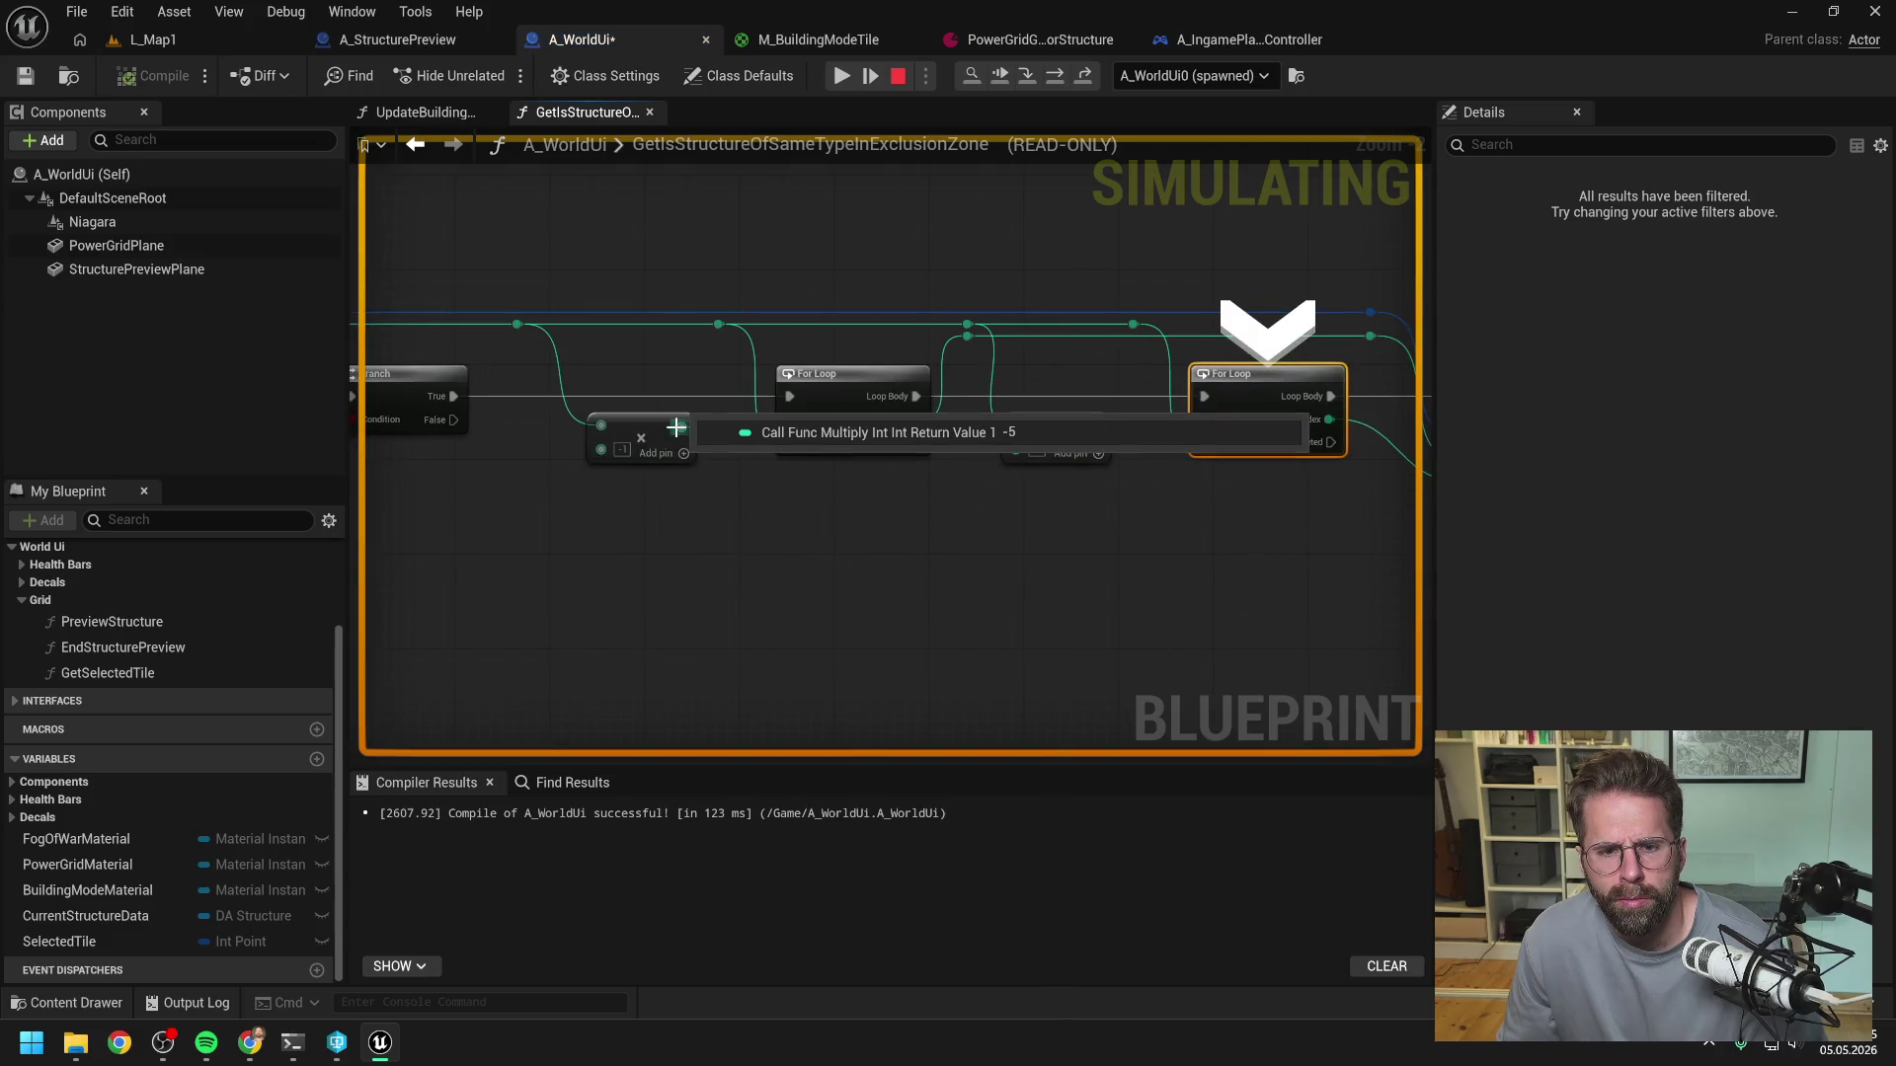
key("F10")
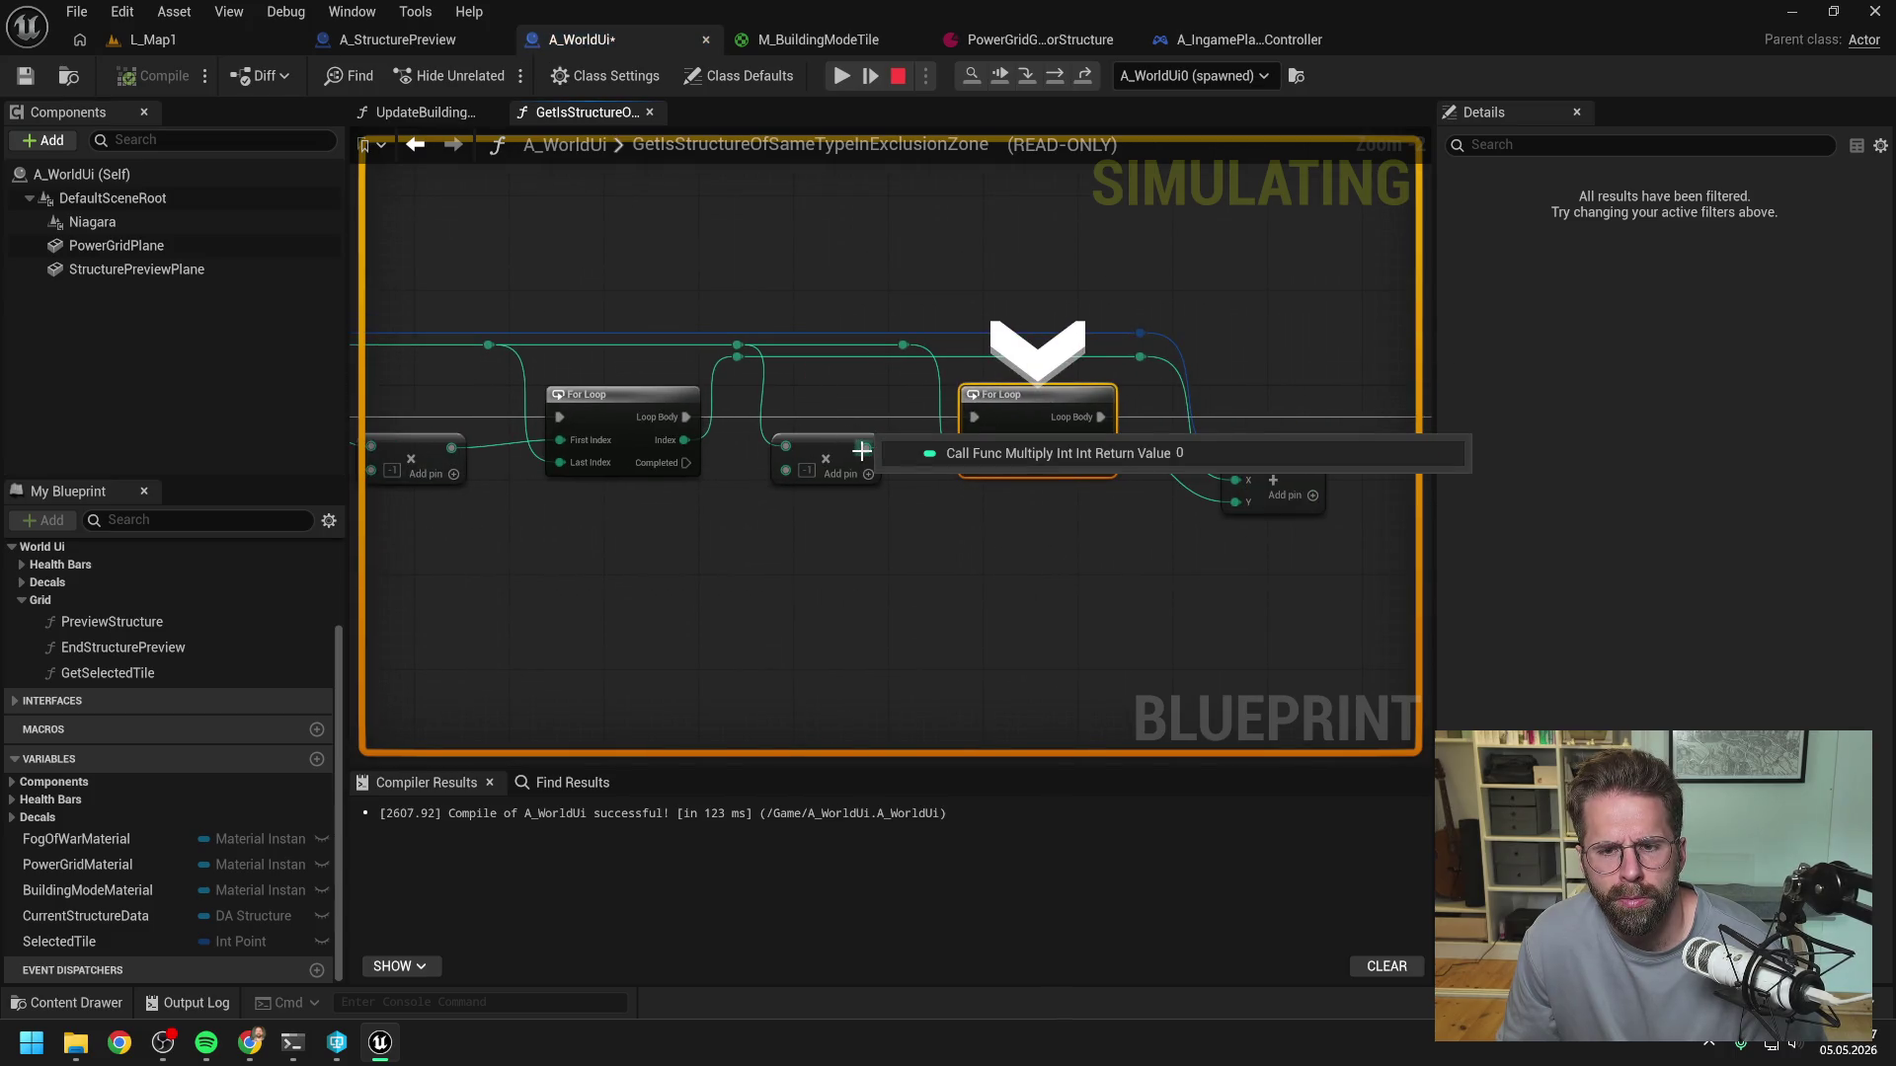
left_click(1066, 79)
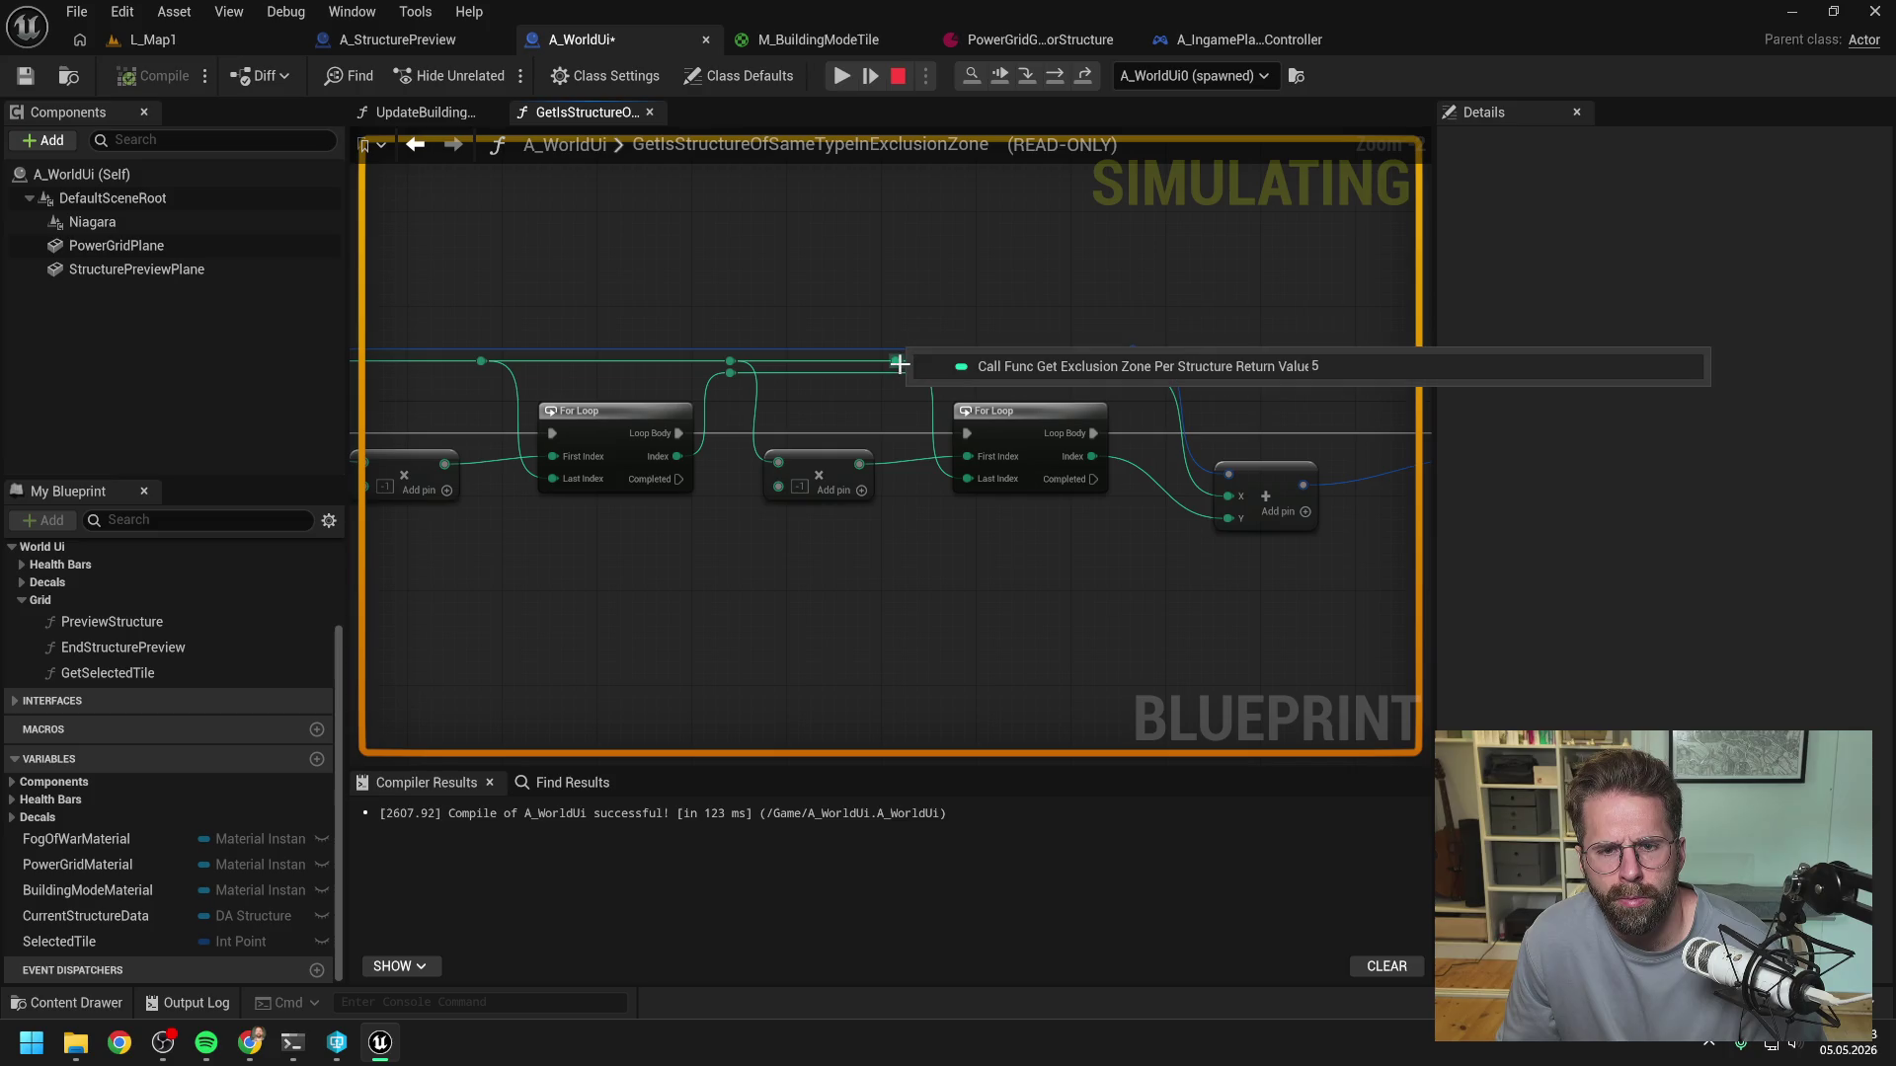
- Inspect debug values along the tile wire leading into Get Tile Data
left_click_drag(719, 292, 1132, 324)
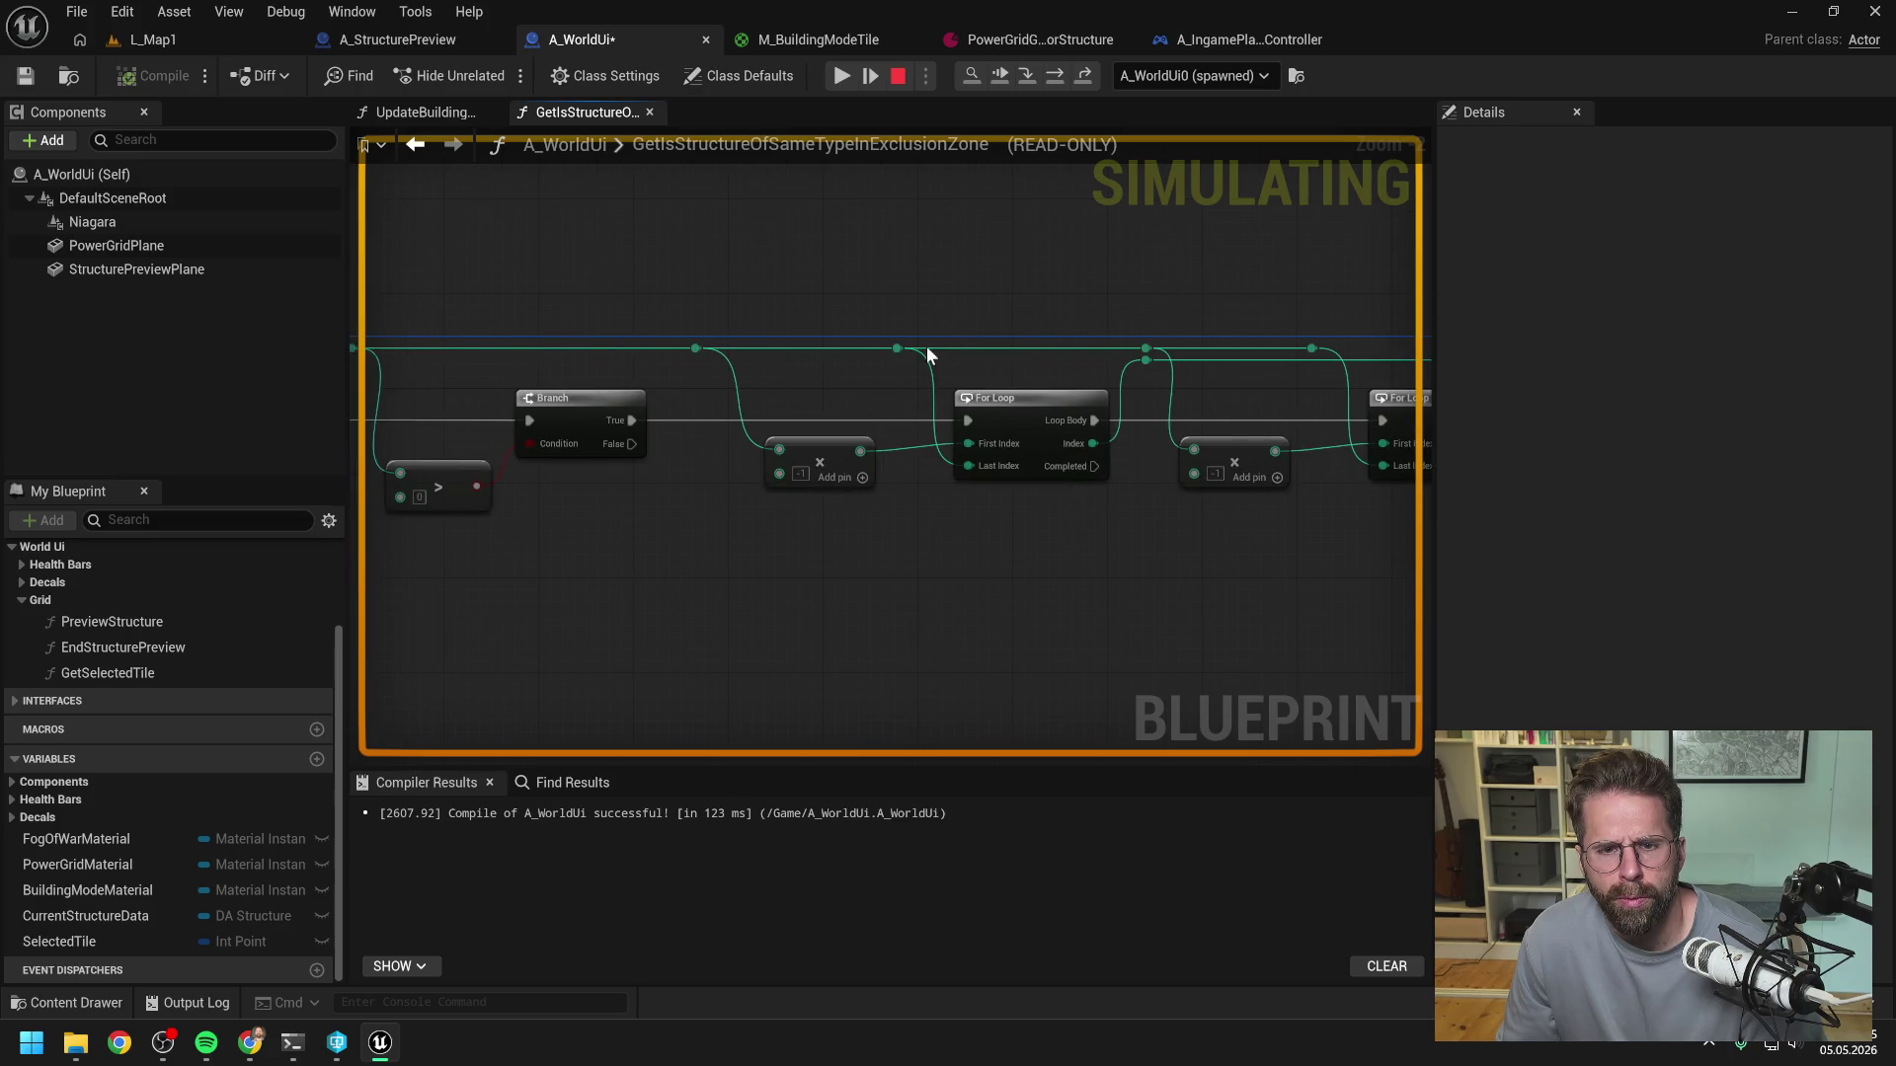
left_click_drag(883, 365, 762, 280)
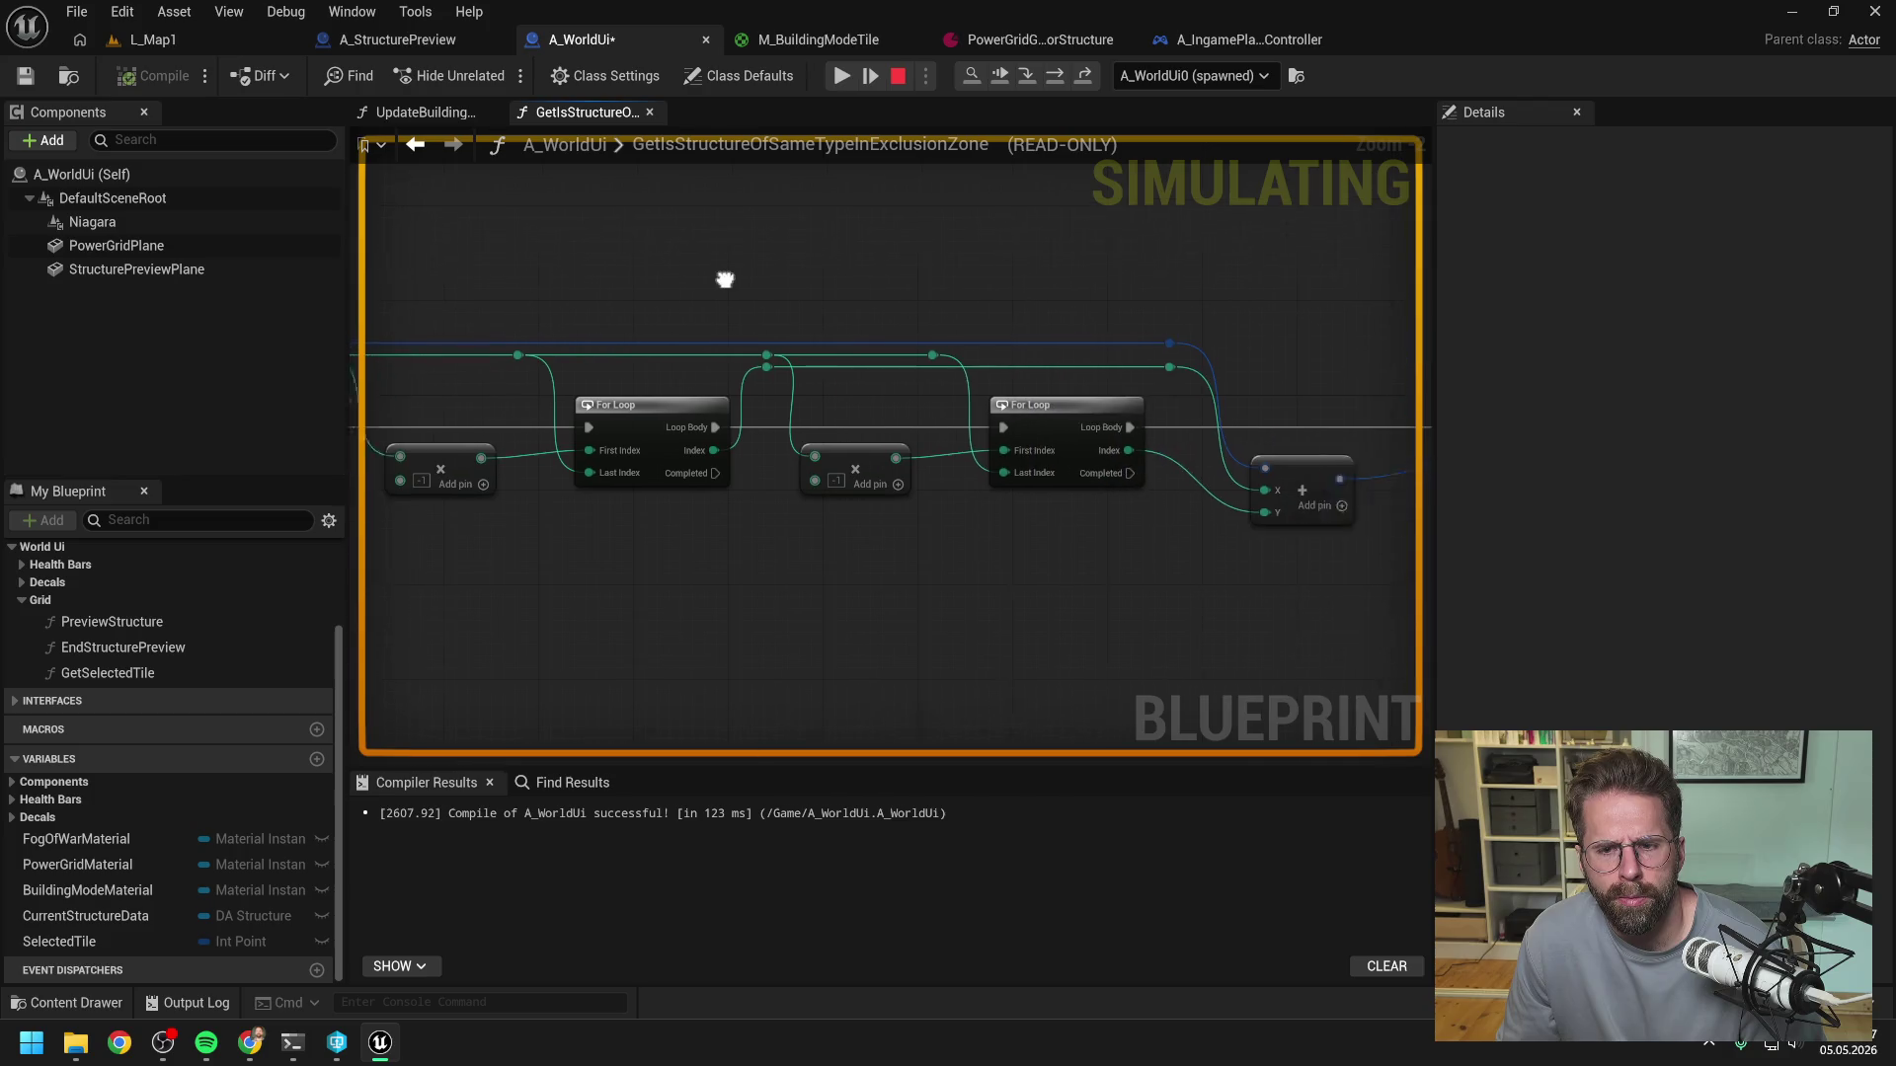
left_click_drag(958, 296, 791, 281)
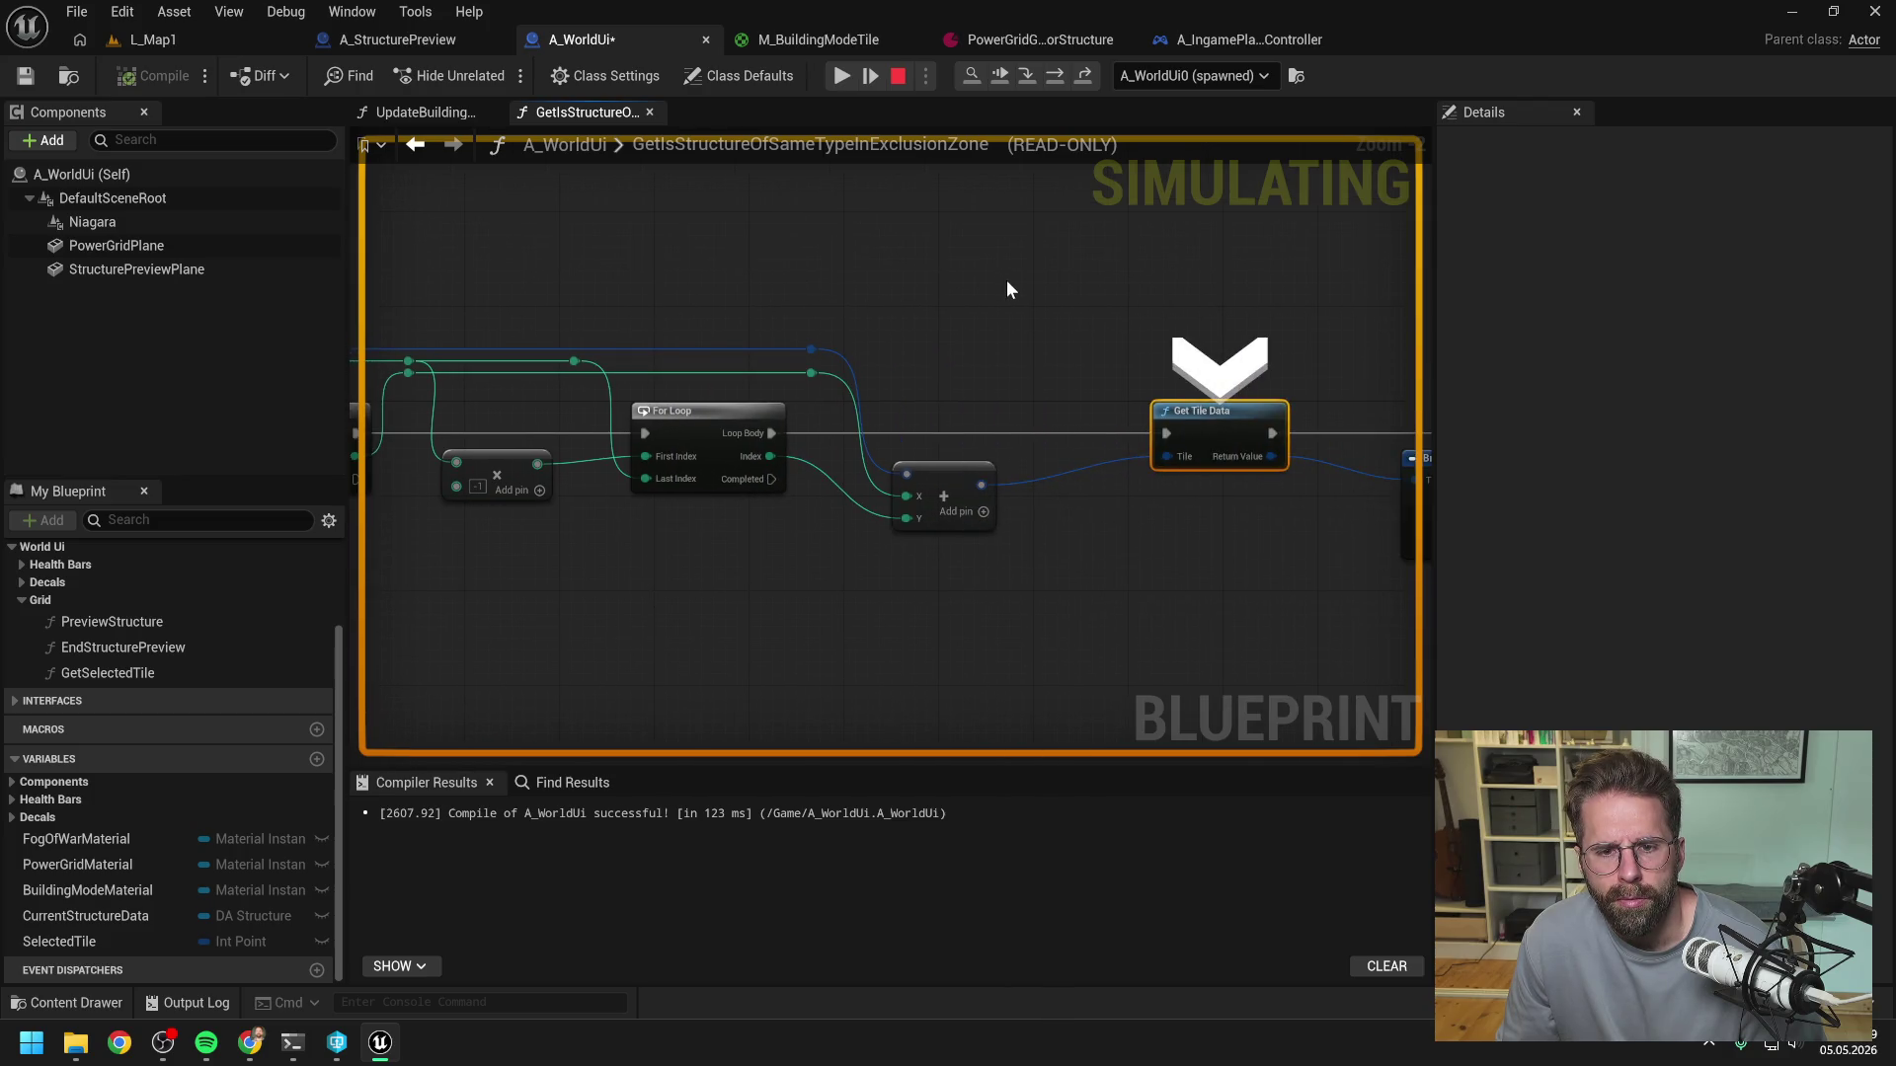
scroll(1005, 281, "down", 1)
left_click_drag(991, 288, 1166, 292)
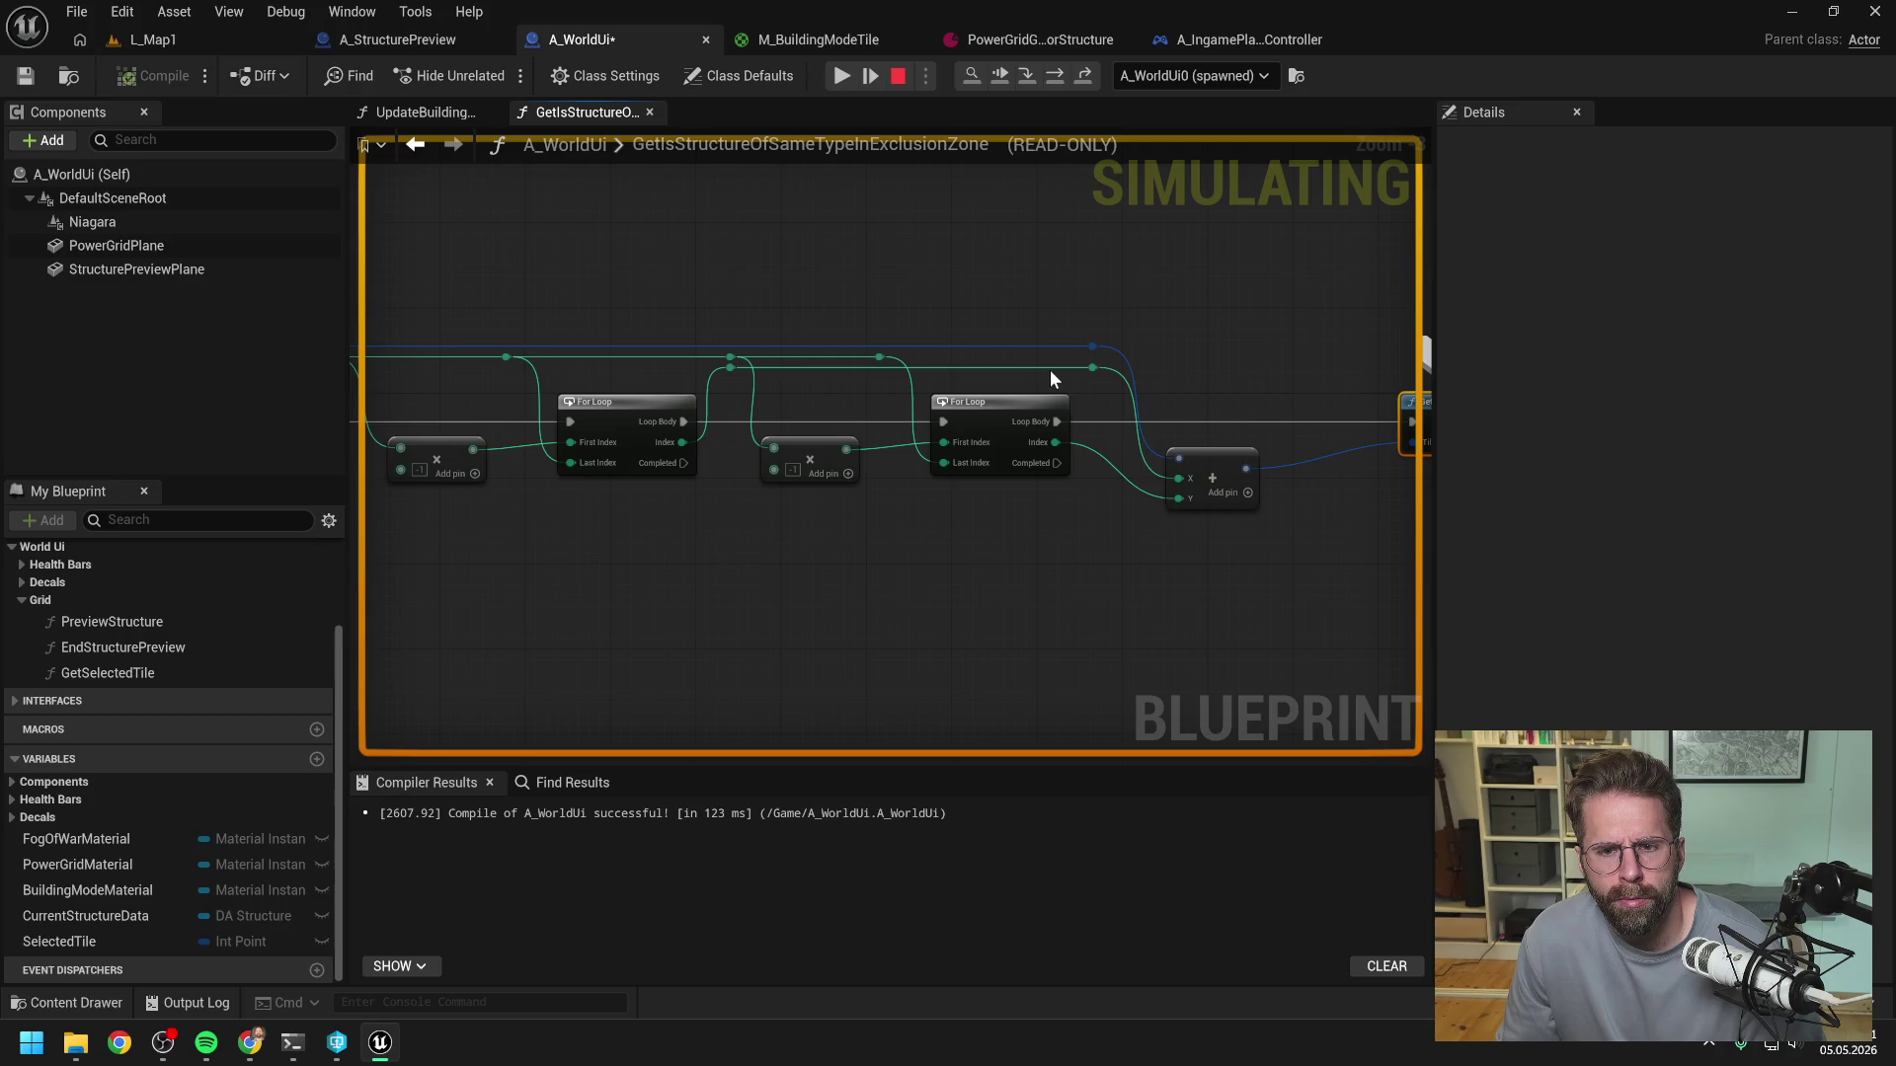
mouse_move(1094, 461)
left_click_drag(1095, 453, 938, 466)
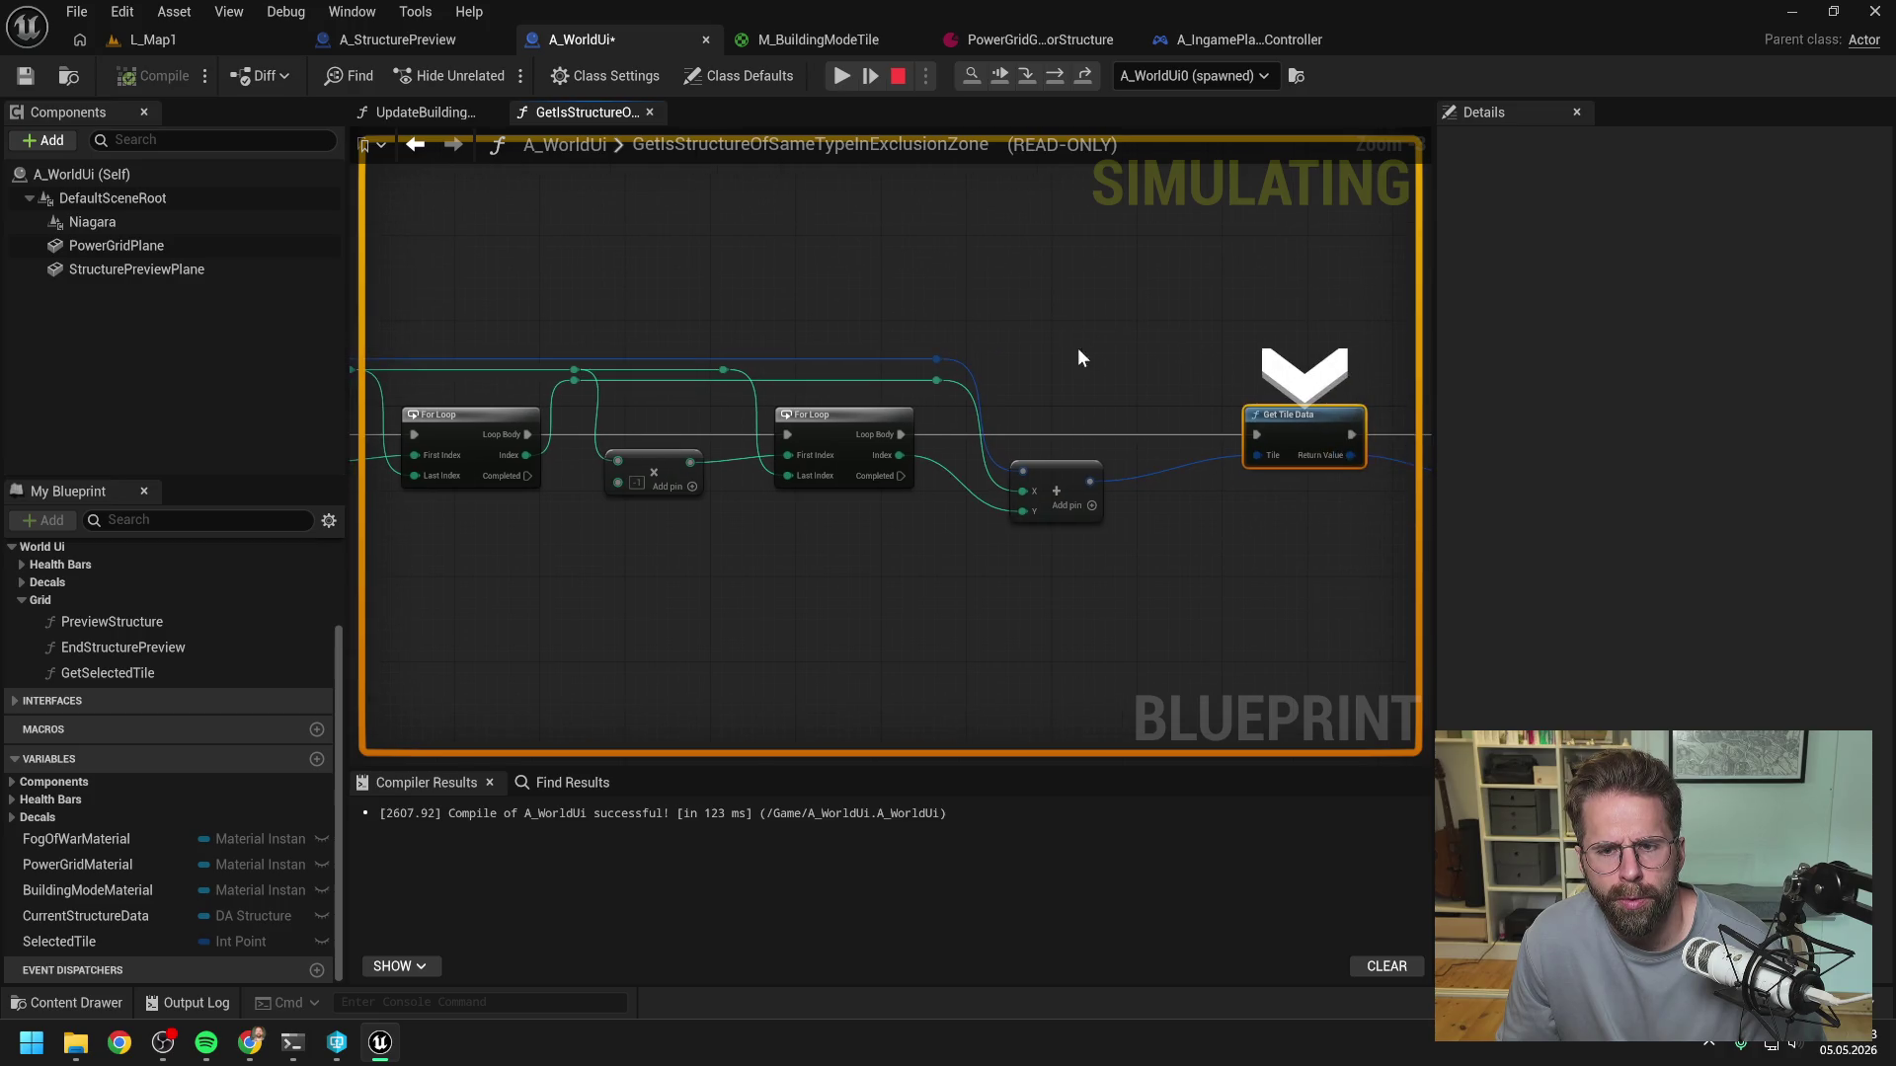
mouse_move(936, 361)
left_click_drag(1180, 304, 829, 313)
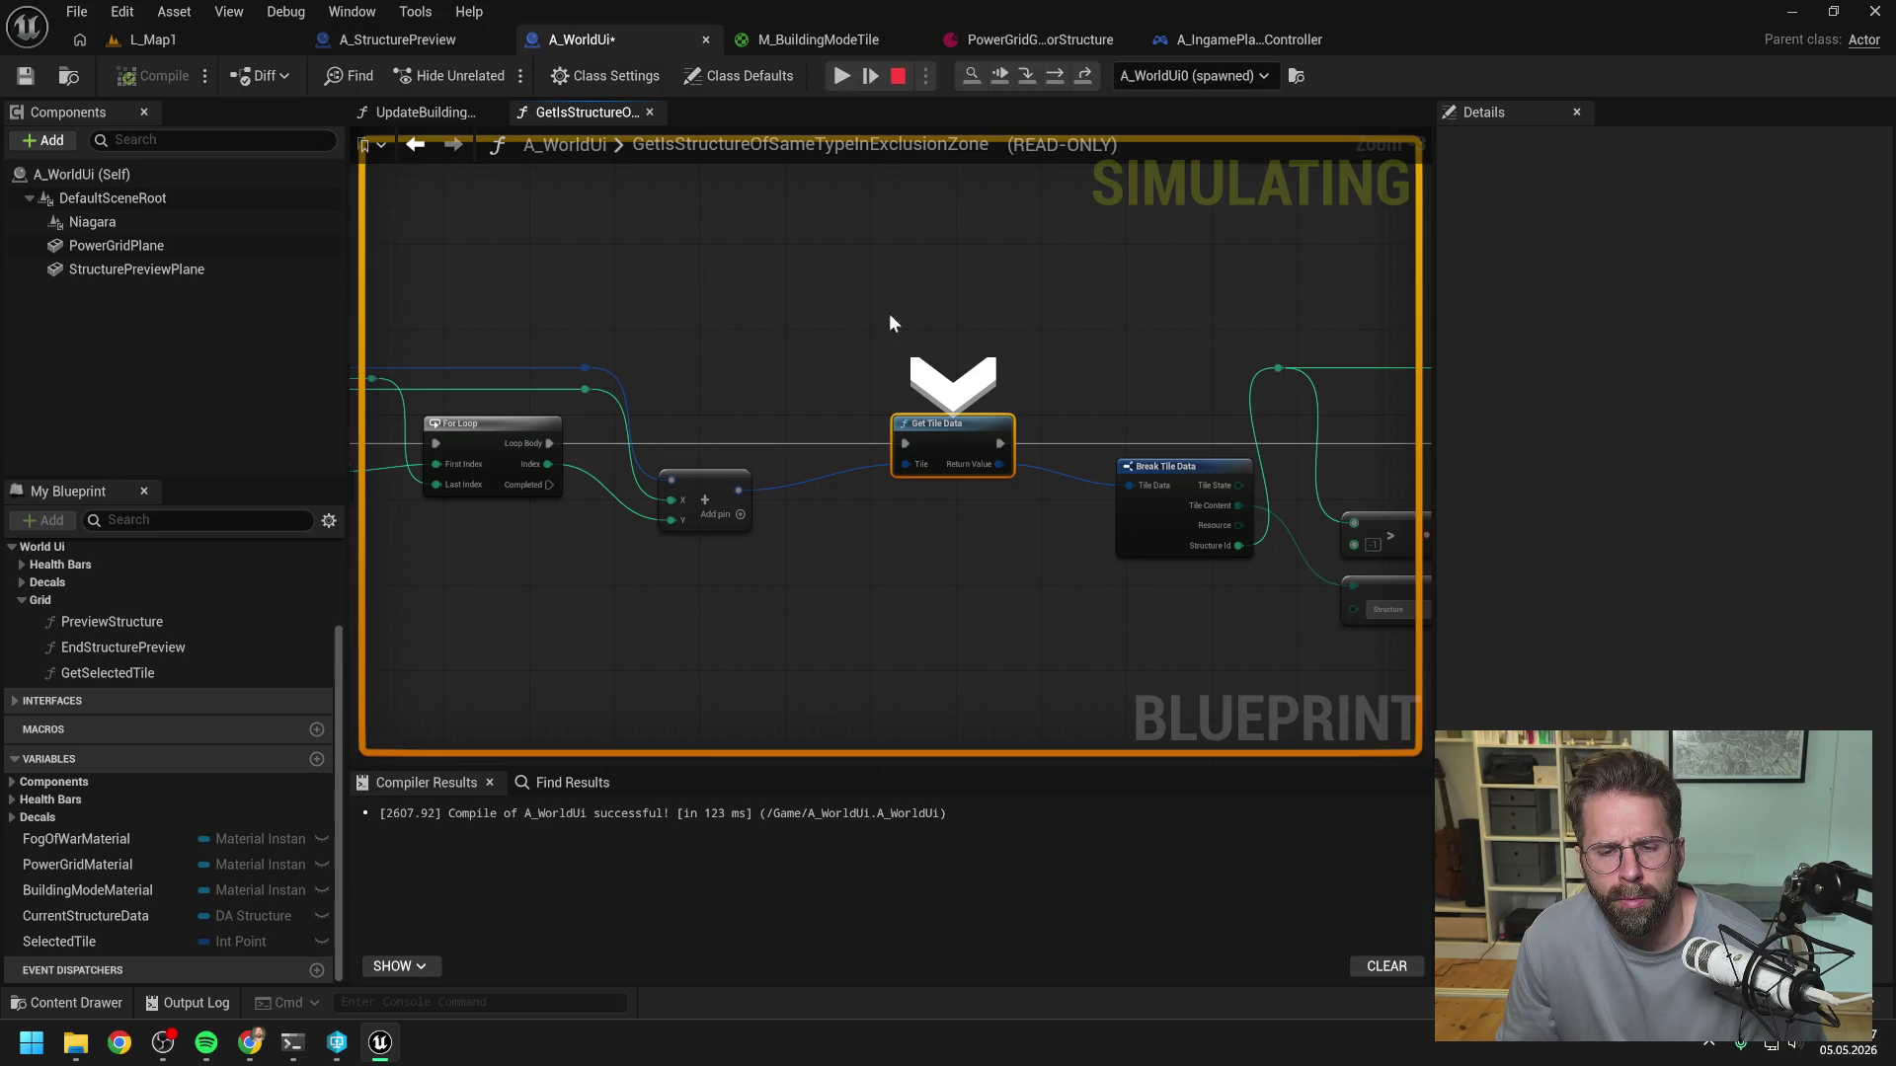
left_click_drag(1019, 314, 786, 314)
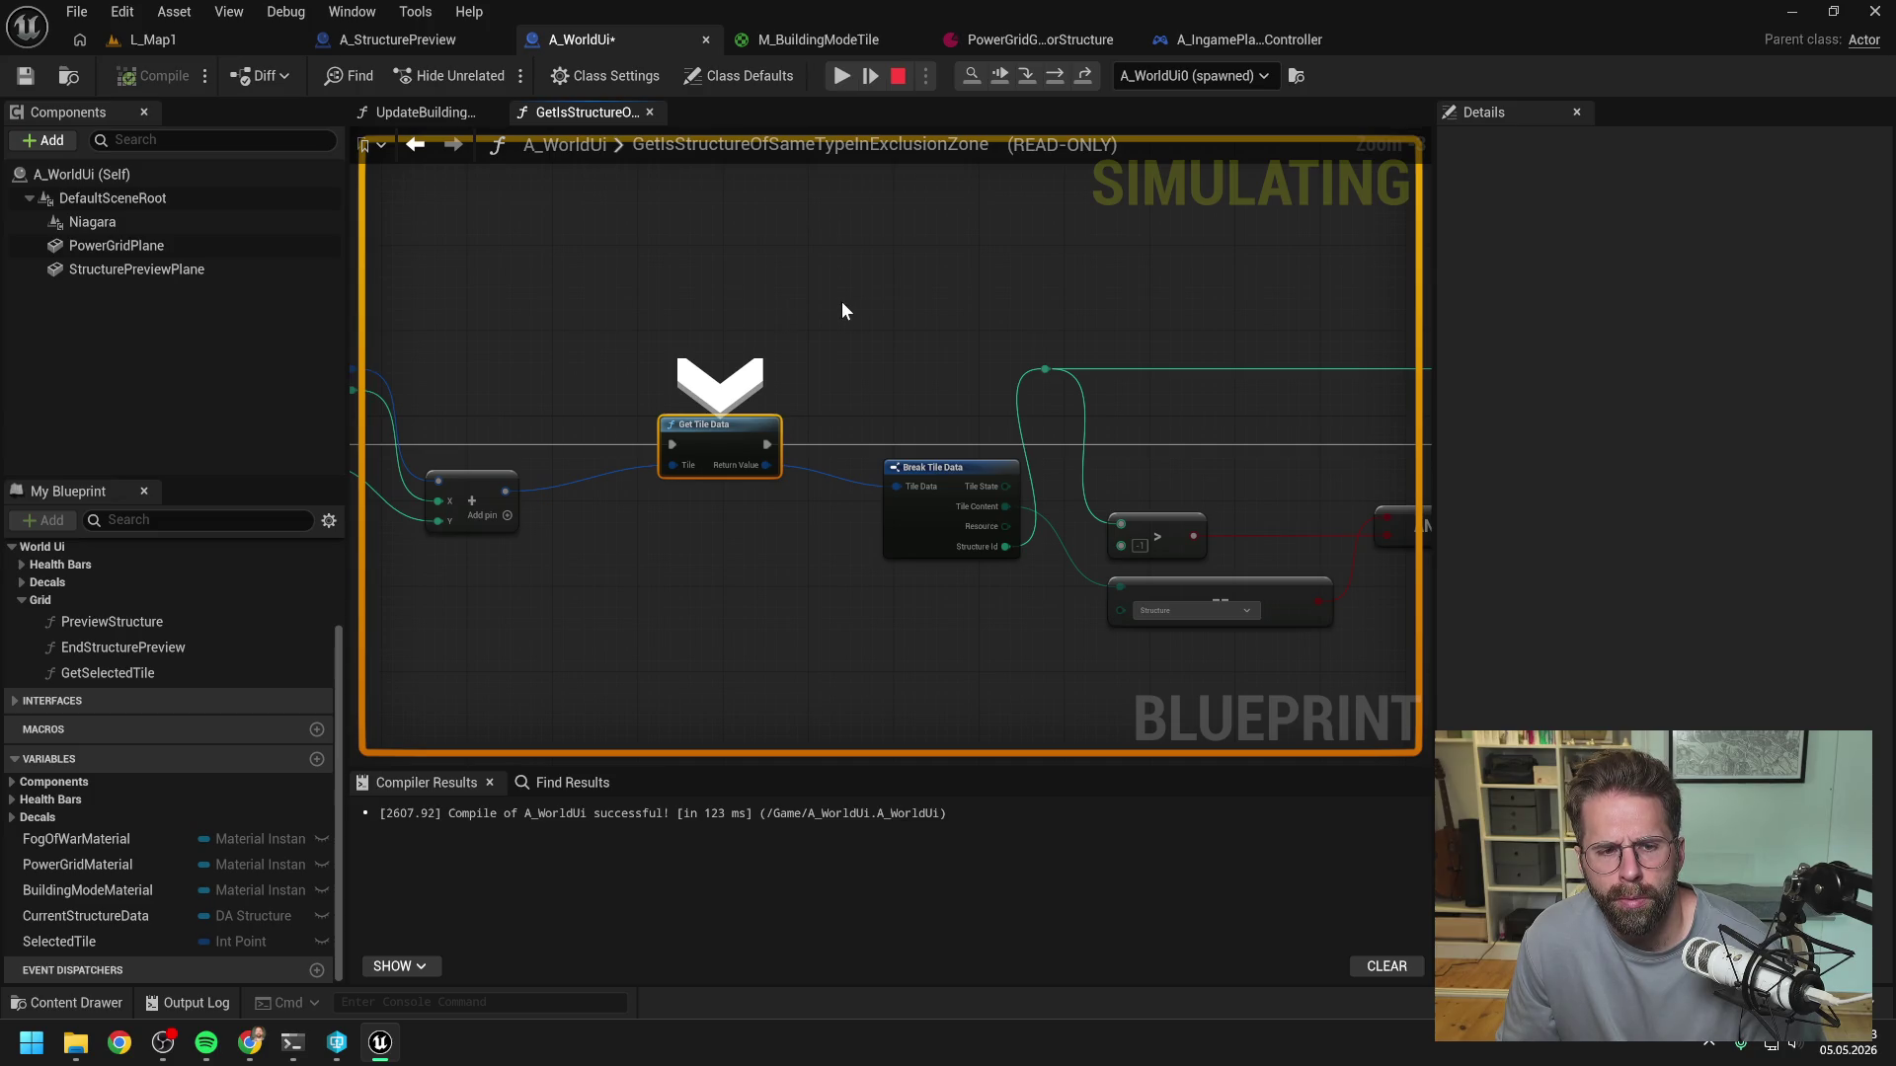
- Step through the loop to the Branch and past Get Structure Data, back in A_WorldUi
key("F10")
key("F10")
key("F10")
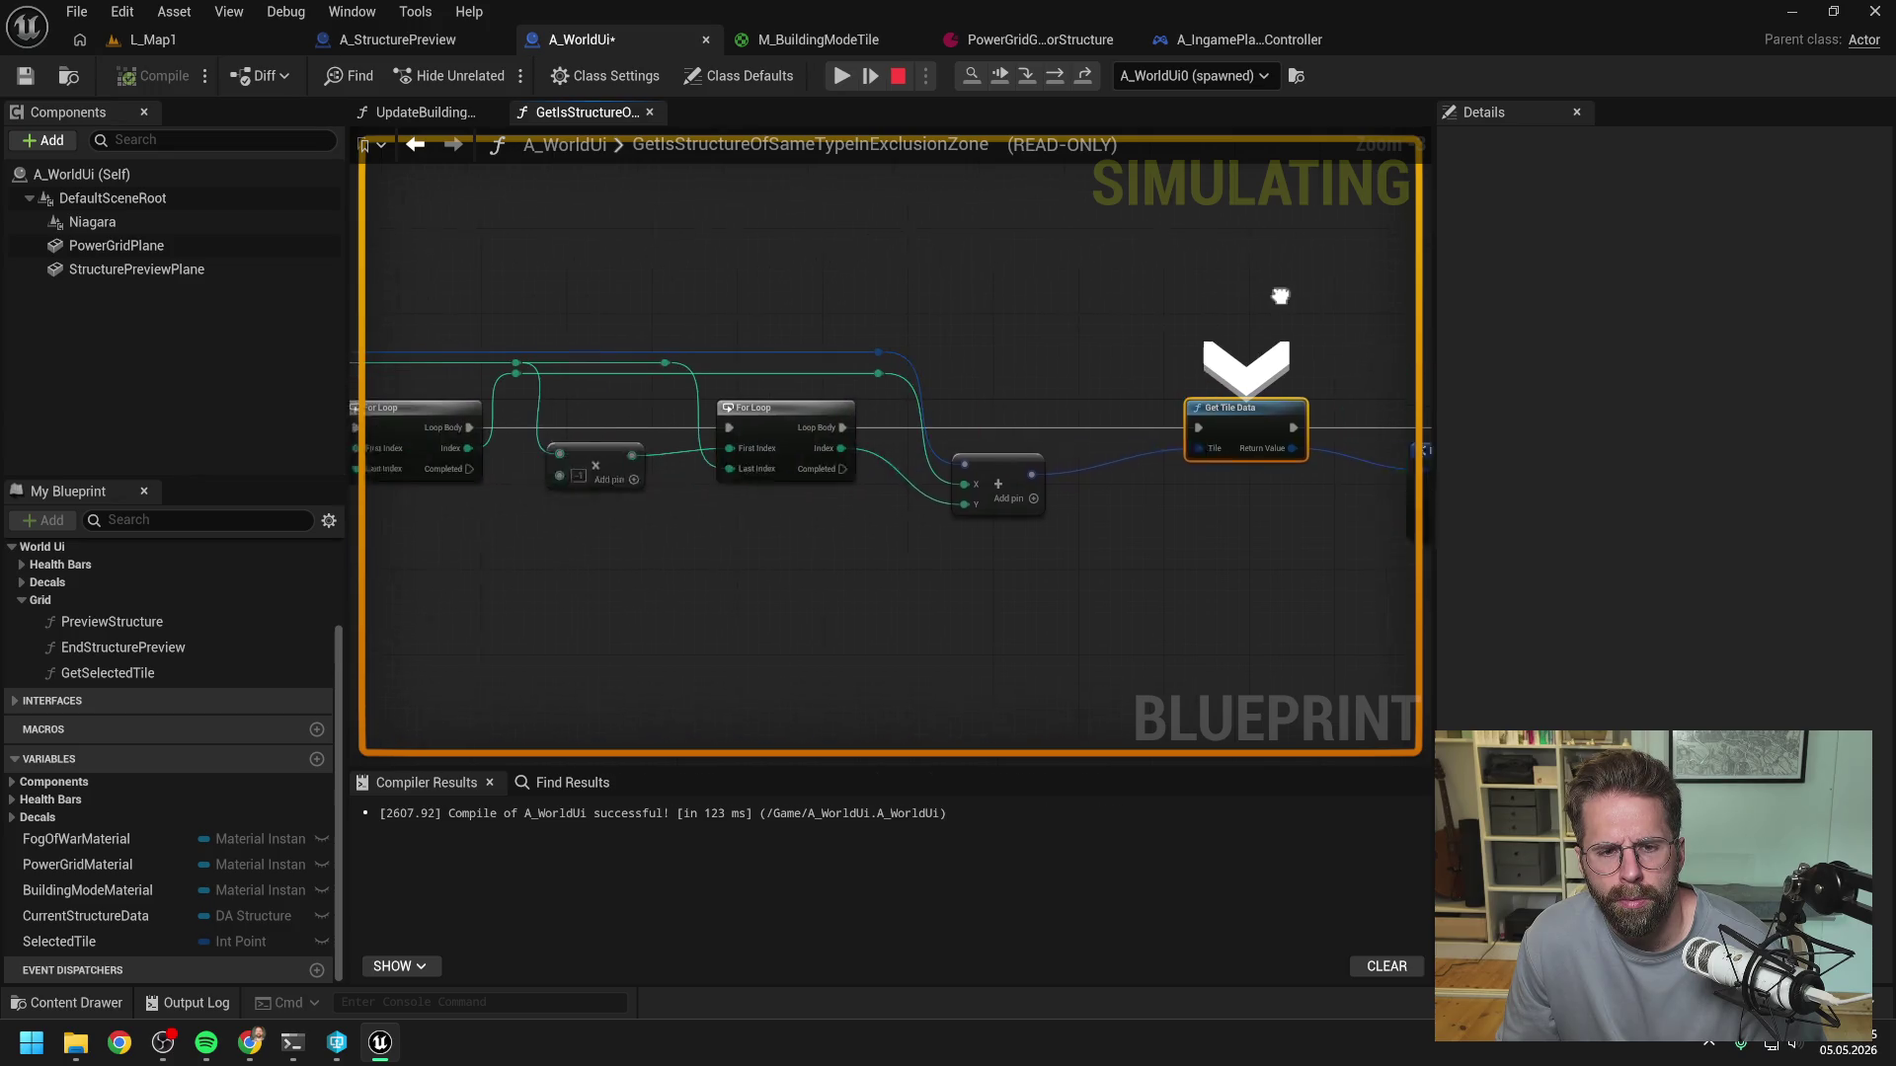
left_click(1055, 76)
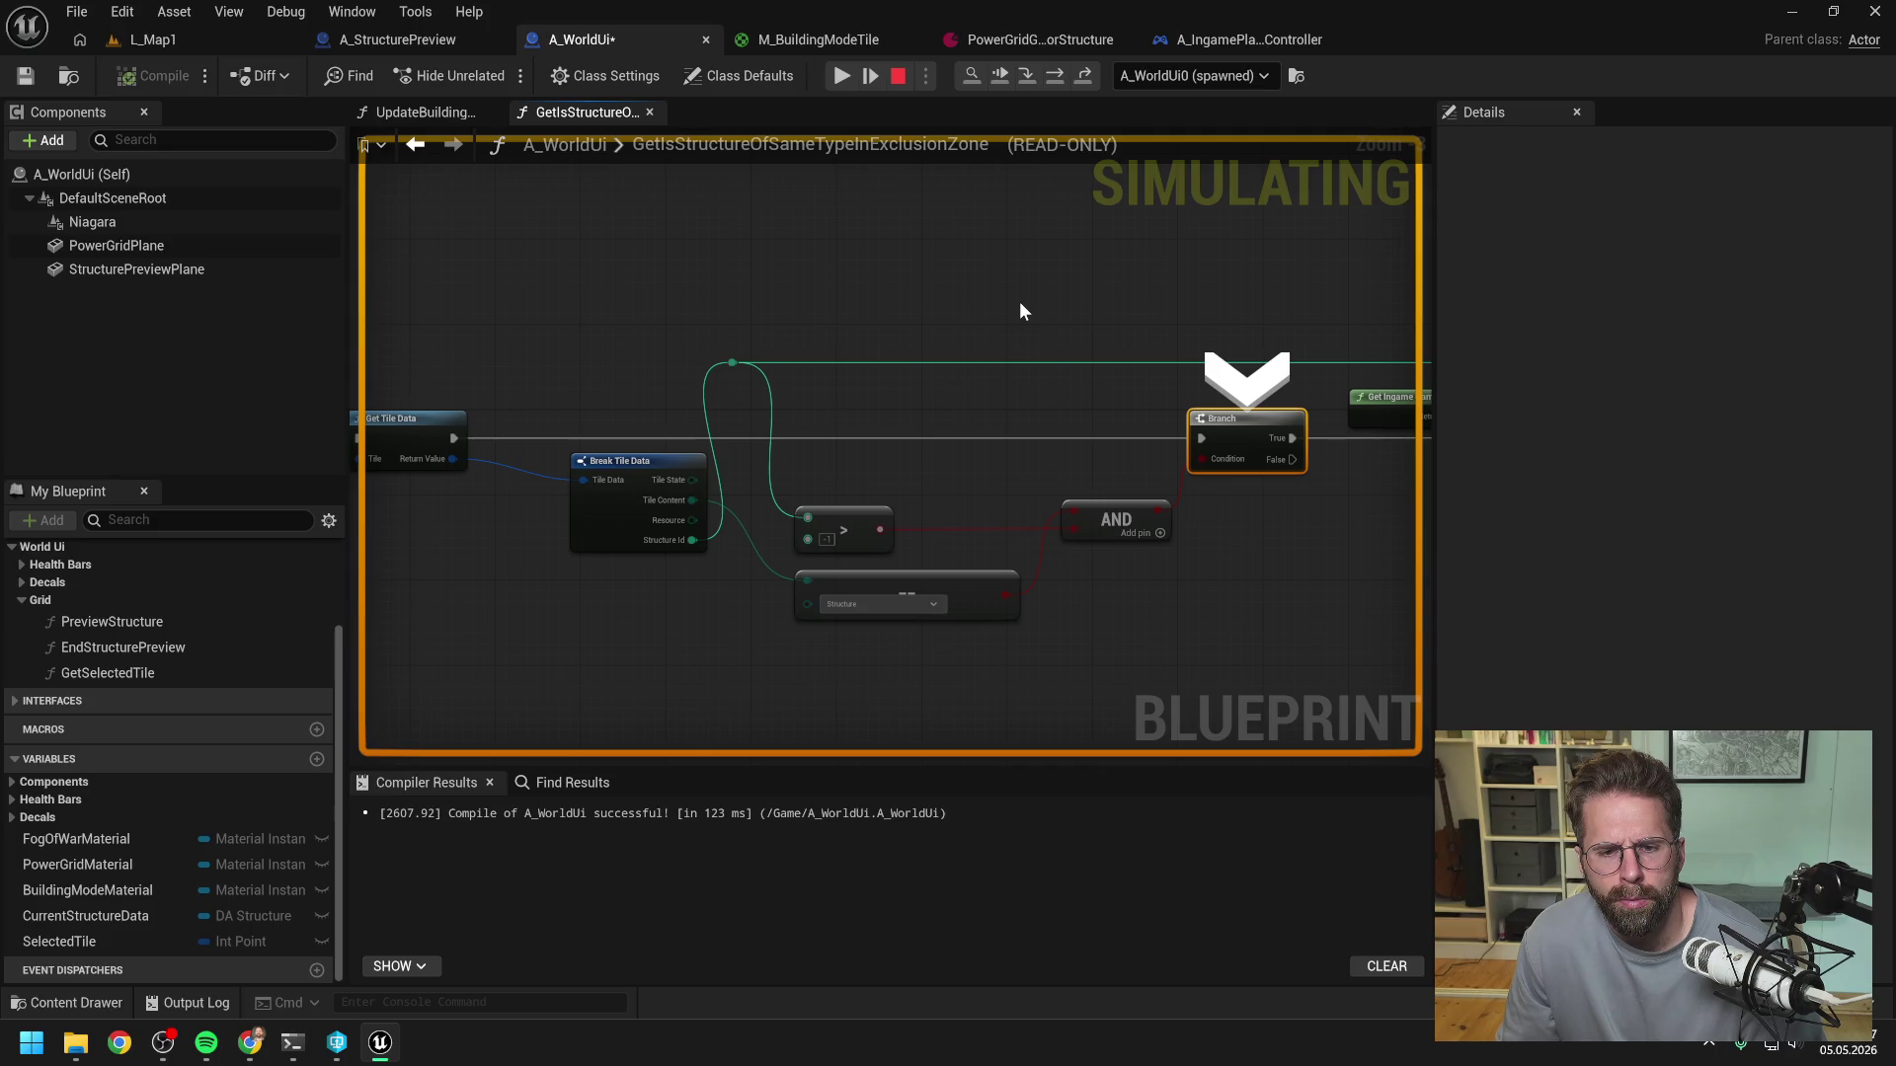
left_click_drag(1043, 299, 839, 297)
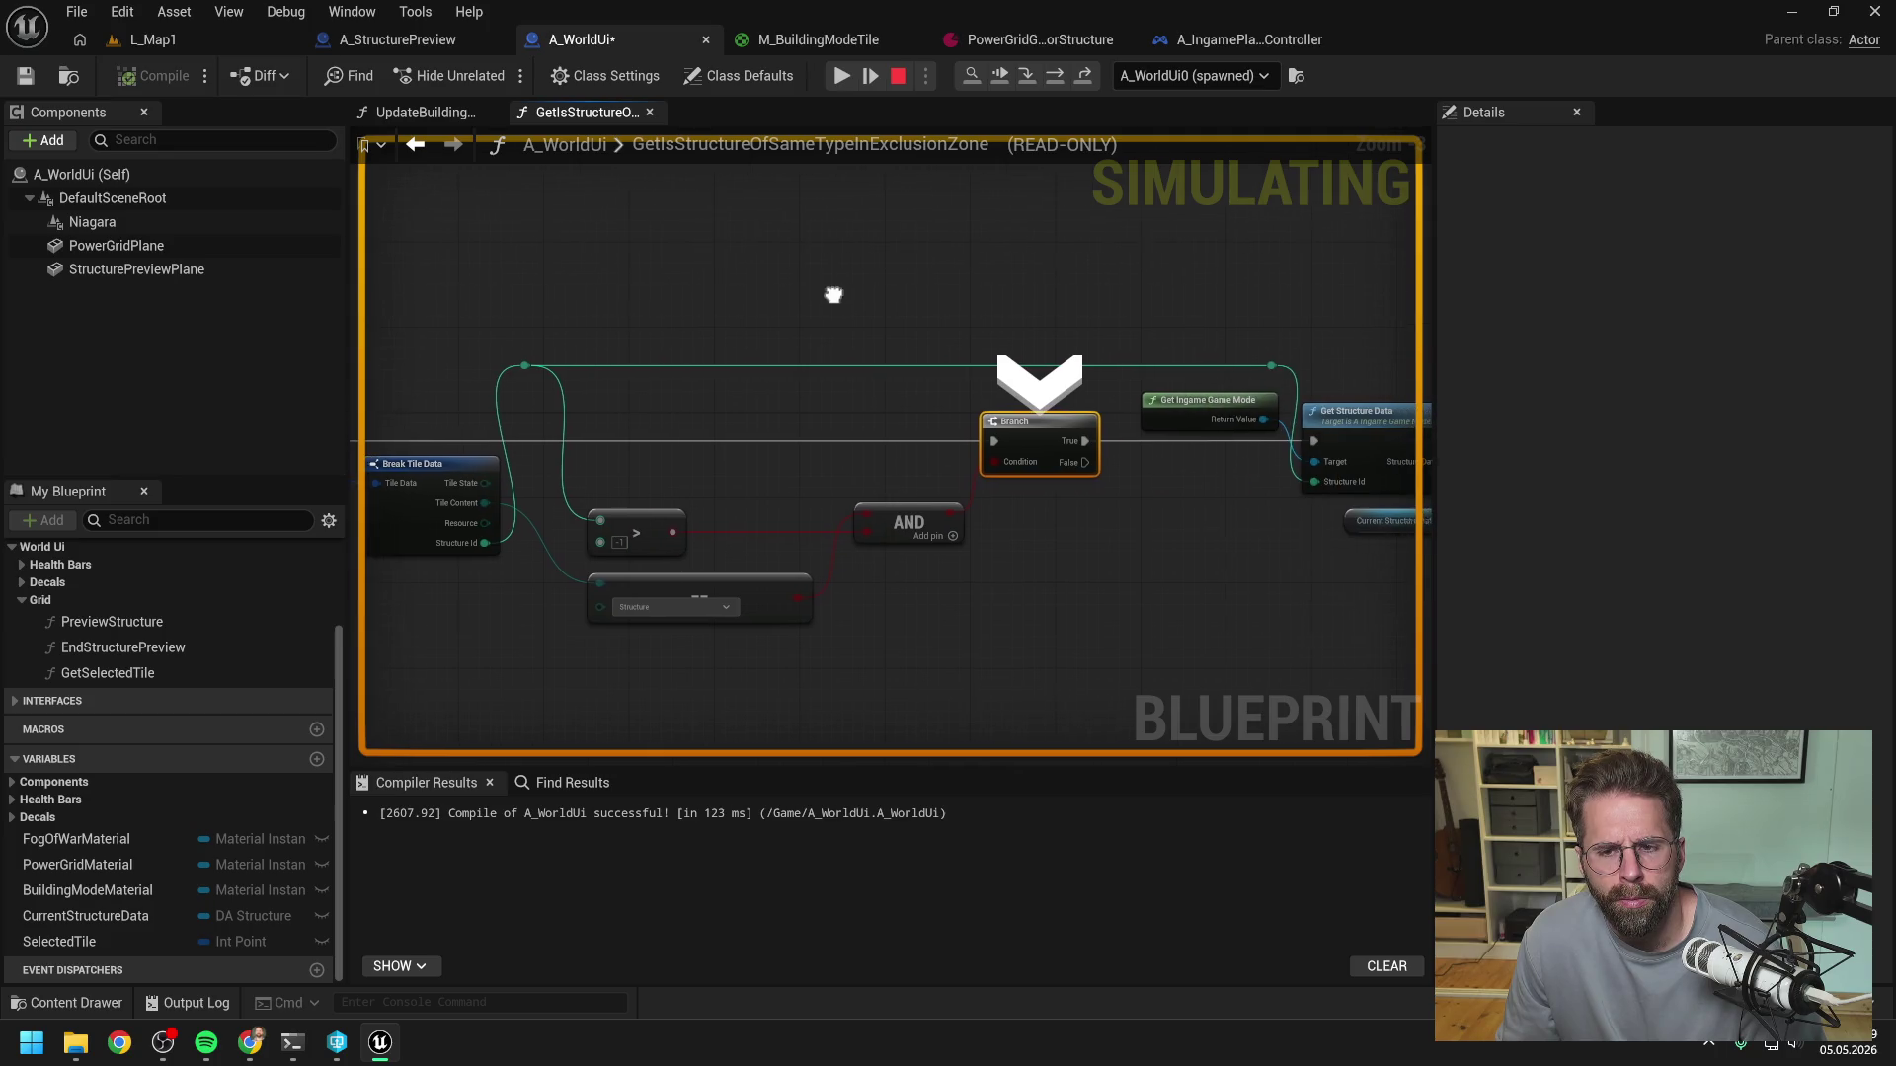
left_click(1050, 74)
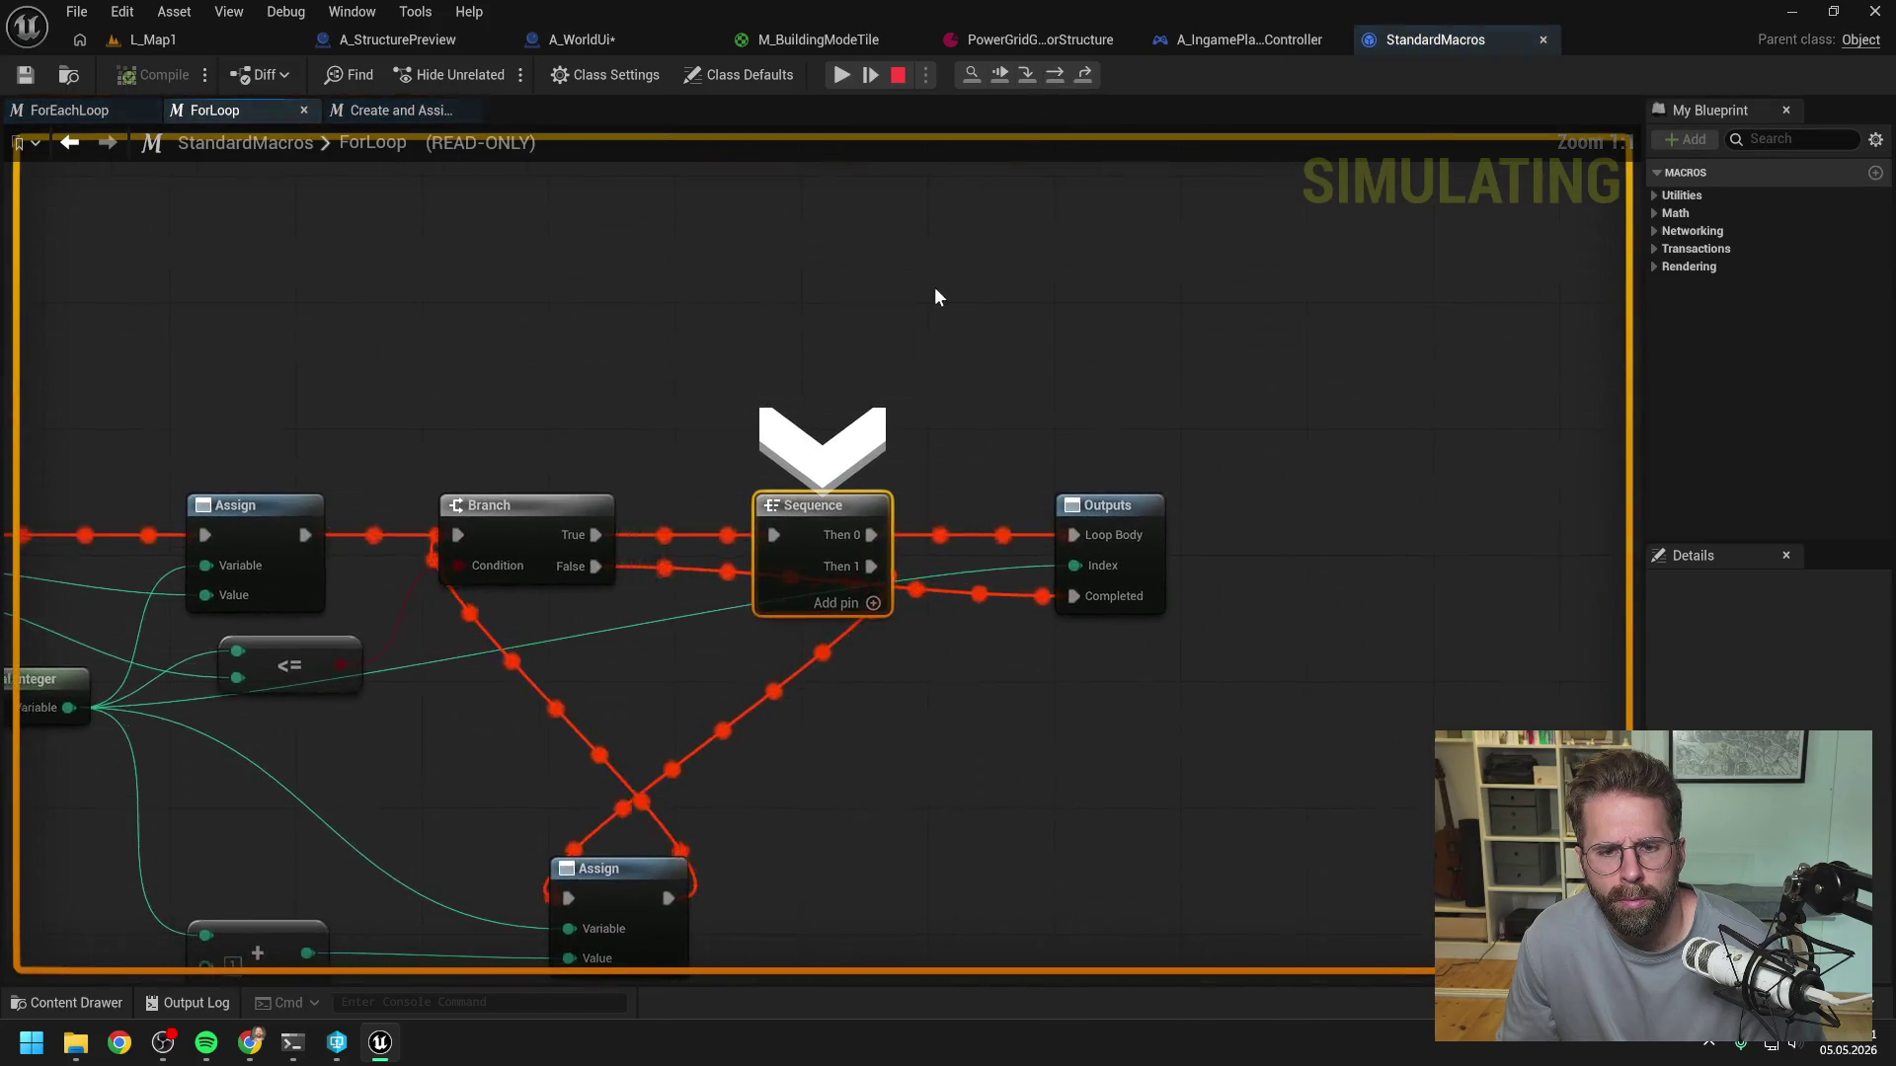
key("F10")
key("F10")
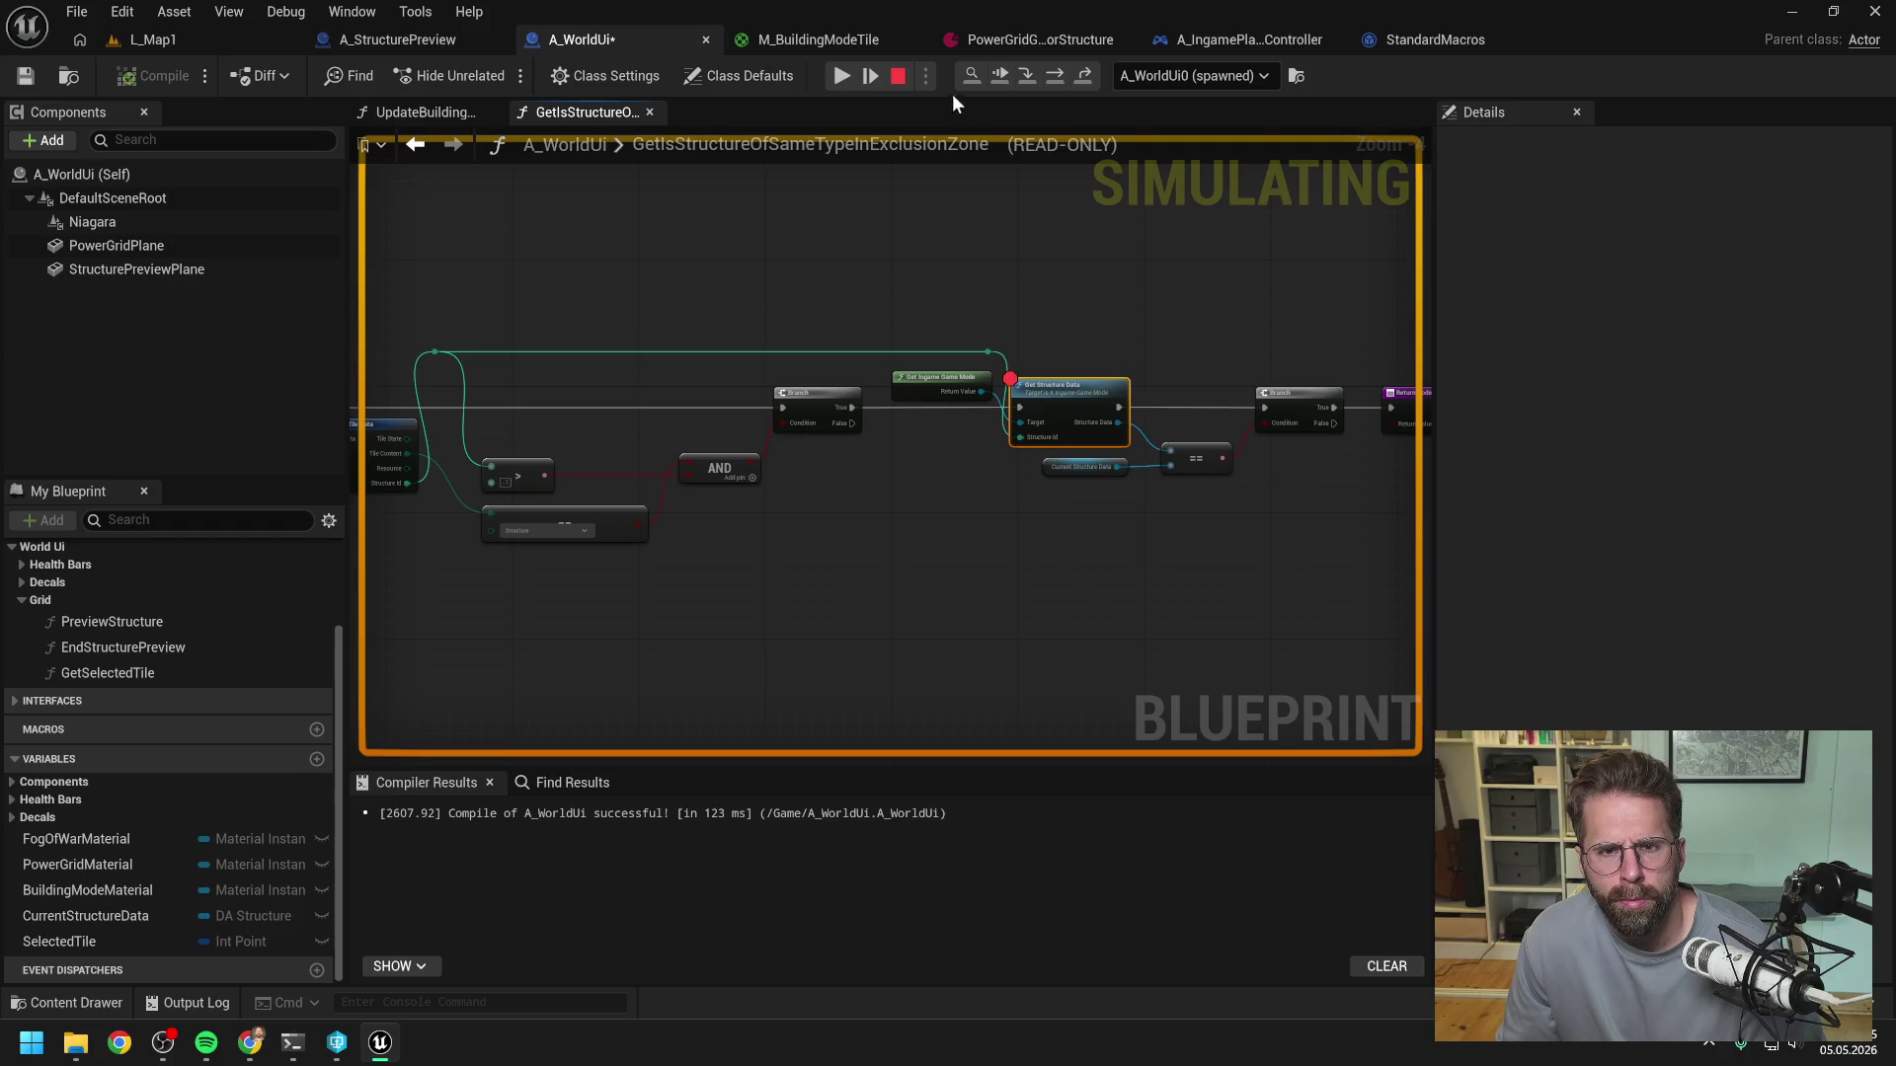
left_click(842, 75)
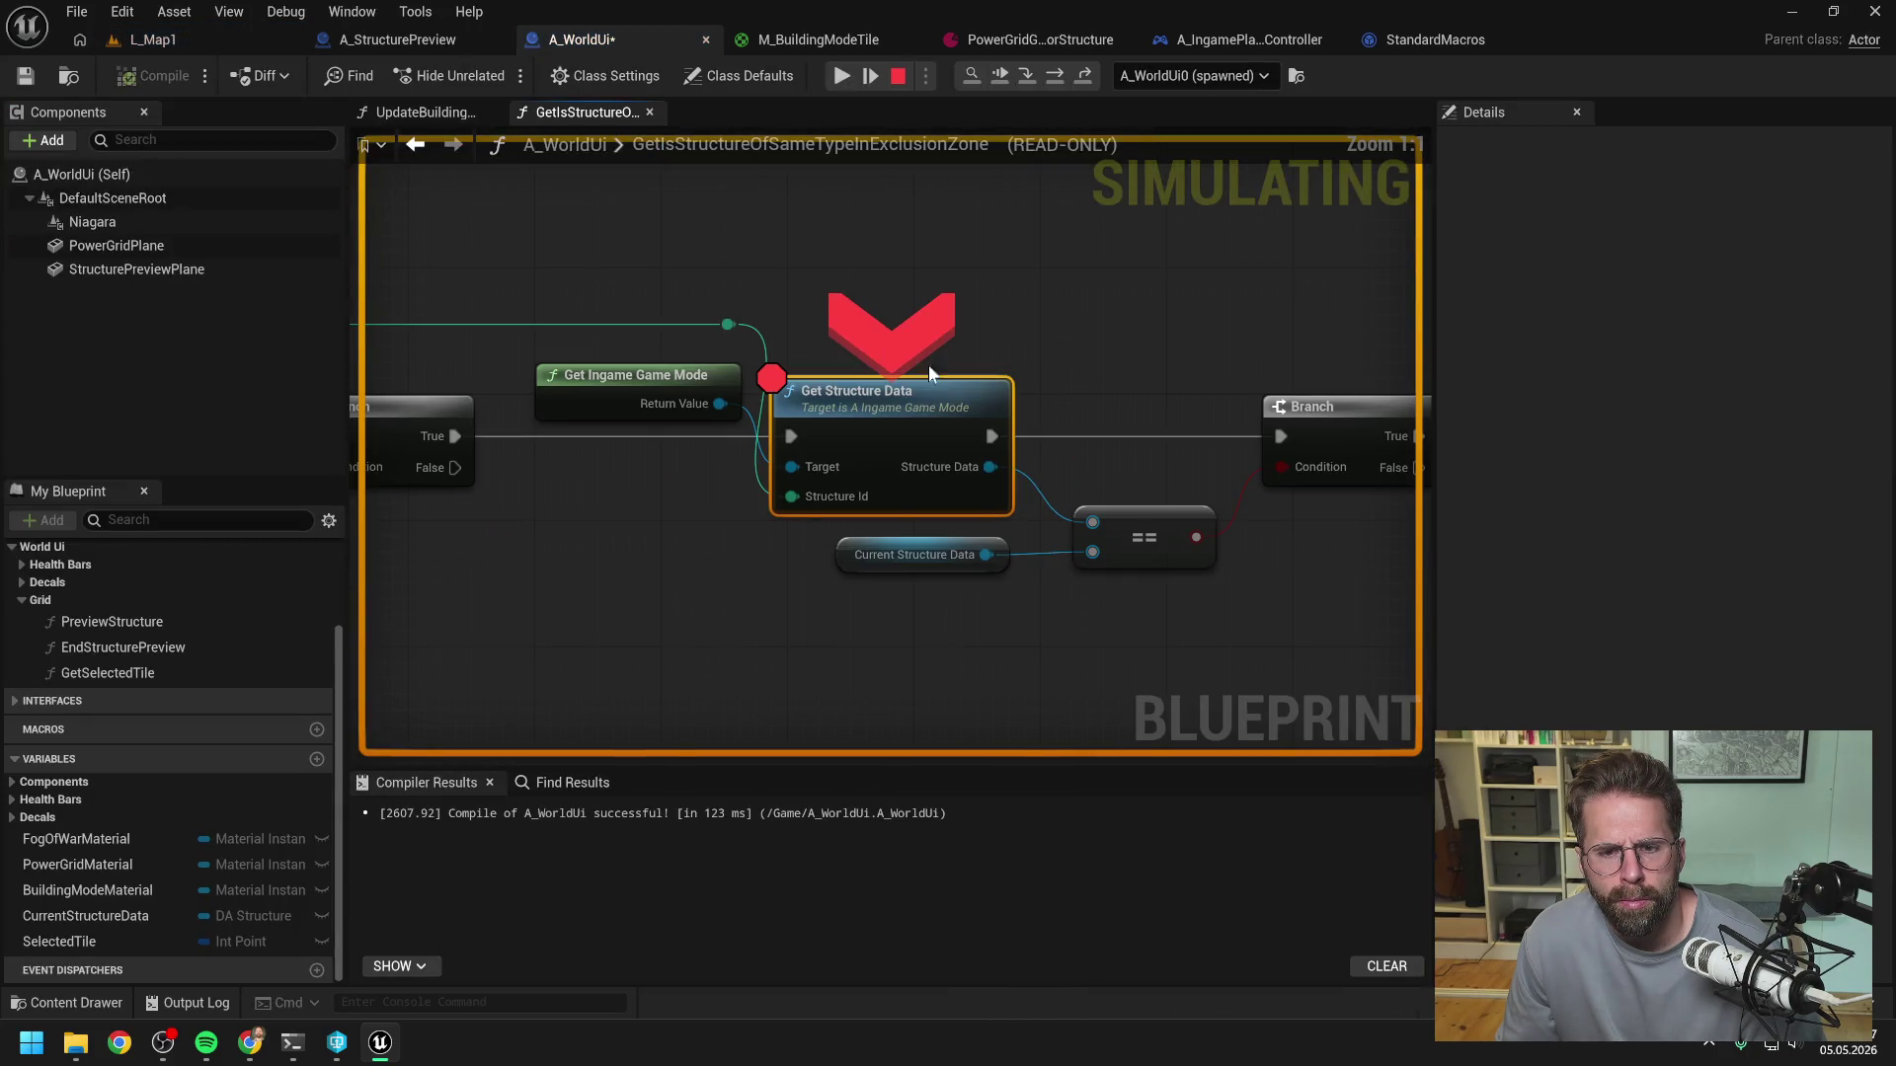
mouse_move(991, 470)
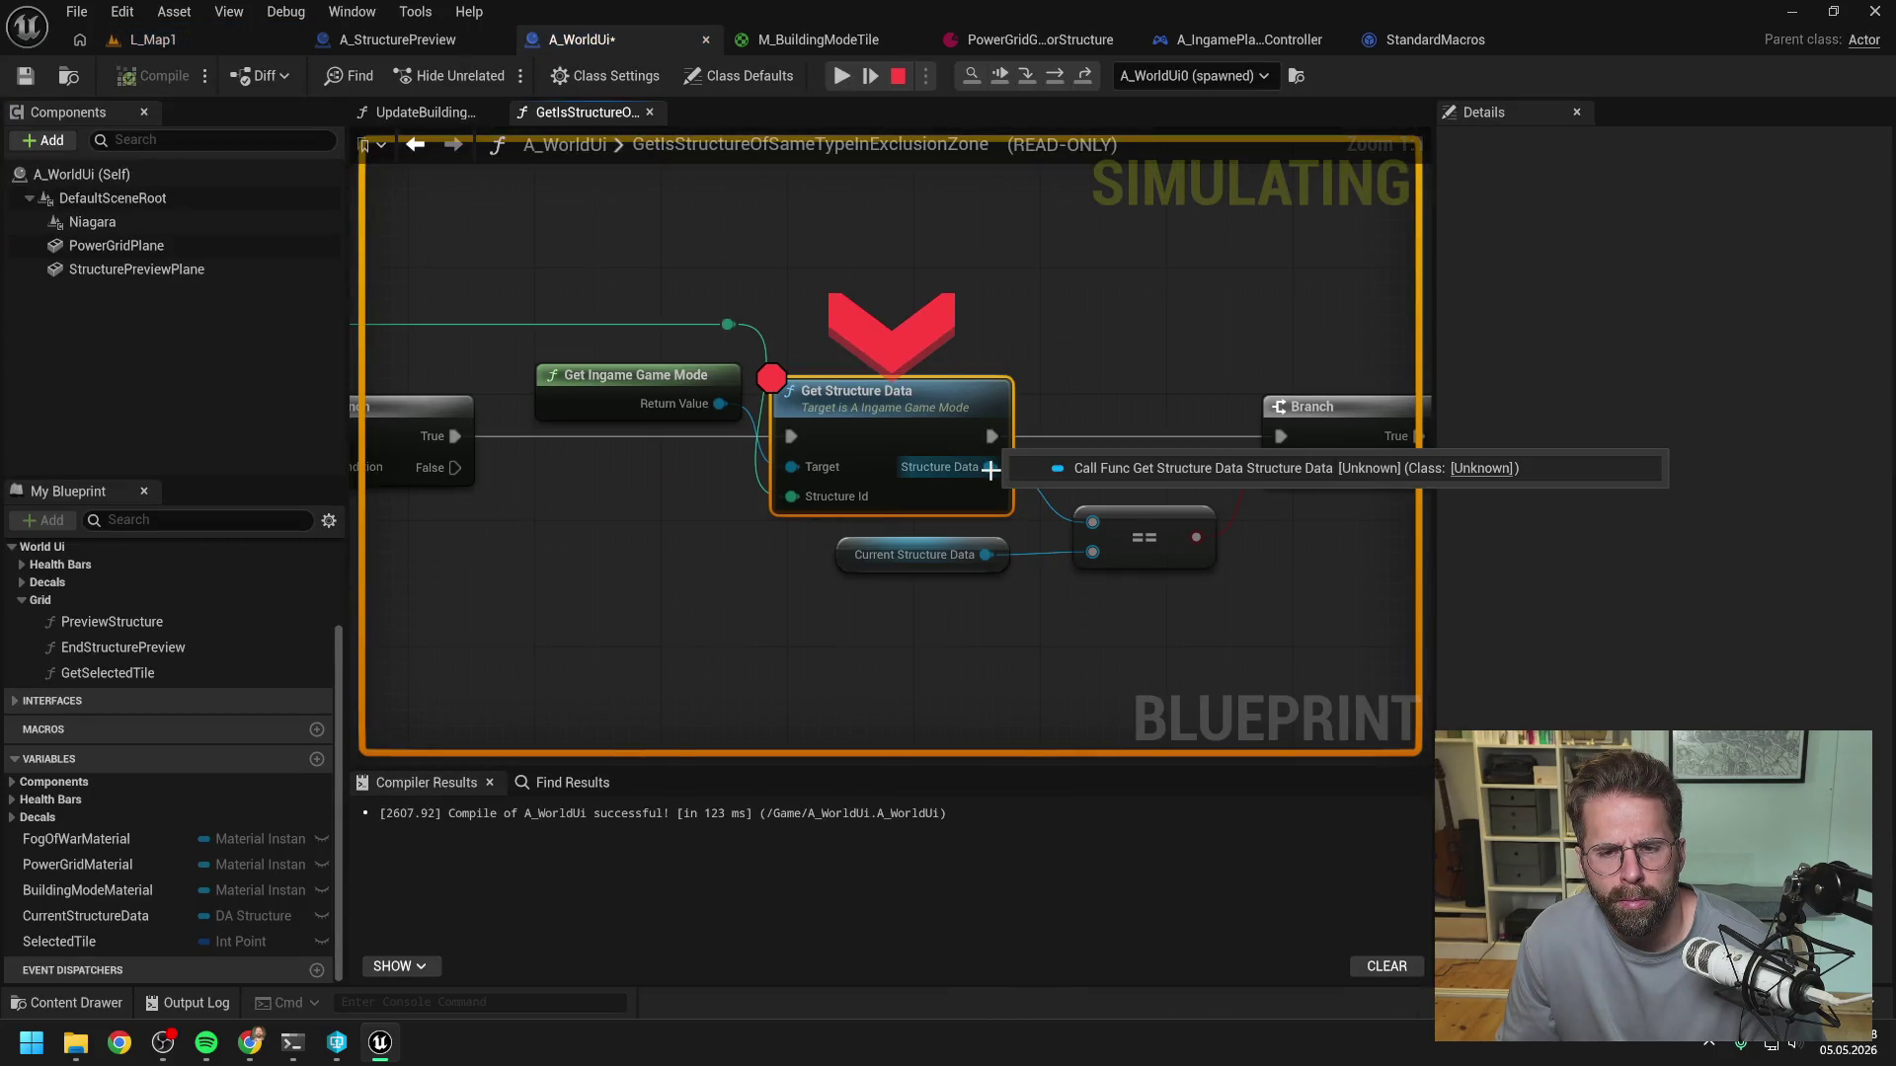
left_click(1041, 75)
- Check pin values, step once more, then stop the simulation and go back to L_Map1
mouse_move(881, 454)
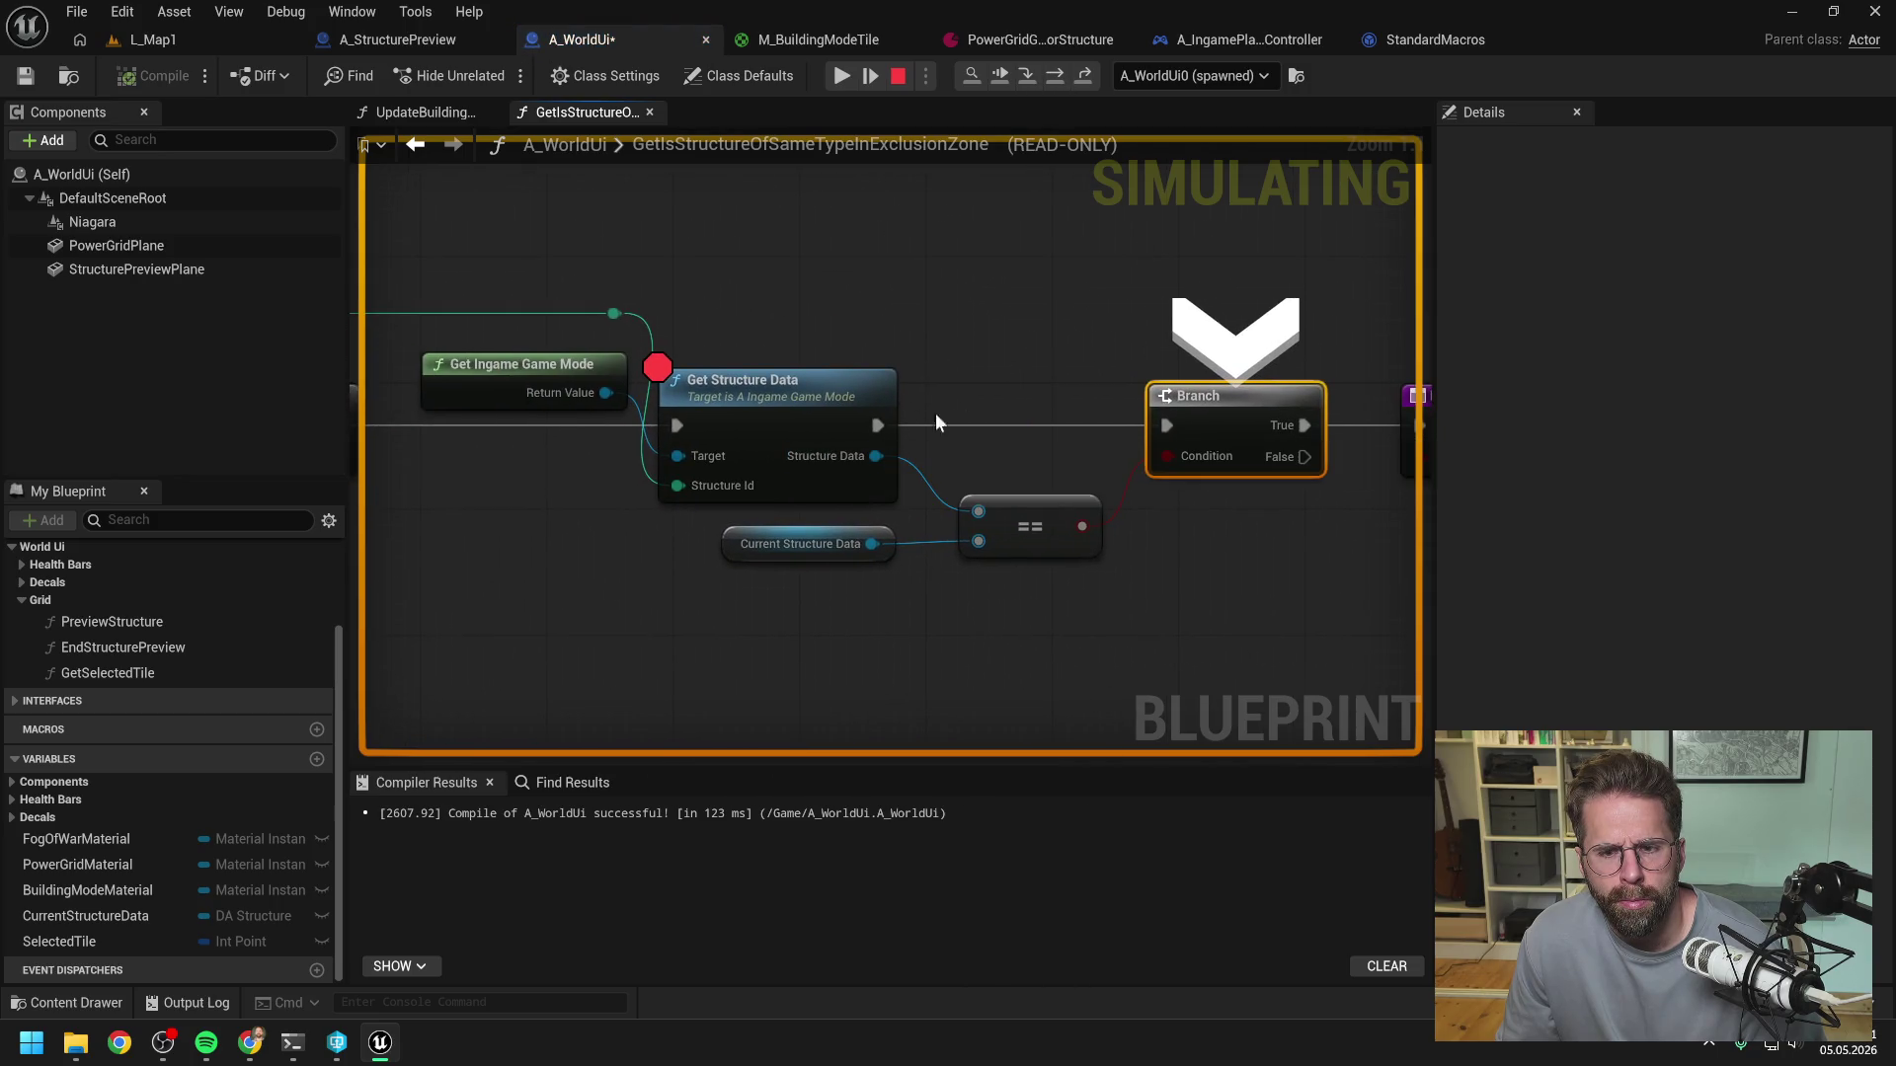
scroll(1021, 340, "down", 1)
mouse_move(889, 531)
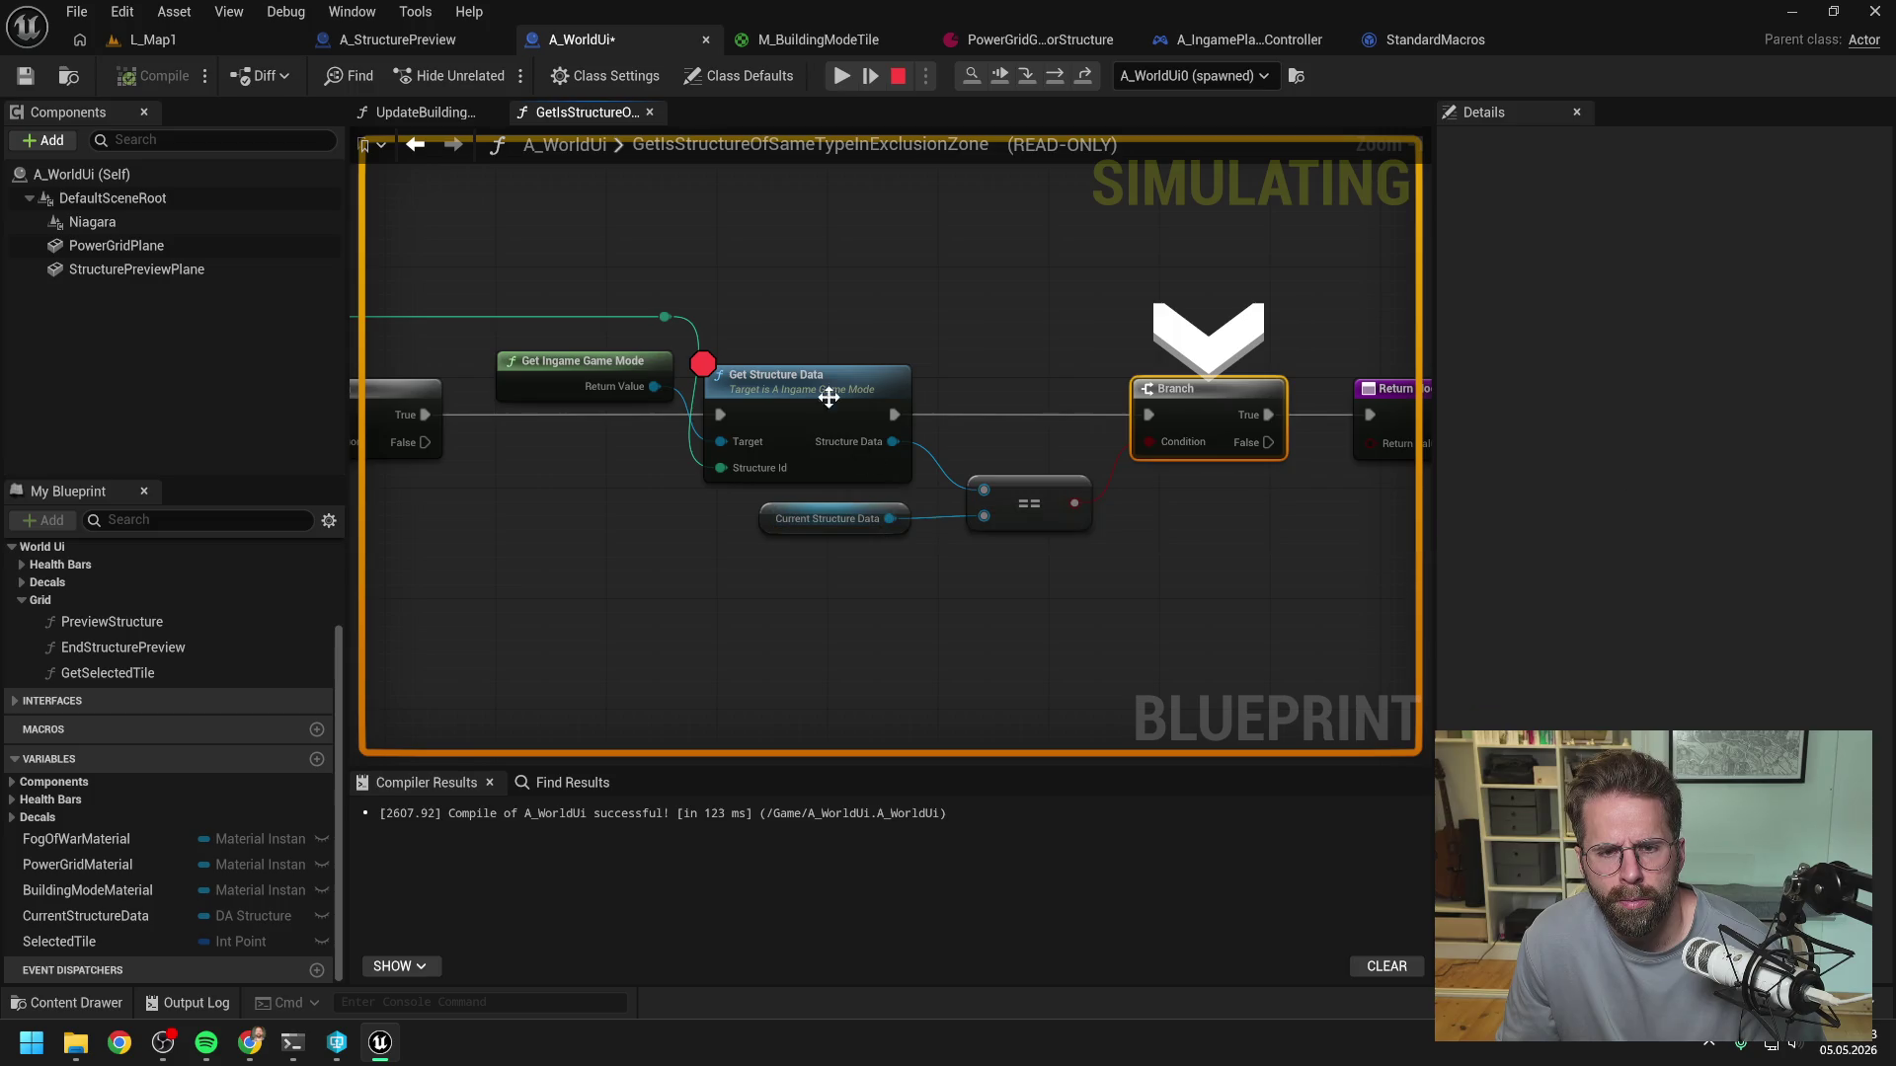
key("F10")
scroll(988, 288, "down", 1)
left_click(988, 287)
left_click_drag(988, 288, 1134, 287)
scroll(1135, 286, "down", 1)
scroll(1136, 286, "down", 1)
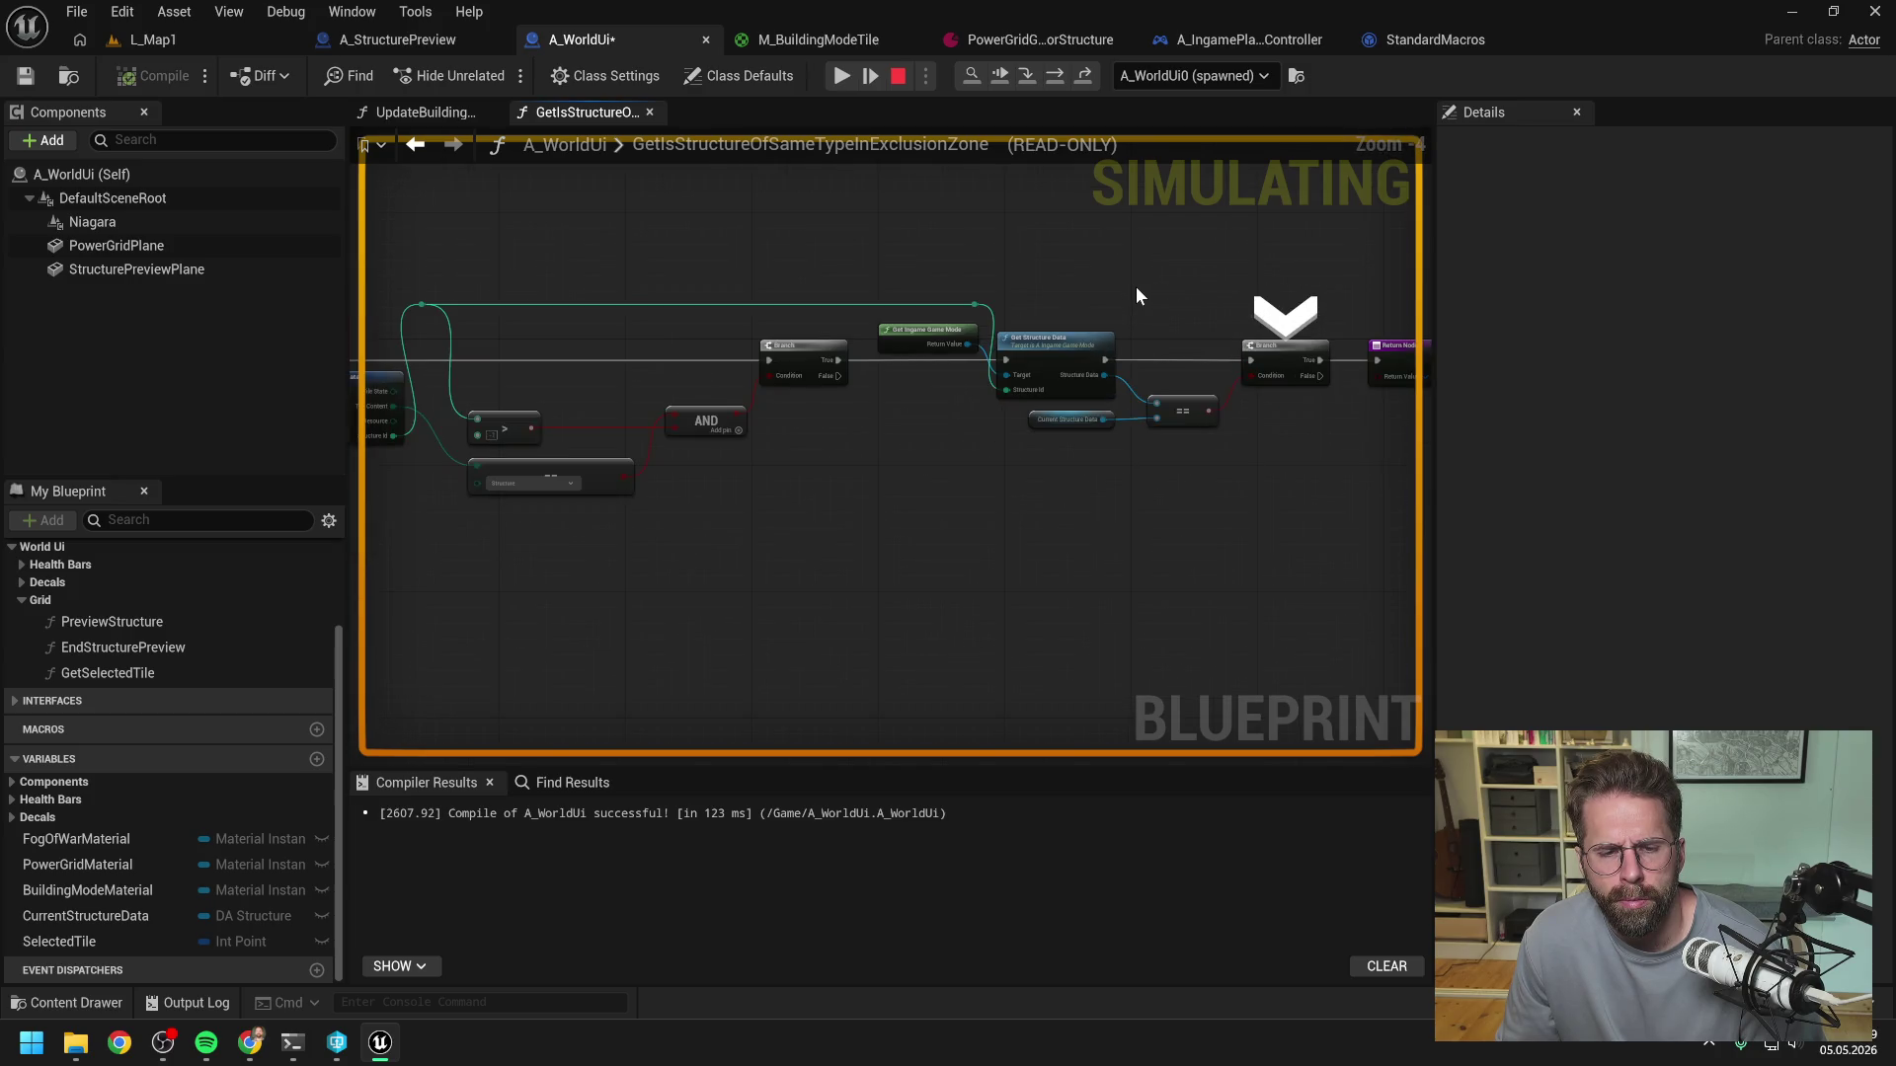
left_click(899, 76)
left_click(210, 46)
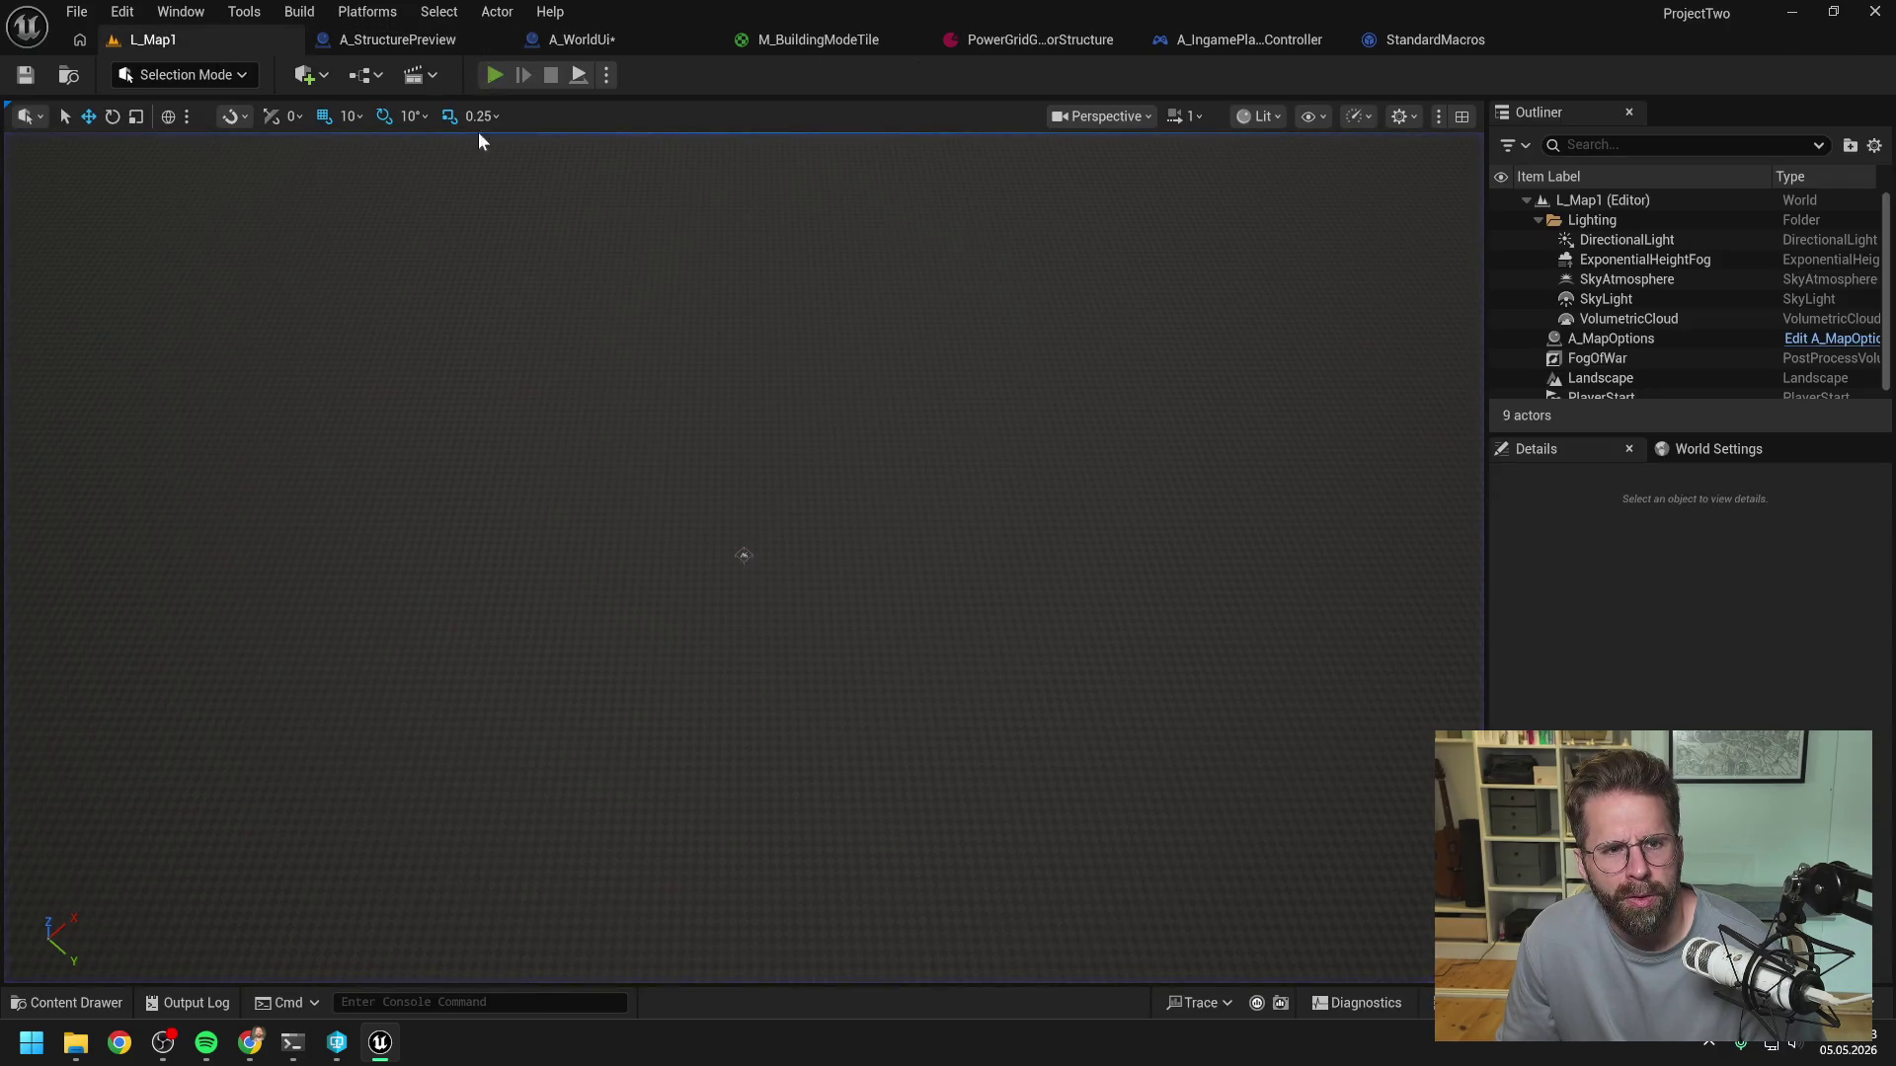
- Play-test L_Map1, place a structure, leave building mode and stop the session
left_click(495, 75)
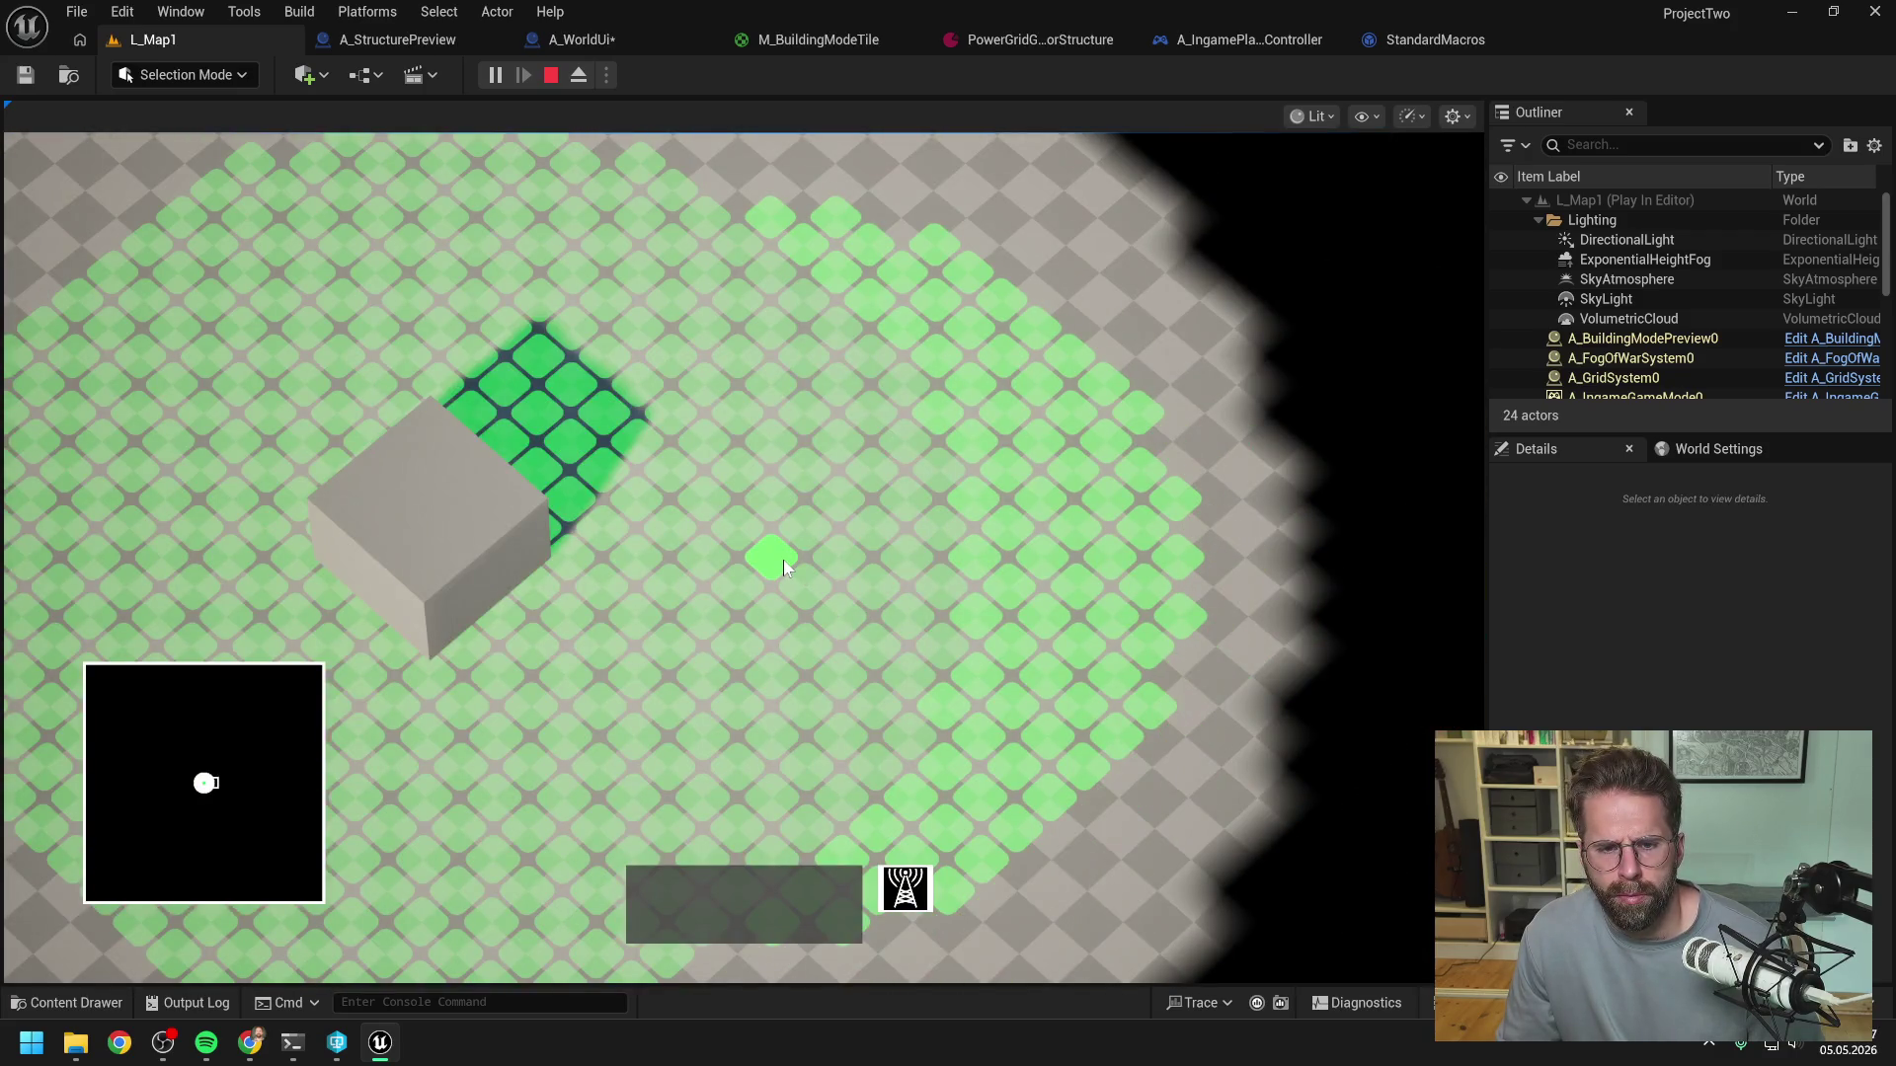
left_click(783, 566)
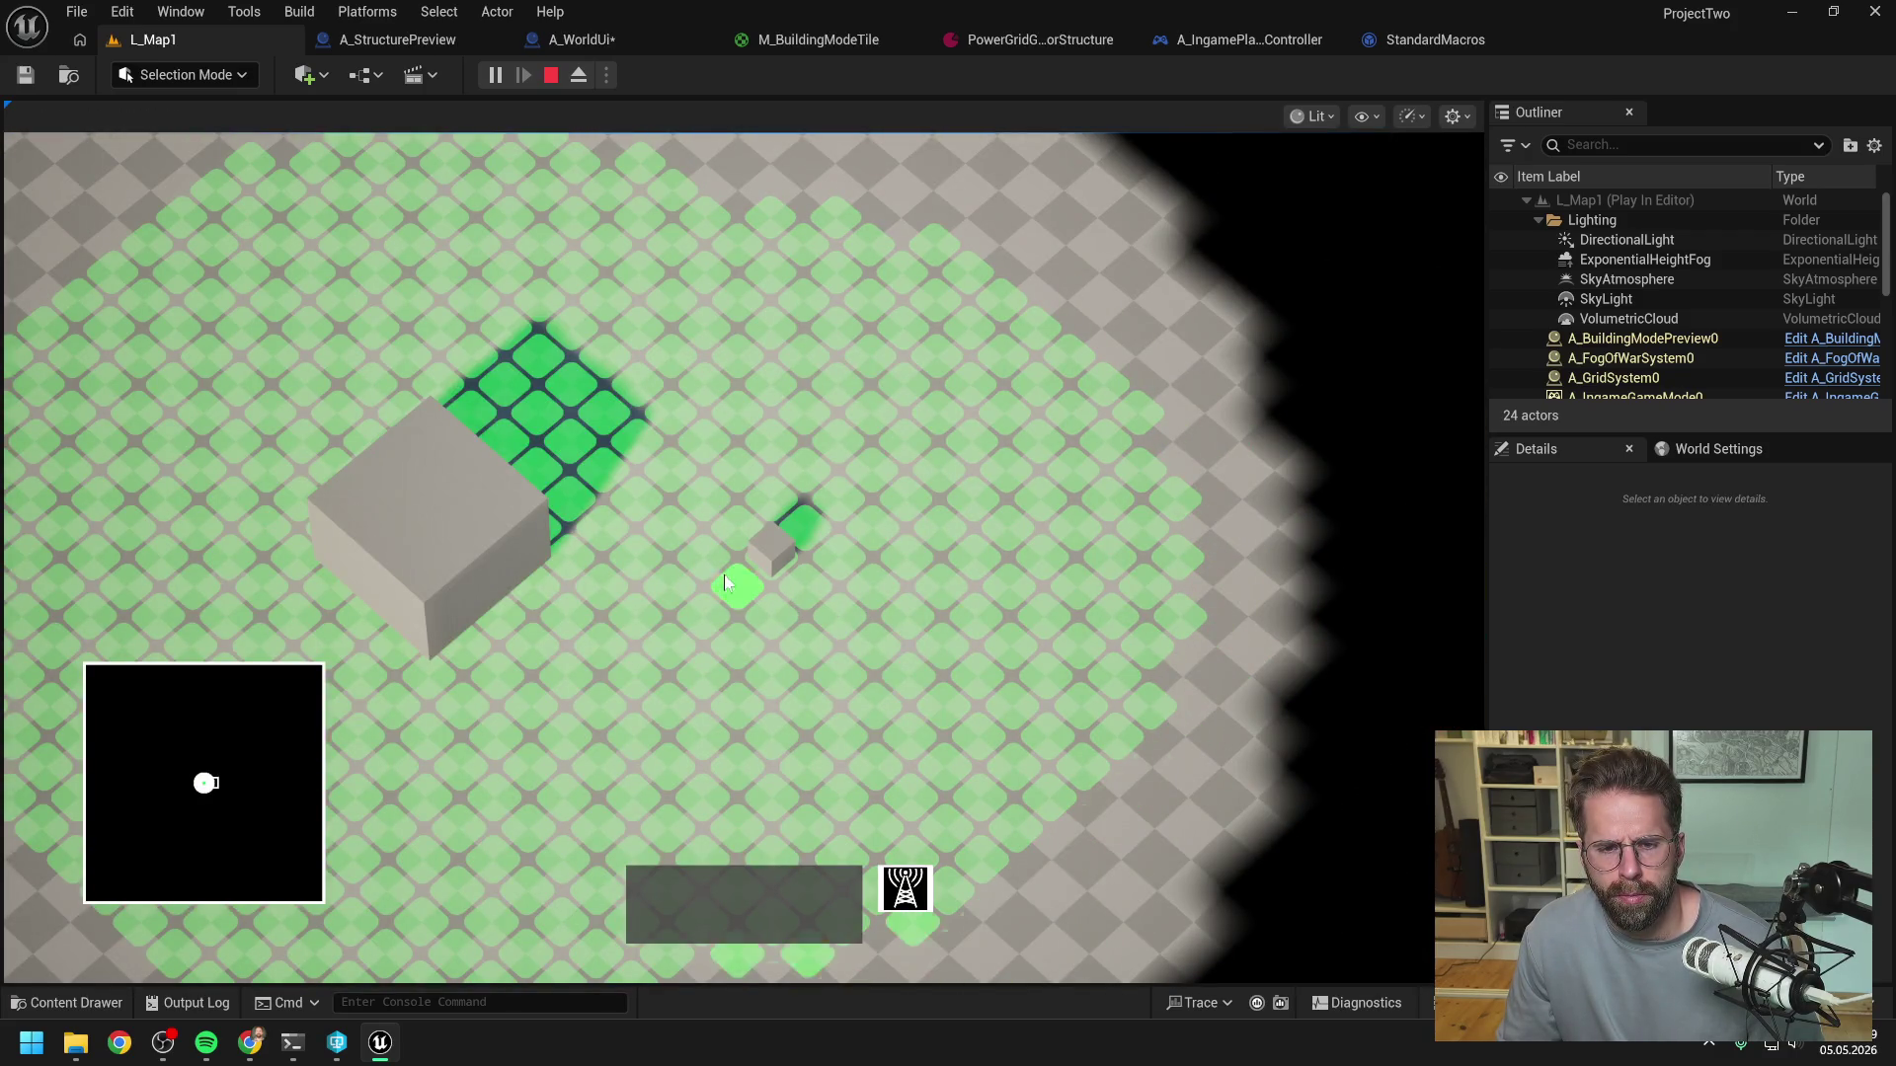
right_click(808, 573)
key("Escape")
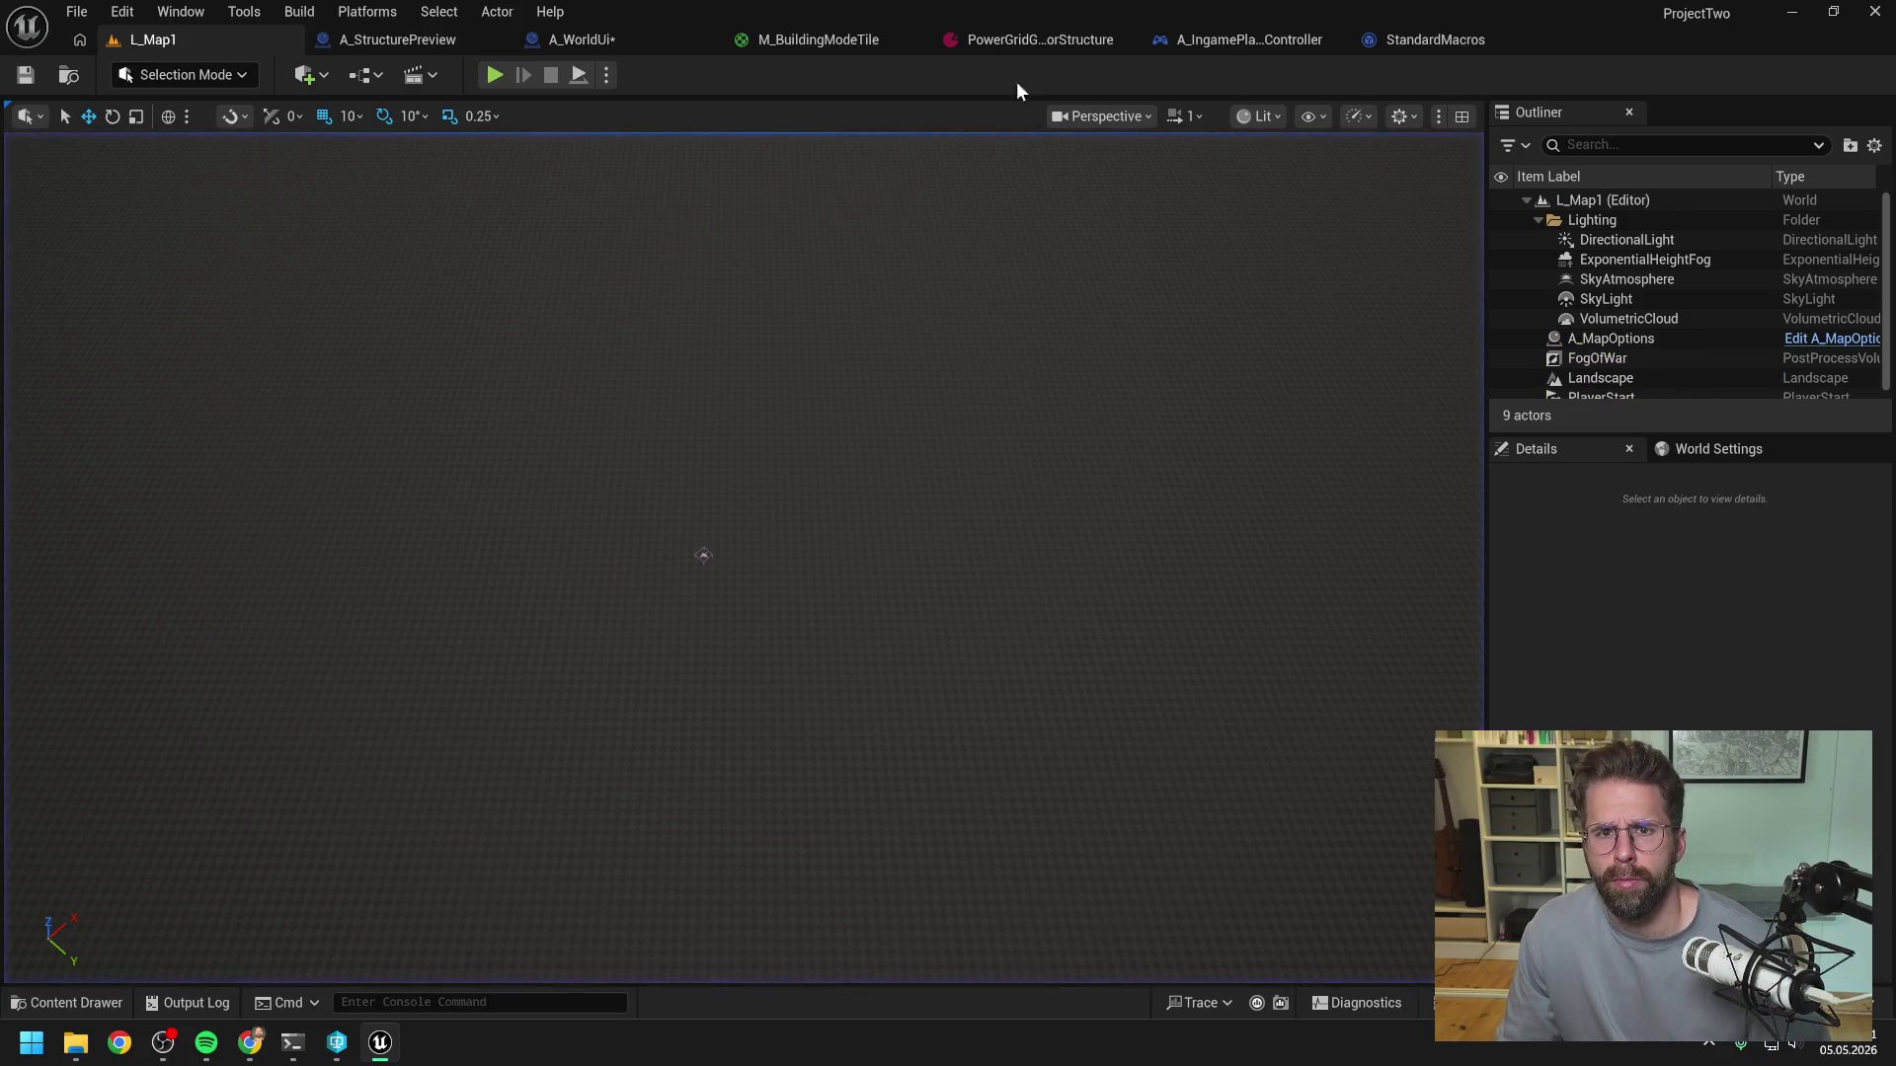
- Lower Power Grid Generator's Exclusion Zone Per Structure from 5 to 1, save, and test building it
left_click(1027, 39)
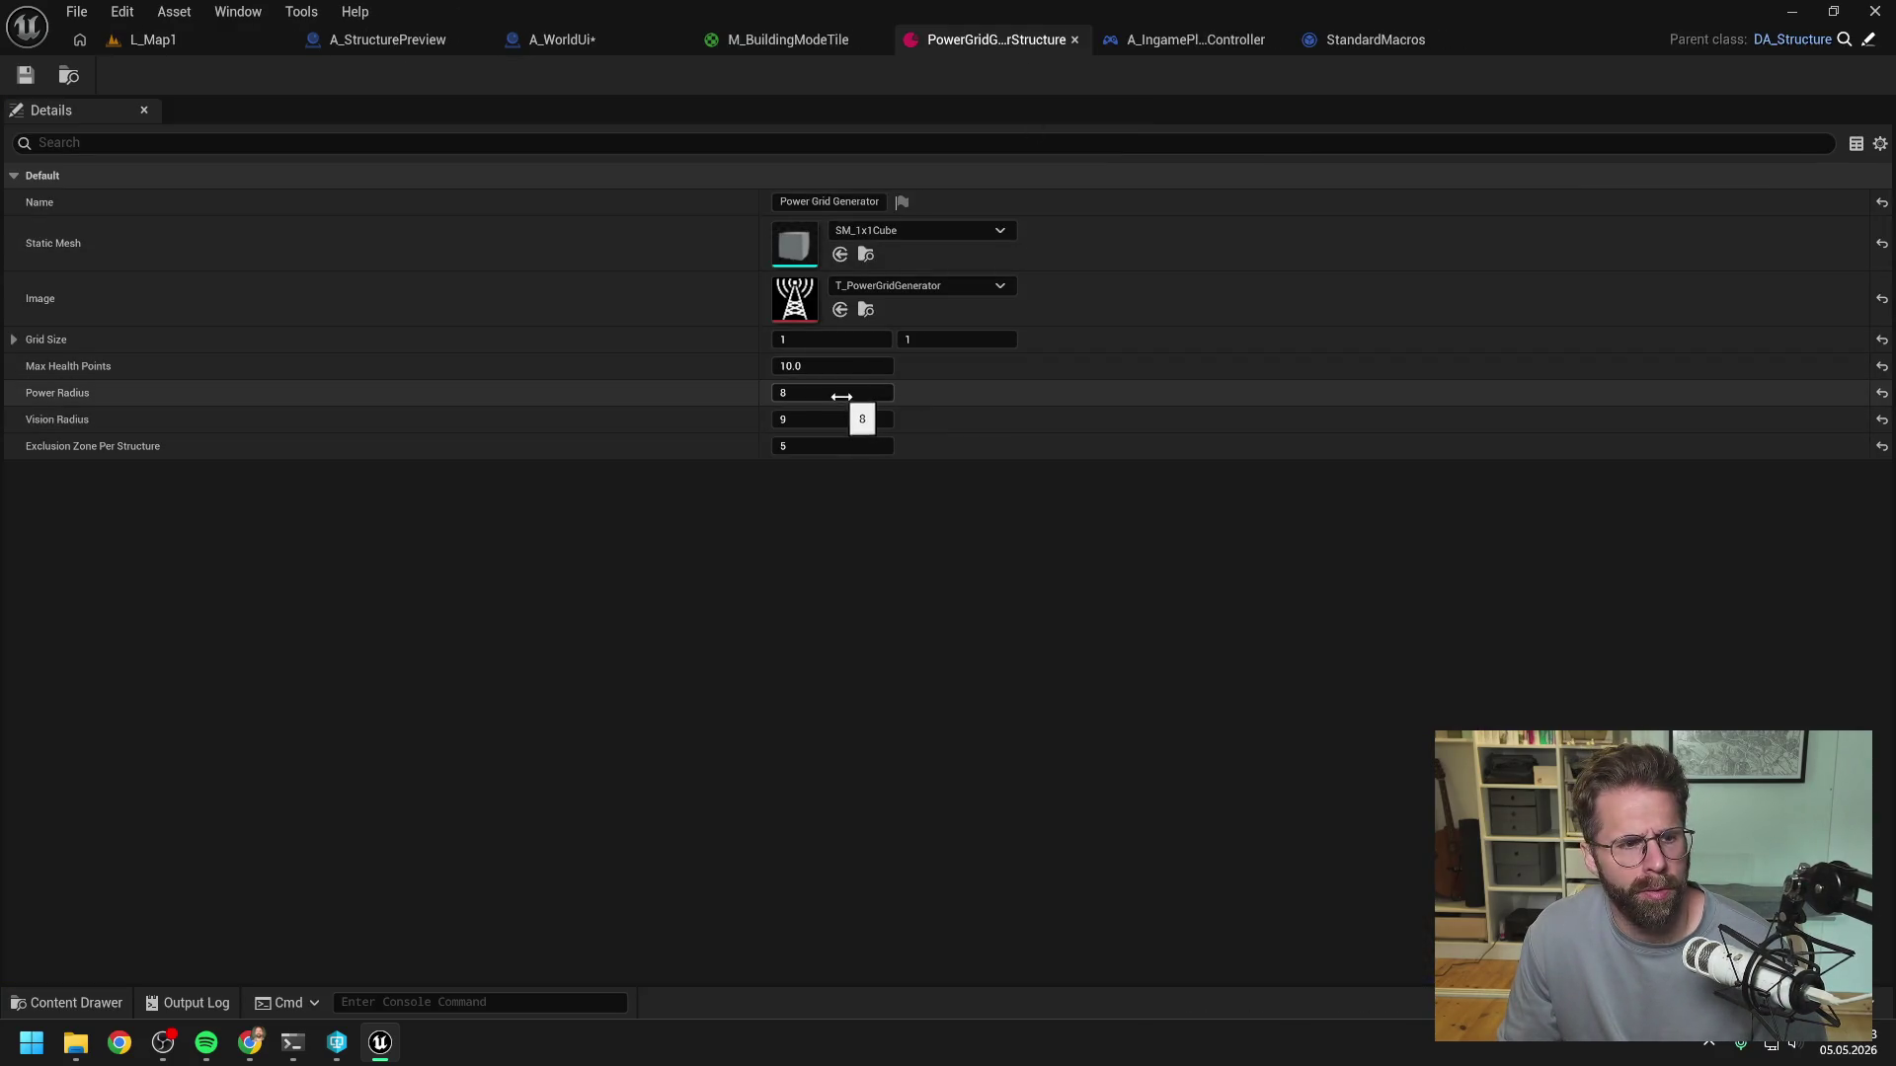
left_click_drag(834, 446, 844, 574)
left_click(25, 75)
left_click(172, 39)
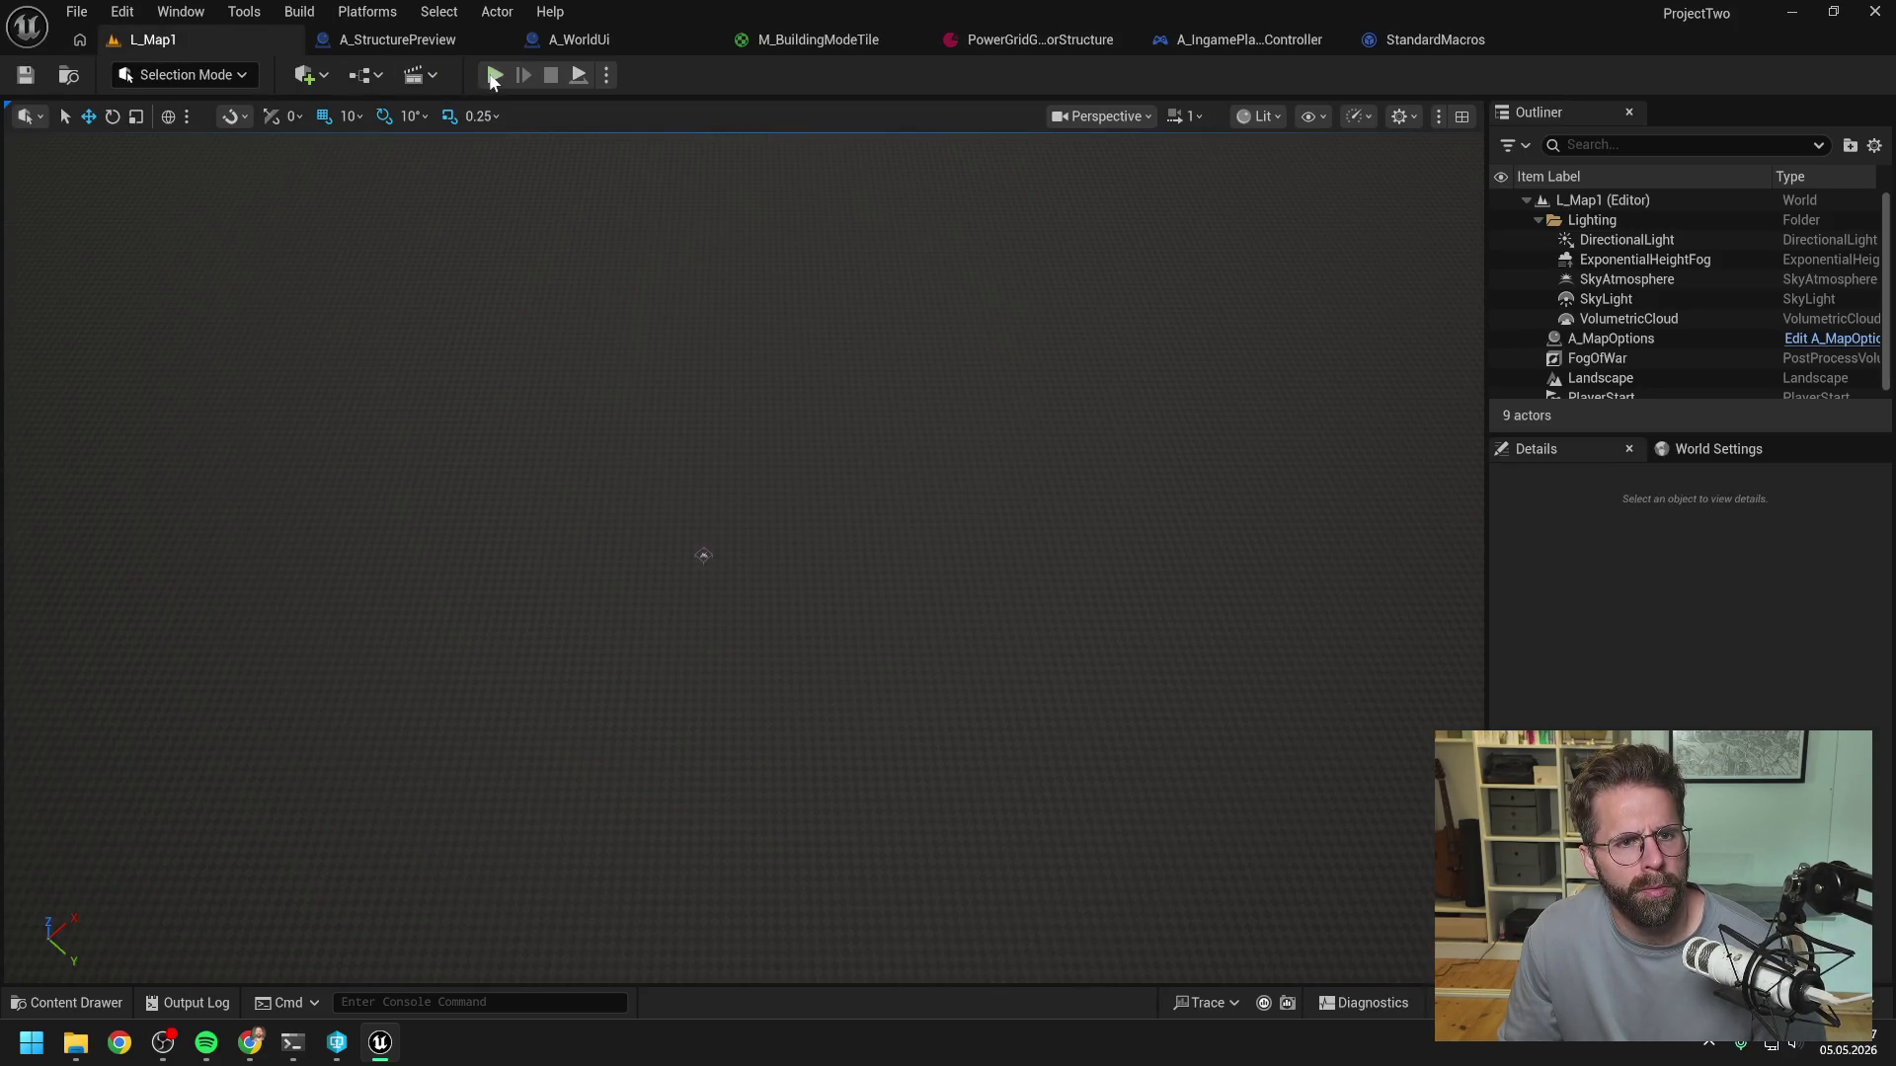
left_click(495, 76)
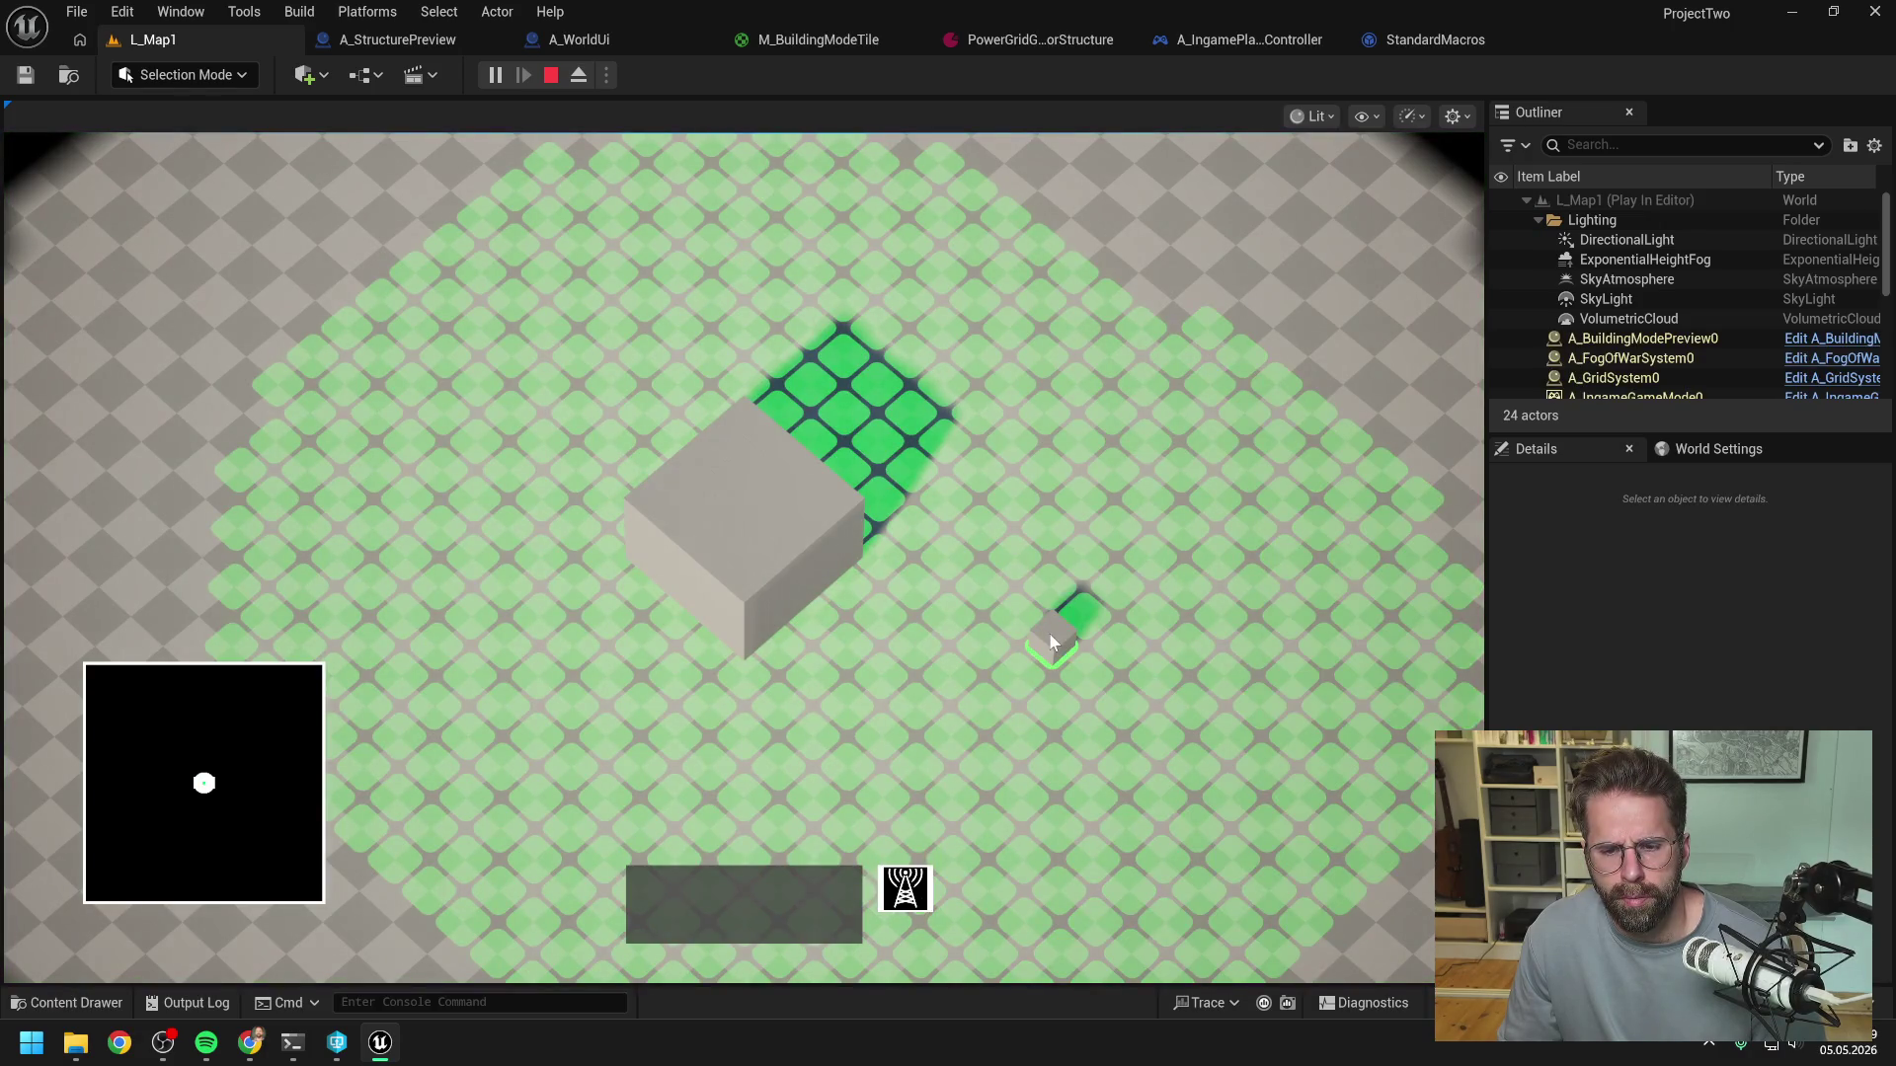
right_click(1235, 652)
left_click(912, 889)
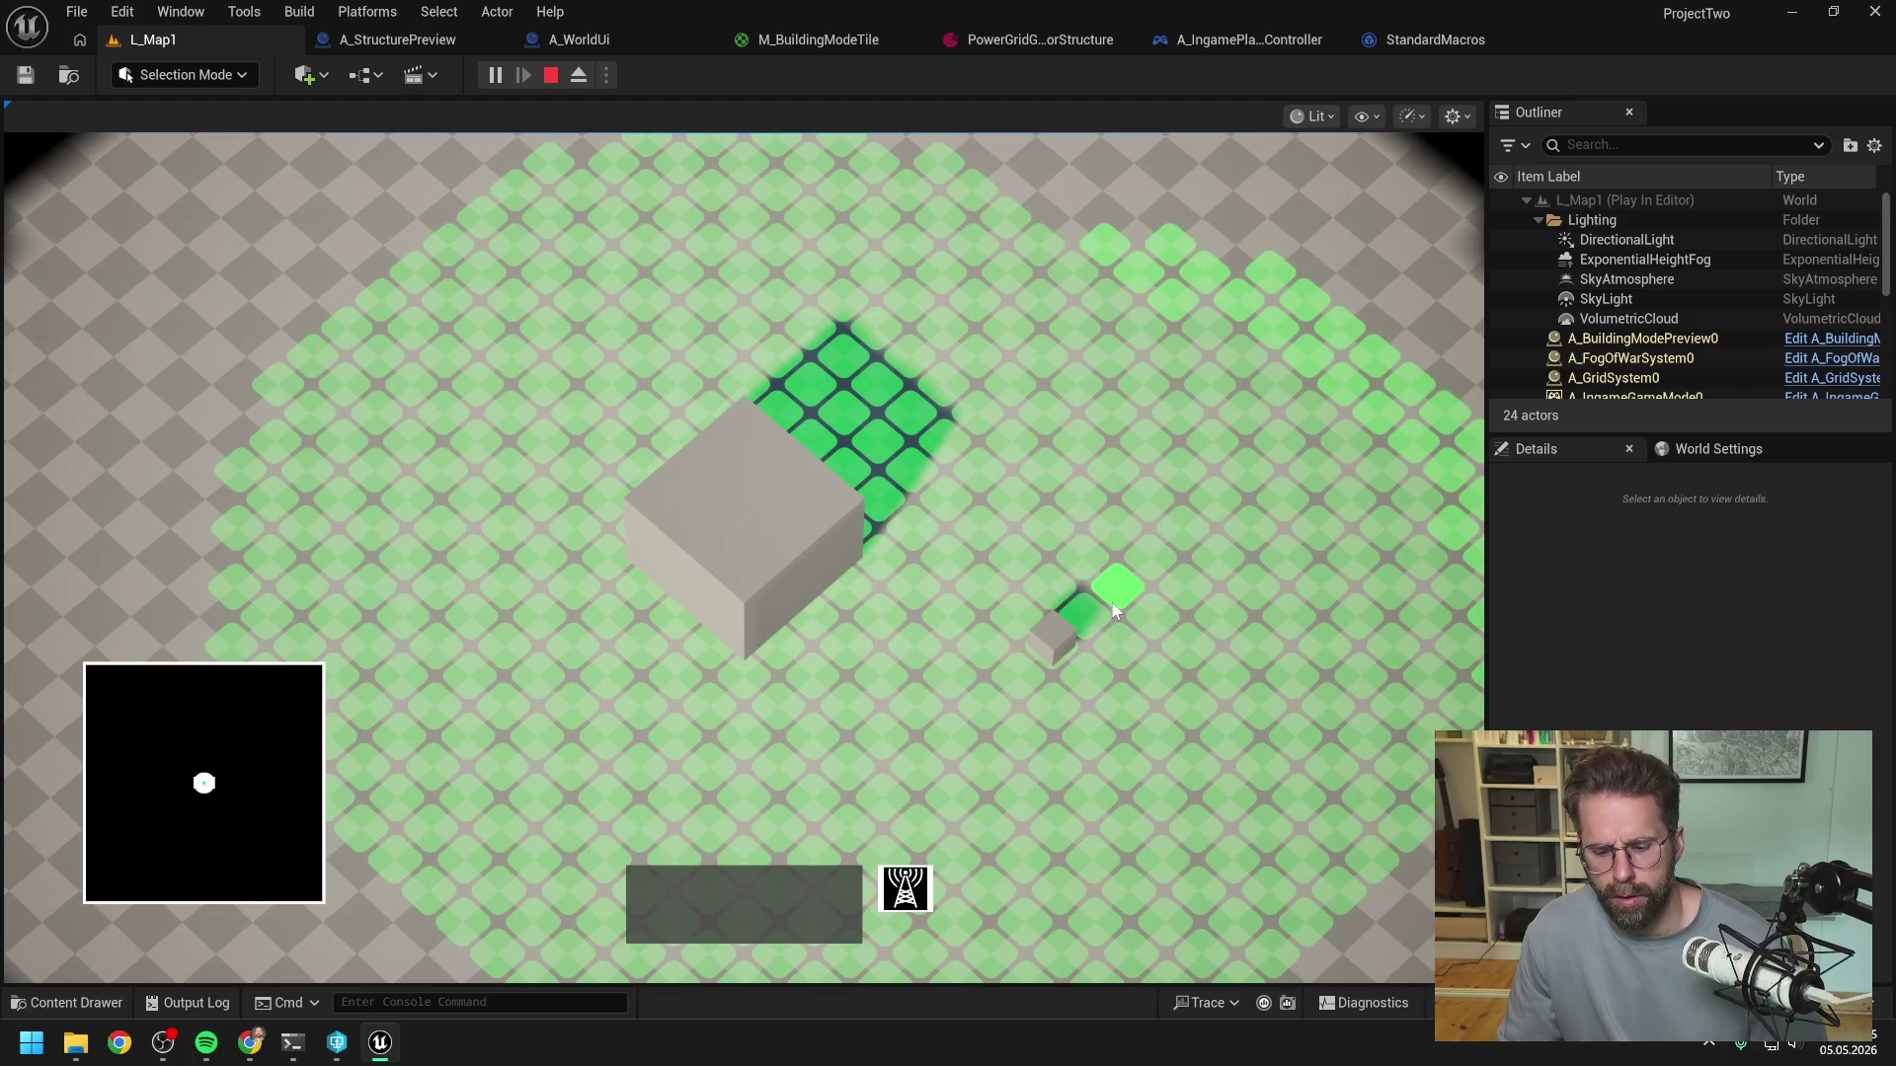
key("Escape")
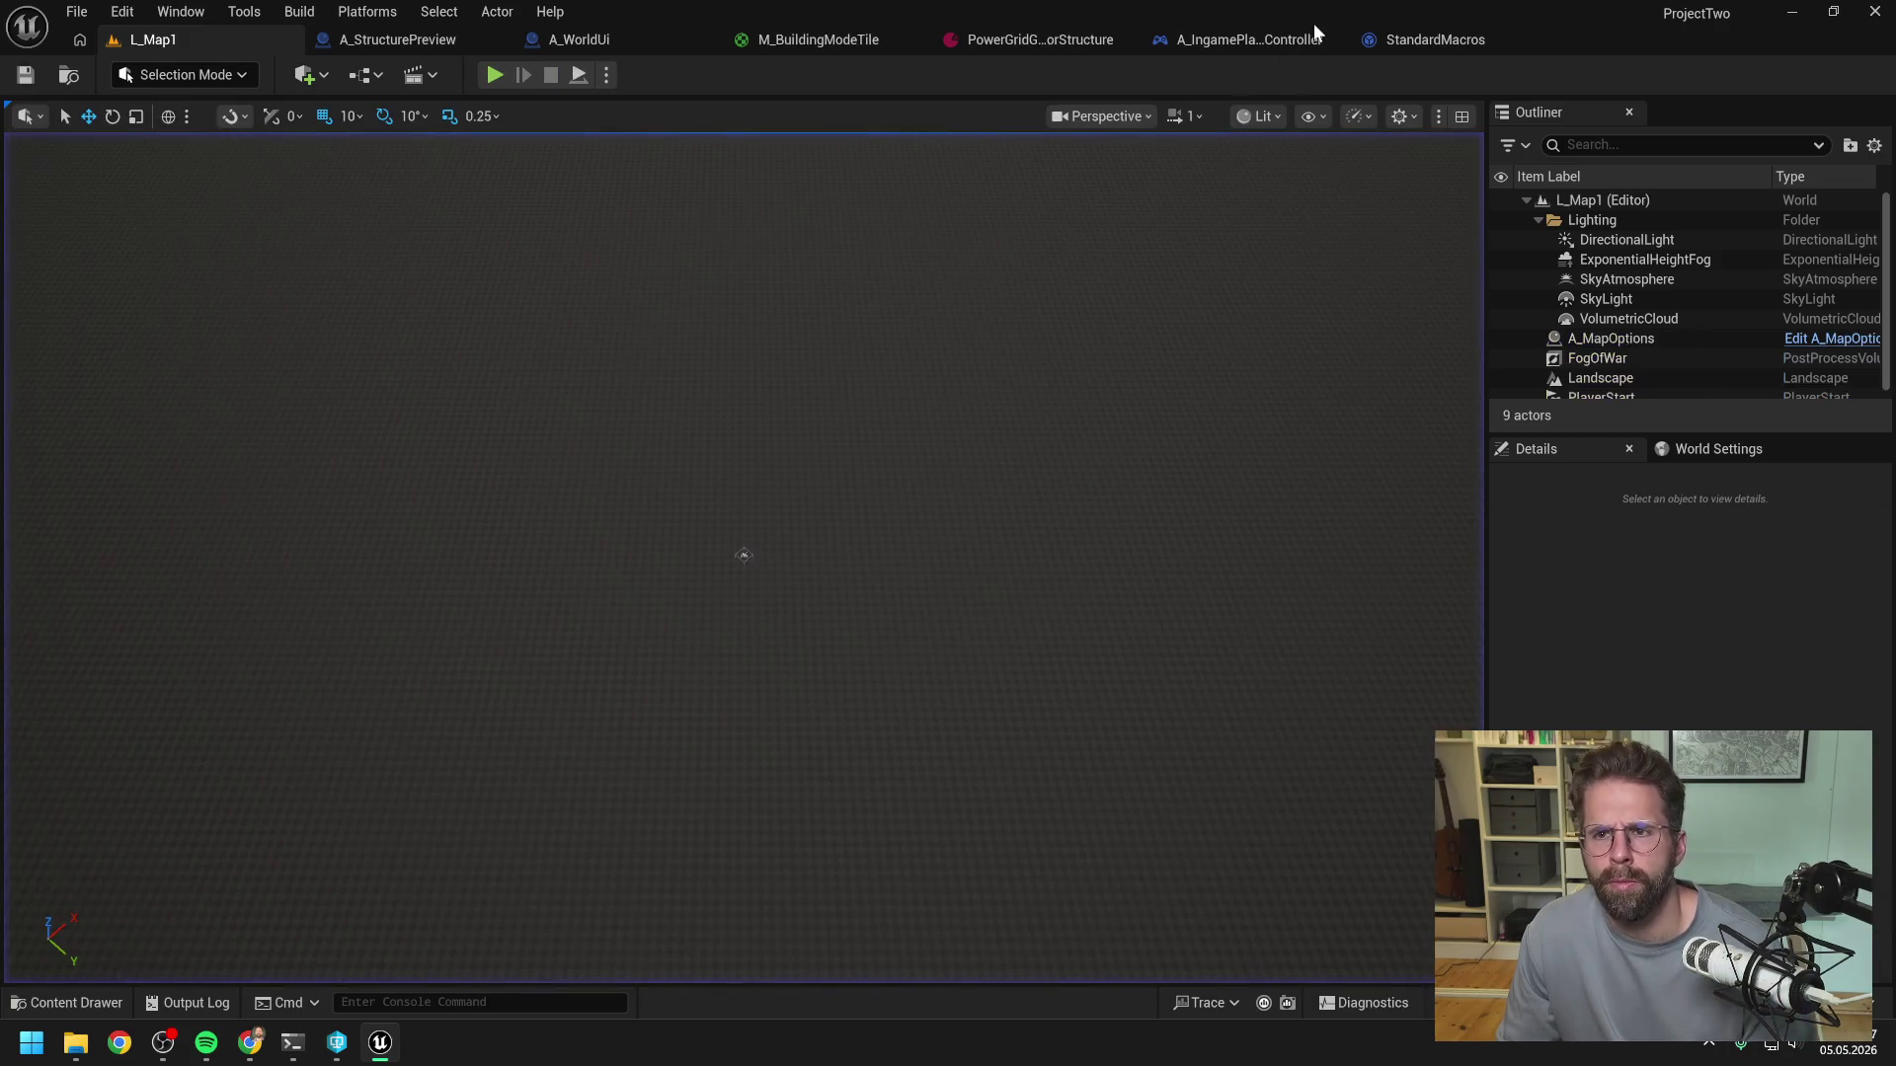
- Set the Power Grid Generator's Power Radius to 0 and save the data asset
left_click(1040, 37)
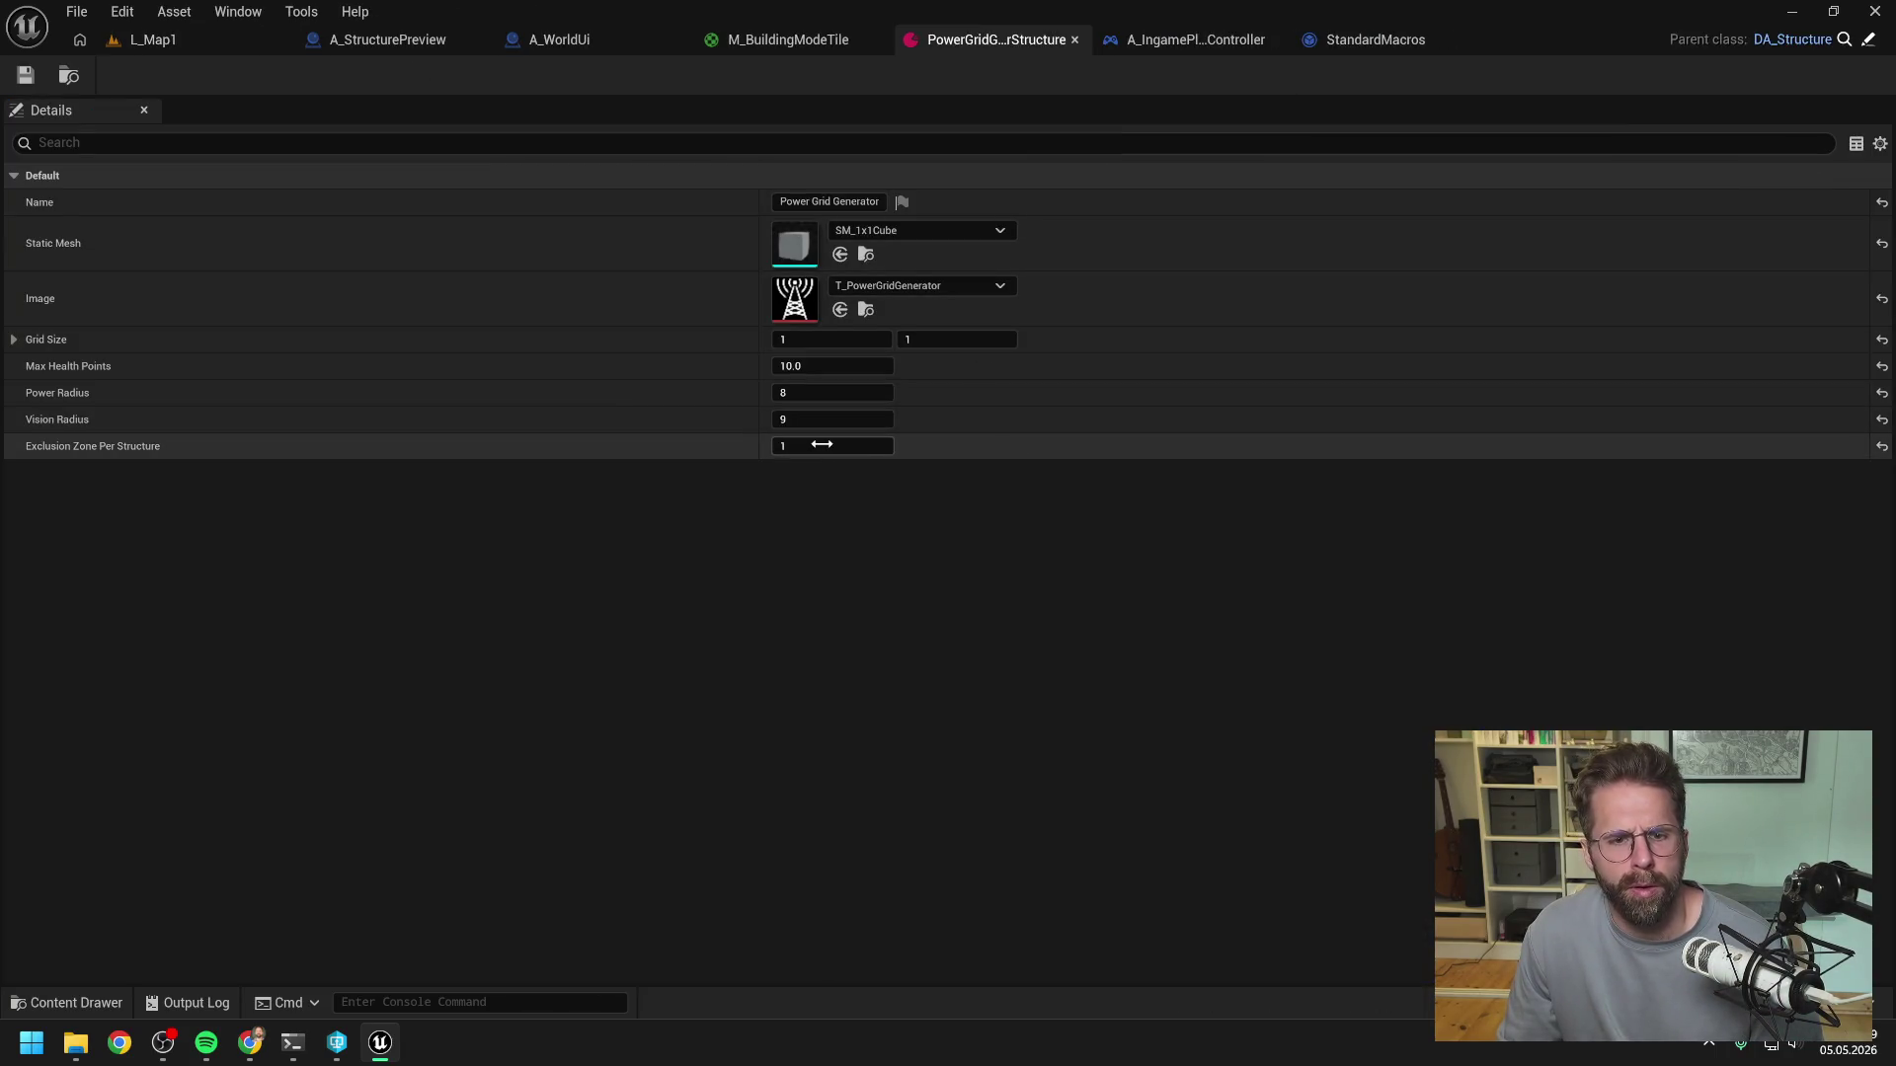
left_click(831, 393)
type("0")
key("Return")
left_click(25, 83)
- Play-test L_Map1 placing a generator and toggling the grid overlay, then return to A_WorldUi
left_click(150, 40)
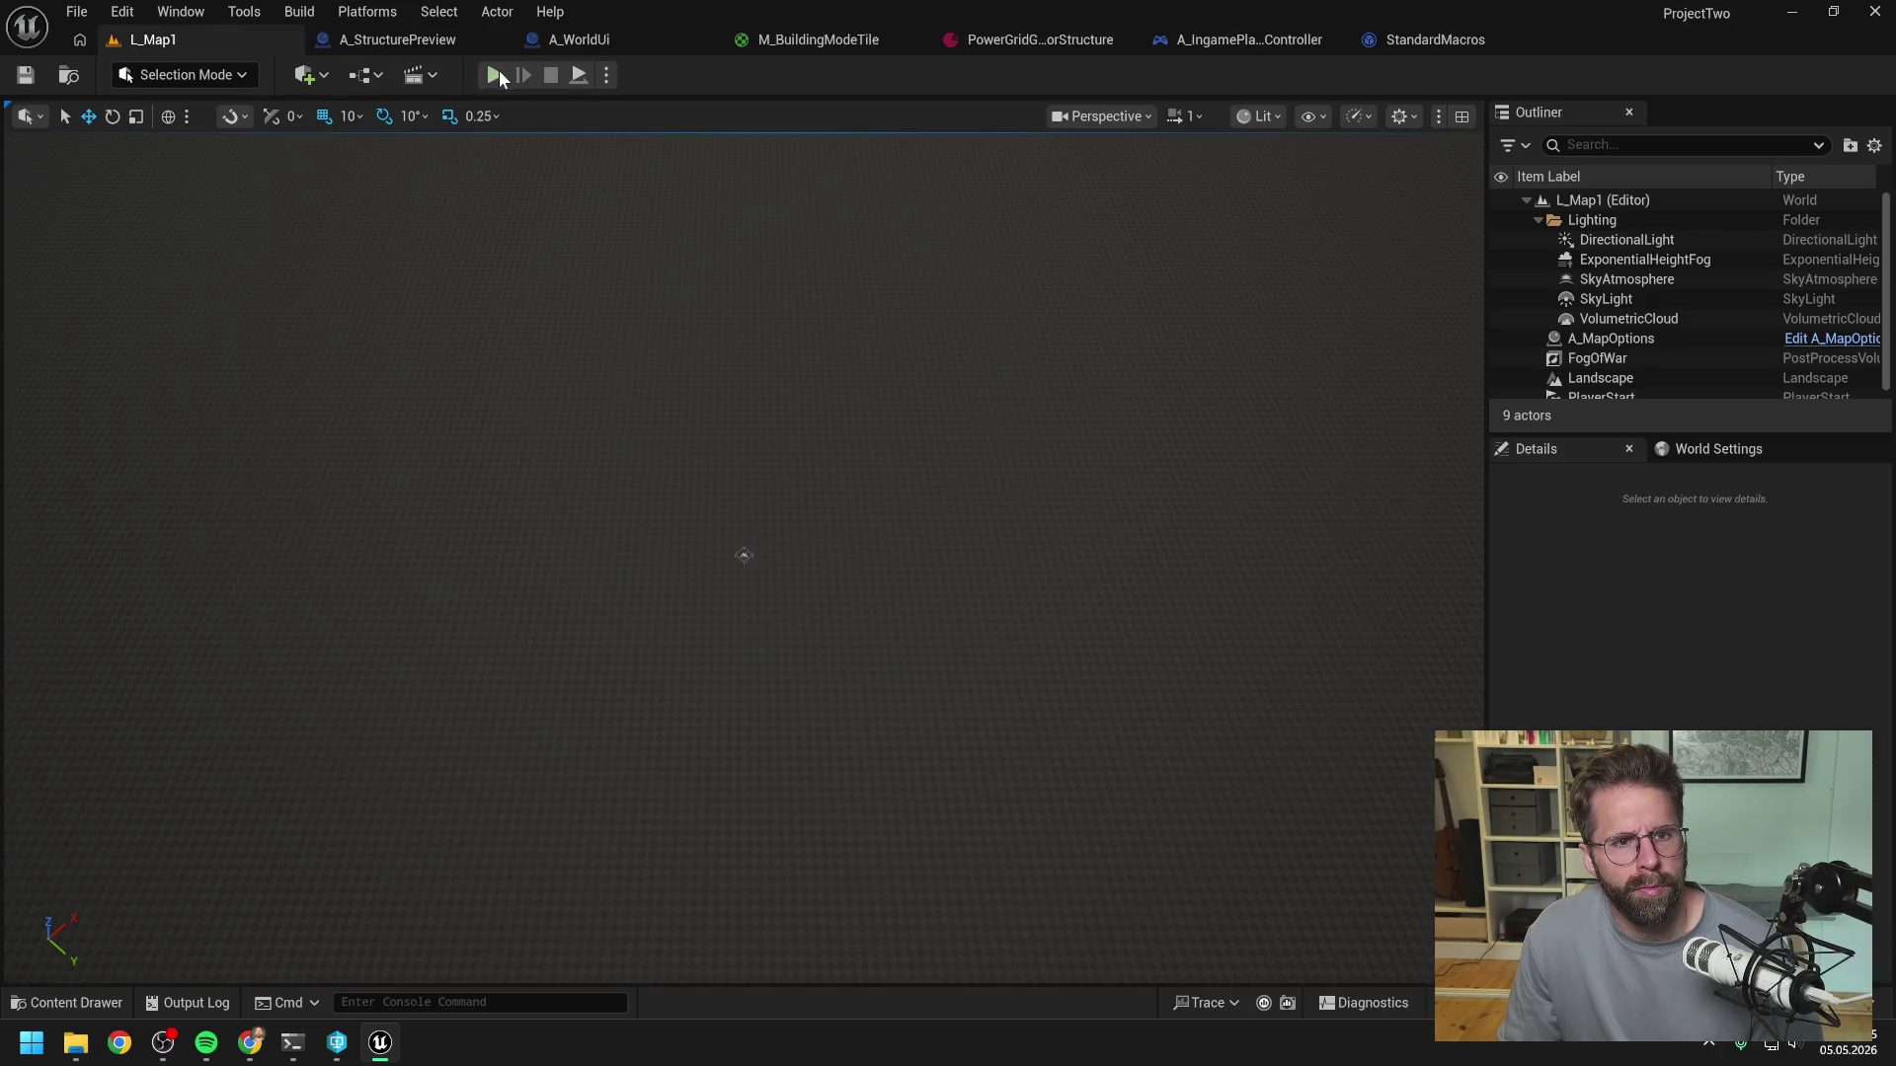
left_click(496, 76)
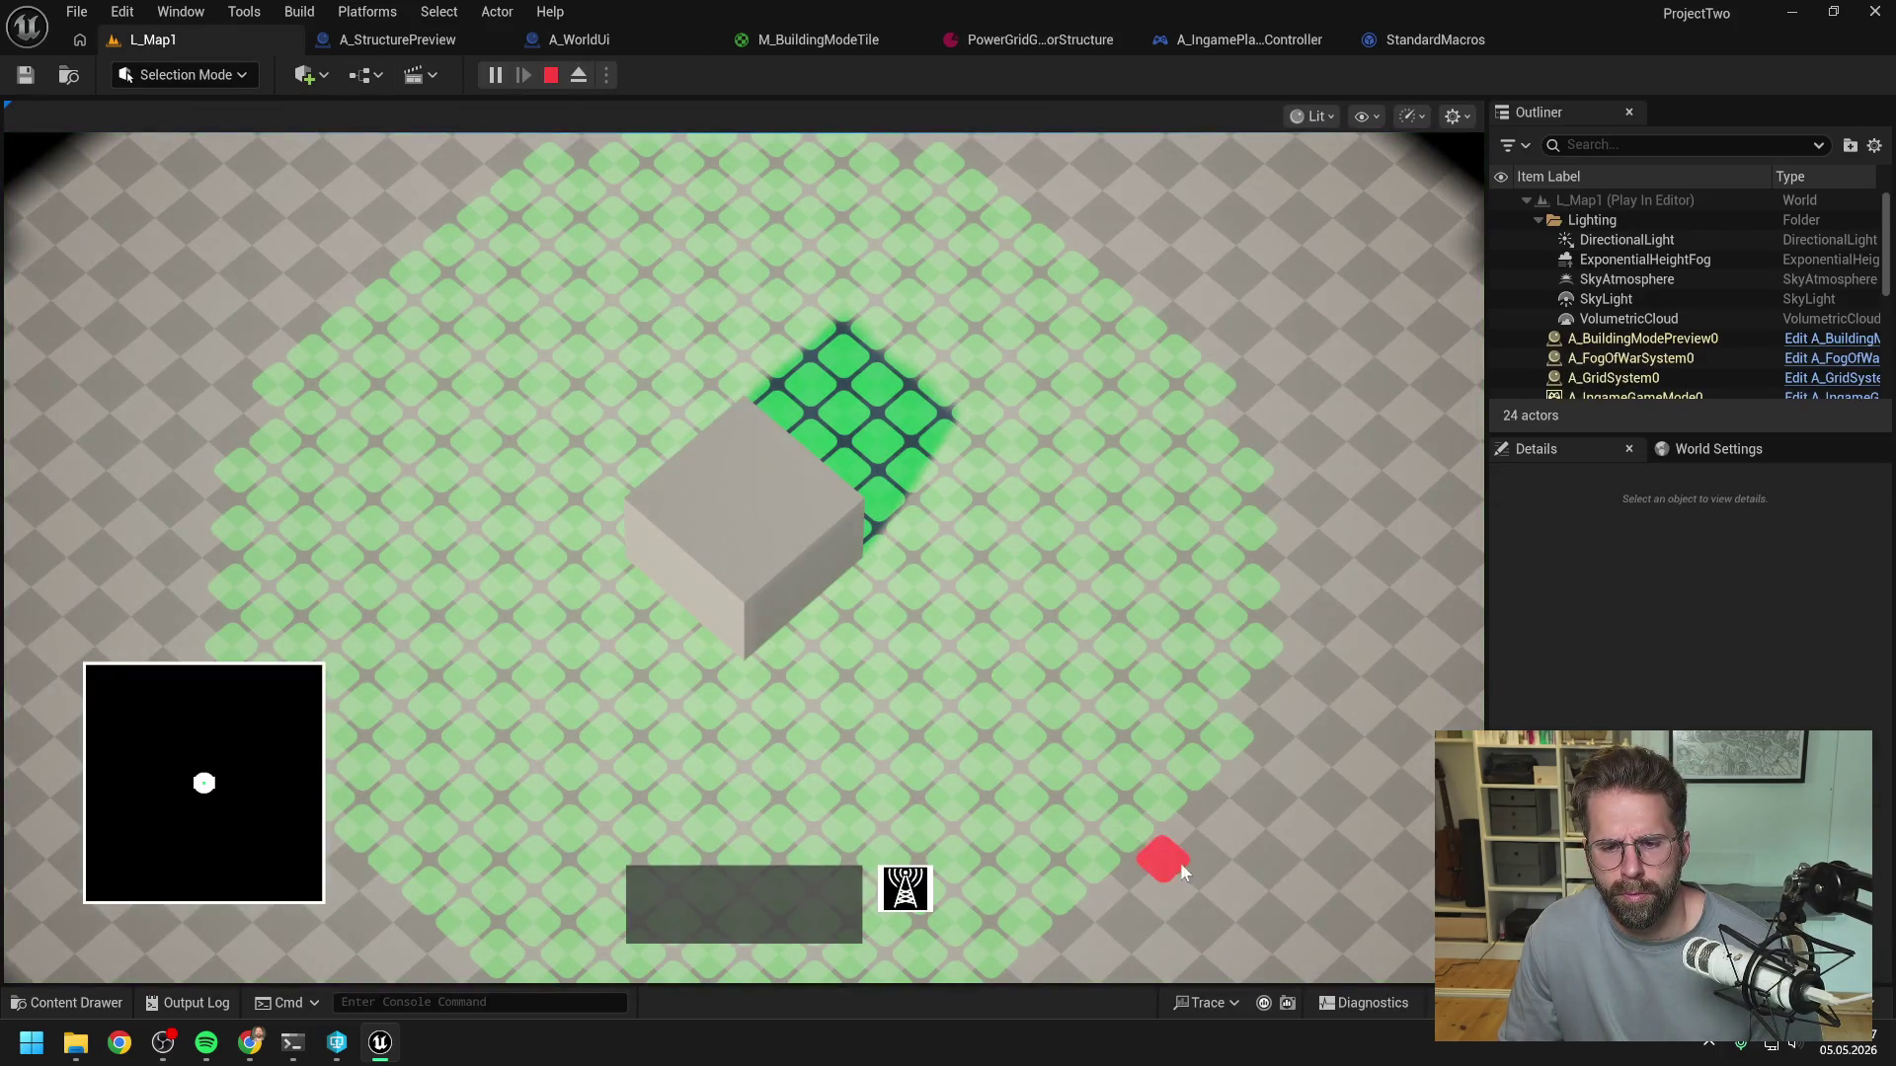
left_click(1024, 681)
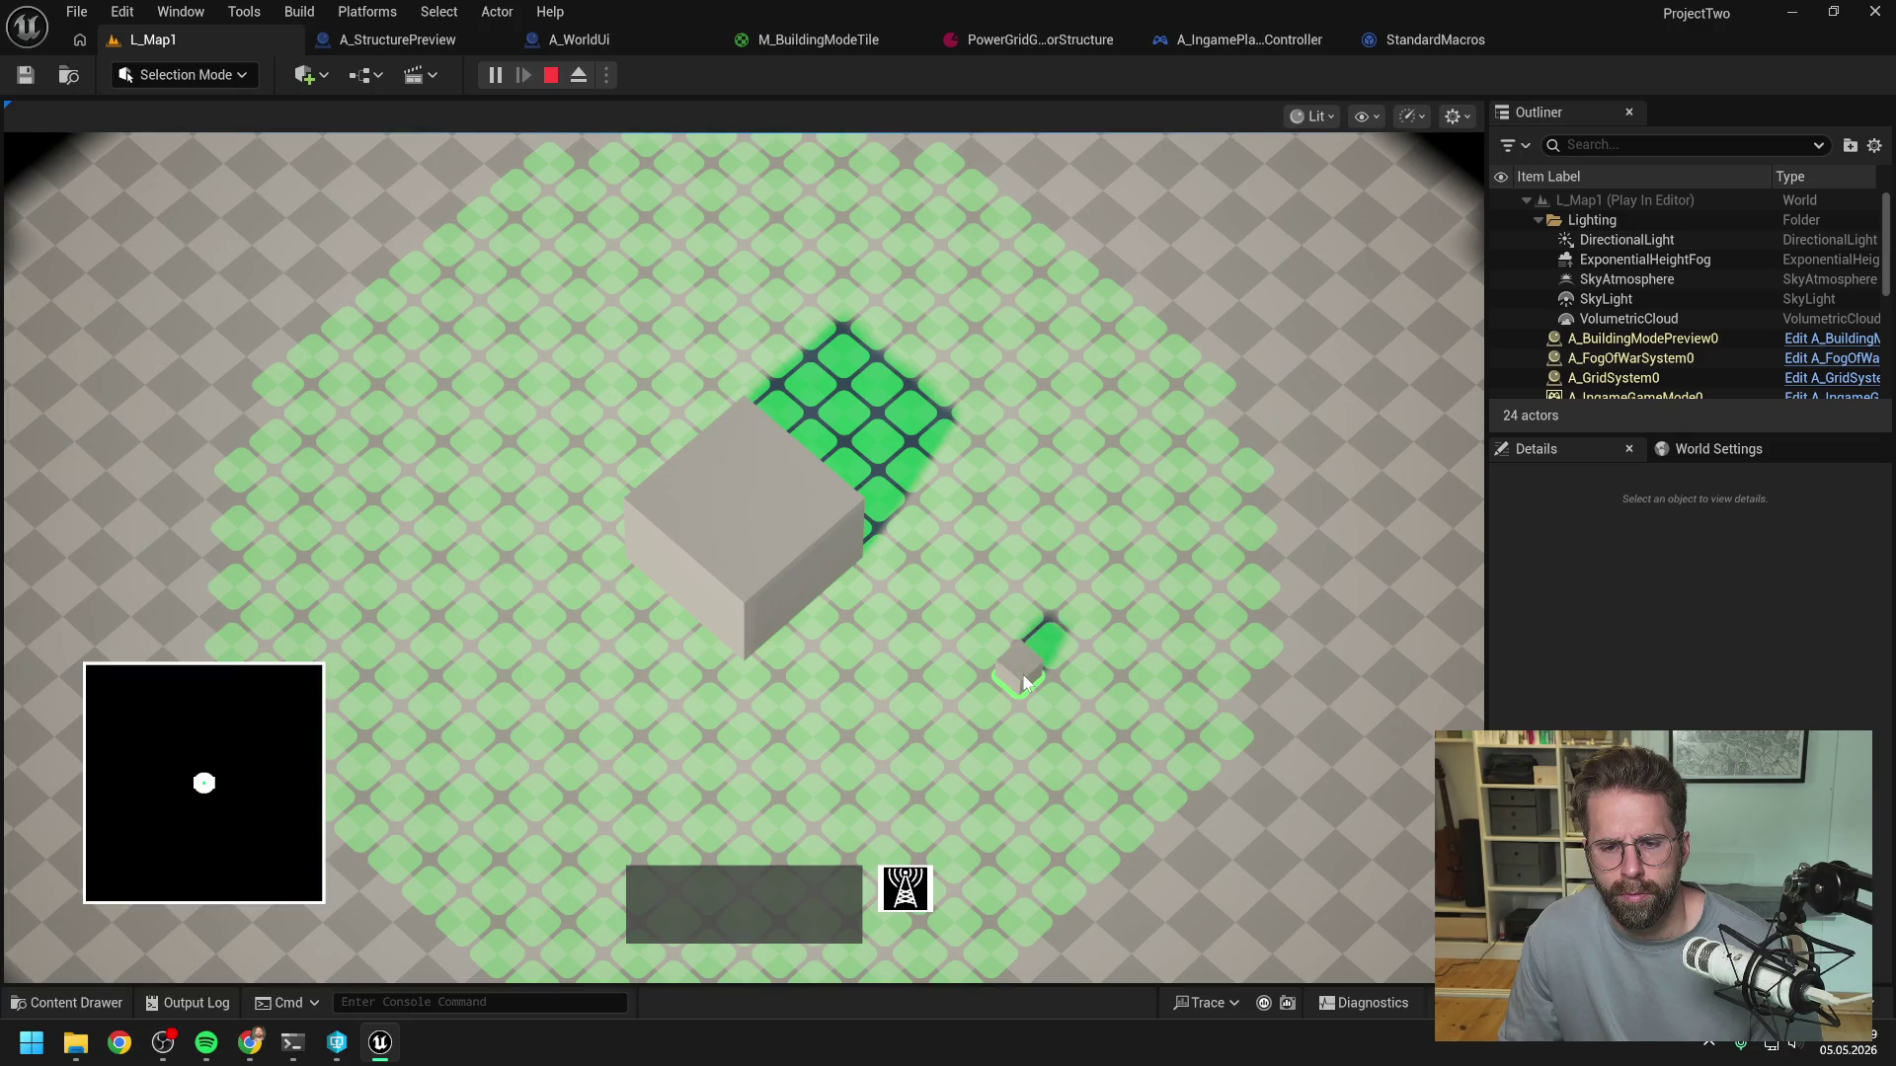
key("b")
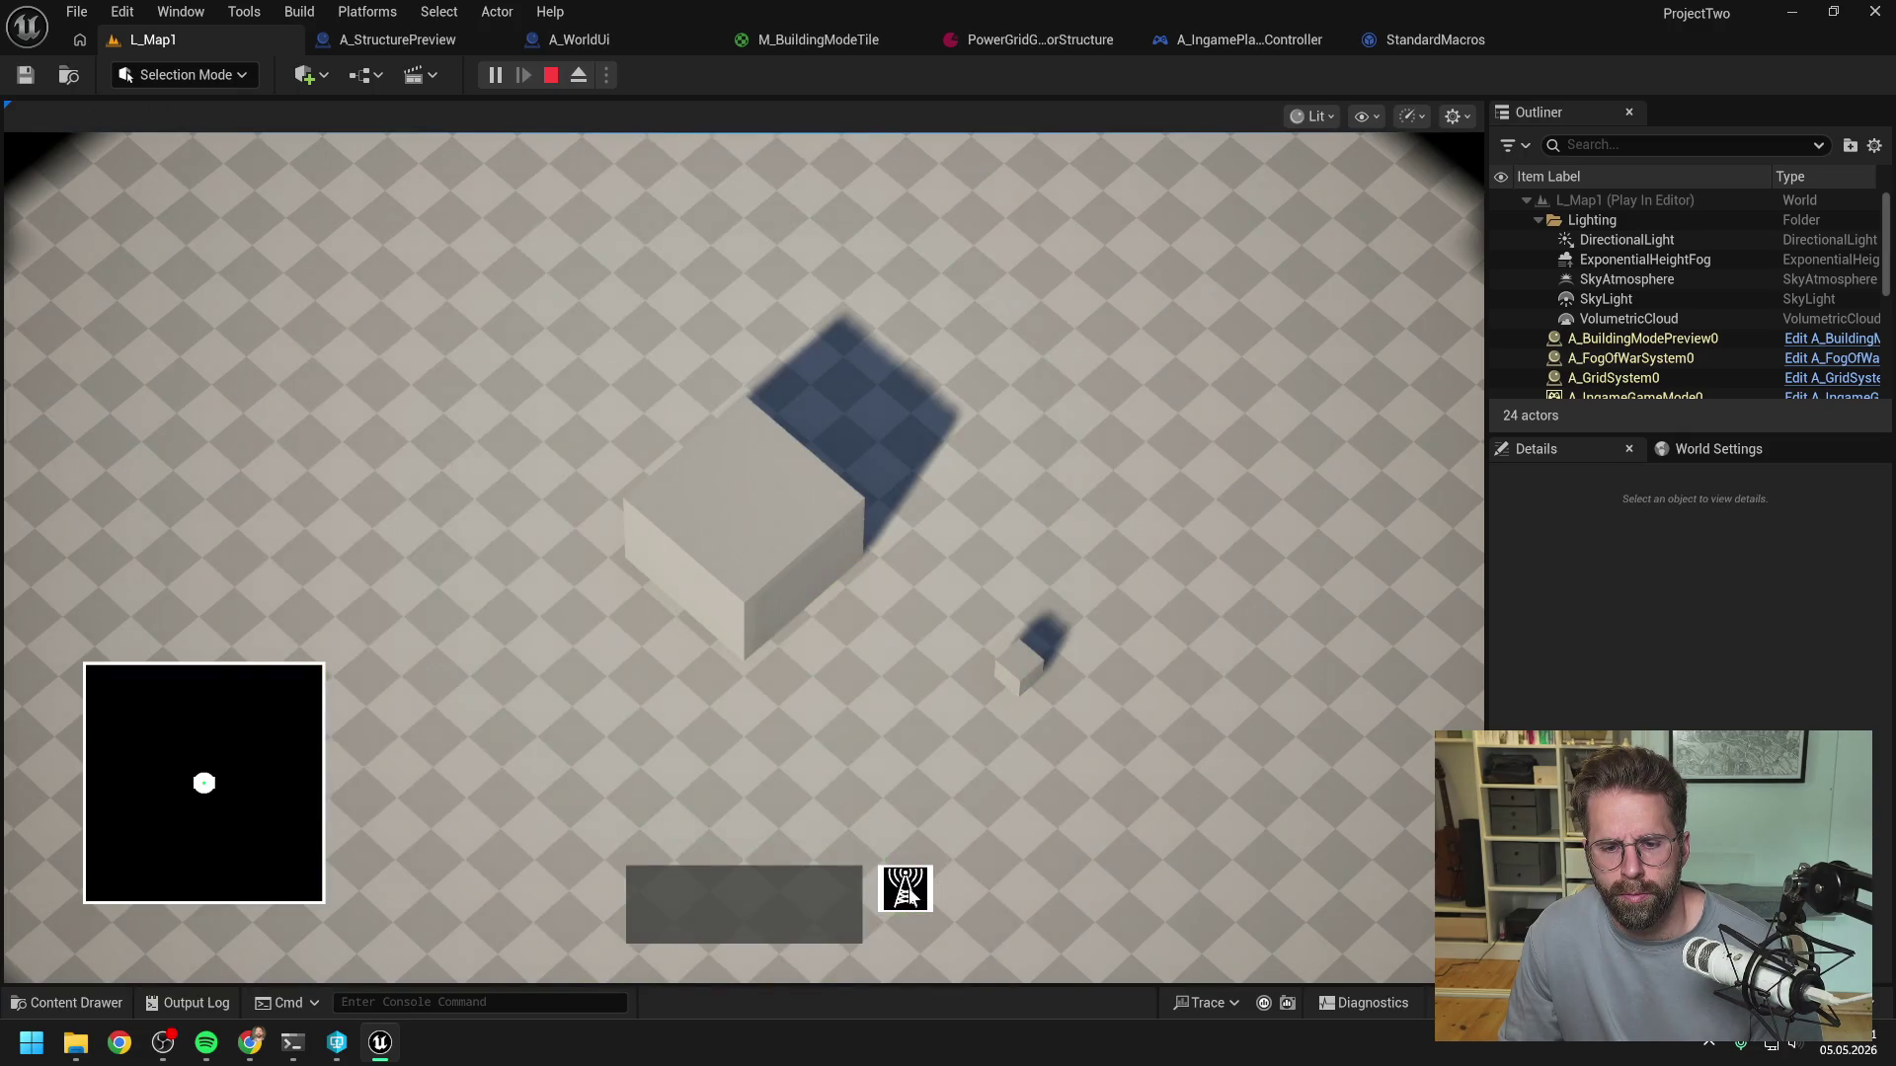
key("b")
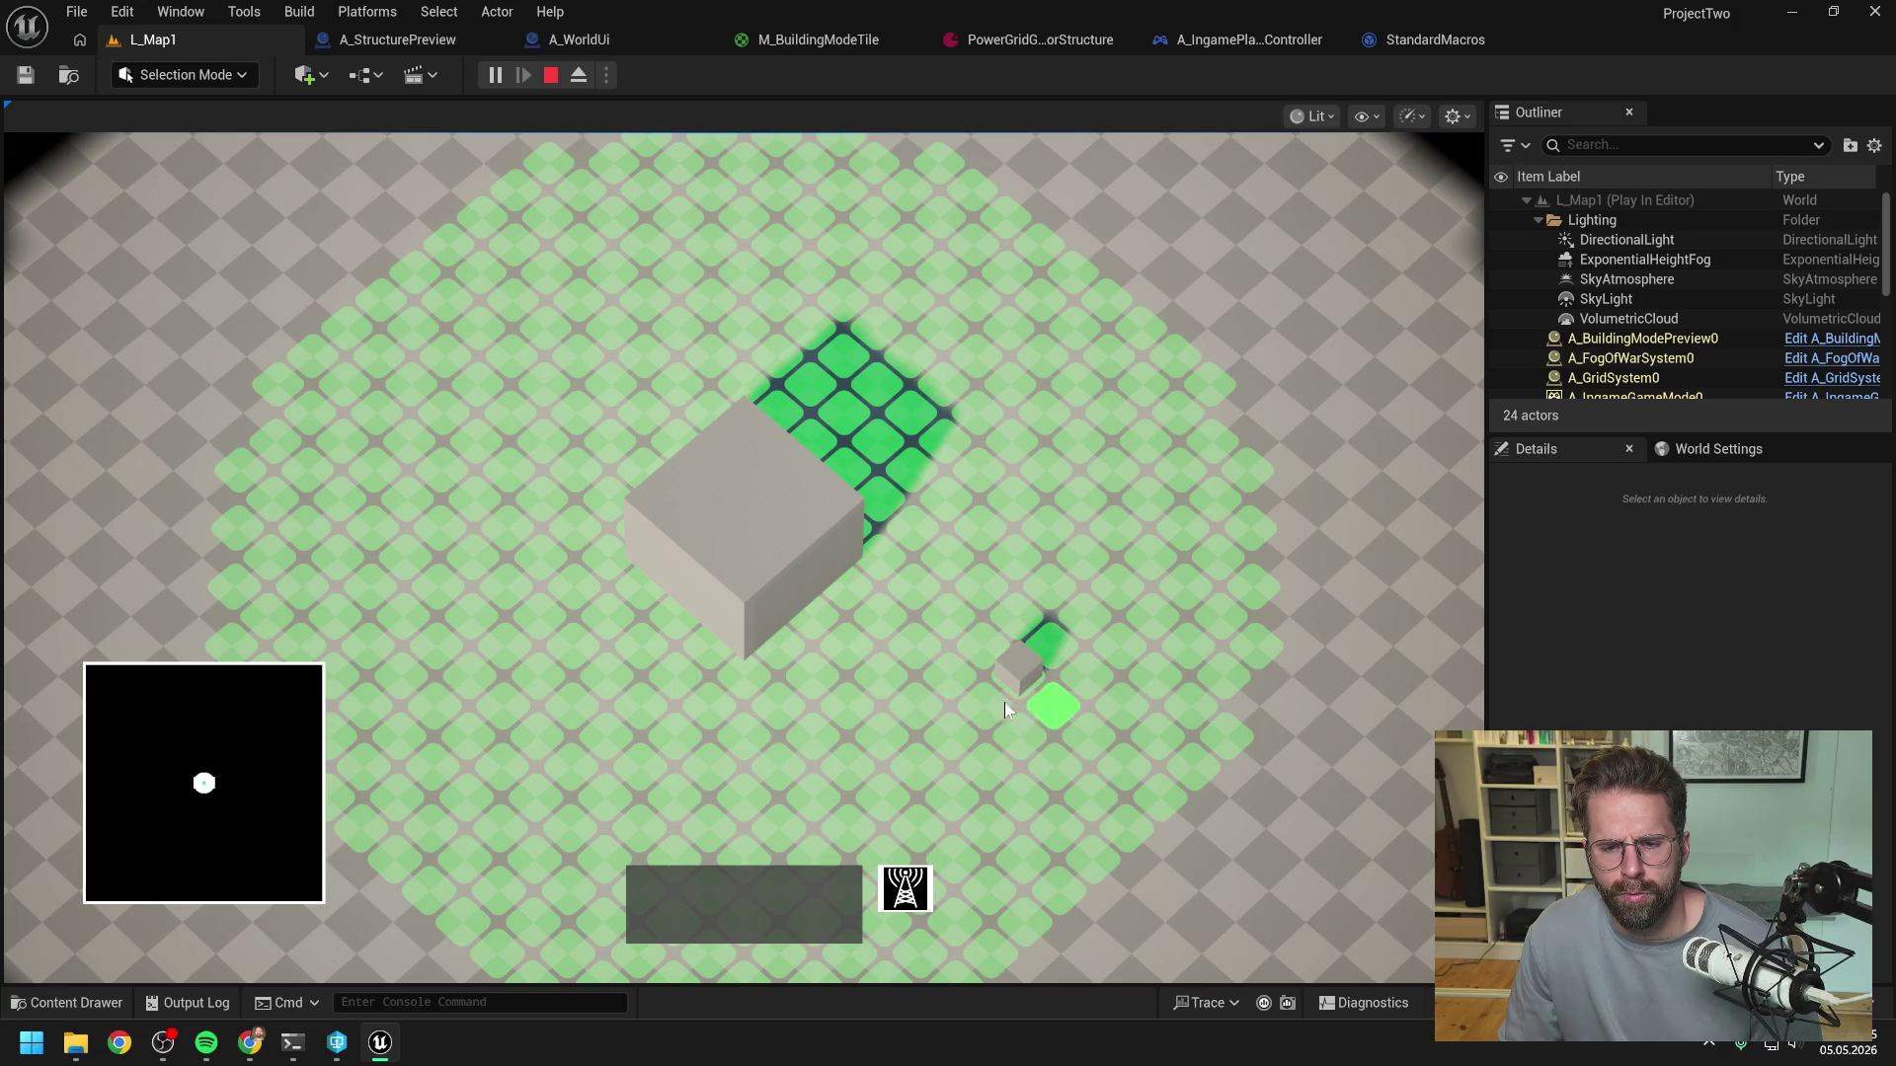
right_click(1047, 643)
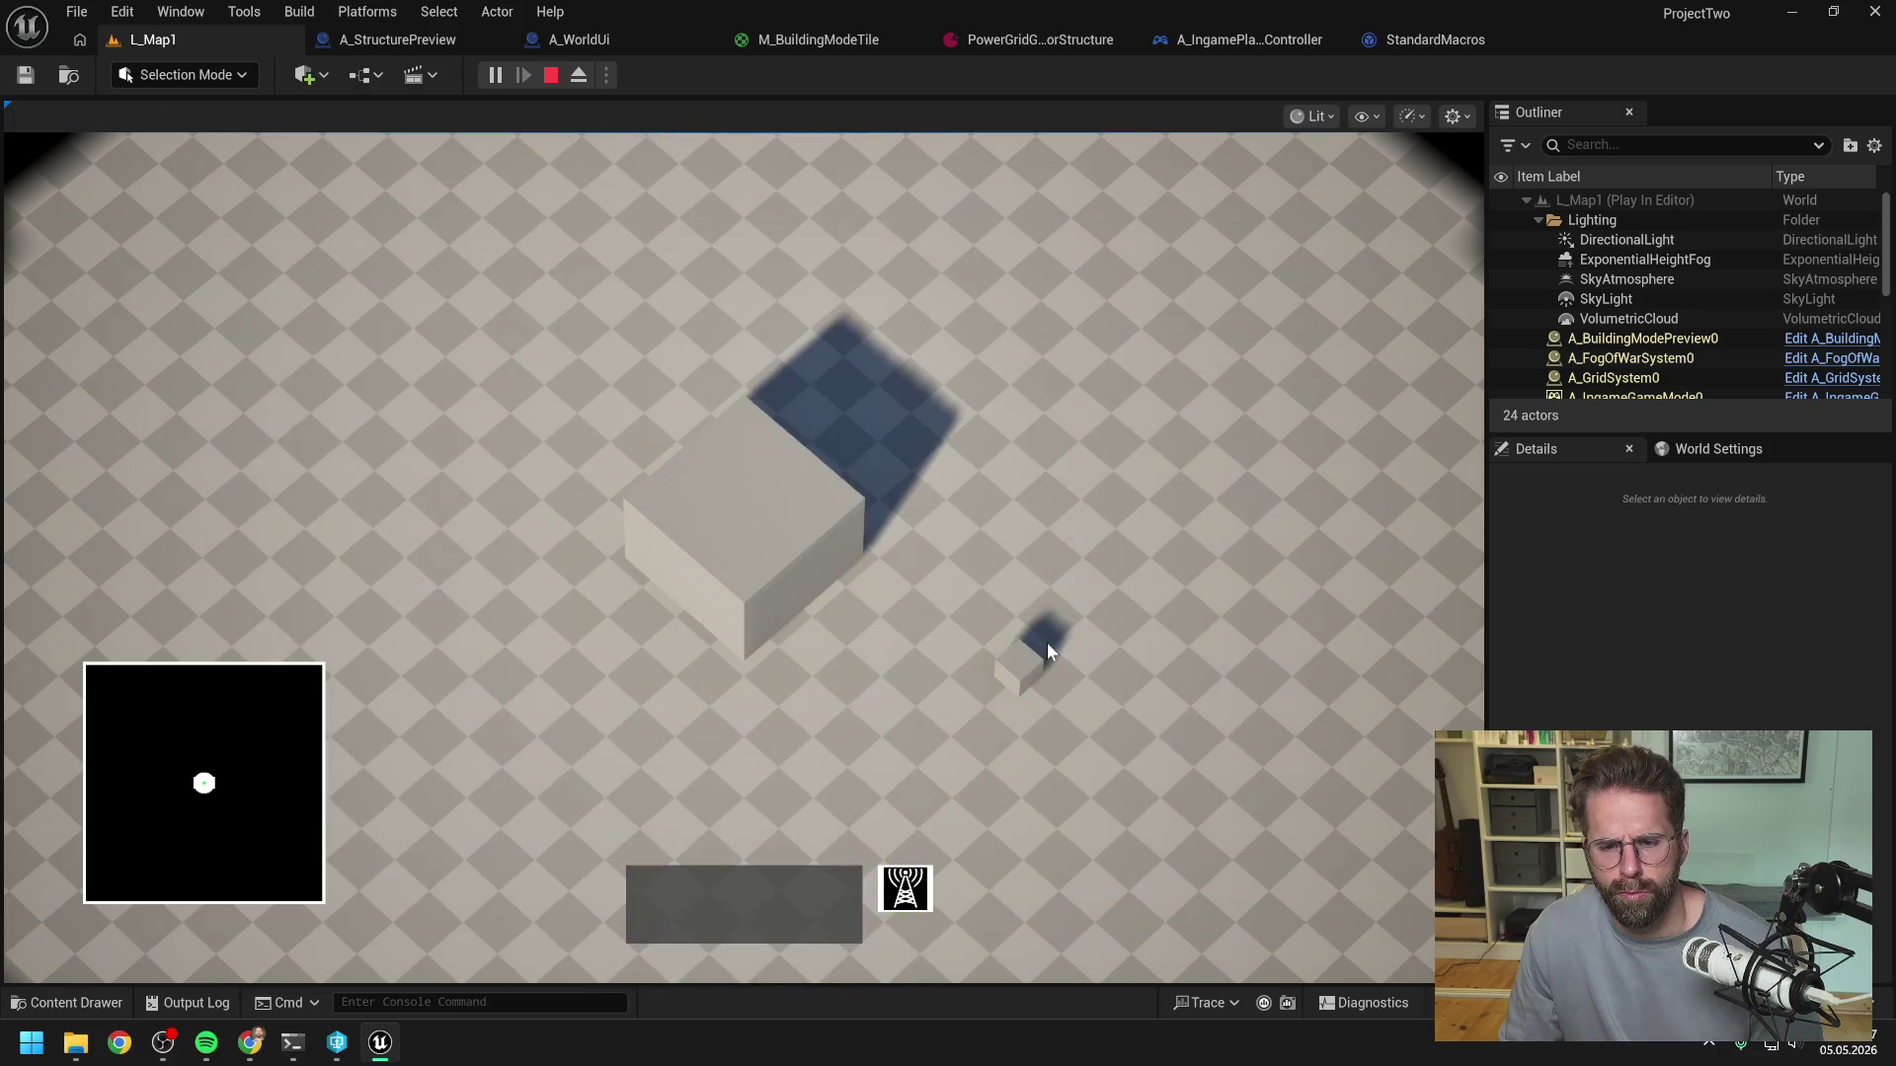
key("Escape")
left_click(579, 39)
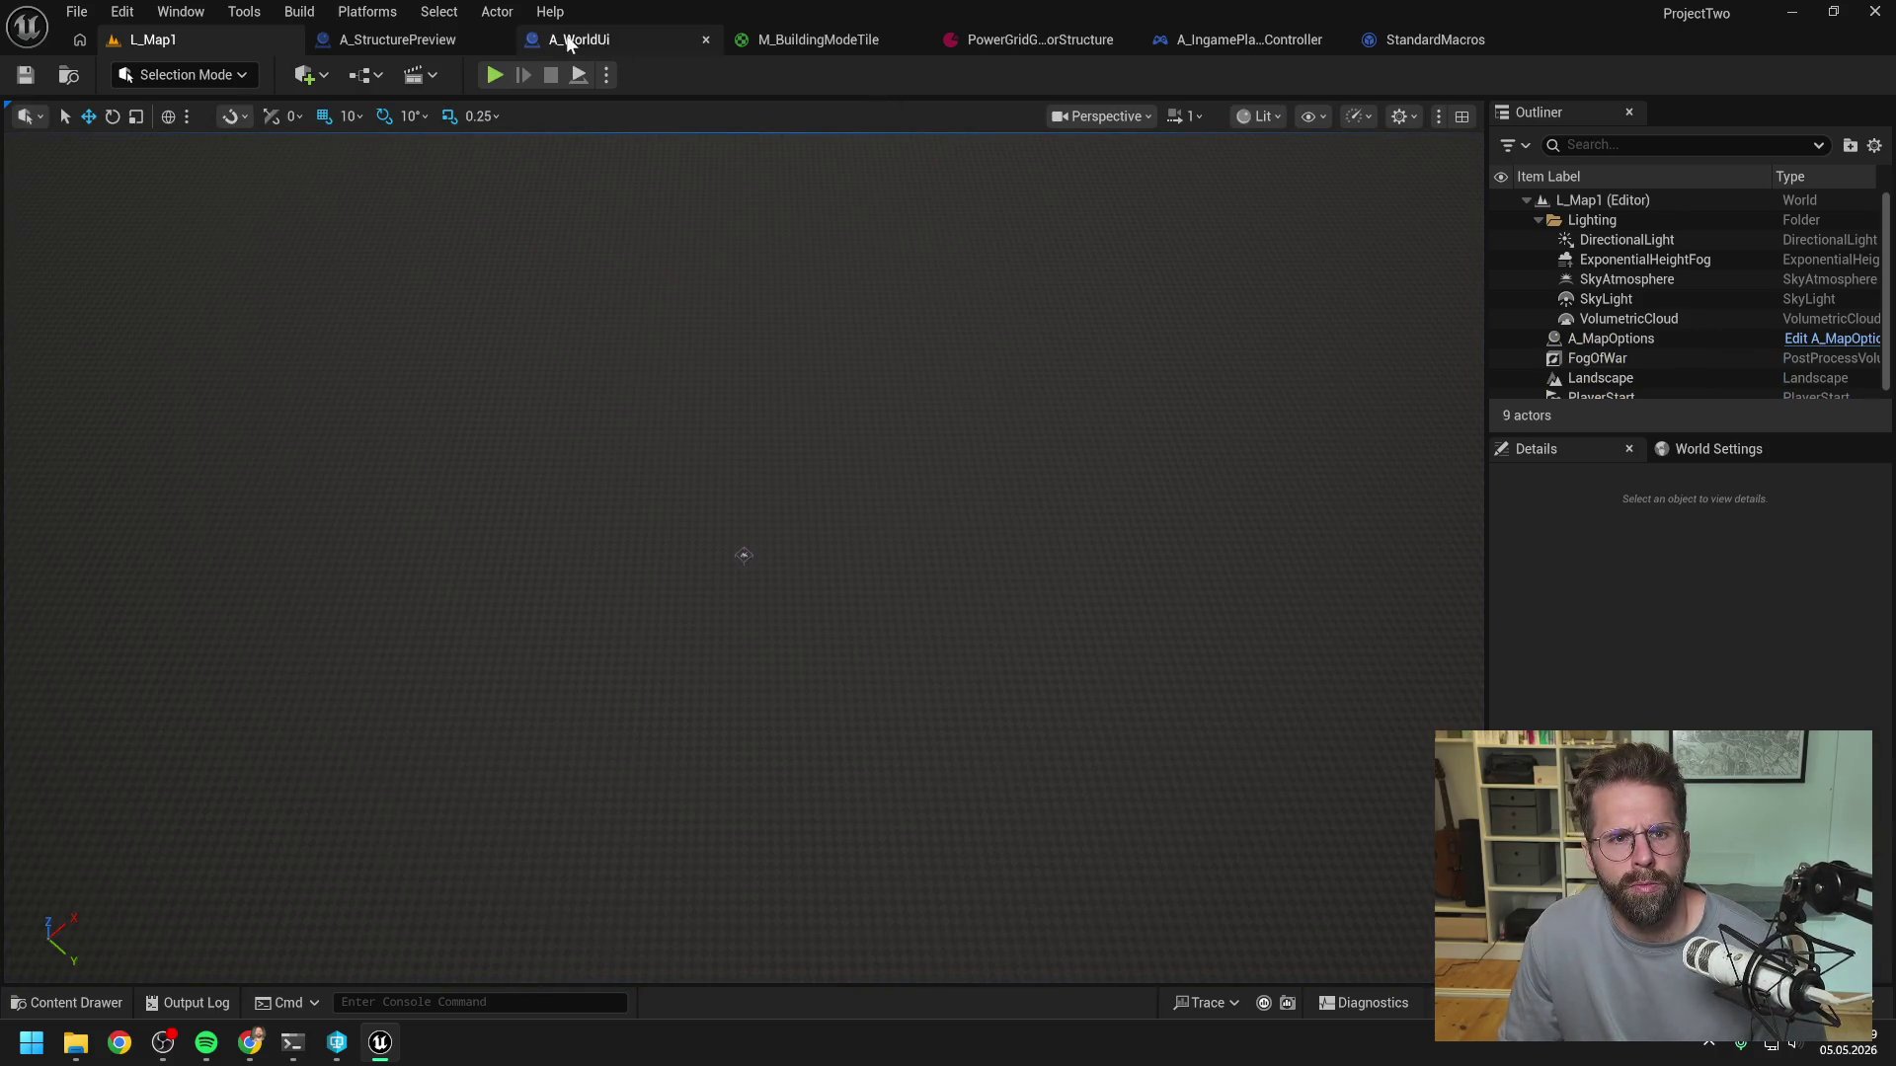
- Trace UpdateBuildingModeTexture from Make Int Point through tile checks to Make Building Mode Tile and ADD
left_click_drag(778, 244, 1149, 254)
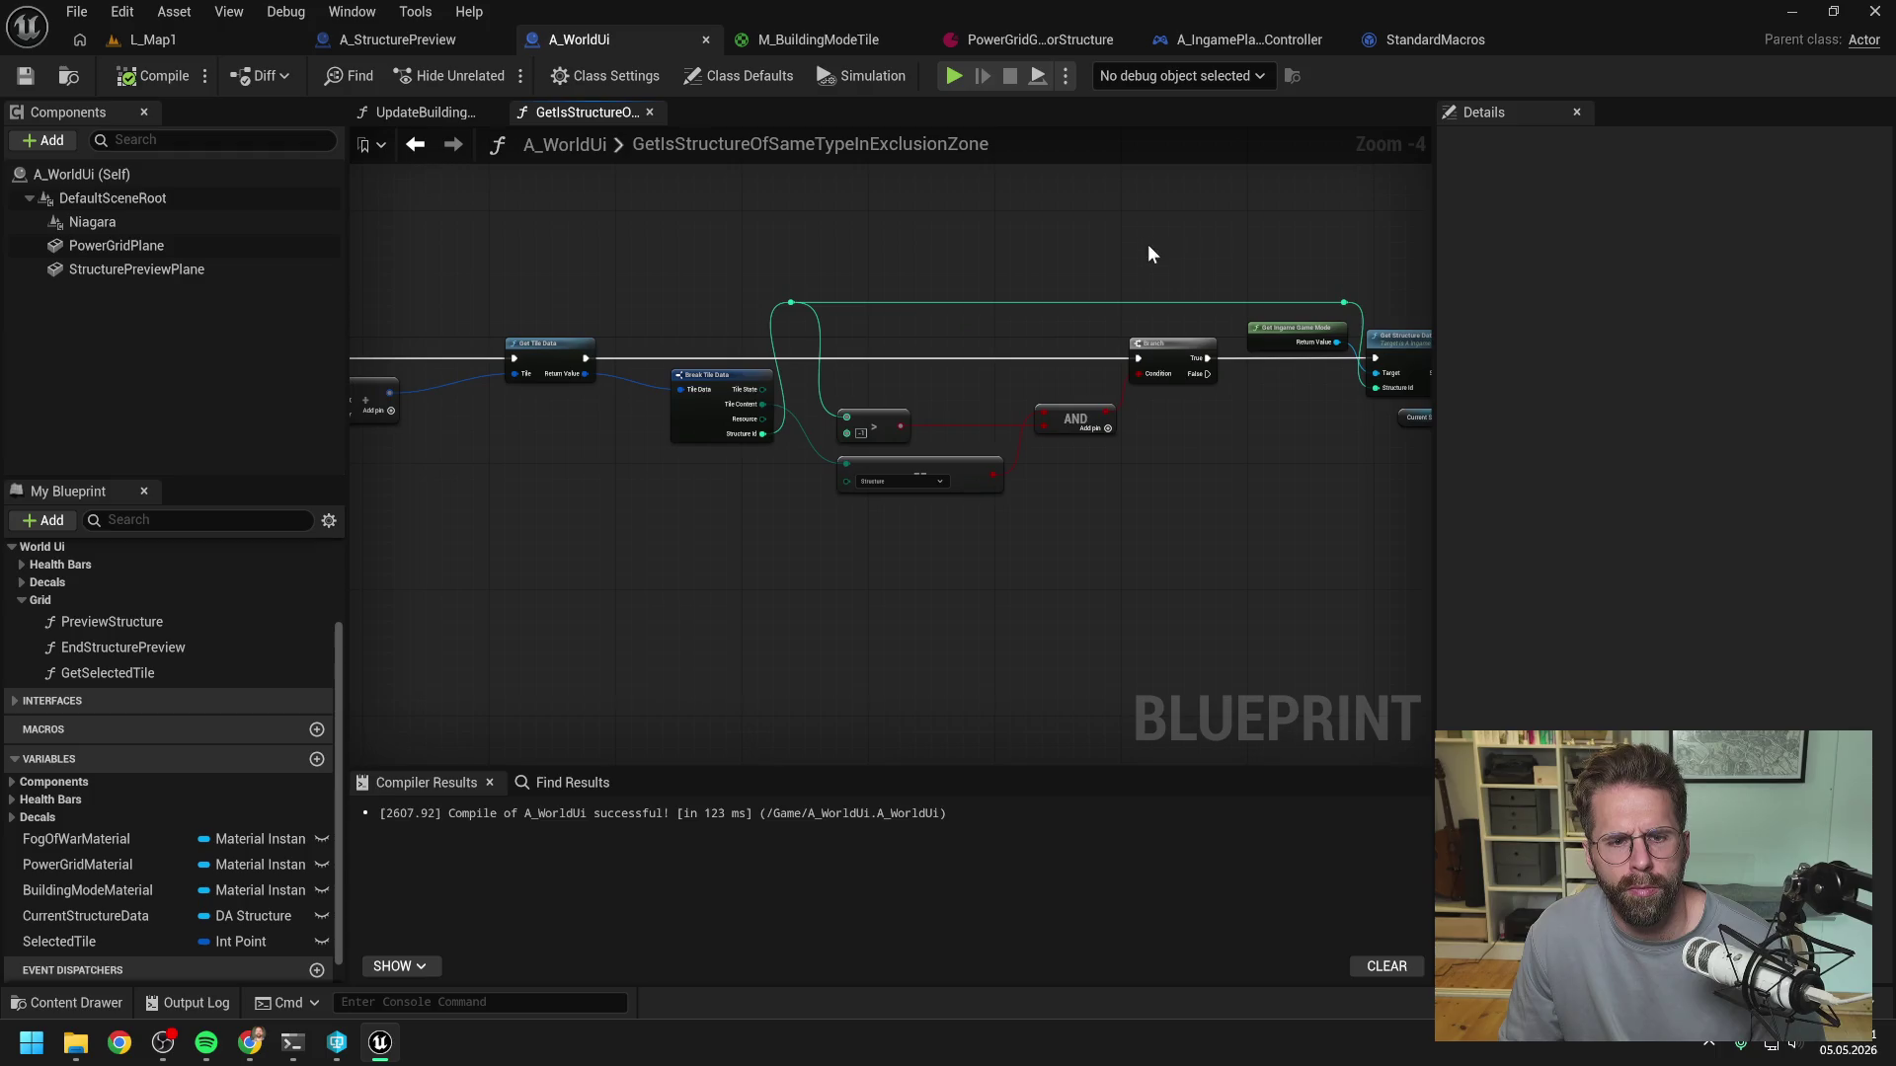
left_click(425, 111)
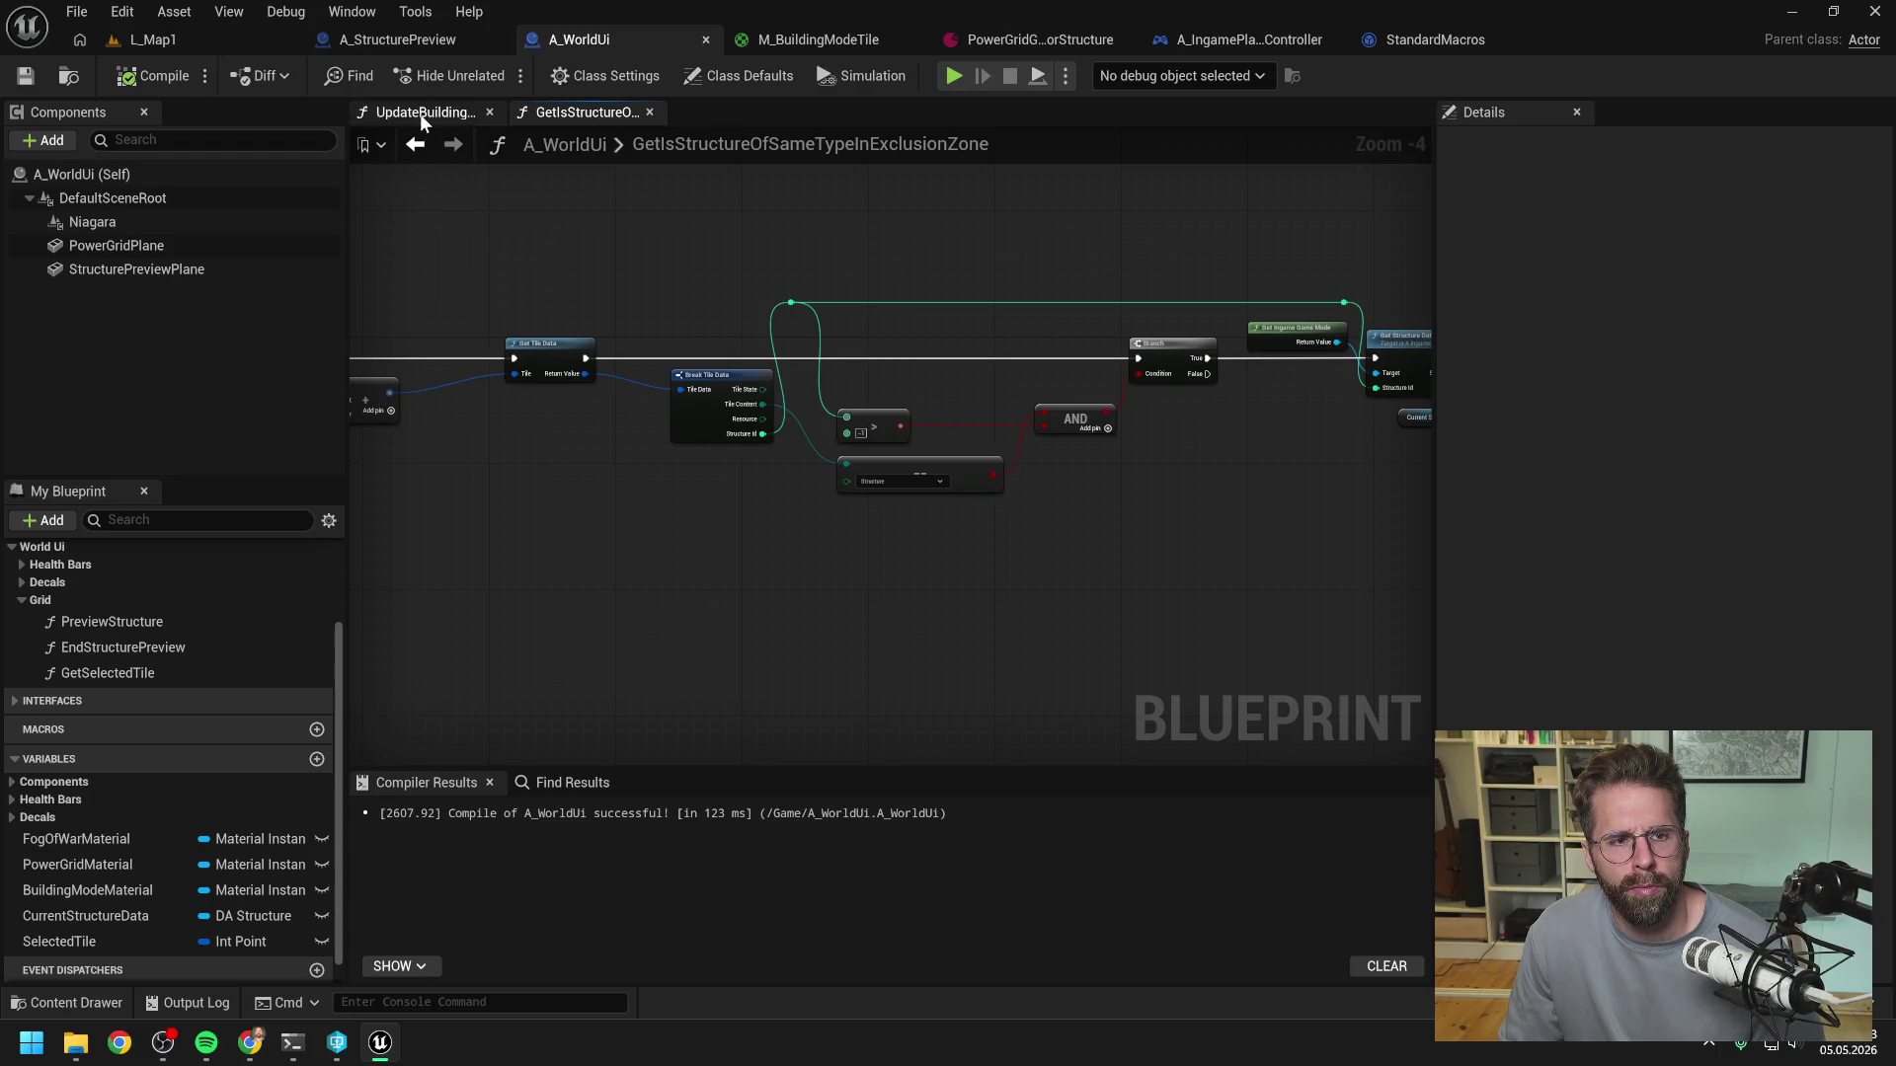
left_click_drag(795, 396, 1071, 401)
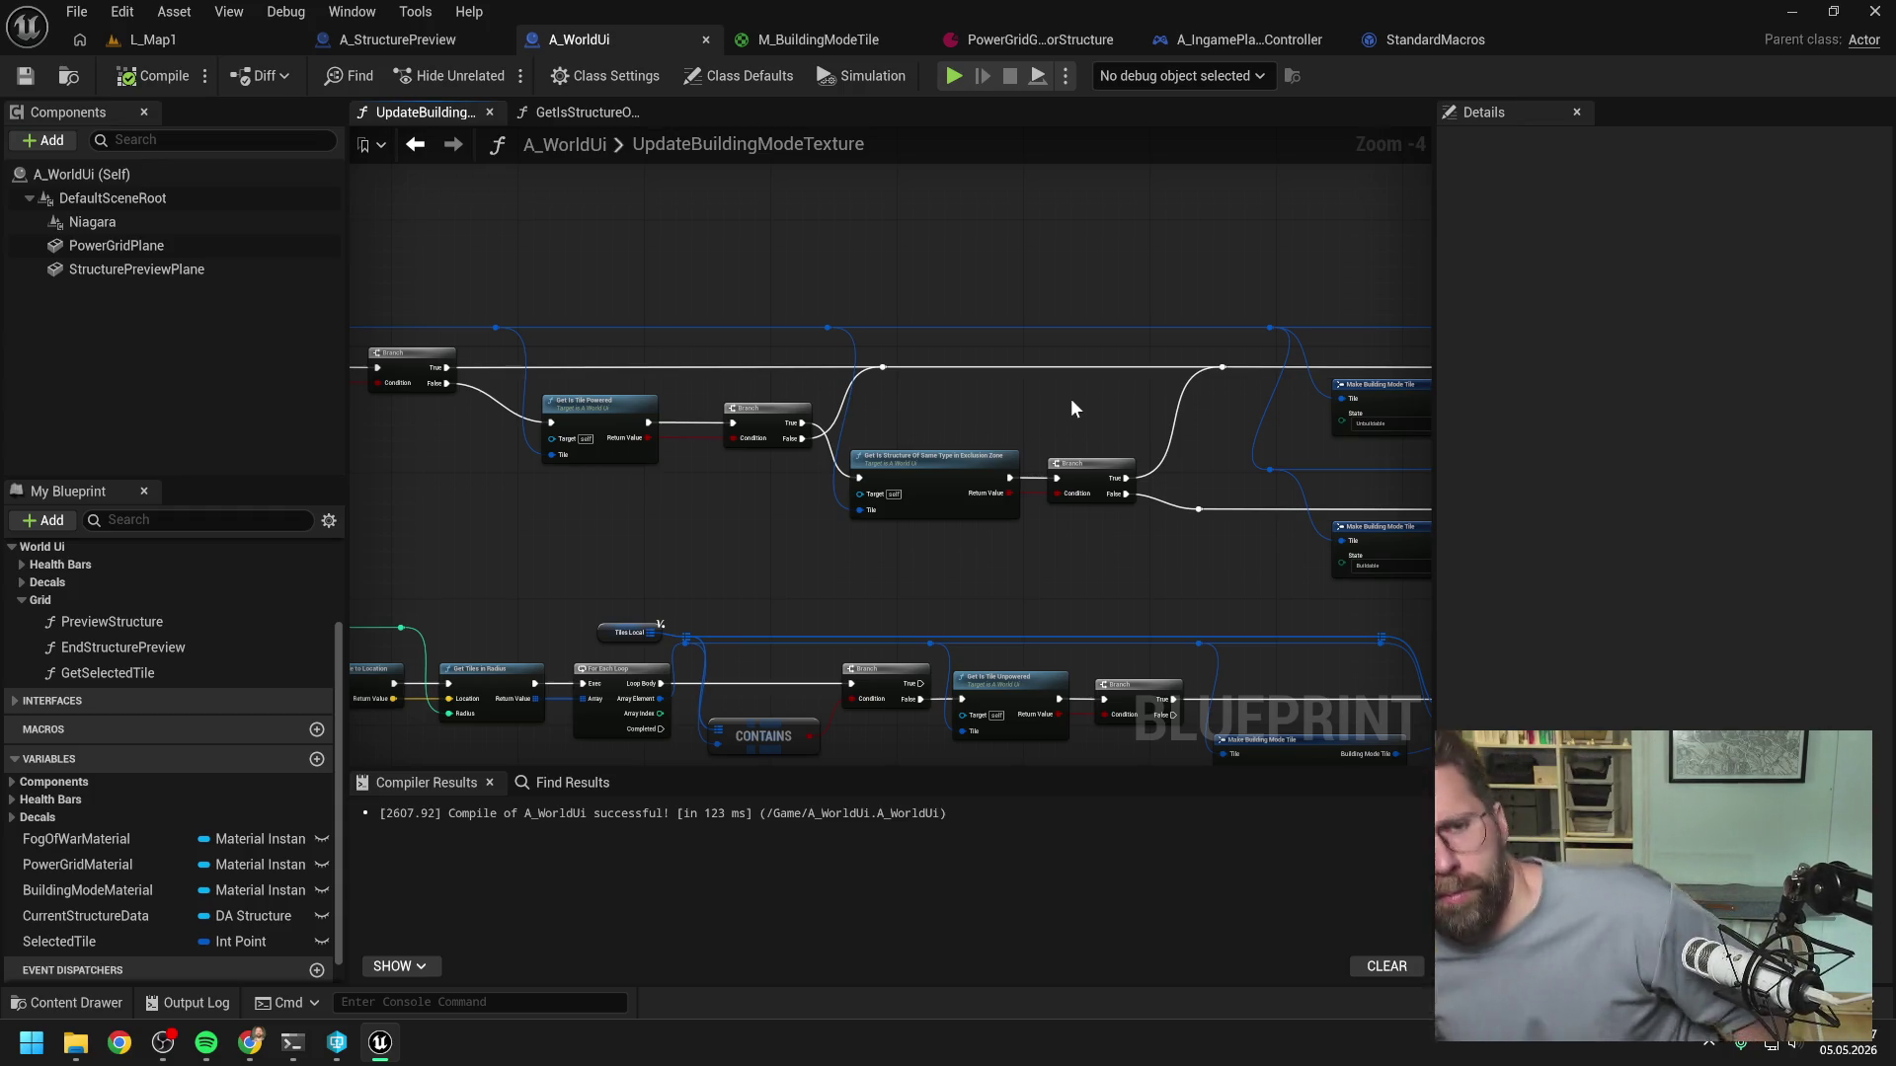
left_click_drag(713, 394, 1041, 454)
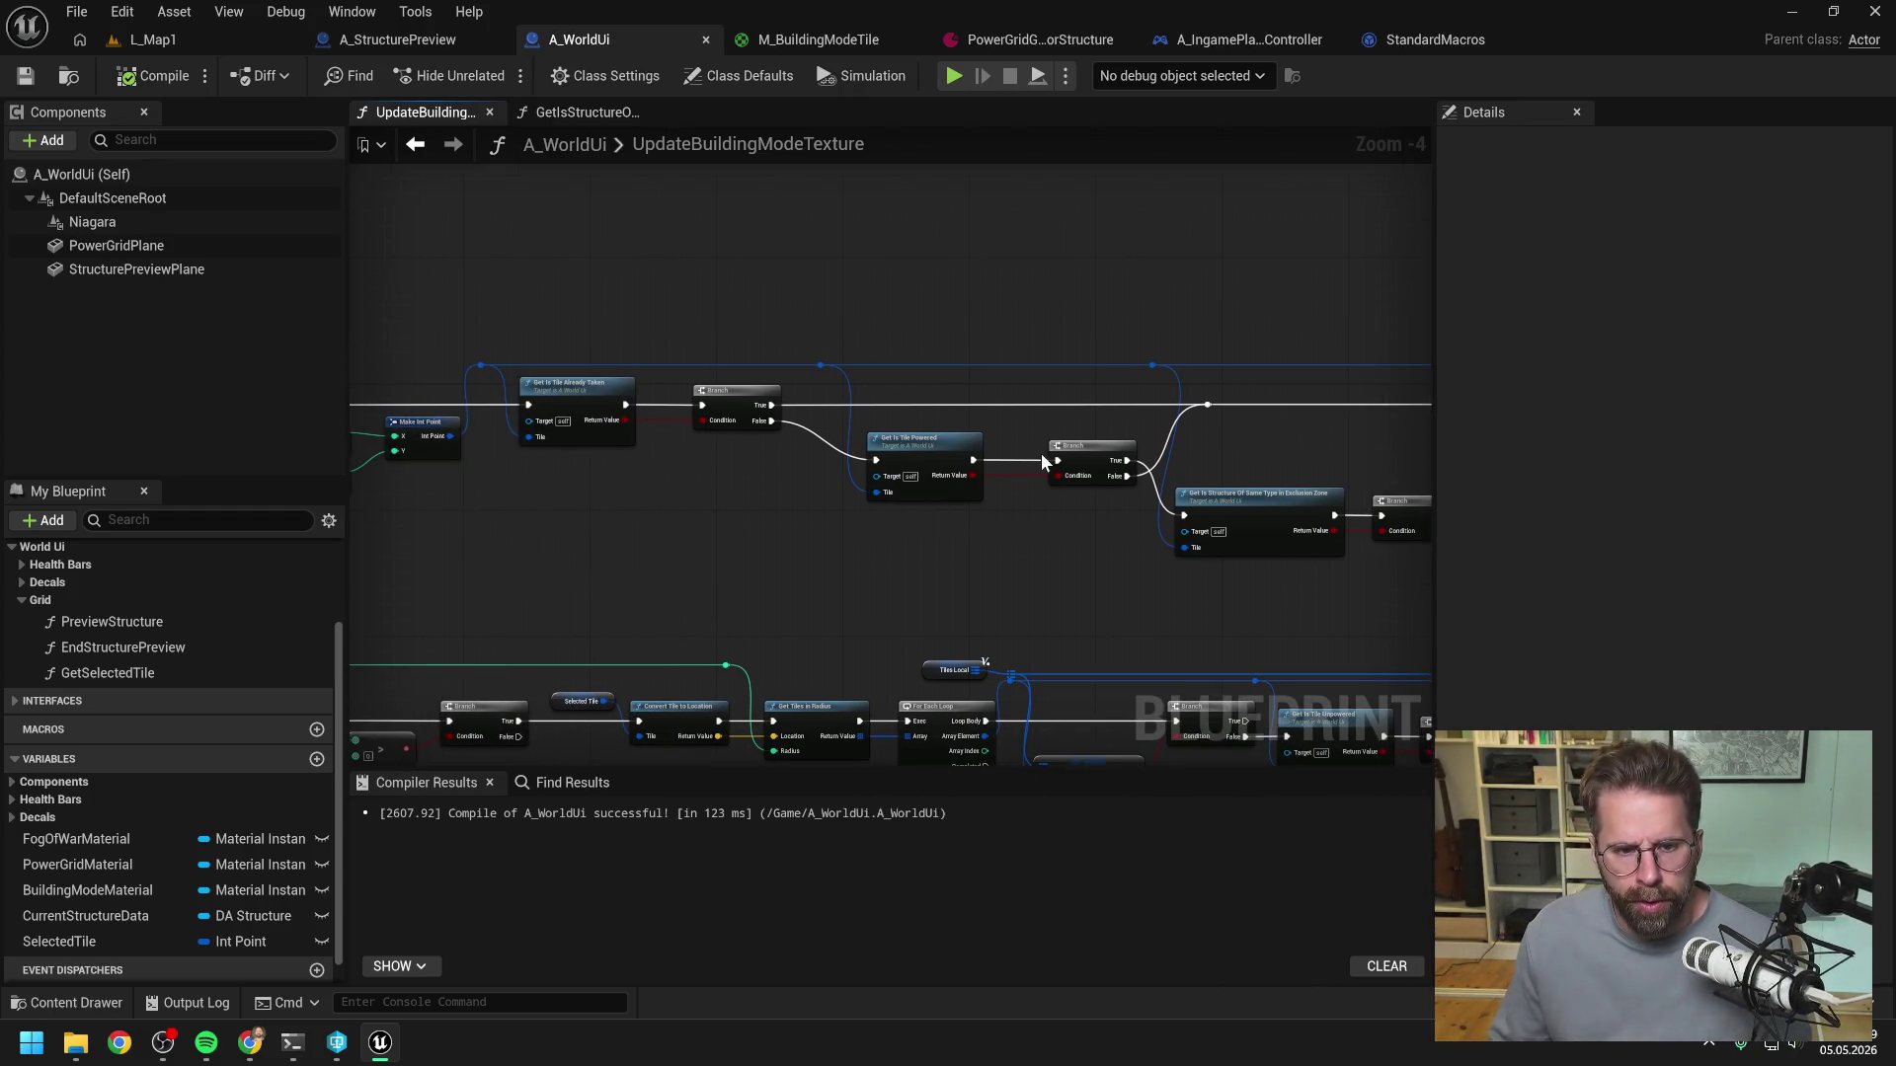
mouse_move(893, 465)
left_mouse_down()
mouse_move(800, 491)
mouse_move(865, 487)
left_mouse_up()
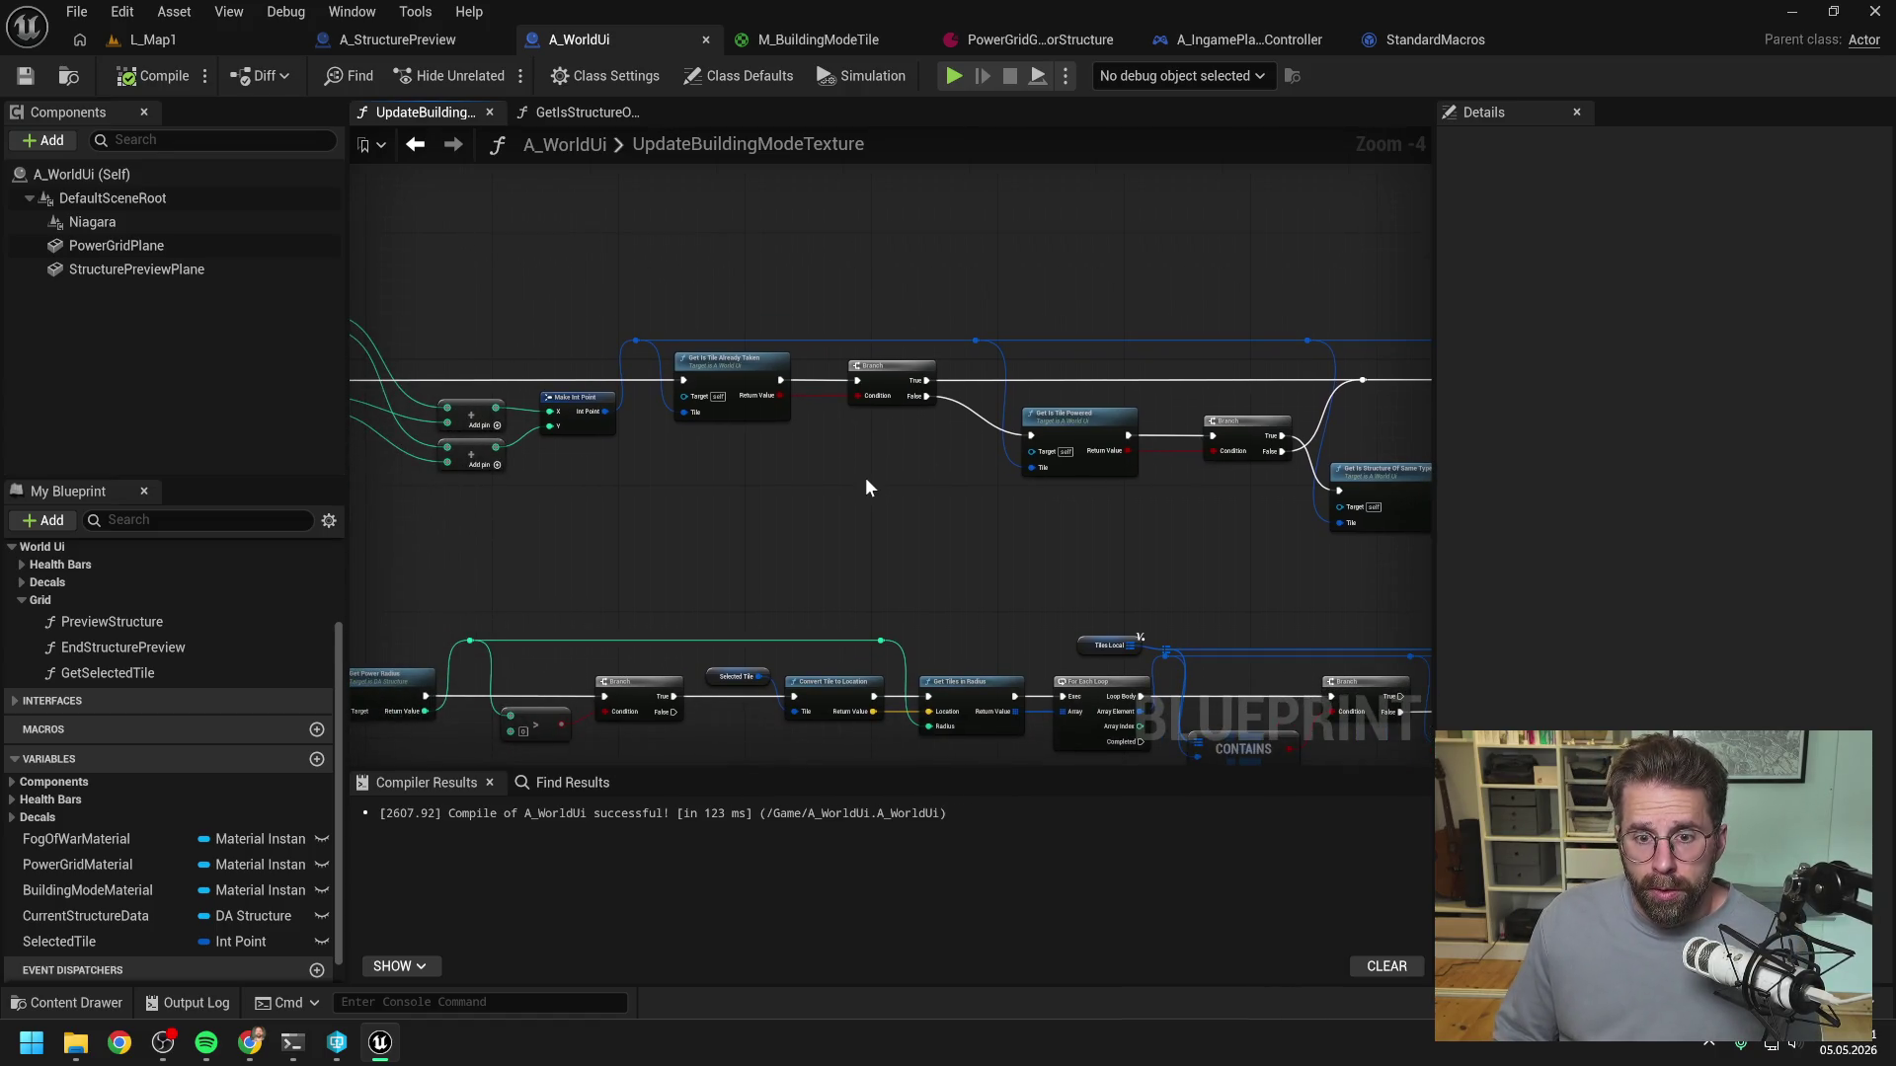
left_click_drag(973, 440, 719, 430)
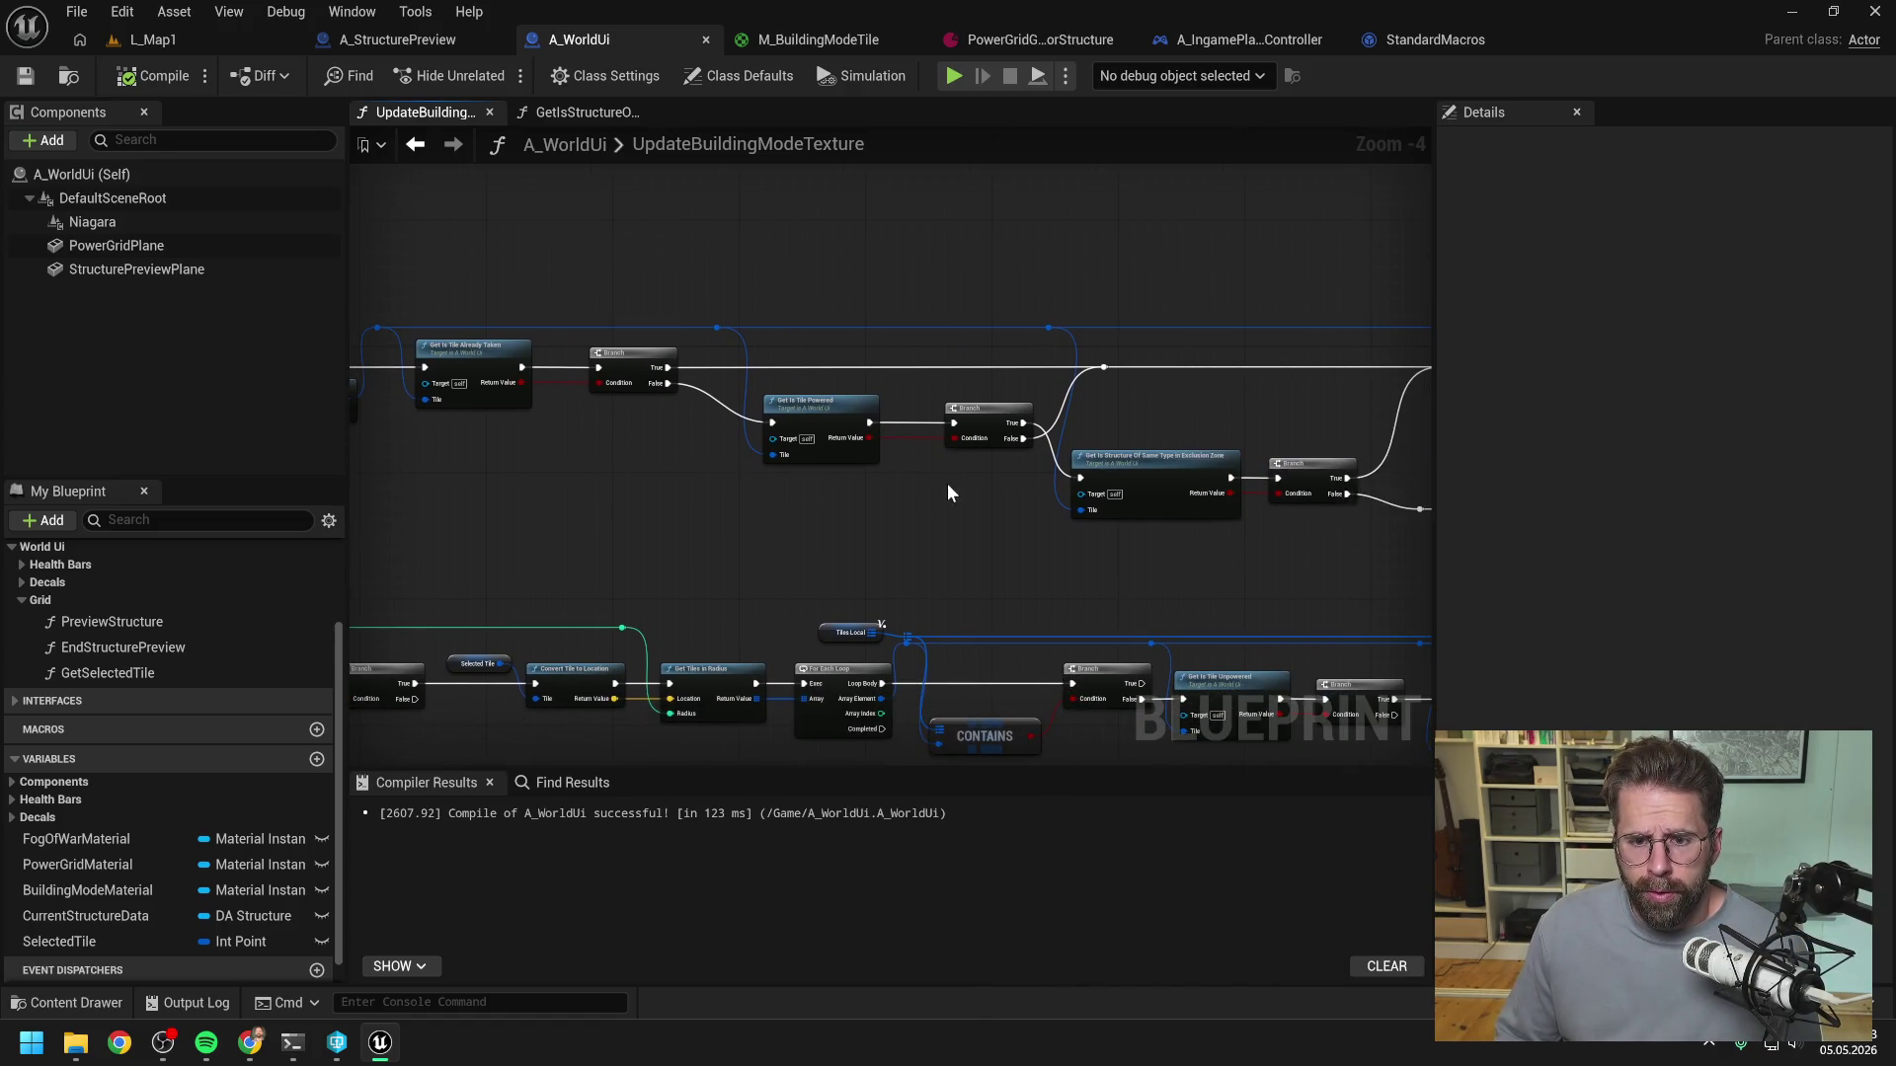
mouse_move(946, 483)
left_mouse_down()
mouse_move(931, 394)
mouse_move(897, 395)
left_mouse_up()
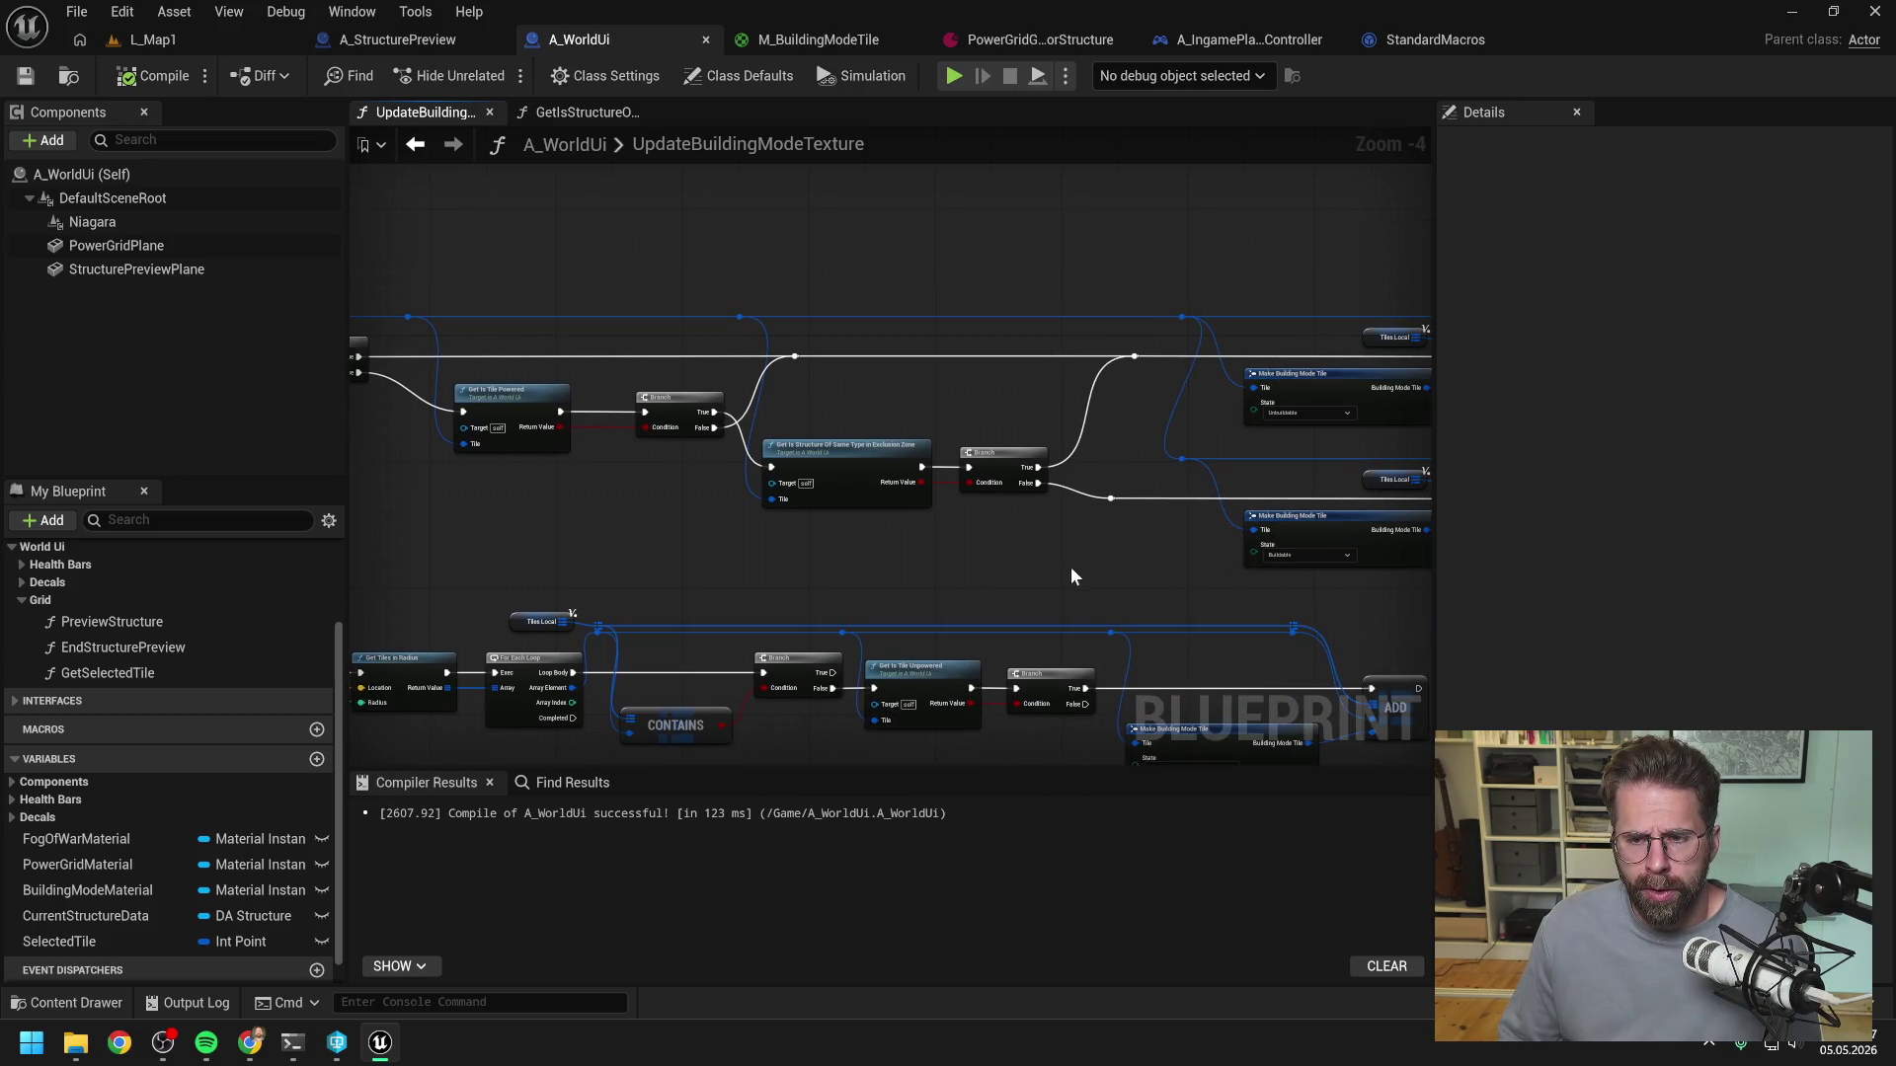
left_click_drag(1074, 566, 816, 563)
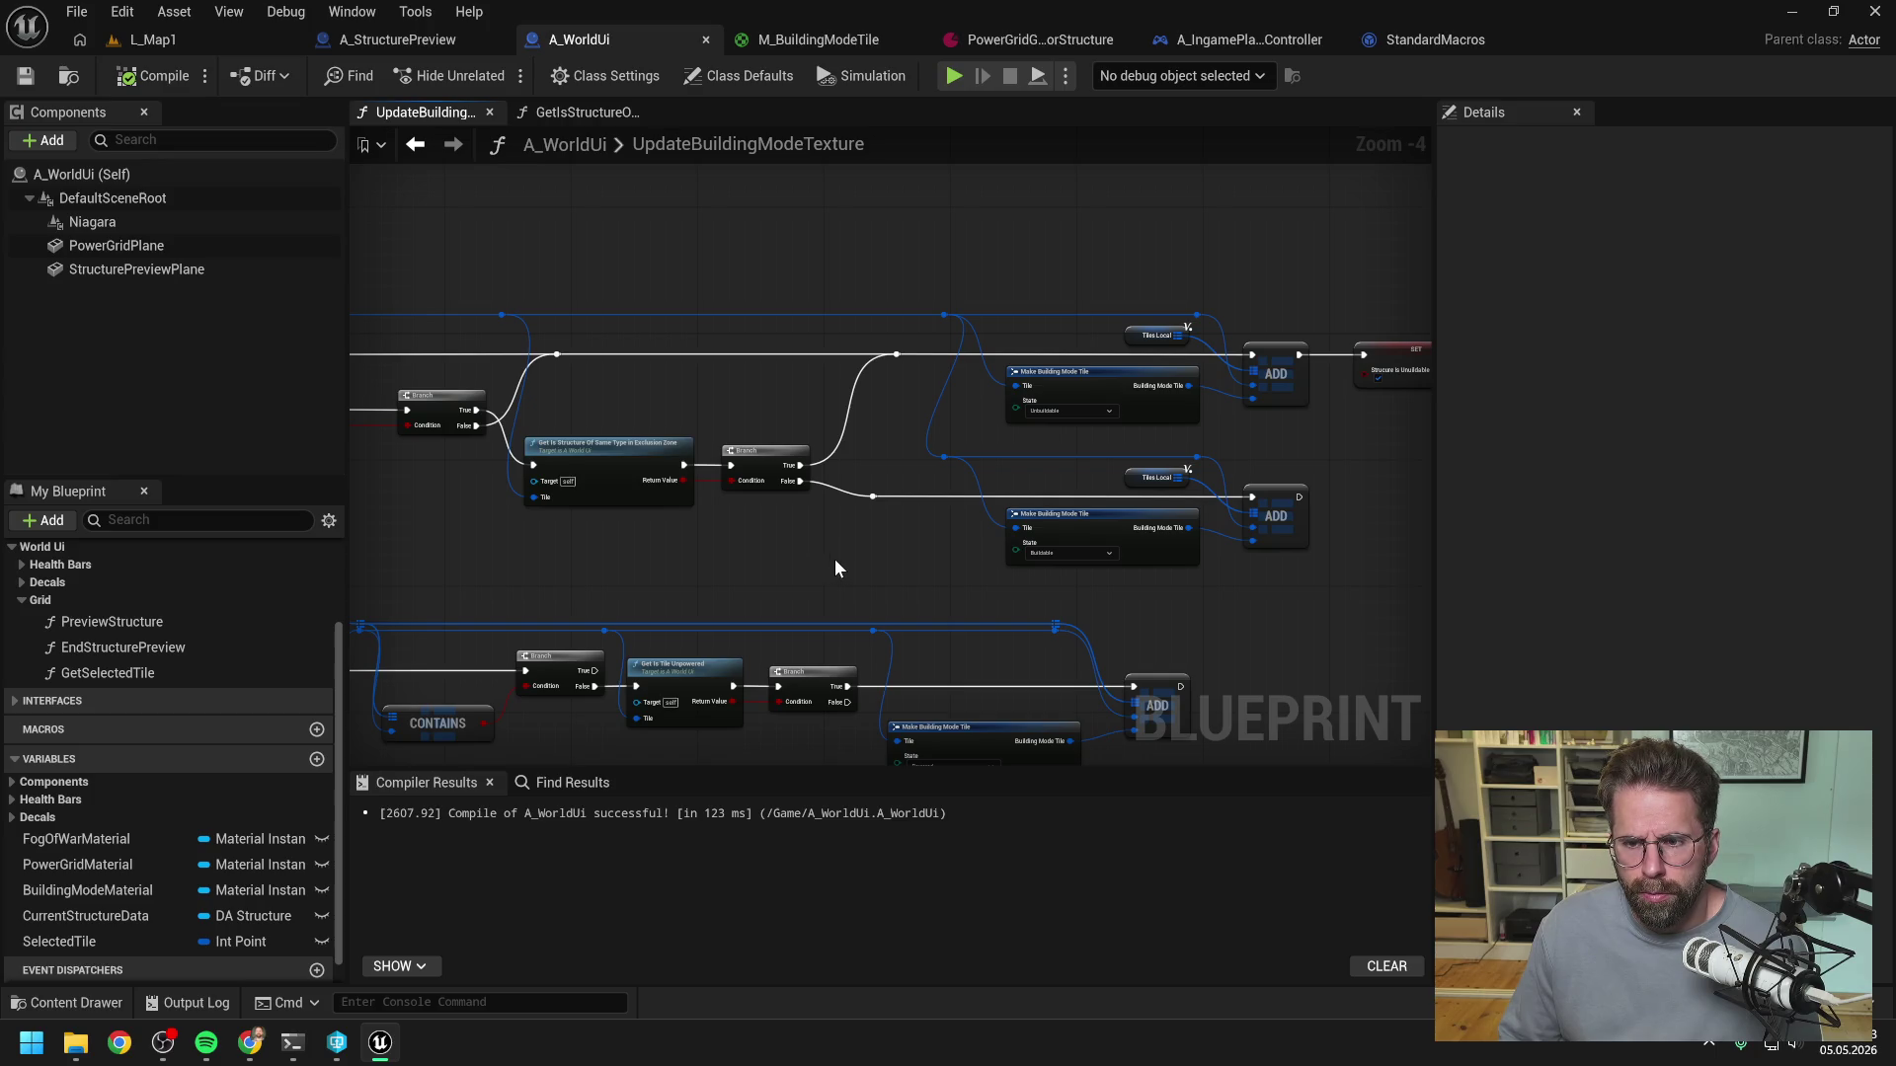
- Centre on the exclusion-zone check node and open its GetIsStructureOfSameTypeInExclusionZone graph
left_click_drag(834, 568, 1122, 530)
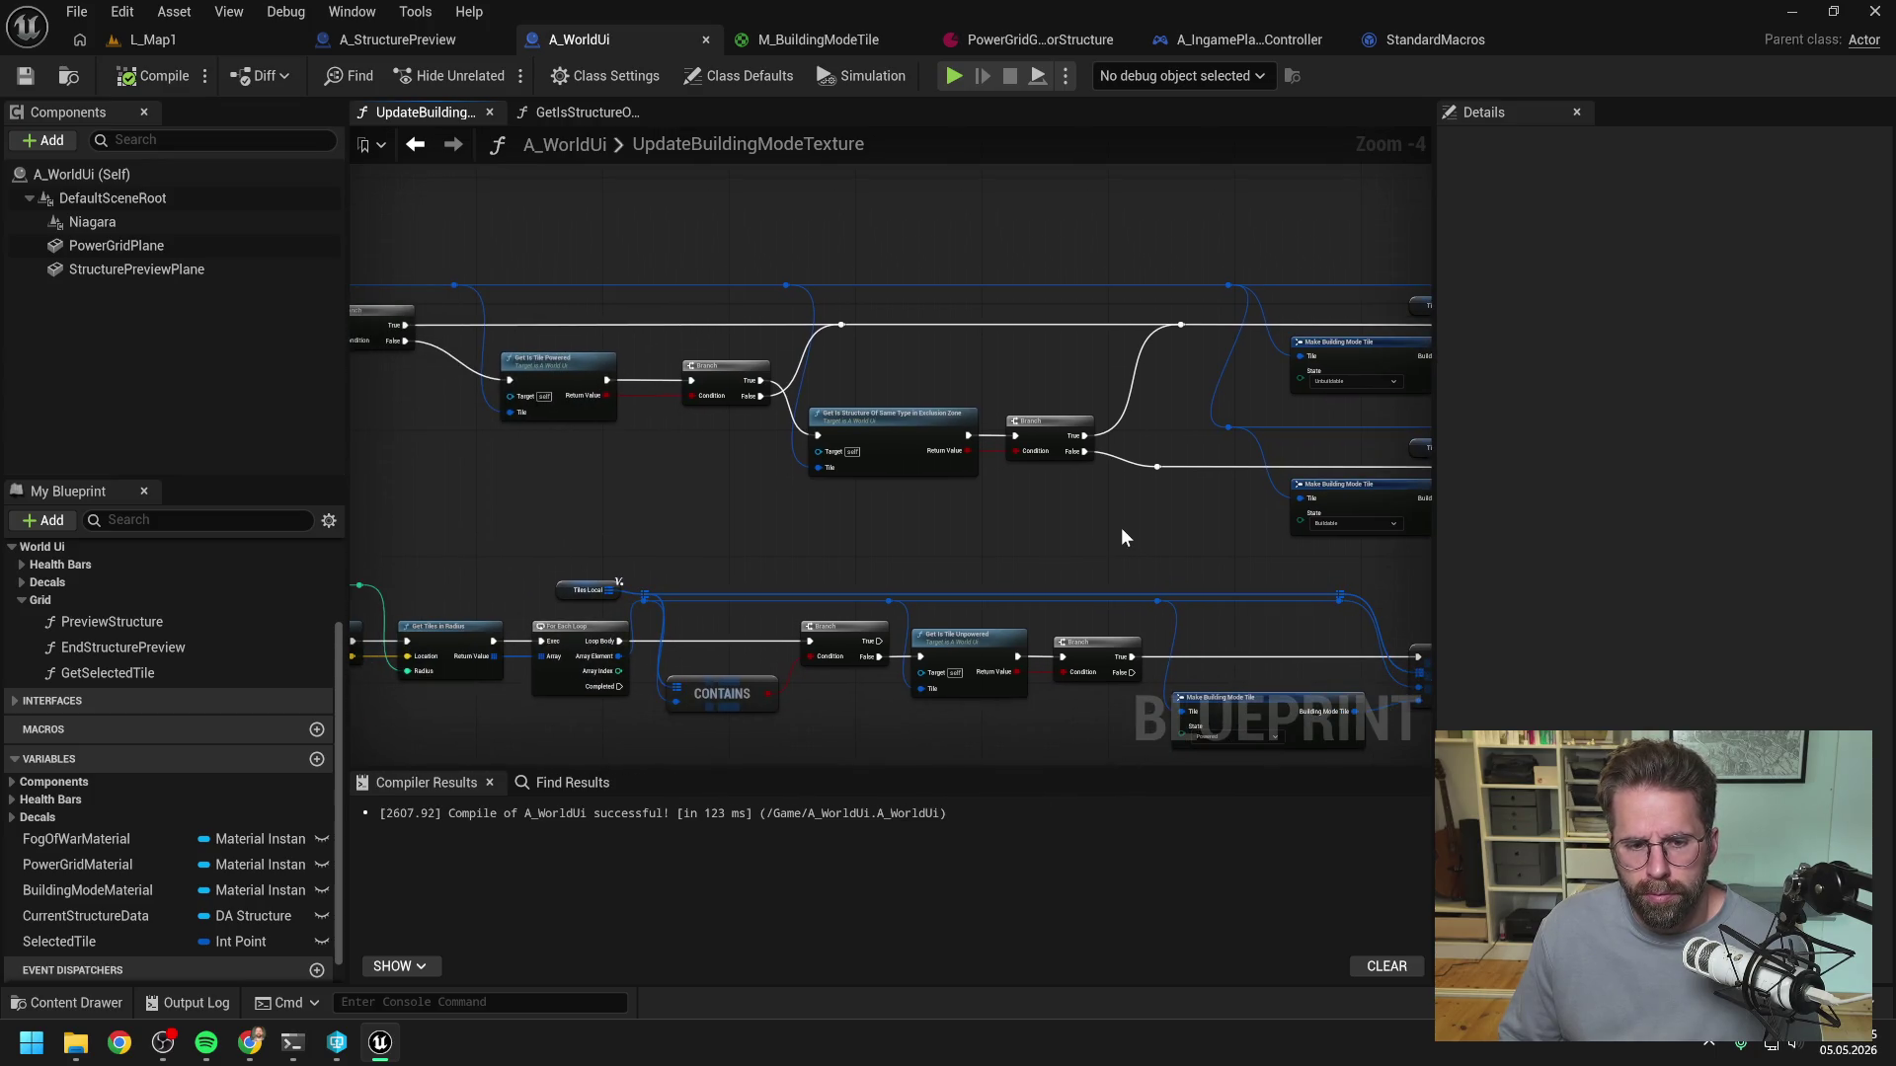
scroll(1116, 525, "down", 3)
scroll(924, 512, "up", 3)
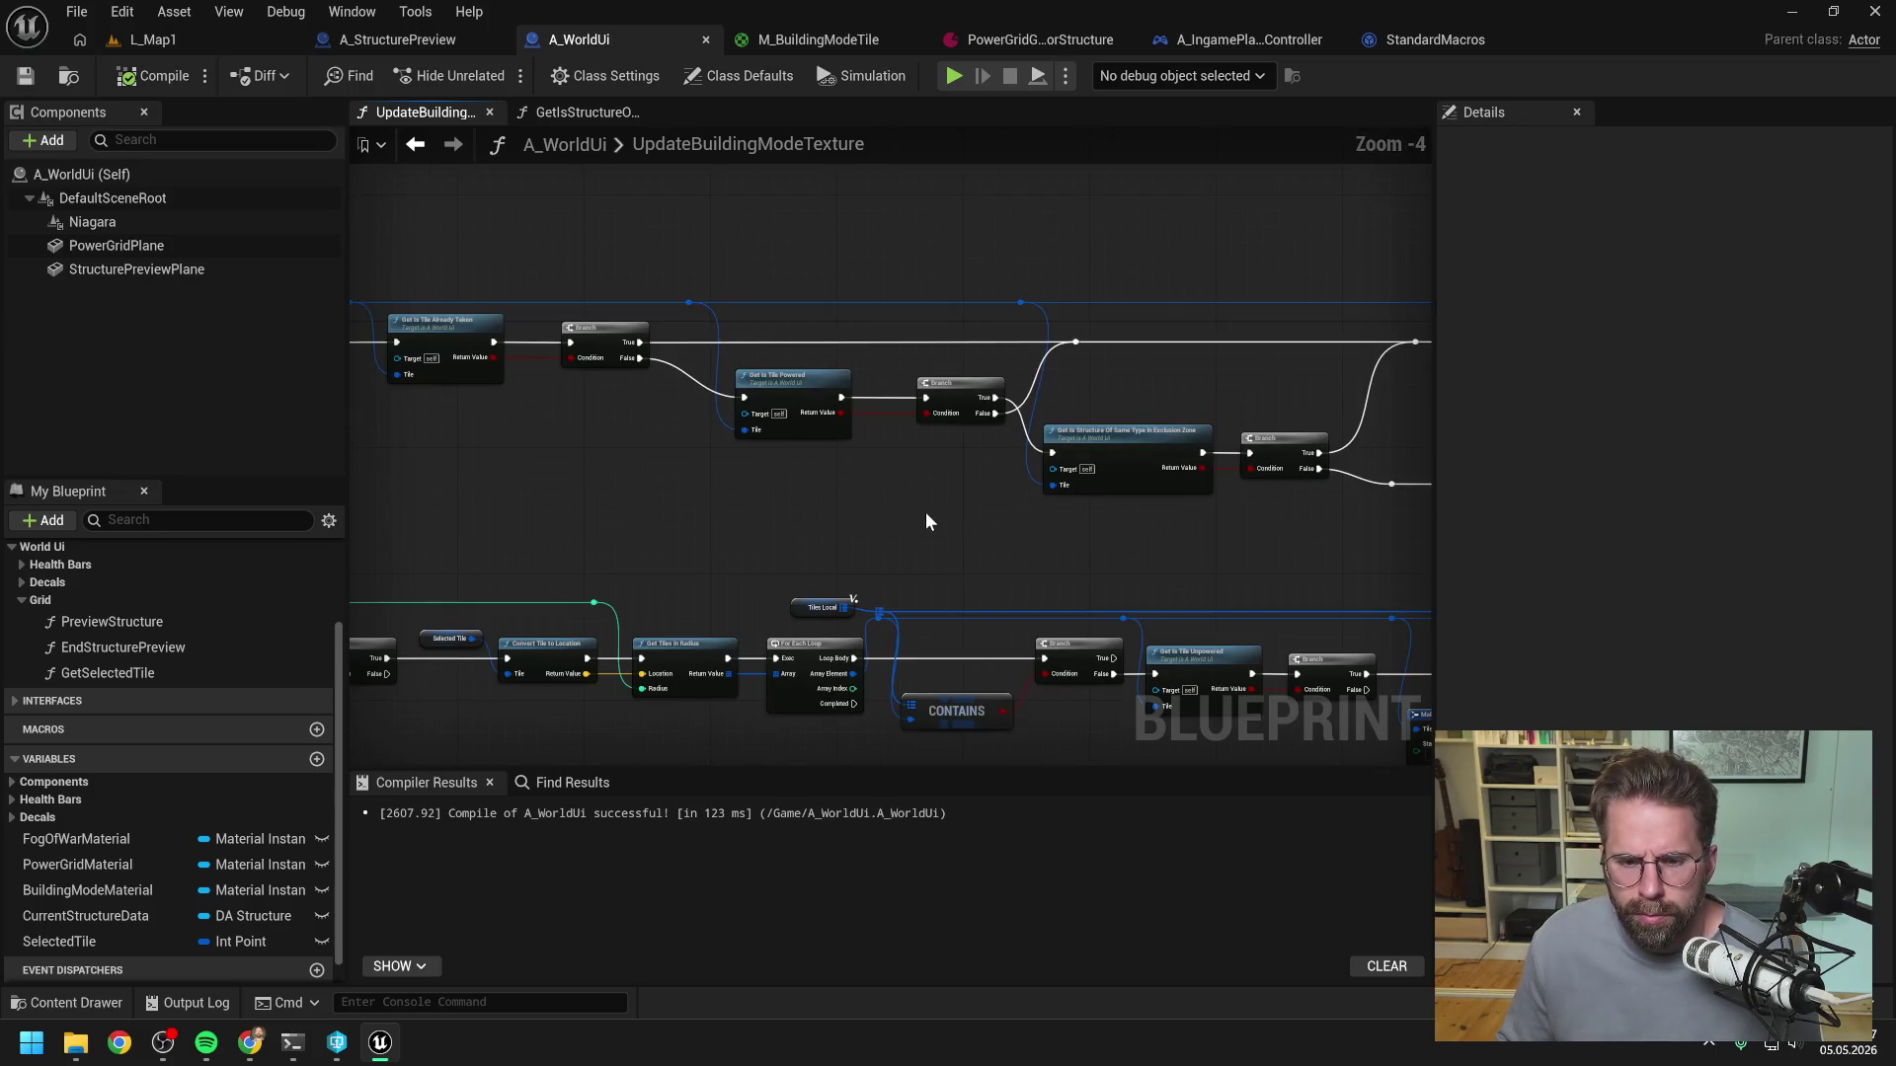
left_click_drag(926, 514, 857, 512)
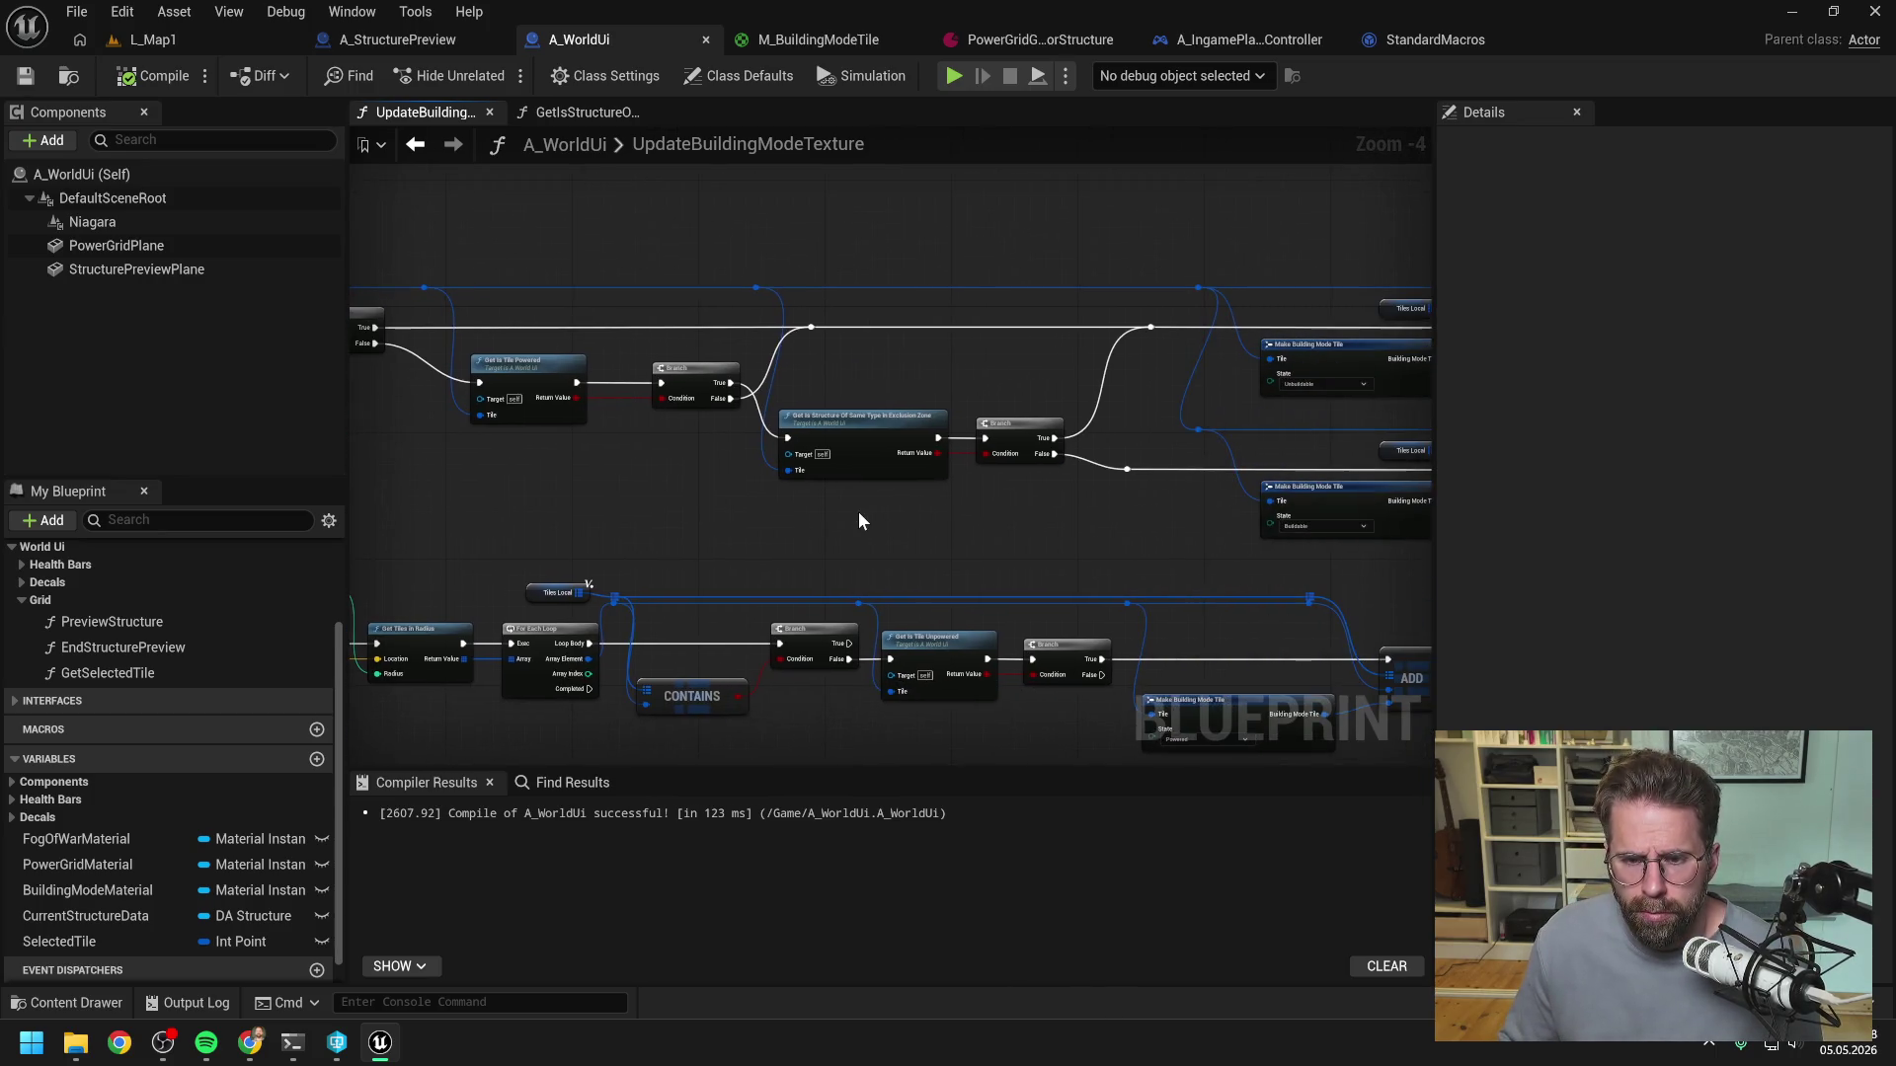
double_click(866, 438)
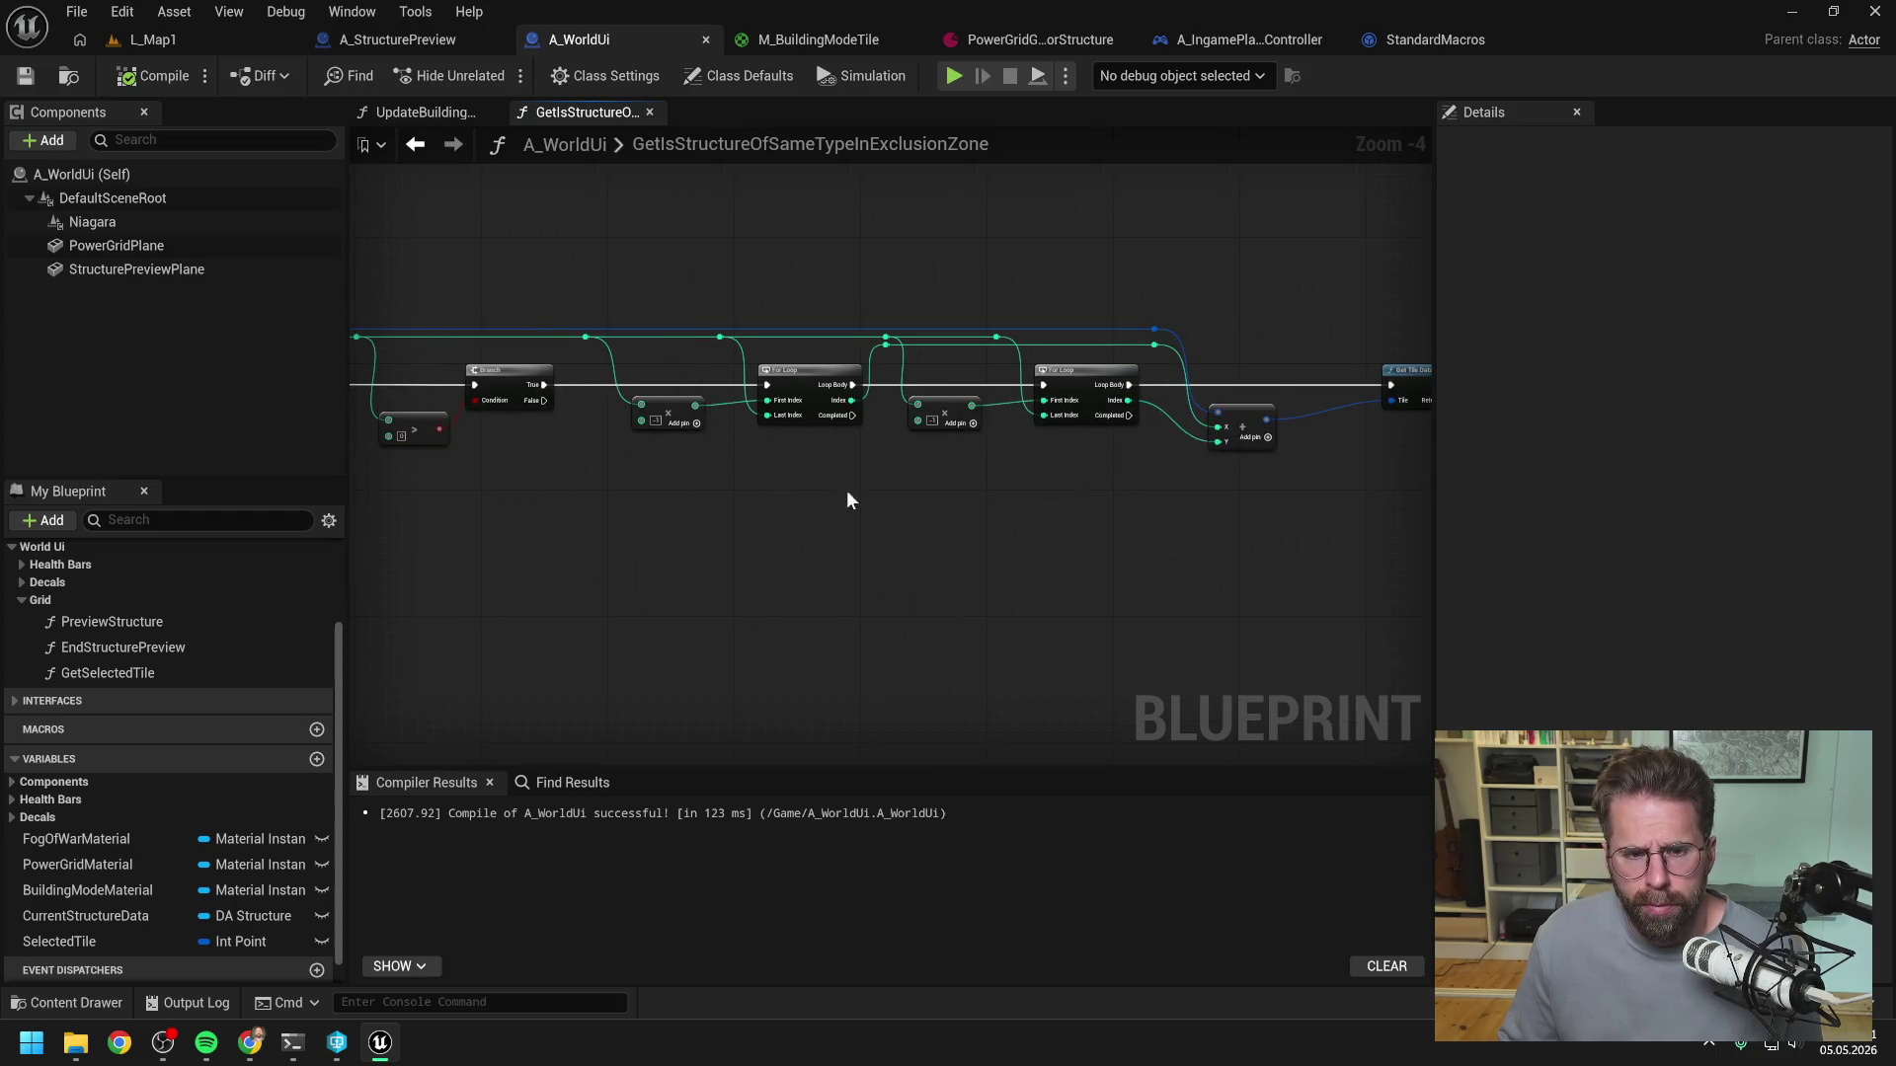
- Pan along the exclusion-zone function from its entry node to the structure comparison and back
left_click_drag(897, 504, 1214, 484)
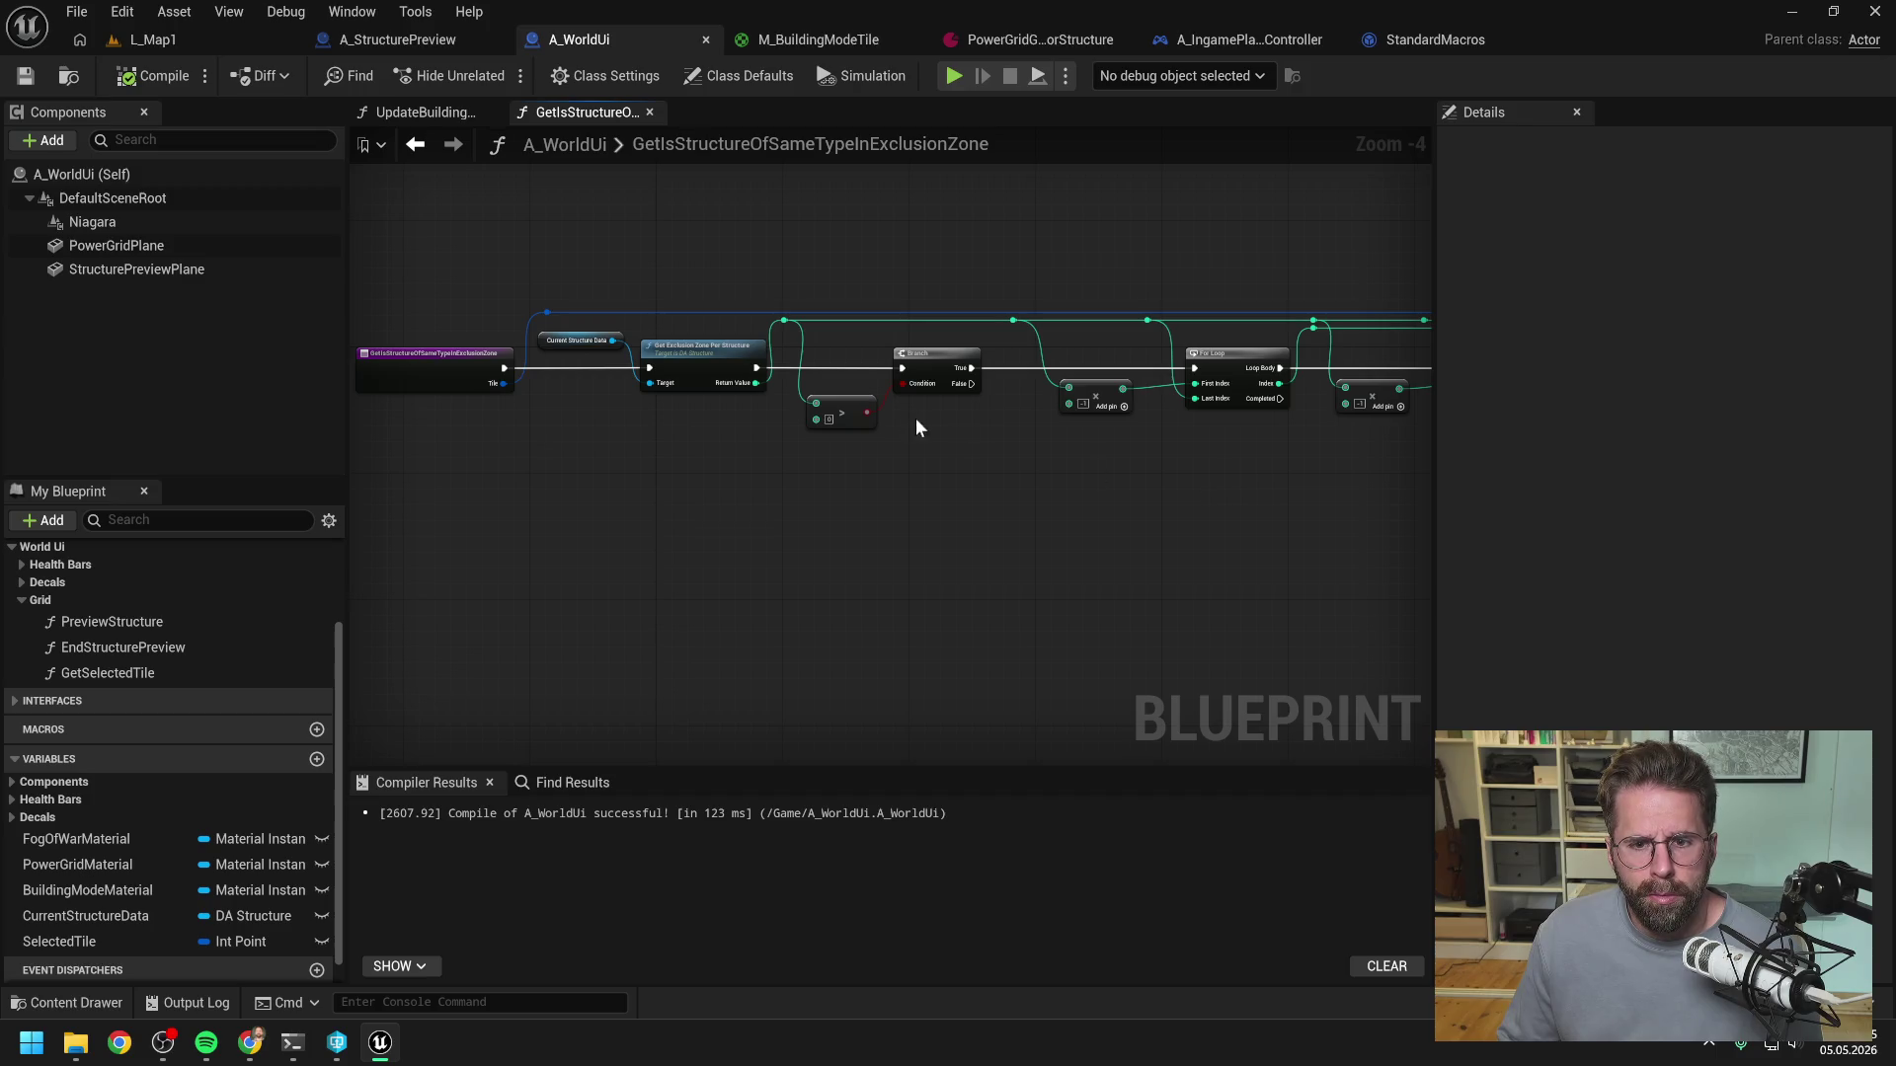
left_click_drag(970, 498, 894, 506)
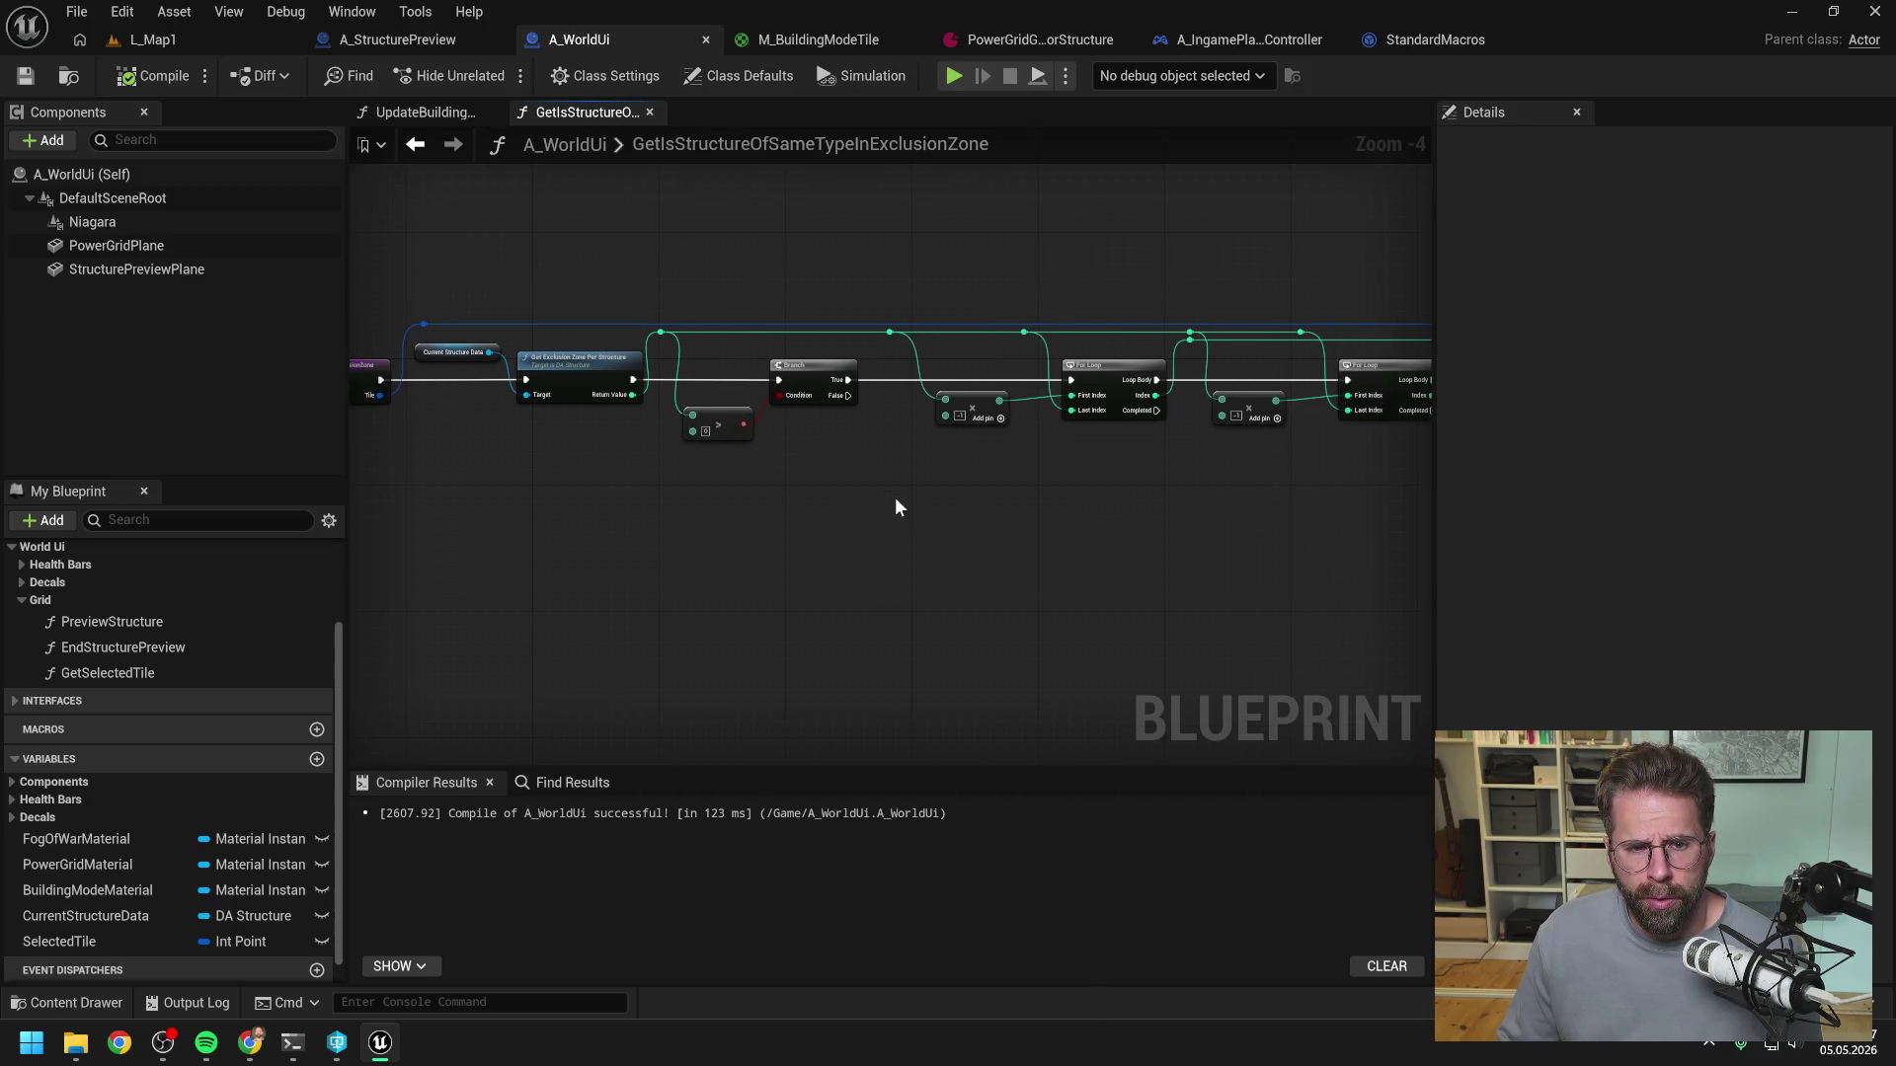
left_click_drag(1109, 500, 948, 508)
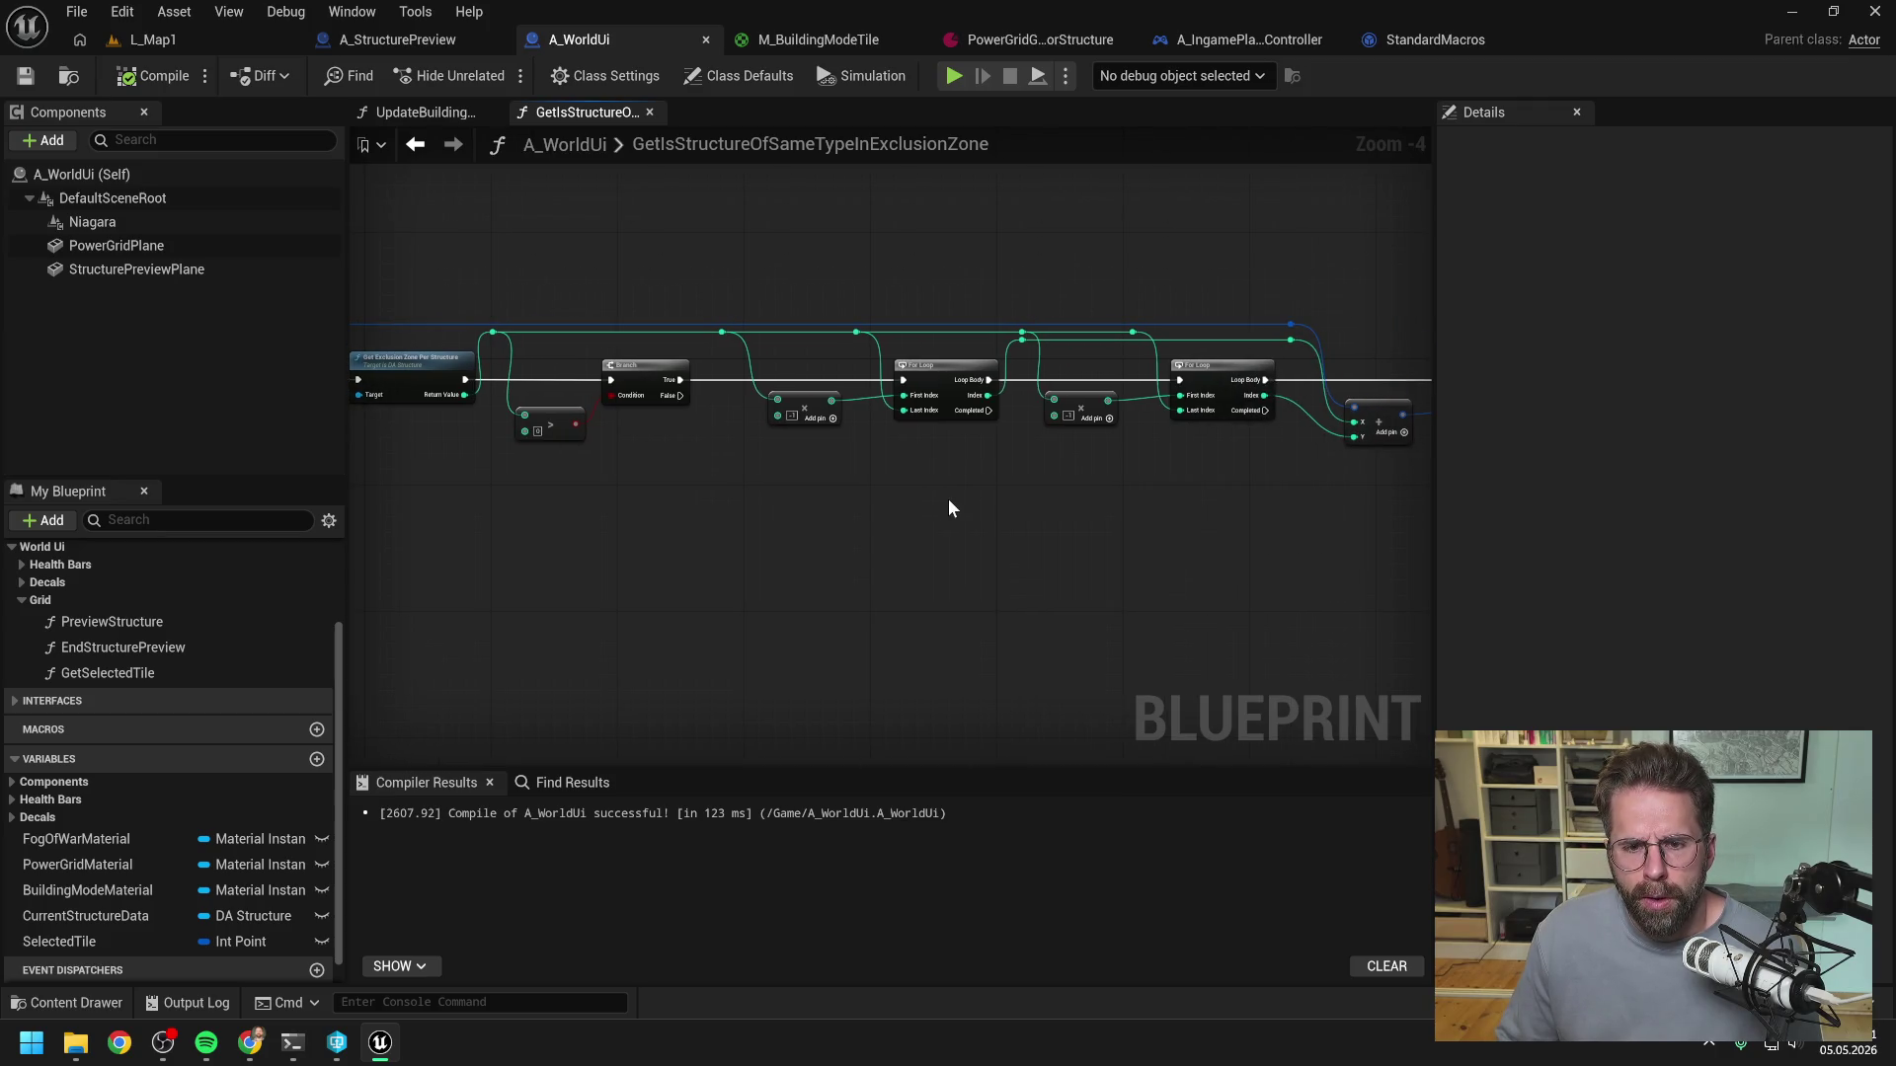
mouse_move(948, 507)
left_mouse_down()
mouse_move(774, 495)
mouse_move(839, 520)
mouse_move(678, 502)
left_mouse_up()
left_click_drag(1199, 494, 919, 487)
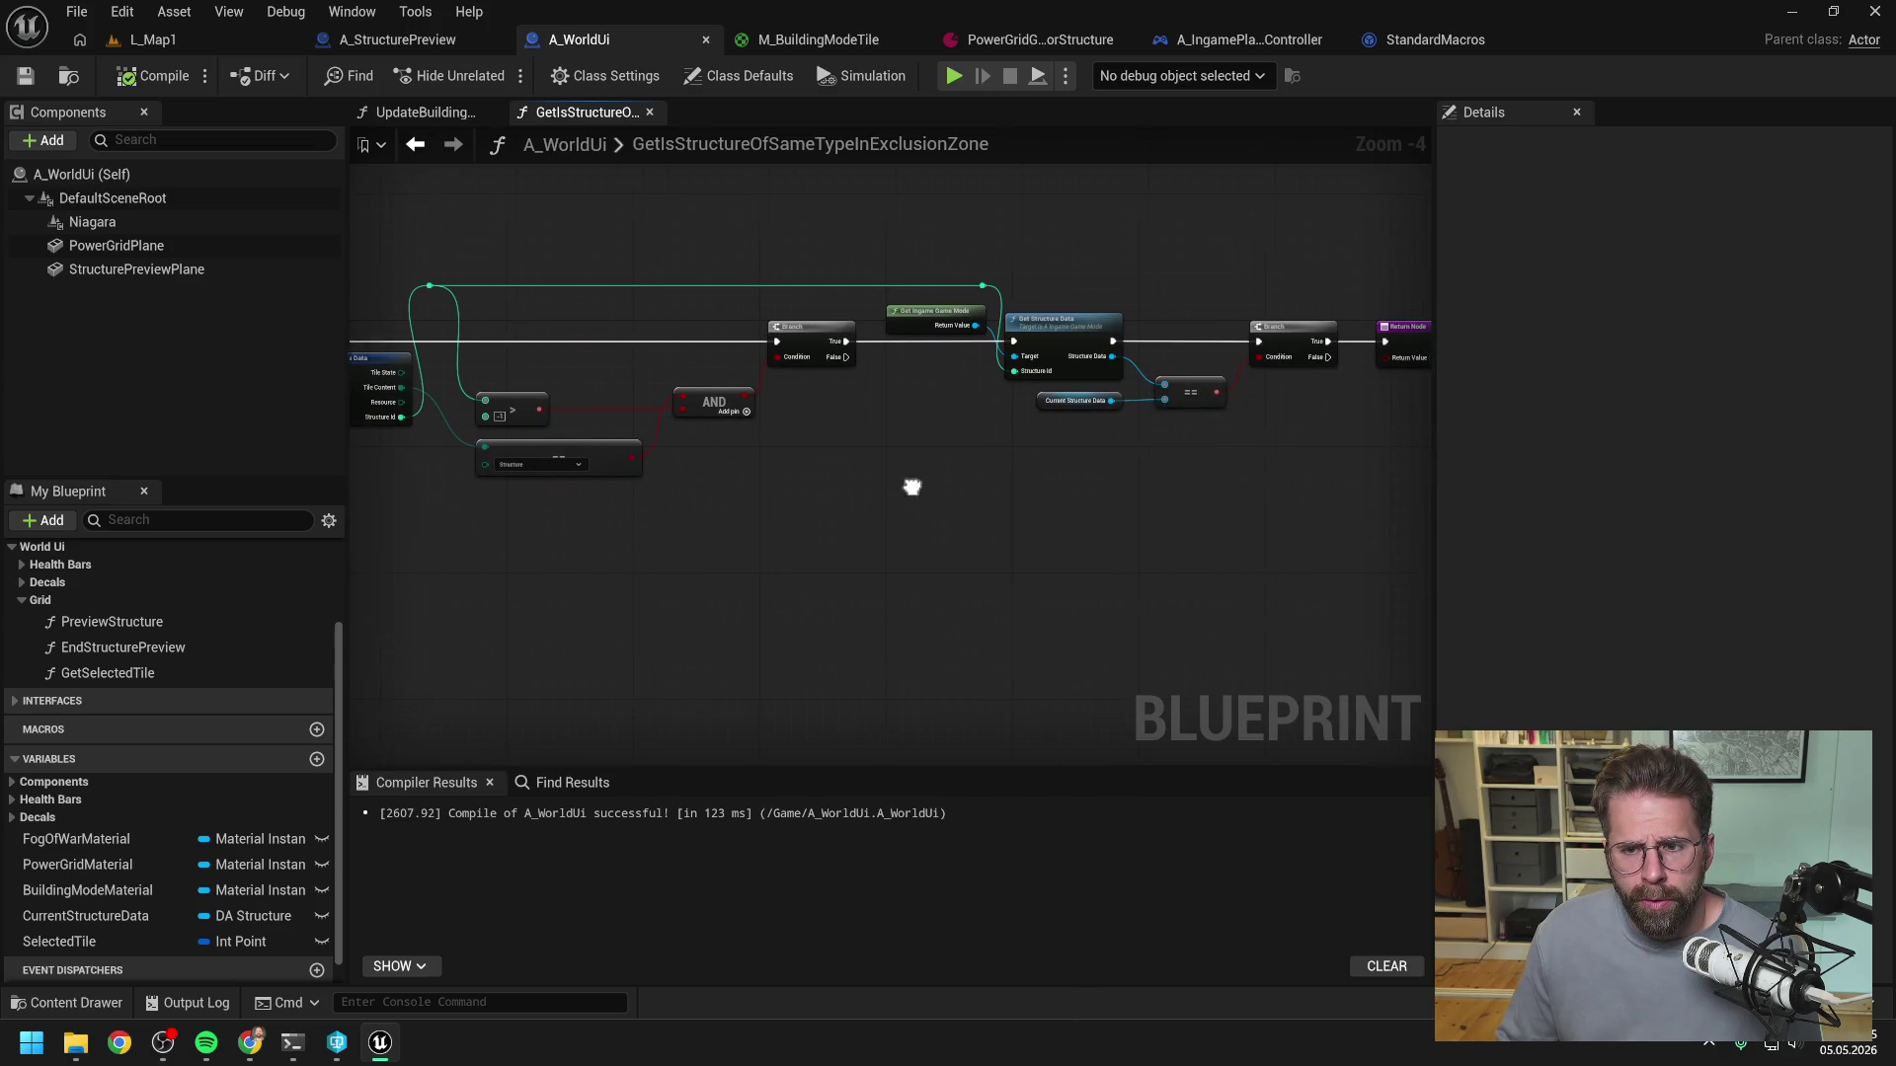
left_click_drag(1057, 489, 909, 494)
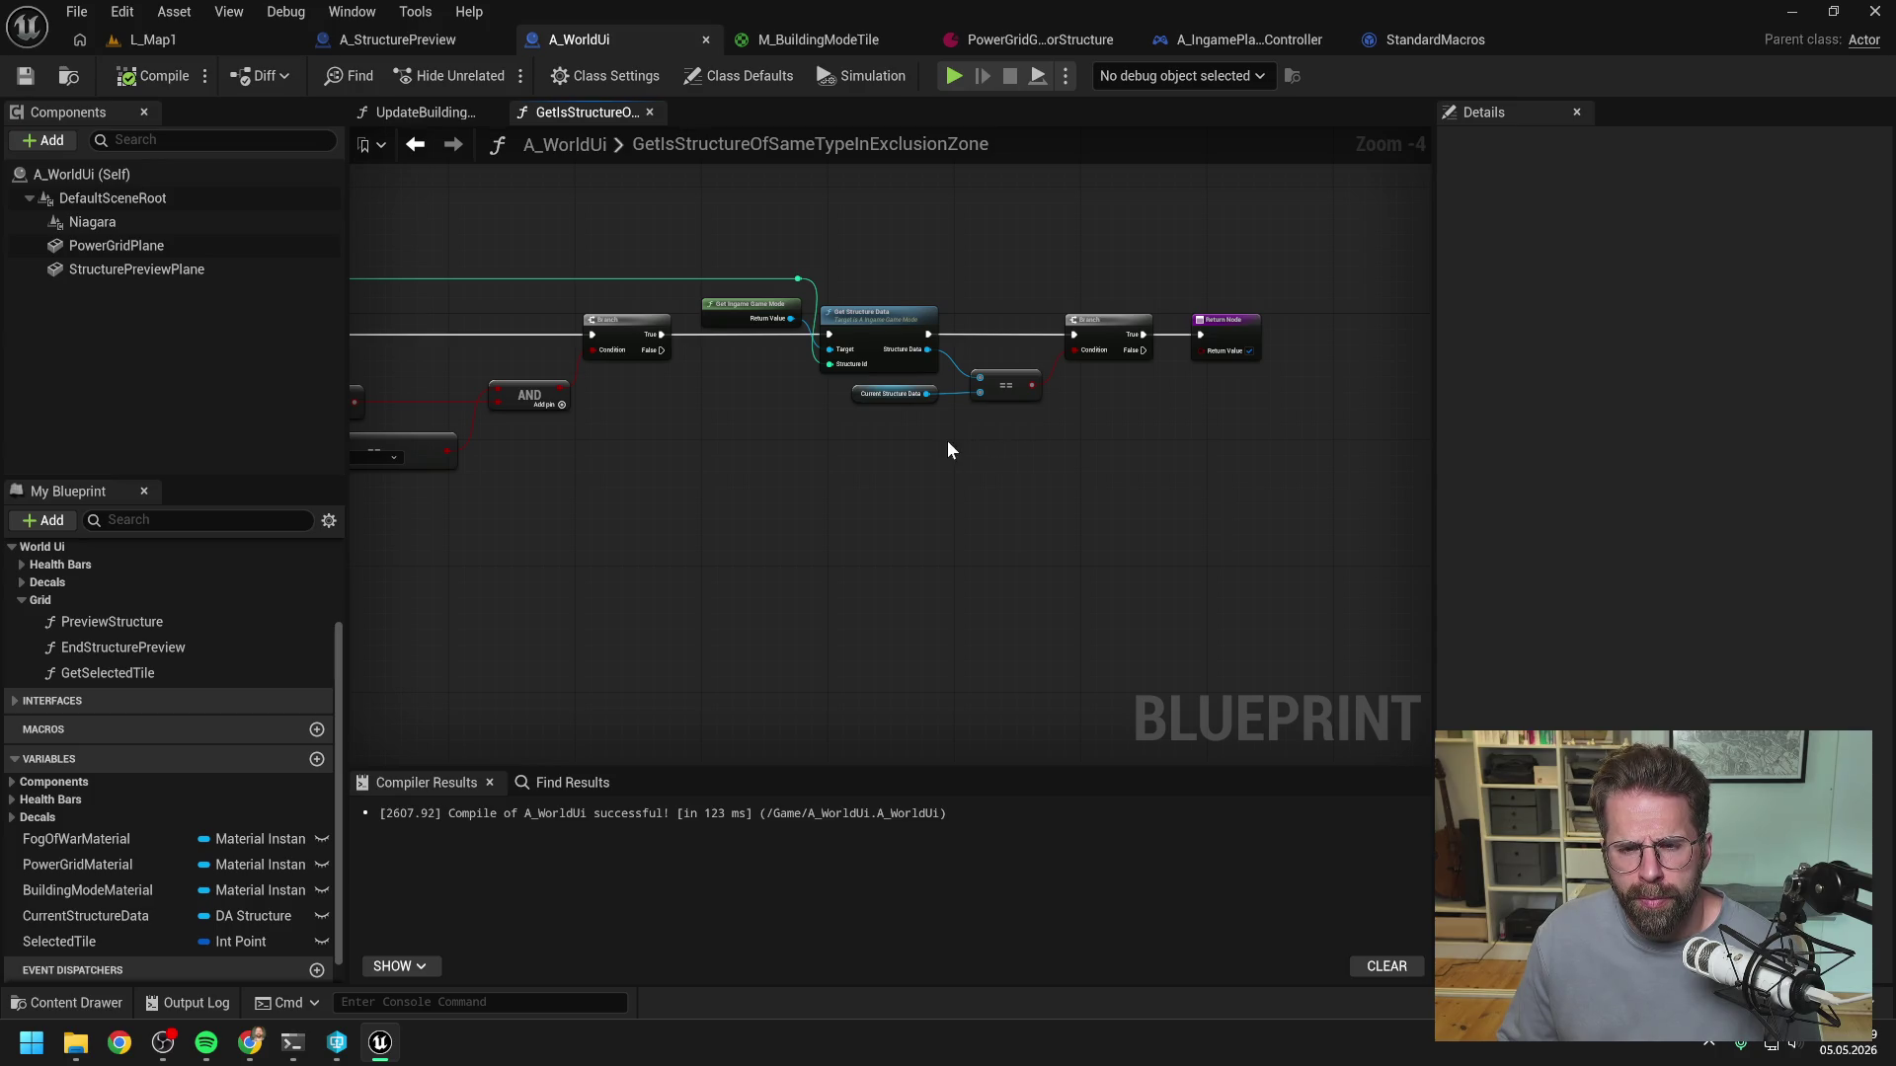
left_click_drag(788, 439, 1317, 436)
left_click_drag(696, 443, 1076, 449)
left_click_drag(767, 435, 1033, 435)
left_click_drag(850, 445, 999, 453)
mouse_move(896, 379)
left_mouse_down()
mouse_move(950, 435)
mouse_move(755, 464)
left_mouse_up()
scroll(950, 435, "up", 1)
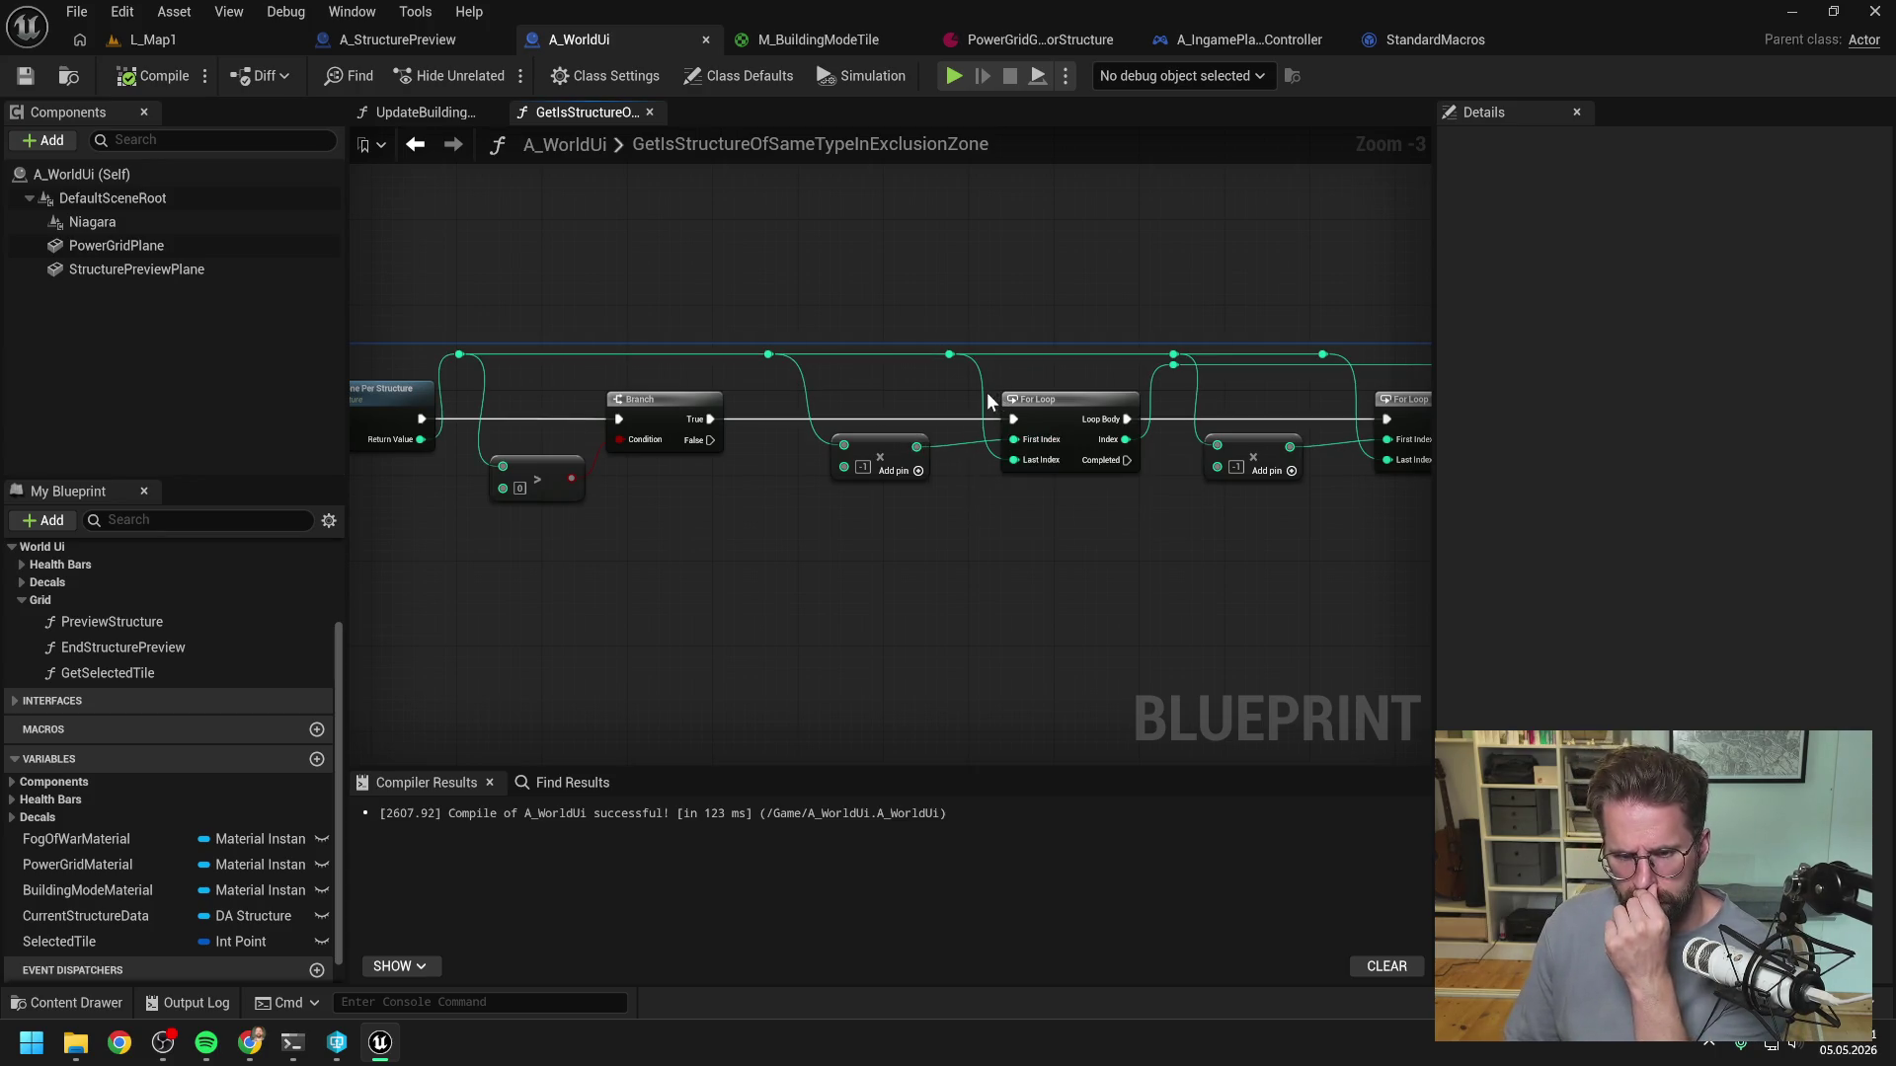
- Trace the For Loops, tile data, AND and Branch nodes, then bring up the add-node list
mouse_move(982, 389)
left_mouse_down()
mouse_move(901, 524)
mouse_move(851, 535)
left_mouse_up()
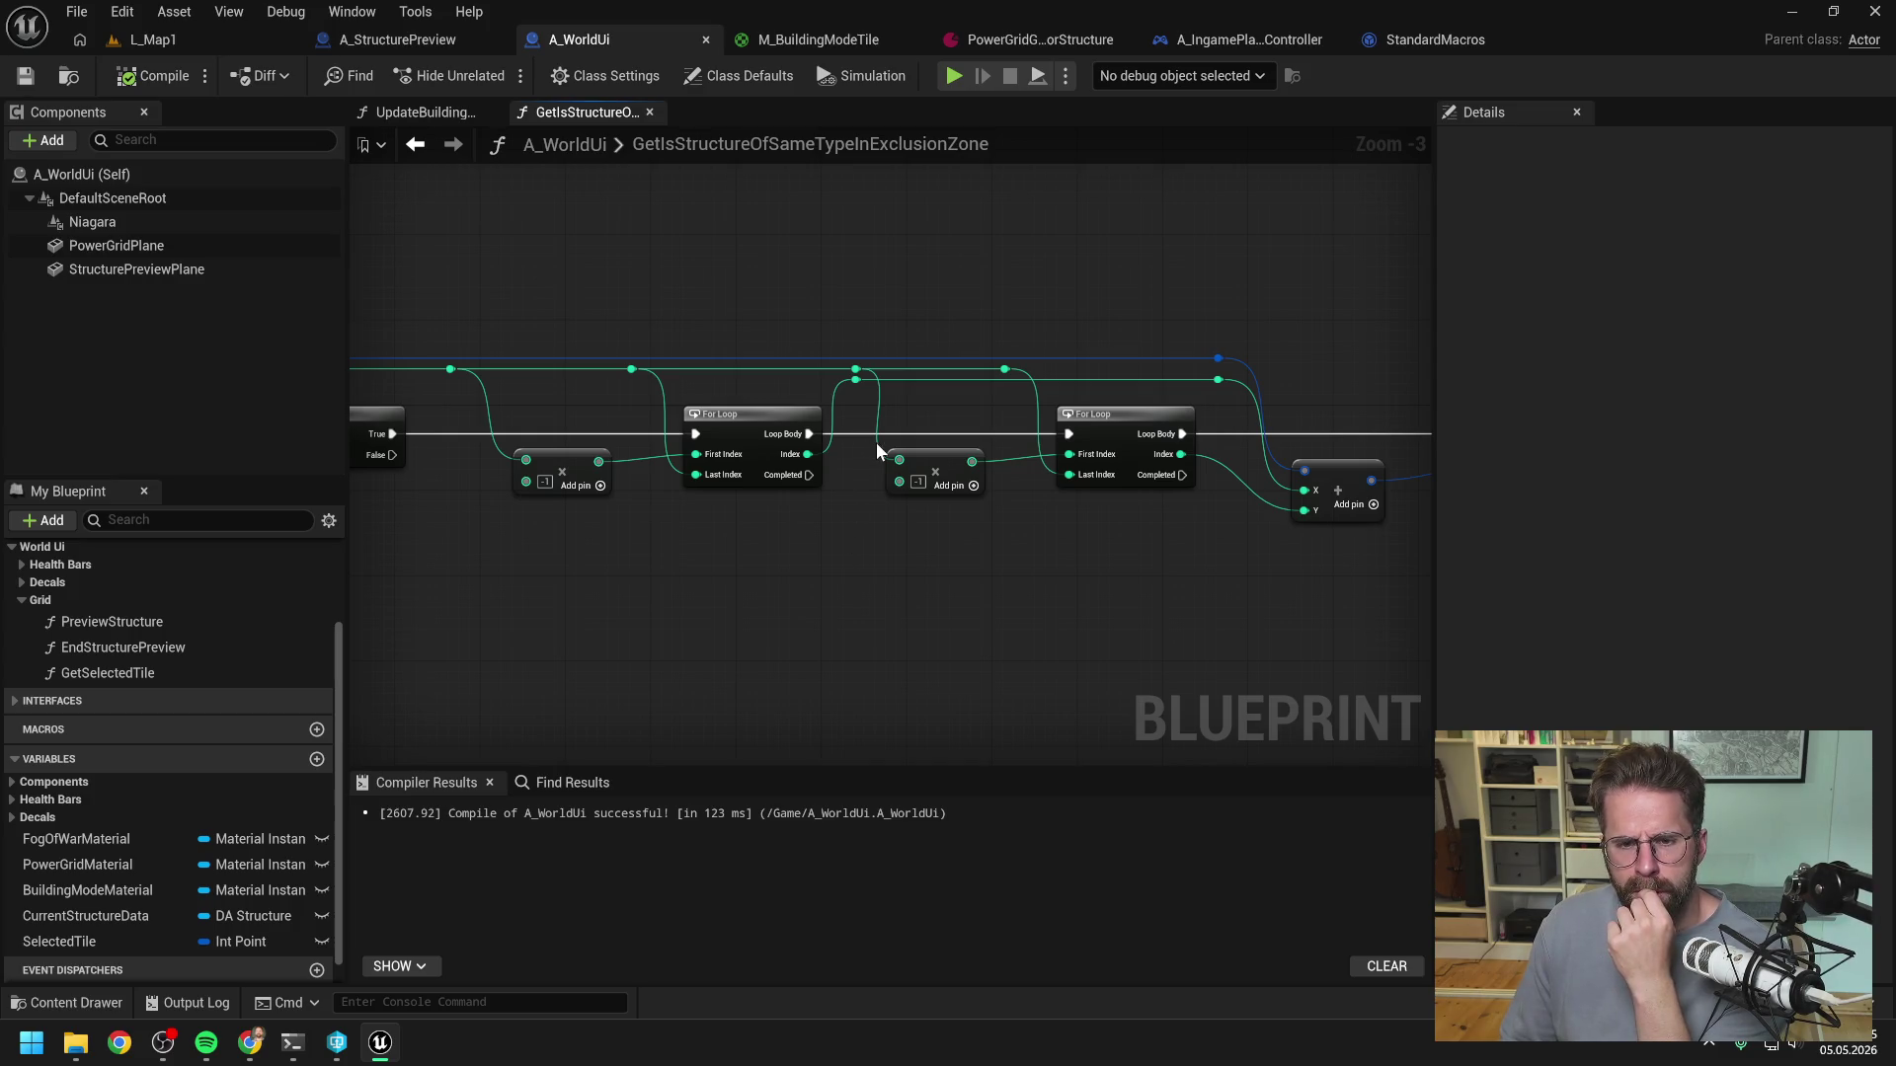
scroll(876, 442, "up", 1)
left_click_drag(1134, 526, 720, 547)
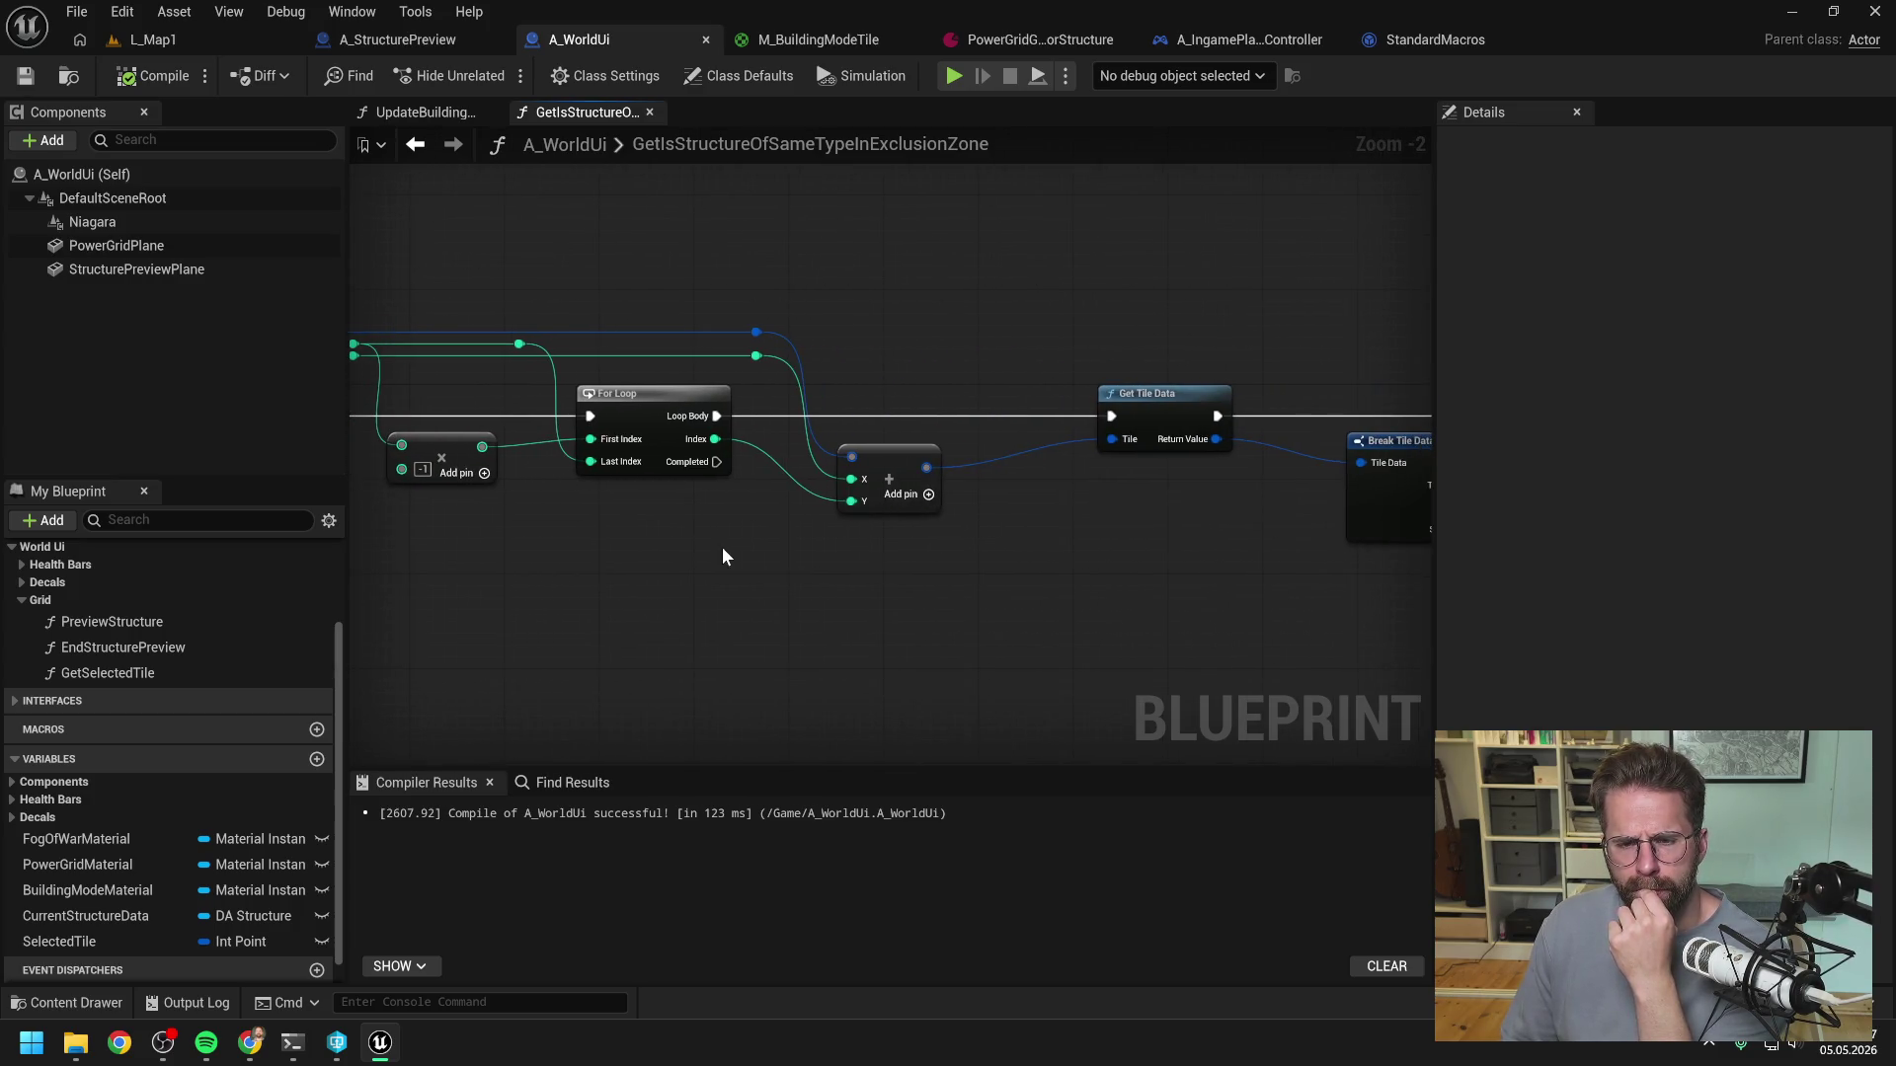
scroll(750, 533, "down", 1)
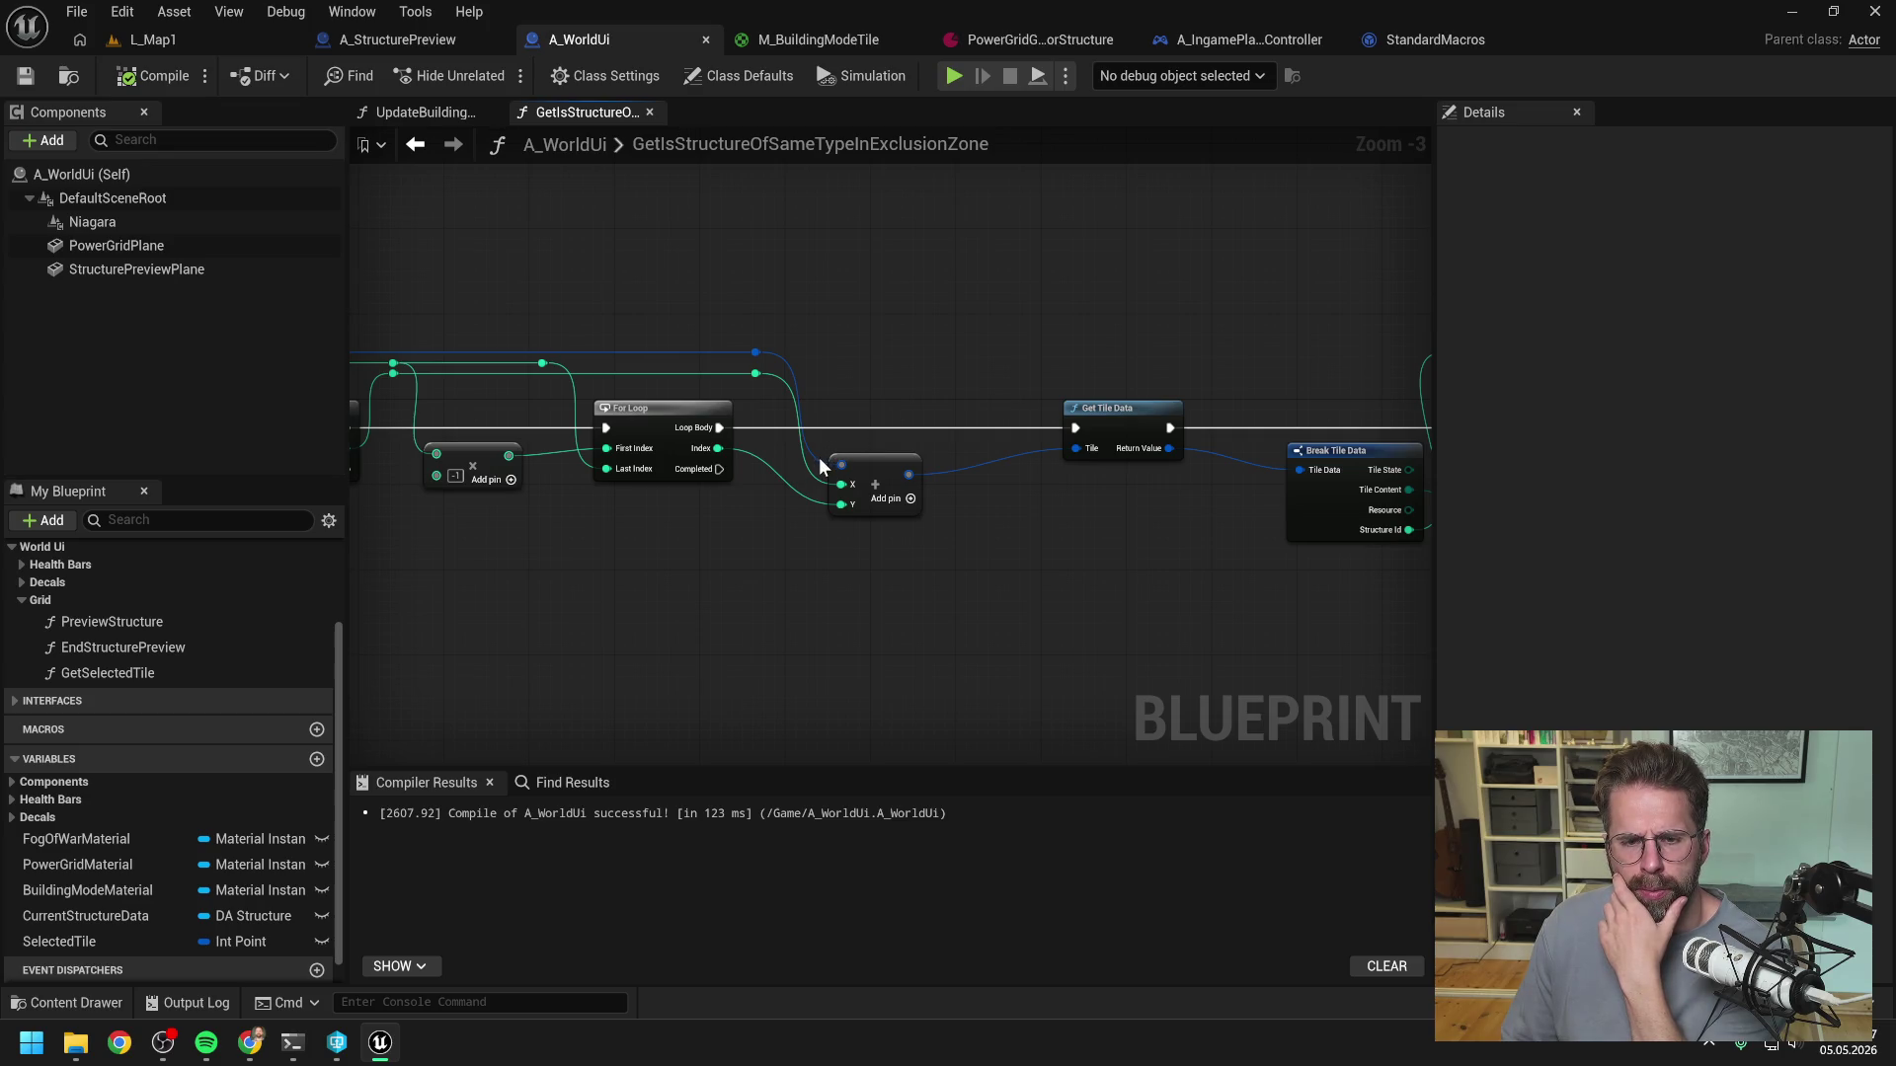
left_click_drag(1025, 536, 800, 520)
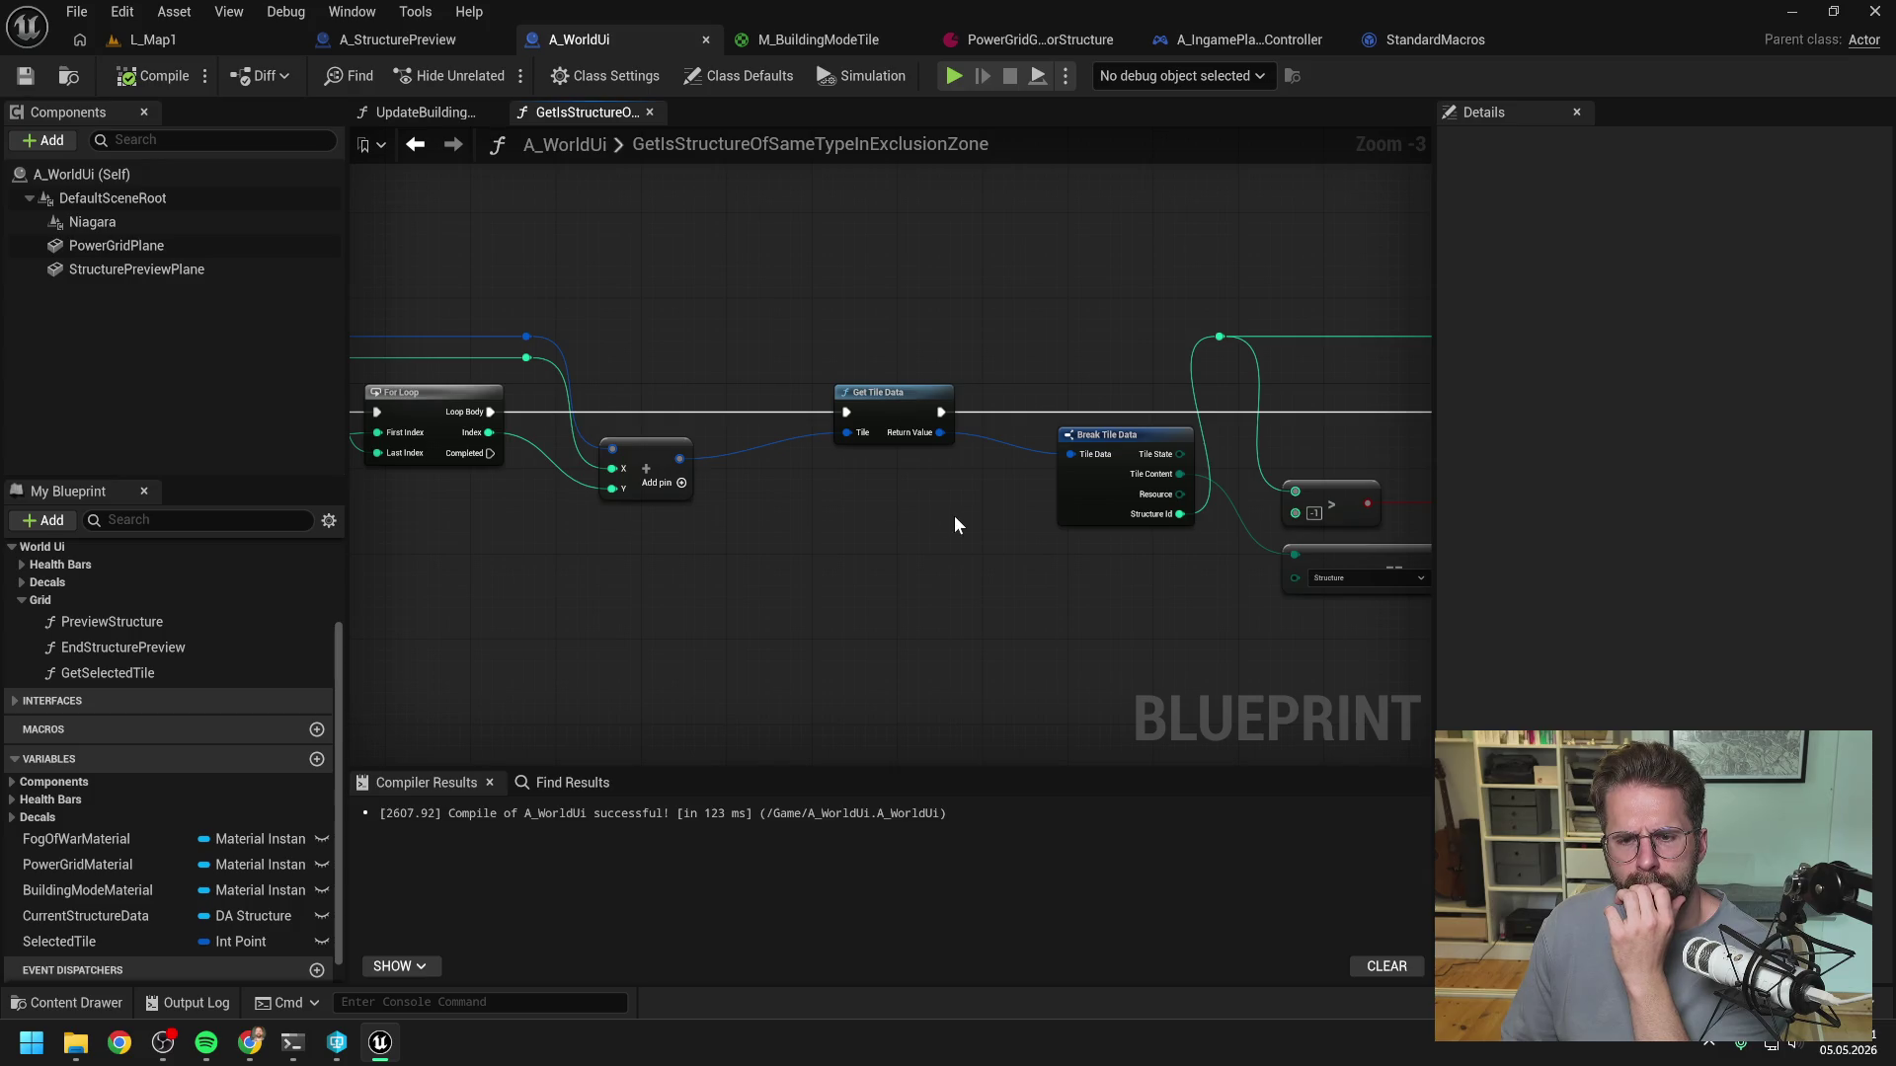
left_click_drag(955, 517, 673, 522)
left_click_drag(783, 585, 731, 582)
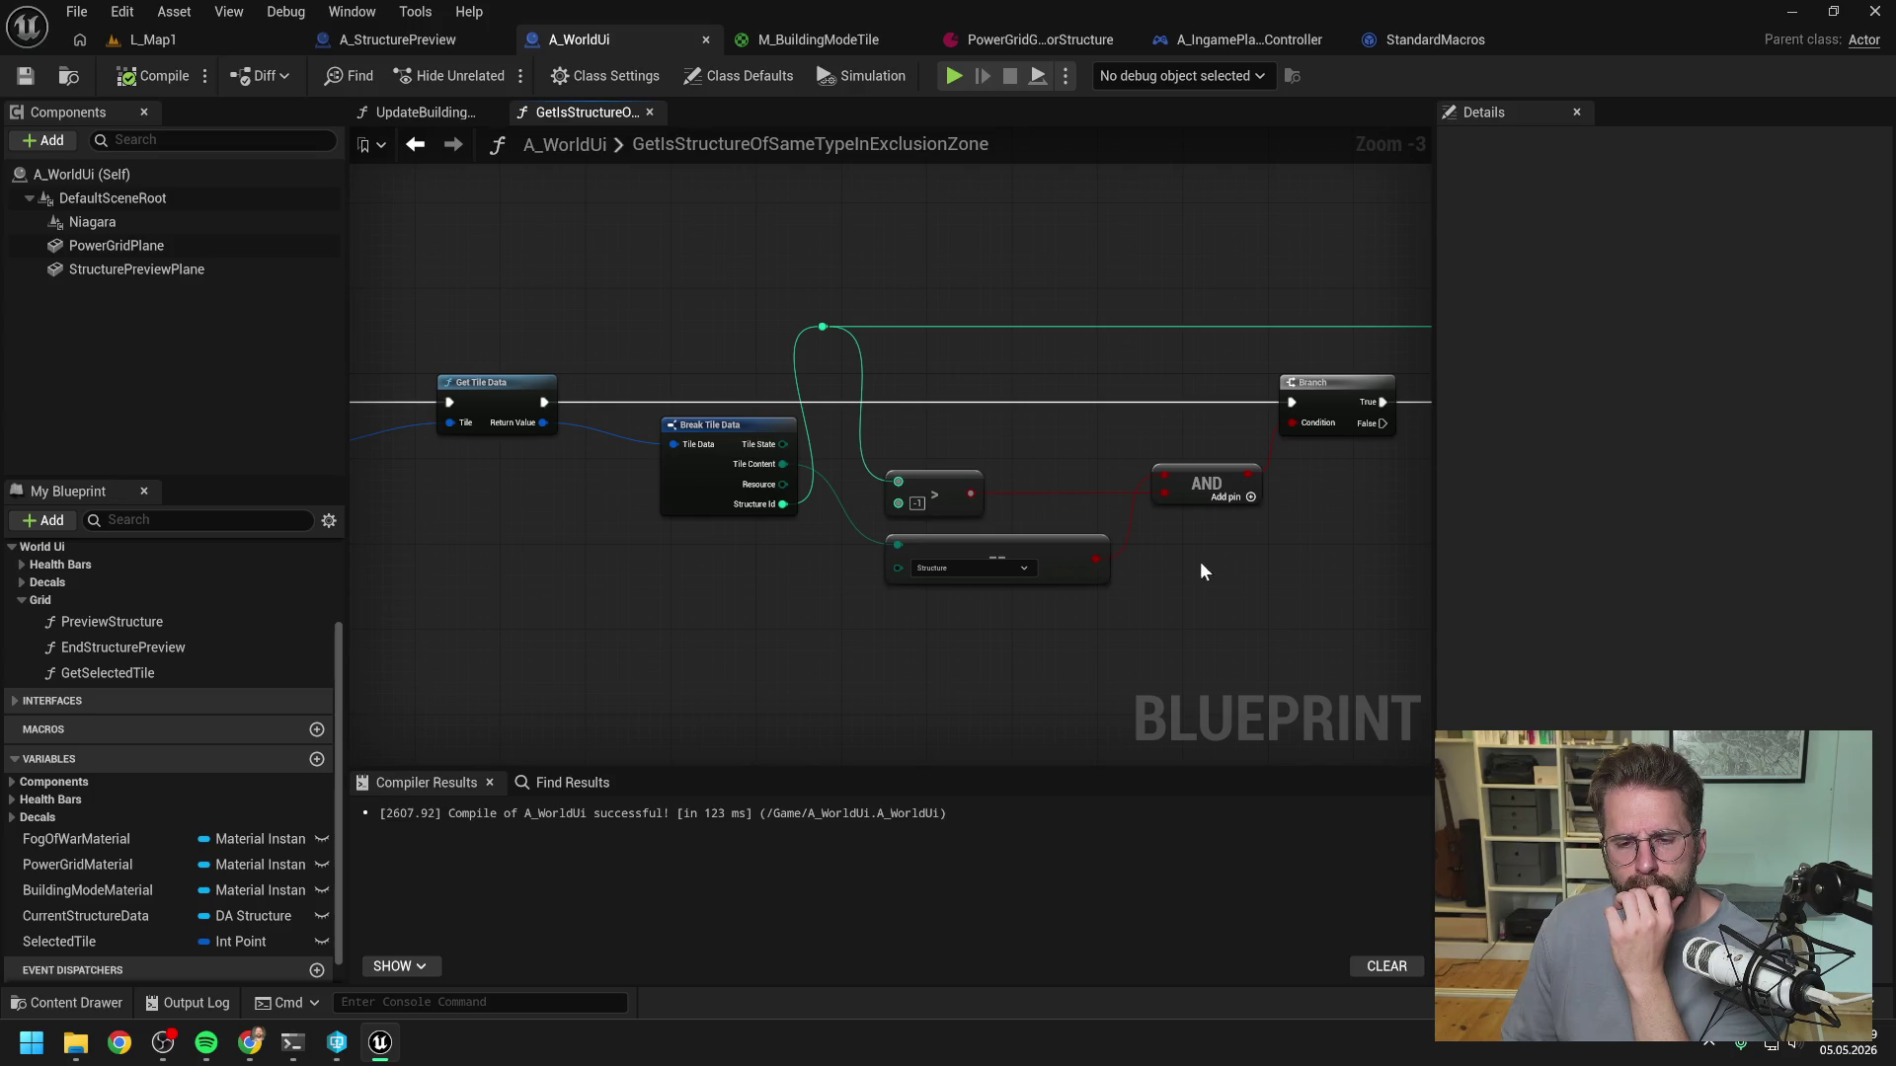
left_click_drag(1206, 560, 952, 561)
left_click_drag(1105, 547, 897, 545)
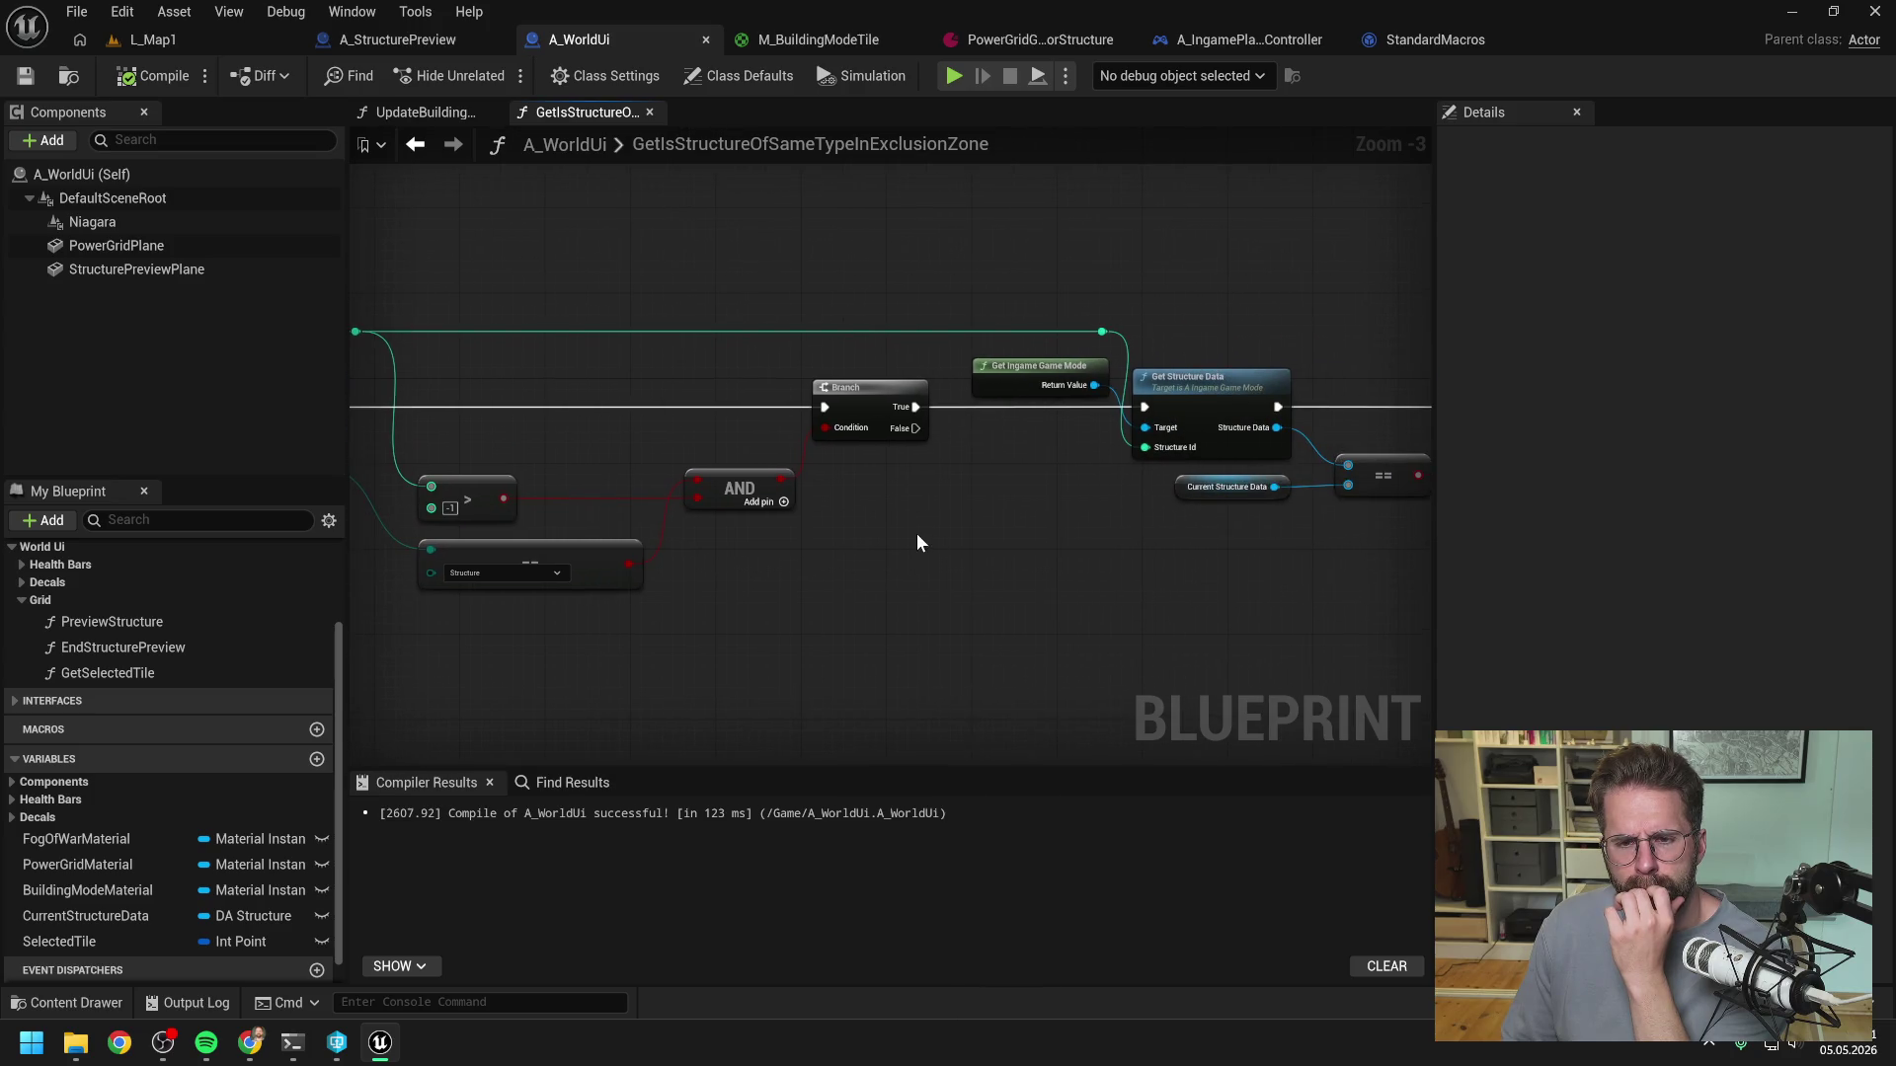
left_click_drag(1042, 509, 774, 510)
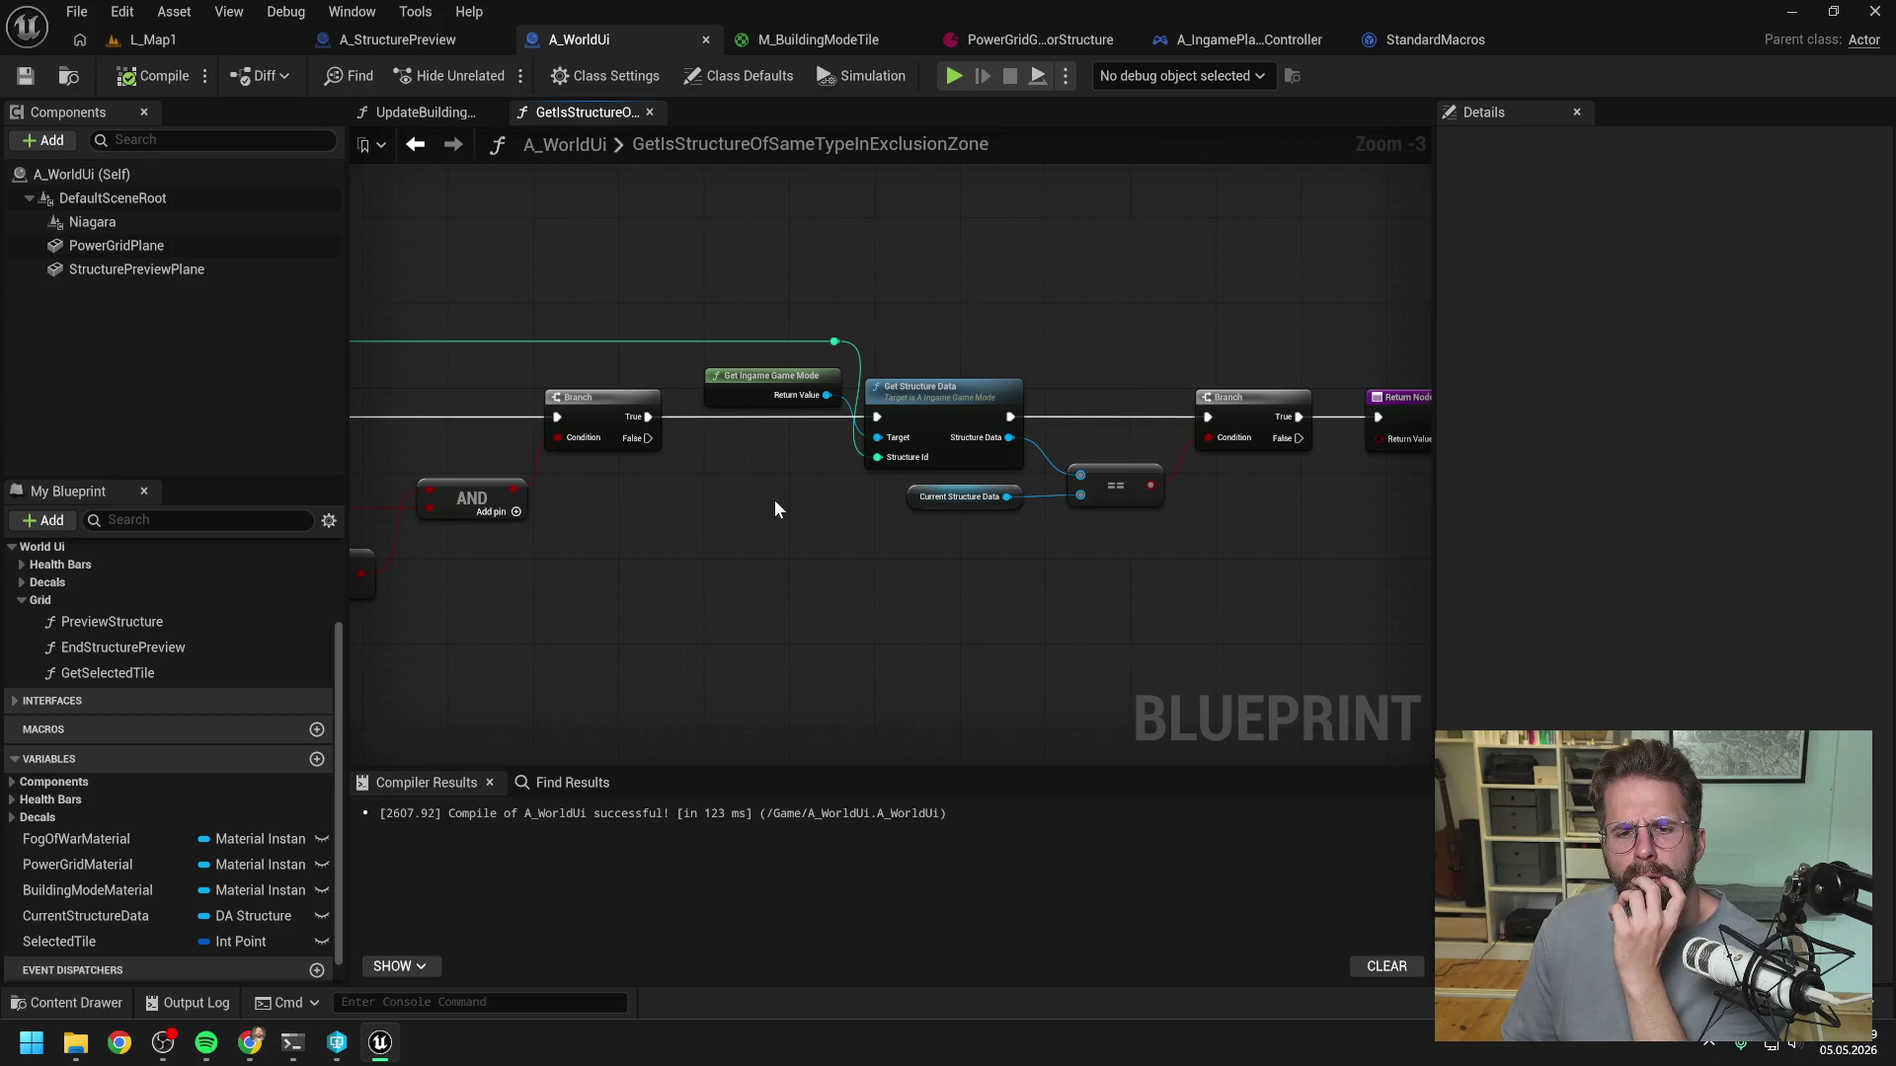
right_click(771, 508)
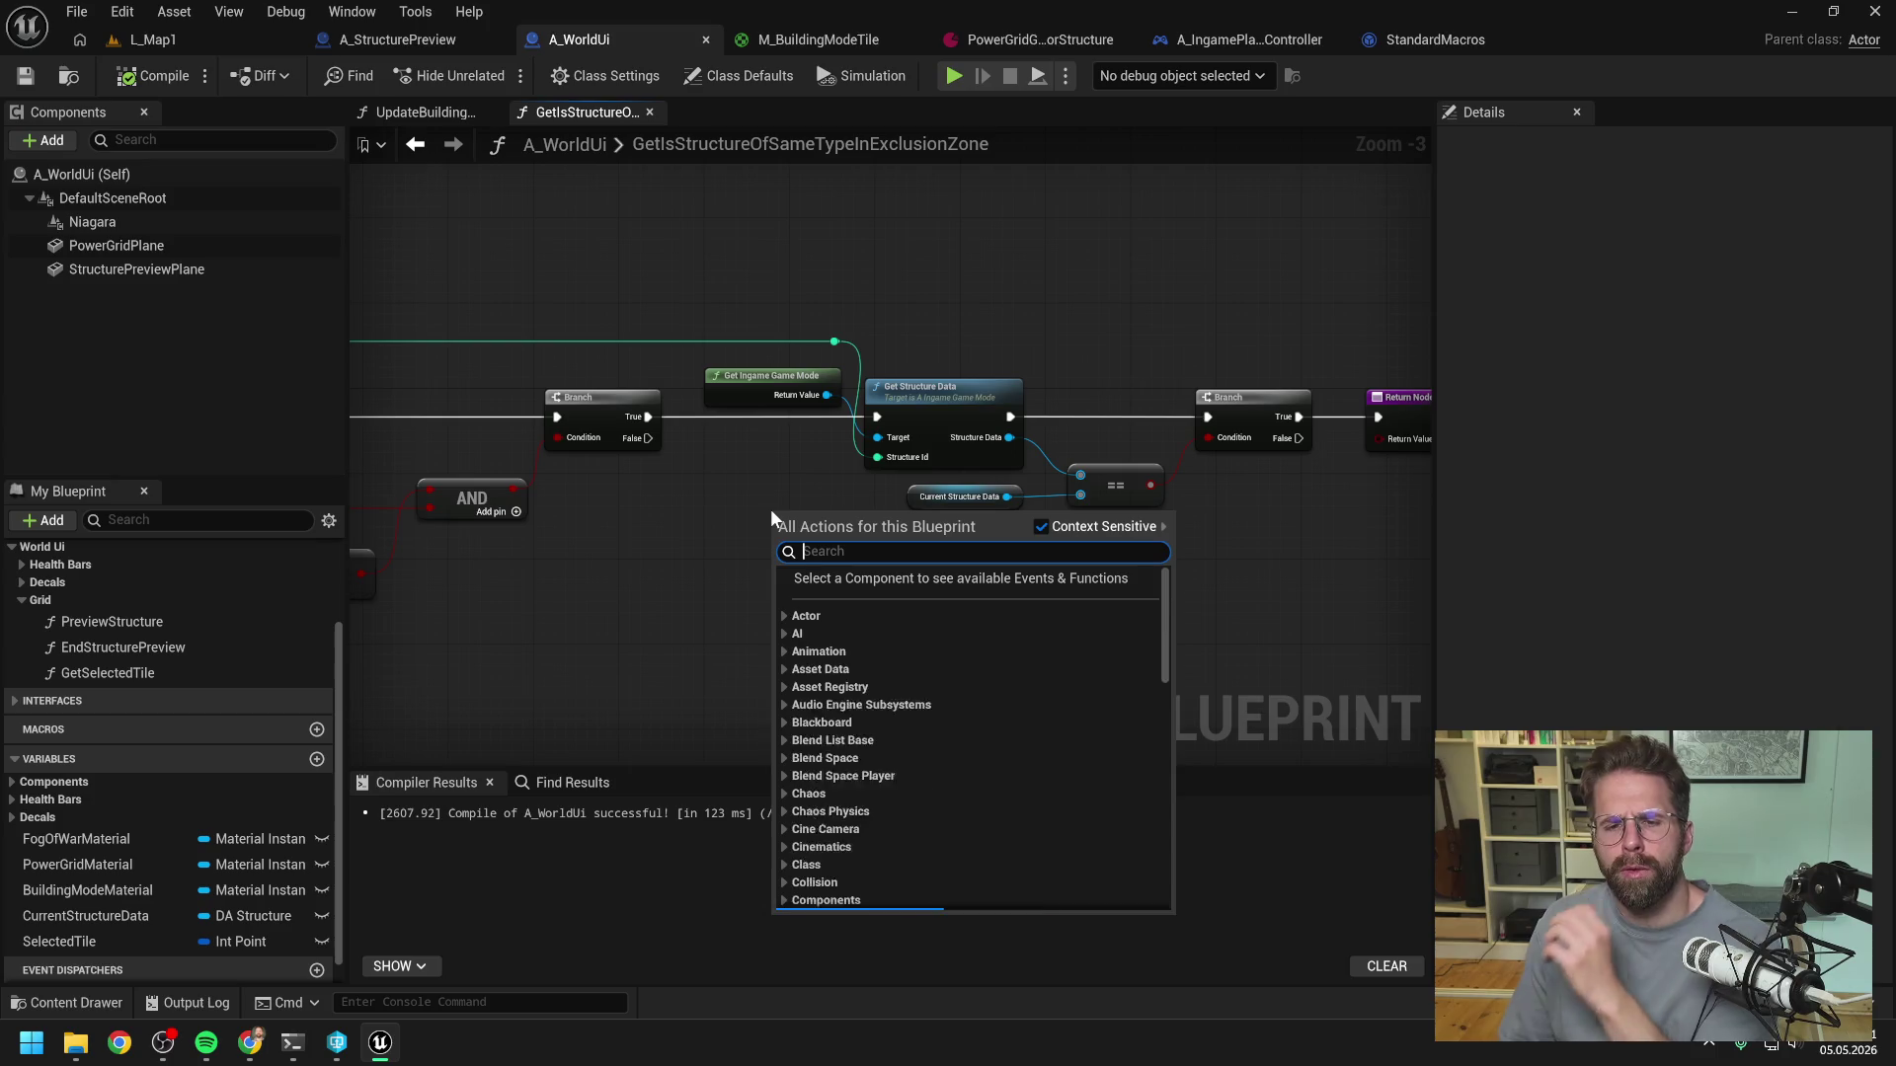
- Add a Get Structure Data node fed by Branch True and the structure id, feeding the == check
type("get struc ")
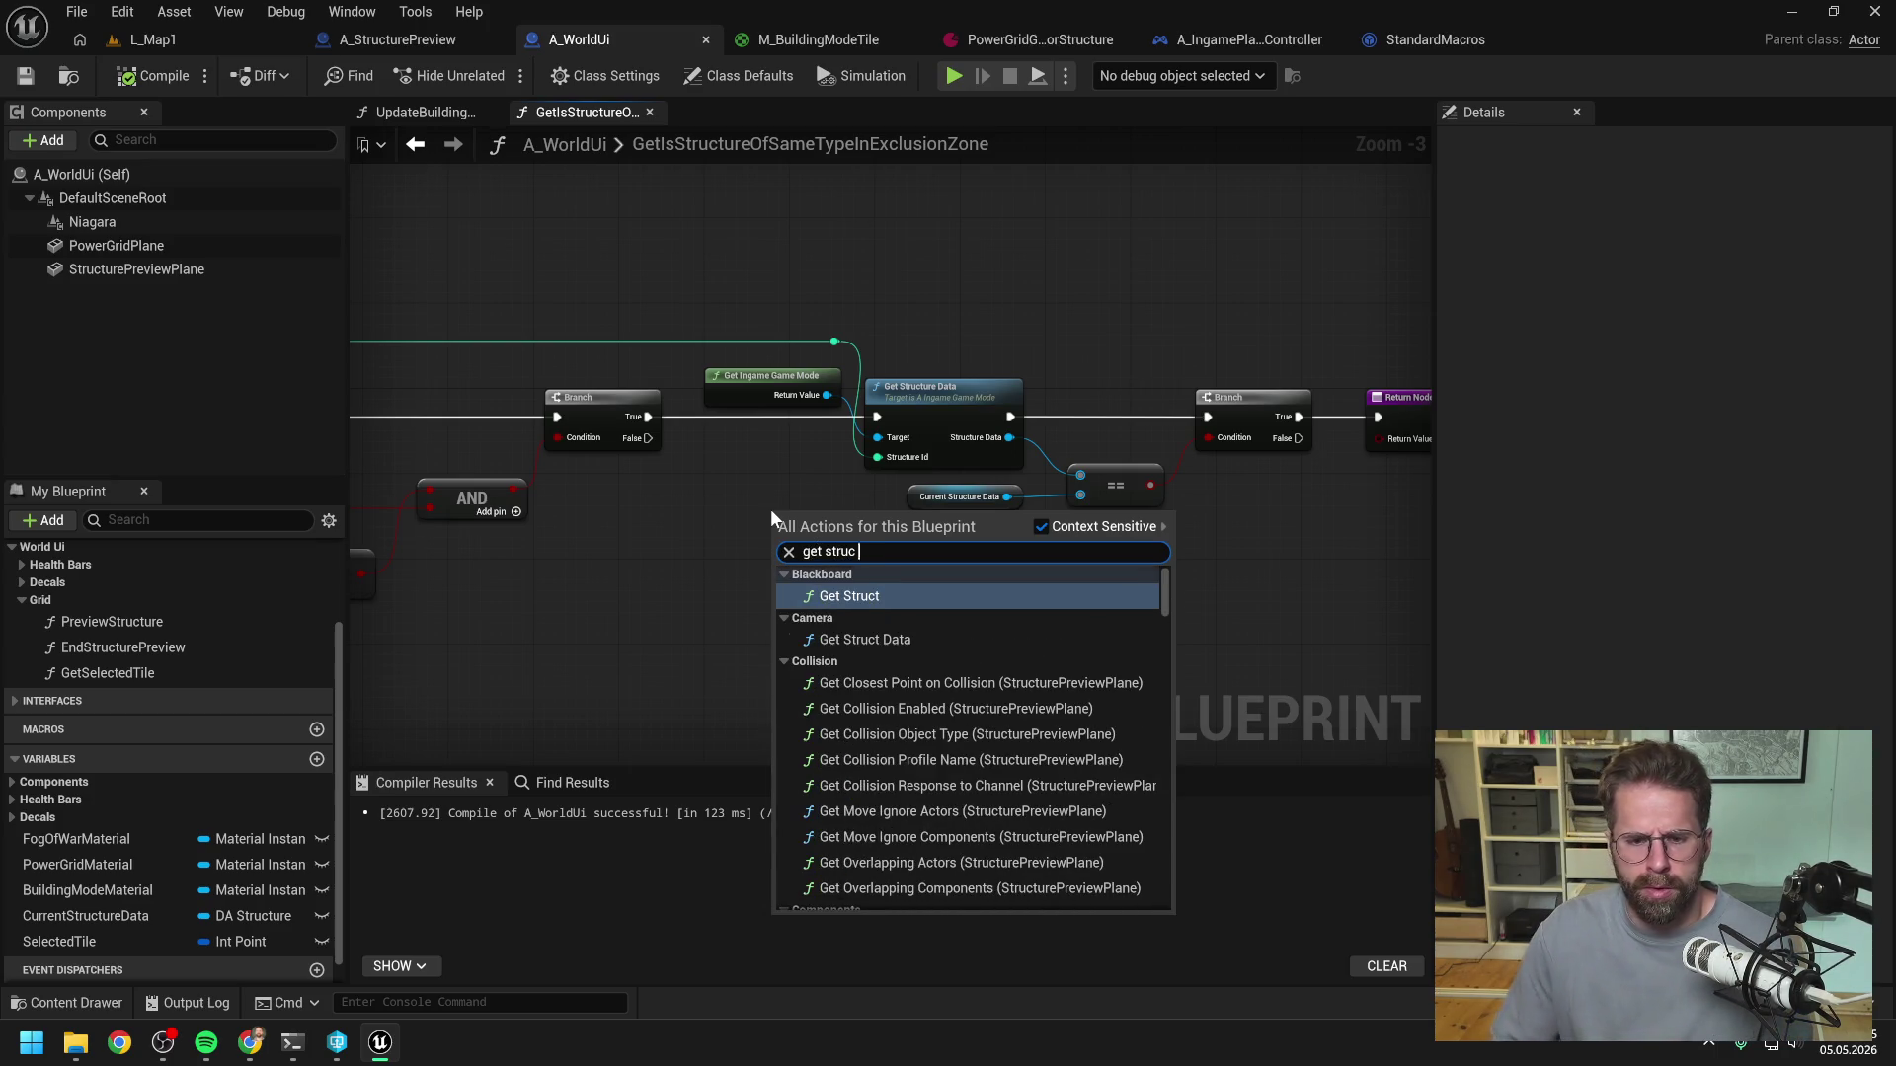
type("da")
left_click(874, 700)
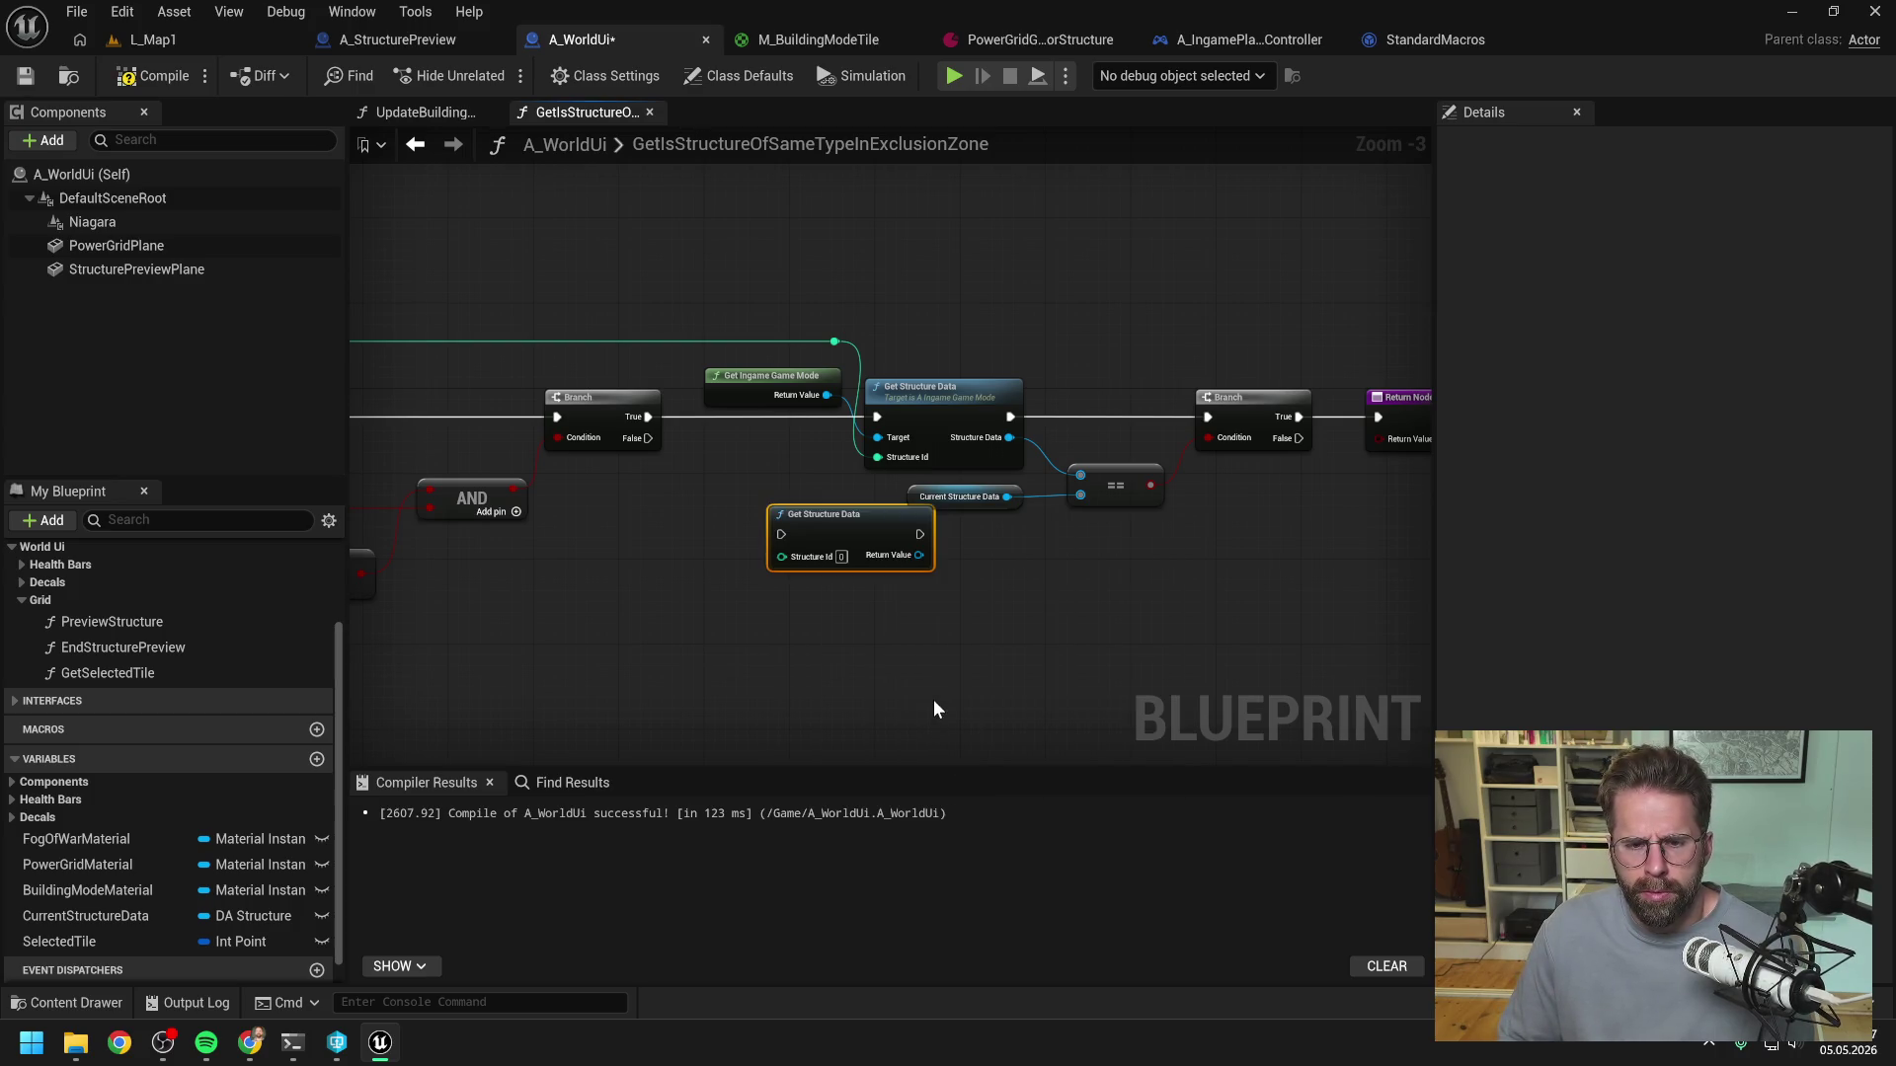
left_click_drag(846, 530, 785, 529)
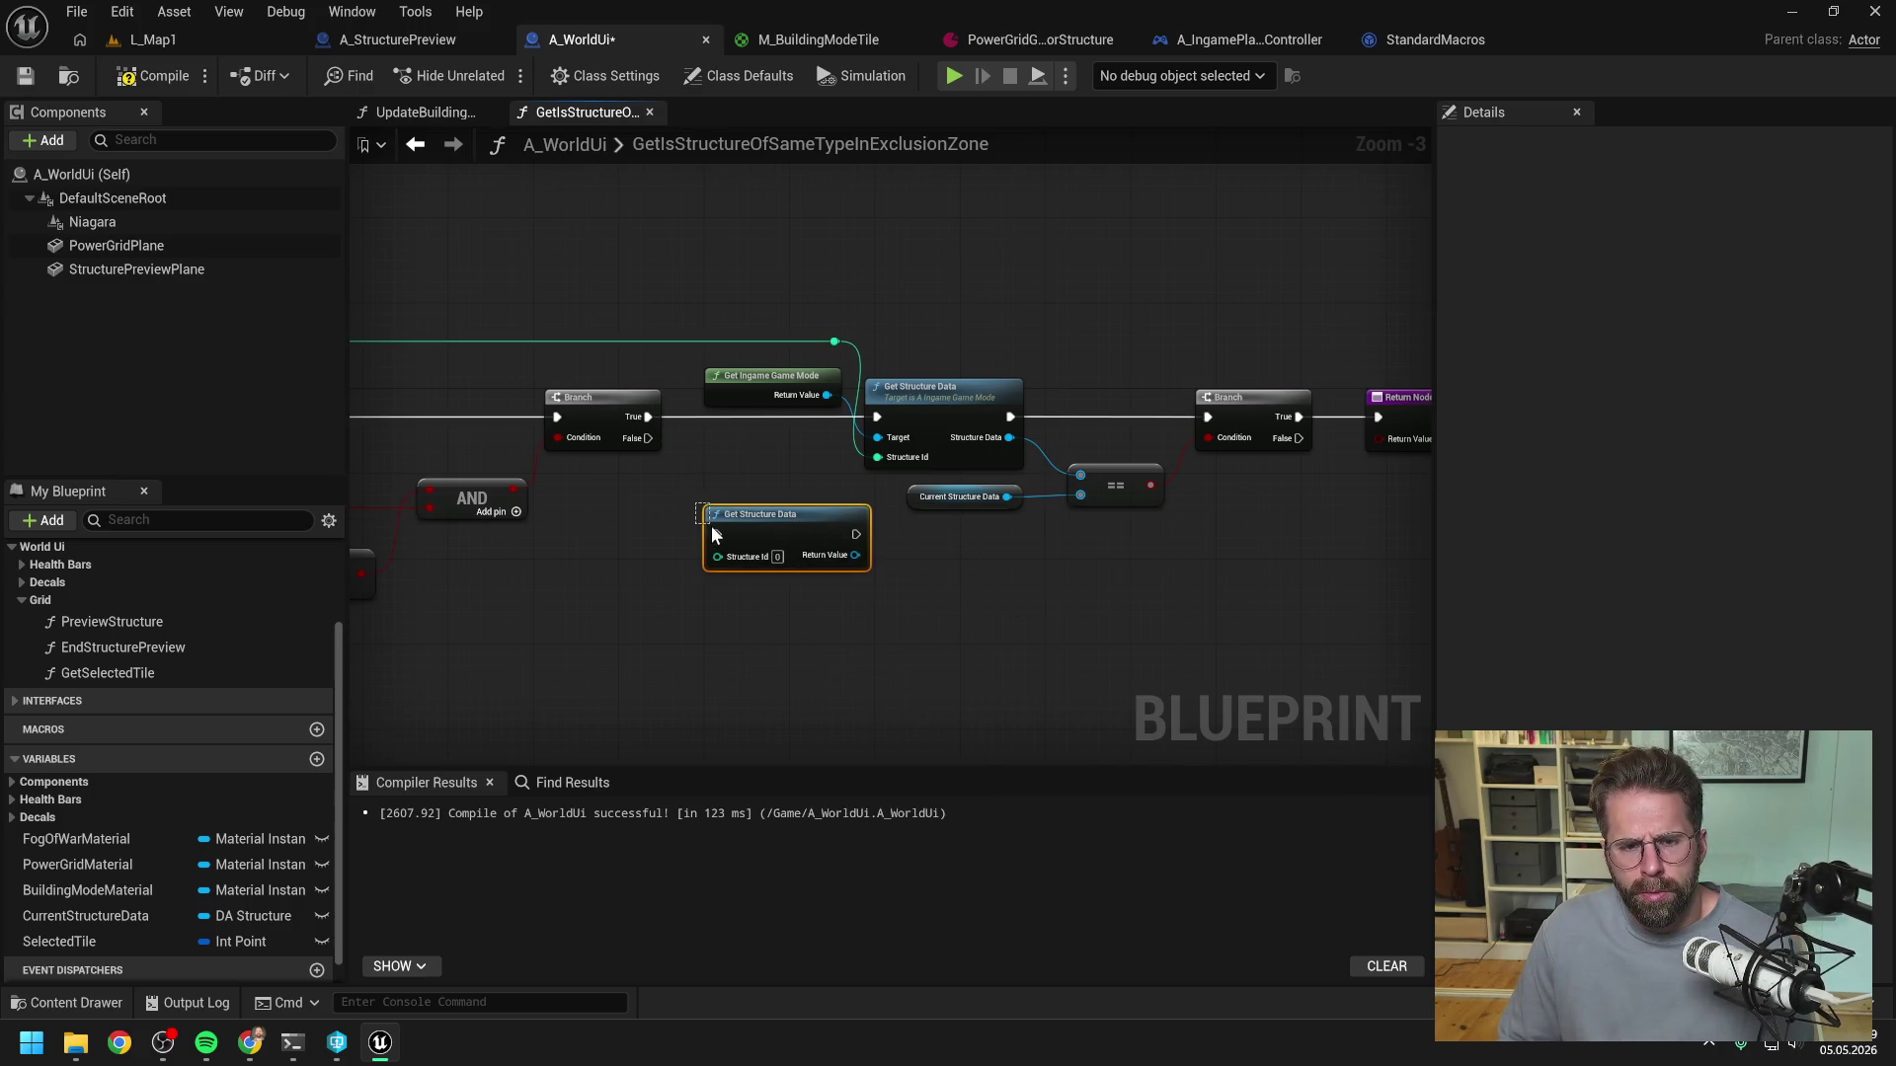
left_click_drag(647, 418, 713, 534)
mouse_move(834, 341)
left_mouse_down()
mouse_move(781, 509)
mouse_move(718, 557)
left_mouse_up()
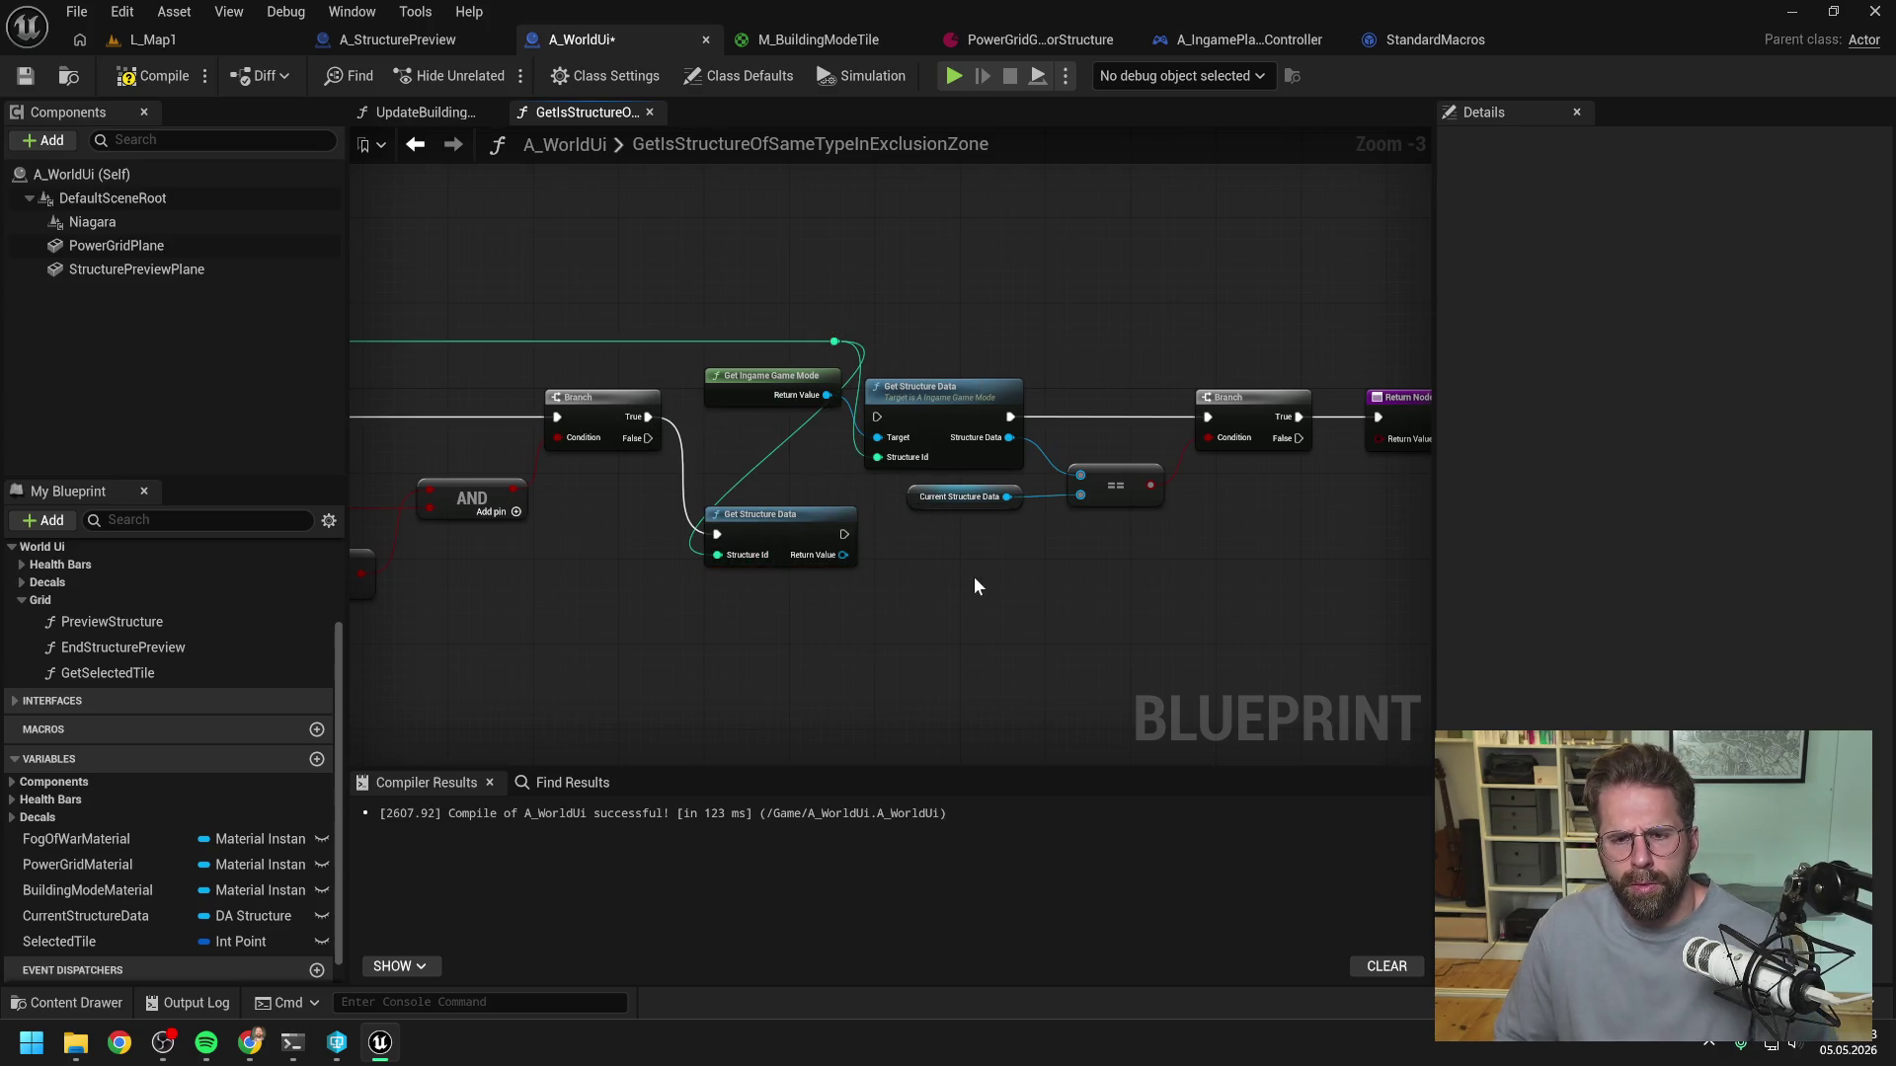
left_click_drag(852, 560, 1081, 475)
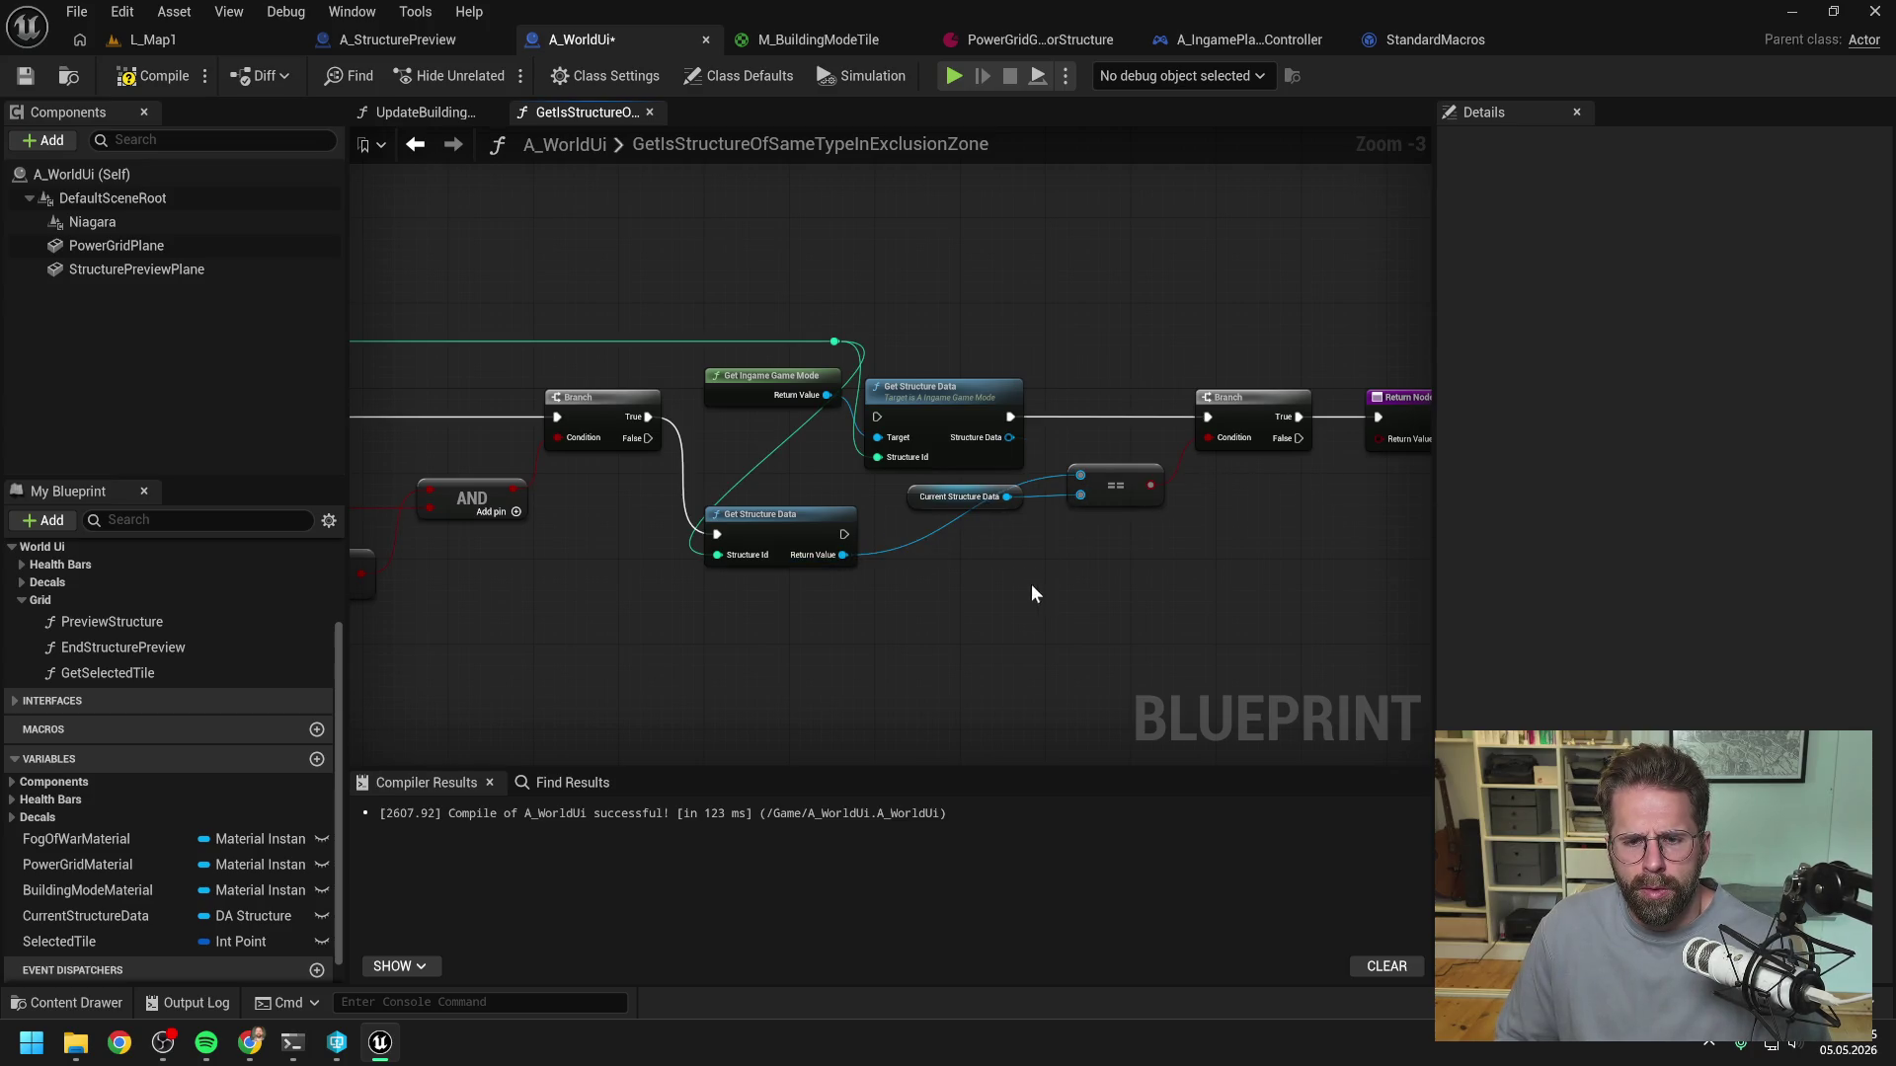
left_click_drag(844, 535, 1206, 417)
- Delete the old Get Structure Data and Get Ingame Game Mode nodes and place the new node inline
left_click(966, 390)
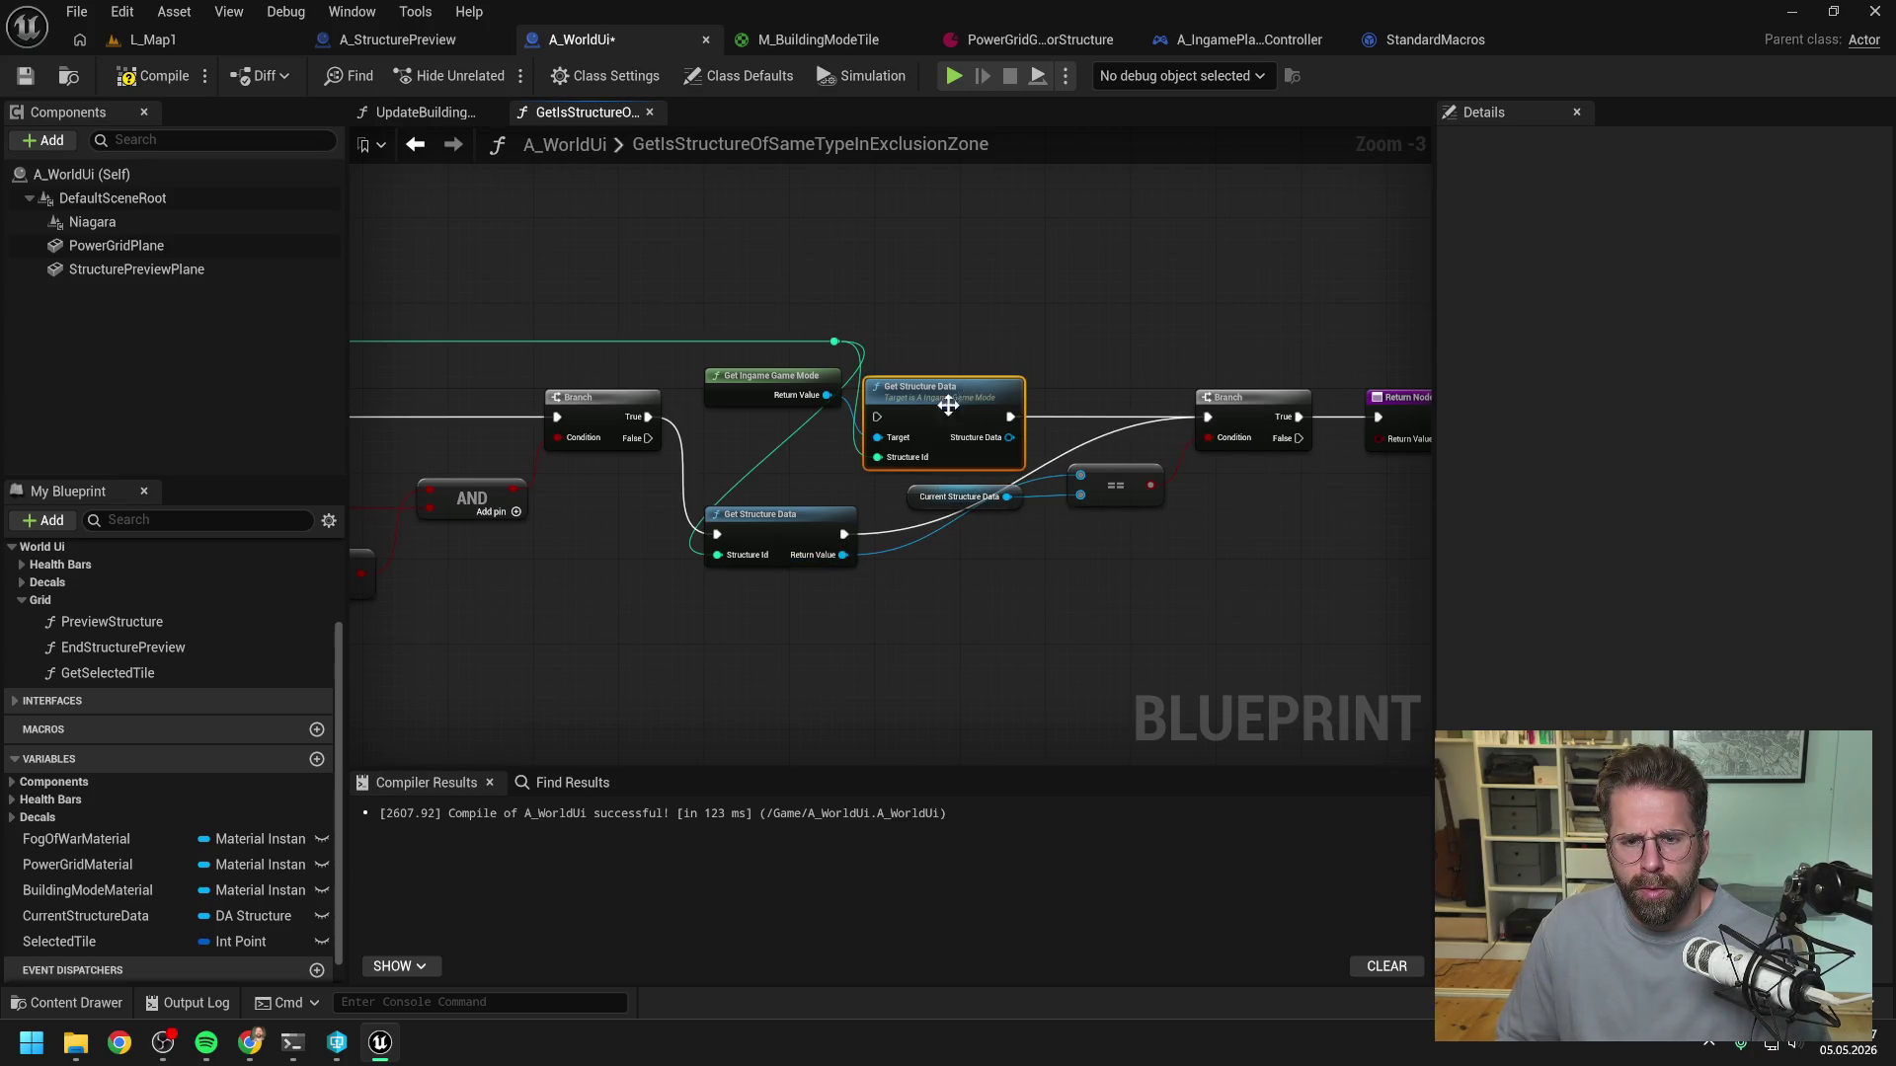
key("Delete")
left_click_drag(840, 429, 790, 385)
key("Delete")
mouse_move(786, 517)
left_mouse_down()
mouse_move(796, 394)
mouse_move(966, 400)
left_mouse_up()
left_click(1112, 346)
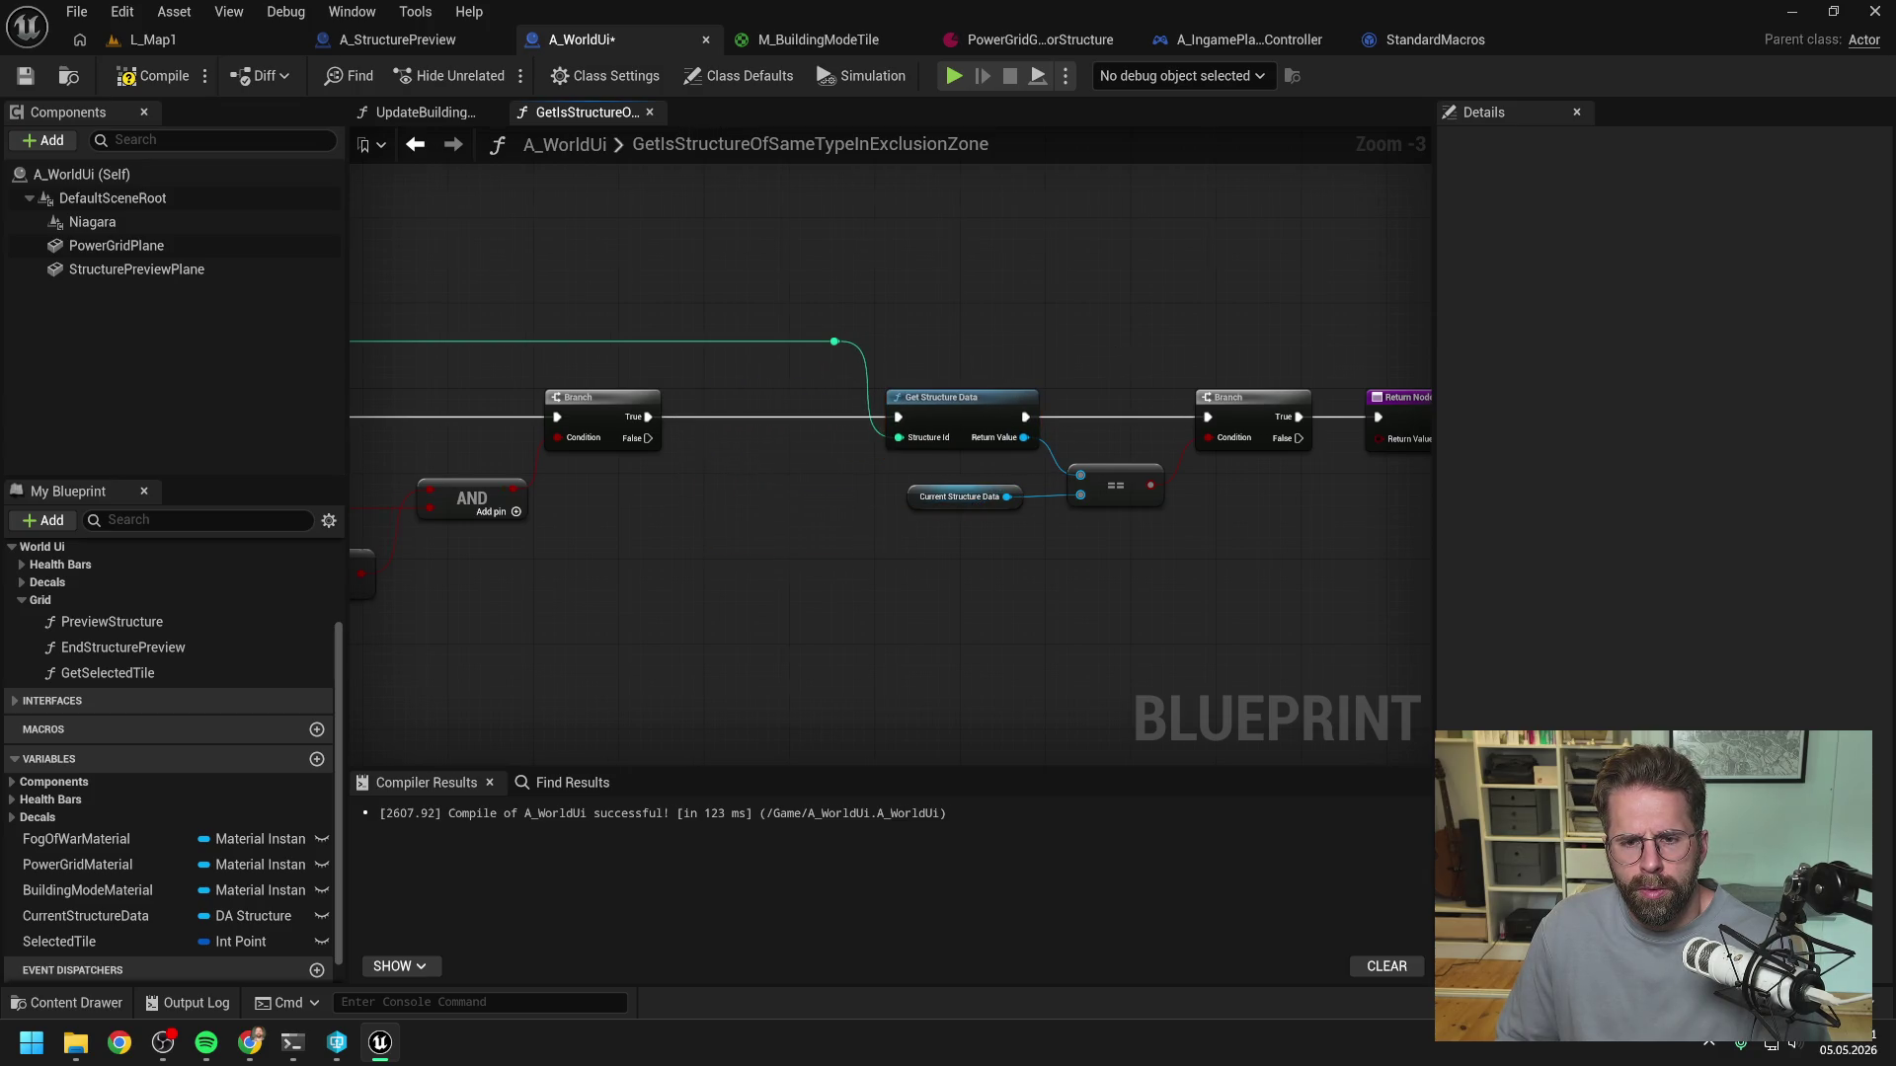
left_click_drag(1112, 346, 1003, 346)
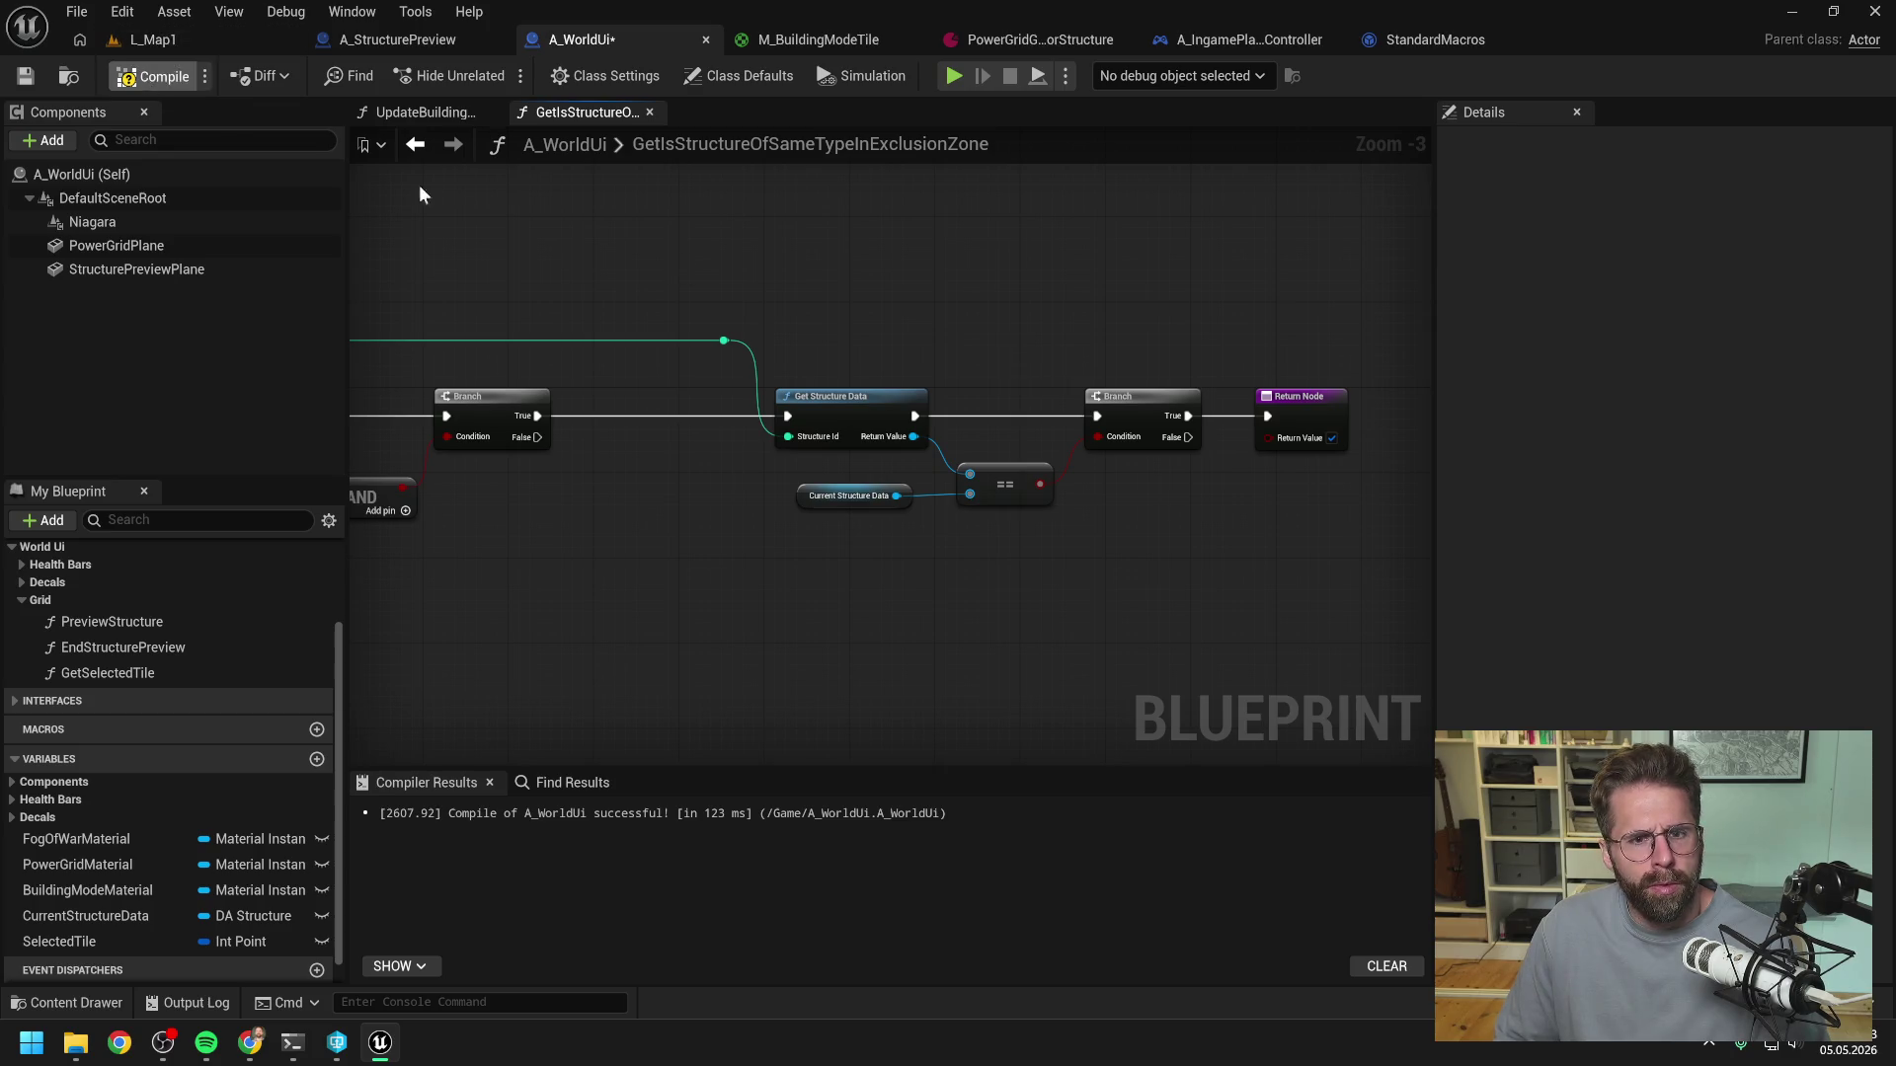
- Insert a Print String showing the structure data's display name, compile, and go to L_Map1
right_click(987, 337)
type("pi")
type("rint")
key("Return")
left_click_drag(915, 437, 1012, 343)
mouse_move(912, 416)
left_mouse_down()
mouse_move(1005, 312)
mouse_move(1096, 416)
mouse_move(1058, 490)
mouse_move(1016, 500)
mouse_move(1017, 554)
left_mouse_up()
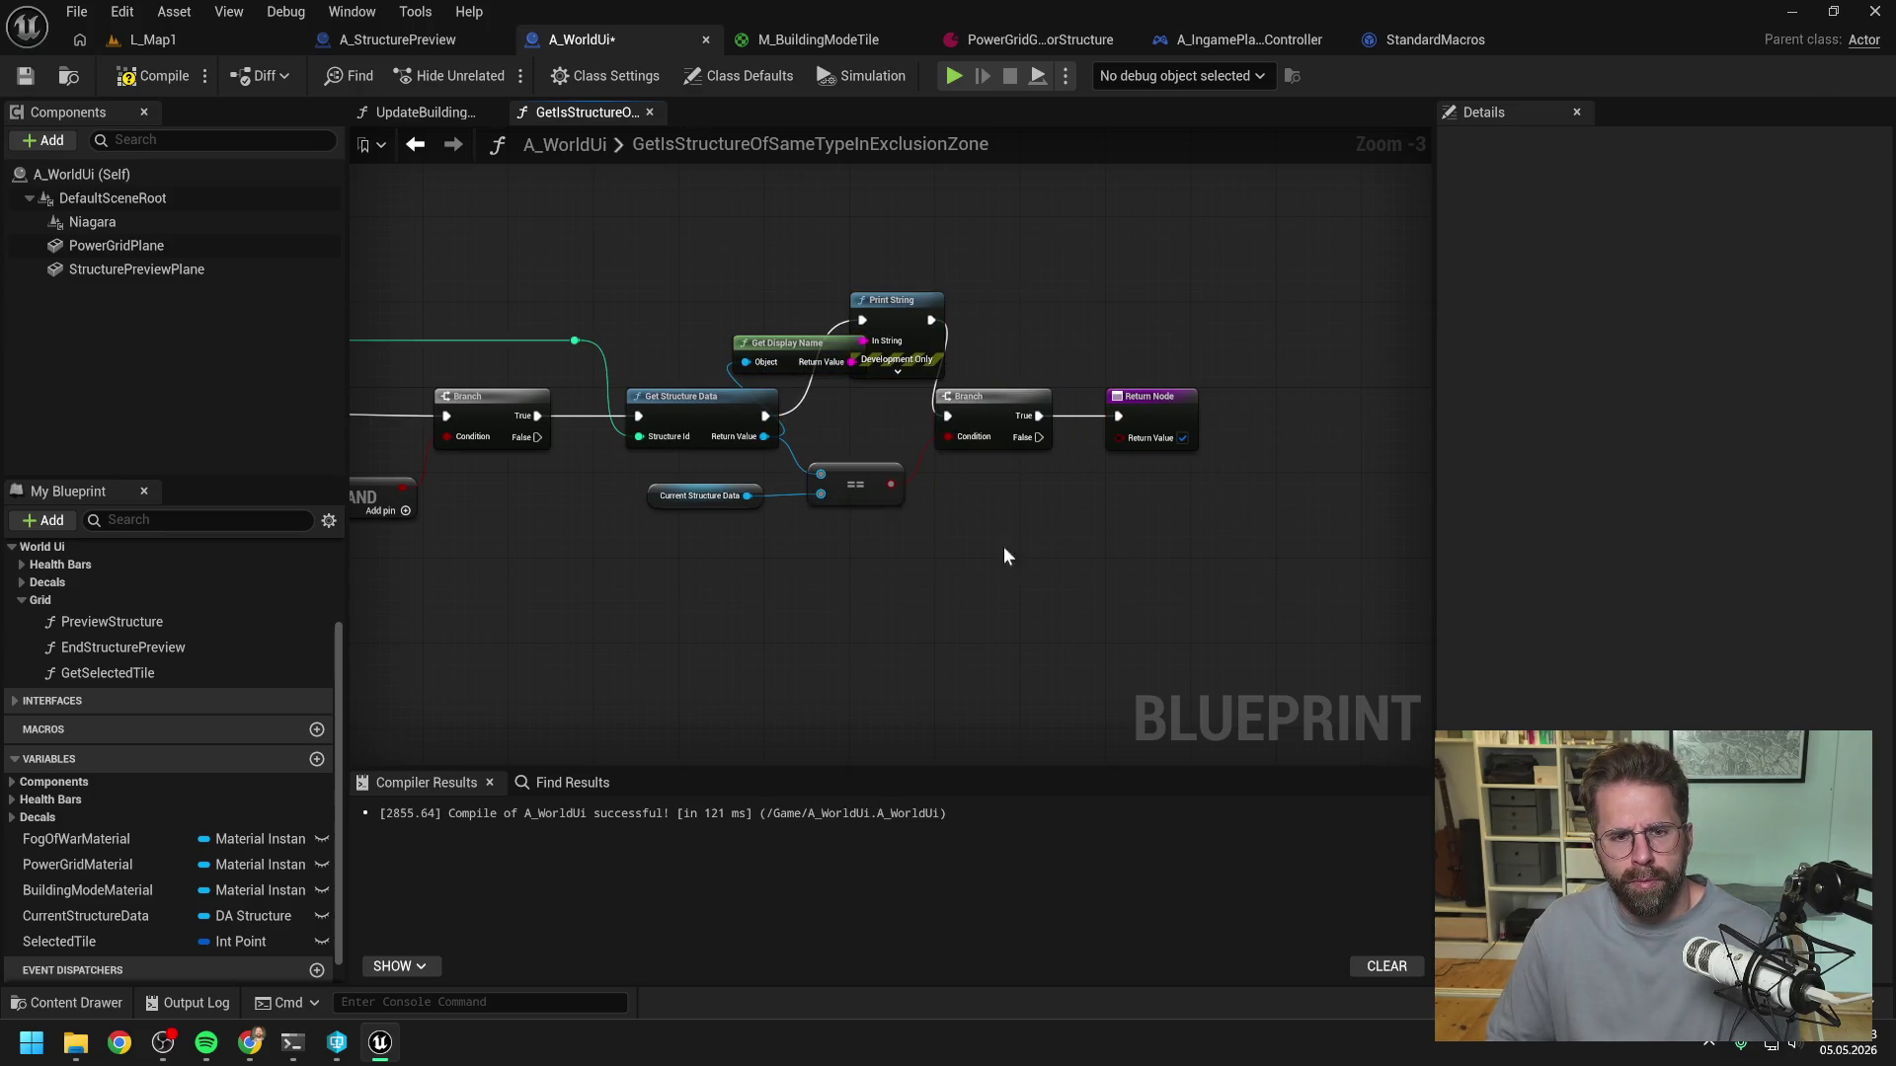
left_click(144, 75)
left_click(222, 43)
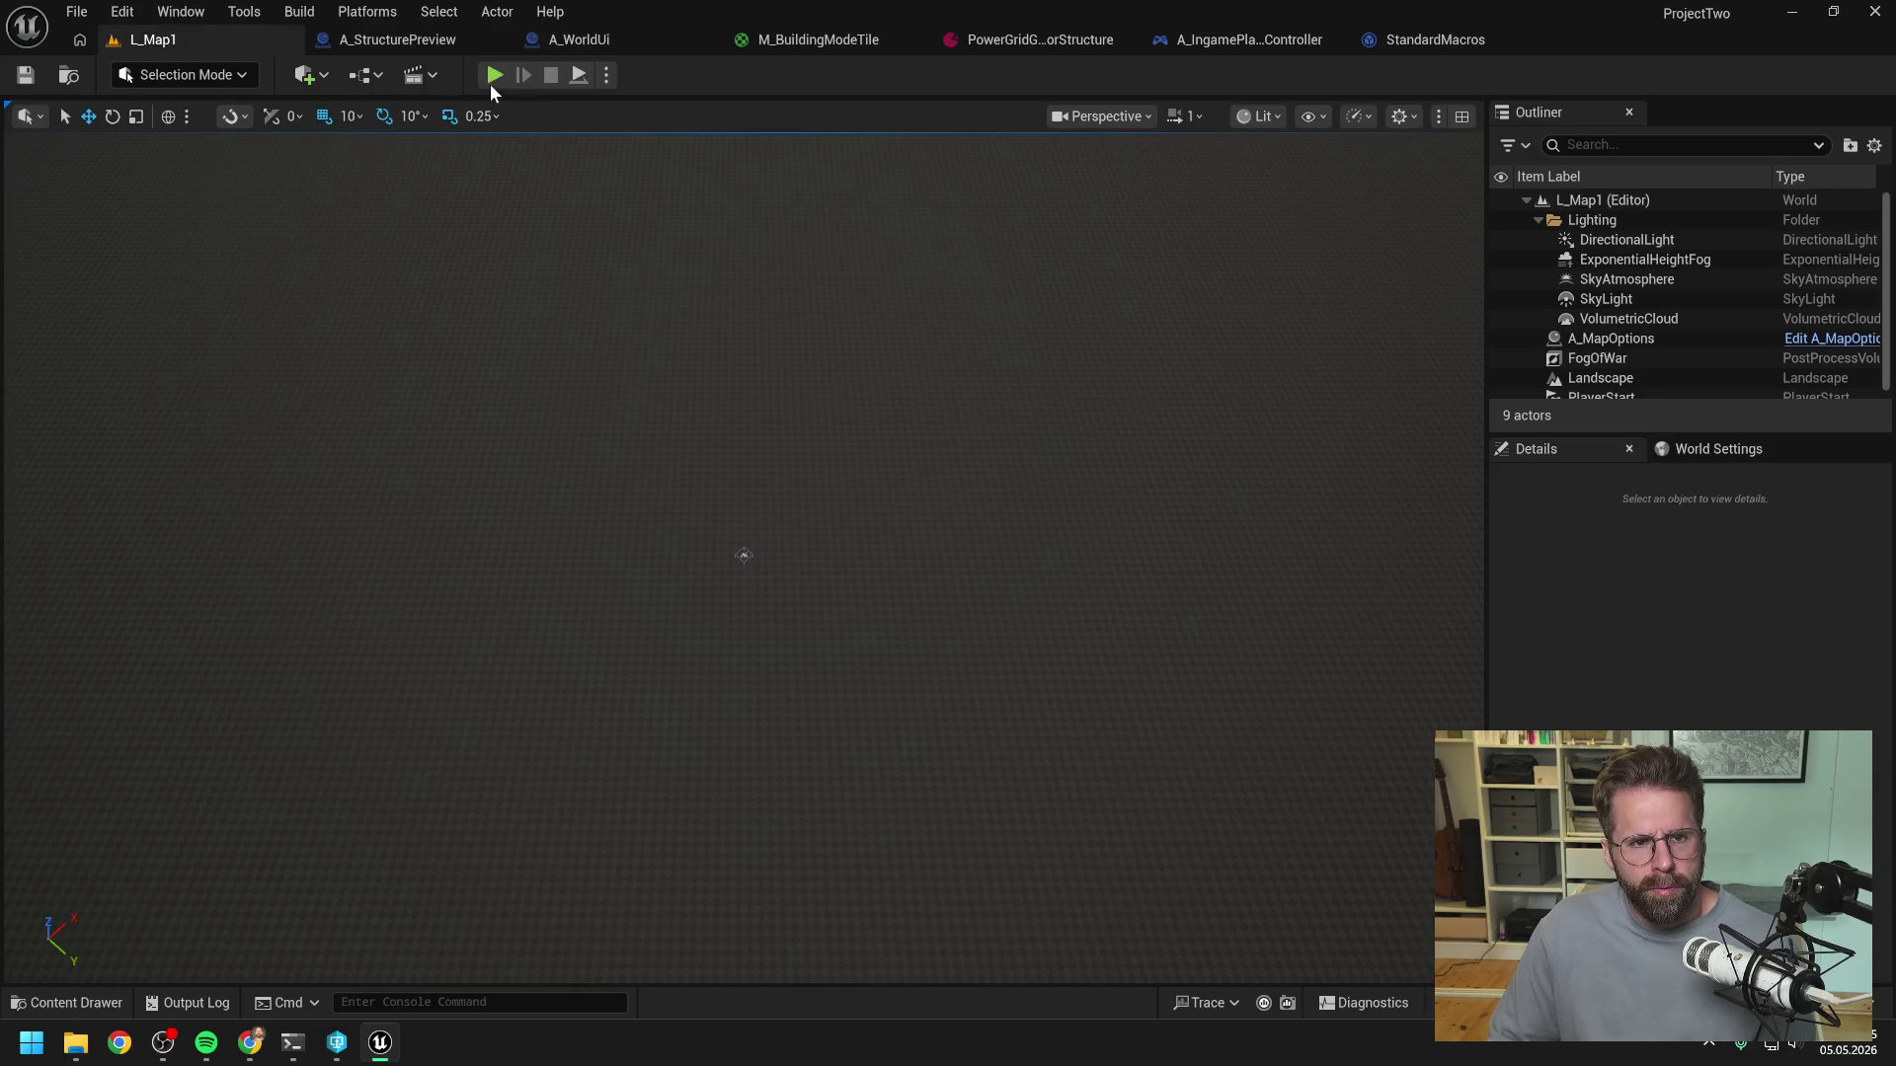
left_click(493, 86)
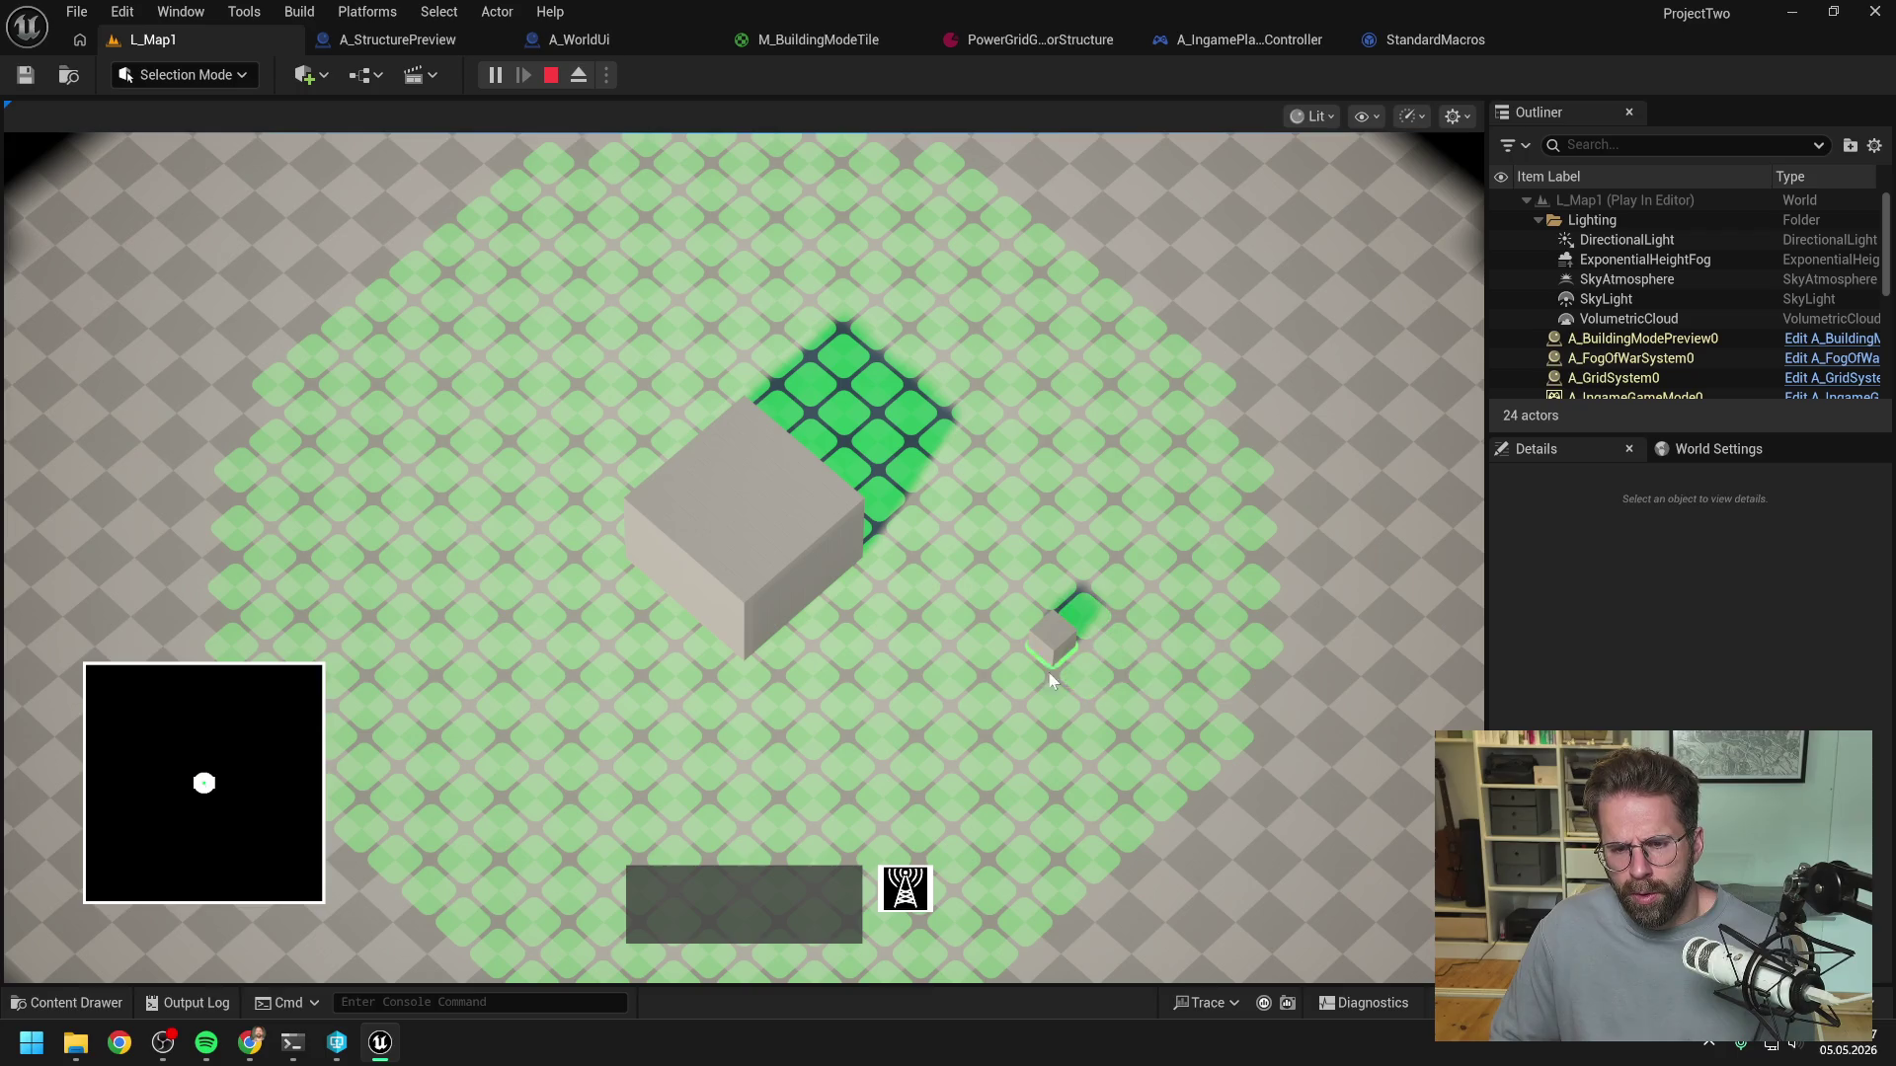
key("Escape")
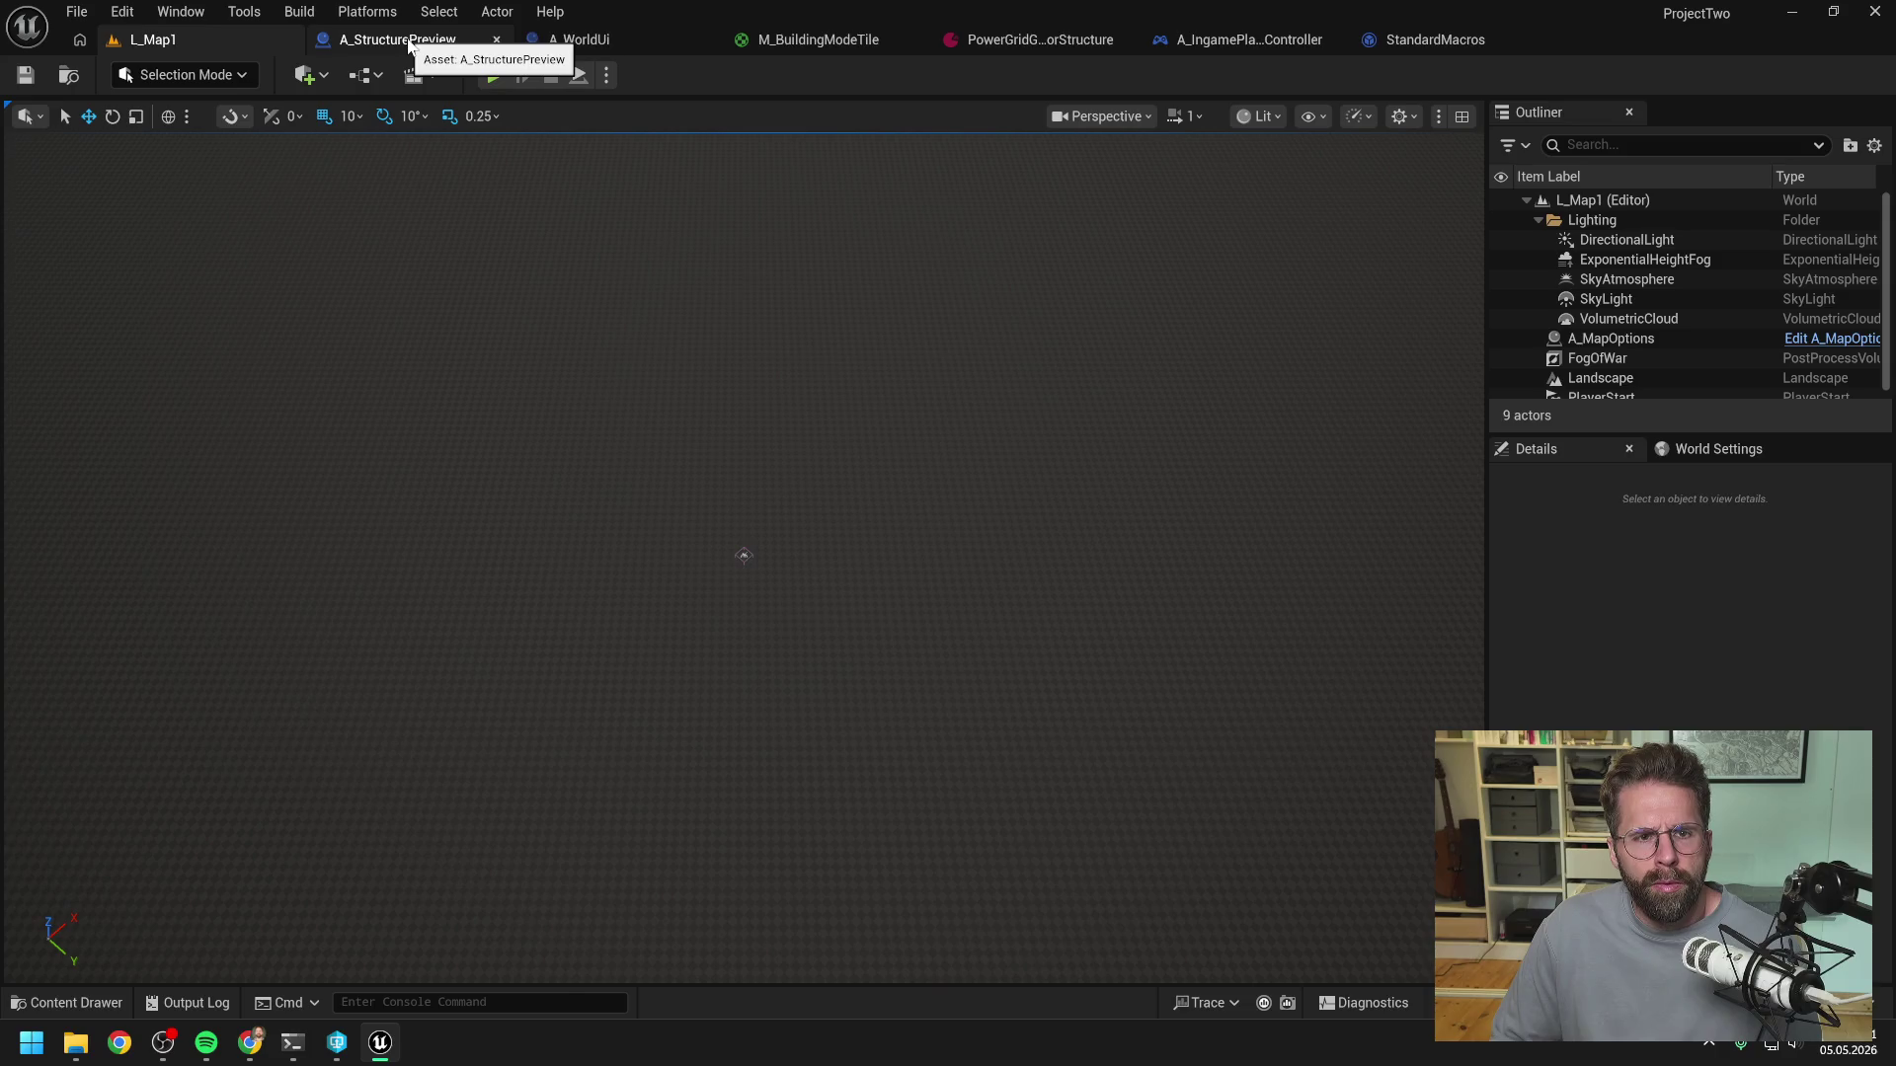
- In A_WorldUi, add a Hello Print String right after the exclusion-zone function's entry node
left_click(1229, 40)
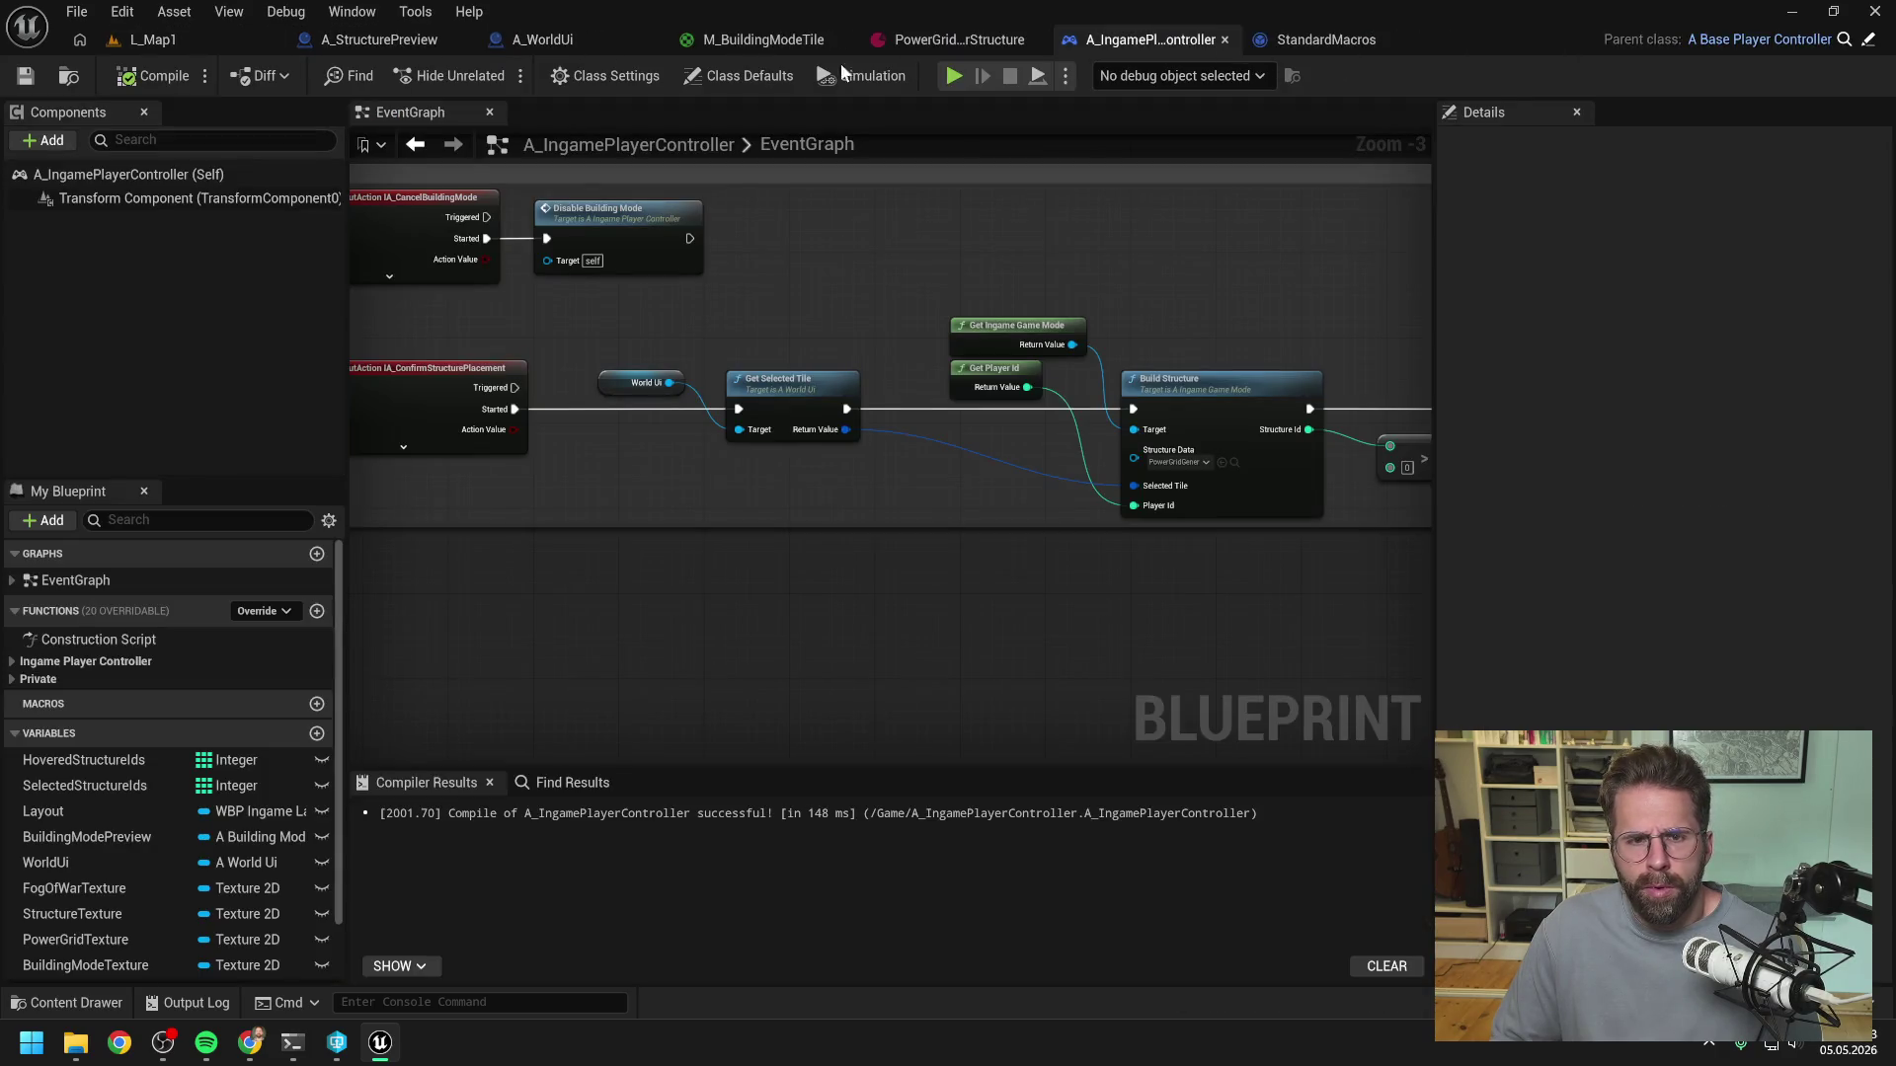
left_click(582, 40)
mouse_move(670, 278)
left_mouse_down()
mouse_move(1262, 247)
mouse_move(1347, 298)
left_mouse_up()
left_click_drag(707, 258, 1155, 283)
left_click_drag(861, 407, 729, 404)
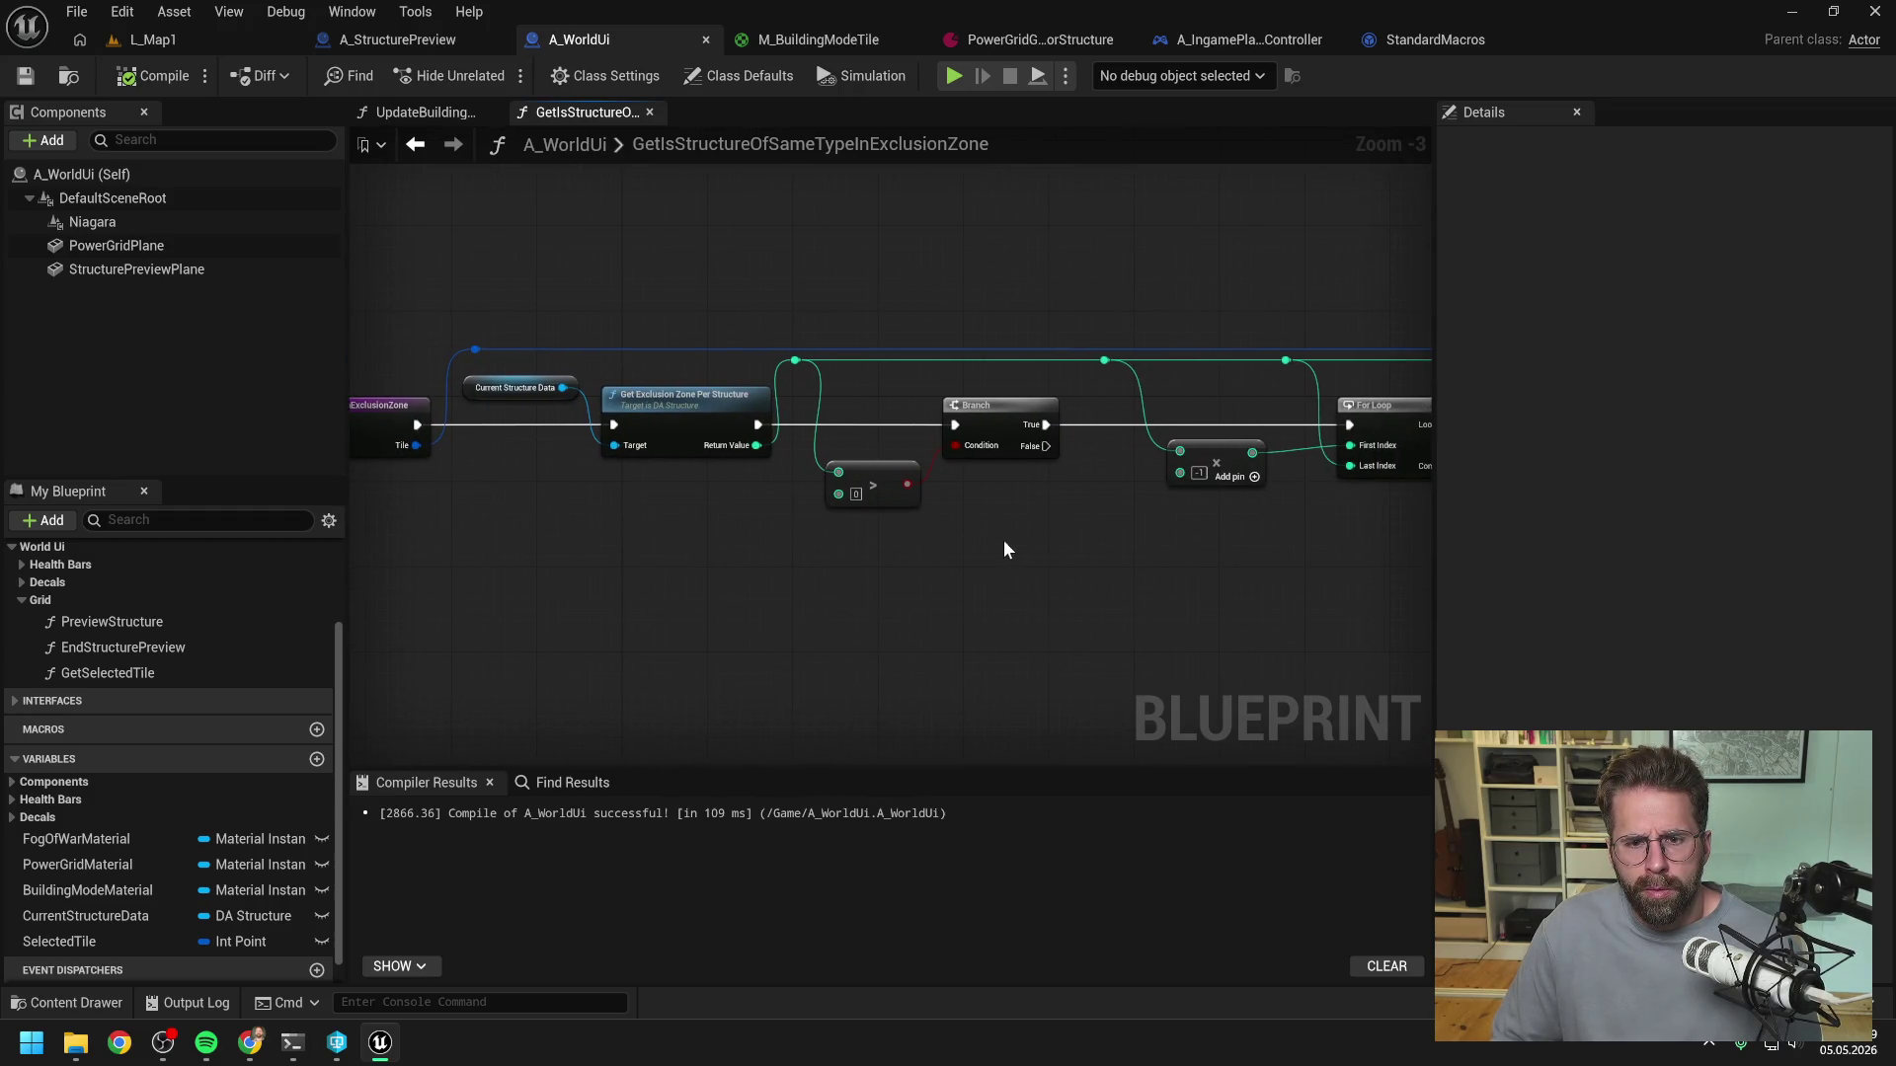
right_click(656, 547)
type("print")
key("Return")
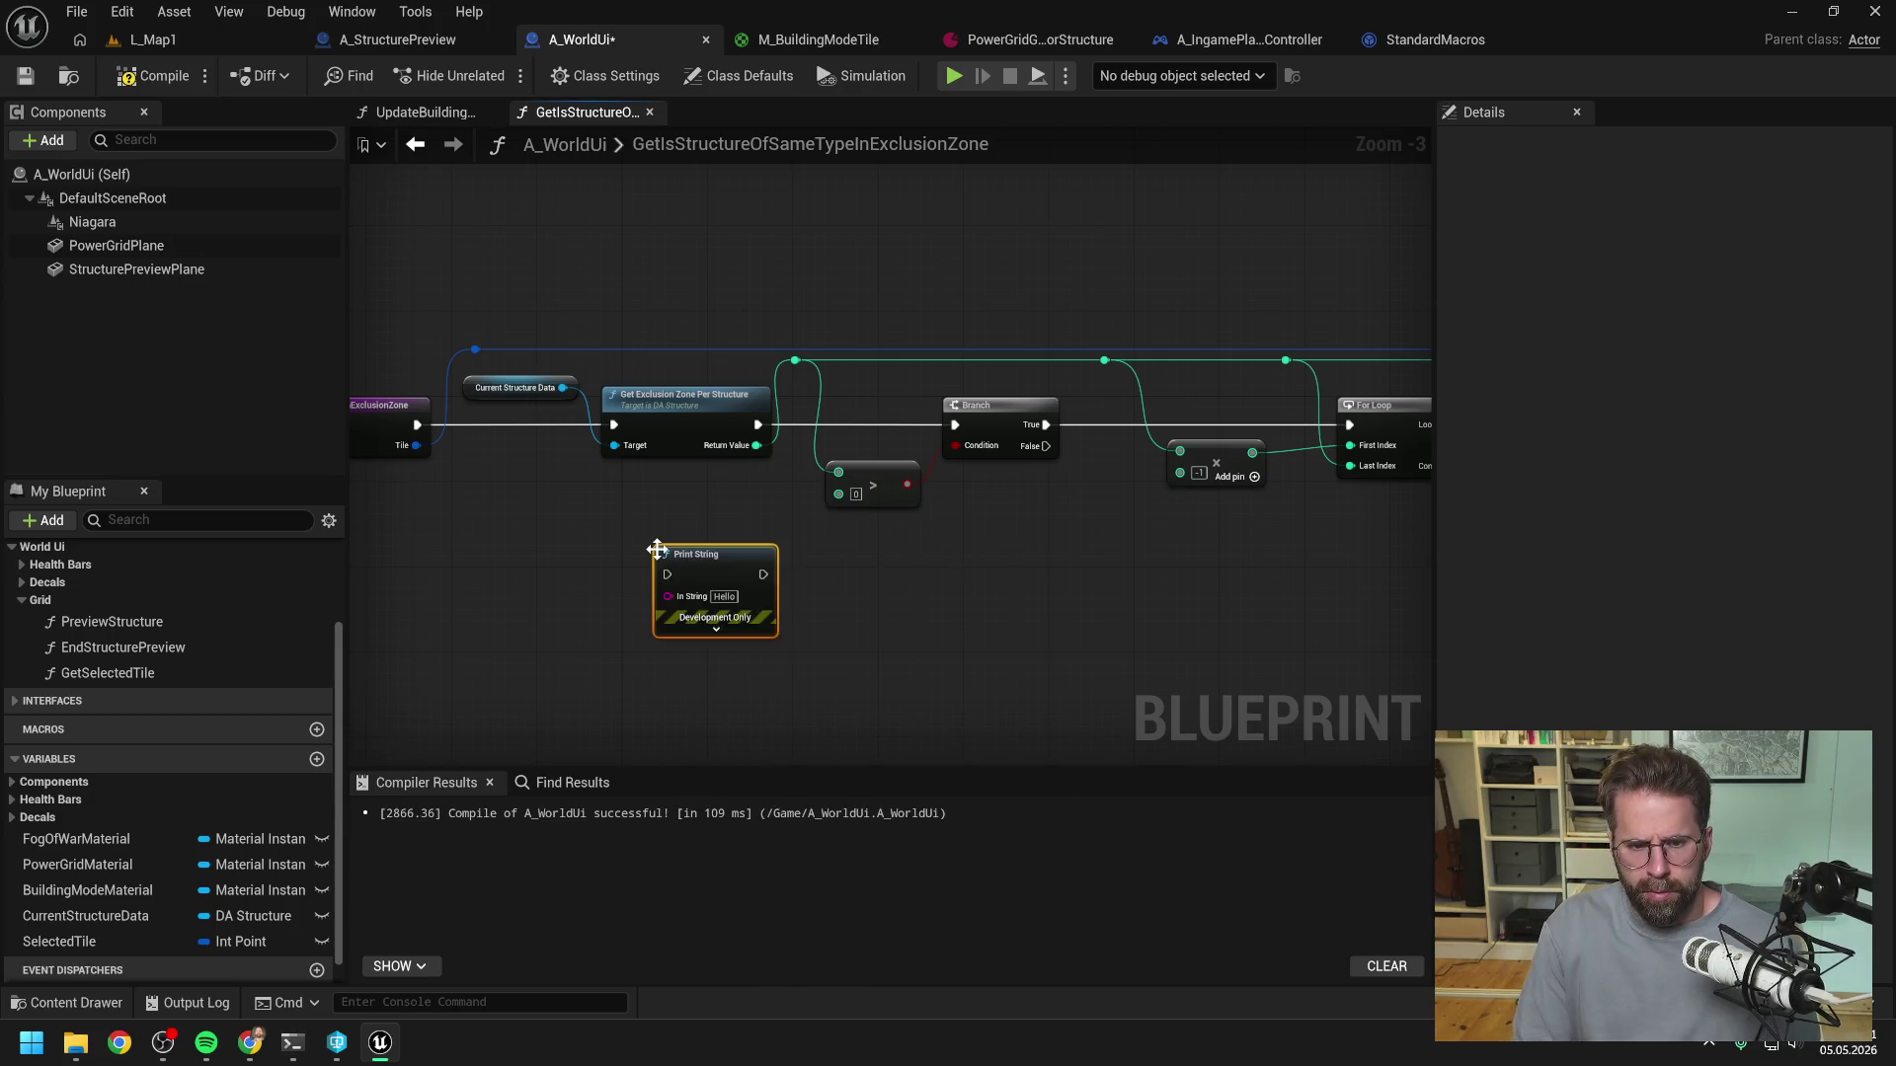
mouse_move(419, 424)
left_mouse_down()
mouse_move(665, 574)
mouse_move(652, 484)
mouse_move(612, 425)
left_mouse_up()
key("Escape")
- Chain the Hello Print String into Get Exclusion Zone Per Structure and start playing L_Map1
left_click_drag(763, 574, 613, 424)
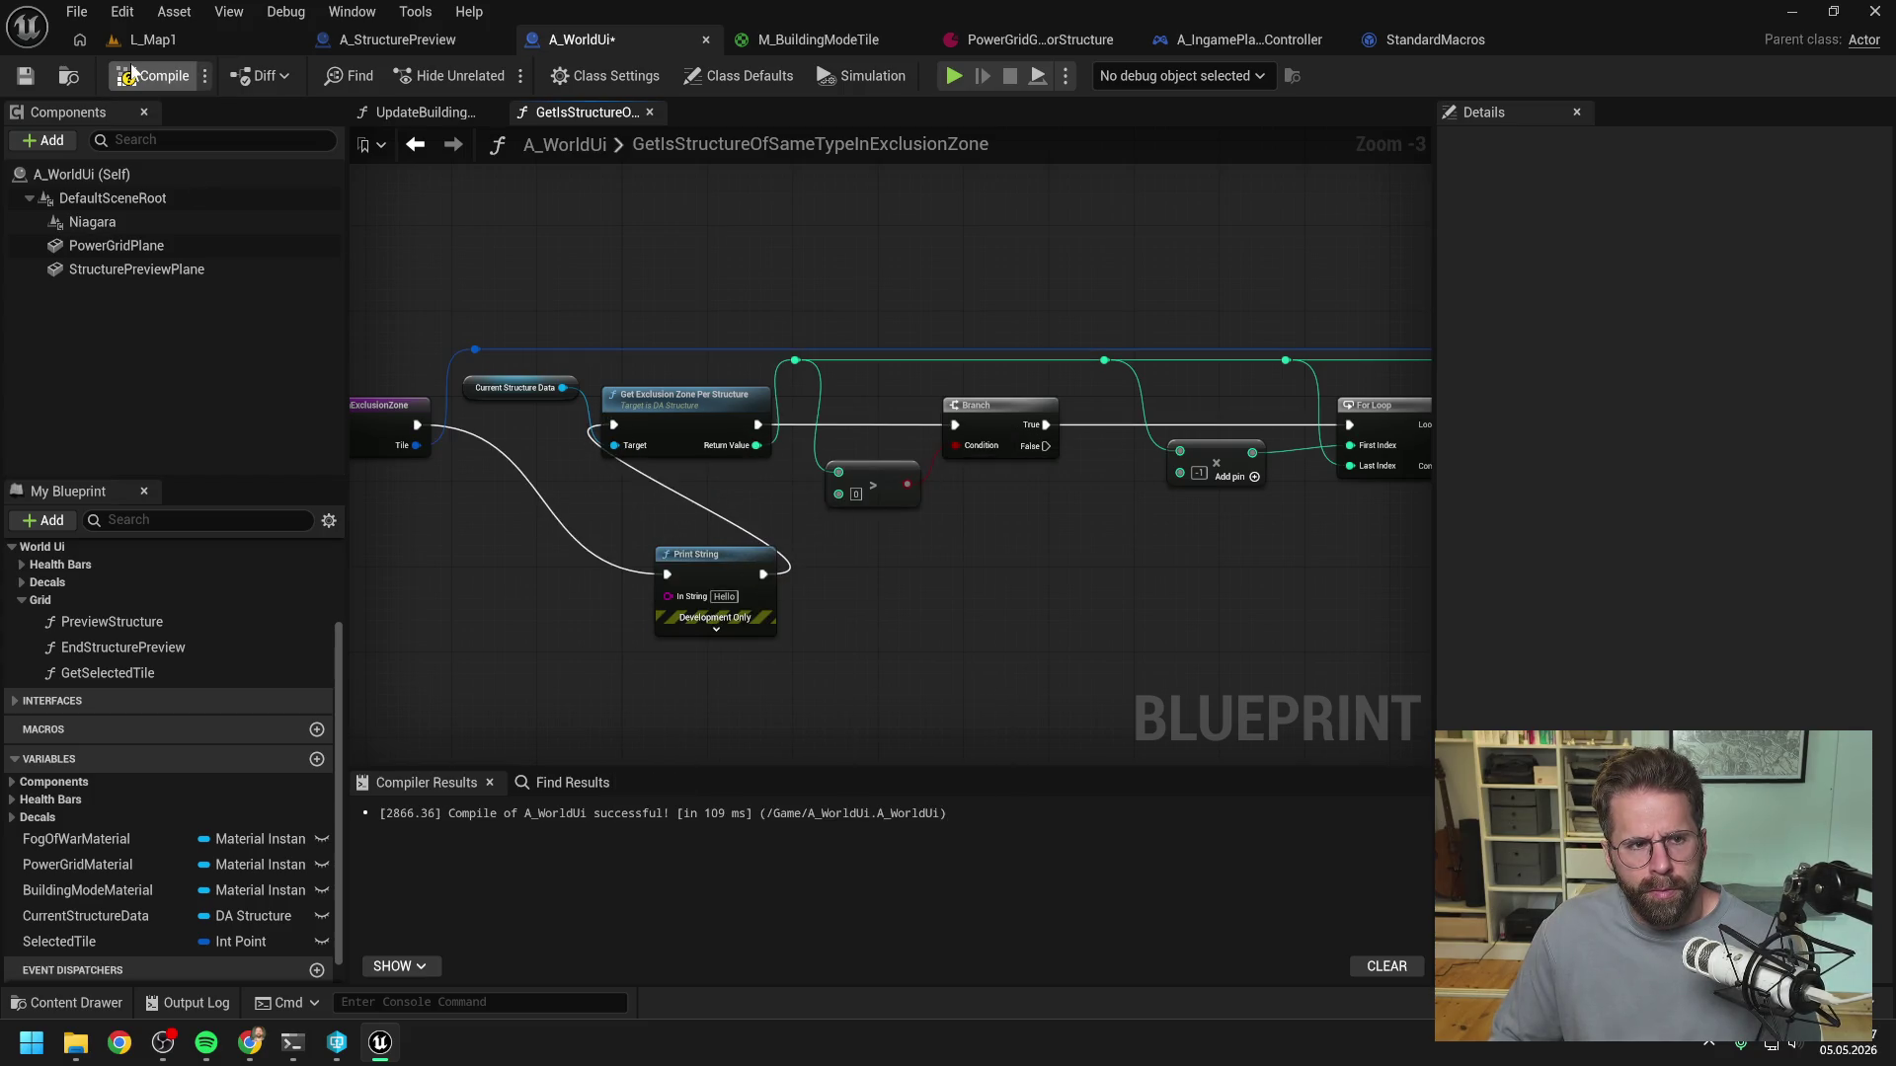
left_click(180, 46)
left_click(489, 75)
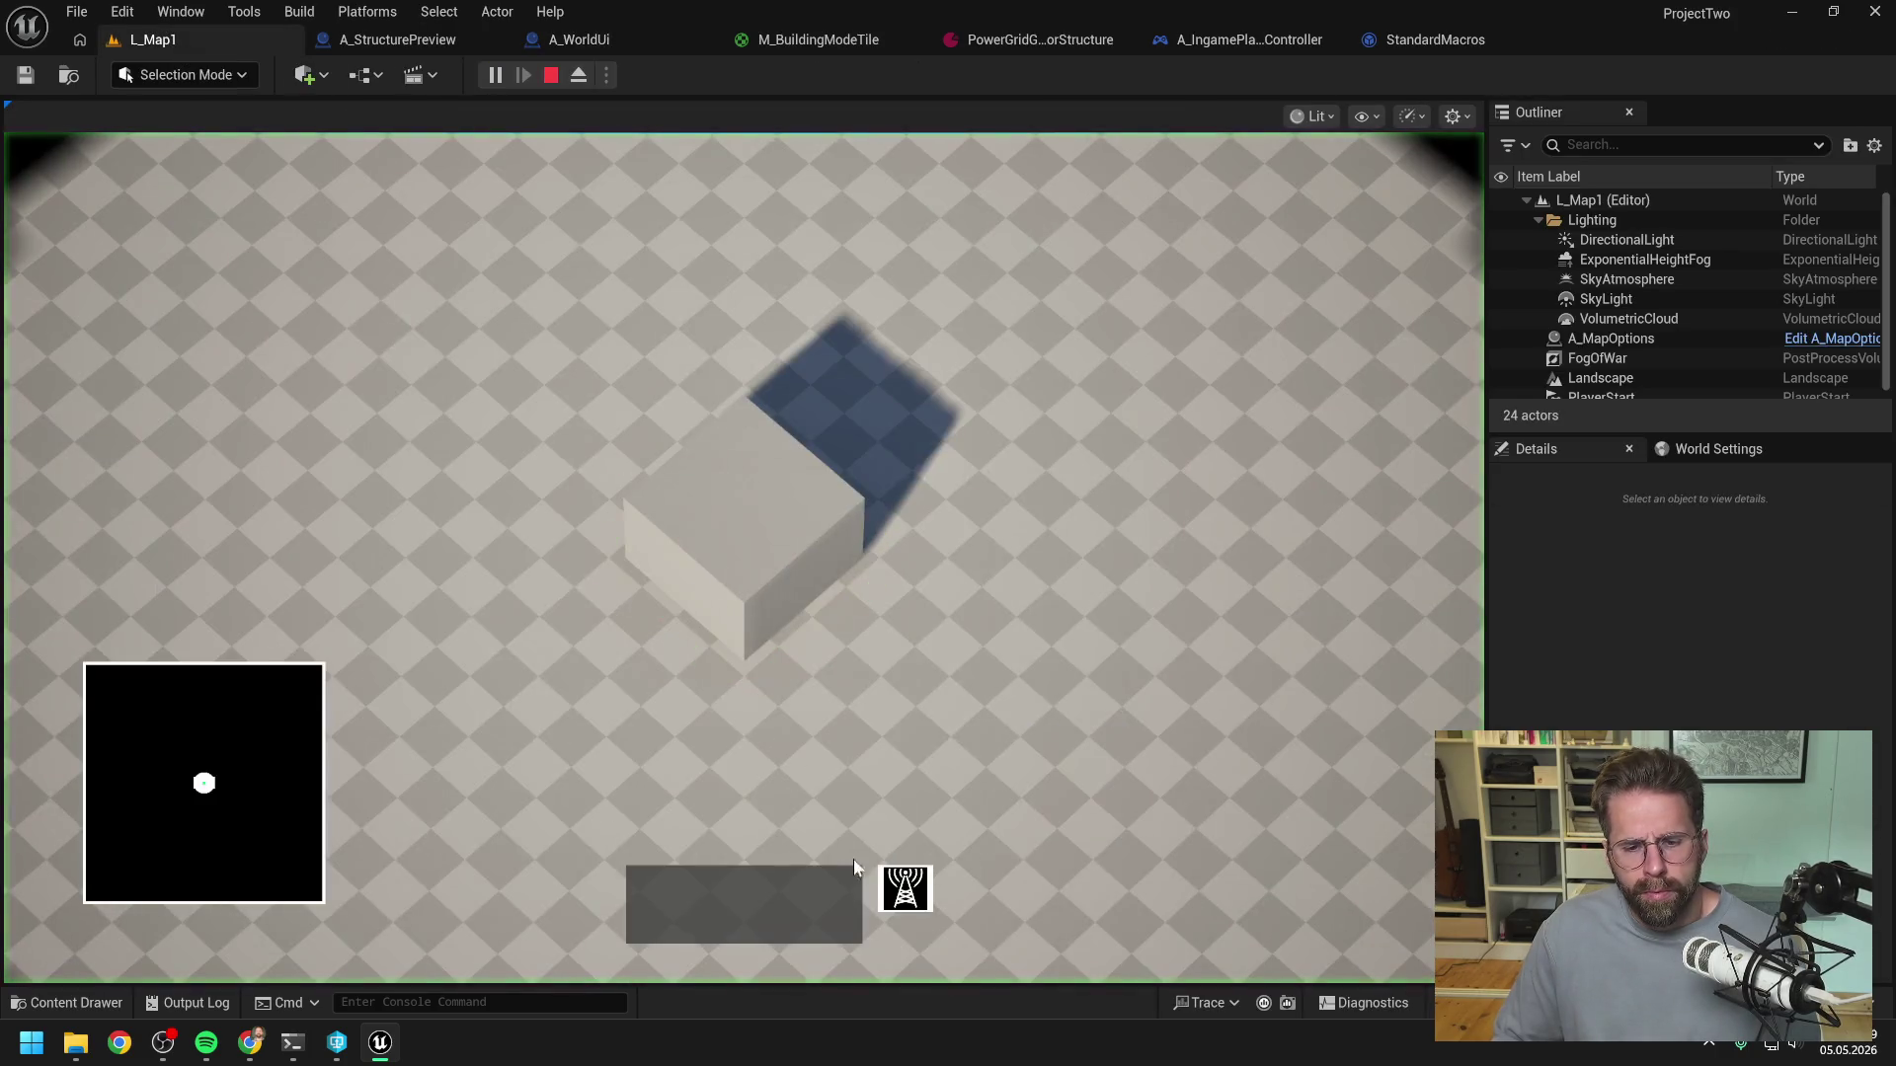
- Place blocks on several neighbouring grid tiles, then stop the play session
left_click(1015, 674)
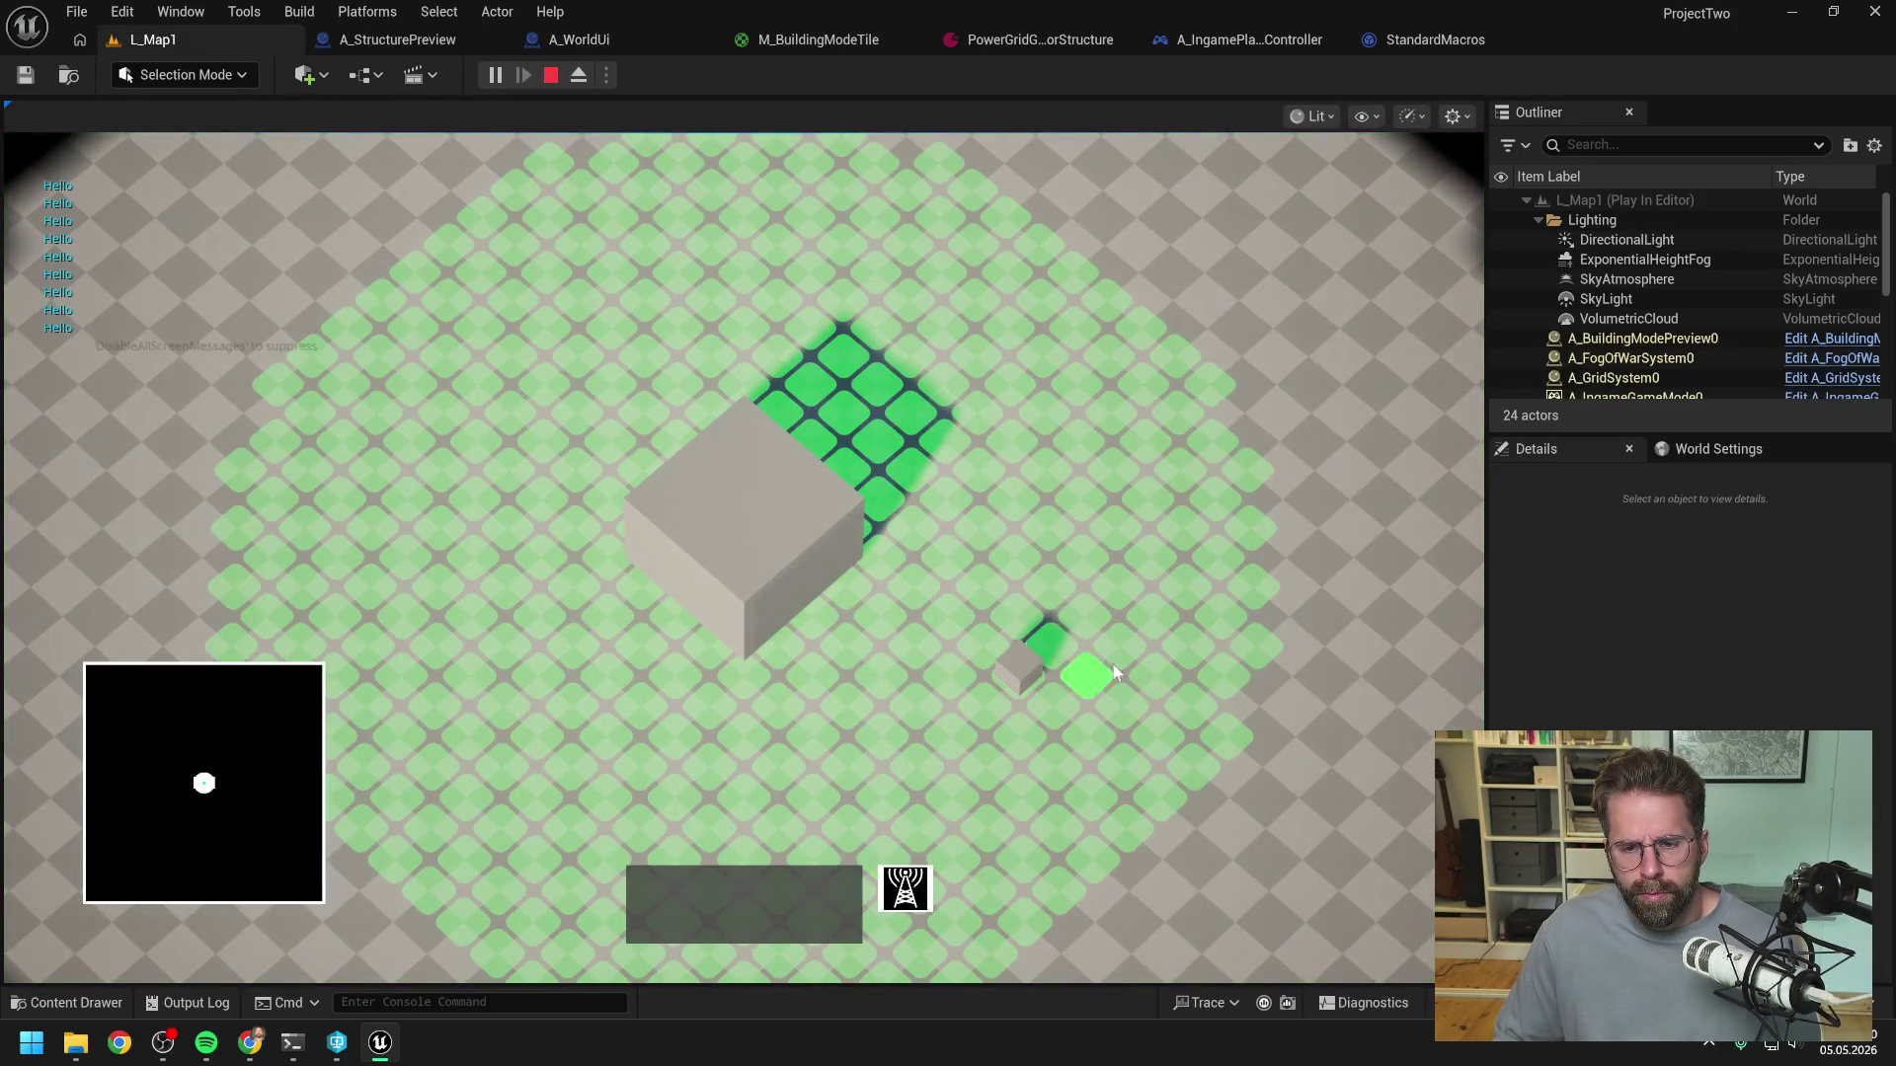
left_click(1010, 624)
left_click(1005, 628)
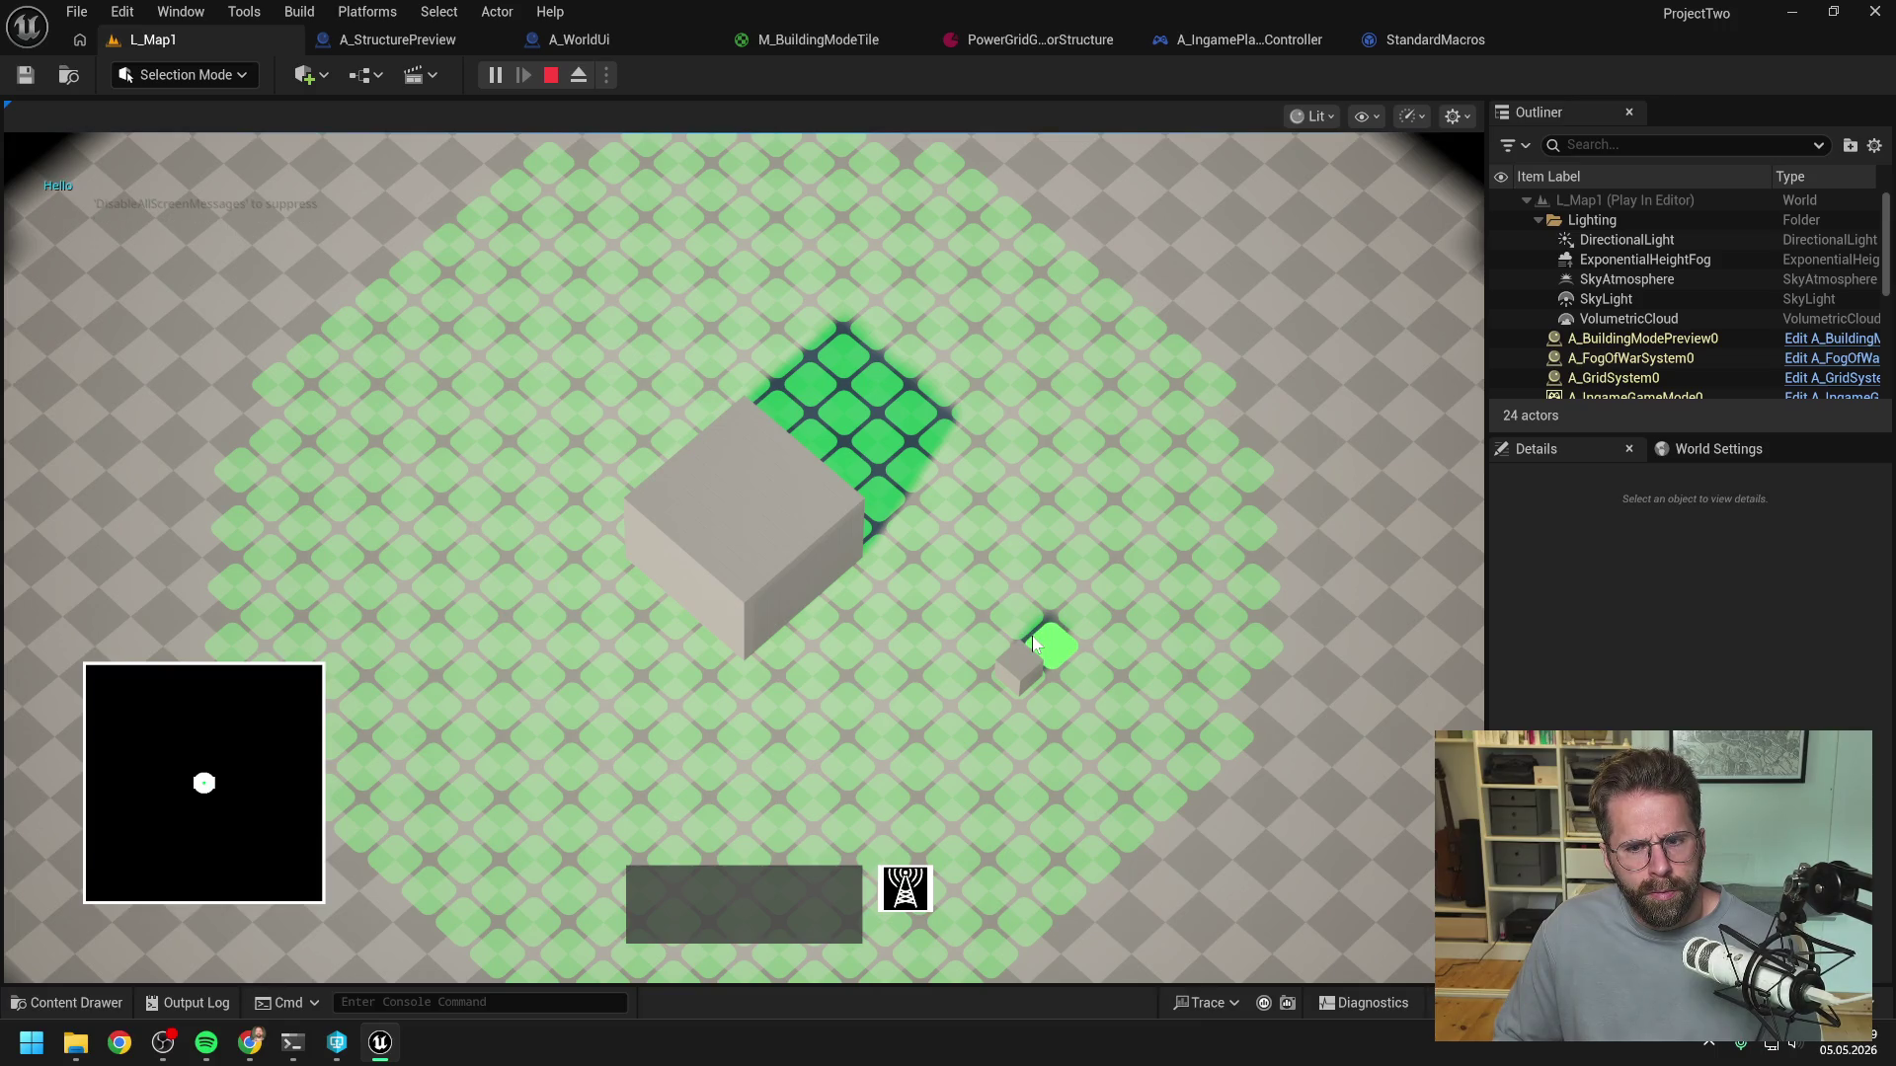
left_click(1032, 643)
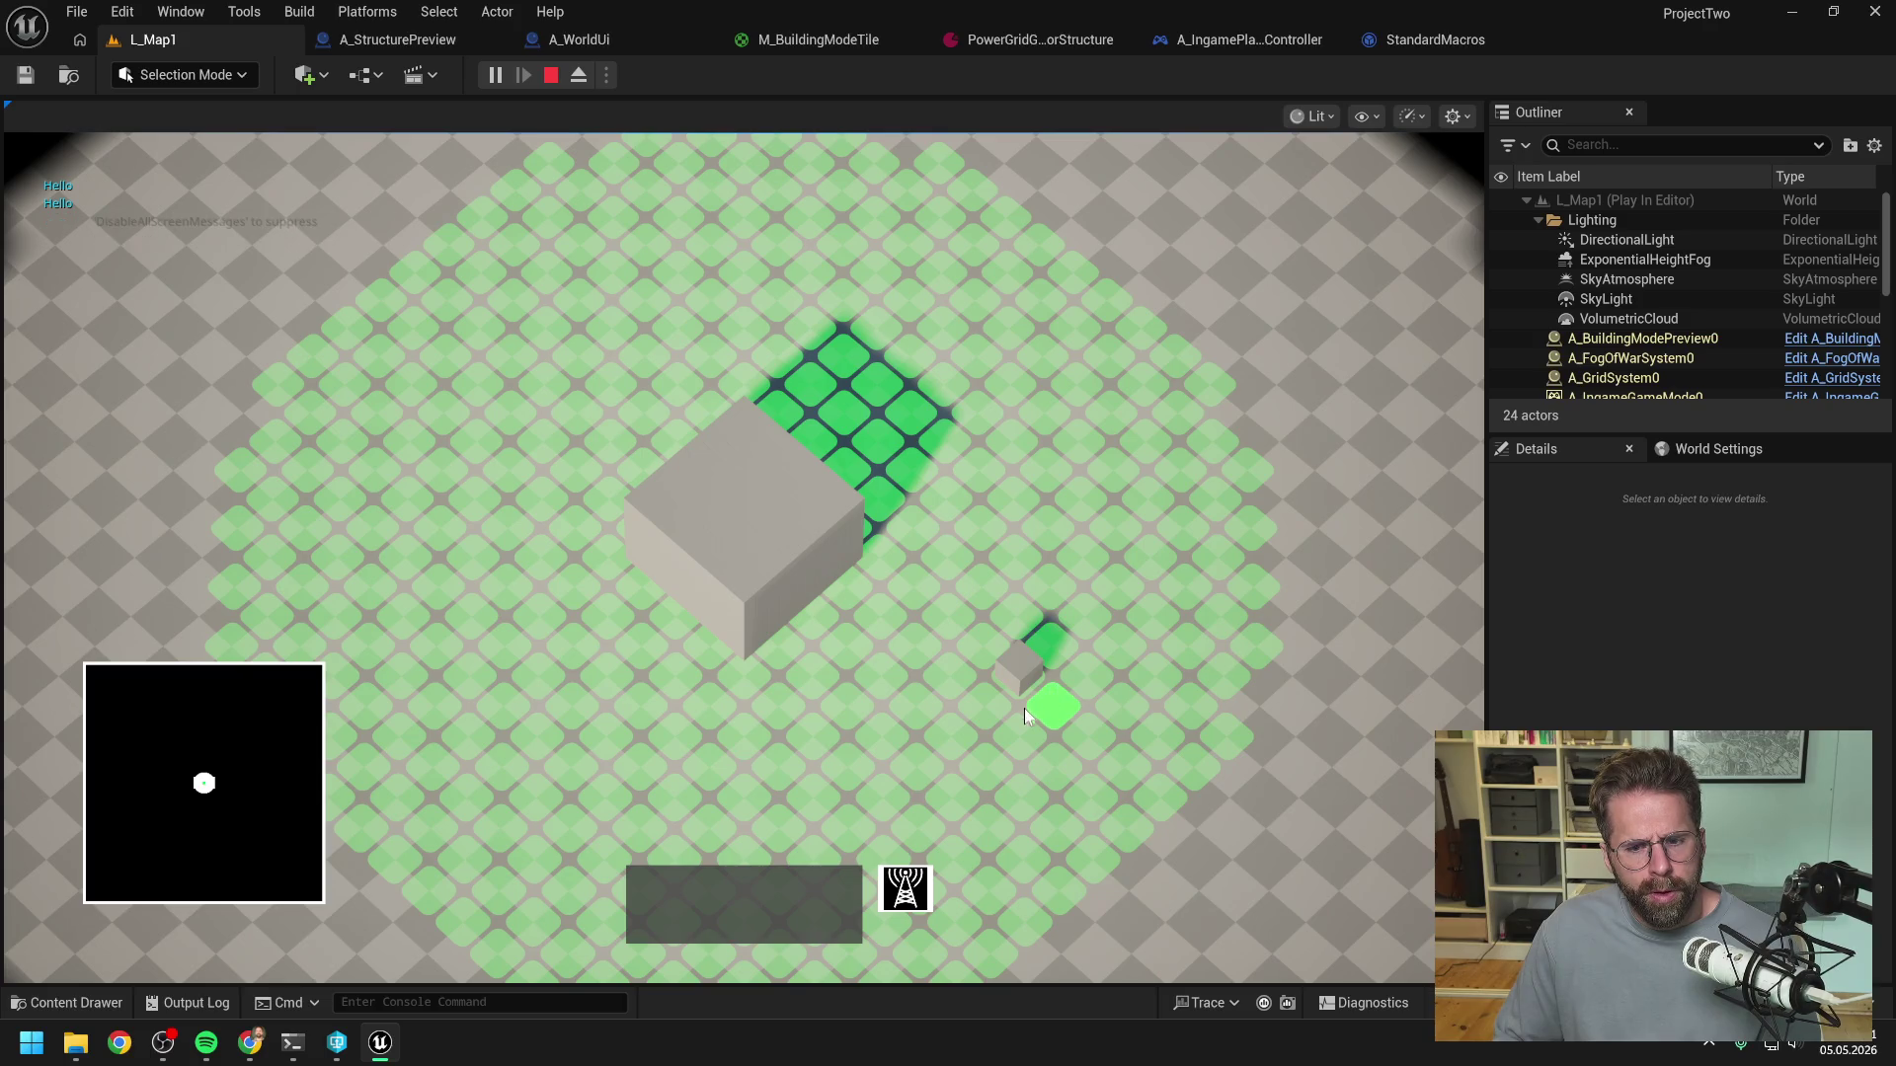
key("Escape")
key("Escape")
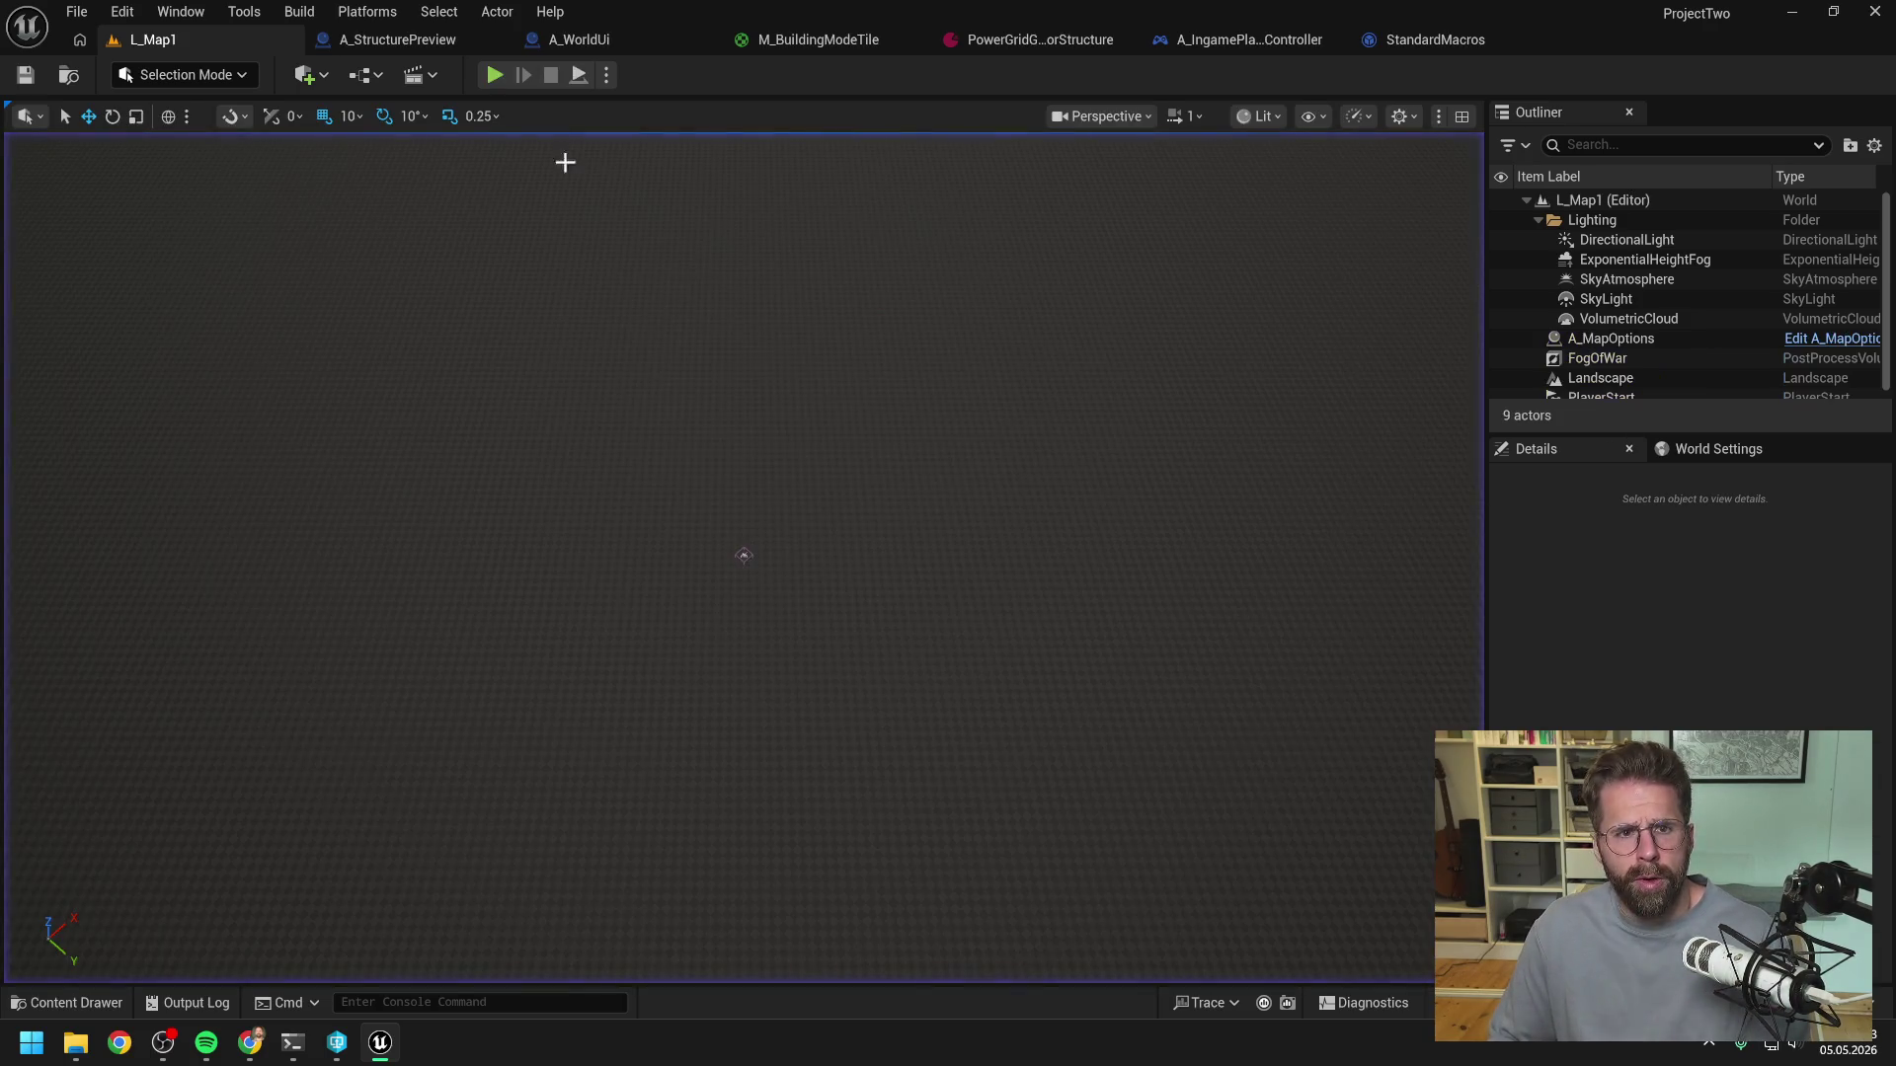
left_click(395, 39)
- Wire the entry straight to Get Exclusion Zone and put the Hello print between Branch True and For Loop; compile
left_click(583, 40)
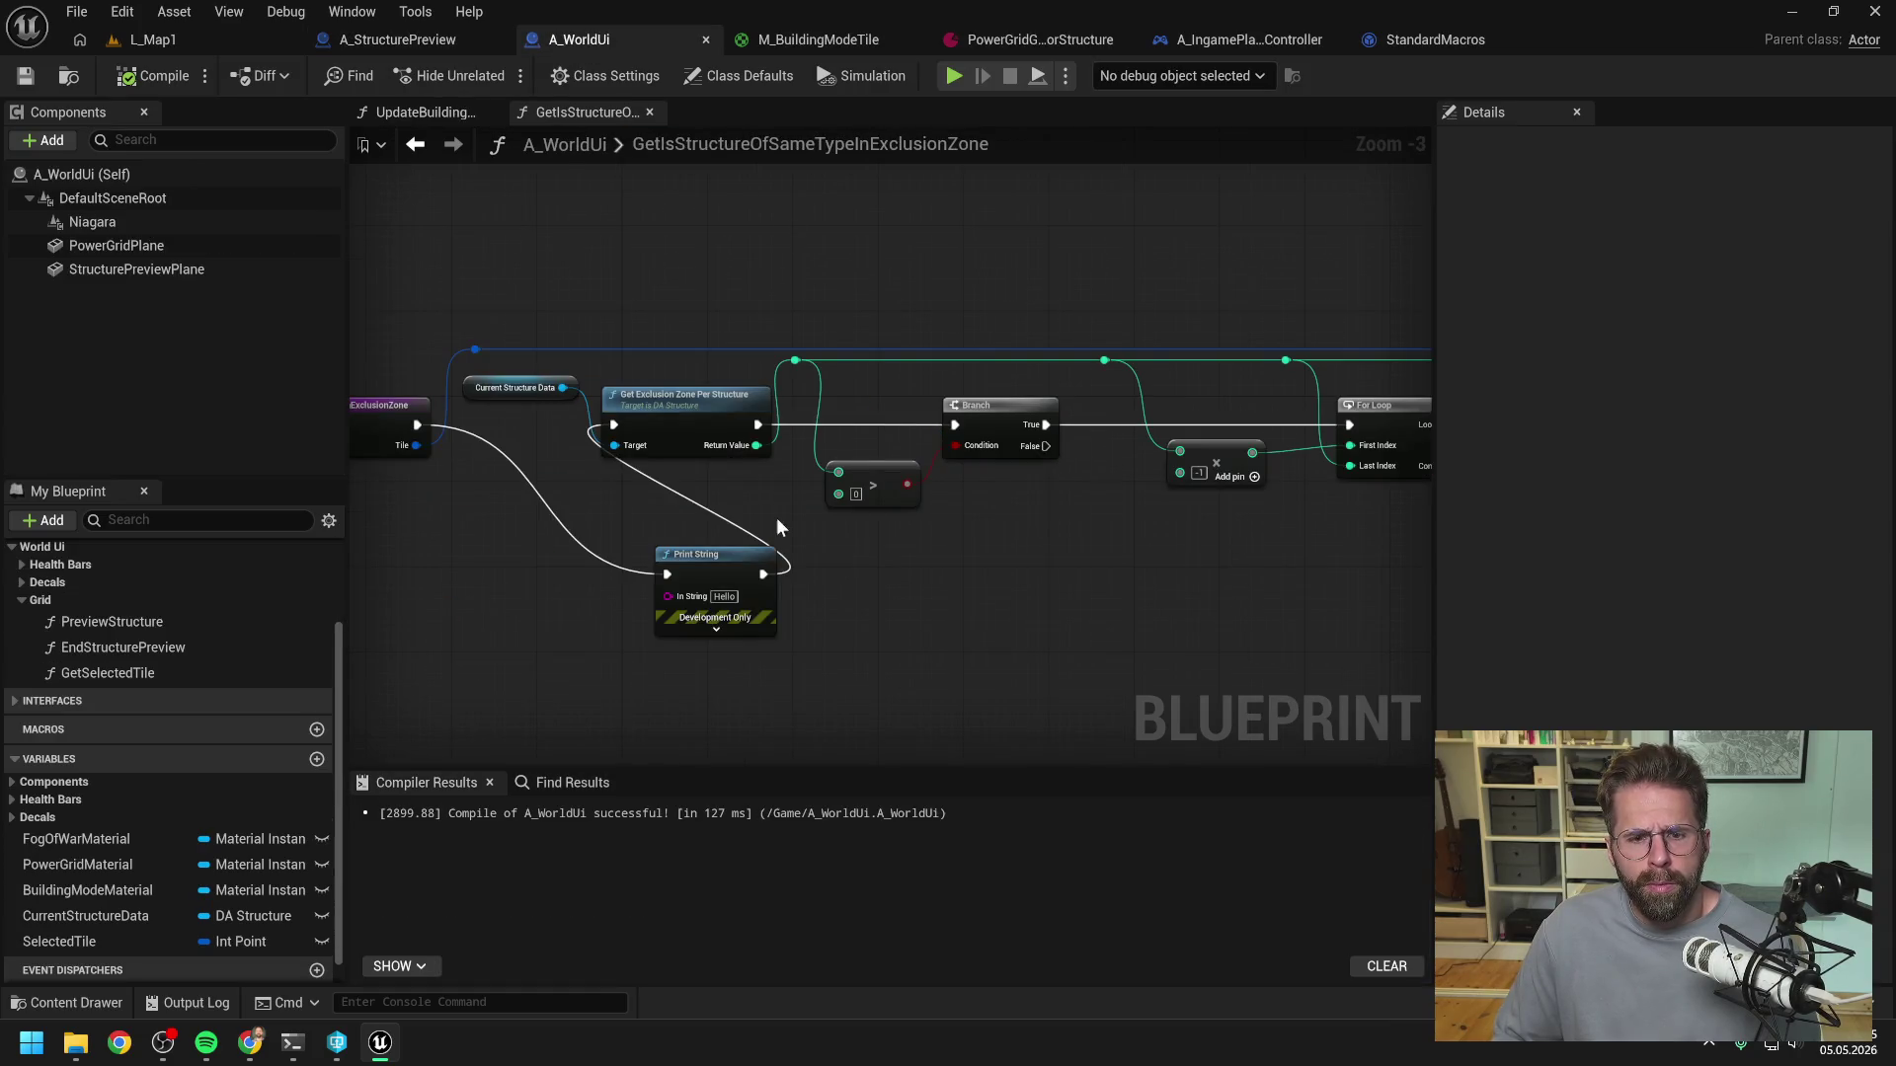
mouse_move(943, 432)
left_mouse_down()
mouse_move(673, 561)
mouse_move(570, 579)
left_mouse_up()
left_click_drag(503, 432, 702, 430)
left_click_drag(783, 560, 1158, 582)
mouse_move(919, 638)
left_mouse_down()
mouse_move(1151, 466)
mouse_move(1135, 463)
left_mouse_up()
left_click(145, 85)
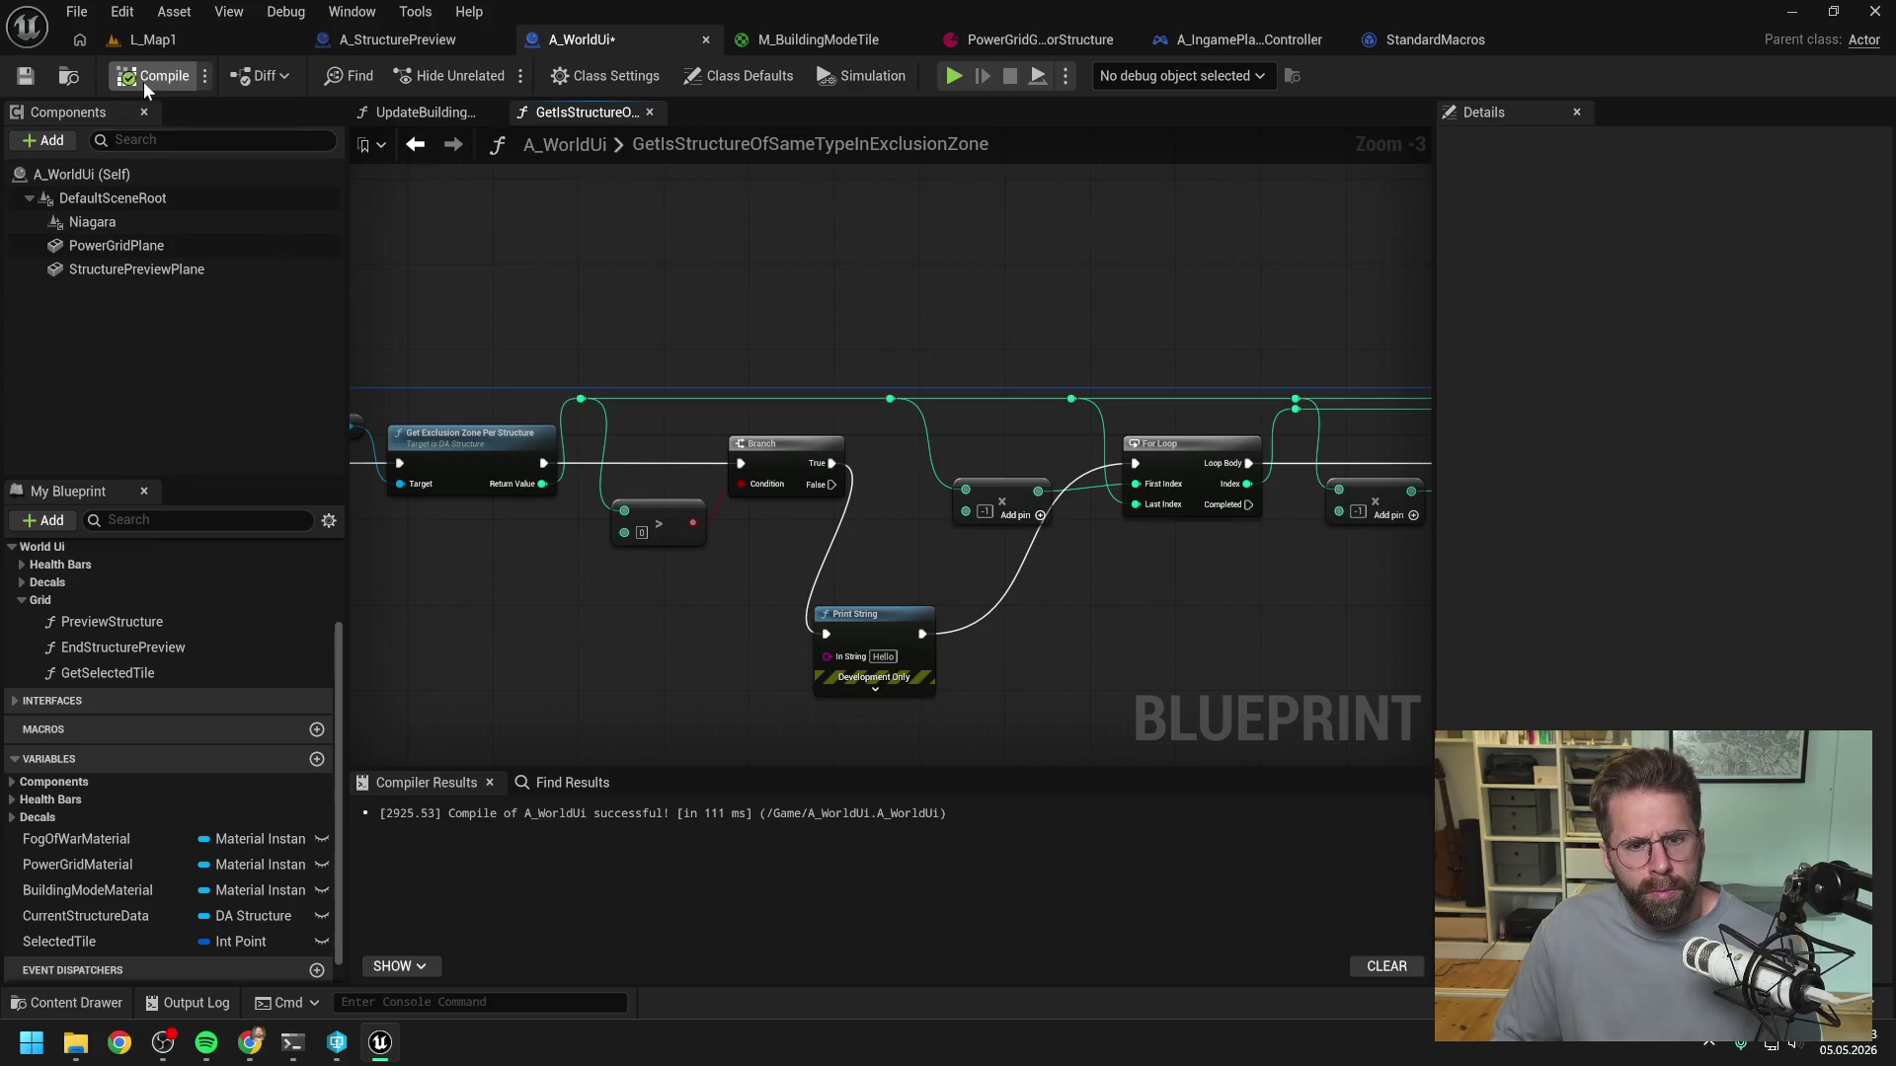
- Play-test L_Map1 briefly and return to the A_WorldUi blueprint
left_click(150, 40)
left_click(484, 73)
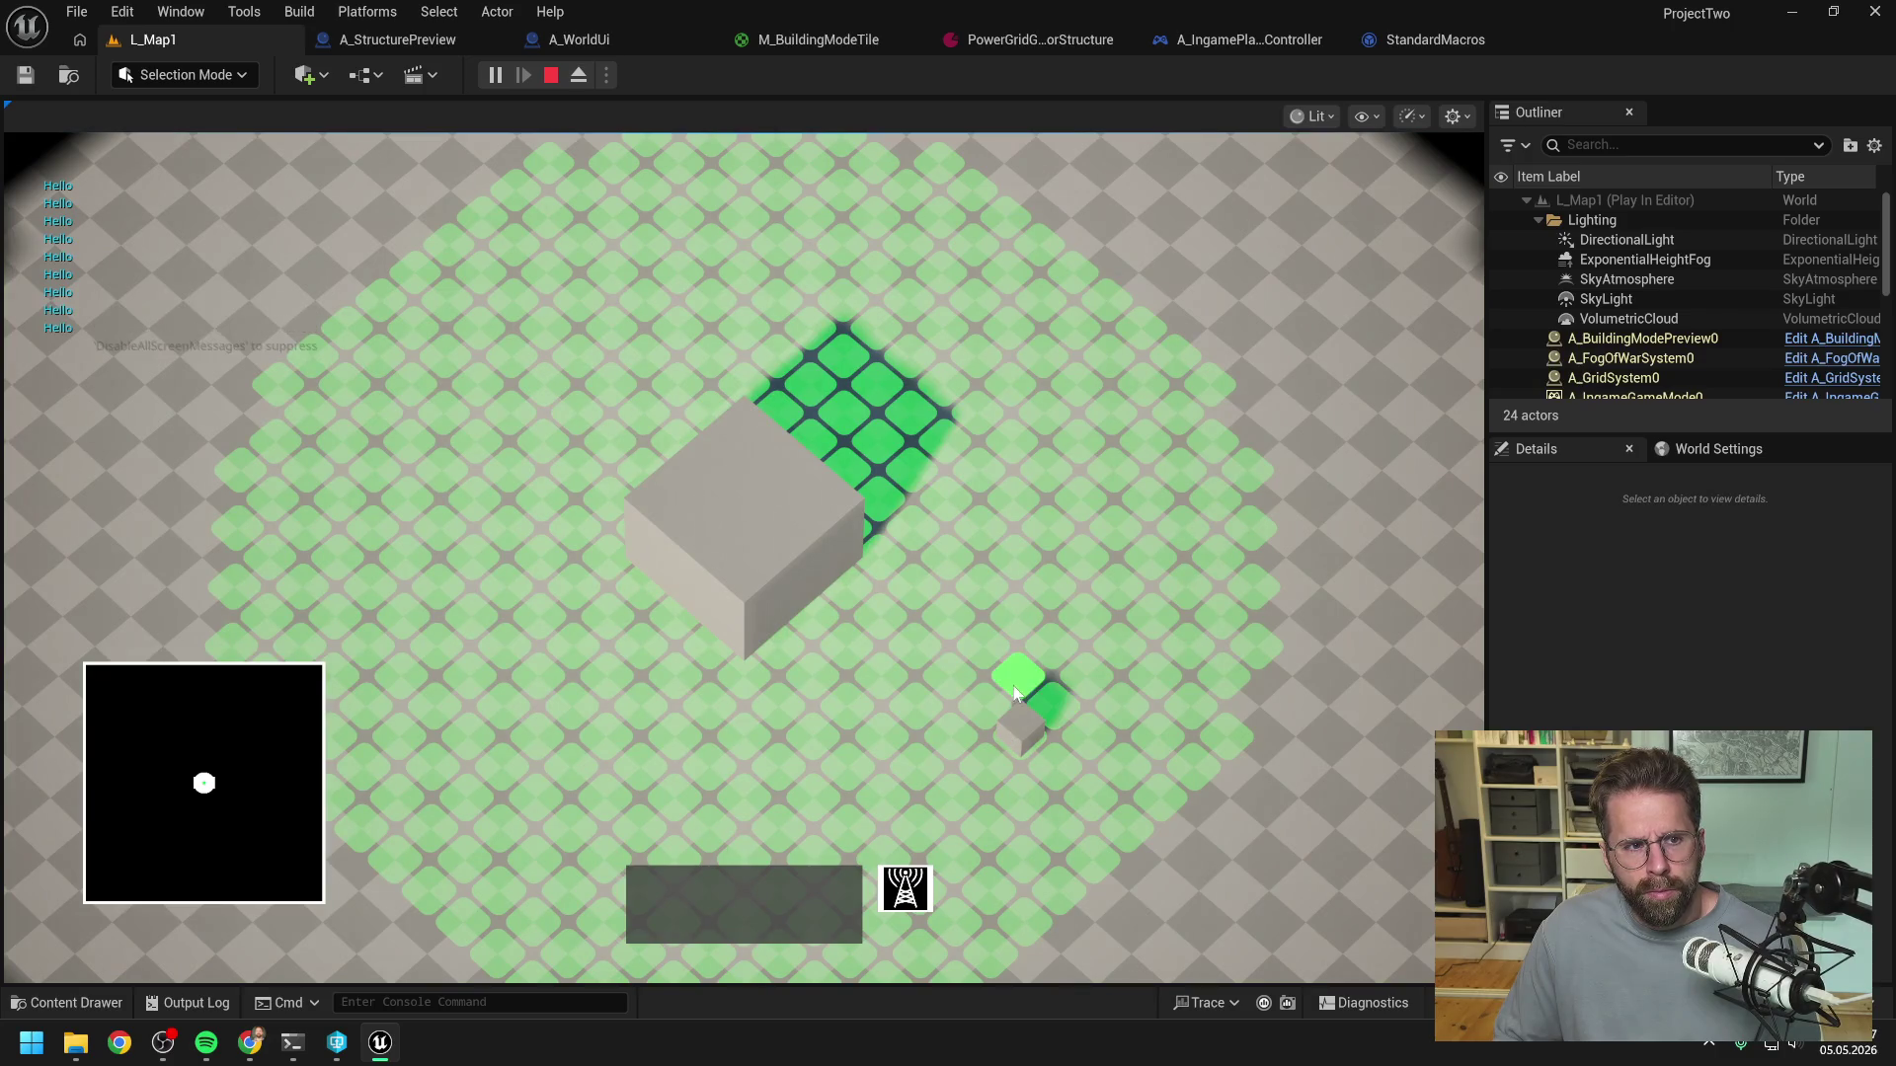
key("Escape")
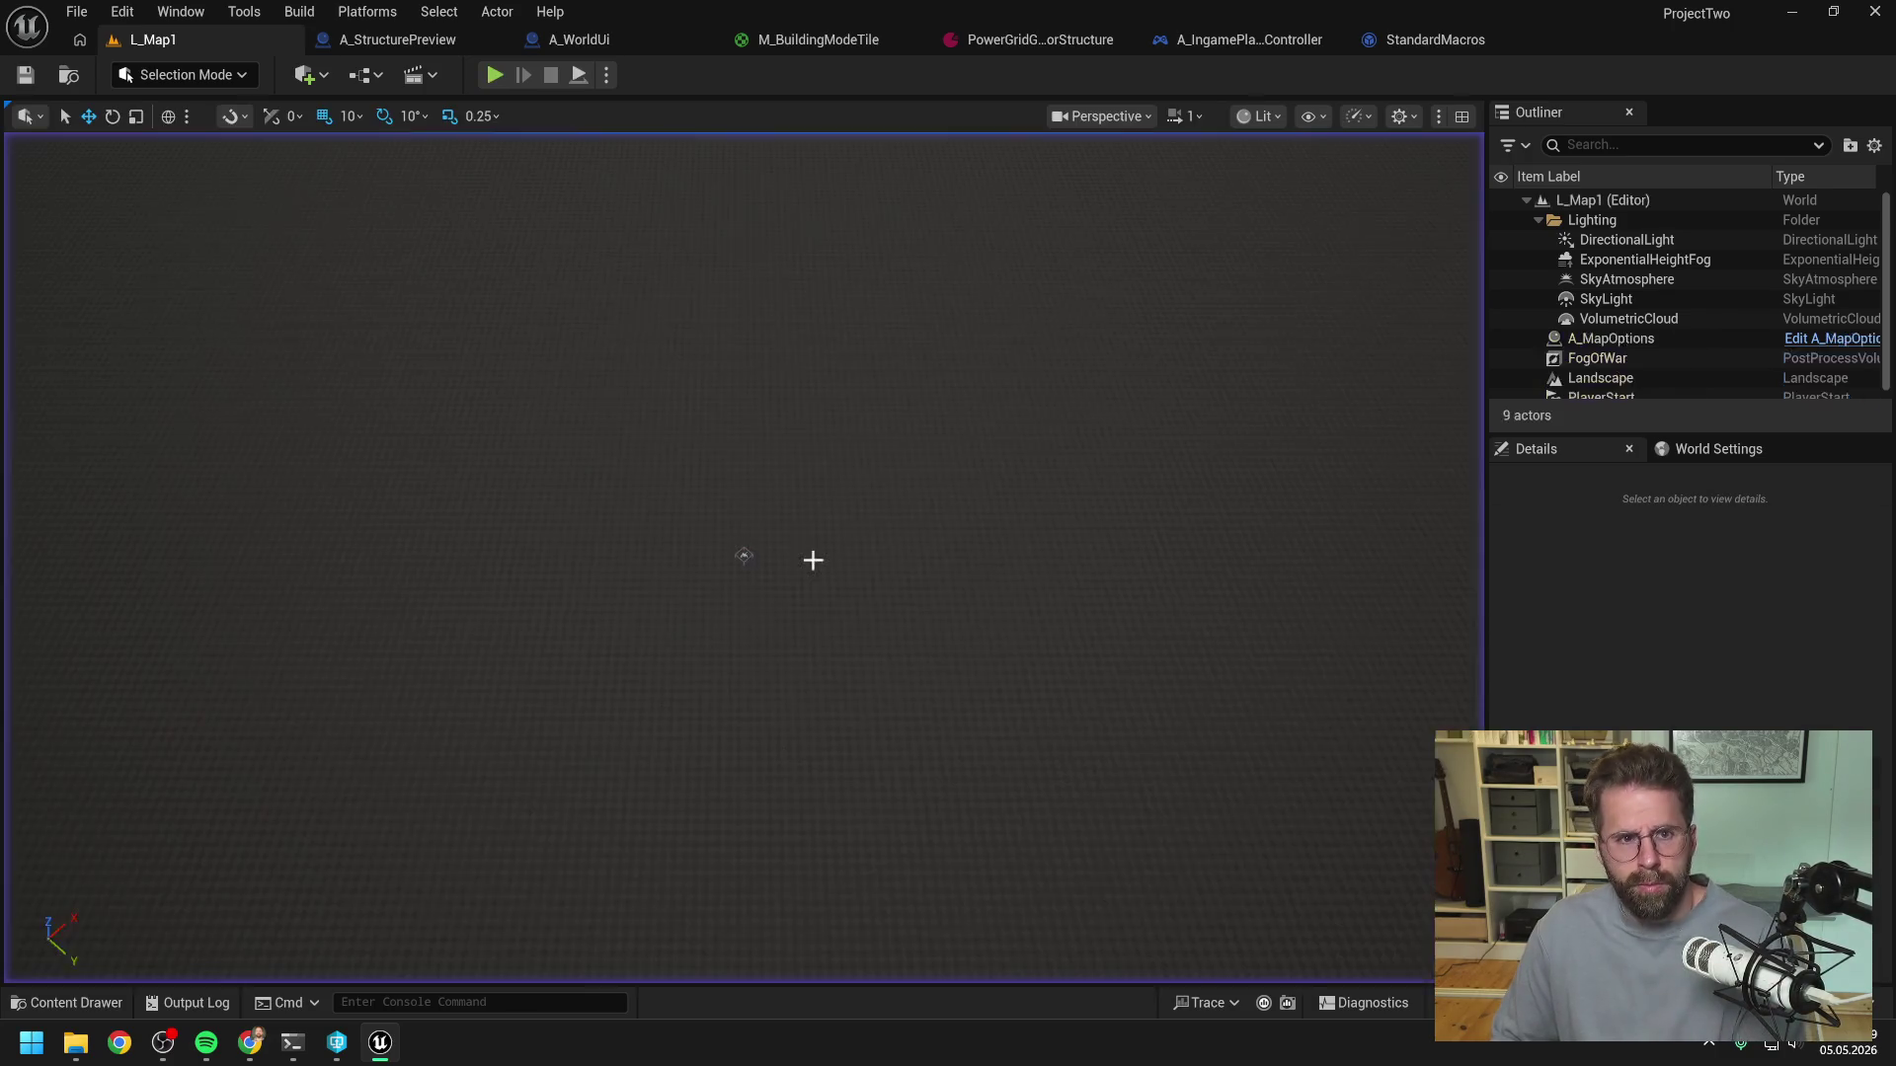
left_click(618, 41)
- Move the Hello print into the For Loop body, feeding Get Tile Data
mouse_move(832, 484)
left_mouse_down()
mouse_move(1136, 479)
mouse_move(864, 642)
mouse_move(478, 632)
mouse_move(1328, 632)
mouse_move(824, 647)
left_mouse_up()
left_click_drag(669, 463, 727, 645)
mouse_move(735, 640)
left_mouse_down()
mouse_move(790, 629)
mouse_move(1019, 468)
left_mouse_up()
key("Escape")
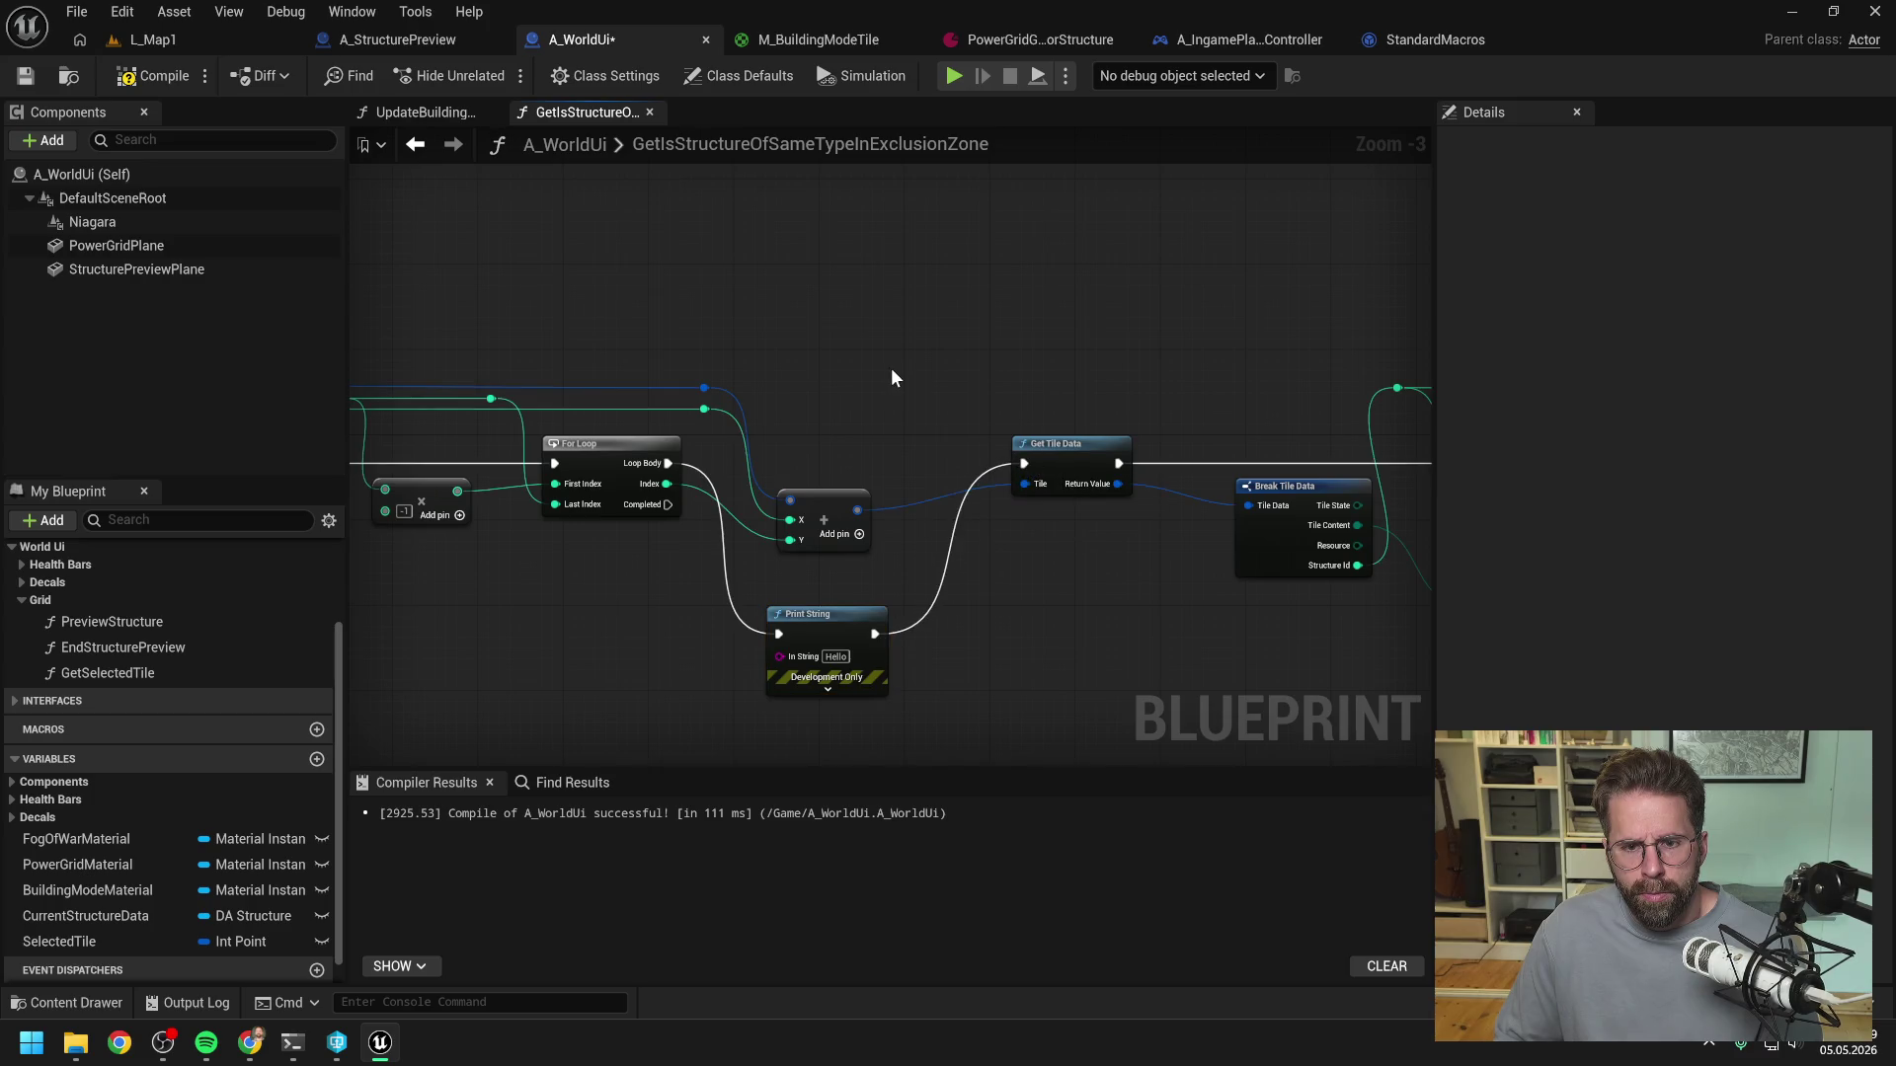
- Play L_Map1, toggle building mode to show the grid, stop, and return to A_WorldUi
left_click(162, 37)
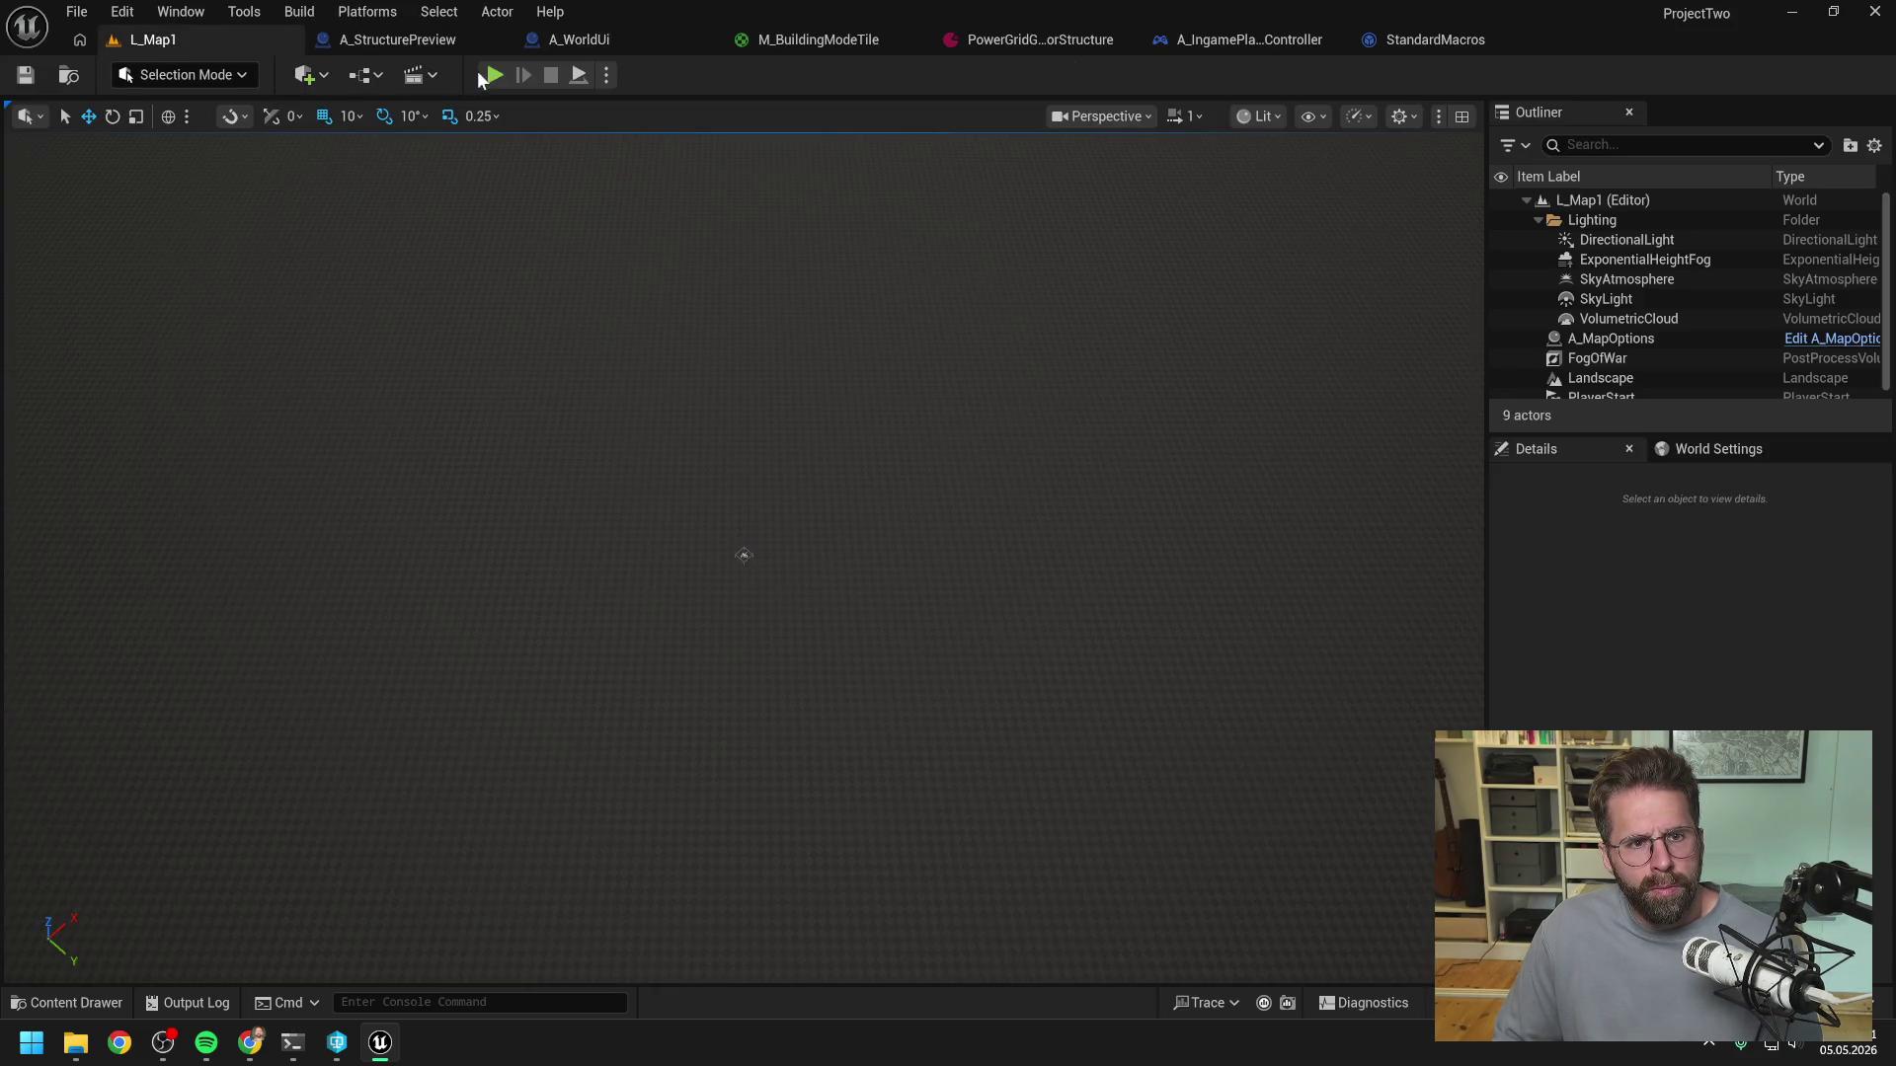
left_click(484, 76)
left_click(903, 889)
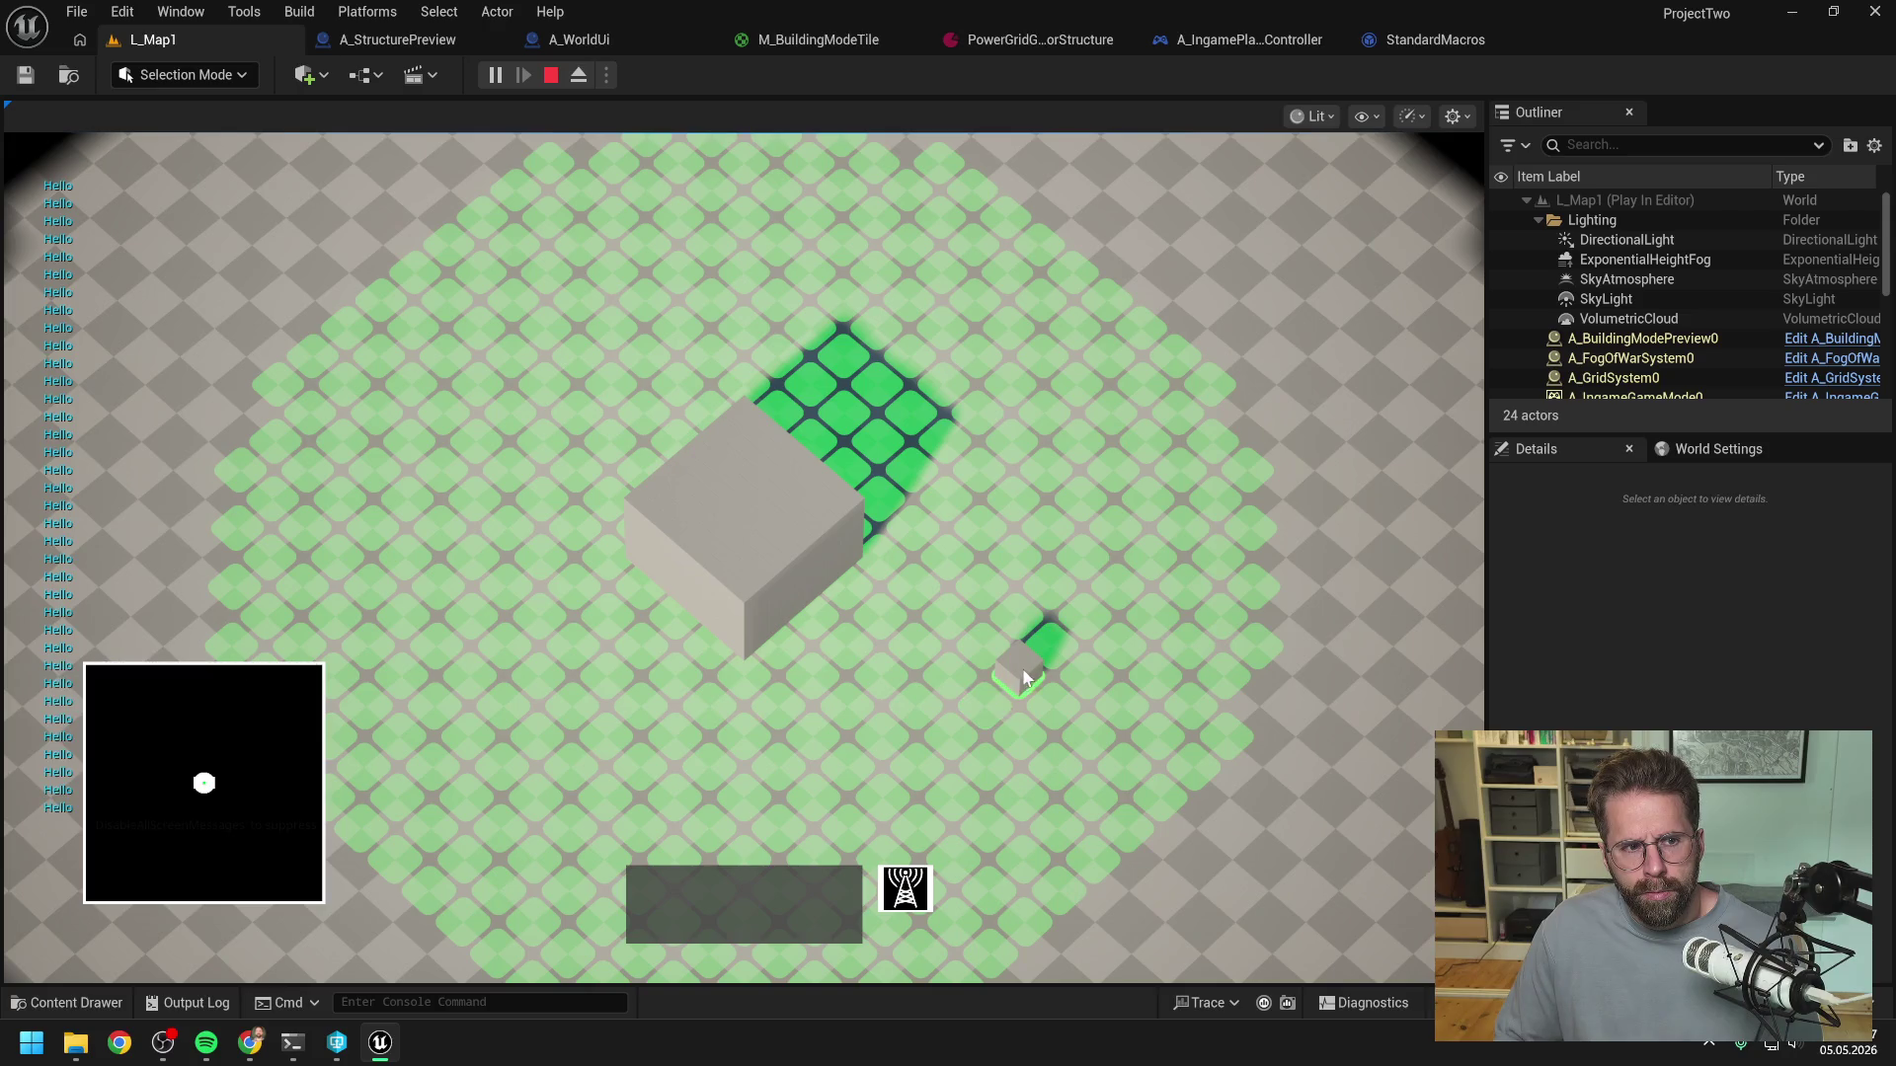
right_click(995, 647)
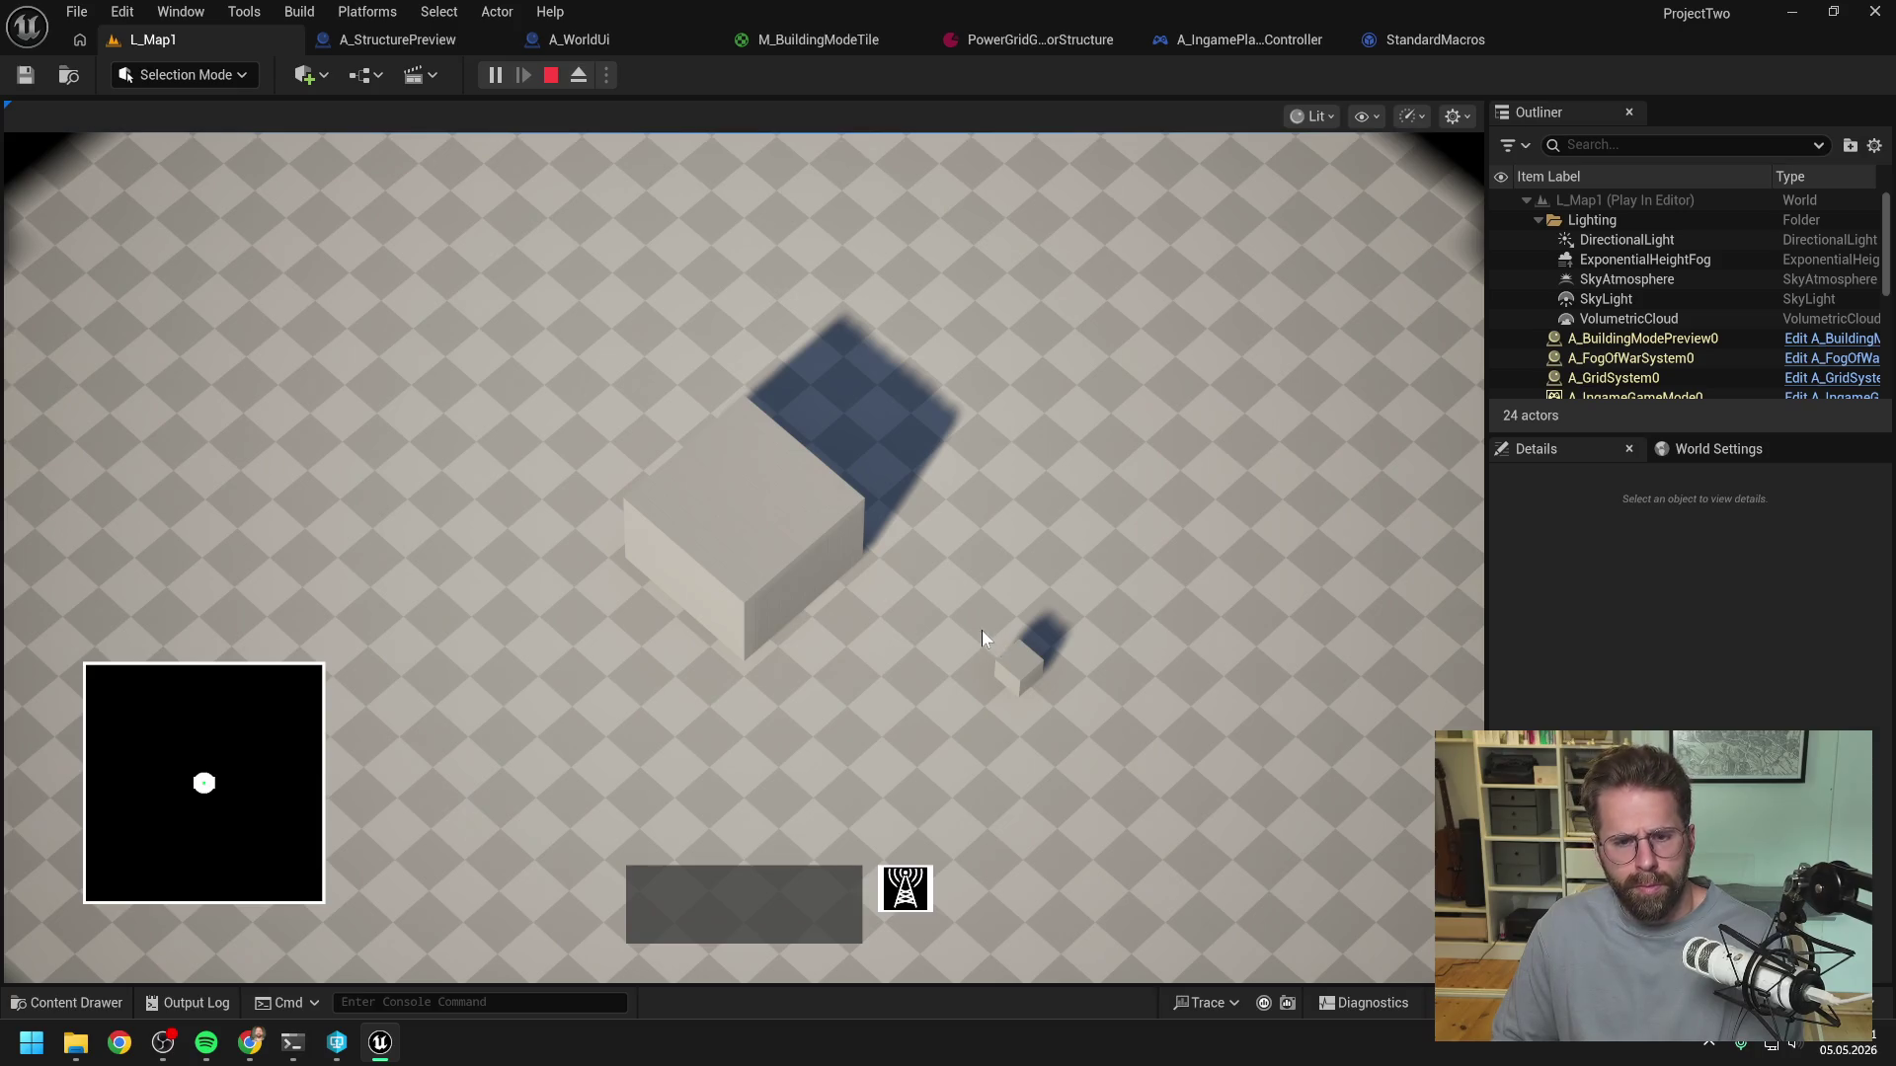
key("Escape")
left_click(585, 41)
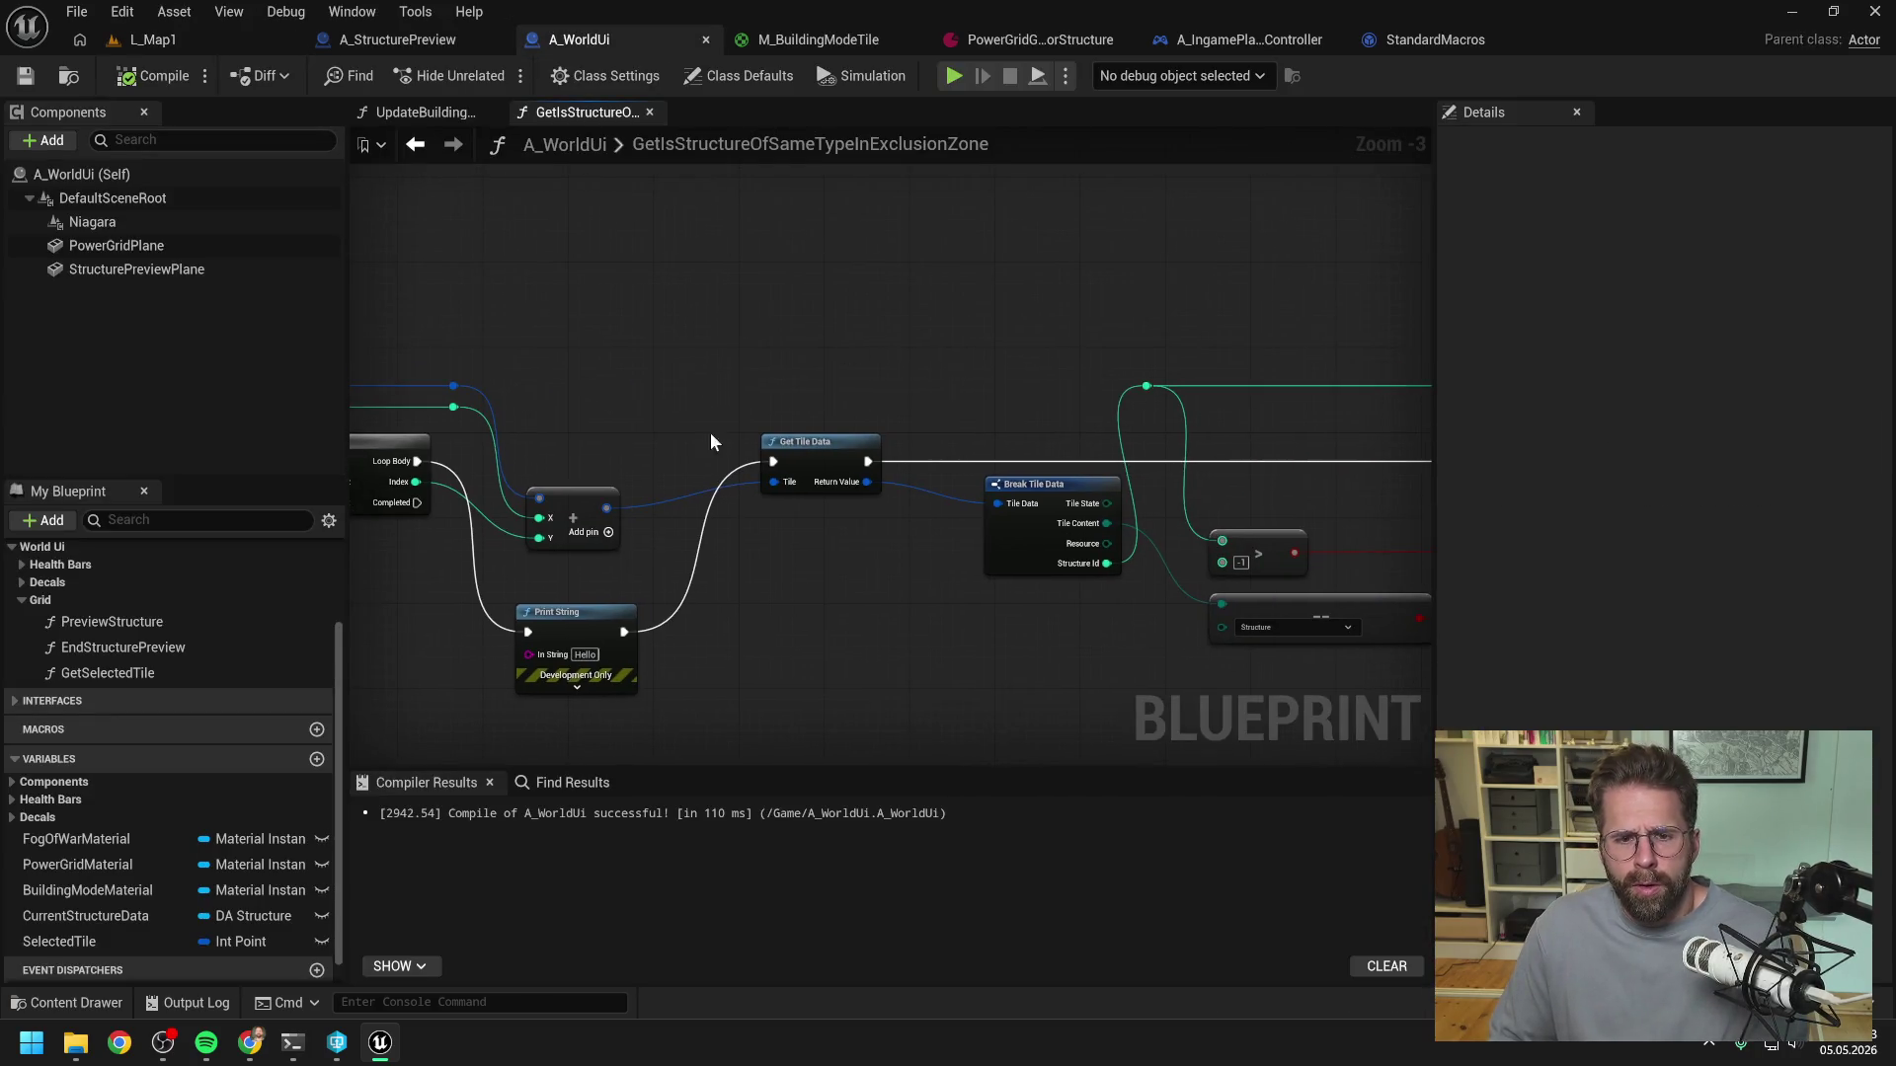
- Run Get Tile Data directly from the loop body and connect the second Branch's True output to Print String
left_click_drag(417, 461, 774, 461)
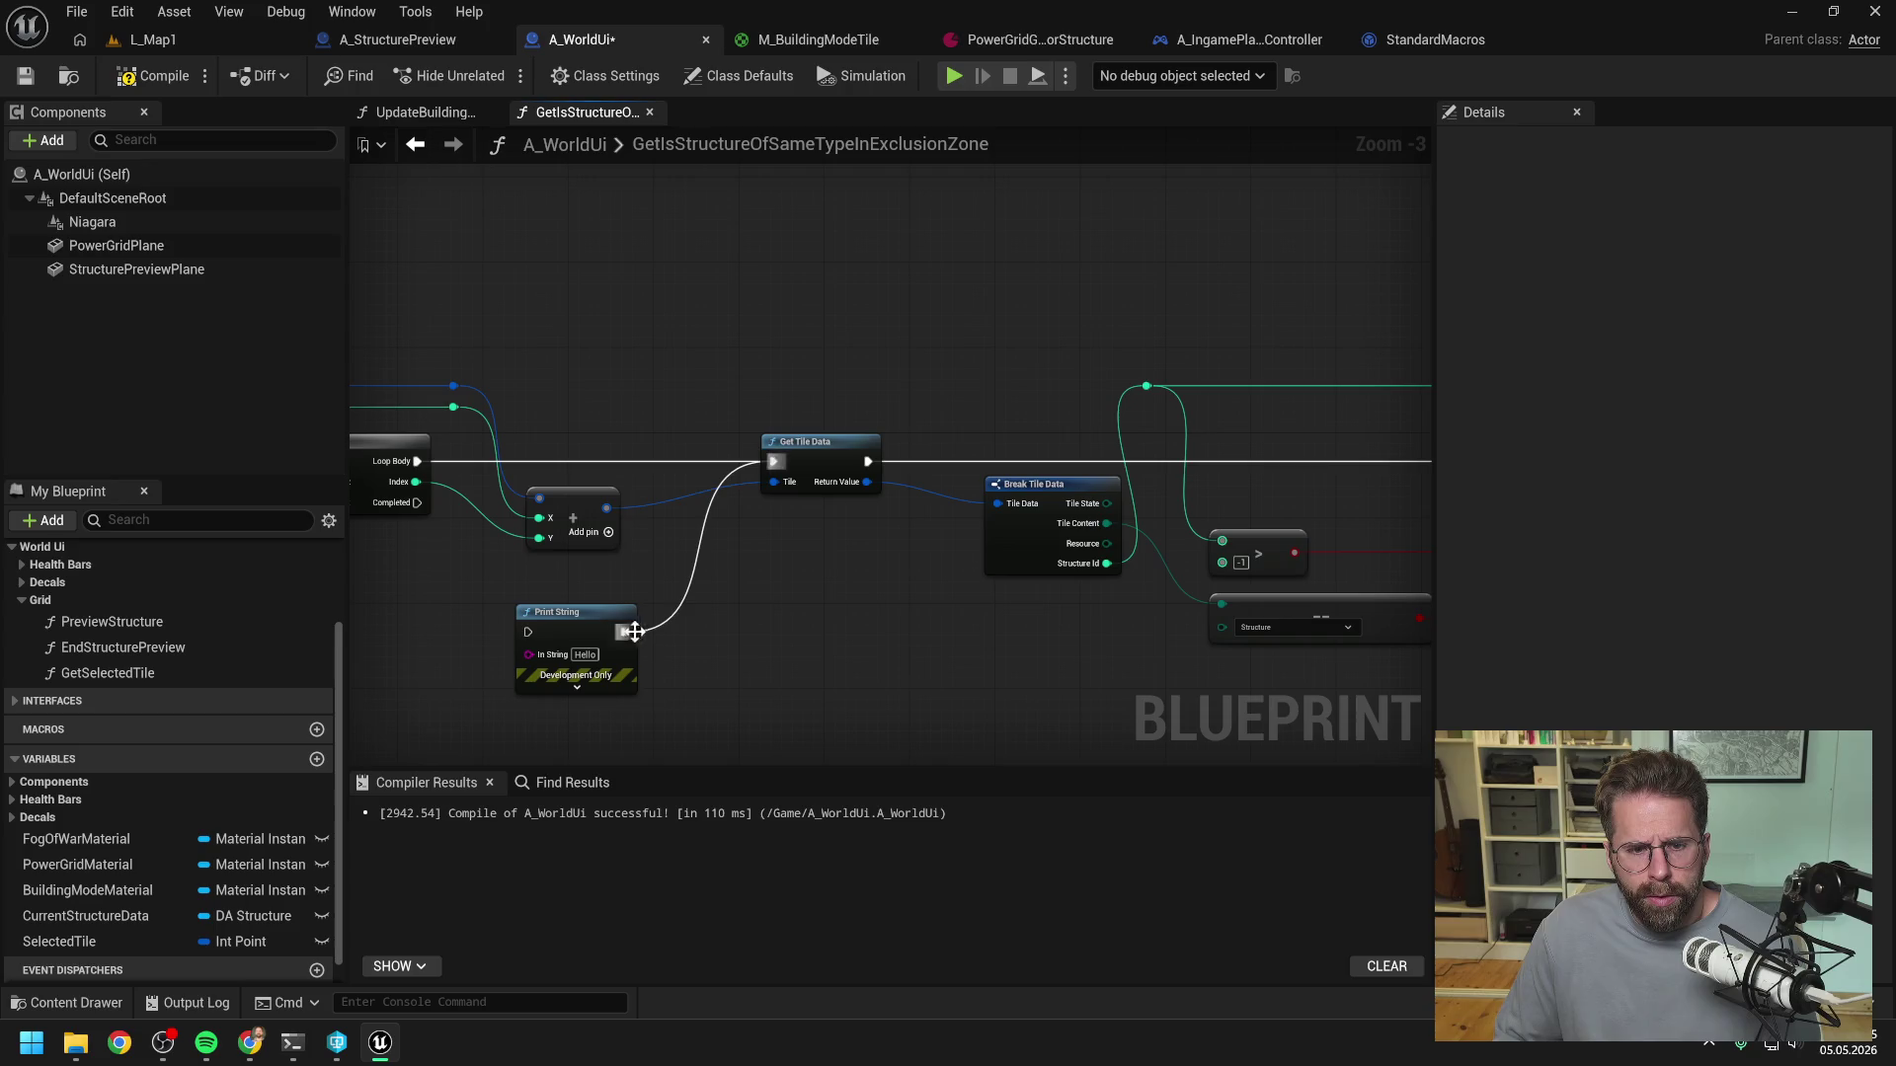
left_click_drag(625, 630, 998, 655)
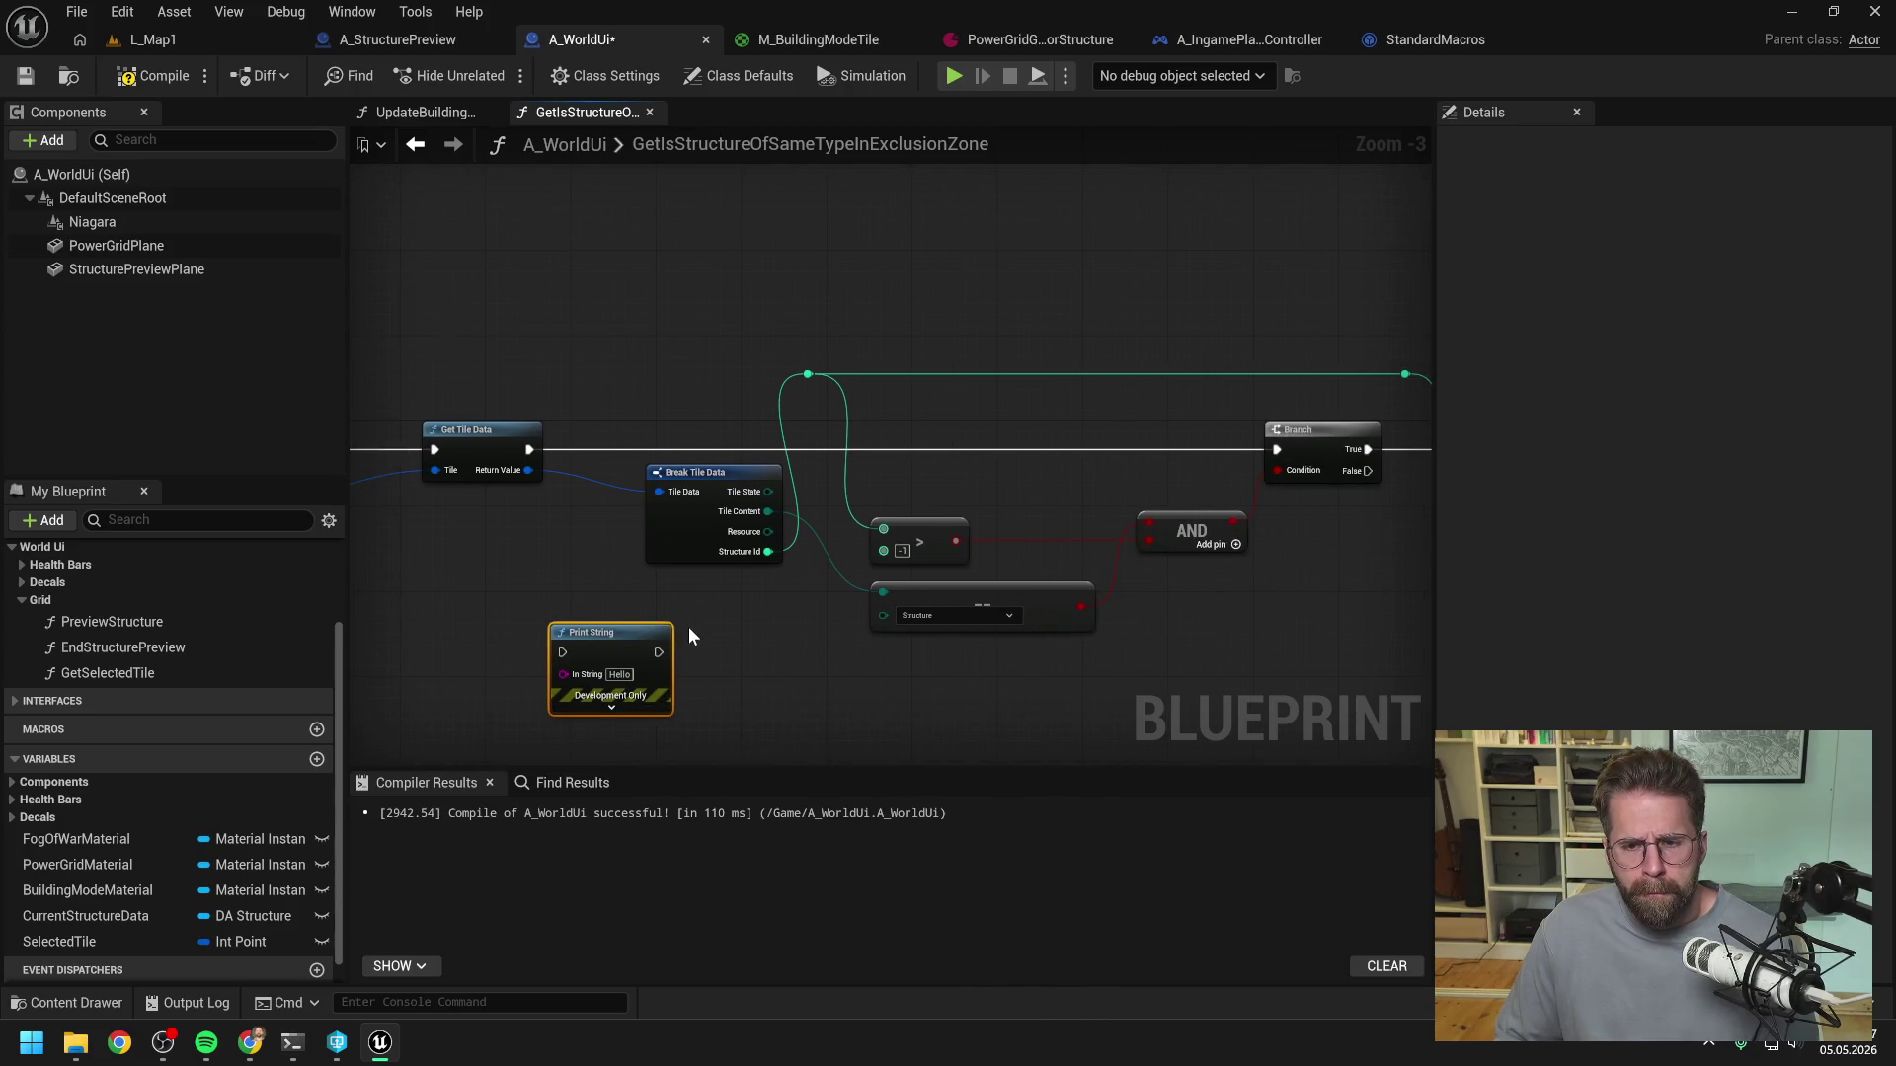
left_click_drag(502, 632, 1357, 592)
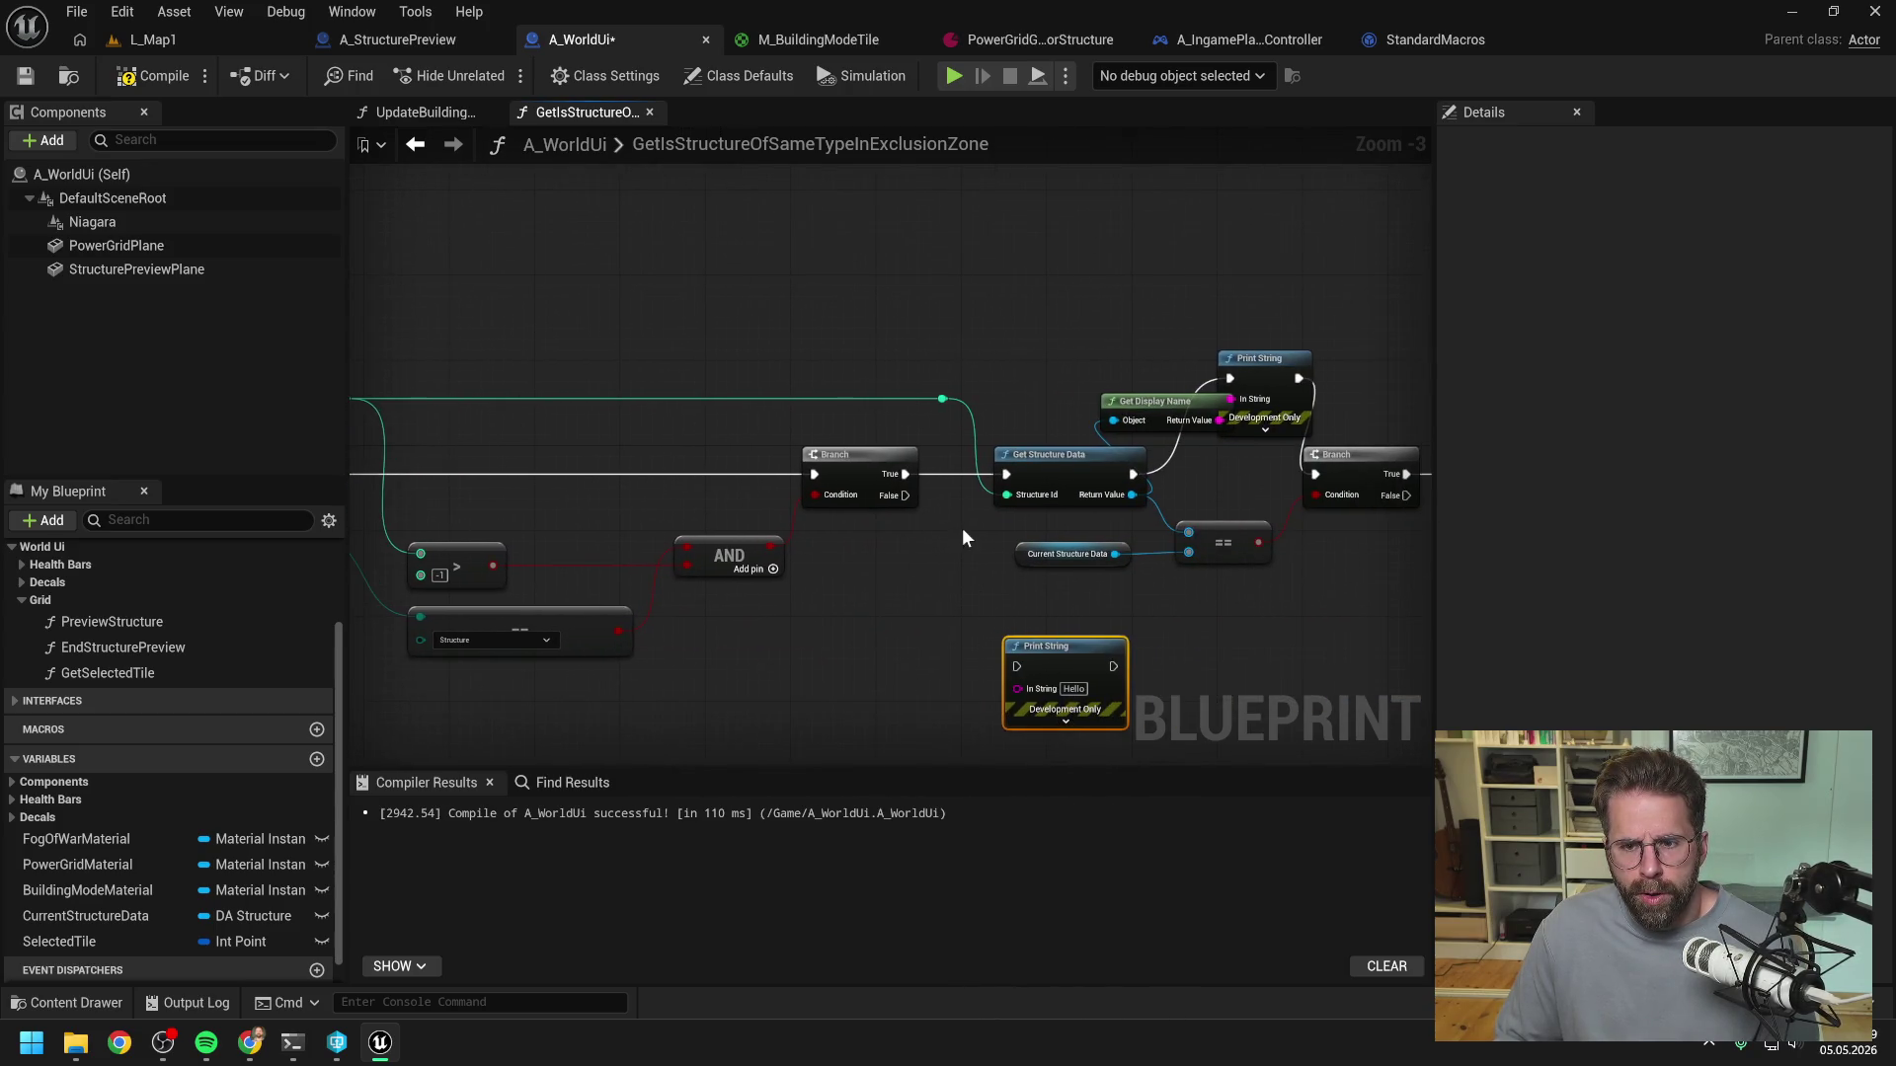
mouse_move(901, 474)
left_mouse_down()
mouse_move(948, 521)
mouse_move(1018, 667)
left_mouse_up()
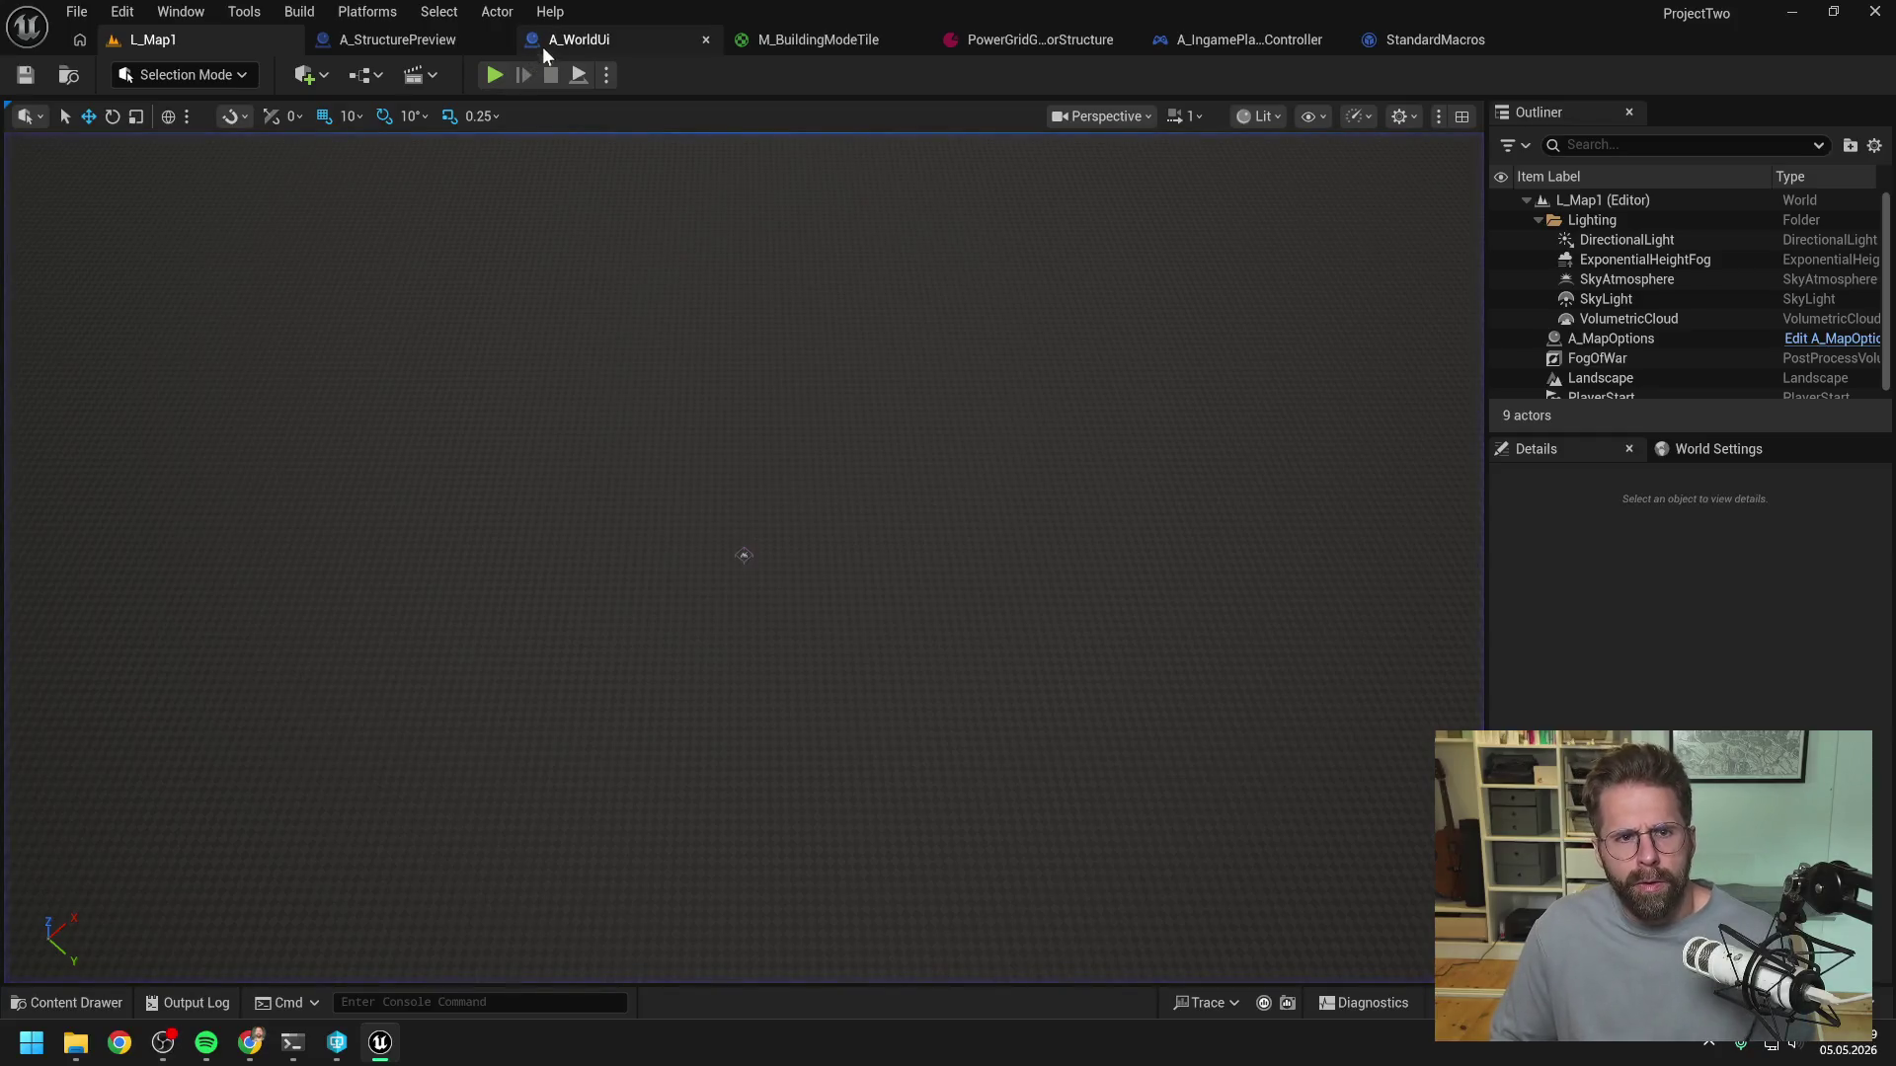
left_click(539, 49)
- Delete the old Print String and Get Display Name test nodes and compile
mouse_move(1117, 320)
left_mouse_down("shift")
mouse_move(1313, 439)
mouse_move(977, 394)
mouse_move(1389, 329)
left_mouse_up("shift")
key("Delete")
left_click(153, 75)
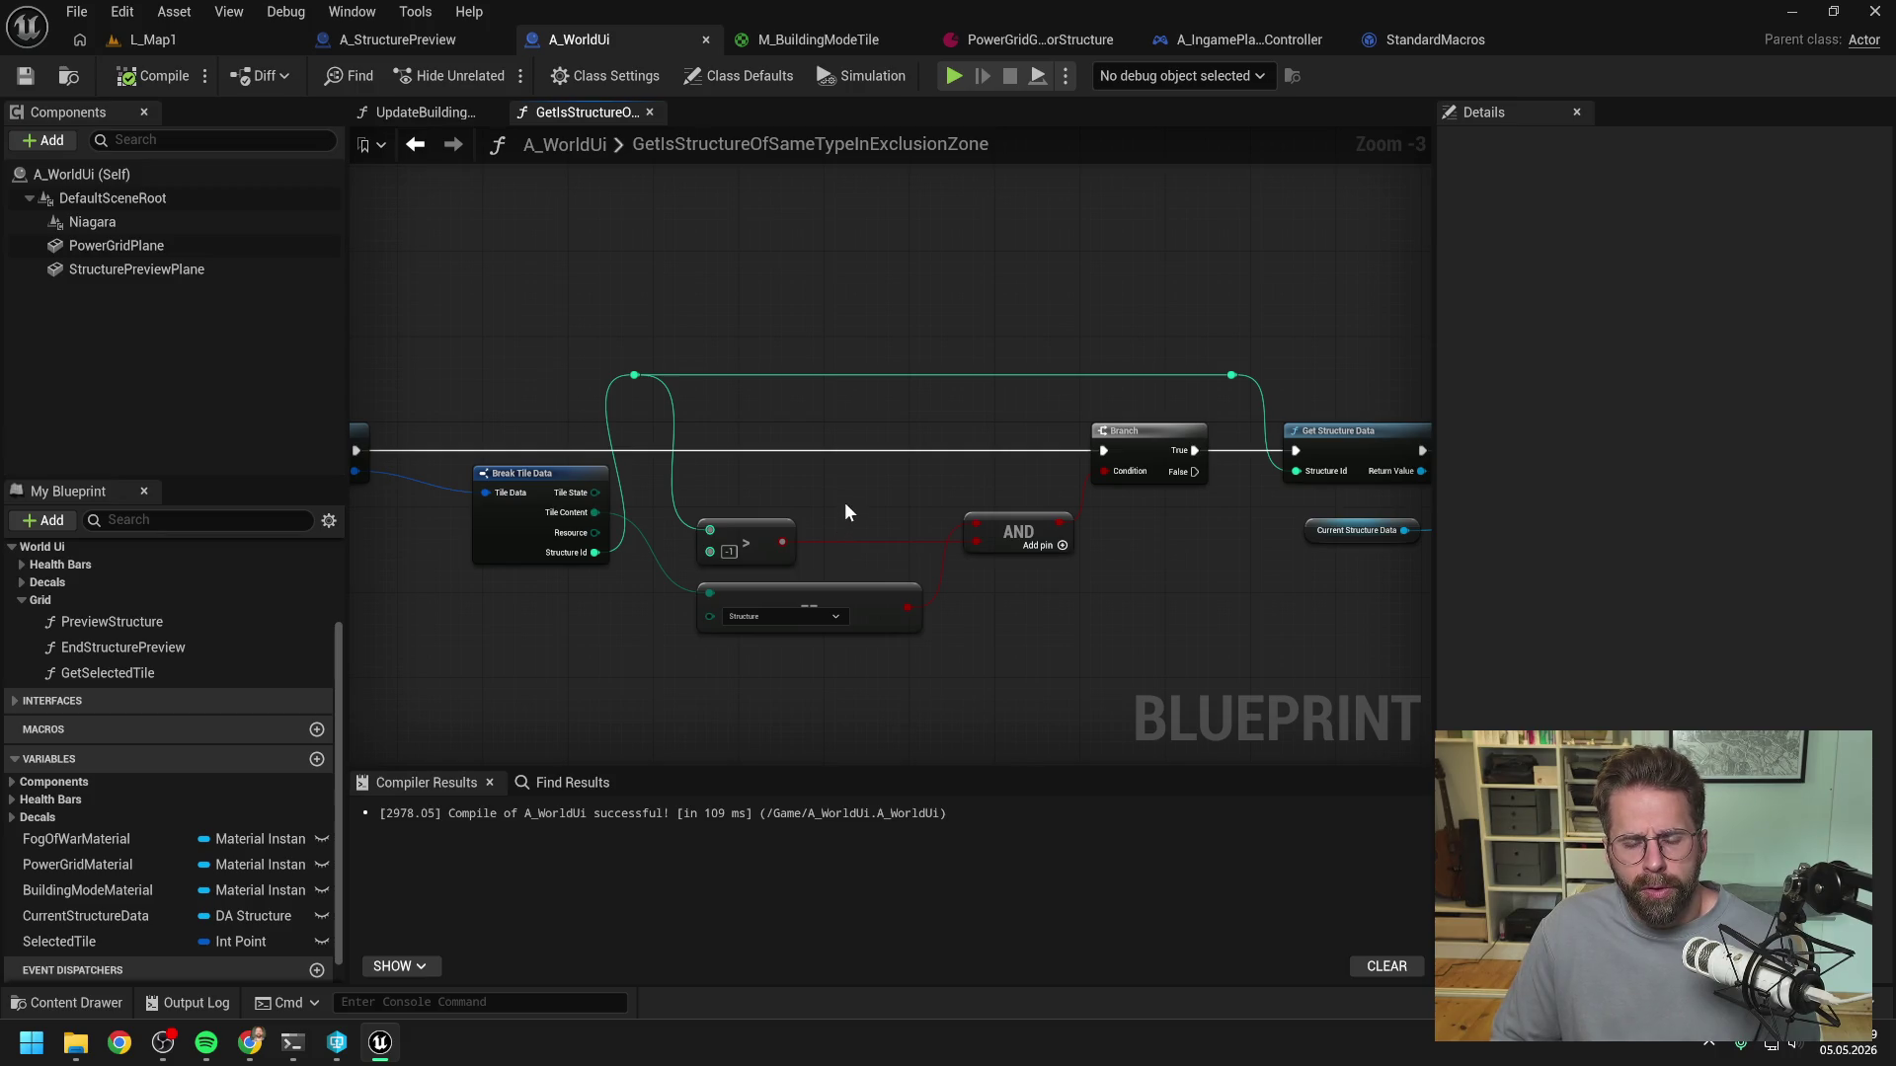
- Wire the == result to the Branch Condition, add a Print String after Branch, and compile
left_click_drag(904, 610, 1110, 470)
left_click_drag(1154, 567, 1071, 570)
right_click(1072, 565)
type("print")
key("Return")
mouse_move(1043, 471)
left_mouse_down()
mouse_move(1081, 589)
mouse_move(1042, 573)
mouse_move(1146, 452)
left_mouse_up()
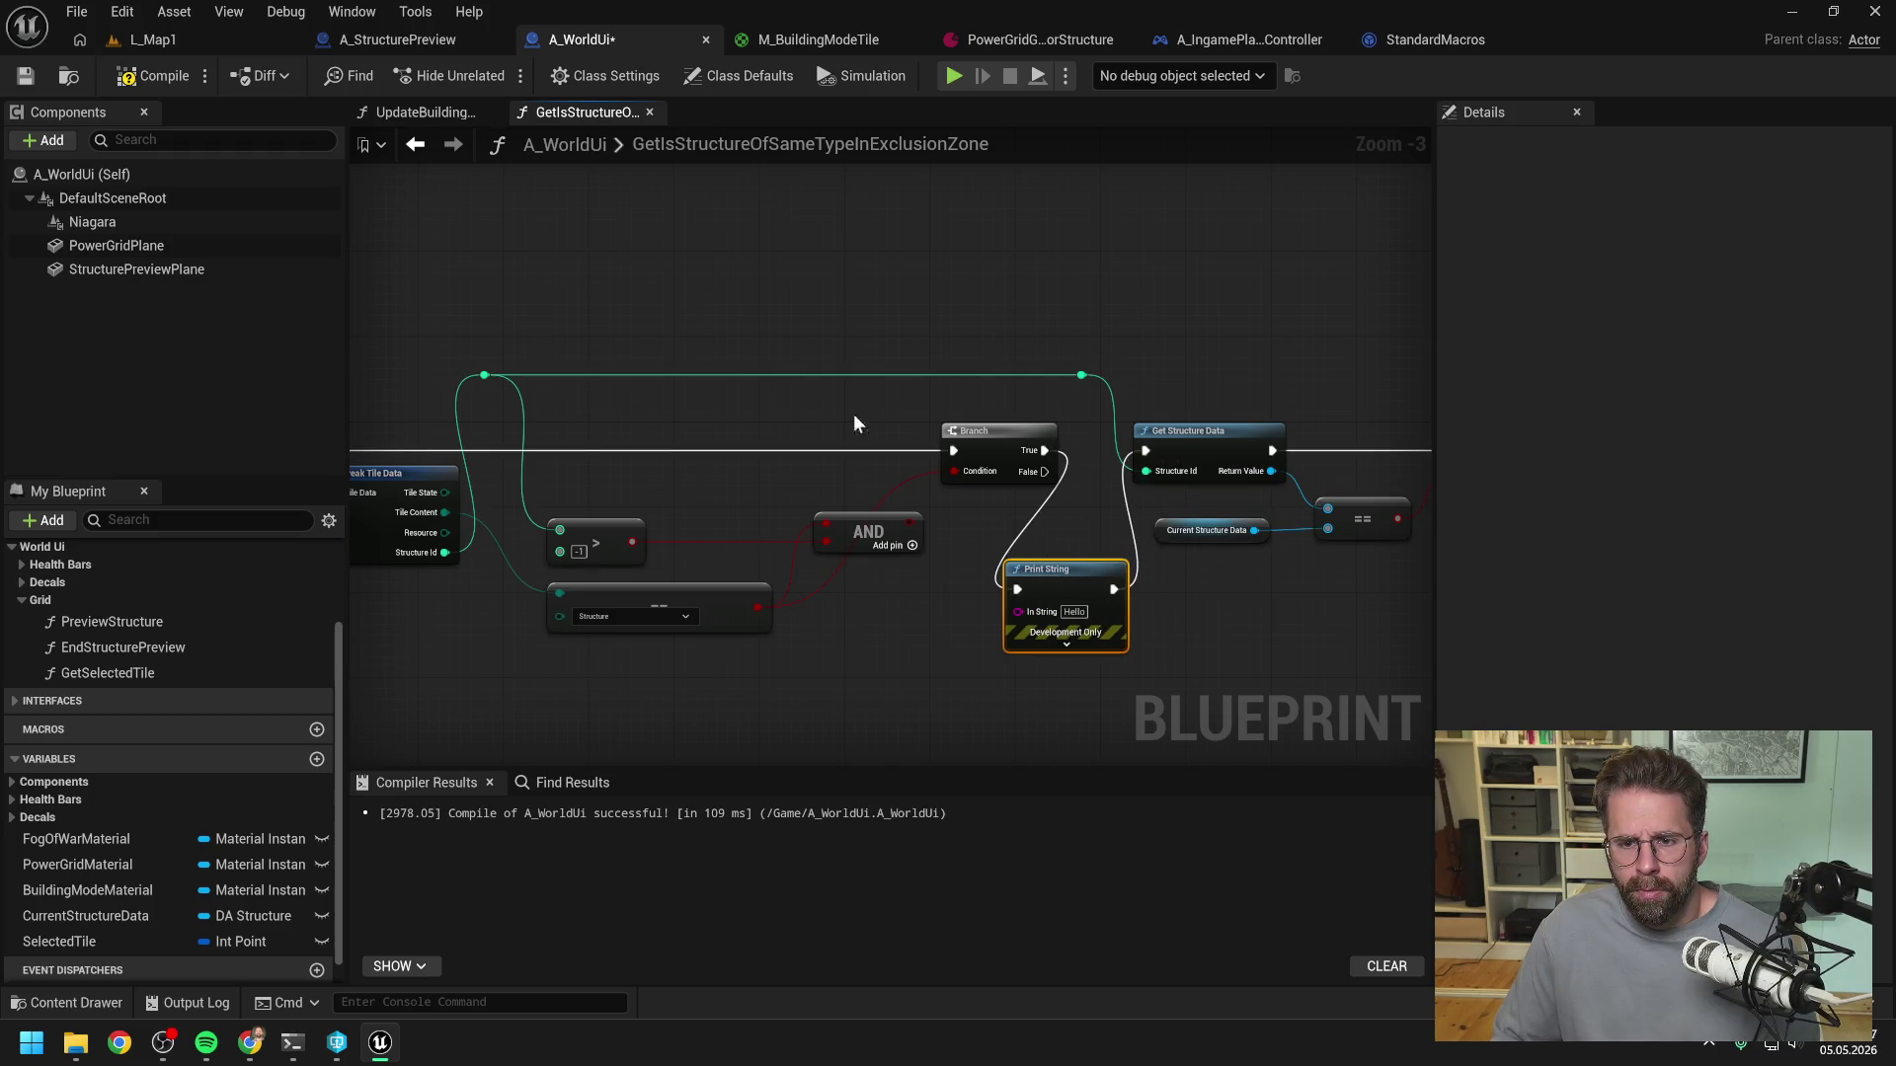
left_click(148, 76)
- Play-test L_Map1 by placing a structure on the grid, then return to A_WorldUi
left_click(182, 38)
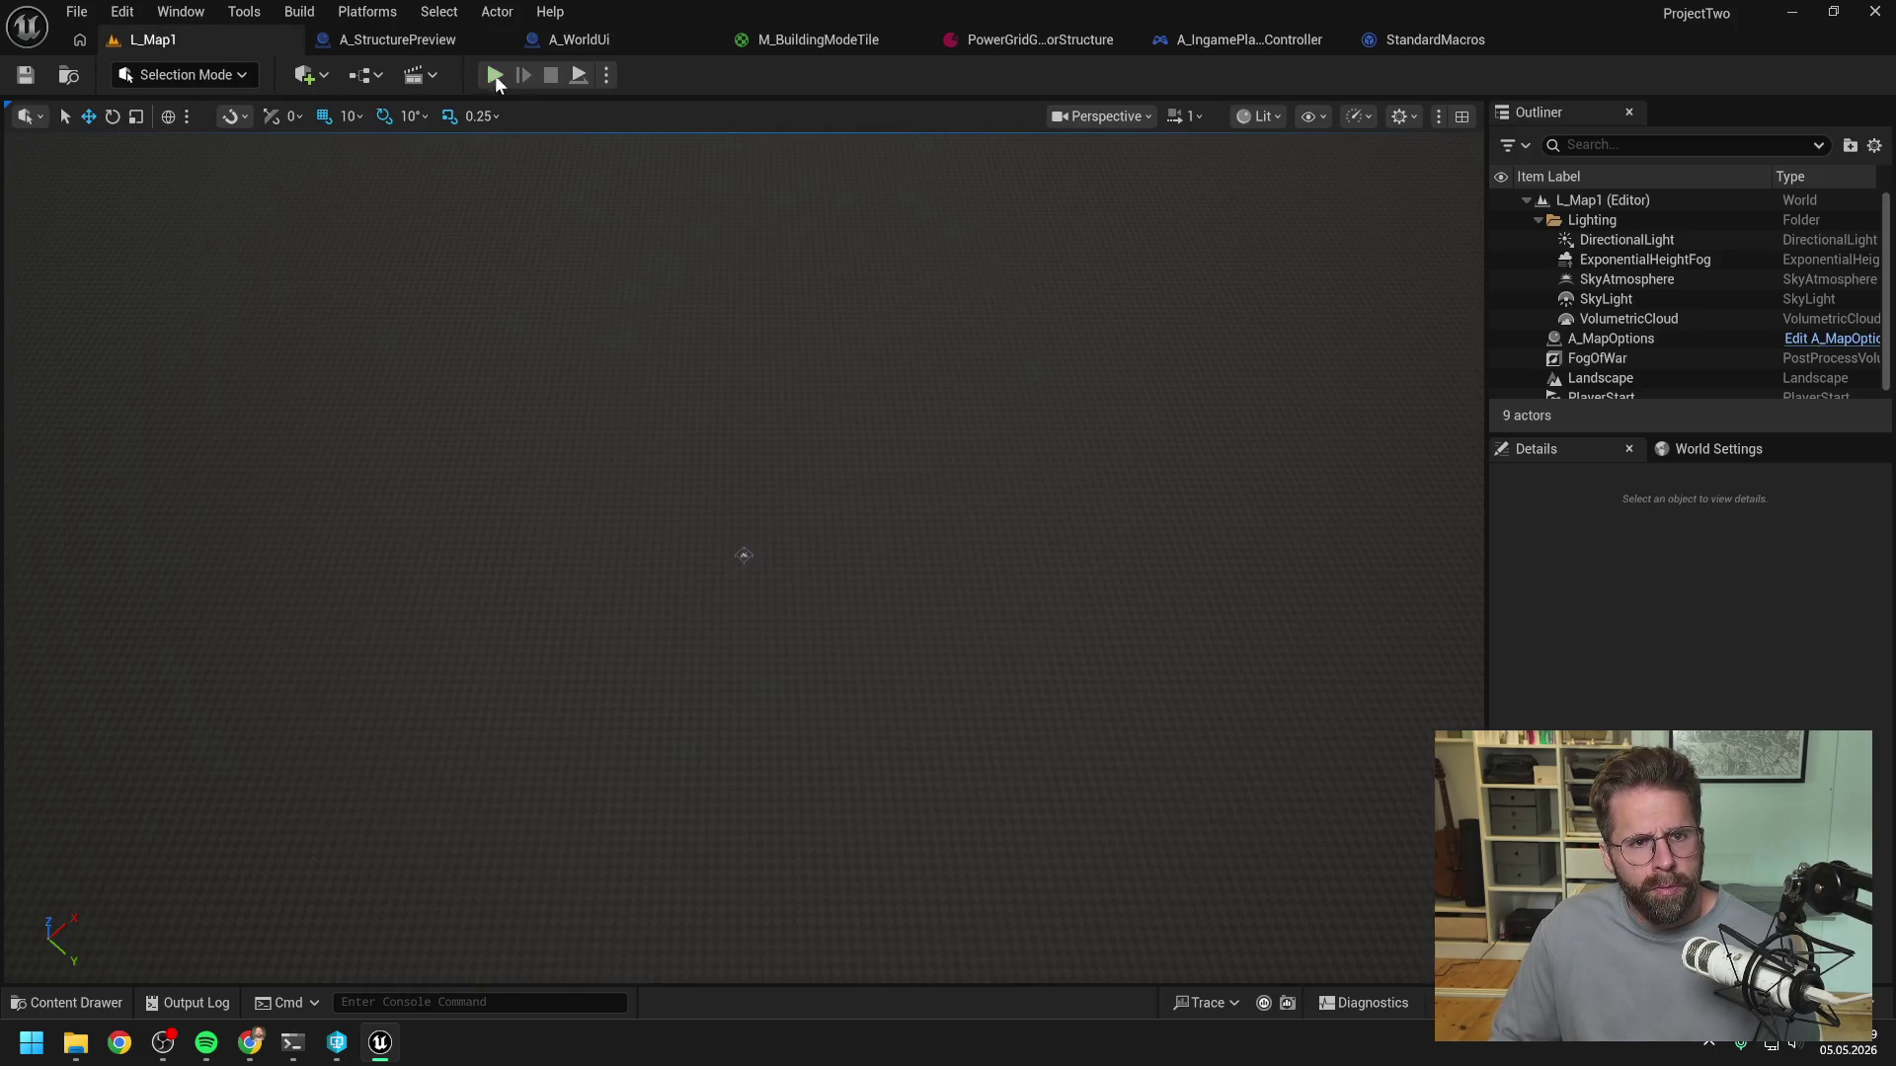
left_click(494, 75)
left_click(1009, 750)
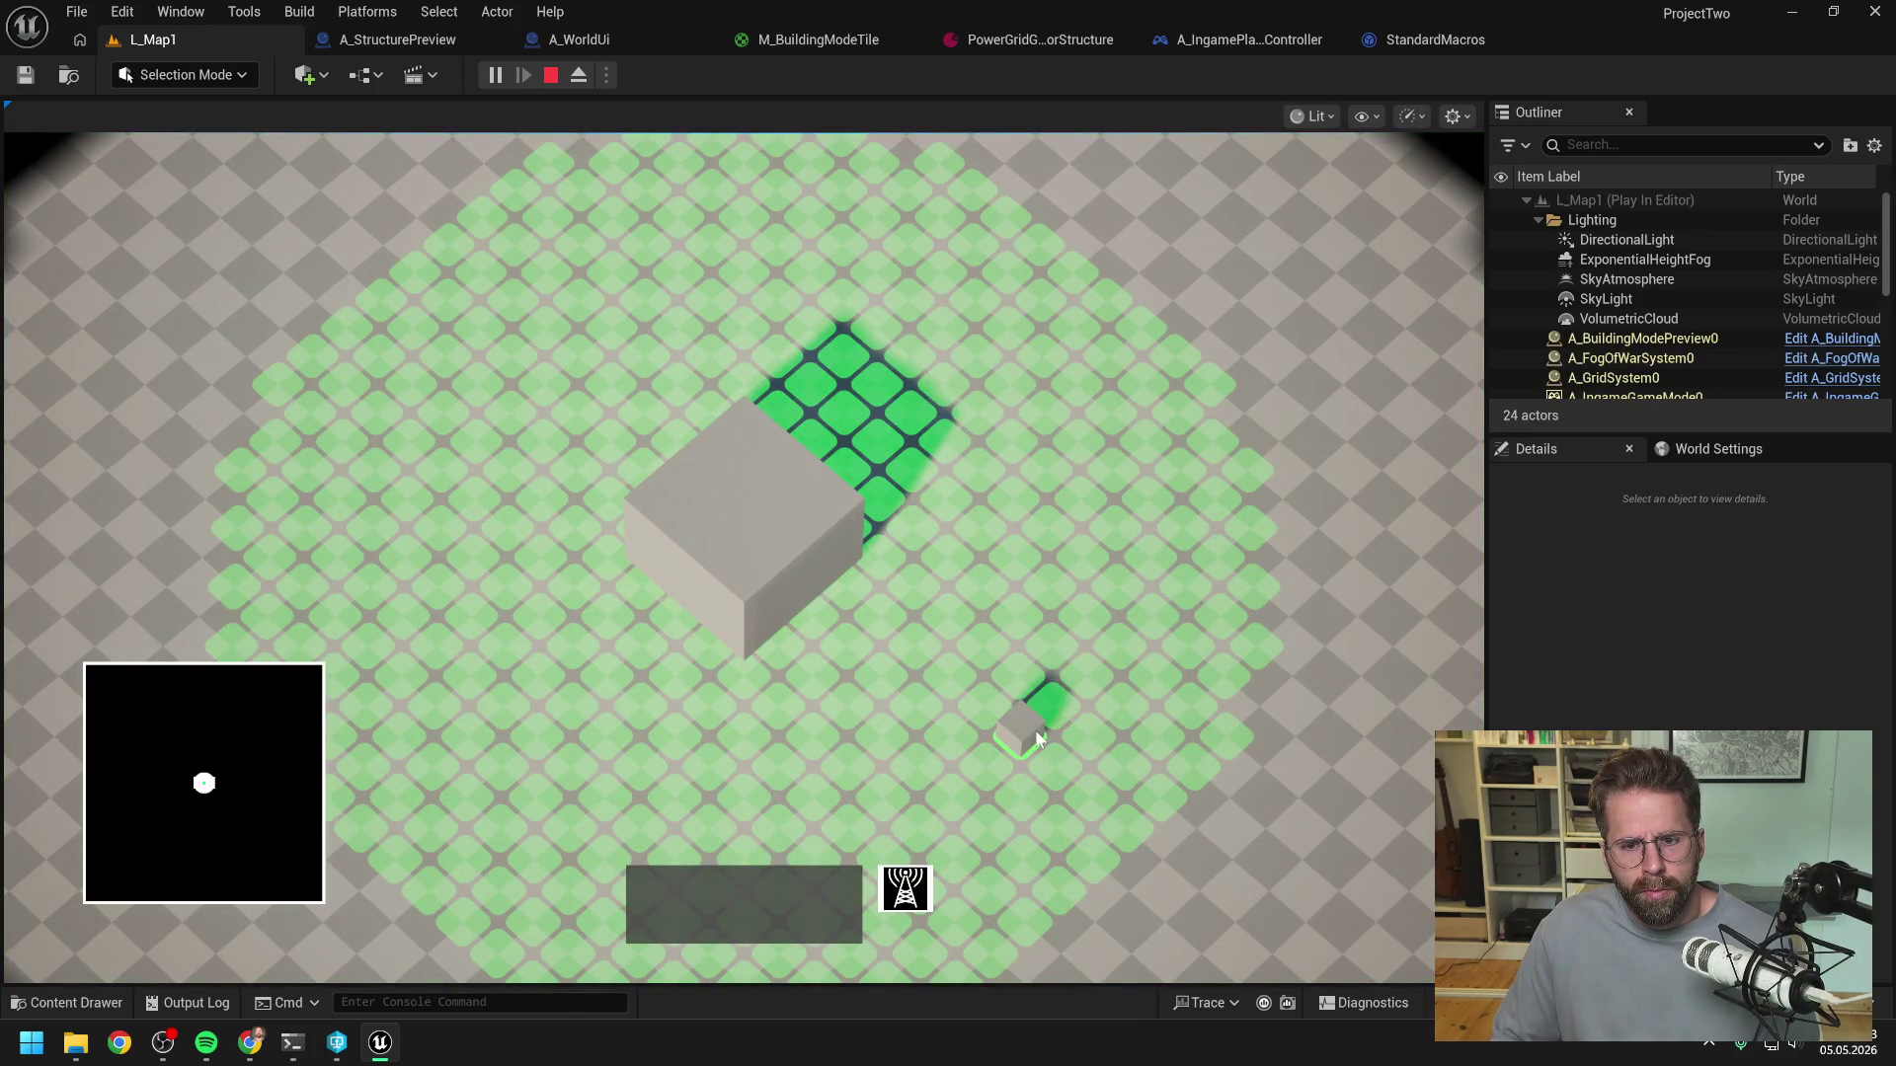
key("Escape")
left_click(559, 41)
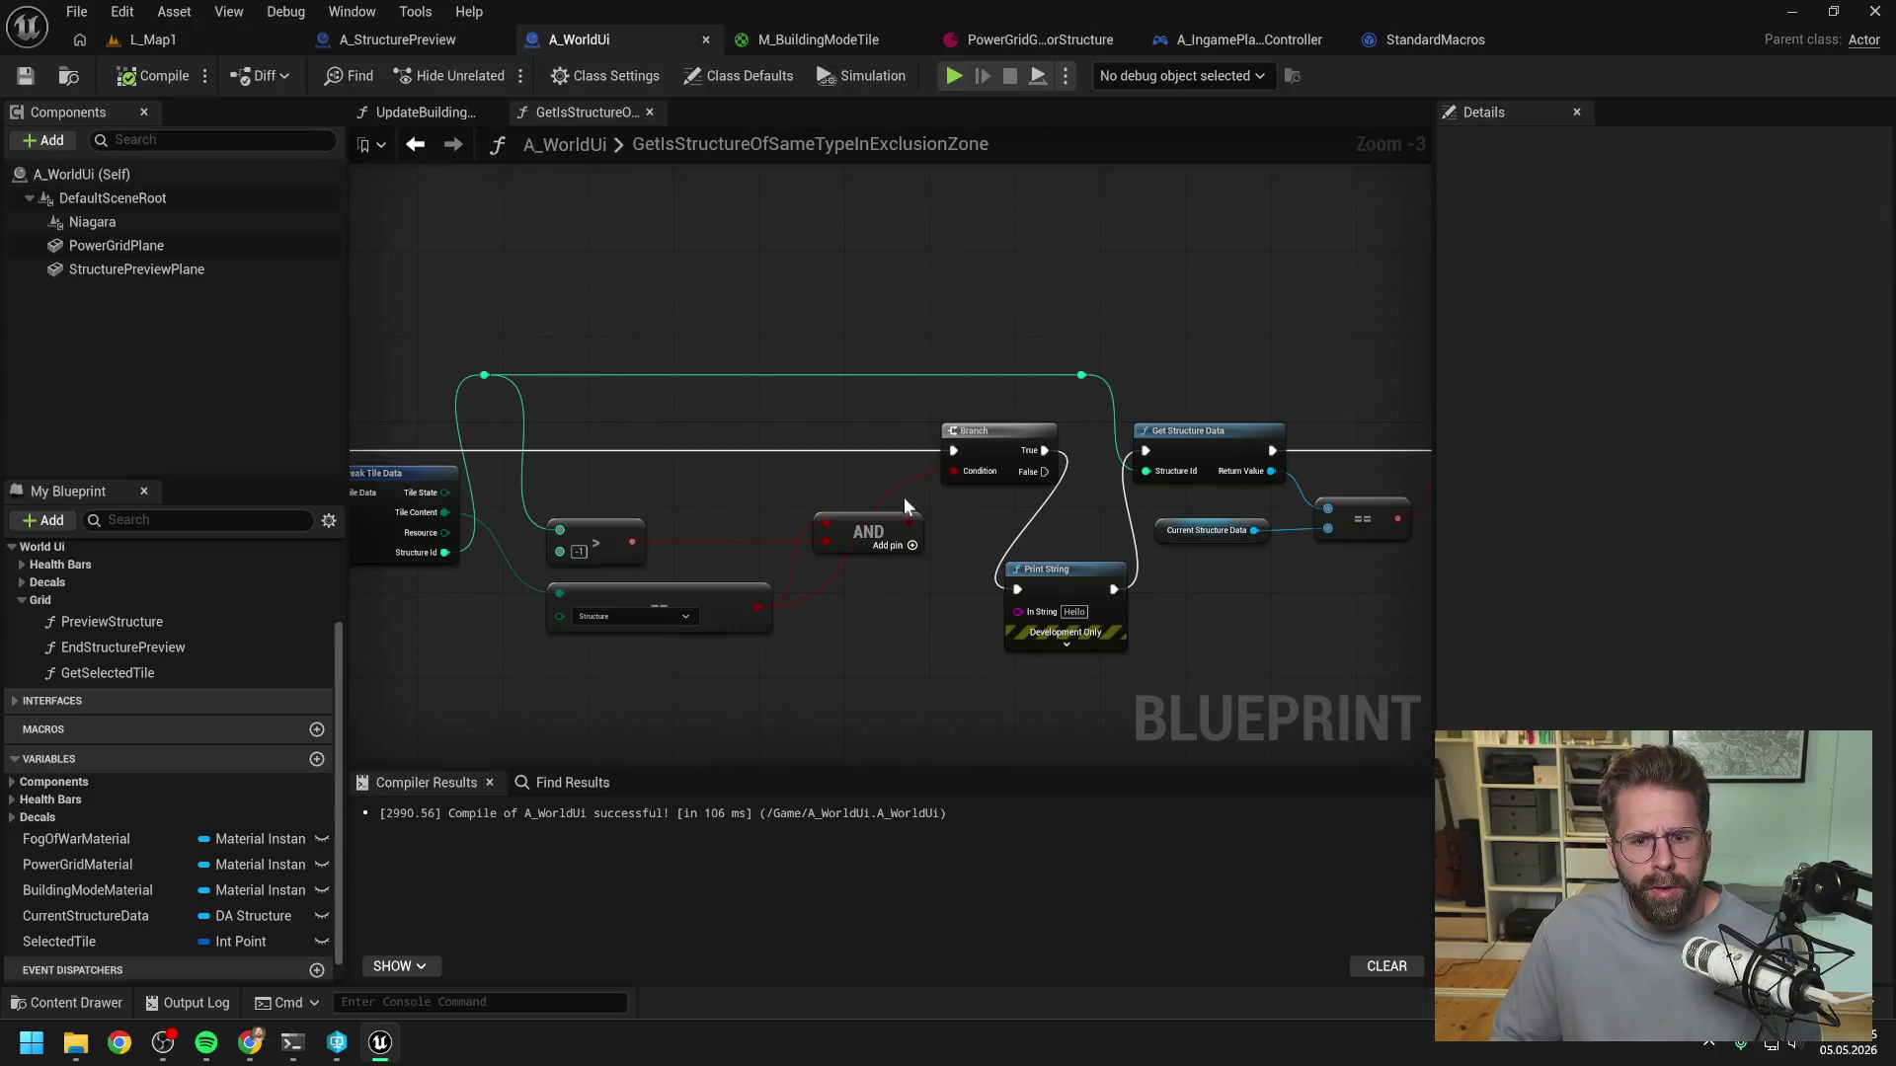
- Reconnect the == and > results to the Branch Condition, compile, and play-test with Alt+P
mouse_move(844, 640)
left_mouse_down()
mouse_move(952, 603)
mouse_move(1045, 438)
mouse_move(1070, 440)
mouse_move(1055, 596)
left_mouse_up()
left_click_drag(750, 510, 1075, 439)
left_click(155, 79)
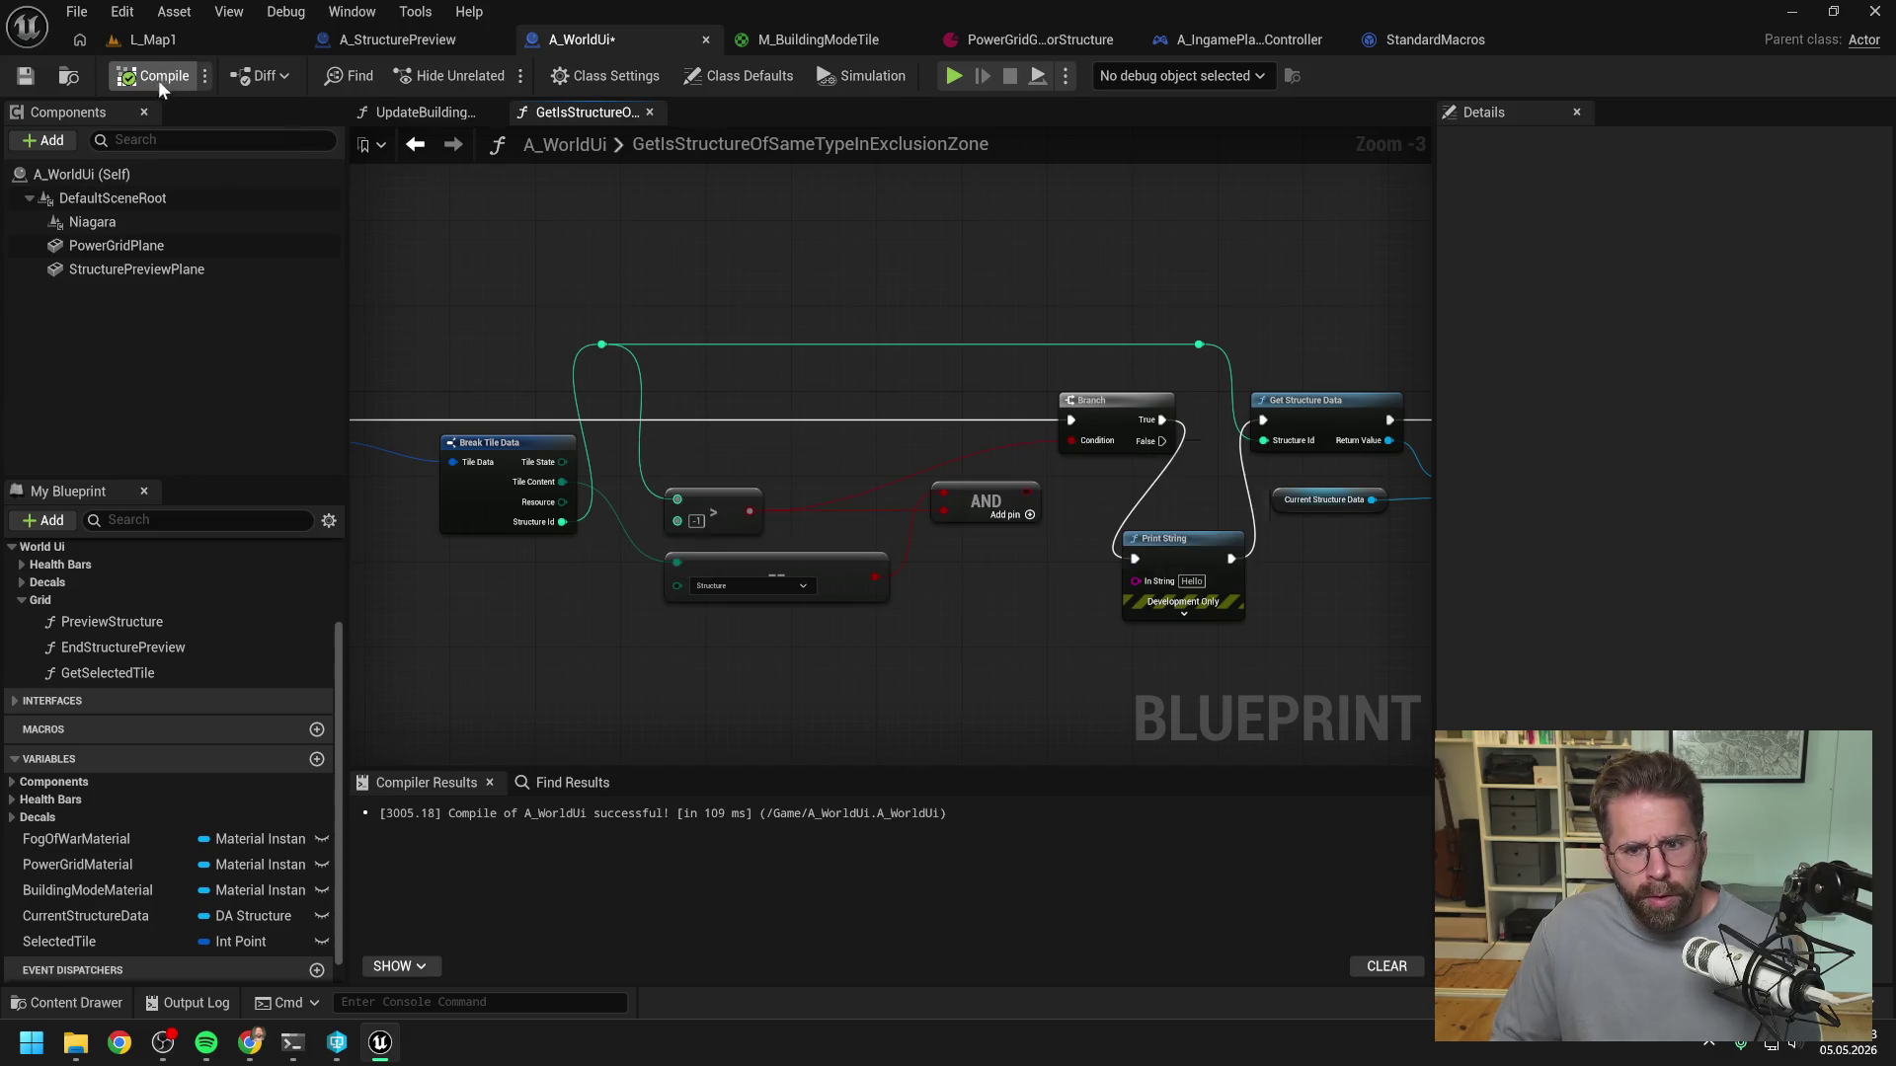
left_click(172, 41)
key("alt+p")
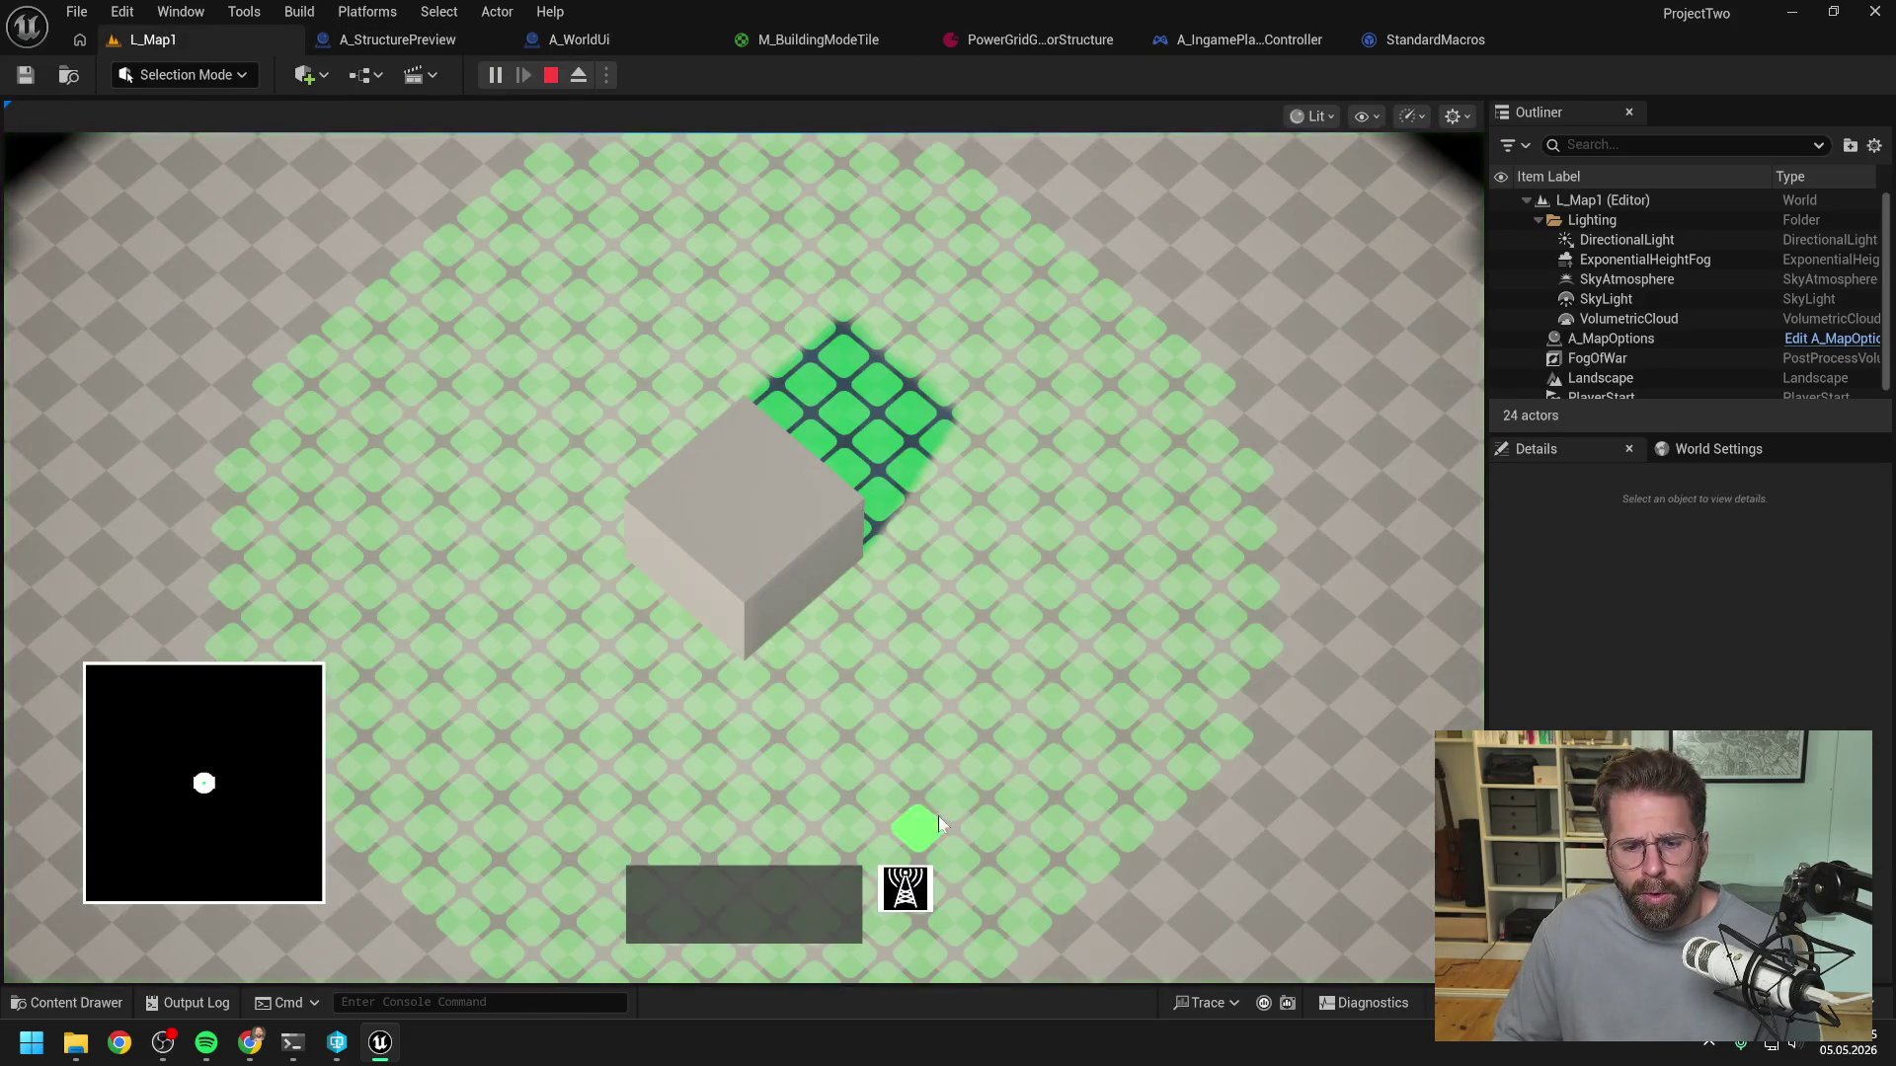
key("Escape")
left_click(577, 40)
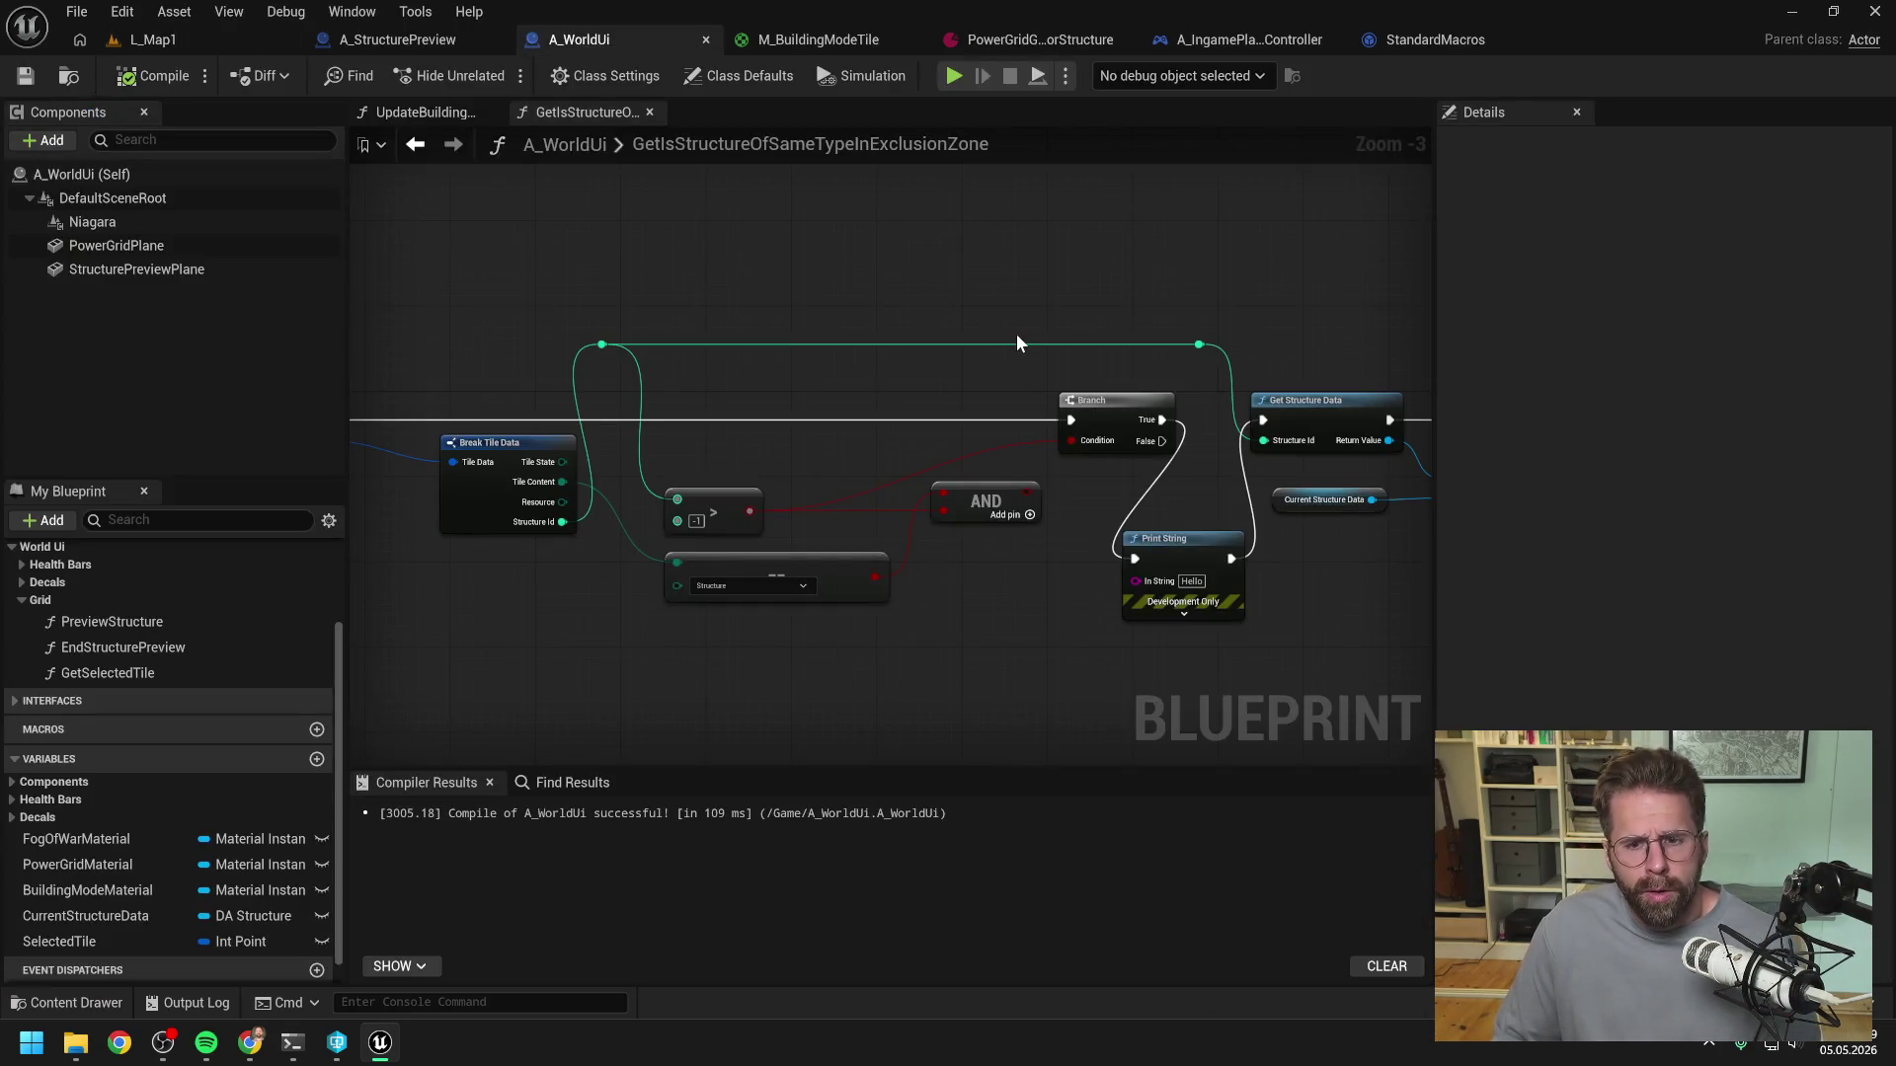
- Wire Branch True straight into Get Structure Data, delete the test Print String, and recompile with F7
mouse_move(1188, 478)
left_mouse_down()
mouse_move(969, 466)
mouse_move(1001, 415)
mouse_move(1043, 407)
left_mouse_up()
left_click(948, 527)
key("Delete")
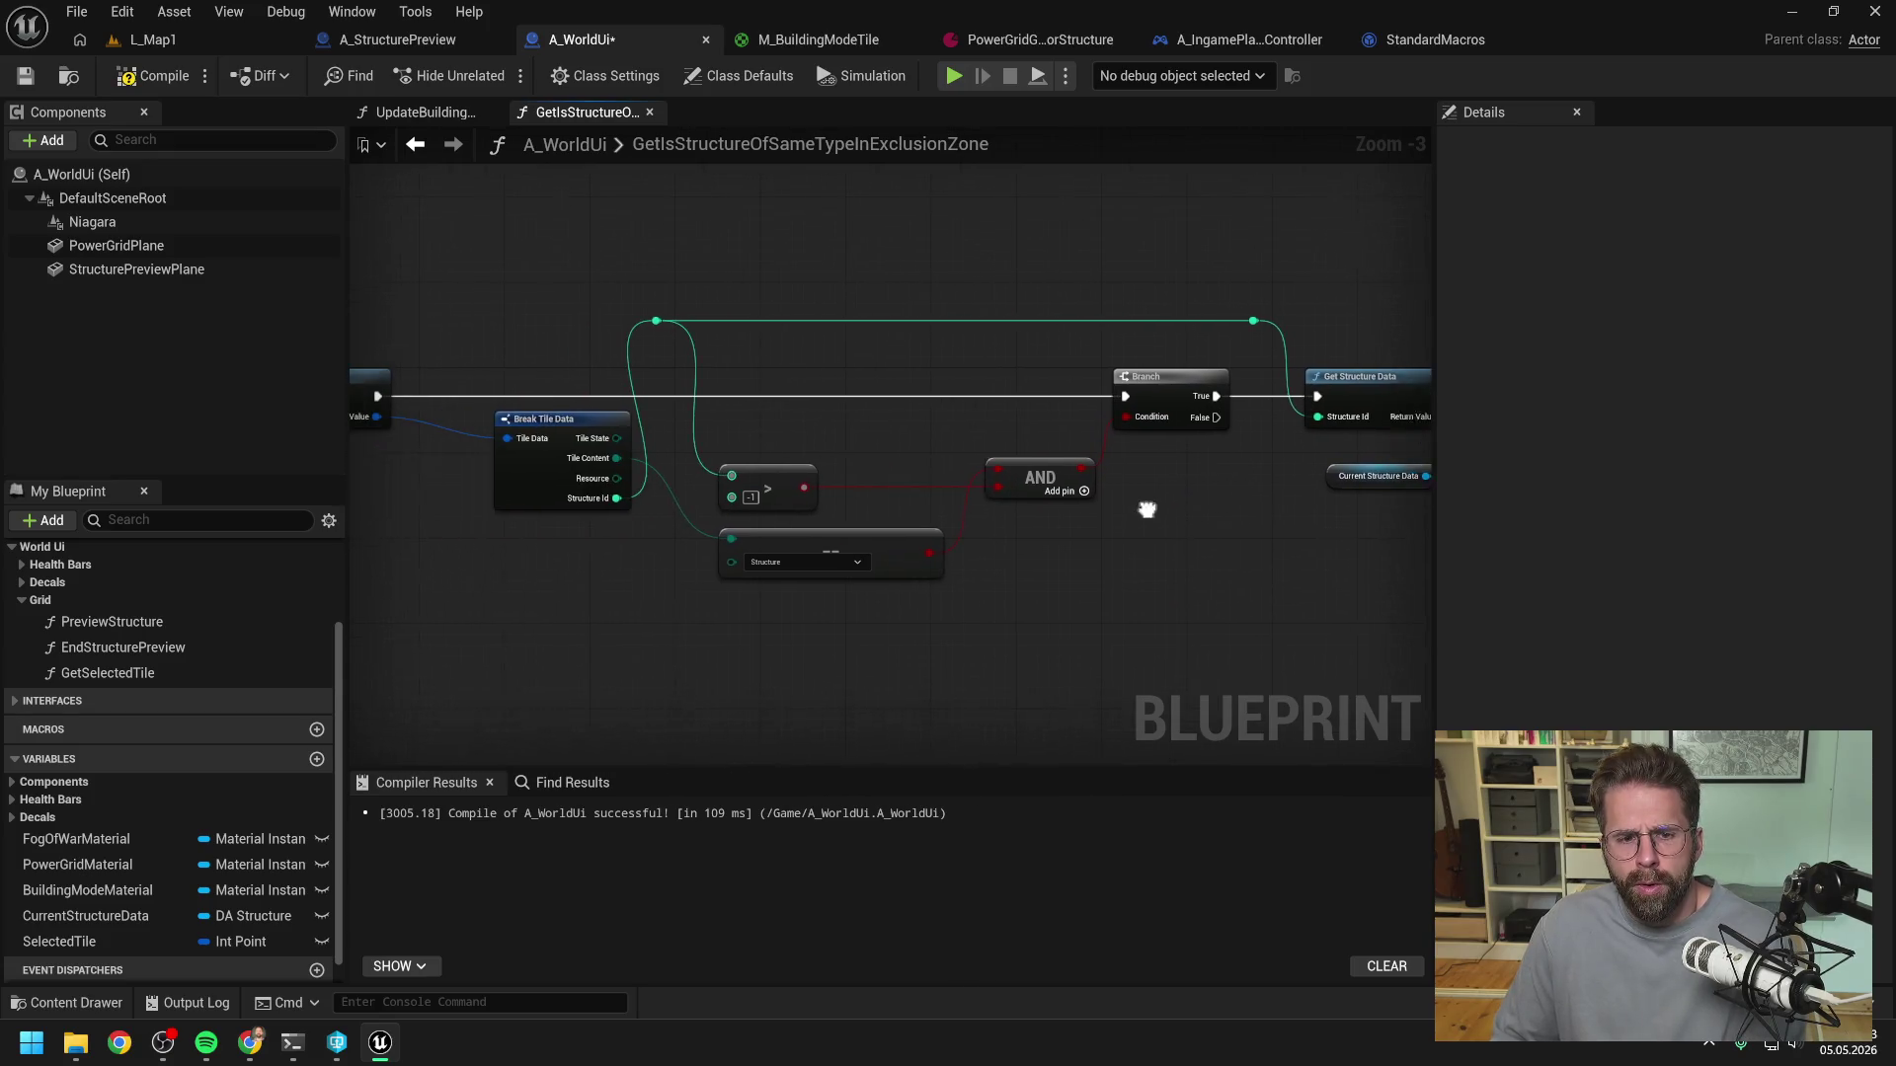
key("F7")
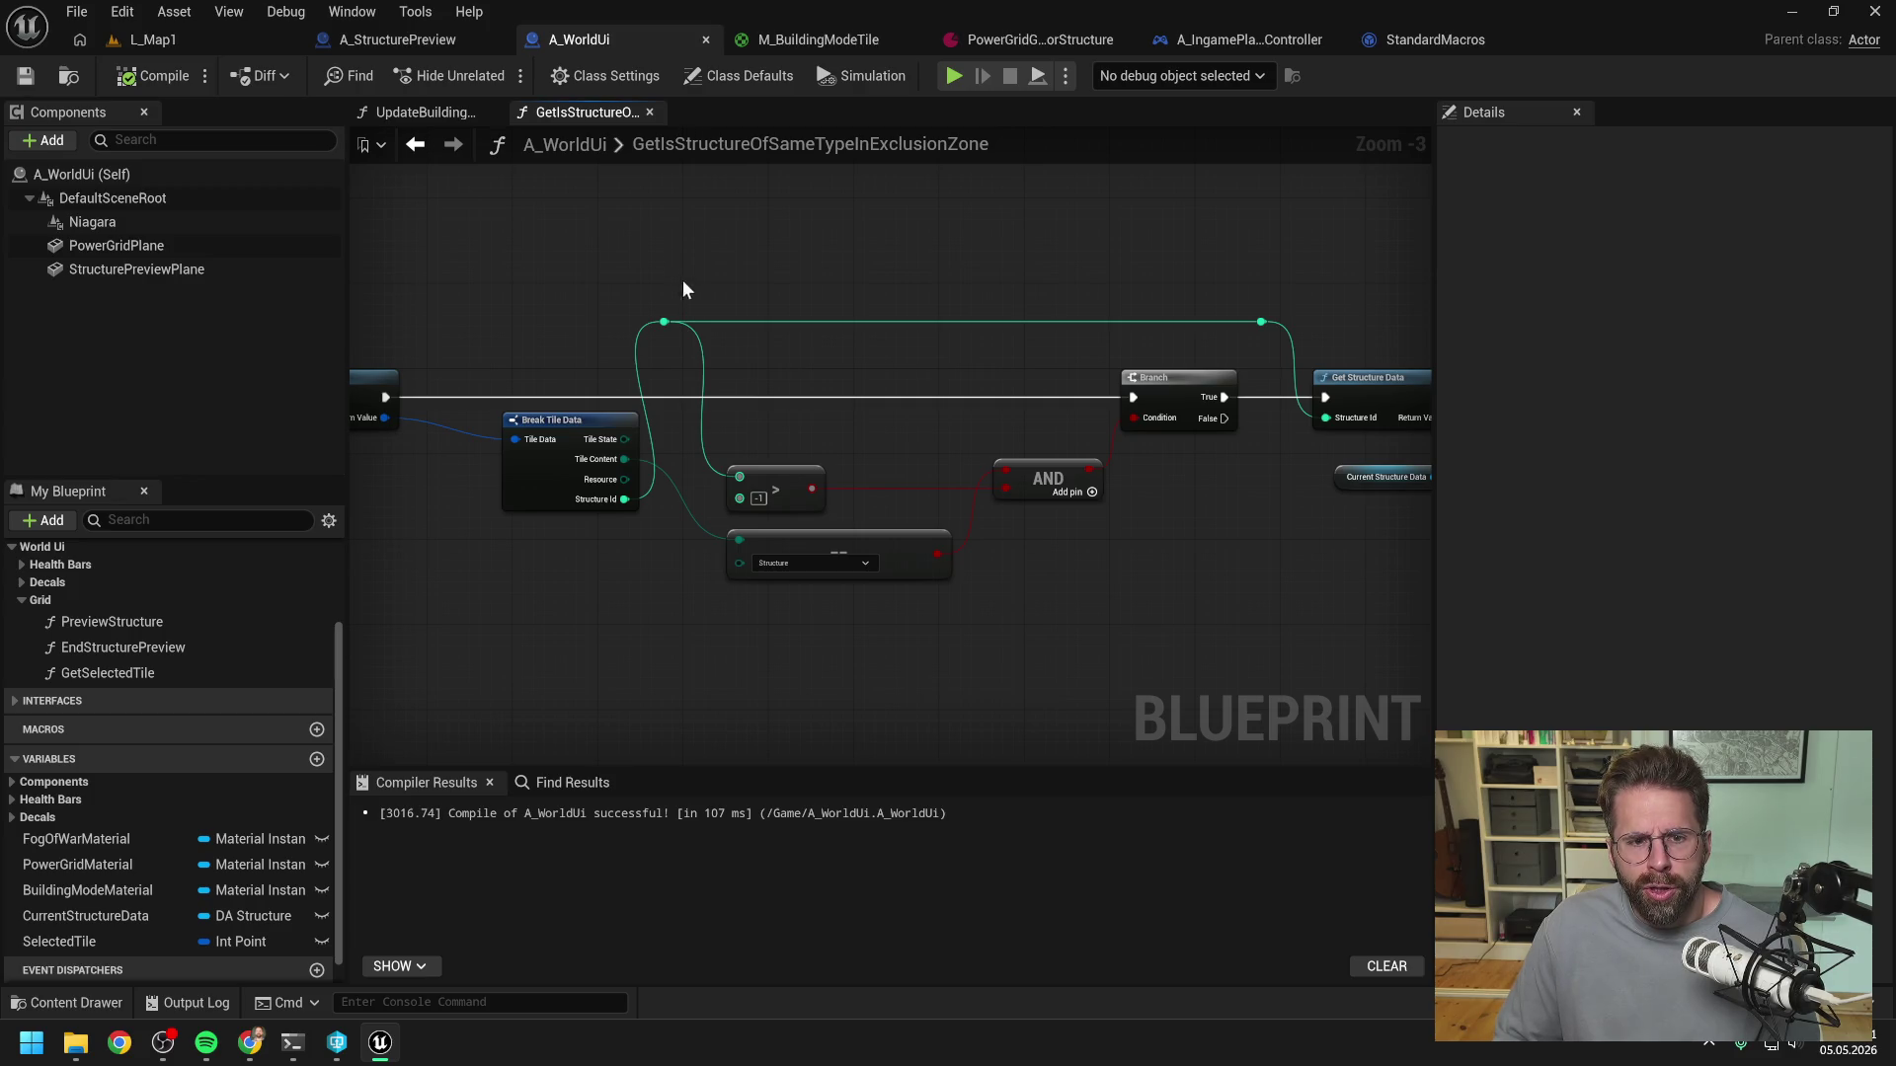
left_click_drag(661, 269, 957, 268)
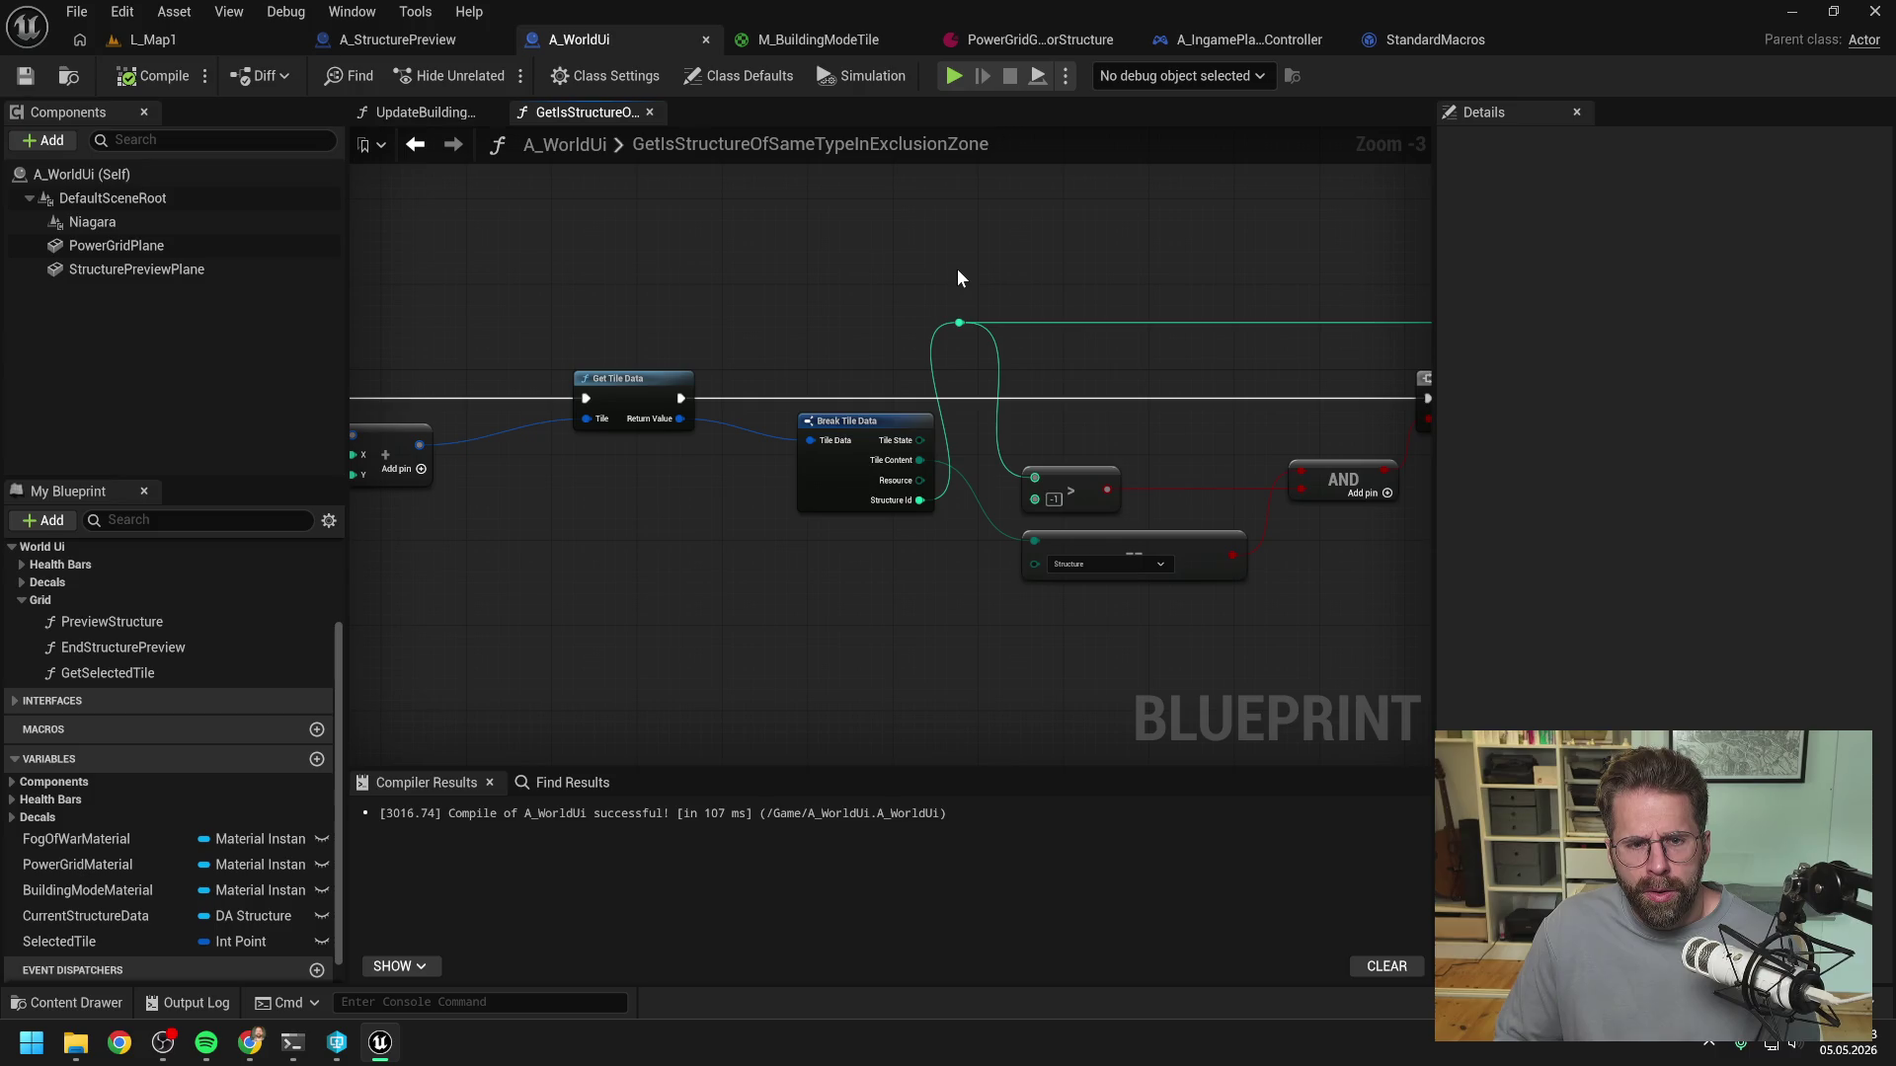
left_click(634, 385)
- Follow Get Tile Data through BPFL_General and A_IngameGameState to A_GridSystem, closing other tabs
double_click(634, 385)
mouse_move(962, 385)
left_mouse_down()
mouse_move(1076, 360)
mouse_move(1003, 341)
left_mouse_up()
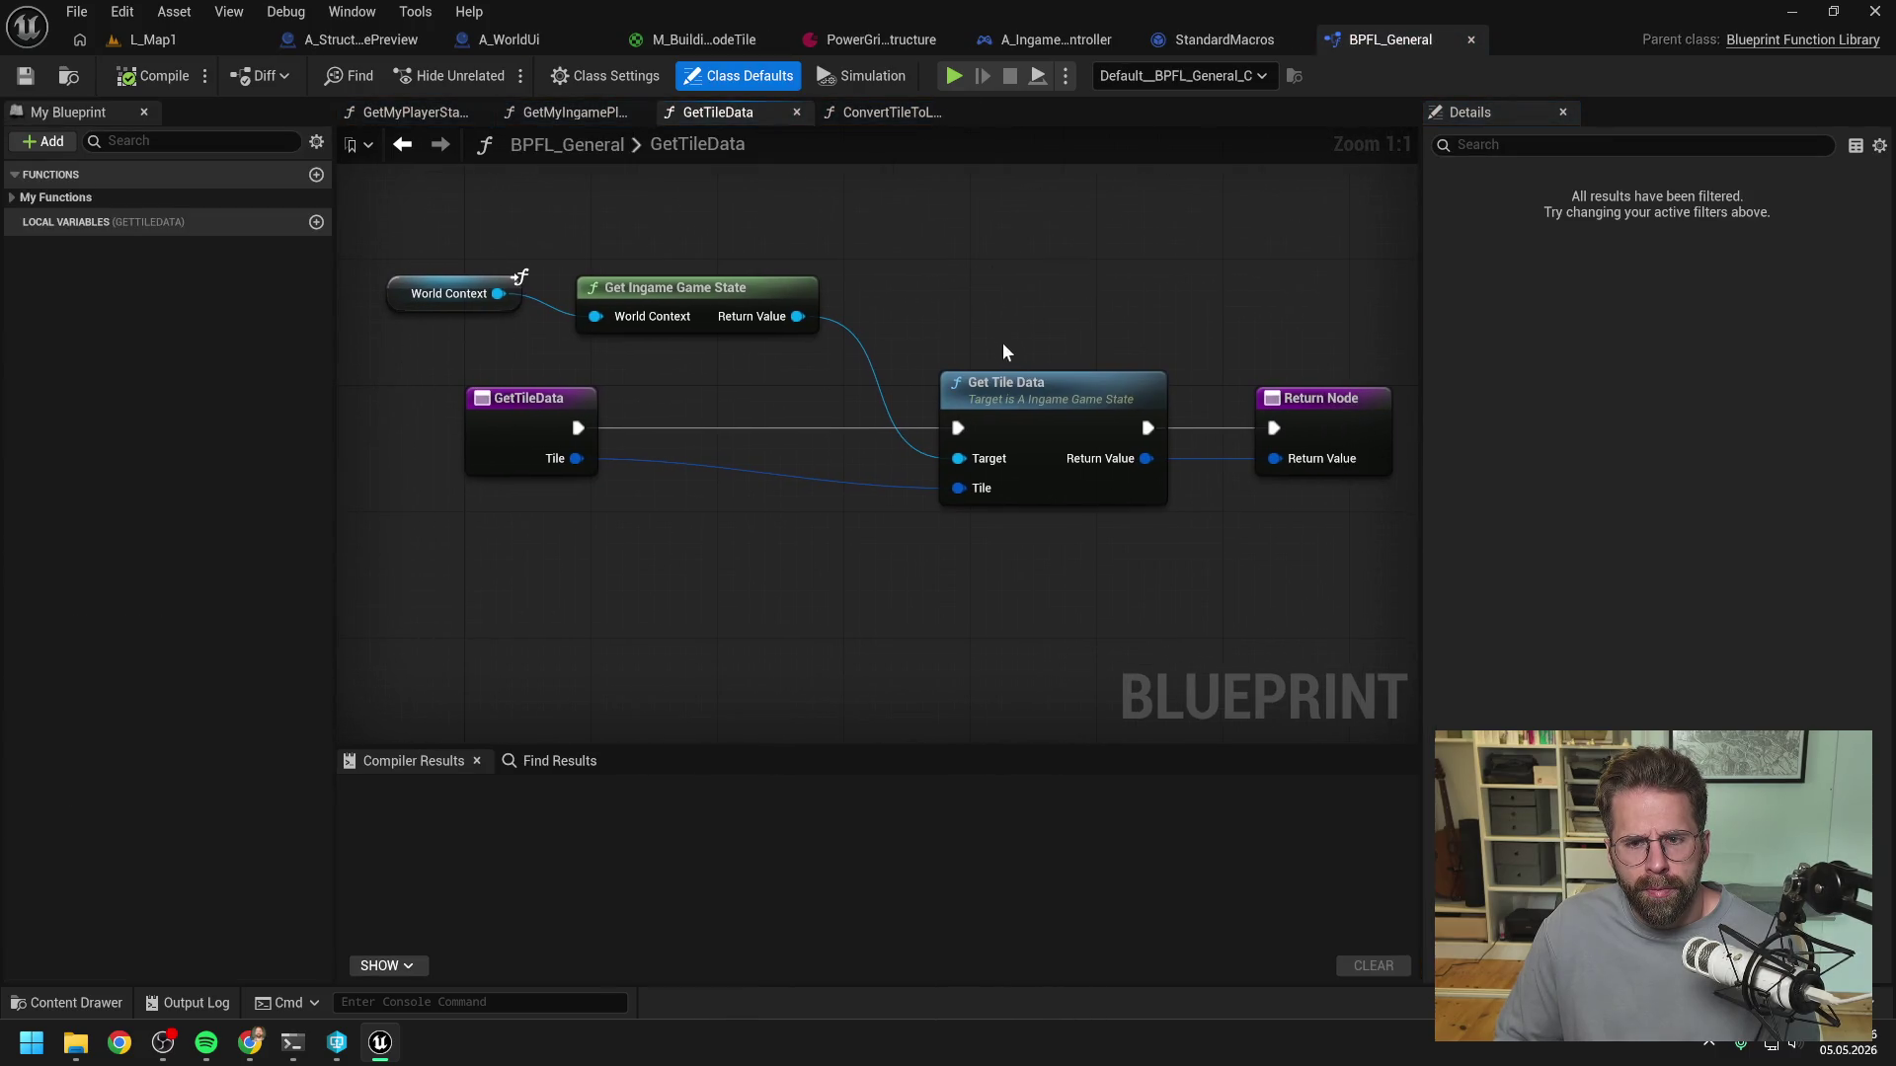
double_click(1024, 400)
double_click(1047, 450)
right_click(952, 116)
left_click(1006, 245)
- Open HandleStructureBuilt from the Grid System category and select the ADD node after Make Tile Data
scroll(1005, 245, "down", 1)
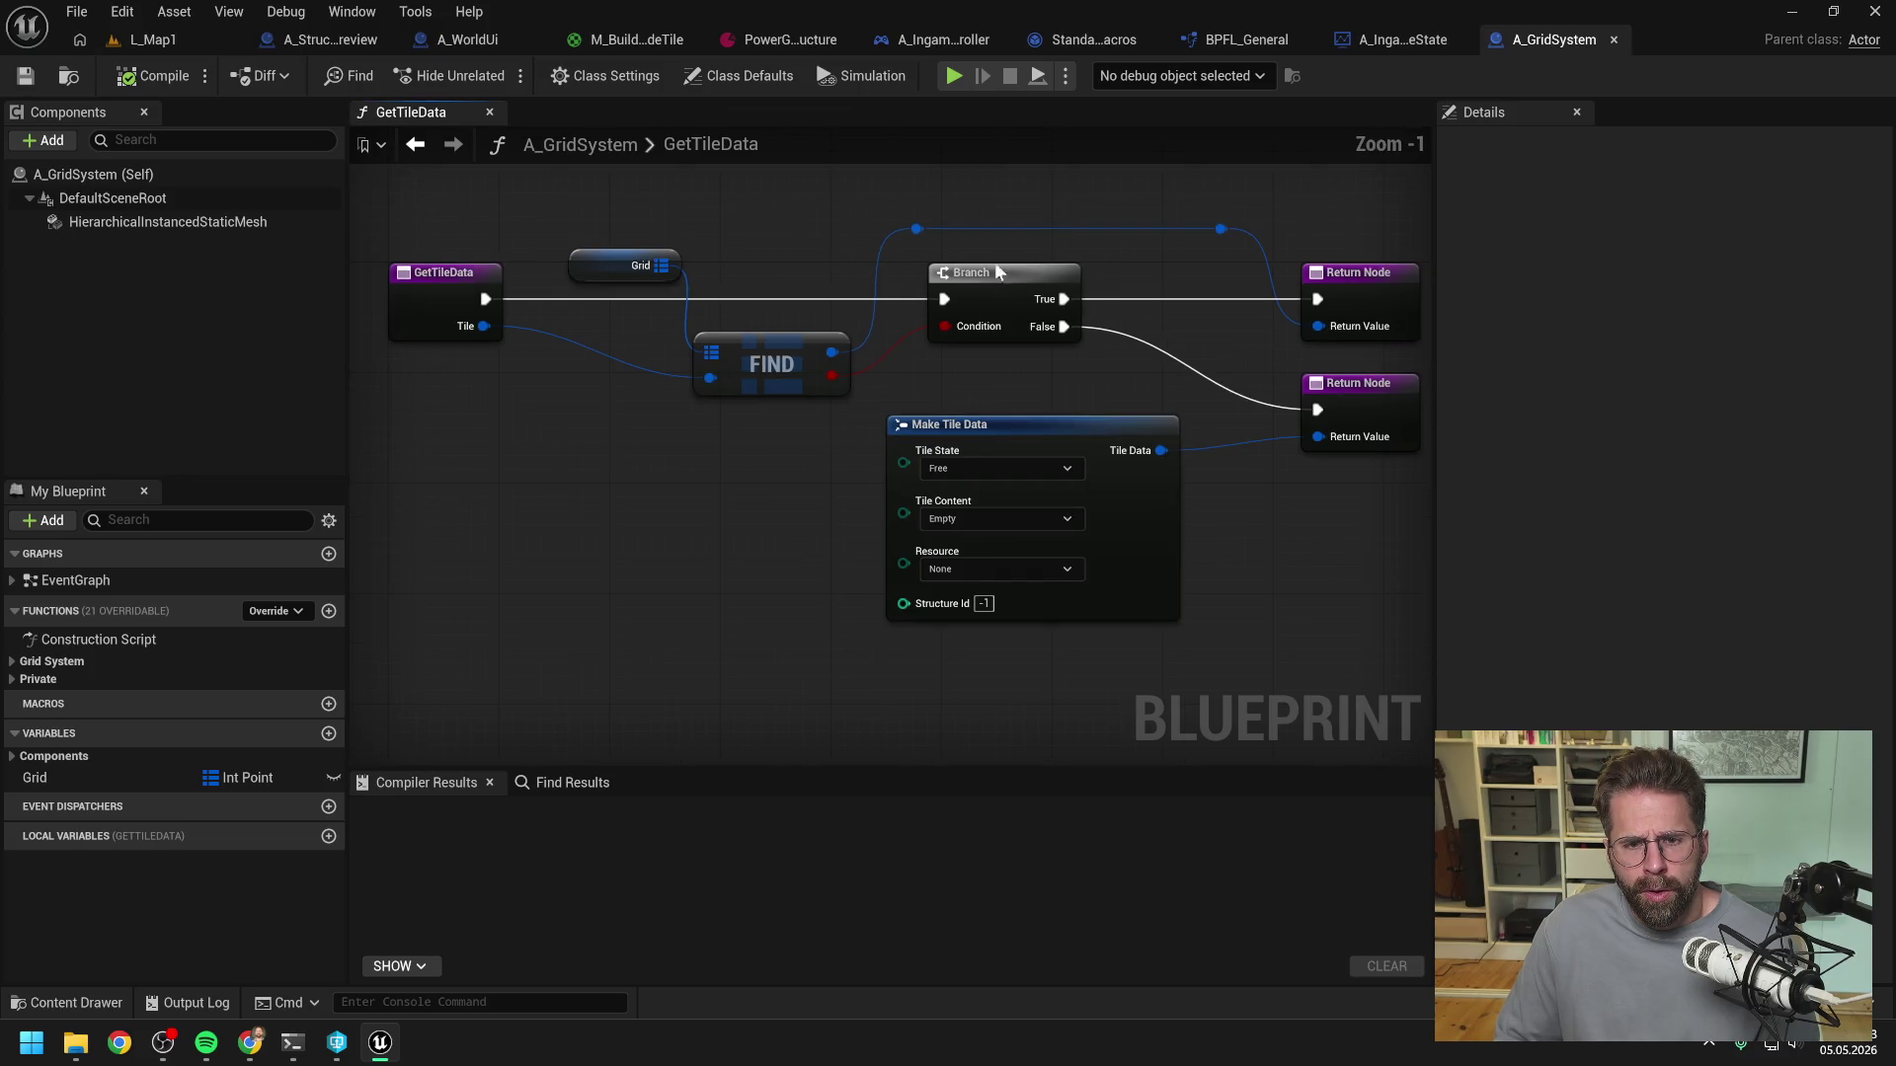
scroll(786, 488, "down", 1)
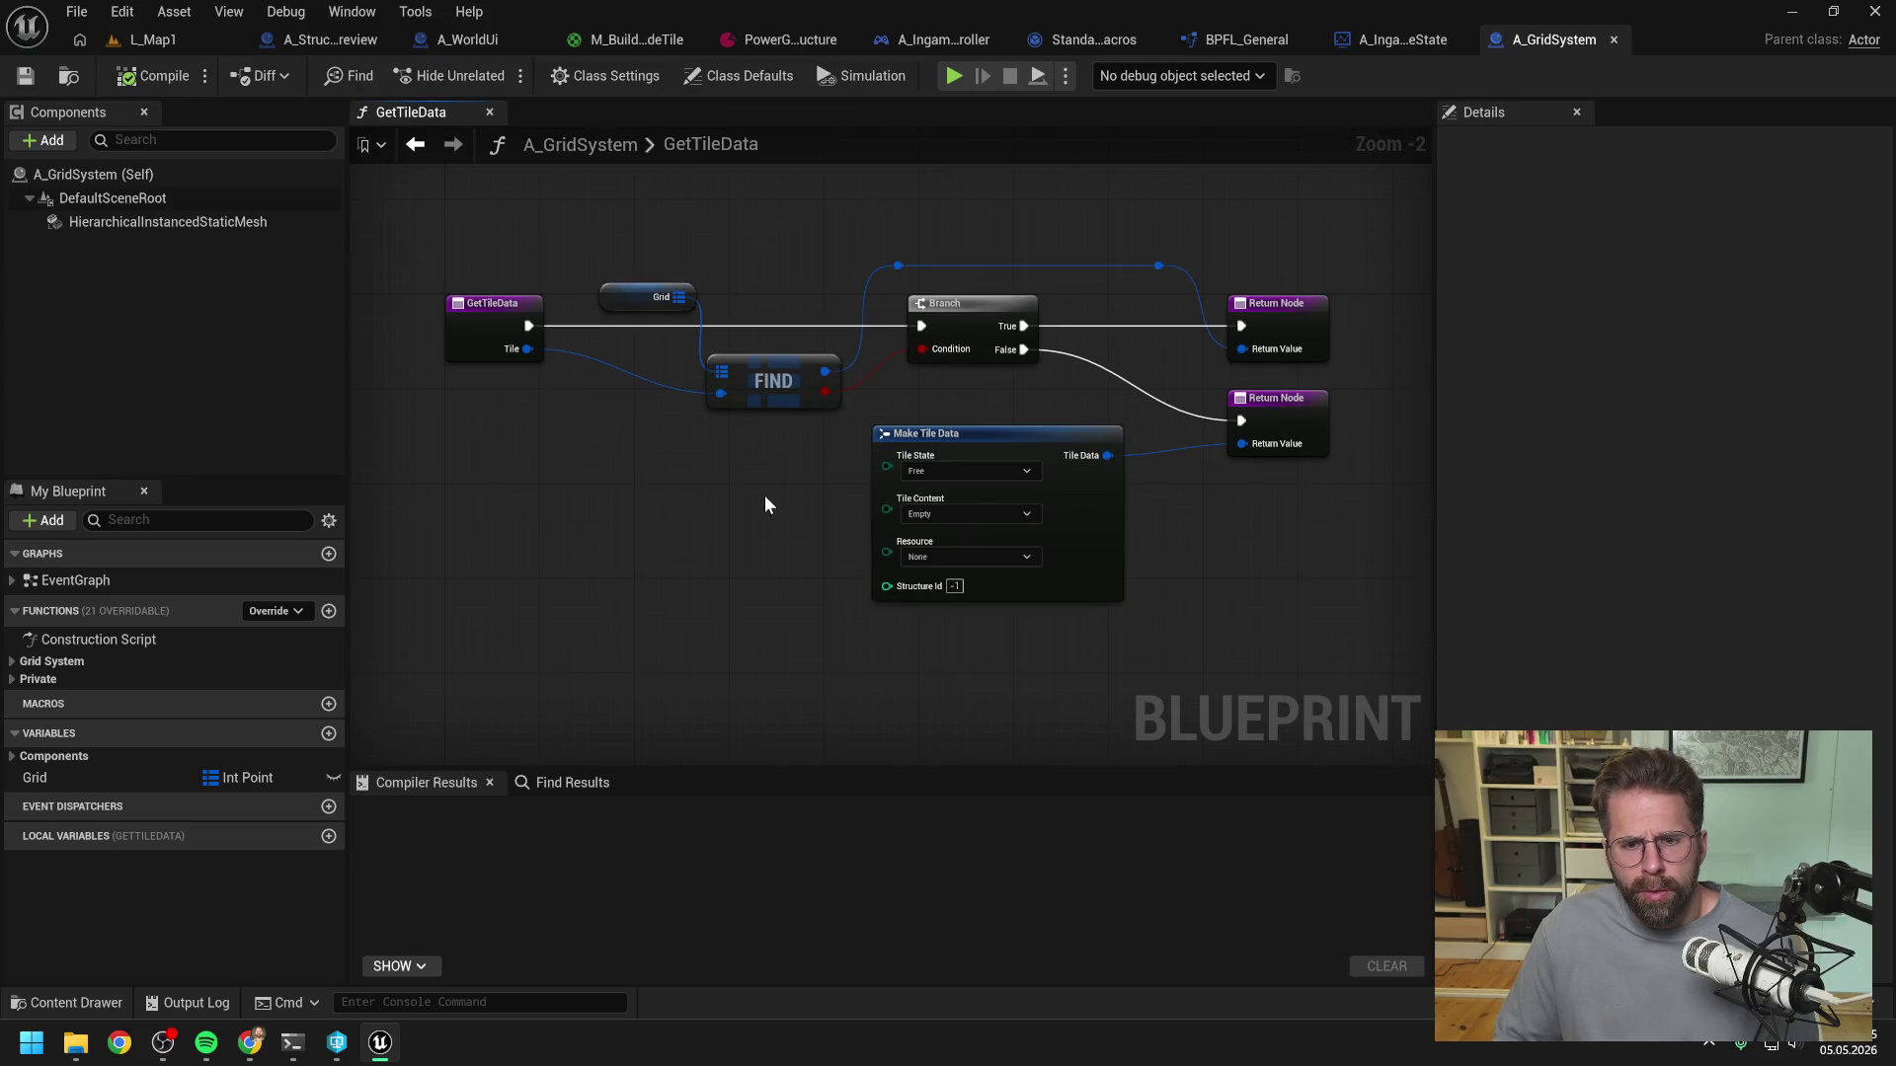
left_click(11, 678)
left_click(11, 662)
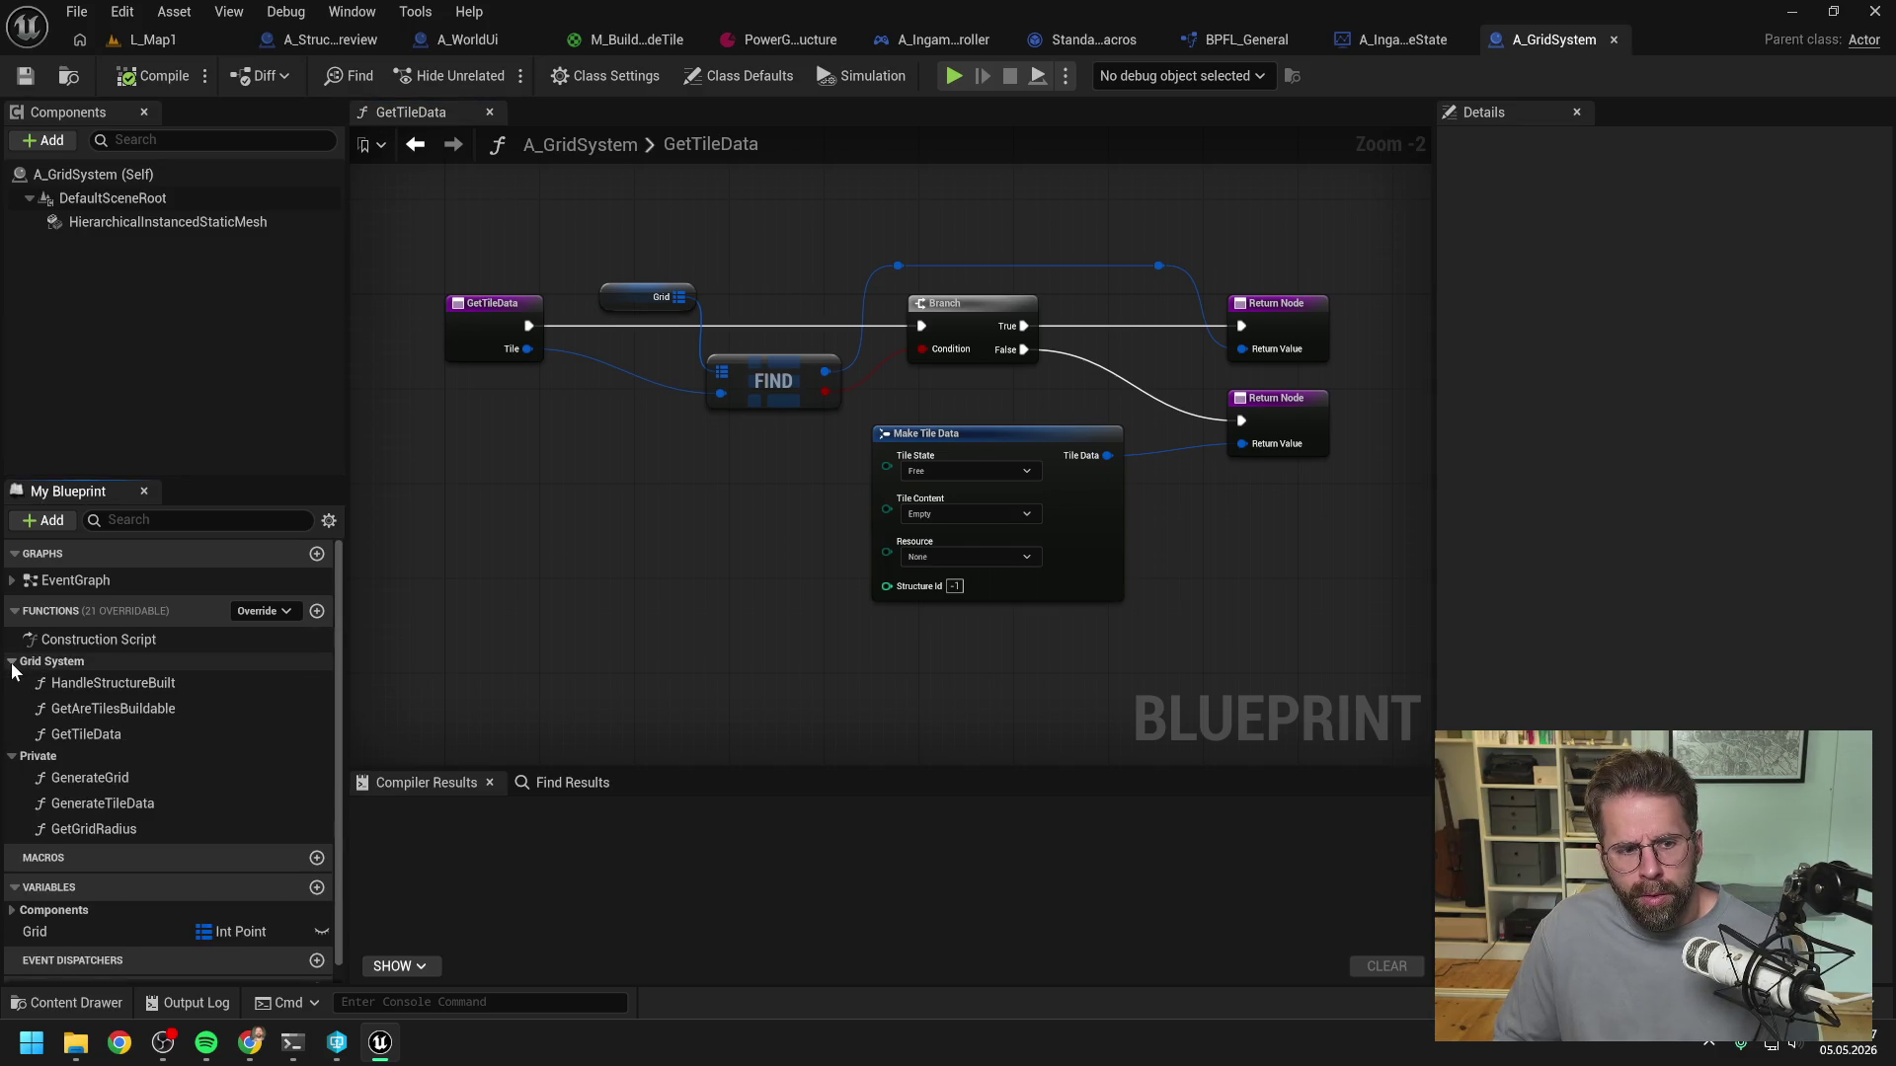
double_click(132, 682)
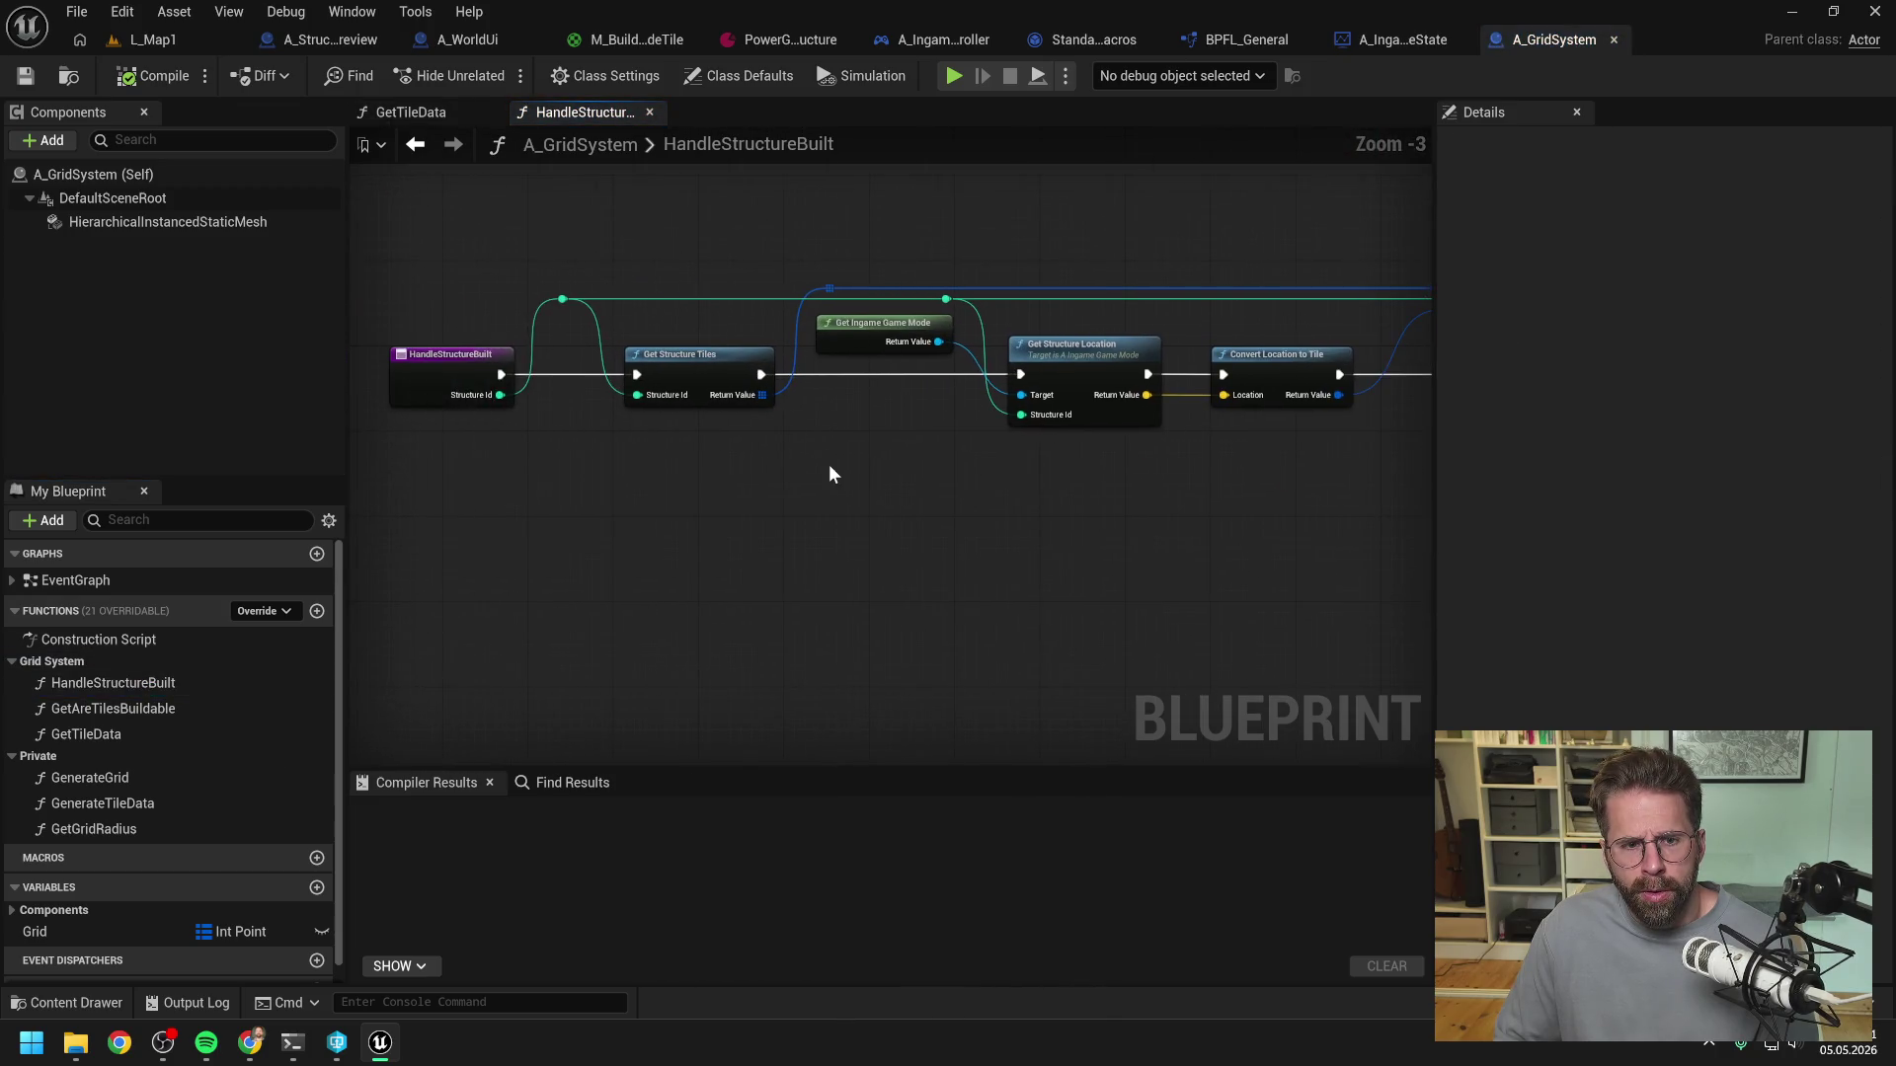
mouse_move(1025, 507)
left_mouse_down()
mouse_move(934, 507)
mouse_move(846, 459)
mouse_move(778, 467)
left_mouse_up()
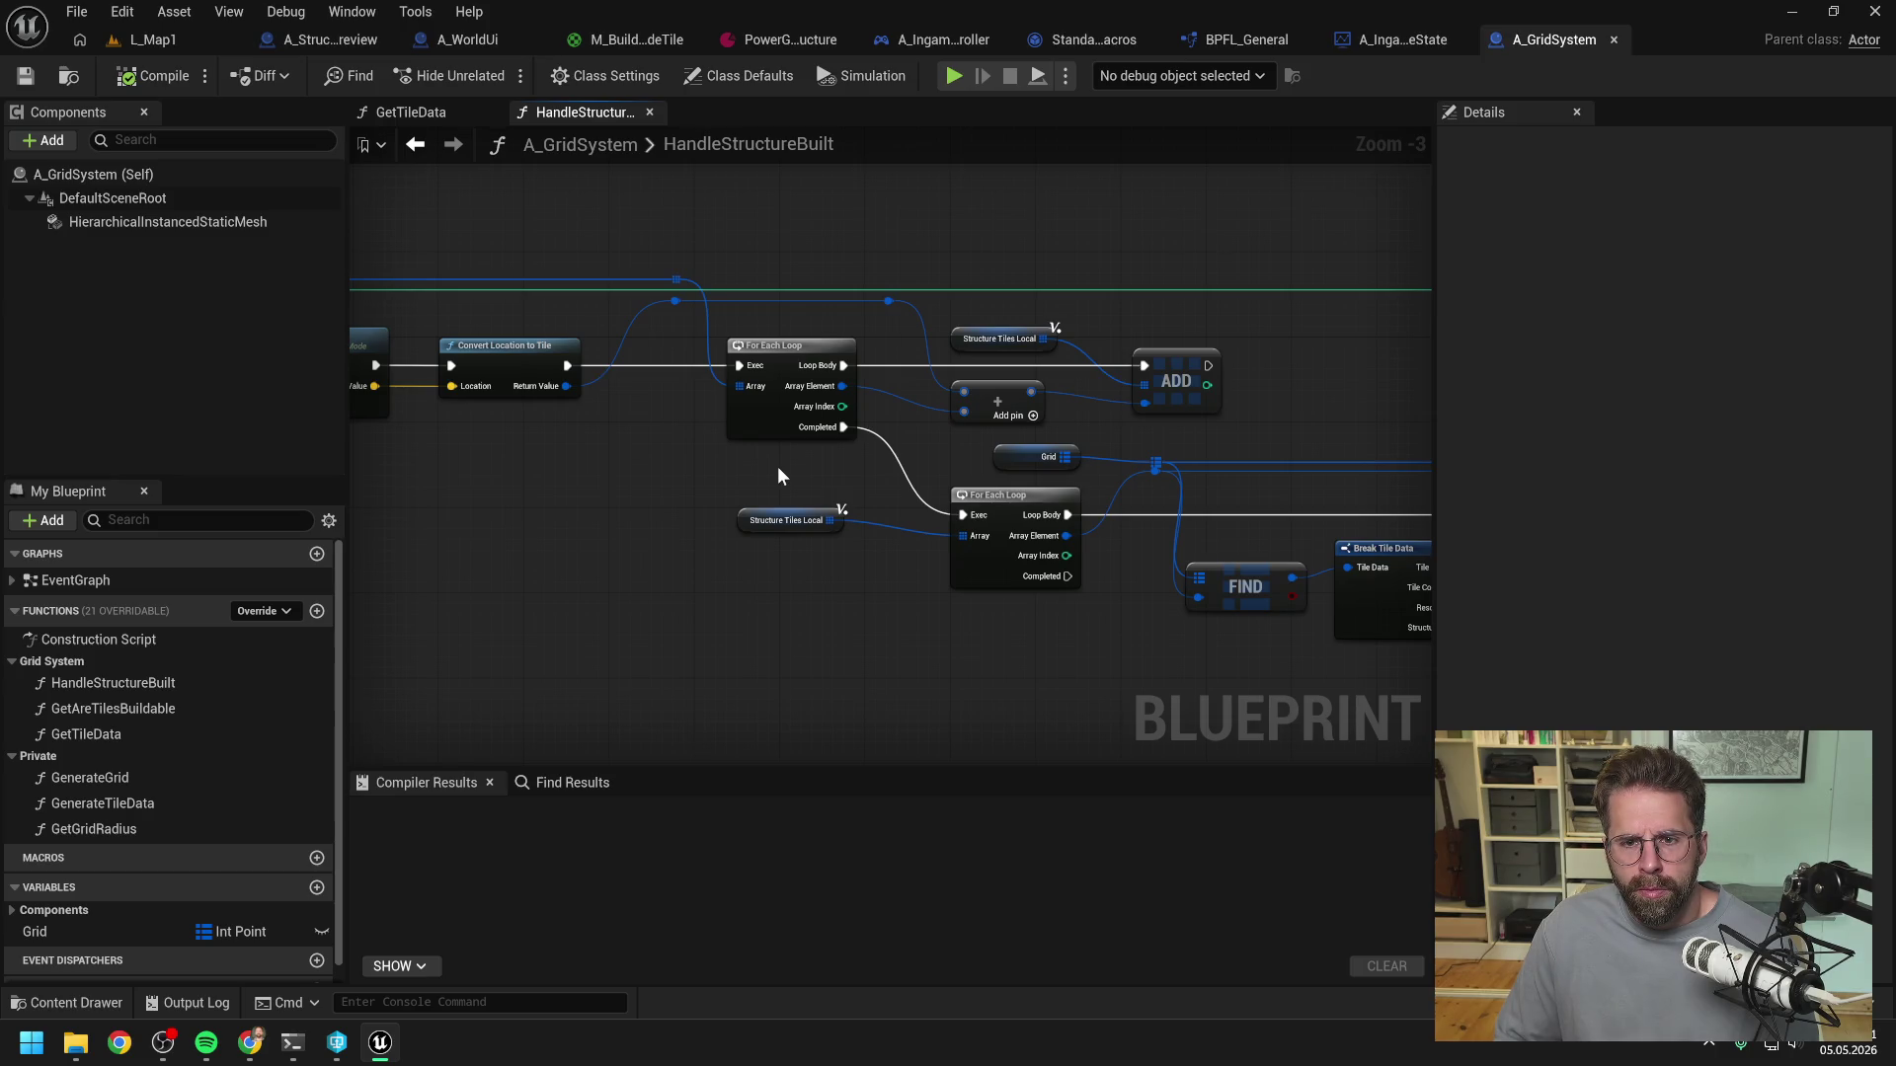
left_click_drag(859, 602, 678, 576)
mouse_move(1045, 650)
left_mouse_down()
mouse_move(963, 628)
mouse_move(954, 646)
mouse_move(878, 643)
mouse_move(1008, 639)
mouse_move(970, 607)
mouse_move(1252, 594)
left_mouse_up()
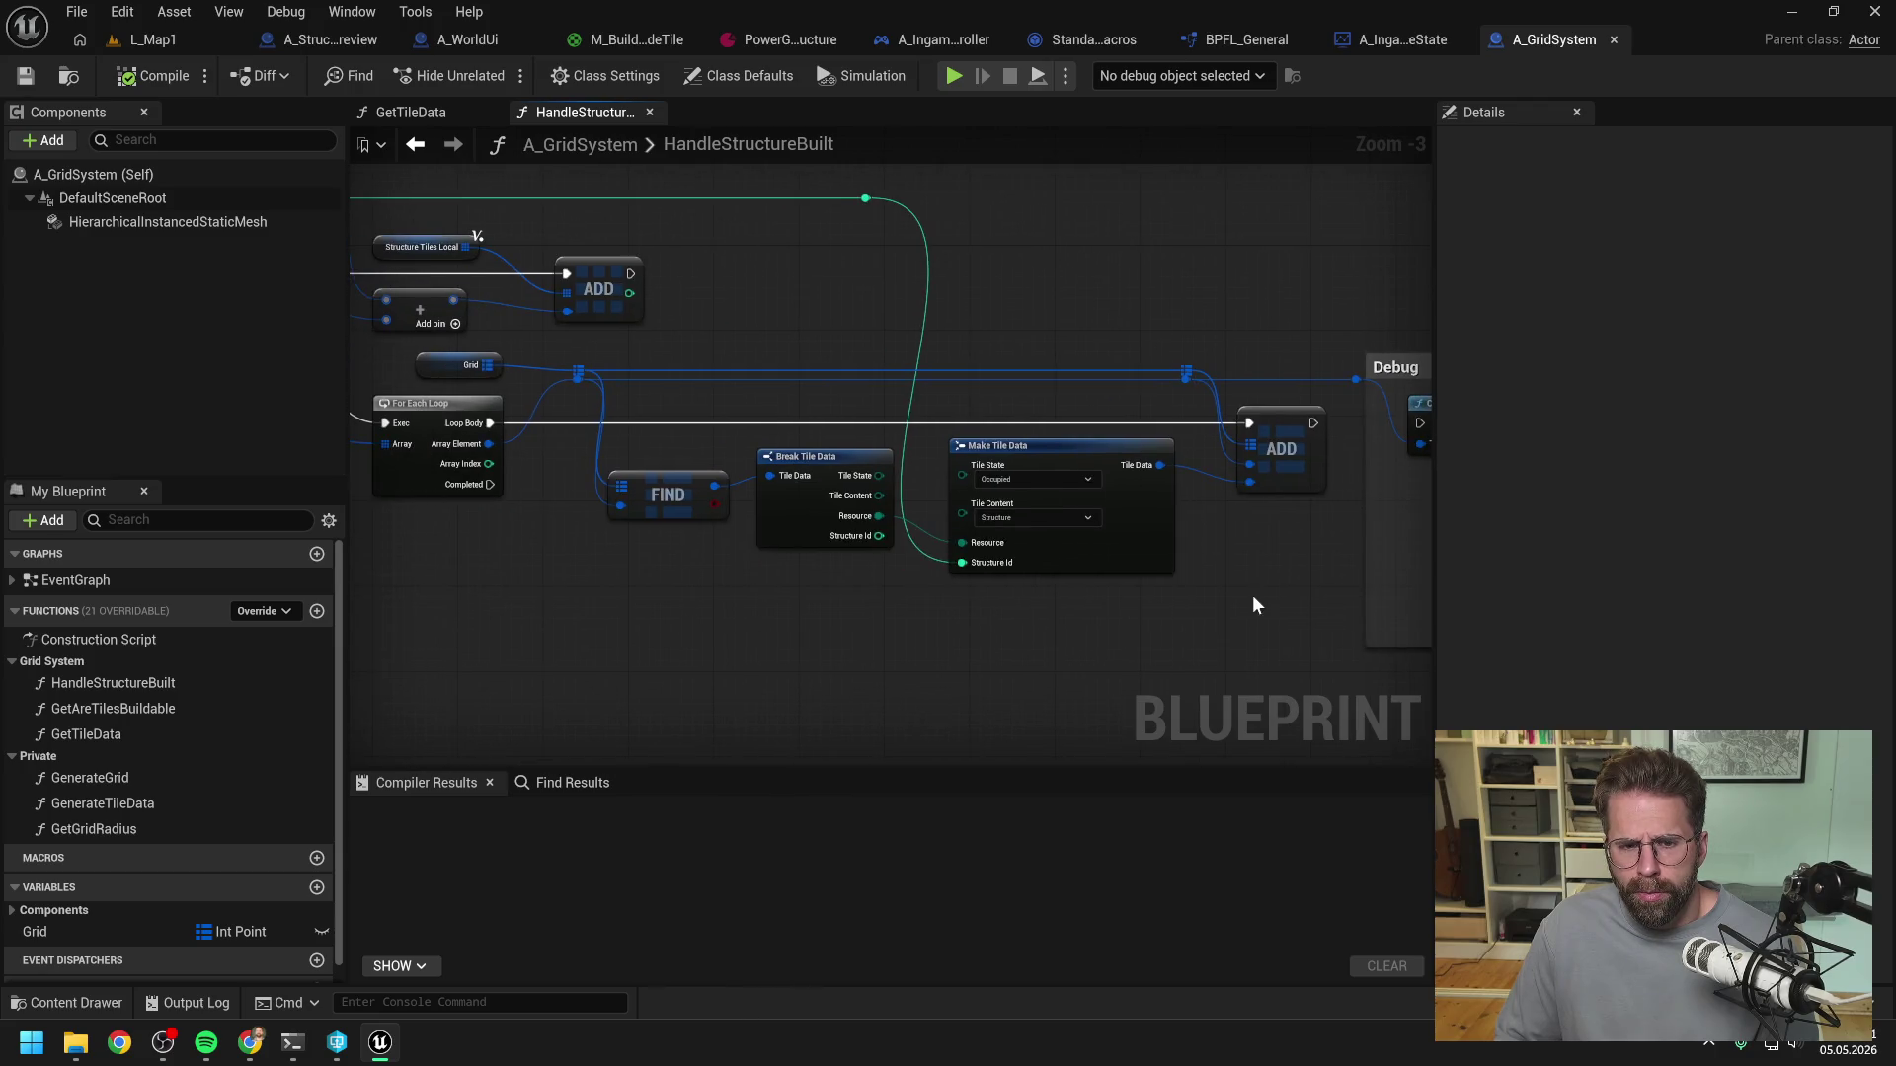
left_click(1272, 425)
- Add a breakpoint on the ADD node, simulate, and place a structure to hit it
key("F9")
key("alt+s")
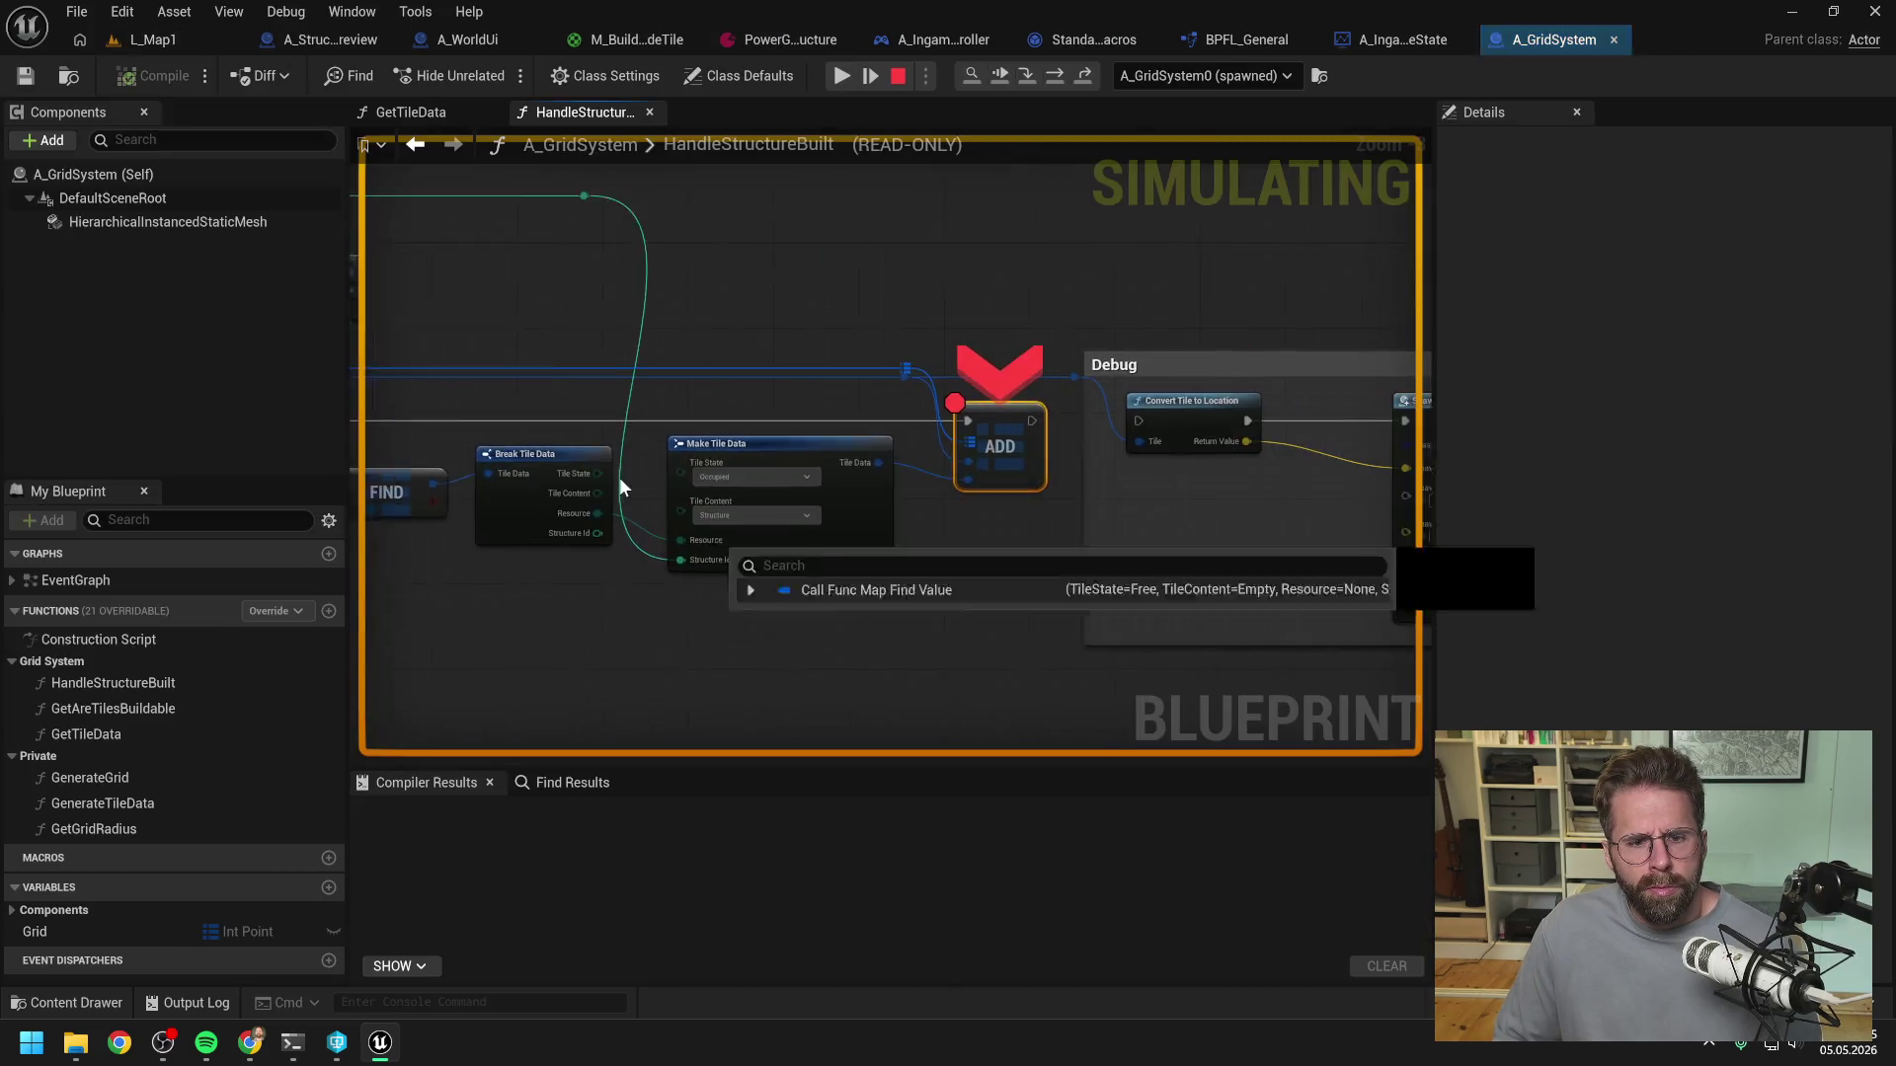
left_click(841, 76)
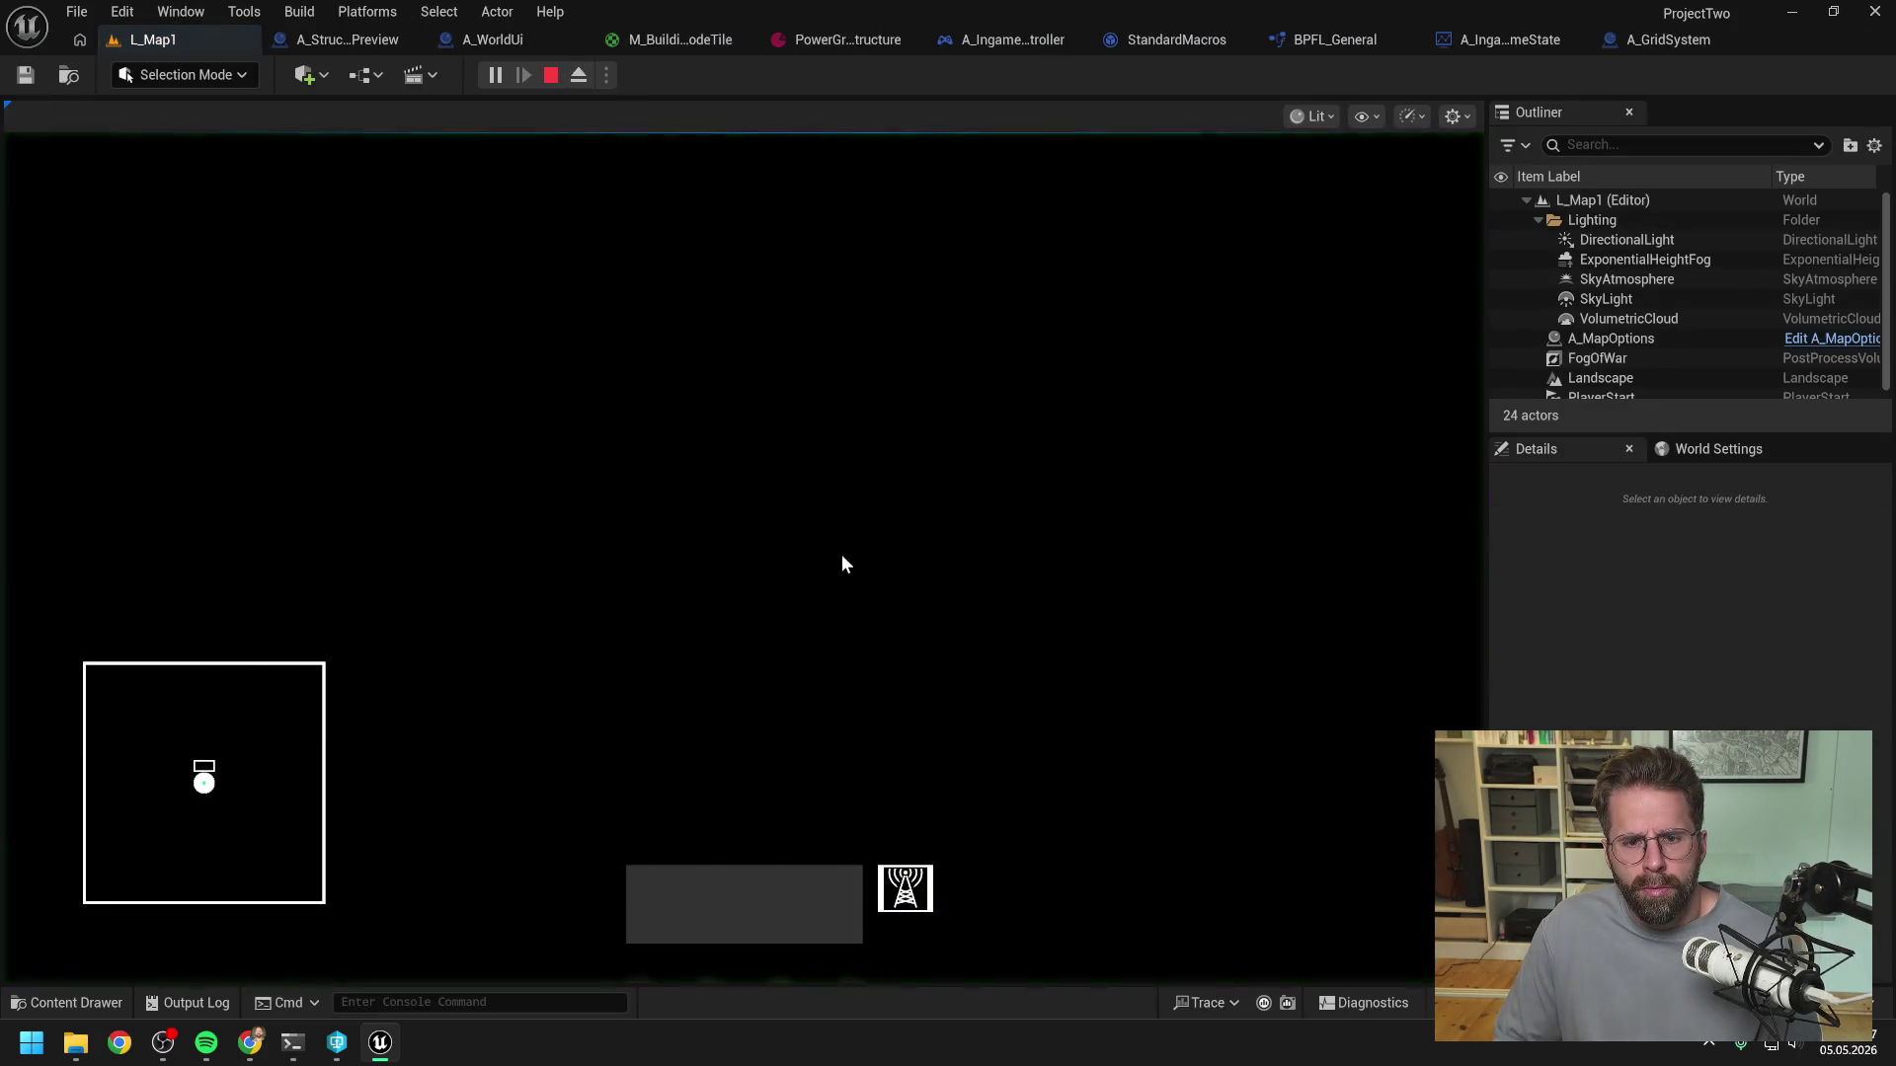
left_click(900, 899)
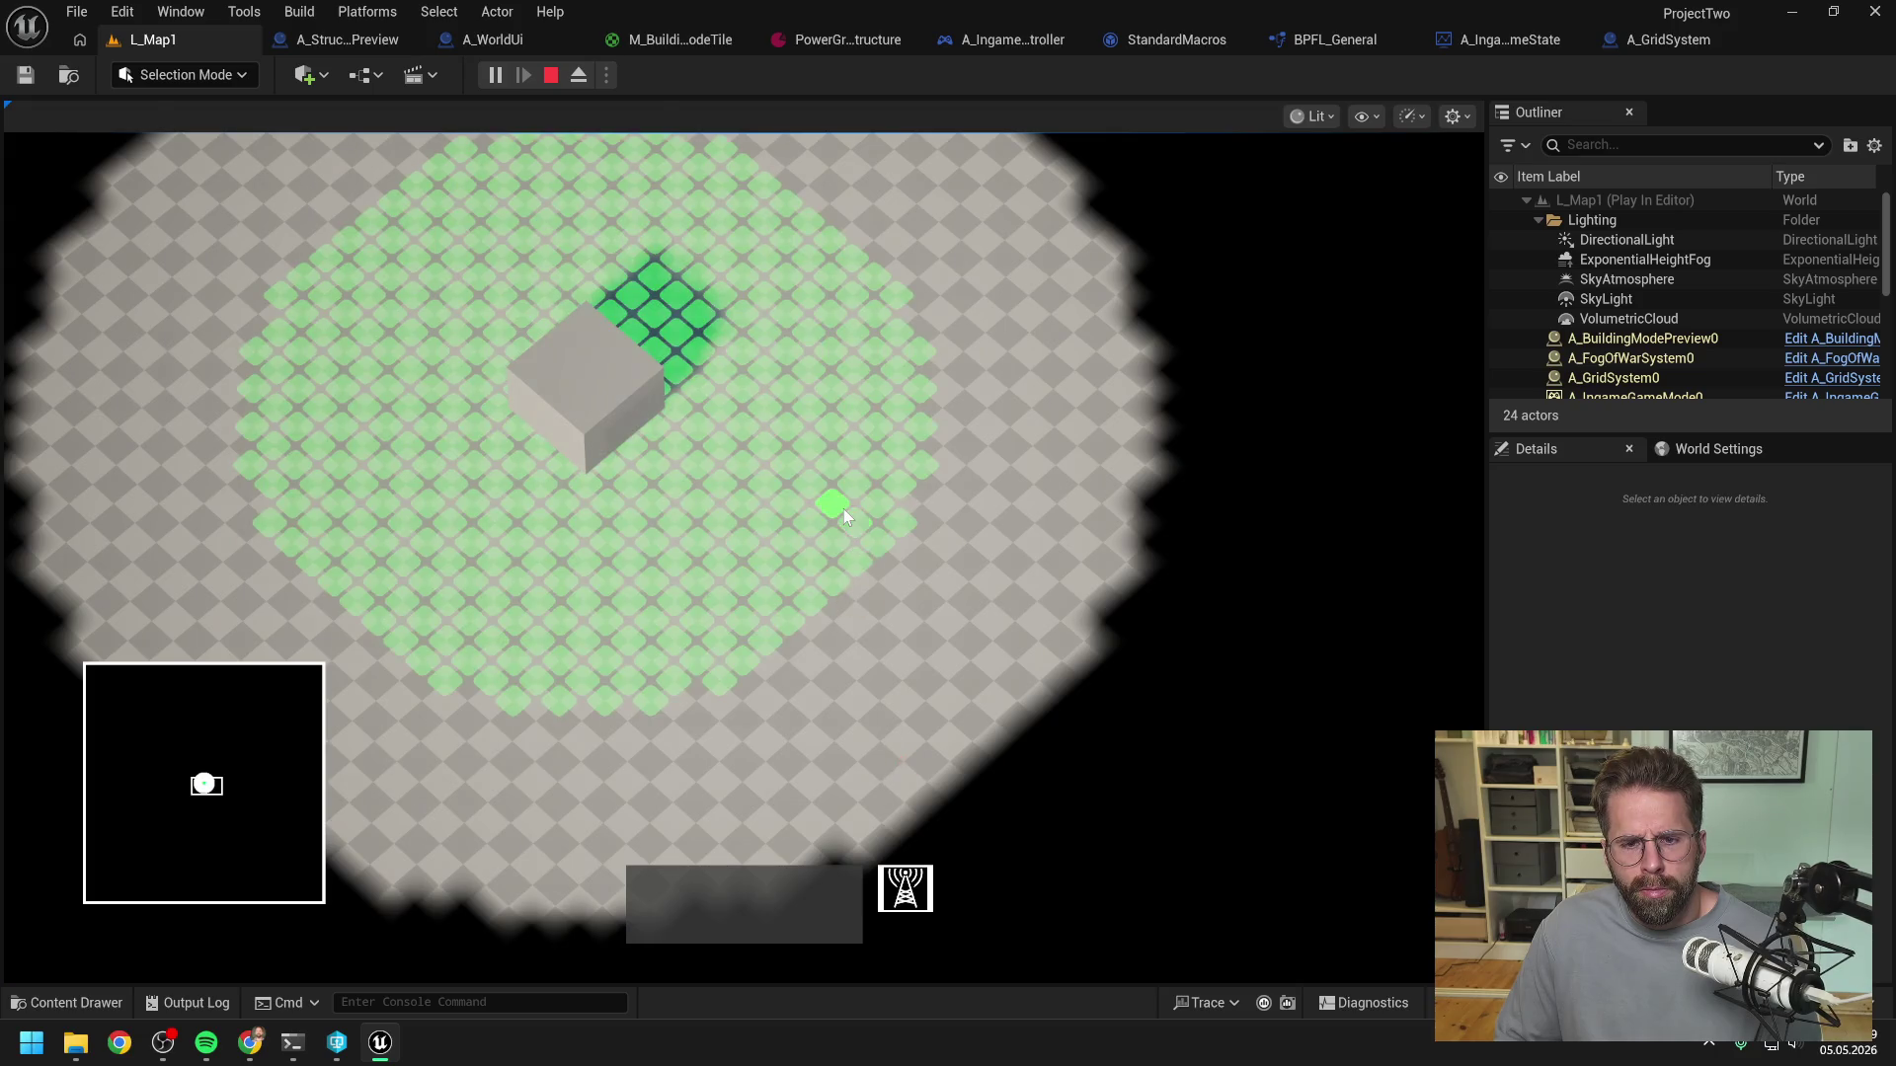
left_click(843, 508)
- While paused, inspect pin values on the FIND, For Each Loop, Grid getter and ADD nodes
scroll(844, 625, "down", 2)
left_click_drag(845, 624, 1136, 577)
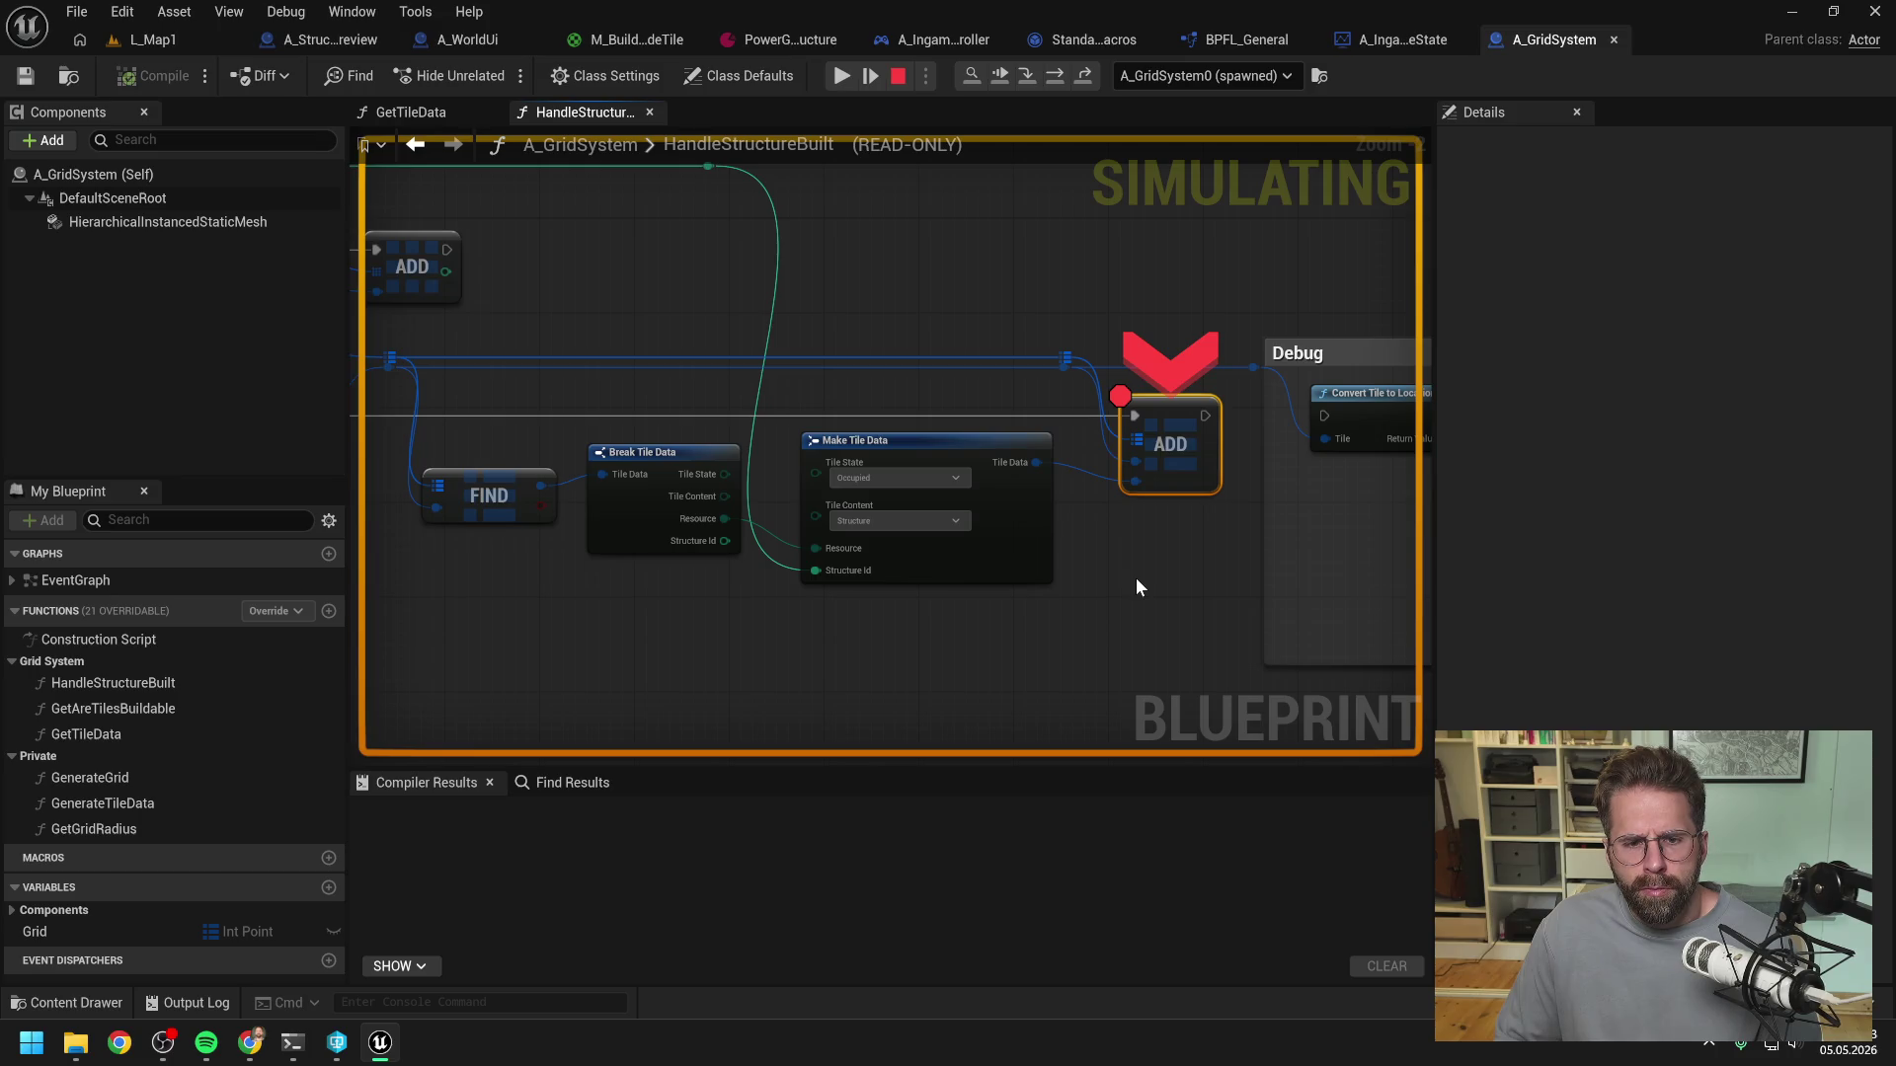
mouse_move(766, 644)
left_mouse_down()
mouse_move(962, 618)
mouse_move(879, 606)
left_mouse_up()
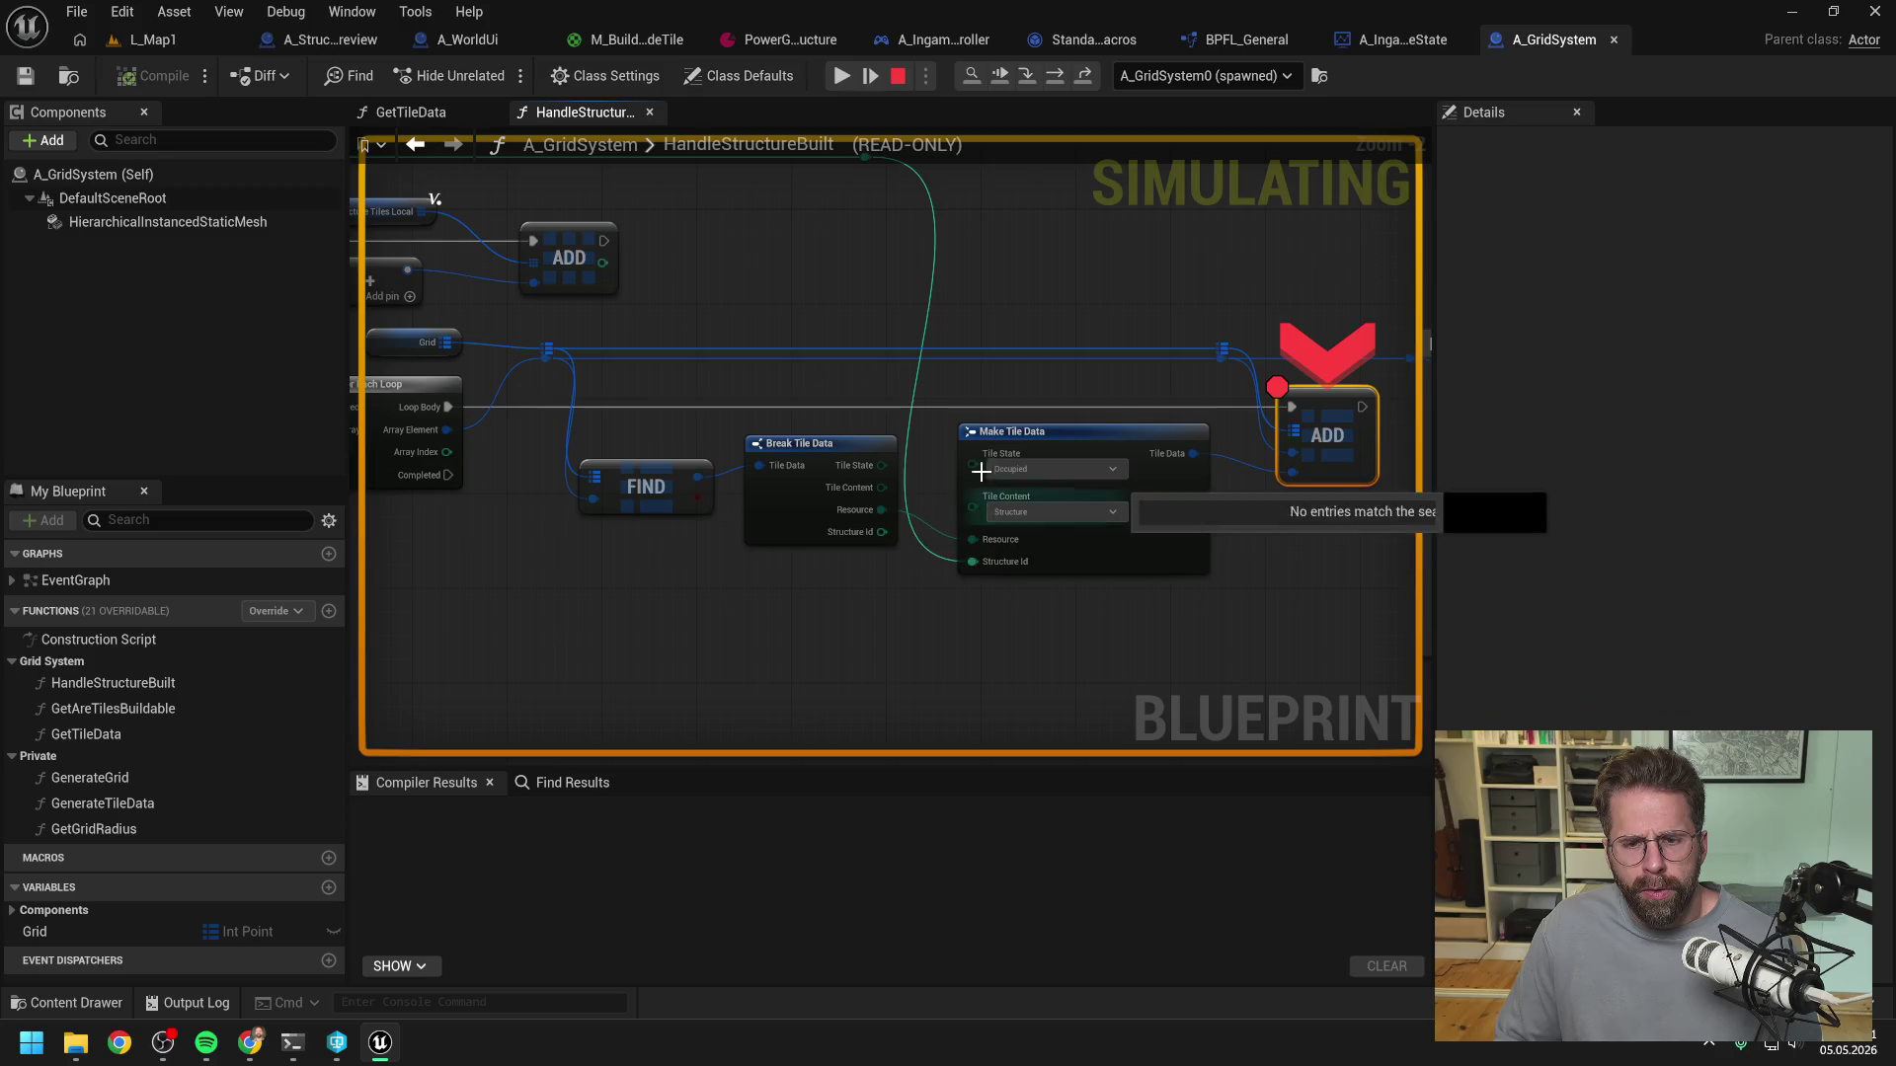
mouse_move(879, 511)
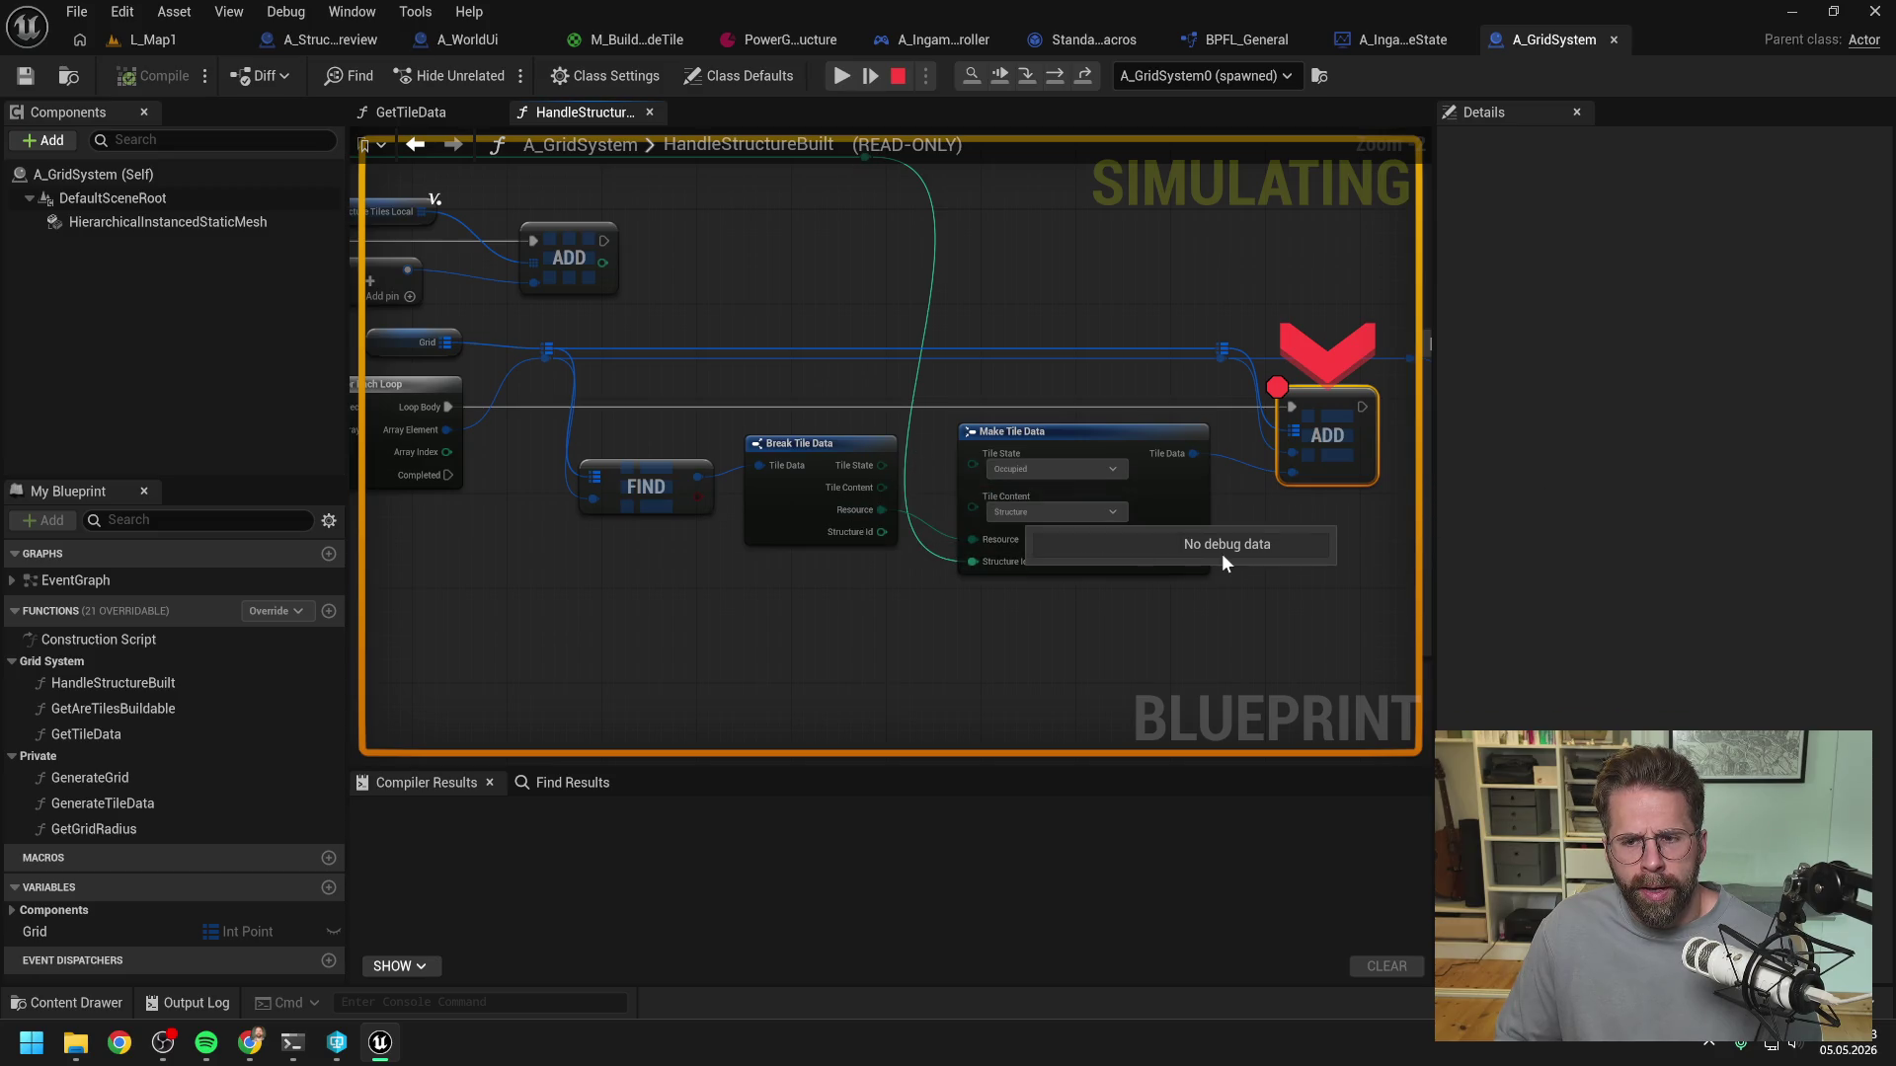
mouse_move(1249, 390)
left_click_drag(732, 310, 980, 339)
mouse_move(701, 375)
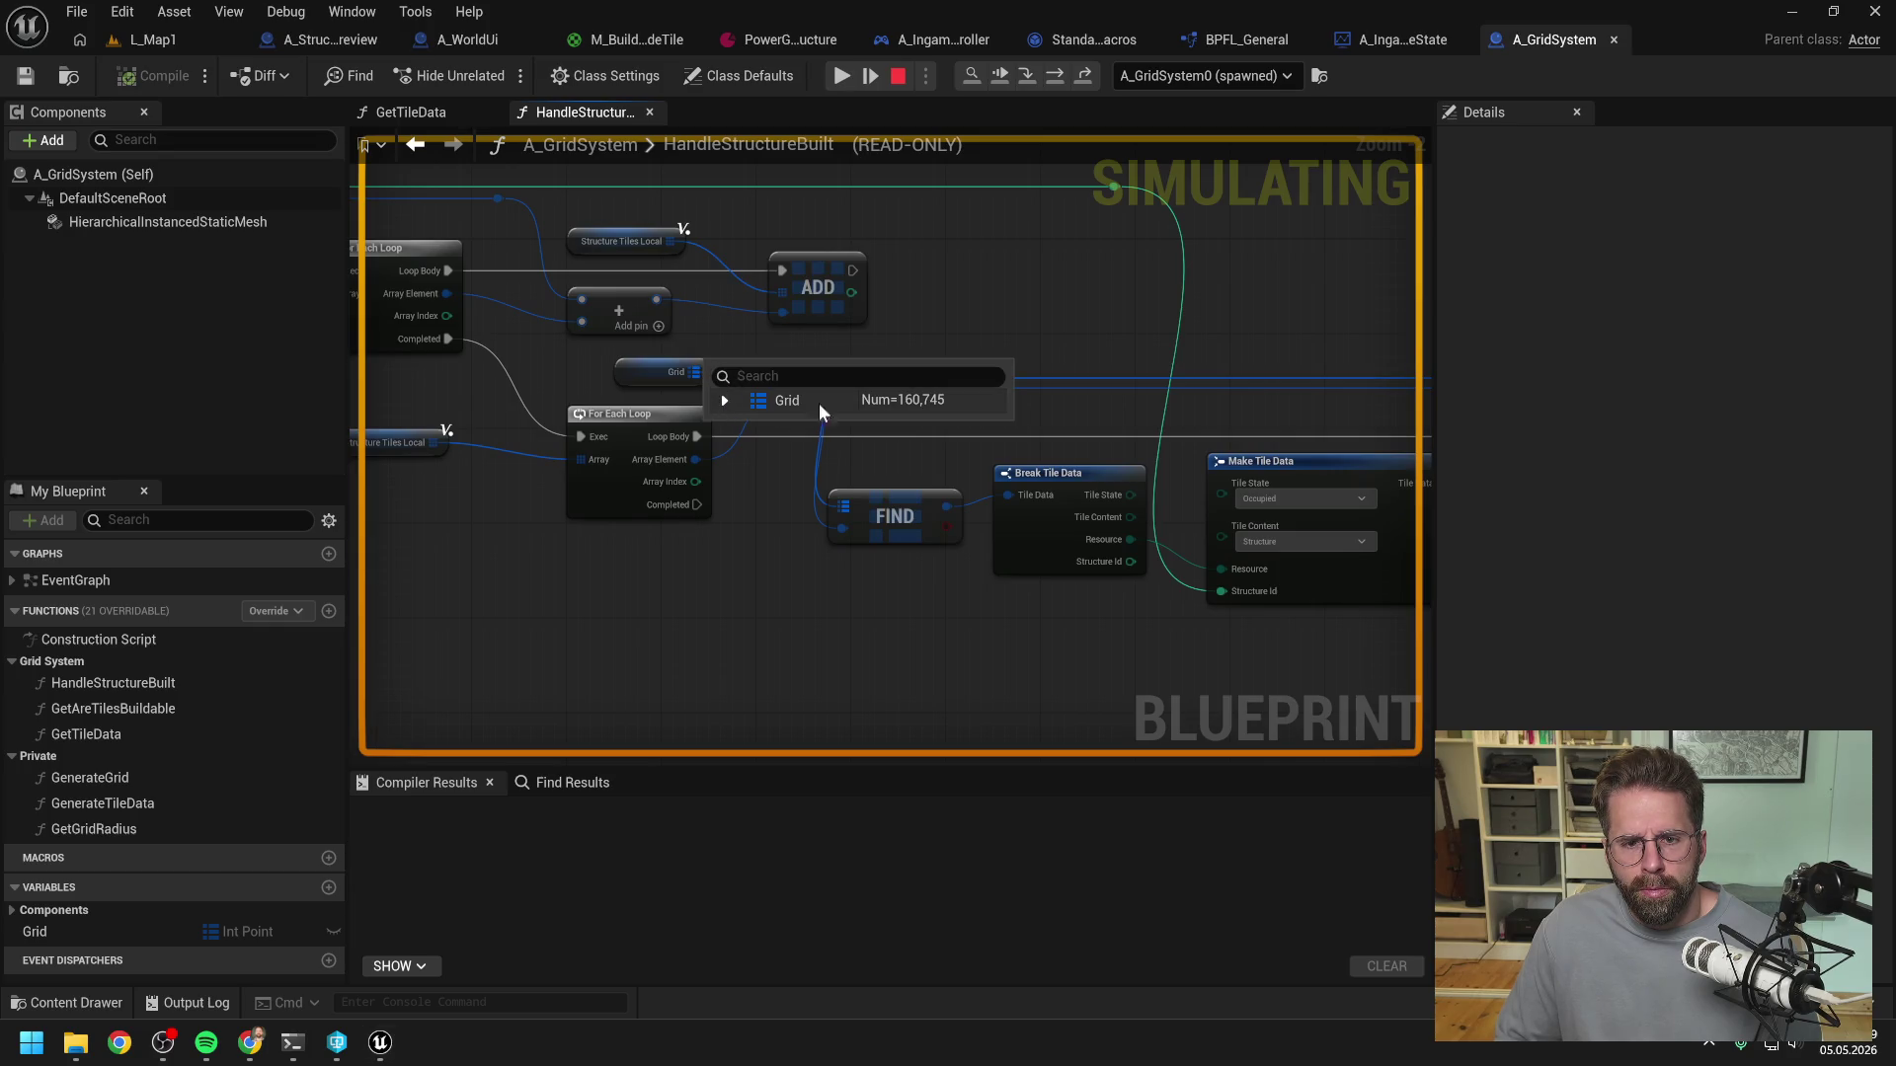
left_click_drag(1035, 335, 812, 354)
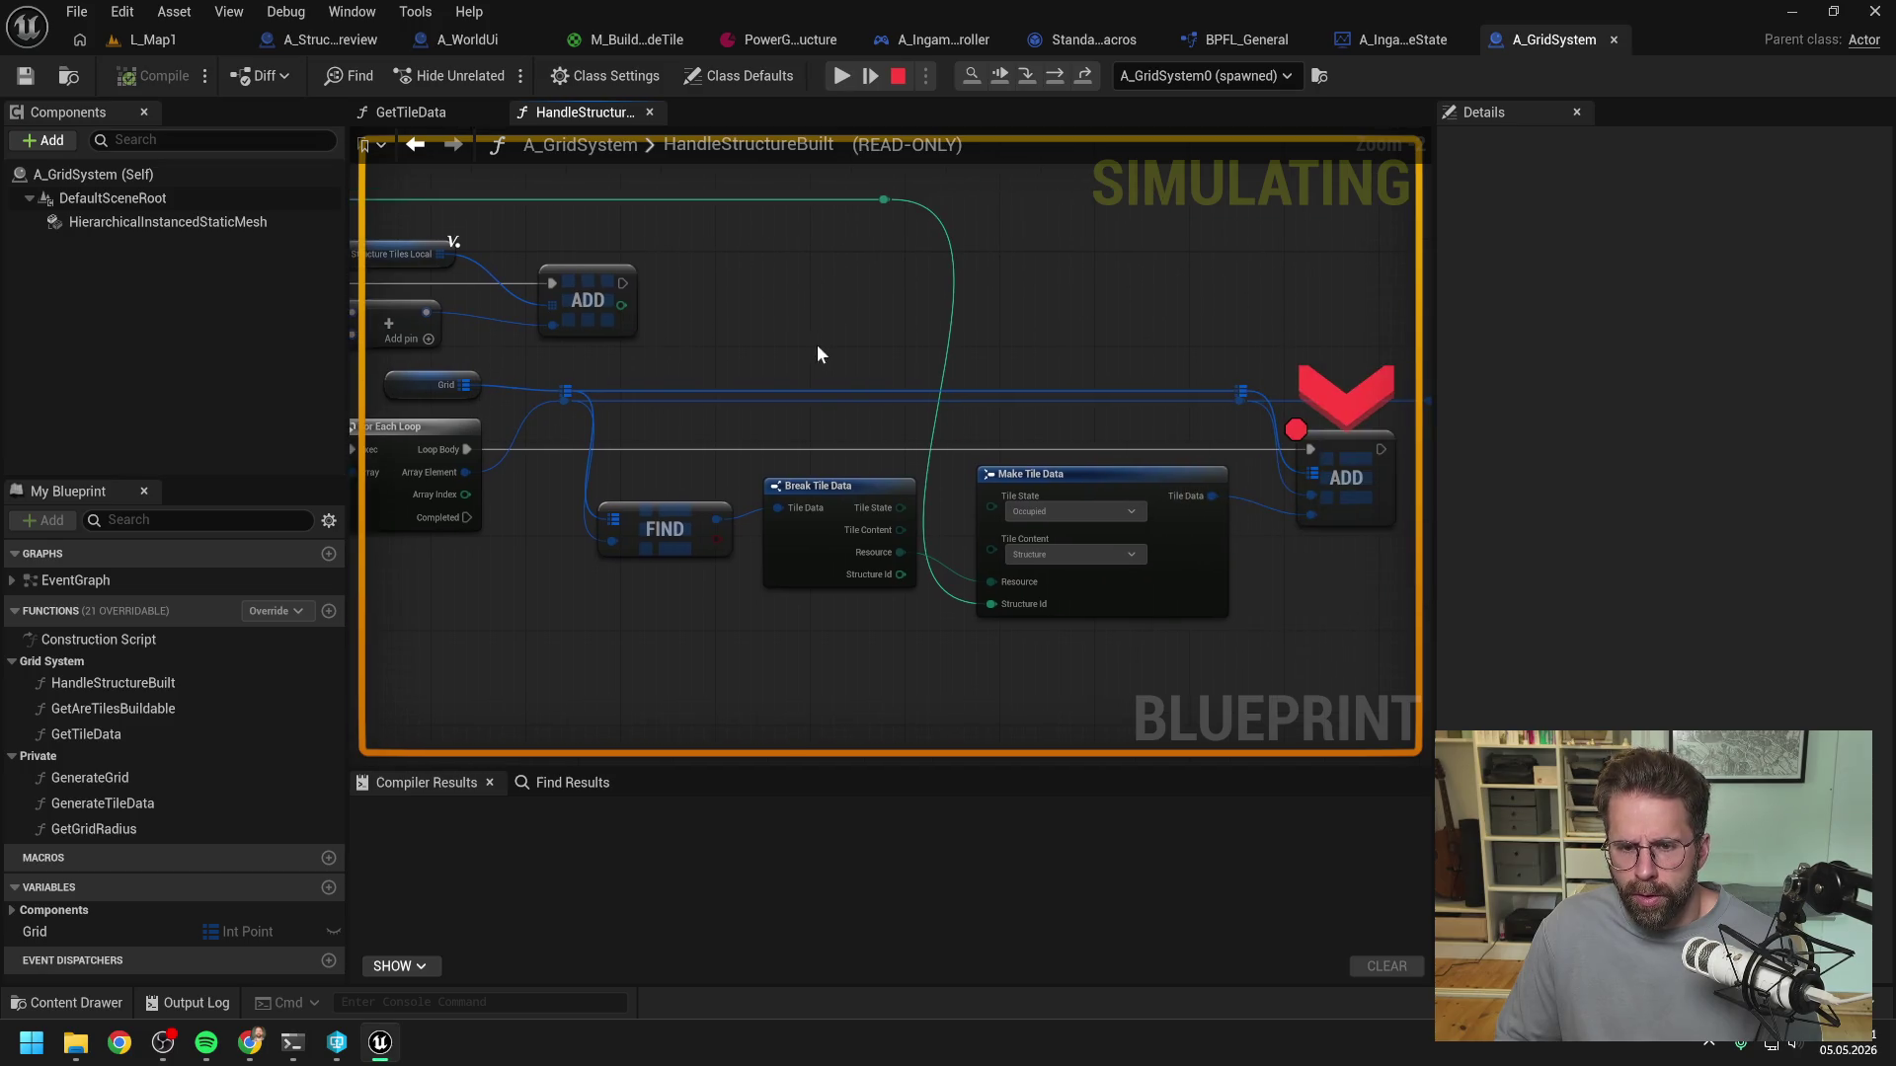
scroll(838, 379, "down", 1)
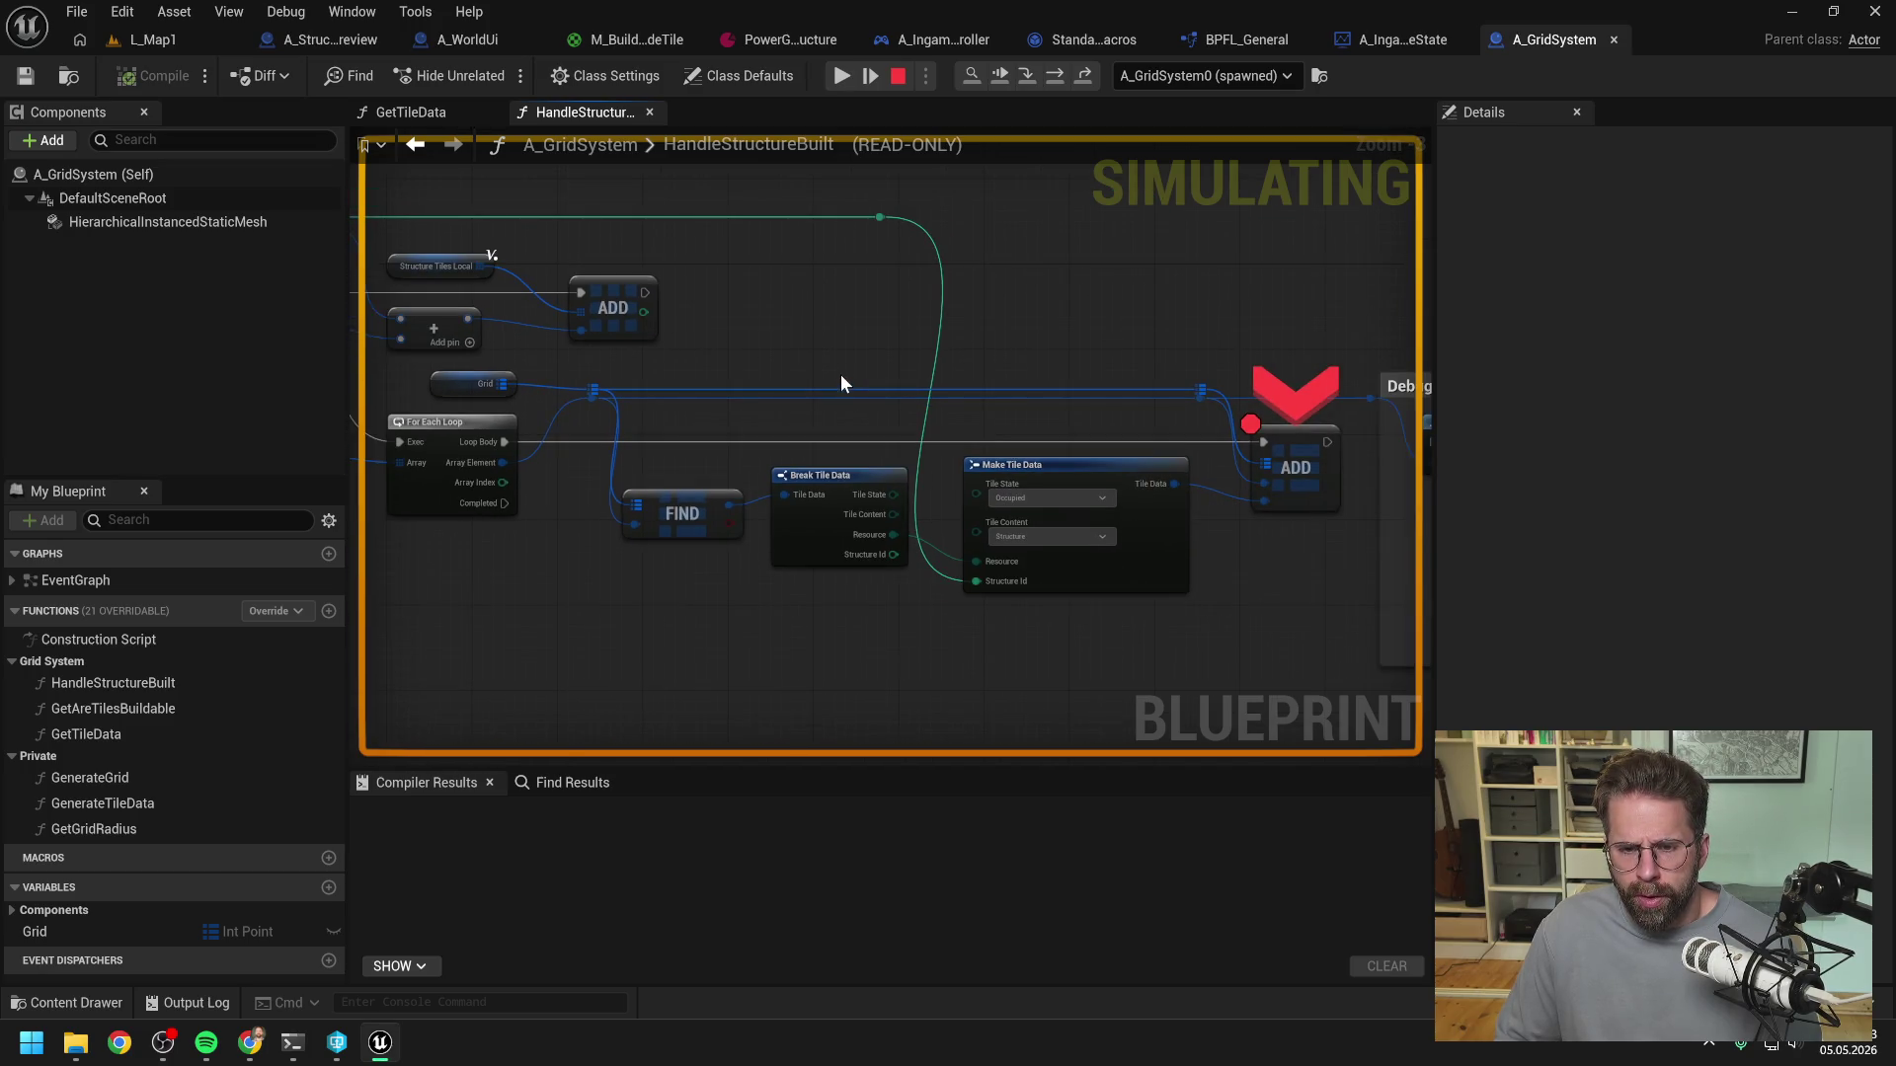
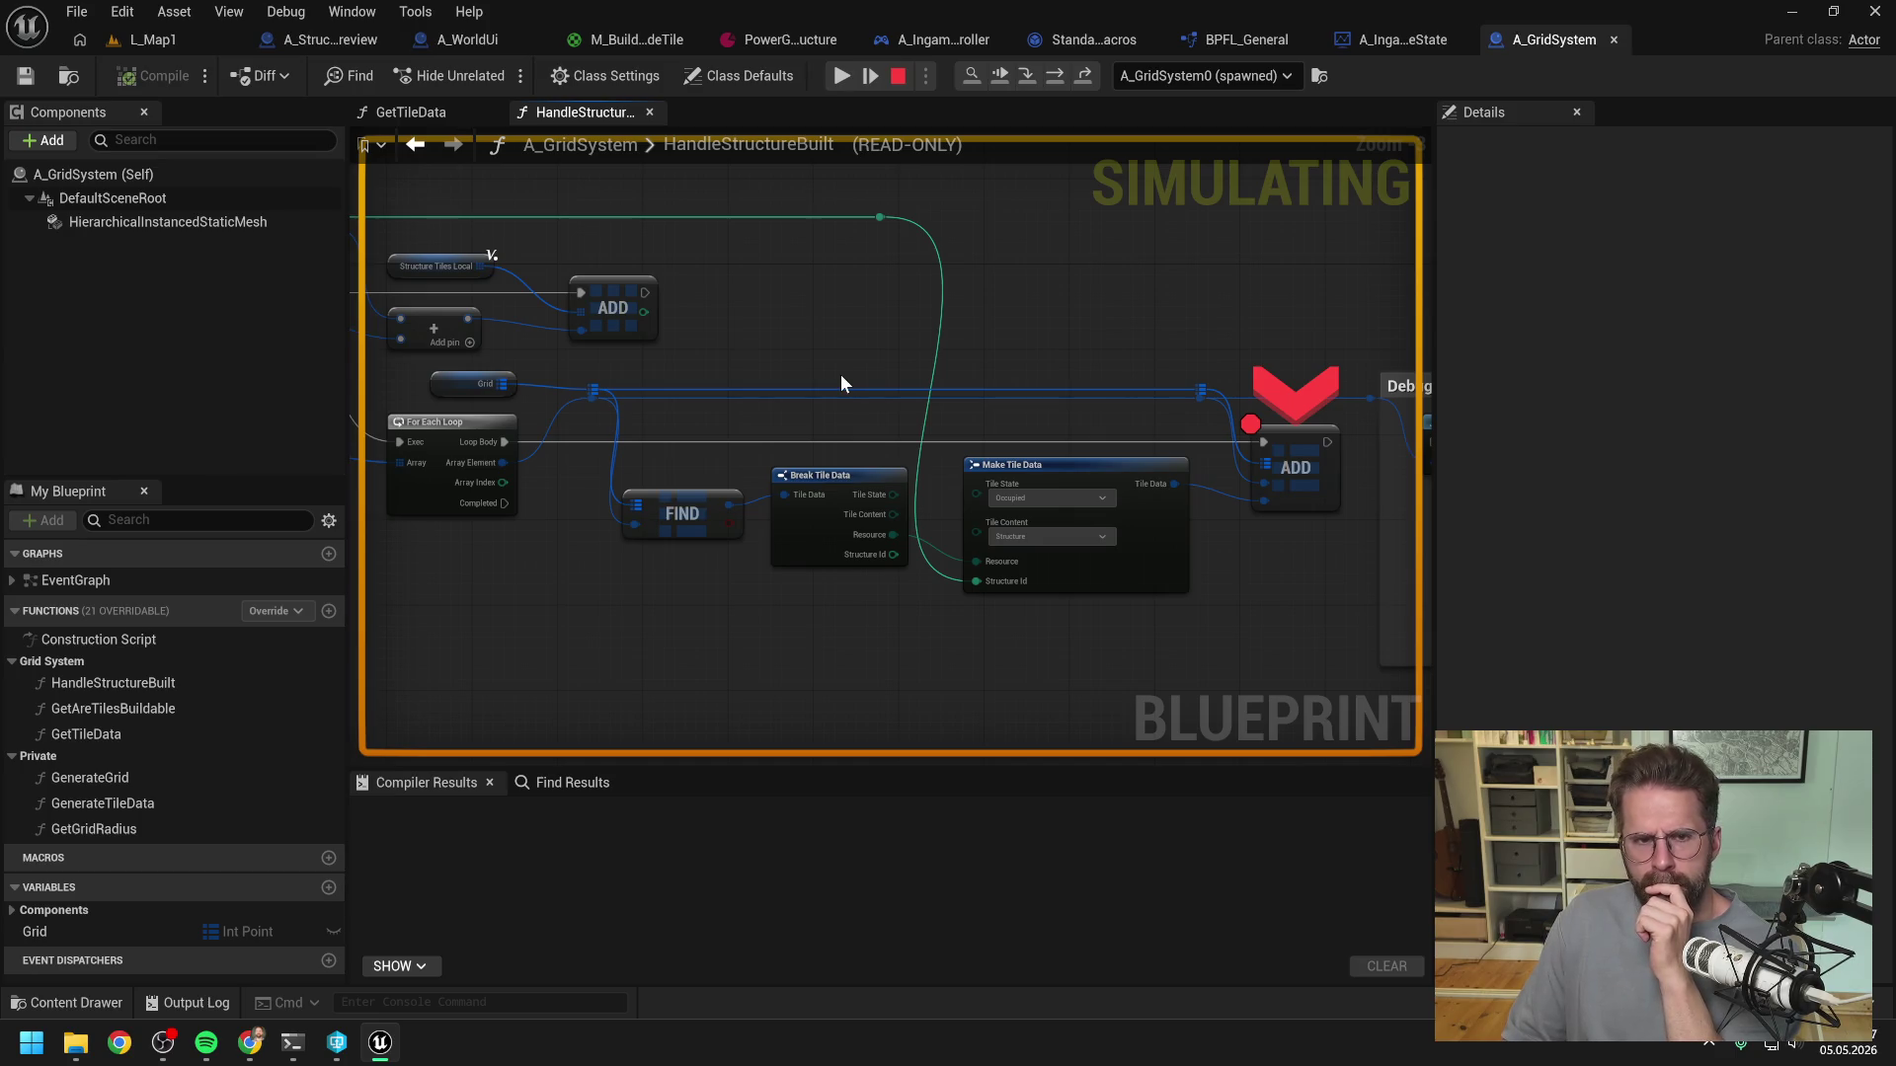
- Set a breakpoint on the entry node of BPFL_General's GetTileData function
mouse_move(840, 379)
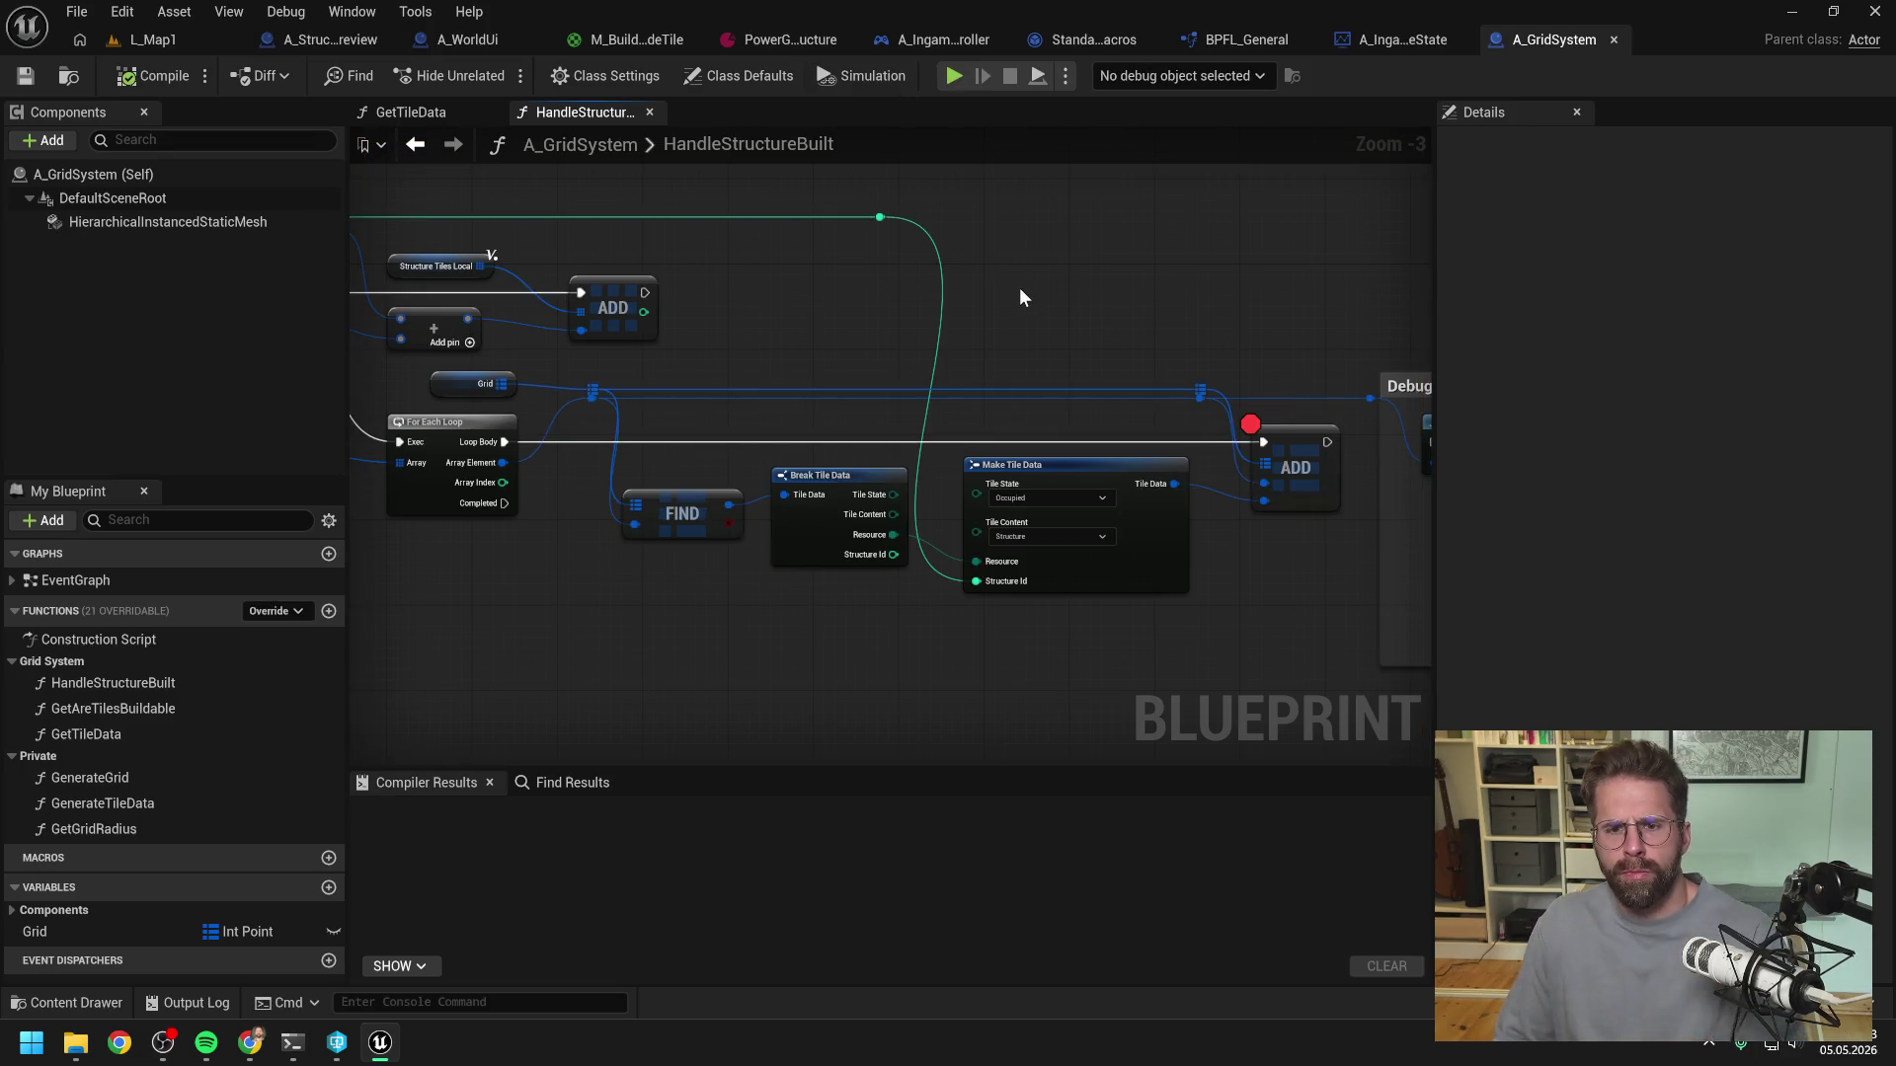
left_click(1272, 435)
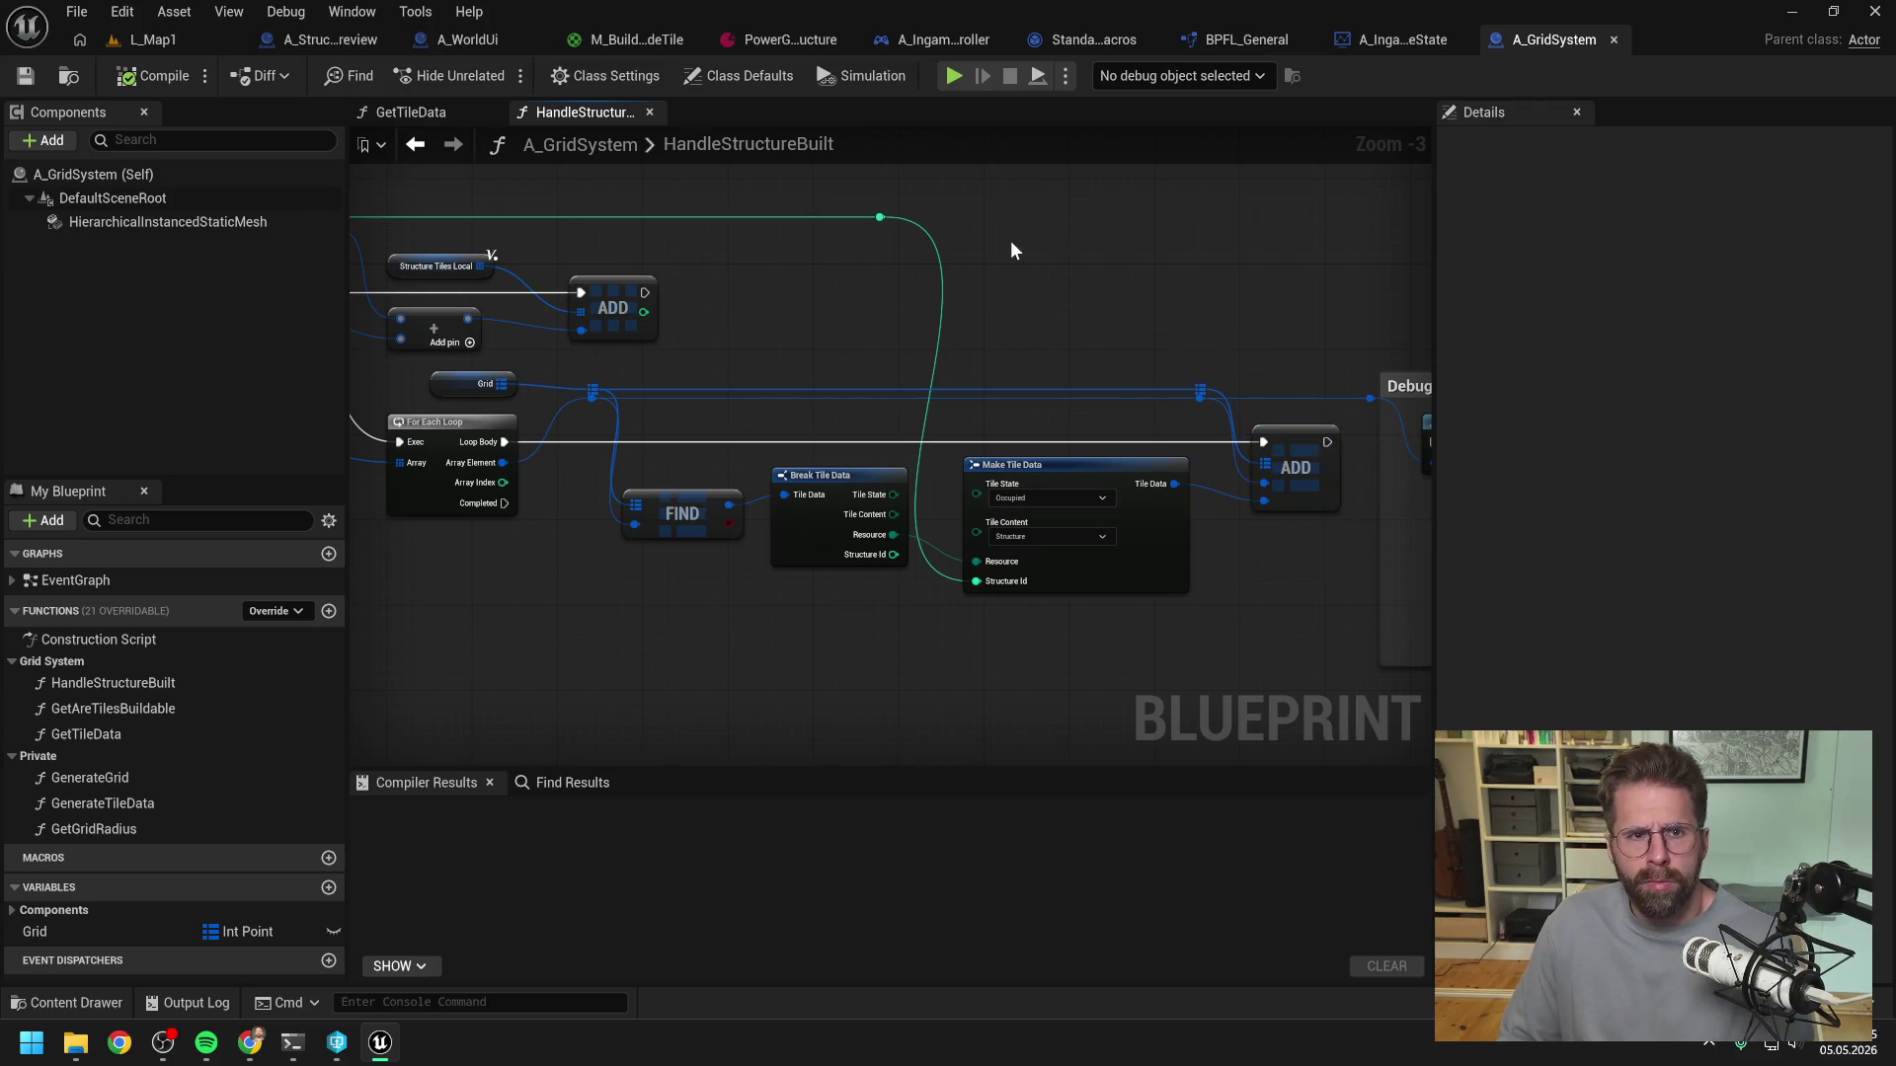
left_click(435, 40)
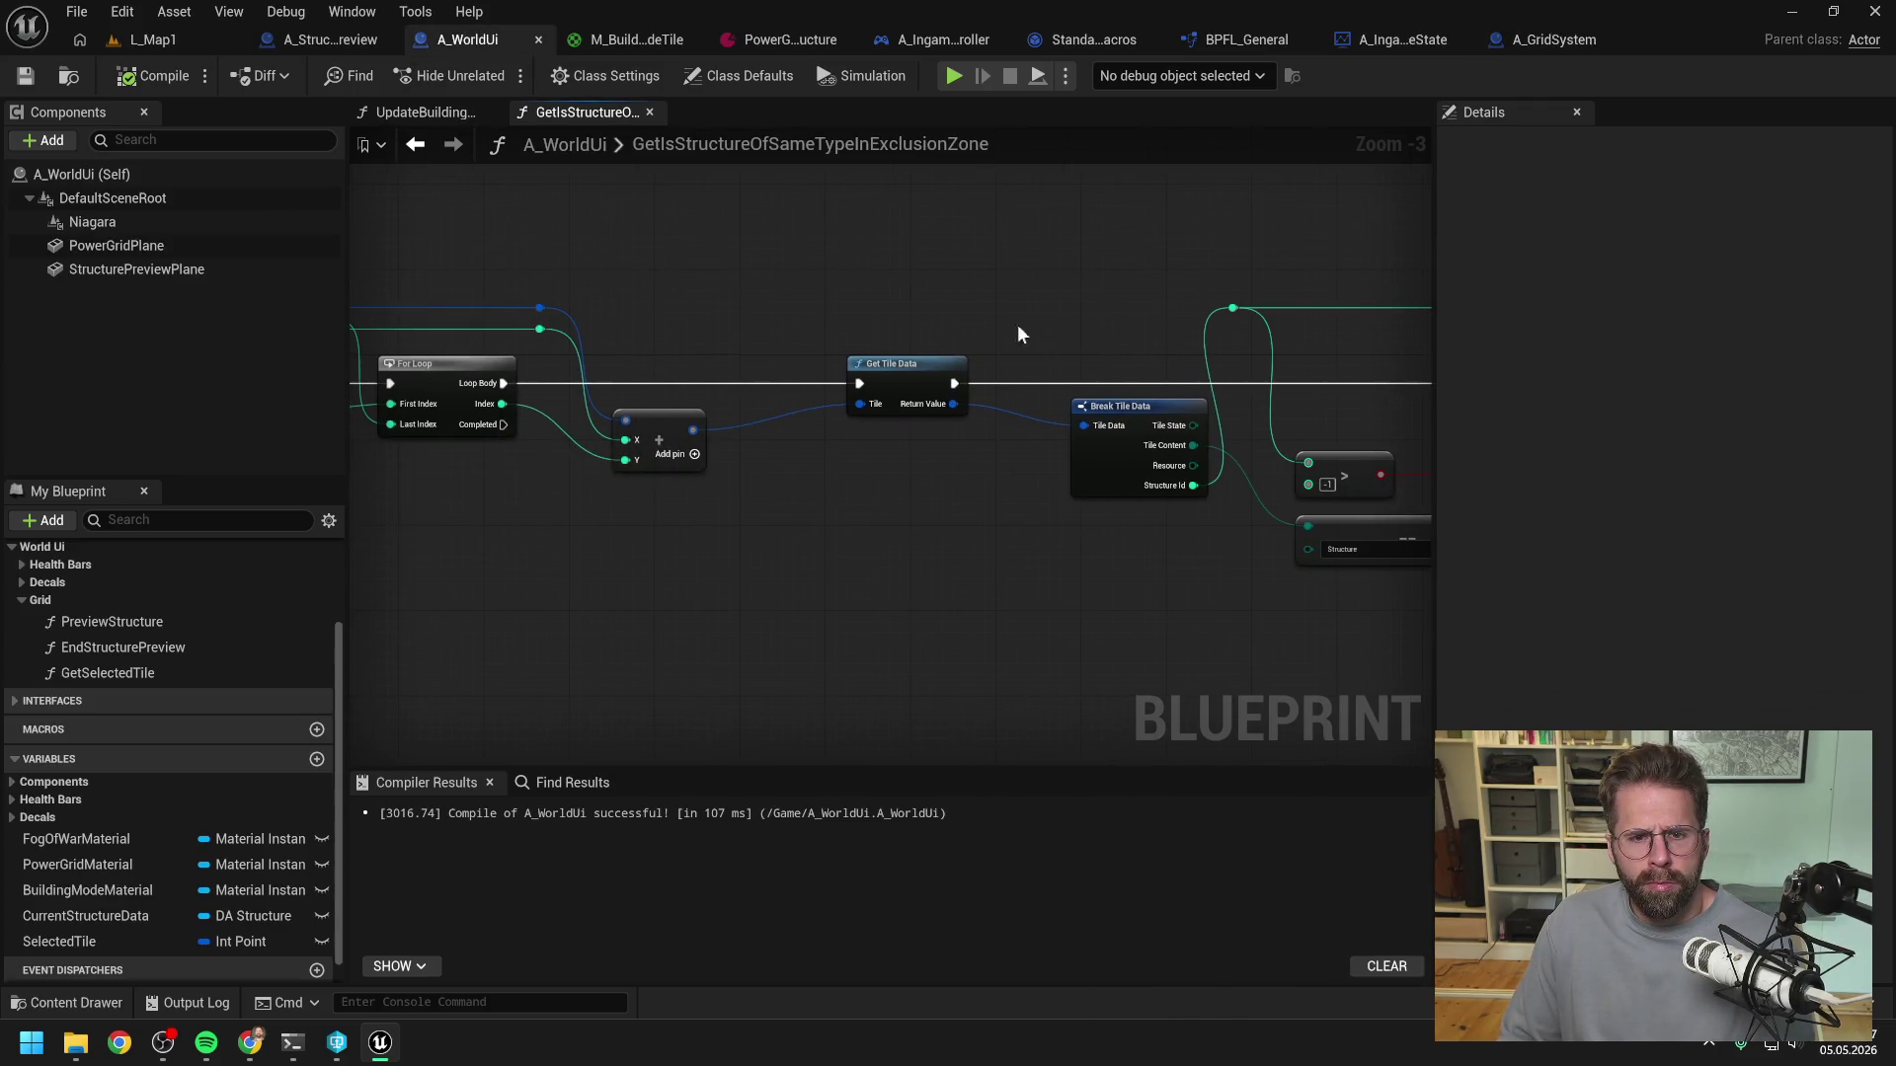
double_click(901, 368)
left_click(545, 409)
key("F9")
left_click(964, 260)
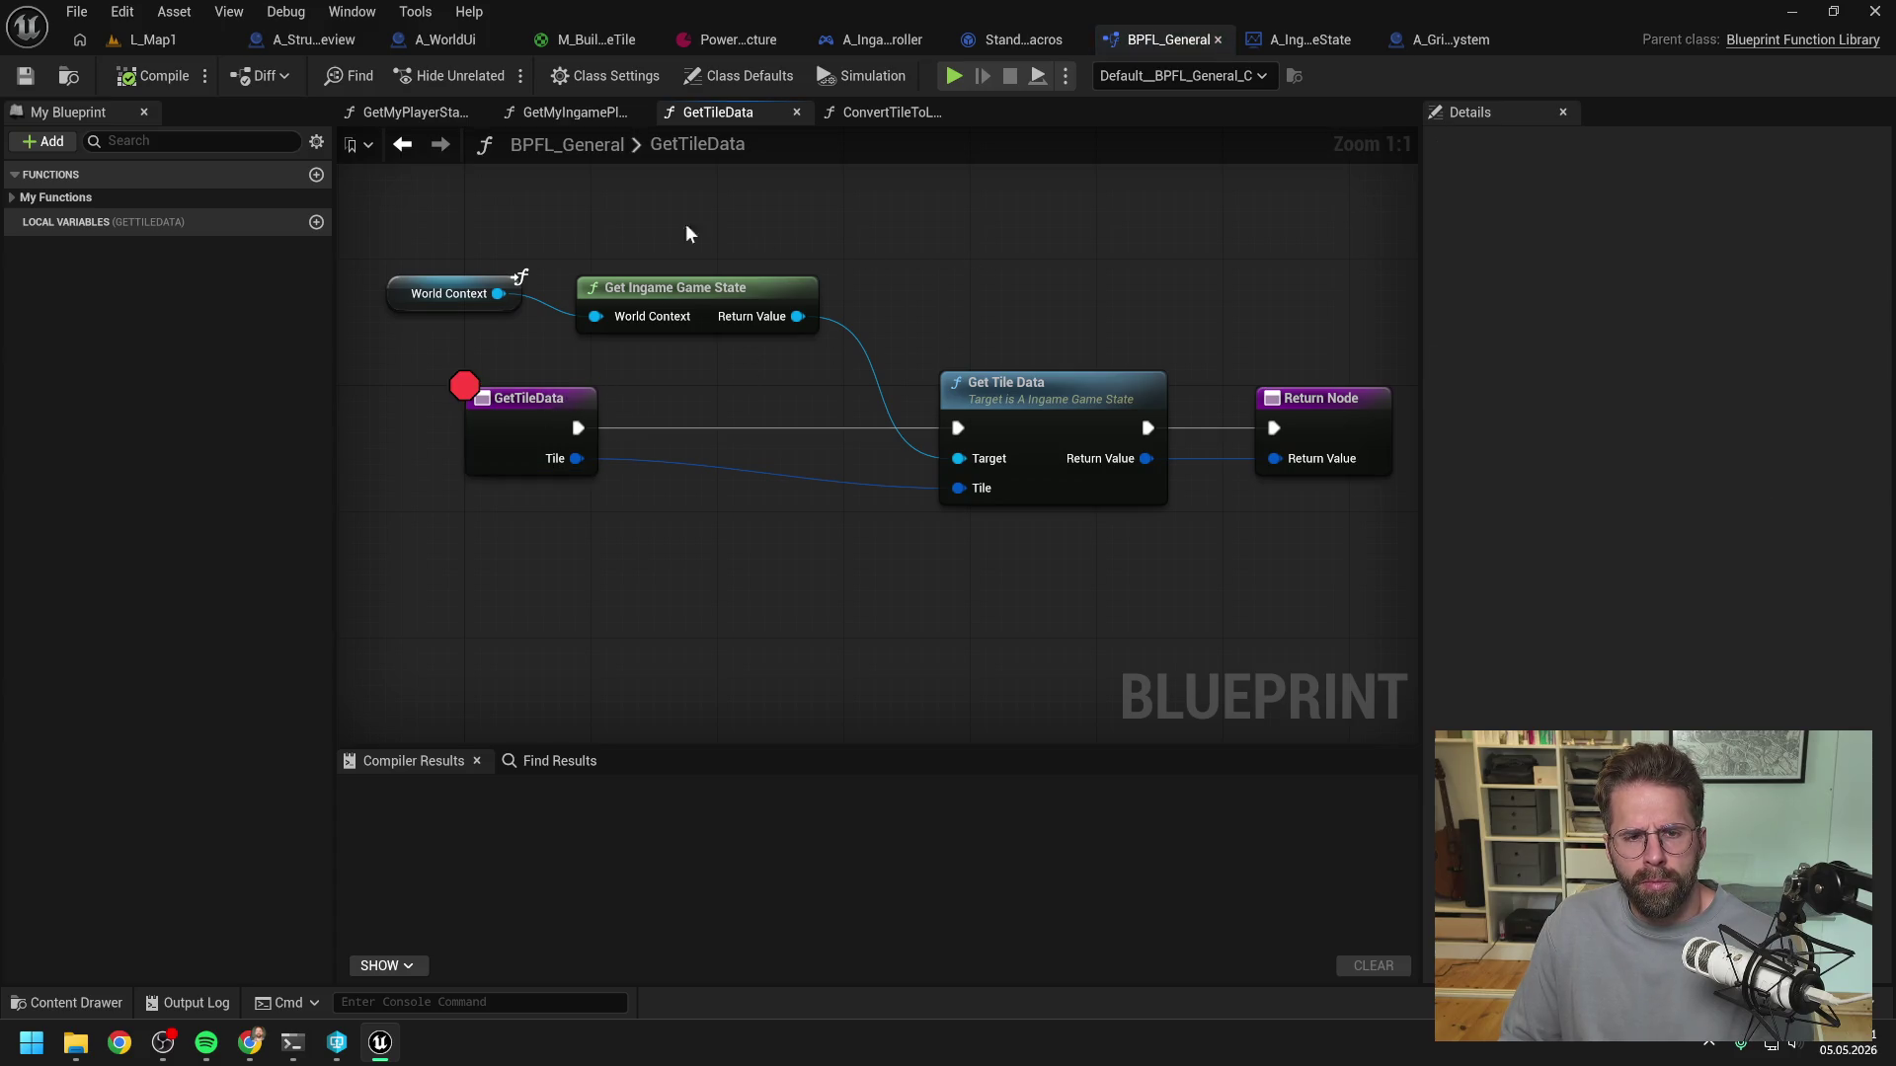
- Simulate the level and resume until the GetTileData breakpoint hits again
left_click(152, 39)
left_click(523, 74)
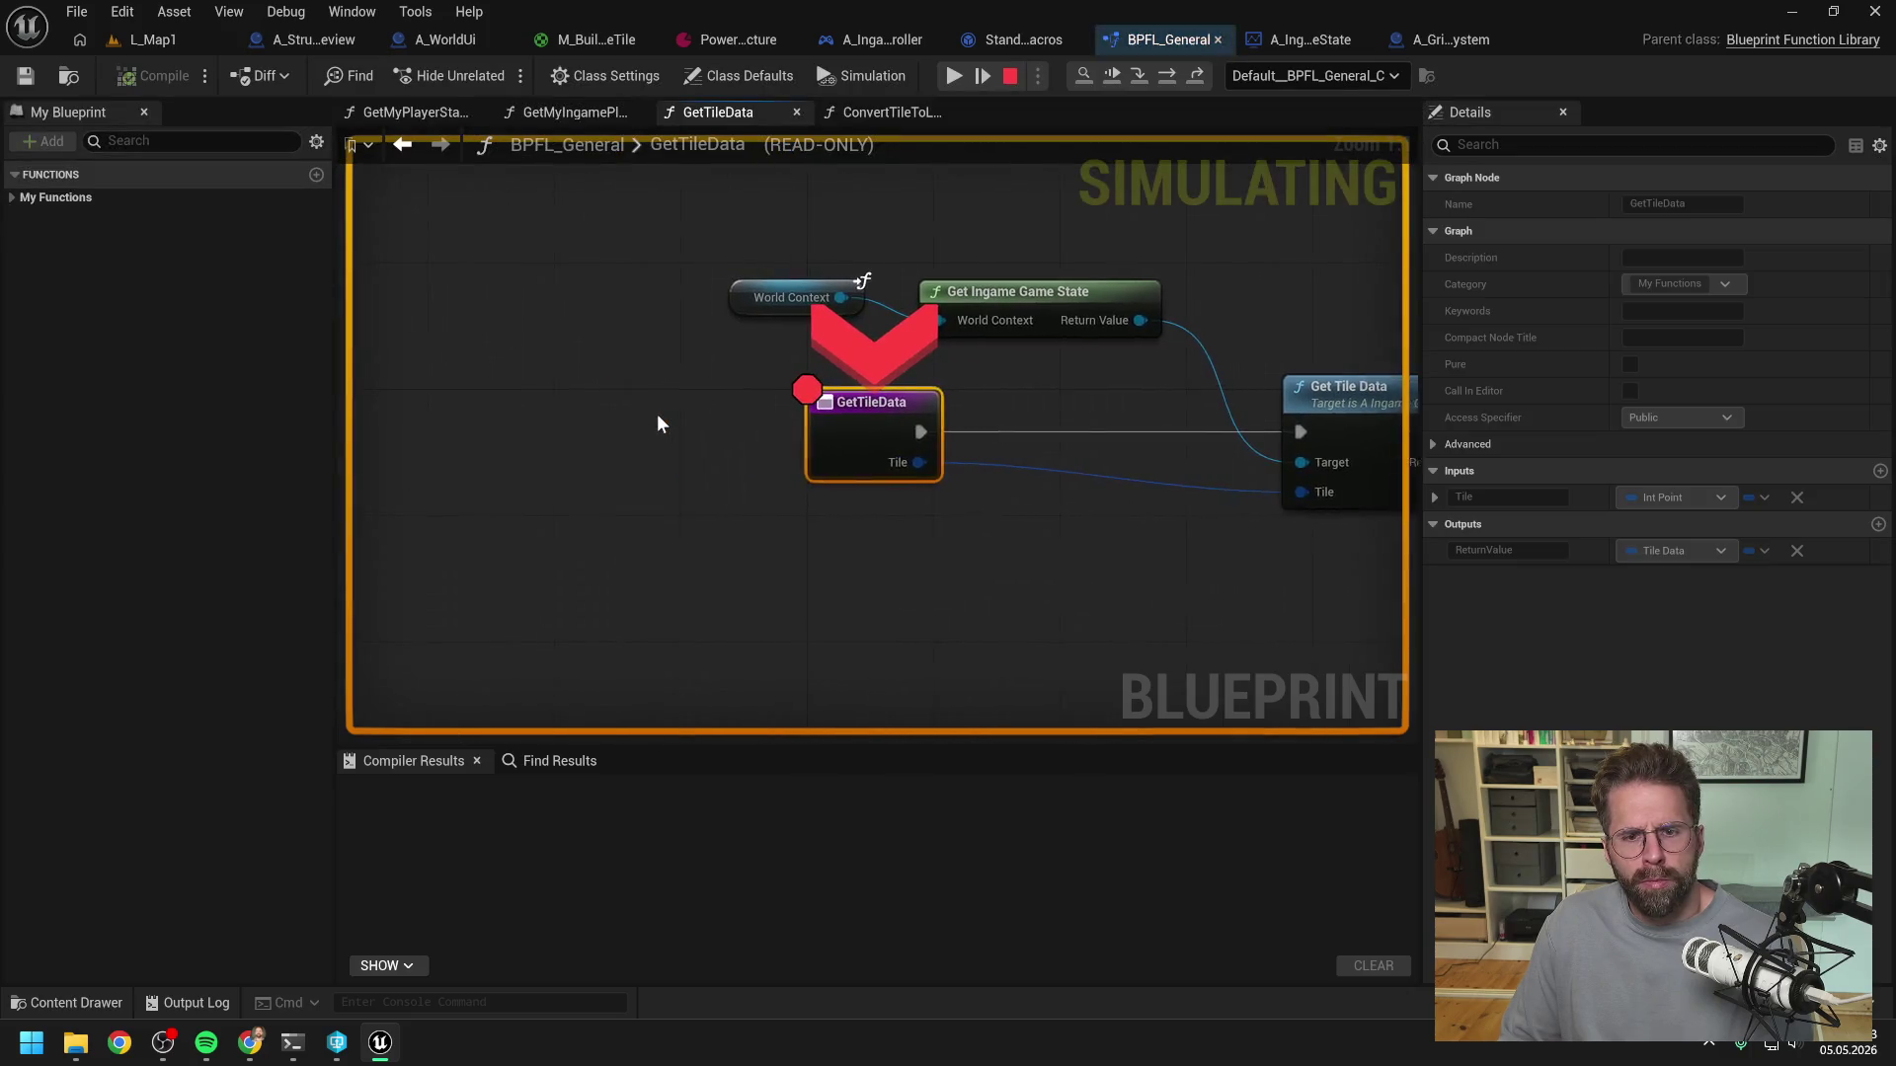
left_click(952, 75)
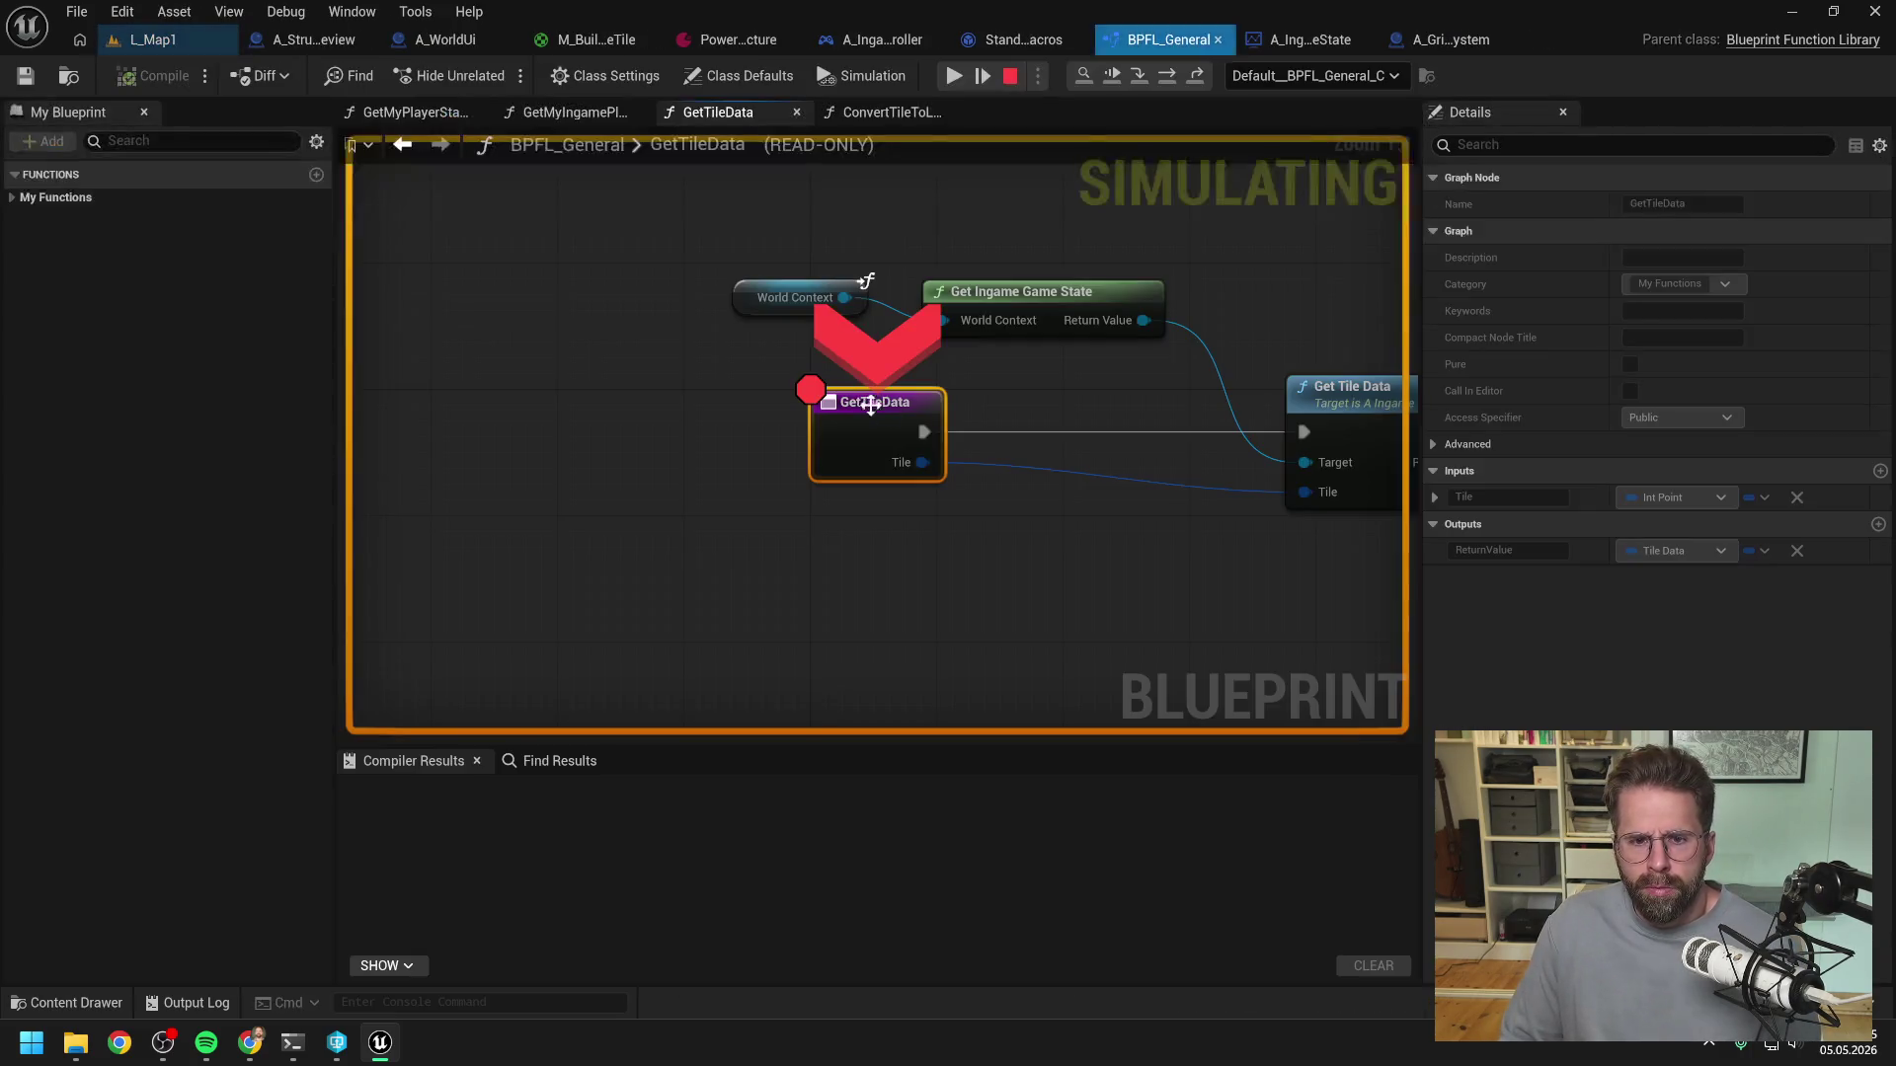
left_click(952, 75)
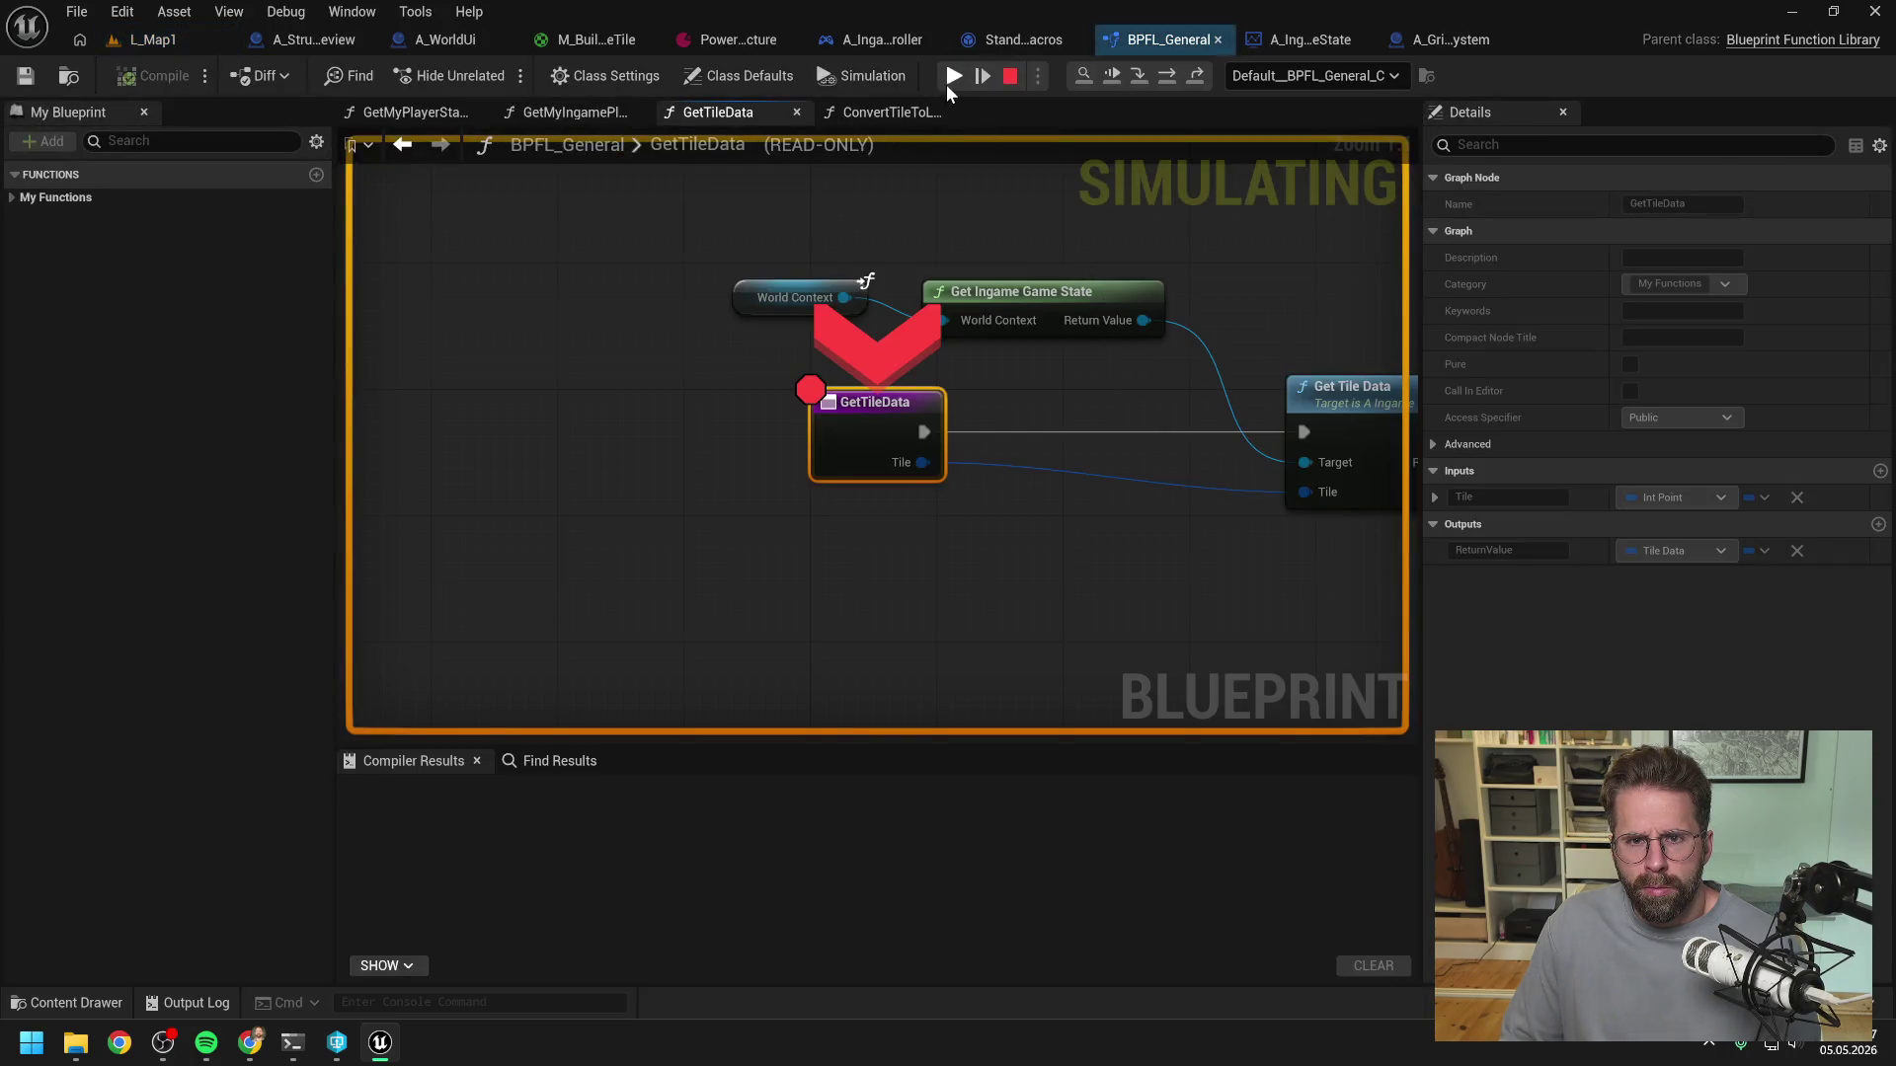
left_click(951, 77)
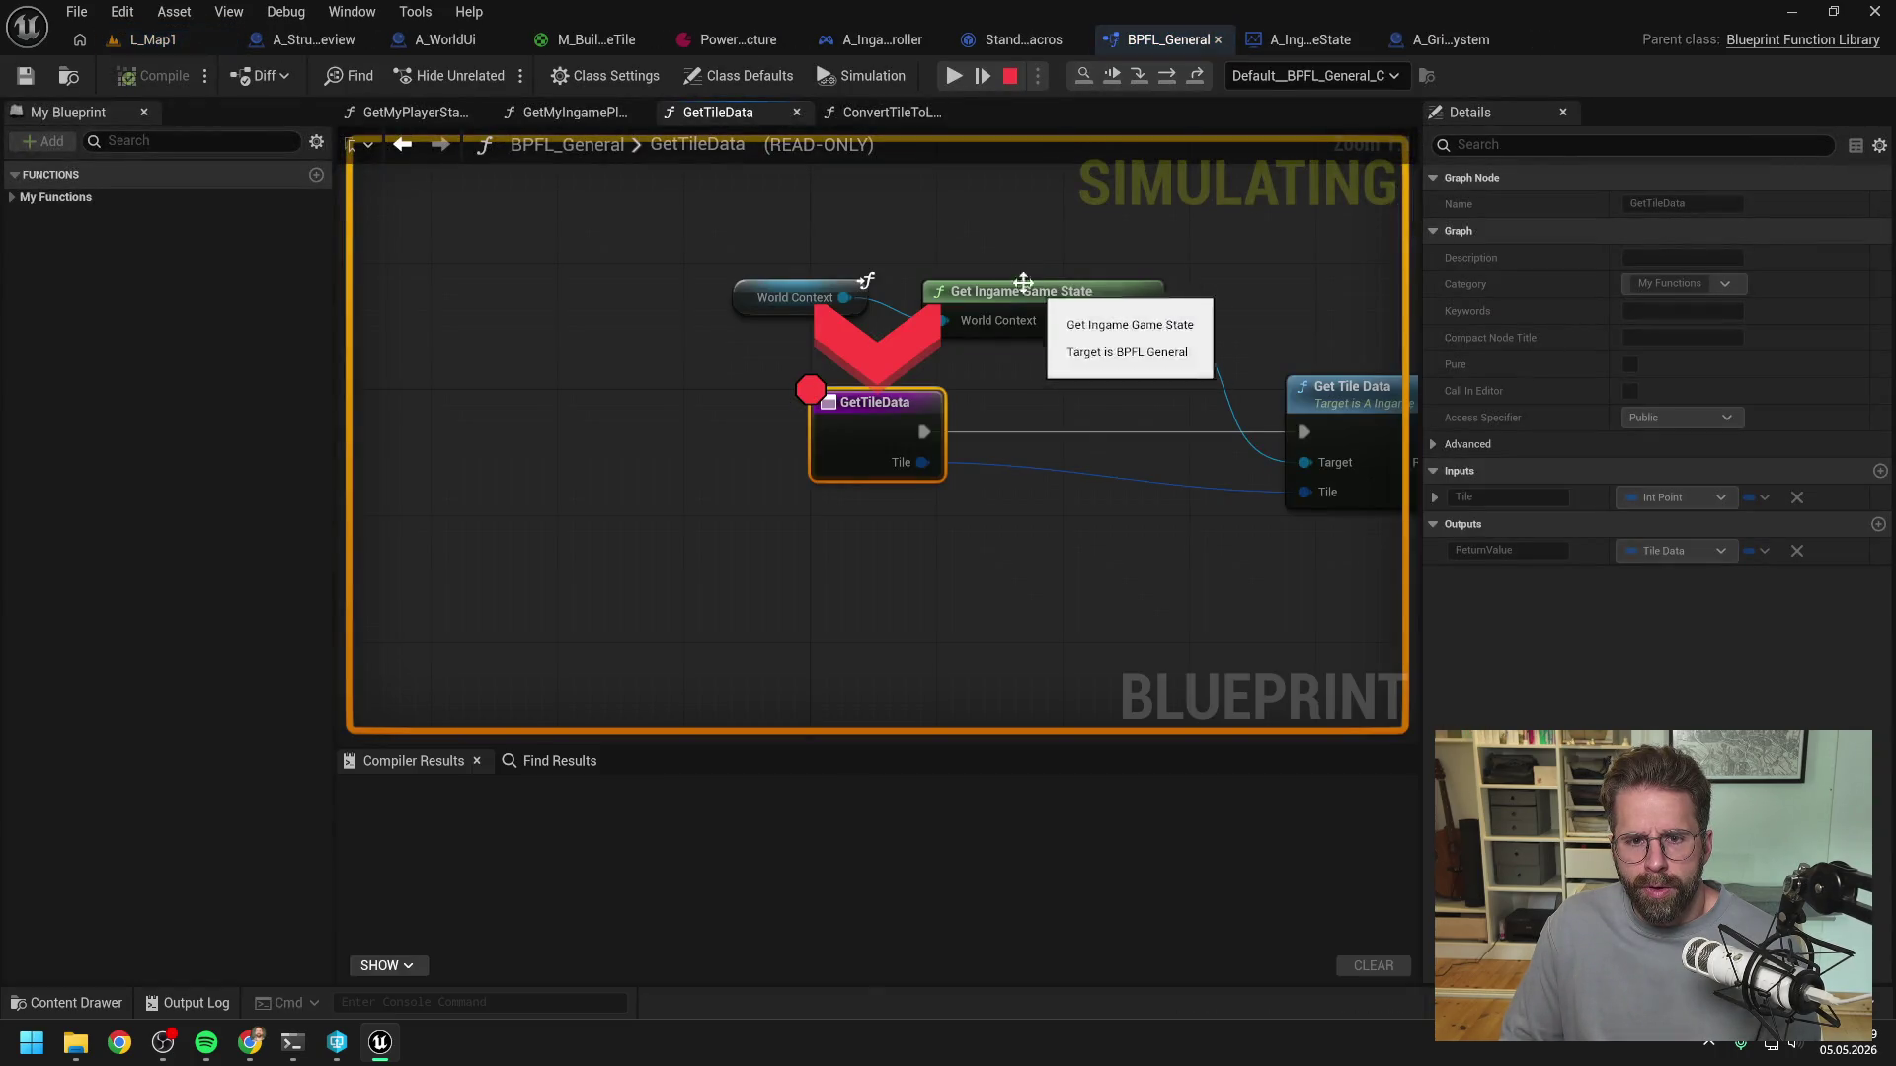
left_click_drag(901, 421, 696, 434)
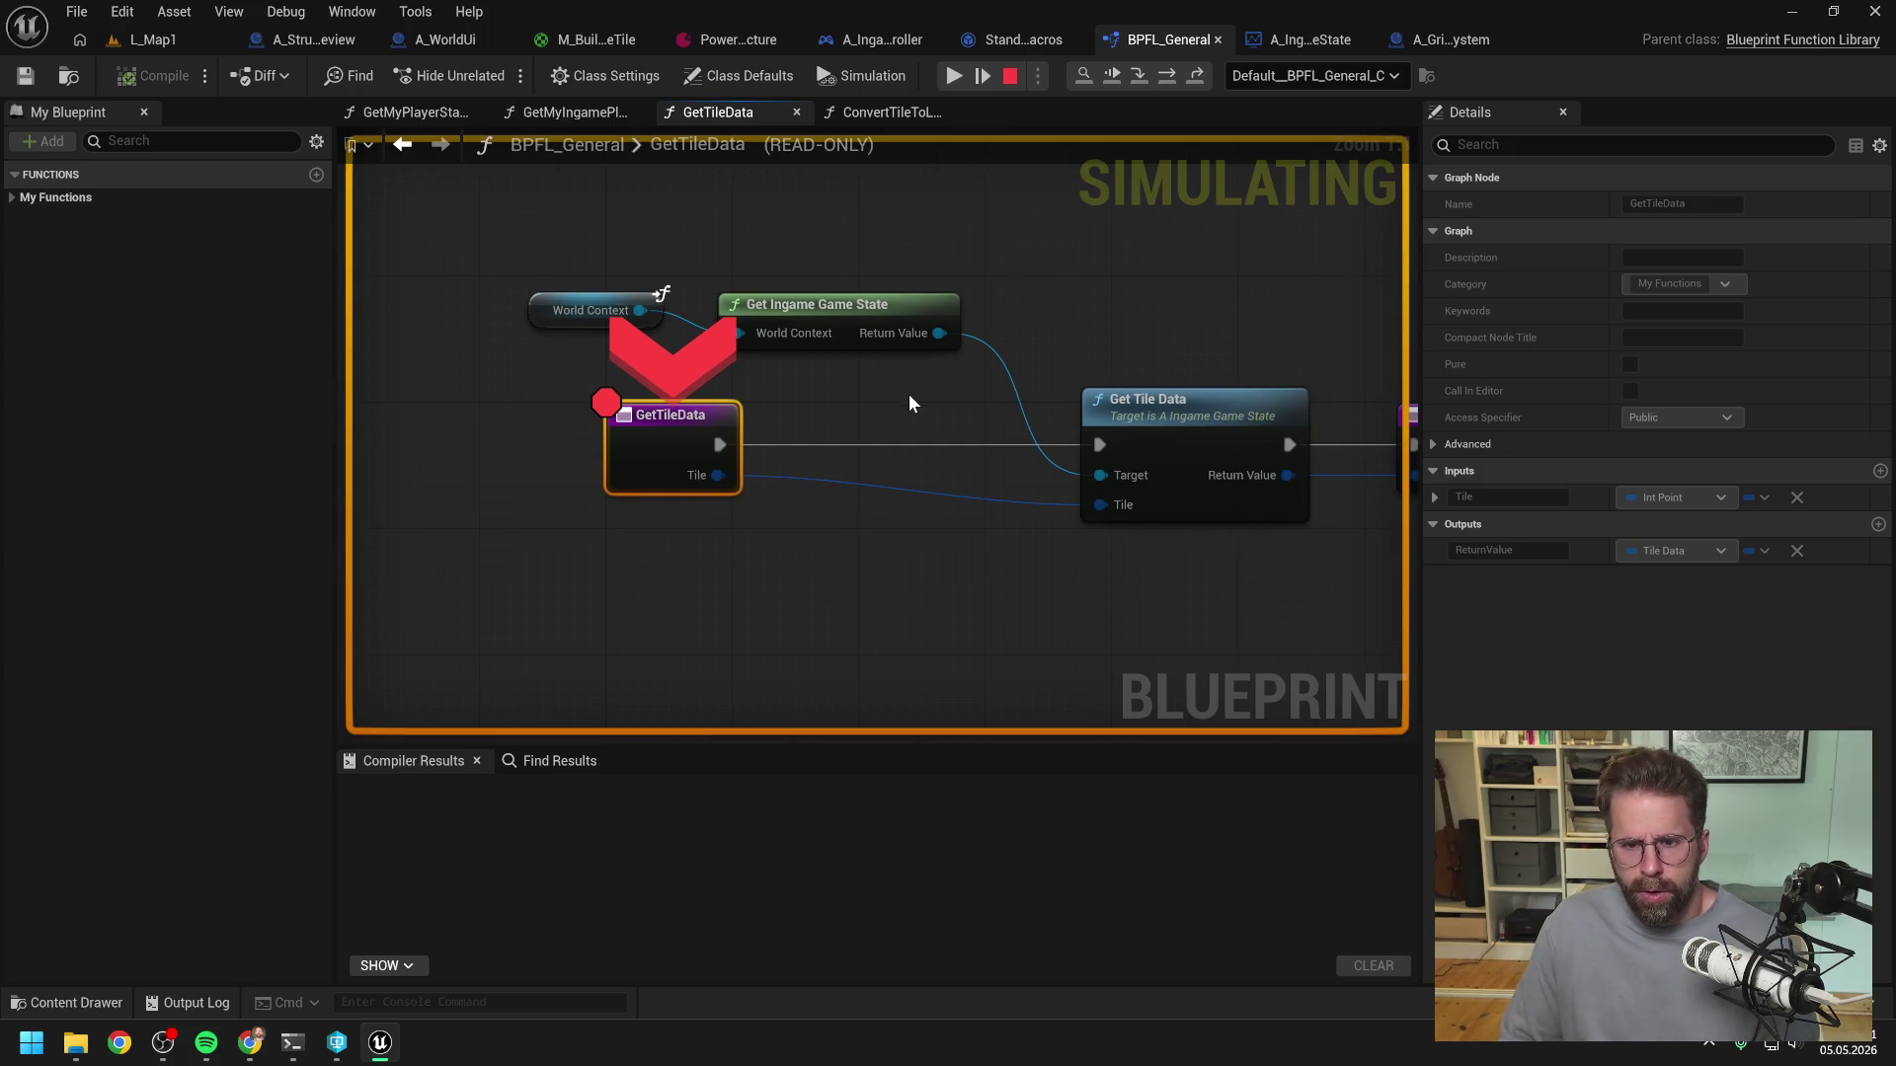
- Step through the game state's GetTileData into A_GridSystem's GetTileData, reaching its Branch
left_click(1165, 79)
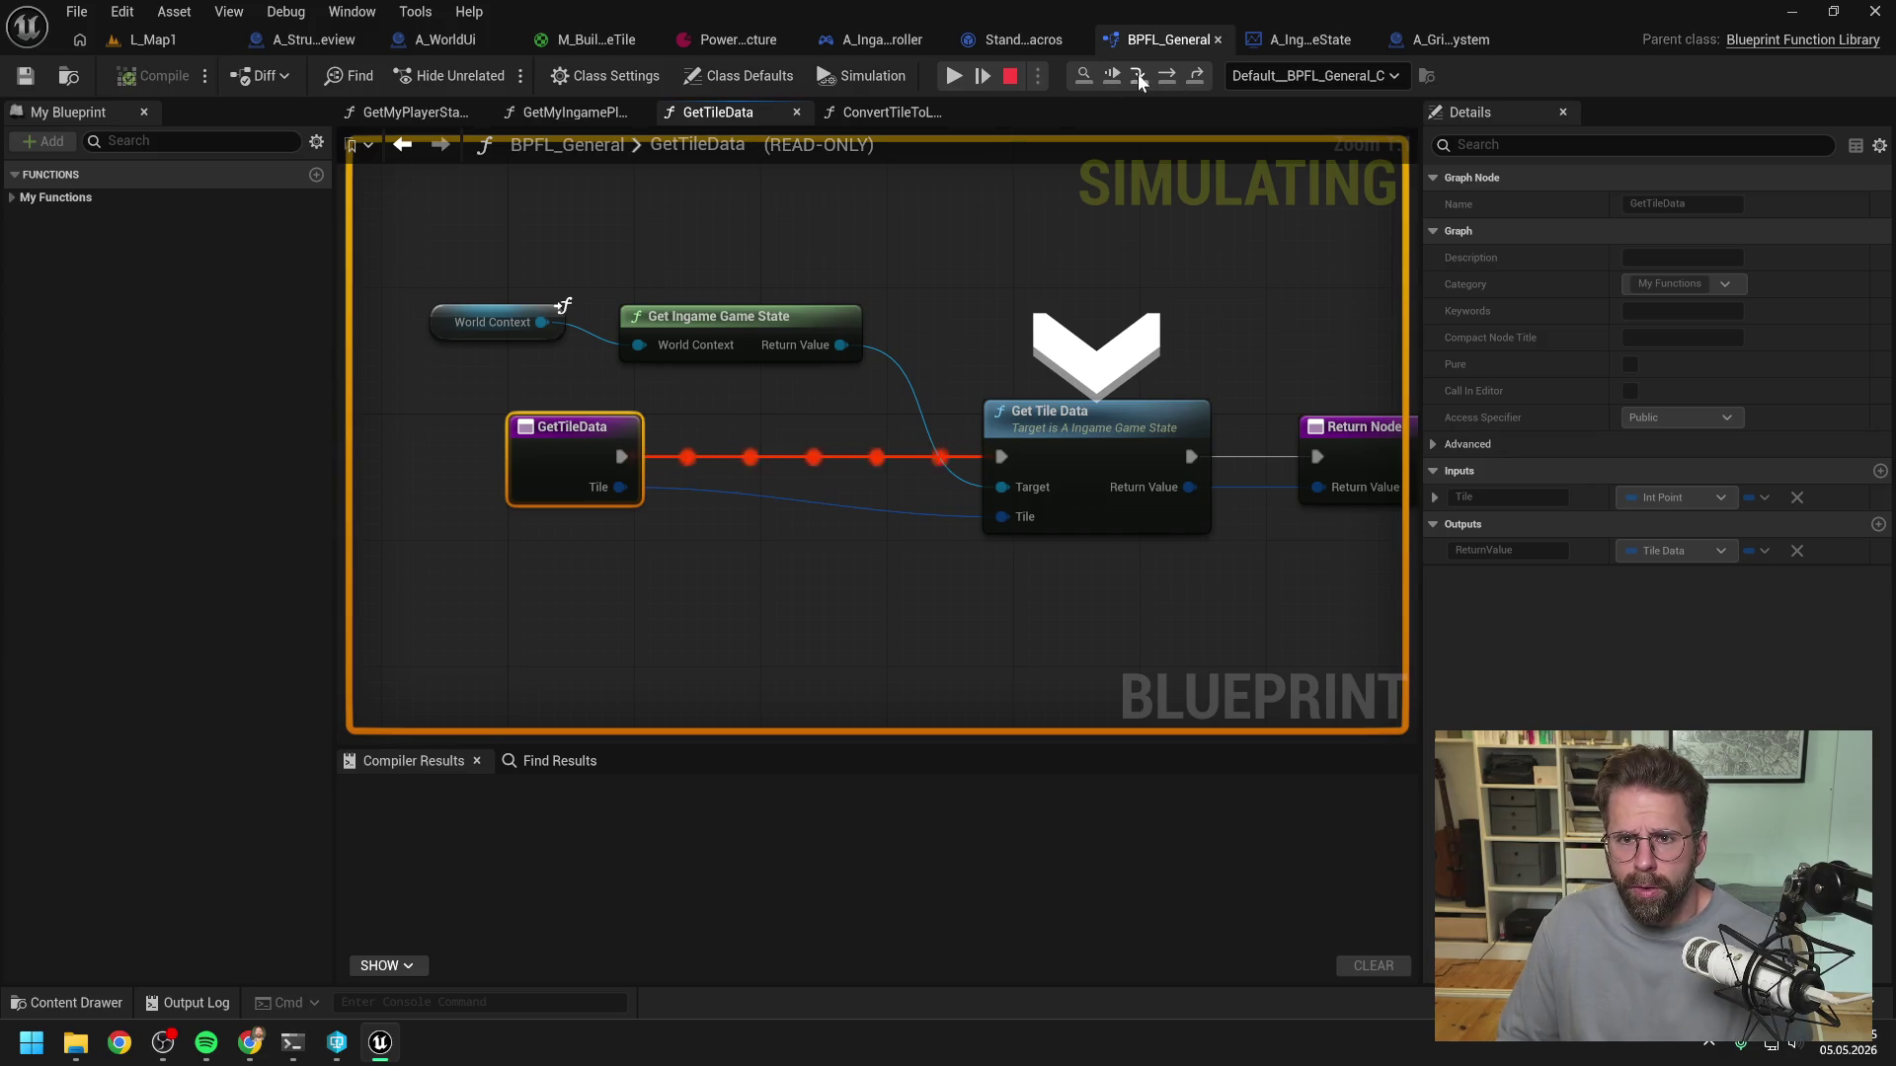
left_click(1136, 73)
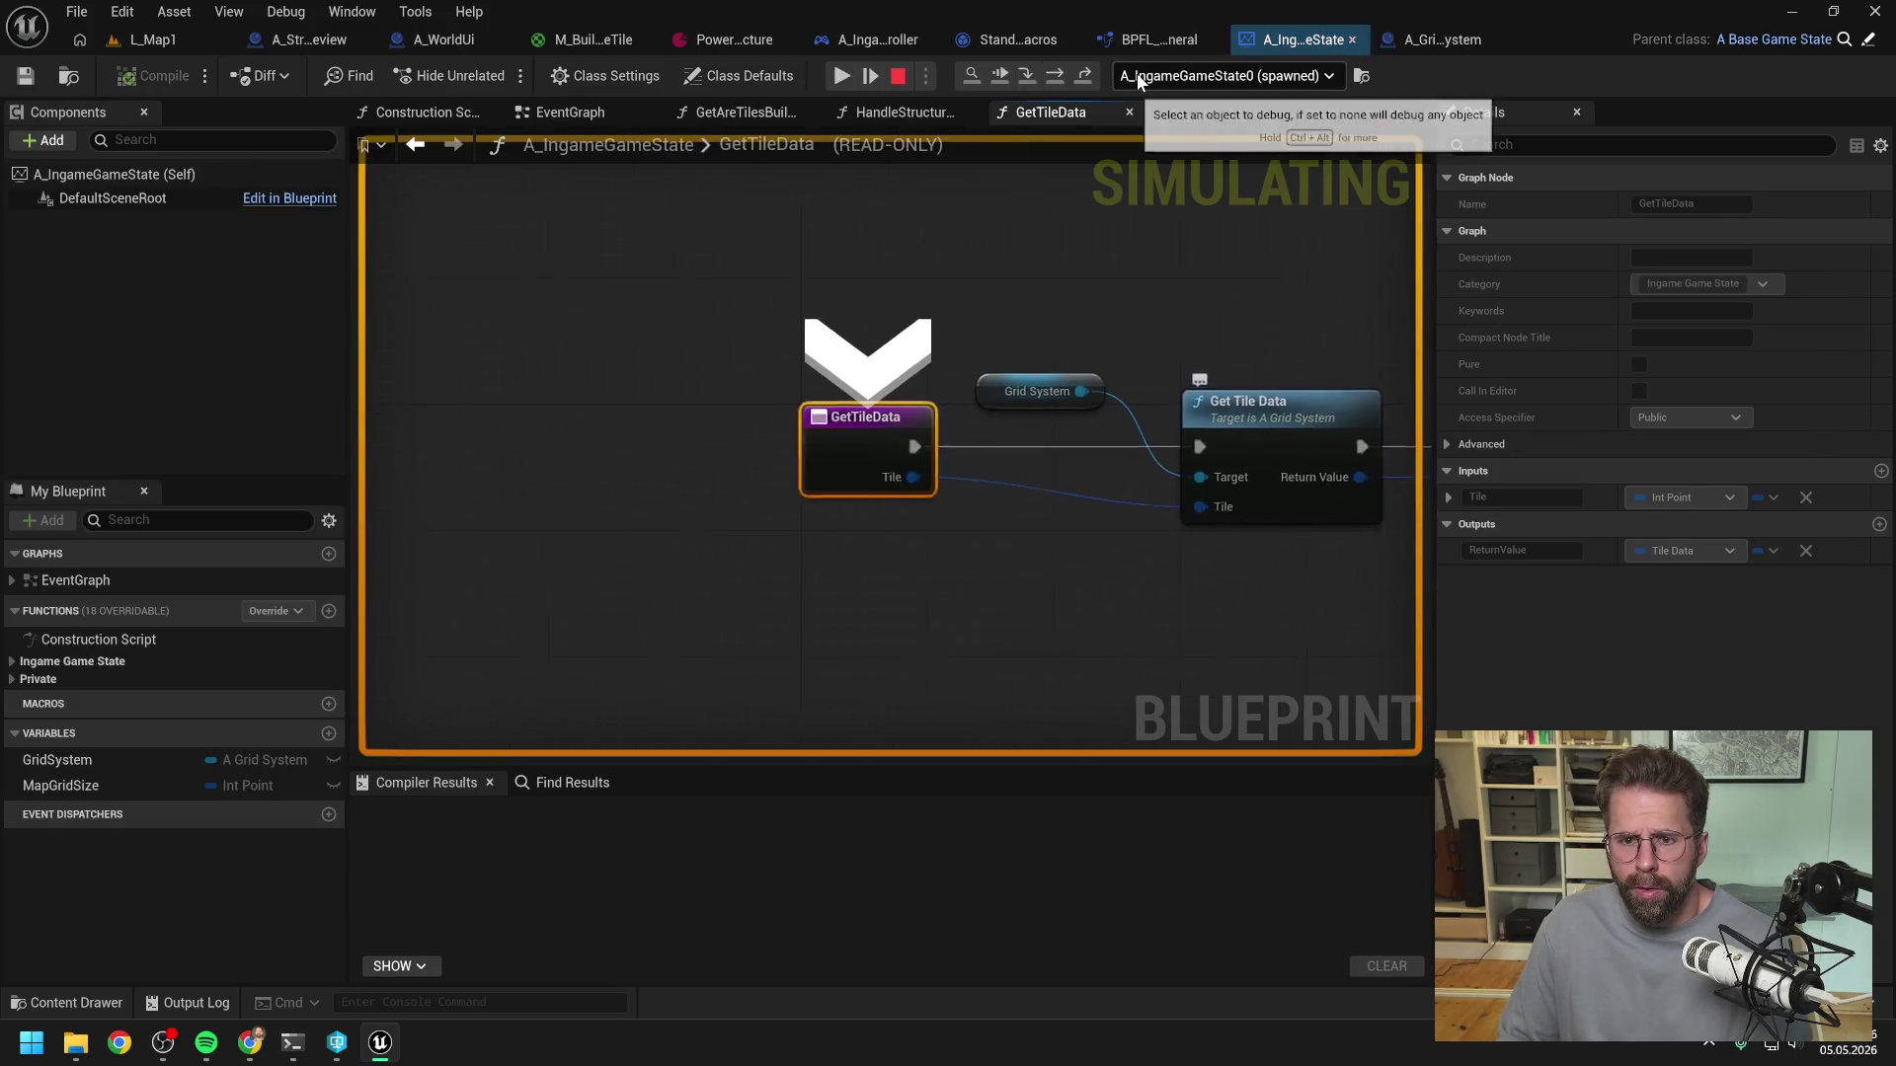
left_click(1057, 73)
left_click(1027, 77)
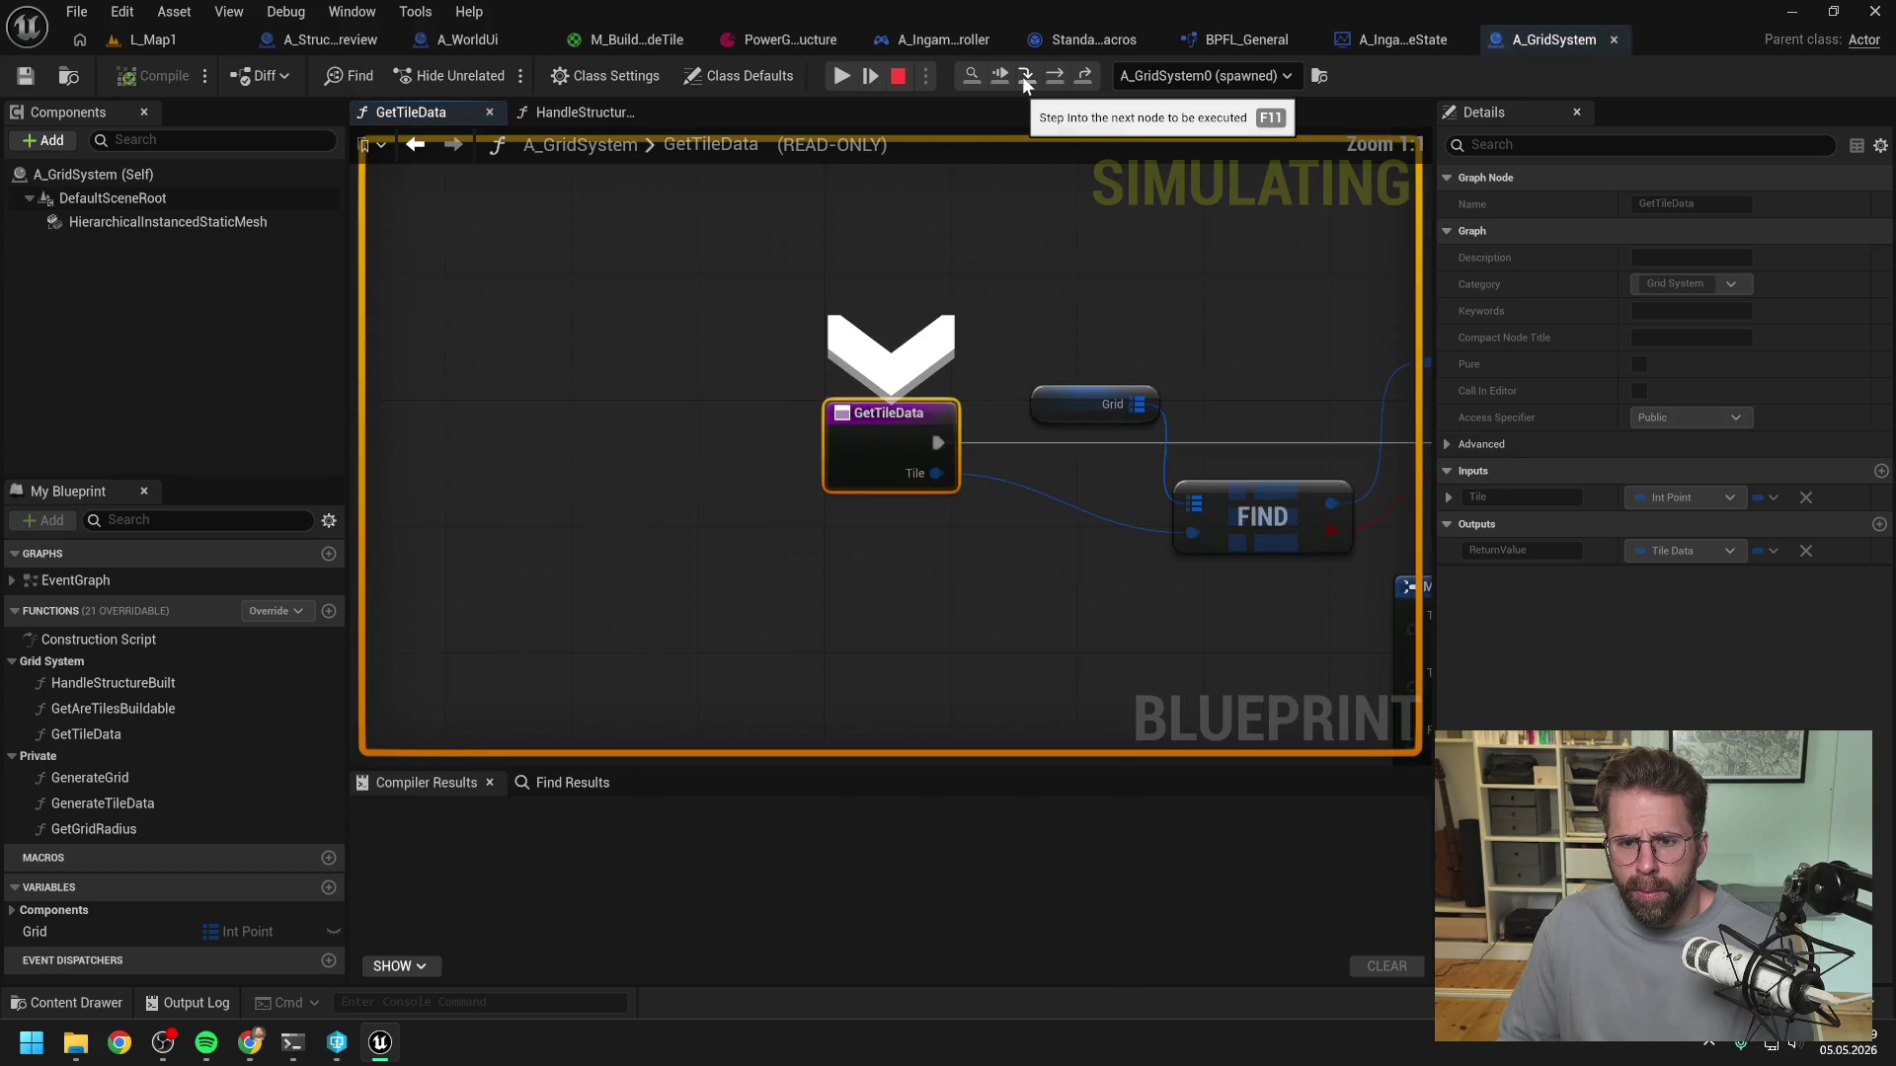
left_click(1055, 77)
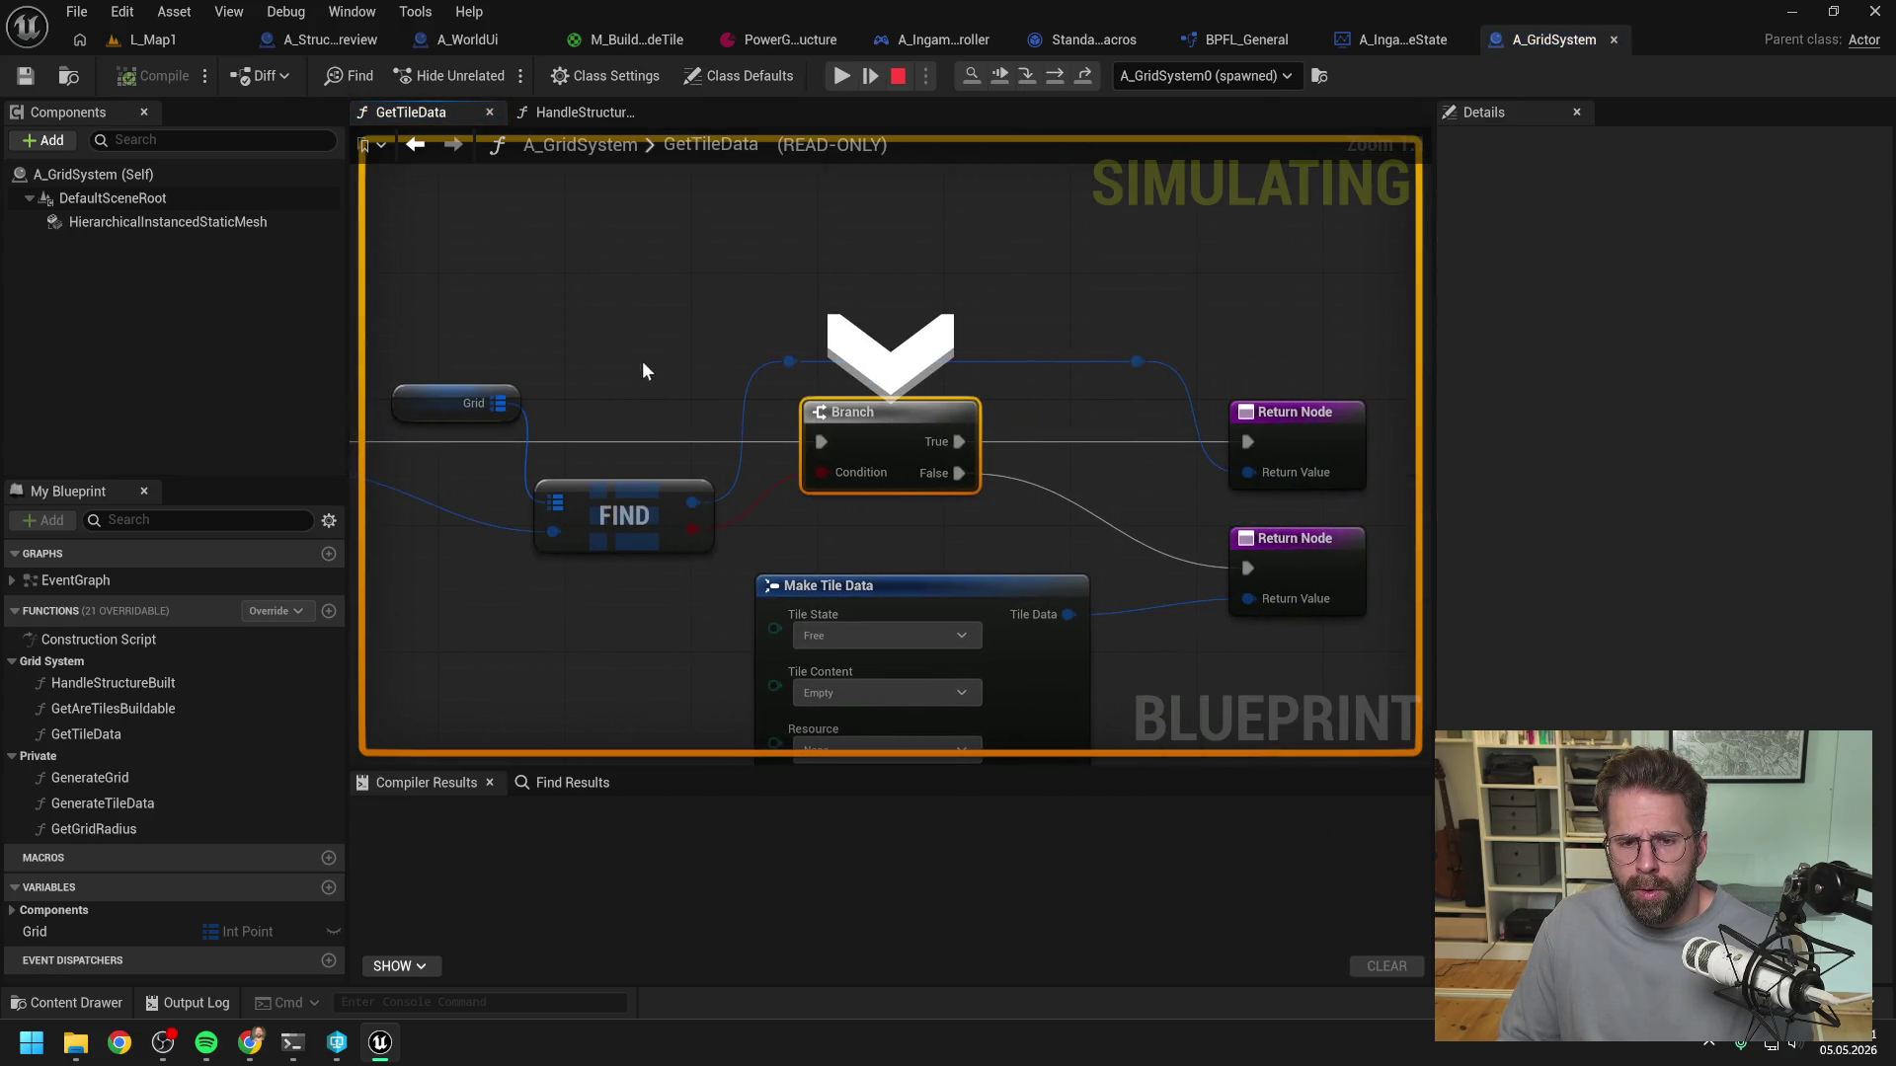
- Put a breakpoint on the lower Return Node, stop simulating and return to L_Map1
scroll(641, 363, "down", 2)
left_click_drag(886, 321, 845, 285)
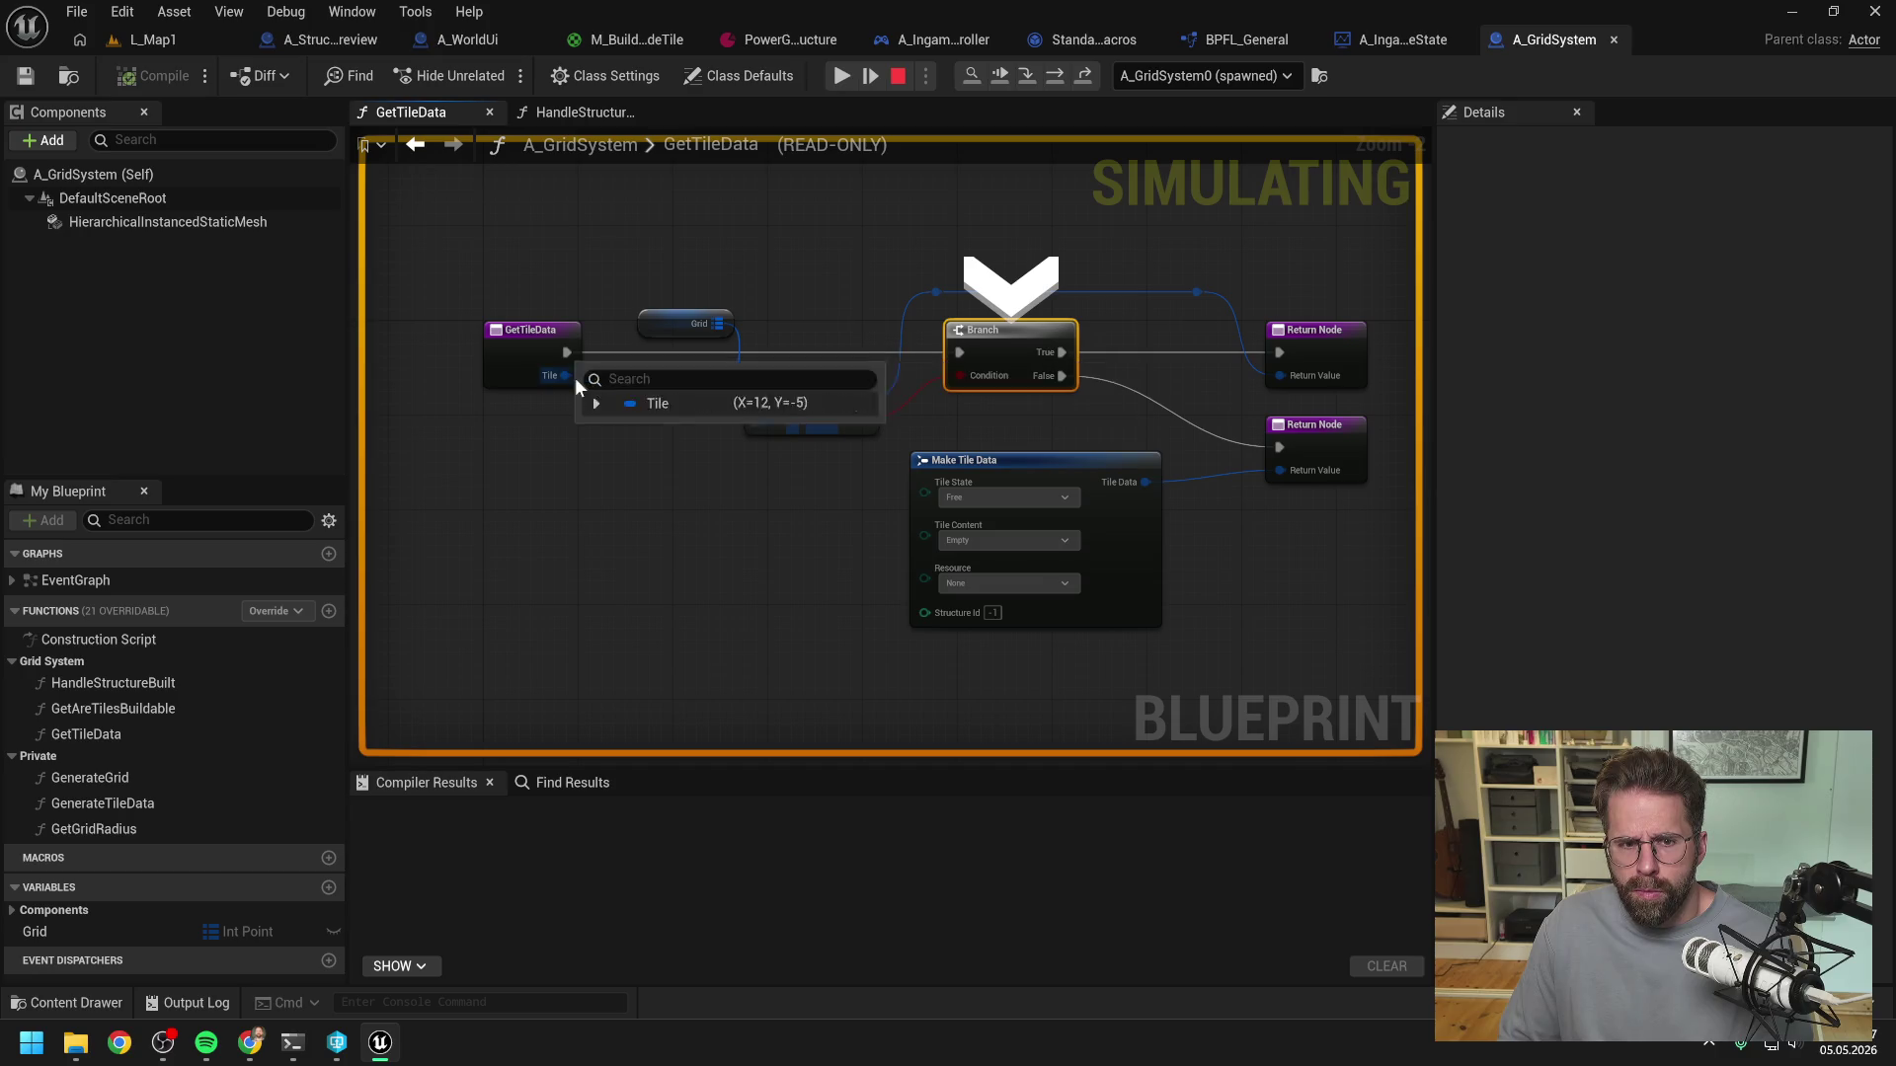
mouse_move(571, 377)
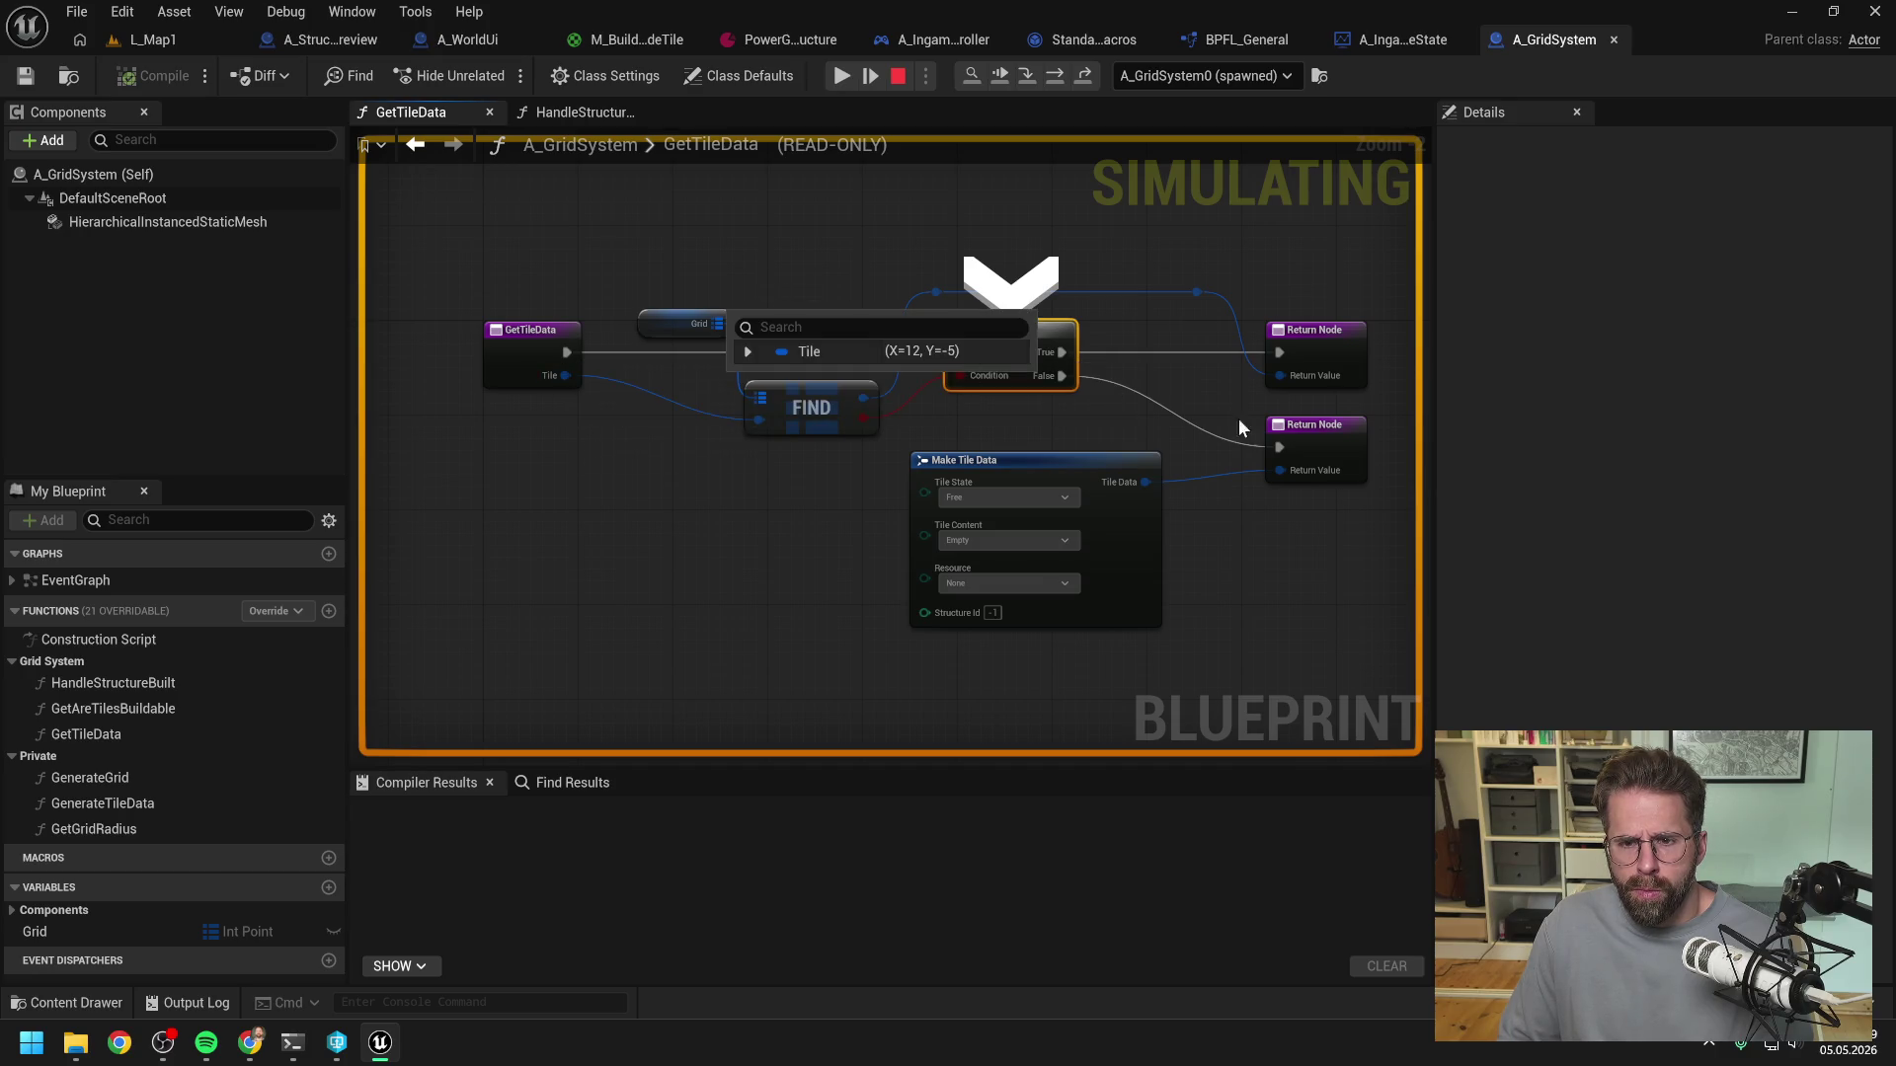
left_click(1295, 435)
left_click(899, 77)
key("F9")
left_click(1116, 589)
left_click(183, 37)
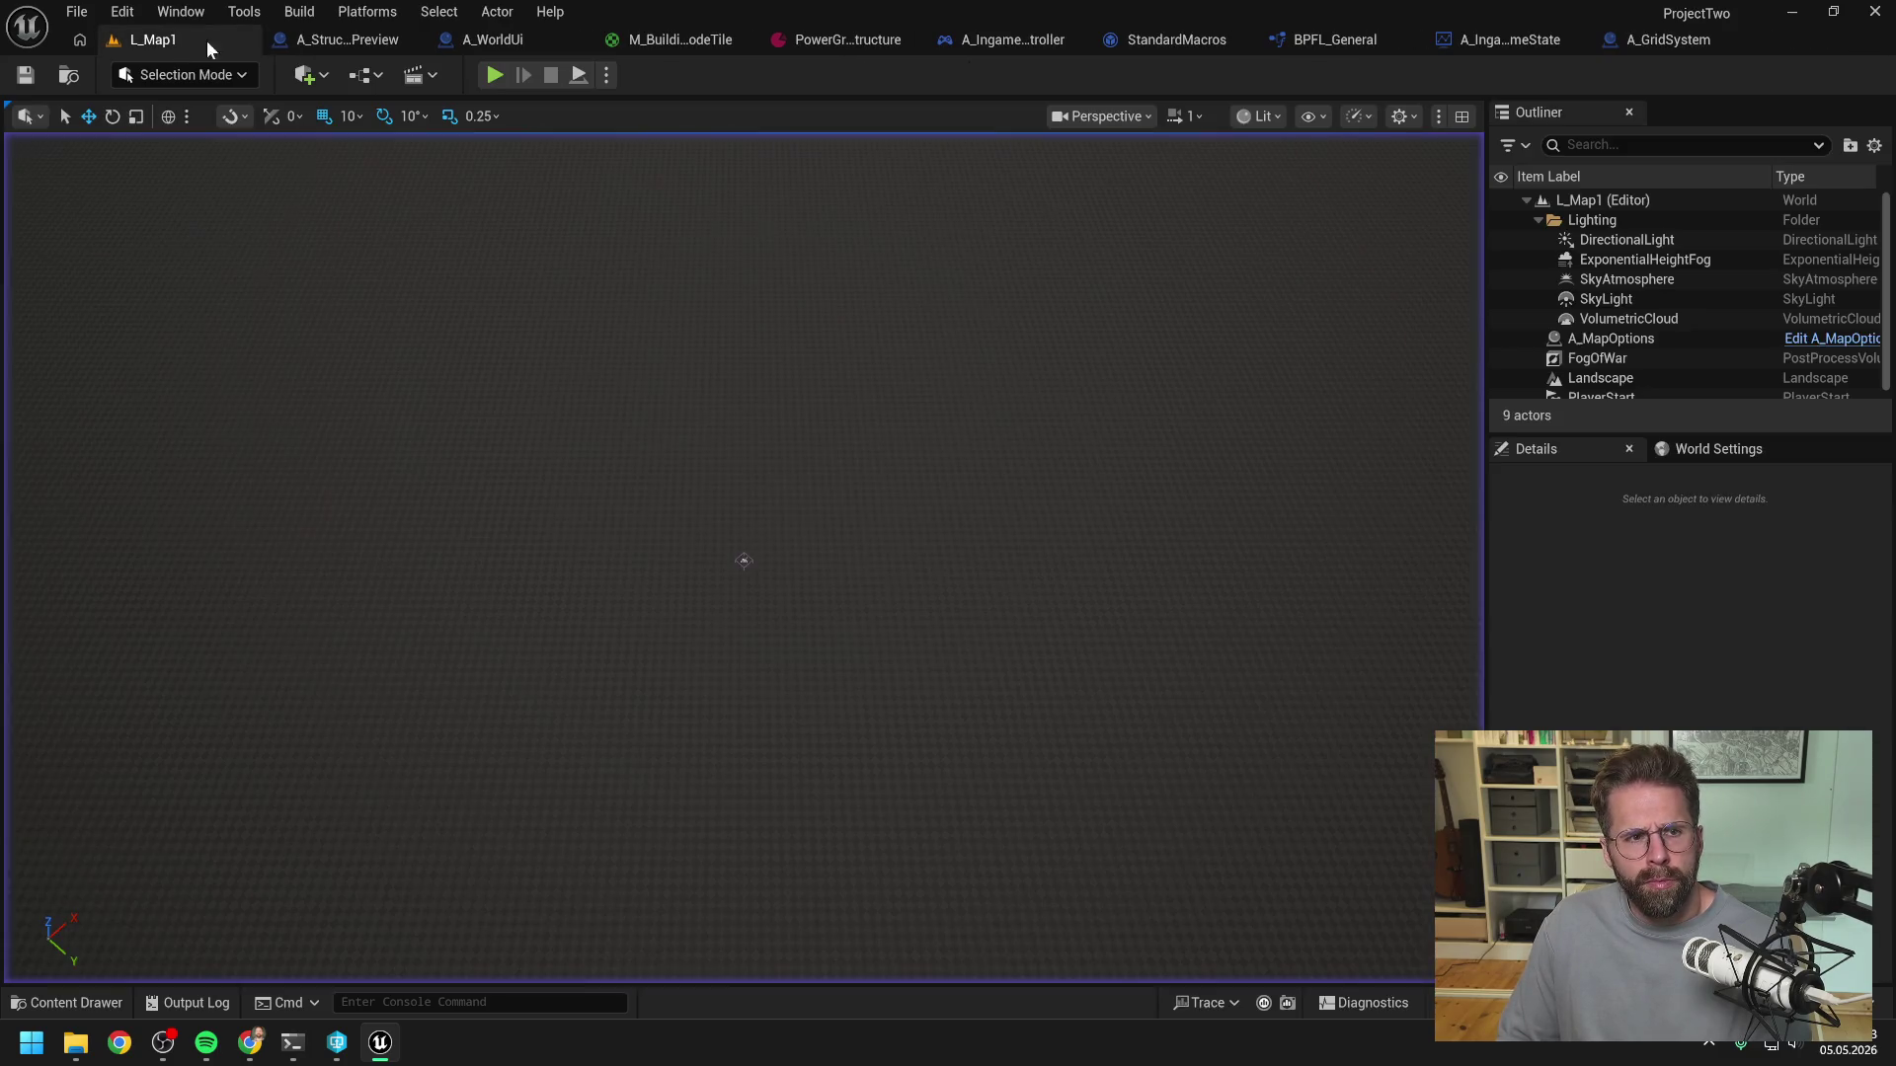
- Test-play the level, then clear the lower Return Node breakpoint in A_GridSystem's GetTileData
left_click(484, 73)
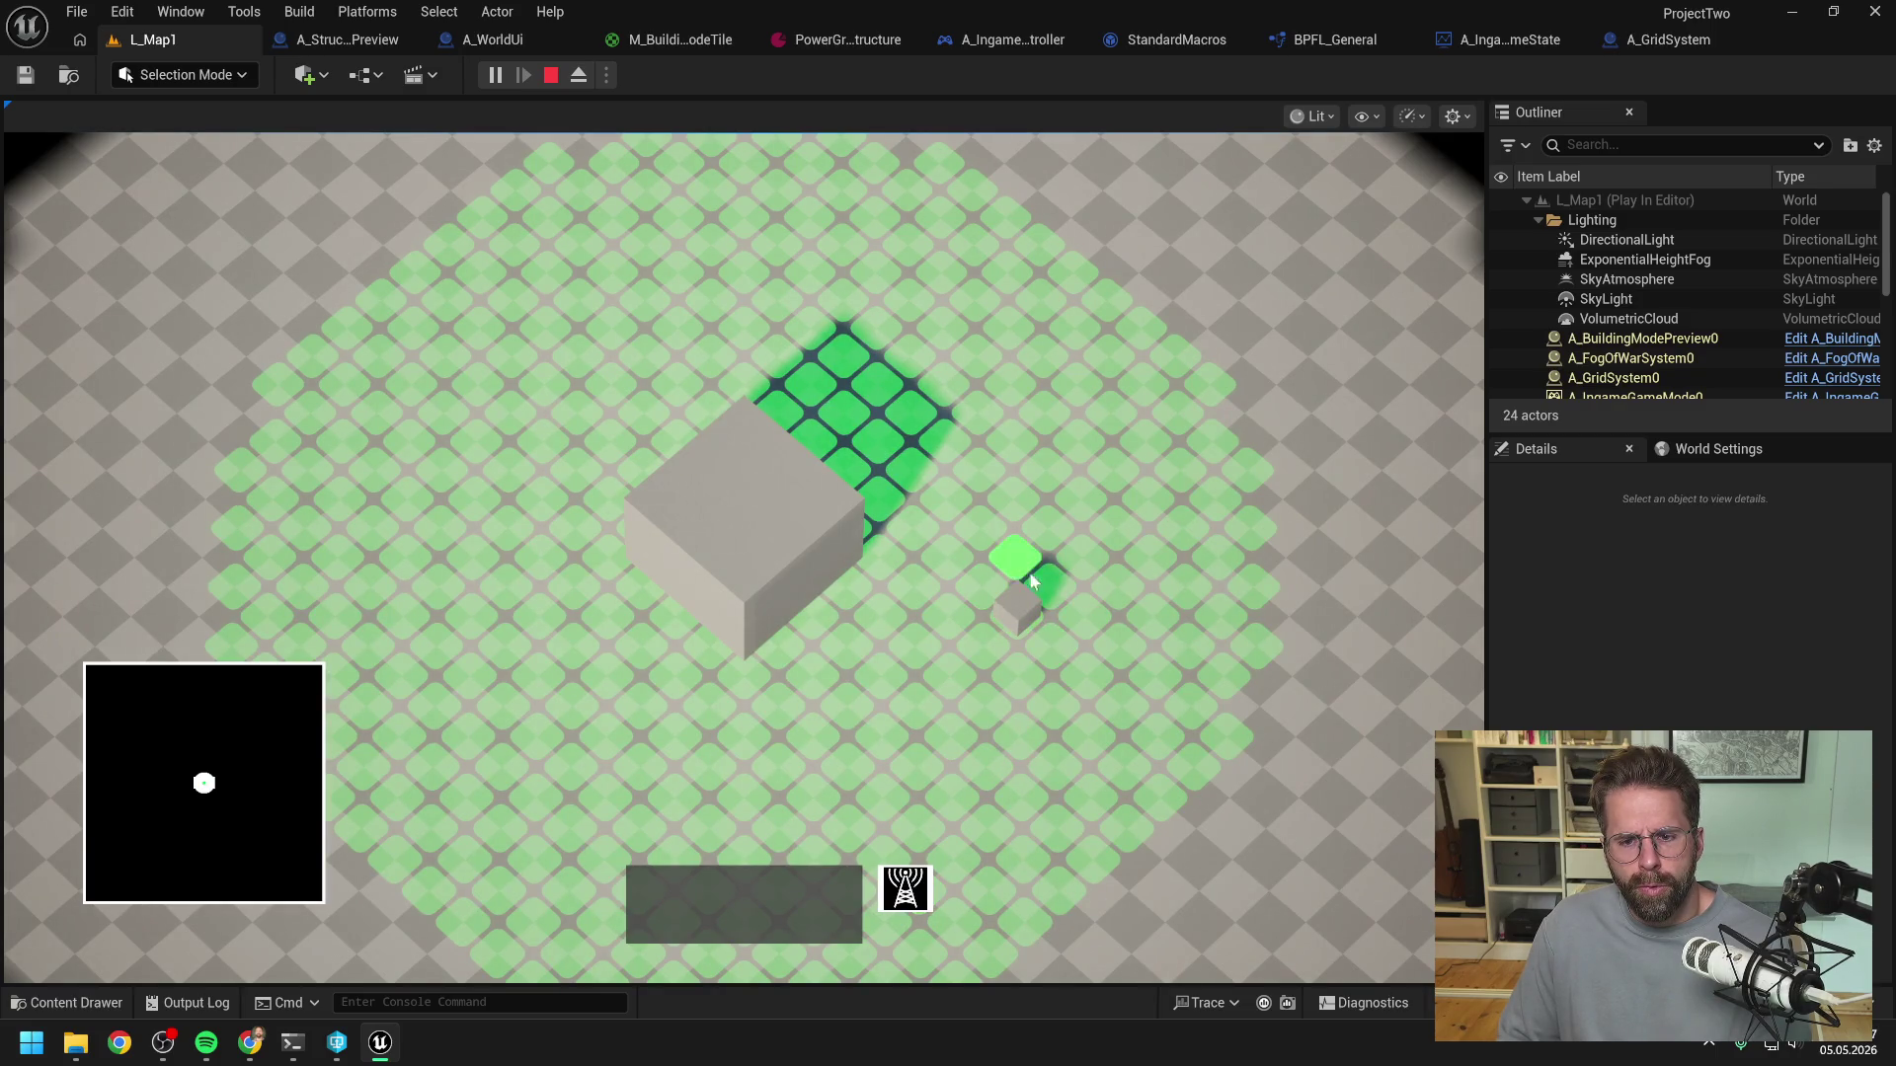
key("Escape")
left_click(1676, 37)
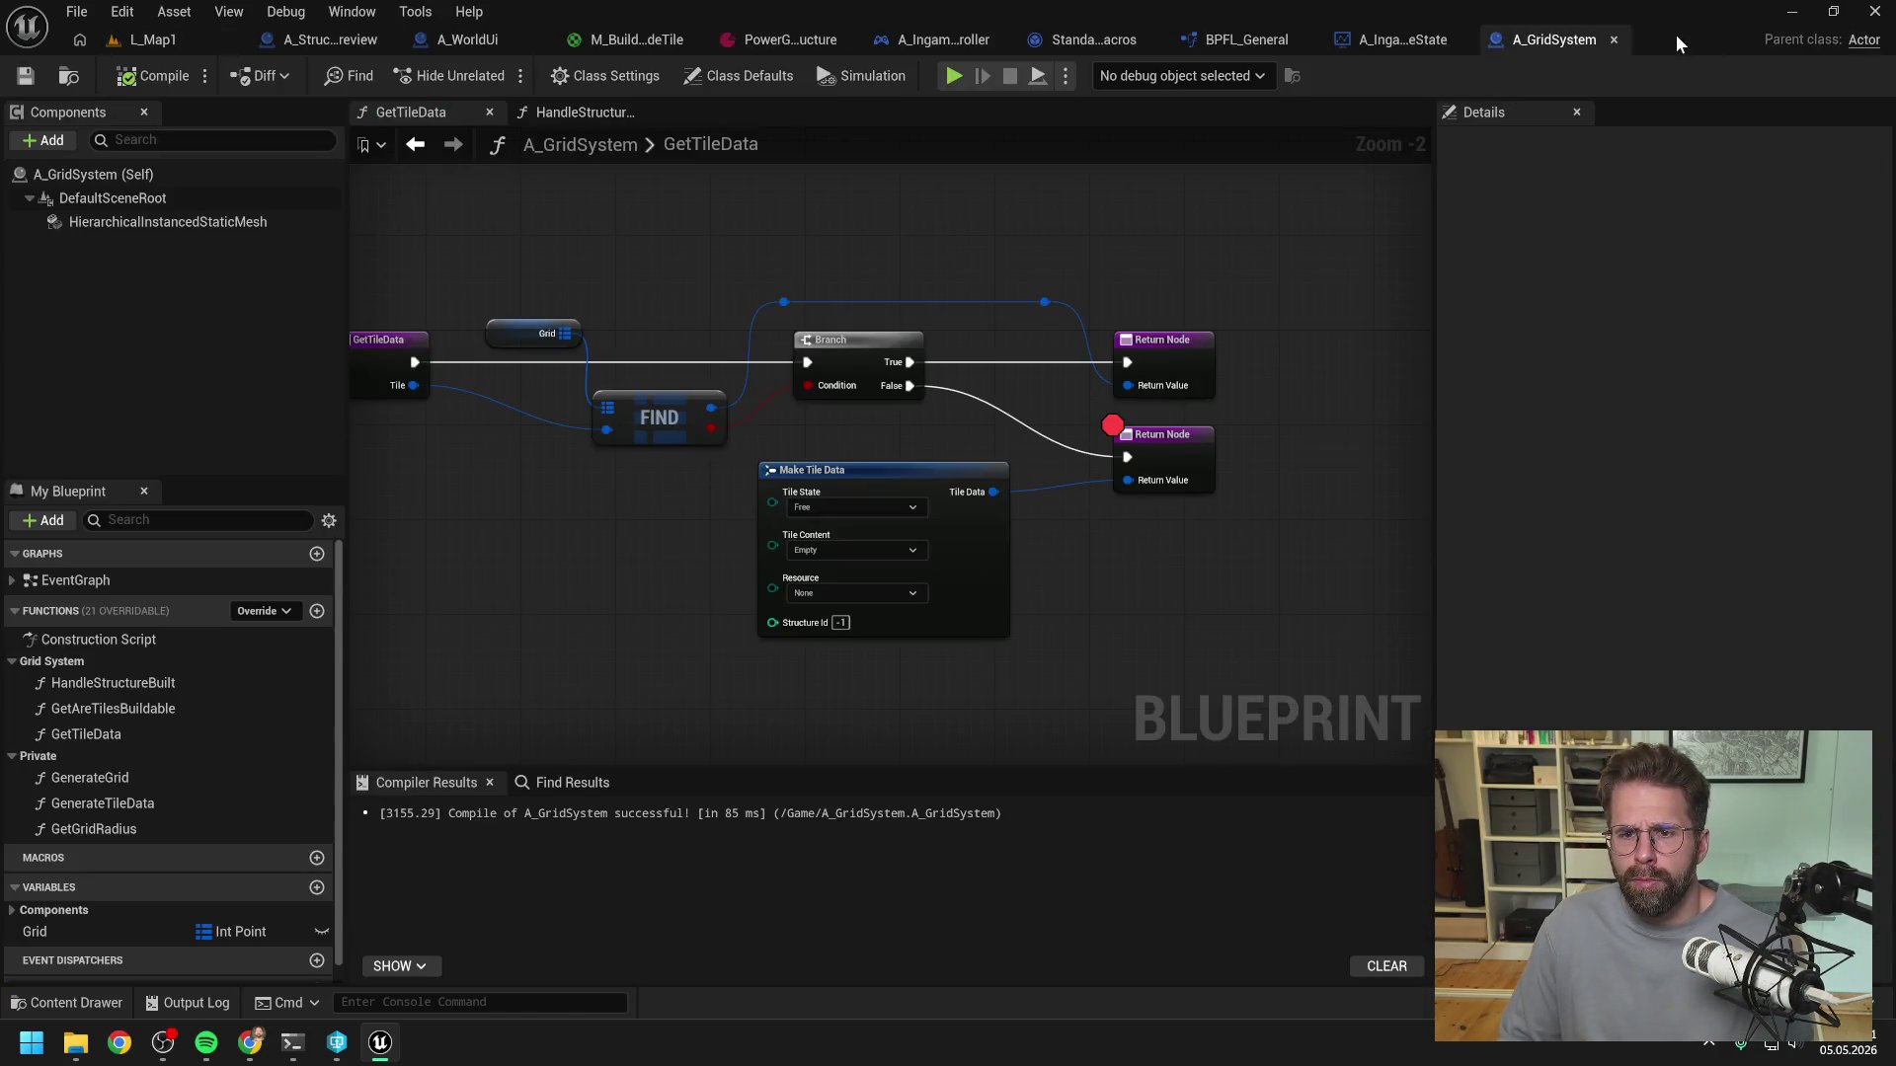
left_click(1135, 434)
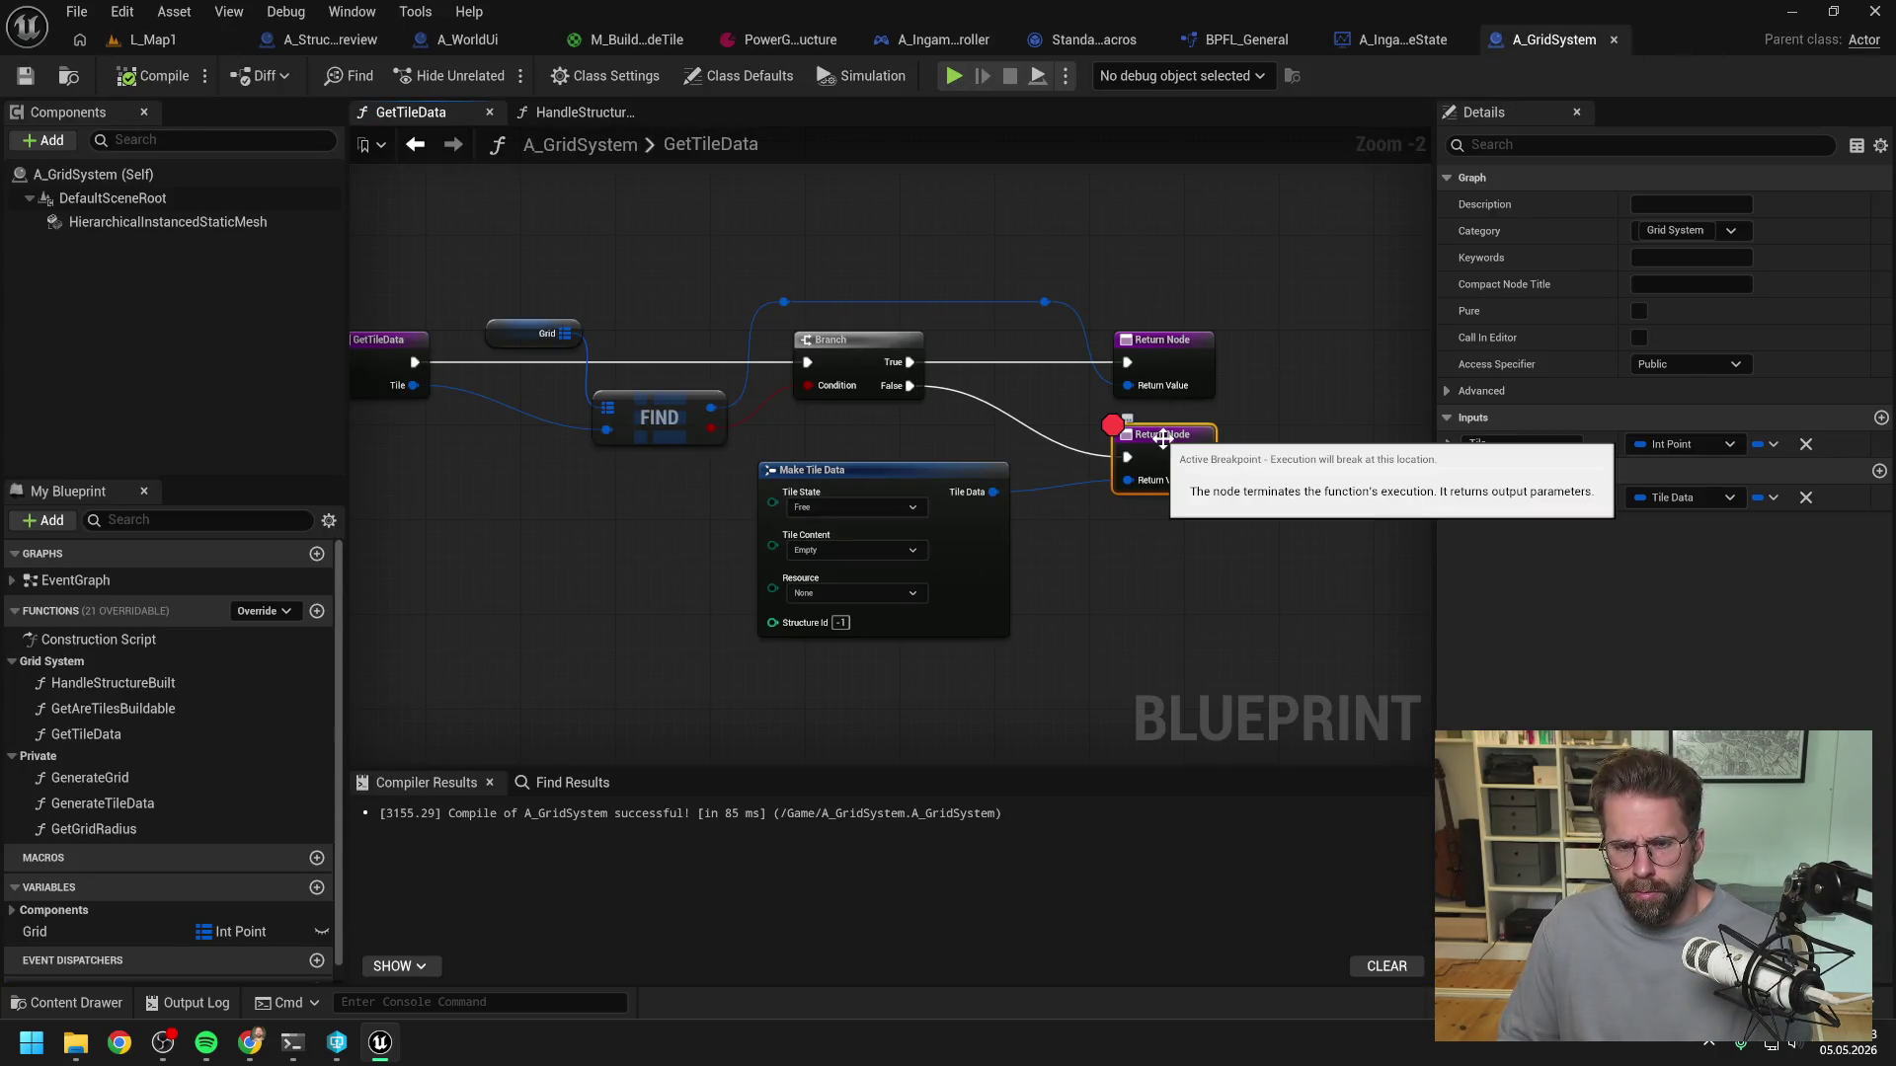
left_click(1123, 604)
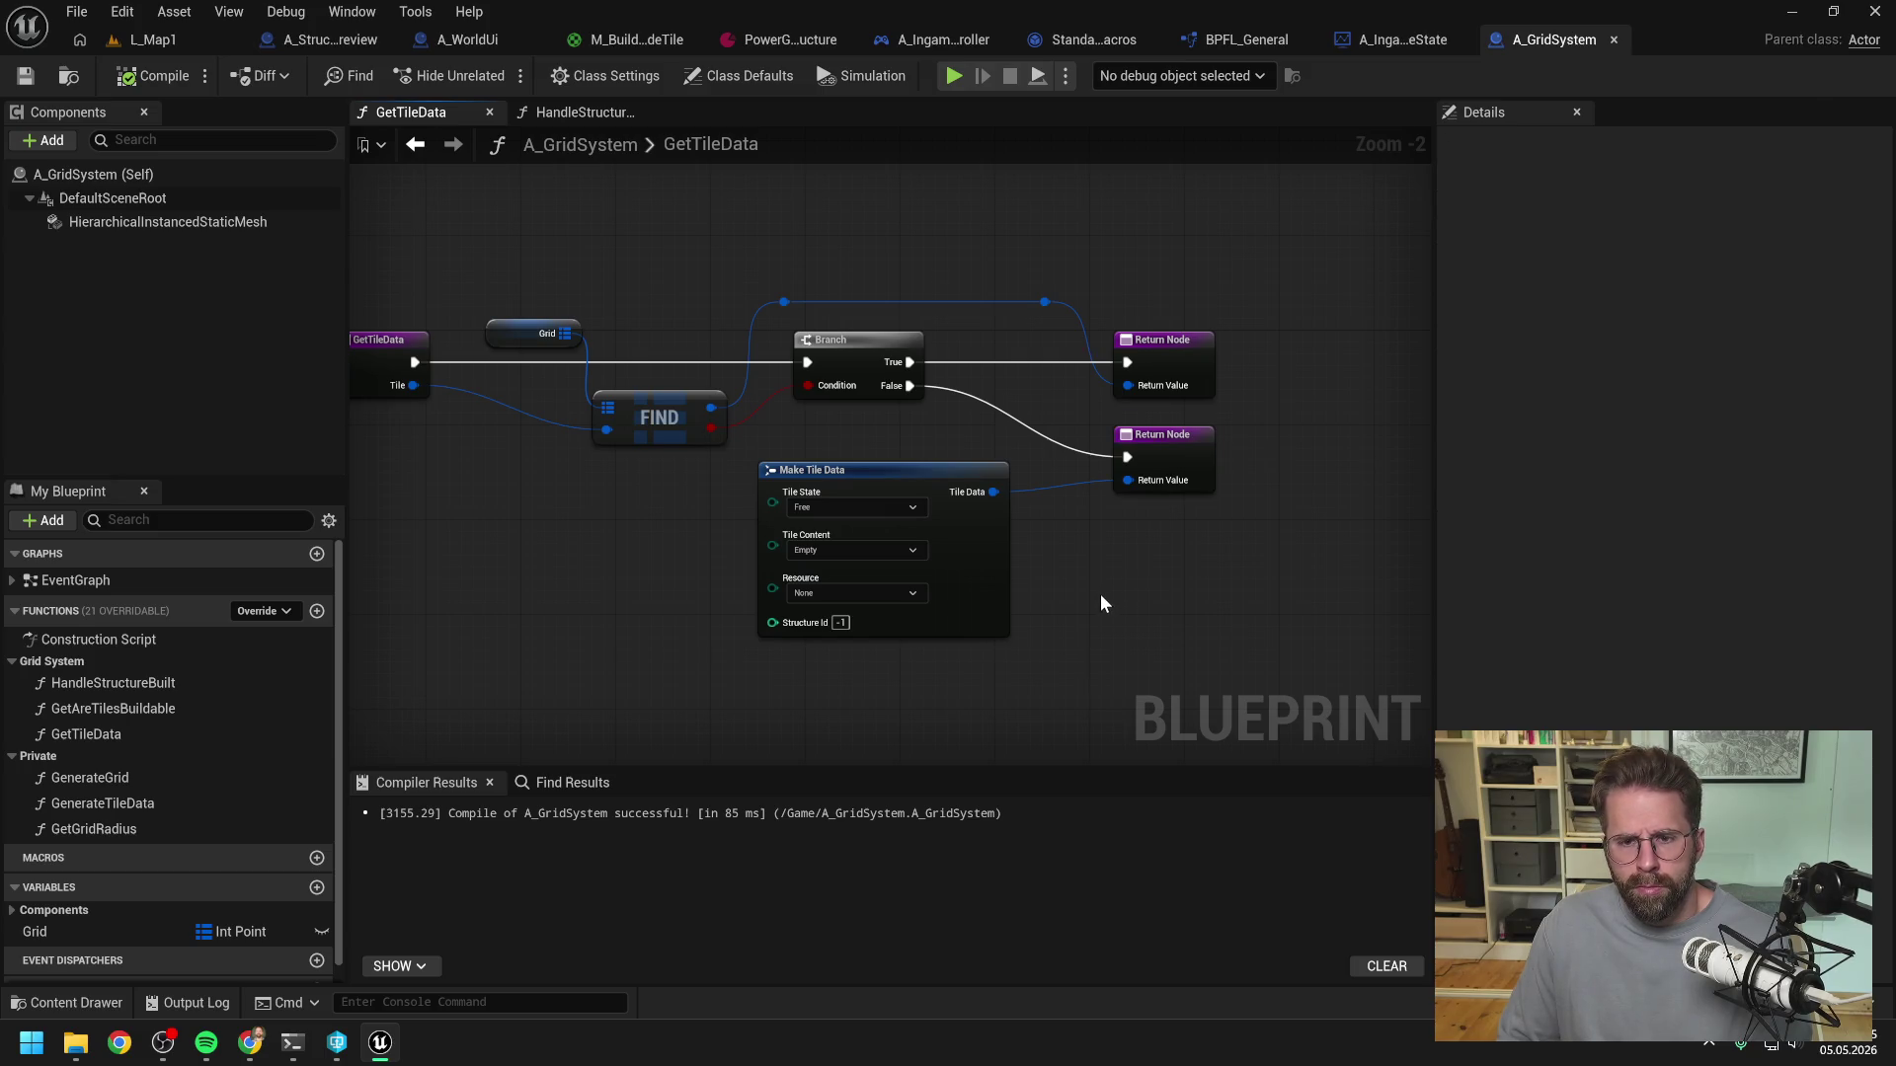
left_click_drag(1100, 594, 1201, 559)
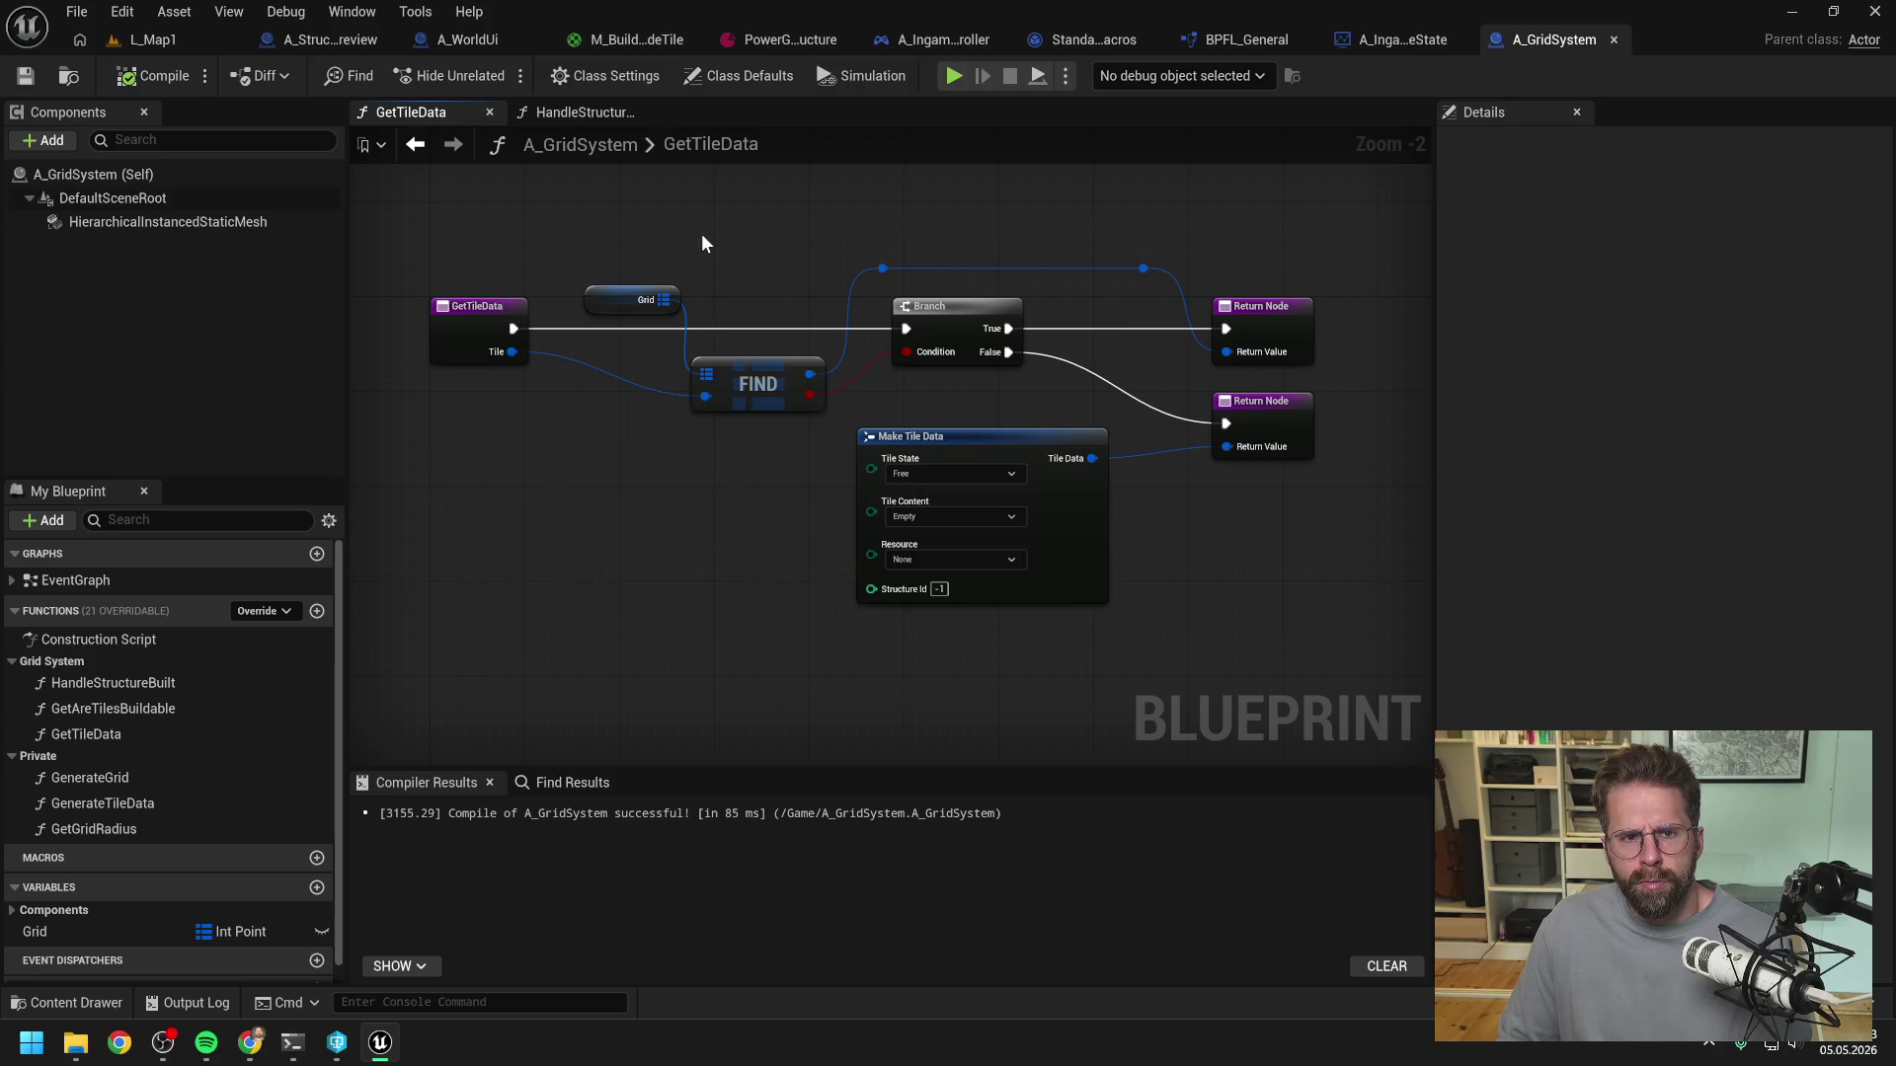
- Follow A_WorldUi's tile data through Break Tile Data to Get Structure Data, and view A_StructurePreview
left_click(465, 39)
left_click(882, 241)
left_click_drag(882, 241, 753, 234)
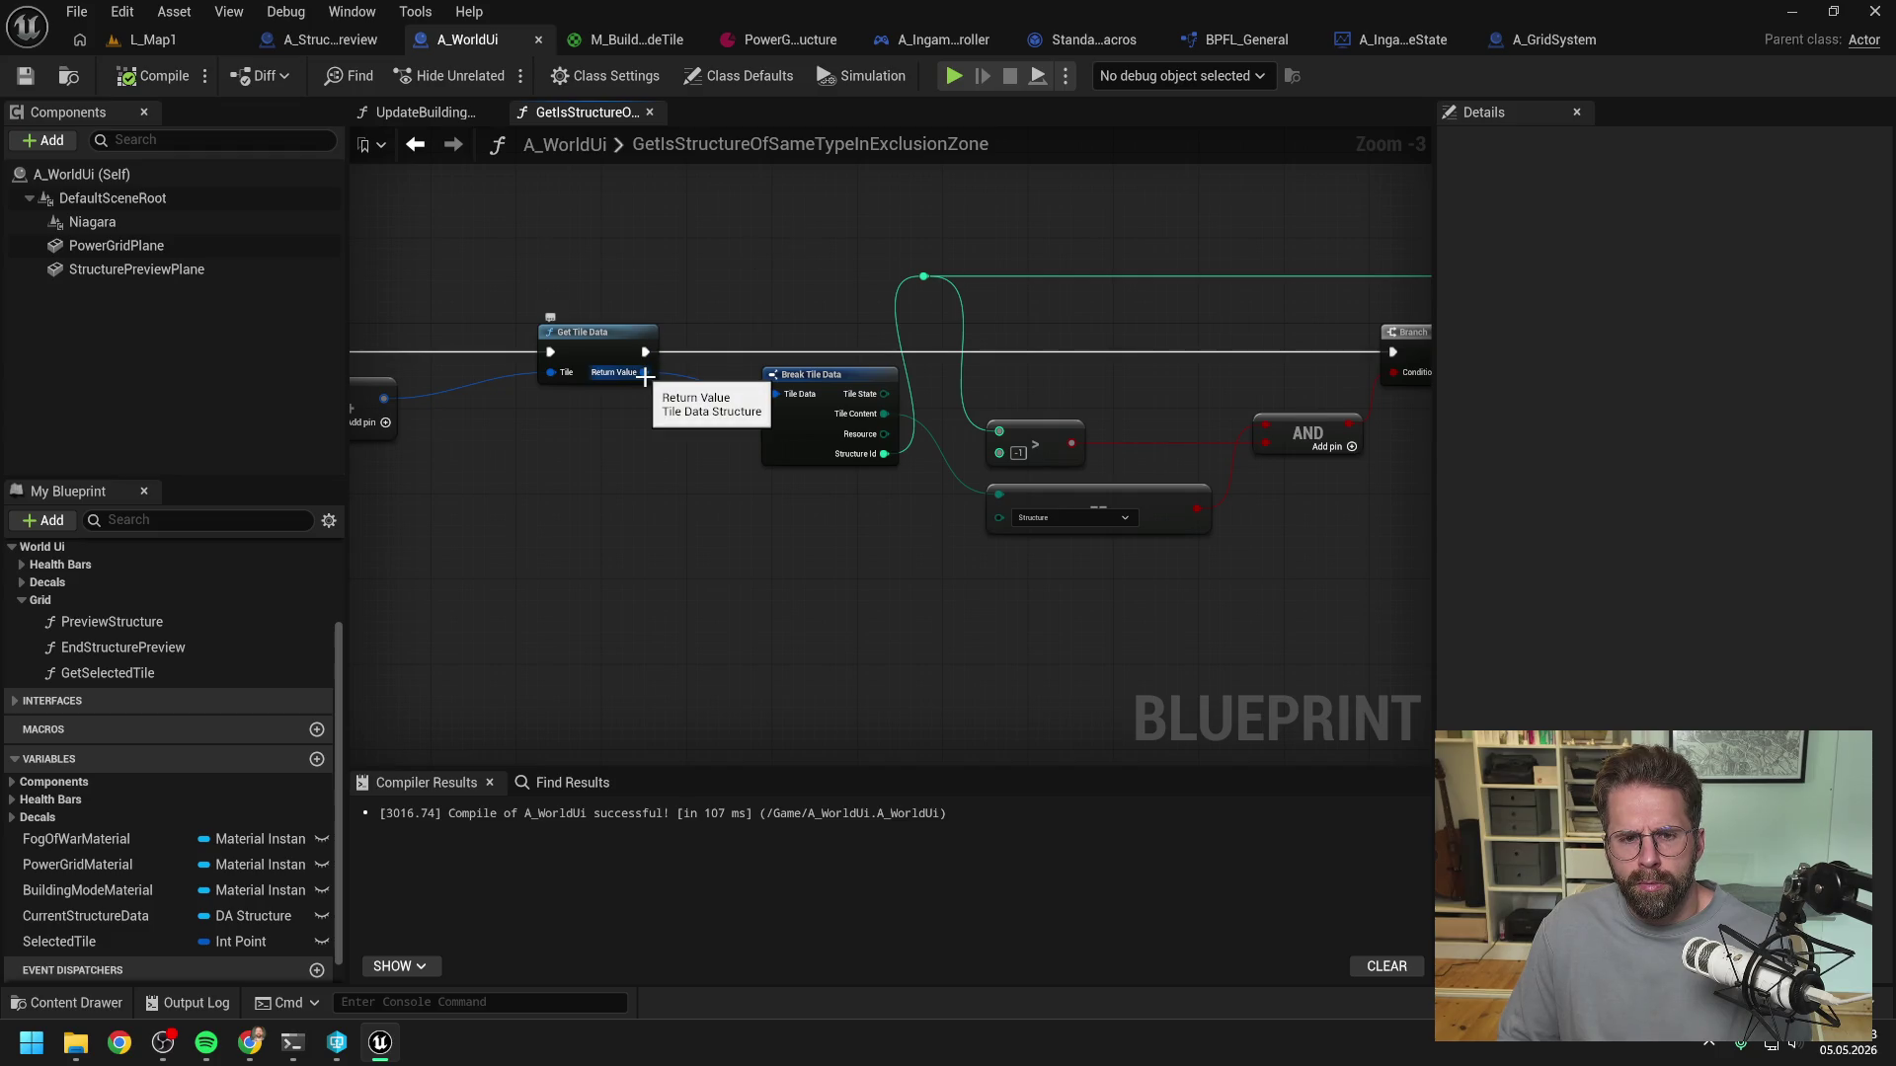
left_click_drag(783, 286, 638, 288)
left_click_drag(999, 409, 880, 395)
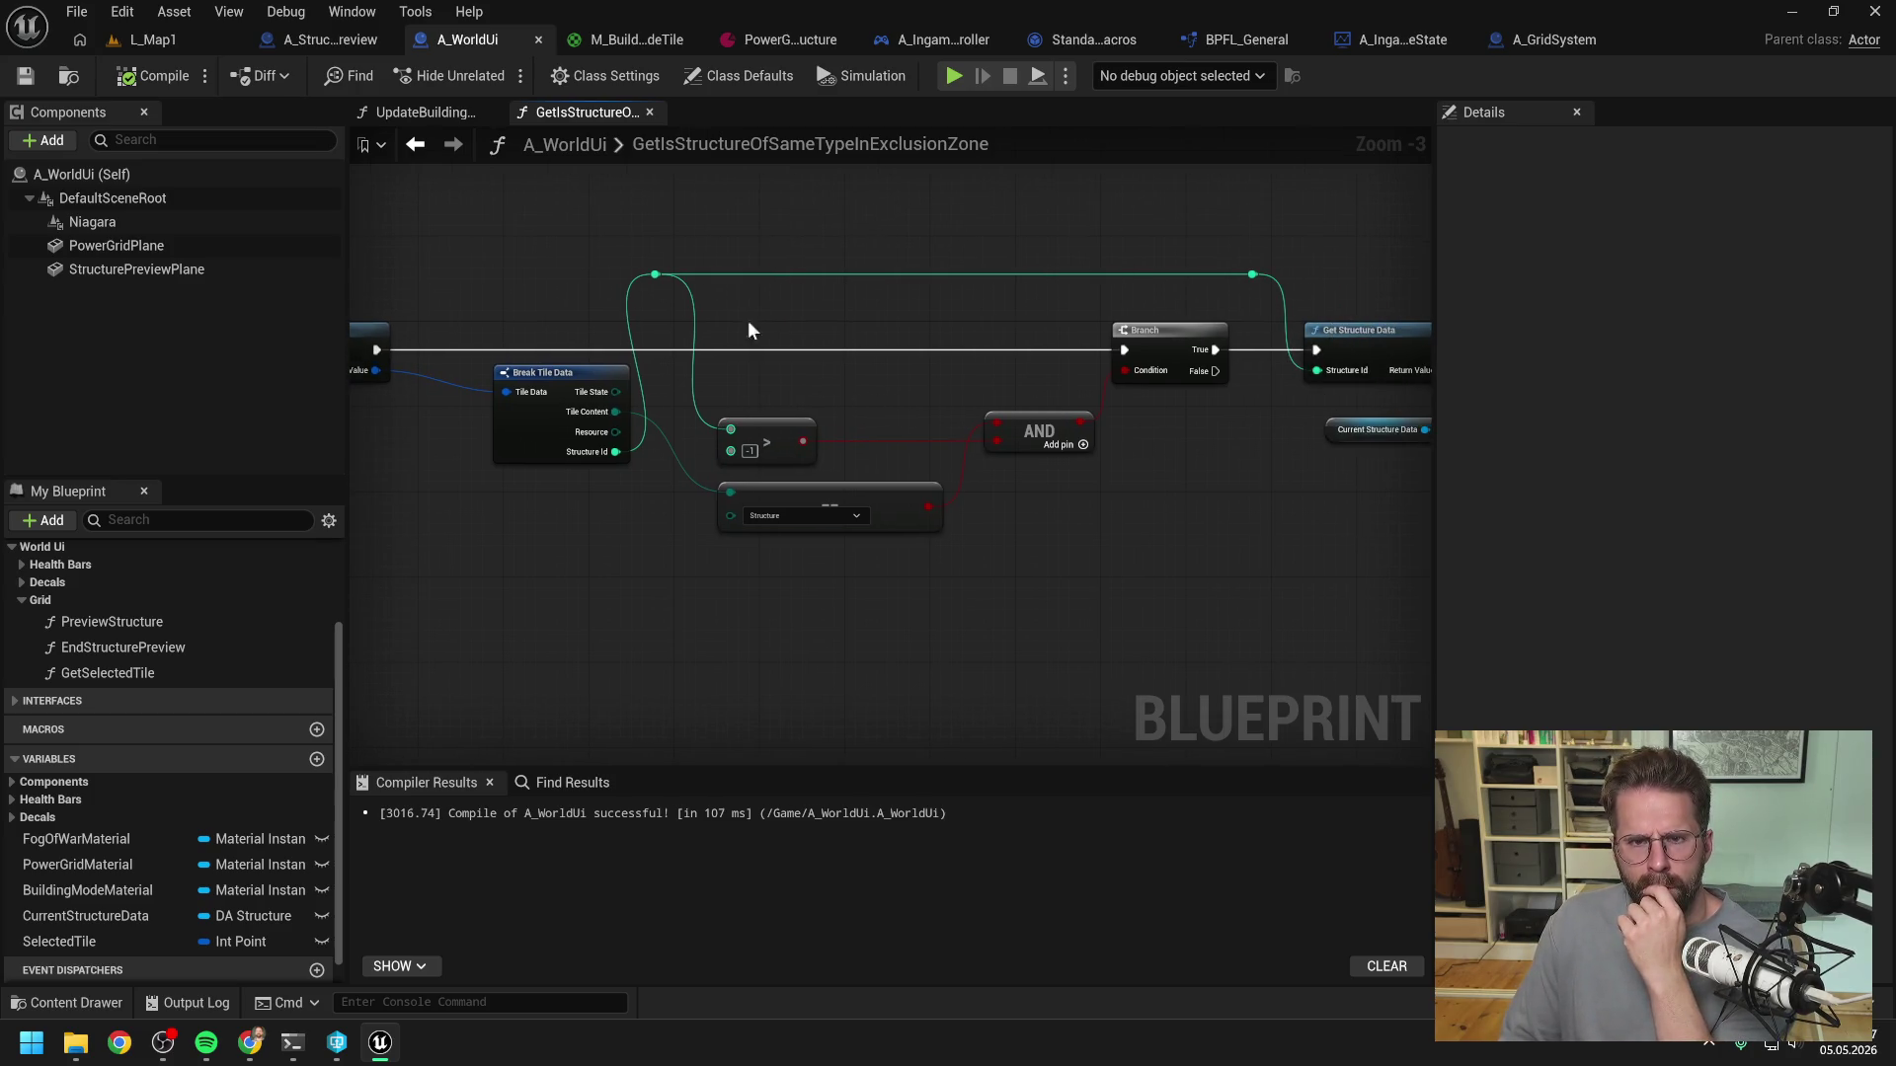
left_click(336, 43)
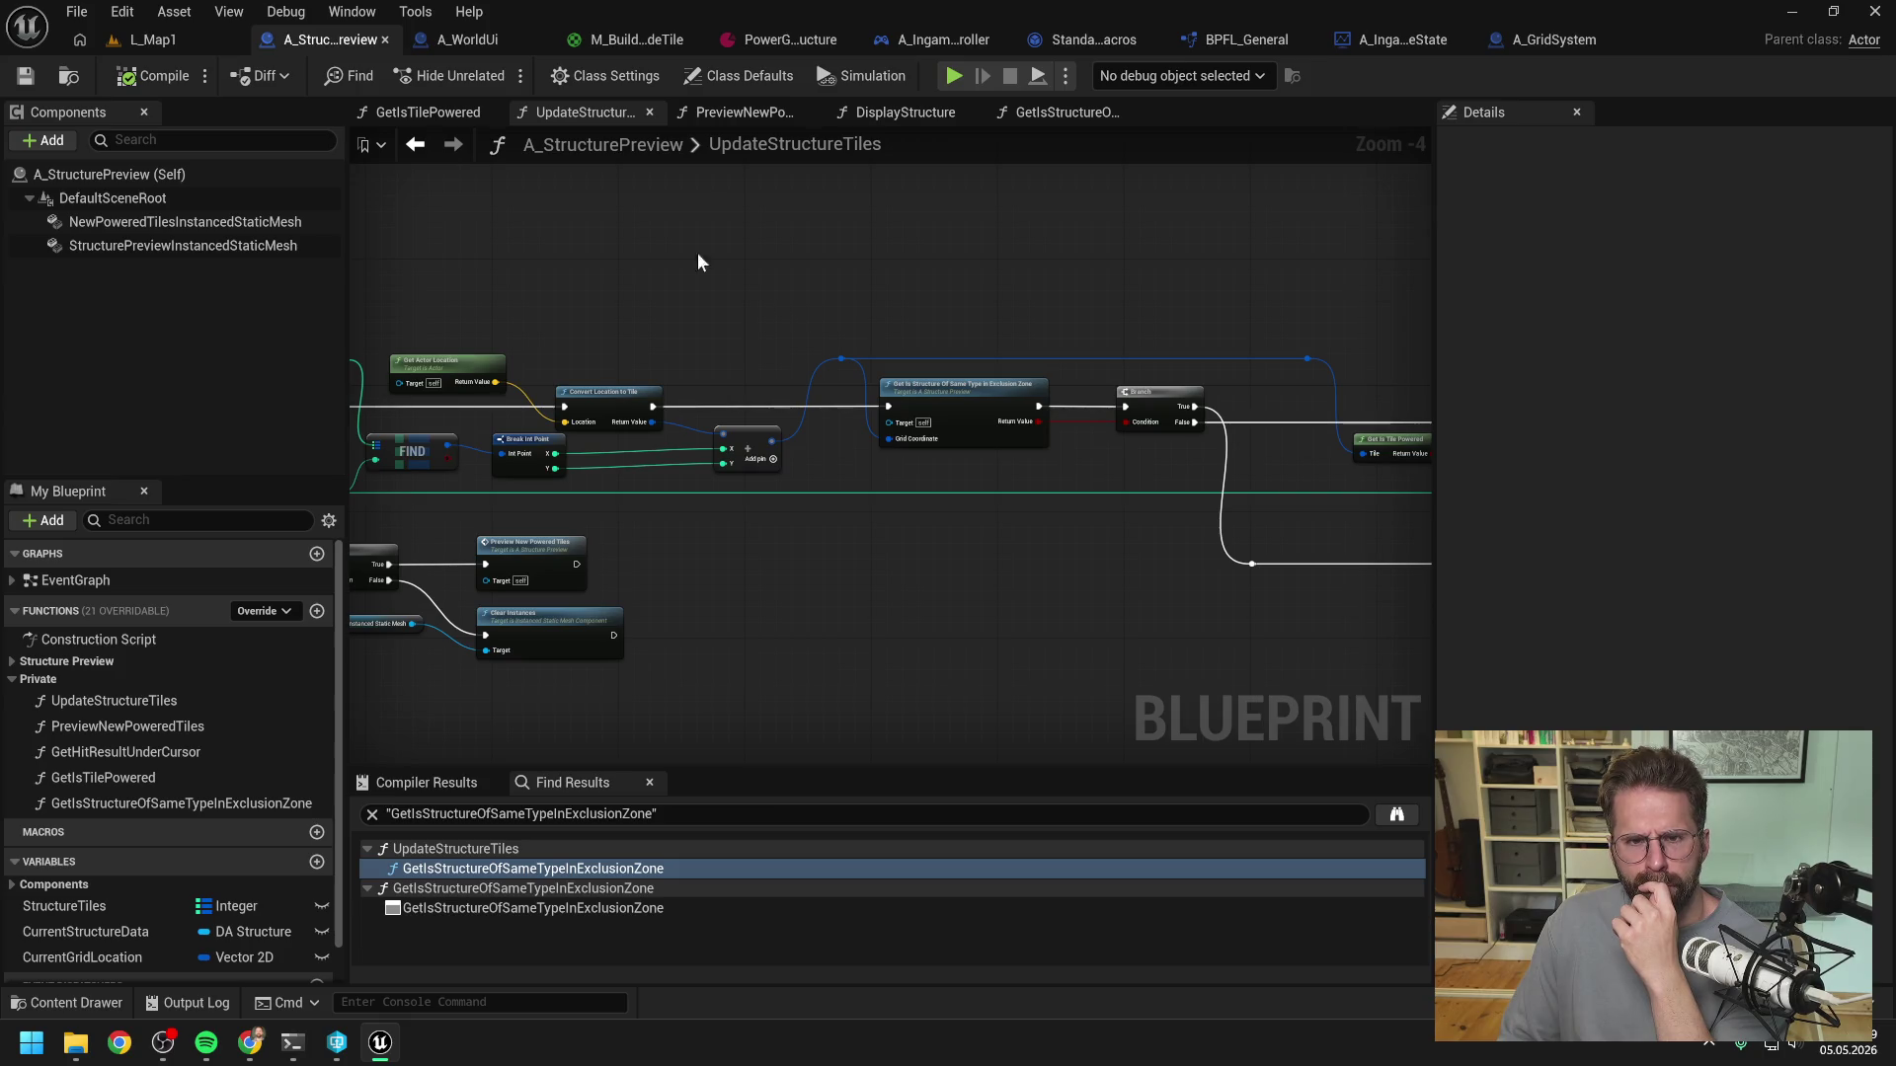
left_click(499, 42)
- Show A_WorldUi's UpdateBuildingModeTexture, then A_GridSystem's HandleStructureBuilt graph
left_click(434, 112)
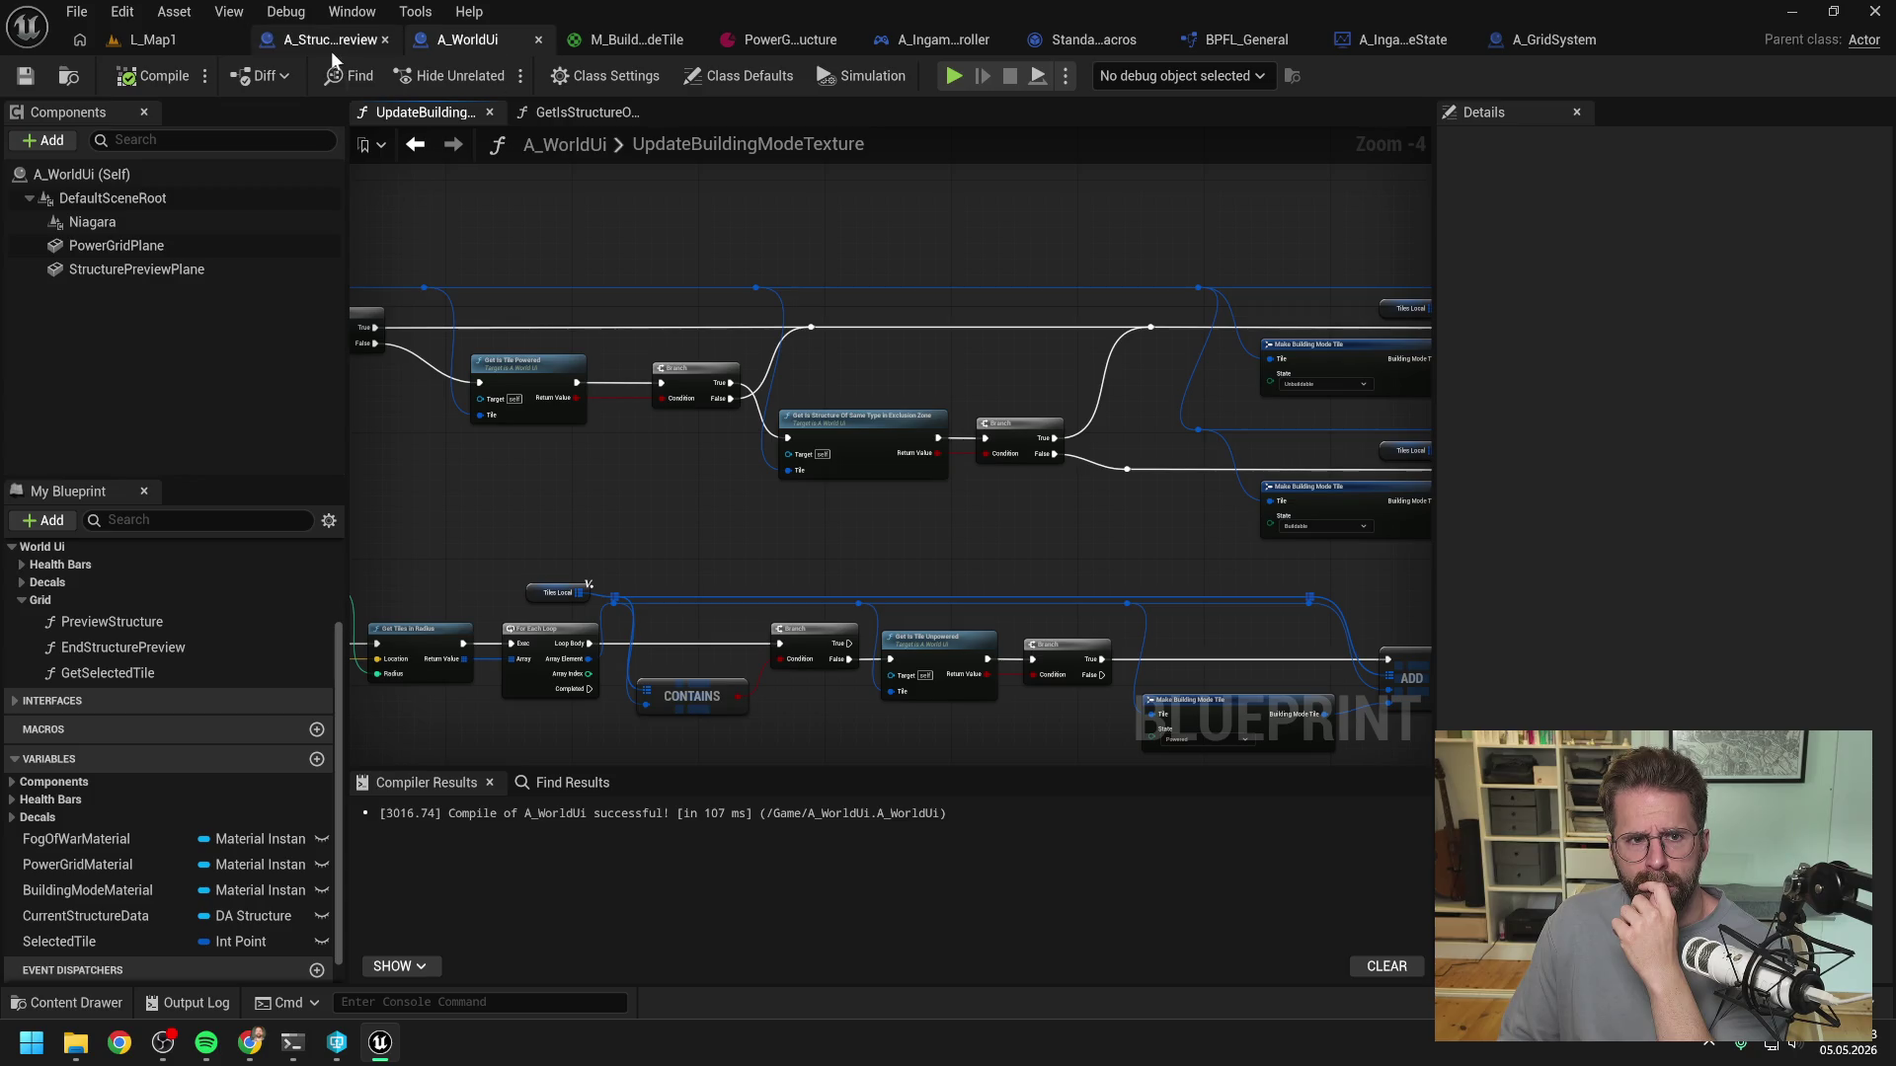
left_click(1532, 41)
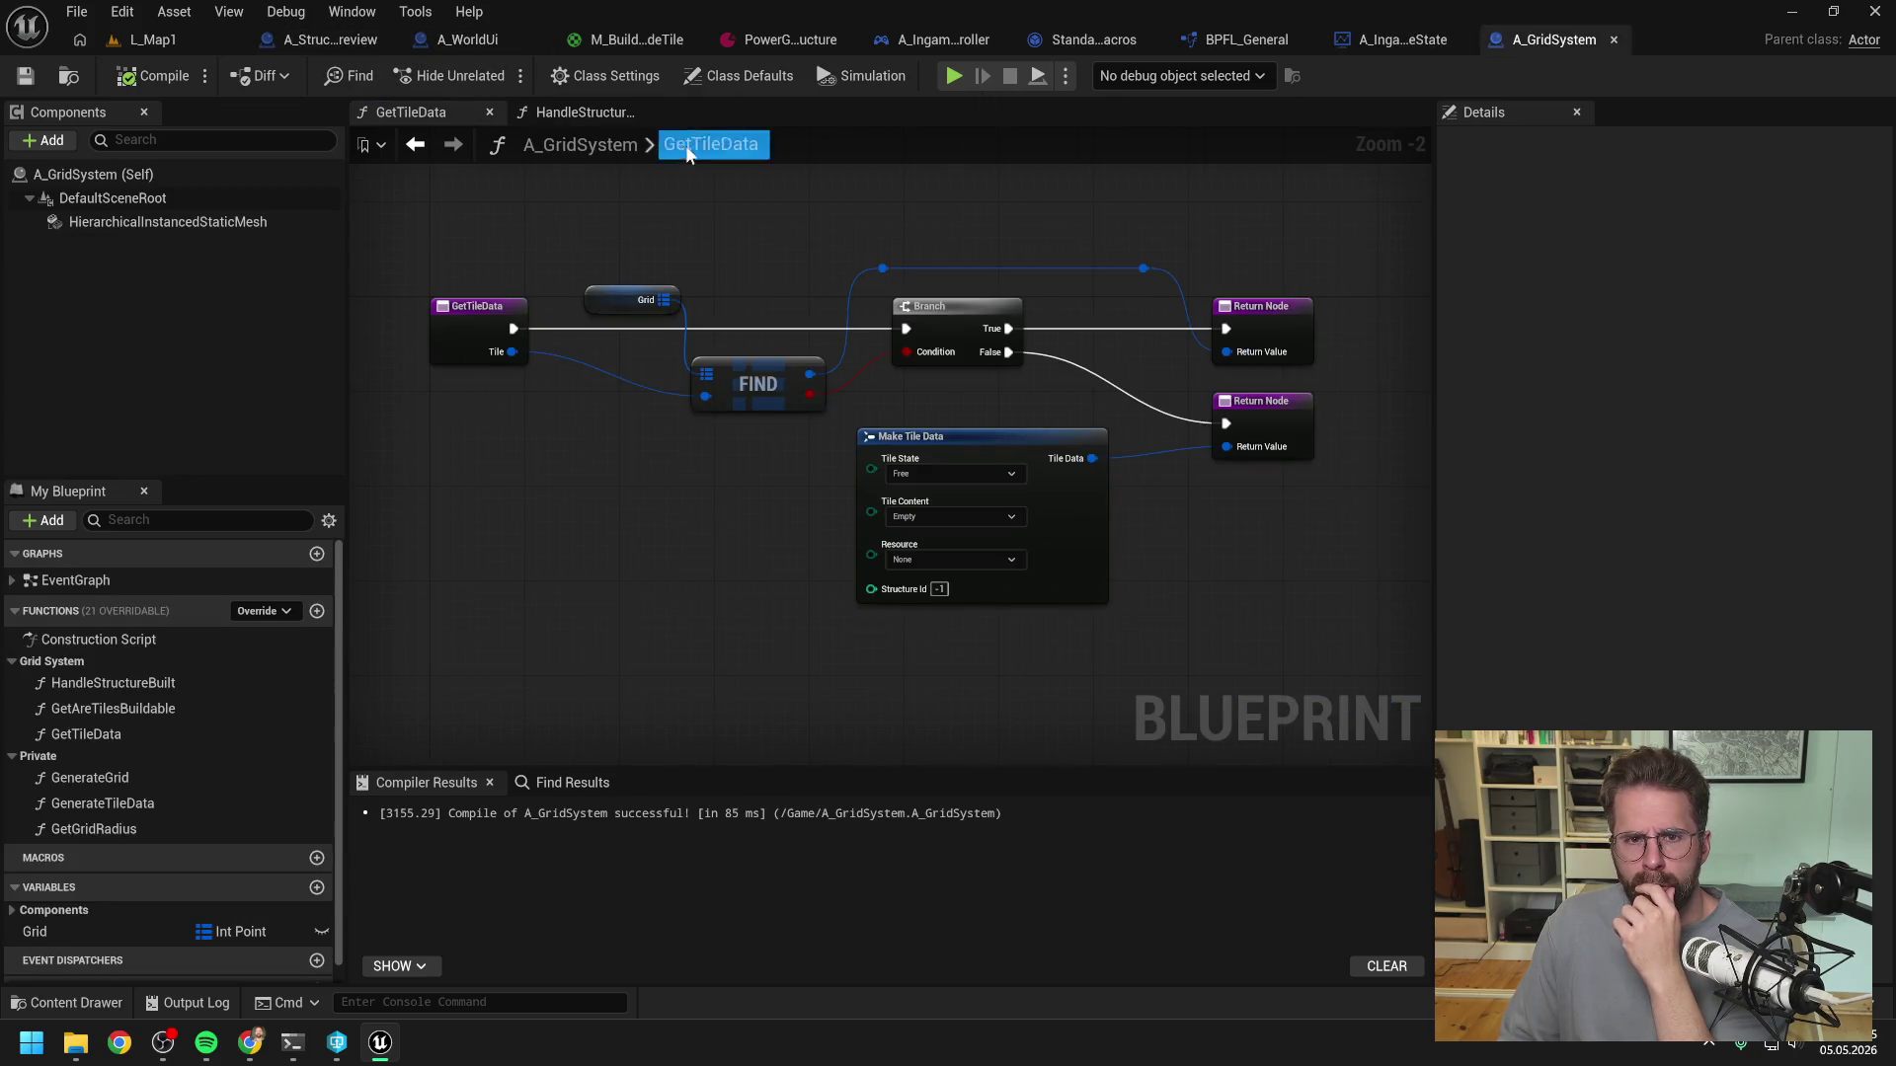
left_click(549, 111)
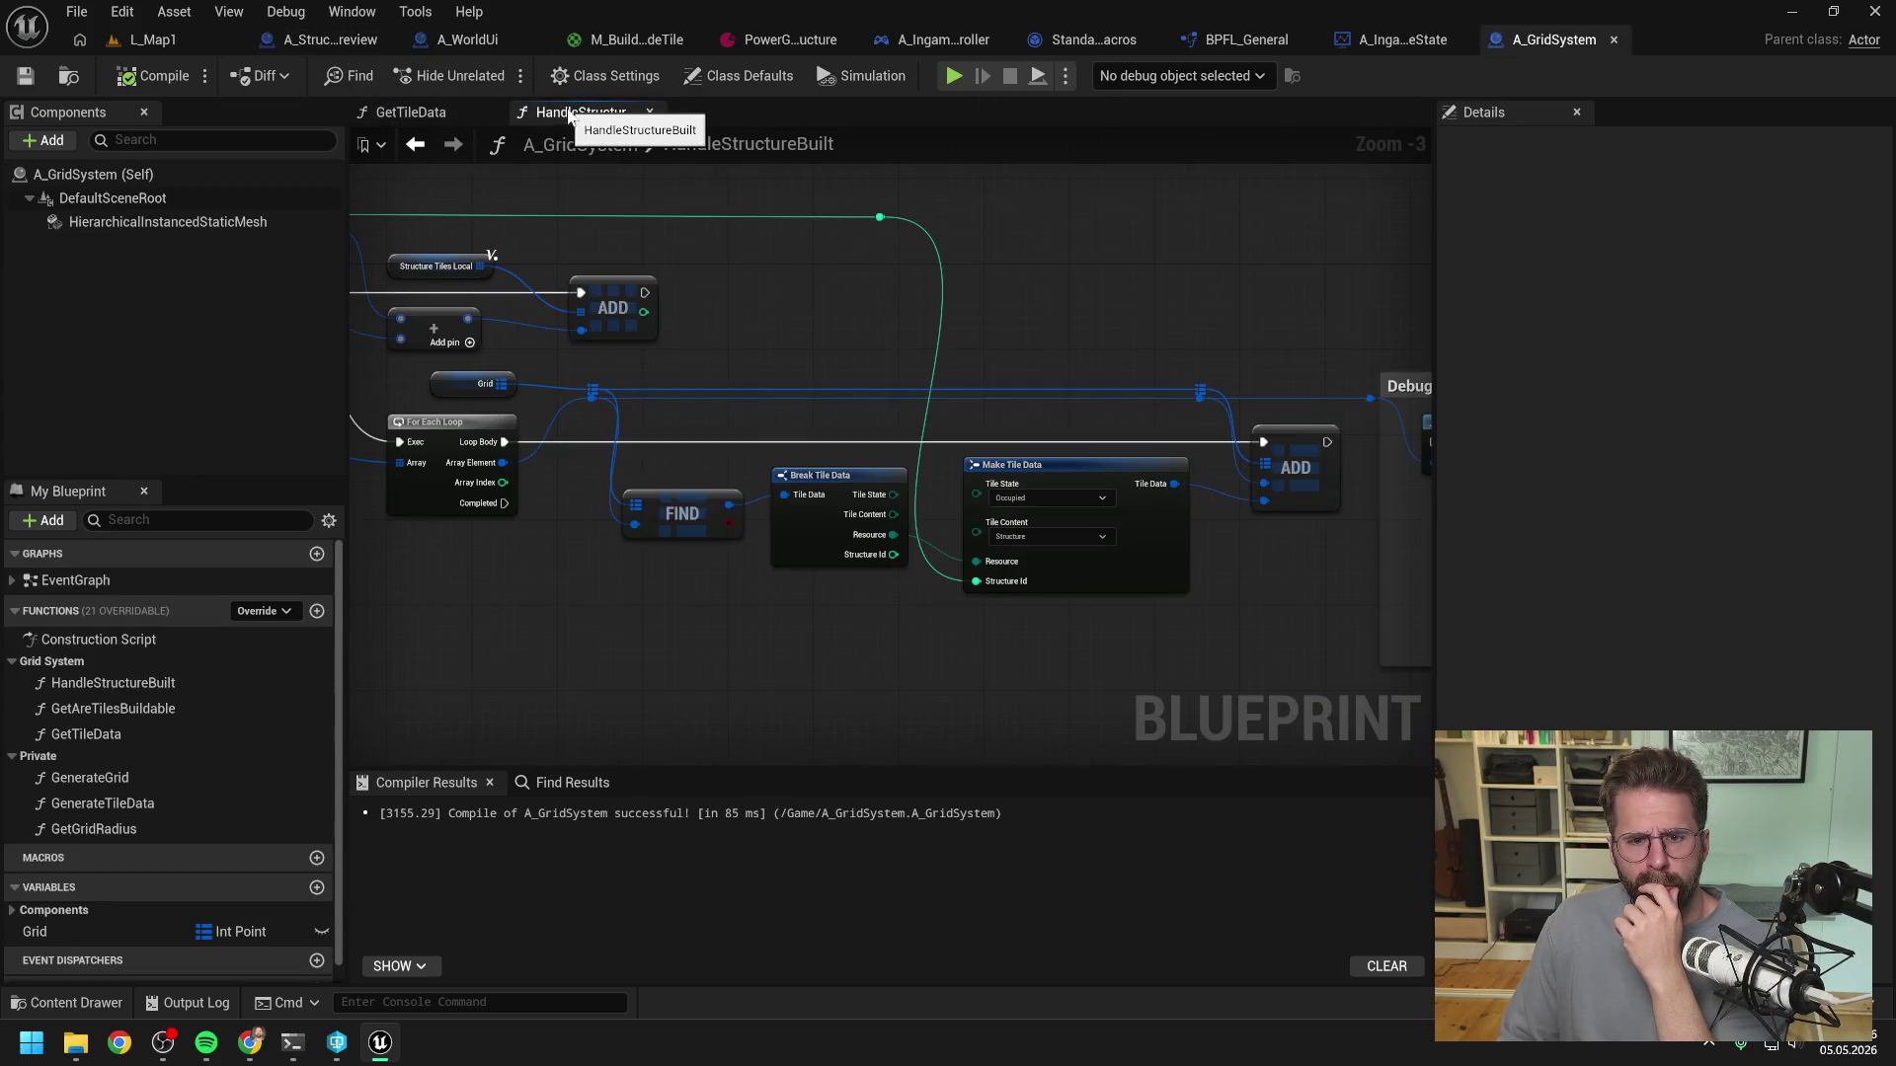
- Promote FIND's tile data value to a local variable named TileLocal and place its SET node
left_click(489, 111)
left_click_drag(1027, 317, 1010, 271)
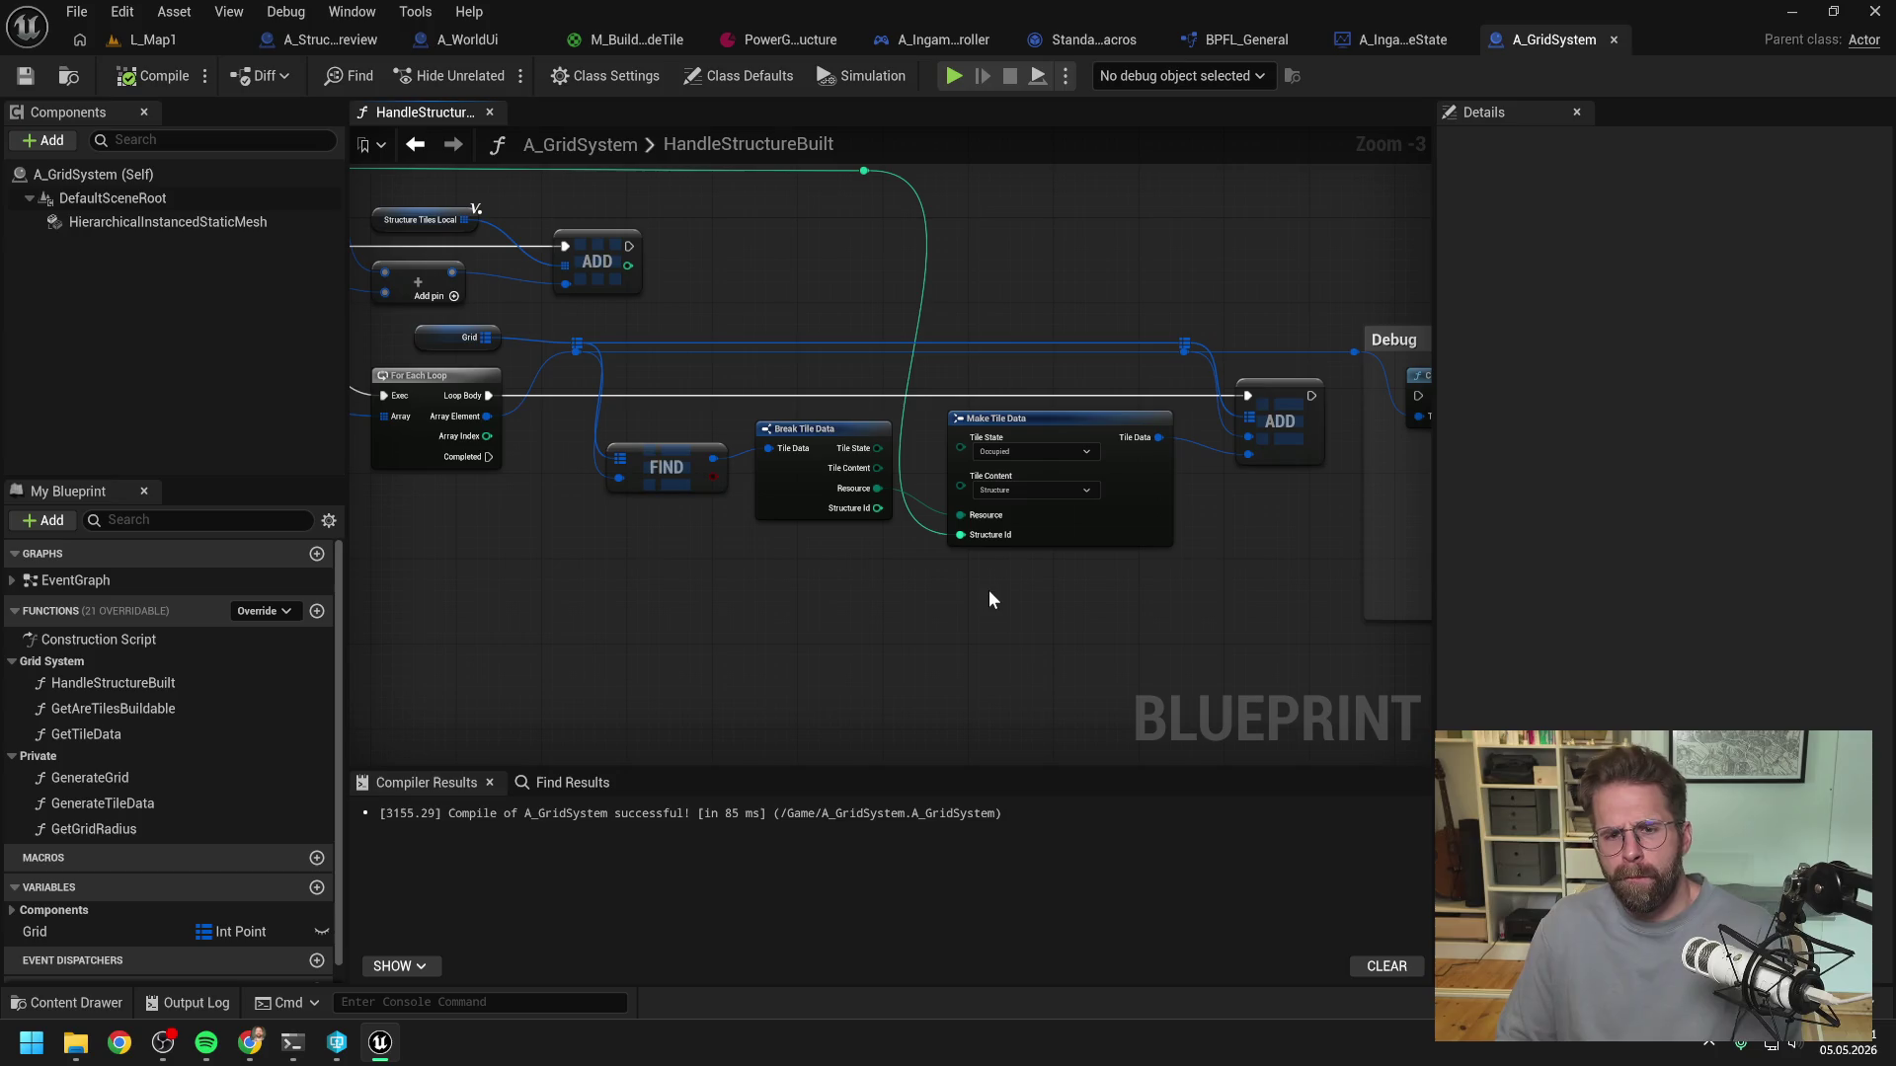
left_click_drag(877, 614, 936, 634)
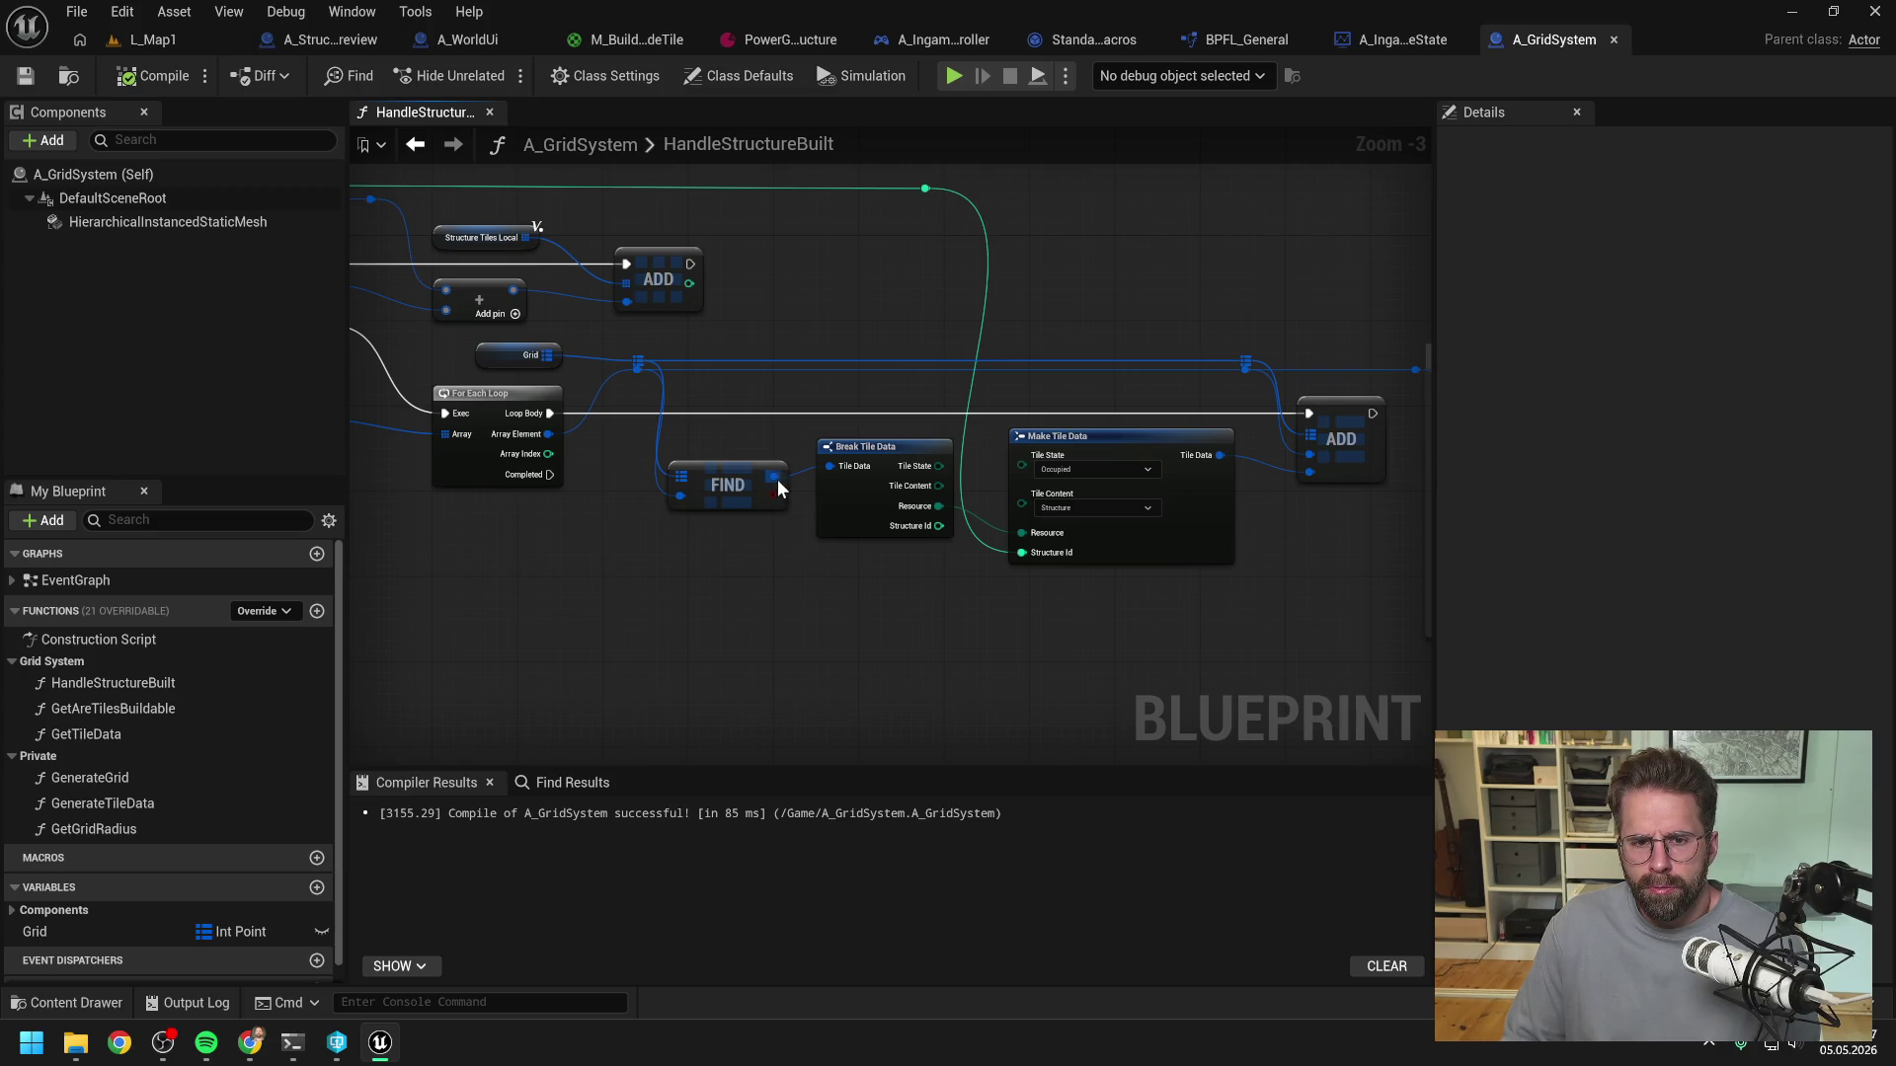
left_click_drag(777, 478, 810, 423)
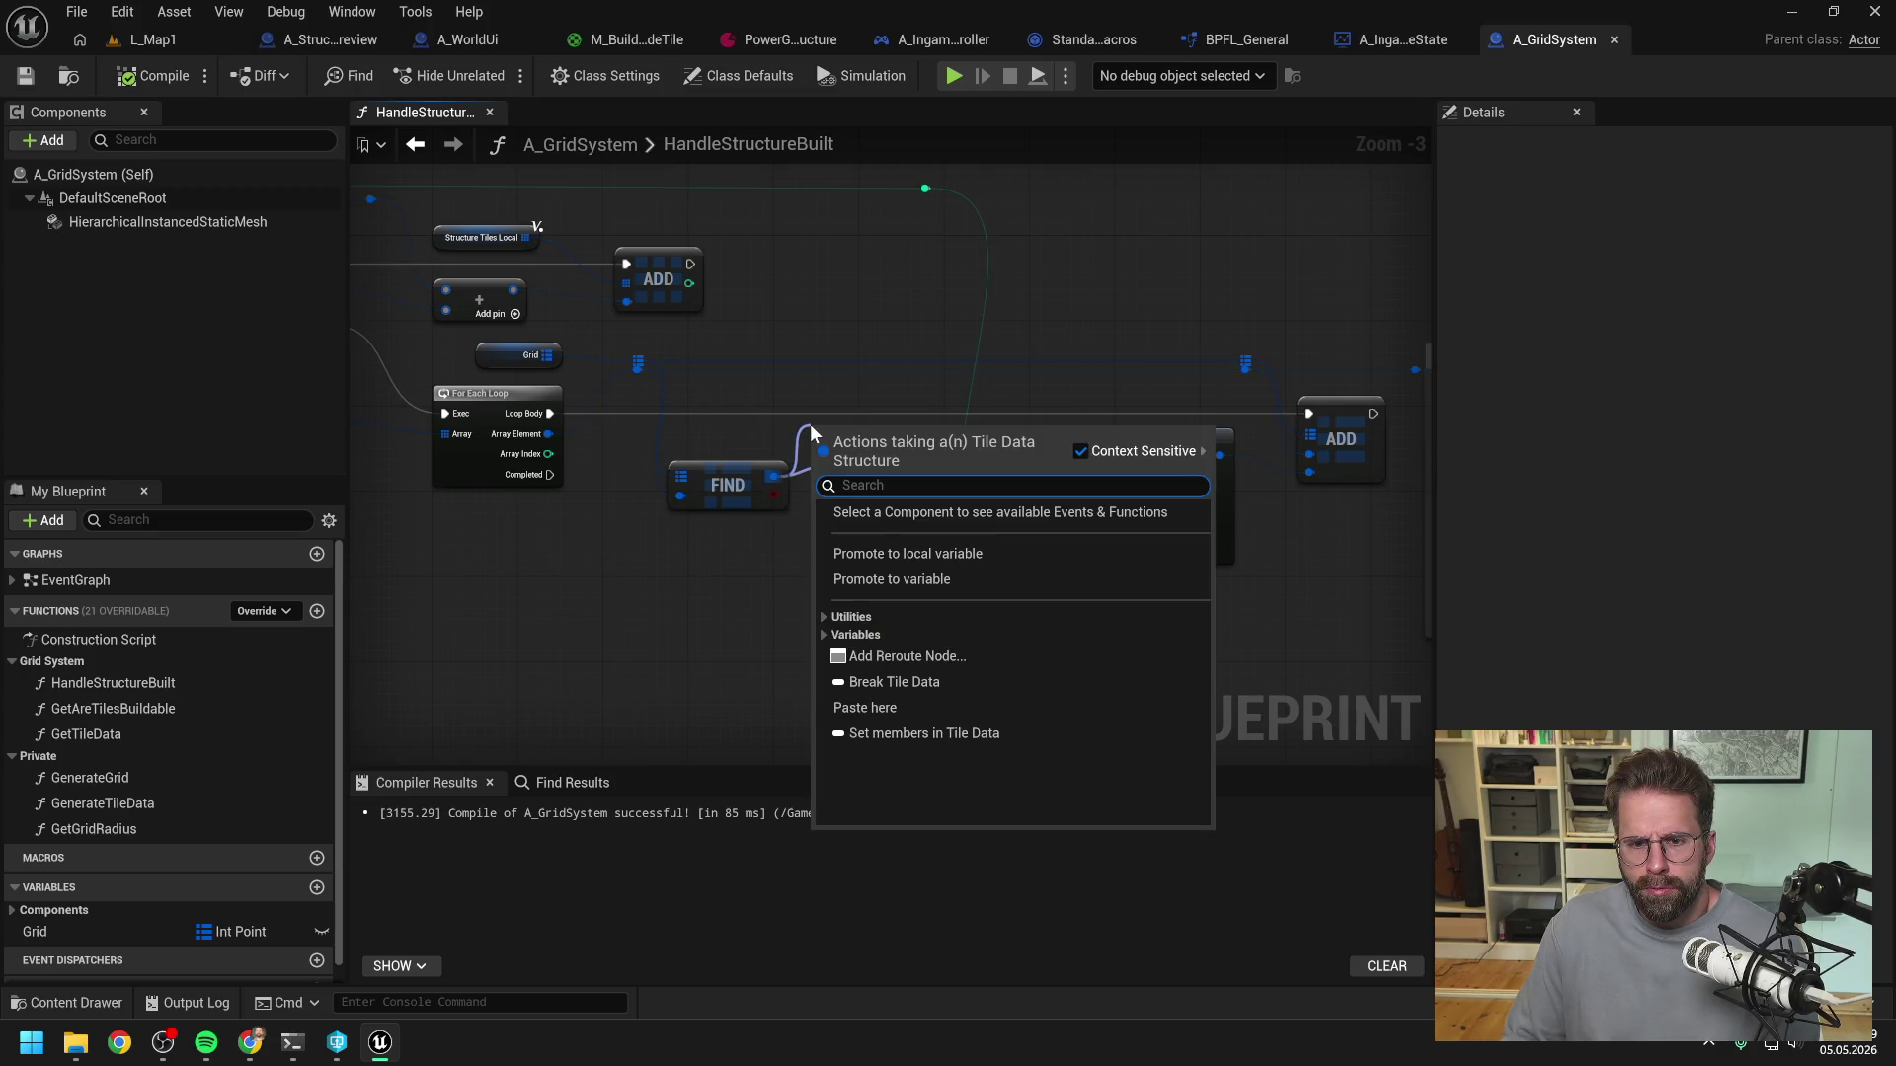
left_click(921, 555)
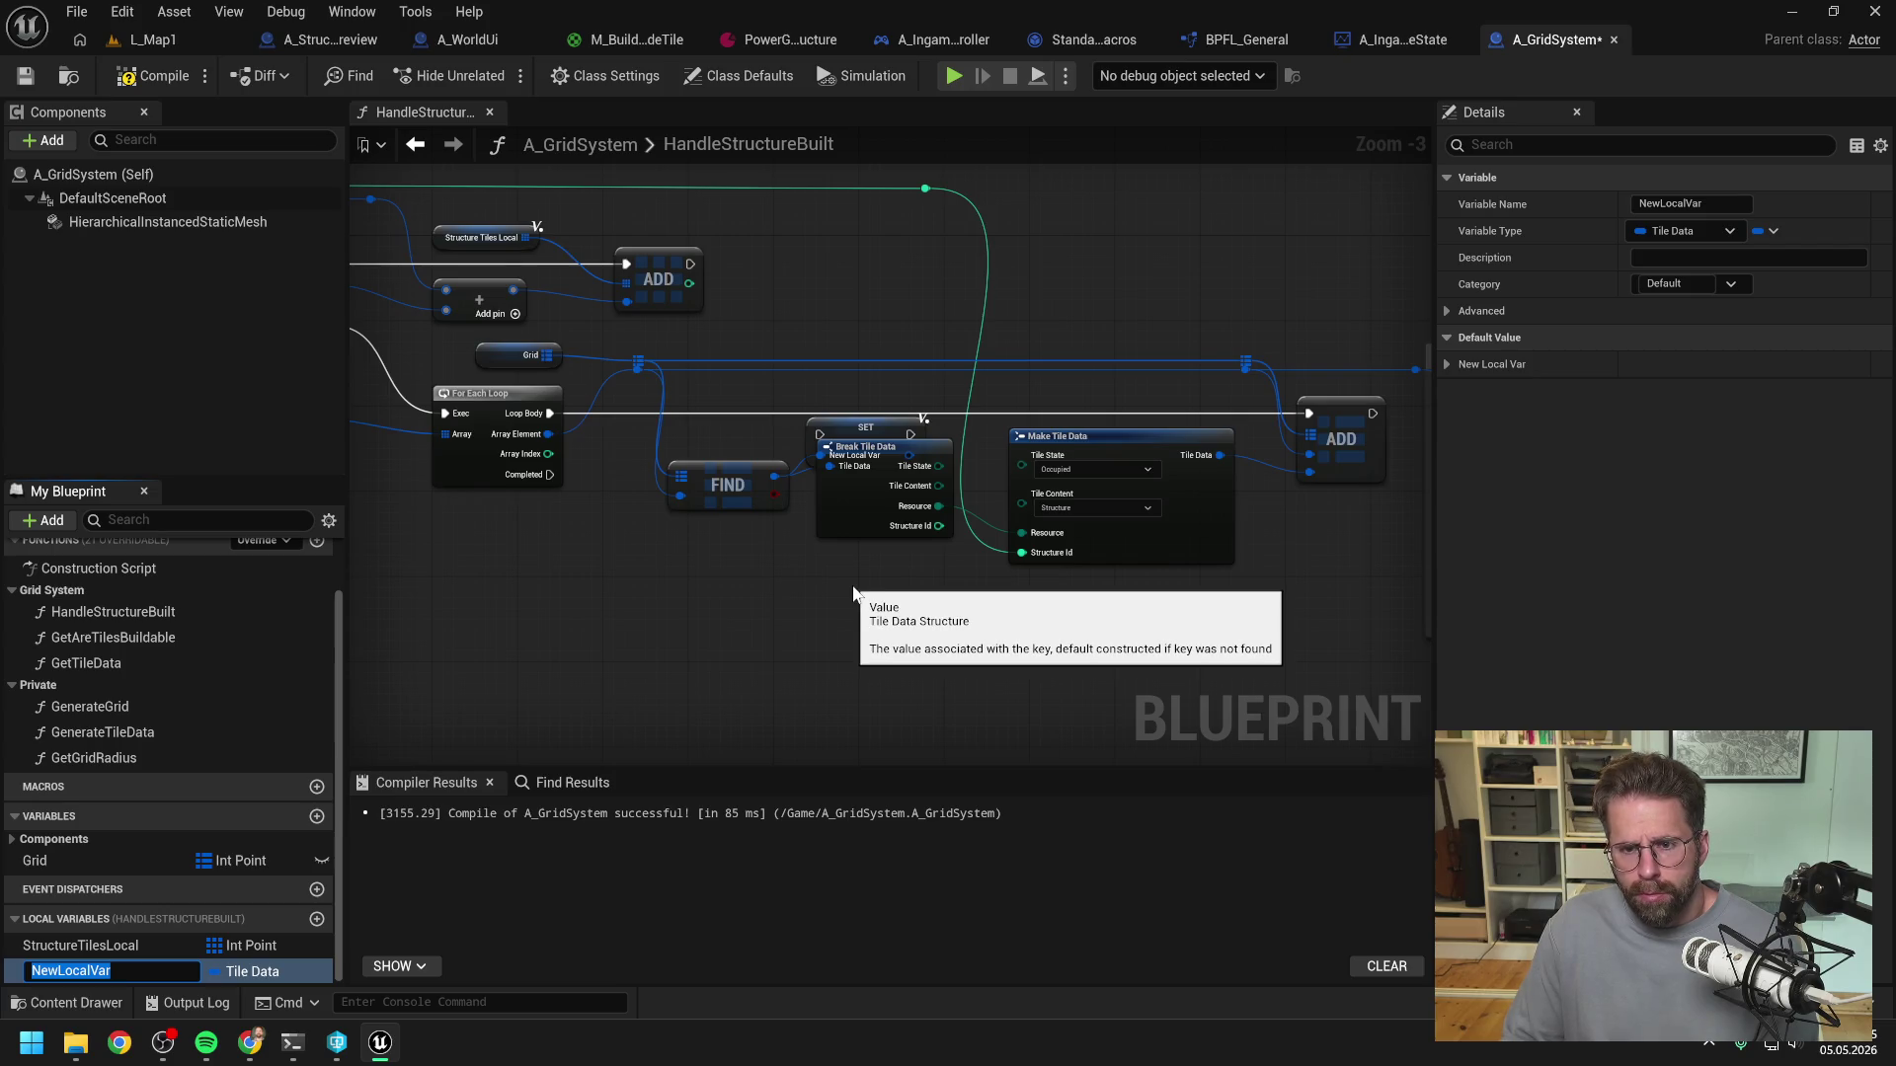
type("TileLocal")
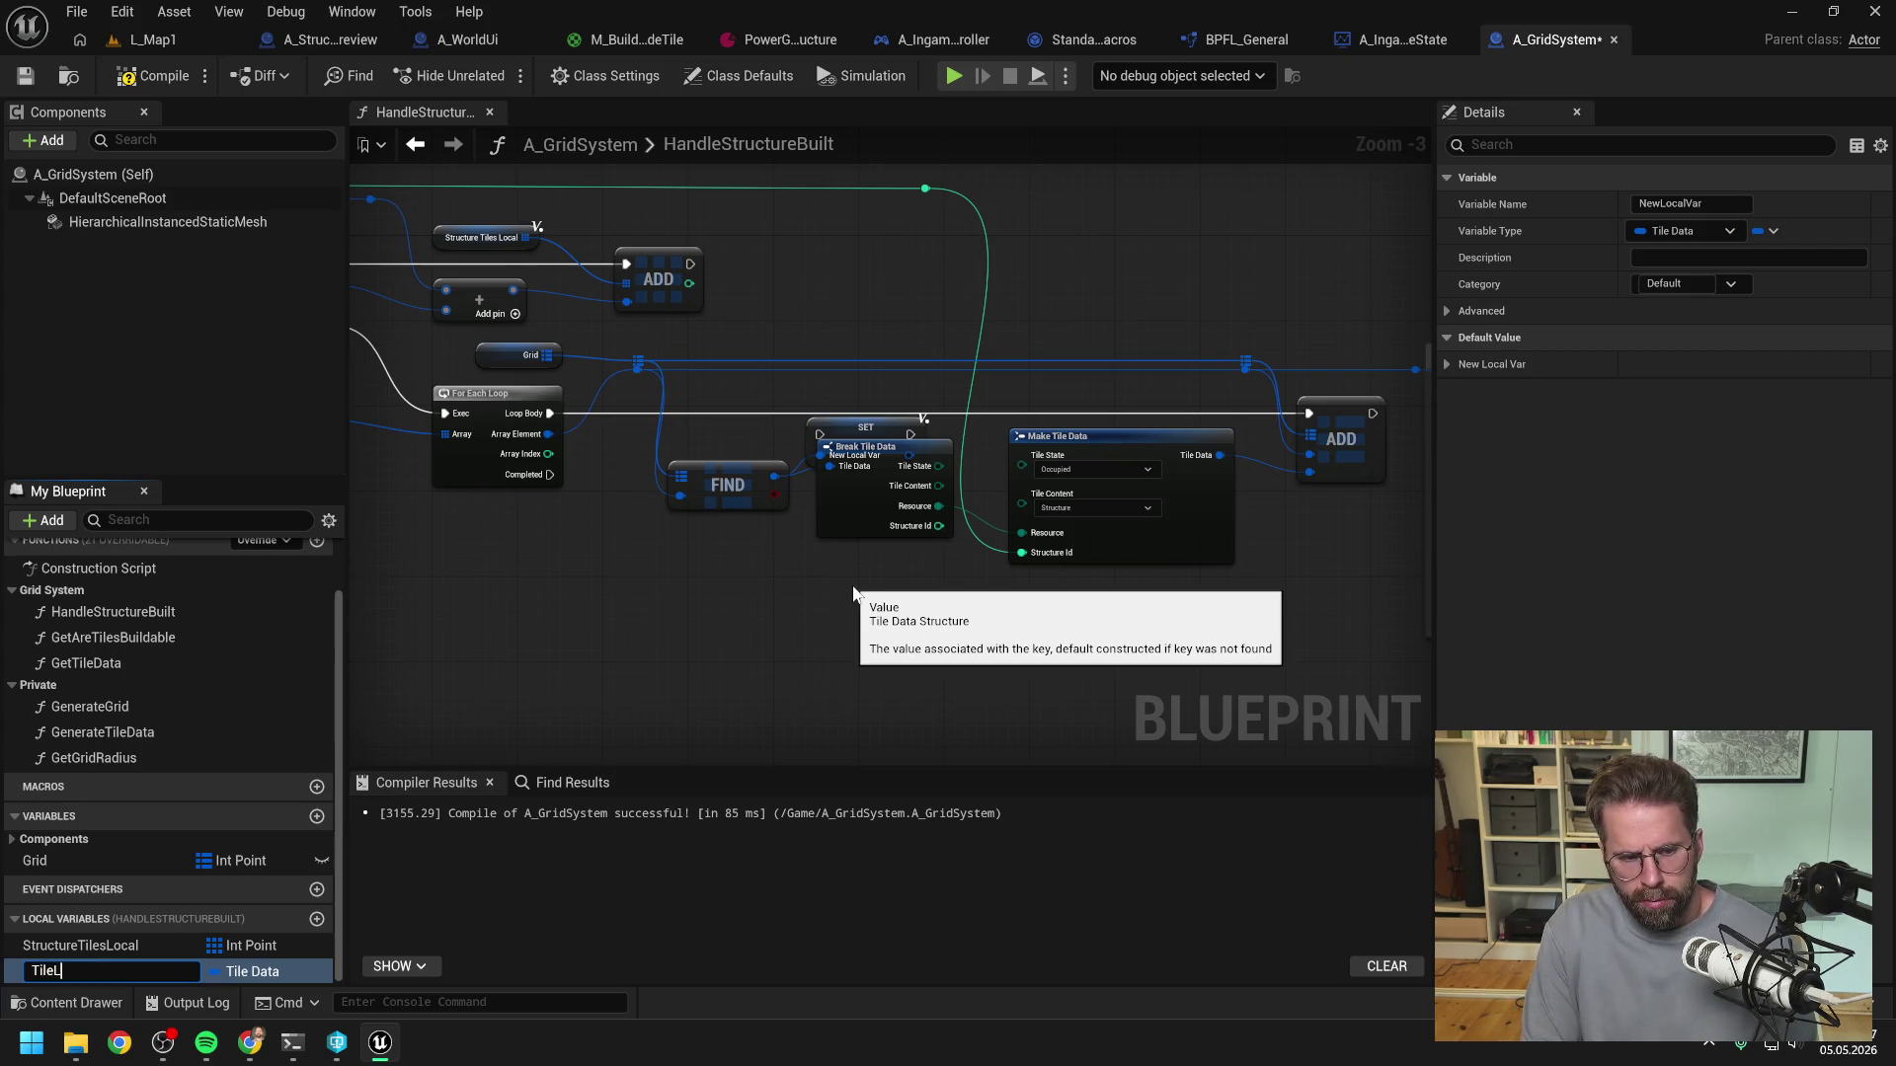
key("Return")
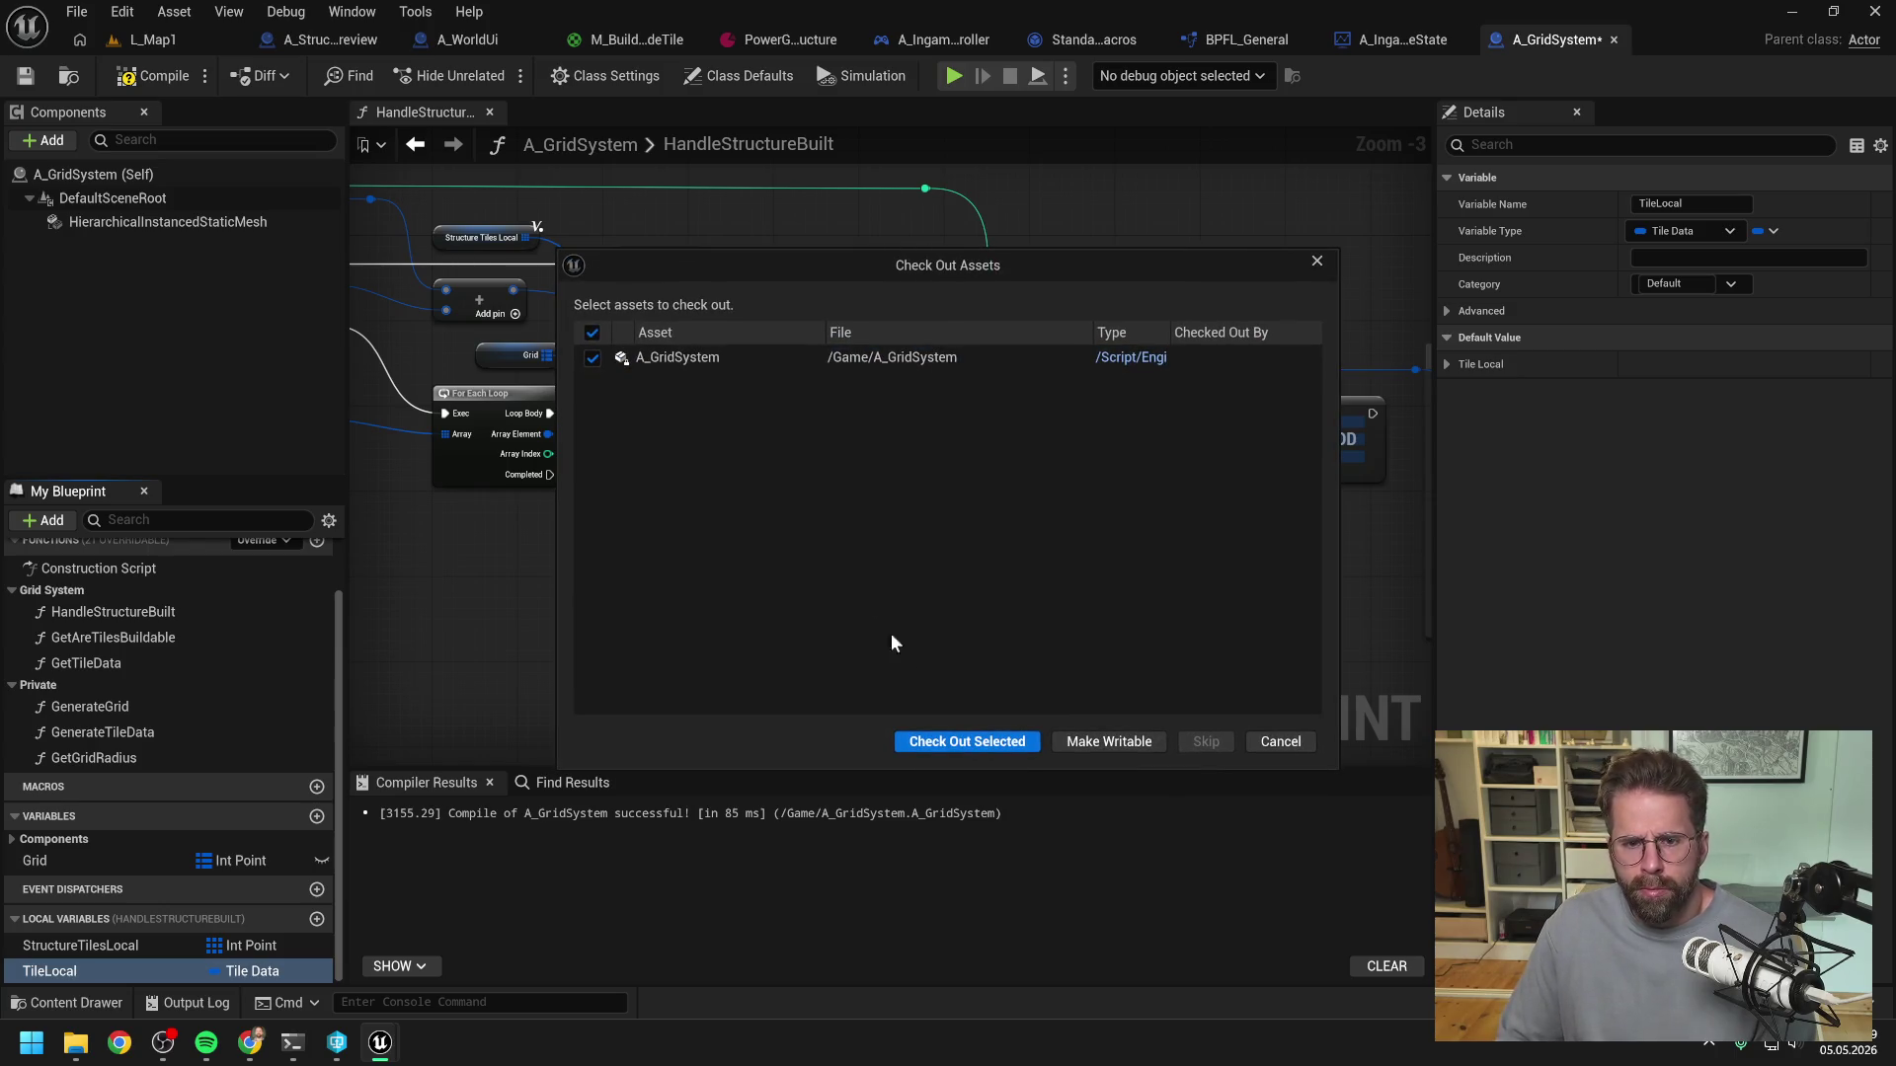
left_click(963, 743)
left_click_drag(49, 970, 849, 440)
left_click(889, 489)
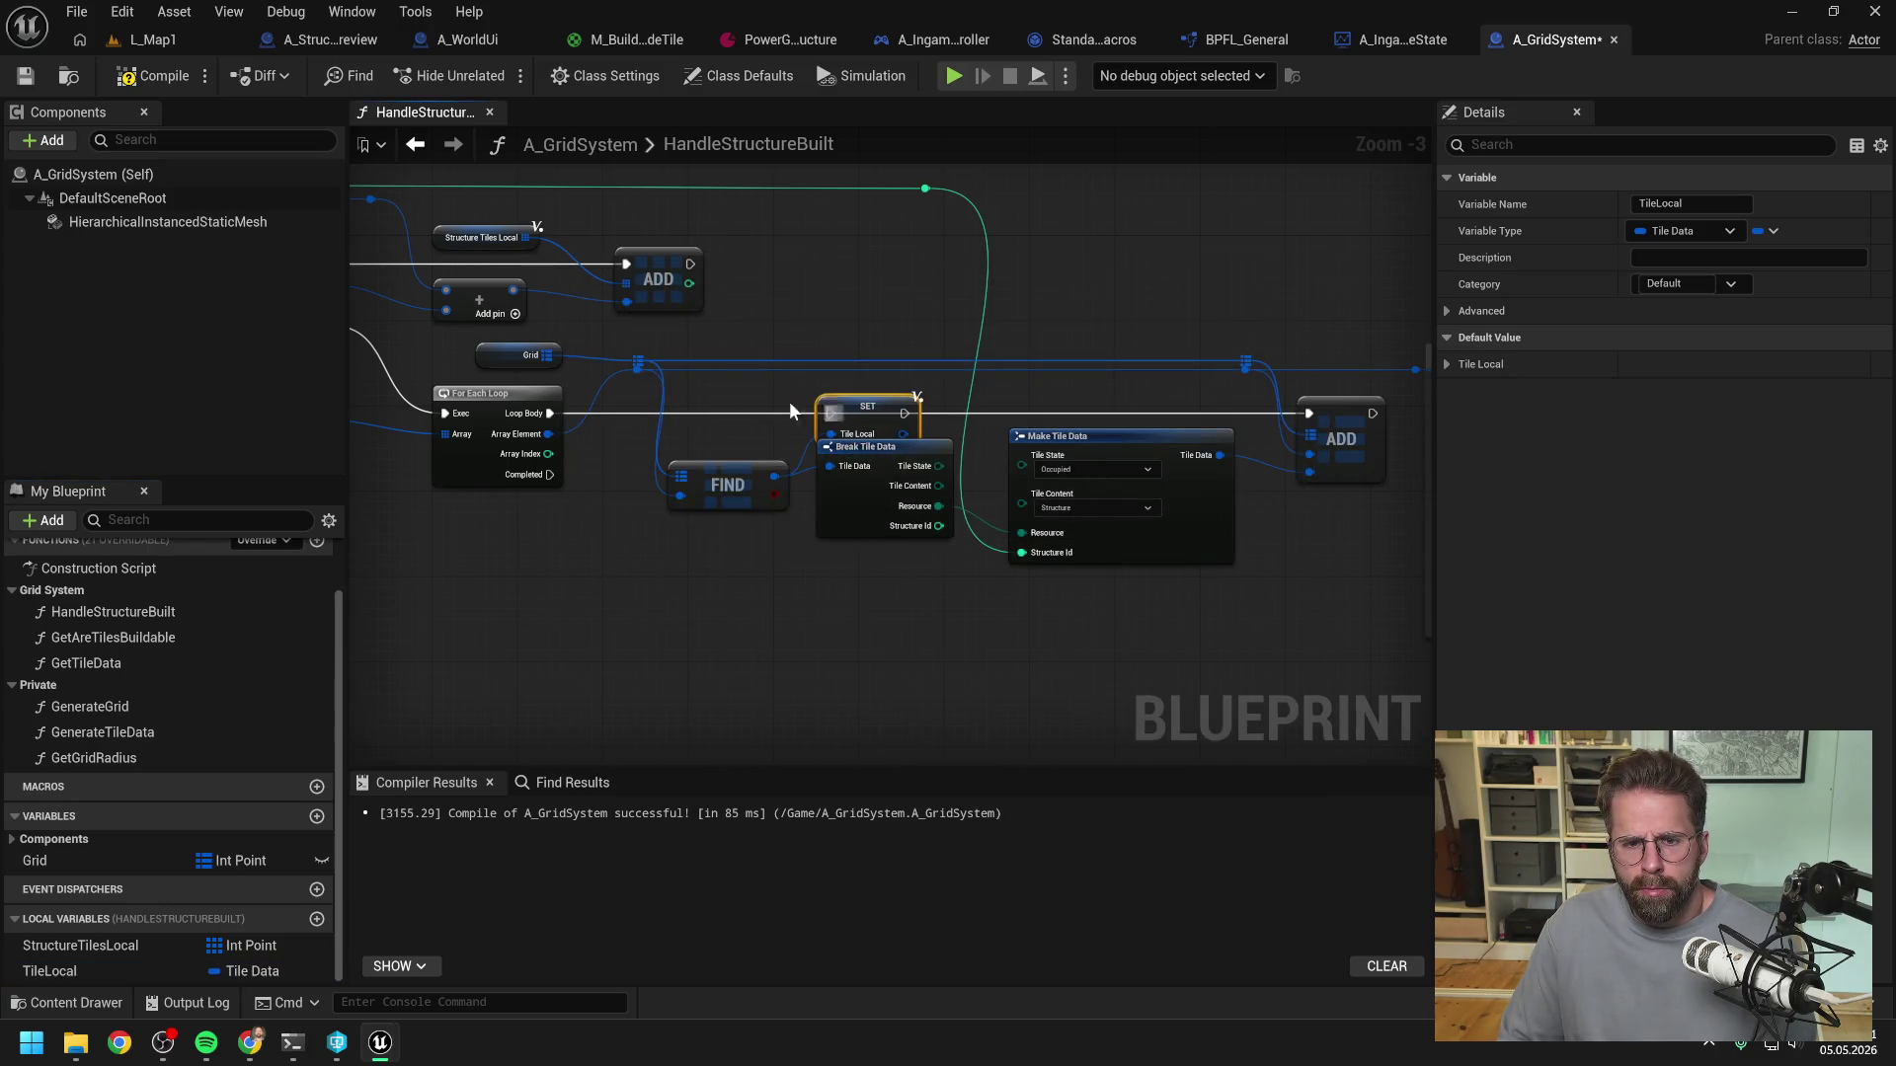
- Wire Loop Body through SET TileLocal into ADD, feed Tile Local to Break Tile Data, compile and save
left_click_drag(575, 422, 829, 412)
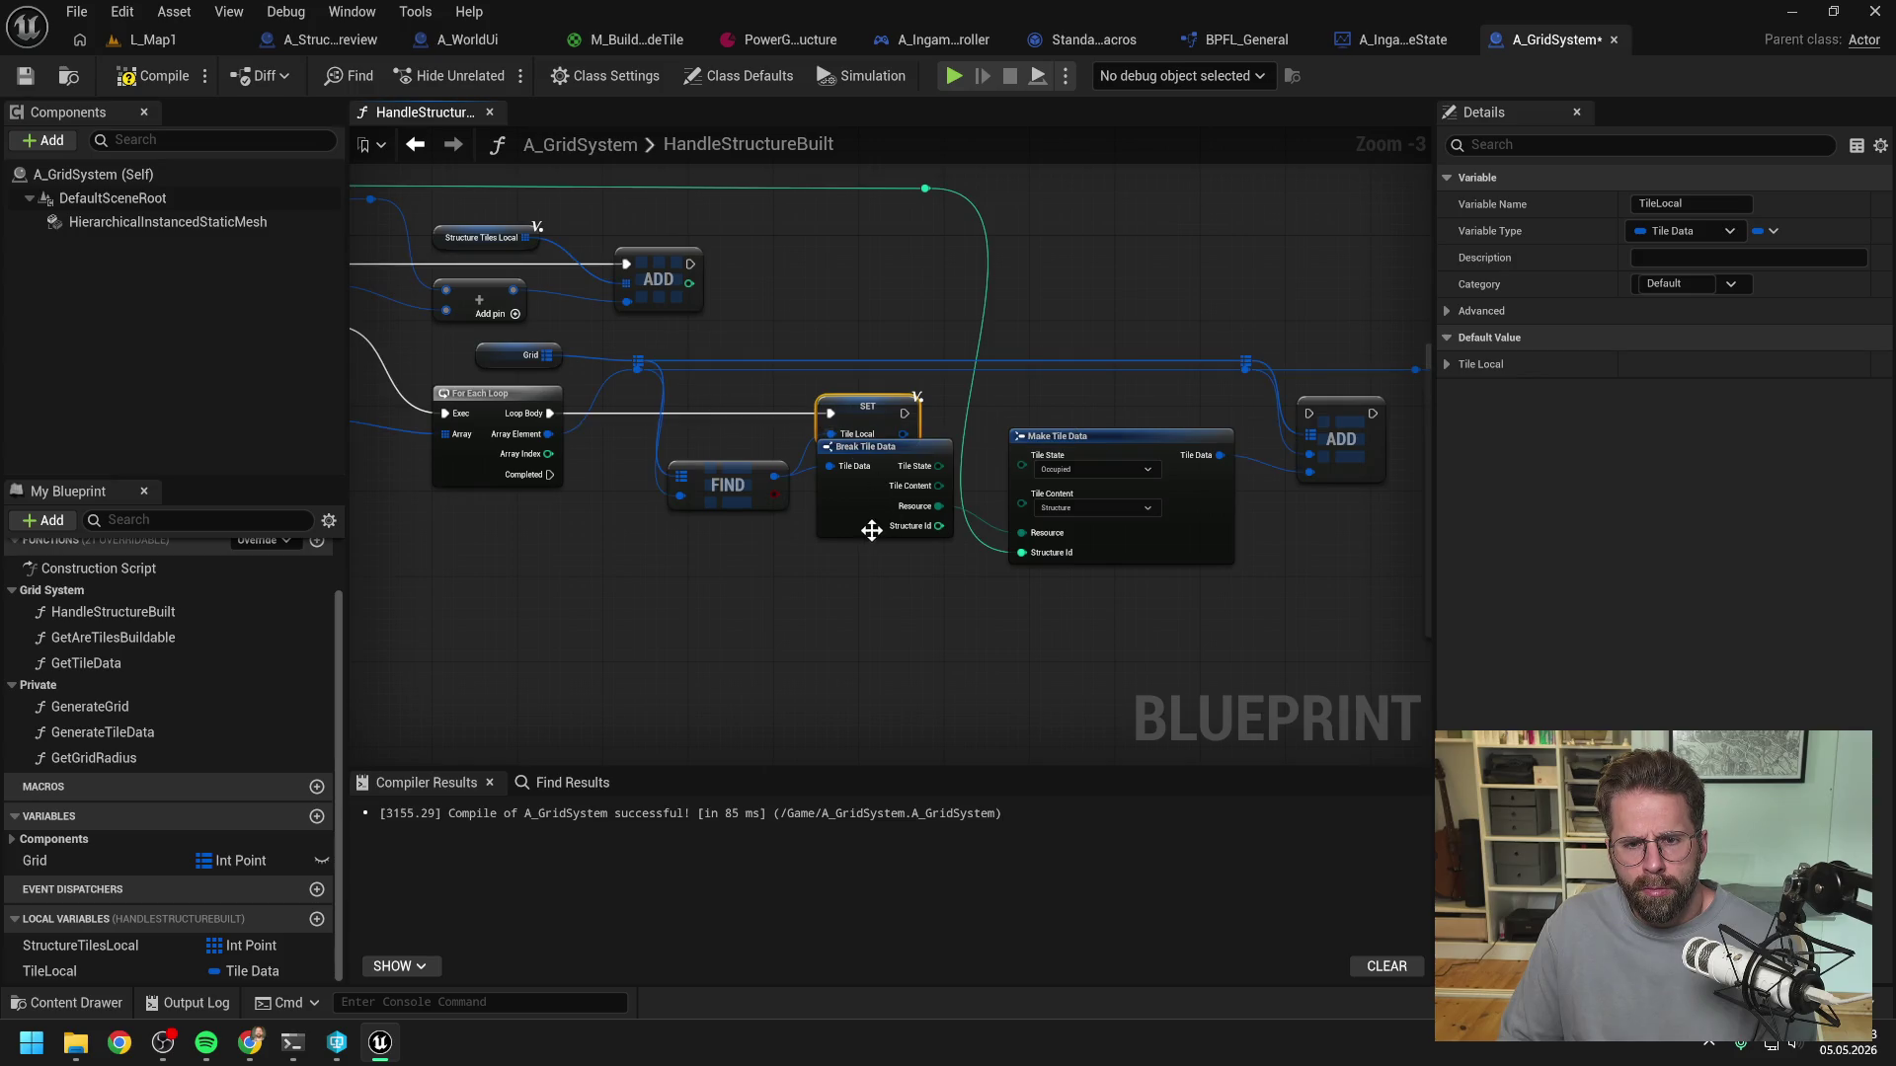
left_click_drag(871, 518, 871, 602)
left_click_drag(915, 490, 792, 505)
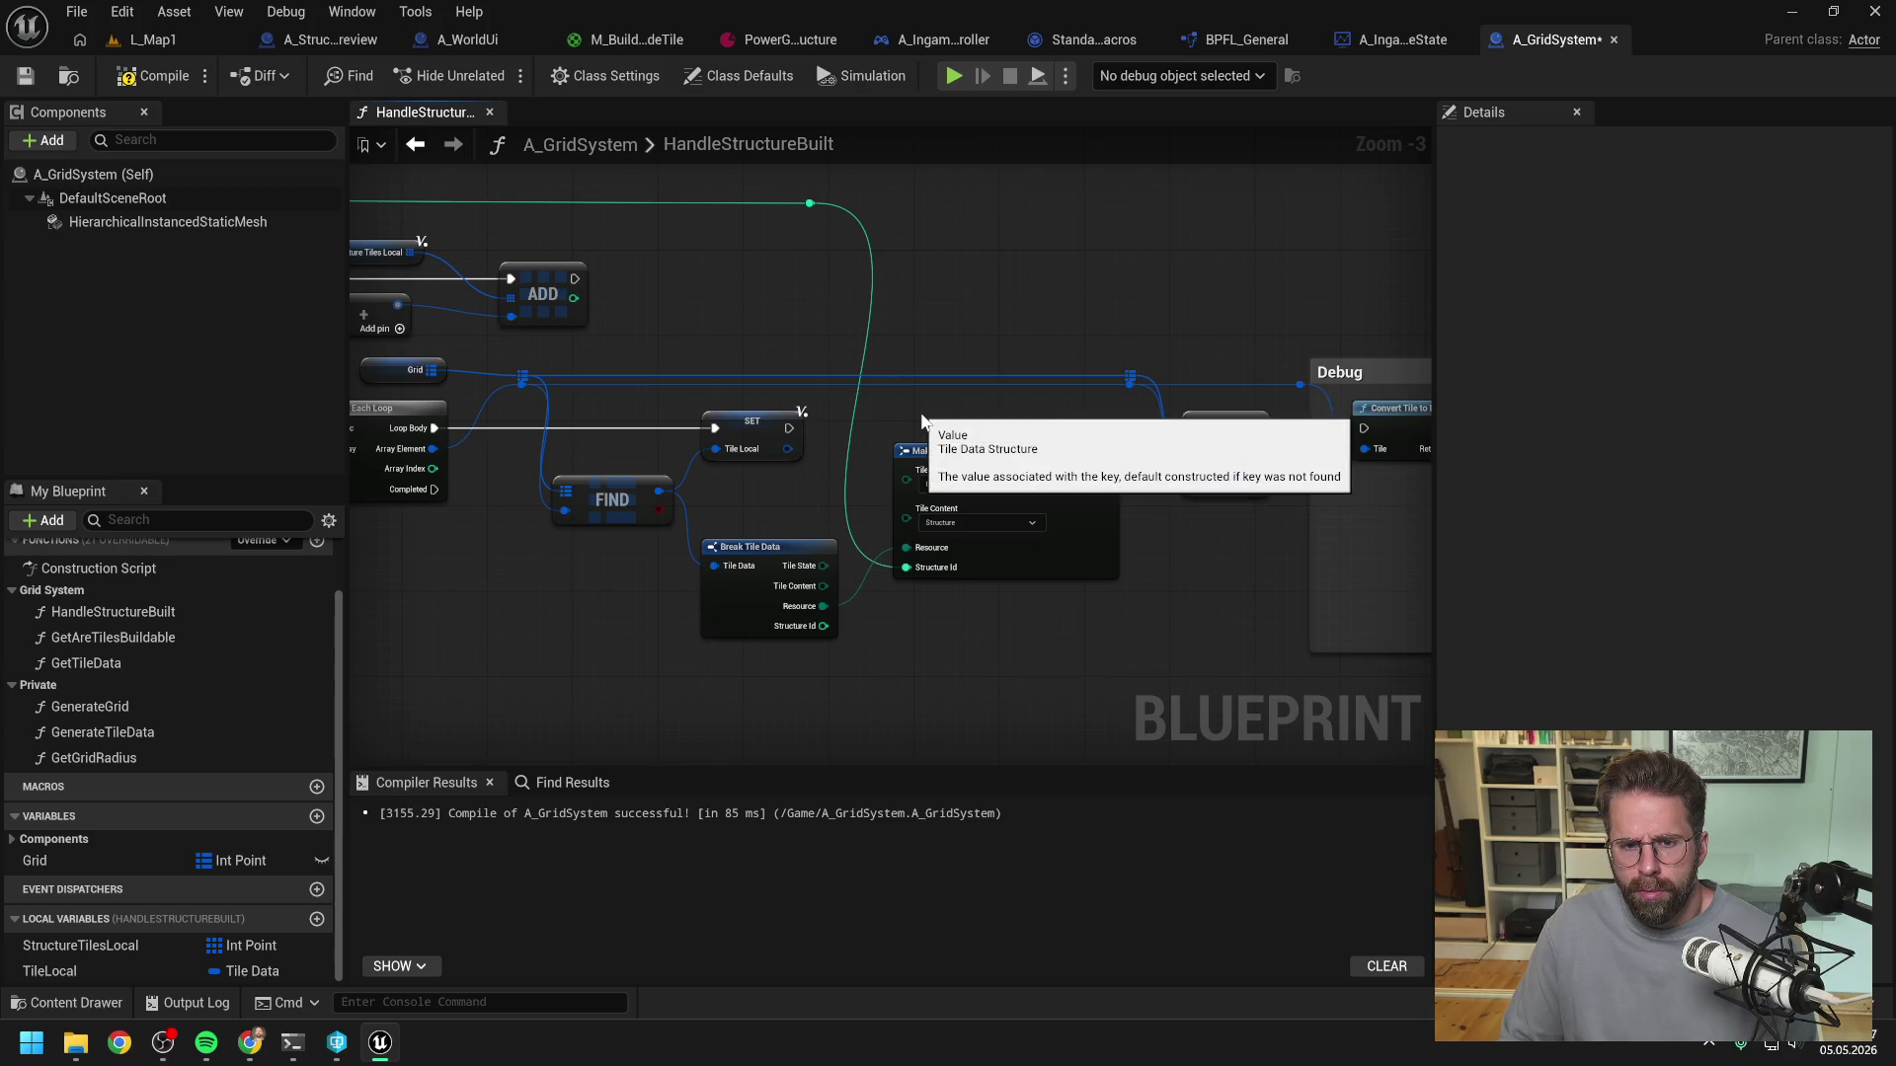
left_click(766, 553)
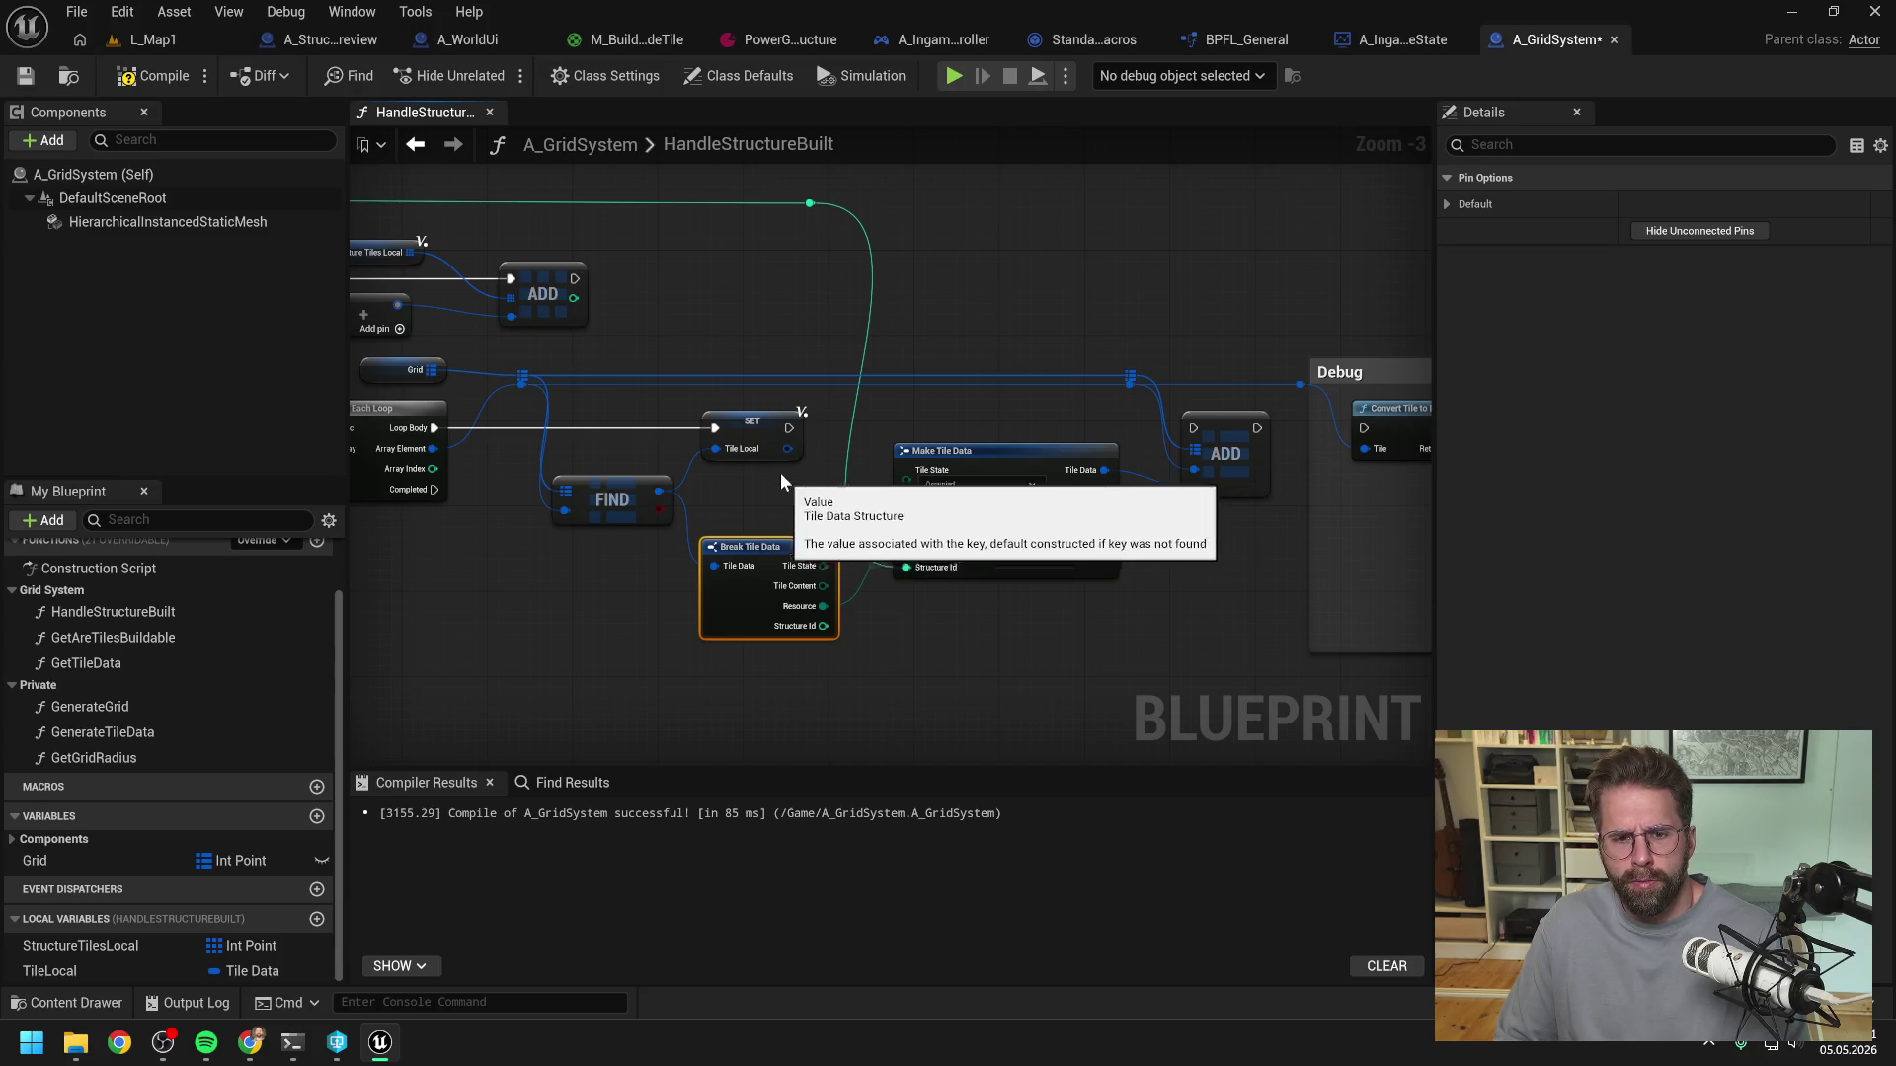
left_click_drag(787, 450, 714, 566)
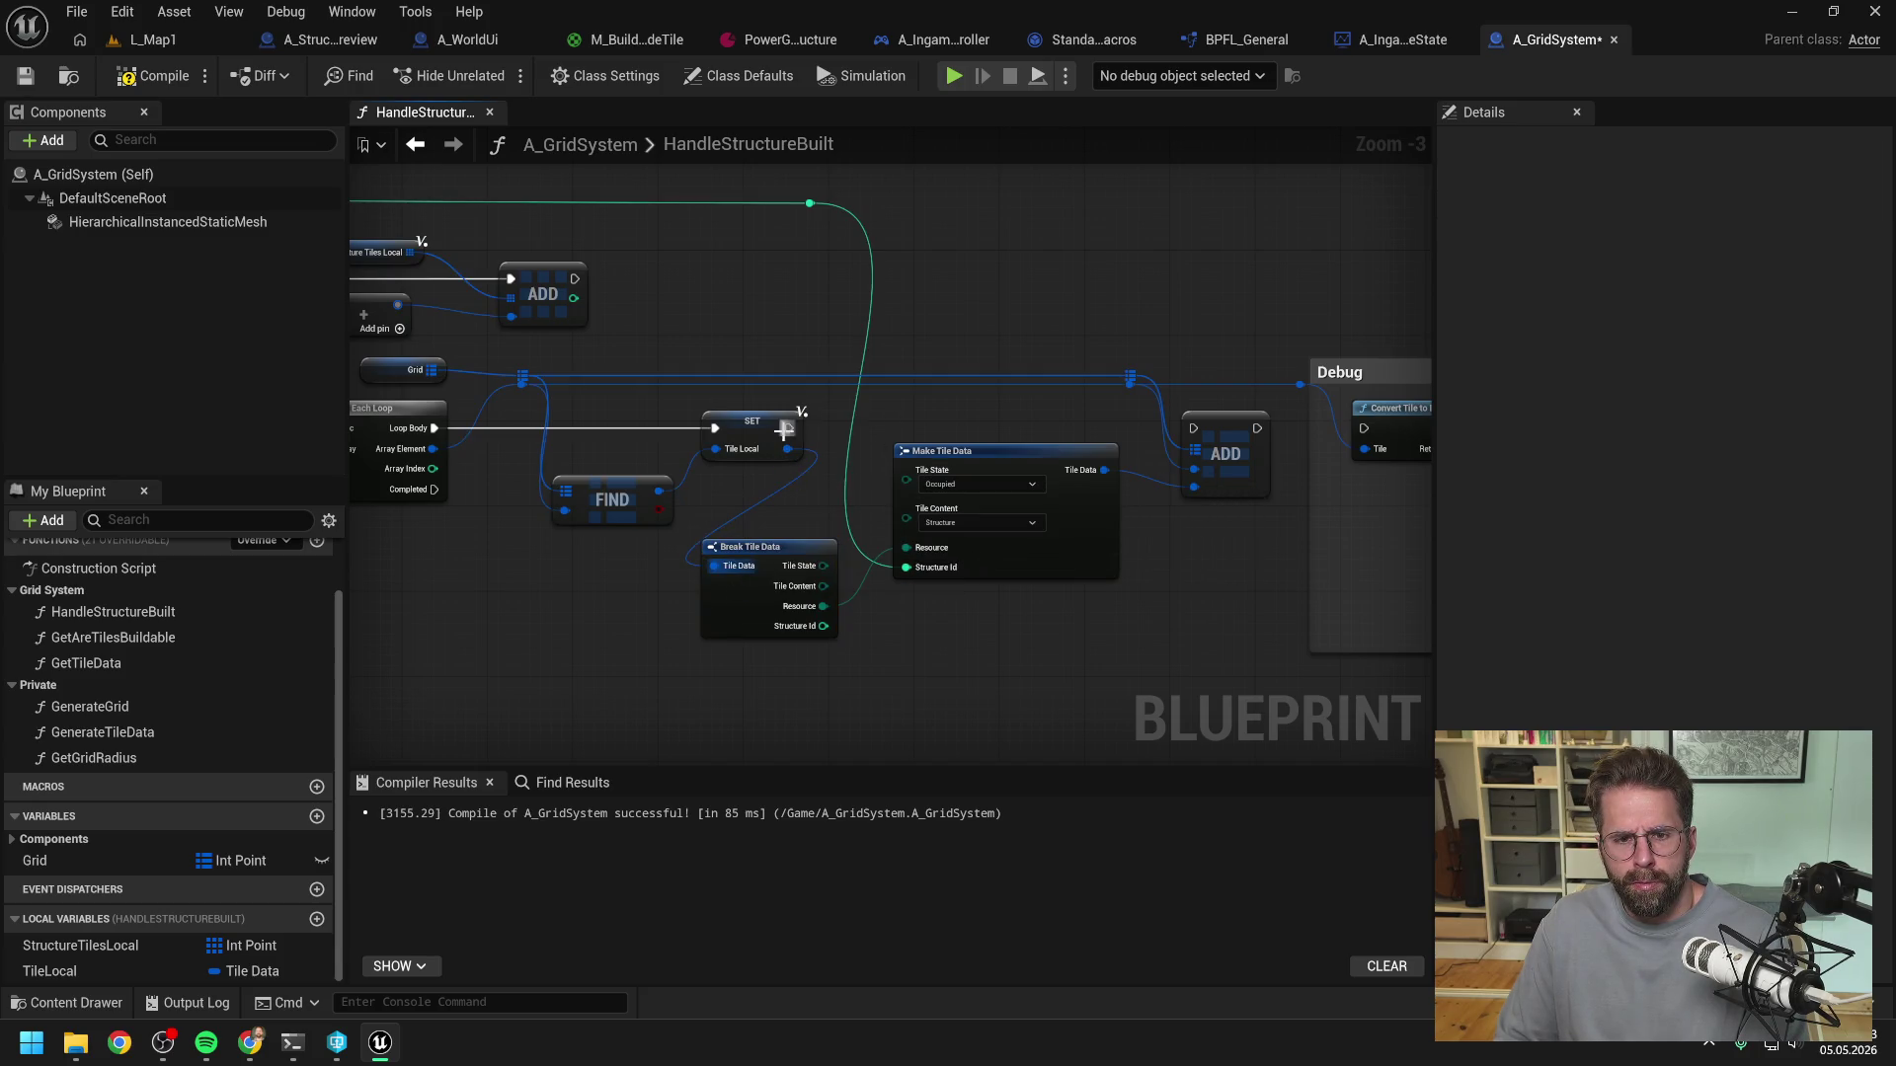
left_click_drag(787, 429, 1192, 427)
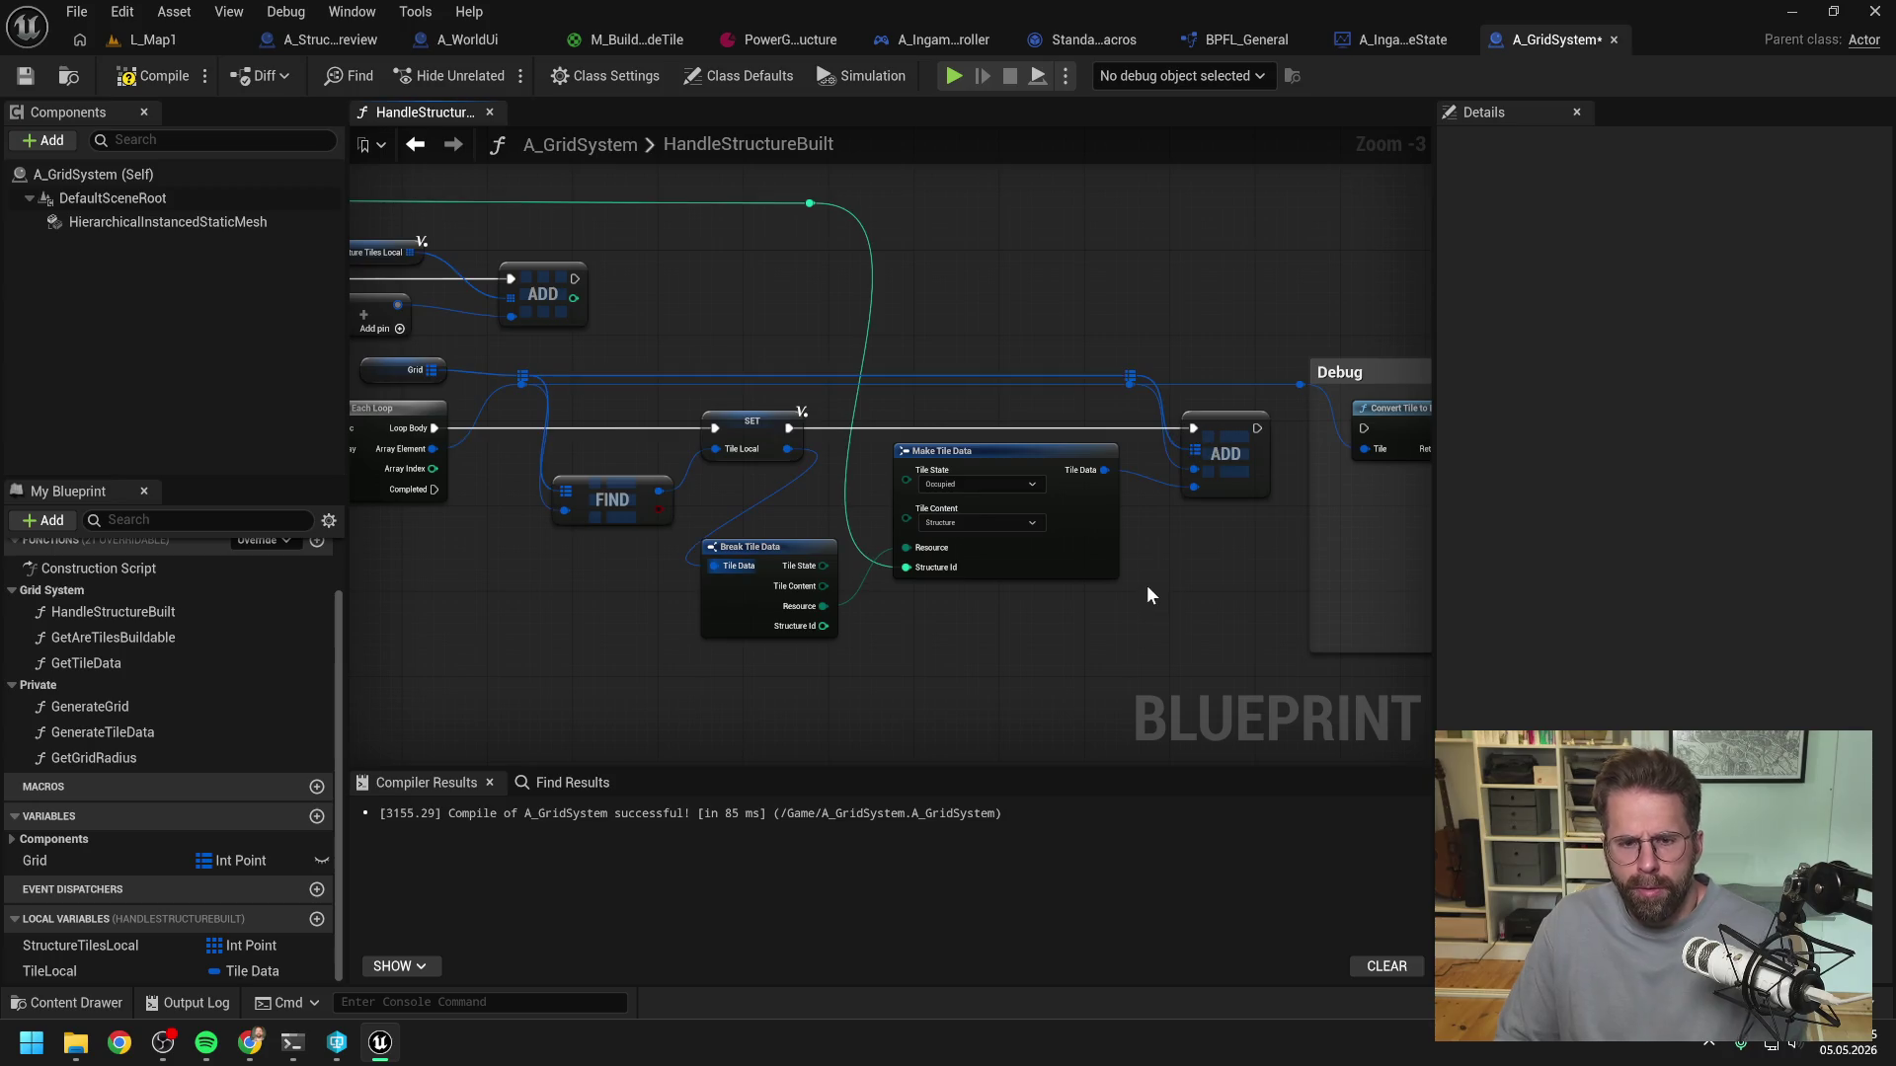
left_click(163, 77)
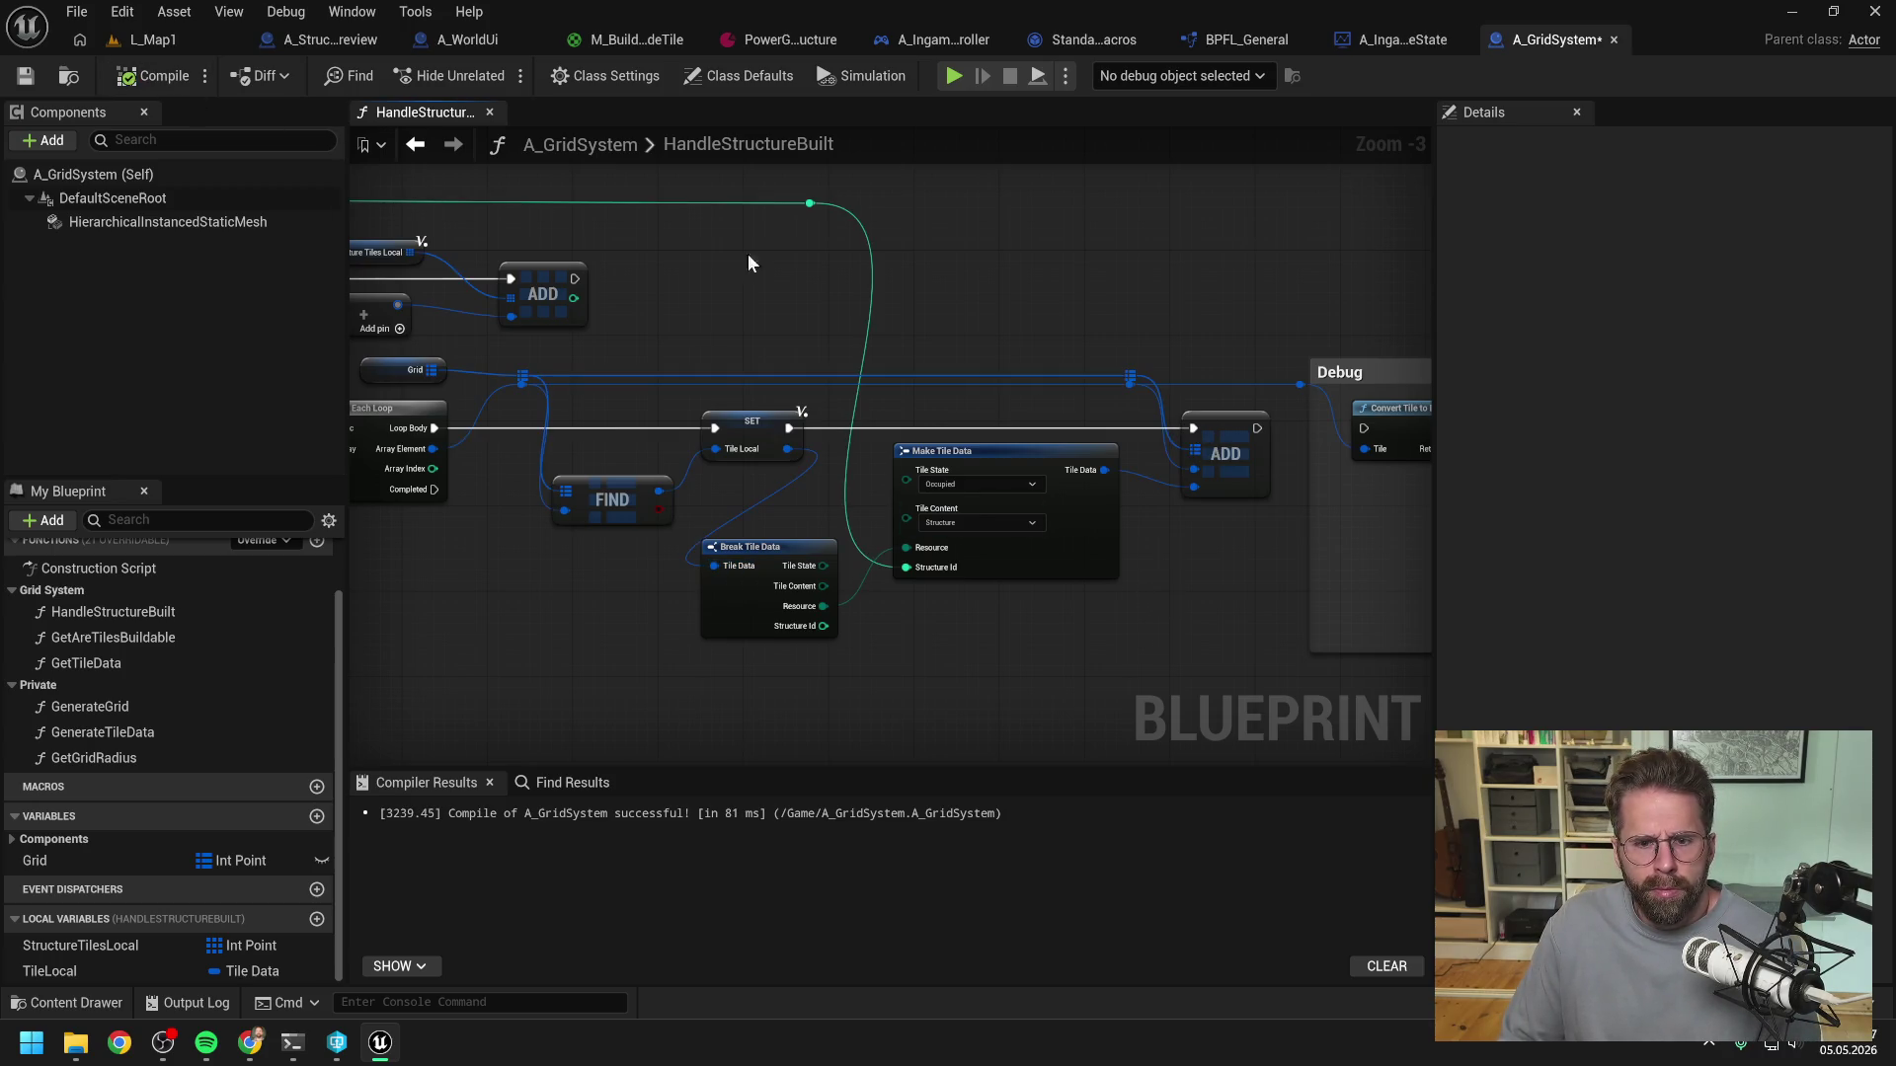
key("ctrl+s")
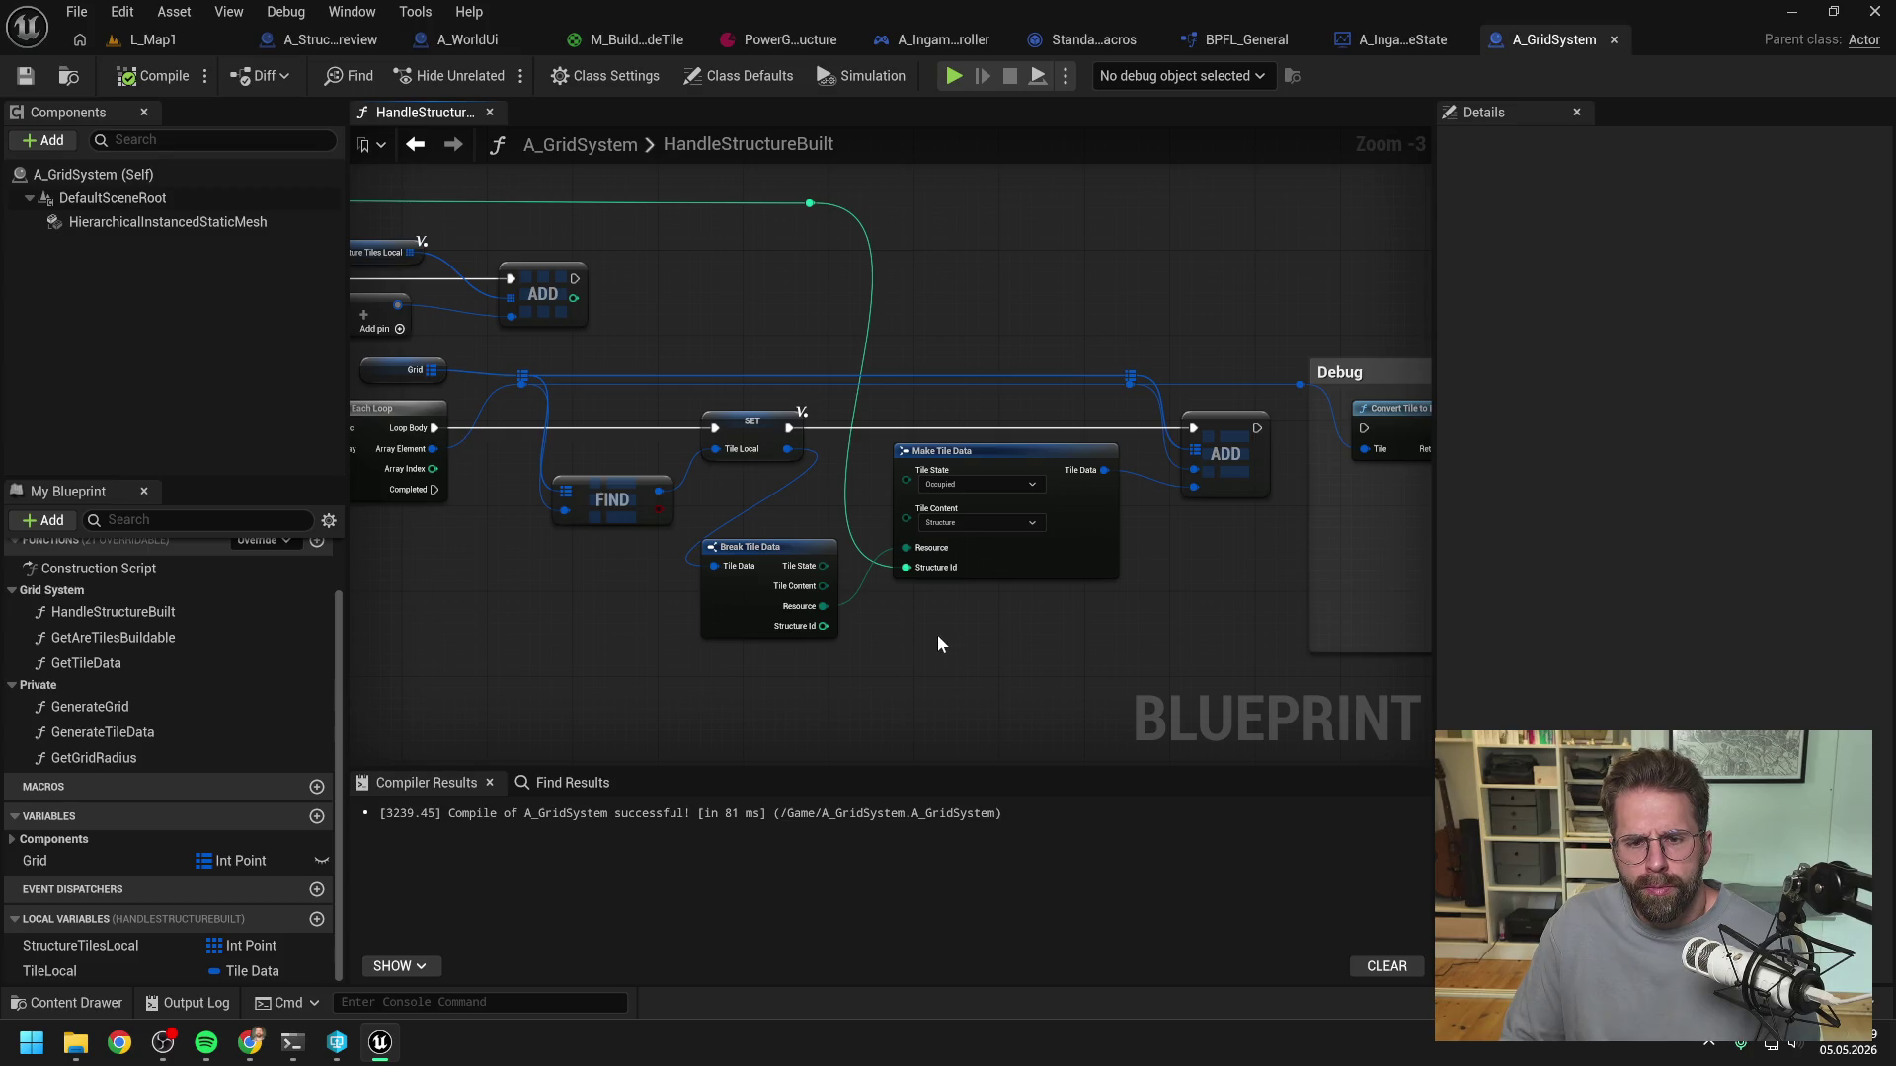
- Unlink Make Tile Data's Resource, delete SET, FIND, Break Tile Data and TileLocal, then recompile and save
left_click(905, 547, "alt")
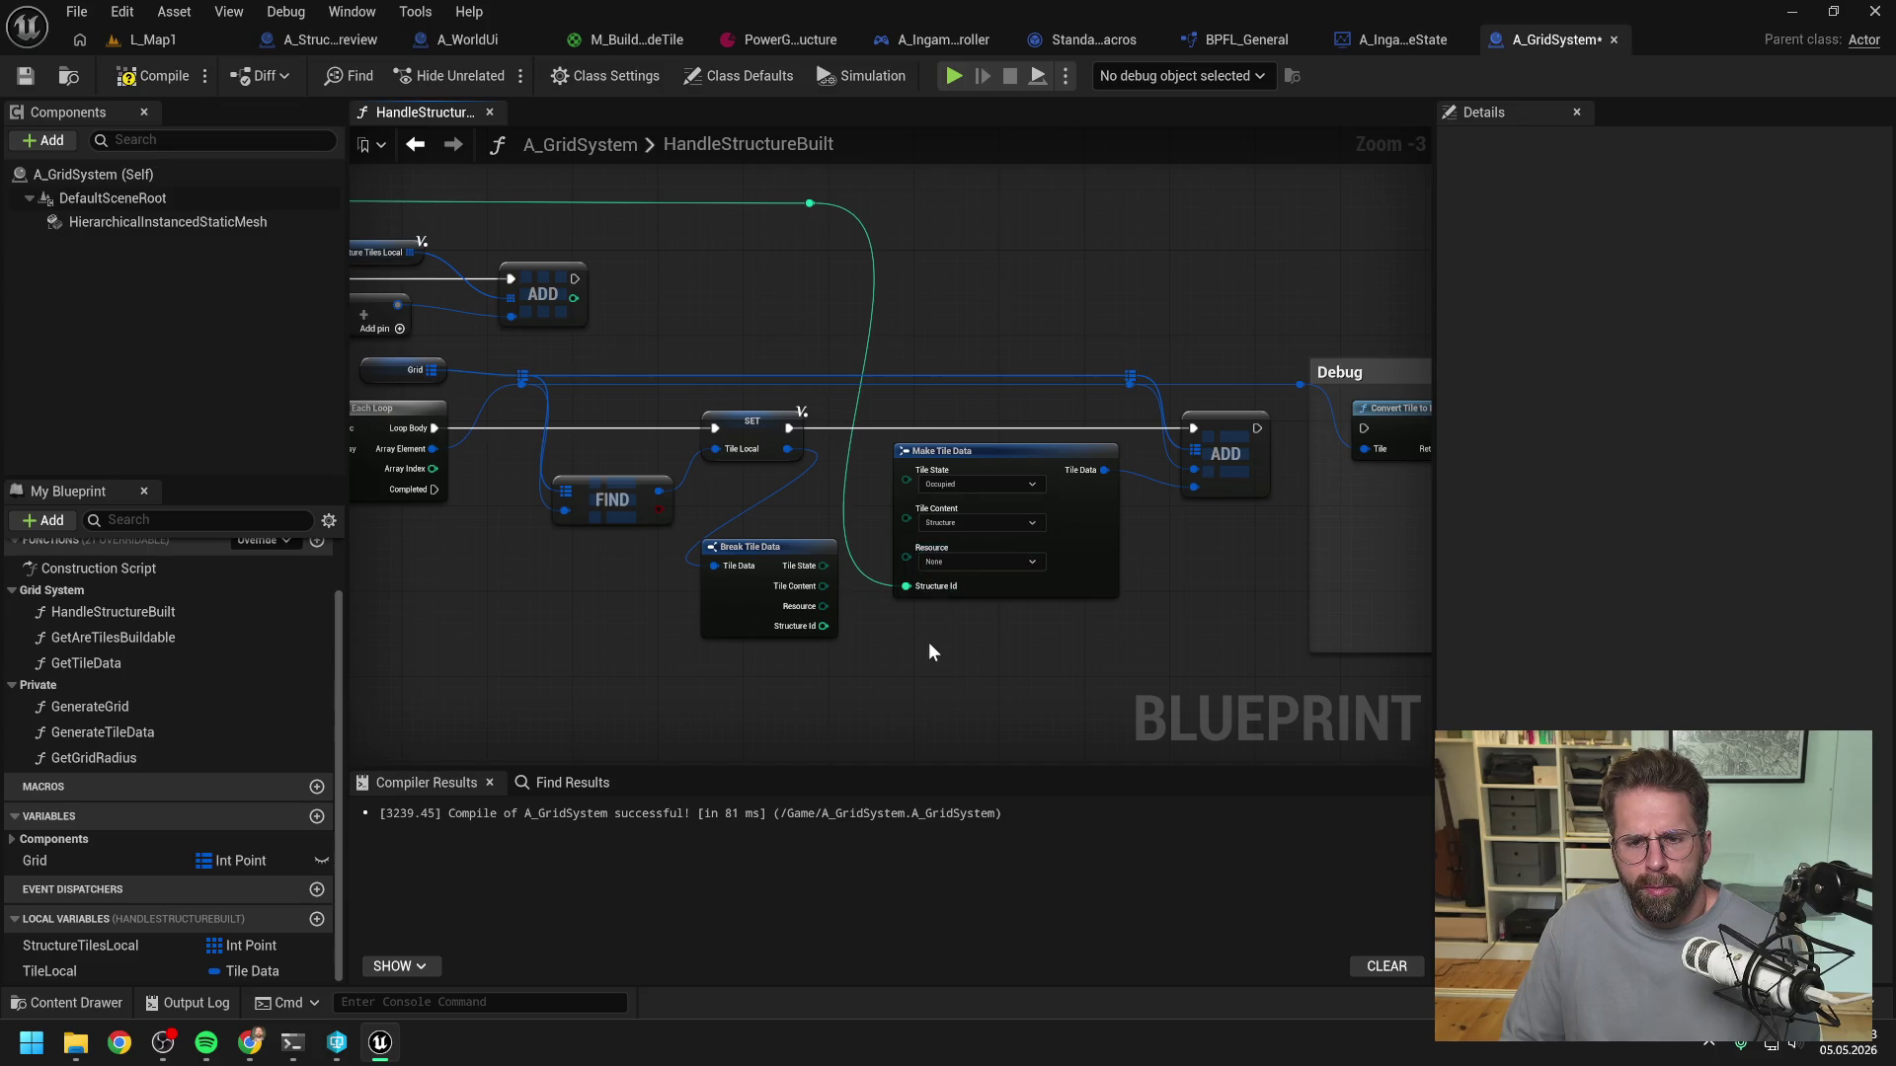
left_click_drag(674, 425, 861, 617)
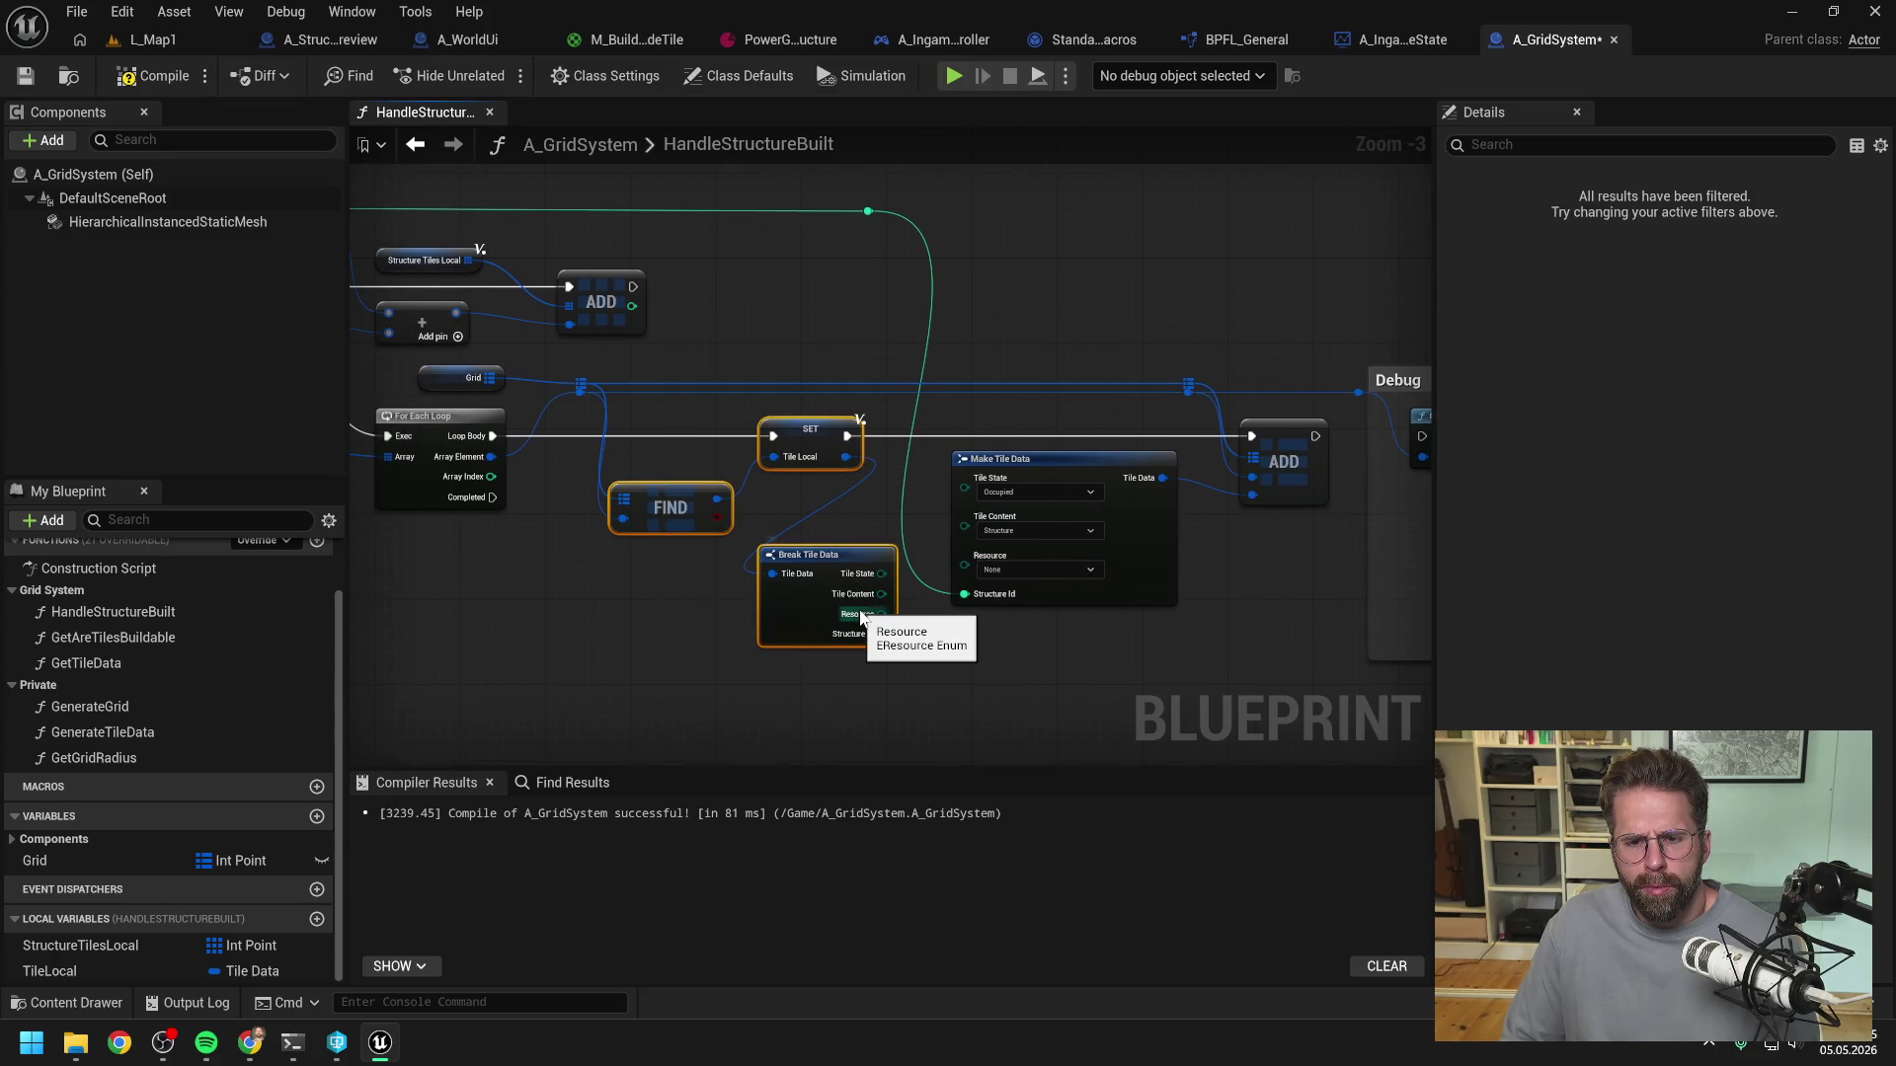
key("Delete")
left_click(117, 968)
key("Delete")
scroll(603, 607, "down", 4)
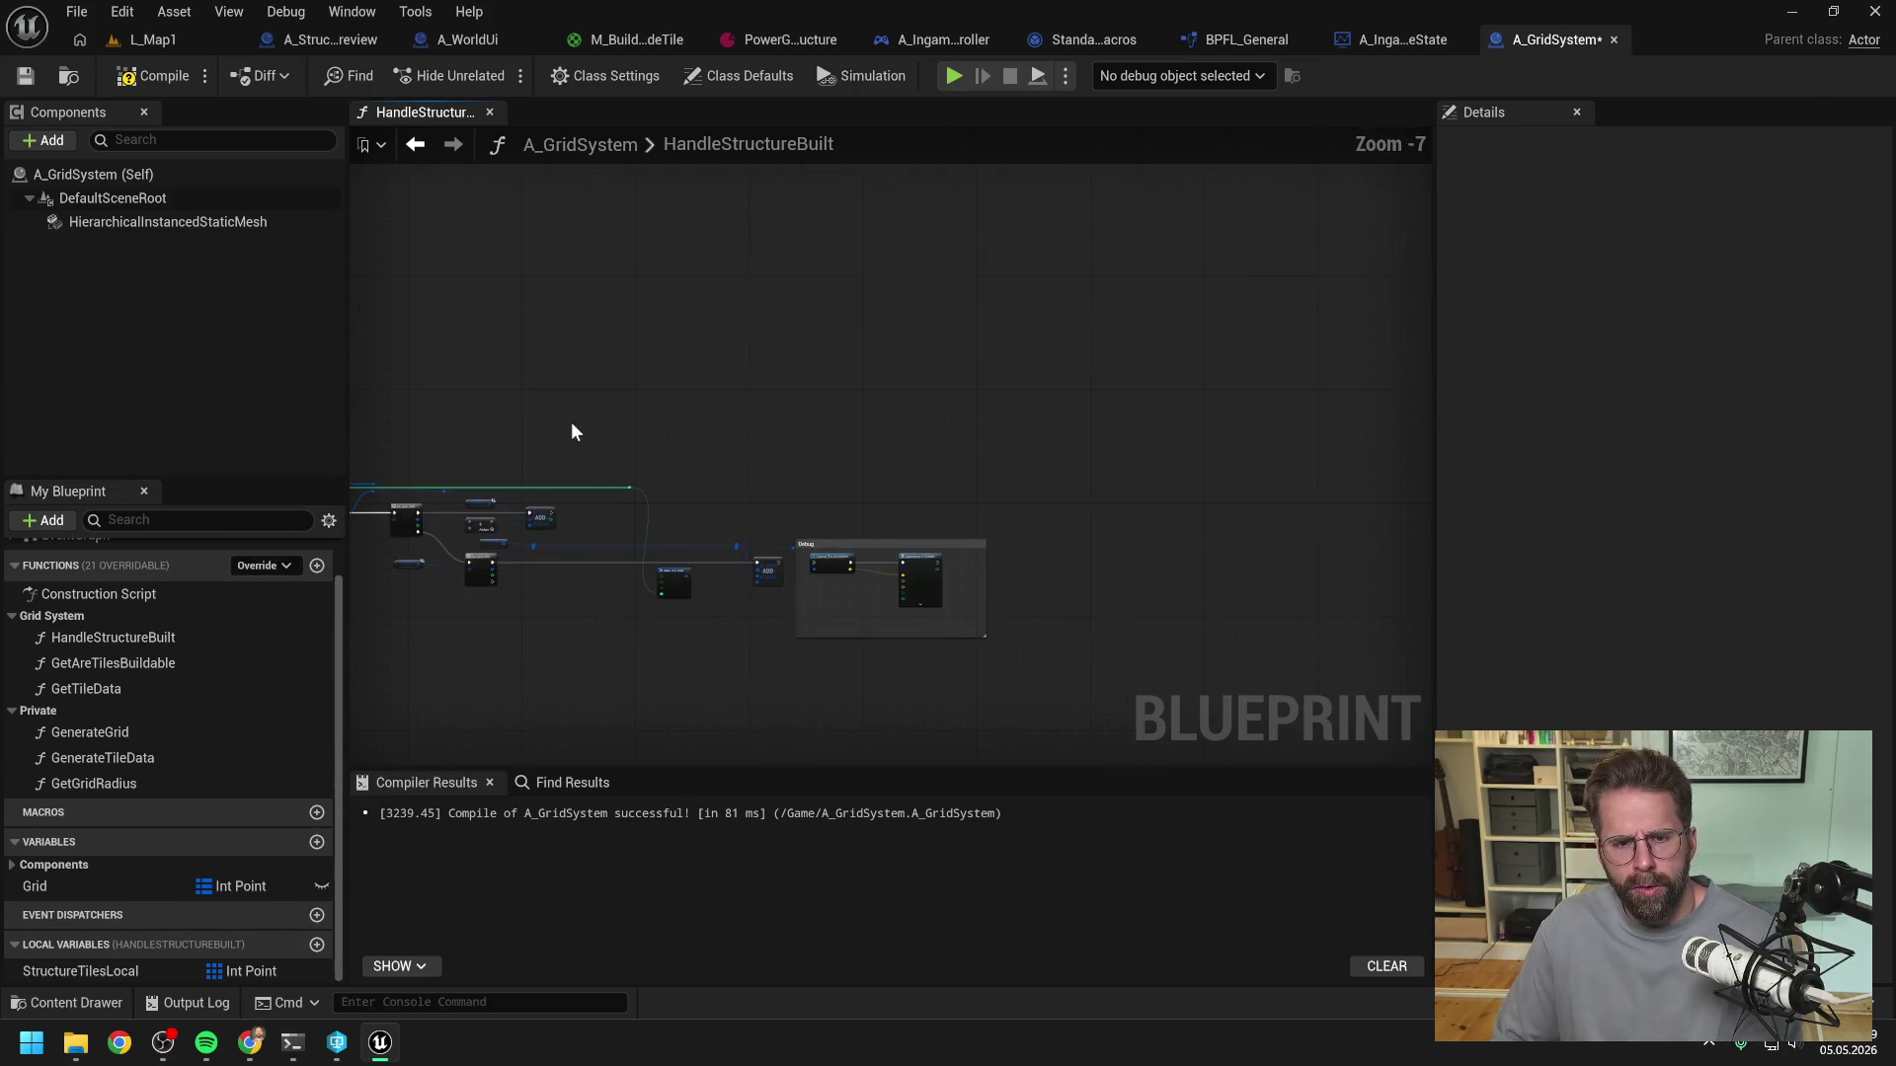
left_click_drag(573, 434, 987, 642)
scroll(820, 644, "up", 3)
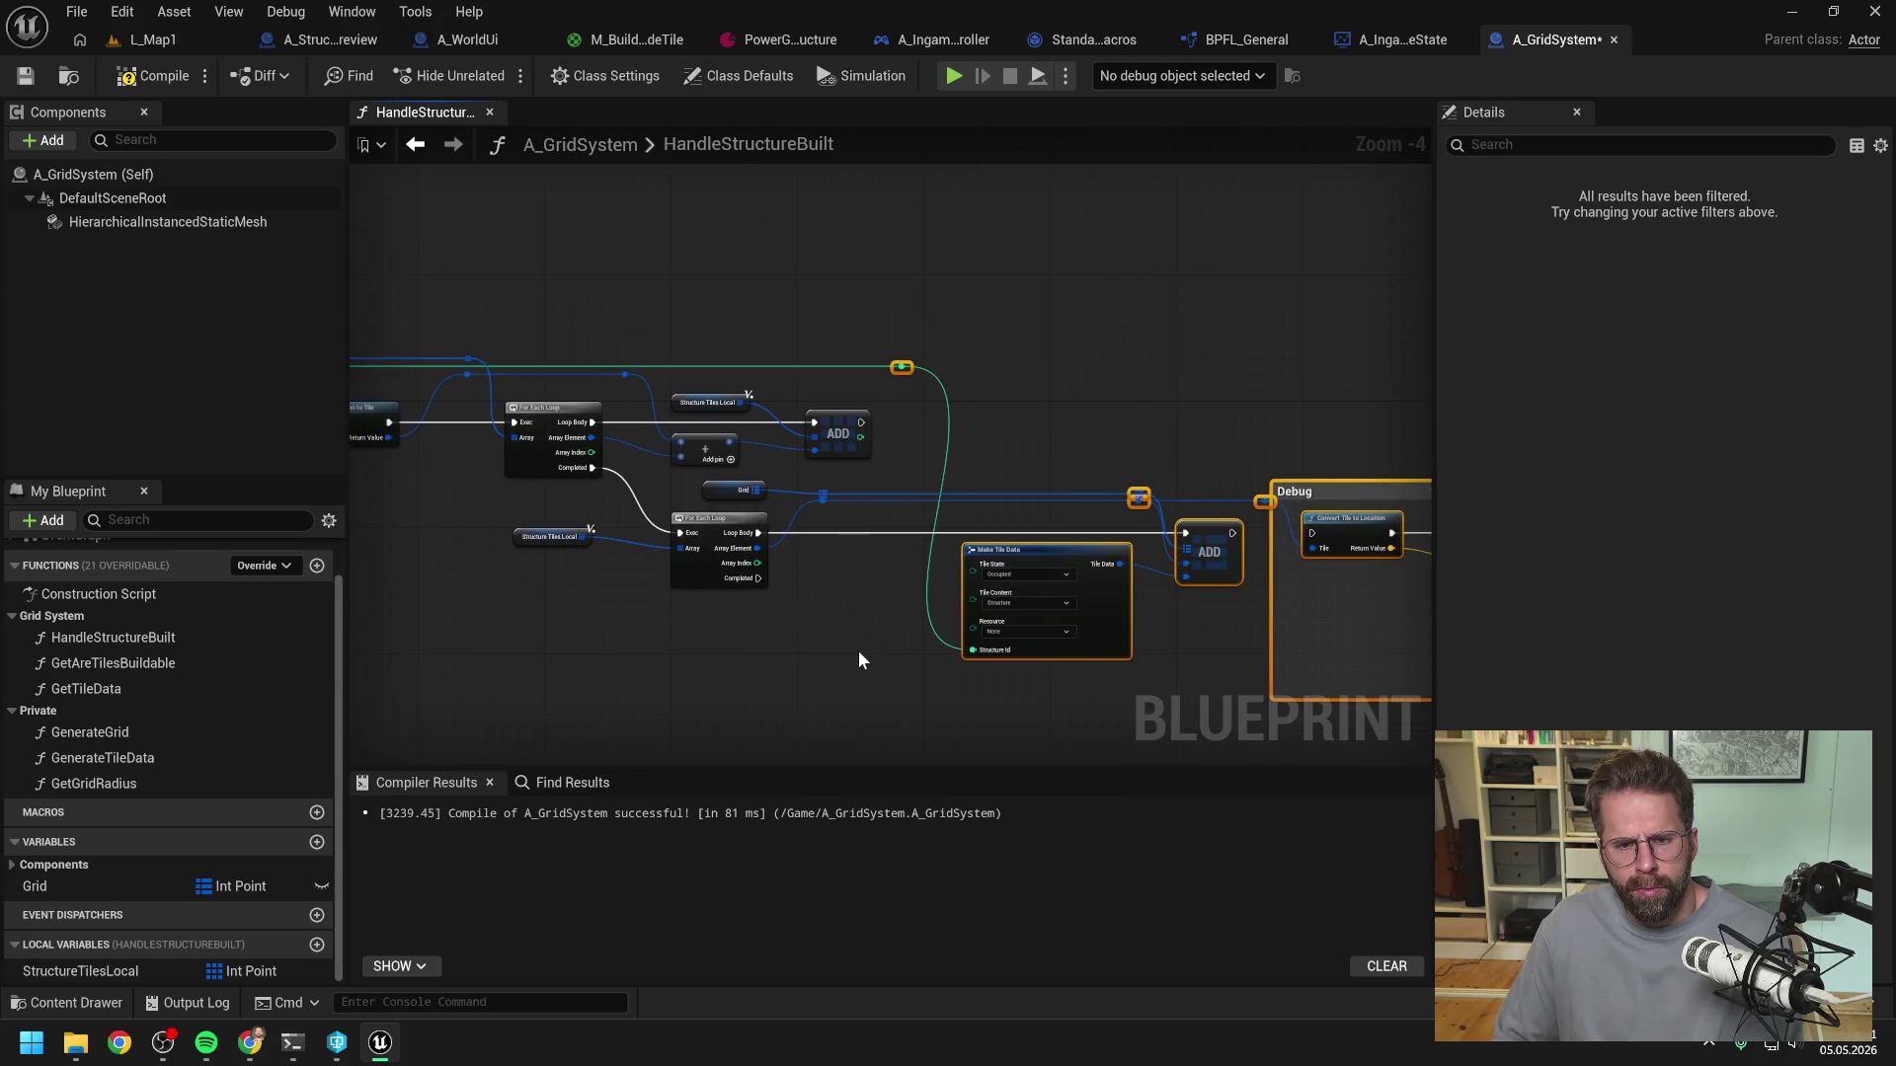
left_click(858, 653)
left_click(158, 76)
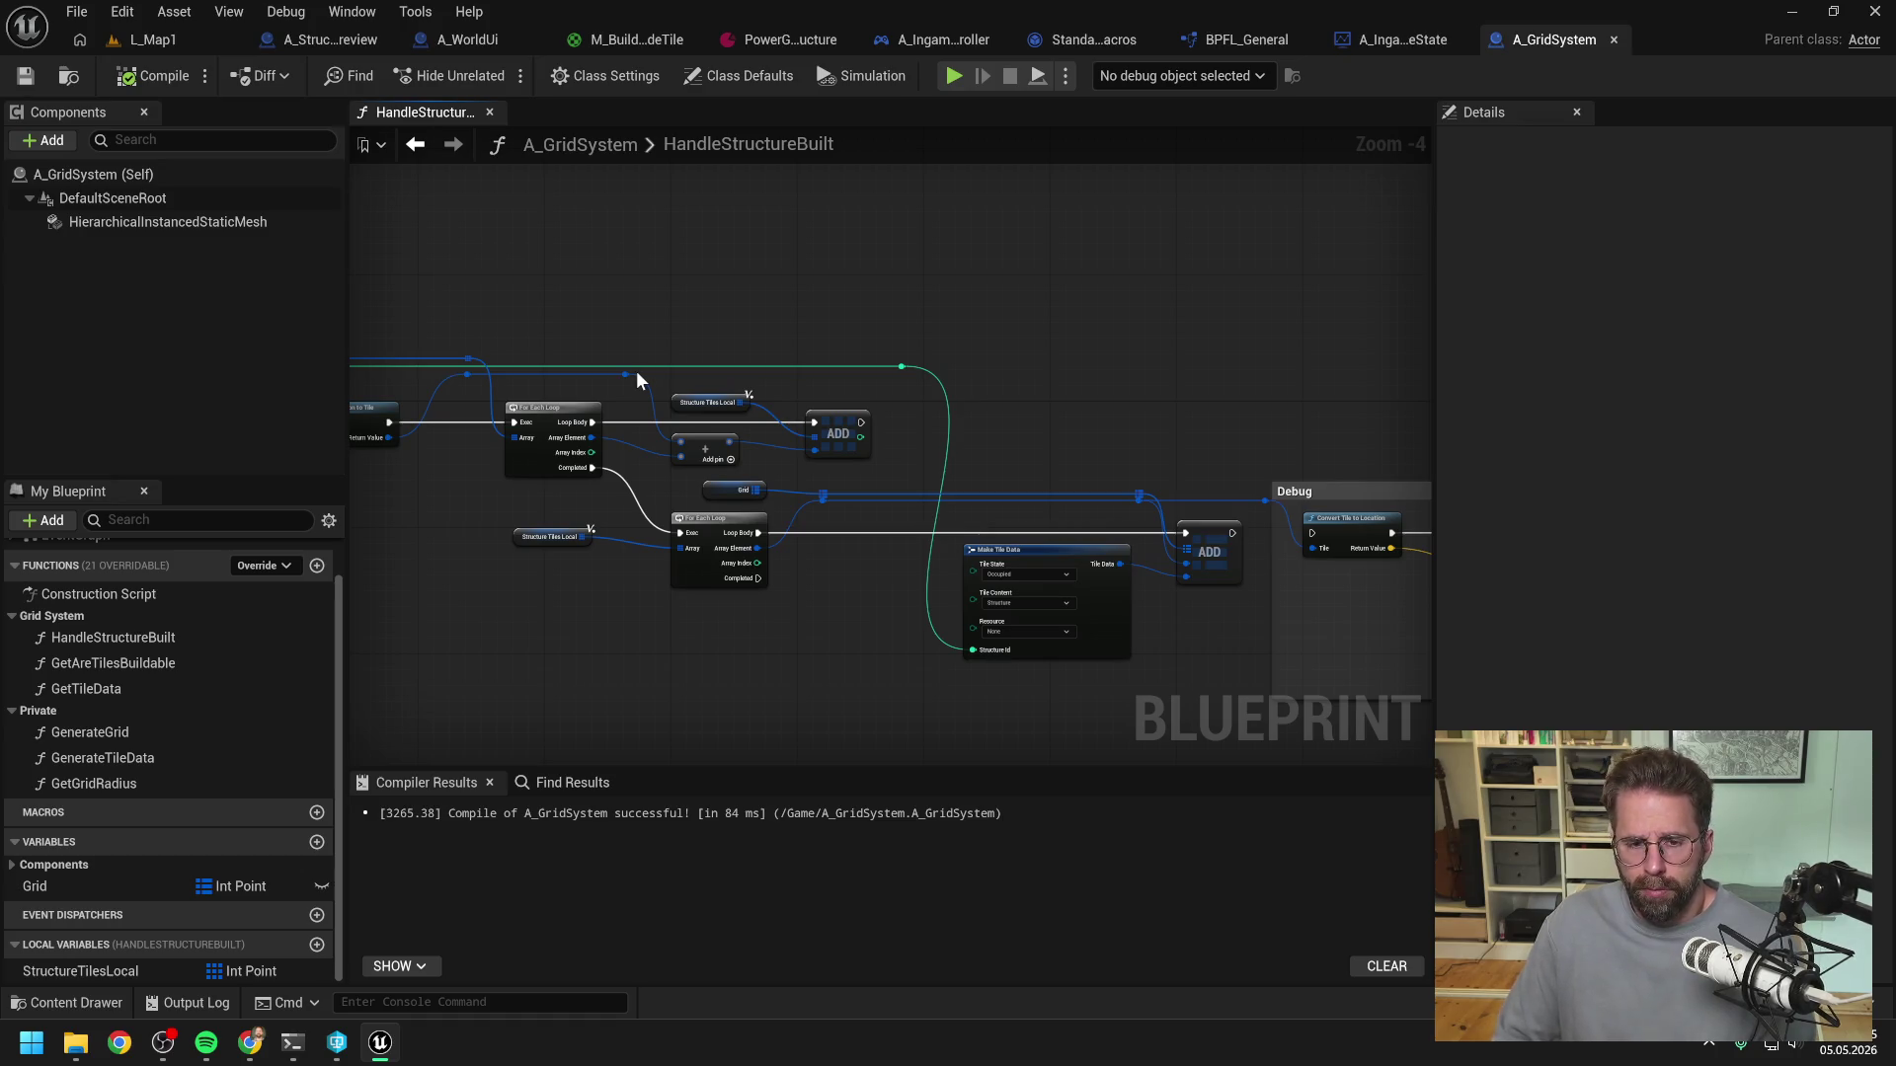
- Play L_Map1, enter building mode and place a building on a green tile
left_click(153, 40)
left_click(493, 75)
left_click(885, 894)
left_click(974, 736)
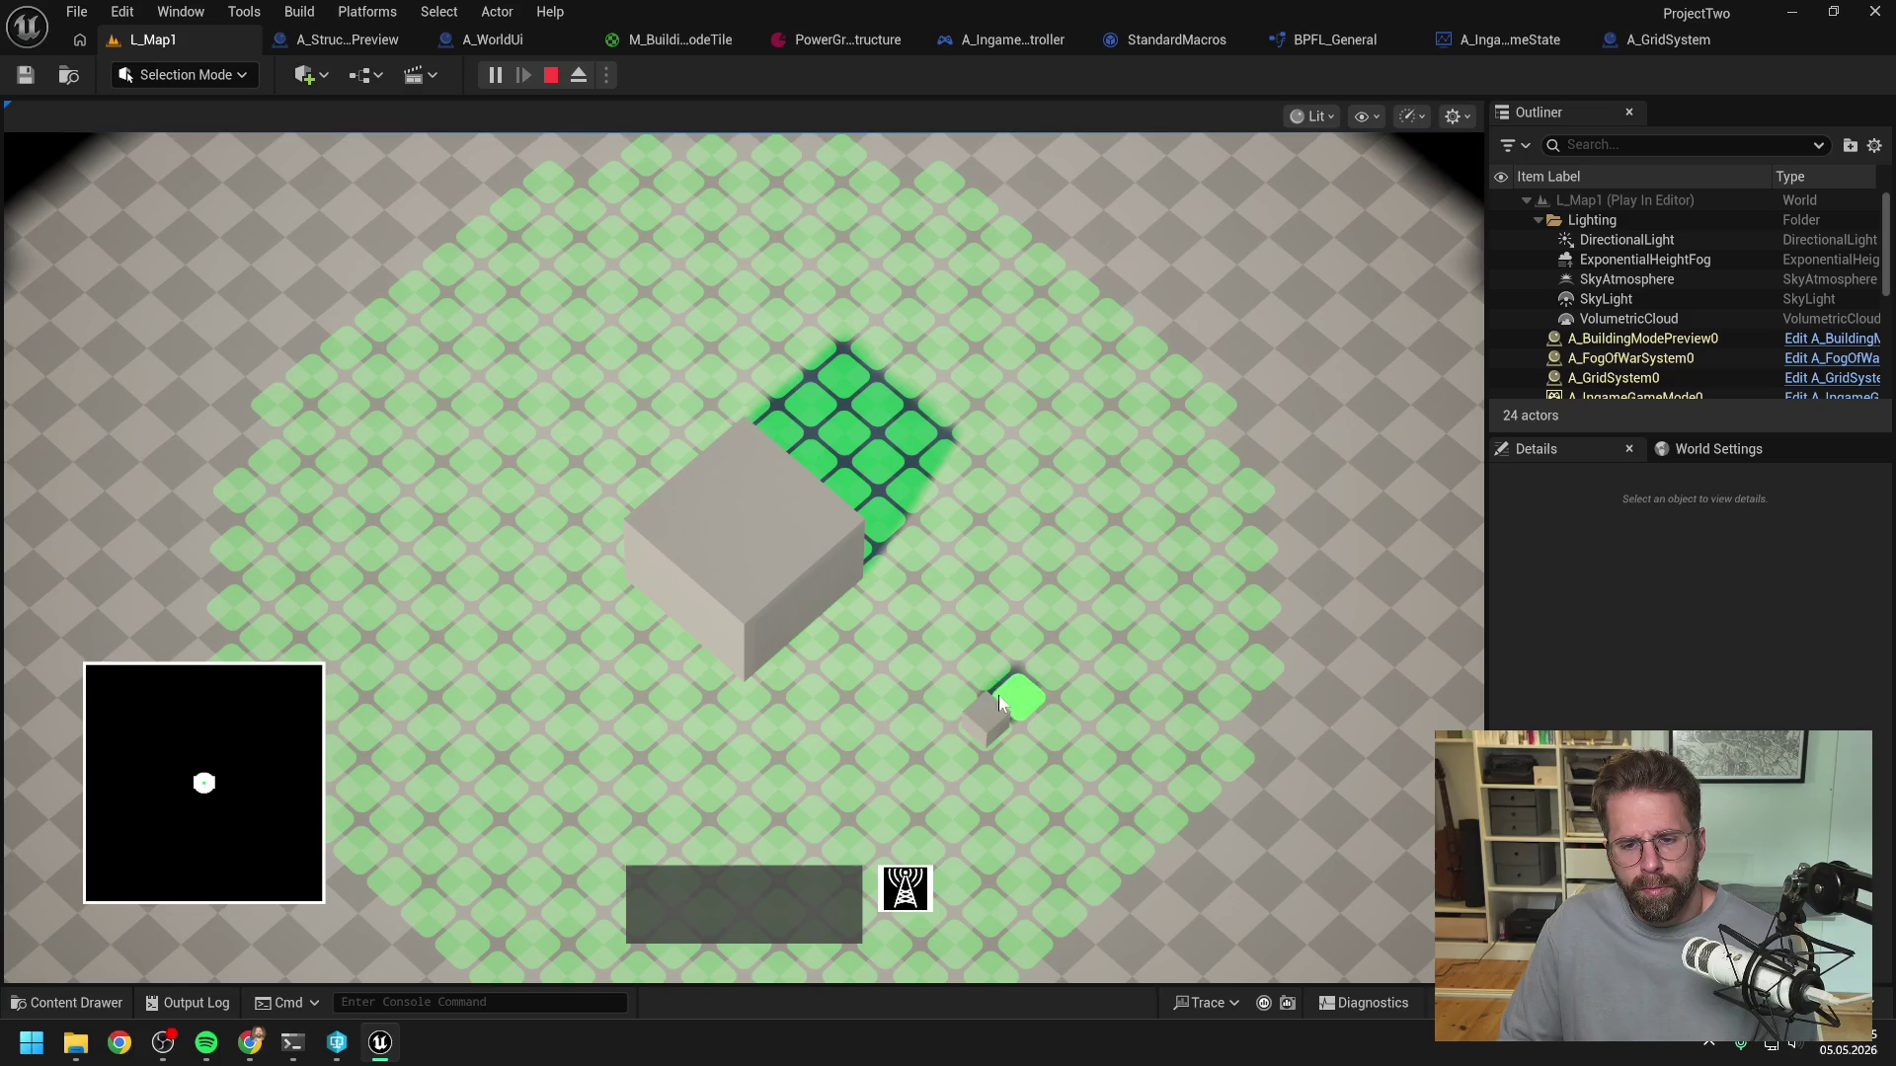
- Leave building mode, stop play, and view A_StructurePreview's whole UpdateStructureTiles chain
right_click(987, 733)
key("Escape")
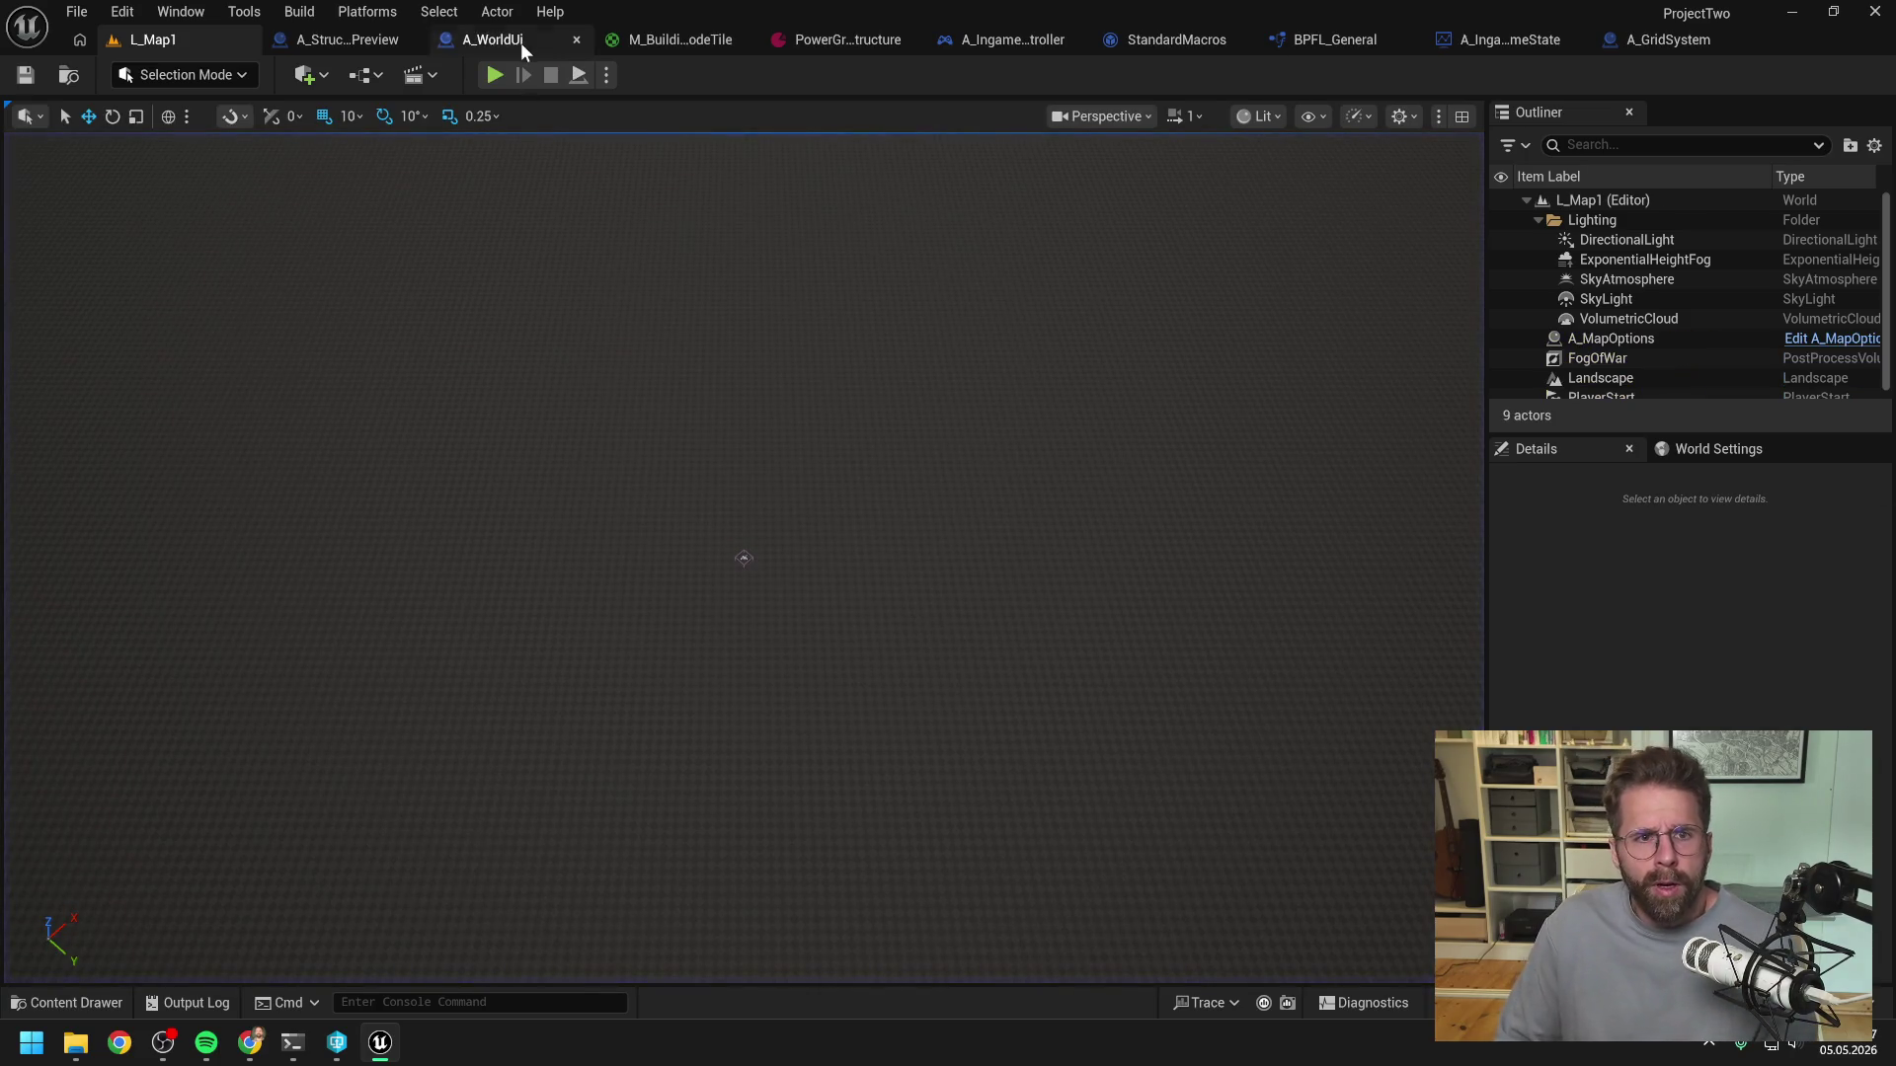
left_click(514, 42)
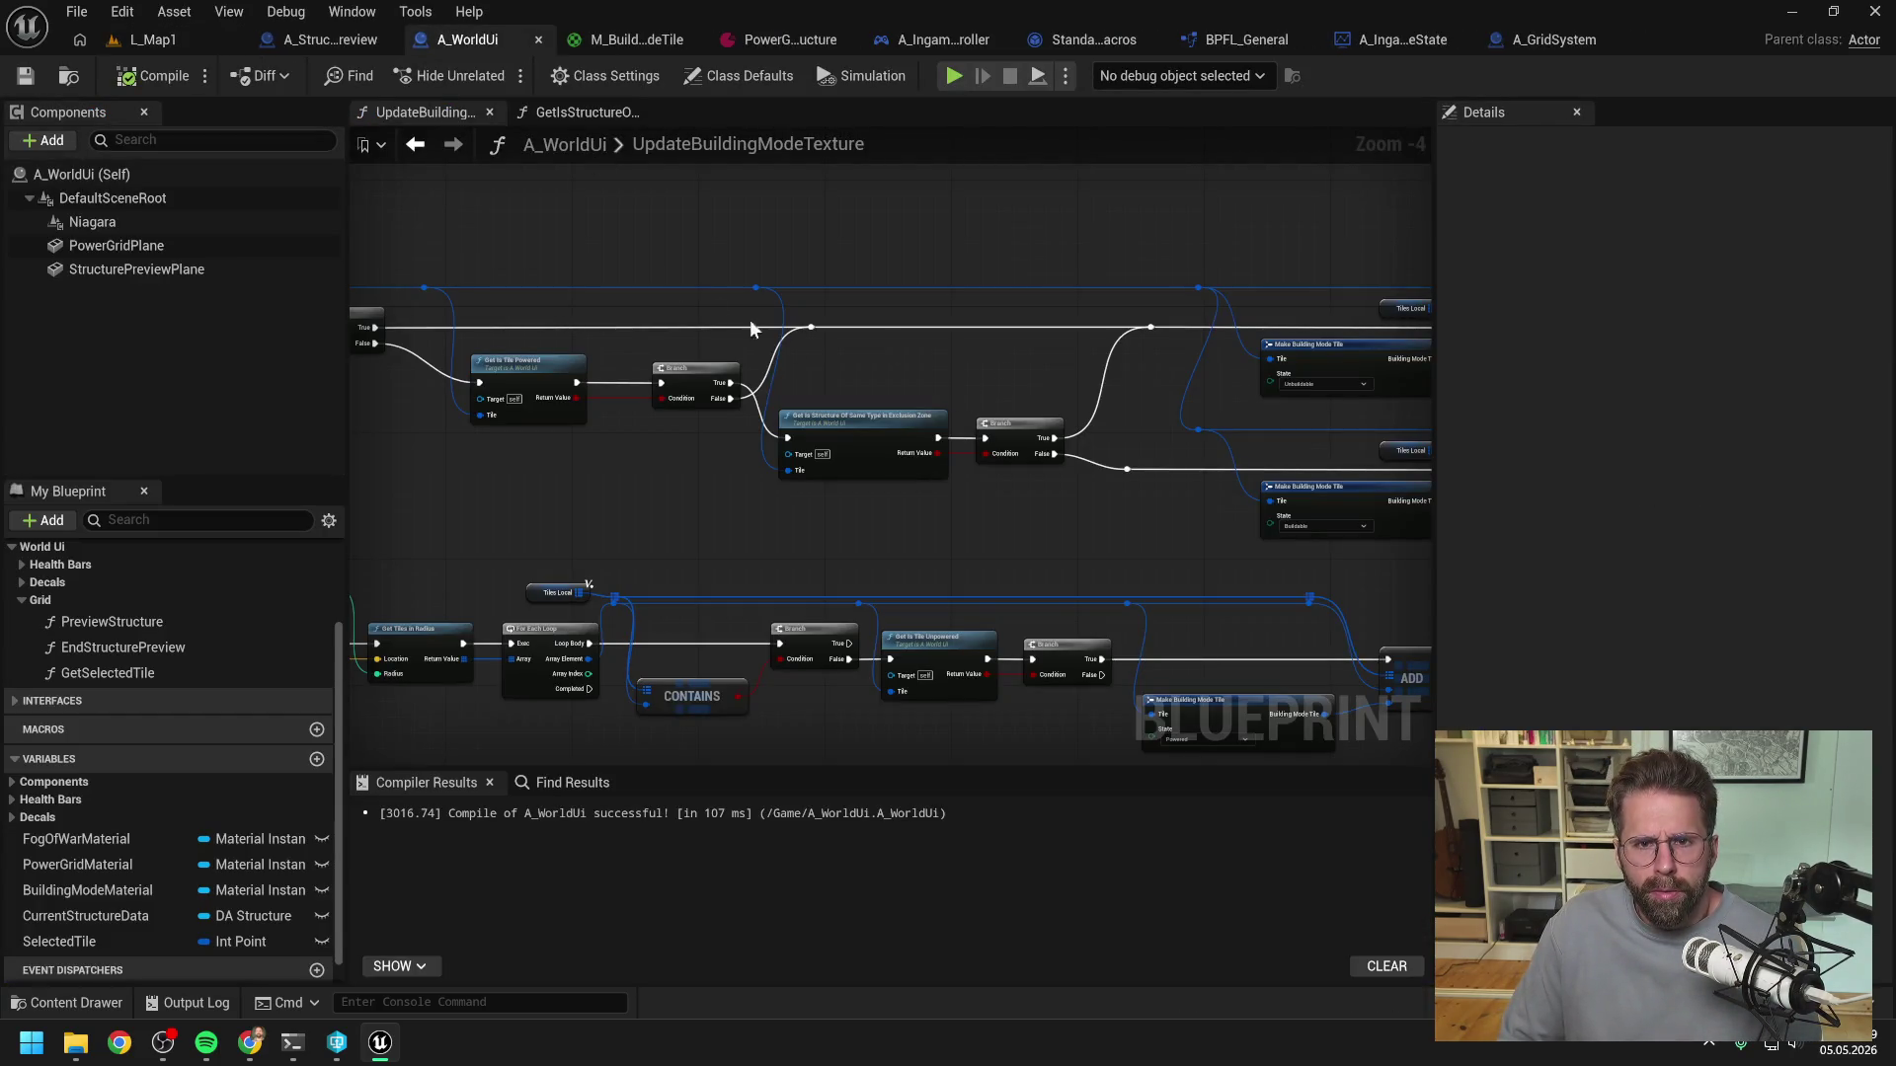
left_click(321, 39)
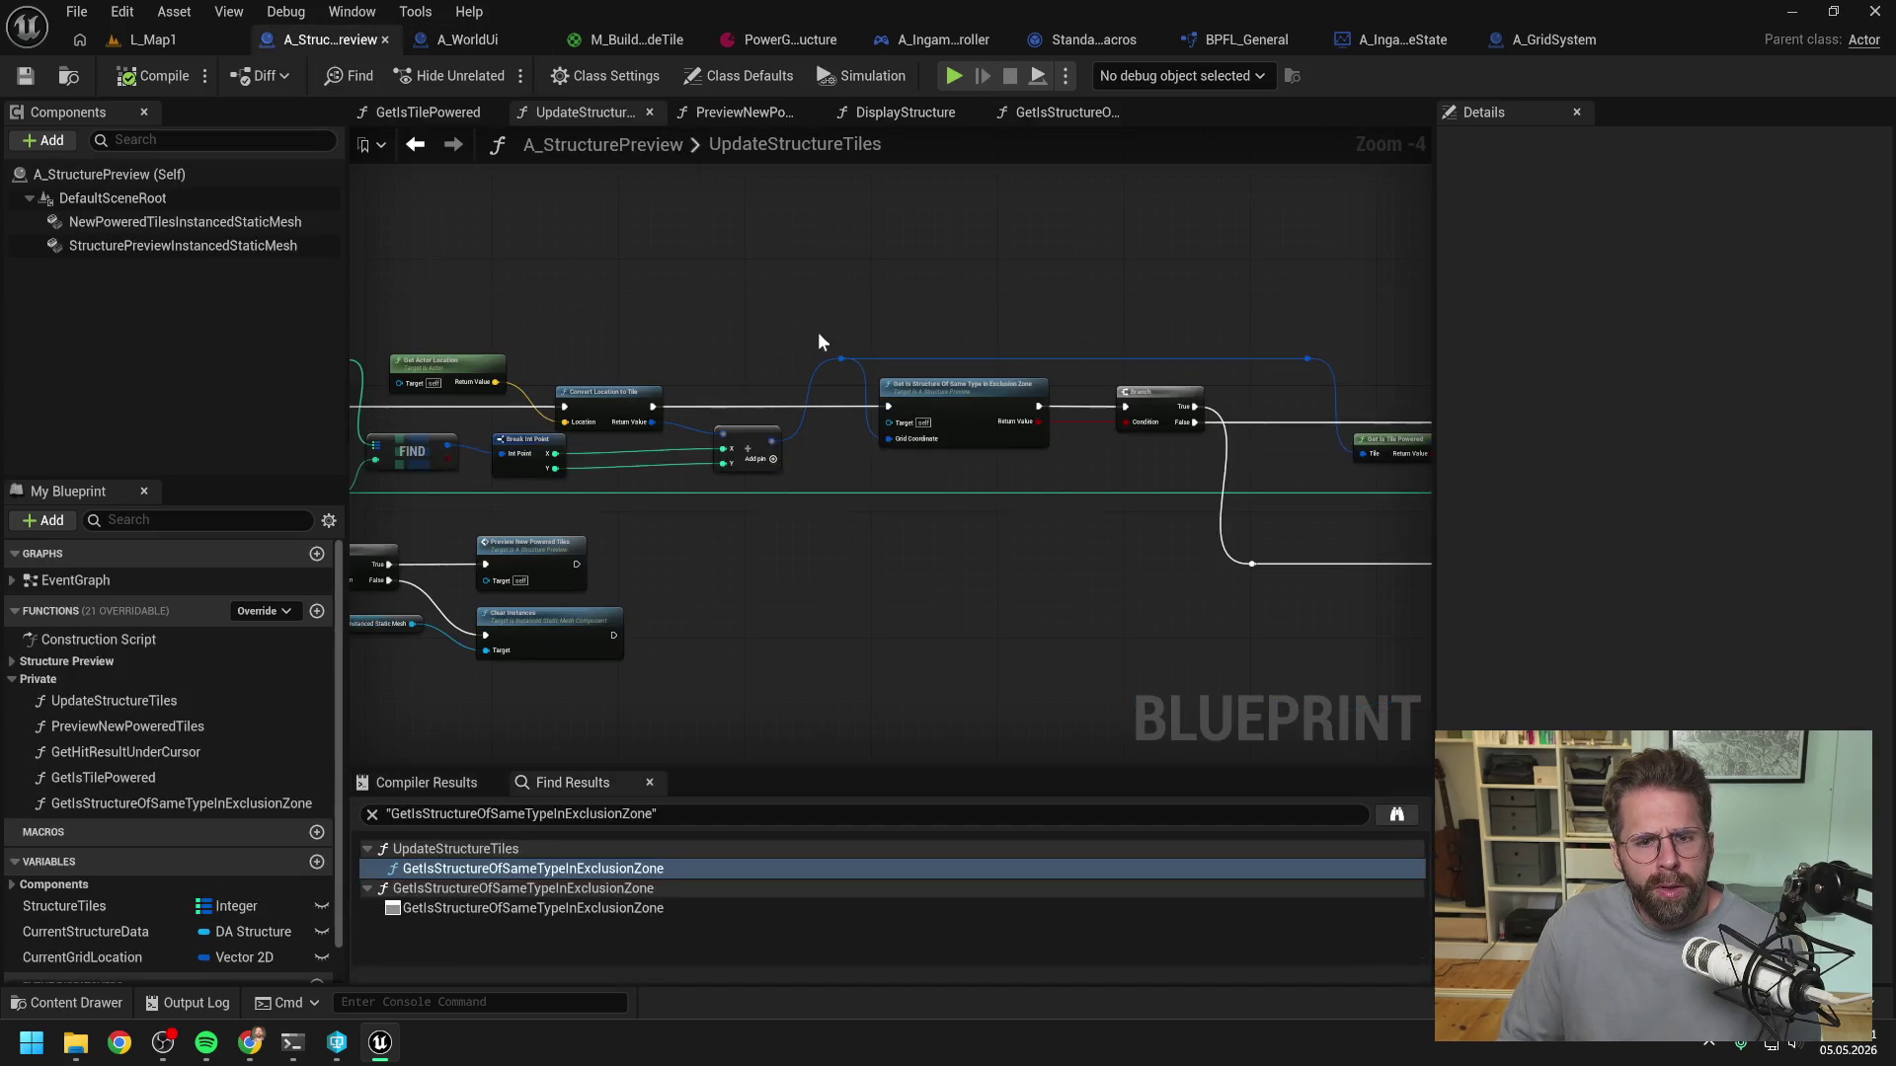
scroll(790, 338, "down", 1)
left_click_drag(779, 341, 1110, 310)
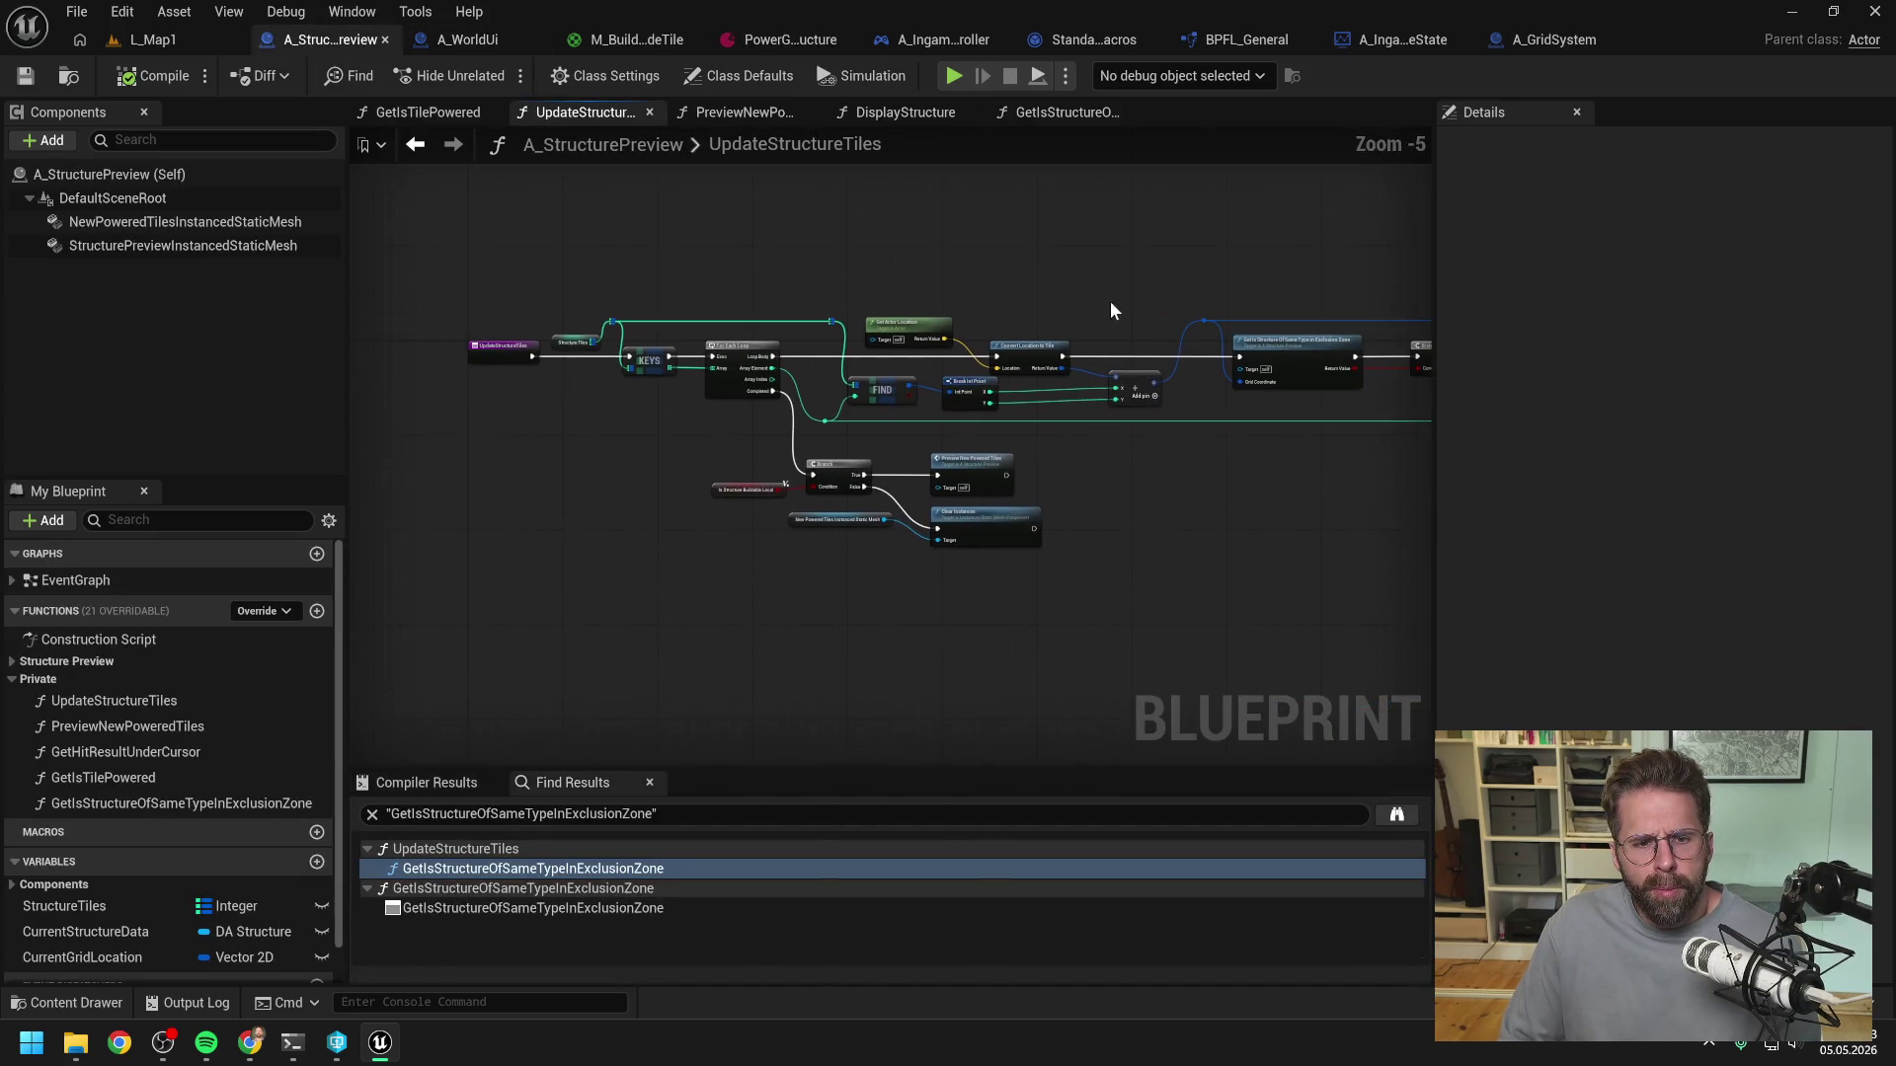
- Browse A_WorldUi, StandardMacros and BPFL_General before returning to A_GridSystem
left_click(470, 42)
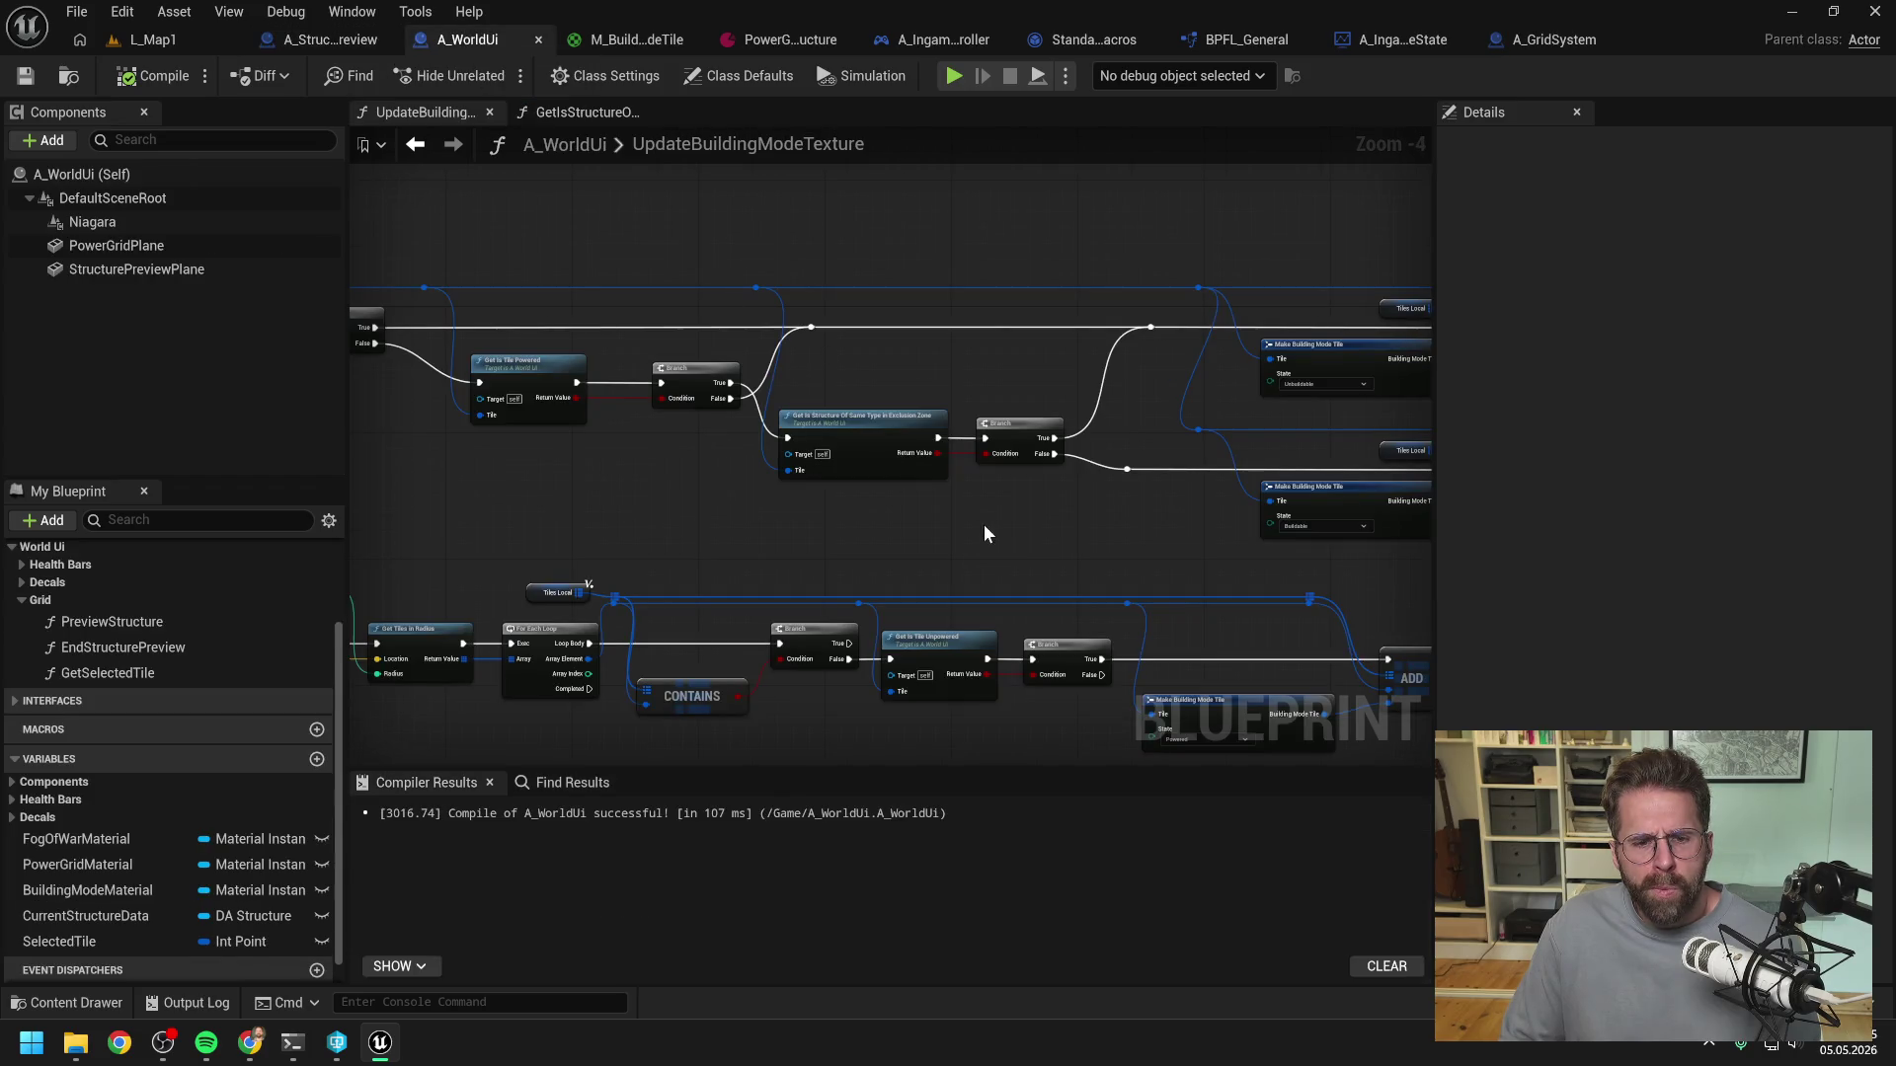
left_click(1106, 40)
left_click(1147, 39)
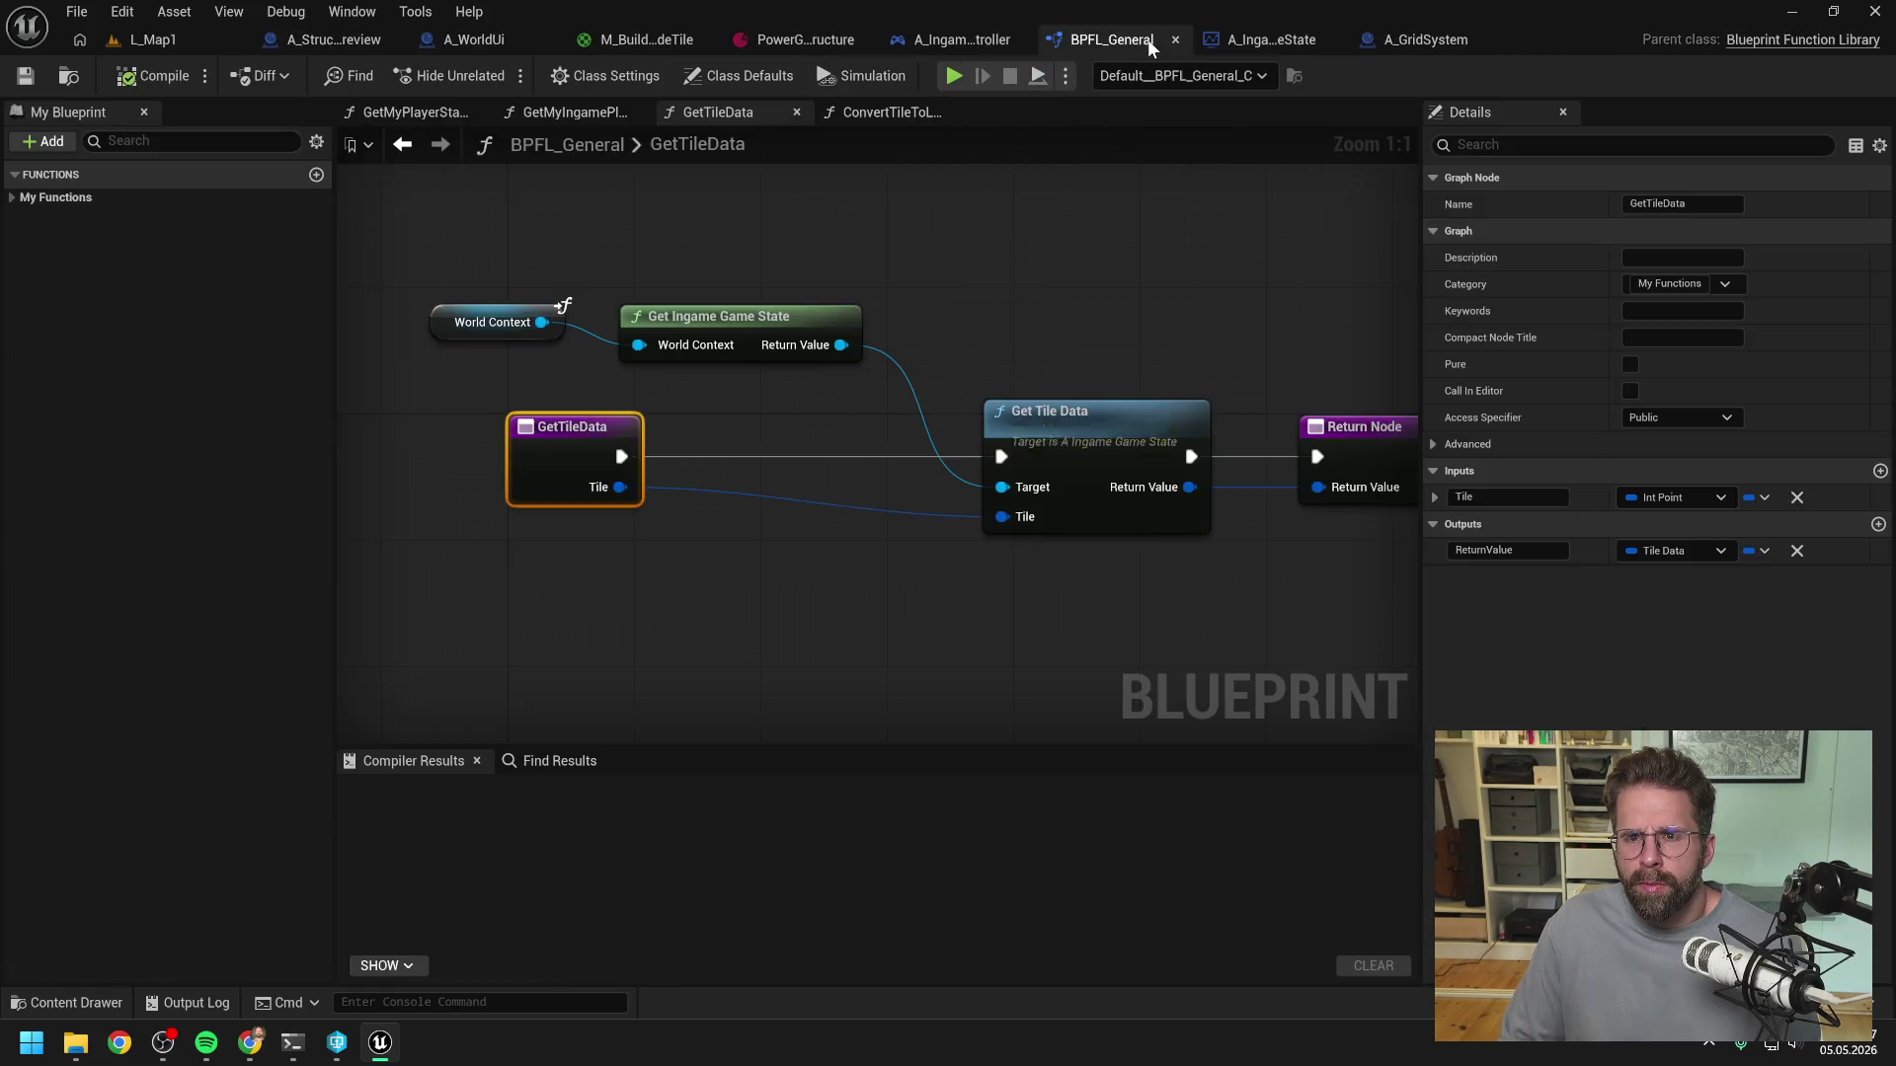
left_click(1438, 44)
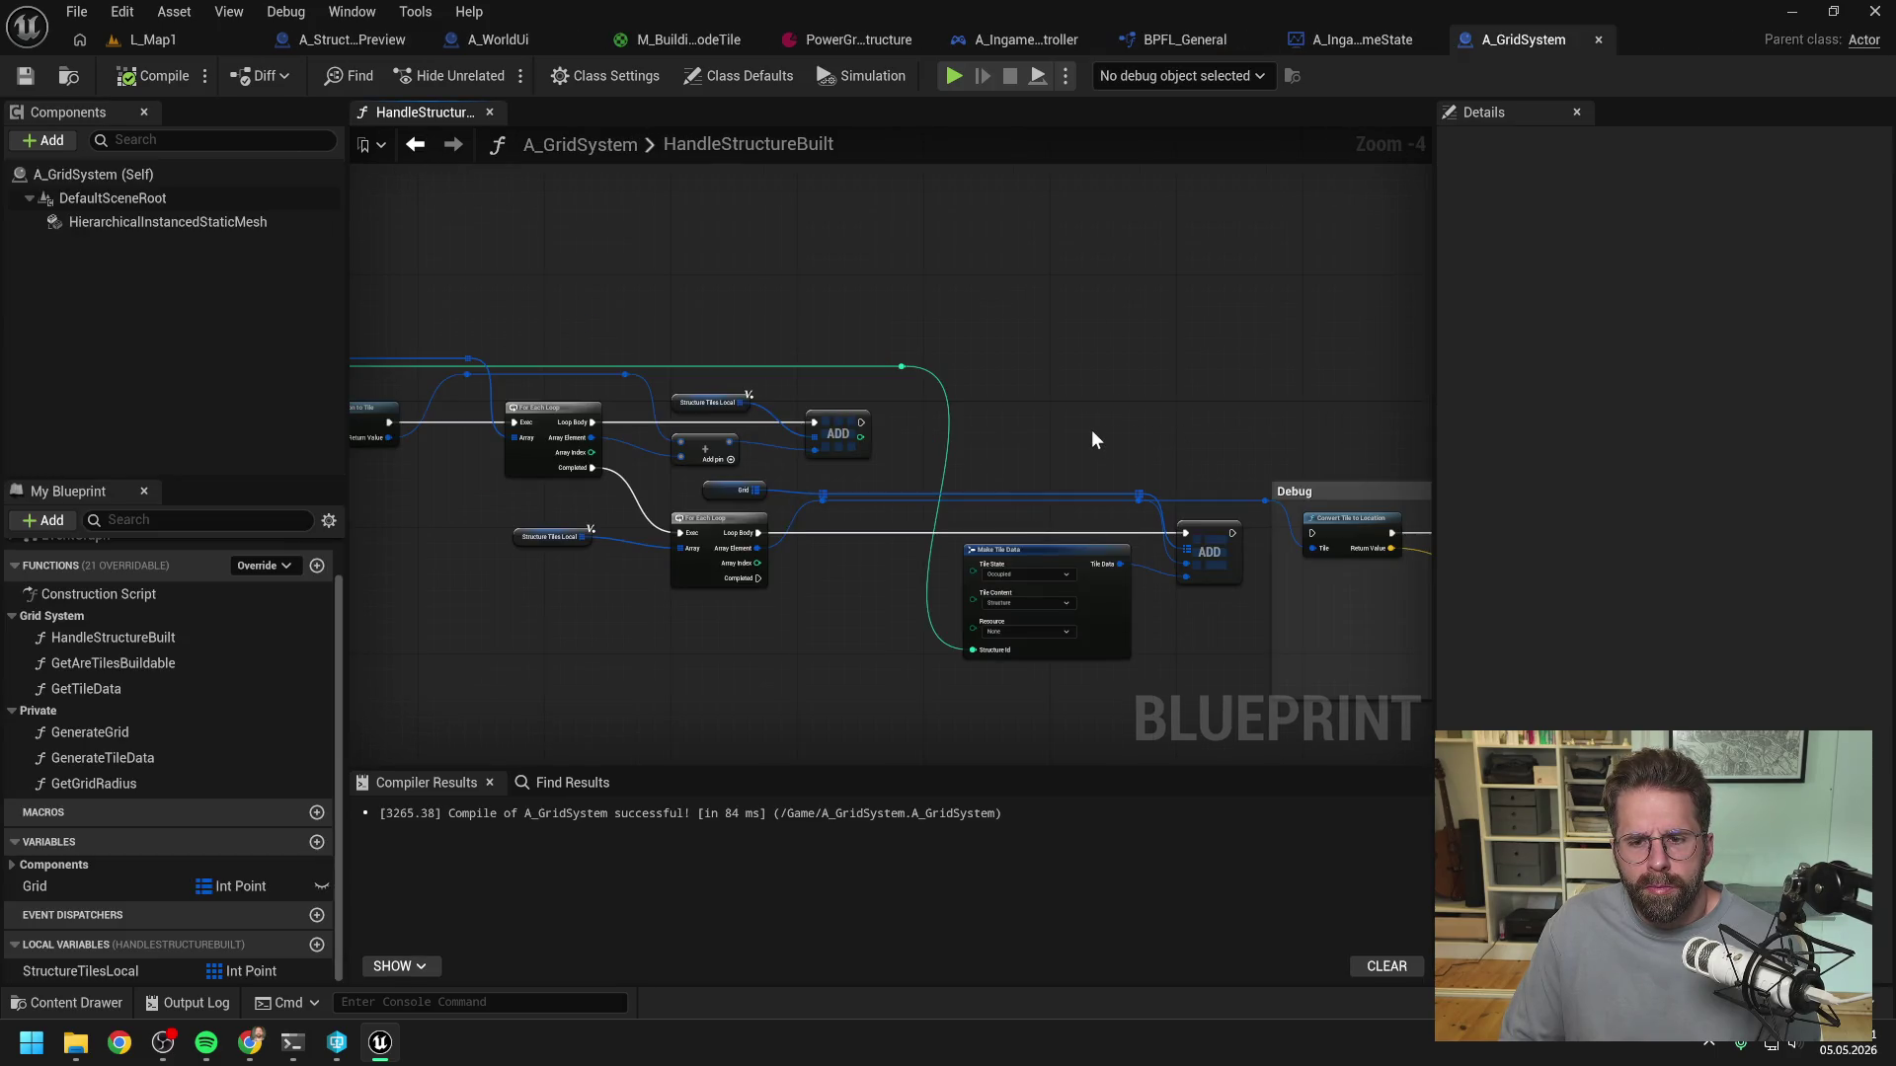
- Play L_Map1, resume past the breakpoint, and build on a grid tile to trigger it
left_click(703, 525)
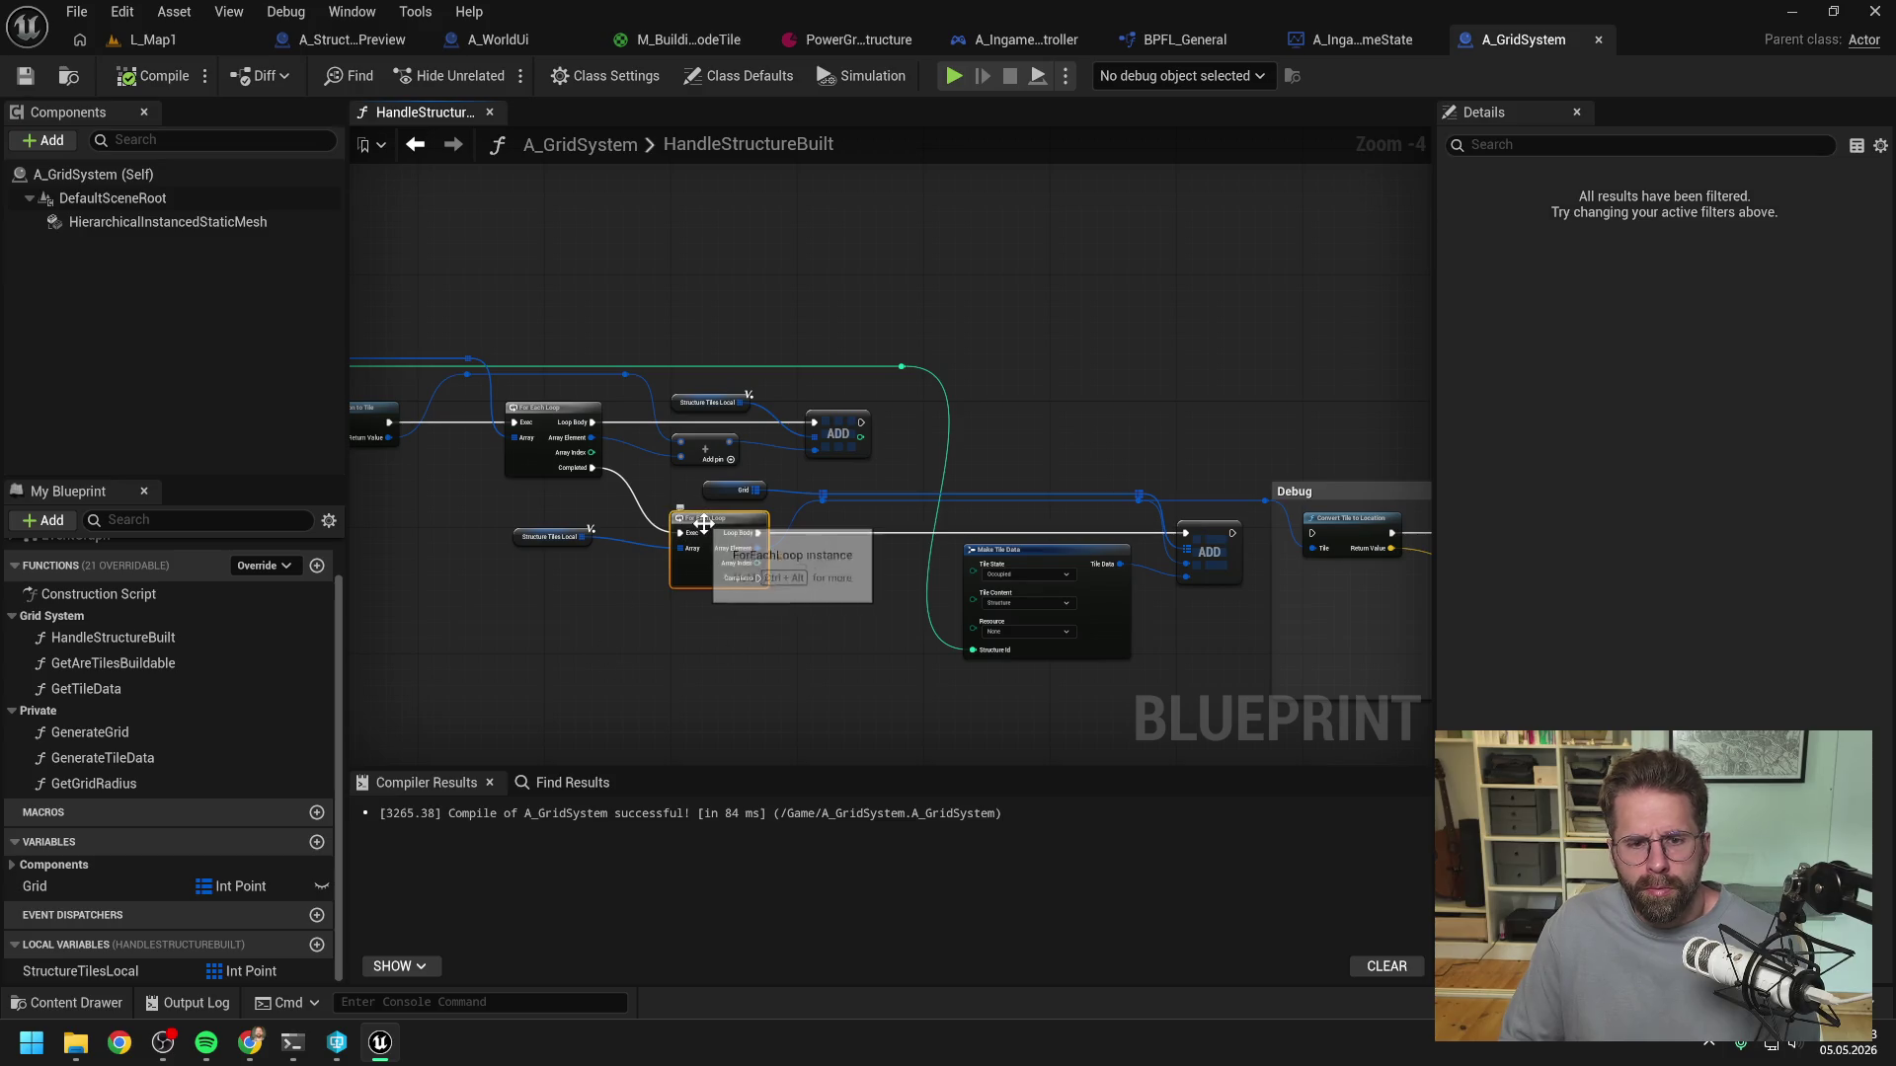
left_click(156, 41)
left_click(495, 75)
mouse_move(637, 412)
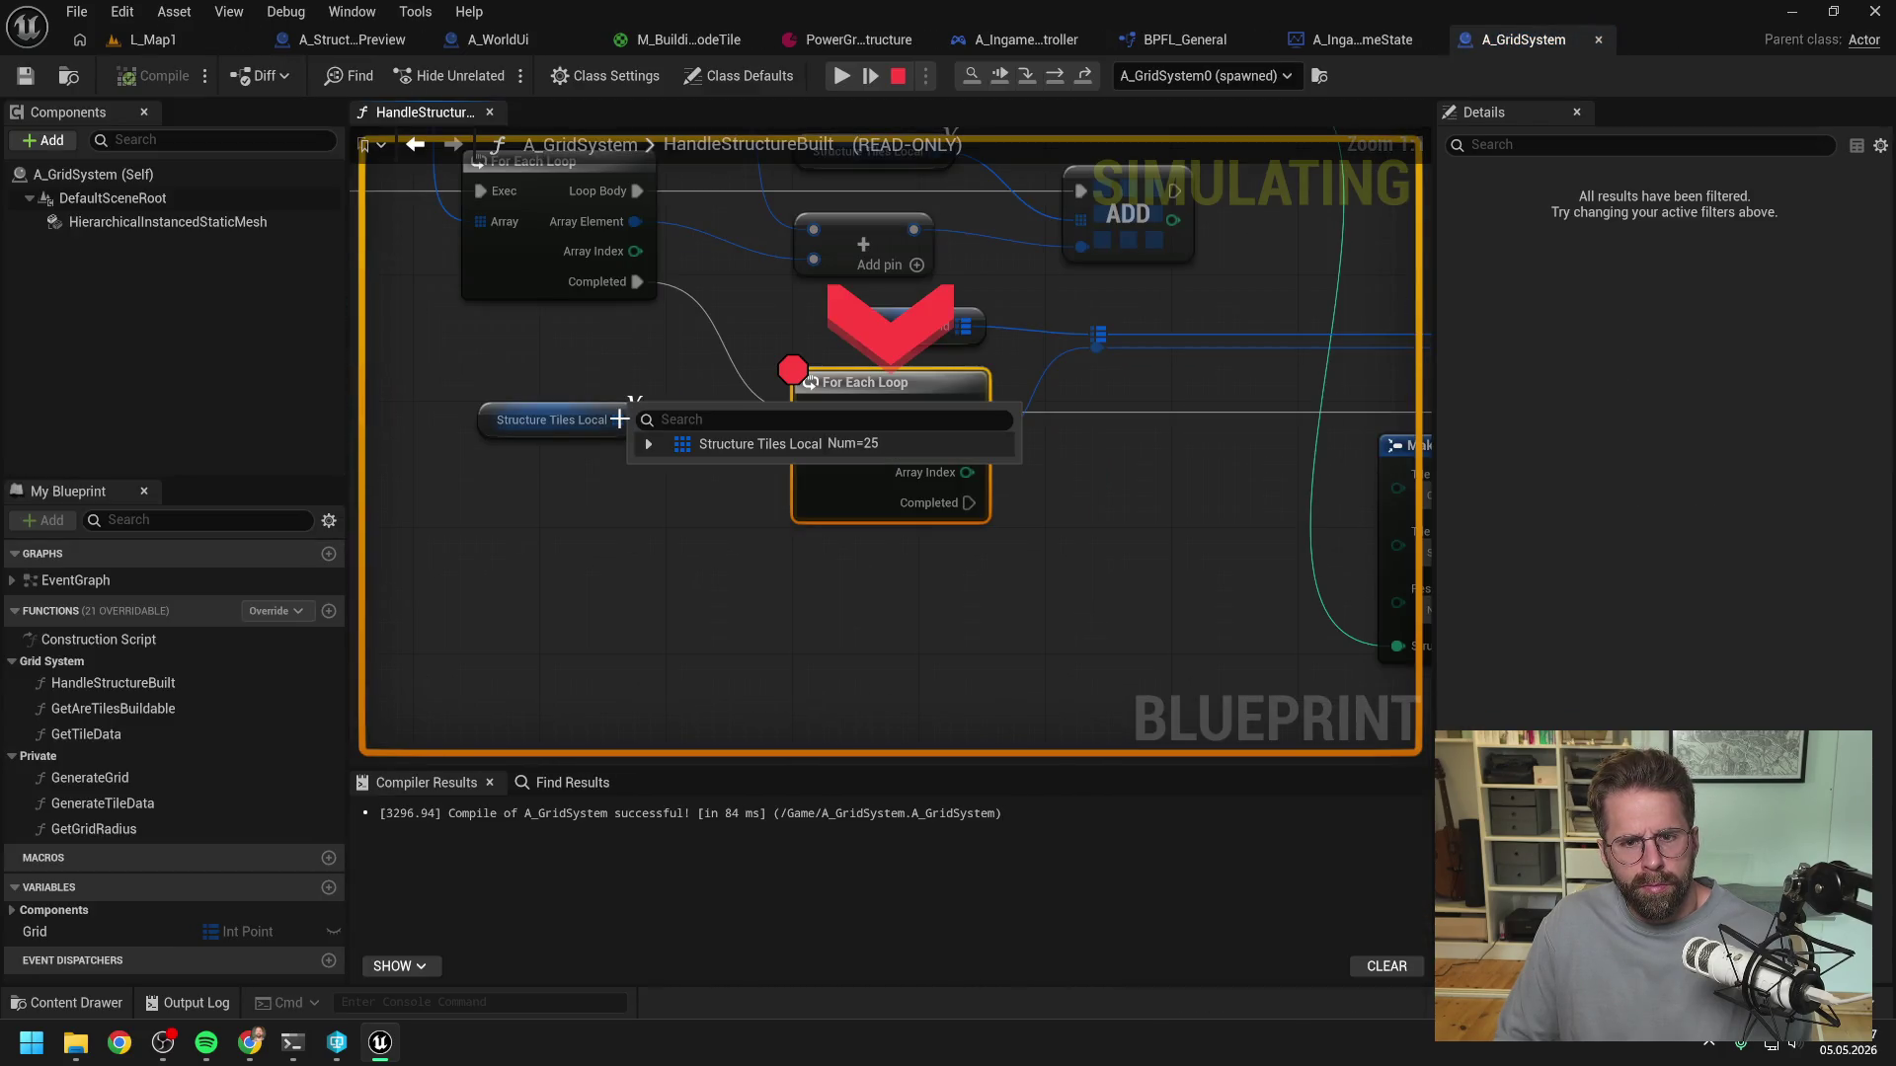
left_click(842, 75)
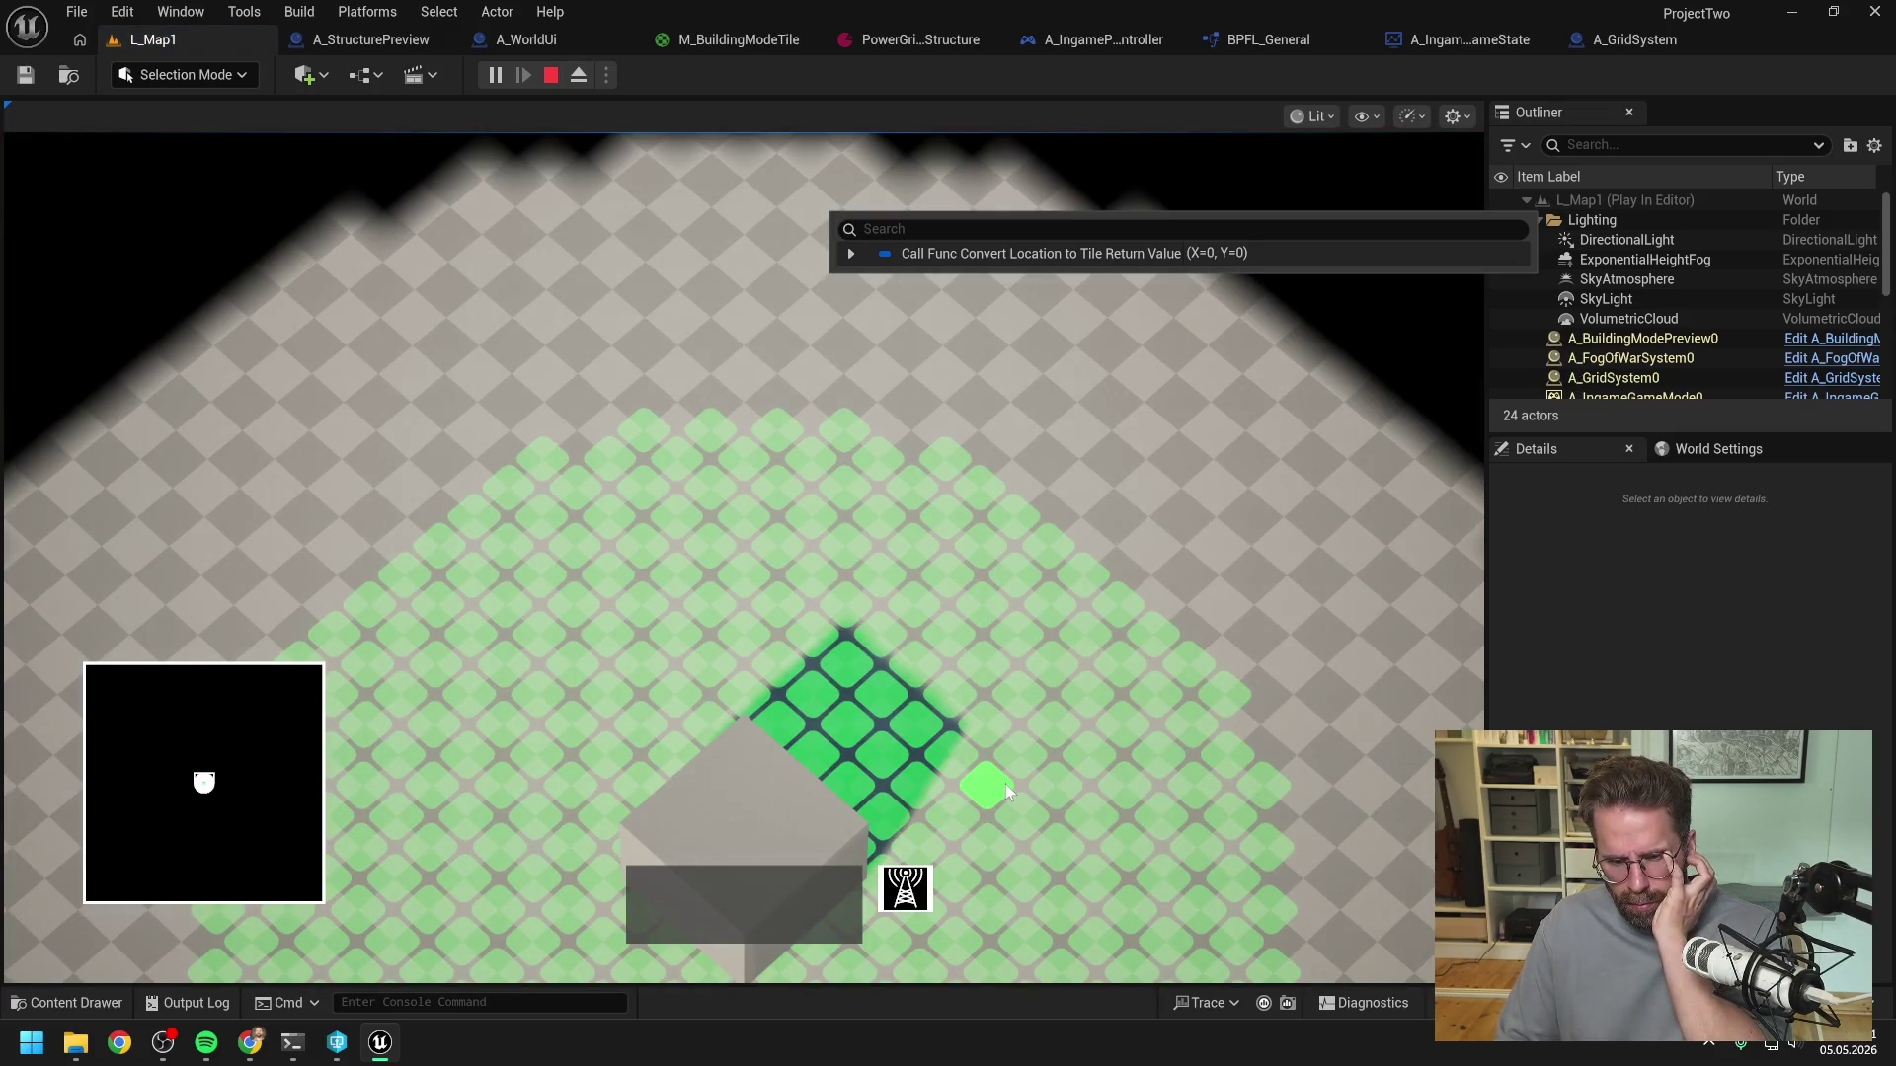
left_click(1005, 784)
- Expand Structure Tiles Local's debug value, showing one tile at X=10, Y=4, then stop
mouse_move(622, 426)
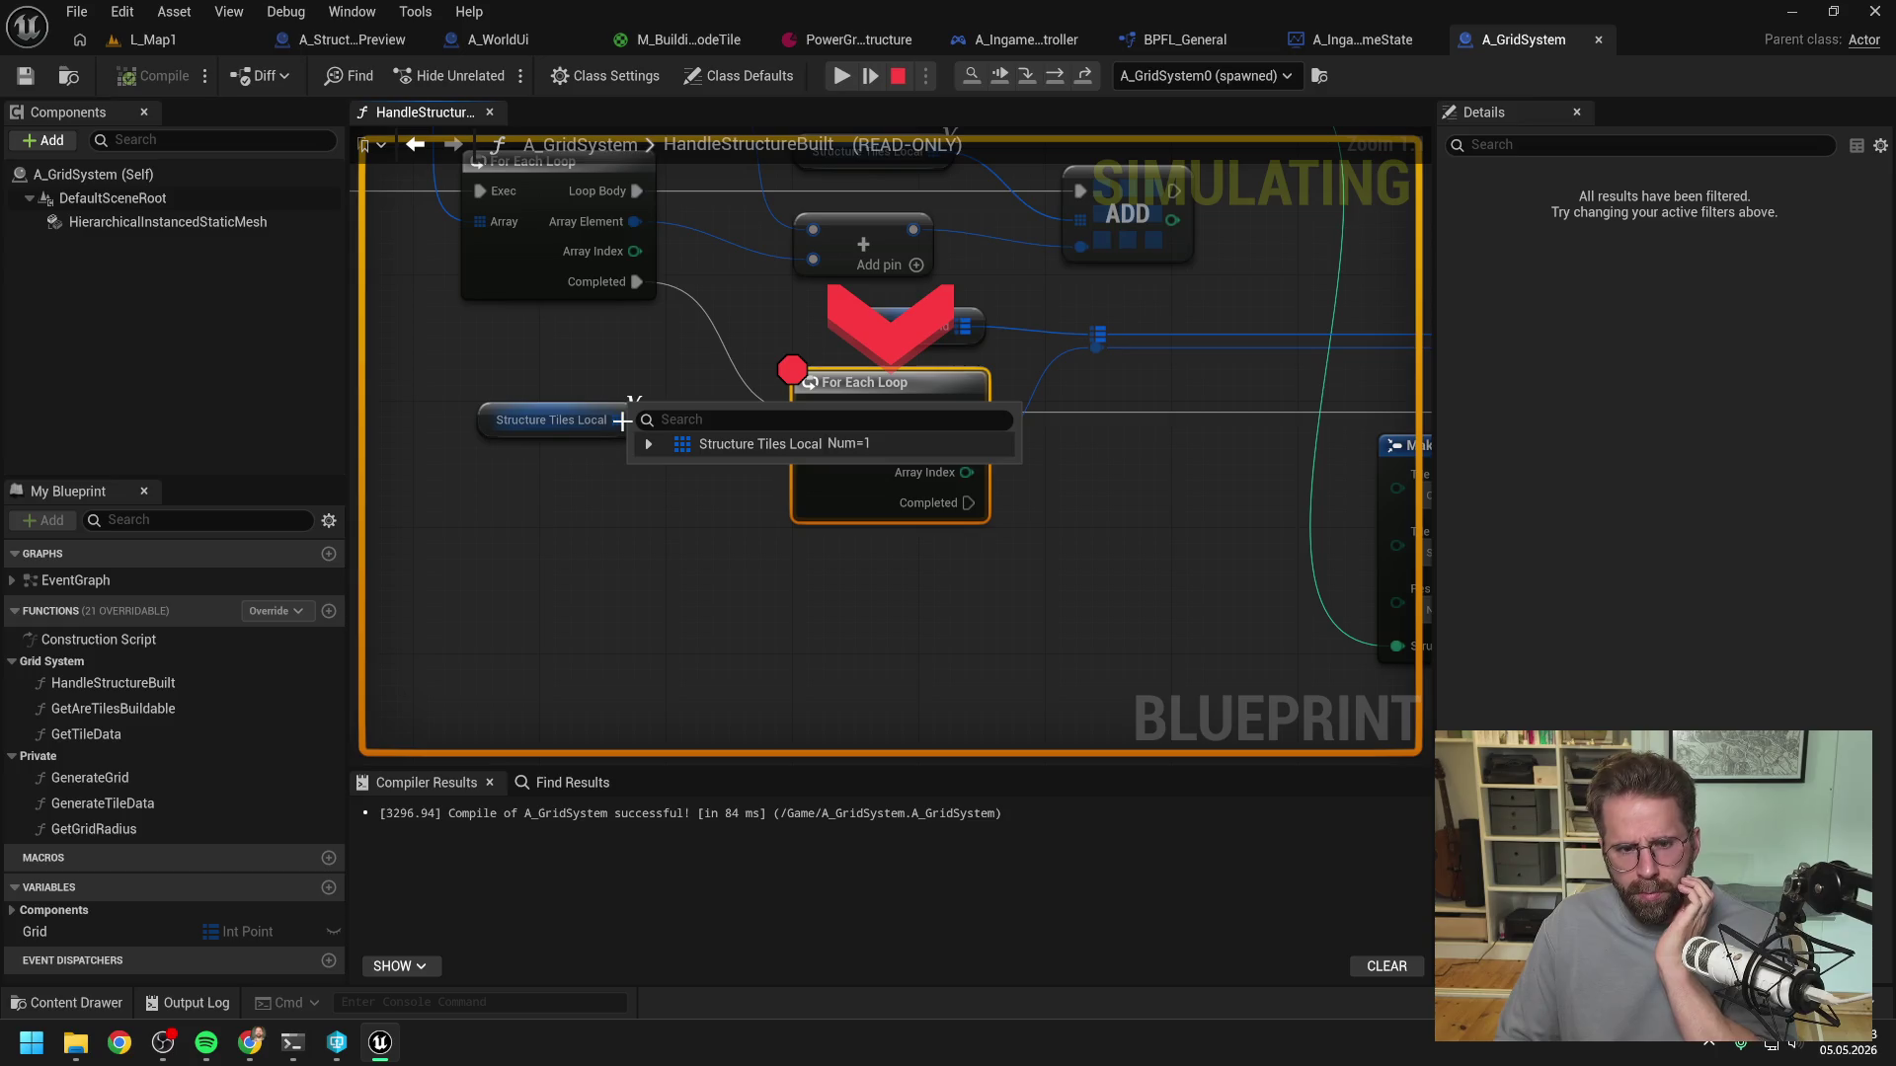
scroll(1081, 555, "down", 2)
left_click_drag(1081, 555, 711, 519)
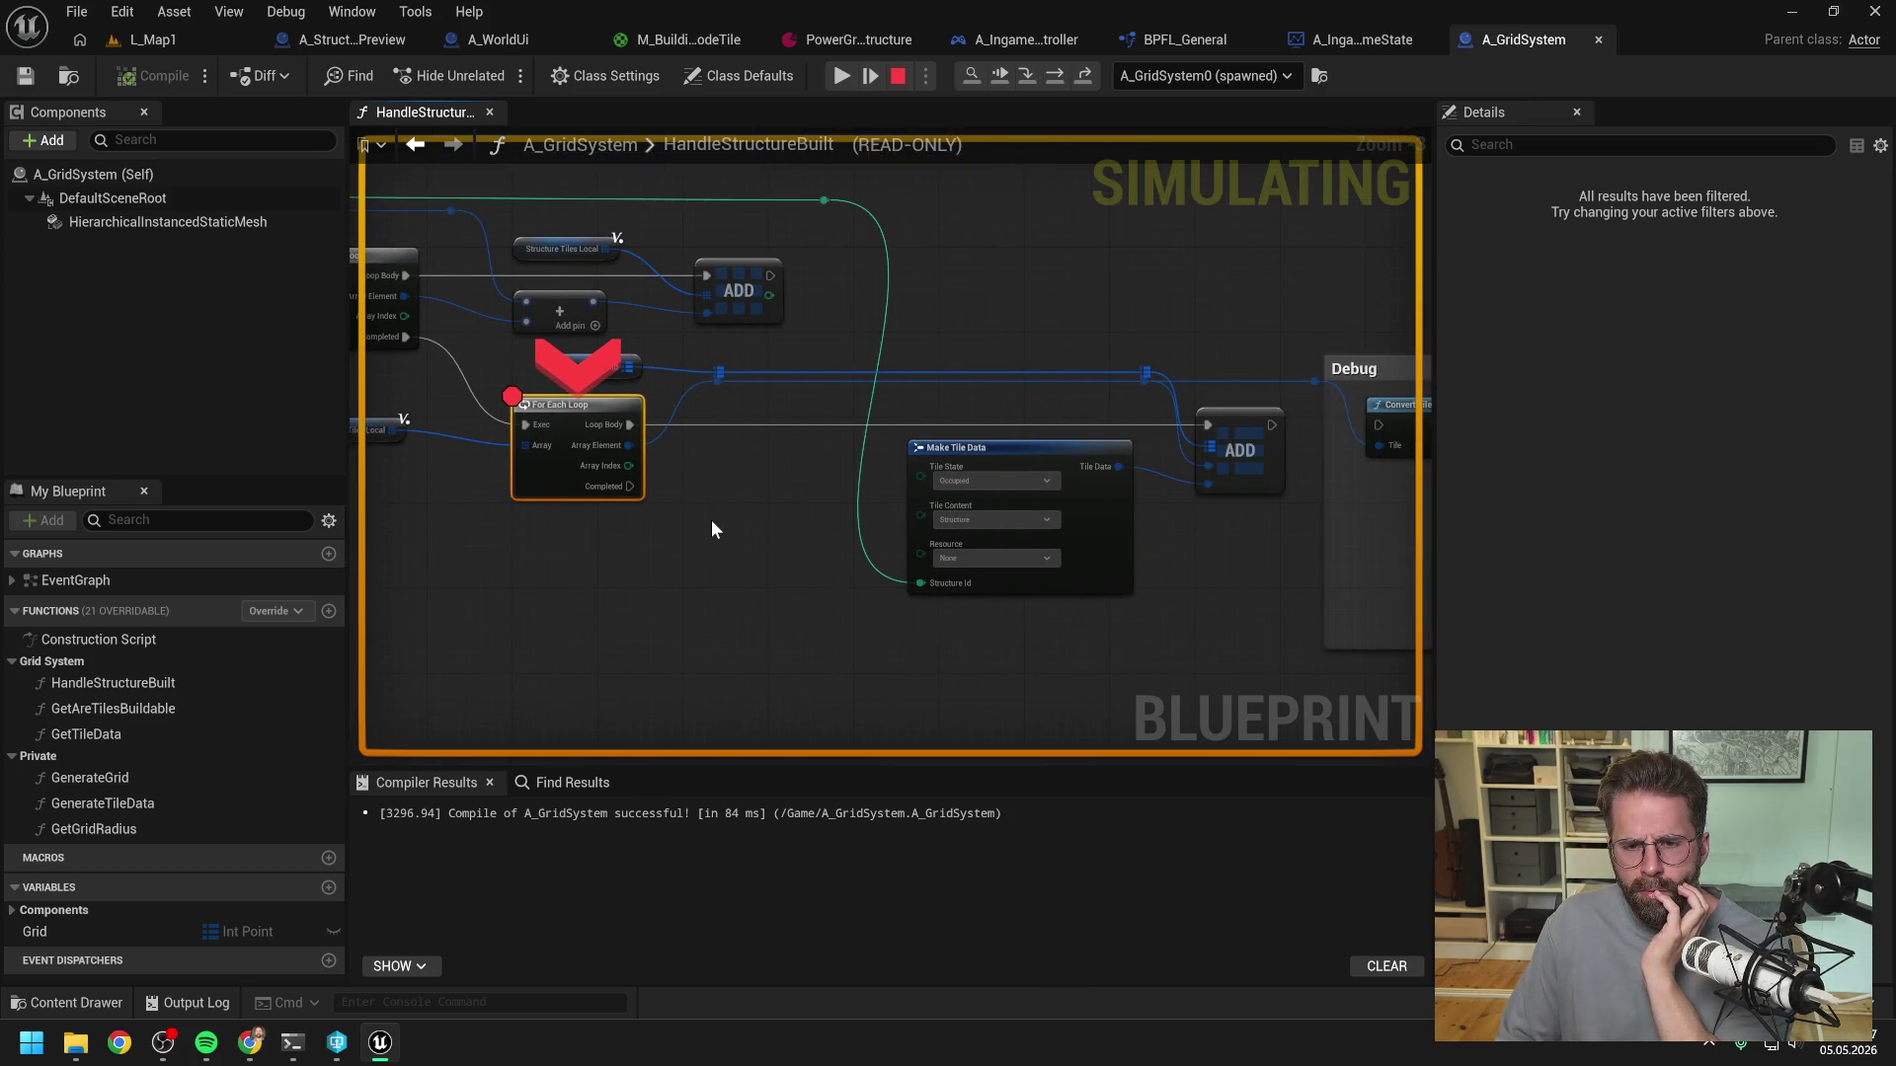
left_click_drag(712, 522, 894, 532)
mouse_move(573, 438)
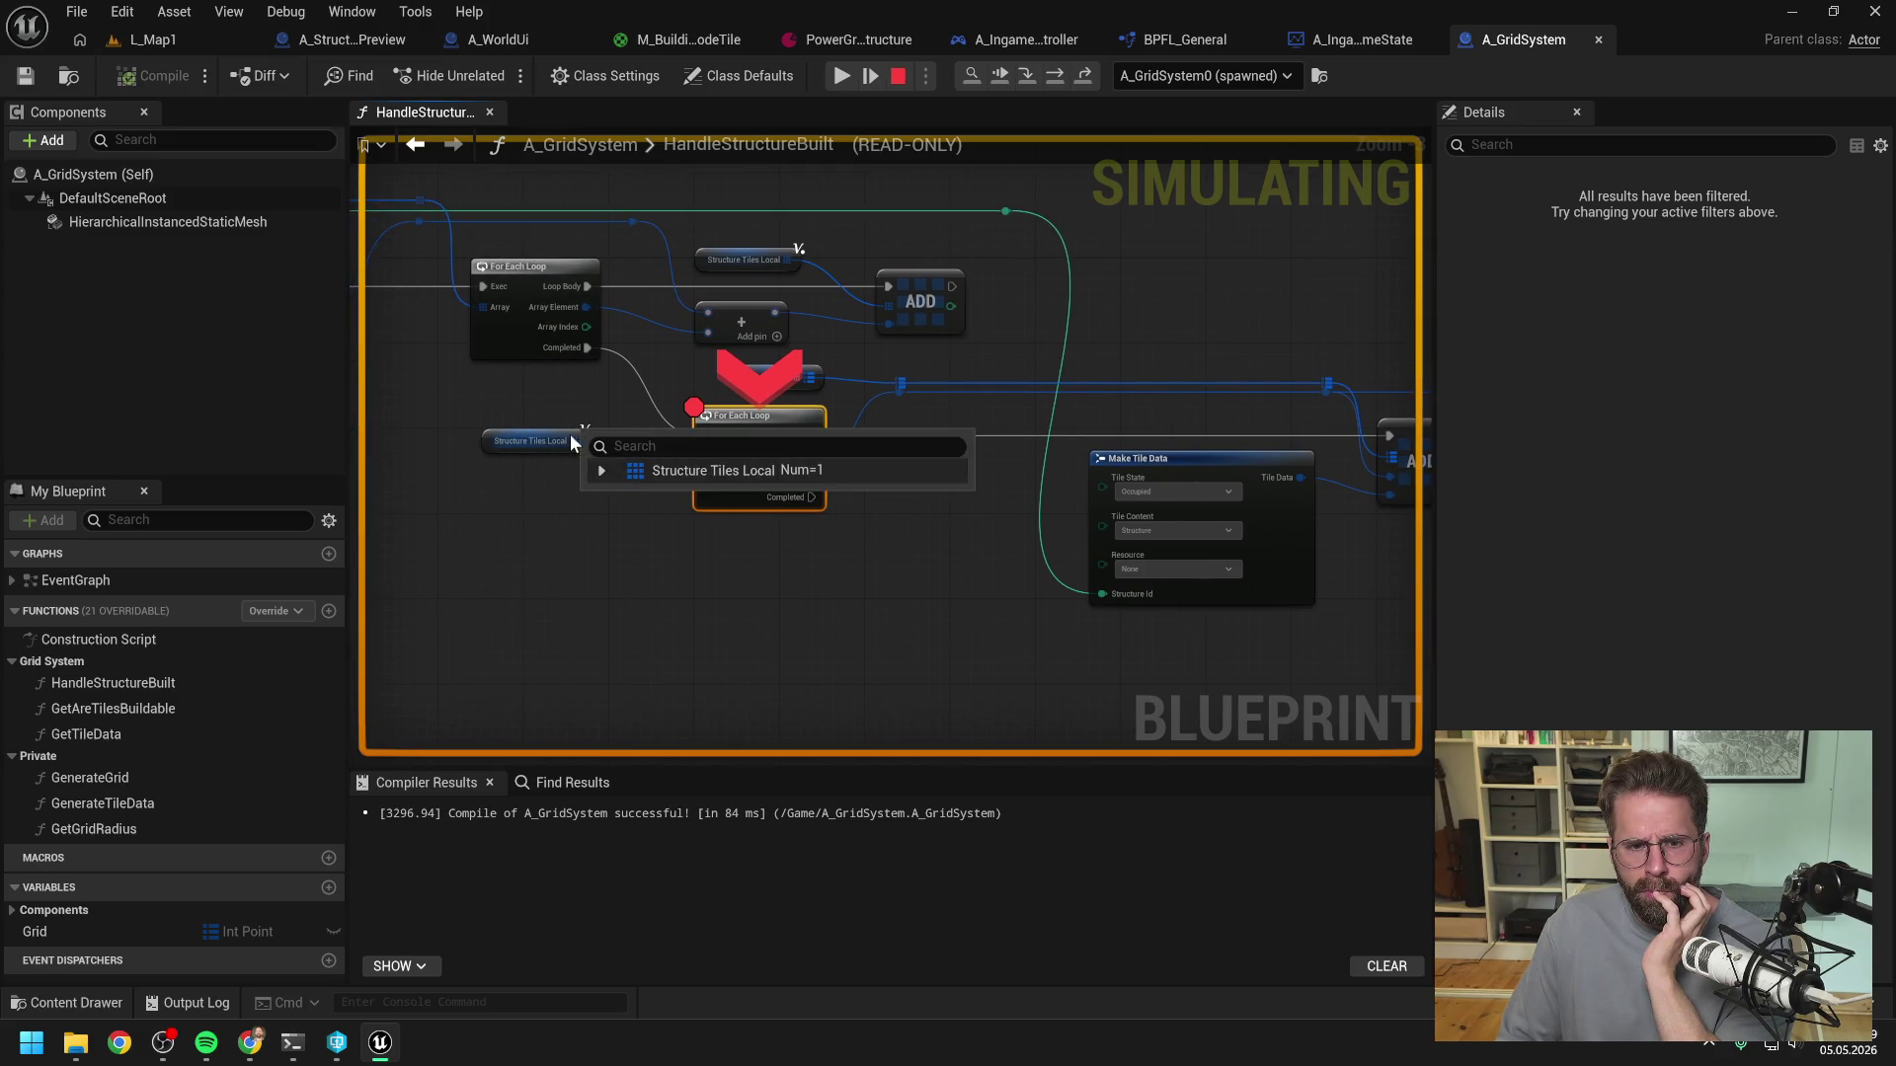
left_click(602, 471)
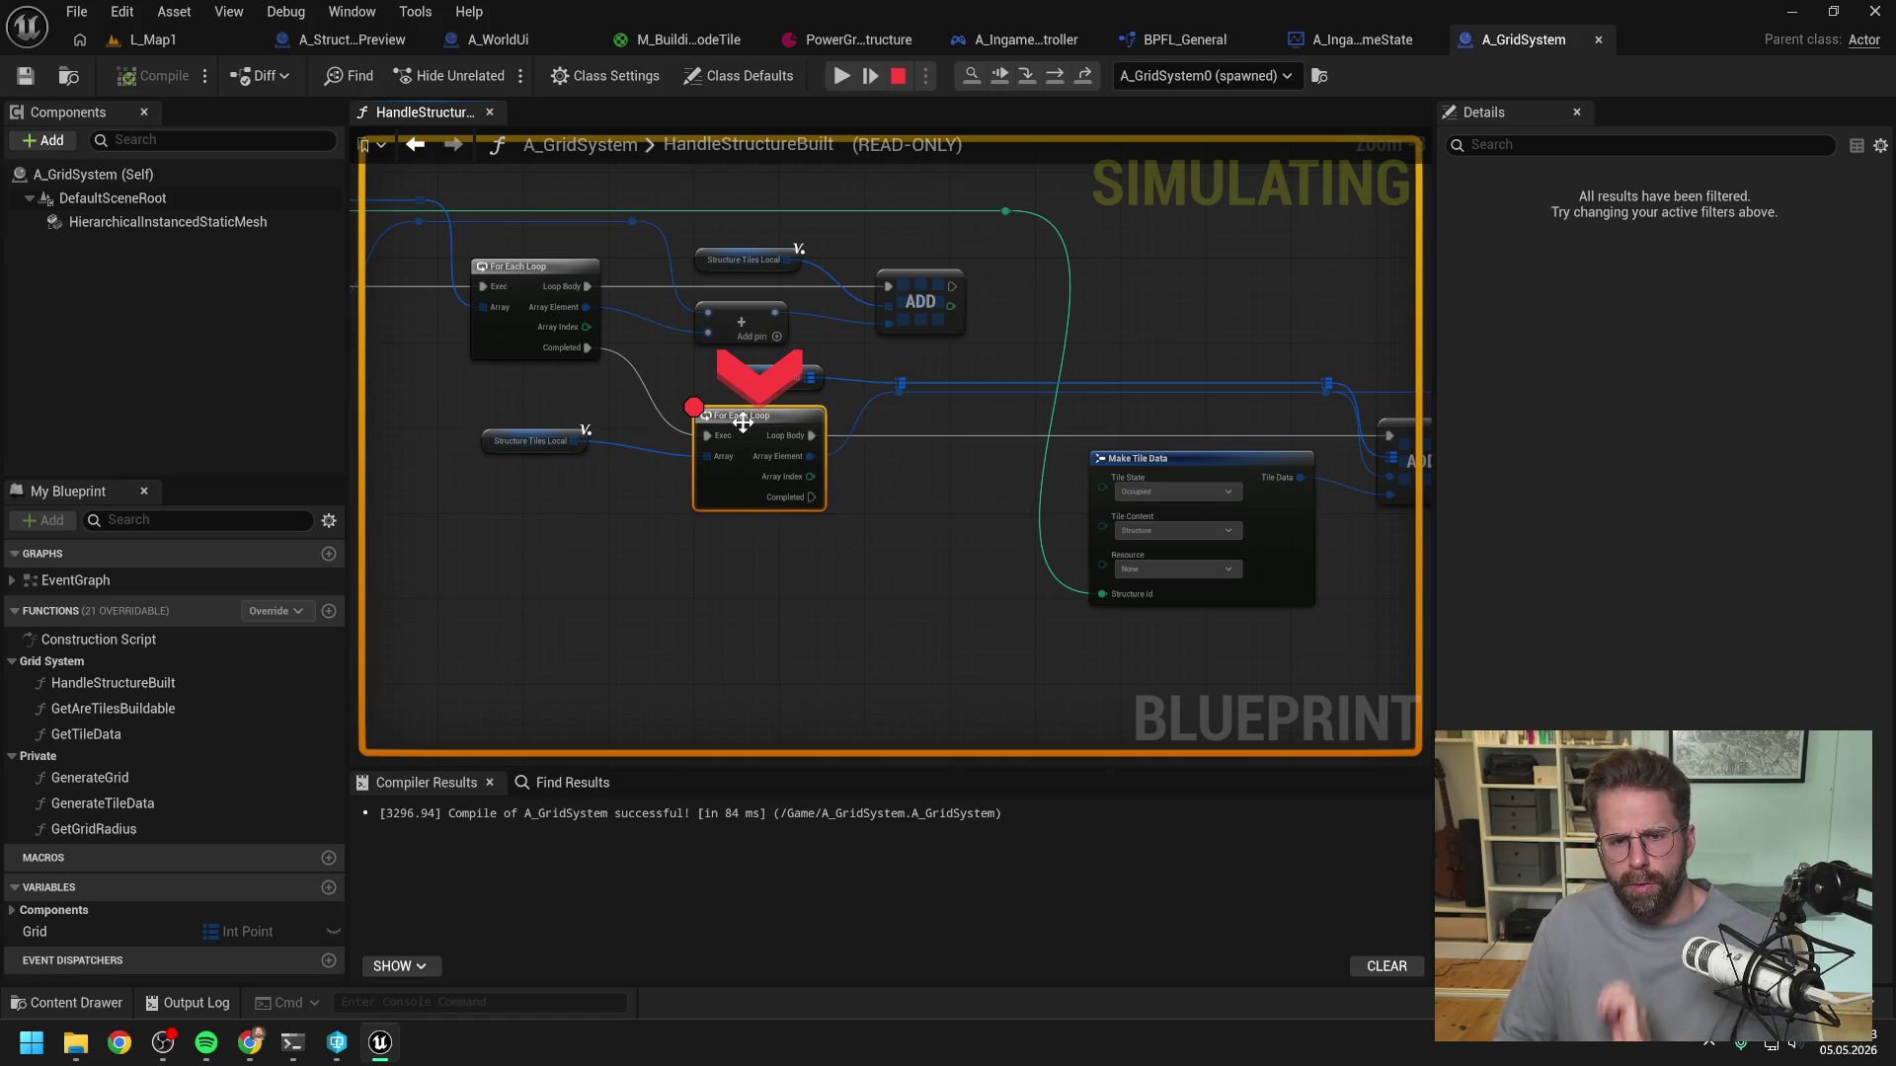
mouse_move(869, 407)
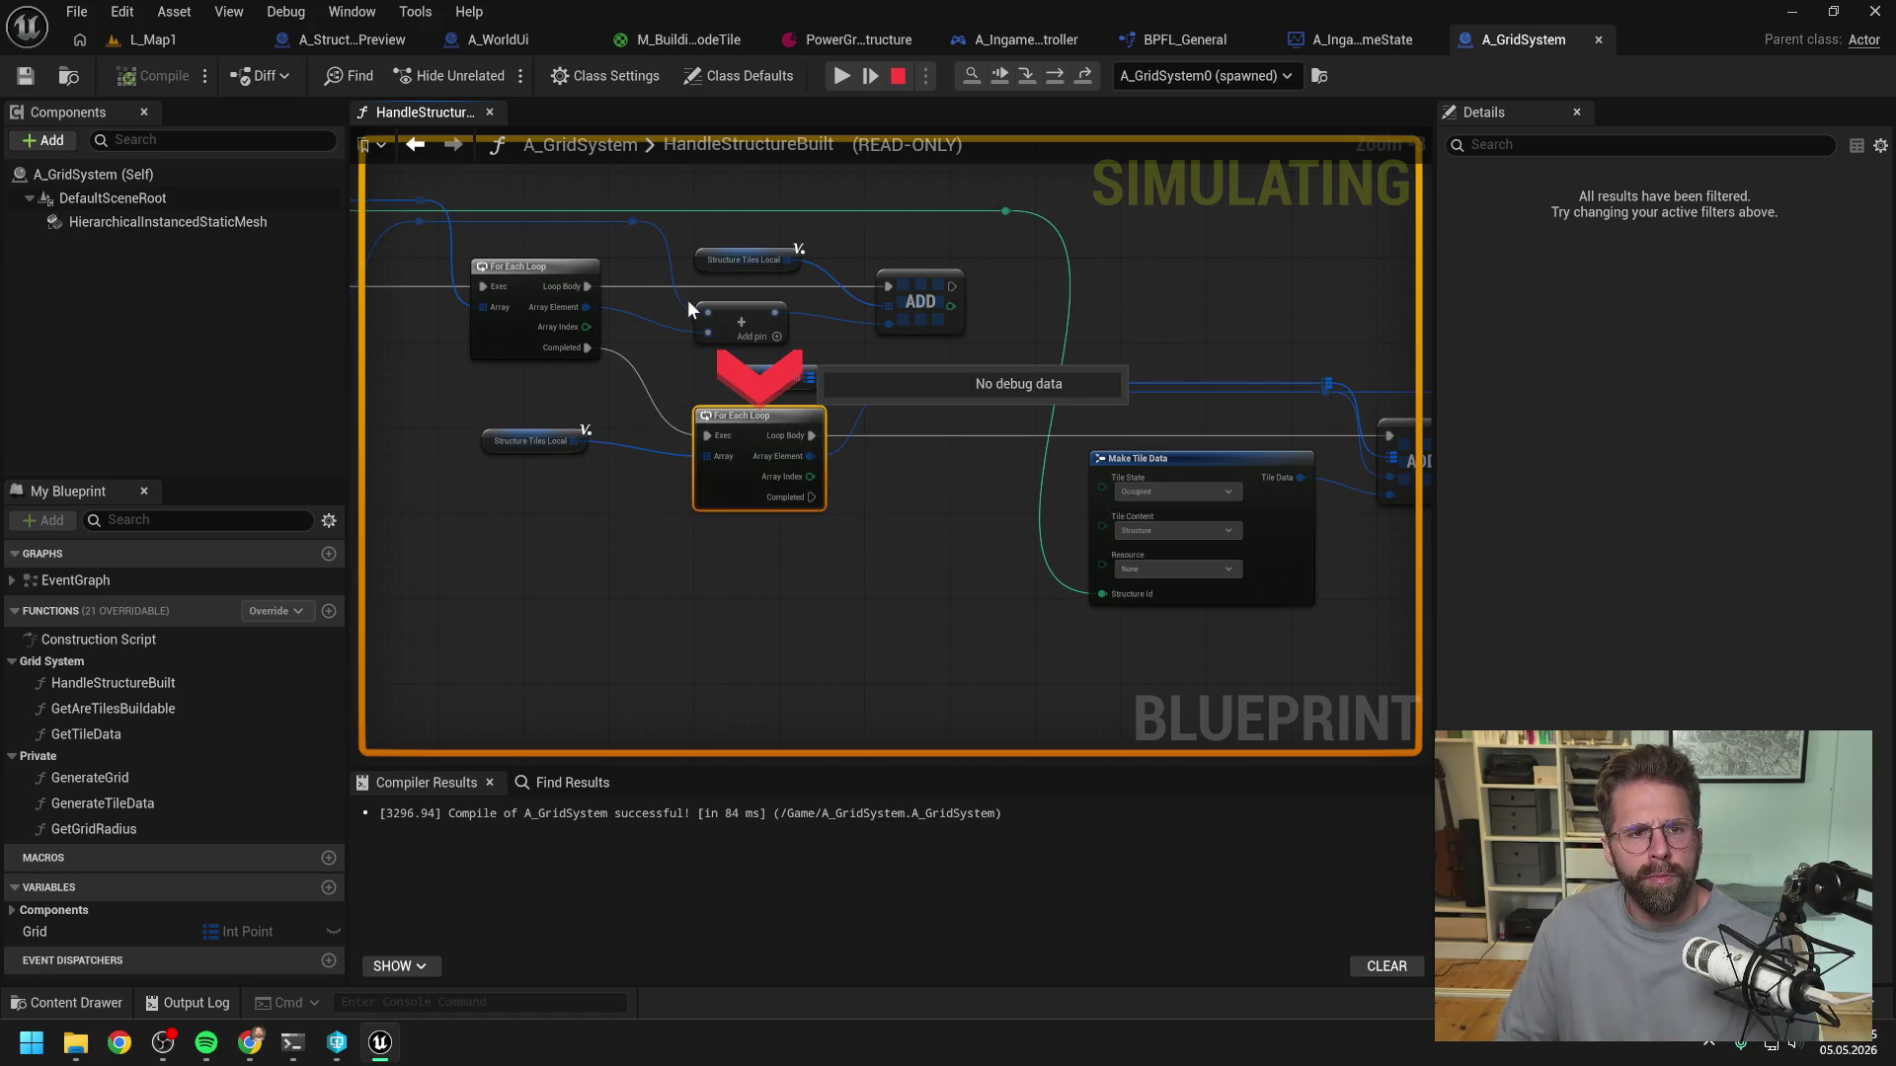
left_click(900, 77)
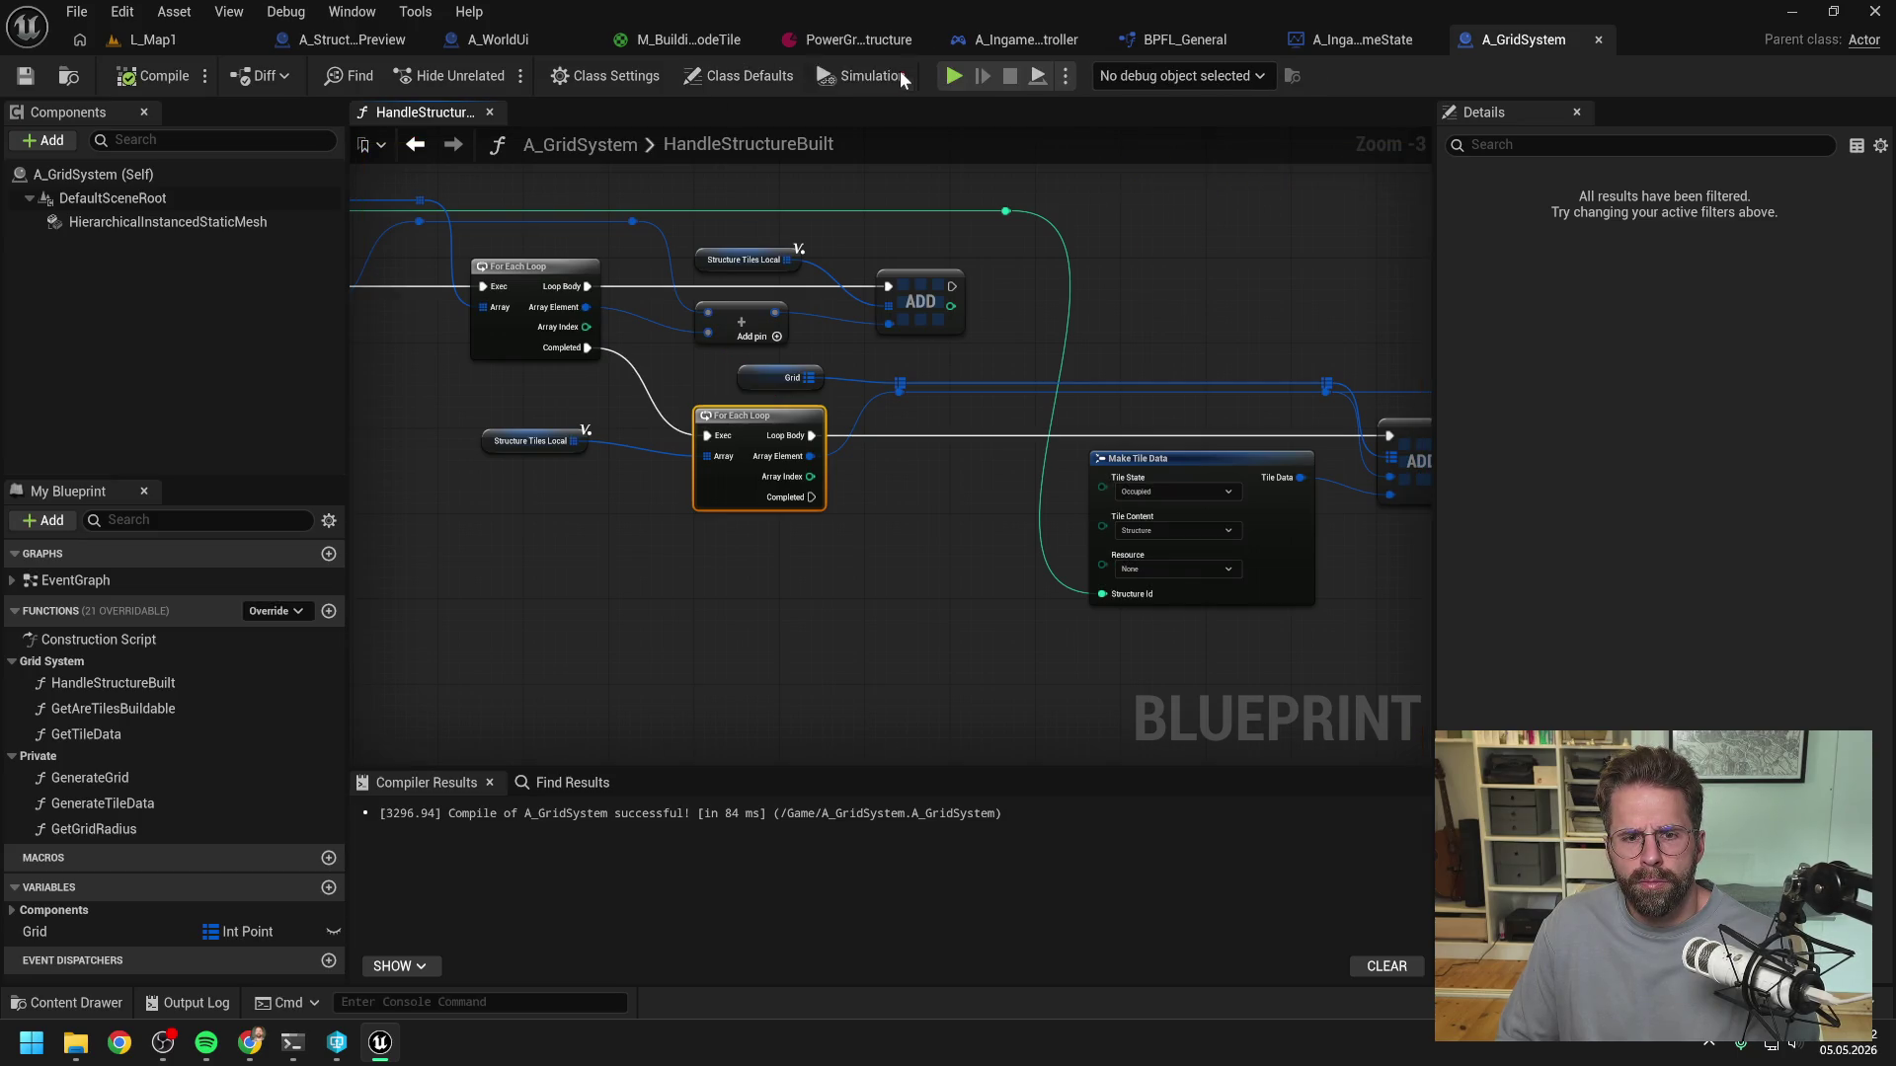
- Add a temporary Print String between the loop's Loop Body and the ADD node, then compile
right_click(611, 583)
type("print")
key("Return")
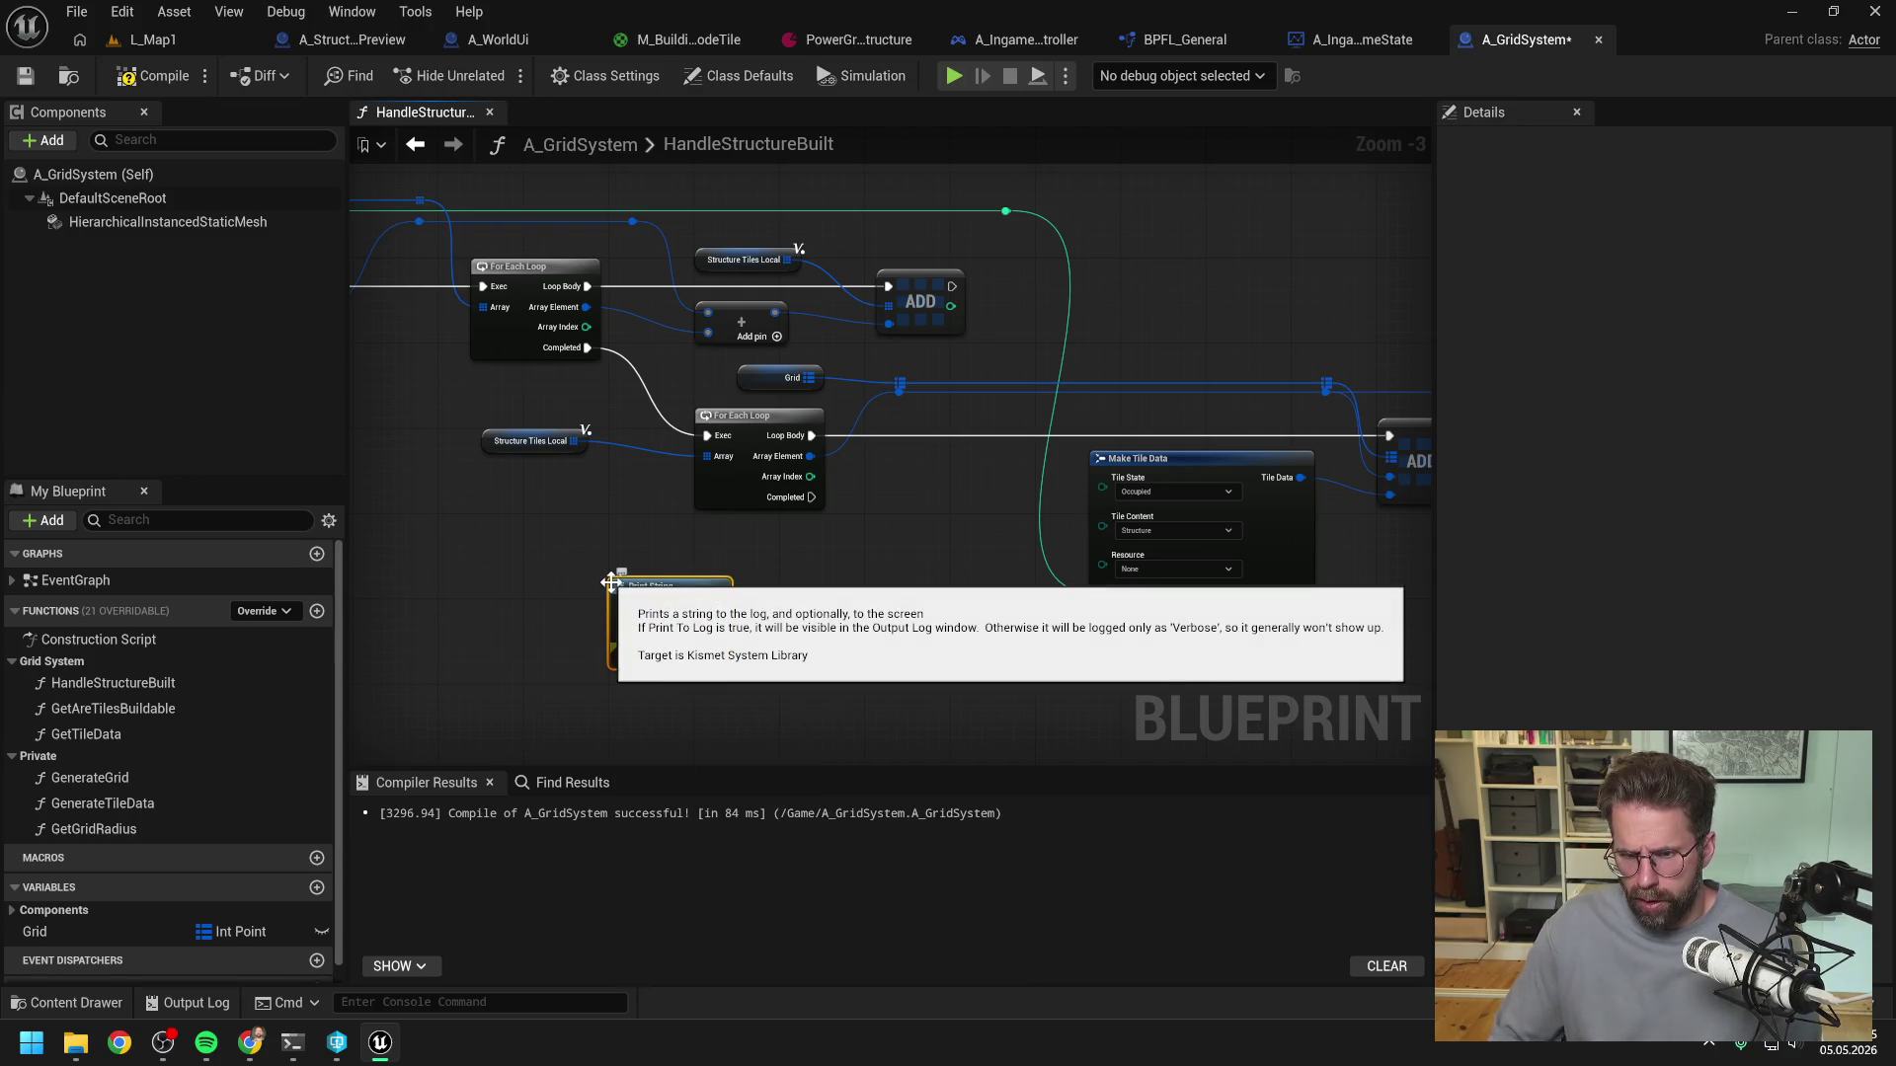
left_click_drag(588, 347, 633, 607)
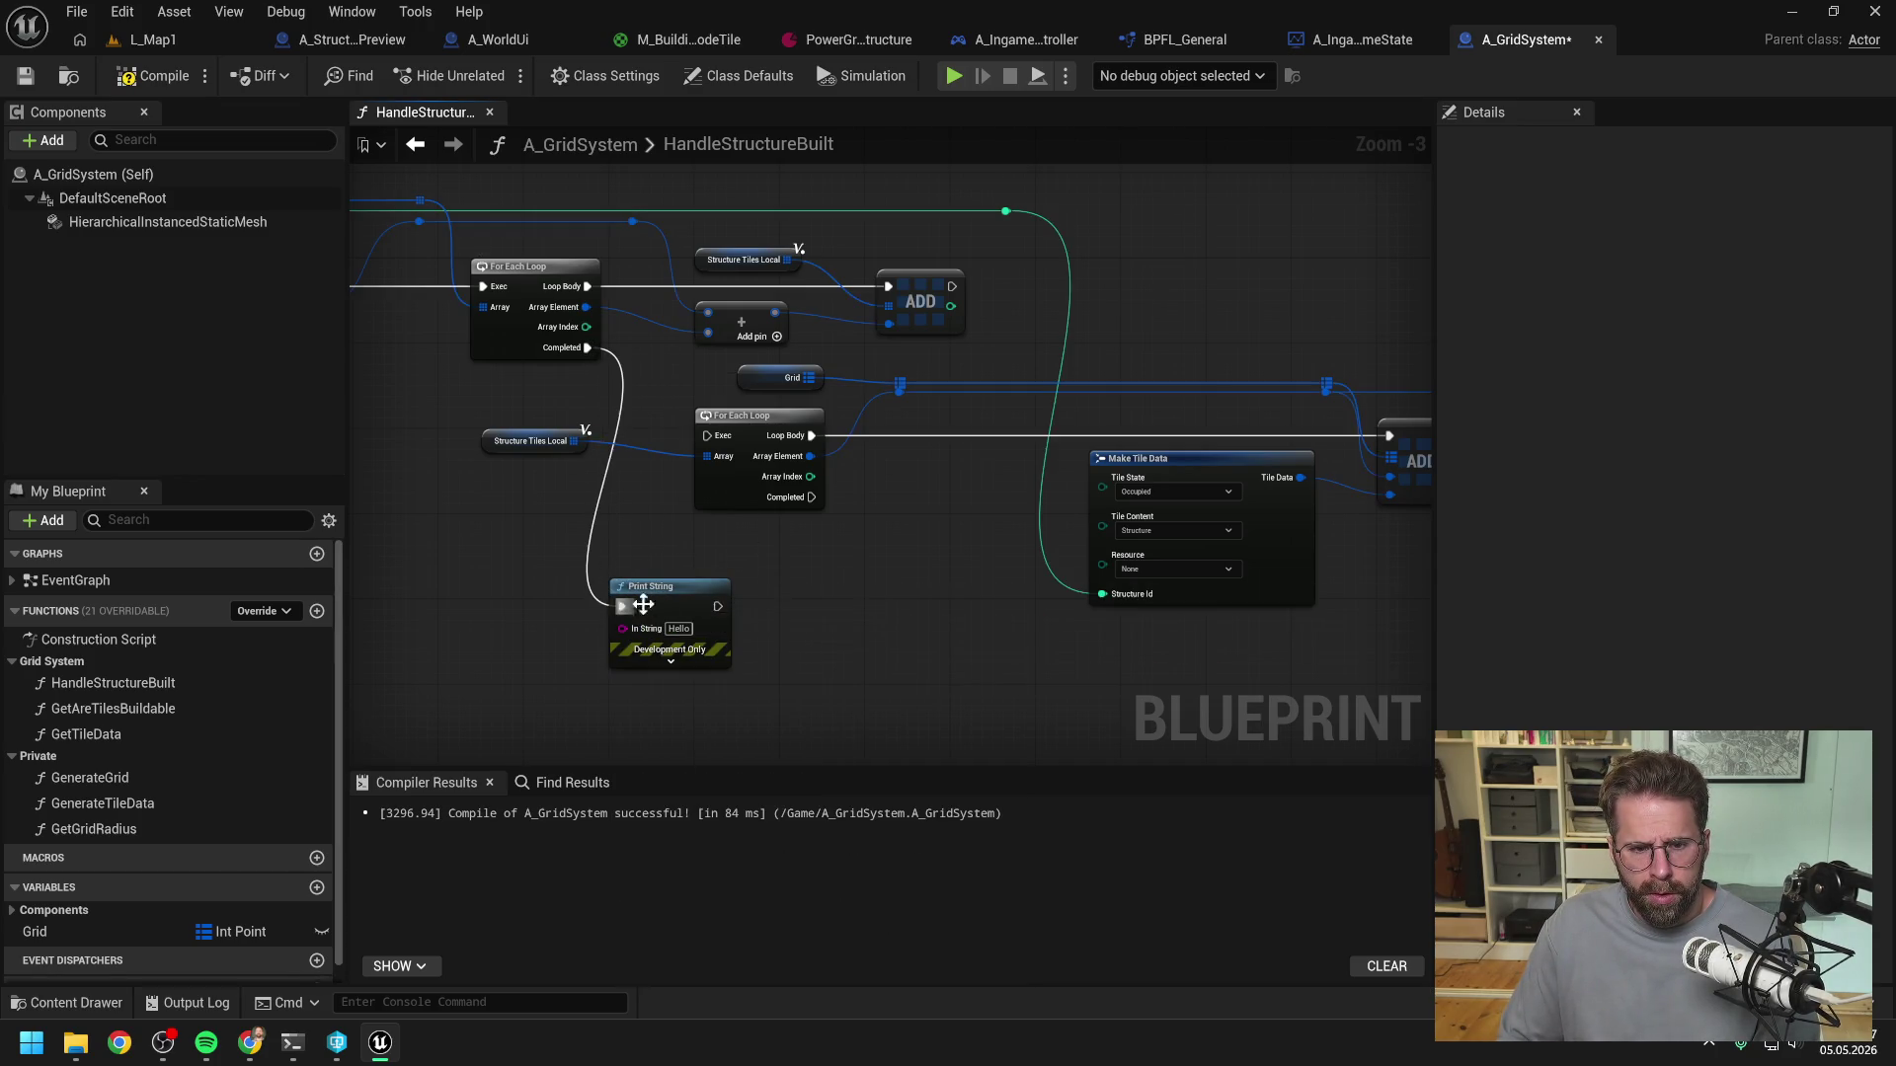
mouse_move(588, 347)
left_mouse_down()
mouse_move(705, 436)
mouse_move(640, 595)
left_mouse_up()
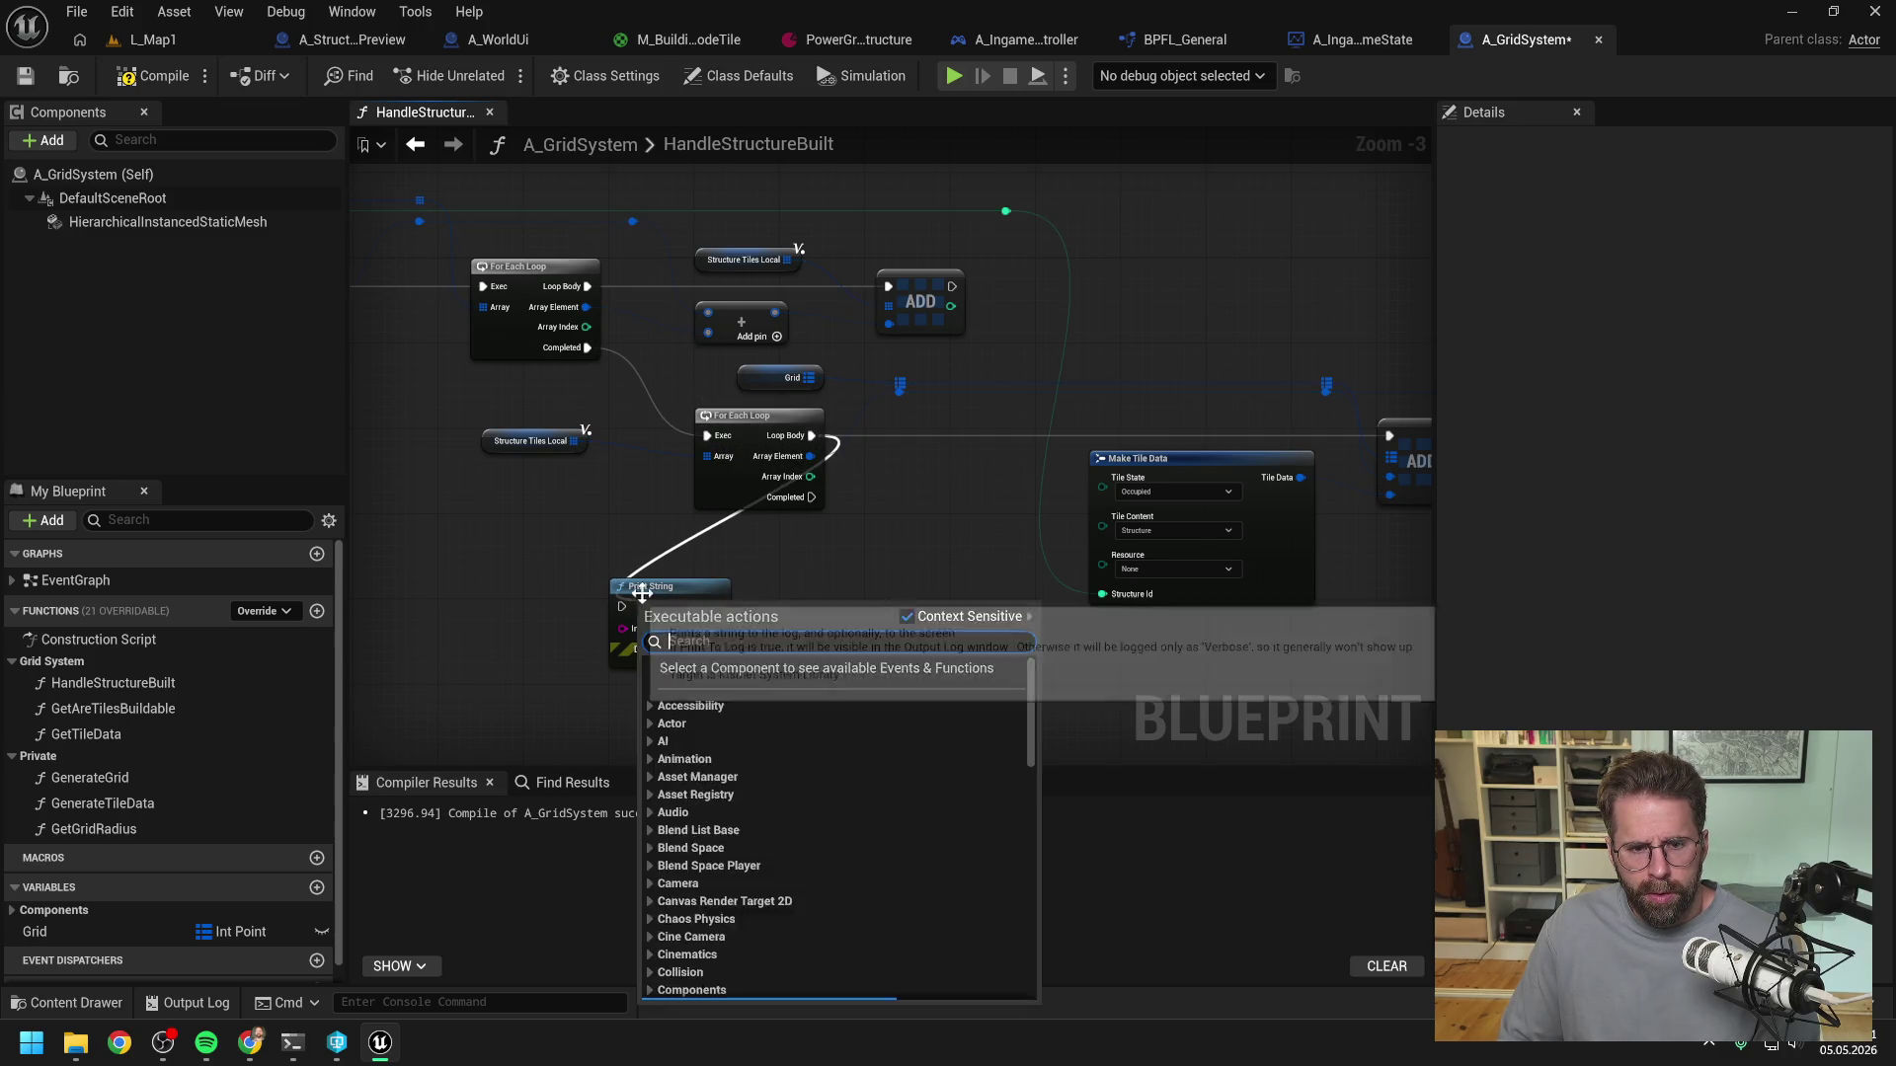
key("Escape")
mouse_move(812, 497)
left_mouse_down()
mouse_move(653, 560)
mouse_move(623, 607)
mouse_move(1216, 472)
left_mouse_up()
left_click_drag(729, 596, 793, 607)
mouse_move(693, 632)
left_mouse_down()
mouse_move(643, 508)
mouse_move(694, 654)
left_mouse_up()
left_click(630, 640)
- Delete the Print String and conversion nodes, recompile with F7 and save A_GridSystem
left_click(153, 76)
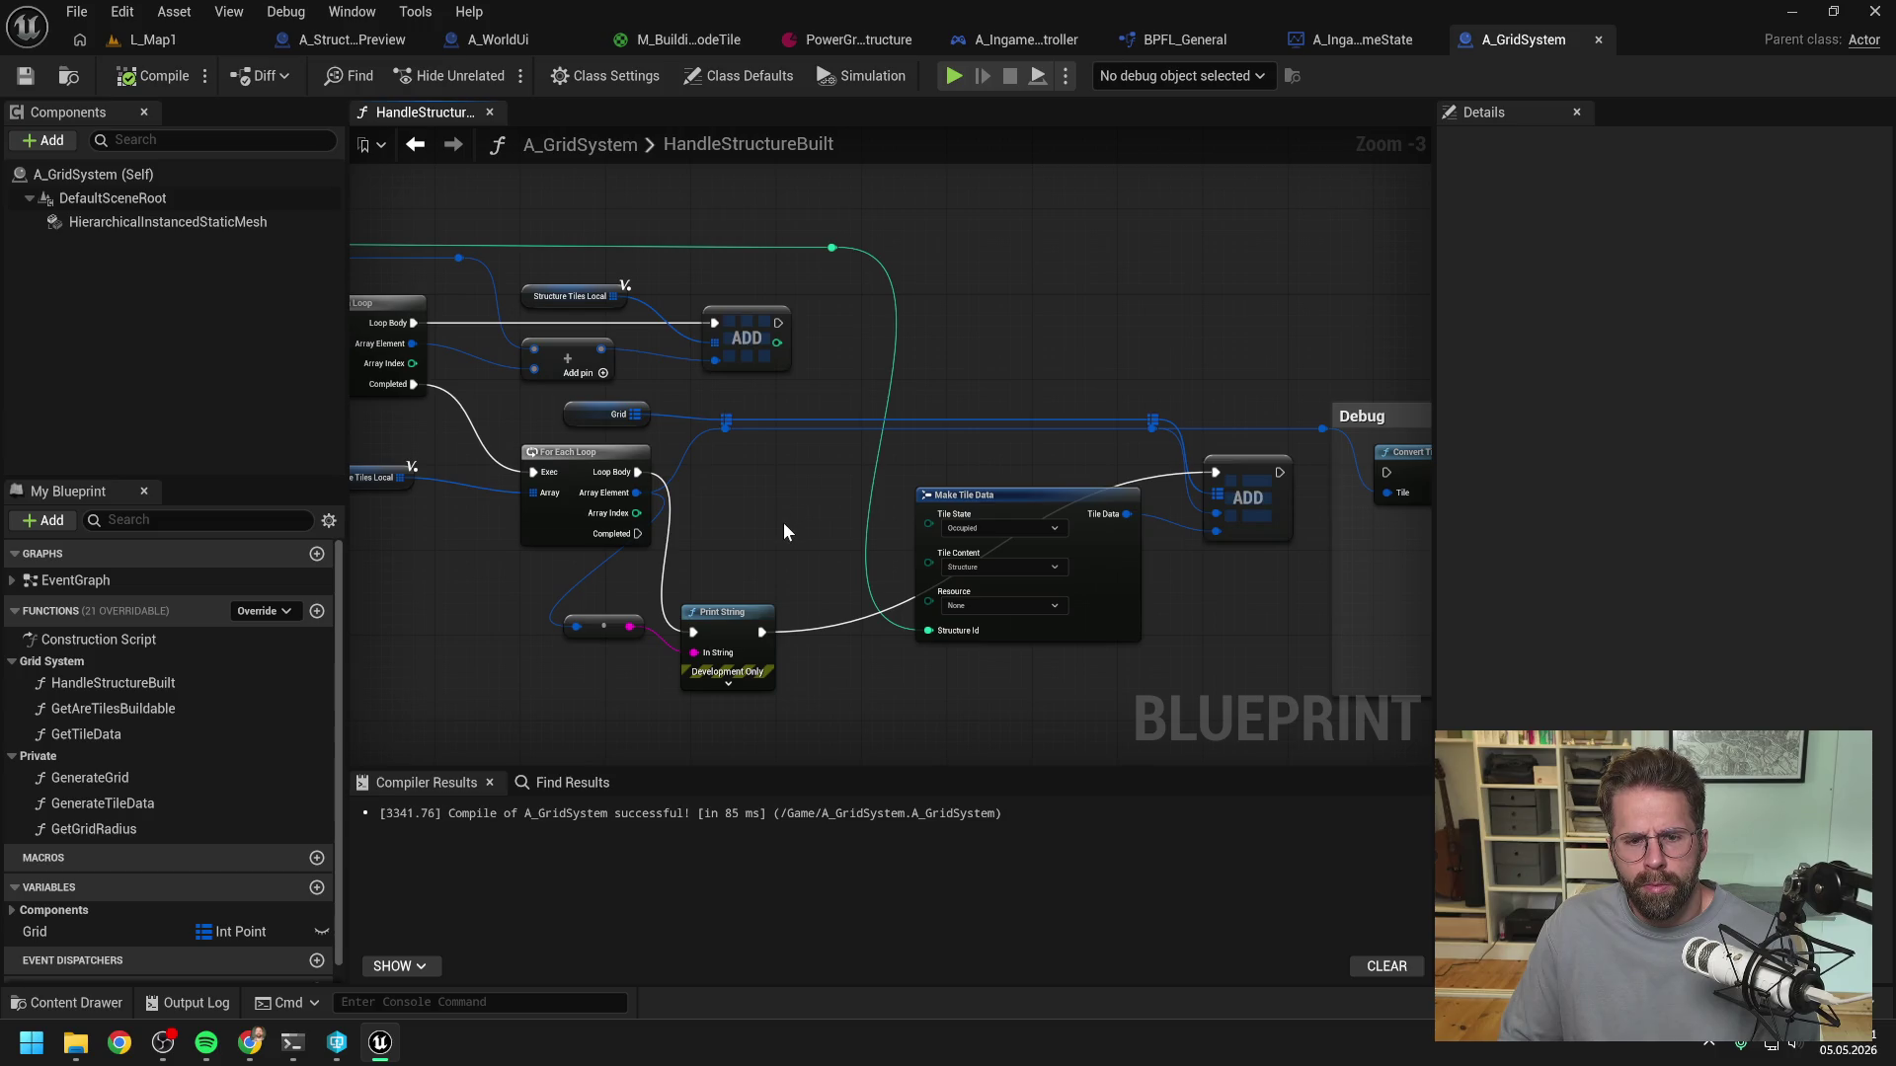
left_click_drag(545, 601, 776, 694)
key("Delete")
key("F7")
key("ctrl+s")
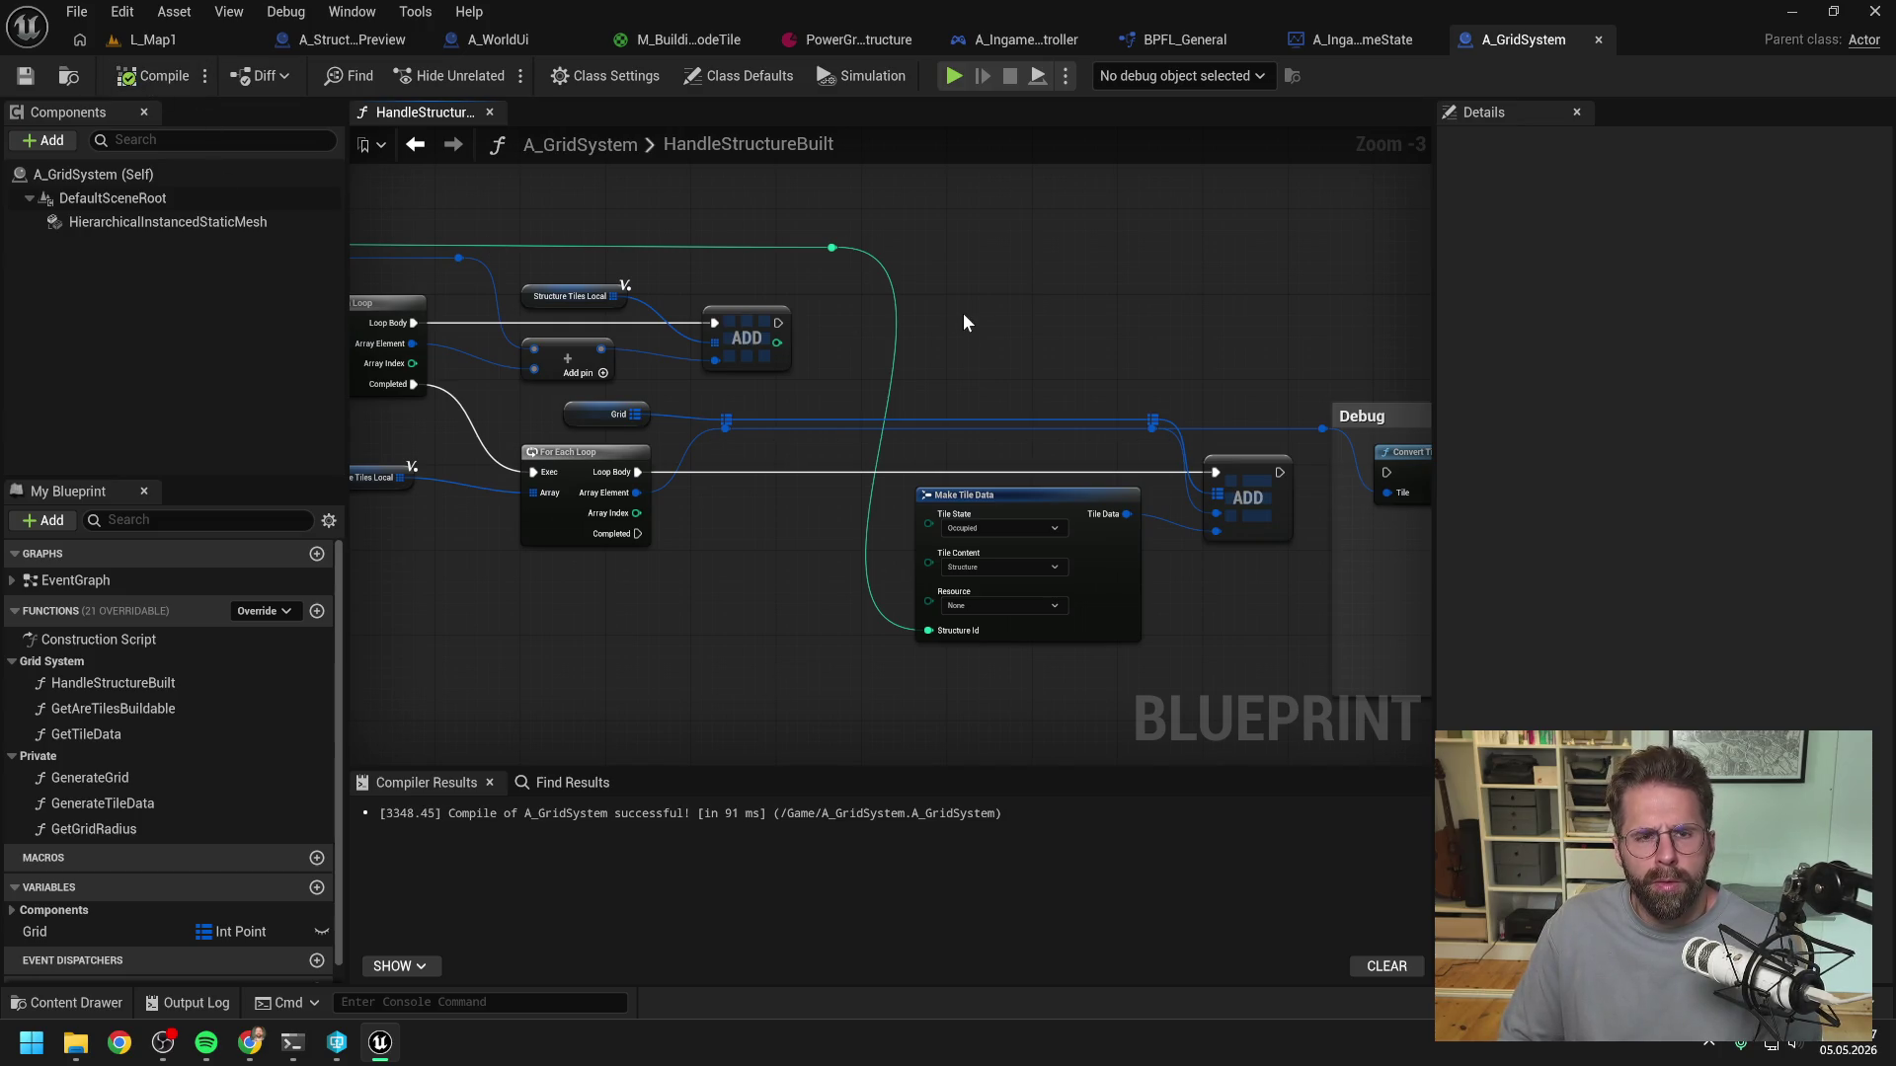
left_click(536, 40)
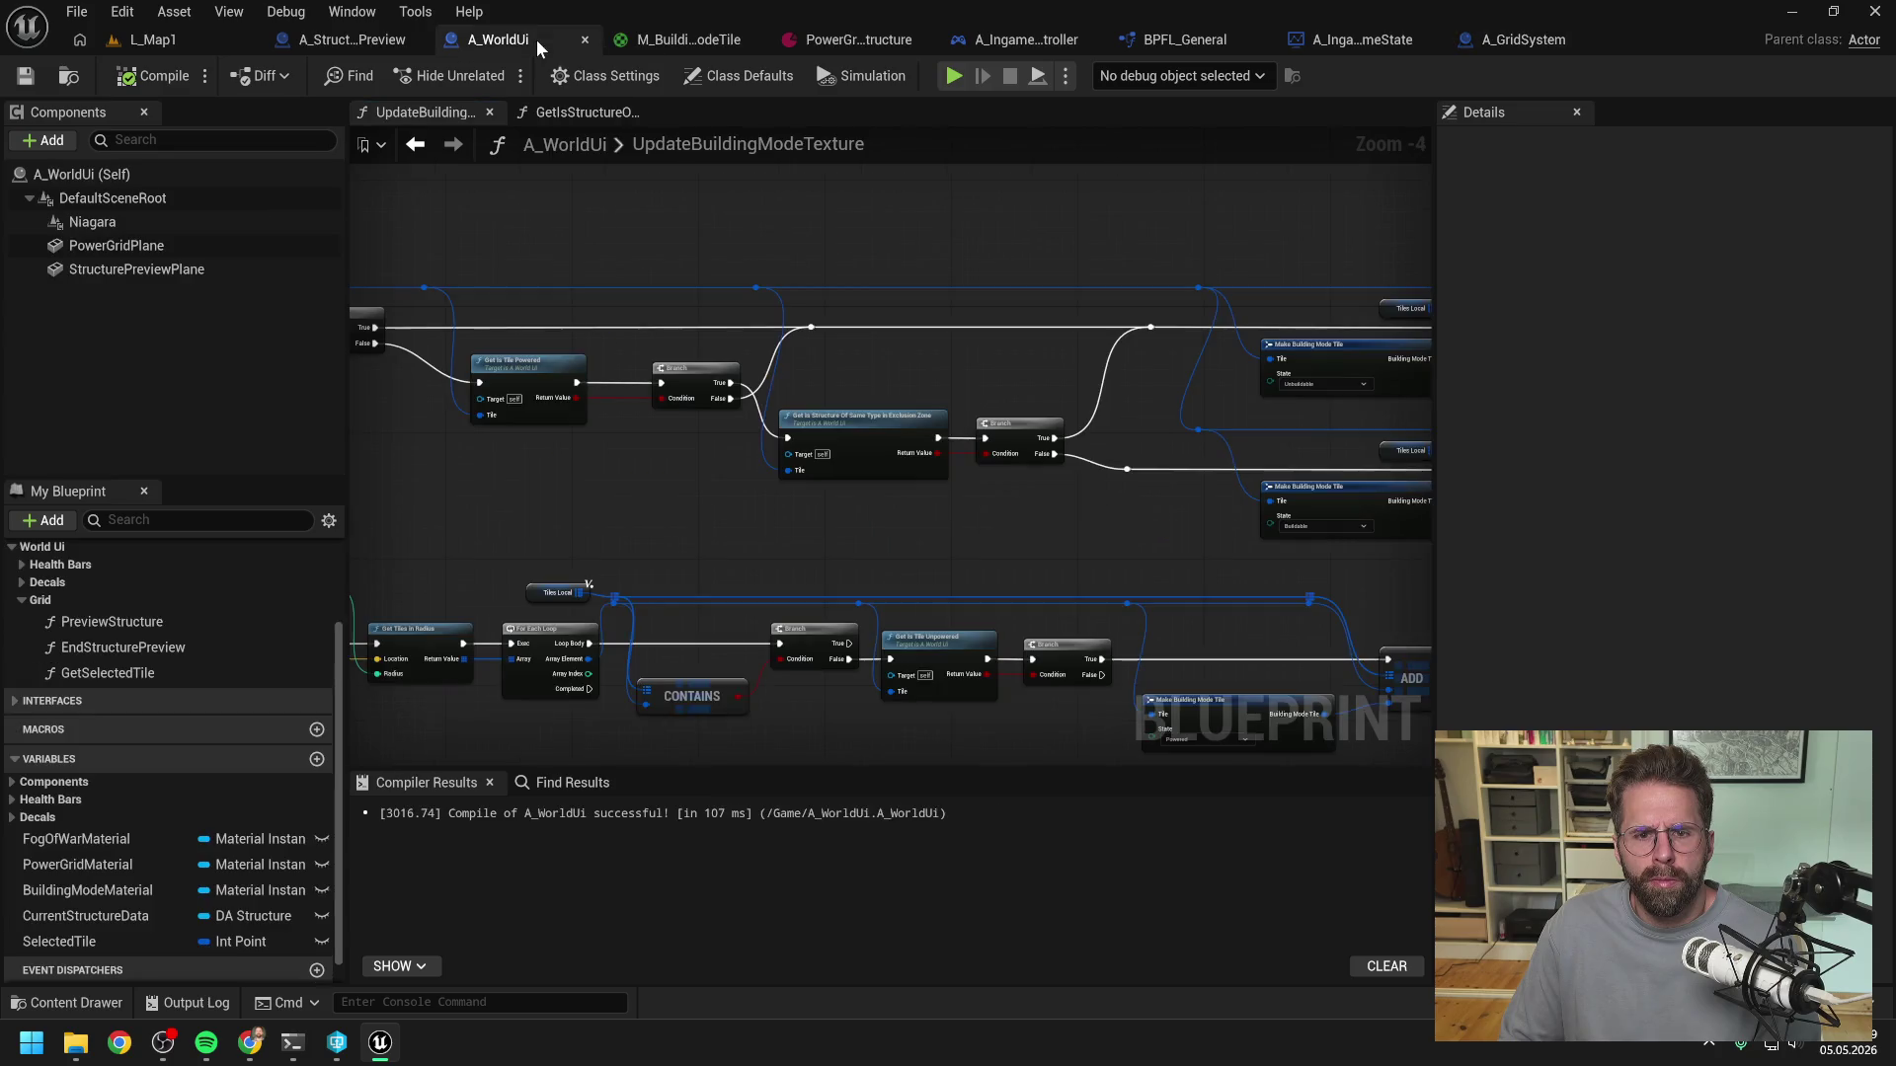
- Open GetIsStructureOfSameTypeInExclusionZone and inspect its For Loop, Get Tile Data, AND and Branch nodes
double_click(753, 417)
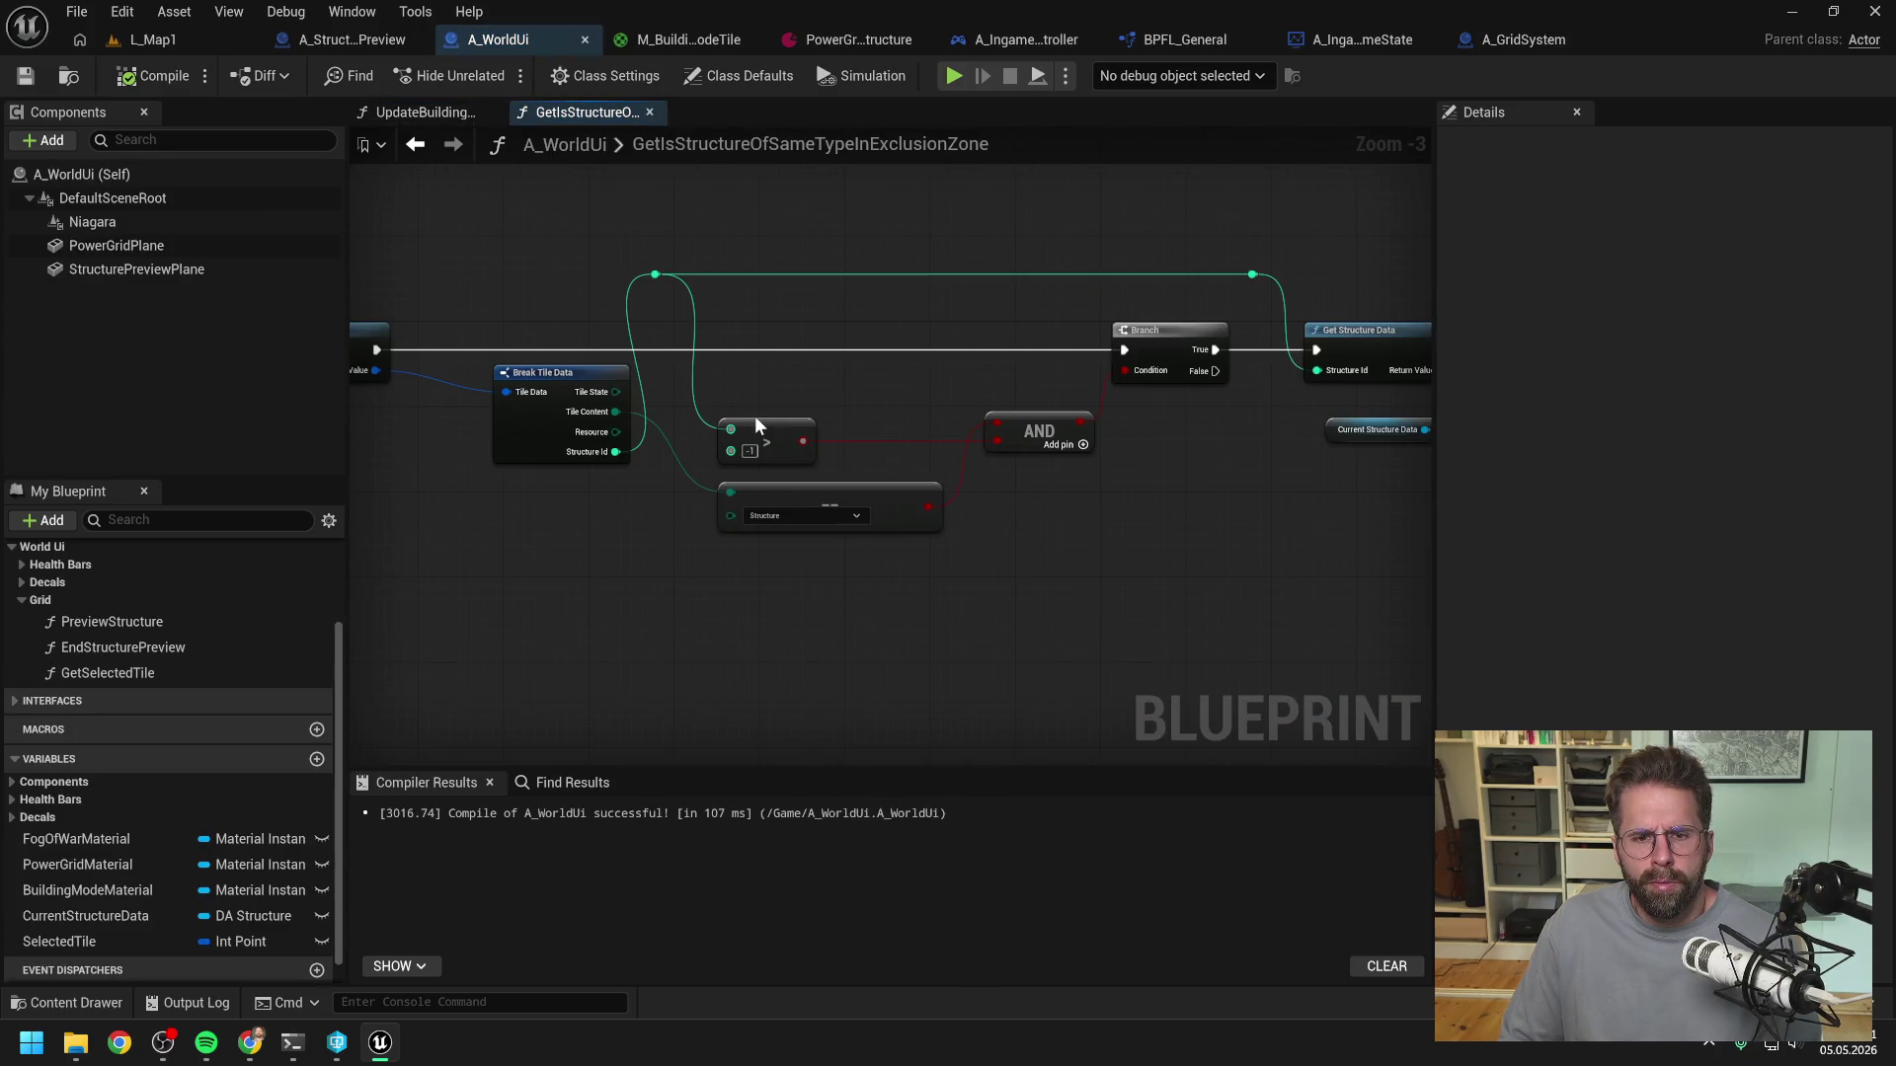
left_click_drag(849, 393, 1084, 403)
mouse_move(679, 418)
left_mouse_down()
mouse_move(894, 395)
mouse_move(1018, 422)
mouse_move(812, 429)
left_mouse_up()
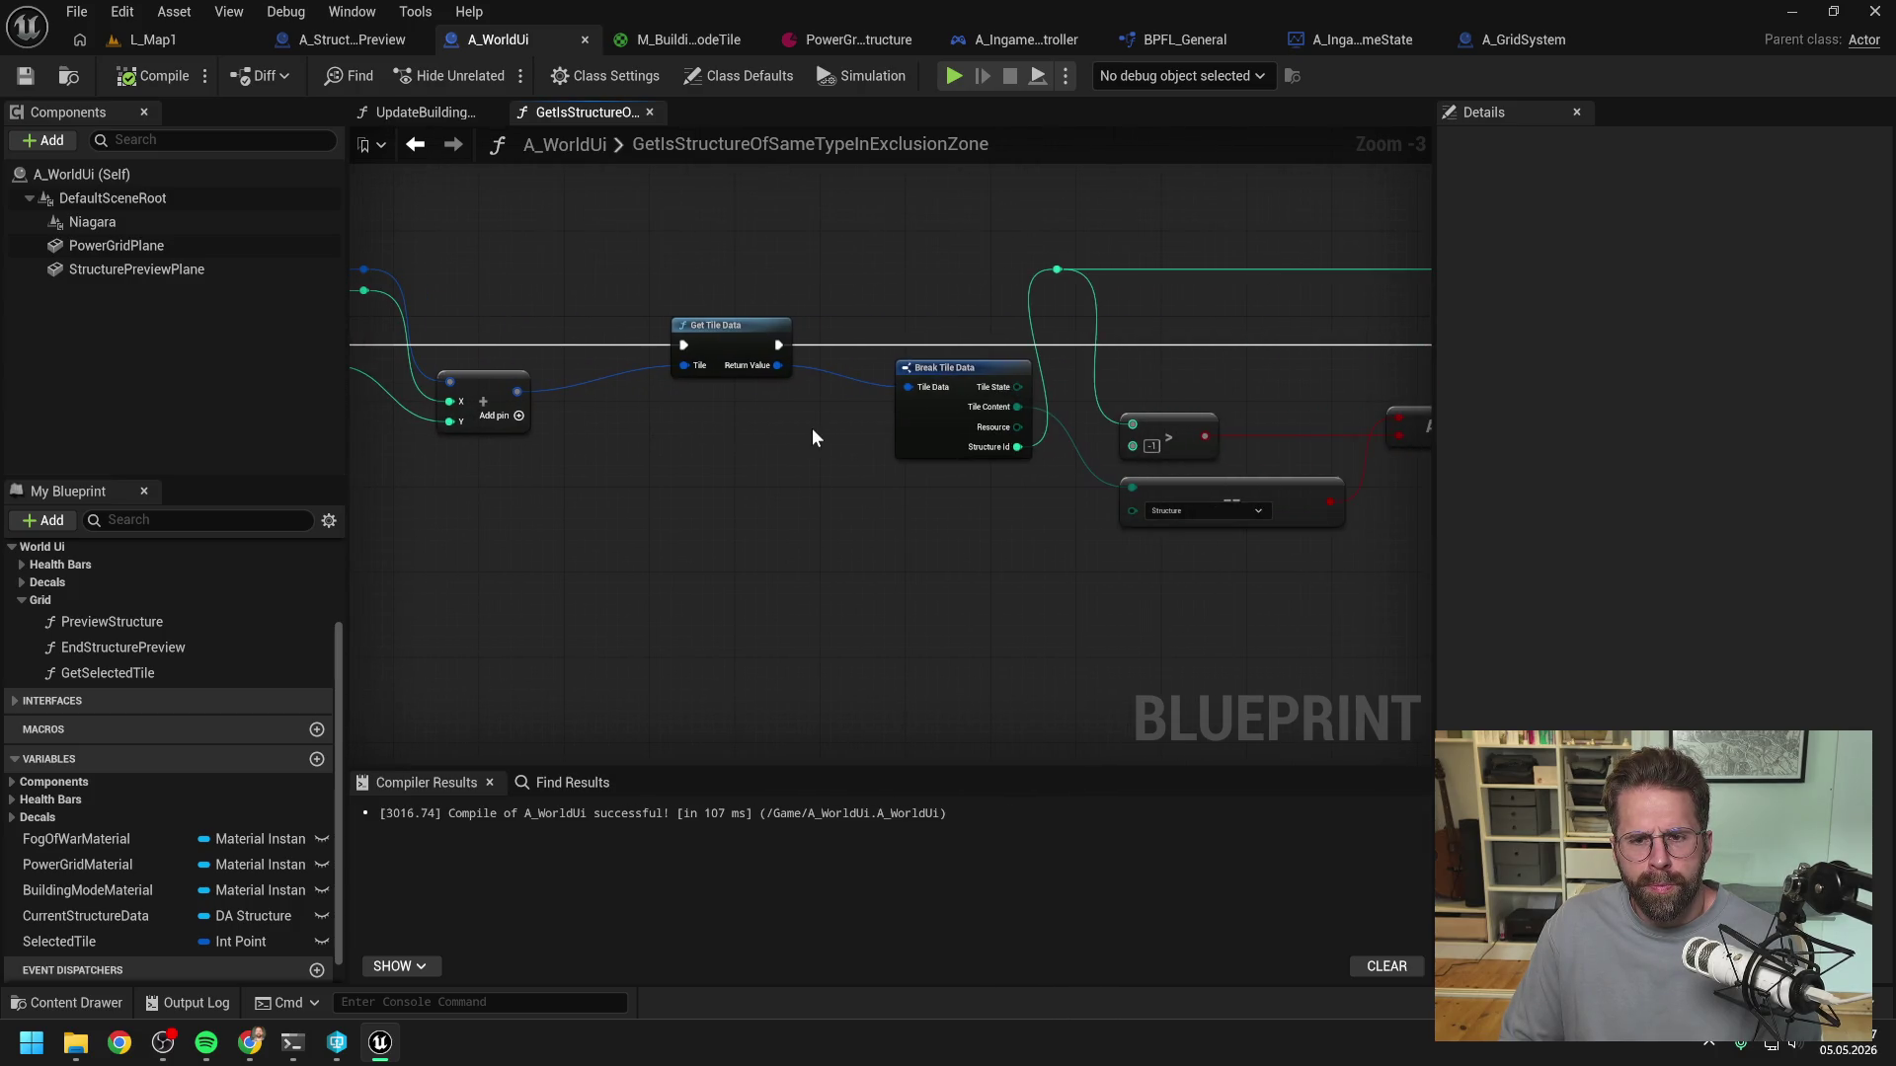
left_click_drag(1075, 516, 847, 517)
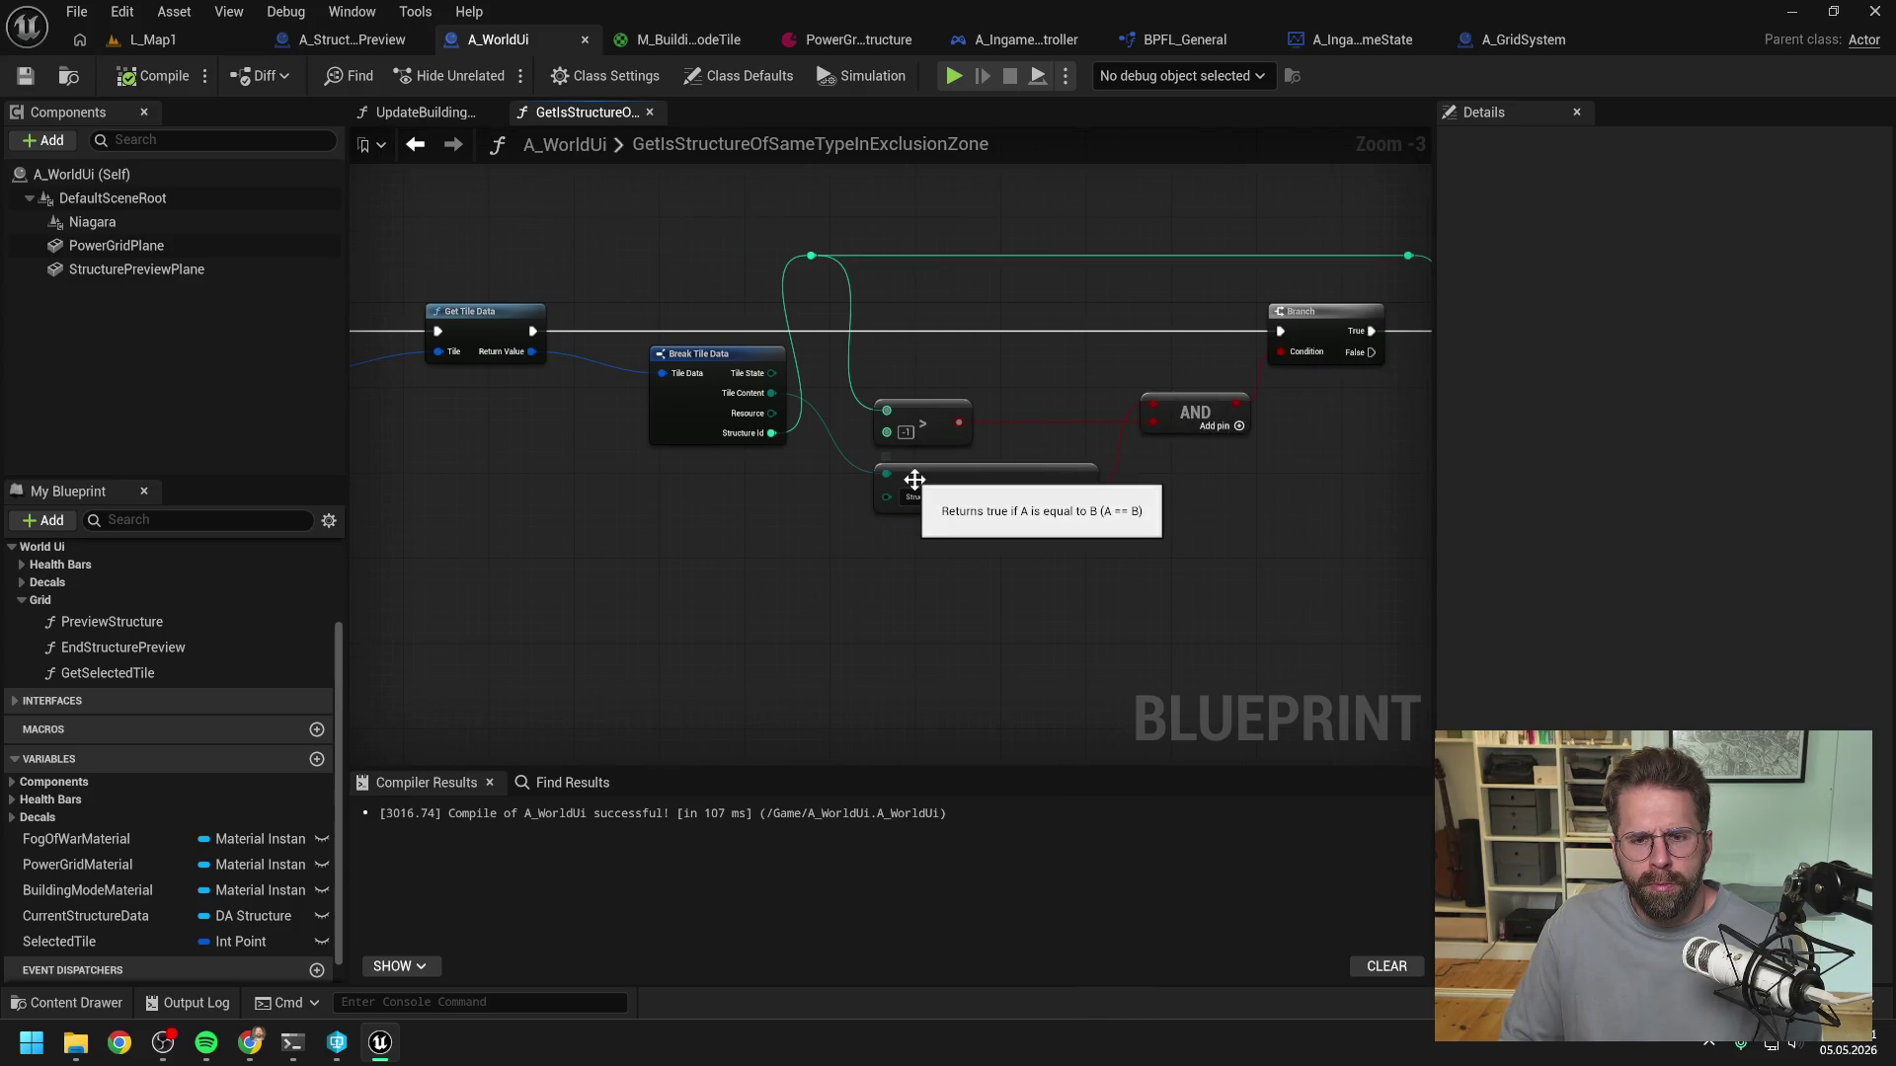
left_click_drag(682, 519, 1173, 490)
- Add a Print String node driven by the For Loop's Loop Body
right_click(1057, 472)
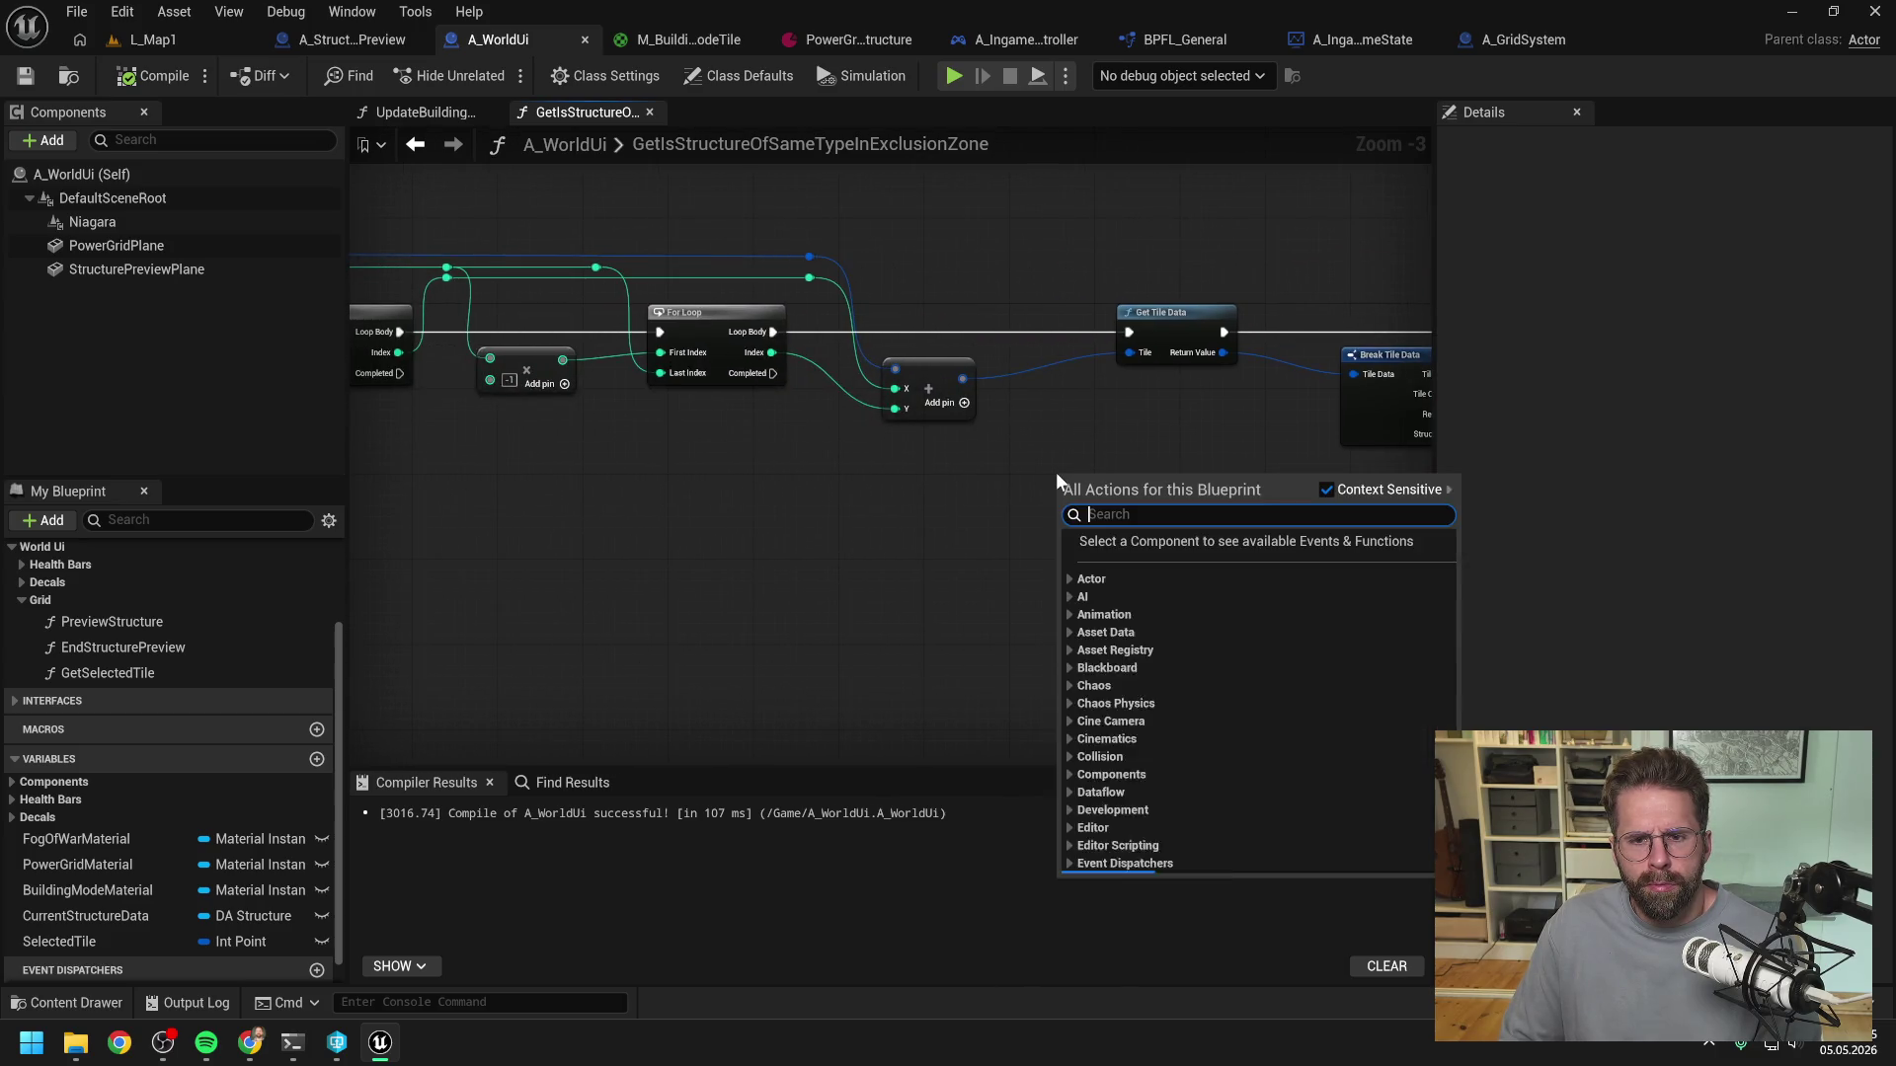
type("print")
key("Return")
mouse_move(1057, 472)
left_mouse_down()
mouse_move(966, 496)
mouse_move(1017, 462)
left_mouse_up()
left_click_drag(692, 354, 889, 464)
key("Escape")
mouse_move(688, 359)
left_mouse_down()
mouse_move(910, 505)
mouse_move(1046, 488)
mouse_move(1038, 355)
left_mouse_up()
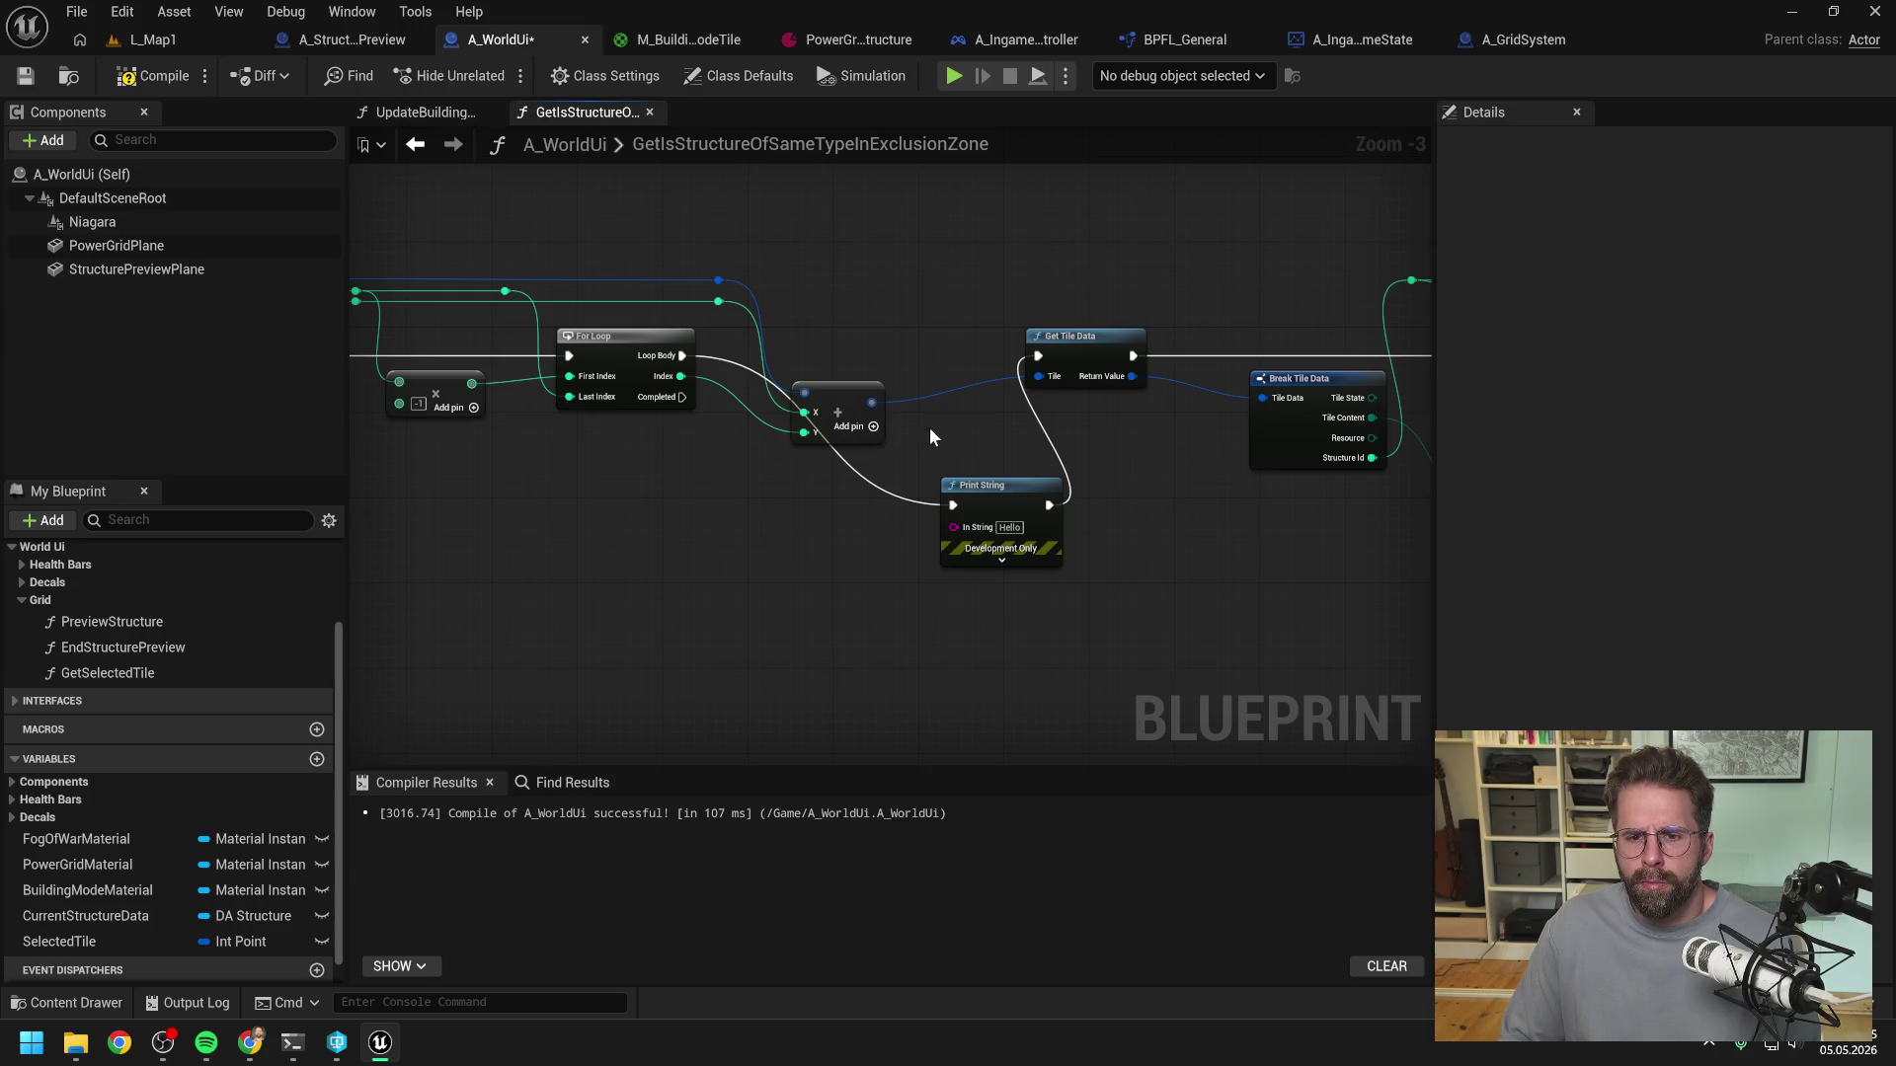
- Delete the temporary Print String and recompile A_WorldUi
scroll(930, 430, "down", 2)
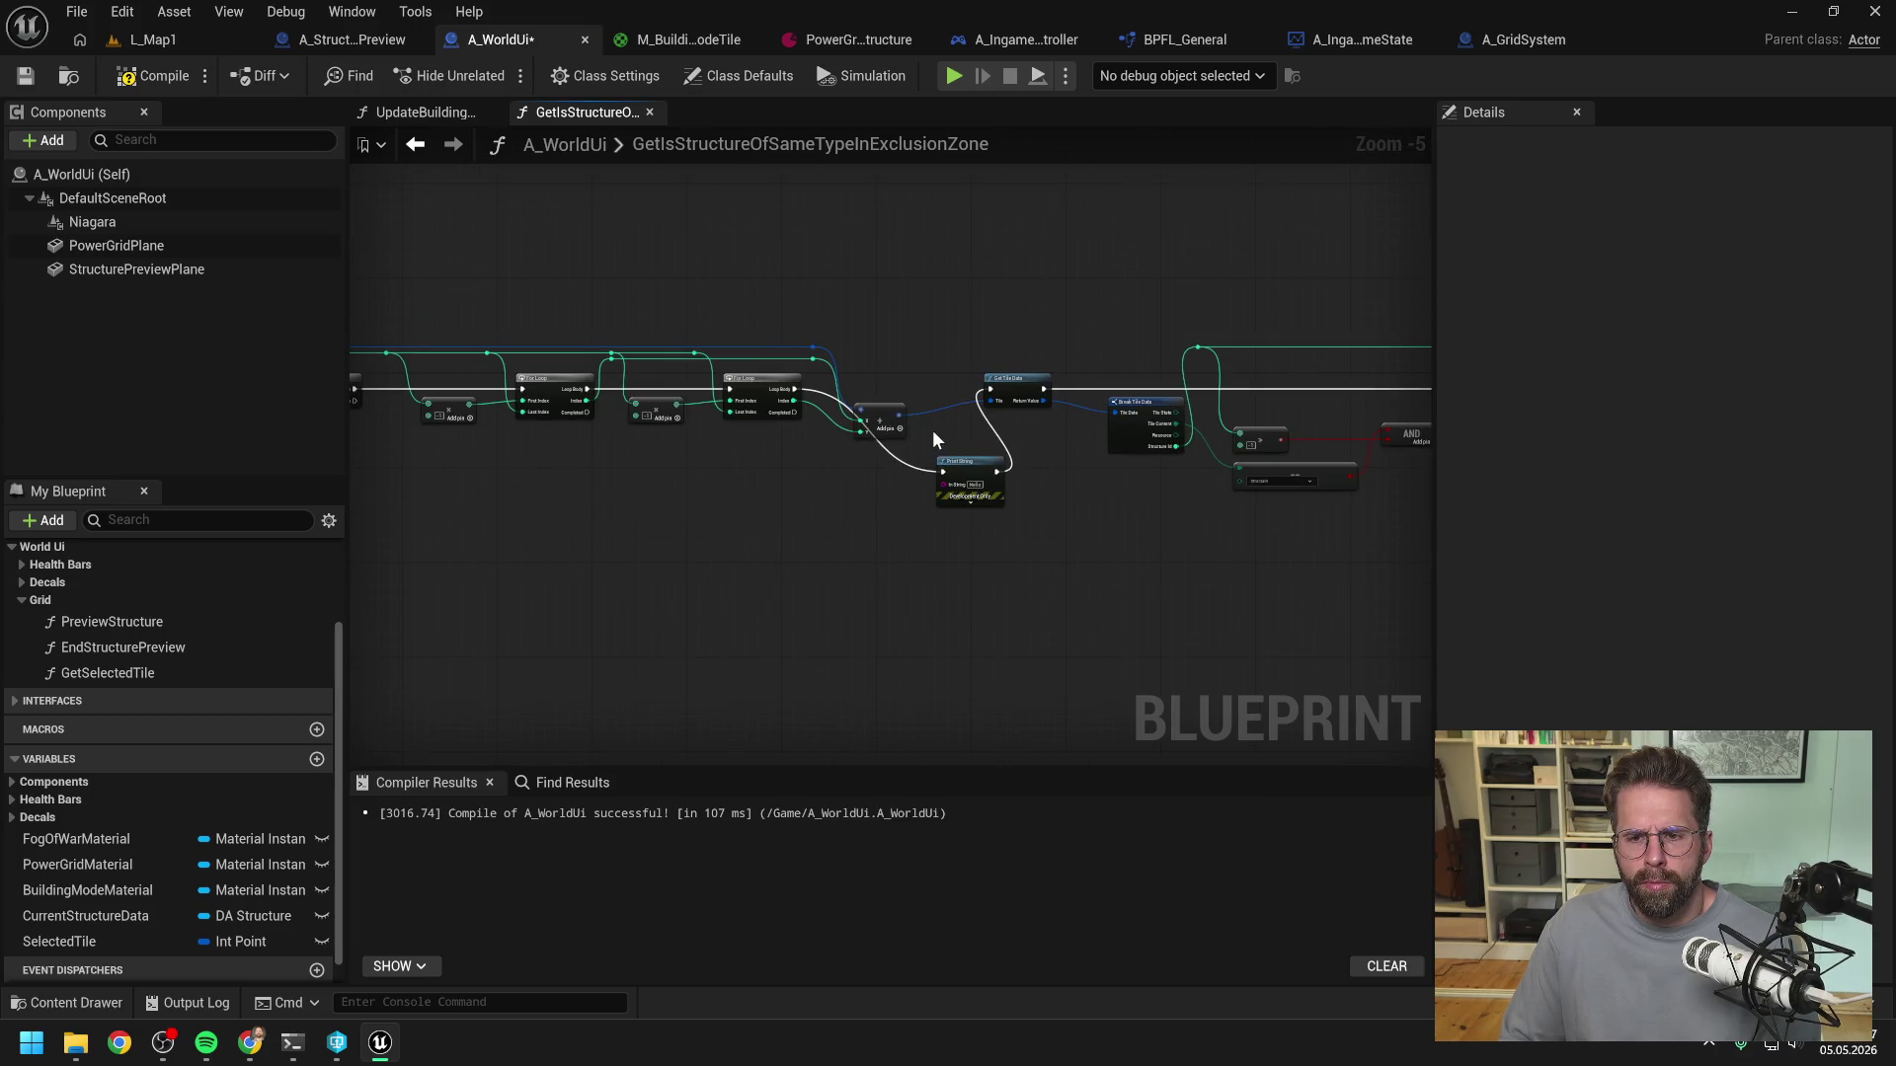
scroll(963, 440, "up", 1)
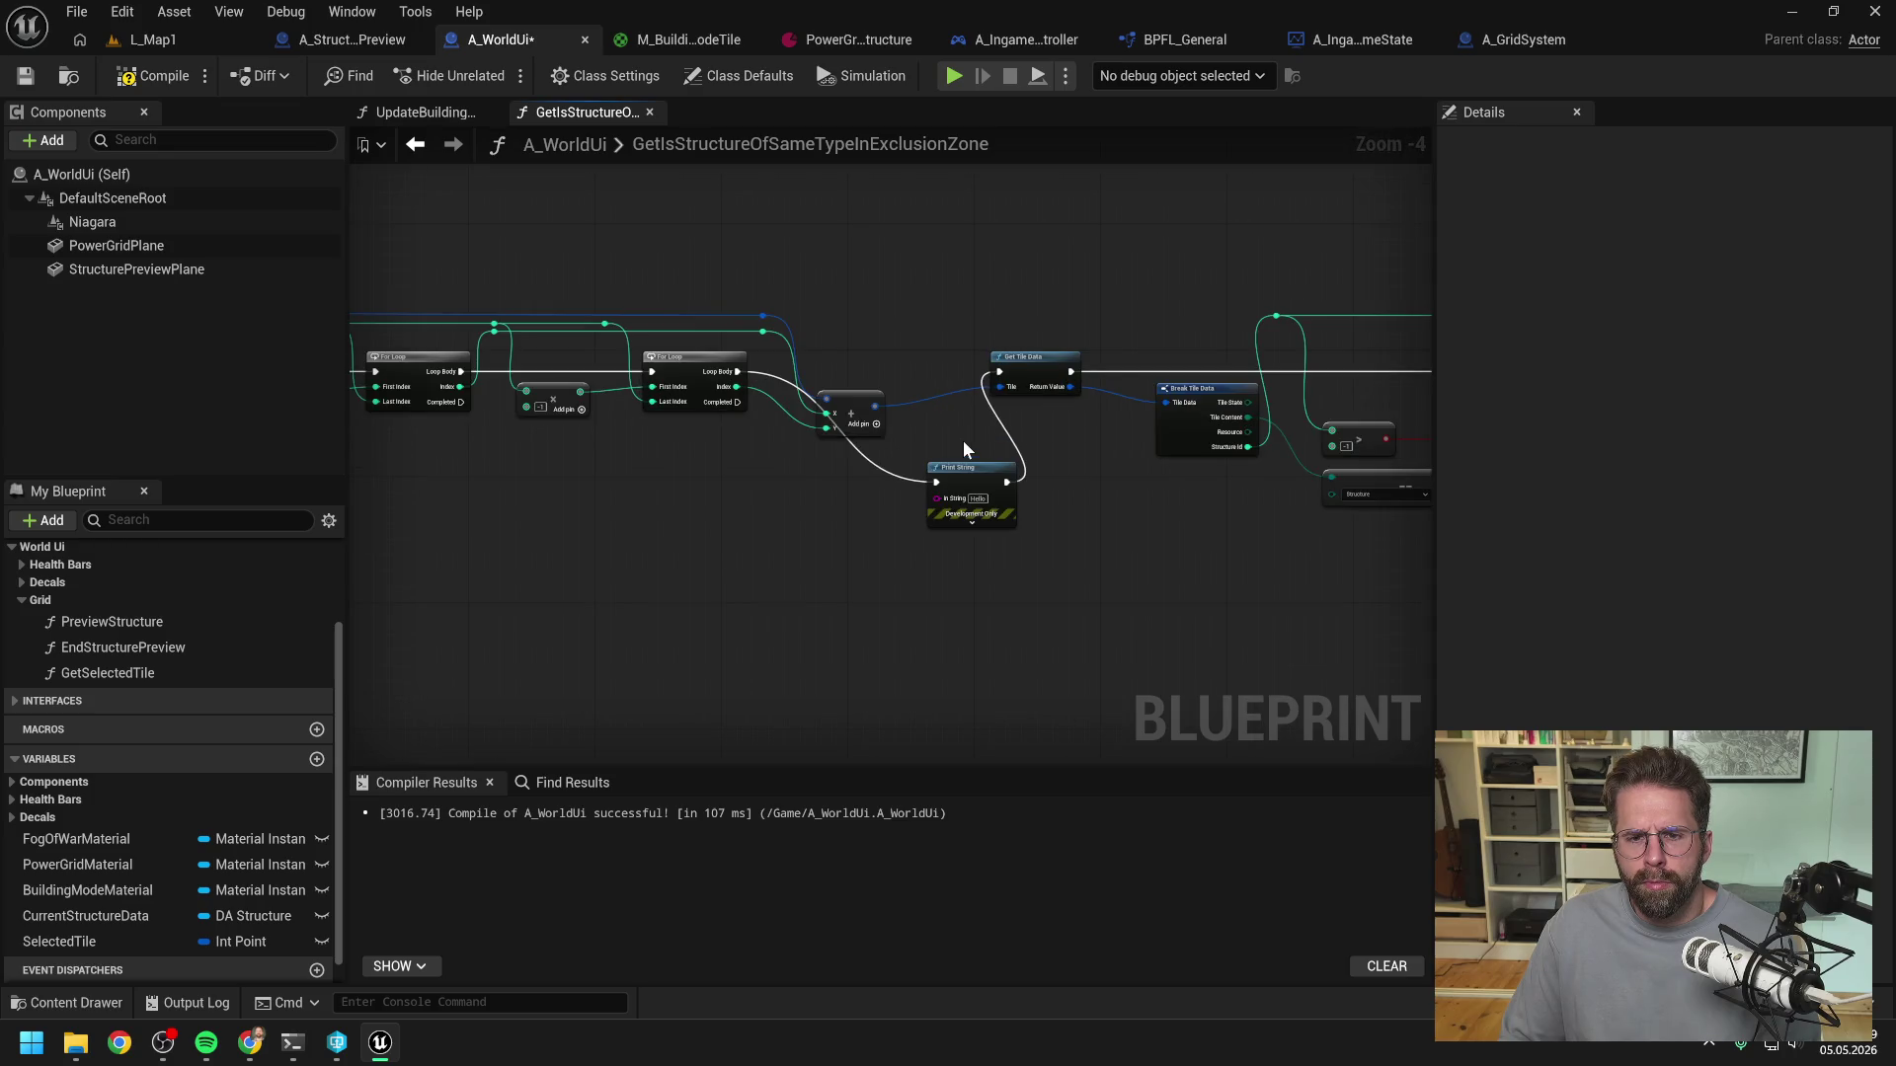
scroll(963, 440, "up", 1)
left_click_drag(944, 436, 998, 429)
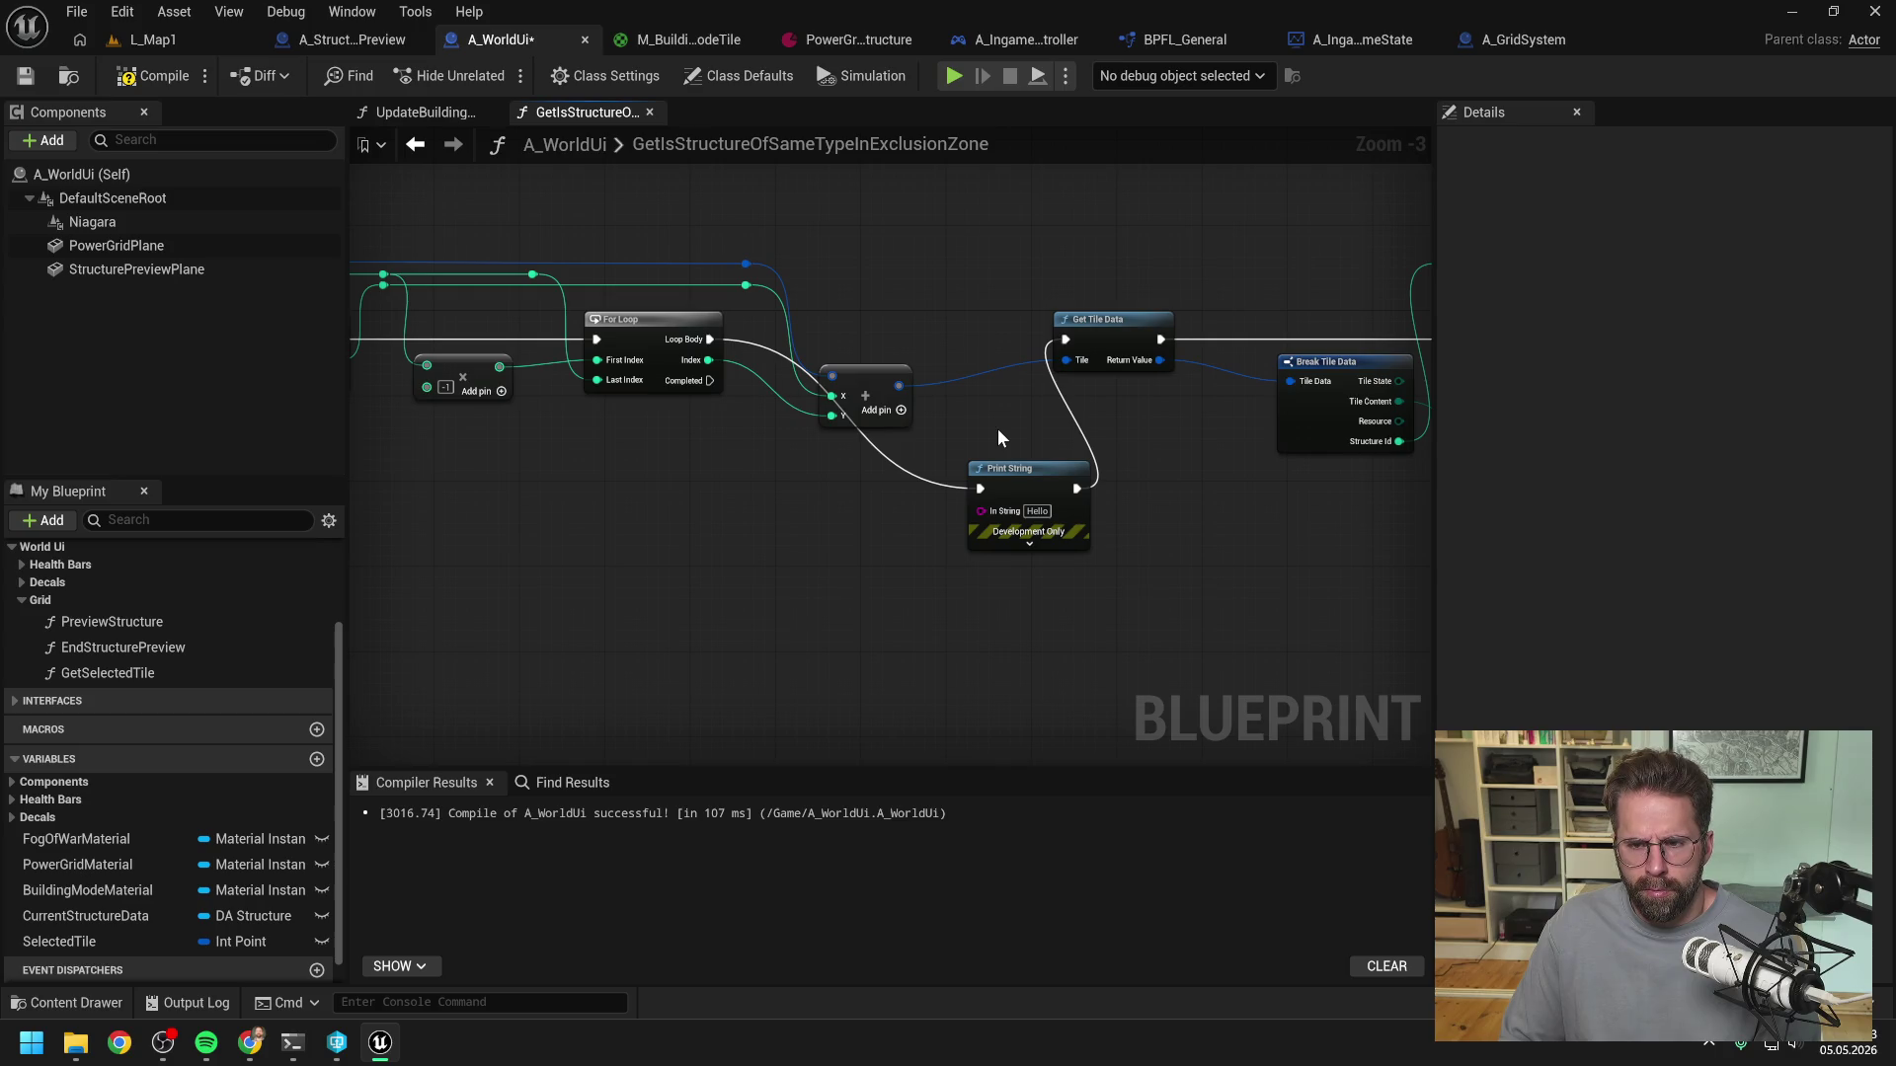
left_click_drag(1001, 429, 684, 418)
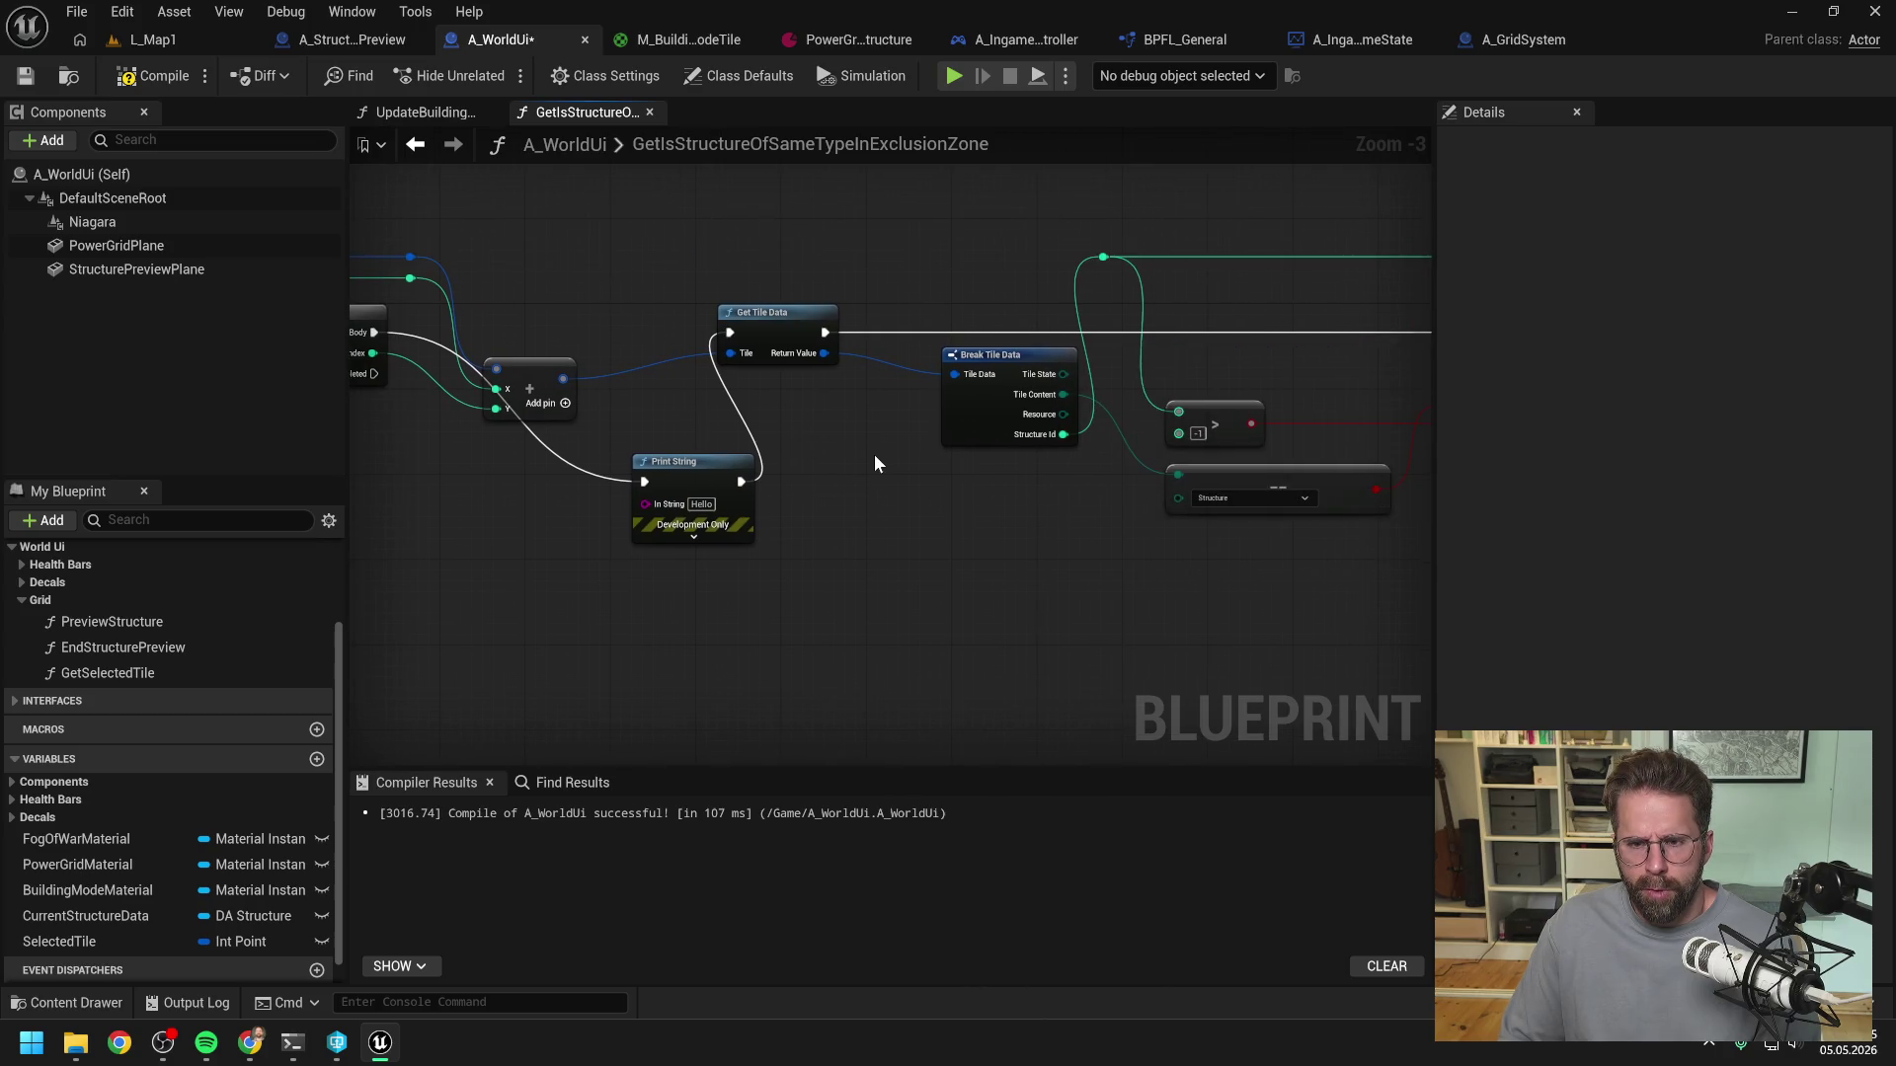
scroll(874, 454, "down", 1)
left_click_drag(810, 535, 780, 511)
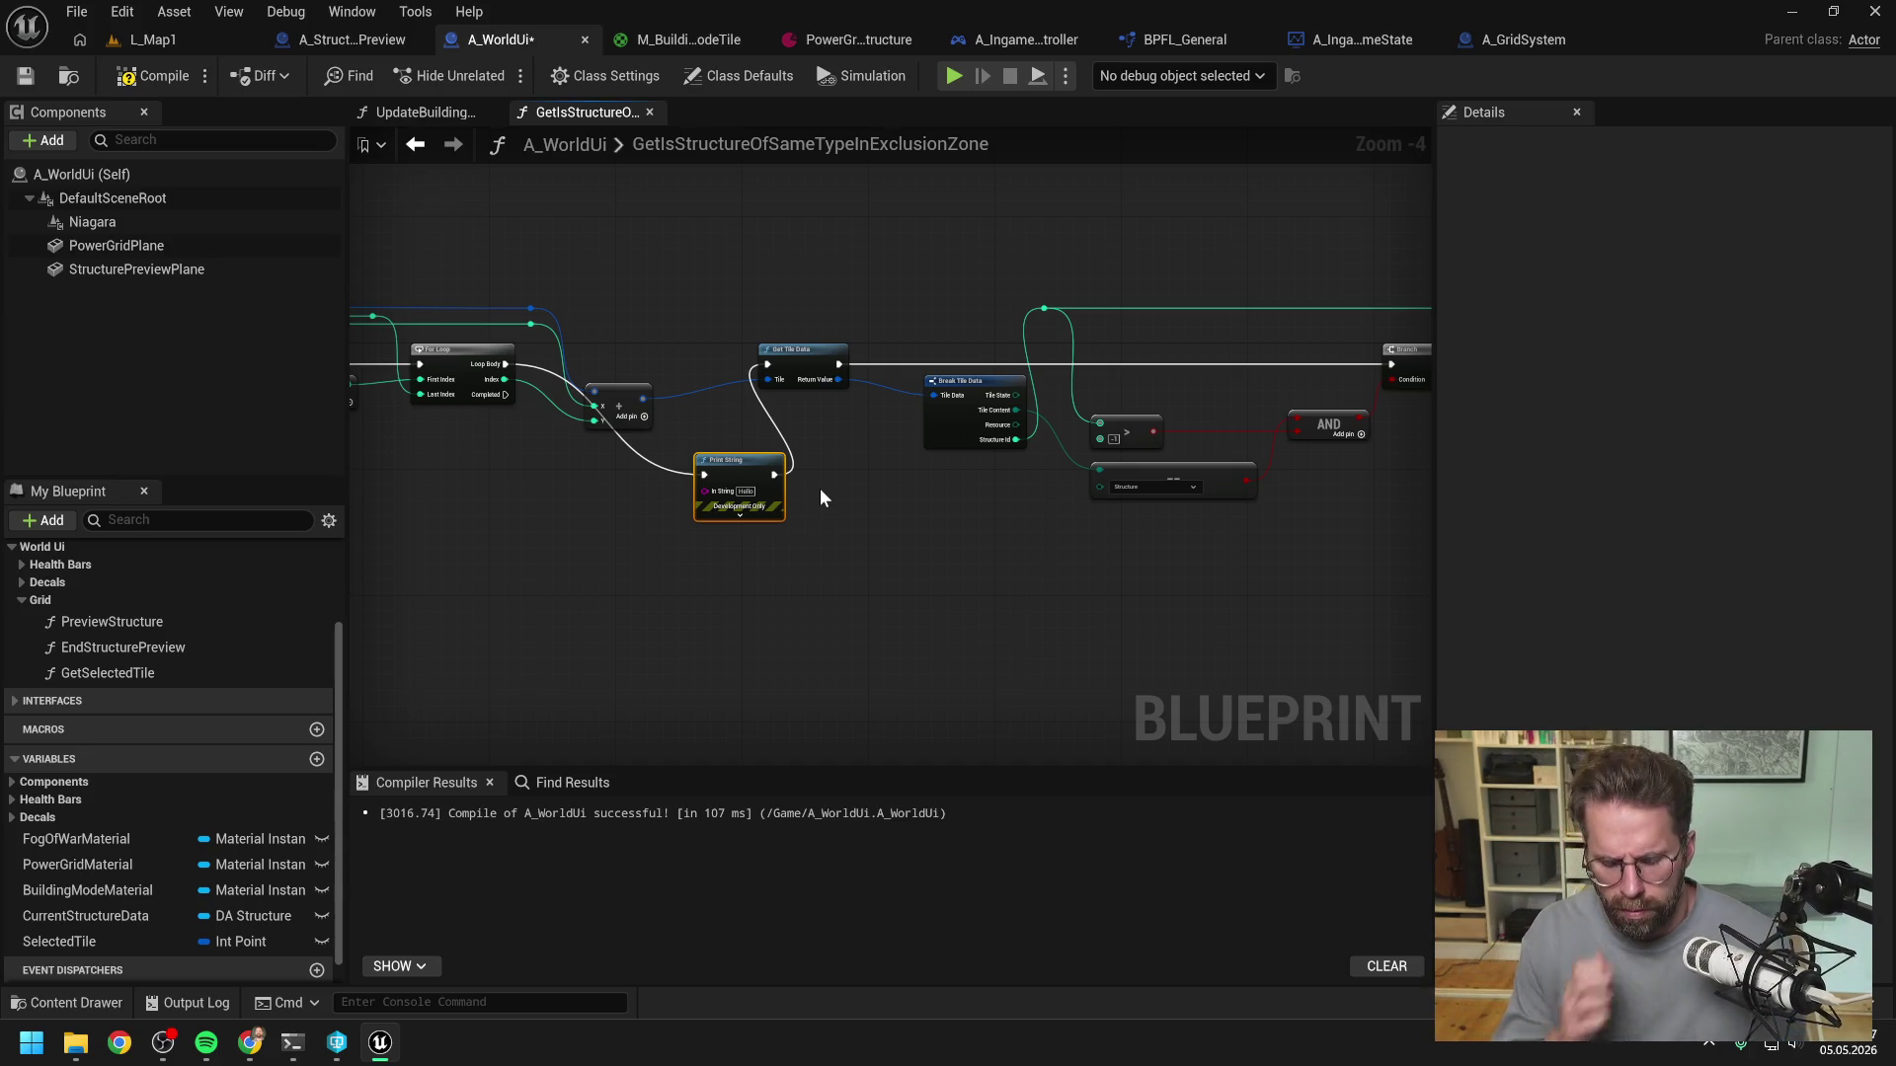
key("Delete")
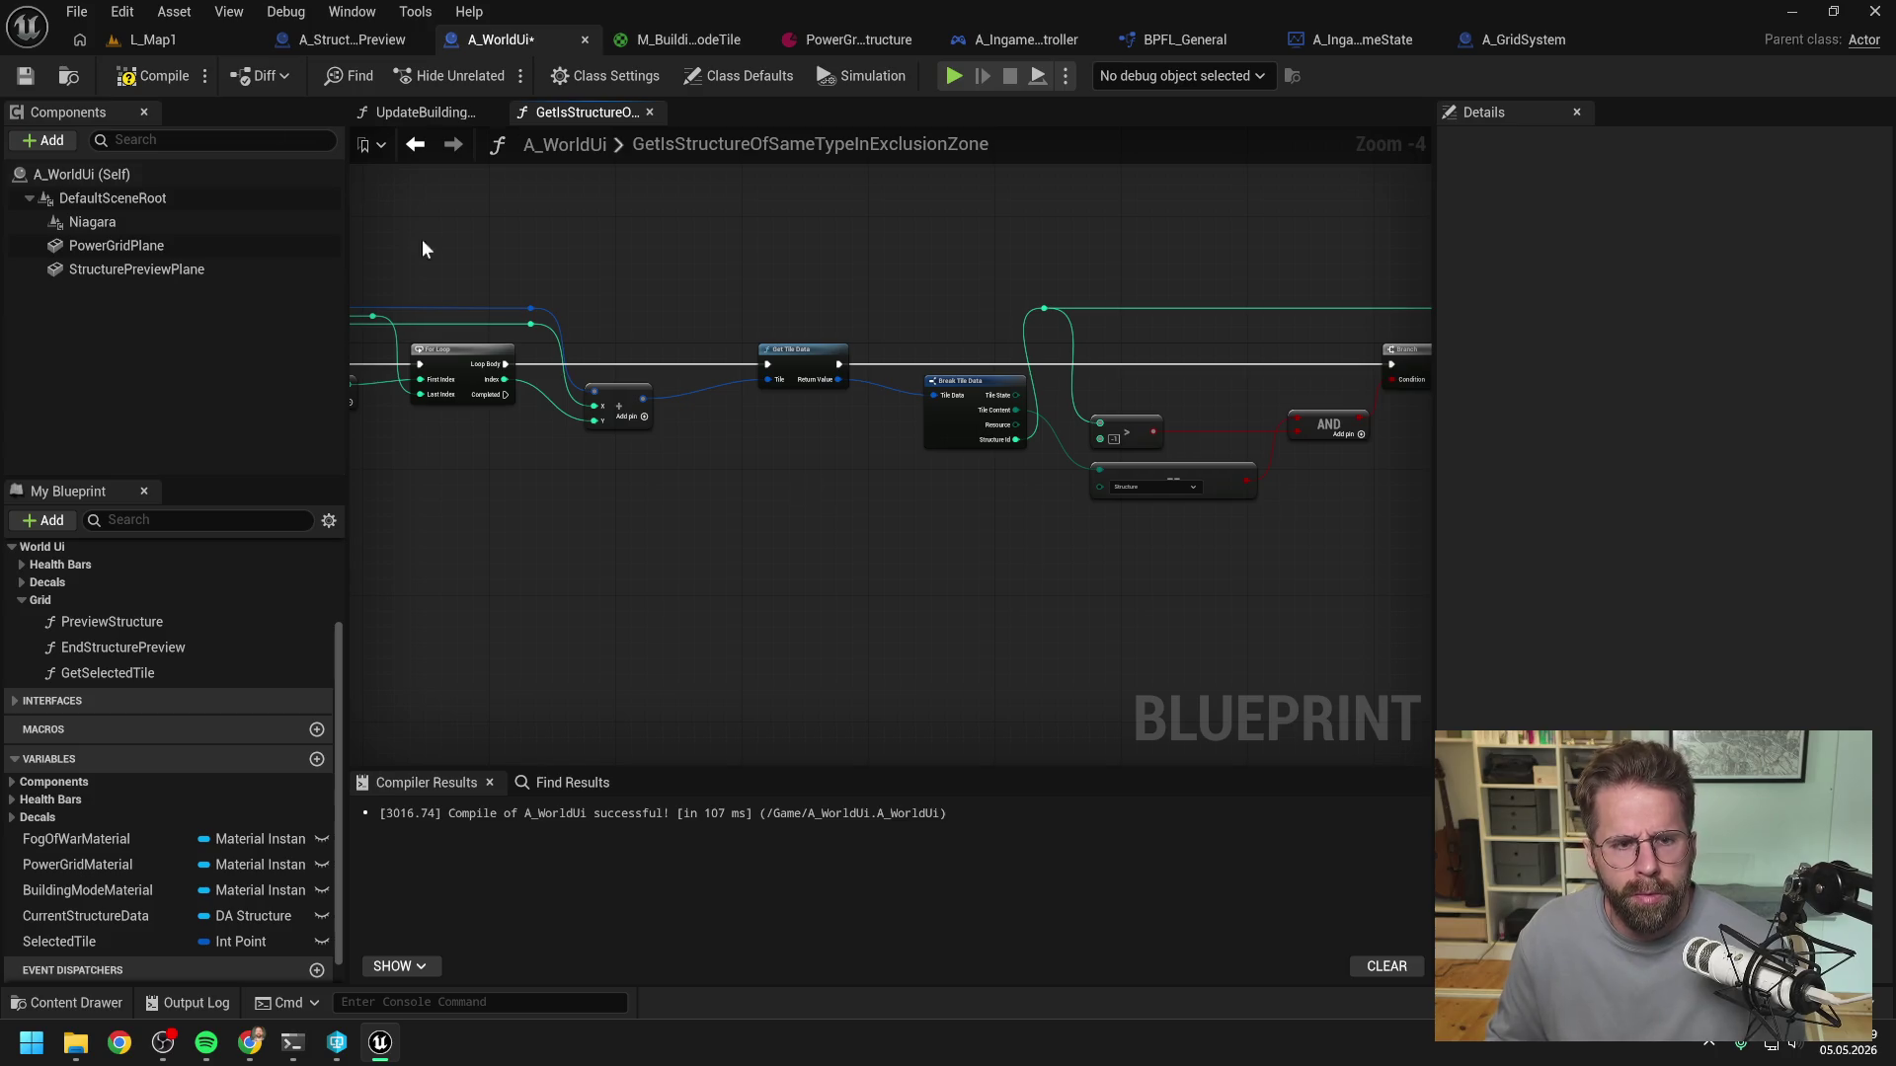
left_click(138, 76)
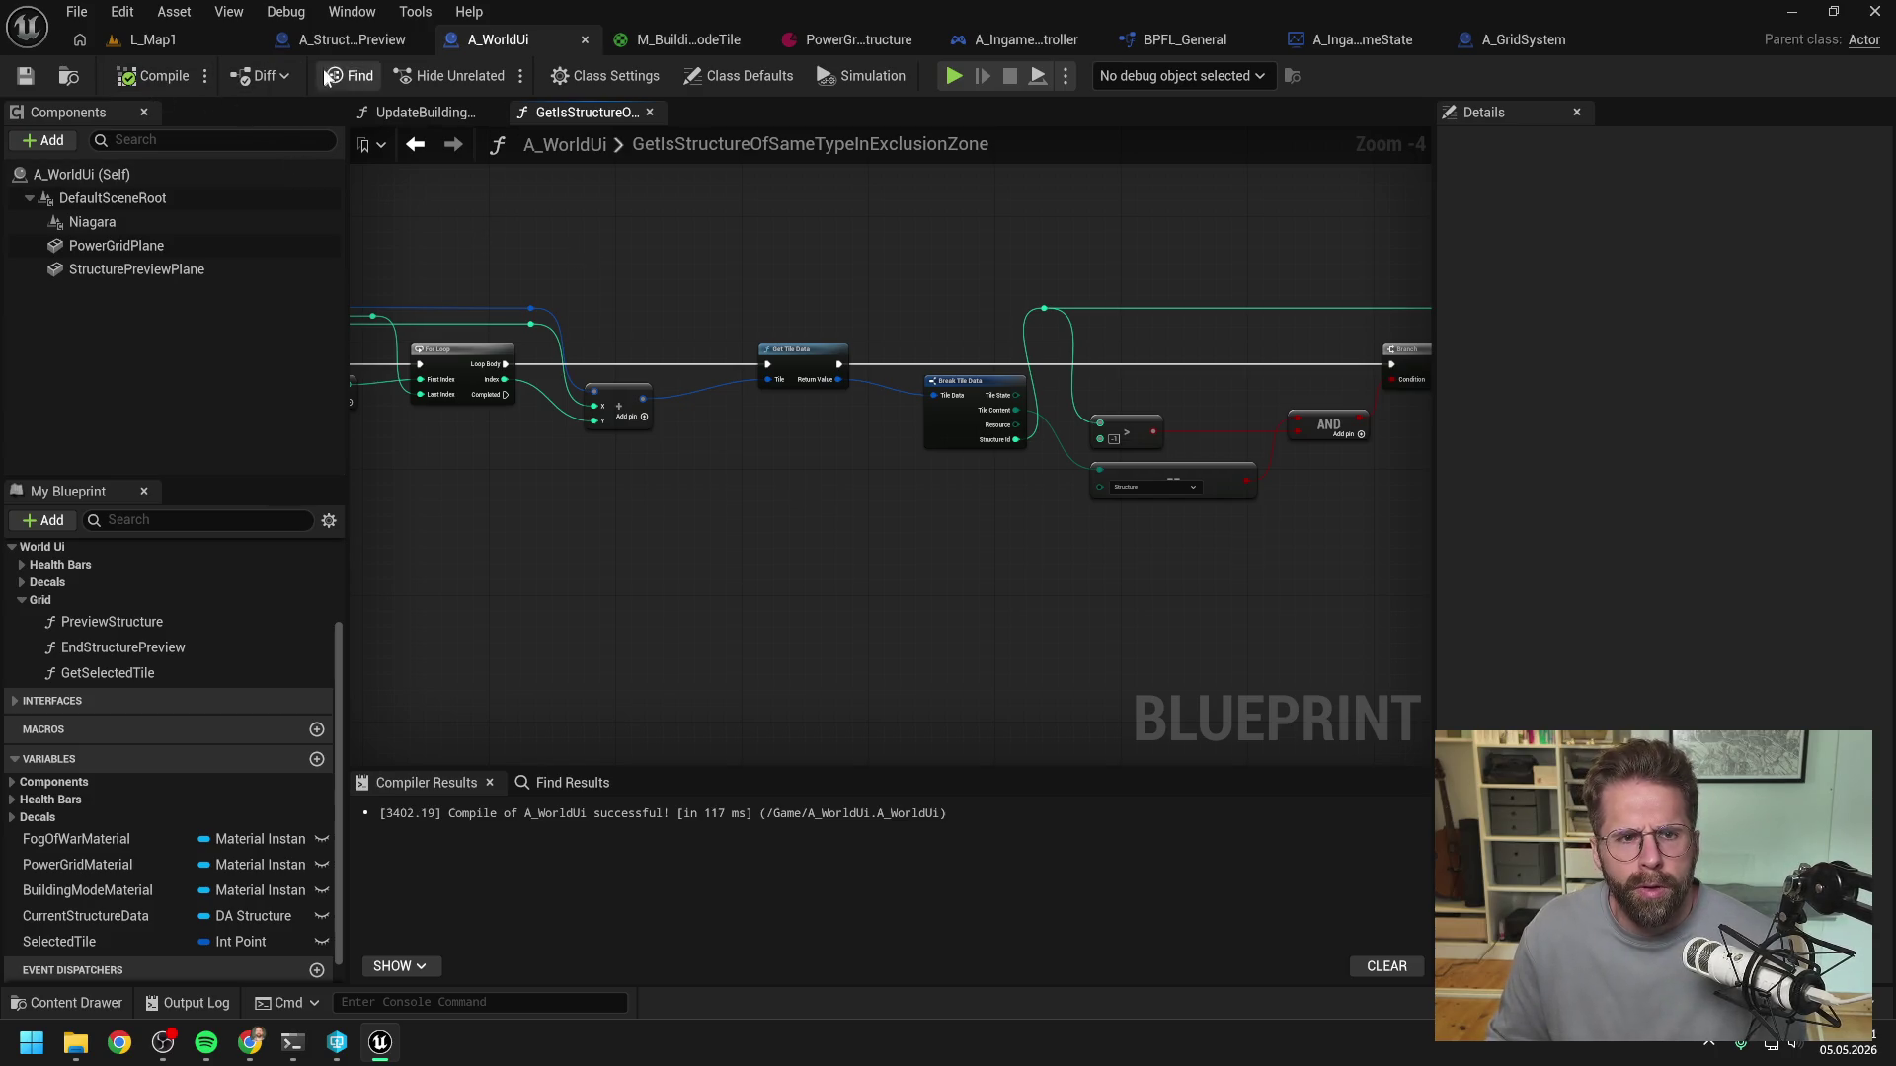
left_click(1037, 37)
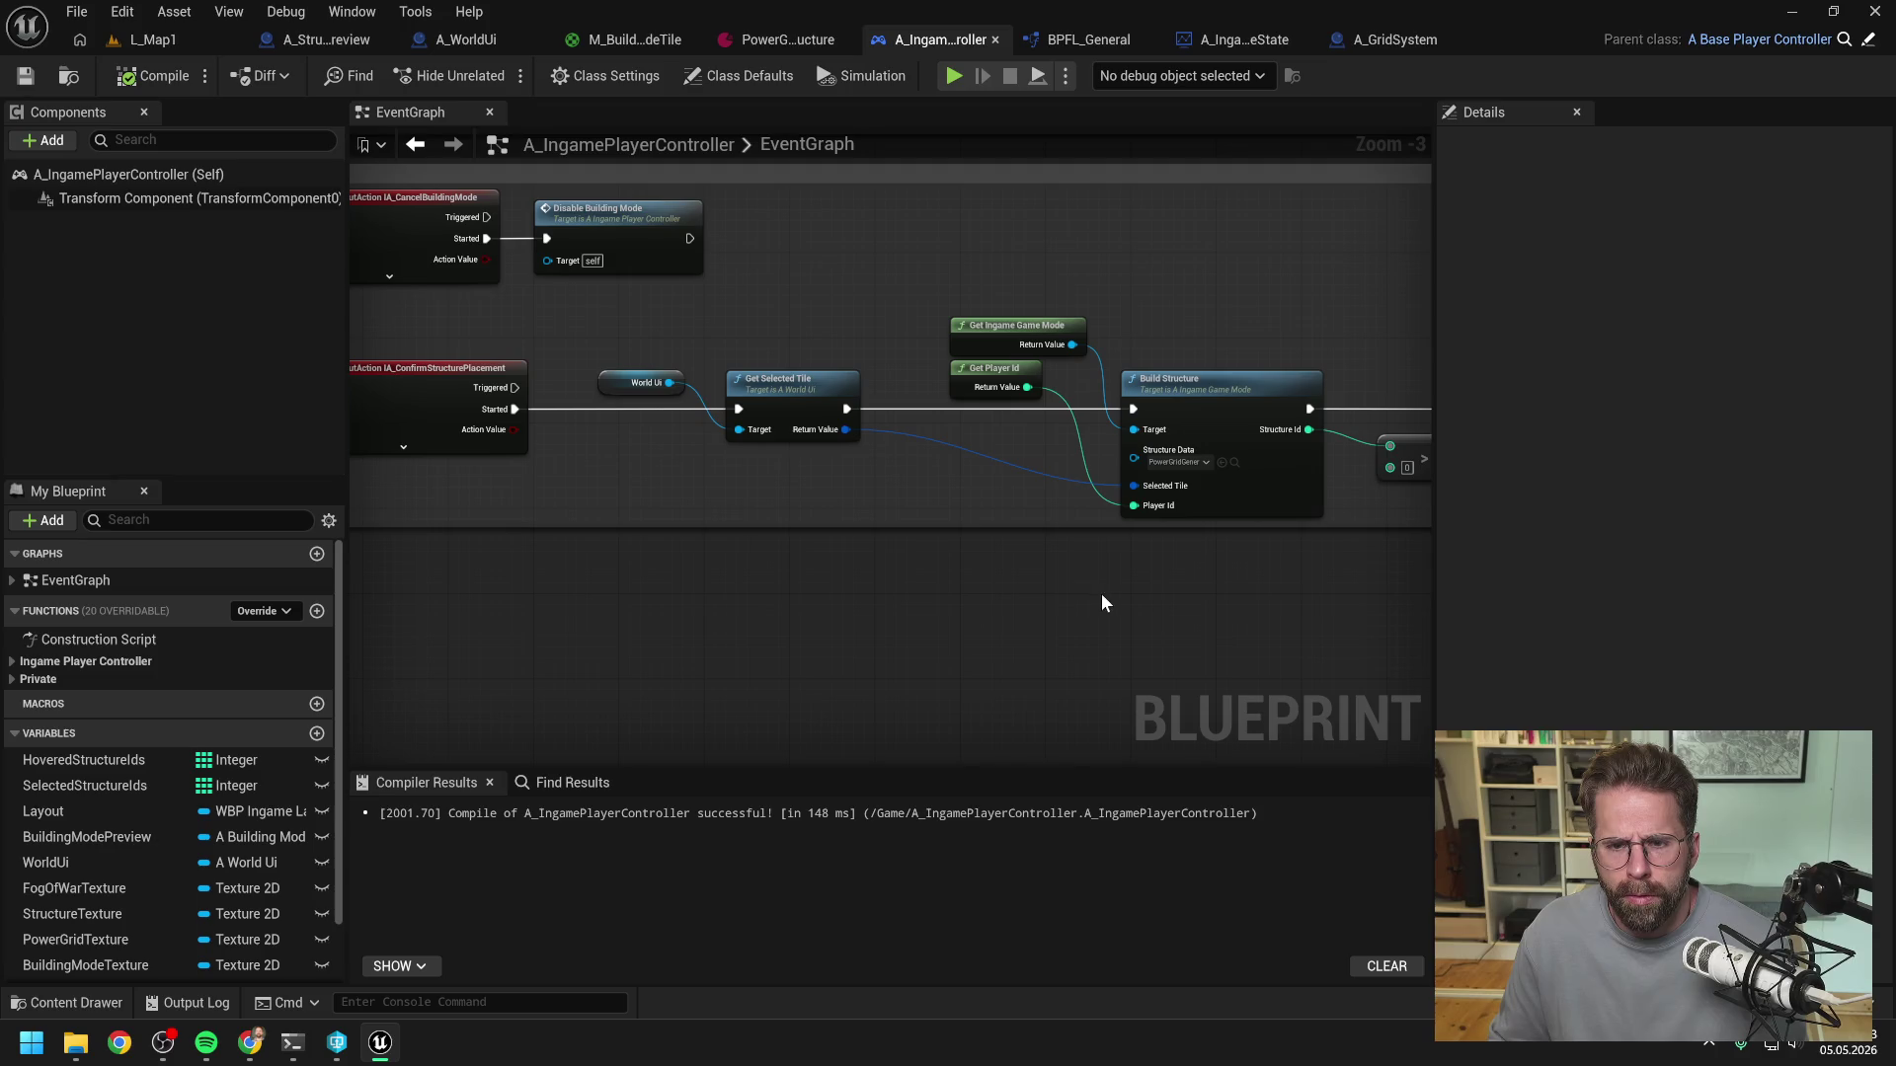
- Pan past the Branch and Enable Building Mode nodes, then open Get Selected Tile's function in A_WorldUi
left_click_drag(1214, 591, 930, 577)
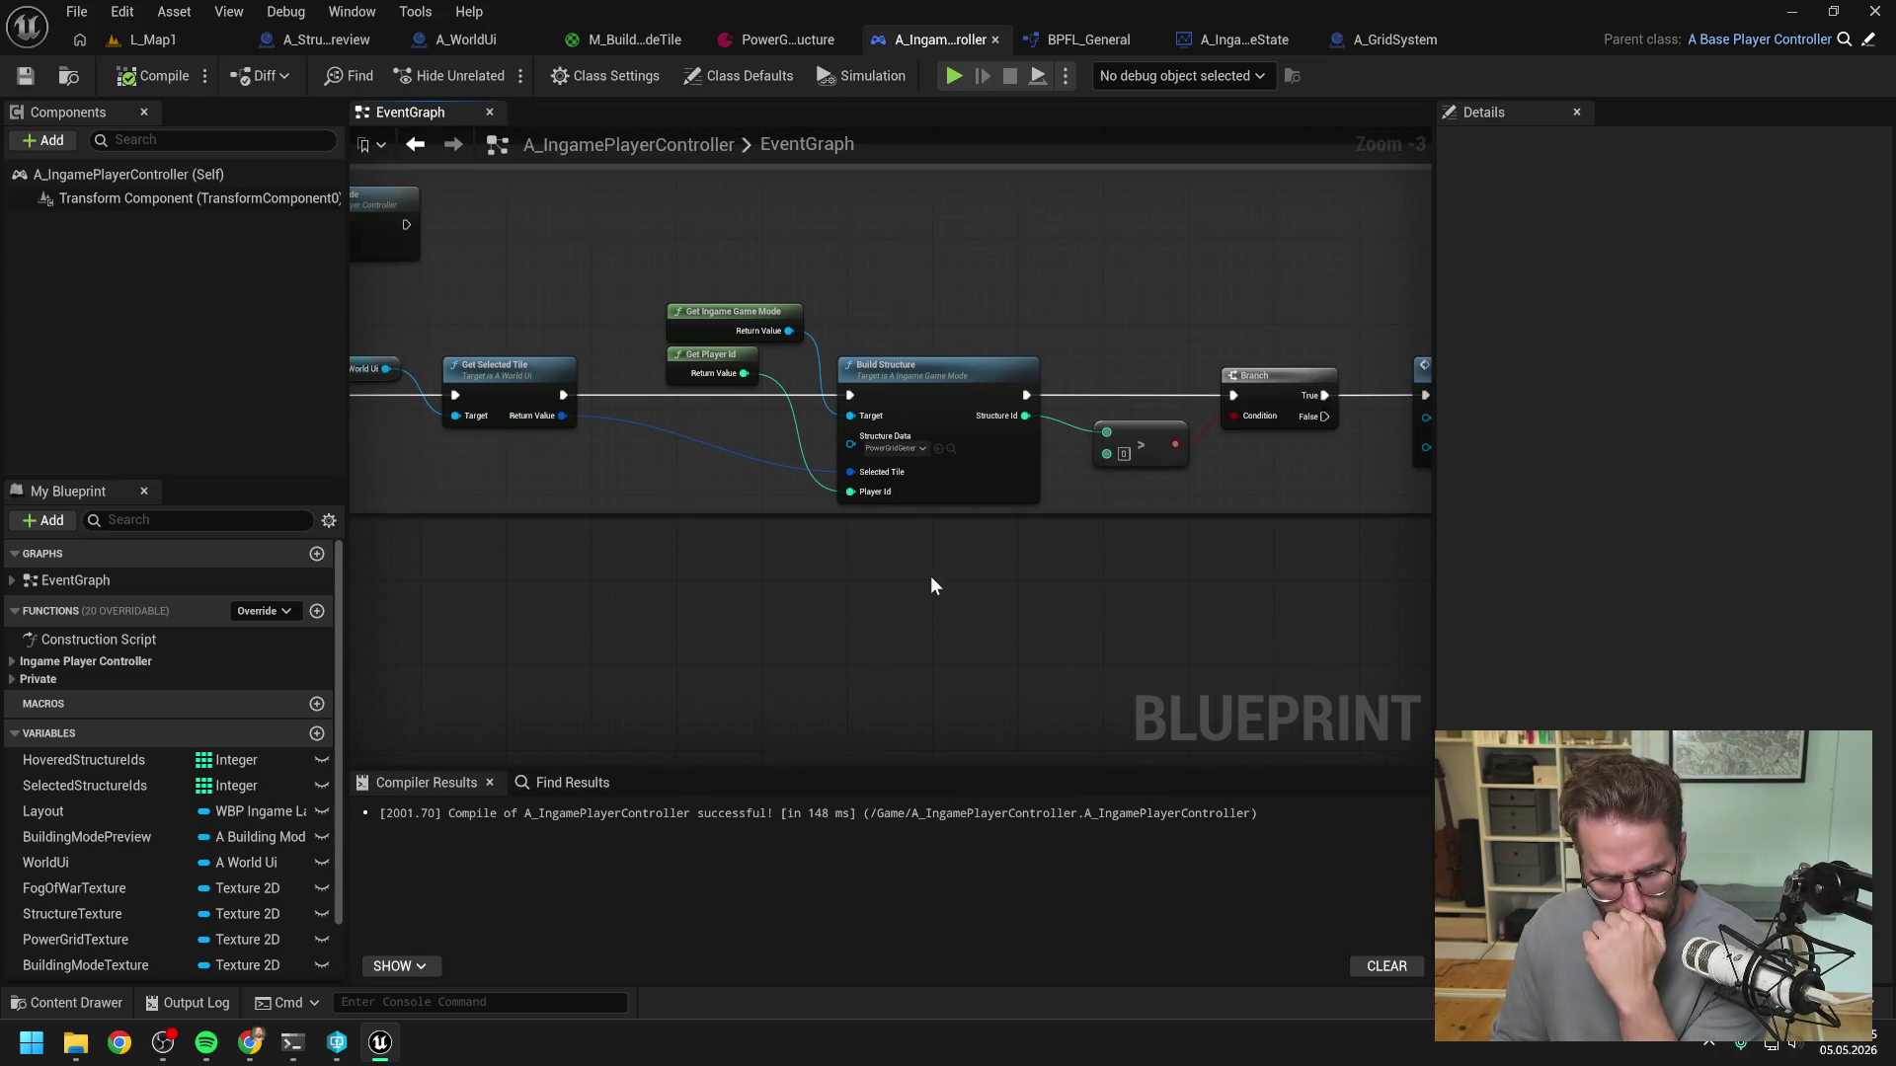
left_click_drag(1058, 598, 826, 589)
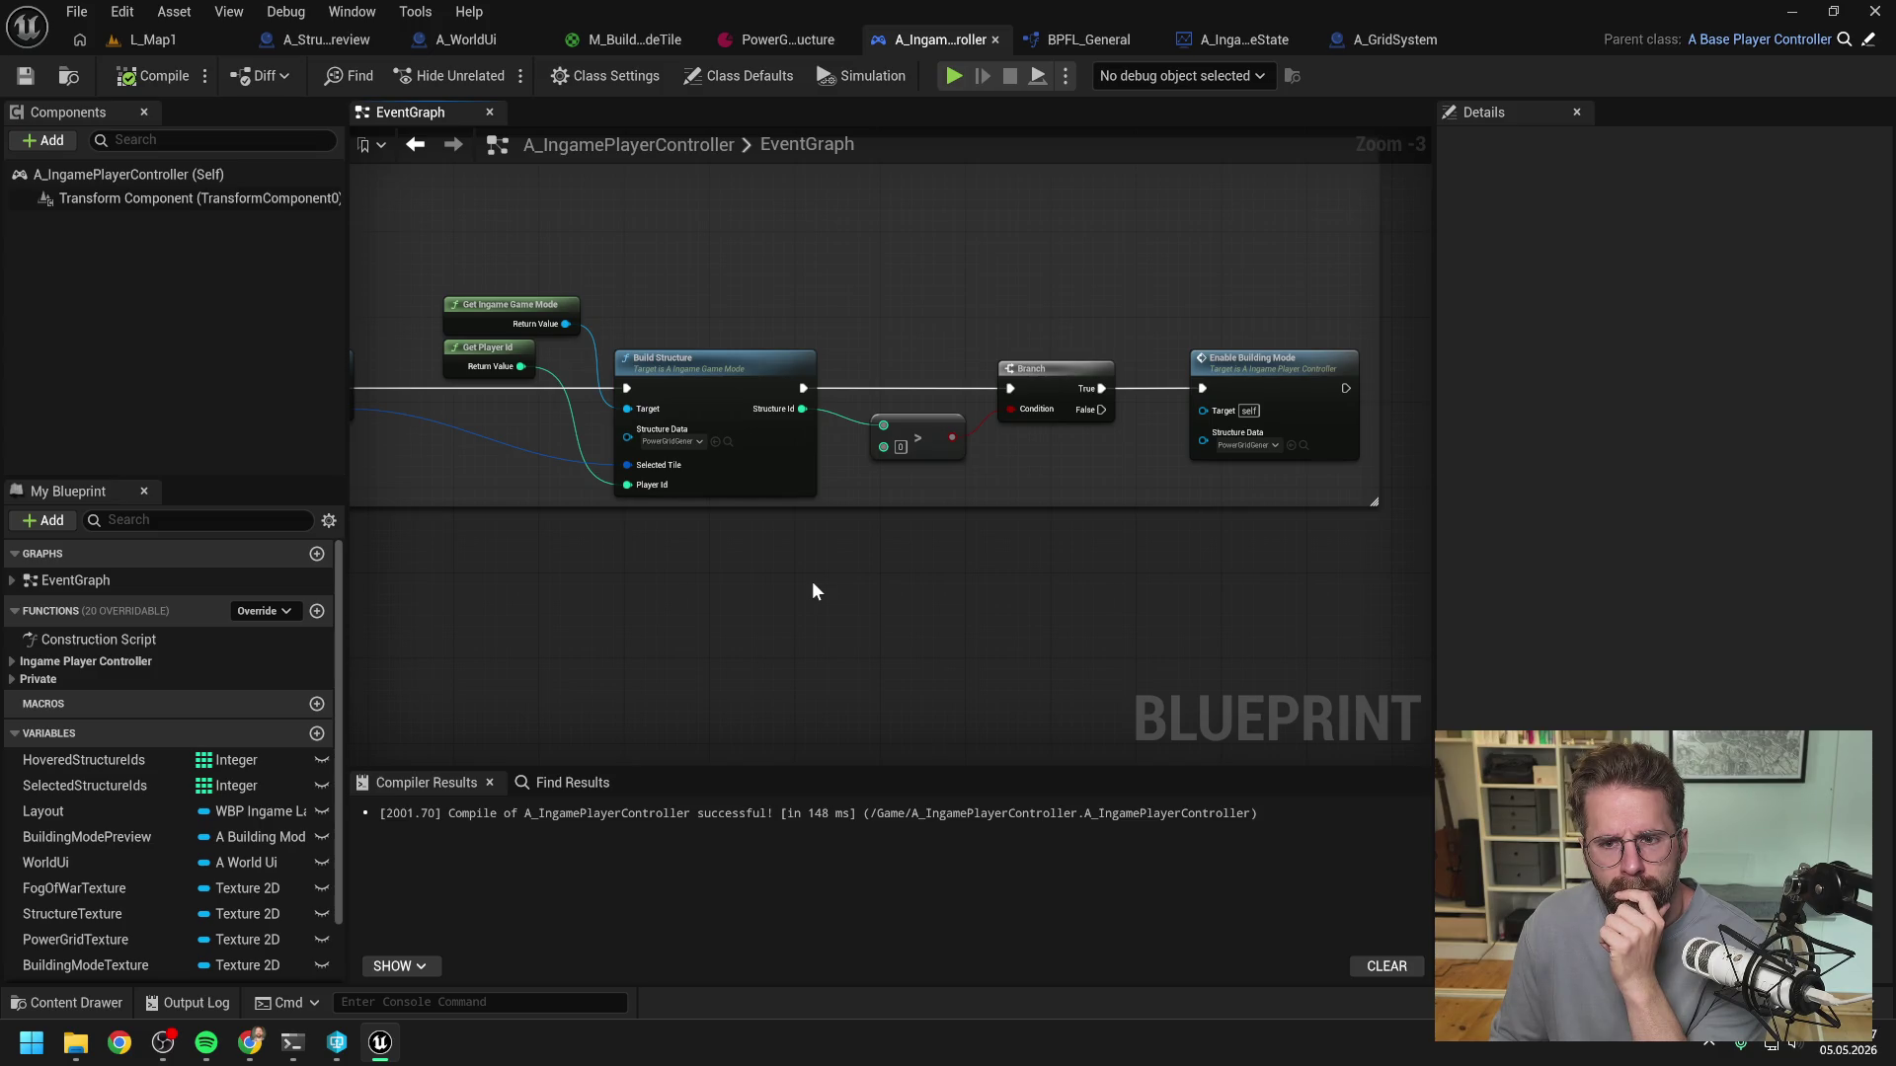
left_click_drag(812, 590, 1144, 601)
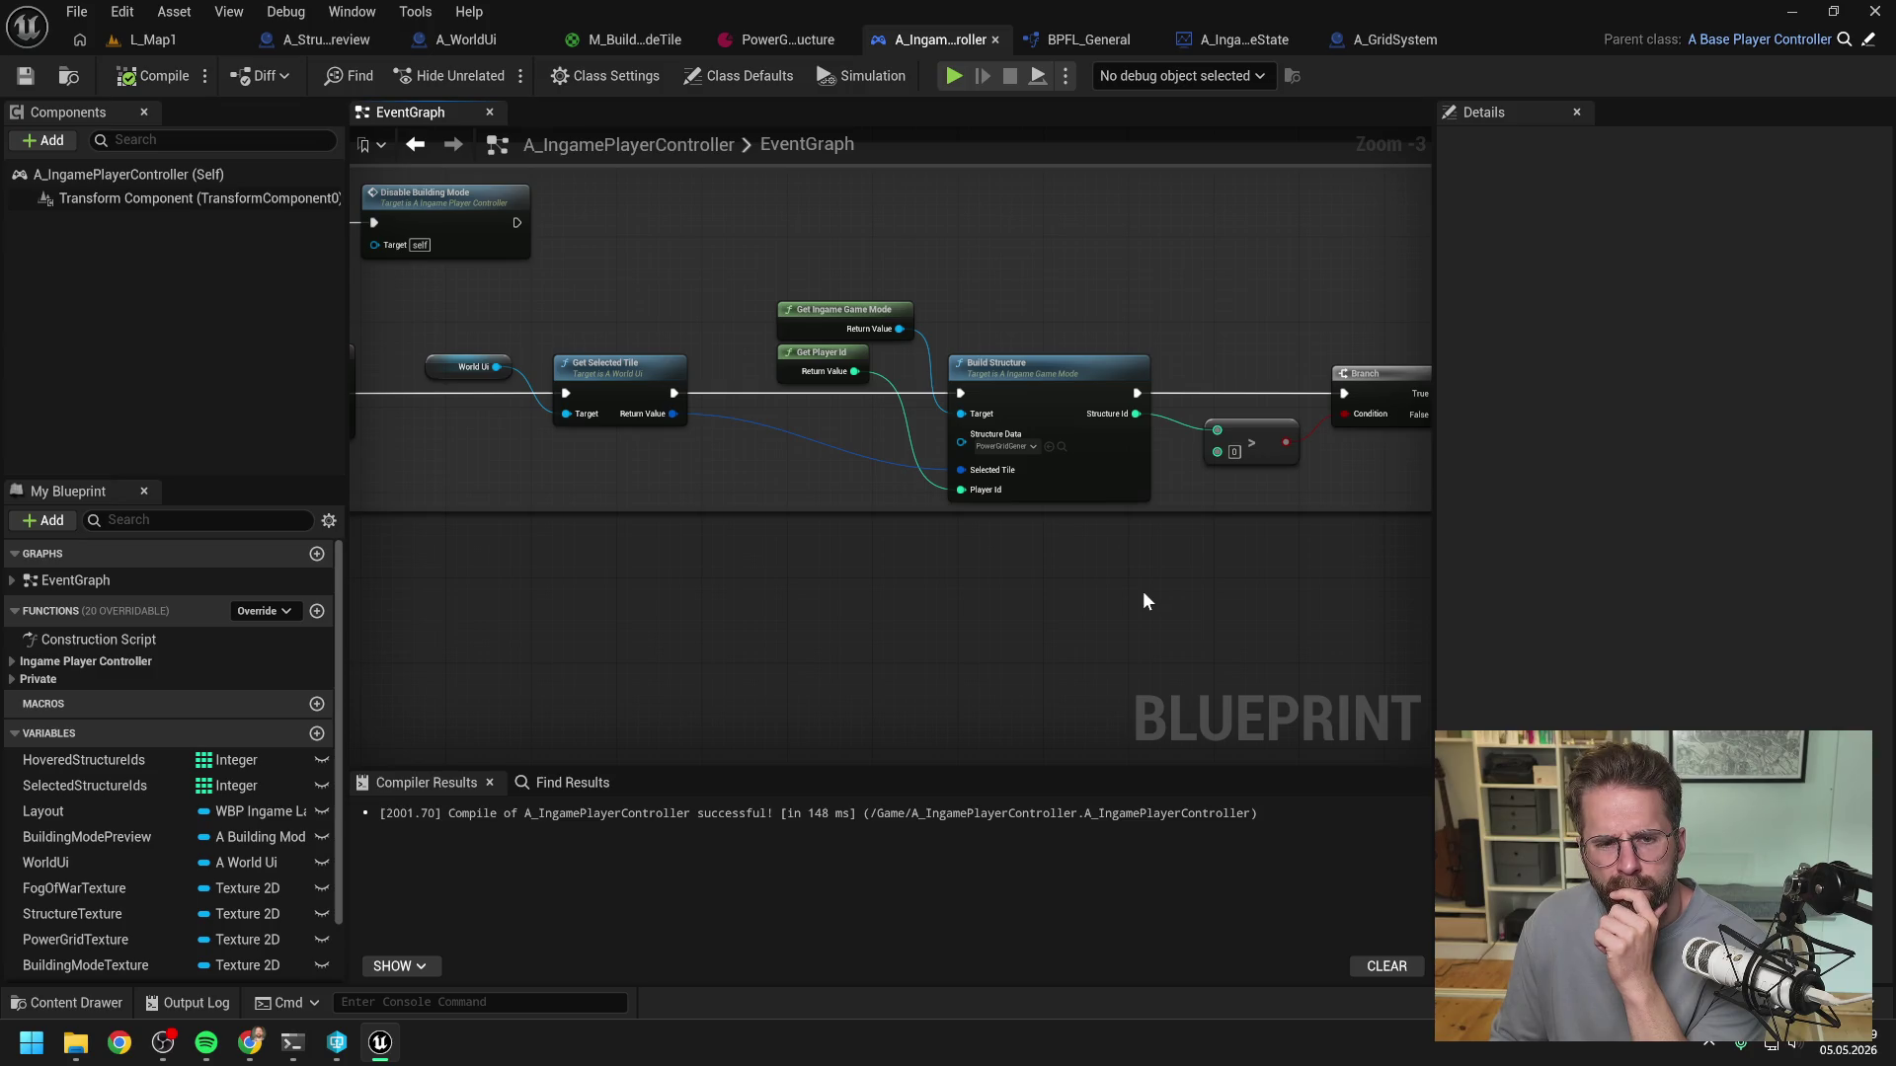
double_click(625, 376)
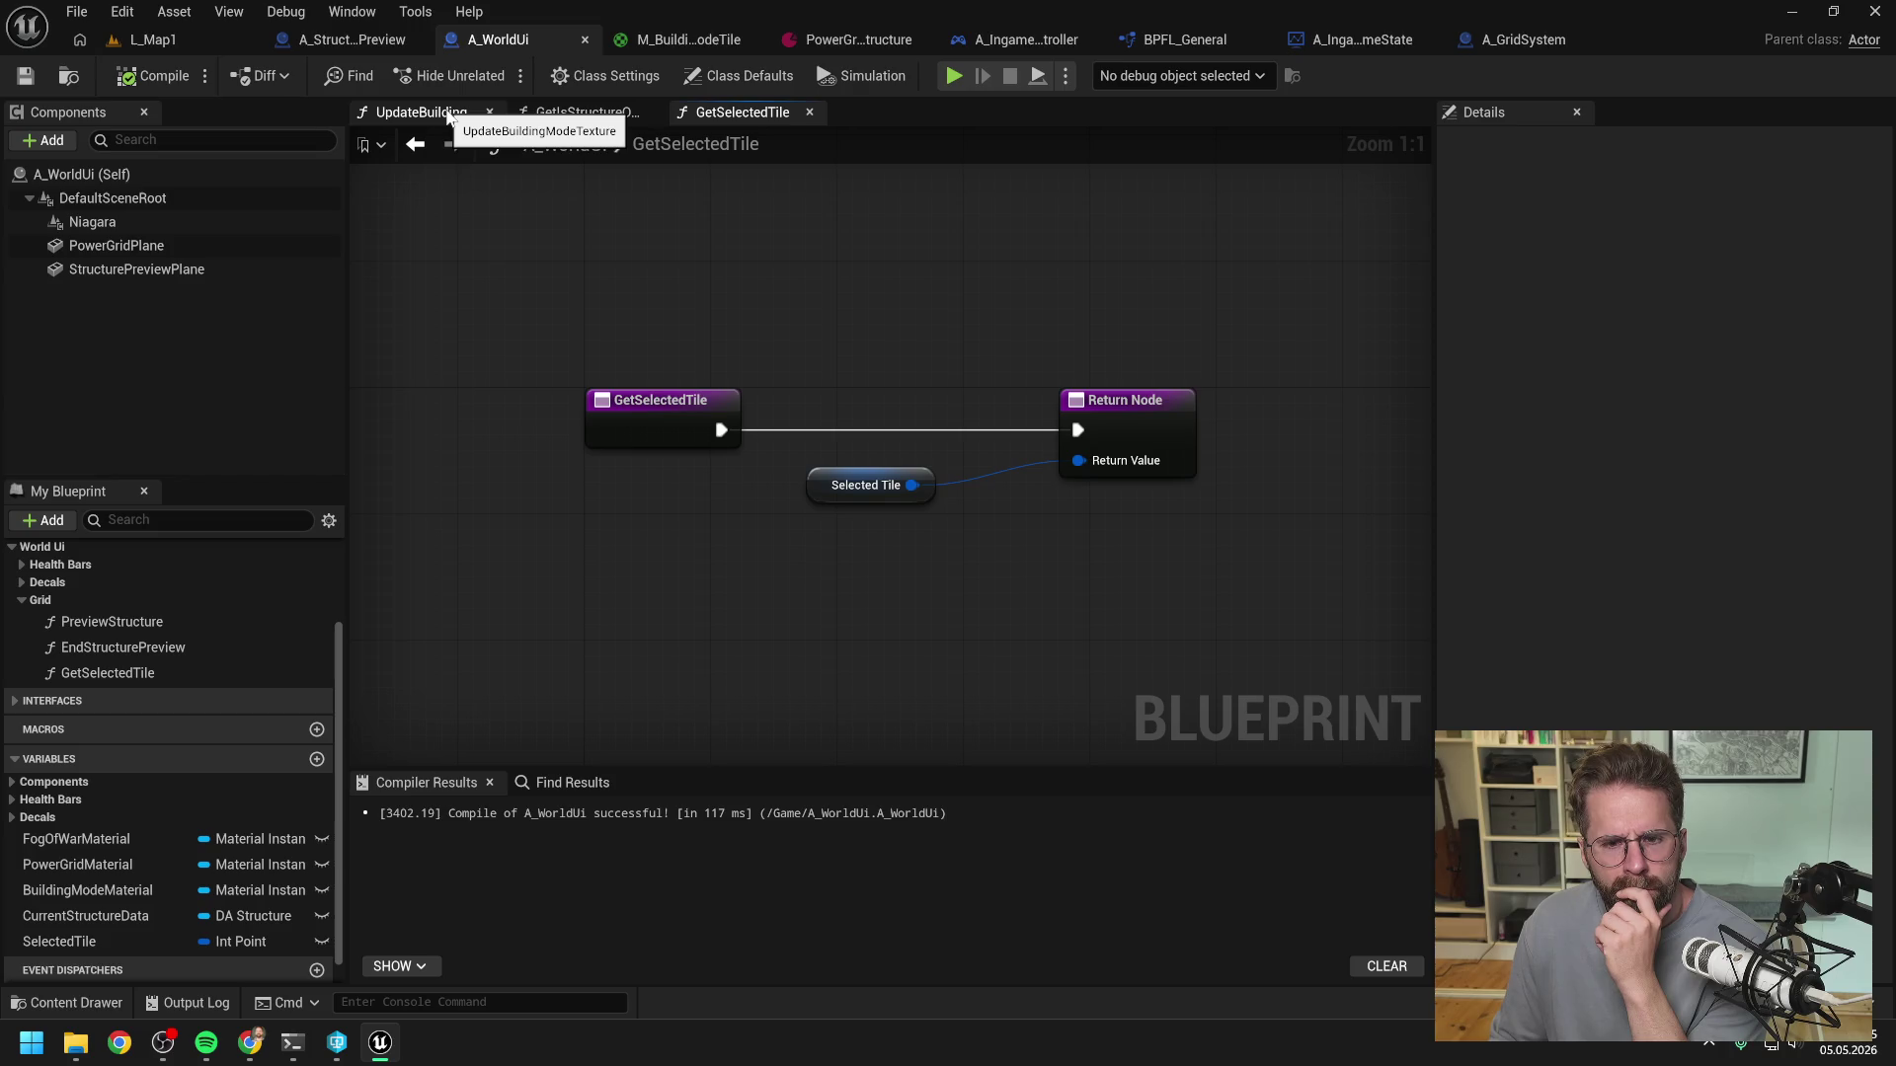
- Pan through UpdateBuildingModeTexture's Branch/Contains, Make Building Mode Tile and For Each Loop nodes
left_click(449, 115)
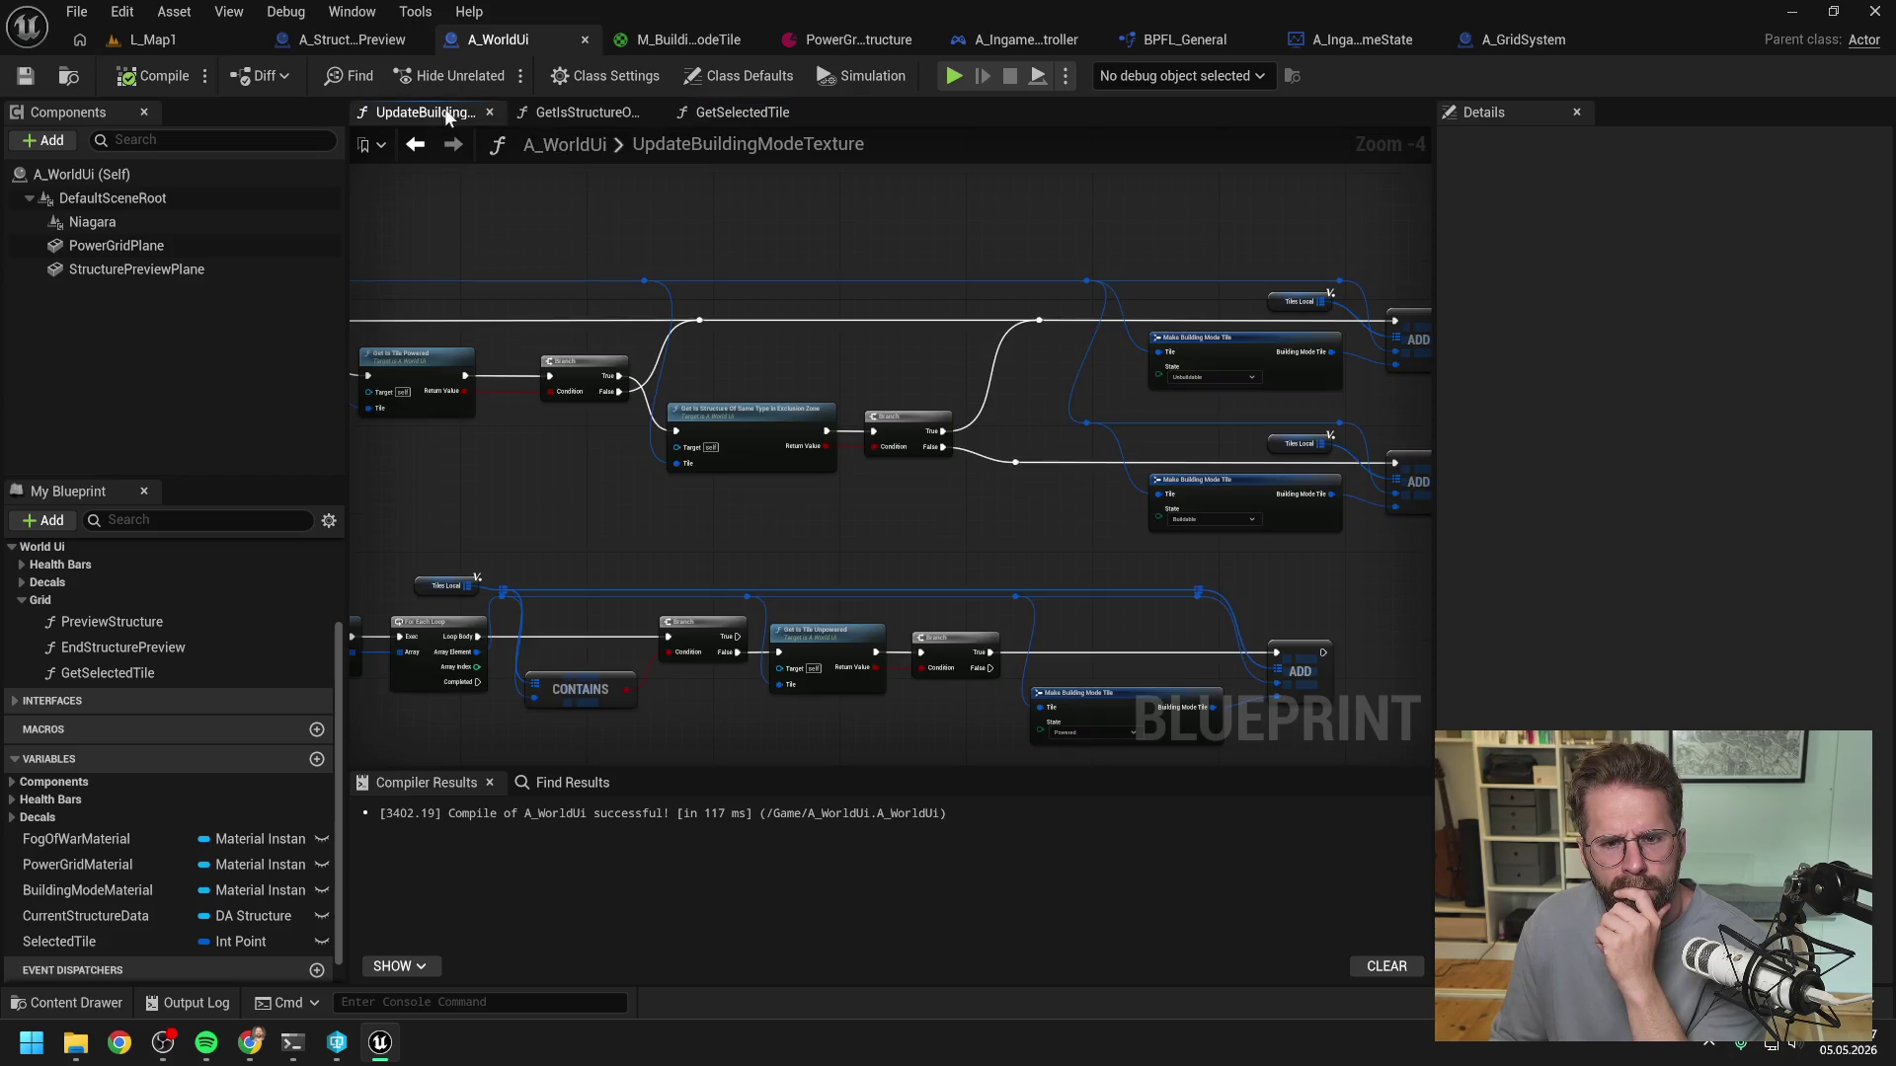
scroll(939, 474, "up", 2)
mouse_move(1075, 458)
left_mouse_down()
mouse_move(1283, 468)
mouse_move(1145, 470)
left_mouse_up()
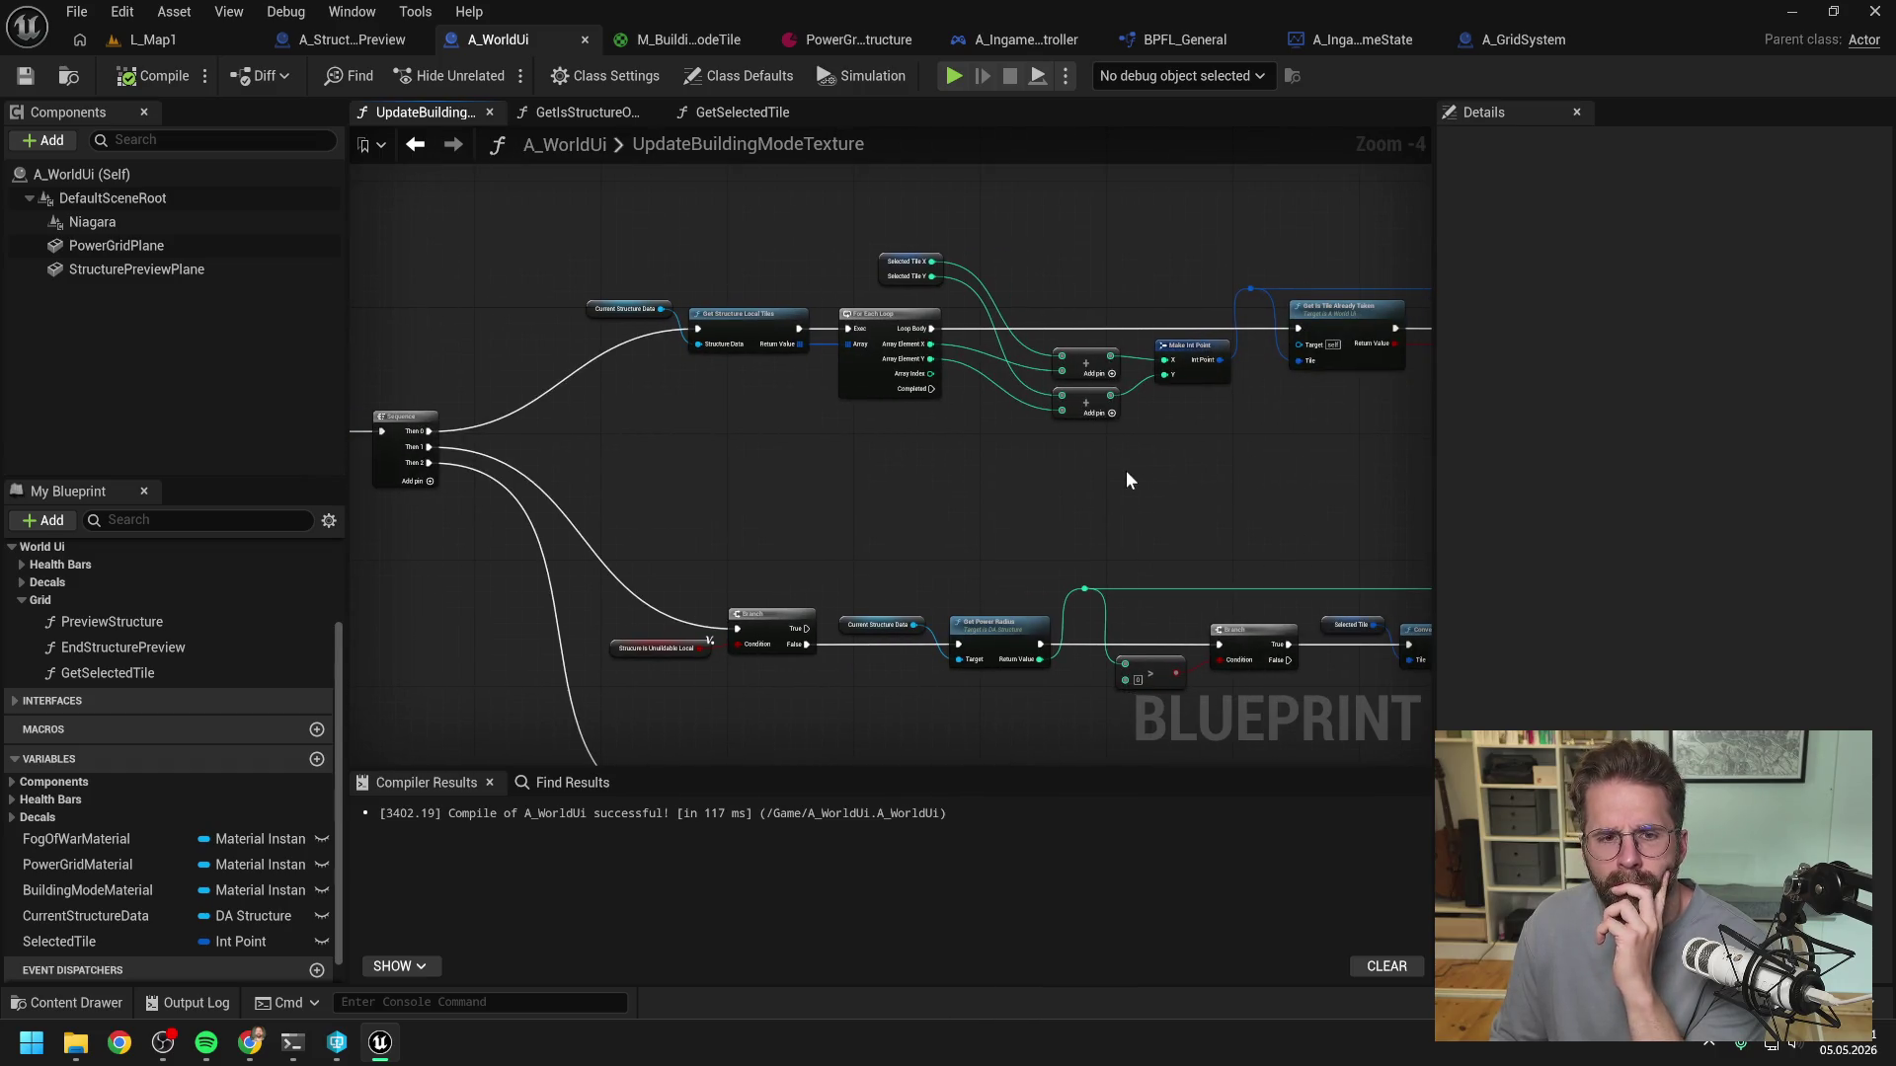
mouse_move(1185, 478)
left_mouse_down()
mouse_move(1092, 457)
mouse_move(1022, 470)
left_mouse_up()
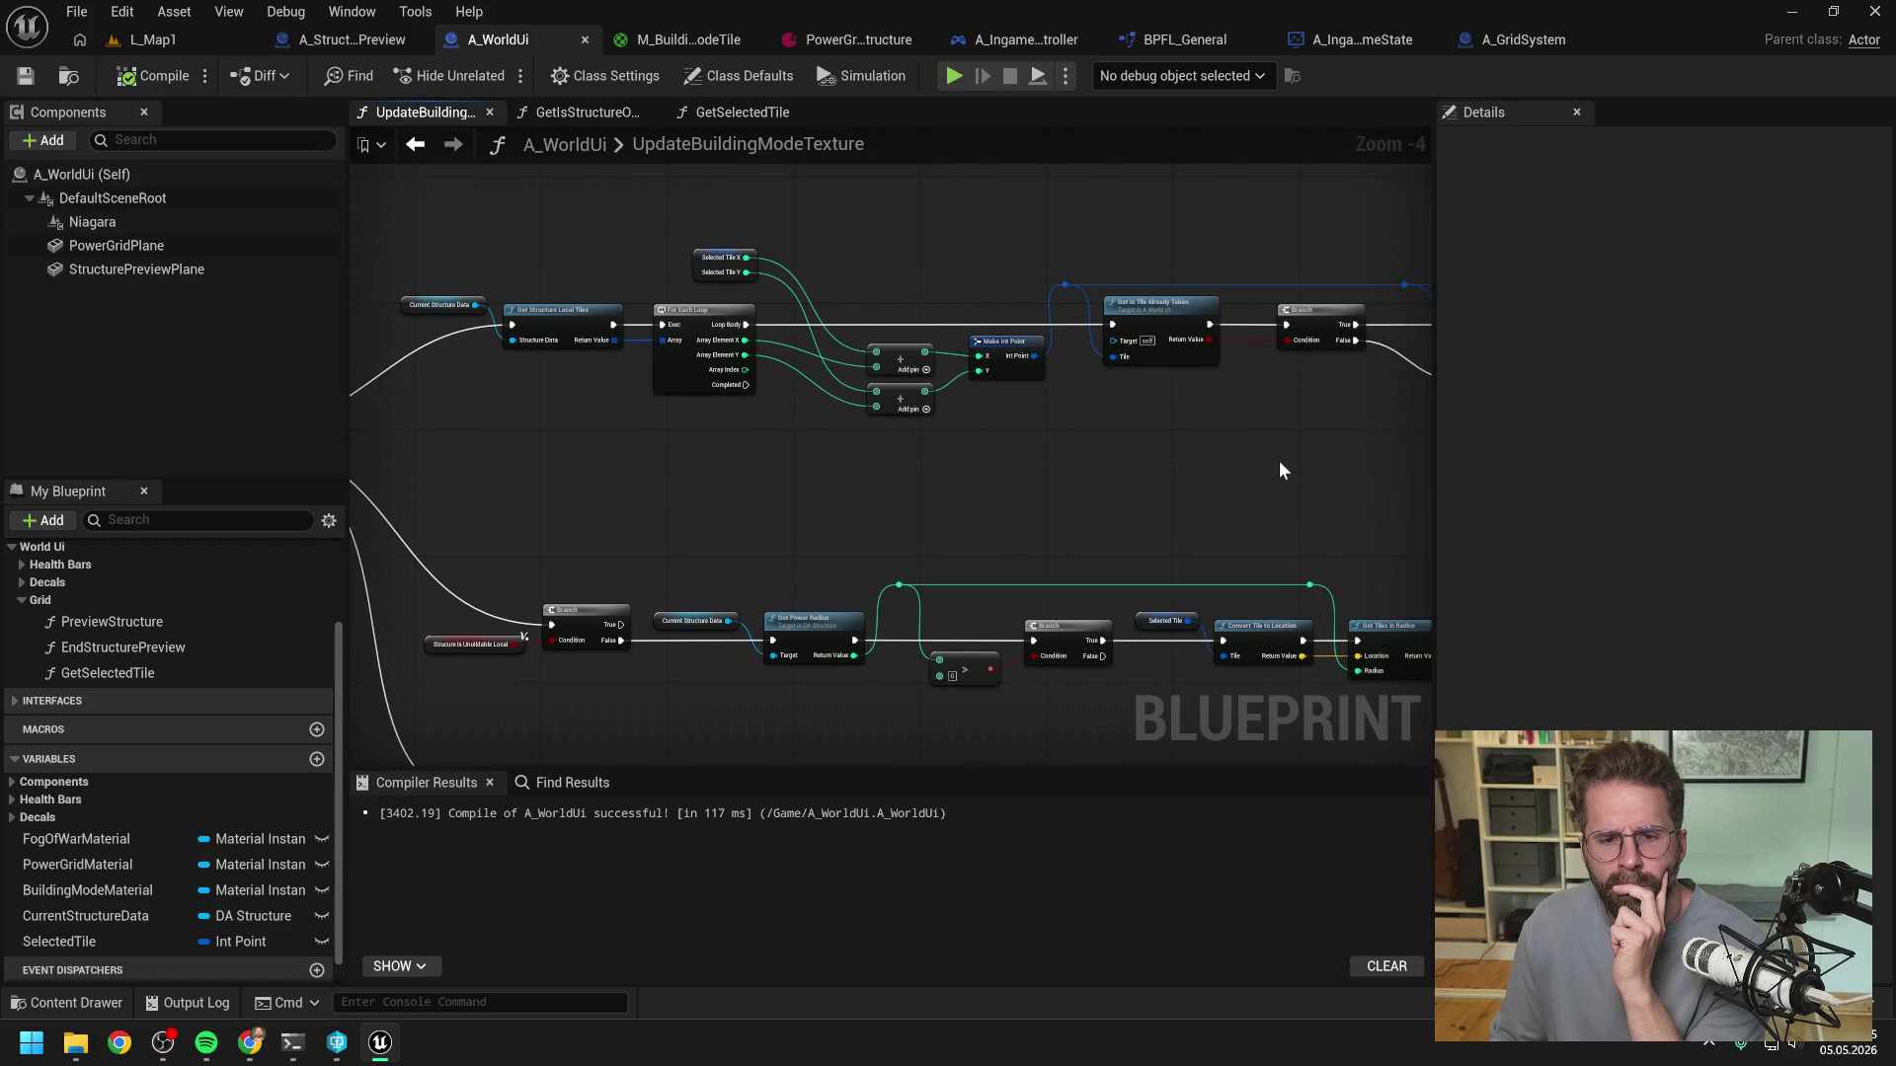
left_click_drag(1268, 462, 808, 429)
left_click_drag(1061, 472, 775, 466)
mouse_move(1330, 494)
left_mouse_down()
mouse_move(988, 529)
mouse_move(620, 459)
mouse_move(951, 332)
mouse_move(969, 329)
mouse_move(914, 355)
mouse_move(1101, 337)
left_mouse_up()
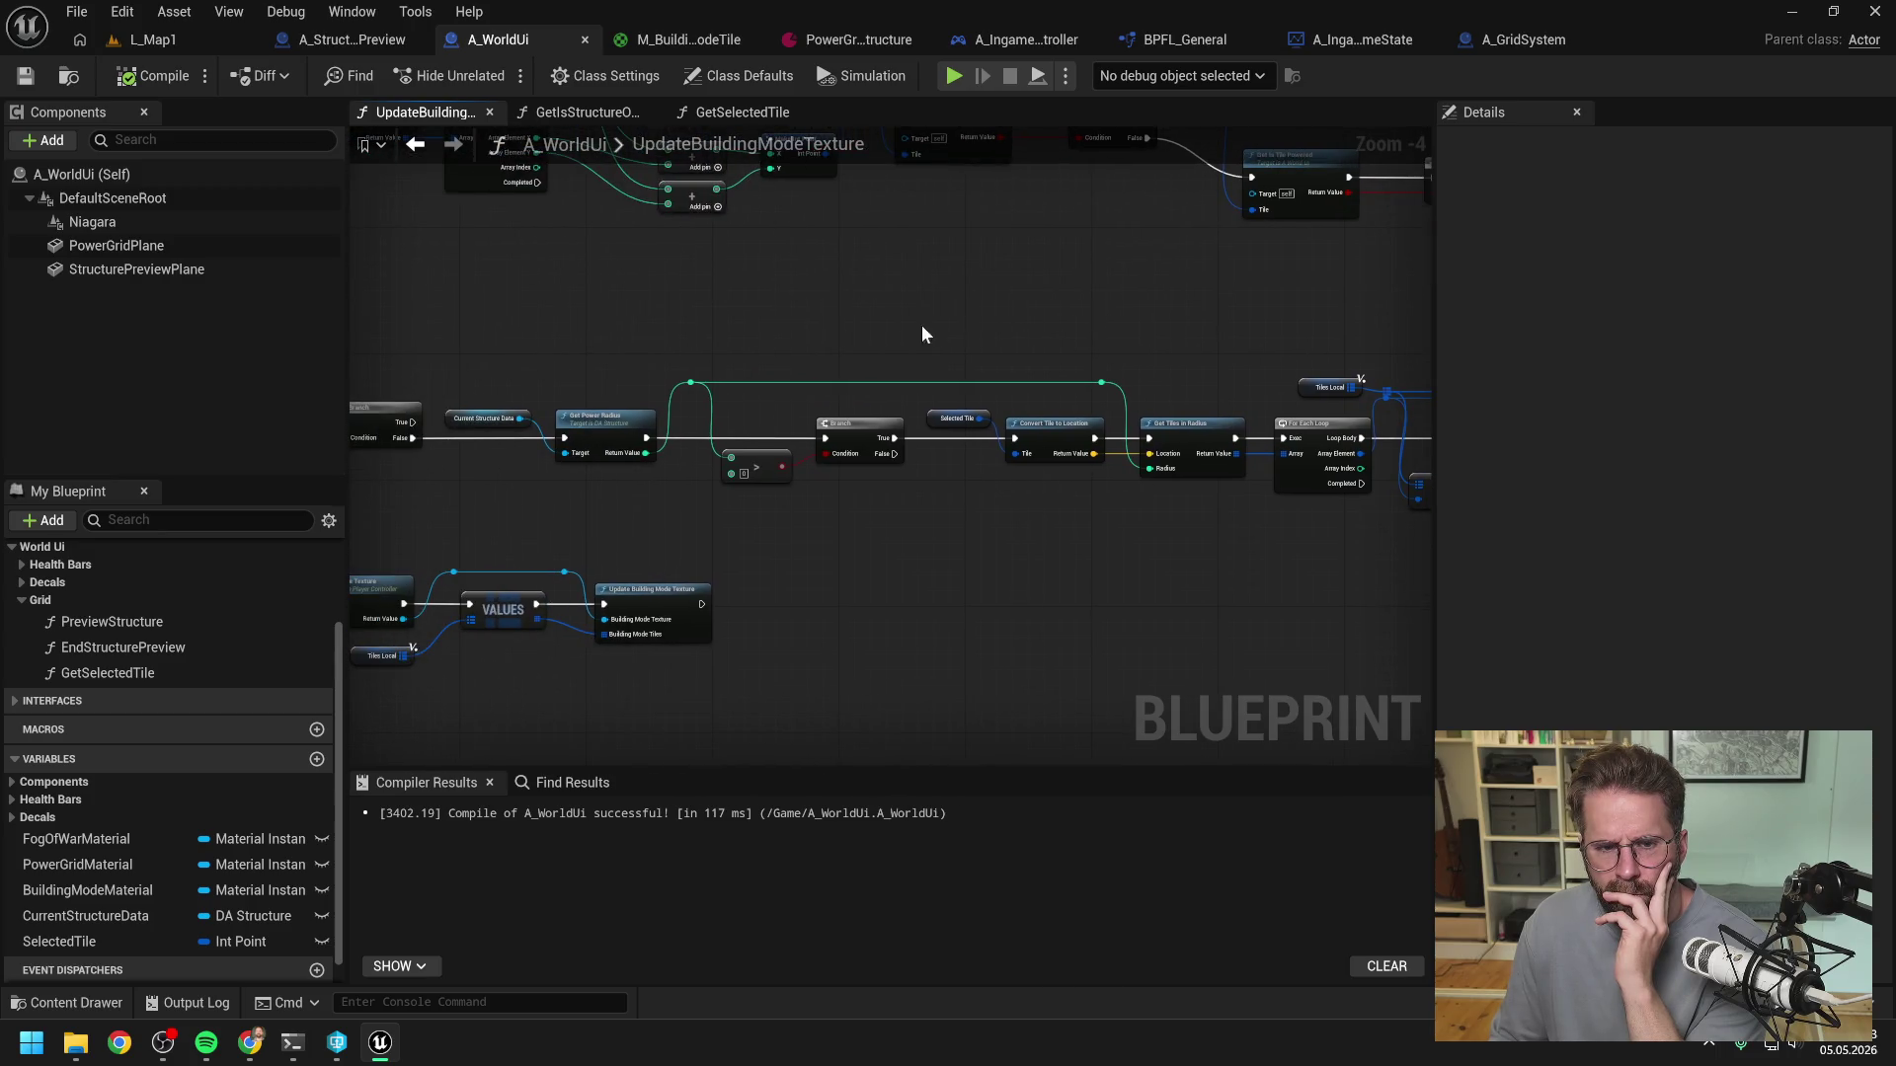
left_click_drag(922, 323, 1222, 317)
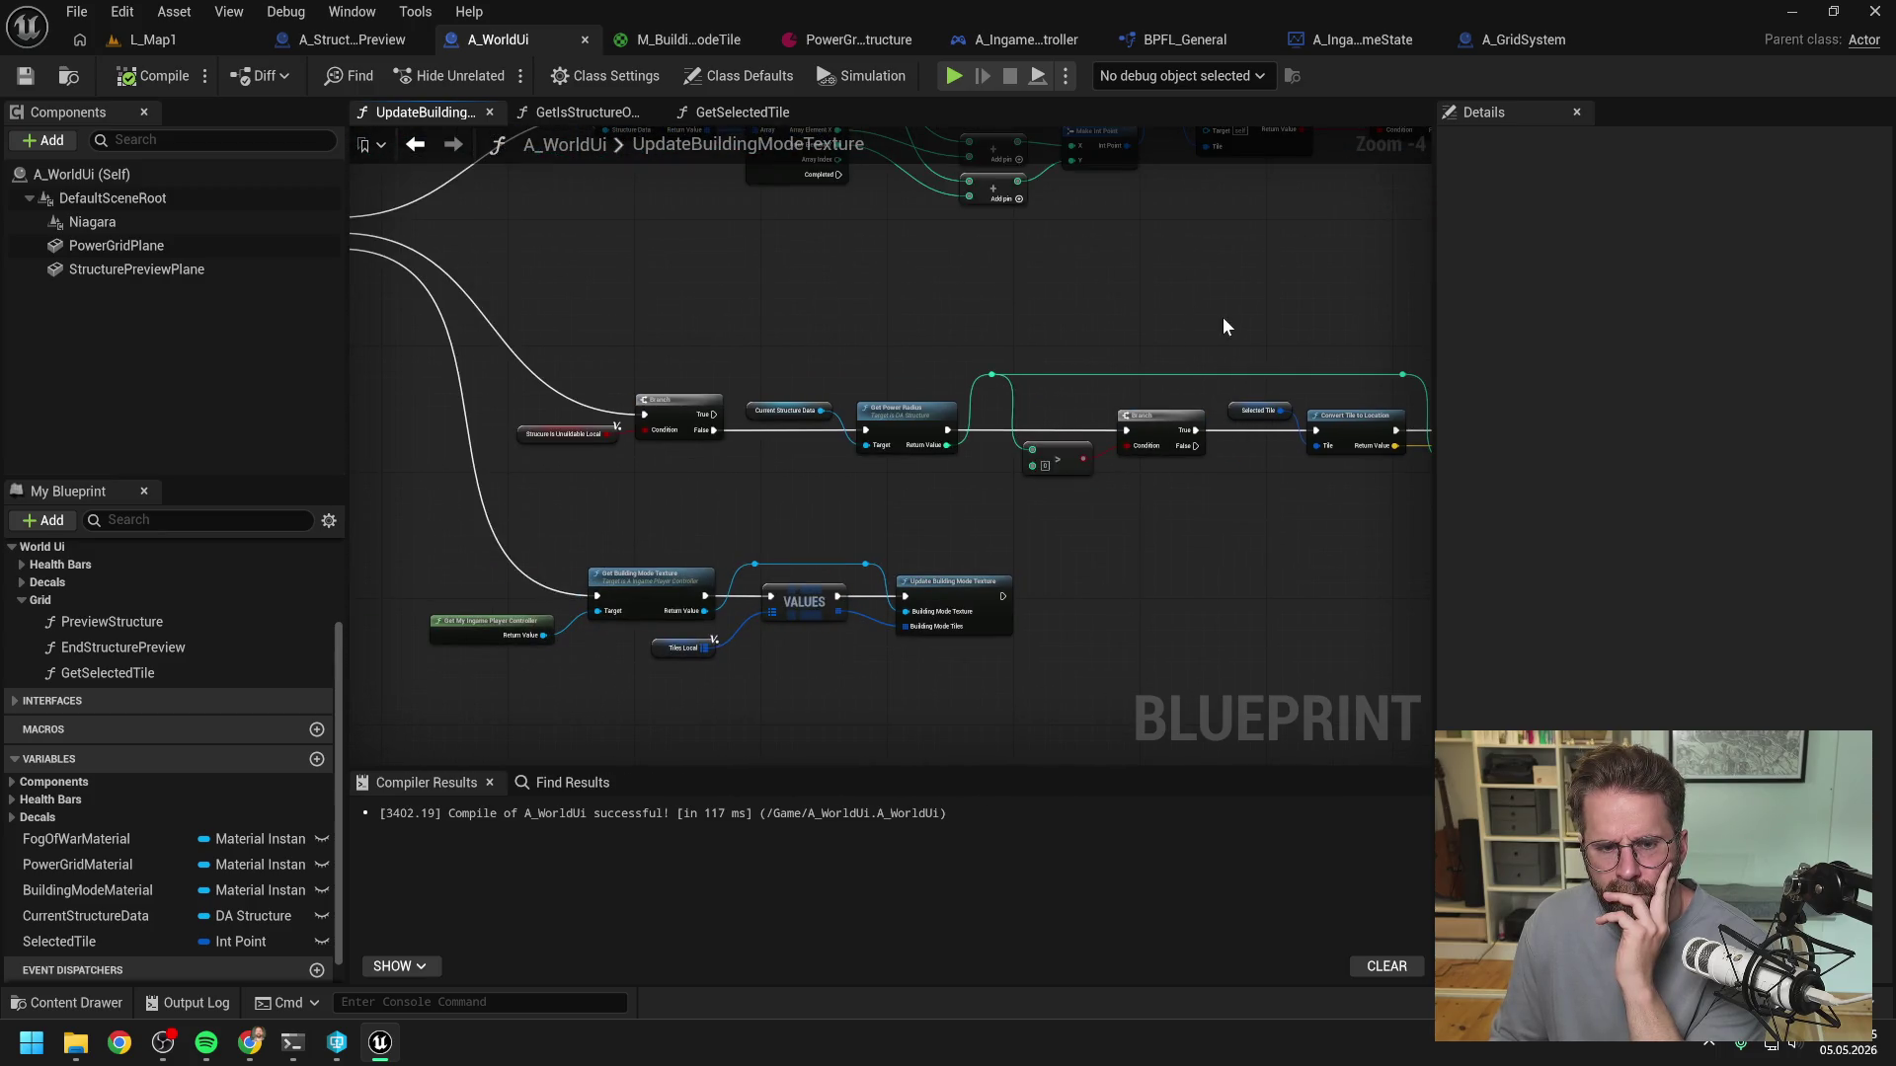
left_click_drag(1146, 305, 1150, 448)
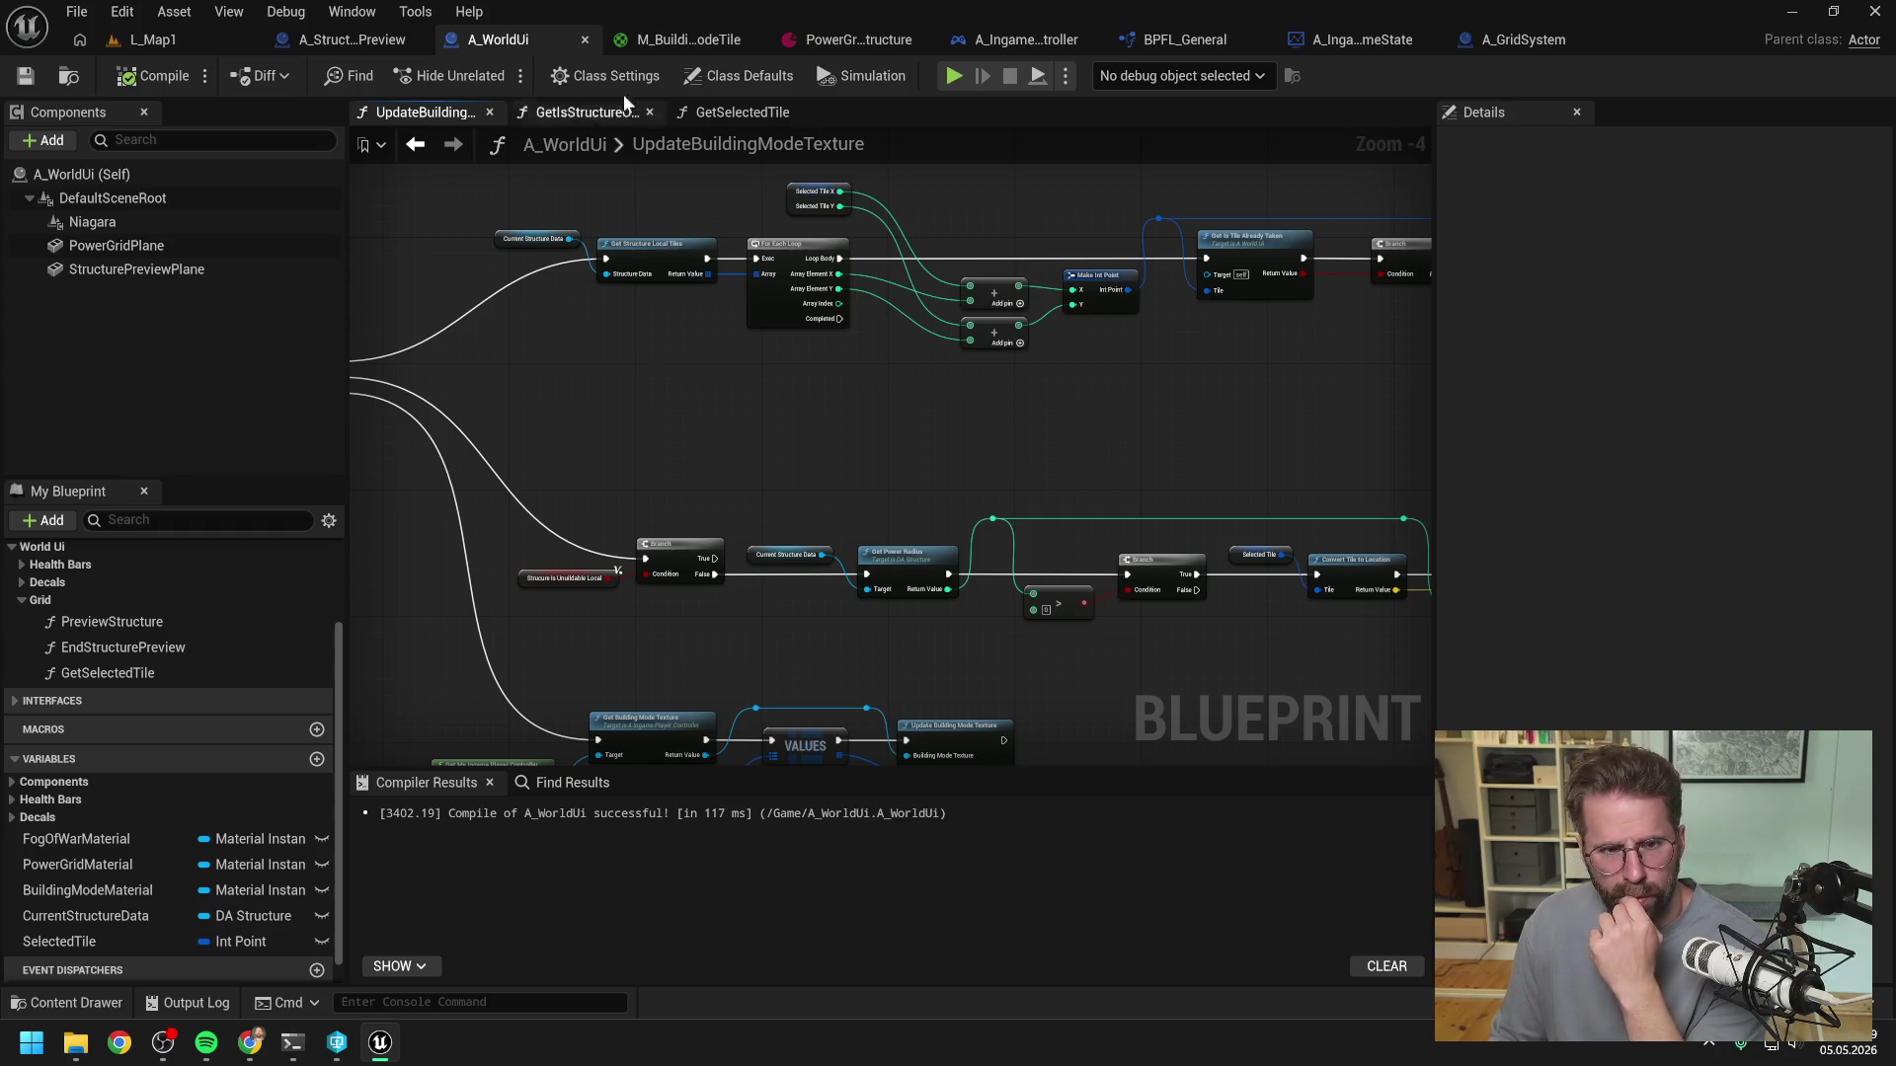
- Set the PowerGrid asset's Grid Size to 4 × 4, save it, and playtest L_Map1
left_click(823, 41)
left_click(830, 339)
type("4")
left_click(924, 338)
type("4")
key("Return")
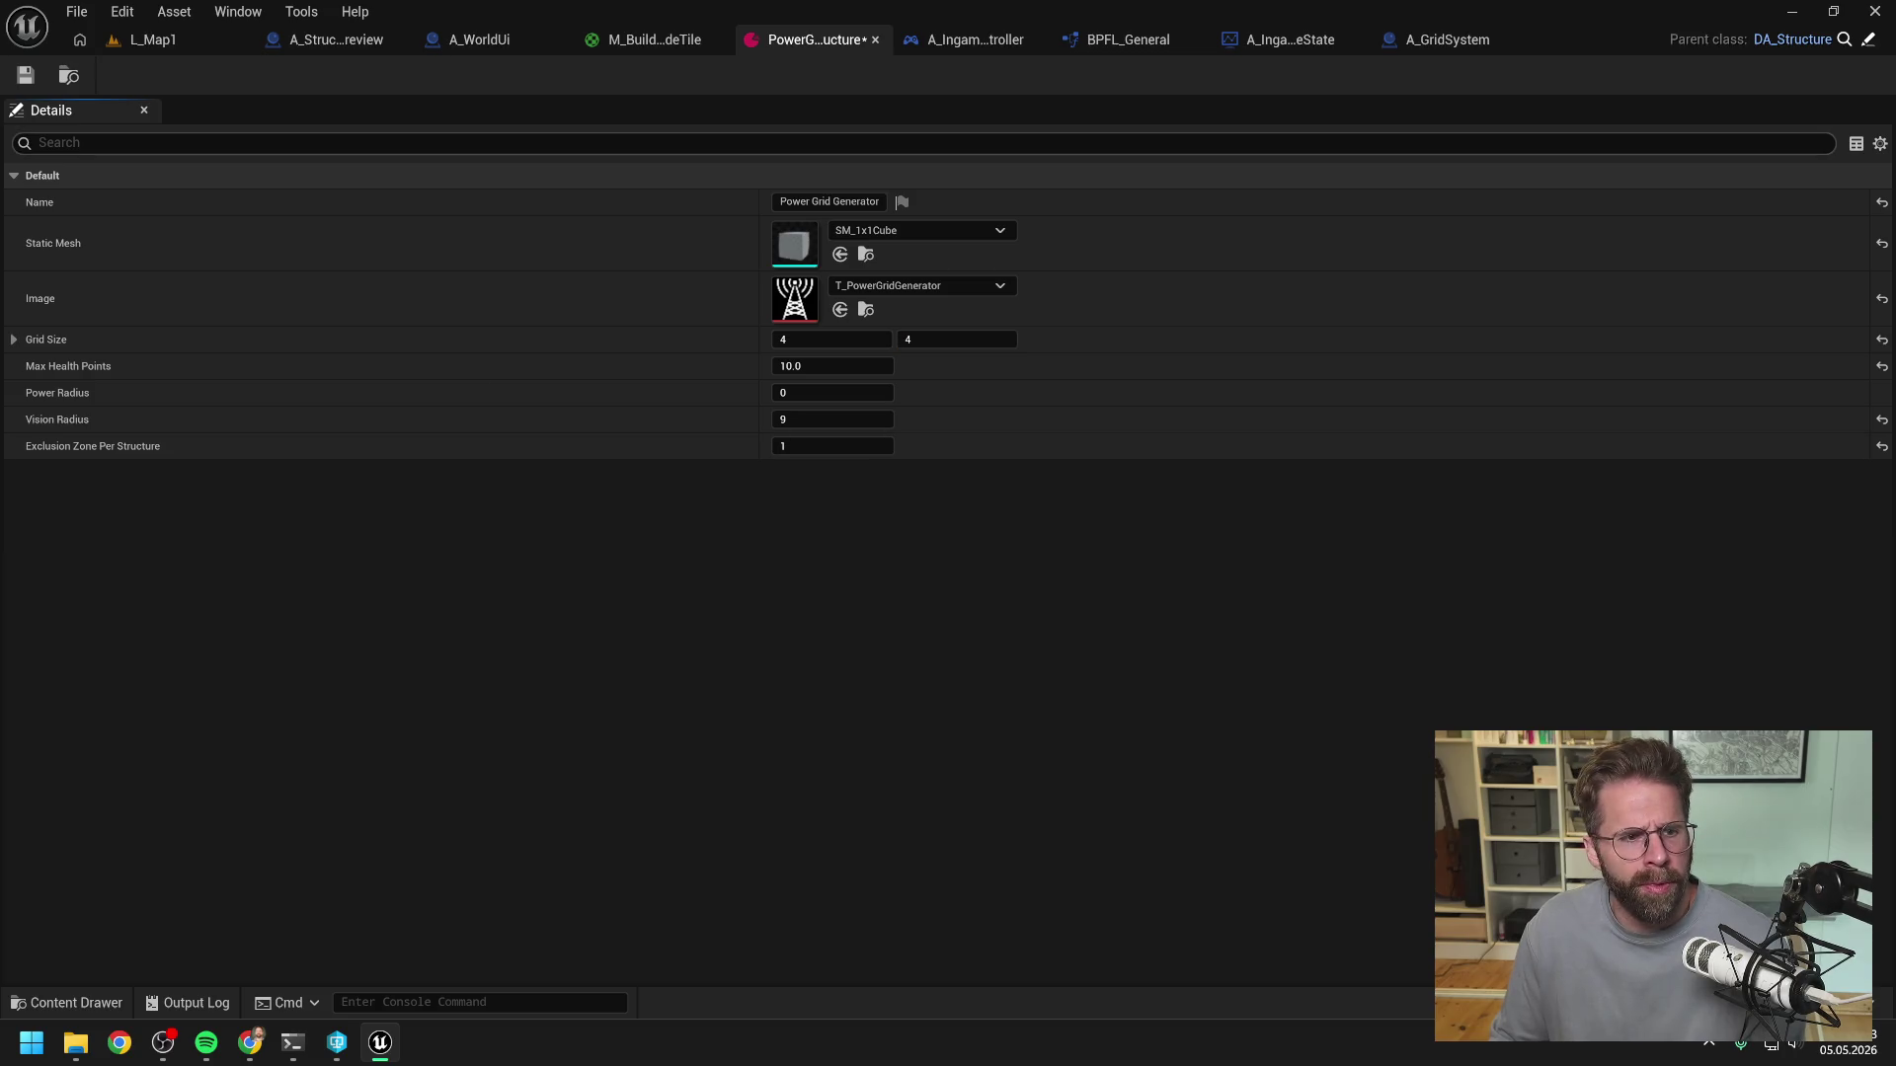
left_click(26, 75)
left_click(158, 39)
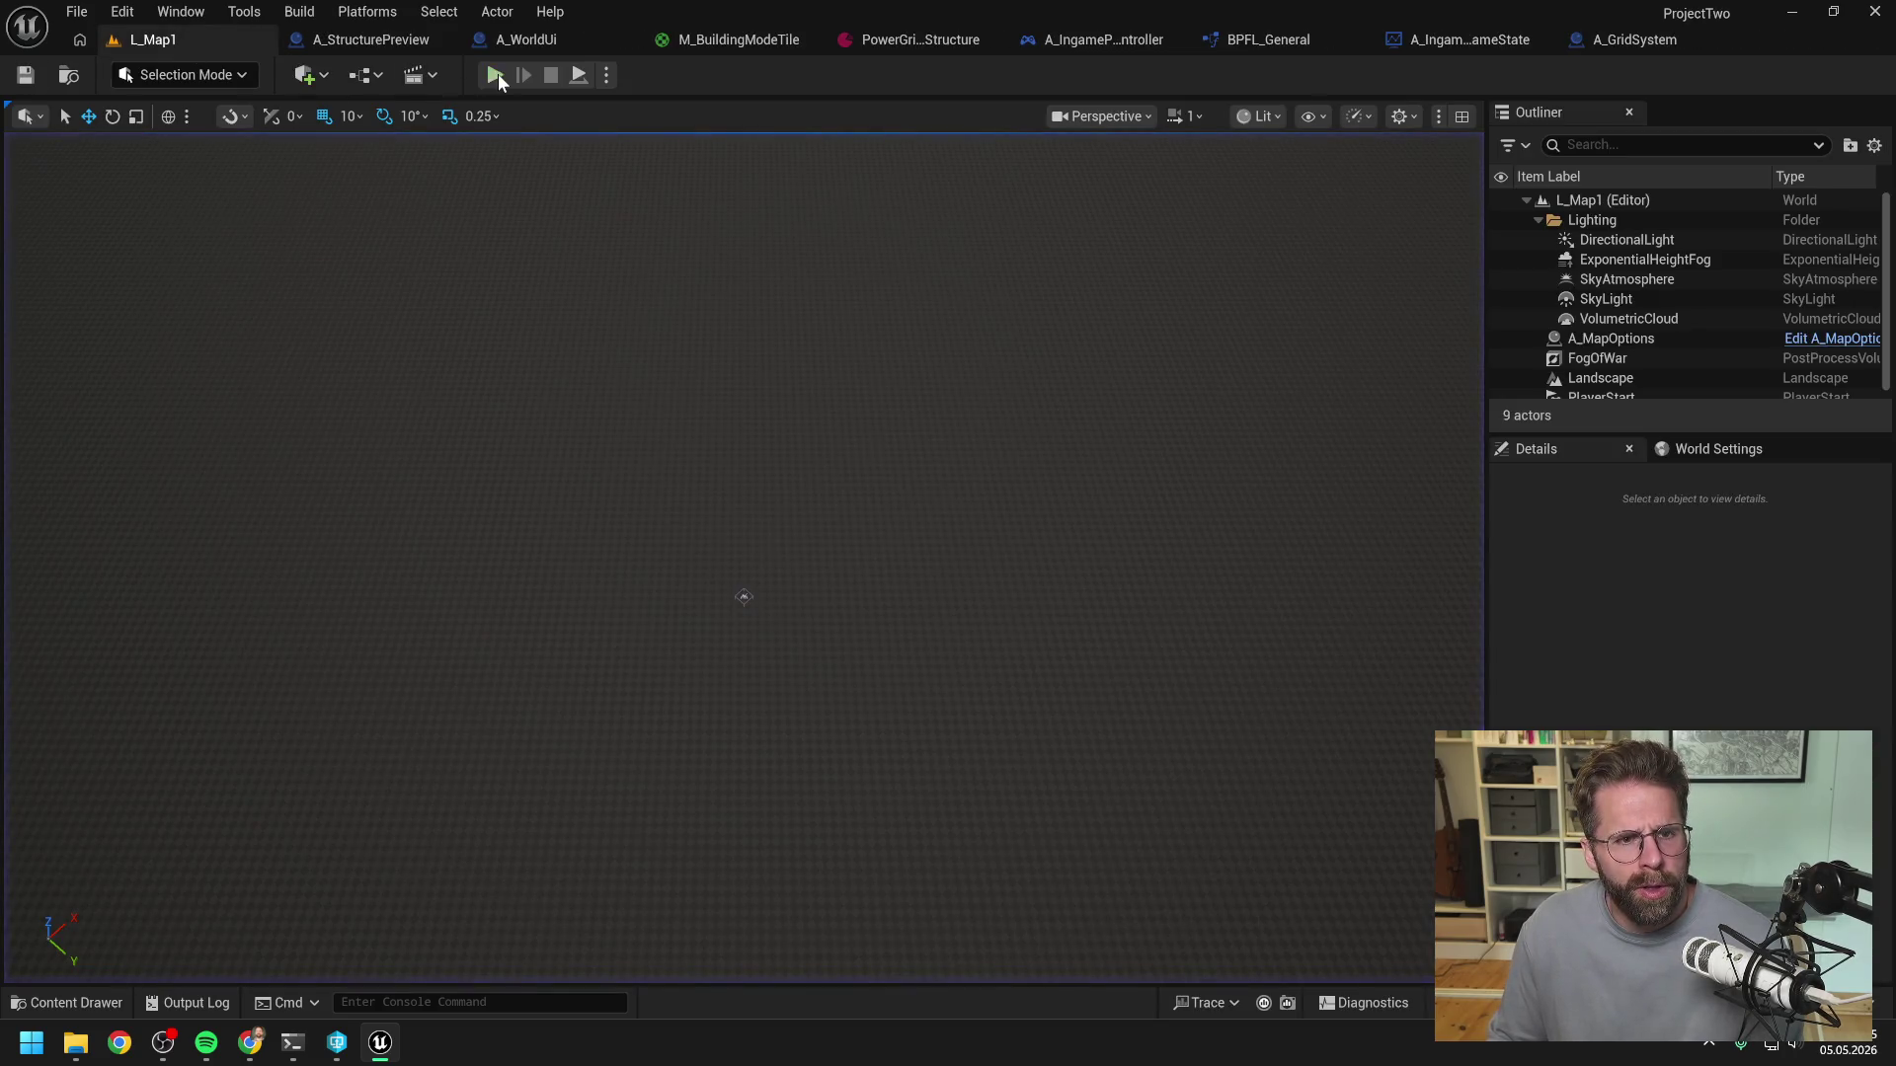
left_click(497, 73)
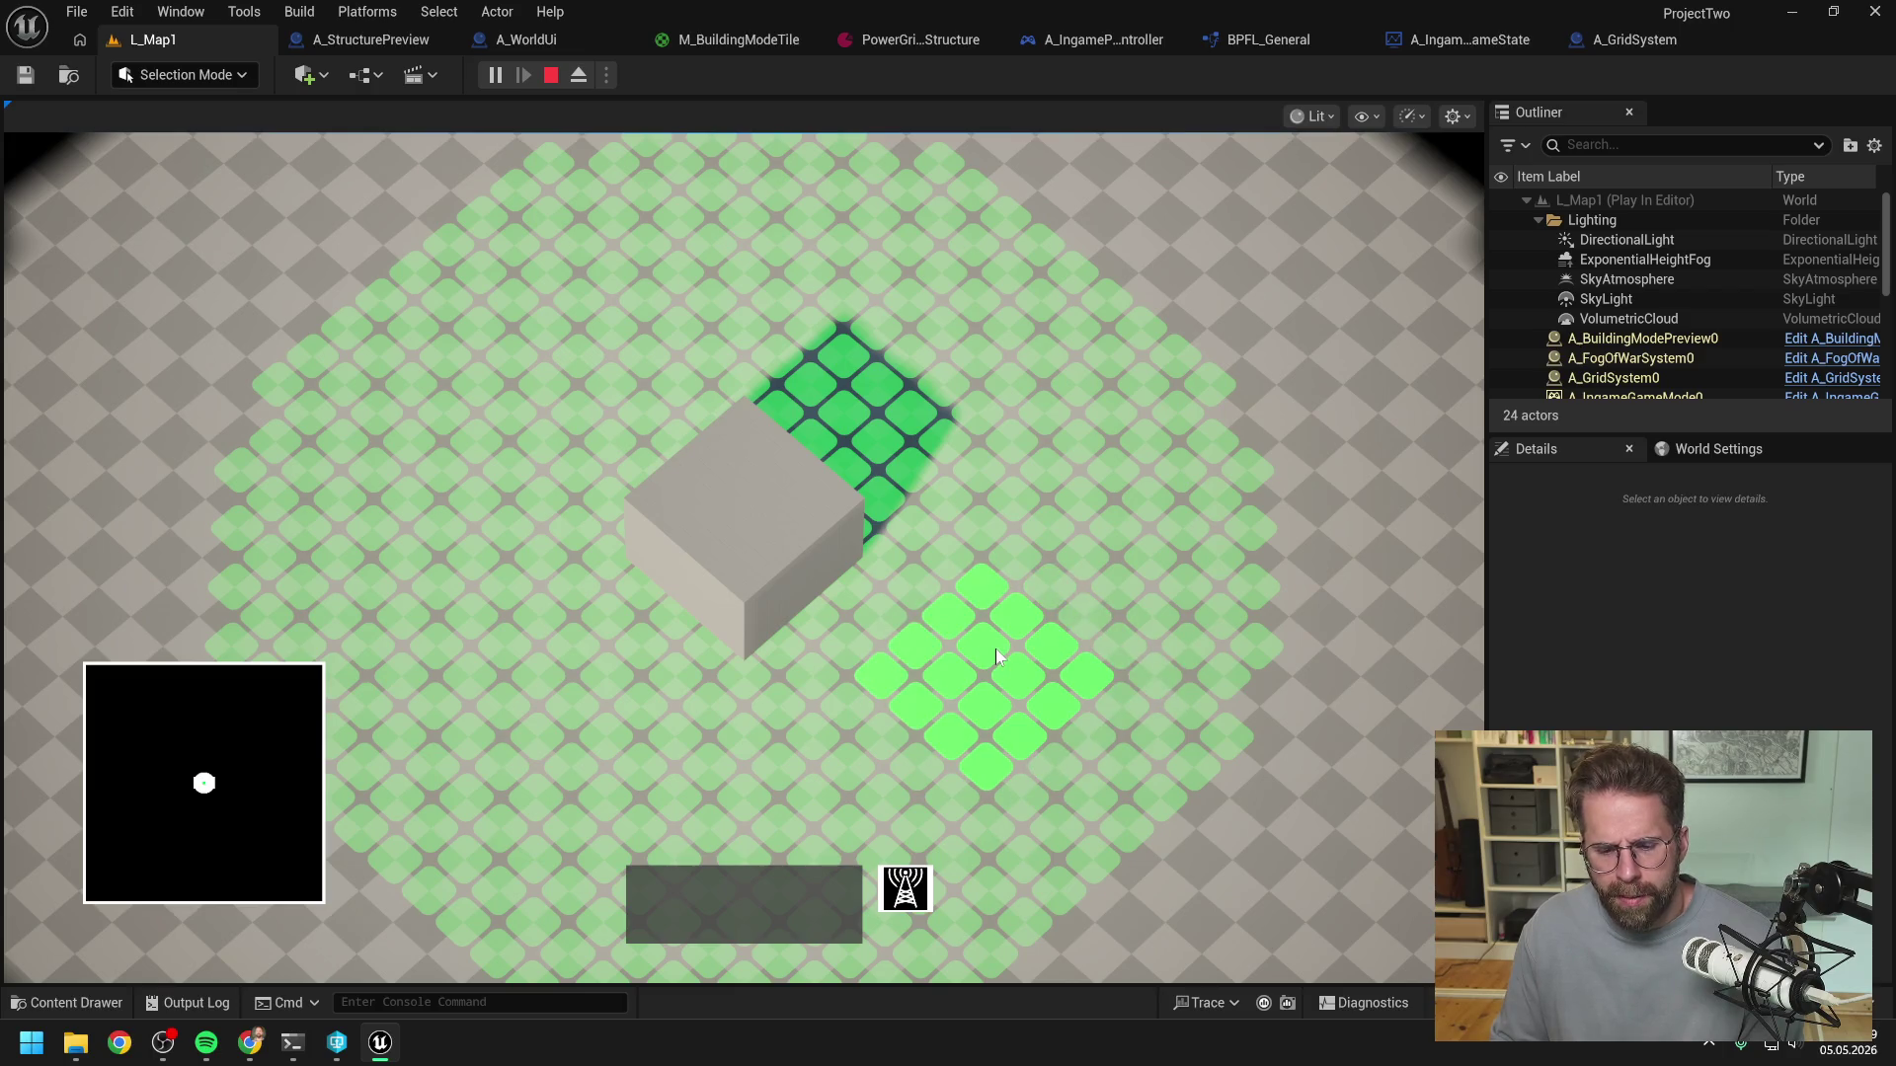
- Stop the playtest and change the PowerGrid Grid Size to 1 × 1
key("Escape")
left_click(909, 42)
left_click(876, 351)
type("1")
key("Tab")
type("1")
key("Return")
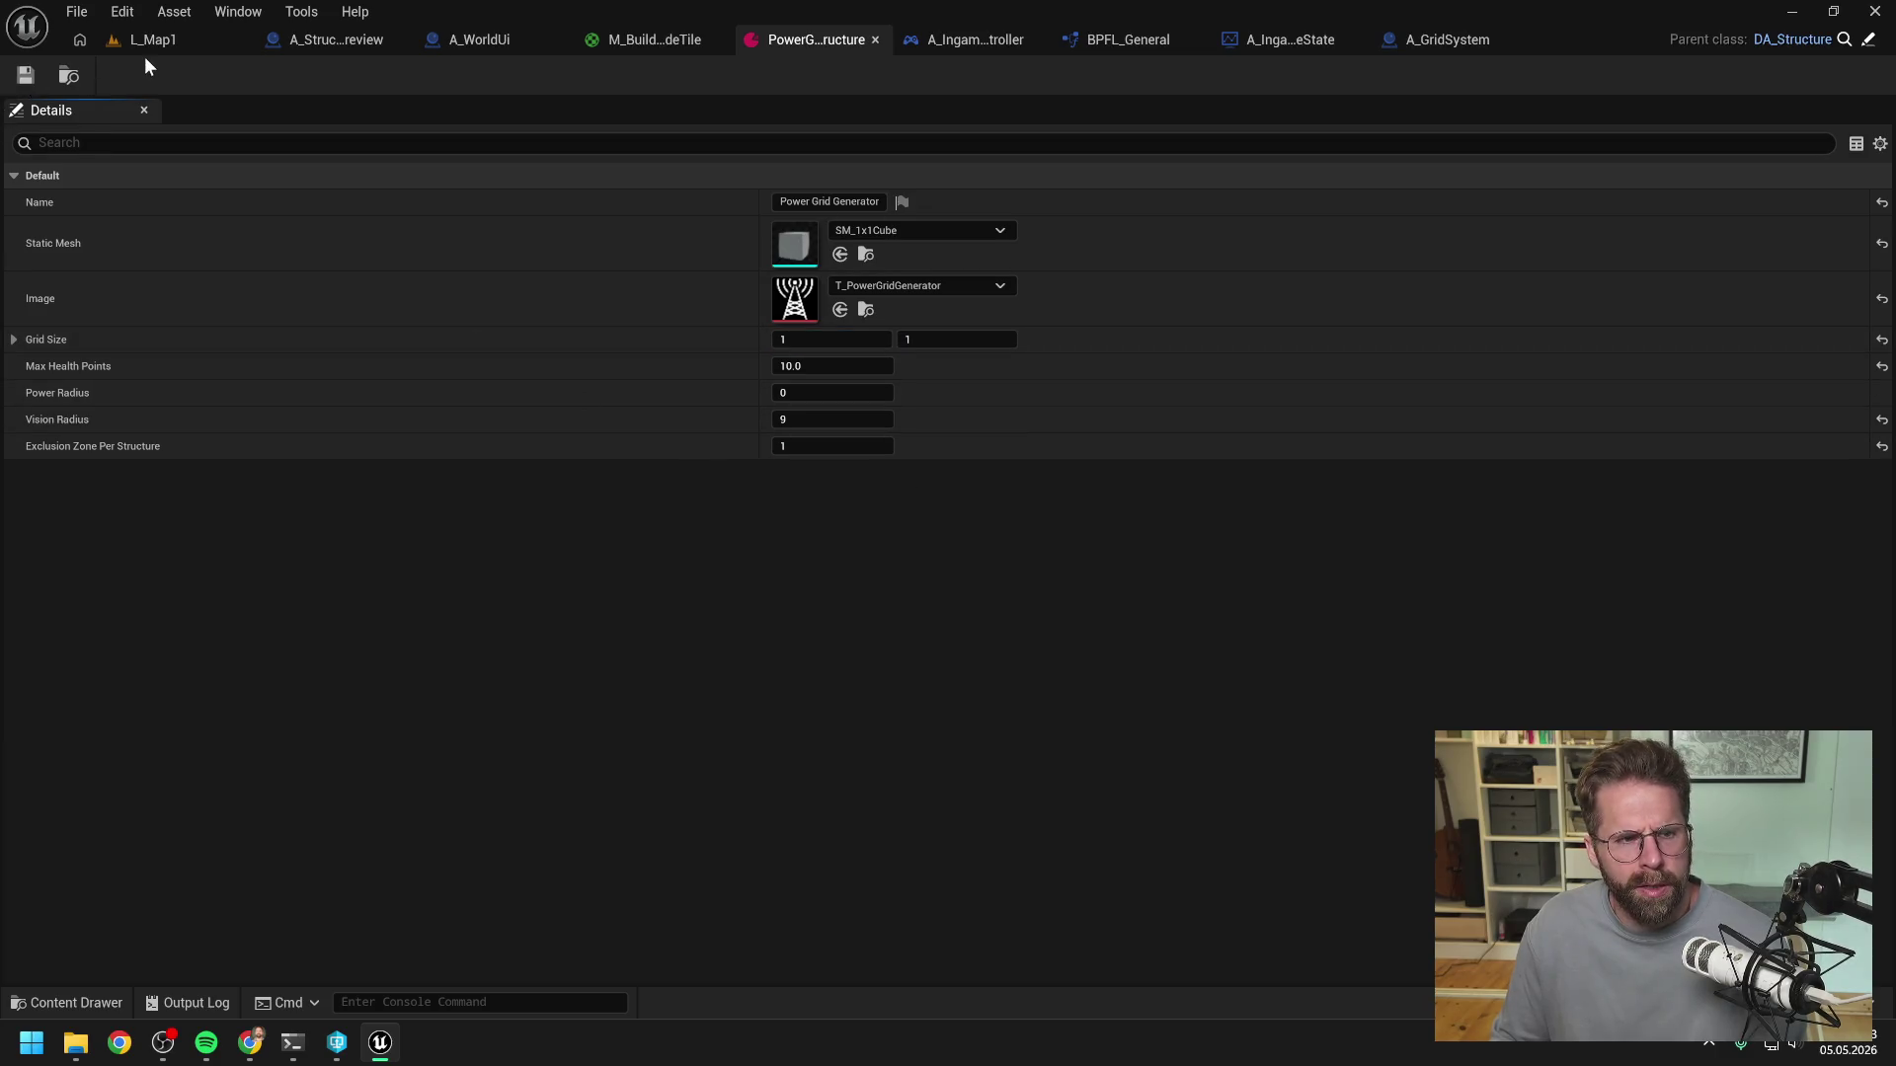
- Playtest the power generator's building mode again, then stop the session
left_click(149, 39)
left_click(504, 75)
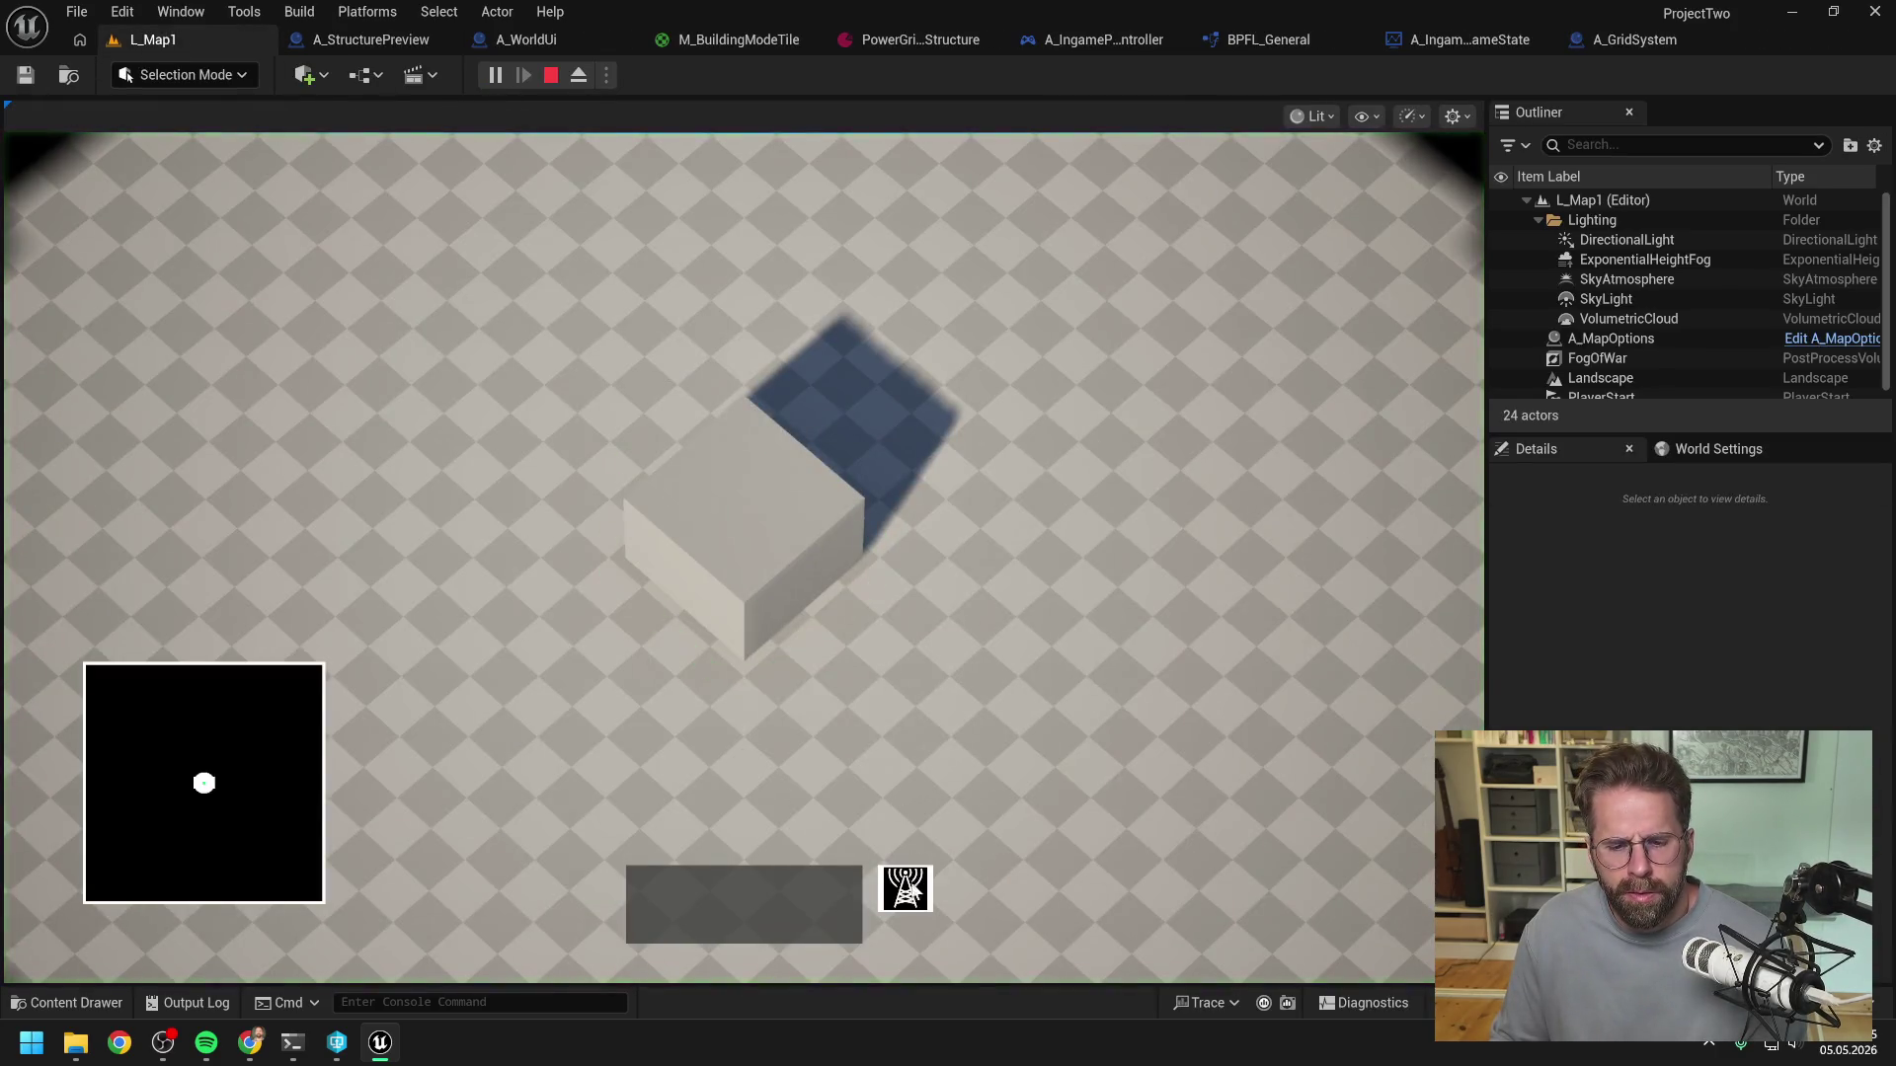
left_click(910, 887)
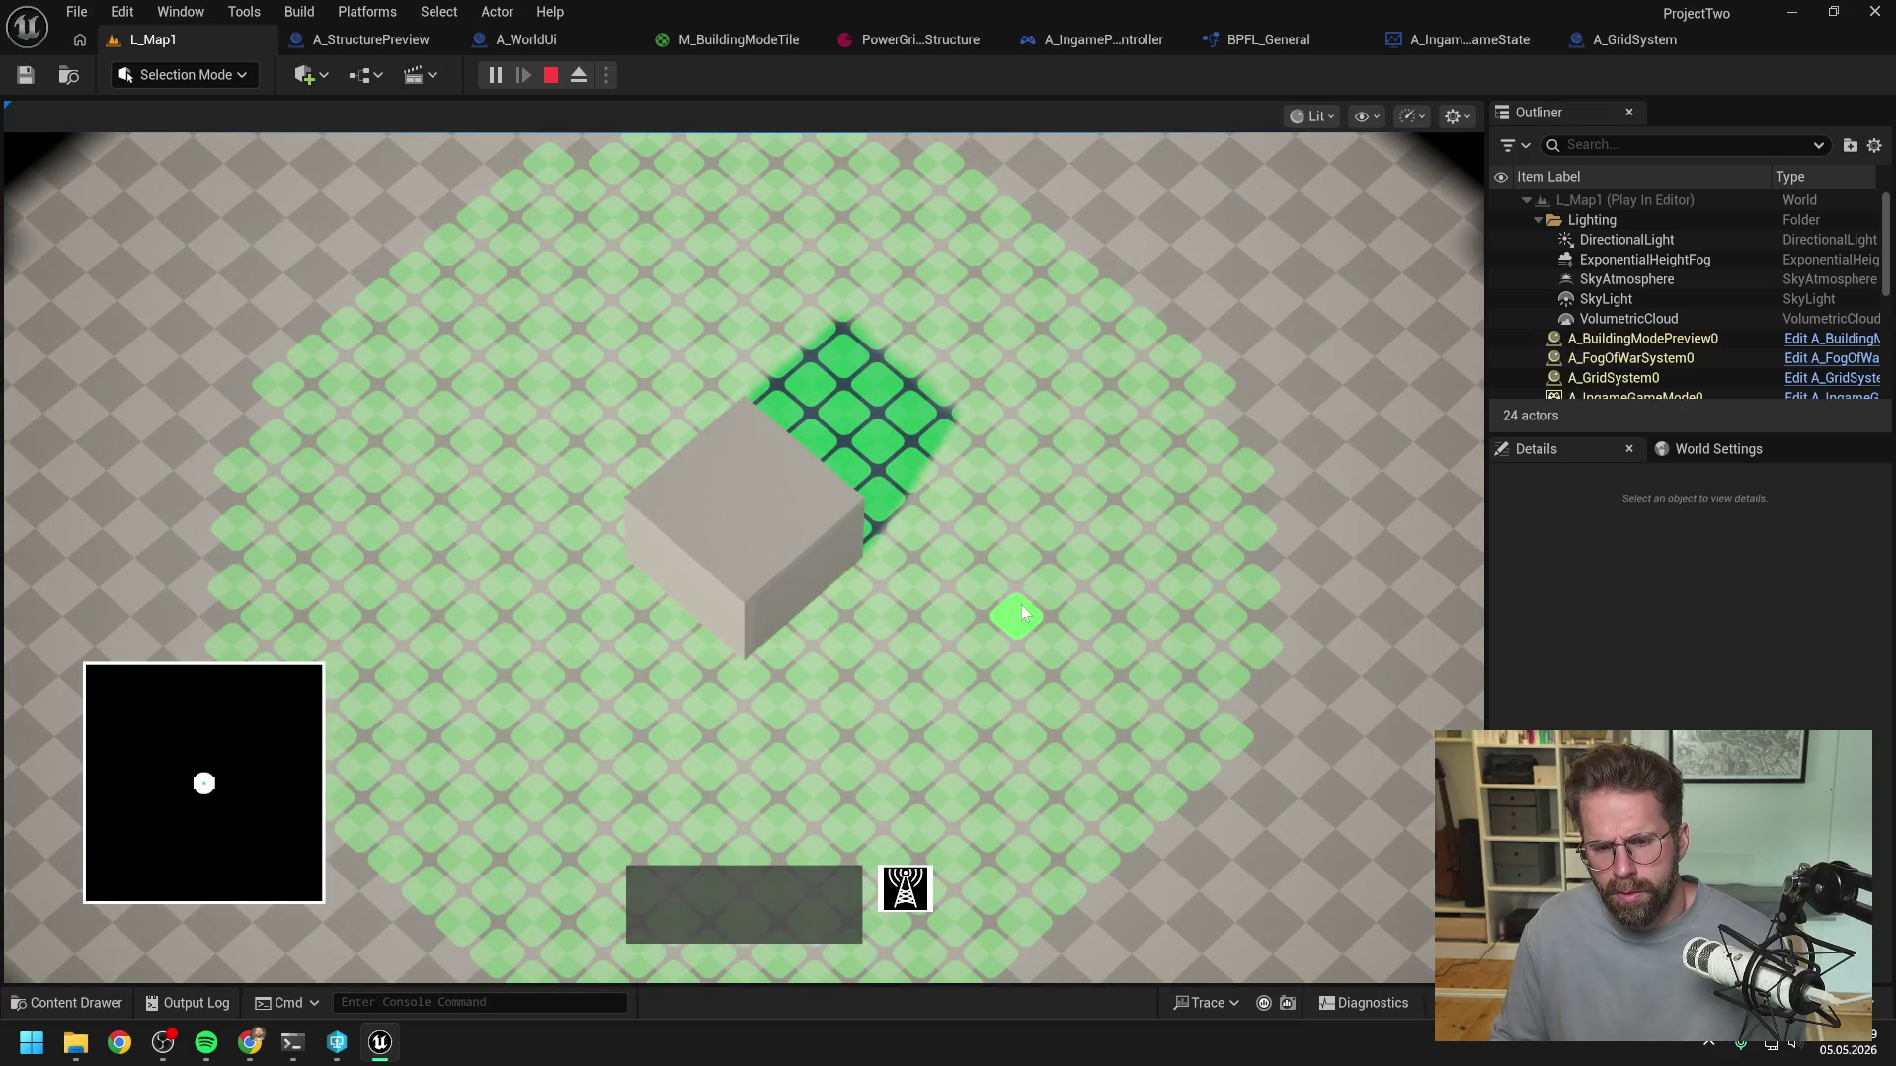
right_click(987, 626)
key("Escape")
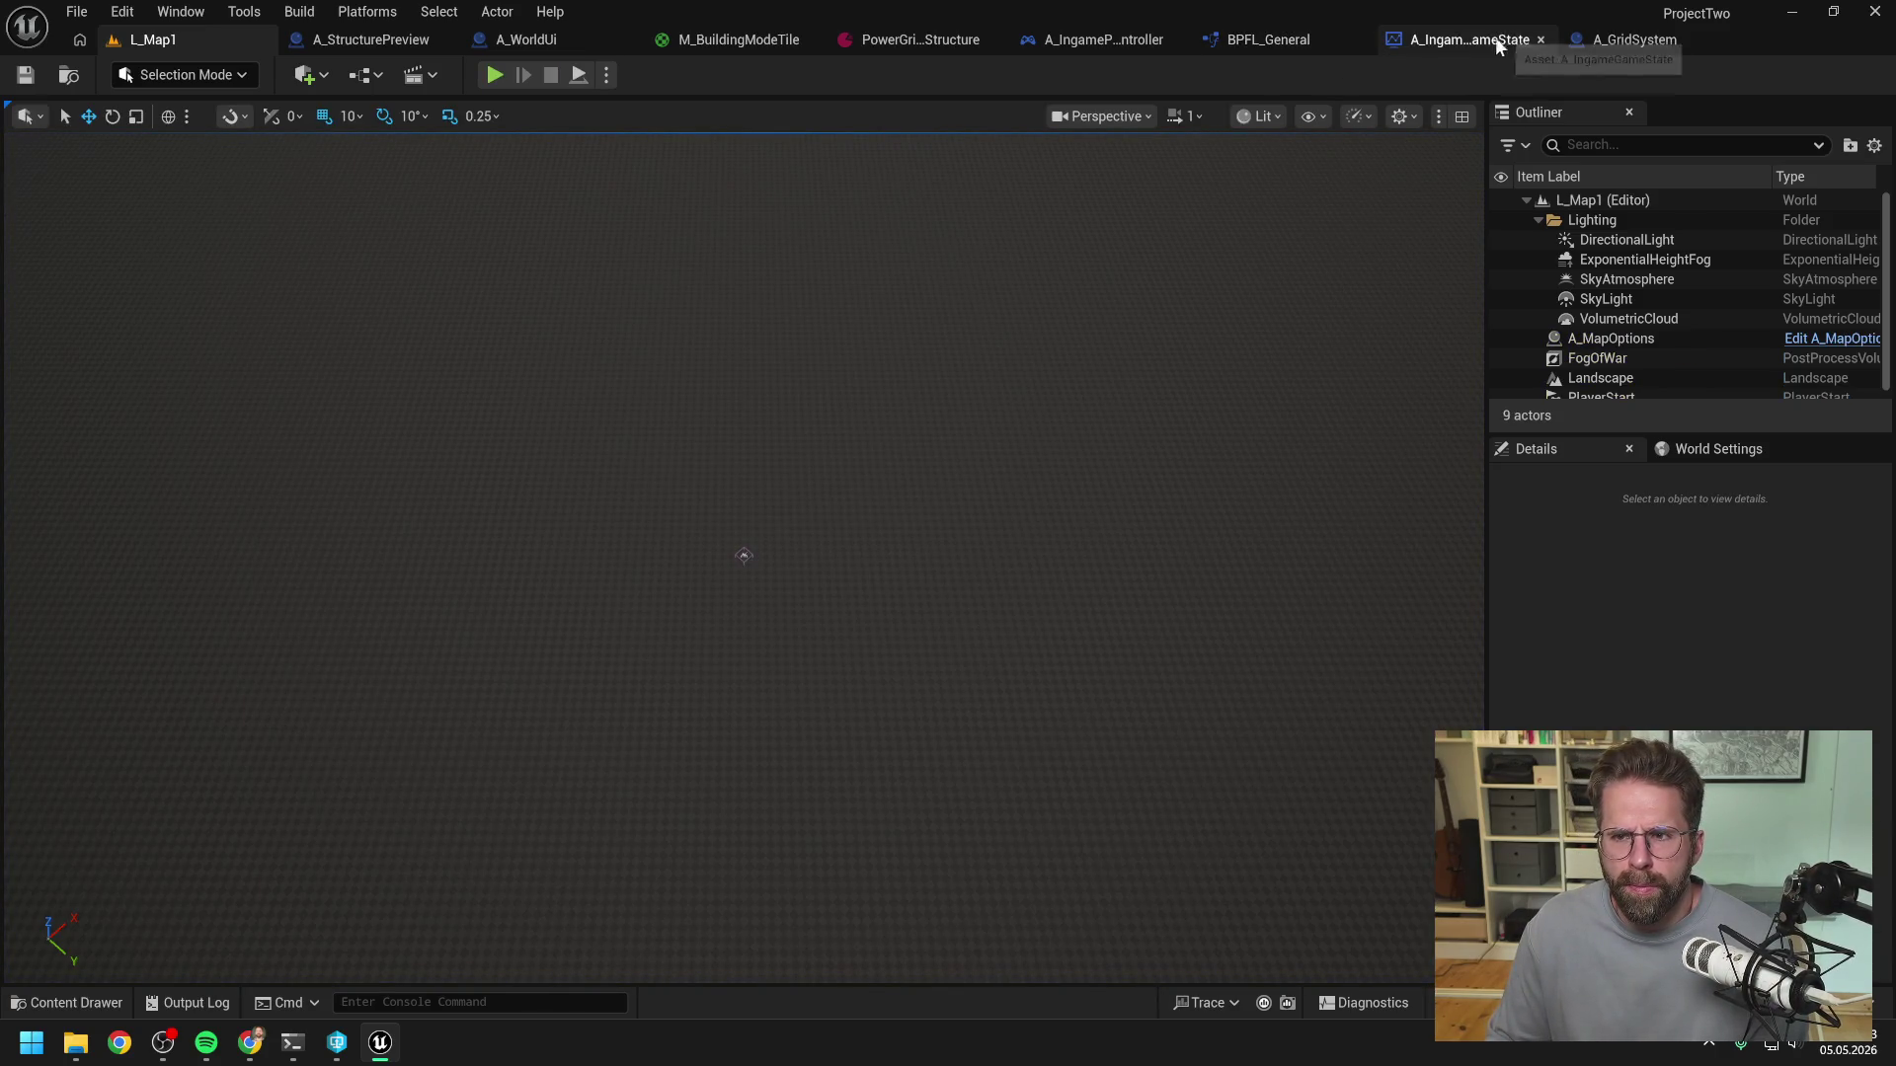
- Open GetSelectedTile from the player controller and find all references to SelectedTile
left_click(1084, 37)
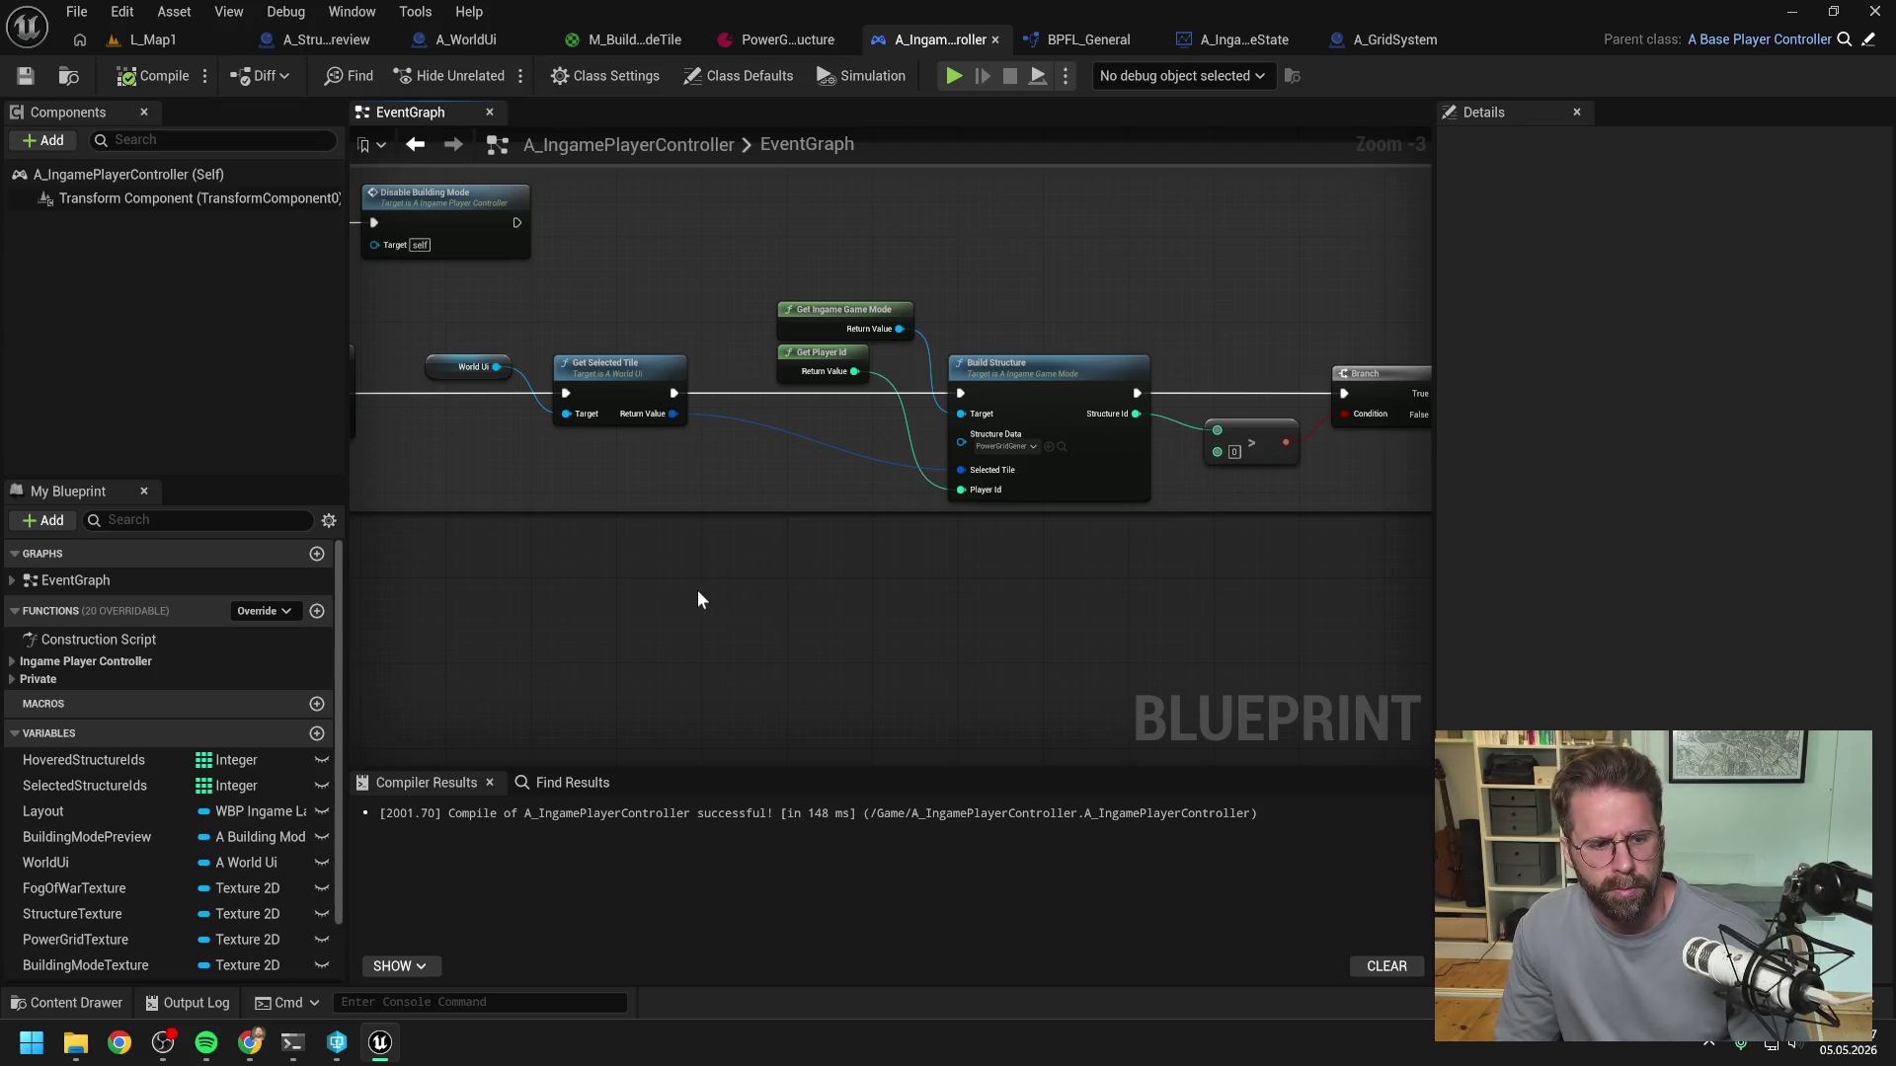
double_click(606, 389)
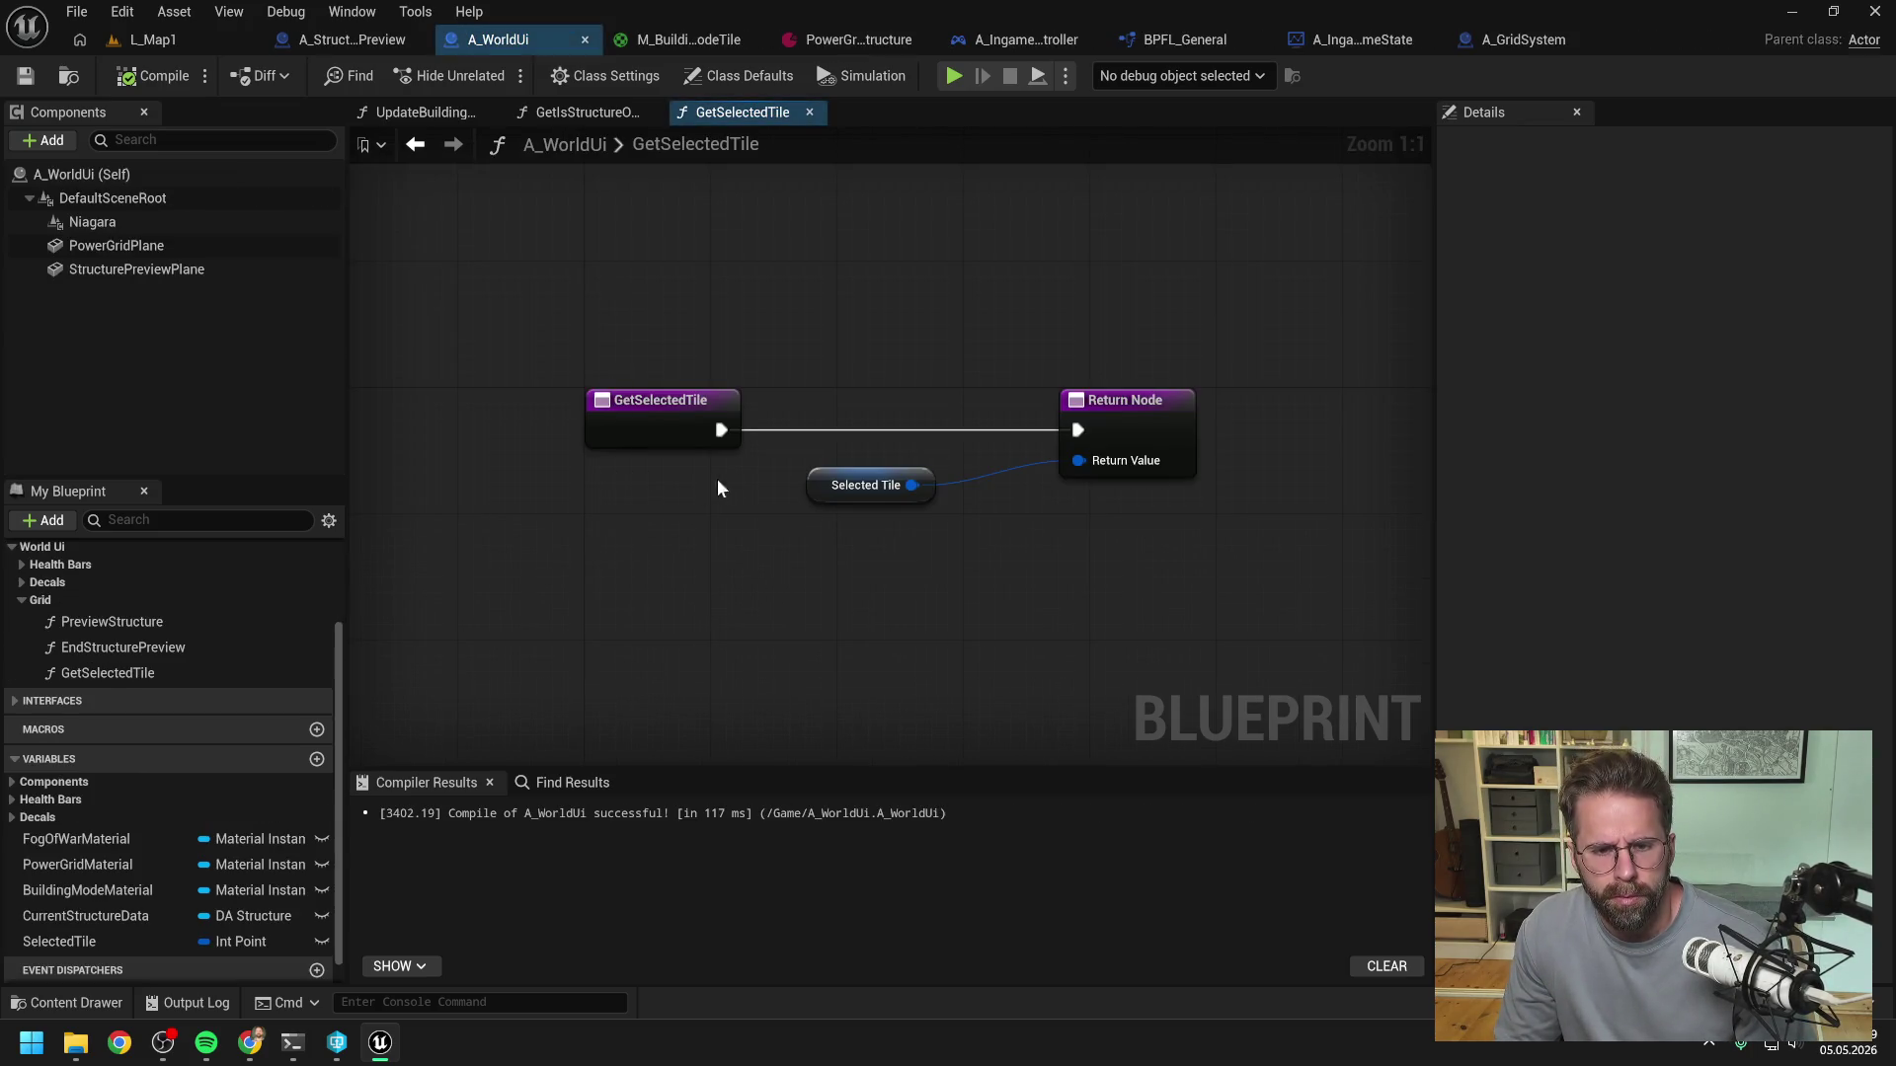
left_click(94, 948)
right_click(93, 948)
mouse_move(197, 815)
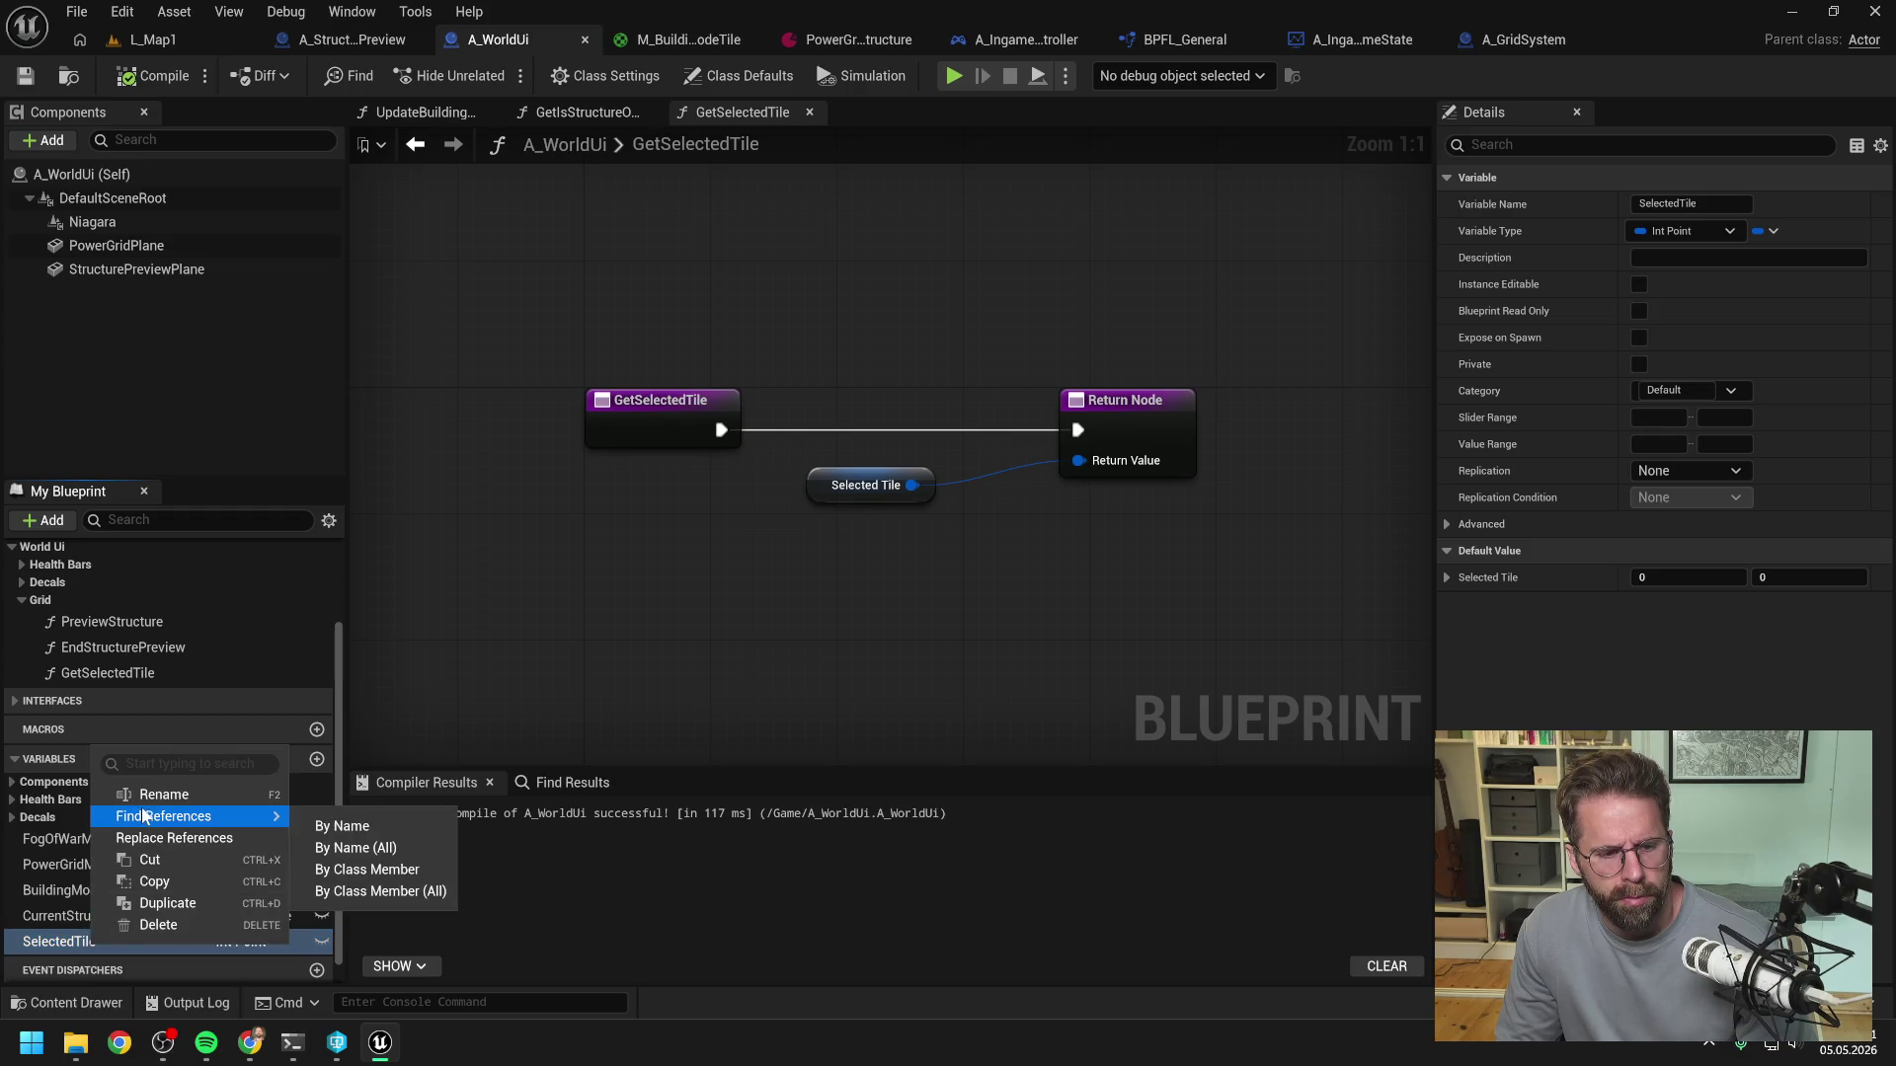
left_click(368, 830)
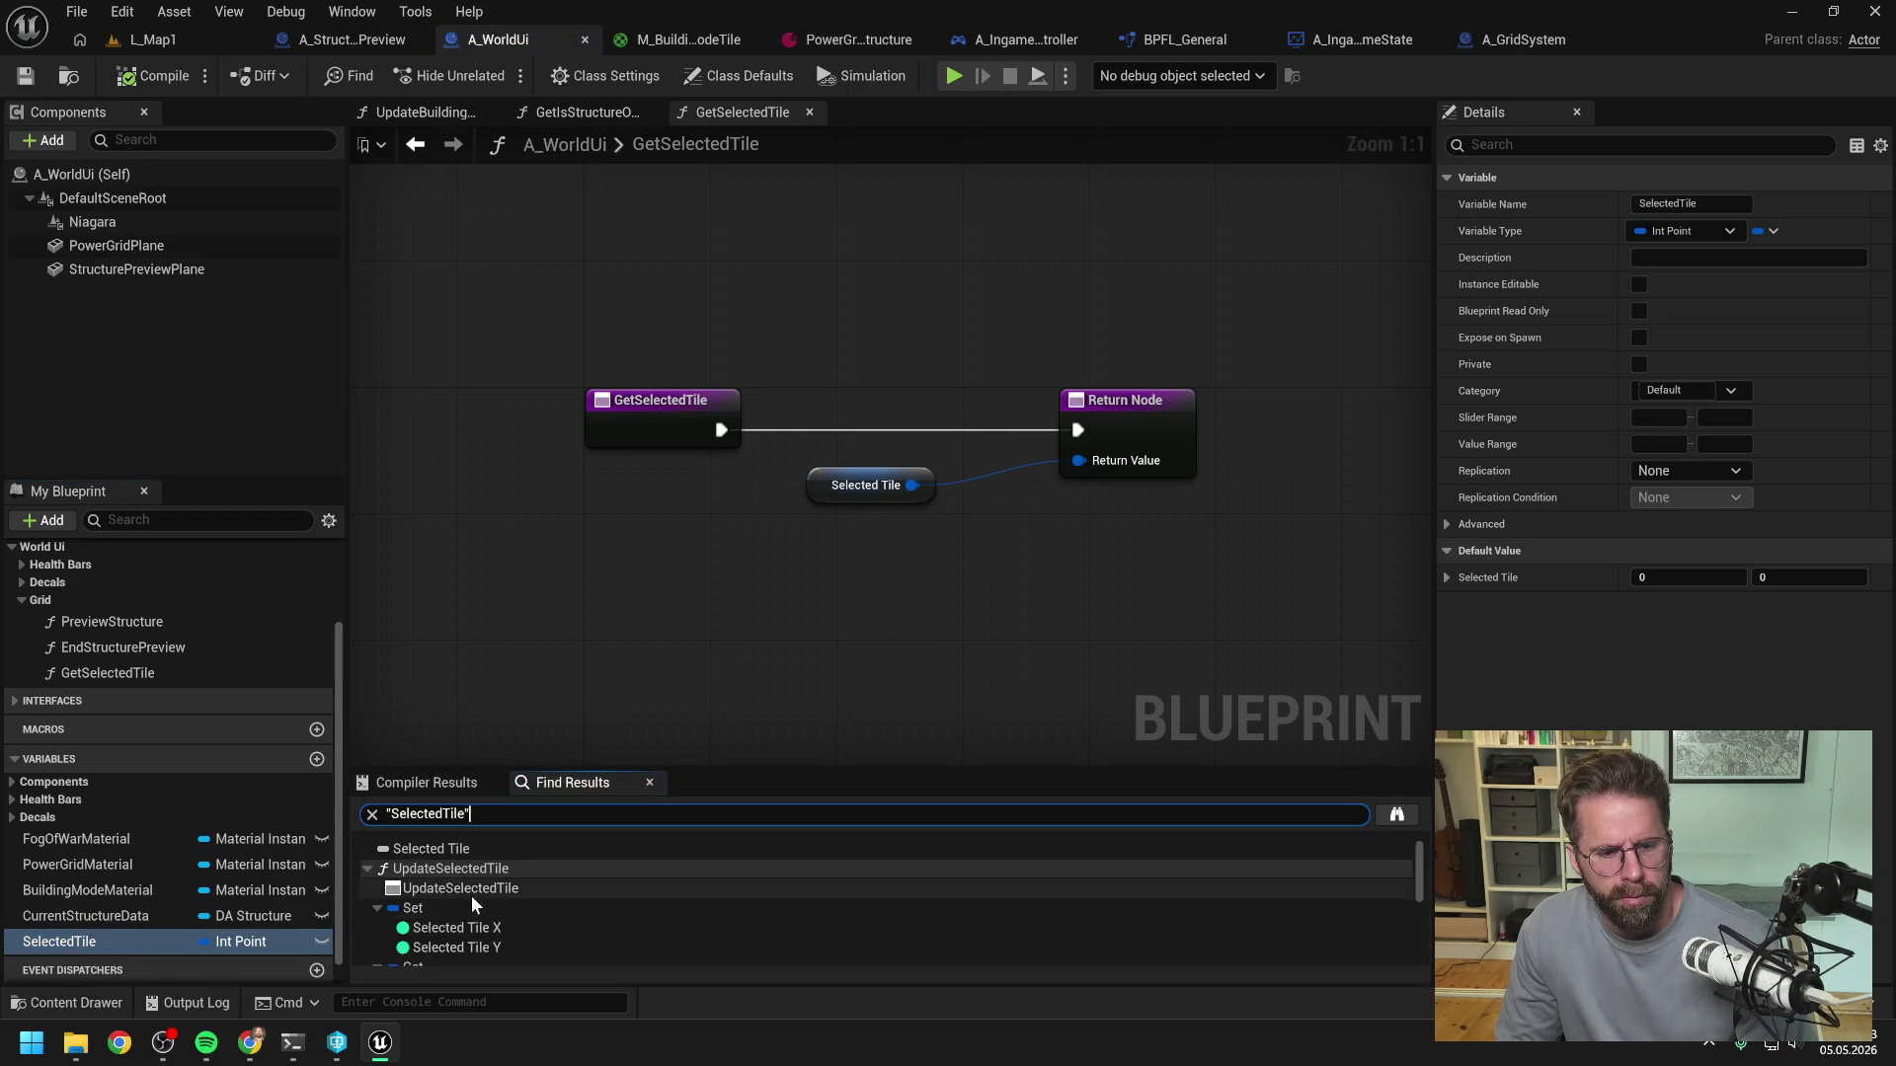
- Inspect where SelectedTile is set in UpdateSelectedTile, then view GetIsStructureOfSameTypeInExclusionZone
double_click(466, 903)
scroll(731, 673, "down", 4)
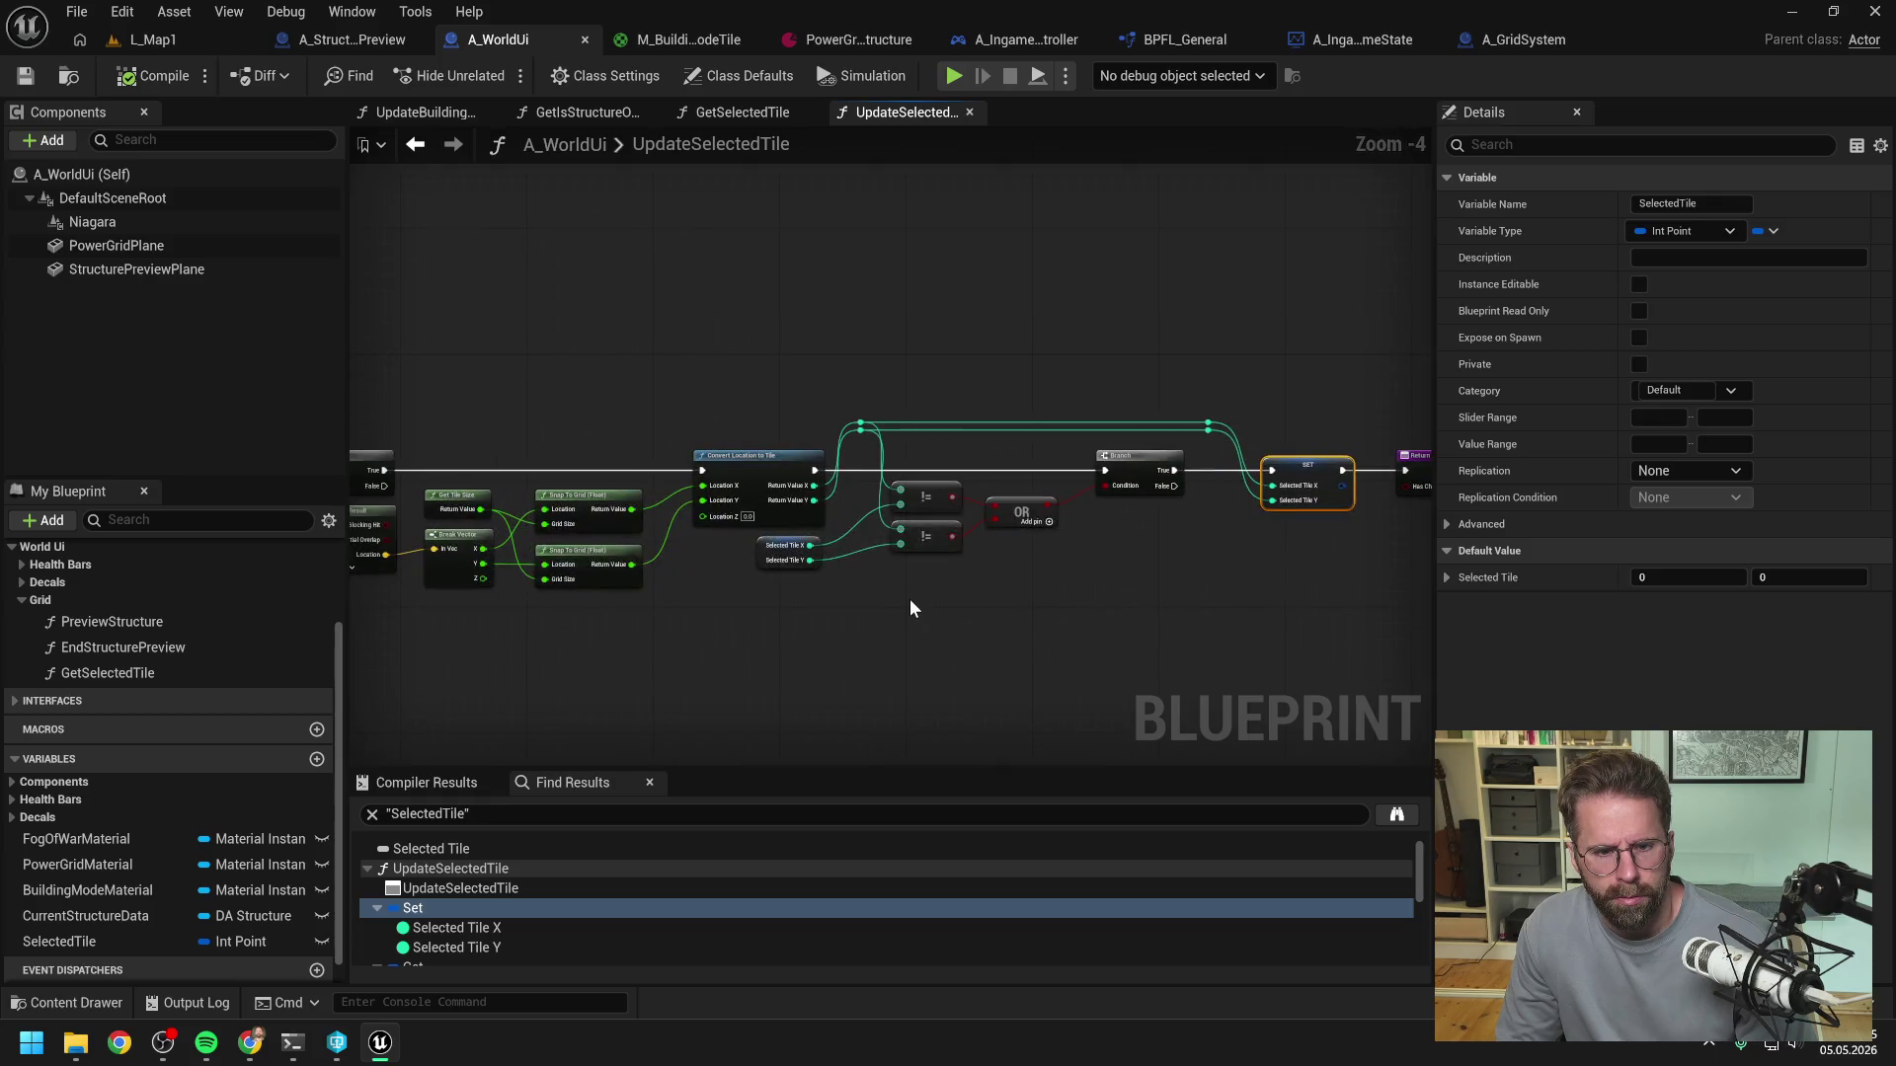
left_click(889, 627)
mouse_move(889, 627)
left_mouse_down()
mouse_move(1241, 607)
mouse_move(742, 612)
left_mouse_up()
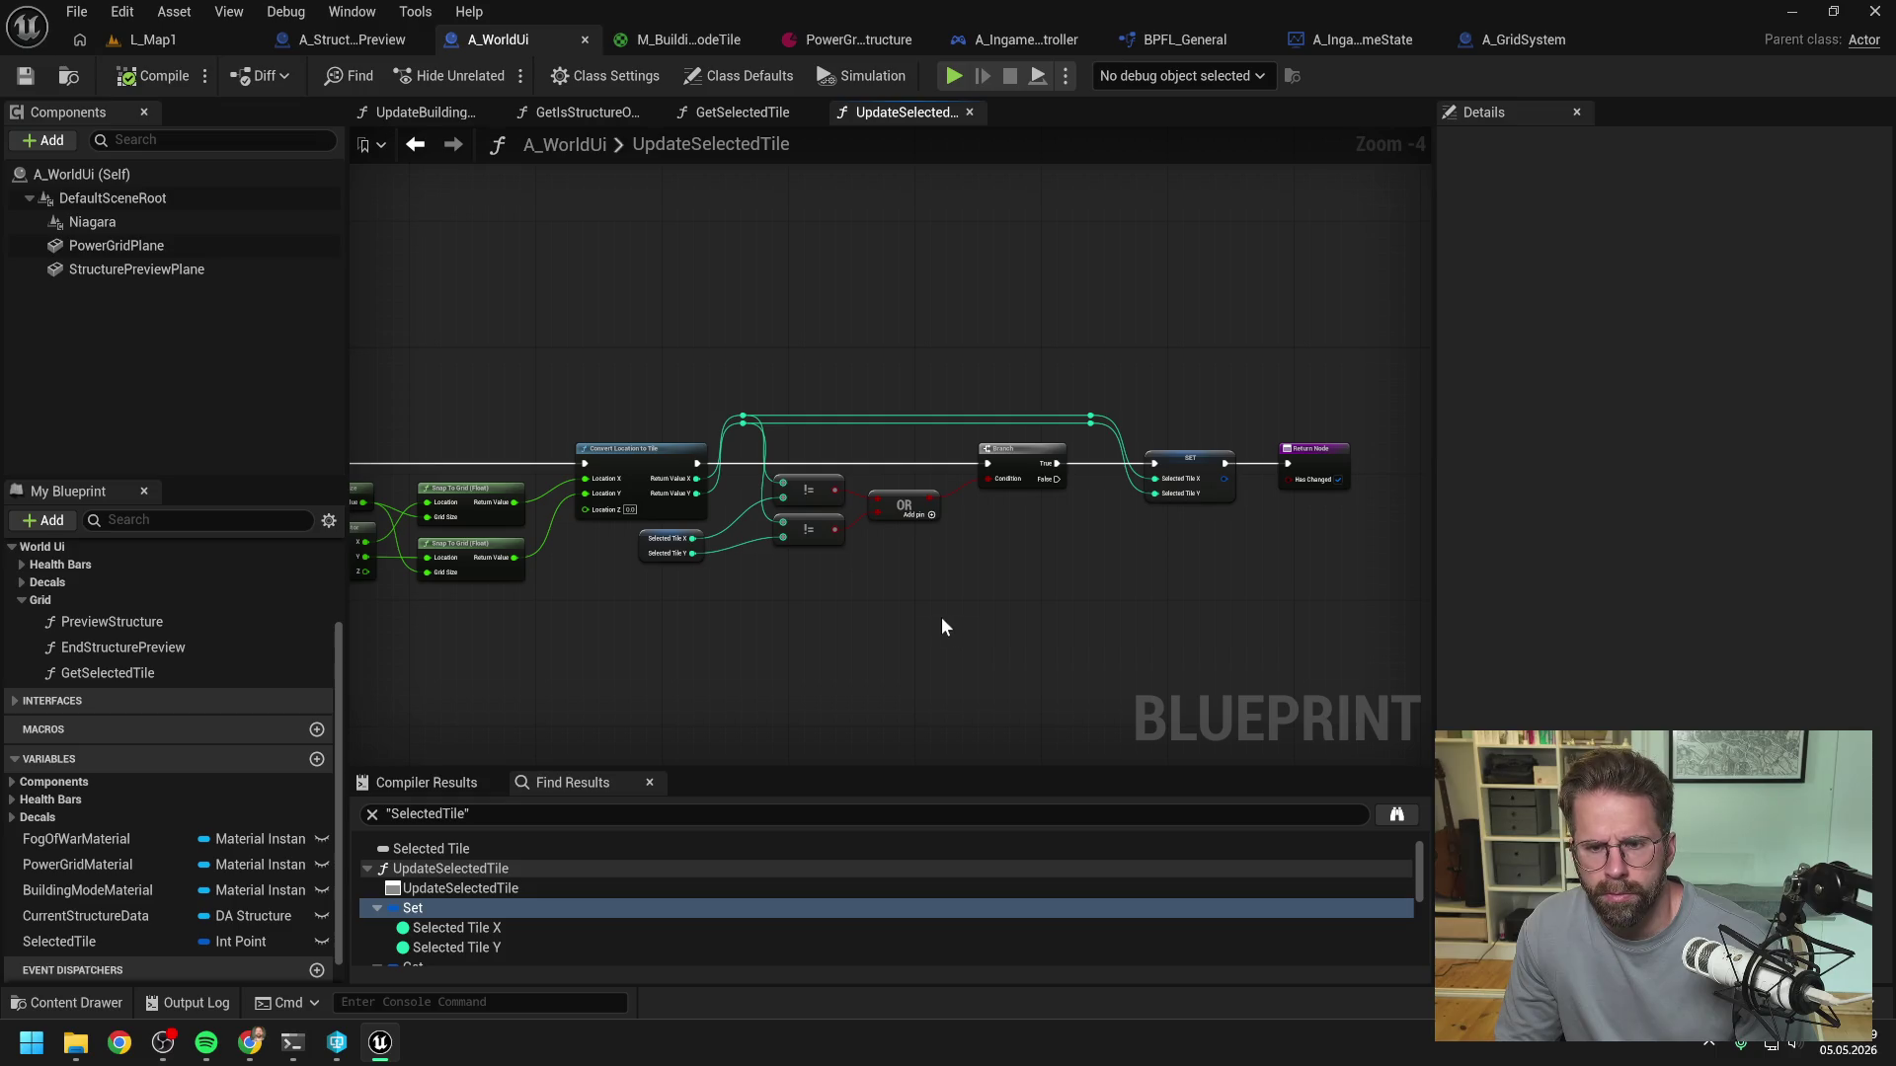
left_click(715, 110)
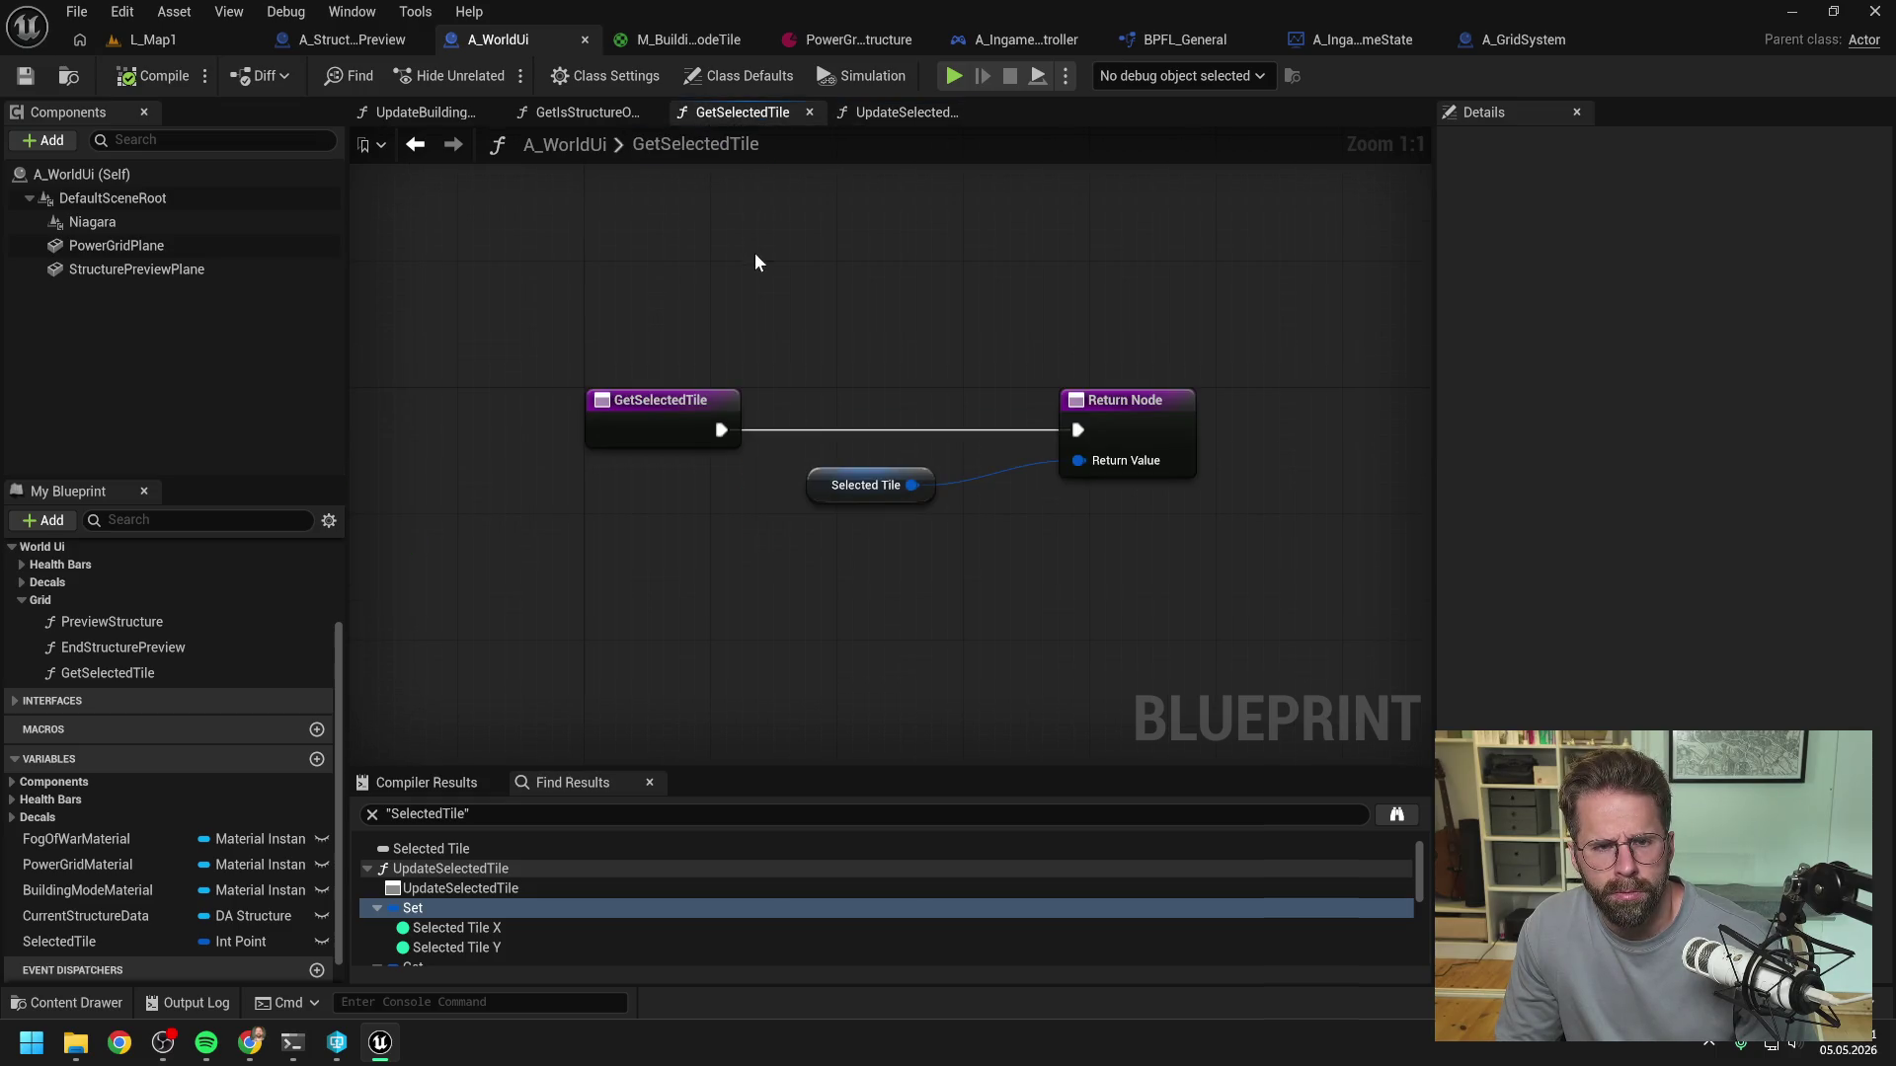
left_click(578, 109)
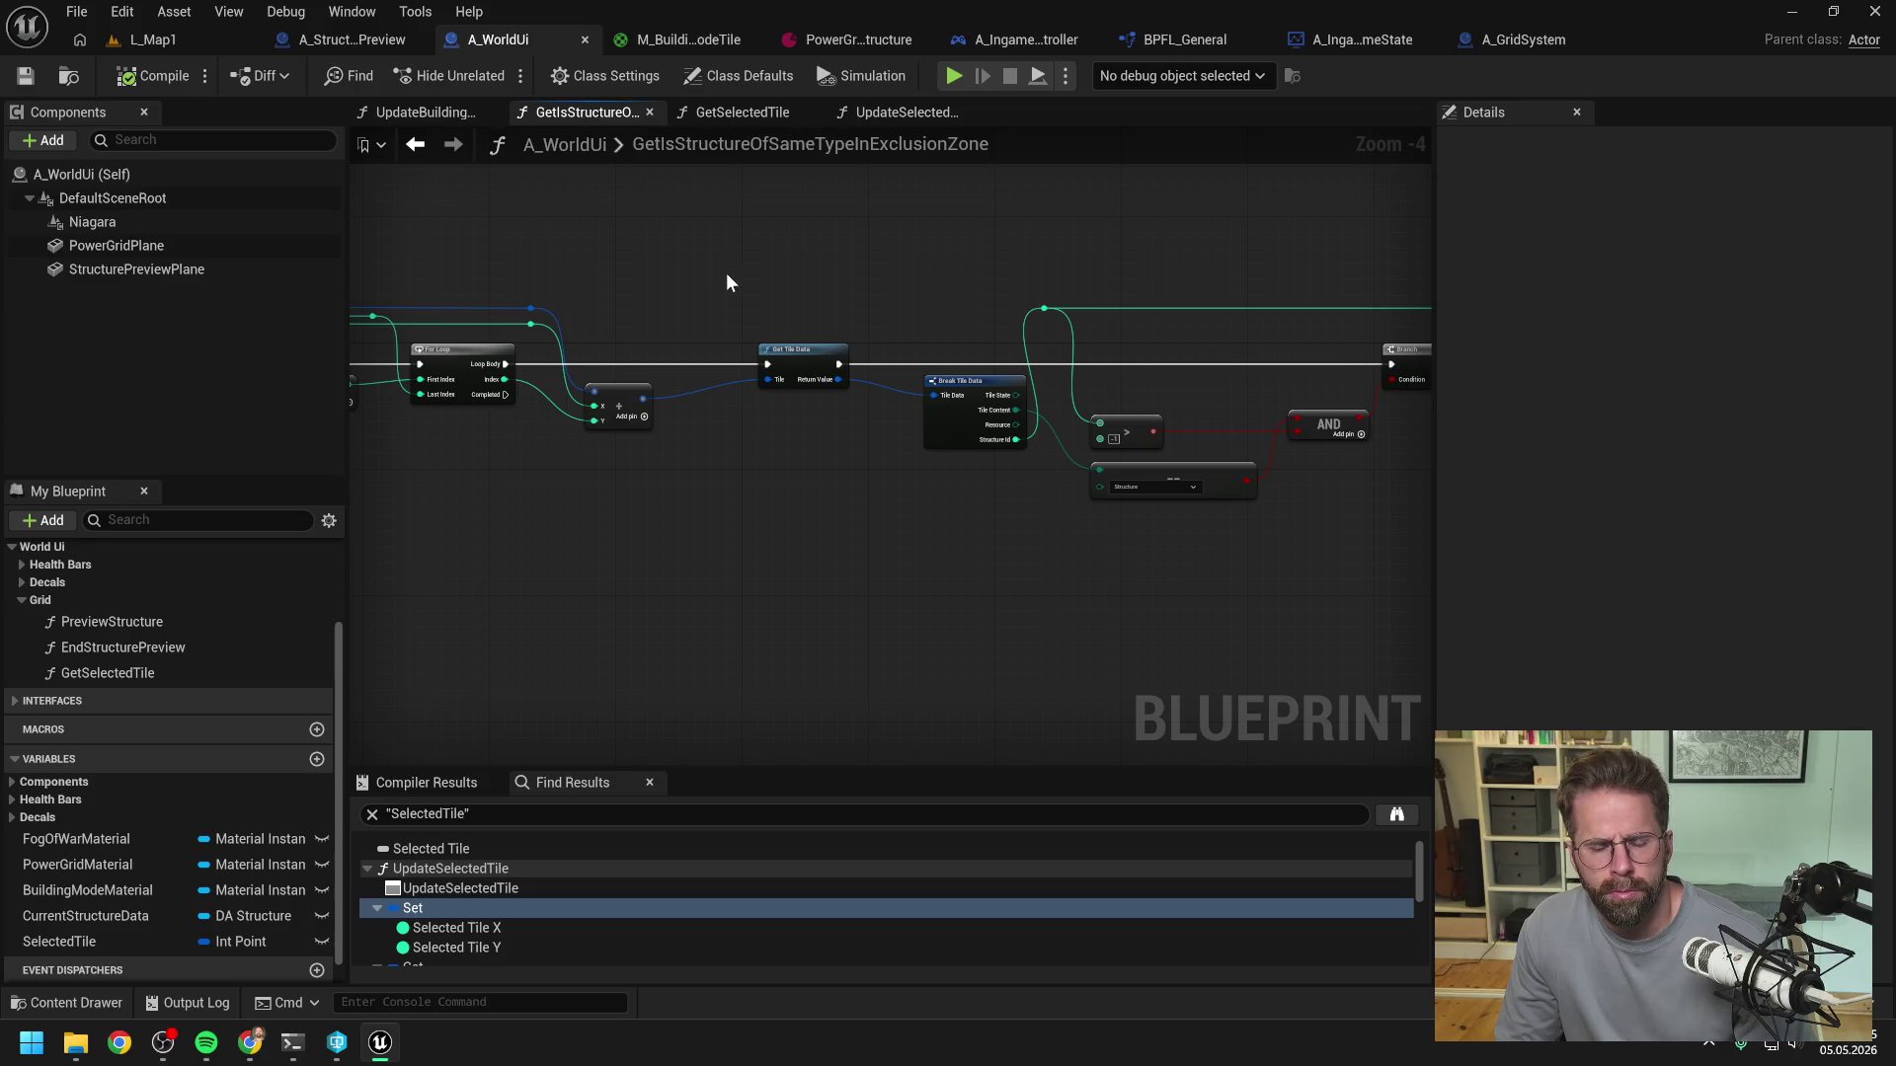
left_click_drag(727, 279, 1331, 269)
- Add a breakpoint to the structure-tile For Each Loop in UpdateBuildingModeTexture
left_click(413, 111)
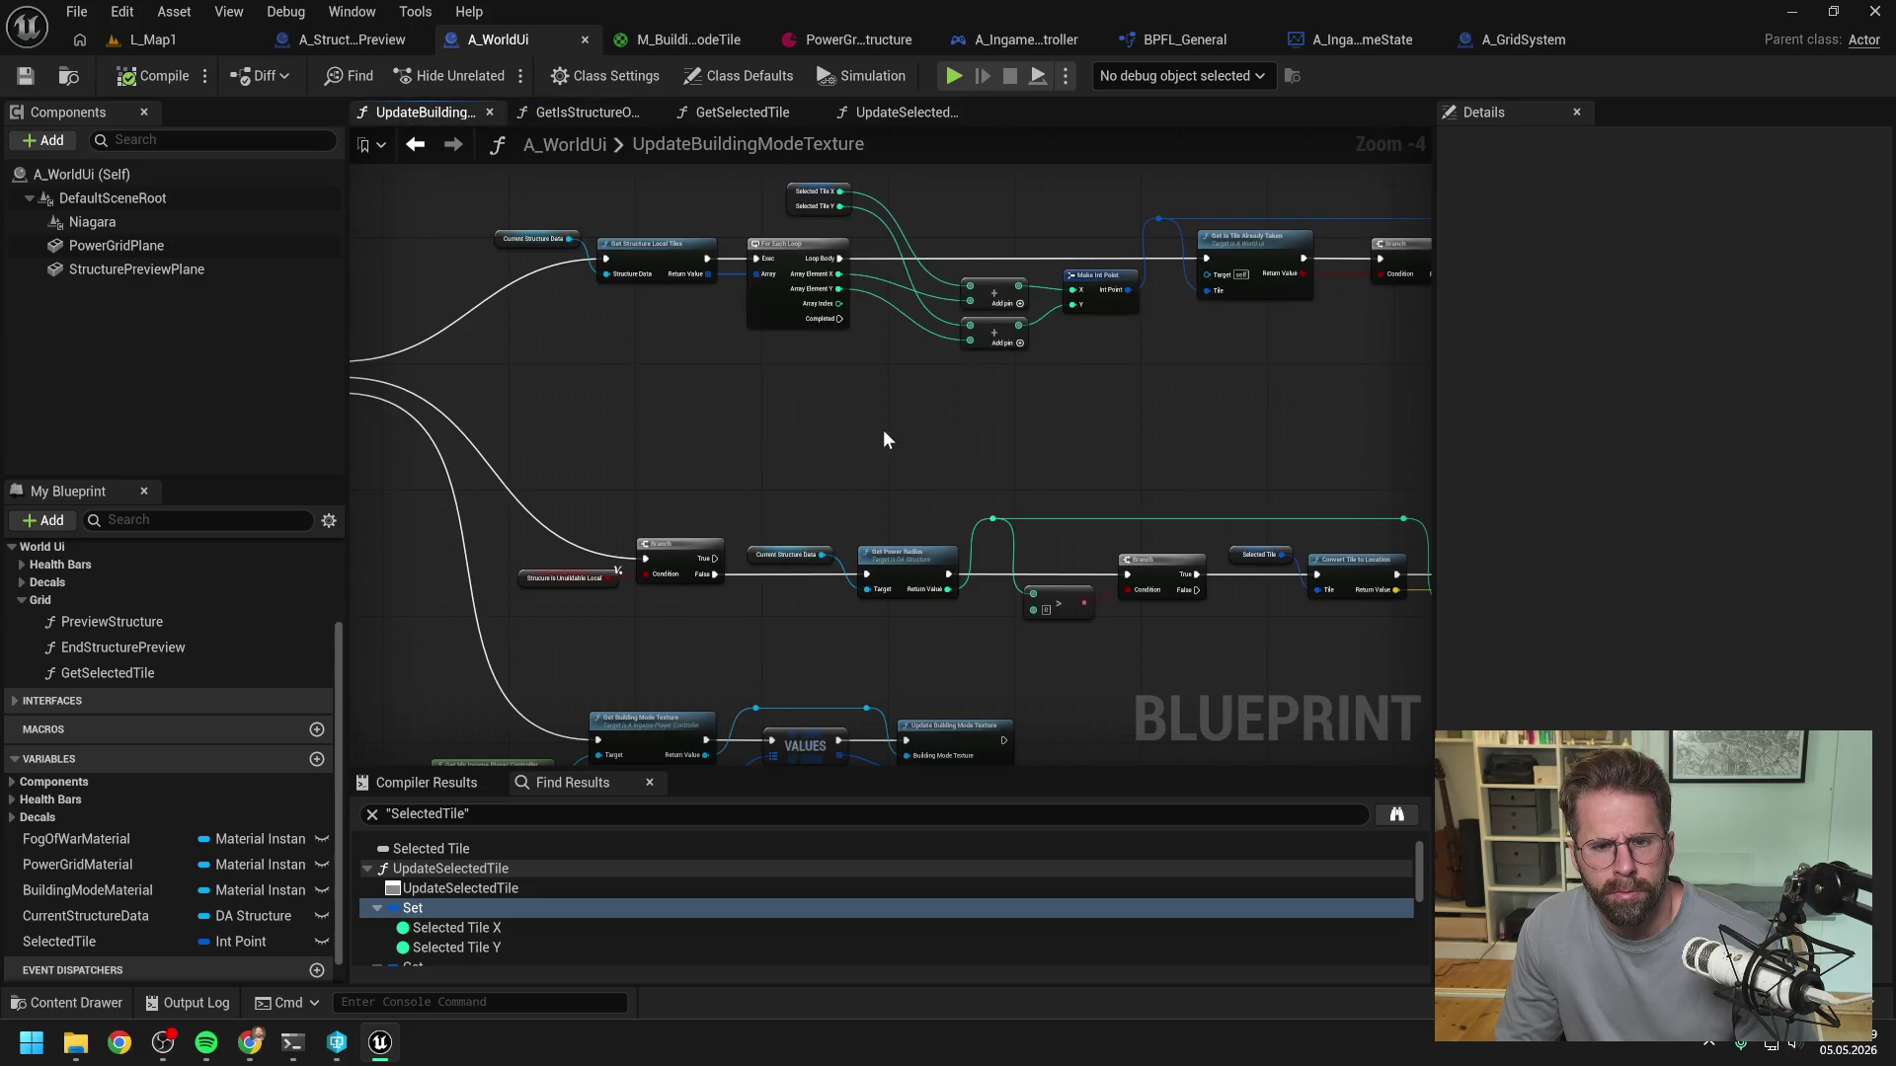
left_click_drag(1171, 419, 945, 427)
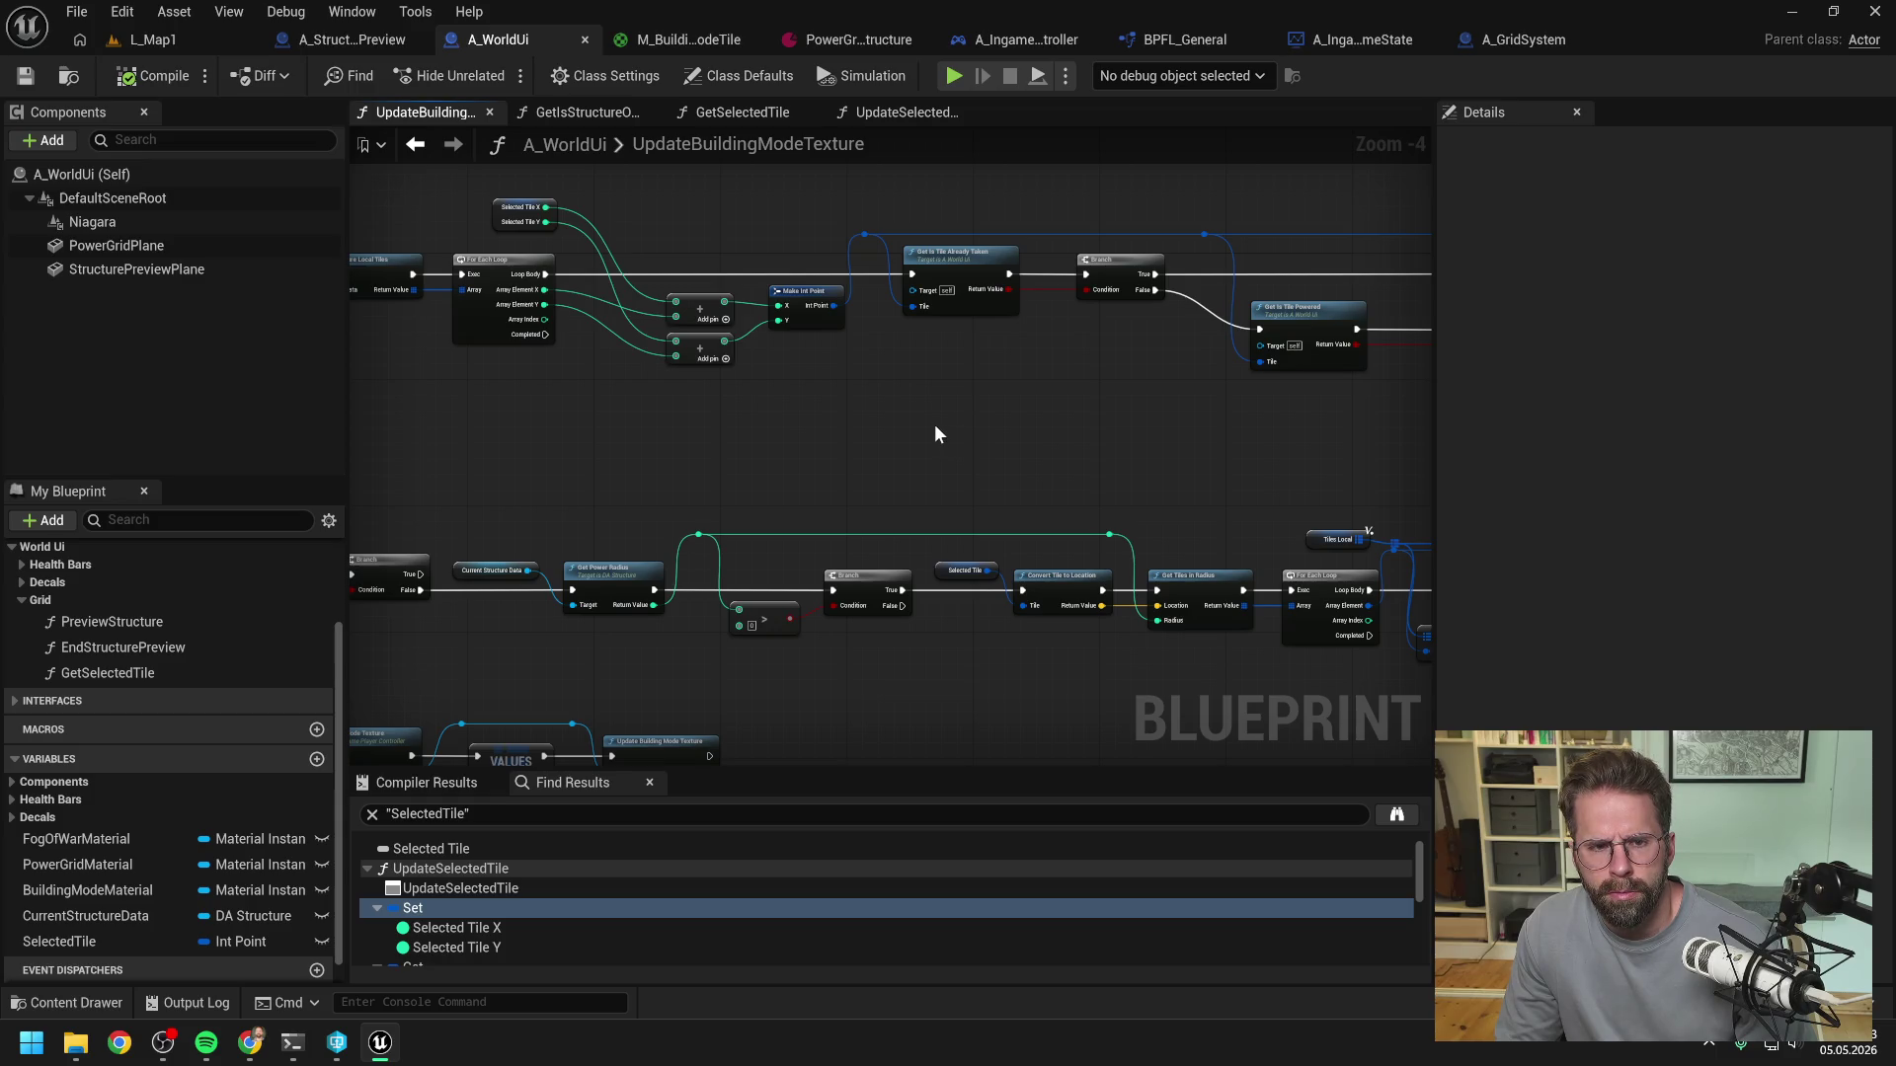
mouse_move(912, 426)
left_mouse_down()
mouse_move(1092, 472)
mouse_move(946, 466)
mouse_move(976, 452)
left_mouse_up()
left_click(728, 322)
key("F9")
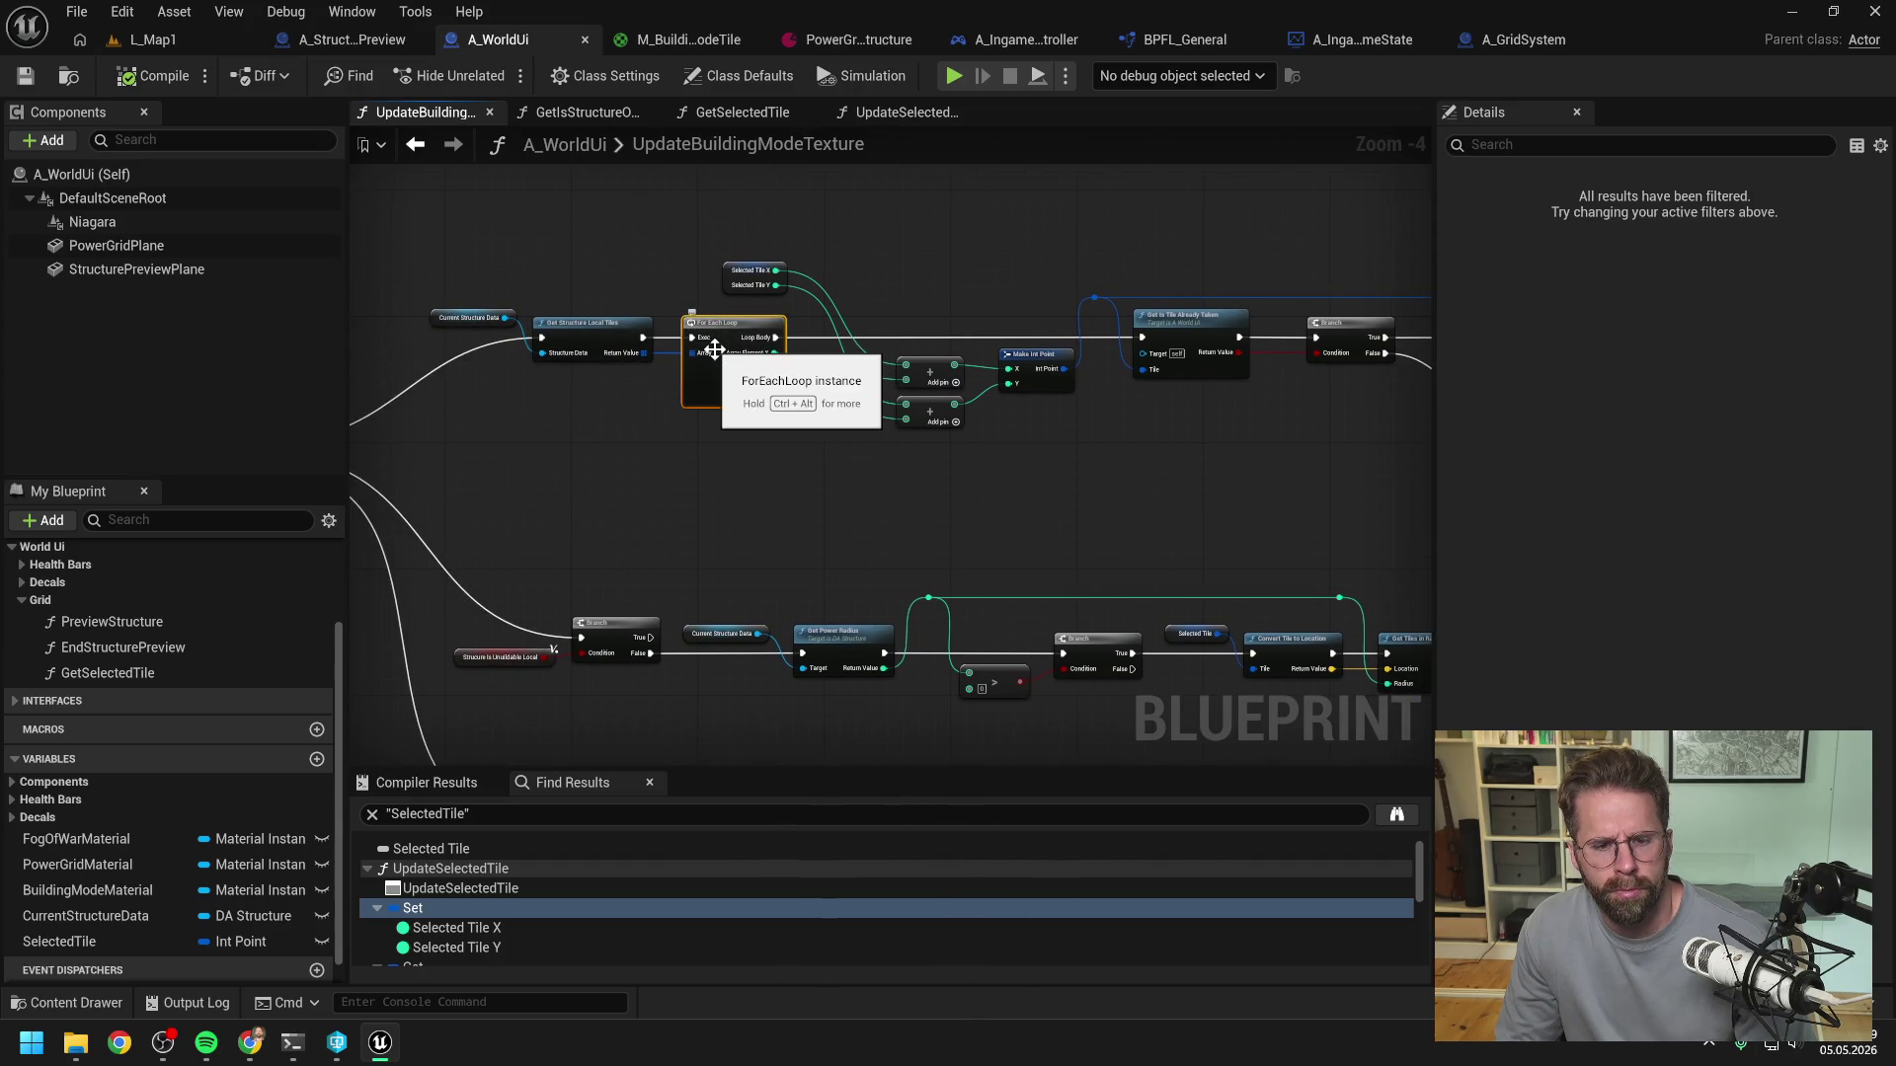
- Run the game to hit the breakpoint, inspect the tile array's element, then stop
left_click(168, 39)
key("alt+p")
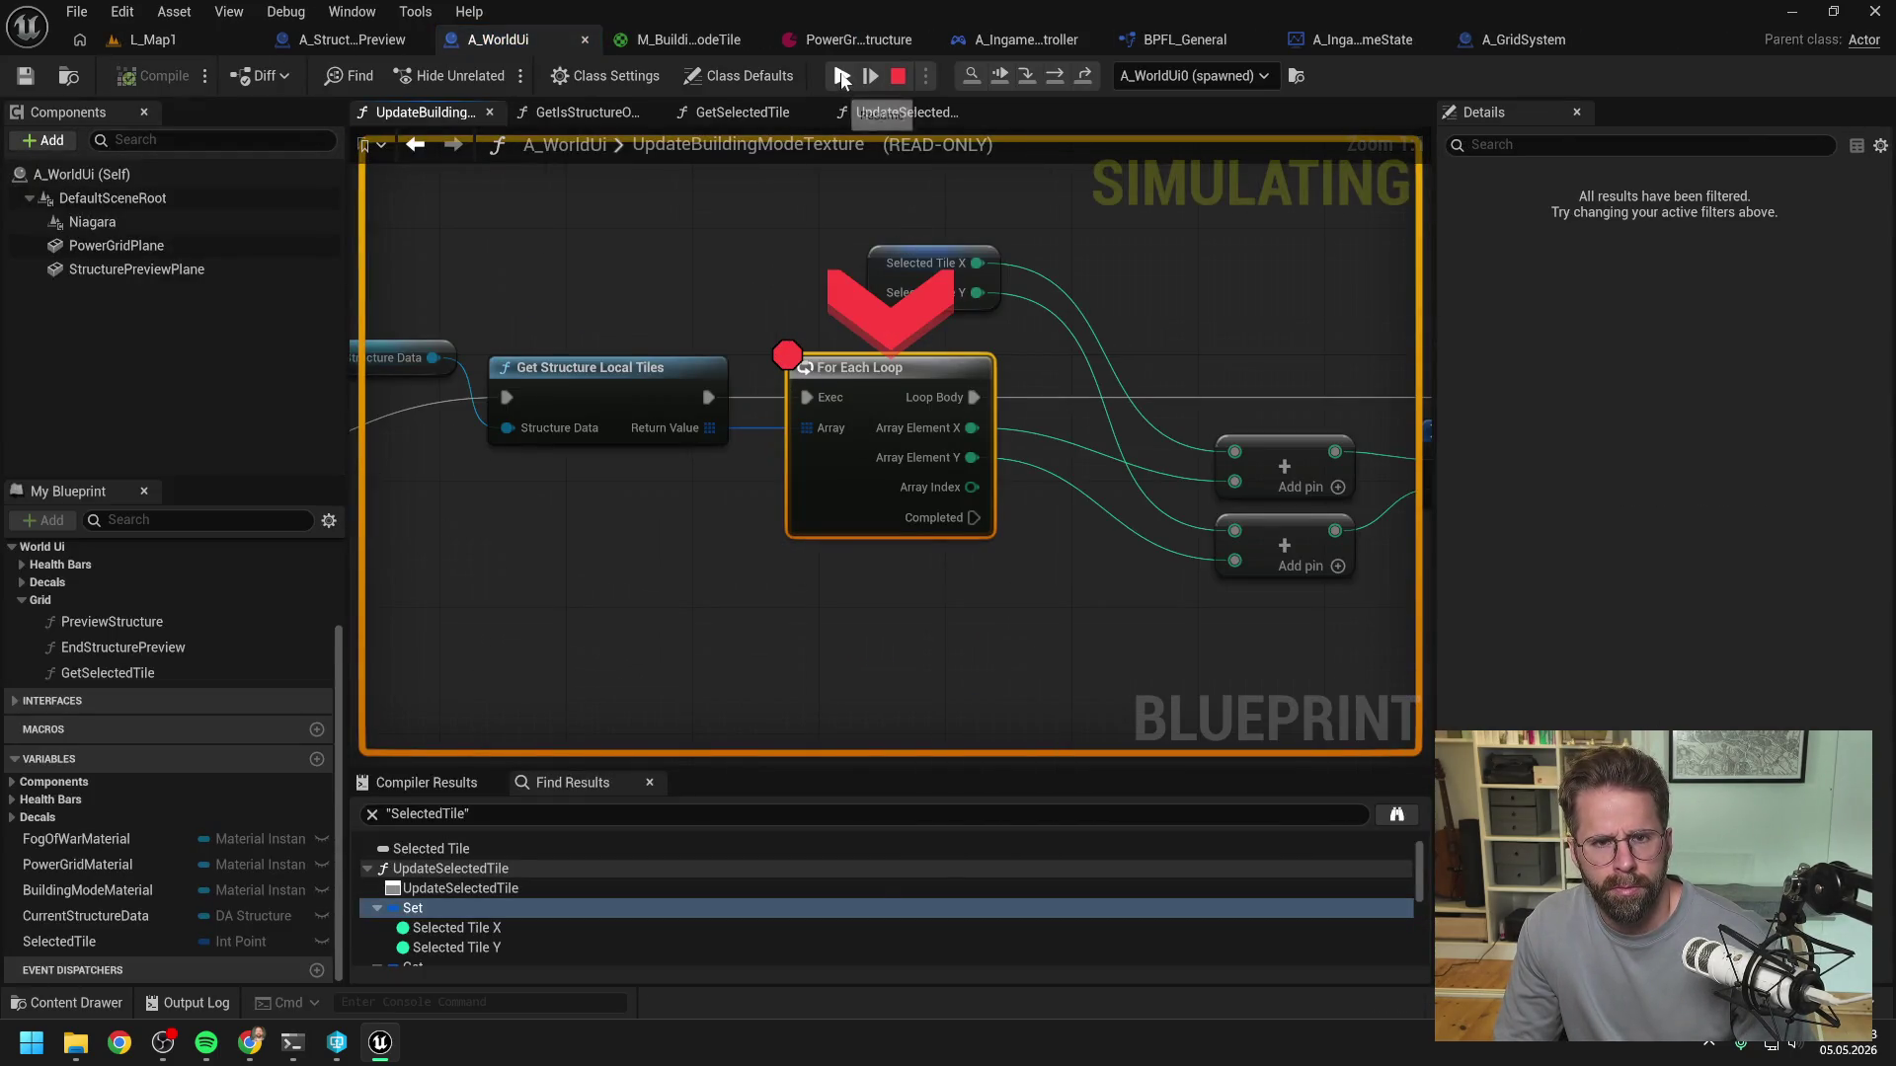
left_click(870, 76)
mouse_move(710, 430)
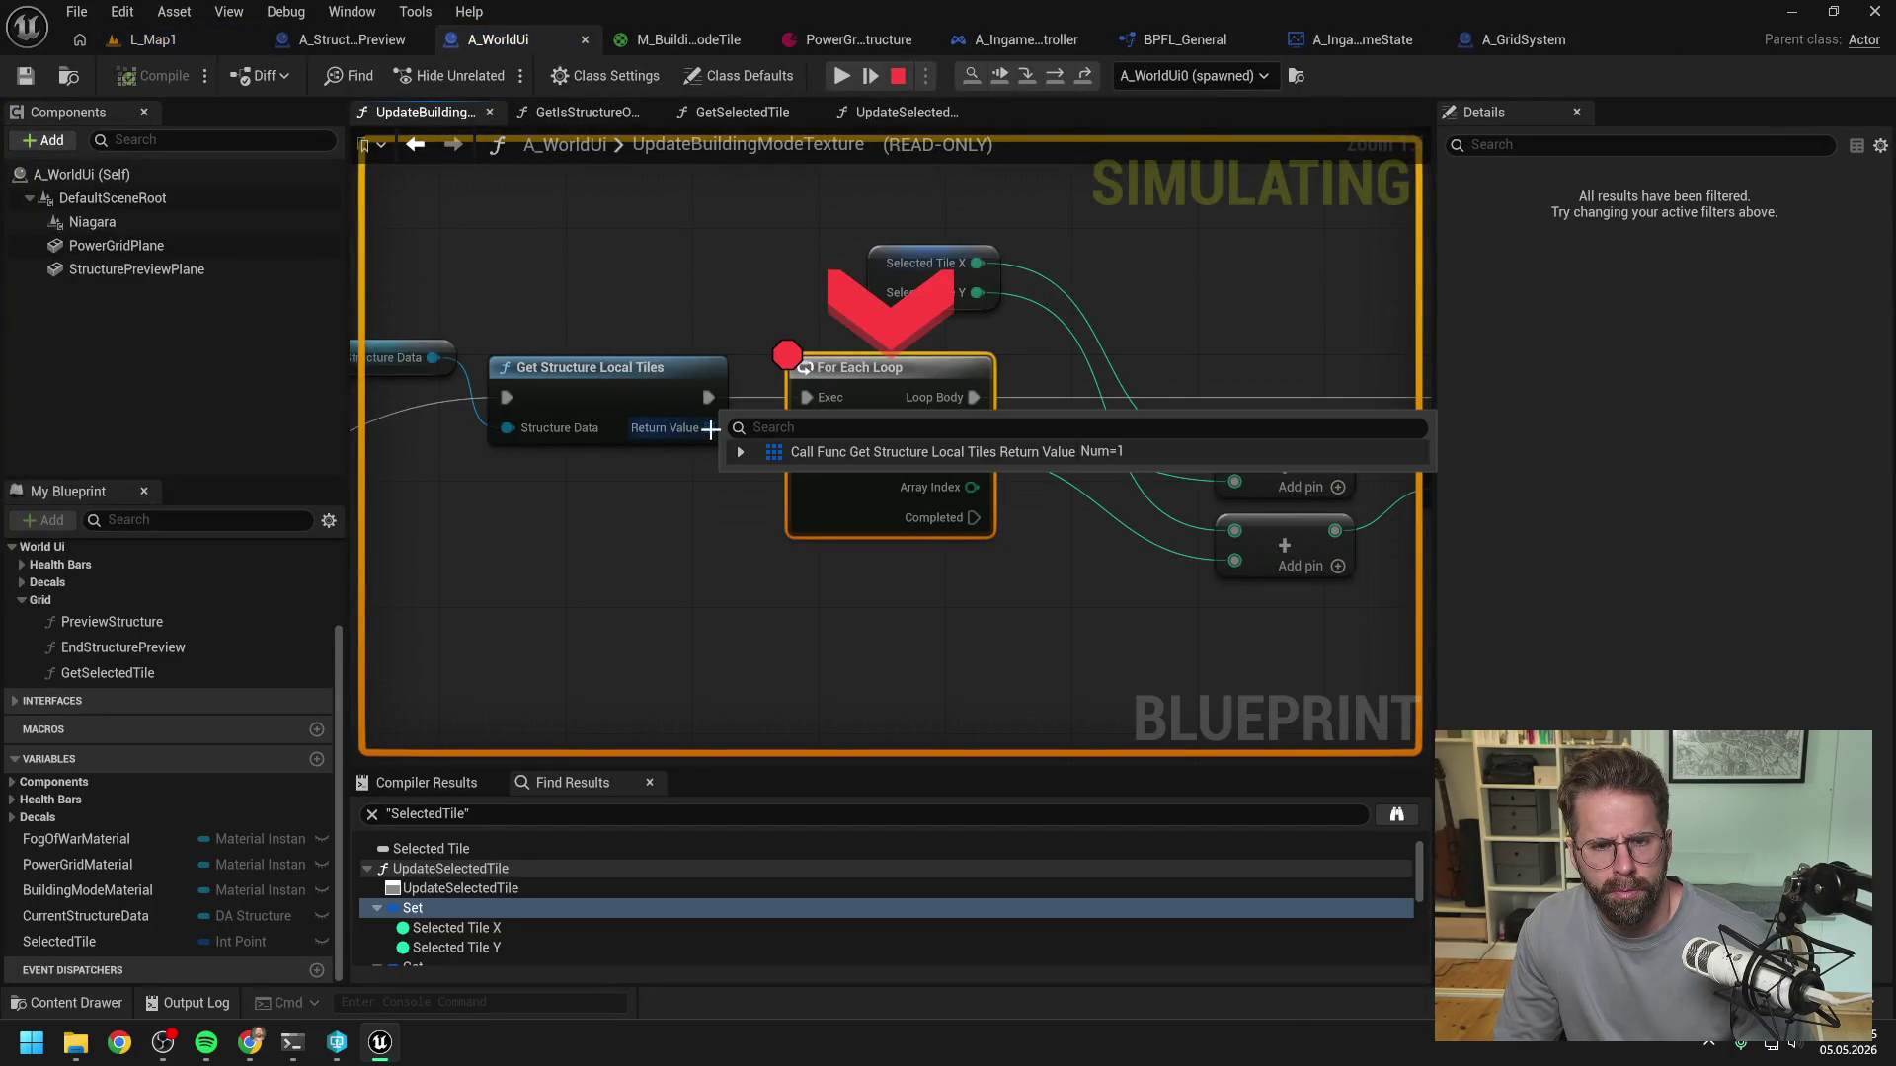
left_click(742, 452)
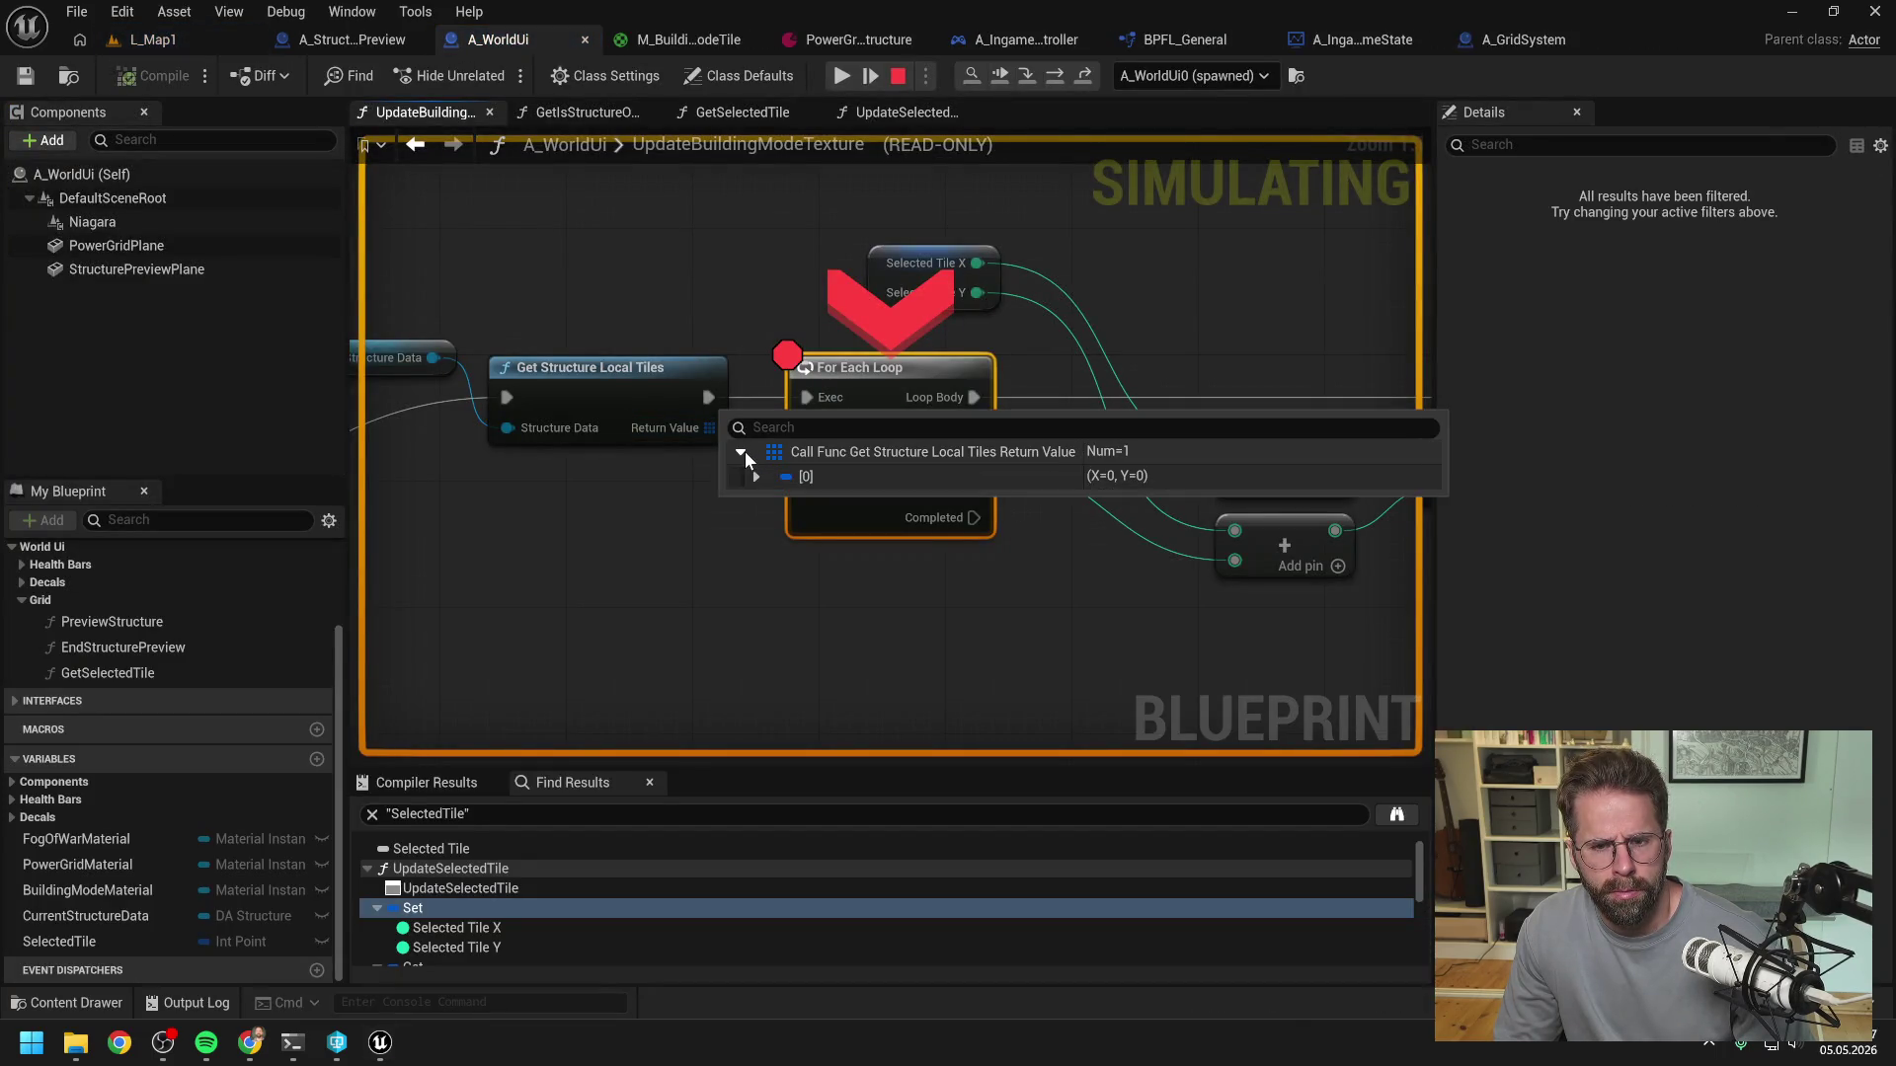
left_click(804, 211)
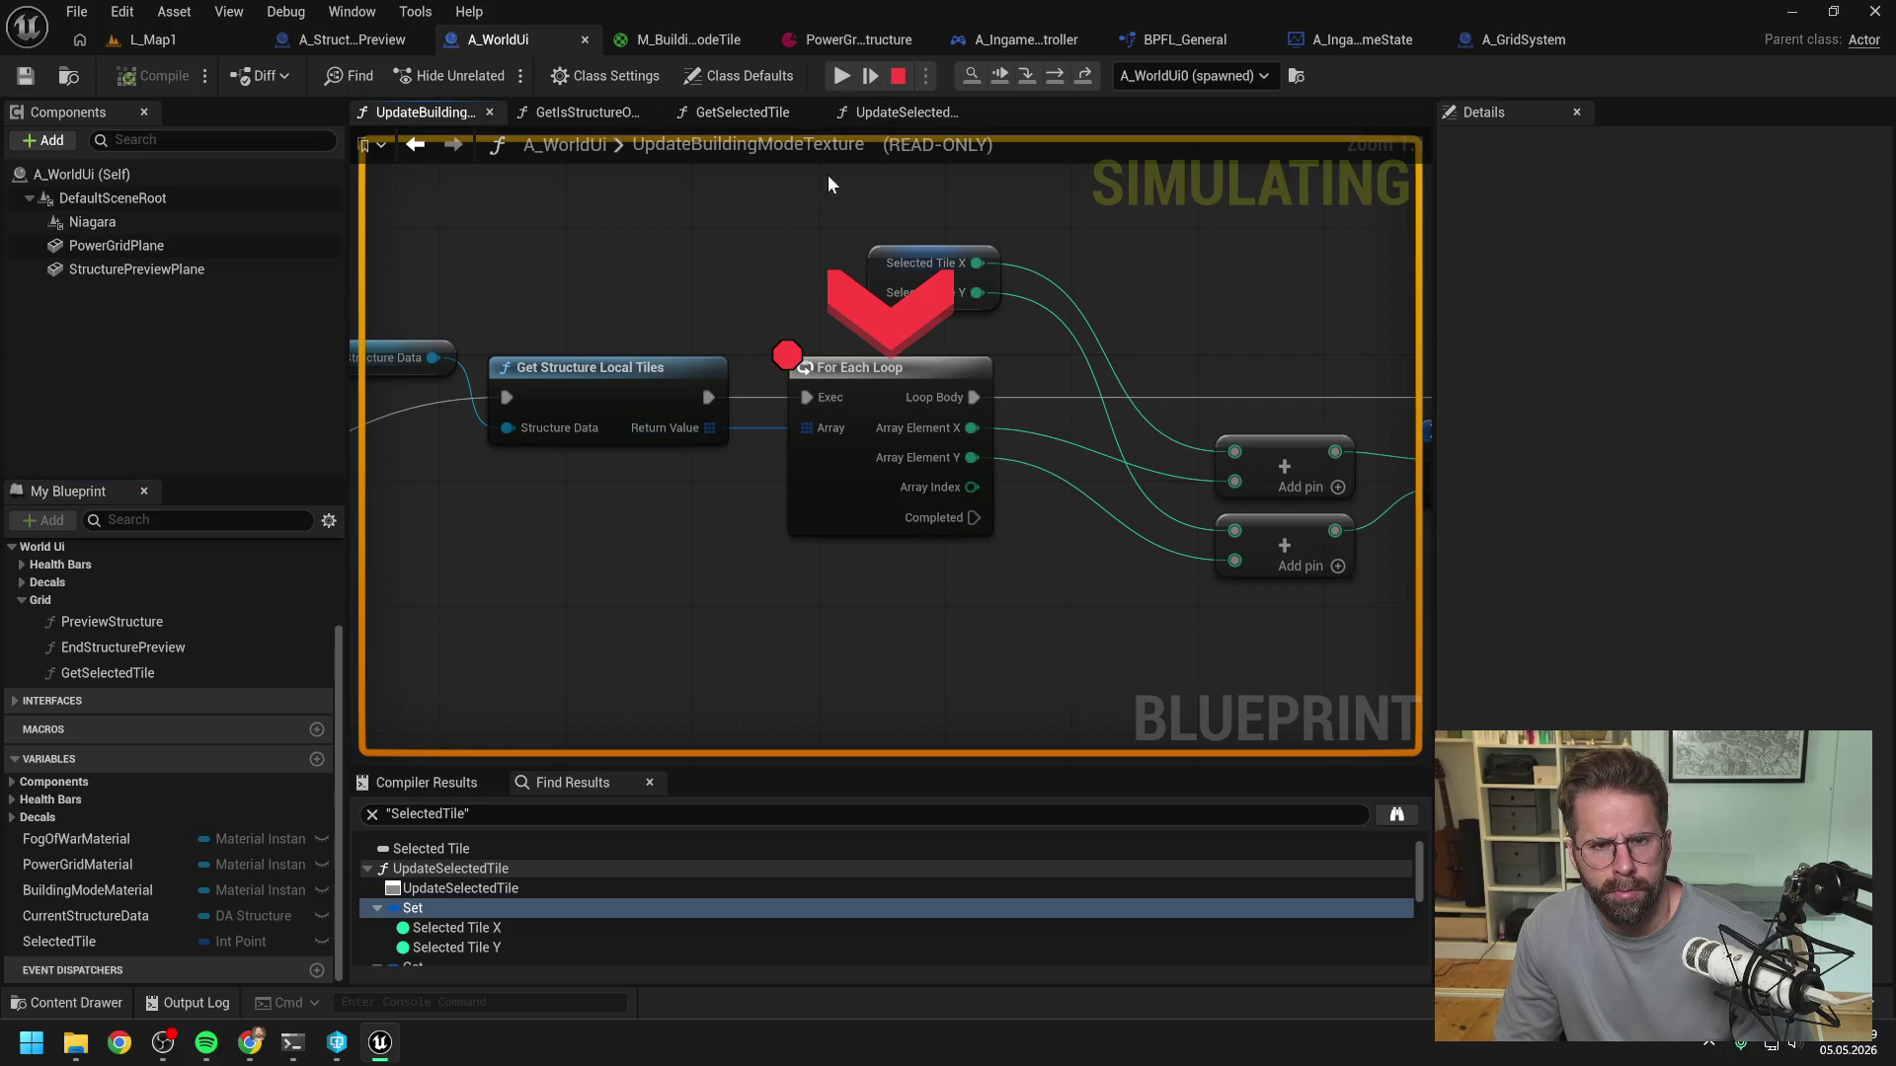
left_click(905, 73)
- Add a Print String on a later Branch's False path and feed it a text value
scroll(754, 348, "down", 4)
right_click(709, 458)
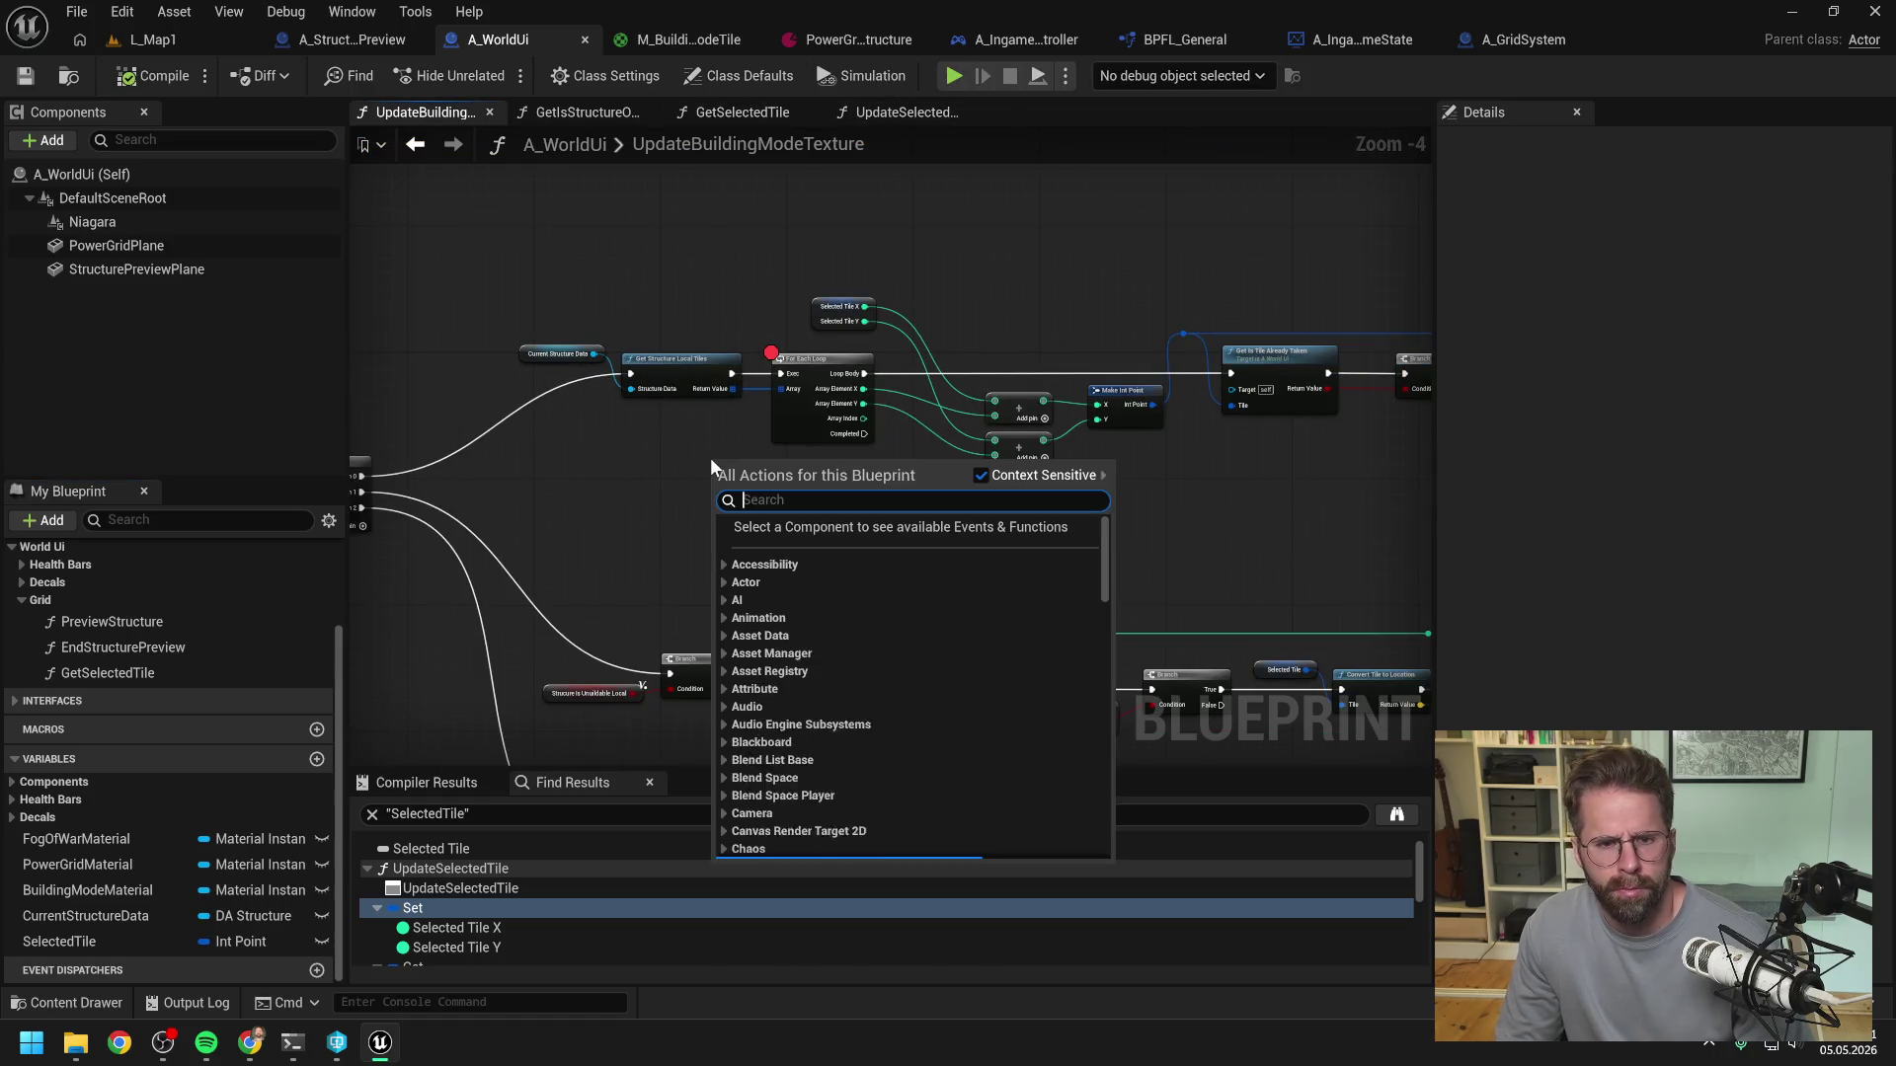
key("Escape")
left_click_drag(887, 482, 808, 490)
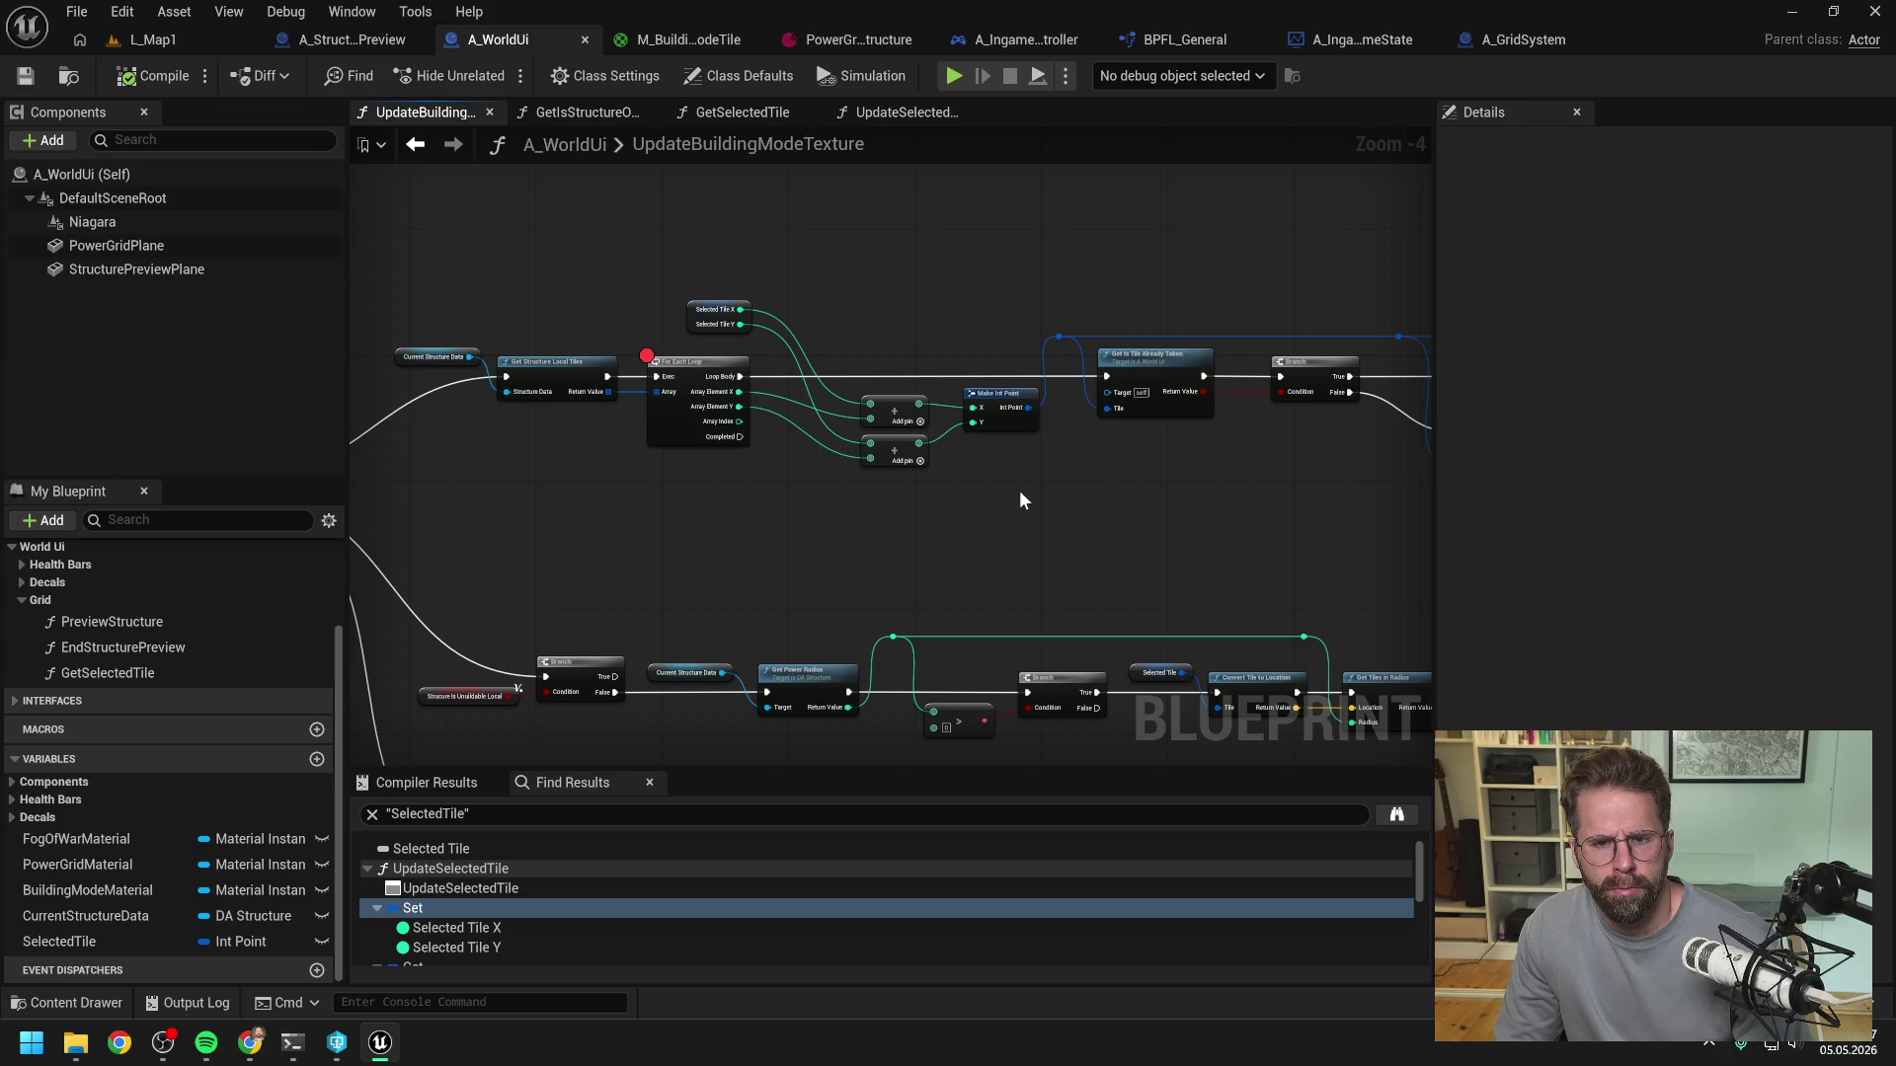
left_click_drag(1019, 500, 939, 494)
left_click_drag(1113, 516, 783, 516)
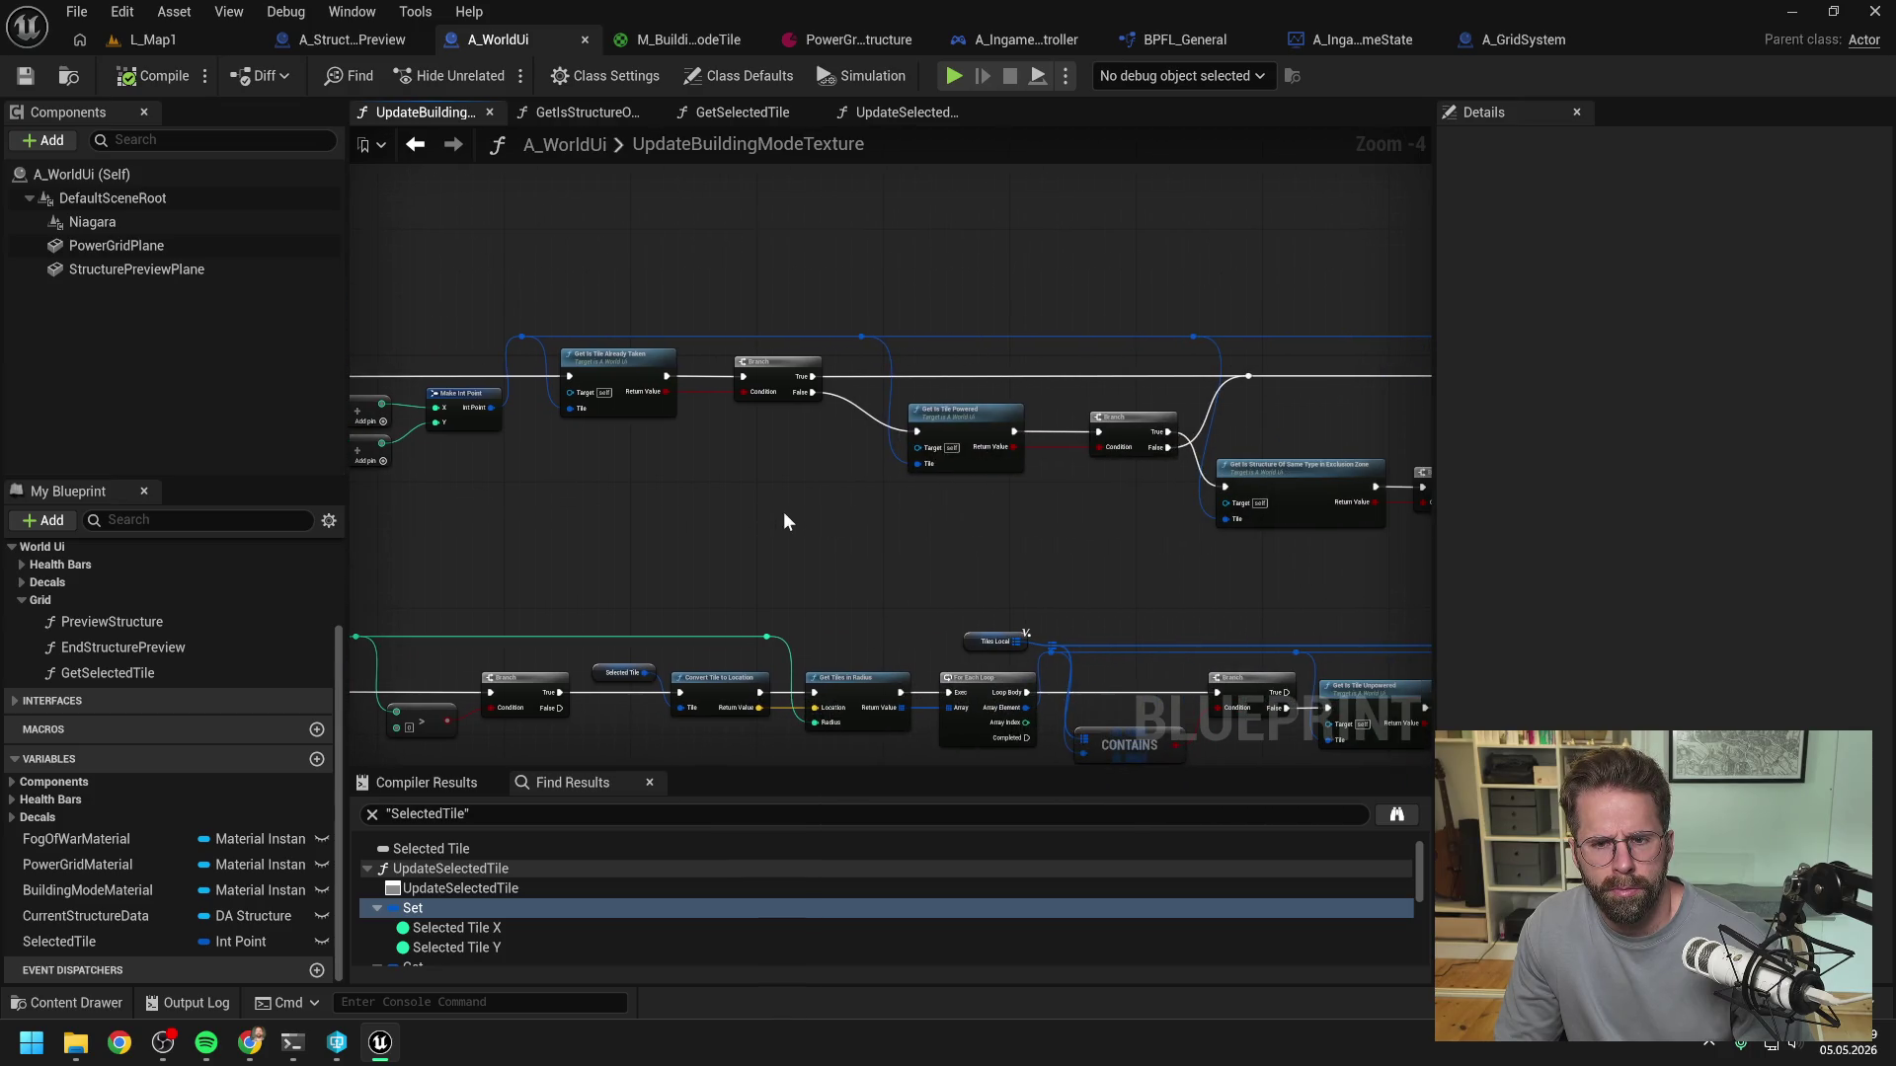
right_click(991, 541)
type("print")
key("Return")
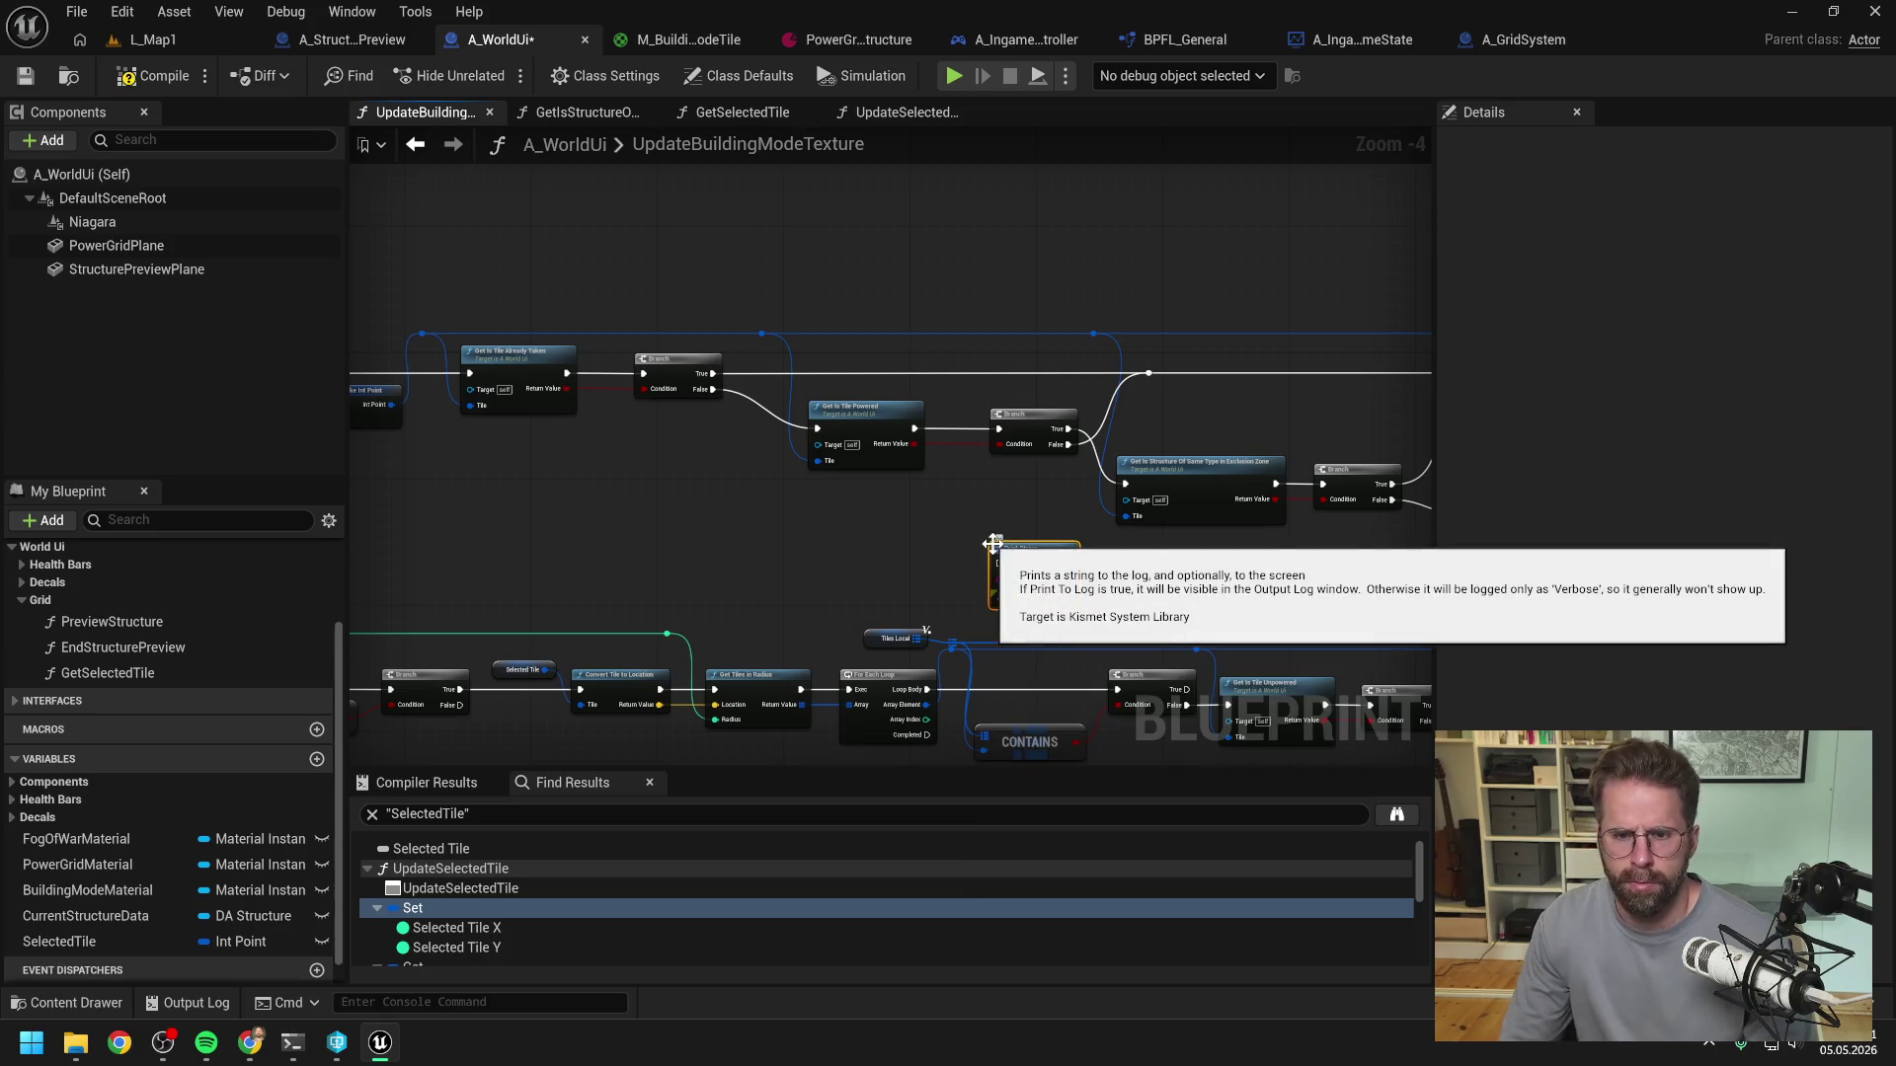
mouse_move(1068, 444)
left_mouse_down()
mouse_move(1000, 564)
mouse_move(1126, 484)
left_mouse_up()
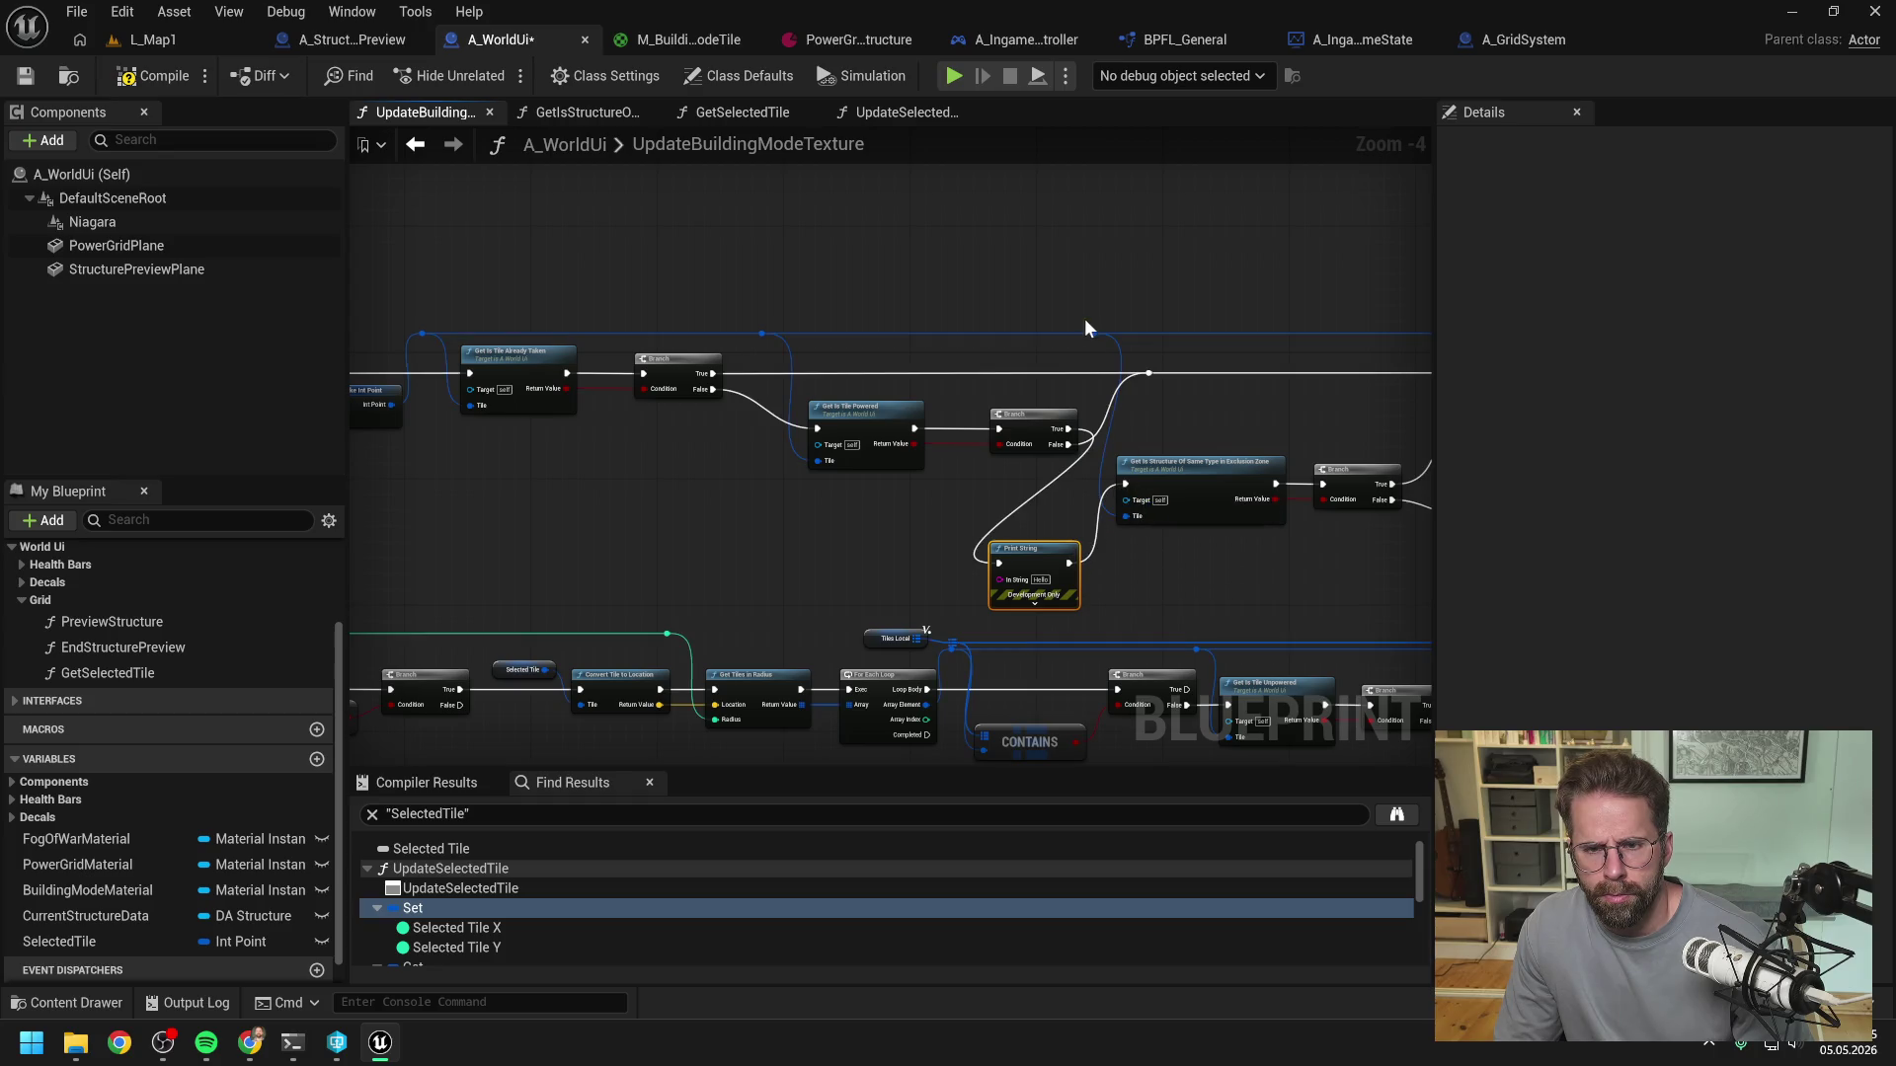
mouse_move(999, 579)
left_mouse_down()
mouse_move(816, 550)
mouse_move(1084, 445)
left_mouse_up()
- Pan back to the tile For Each Loop and select it
left_click_drag(509, 531, 1223, 510)
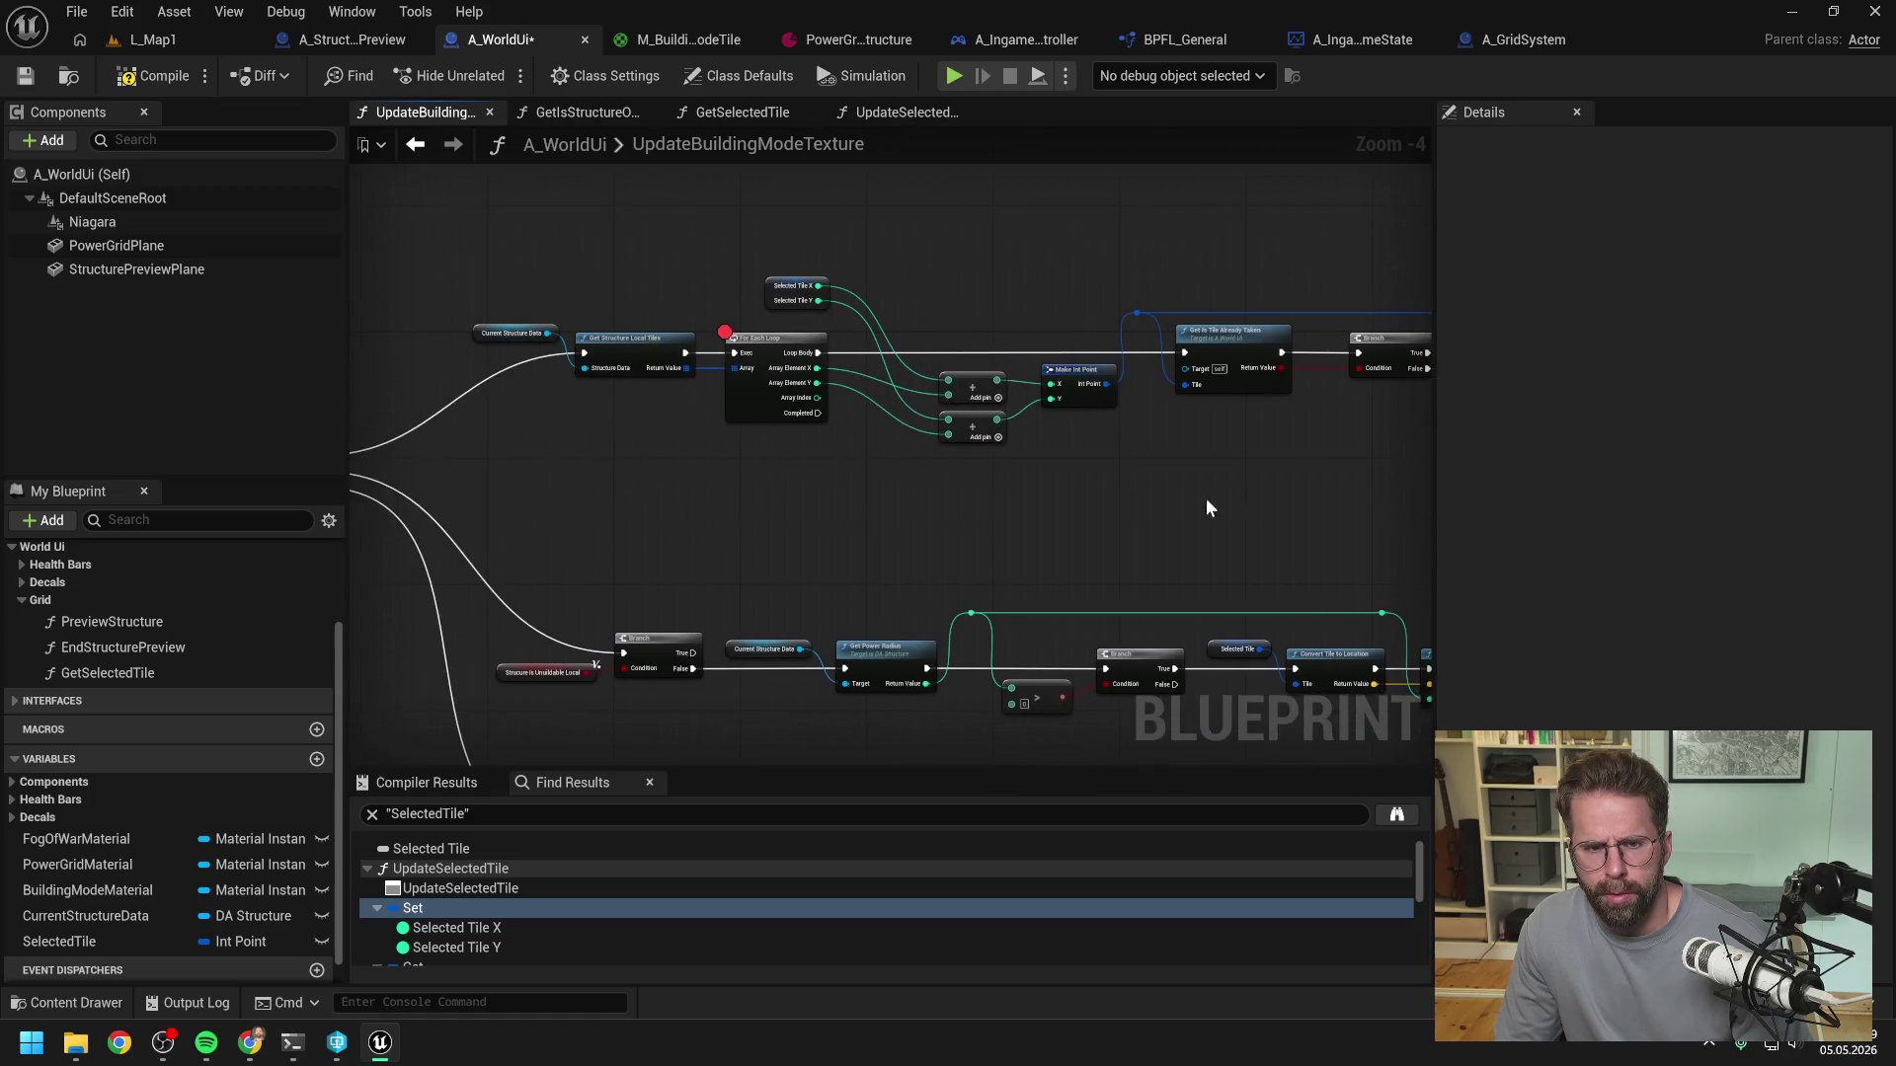
left_click(764, 334)
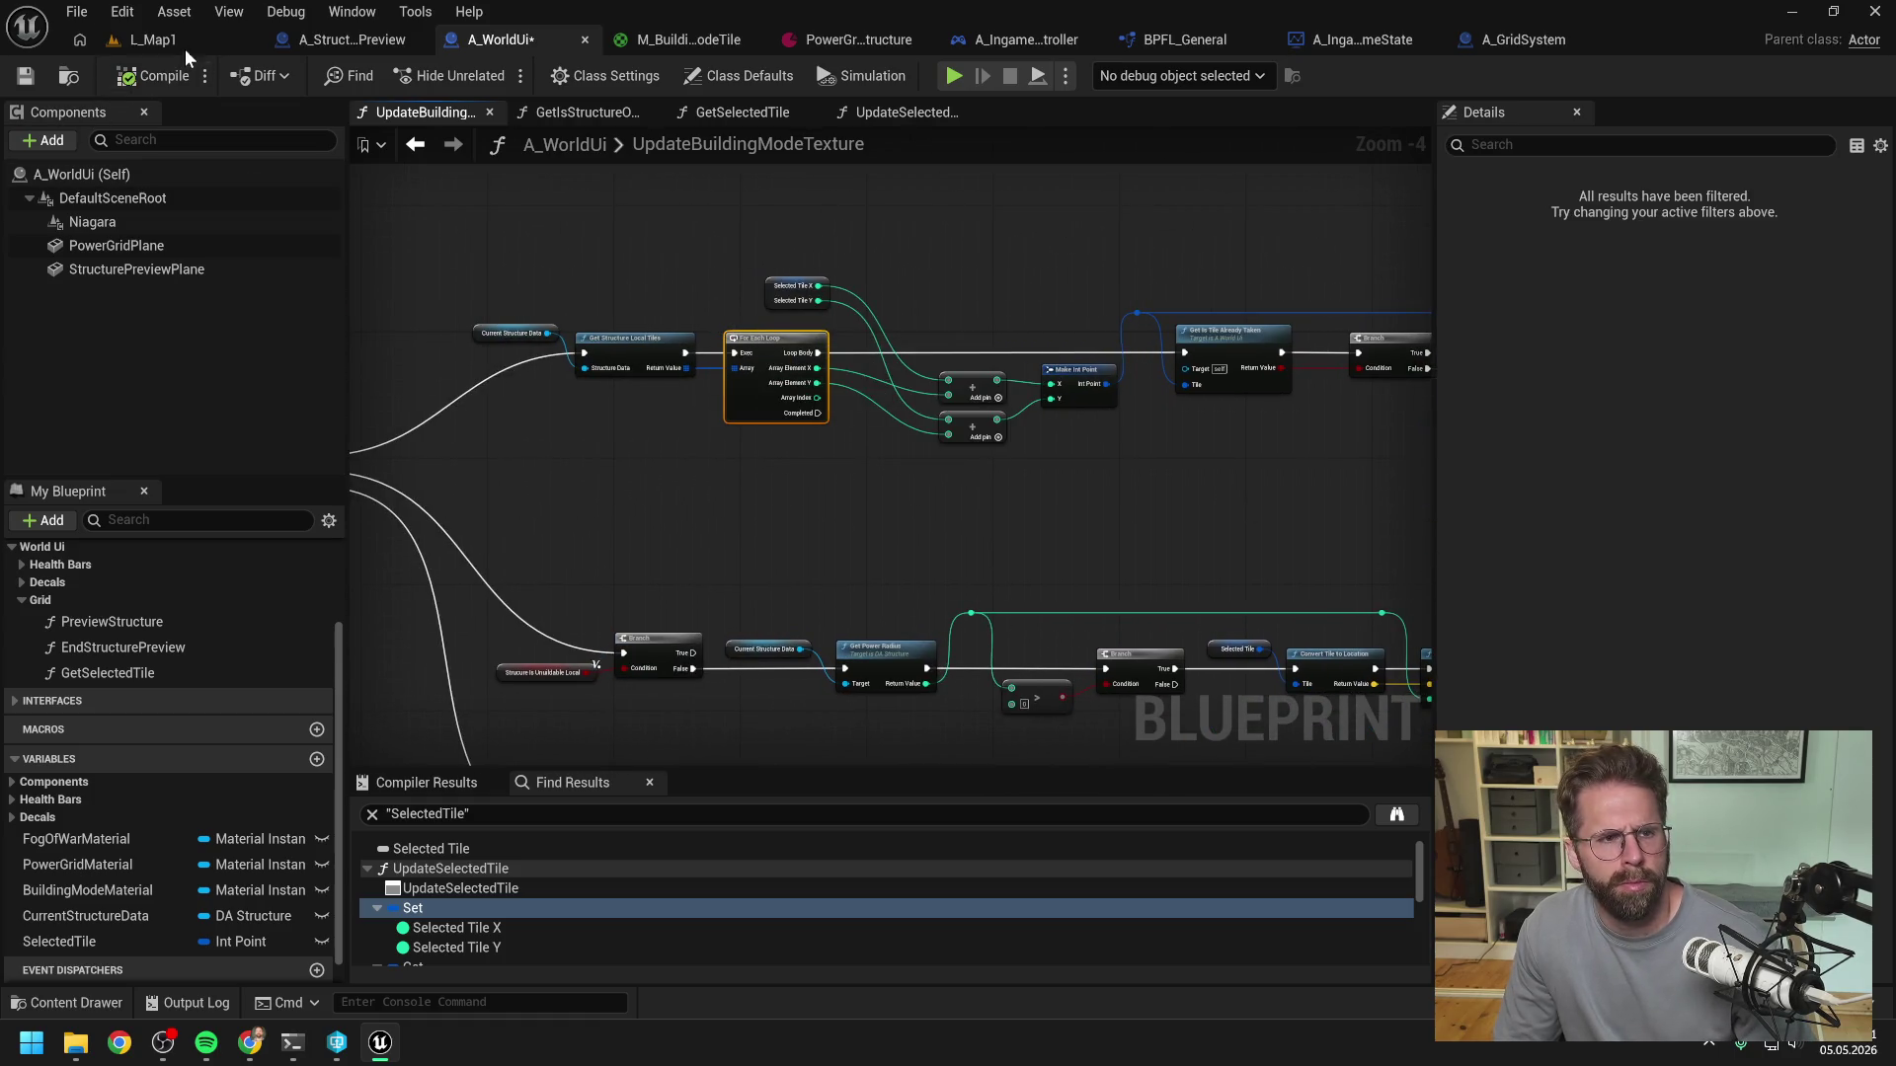
left_click(186, 40)
- Play the level and click various grid tiles and the existing building to print tile coordinates
key("alt+p")
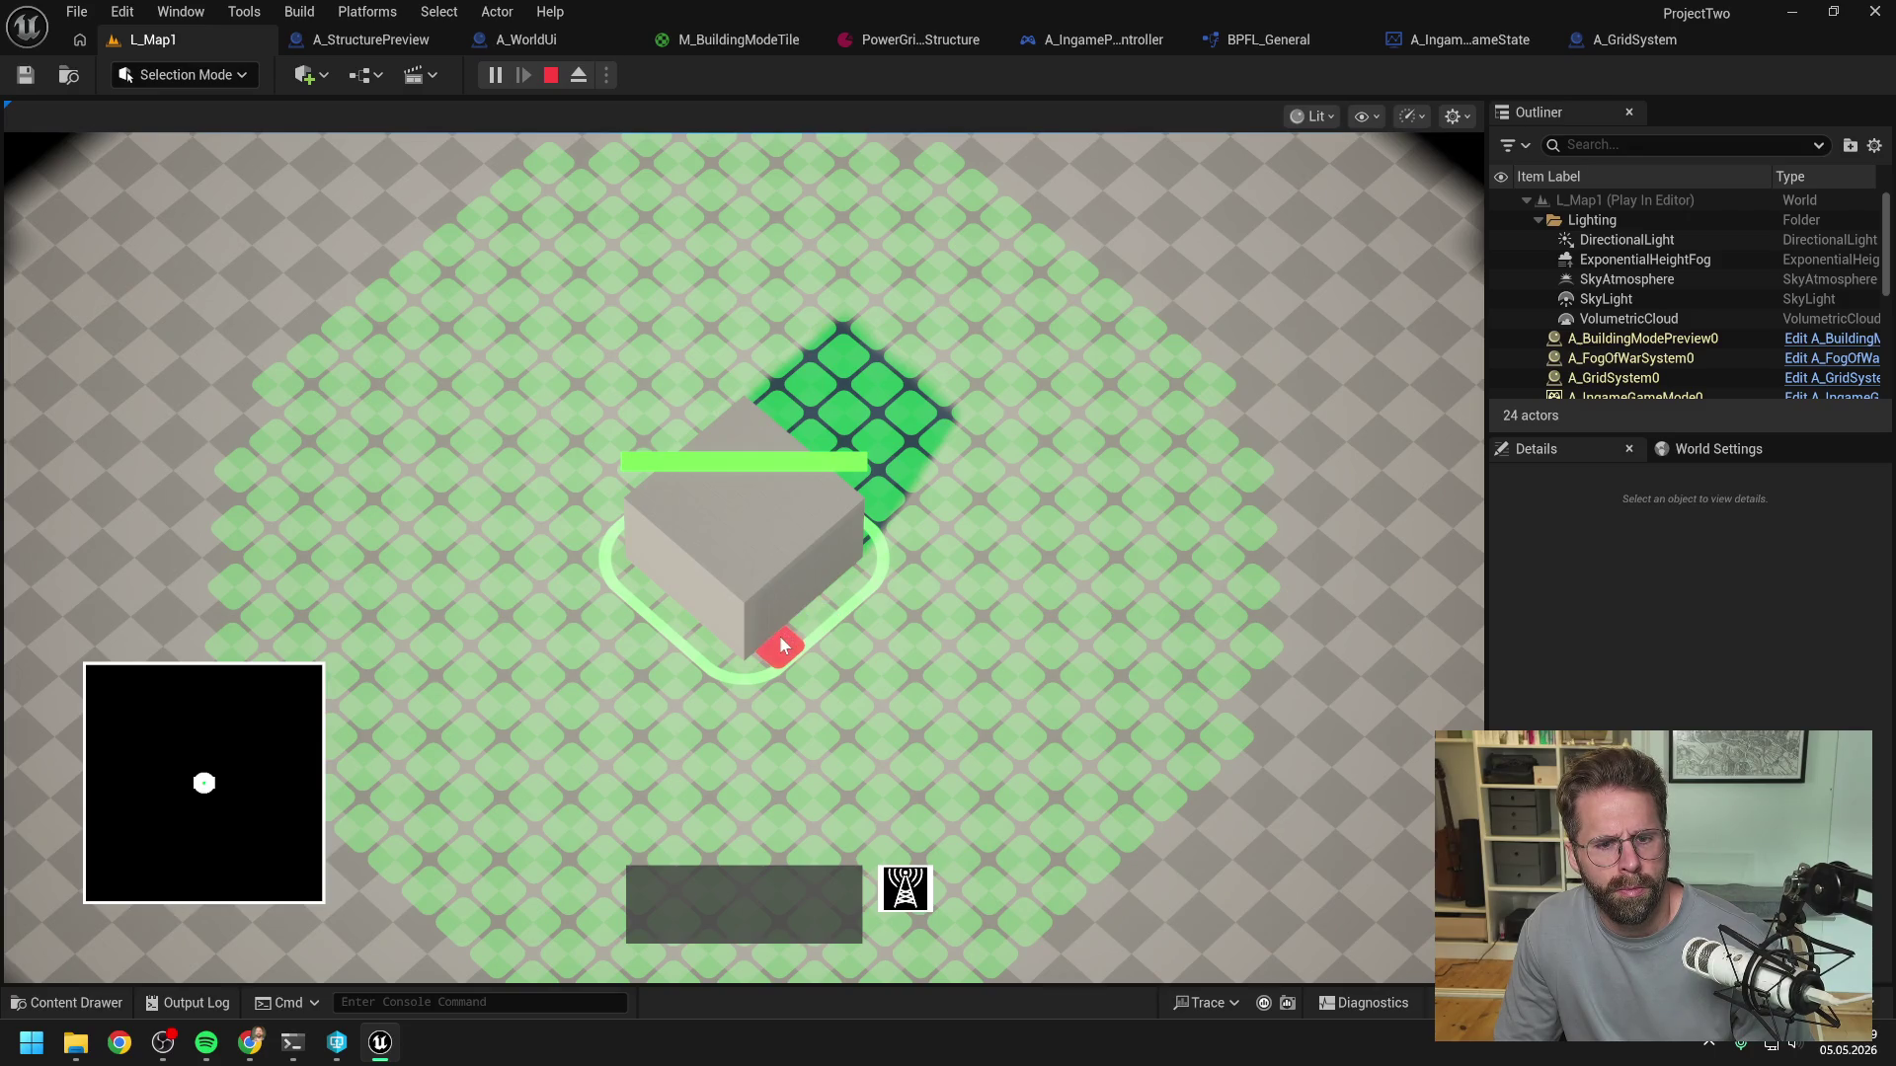
left_click(618, 610)
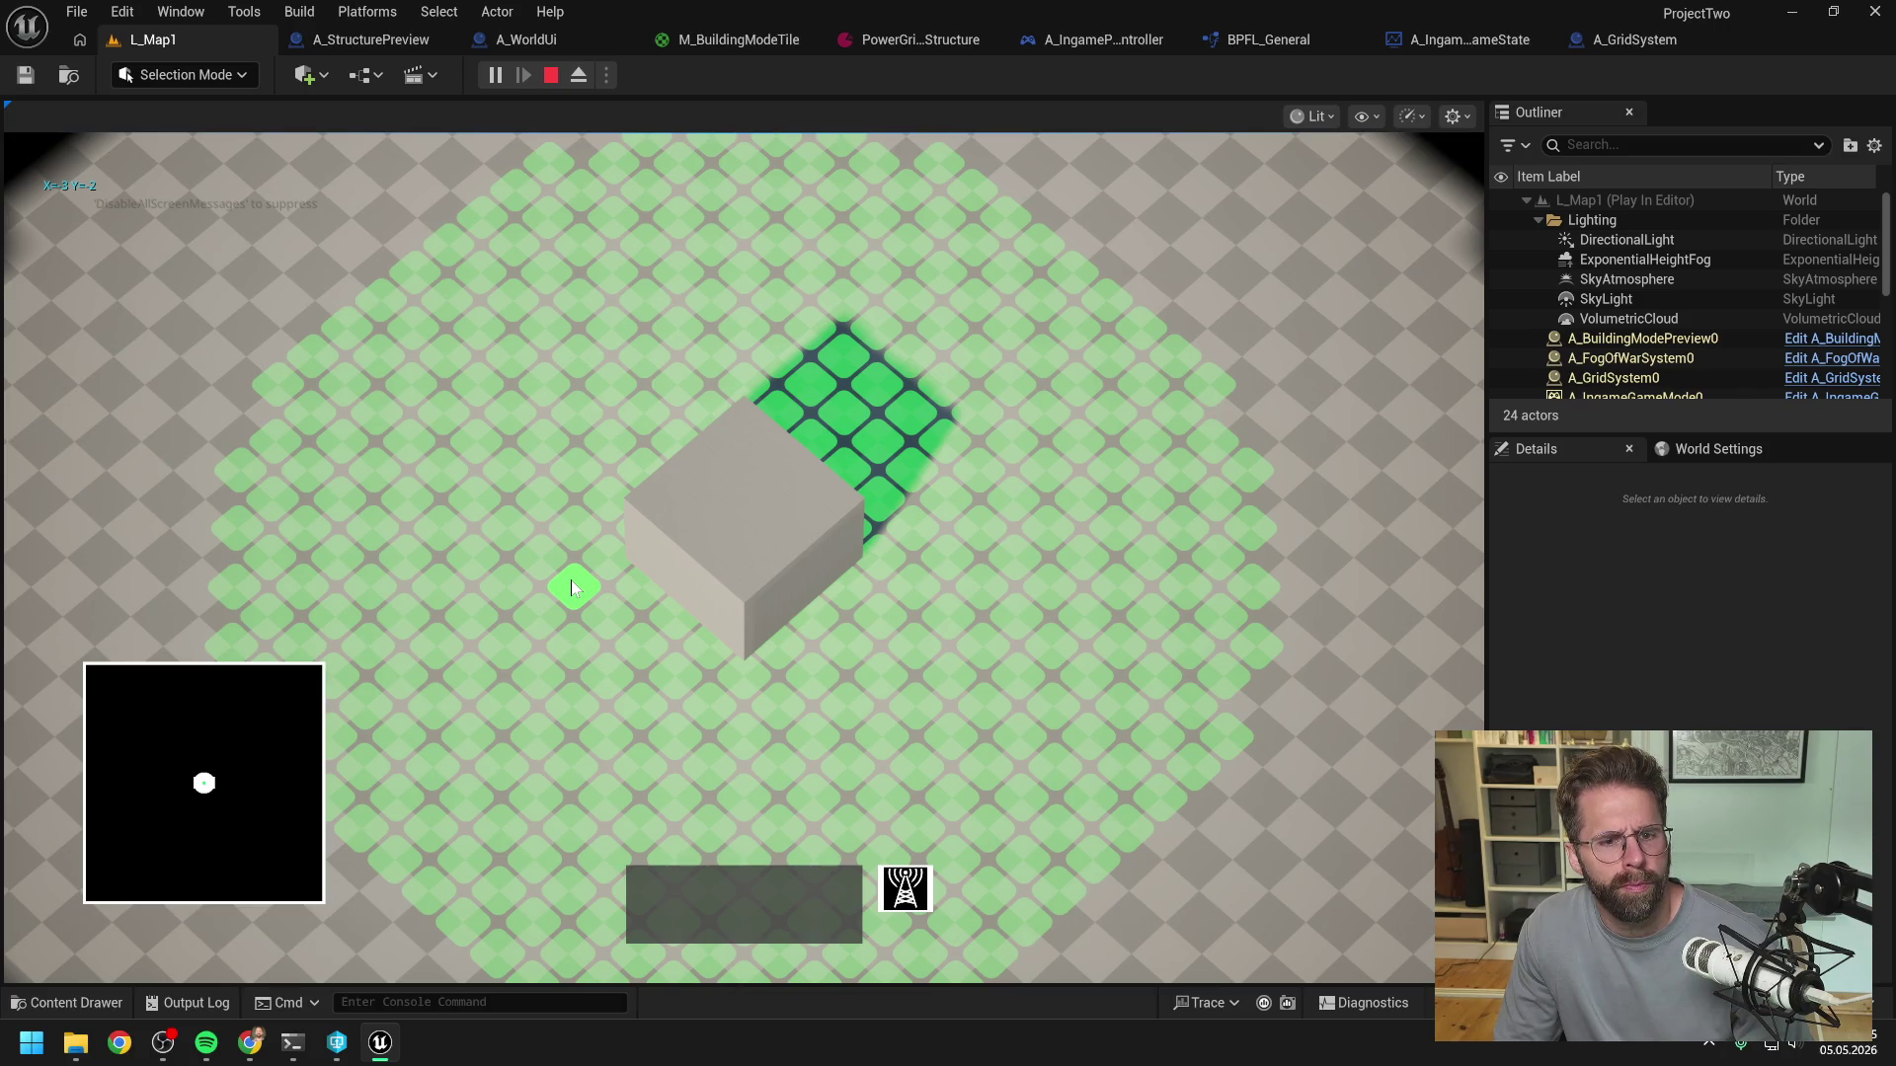
left_click(617, 570)
left_click(582, 585)
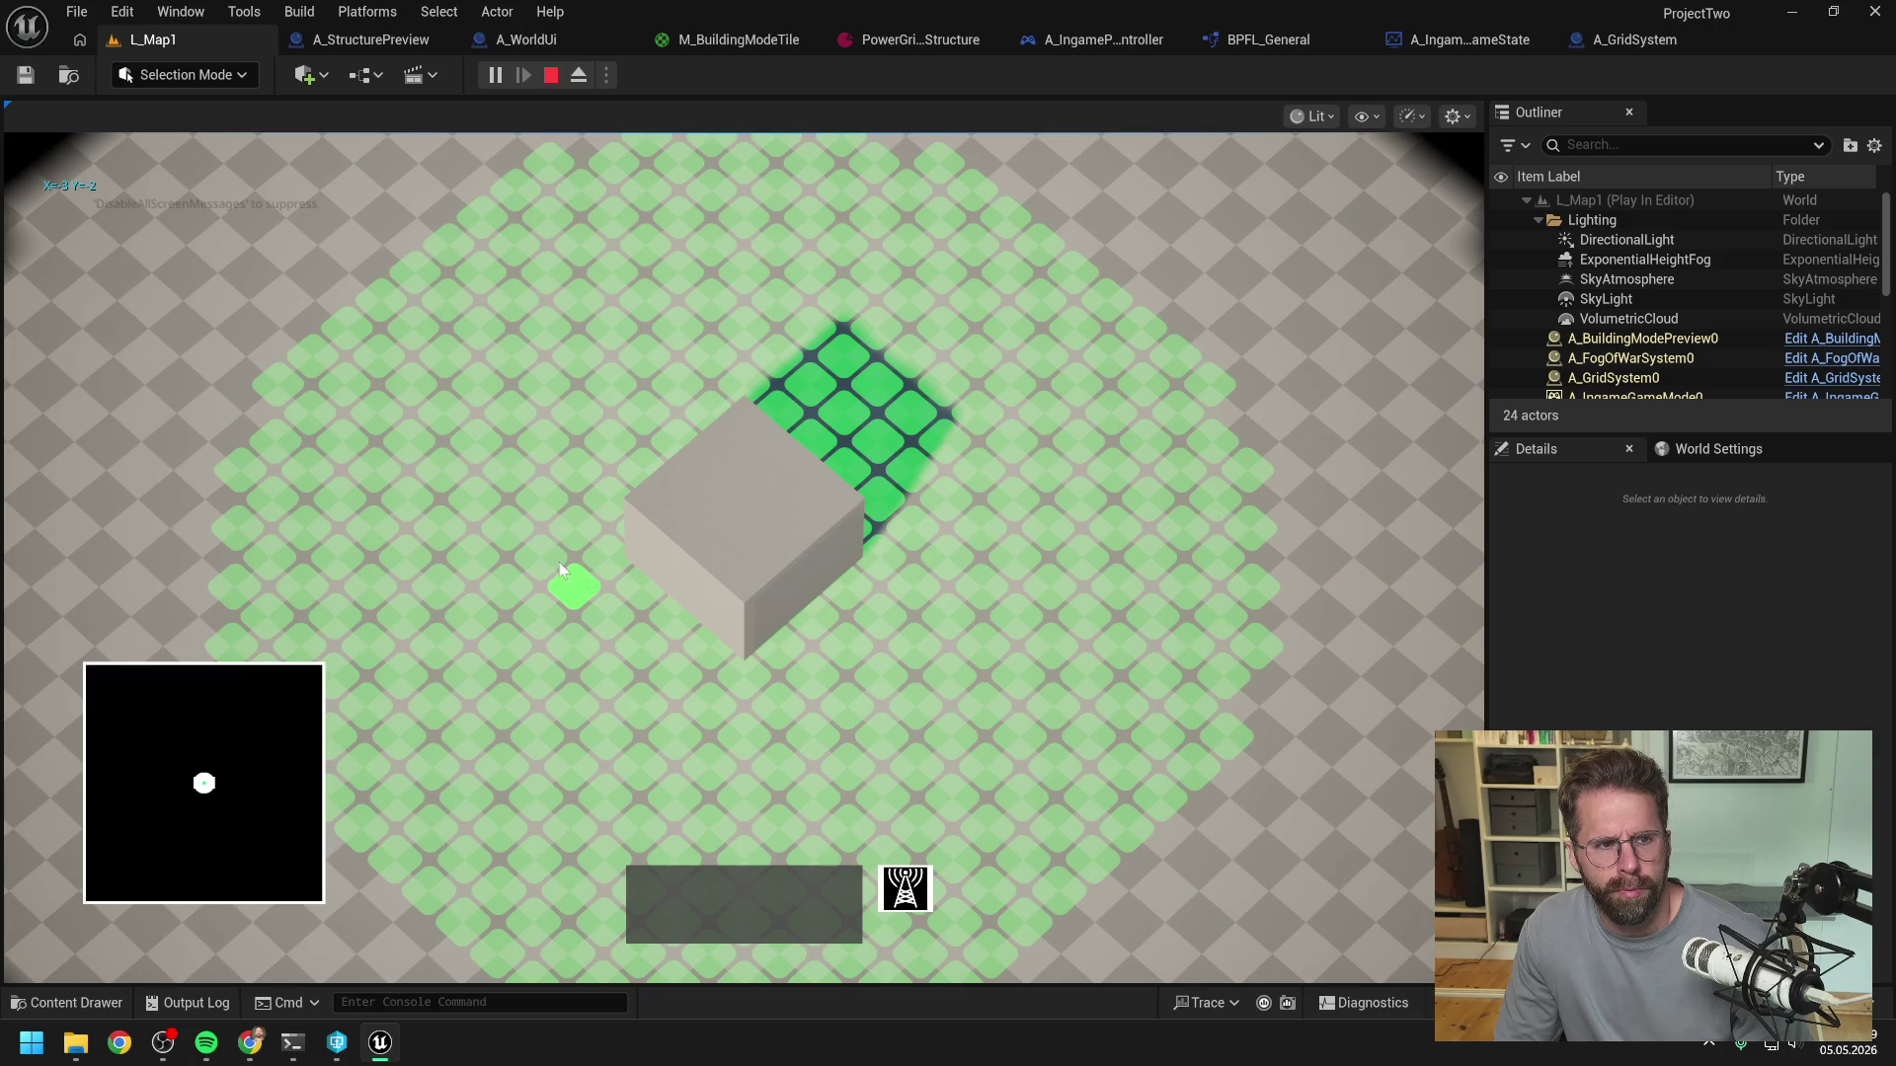
left_click(620, 568)
left_click(939, 559)
left_click(880, 550)
left_click(946, 555)
left_click(880, 550)
left_click(933, 563)
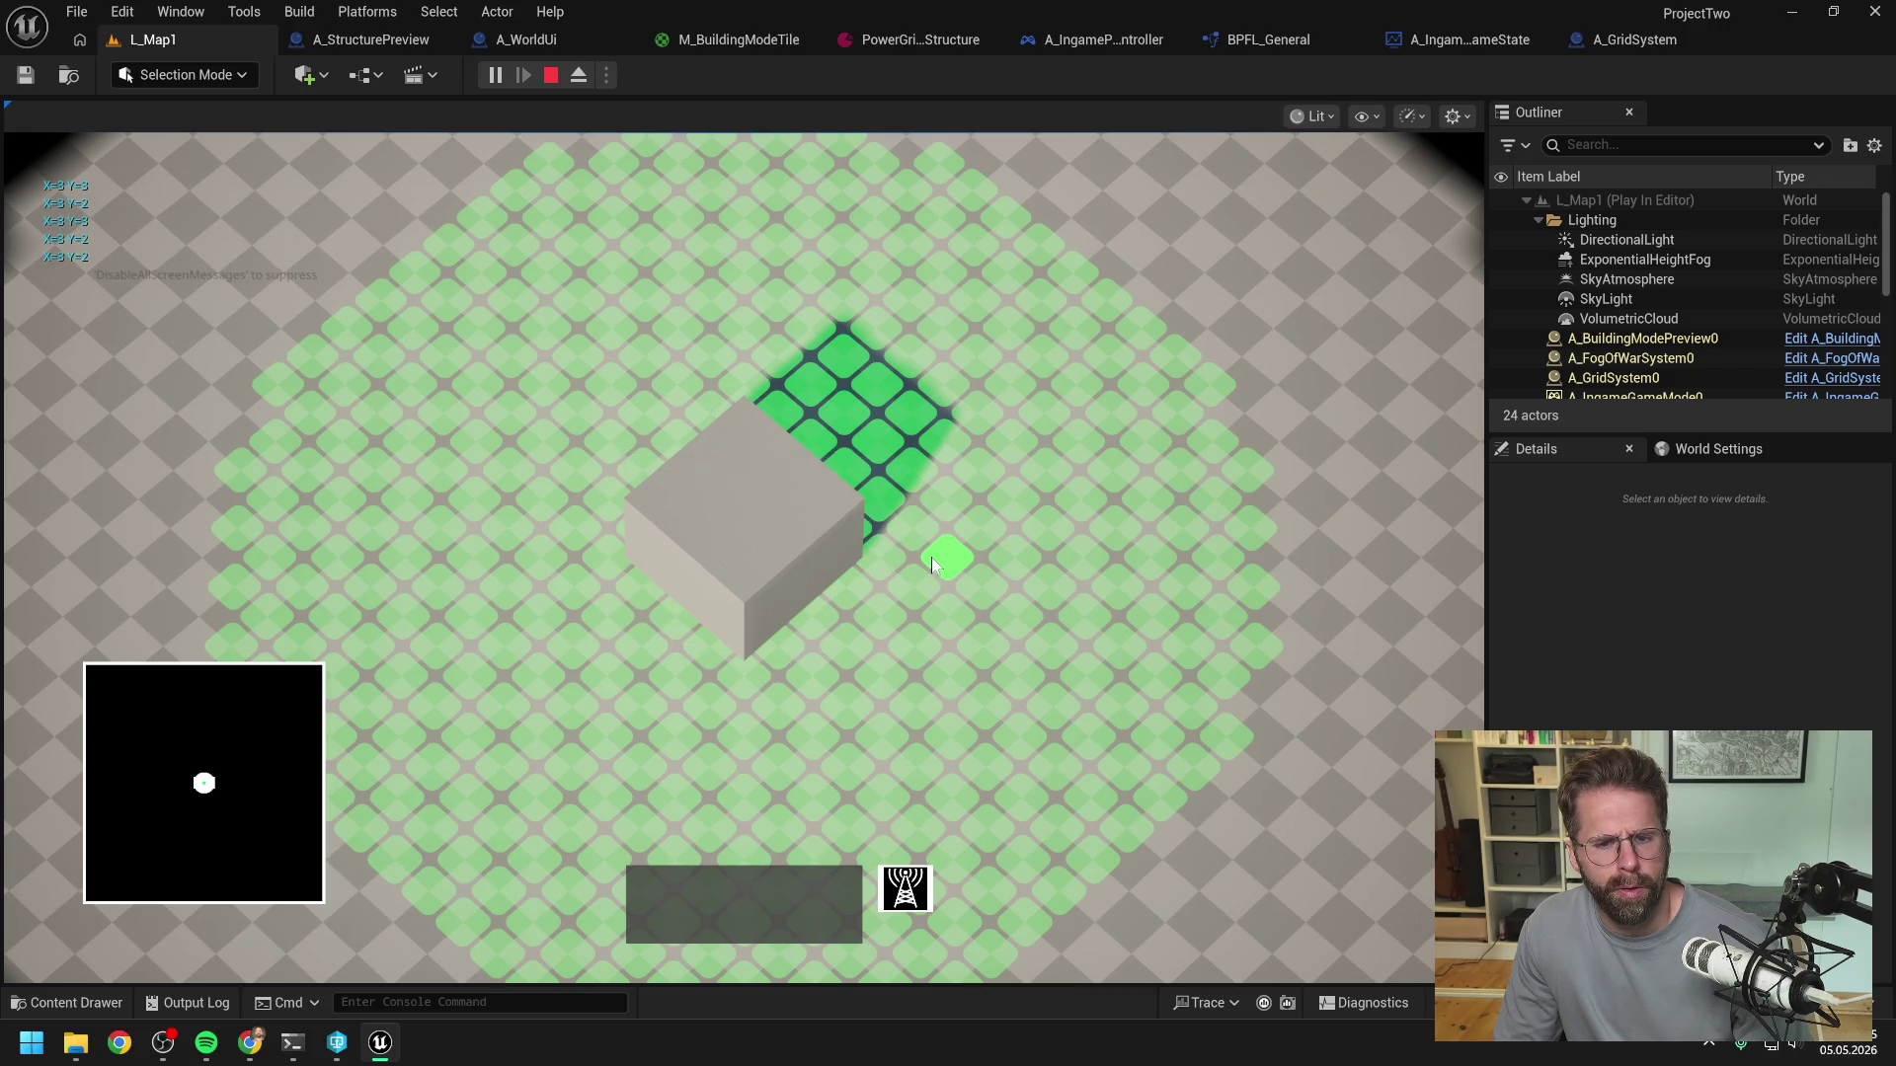
left_click(861, 573)
left_click(875, 608)
left_click(783, 643)
left_click(804, 687)
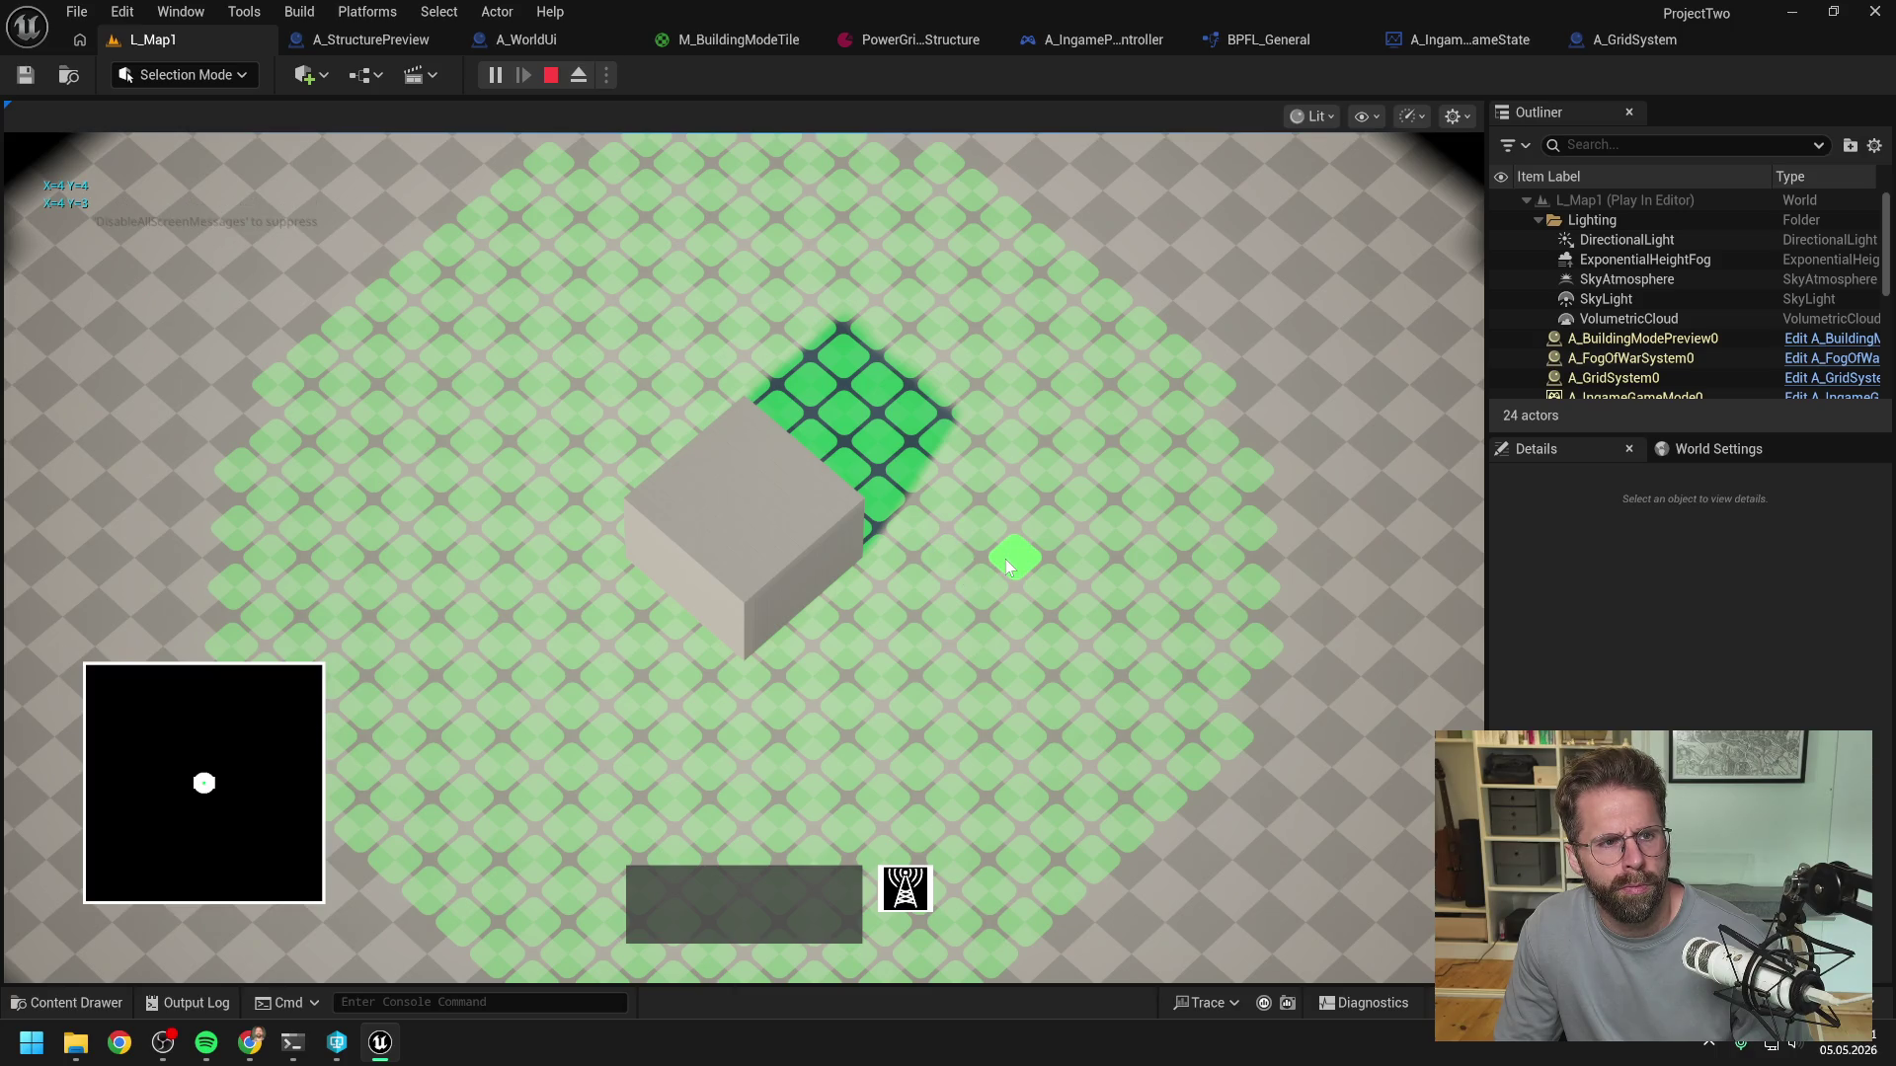
- Place a small building on an open tile, stop play, and return to A_WorldUi
left_click(1007, 560)
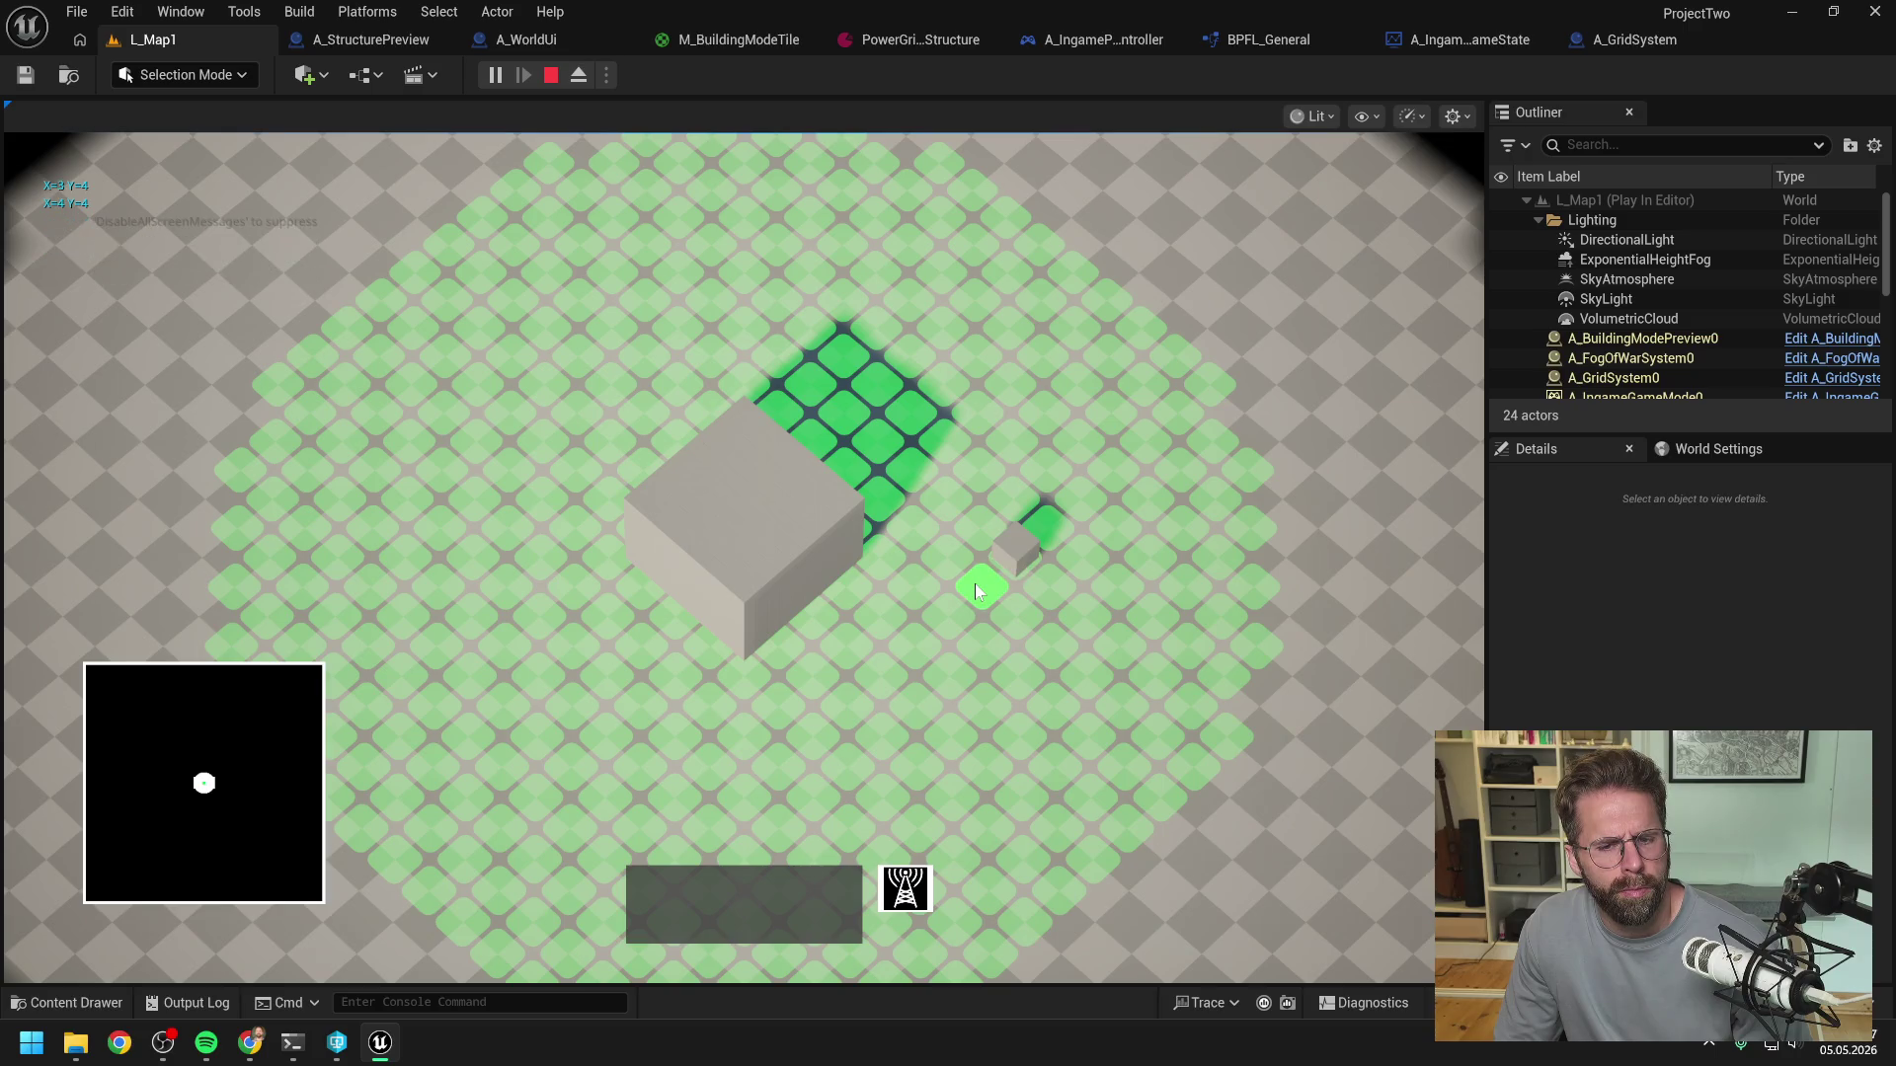
key("Escape")
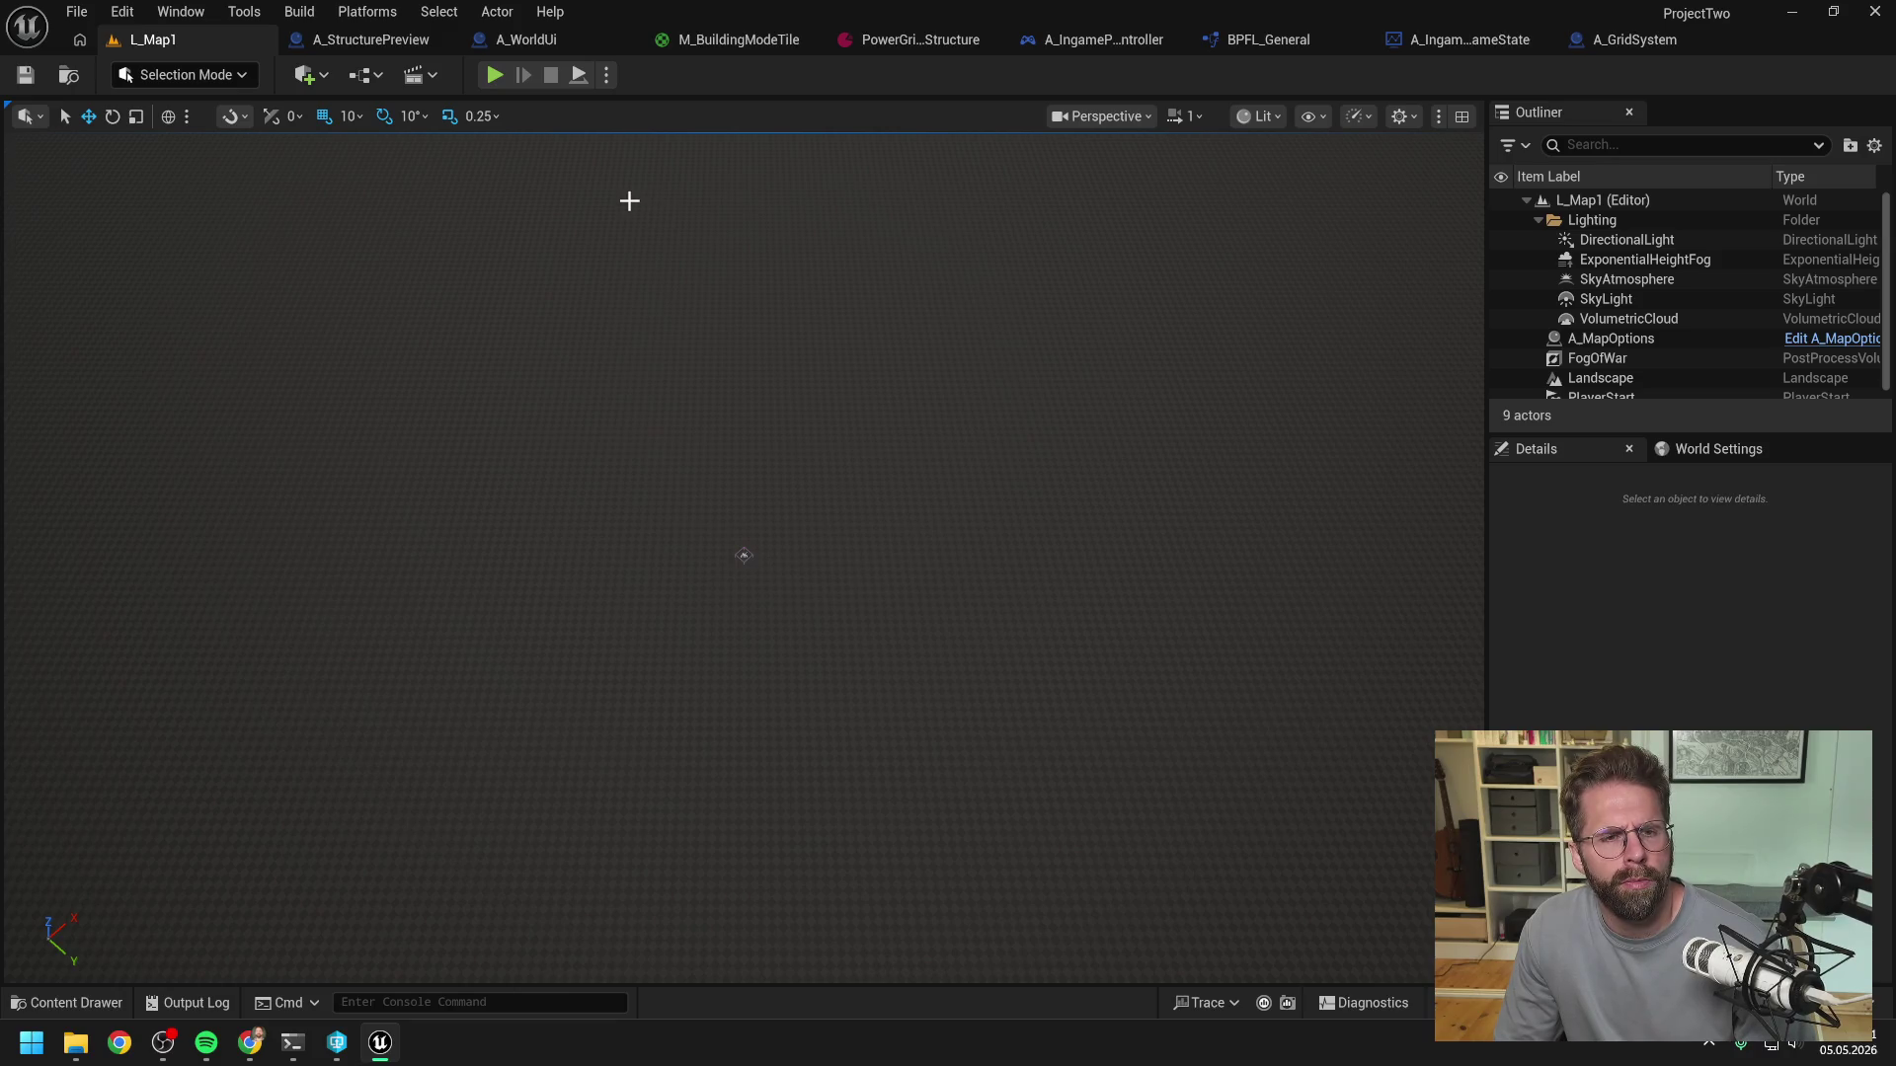
left_click(527, 44)
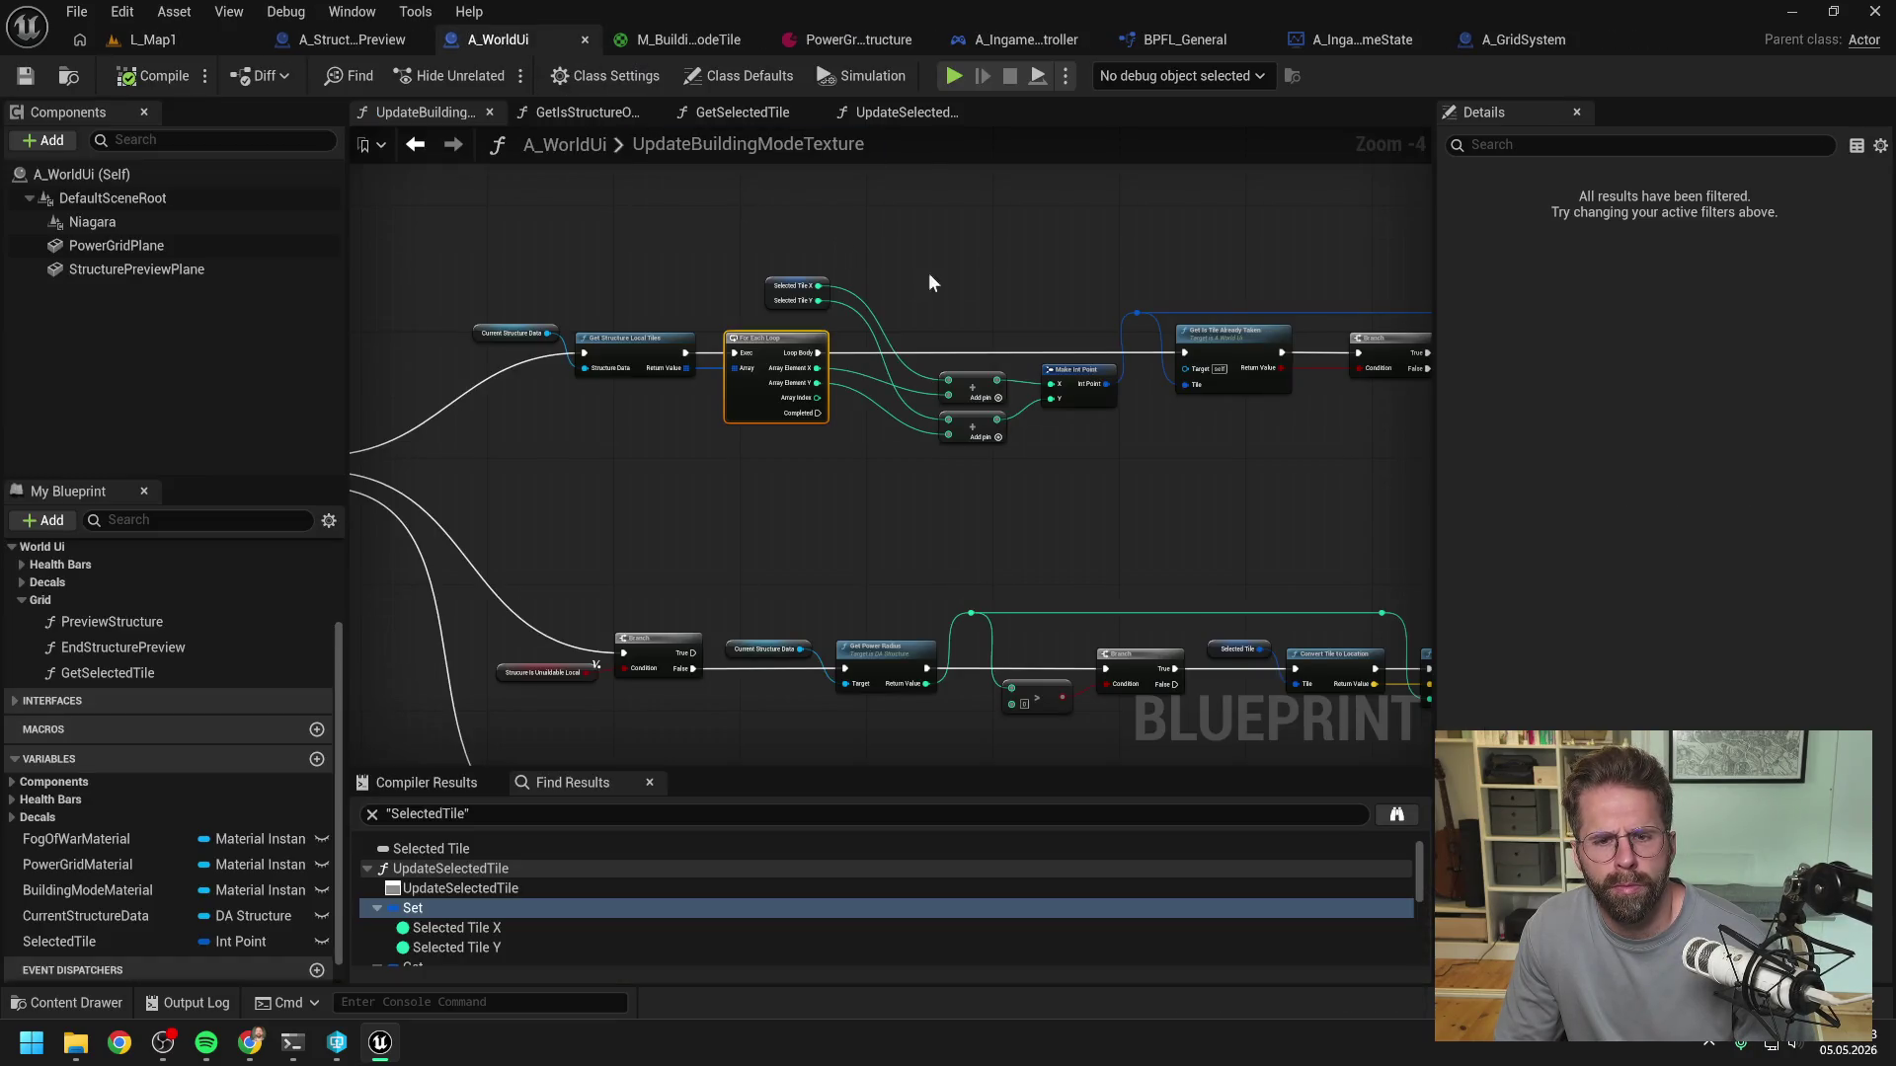
- Pan to the structure-type check and open GetIsStructureOfSameTypeInExclusionZone
left_click(969, 280)
left_click_drag(1075, 265, 814, 261)
left_click_drag(1206, 262, 875, 251)
left_click_drag(1217, 376, 996, 376)
double_click(980, 449)
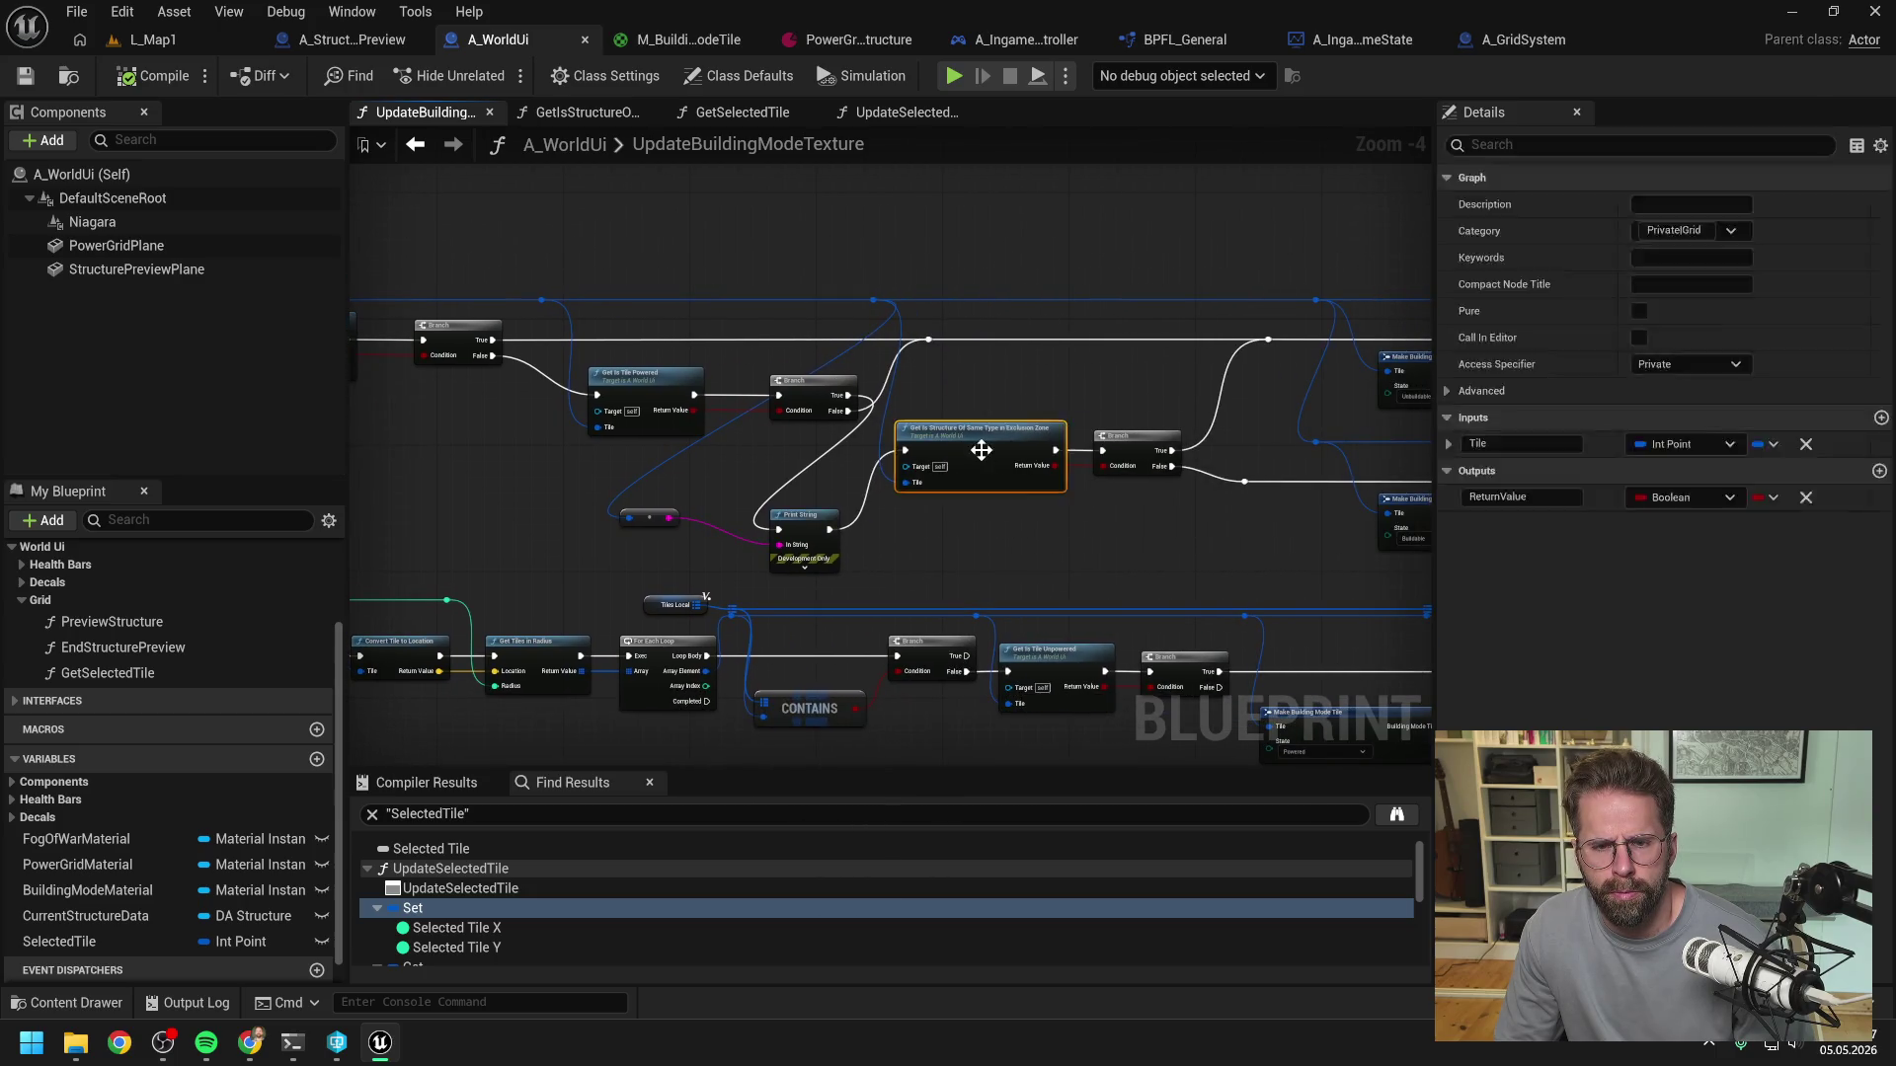
- Add a Print String on the For Loop body printing the computed tile, and compile A_WorldUi
left_click_drag(981, 448, 961, 506)
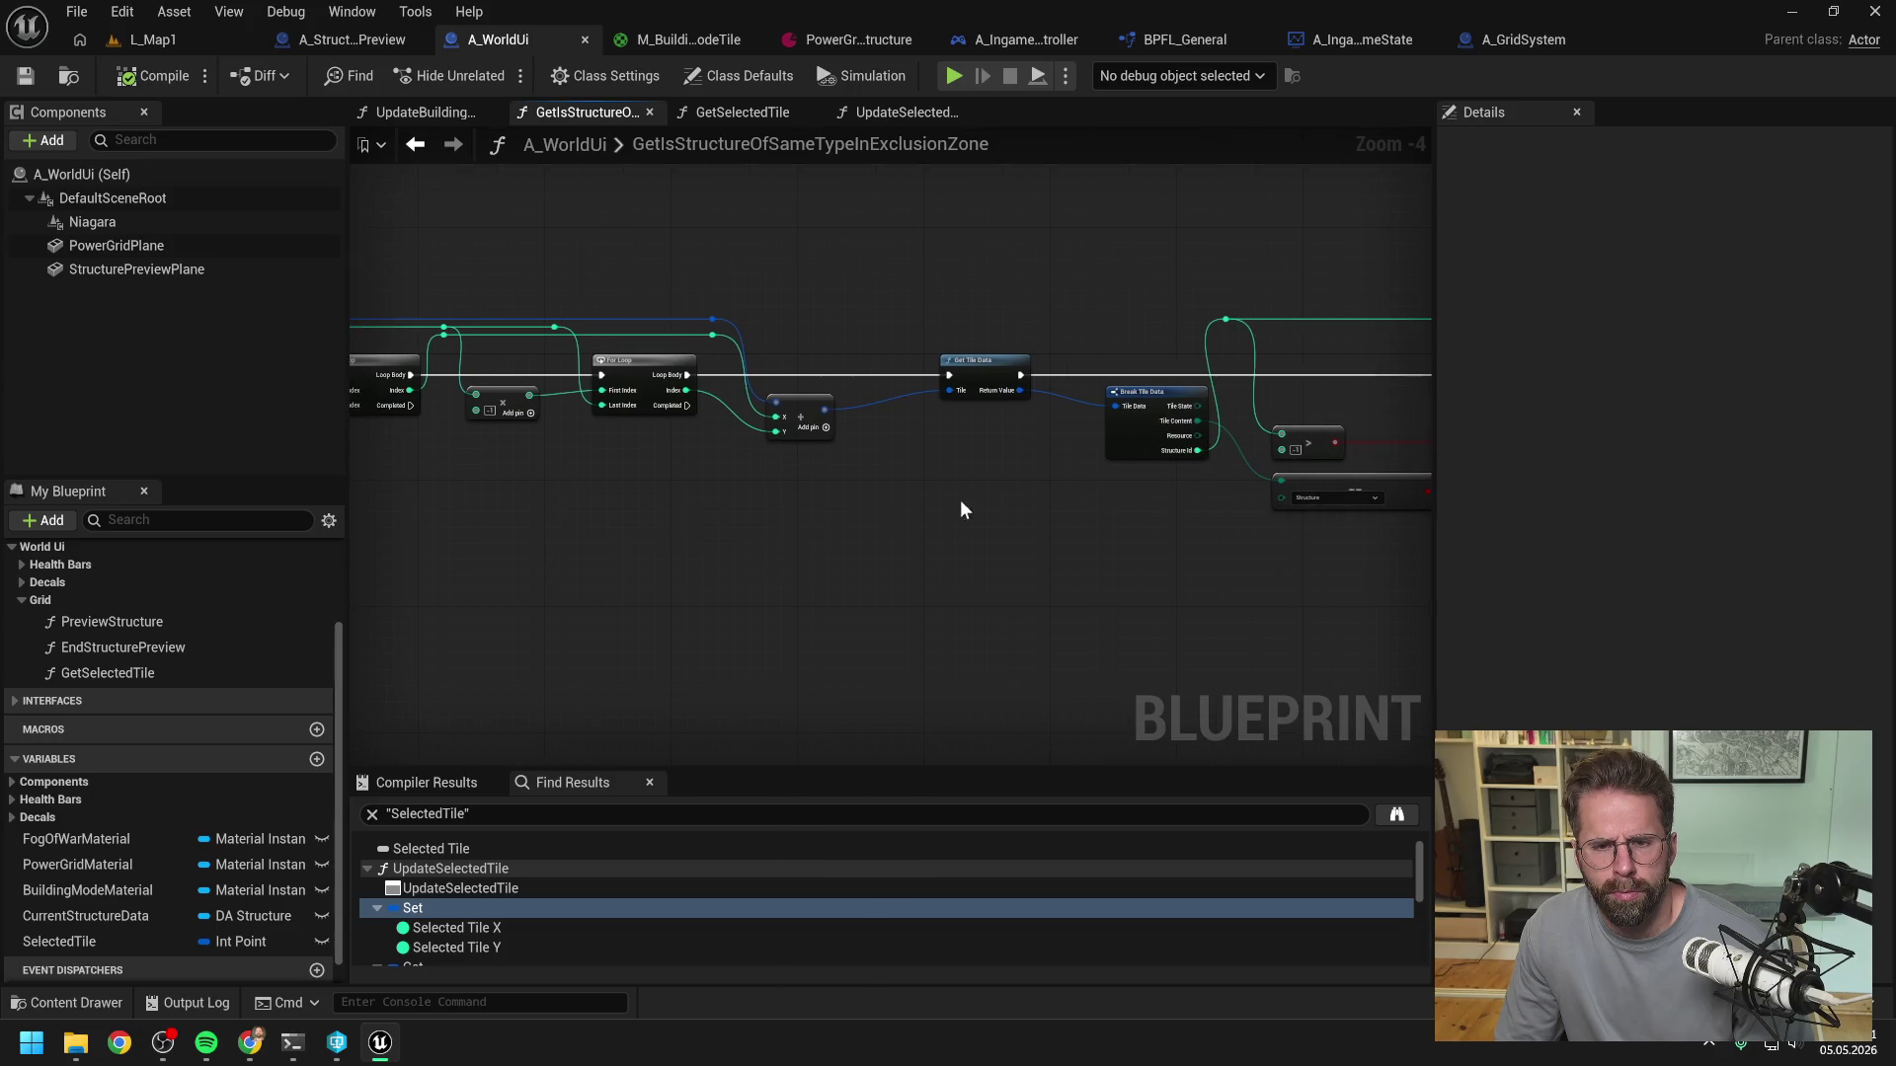
right_click(909, 504)
type("print")
key("Return")
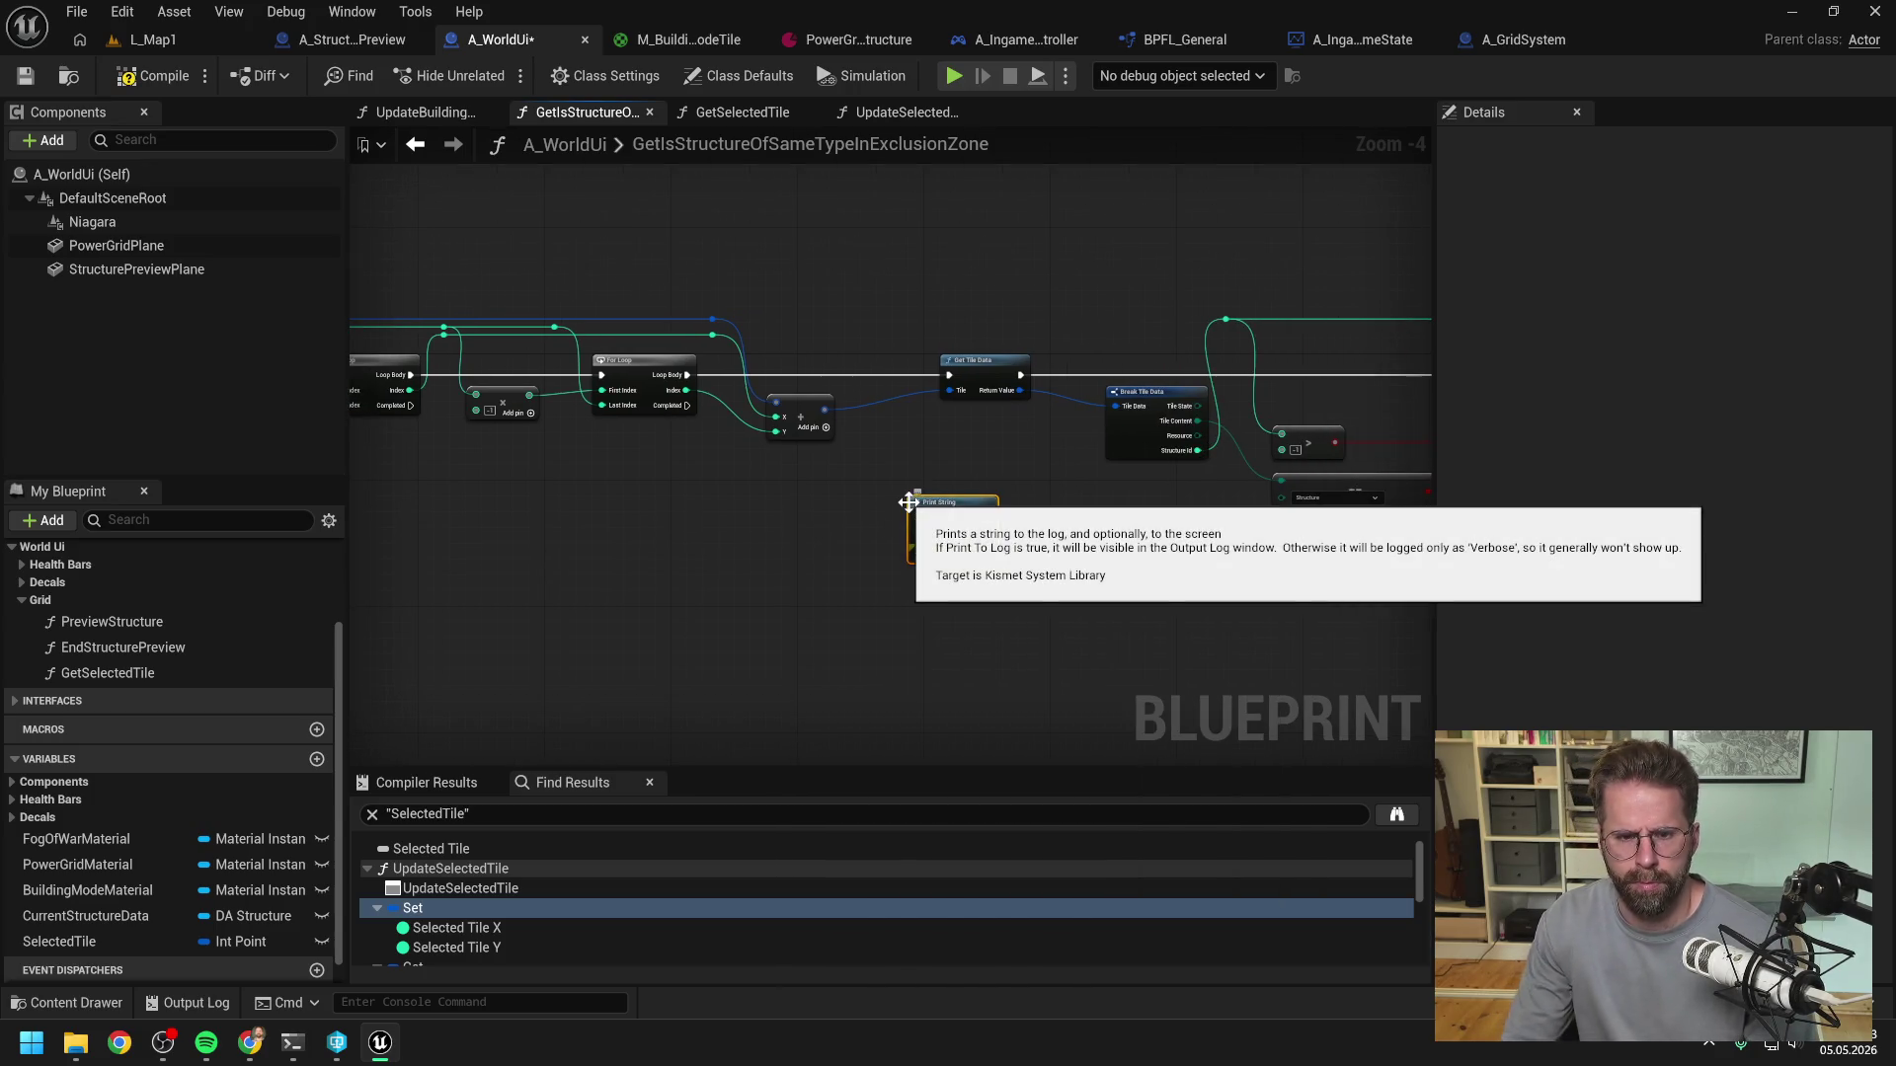
mouse_move(678, 376)
left_mouse_down()
mouse_move(916, 517)
mouse_move(903, 474)
mouse_move(949, 375)
left_mouse_up()
mouse_move(824, 408)
left_mouse_down()
mouse_move(853, 501)
mouse_move(810, 481)
left_mouse_up()
left_click(661, 471)
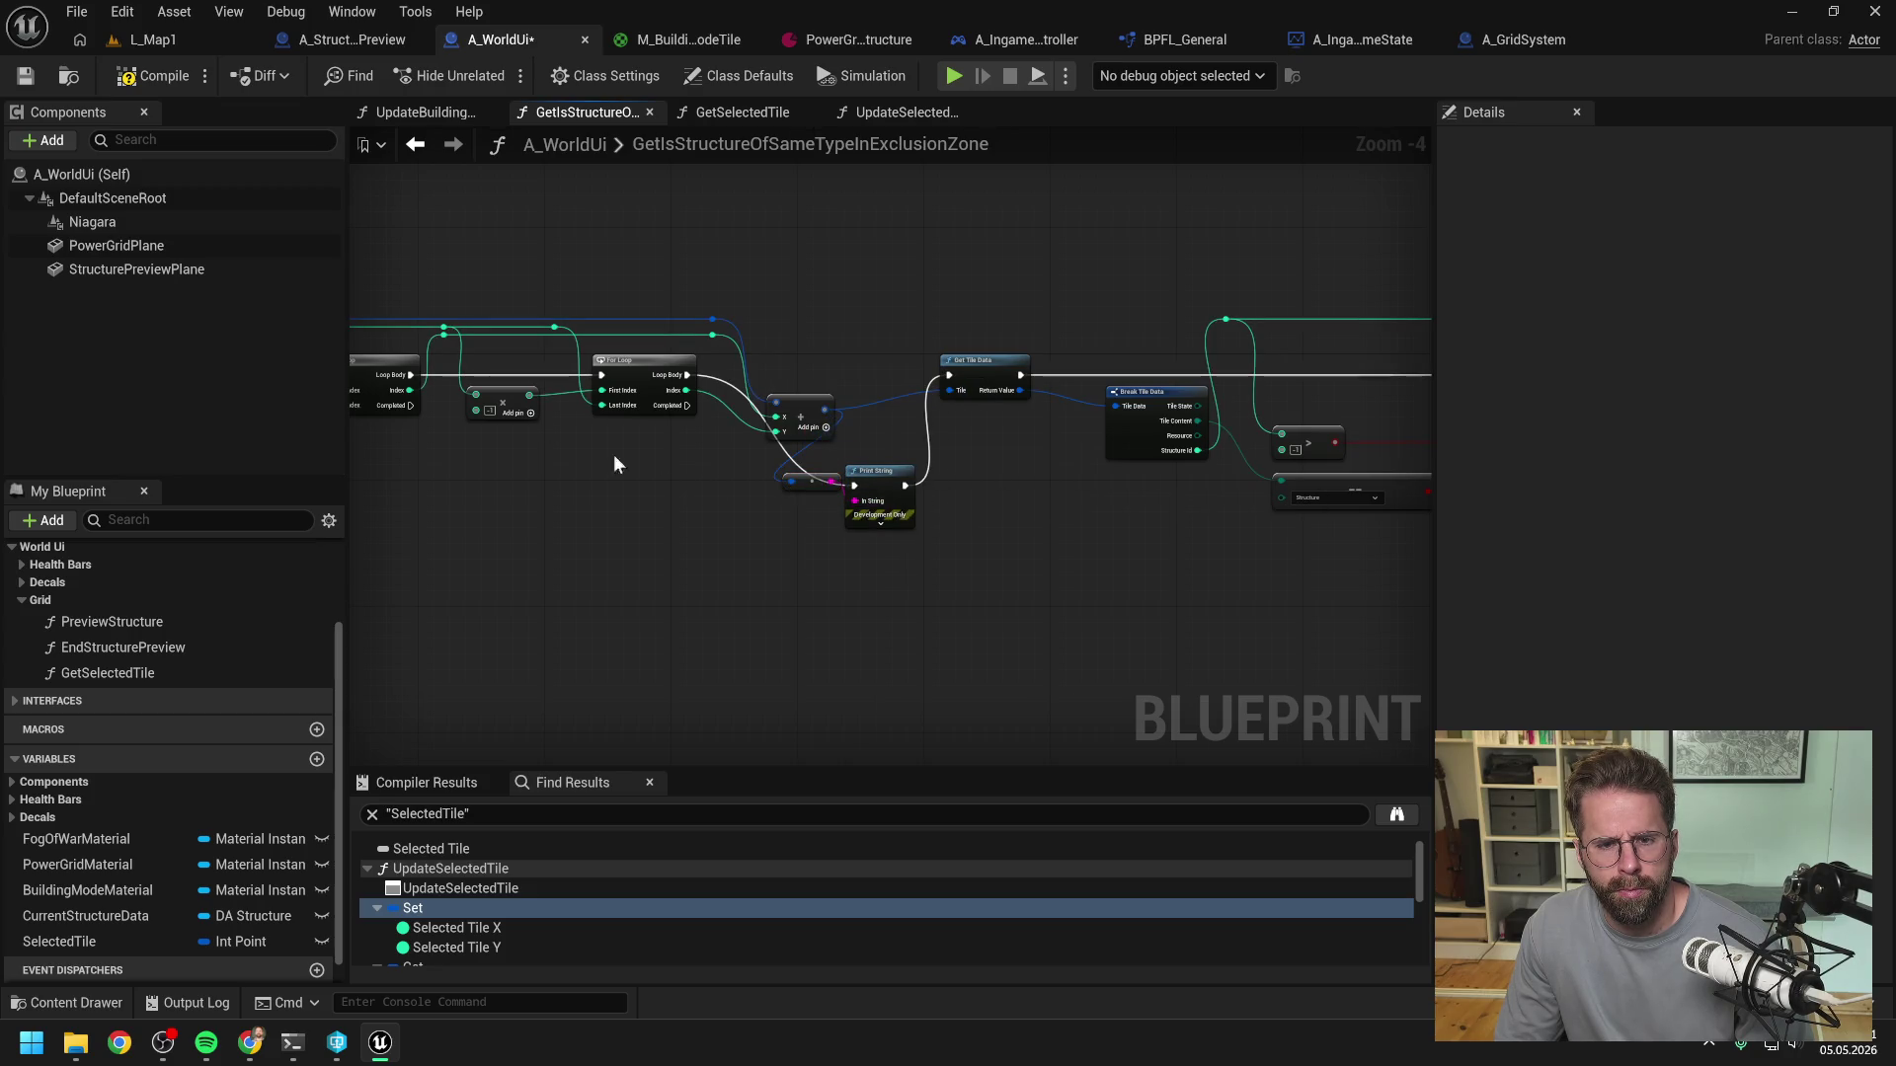
left_click(158, 75)
left_click(163, 37)
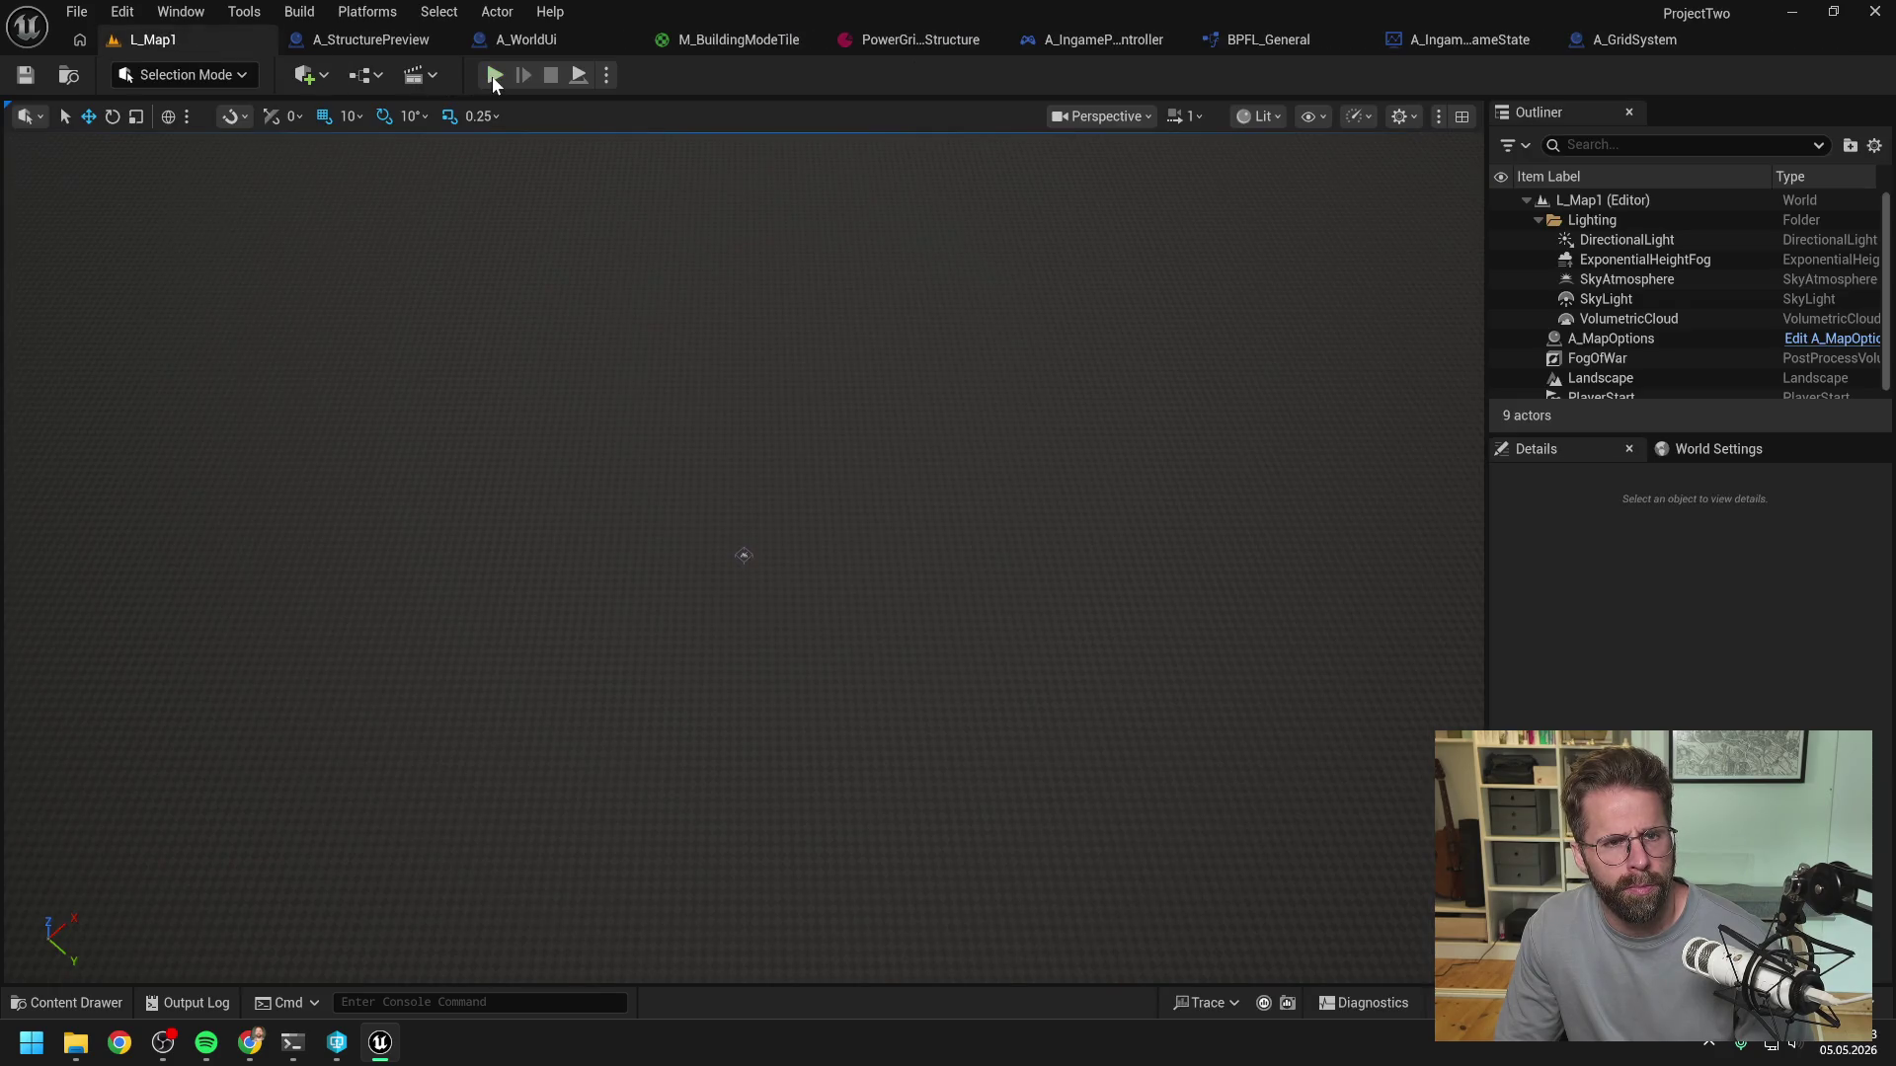
left_click(491, 75)
left_click(906, 888)
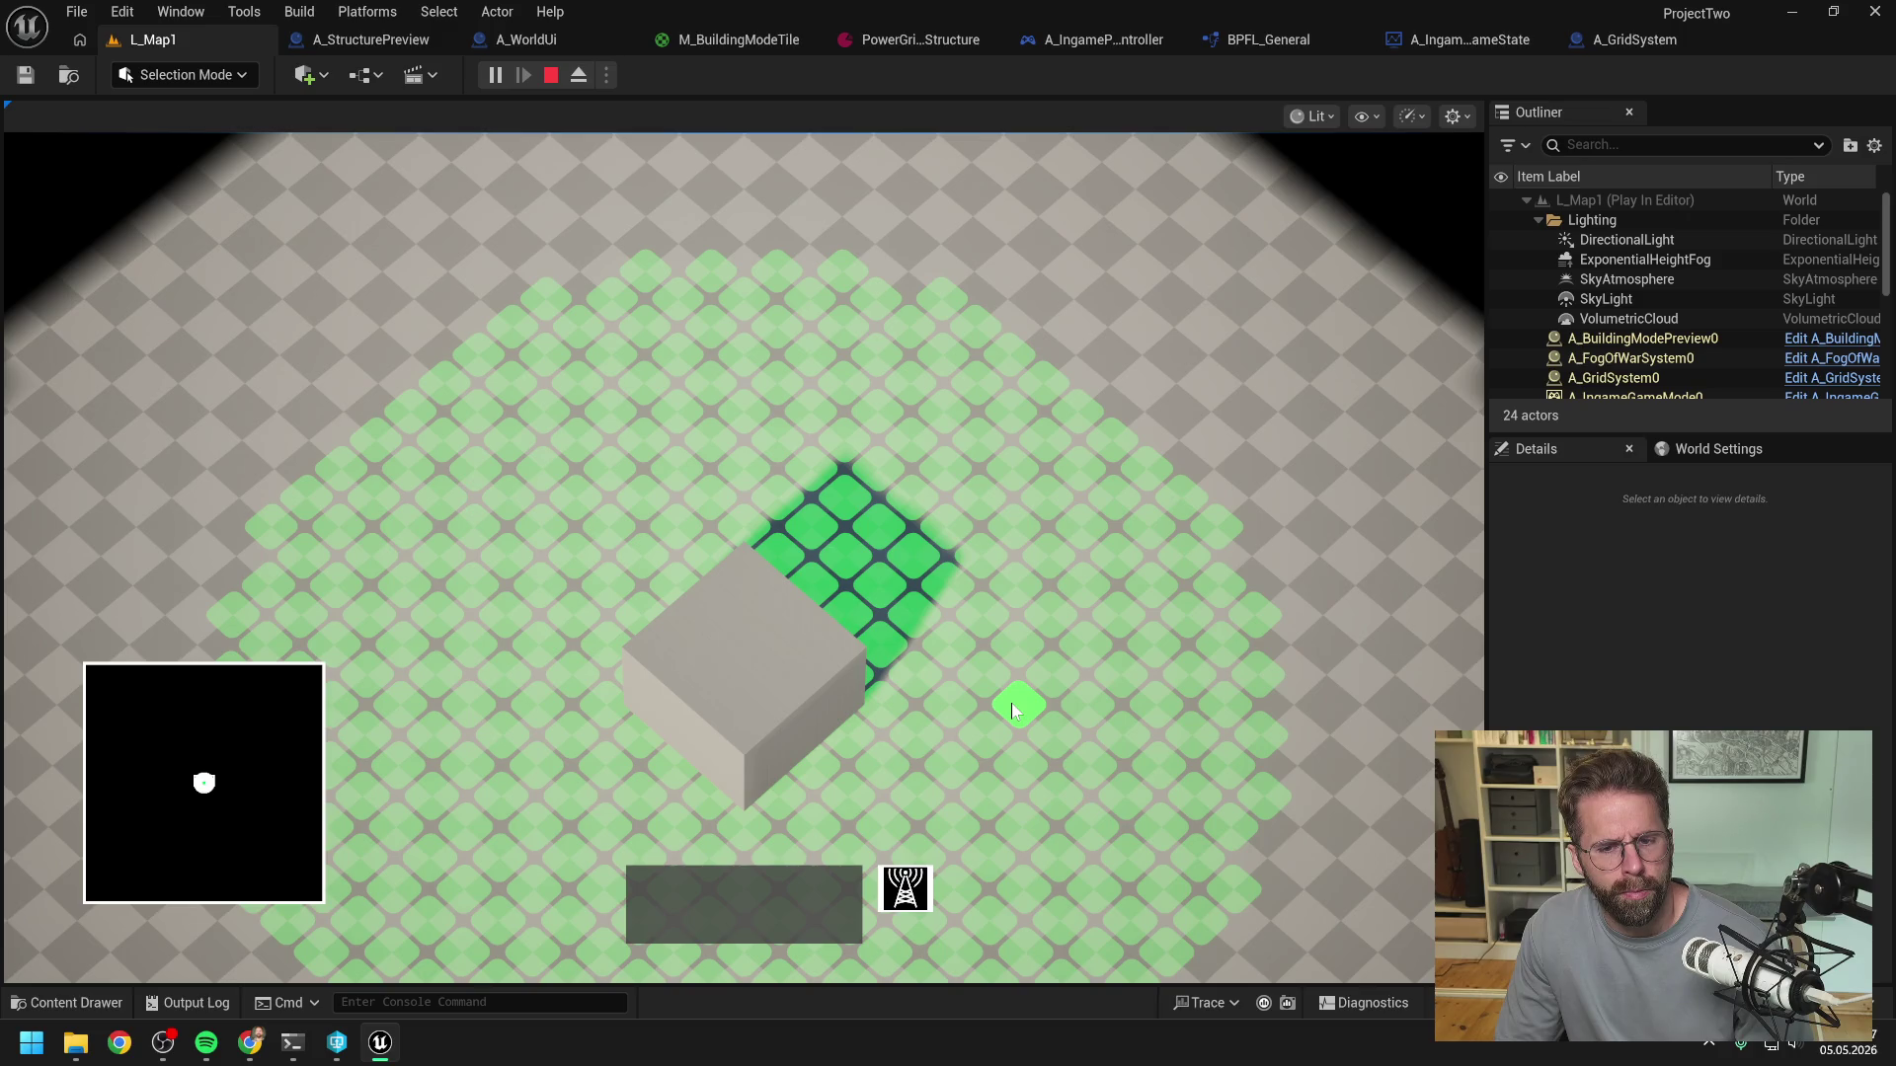
left_click(1050, 732)
left_click(1028, 712)
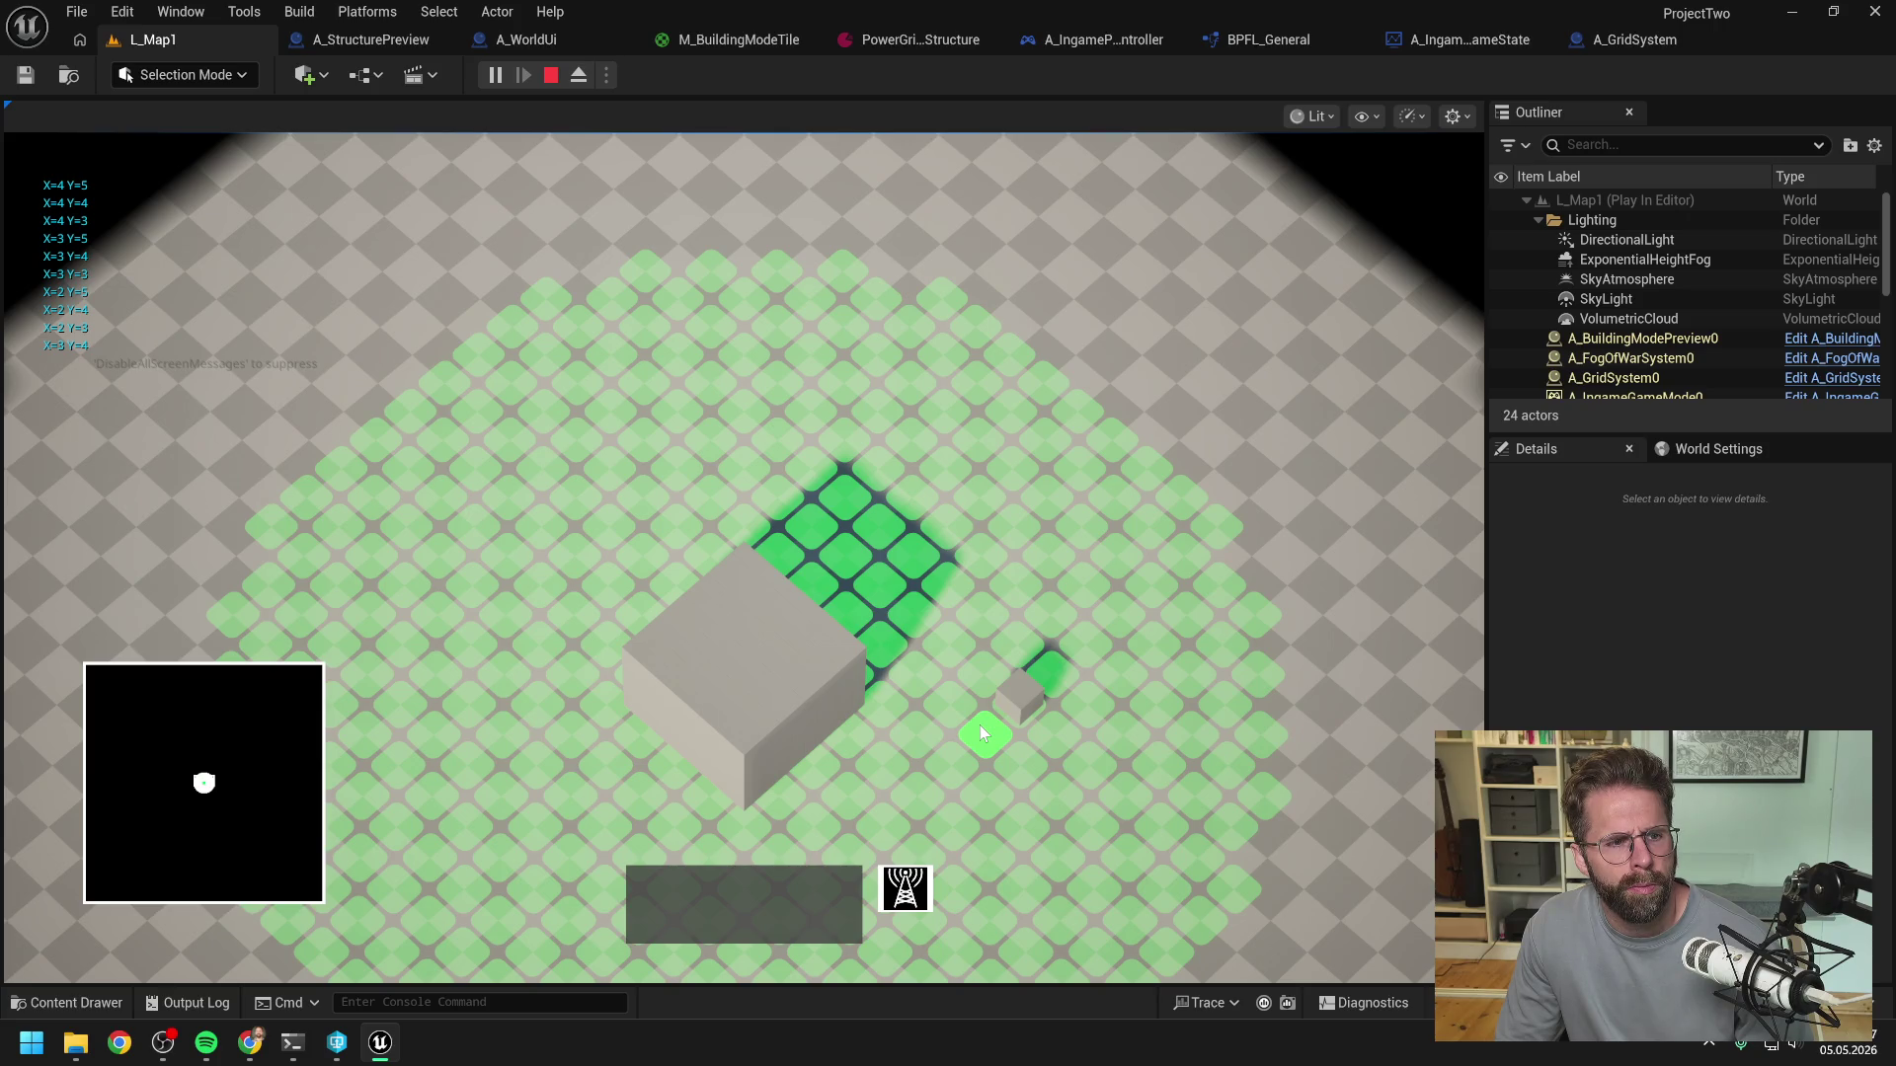
key("Escape")
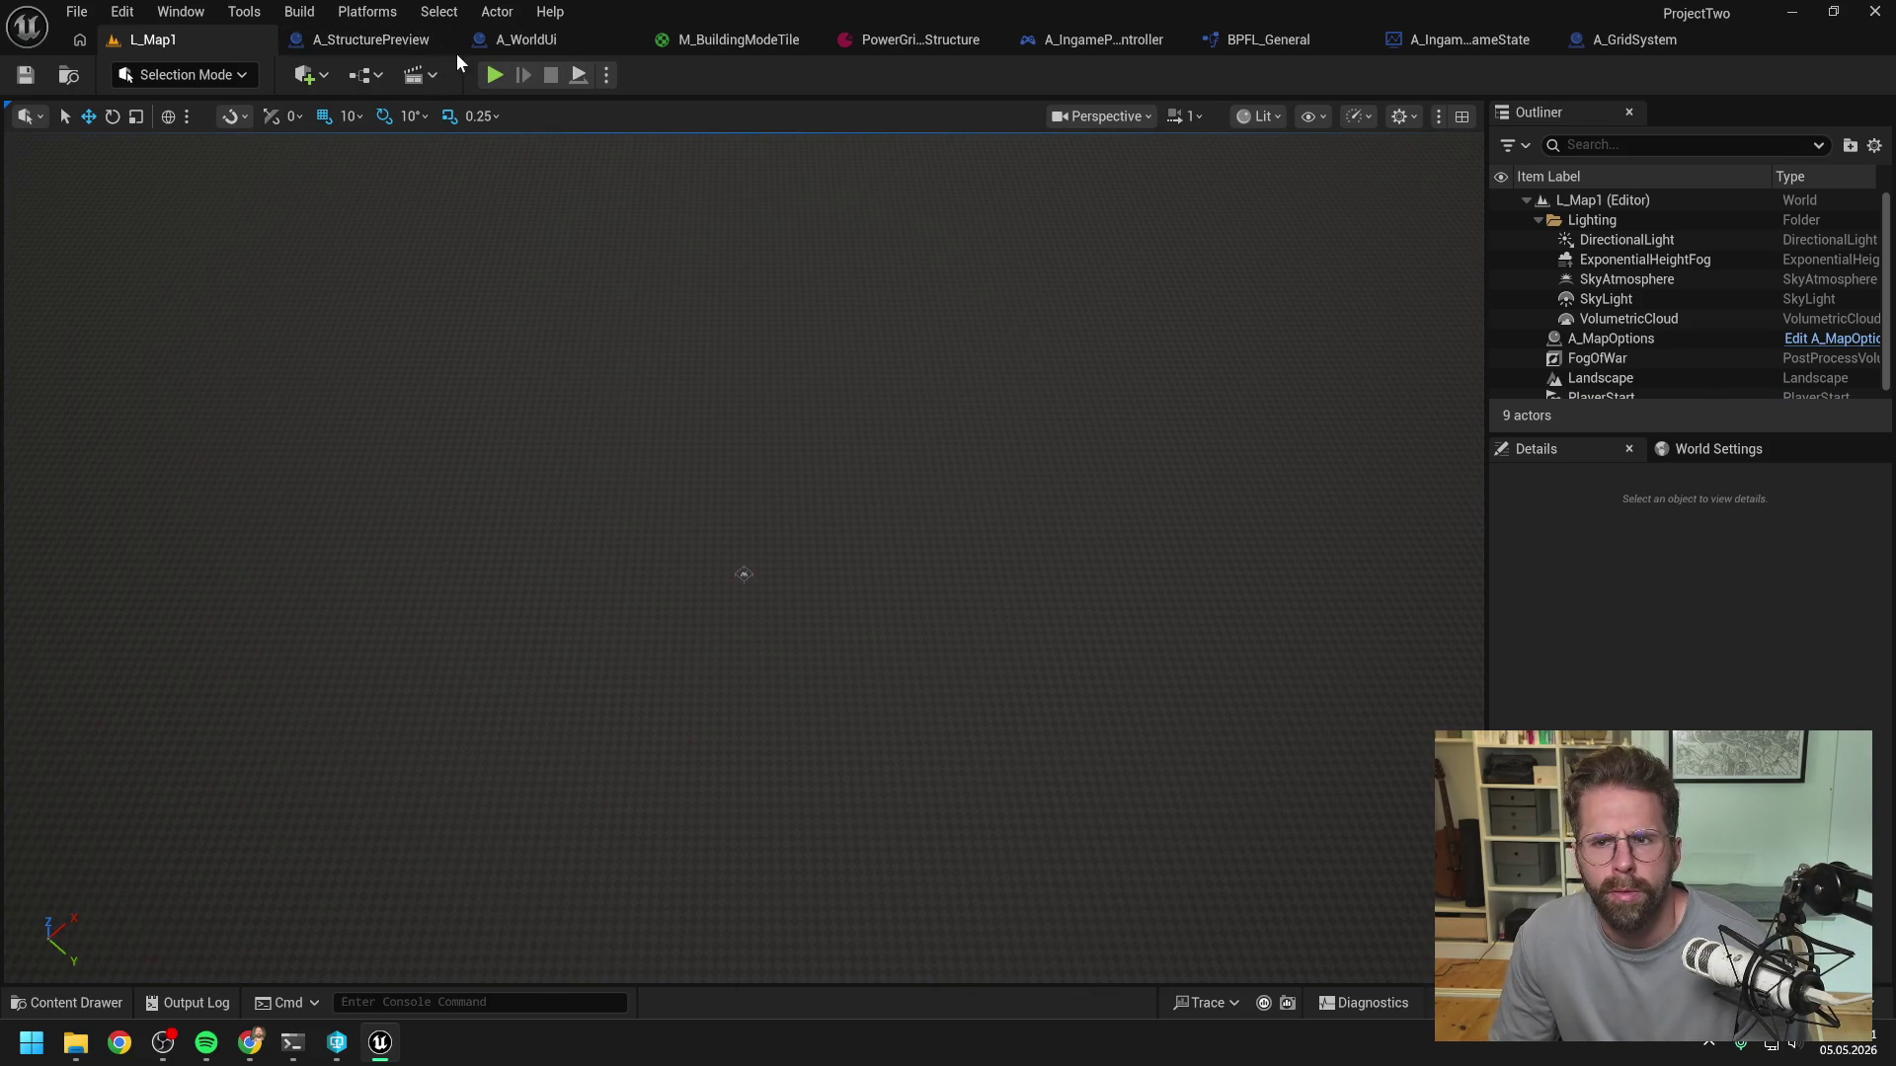
left_click(514, 39)
left_click_drag(810, 481, 943, 568)
left_click_drag(820, 514, 936, 605)
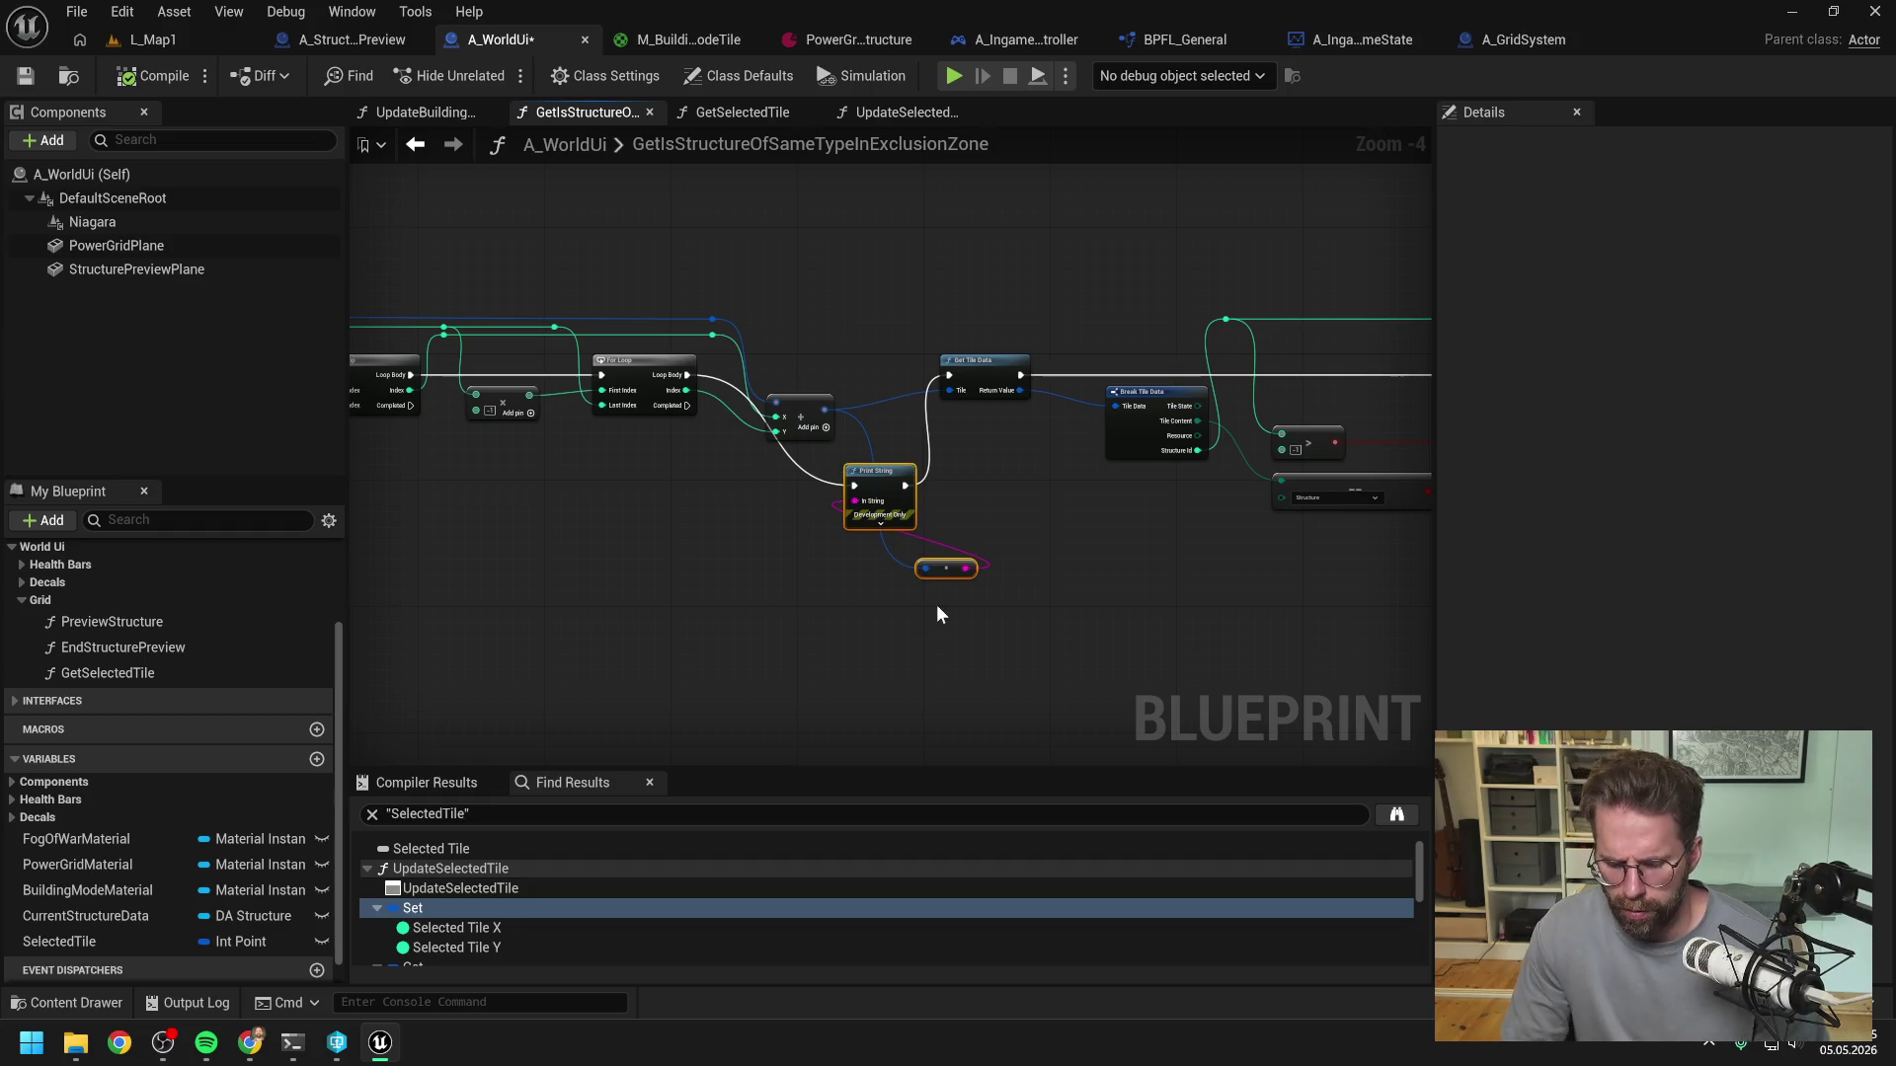
key("Delete")
left_click(158, 76)
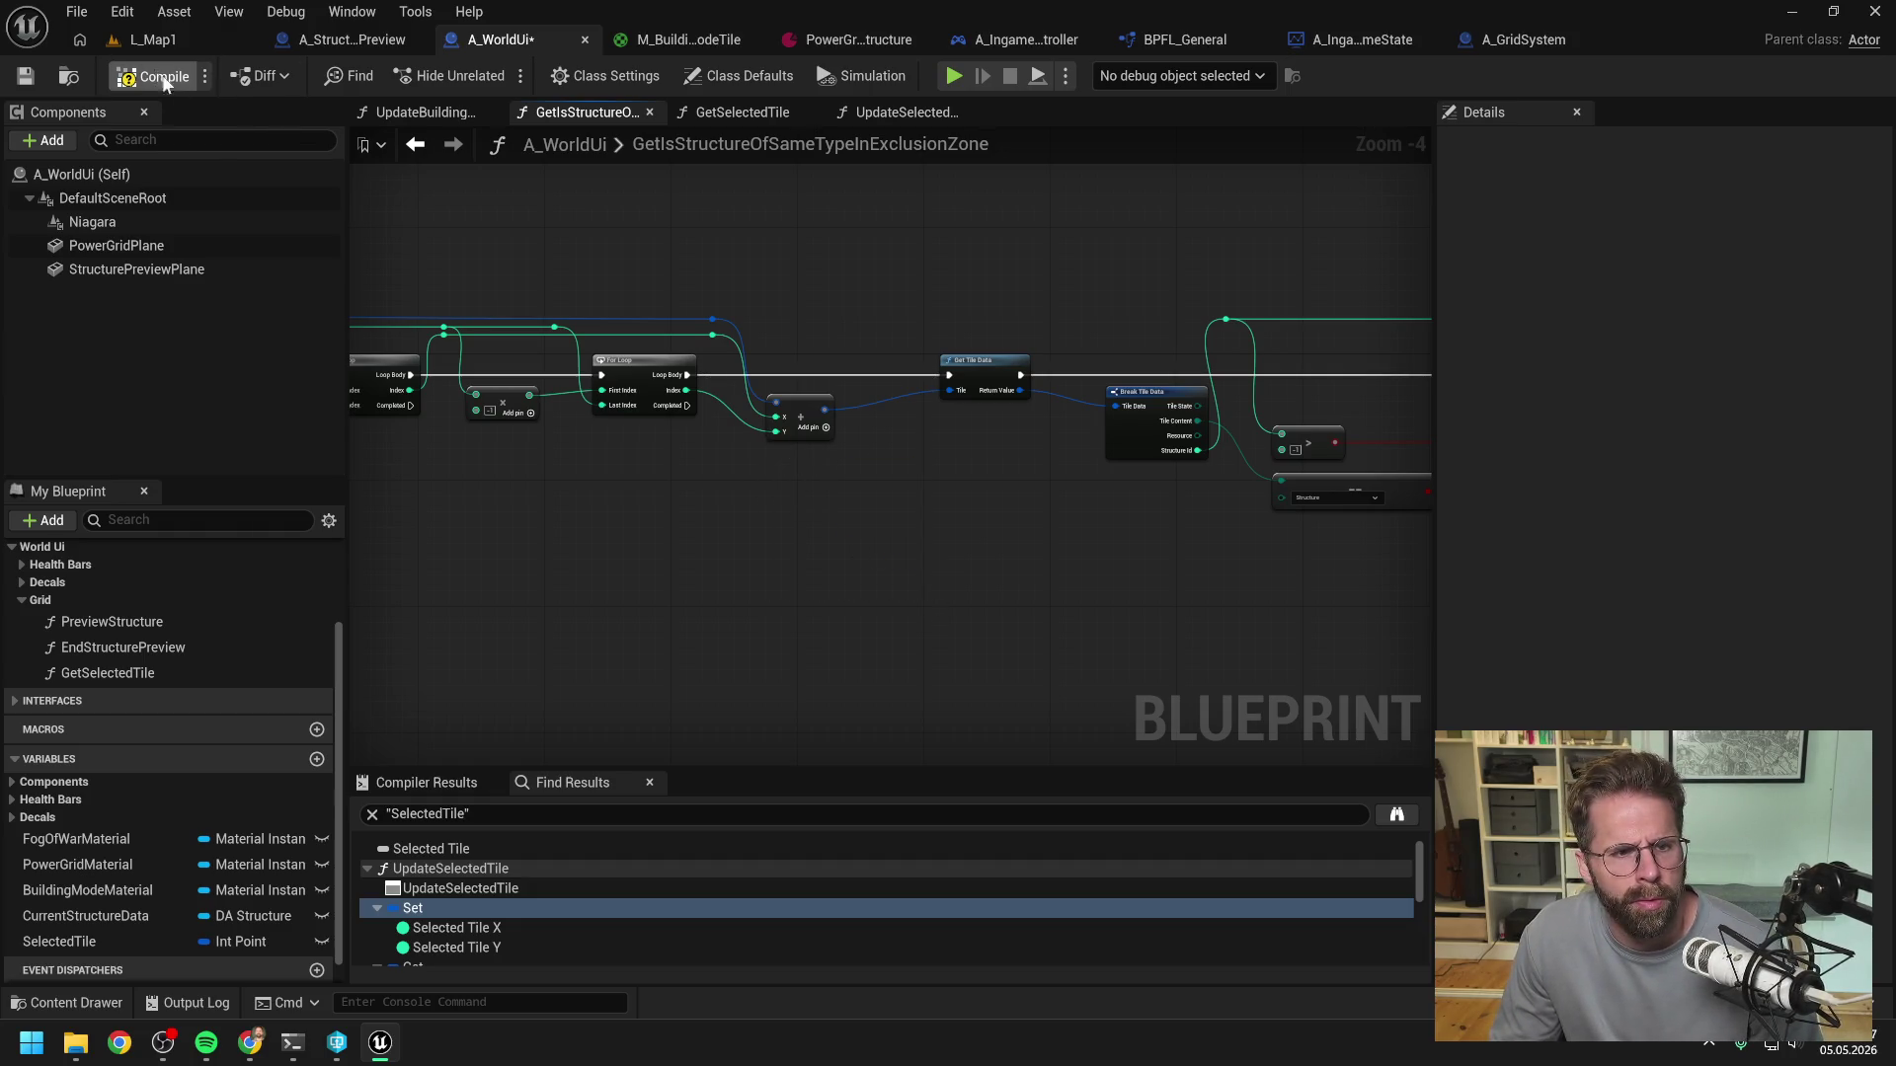
left_click_drag(693, 240, 1201, 269)
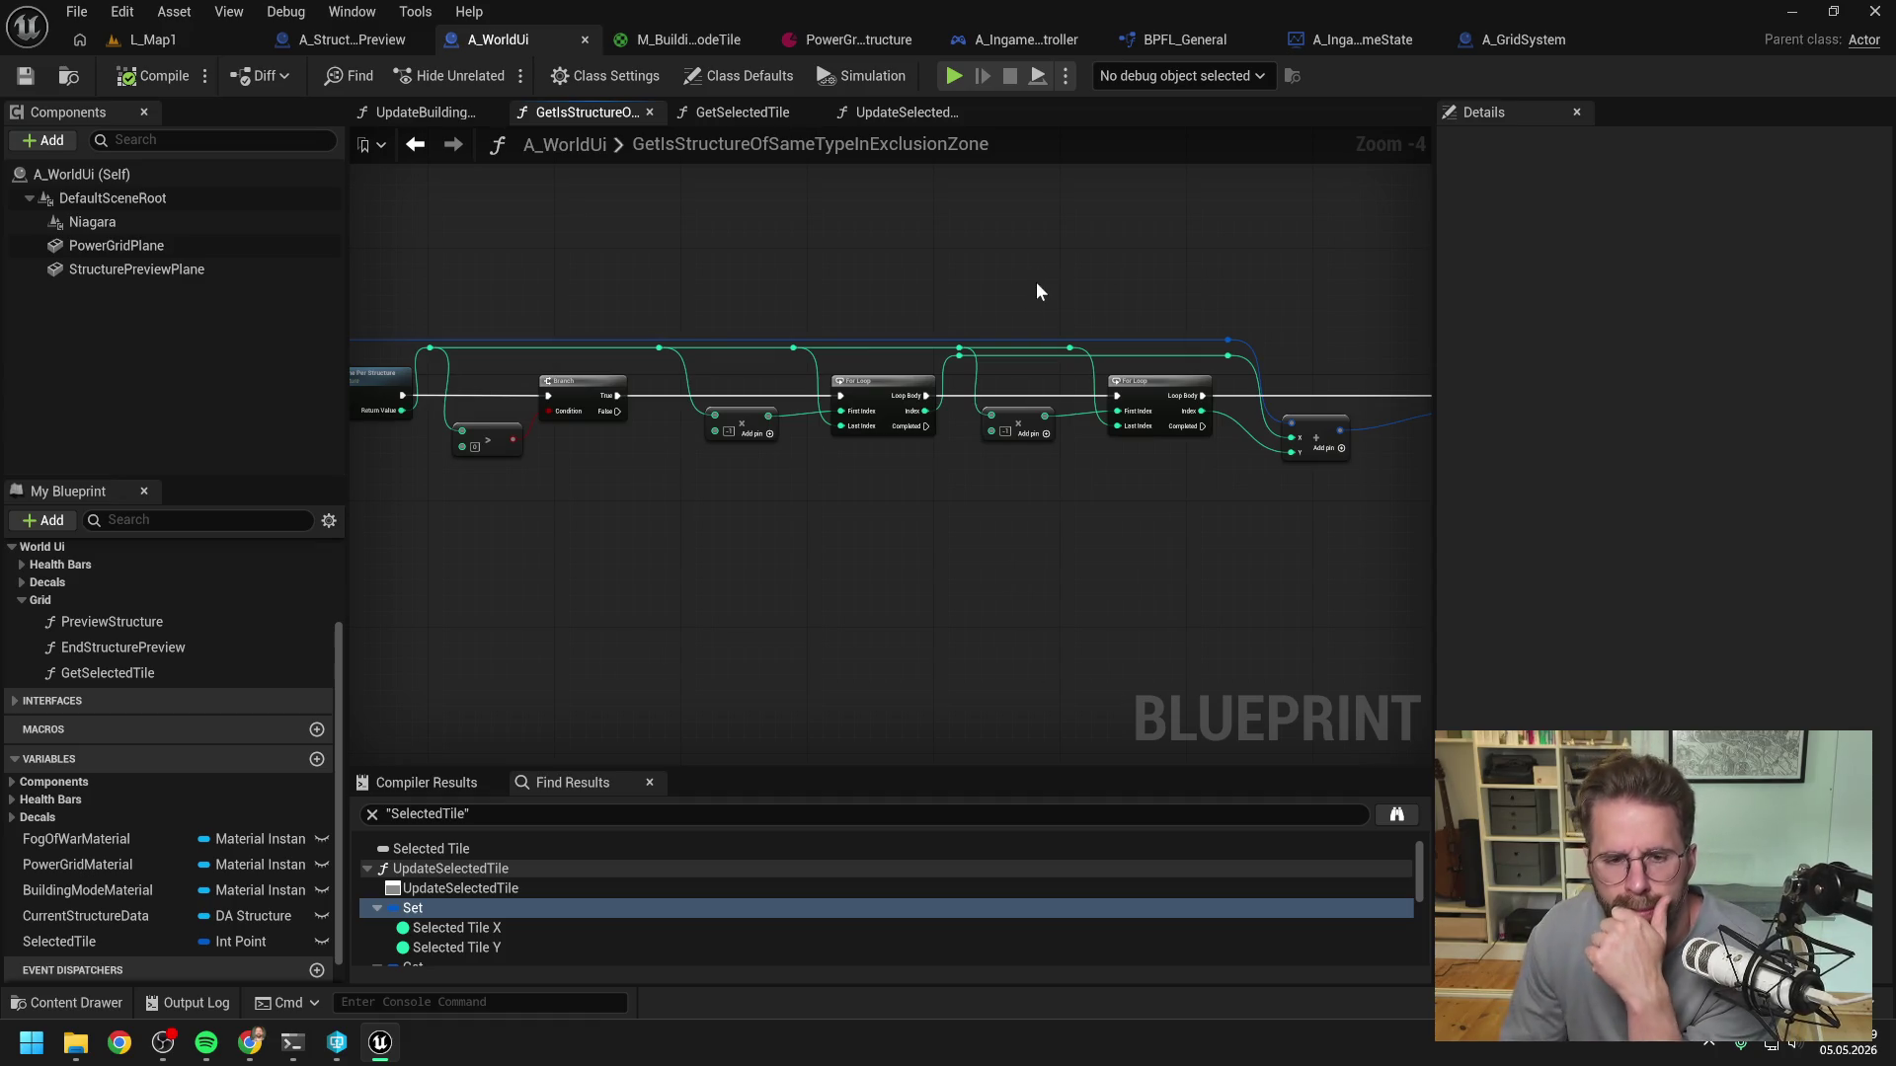
left_click_drag(773, 304, 1124, 322)
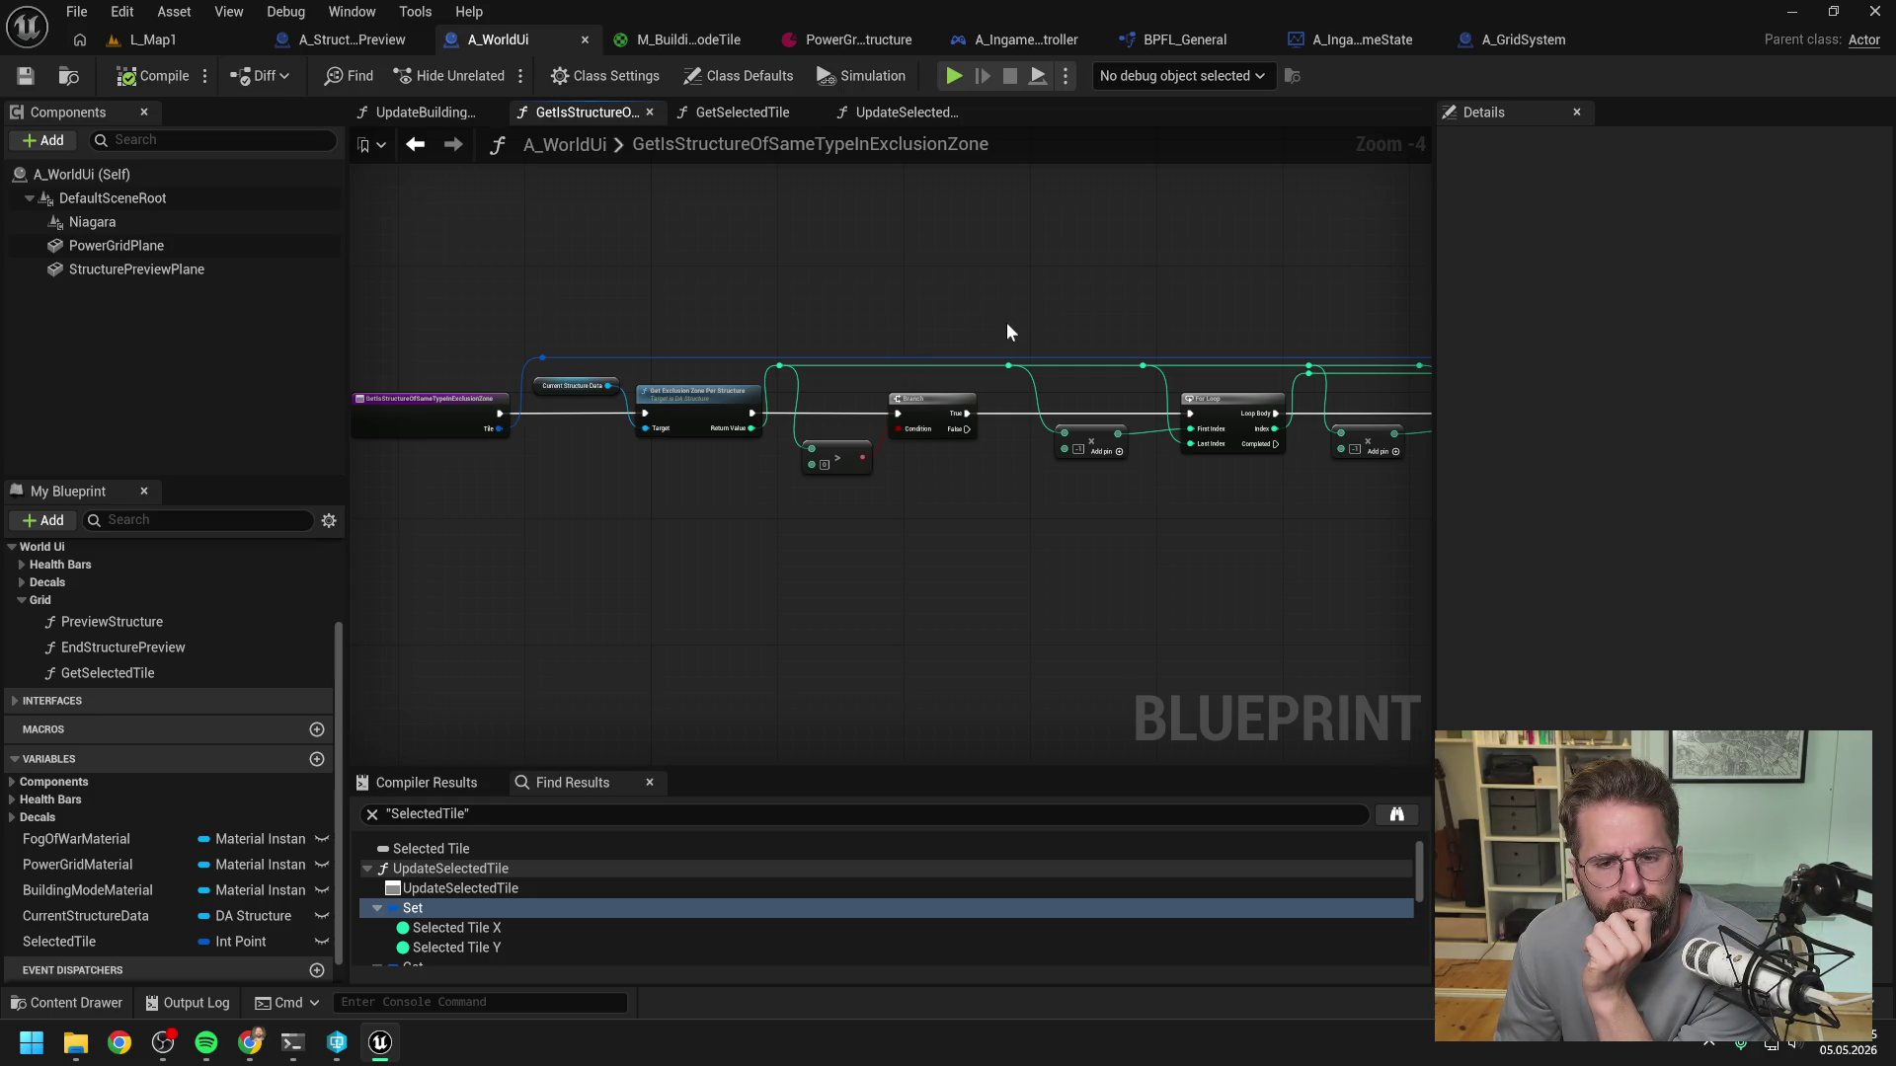
left_click(428, 112)
left_click_drag(584, 482, 783, 549)
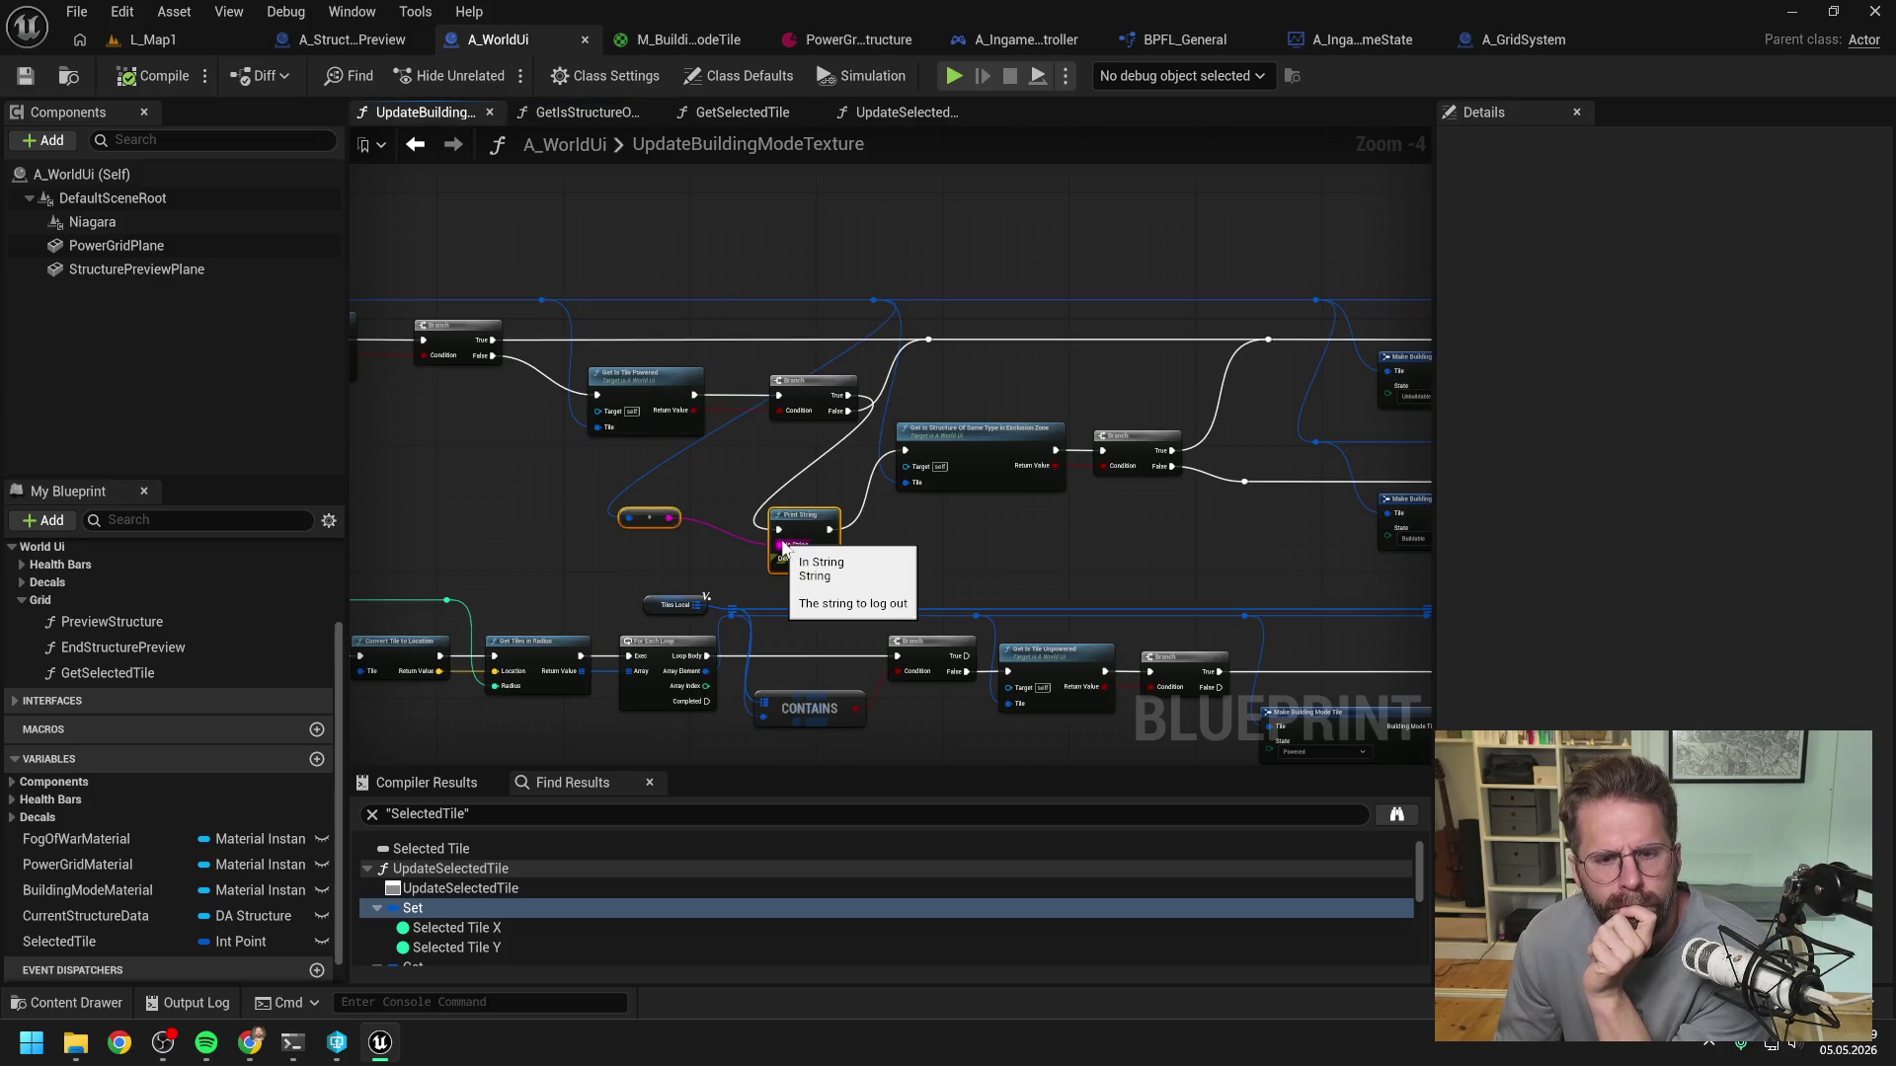
key("Delete")
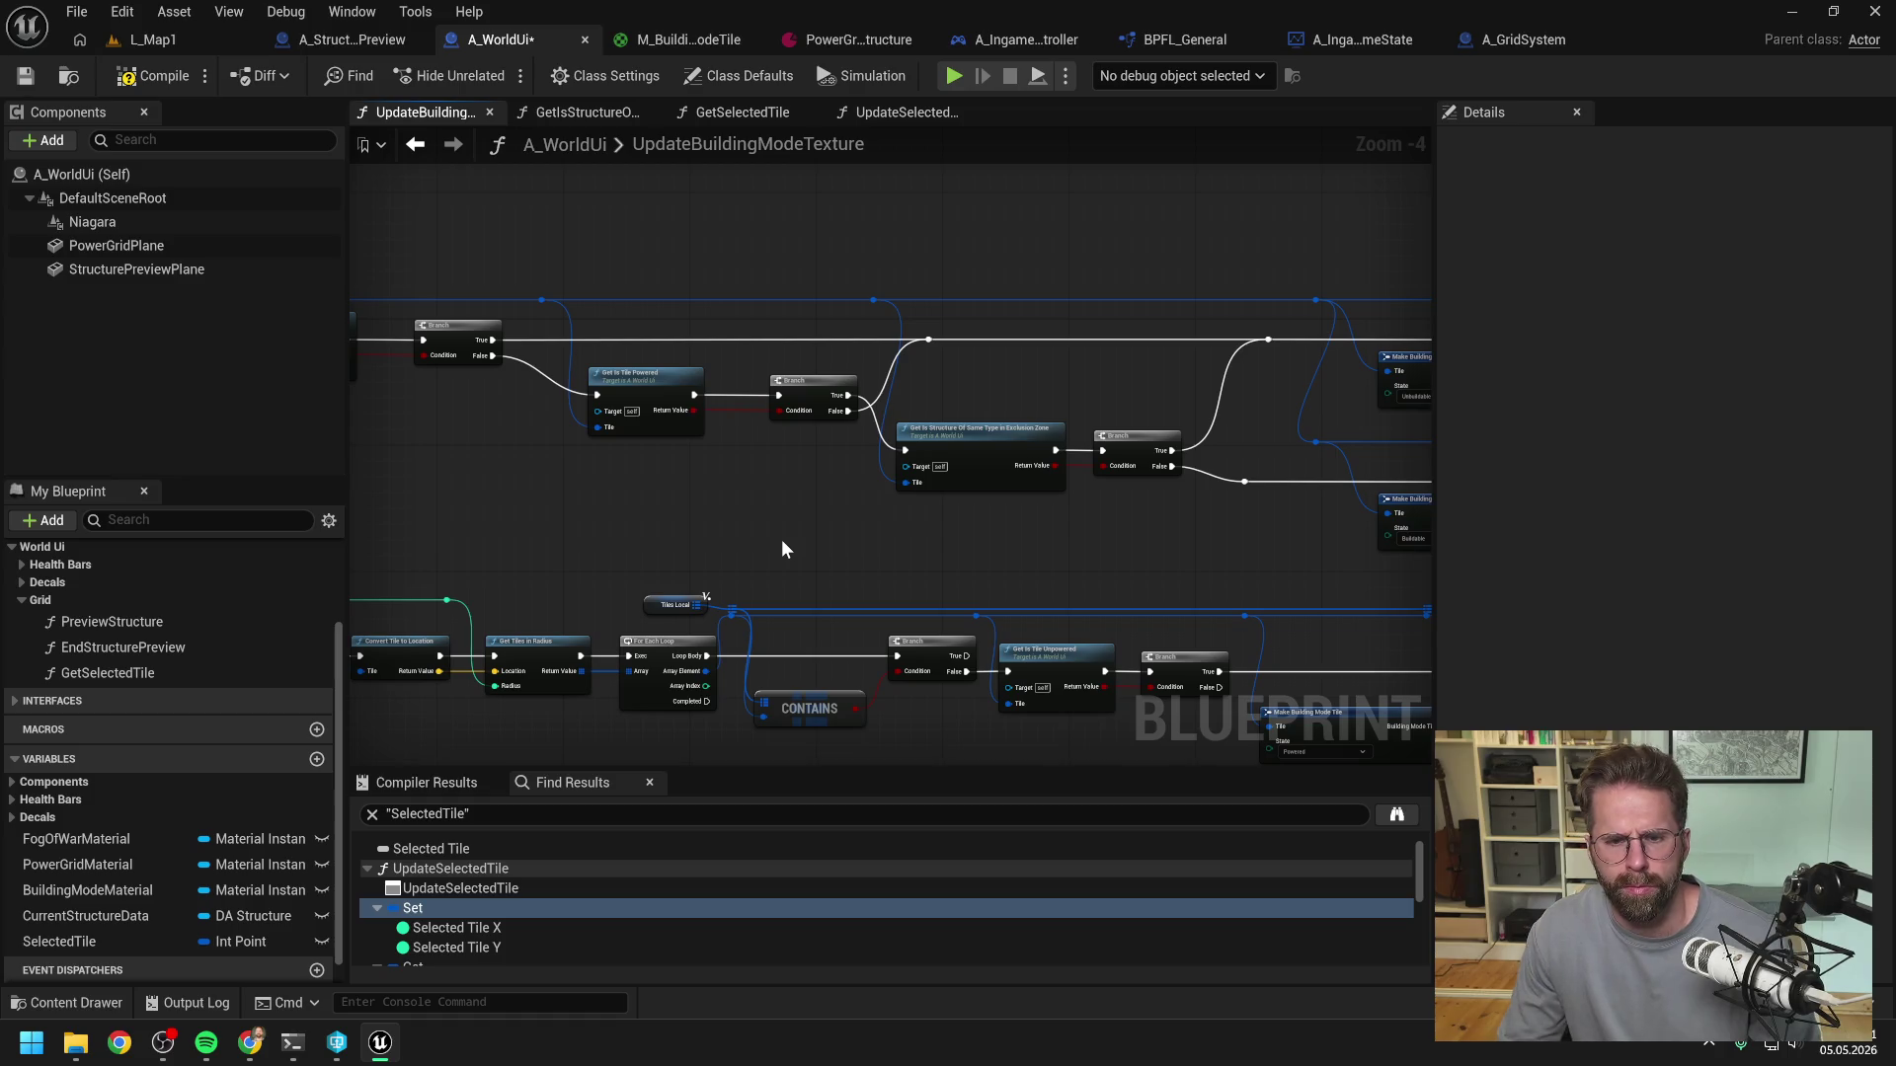
mouse_move(511, 381)
left_mouse_down()
mouse_move(952, 425)
mouse_move(1011, 477)
left_mouse_up()
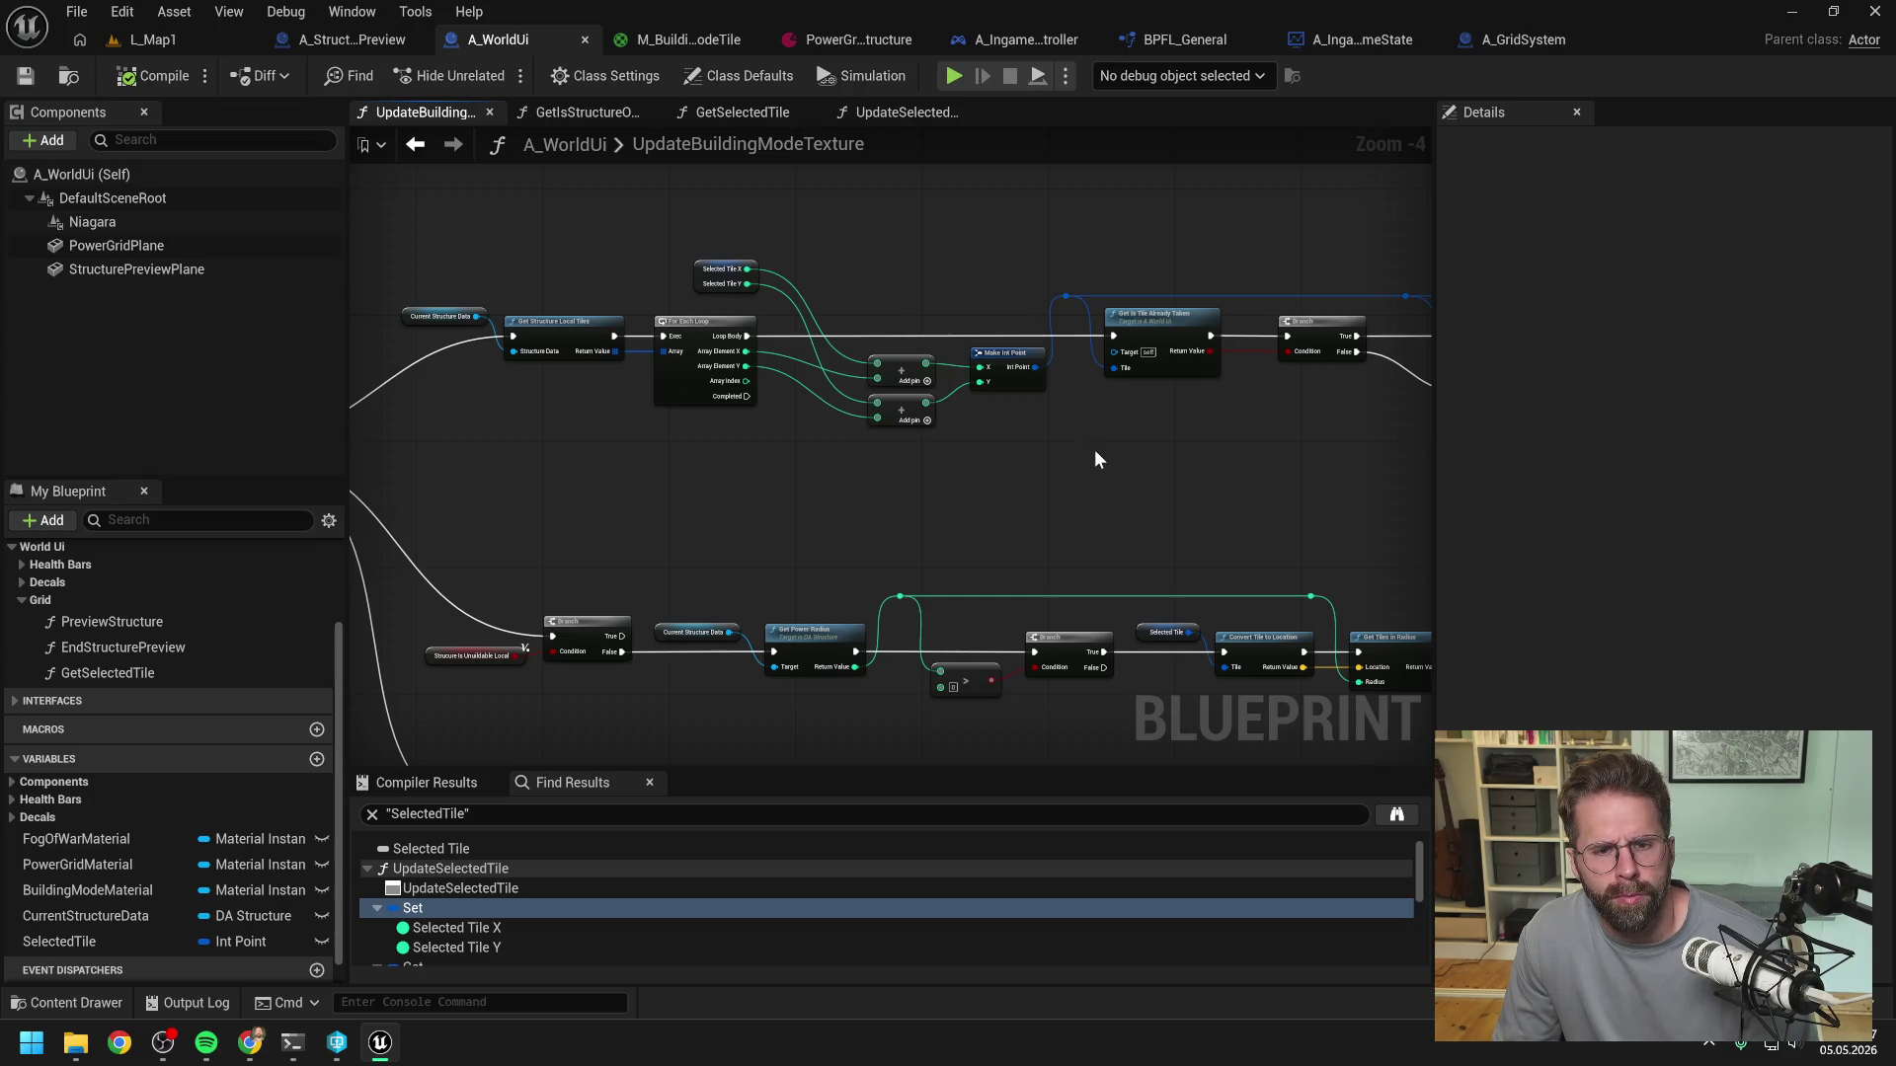
mouse_move(1100, 458)
left_mouse_down()
mouse_move(909, 479)
mouse_move(642, 464)
left_mouse_up()
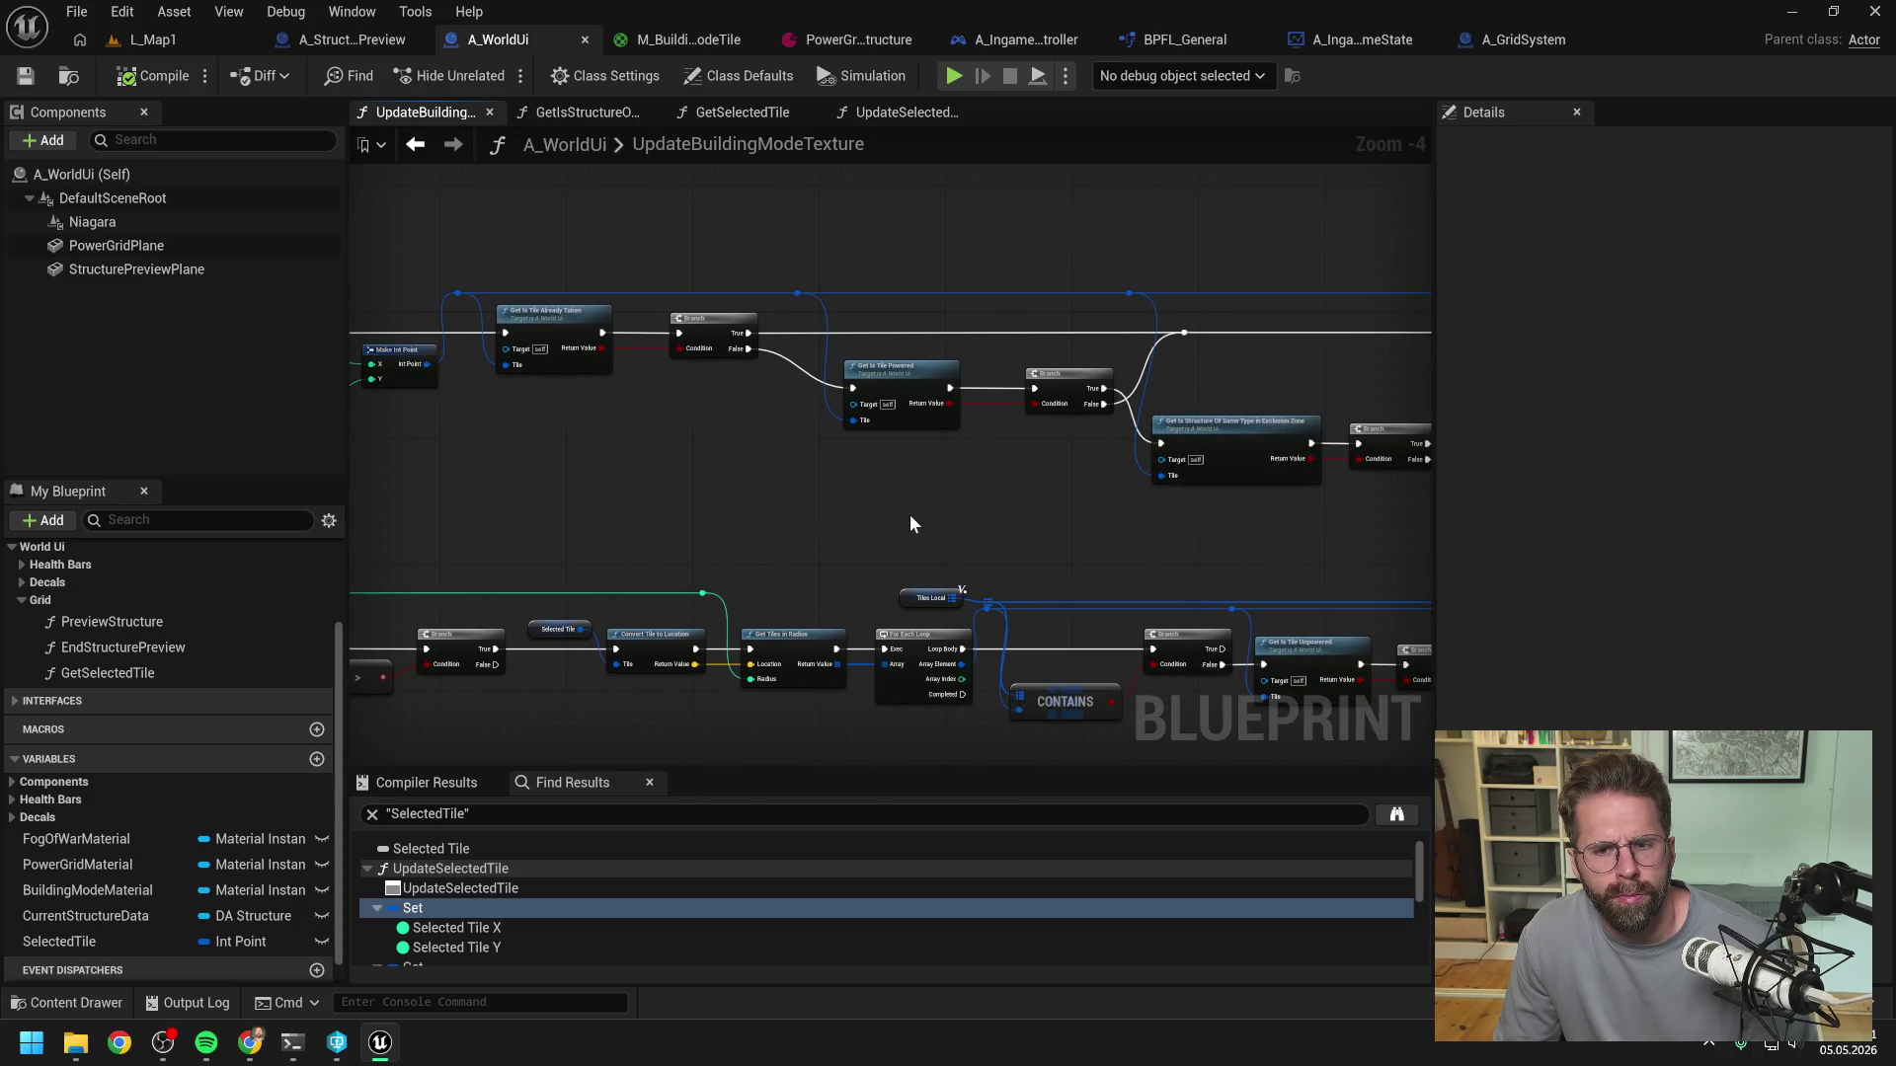
left_click_drag(909, 514, 800, 501)
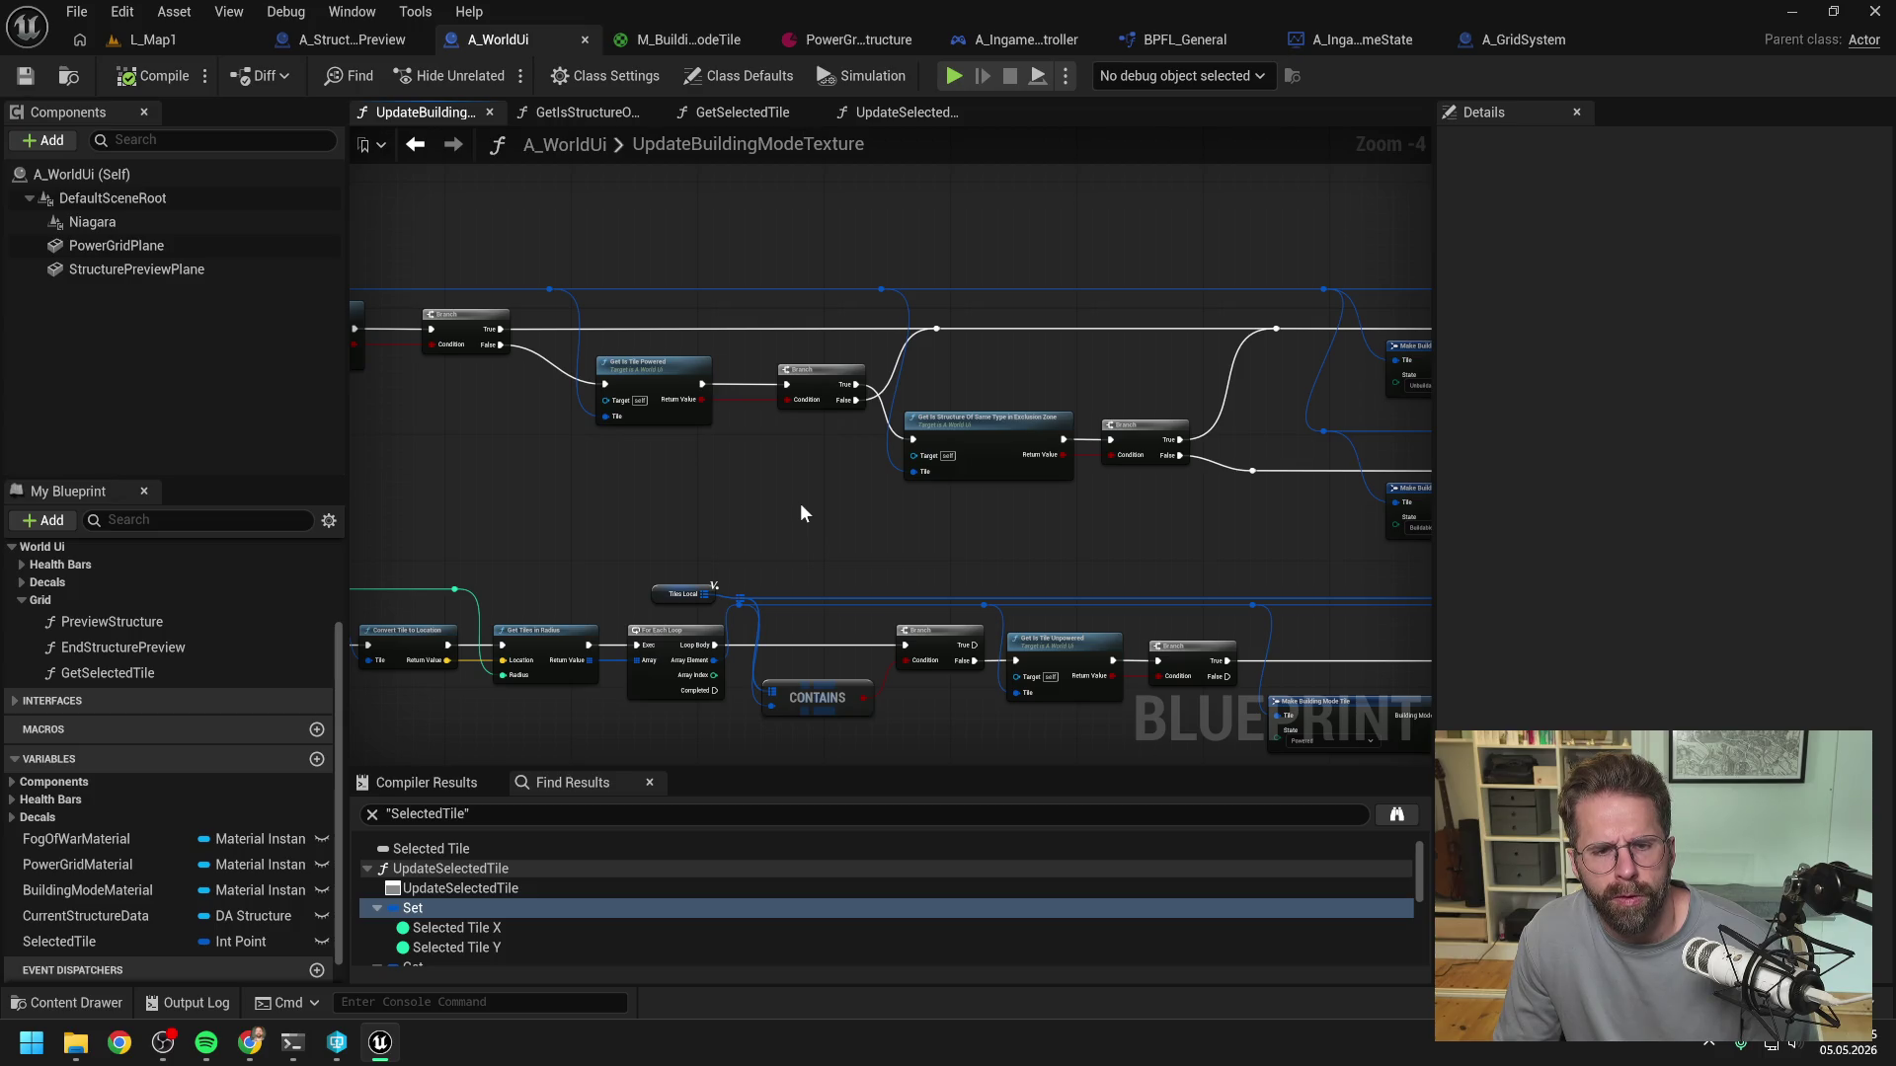
left_click_drag(892, 503, 986, 504)
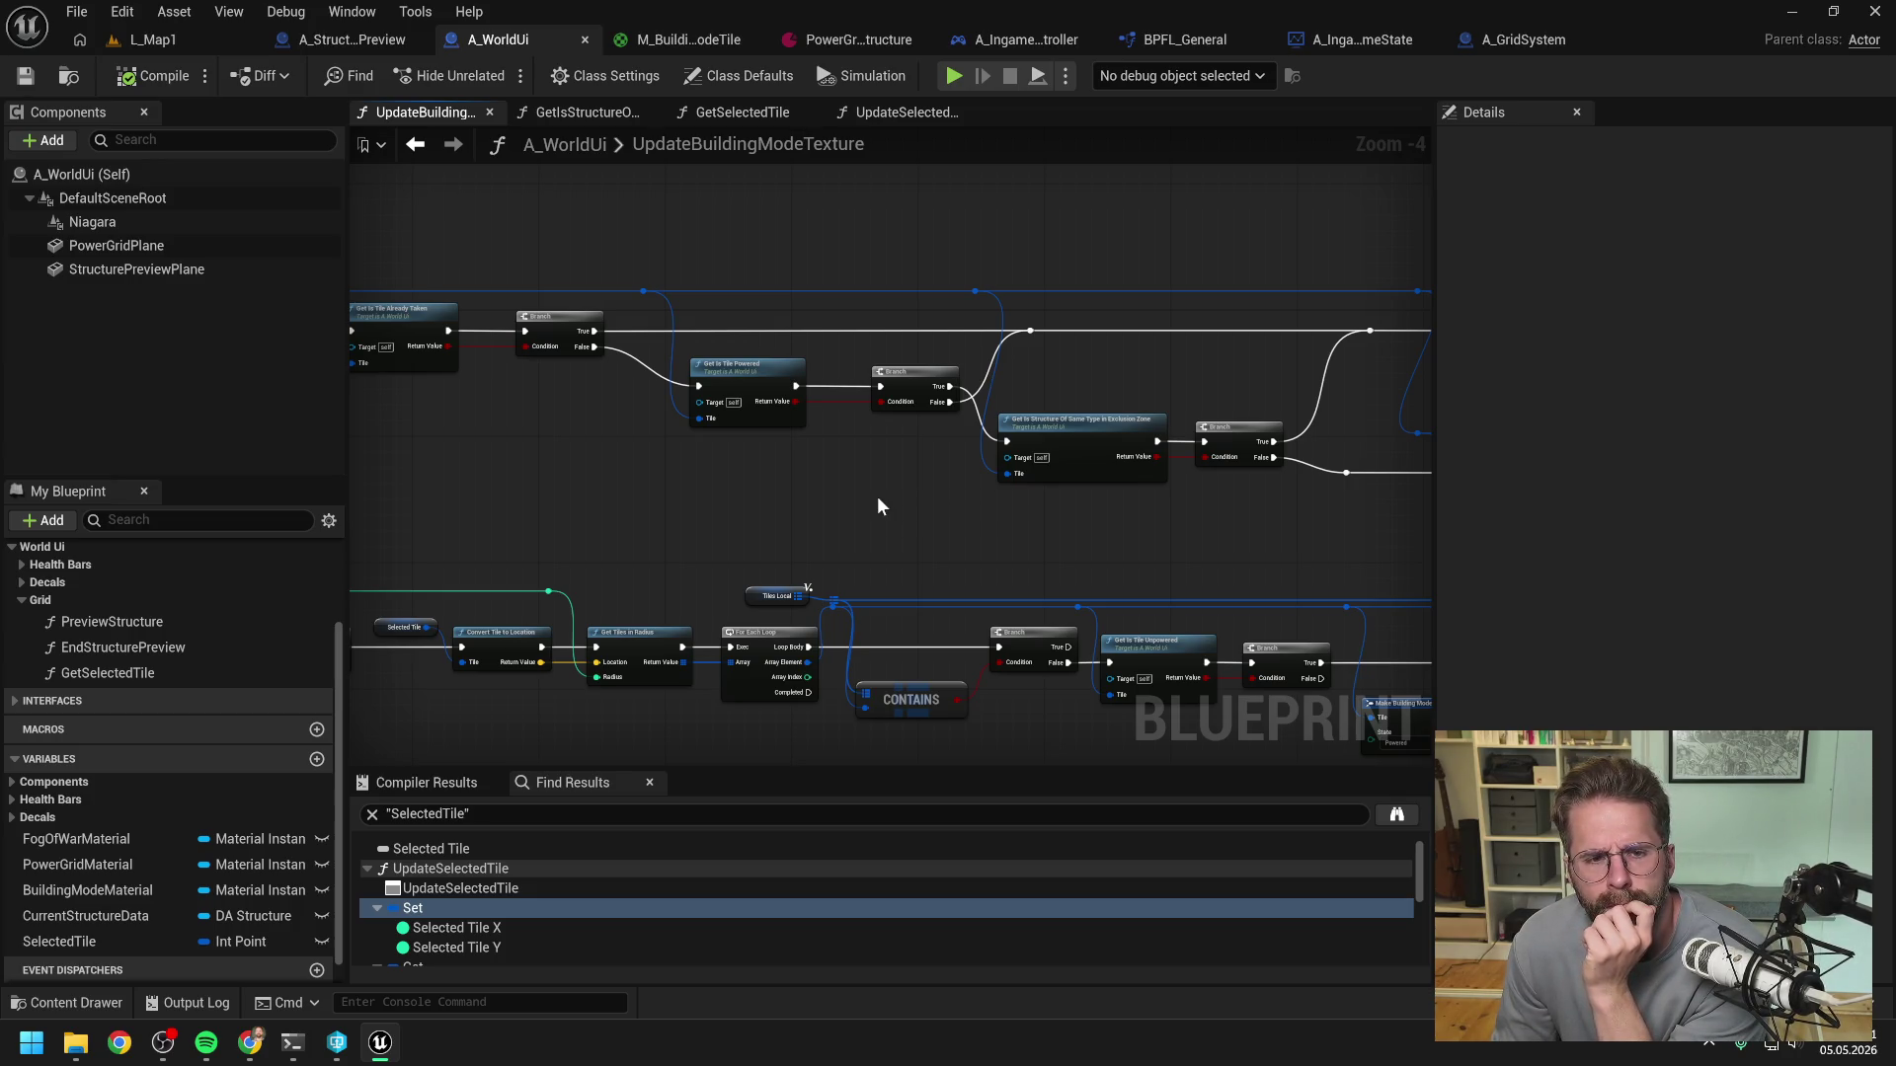
scroll(877, 499, "down", 1)
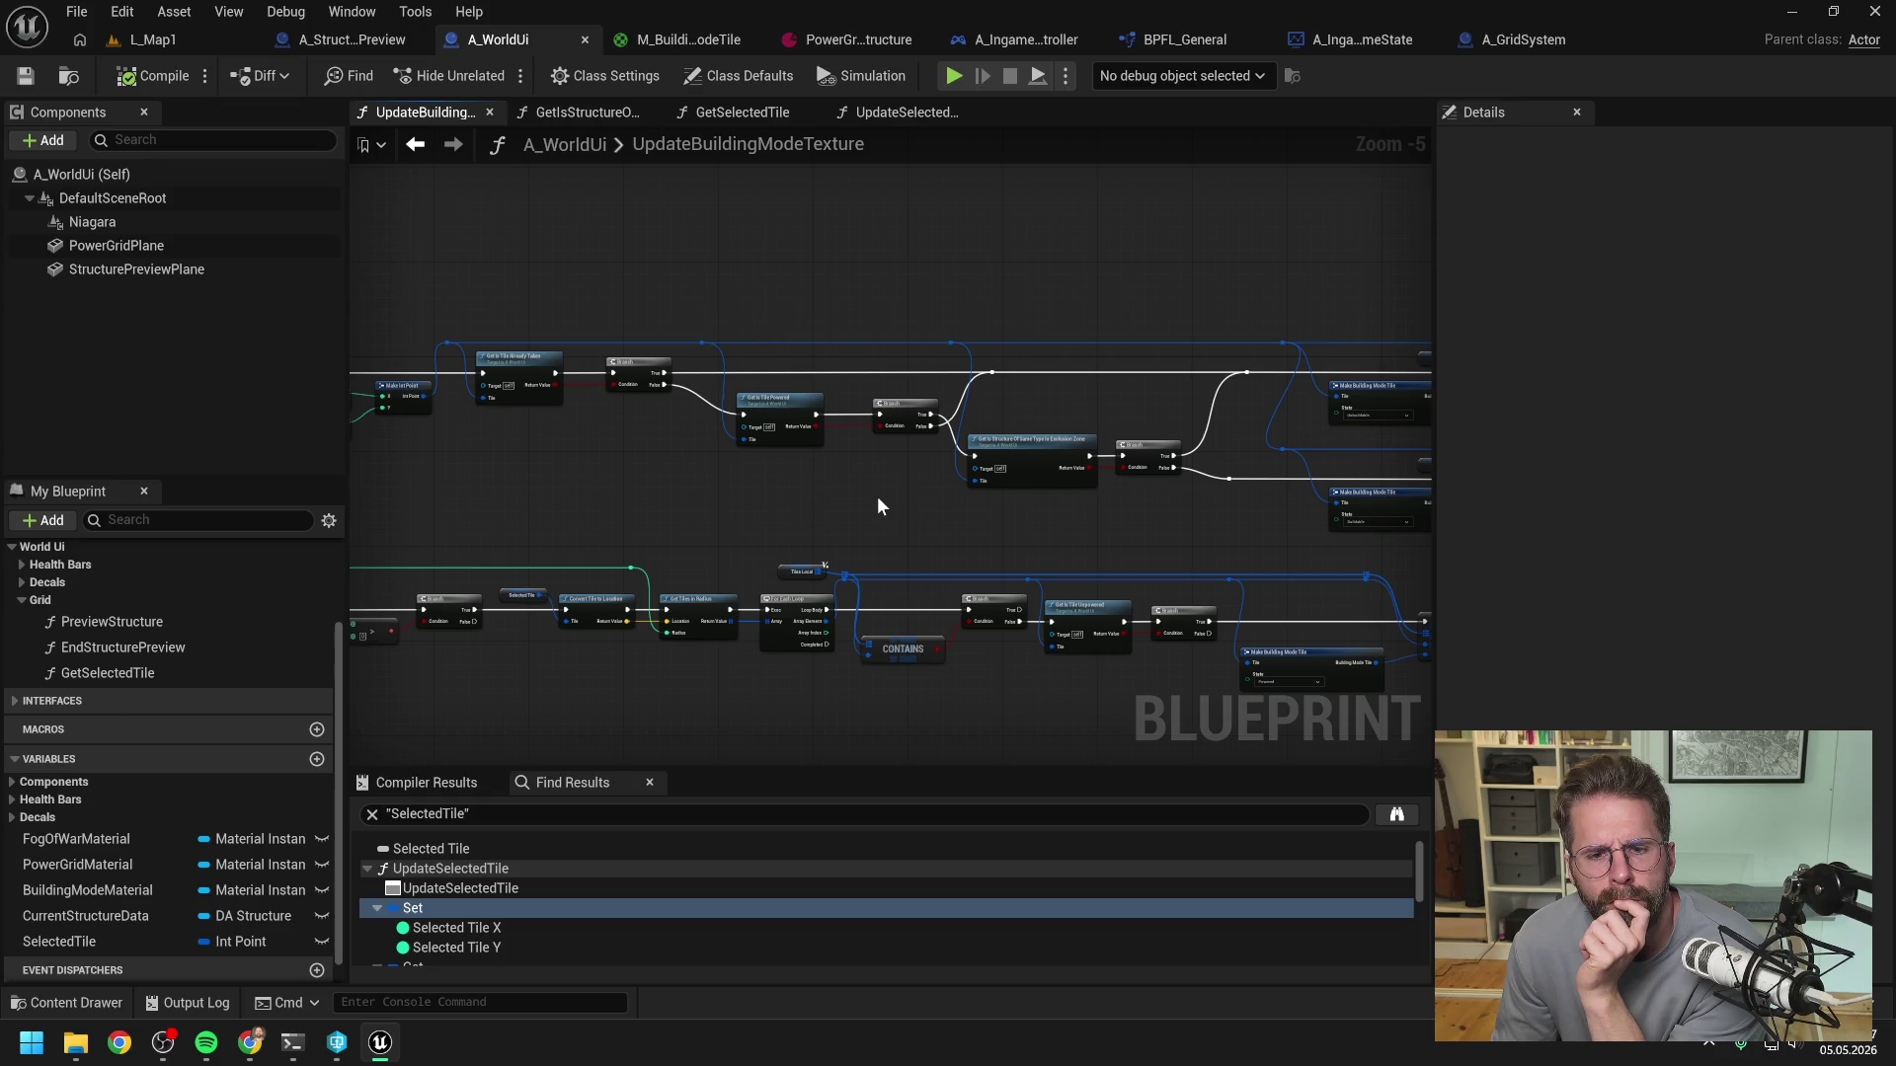
- Navigate from GetIsTilePowered to A_IngamePlayerState's HandlePoweredTileAdded function
double_click(780, 415)
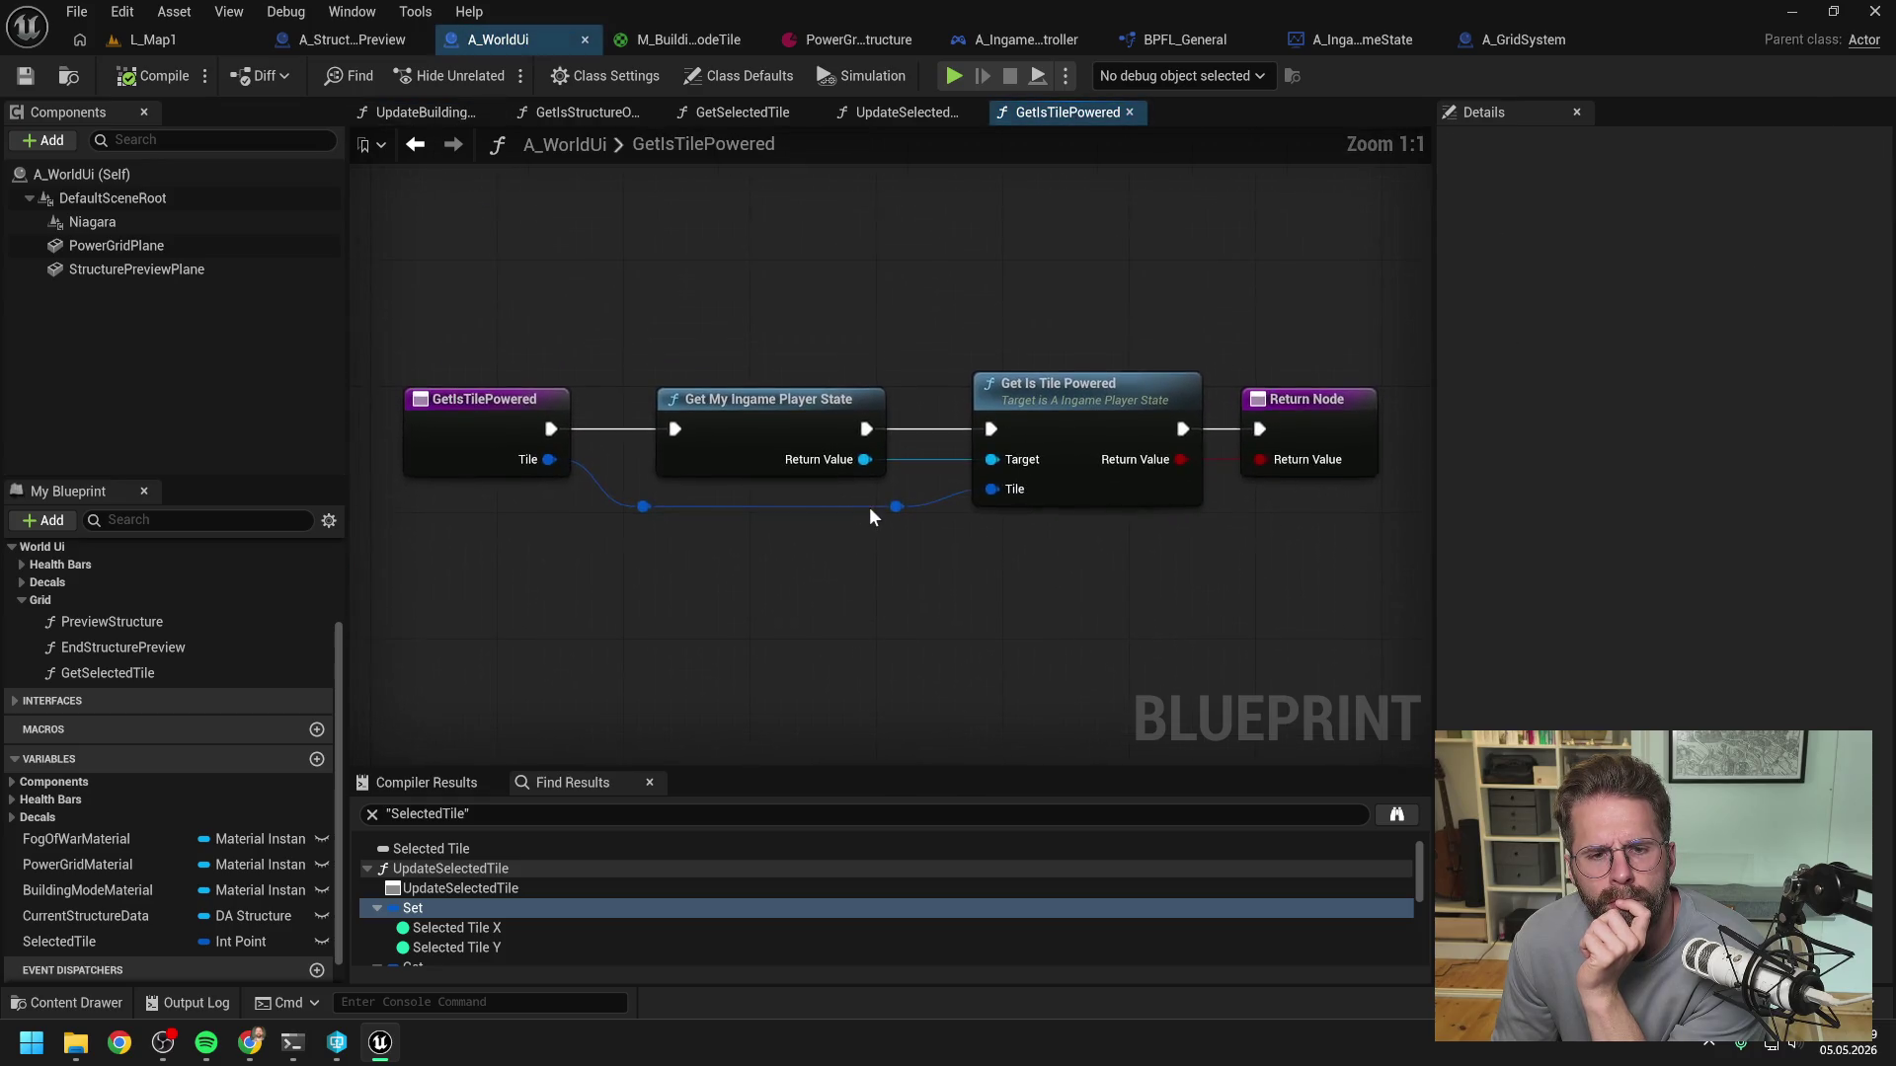
double_click(1047, 407)
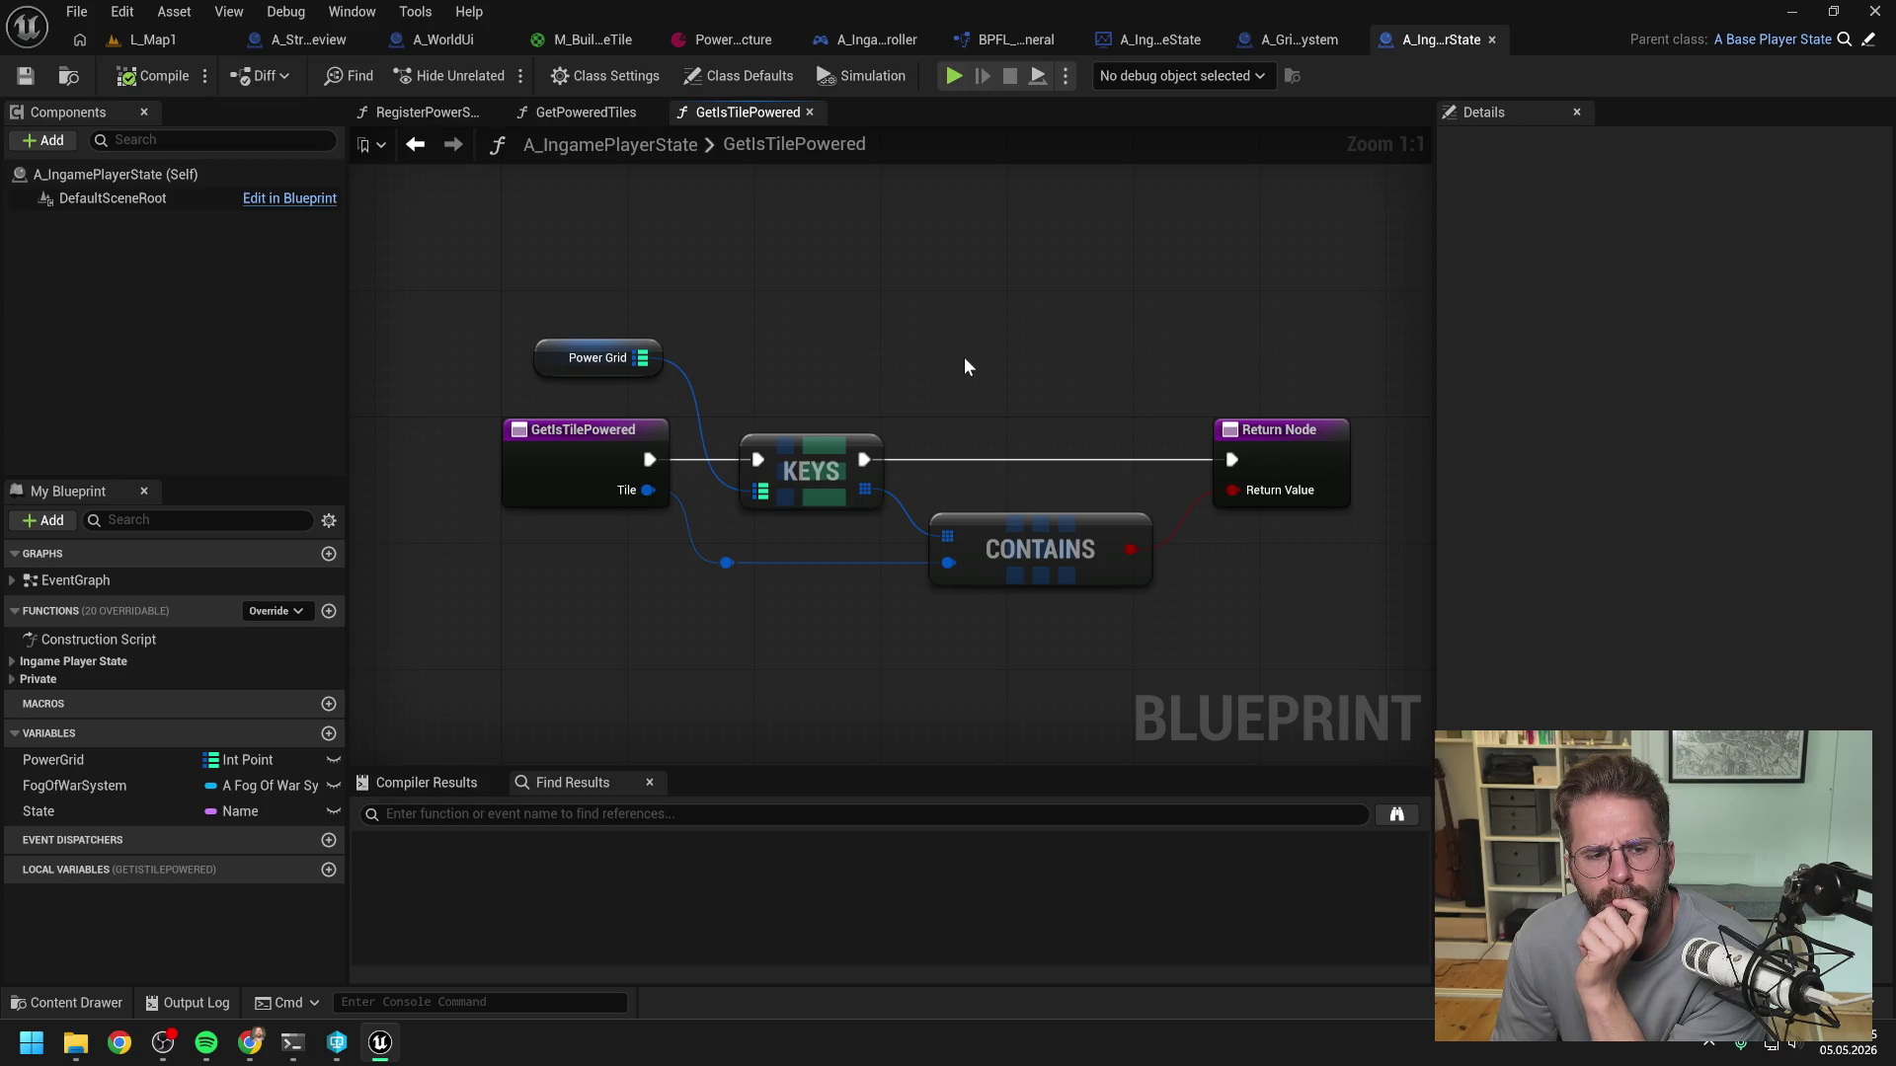
left_click(12, 662)
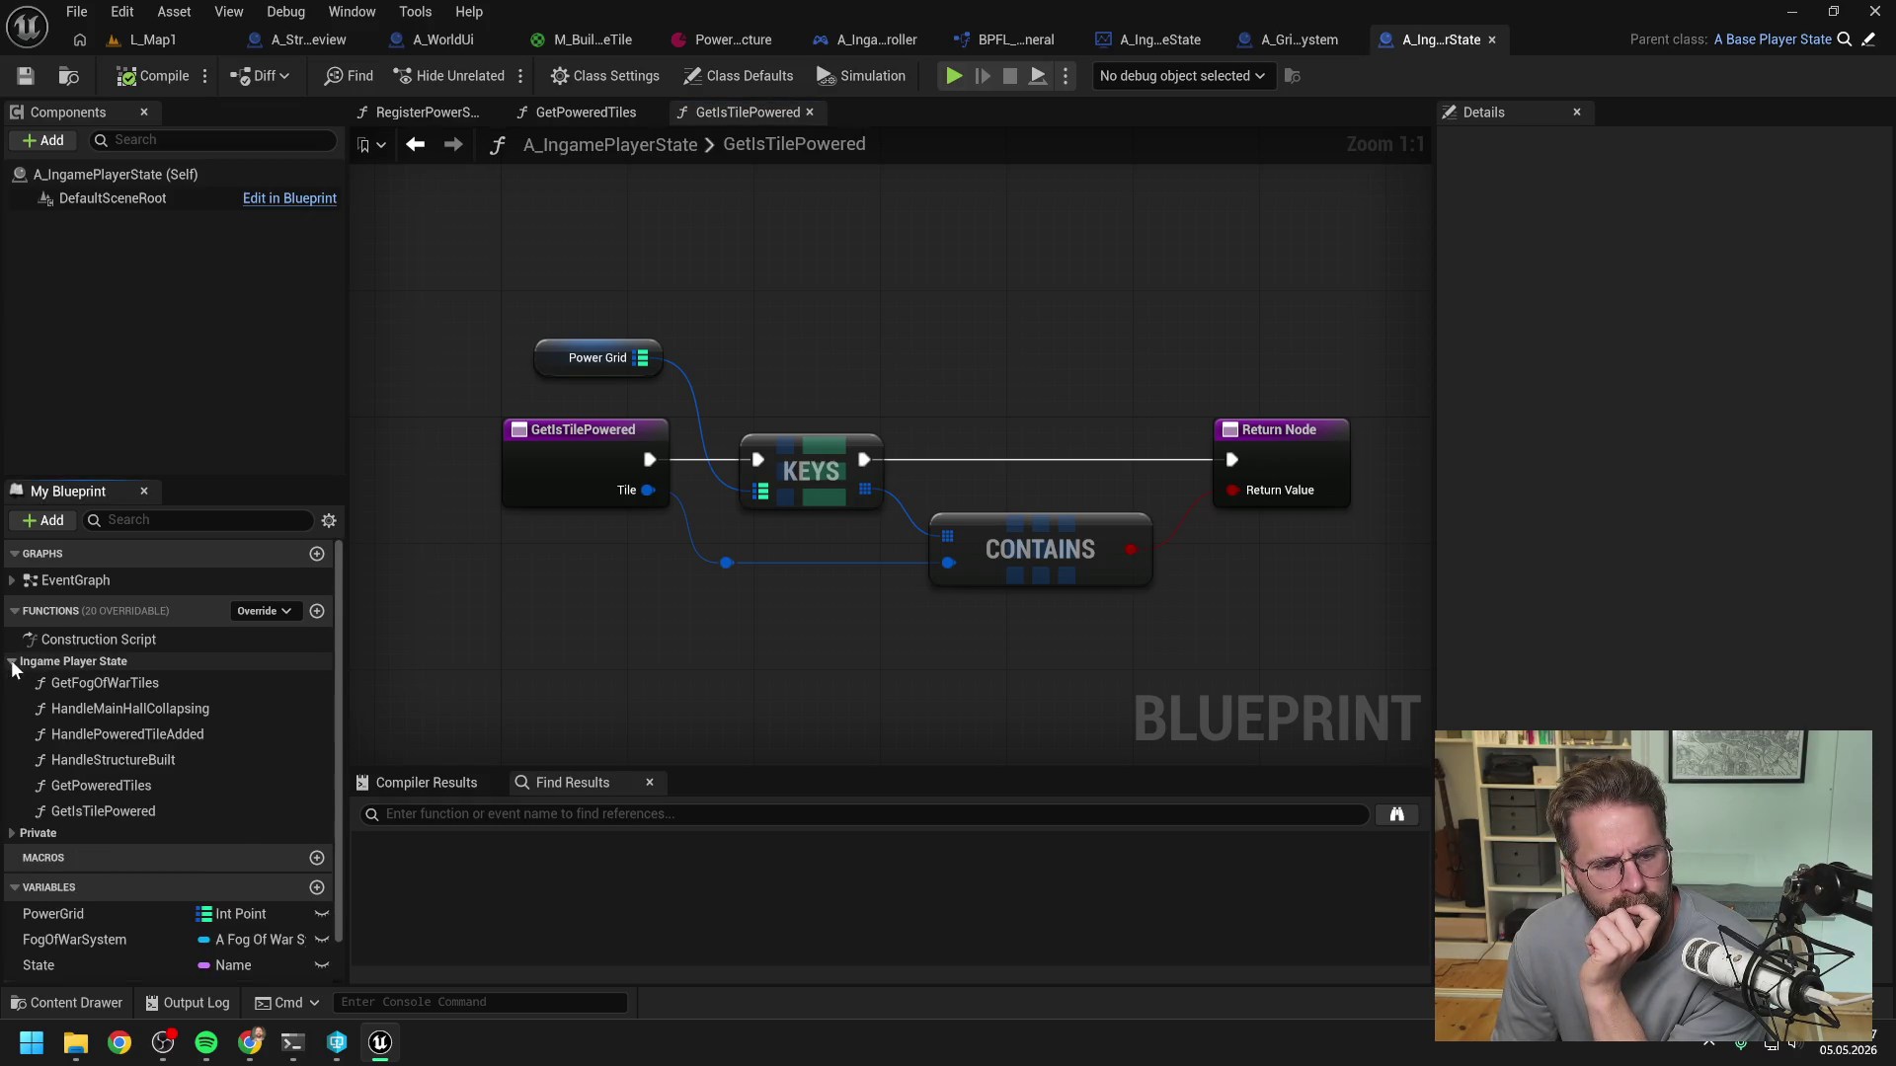
double_click(138, 759)
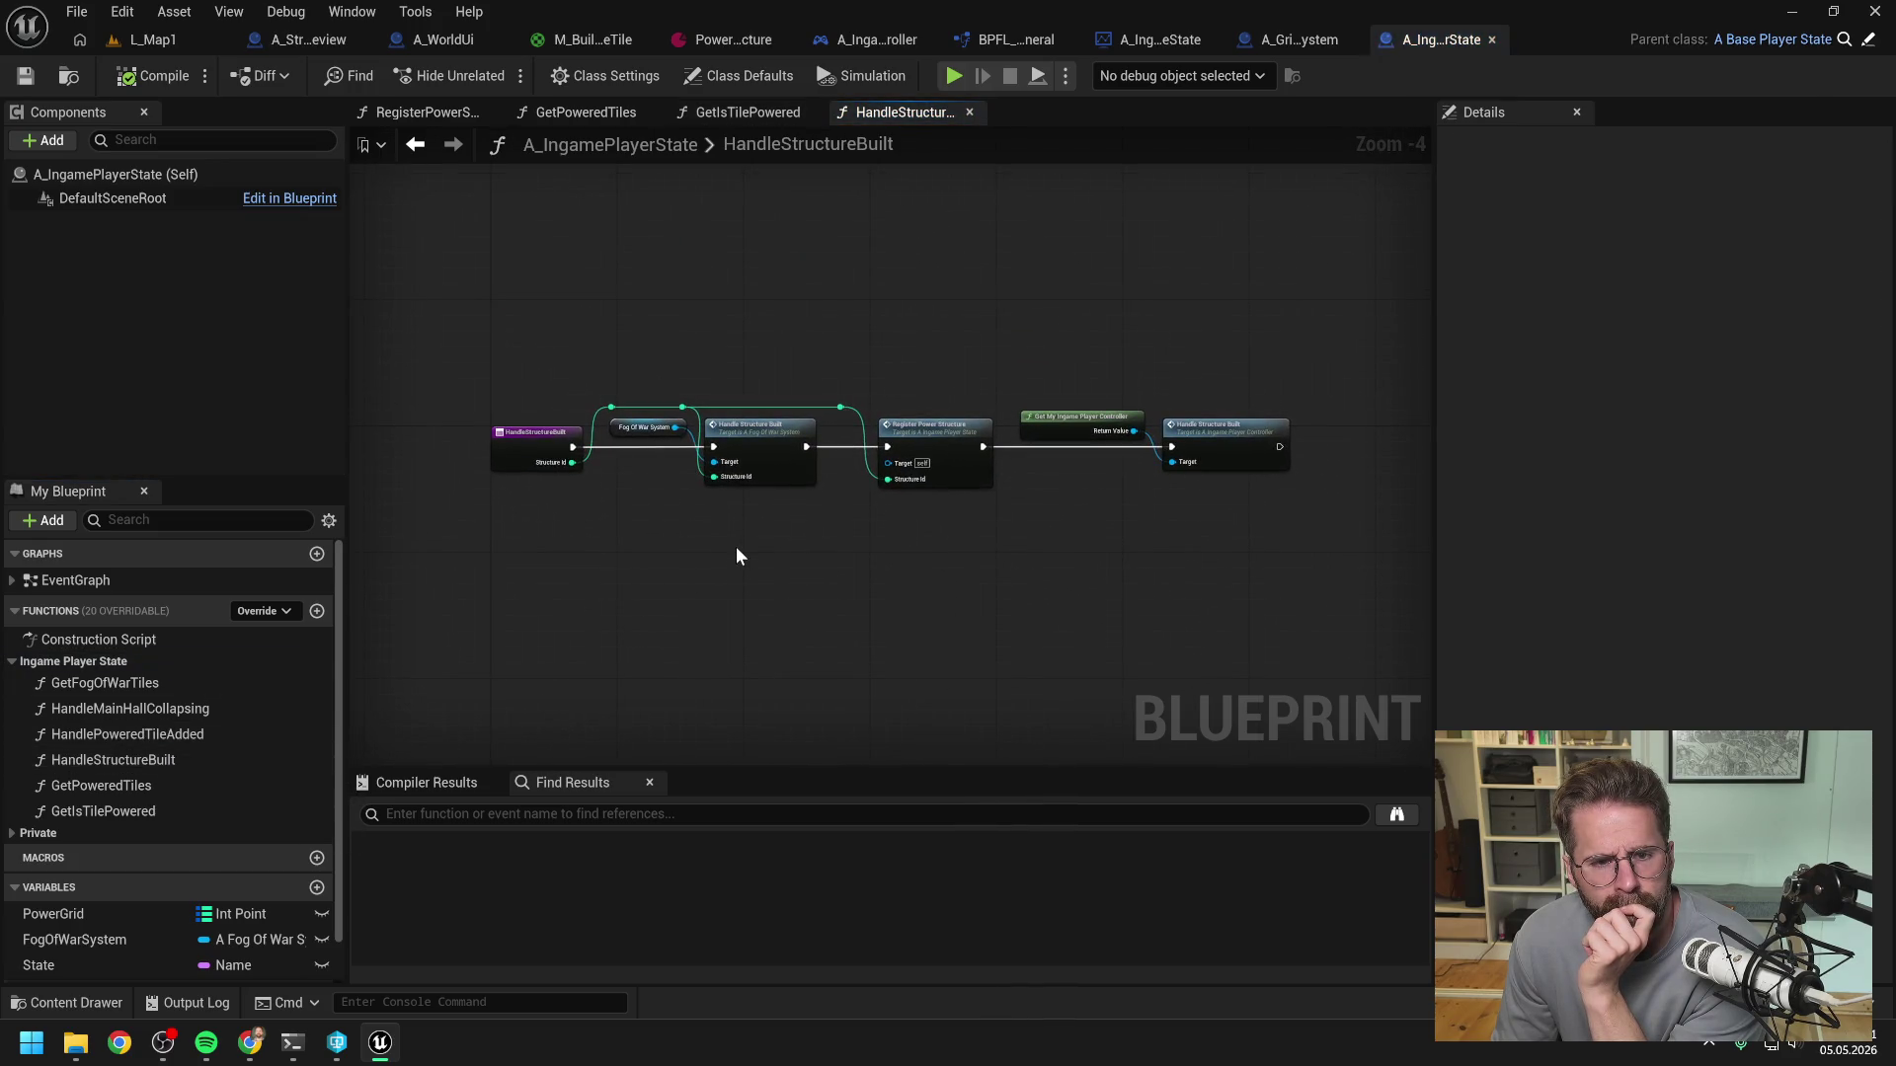
scroll(770, 531, "up", 1)
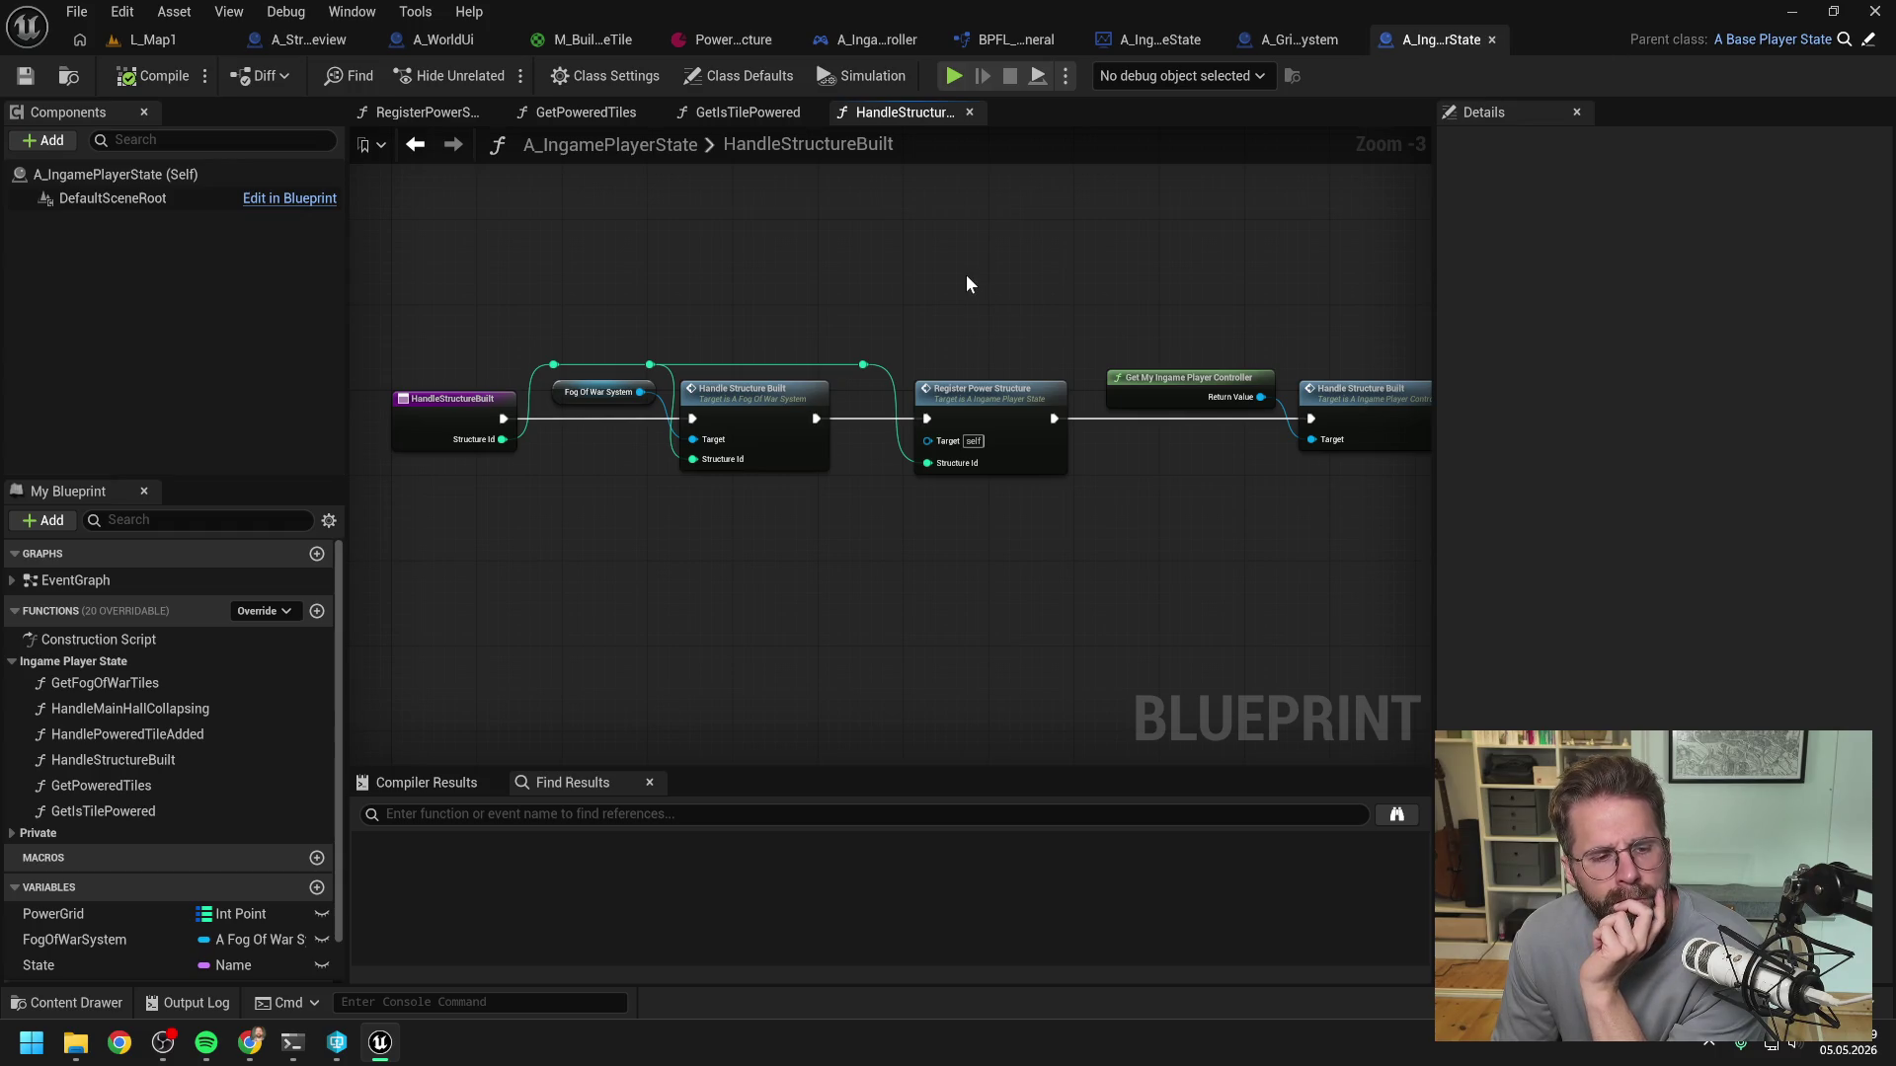
double_click(210, 735)
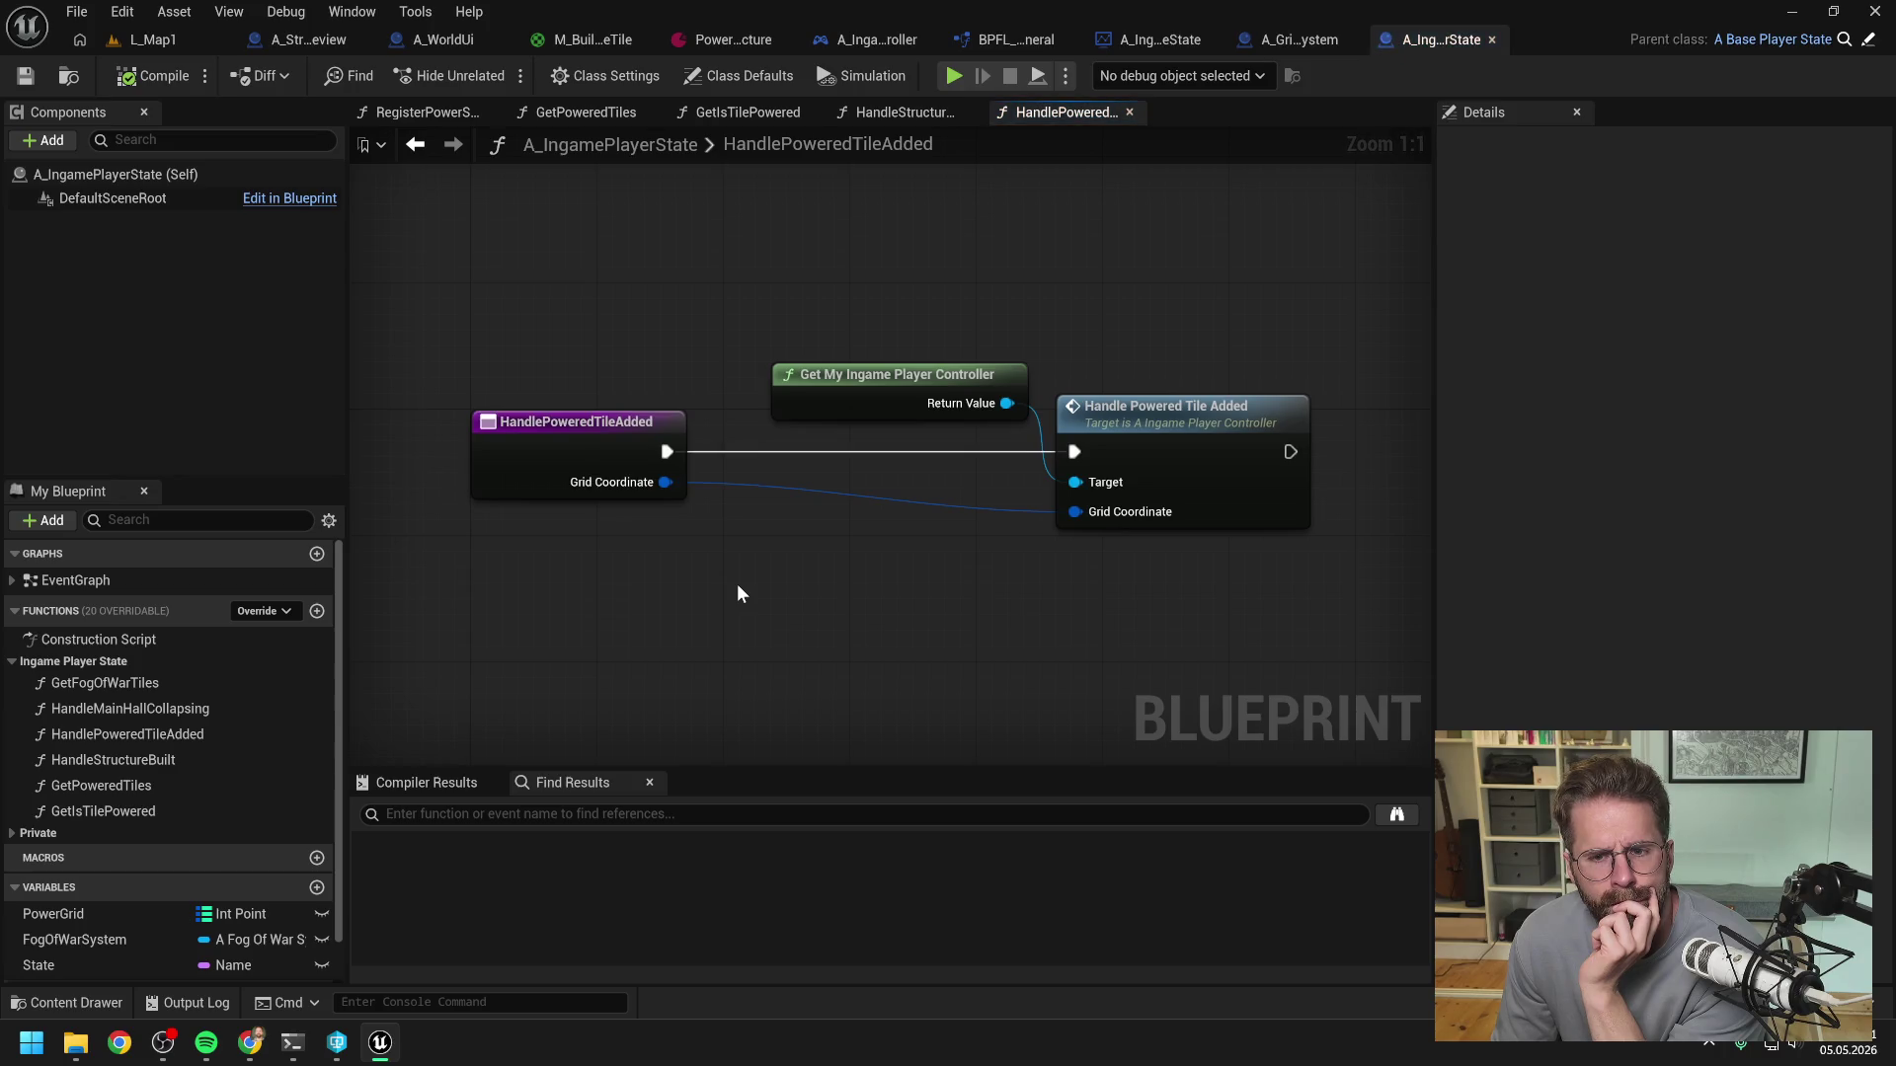
- Rename HandlePoweredTileAdded's GridCoordinate input to Tile, save, and check out the asset
left_click(507, 426)
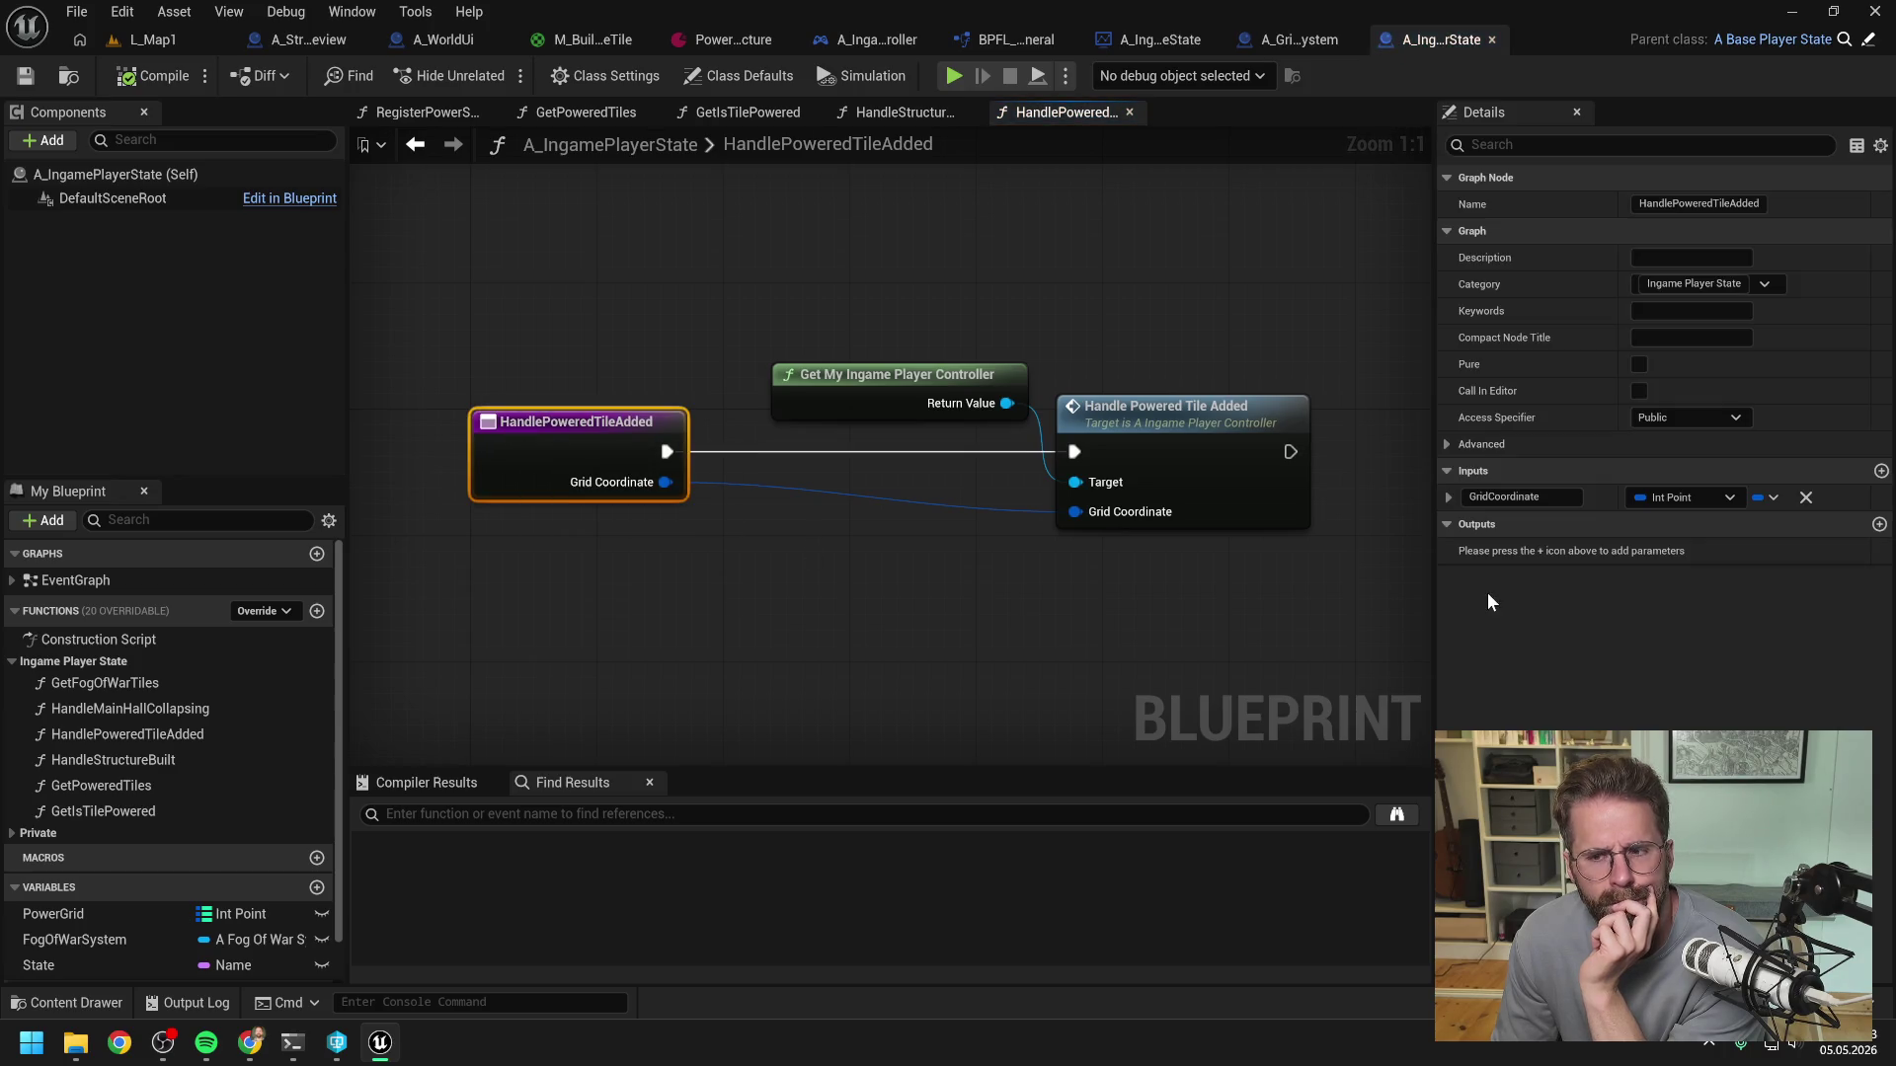
type("Tile")
key("Return")
key("ctrl+s")
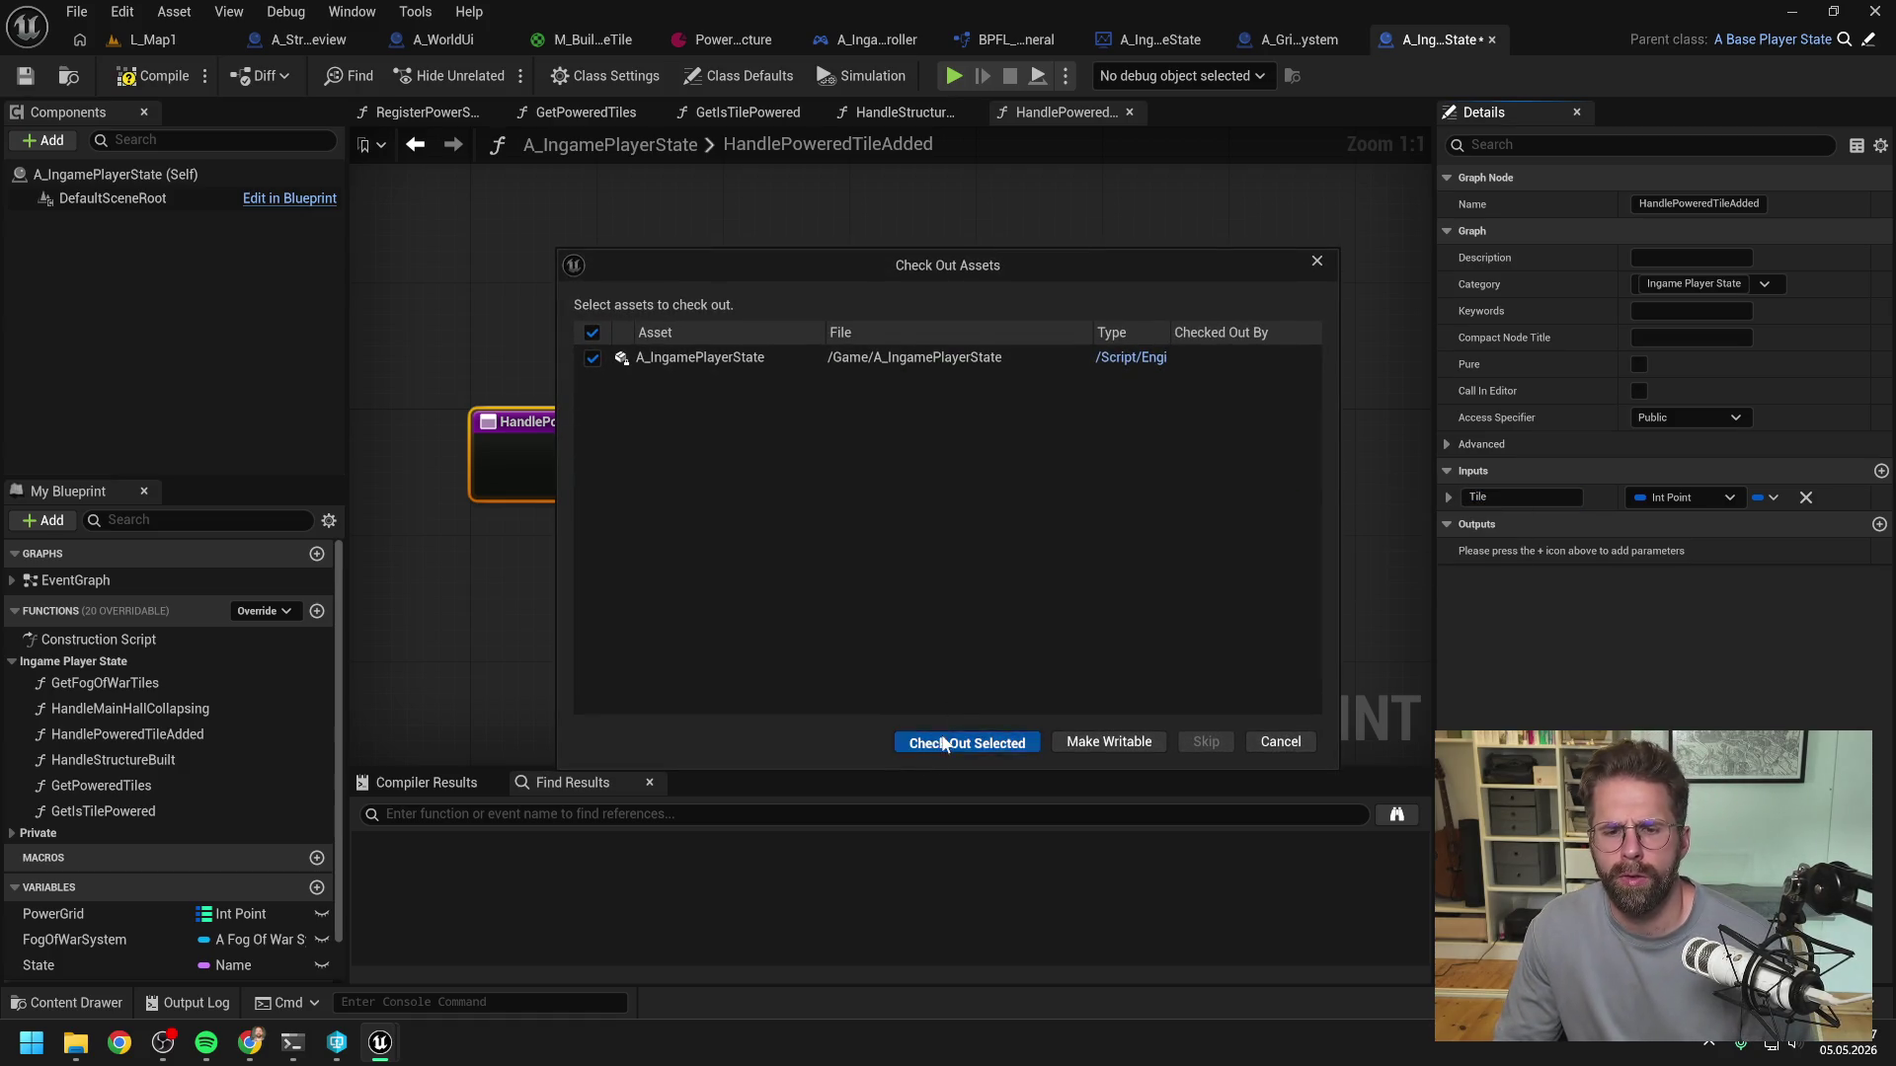
left_click(977, 740)
- Rename the controller's HandlePoweredTileAdded input to Tile and save both blueprints
double_click(1143, 438)
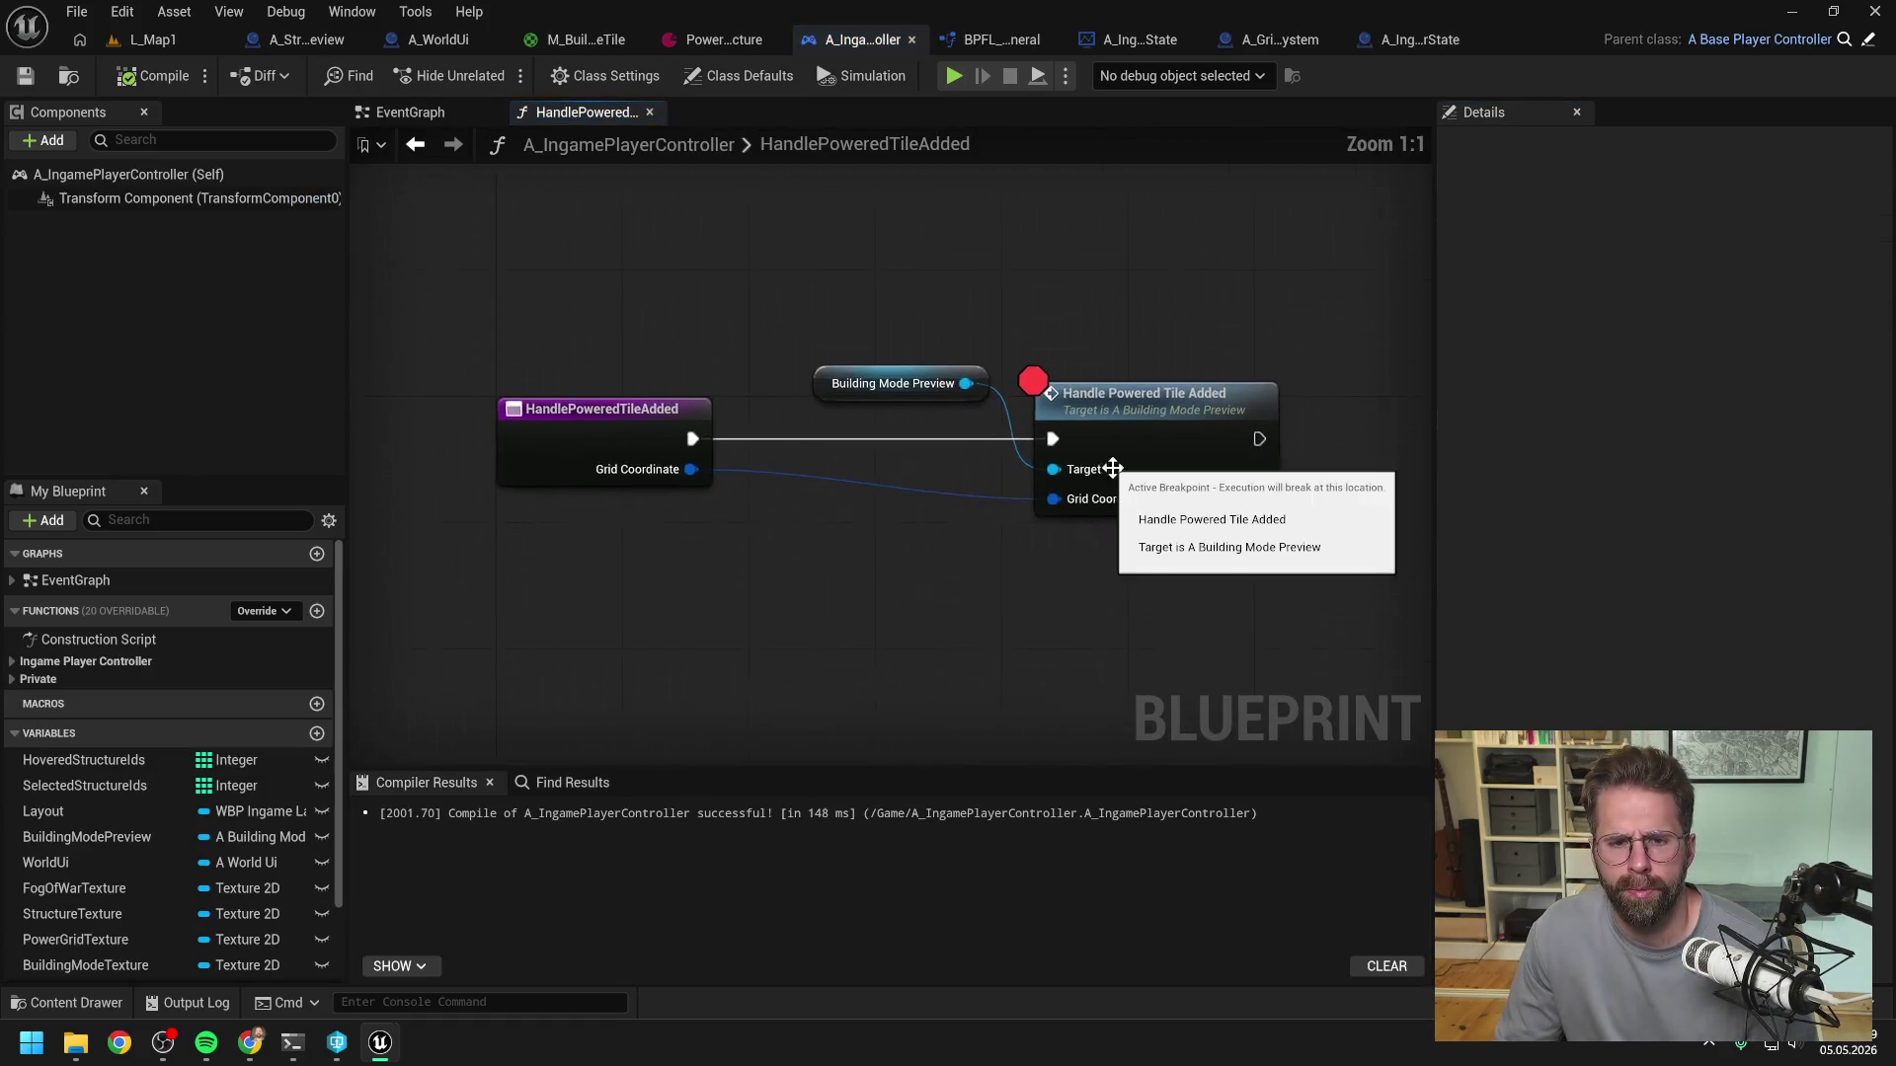
left_click(605, 439)
type("Tile")
key("Return")
key("ctrl+shift+s")
- Compile A_IngamePlayerController with F7, then show A_WorldUi's GetIsTilePowered graph
left_click(869, 580)
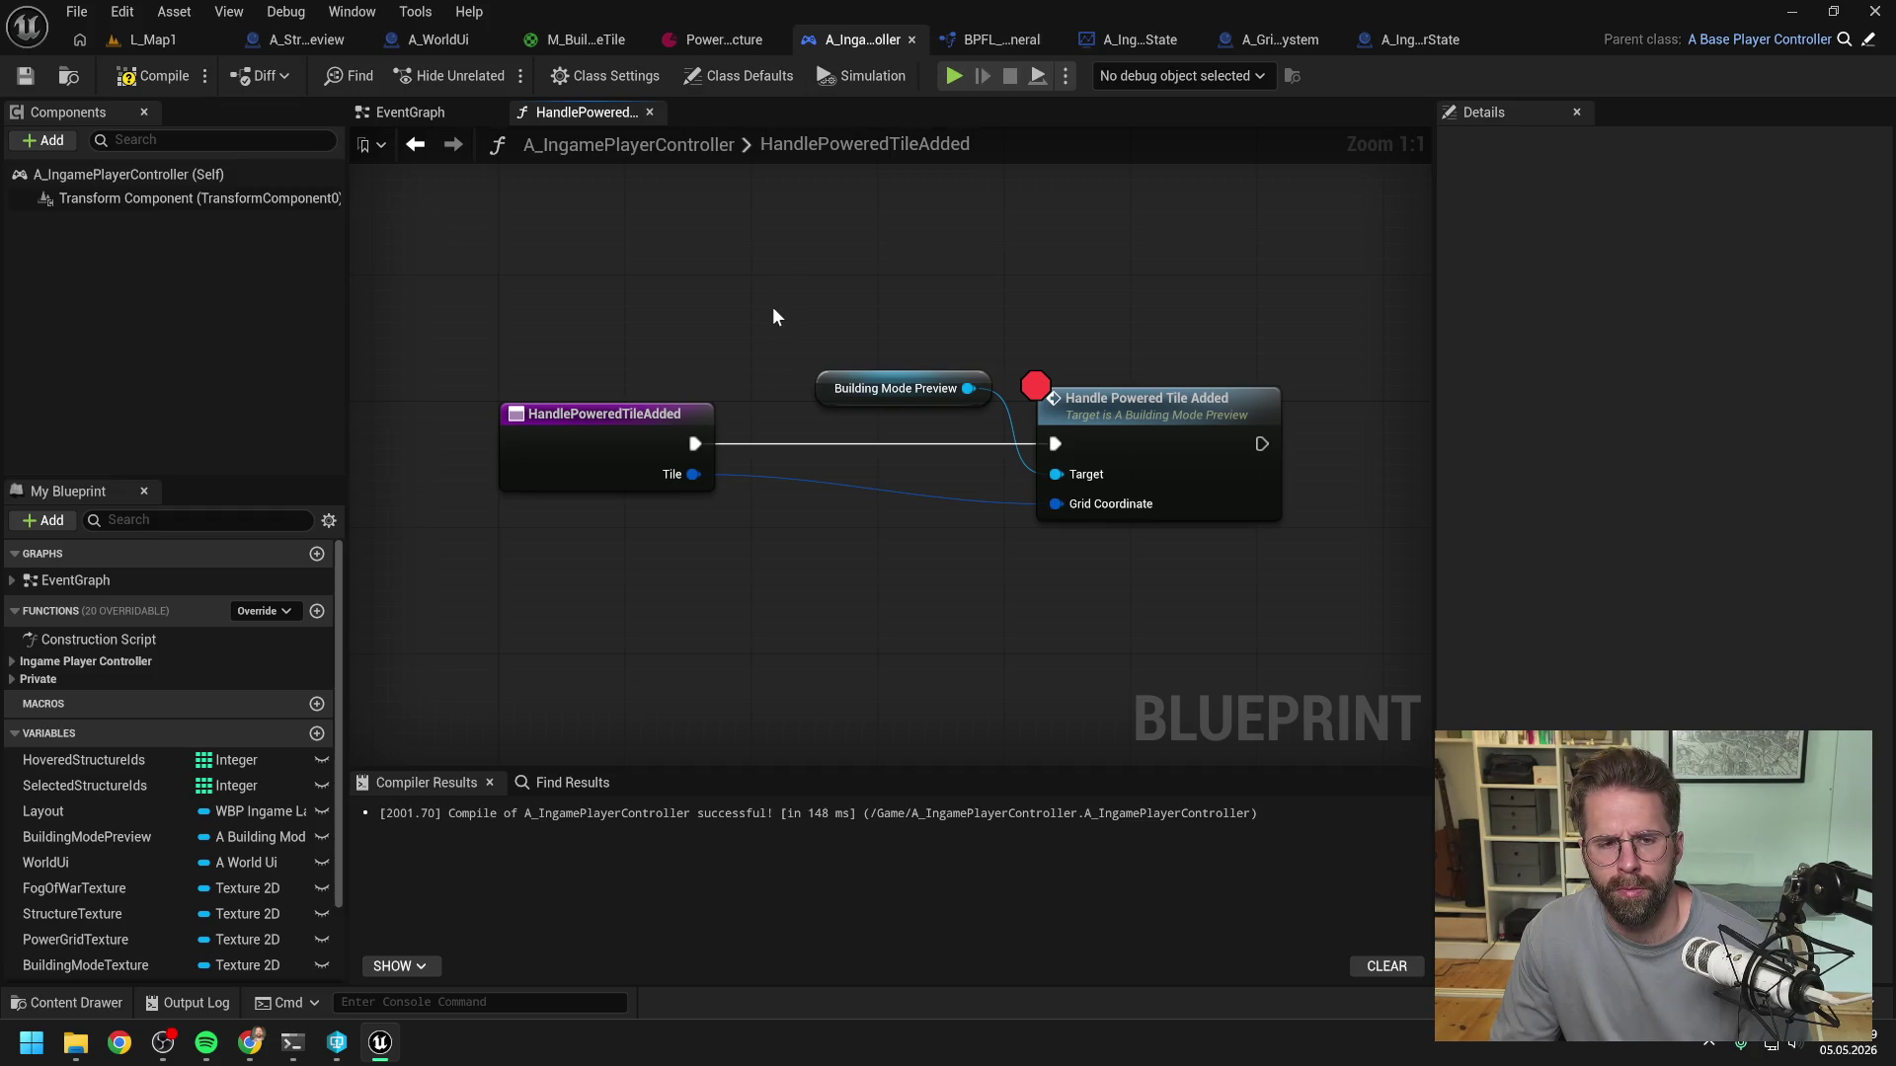
scroll(772, 308, "down", 1)
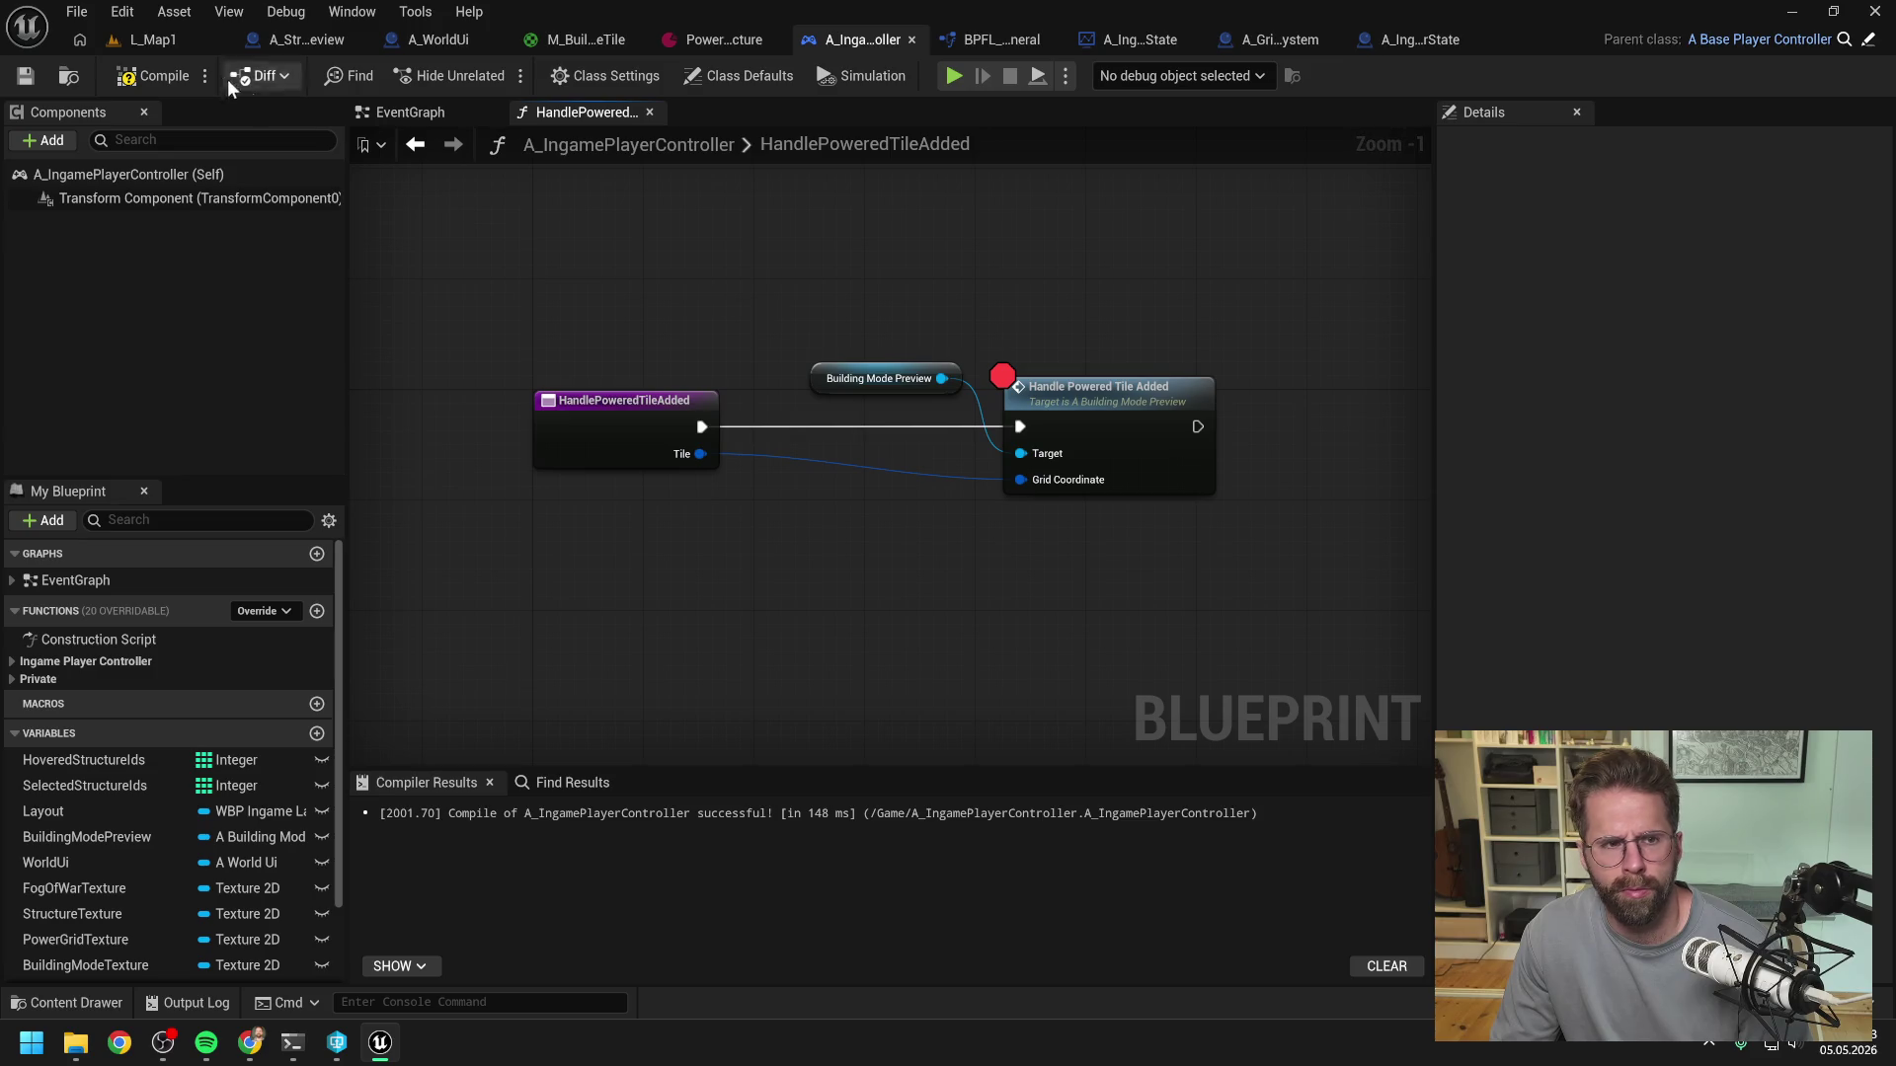
key("F7")
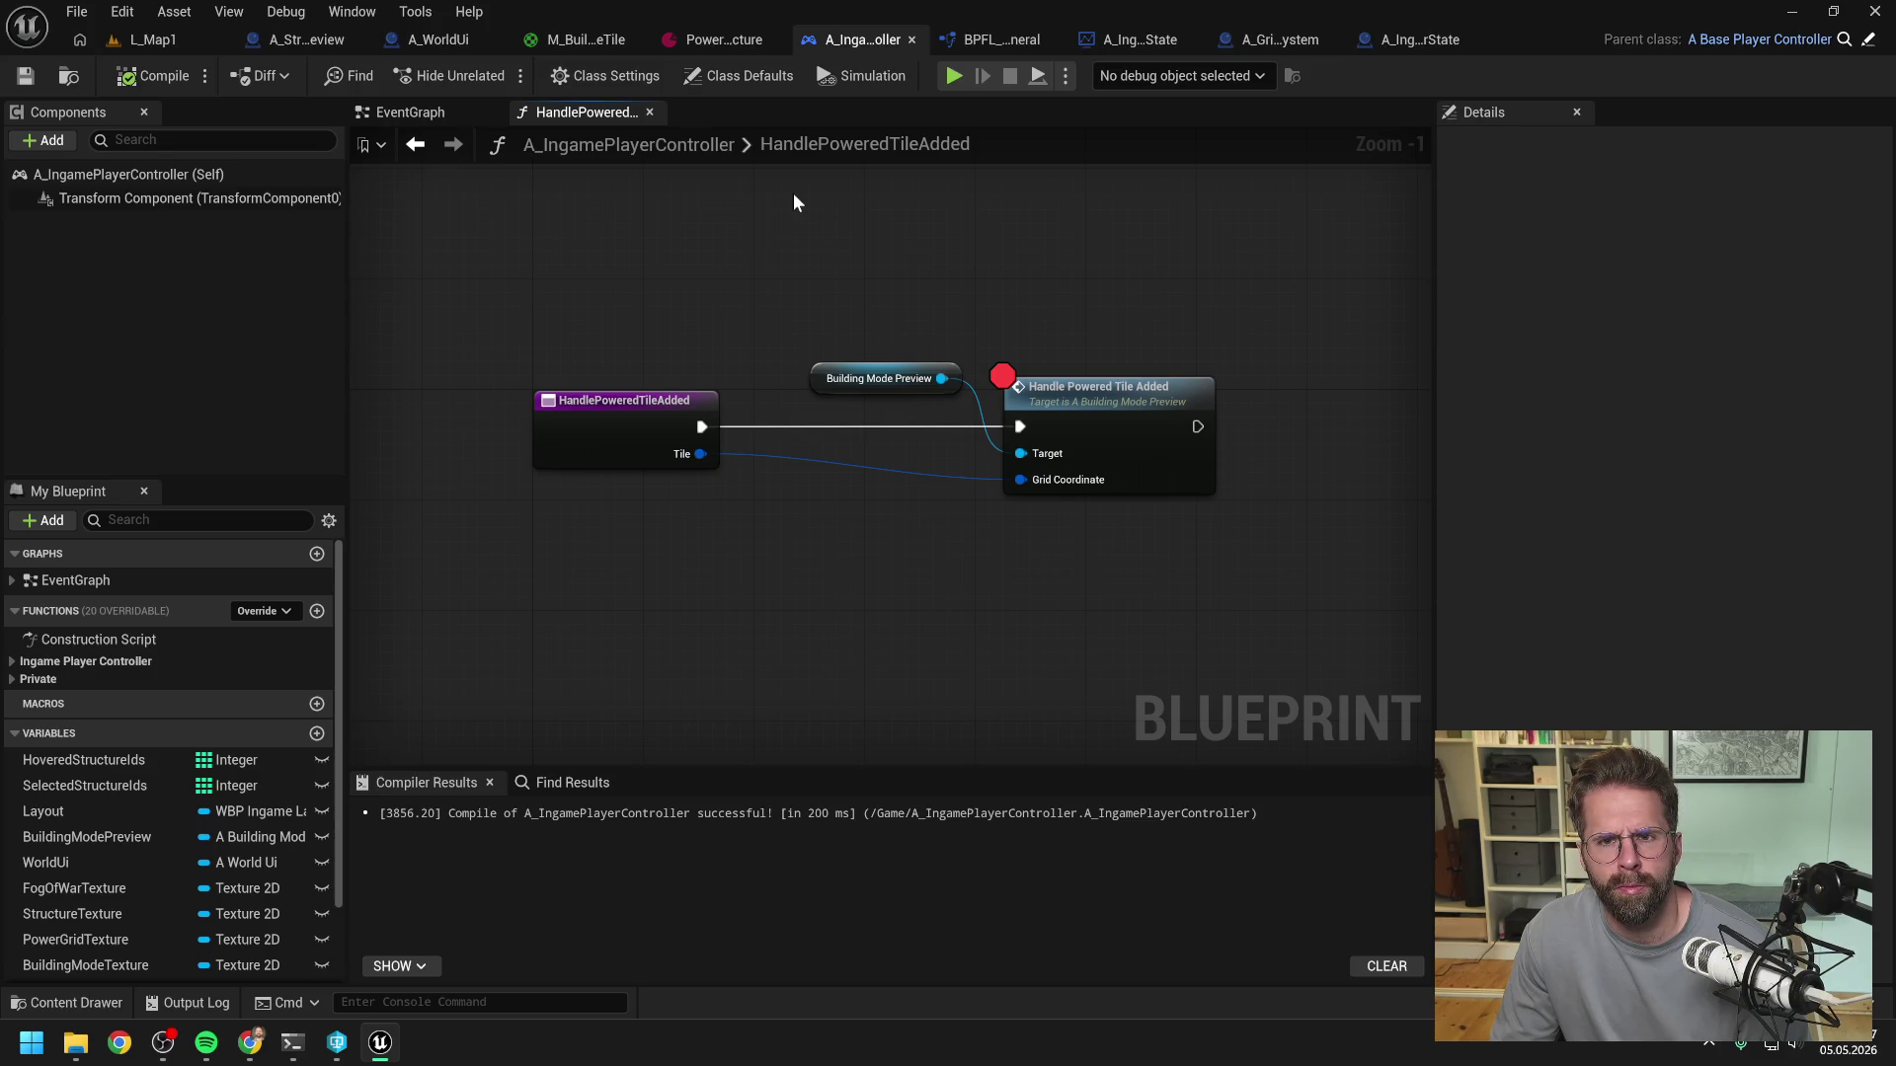
left_click(430, 39)
double_click(780, 144)
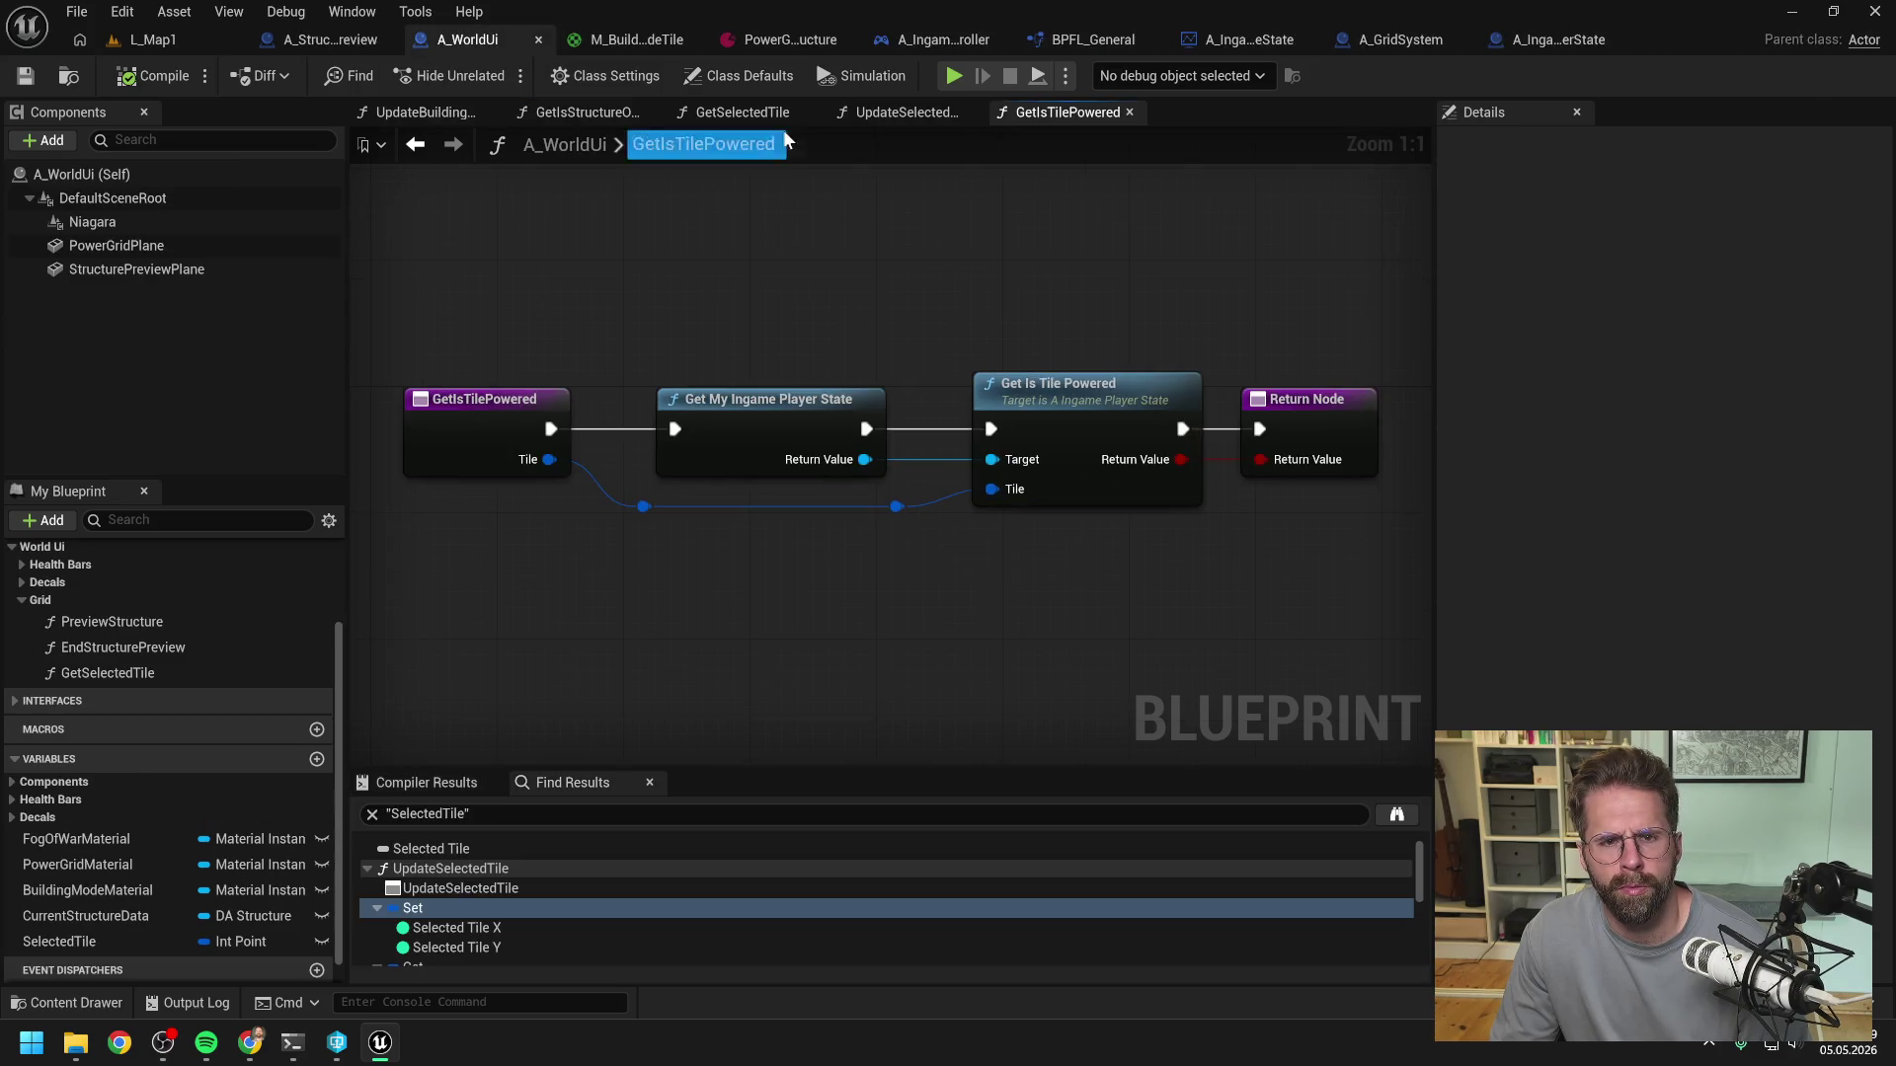
- Go to UpdateBuildingModeTexture and pan to its Make Building Mode Tile and ADD nodes
left_click(849, 117)
left_click(743, 113)
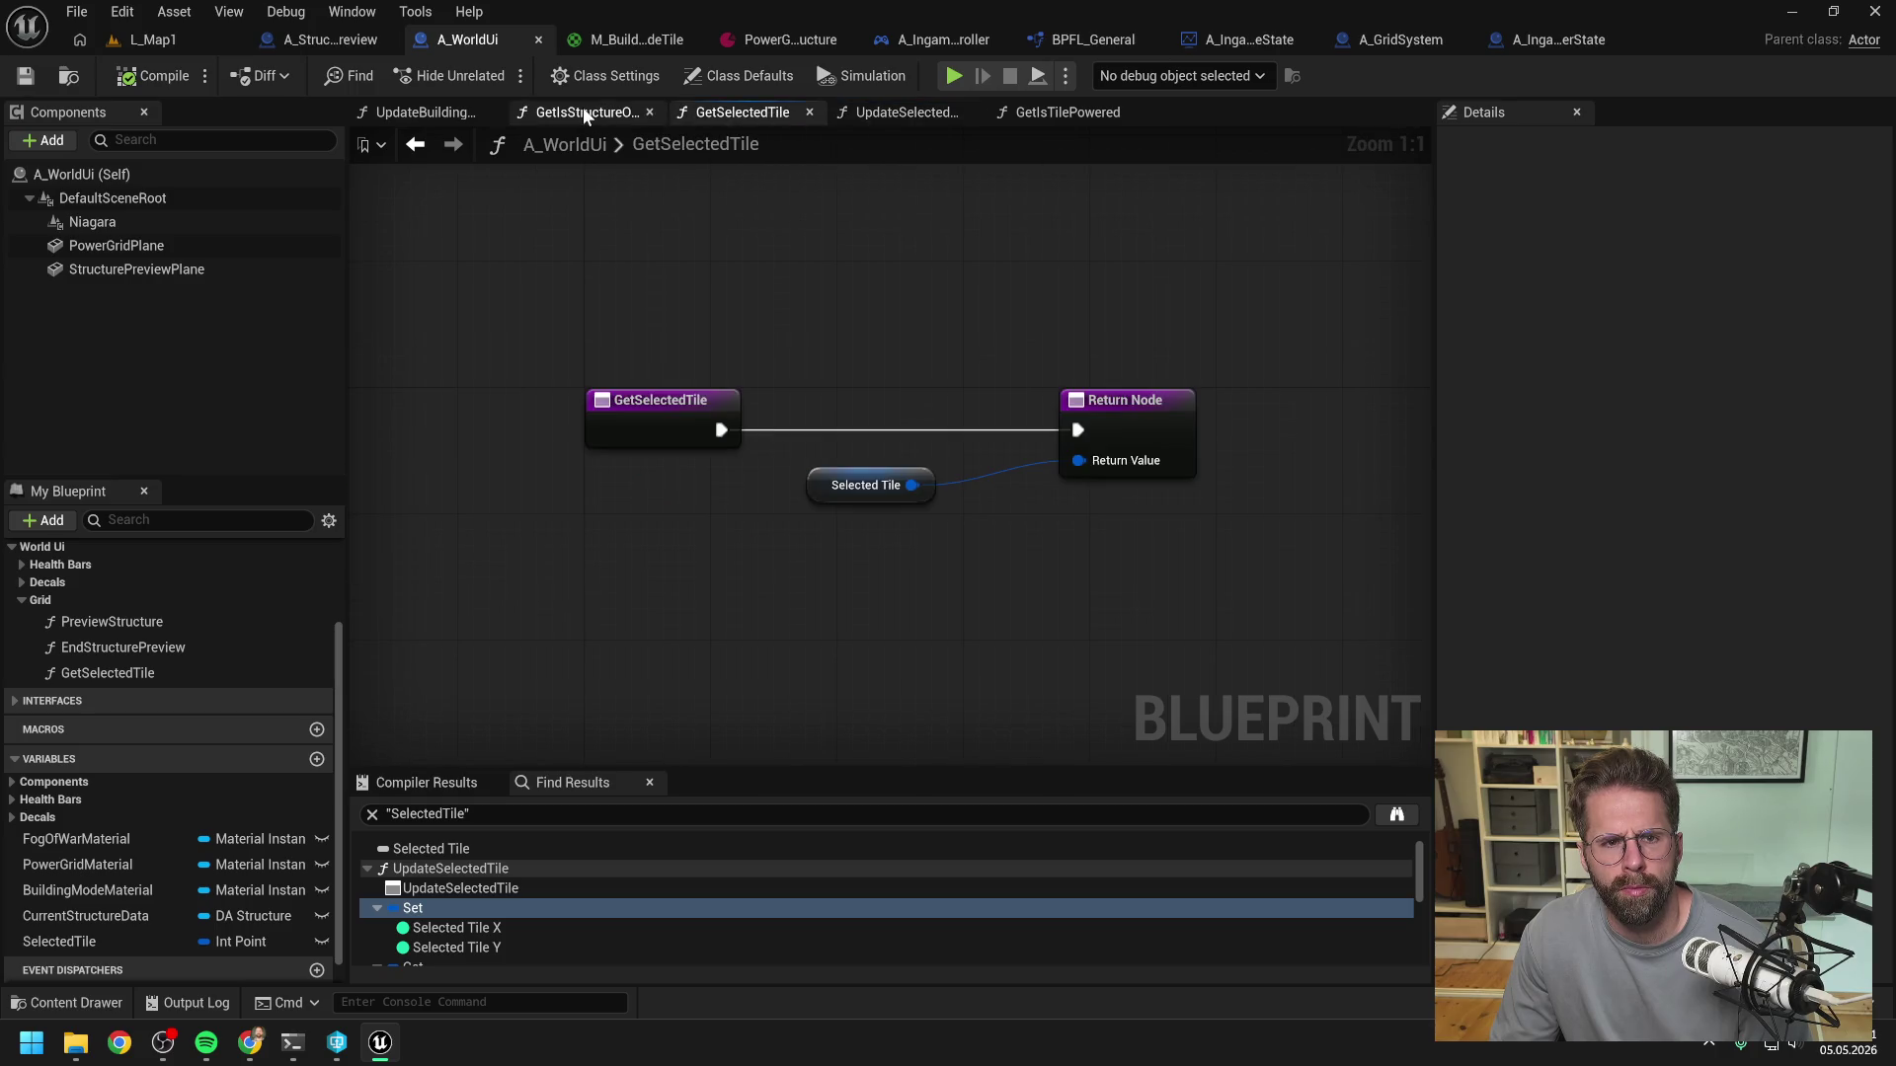
left_click(434, 114)
scroll(1057, 499, "up", 1)
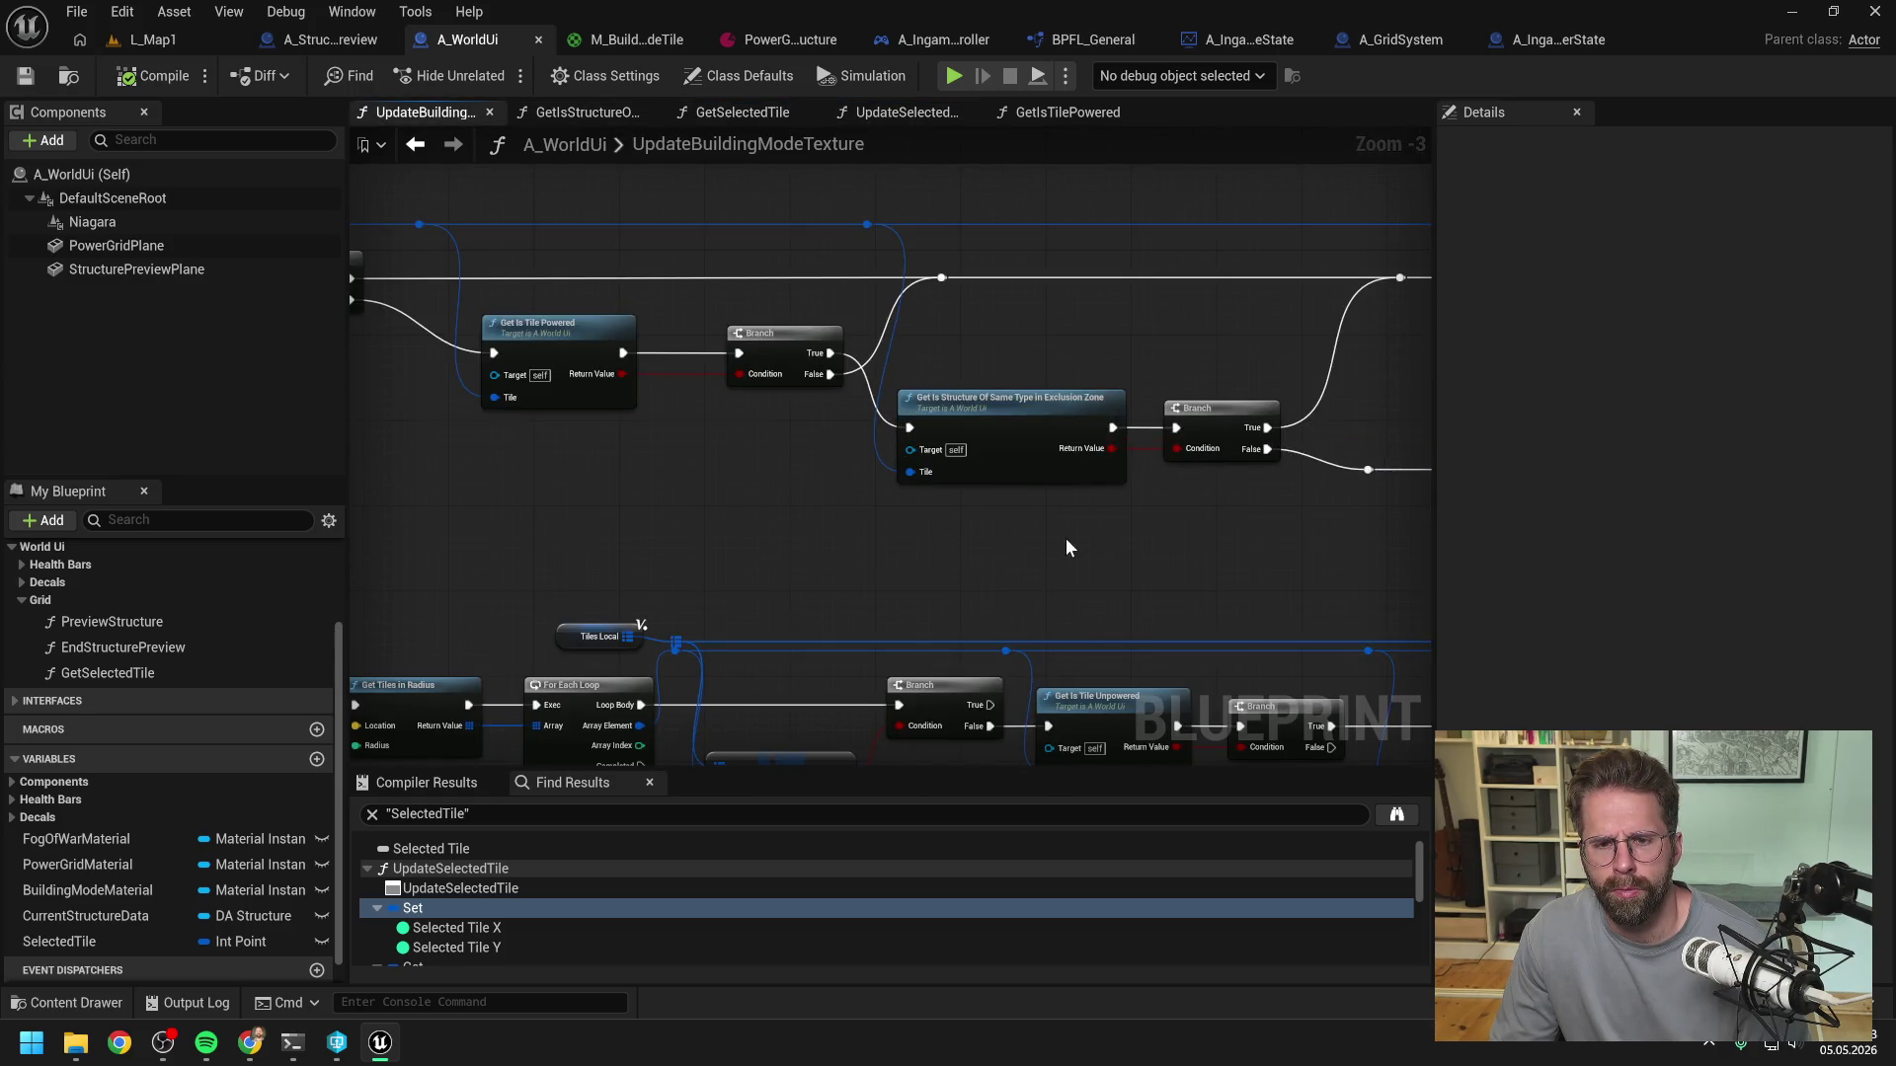
scroll(1065, 542, "up", 1)
scroll(913, 545, "down", 1)
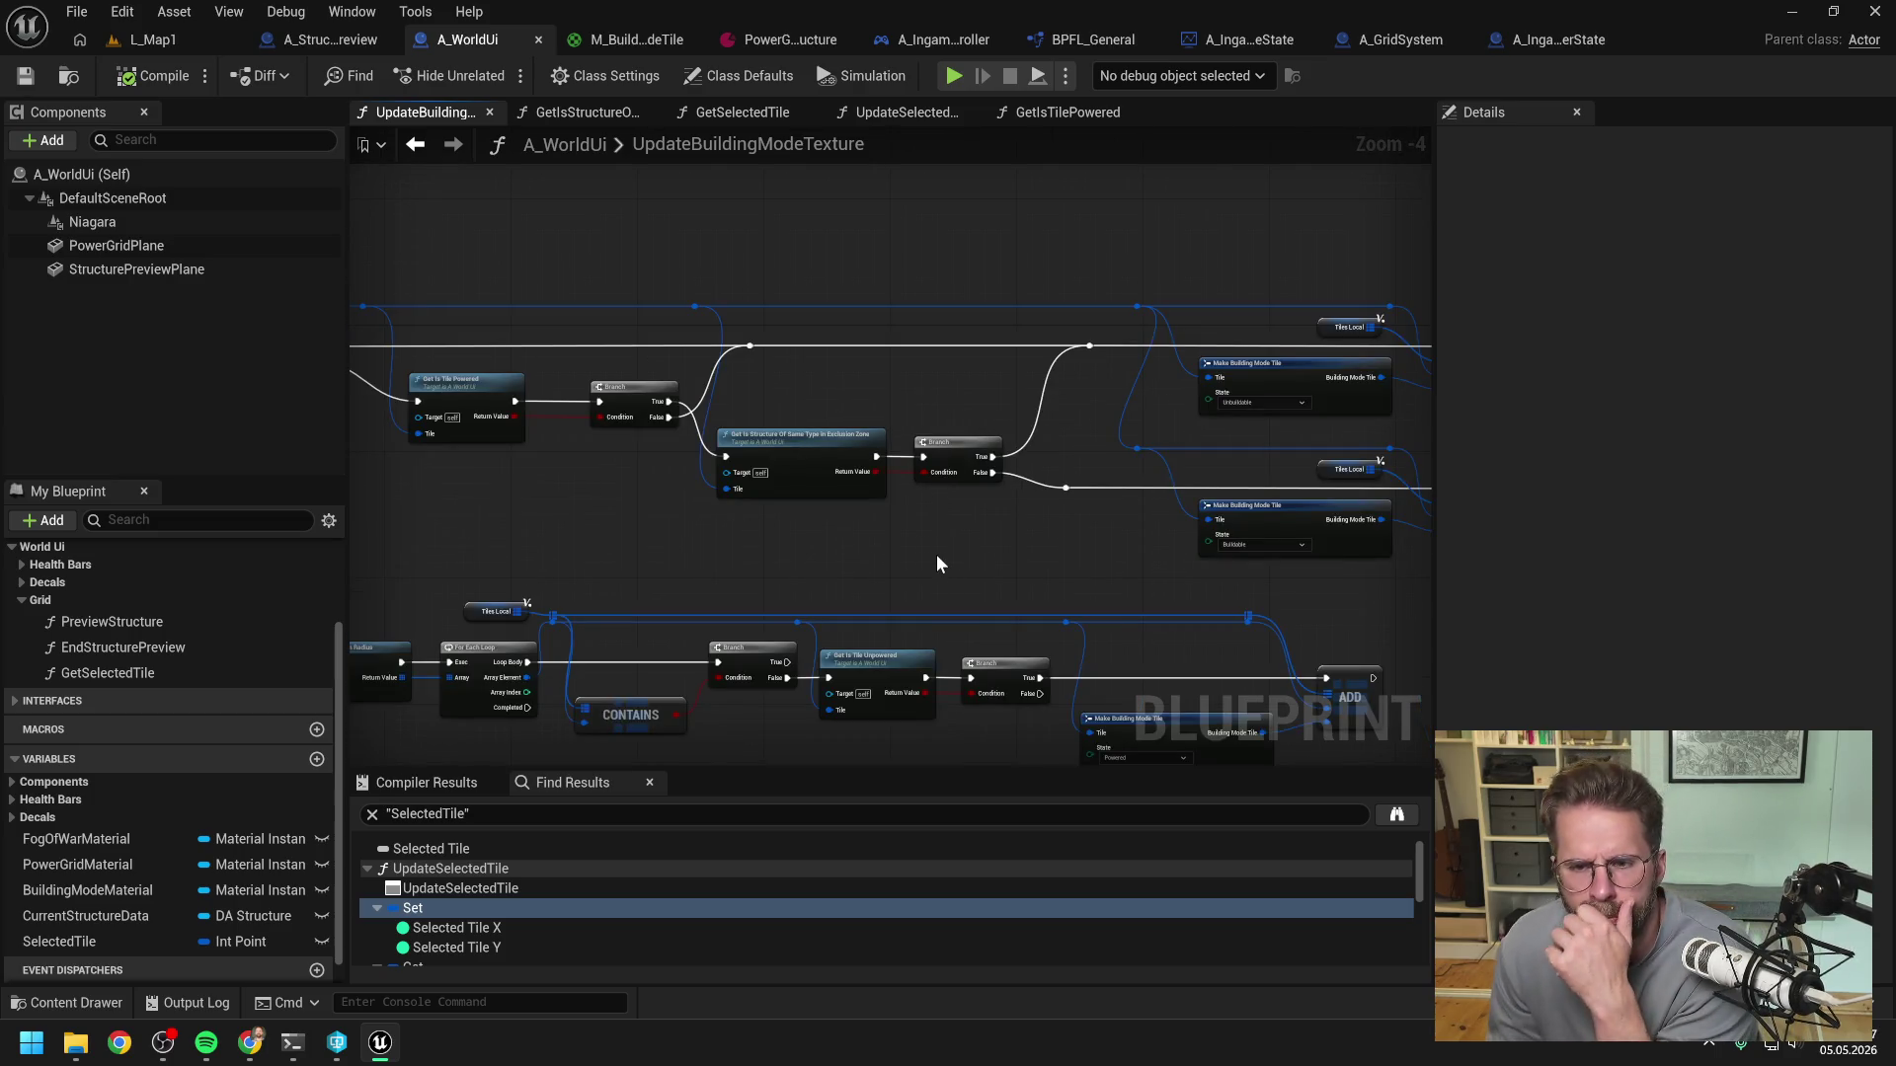
left_click_drag(936, 555, 880, 561)
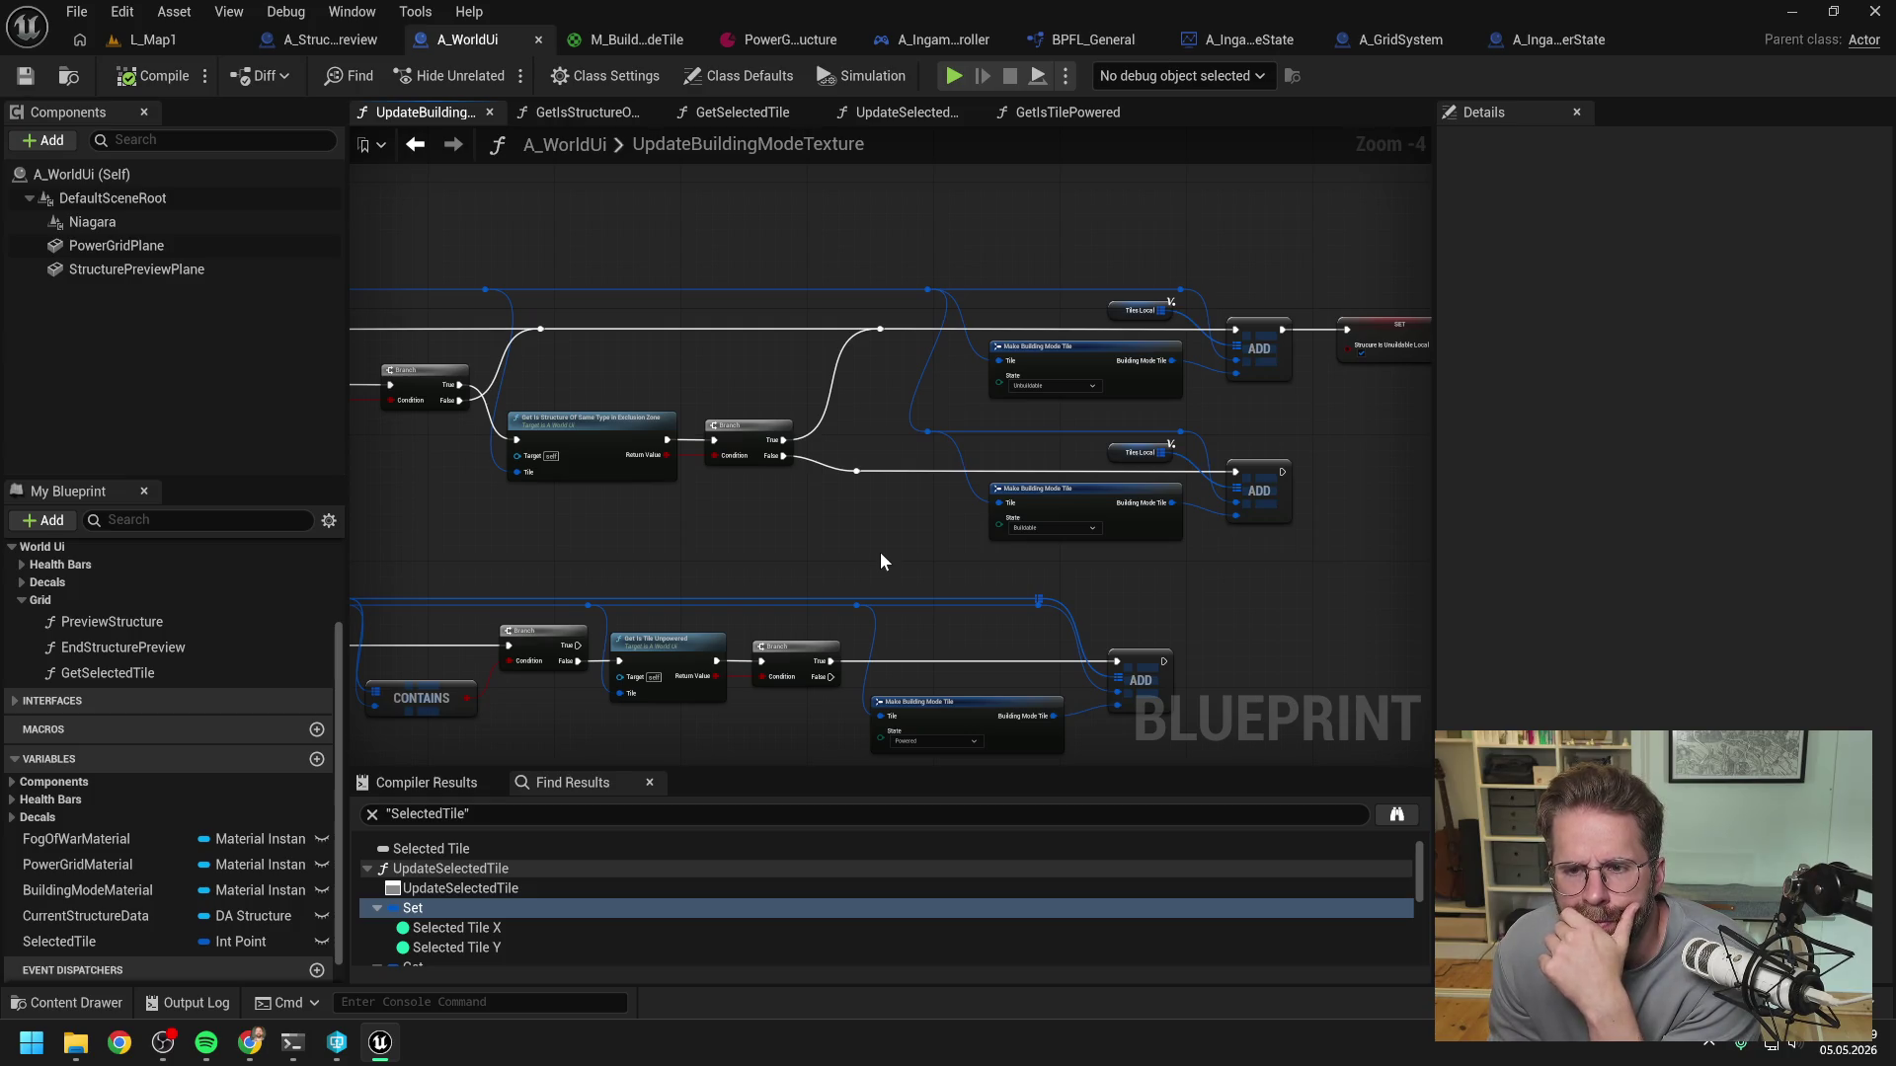
left_click_drag(867, 554, 1013, 519)
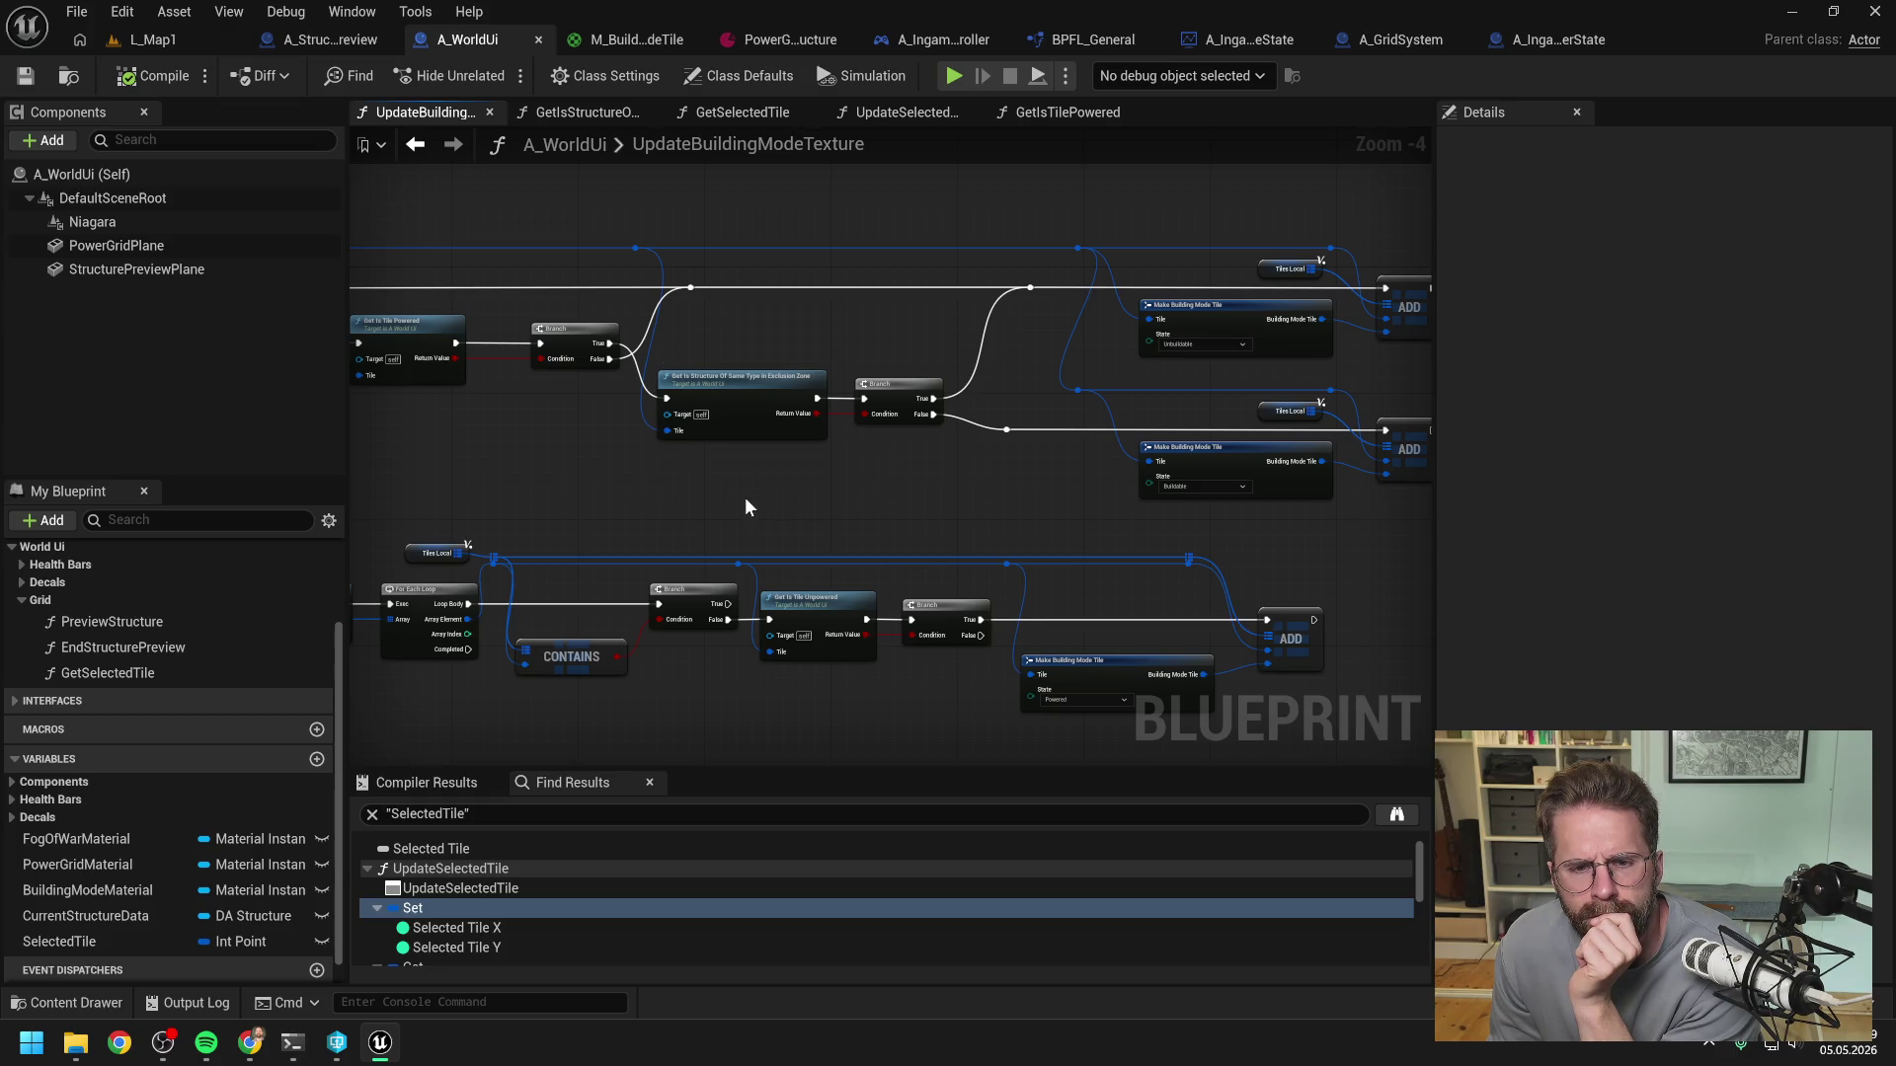
- Open GetIsStructureOfSameTypeInExclusionZone and follow its loops to Get Tile Data
double_click(743, 404)
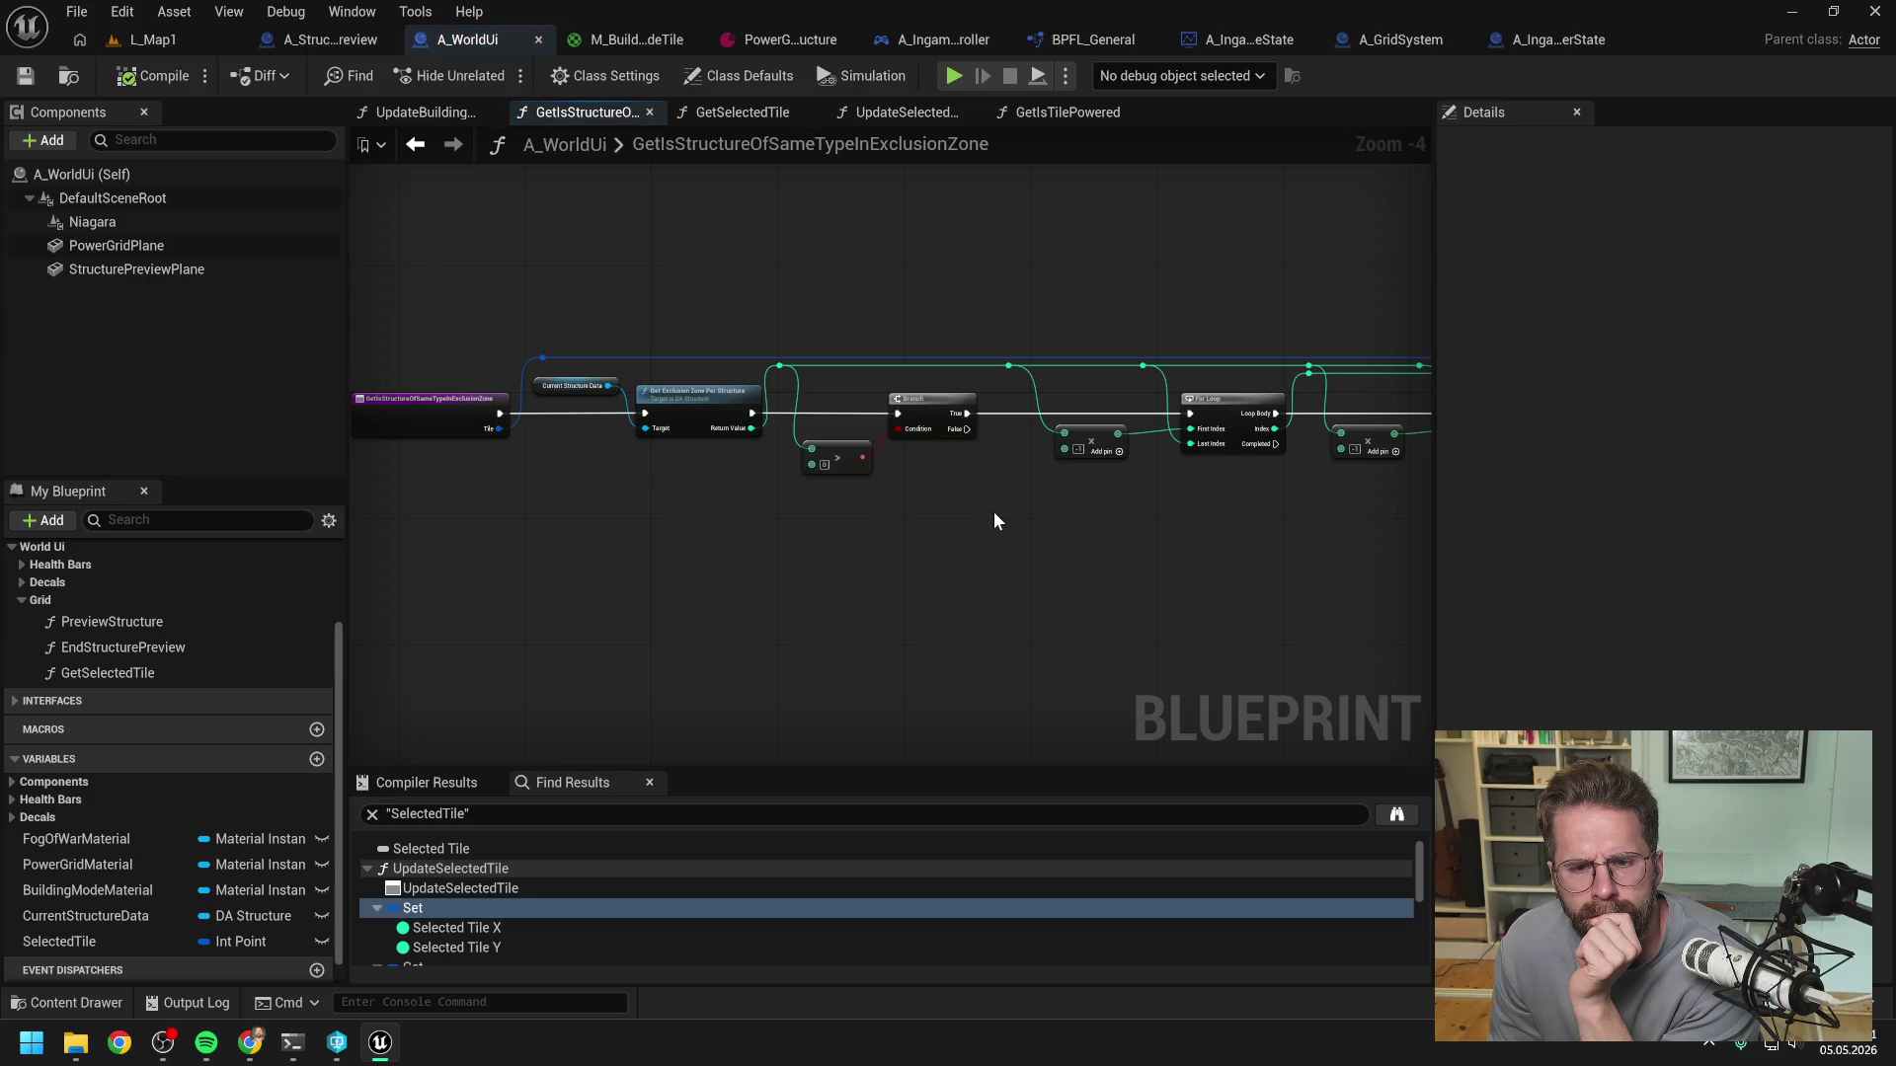
left_click_drag(993, 512, 939, 511)
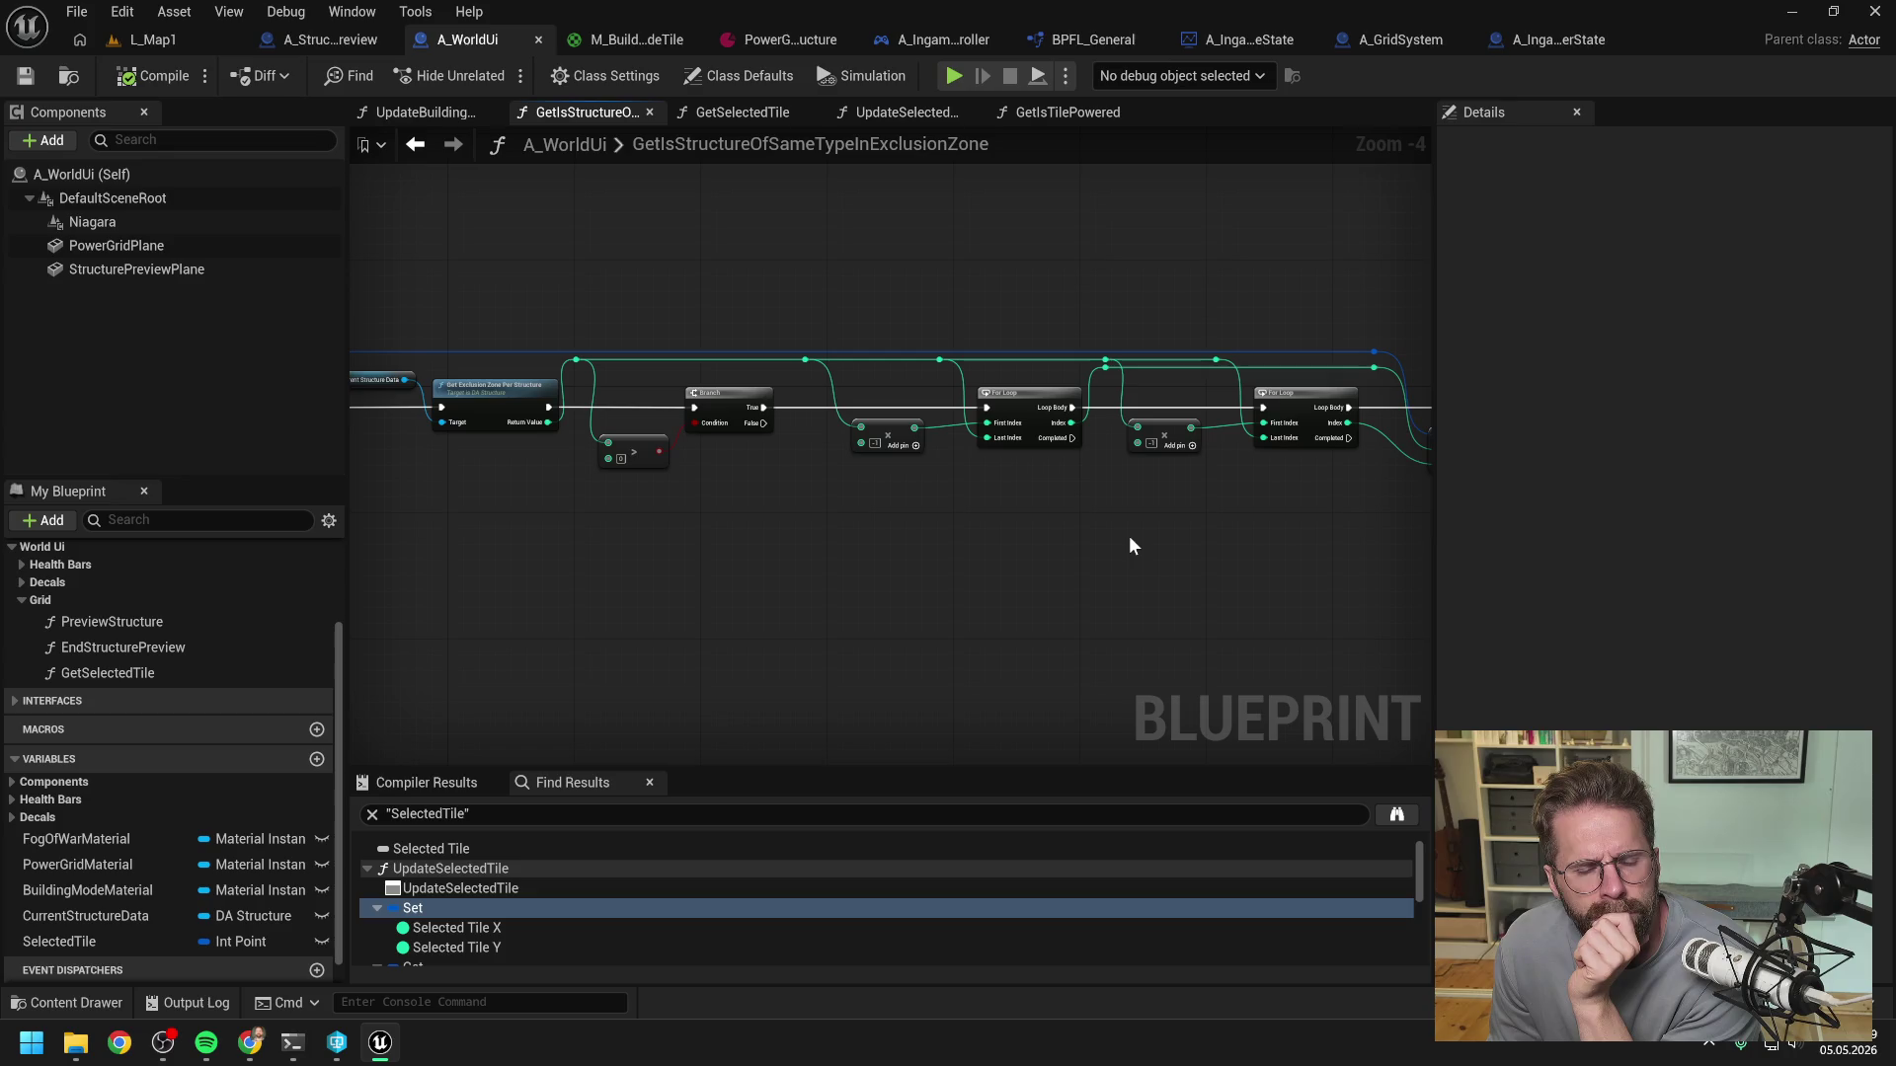
left_click_drag(1128, 535, 1051, 531)
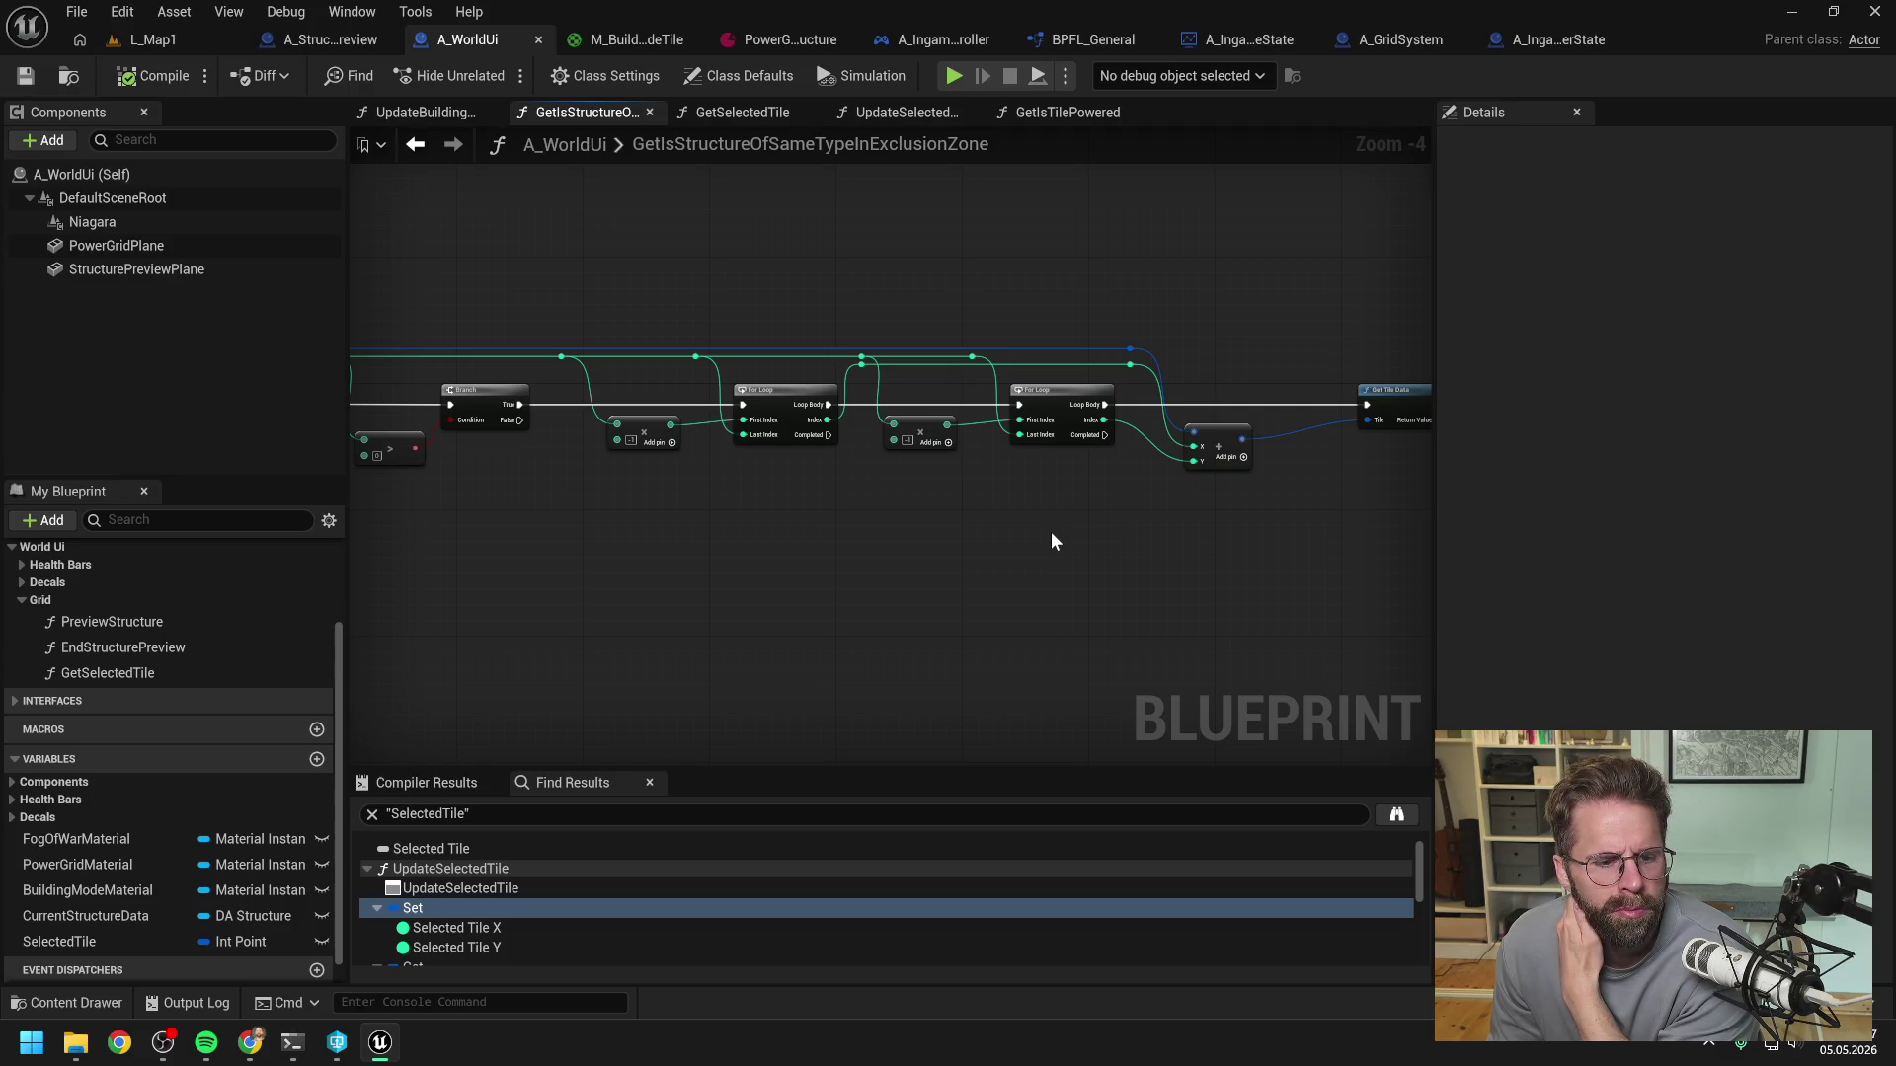
mouse_move(1050, 531)
left_mouse_down()
mouse_move(952, 535)
mouse_move(1303, 520)
mouse_move(1200, 515)
left_mouse_up()
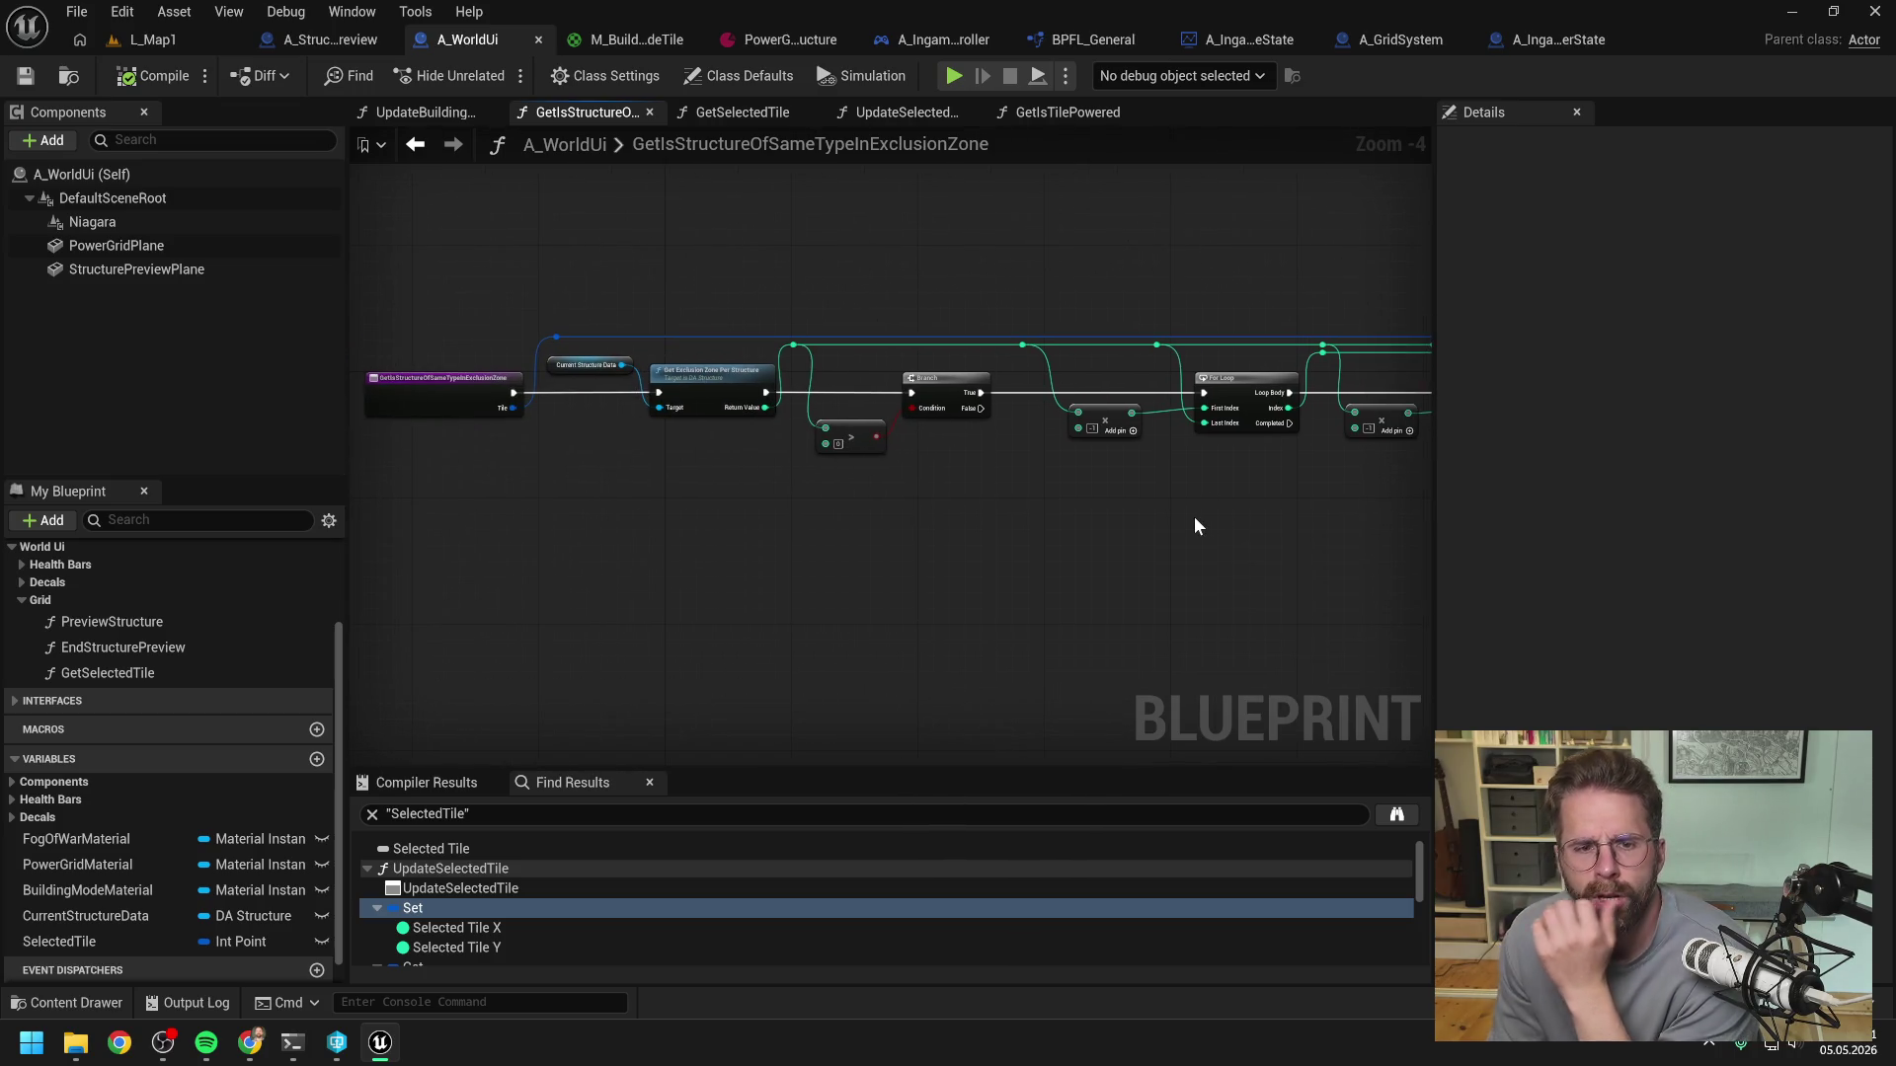